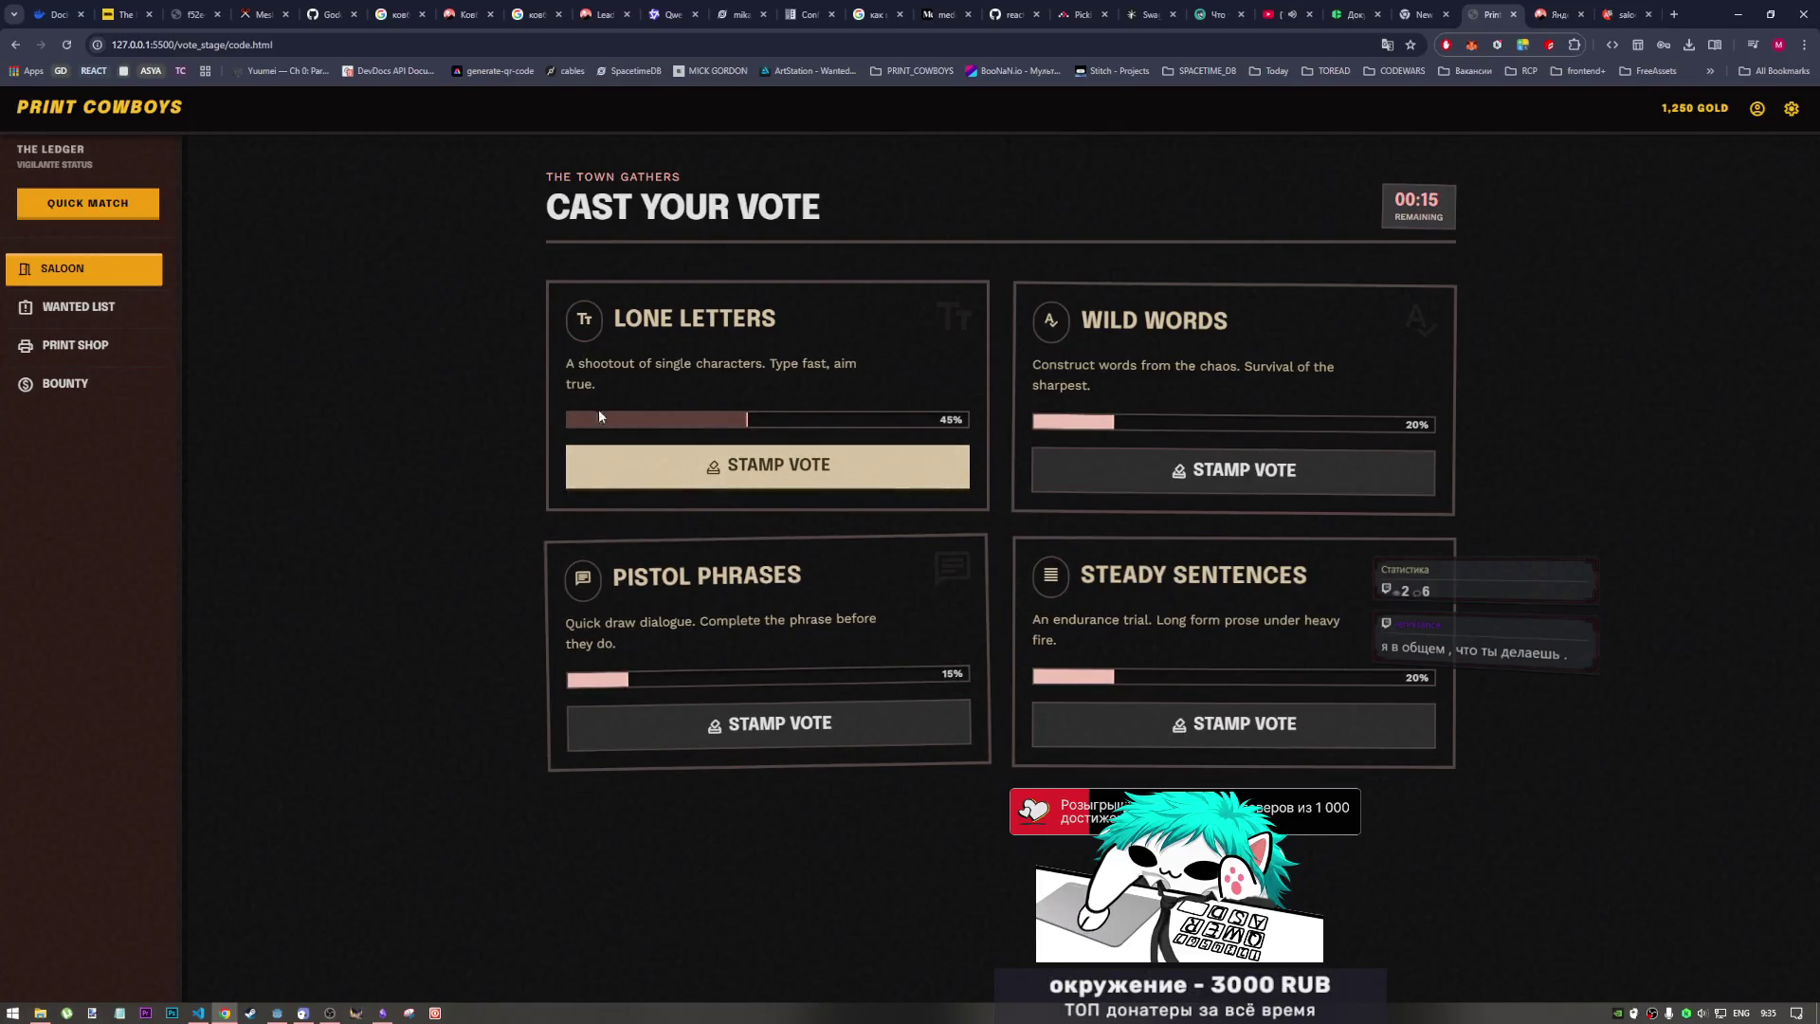
Step: Delete the Lone Letters card's progress bar element via Inspect, then close DevTools
right_click(568, 407)
left_click(785, 758)
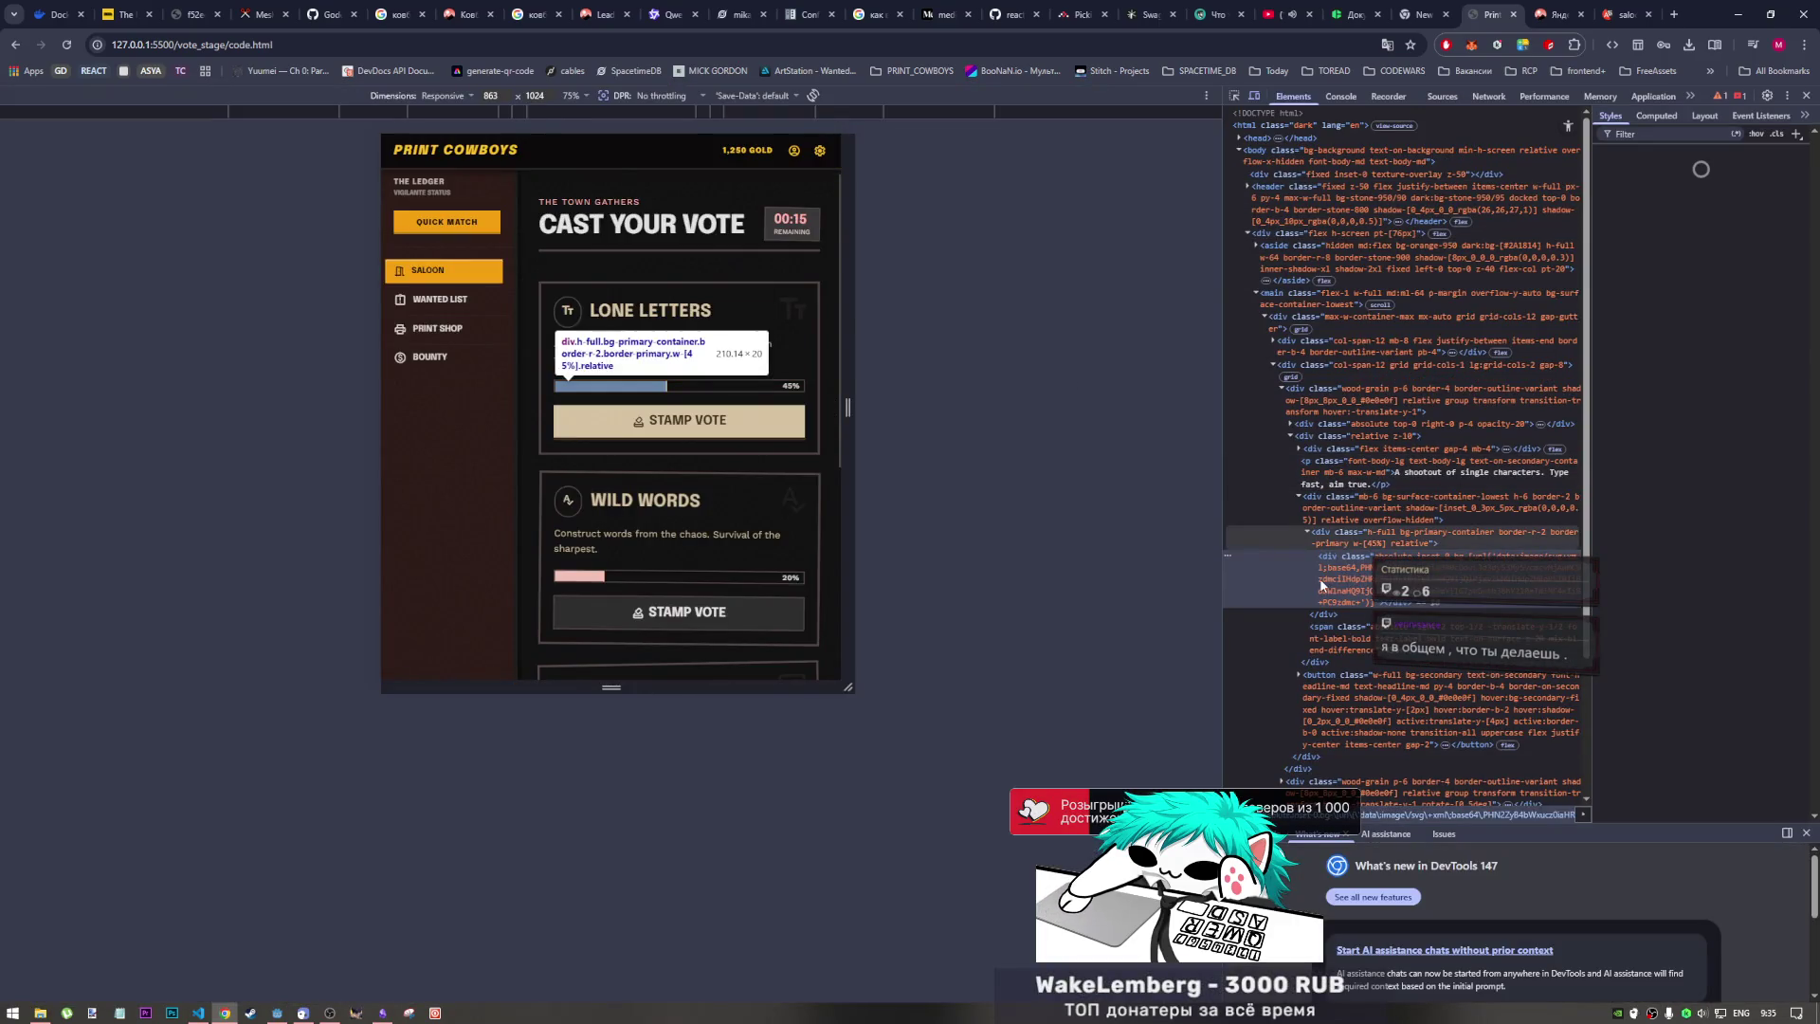
left_click(1344, 508)
key("Delete")
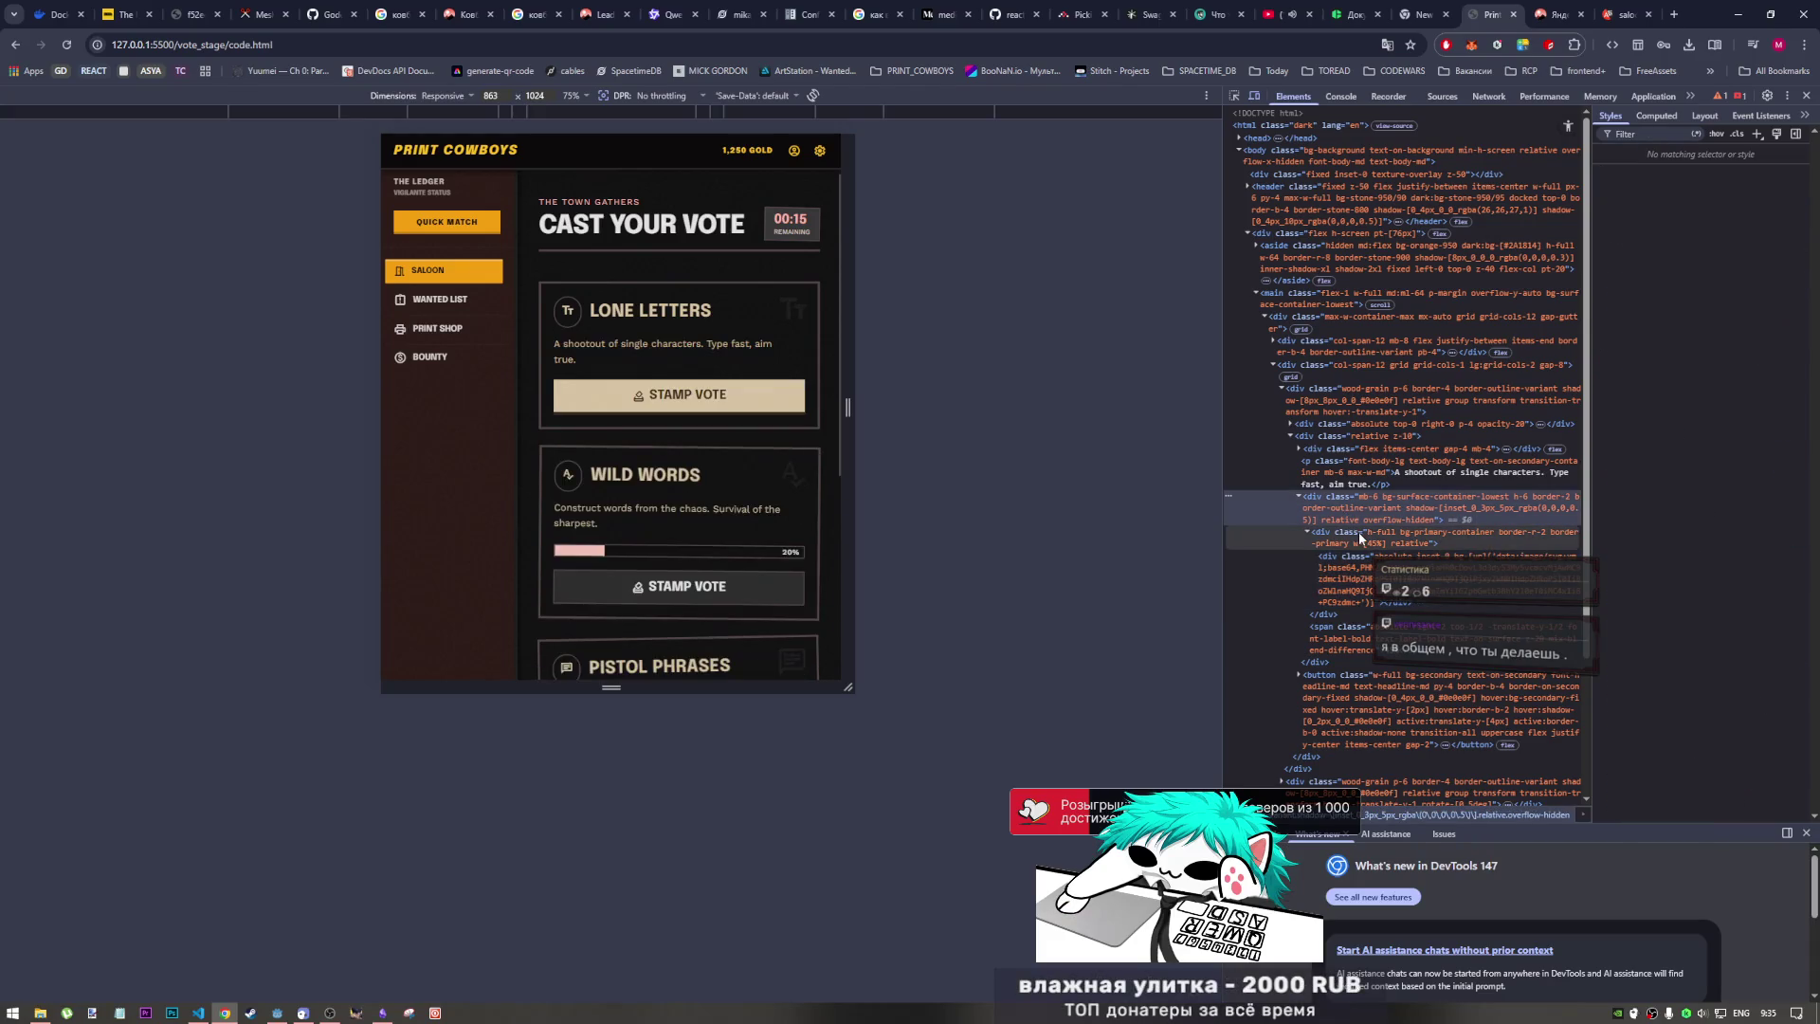
key("F12")
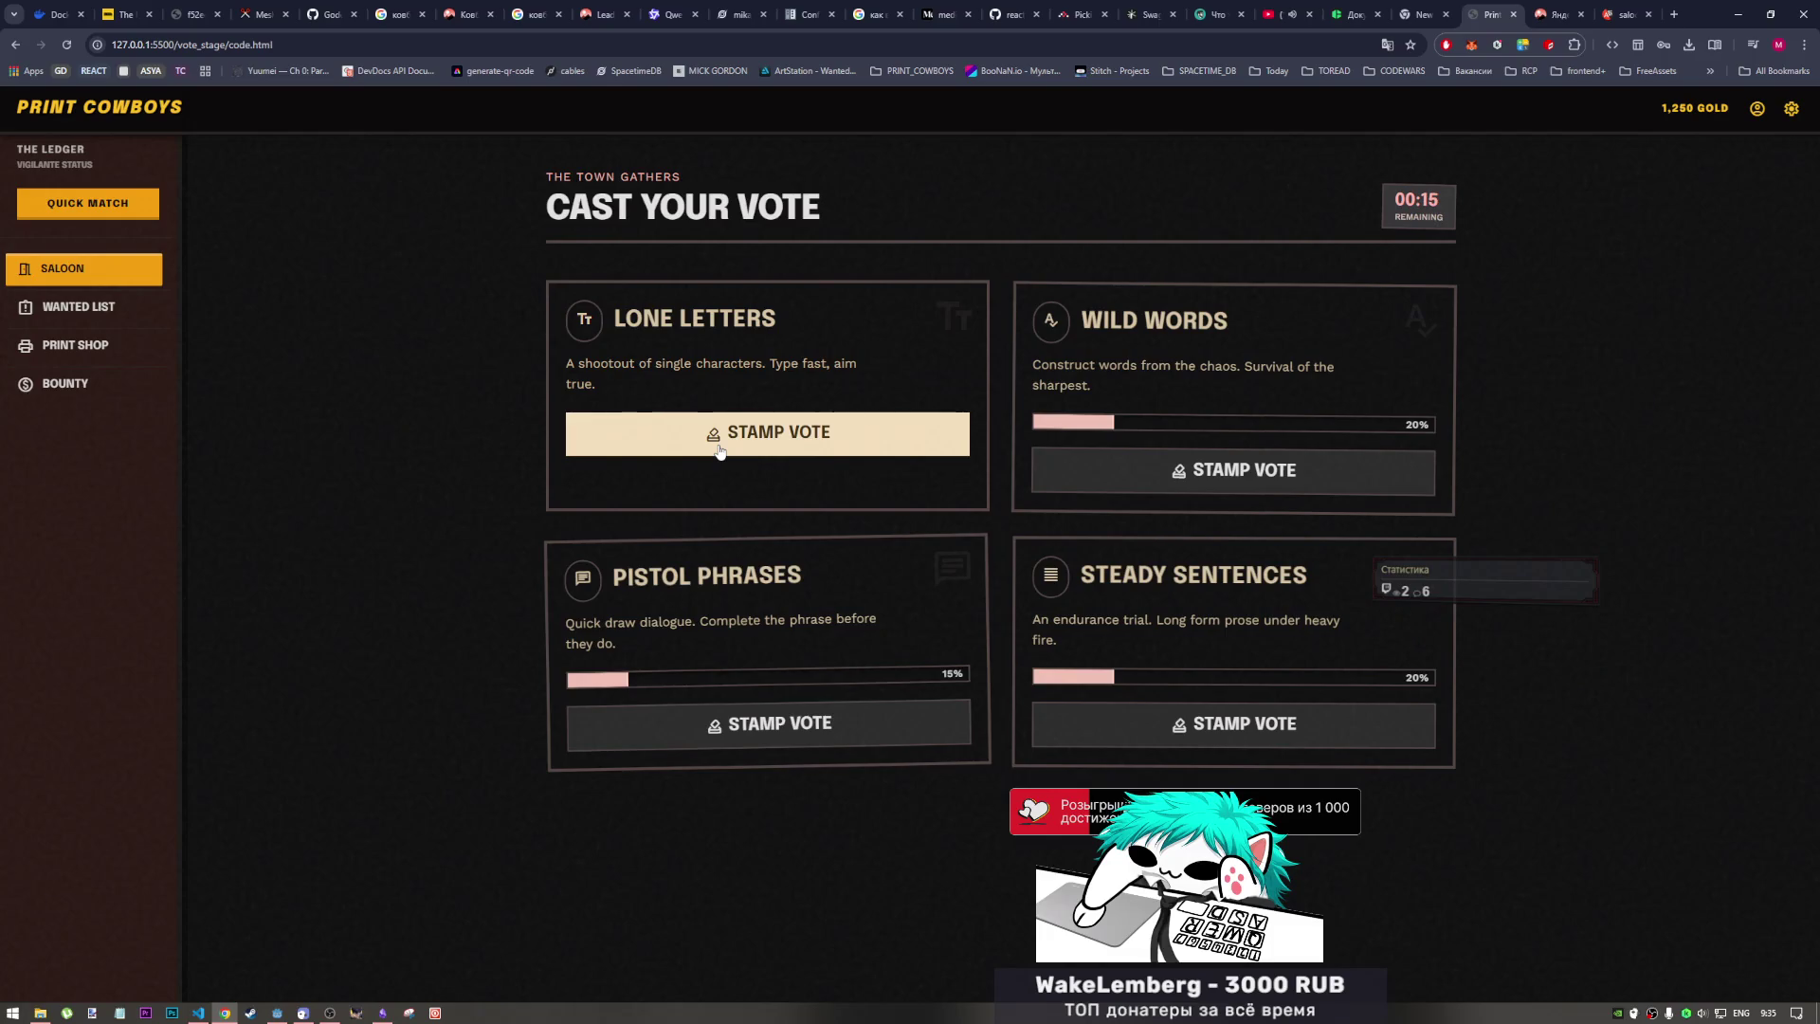
Step: Clear the stray text selection and return Chrome to the root mockup listing
left_click_drag(596, 324, 587, 317)
left_click(588, 325)
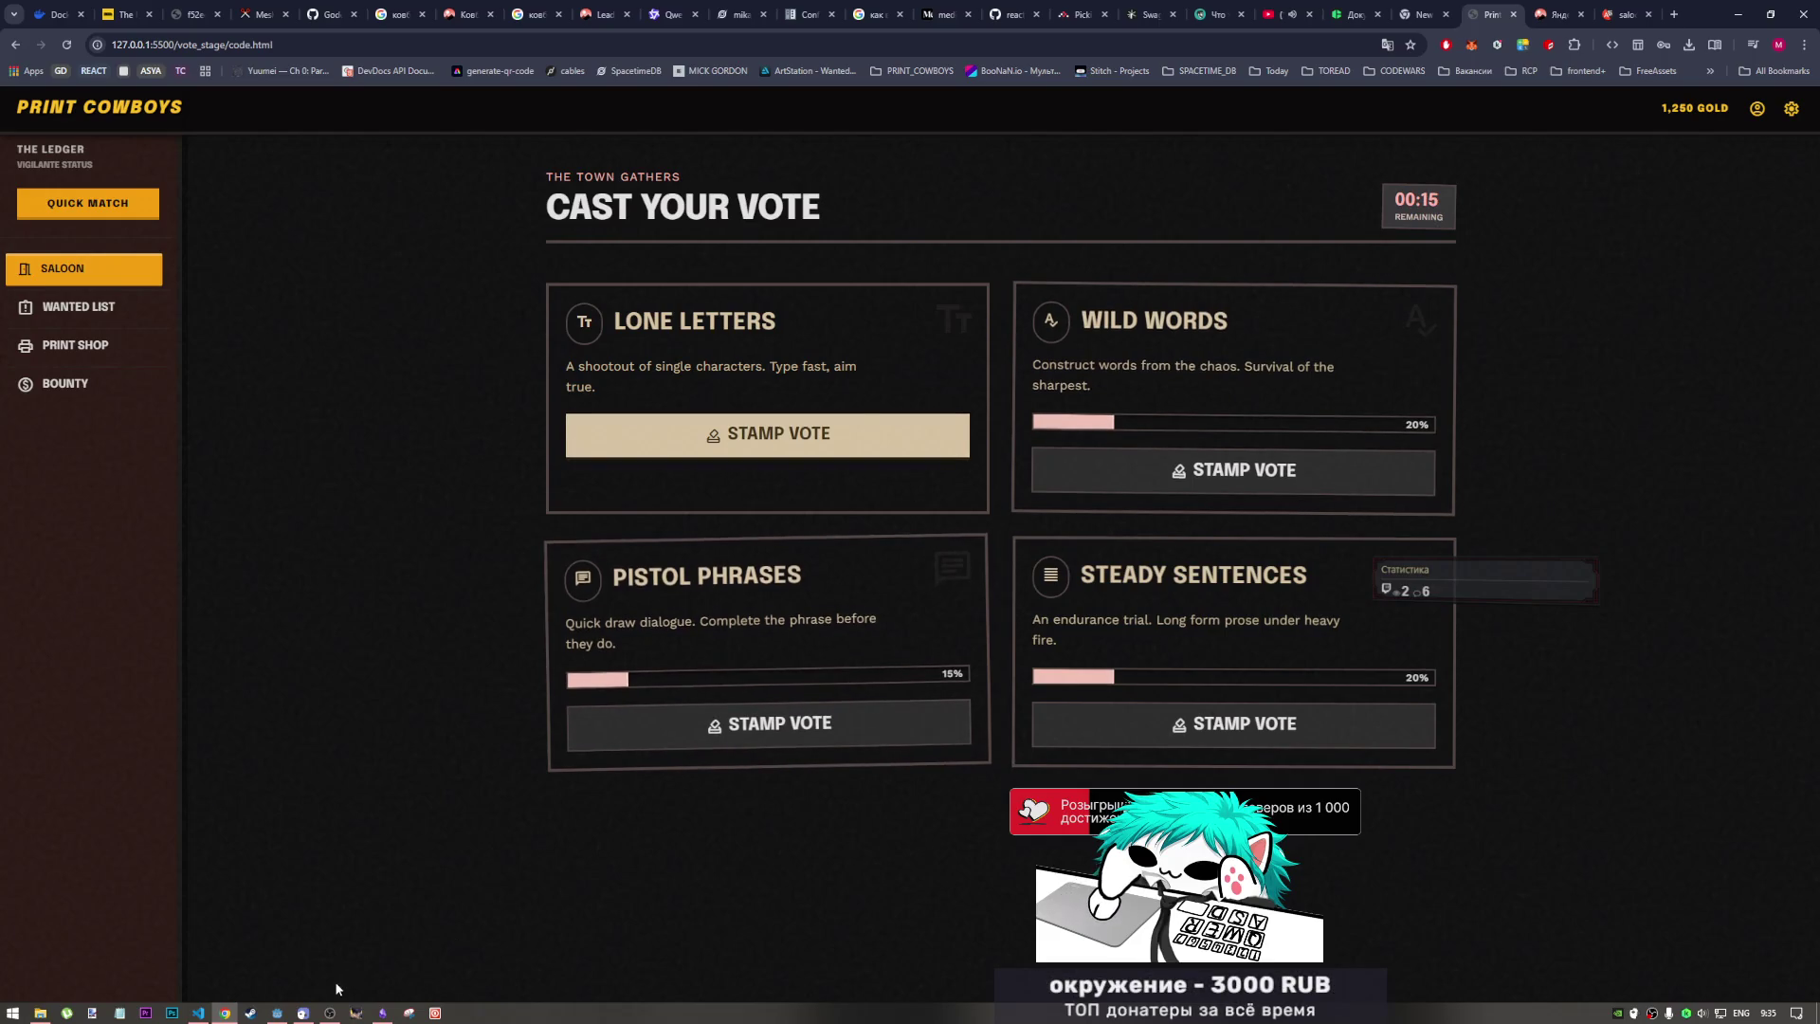
left_click(331, 1013)
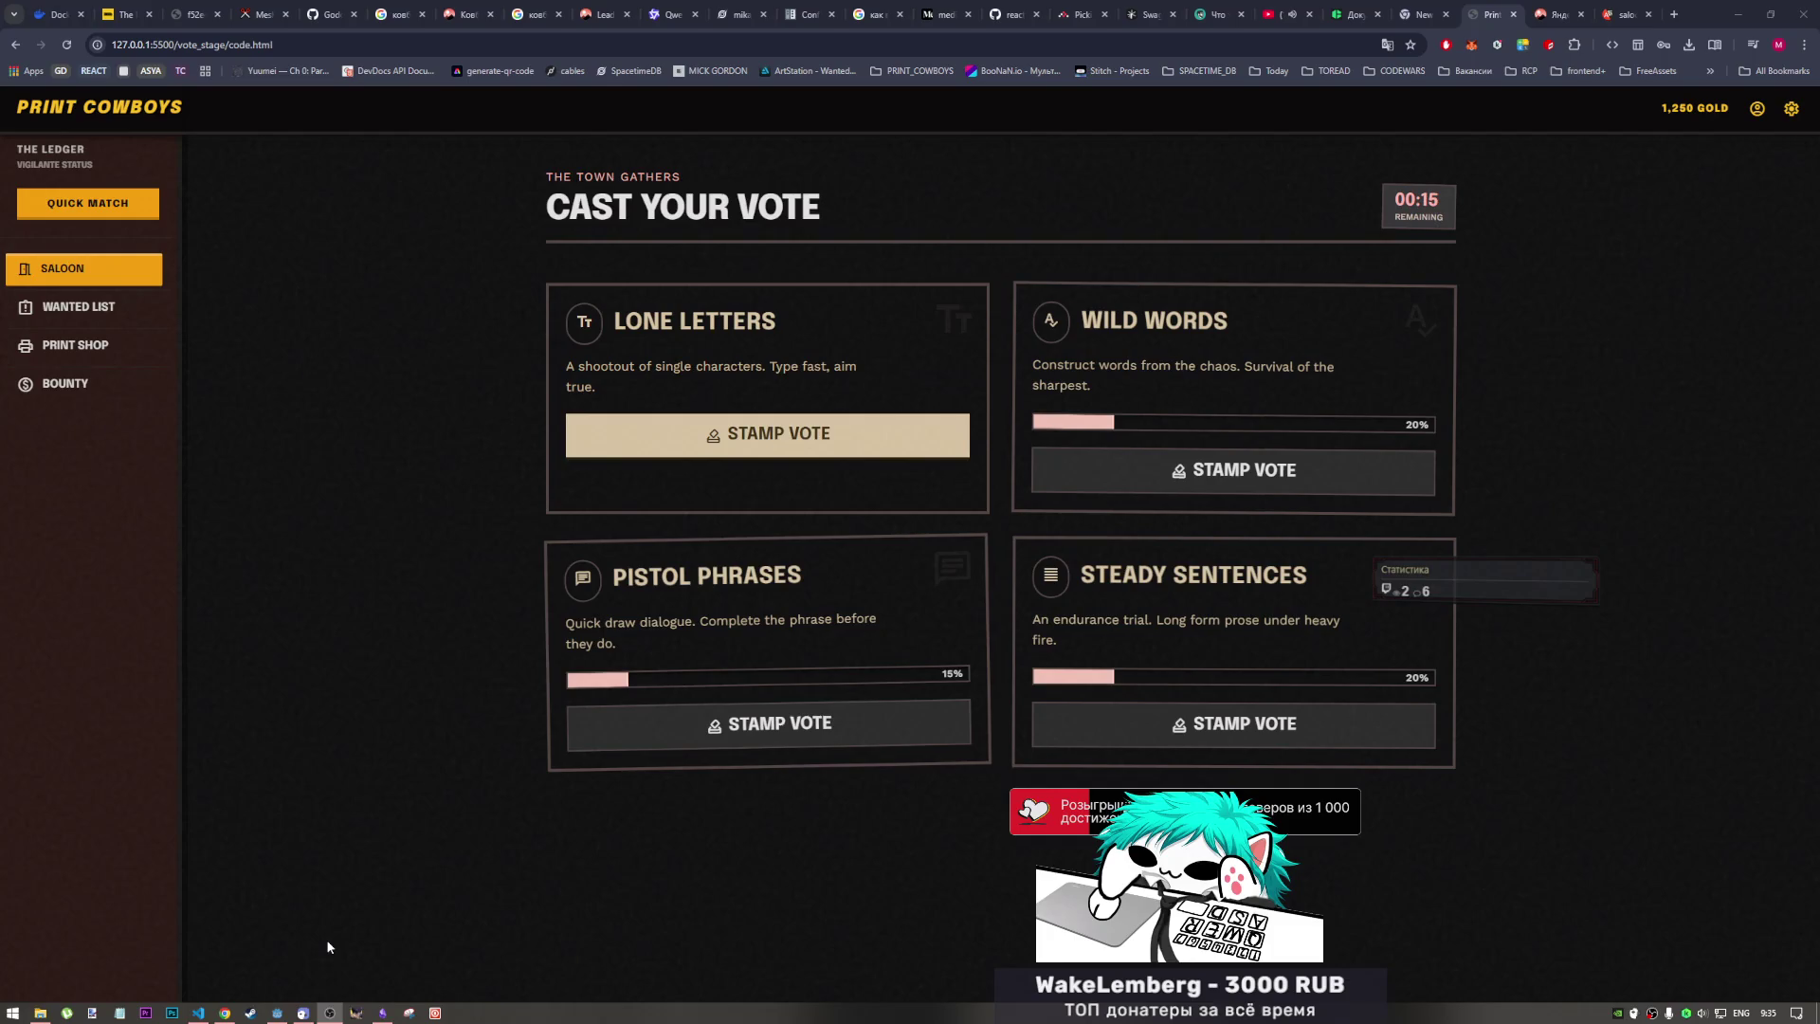
left_click(1532, 451)
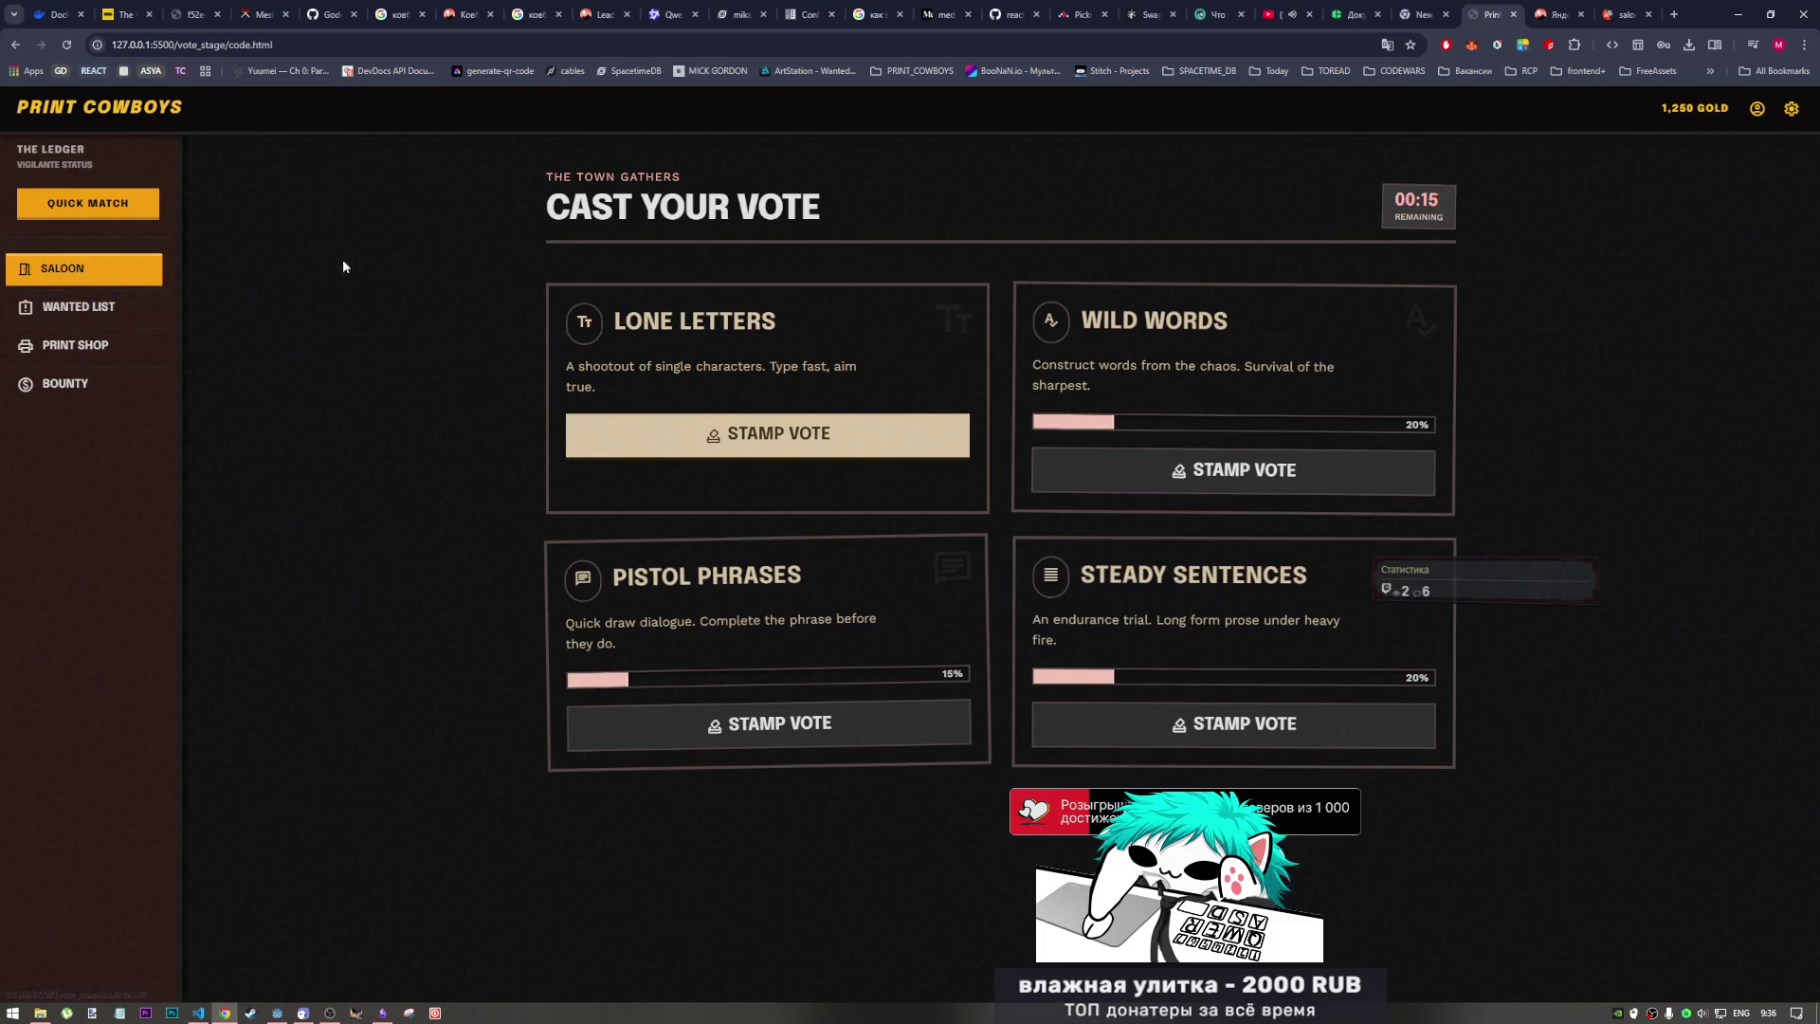
left_click(16, 47)
left_click(16, 46)
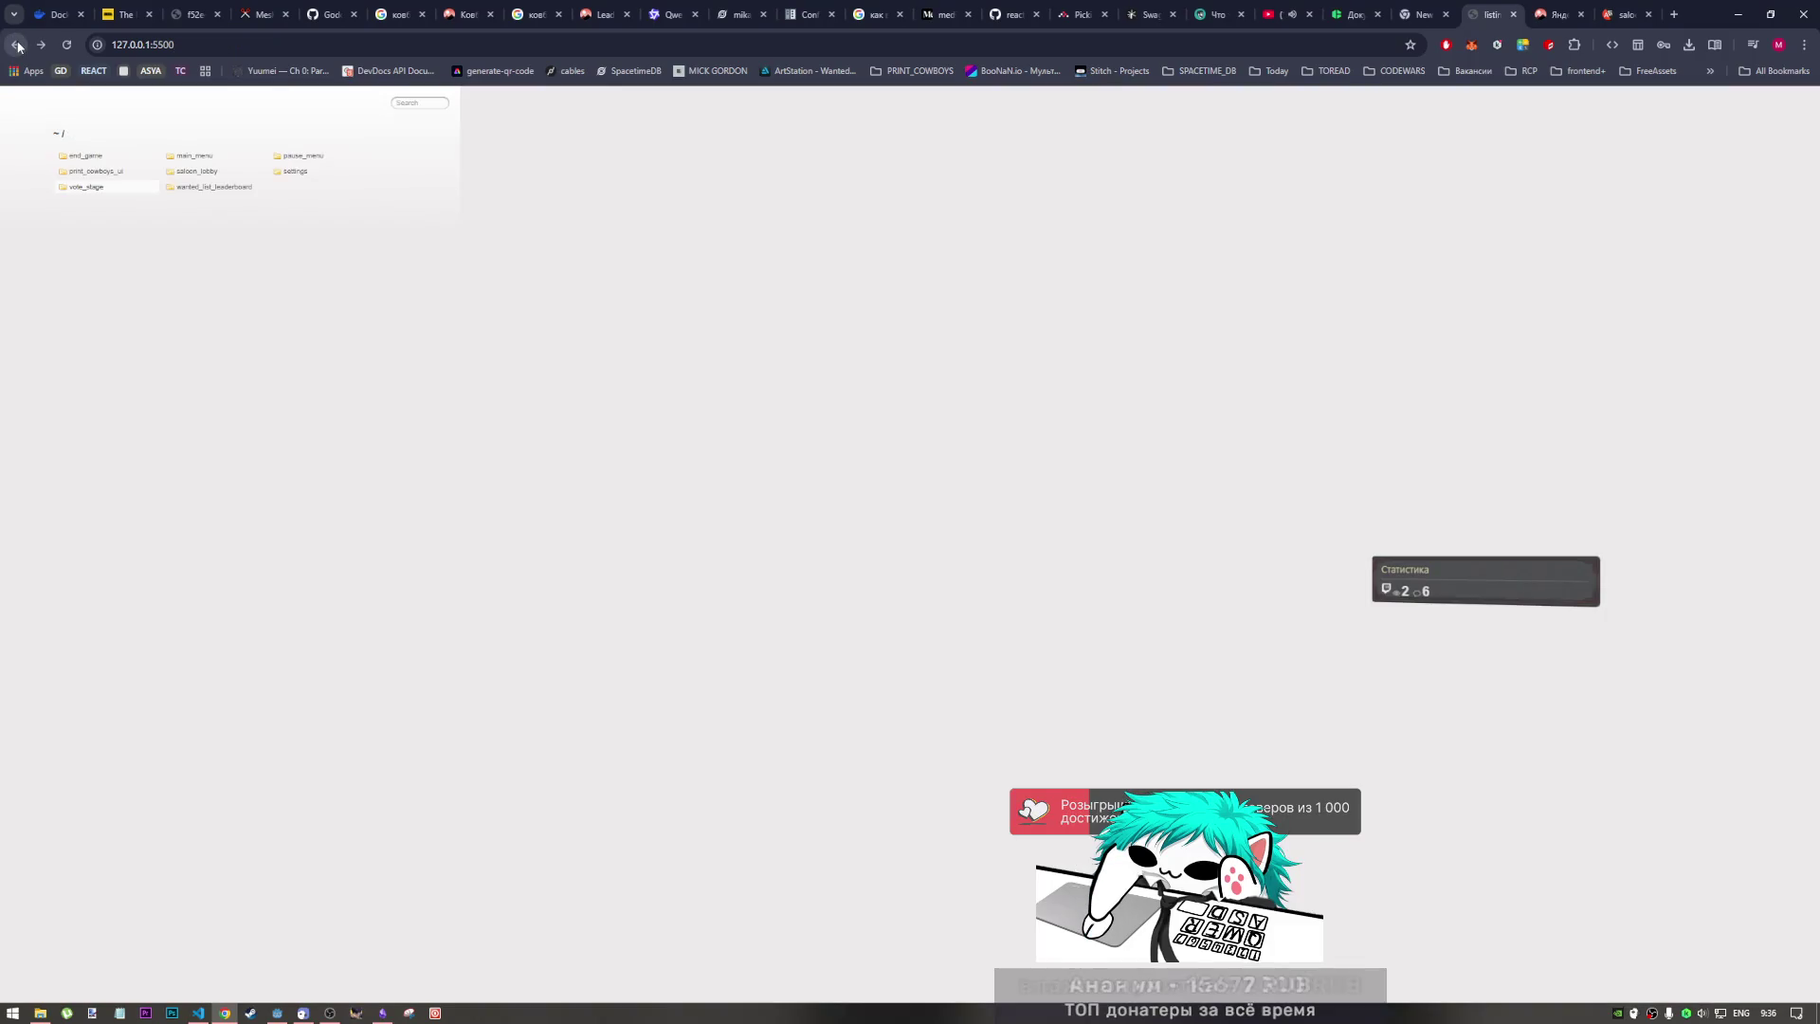
Step: Preview the vote_stage code.html mockup, then open the wanted_list_leaderboard folder
left_click(86, 187)
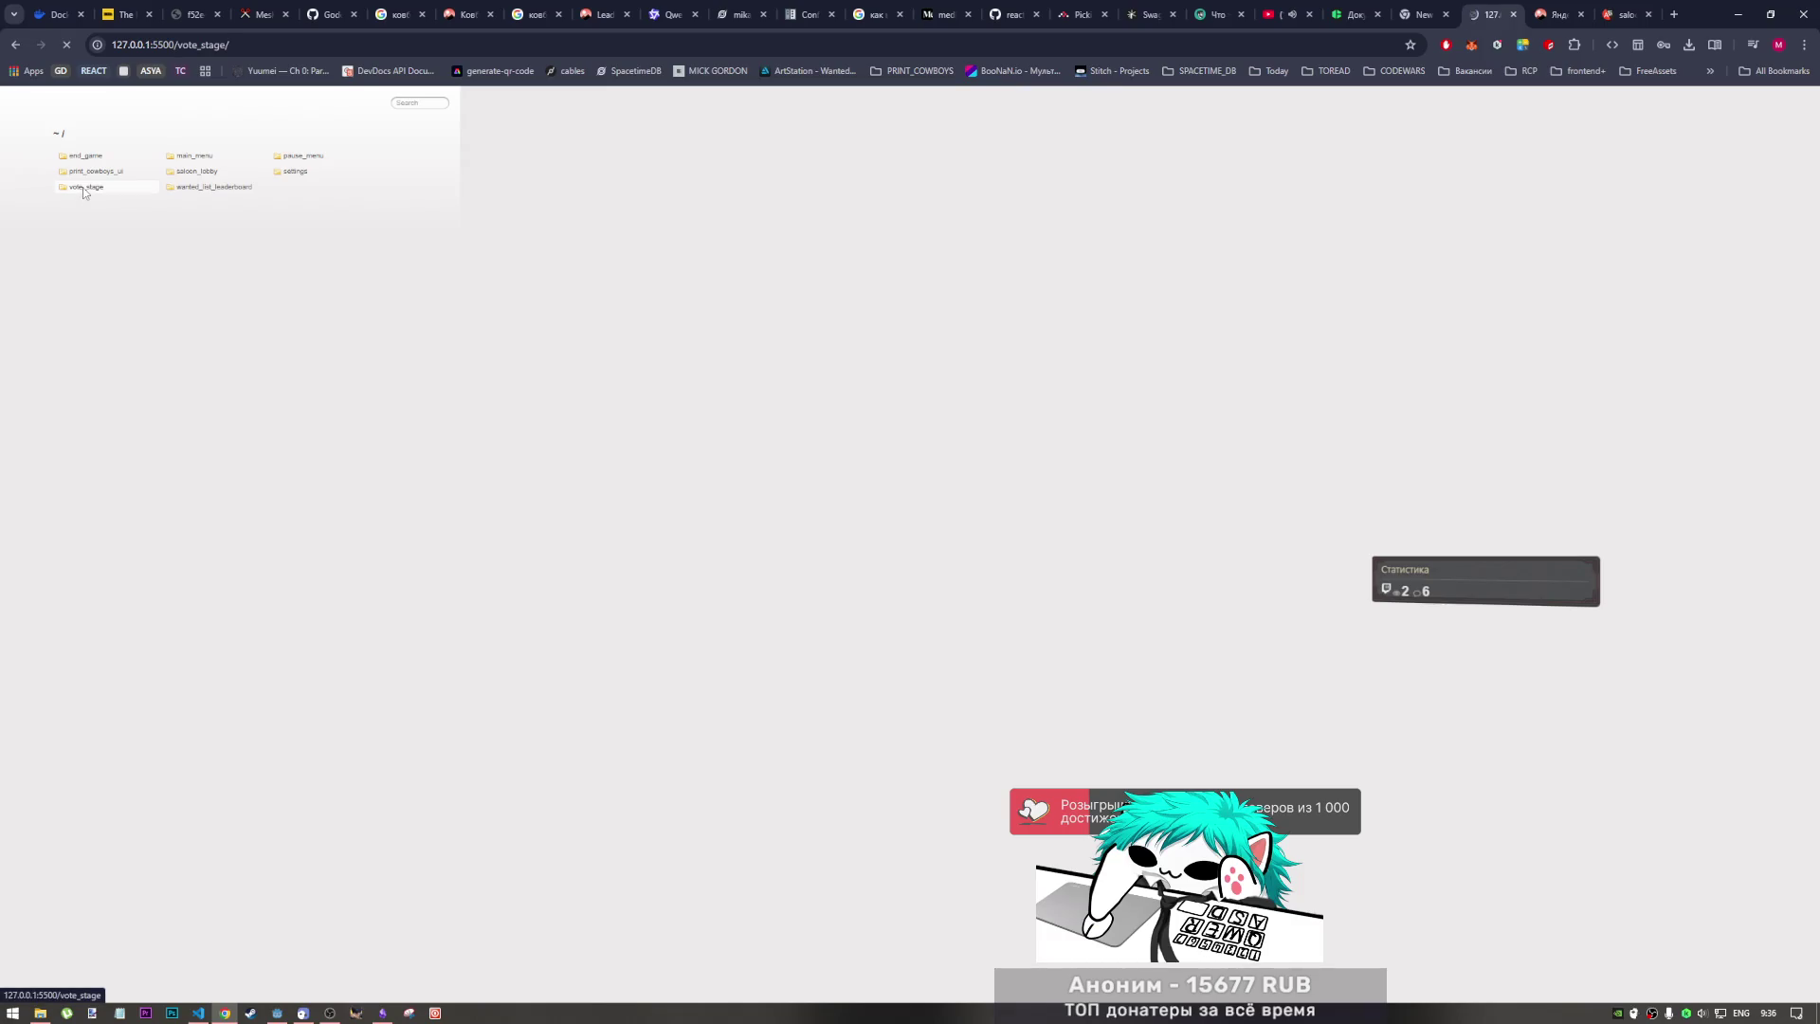
left_click(604, 189)
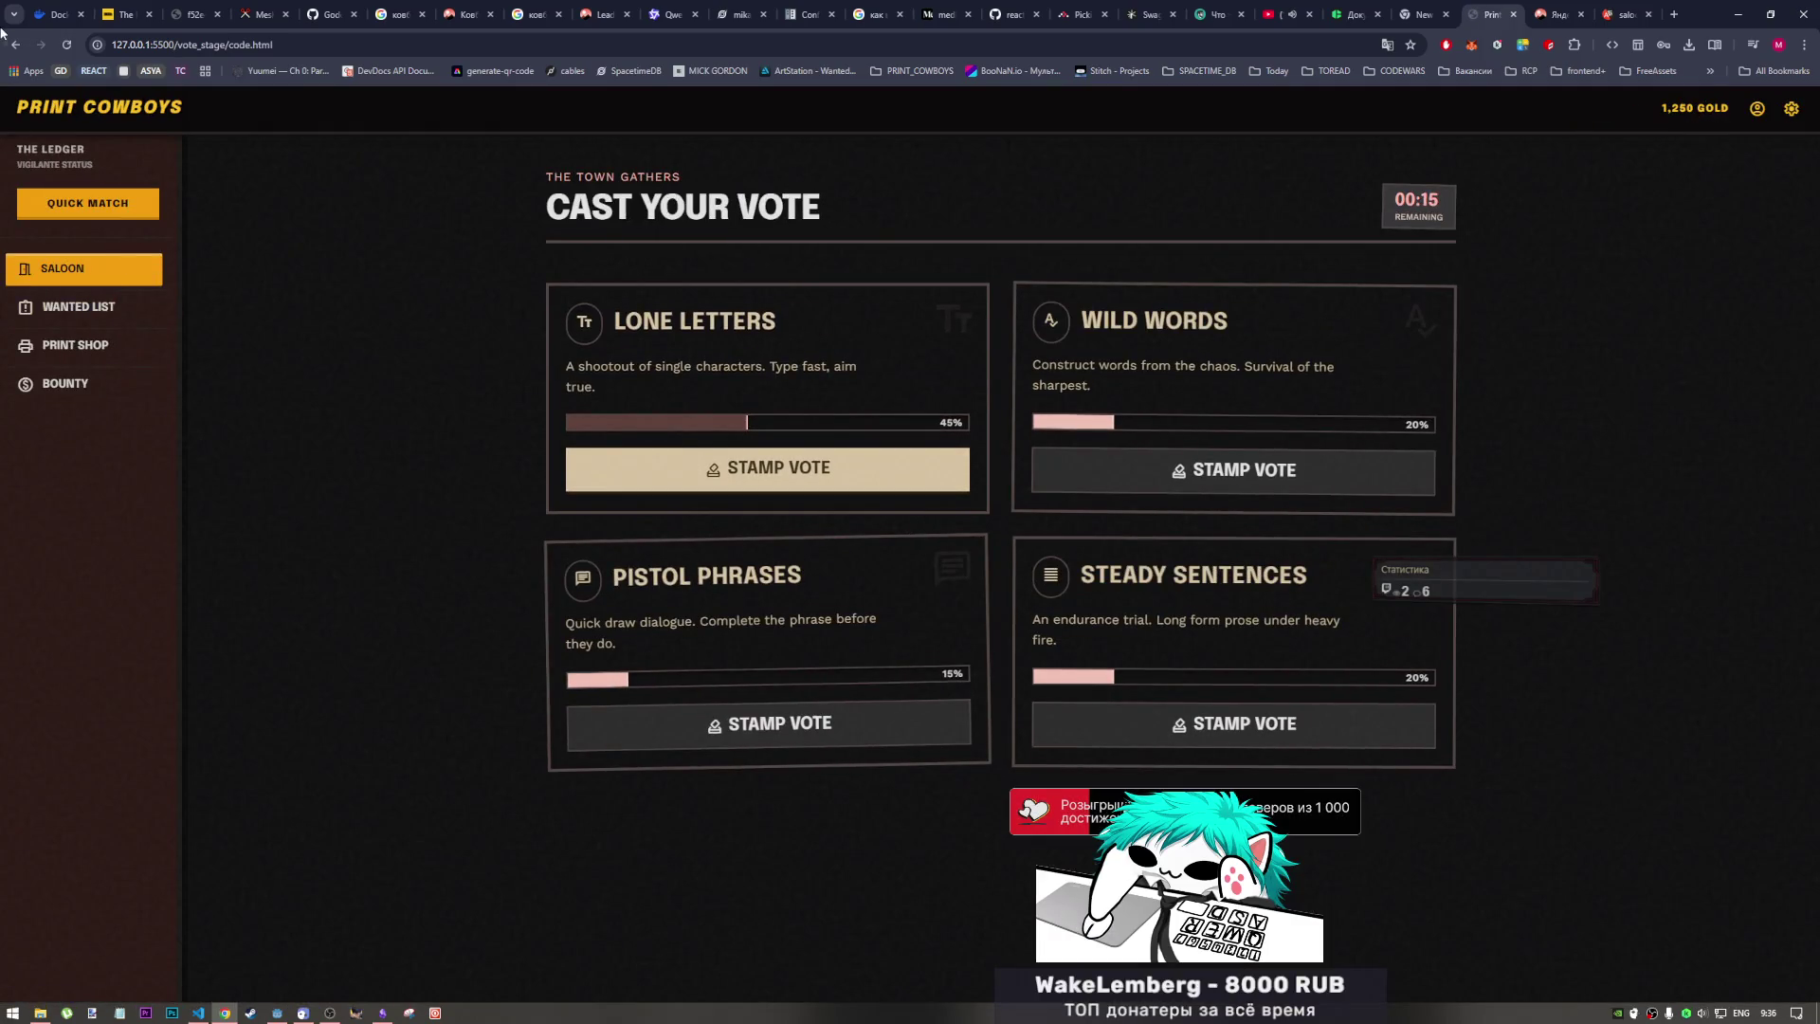
left_click(16, 45)
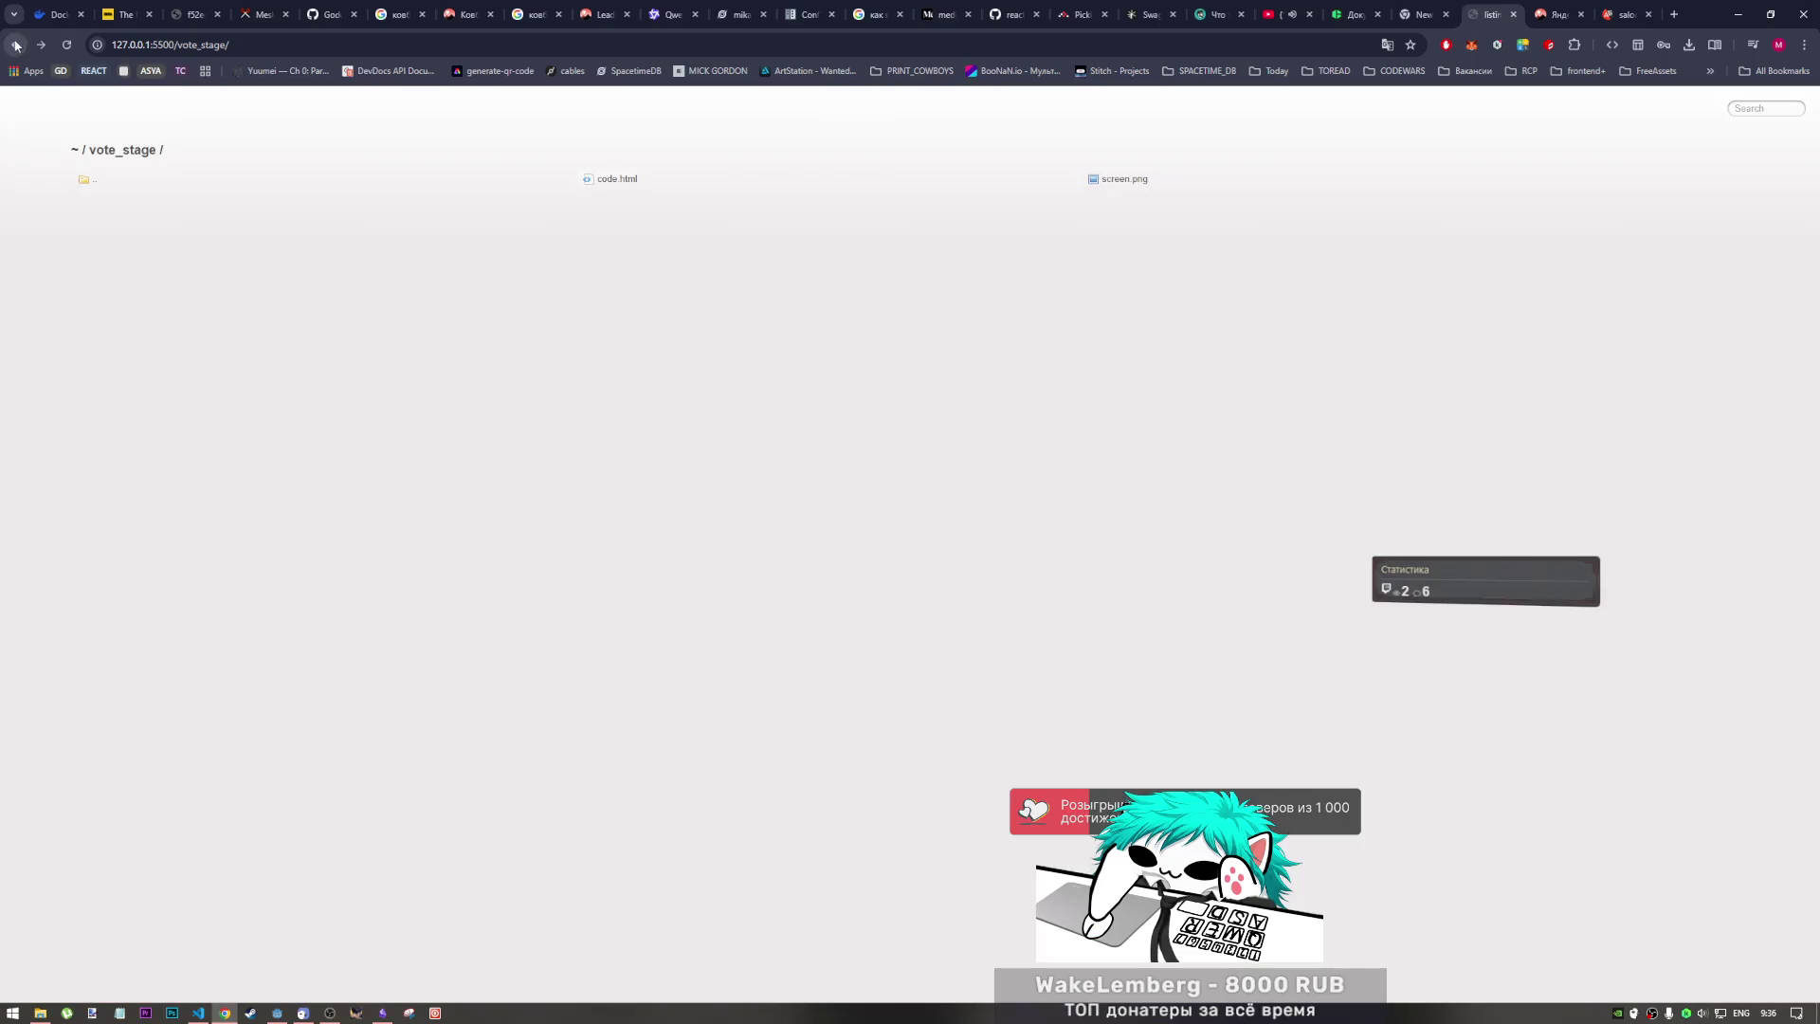
left_click(16, 45)
left_click(190, 186)
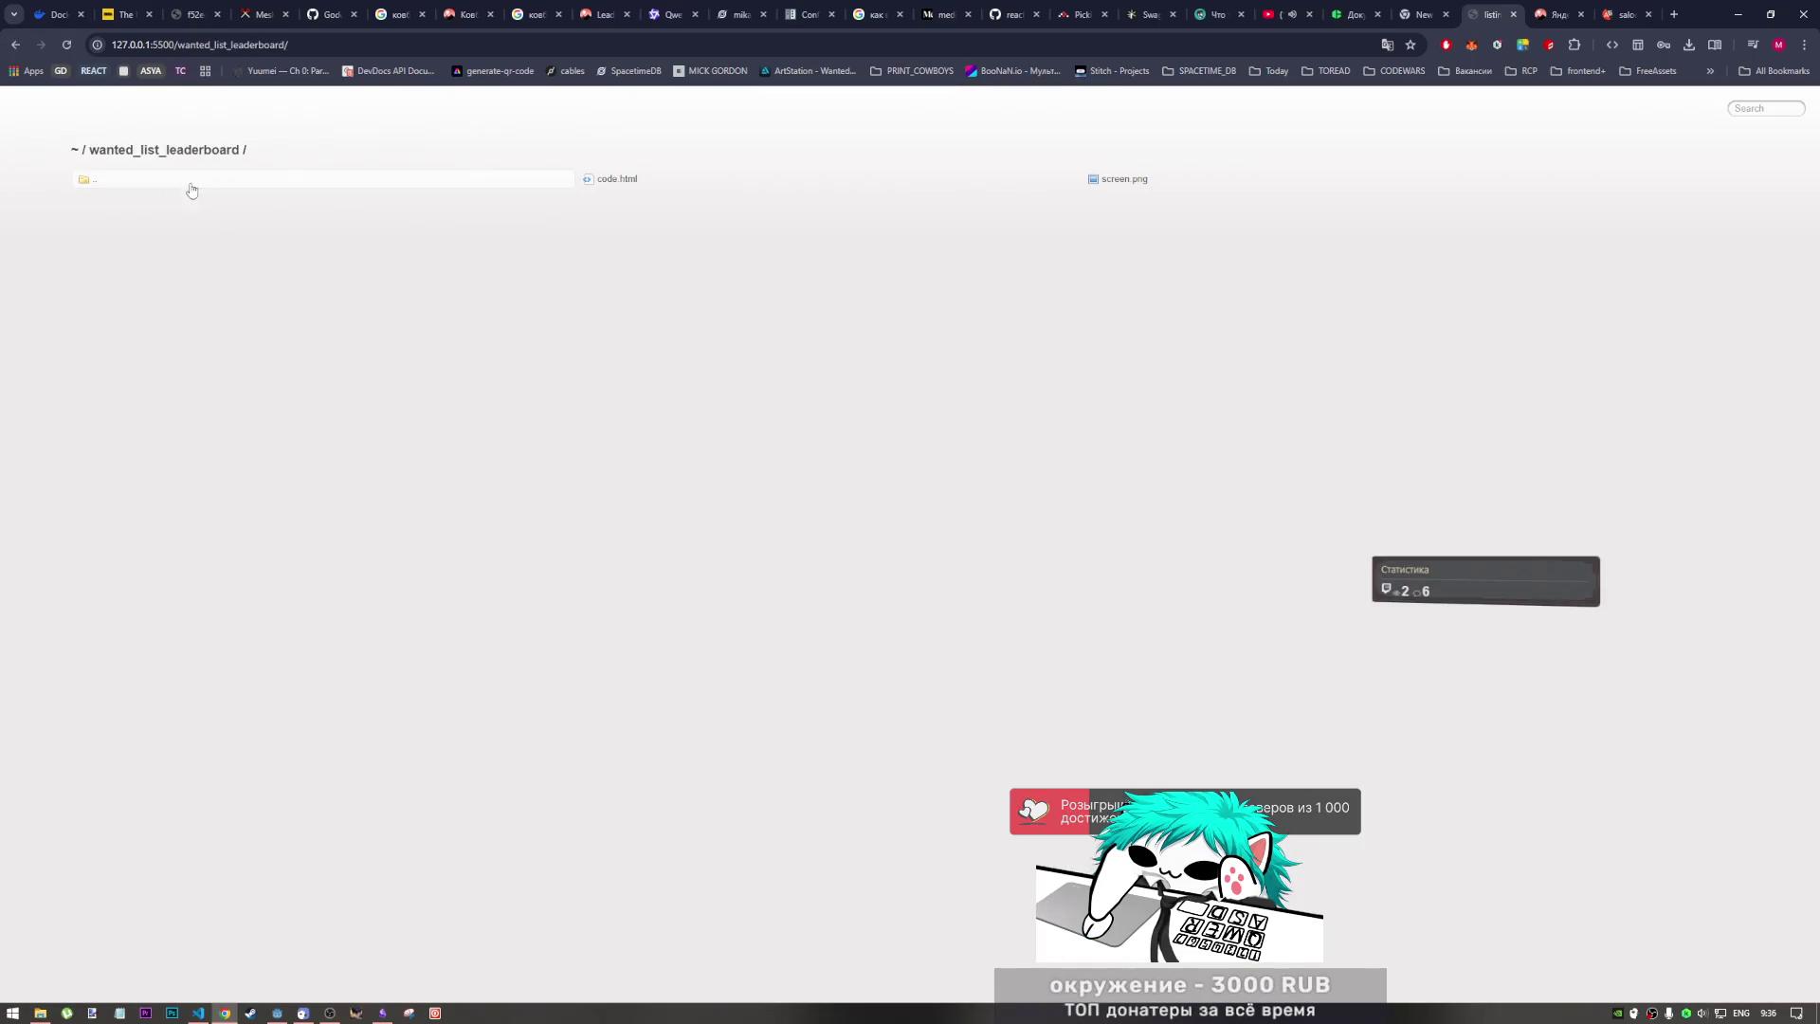
left_click(615, 181)
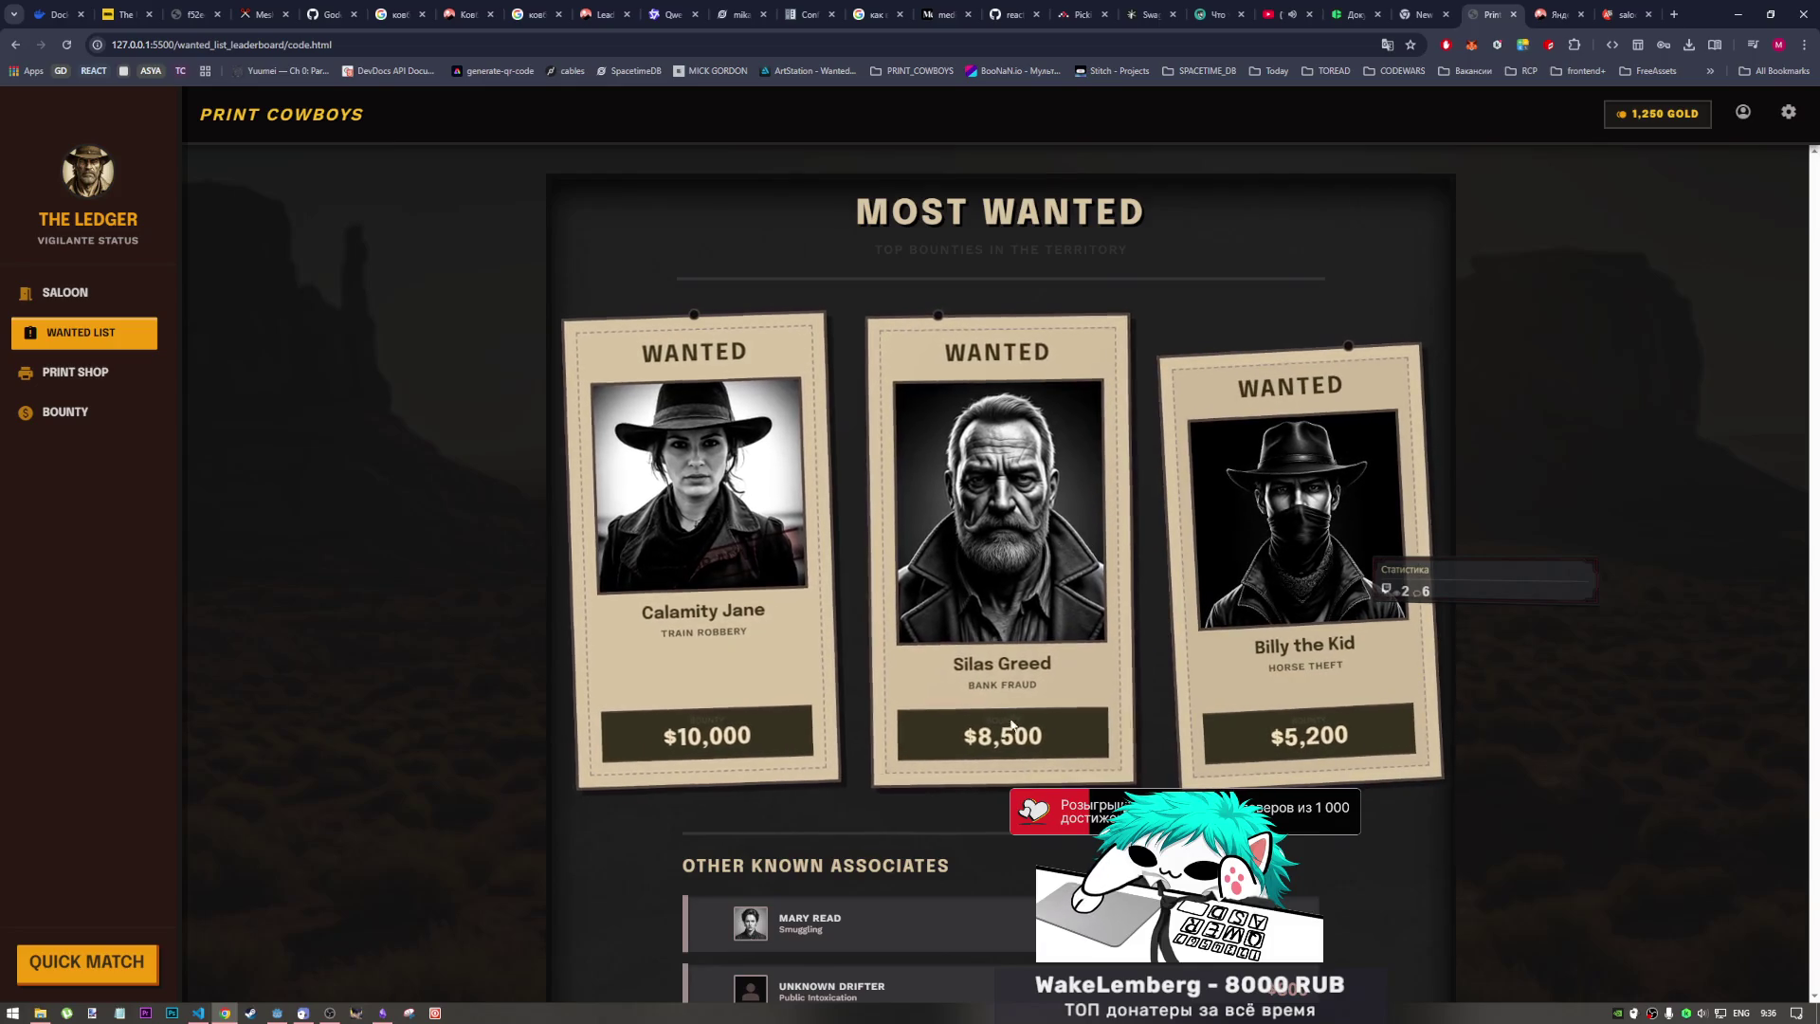
scroll(945, 676, "down", 1)
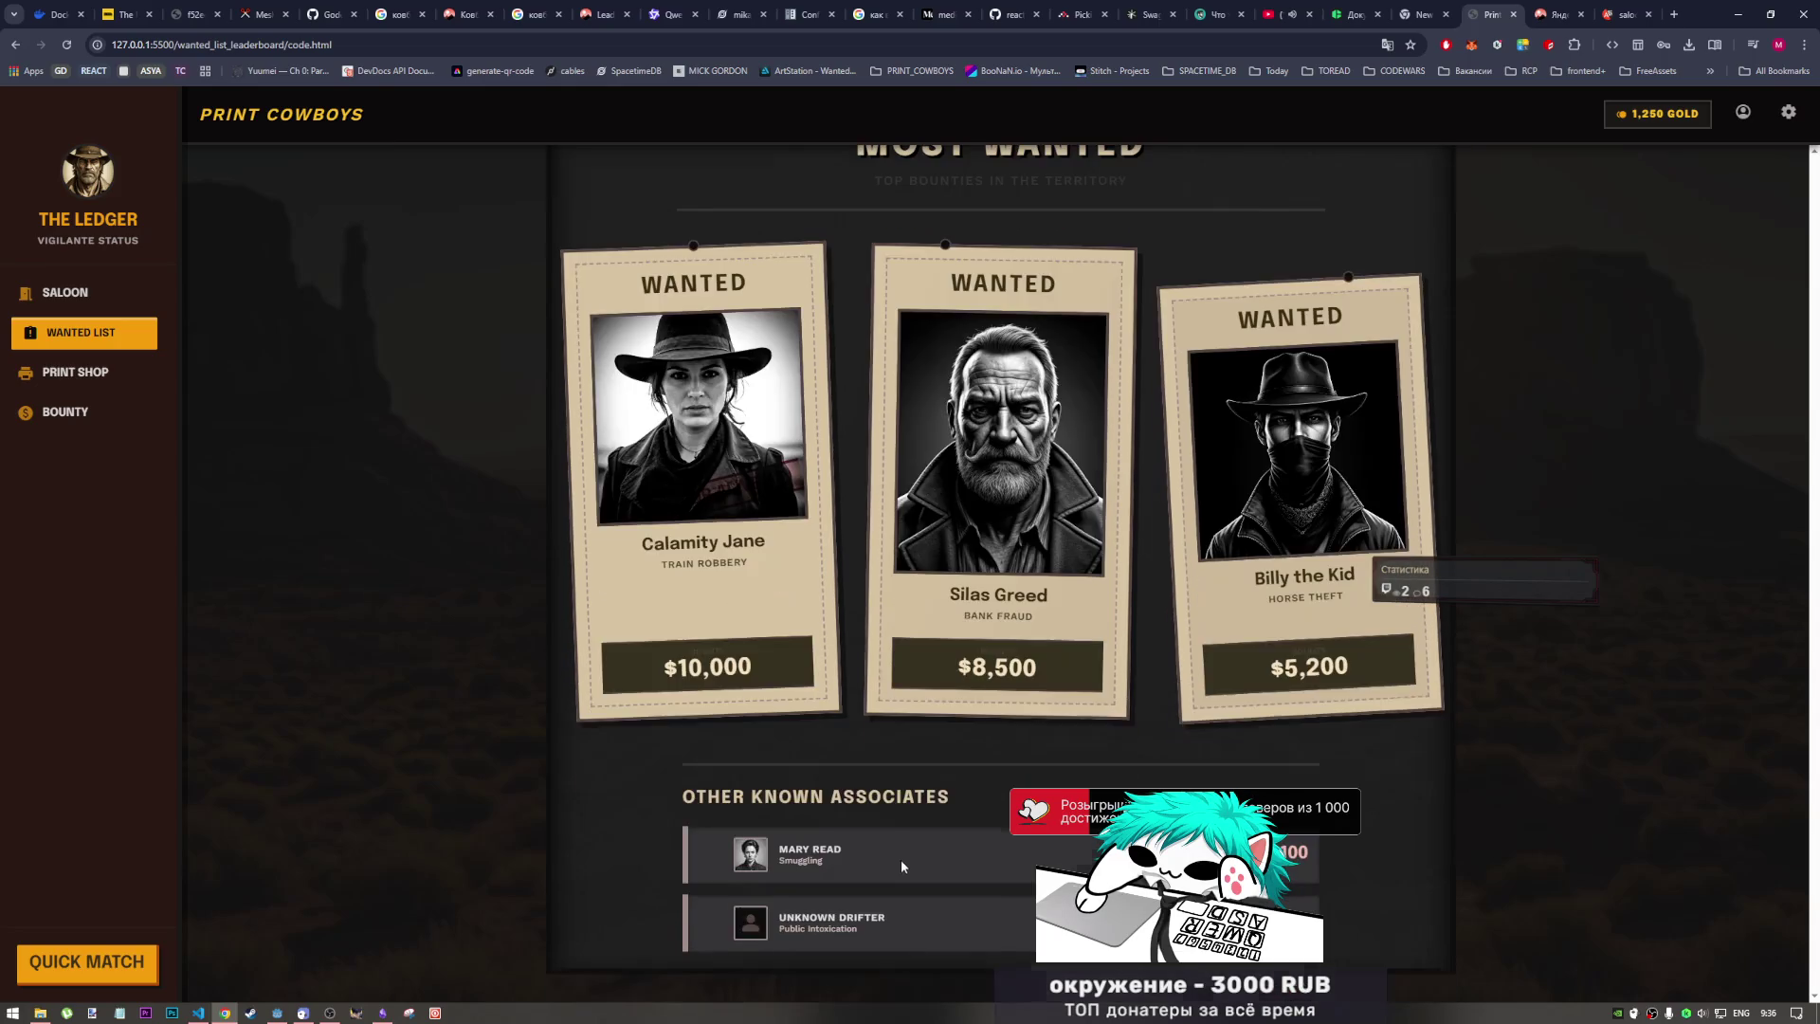
mouse_move(889, 924)
left_mouse_down()
mouse_move(765, 919)
mouse_move(850, 929)
left_mouse_up()
left_click(732, 905)
left_click(870, 922)
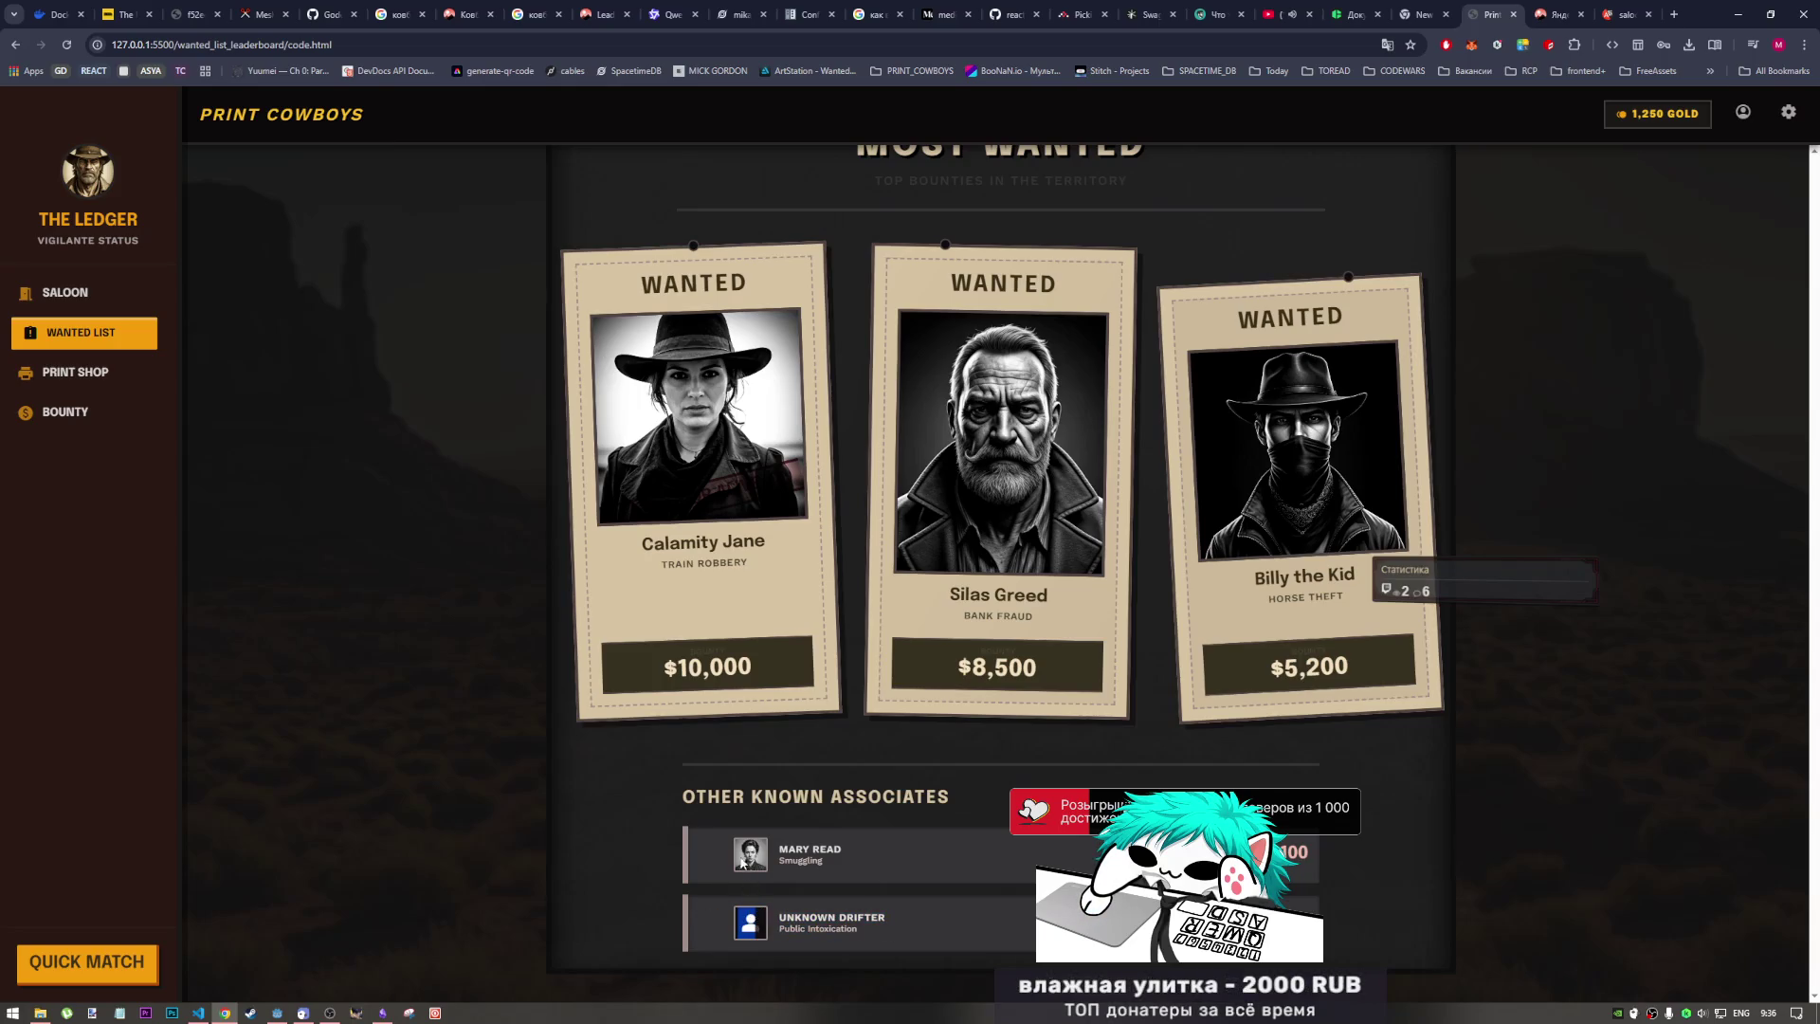
left_click_drag(743, 860, 768, 856)
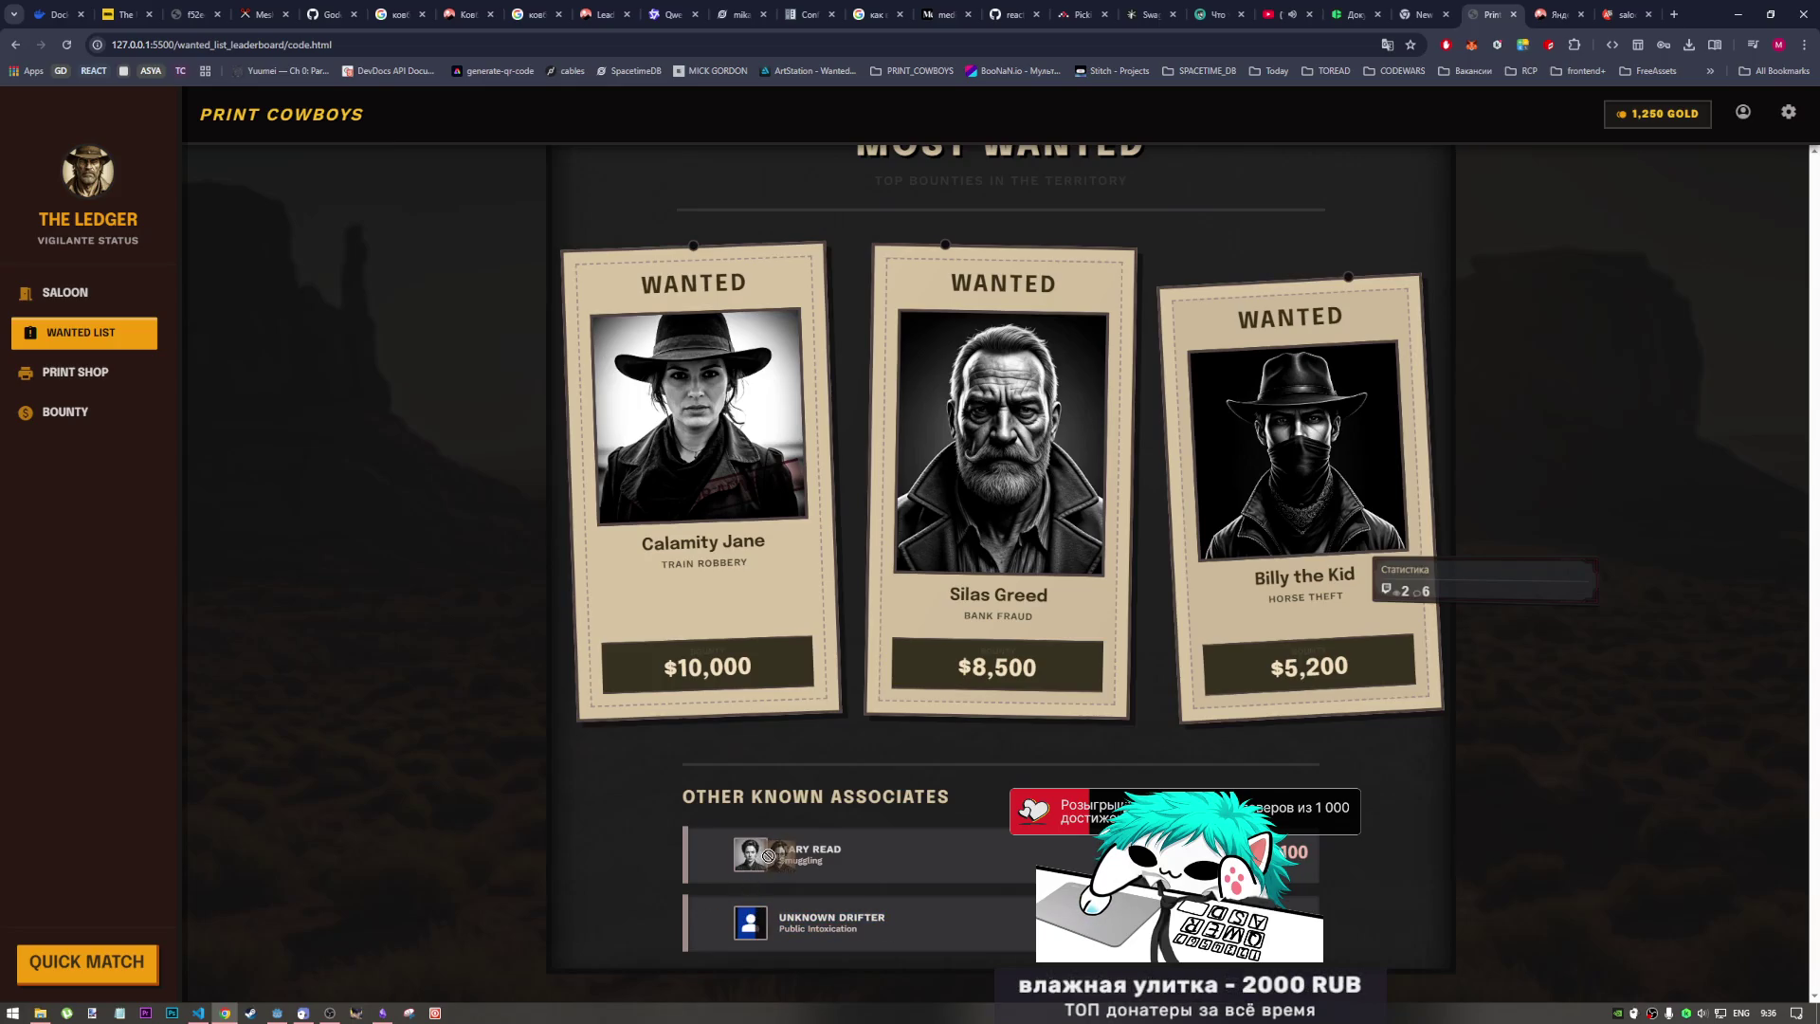
double_click(755, 921)
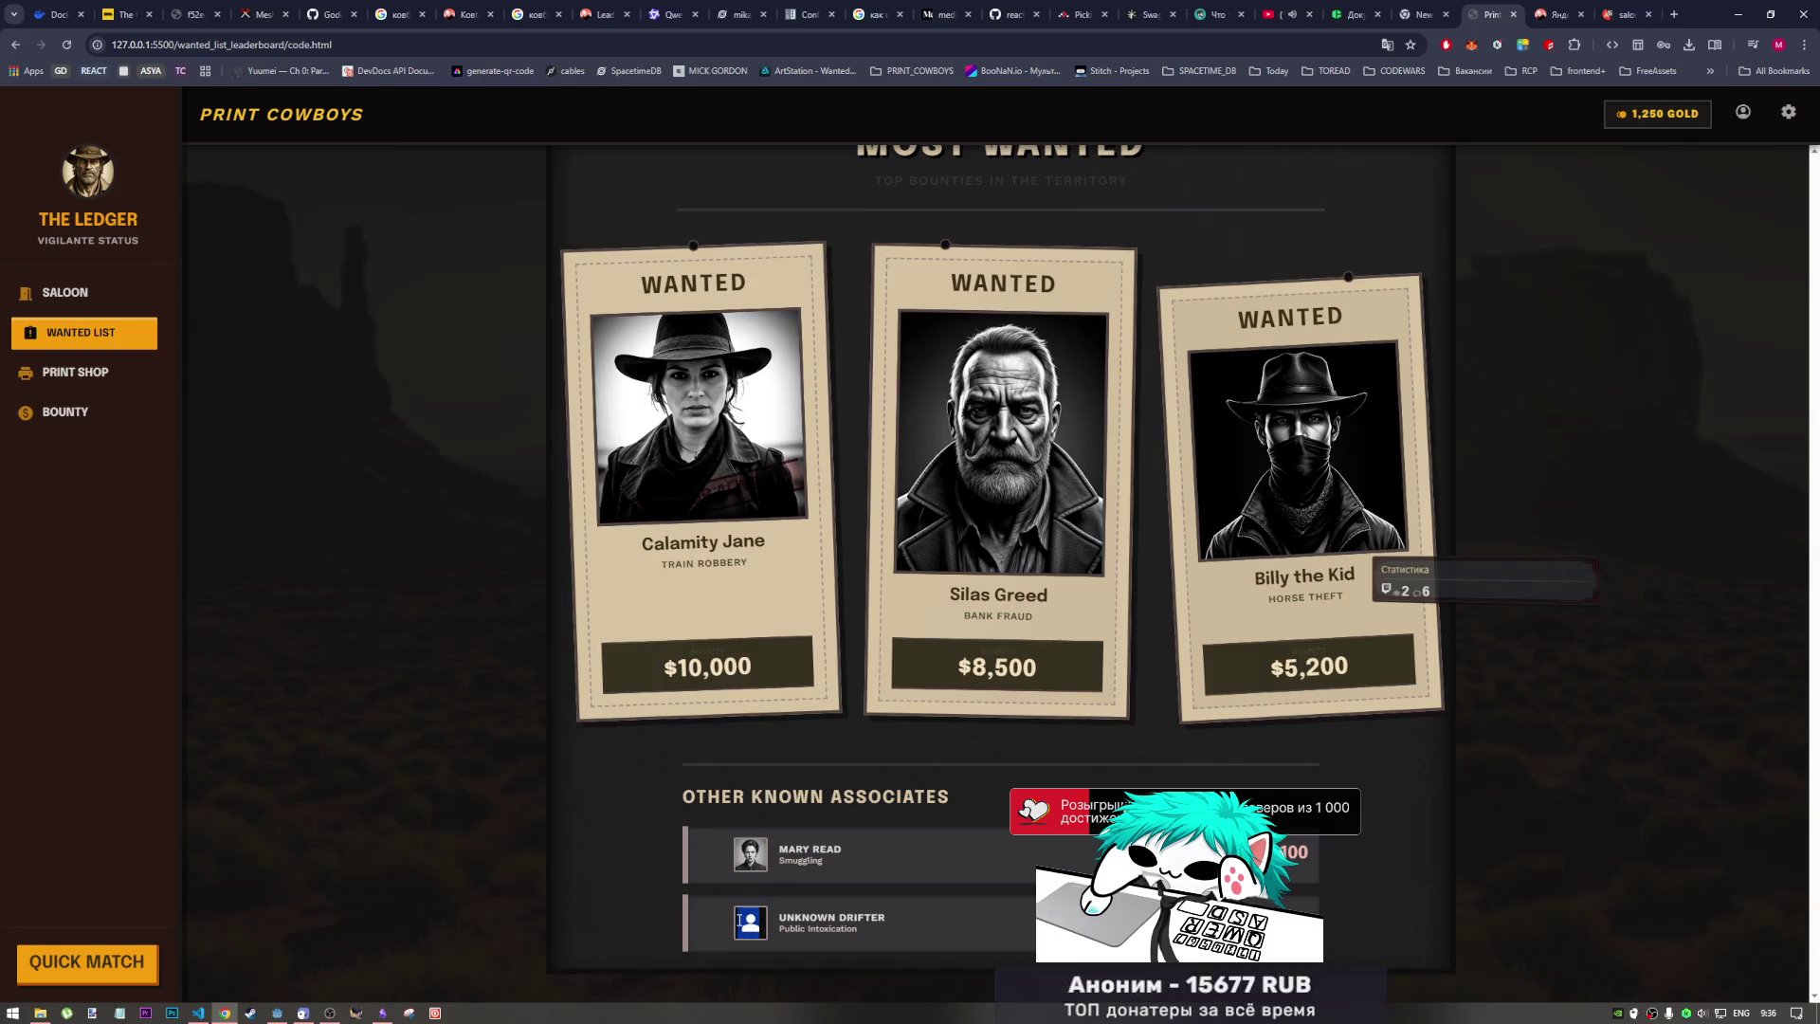
left_click_drag(756, 924, 772, 926)
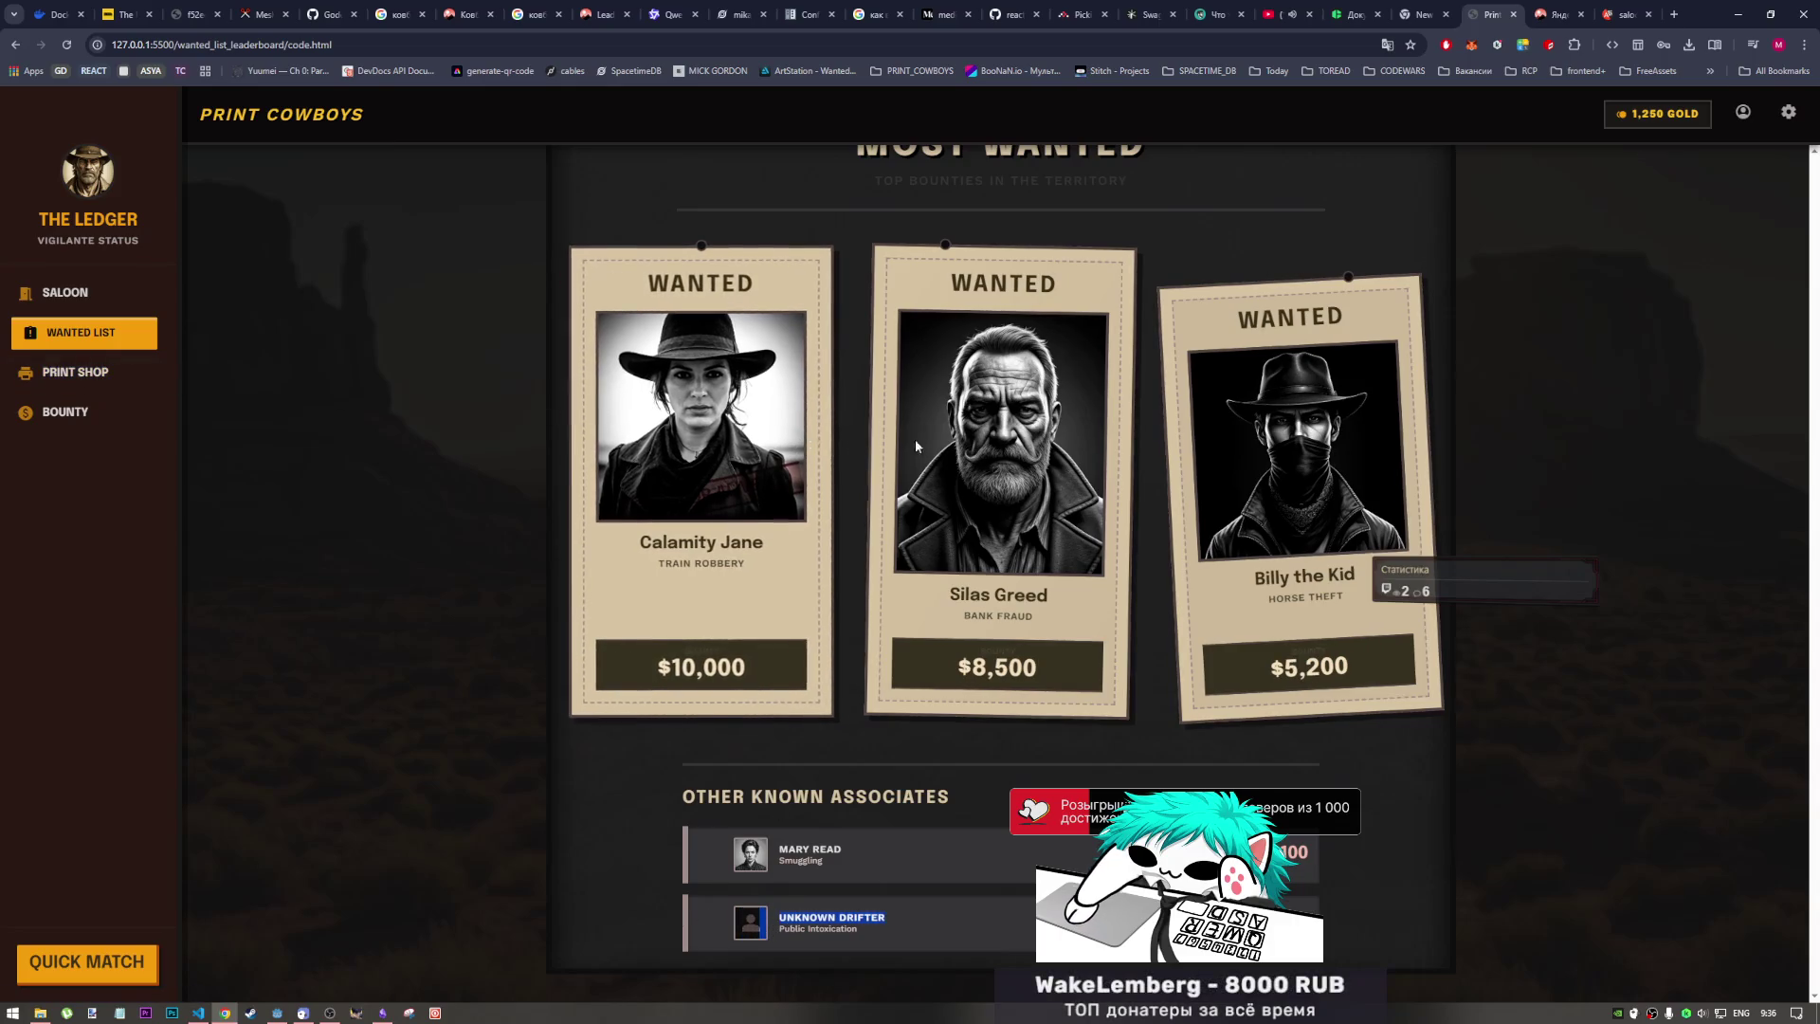
scroll(1070, 614, "up", 1)
scroll(1016, 474, "down", 1)
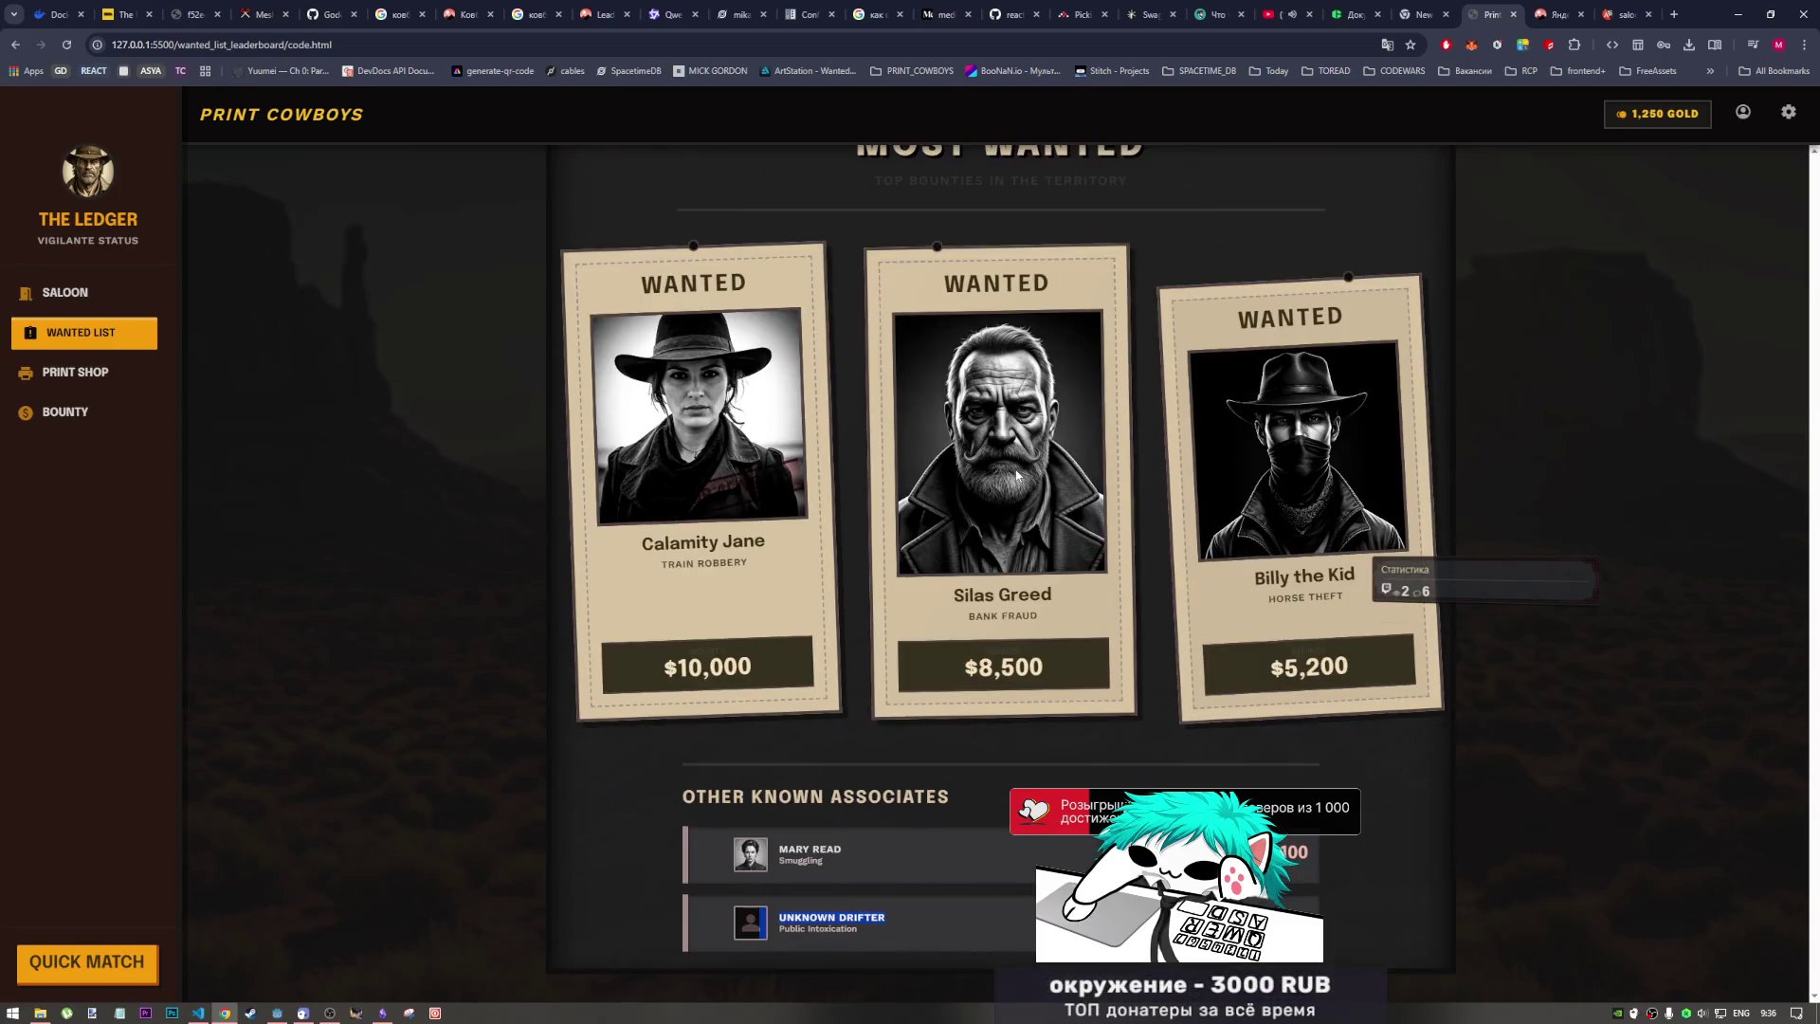
left_click(13, 46)
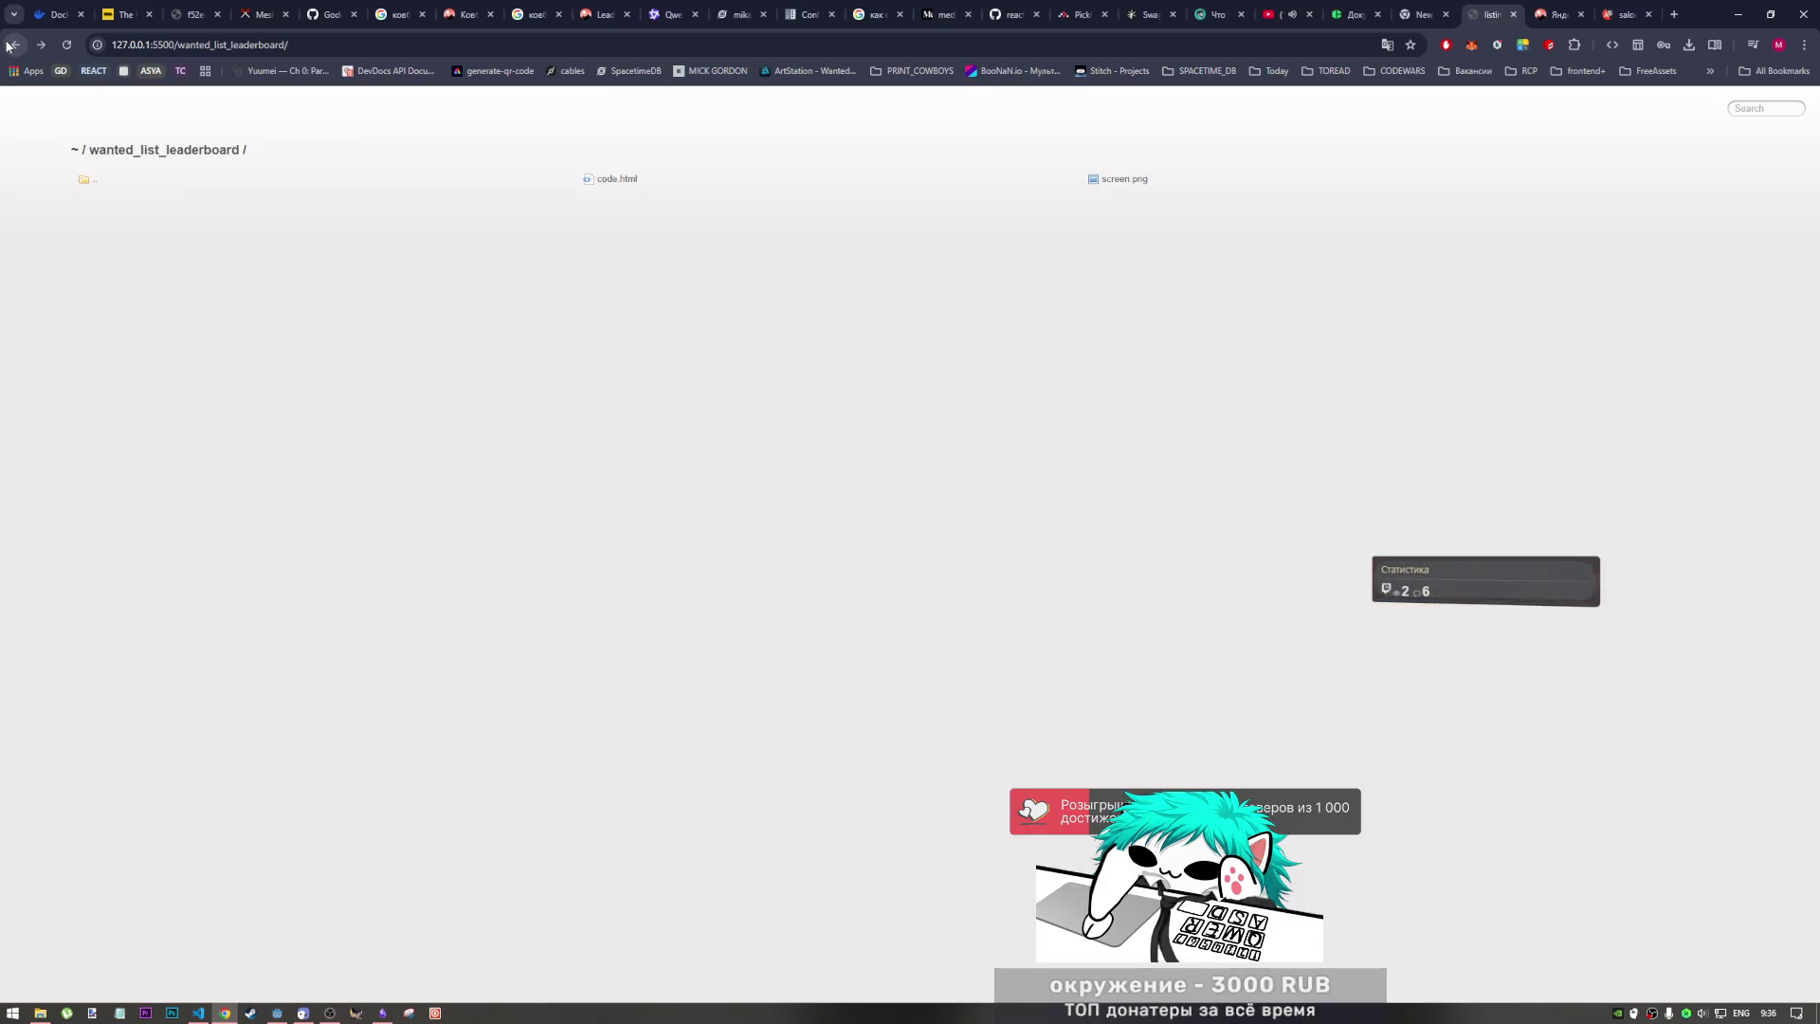
Step: Review the end_game code.html mockup, then open the saloon_lobby code.html page
left_click(89, 179)
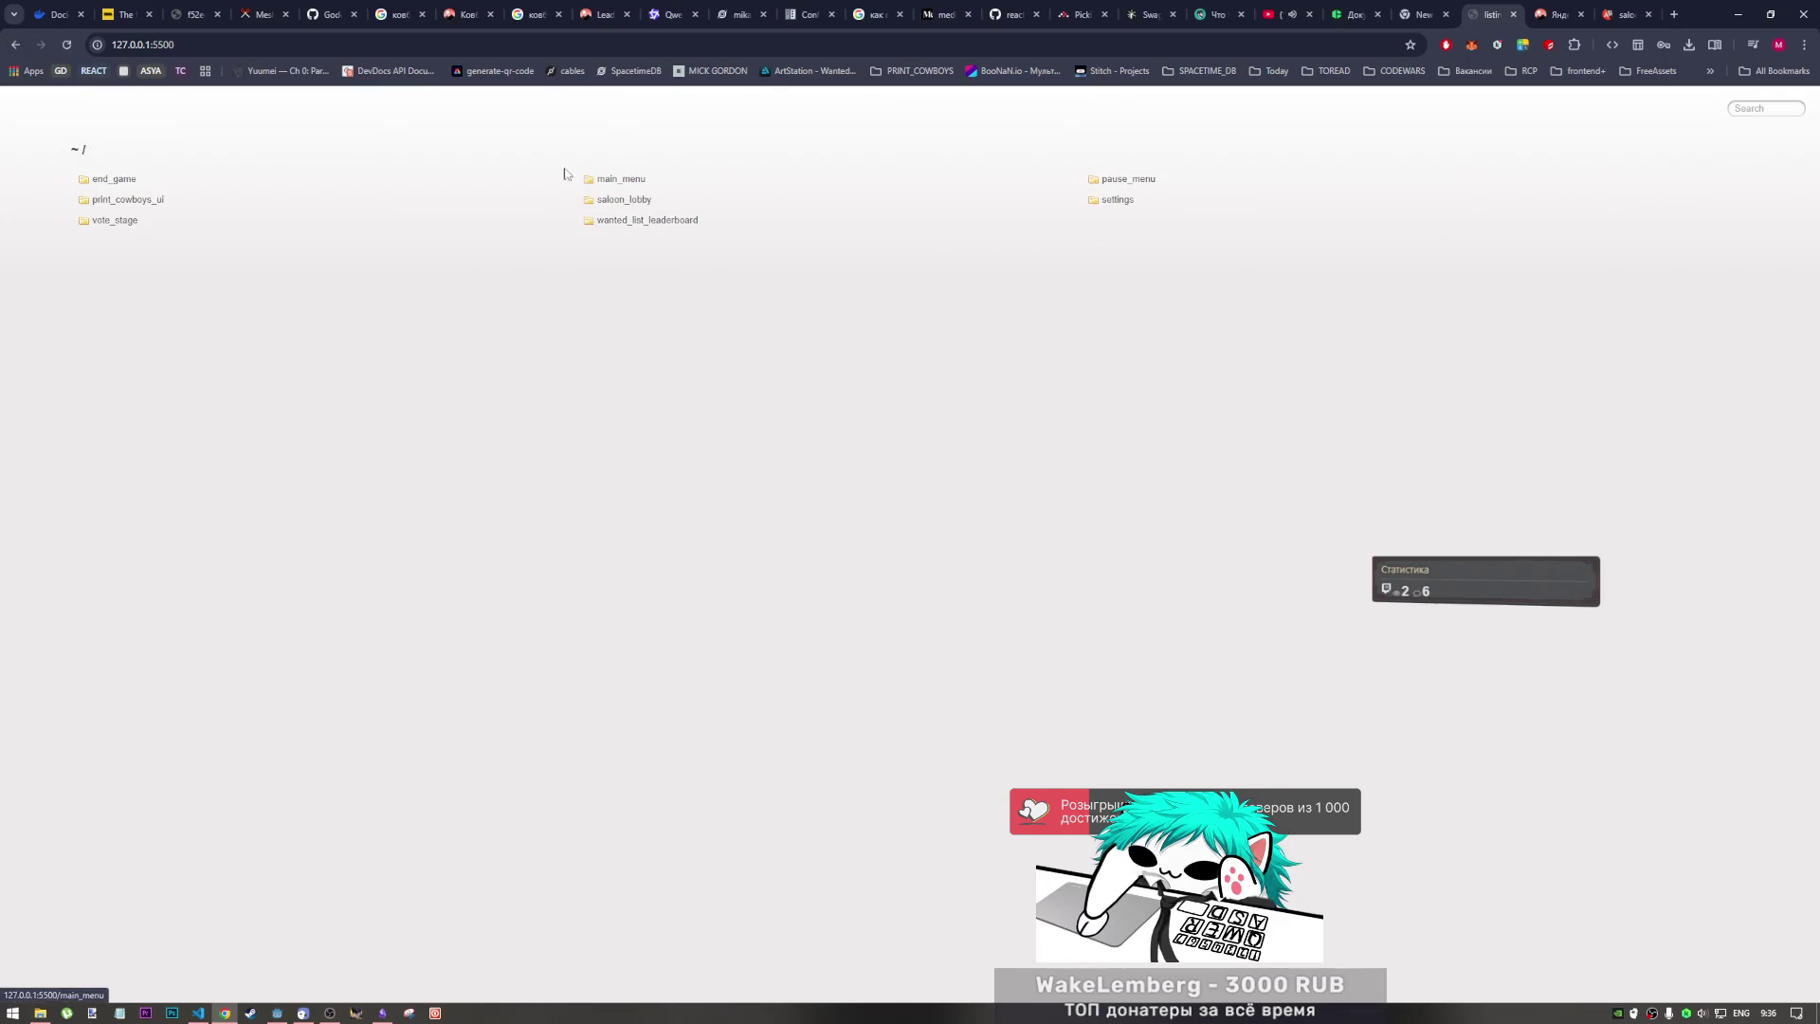
left_click(139, 180)
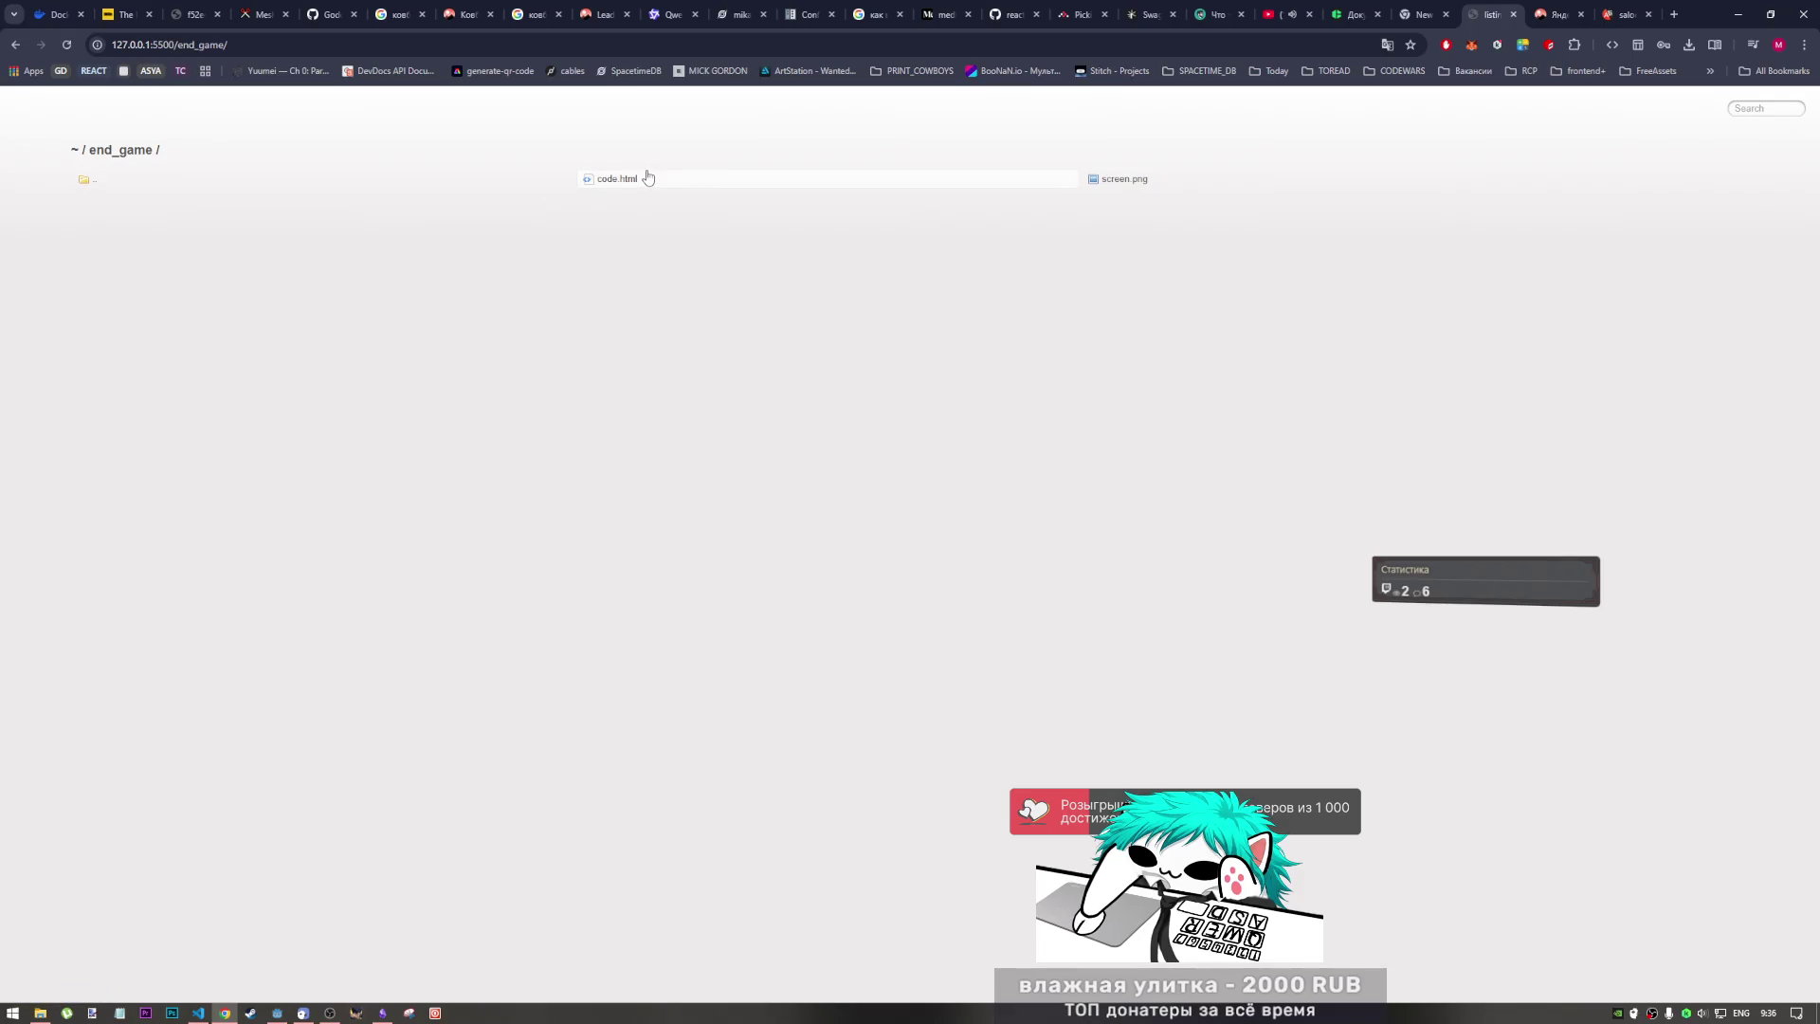
left_click(617, 179)
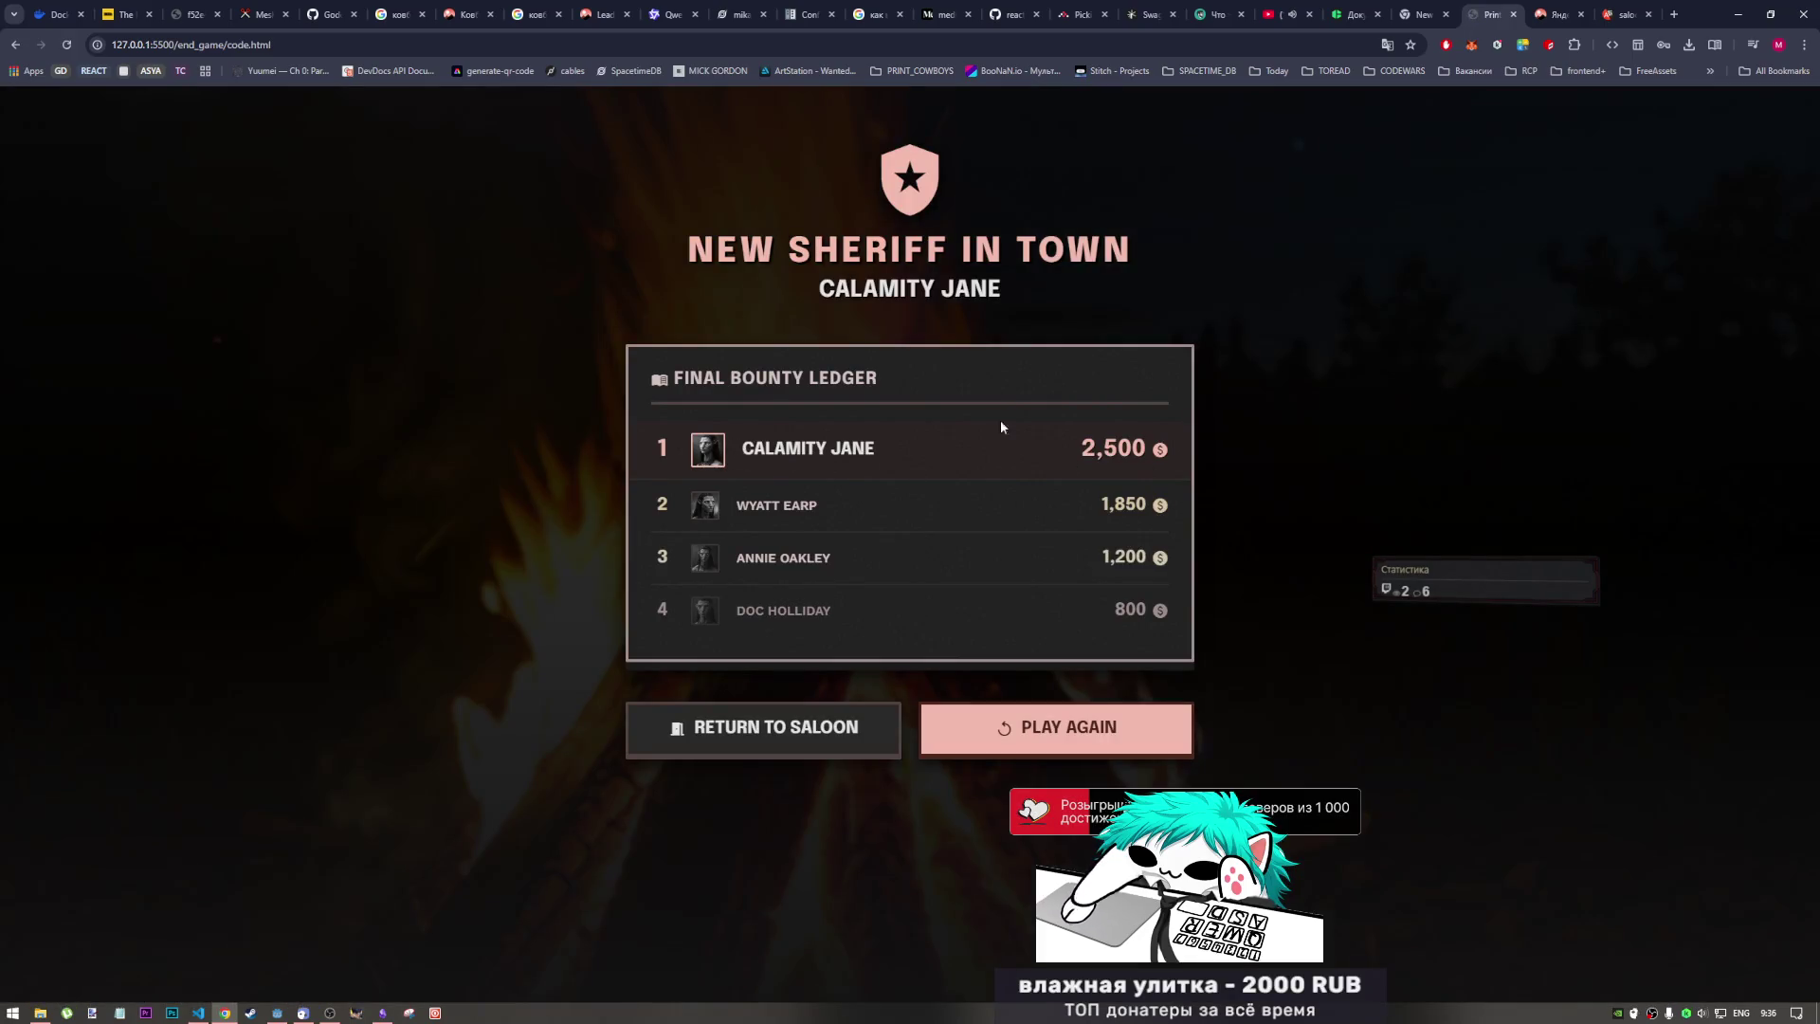
left_click(15, 48)
left_click(13, 48)
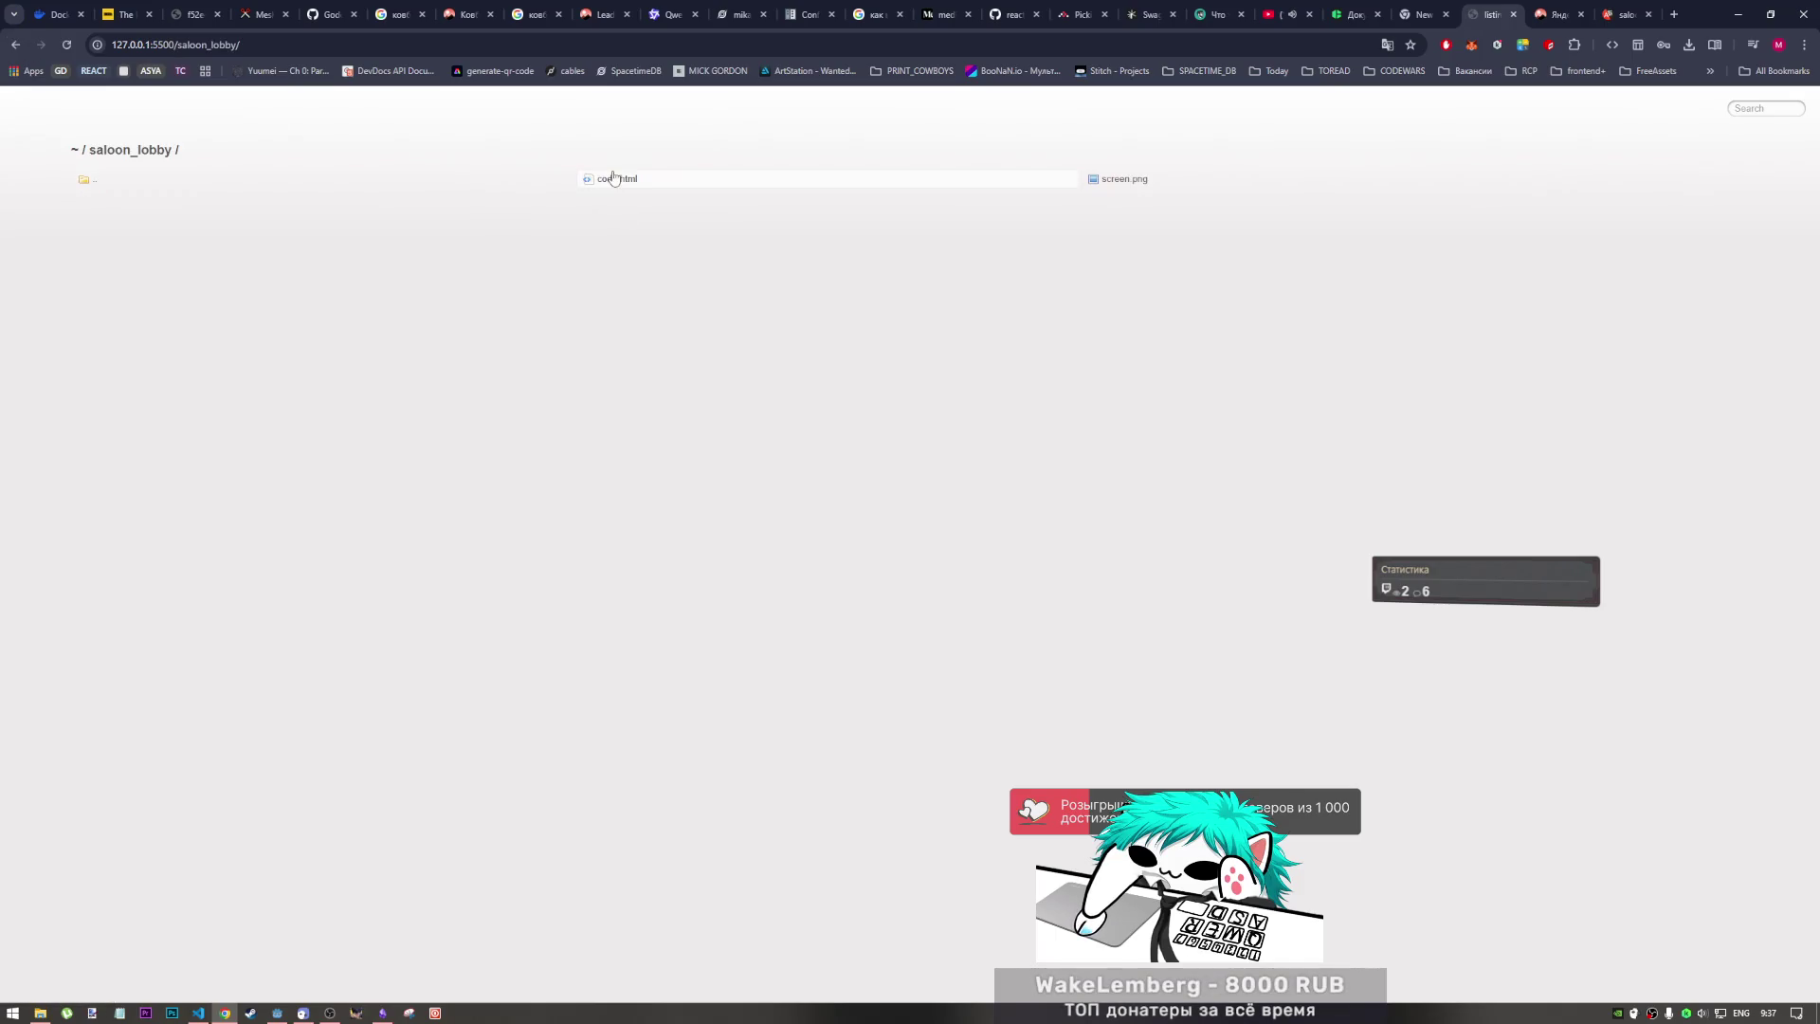
left_click(612, 180)
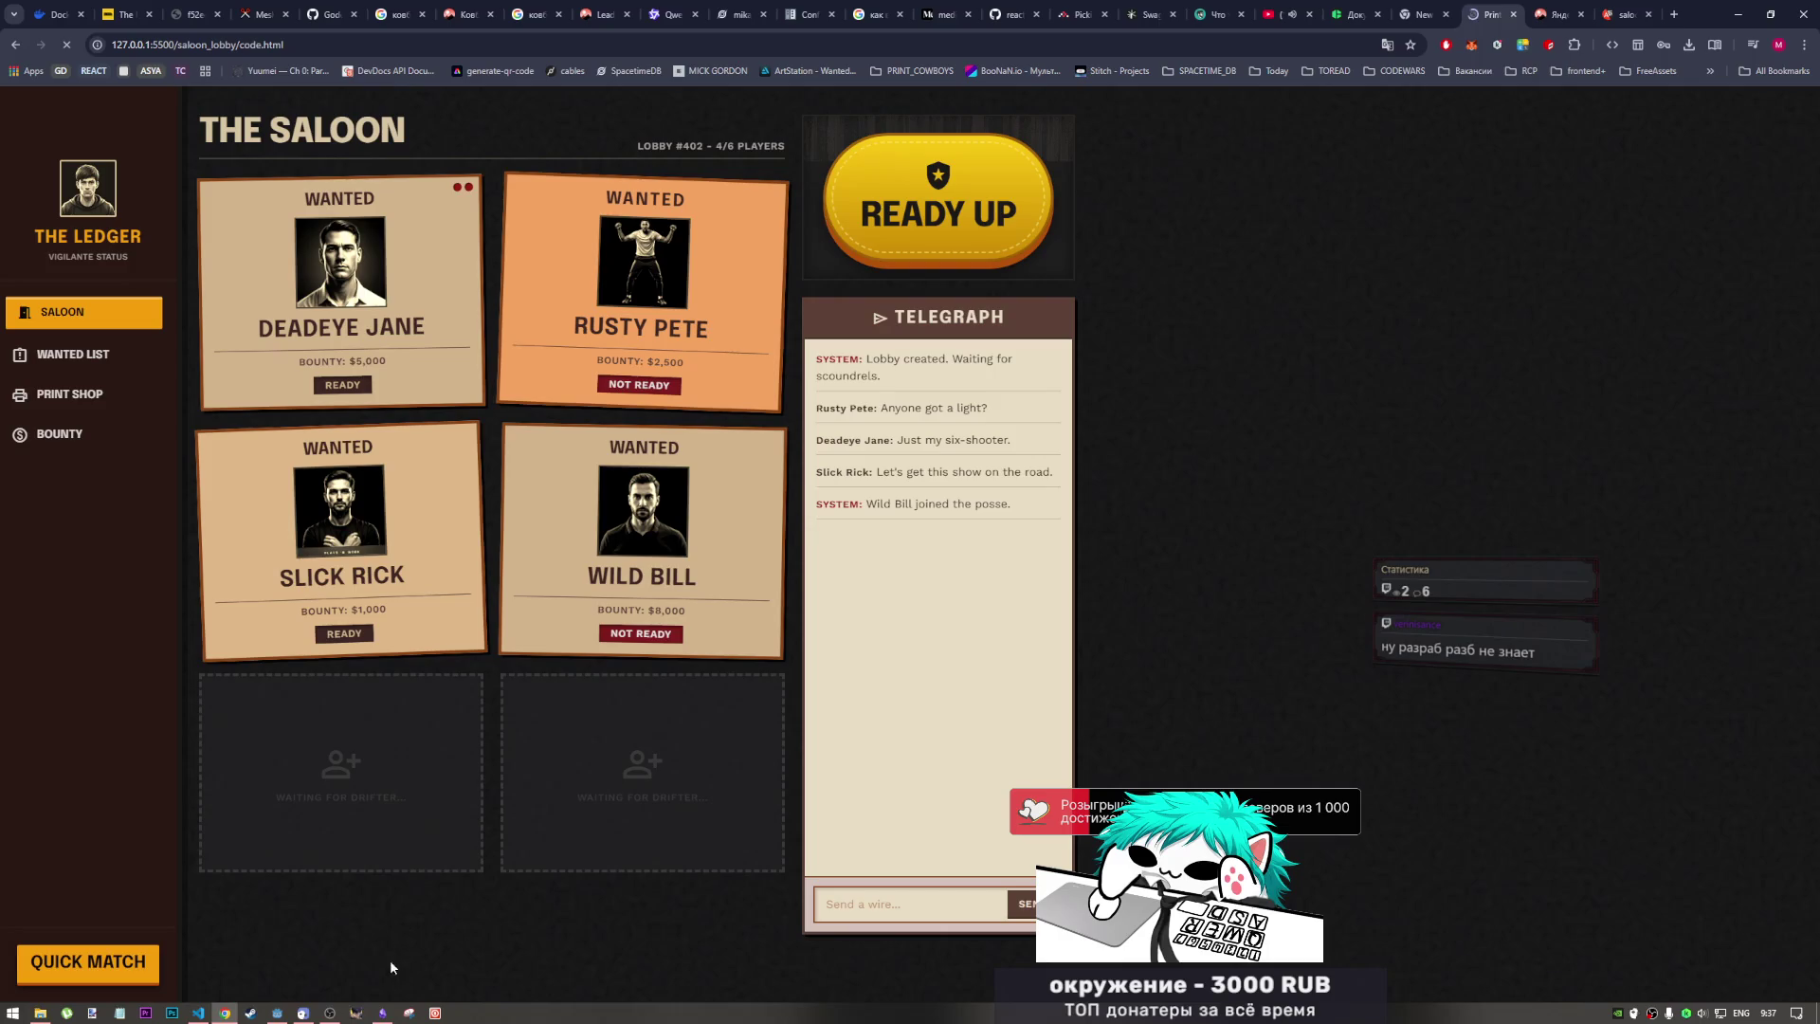
left_click(383, 1013)
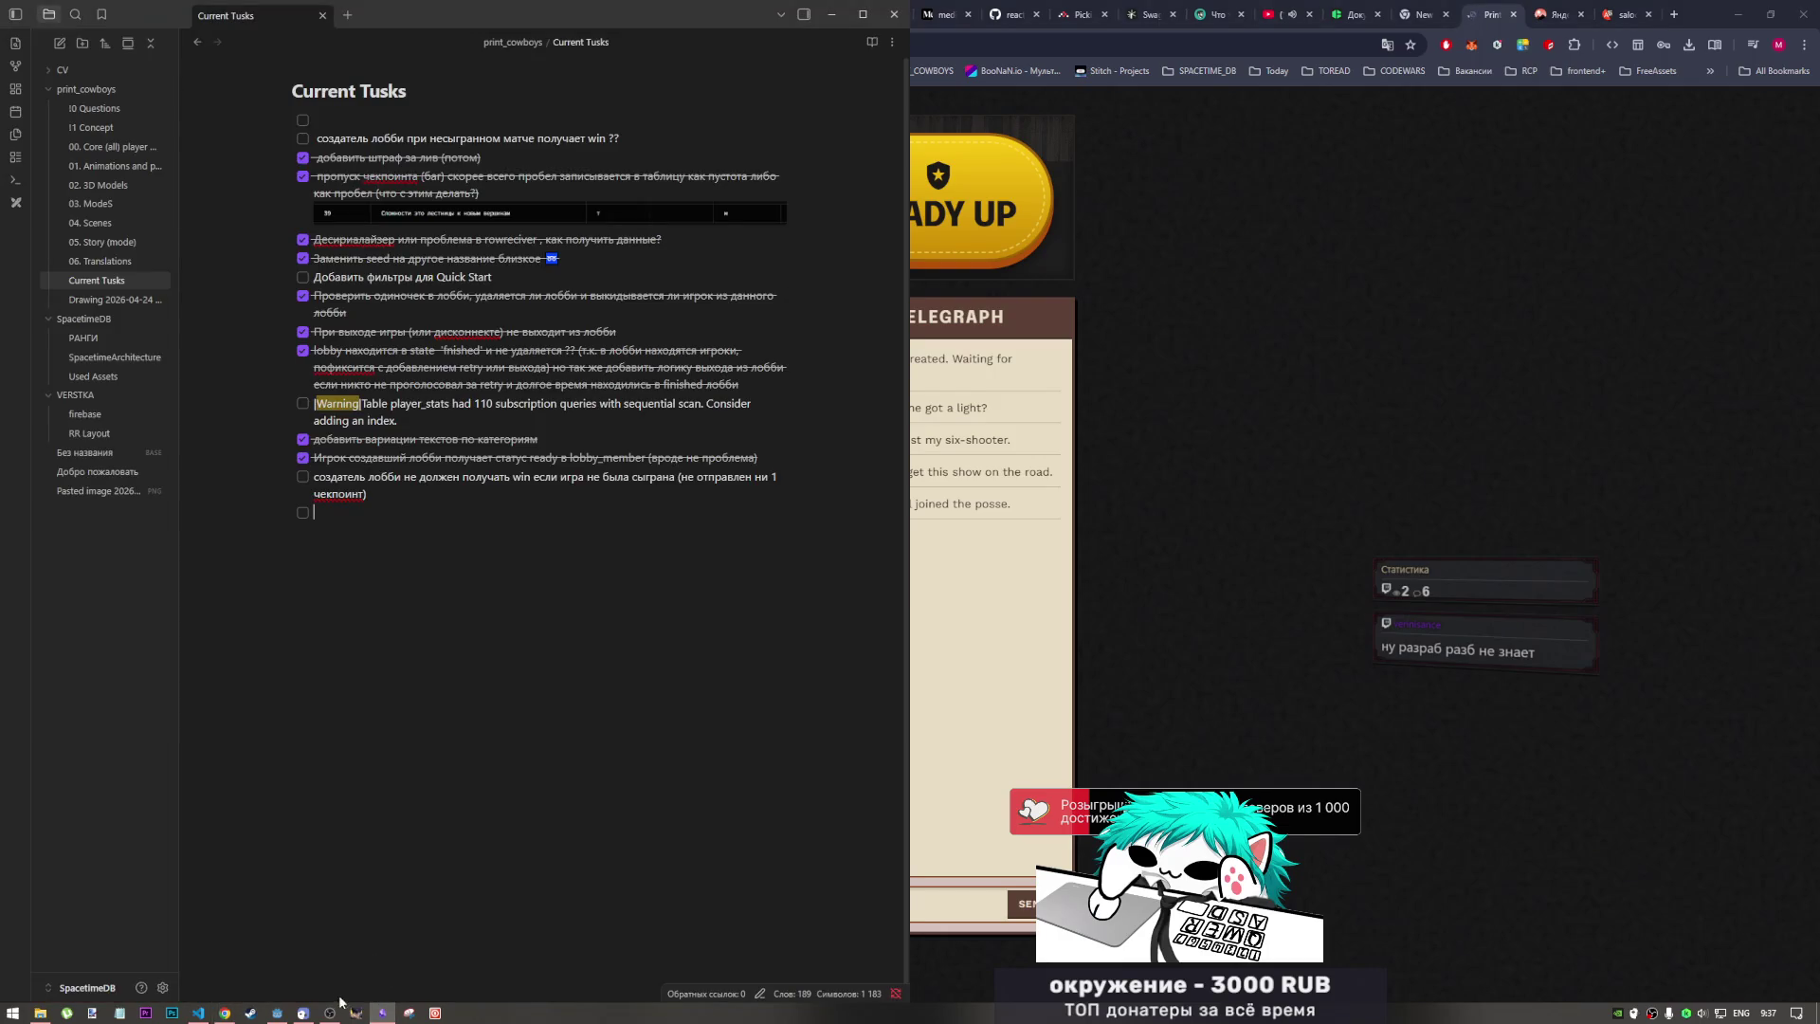
left_click(334, 1012)
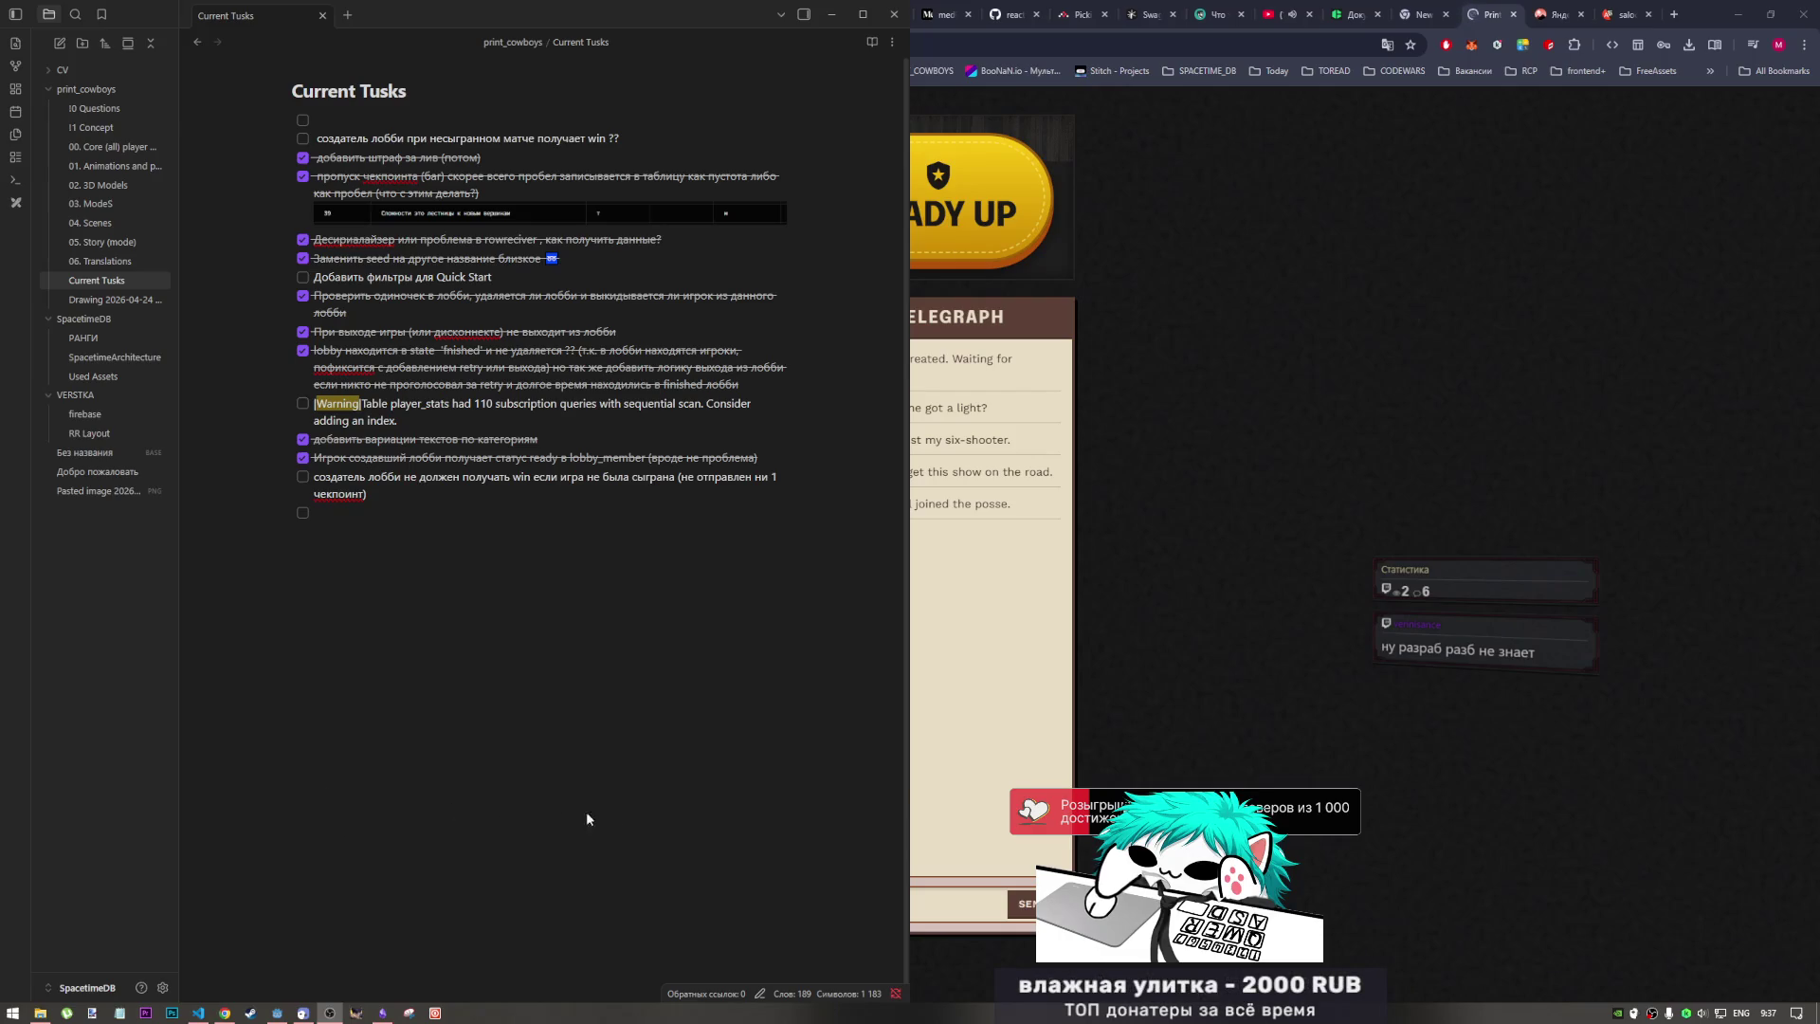
left_click(1157, 681)
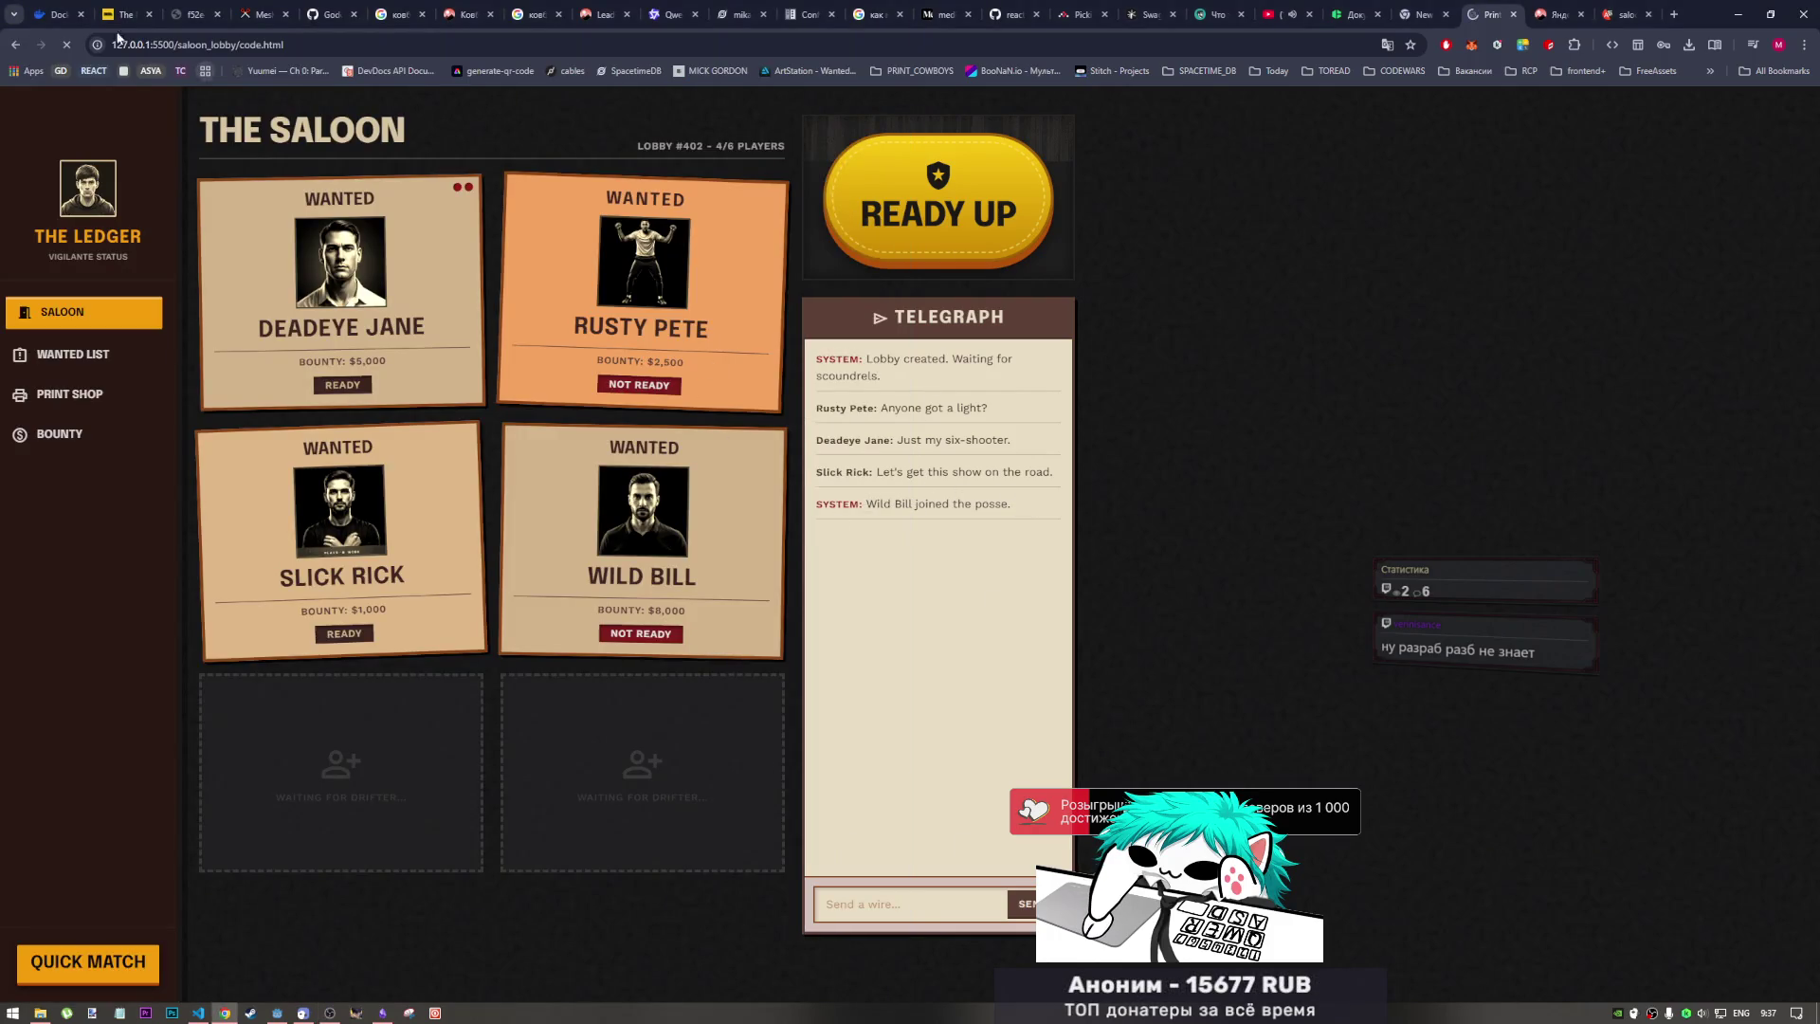
Step: Open vote_stage's code.html from the root listing, then view its screen.png image
left_click(12, 43)
left_click(15, 44)
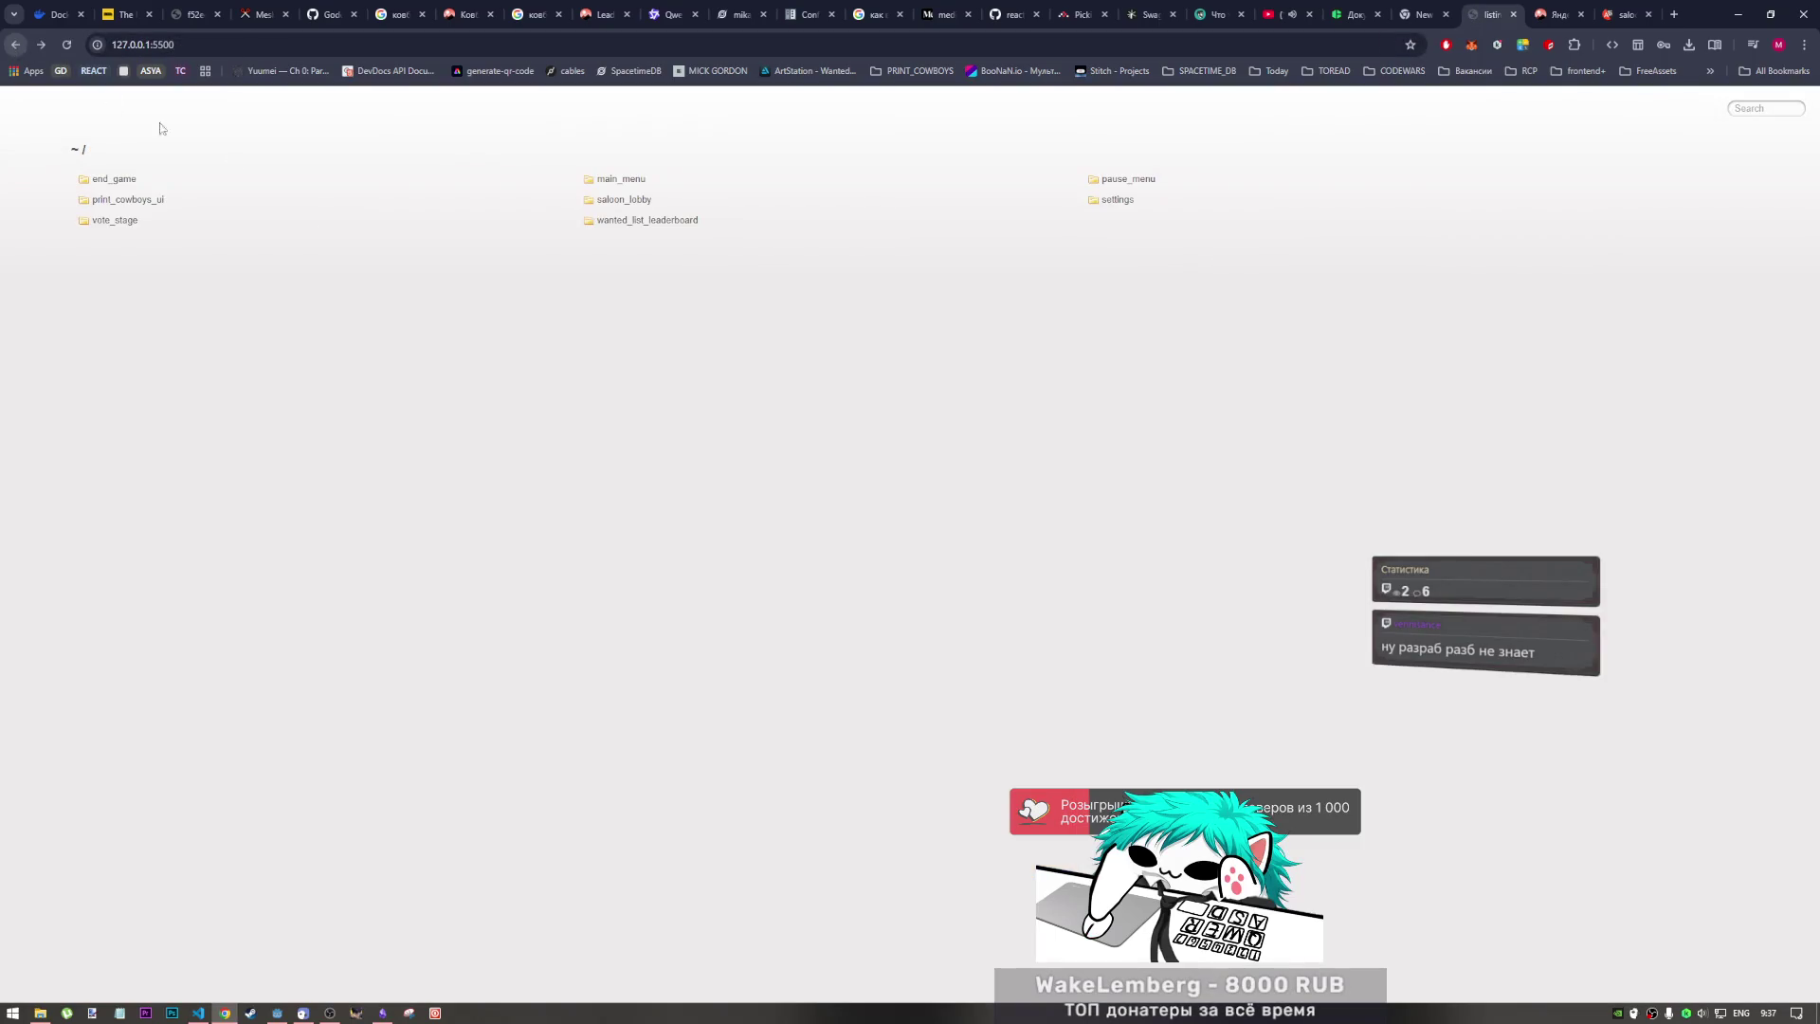
left_click(134, 203)
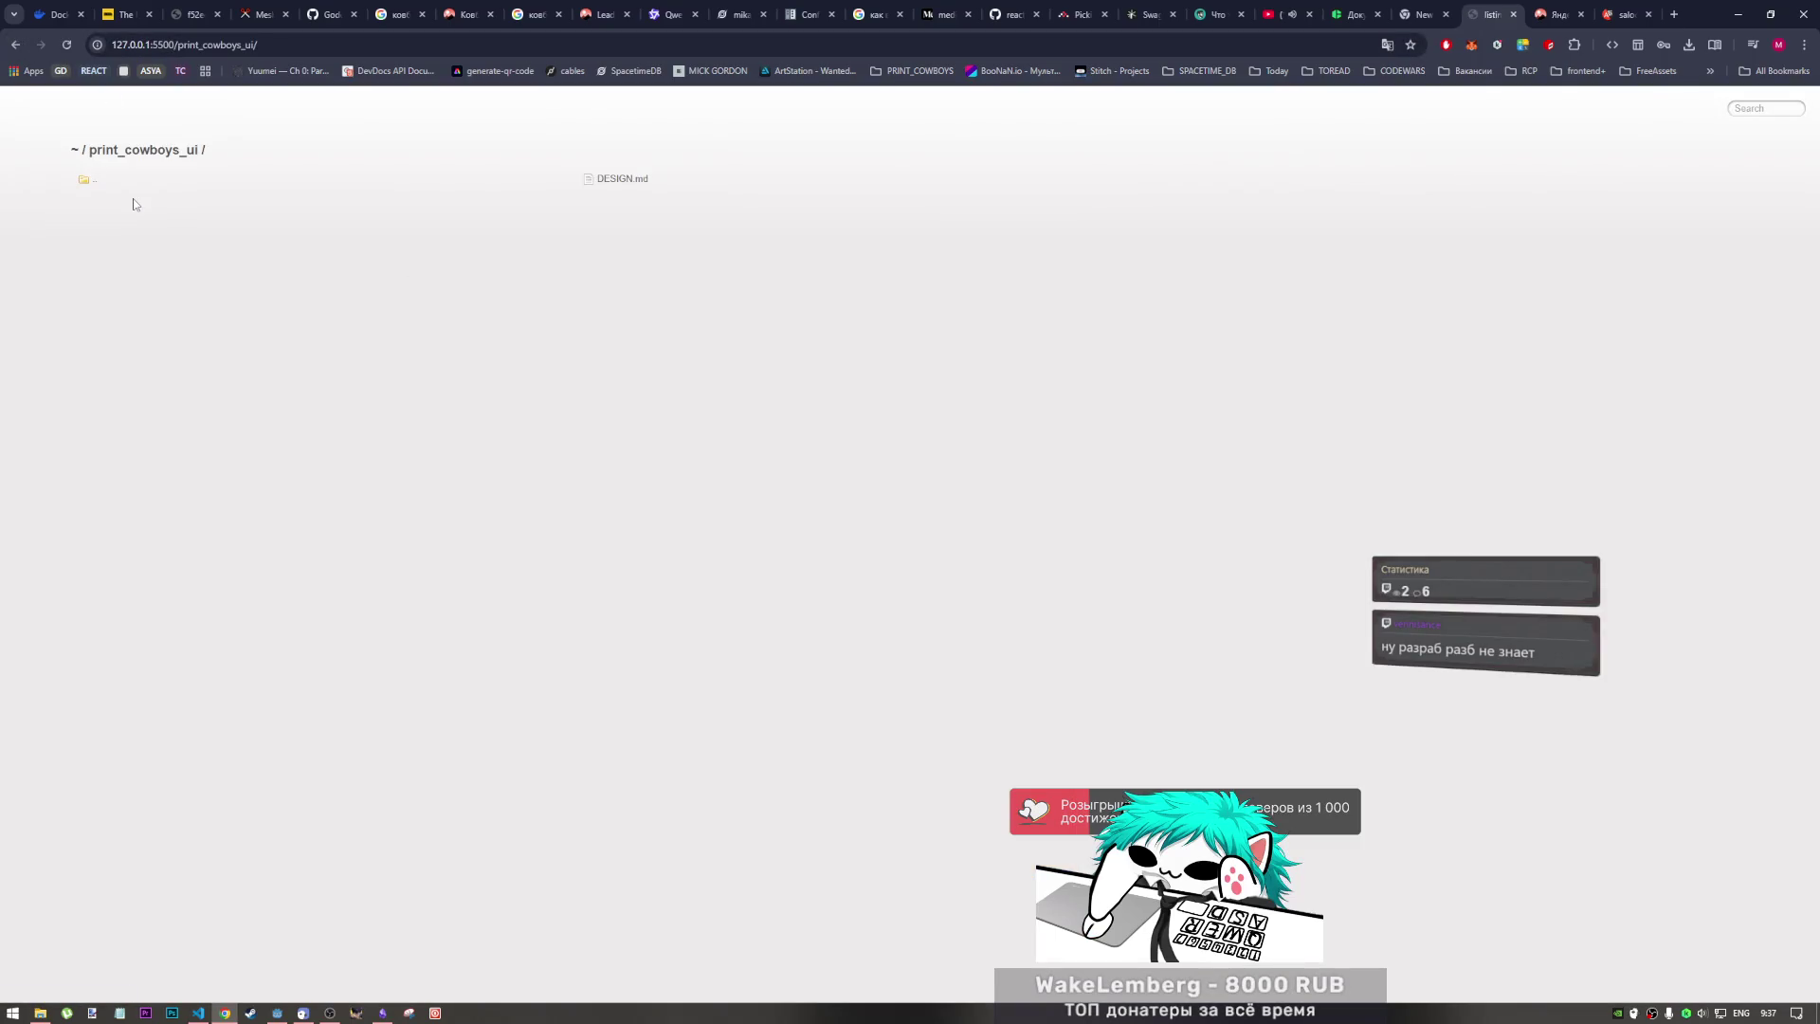
left_click(17, 46)
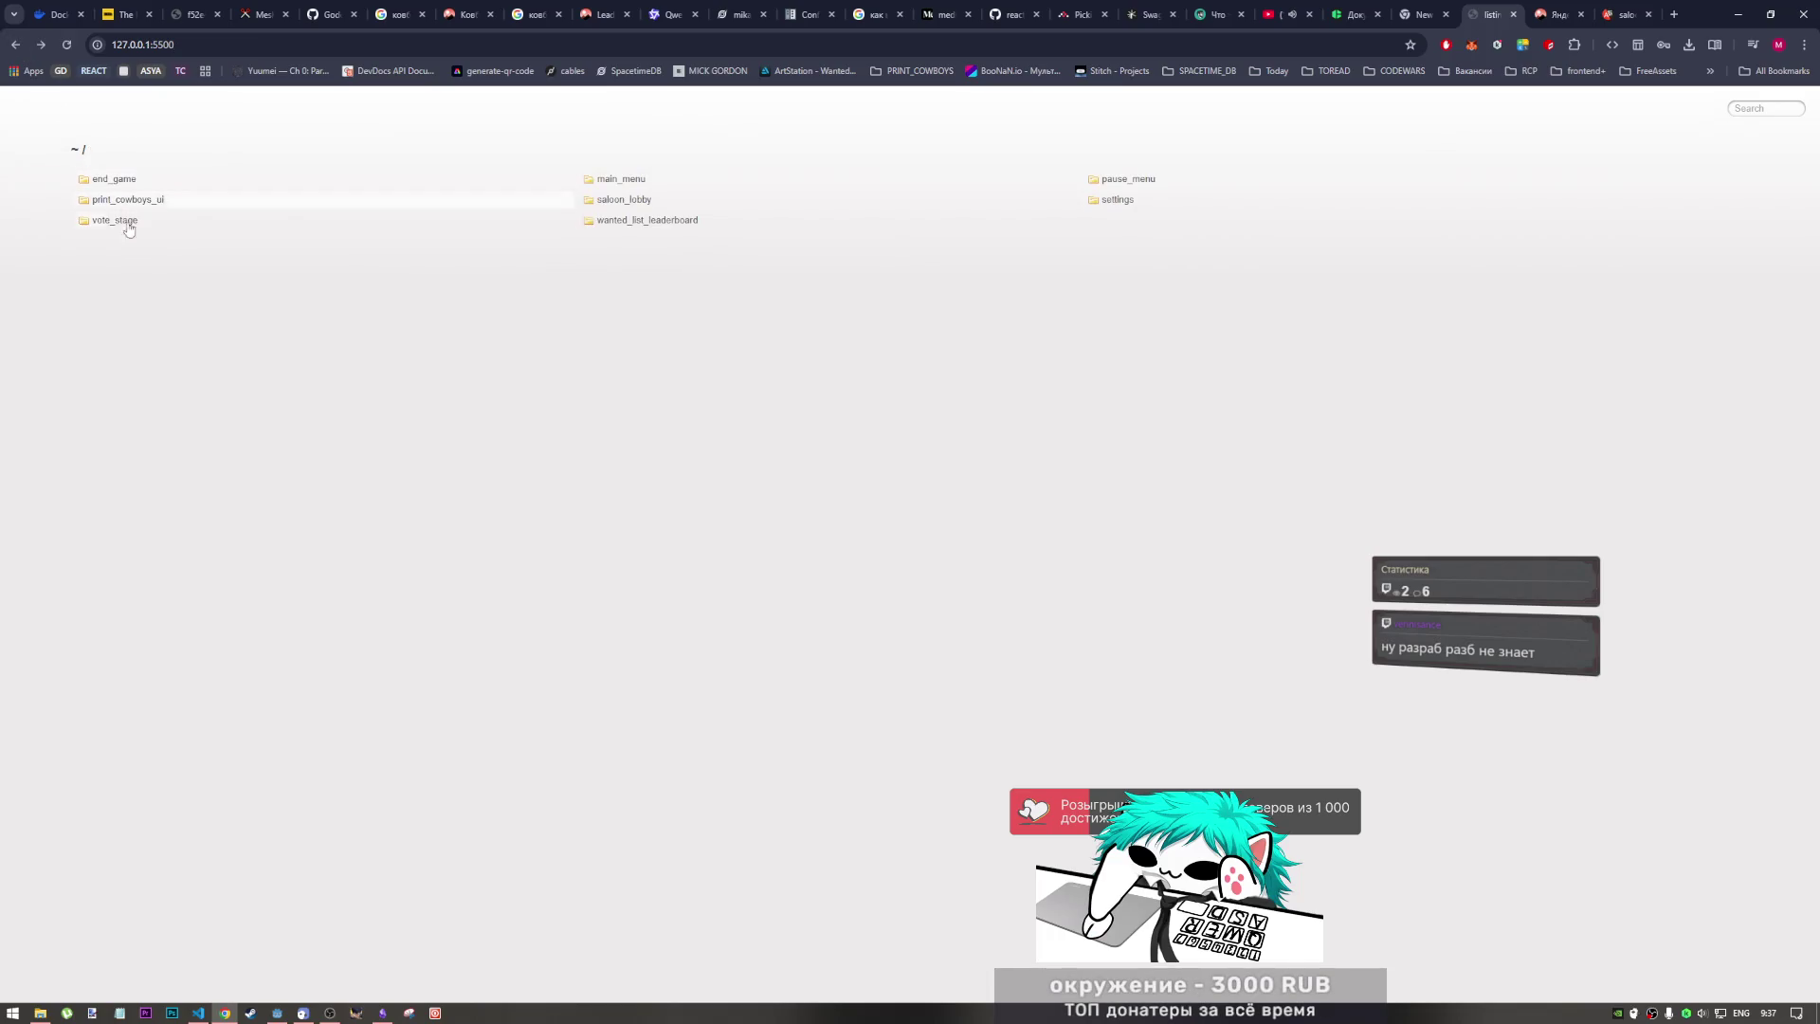
left_click(118, 220)
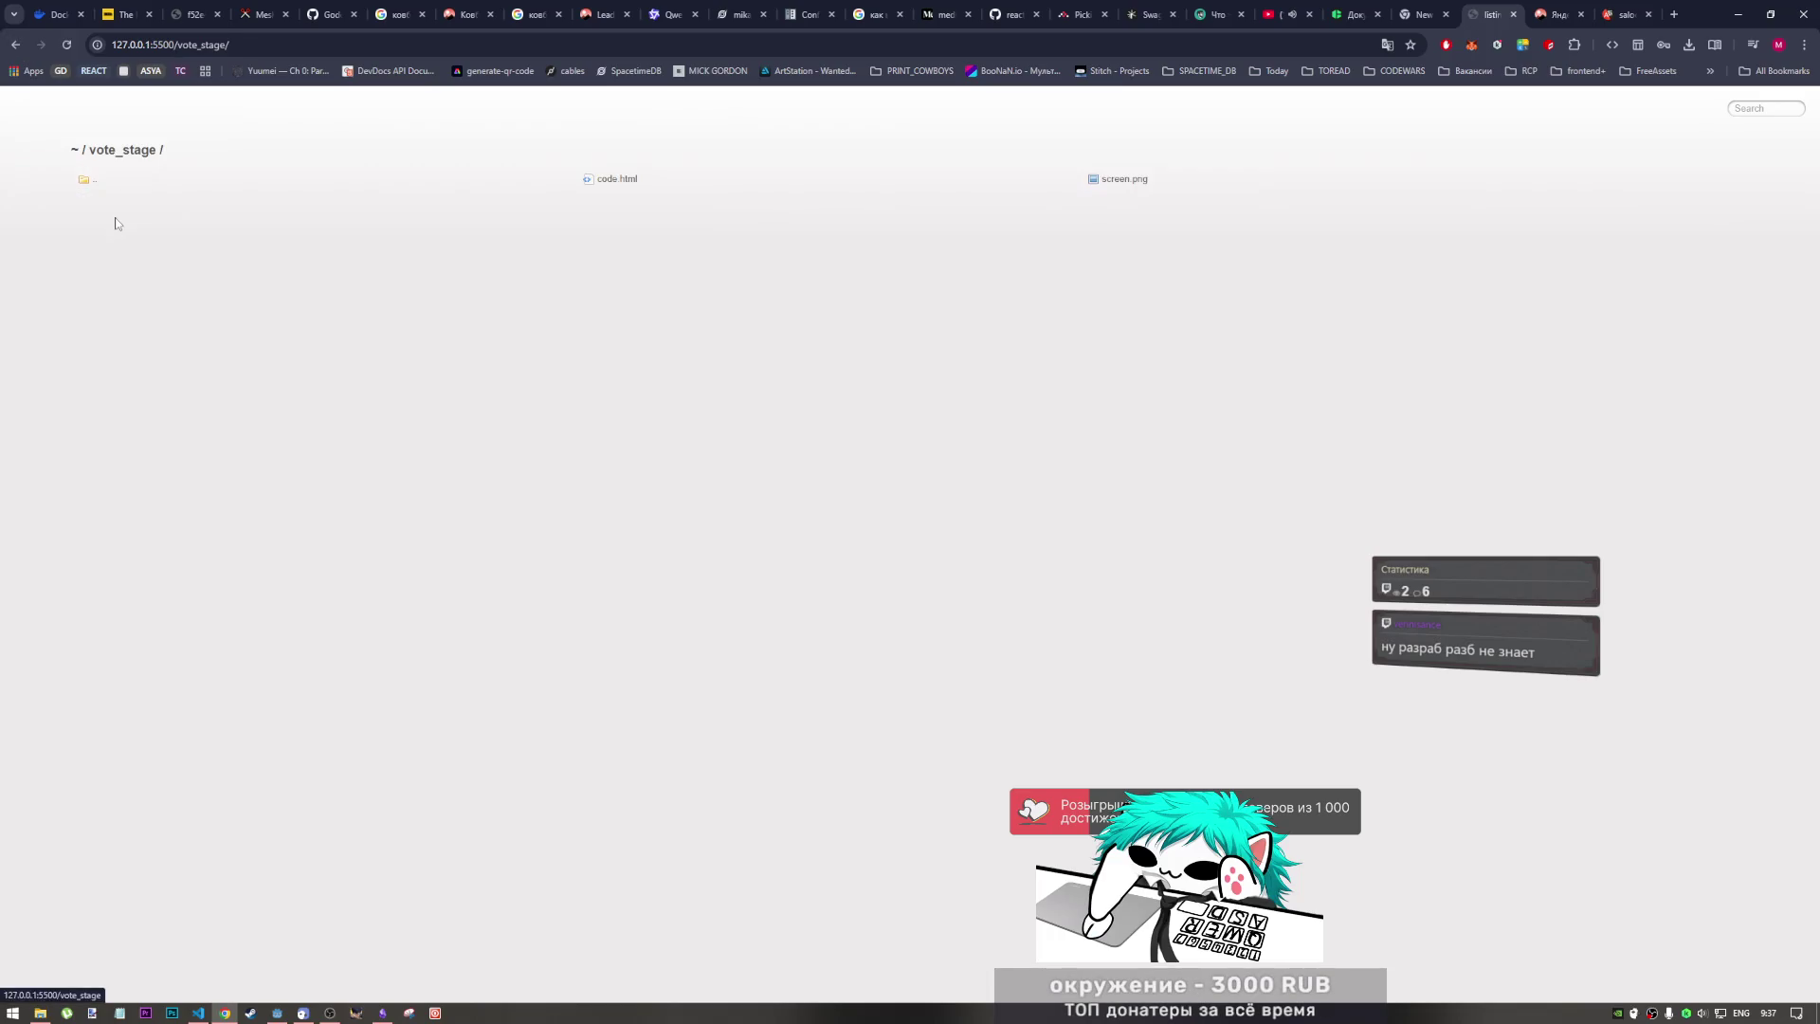
left_click(630, 179)
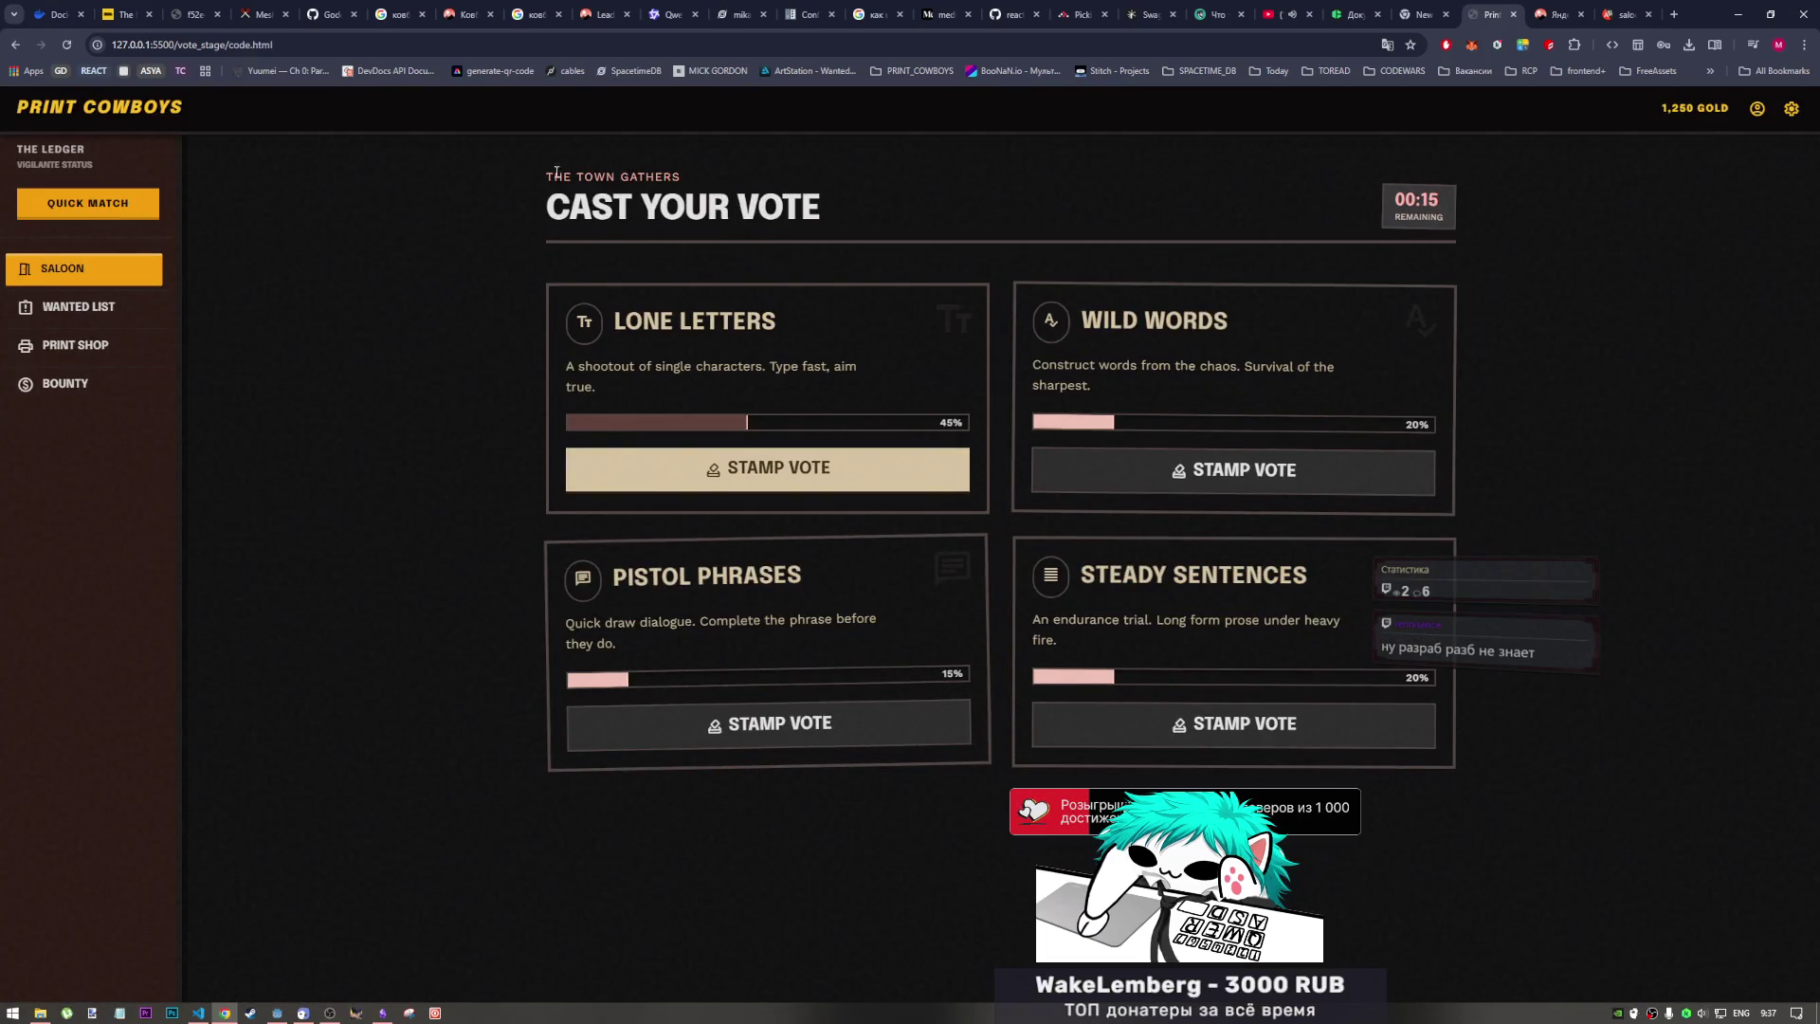
key("alt+Left")
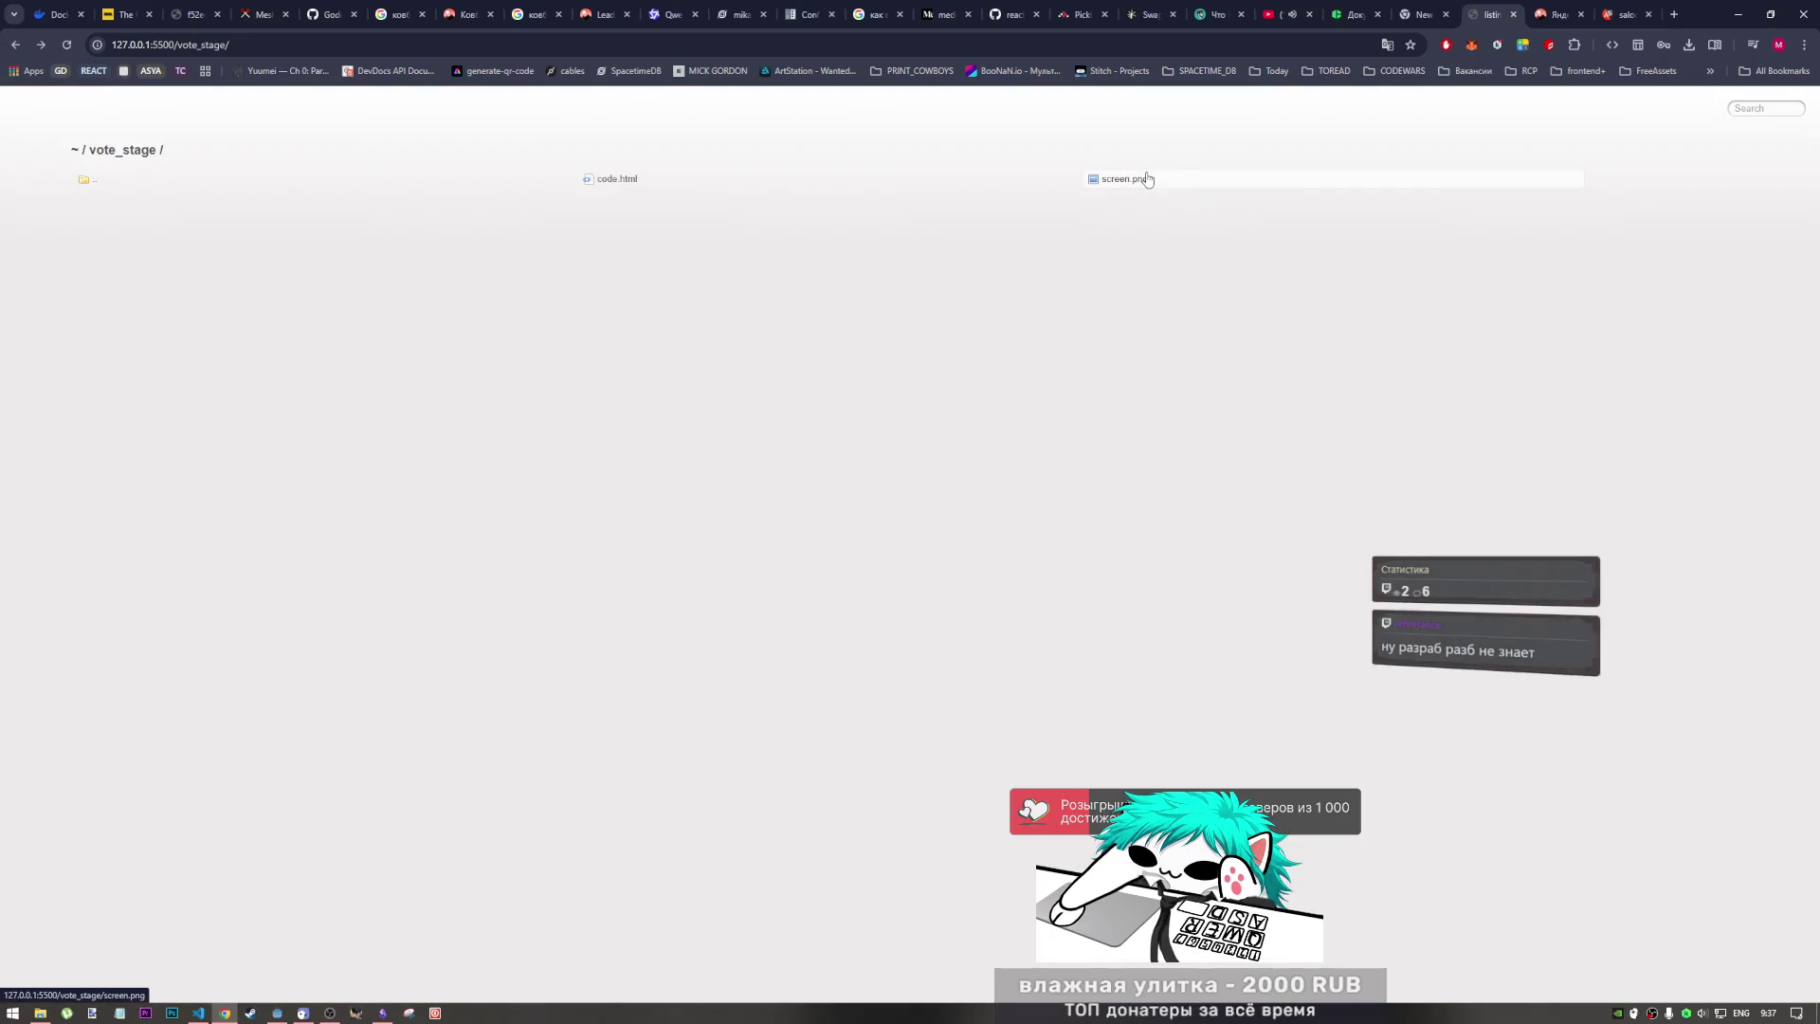
left_click(1128, 179)
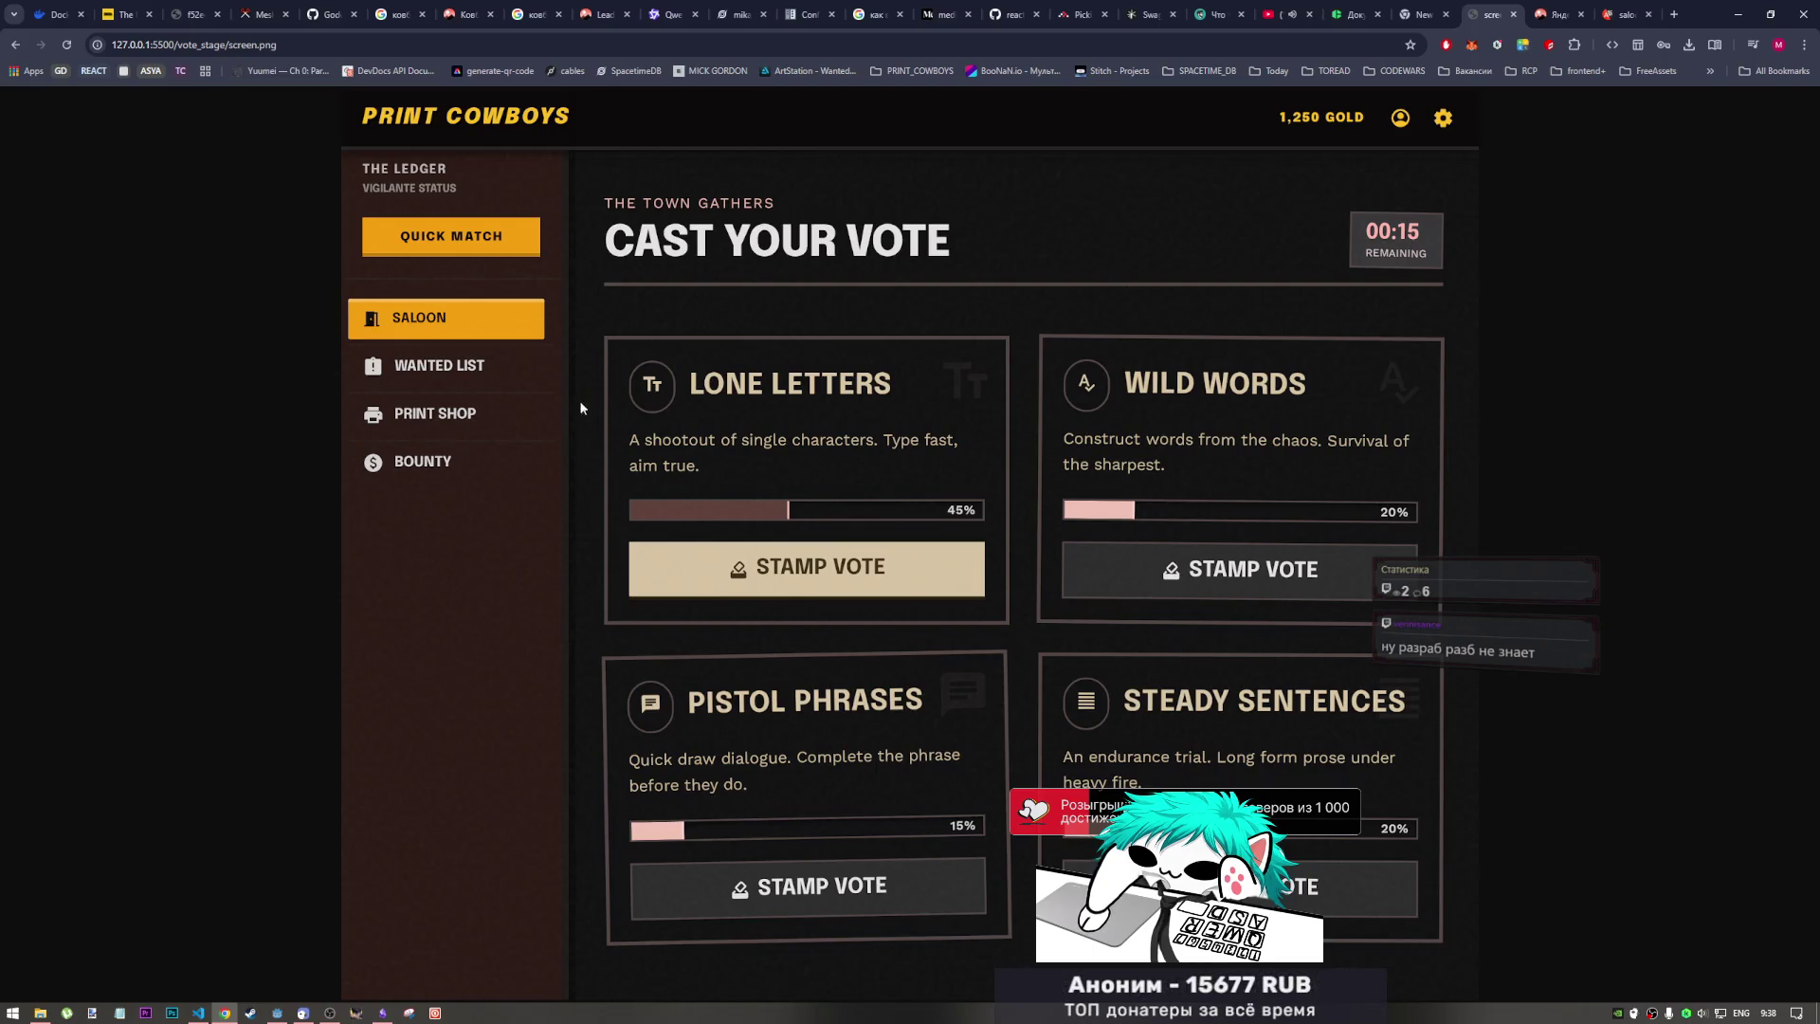
left_click(1286, 6)
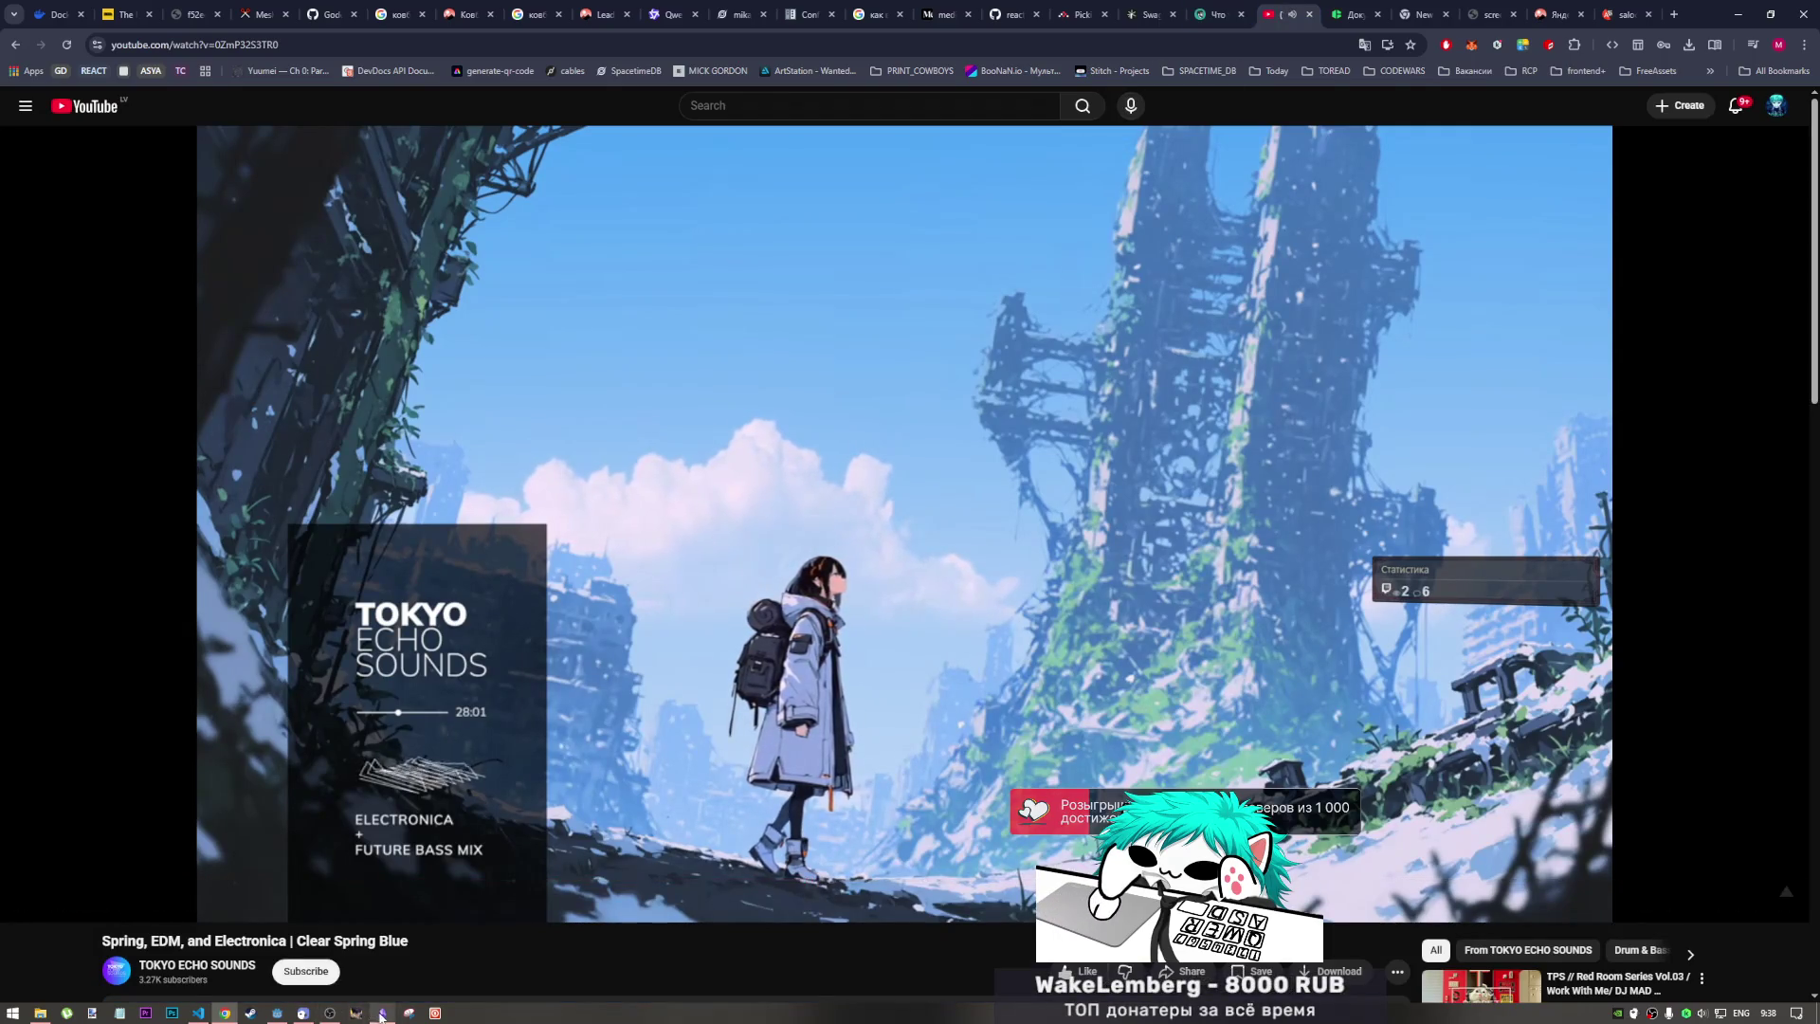
left_click(331, 1011)
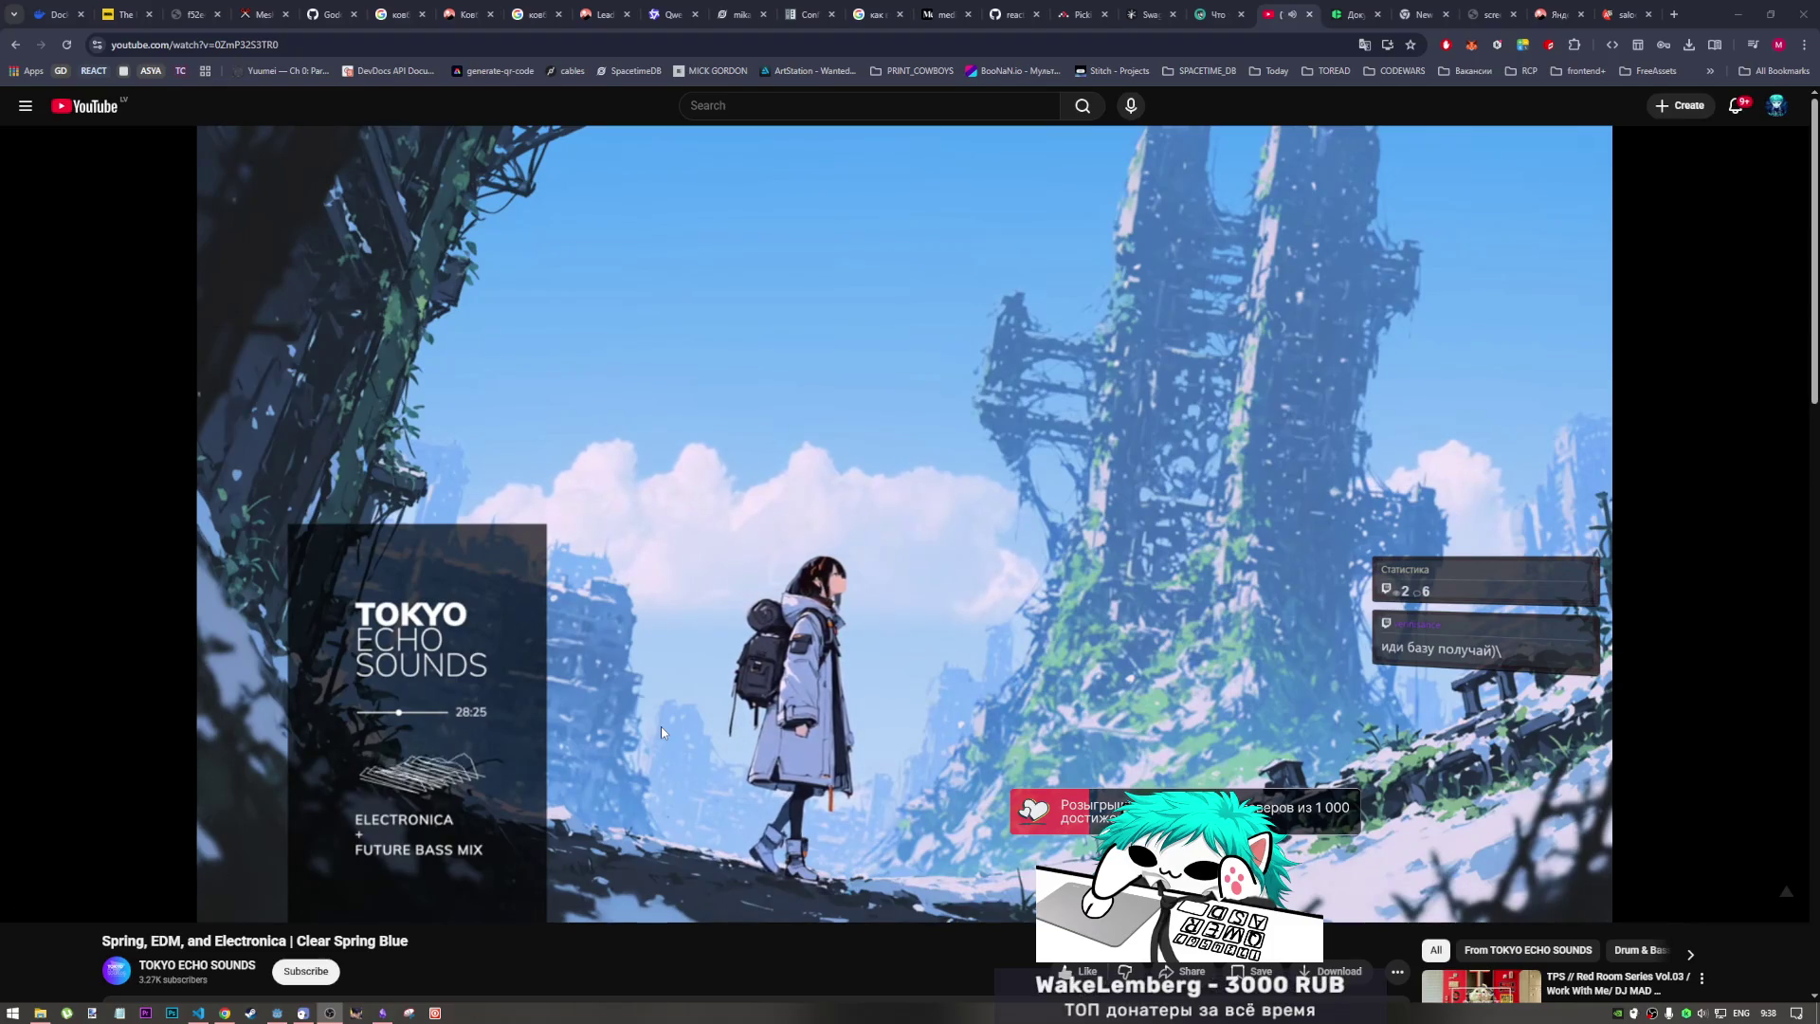
left_click(987, 948)
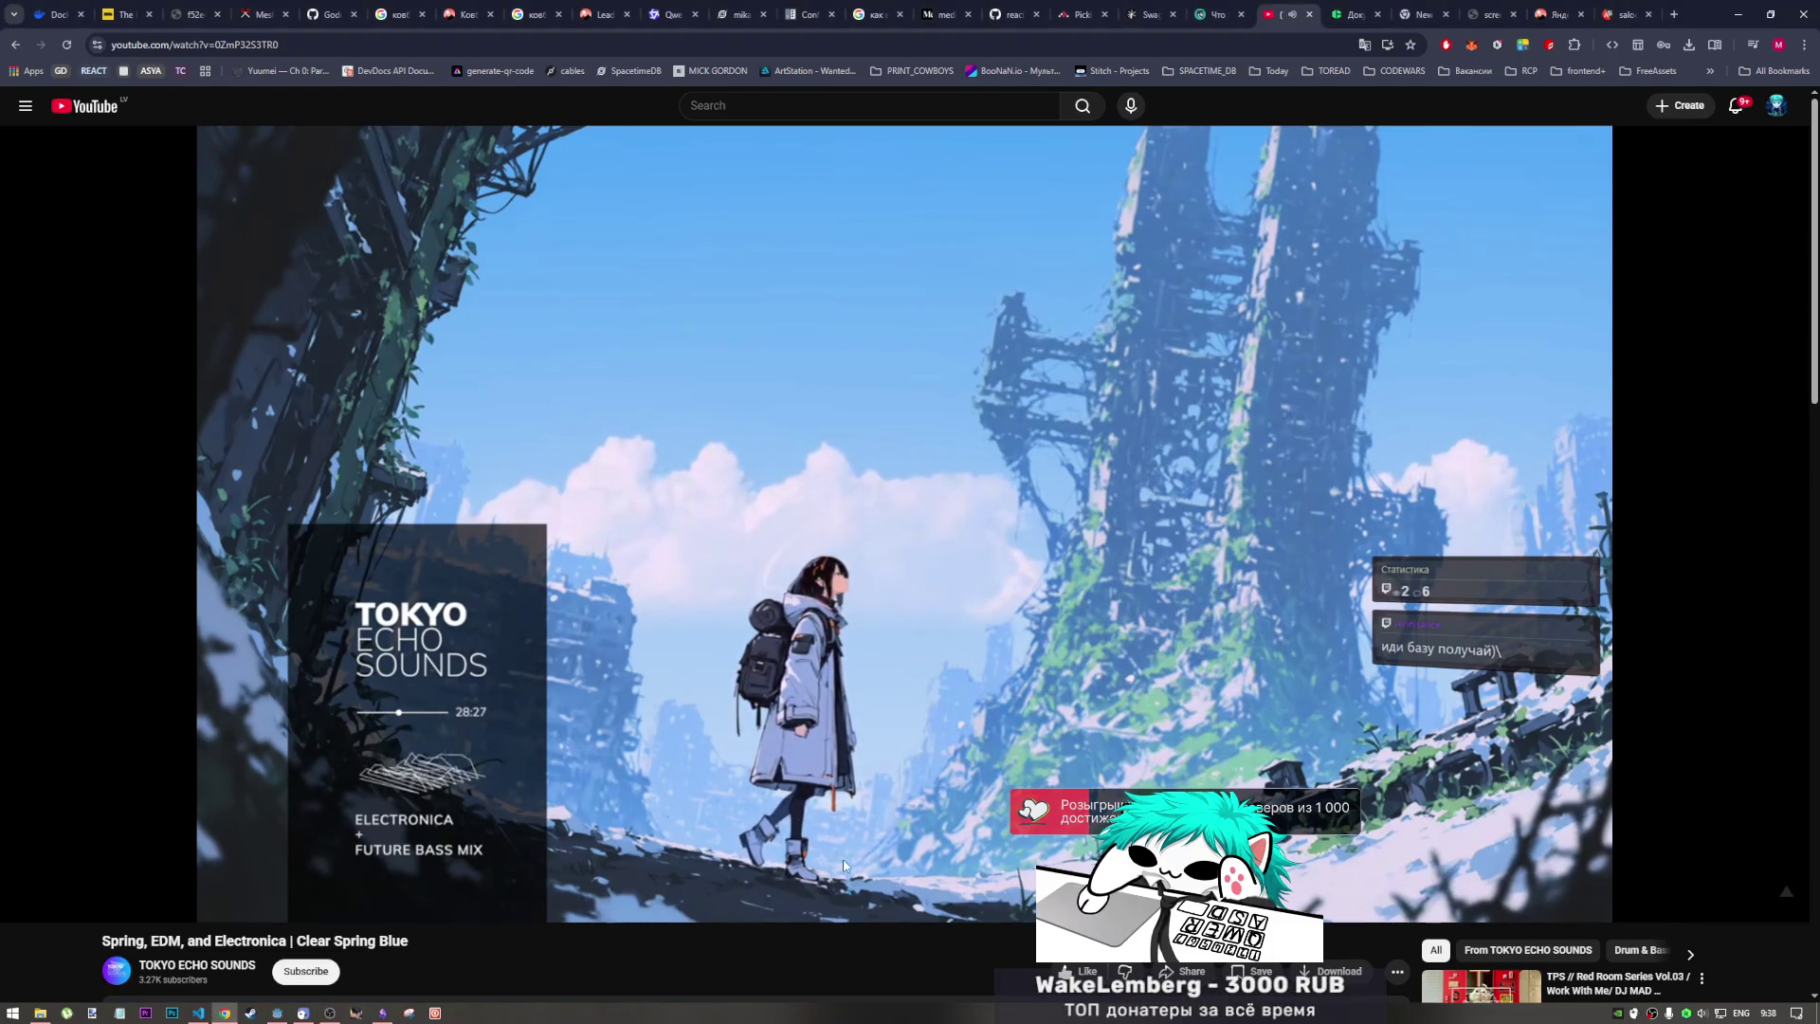
left_click(1625, 14)
left_click(1555, 11)
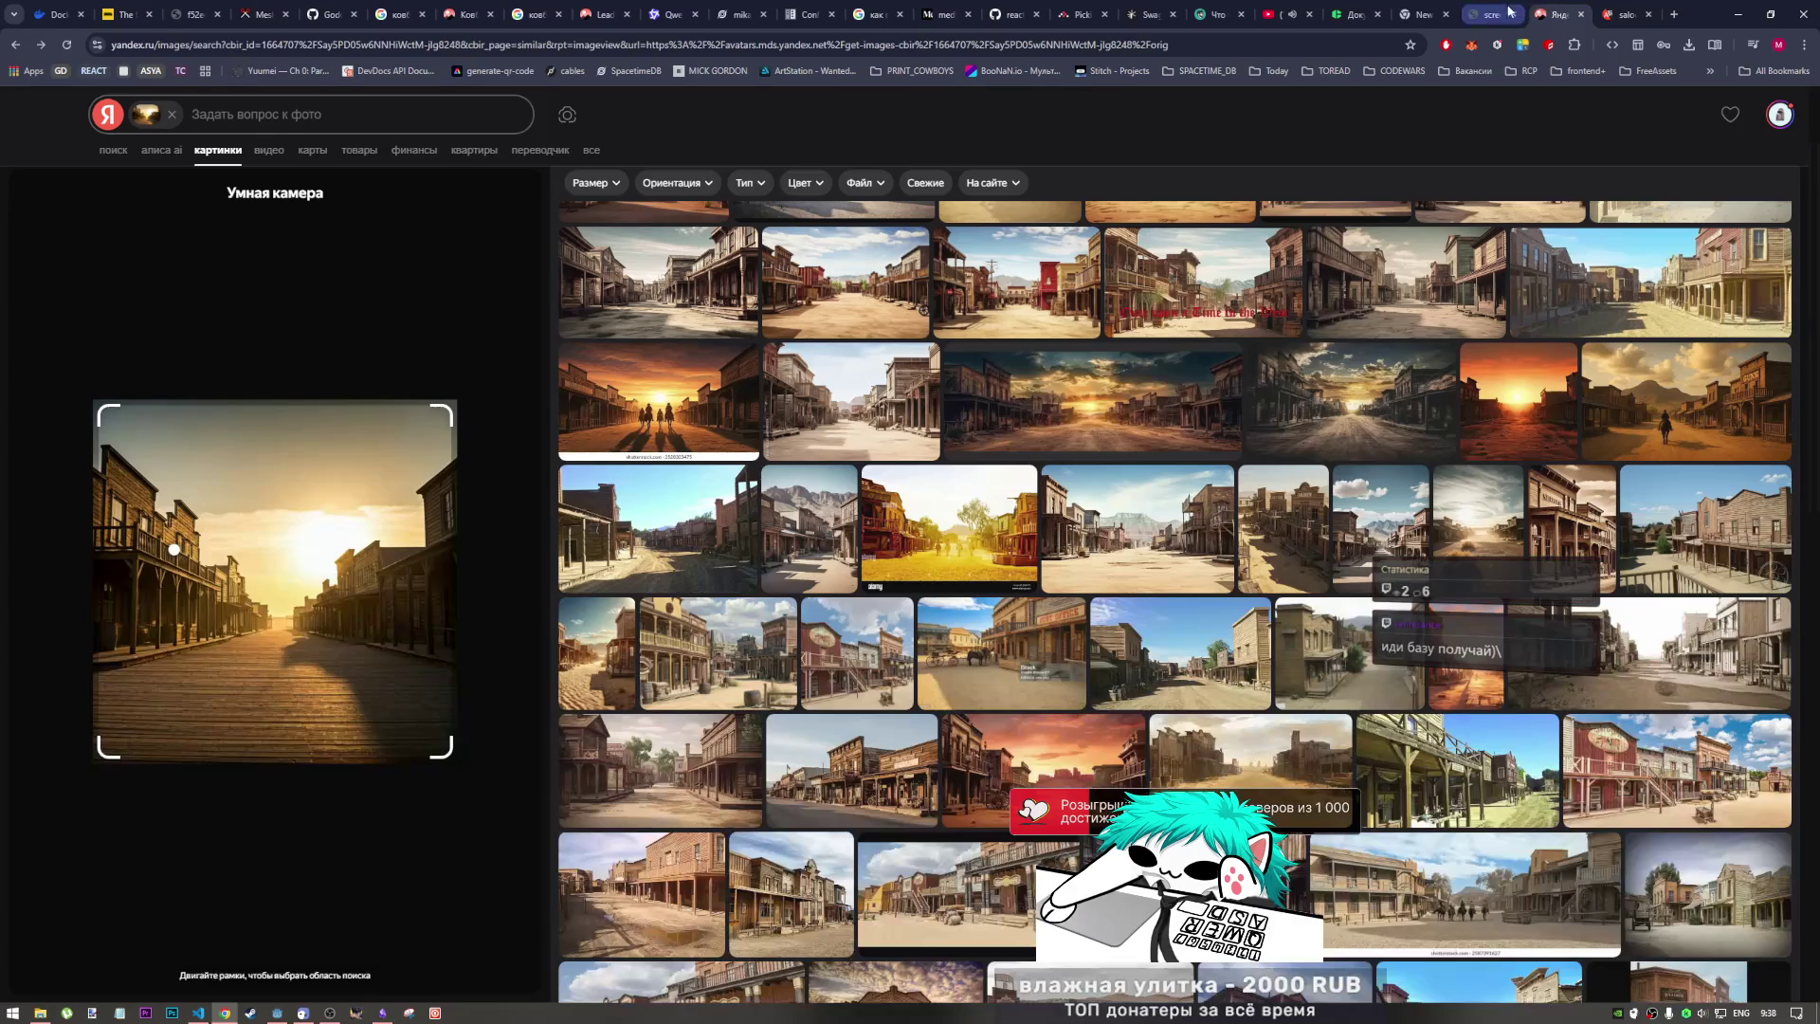
Step: Go from the vote_stage screenshot up to the root and open the pause_menu folder, then switch to Godot
left_click(1496, 14)
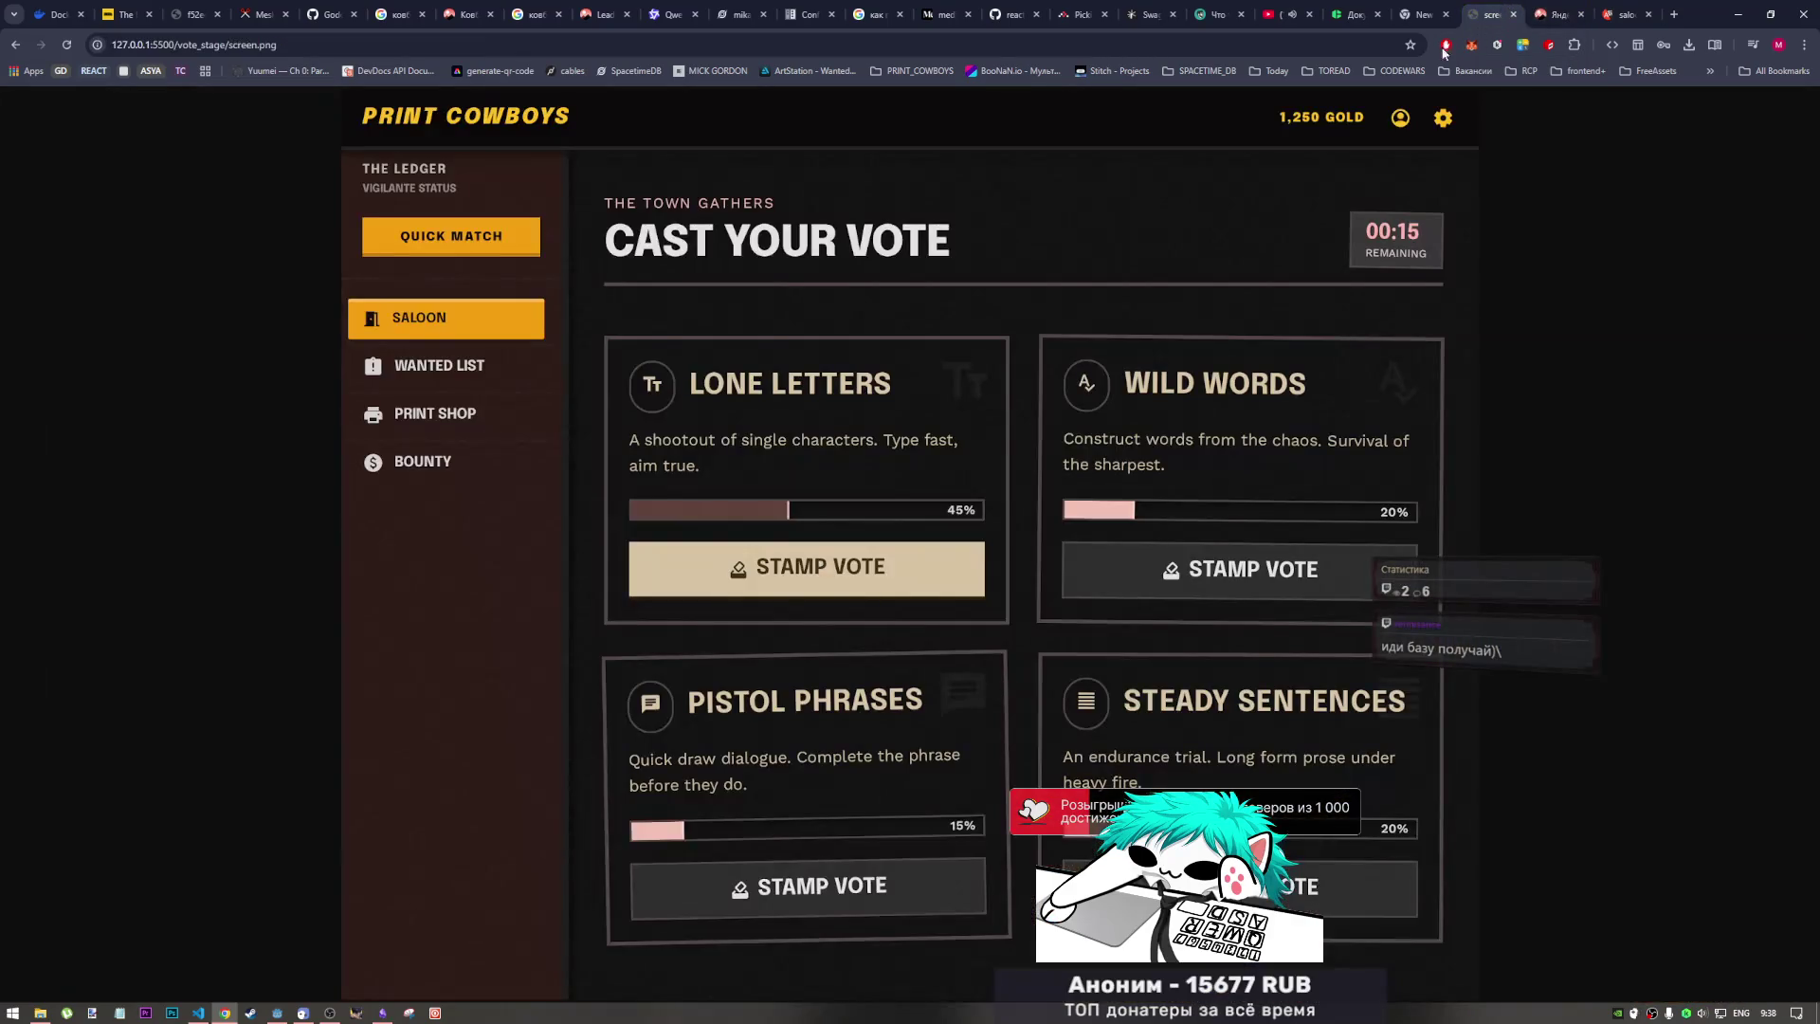
left_click(15, 45)
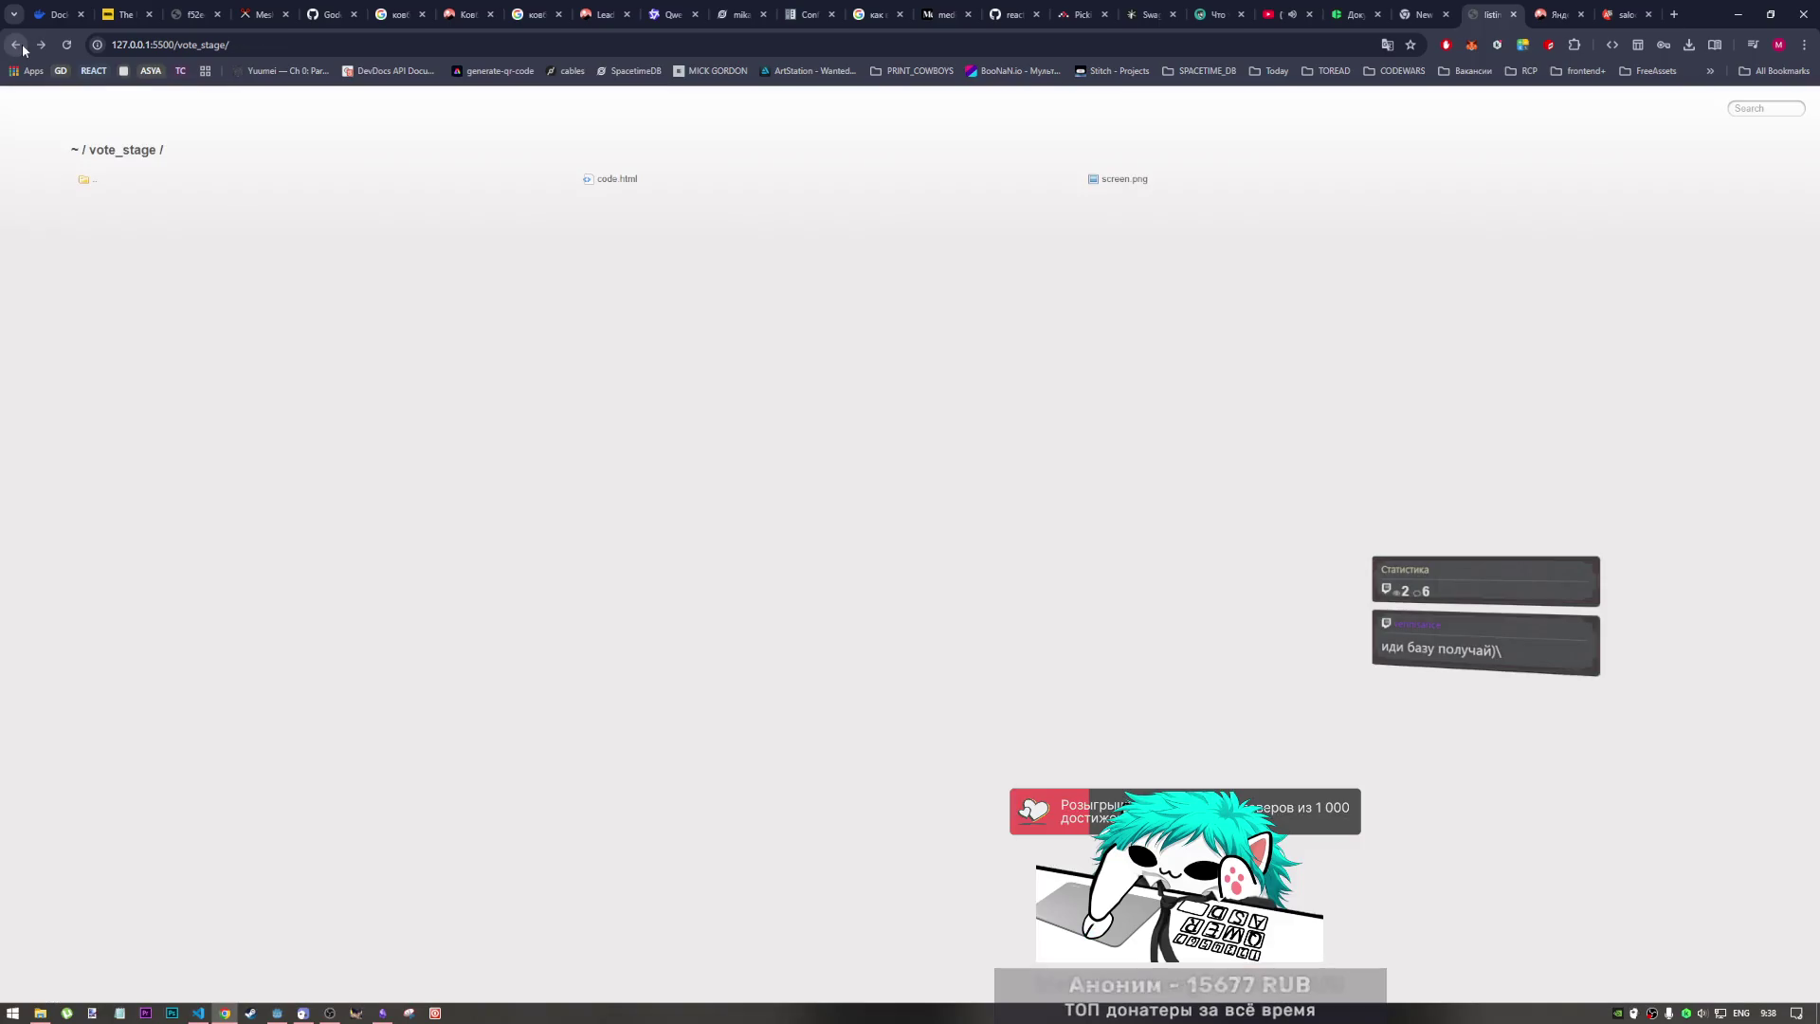
left_click(117, 180)
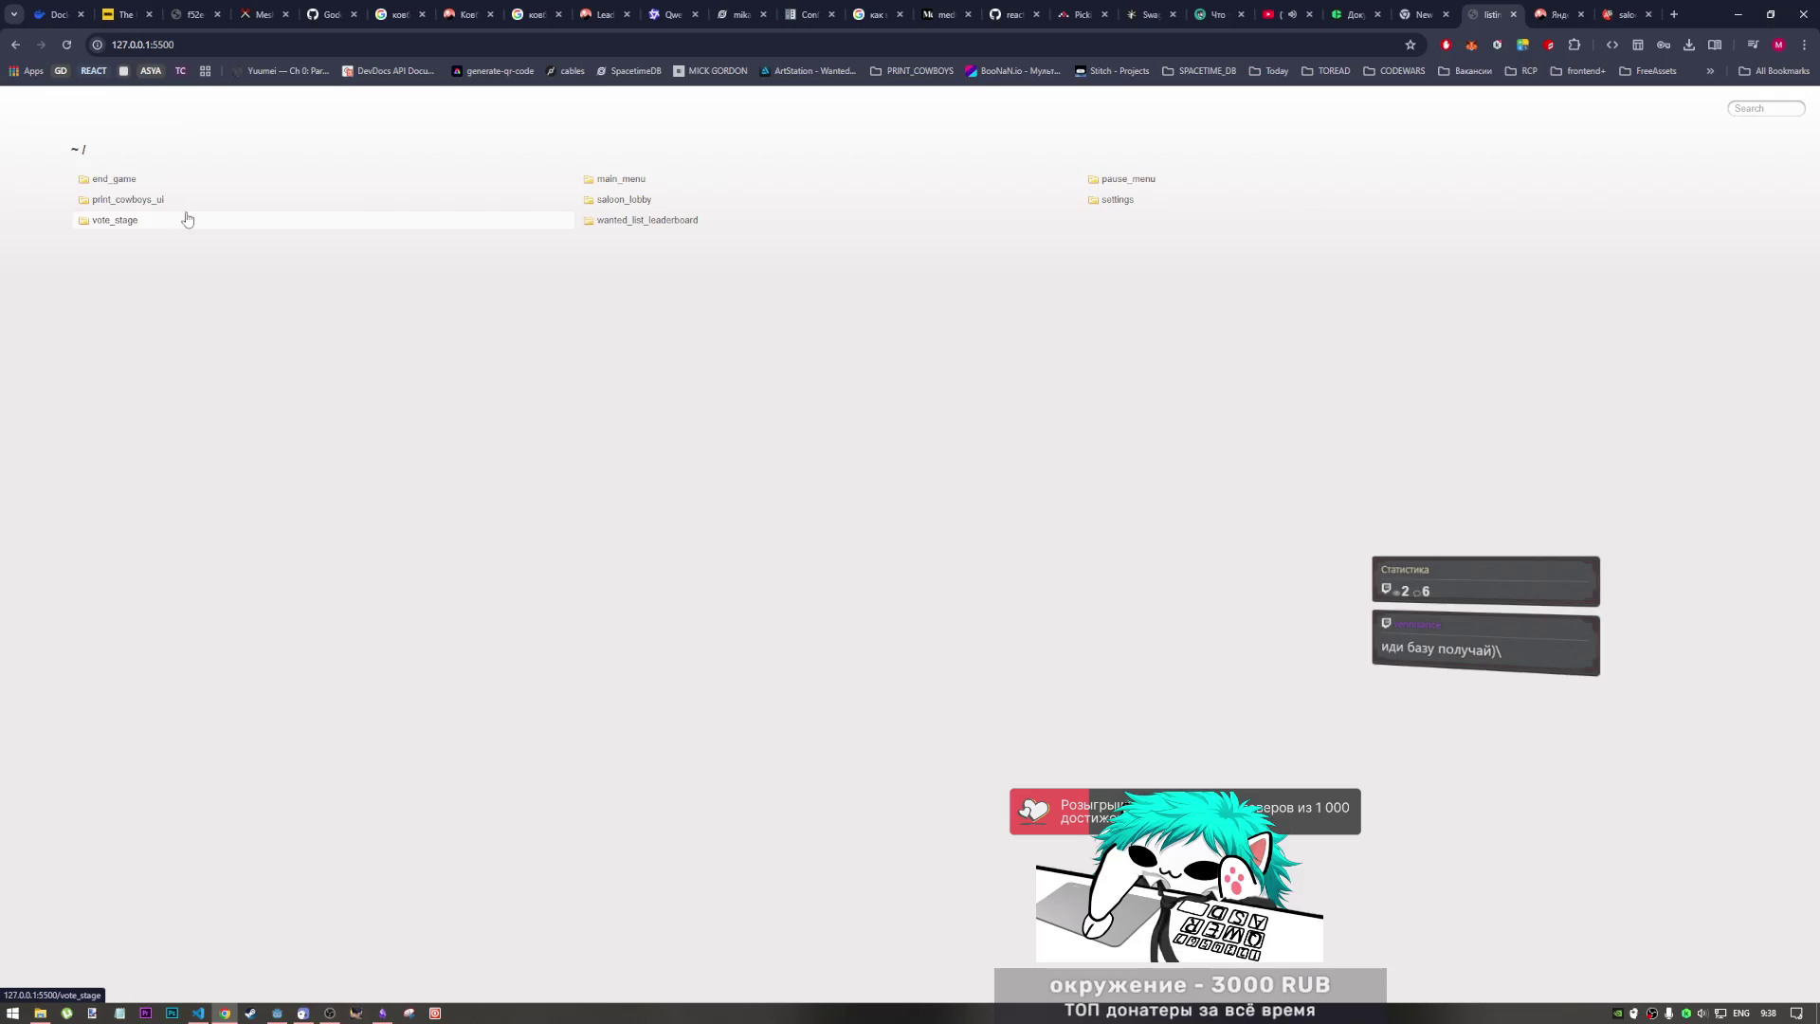
left_click(1145, 180)
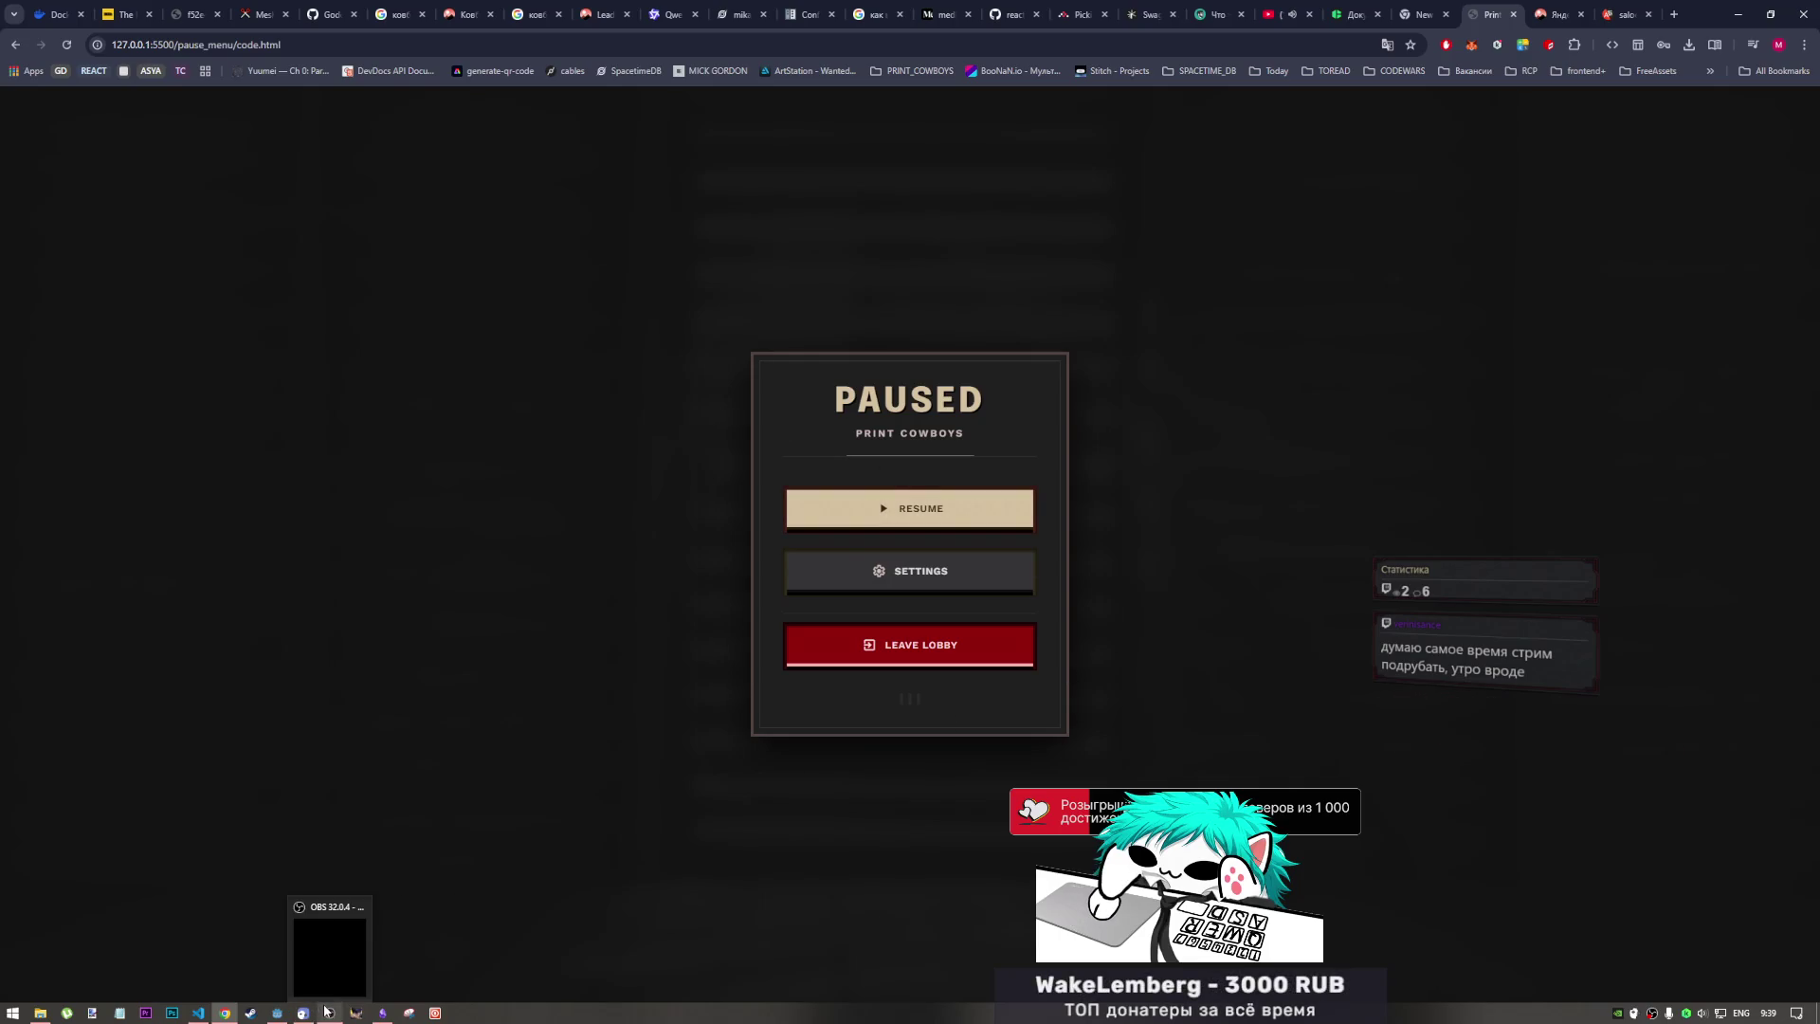
left_click(276, 1012)
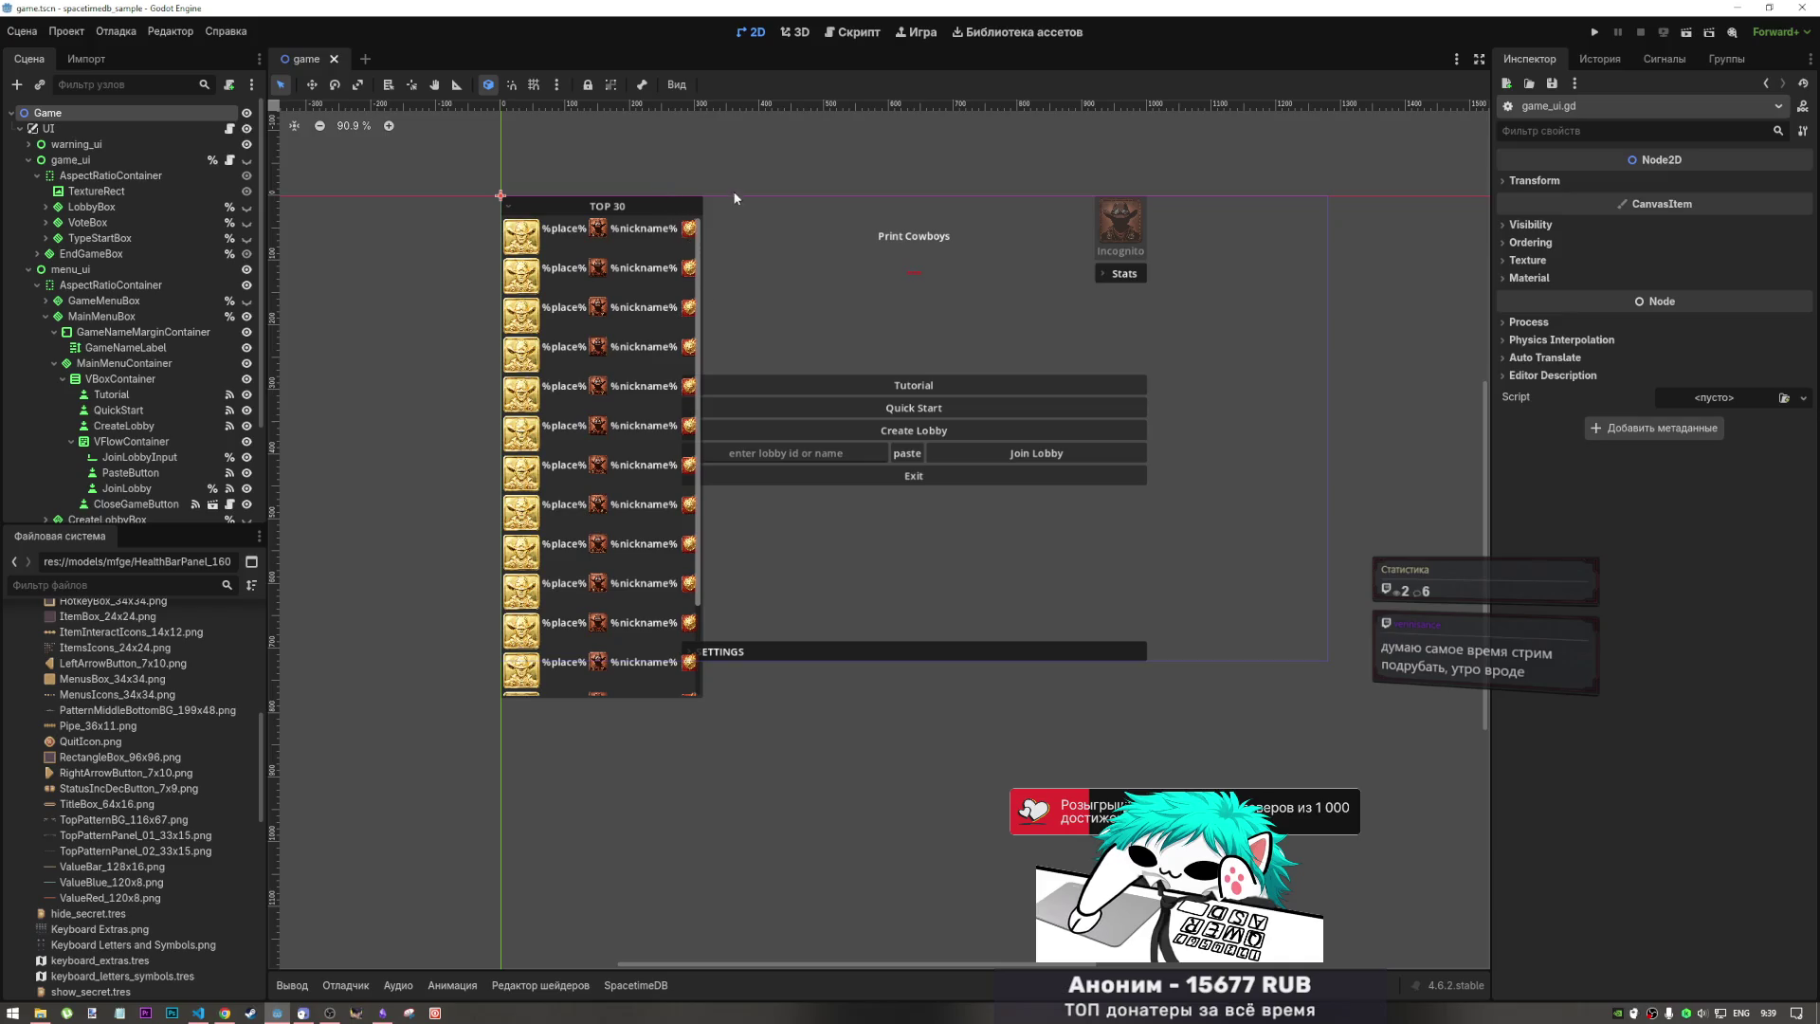
Step: Inspect the Tutorial and Quick Start button nodes in game.tscn, then return to Chrome
mouse_move(1013, 186)
left_mouse_down()
mouse_move(788, 224)
mouse_move(881, 455)
mouse_move(1023, 327)
left_mouse_up()
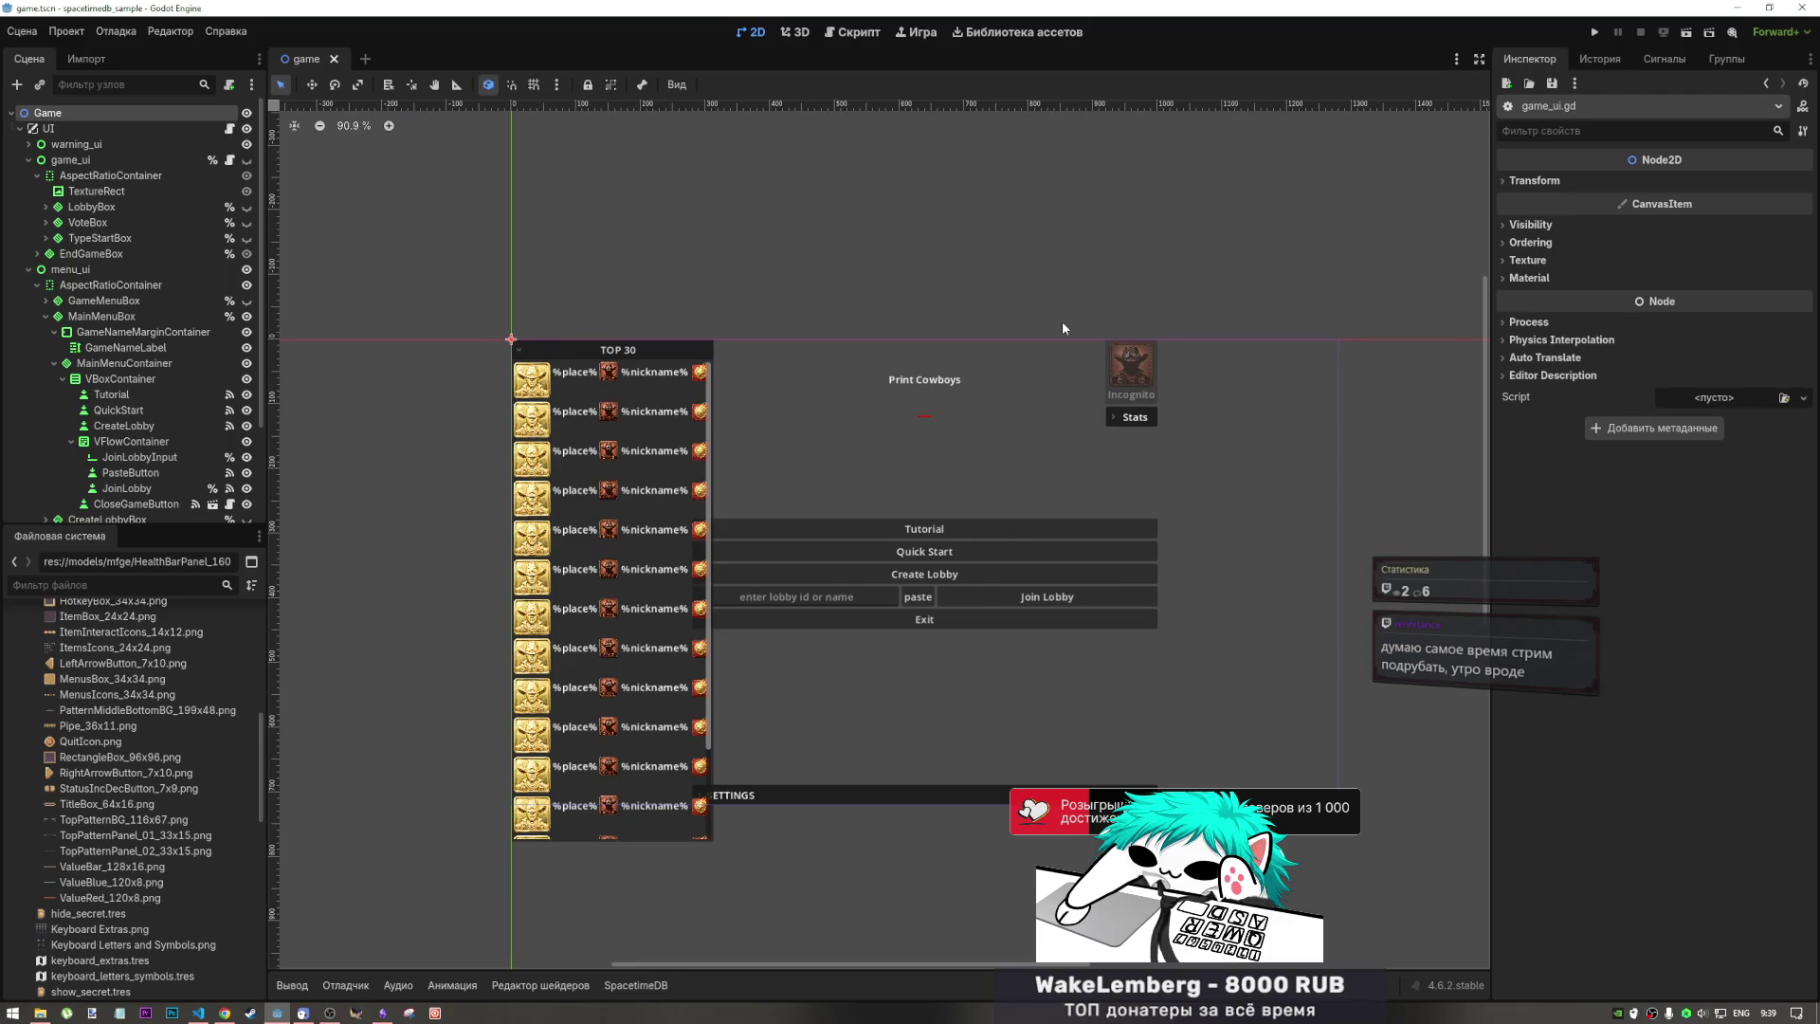
left_click(1078, 527)
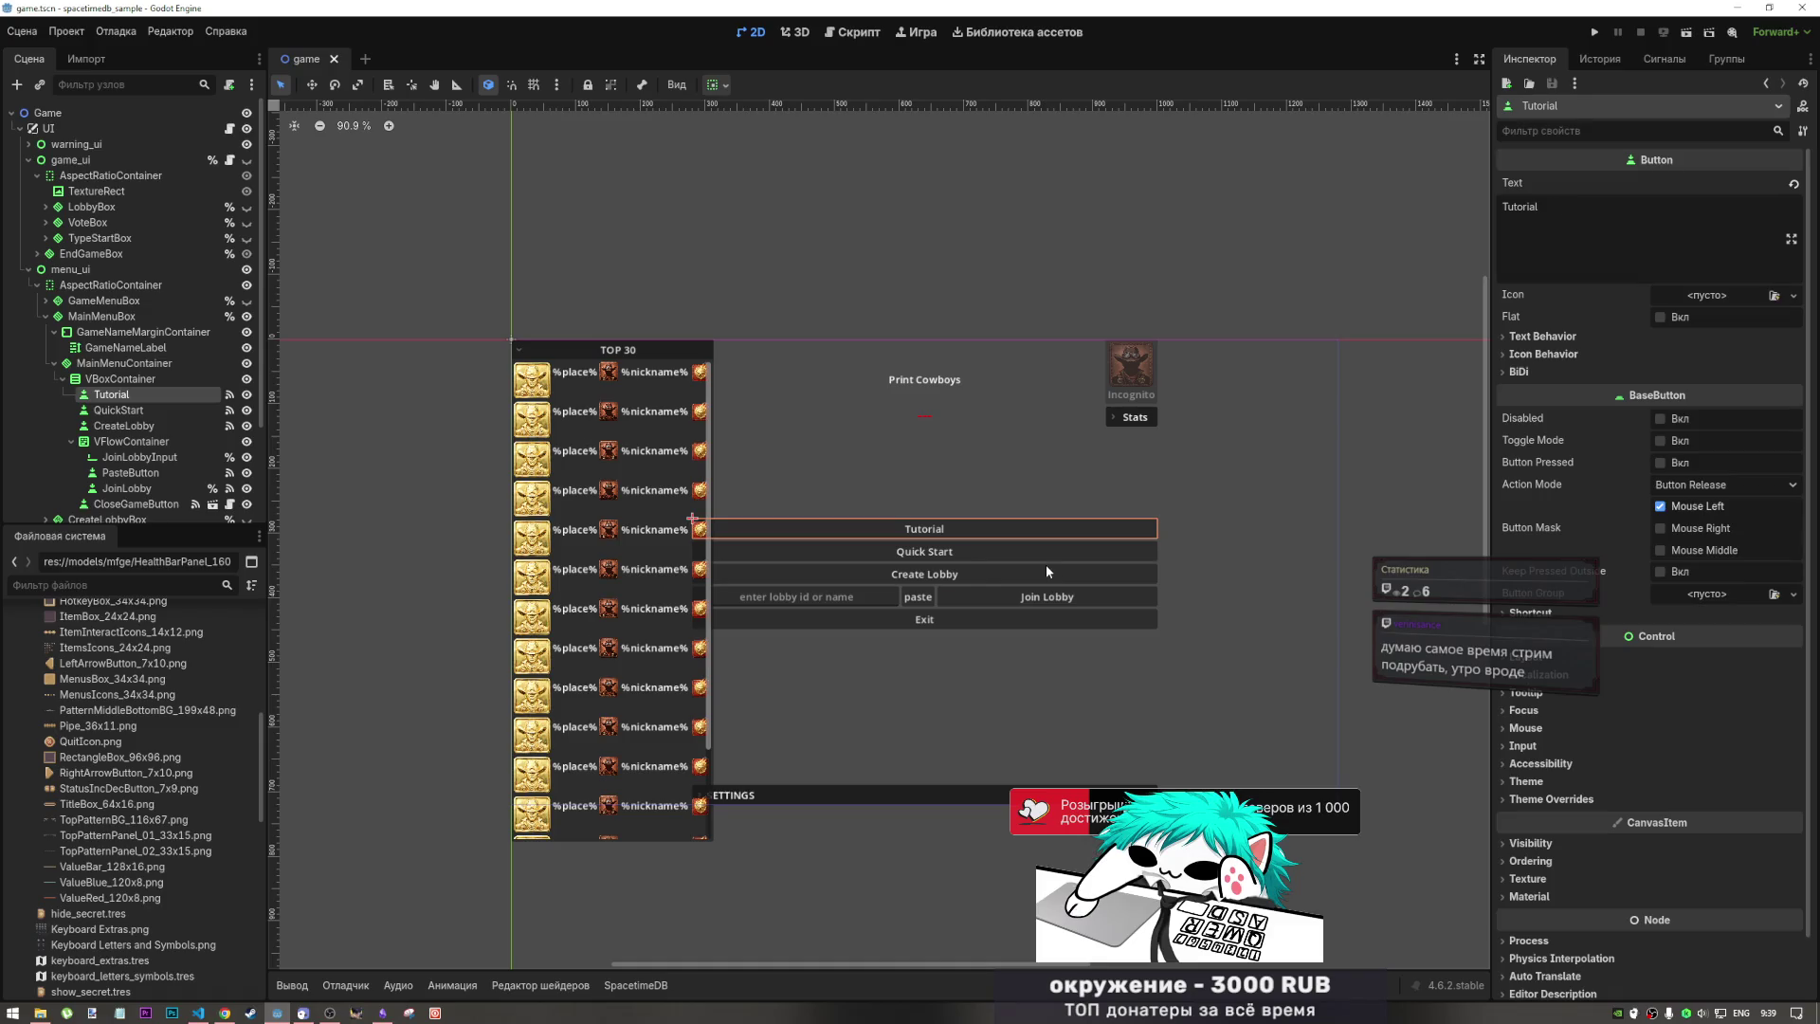
left_click(1045, 564)
left_click(1044, 554)
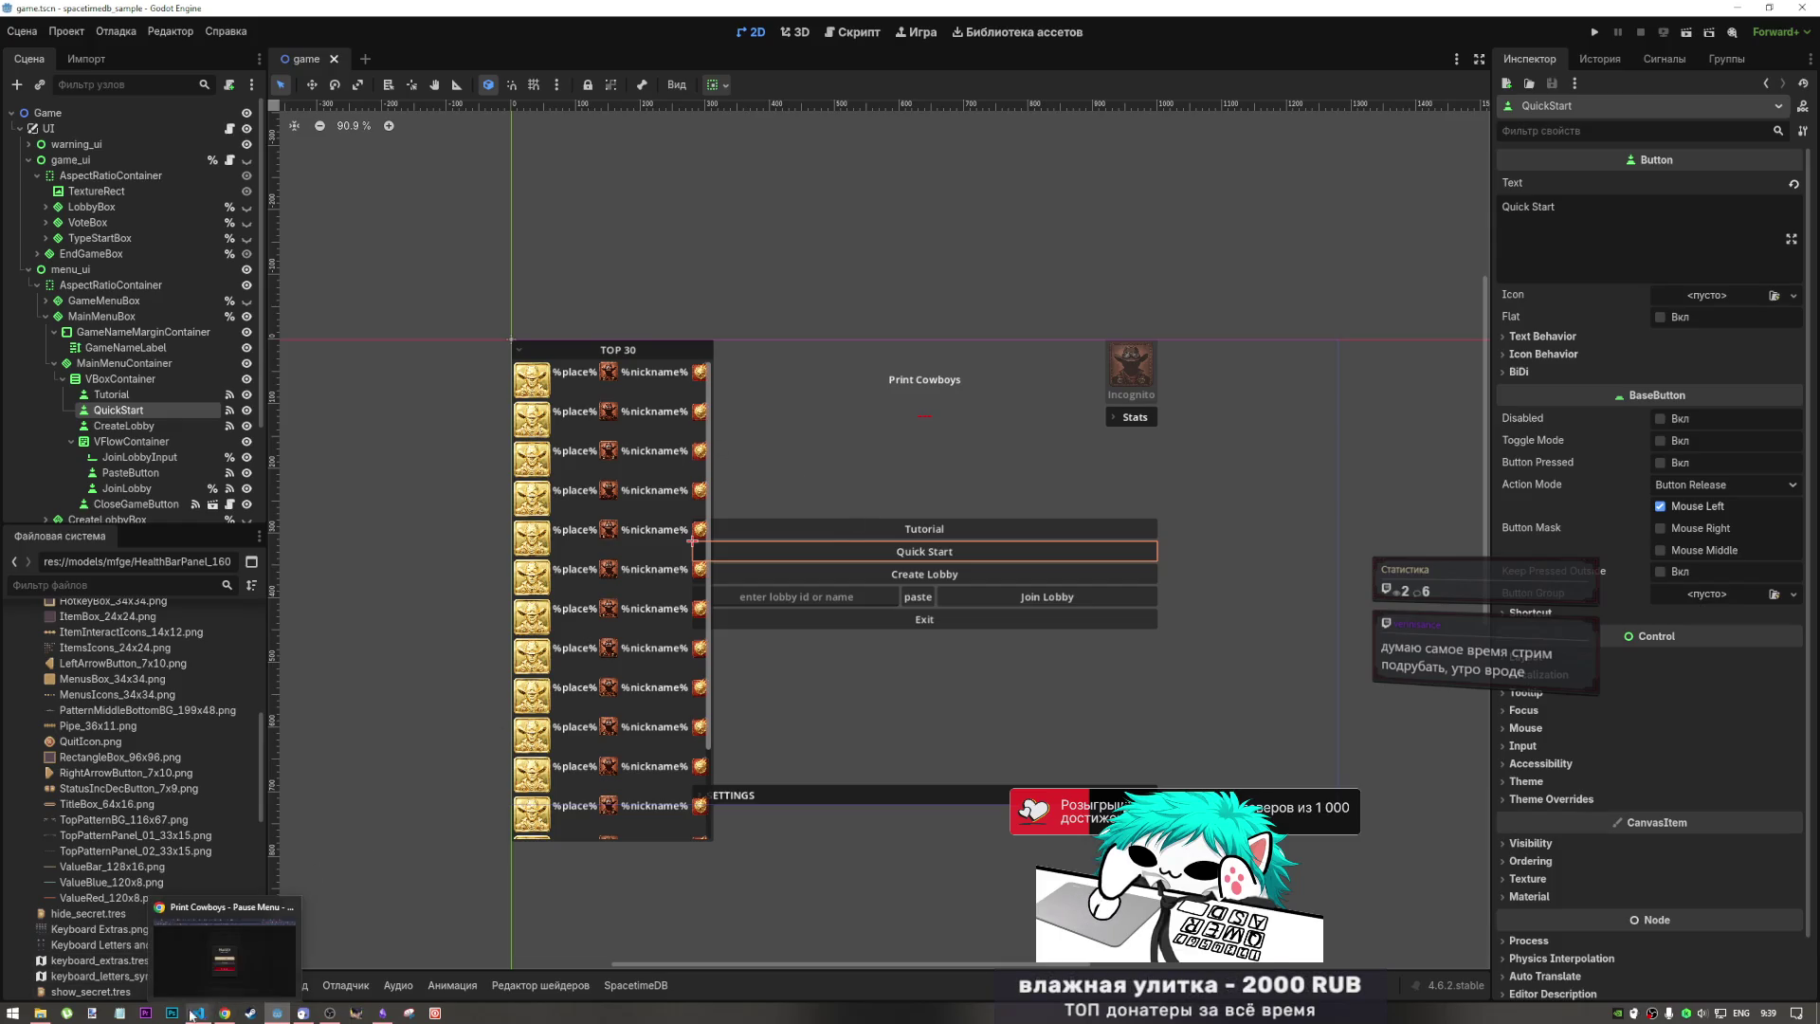
left_click(224, 1012)
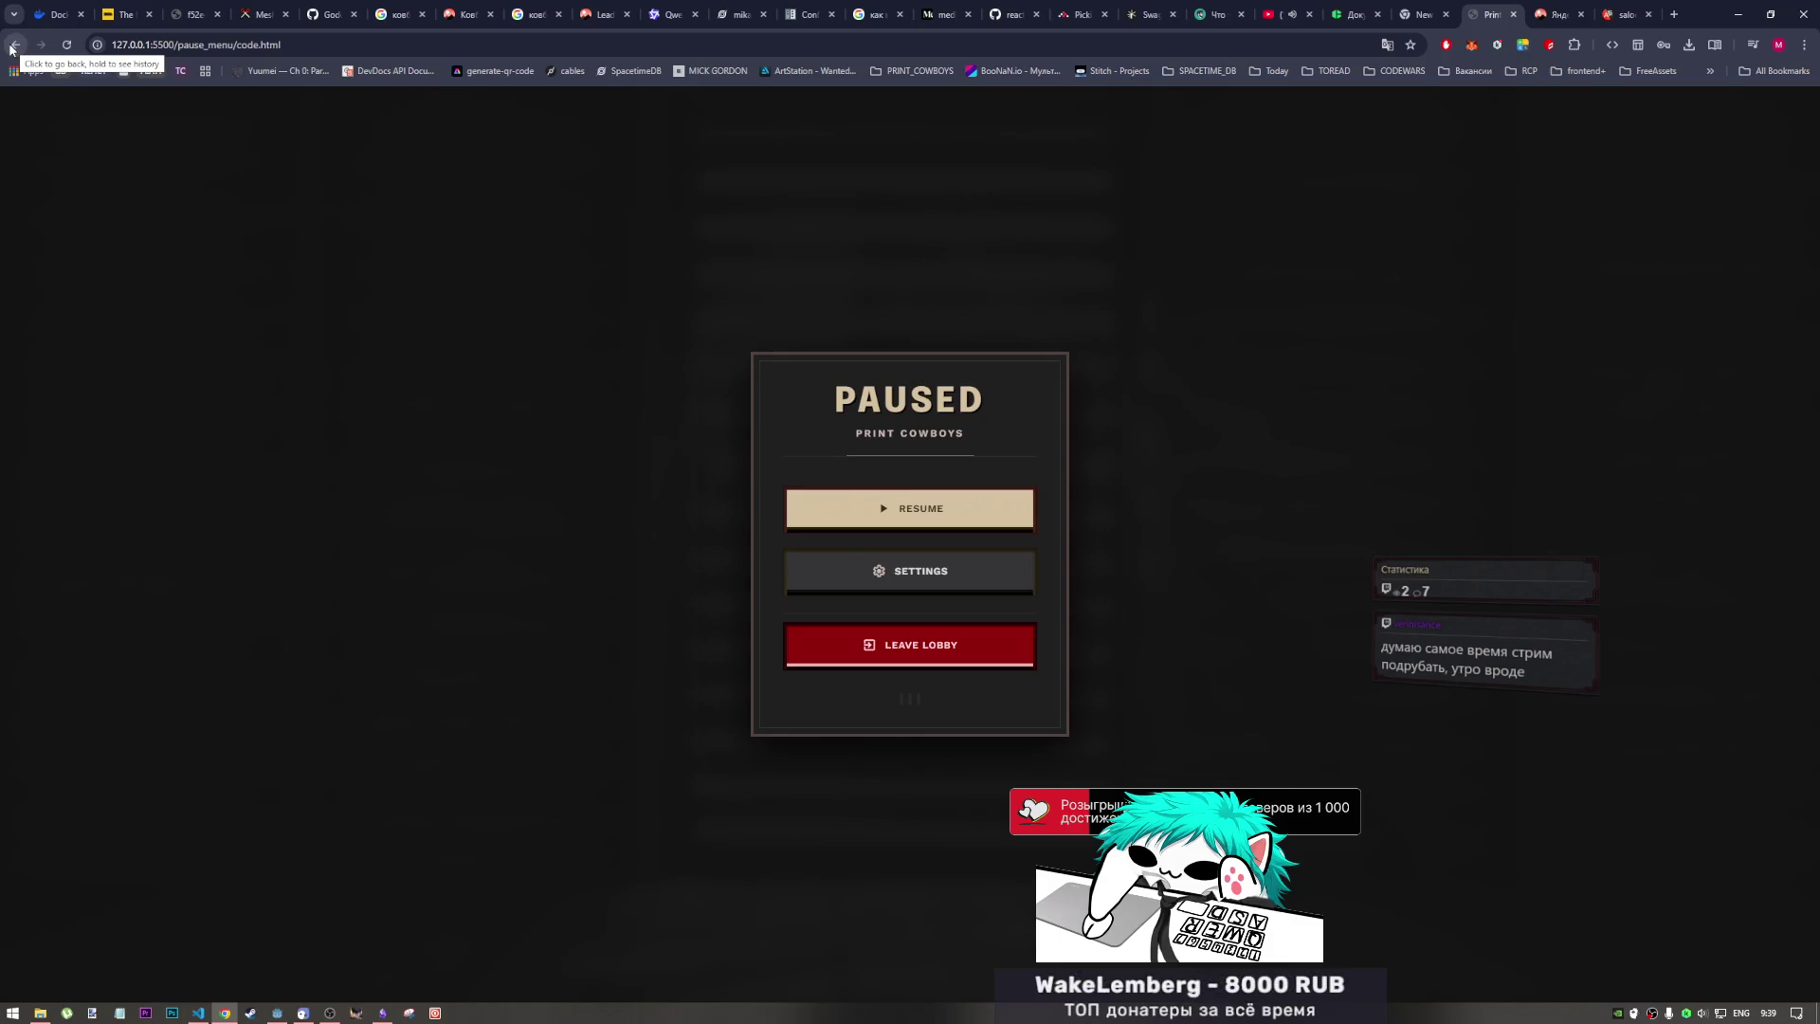
Step: Return to the root mockup listing and open Chrome's Manage extensions page
left_click(12, 45)
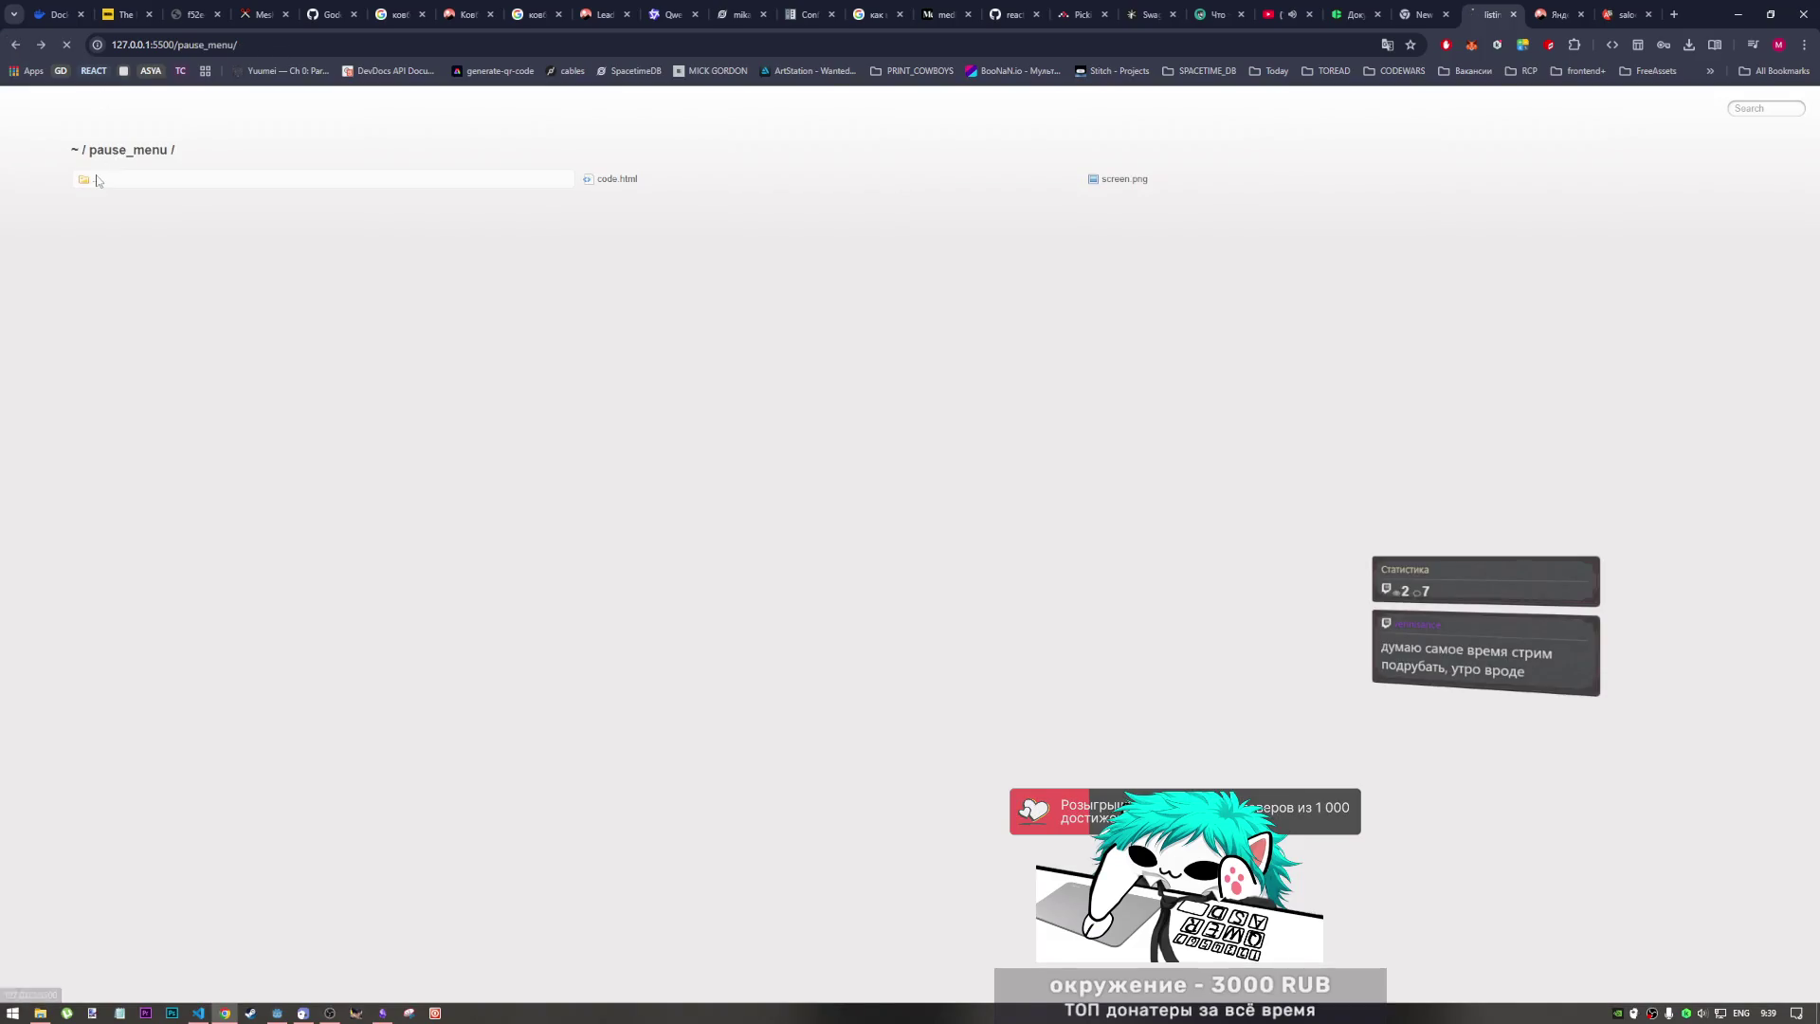
left_click(96, 179)
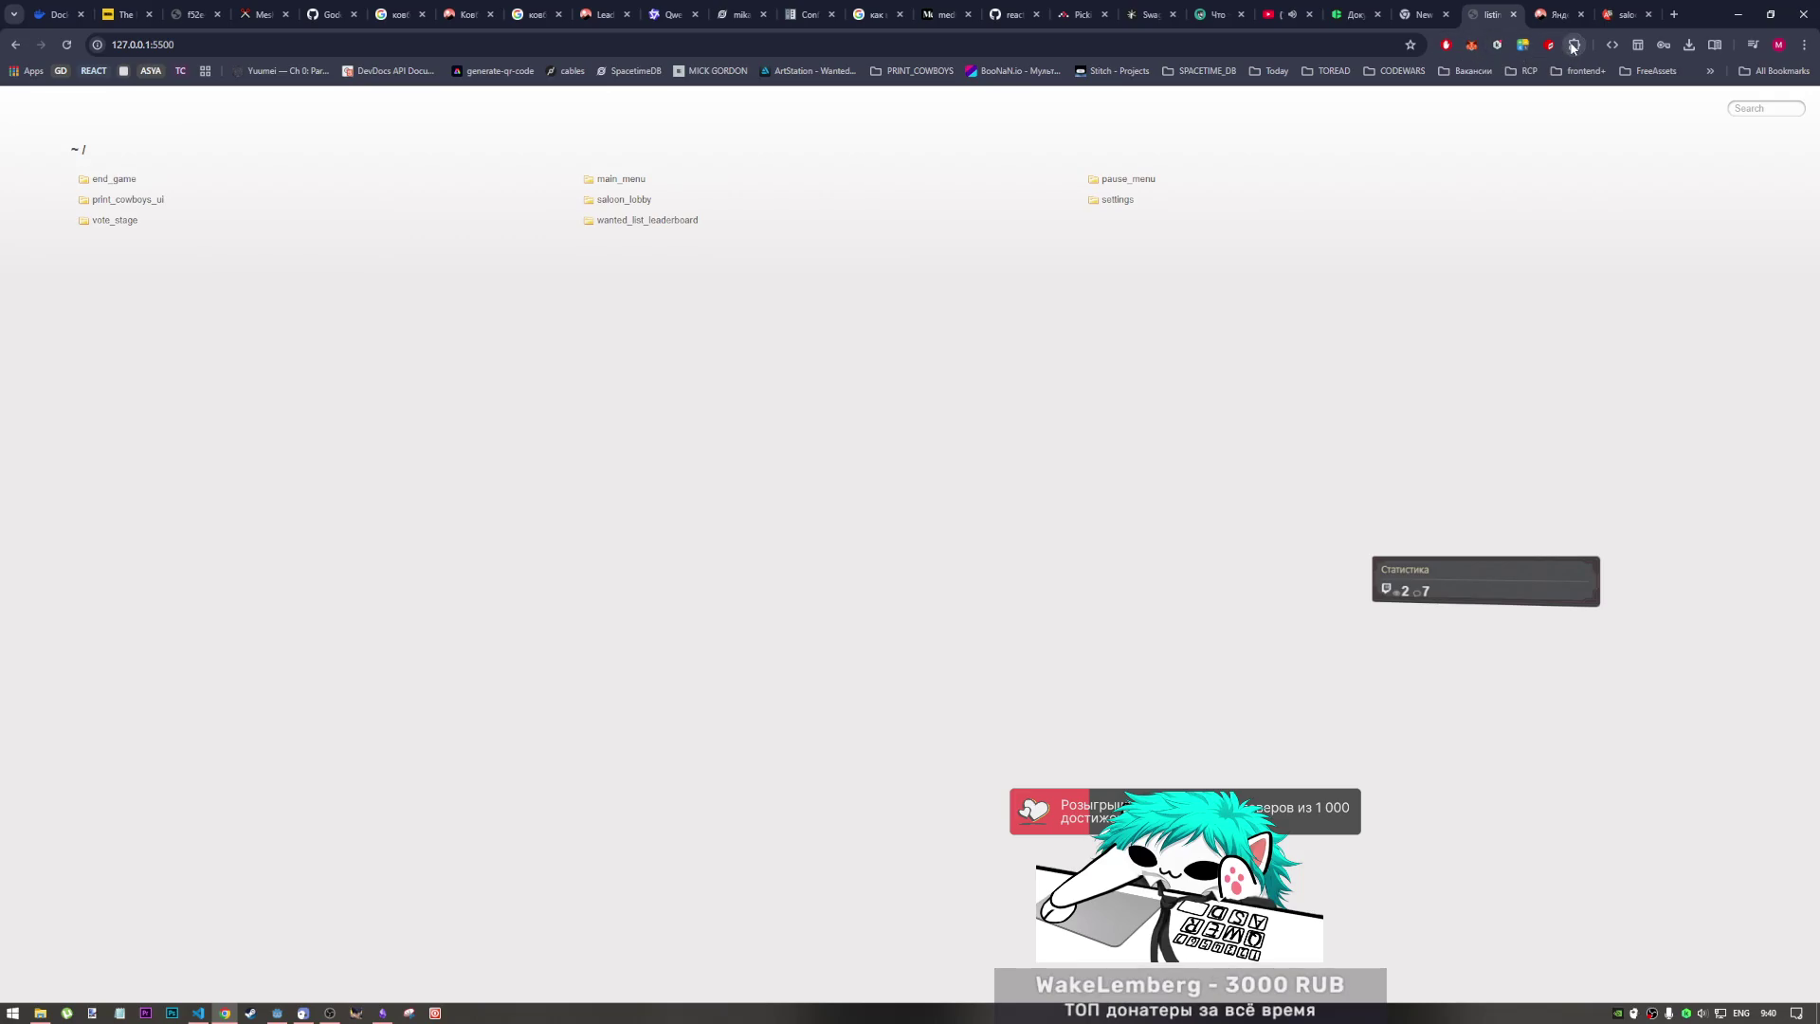
left_click(1570, 51)
left_click(1462, 424)
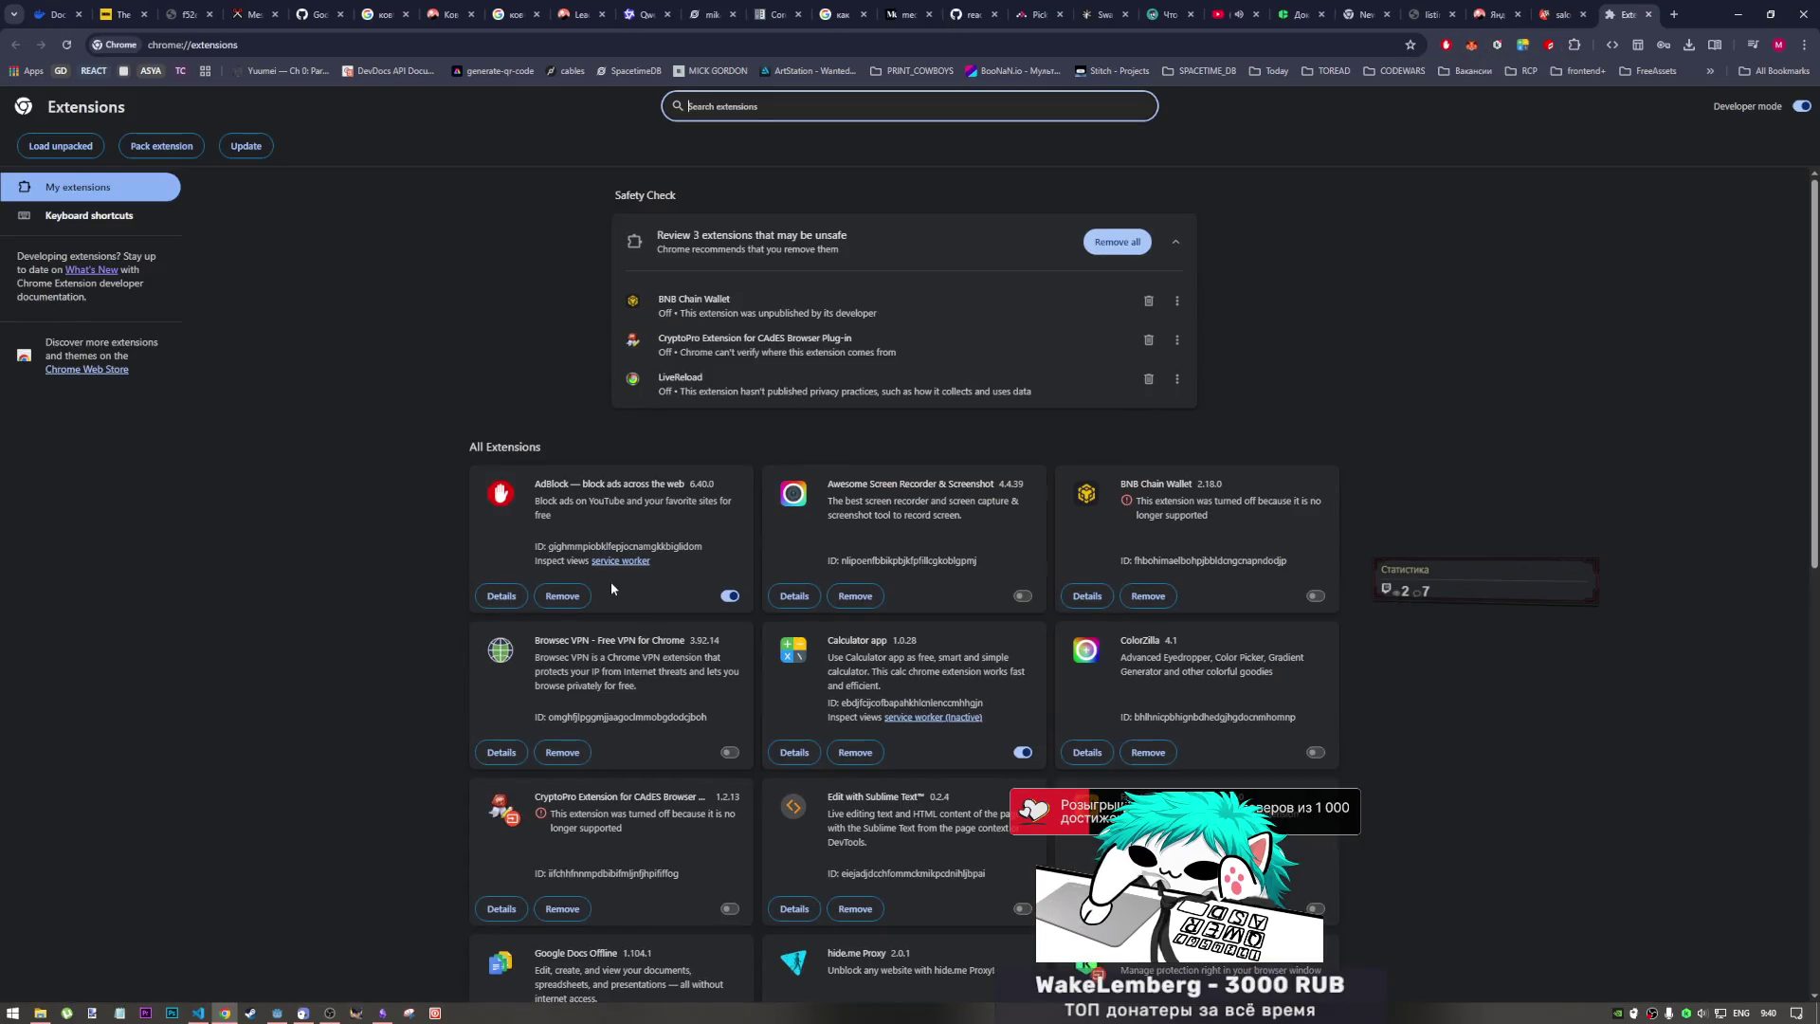
Step: Enable Browsec VPN, dismiss the AdBlock popup, and load the Stitch - Projects bookmark in a new tab
scroll(633, 589, "down", 1)
left_click(730, 680)
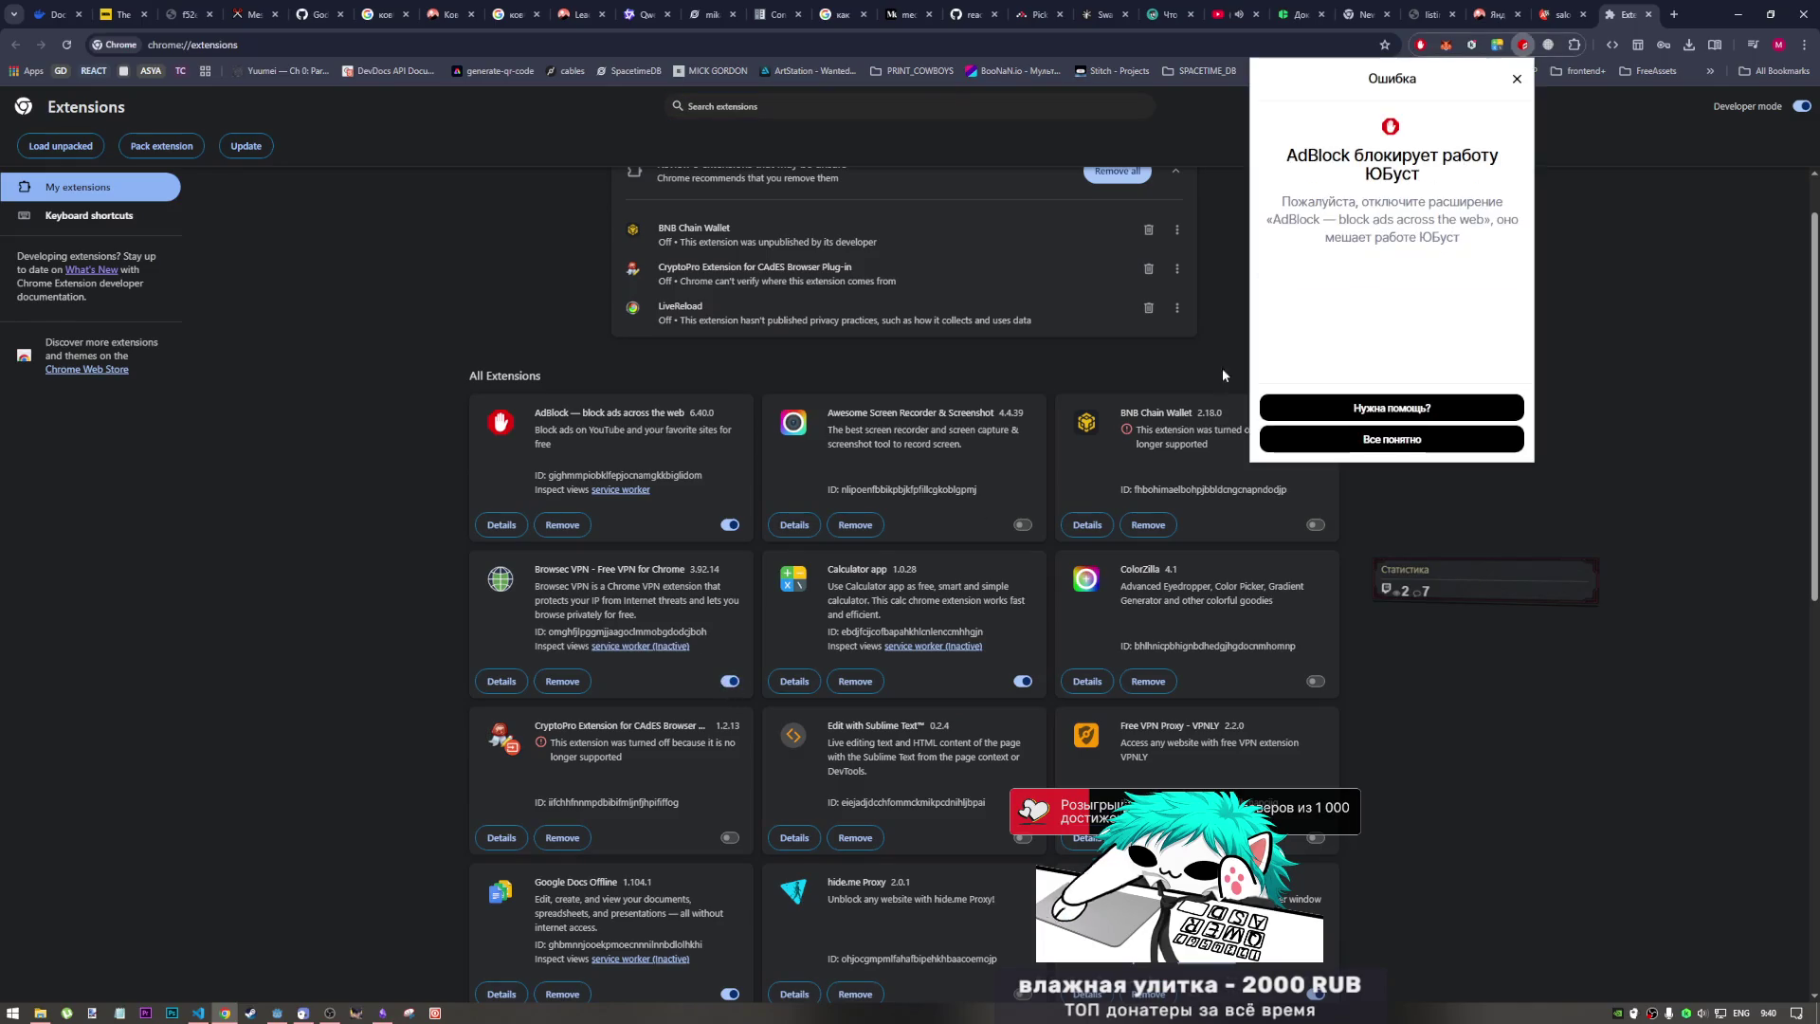
left_click(1601, 218)
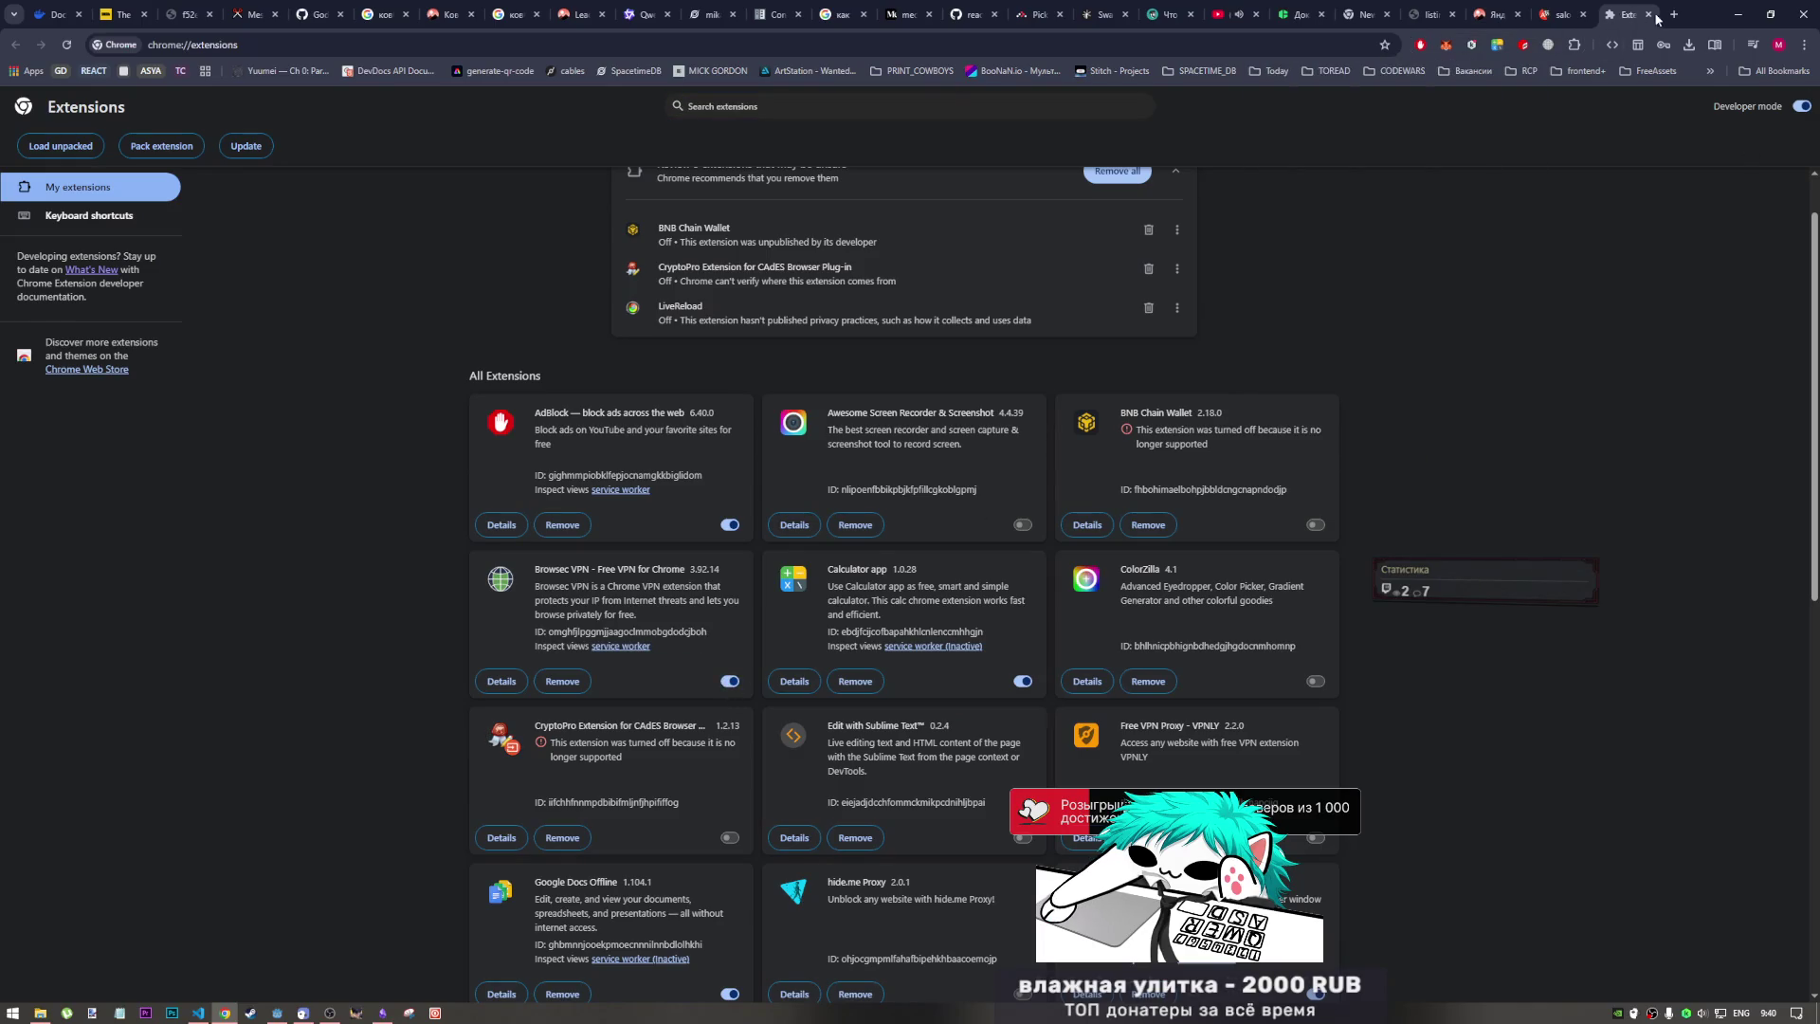
left_click(1673, 14)
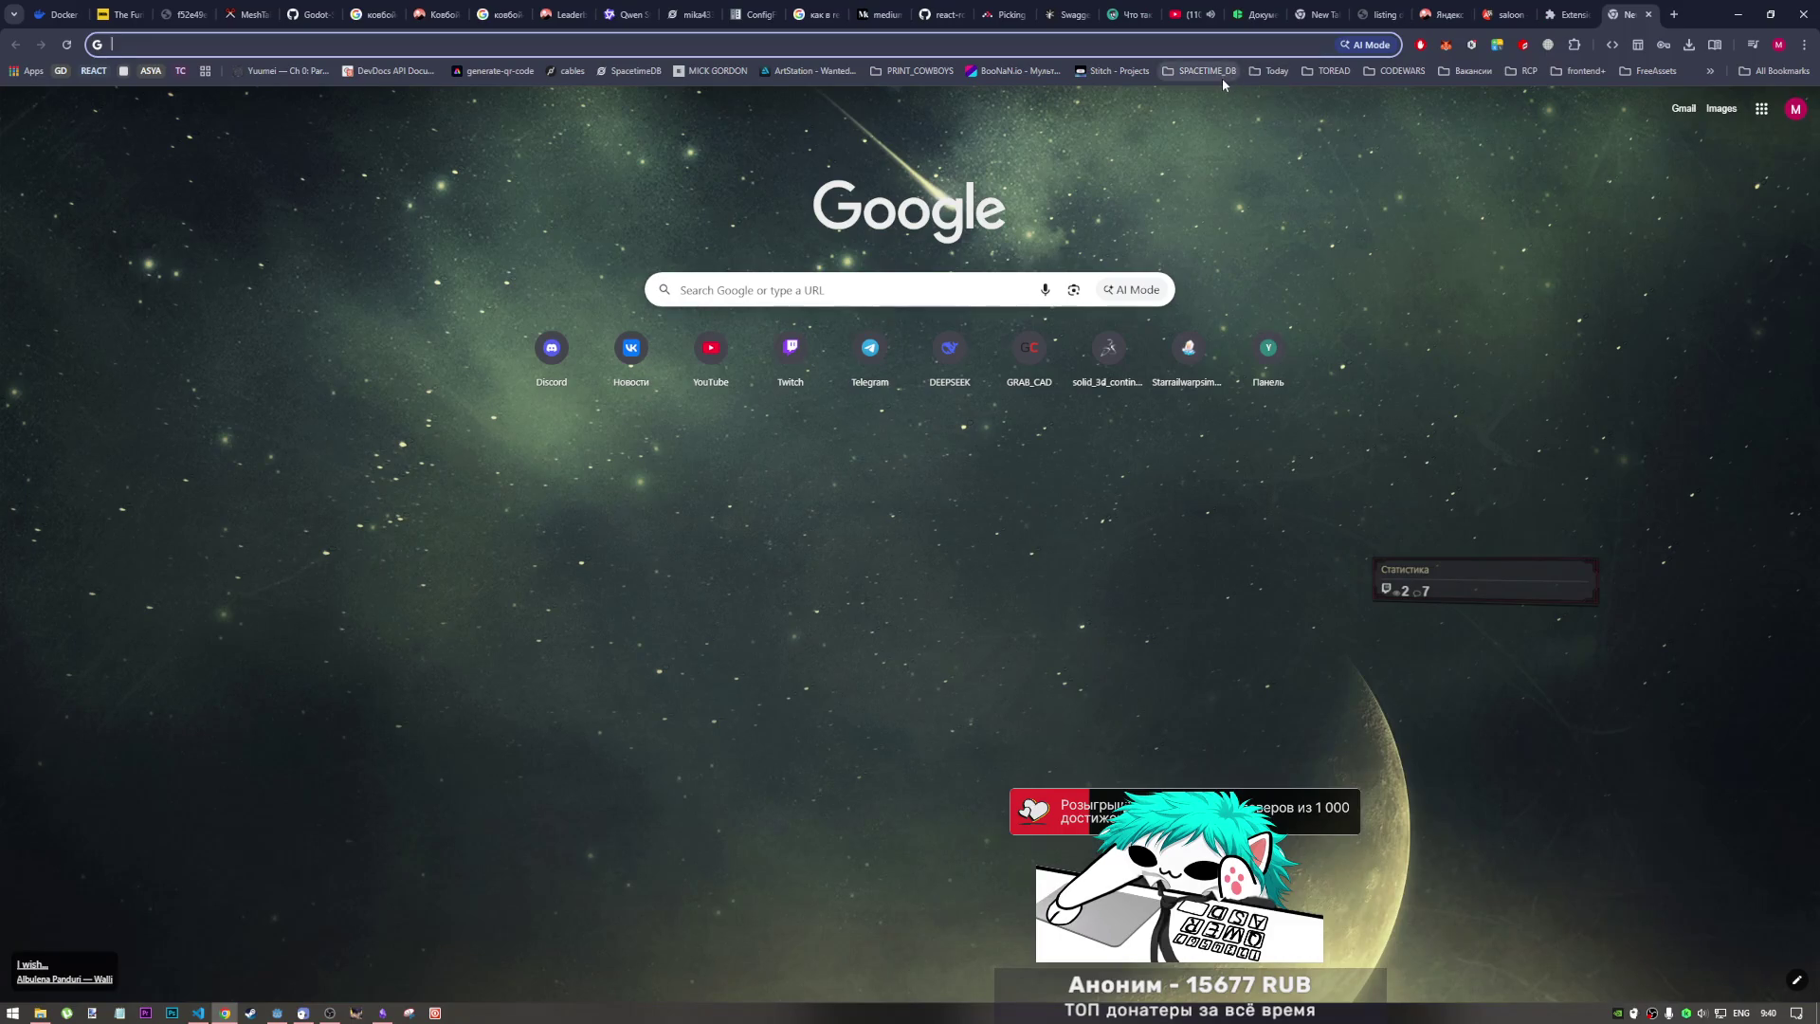
left_click(1116, 73)
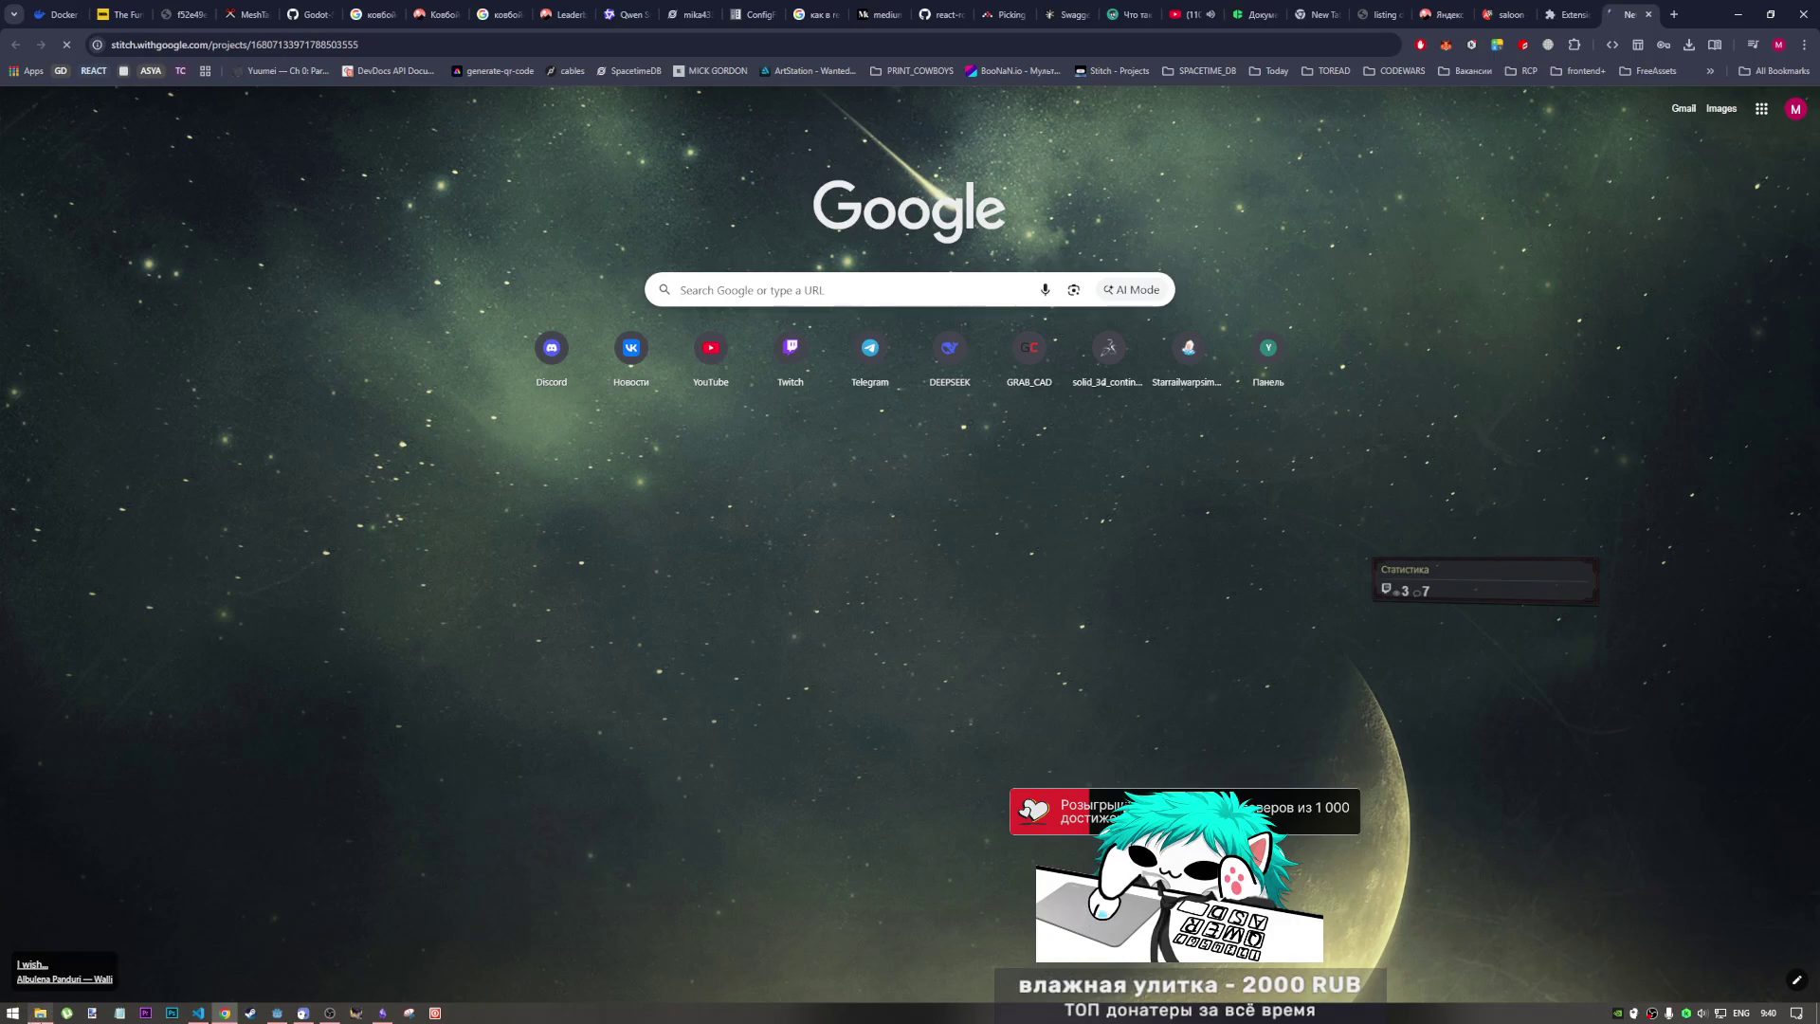
left_click(39, 1012)
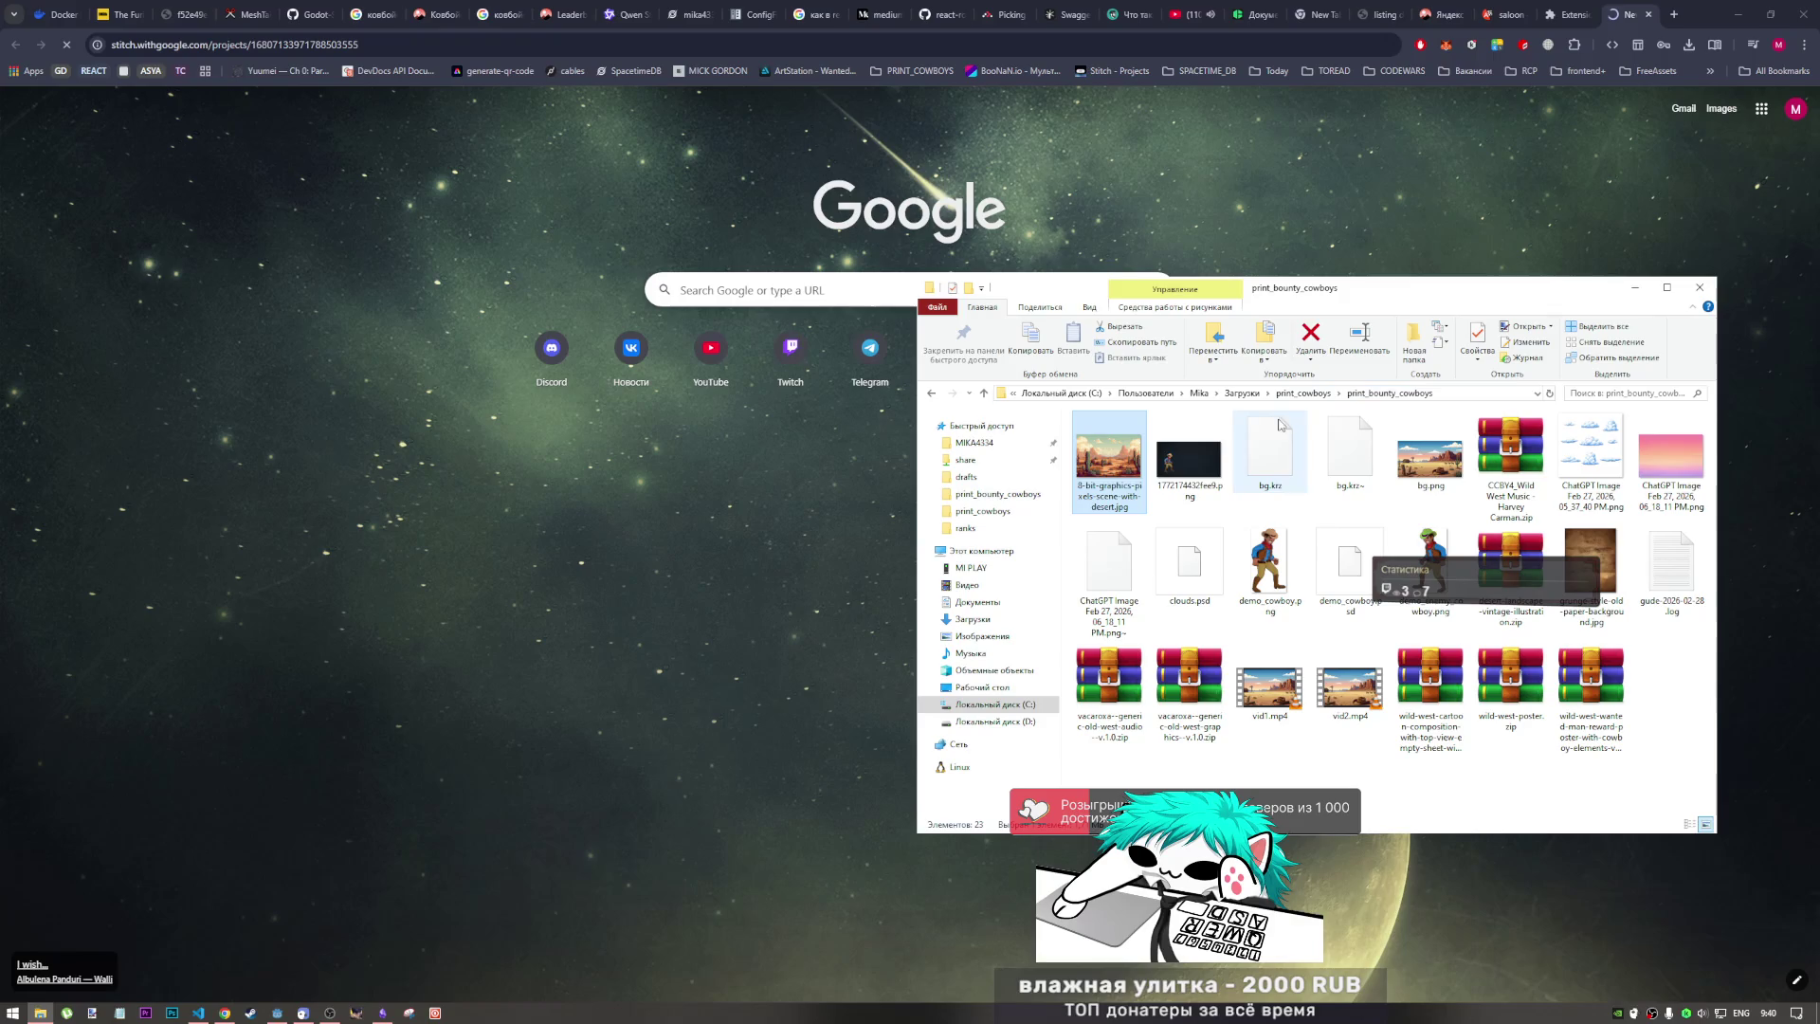
Step: Open the stitch_print_cowboys_showdown folder in Downloads and create a new folder named 3
left_click(1242, 392)
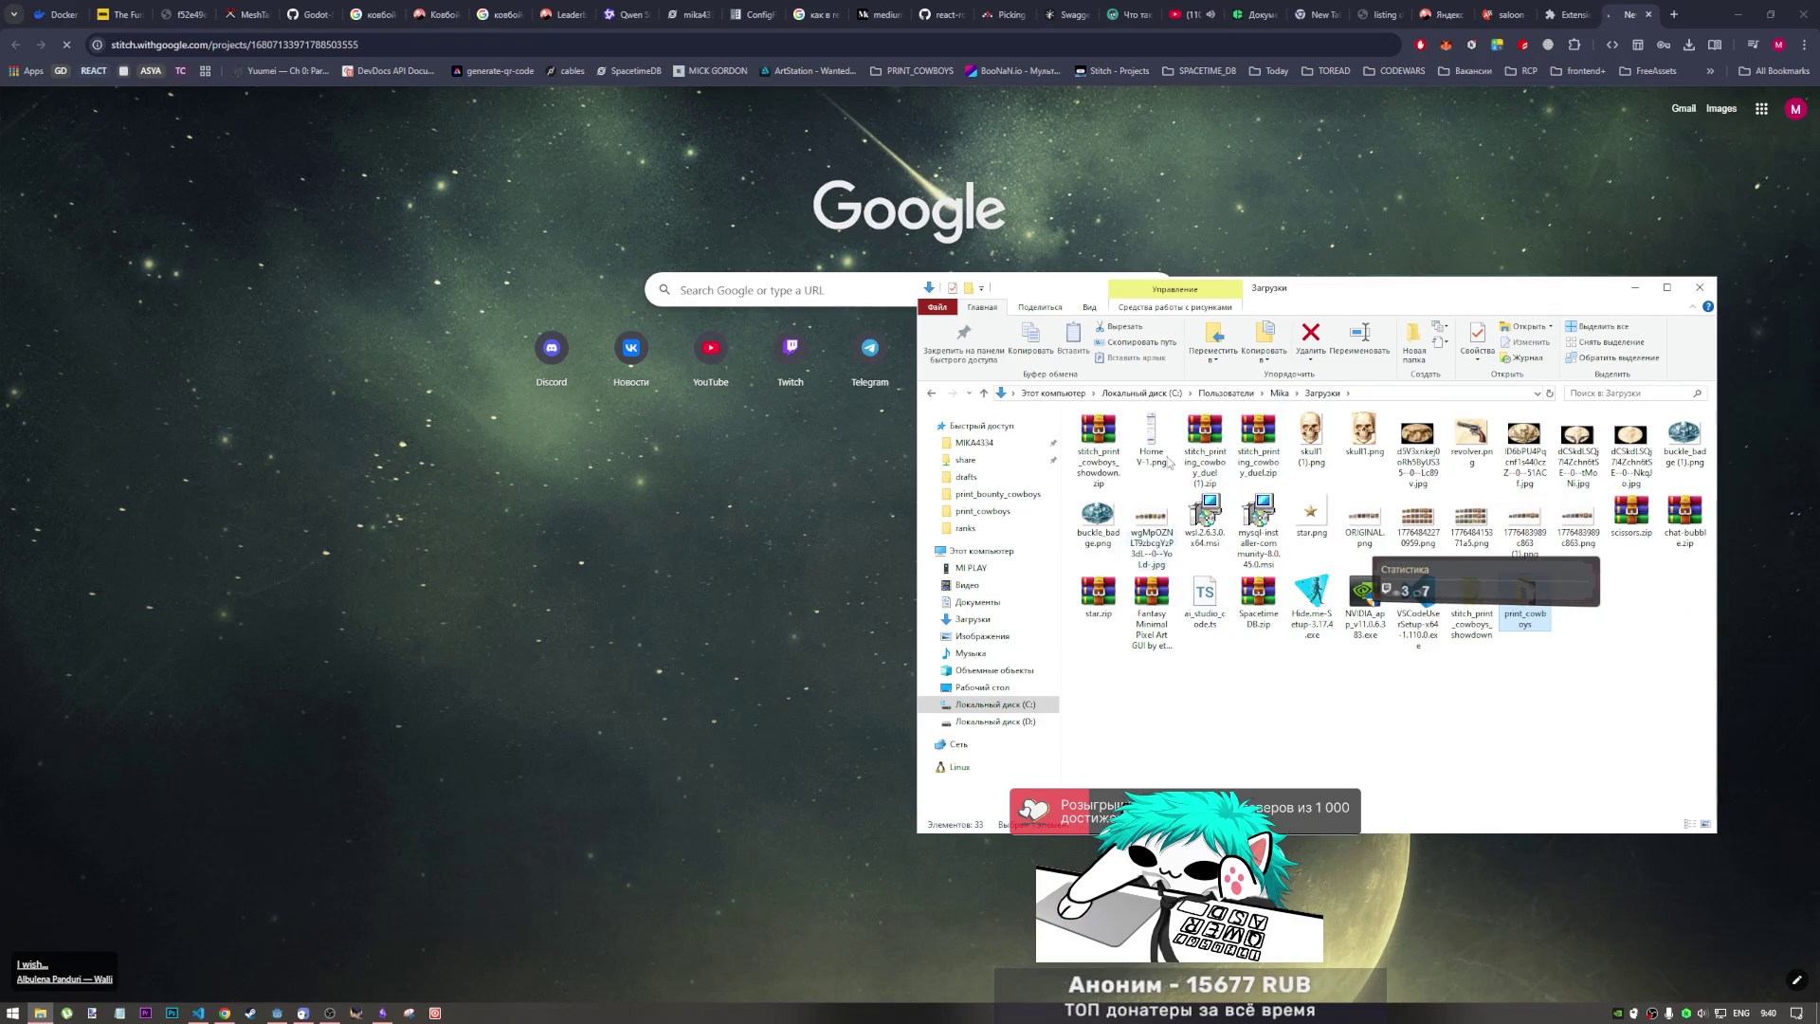
double_click(1205, 441)
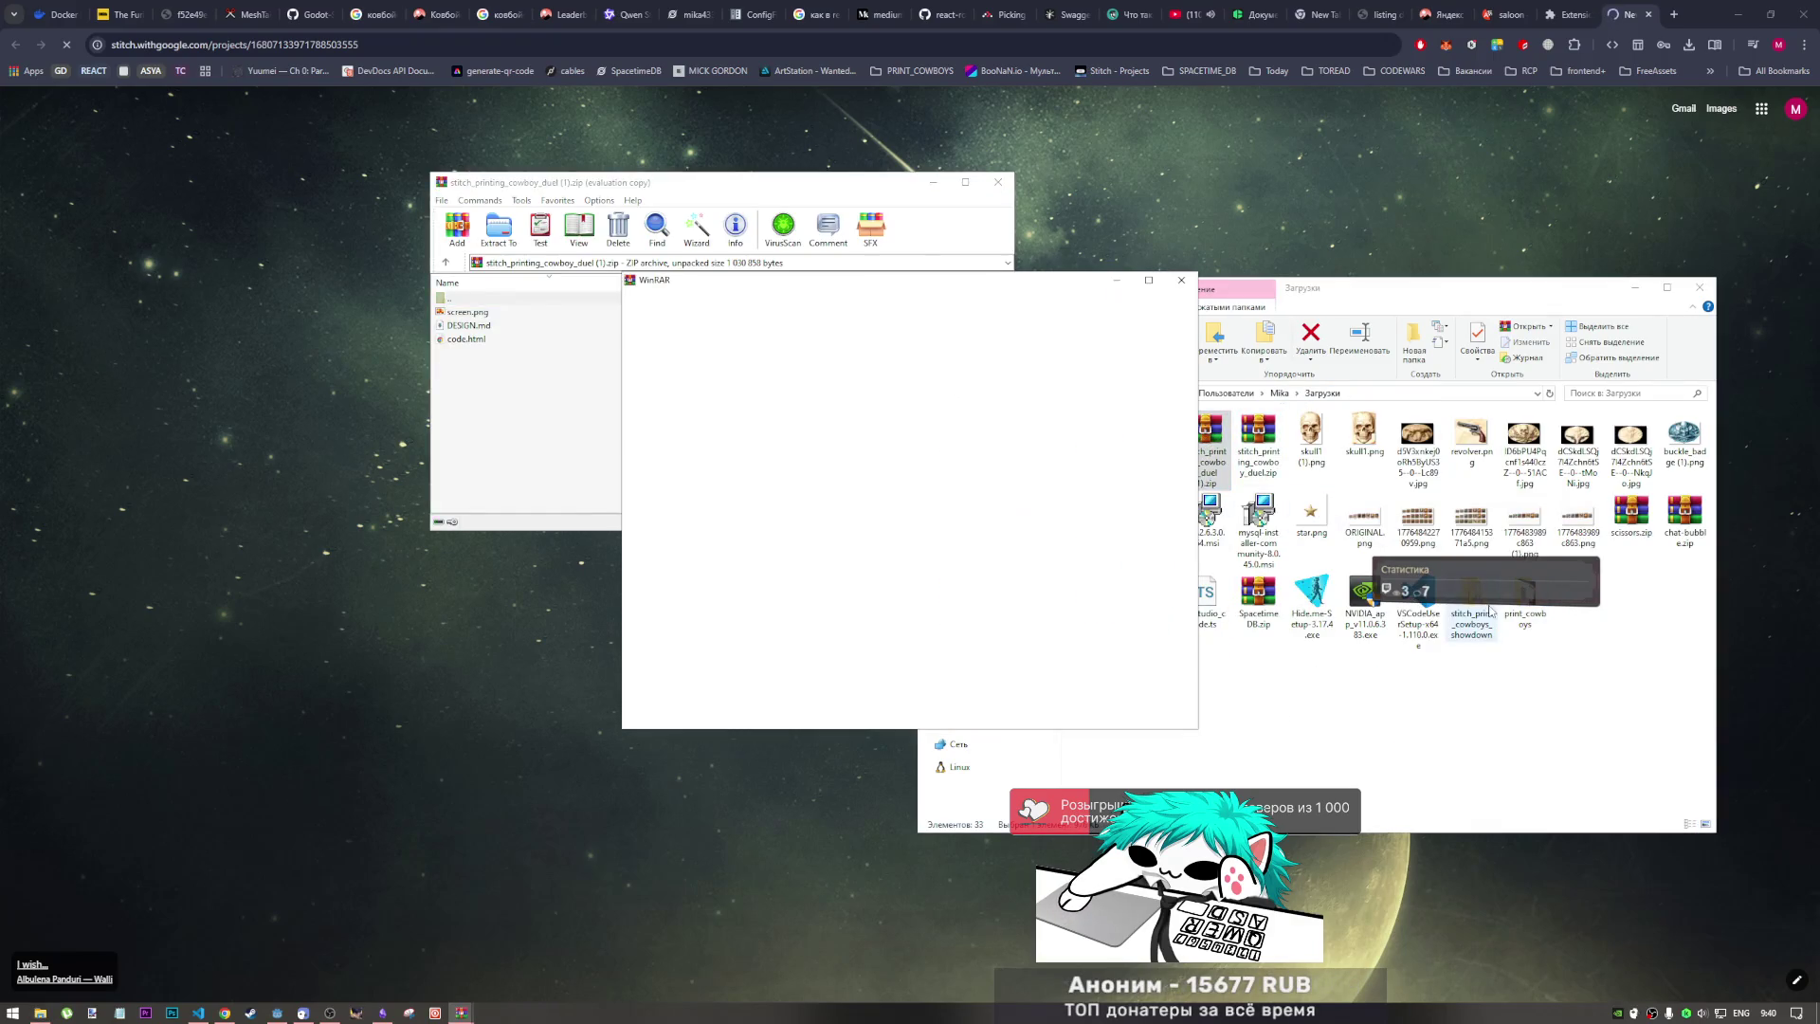
double_click(1472, 624)
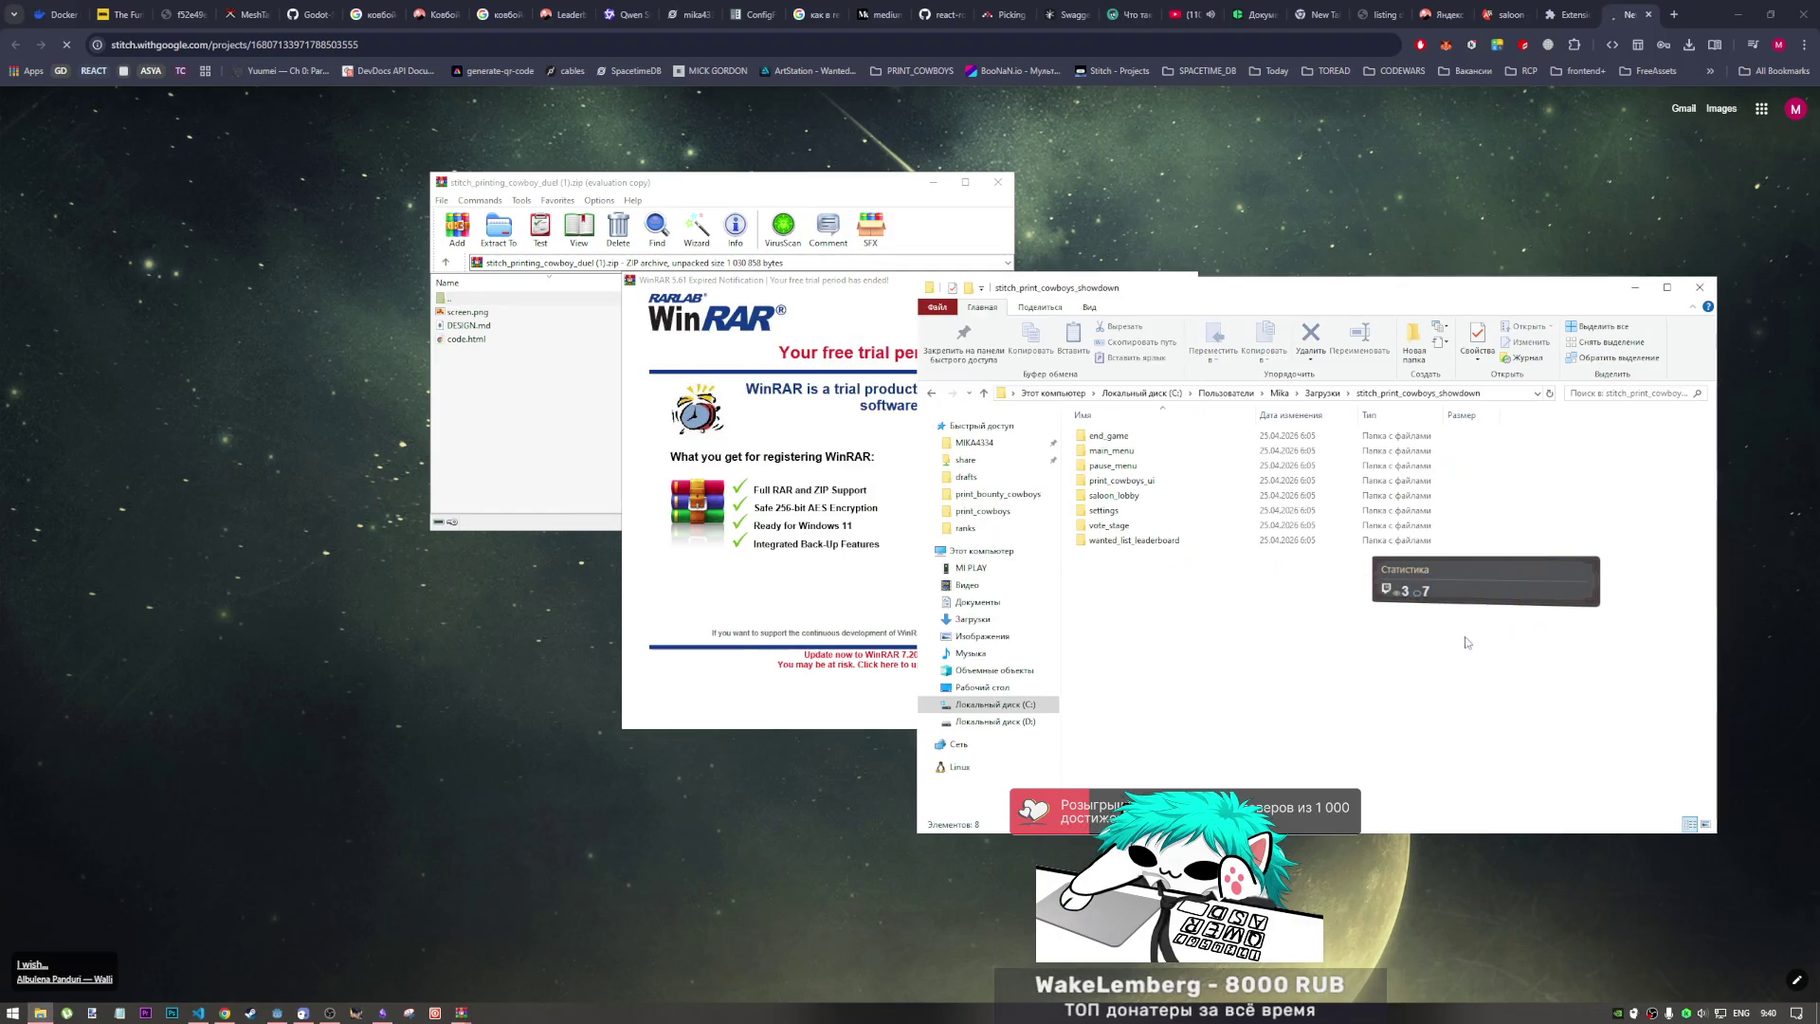
right_click(1220, 634)
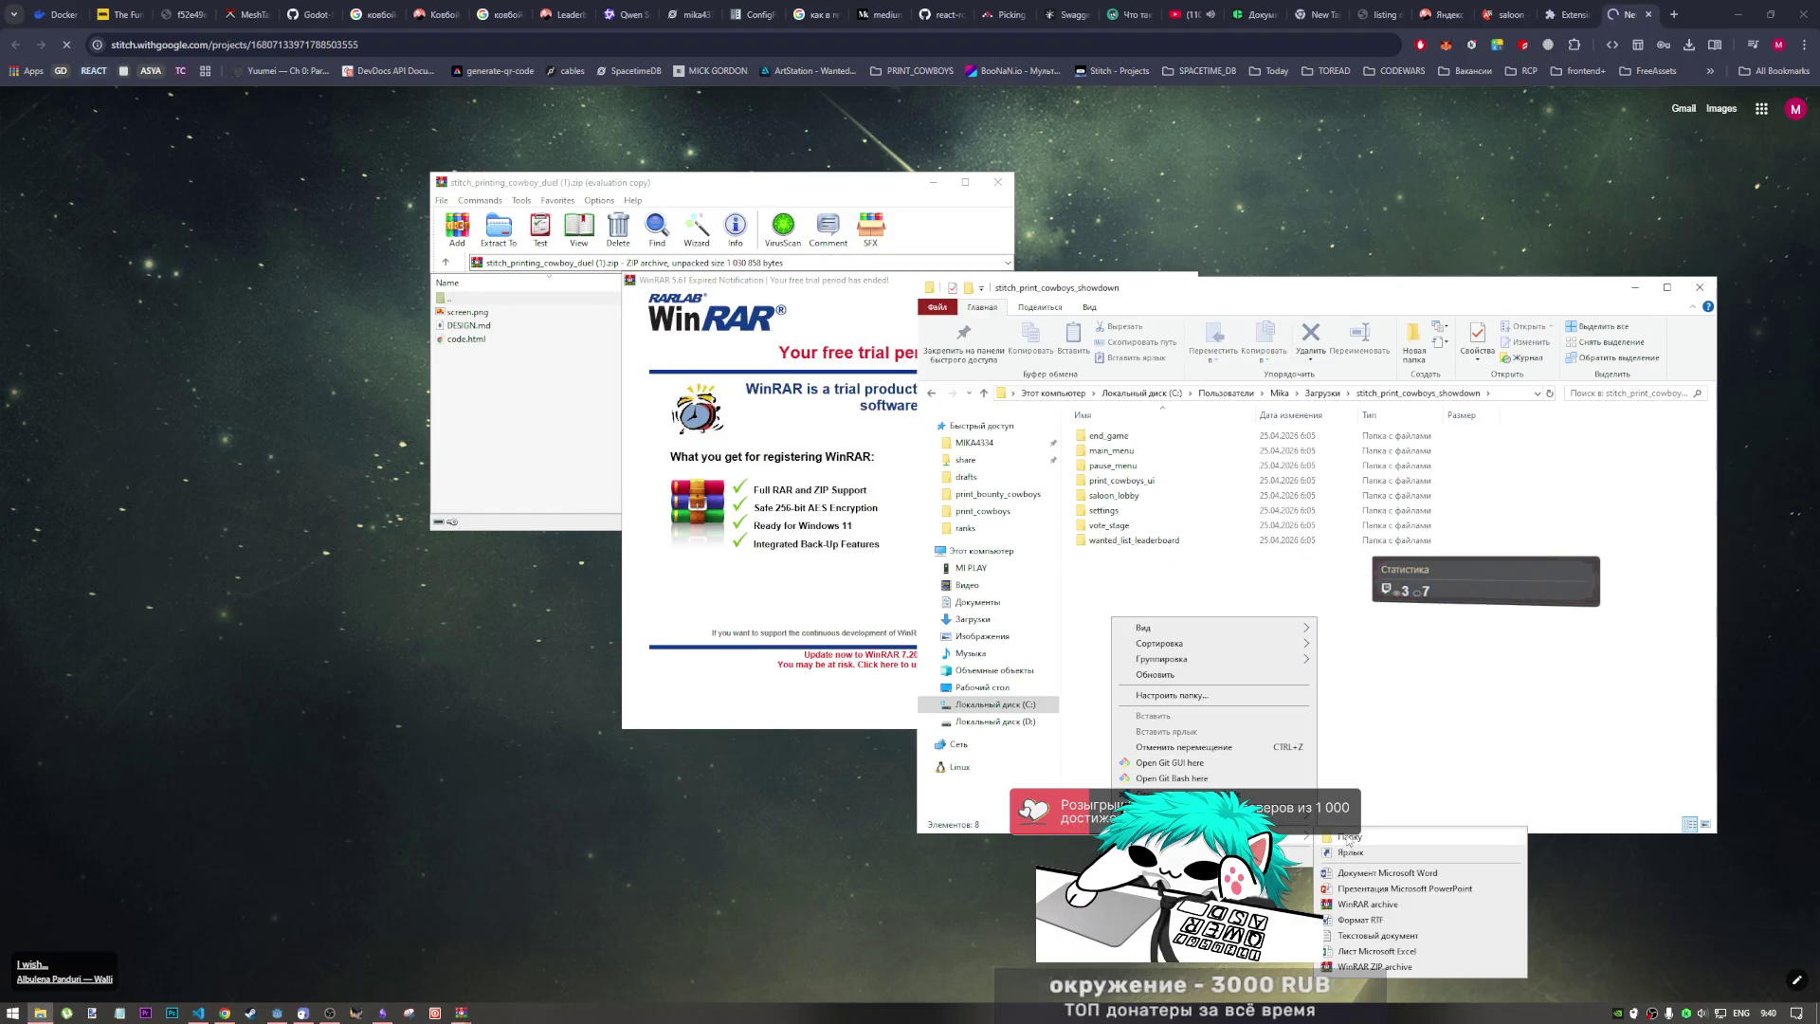
left_click(1365, 839)
type("3")
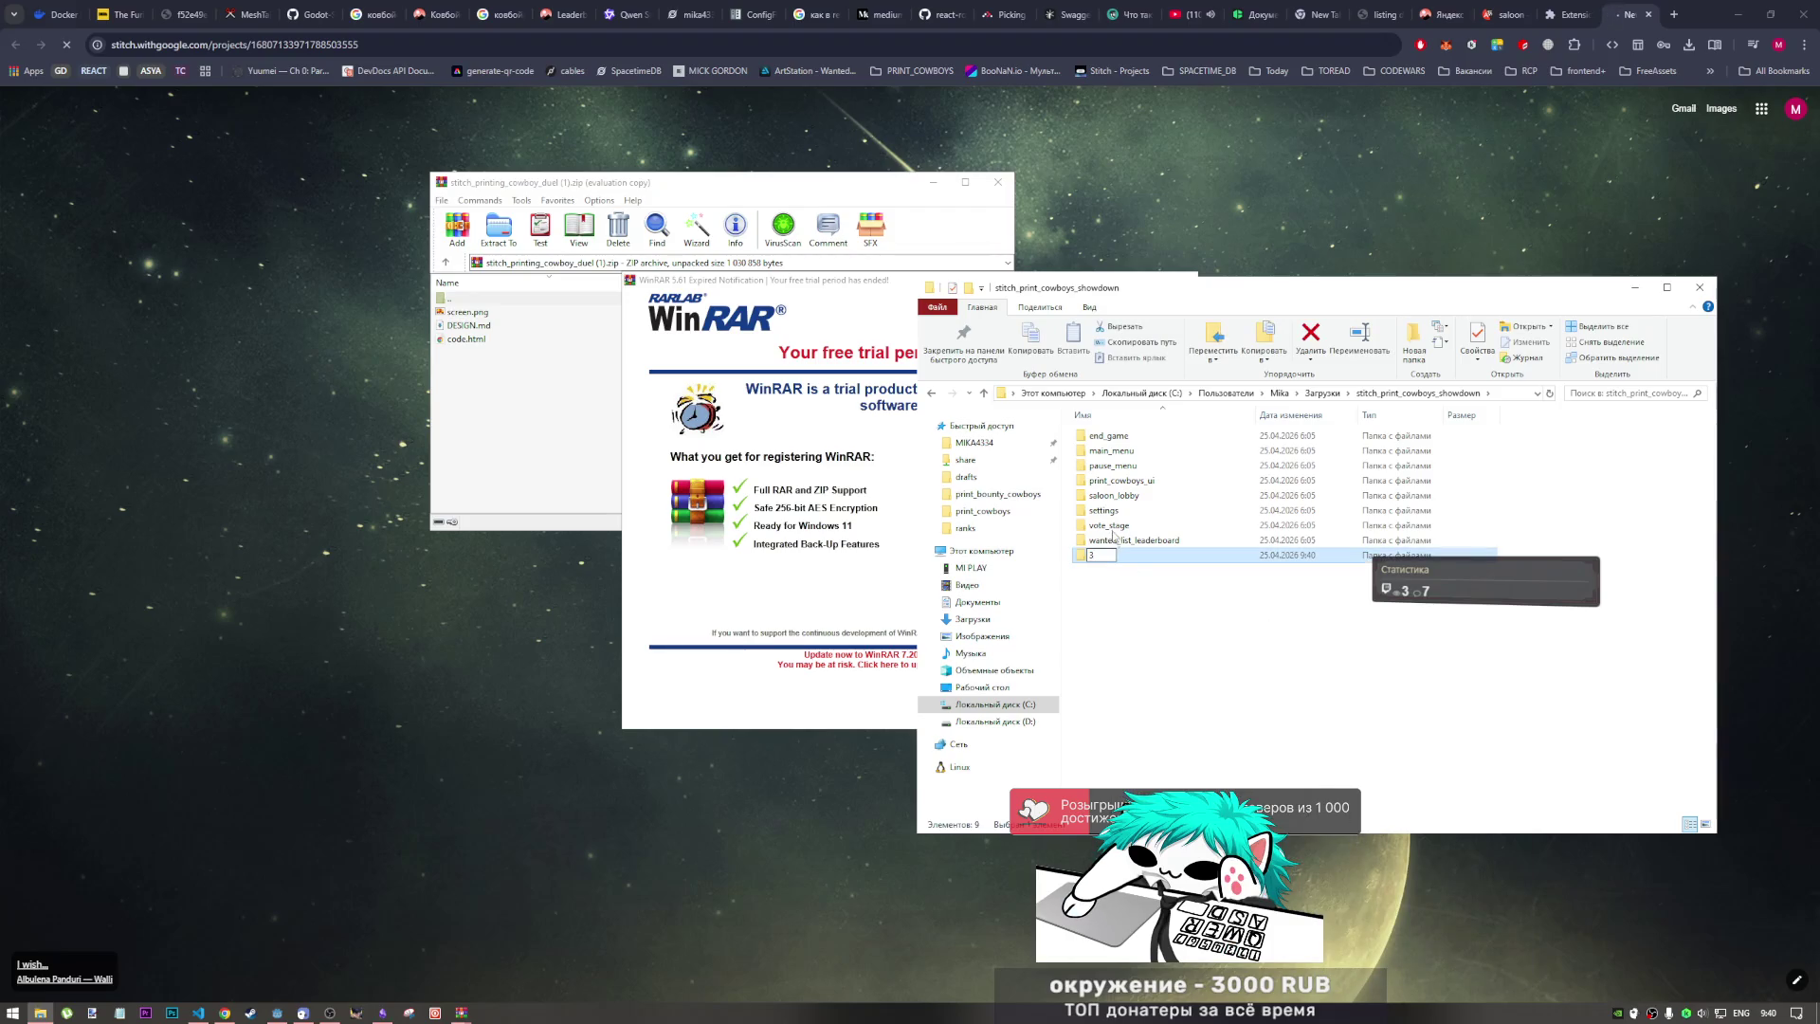
left_click(1148, 595)
Step: Move the eight screen folders, end_game through wanted_list_leaderboard, into folder 3
left_click(1108, 450)
left_click(1127, 554, "shift")
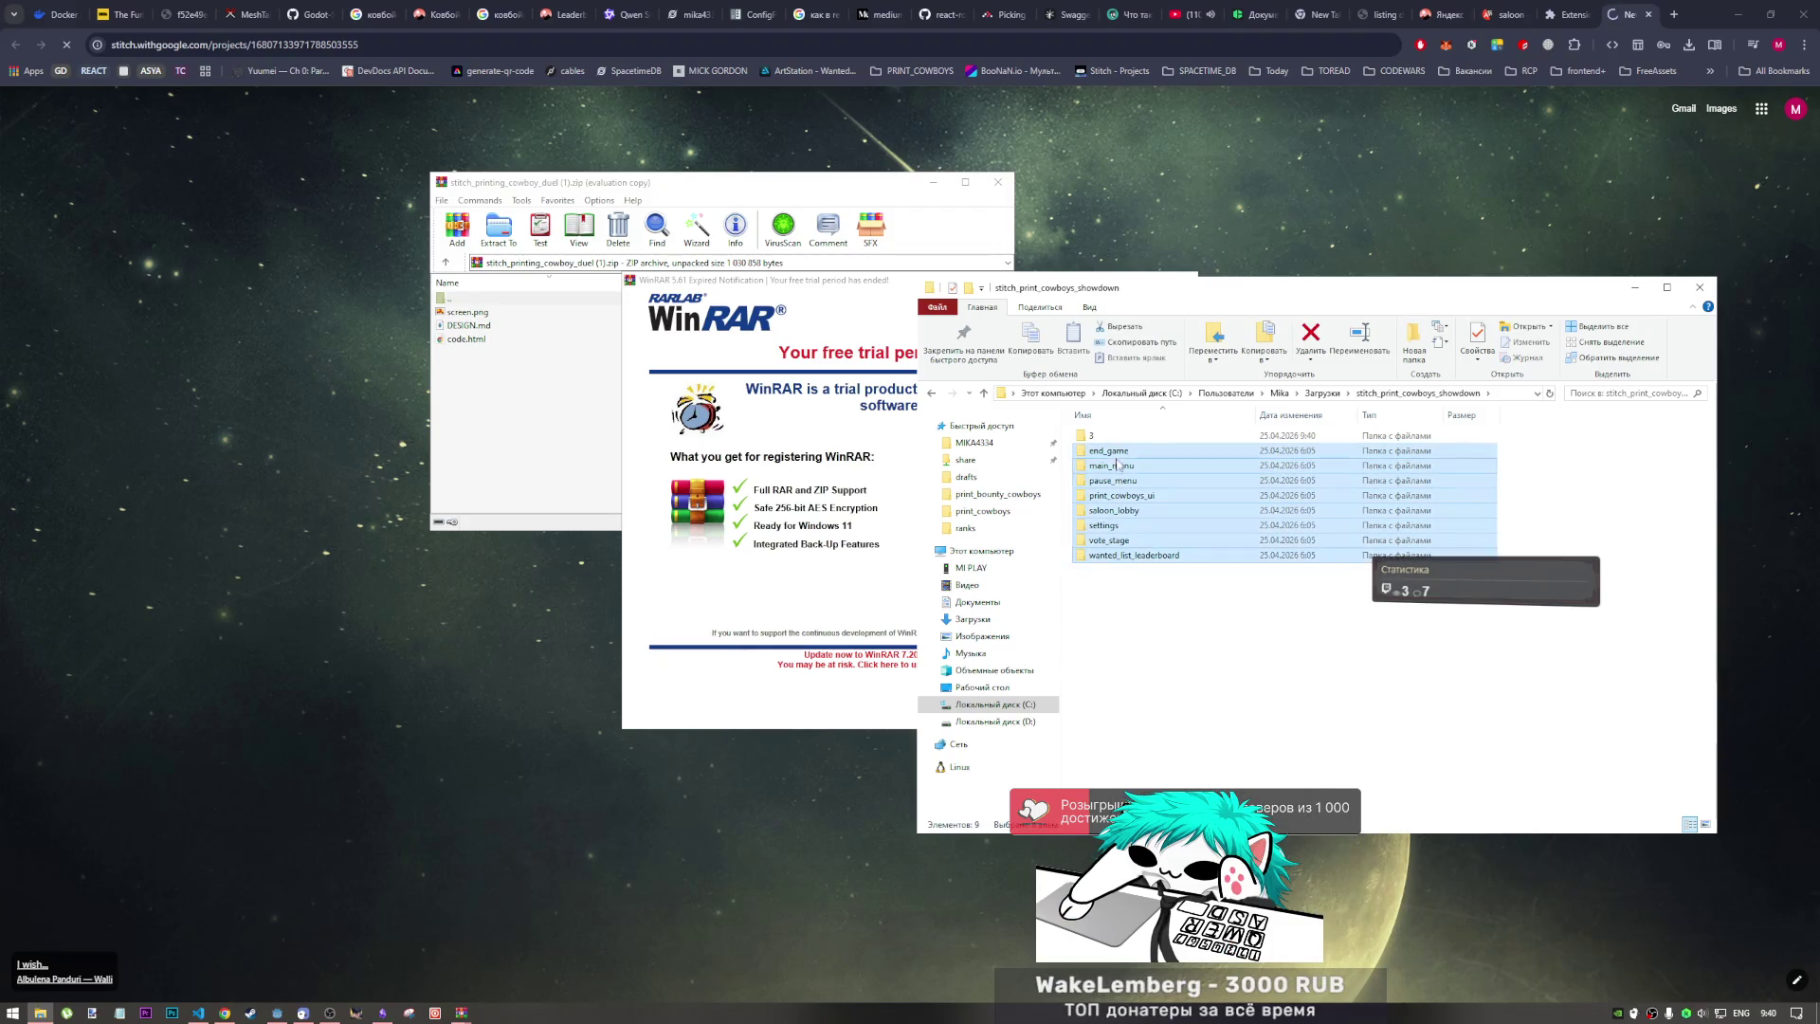
left_click_drag(1120, 479, 1095, 439)
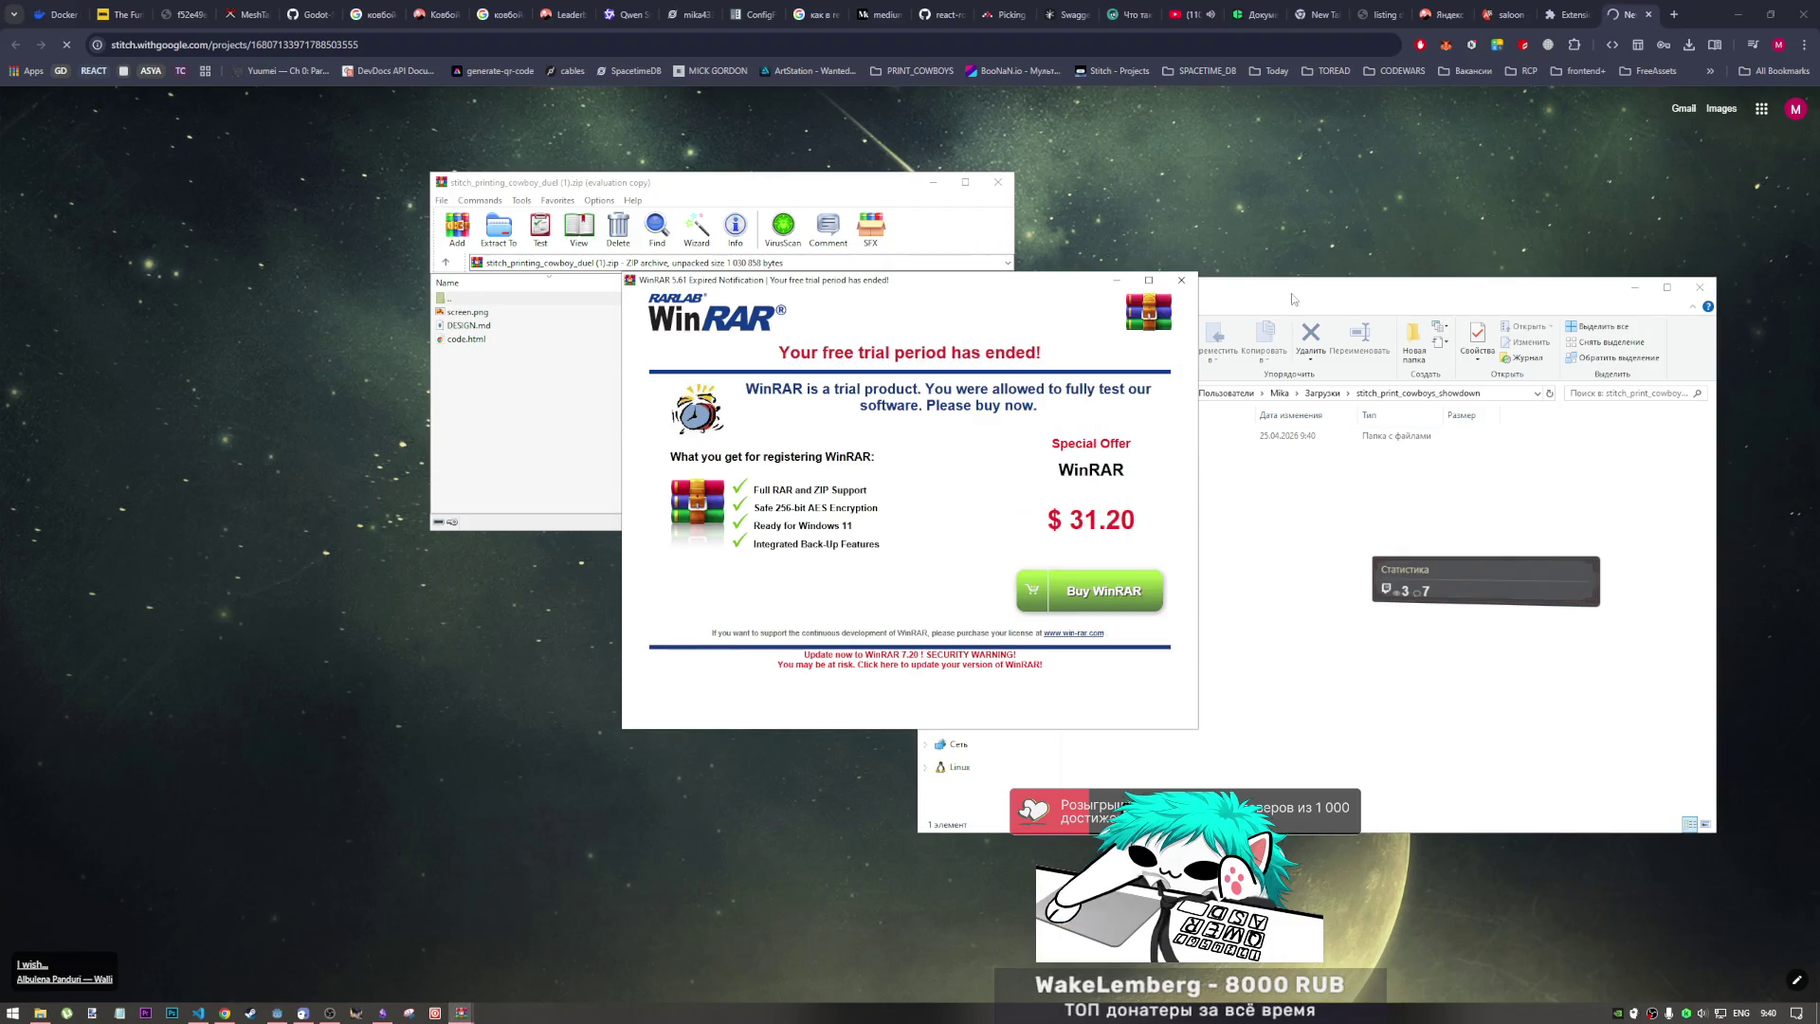
Step: Dismiss the WinRAR trial notice and create a new folder named 2 in the showdown folder
left_click(1181, 280)
right_click(1117, 520)
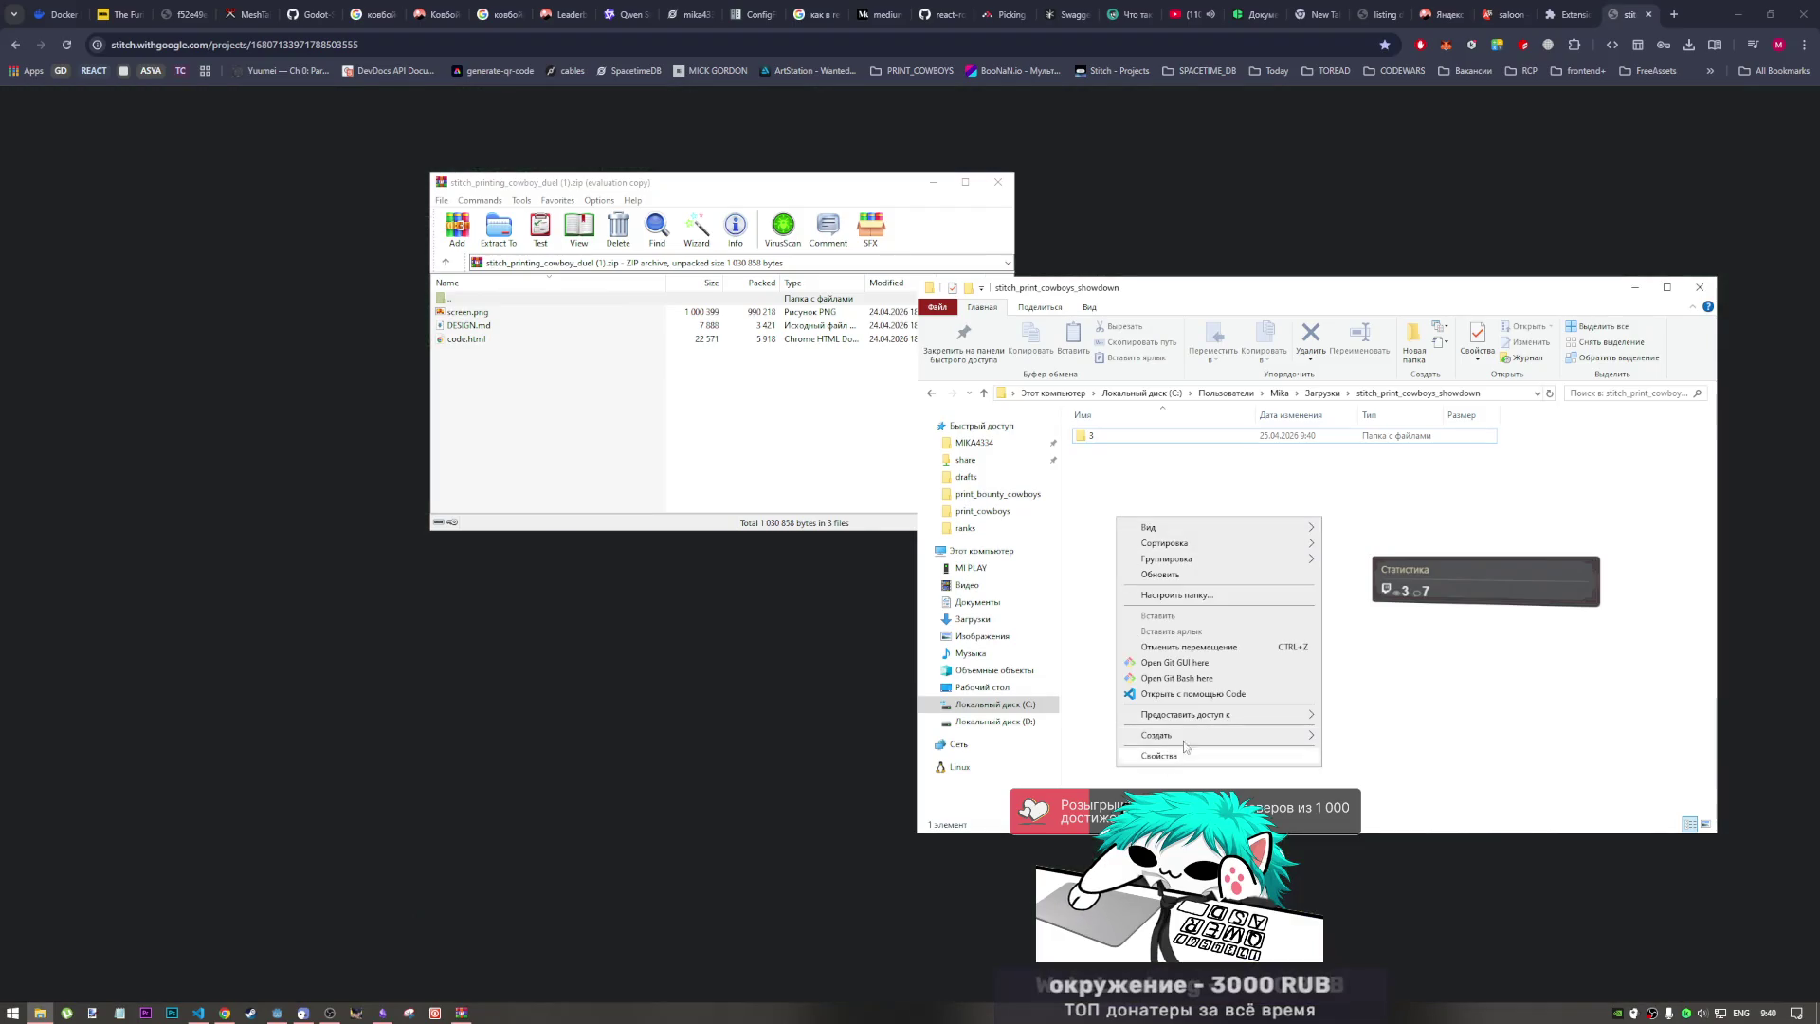
mouse_move(1187, 734)
left_click(1320, 731)
type("2")
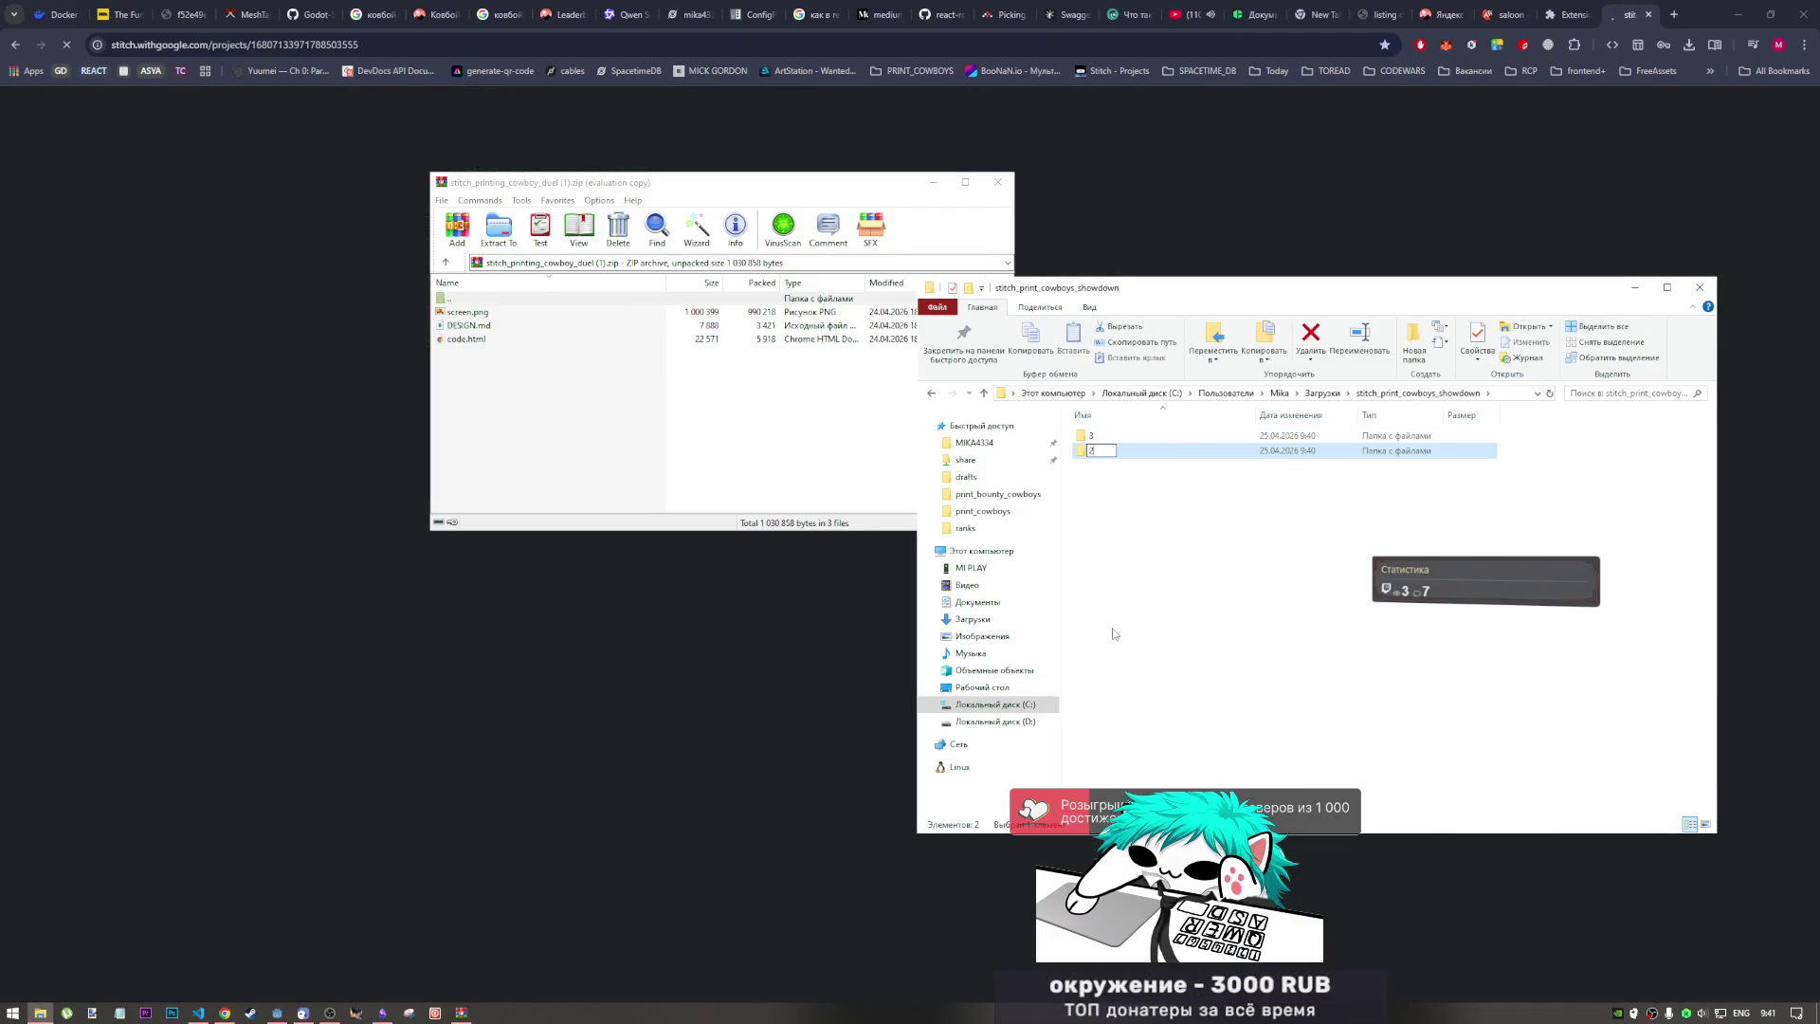
key("Return")
Step: Extract screen.png, DESIGN.md and code.html from stitch_printing_cowboy_duel (1).zip into folder 2
left_click(601, 398)
double_click(449, 298)
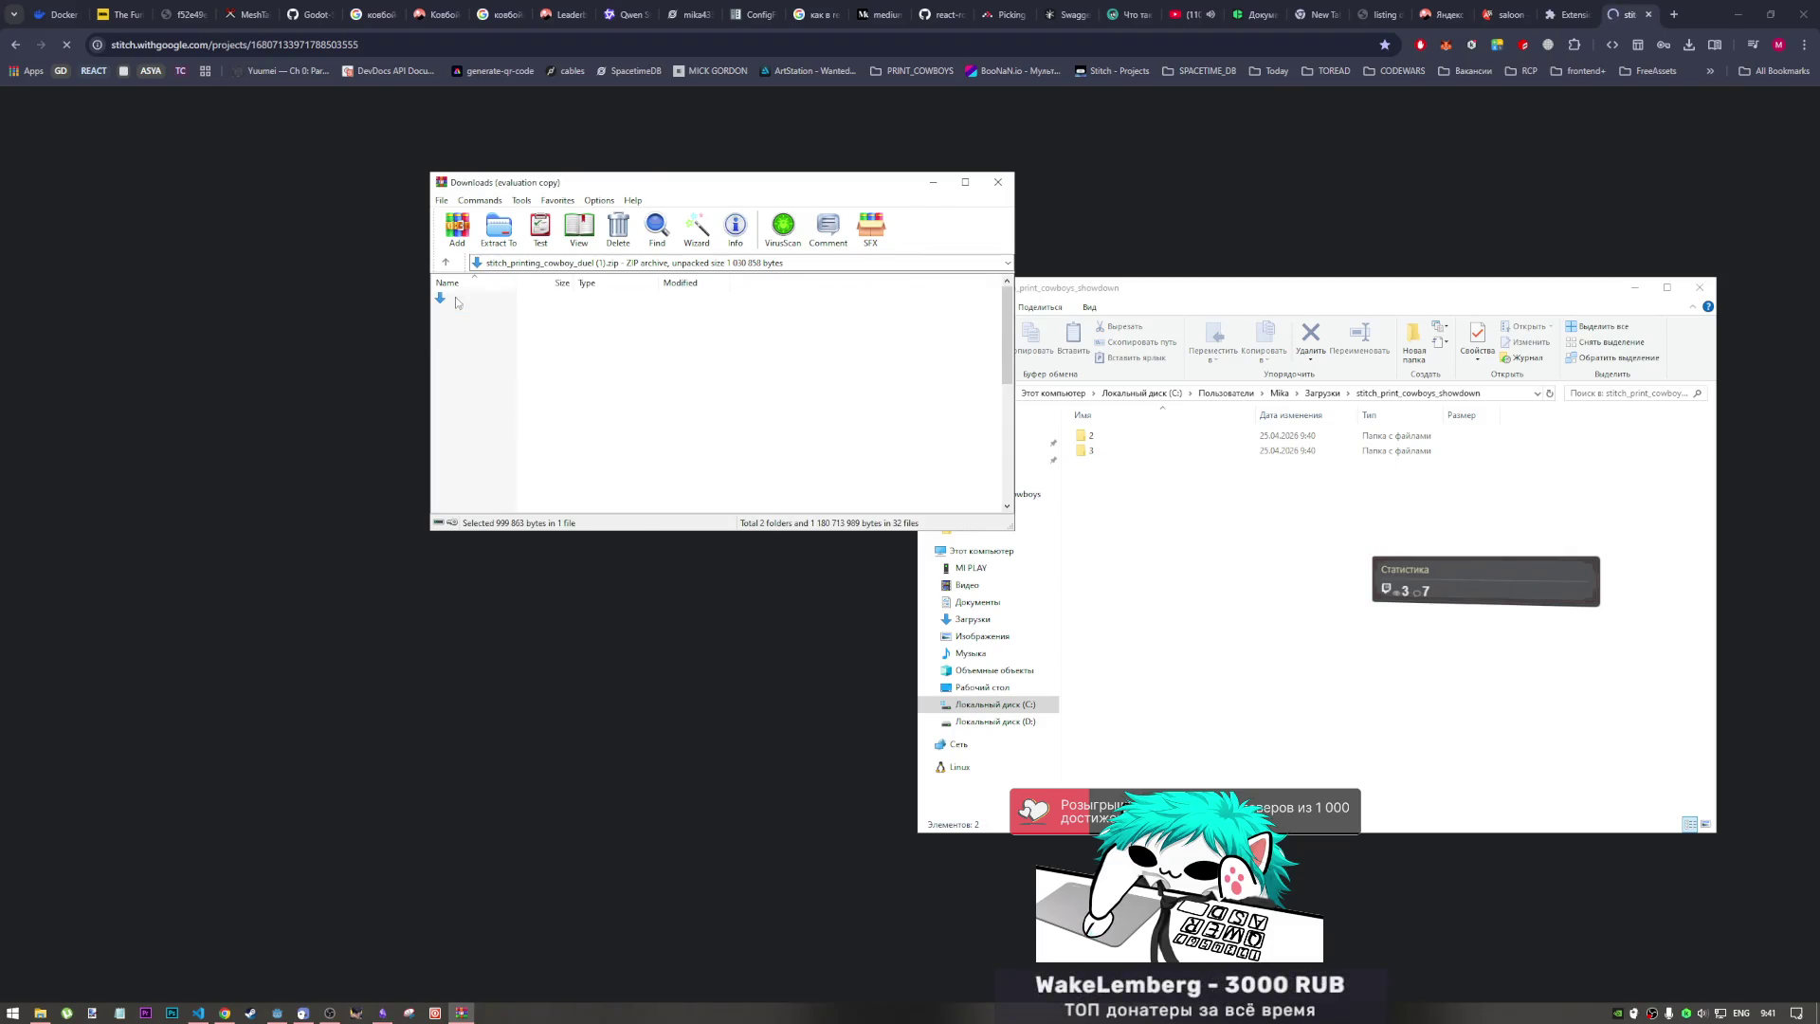
double_click(481, 420)
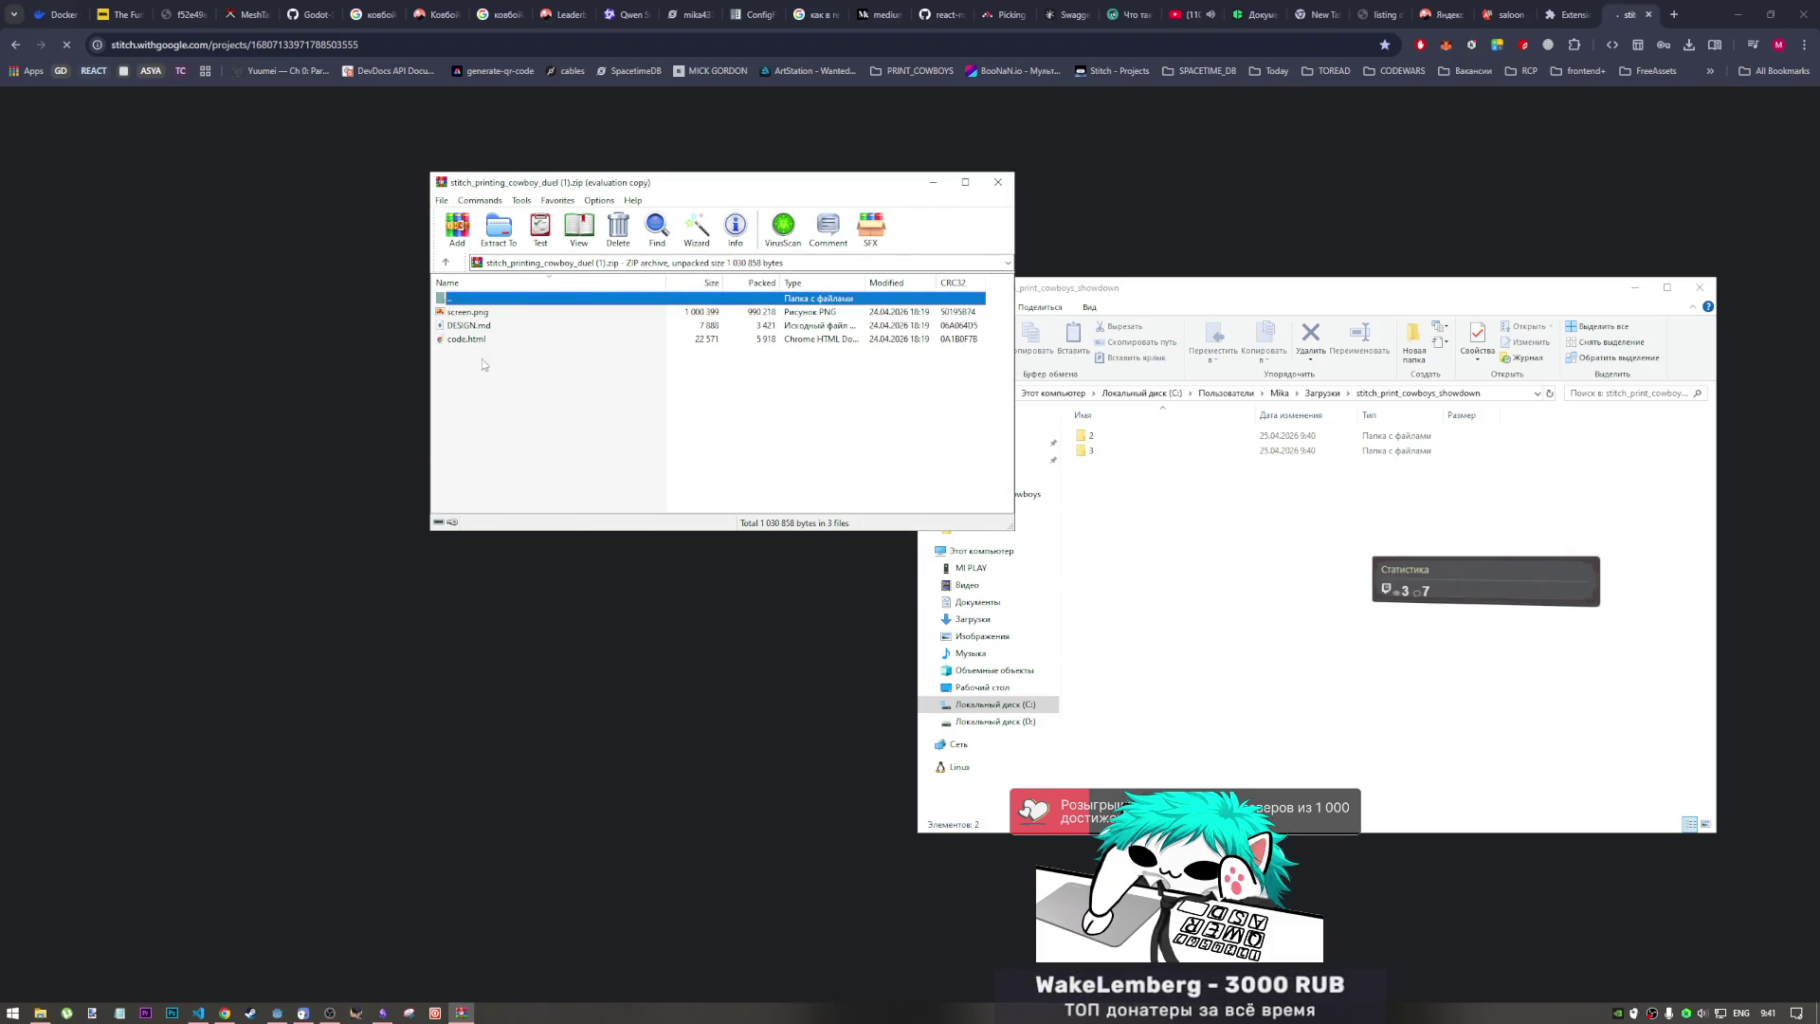
left_click_drag(484, 365, 470, 318)
double_click(1090, 435)
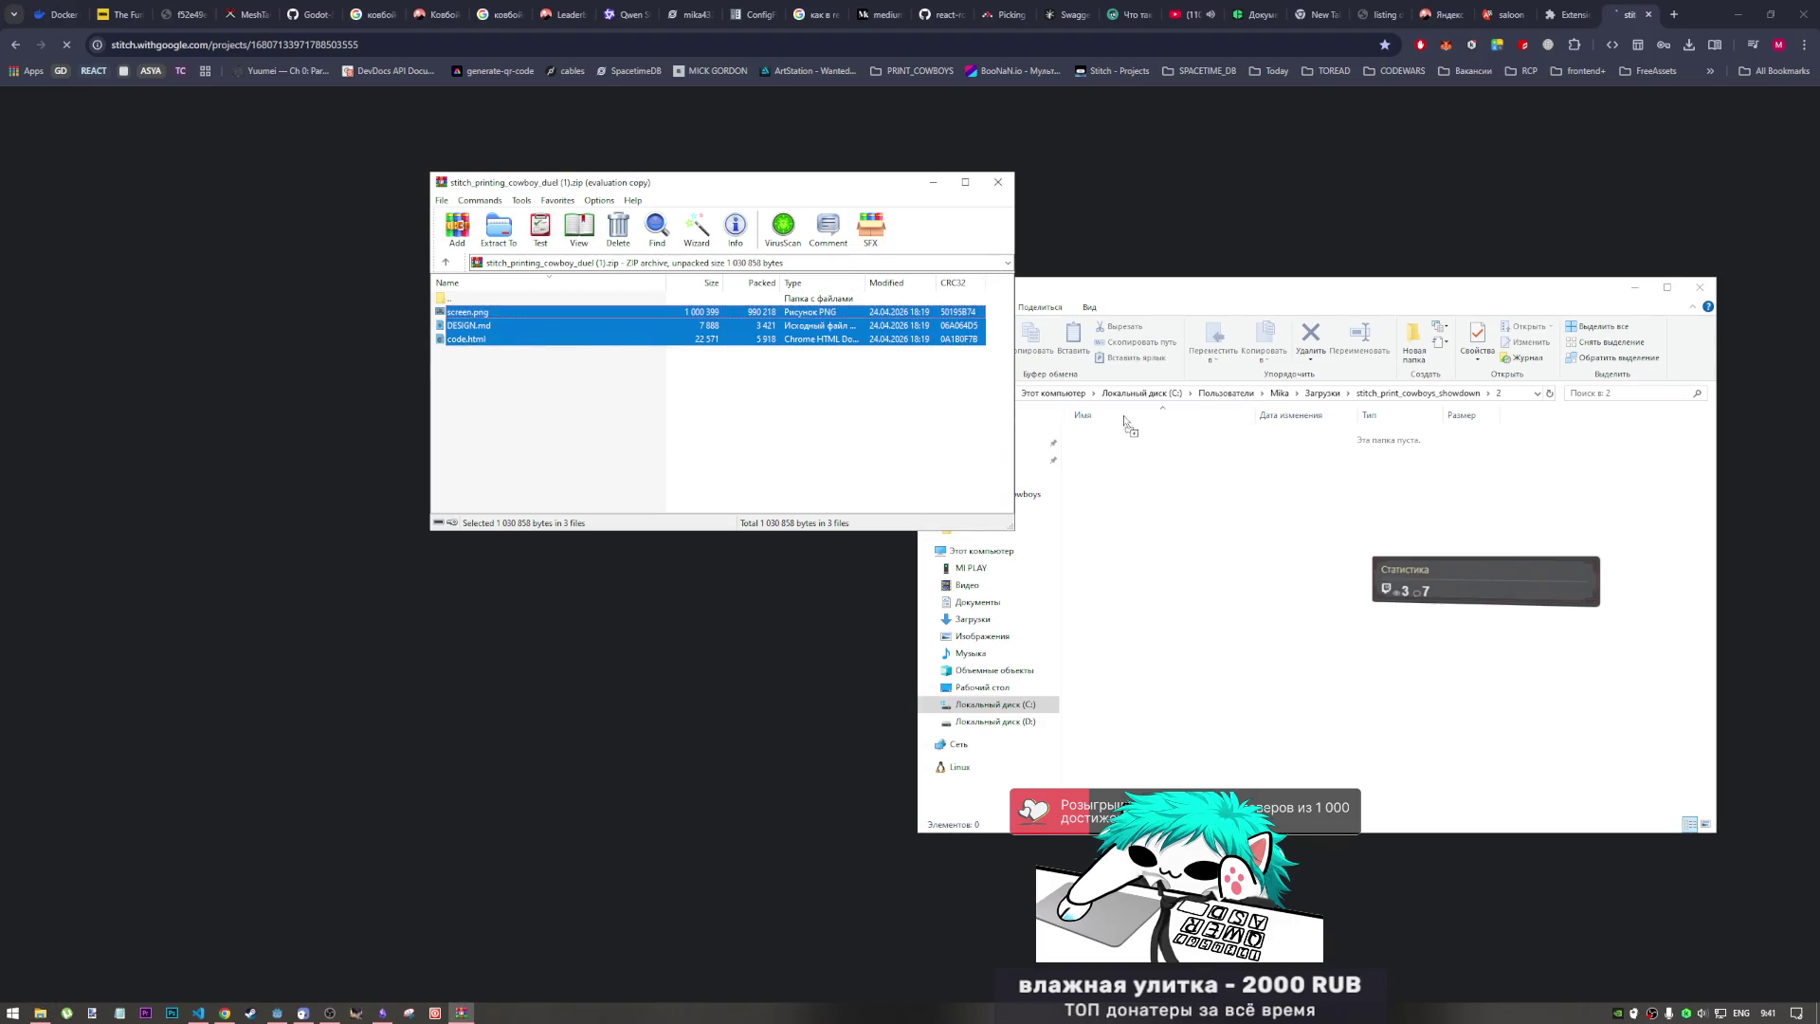
left_click_drag(1134, 499, 1169, 532)
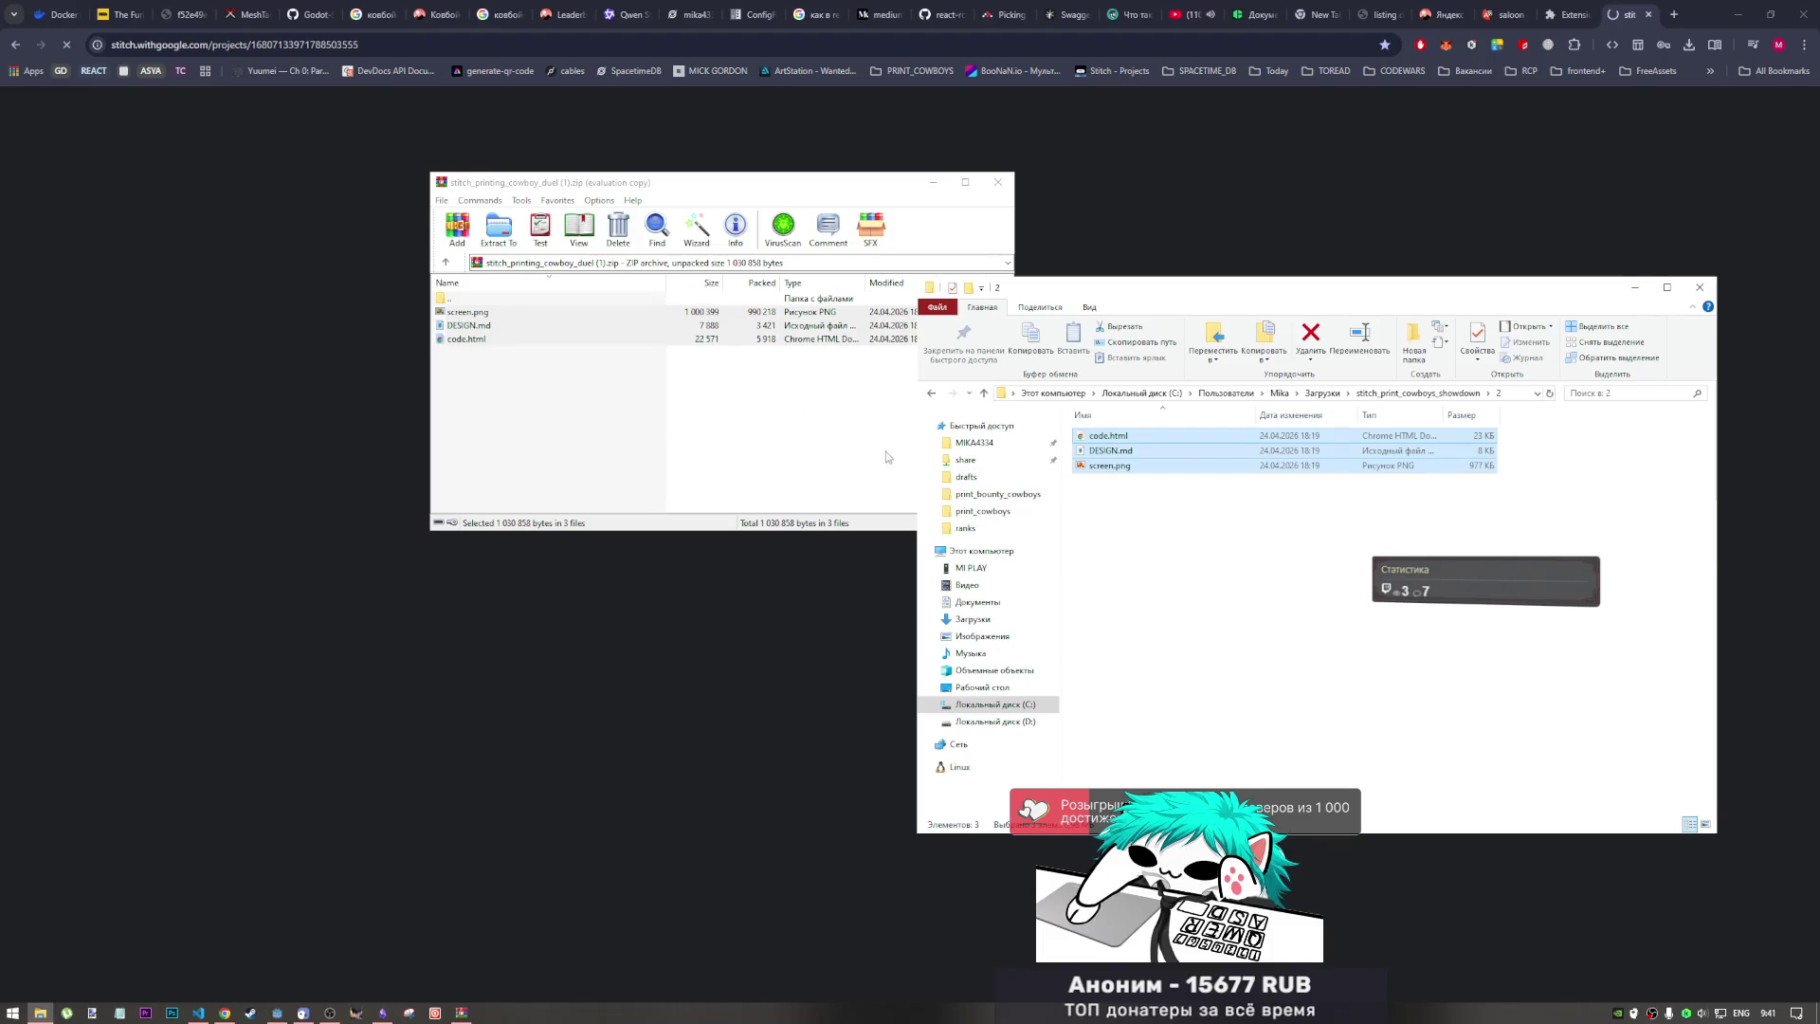
Step: Open stitch_printing_cowboy_duel.zip in WinRAR and select all three of its files
left_click(688, 399)
left_click(447, 299)
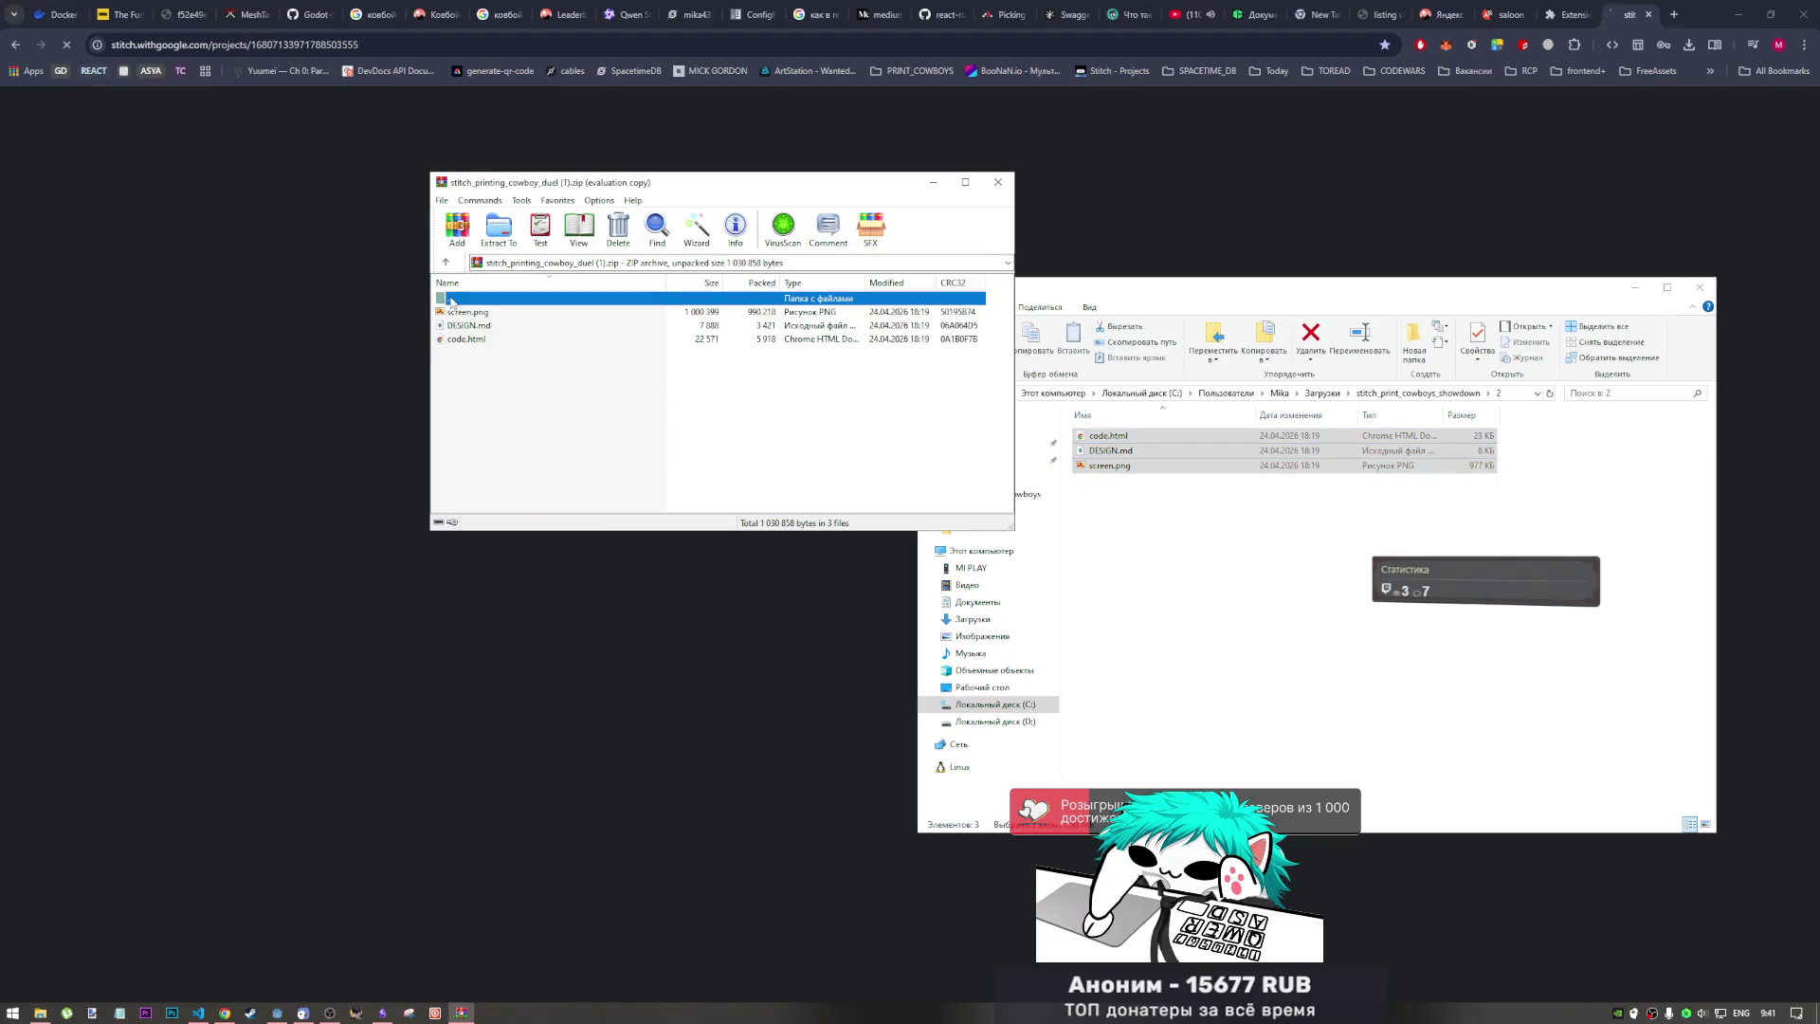
double_click(451, 301)
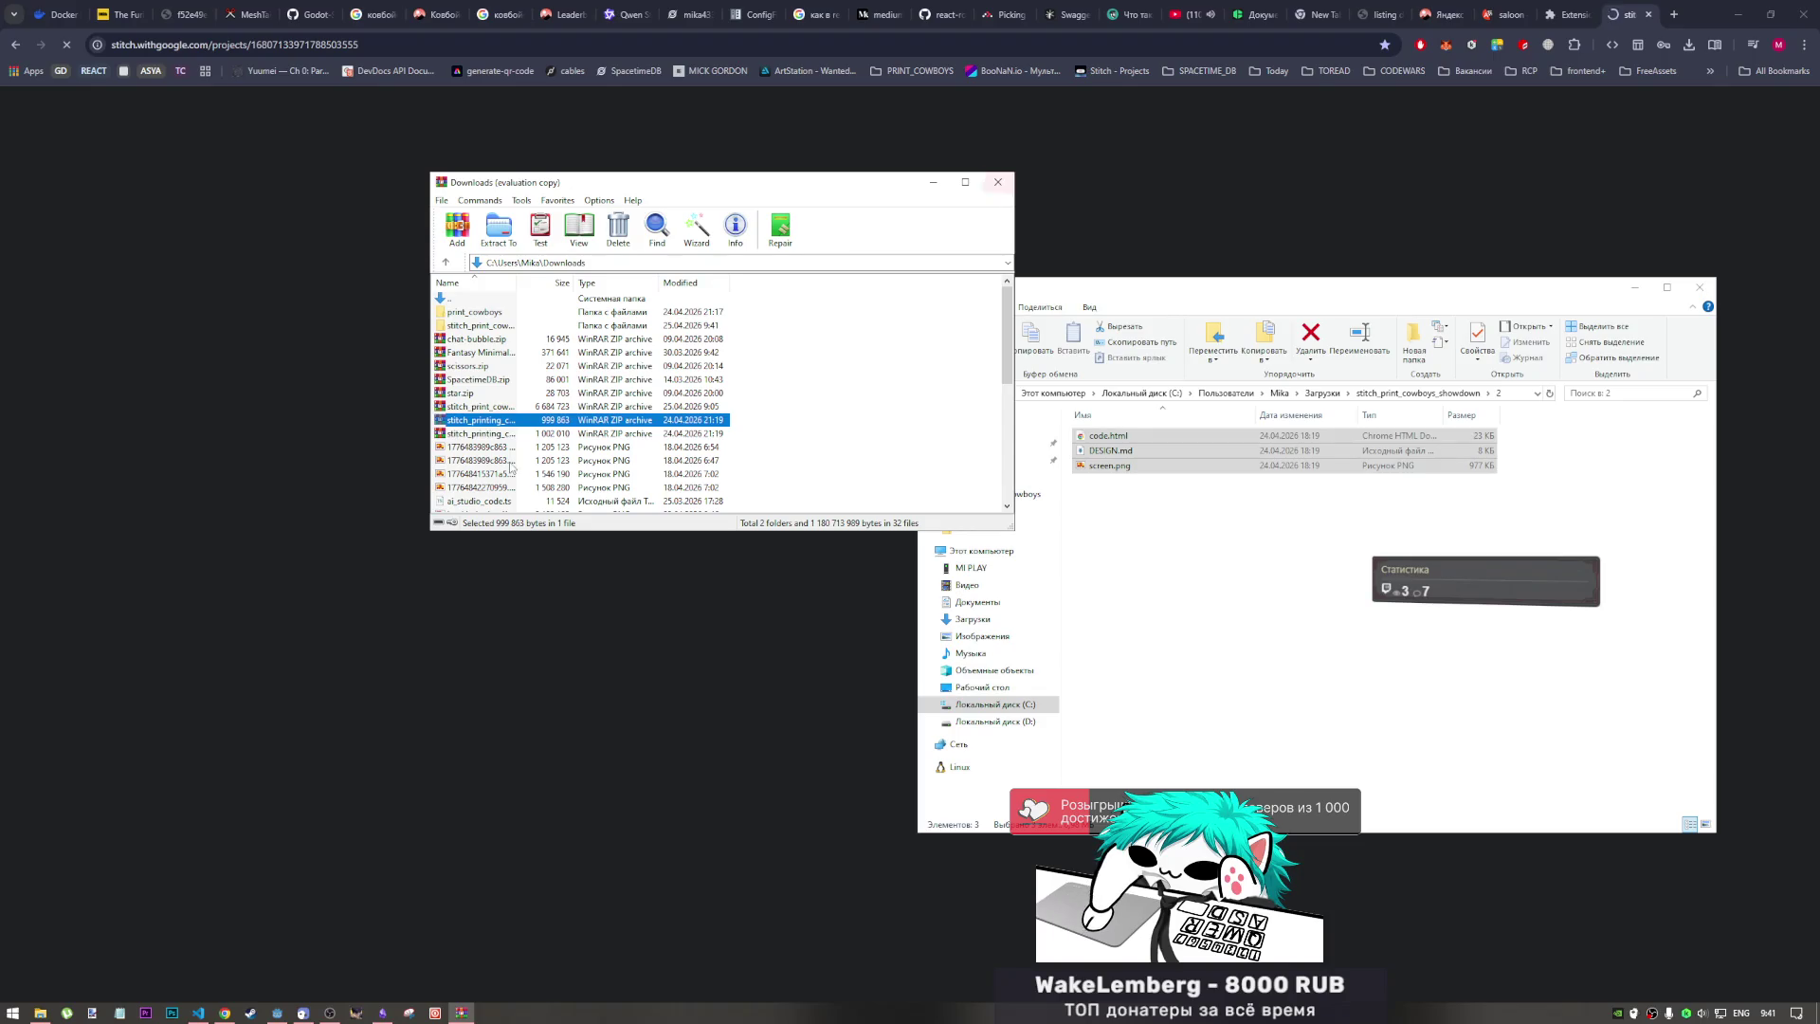
double_click(474, 434)
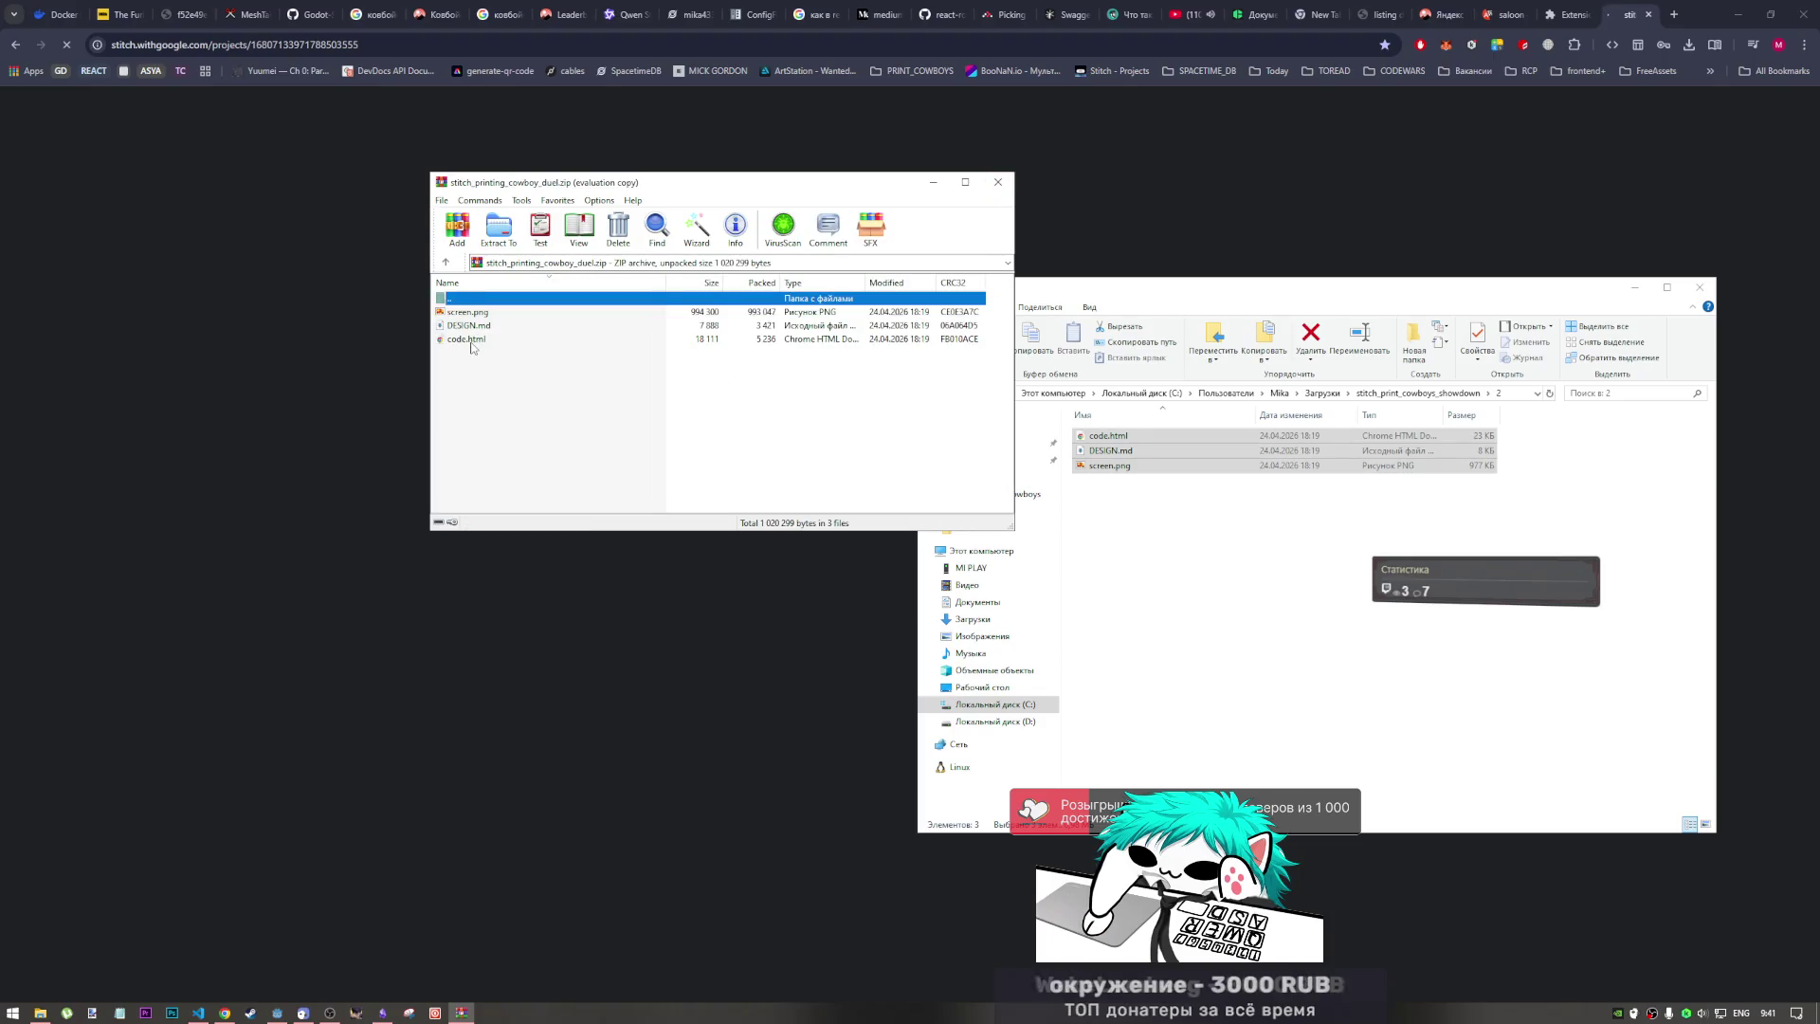
double_click(478, 298)
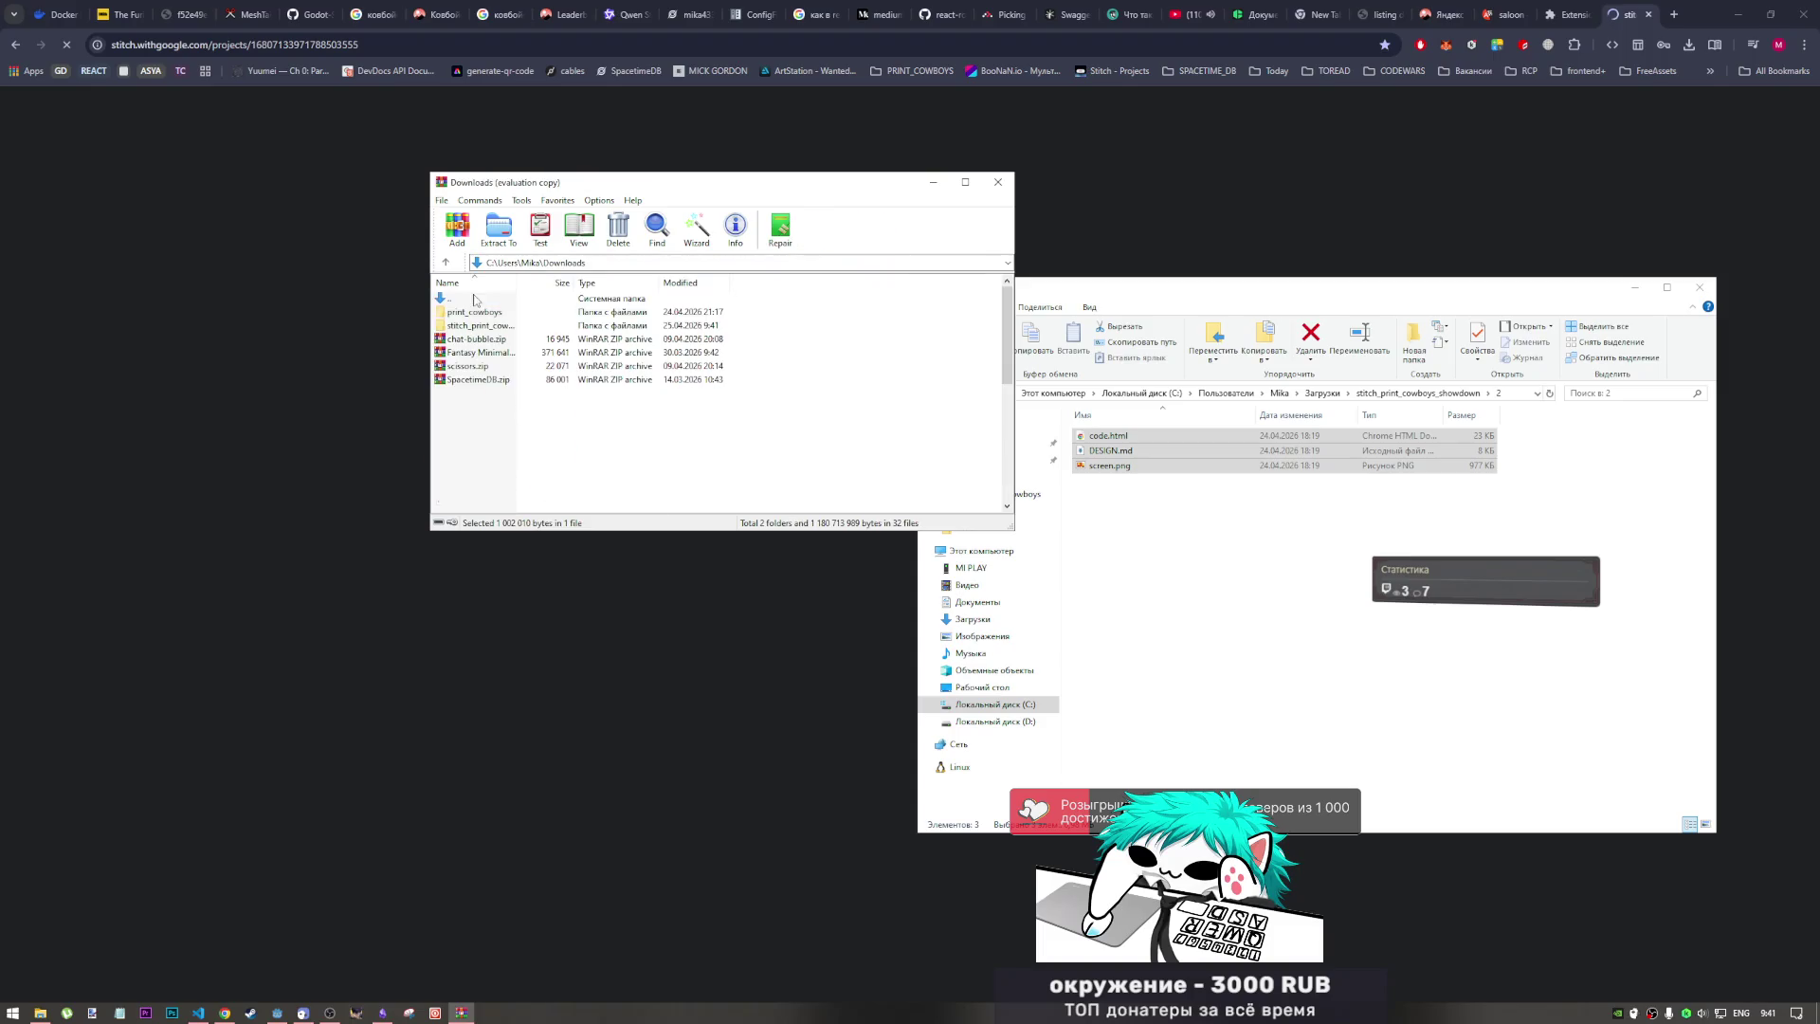
double_click(485, 407)
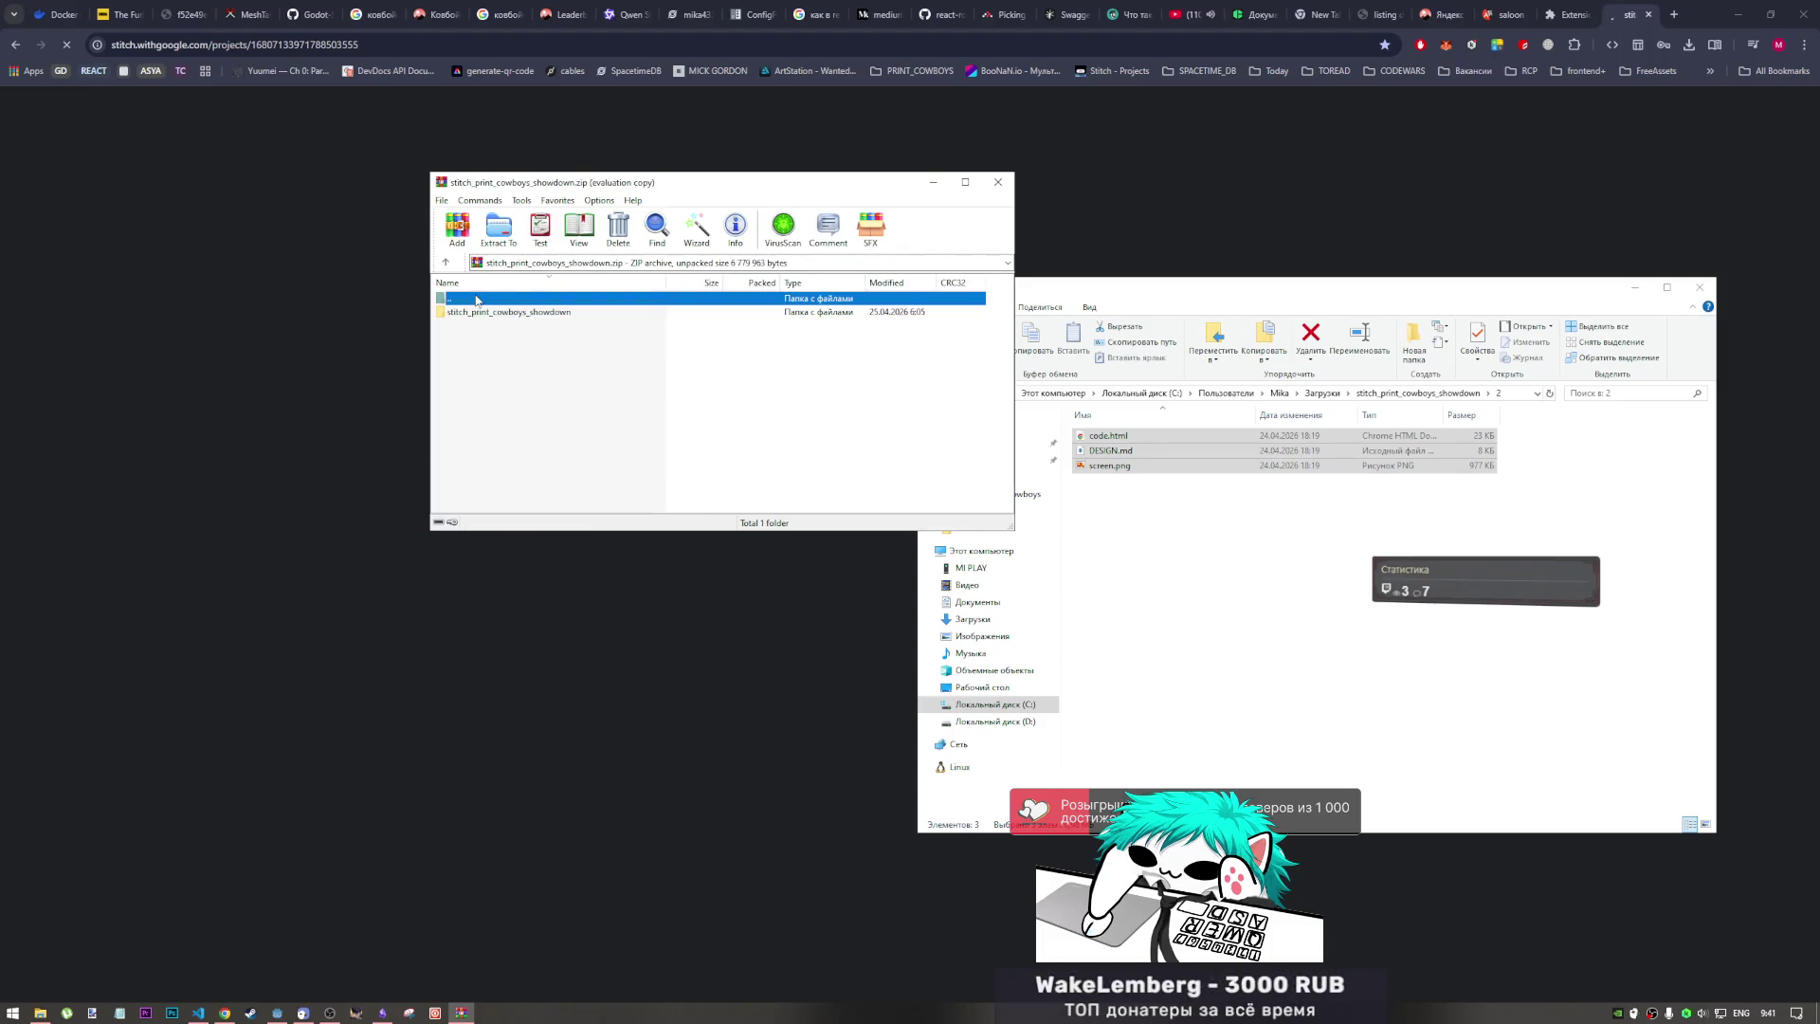
key("BackSpace")
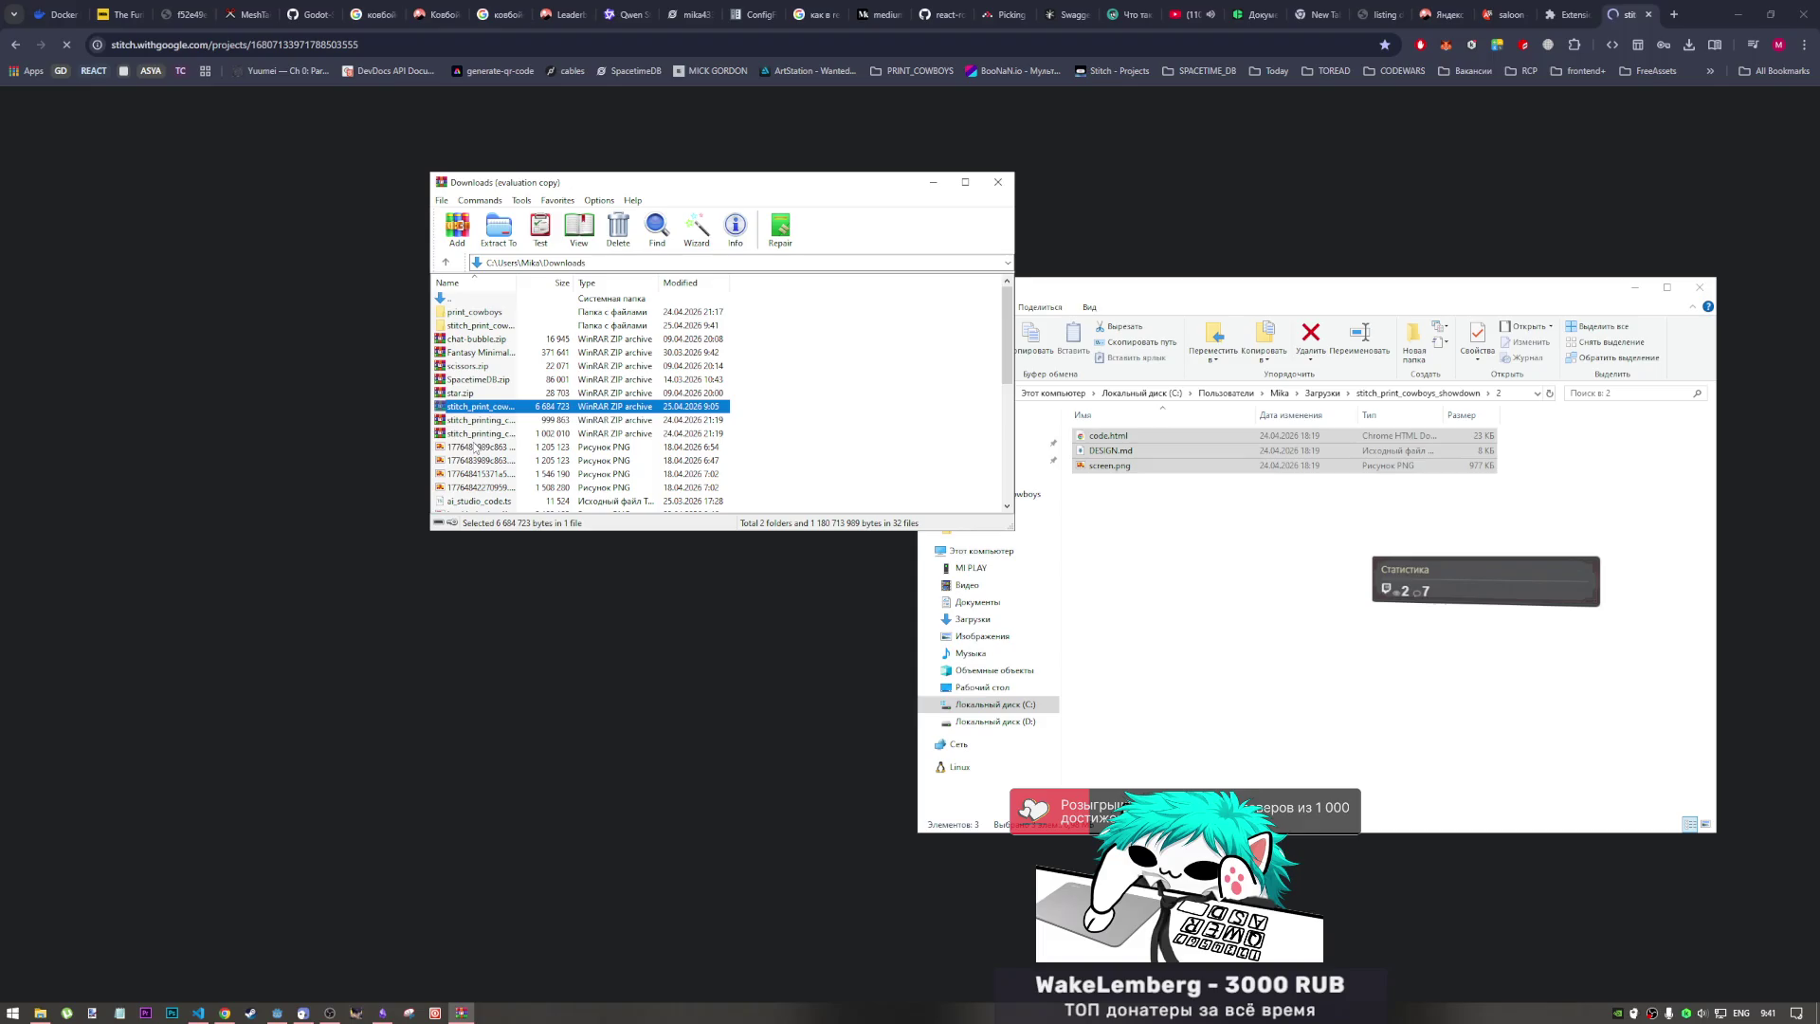
double_click(476, 435)
key("ctrl+a")
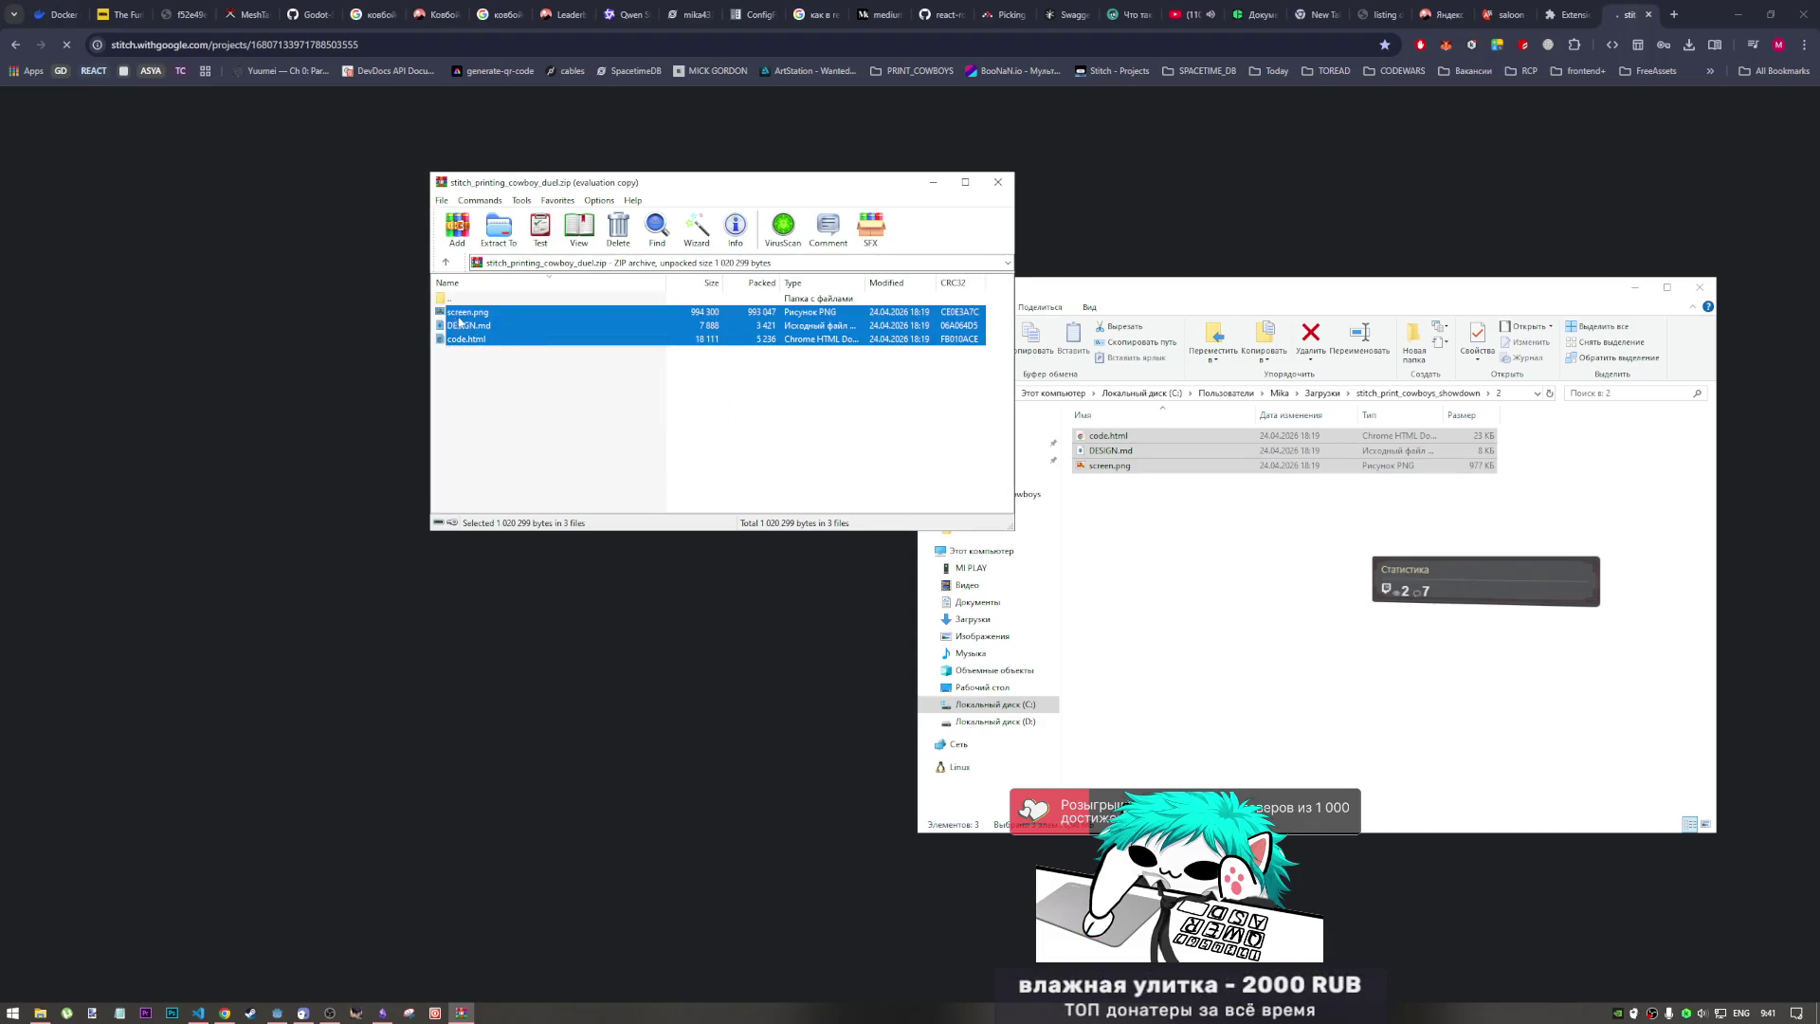
Step: Create a new folder named 1 in the showdown folder
left_click(1126, 520)
key("BackSpace")
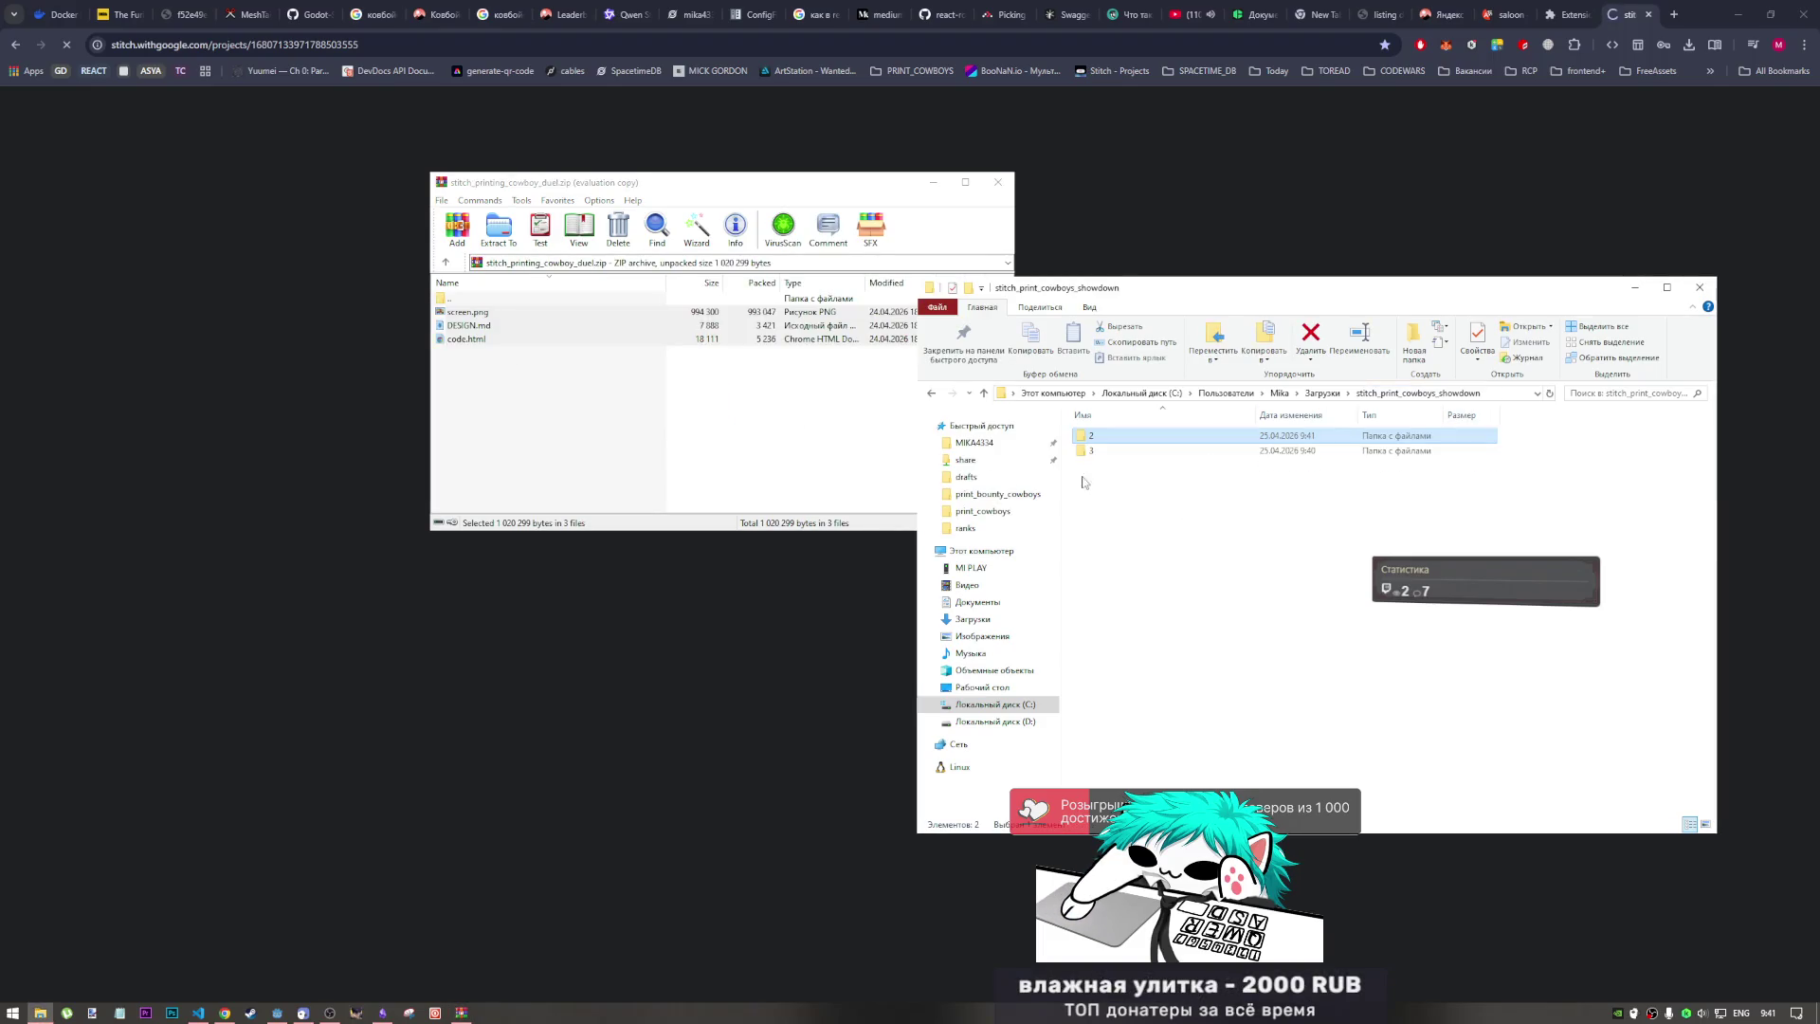
right_click(1126, 520)
mouse_move(1175, 751)
left_click(1365, 738)
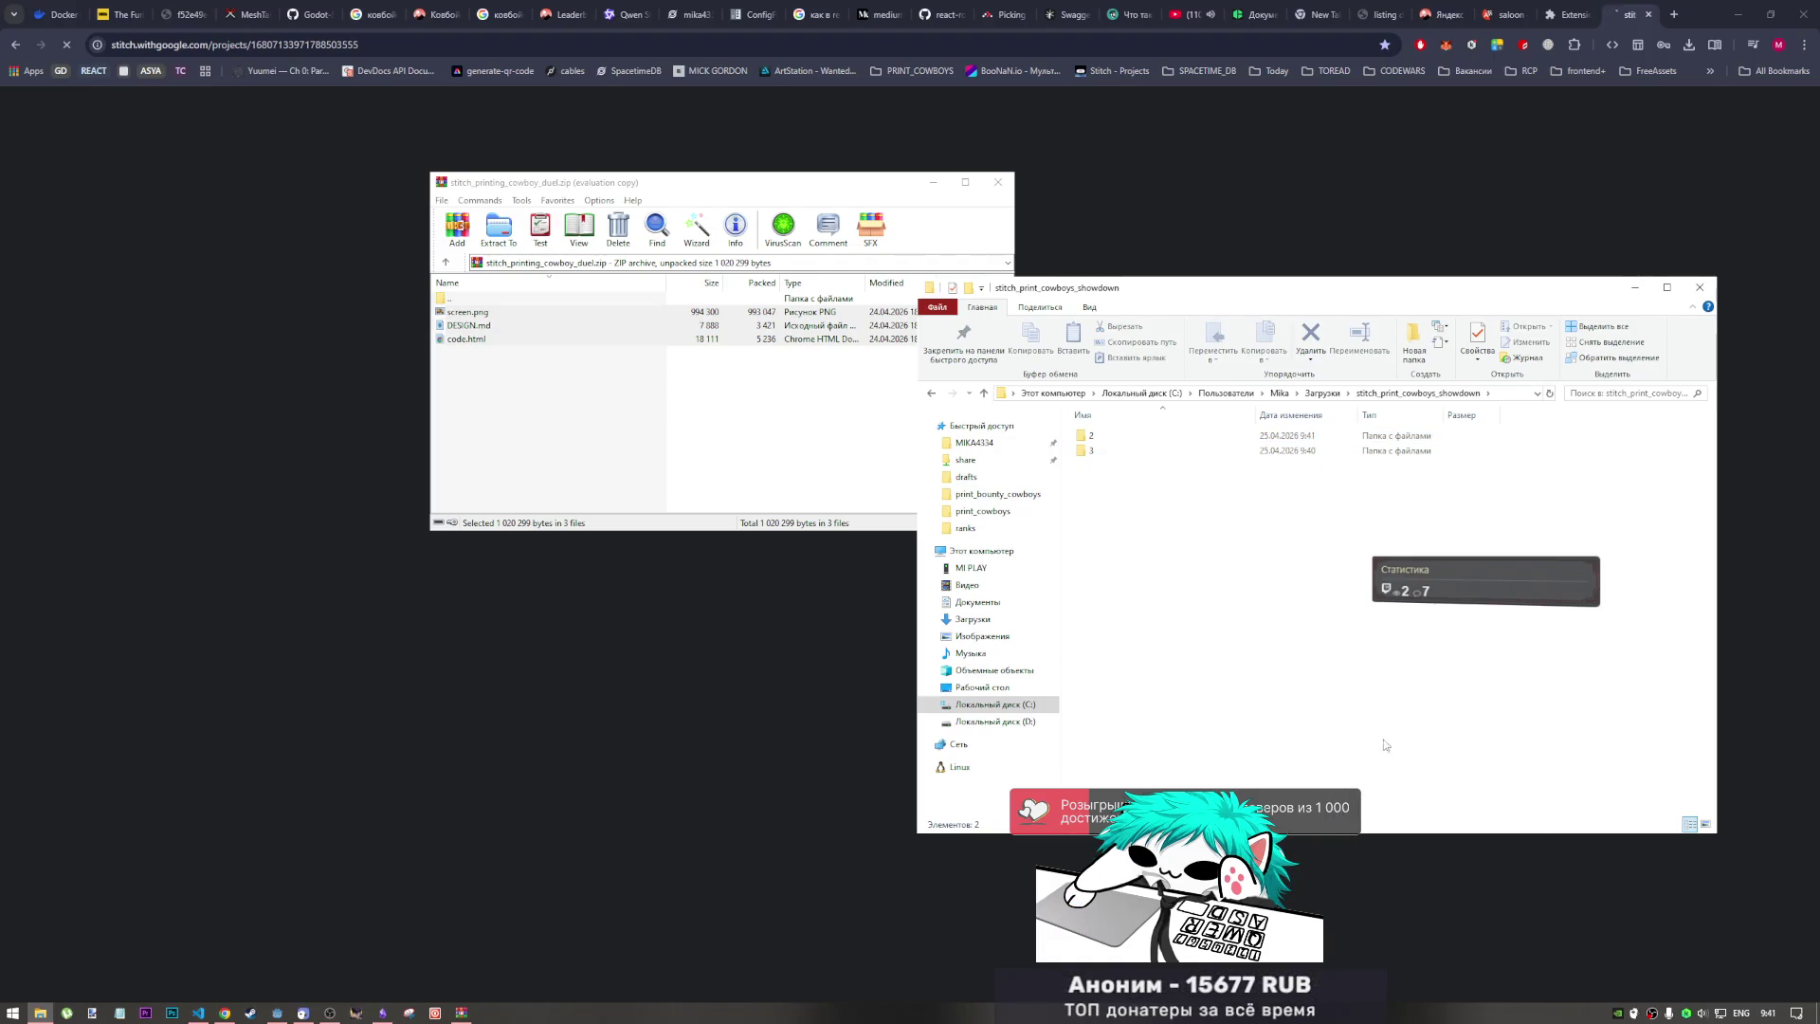
type("1")
key("Return")
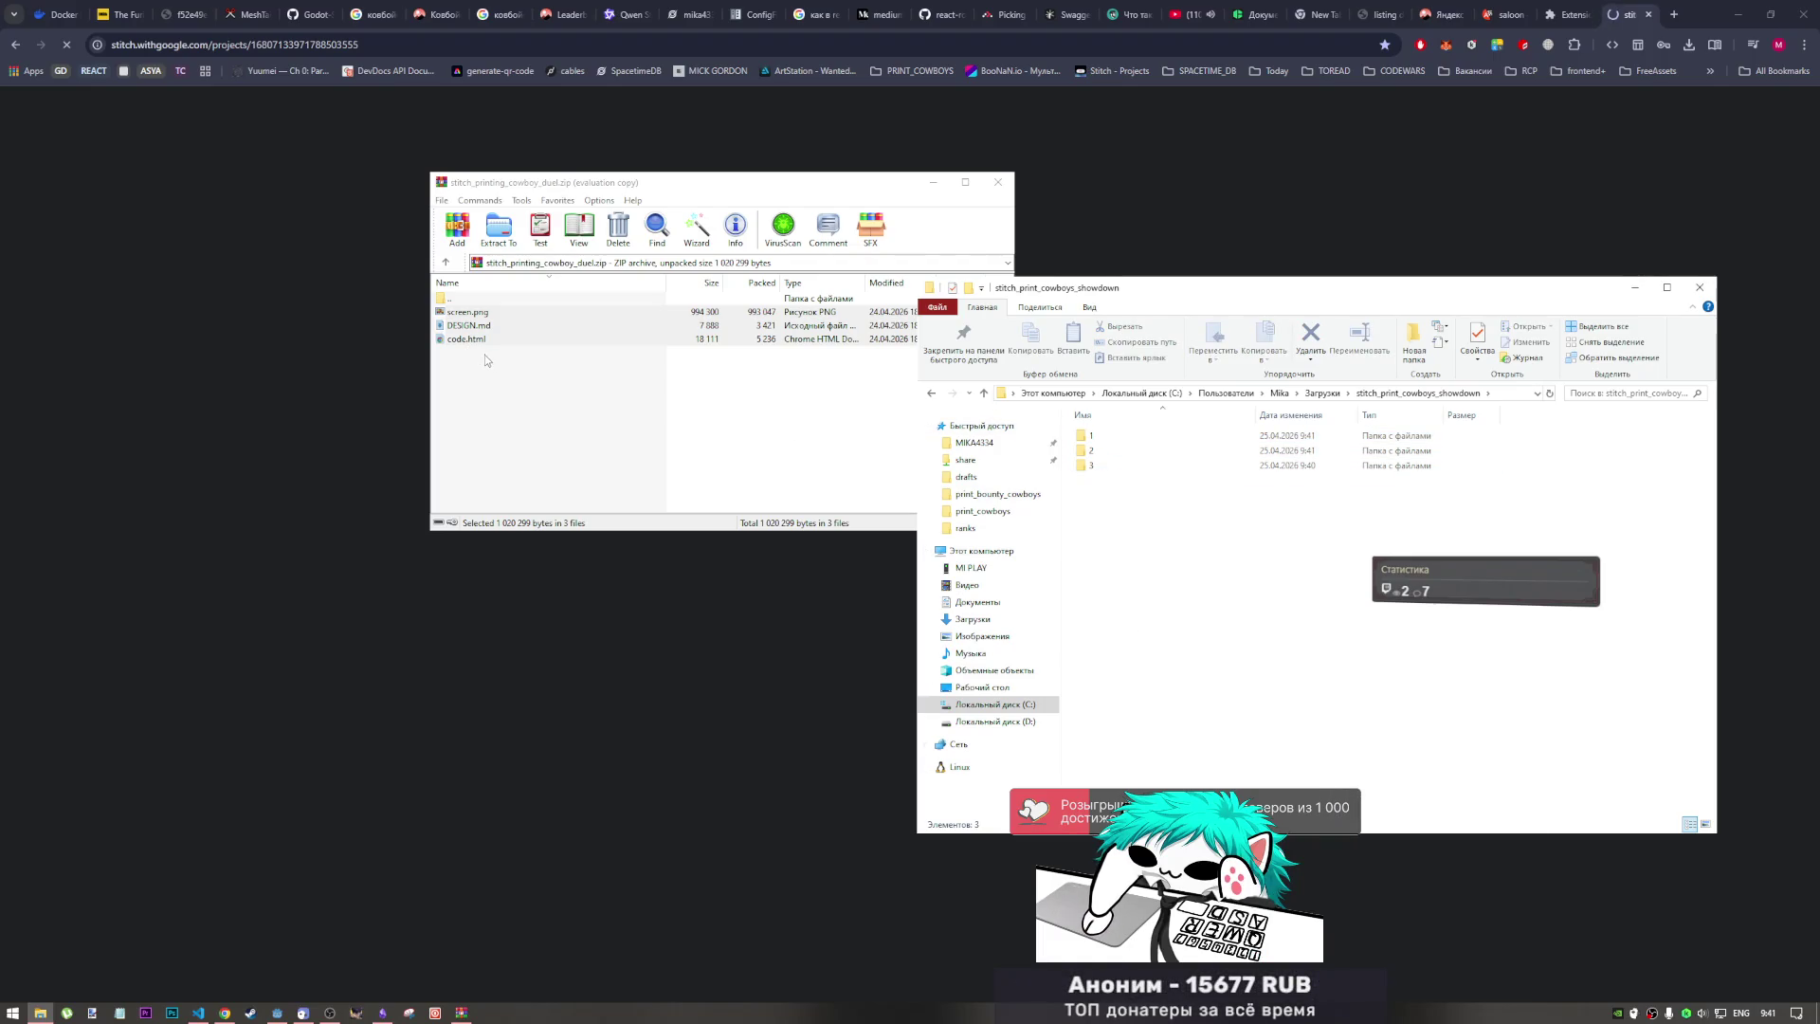
Step: Extract the three stitch_printing_cowboy_duel.zip files into folder 1
left_click(479, 369)
left_click_drag(480, 369, 472, 308)
mouse_move(470, 323)
left_mouse_down()
mouse_move(1088, 526)
mouse_move(1090, 438)
left_mouse_up()
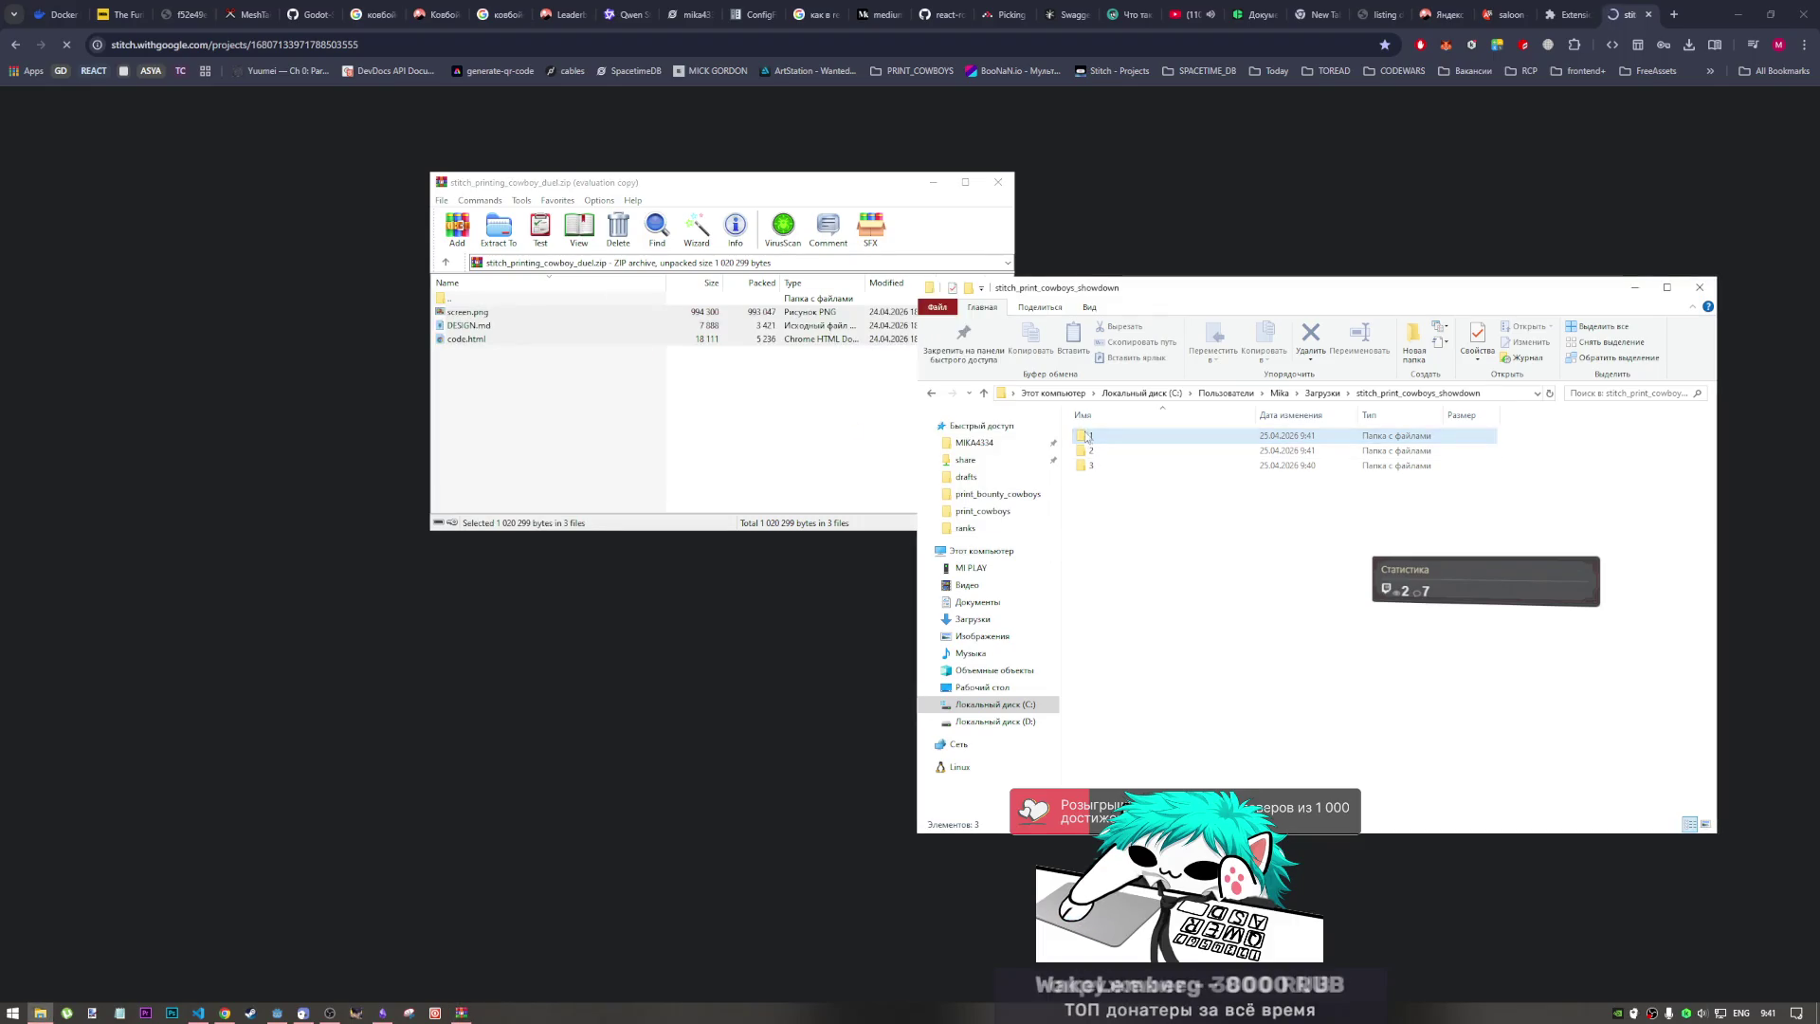
left_click(247, 45)
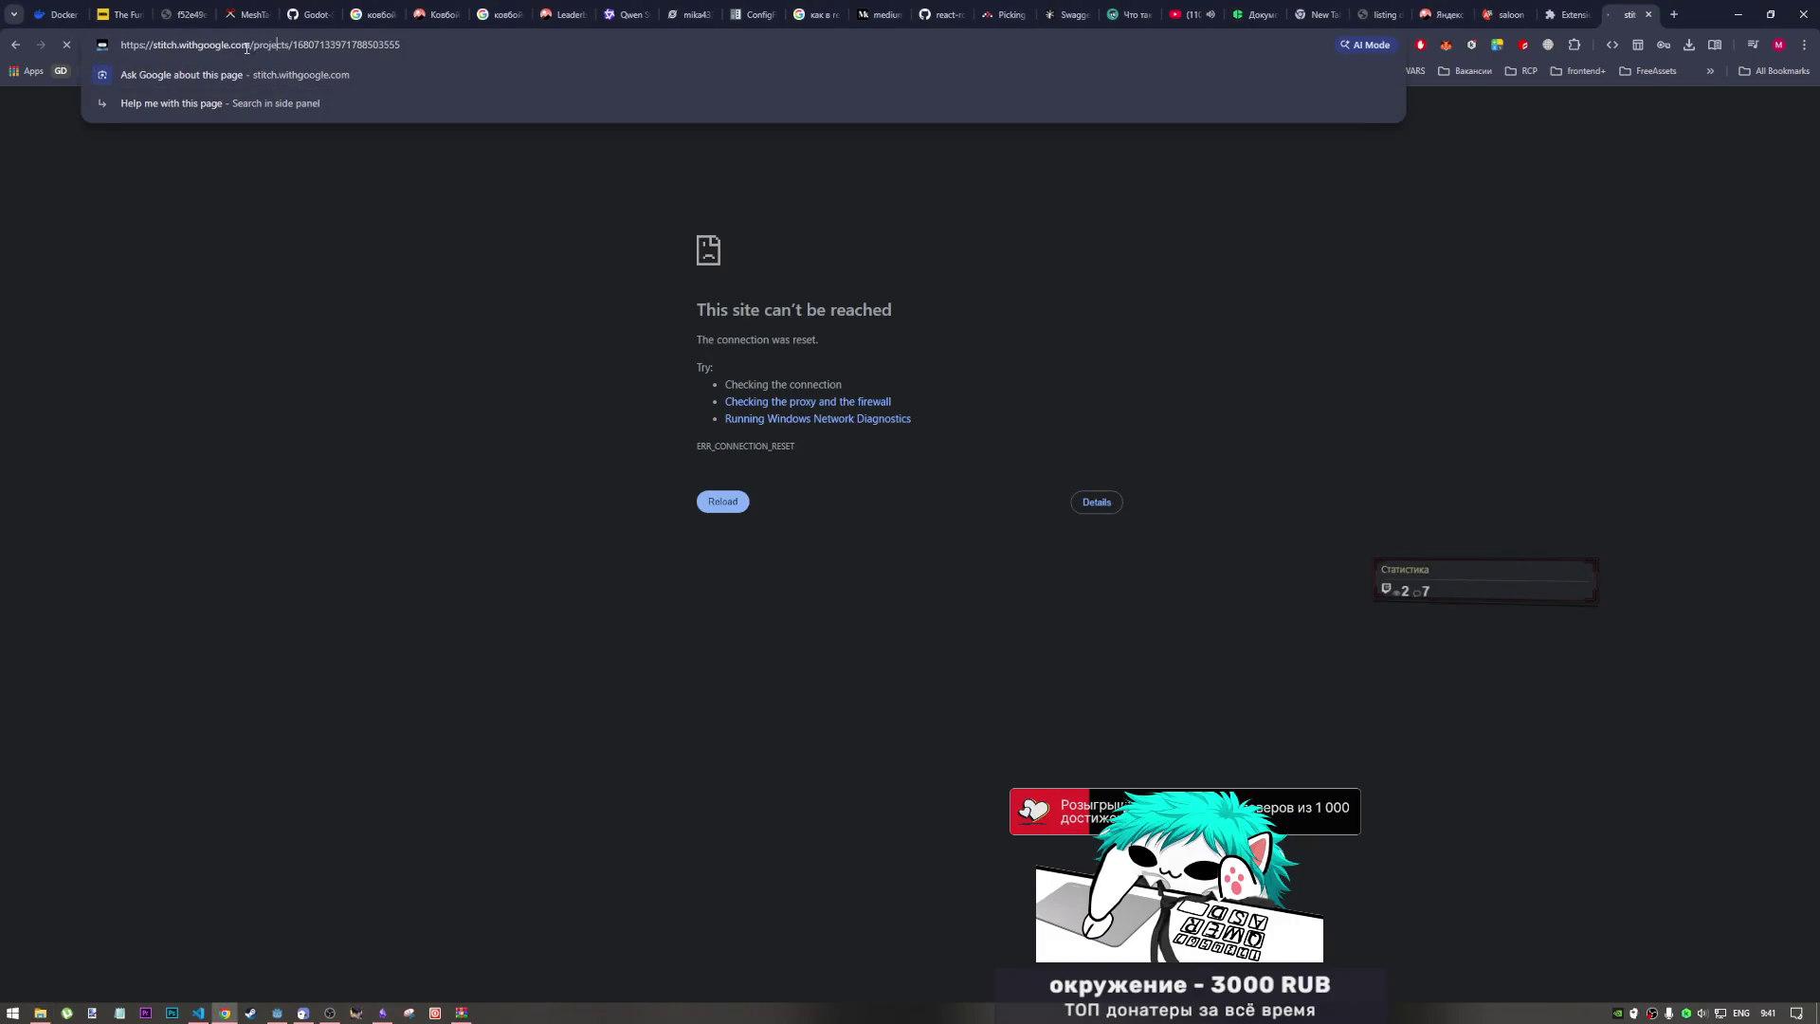
Step: Strip the project id to load the Stitch projects list, then return to the project address
left_click_drag(291, 44, 404, 45)
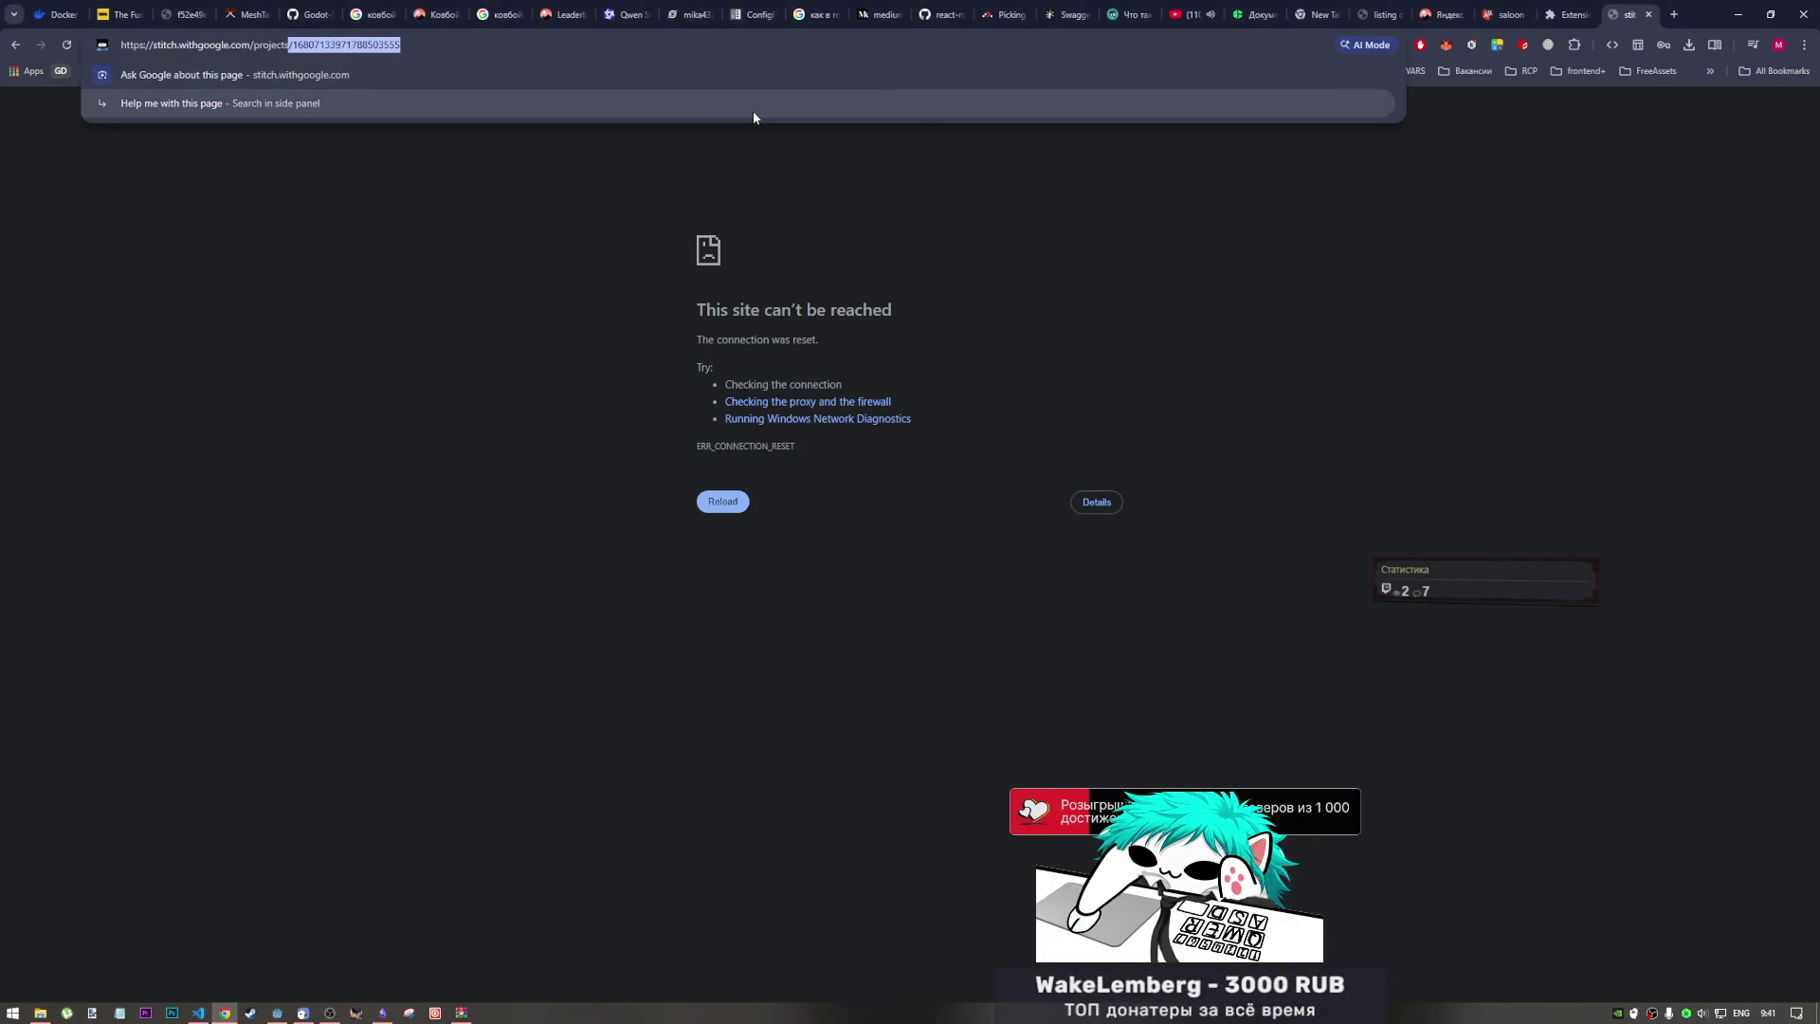
key("BackSpace")
key("Return")
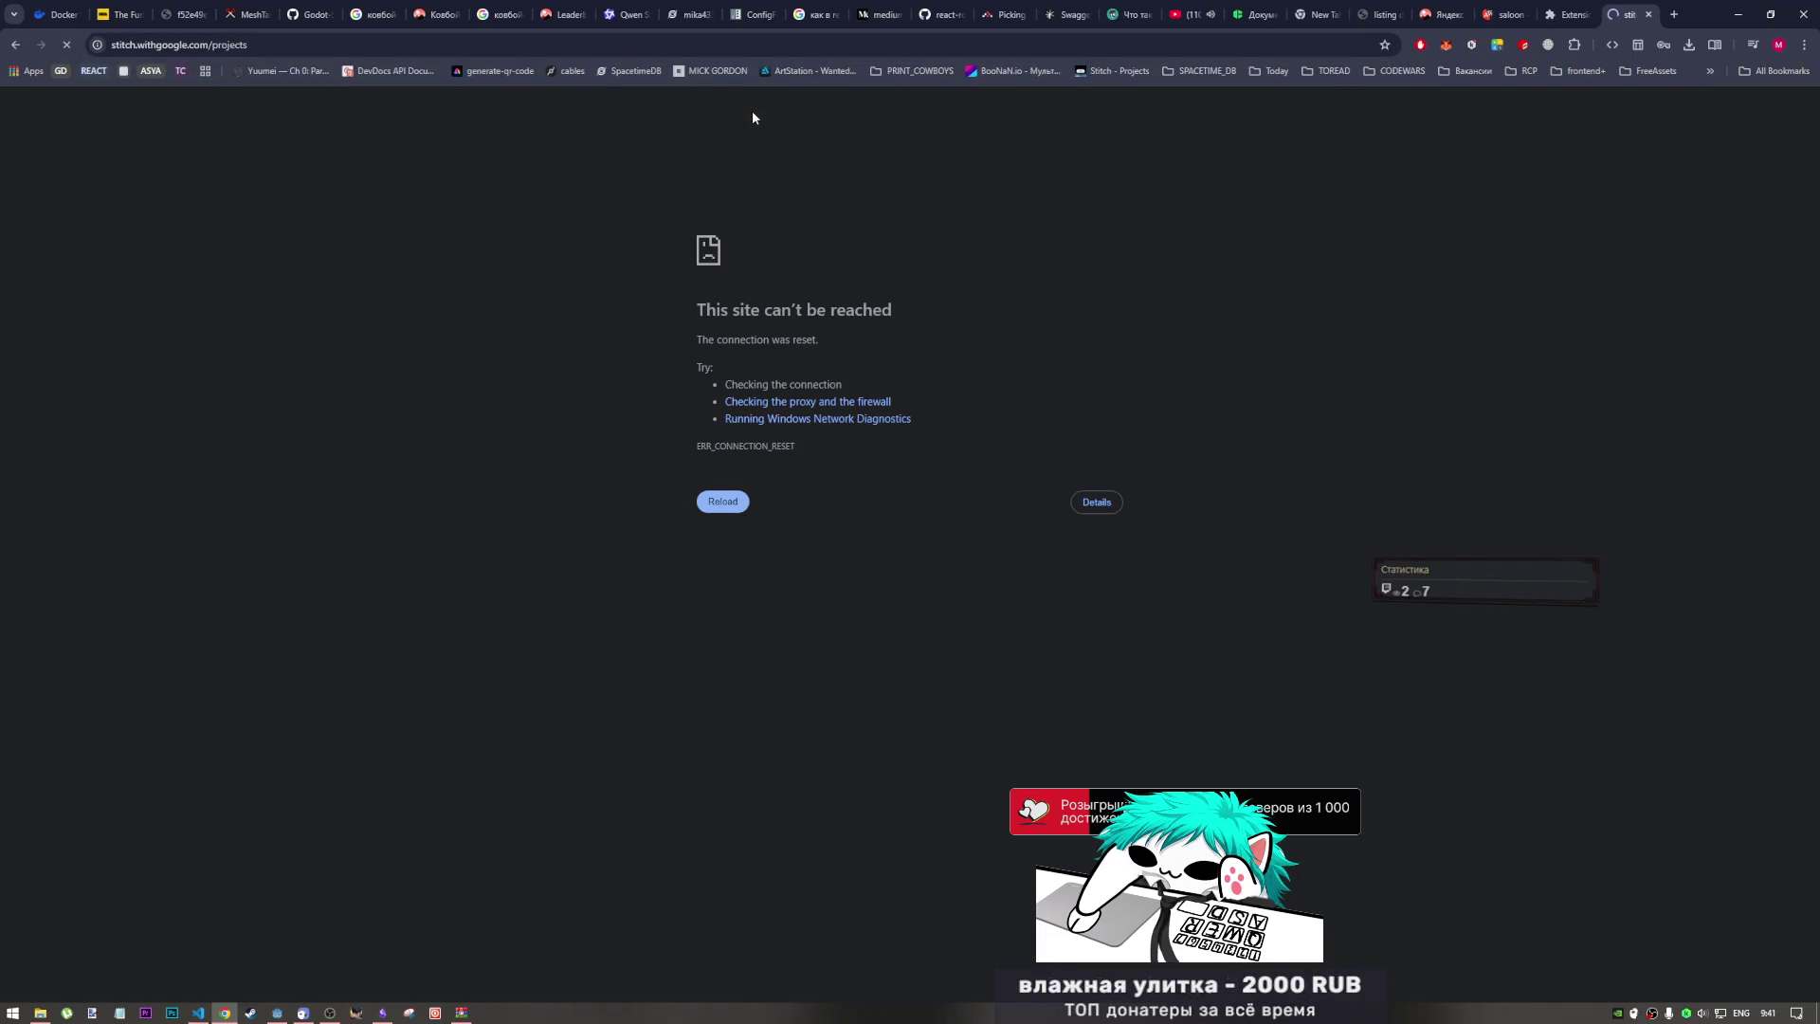
left_click(16, 44)
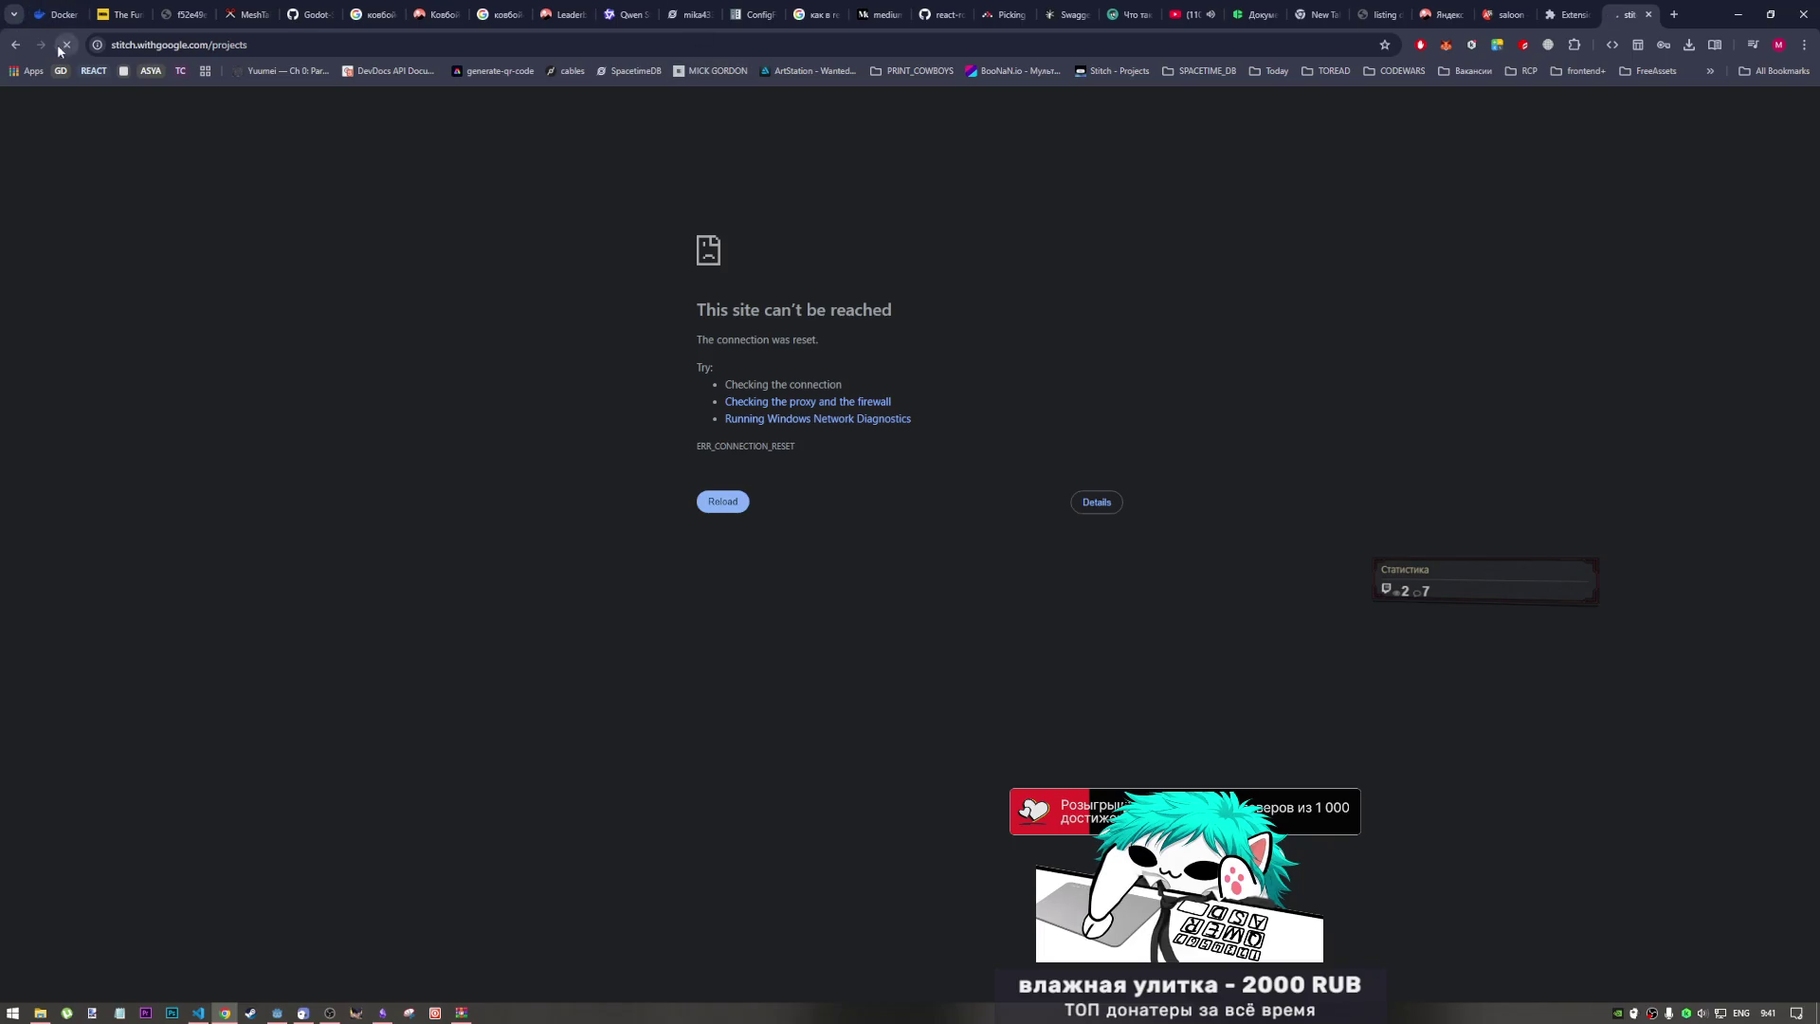
Step: Turn on the Browsec VPN, dismiss its error, and reload the Printing Cowboy Duel page
left_click(1542, 47)
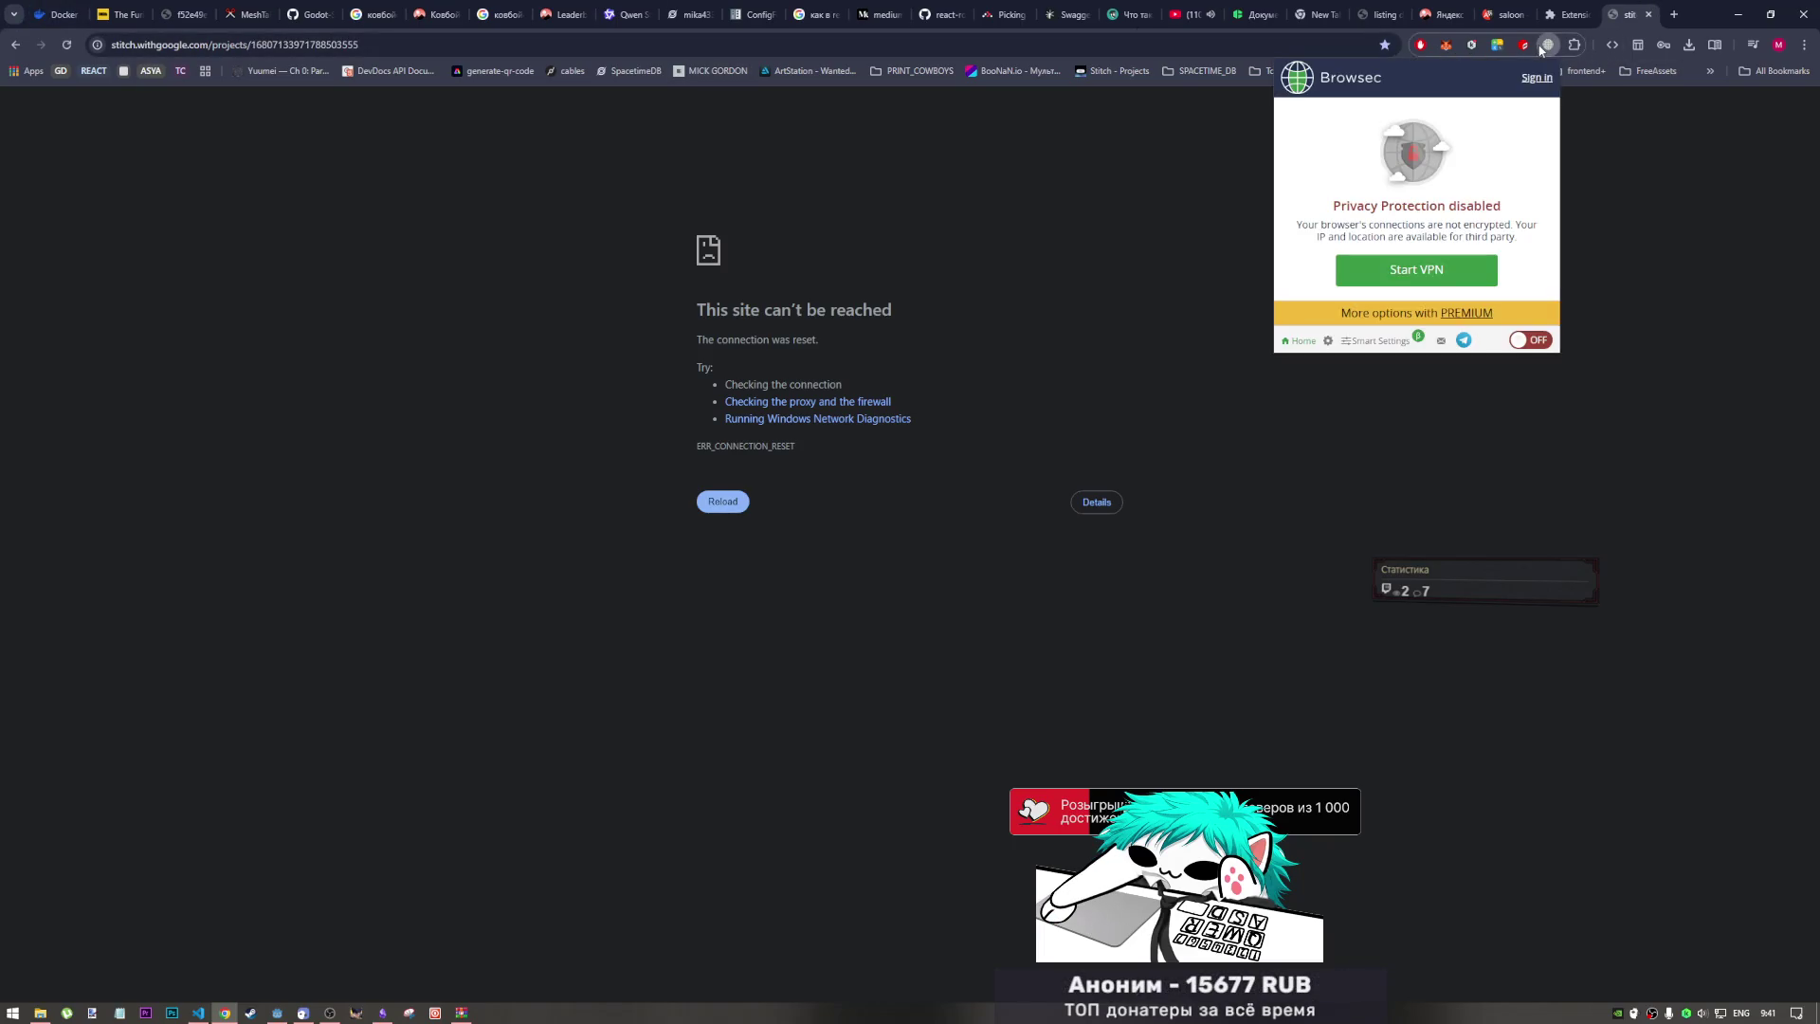
left_click(1535, 338)
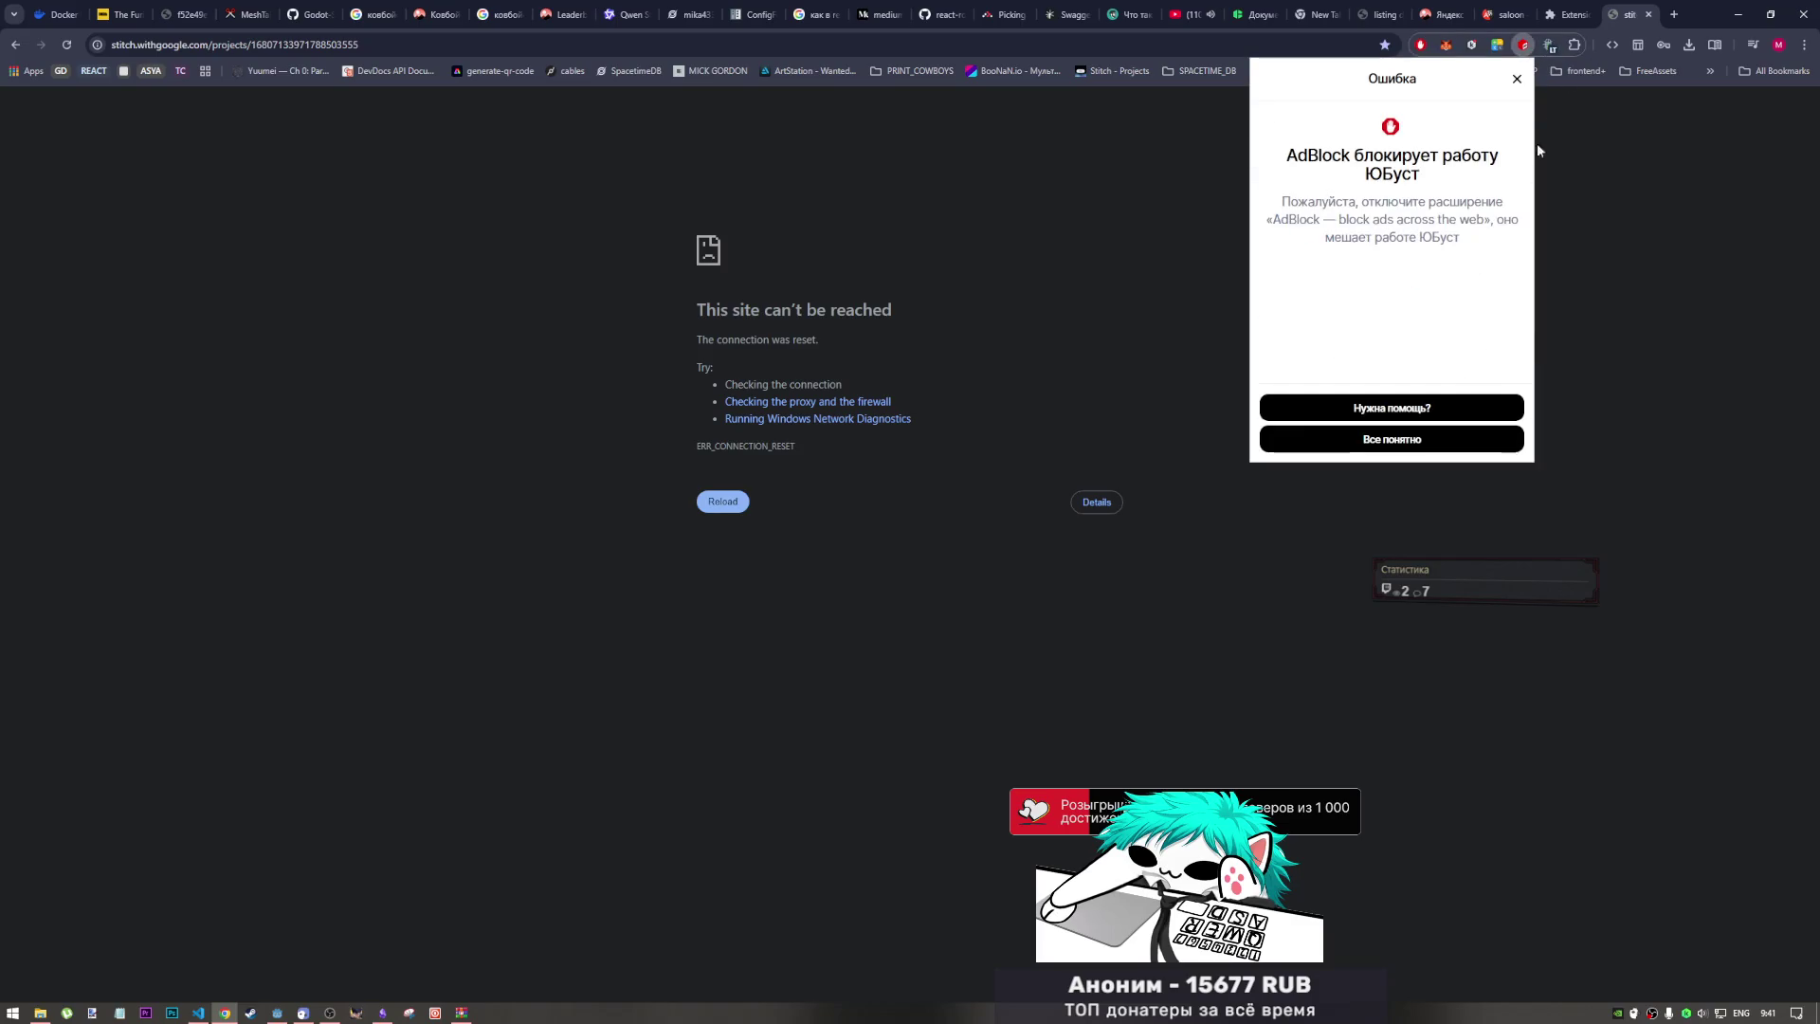
left_click(1590, 199)
left_click(74, 41)
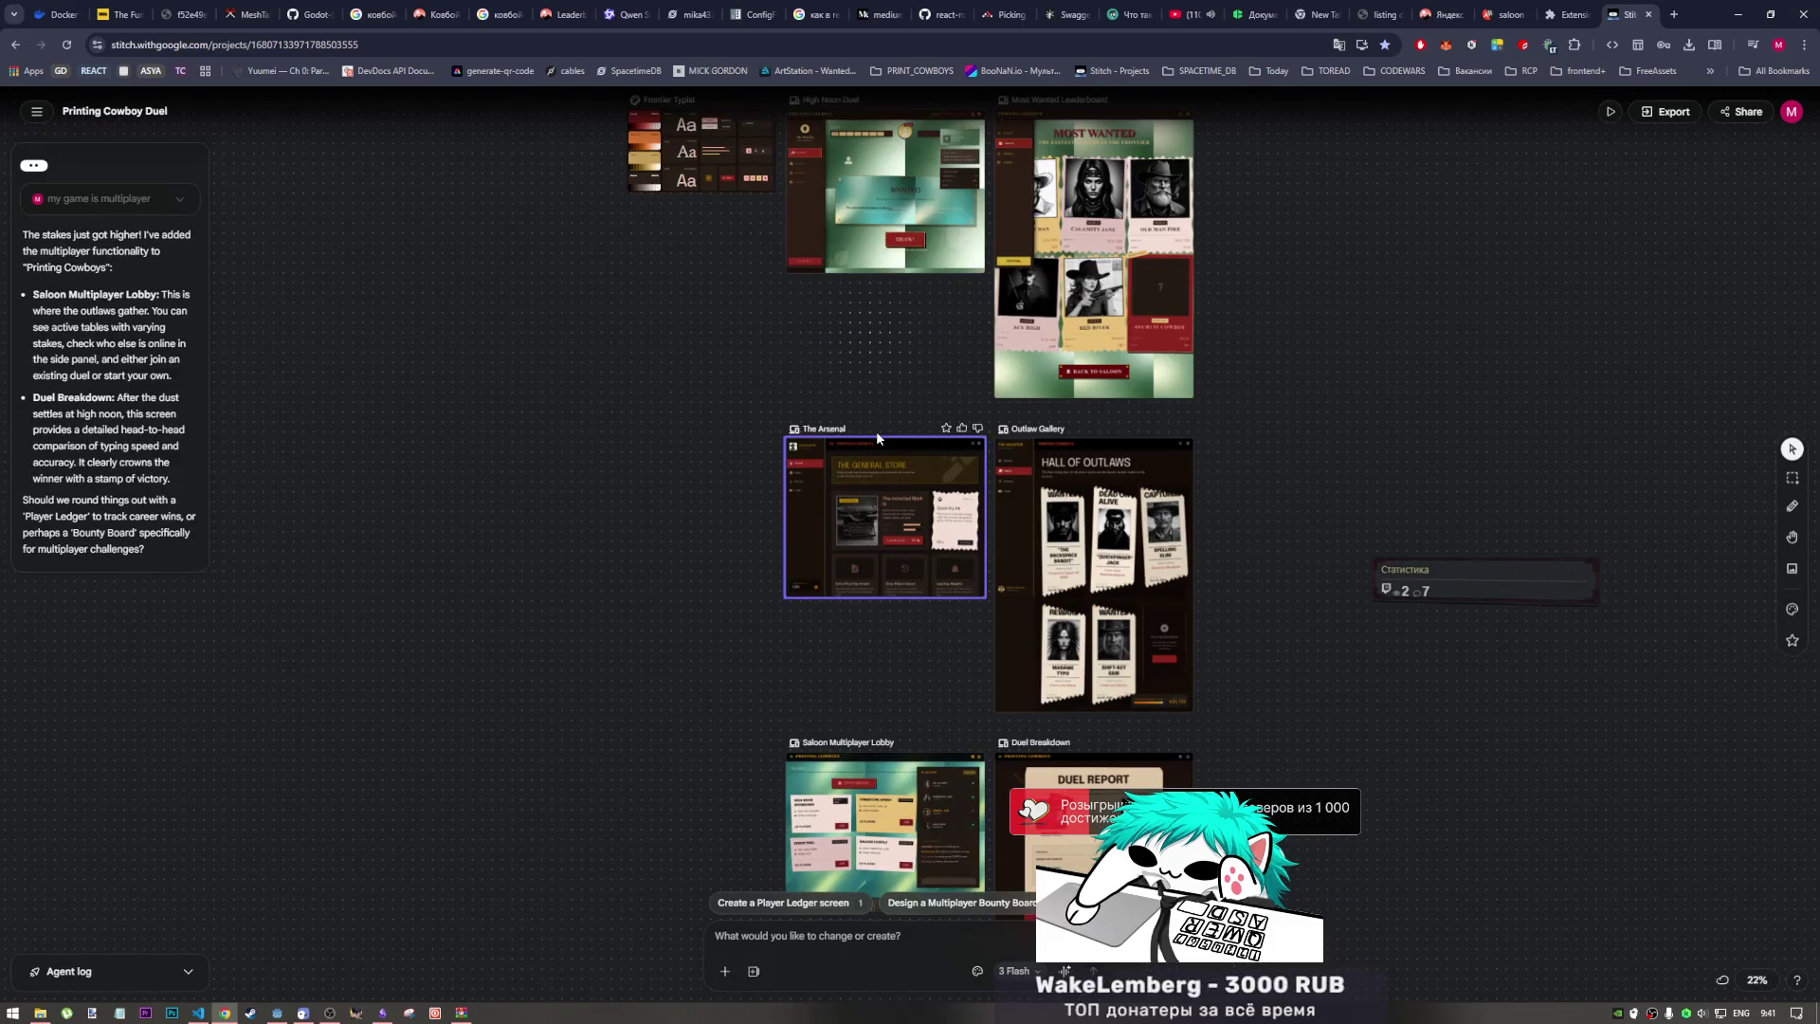
Step: Collapse the Stitch agent chat panel and show Chrome's recent downloads list
scroll(873, 421, "up", 2)
scroll(858, 403, "down", 2)
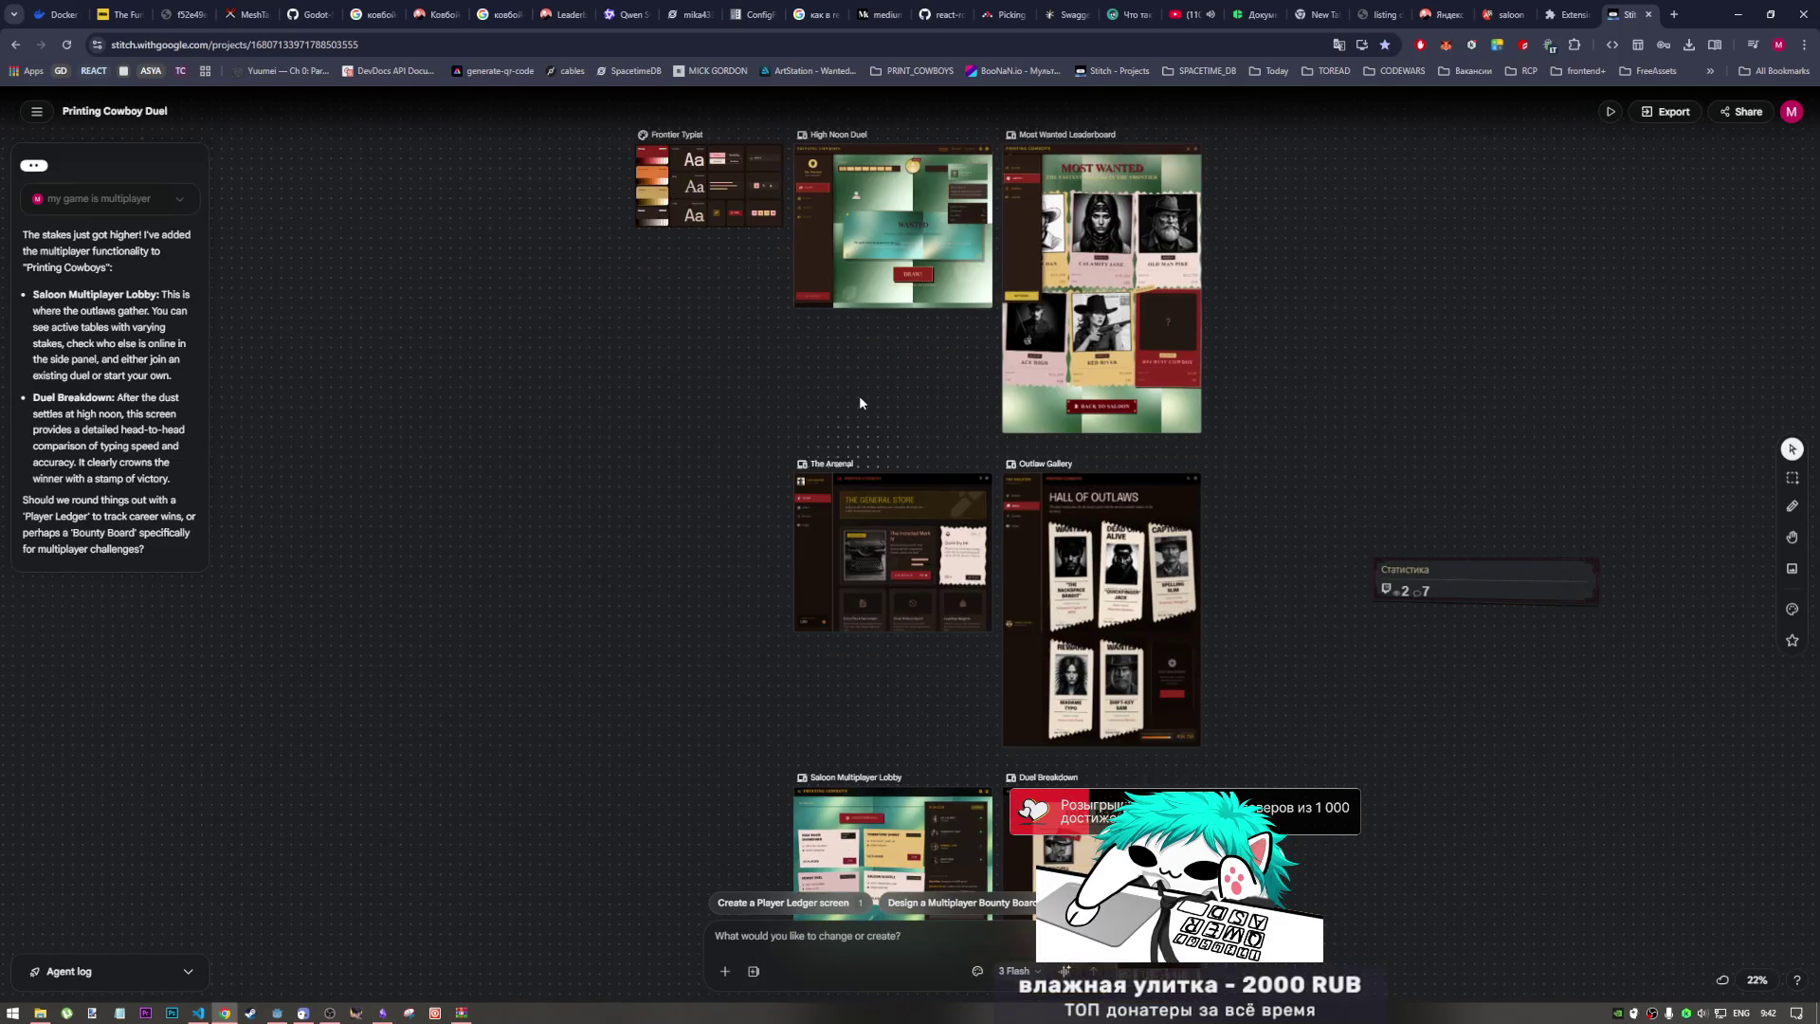
left_click(38, 113)
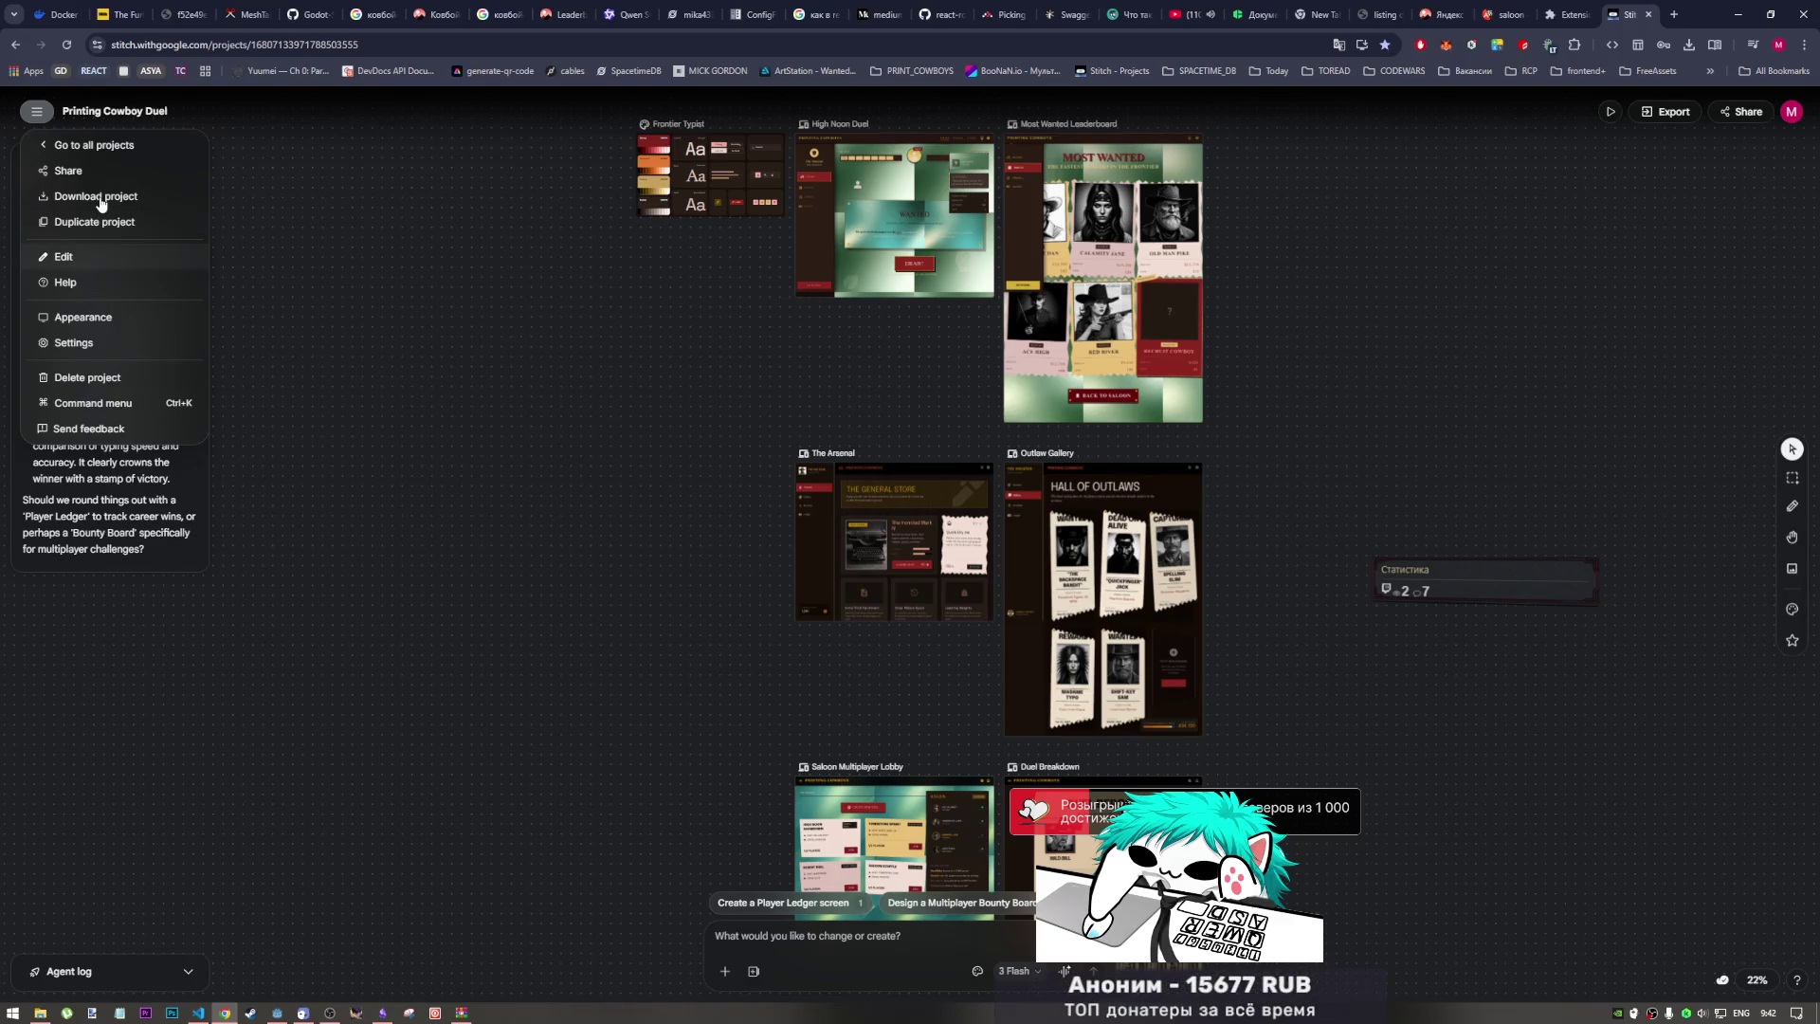
left_click(527, 298)
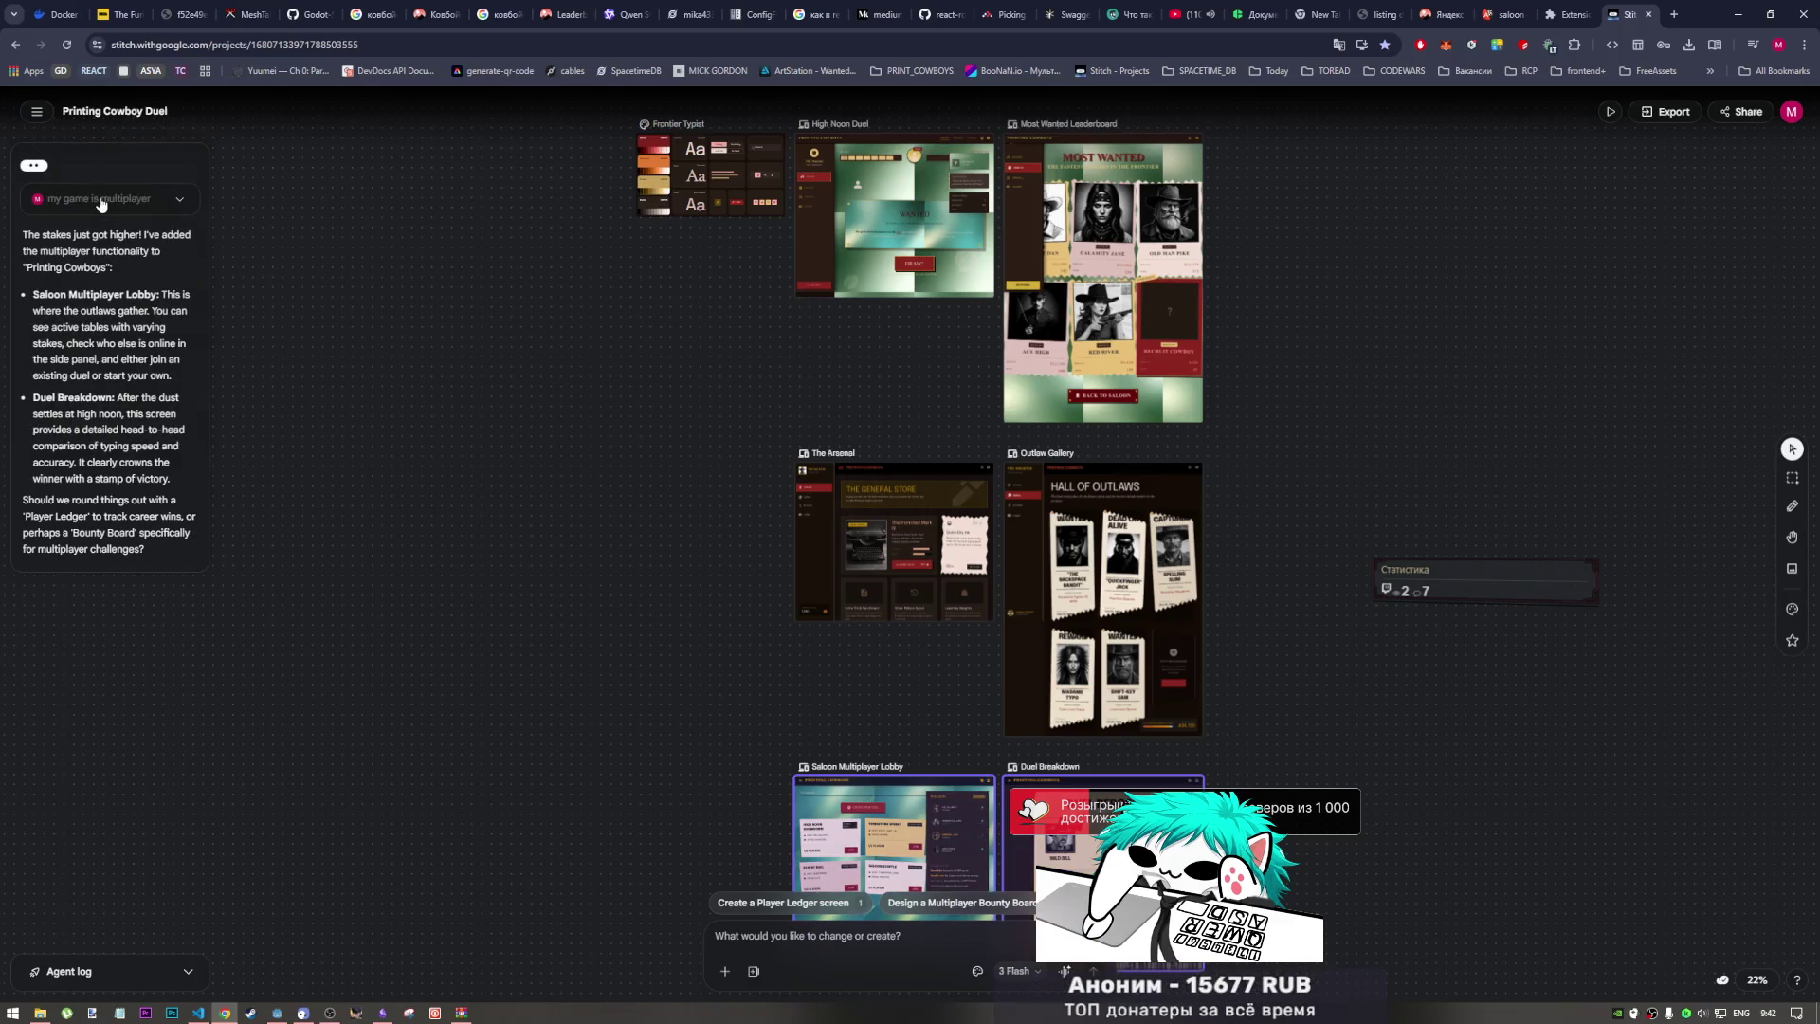
left_click(522, 306)
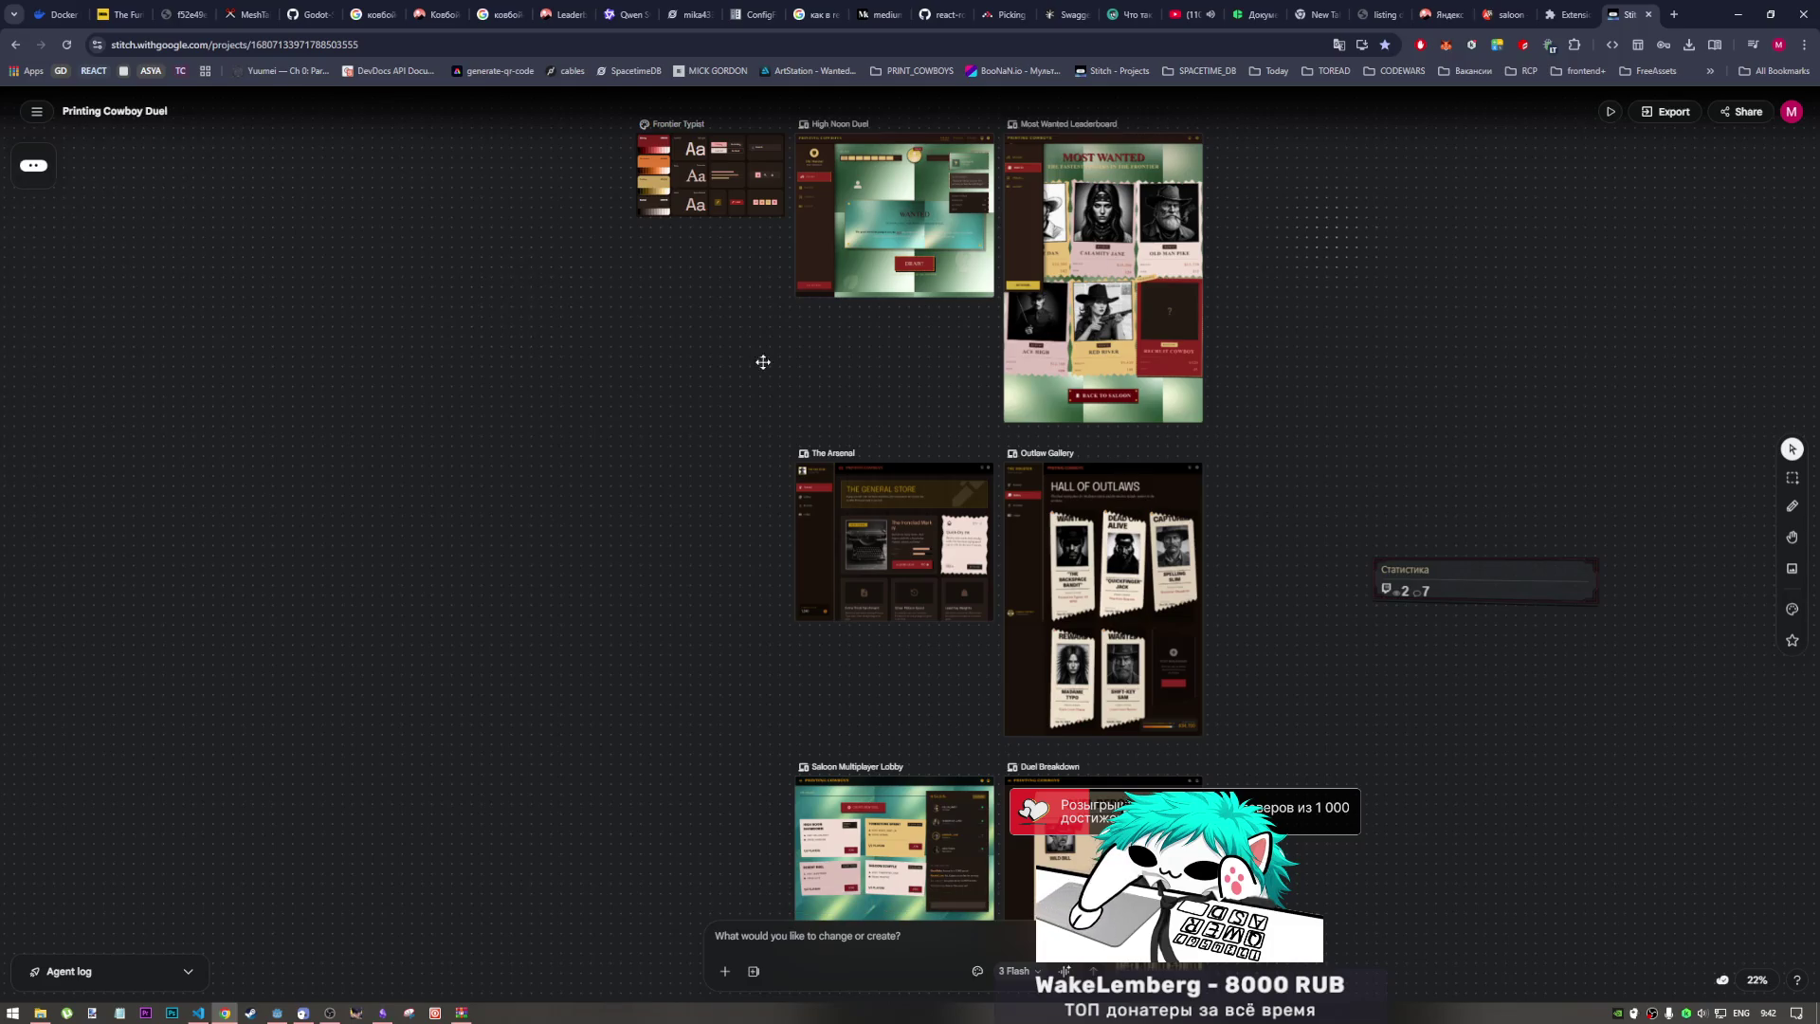
left_click(1690, 45)
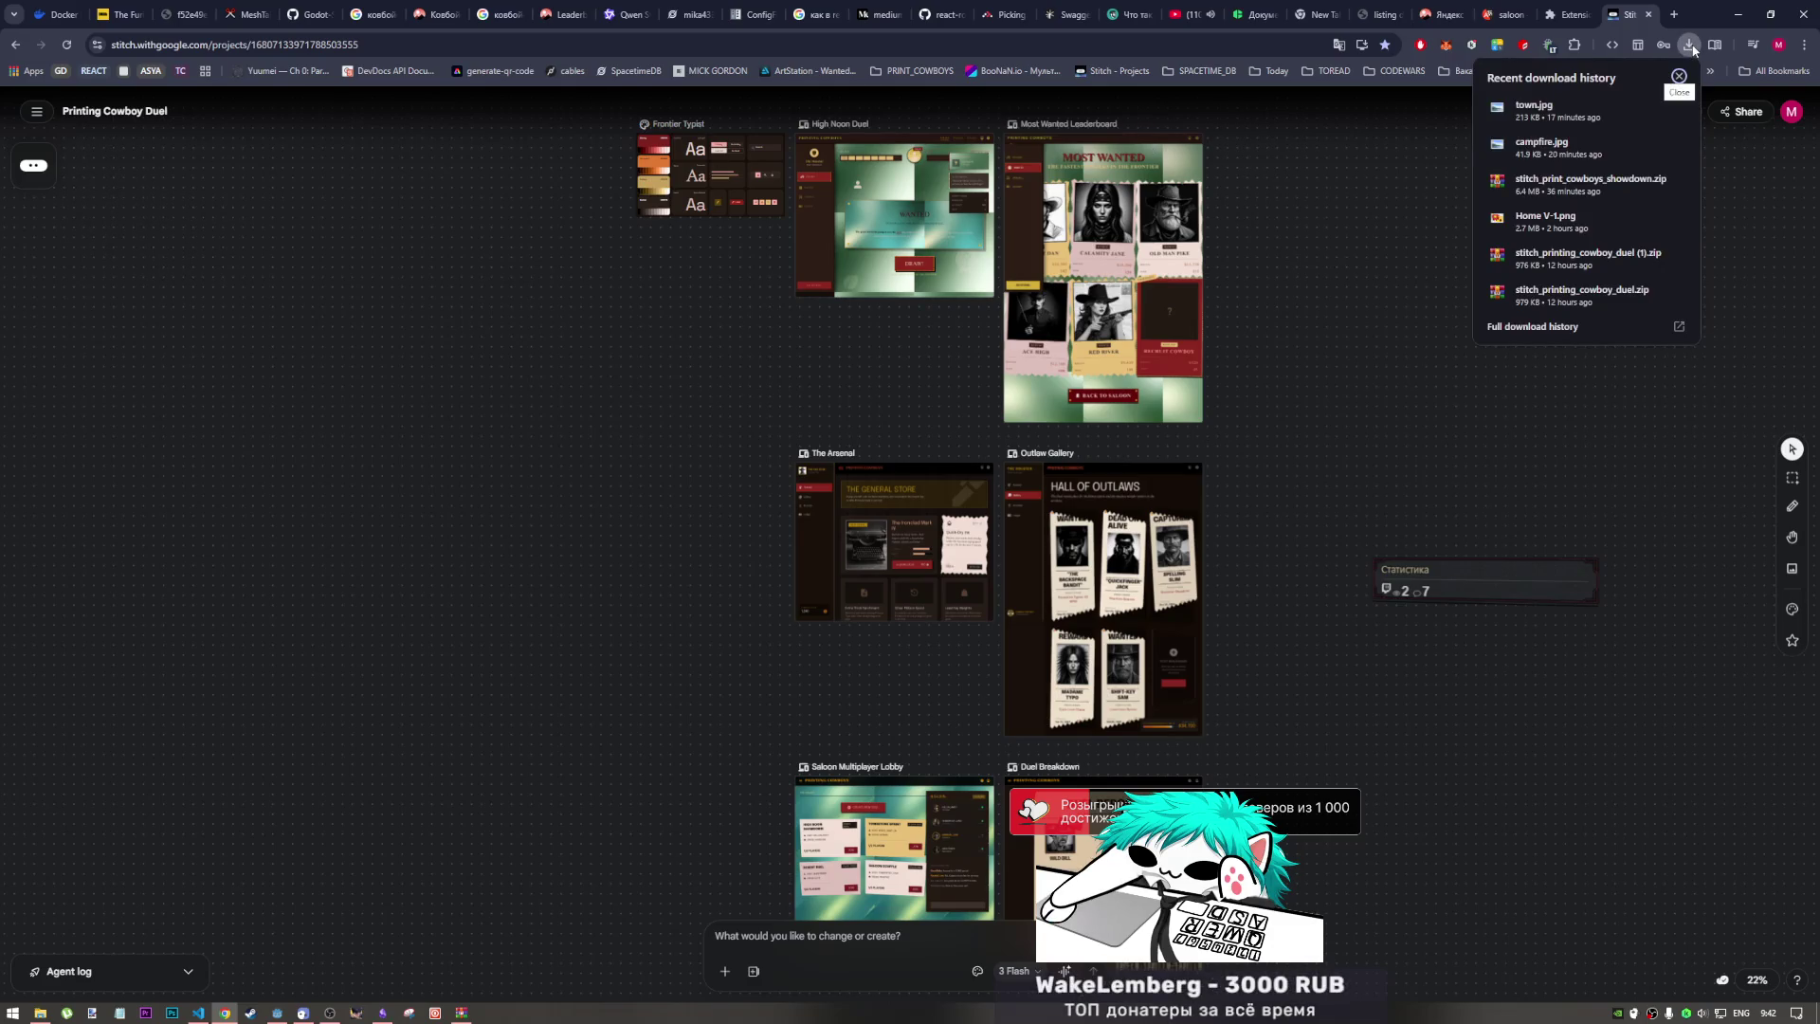
Step: Open stitch_printing_cowboy_duel (2).zip in WinRAR from the download bubble
left_click(1395, 378)
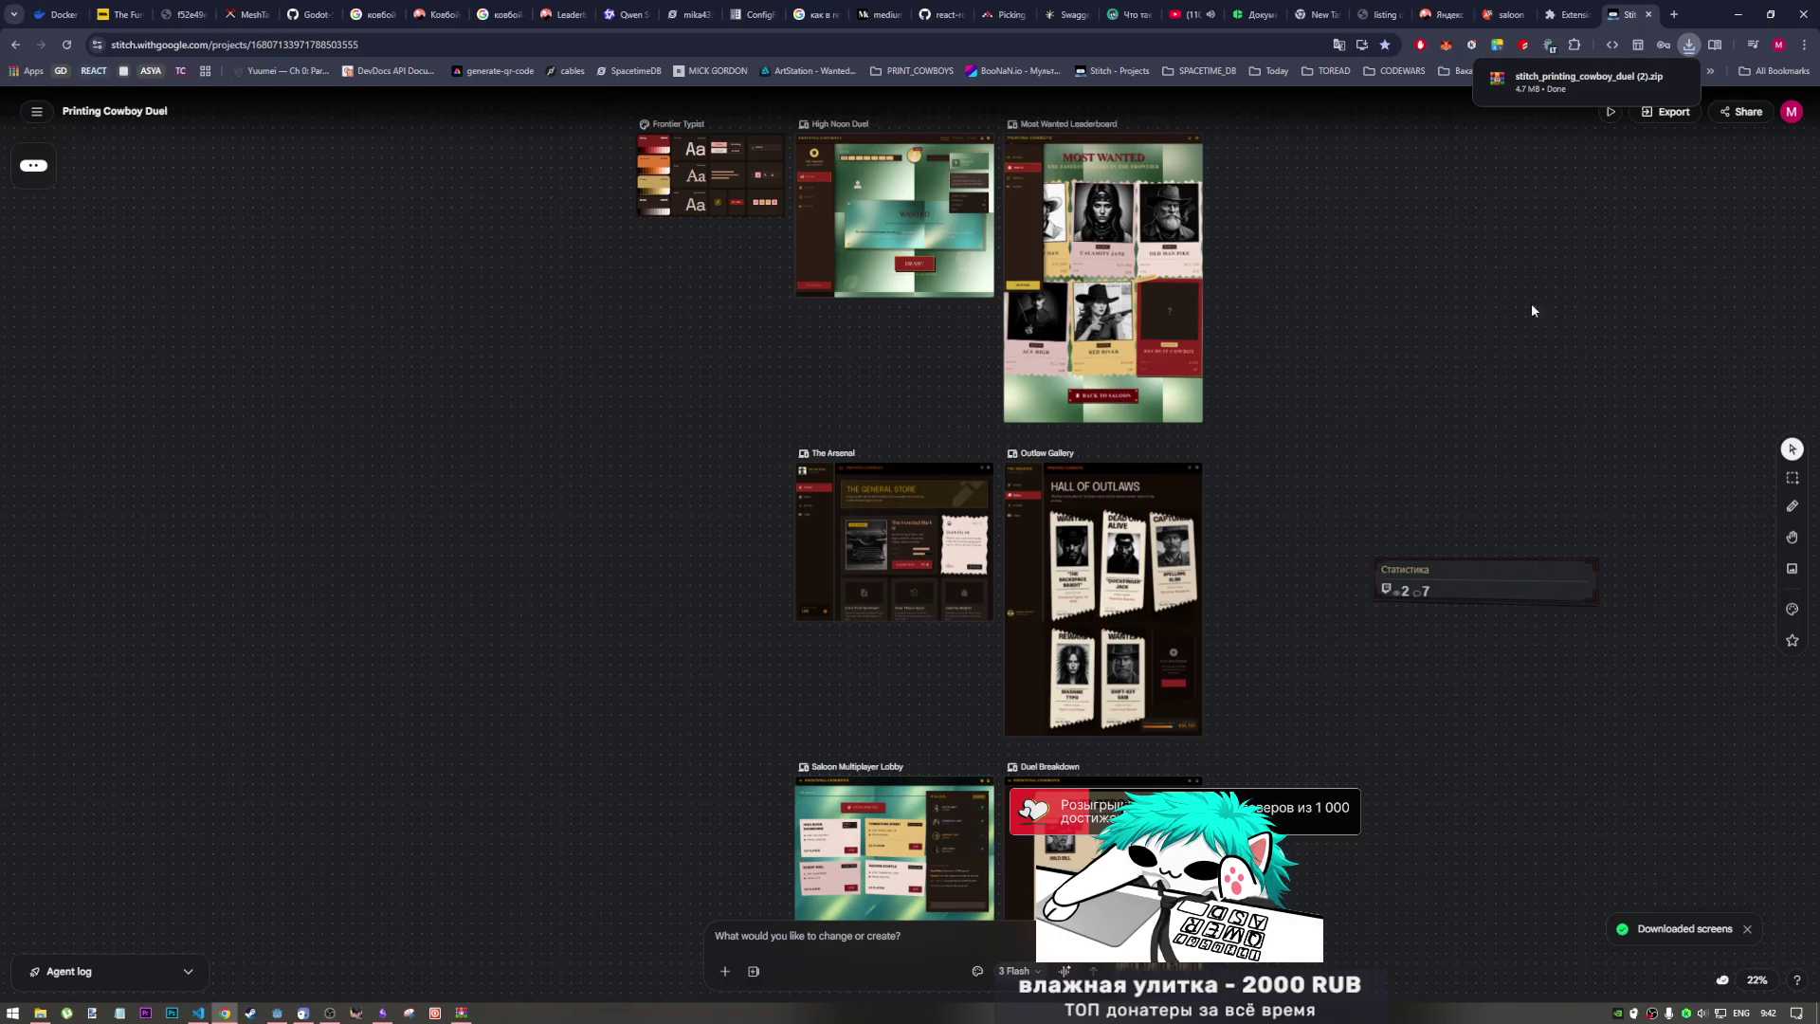
left_click(1568, 80)
Step: Check the archive's contents and the showdown folders 1 and 3 in File Explorer
left_click(794, 311)
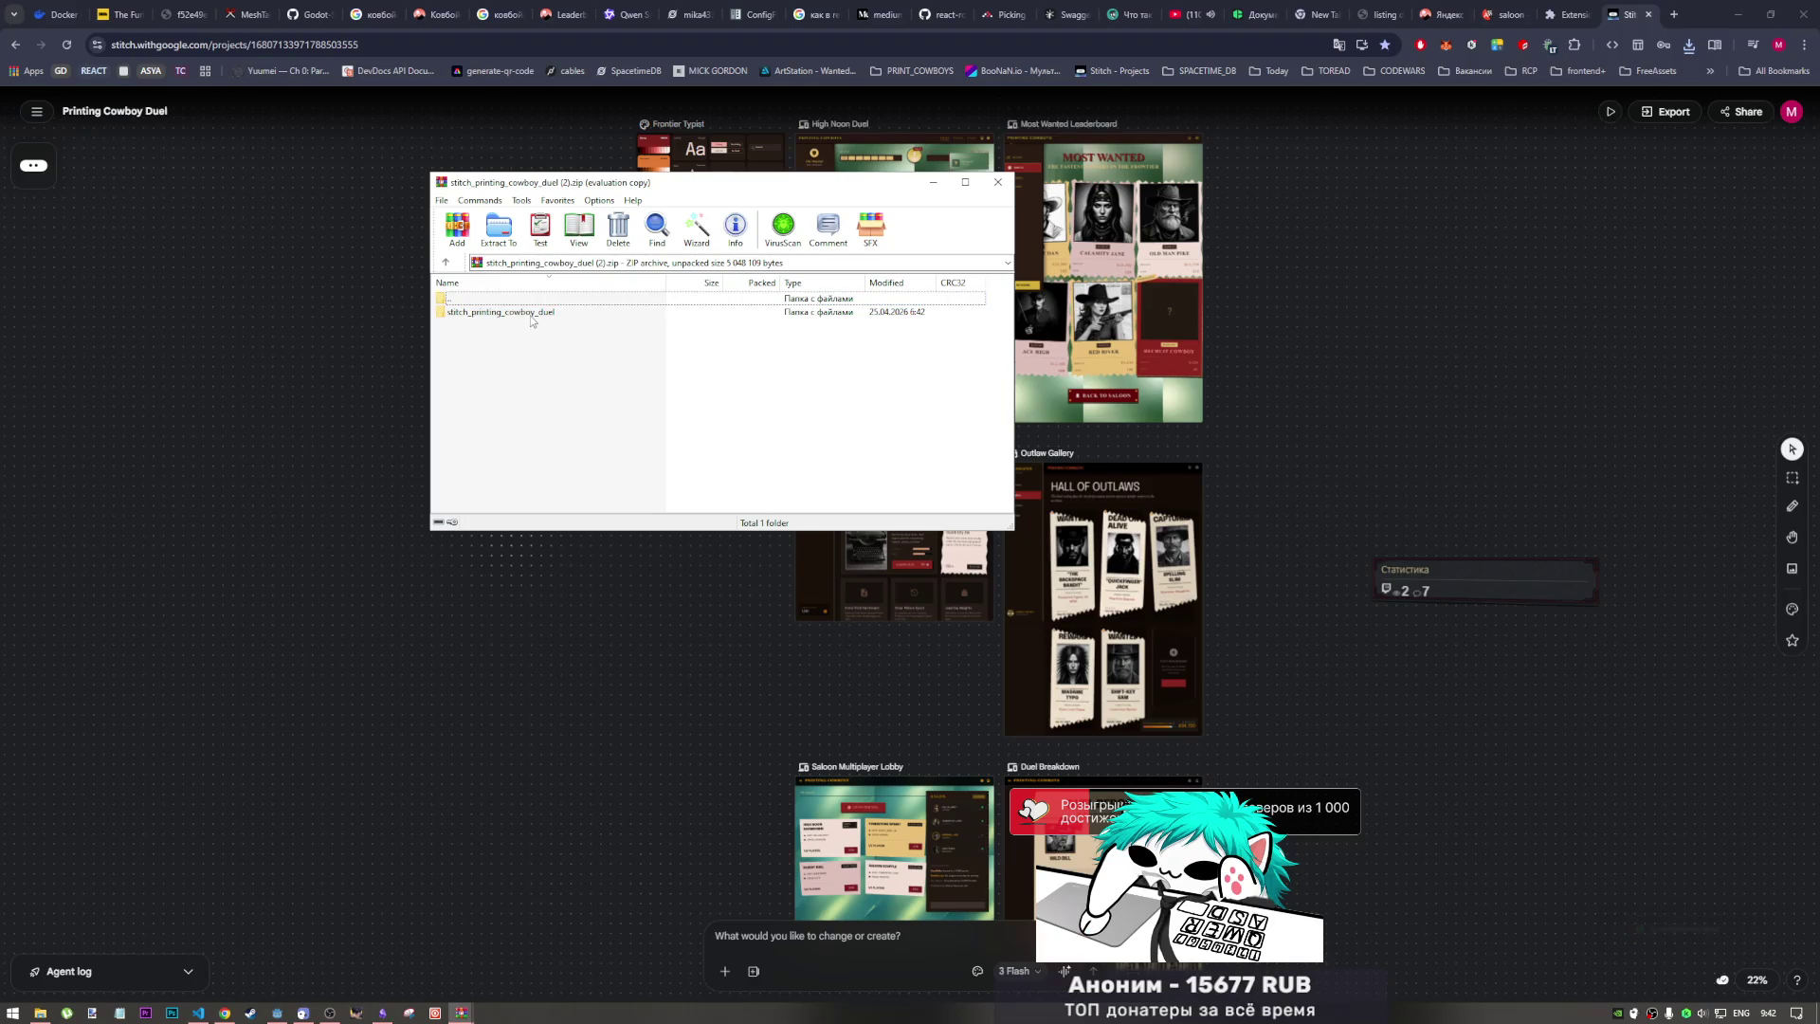
double_click(794, 311)
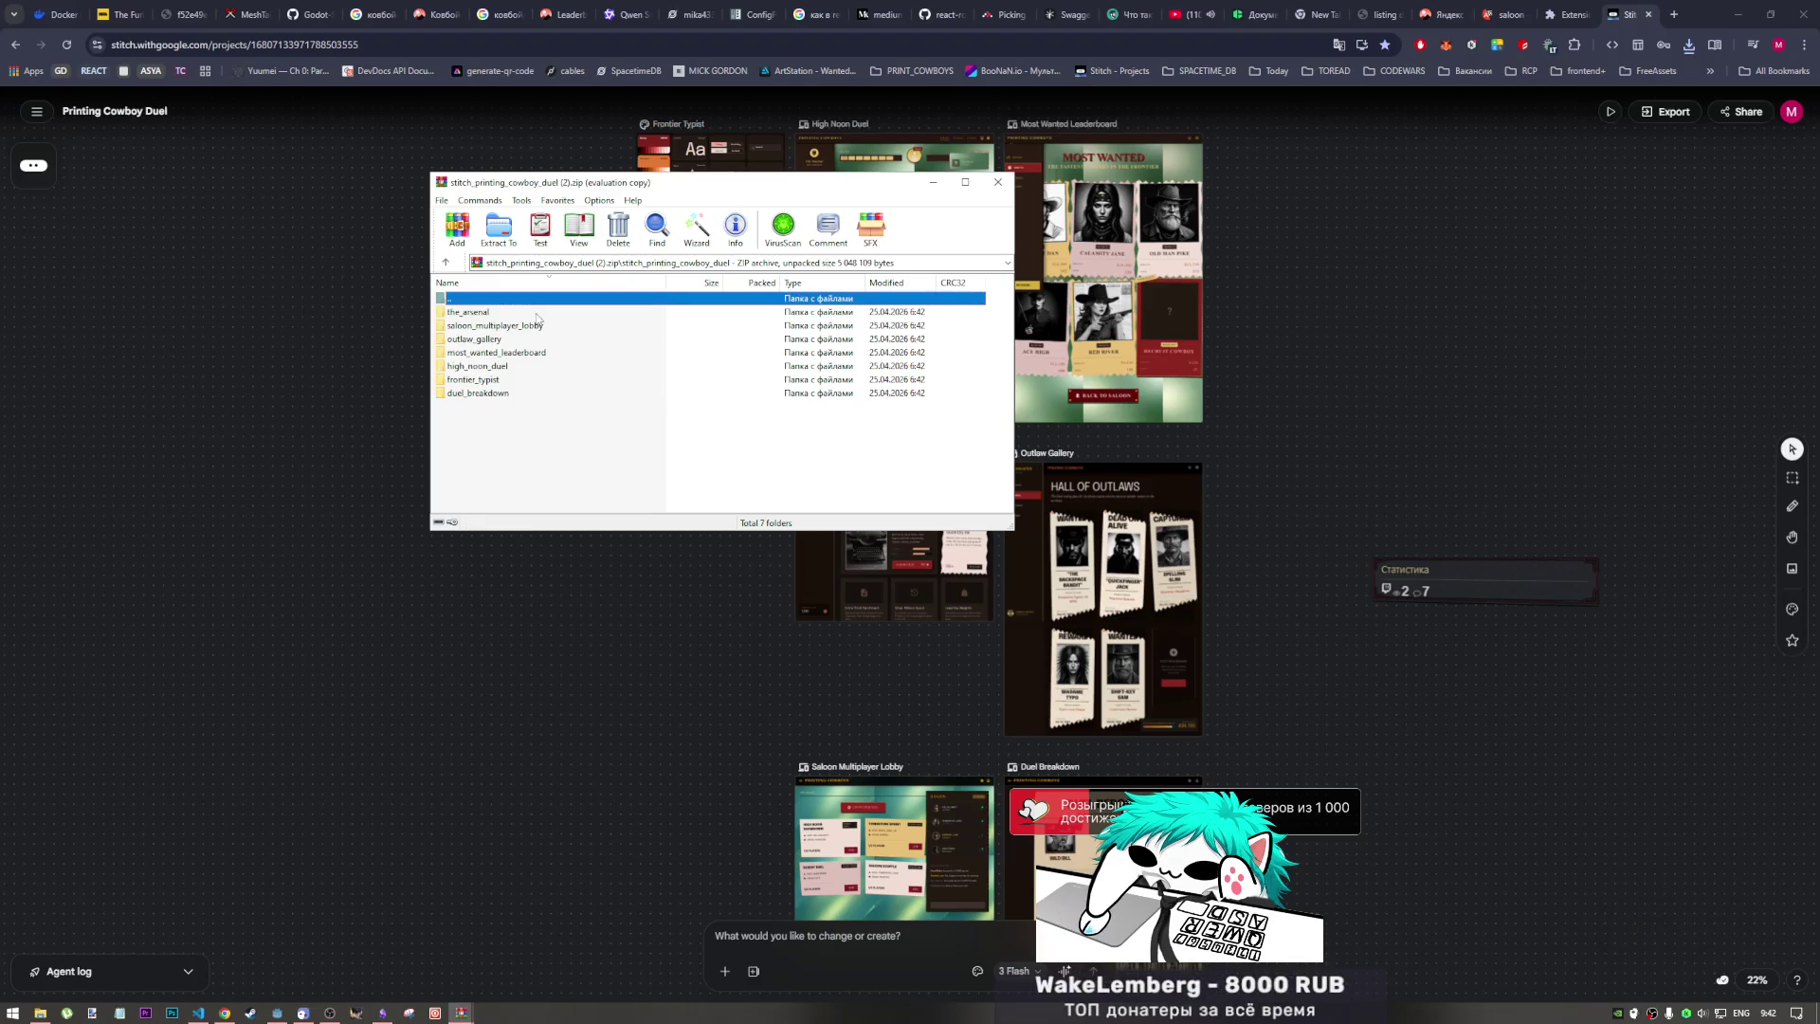
double_click(455, 298)
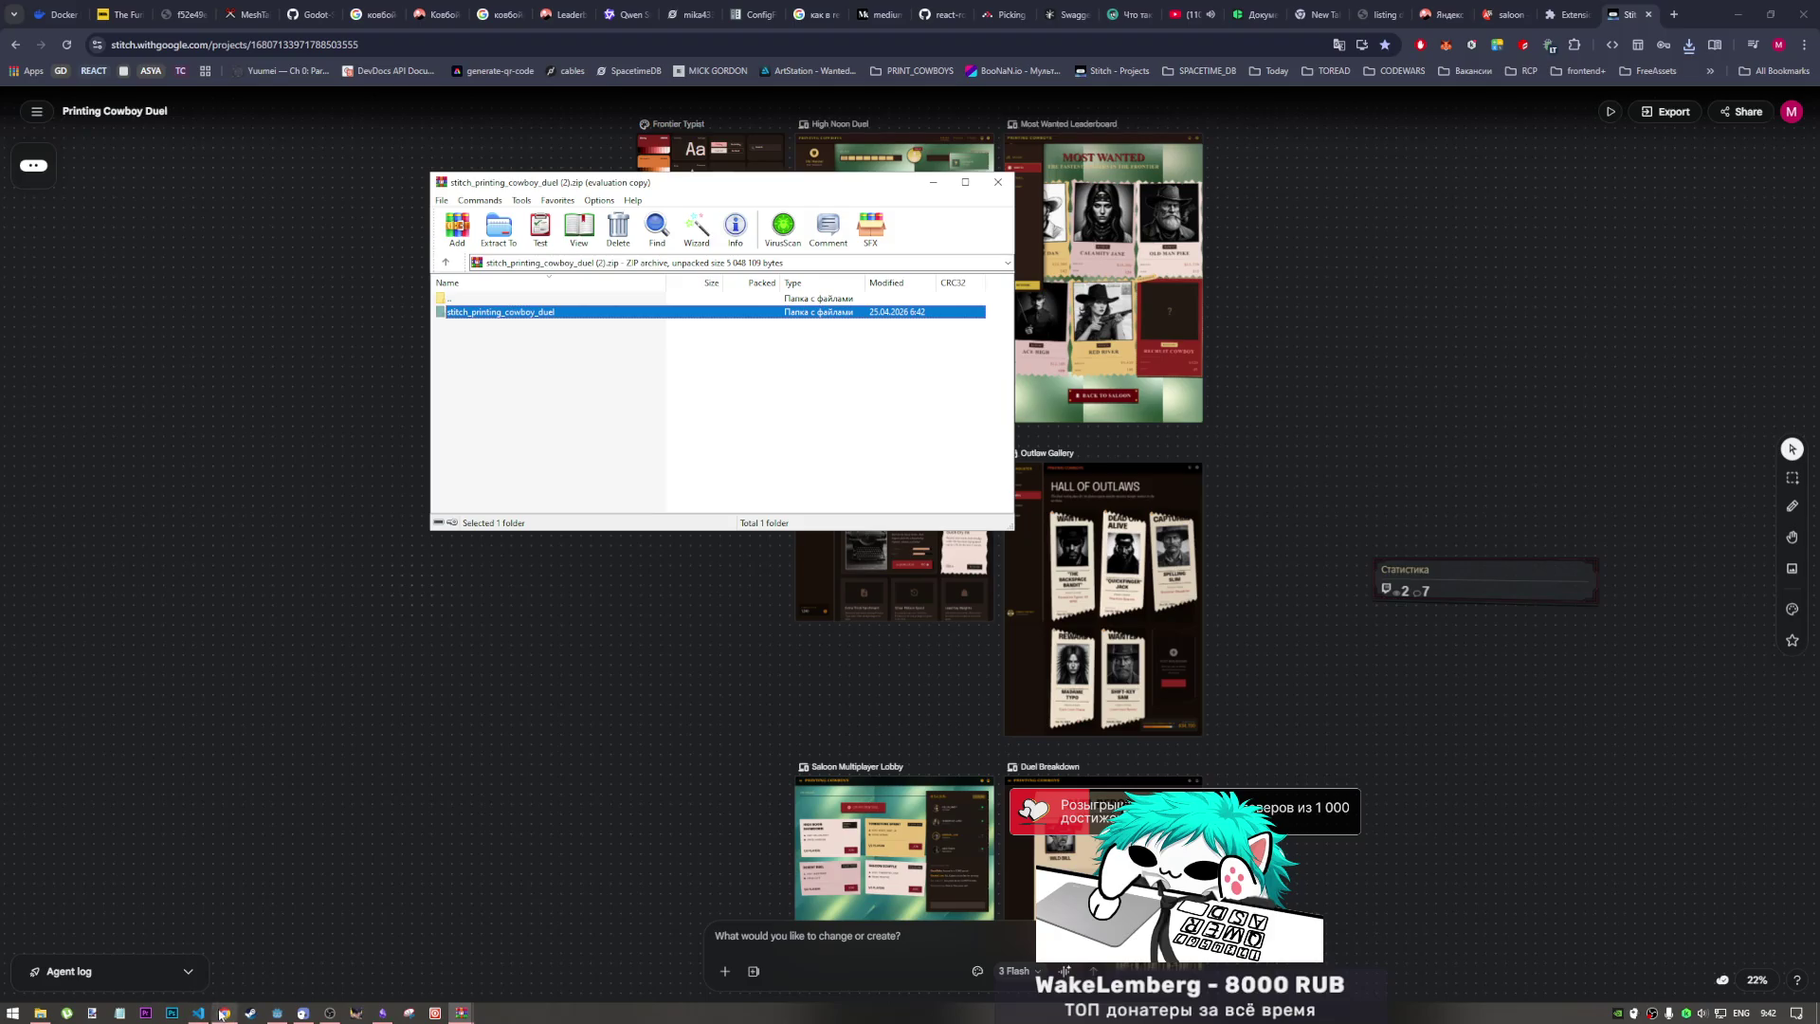
left_click(39, 1013)
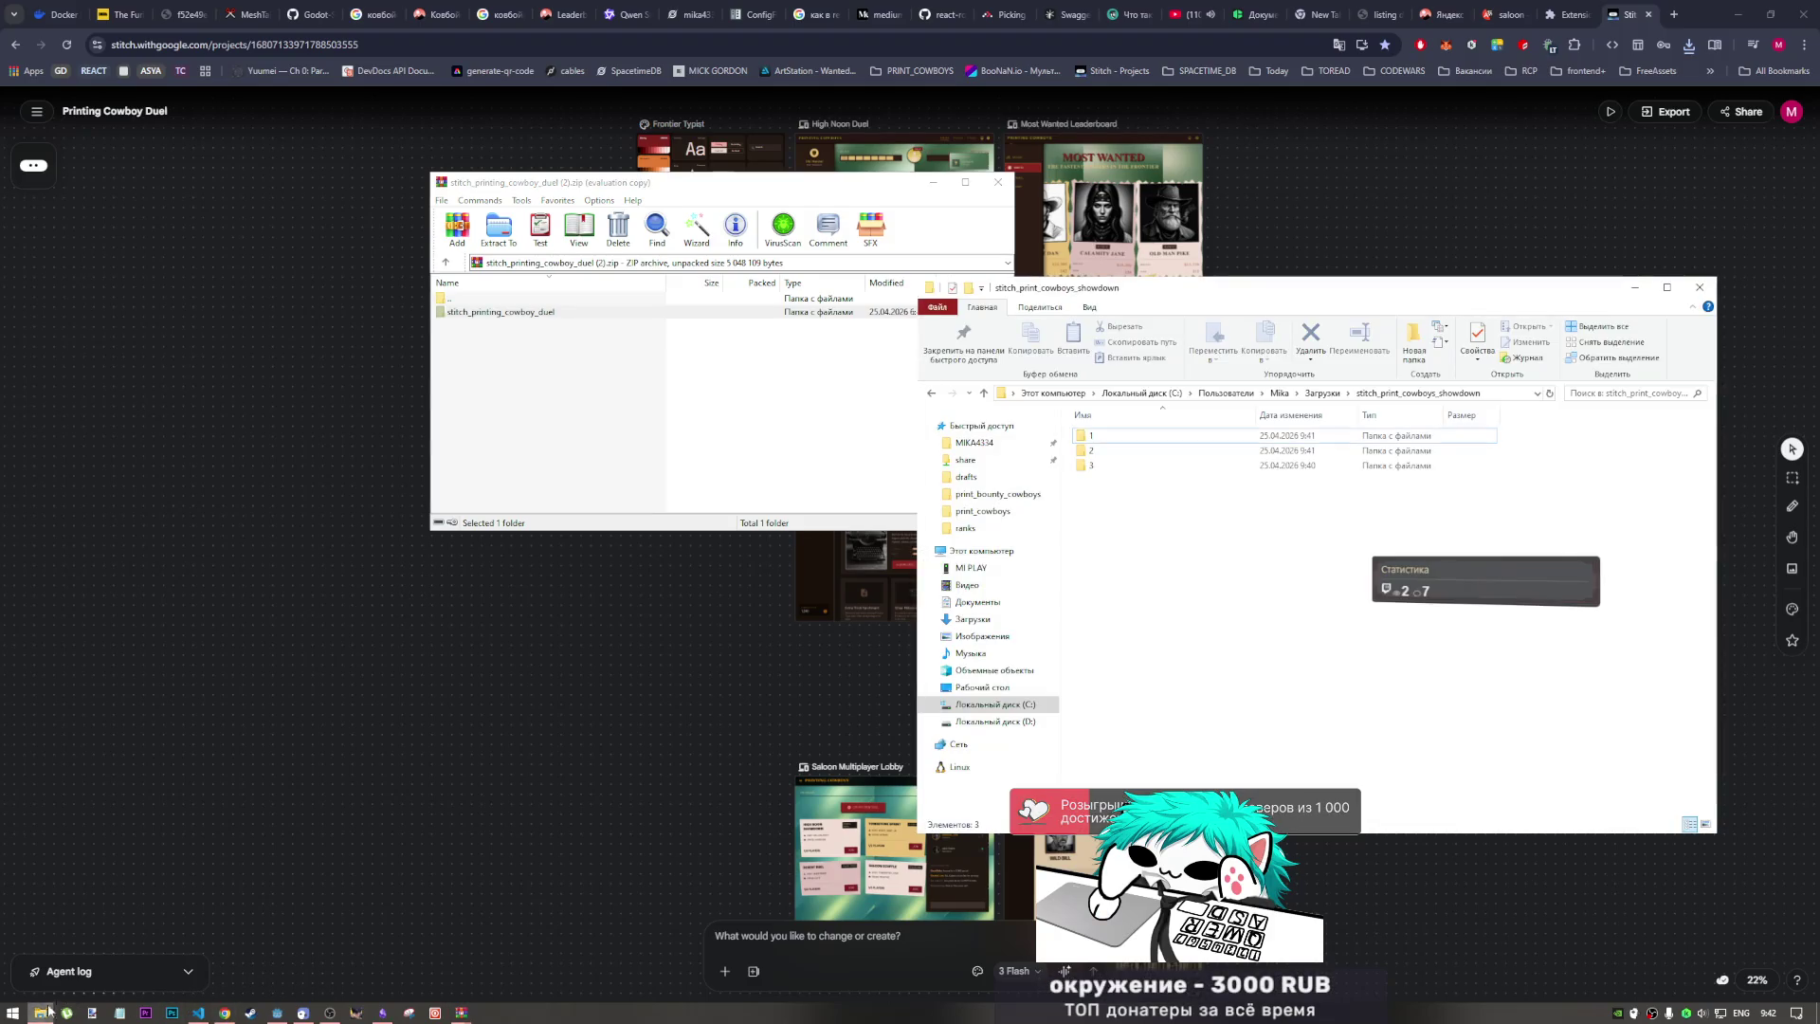
left_click(1097, 436)
left_click(1103, 467, "ctrl")
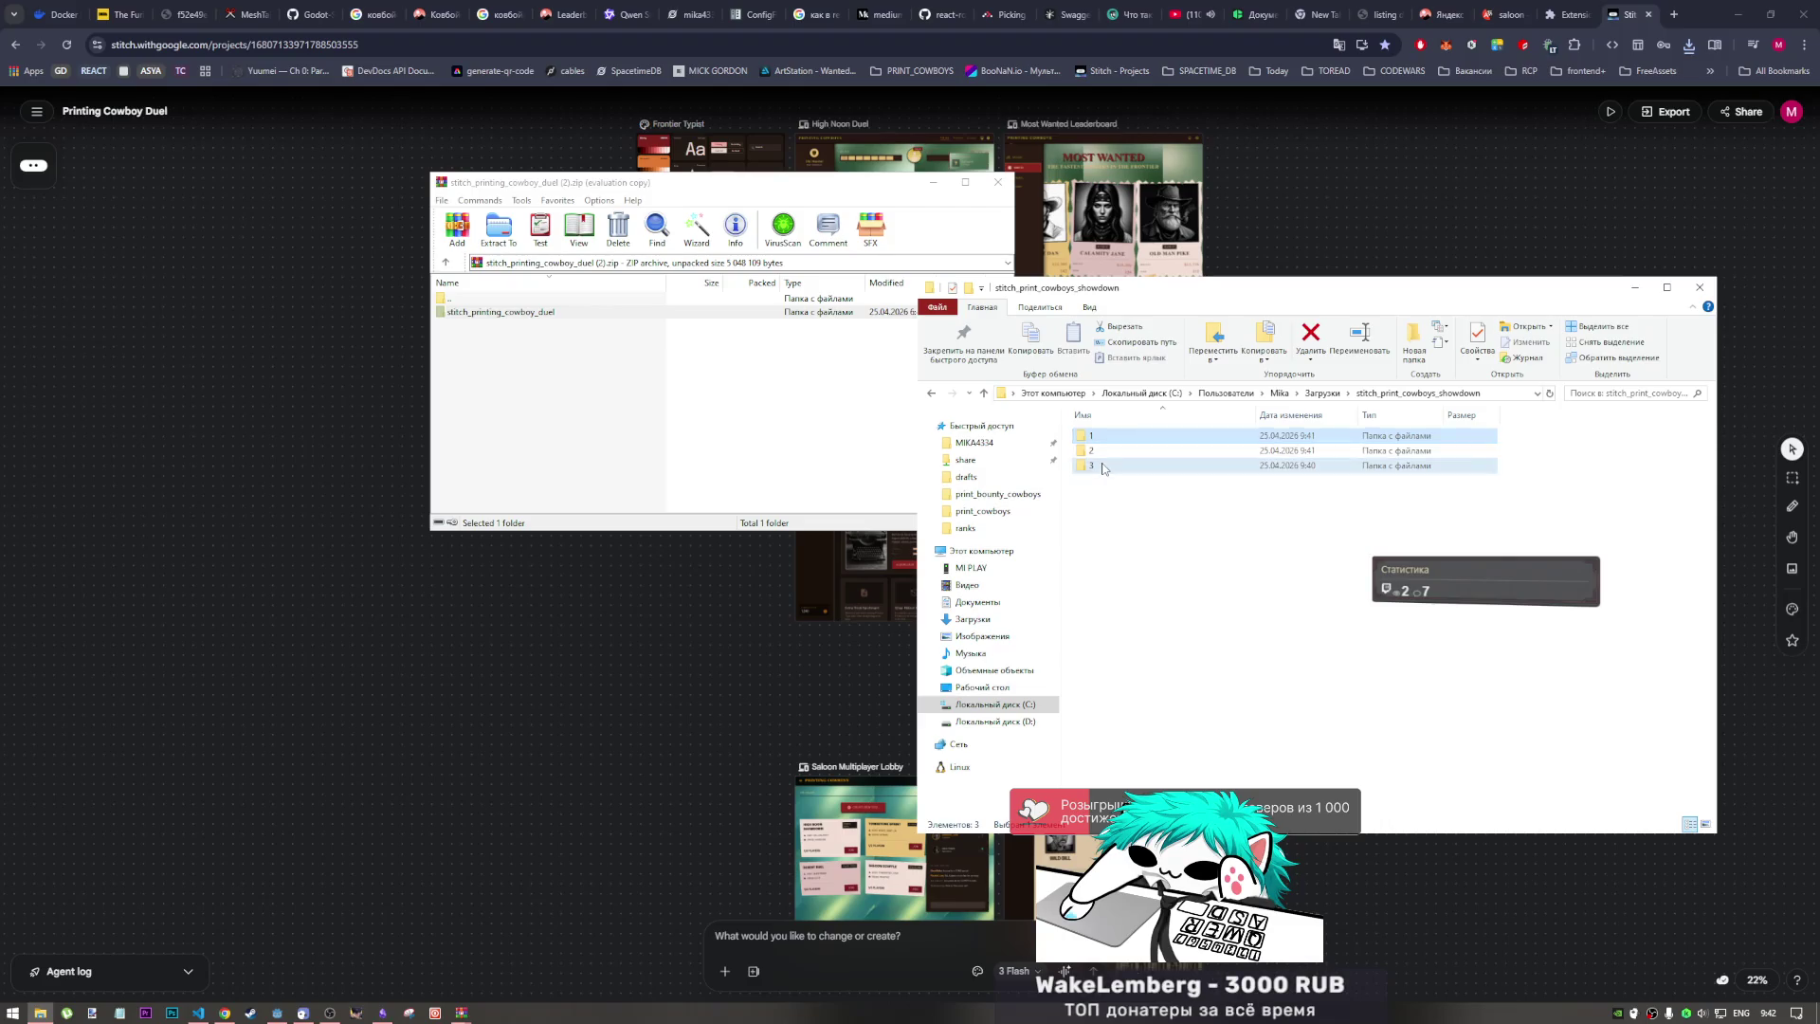
double_click(1102, 466)
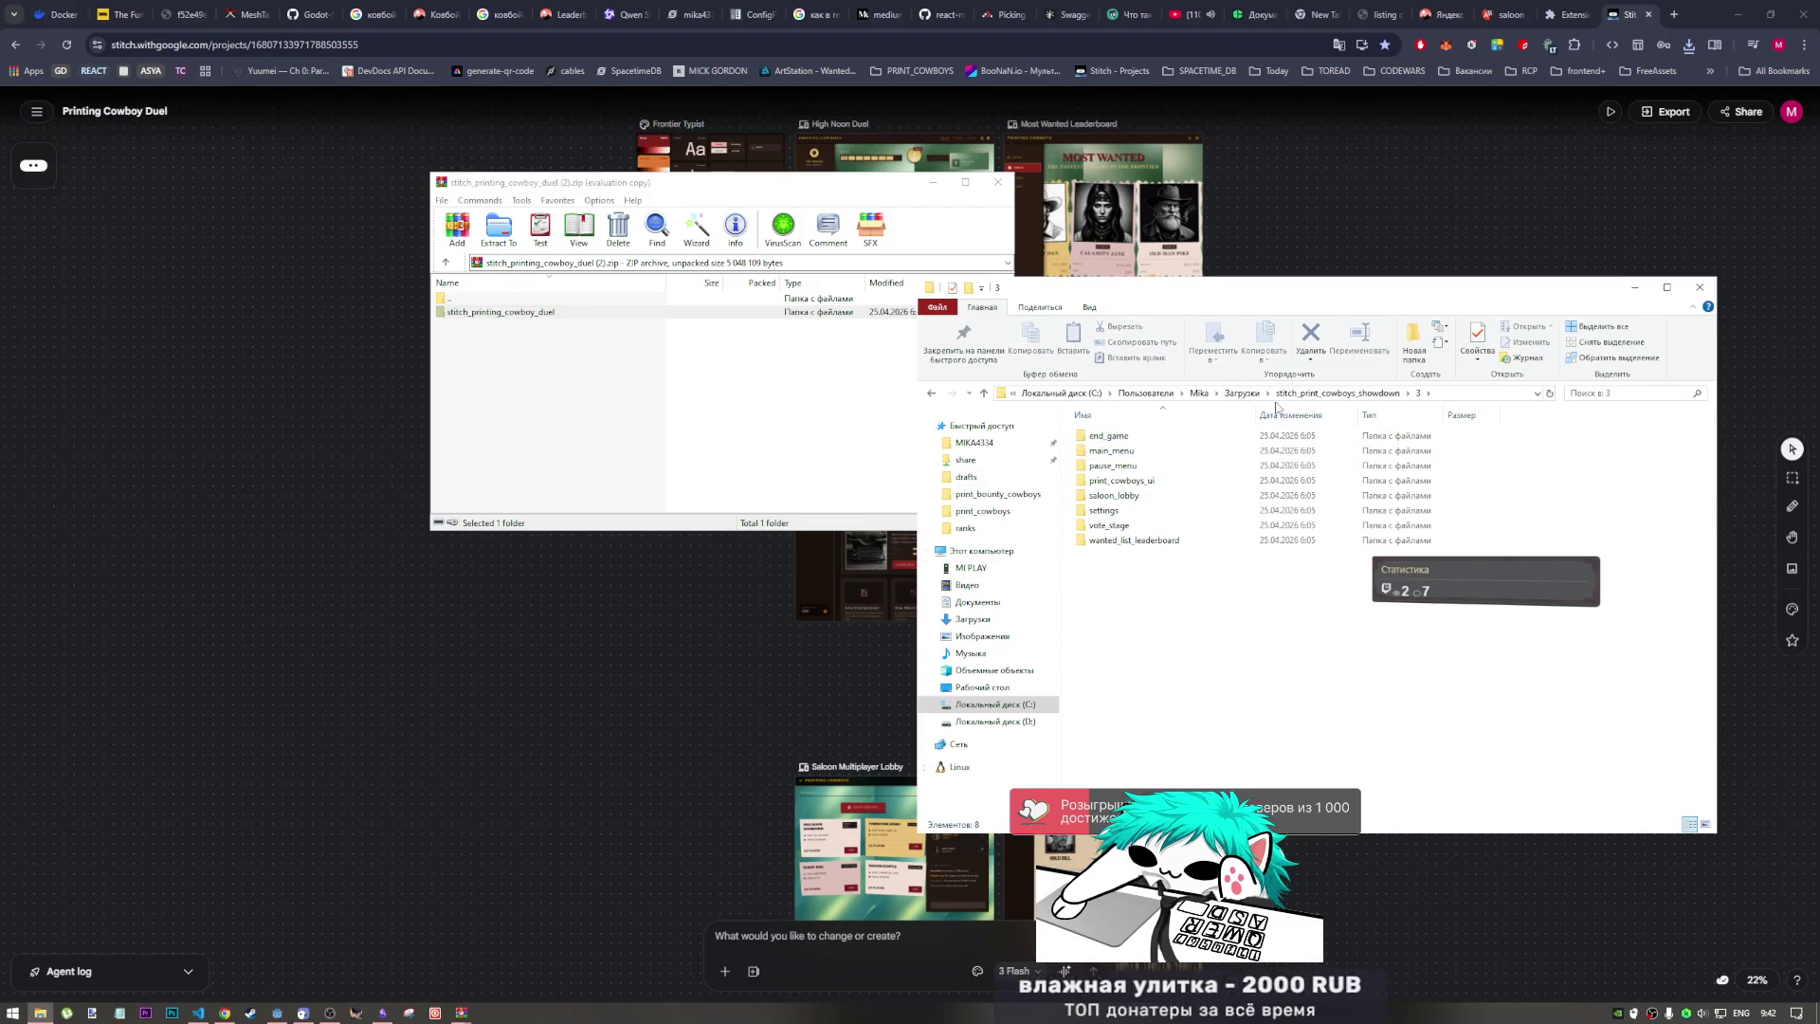
left_click(1238, 394)
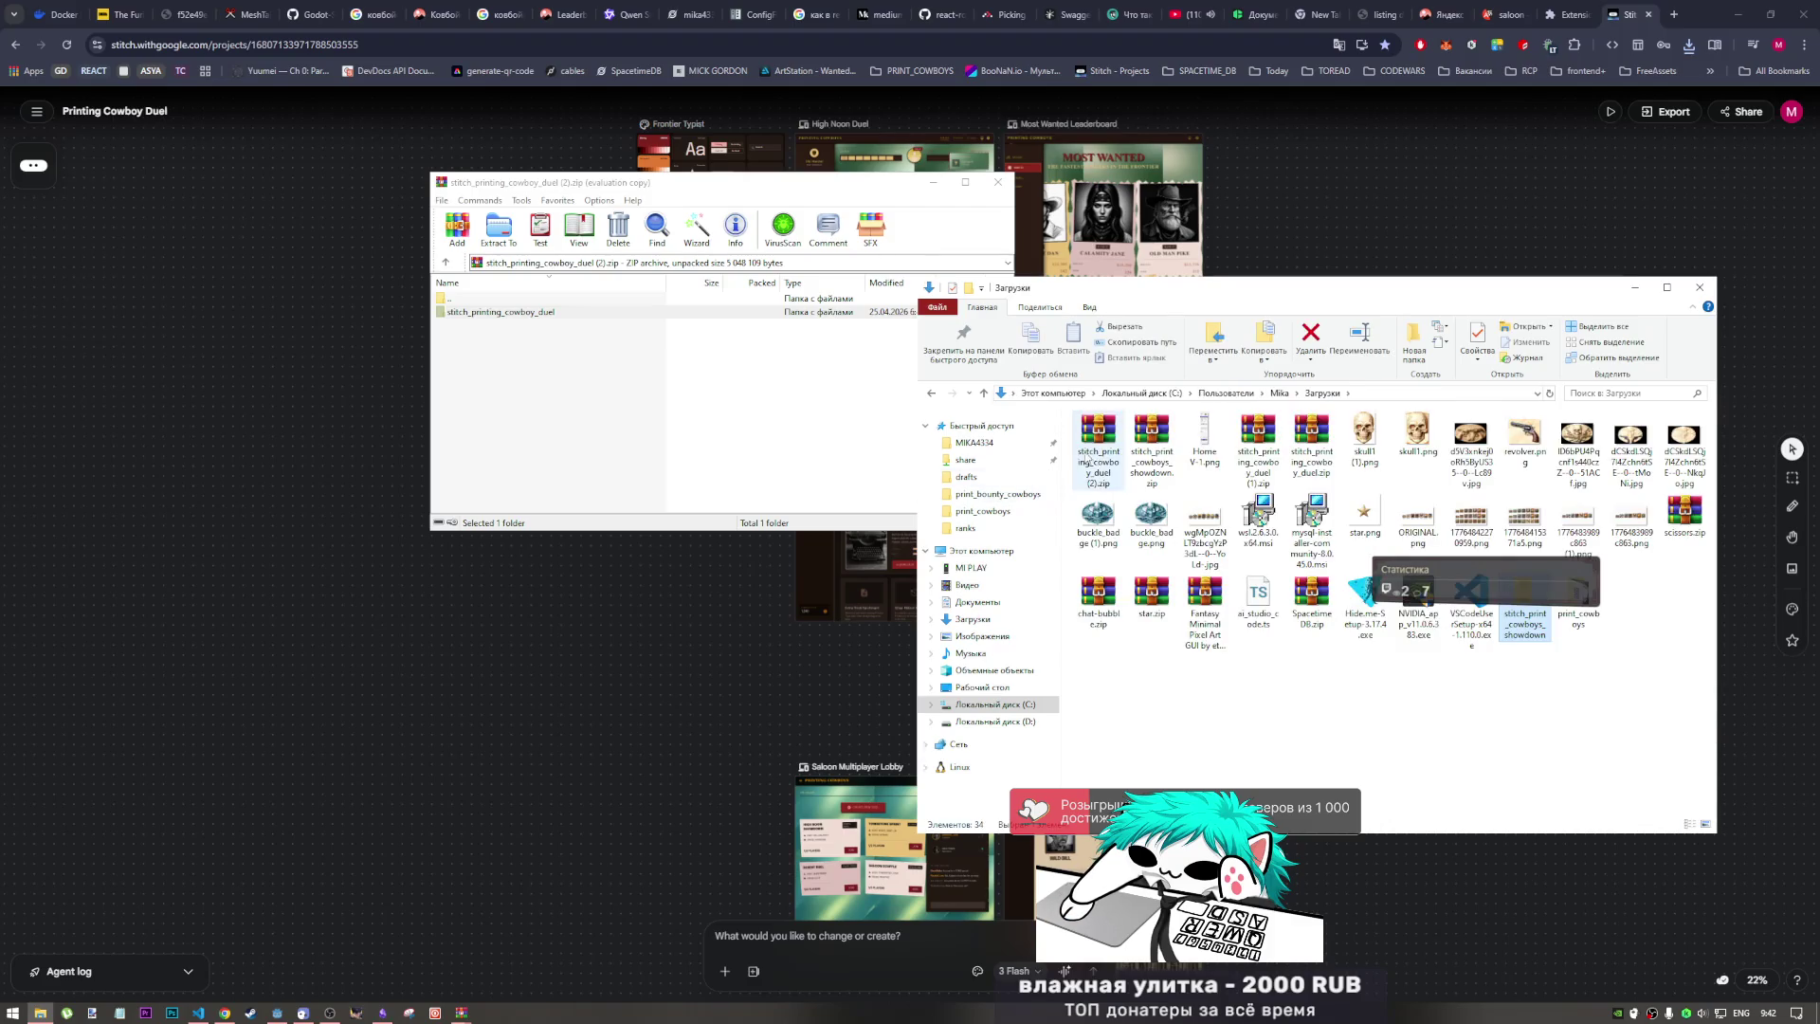
left_click(931, 394)
left_click(931, 394)
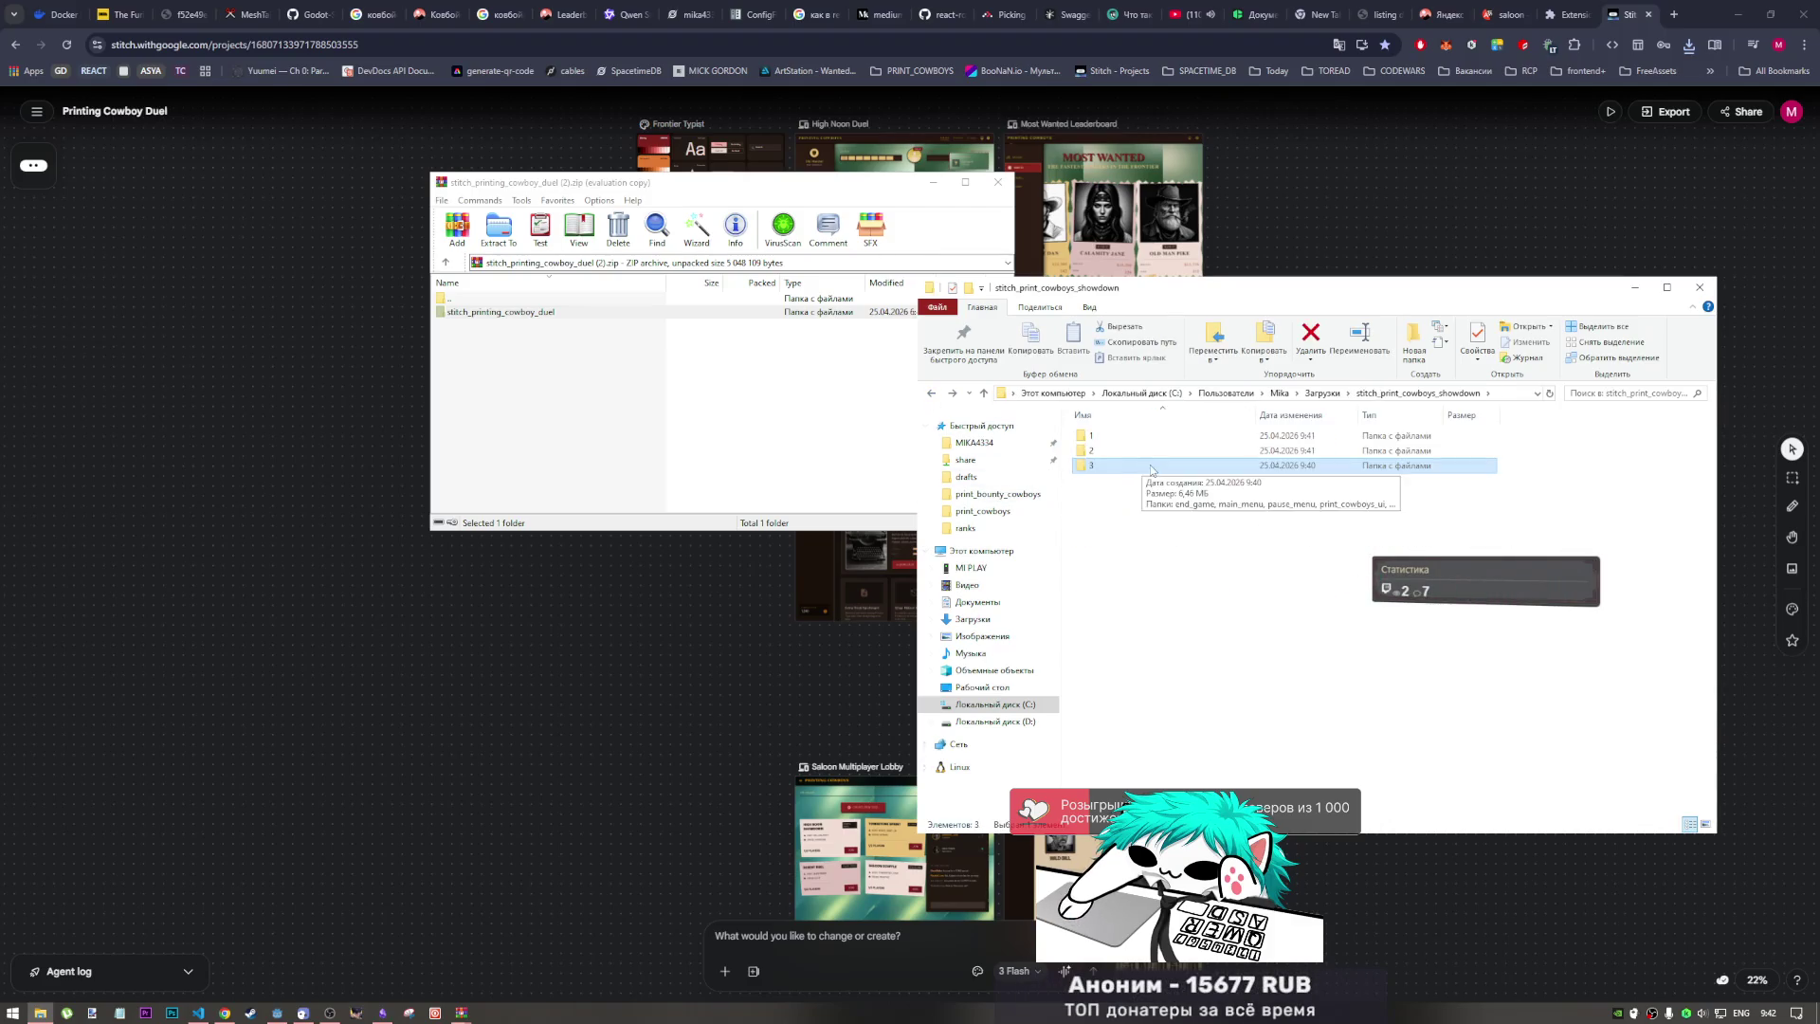
Step: Delete folder 2 and empty everything inside folder 1
left_click(1137, 450)
key("Delete")
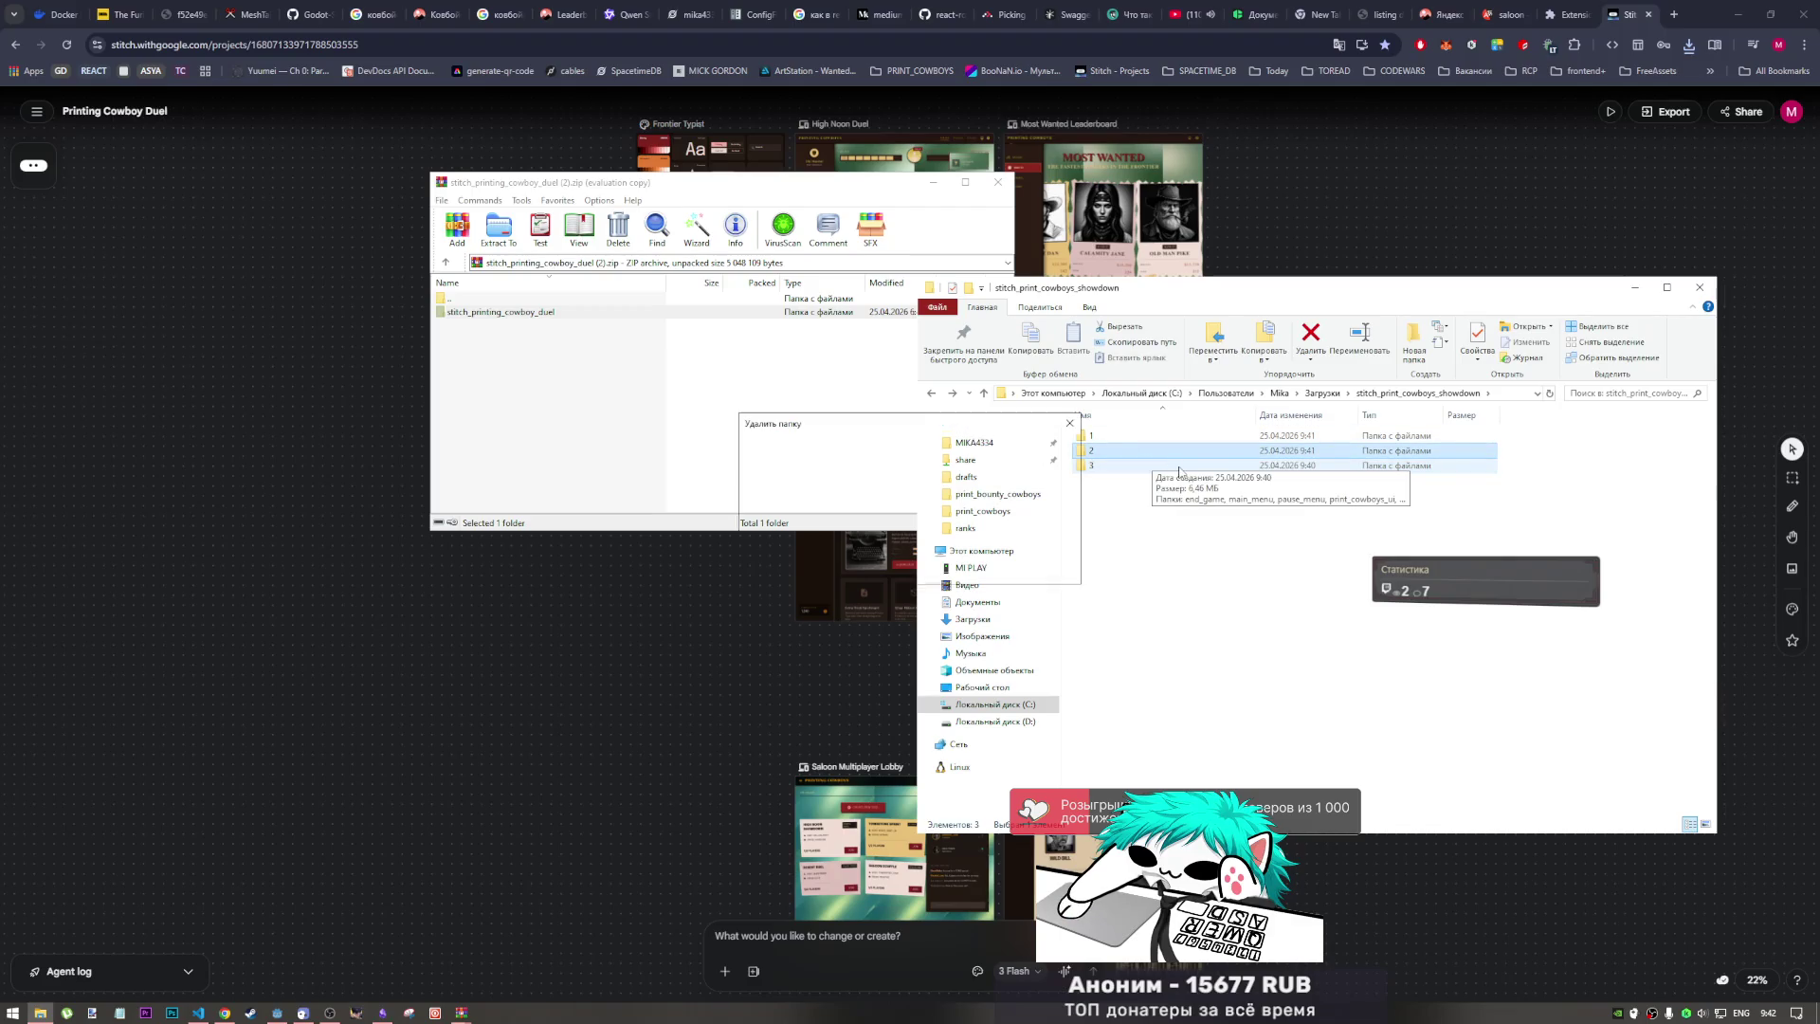
key("Return")
double_click(1083, 433)
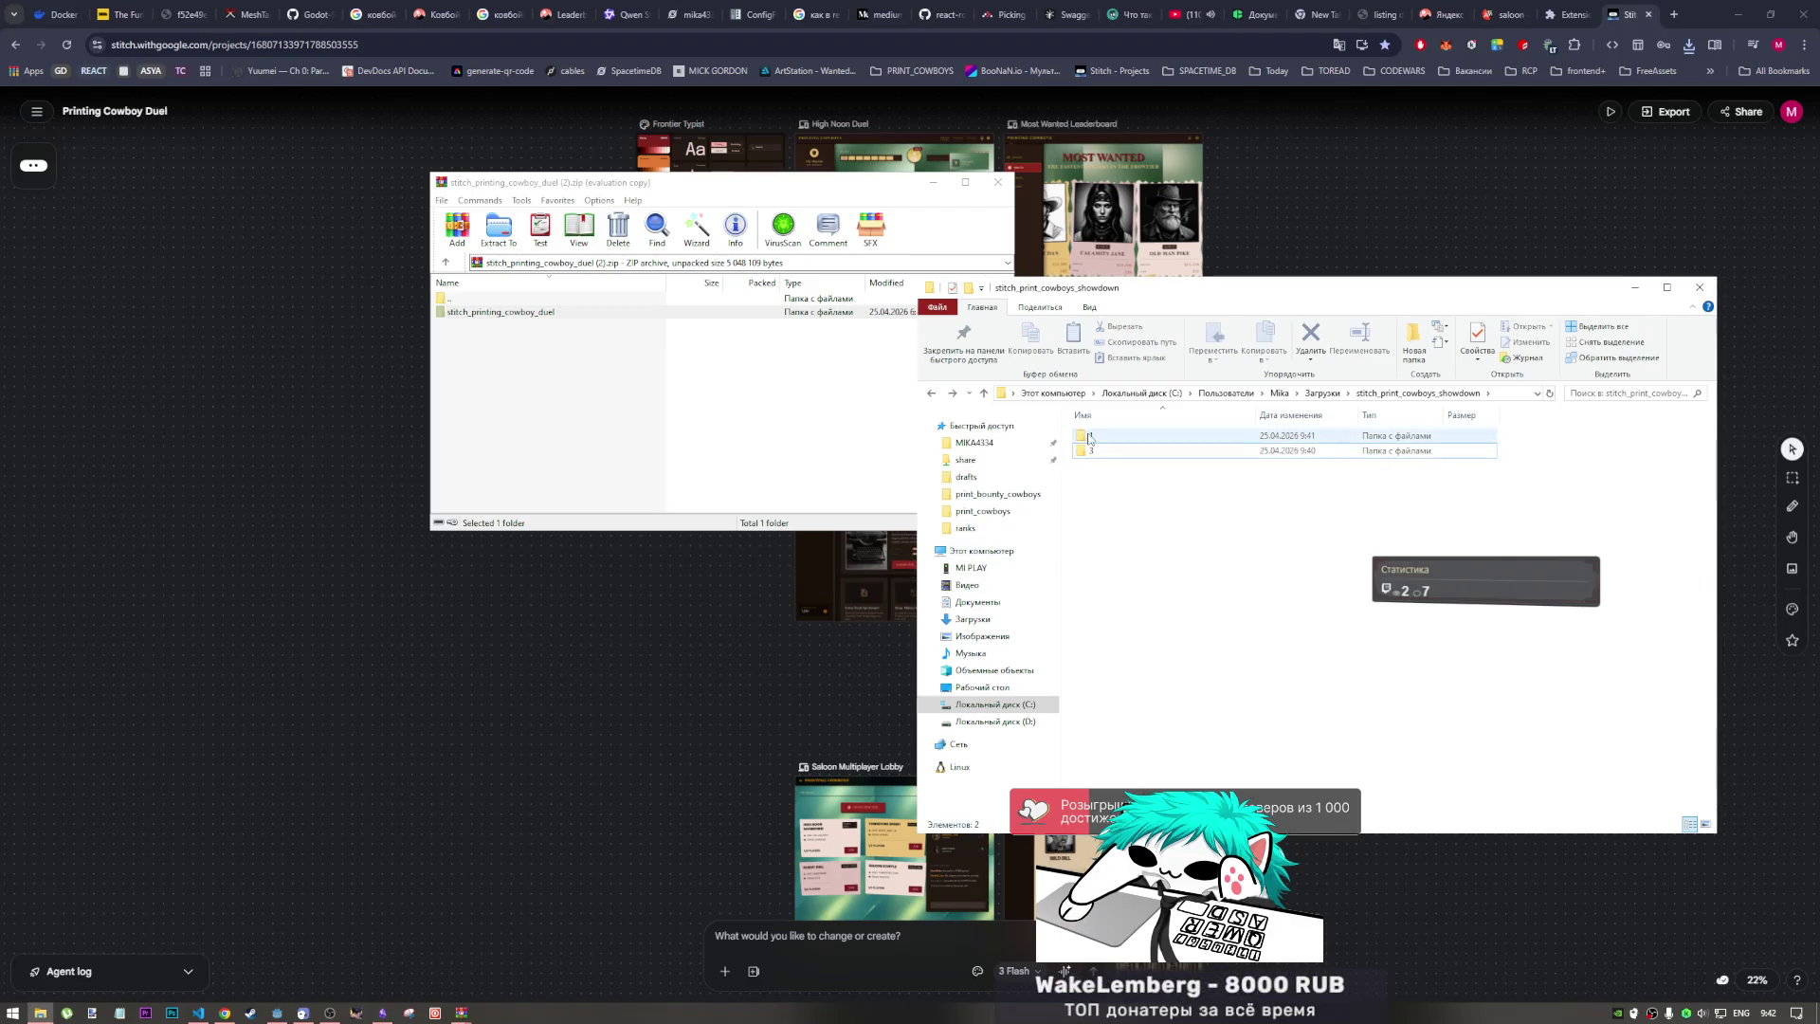
key("ctrl+a")
key("Delete")
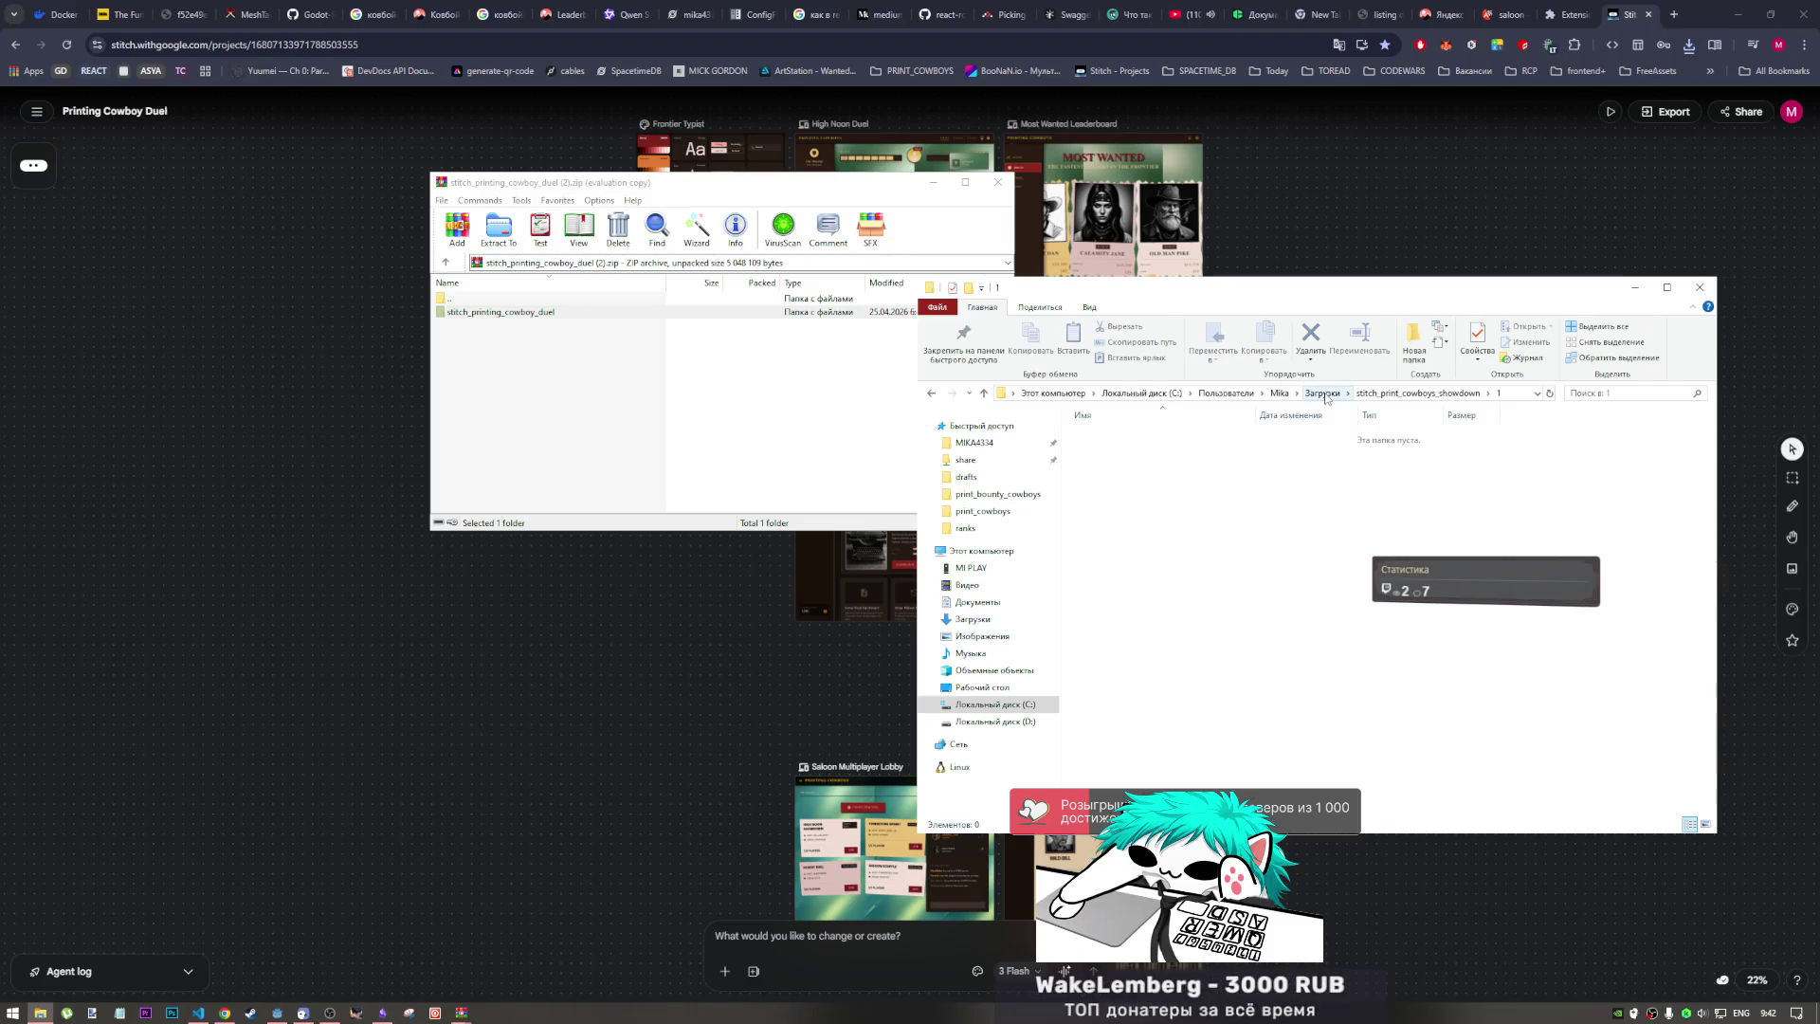
Step: Extract the seven screen folders from stitch_printing_cowboy_duel into folder 1 and close WinRAR
double_click(516, 312)
mouse_move(503, 418)
left_mouse_down()
mouse_move(447, 299)
mouse_move(1393, 517)
mouse_move(1257, 517)
left_mouse_up()
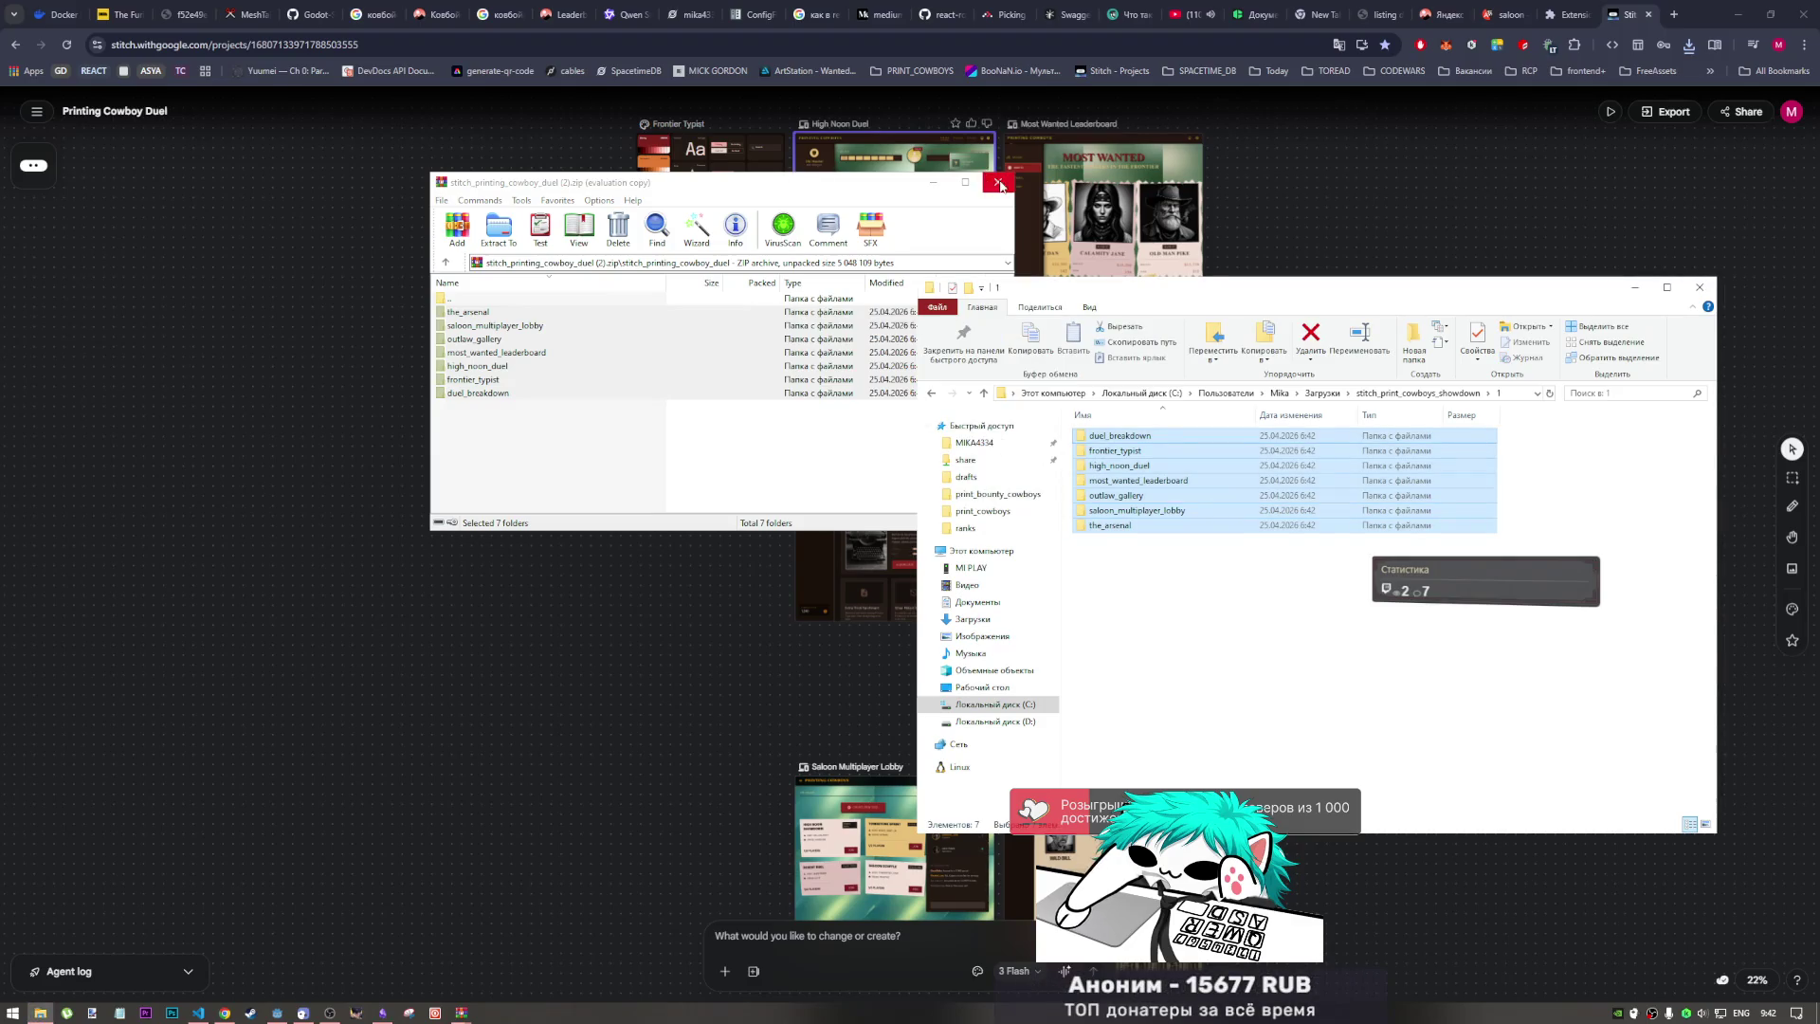
left_click(998, 182)
key("BackSpace")
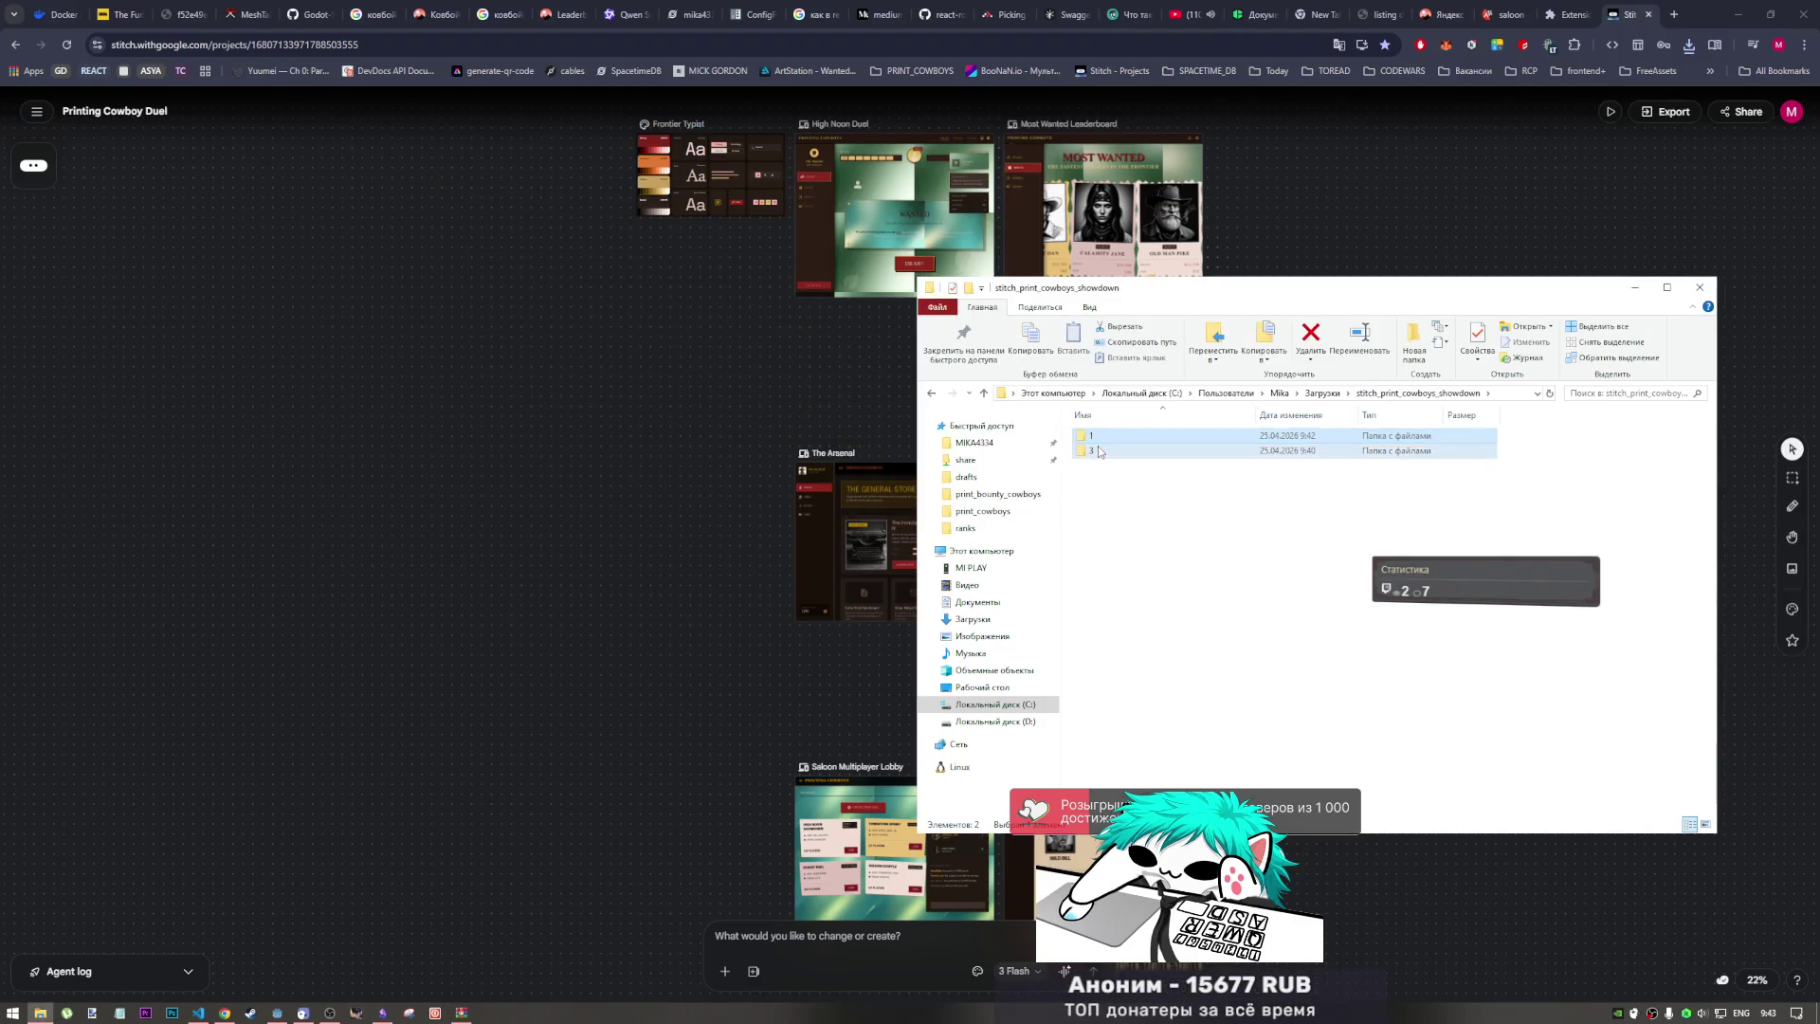
double_click(1100, 451)
left_click(984, 393)
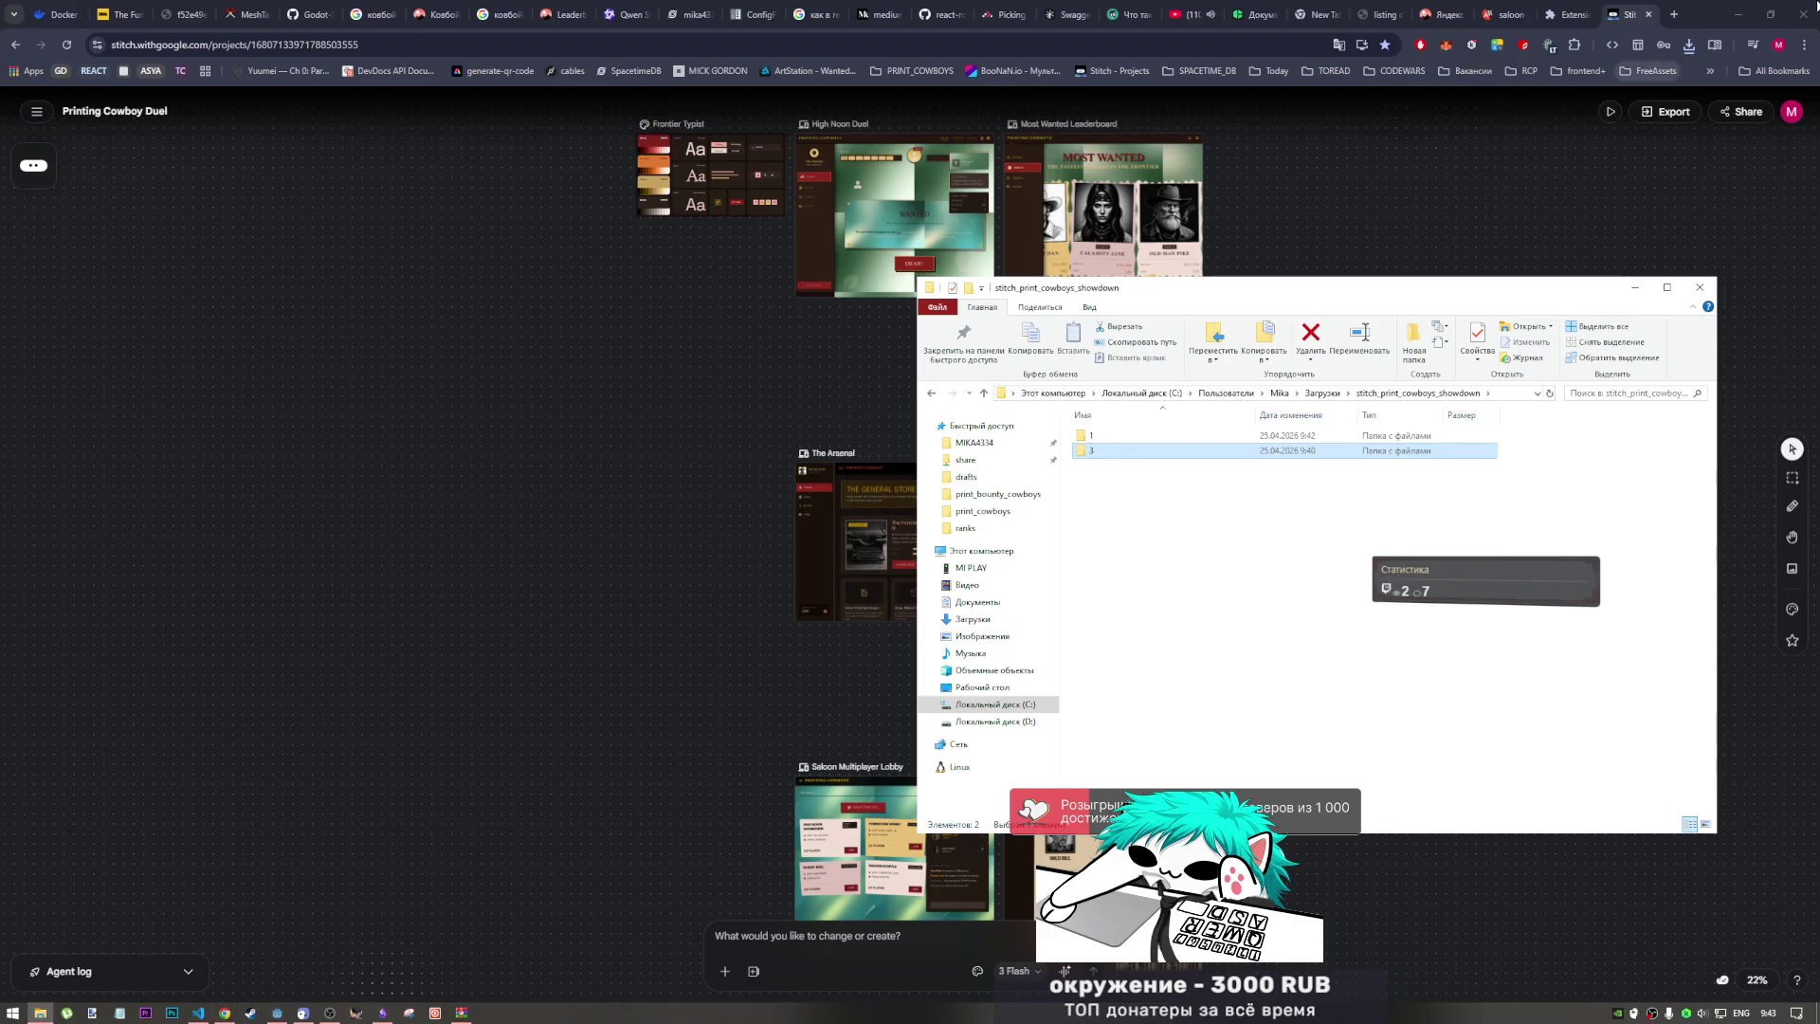
left_click(1674, 14)
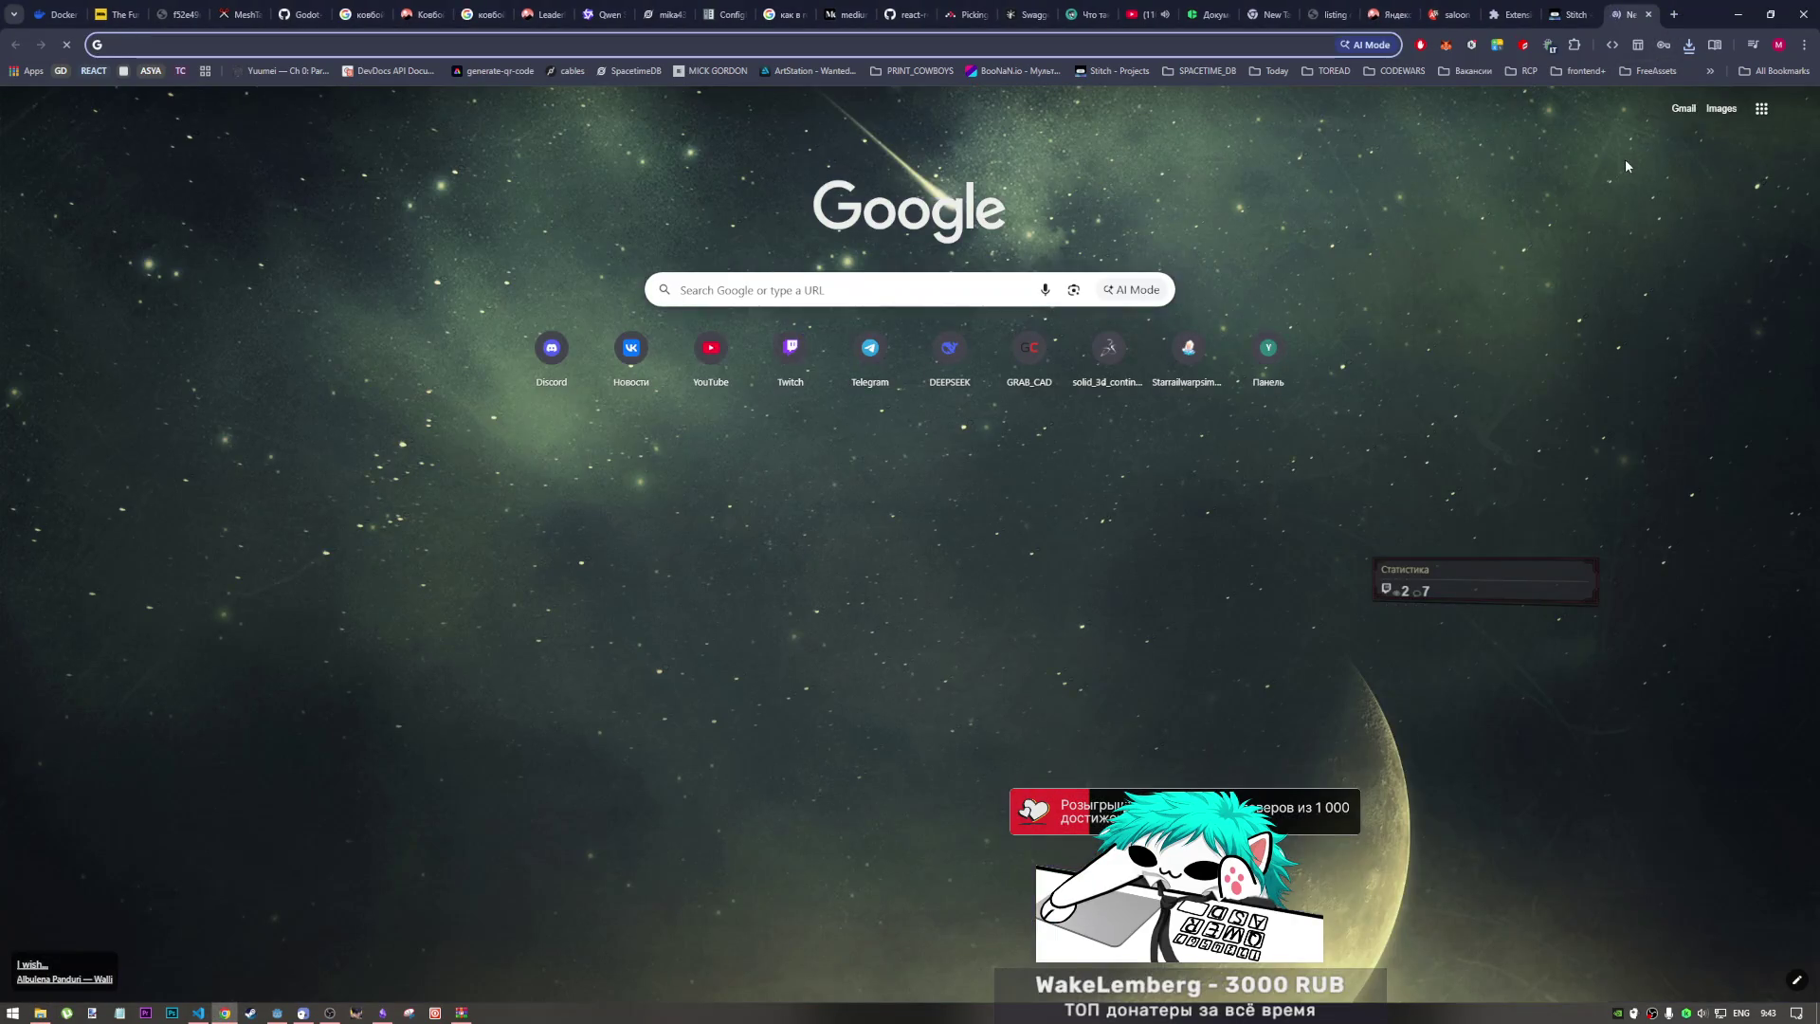
Step: Try loading localhost:5000 in the new Chrome tab
type("5090")
key("BackSpace")
key("BackSpace")
key("BackSpace")
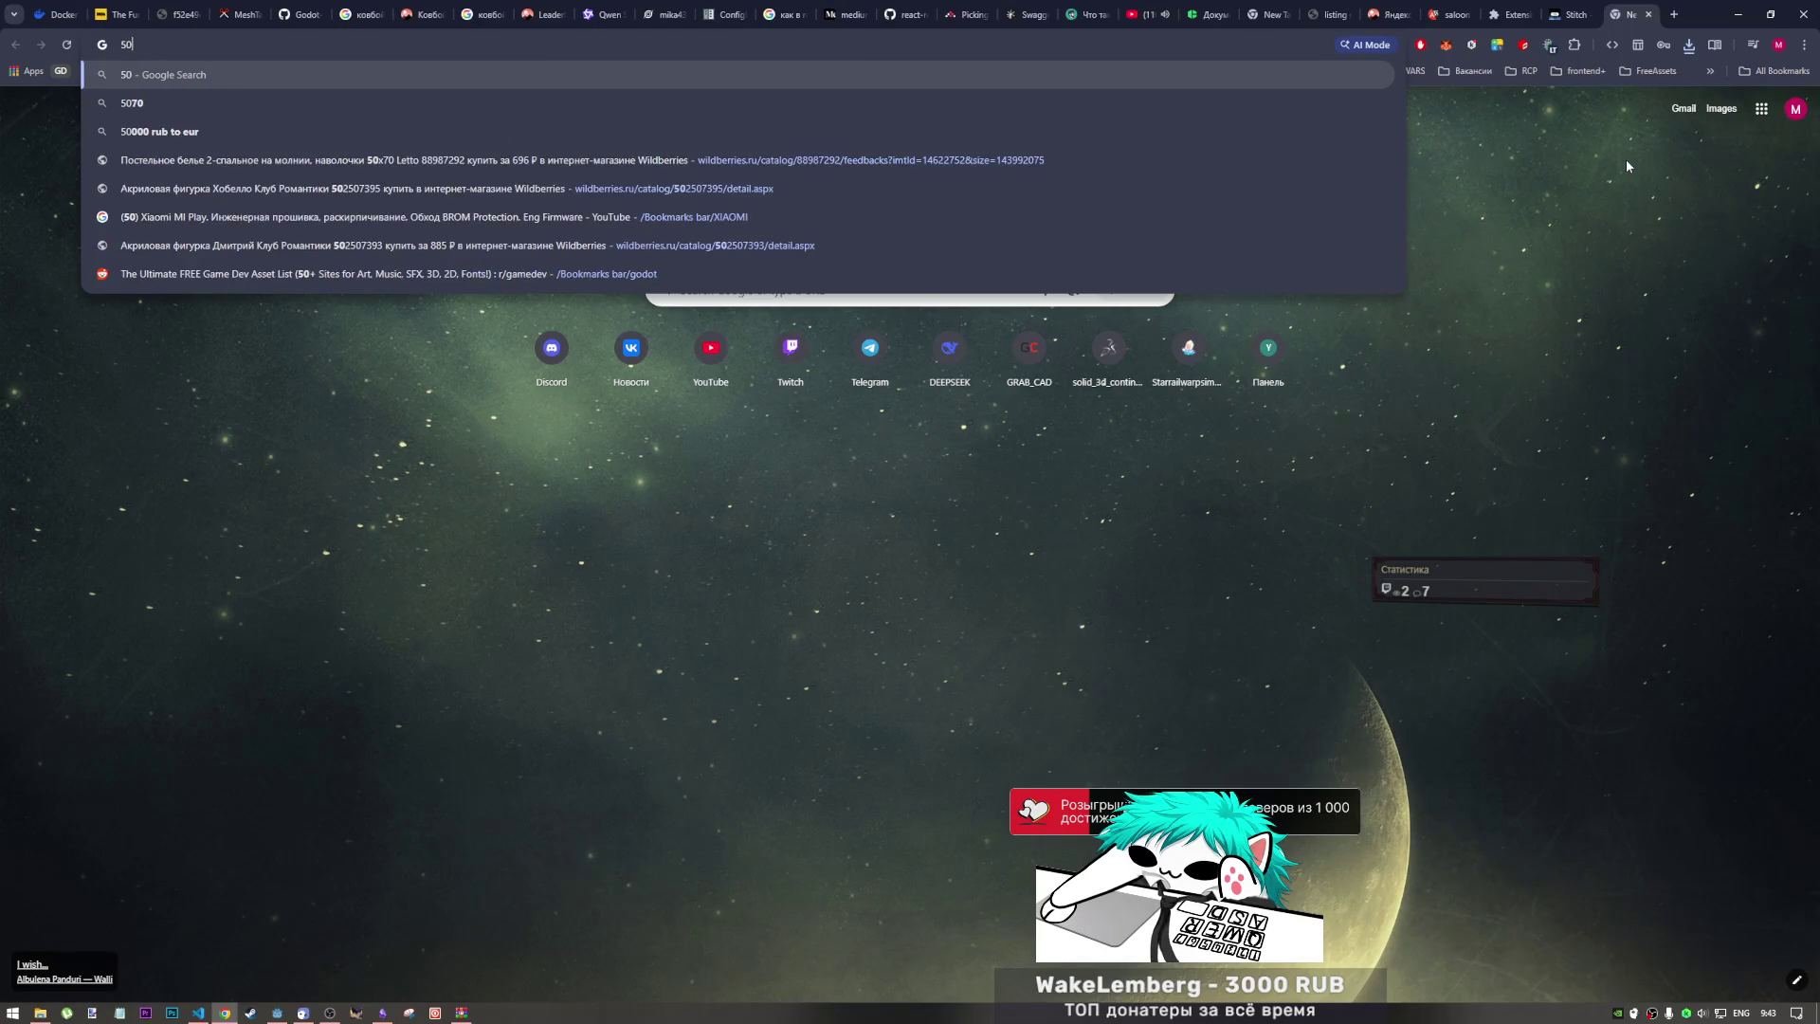
type("50")
key("BackSpace")
key("BackSpace")
key("BackSpace")
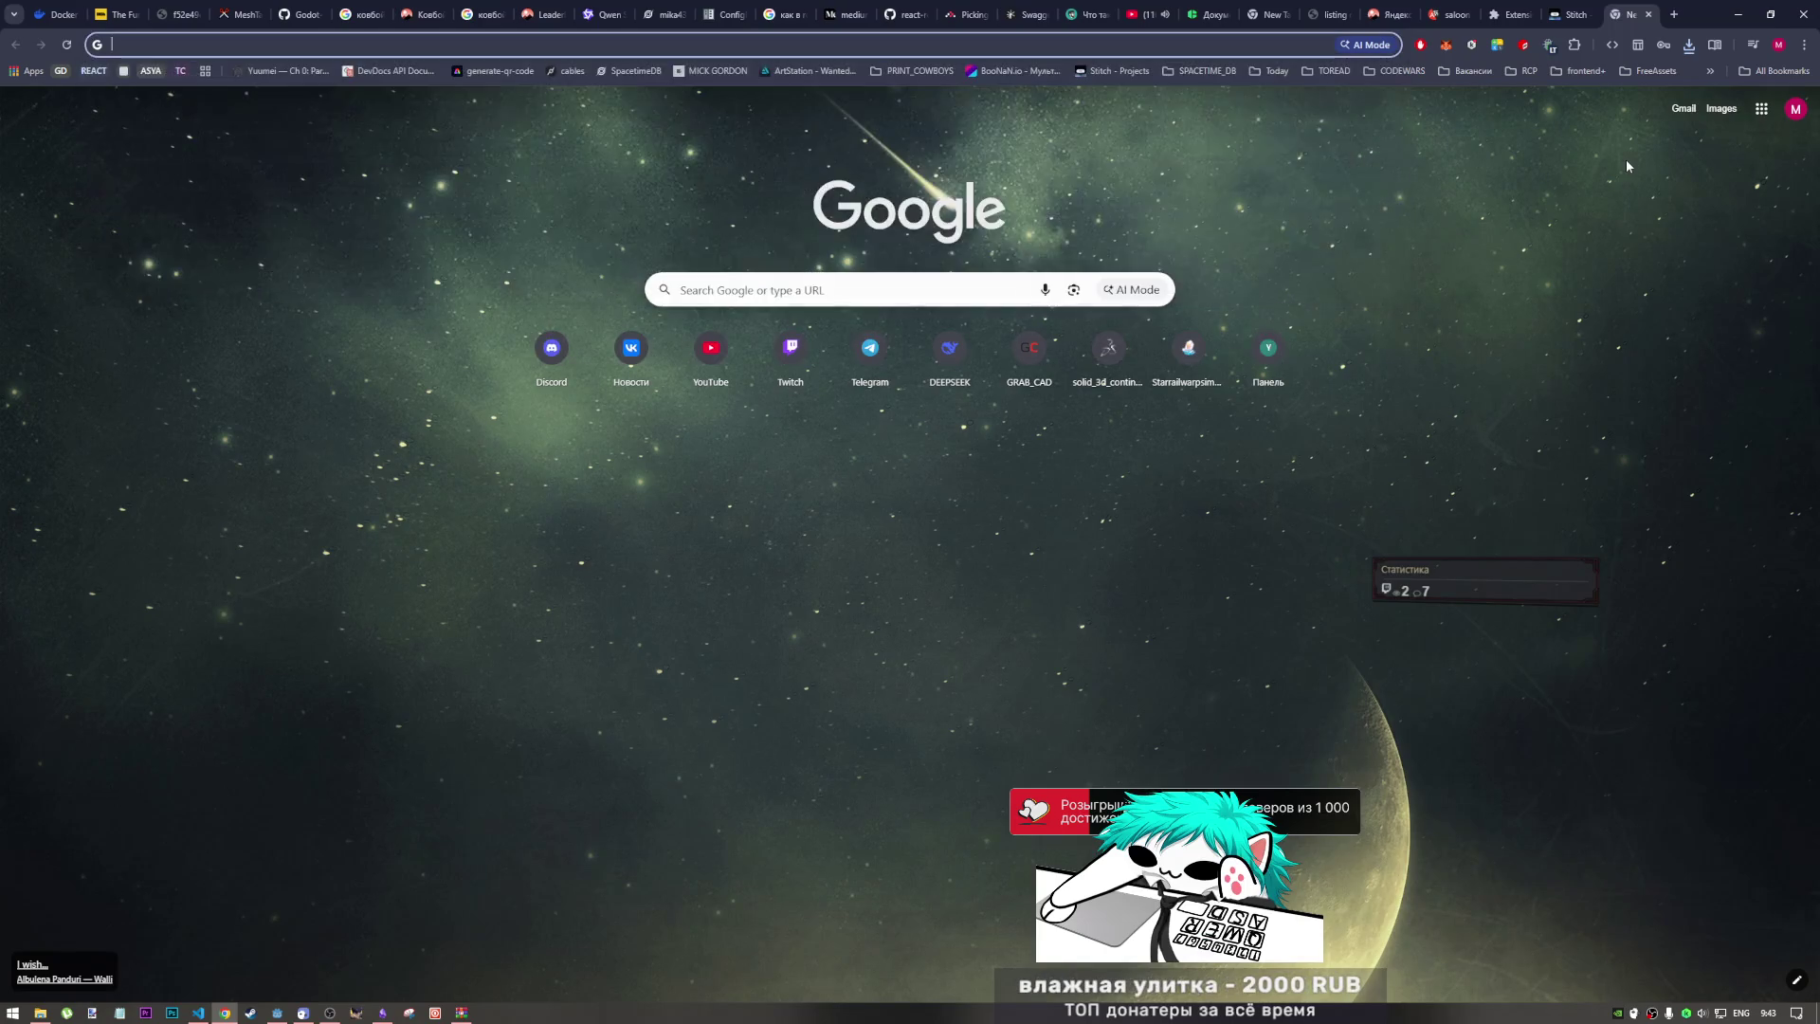
type("5000")
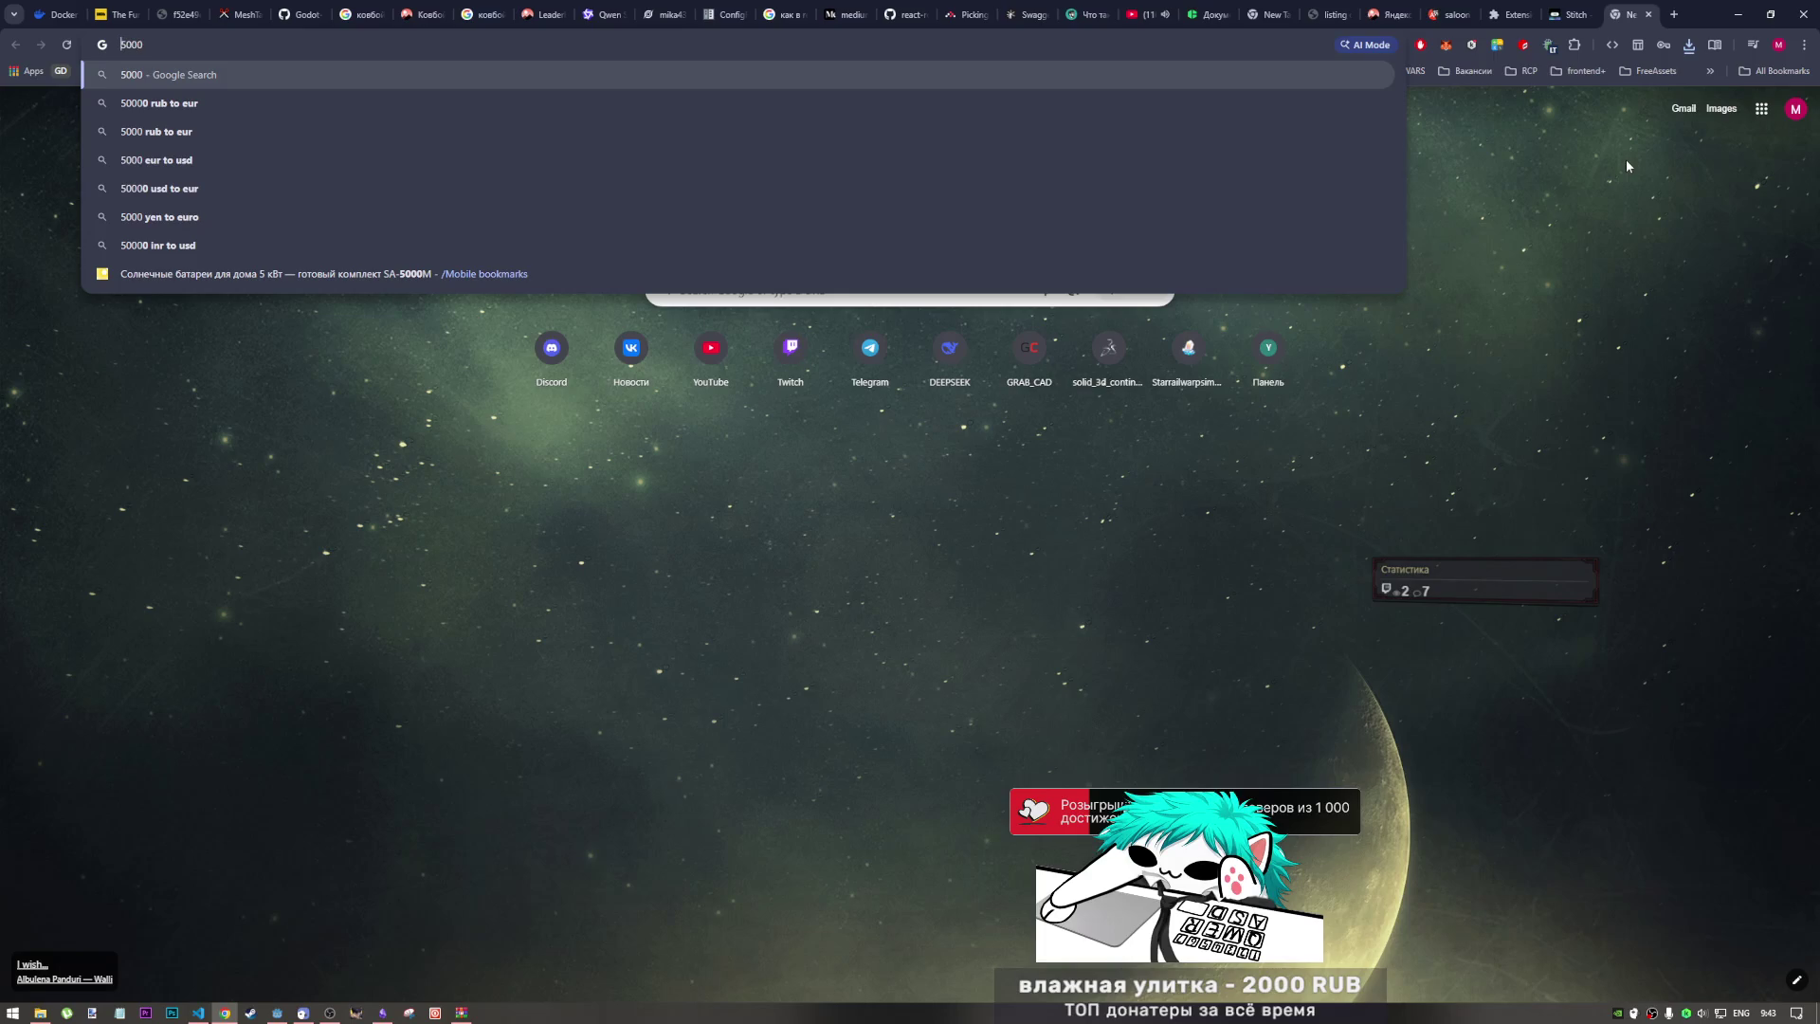
key("Home")
type("l:")
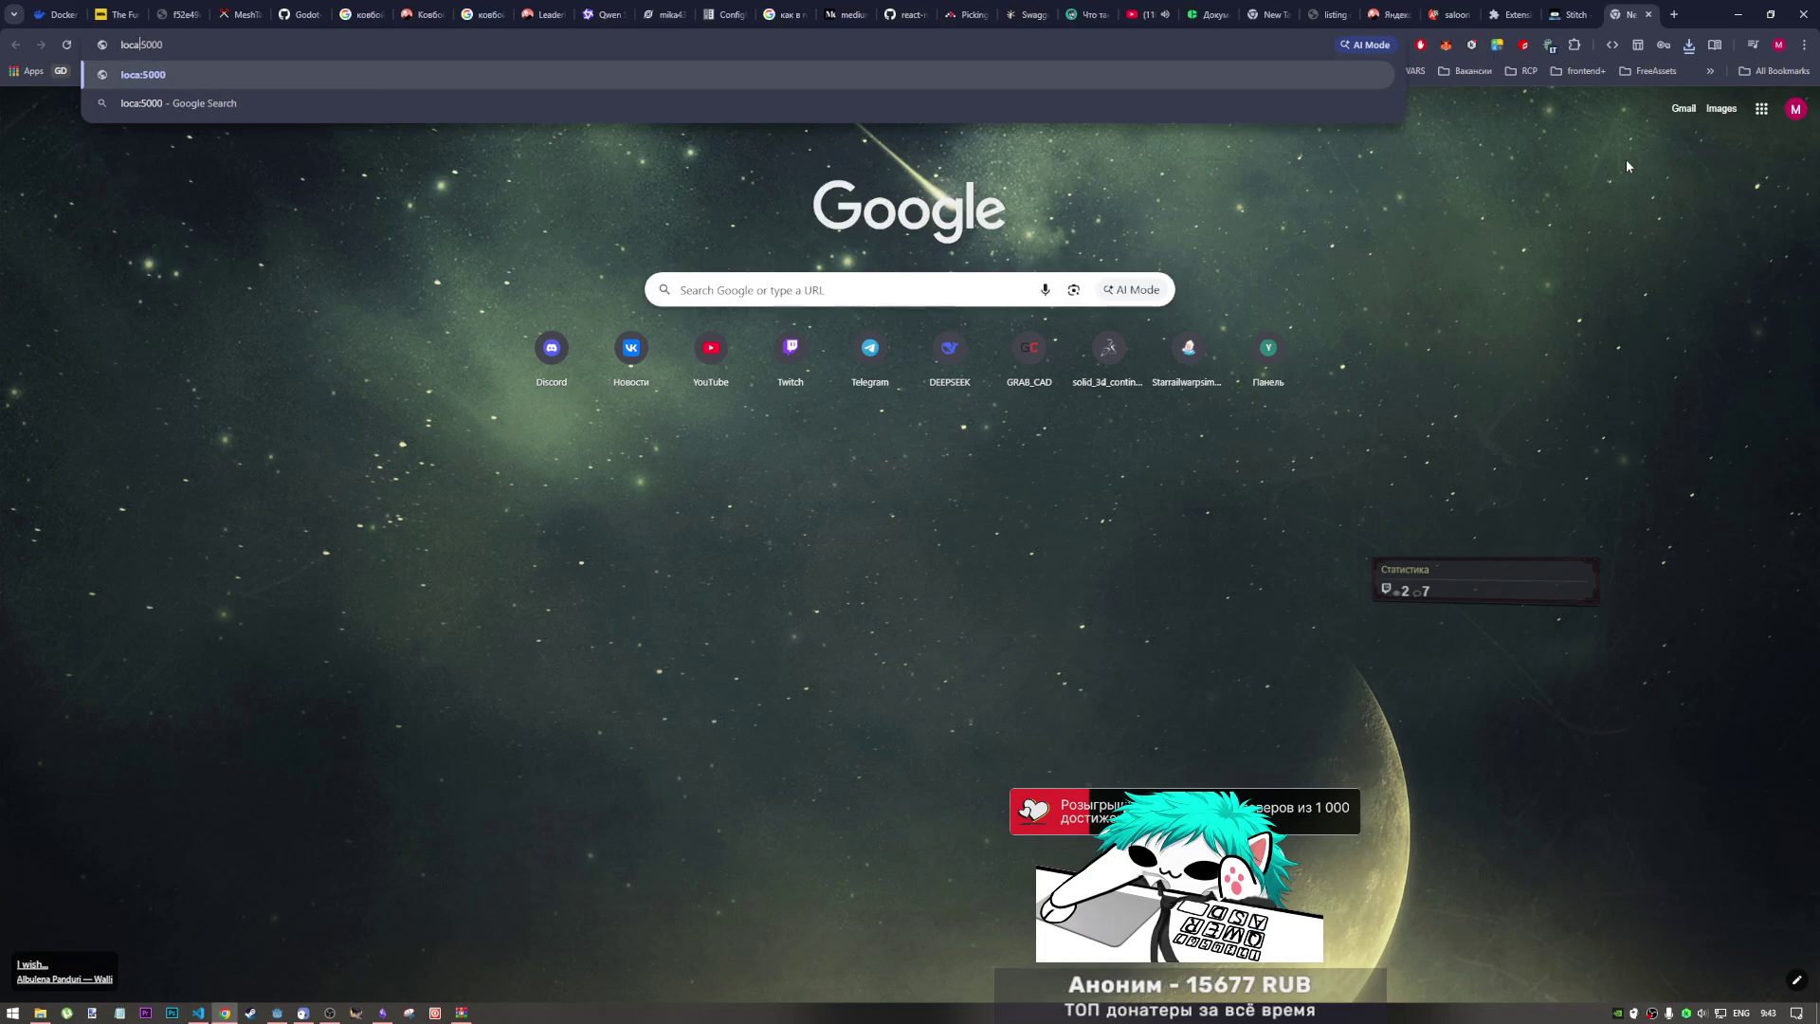
type("host")
key("Return")
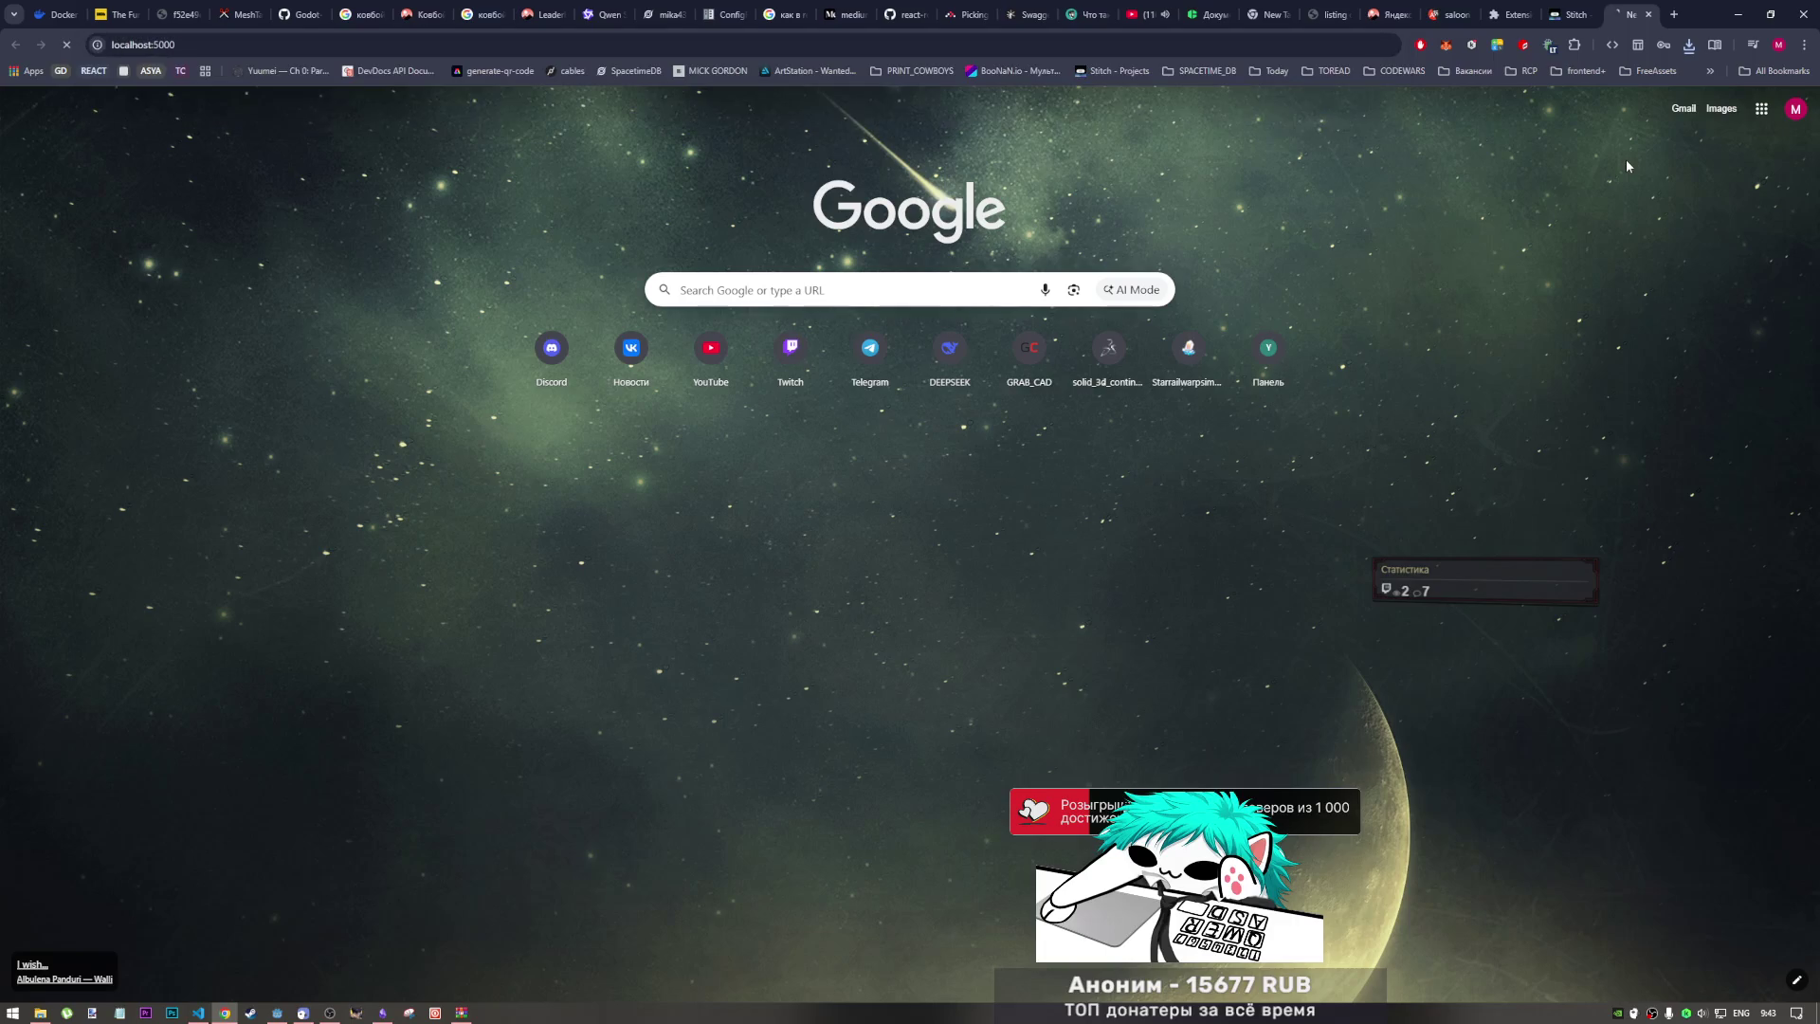
Step: Start VS Code's Live Server and load localhost:5500 in Chrome
left_click(202, 1012)
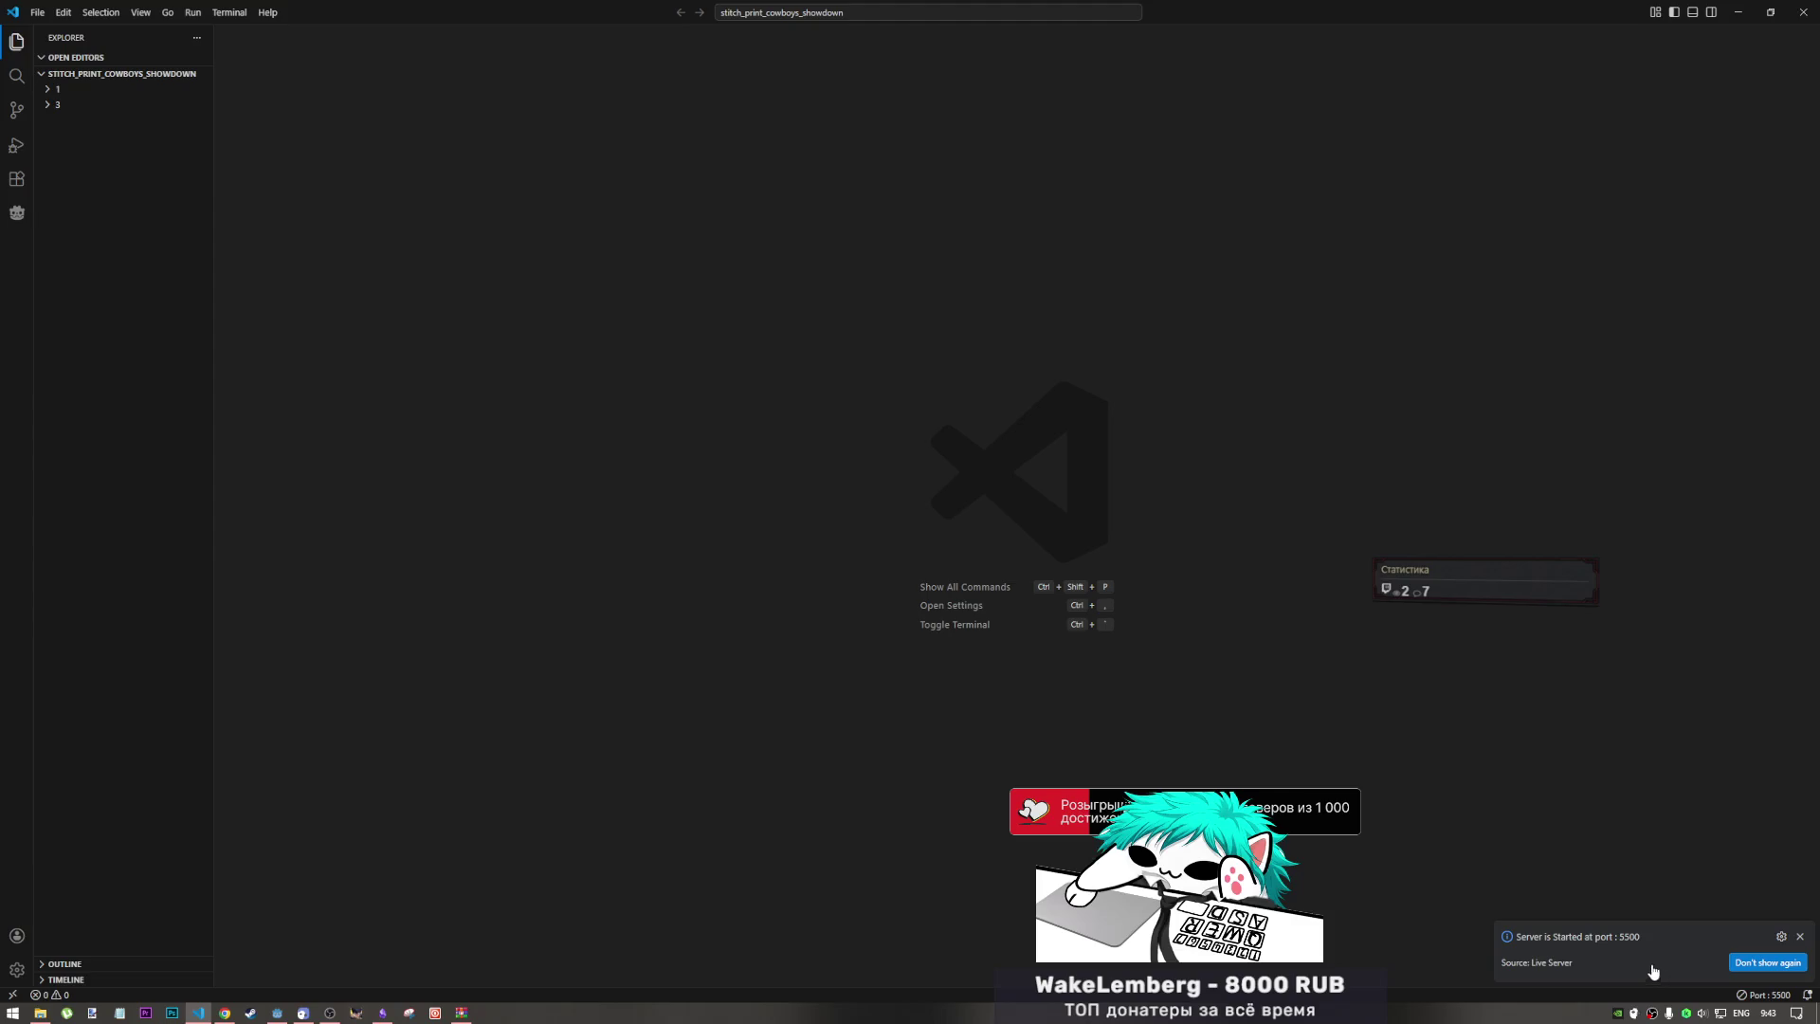
left_click(225, 1010)
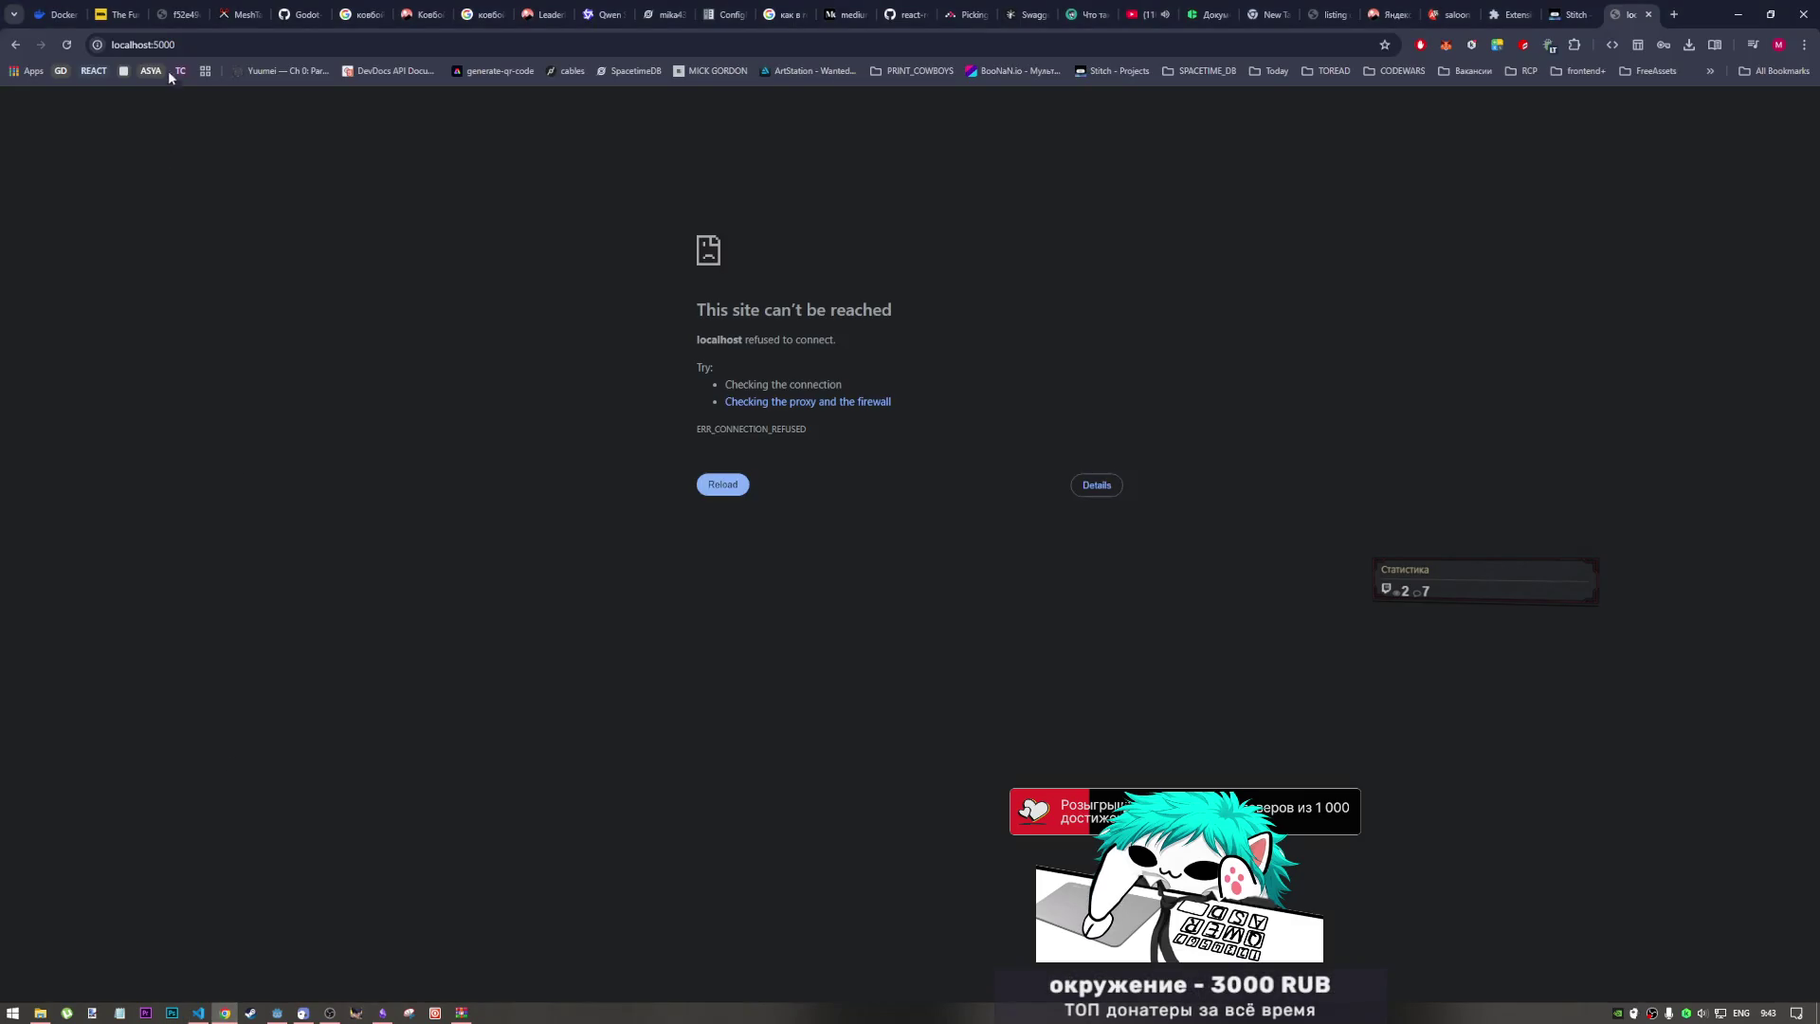
left_click(164, 45)
type("localhost:5500")
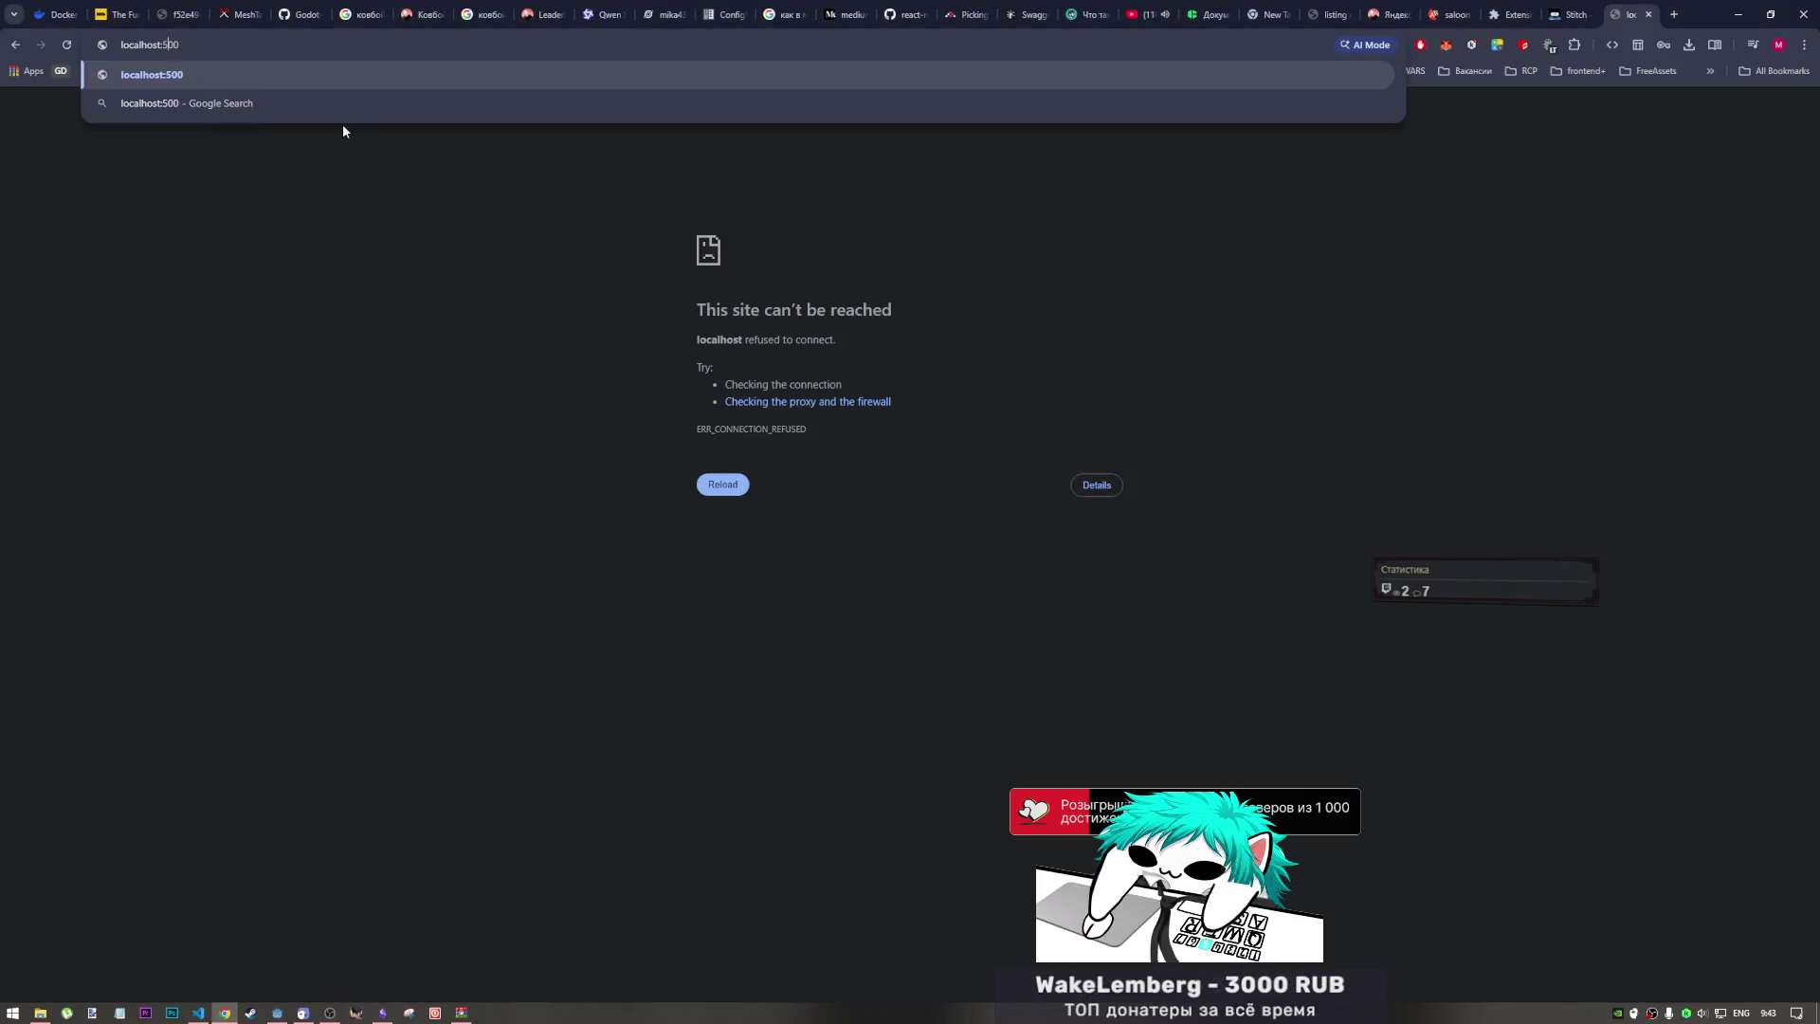
key("Return")
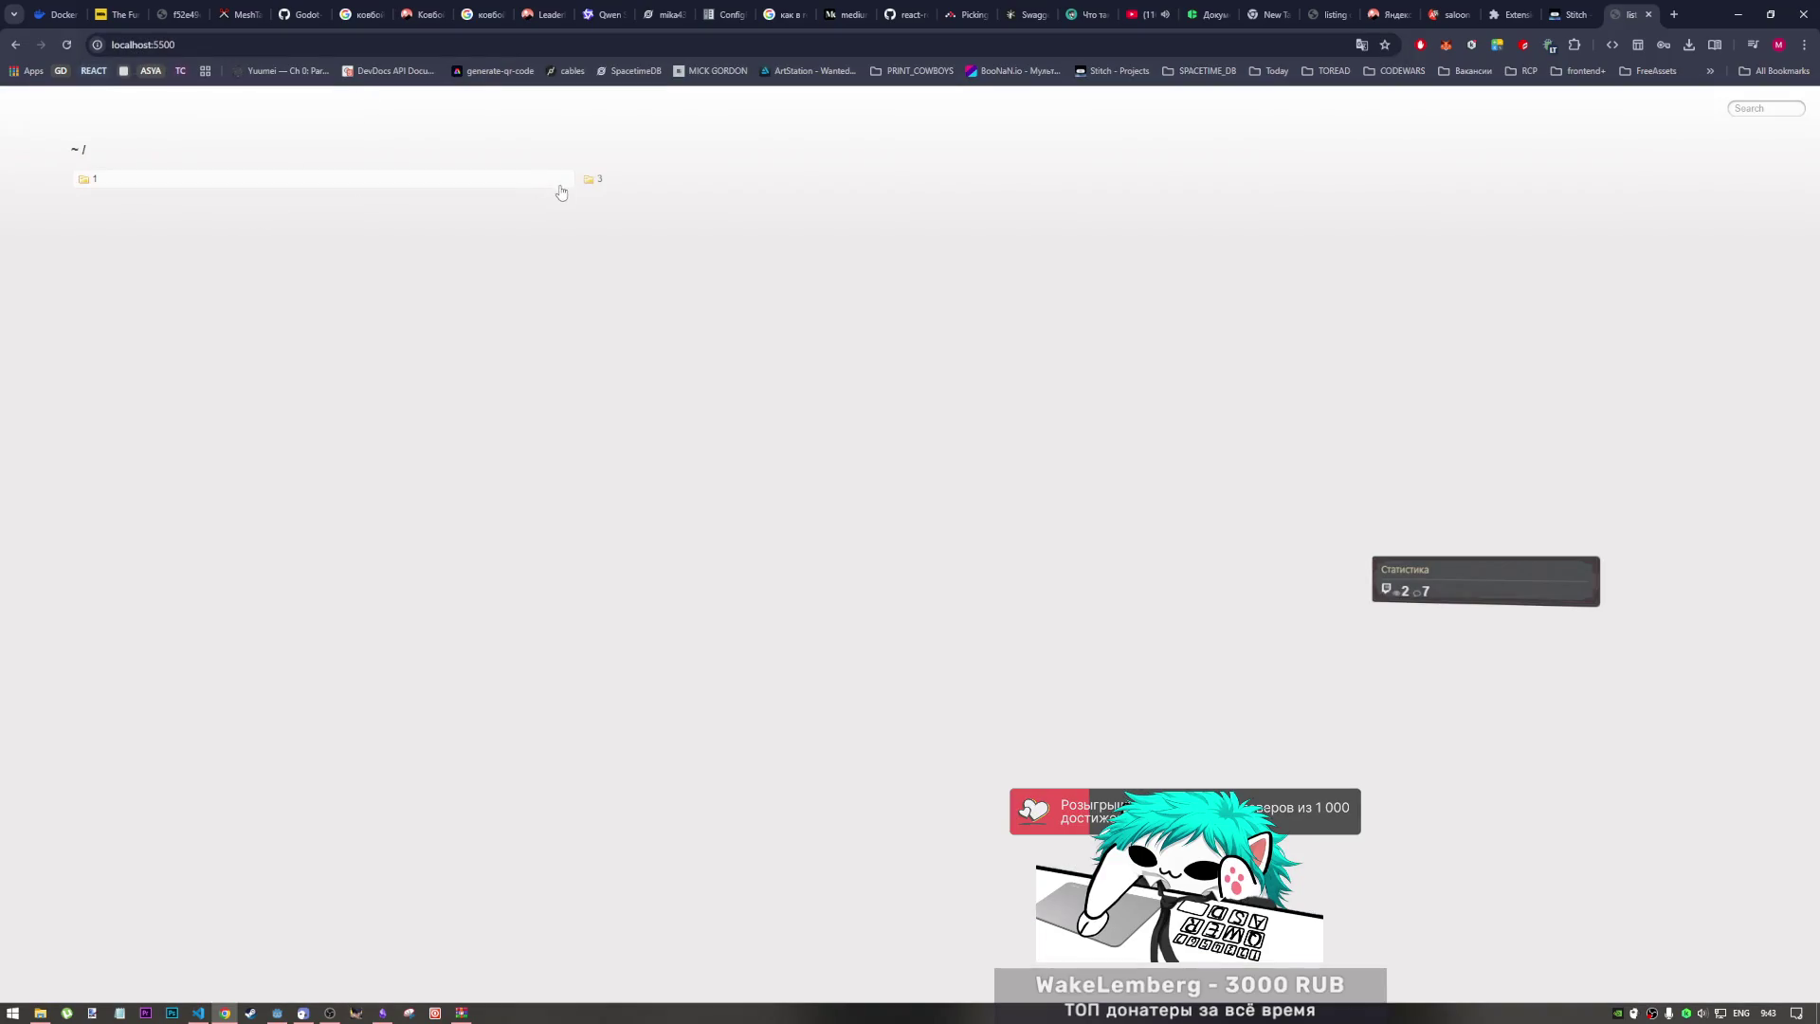
Step: View the high_noon_duel code.html mockup in folder 1
left_click(409, 185)
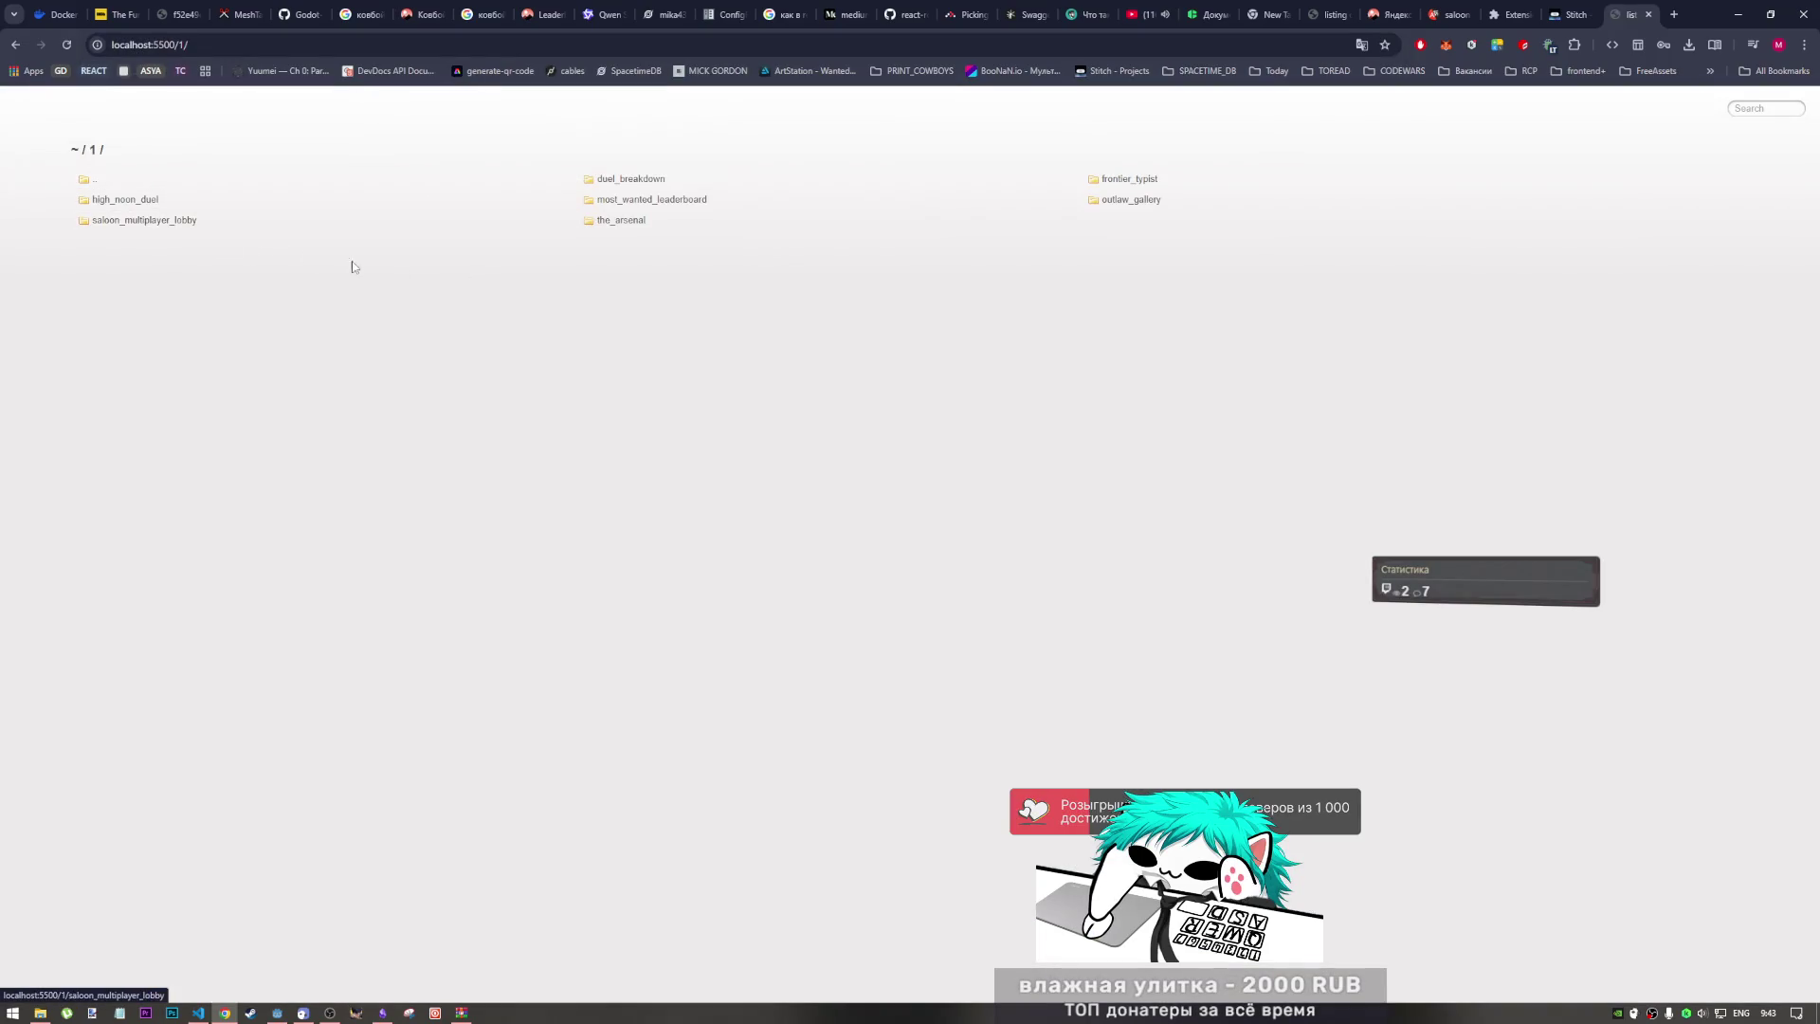
left_click(161, 199)
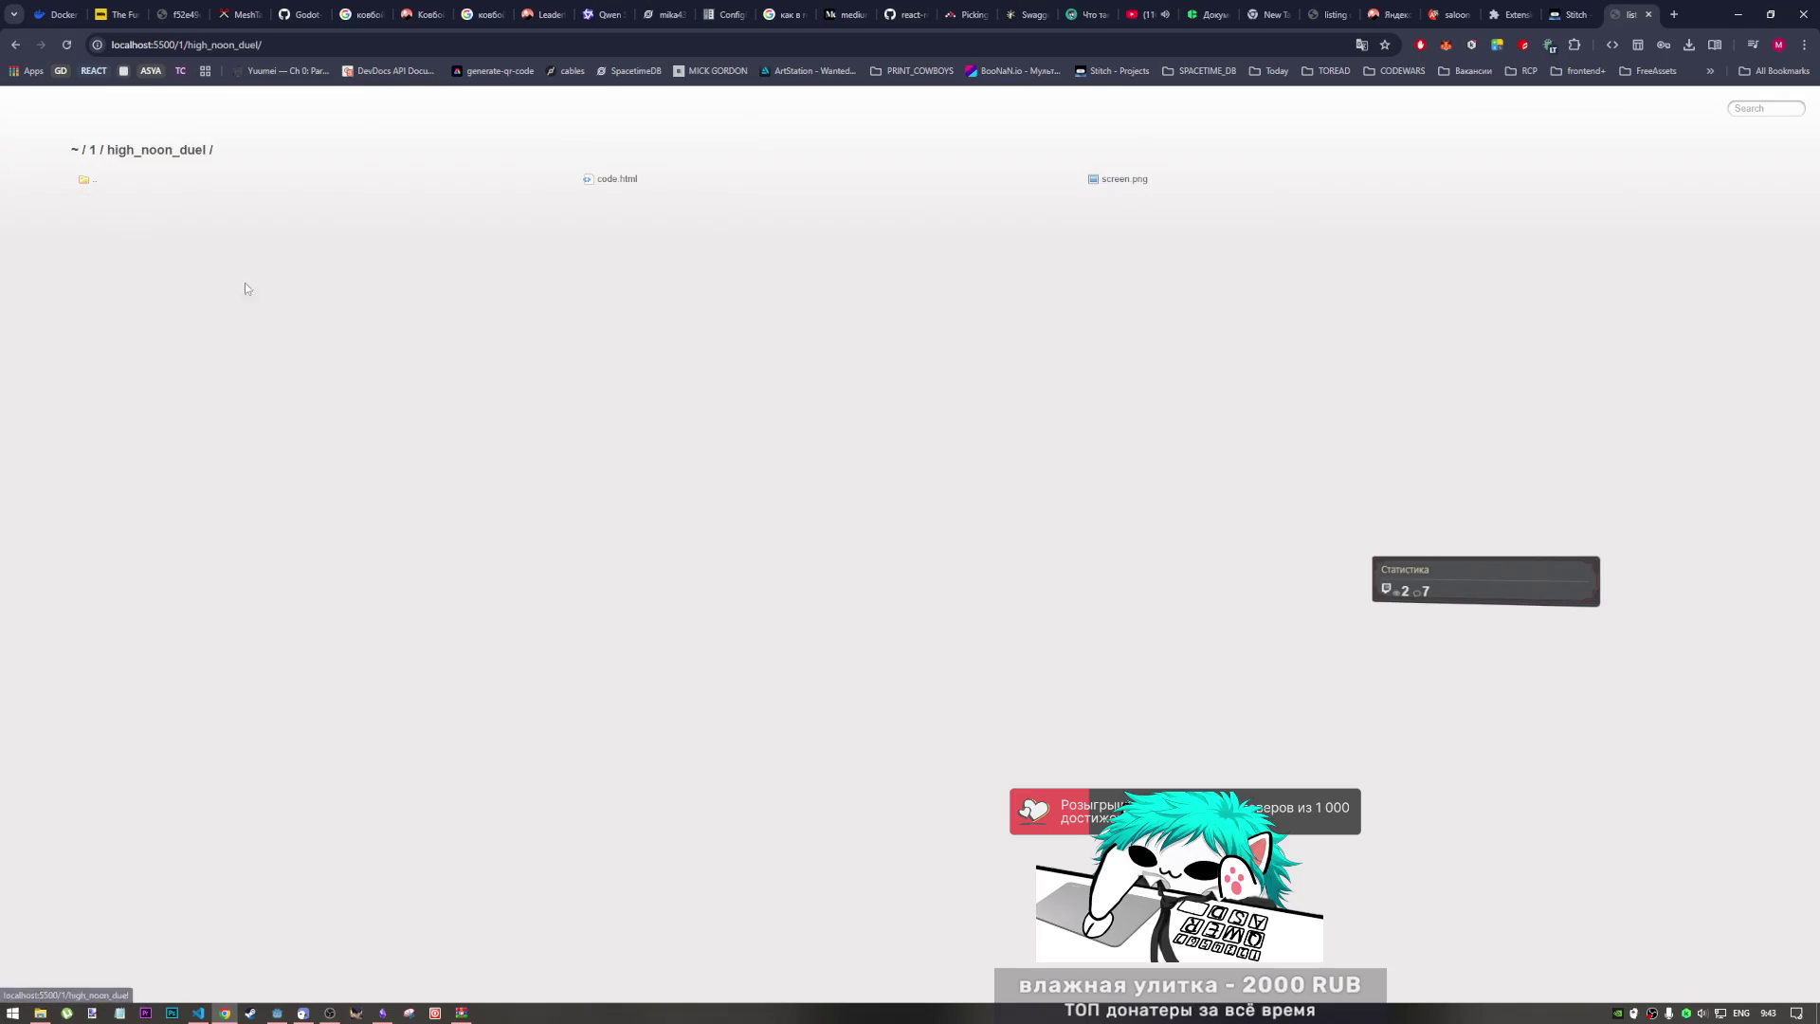
left_click(607, 178)
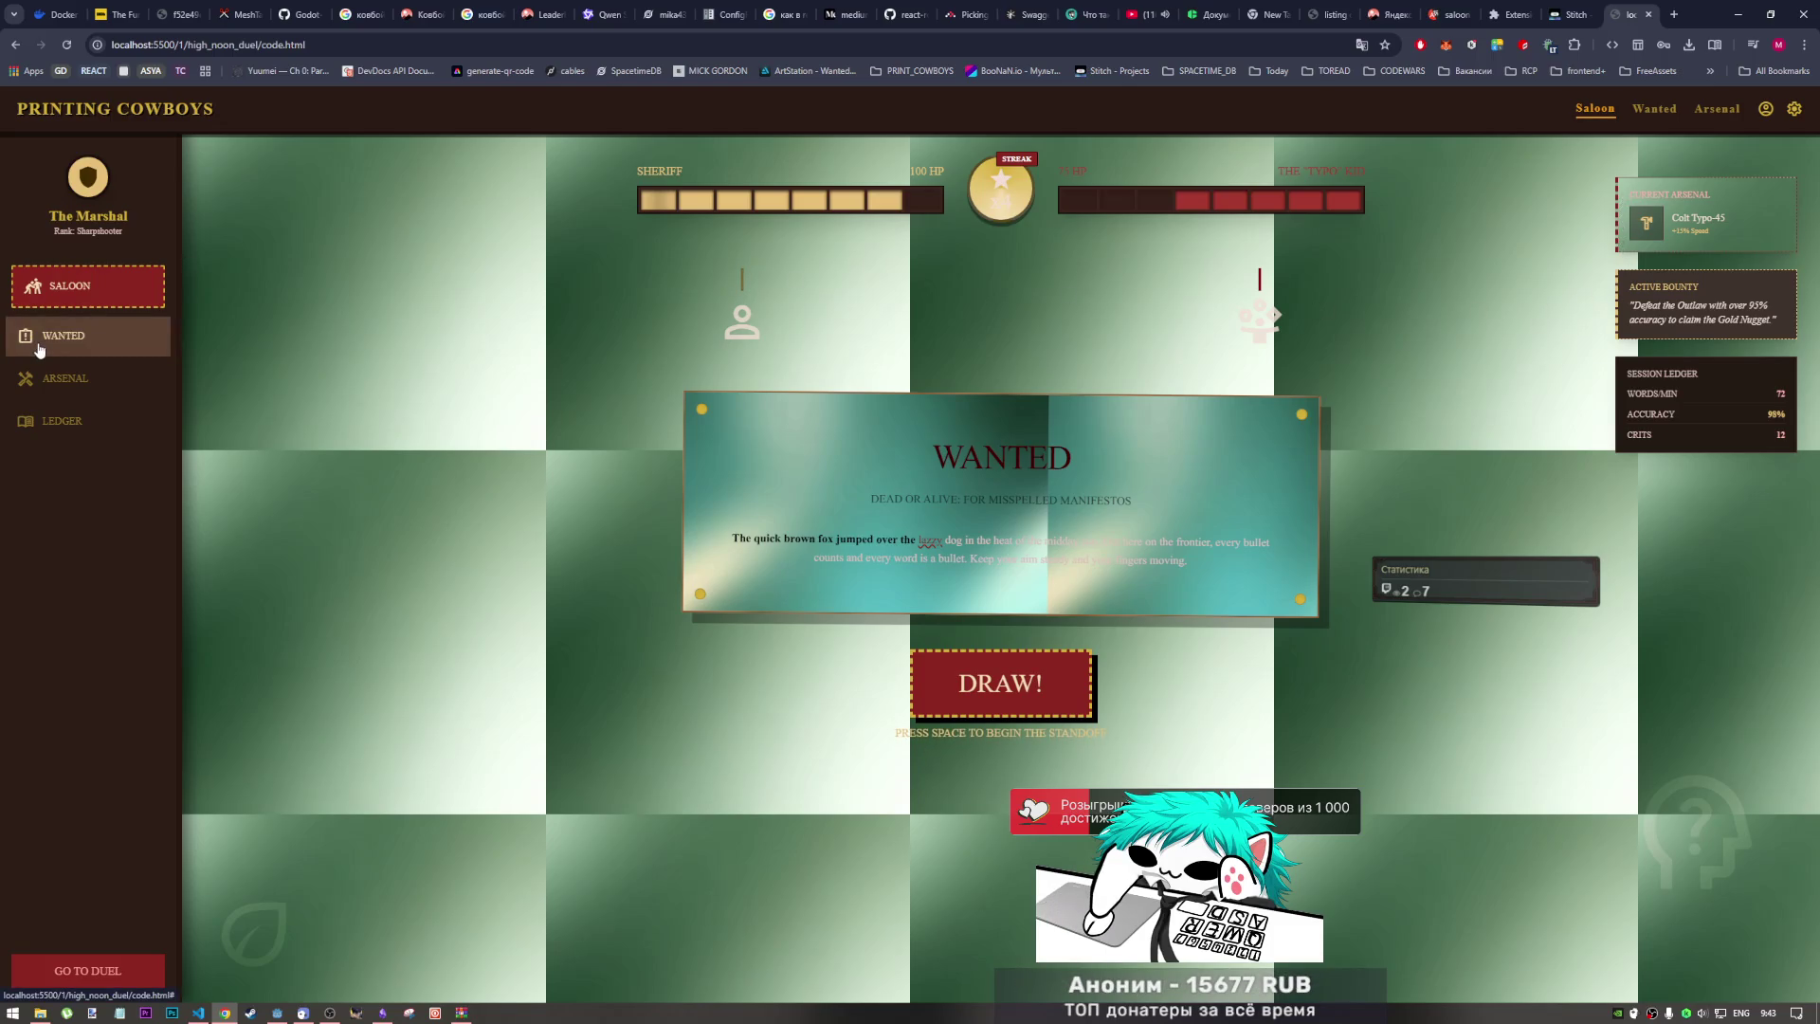
Step: Go back up to folder 1 and open the saloon_multiplayer_lobby folder
left_click(17, 45)
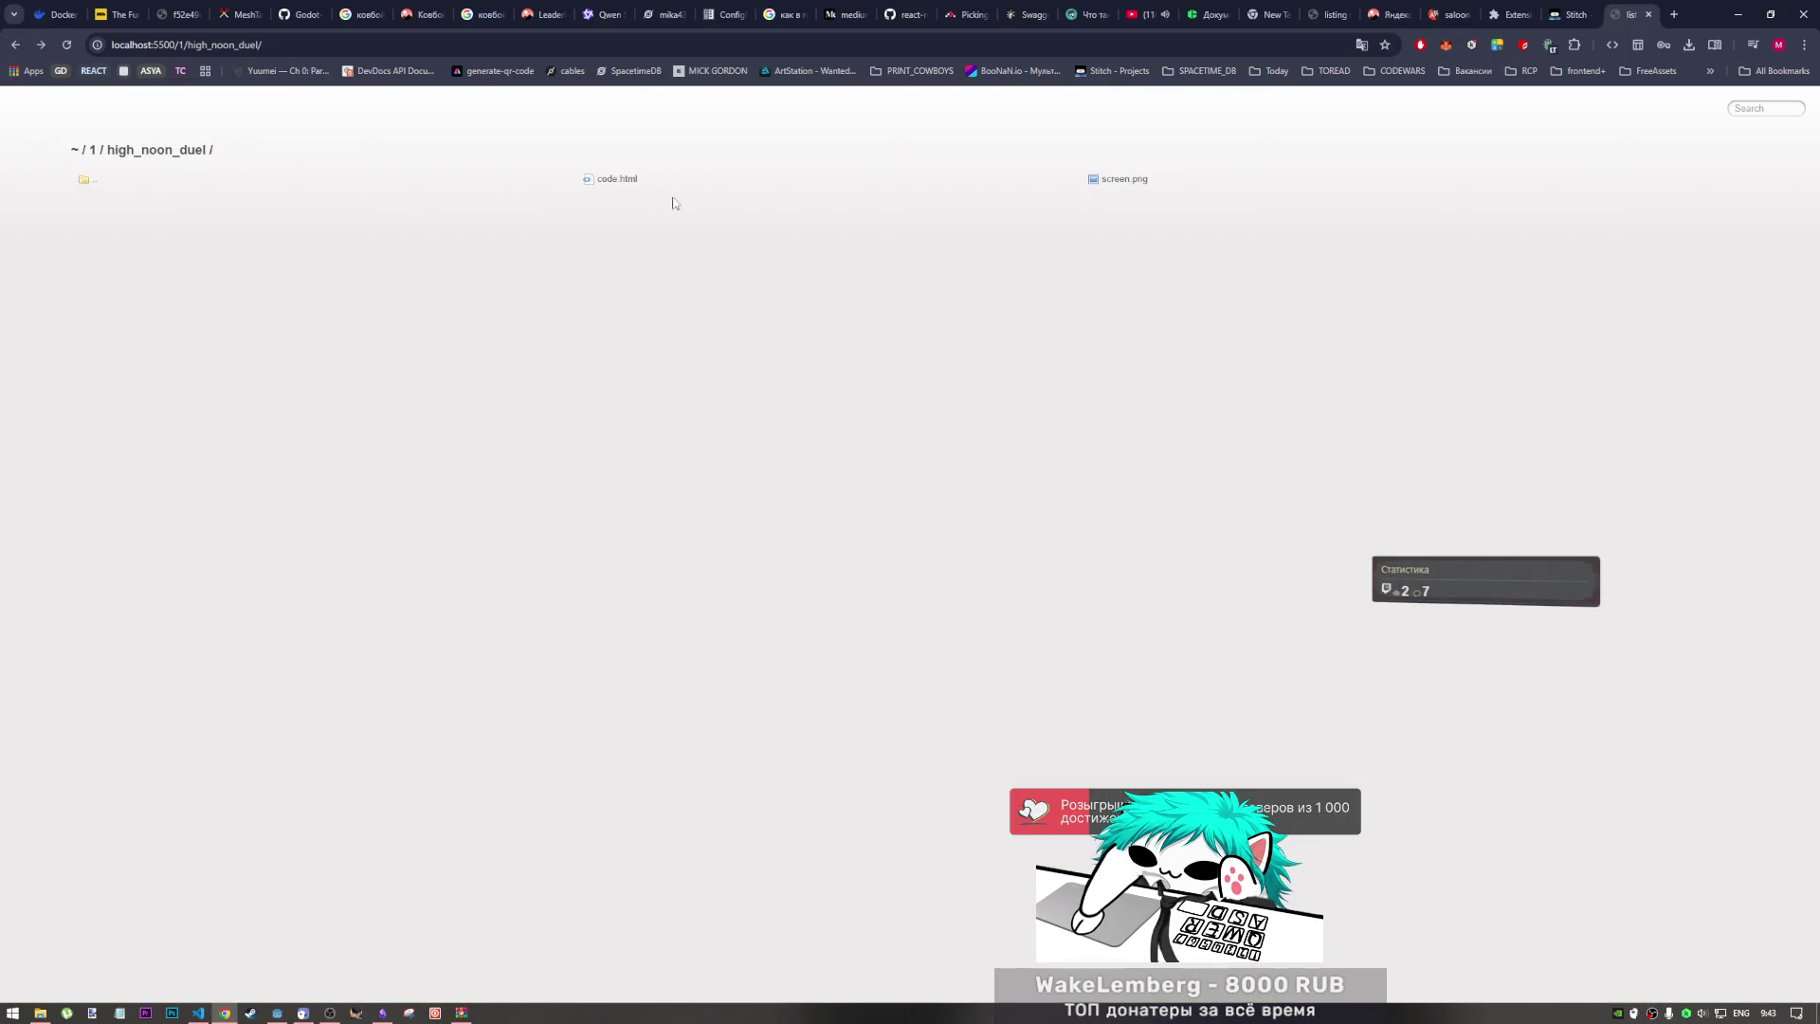
left_click(123, 179)
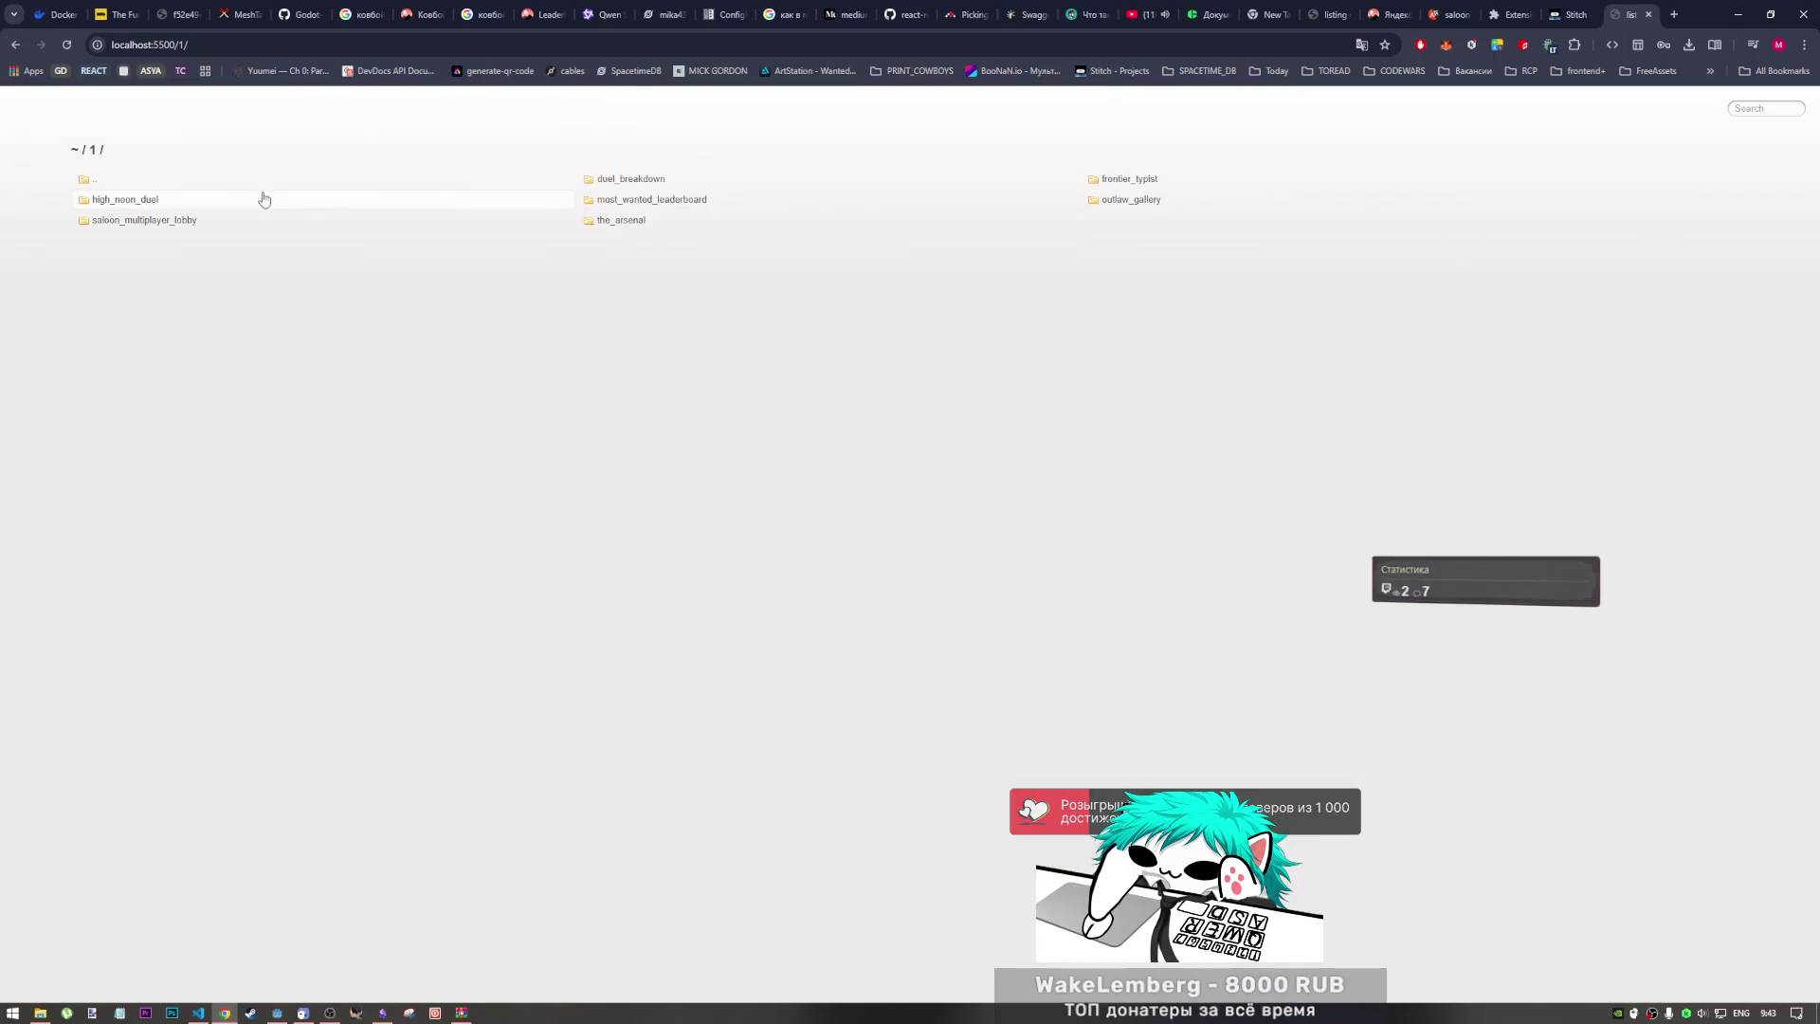
left_click(276, 226)
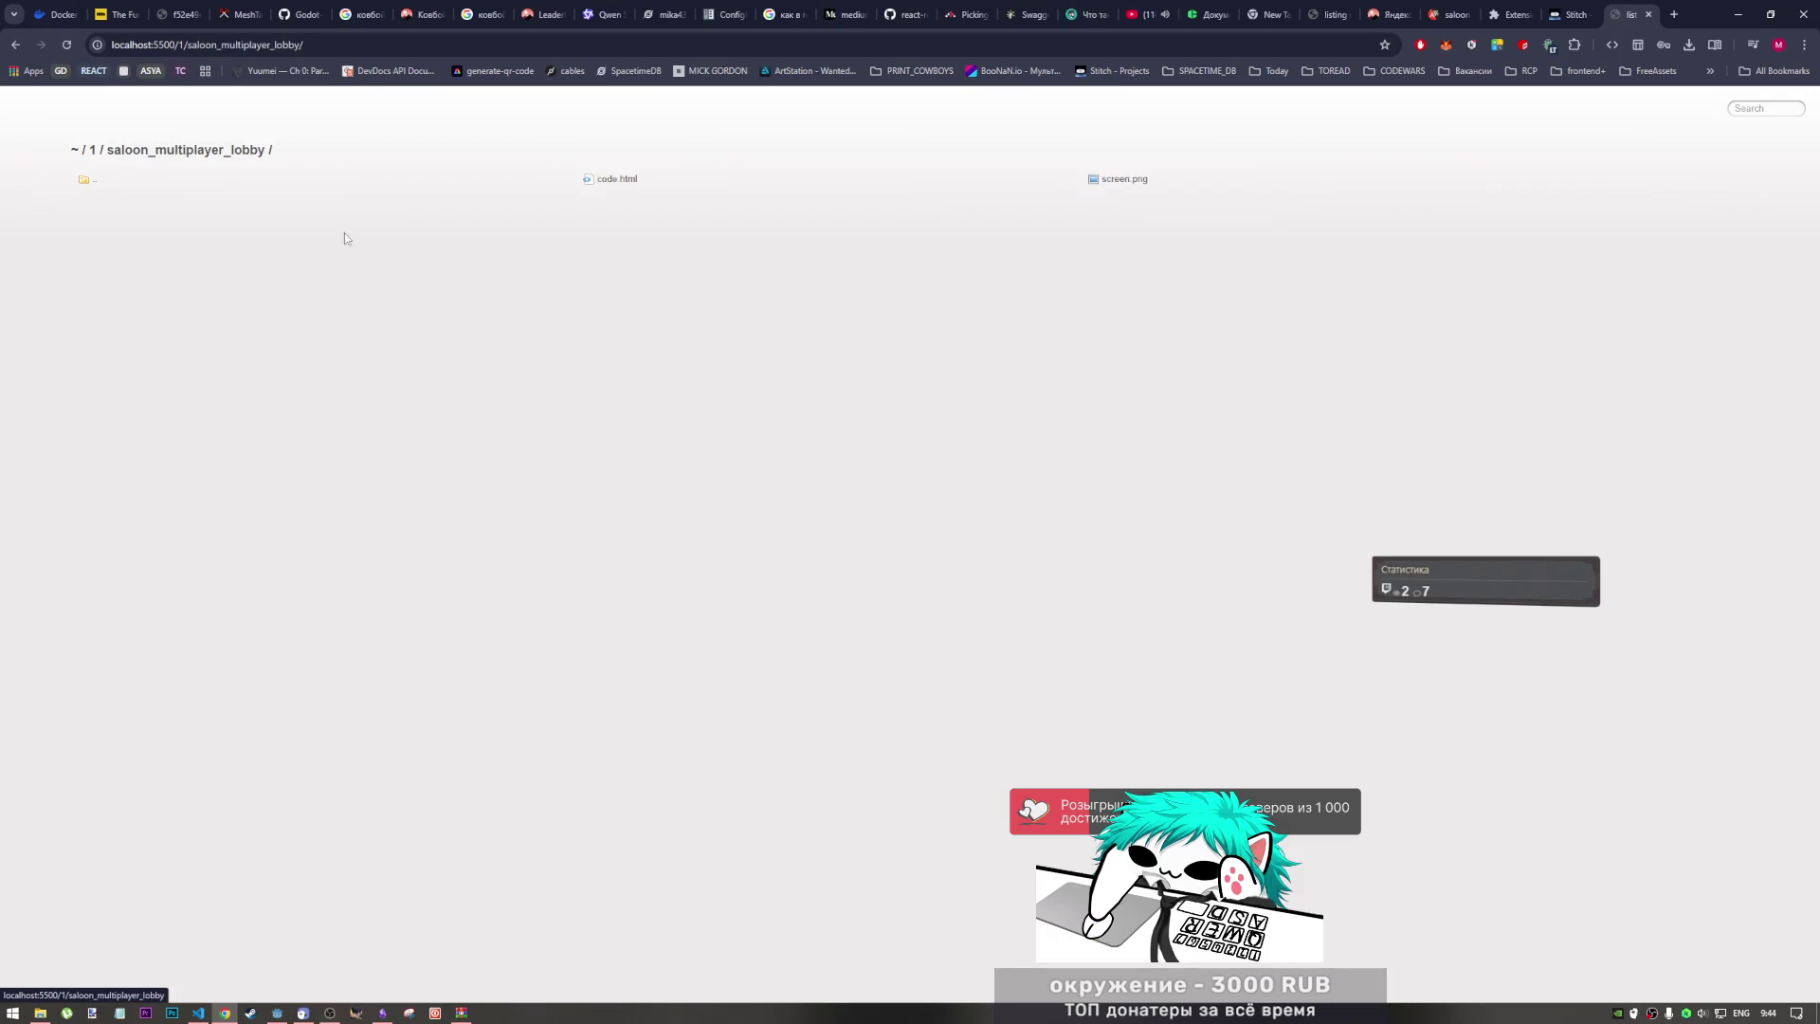
Step: Review the saloon lobby code.html mockup, then return to folder 1's listing
left_click(623, 180)
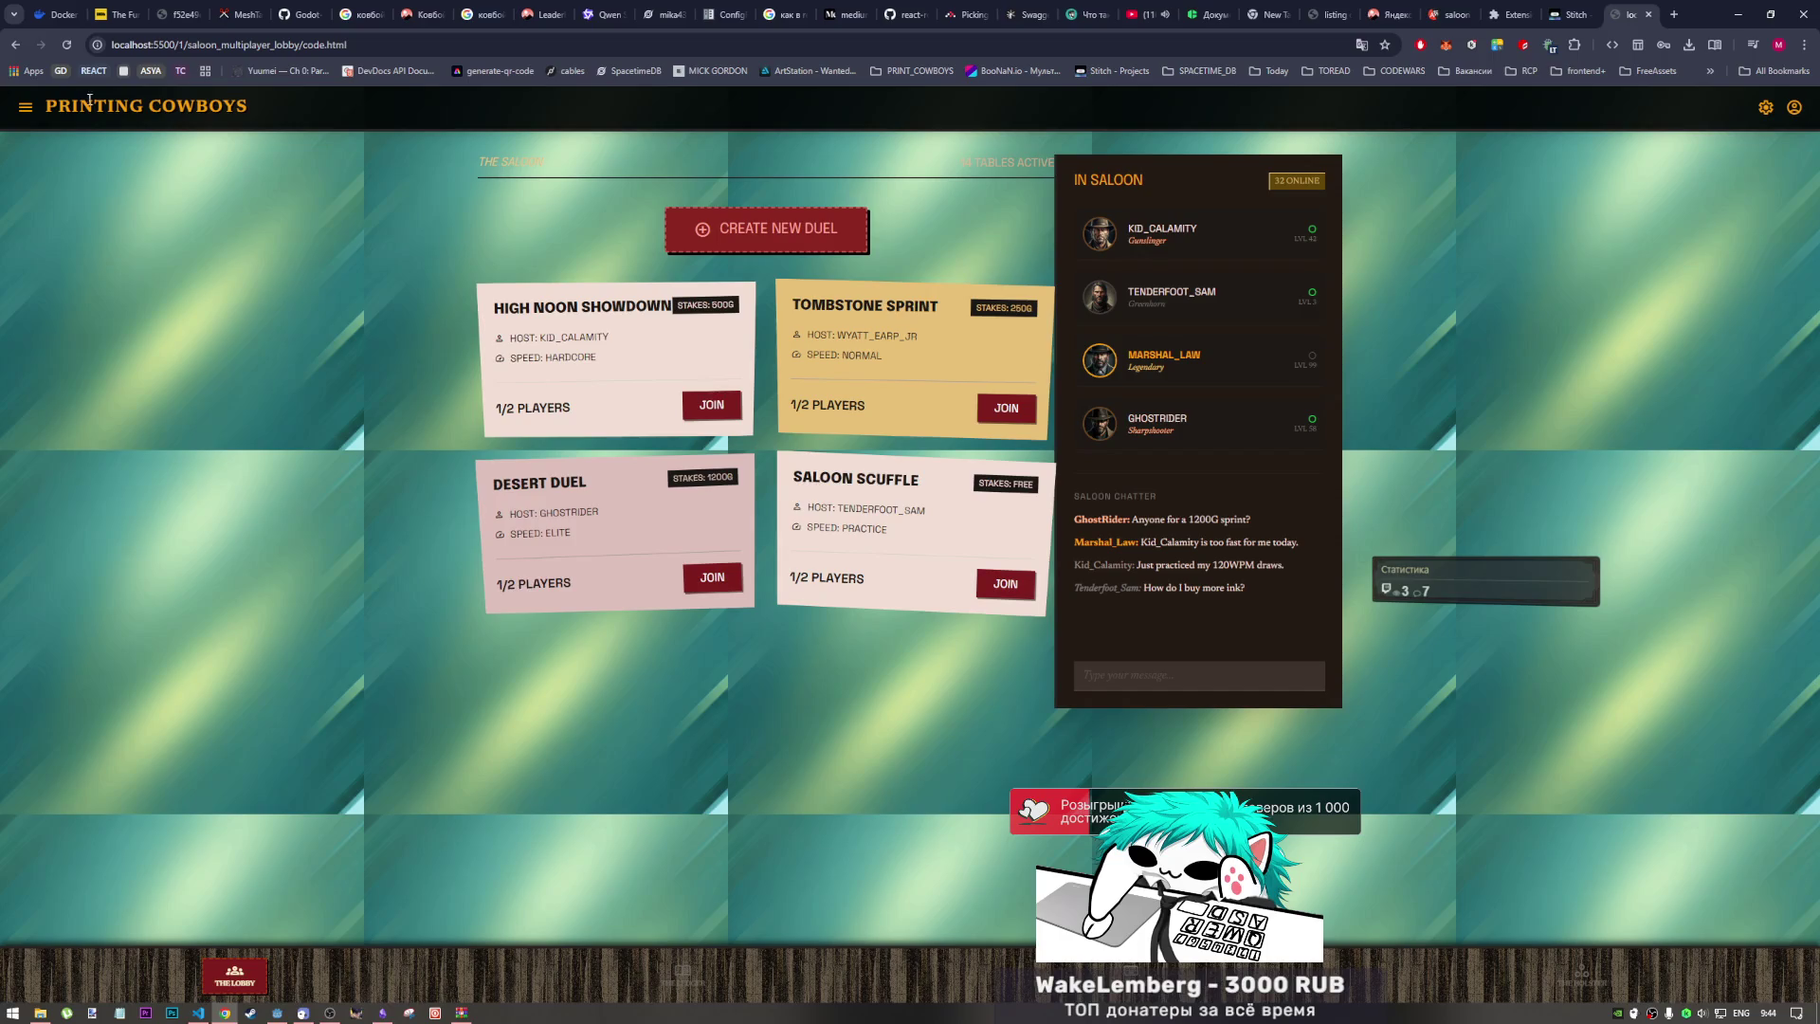
left_click(14, 45)
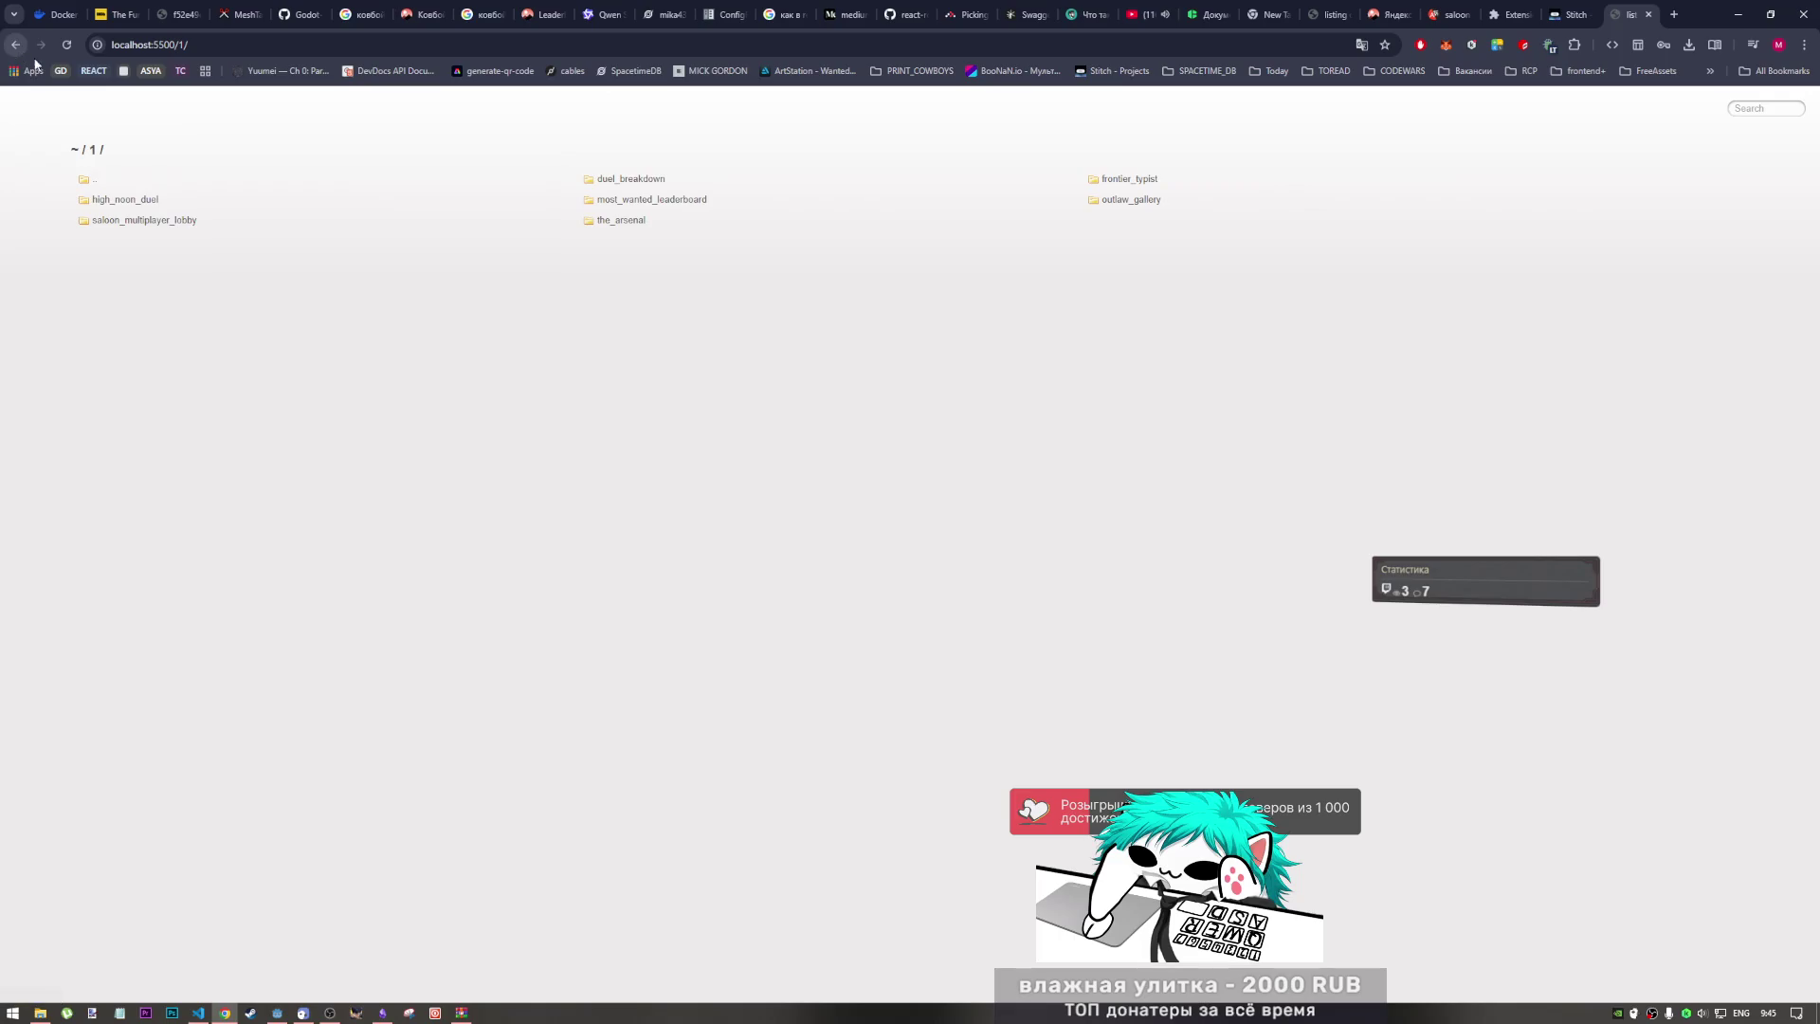
left_click(190, 216)
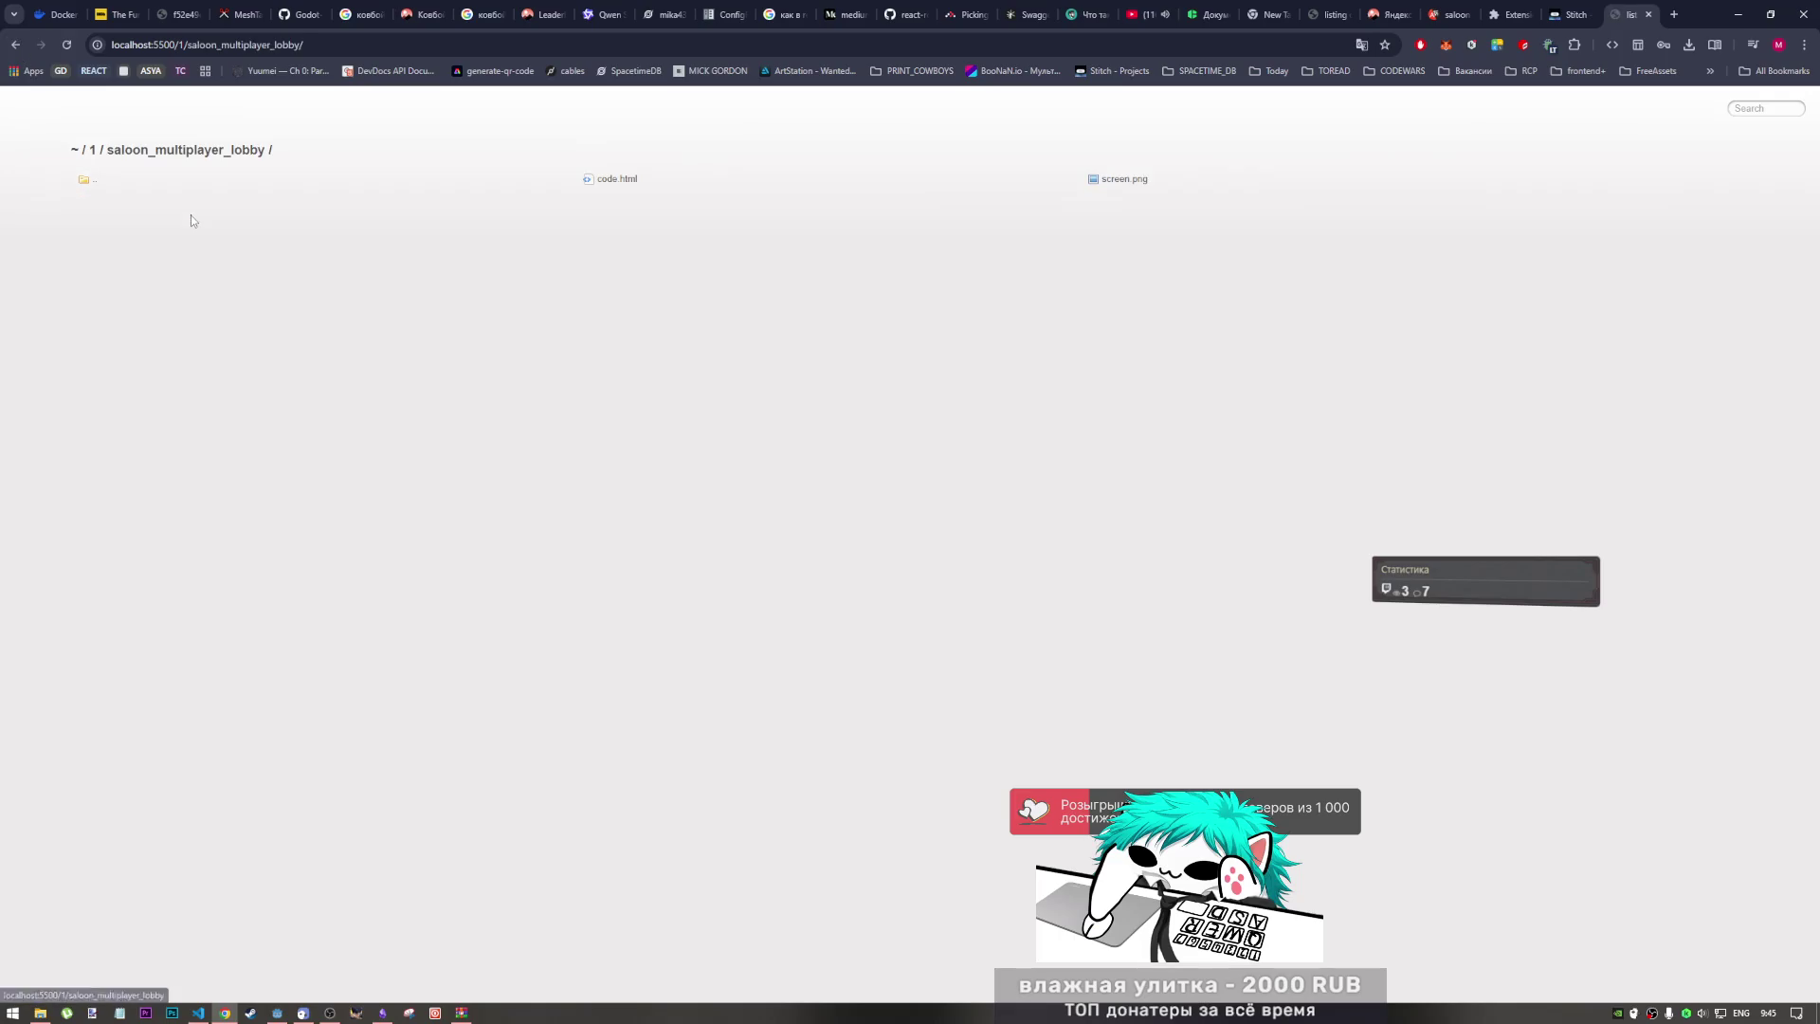
left_click(645, 189)
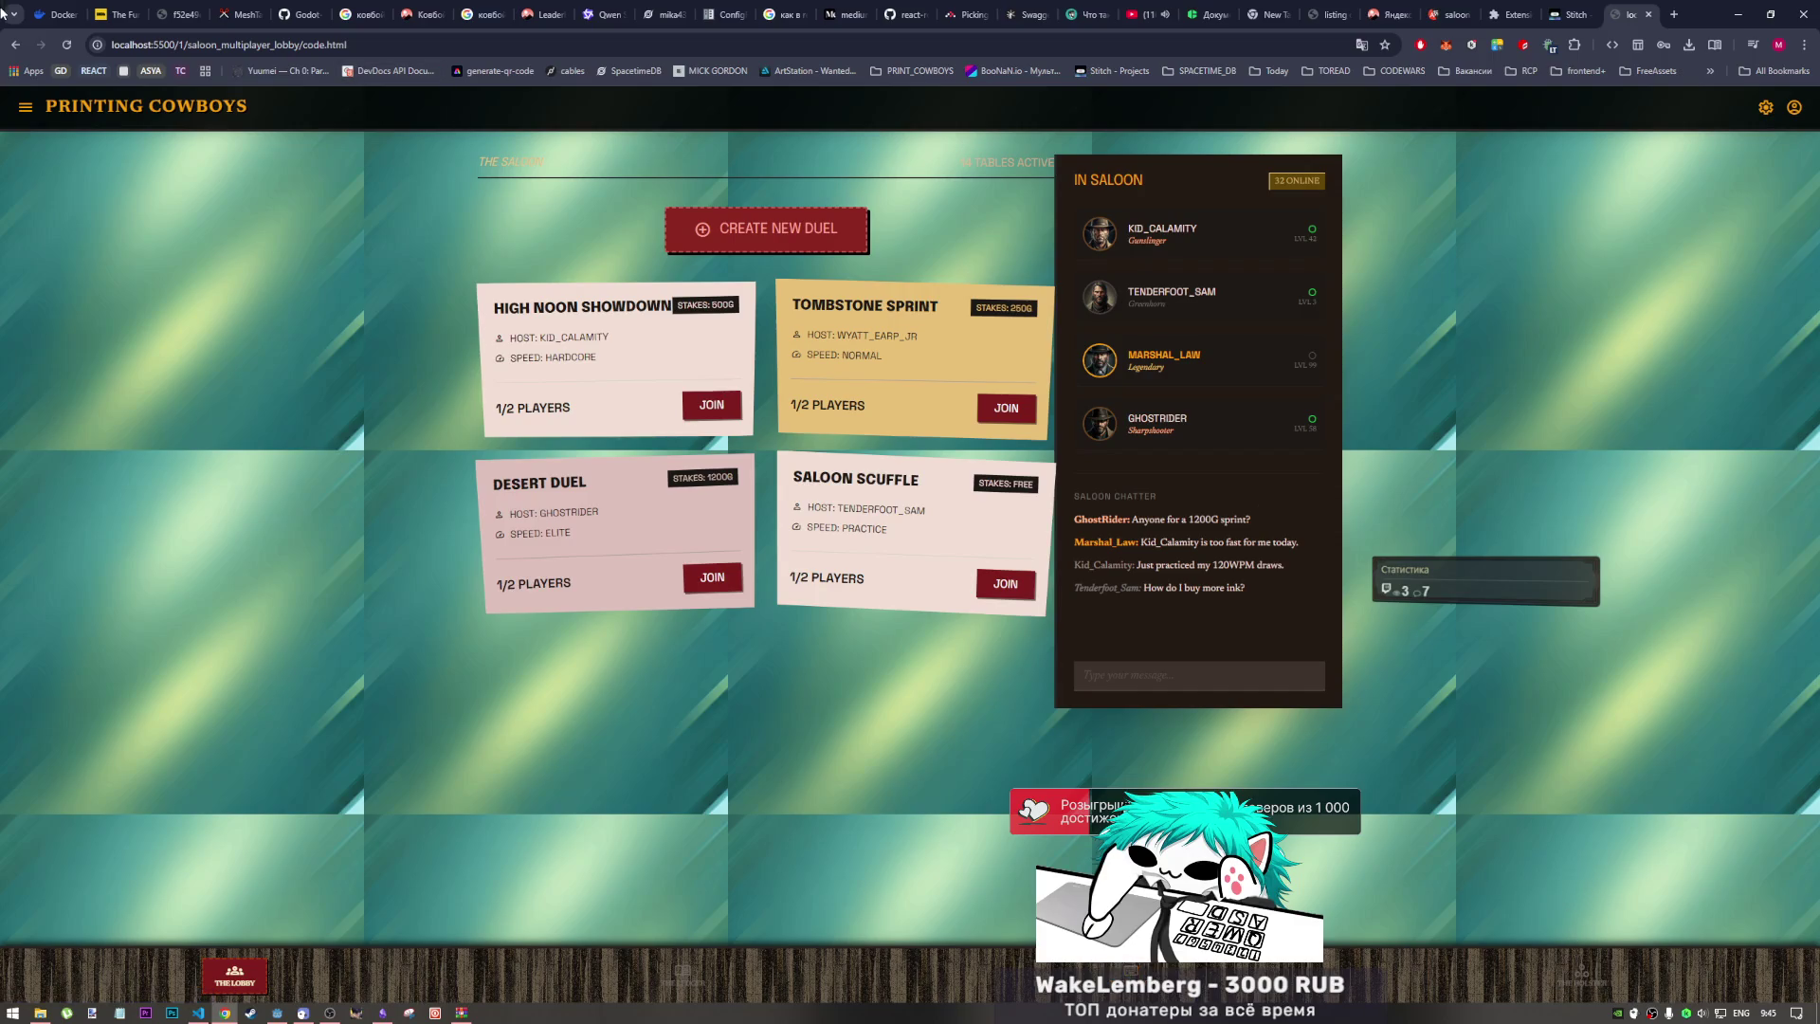
left_click(15, 44)
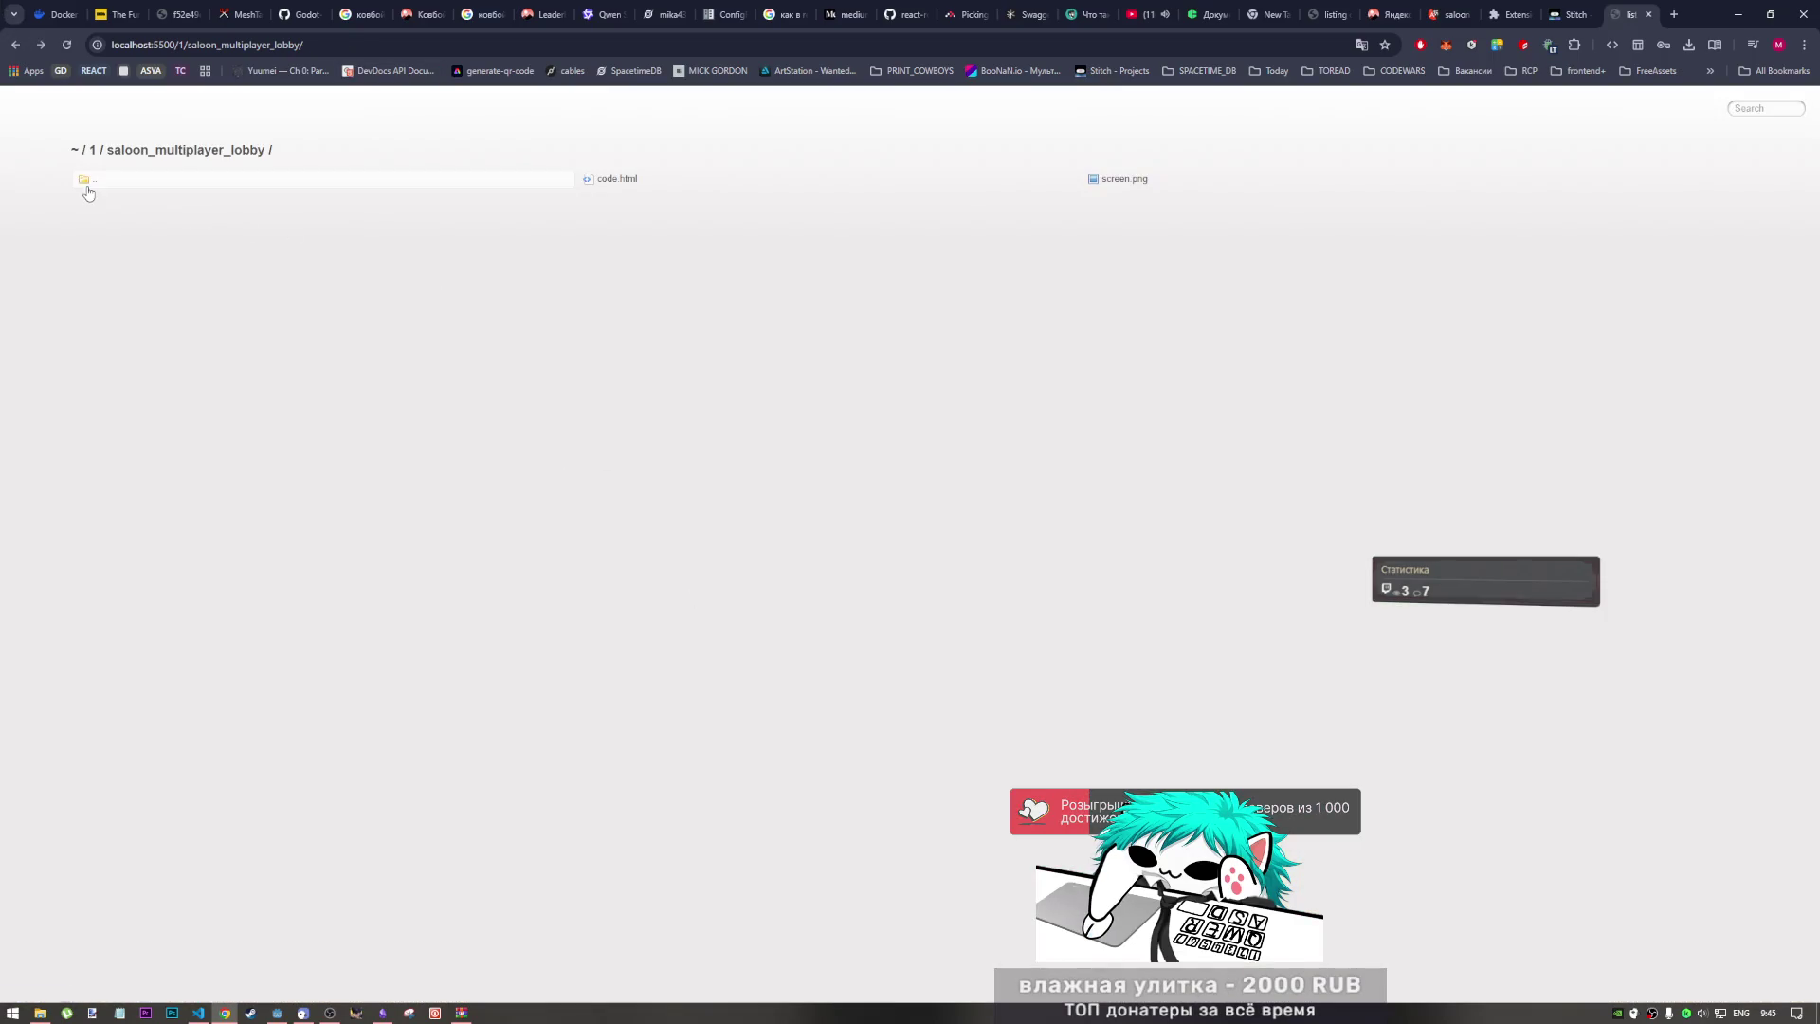
left_click(90, 180)
Step: Open duel_breakdown's Duel Report code.html and select its subtitle
left_click(642, 180)
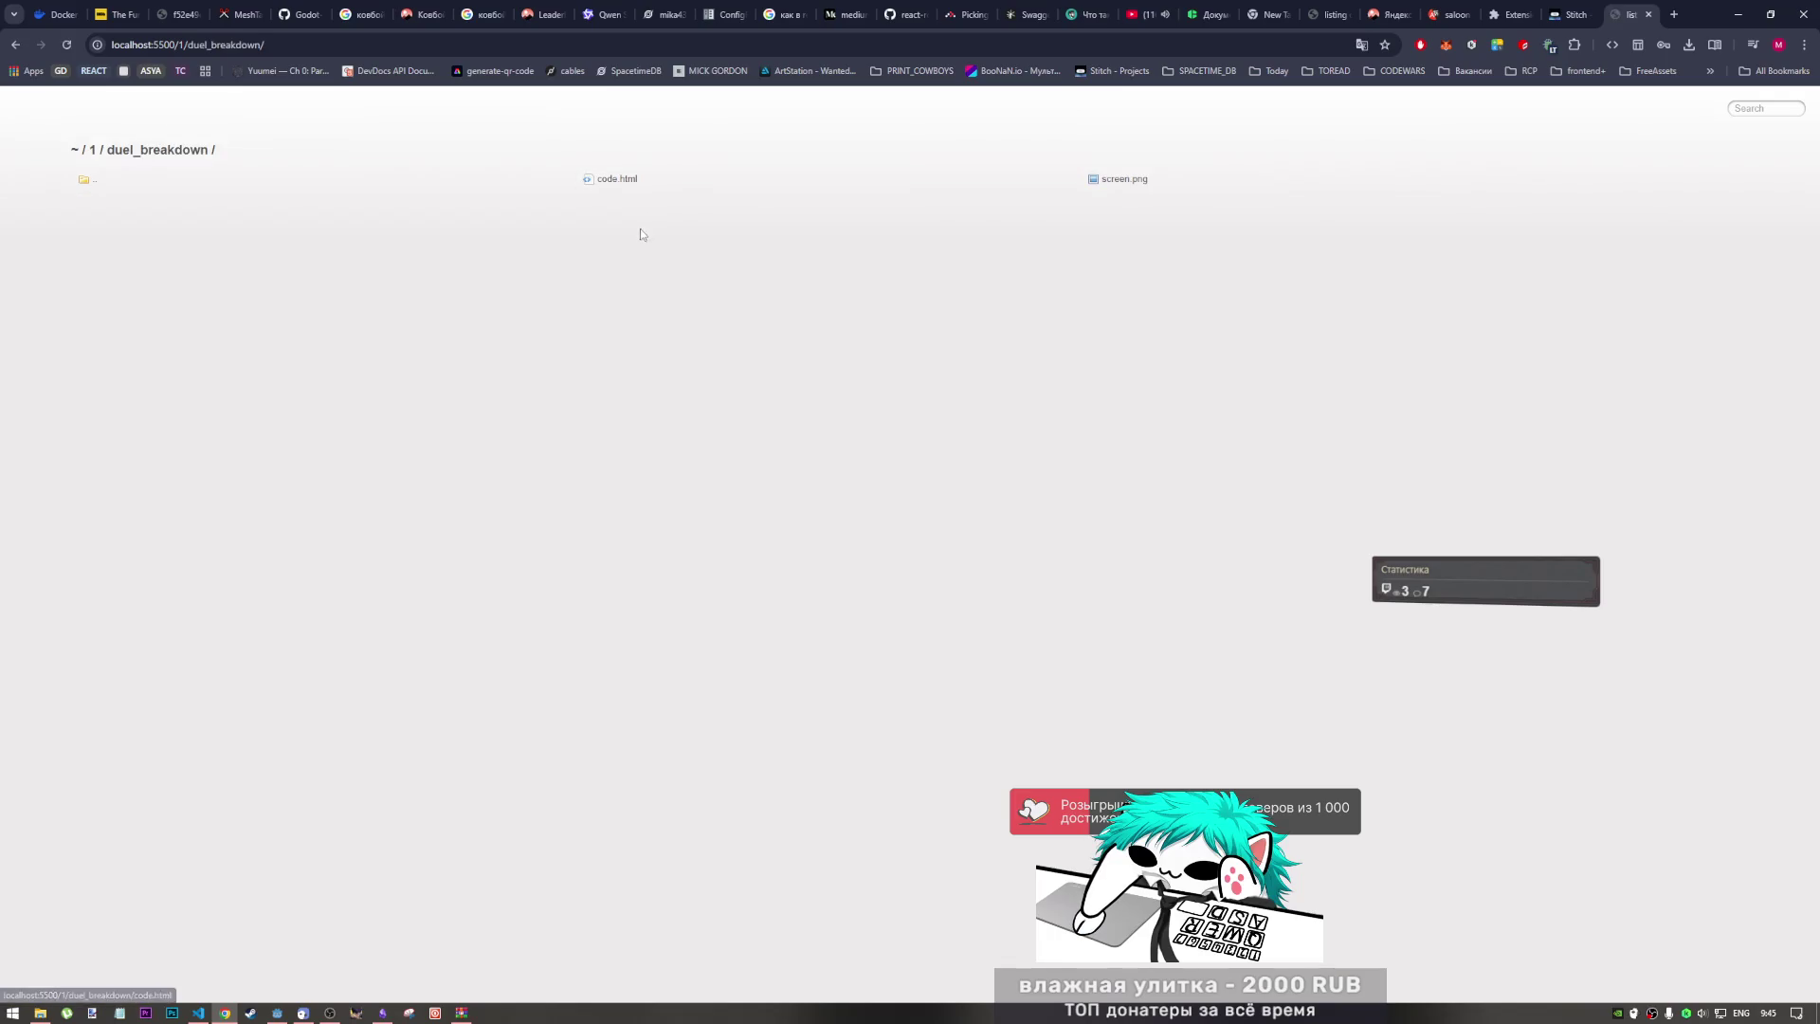
left_click(615, 180)
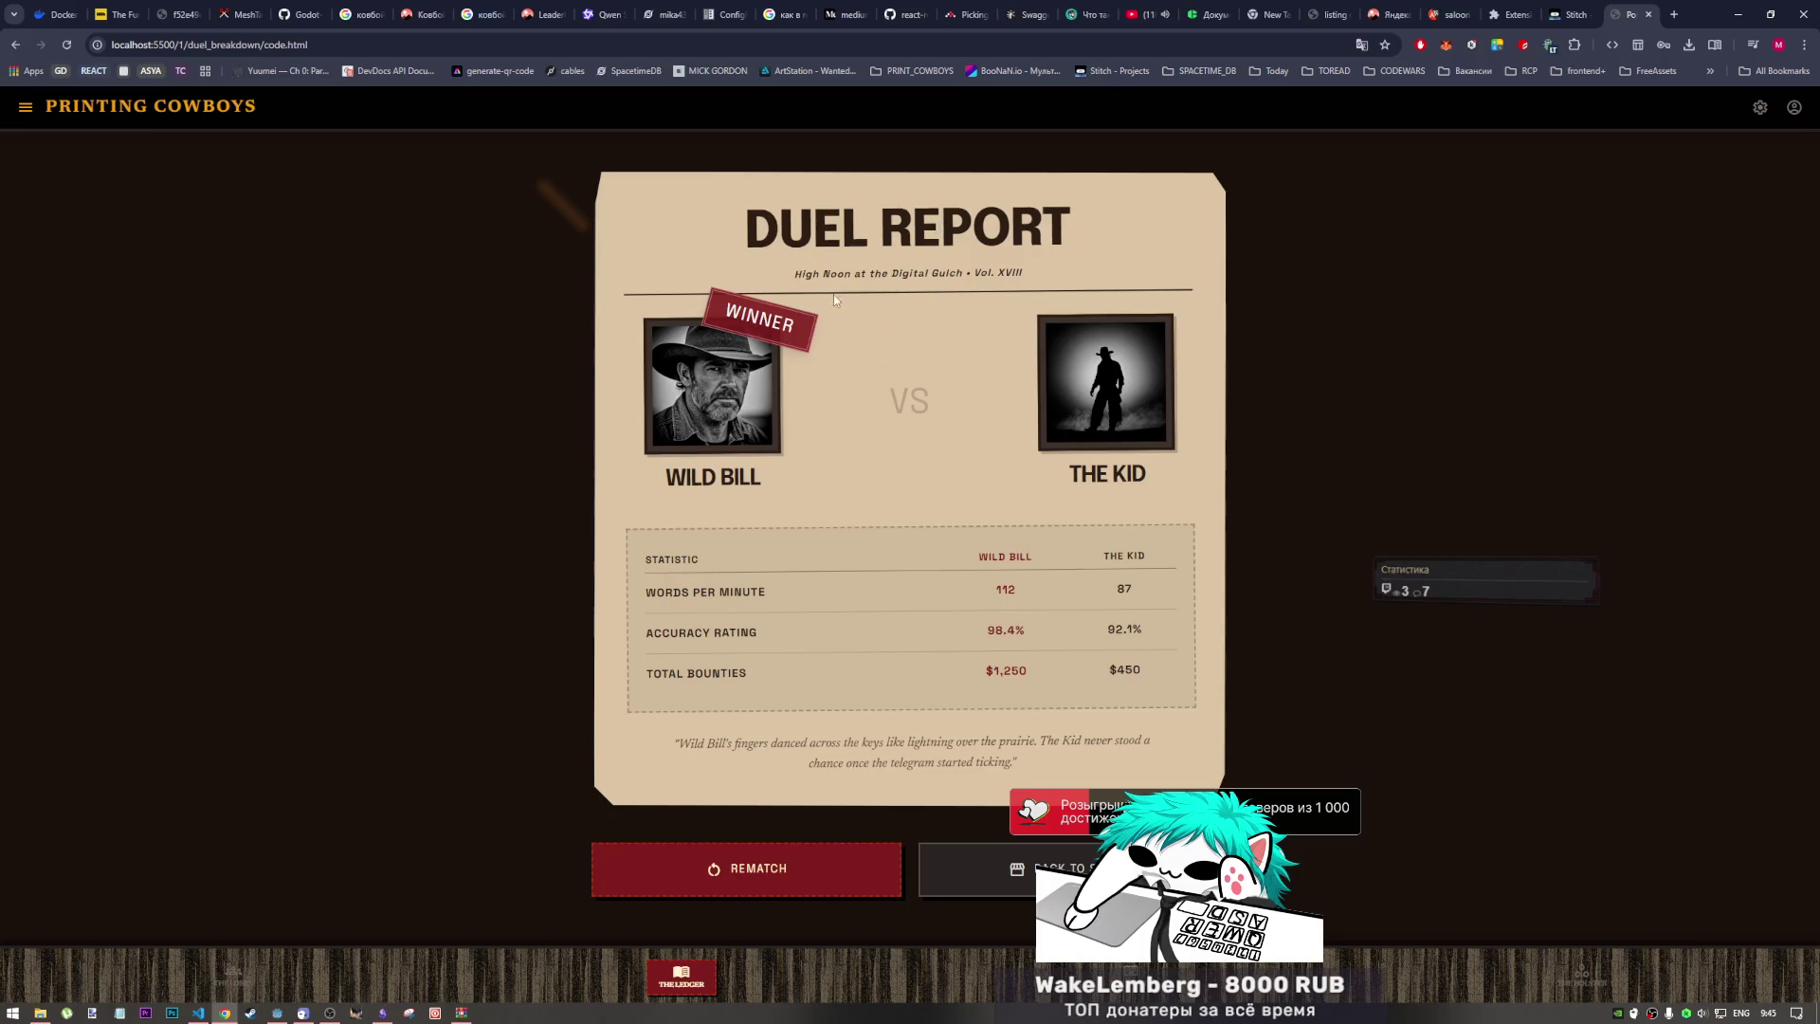
left_click_drag(794, 274, 1029, 284)
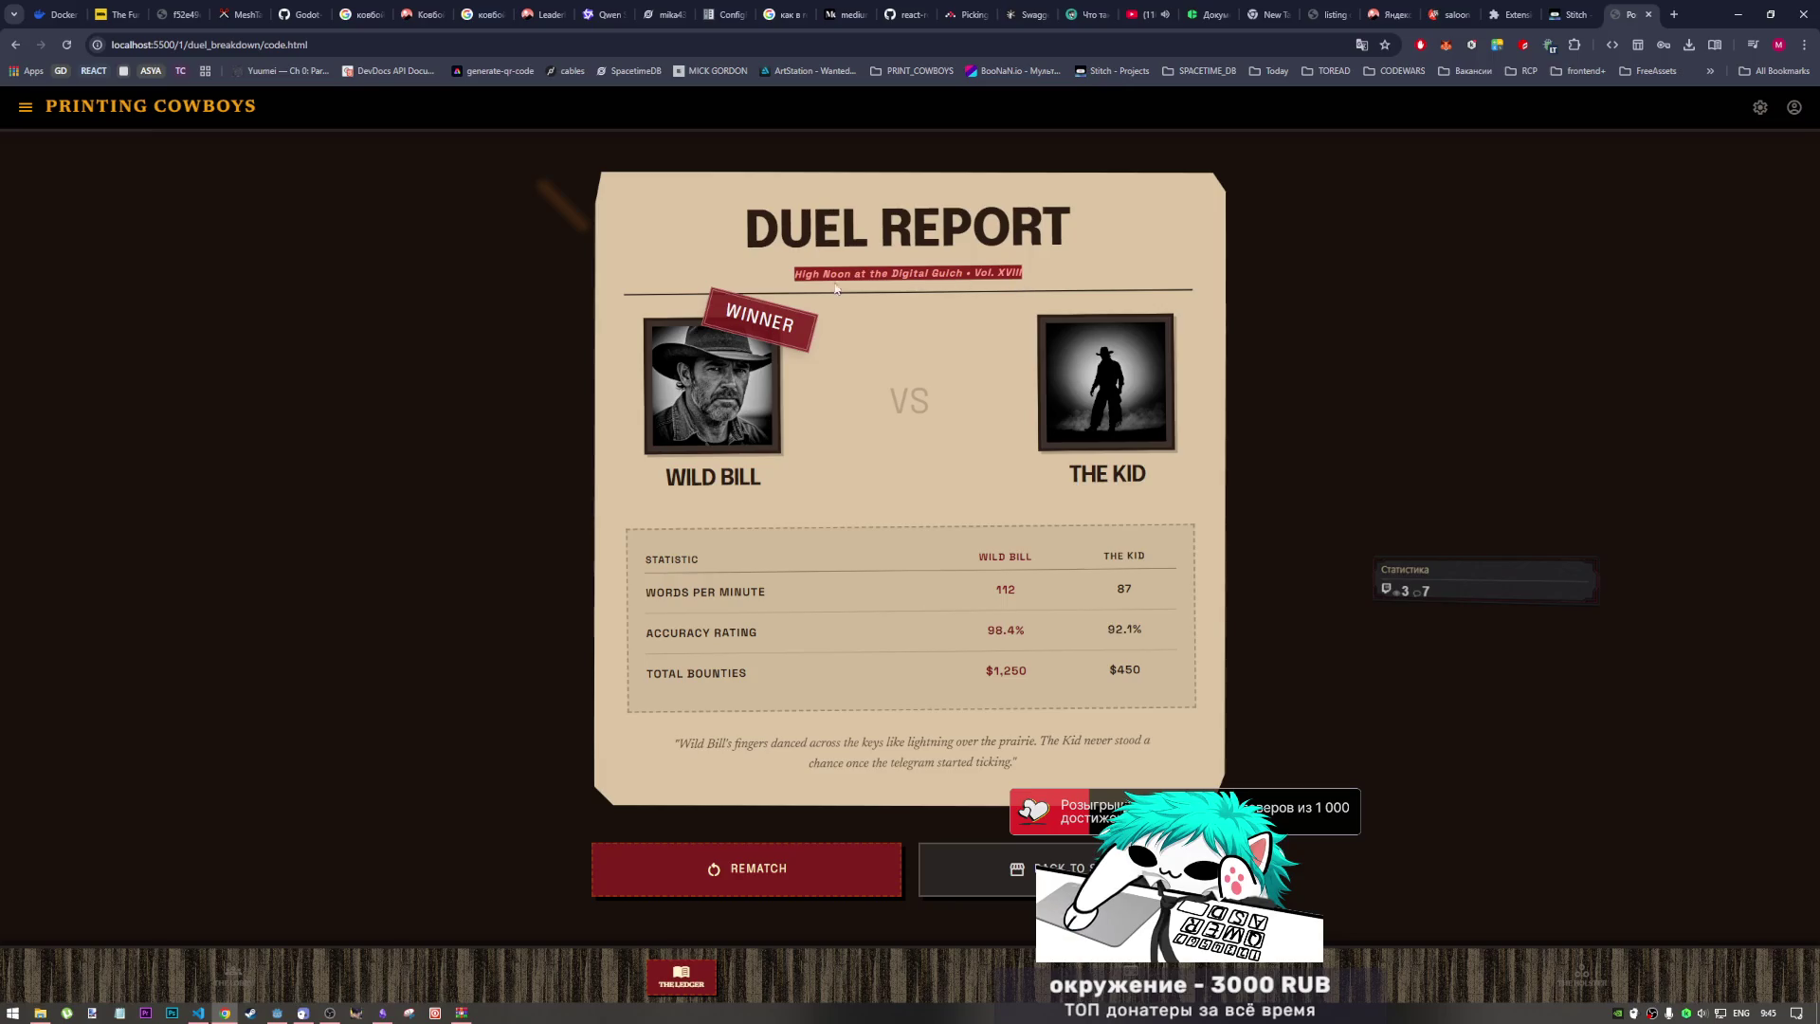
left_click(880, 286)
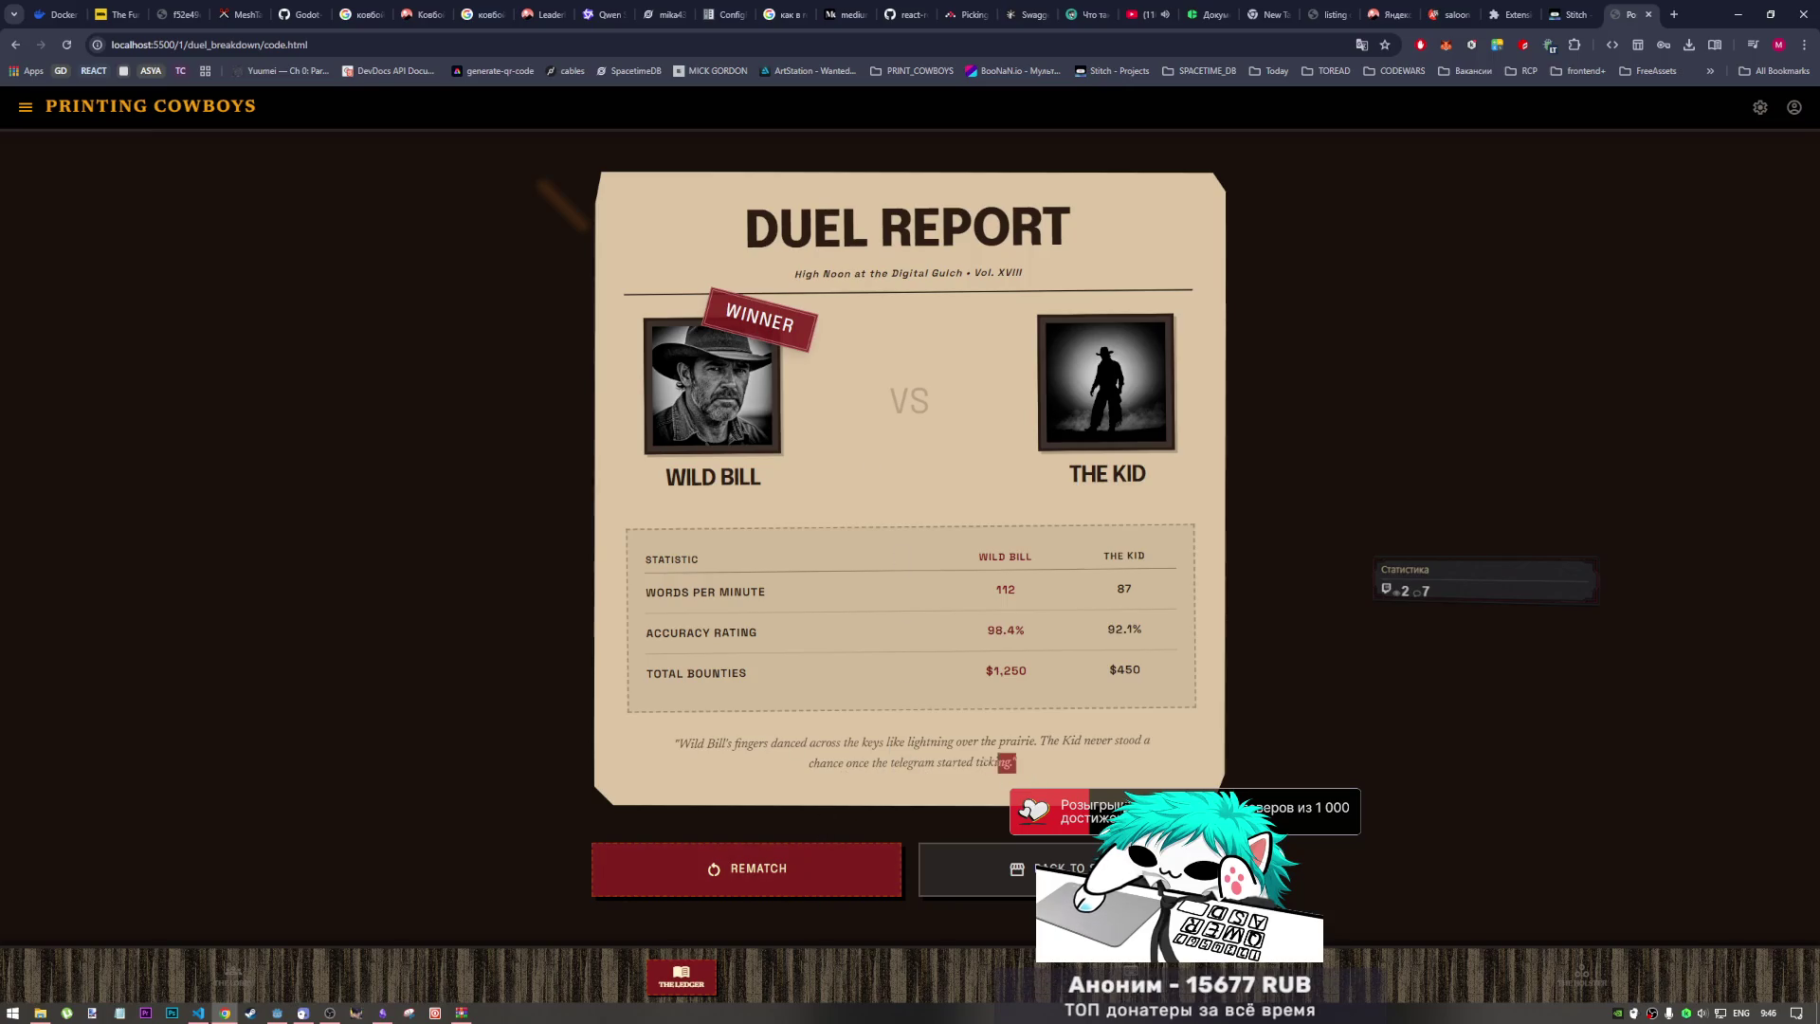
Step: Select the closing quote, the words Wild Bill's, and the name THE KID
left_click_drag(1016, 764, 676, 728)
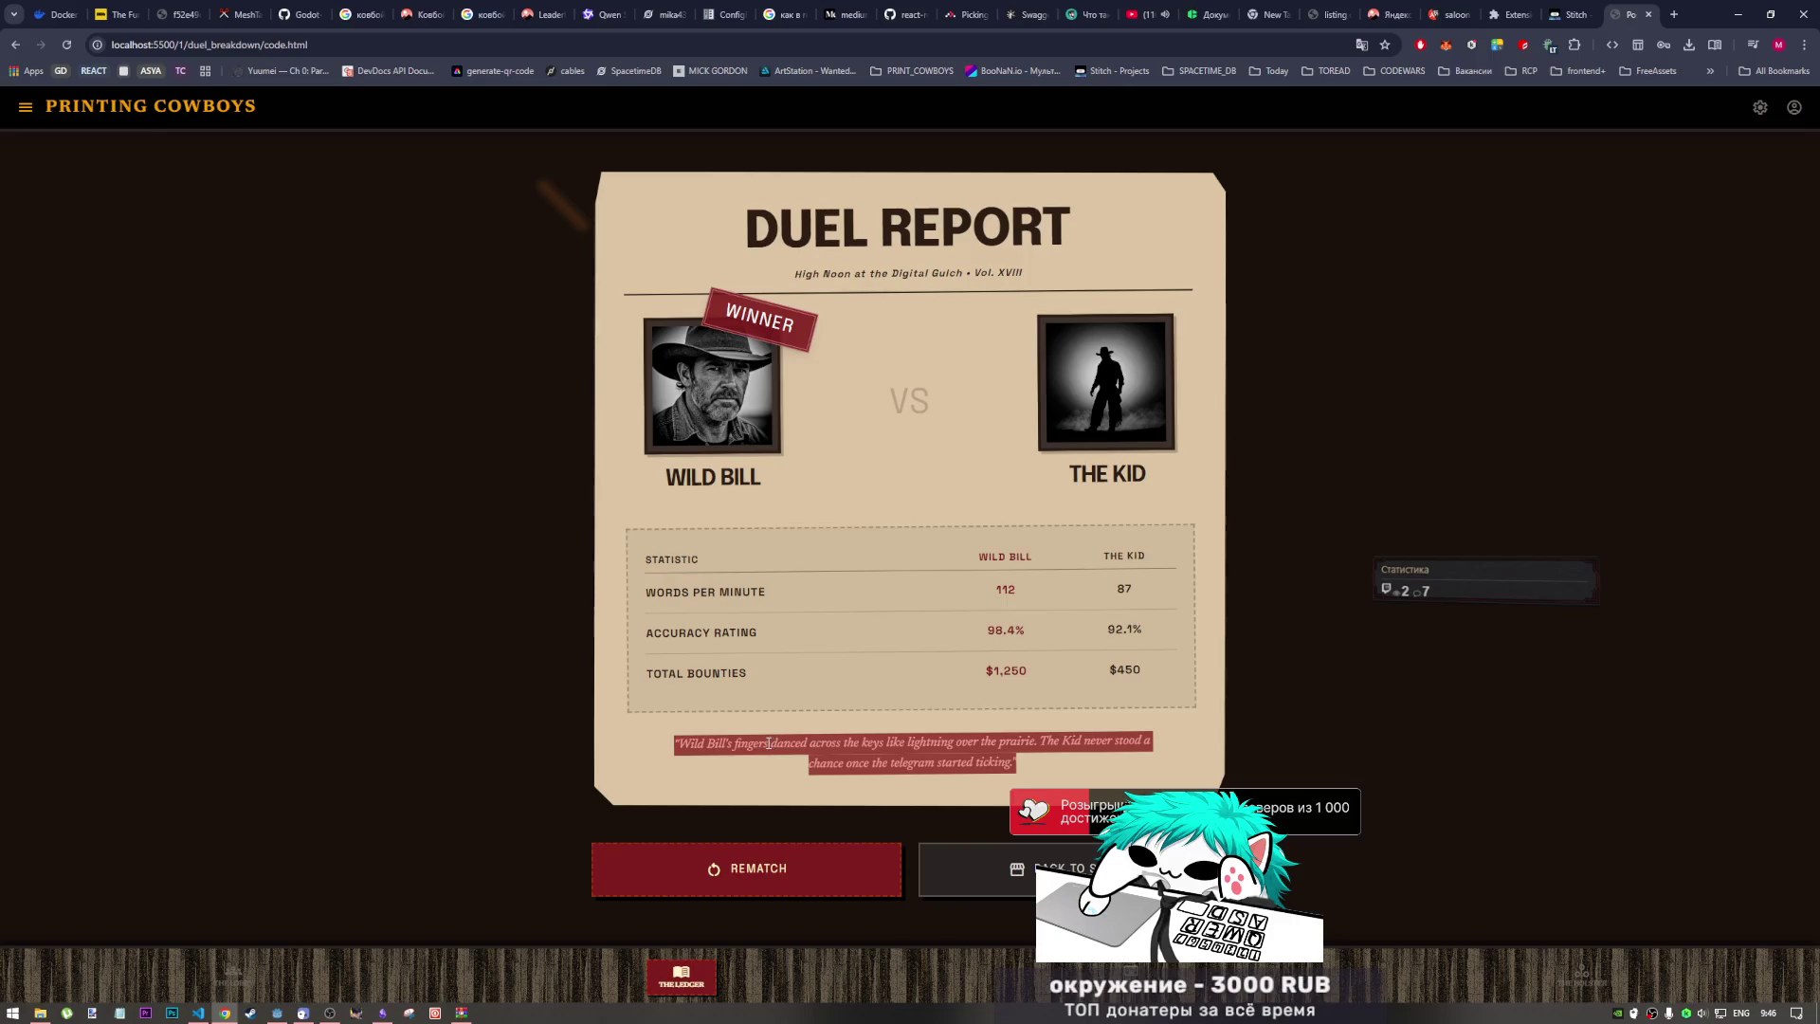
left_click(669, 748)
left_click_drag(676, 745, 742, 744)
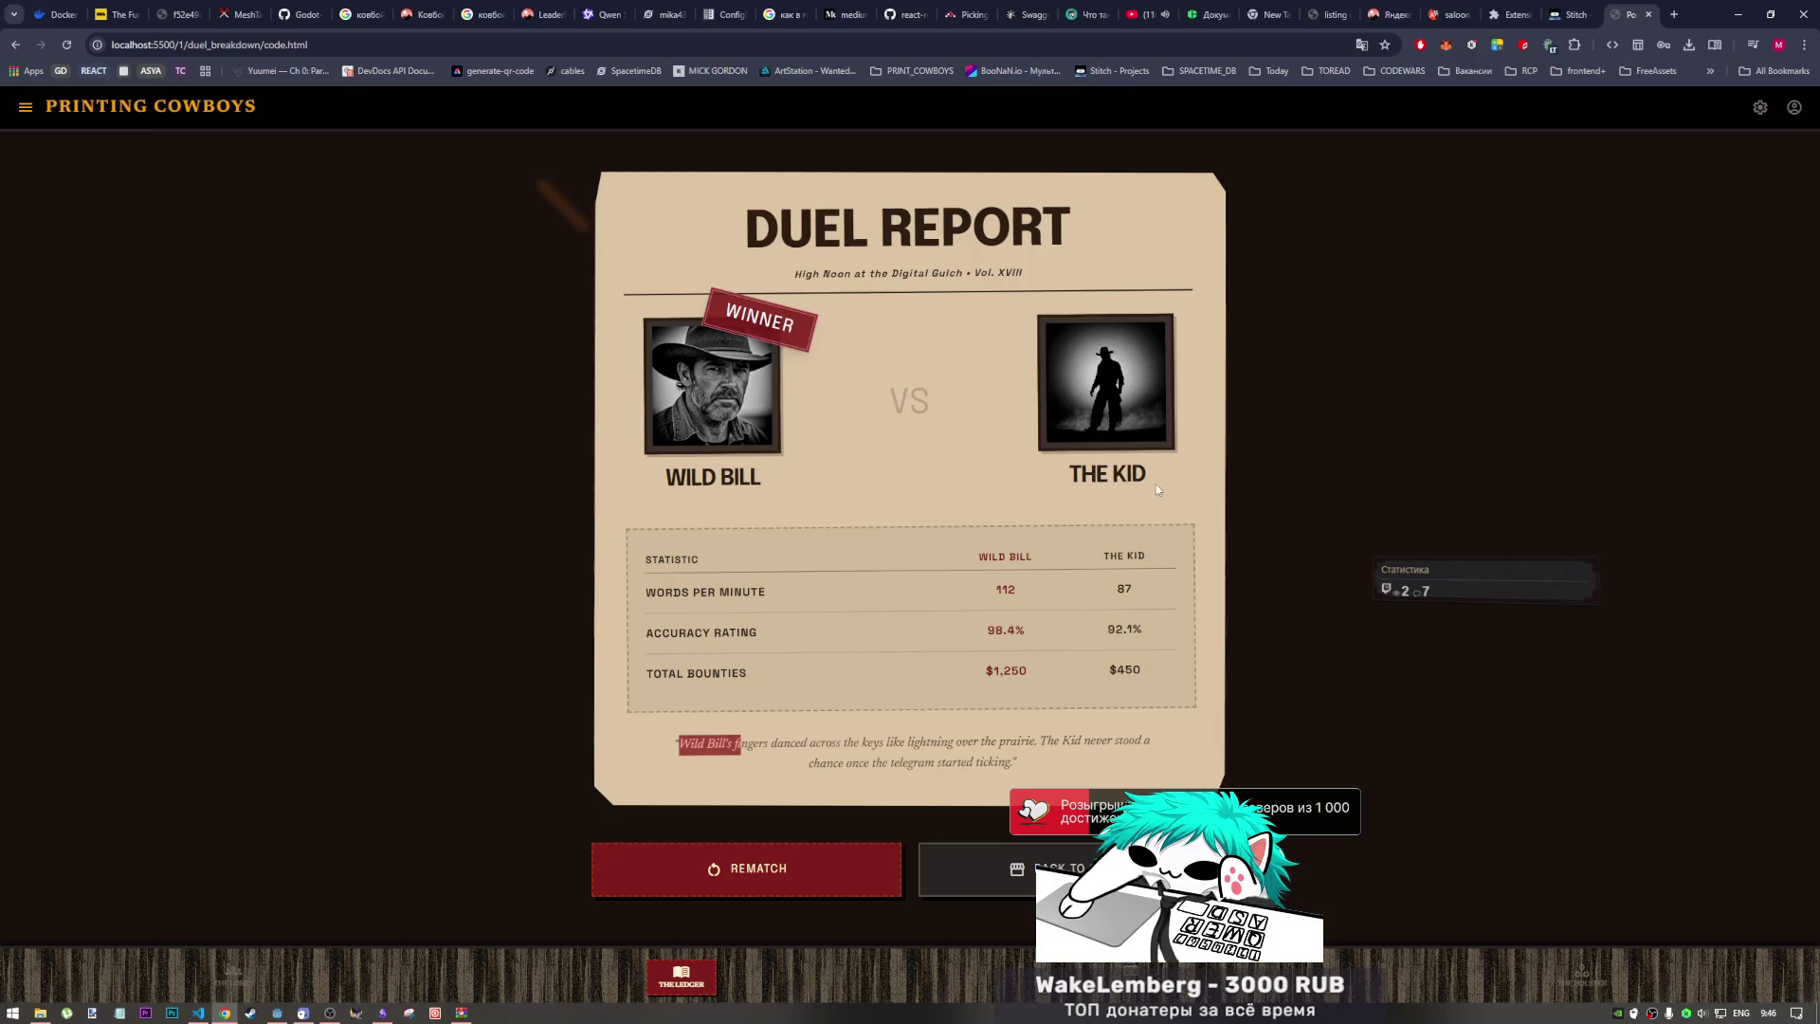
left_click_drag(1156, 485, 1043, 461)
left_click(1032, 549)
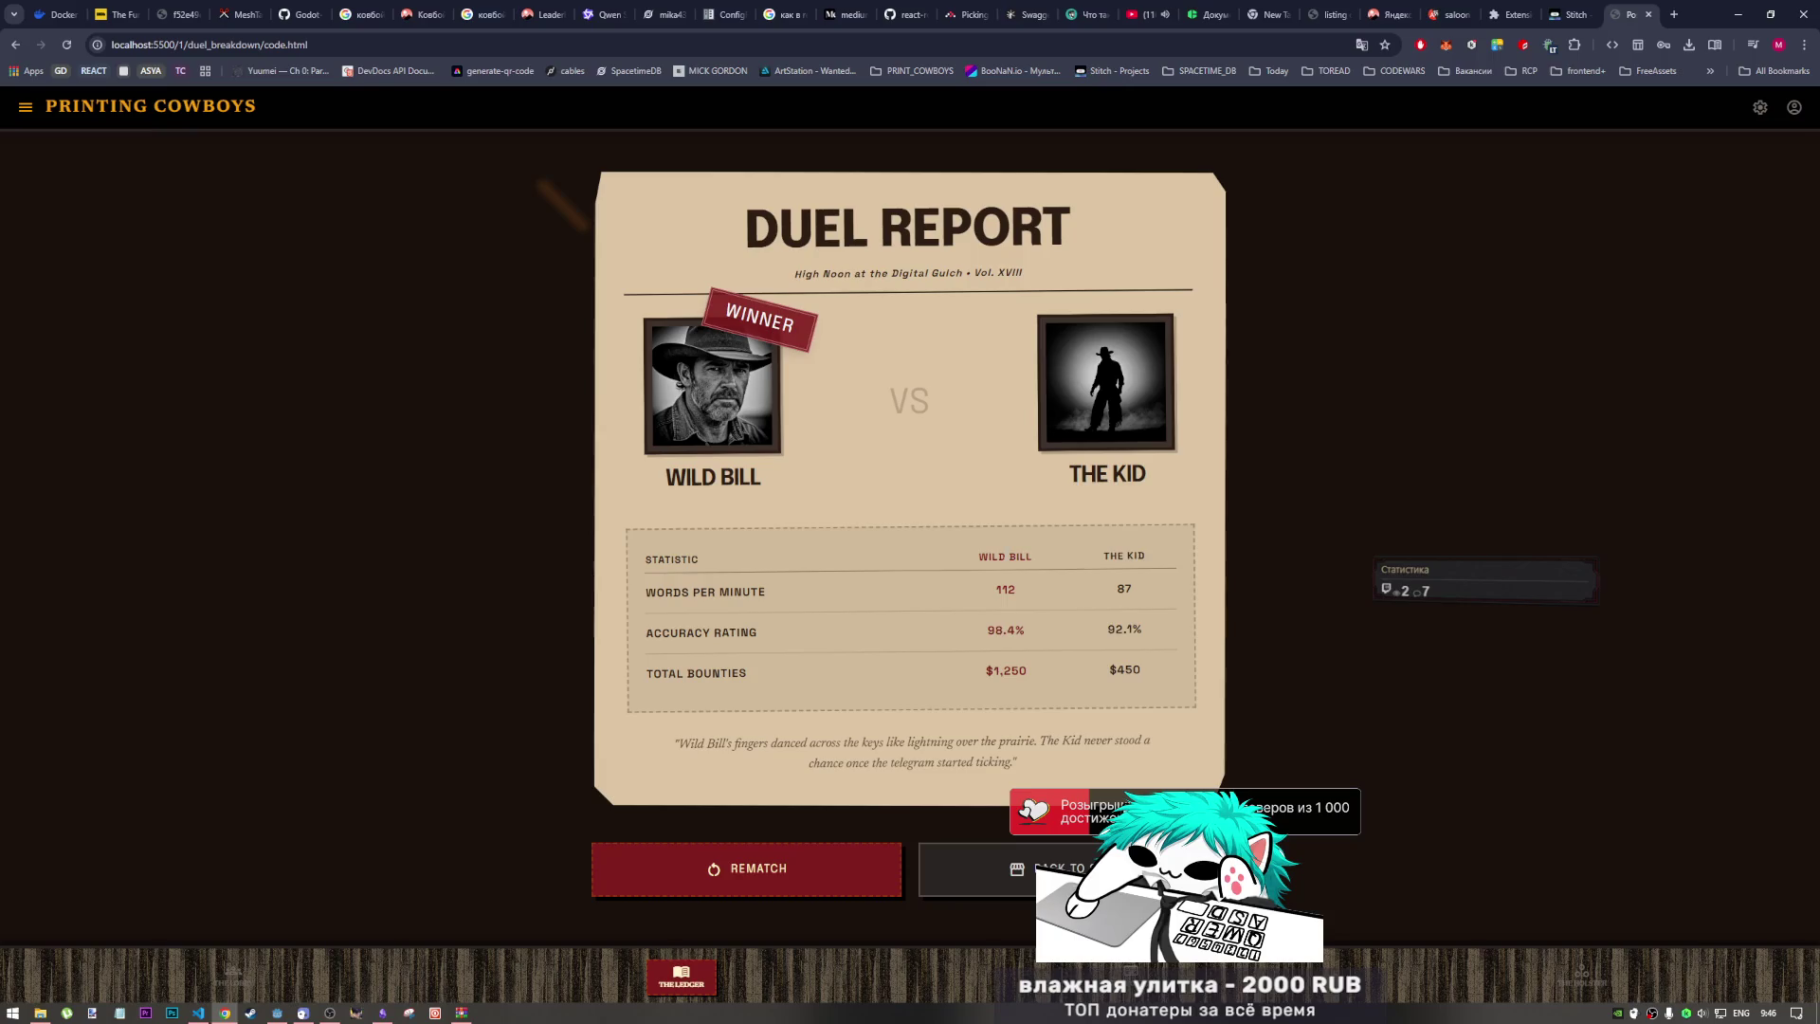
Step: Select the stats table values, the WILD BILL header, and the WINNER stamp
left_click_drag(1166, 668, 965, 617)
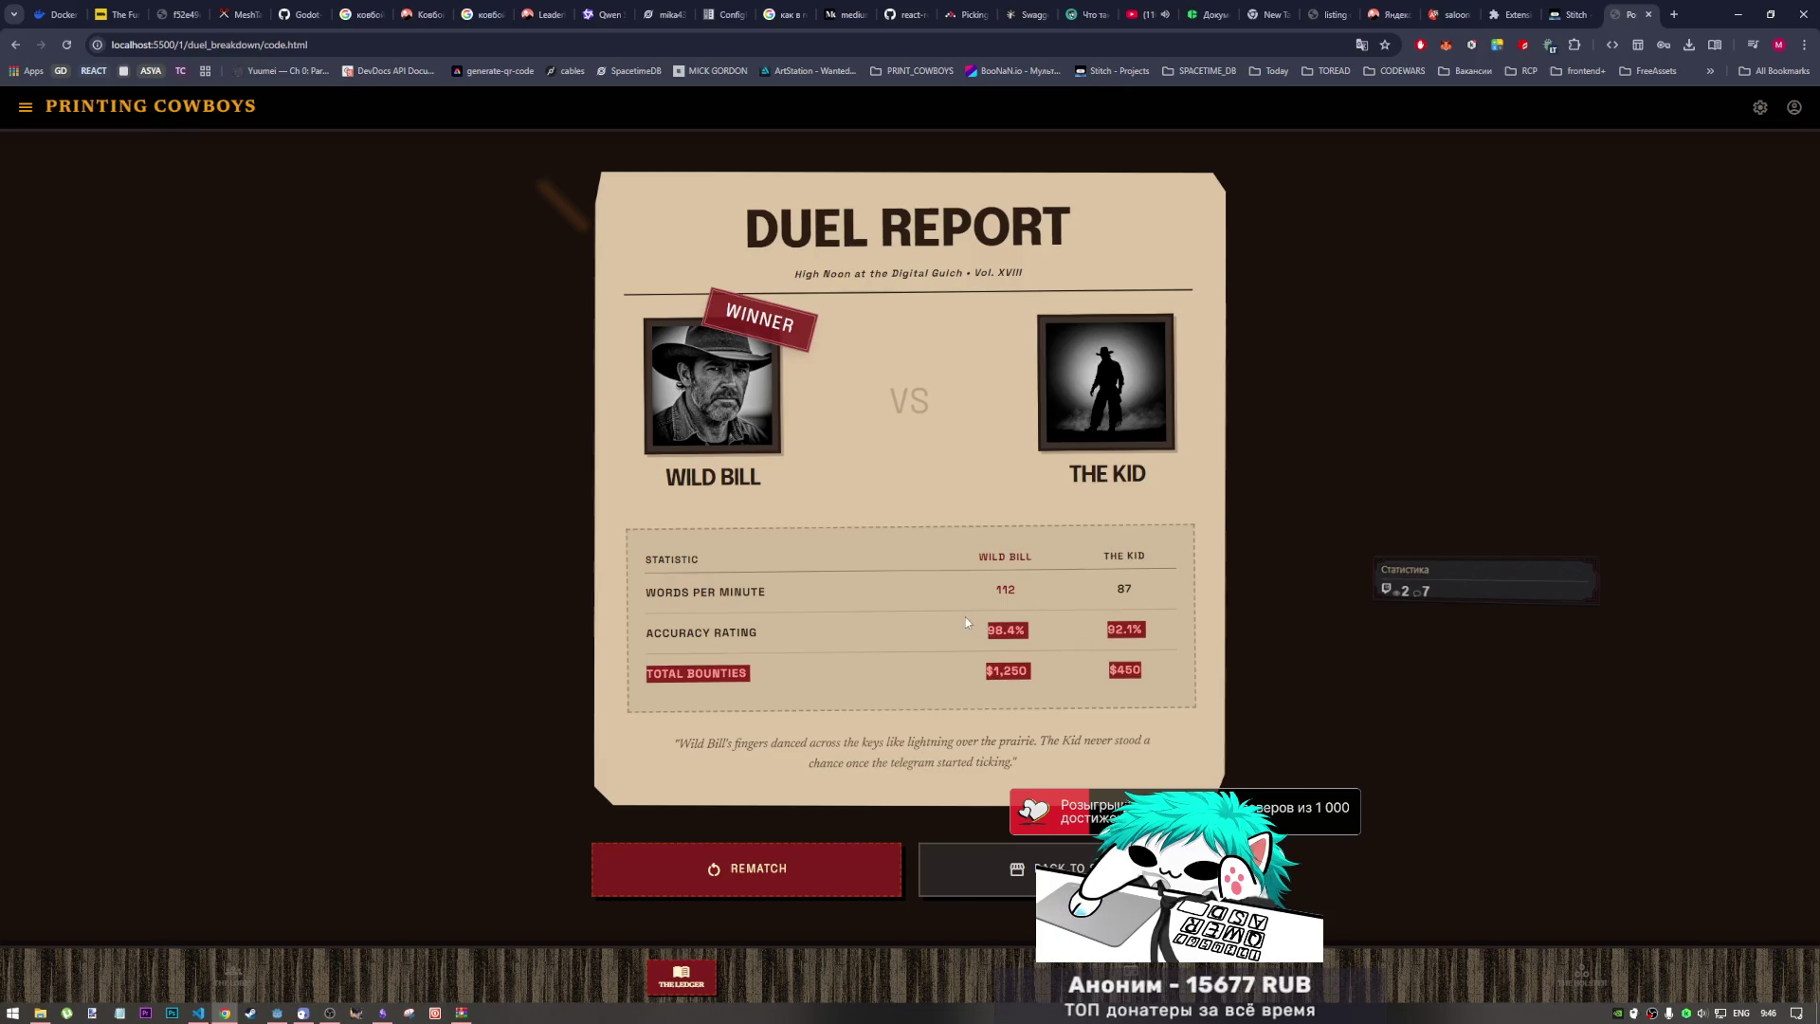
left_click(851, 629)
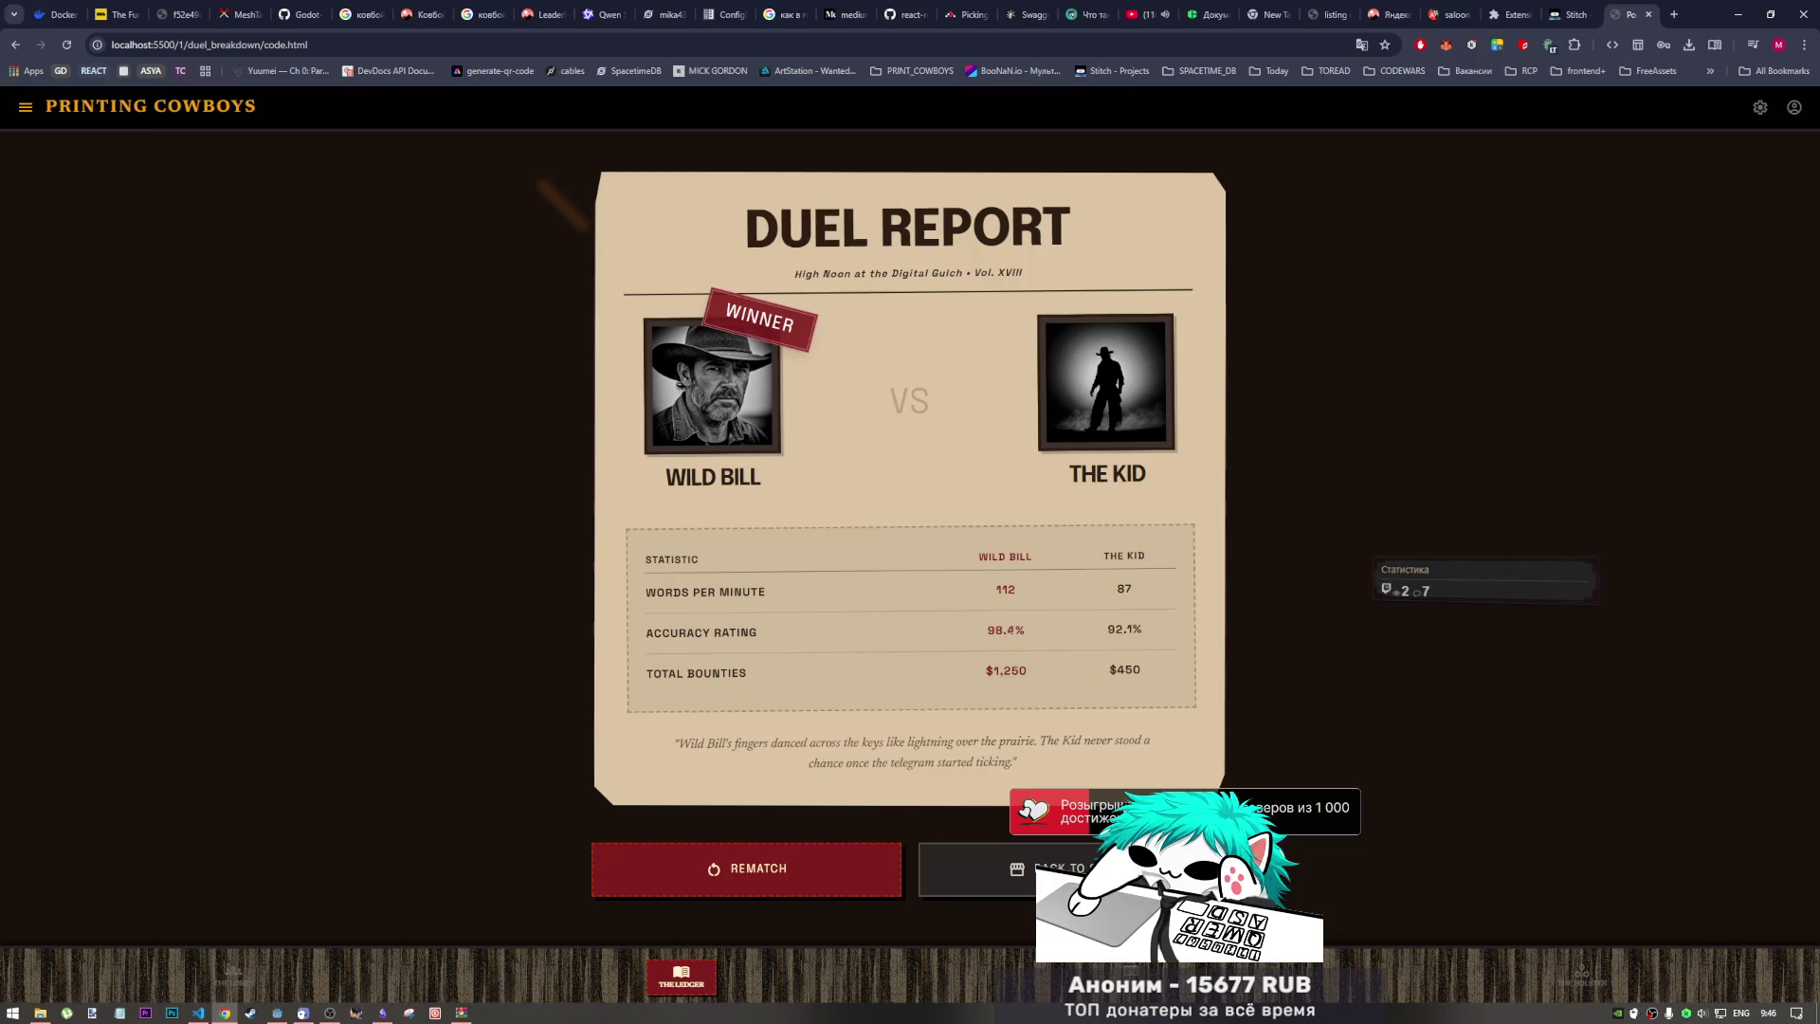
left_click_drag(1033, 557, 980, 557)
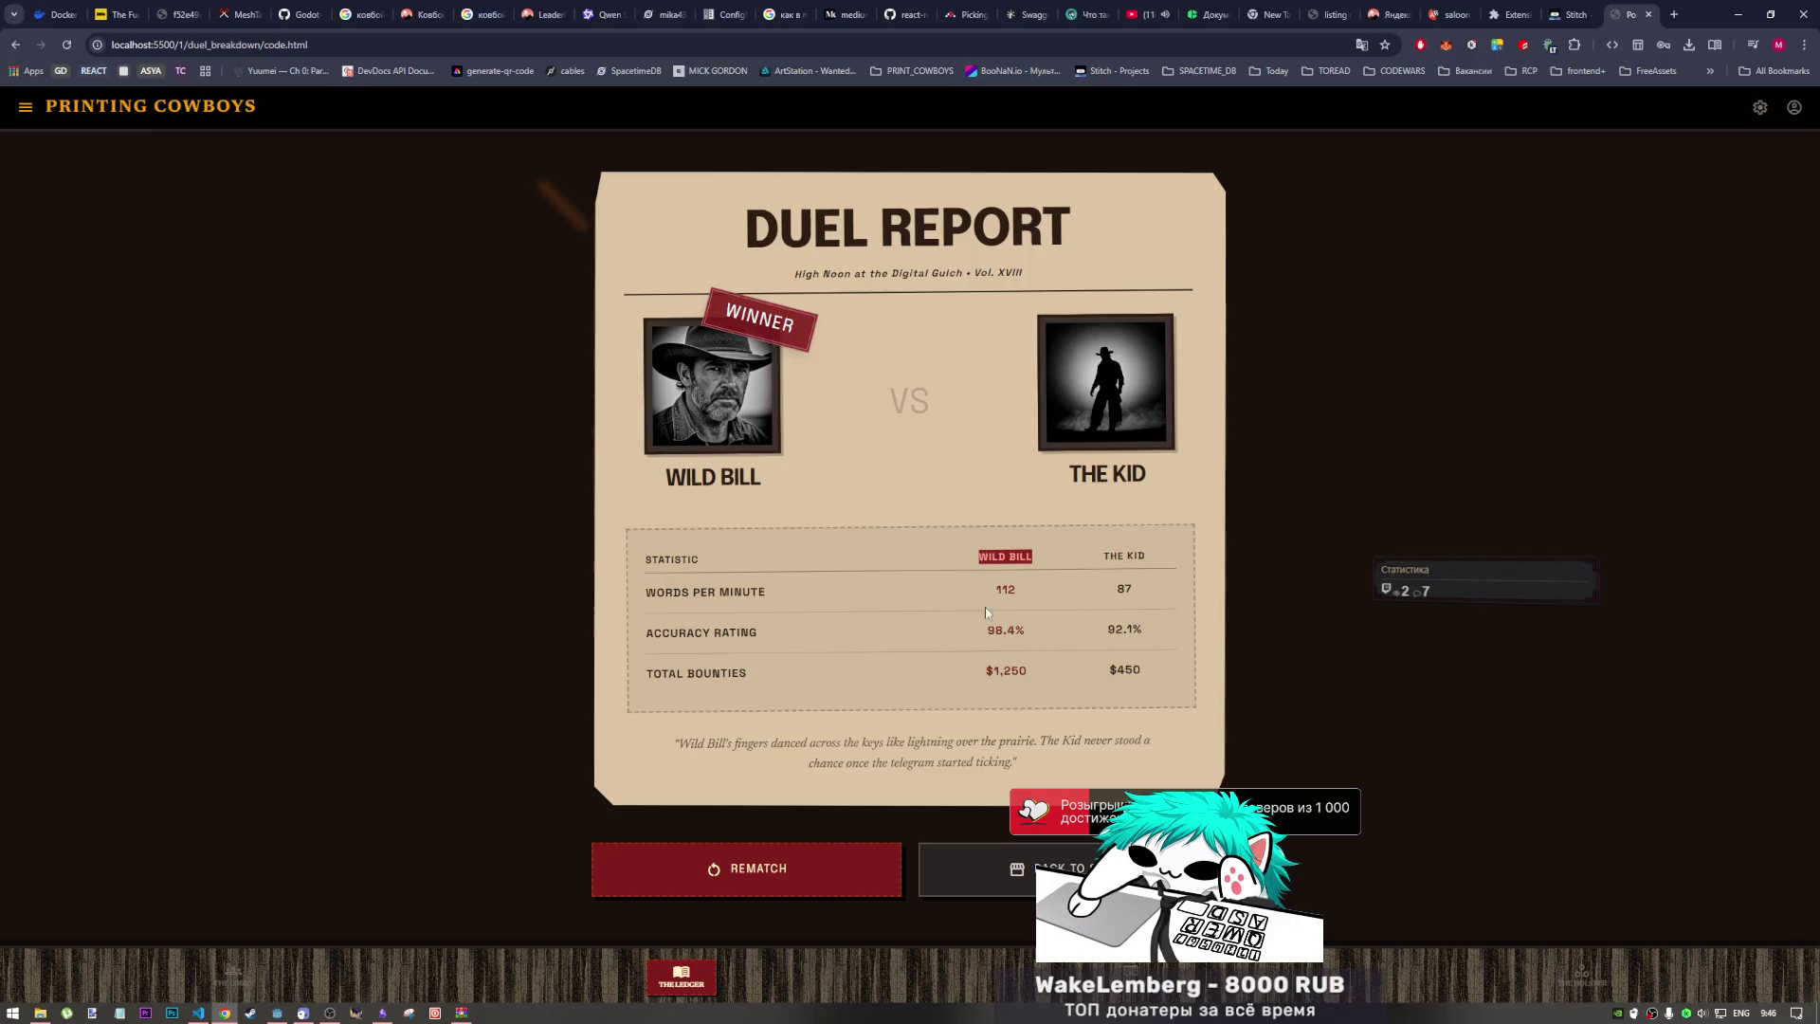
mouse_move(976, 590)
left_mouse_down()
mouse_move(1032, 671)
mouse_move(1022, 599)
left_mouse_up()
left_click(744, 317)
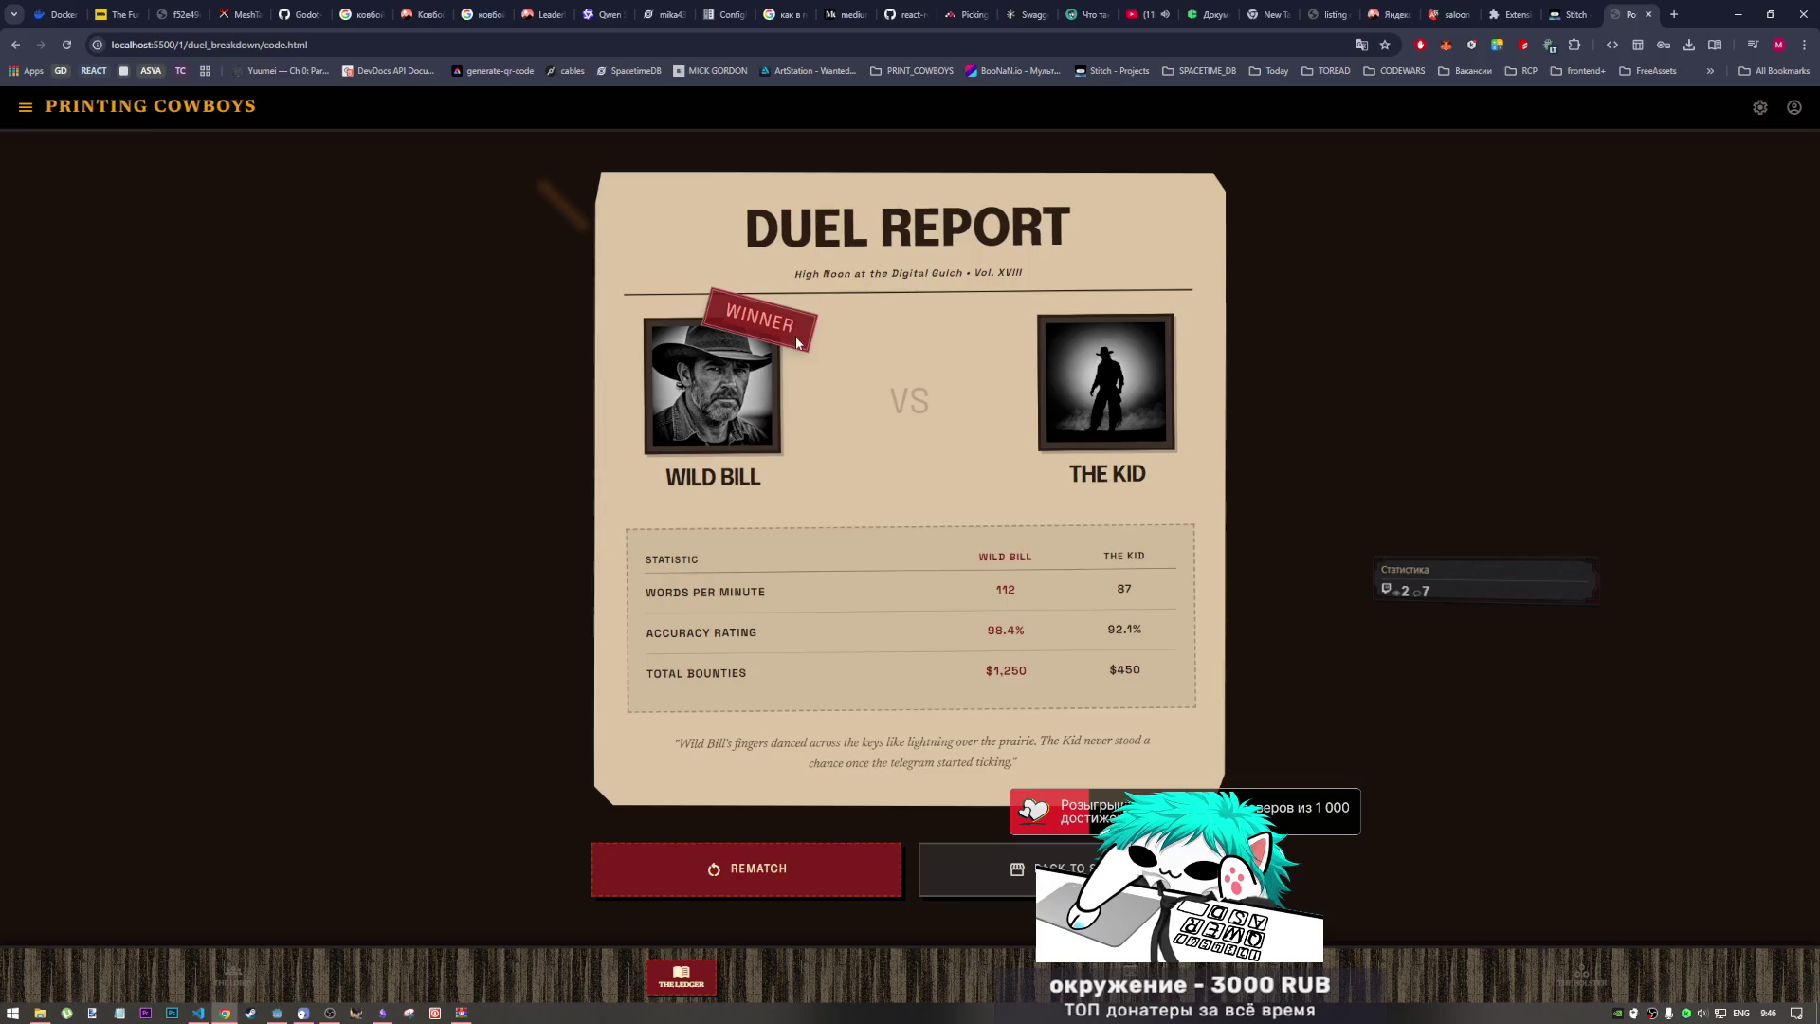
double_click(792, 332)
Step: Change the WINNER stamp text to BUSTED in DevTools' Elements panel, then close DevTools
right_click(779, 322)
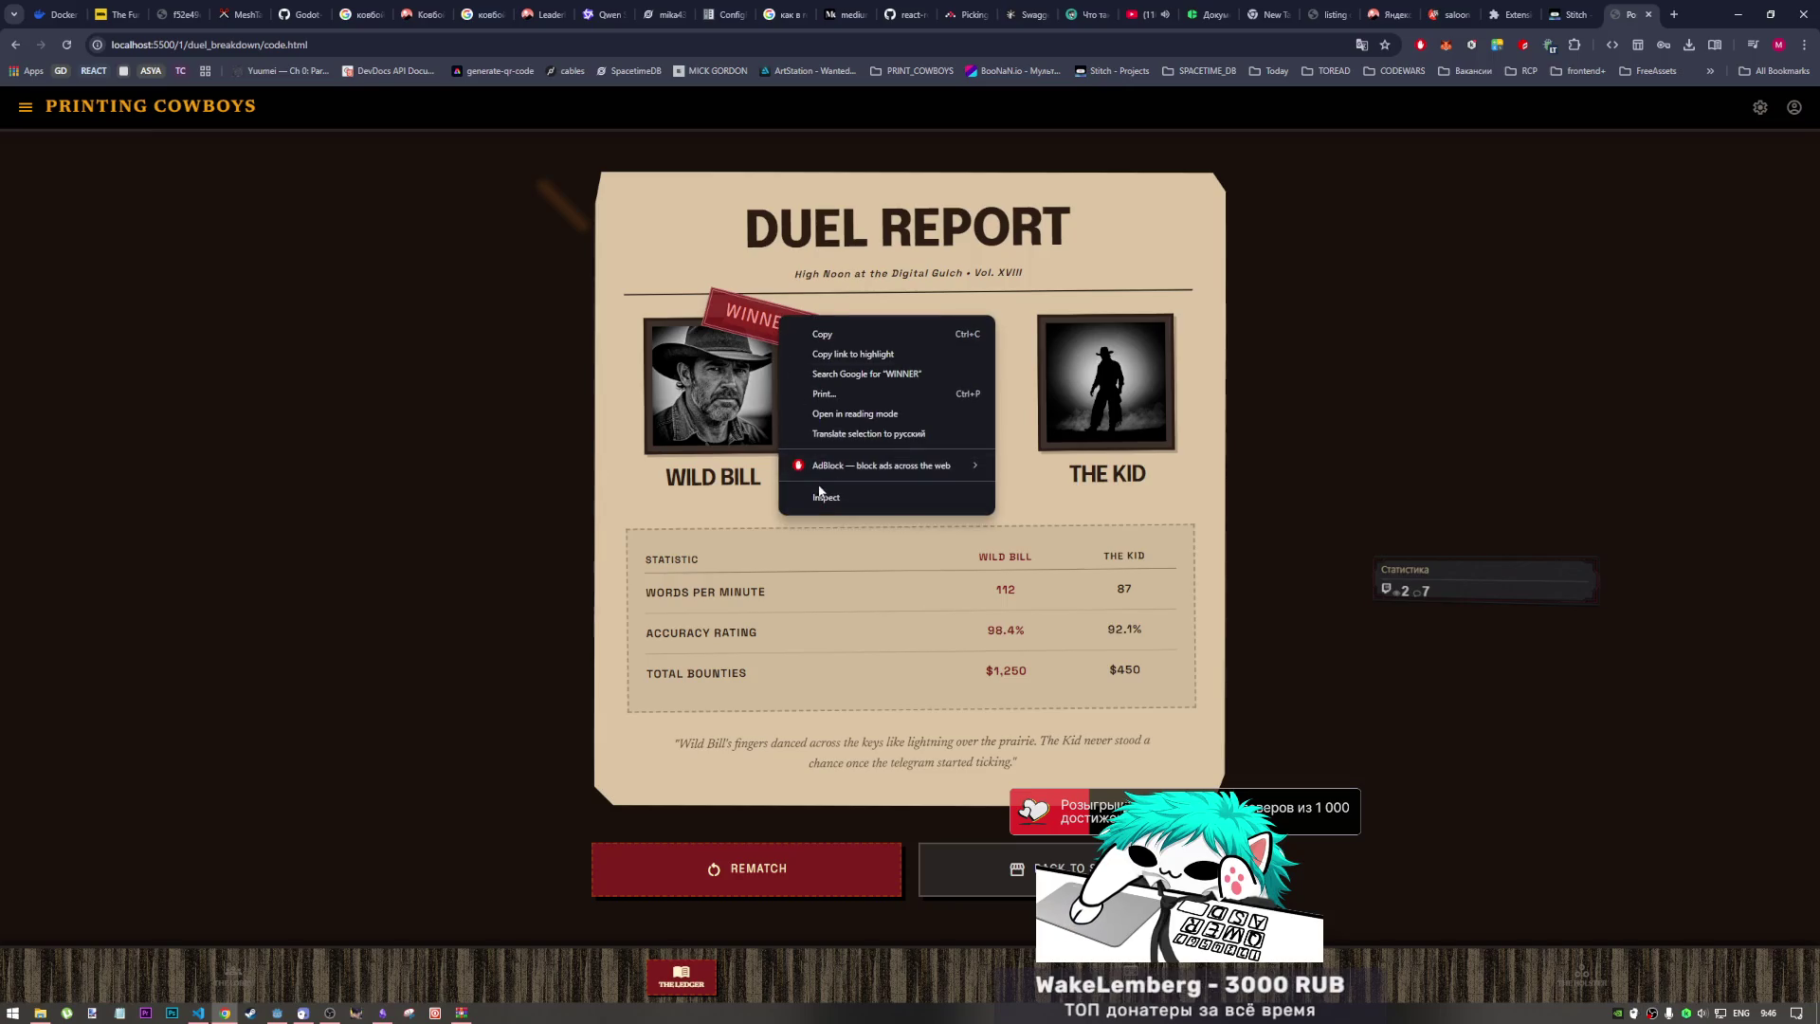
left_click(826, 496)
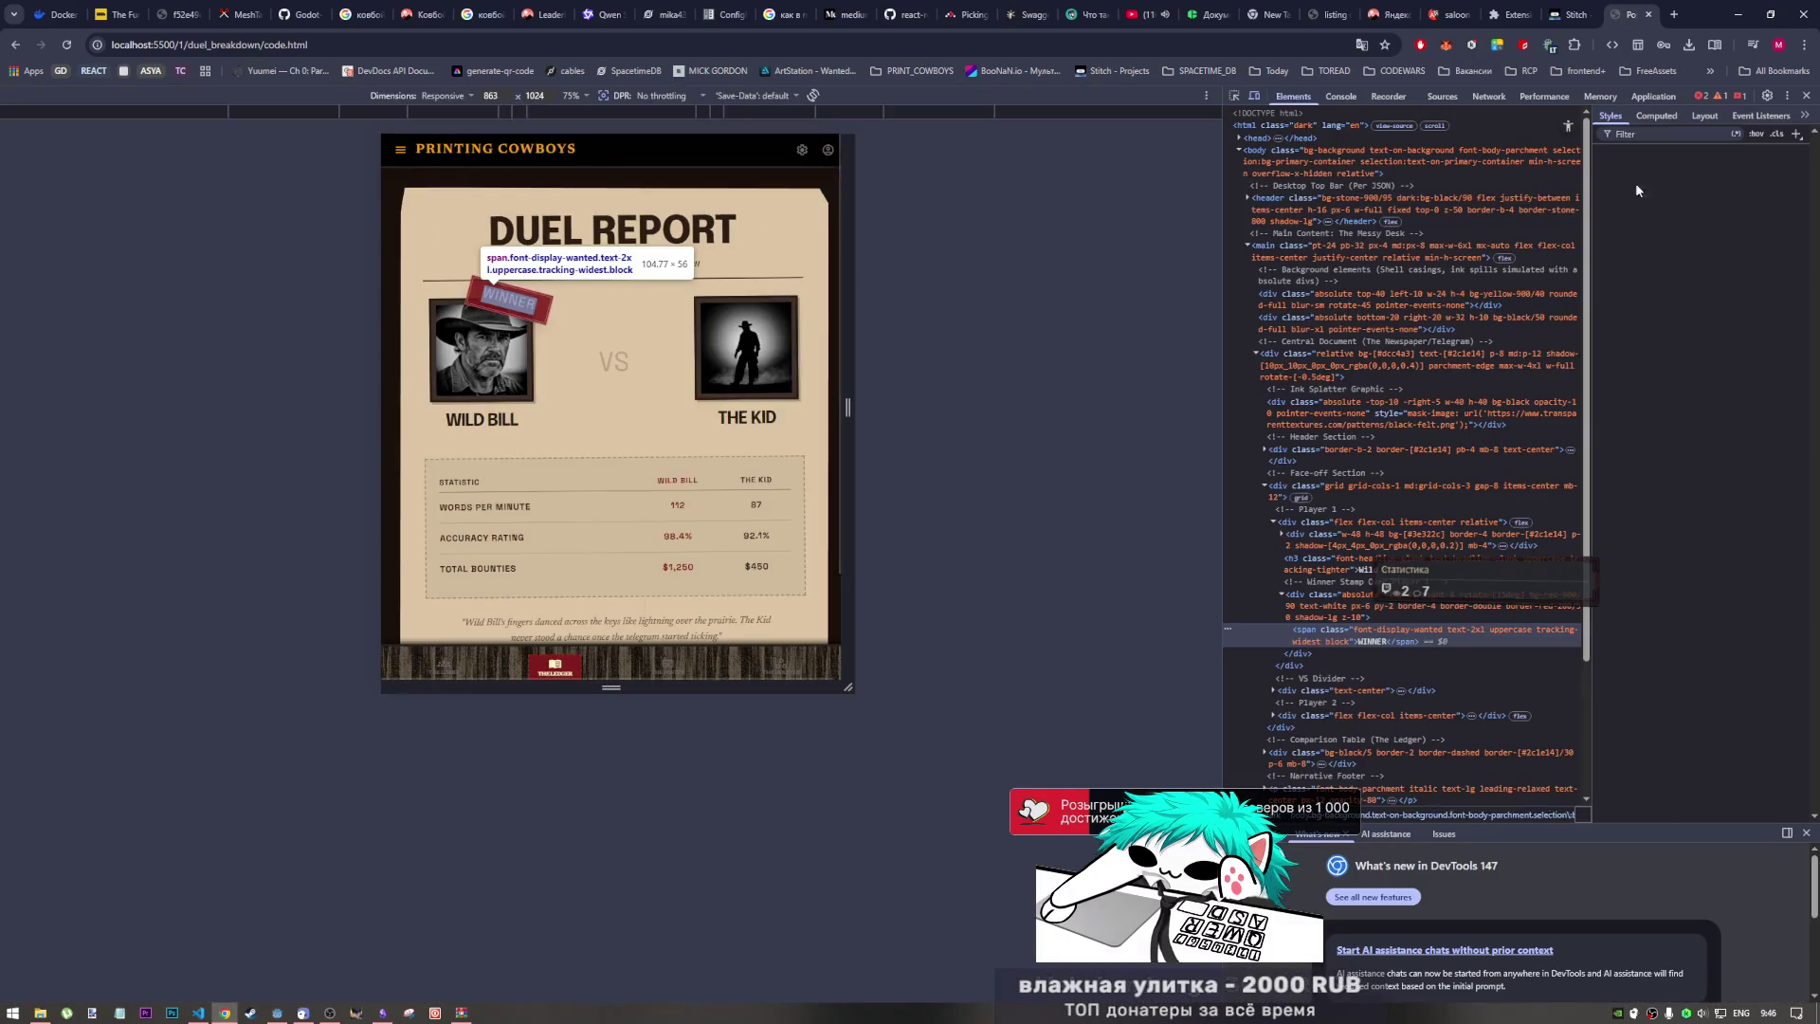
double_click(1372, 643)
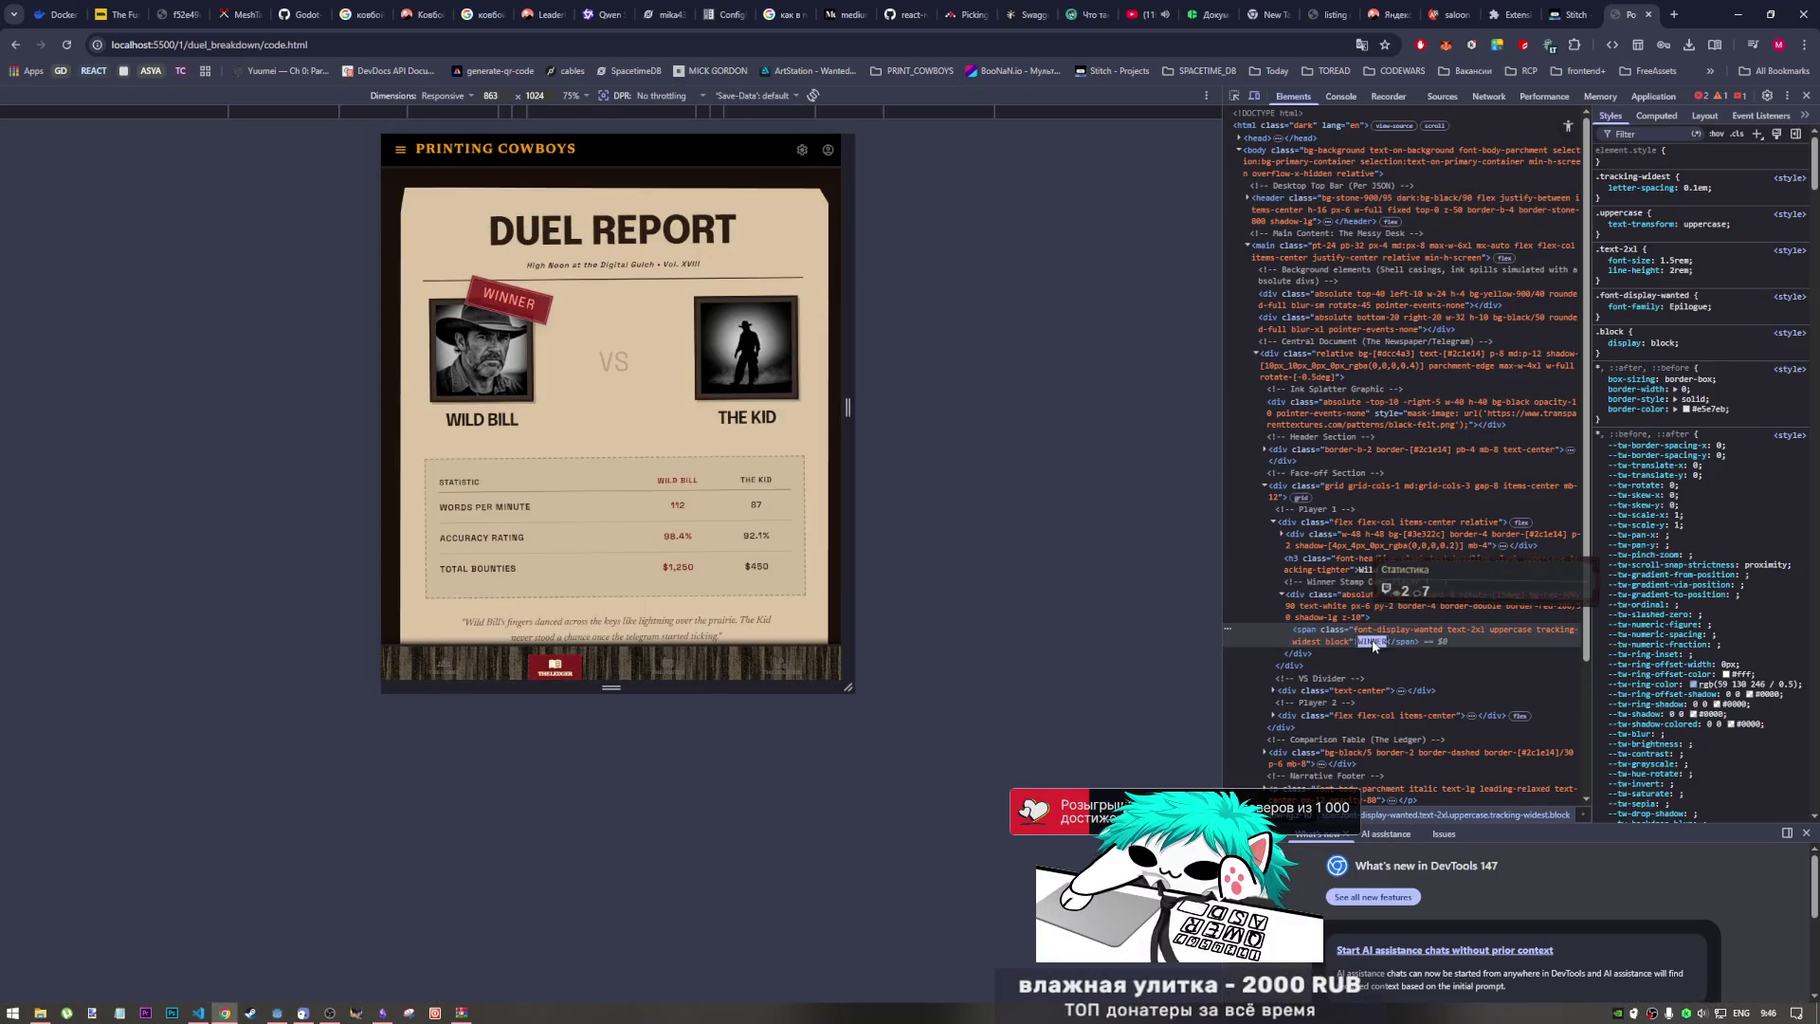
type("BUSTED")
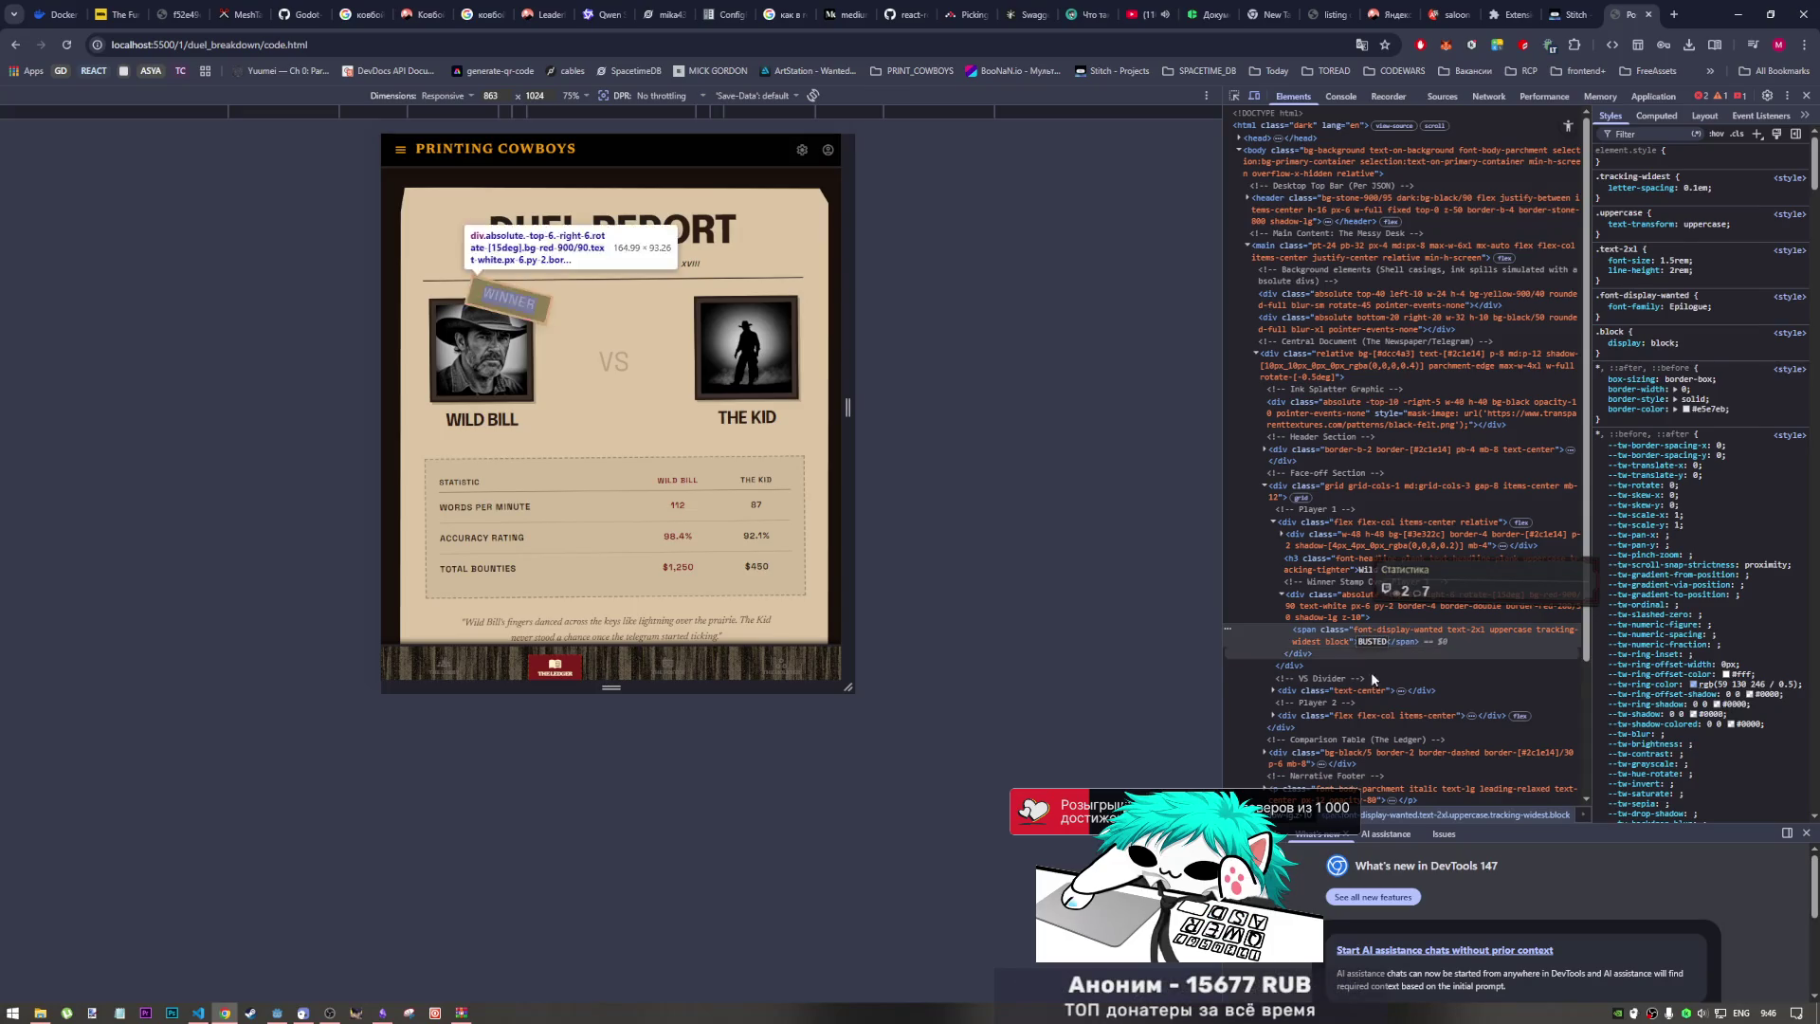
left_click(1327, 678)
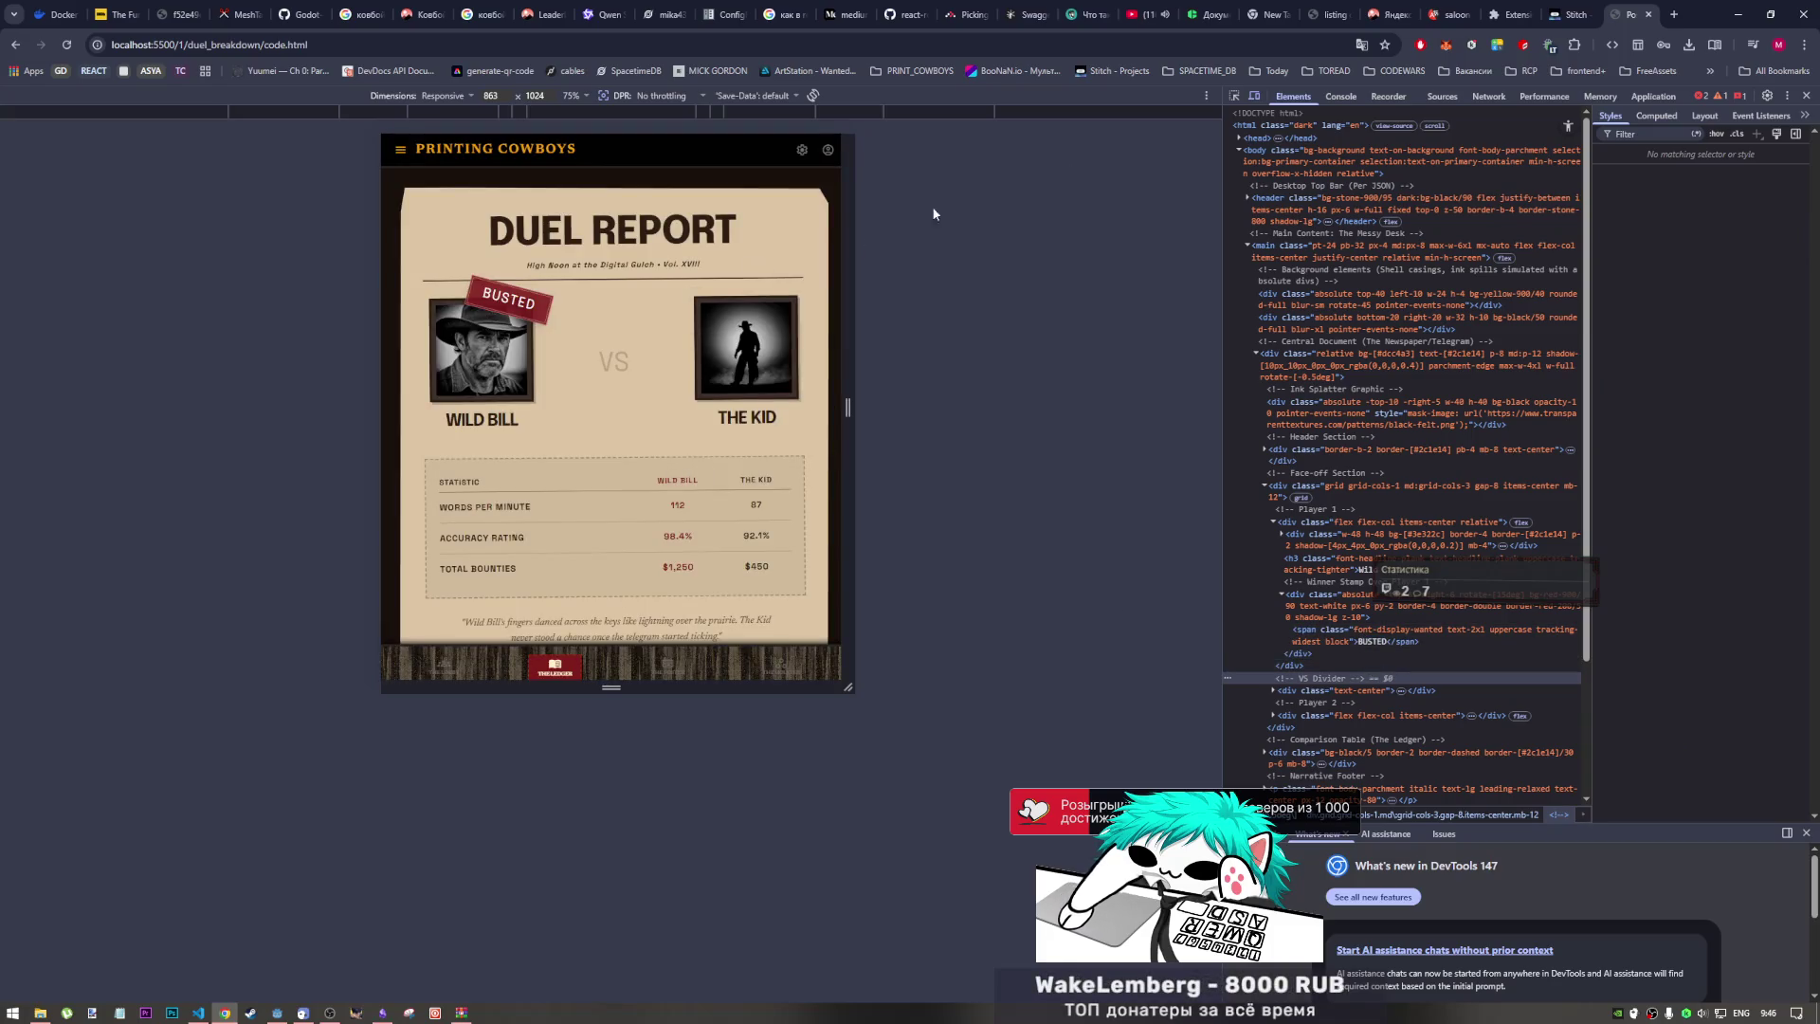
left_click(1806, 96)
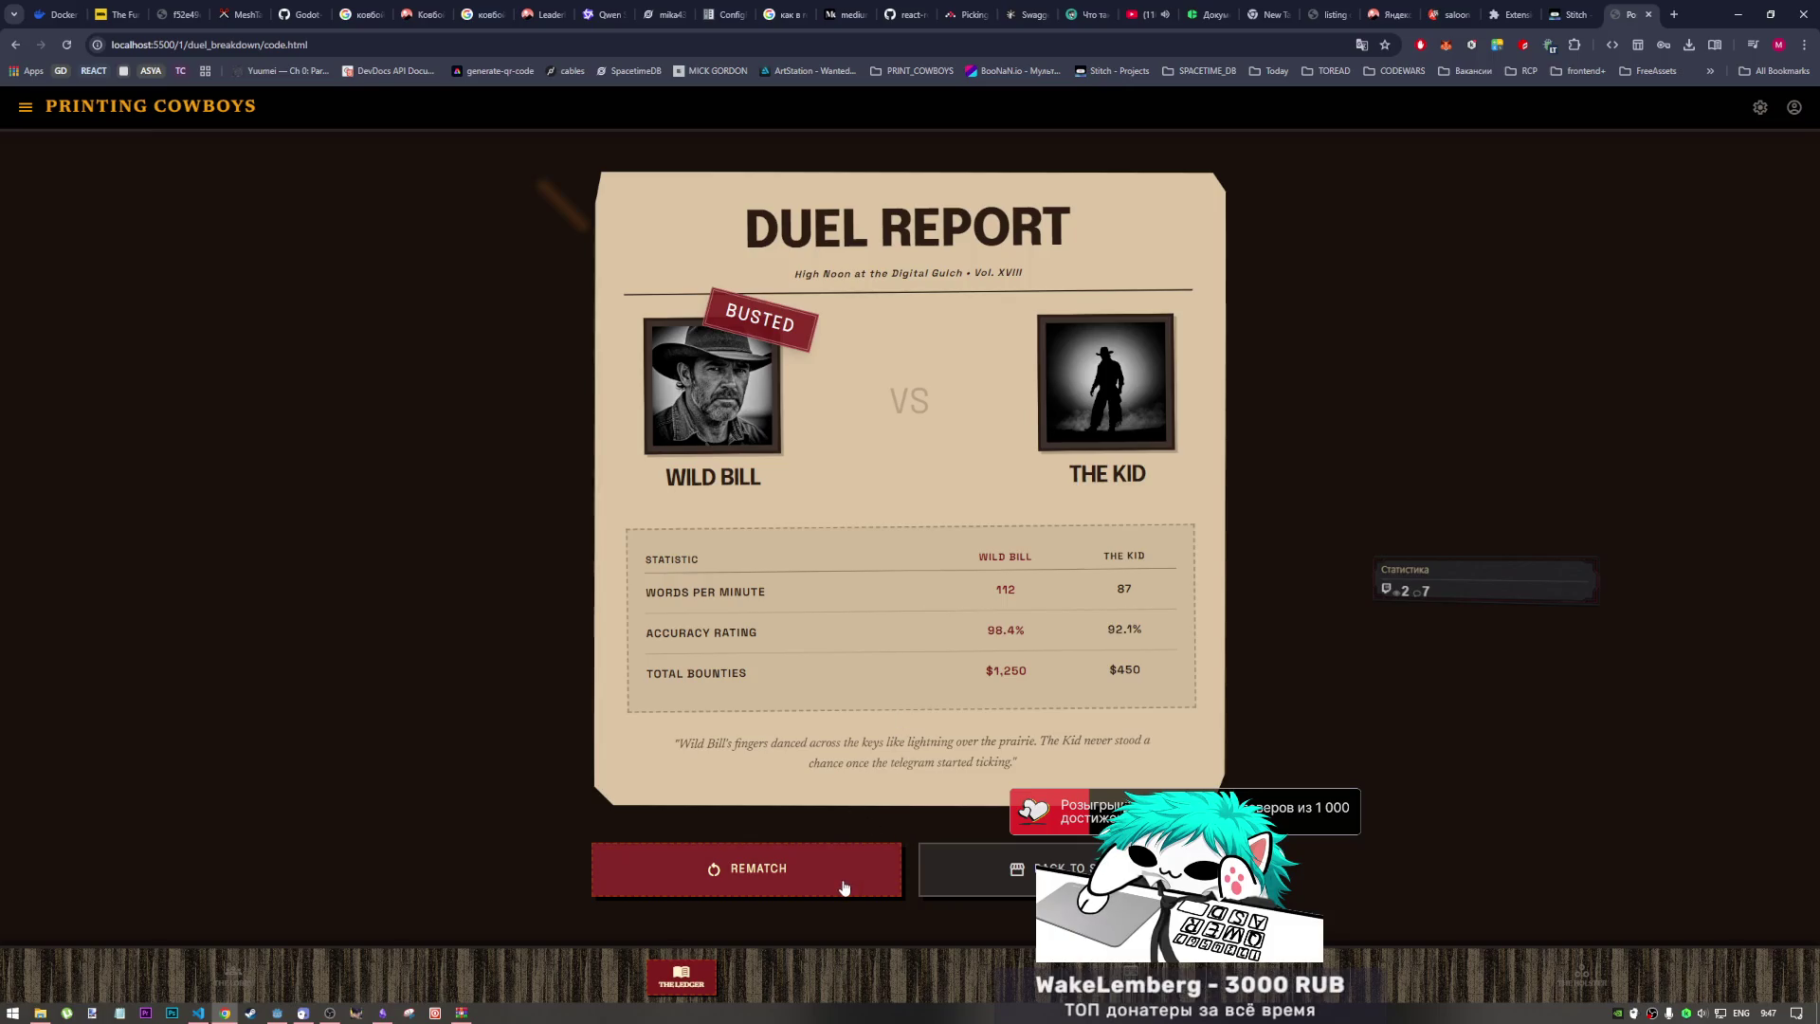
left_click(16, 44)
left_click(16, 44)
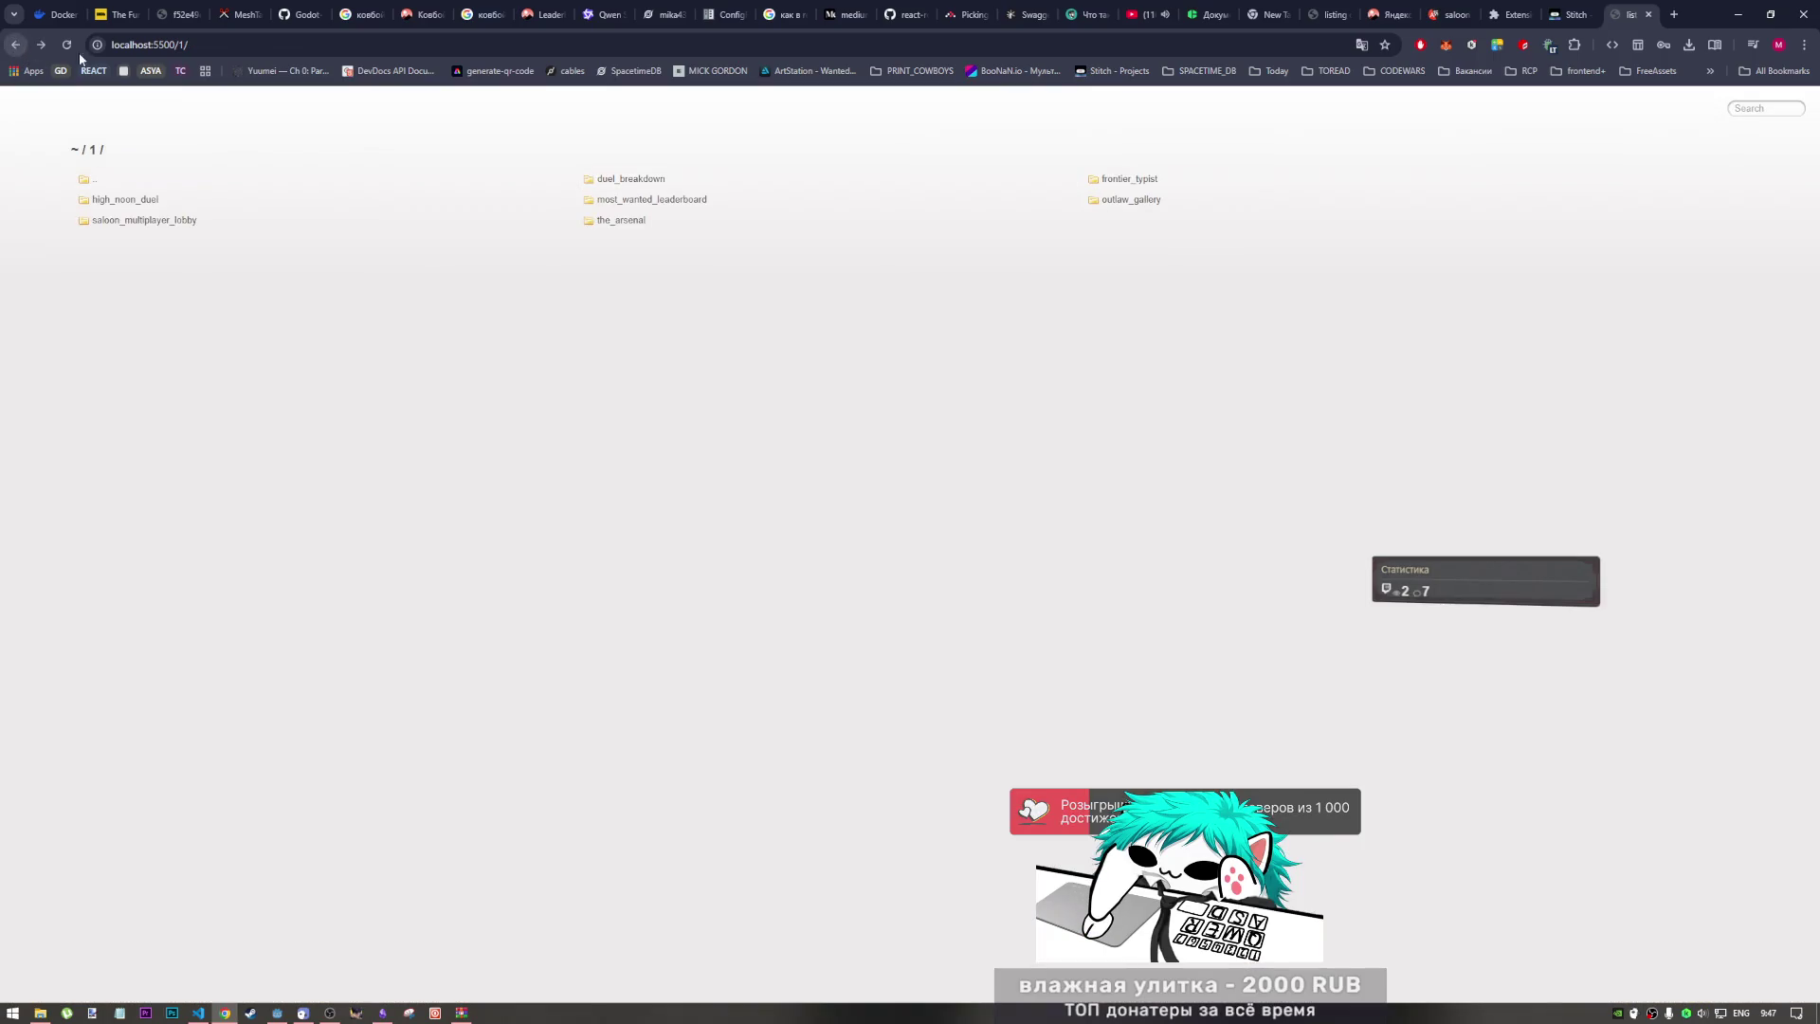
left_click(606, 200)
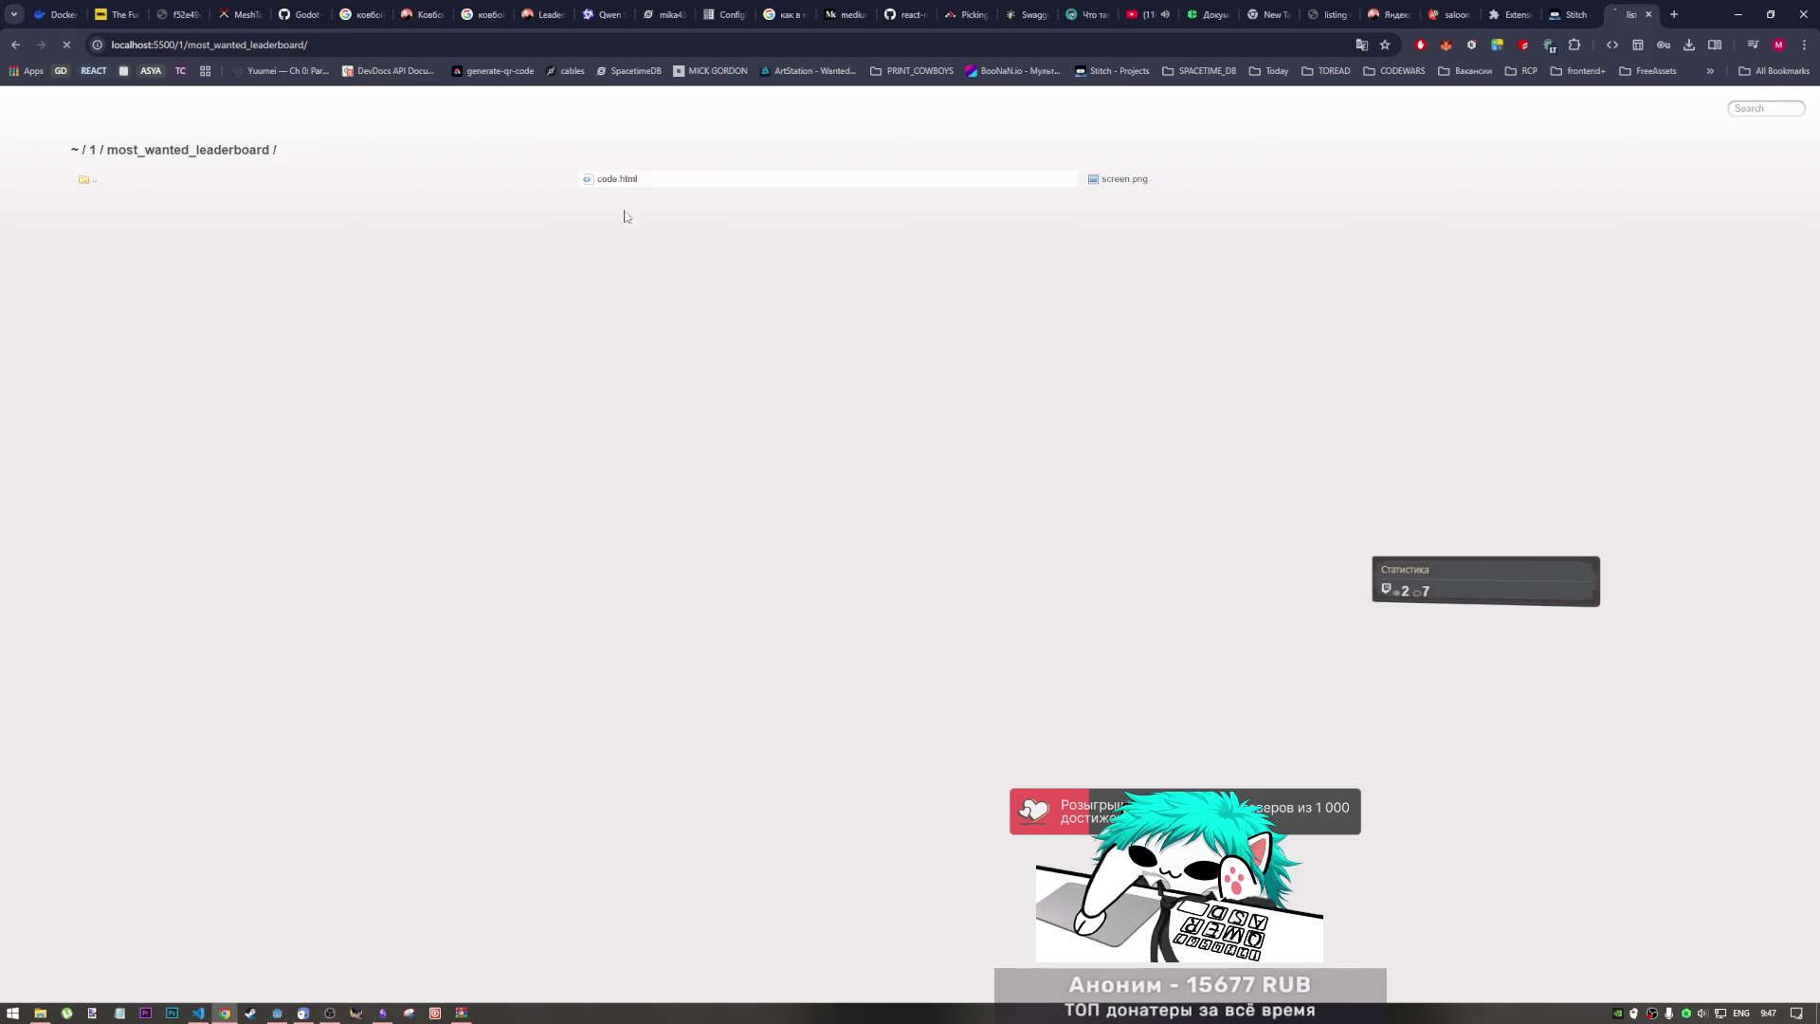
left_click(618, 179)
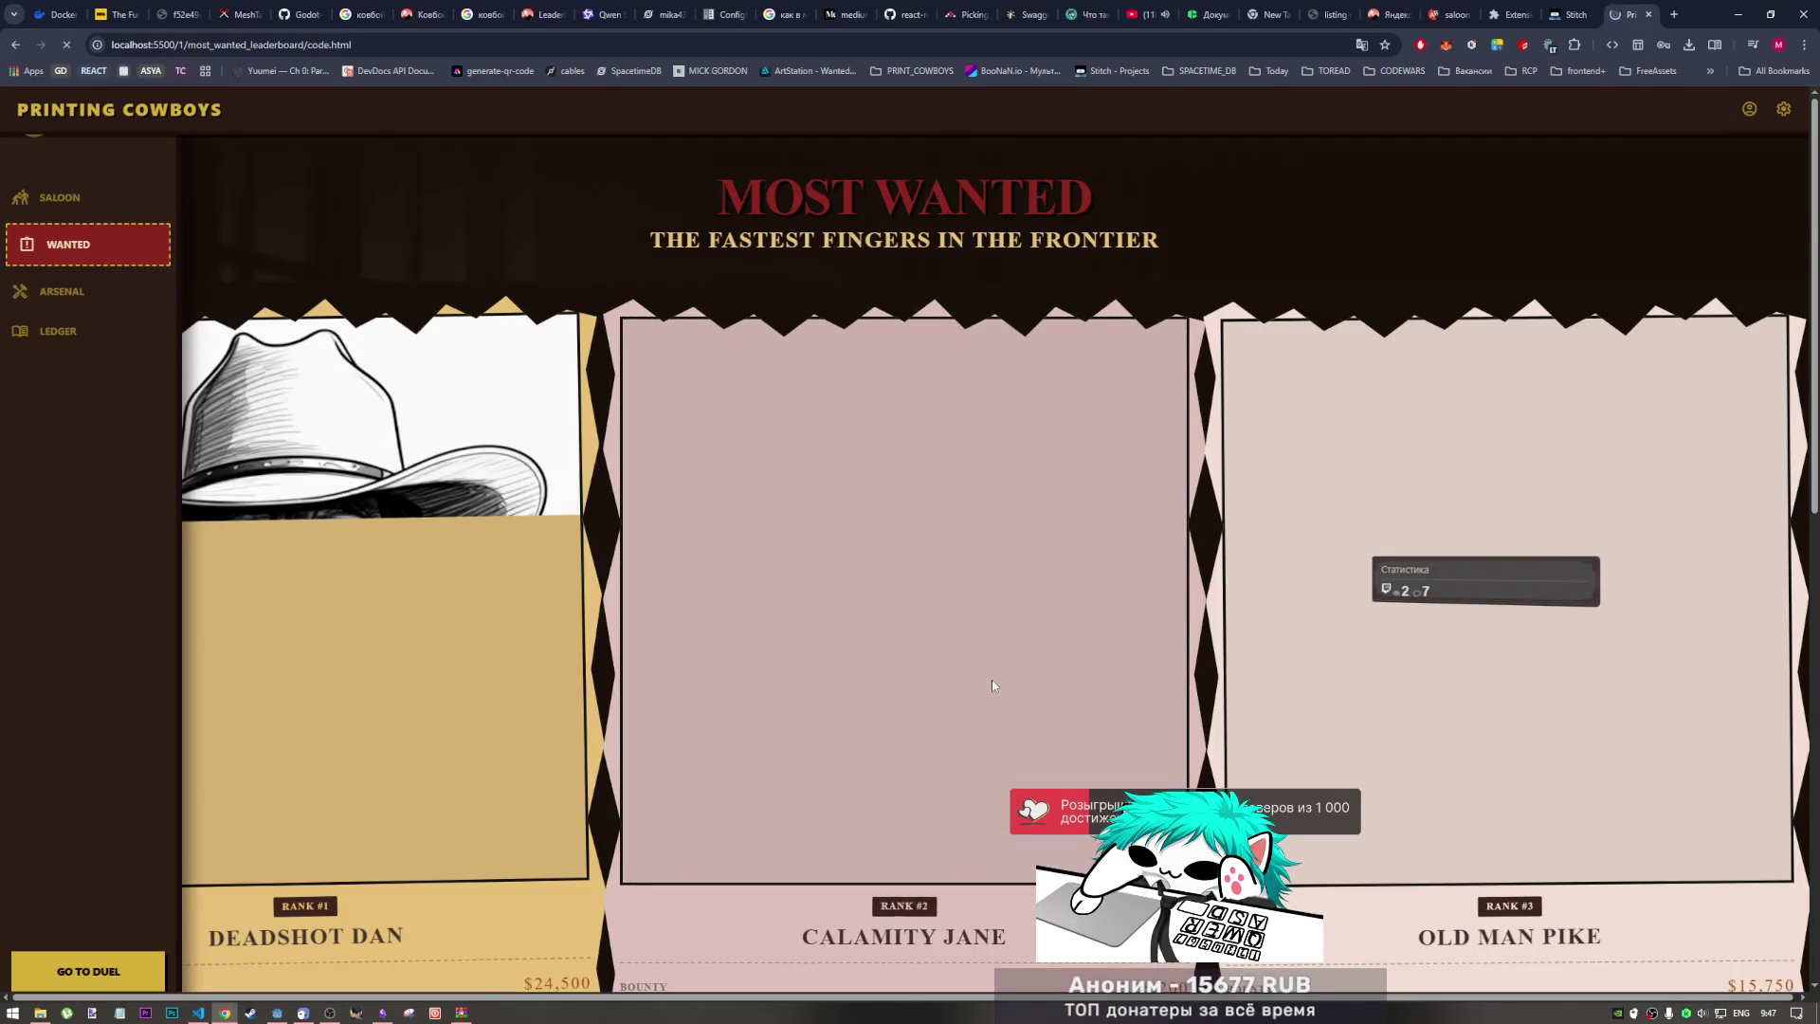
scroll(992, 679, "down", 4)
scroll(992, 680, "up", 2)
scroll(991, 677, "up", 2)
scroll(986, 675, "down", 4)
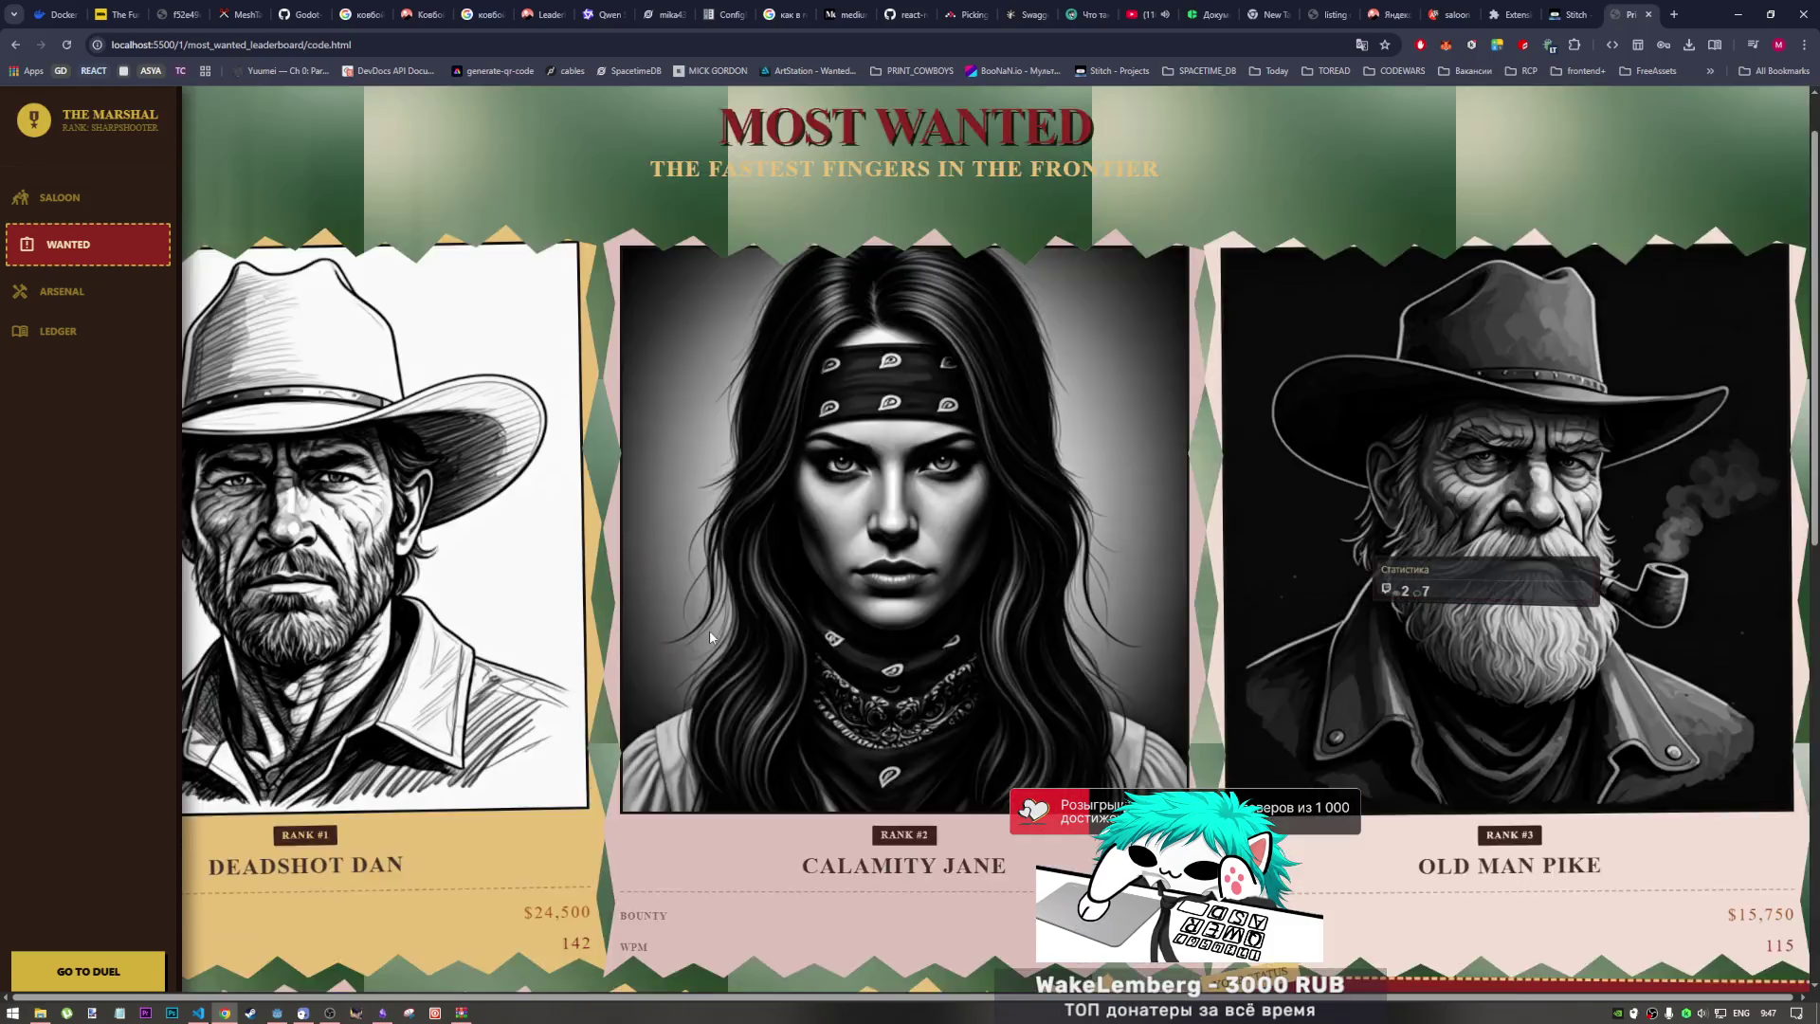
scroll(912, 609, "down", 4)
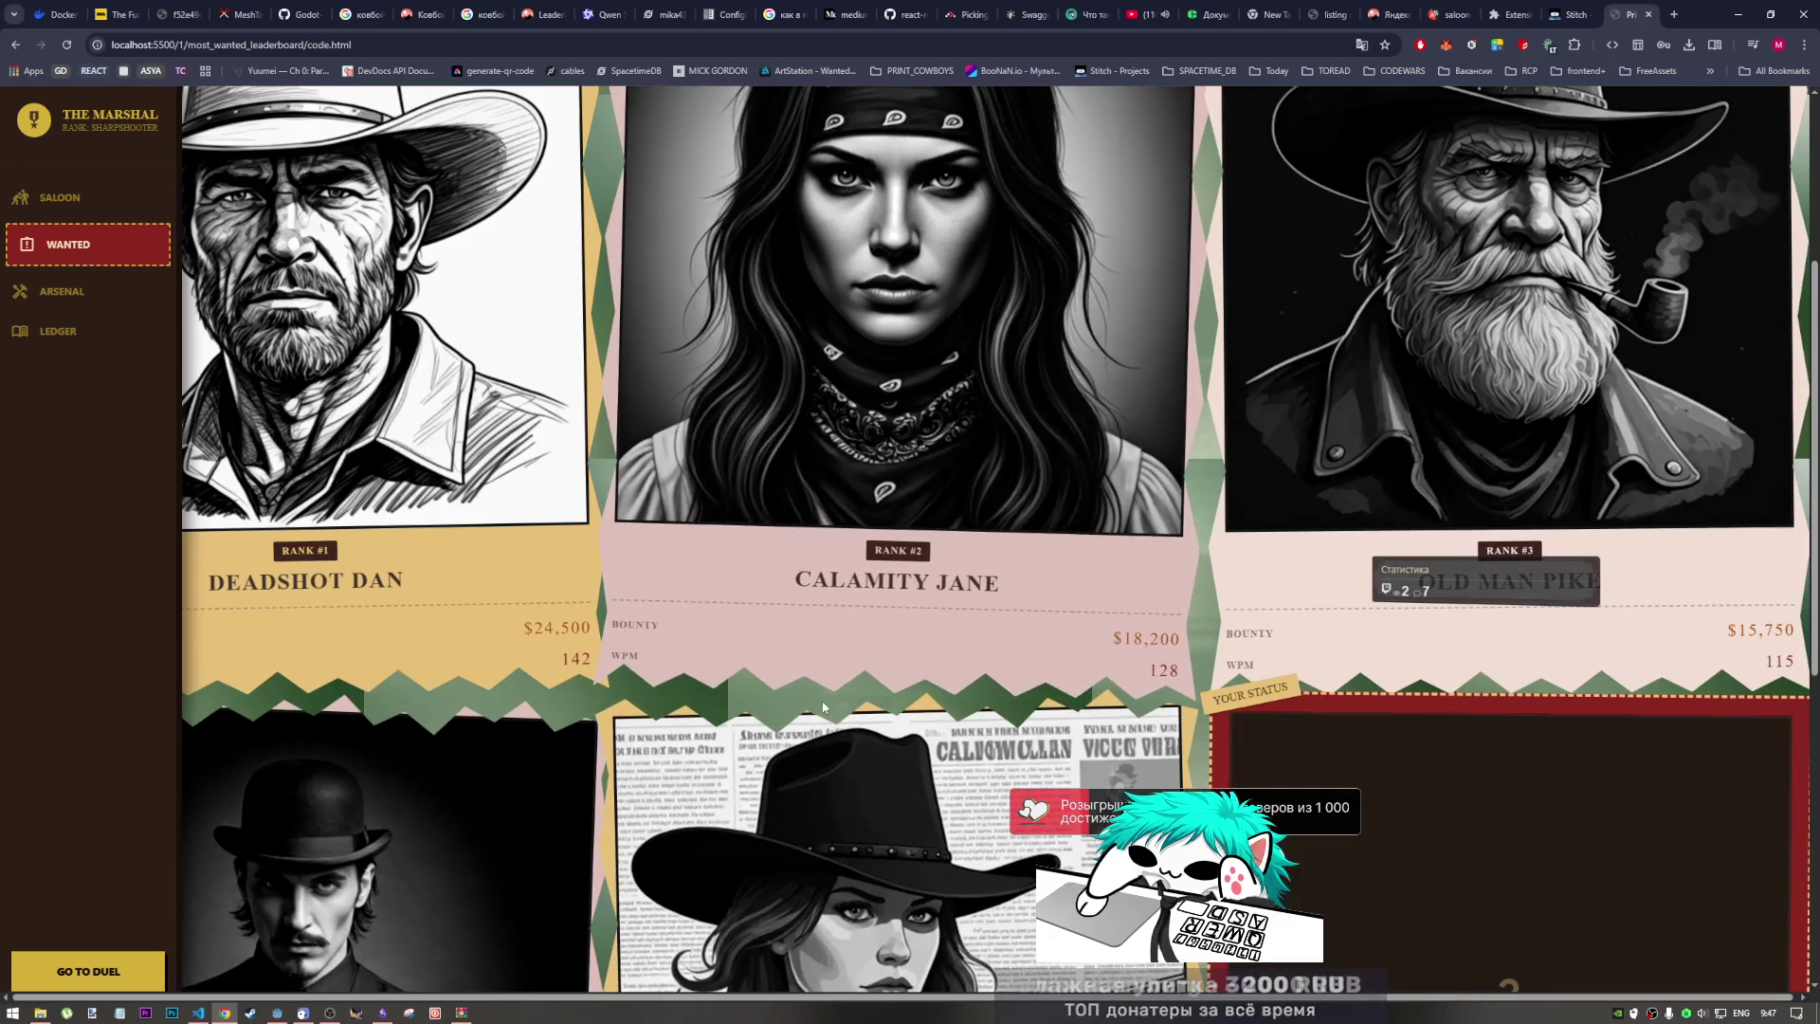
scroll(848, 636, "down", 5)
scroll(849, 636, "down", 2)
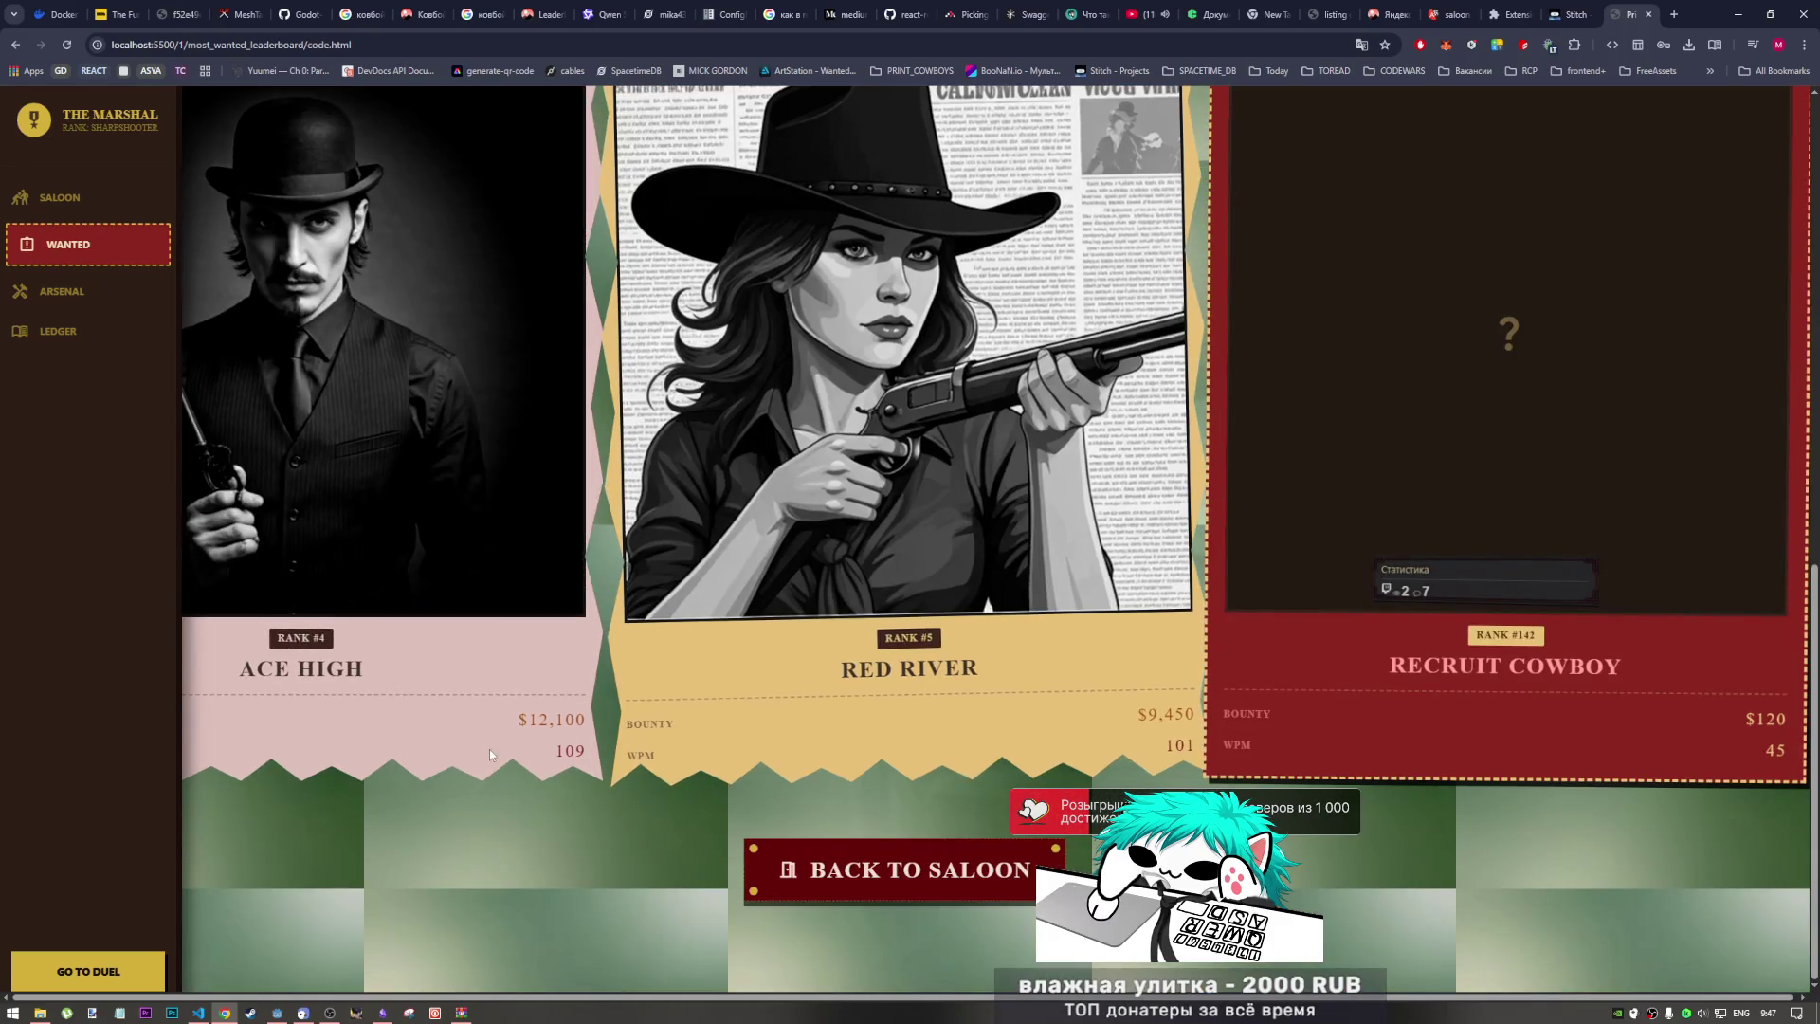
scroll(669, 639, "up", 6)
scroll(670, 639, "up", 5)
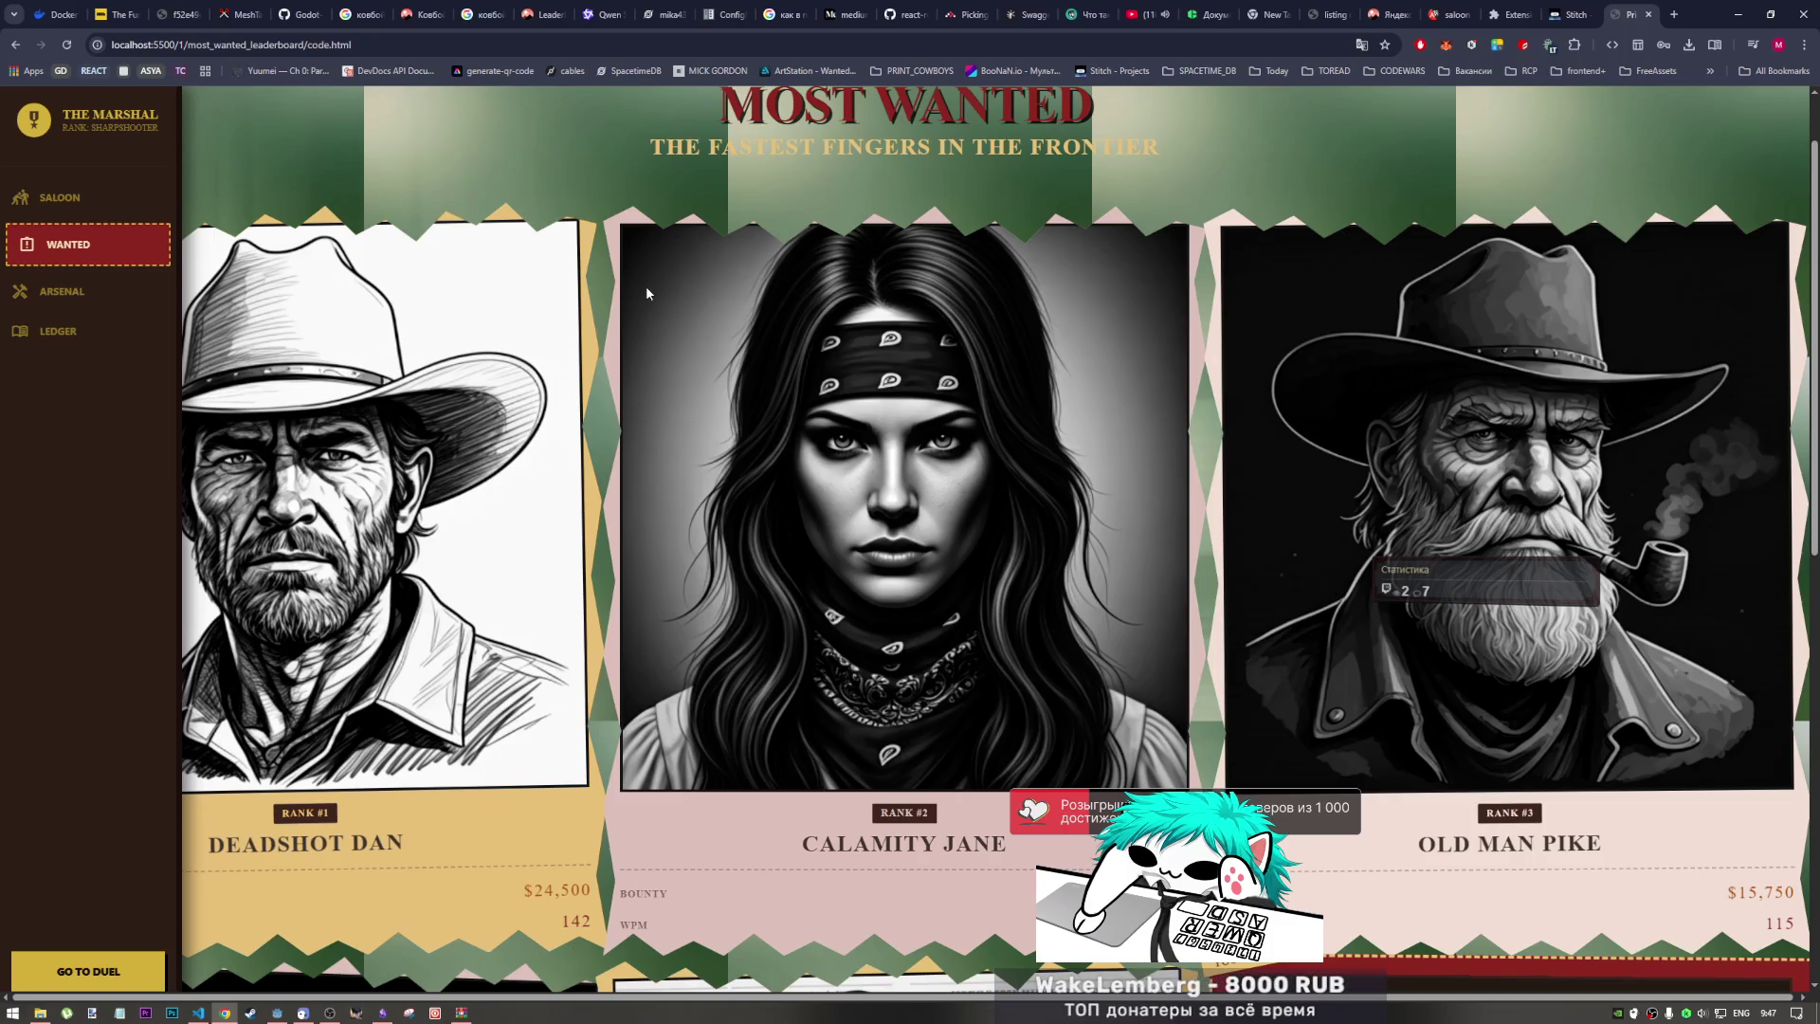
scroll(925, 419, "down", 10)
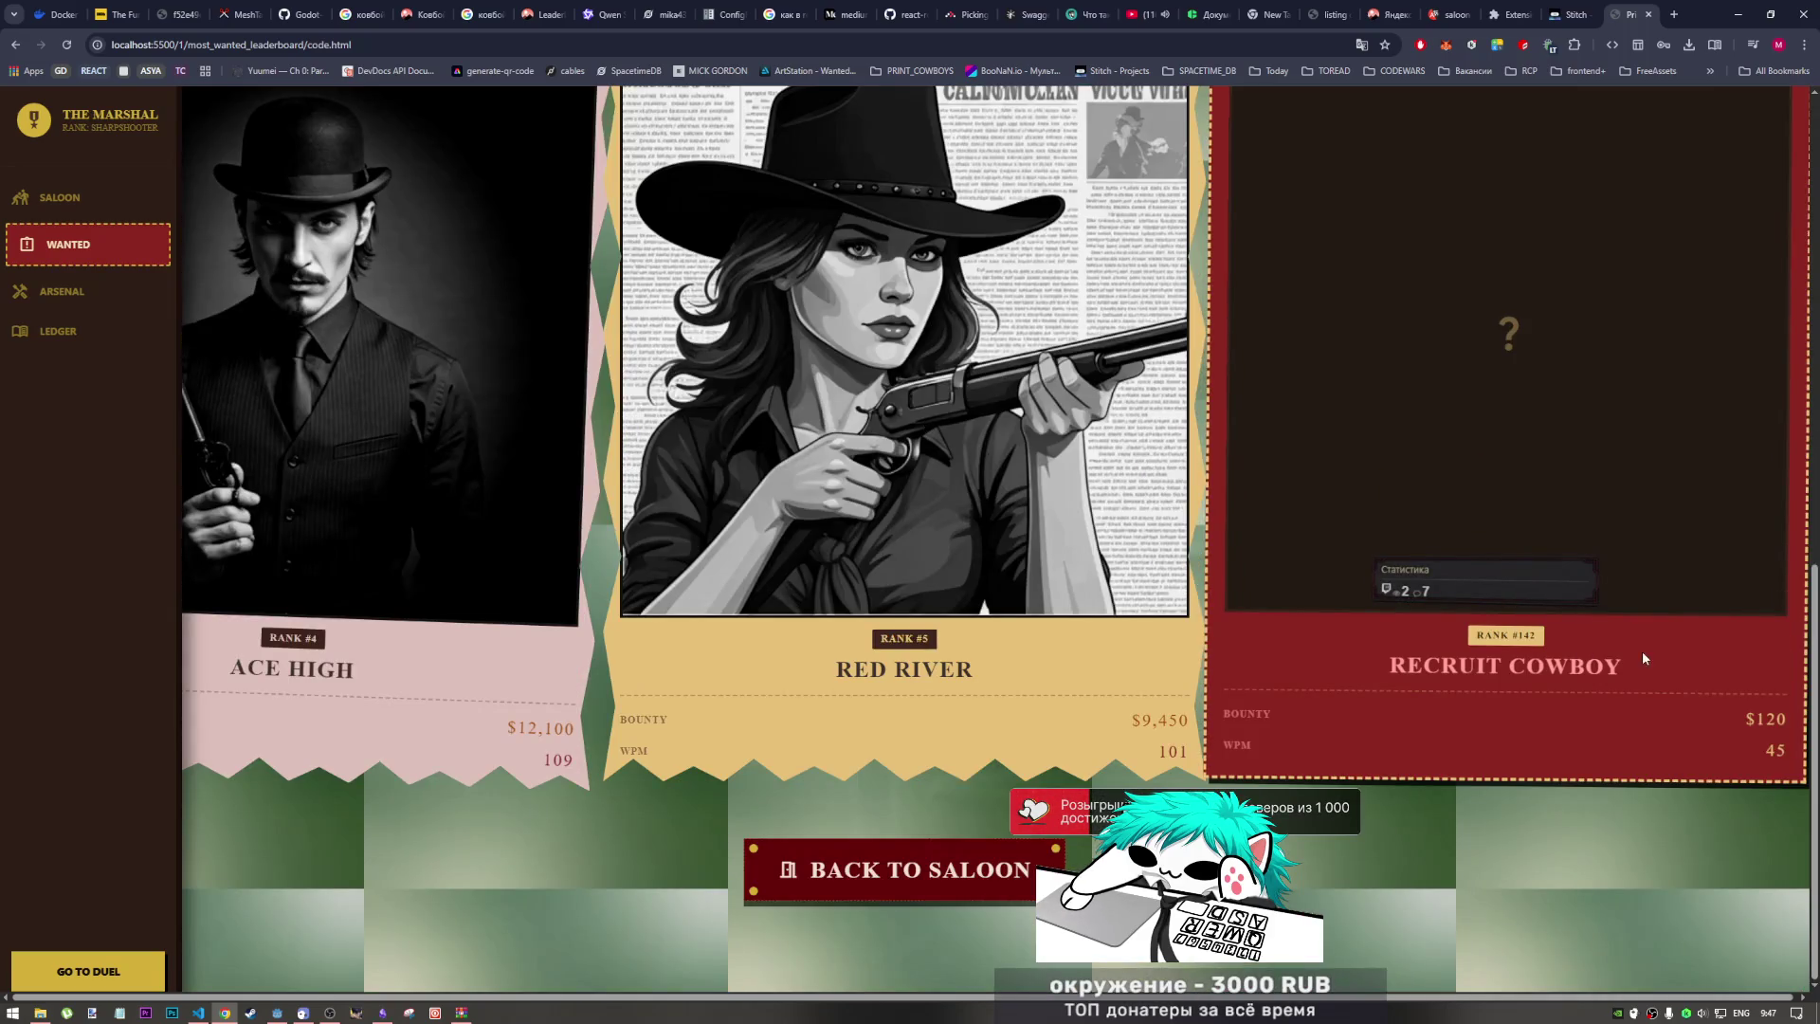
scroll(1498, 692, "up", 3)
scroll(1437, 773, "down", 2)
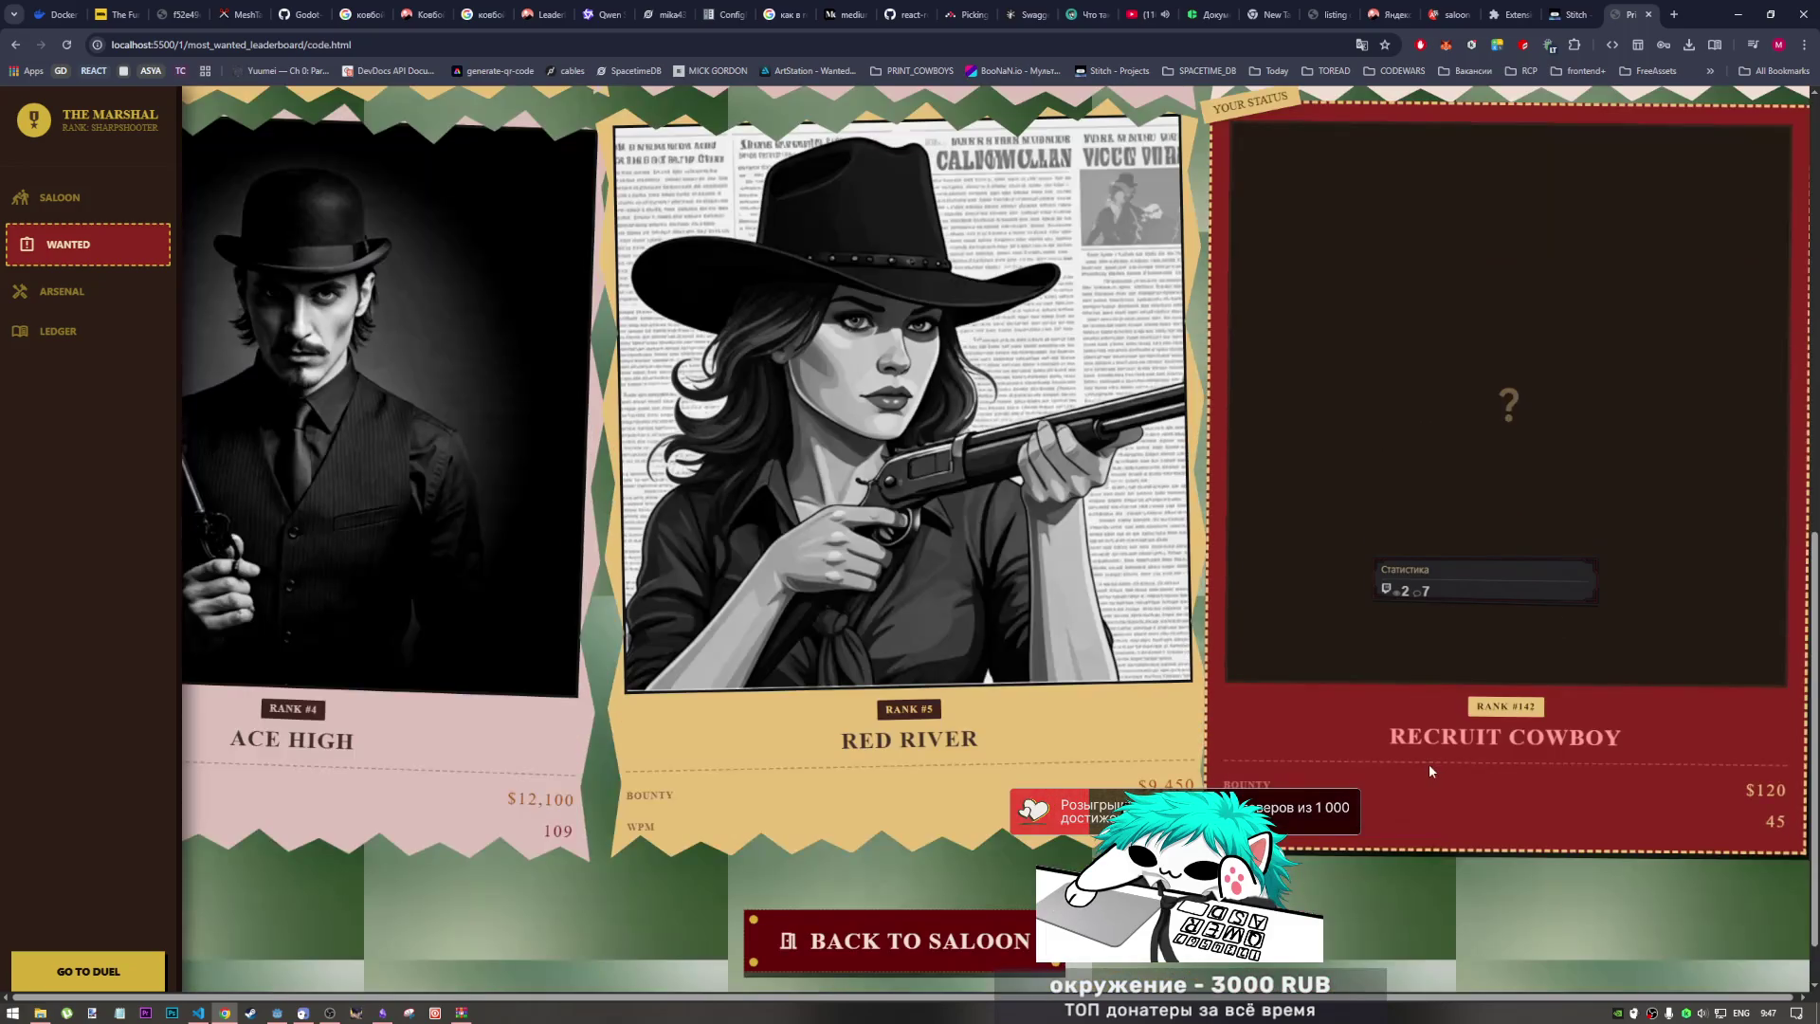
scroll(1385, 731, "up", 9)
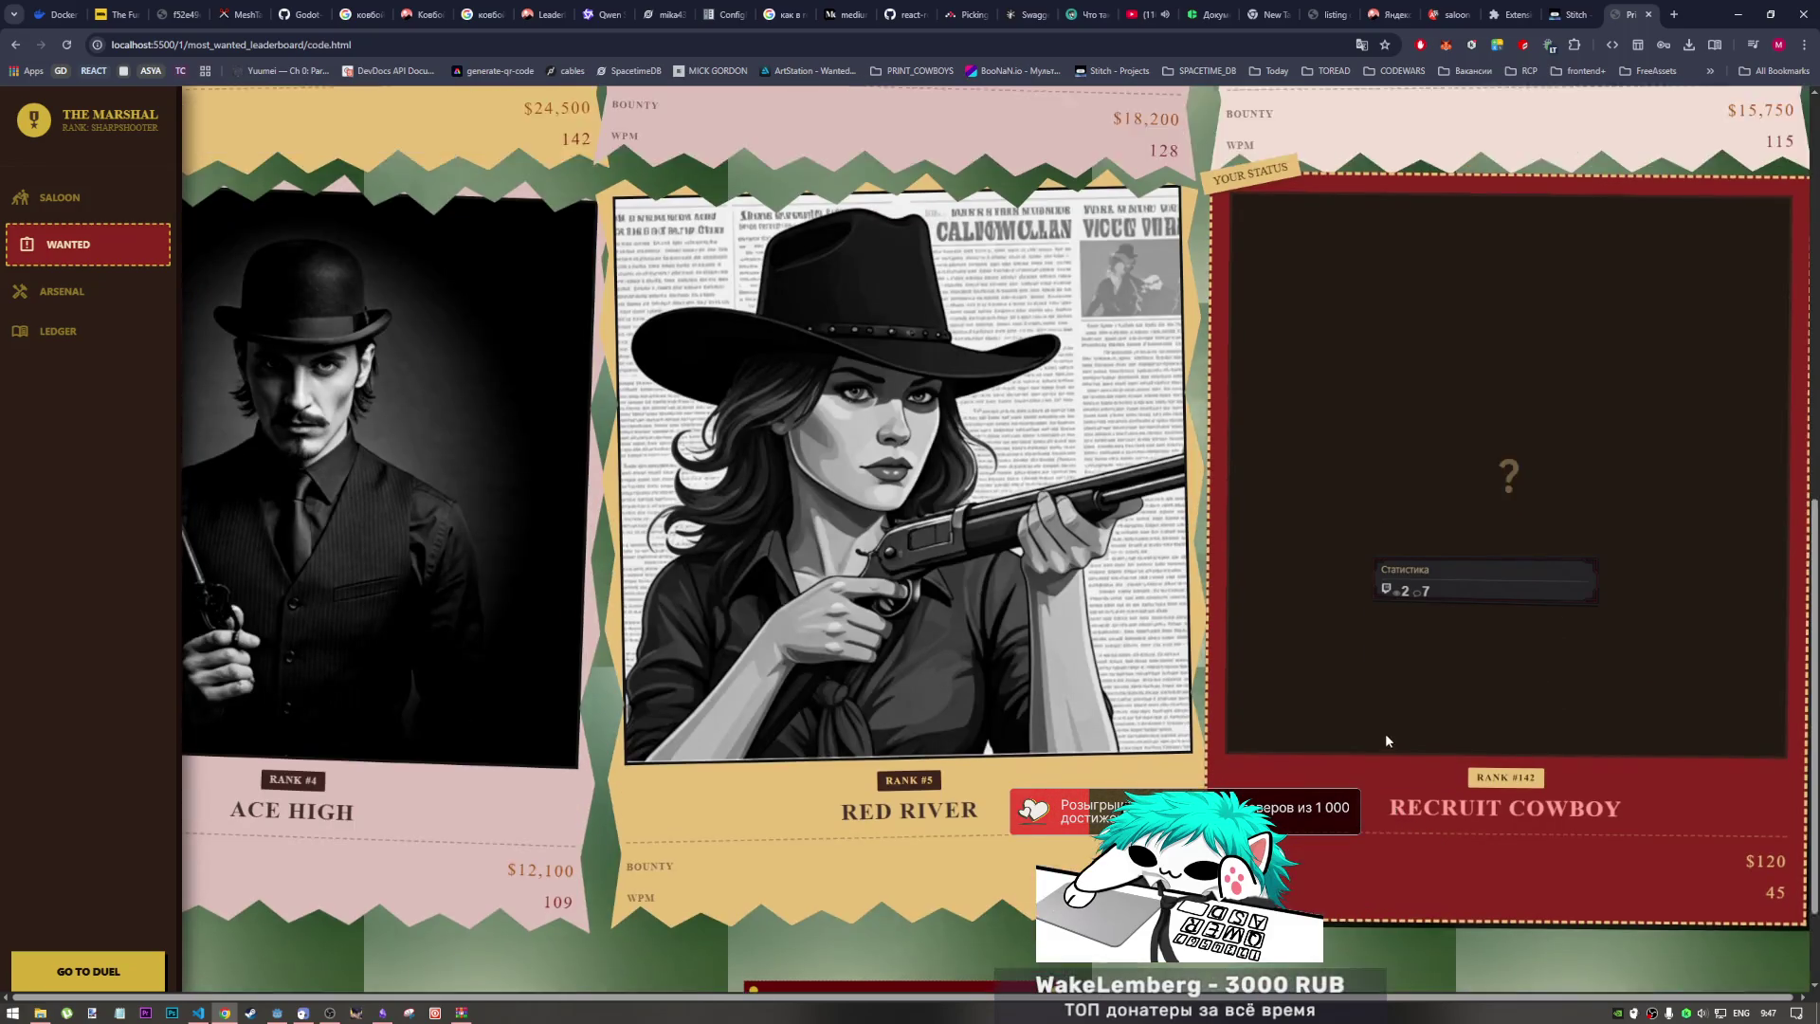
scroll(1344, 602, "down", 3)
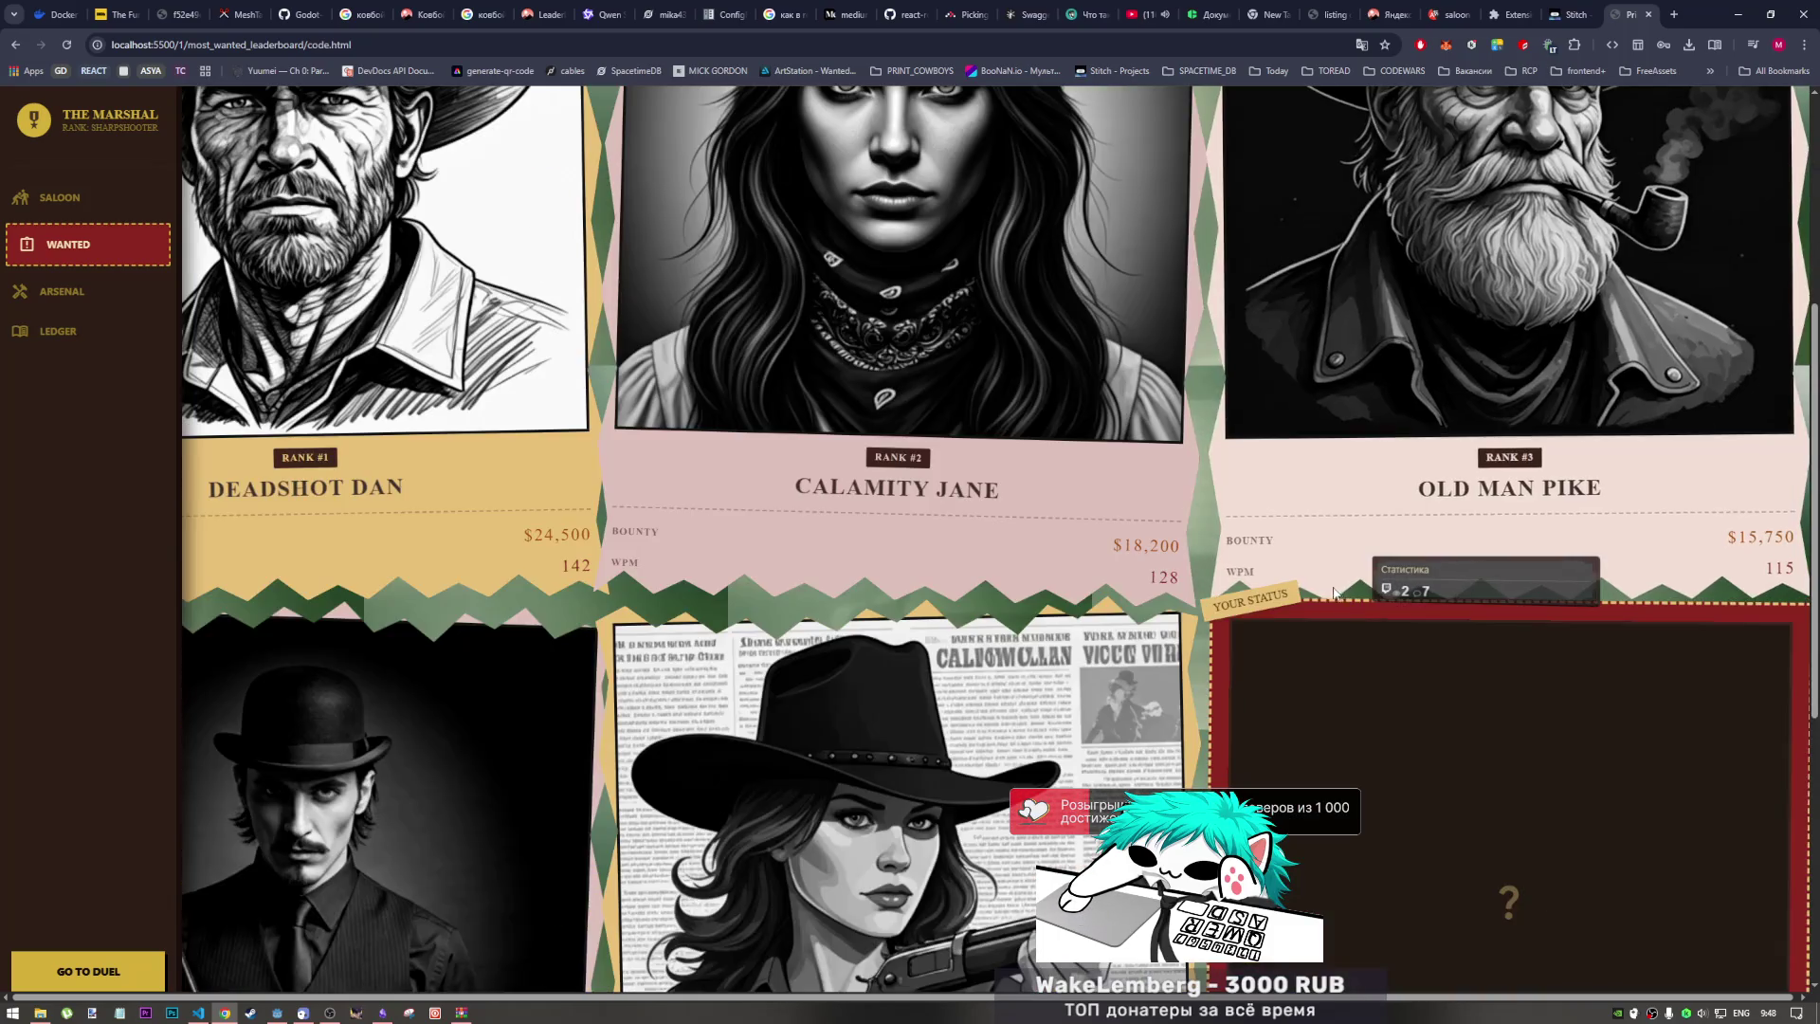
scroll(1327, 592, "down", 8)
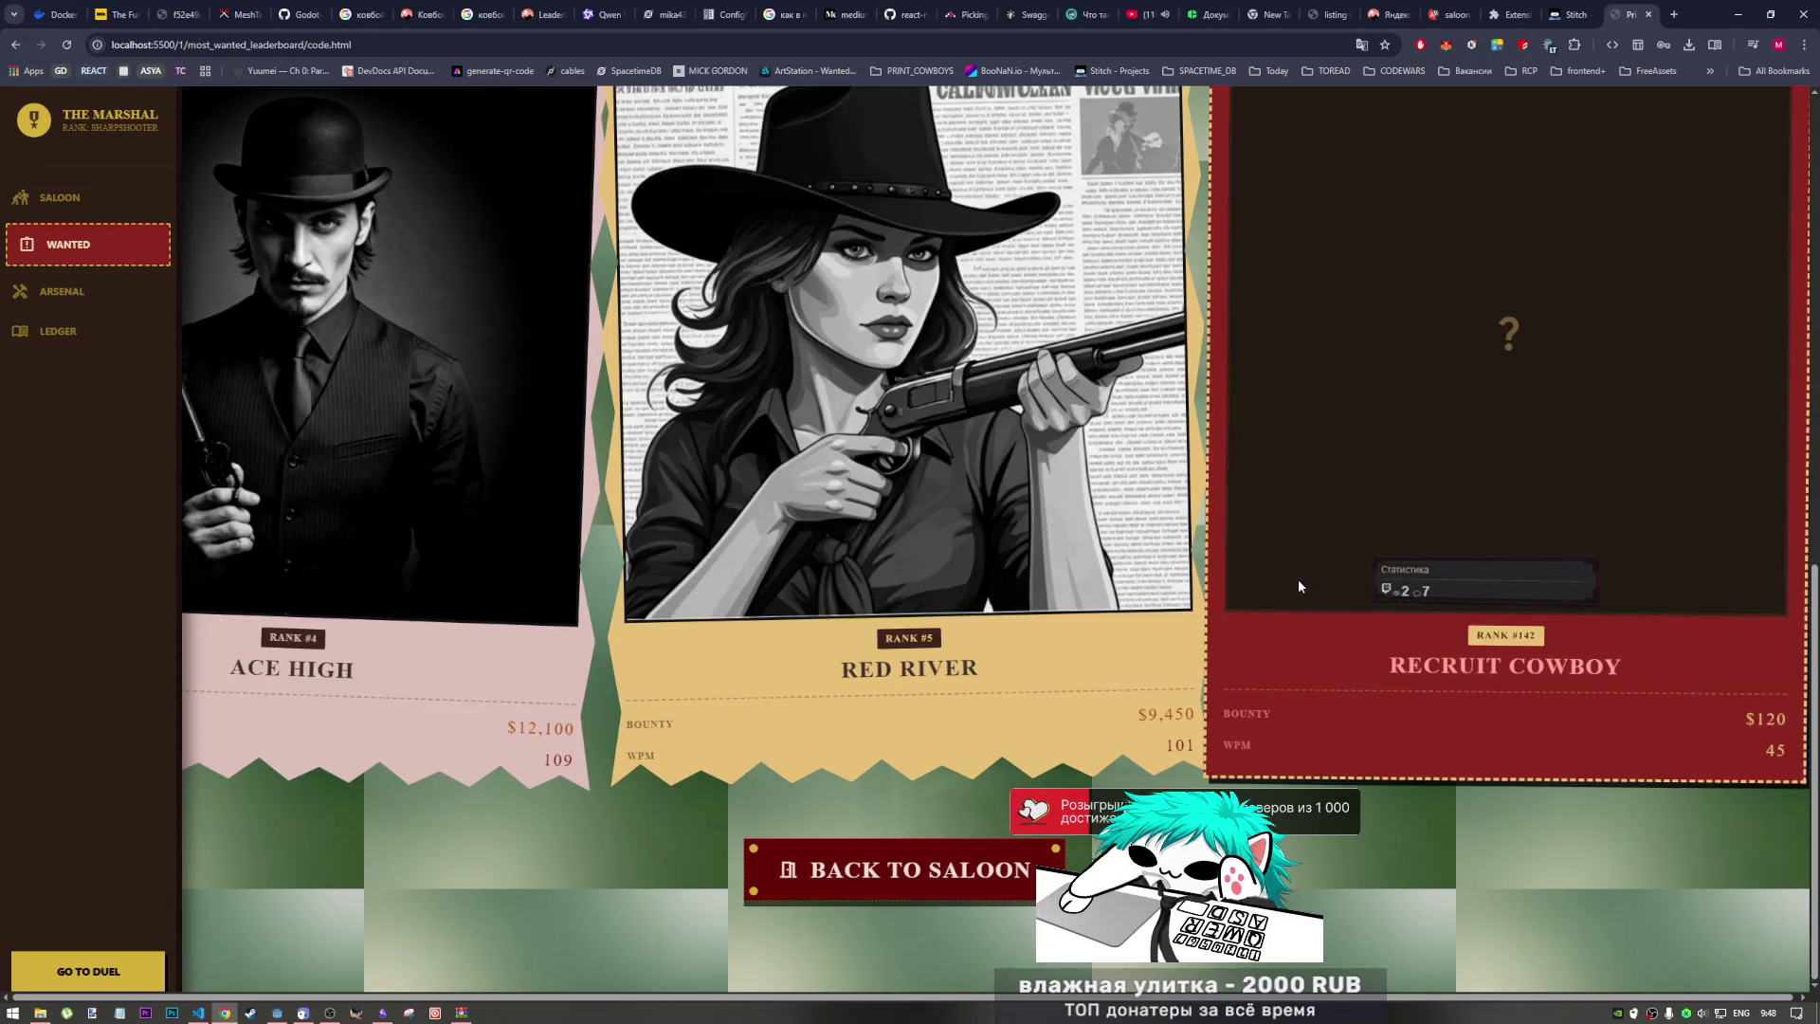
scroll(1299, 578, "up", 12)
scroll(1287, 576, "down", 6)
scroll(1287, 578, "down", 5)
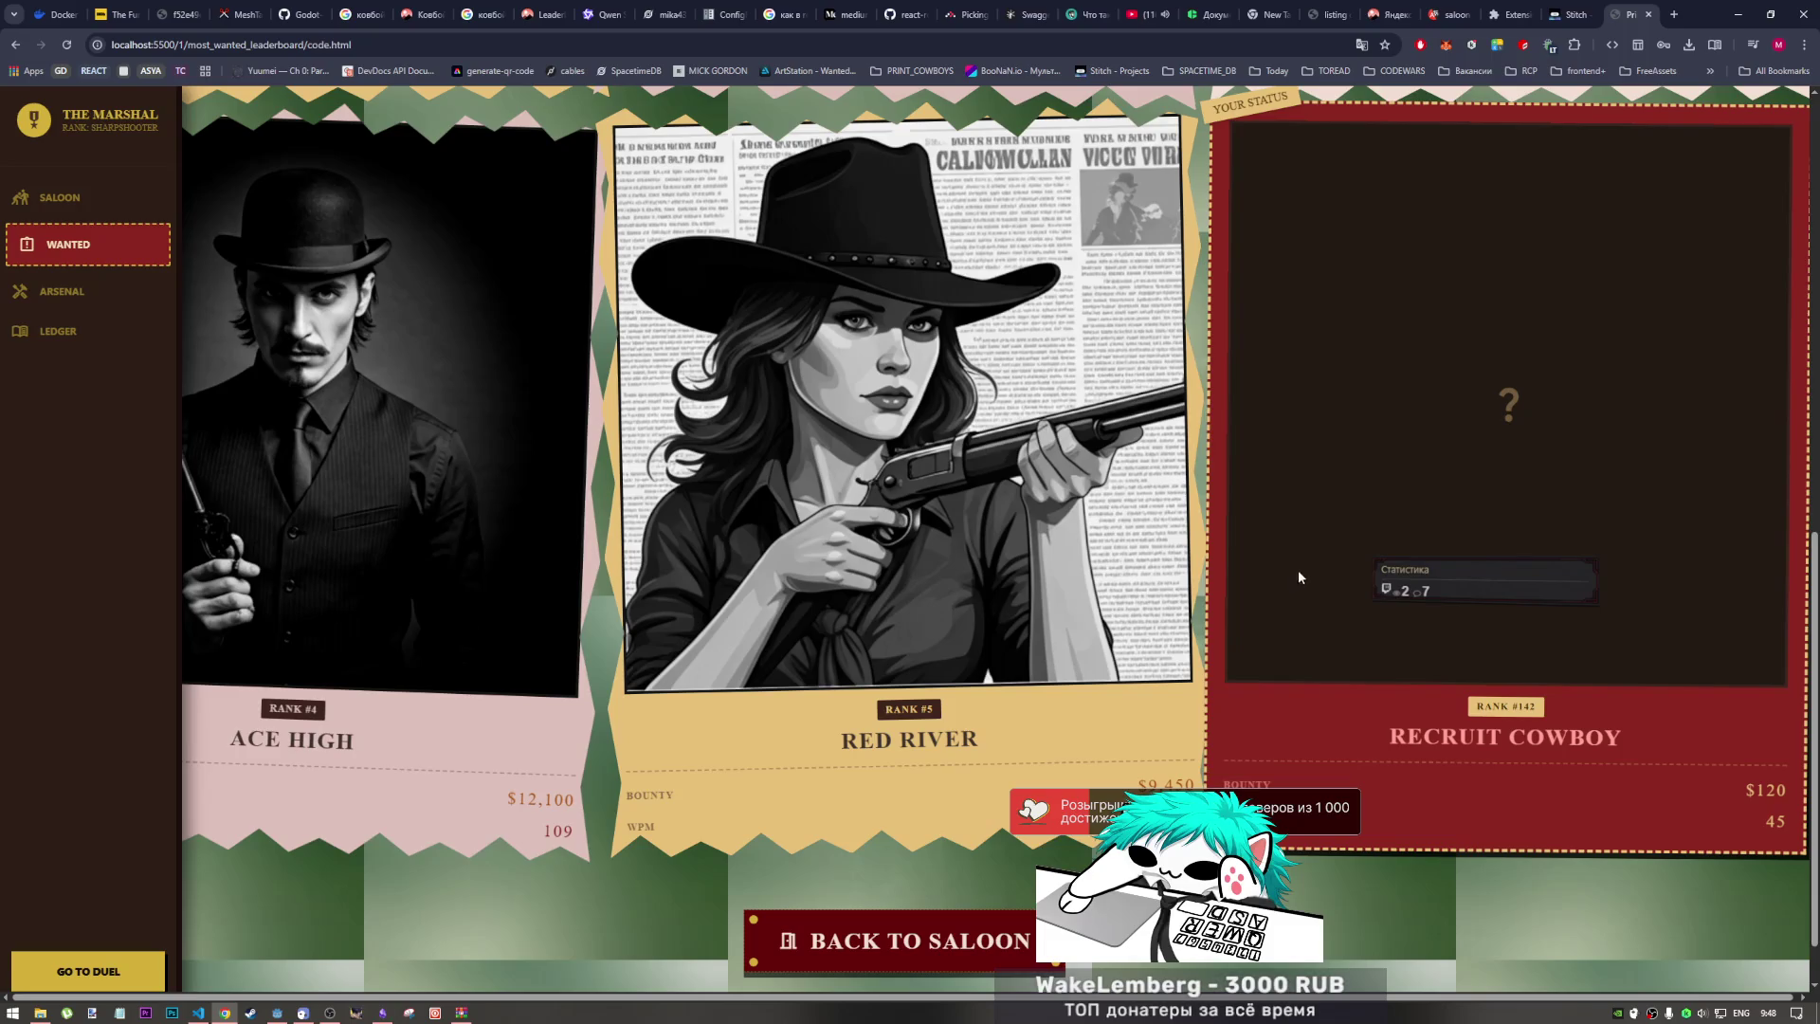
scroll(1298, 571, "up", 10)
scroll(1123, 552, "down", 2)
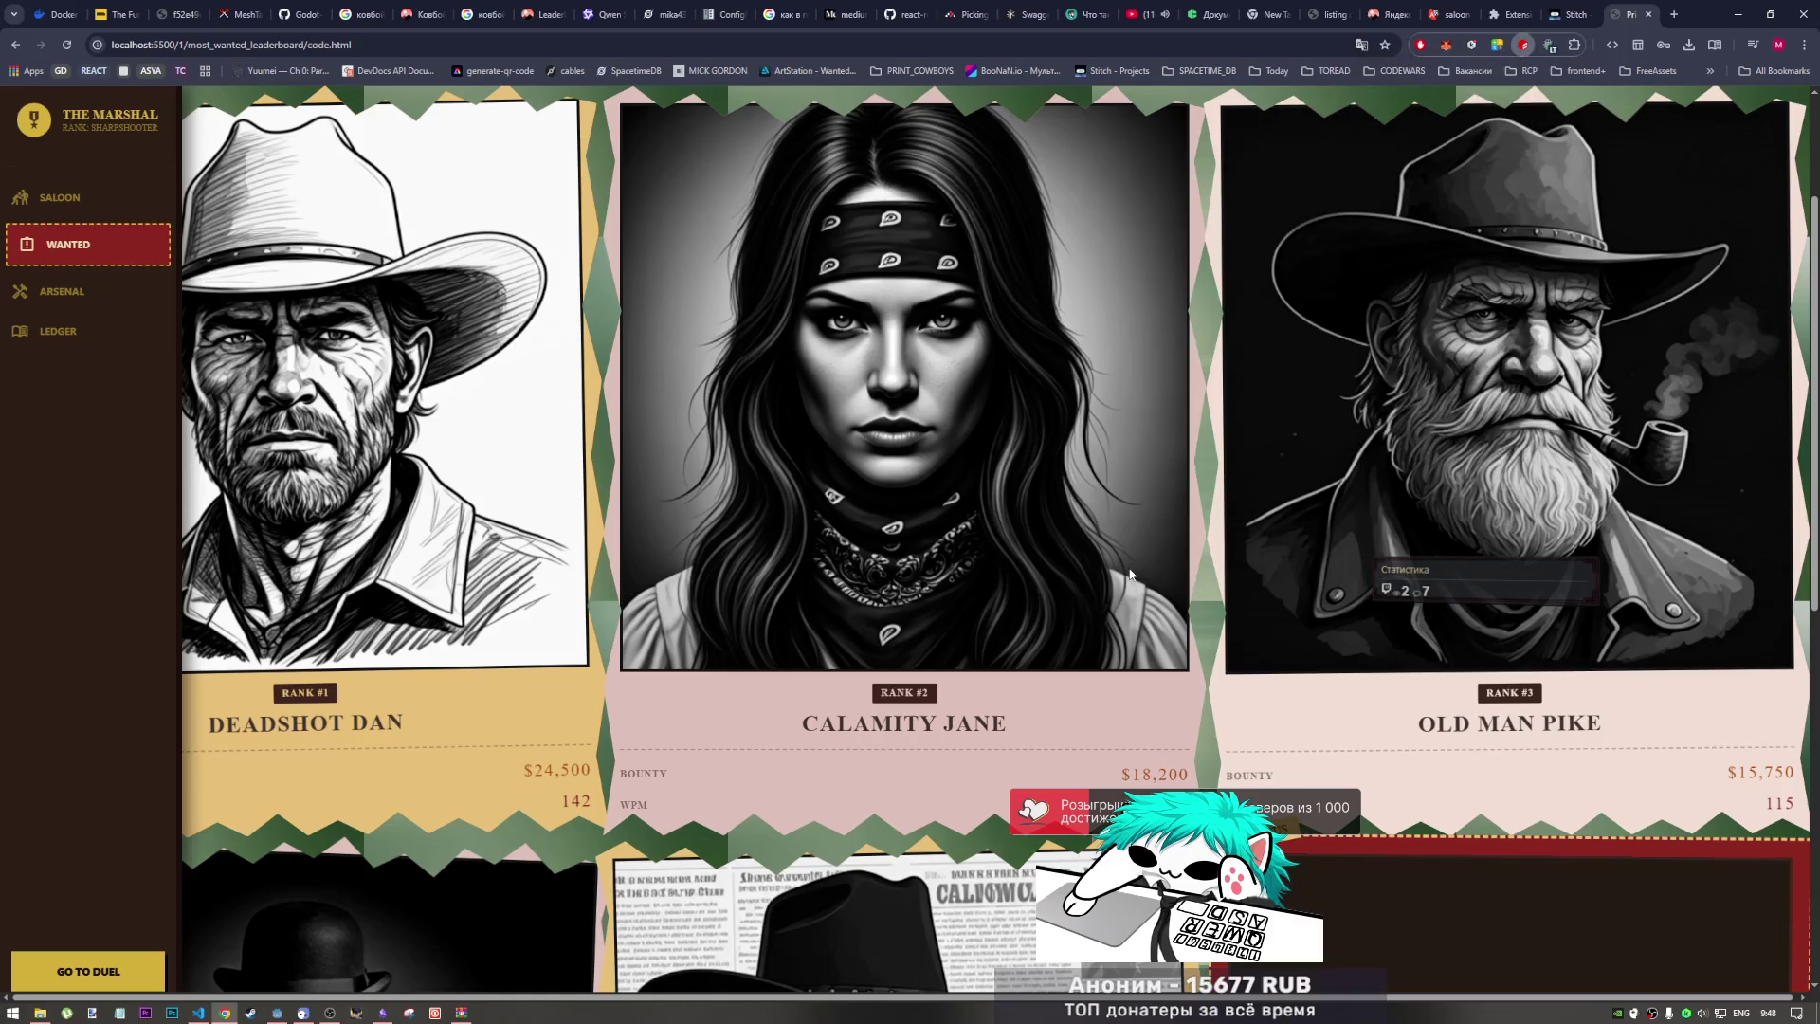
Step: Close the extension's adblock warning and select the MOST WANTED title and subtitle
scroll(1116, 562, "up", 3)
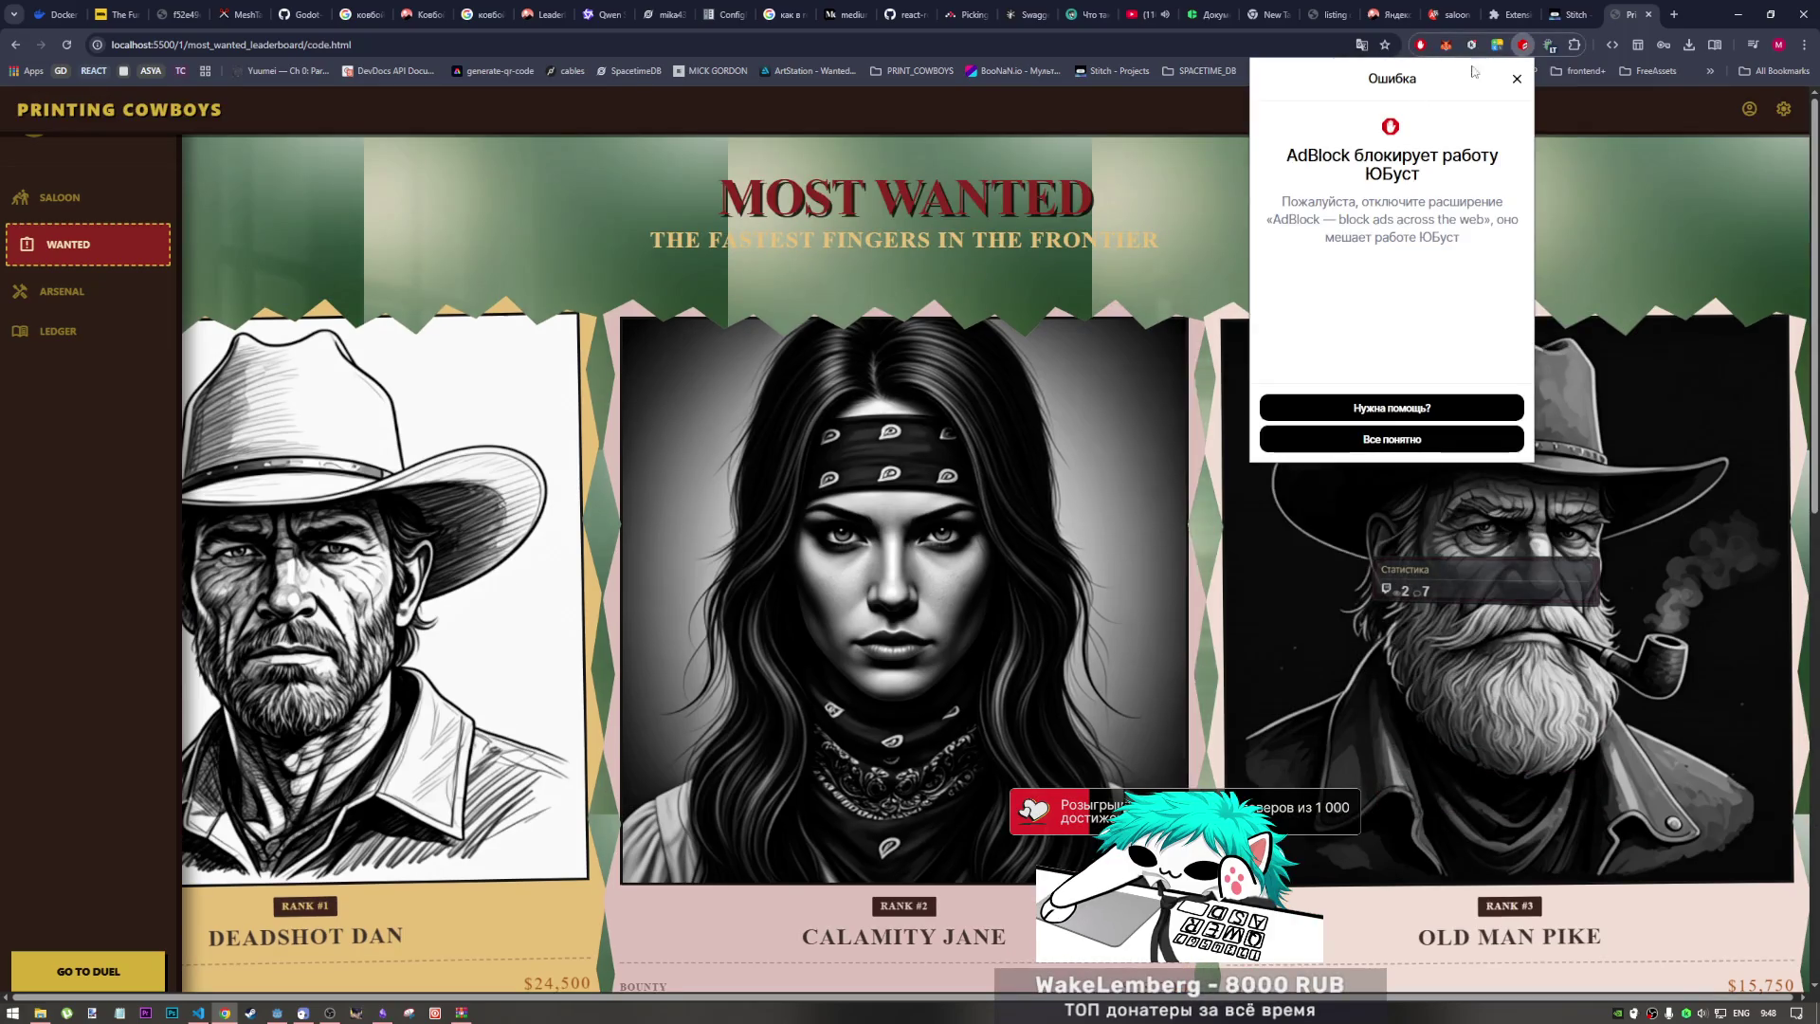
left_click(1517, 79)
left_click(1598, 119)
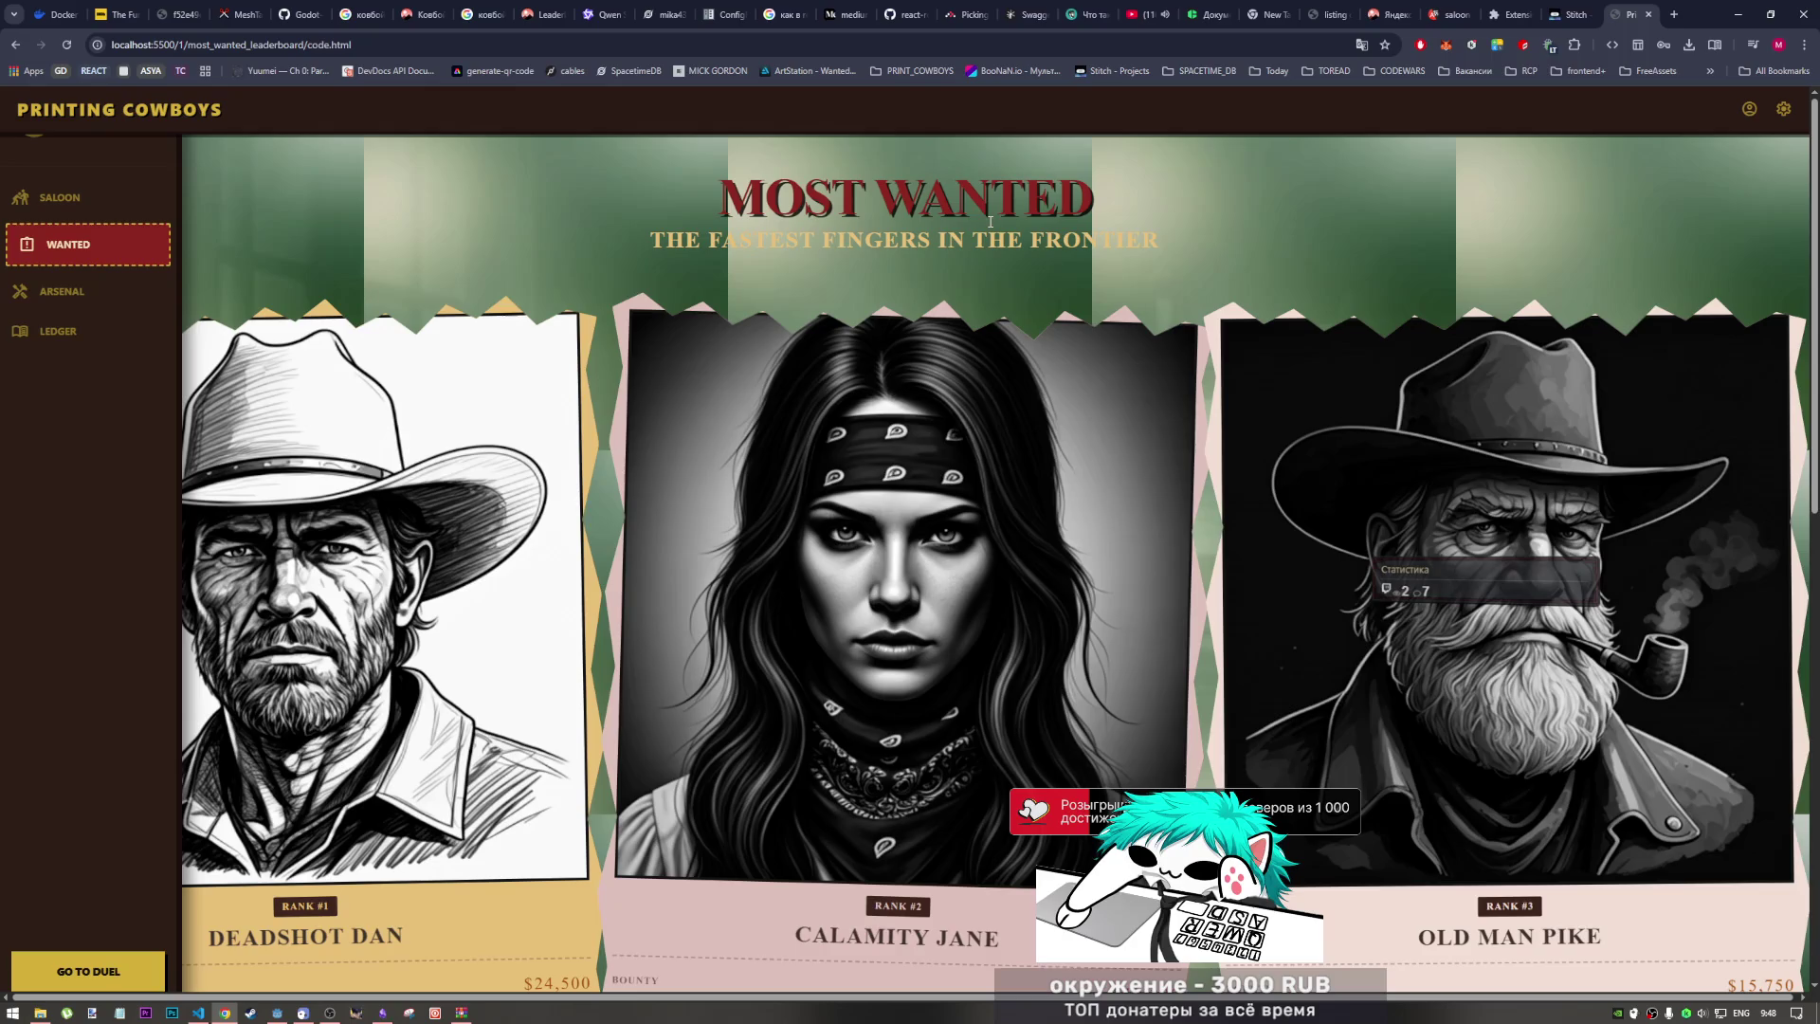
mouse_move(1174, 241)
left_mouse_down()
mouse_move(918, 243)
mouse_move(695, 204)
left_mouse_up()
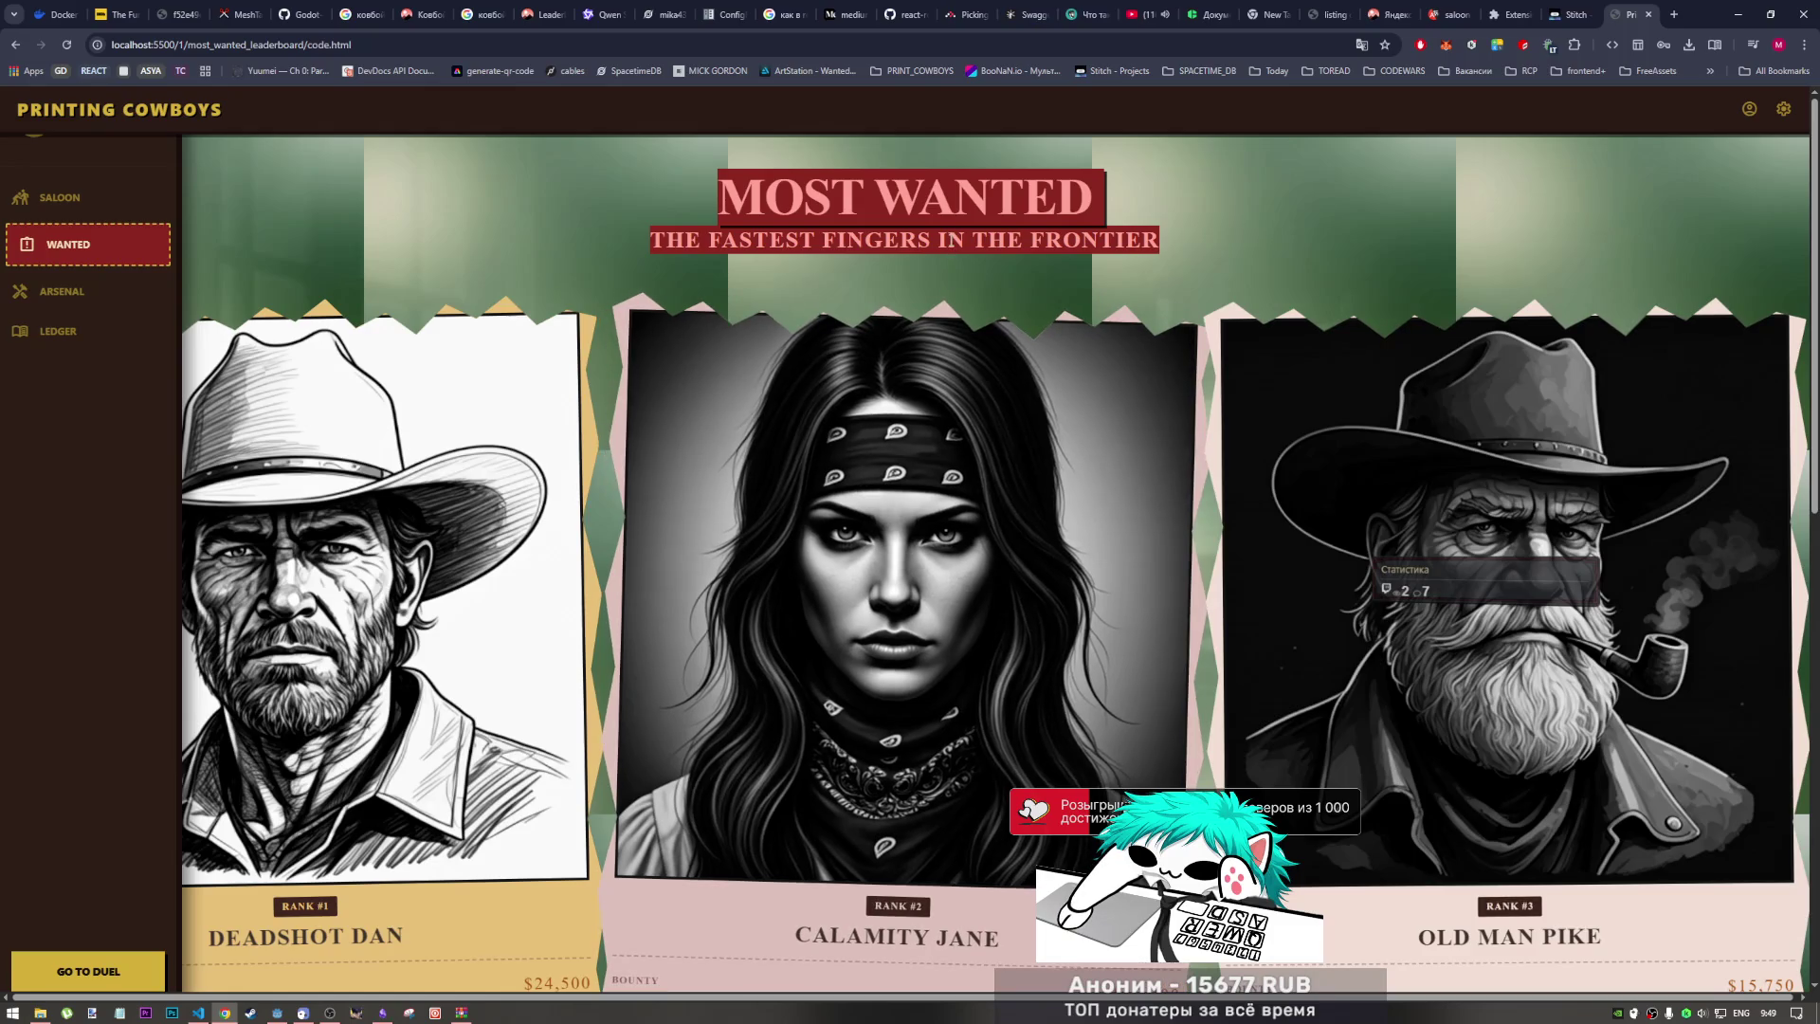
Step: Open the Excalidraw drawing note in Obsidian
left_click(386, 1012)
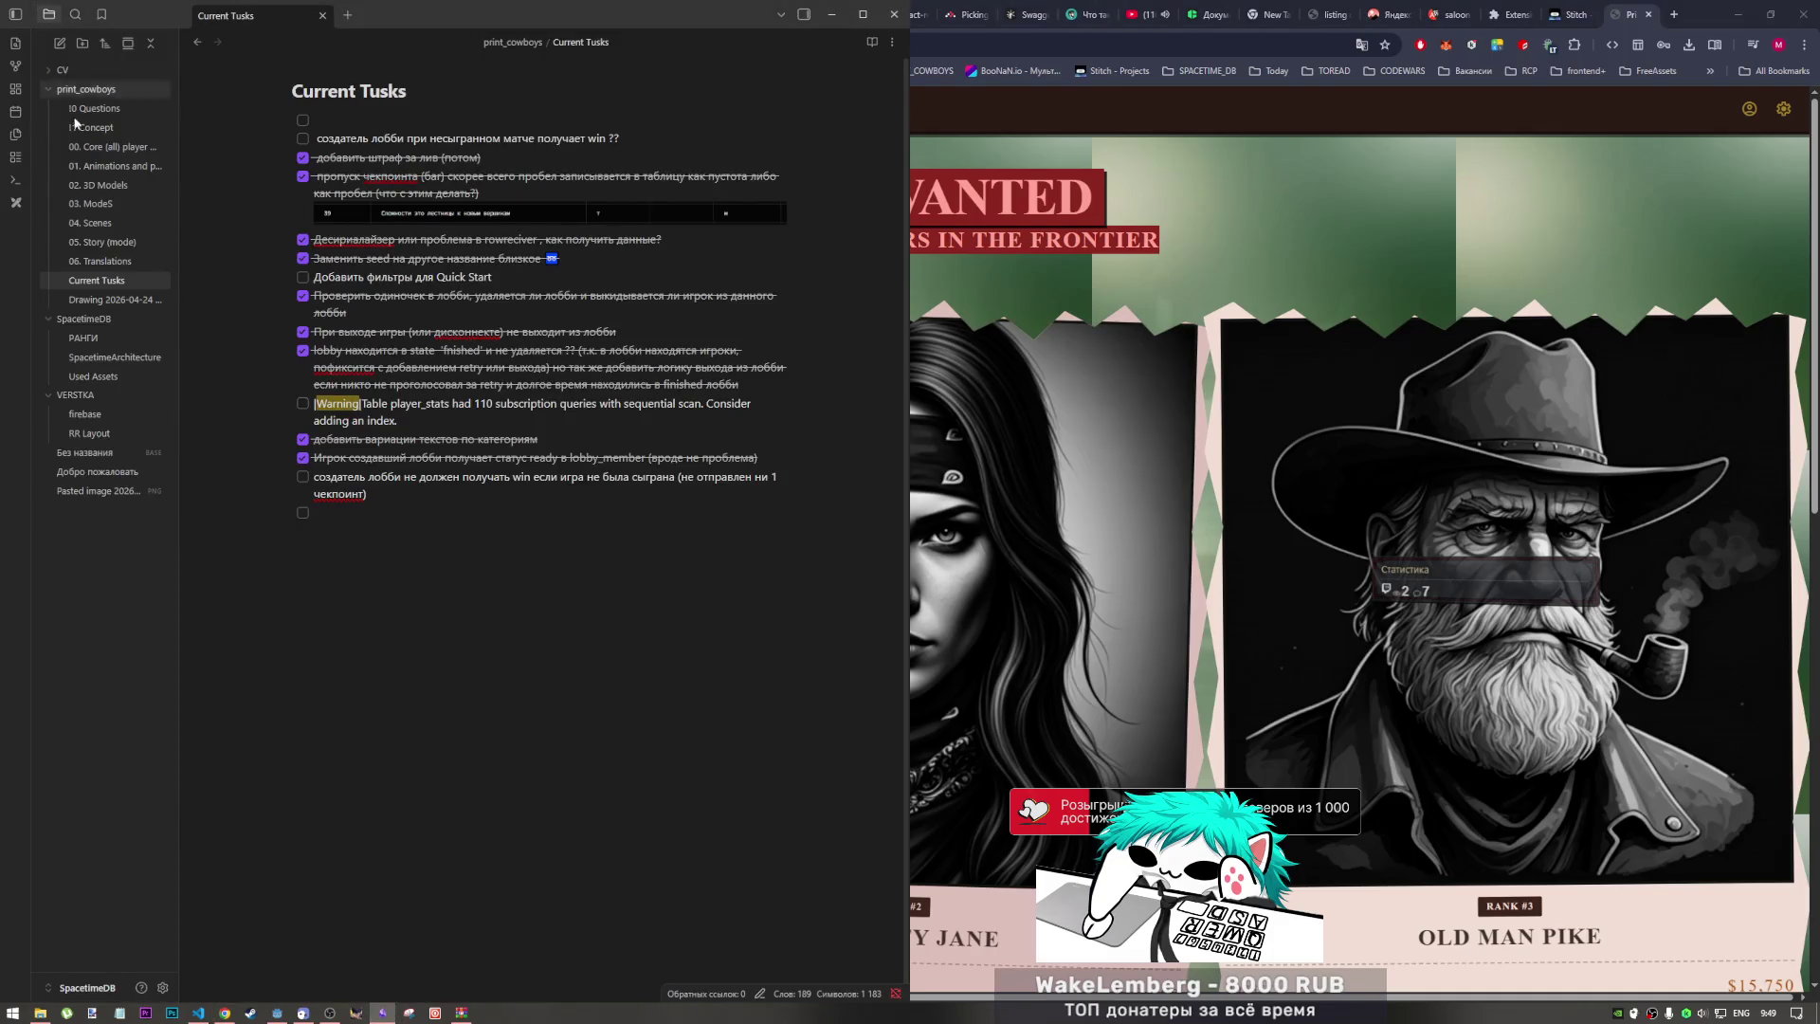
left_click(136, 299)
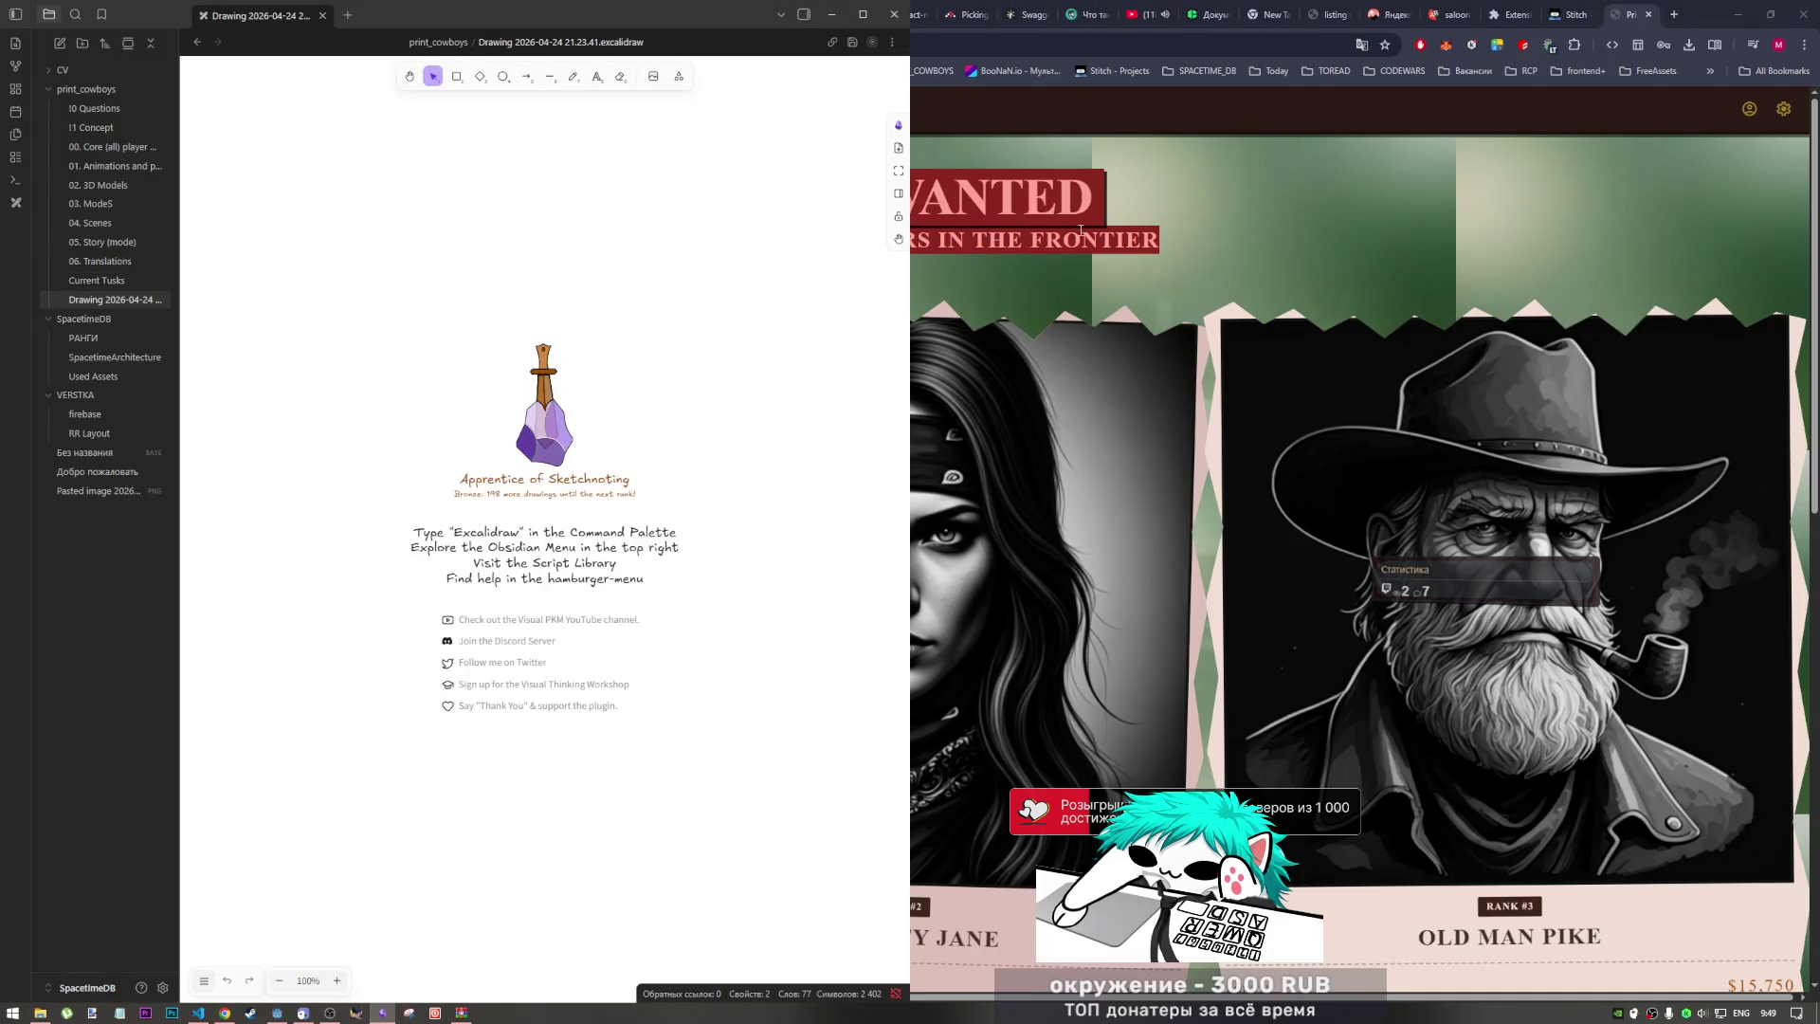
left_click(1100, 858)
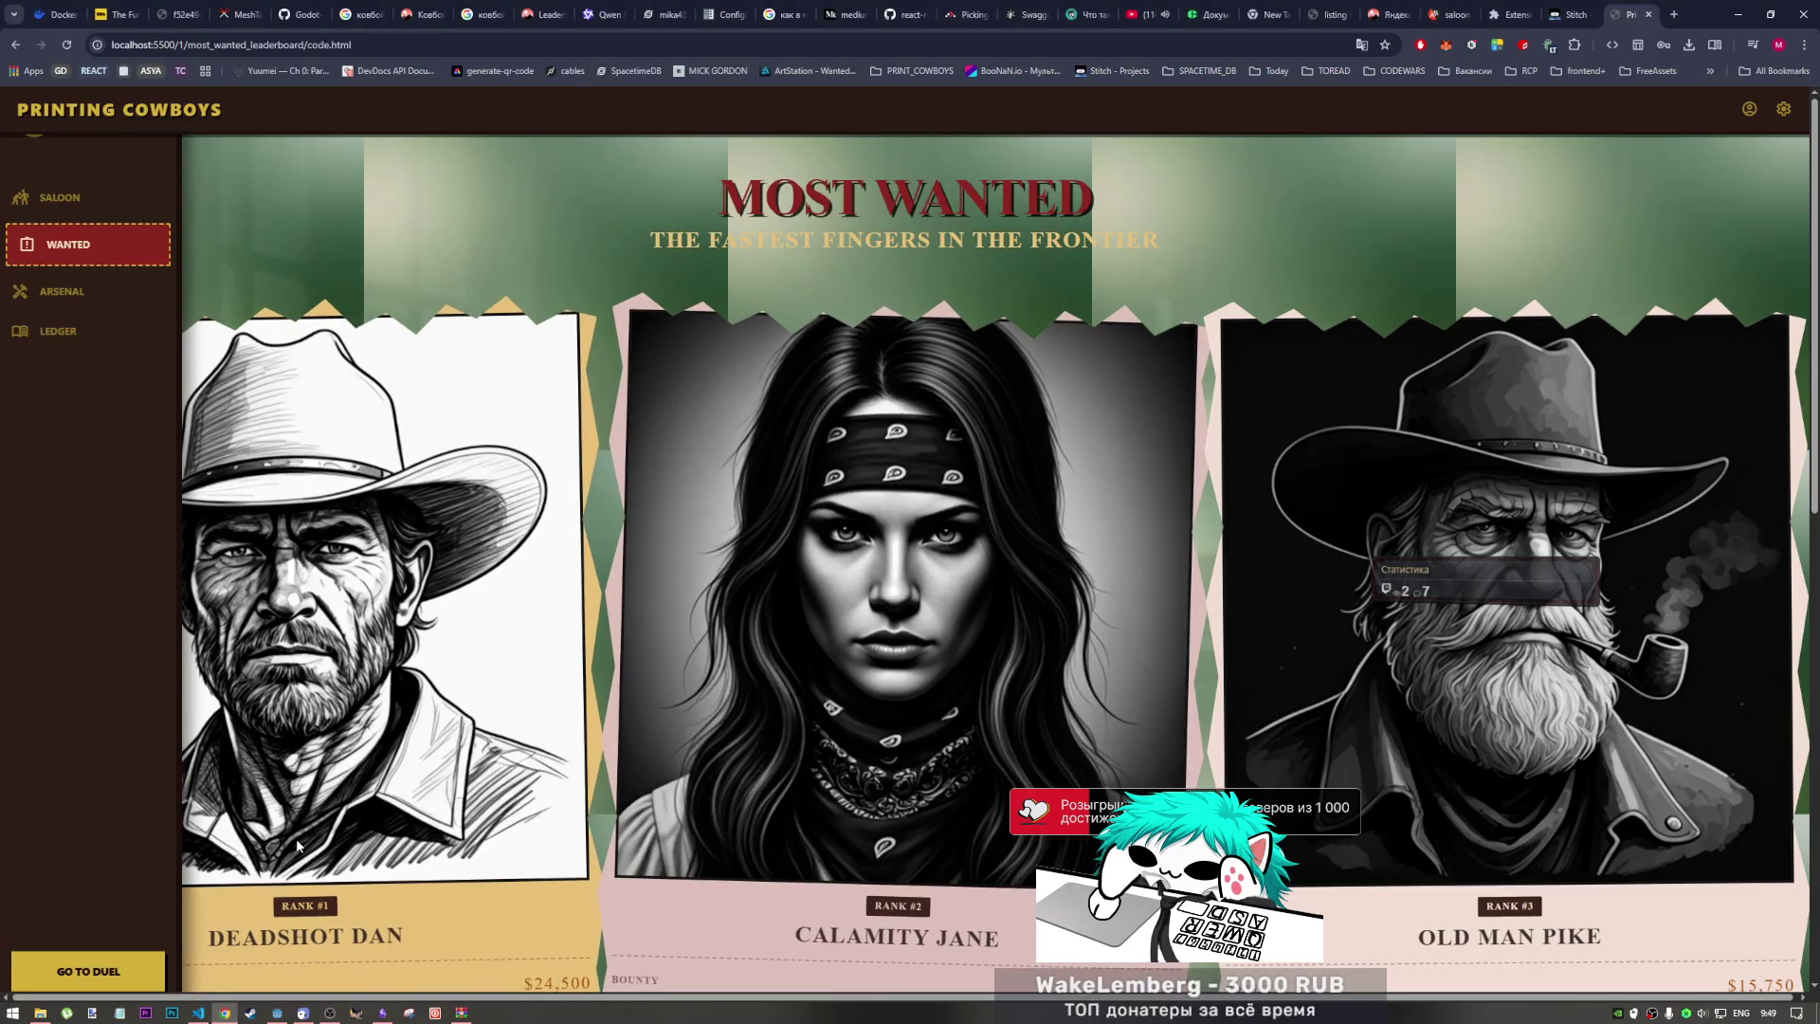
Step: Pick the duel_breakdown mockup folder and snap Obsidian left and the browser right
left_click(39, 1012)
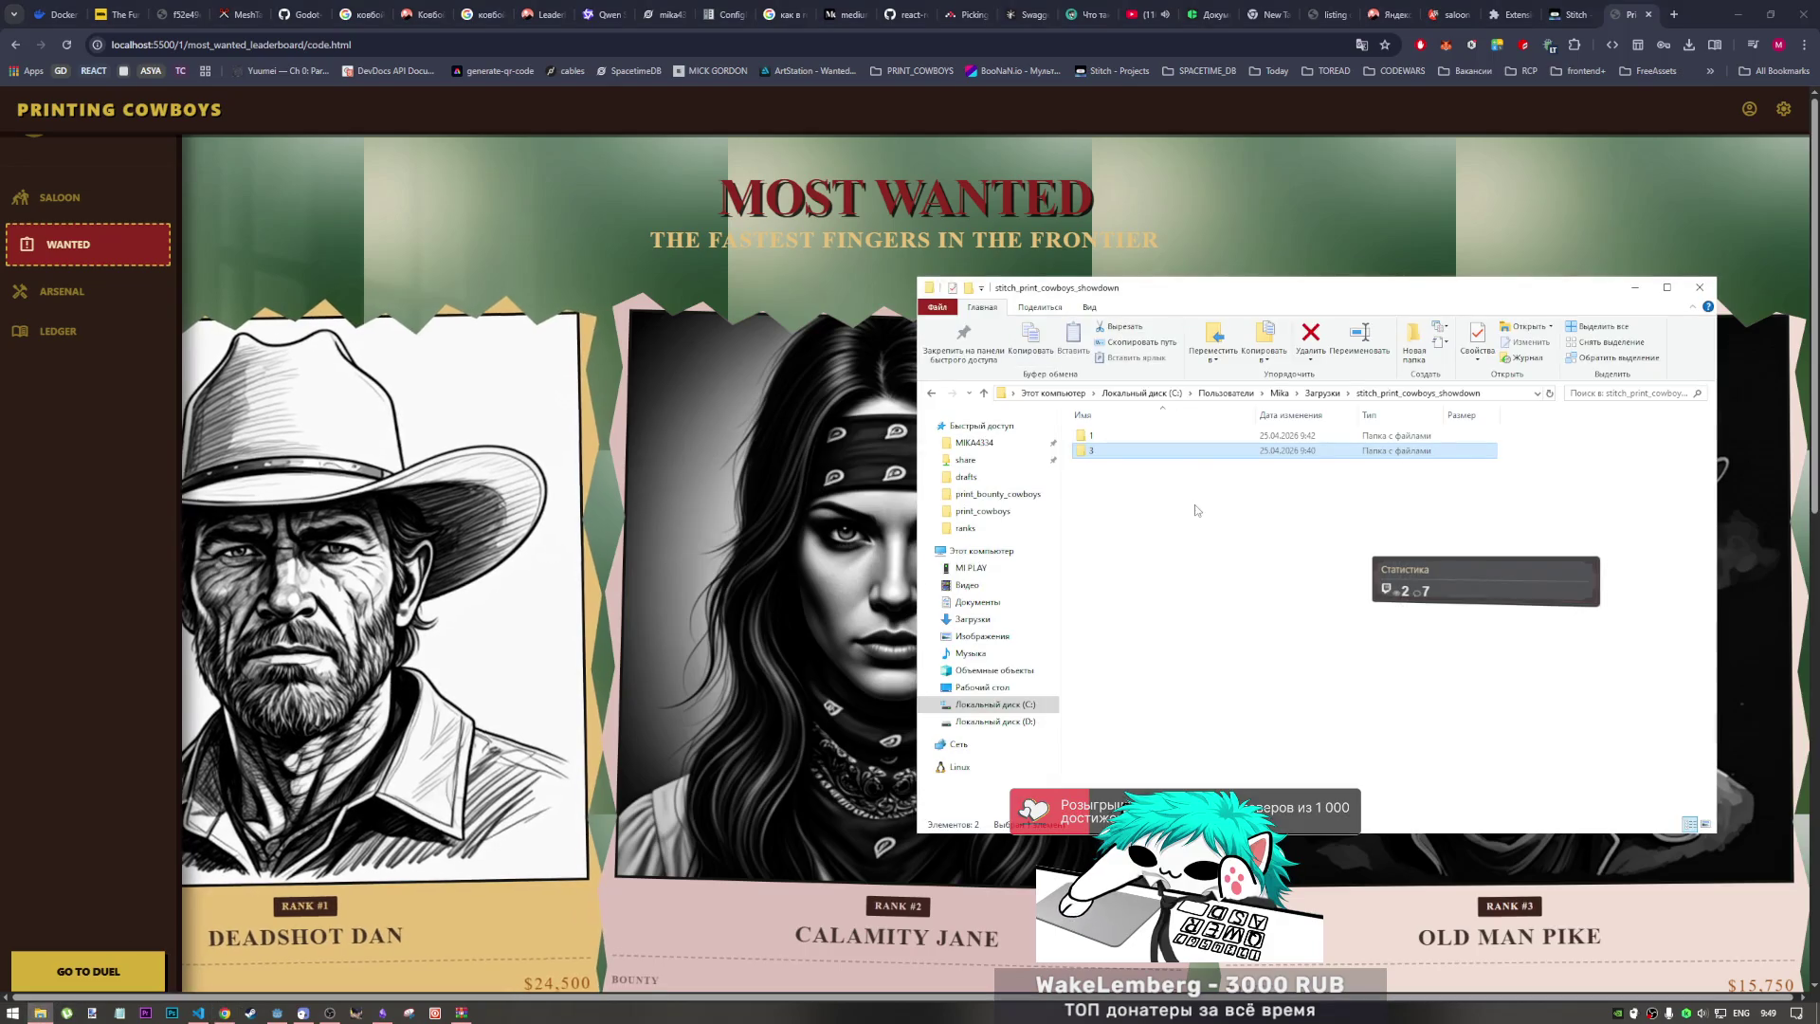
key("ctrl+a")
left_click(1196, 444)
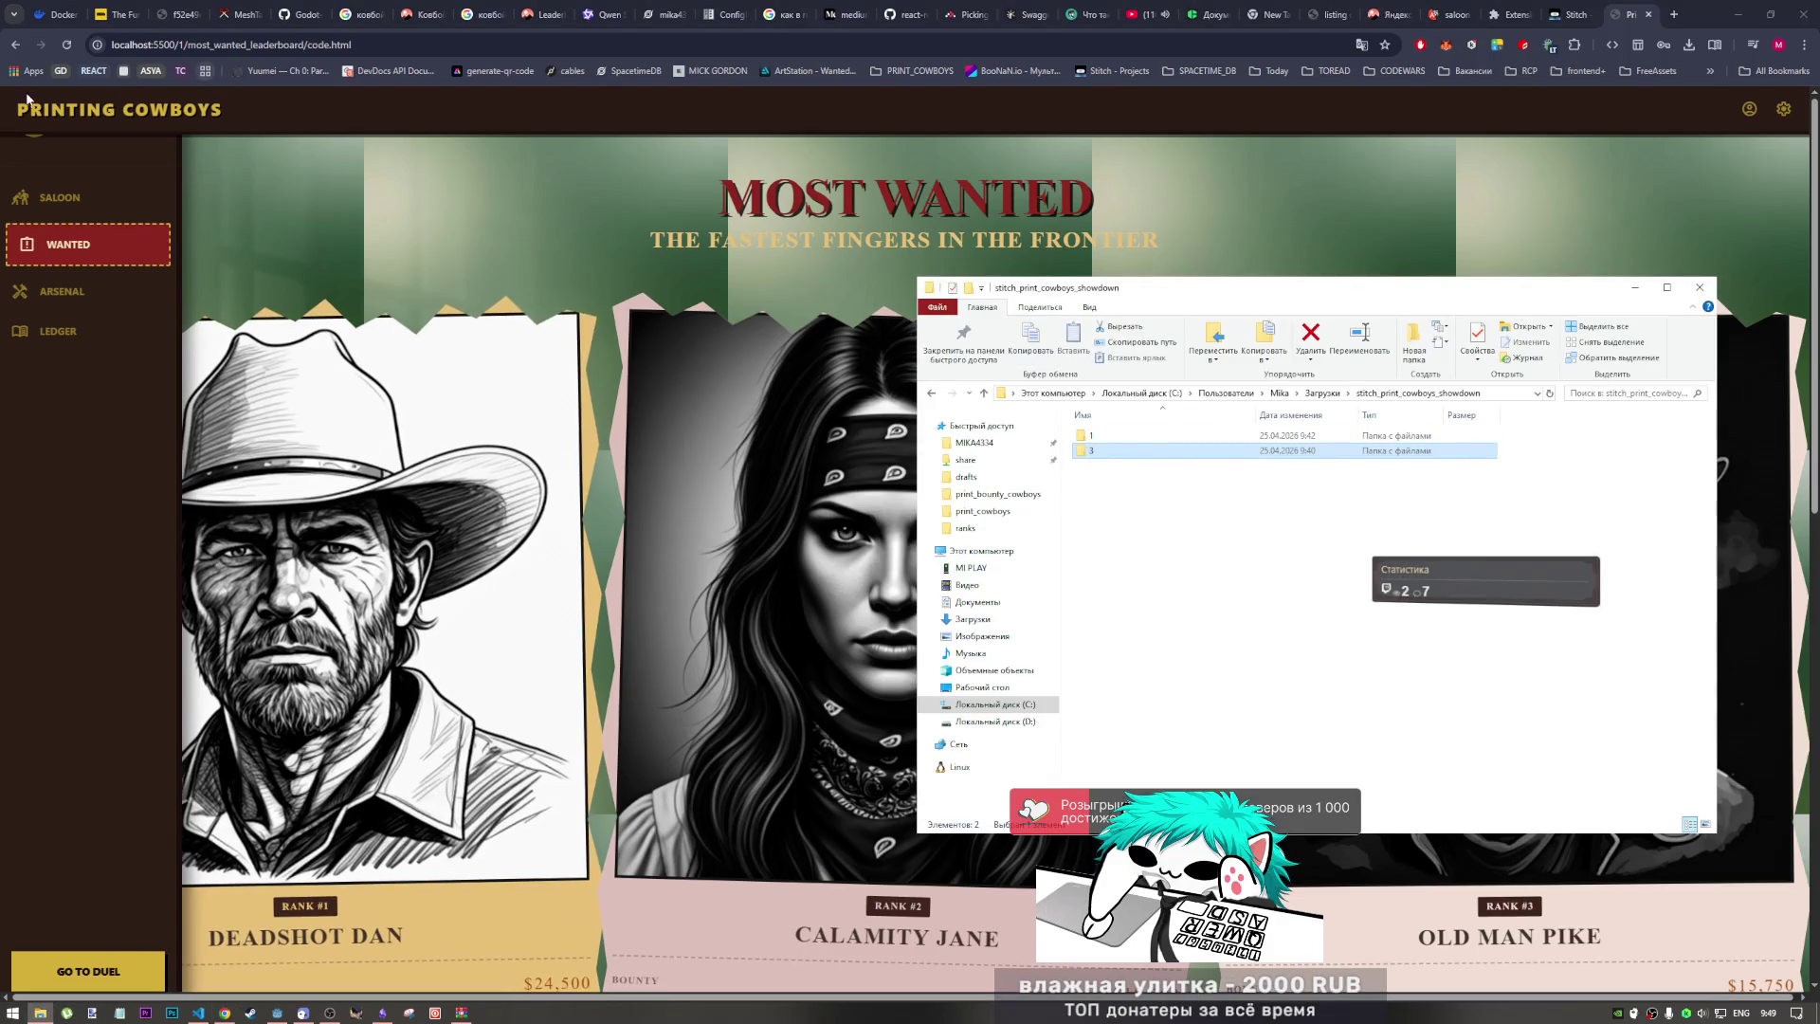
double_click(1170, 437)
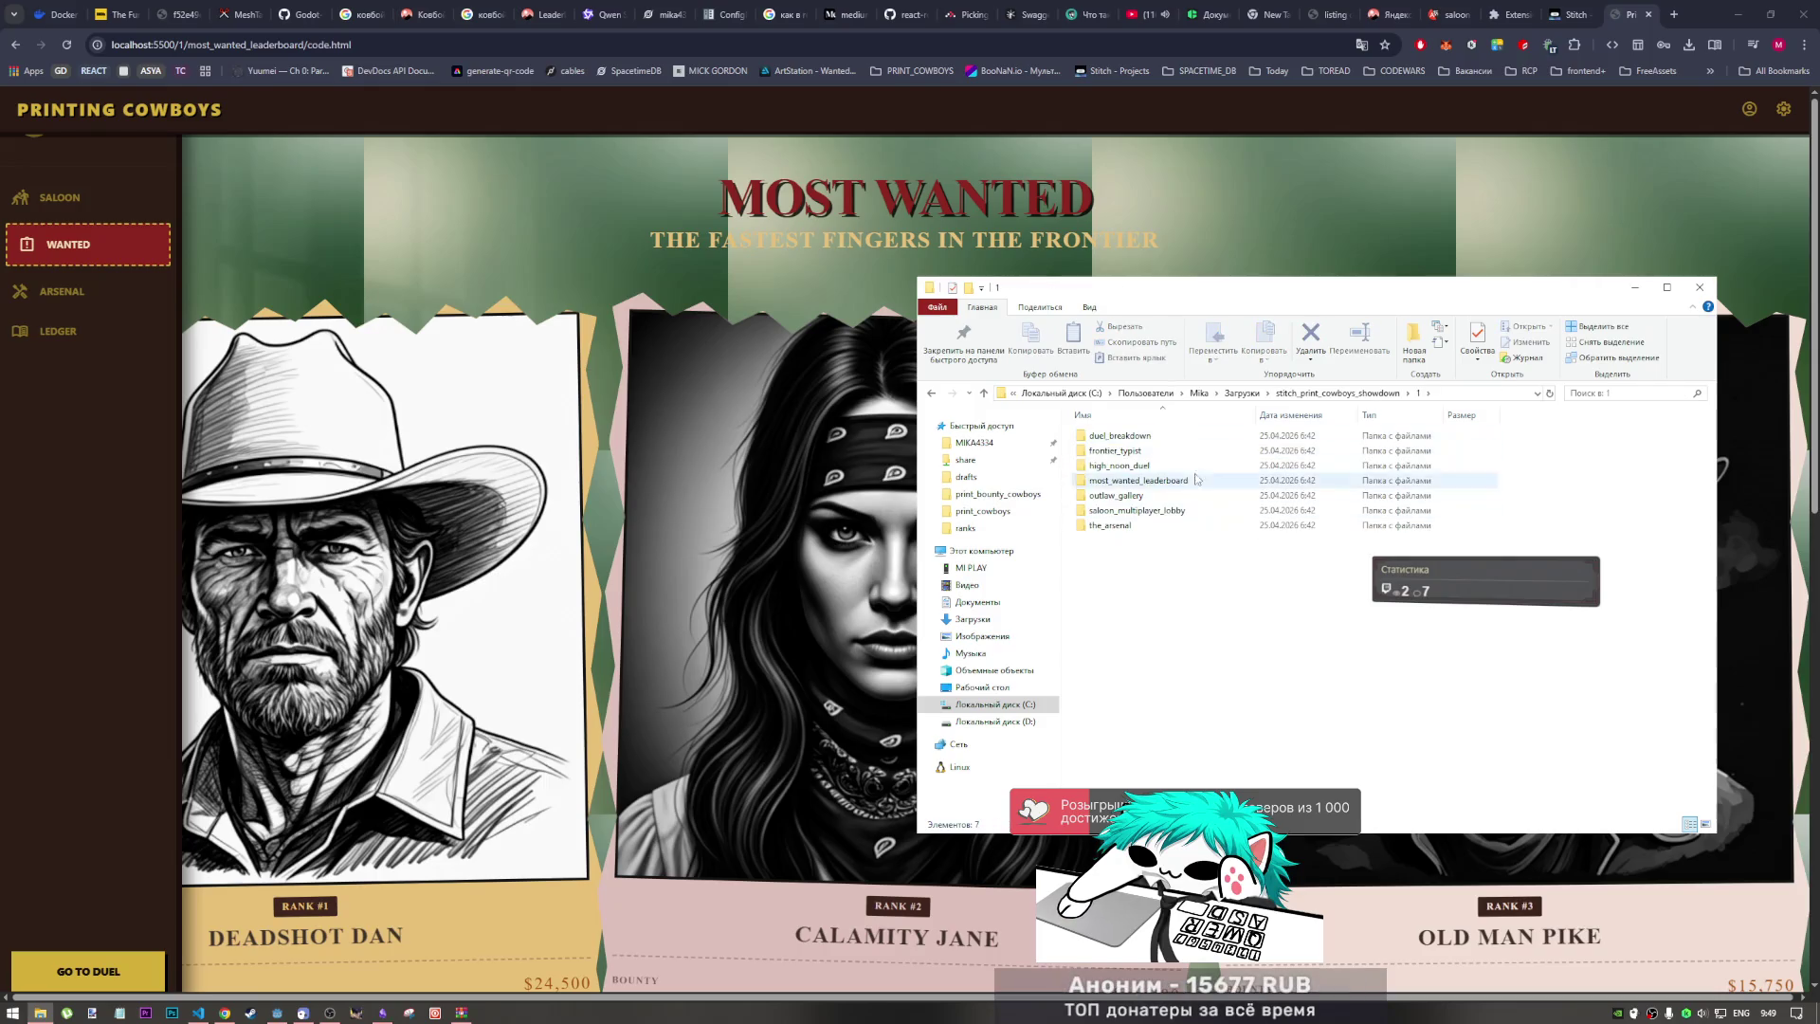
left_click(1178, 441)
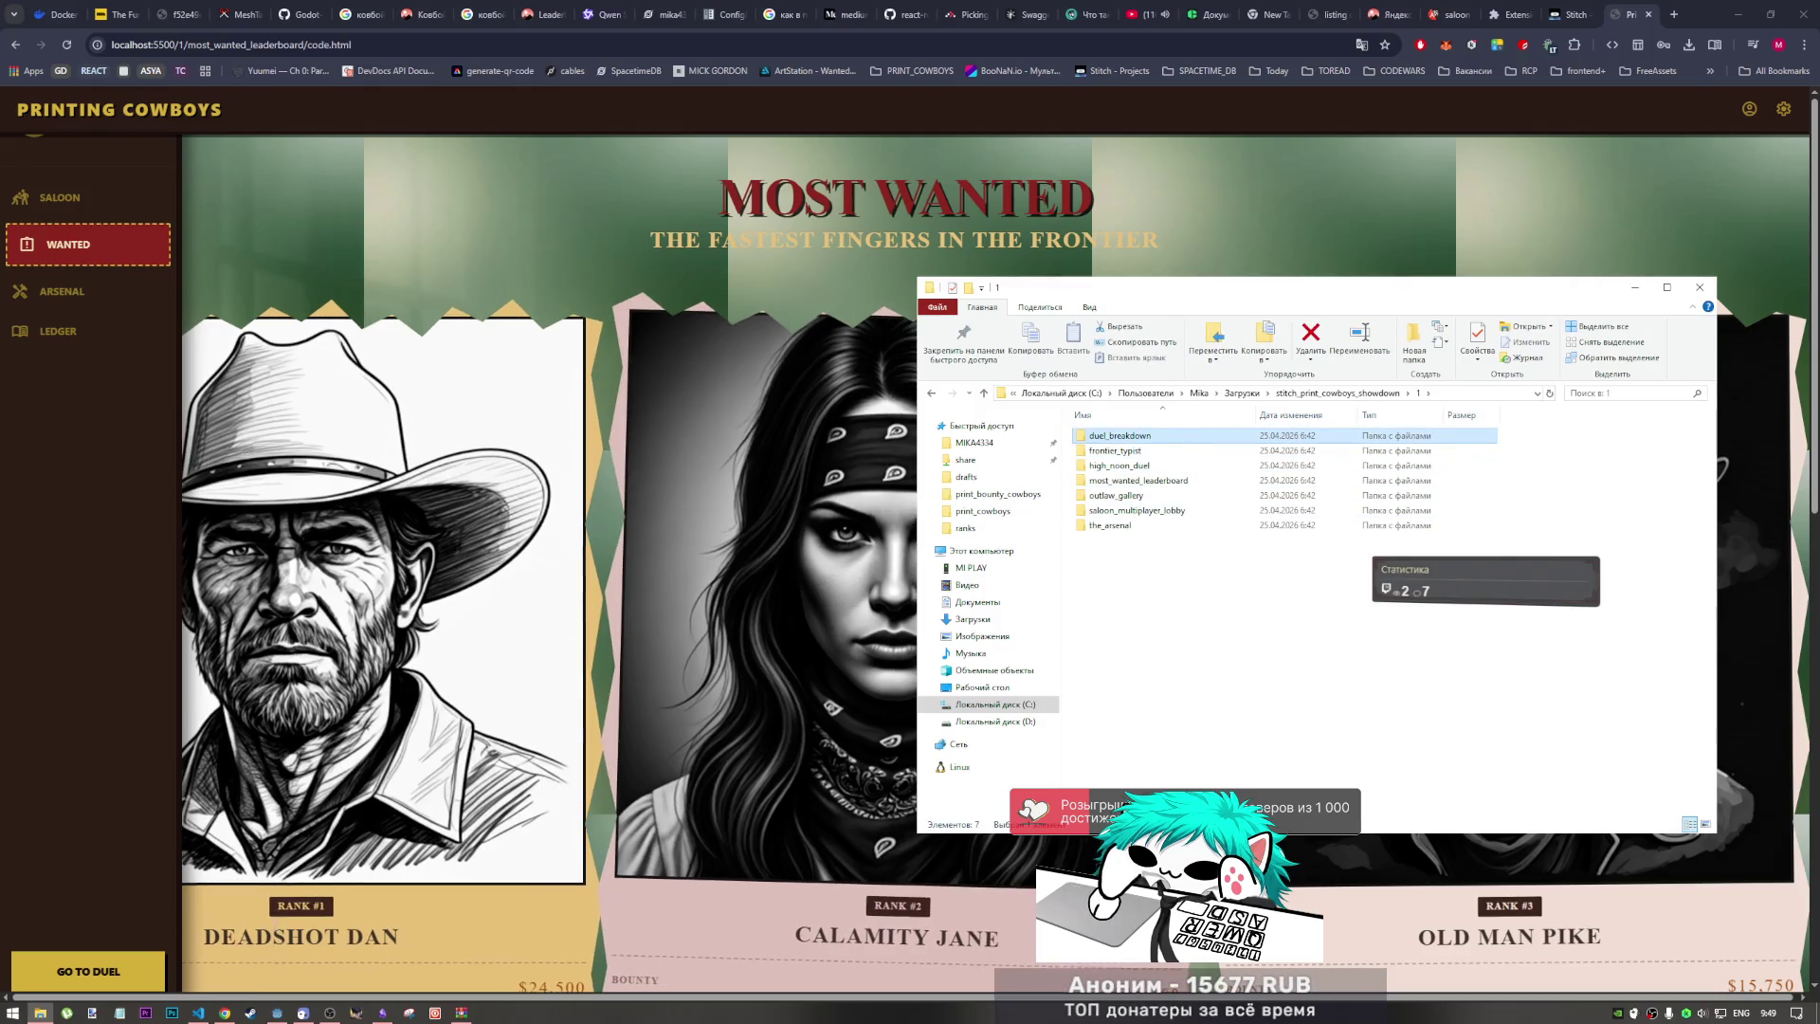
left_click(382, 1013)
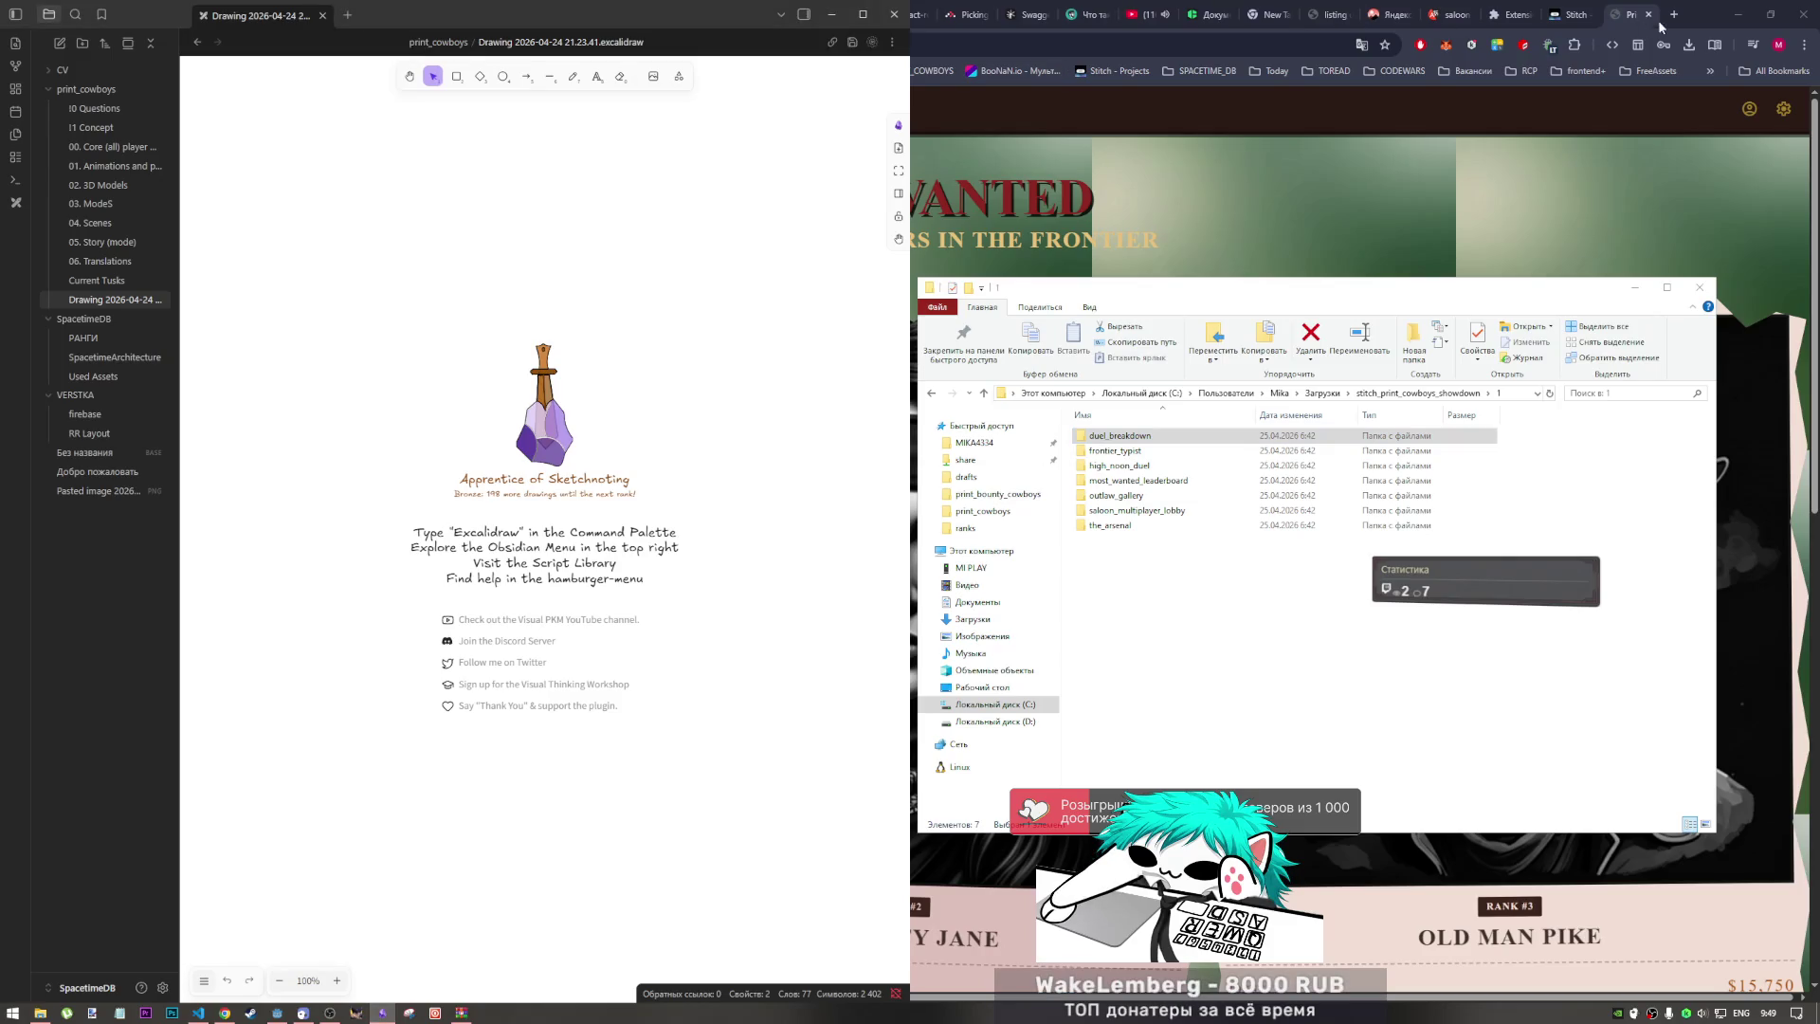
left_click_drag(1701, 14, 1819, 380)
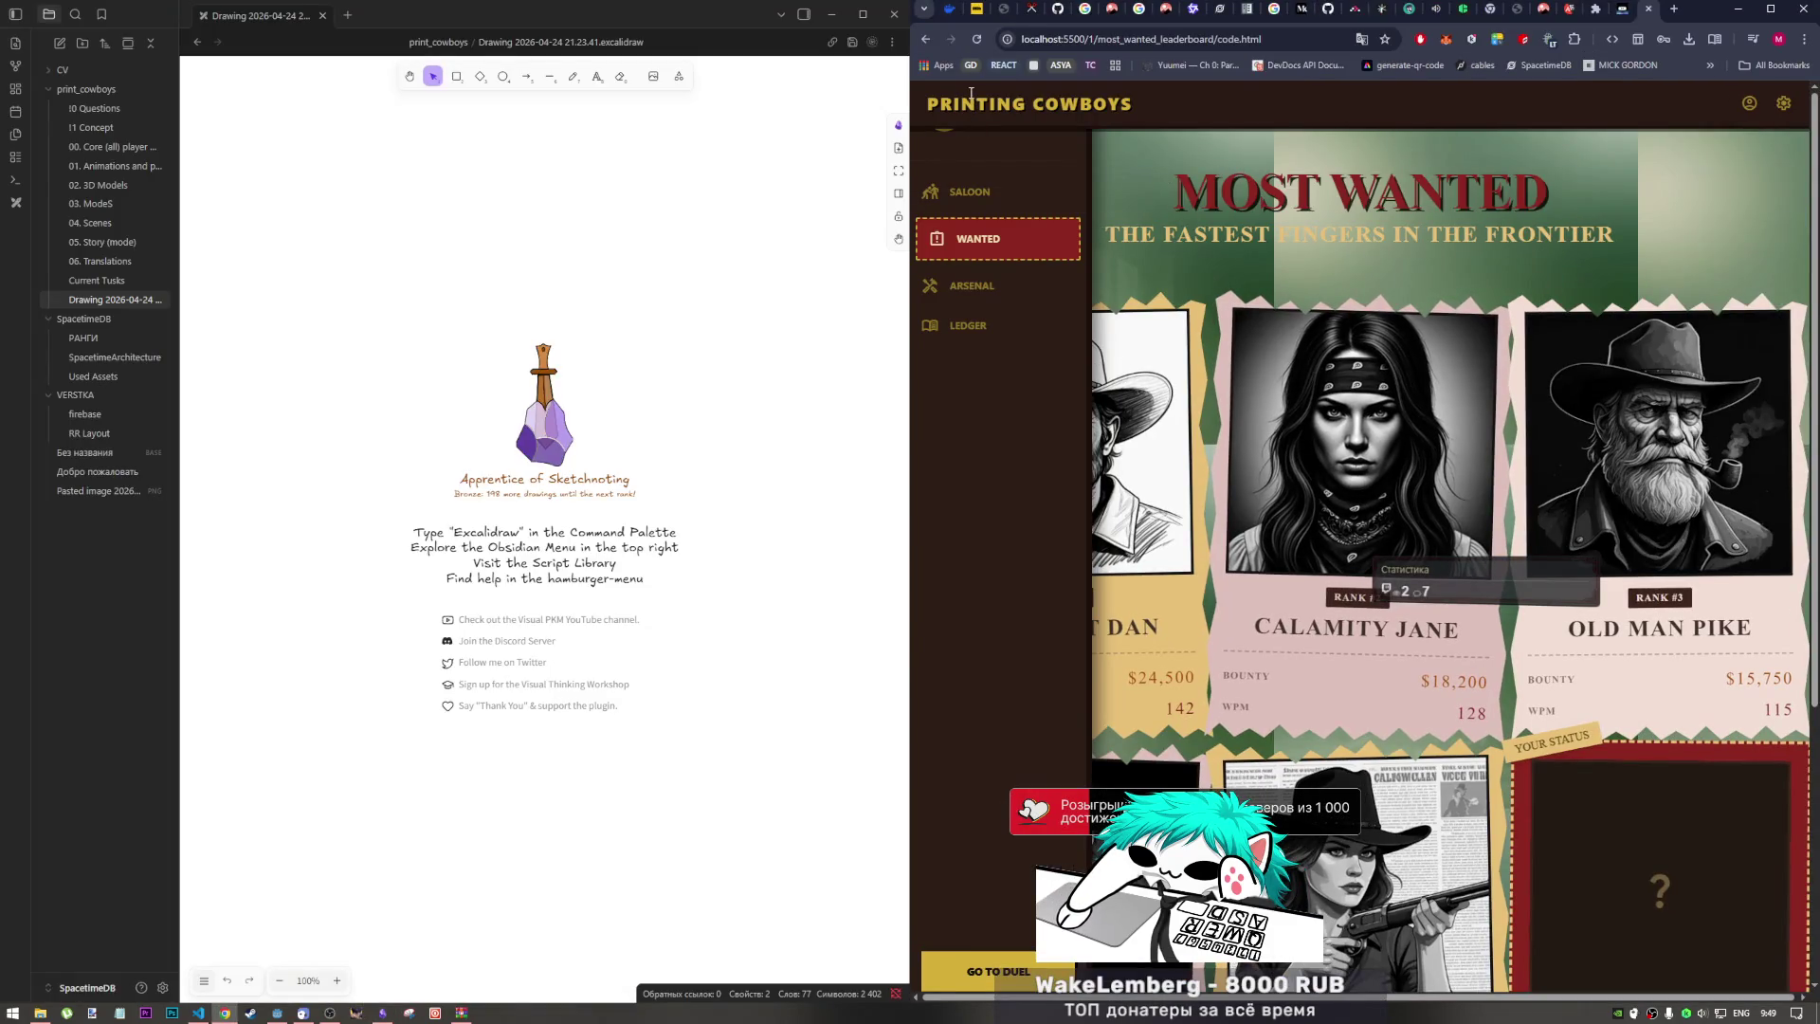
Step: Review the Duel Report page mockup in duel_breakdown, then return to Godot
scroll(1564, 284, "down", 5)
scroll(1706, 190, "up", 5)
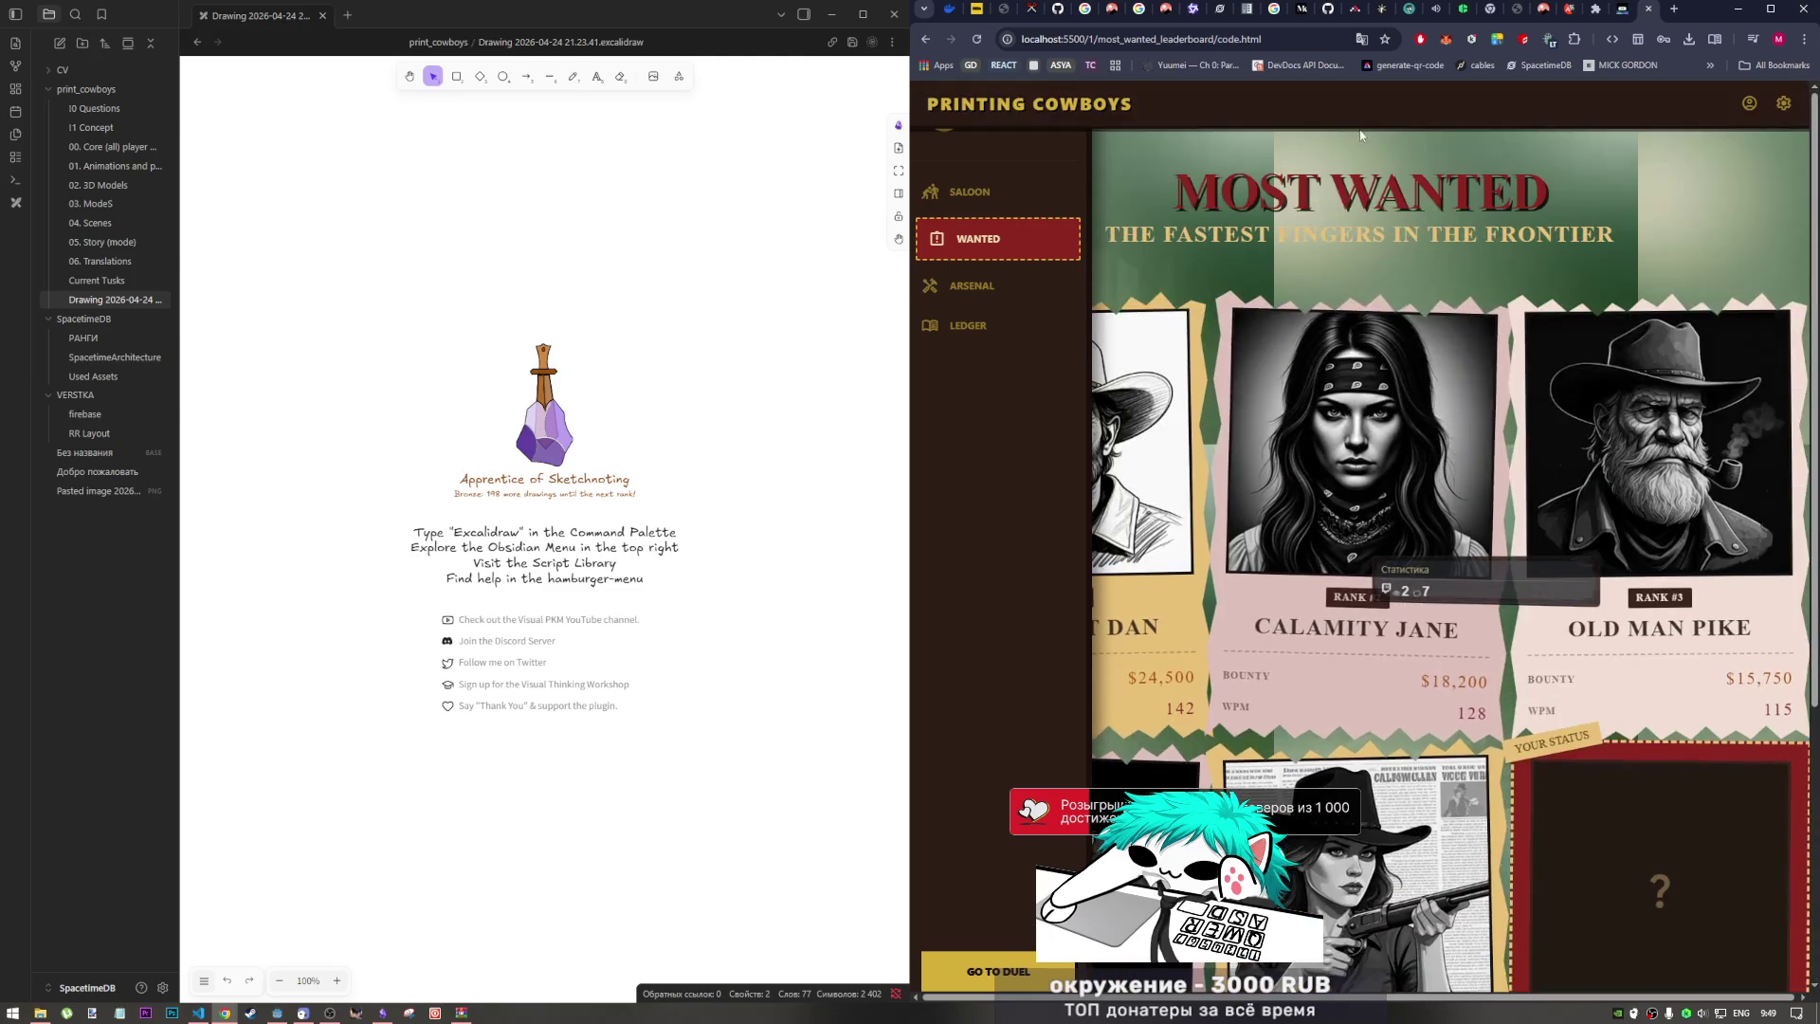
left_click(927, 40)
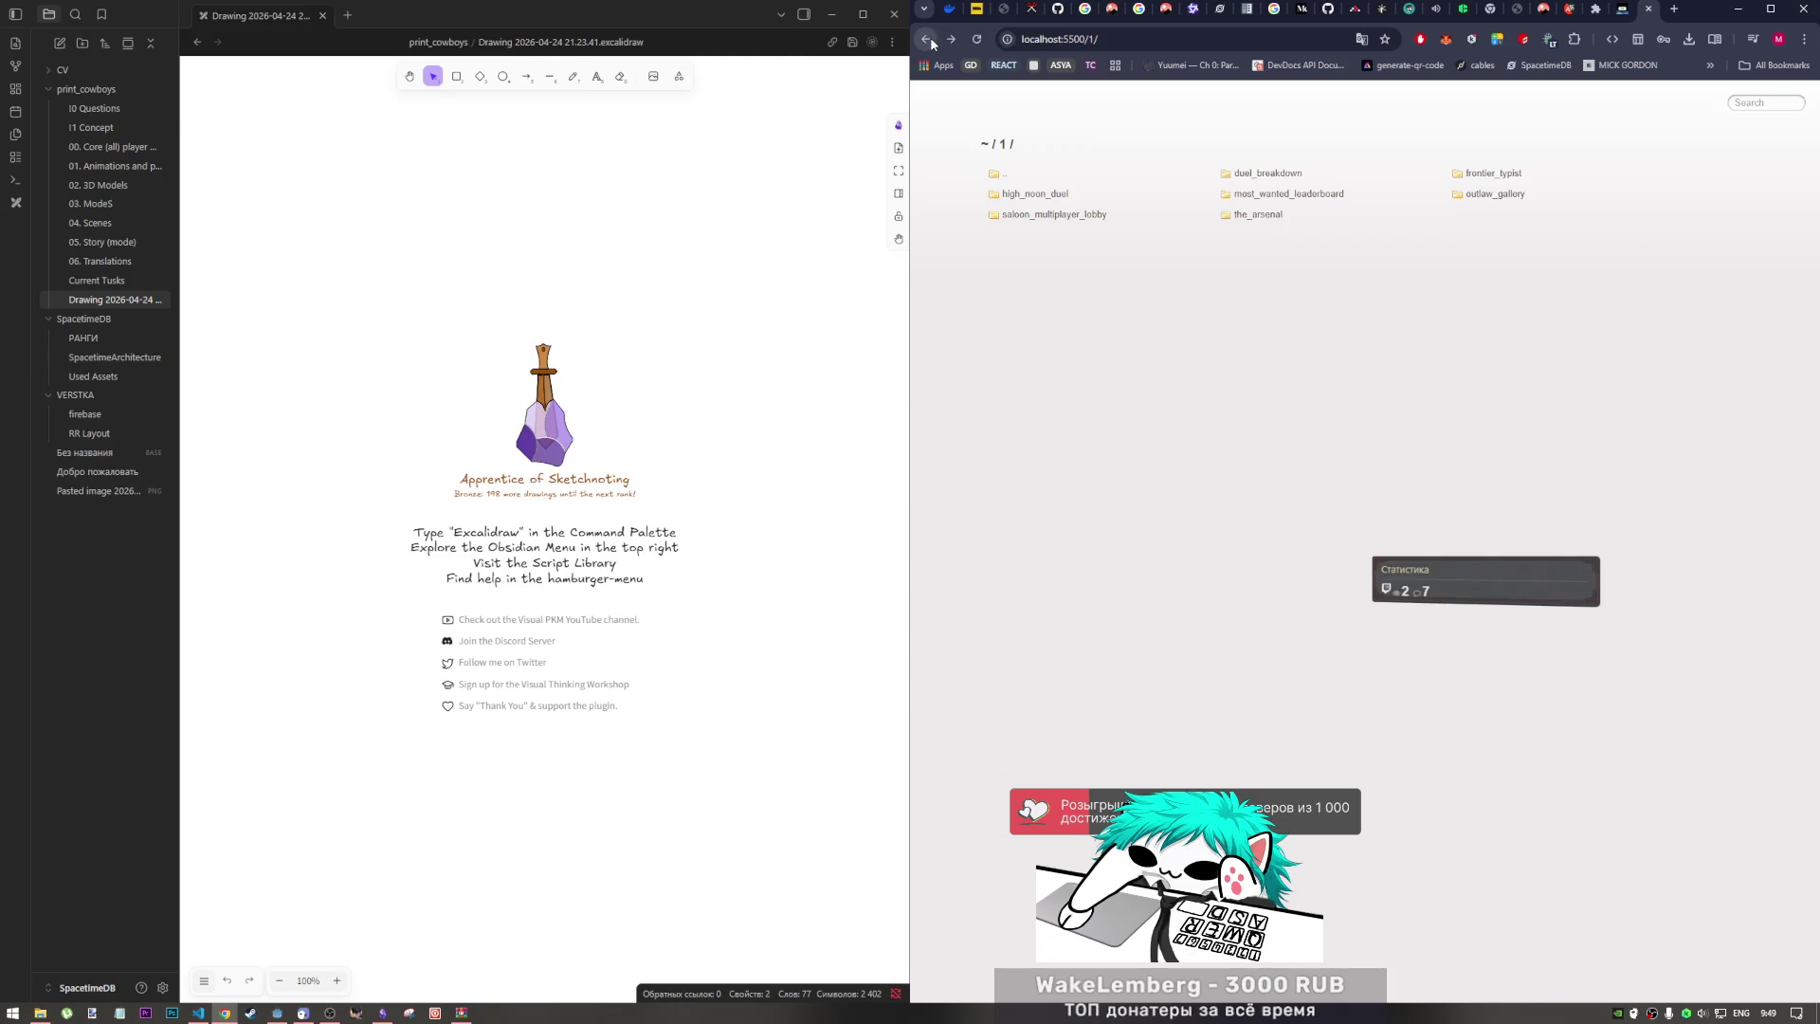
left_click(39, 1013)
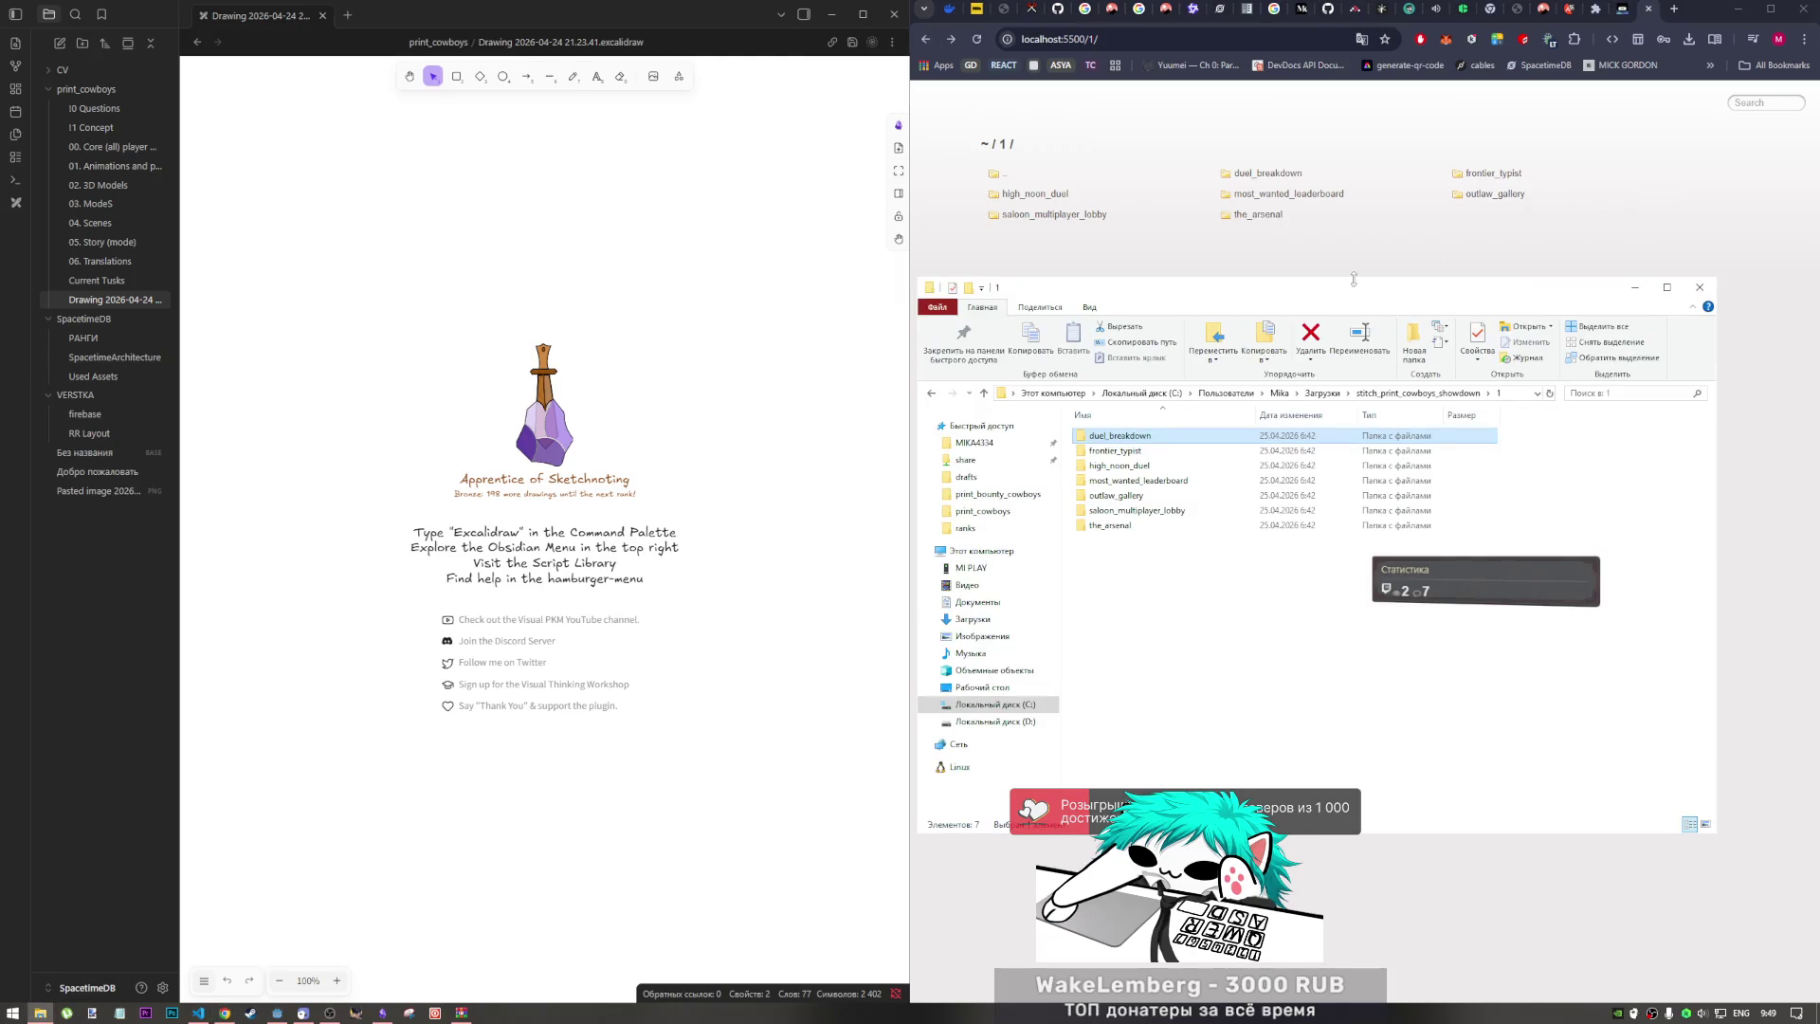
mouse_move(1335, 295)
left_mouse_down()
mouse_move(1245, 332)
mouse_move(956, 527)
mouse_move(1050, 569)
left_mouse_up()
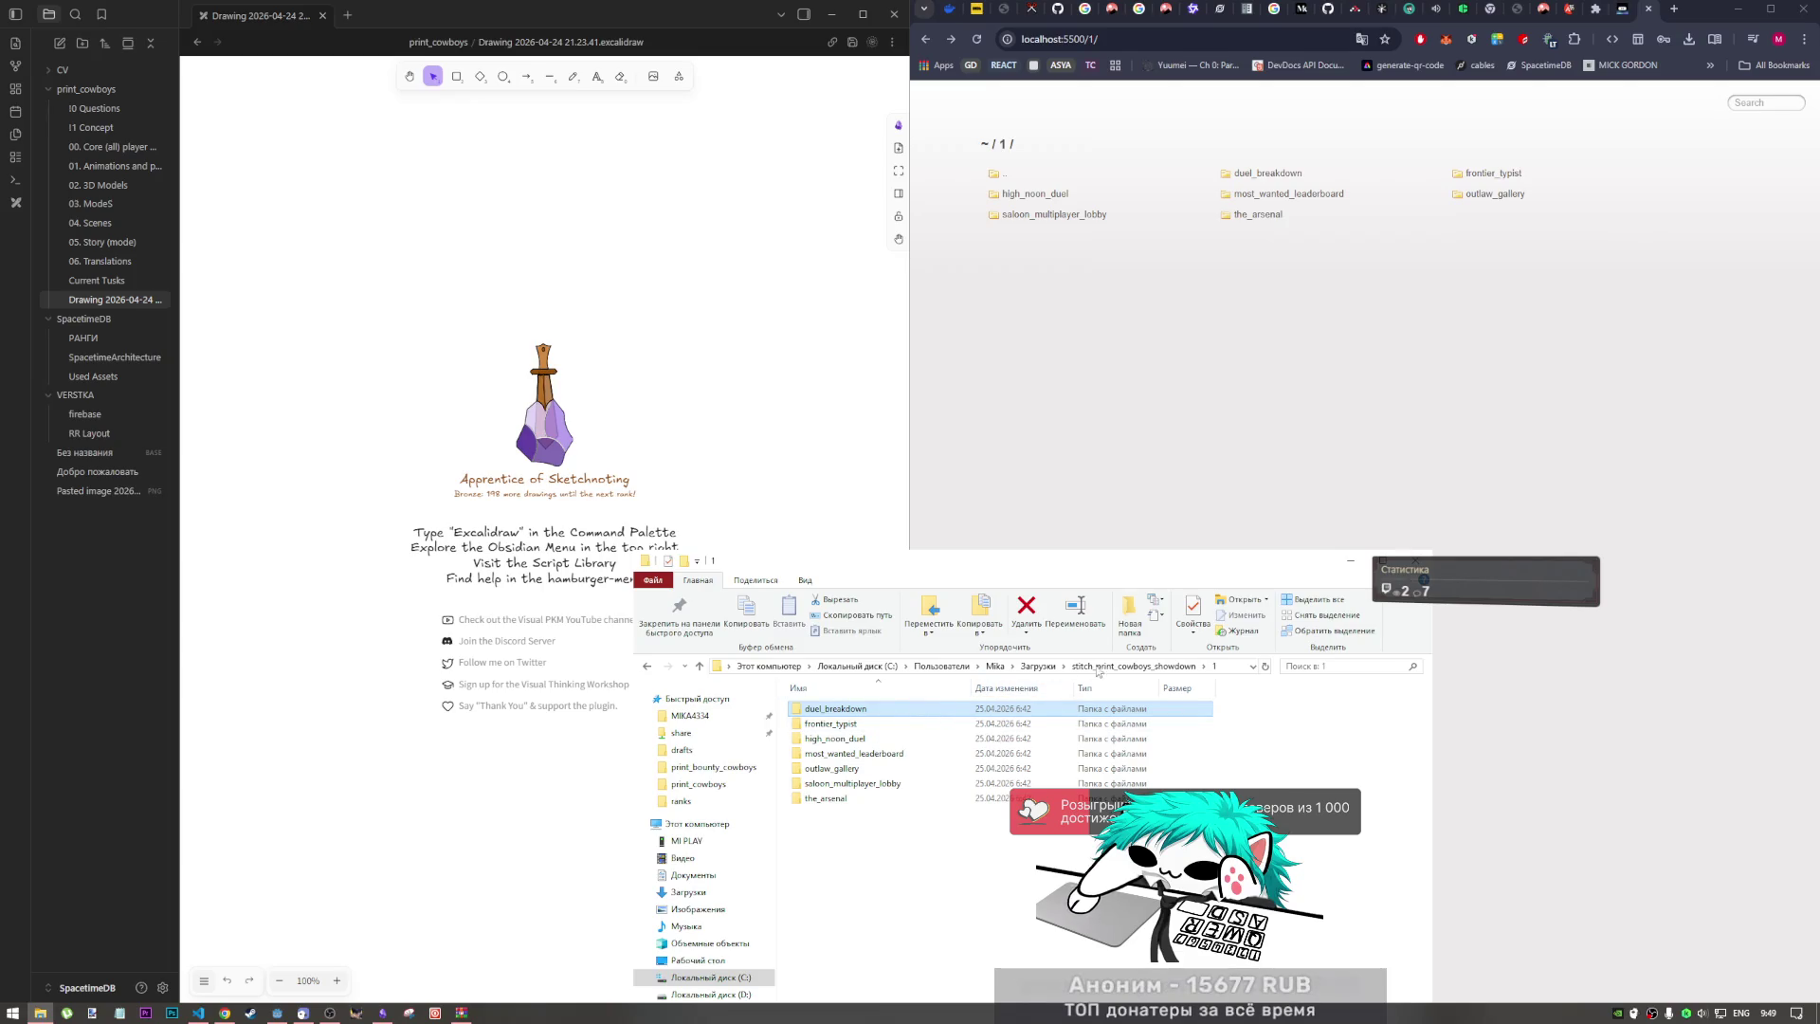
left_click(1243, 173)
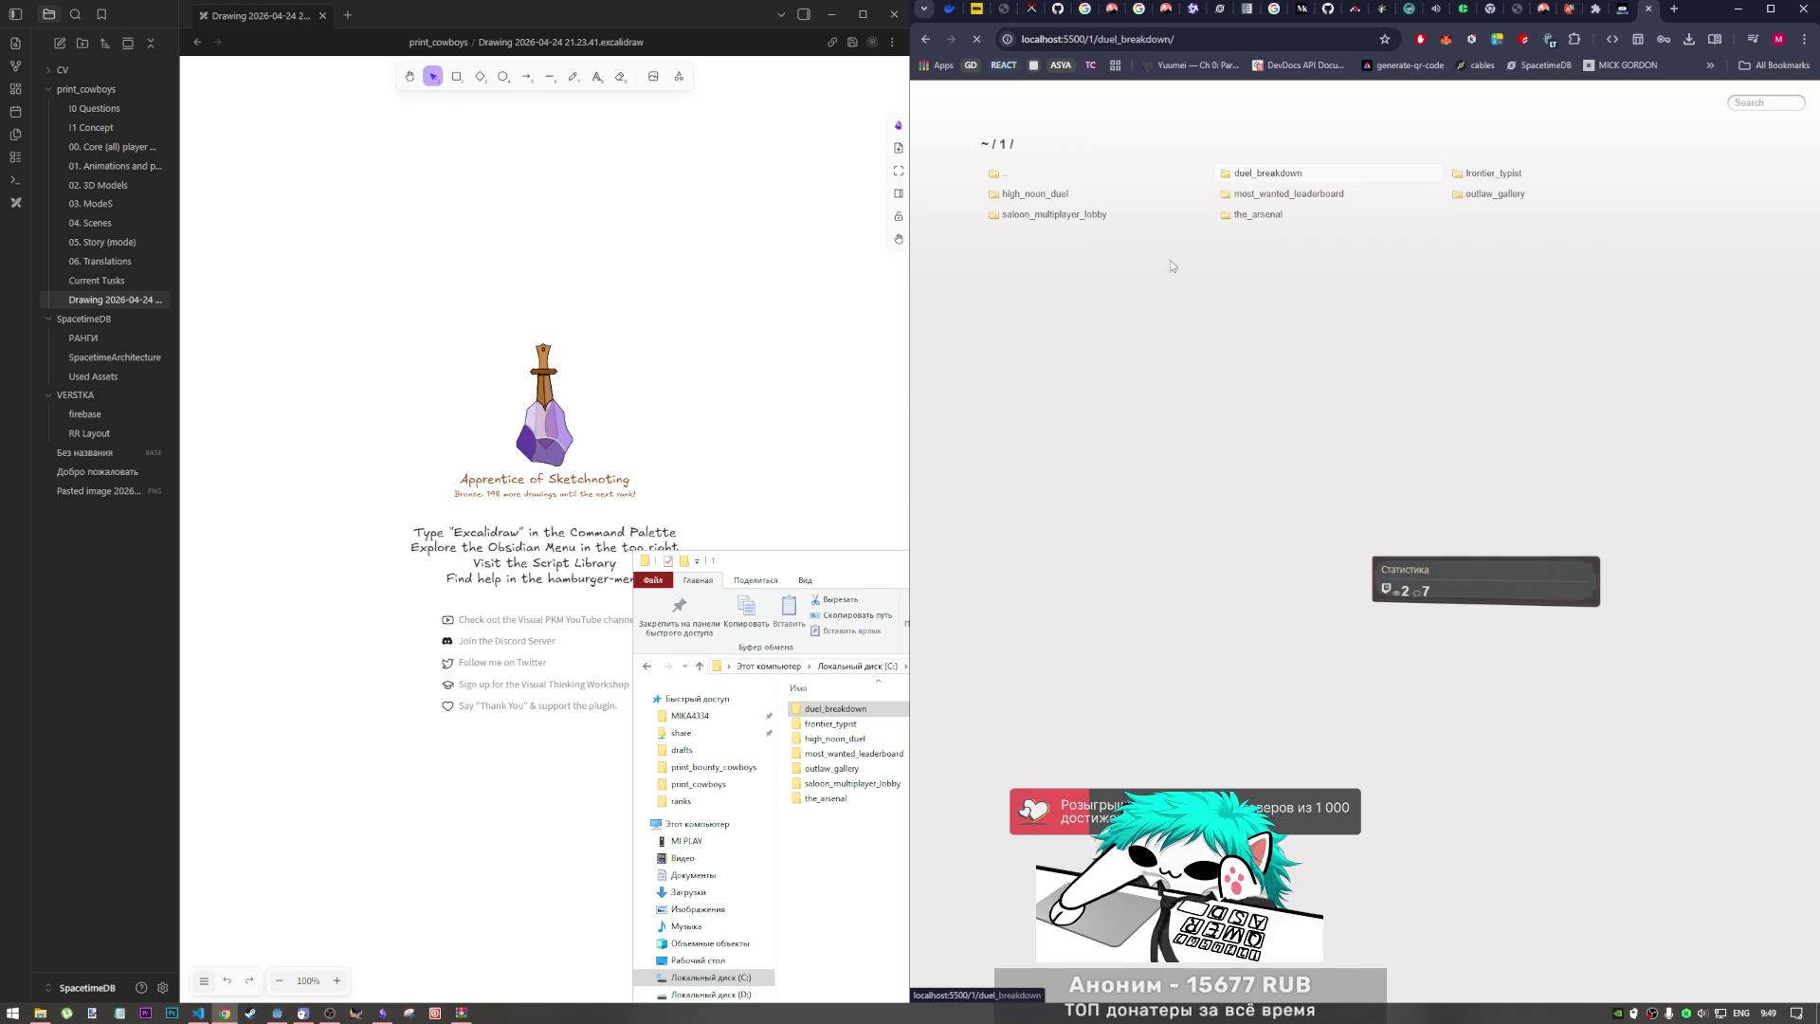
left_click(1261, 174)
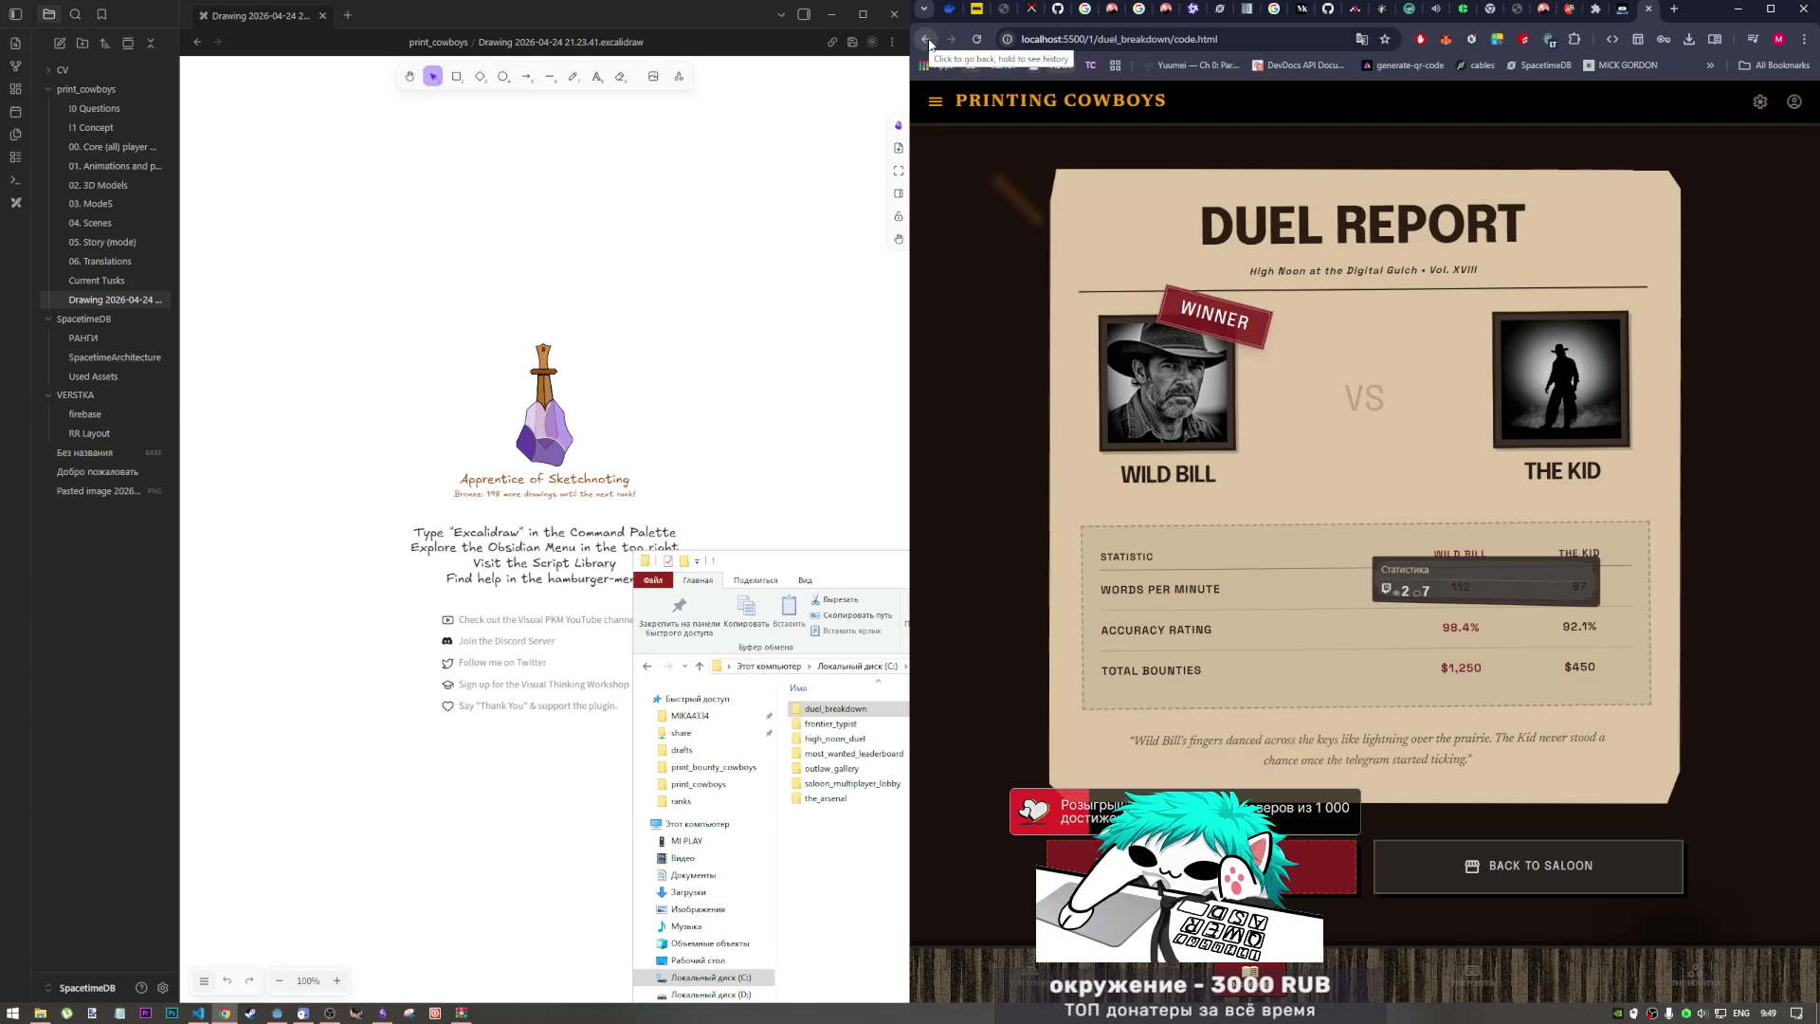
left_click(925, 39)
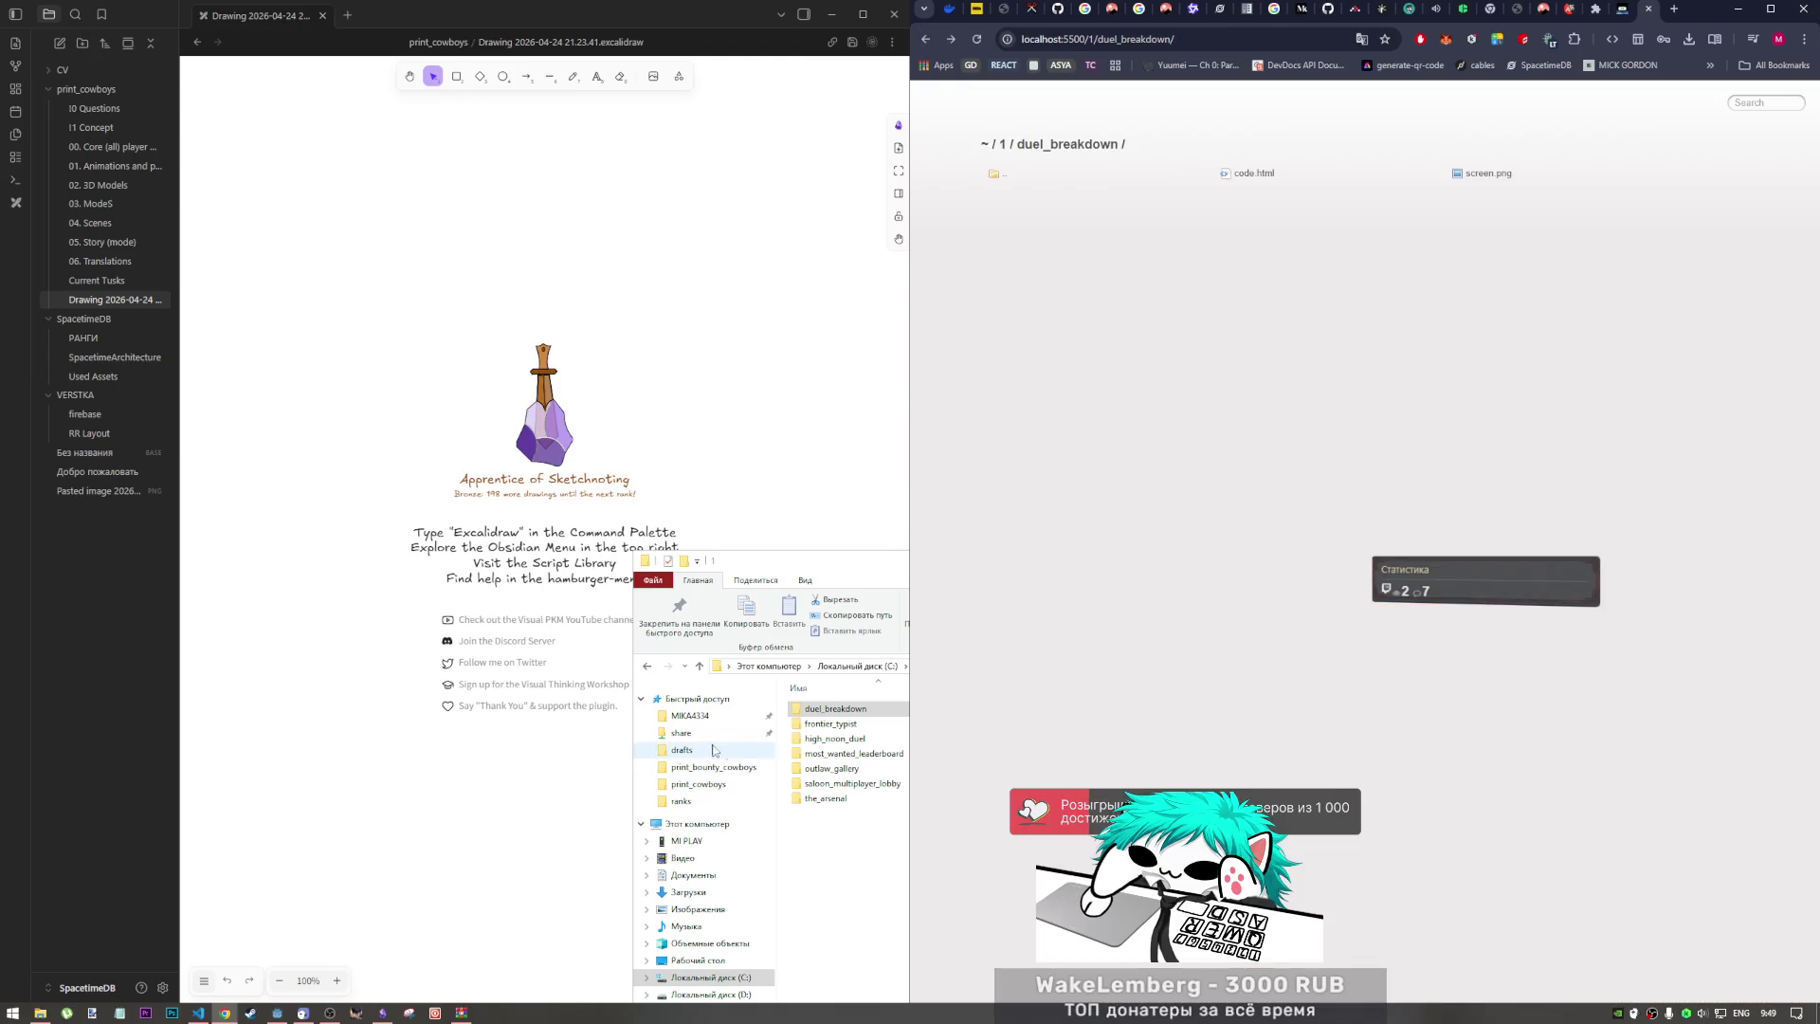
left_click(281, 1014)
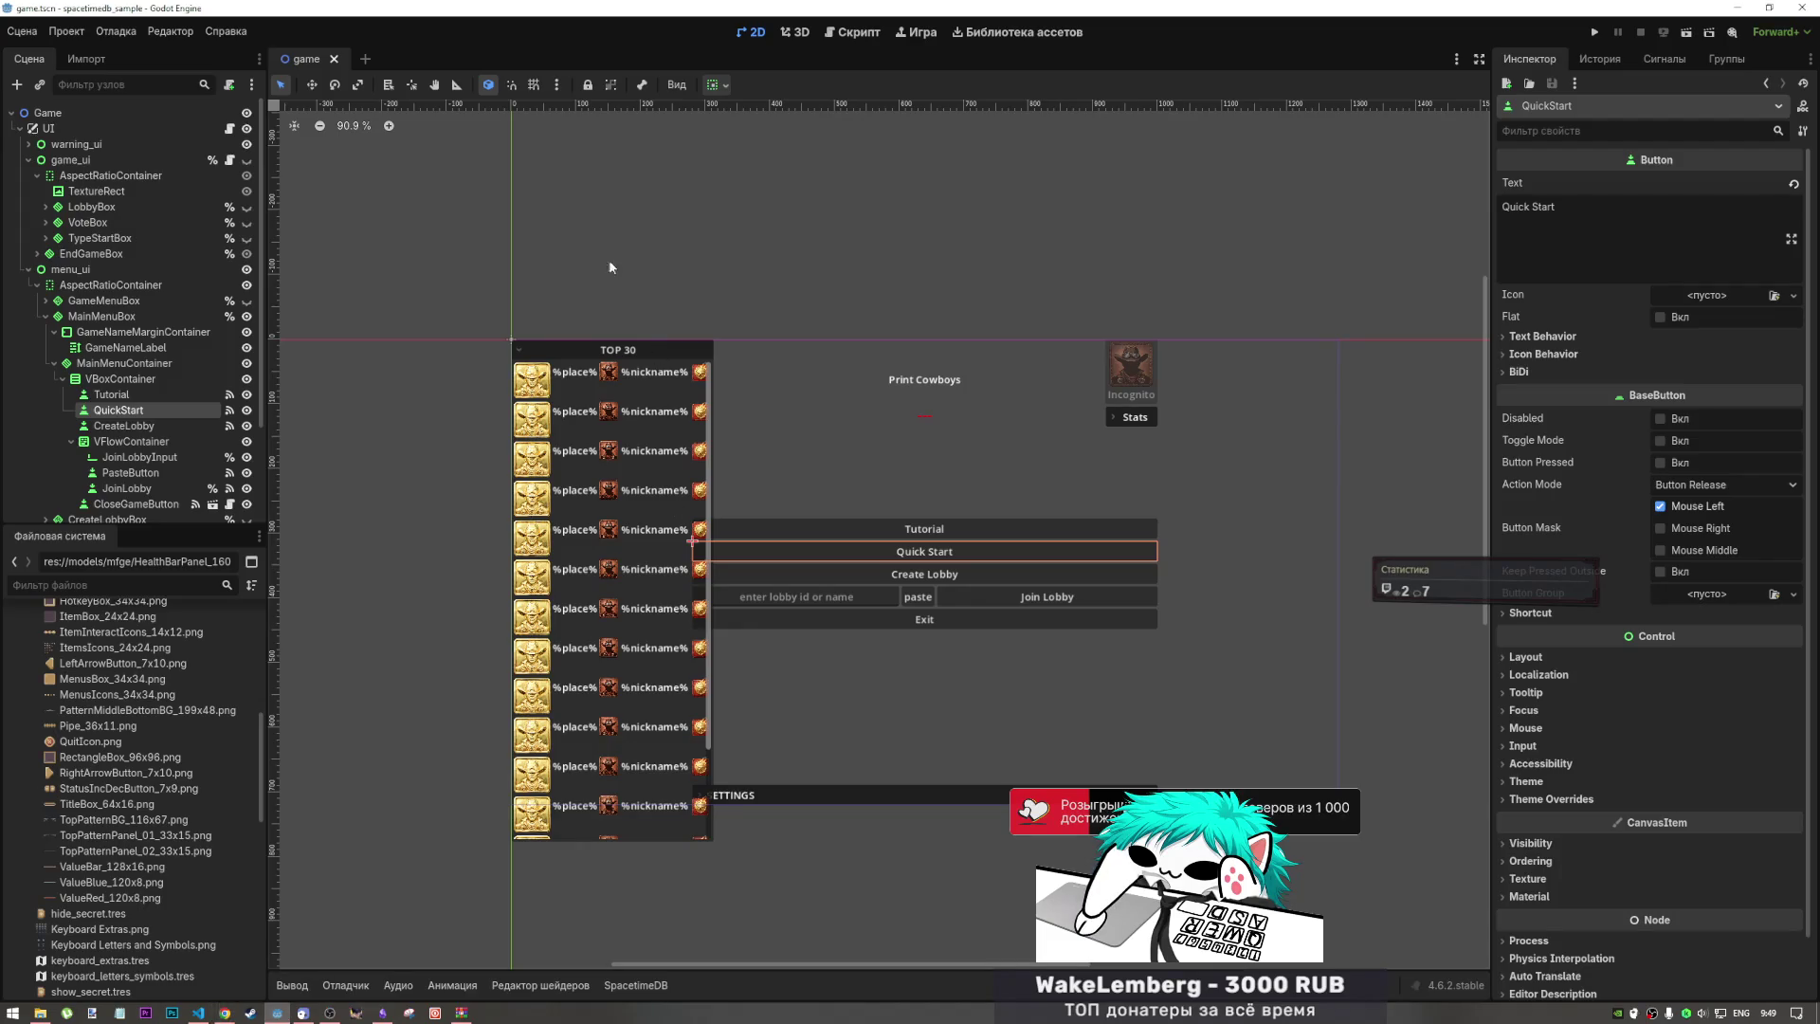
Step: Make game_ui with the WANTED poster visible and hide menu_ui
left_click(247, 160)
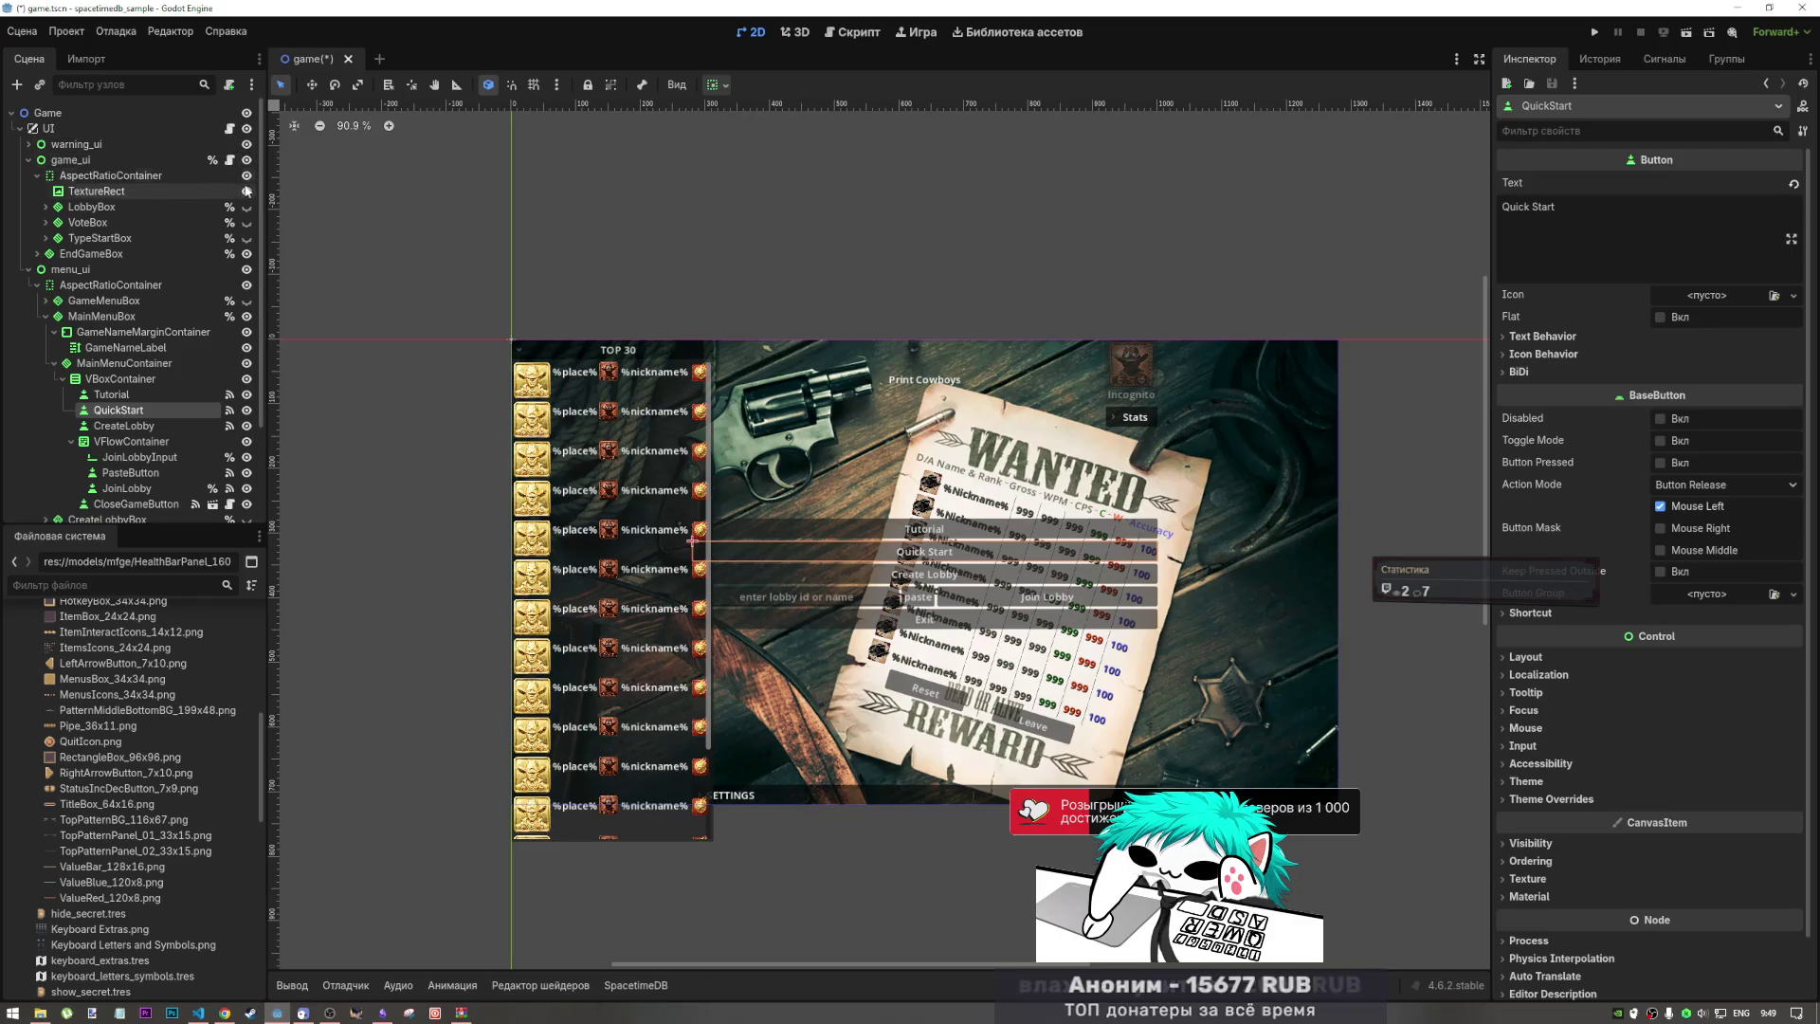
left_click(246, 270)
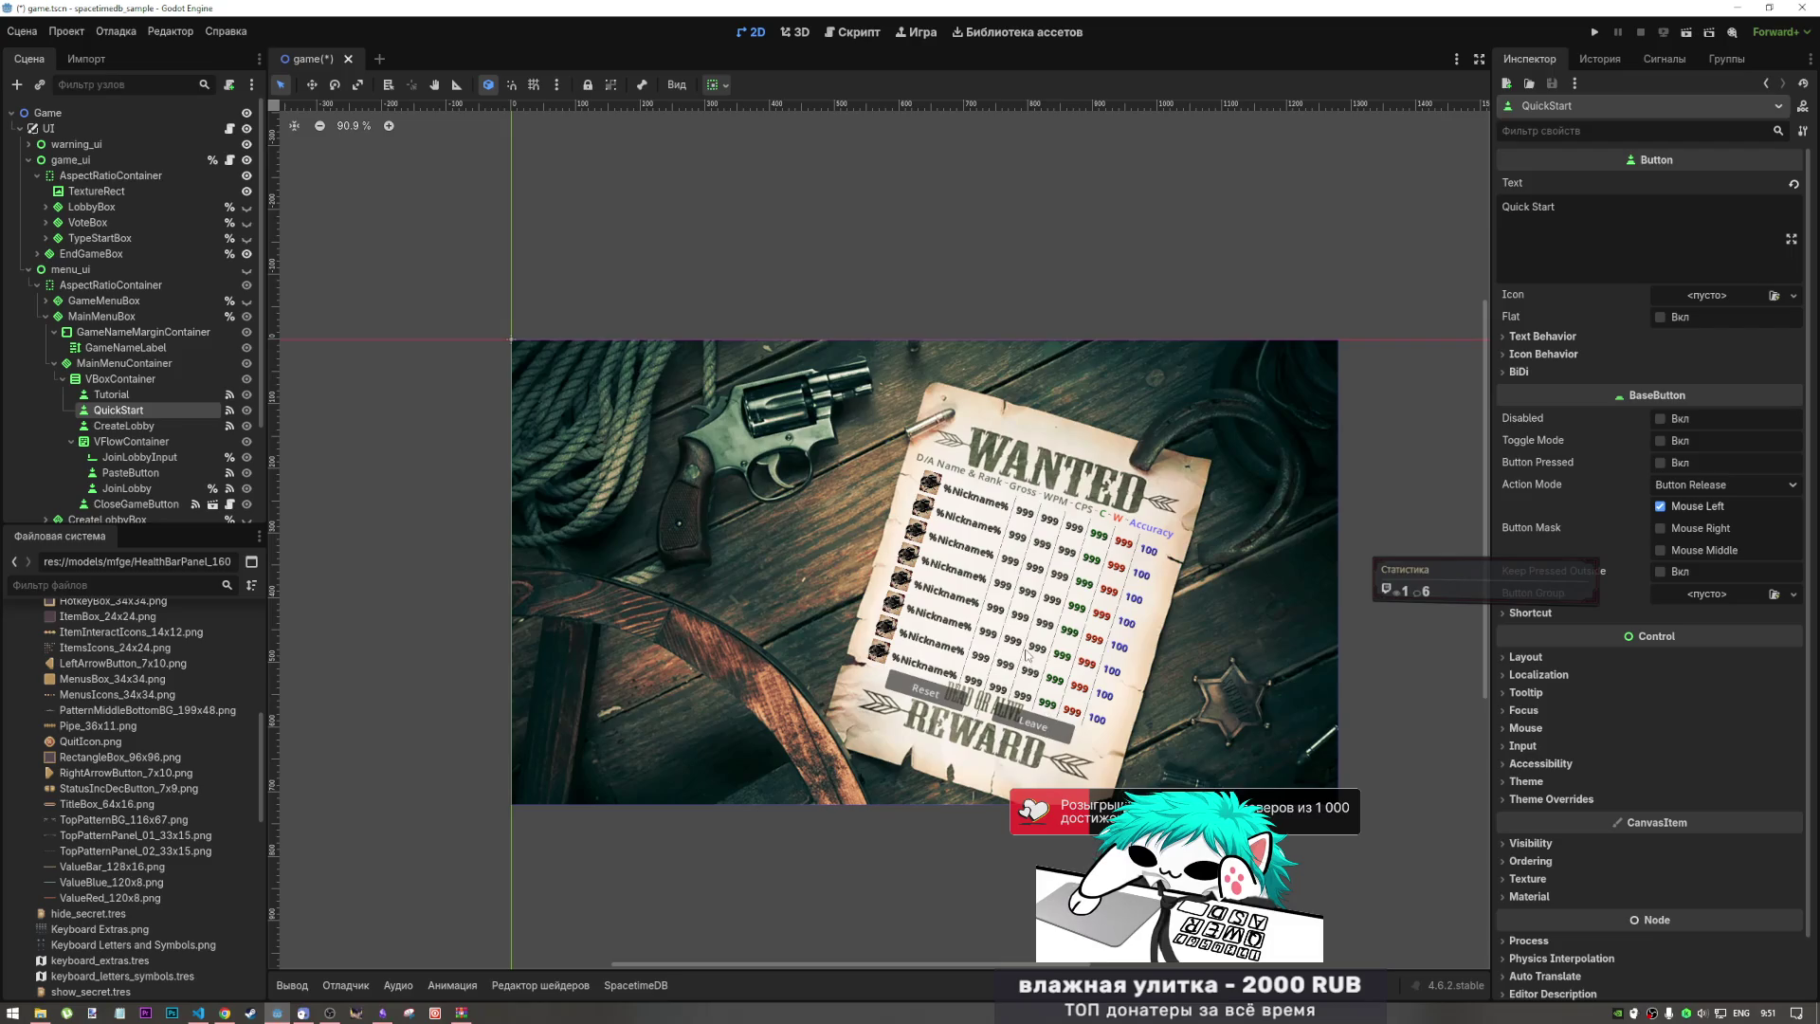
Step: Show LobbyBox, check PasteButton's text, and hide the EndGameBox scoreboard
left_click(247, 206)
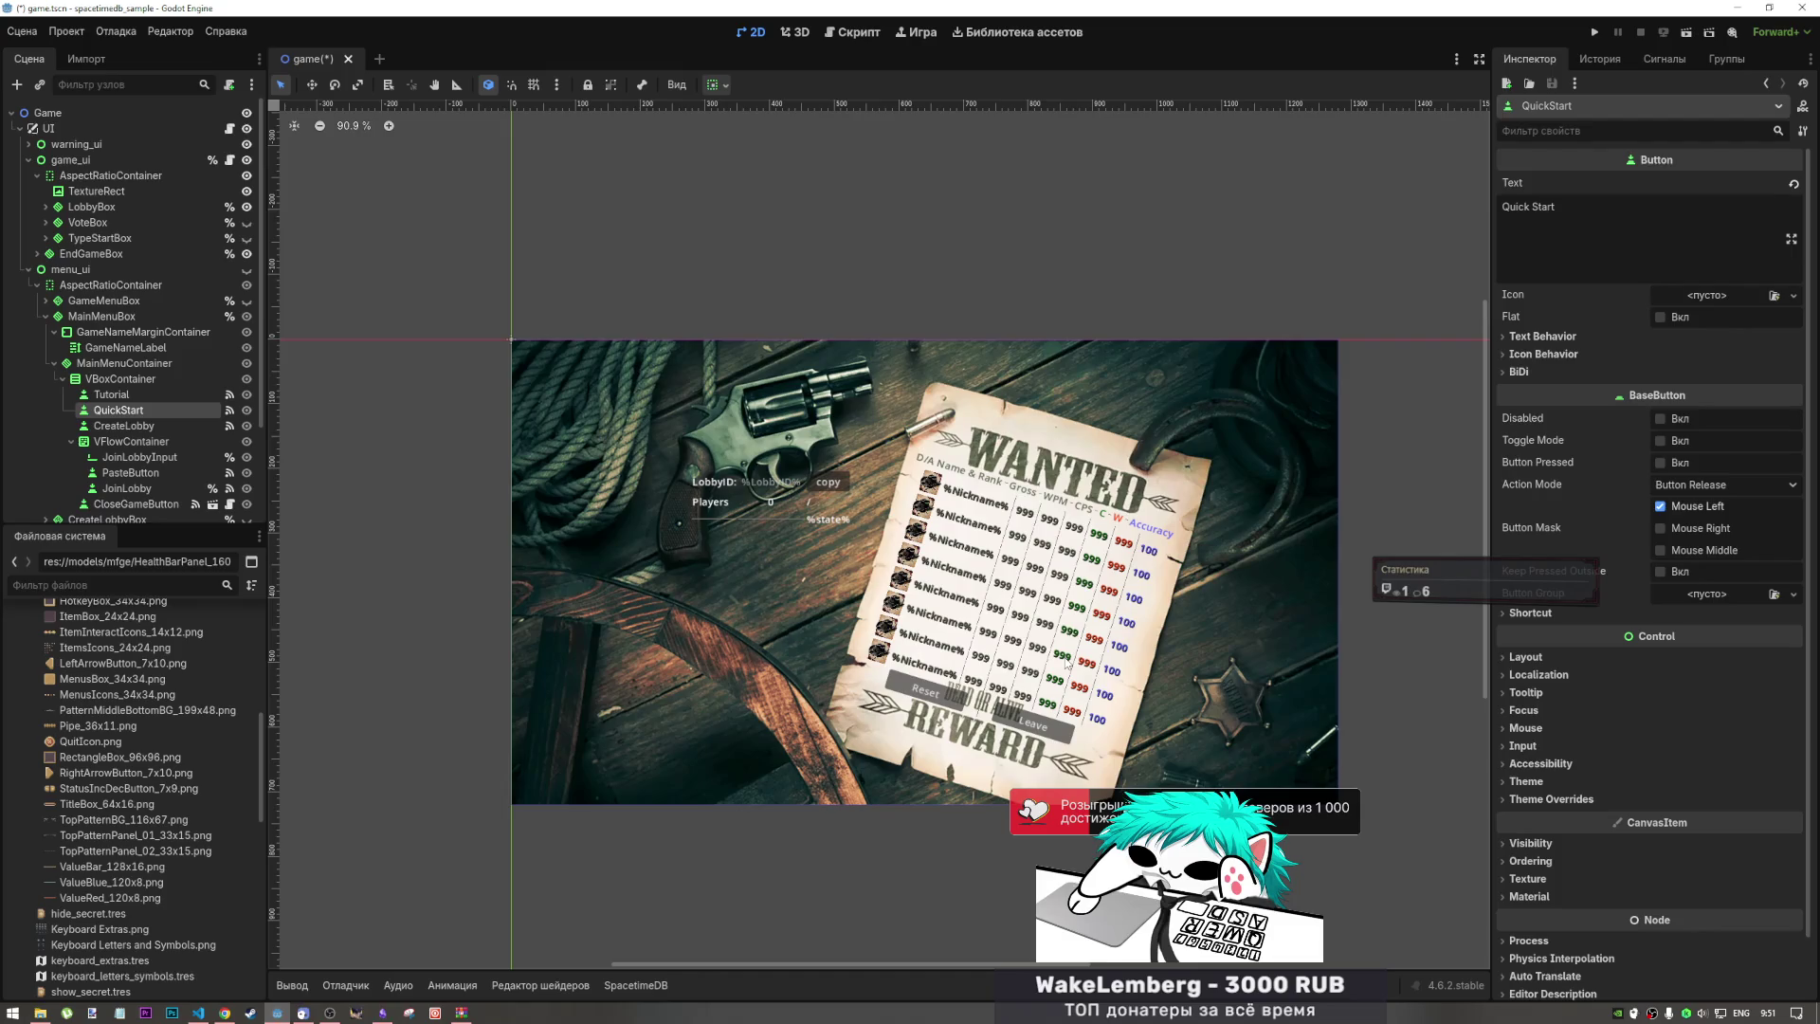
scroll(152, 431, "down", 3)
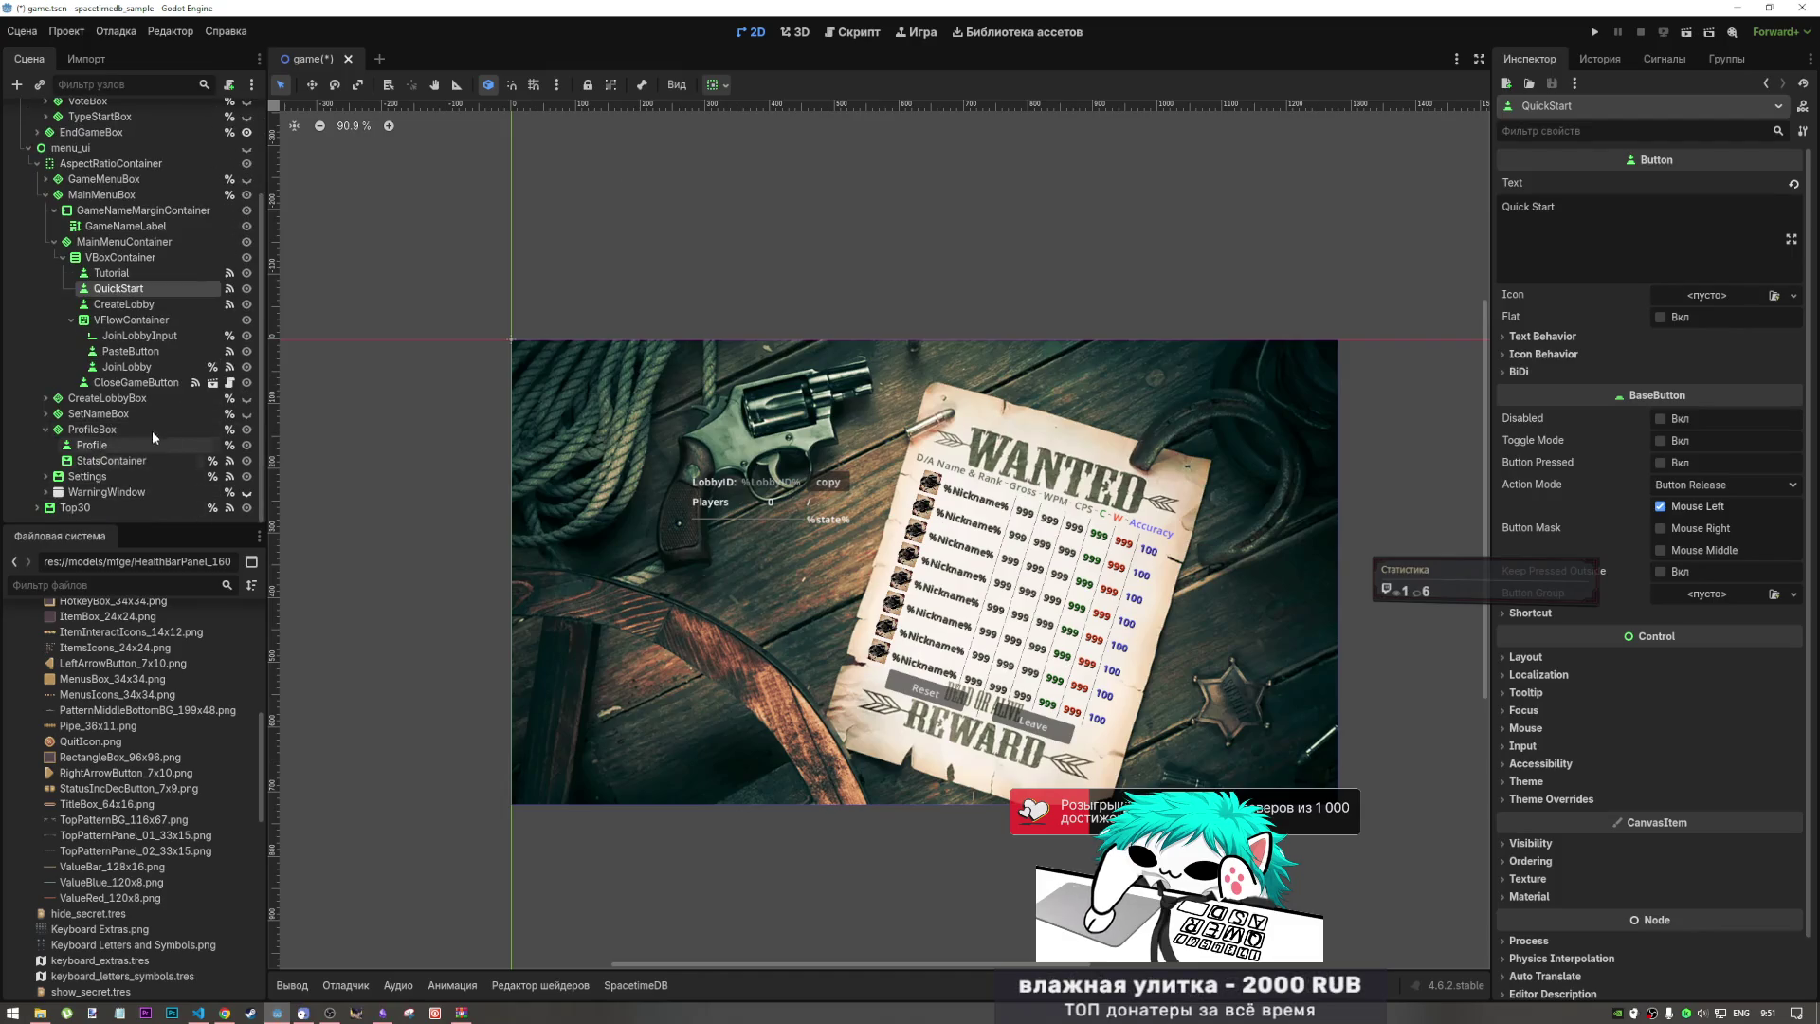
left_click(133, 350)
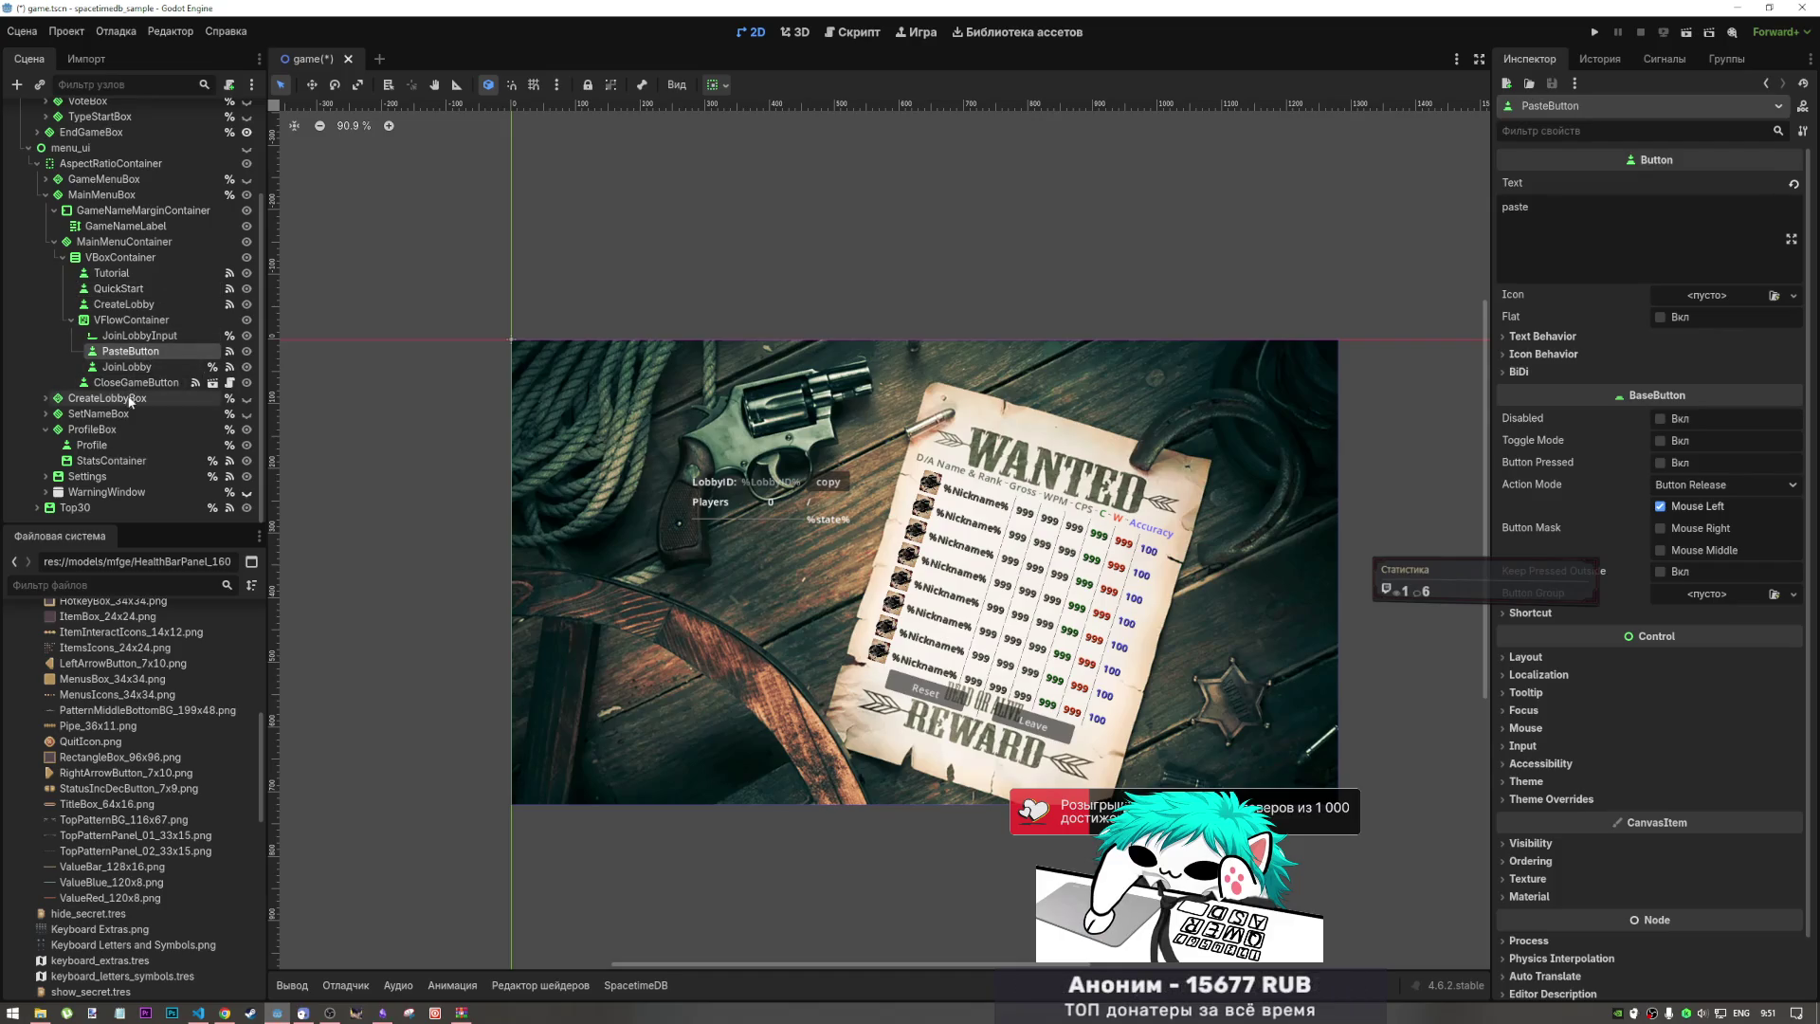
scroll(190, 390, "up", 3)
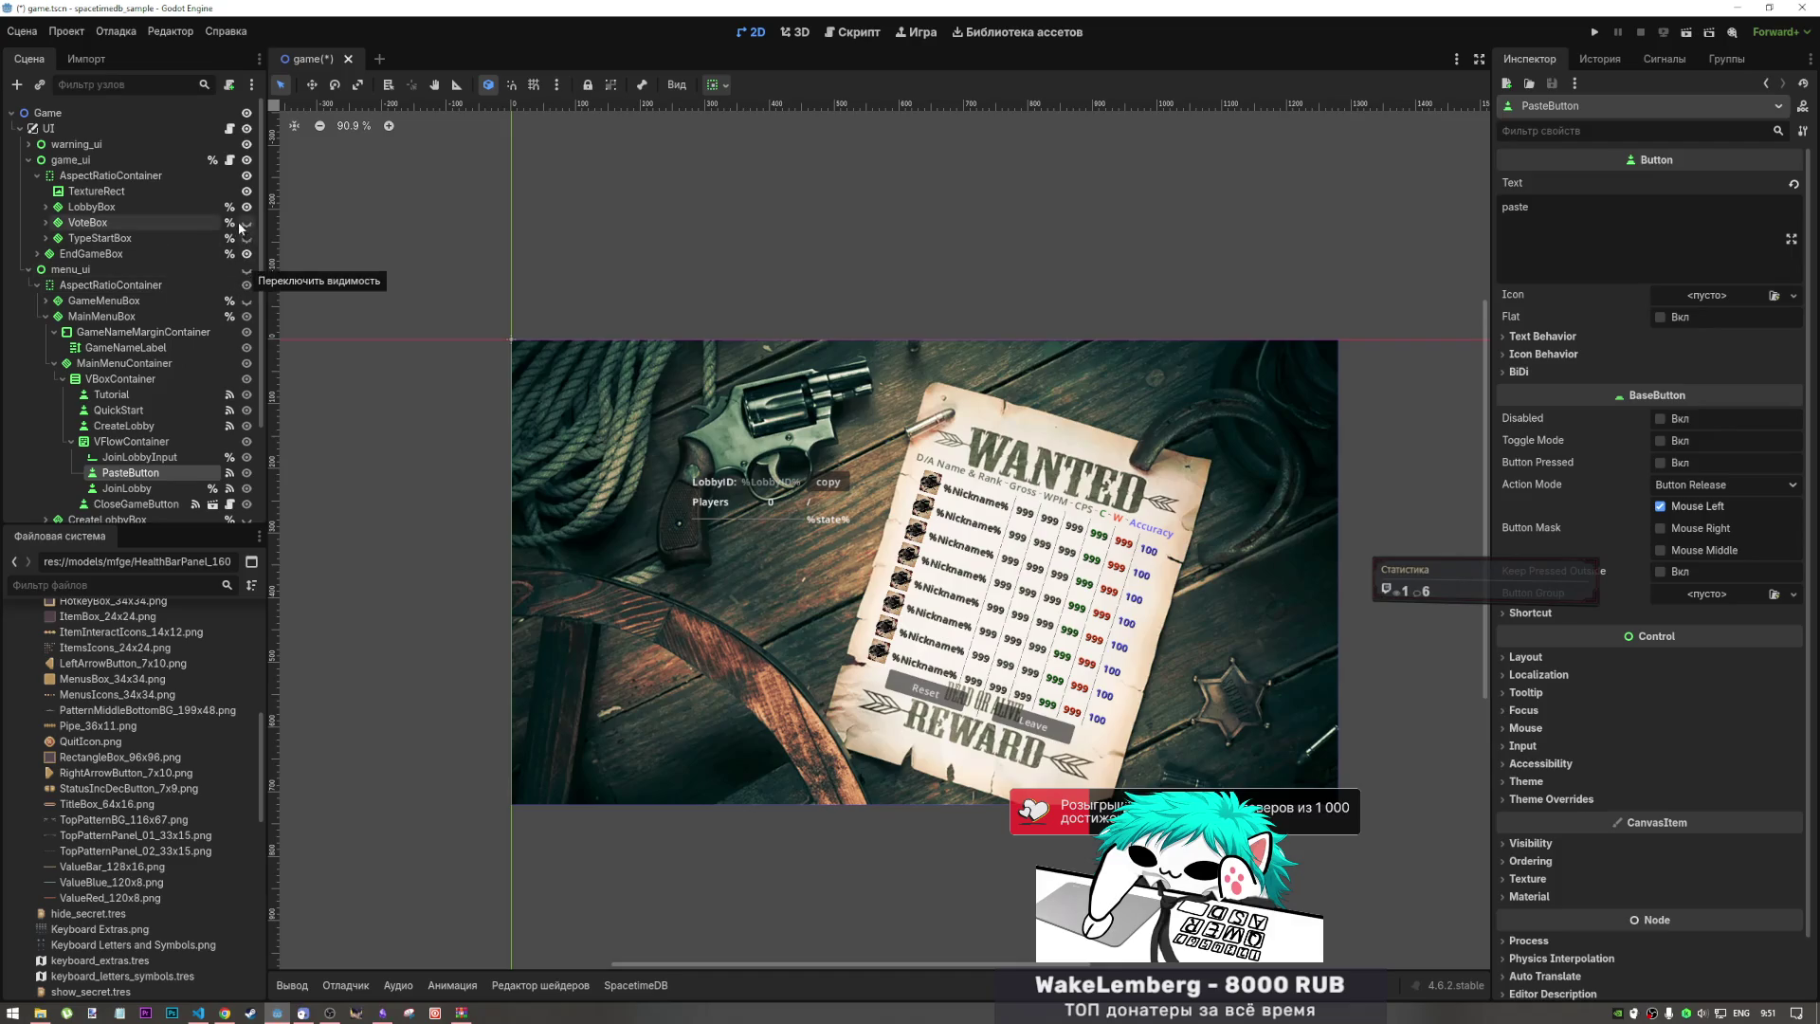
left_click(246, 253)
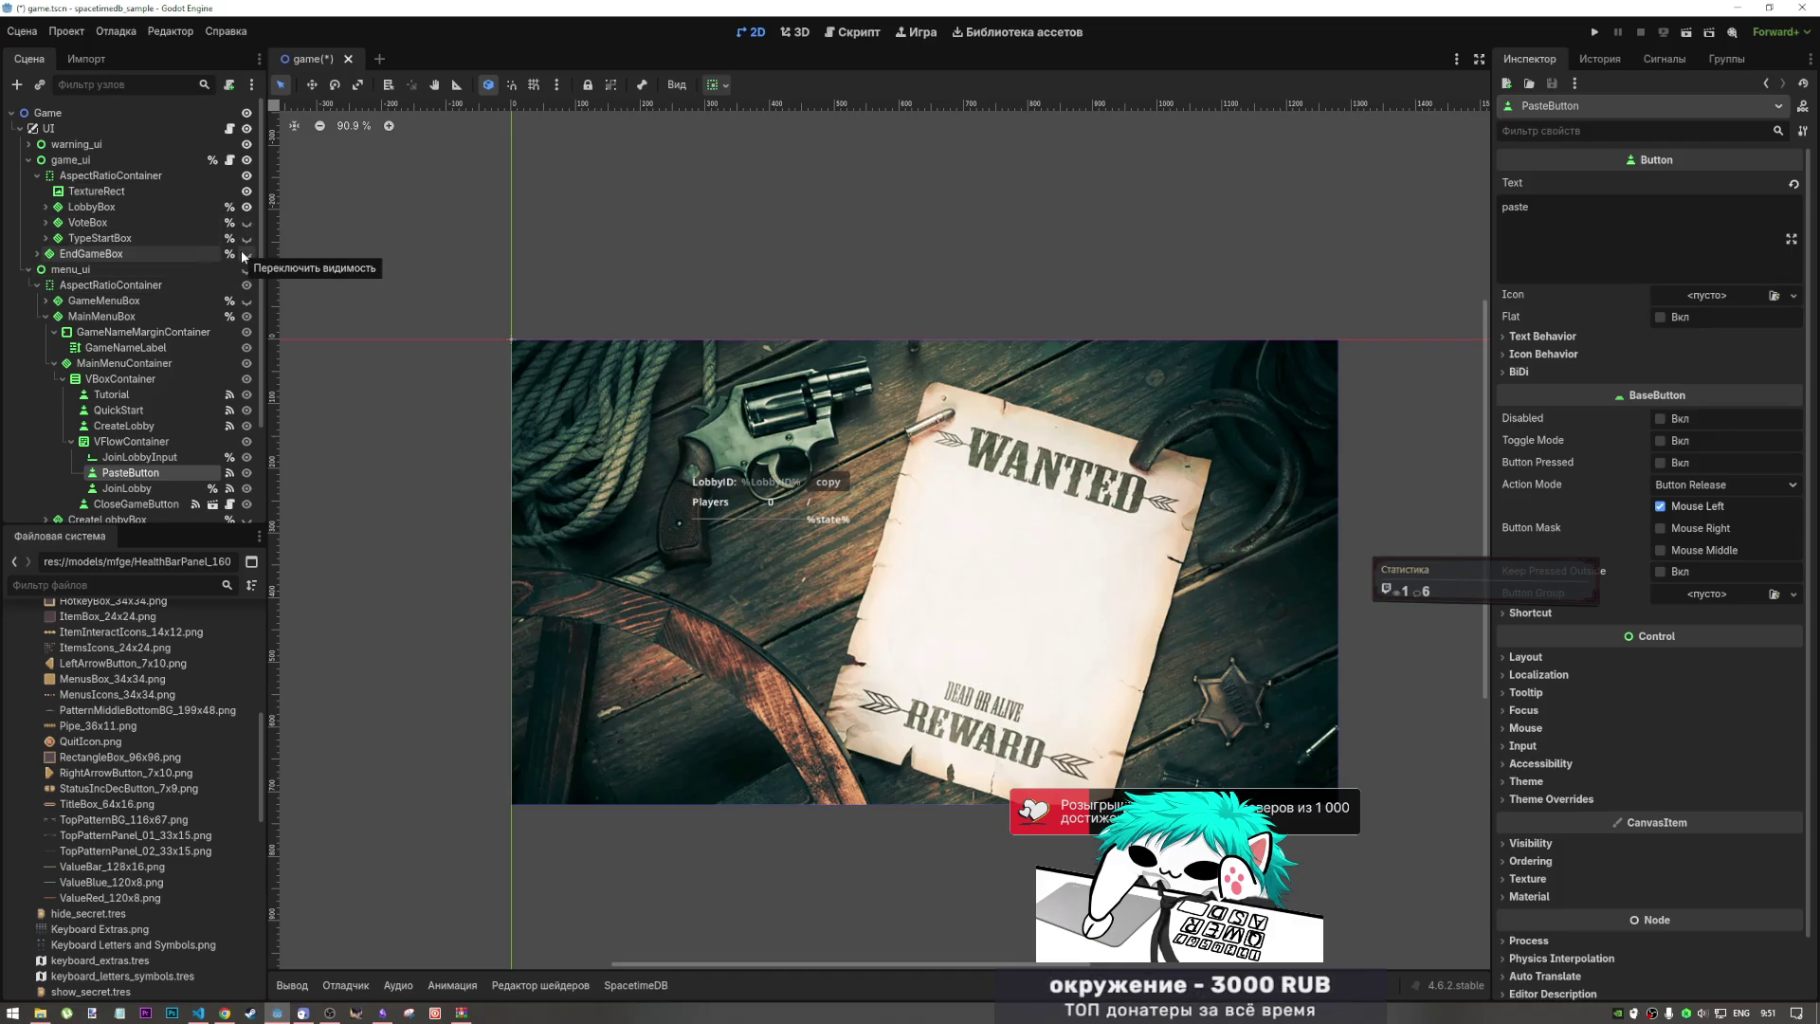
left_click(37, 254)
Step: Inspect EndGameBox's TitleContainer and MatchStatsBox children
left_click(48, 270)
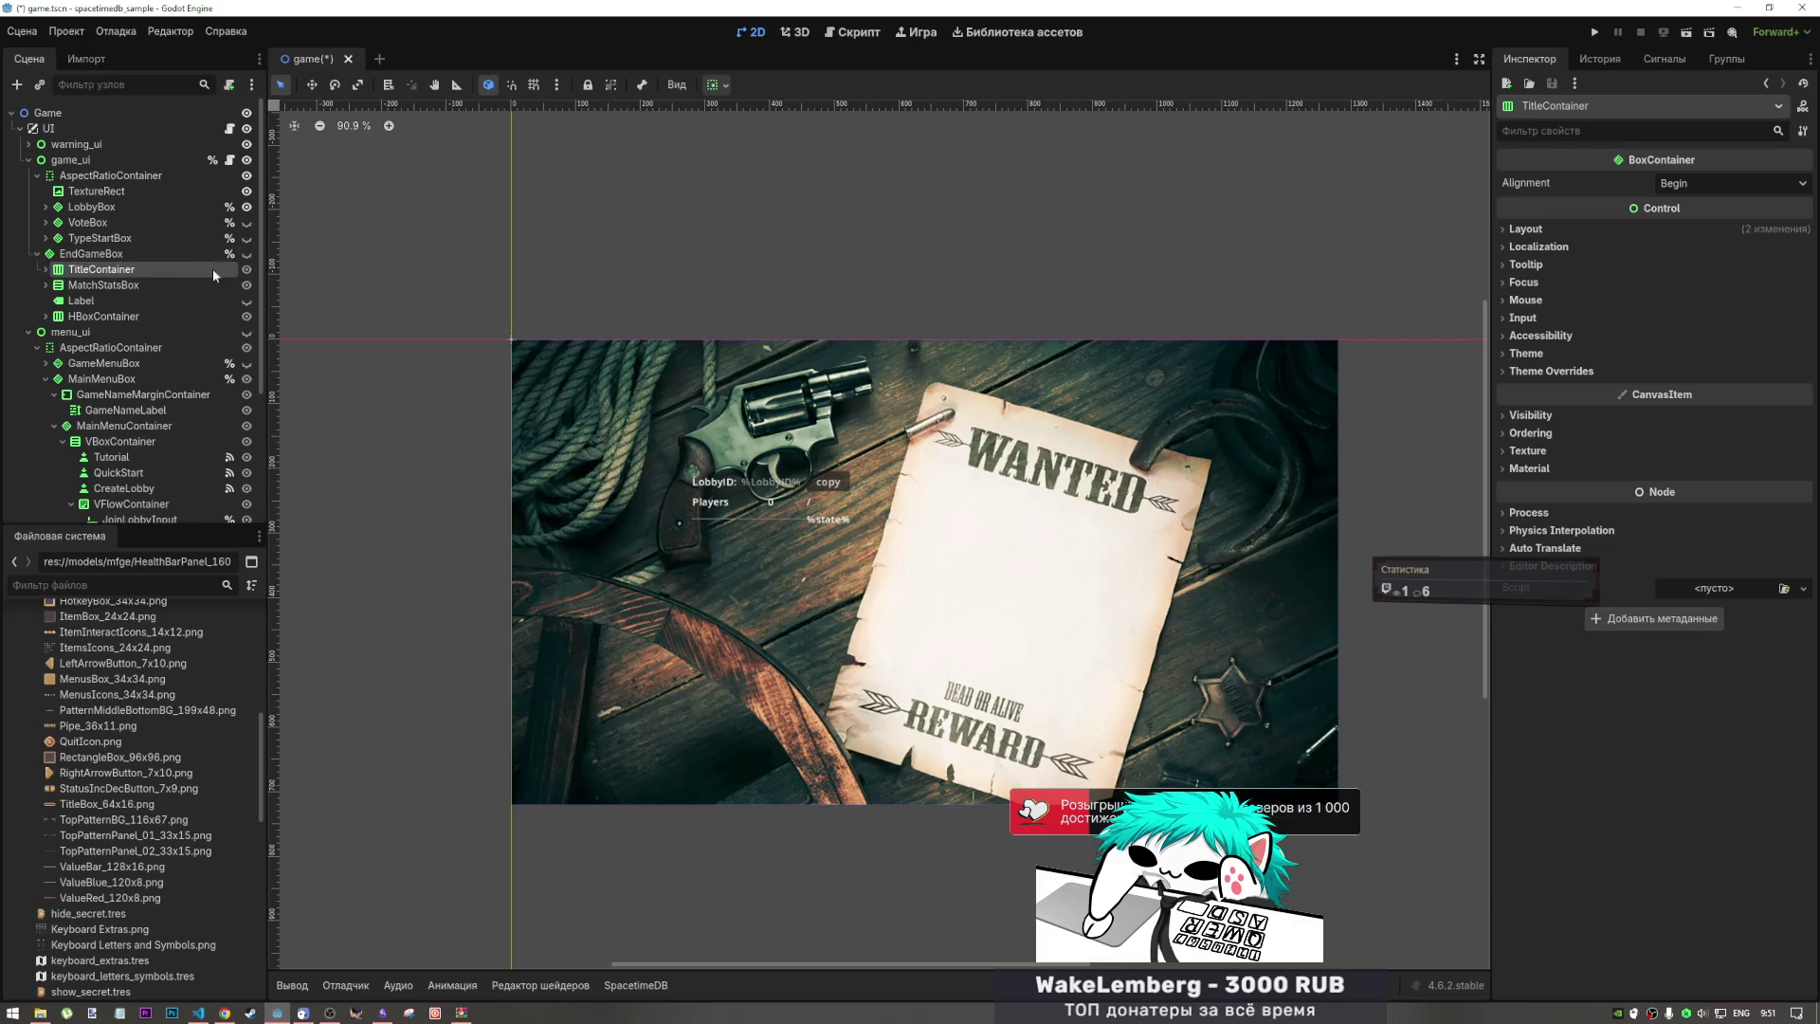
left_click(152, 288)
left_click(246, 253)
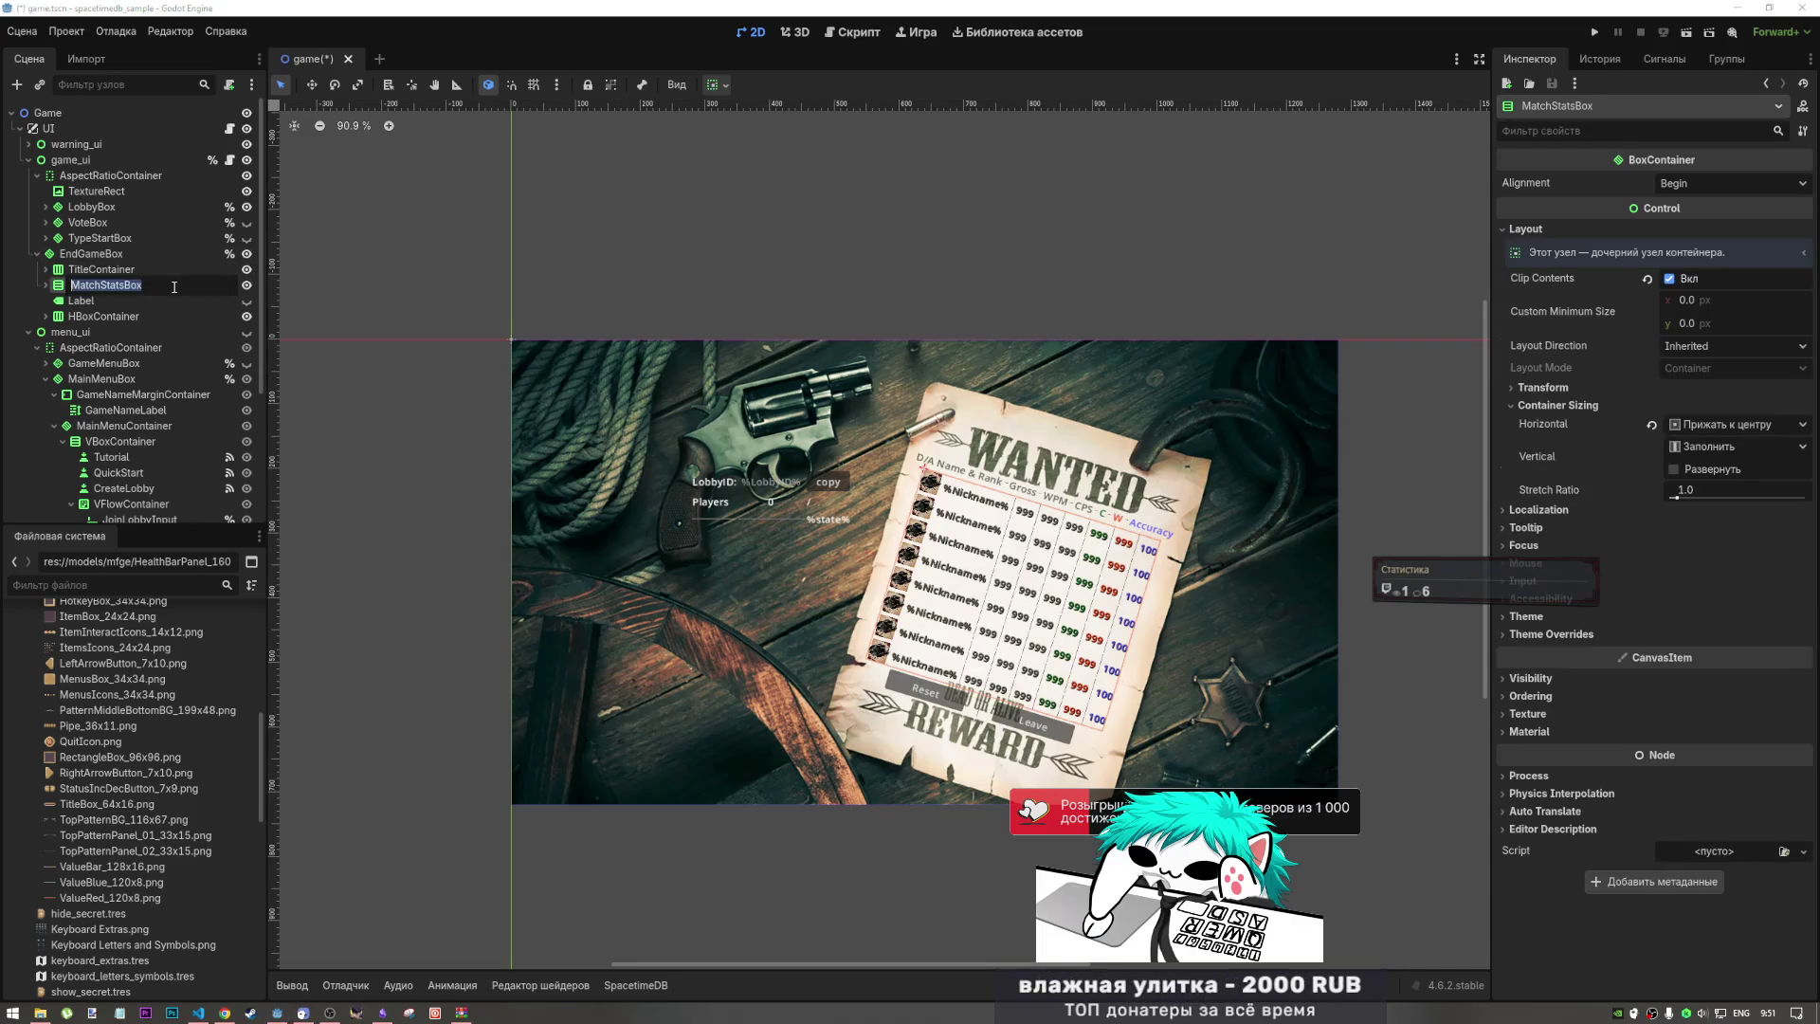
left_click(120, 272)
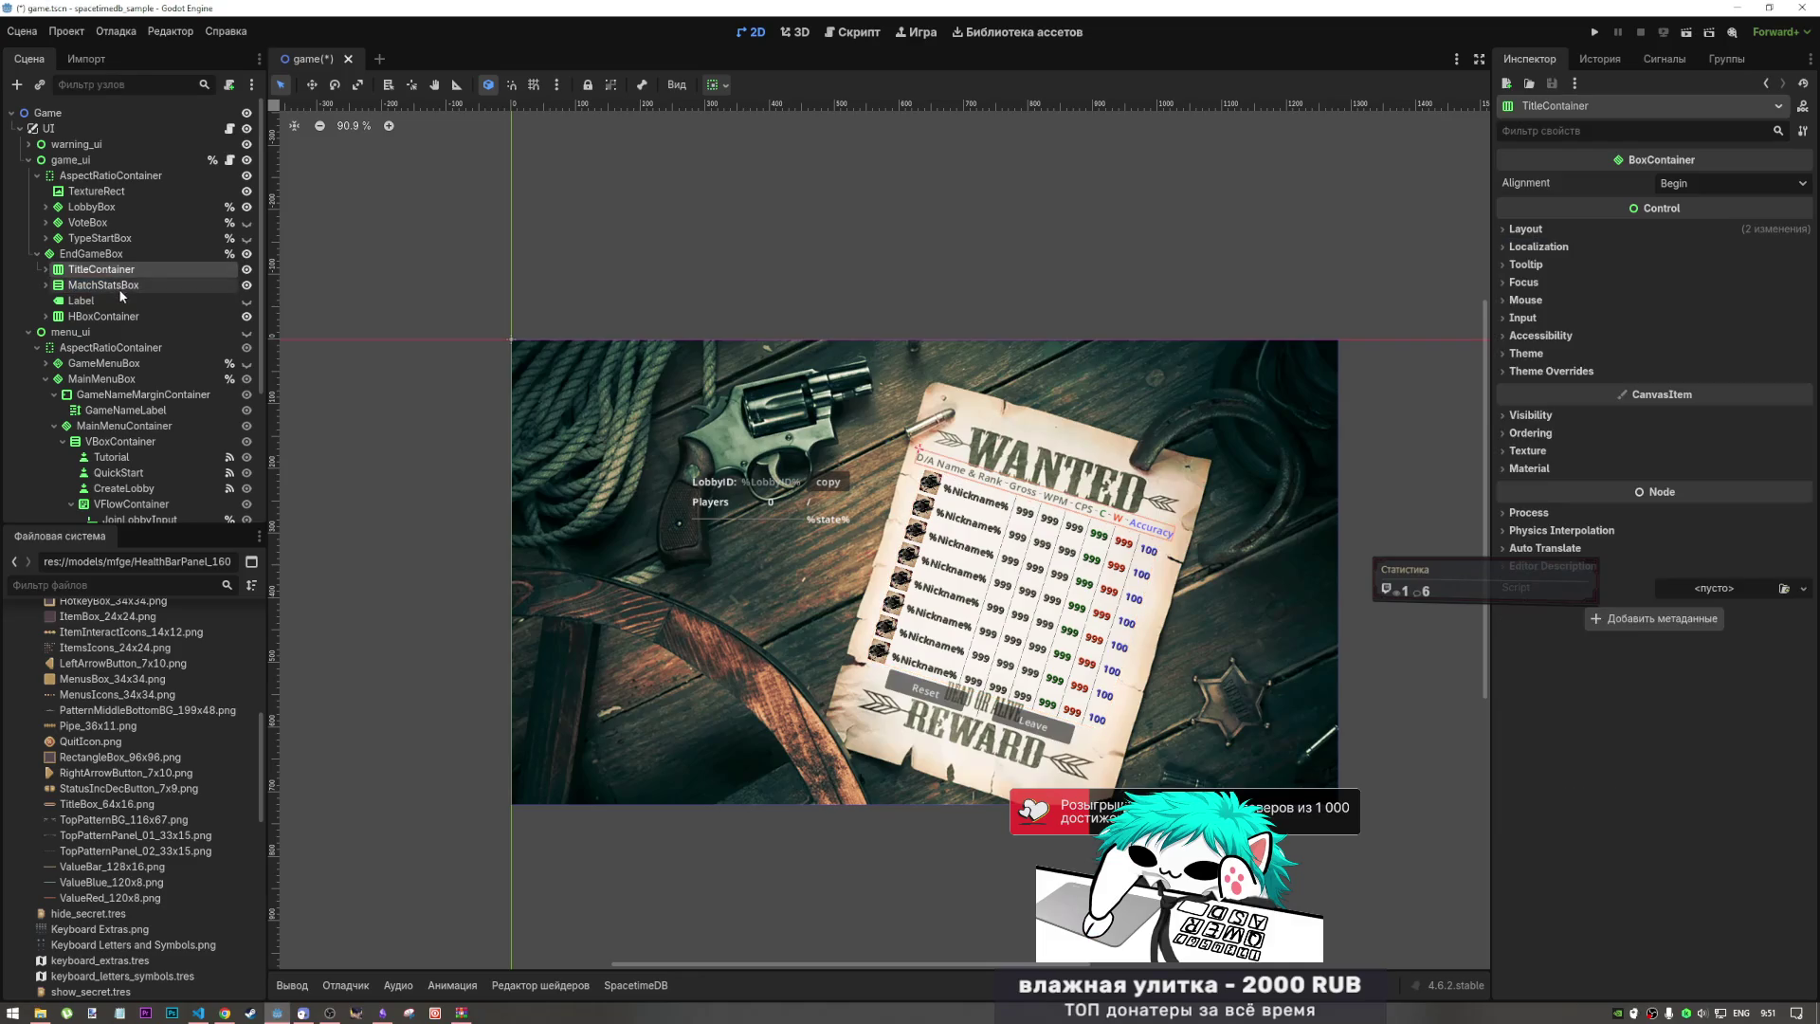
left_click(119, 294)
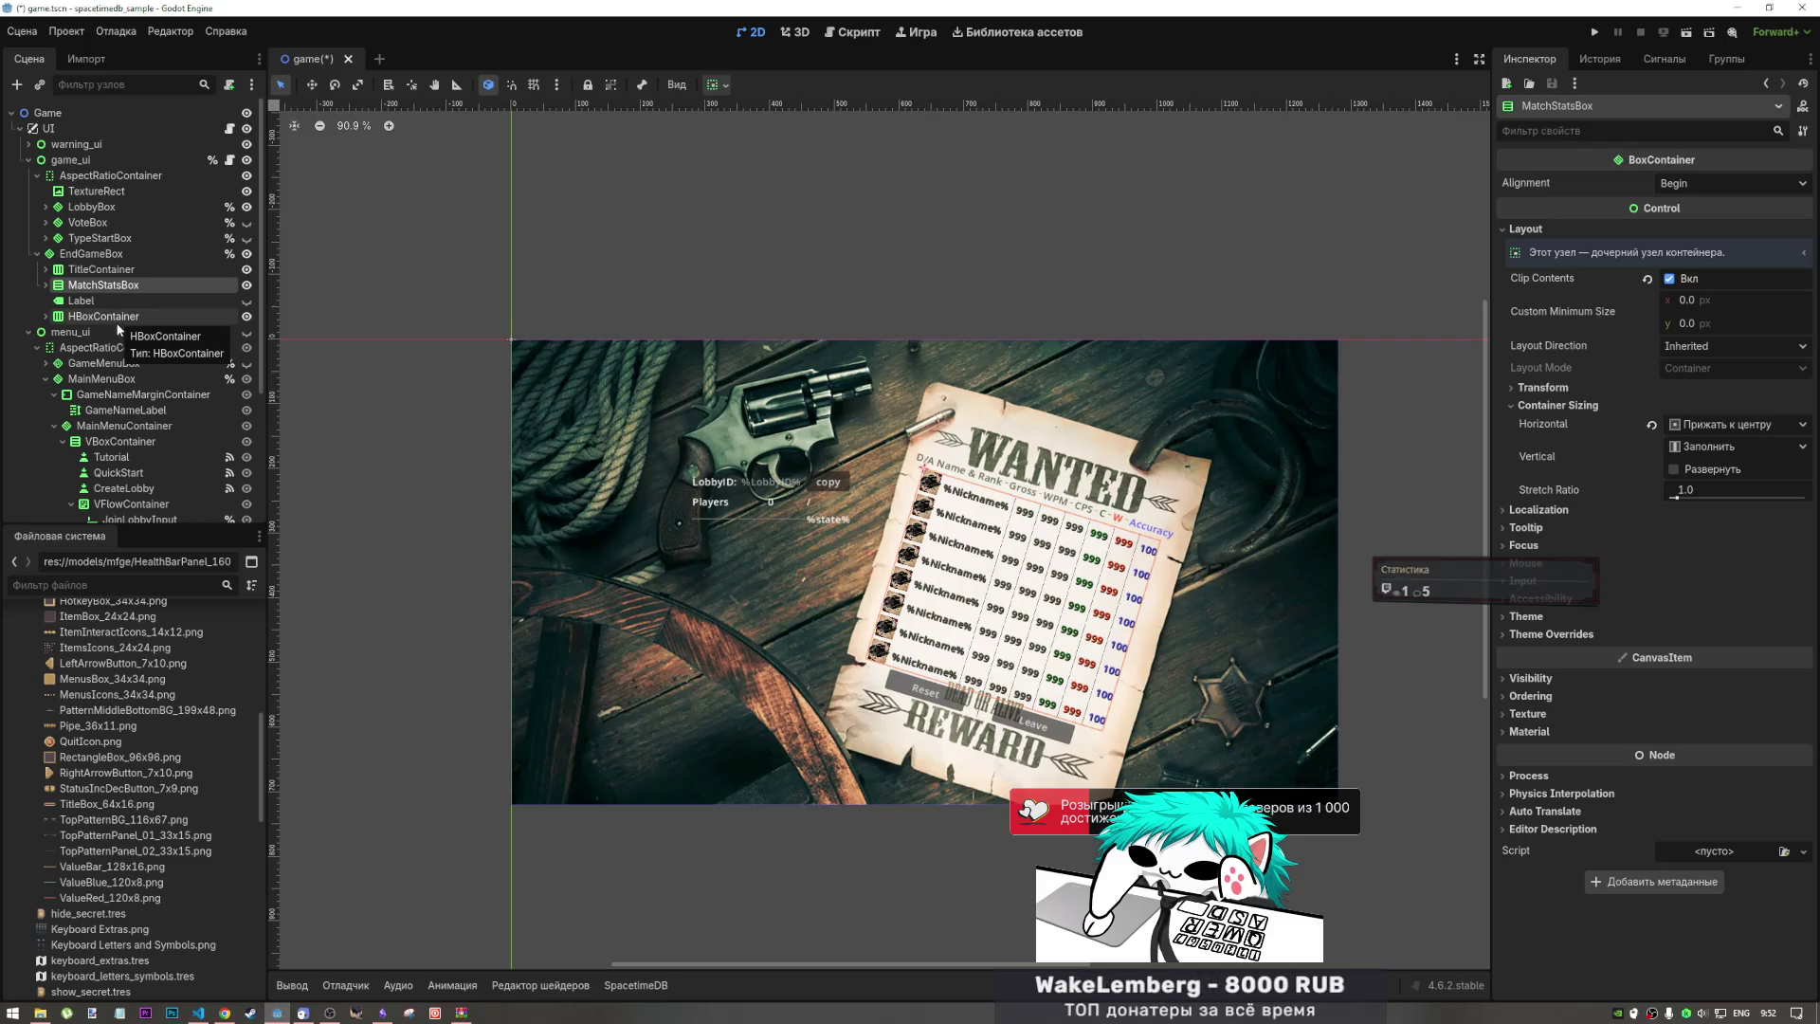
left_click(94, 253)
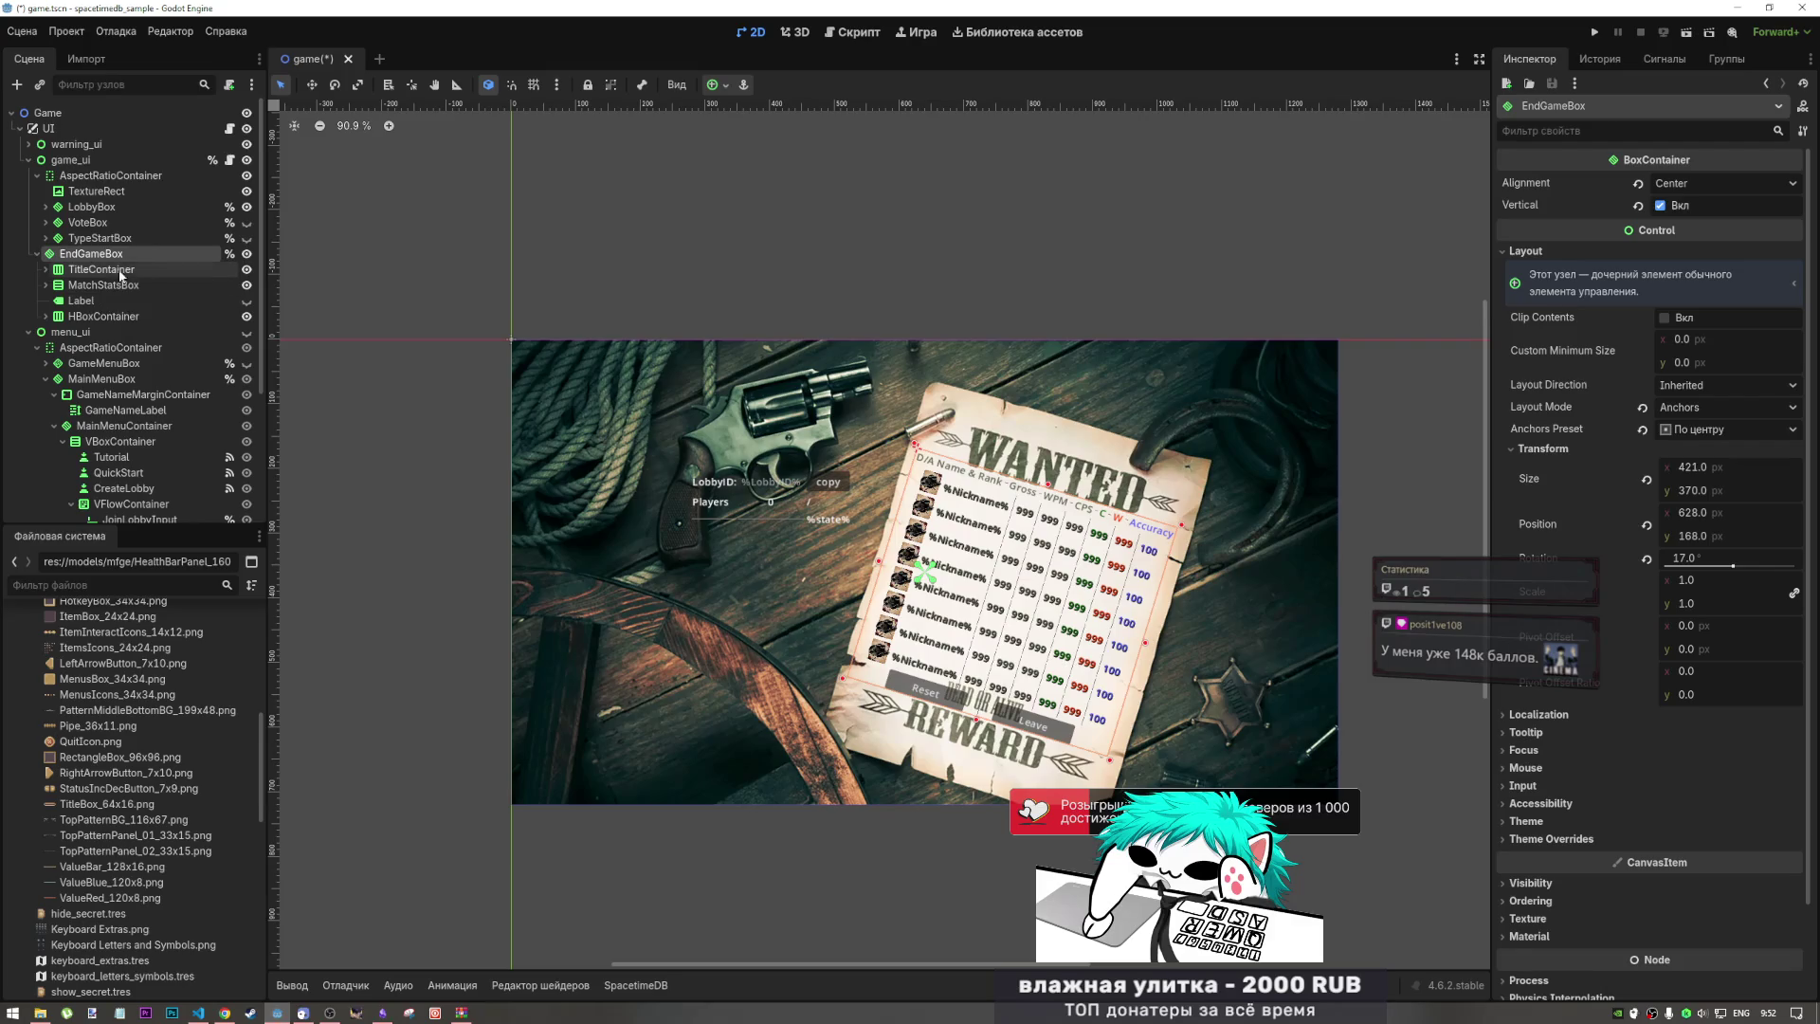
Step: Toggle the EndGameBox scoreboard off and back on, then collapse EndGameBox
left_click(246, 255)
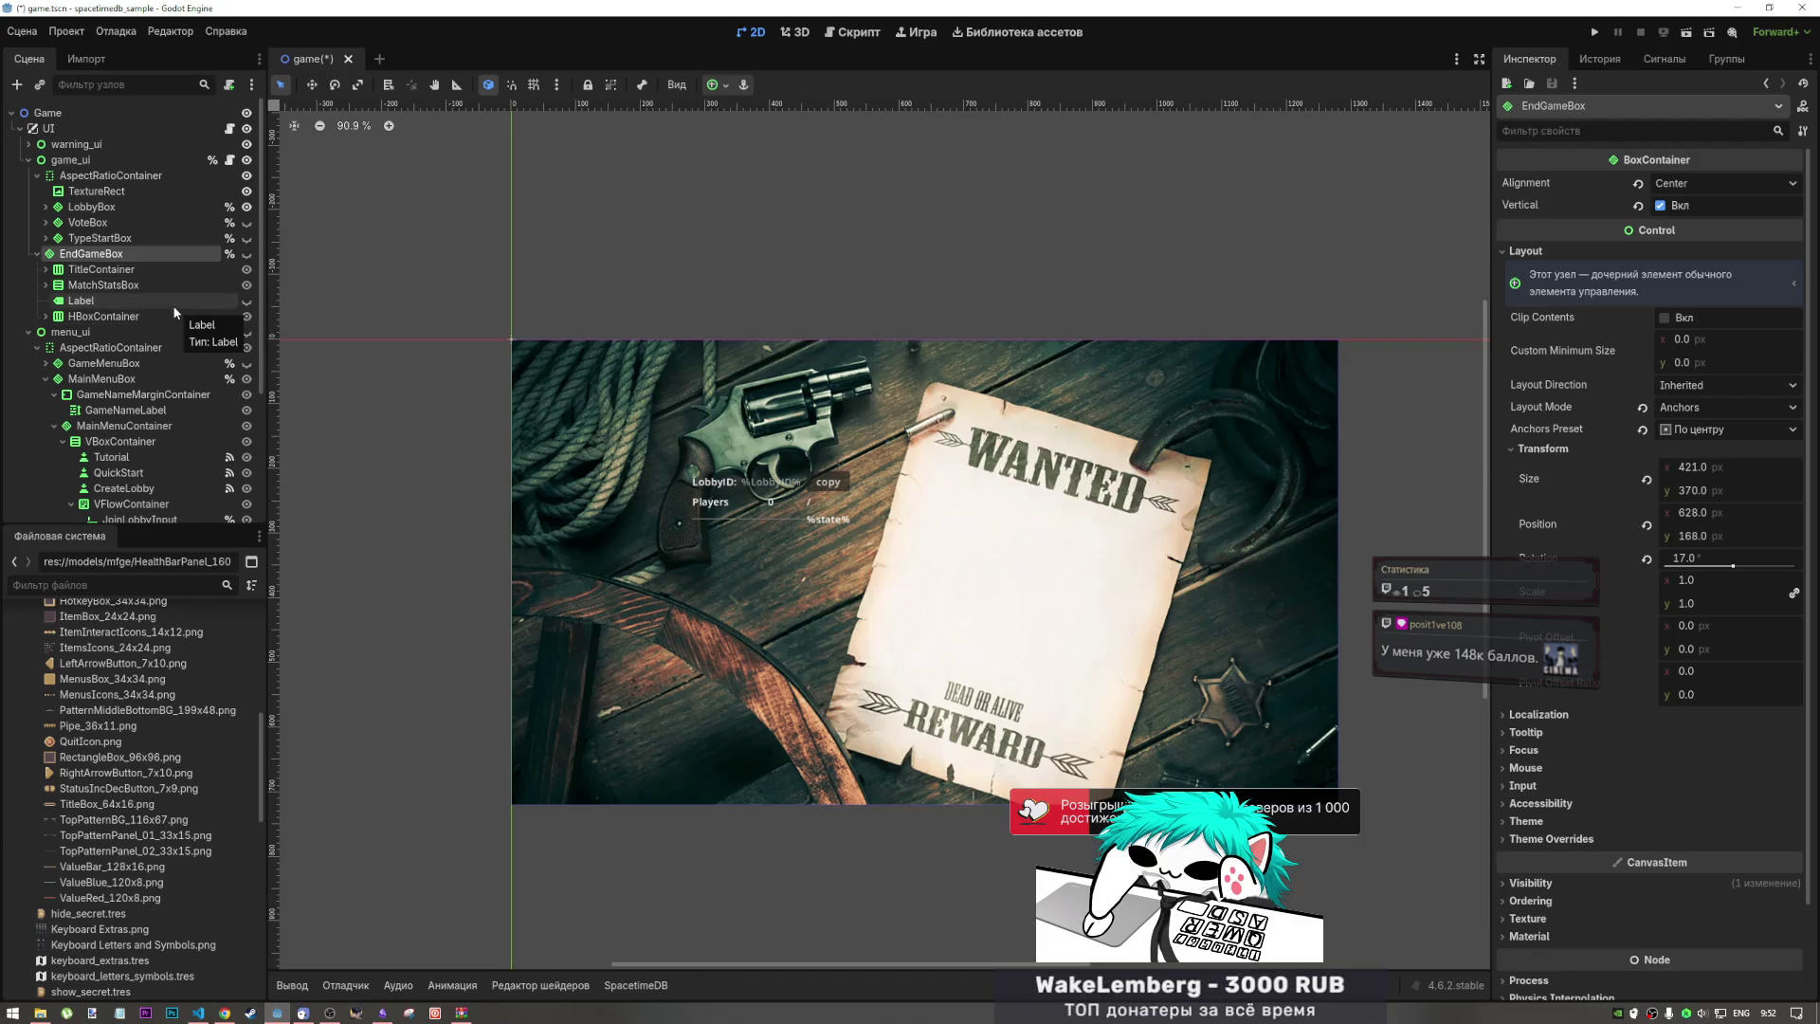
left_click(140, 264)
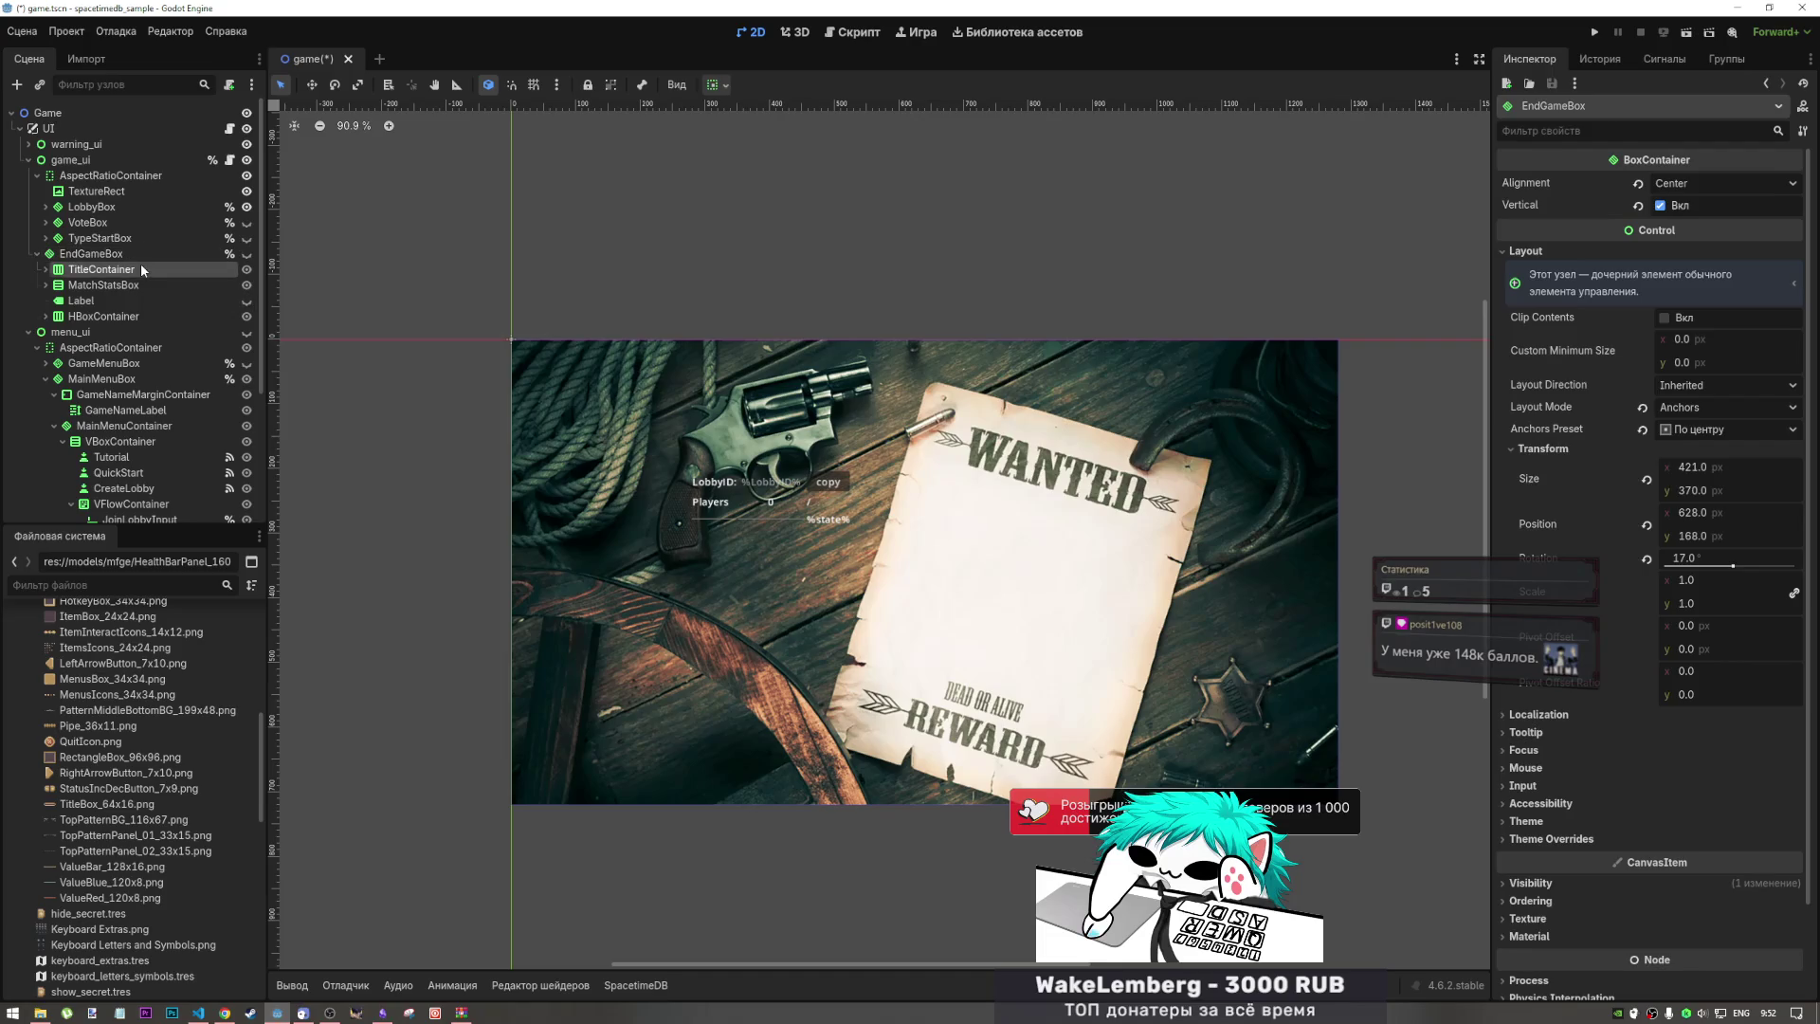
left_click(125, 253)
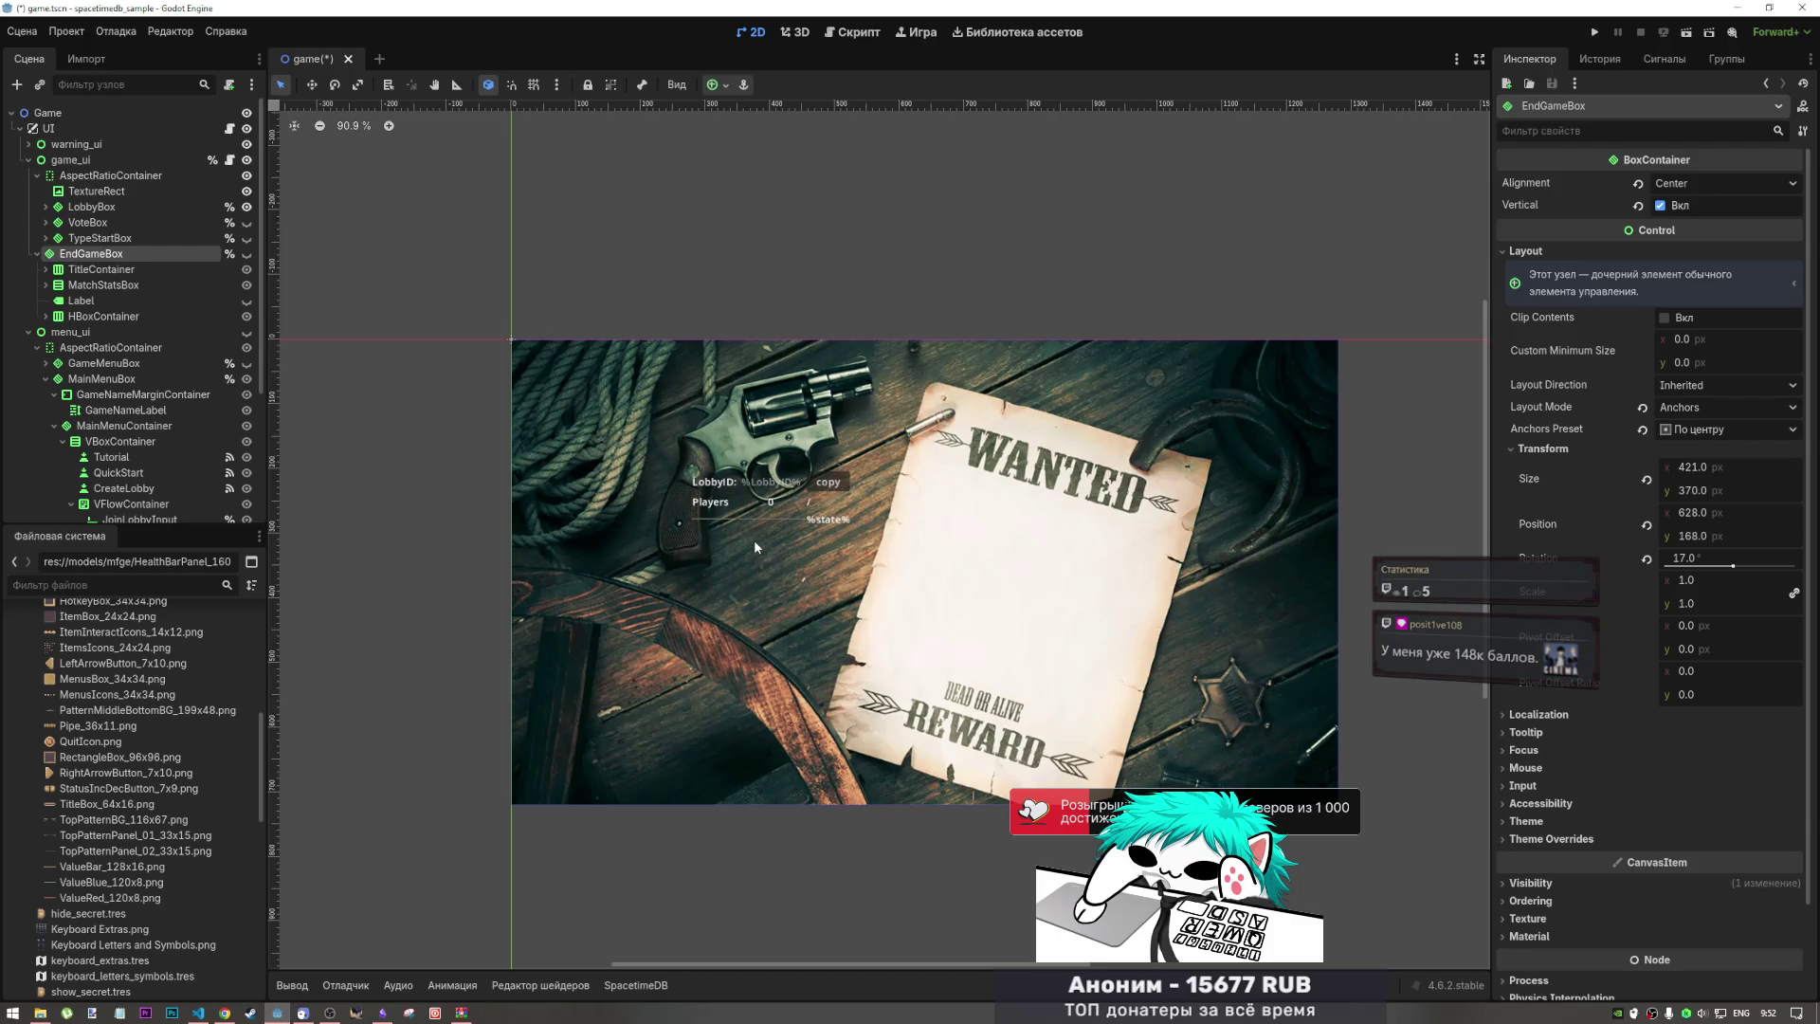
left_click(102, 268)
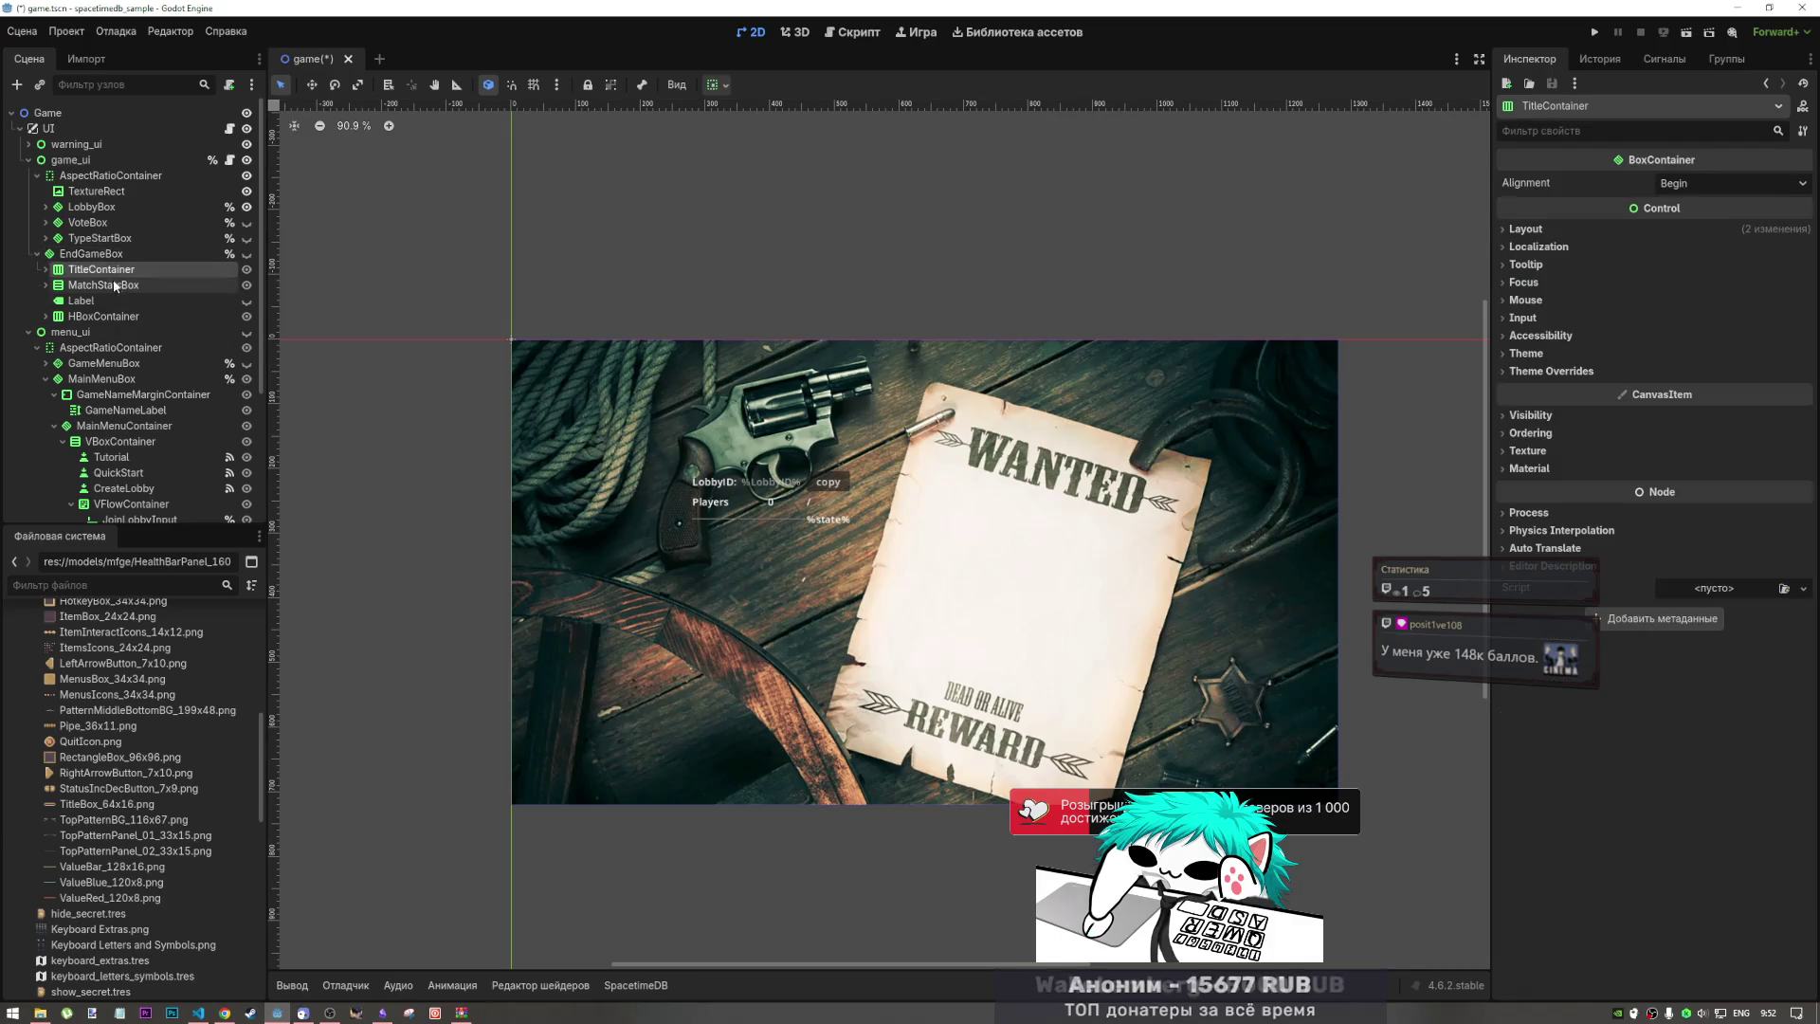
left_click(102, 257)
left_click(197, 271)
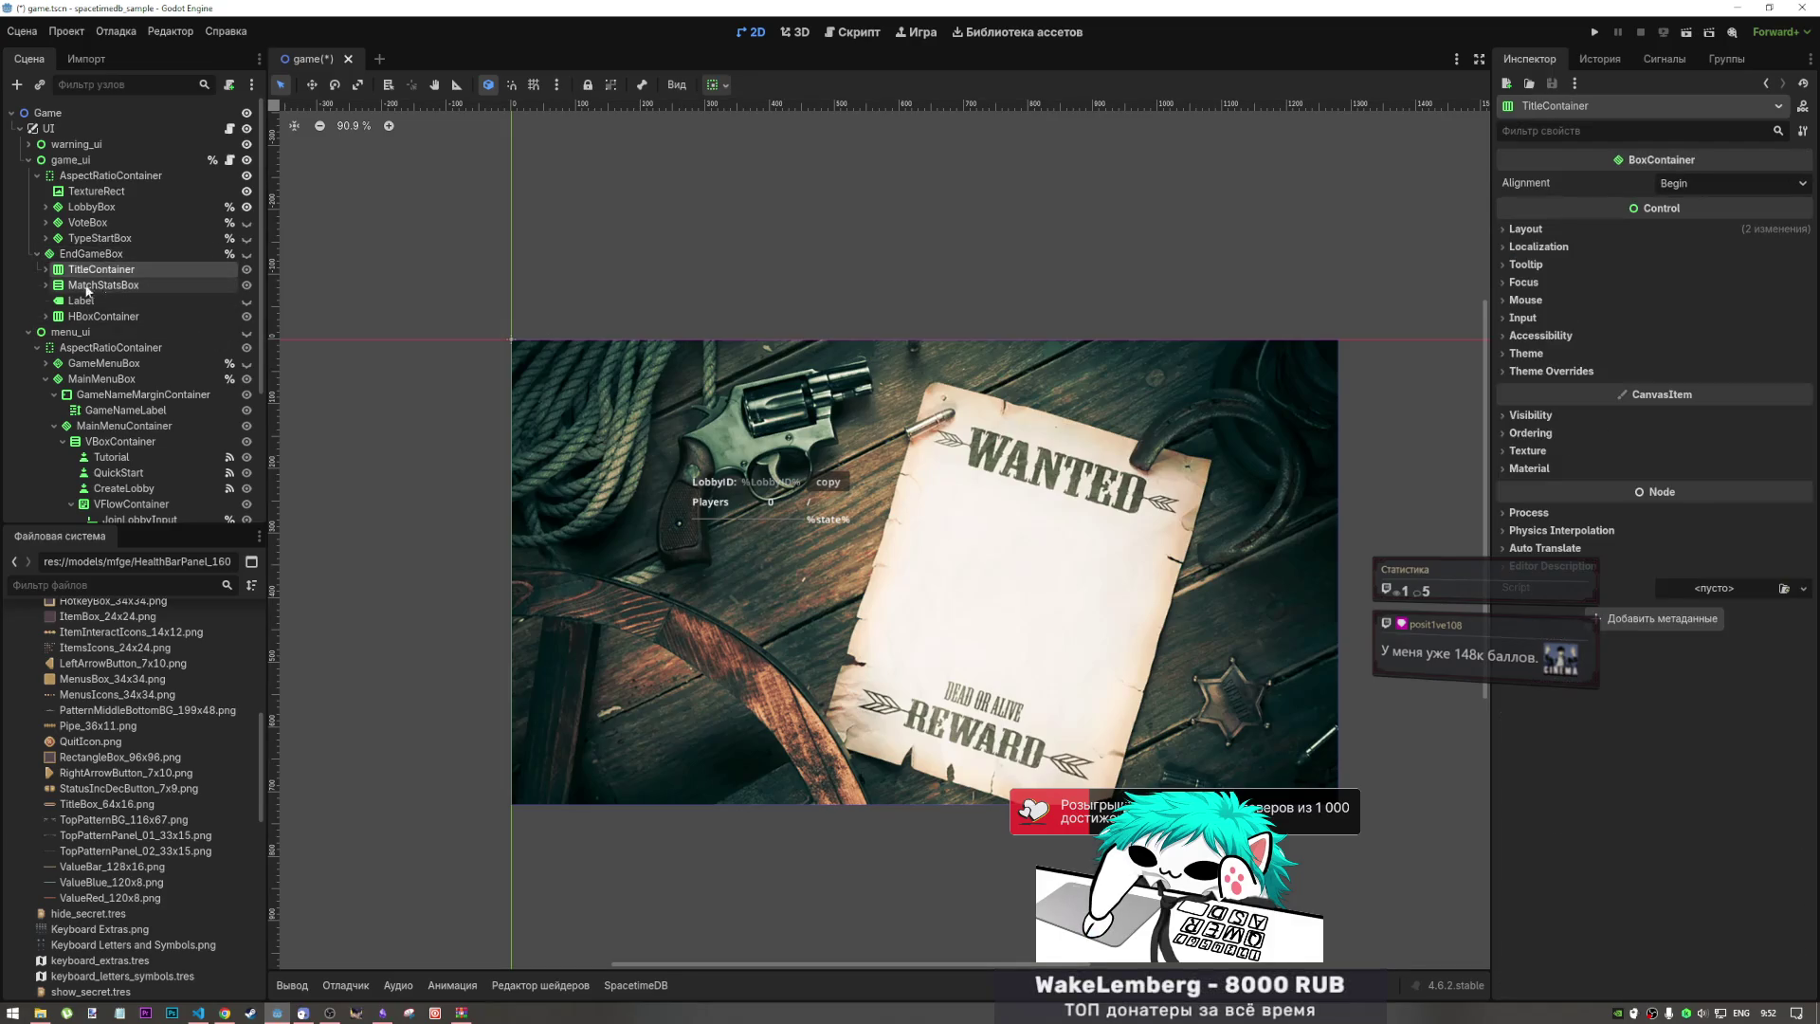
left_click(247, 254)
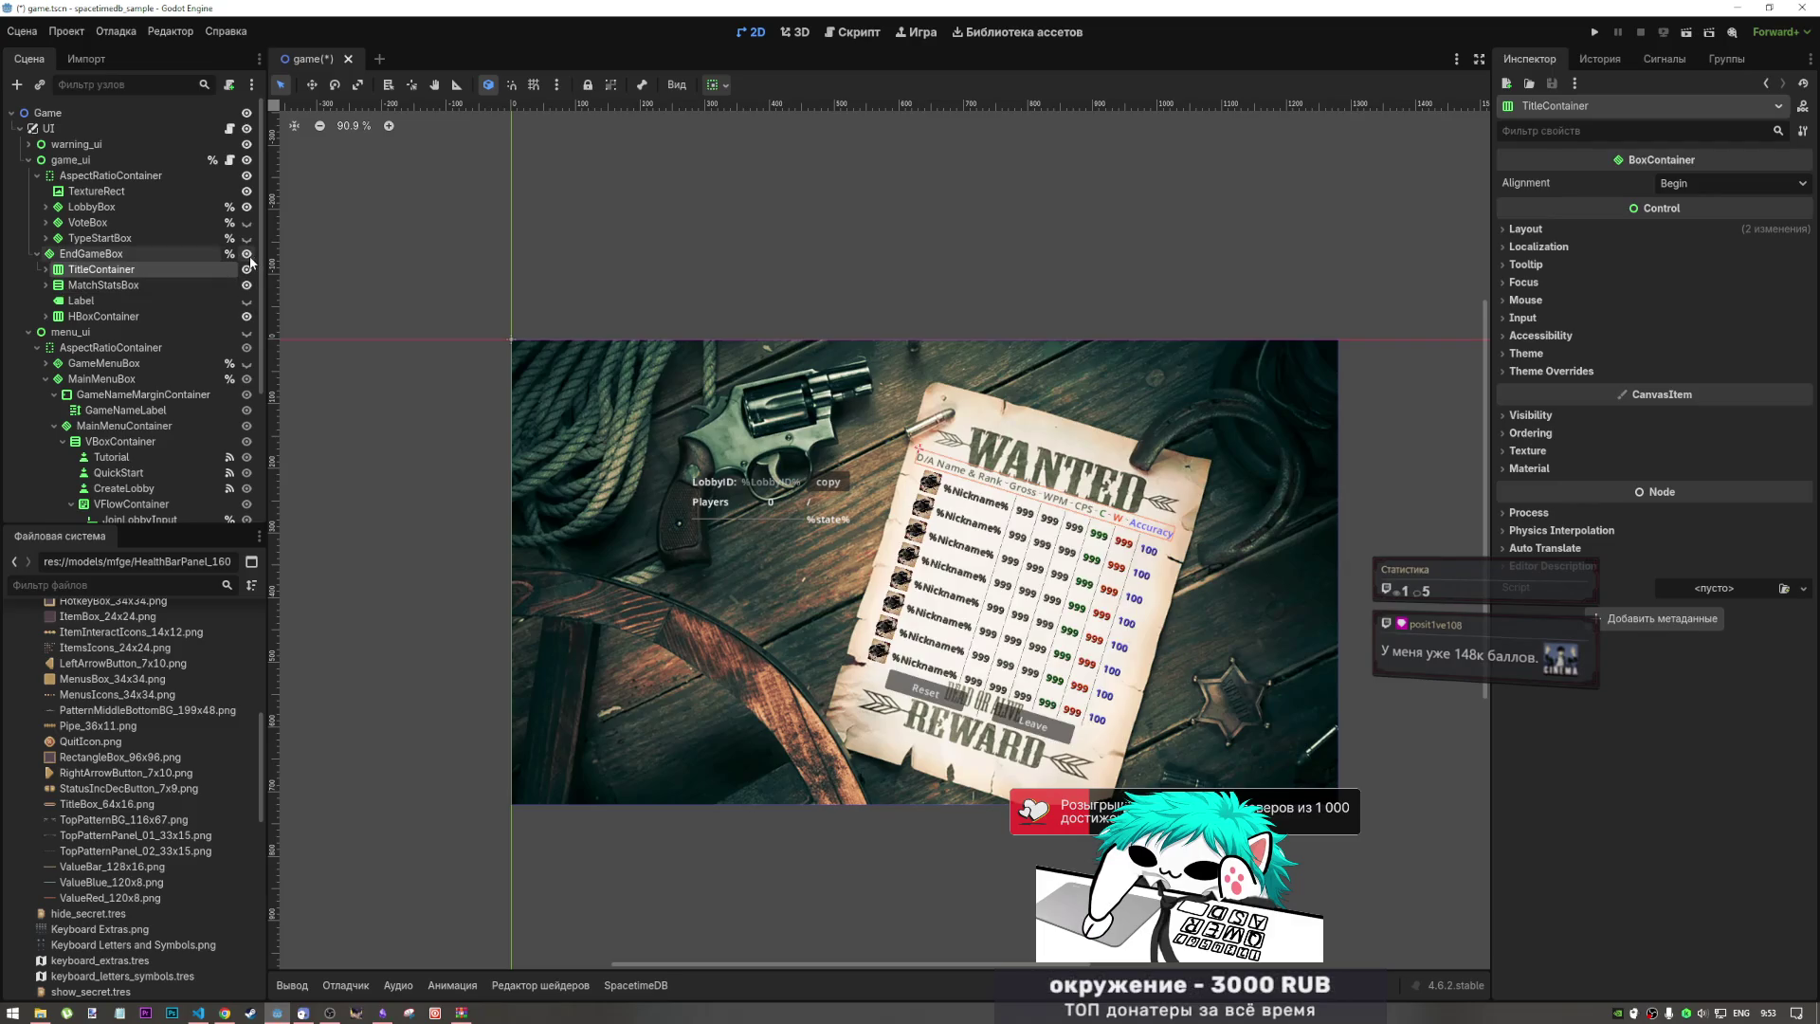
left_click(43, 256)
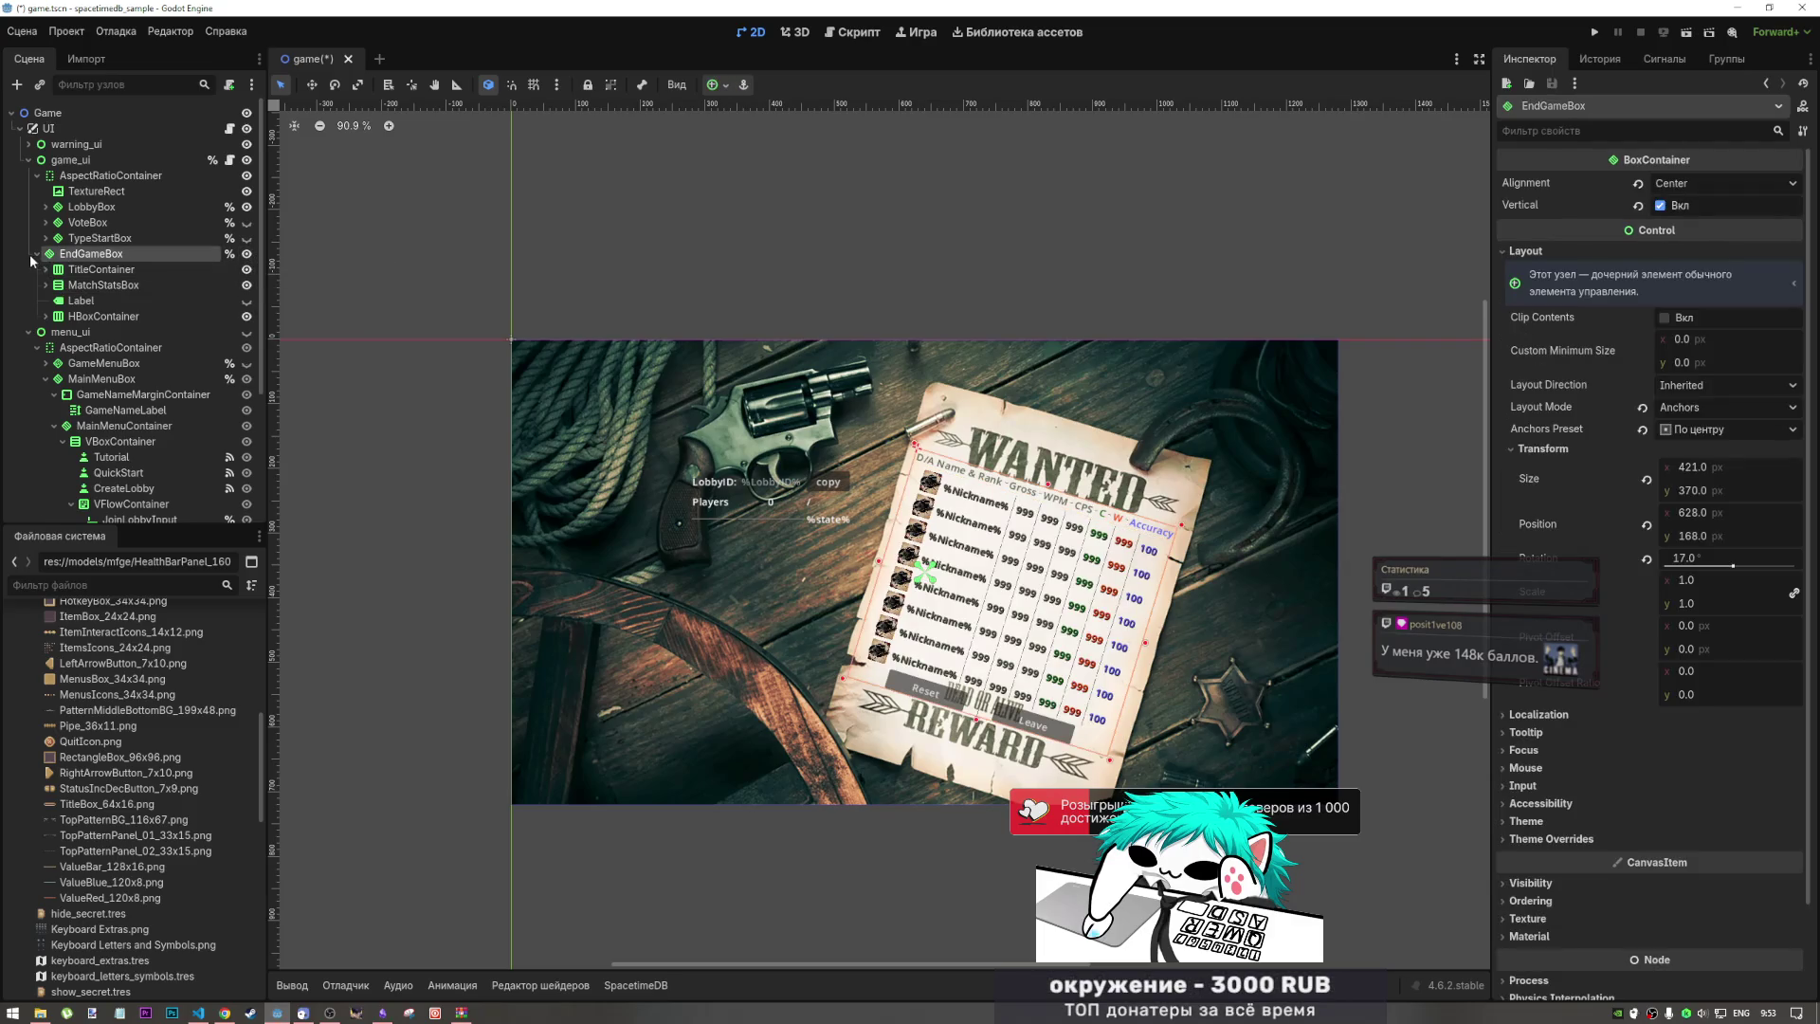
Step: Duplicate EndGameBox with Ctrl+D to create EndGameBox2
key("Left")
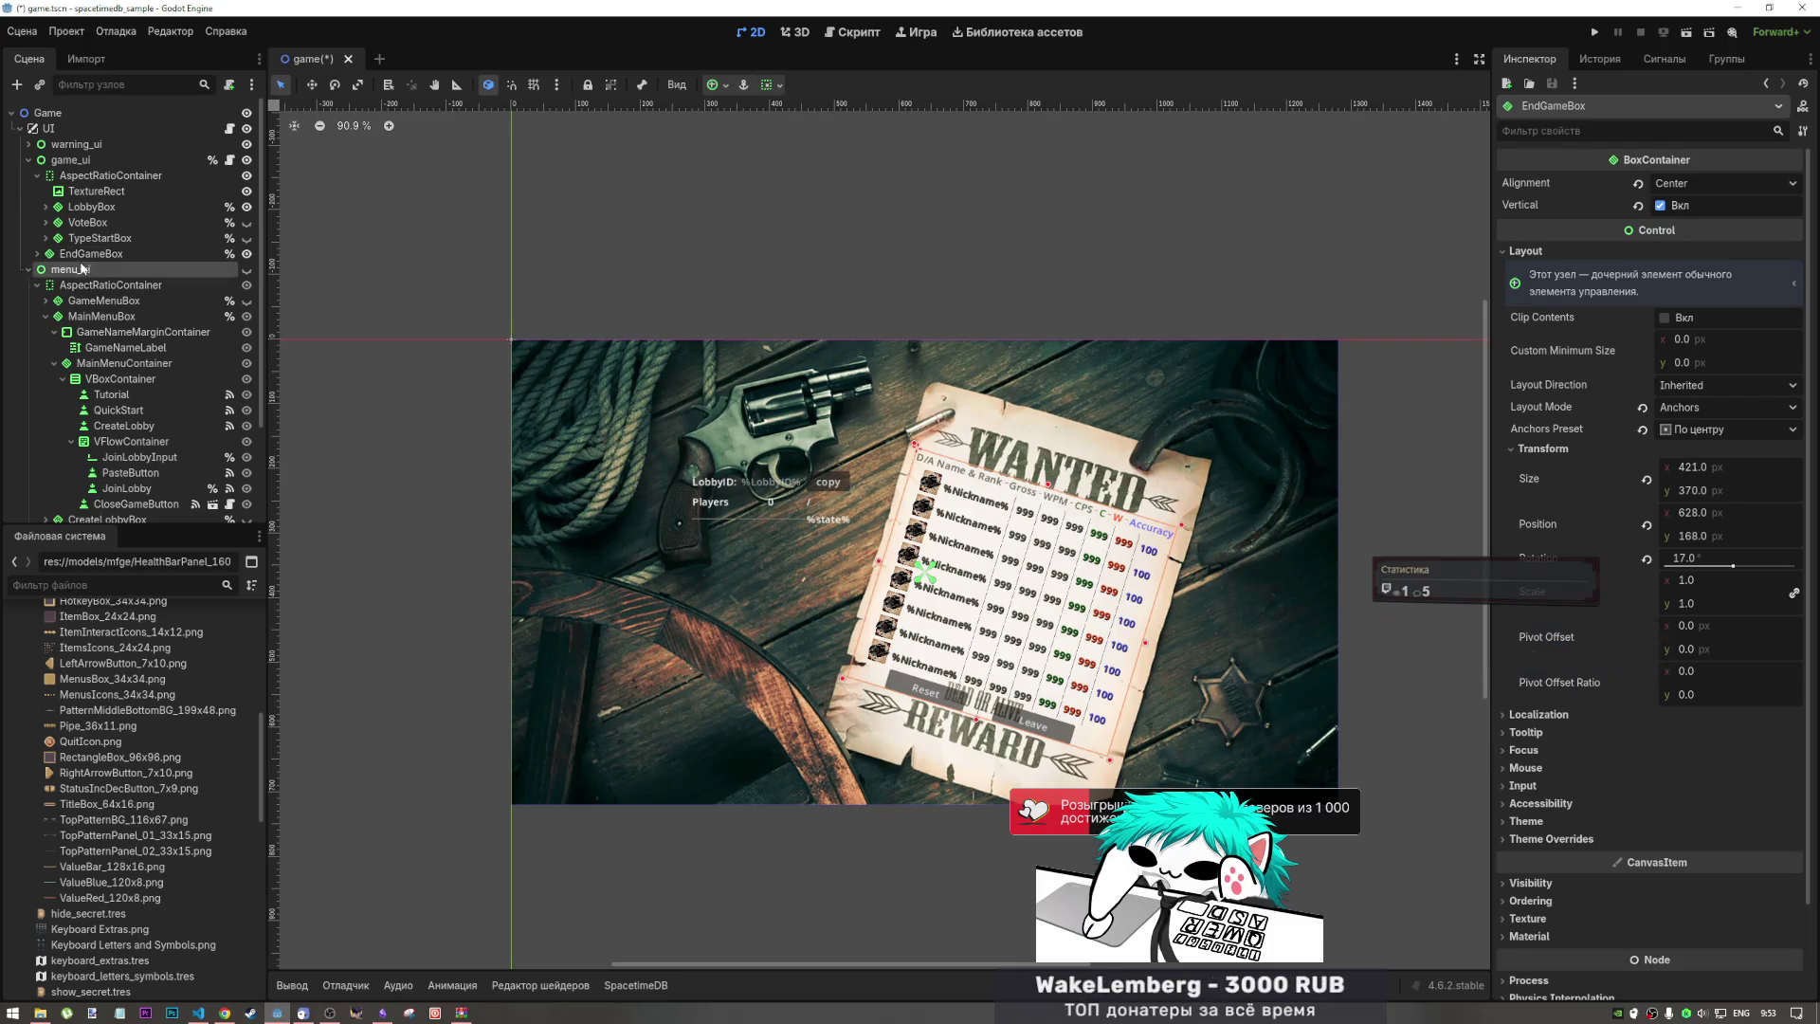
key("ctrl+d")
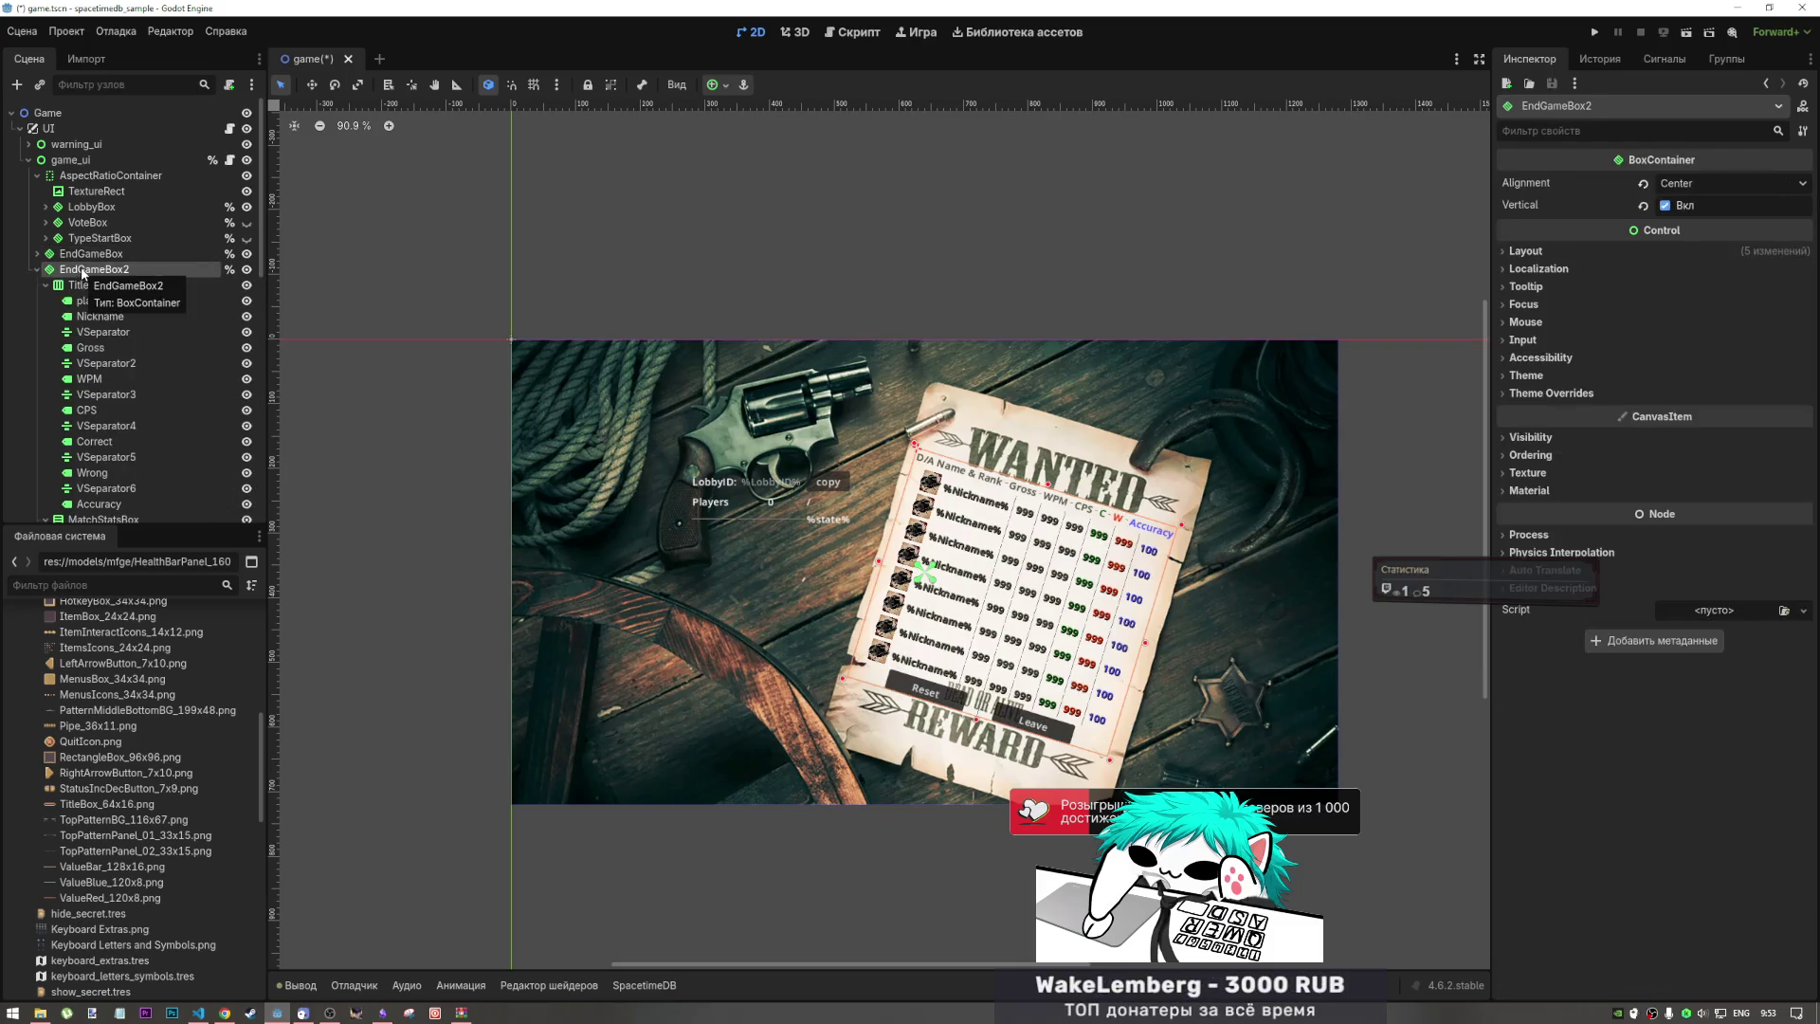
left_click(39, 271)
double_click(86, 270)
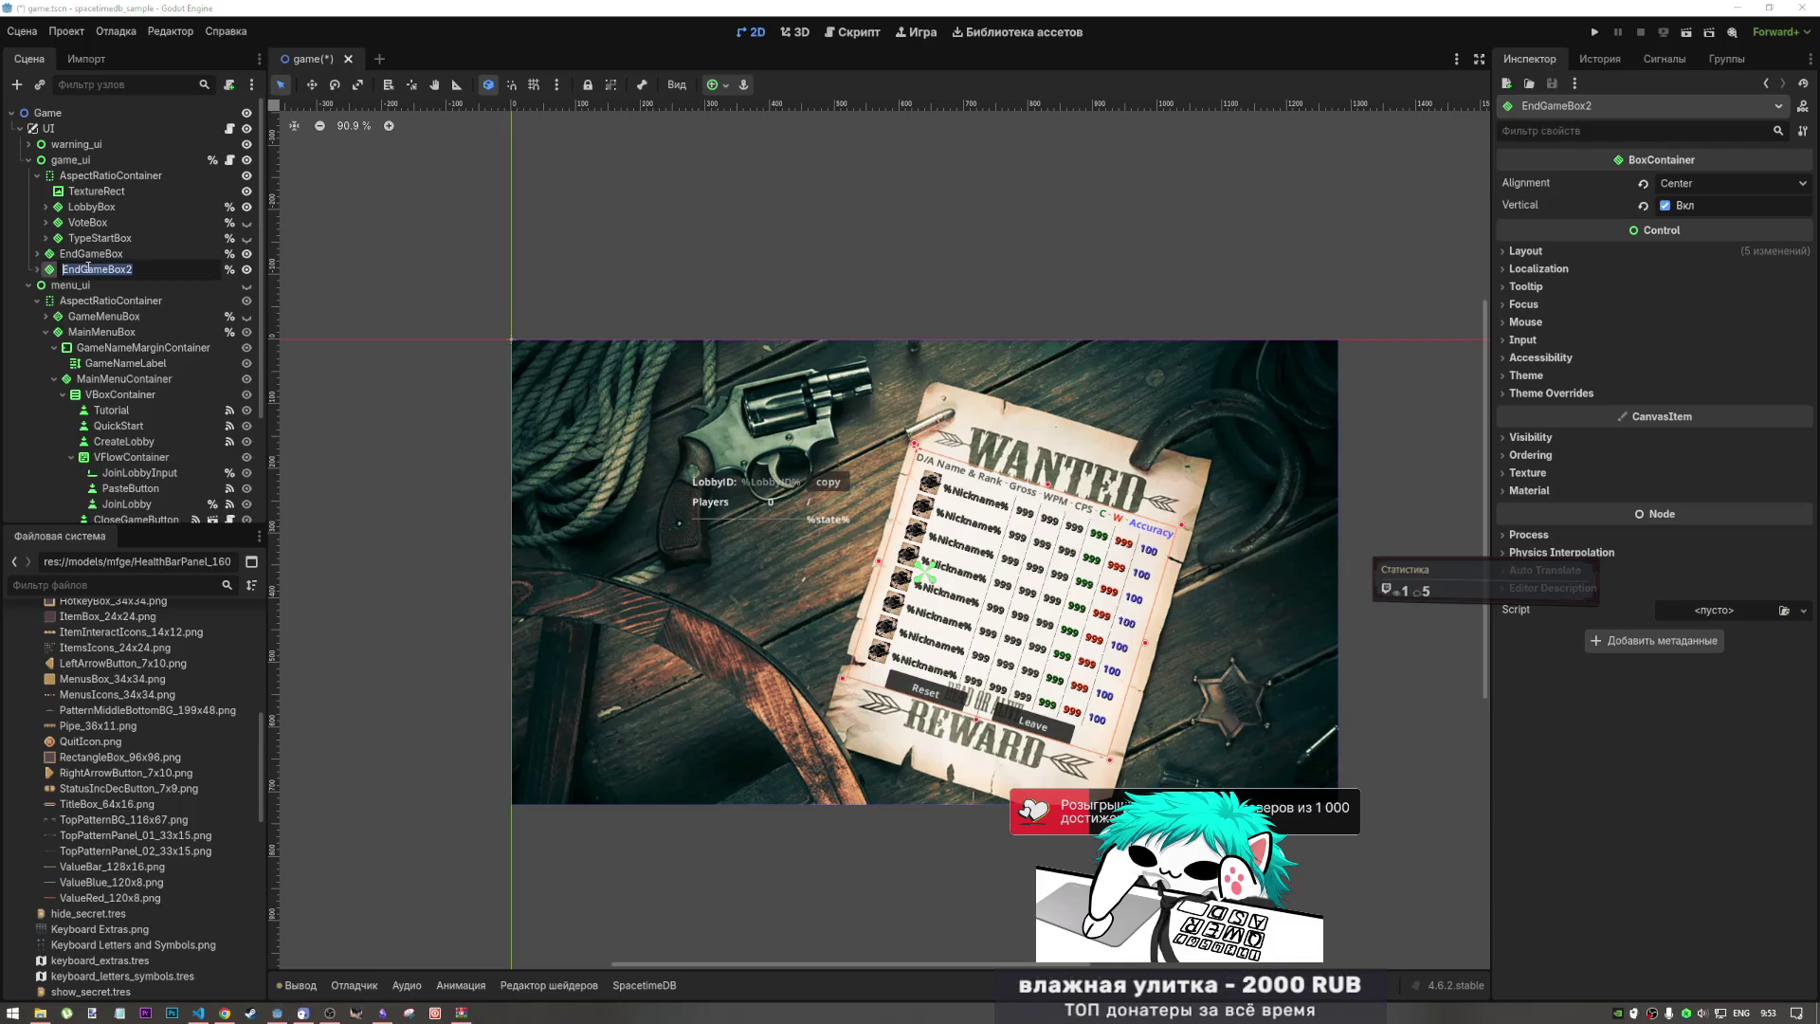
key("Return")
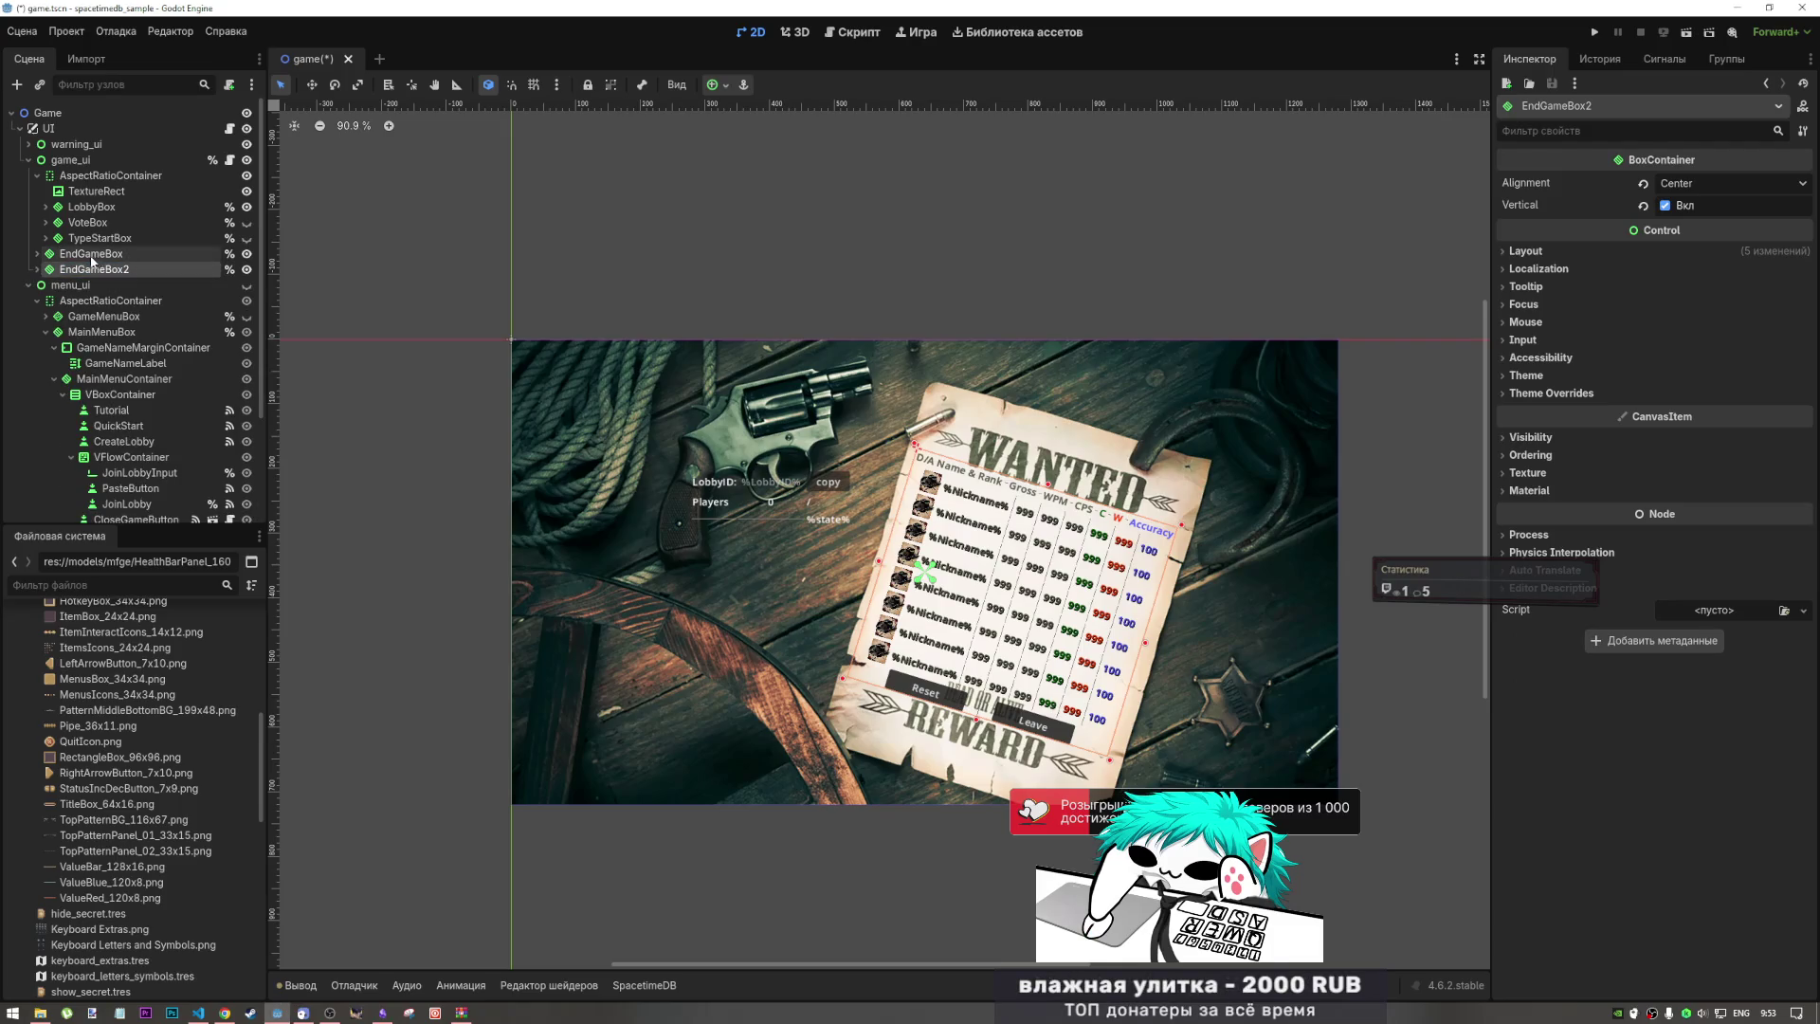
double_click(100, 268)
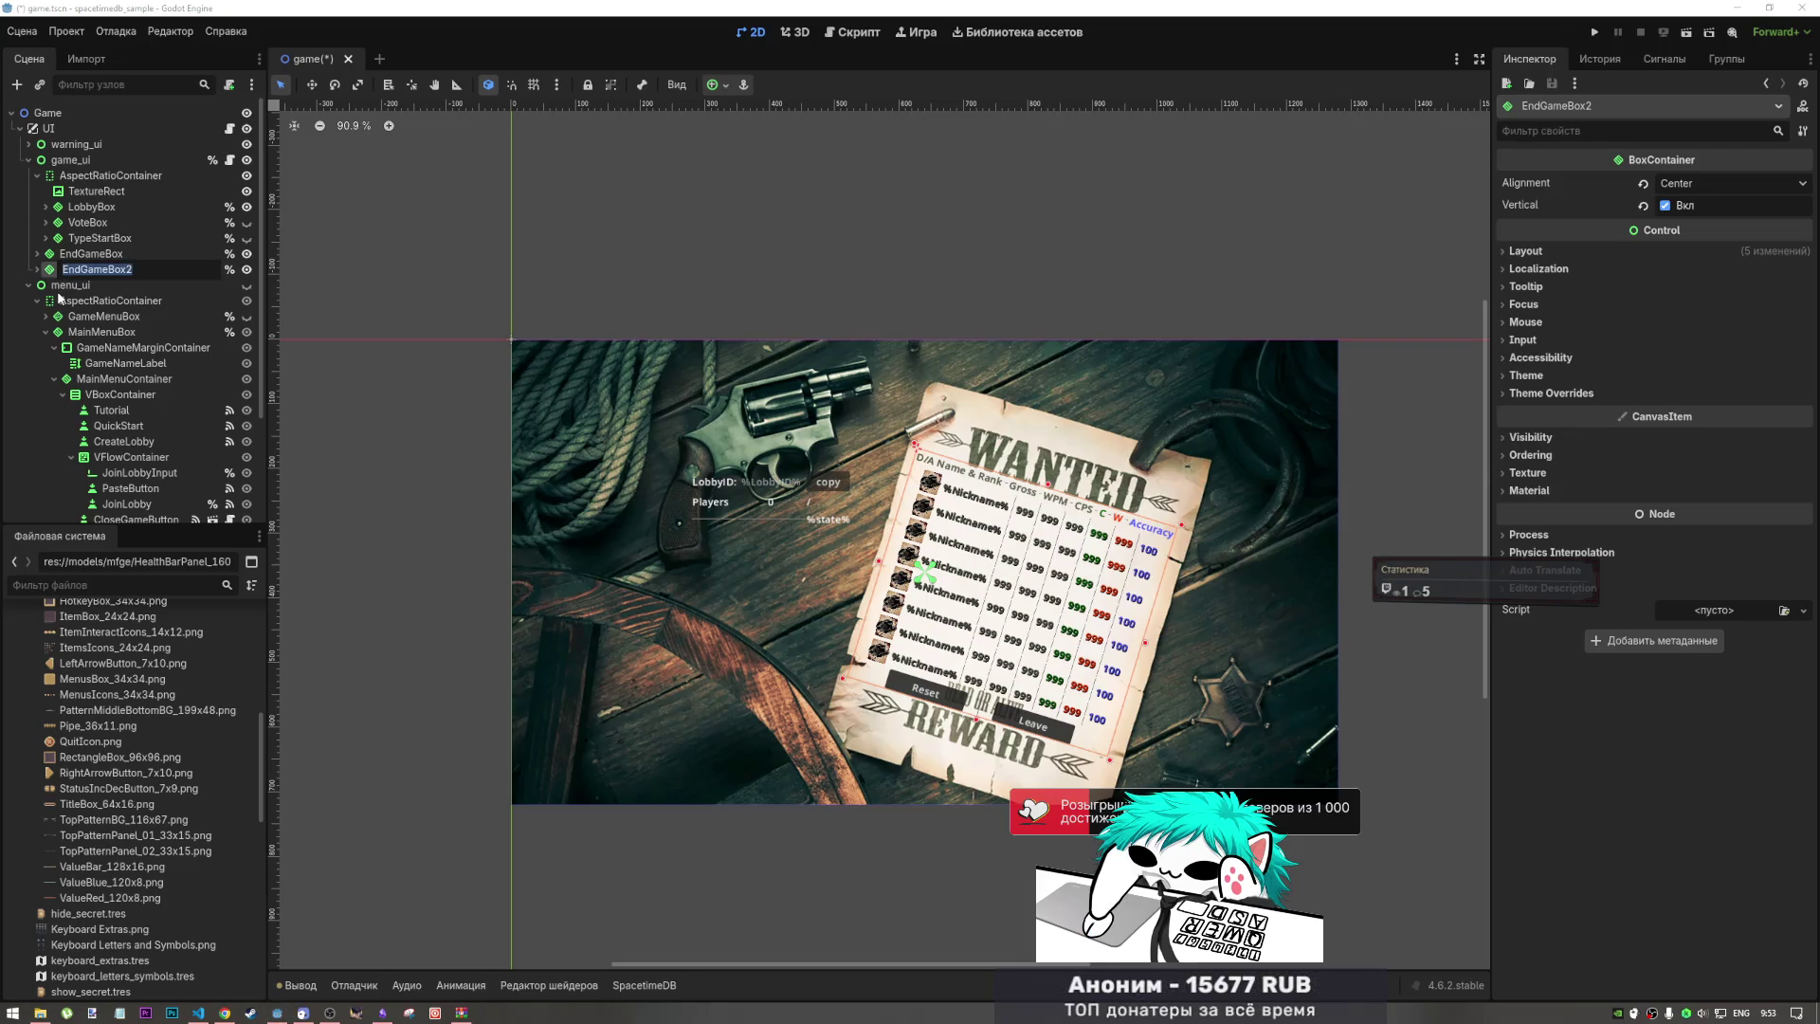
type("Lo")
key("Escape")
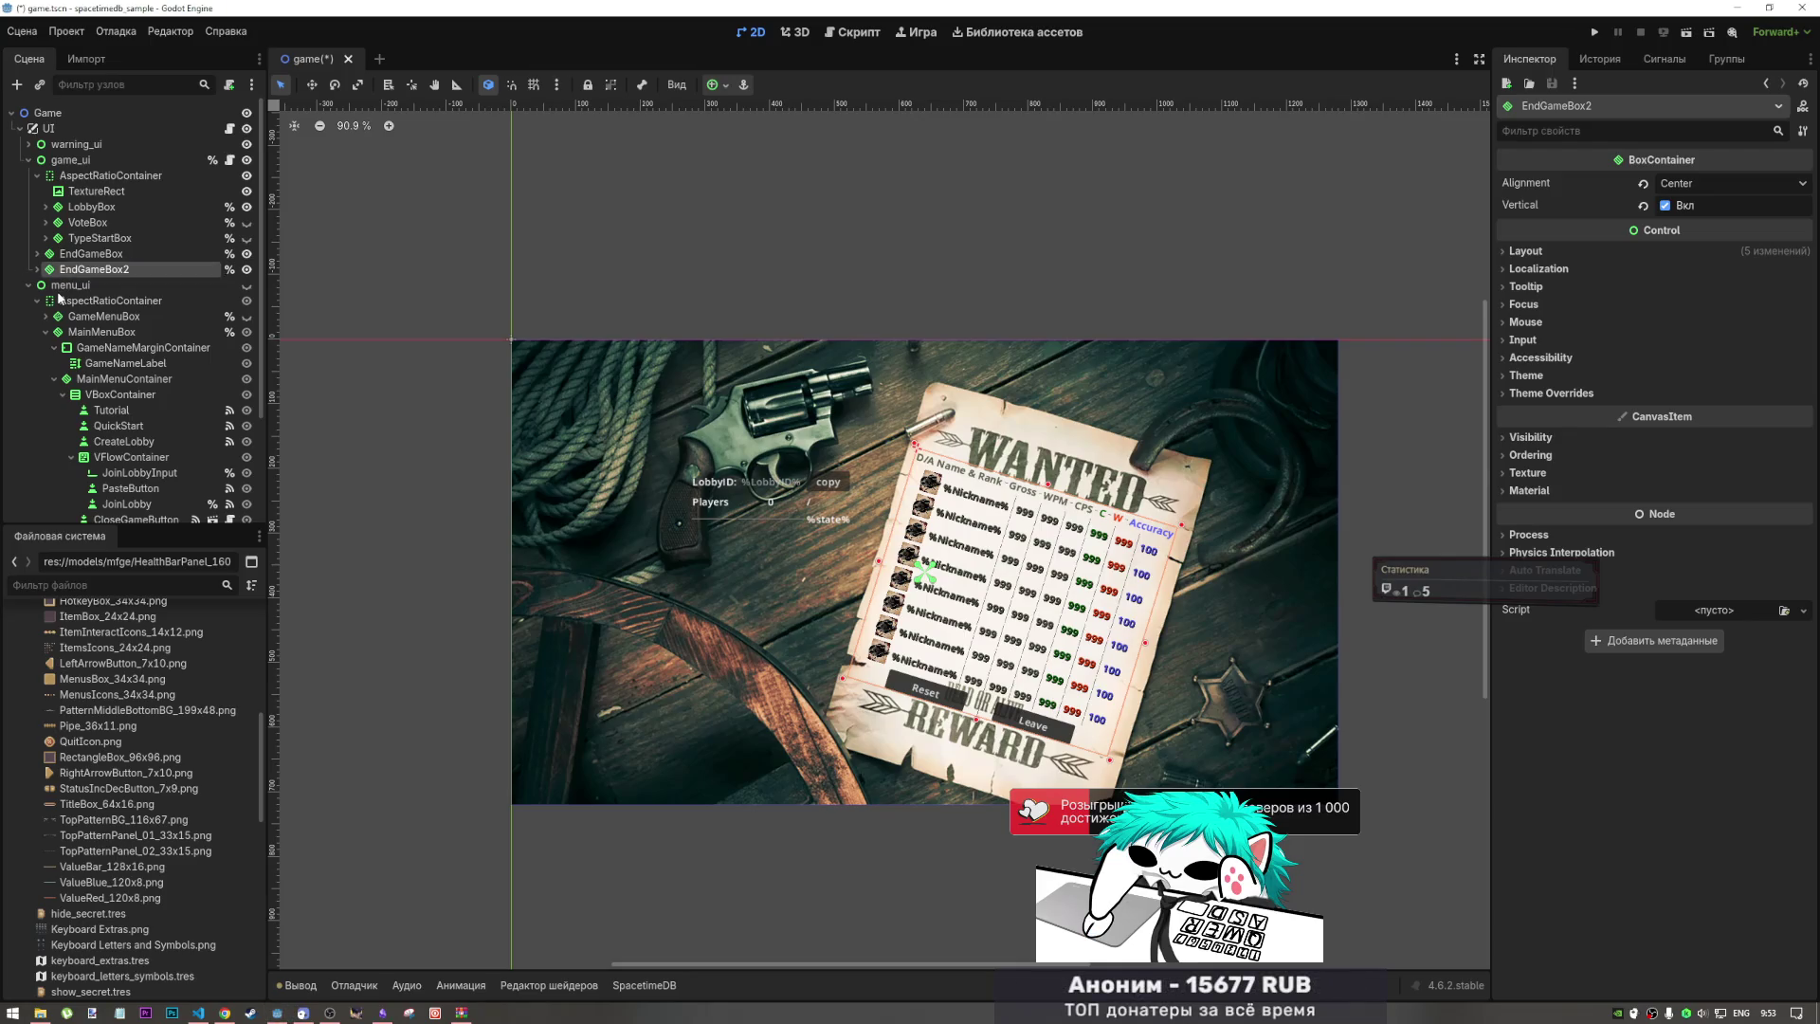
left_click(75, 208)
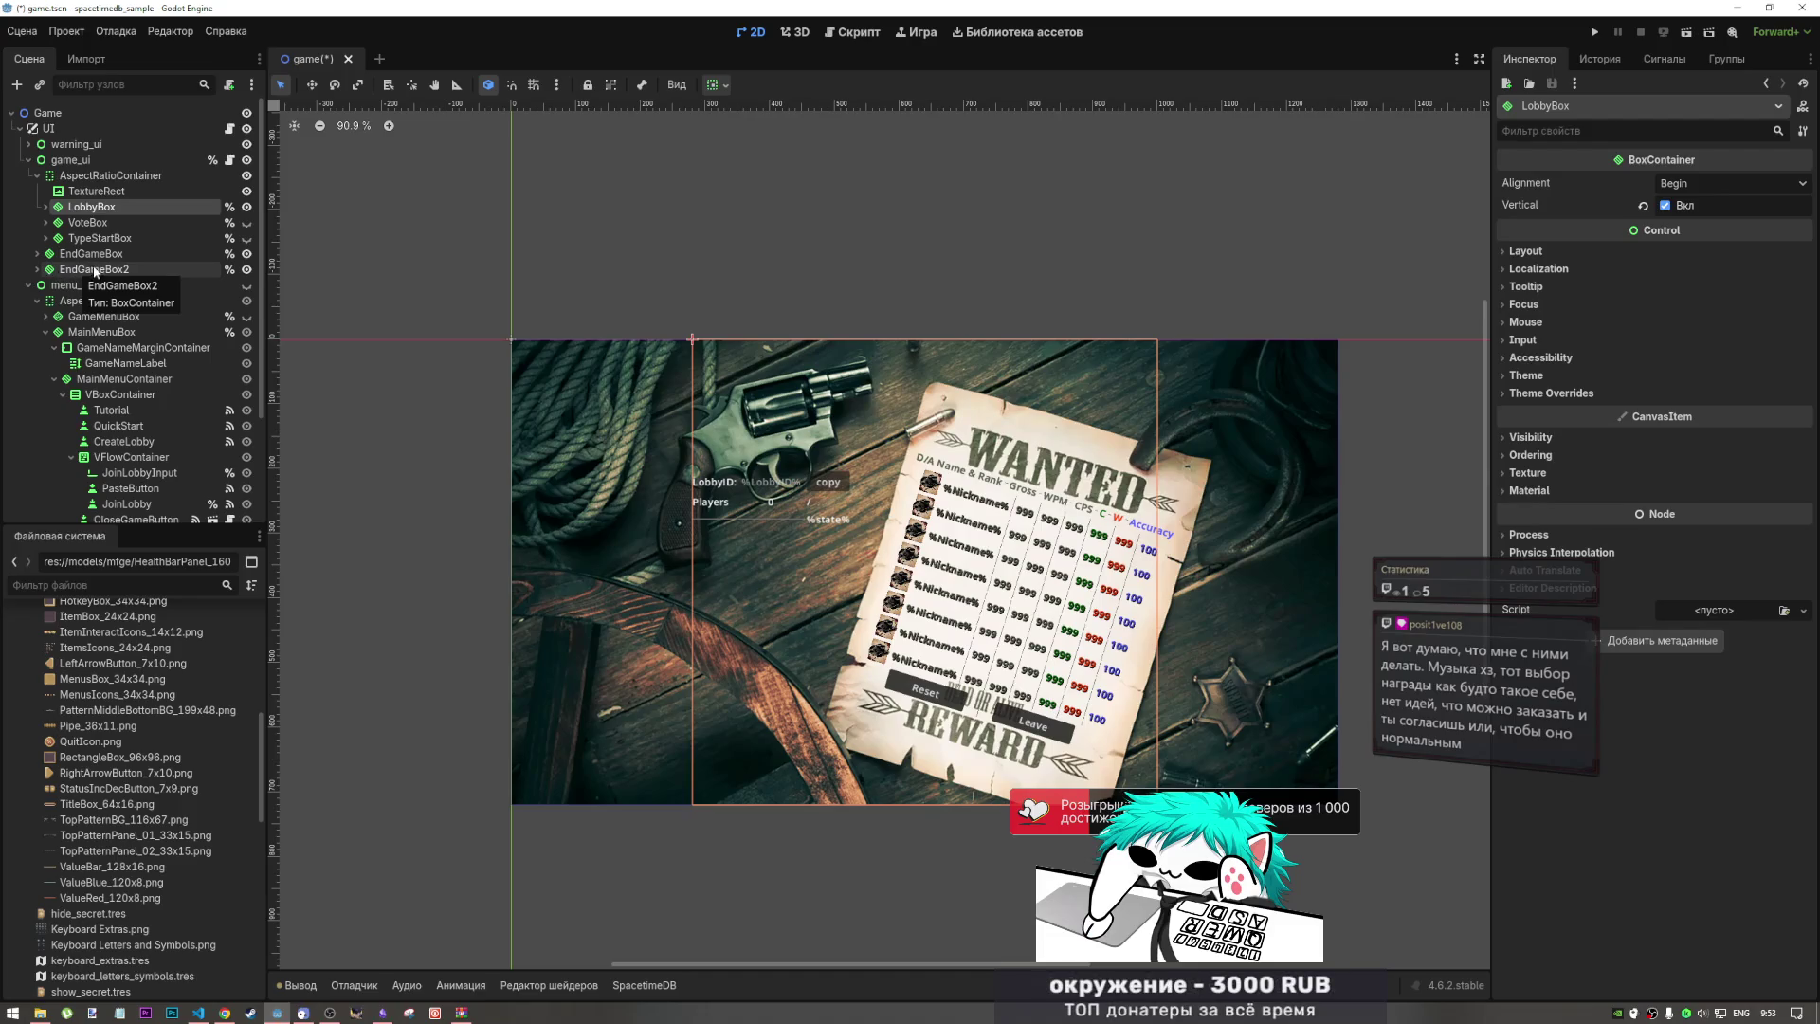
Step: Rename EndGameBox2 to LobbyBoxProfiles
double_click(96, 269)
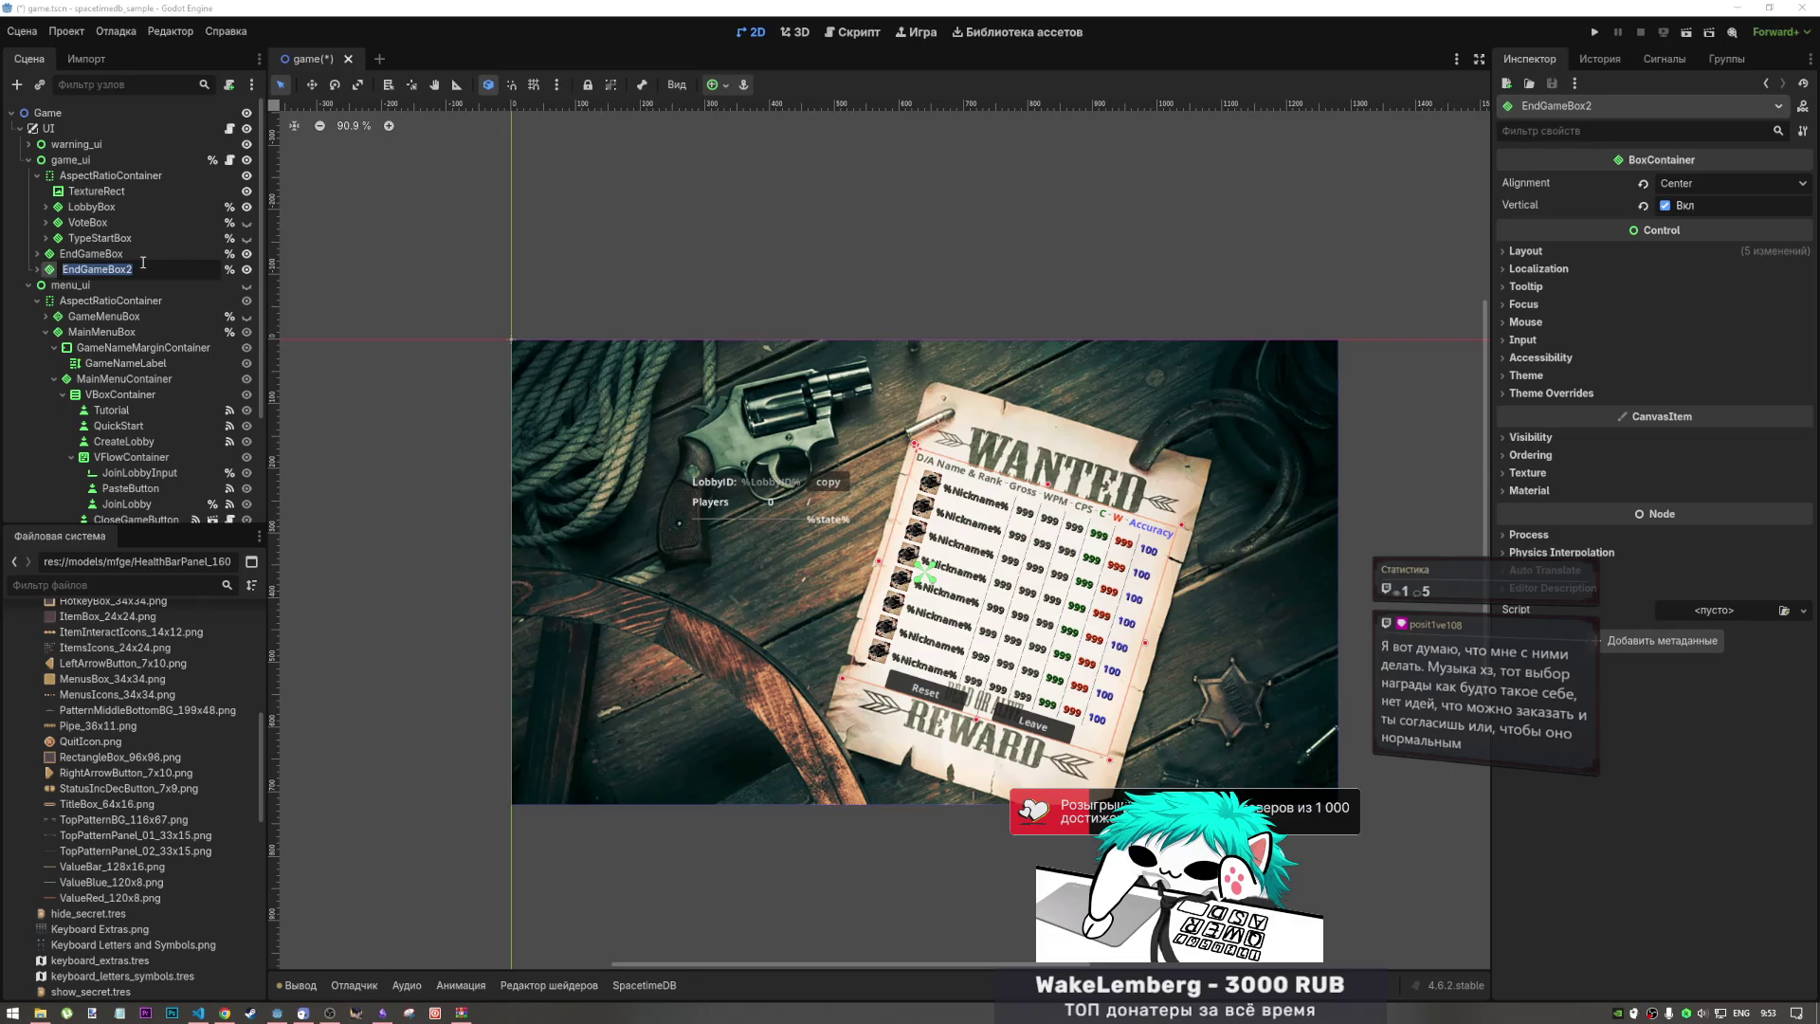
type("LobbyBoo")
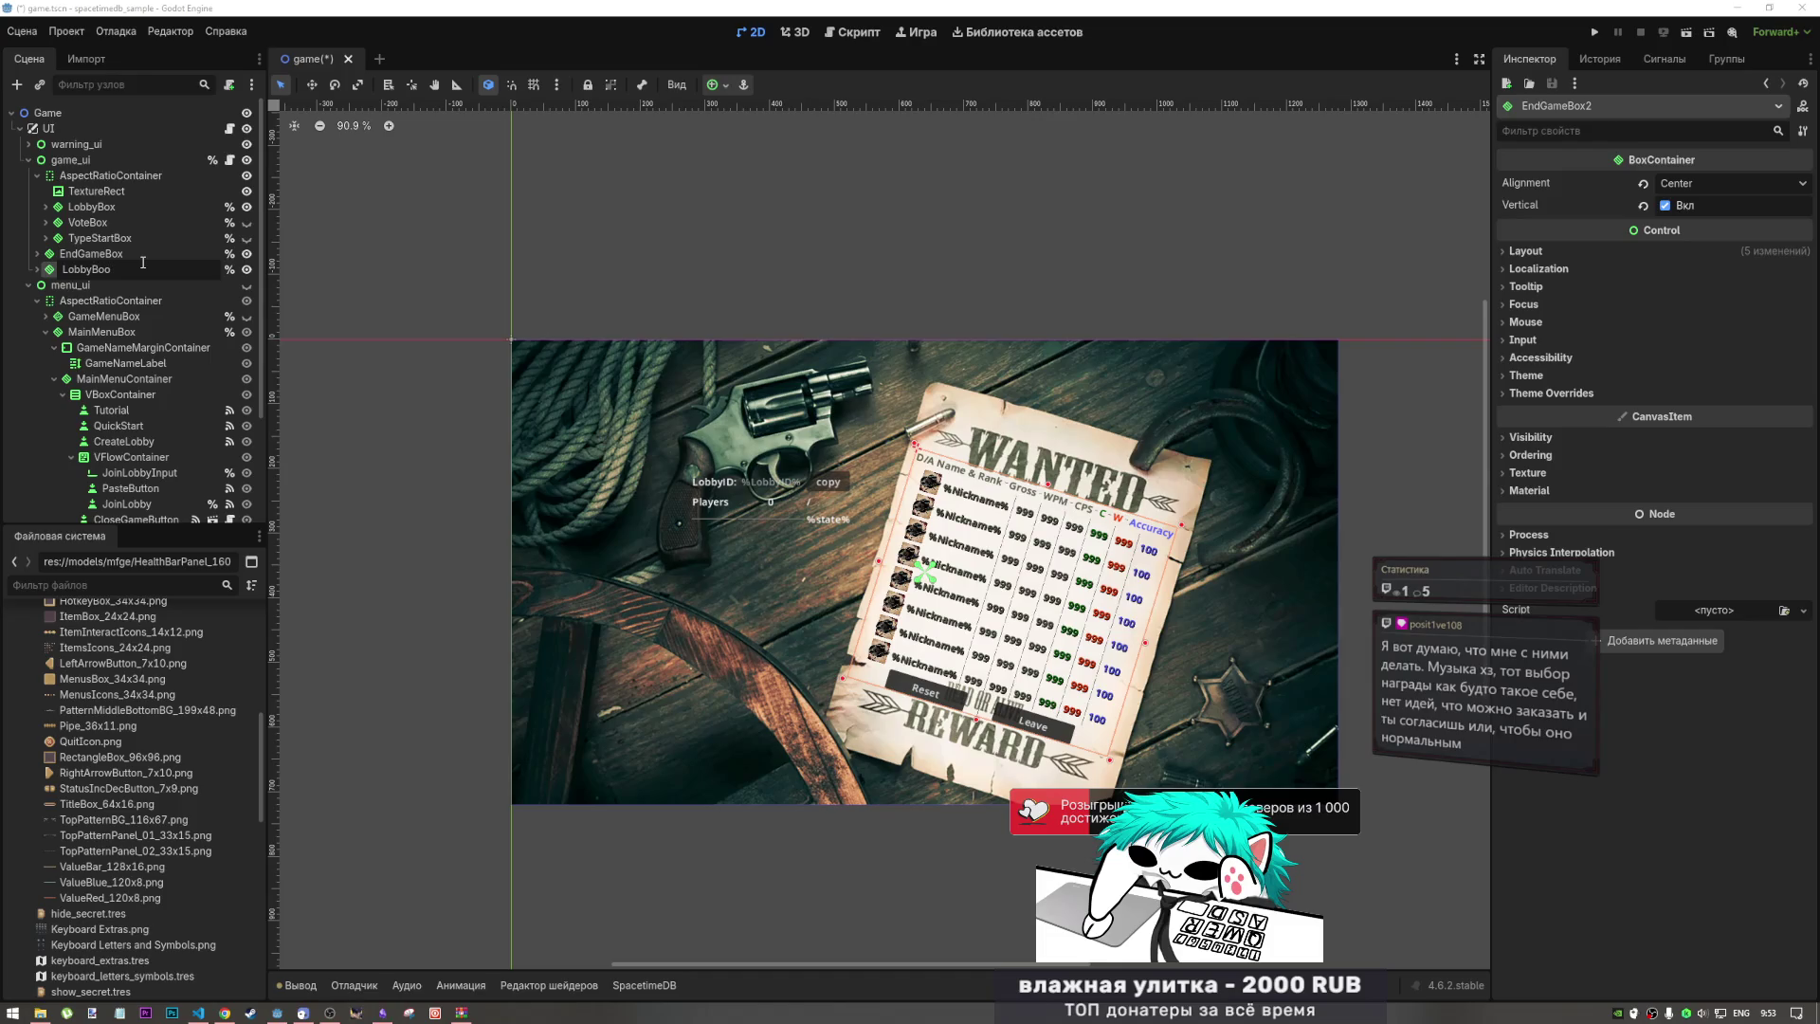
key("BackSpace")
type("xPr")
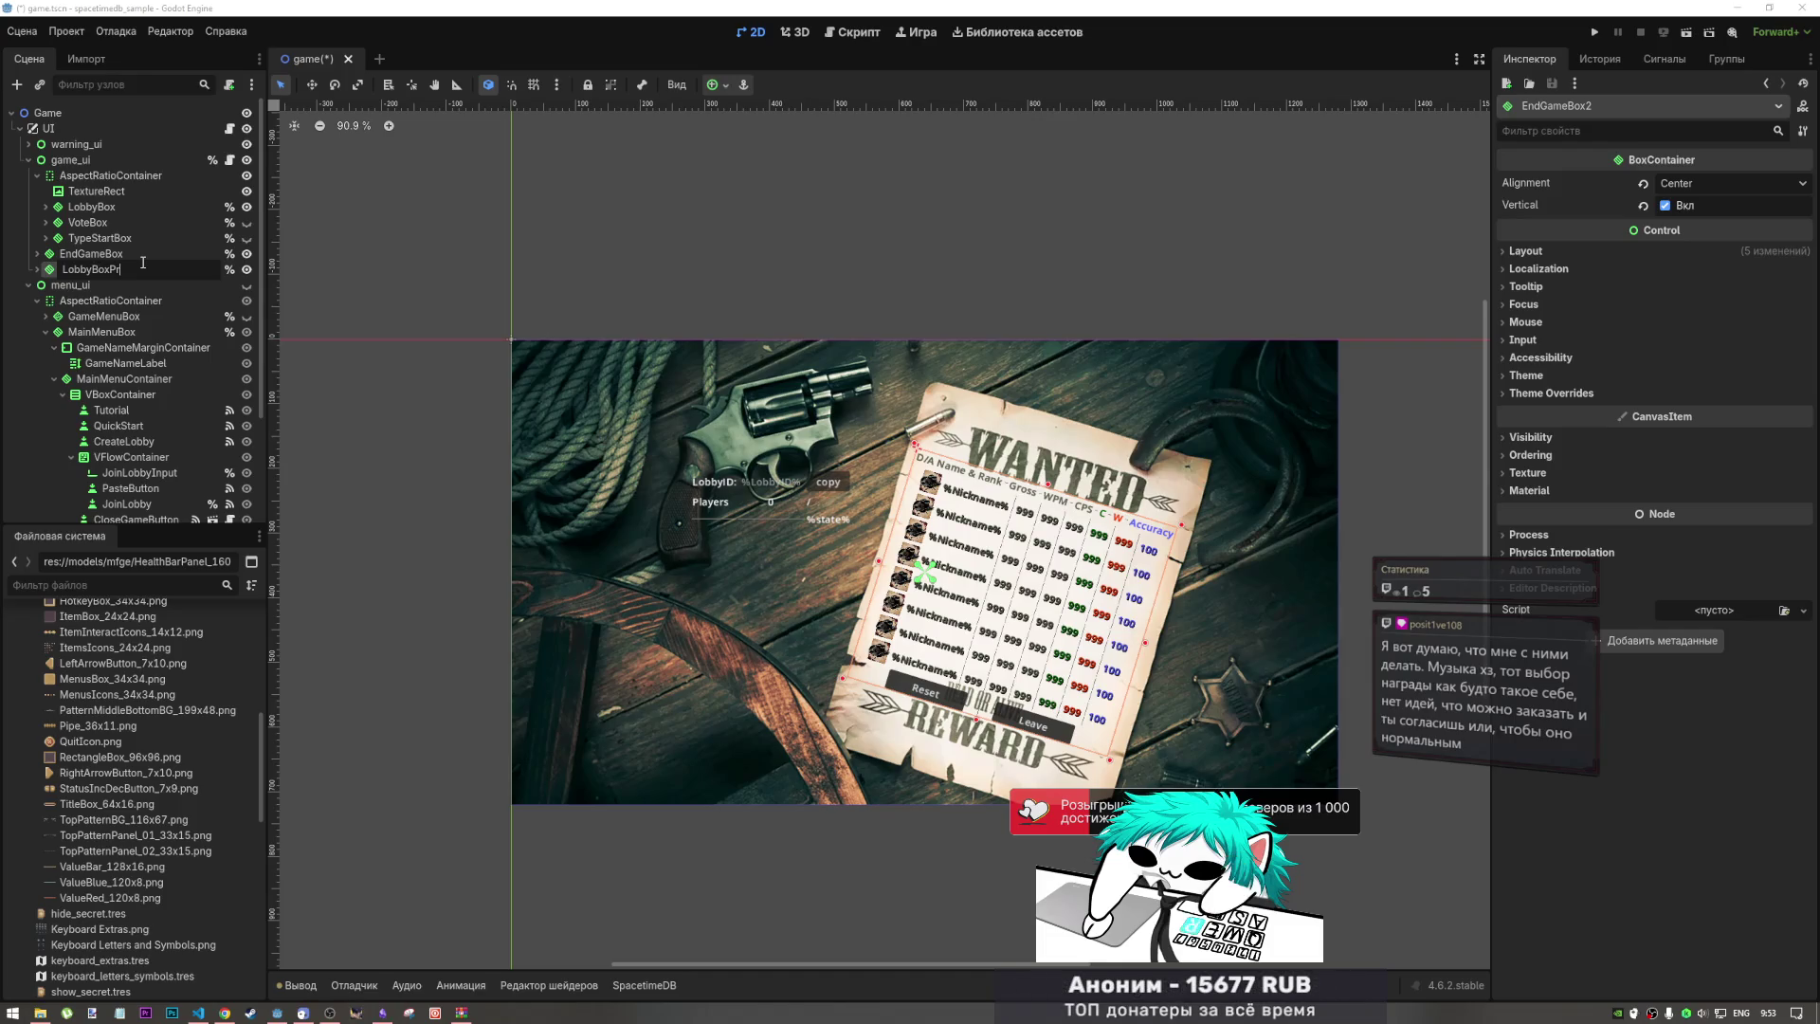
type("ogress")
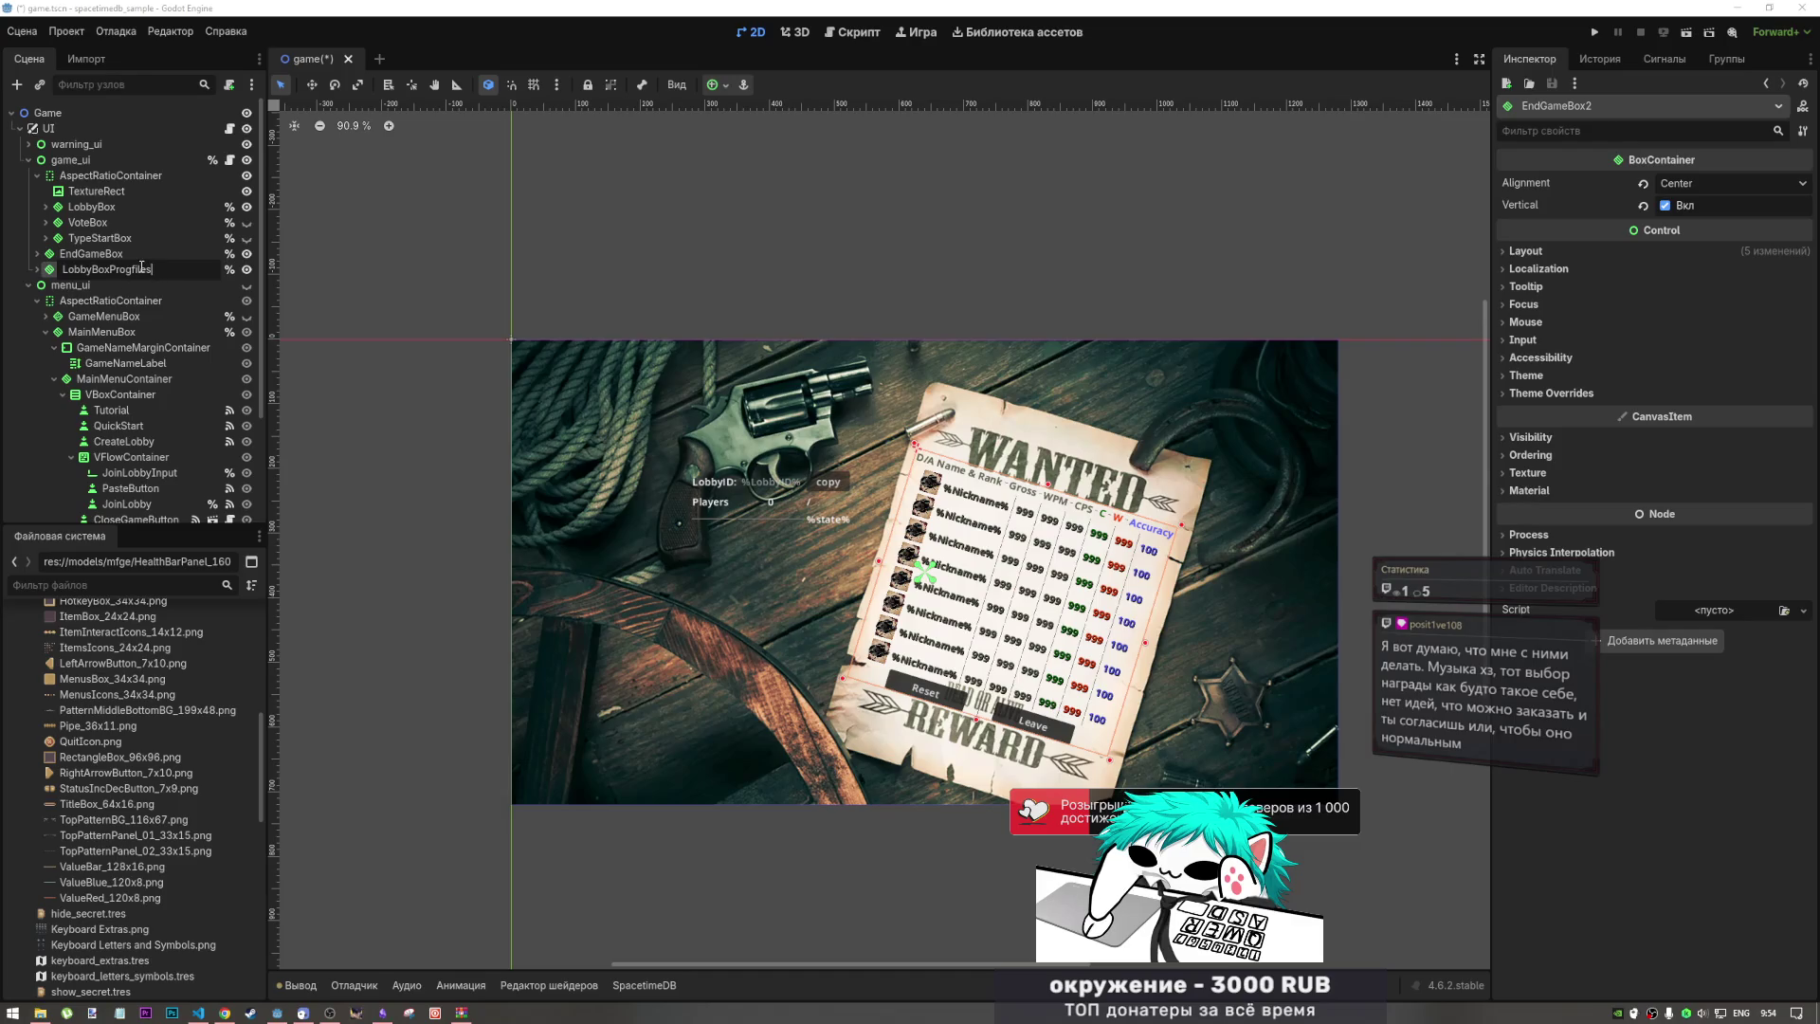
key("Return")
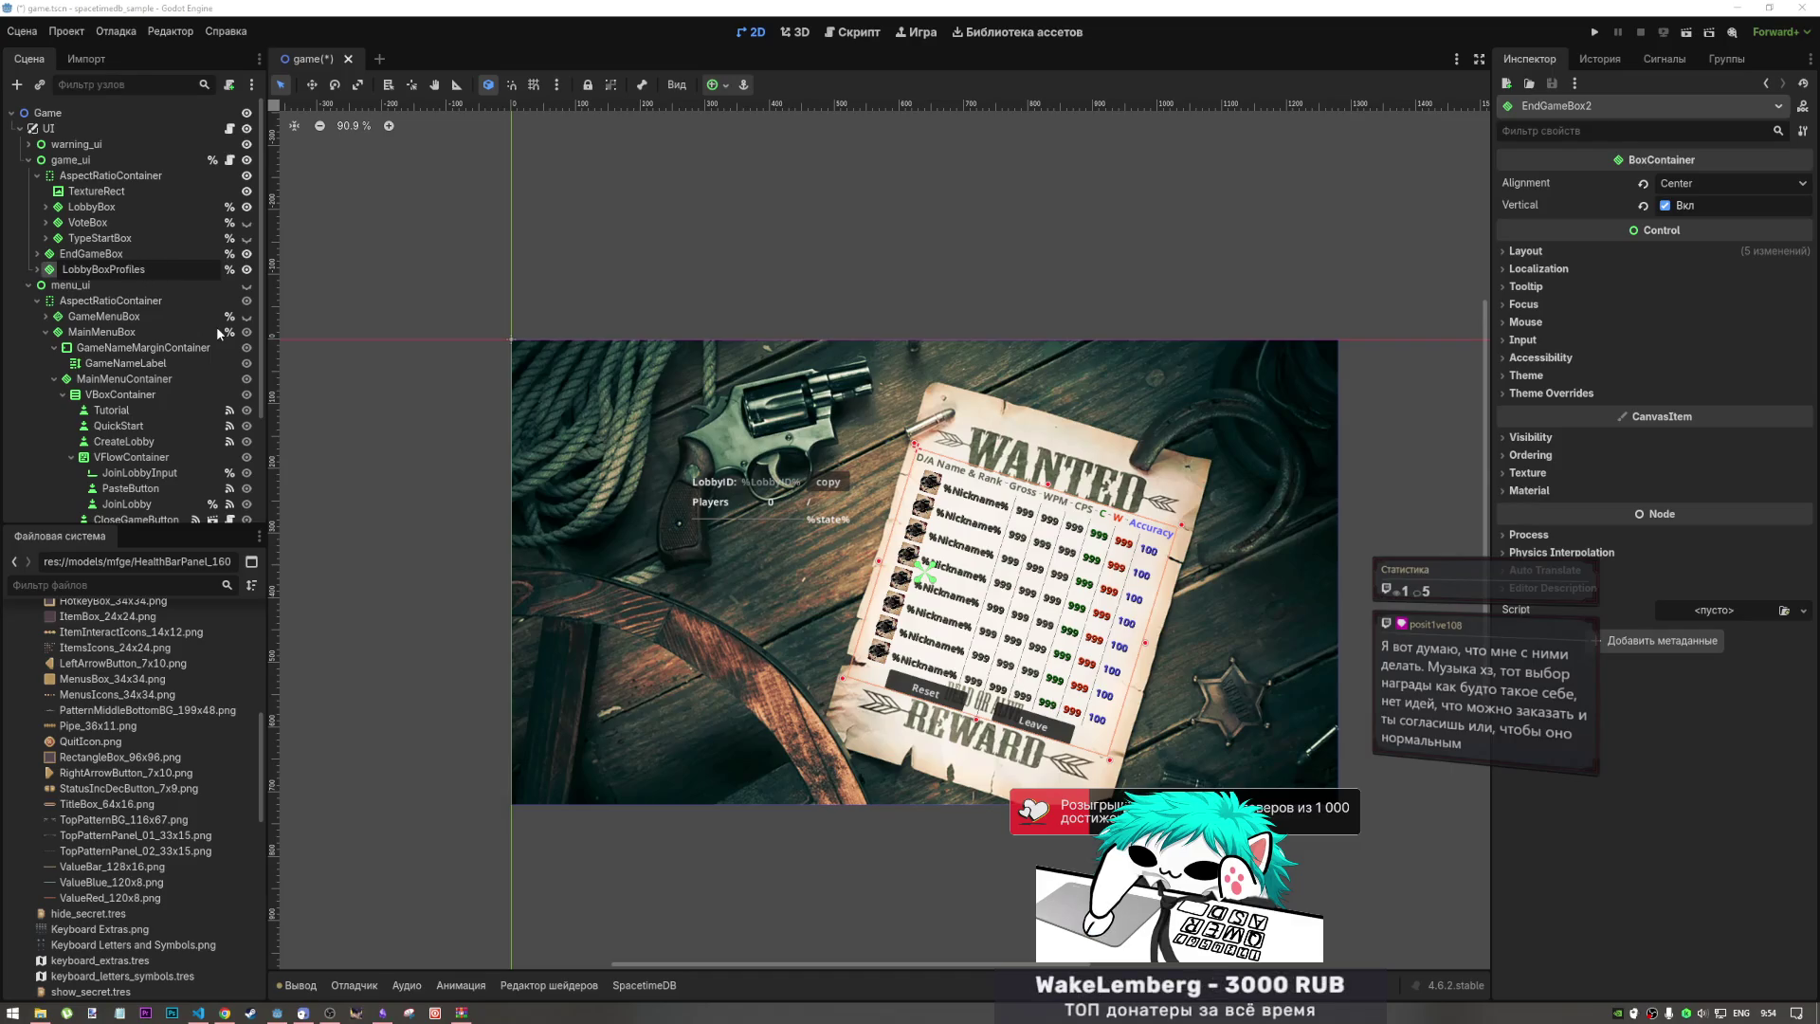
double_click(142, 271)
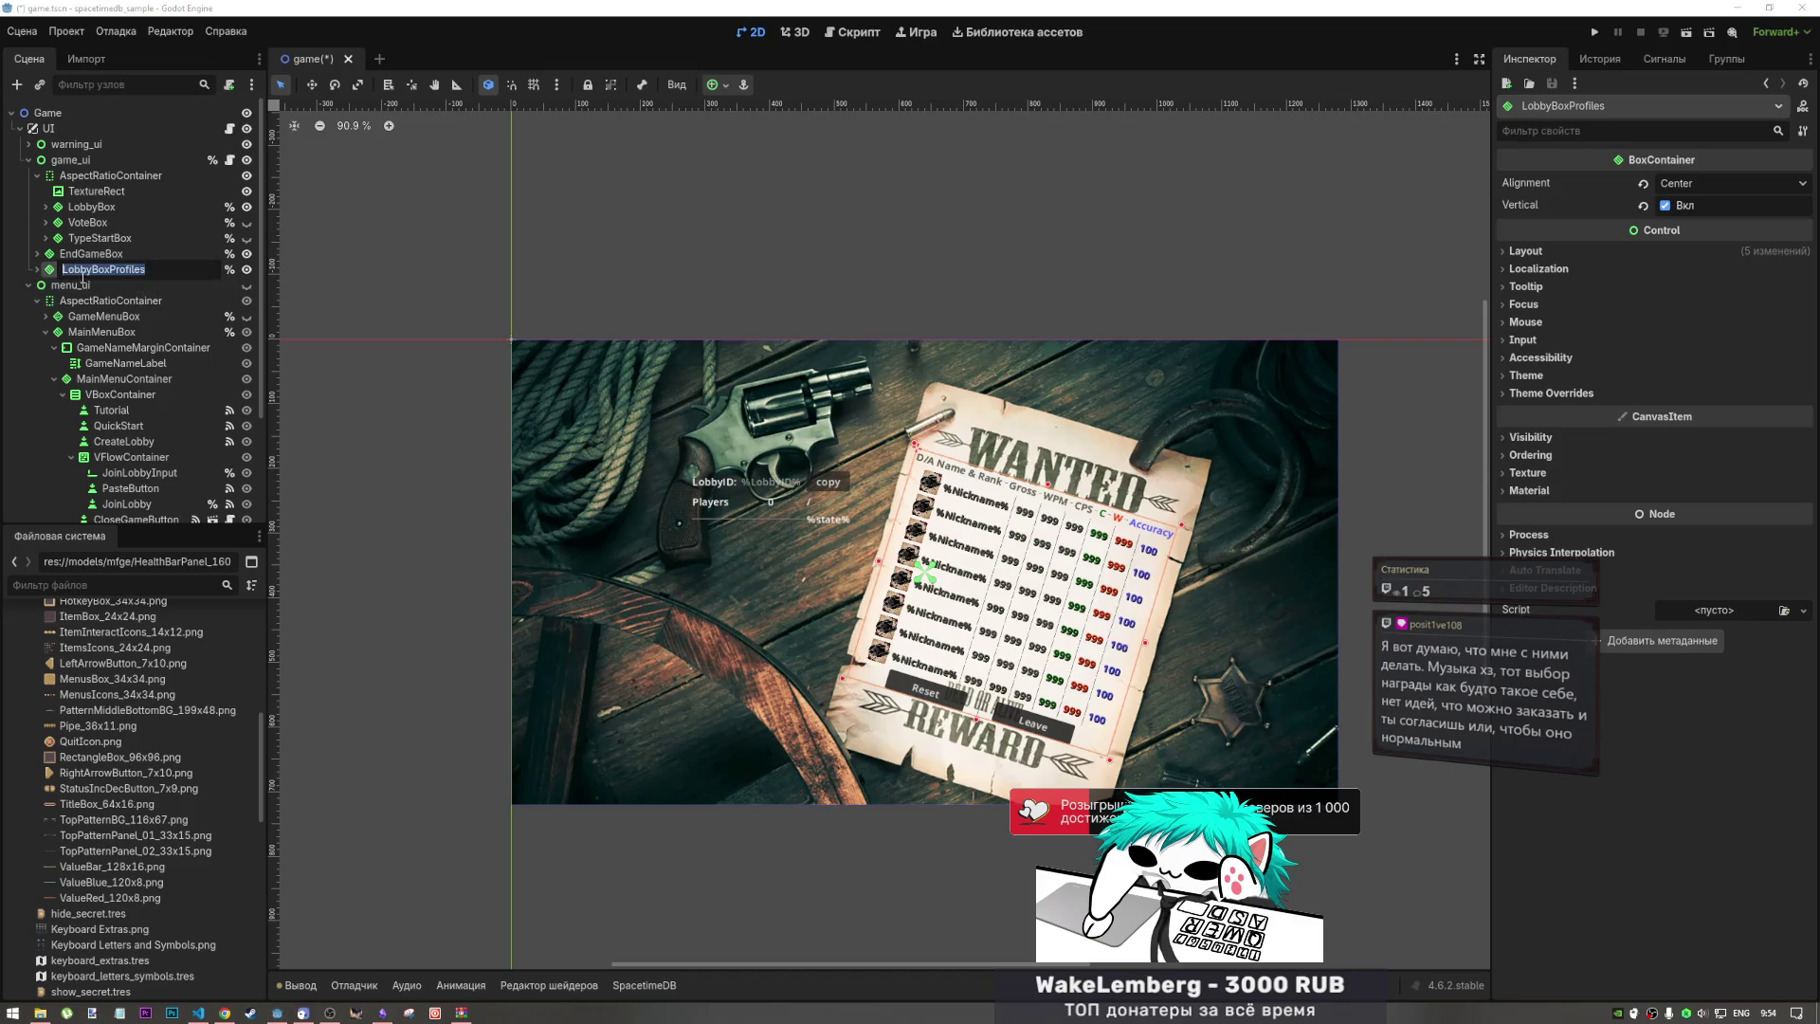
Step: Expand LobbyBoxProfiles' MatchStatsBox and open endgame_plate from its first VBoxContainer row
key("Escape")
left_click(37, 270)
left_click(101, 285)
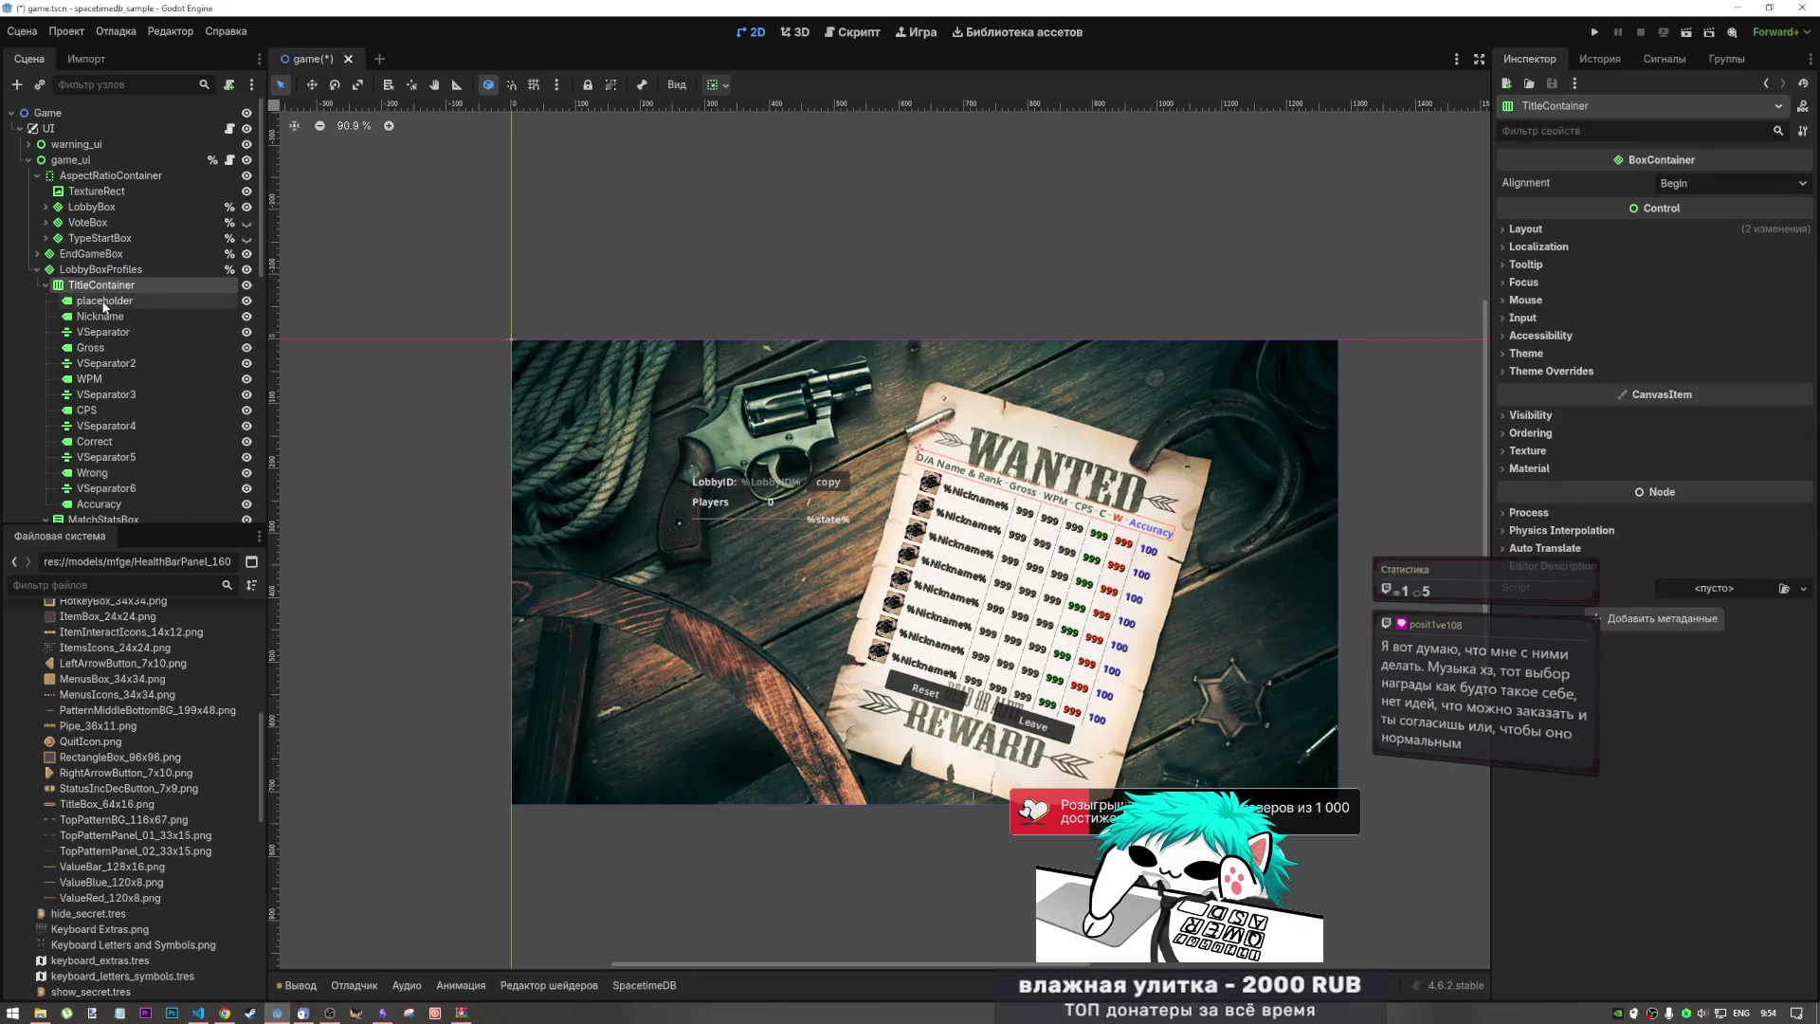
left_click(58, 300)
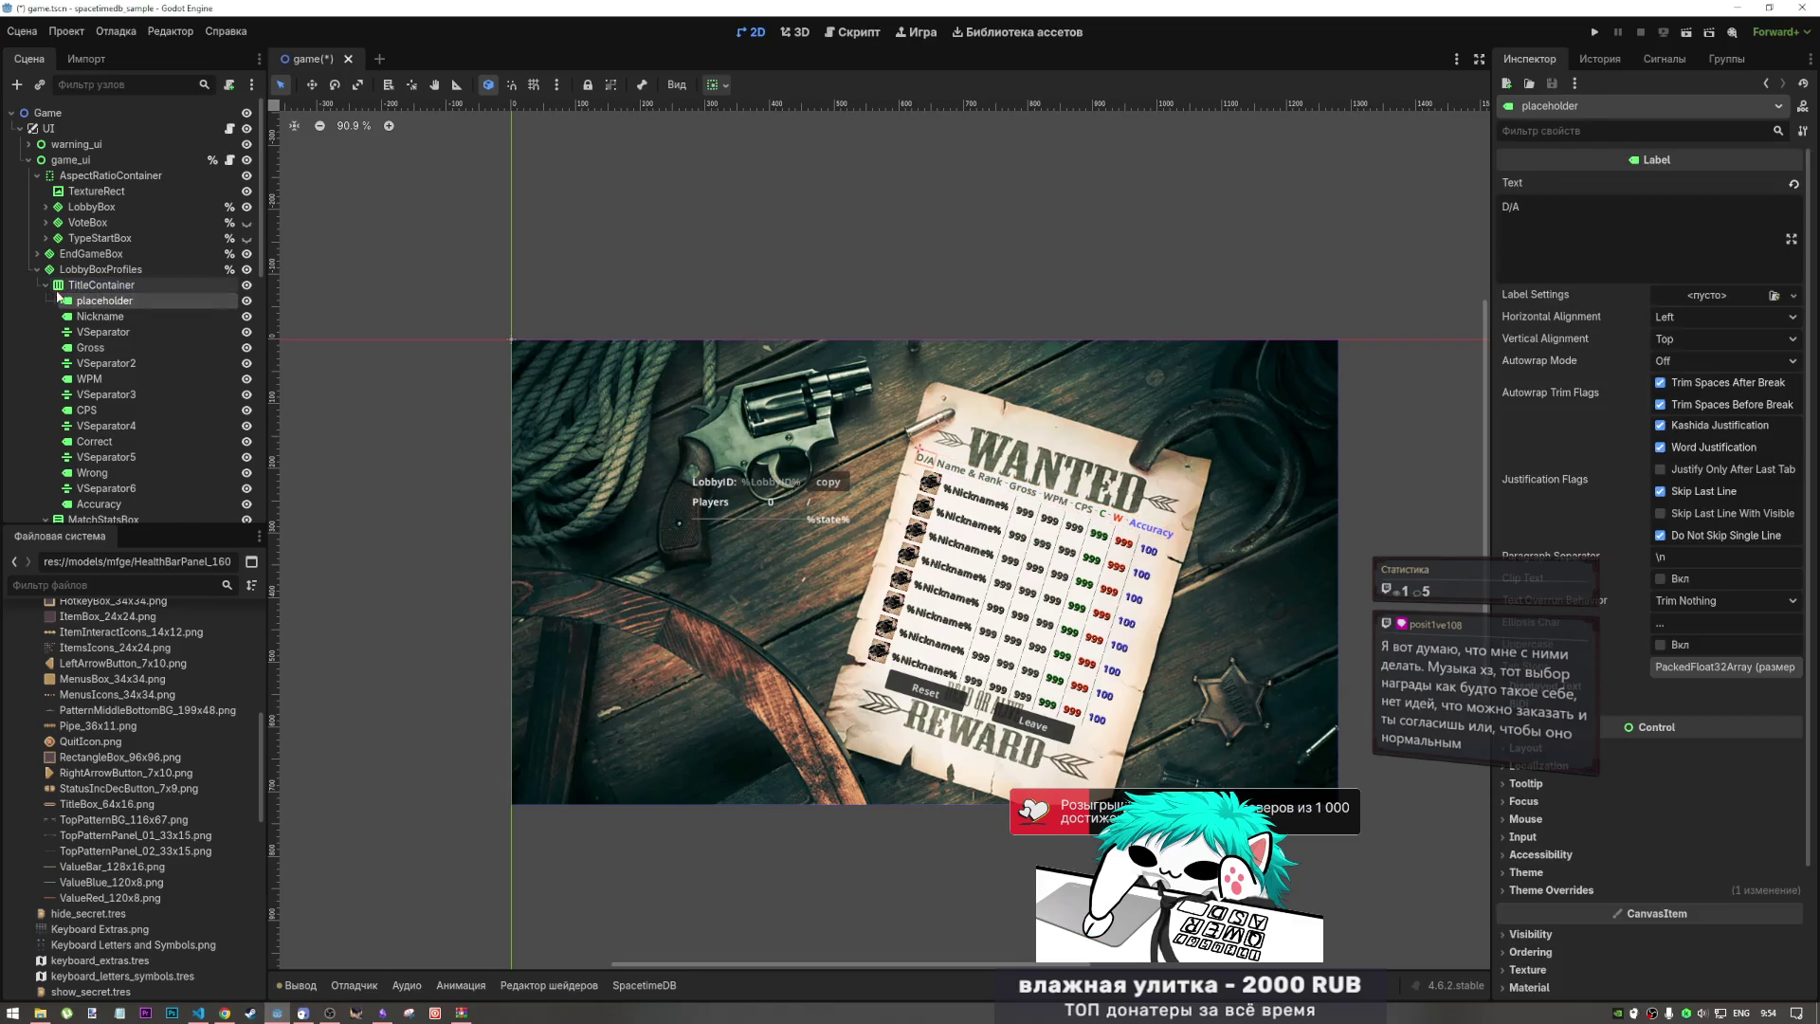
left_click(46, 284)
left_click(42, 300)
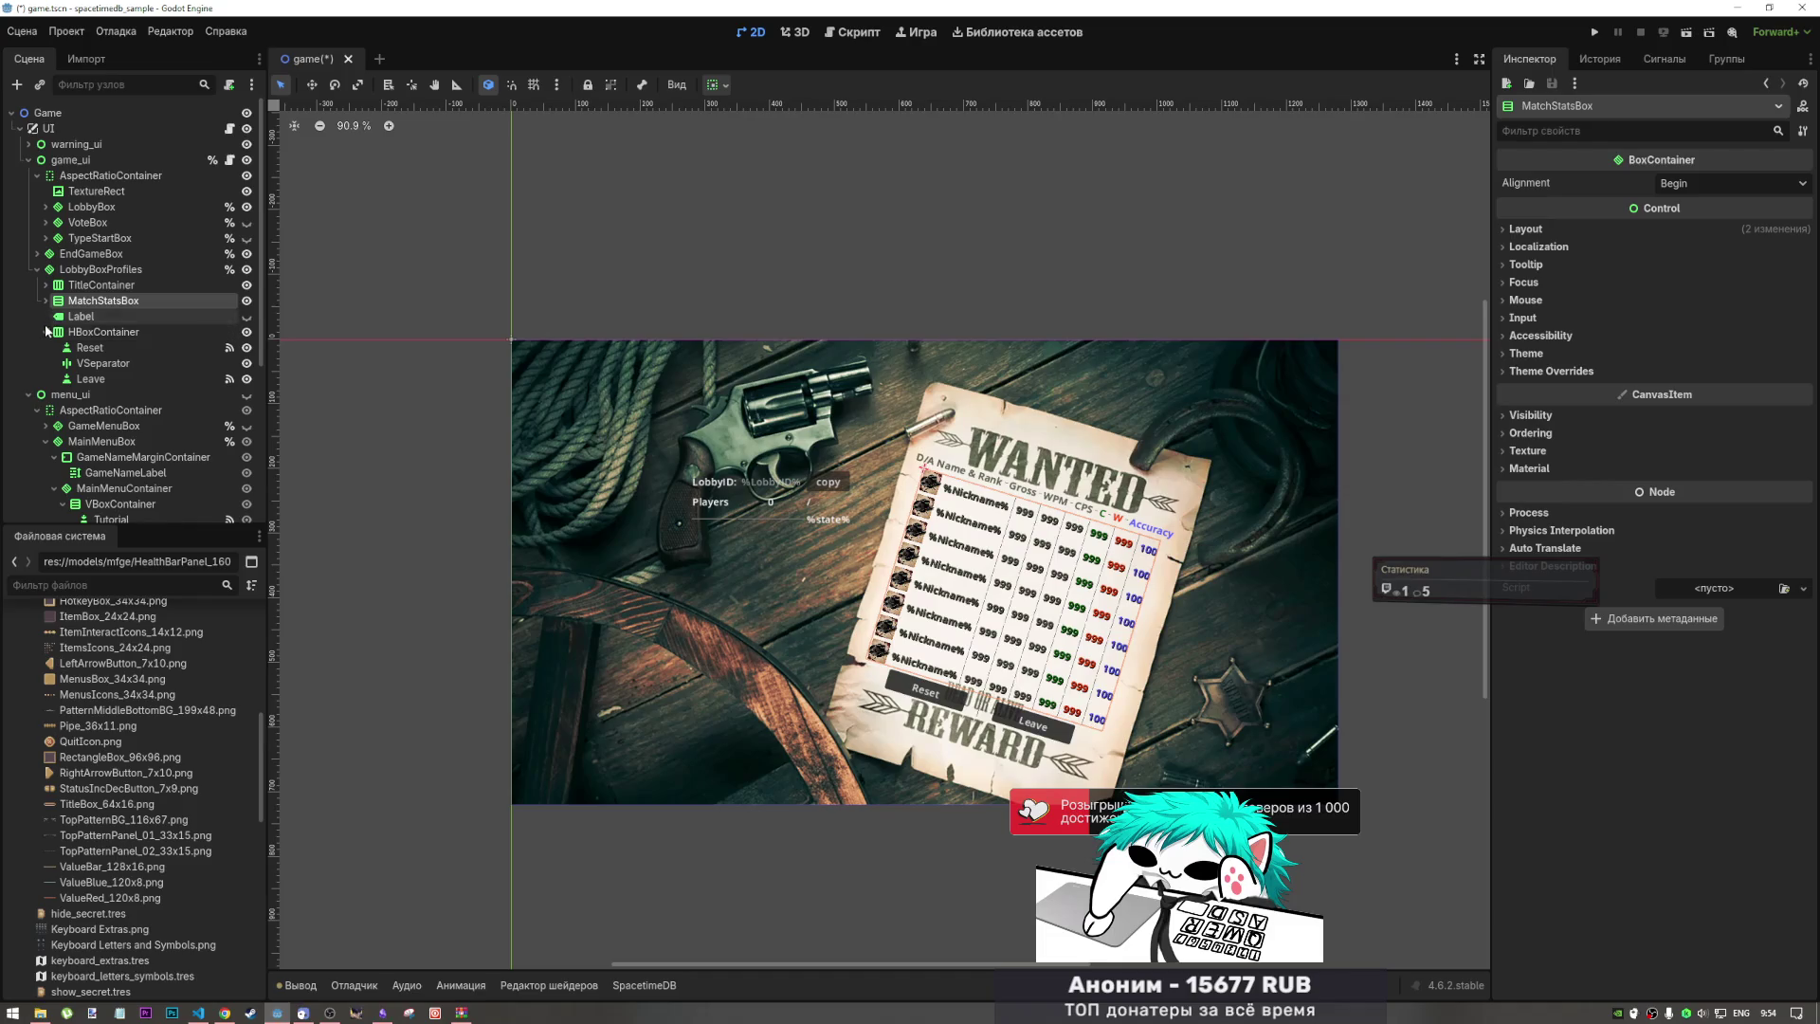
left_click(46, 300)
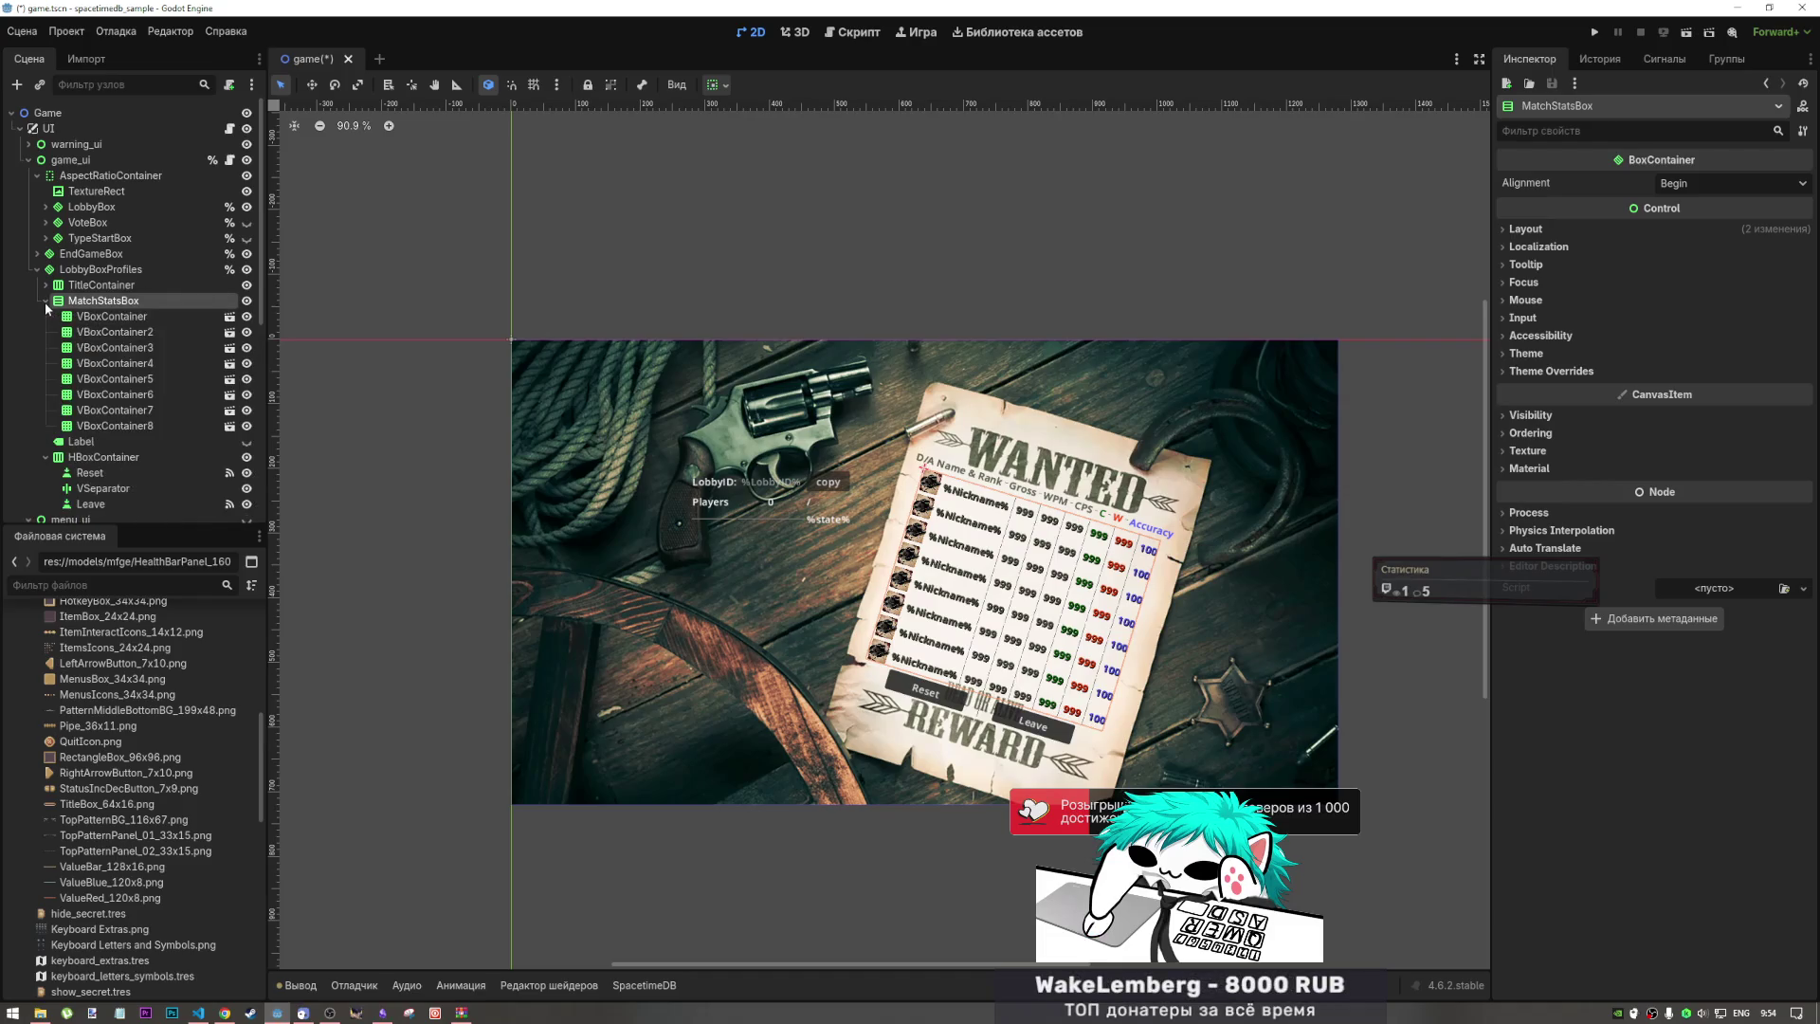
double_click(58, 300)
left_click(109, 317)
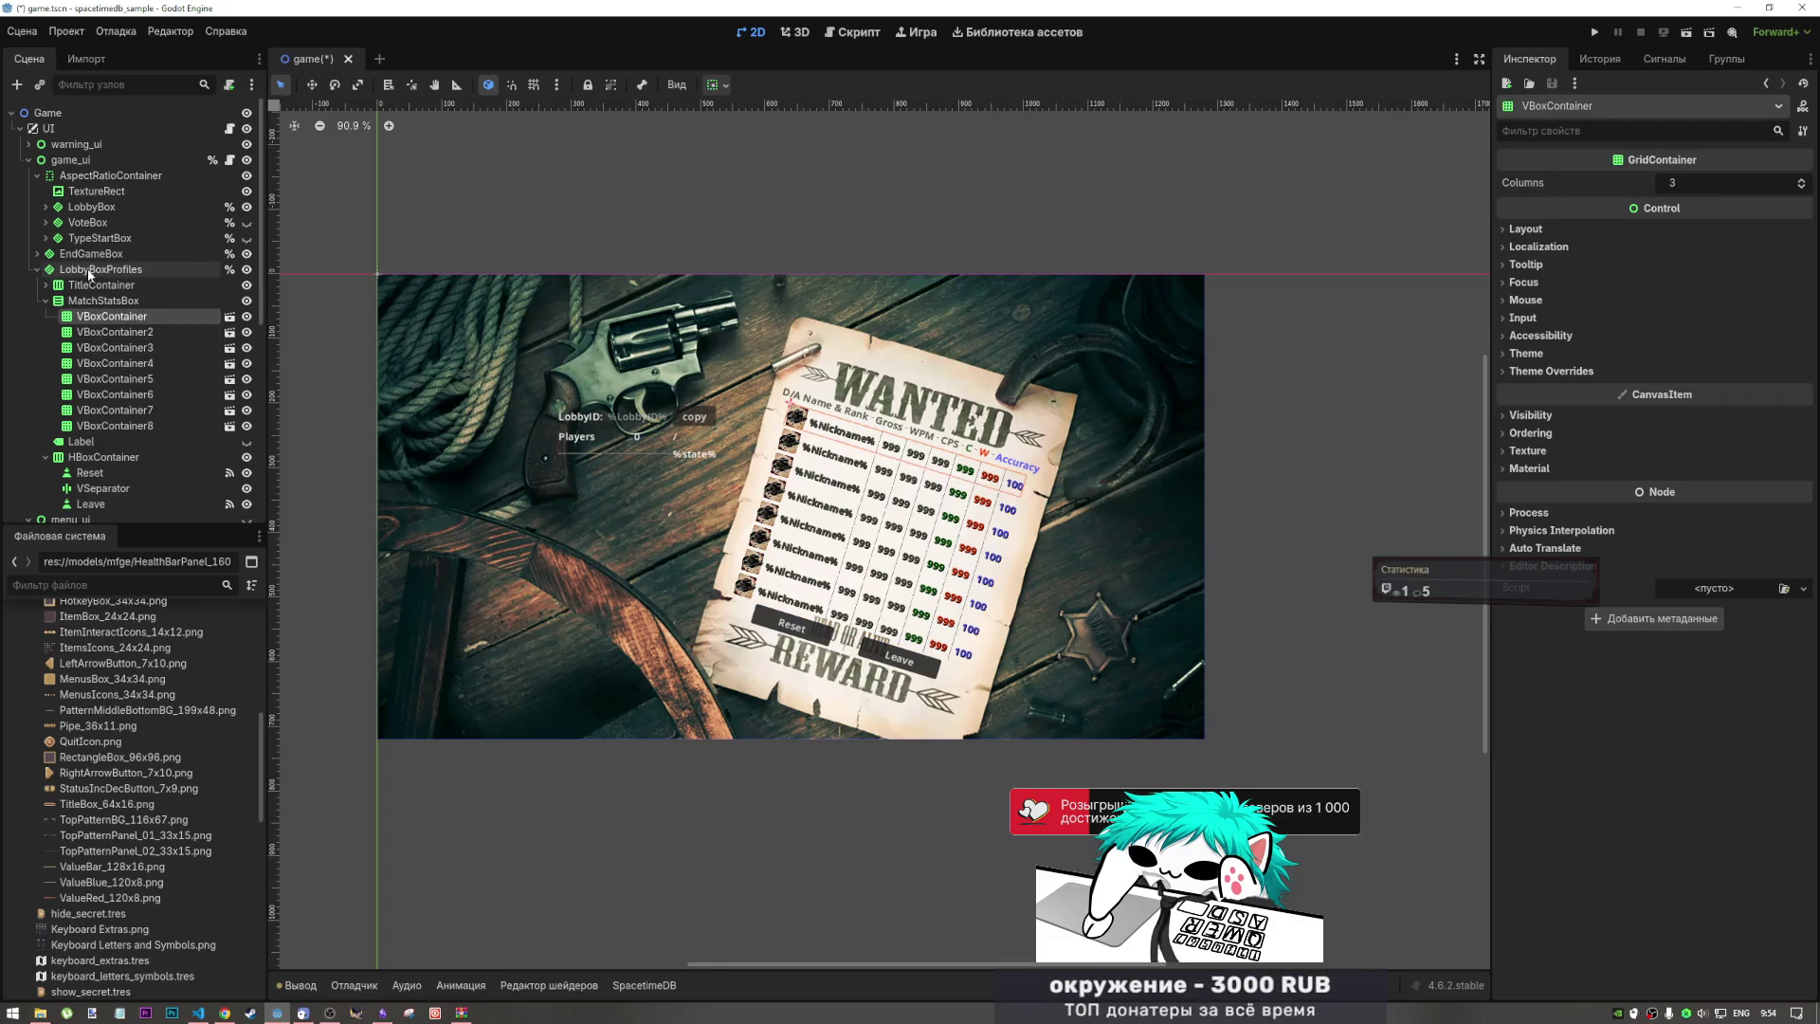
double_click(78, 316)
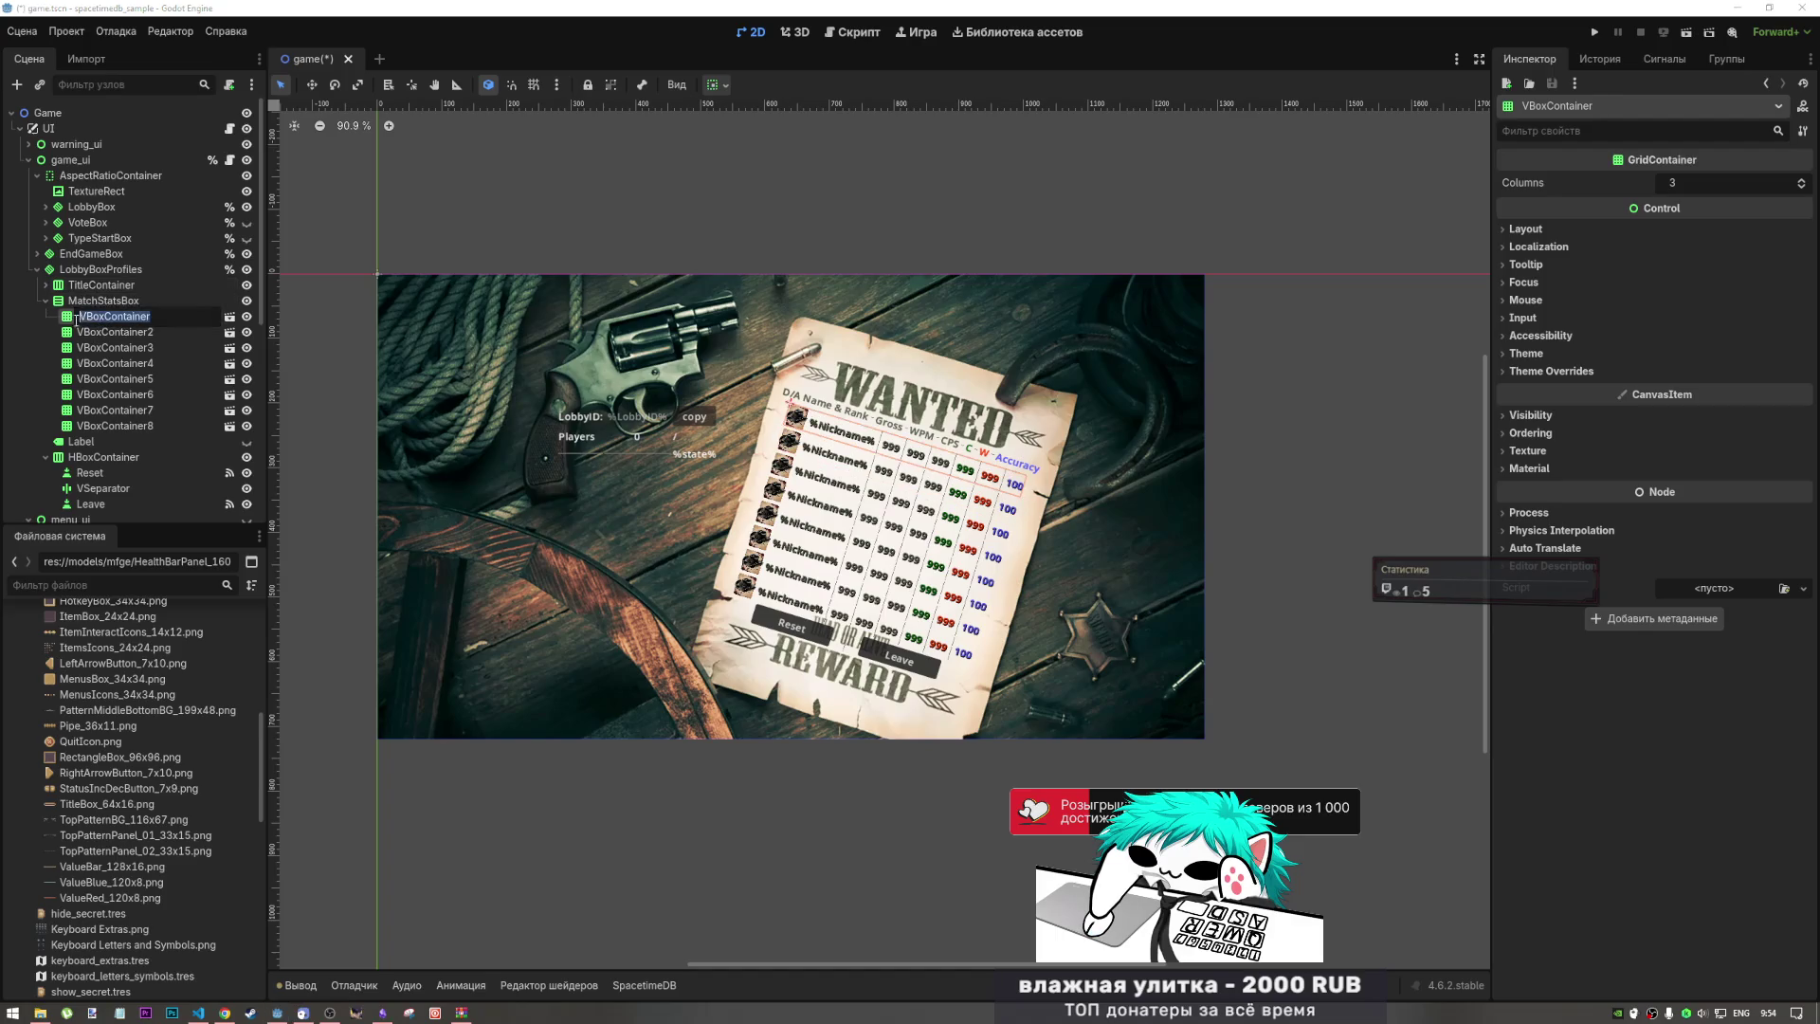
left_click(229, 316)
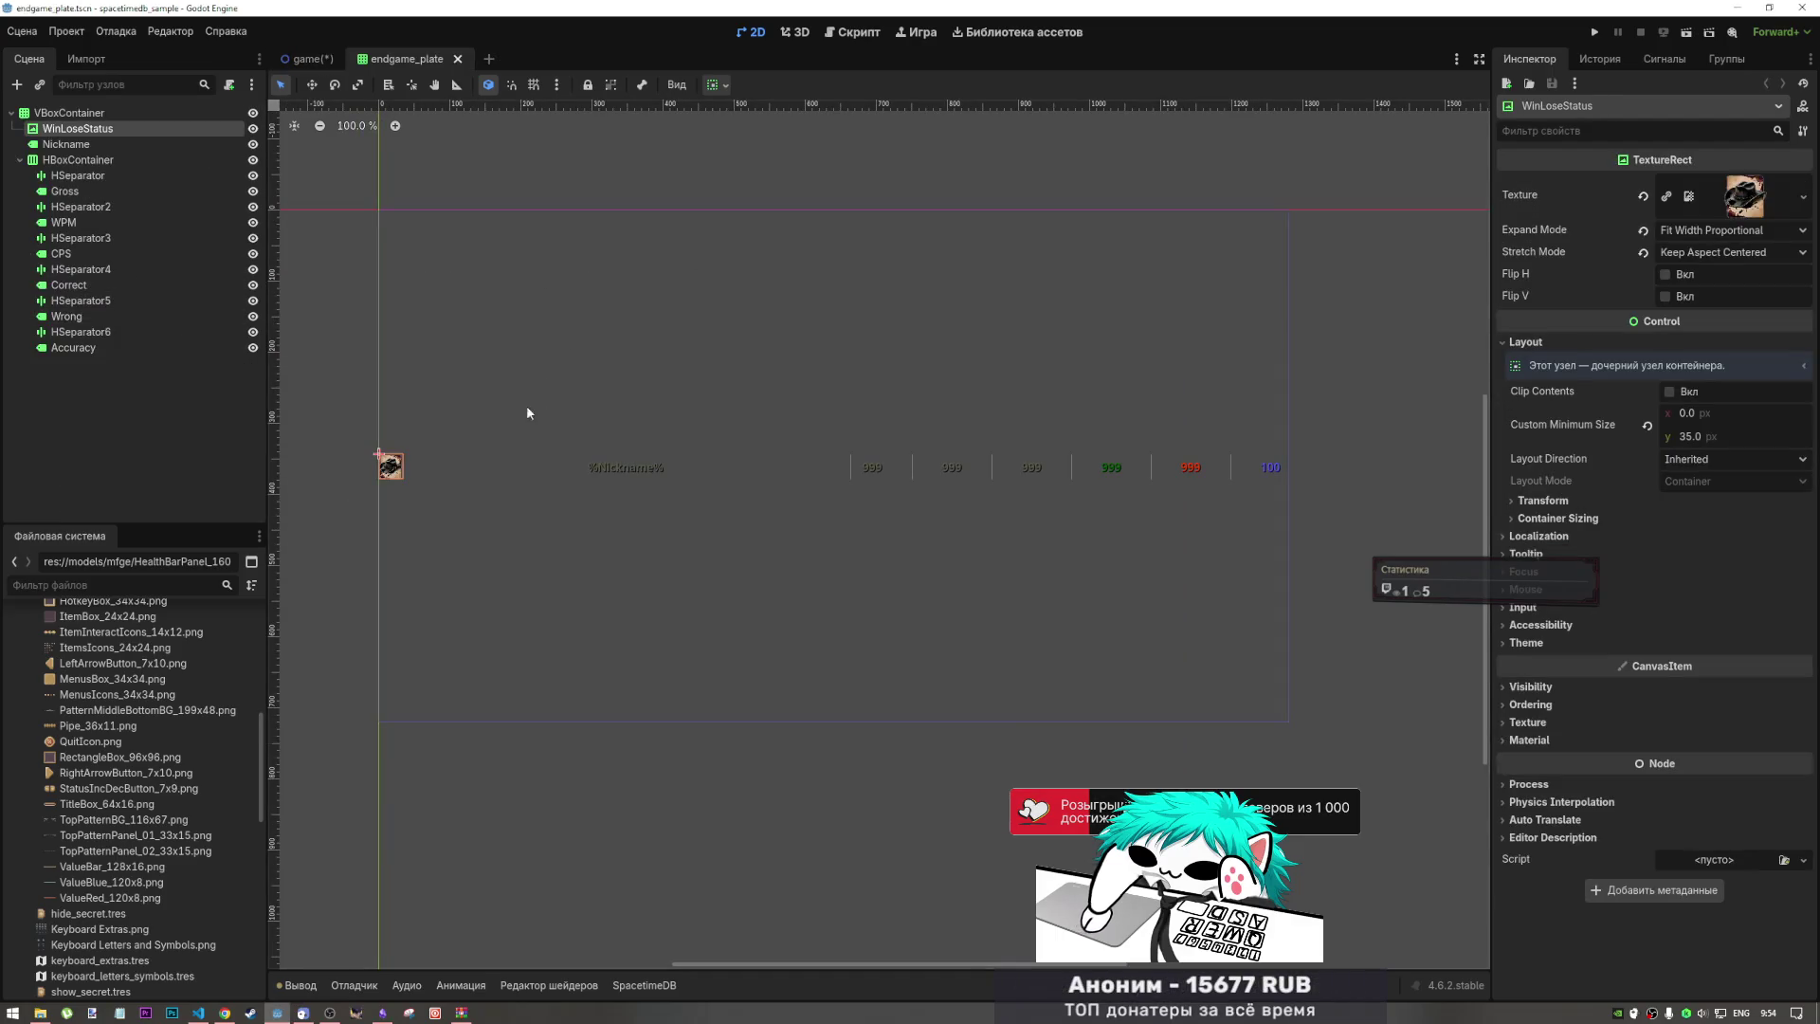
Step: Inspect endgame_plate's WinLoseStatus icon and Nickname label, then return to game.tscn
left_click(86, 144)
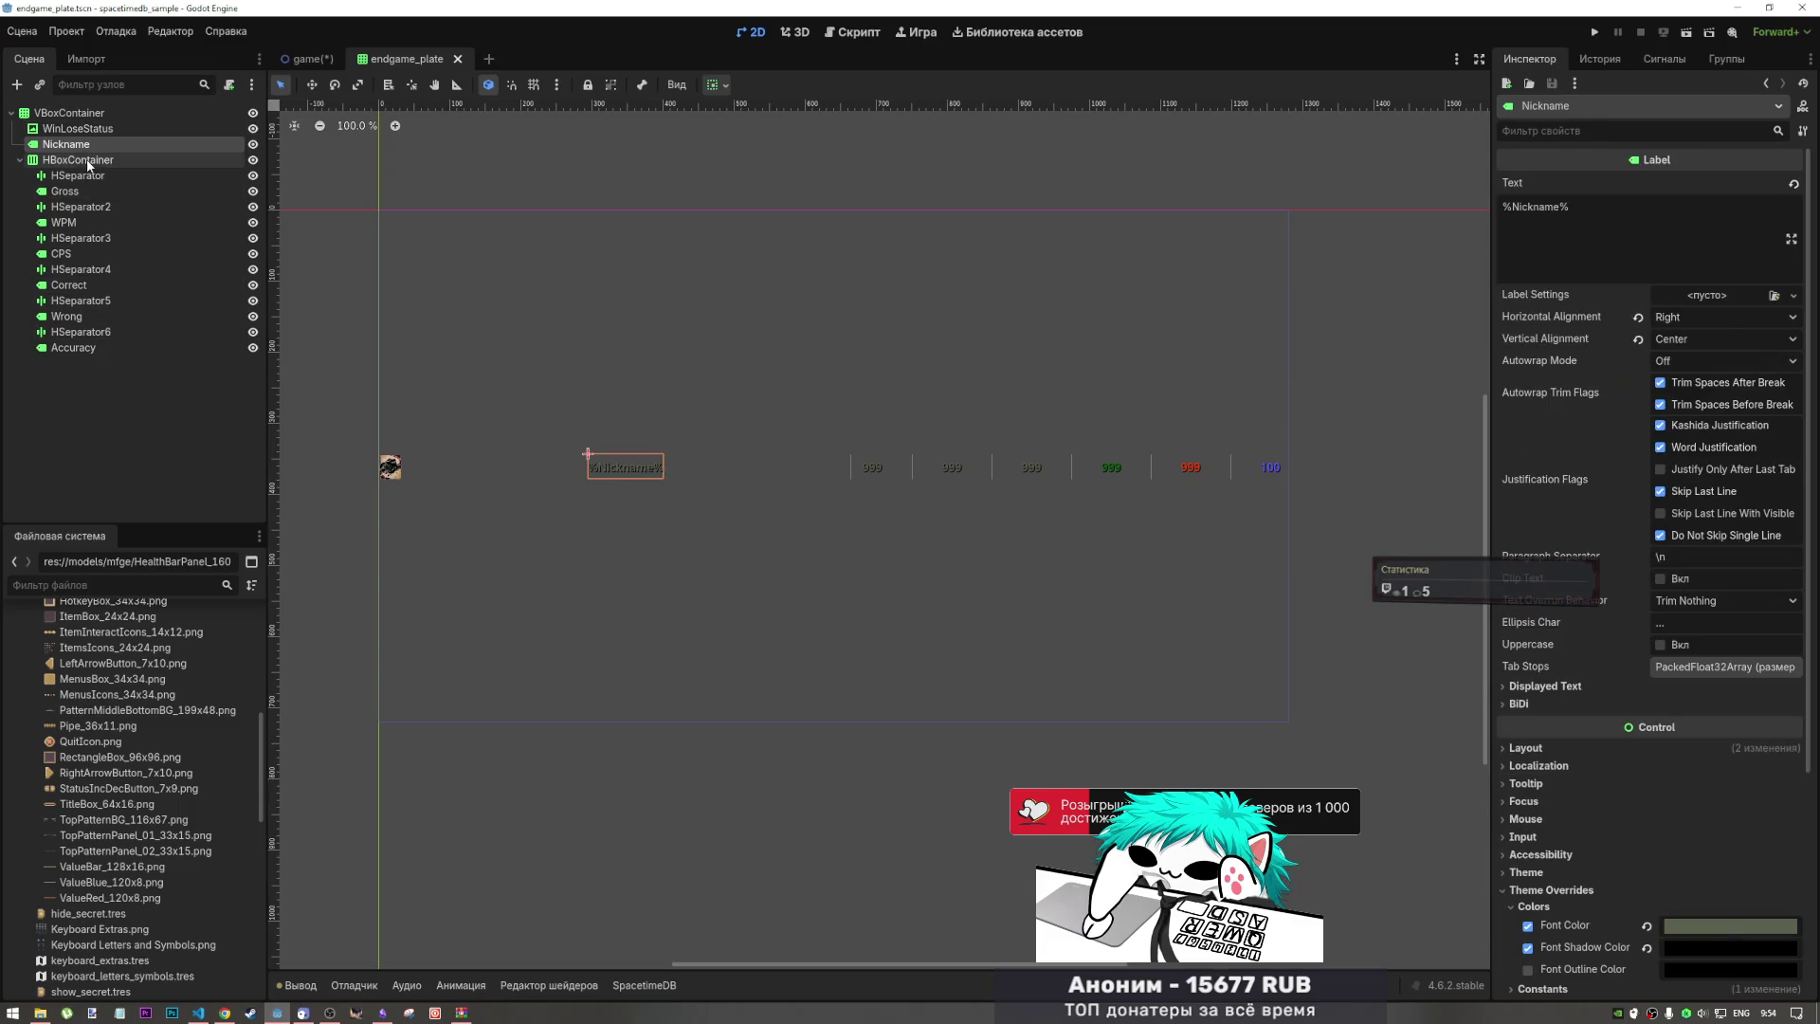
left_click(84, 132)
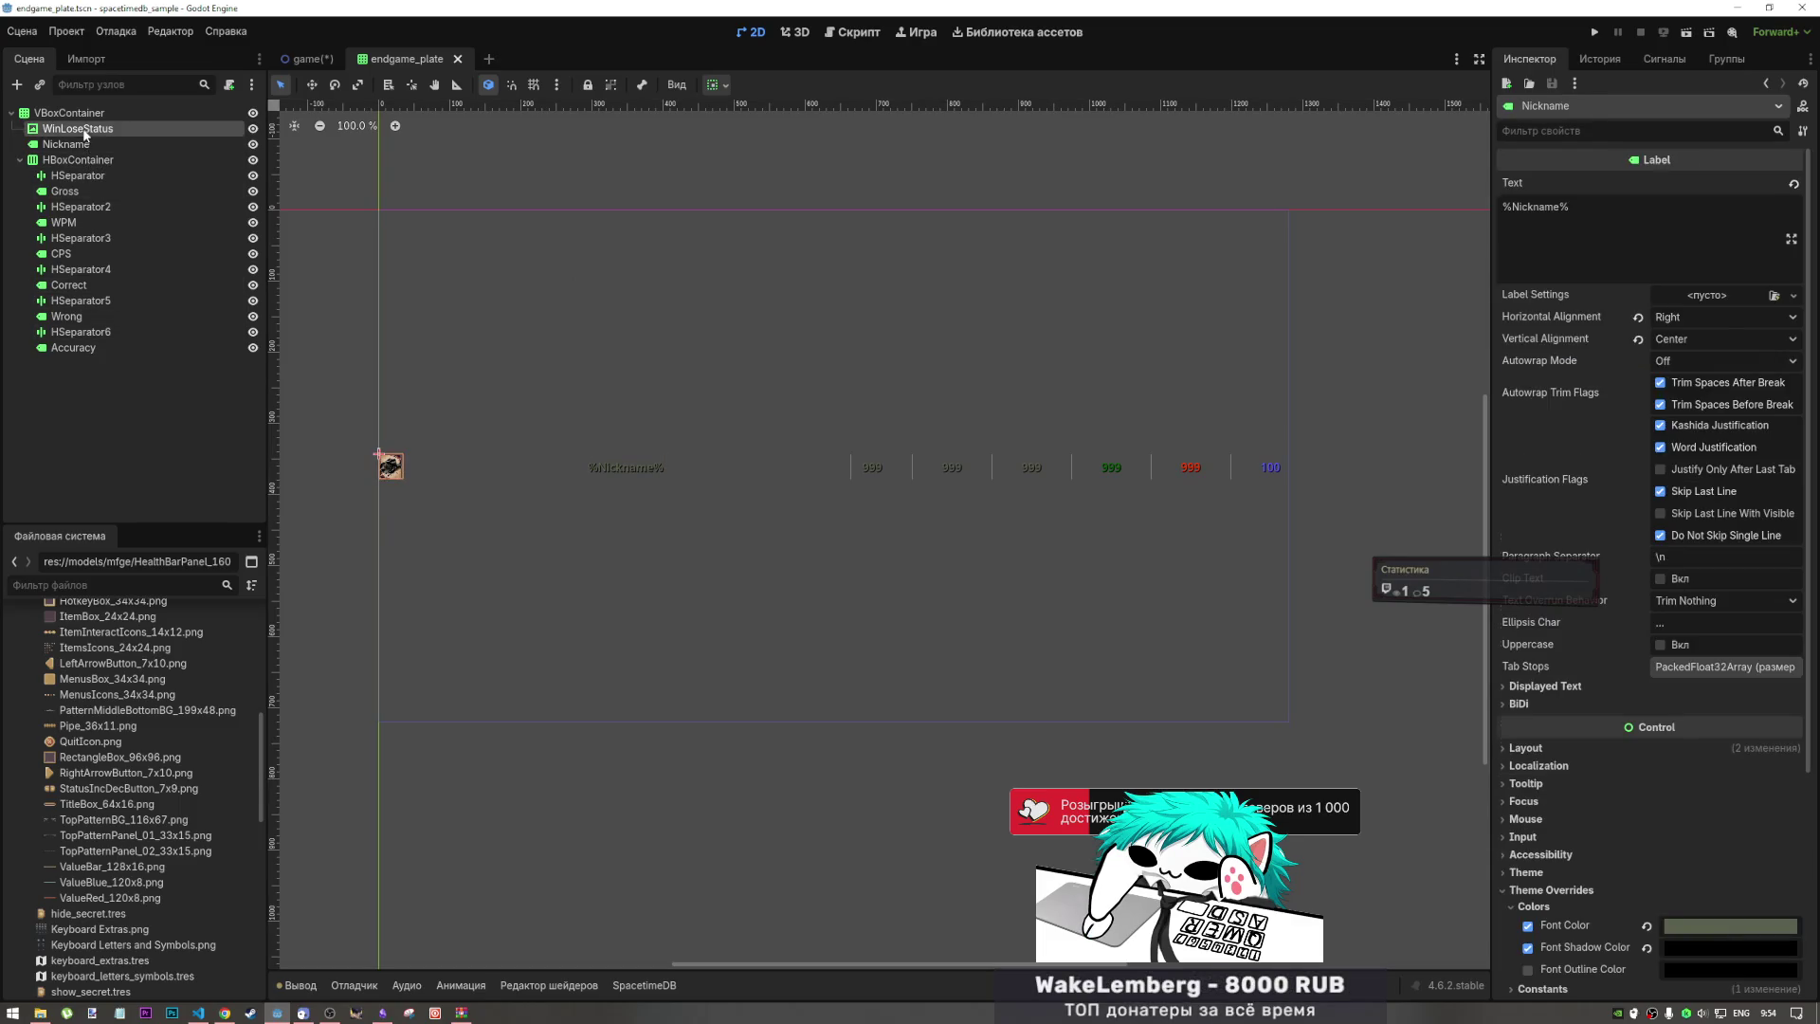
left_click(81, 144)
left_click(82, 130)
left_click(81, 147)
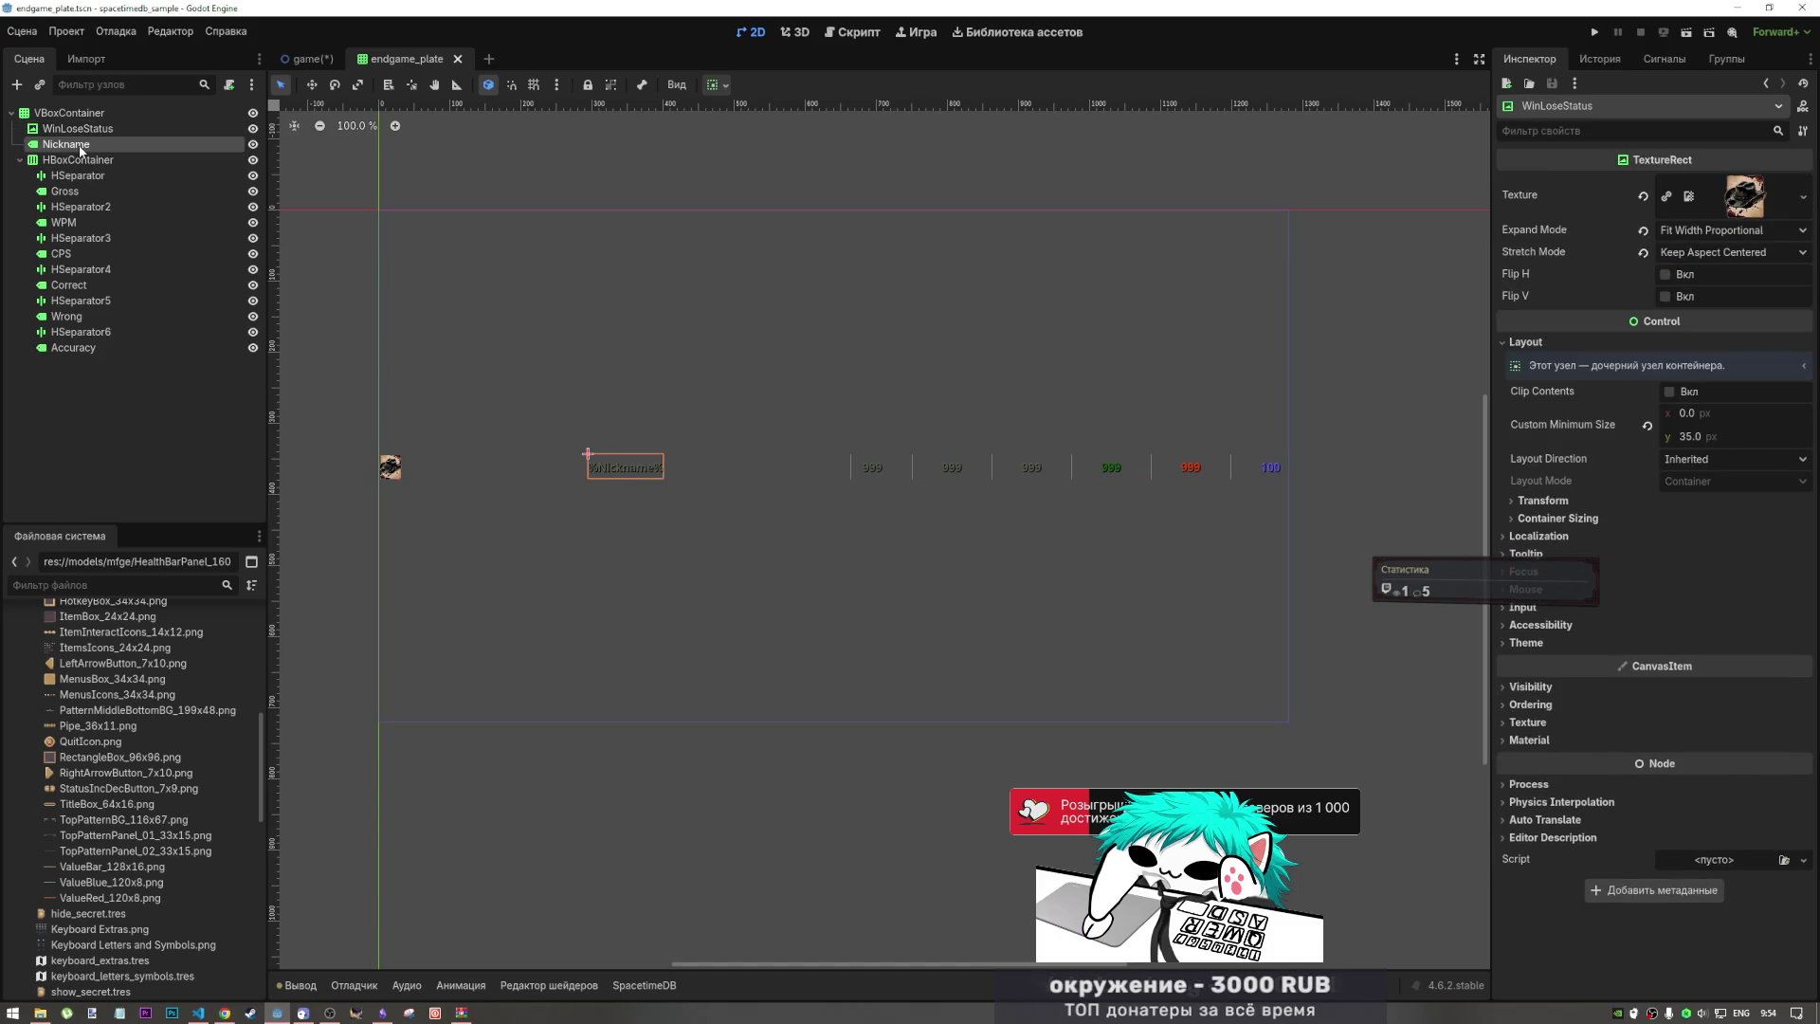
left_click(301, 59)
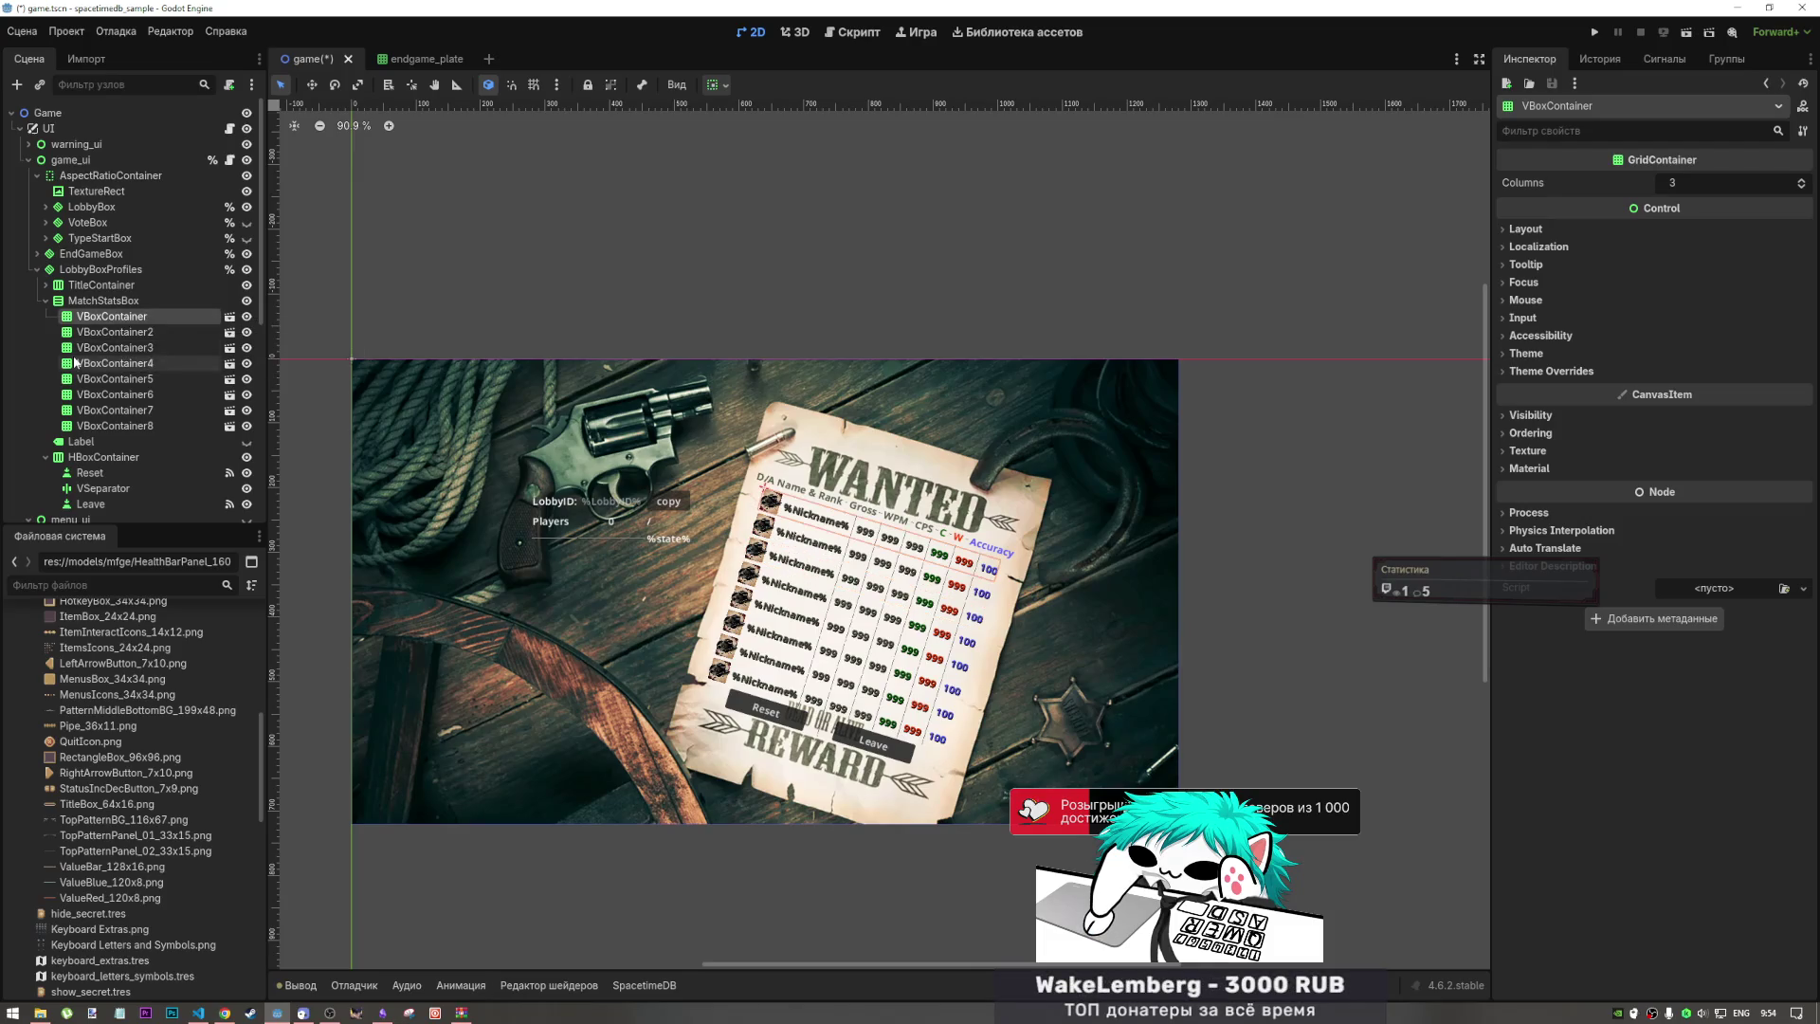
Step: Delete VBoxContainer through VBoxContainer8 from LobbyBoxProfiles' MatchStatsBox
left_click(138, 426, "shift")
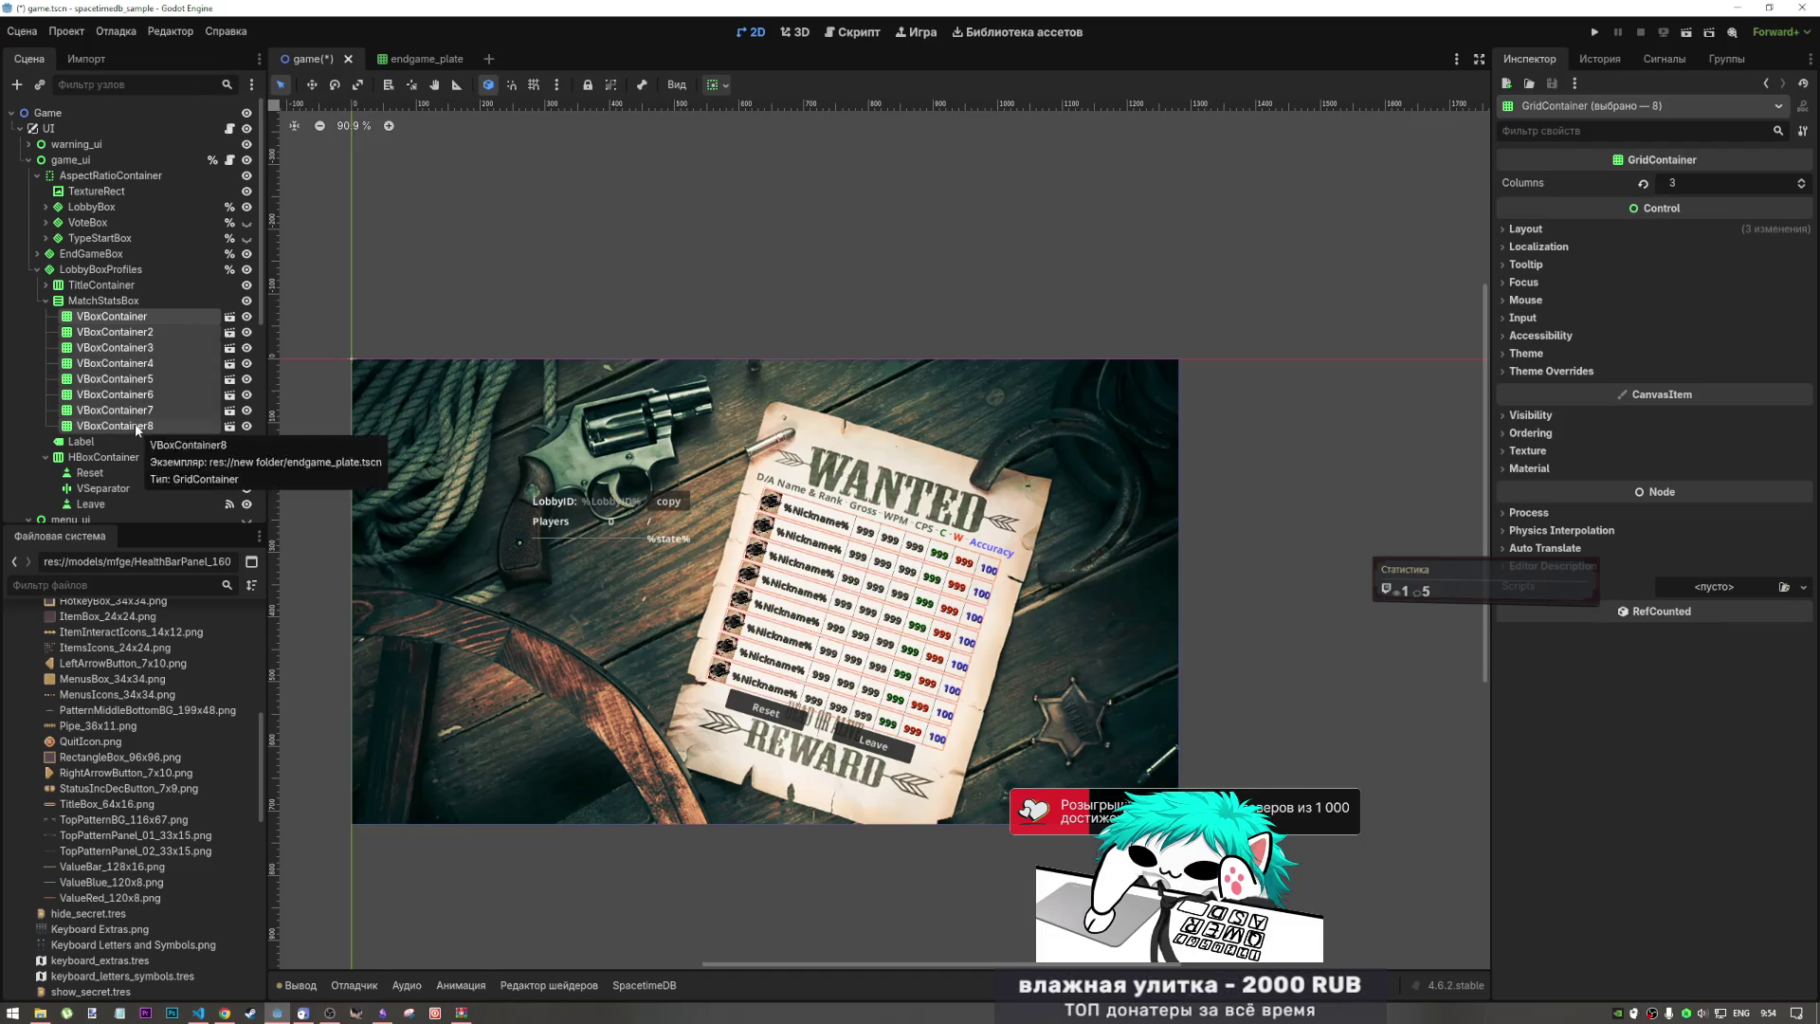
key("Delete")
key("Return")
left_click(121, 301)
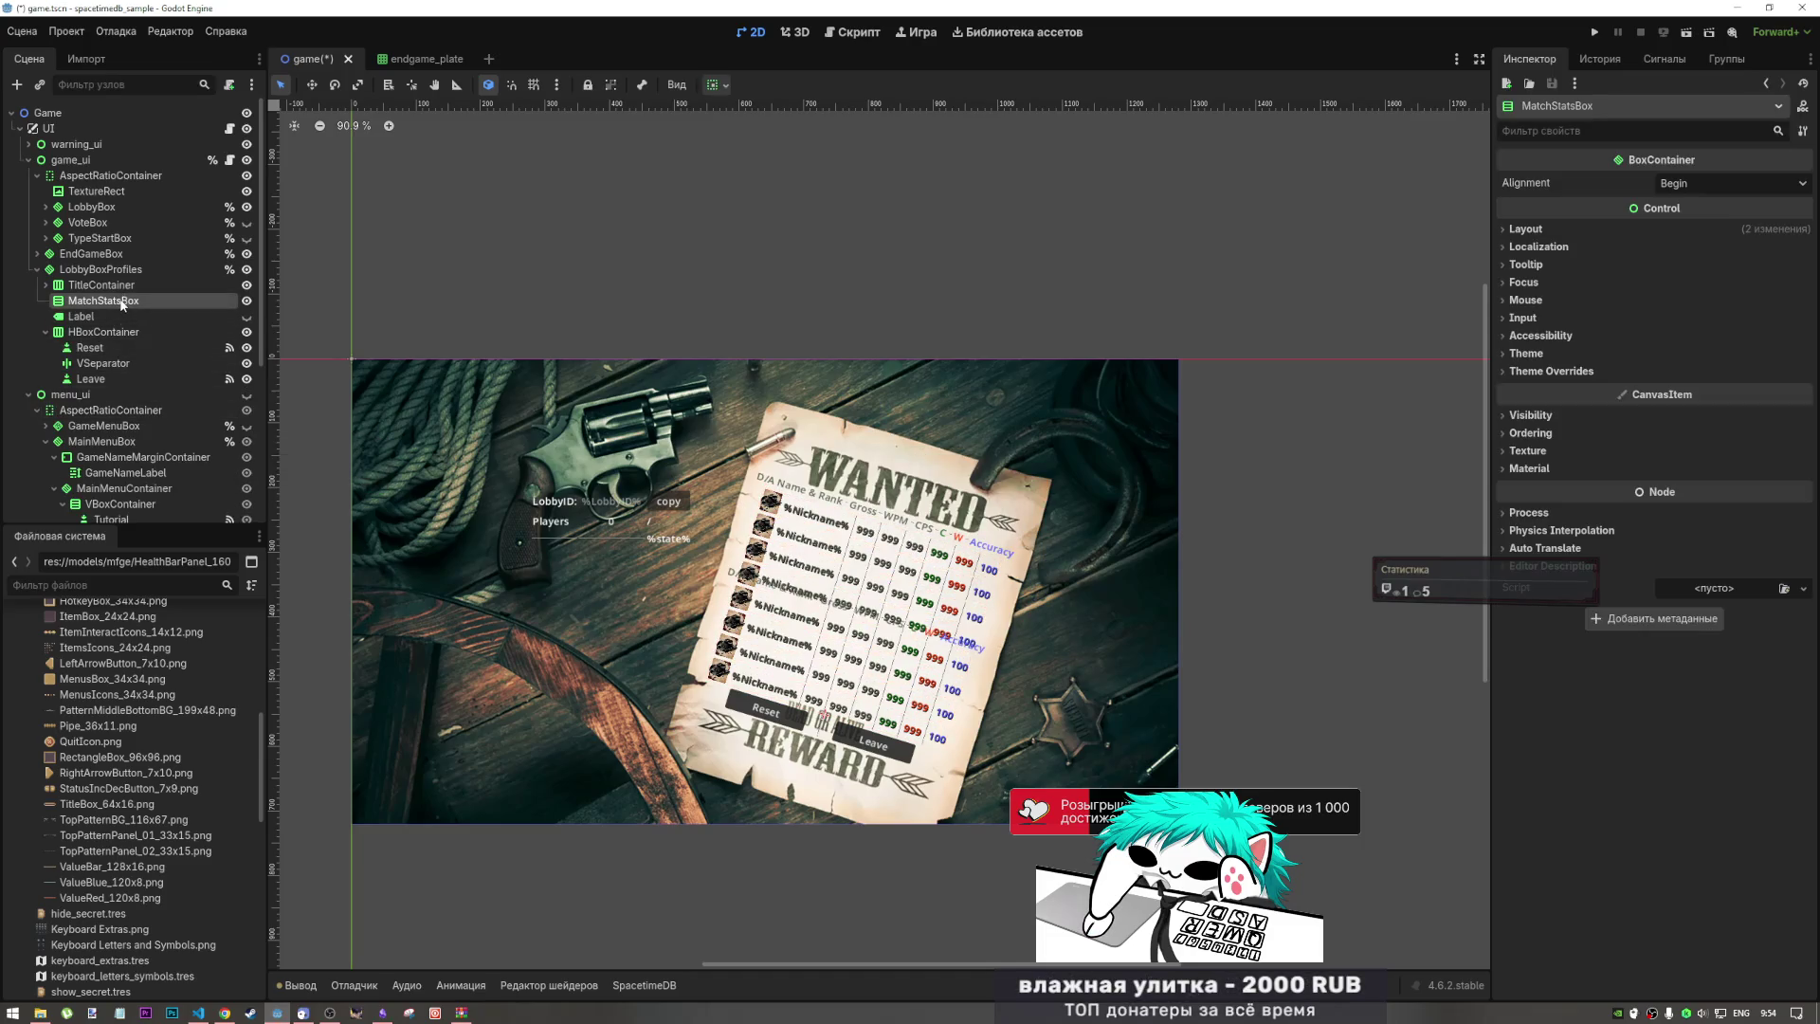
left_click(145, 254)
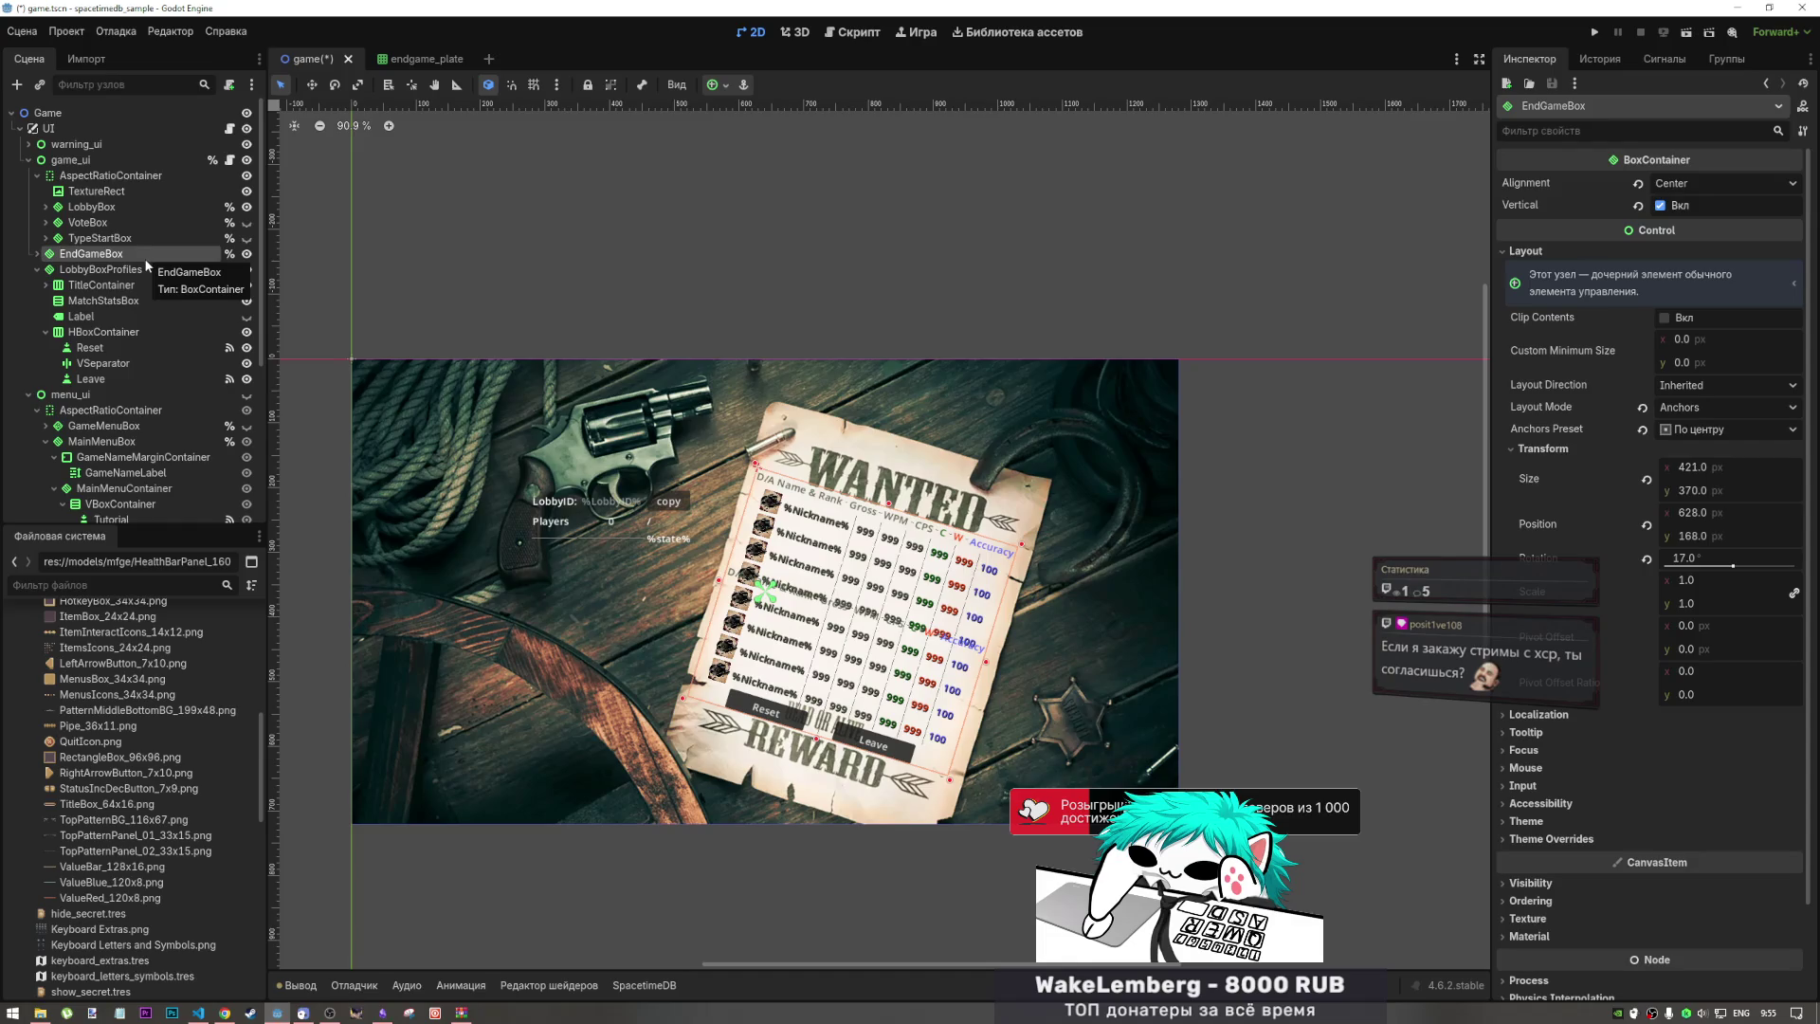
left_click(145, 275)
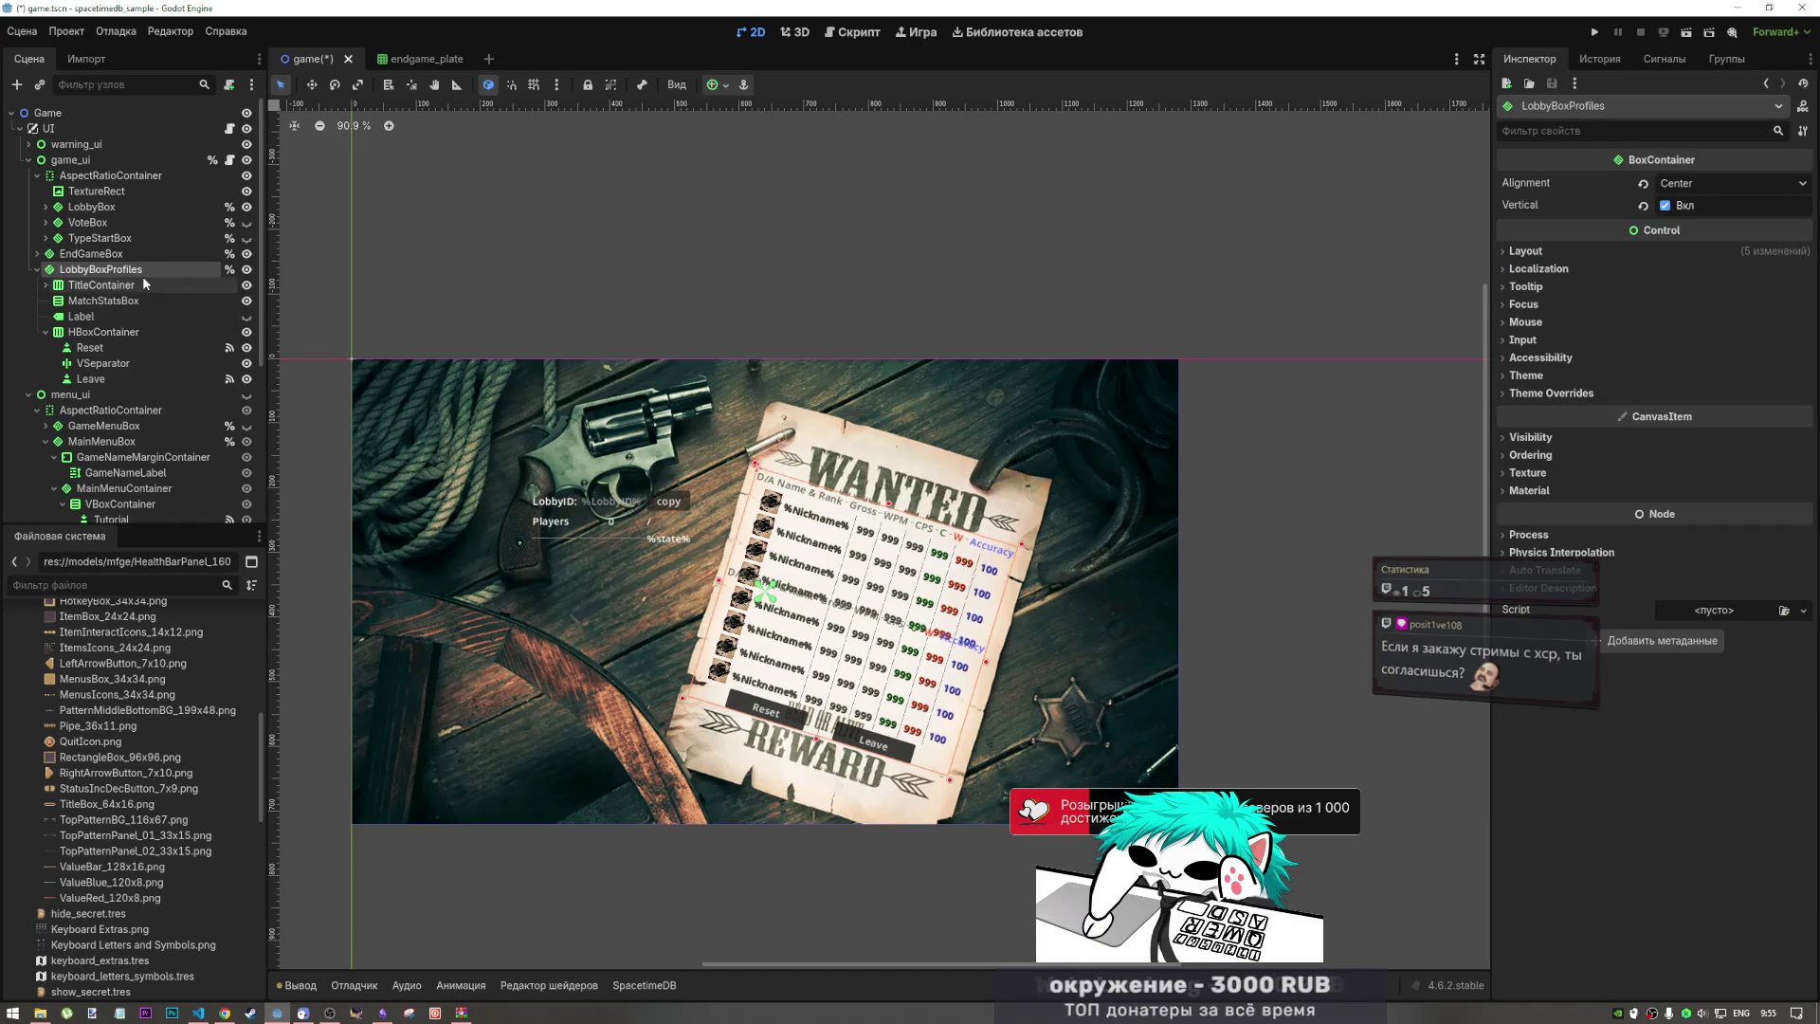
left_click(98, 296)
key("ctrl+z")
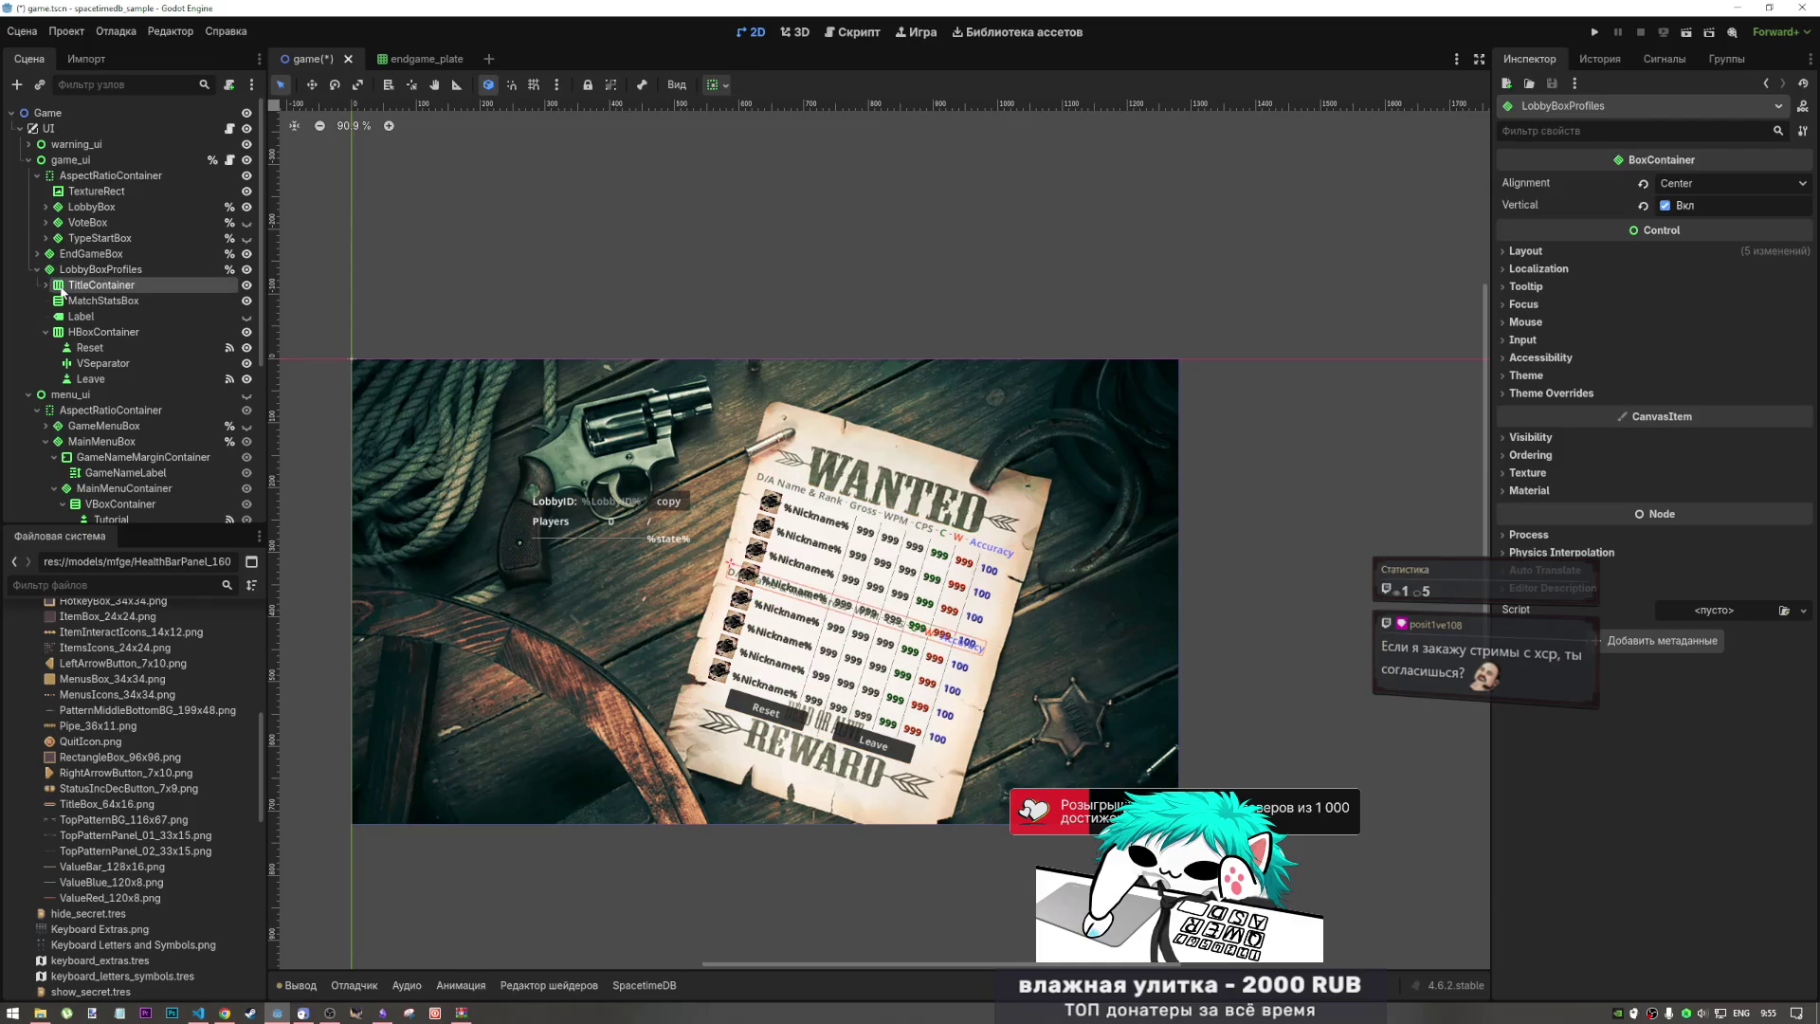
Step: Remove the "Want to play another MATCH with SAME members" Label node
left_click(63, 292)
double_click(59, 289)
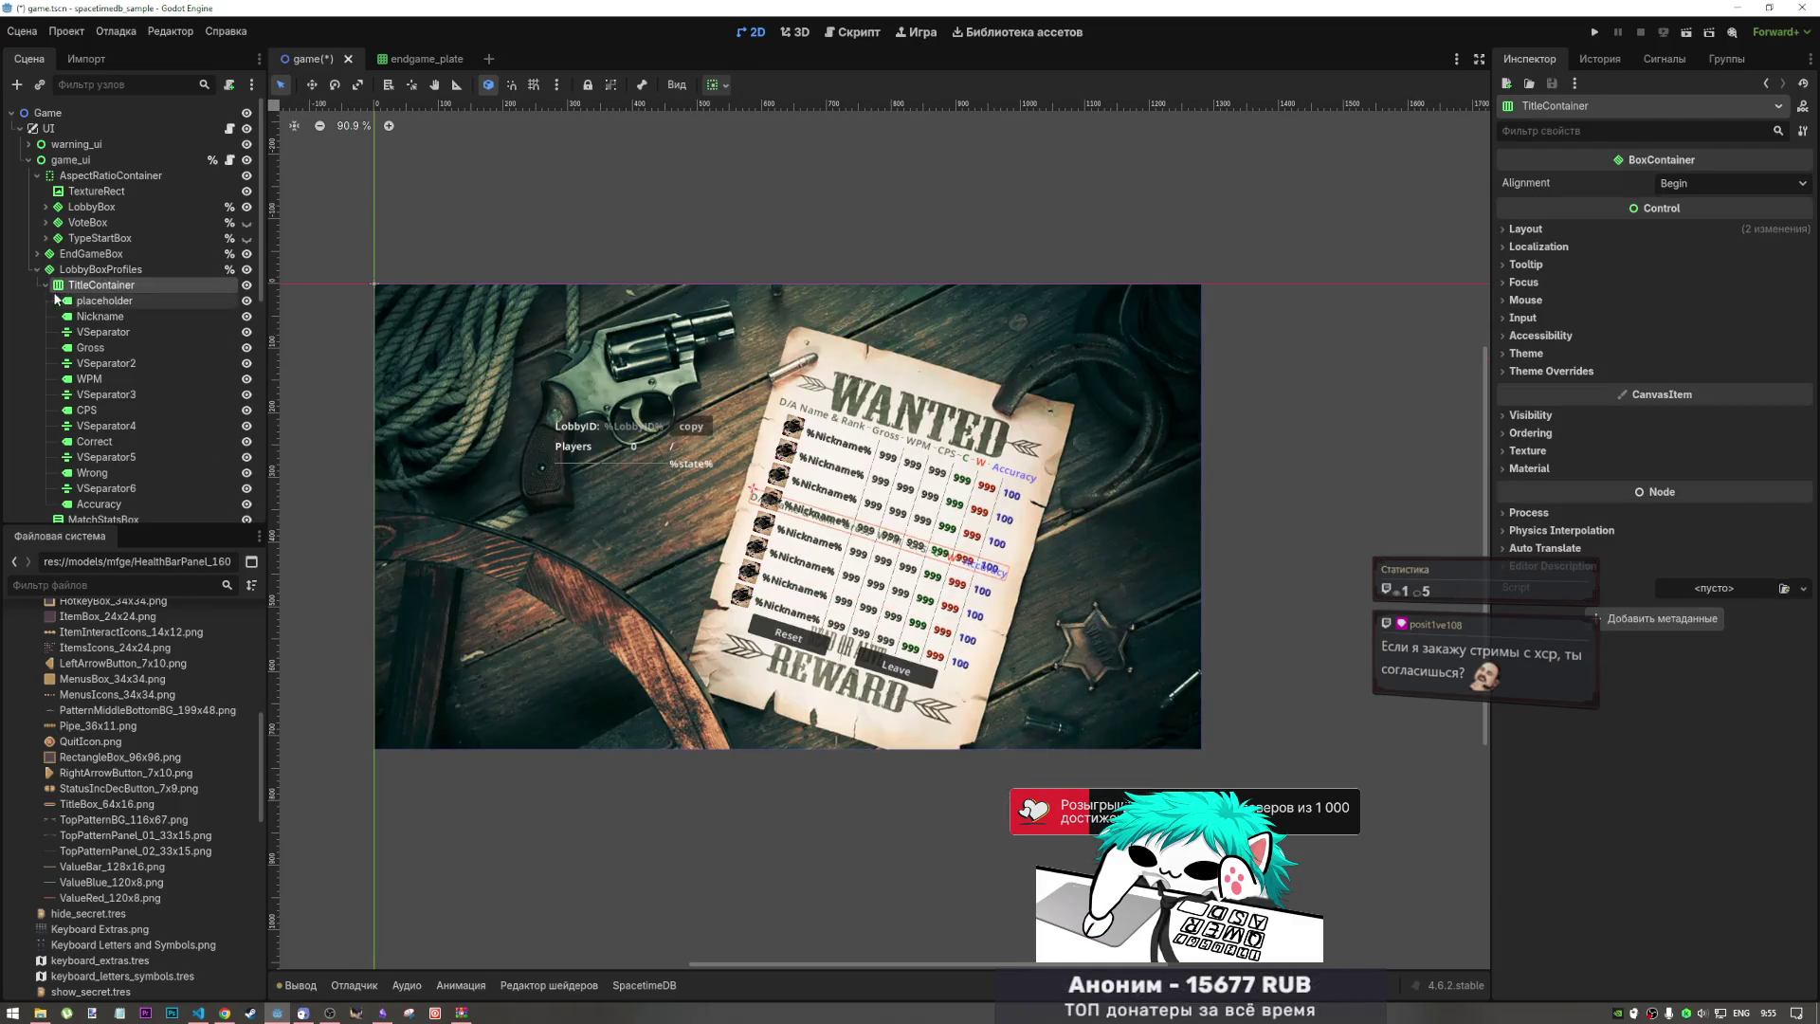
key("Left")
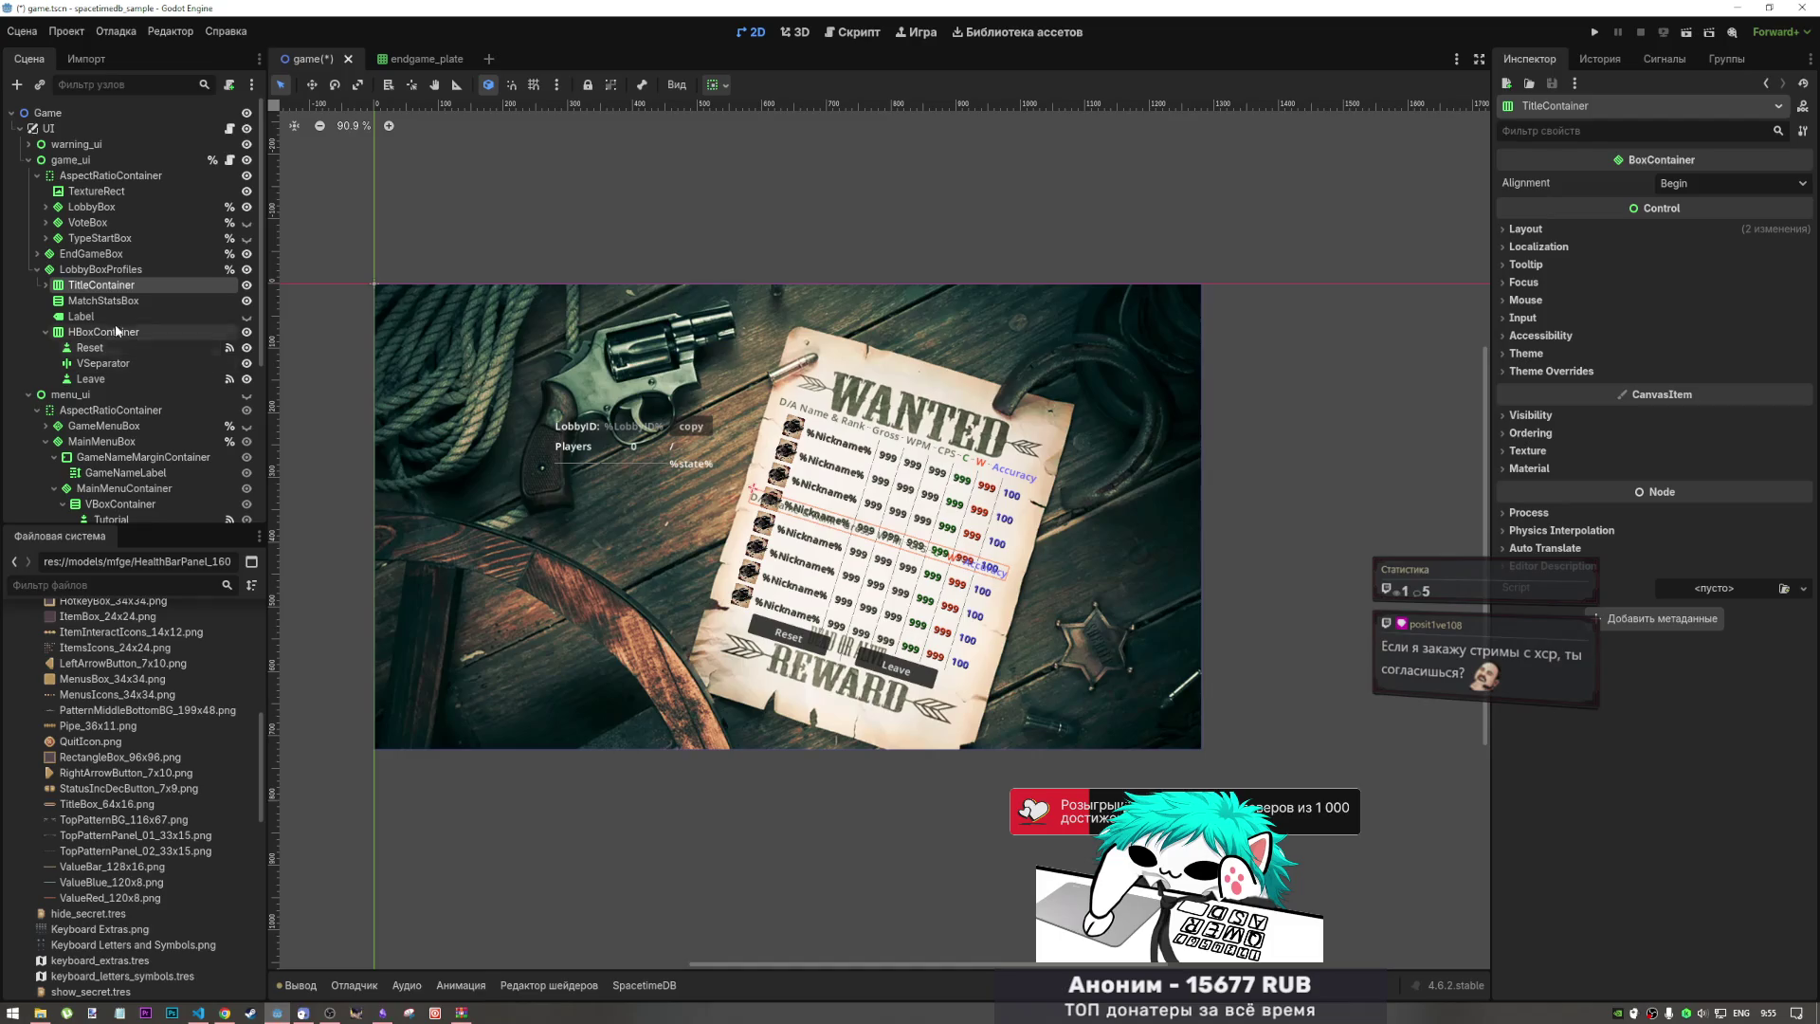
left_click(88, 314)
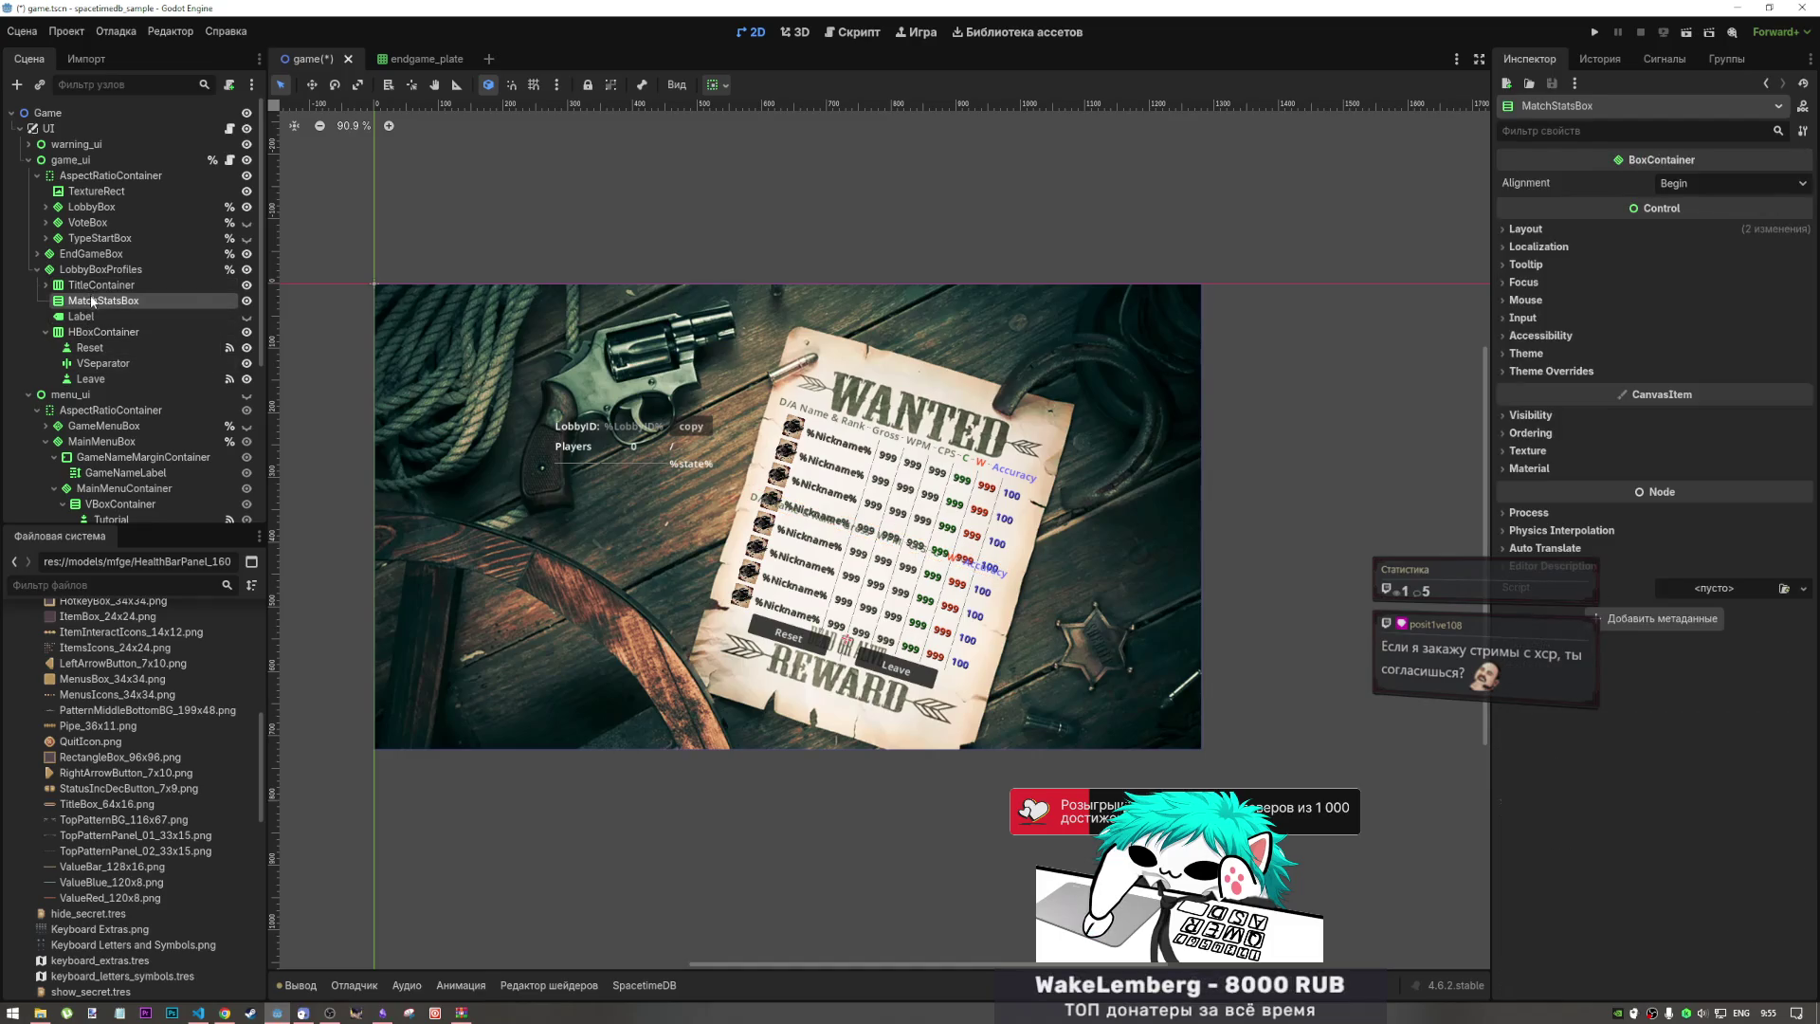
left_click(89, 310)
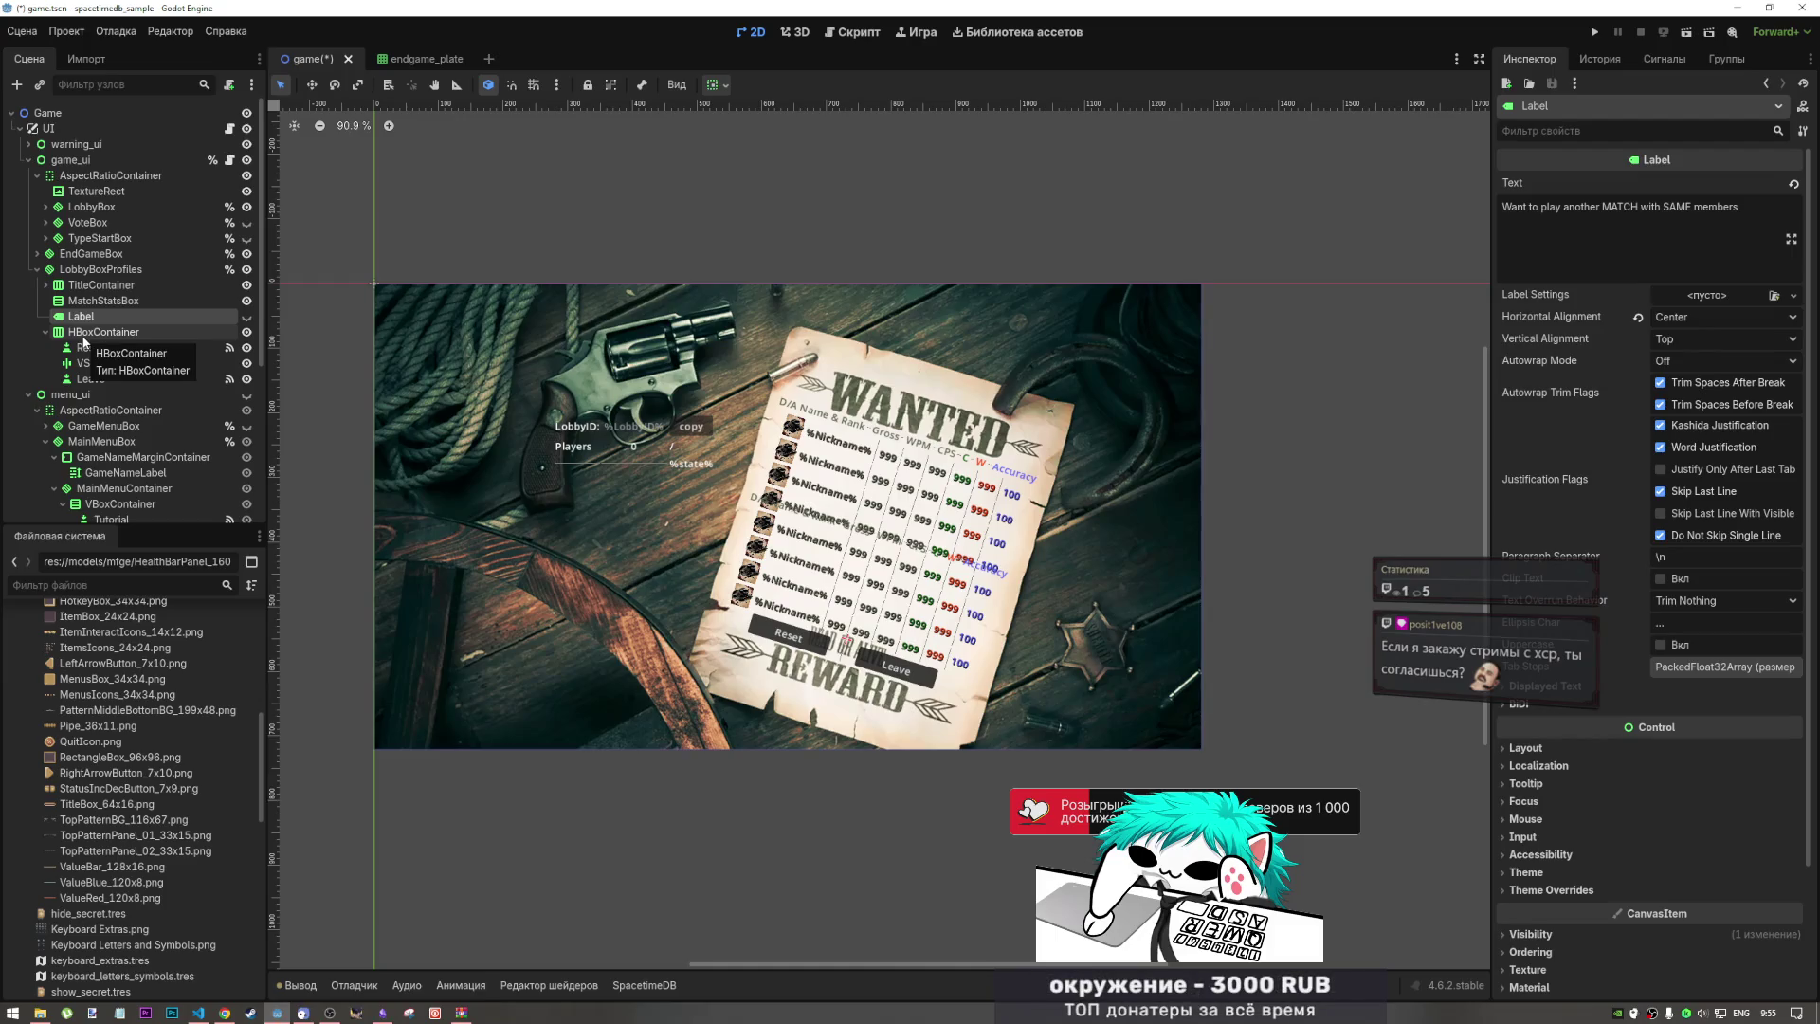
key("Delete")
key("Return")
left_click(95, 300)
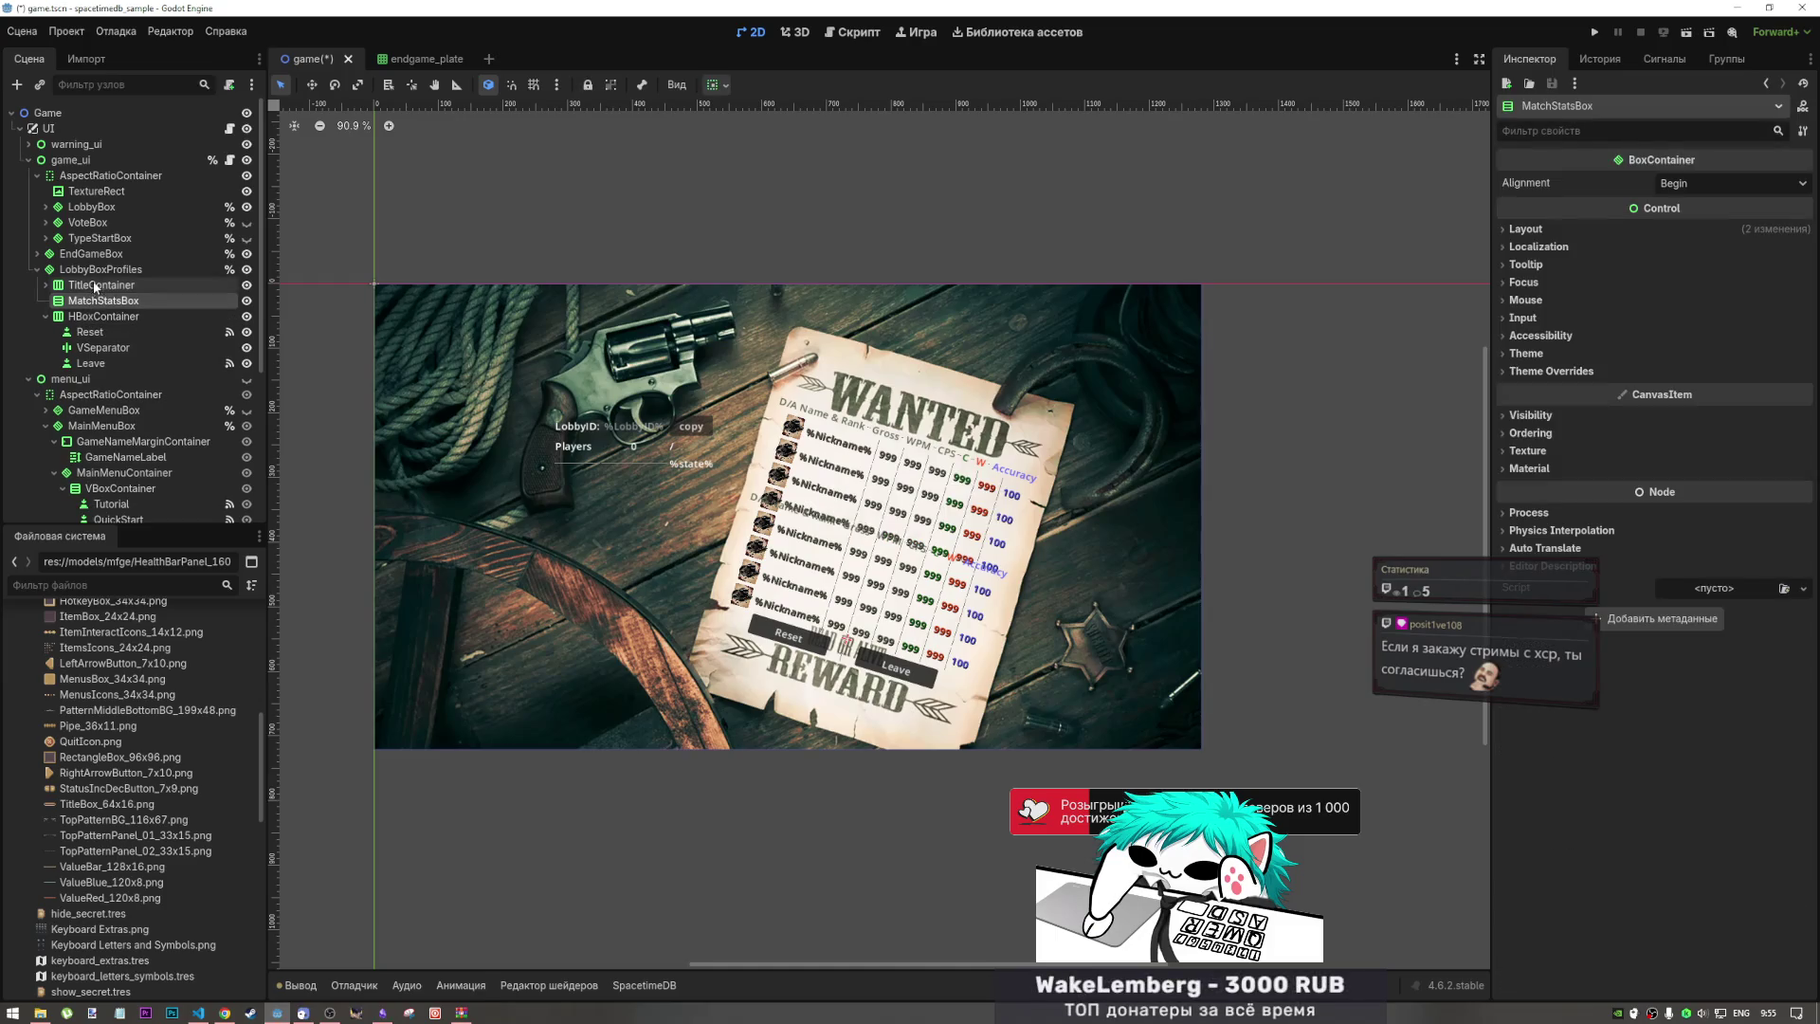
left_click(94, 287)
left_click(102, 271)
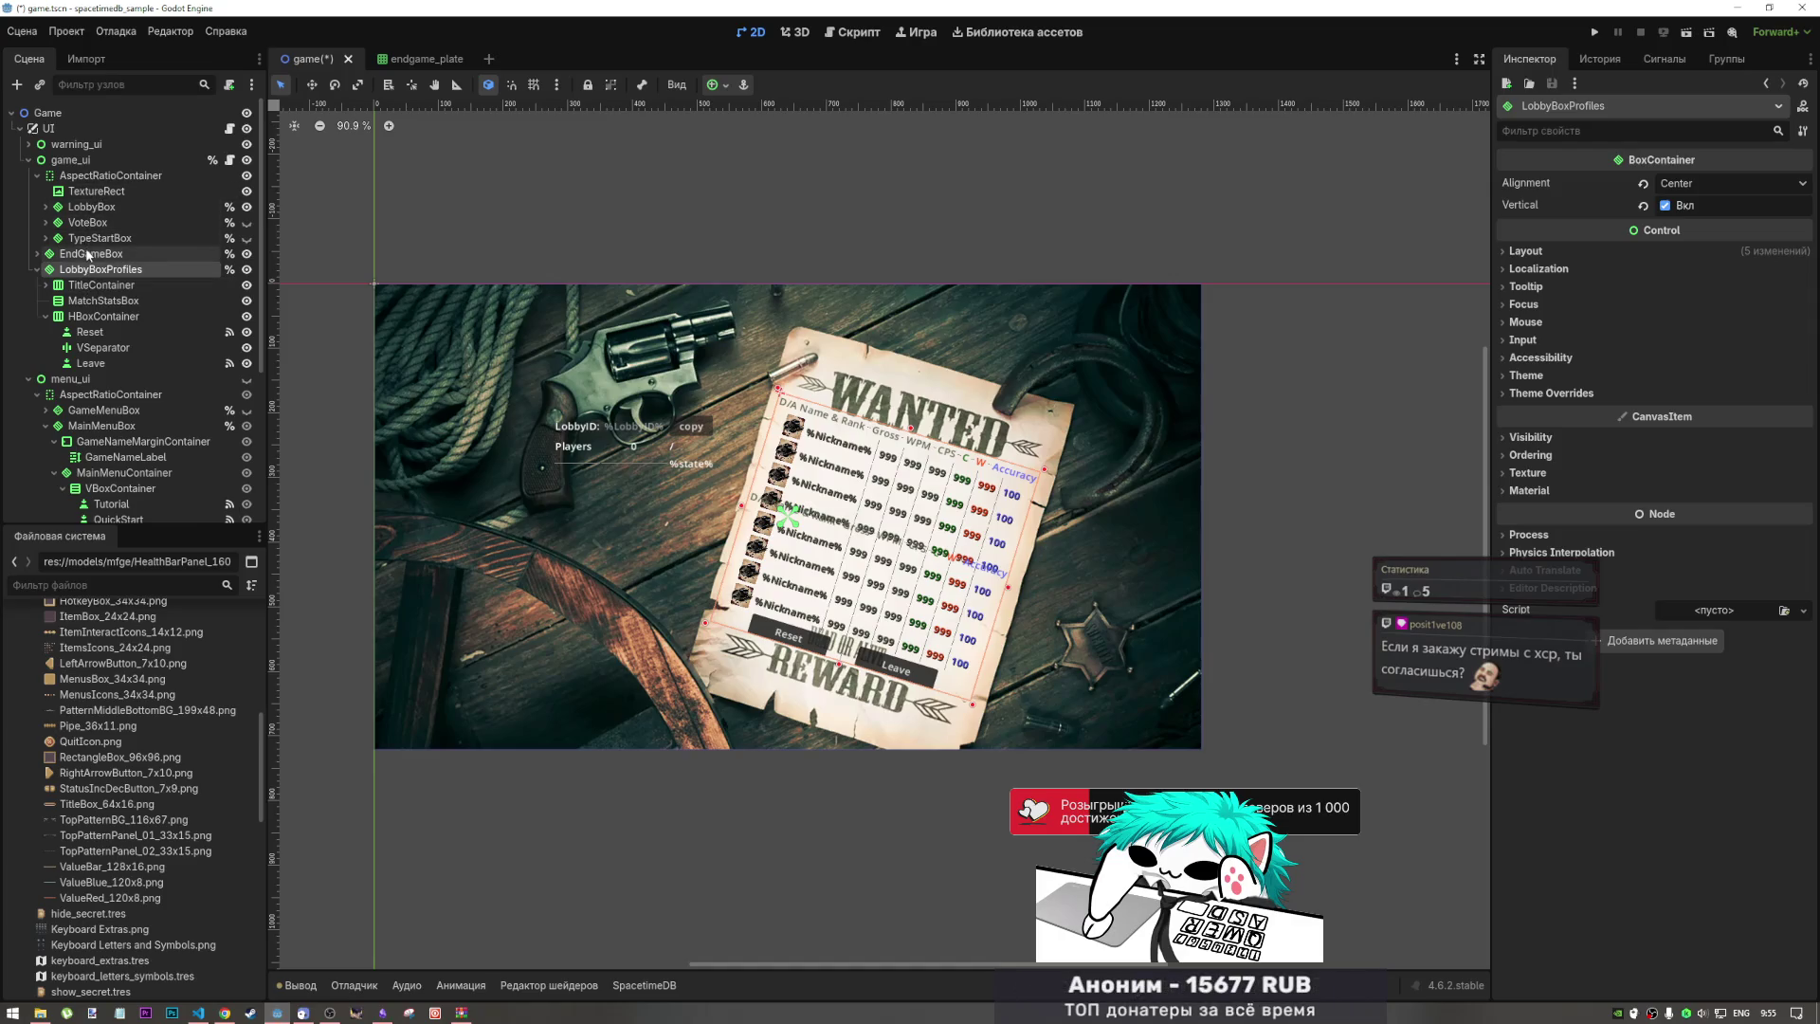
Step: Move EndGameBox into AspectRatioContainer and try centered and fill sizing options
left_click(90, 254)
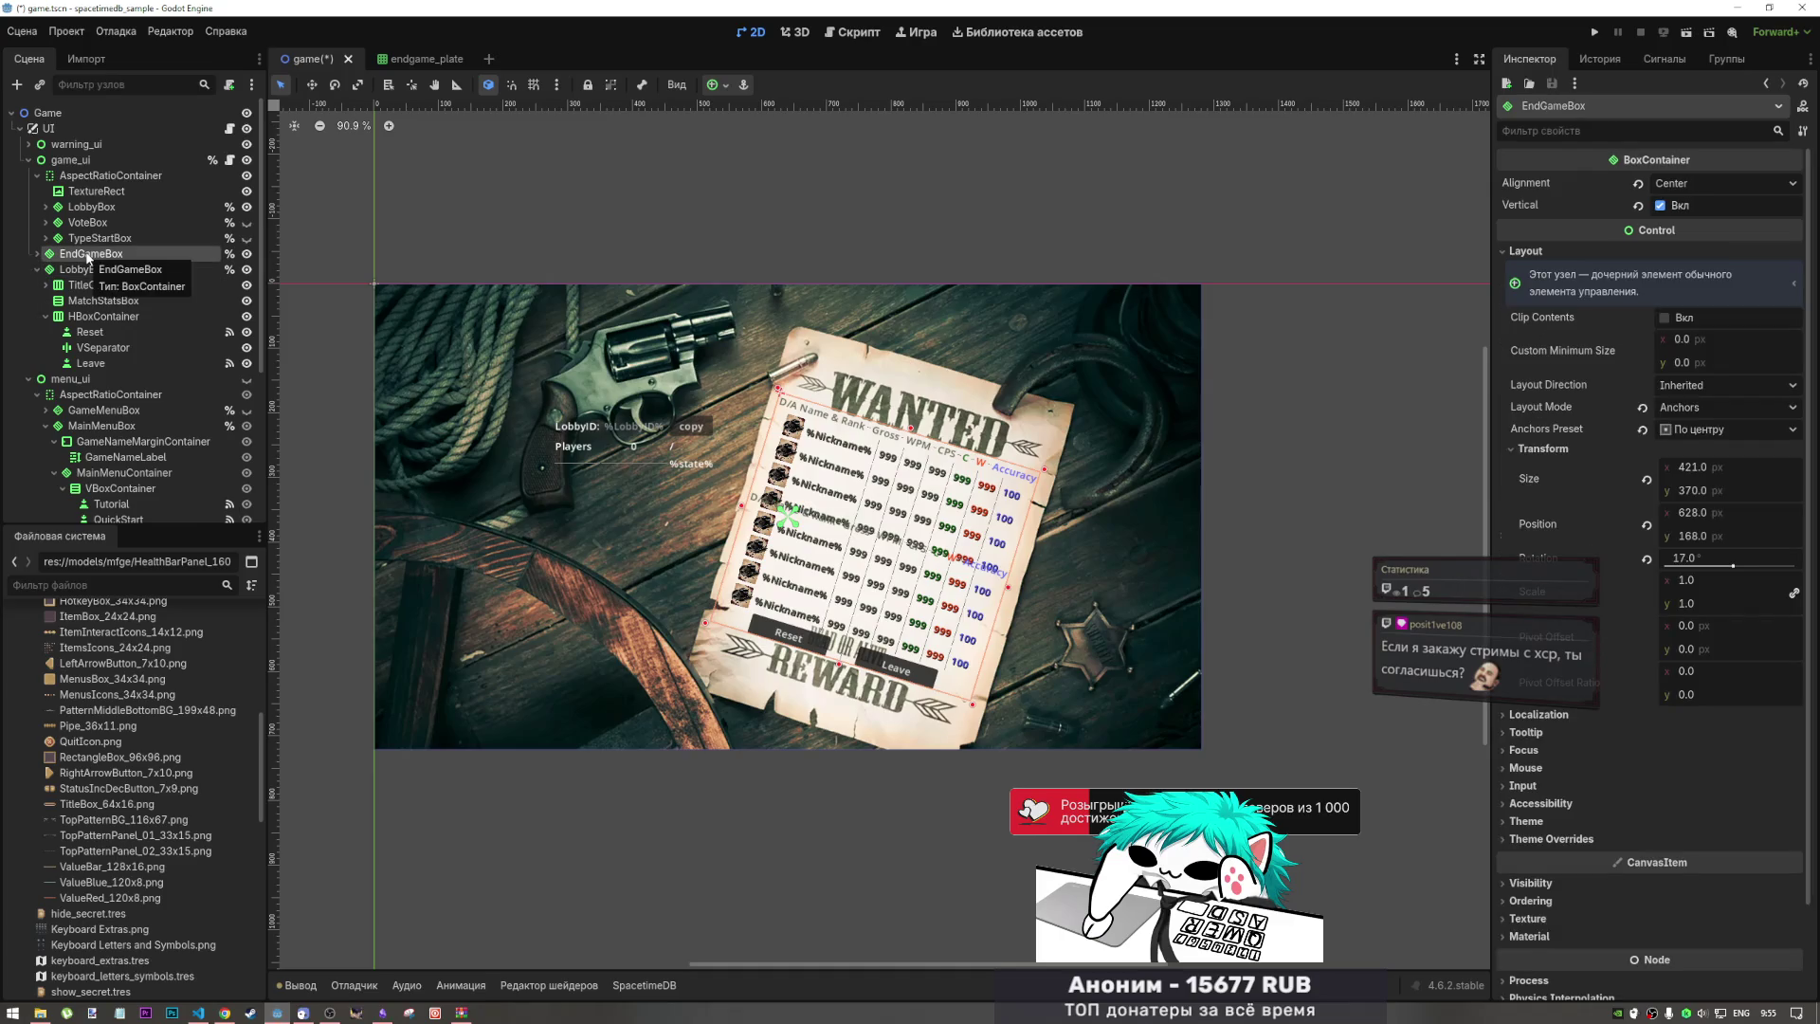
left_click_drag(92, 254, 107, 180)
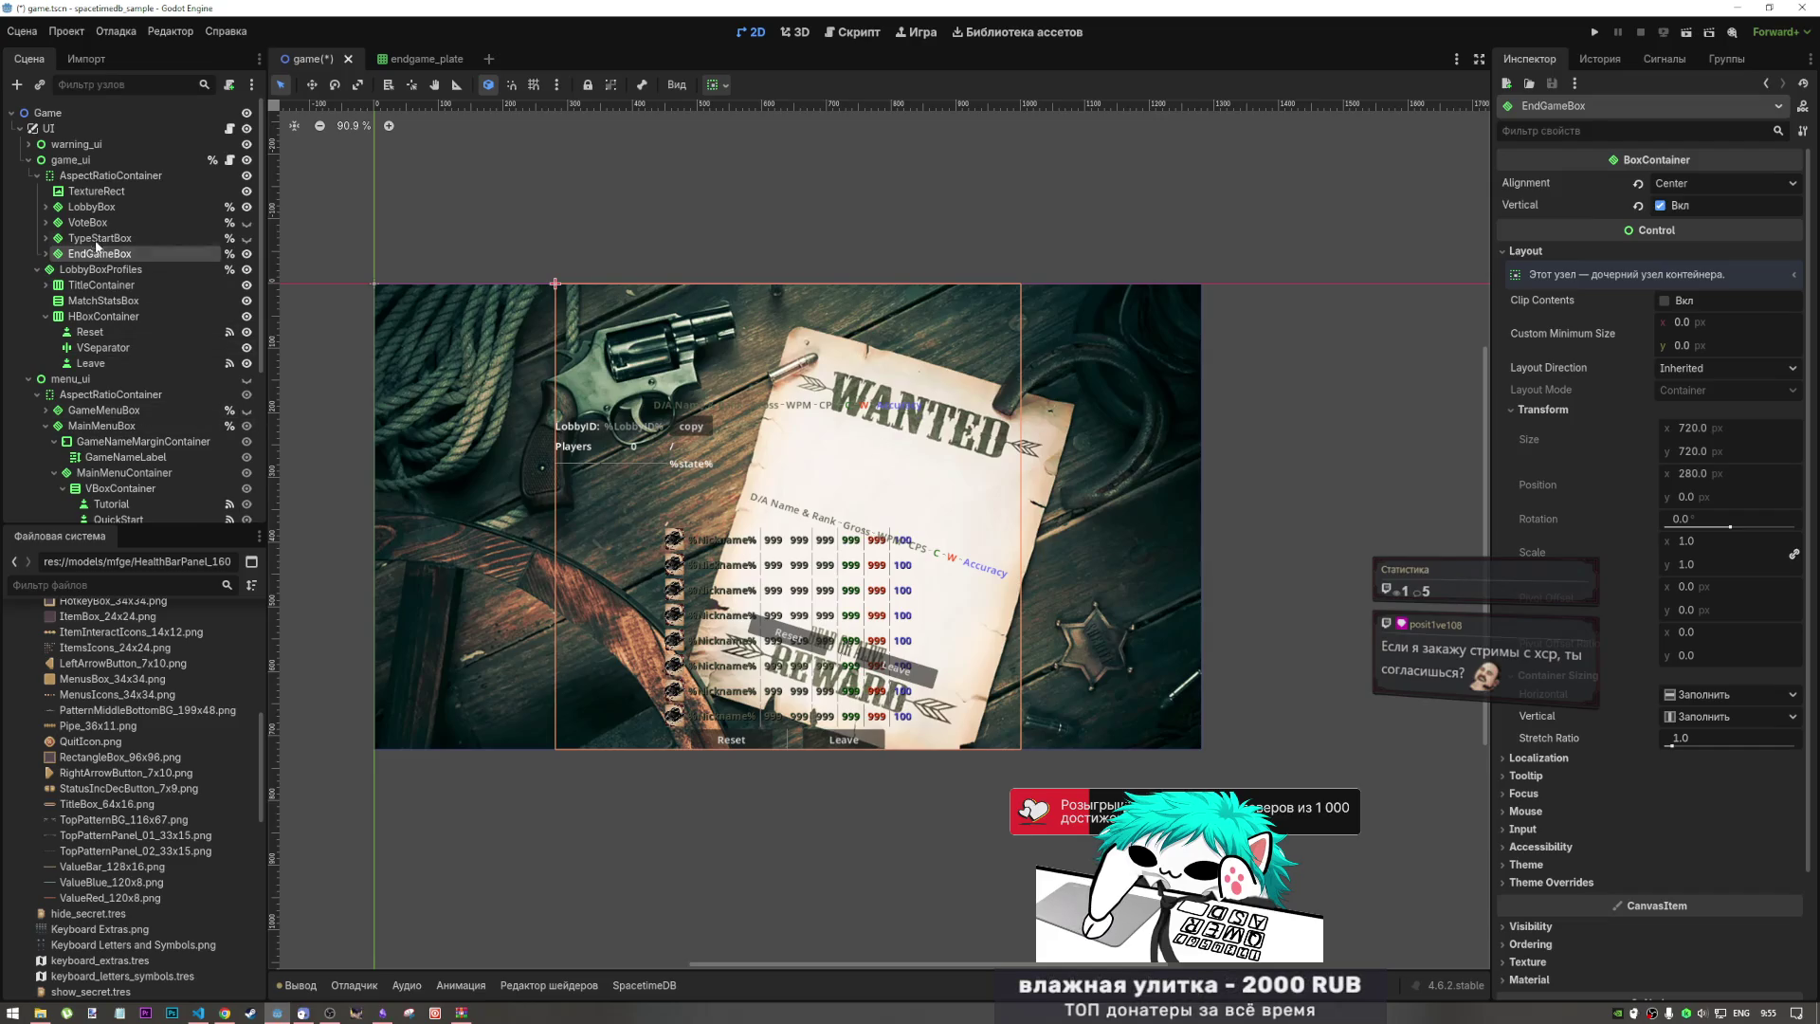
left_click(716, 86)
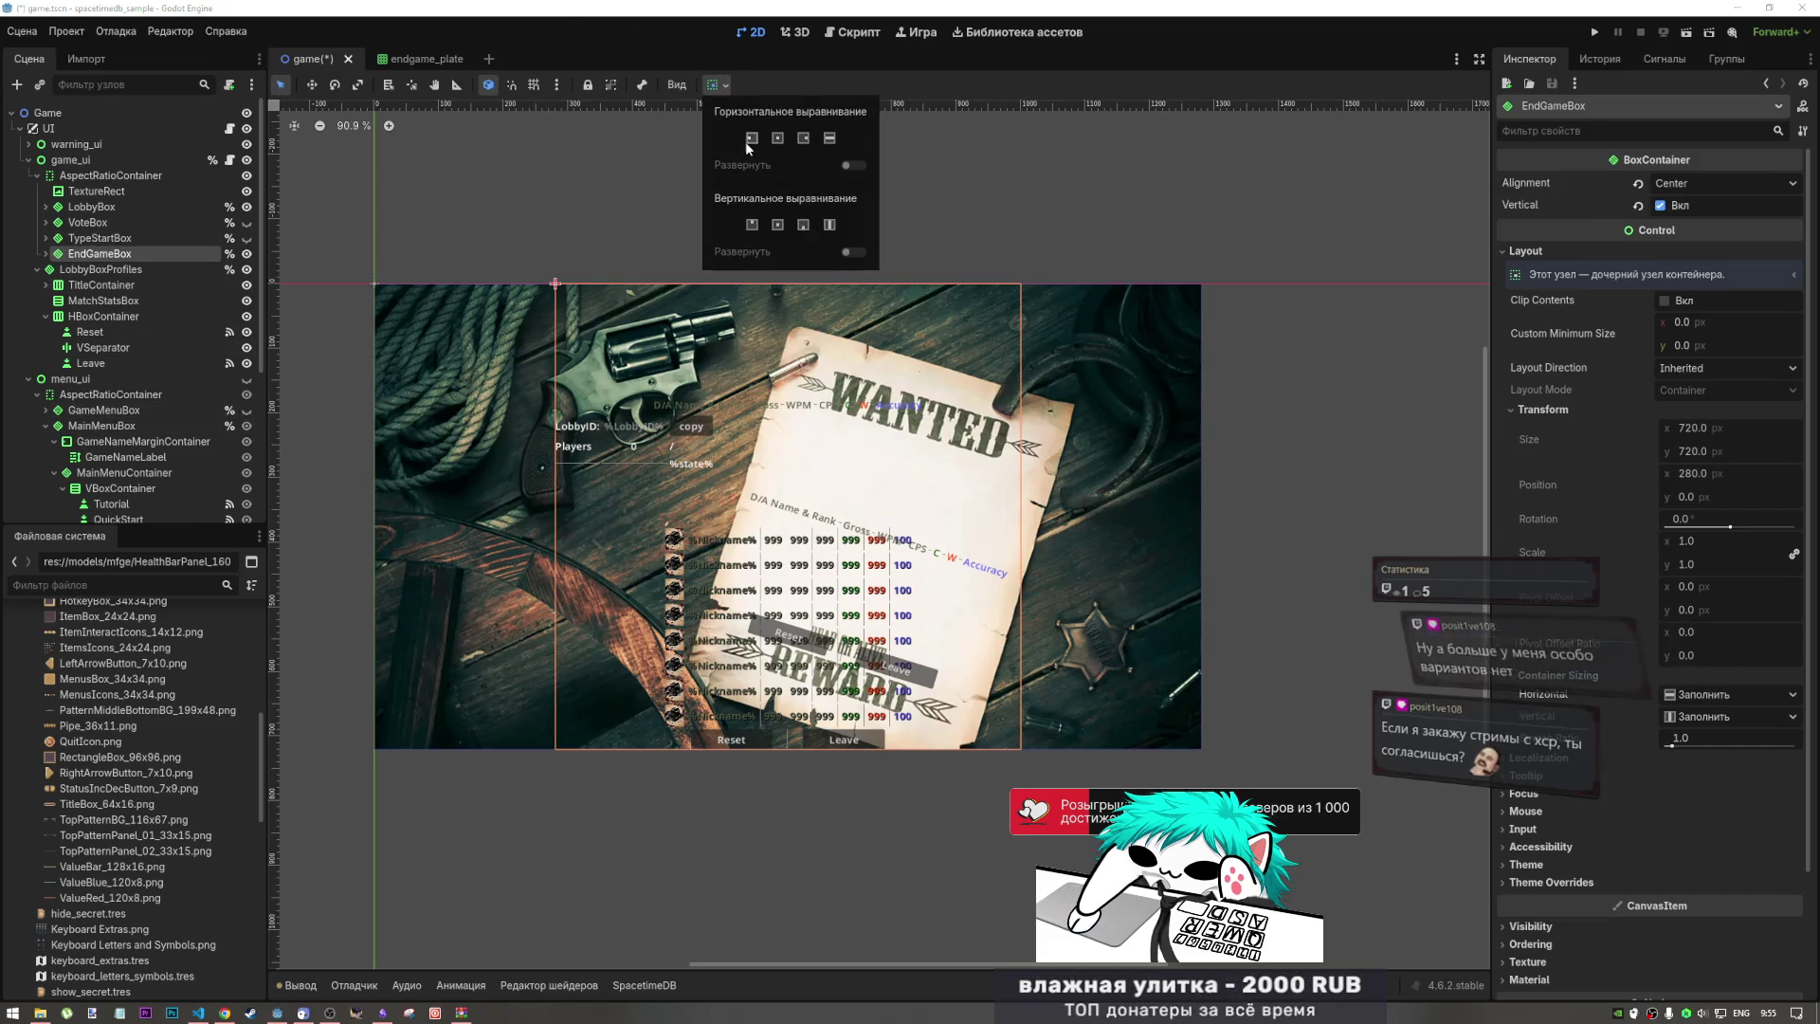
left_click(777, 137)
left_click(829, 137)
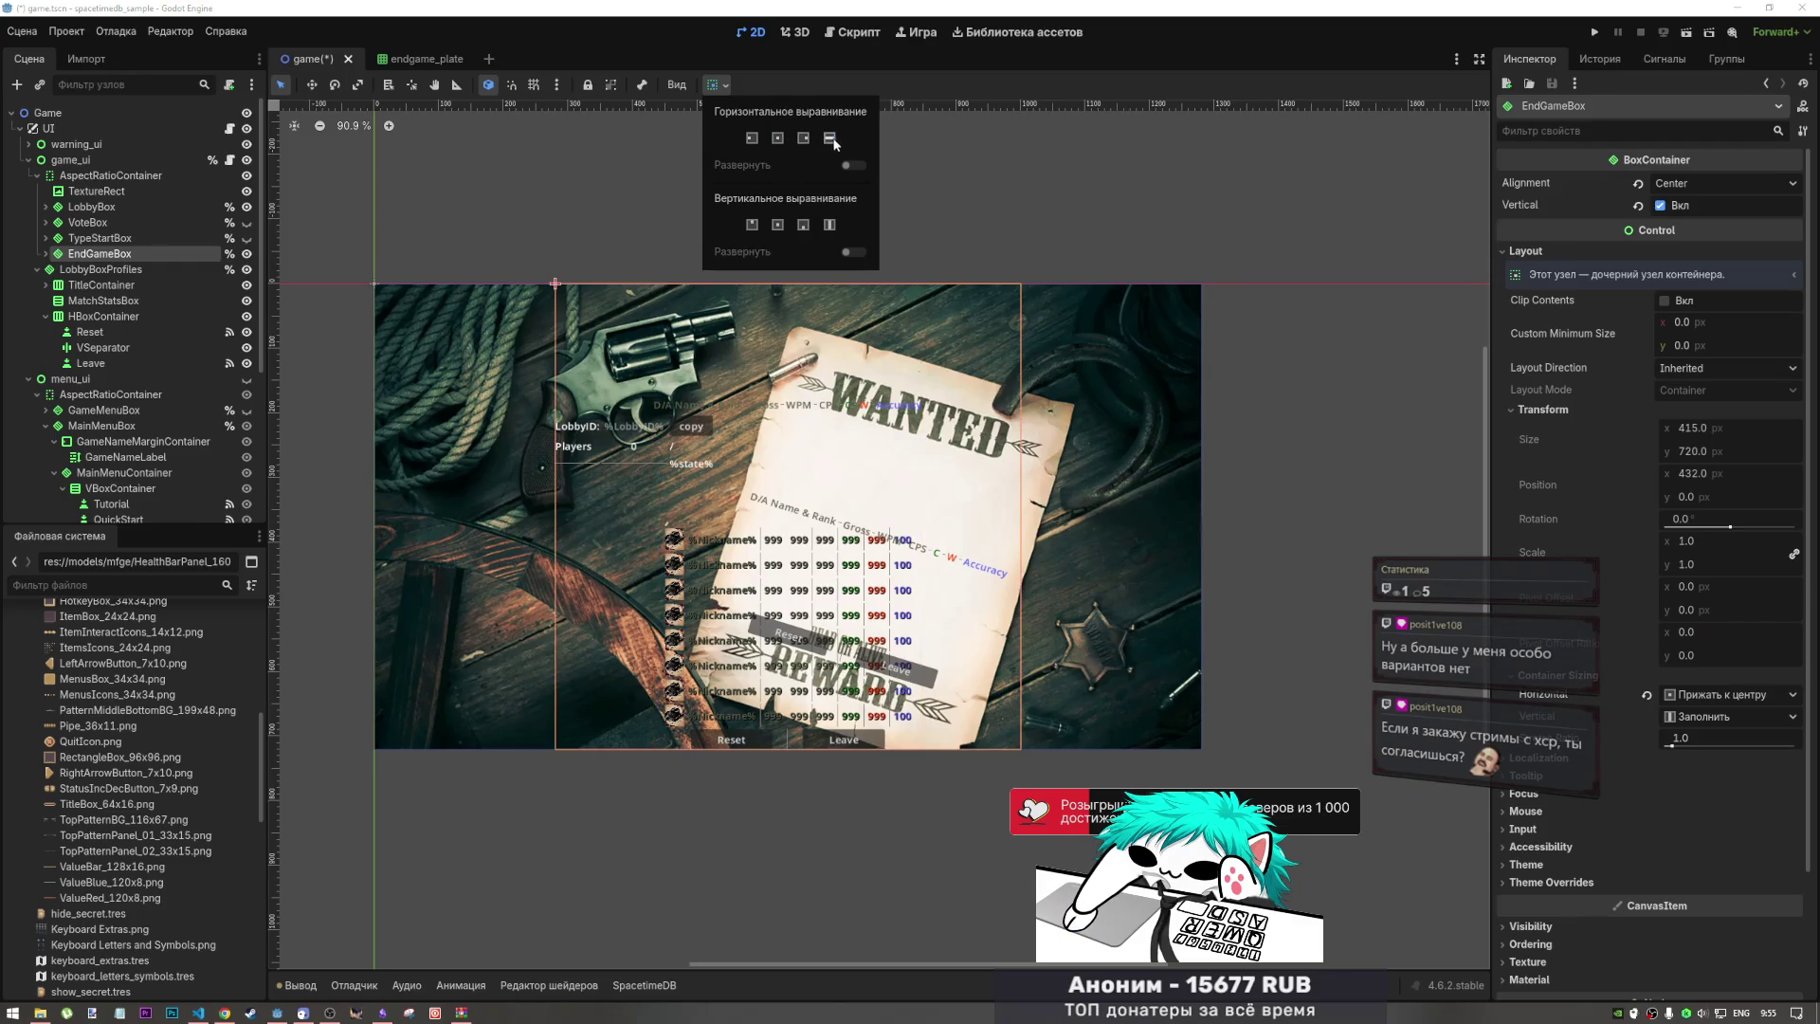
left_click(779, 226)
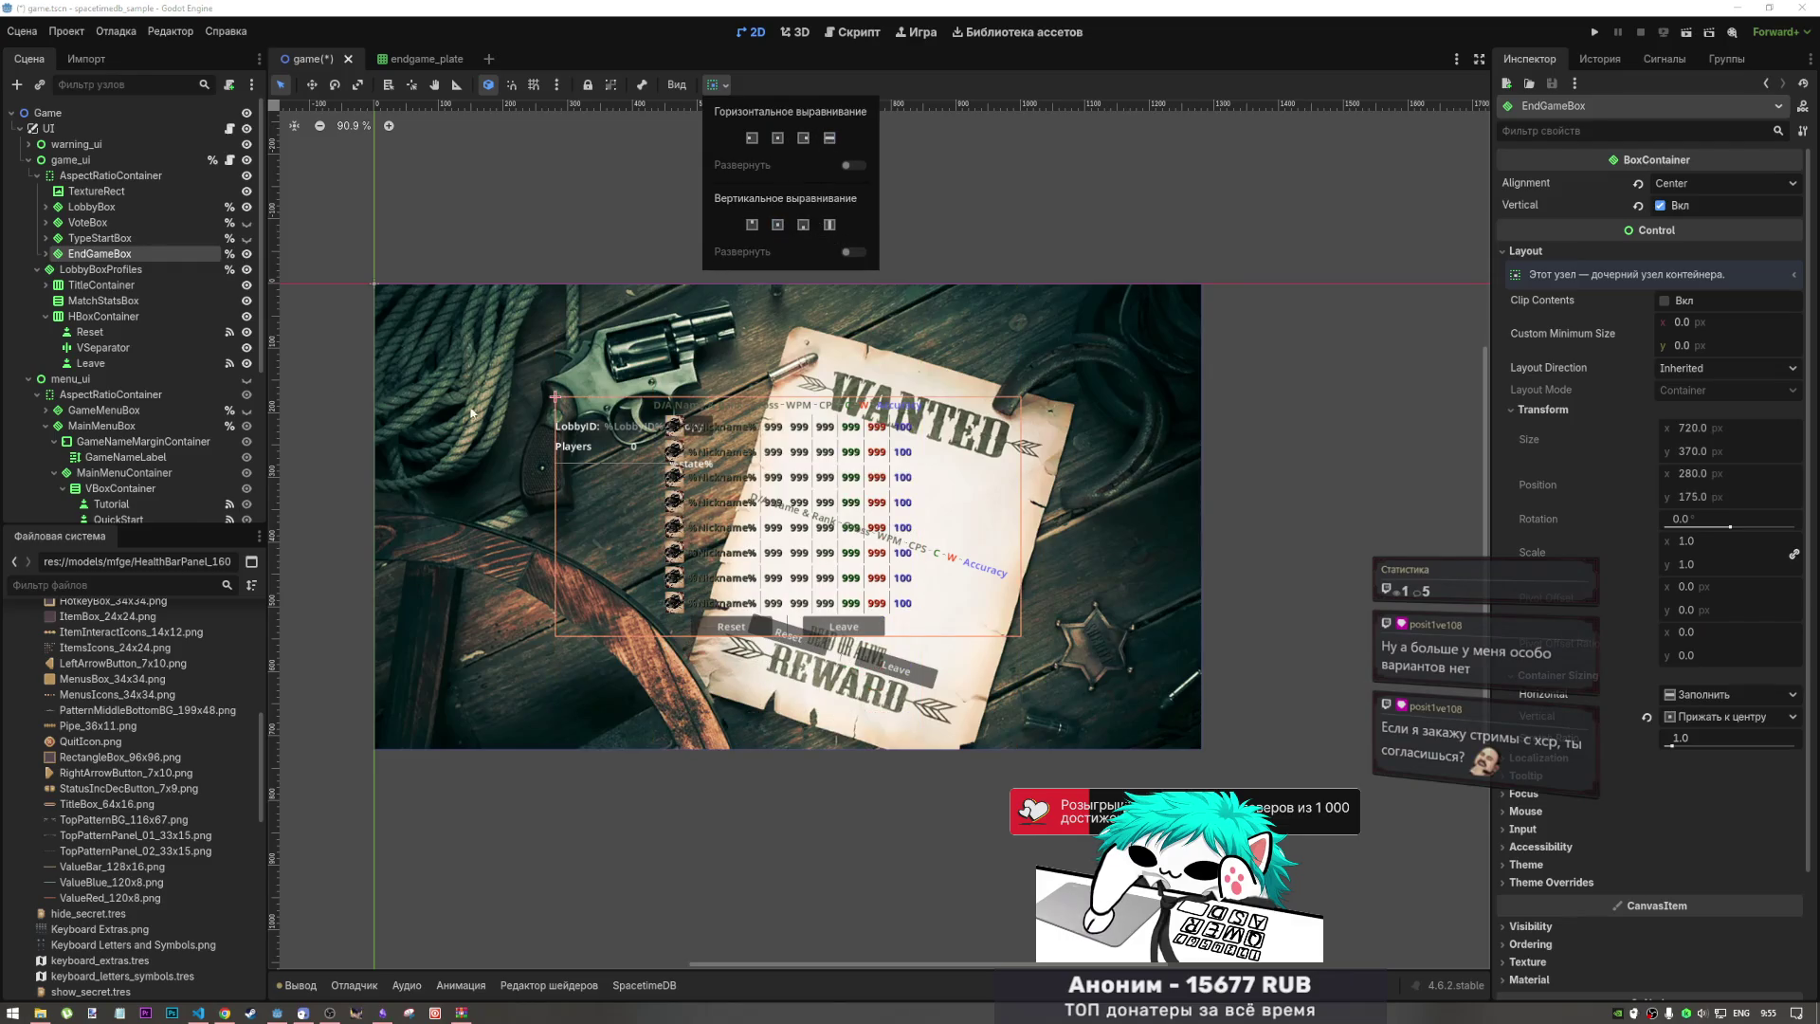
left_click(45, 254)
Step: Inspect TitleContainer, Label and HBoxContainer layouts, then undo to restore EndGameBox's -17° tilt
left_click(110, 269)
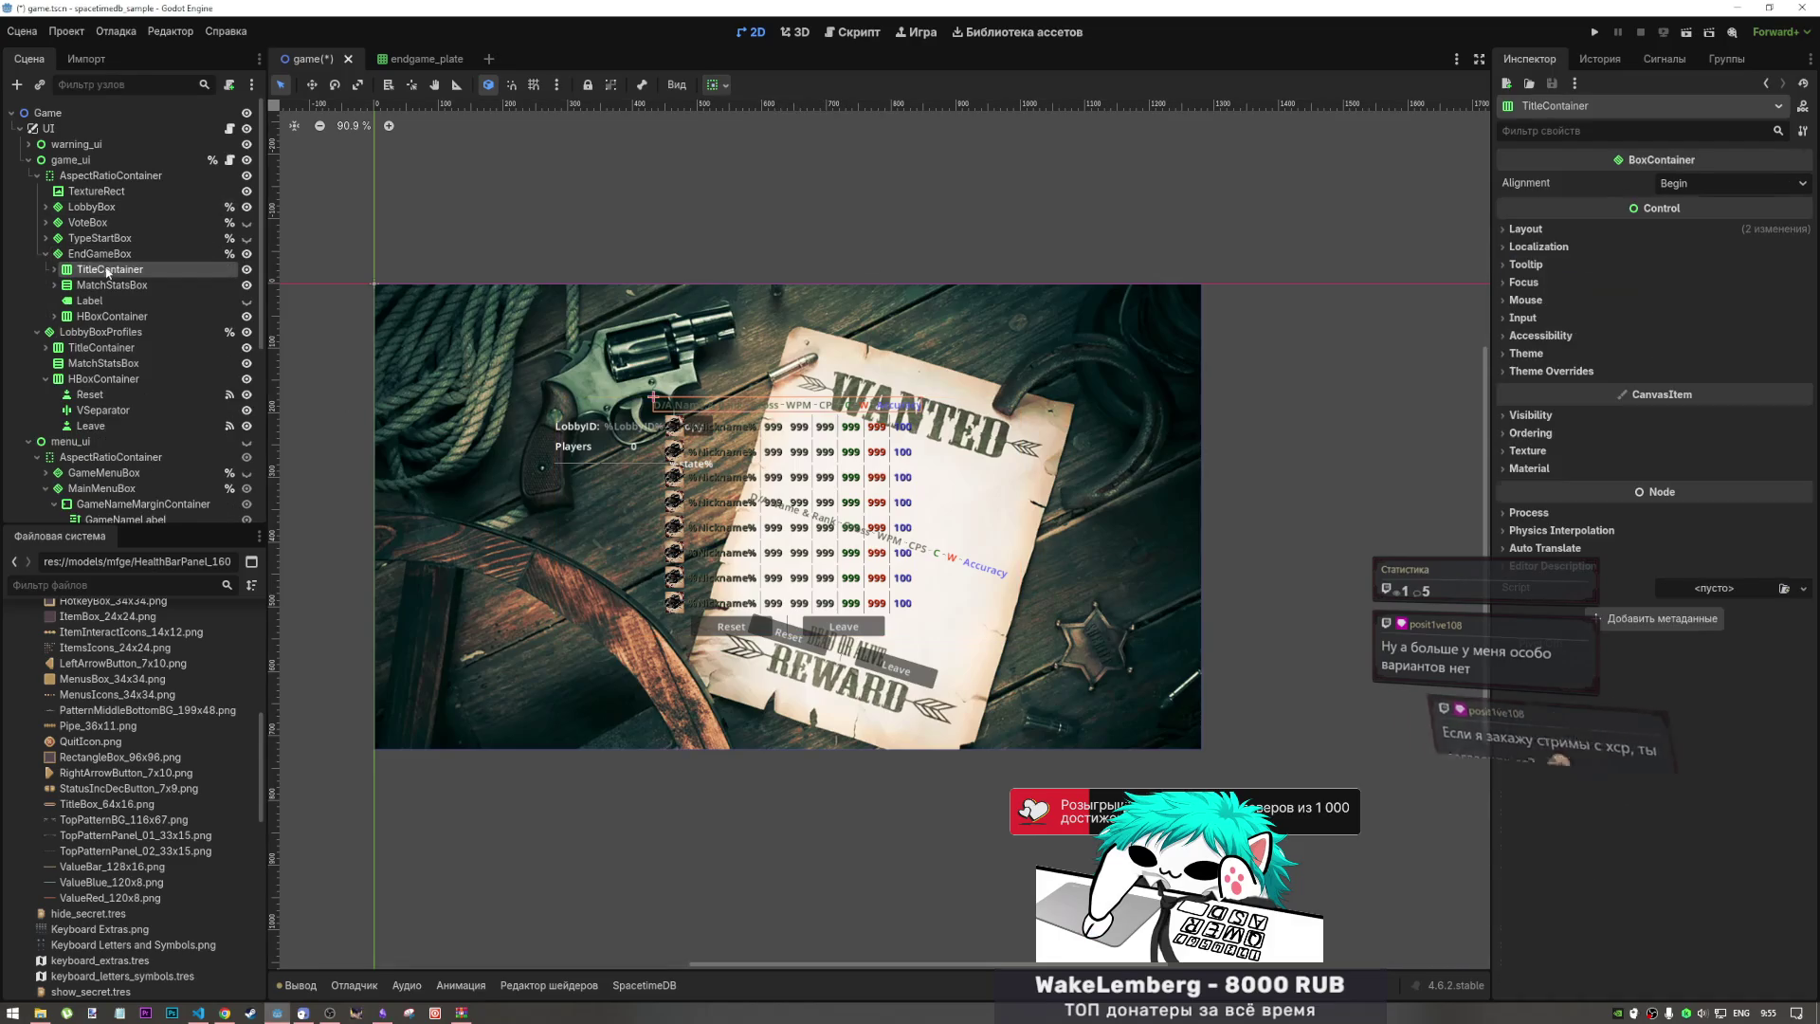
left_click(1697, 225)
left_click(1564, 405)
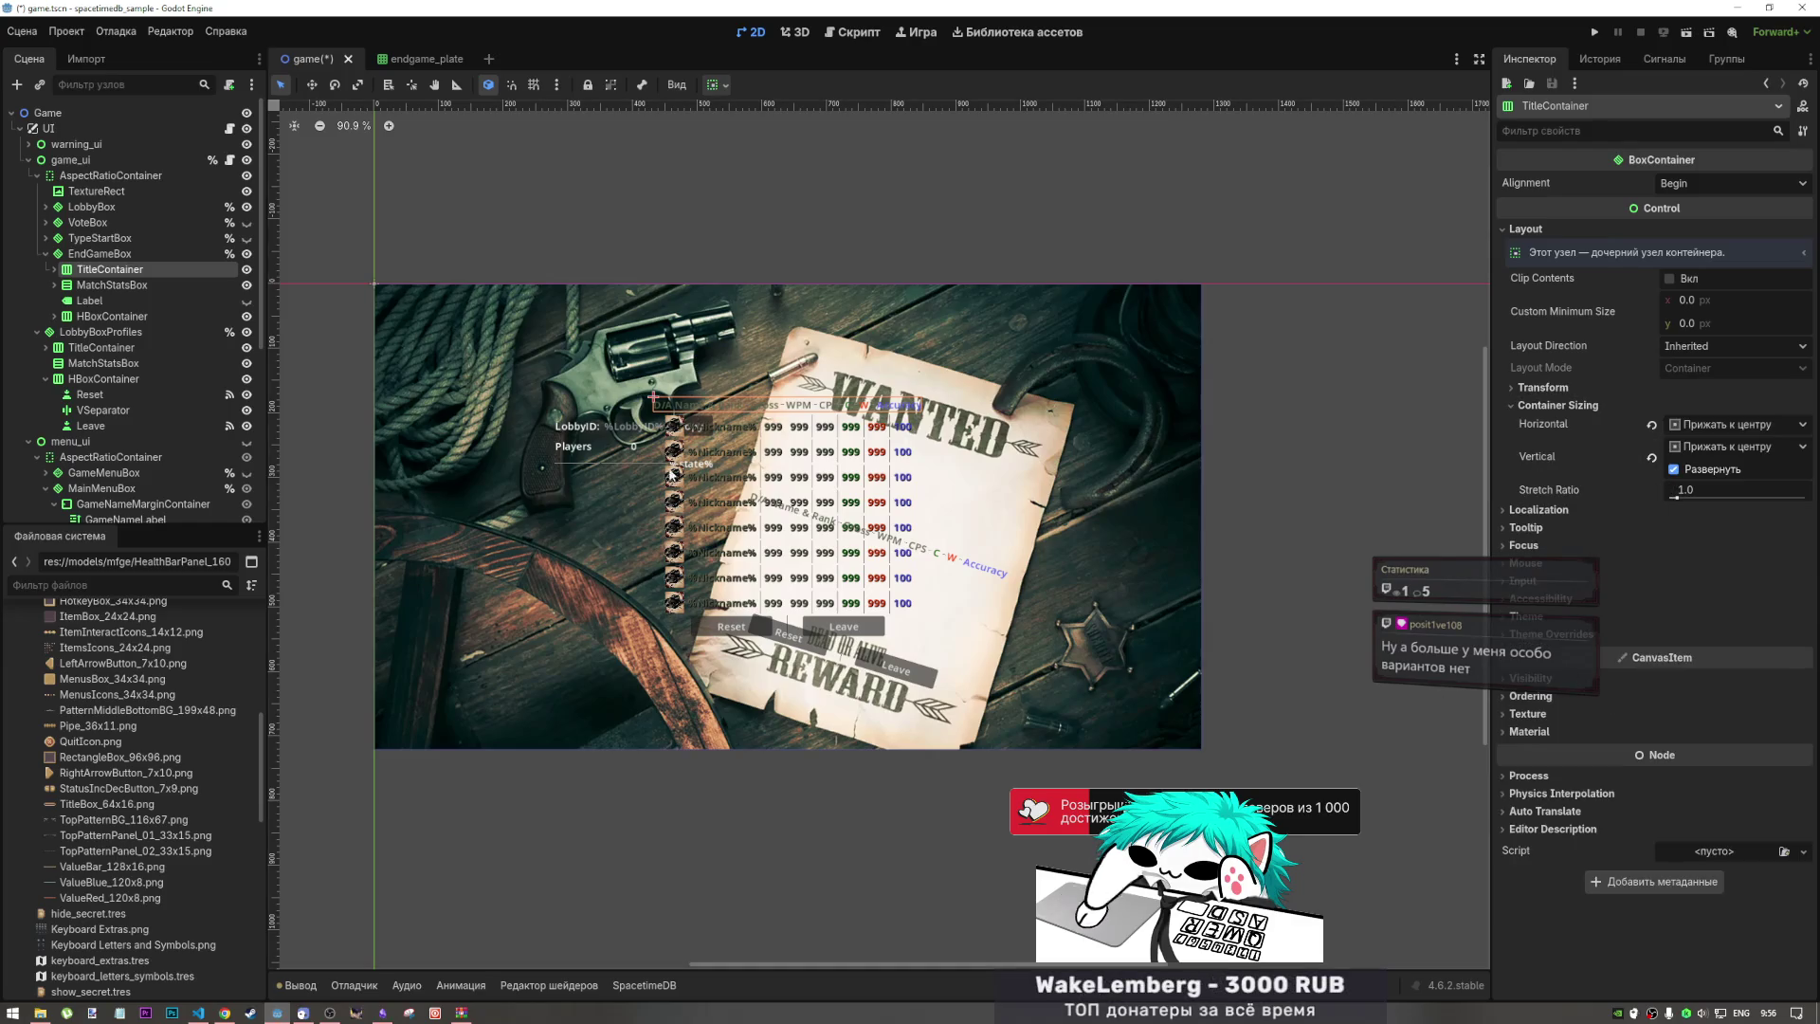
left_click(112, 254)
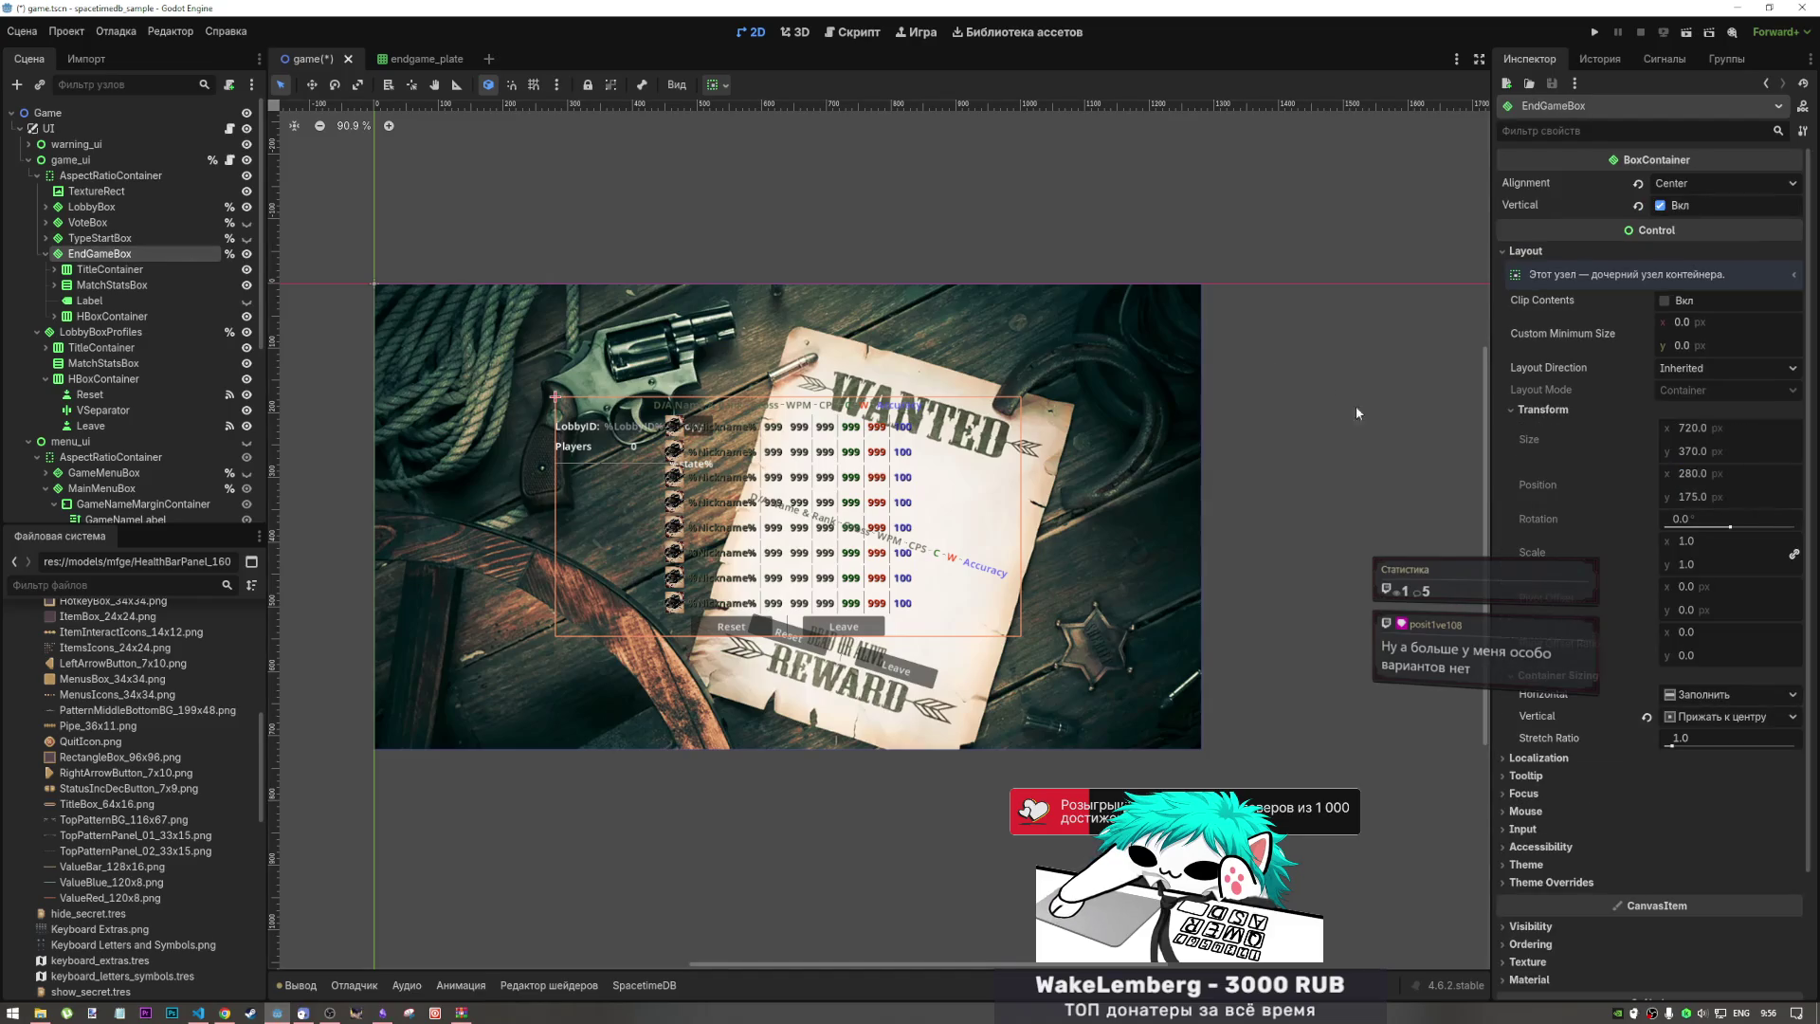
left_click(95, 272)
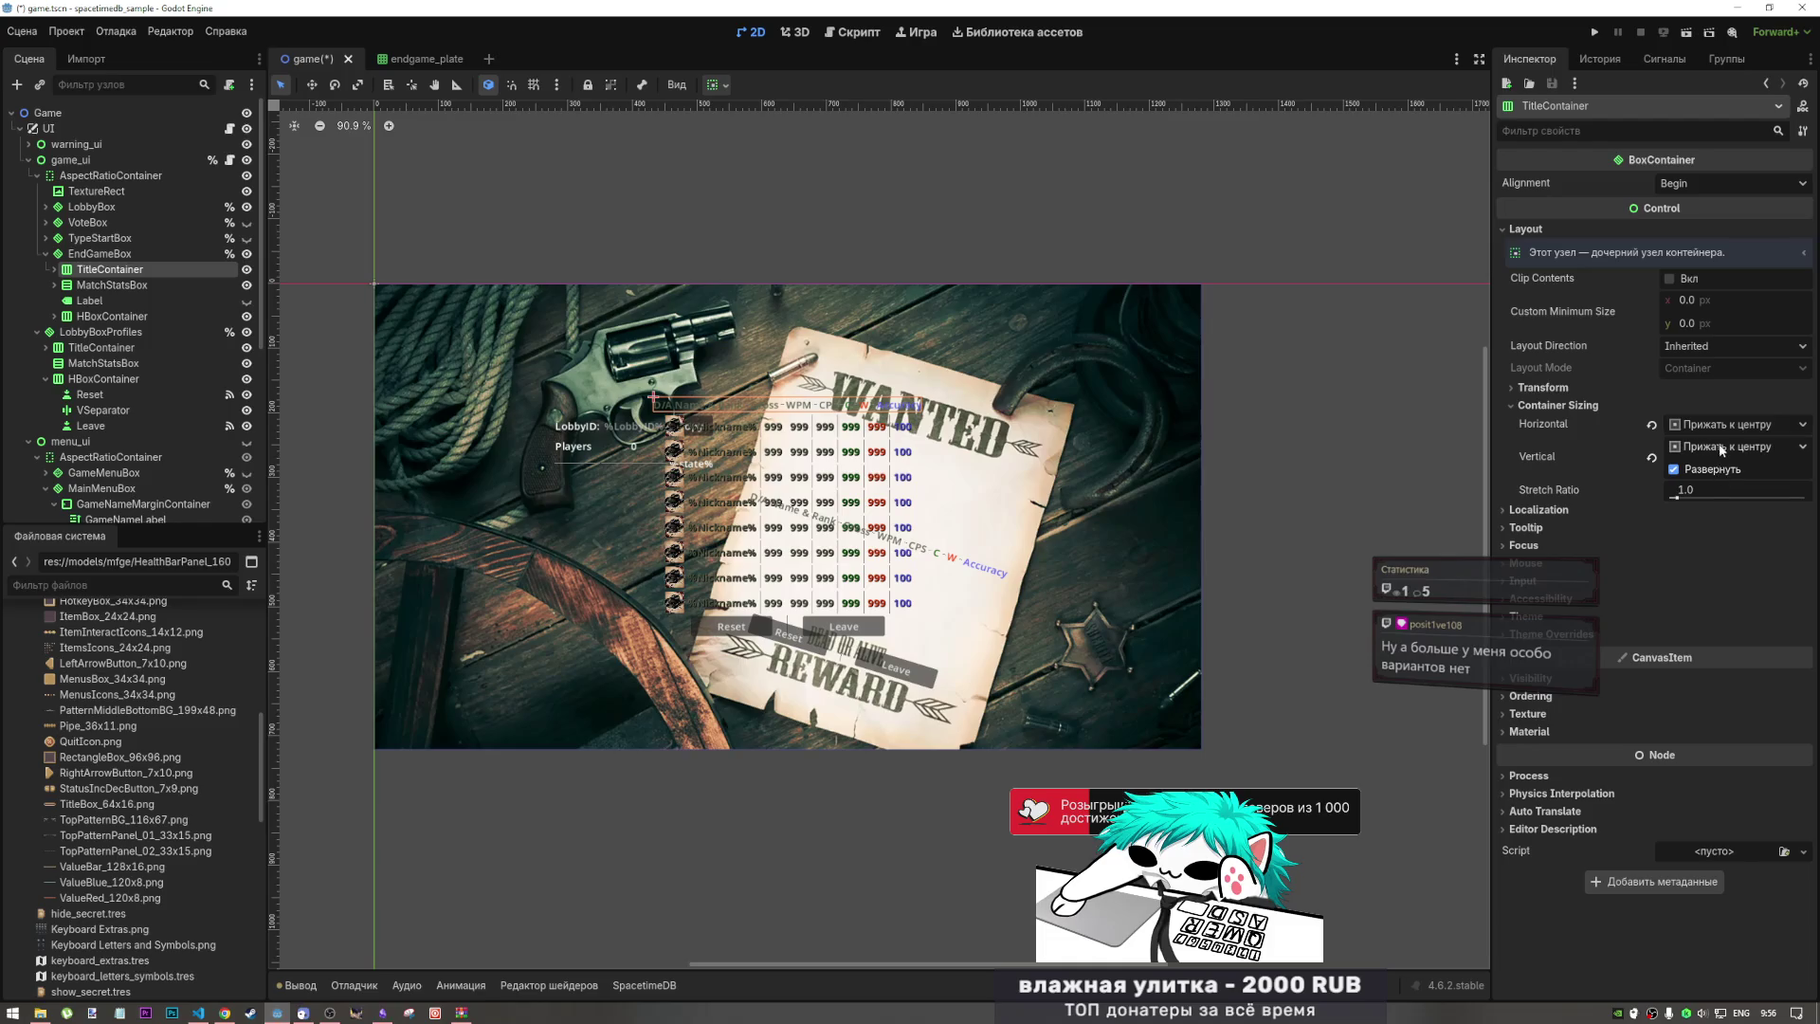
left_click(1543, 388)
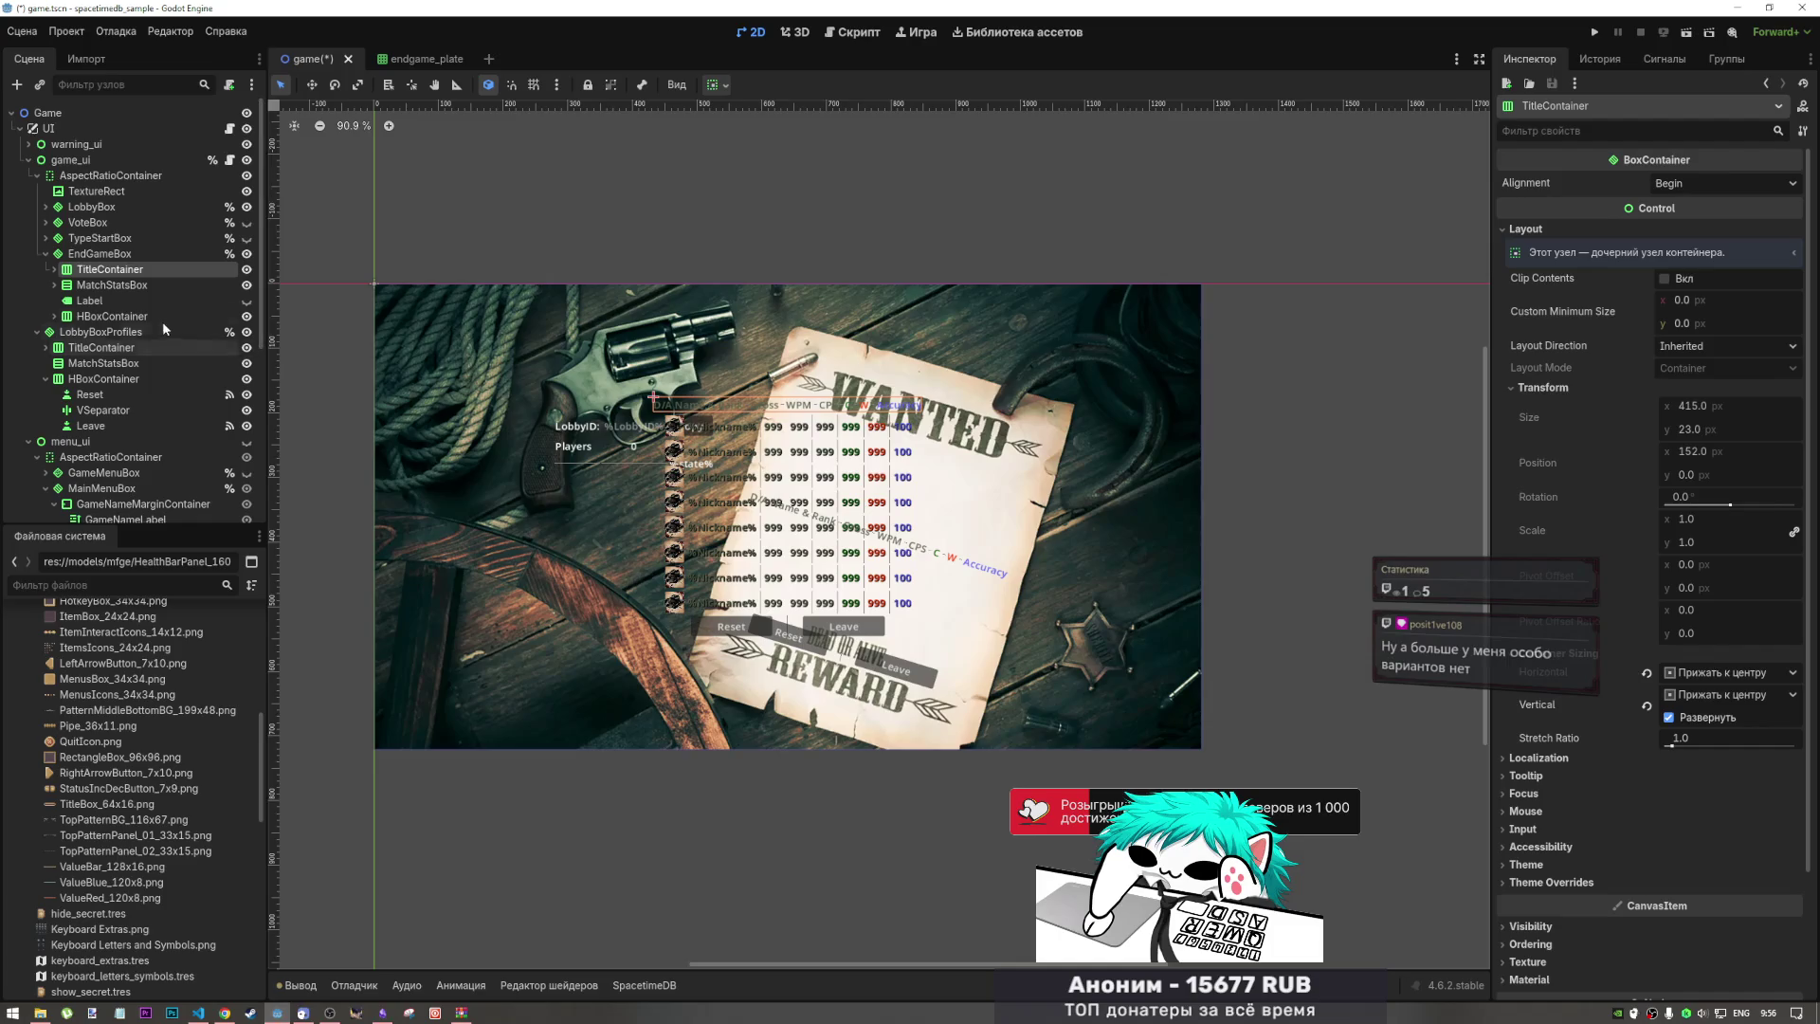
left_click(112, 300)
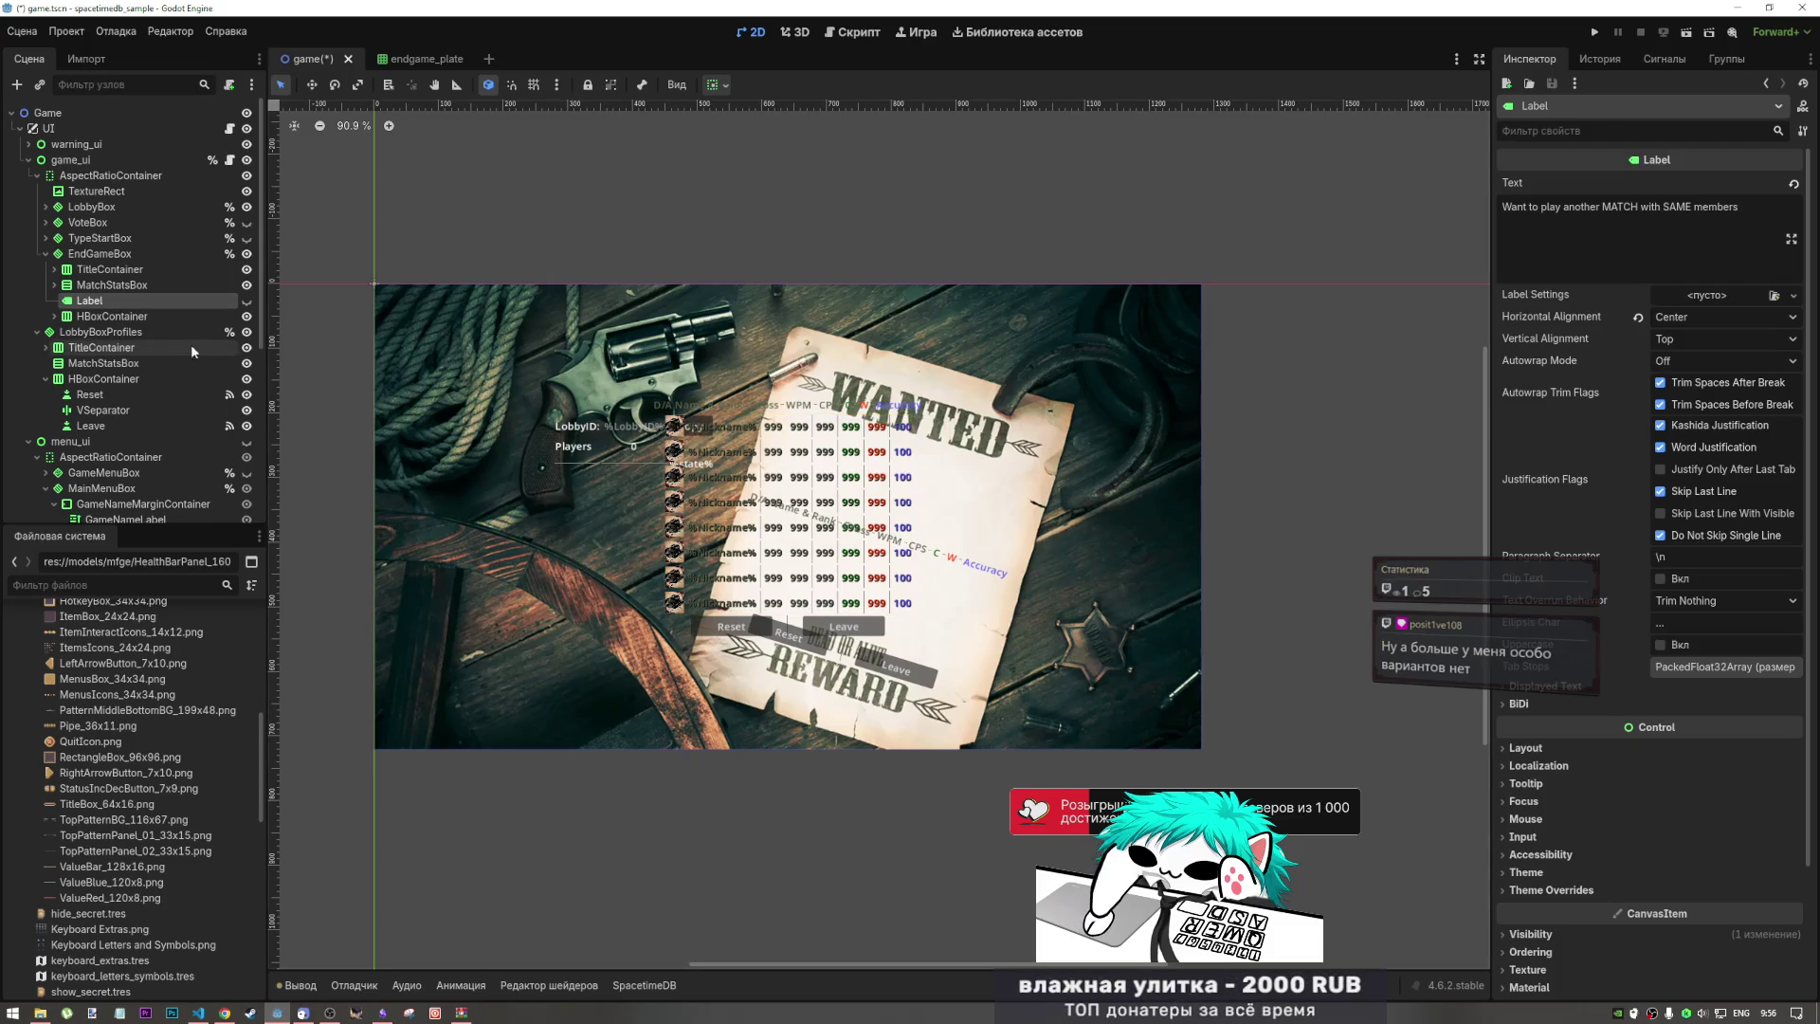
left_click(112, 317)
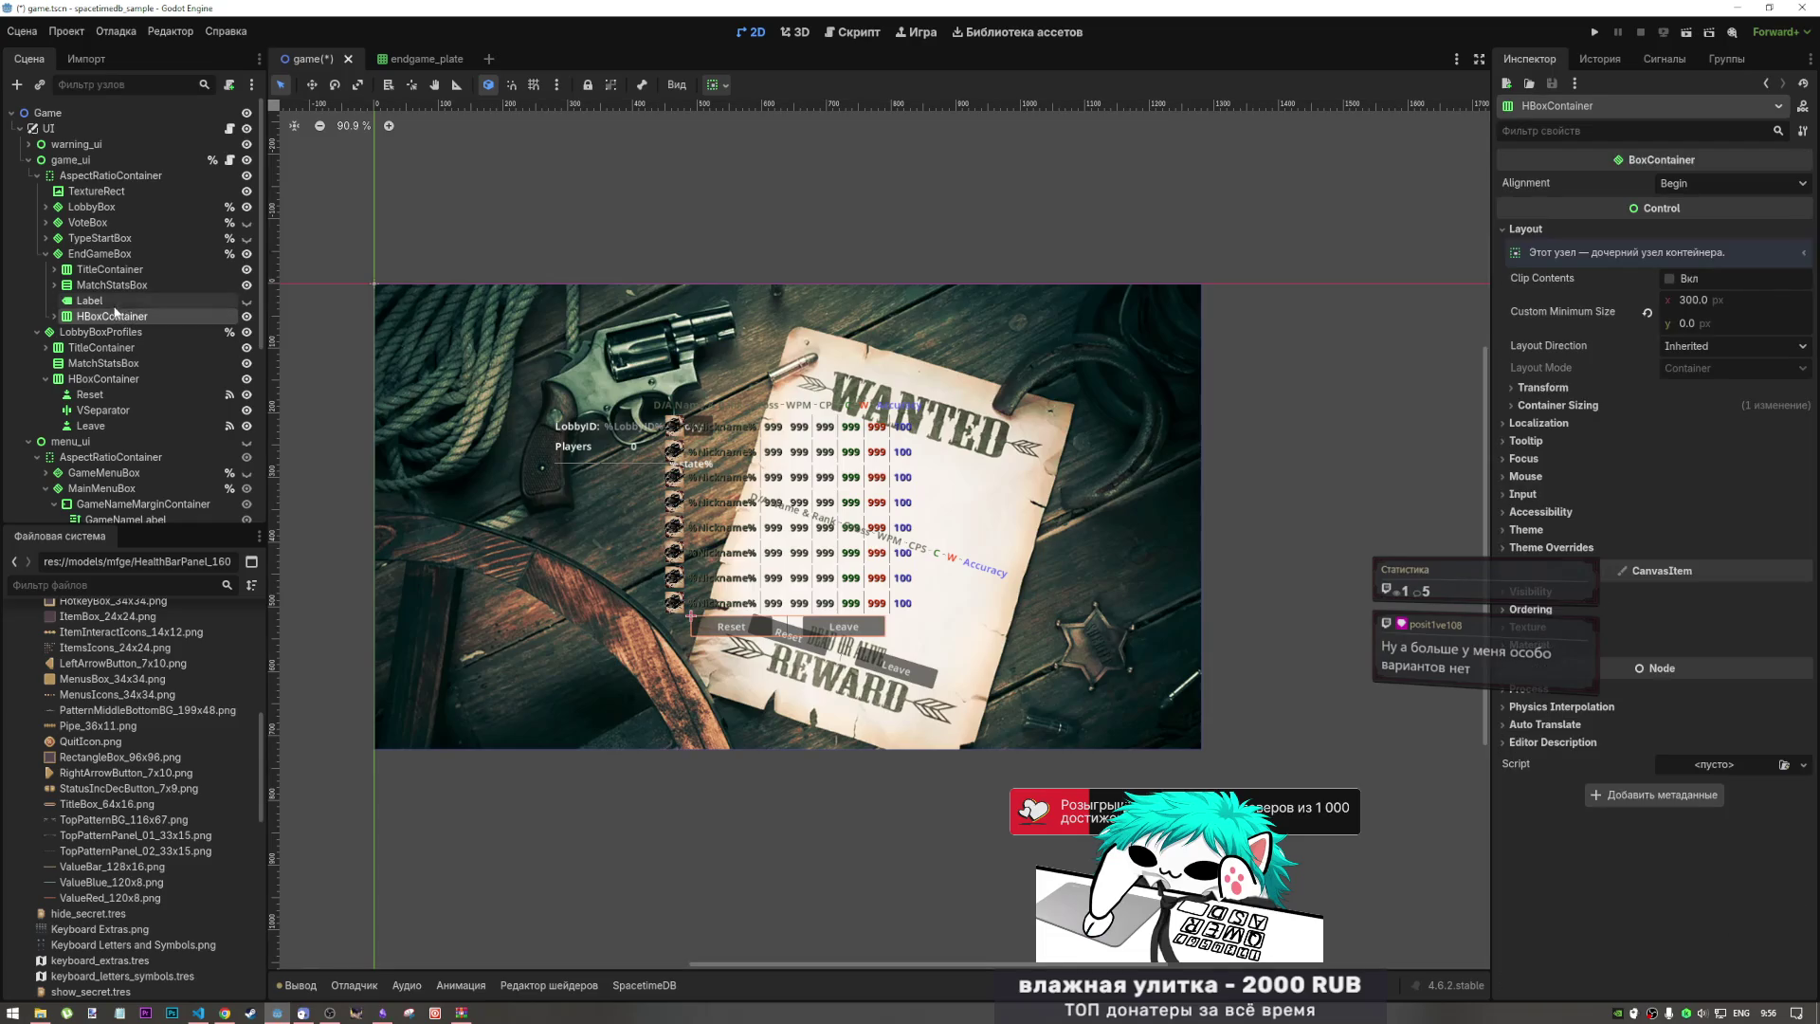
left_click(109, 269)
left_click(114, 255)
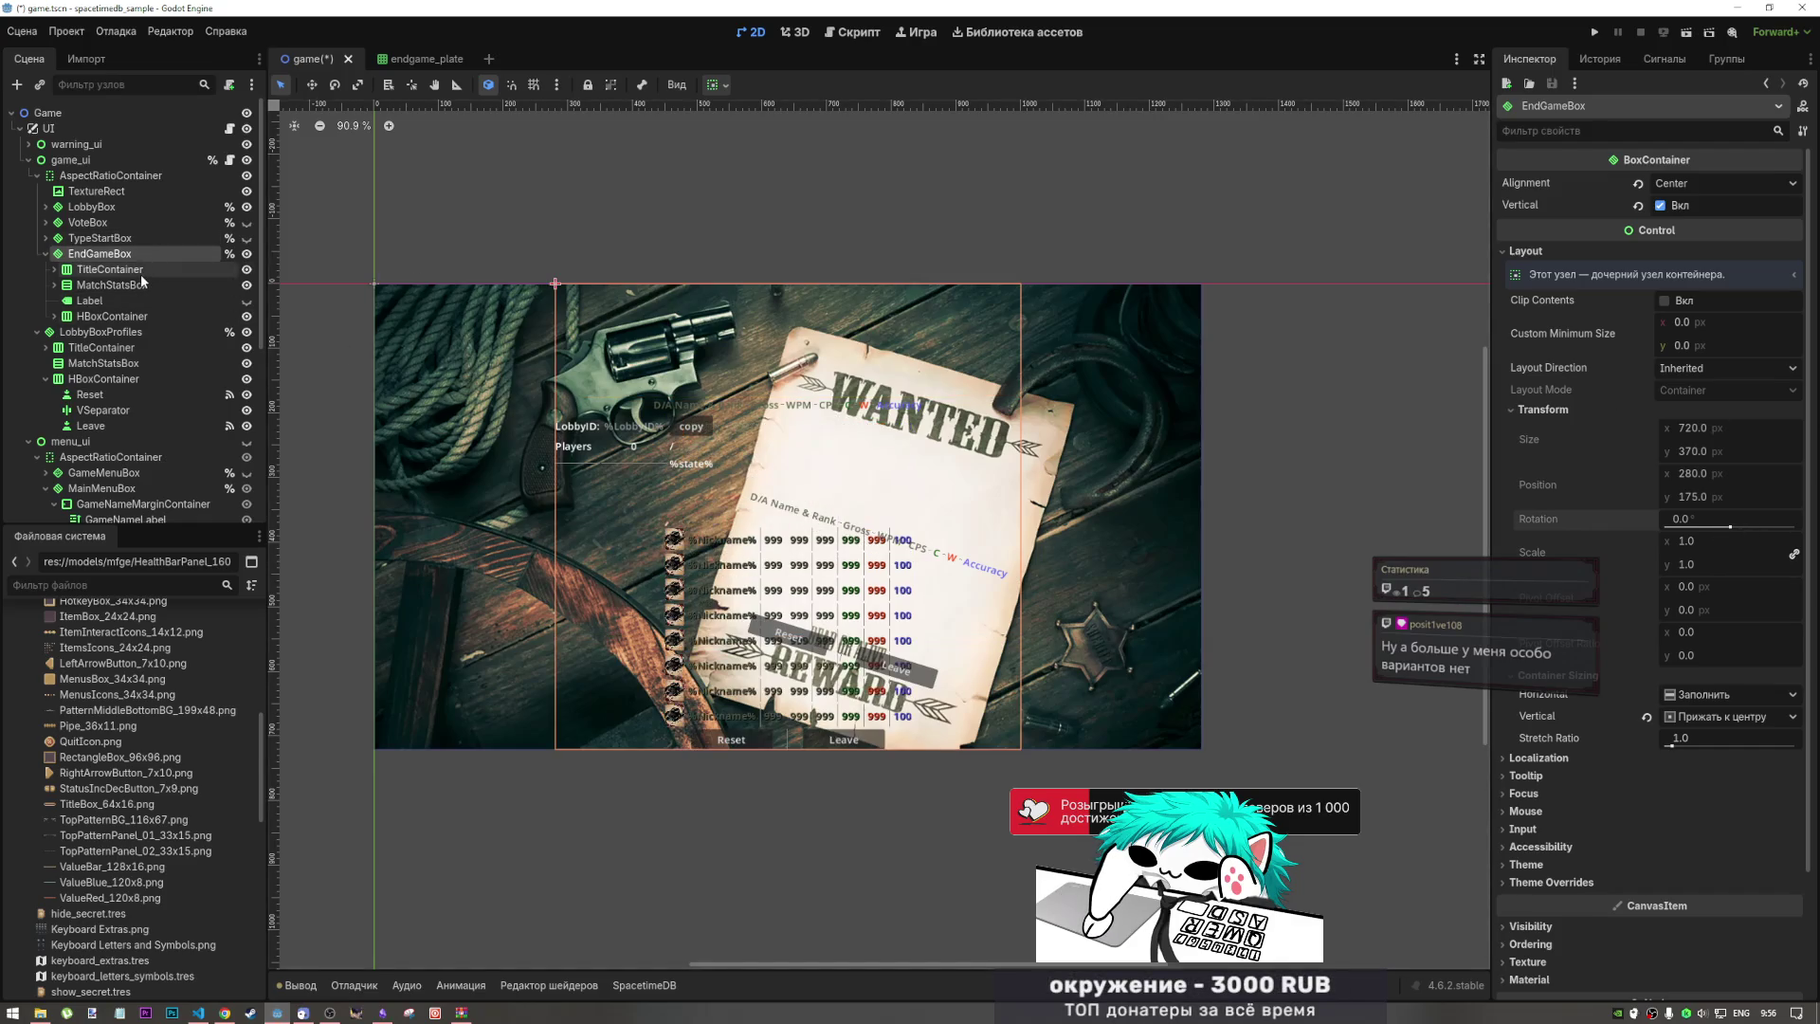
key("ctrl+z")
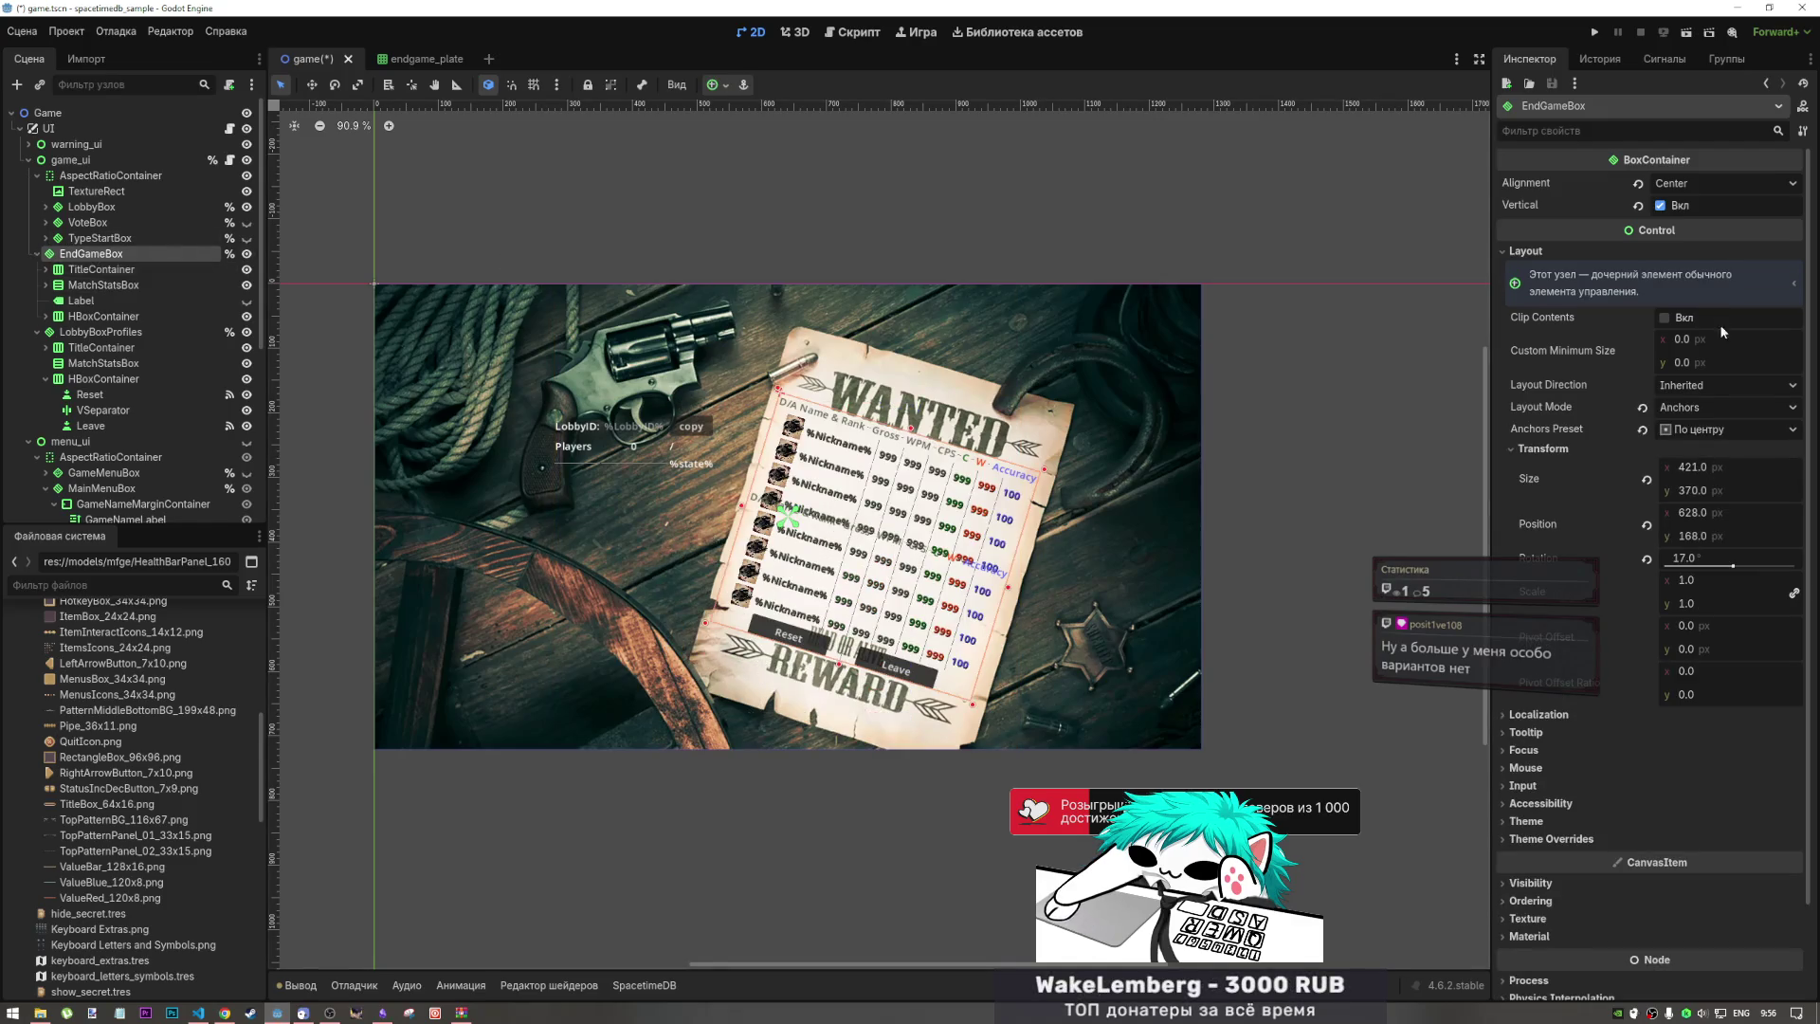
Step: Reset EndGameBox's rotation to 0° and anchor it with the Center preset at 415×370
left_click(1646, 559)
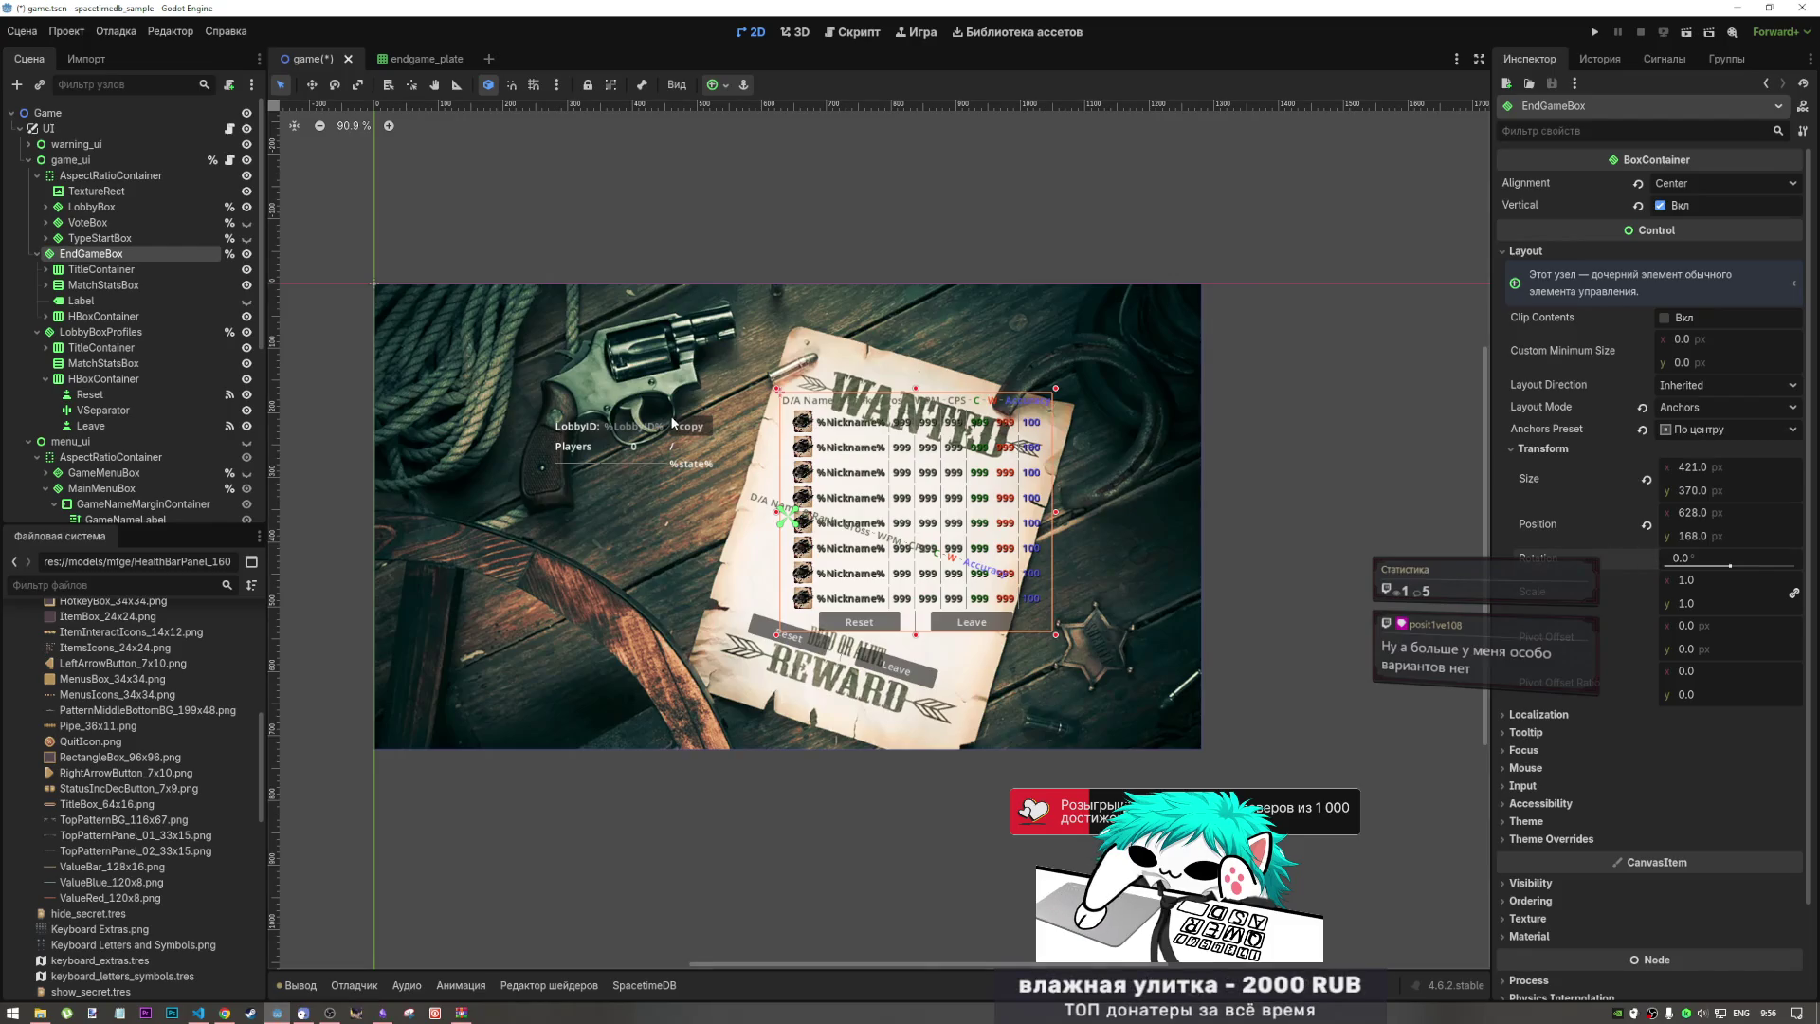
left_click(724, 84)
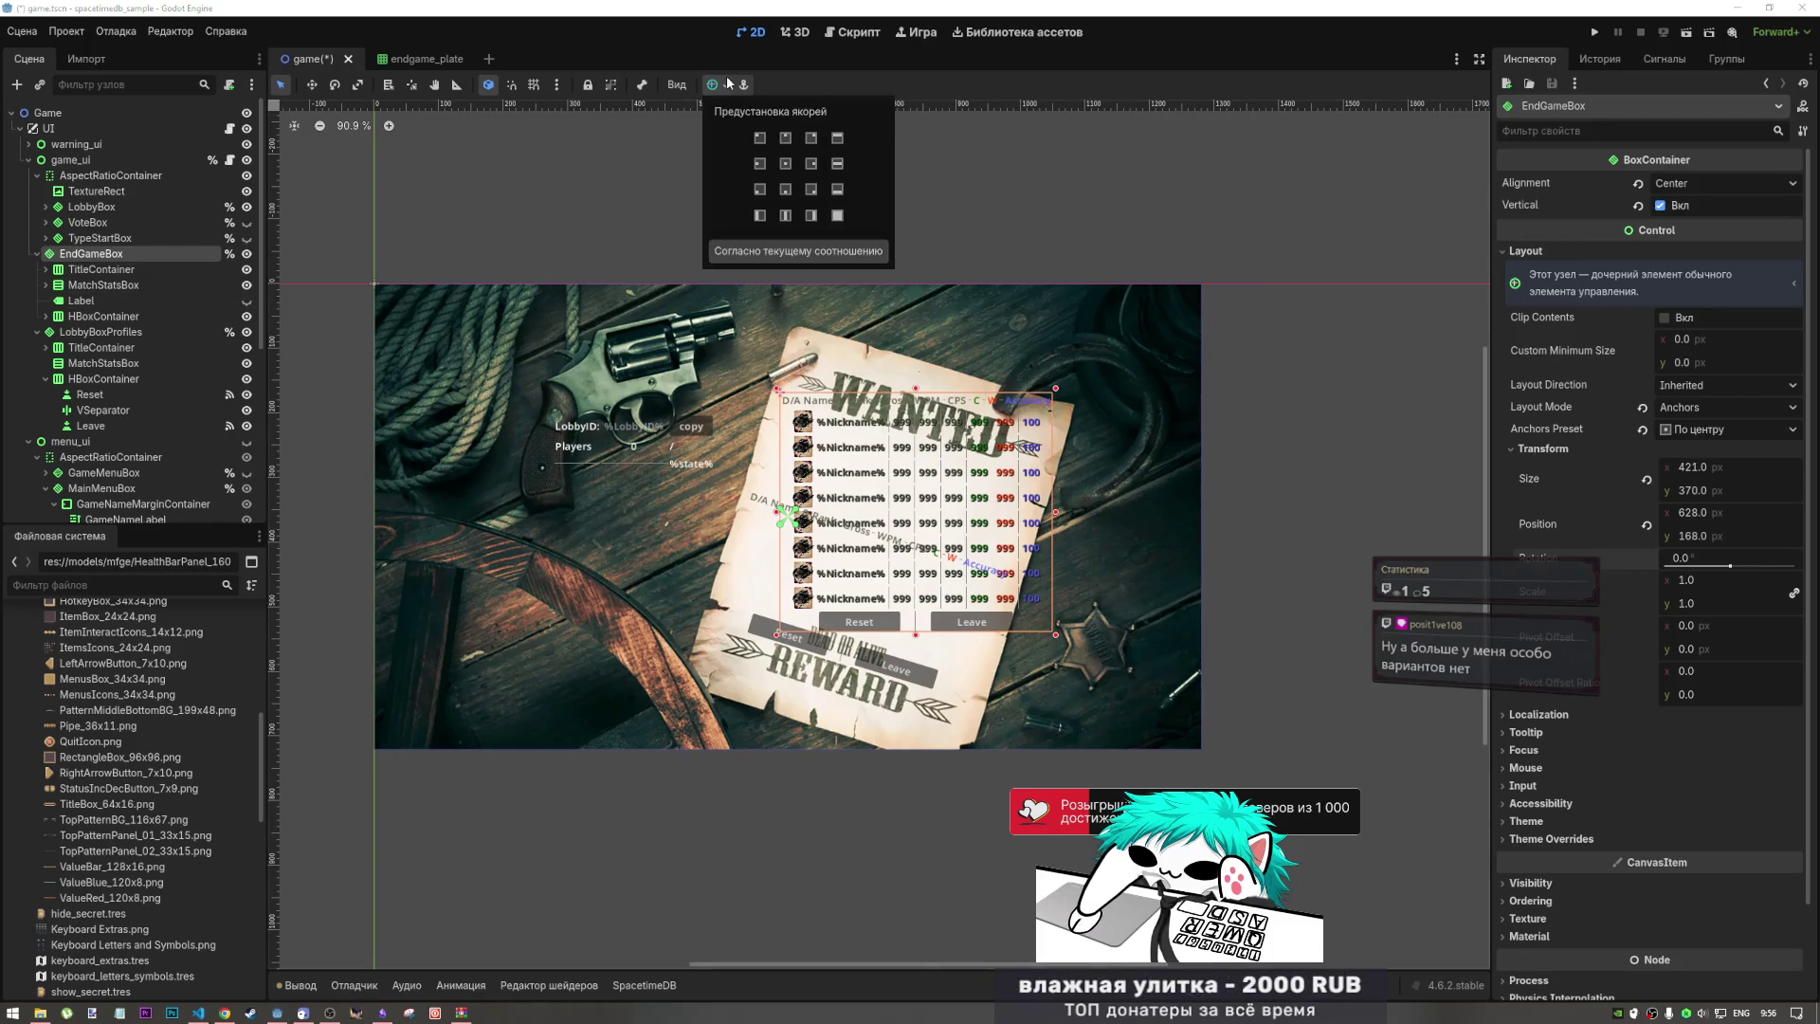
left_click(744, 85)
left_click(724, 85)
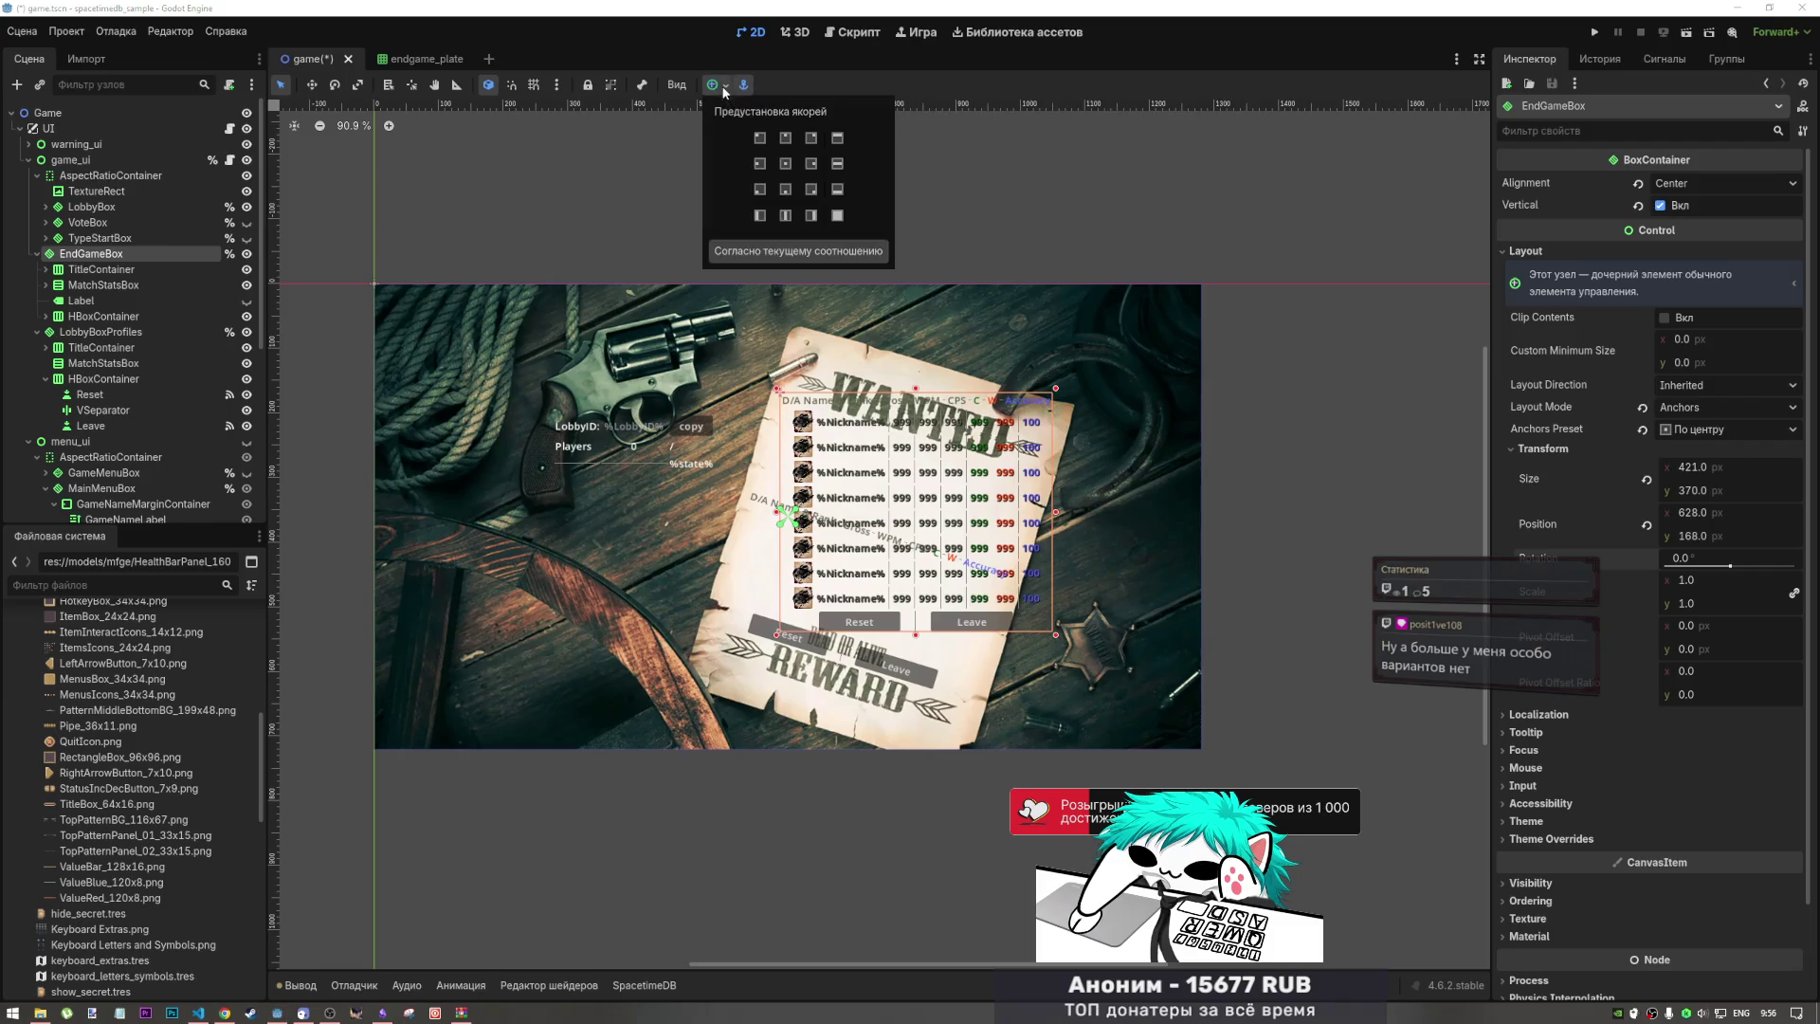
left_click(838, 217)
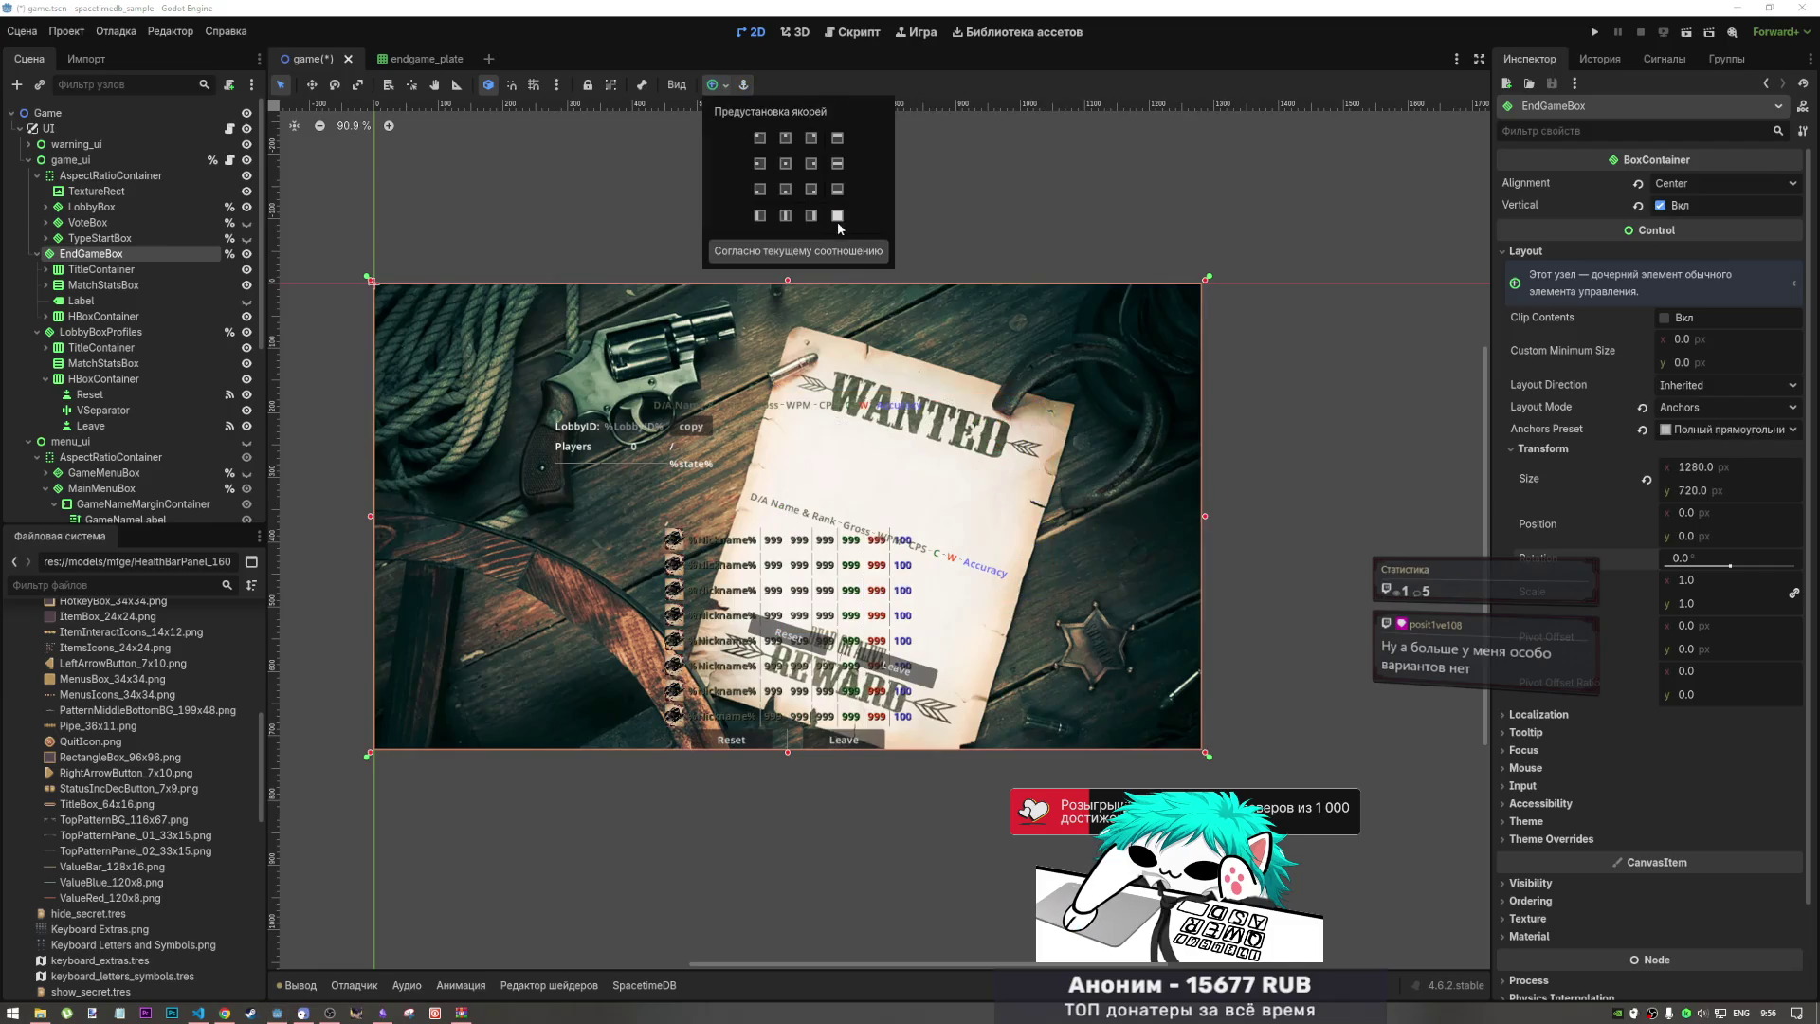
left_click(786, 162)
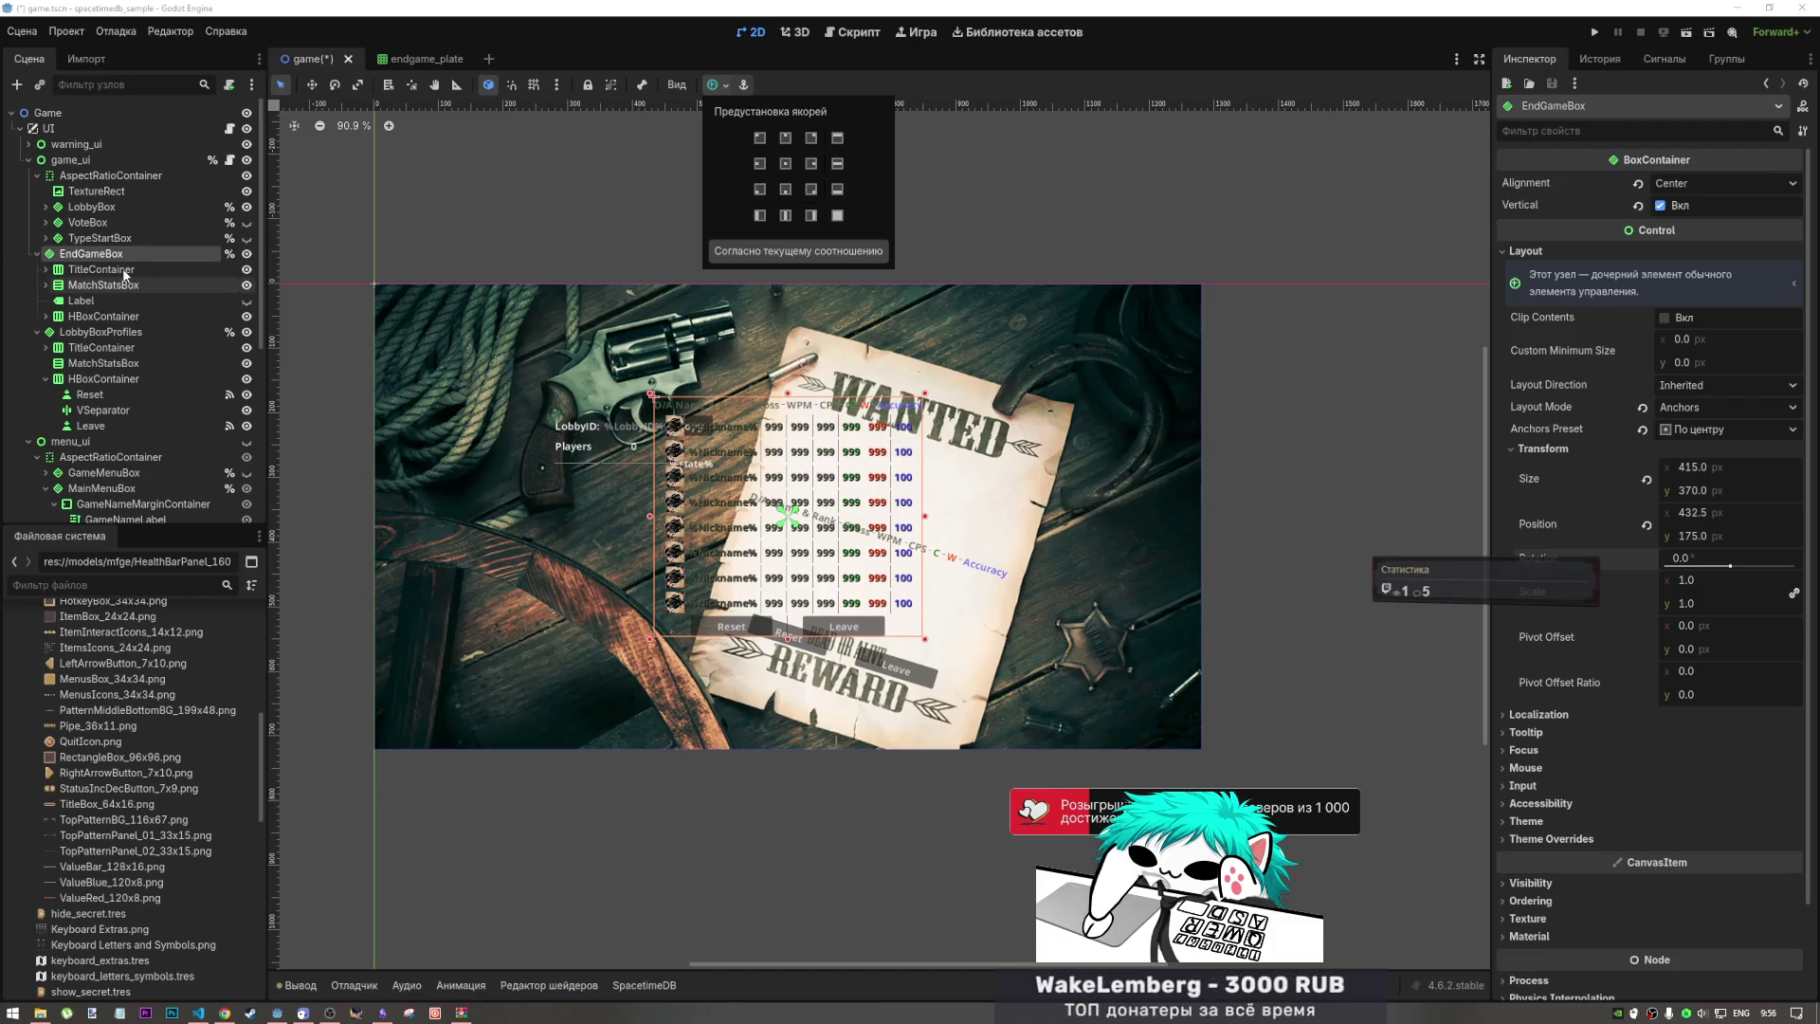
Step: Compare the layout settings of TitleContainer, MatchStatsBox and EndGameBox
left_click(323, 1014)
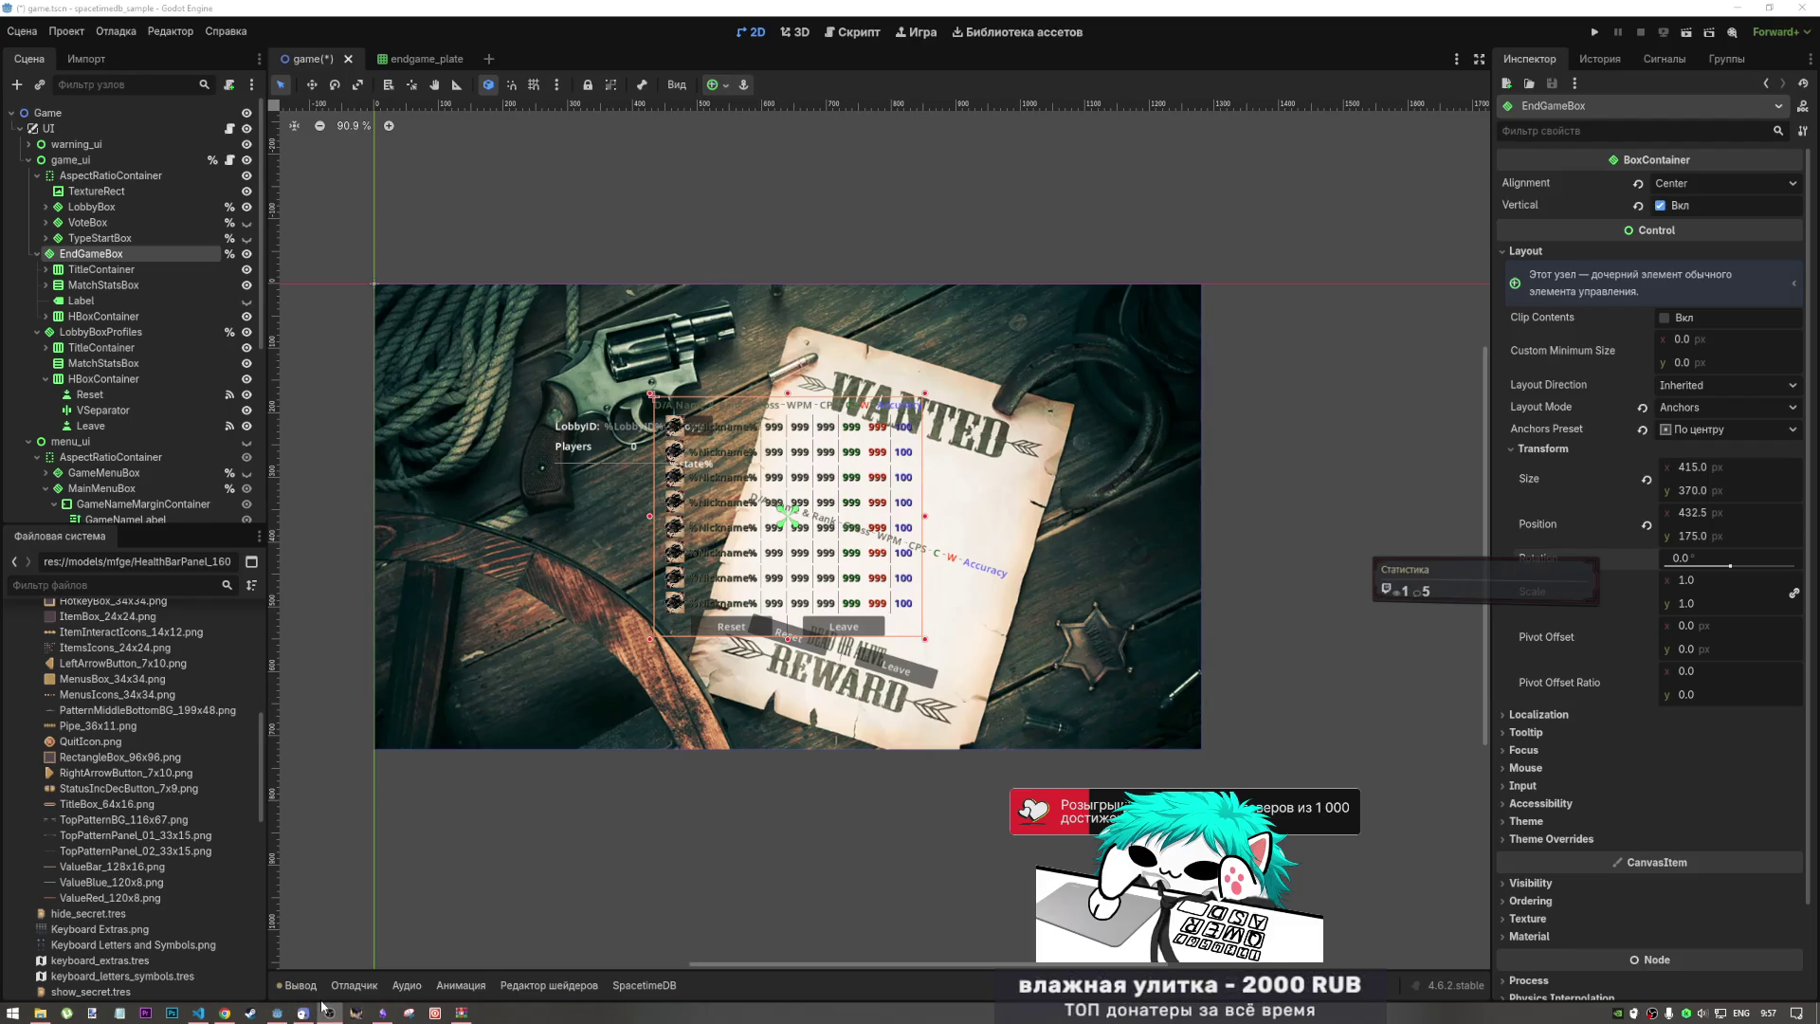
left_click(277, 1012)
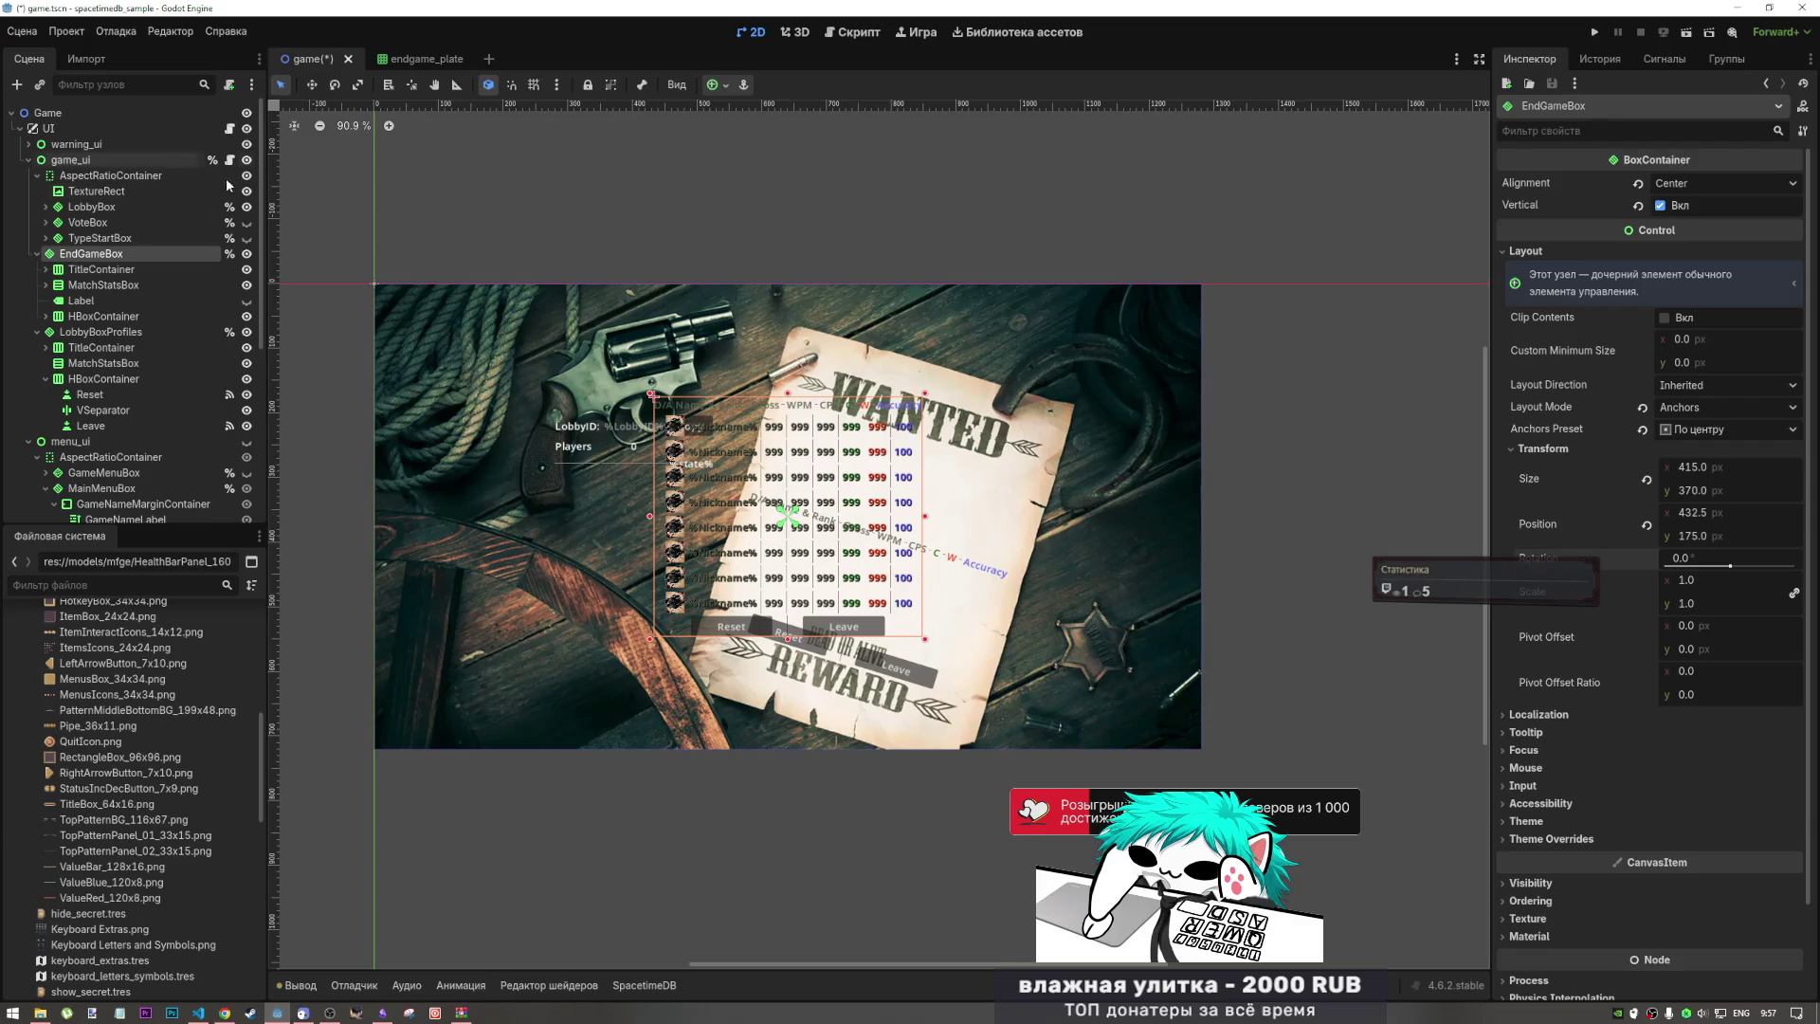
left_click(104, 269)
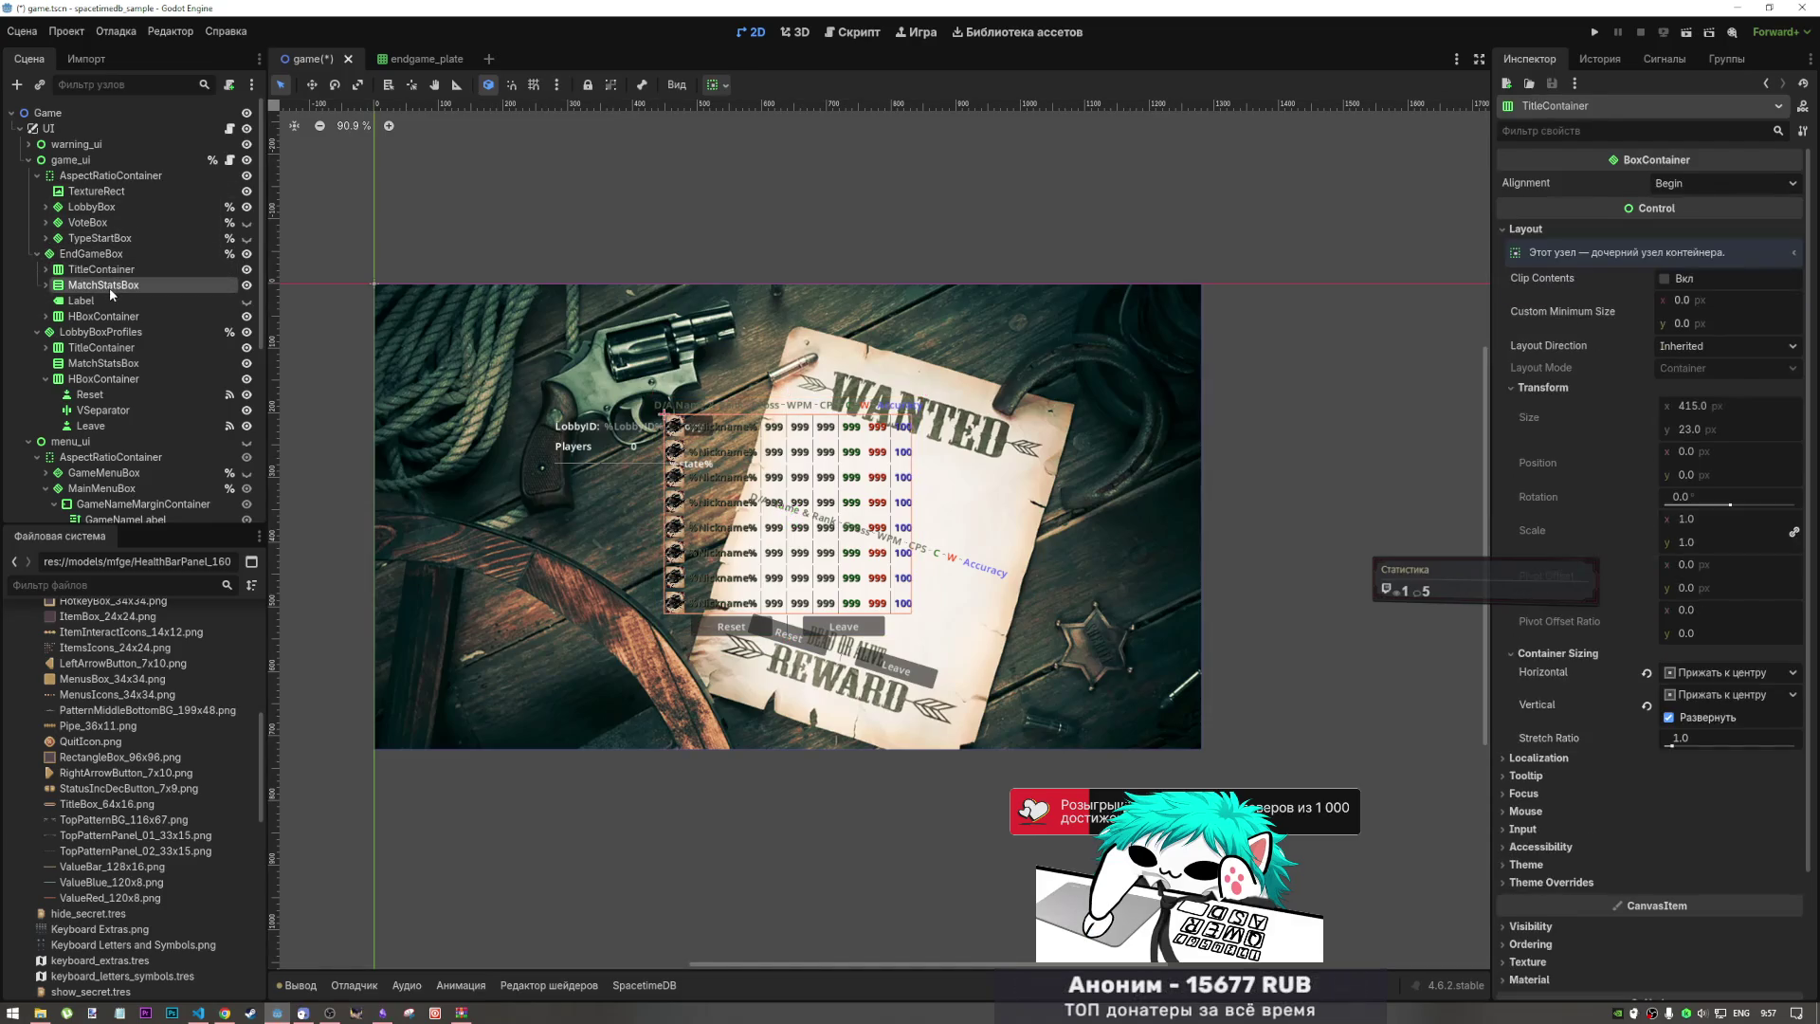
left_click(110, 287)
left_click(103, 270)
left_click(98, 281)
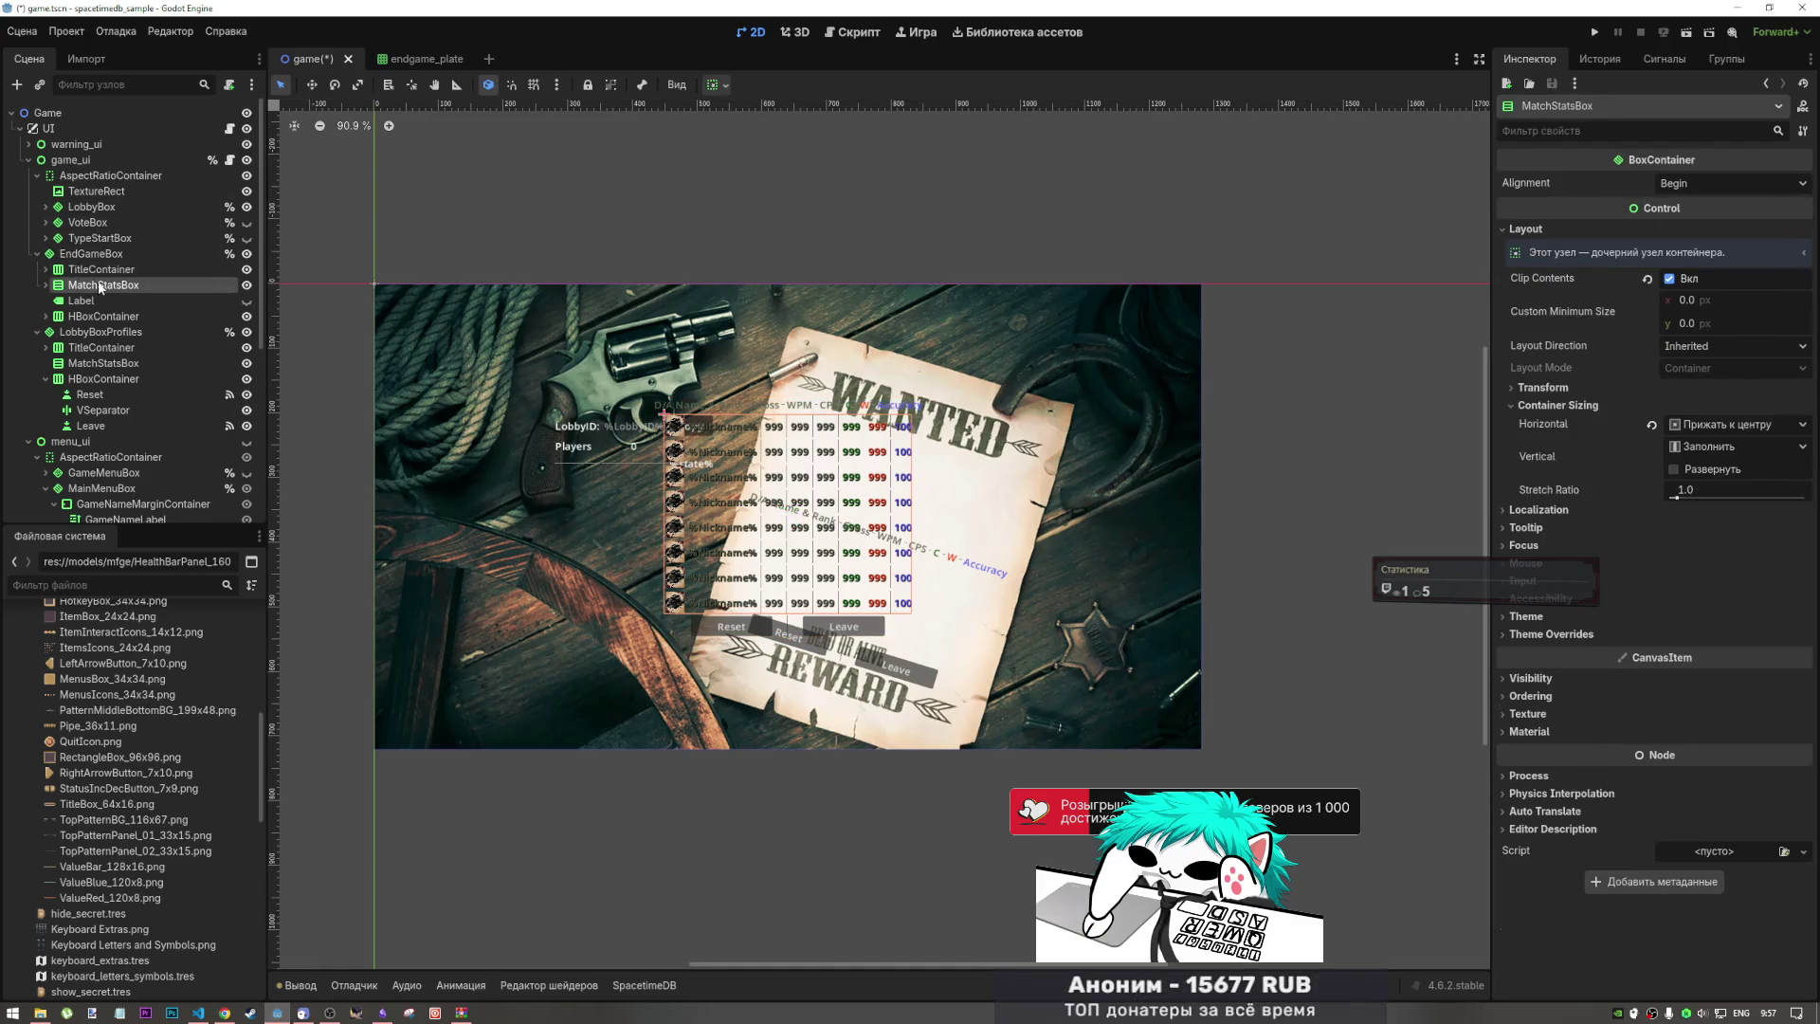
left_click(95, 256)
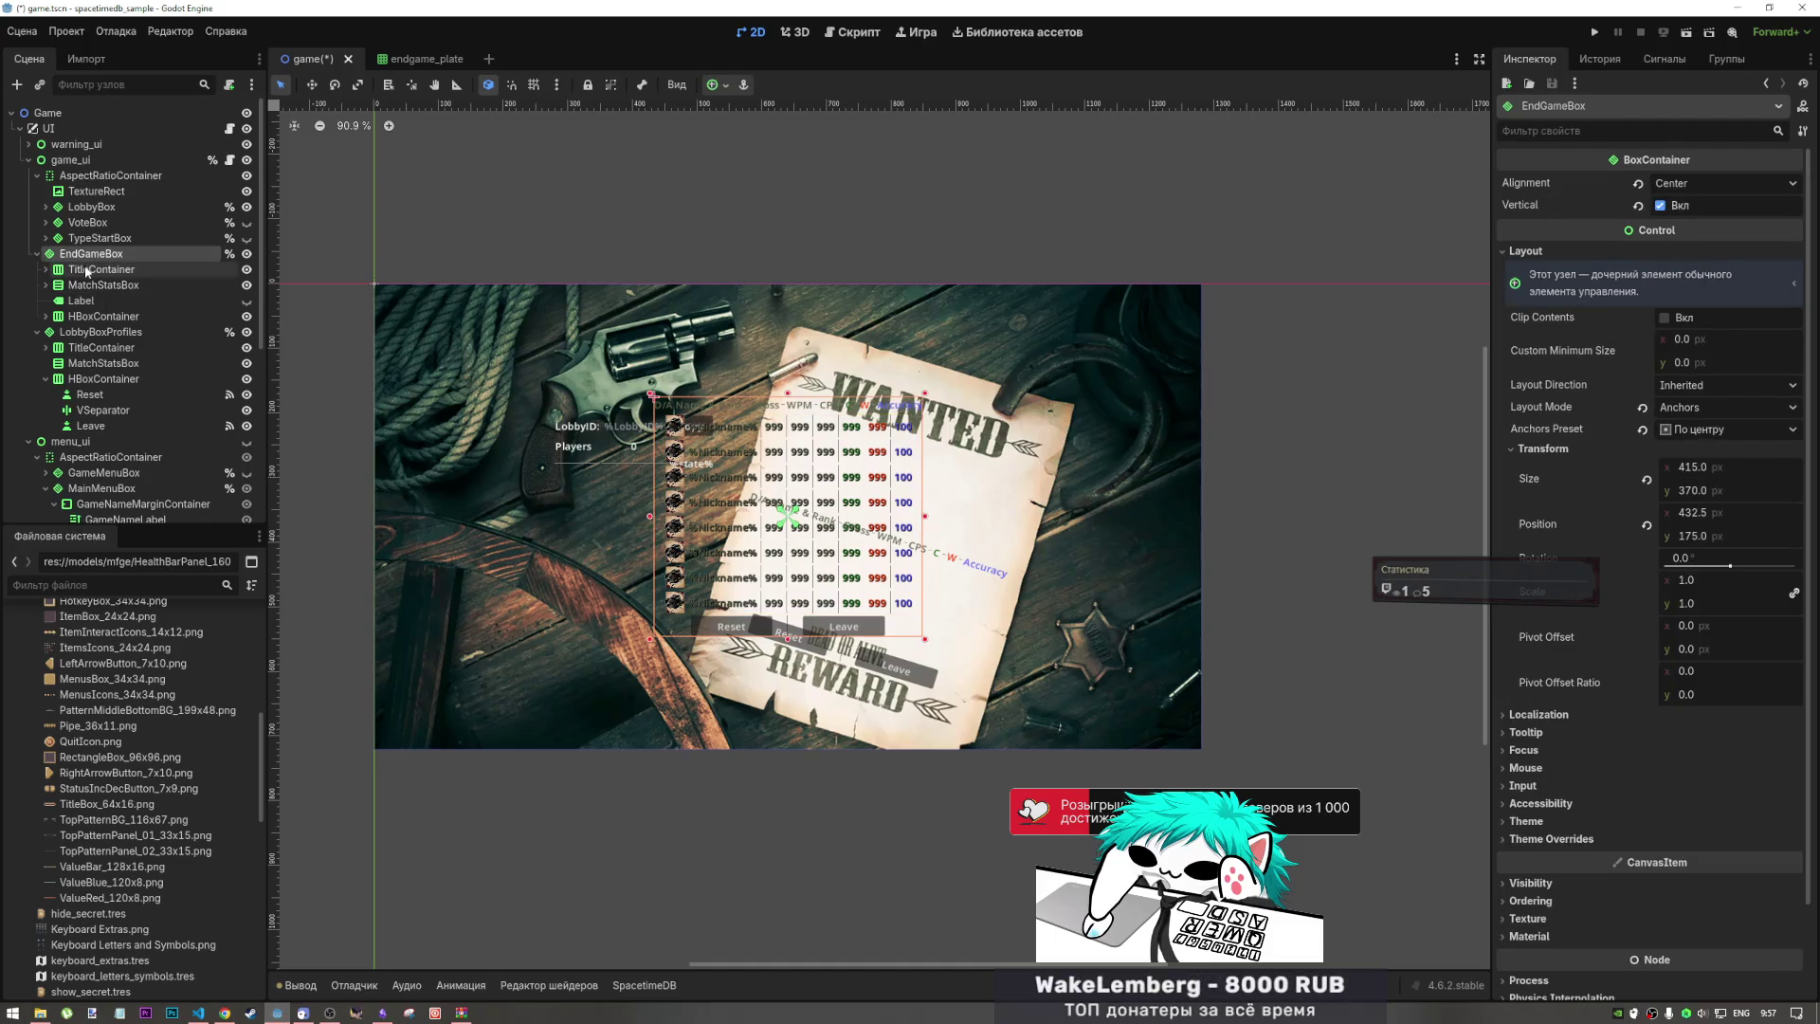
left_click(87, 272)
Step: Move EndGameBox under AspectRatioContainer and set its sizing to Fill horizontally and vertically
left_click(38, 254)
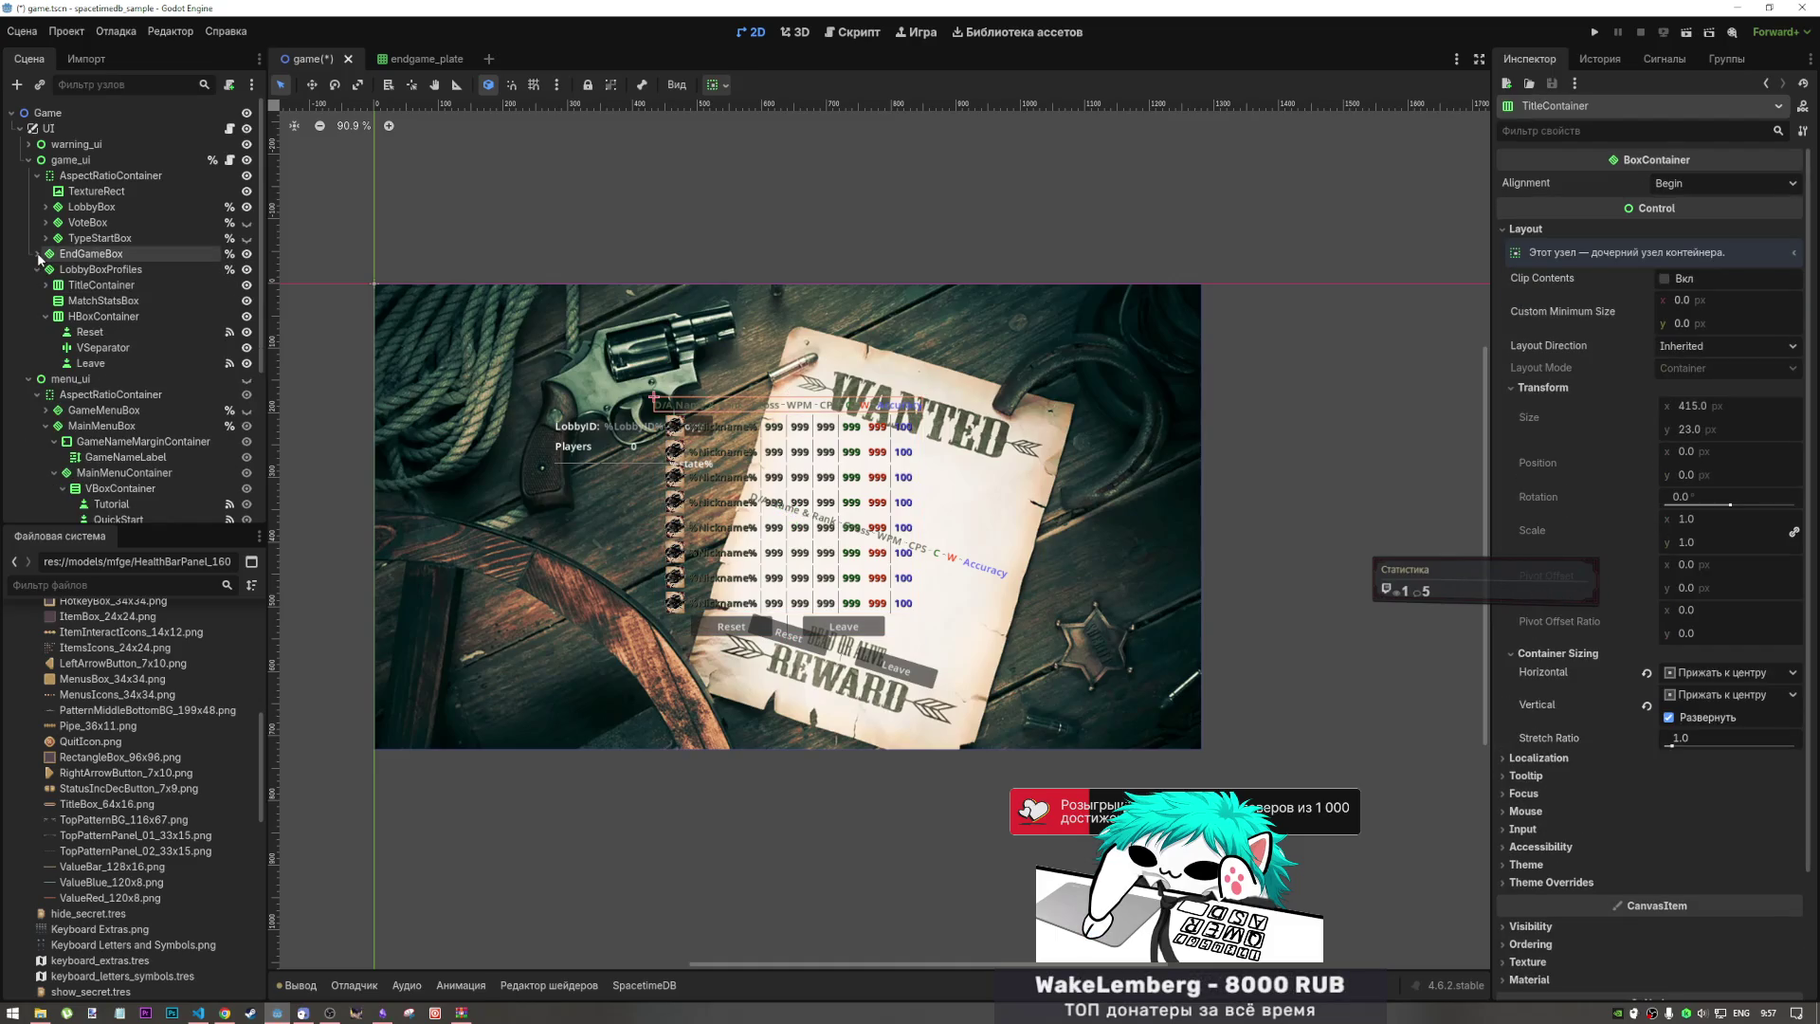
mouse_move(38, 258)
left_mouse_down()
mouse_move(94, 237)
mouse_move(119, 180)
left_mouse_up()
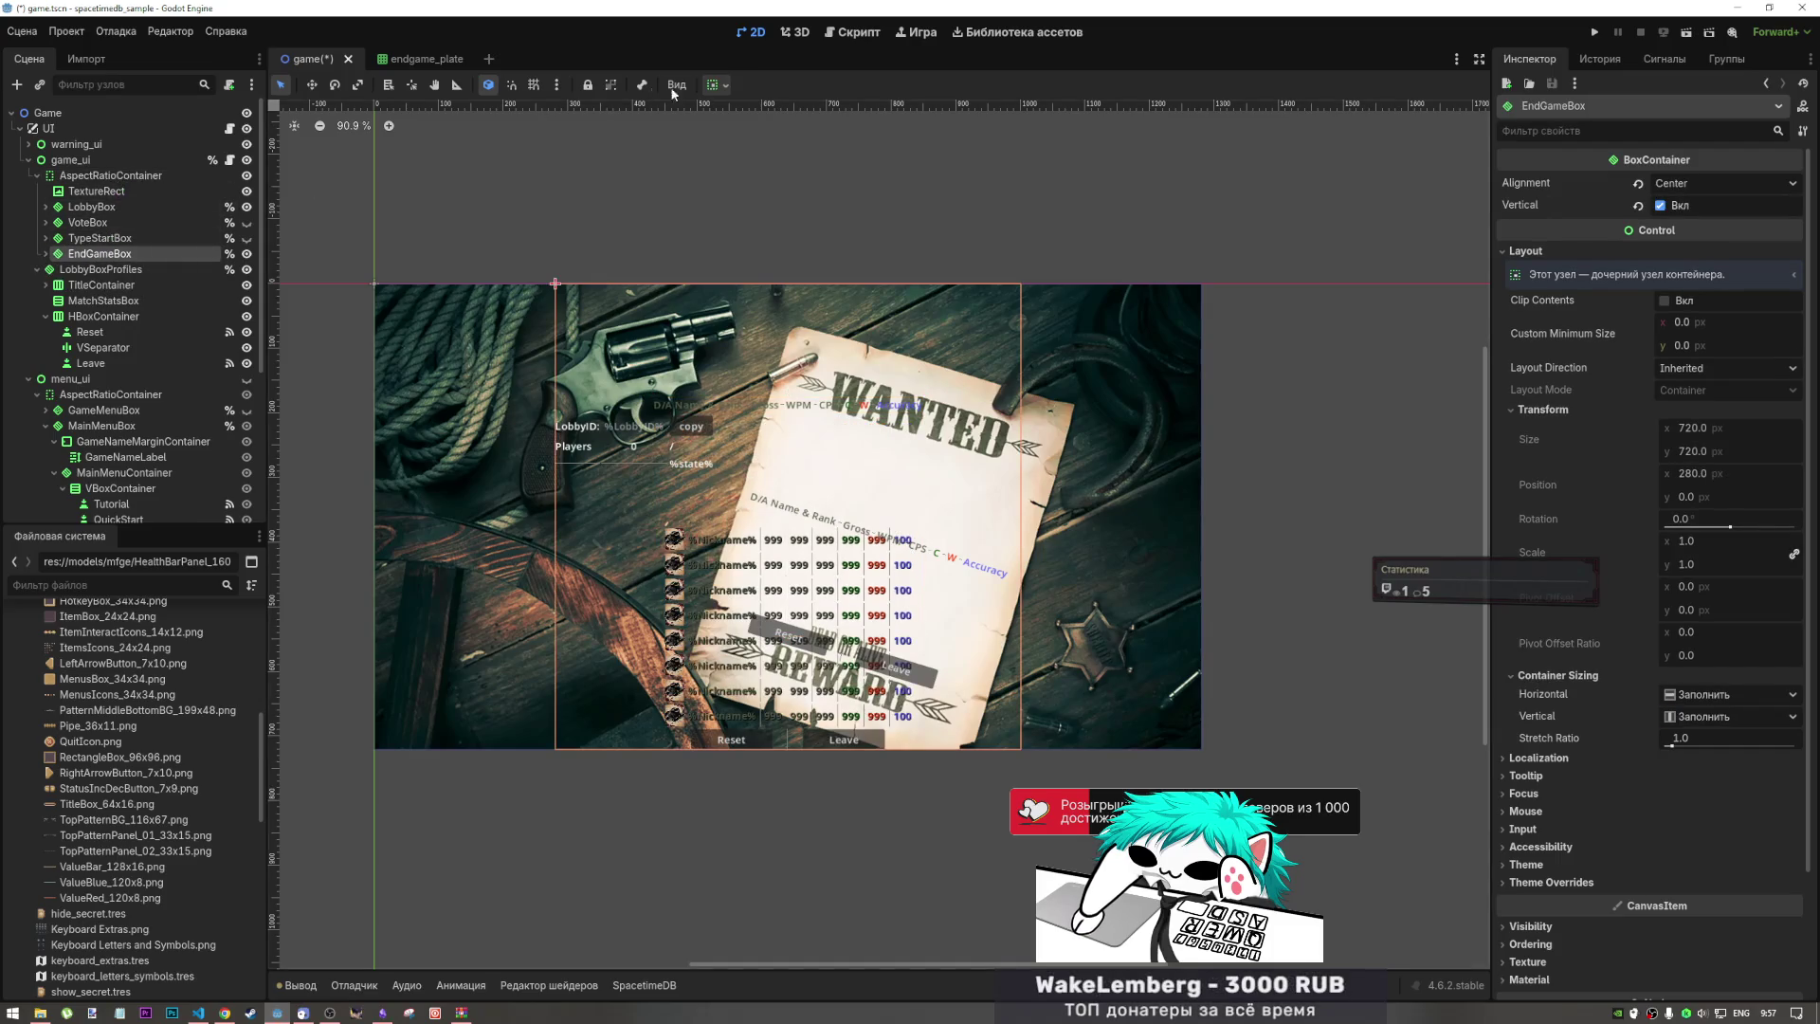
left_click(726, 84)
left_click(777, 224)
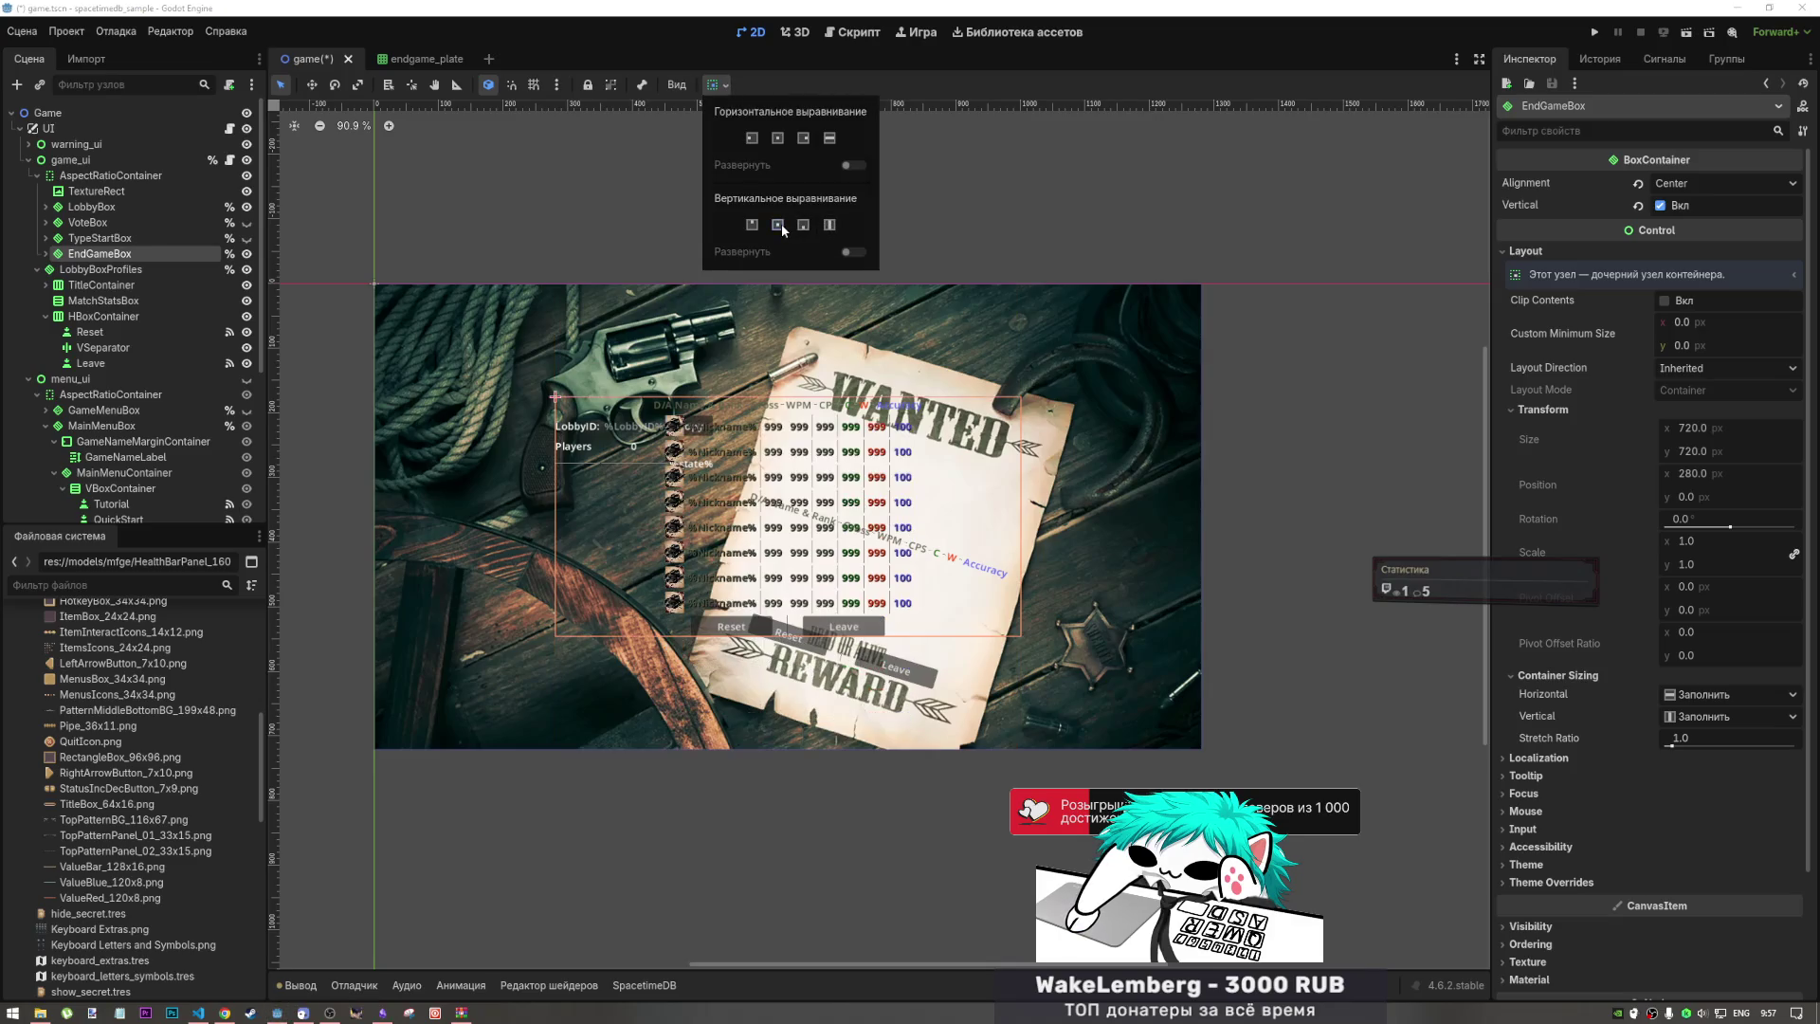
left_click(777, 138)
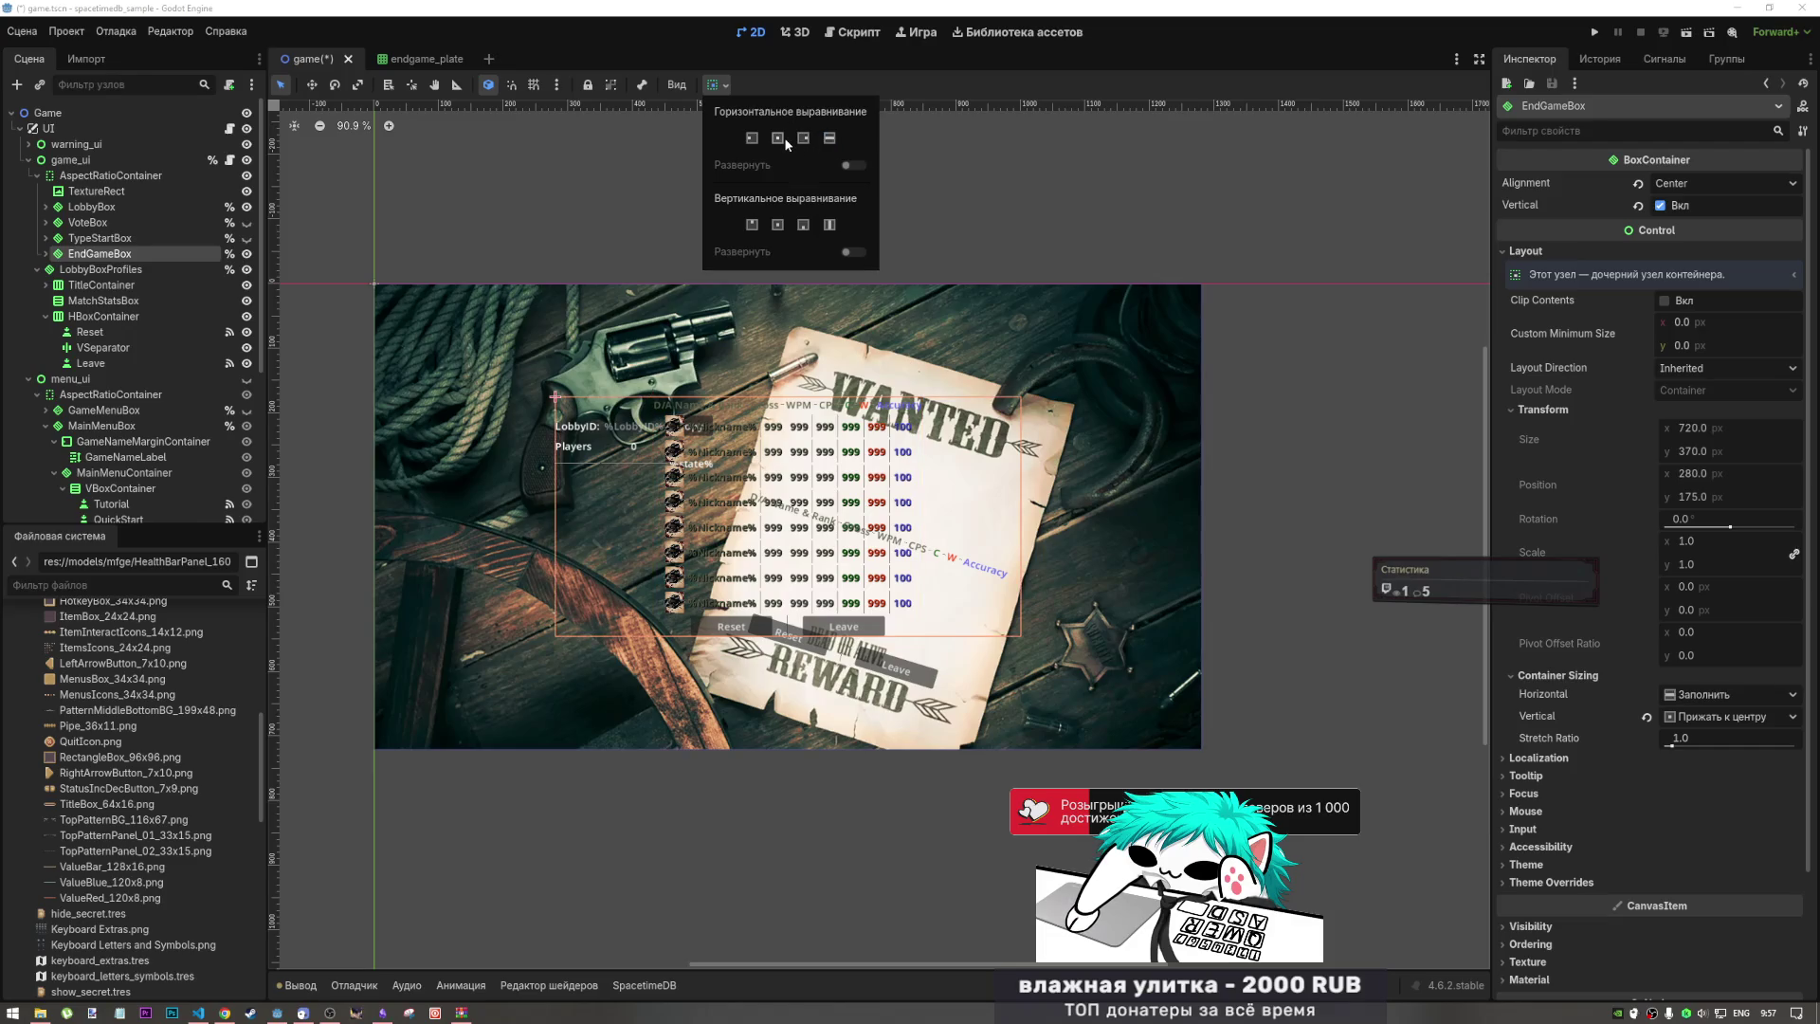
left_click(829, 225)
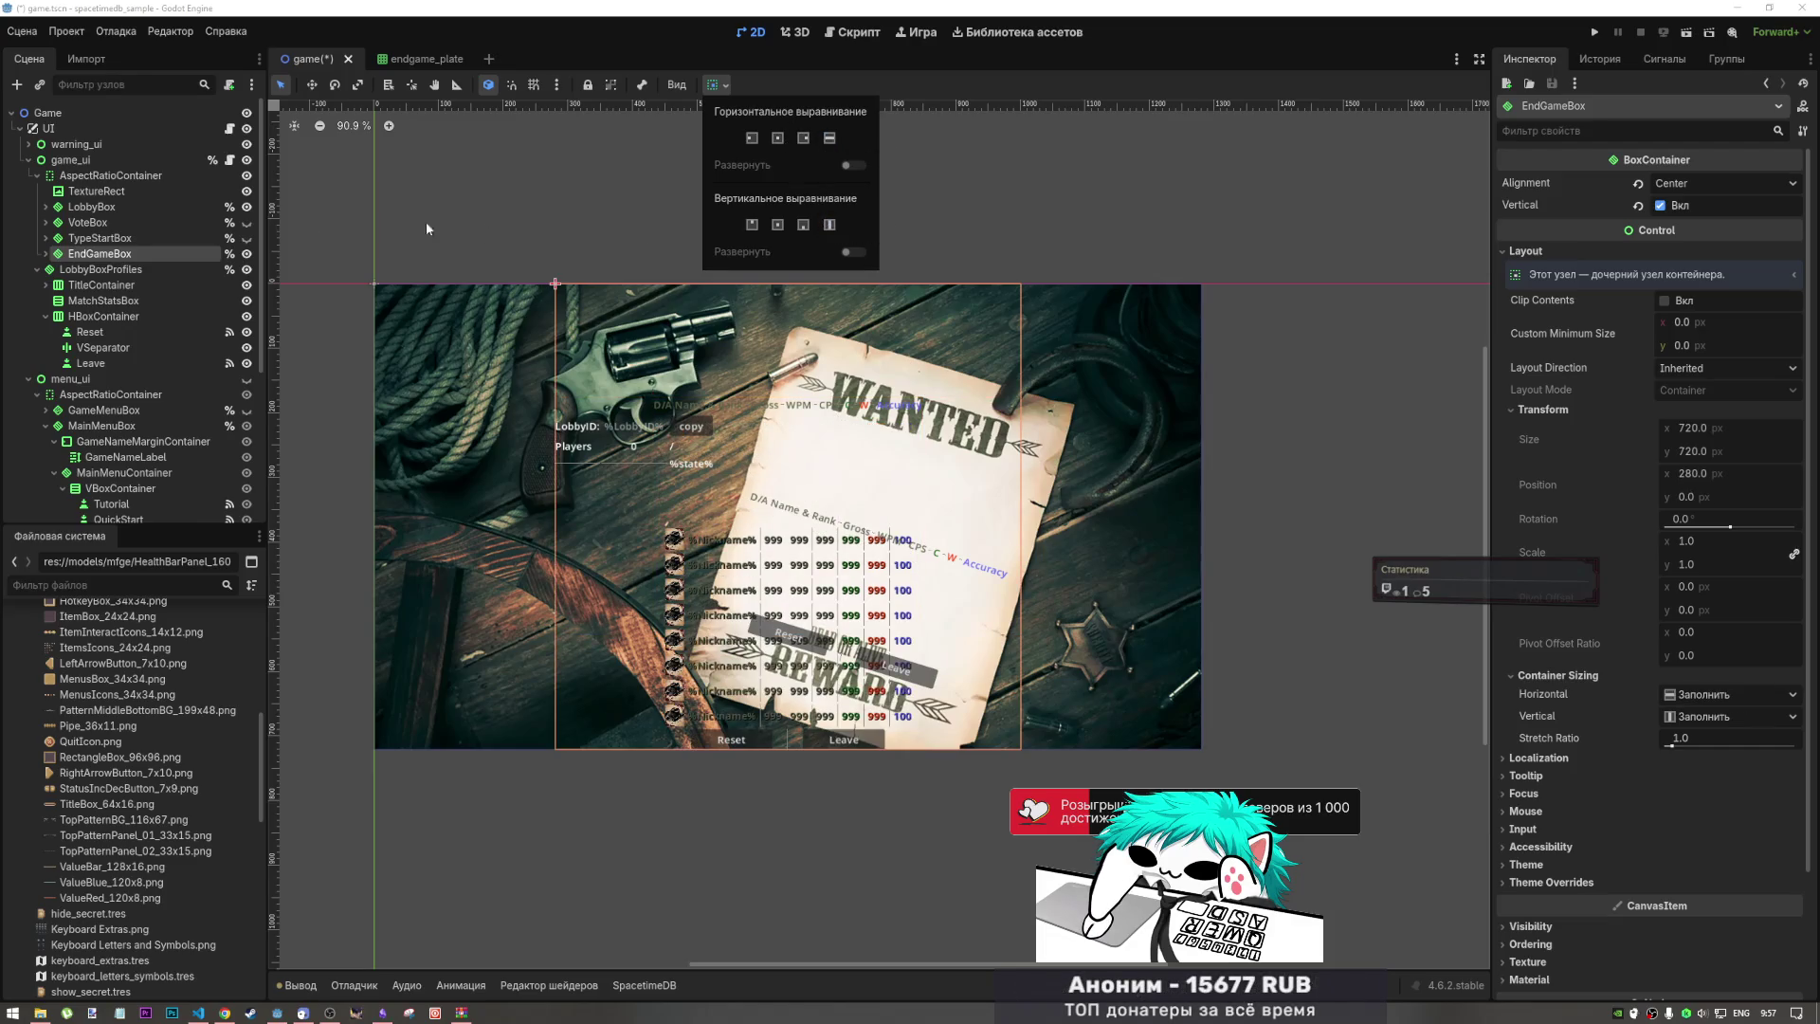
left_click(48, 258)
Step: Try EndGameBox alignment and orientation options, keeping its children stacked vertically
left_click(45, 255)
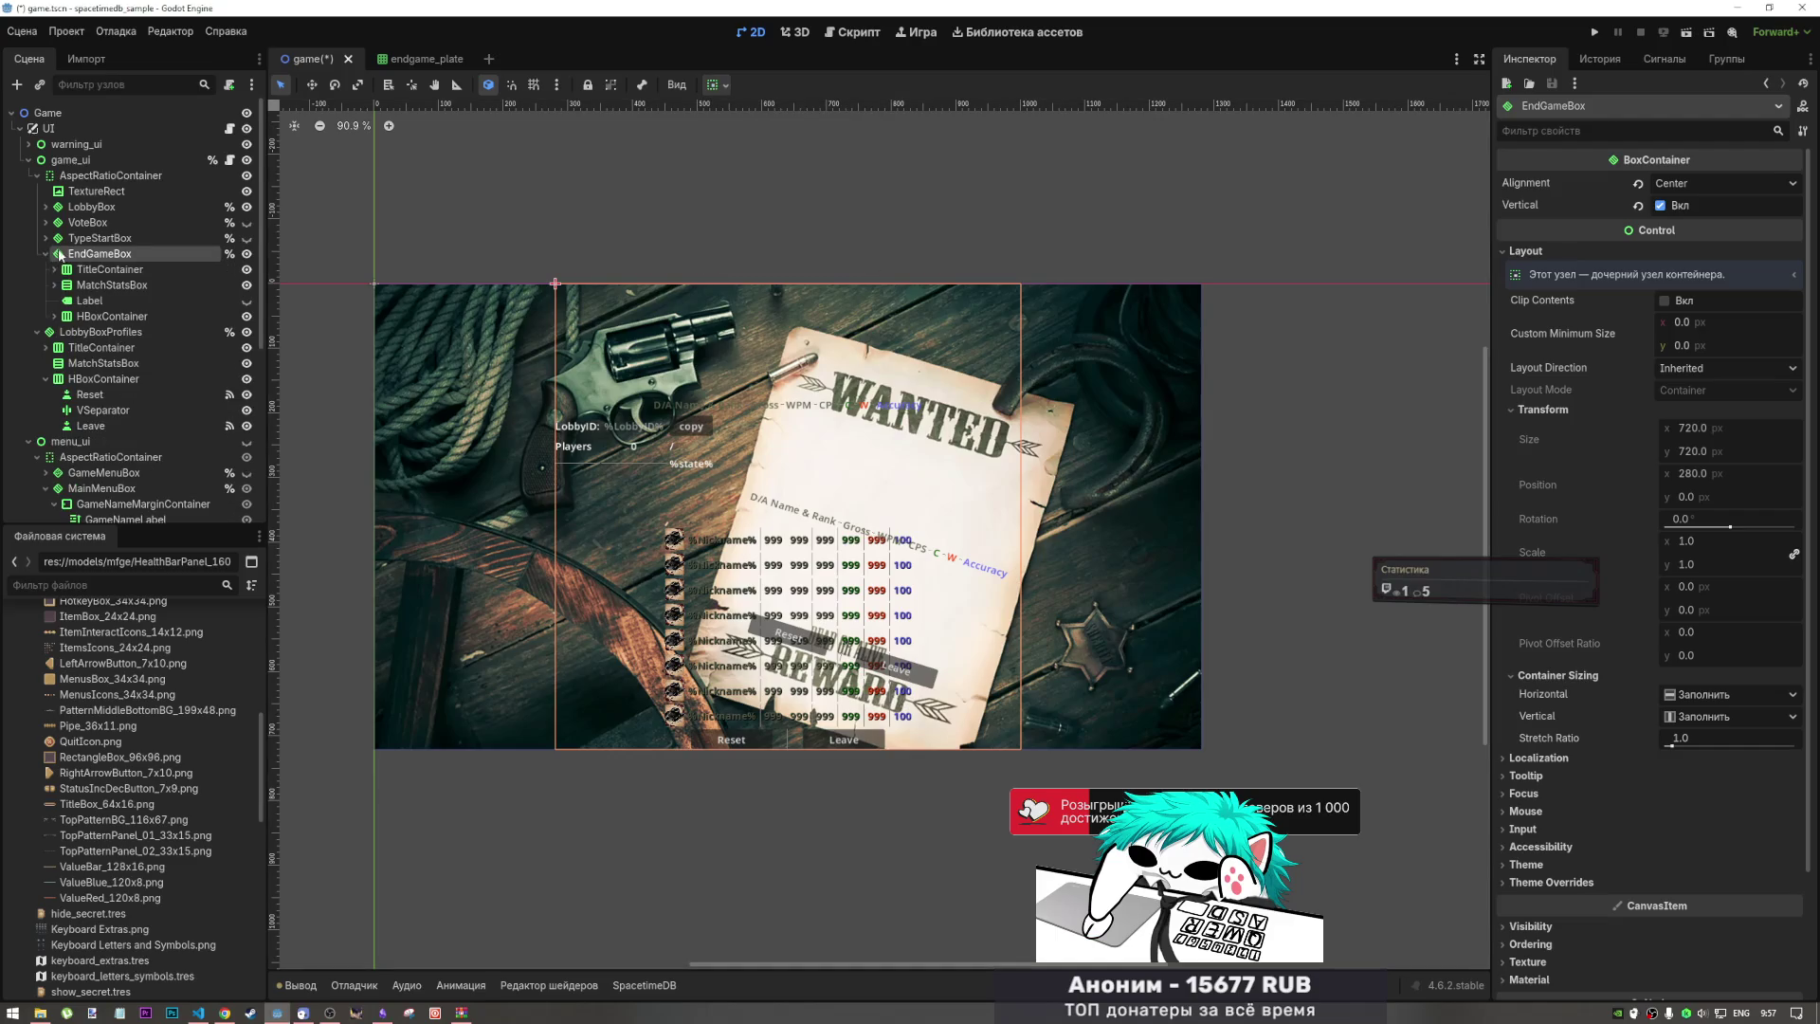
left_click(1677, 183)
left_click(1675, 204)
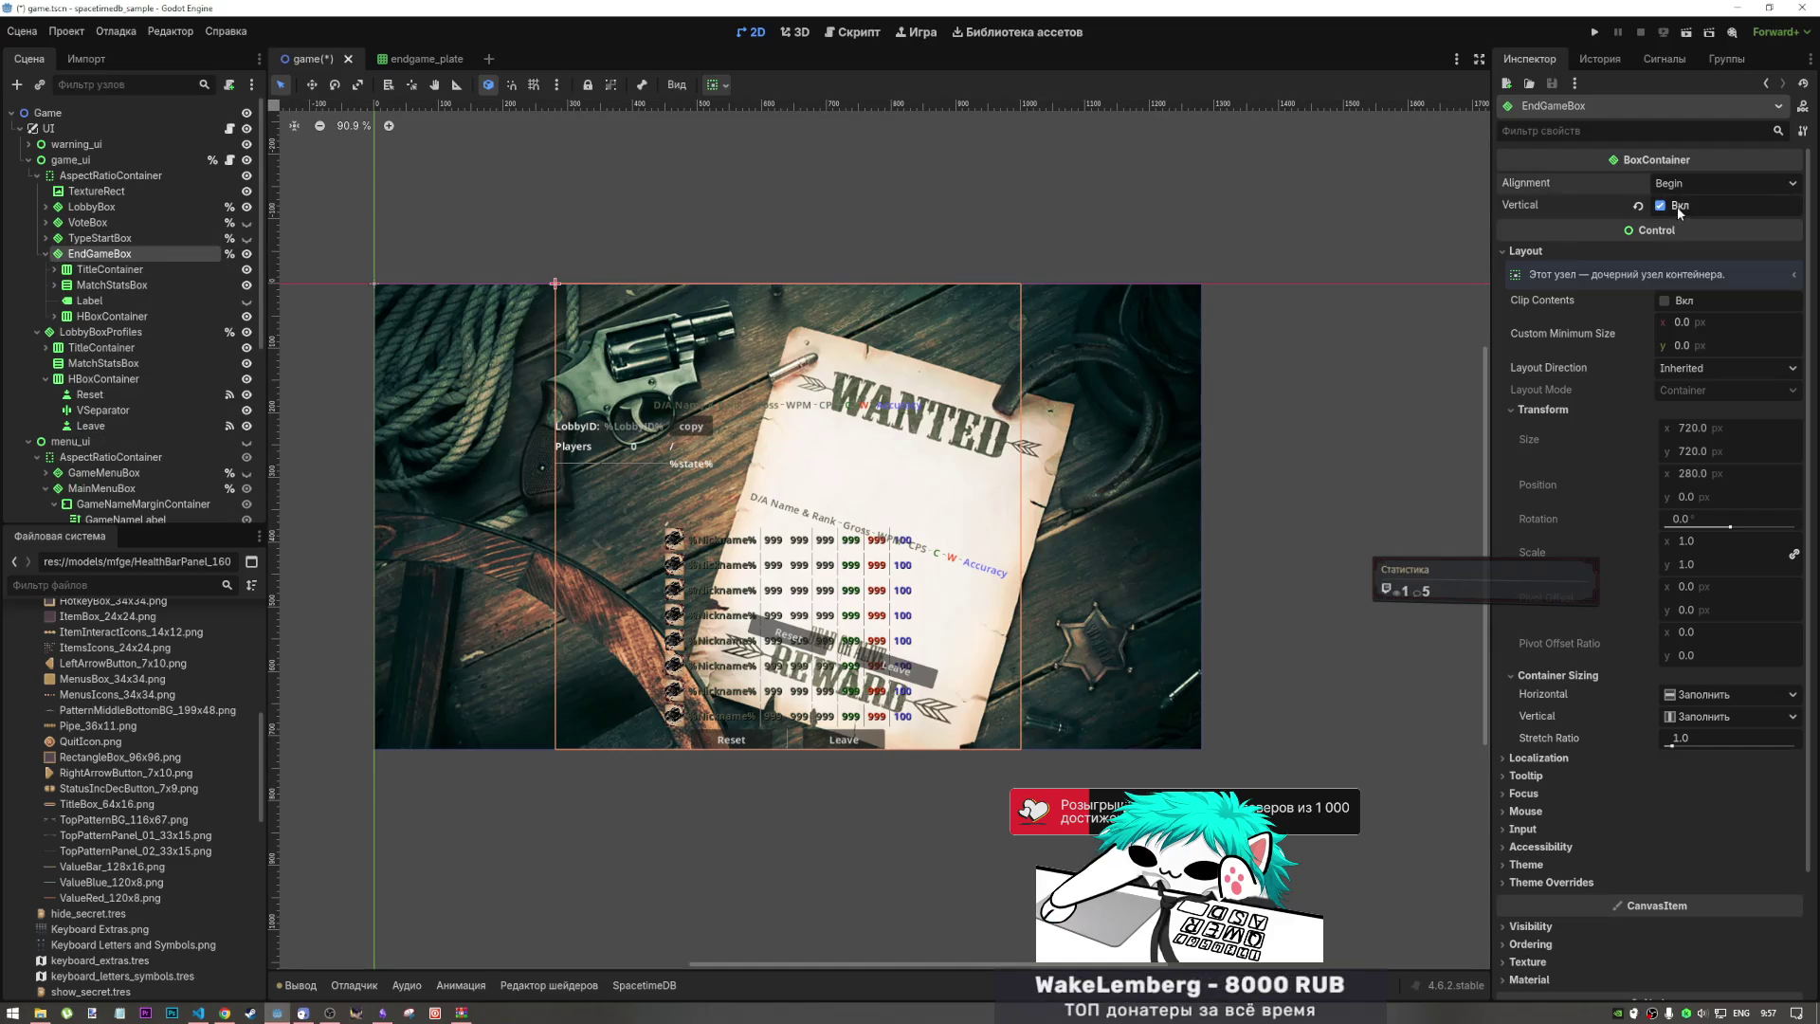
left_click(1675, 184)
left_click(1675, 185)
left_click(1640, 206)
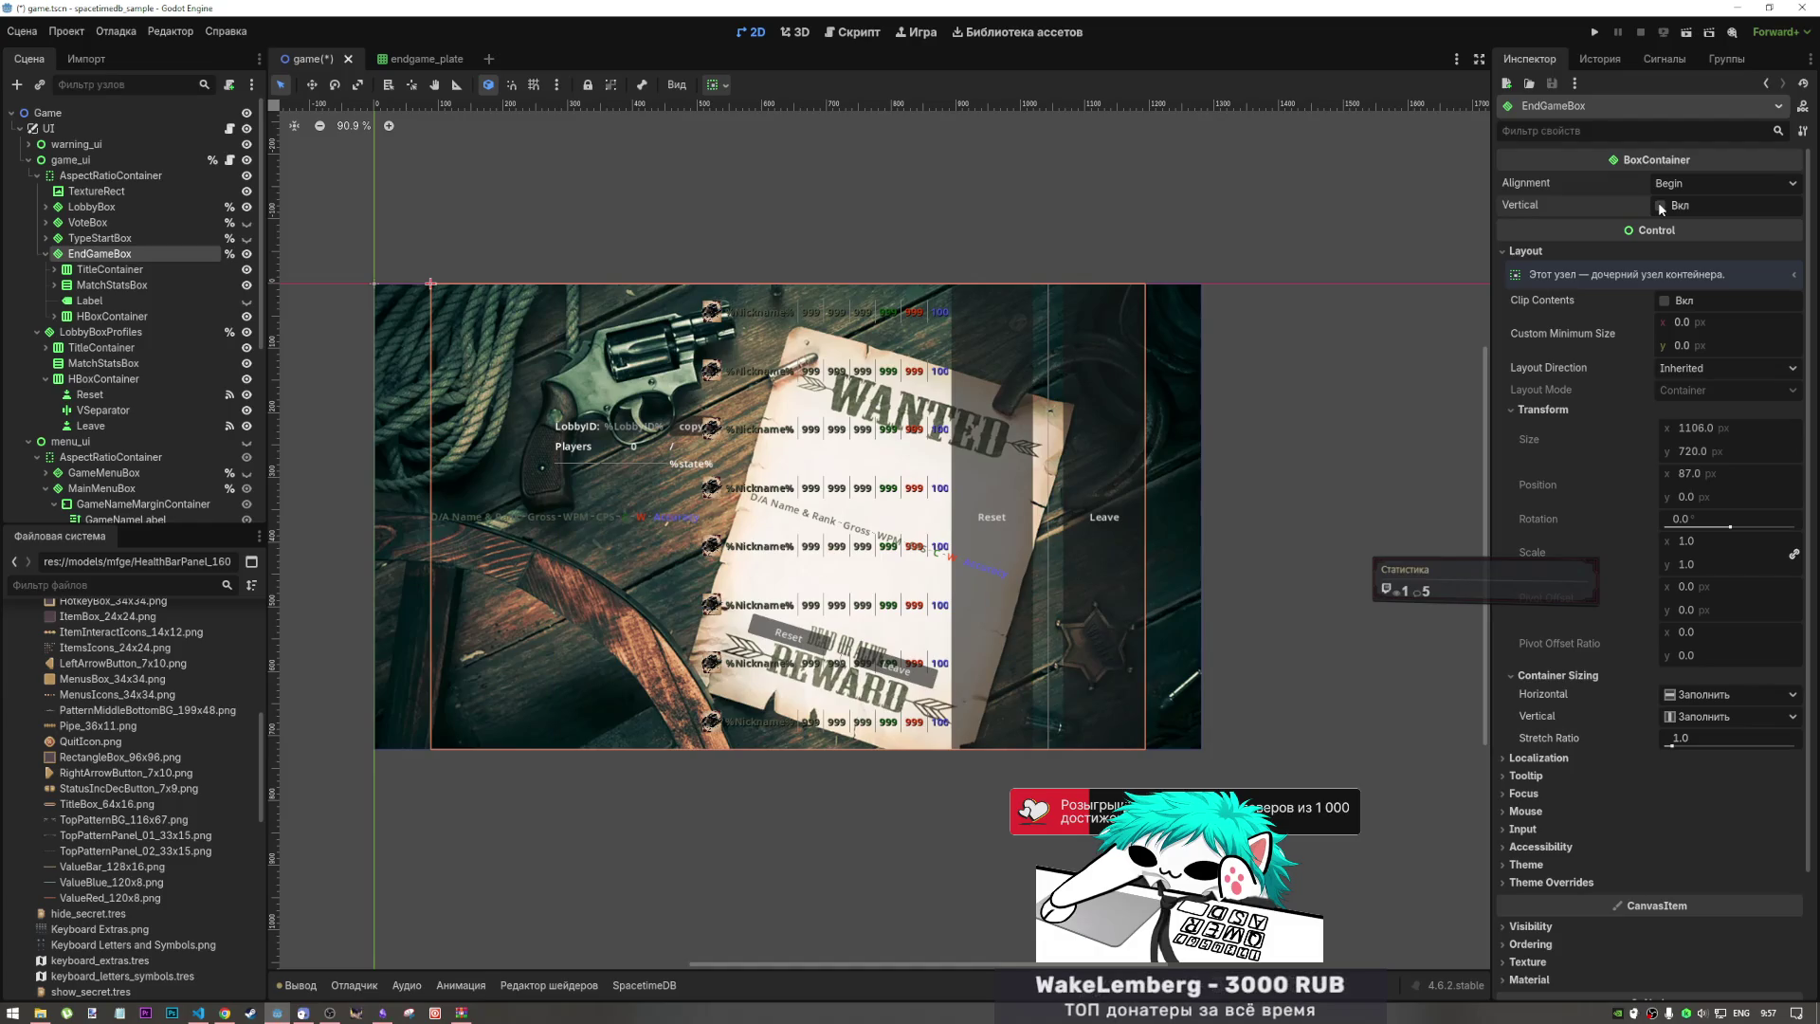
left_click(1659, 205)
left_click(1658, 204)
left_click(1658, 205)
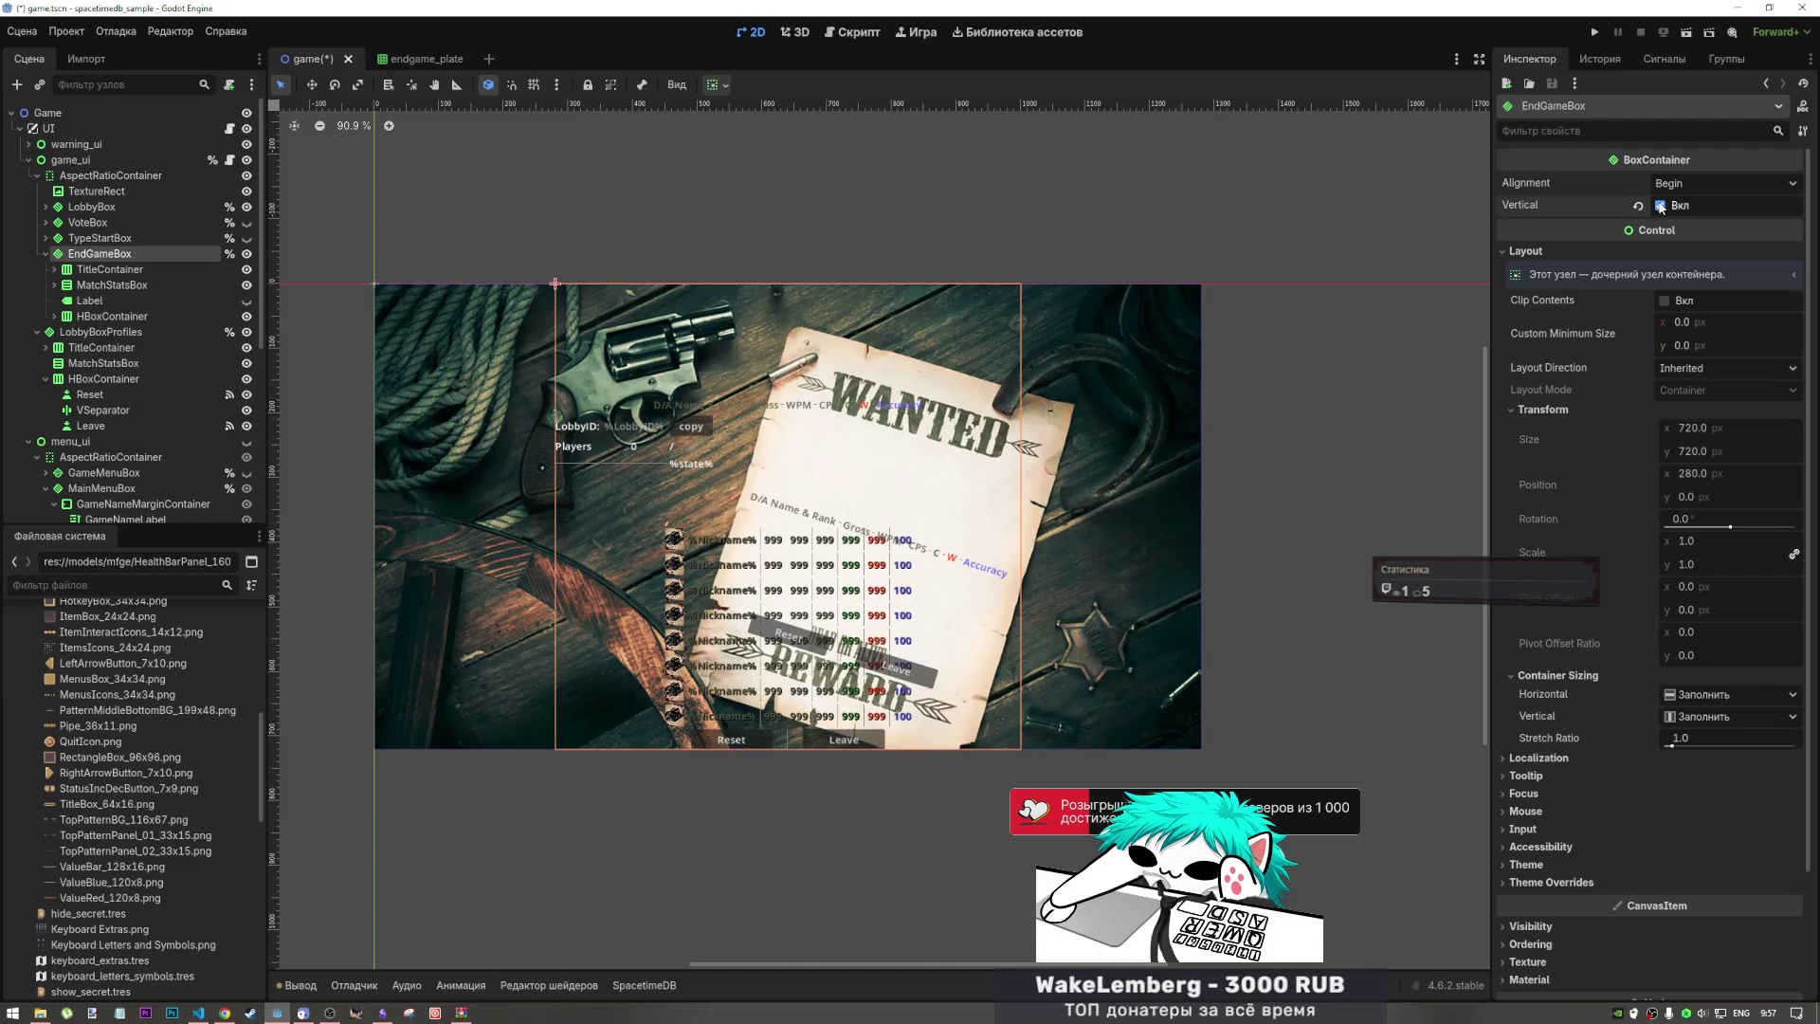
Step: Disable TitleContainer's vertical Expand and set EndGameBox's alignment to Center
left_click(148, 266)
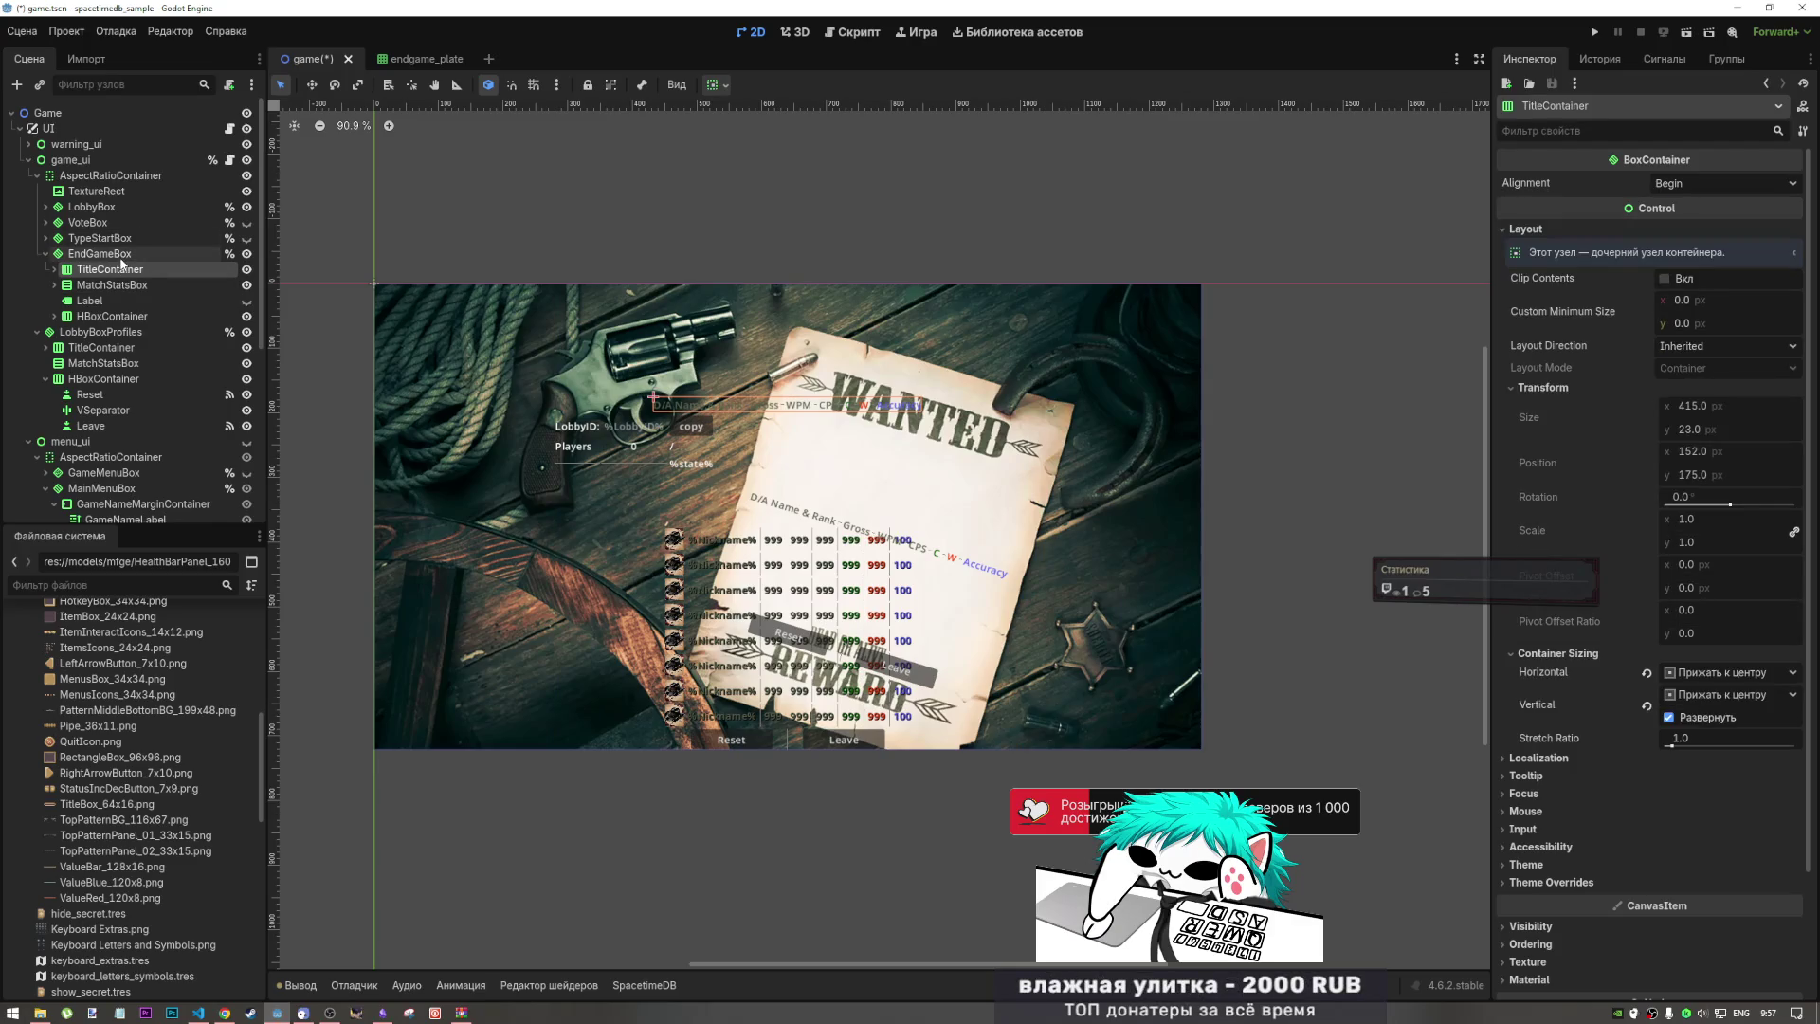
left_click(1670, 717)
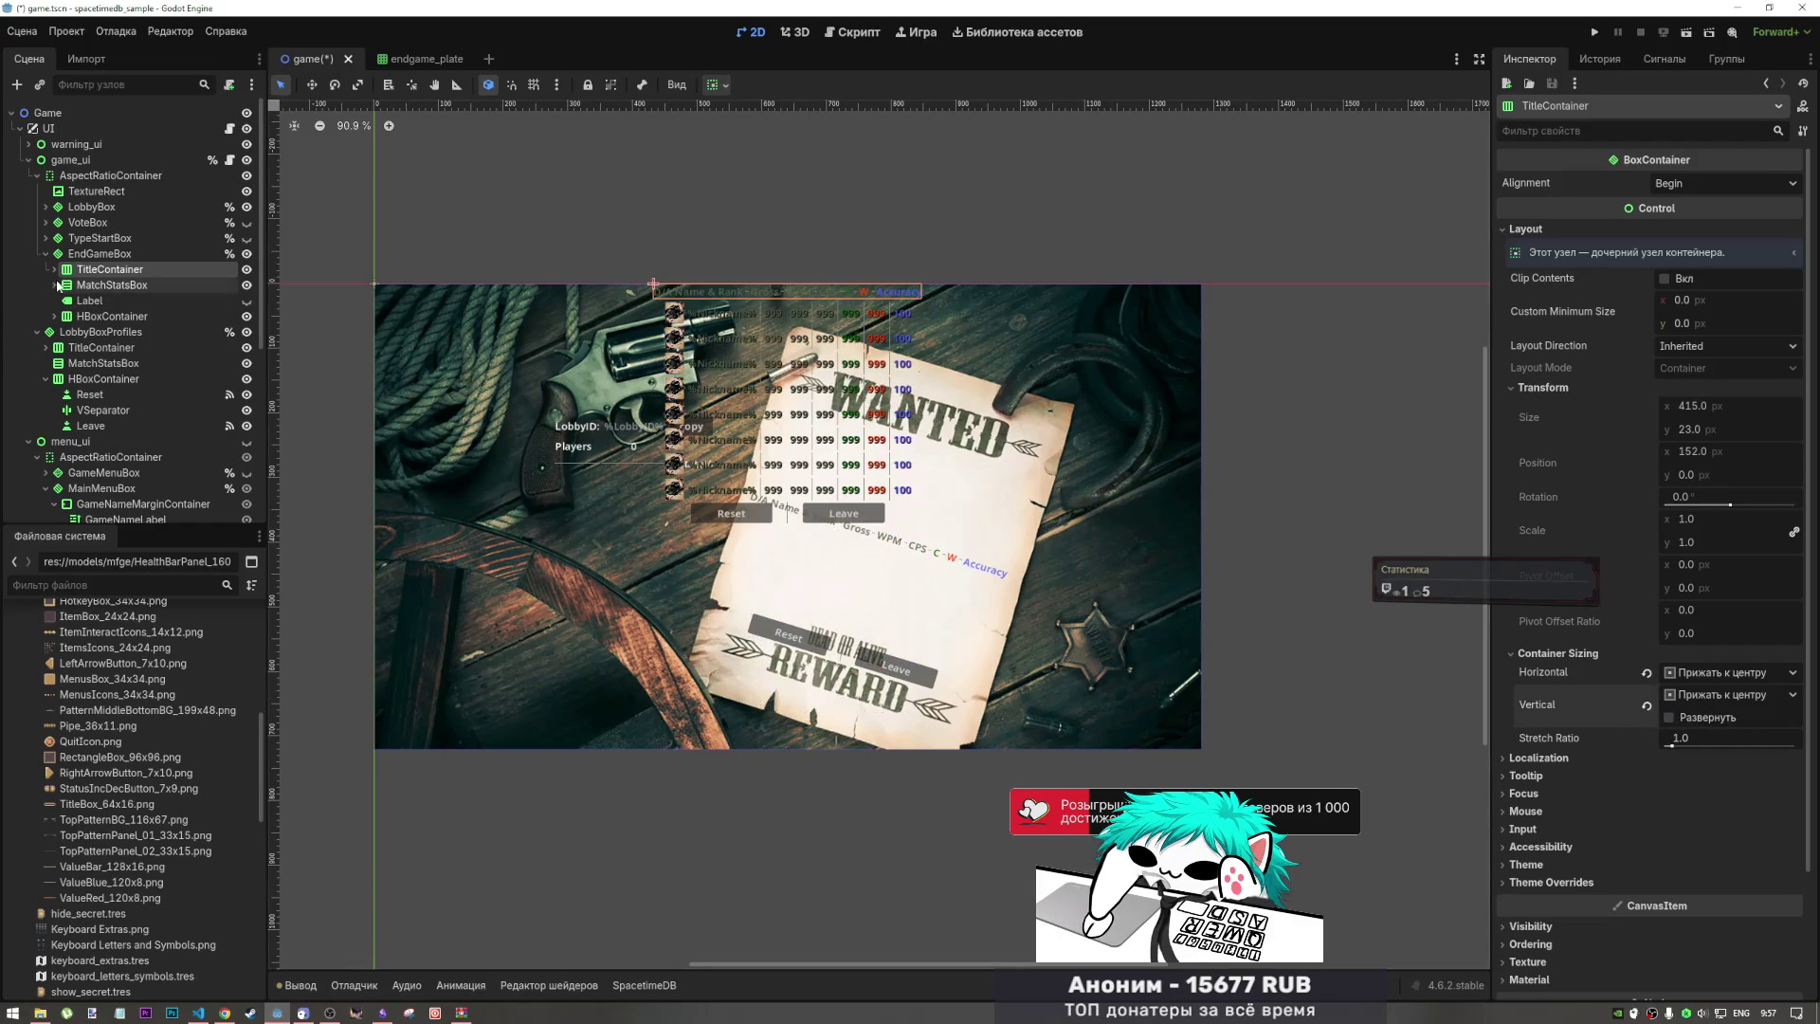
left_click(94, 254)
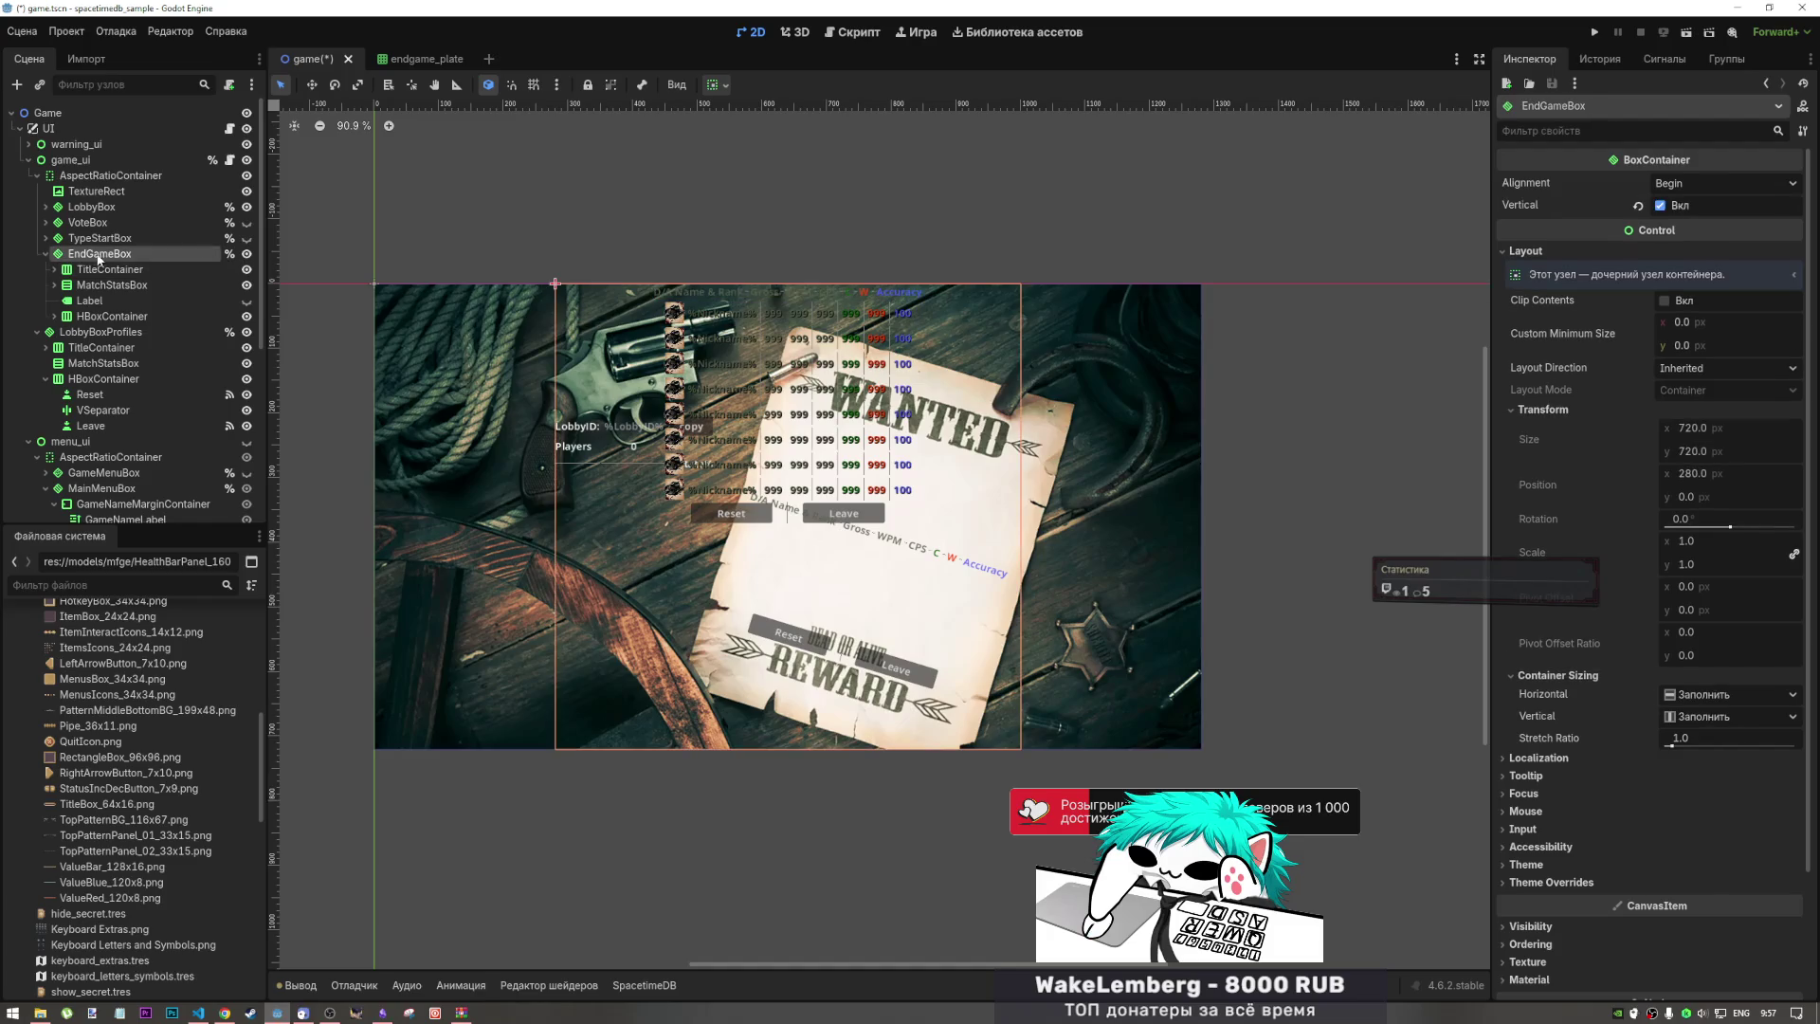
left_click(1662, 185)
left_click(1683, 224)
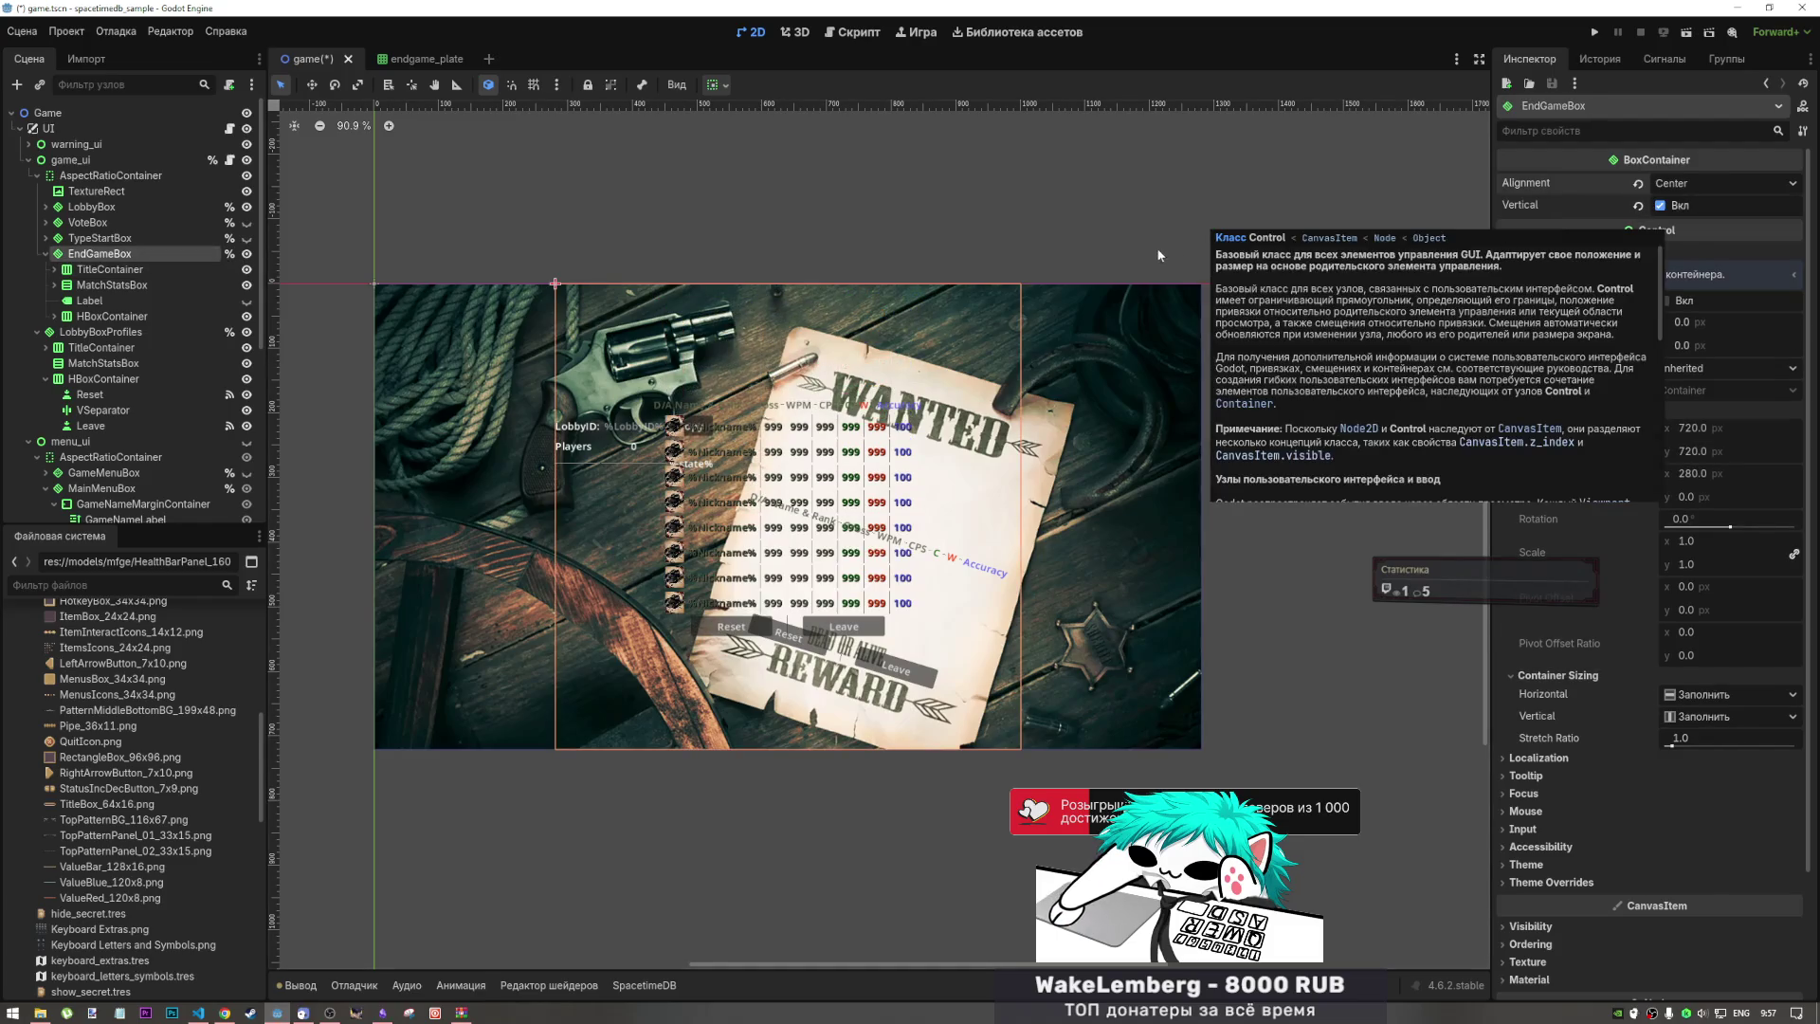
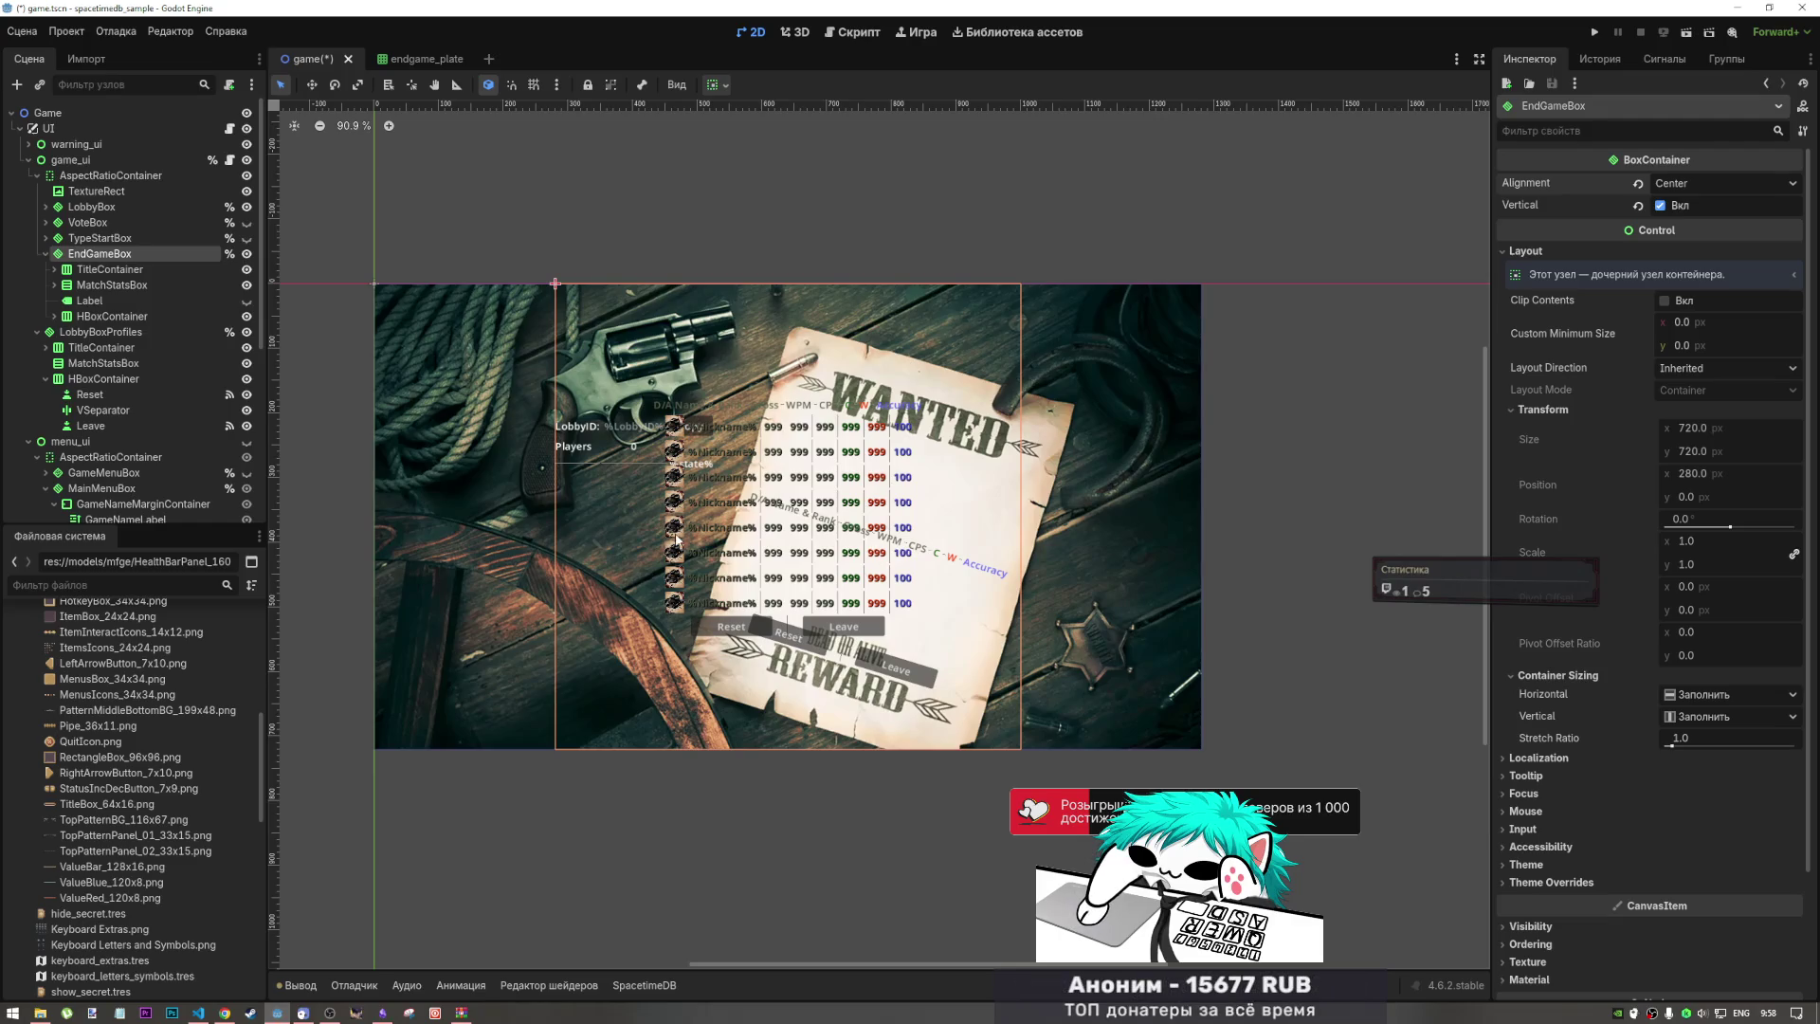
Step: Collapse the EndGameBox branch and hide its end-game stats table
left_click(46, 253)
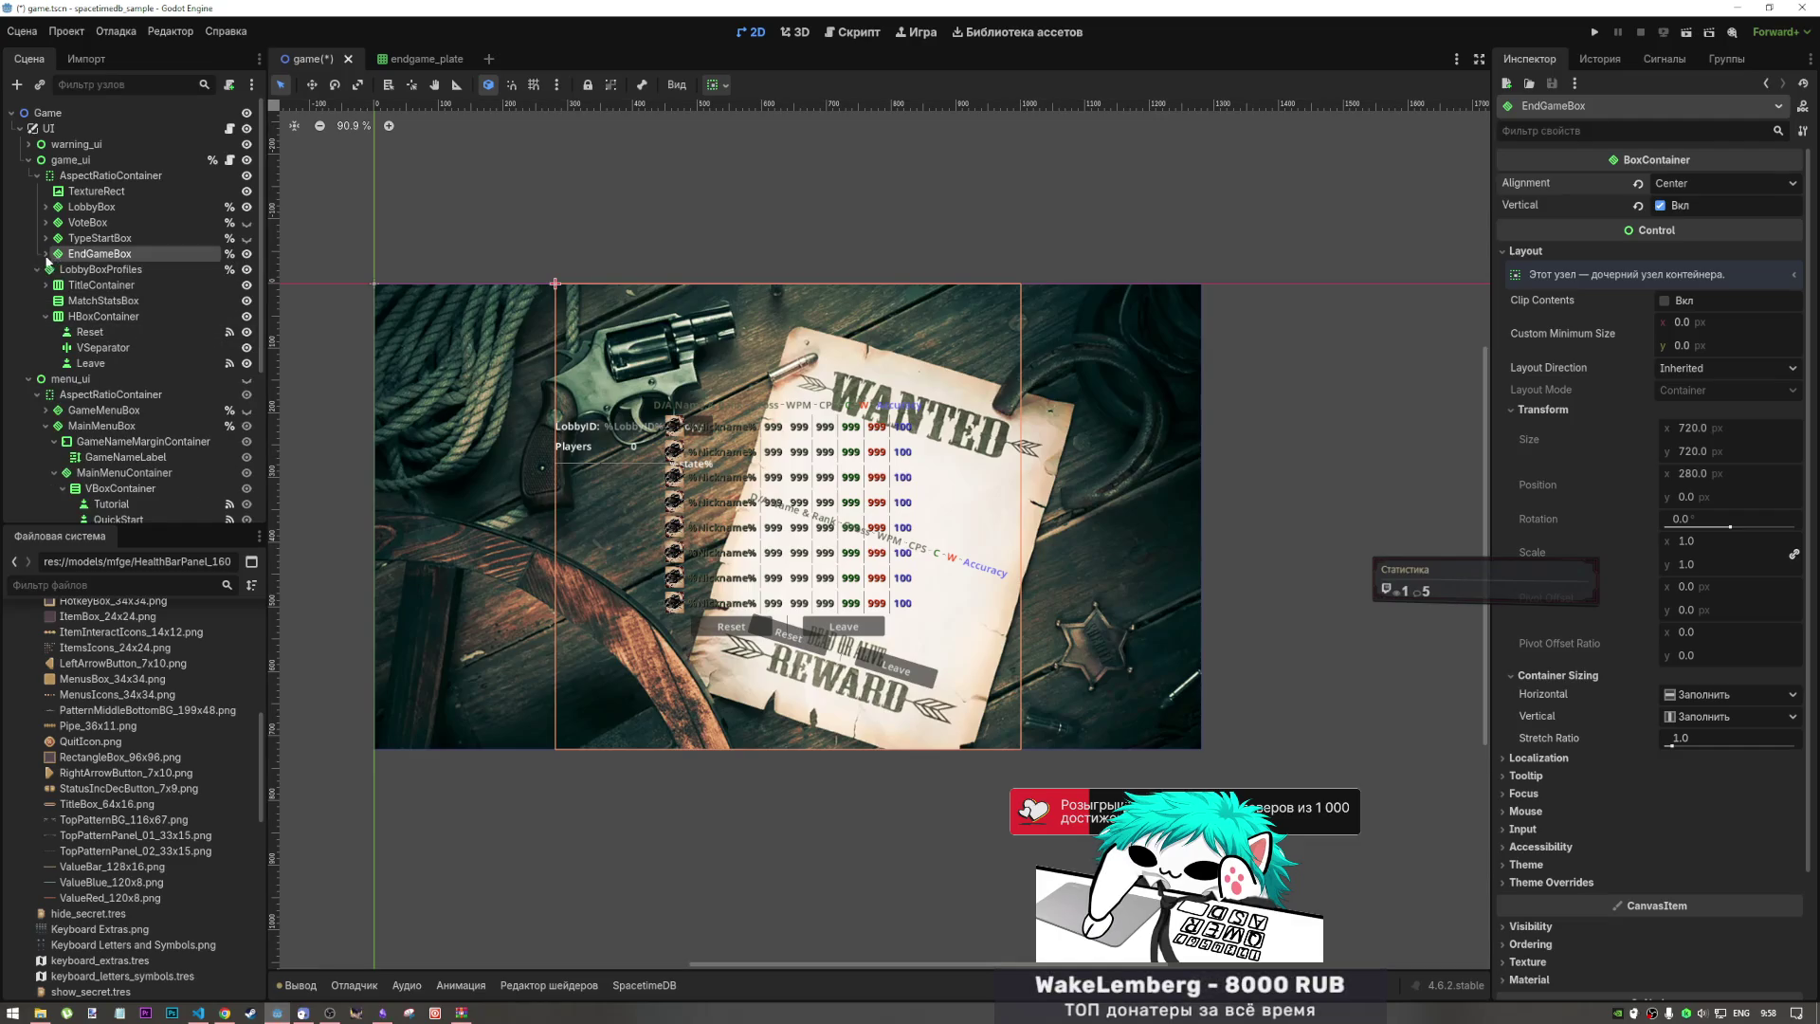
left_click(247, 255)
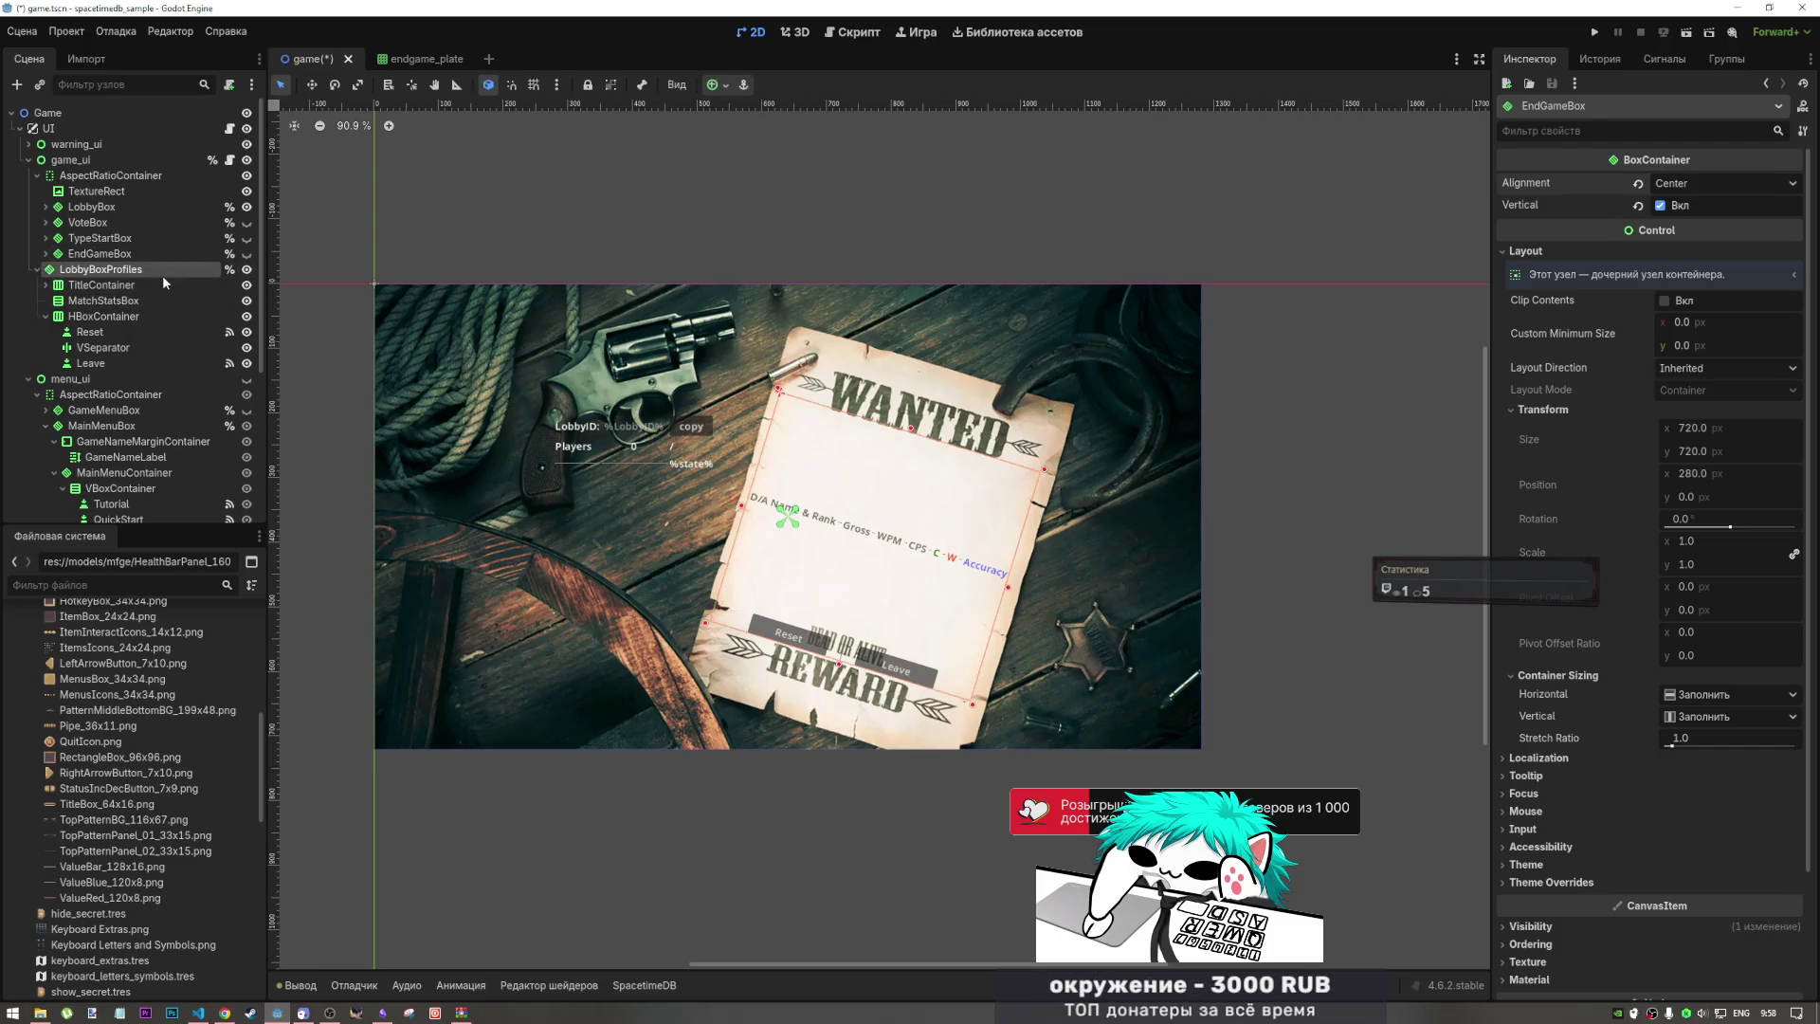
left_click(252, 272)
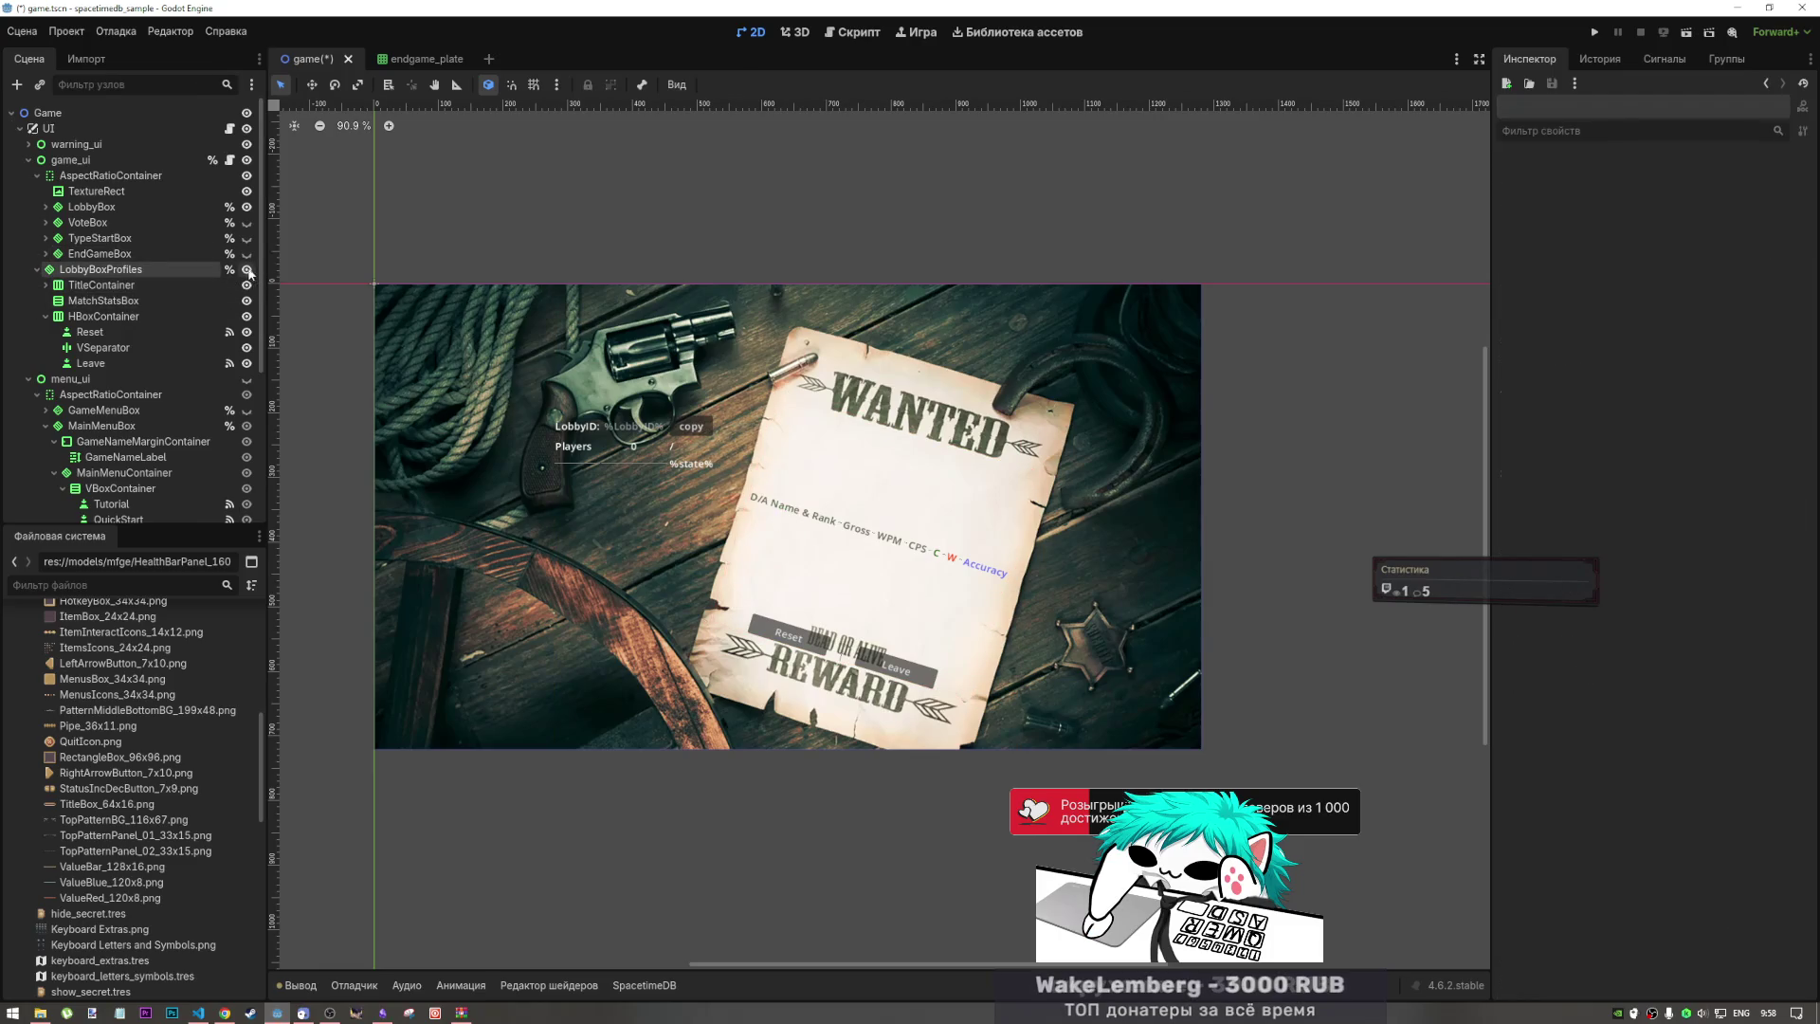
Step: Delete TitleContainer and the Reset/Leave HBoxContainer from LobbyBoxProfiles, leaving MatchStatsBox
left_click(135, 285)
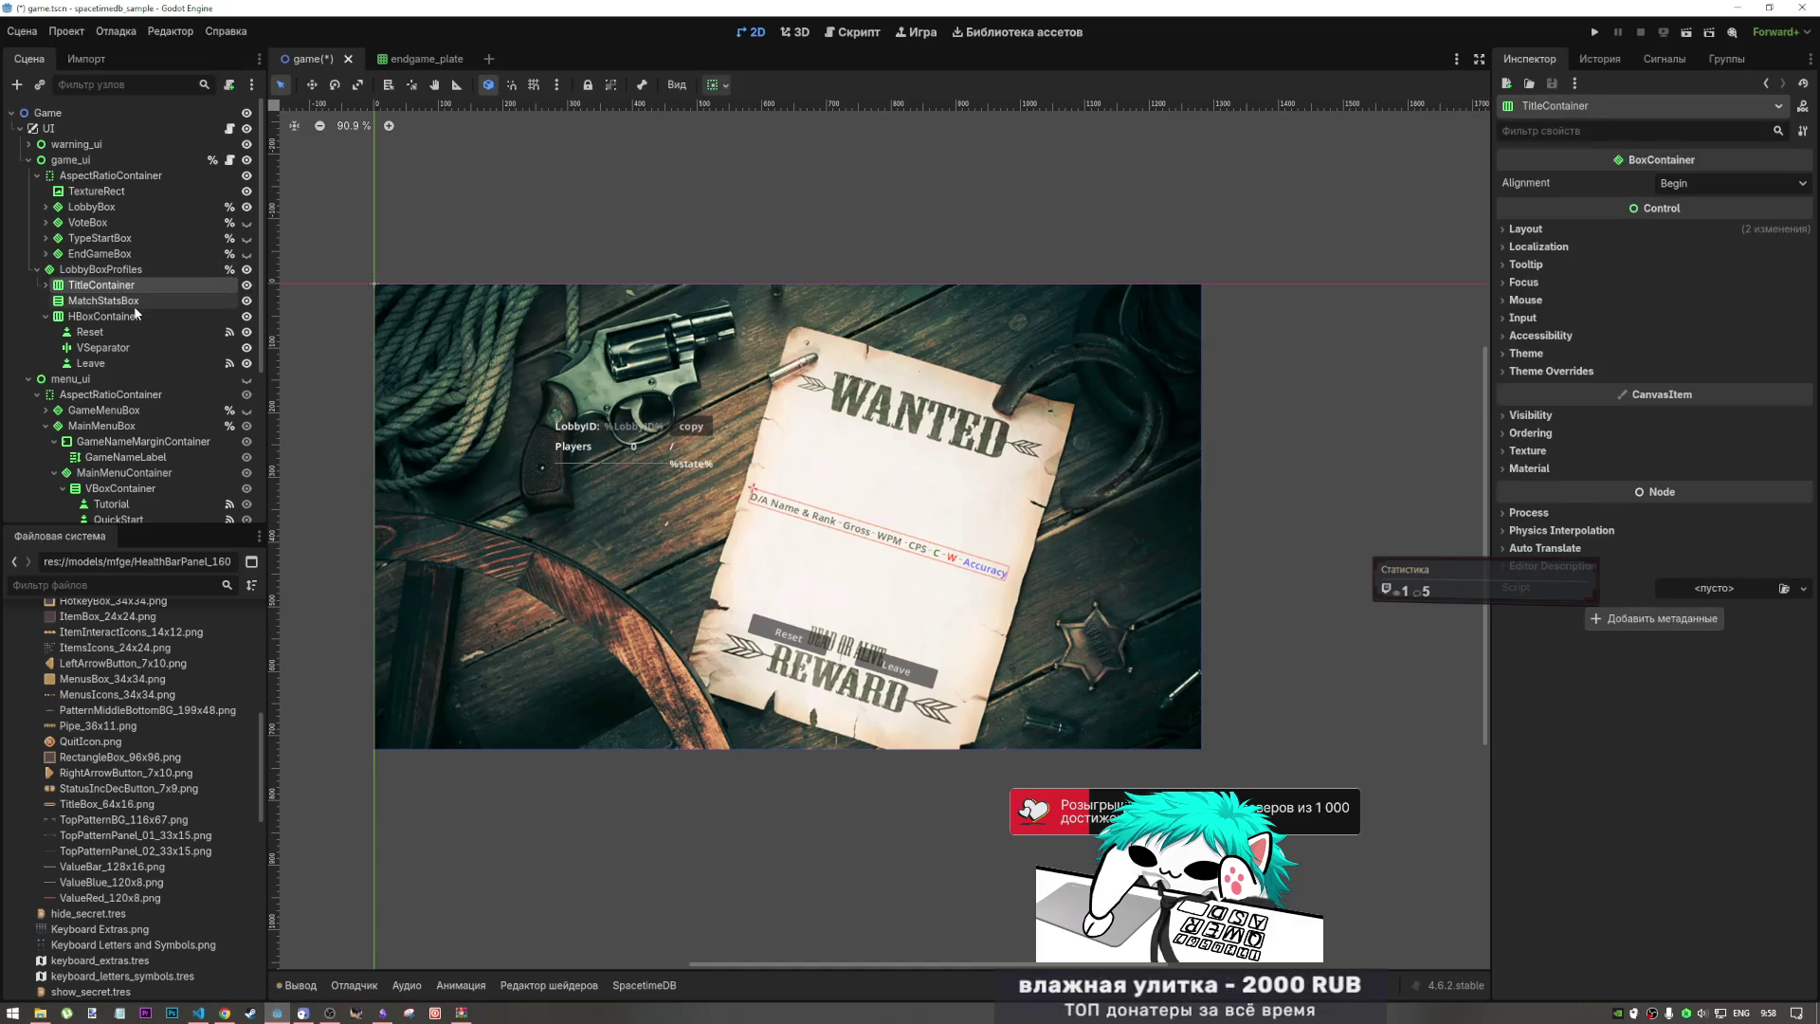
key("Delete")
key("Return")
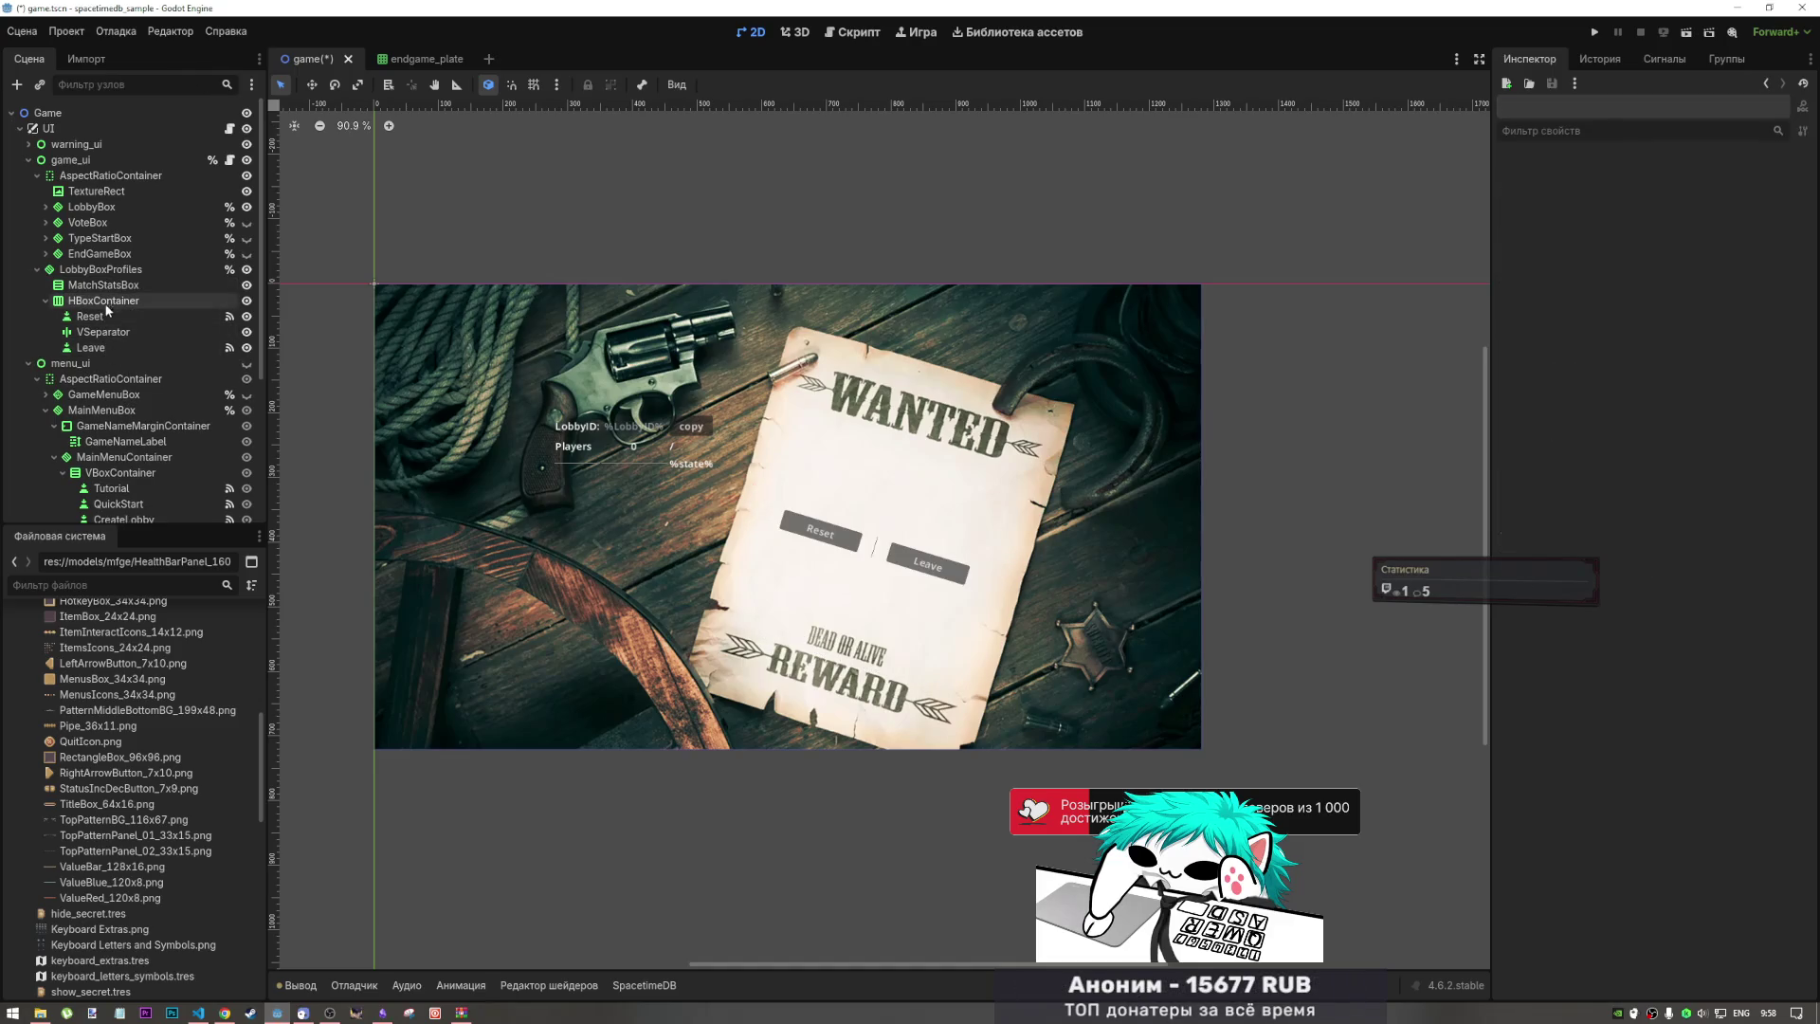
left_click(106, 304)
key("Delete")
key("Return")
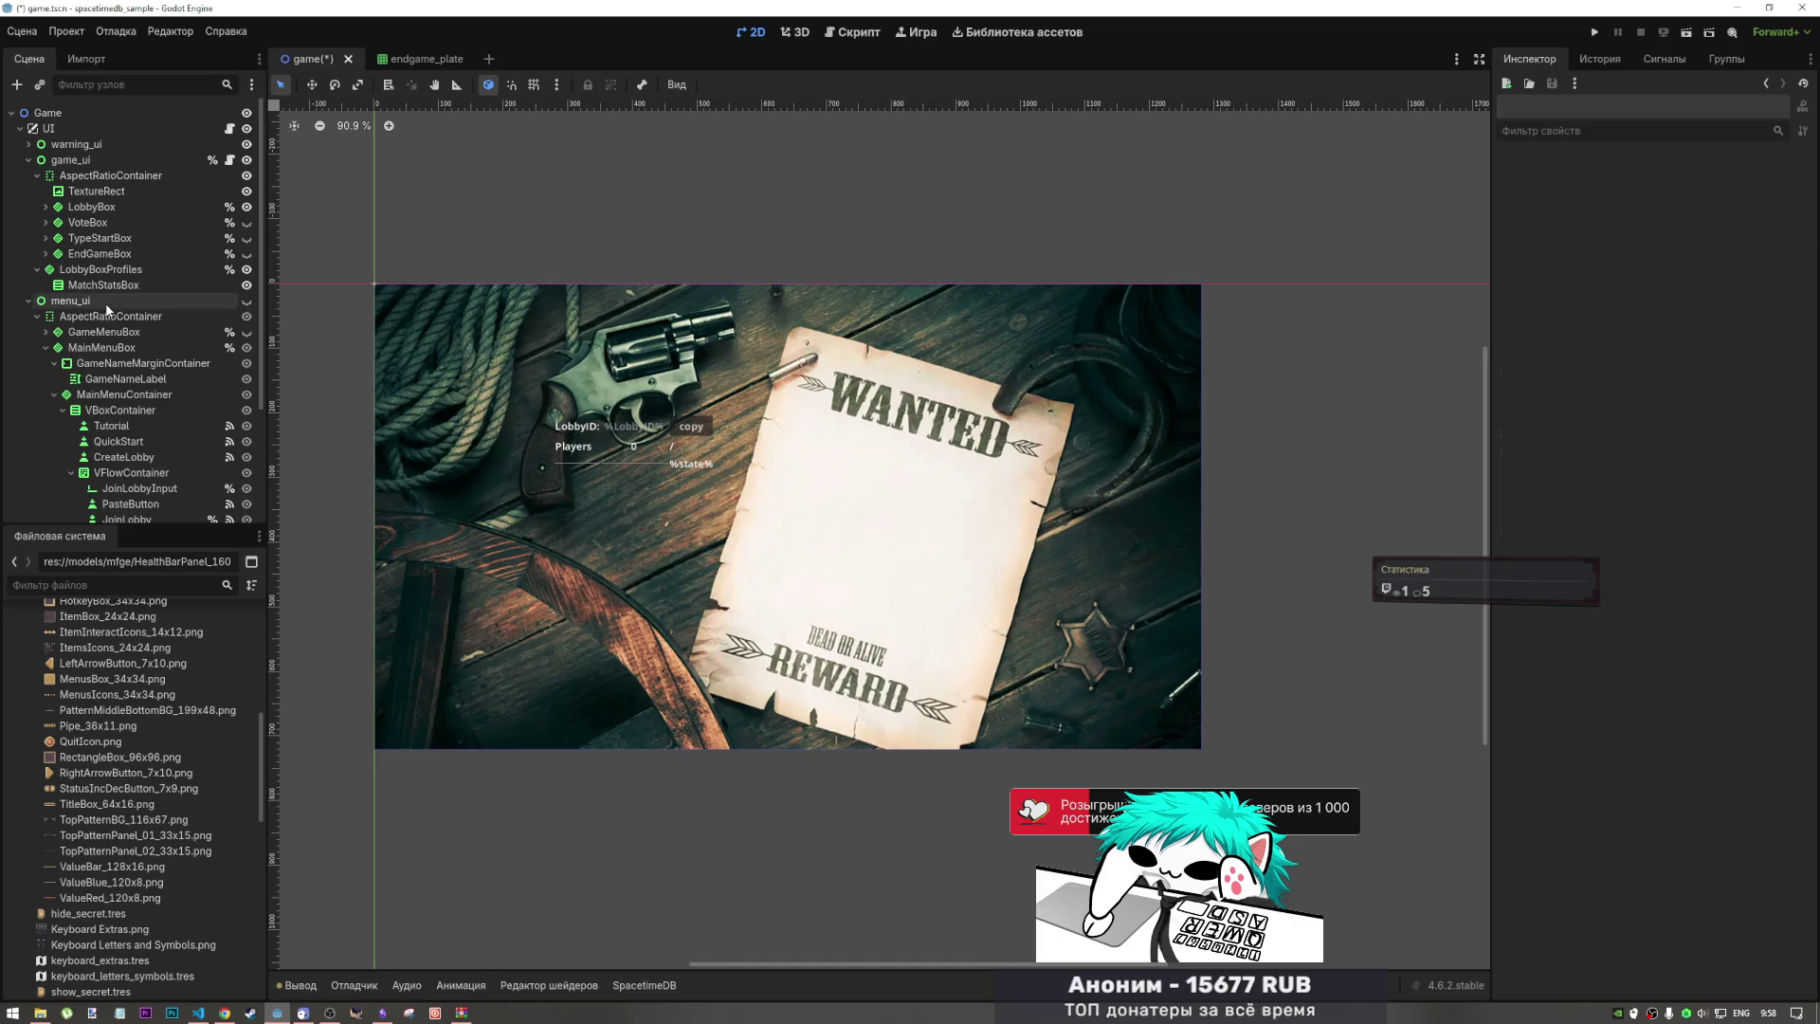
left_click(105, 285)
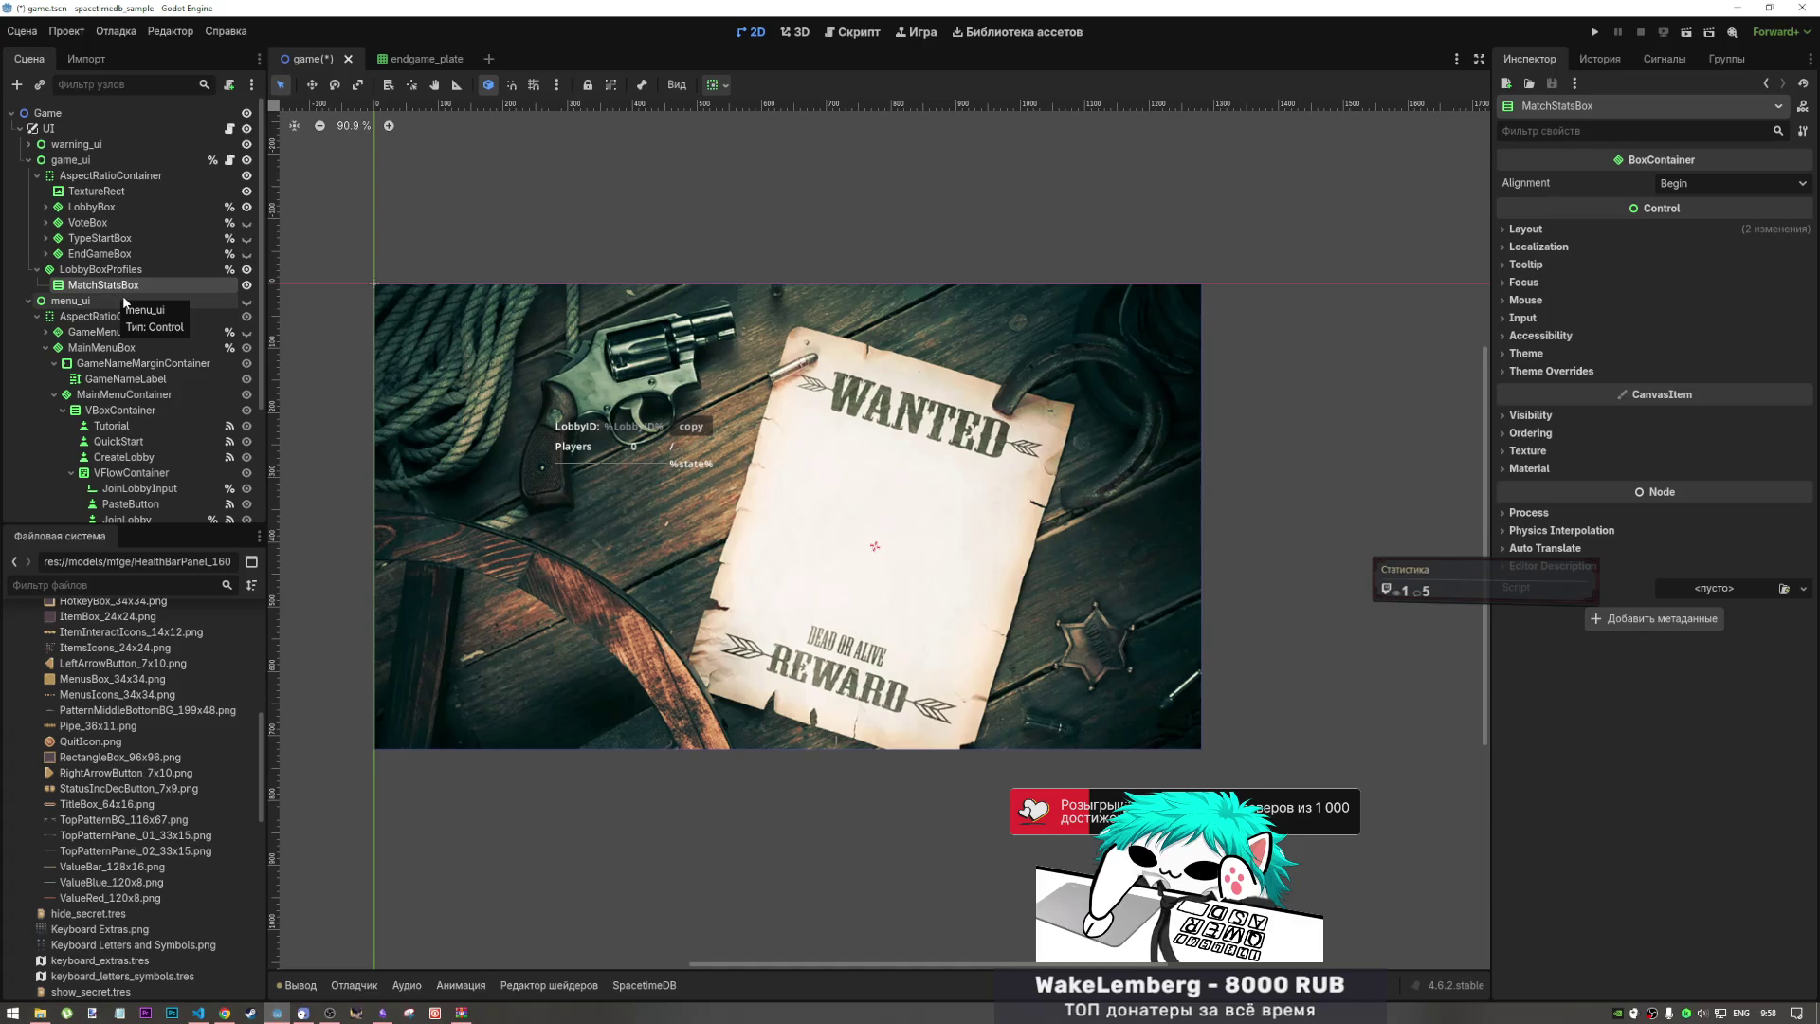
Step: Turn LobbyBoxProfiles' unique-name access off and then back on
double_click(119, 284)
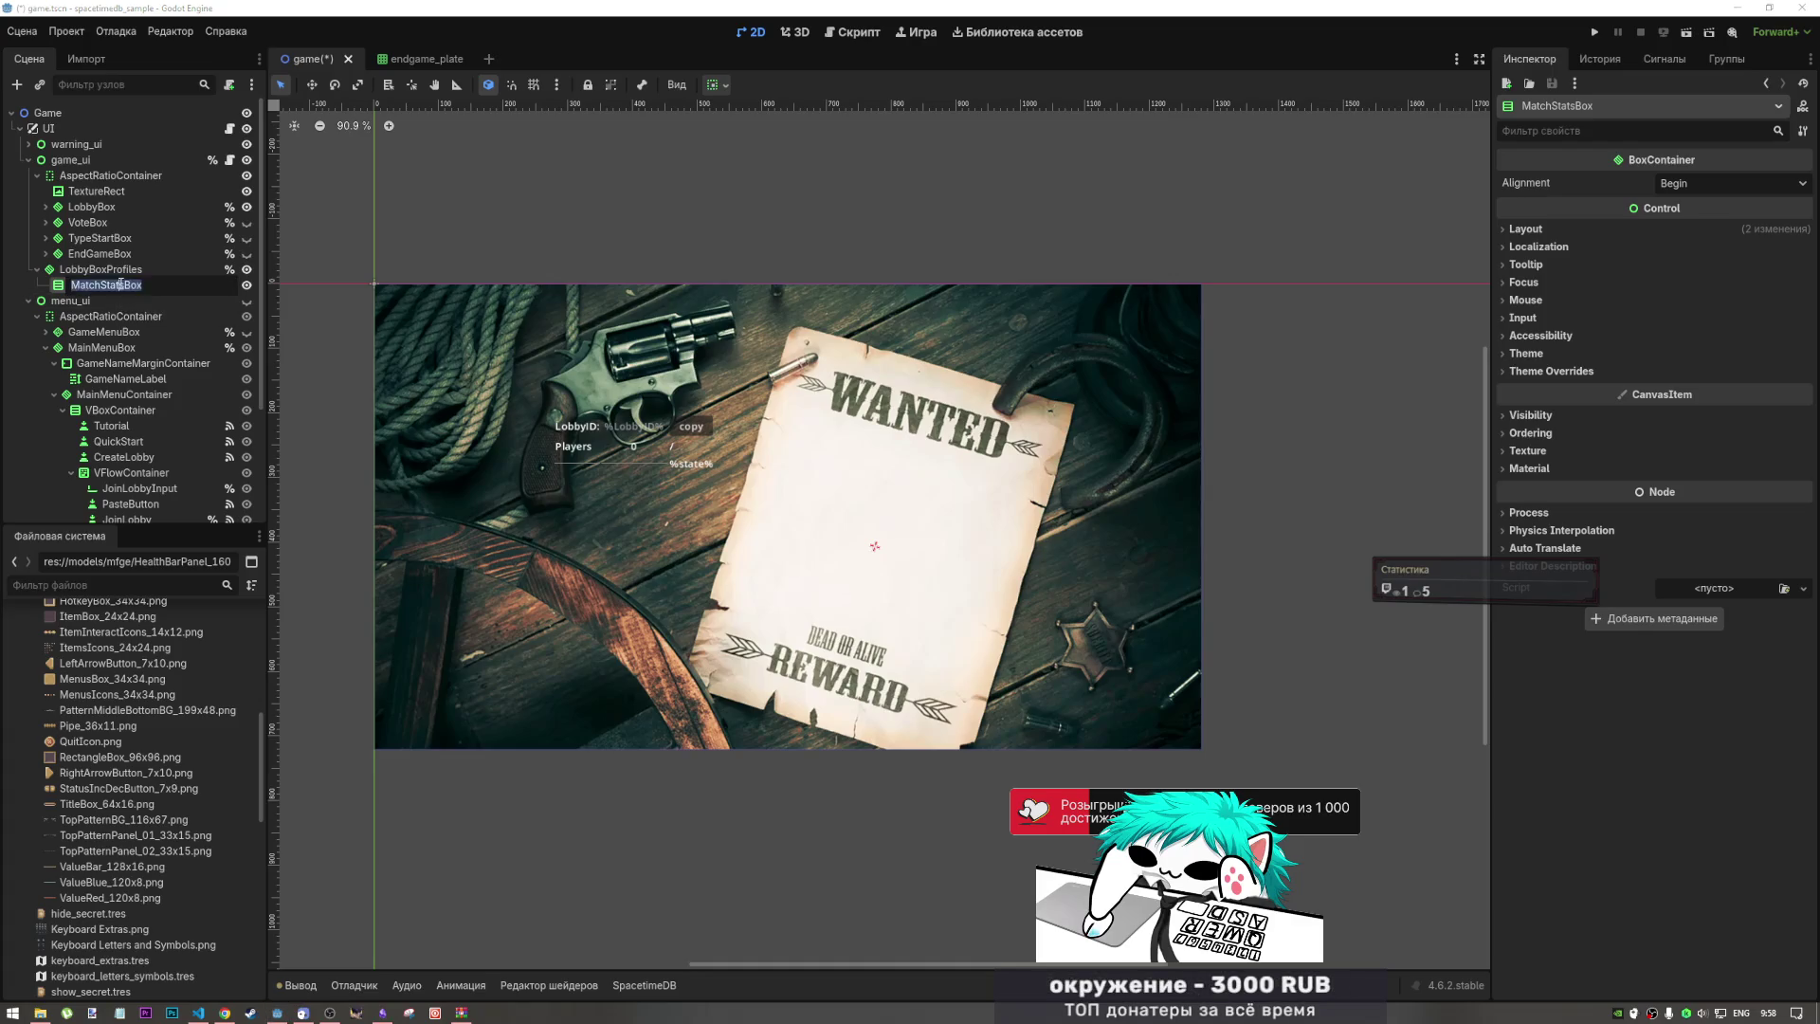
left_click(120, 284)
double_click(145, 285)
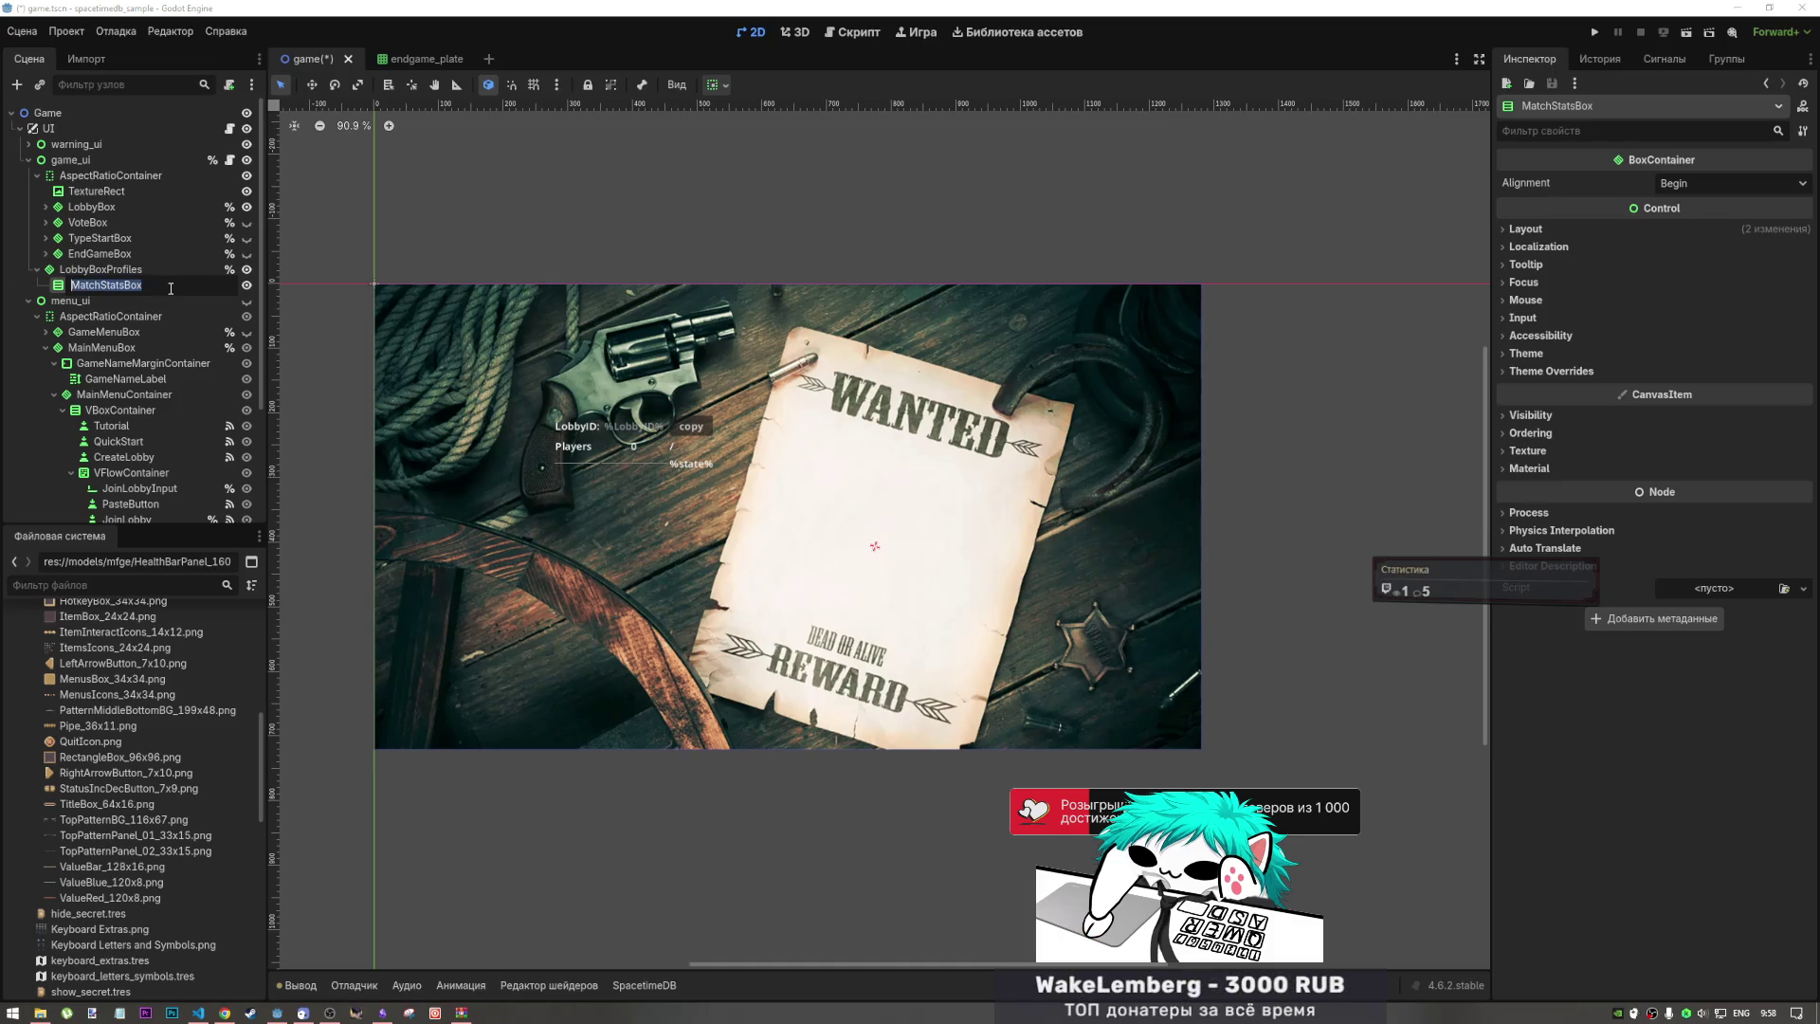
left_click(229, 269)
left_click(884, 538)
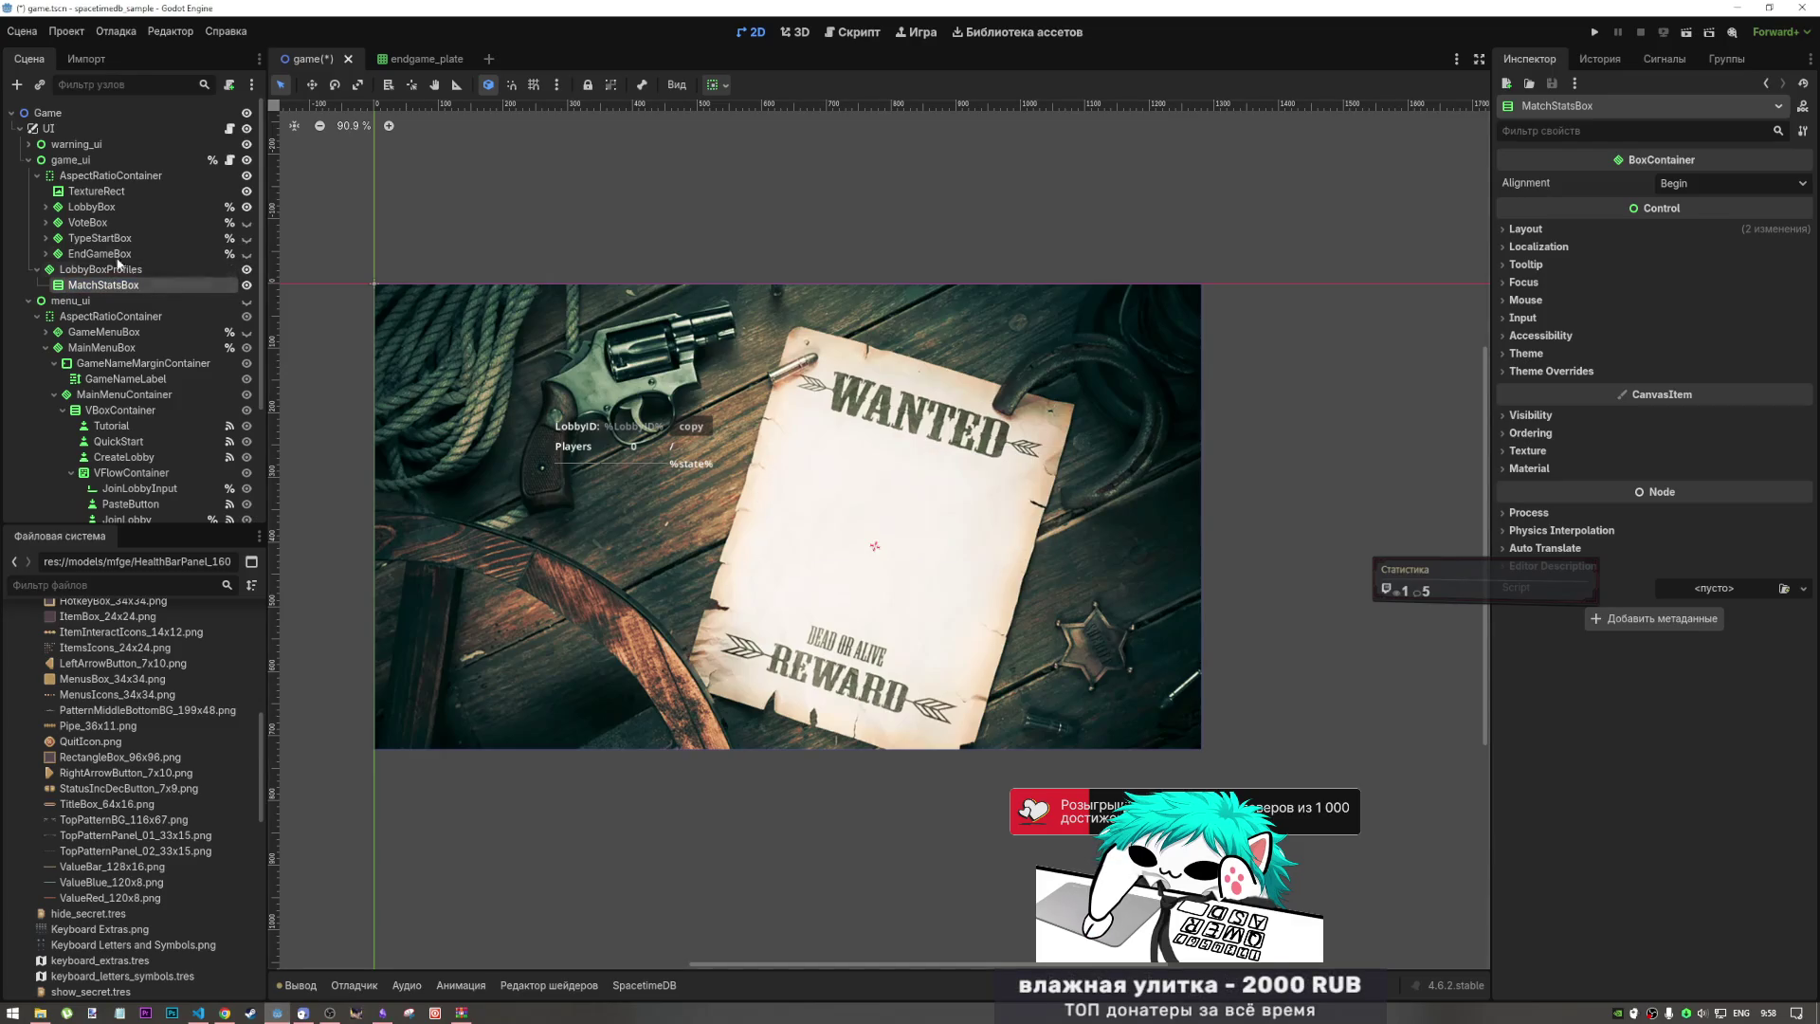
right_click(103, 270)
left_click(183, 582)
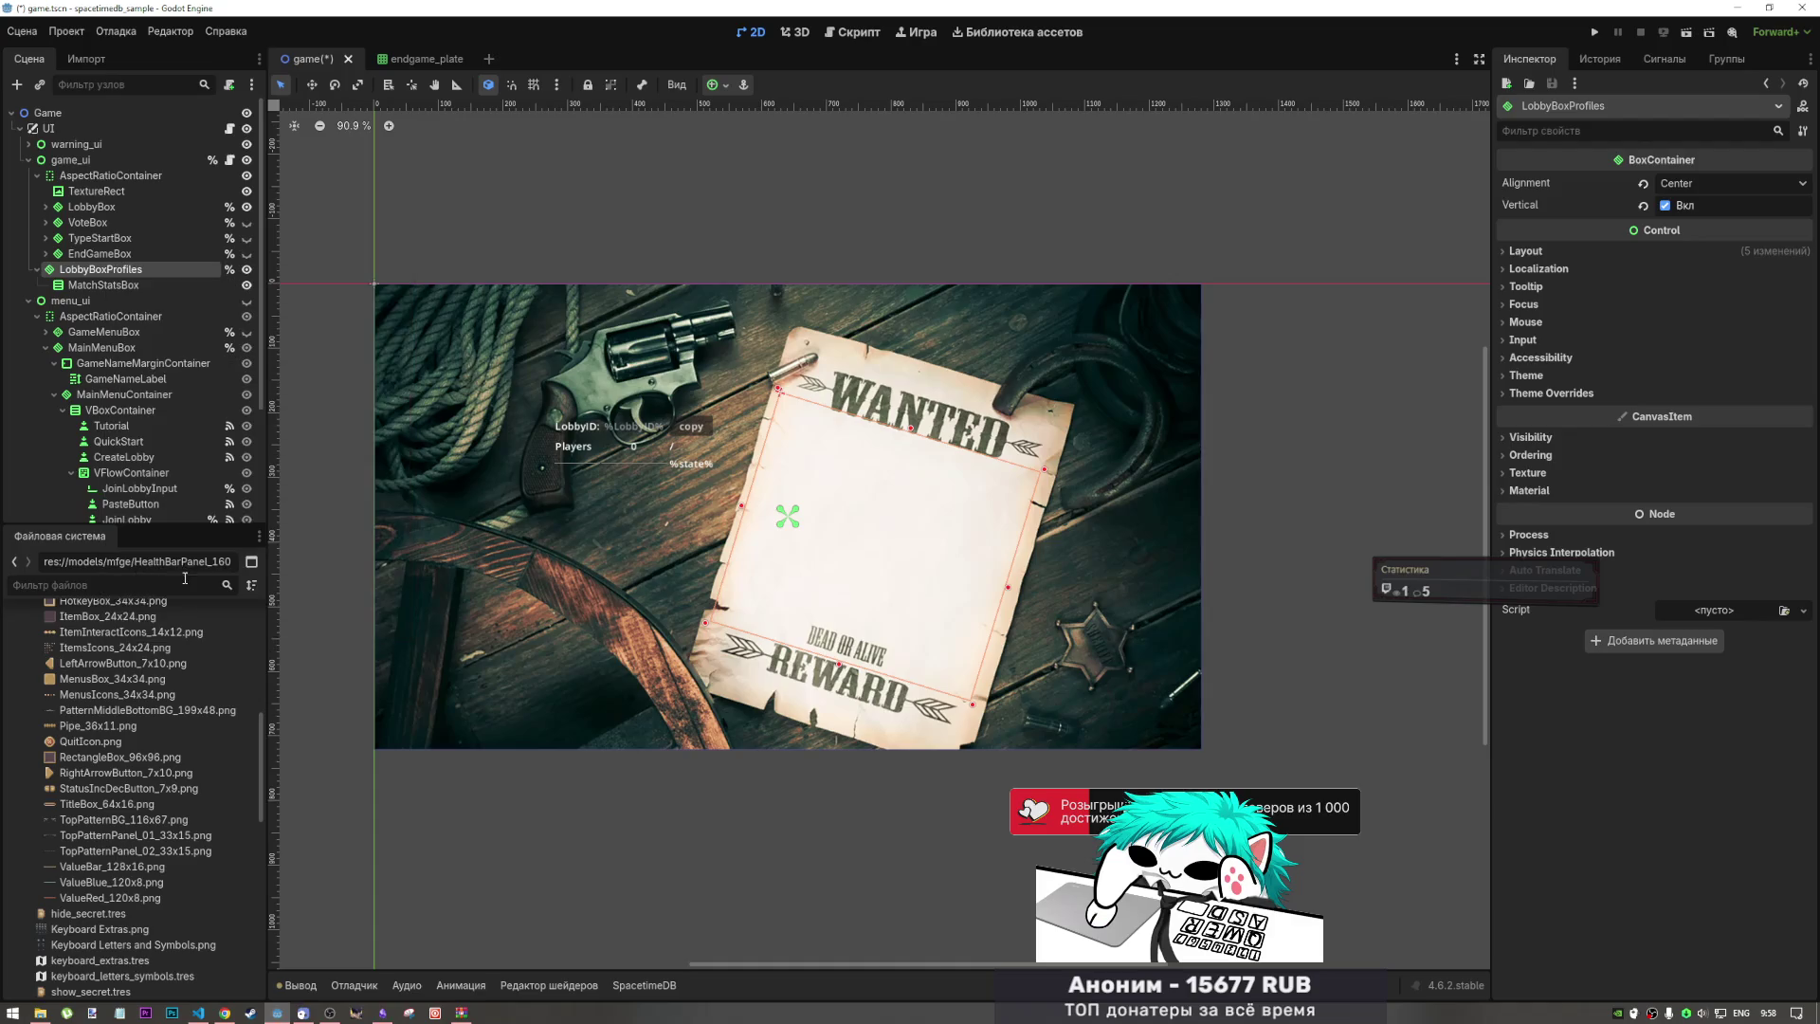
Step: Drop the MatchStatsBox rename and rename LobbyBoxProfiles to LobbyProfilesBox
double_click(126, 286)
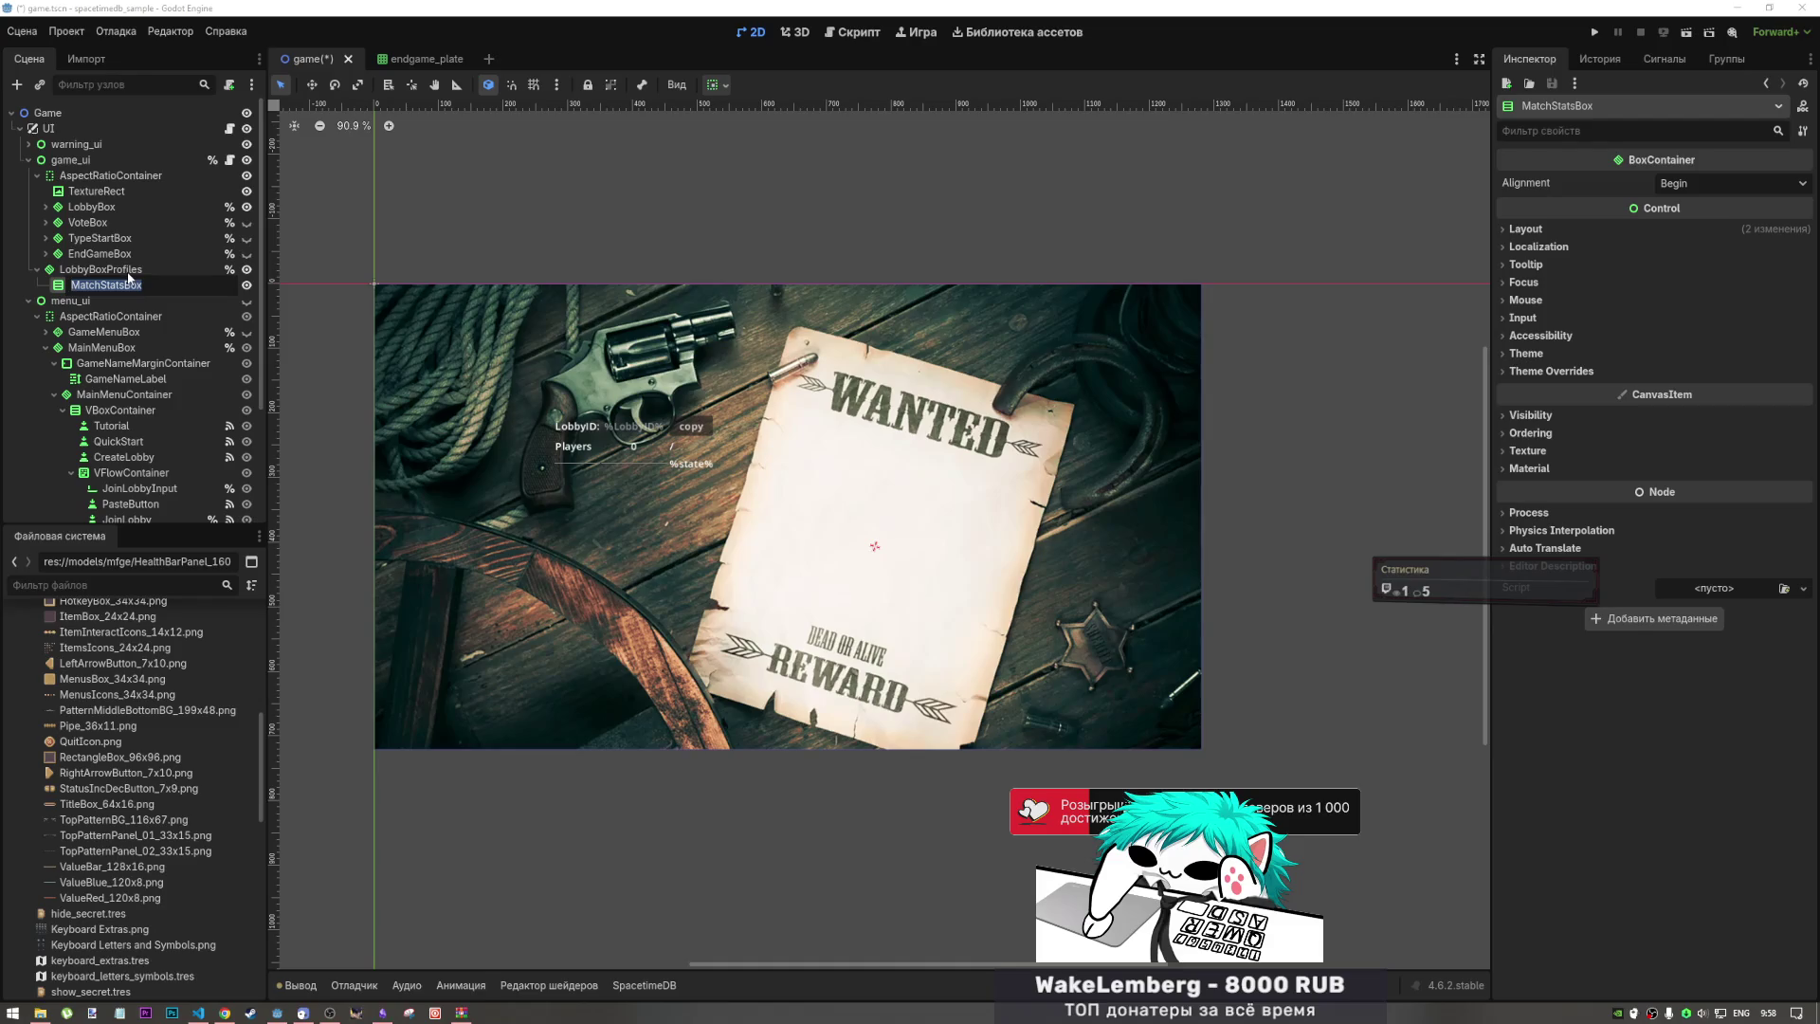
key("Return")
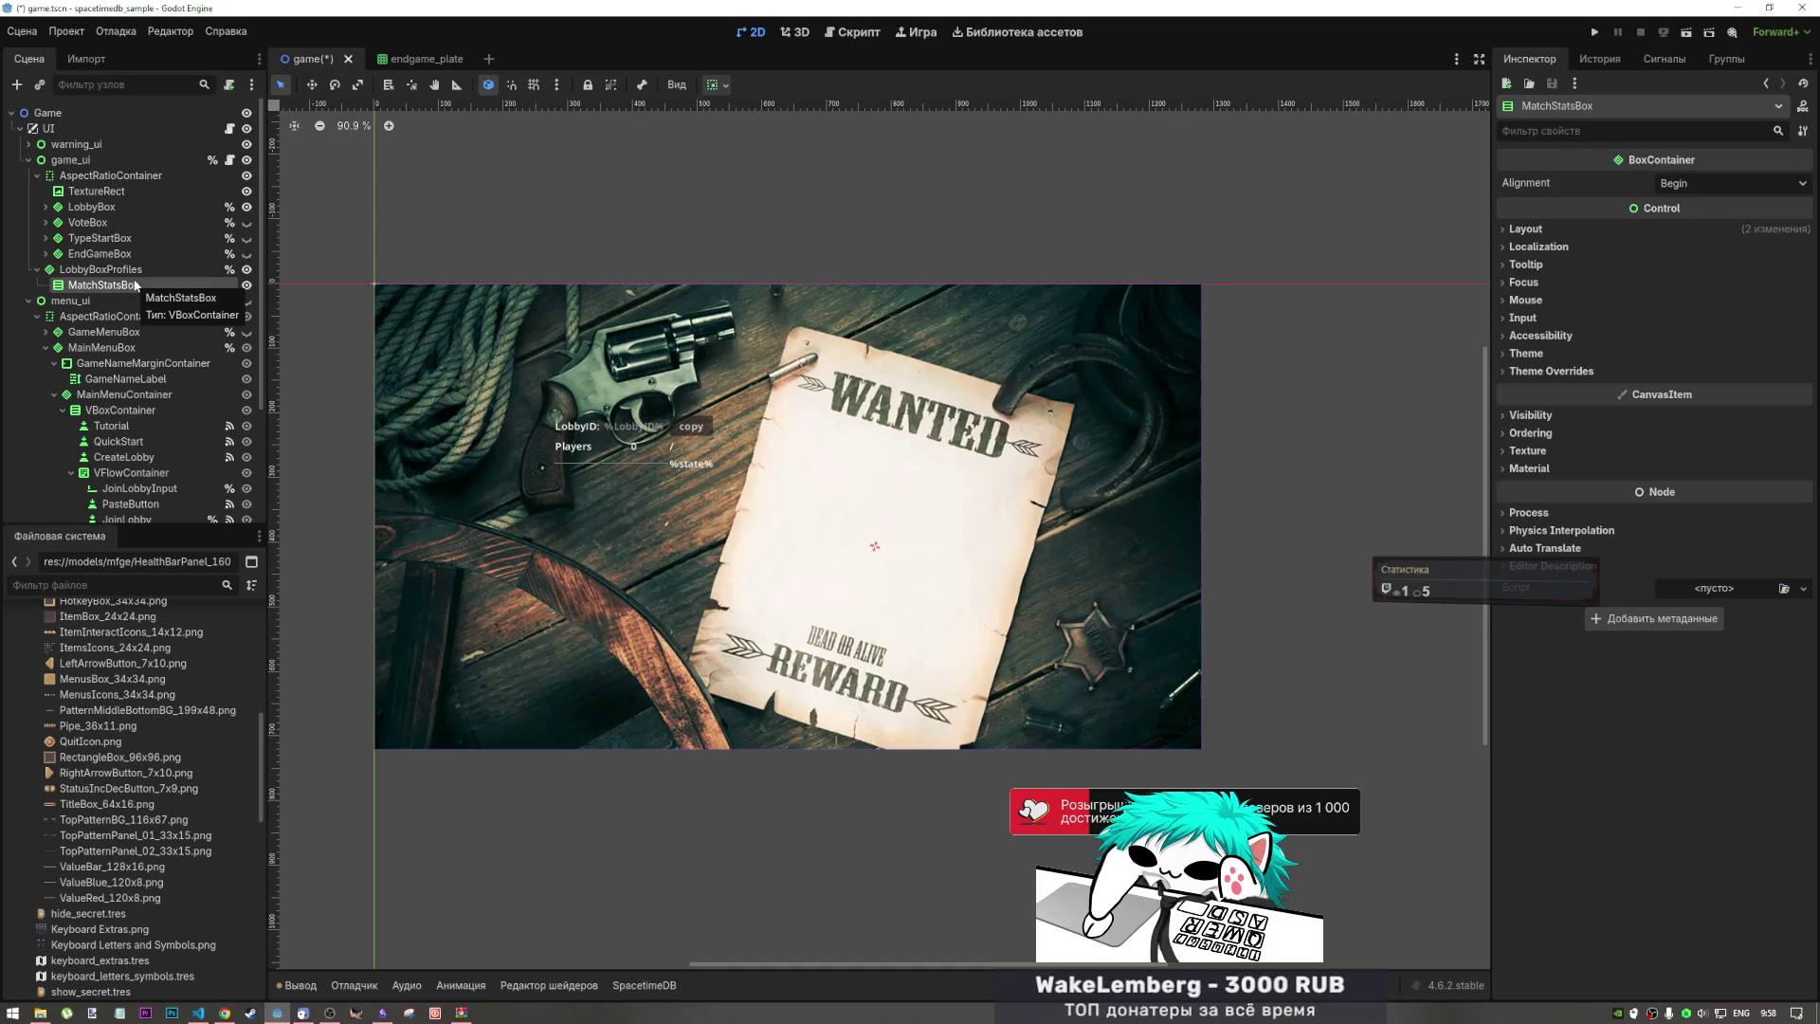
double_click(115, 285)
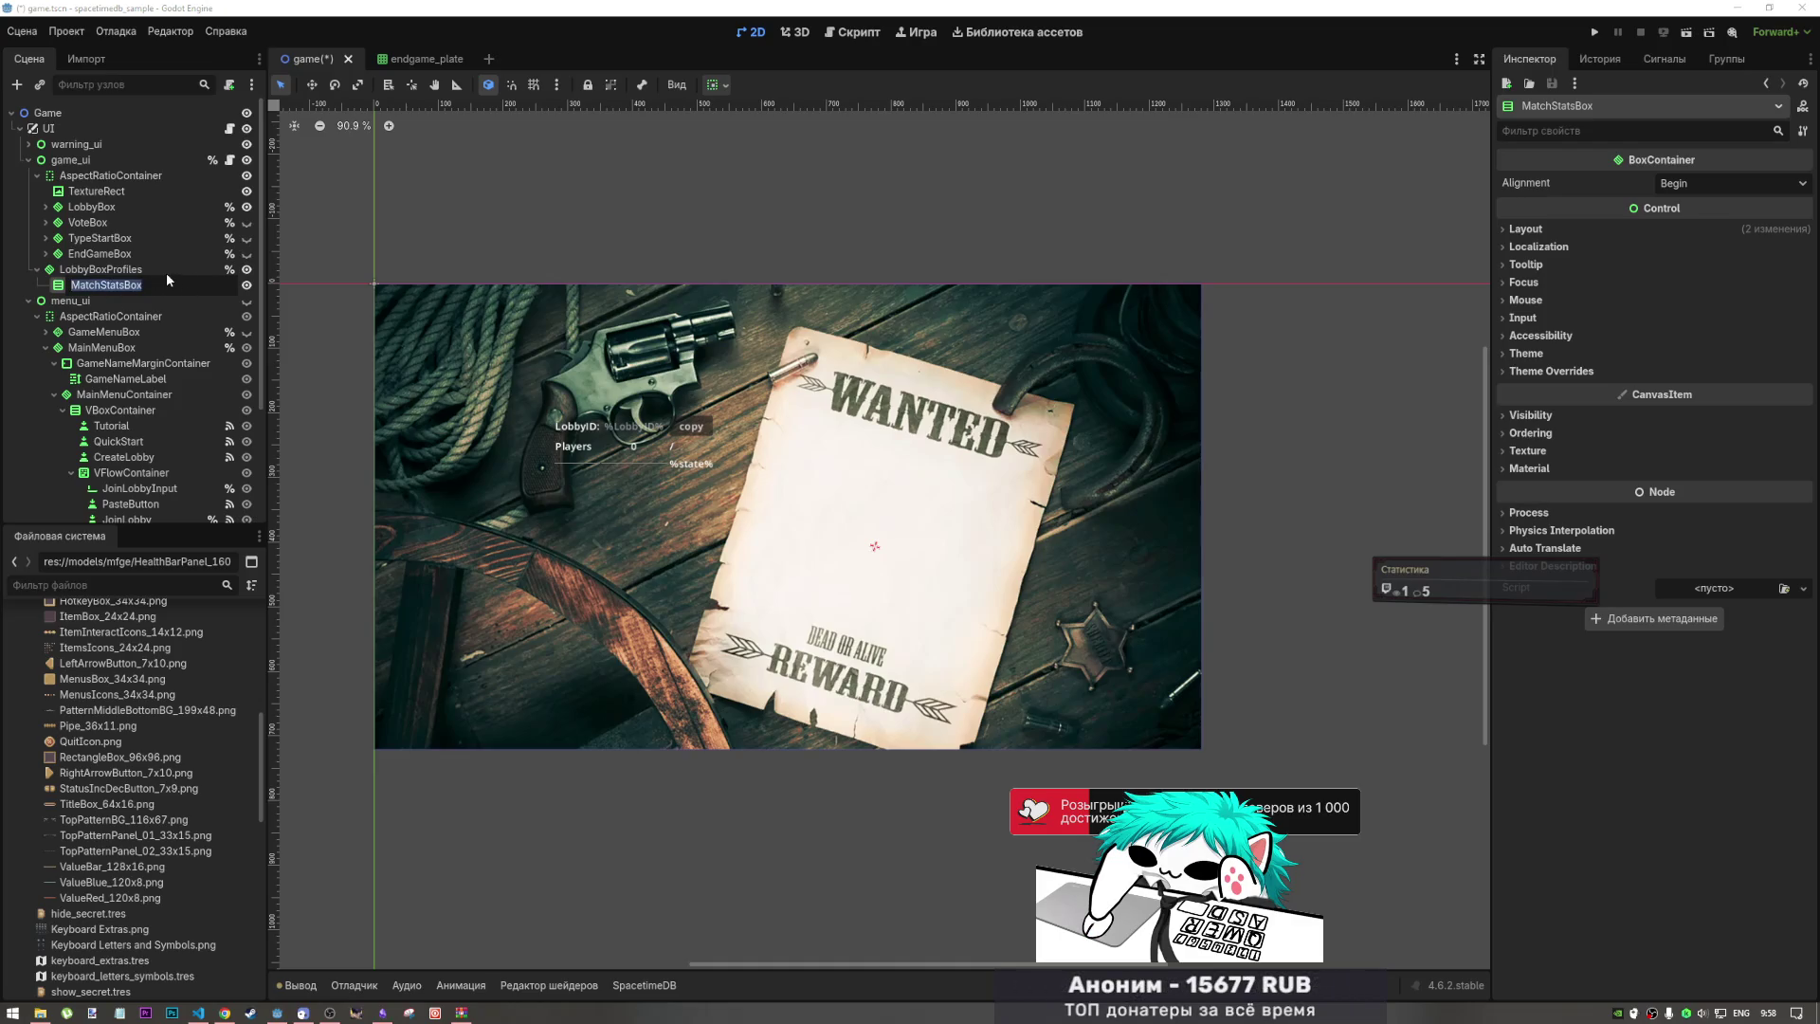
type("Pro")
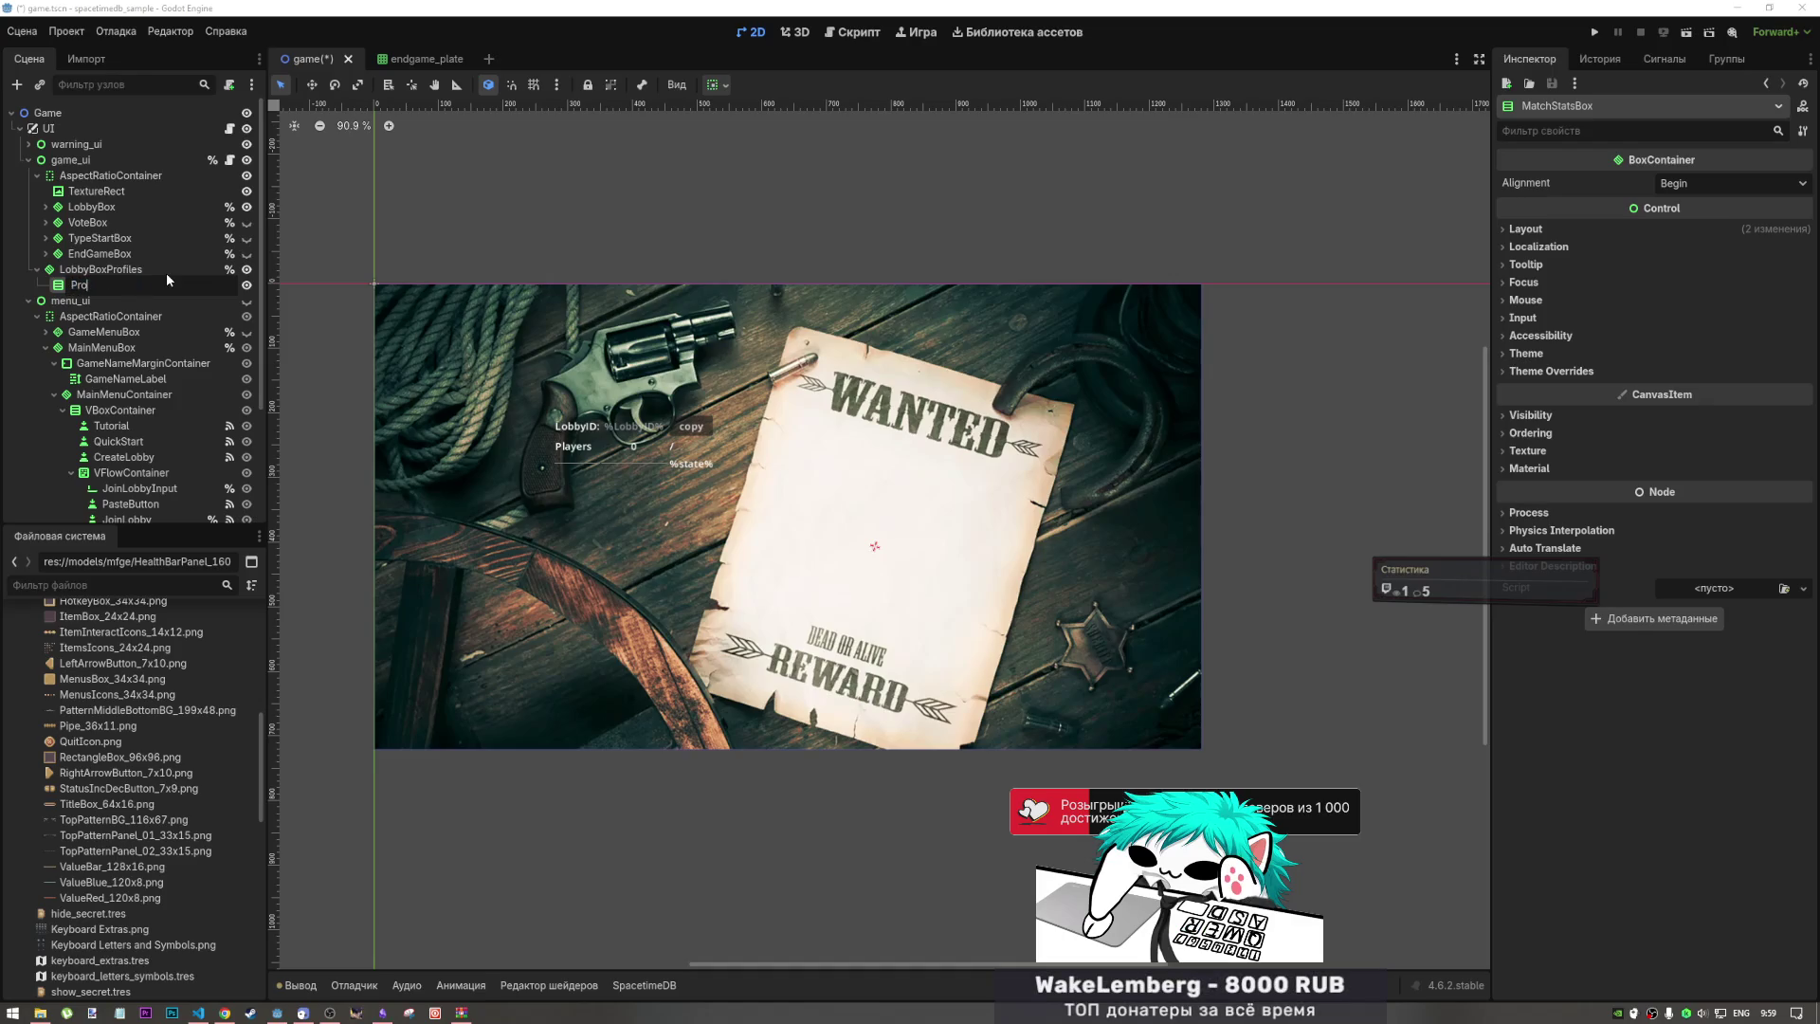
type("f")
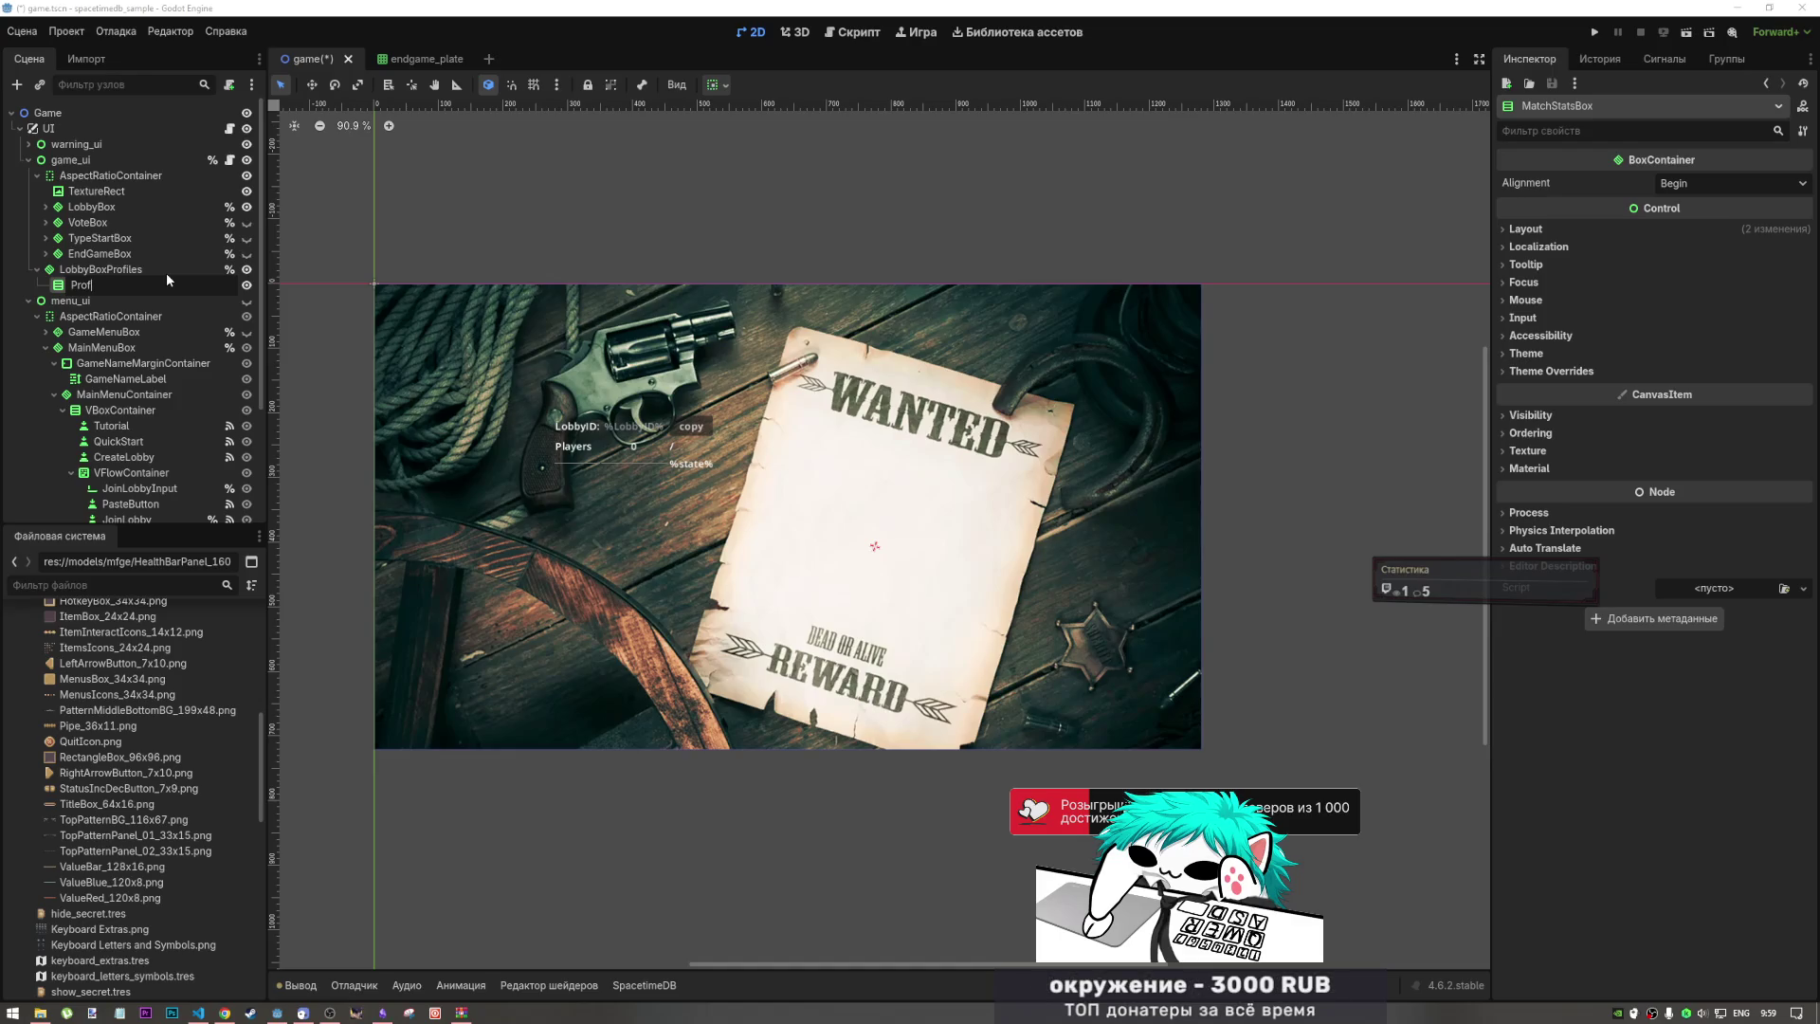
key("Escape")
double_click(104, 270)
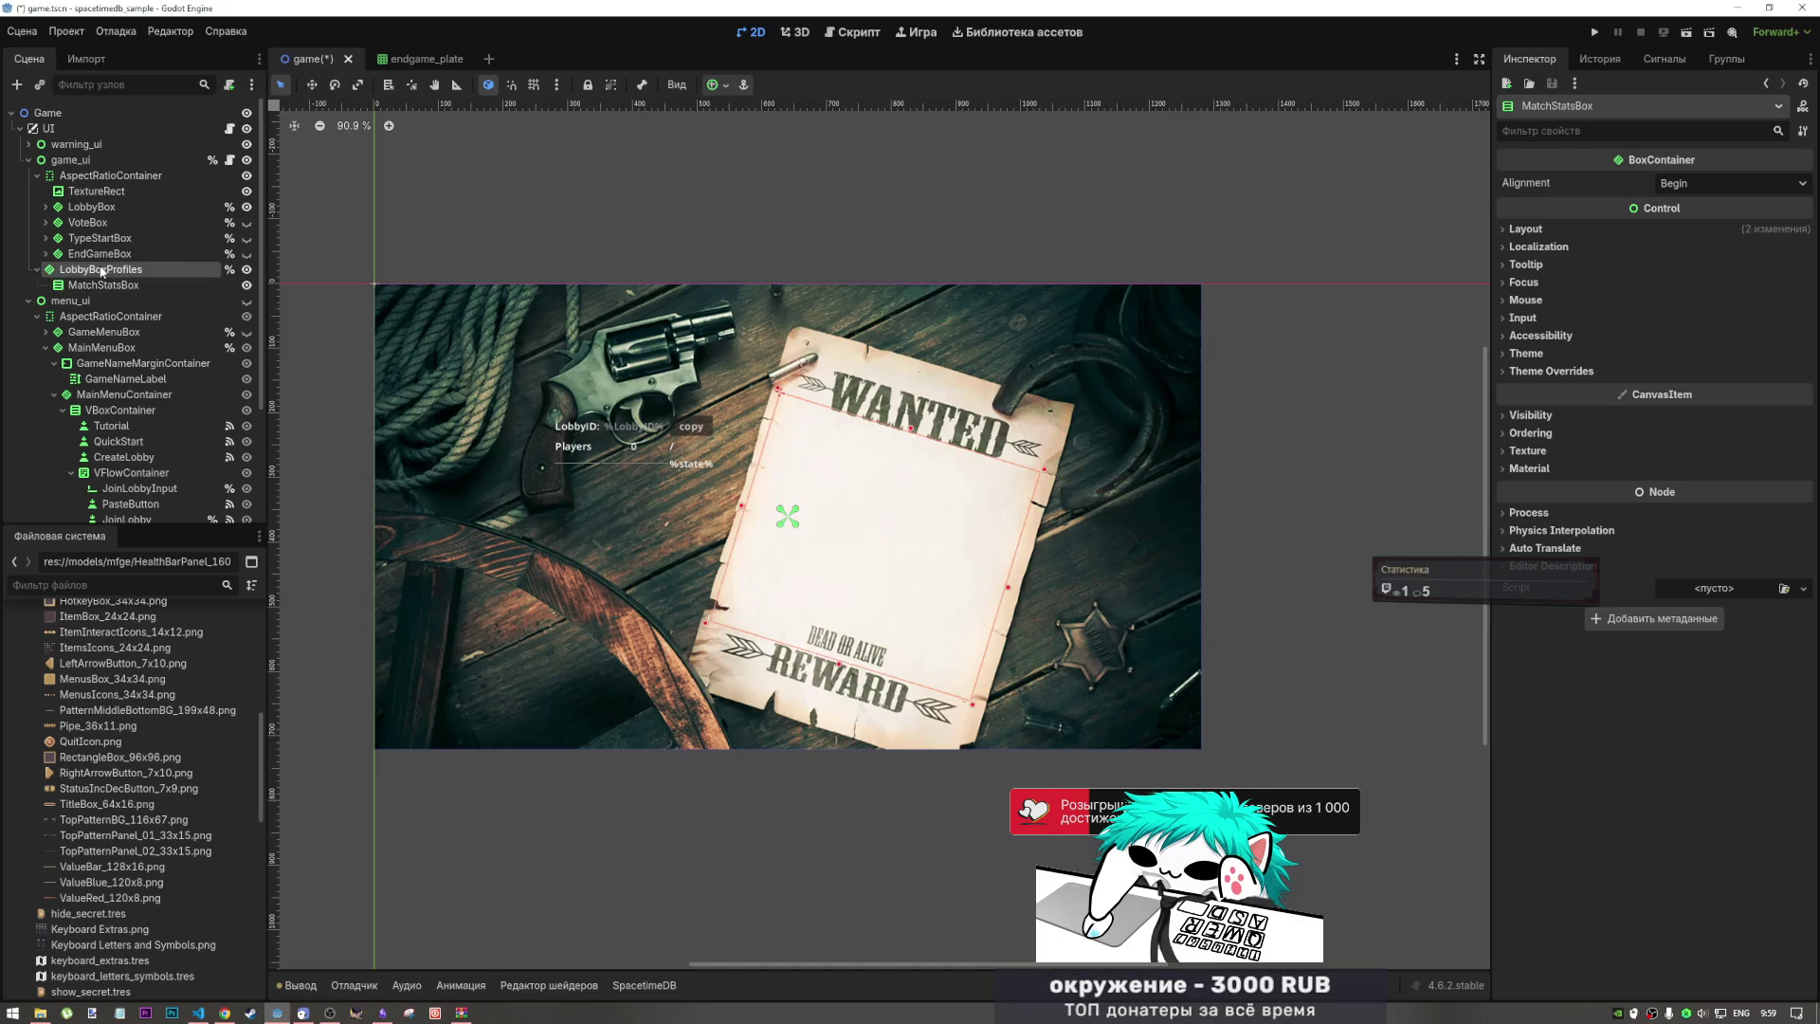
left_click(115, 271)
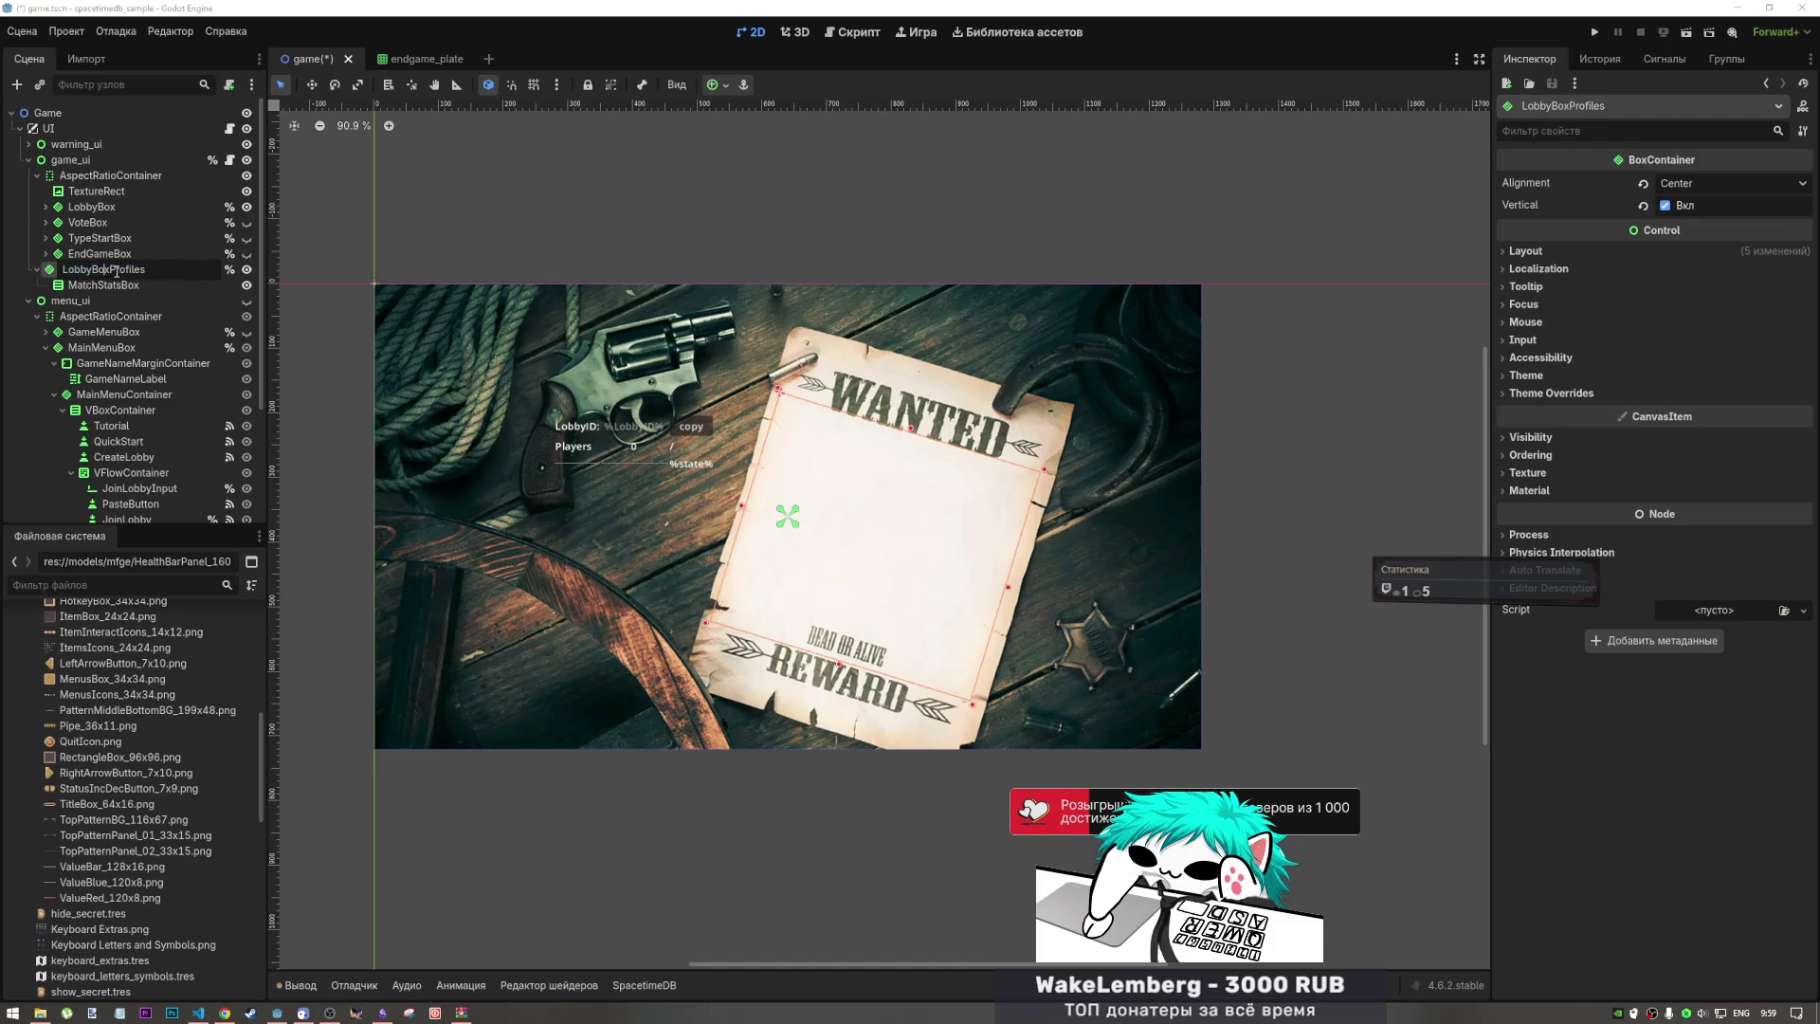
key("BackSpace")
key("BackSpace")
key("BackSpace")
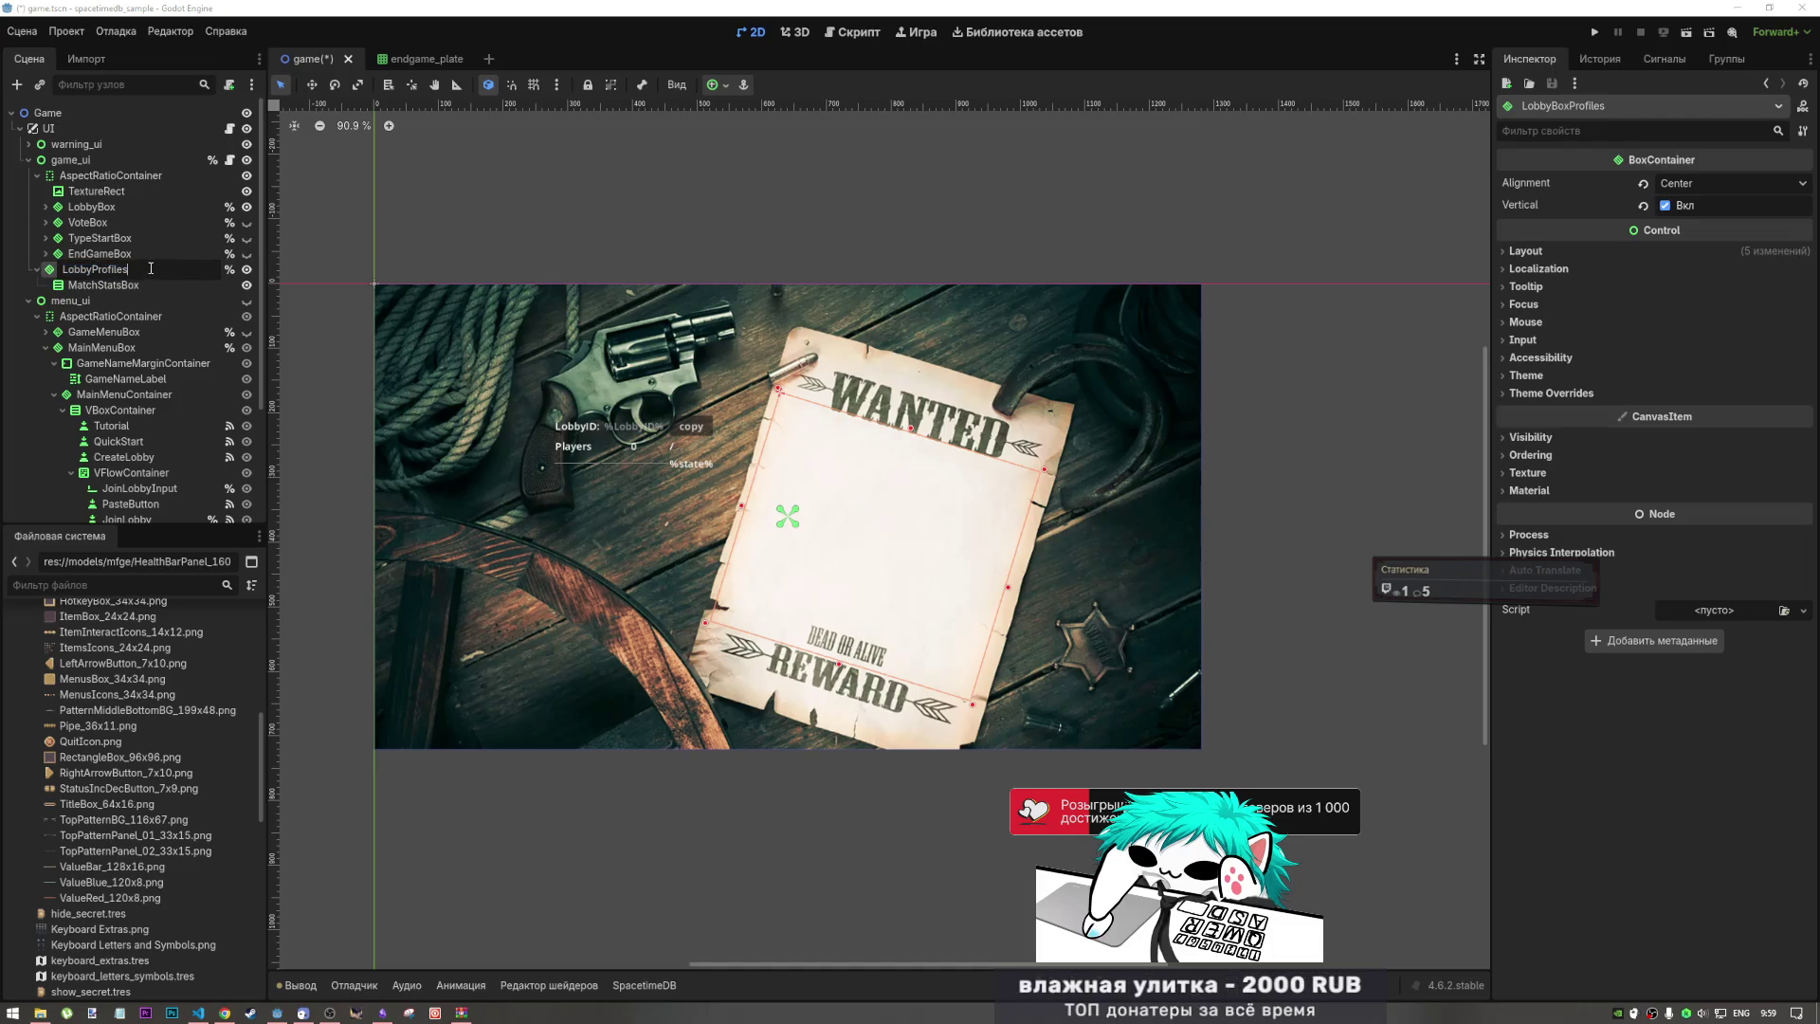
type("Box")
Step: Rename MatchStatsBox to ProfilesContainer and save the scene
double_click(123, 285)
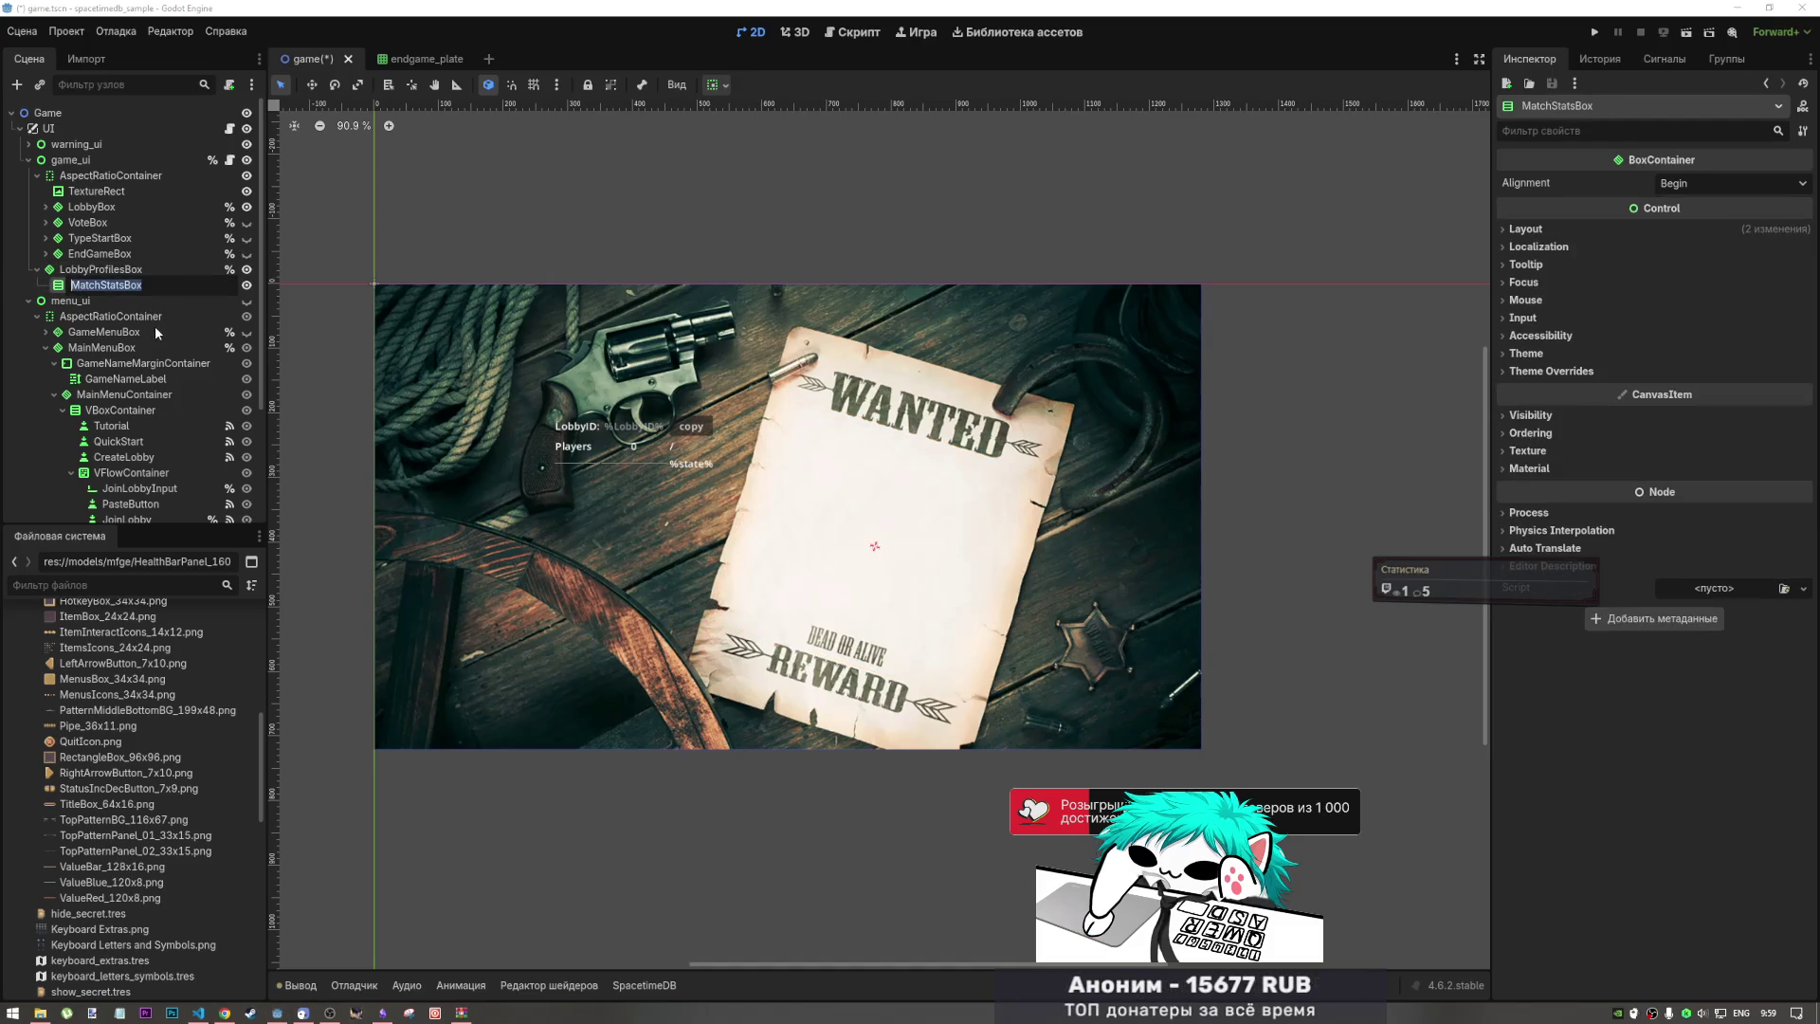
type("Prof")
type("ilesCon")
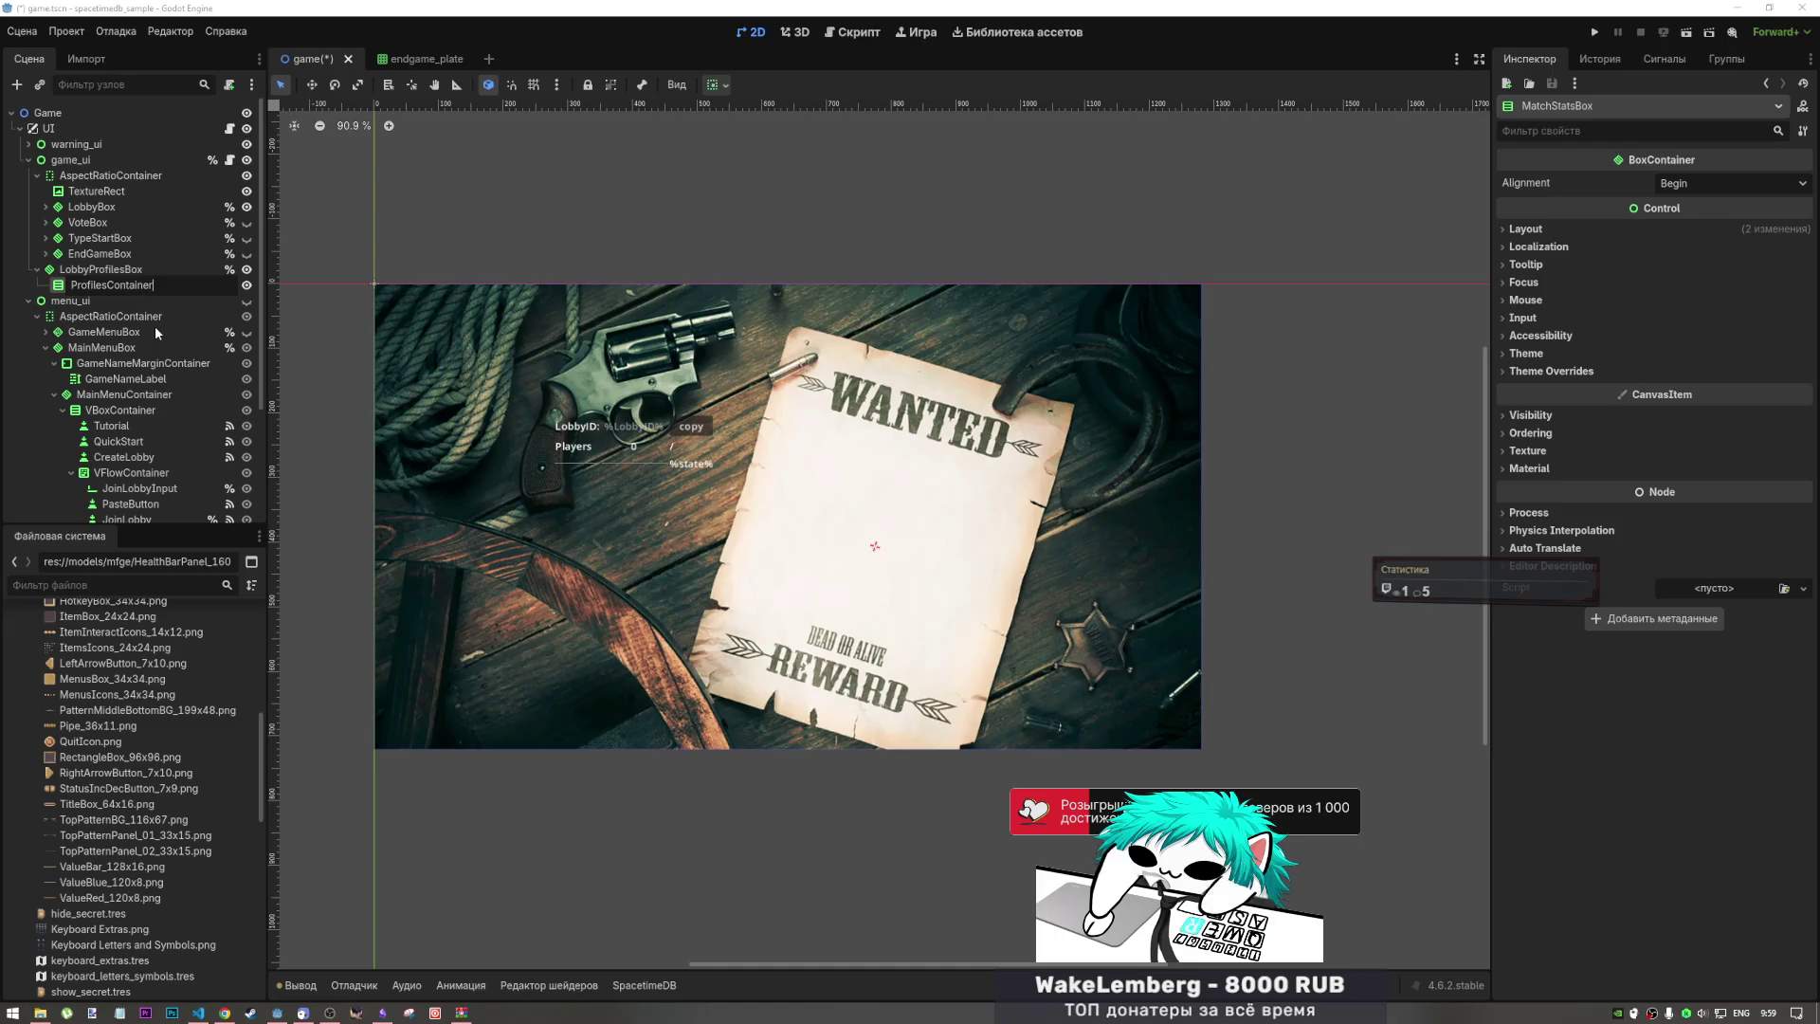
type("tainer")
key("Return")
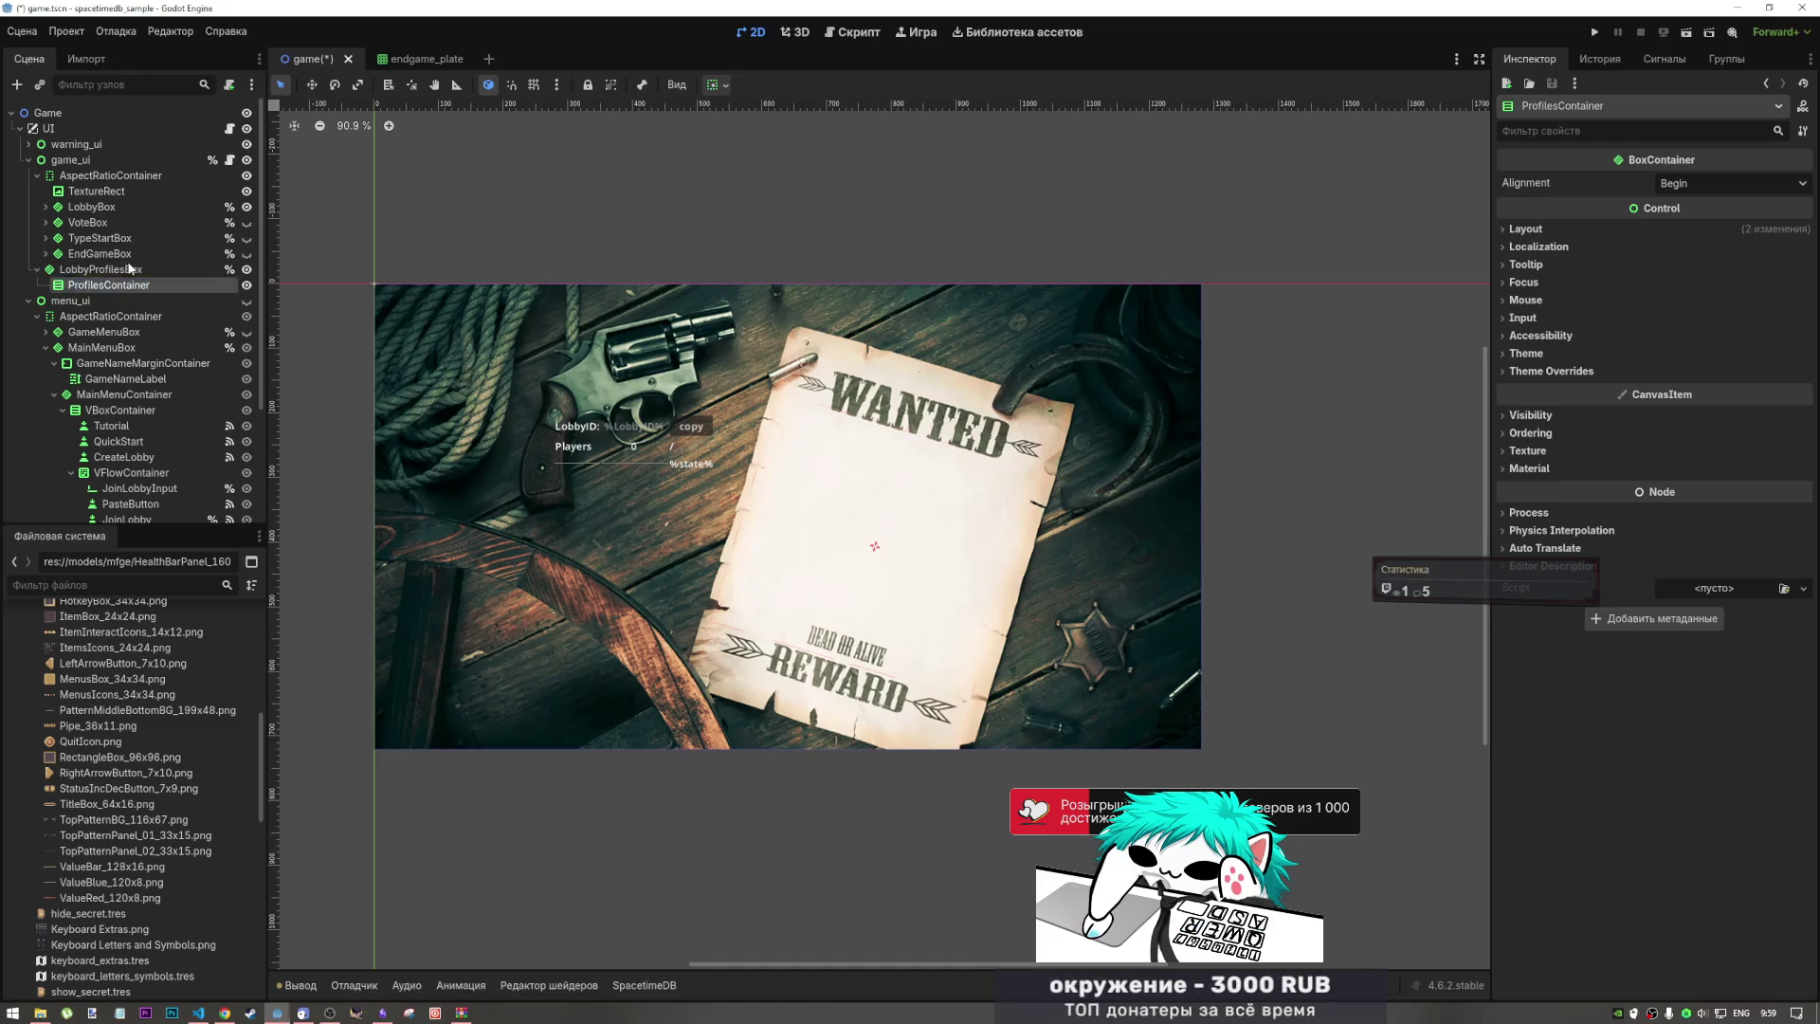
left_click(107, 269)
key("ctrl+s")
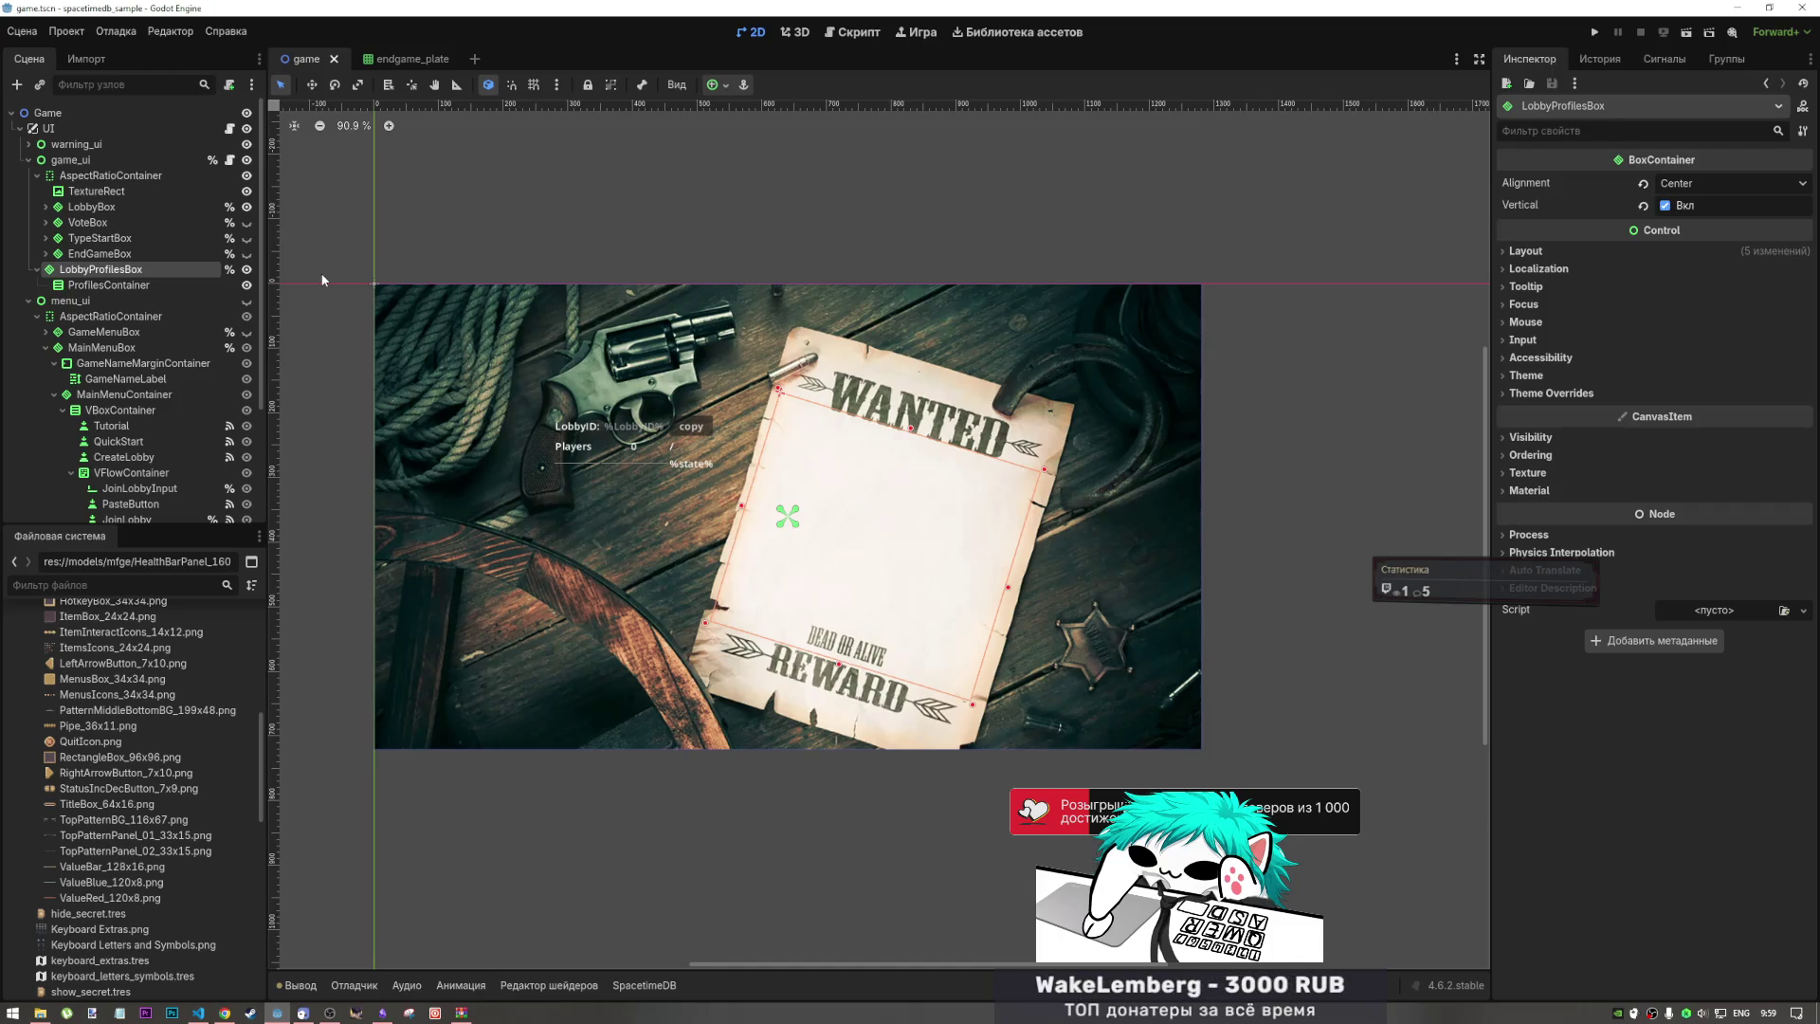
Step: Review ProfilesContainer and LobbyBox's GridContainer and PlayersContainer, then collapse the LobbyBox branch
left_click(107, 286)
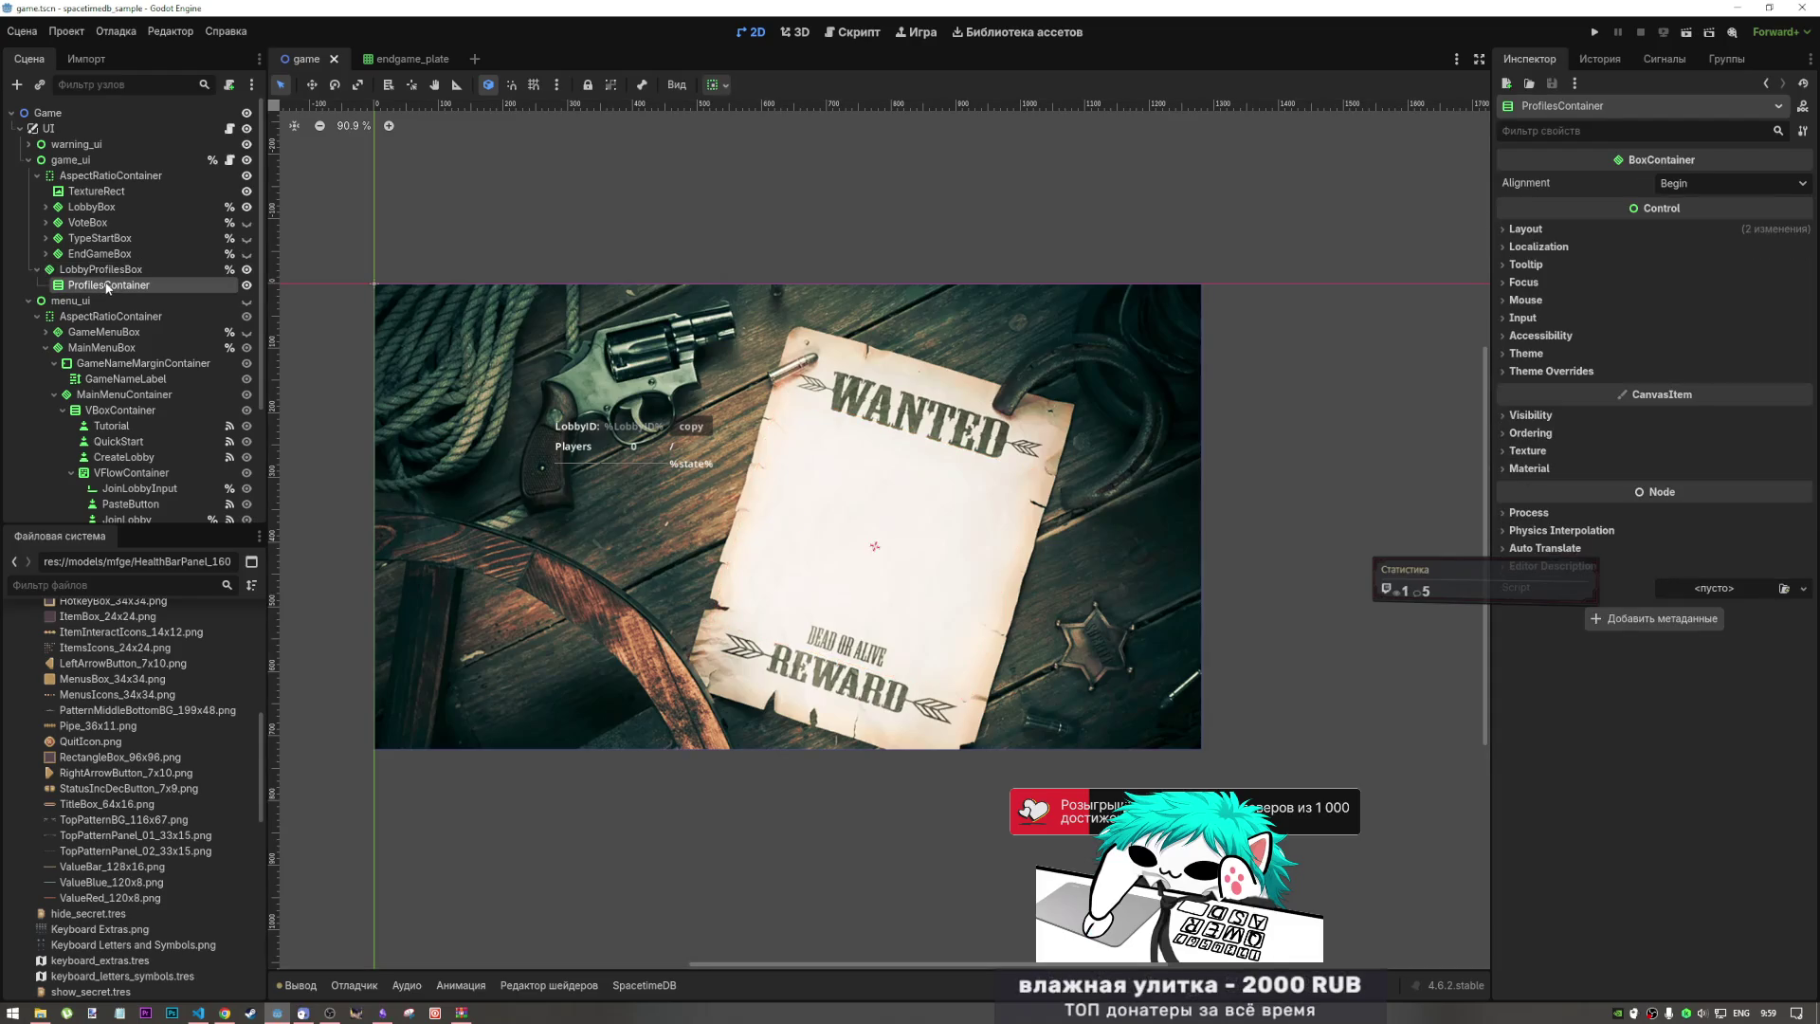
right_click(107, 285)
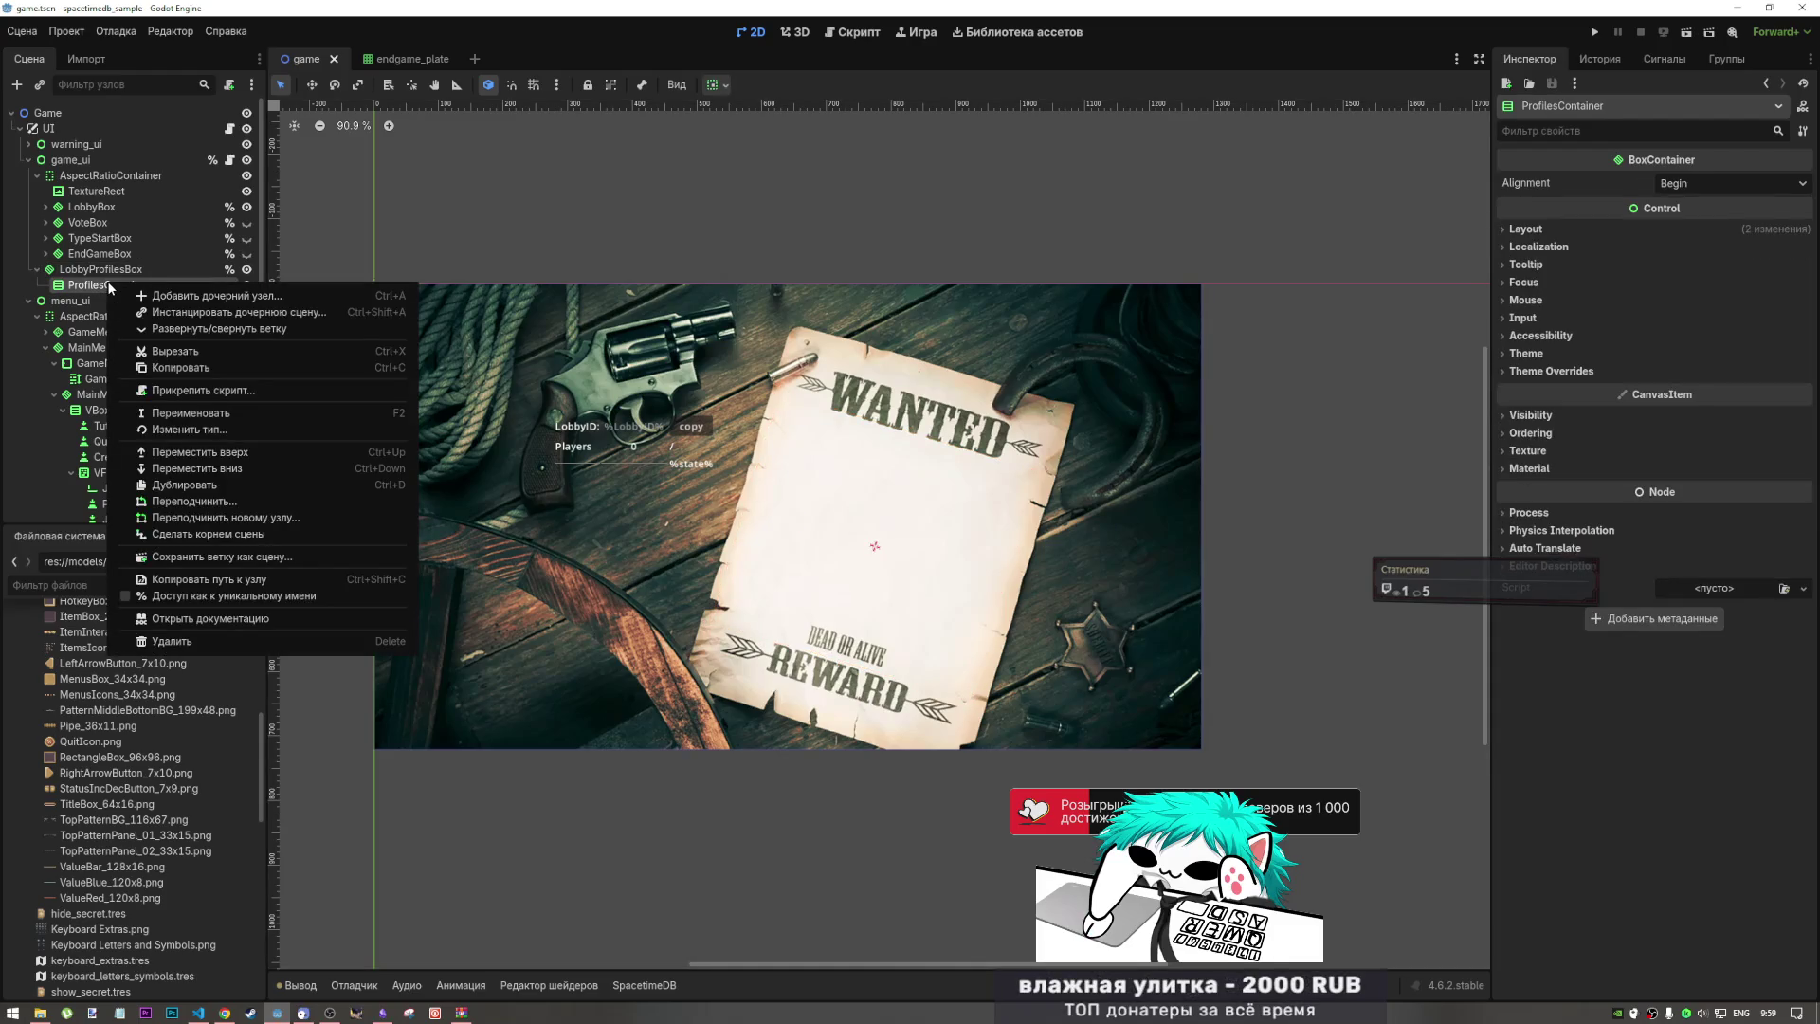
key("Escape")
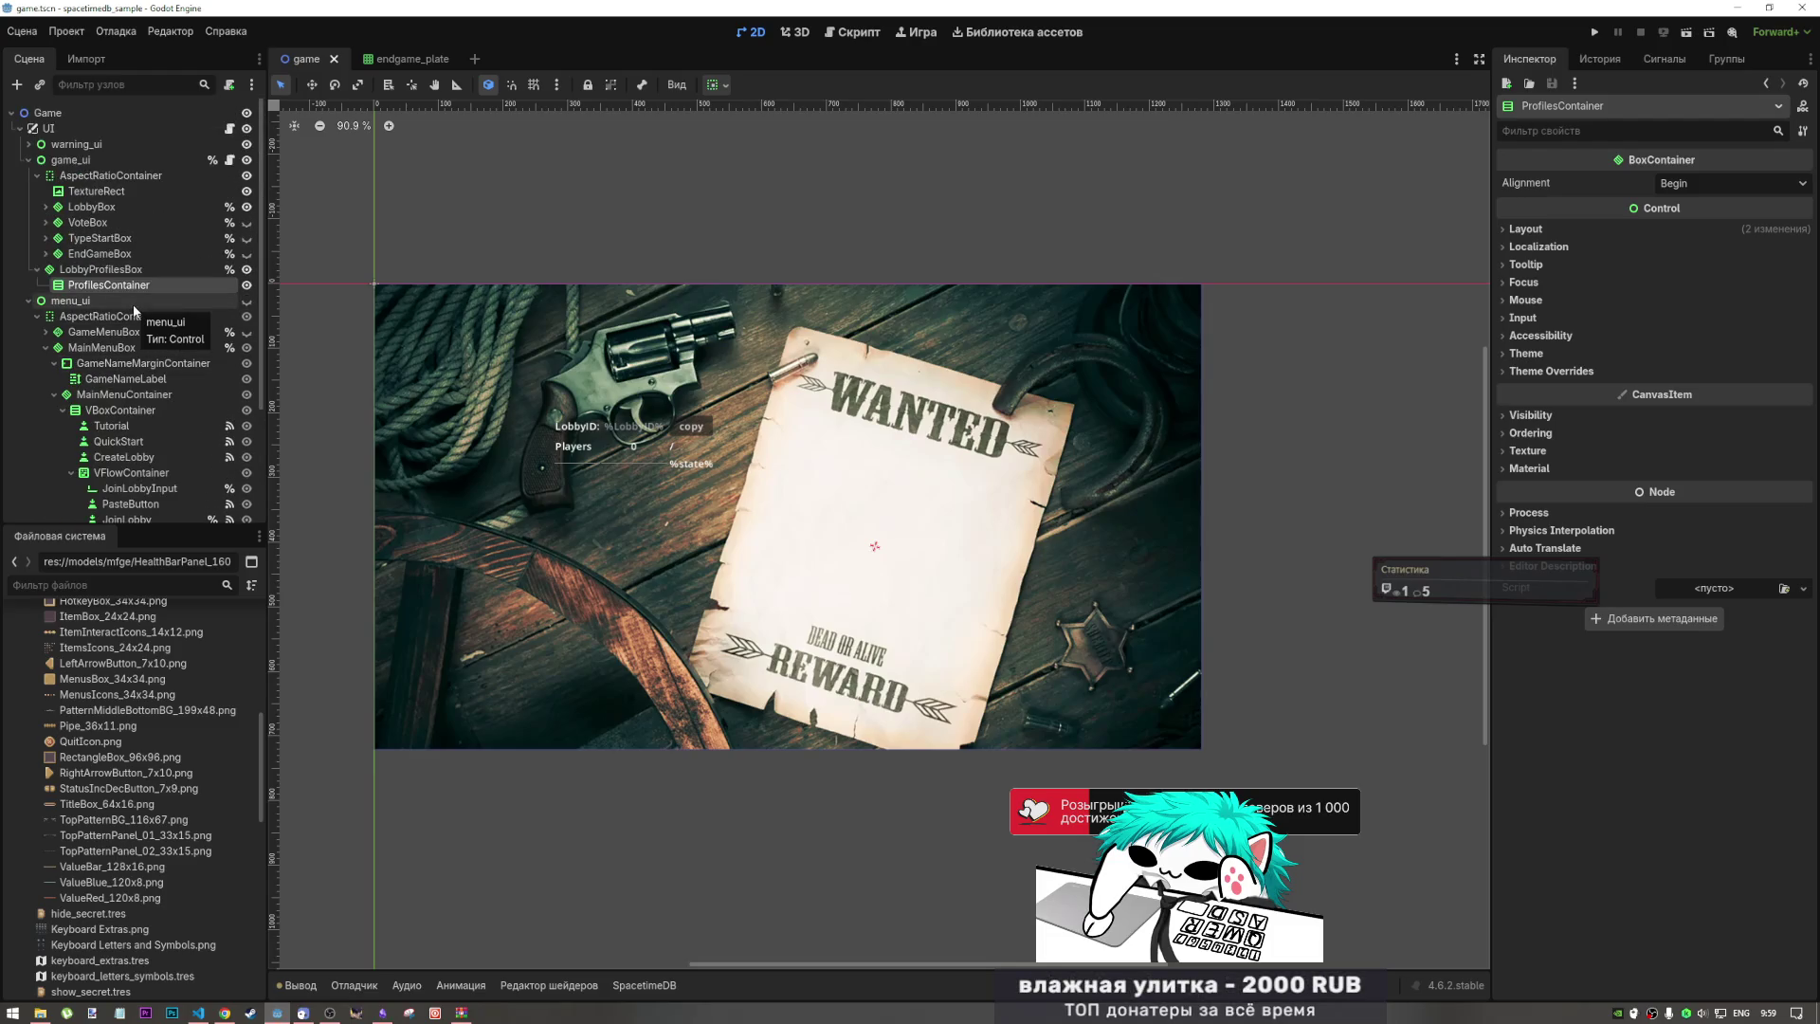
left_click(91, 207)
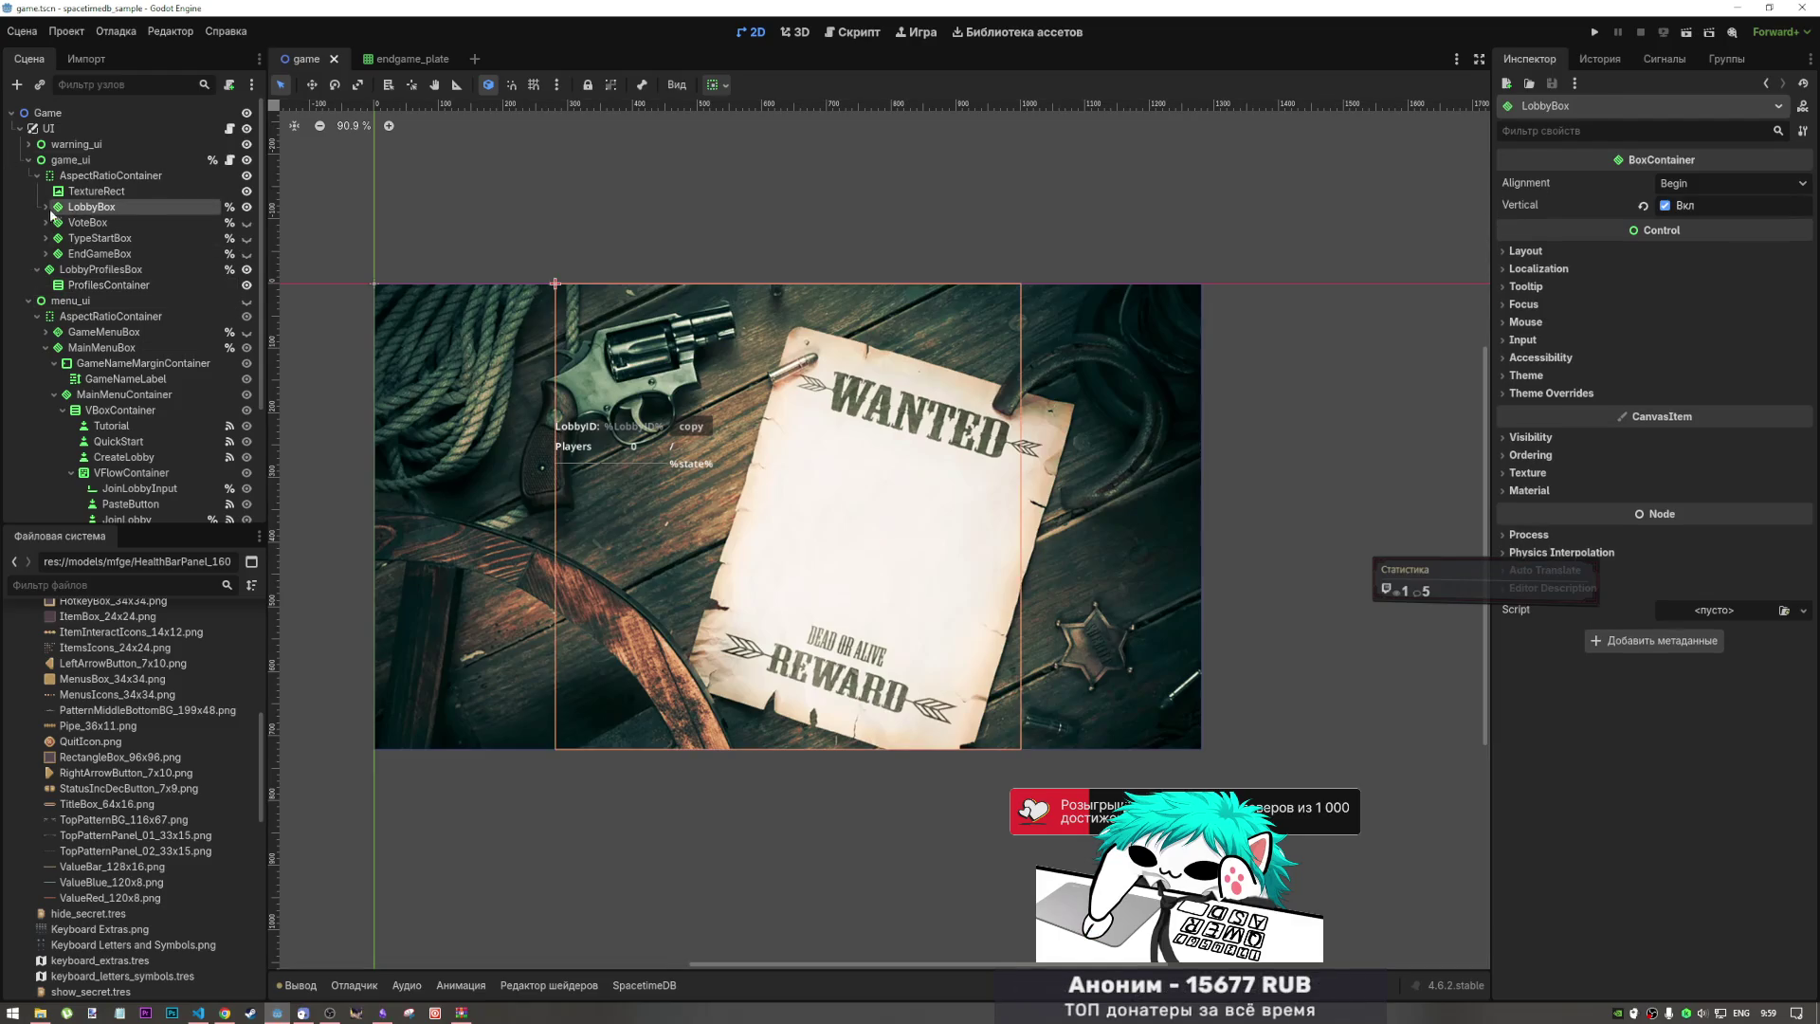
left_click(42, 207)
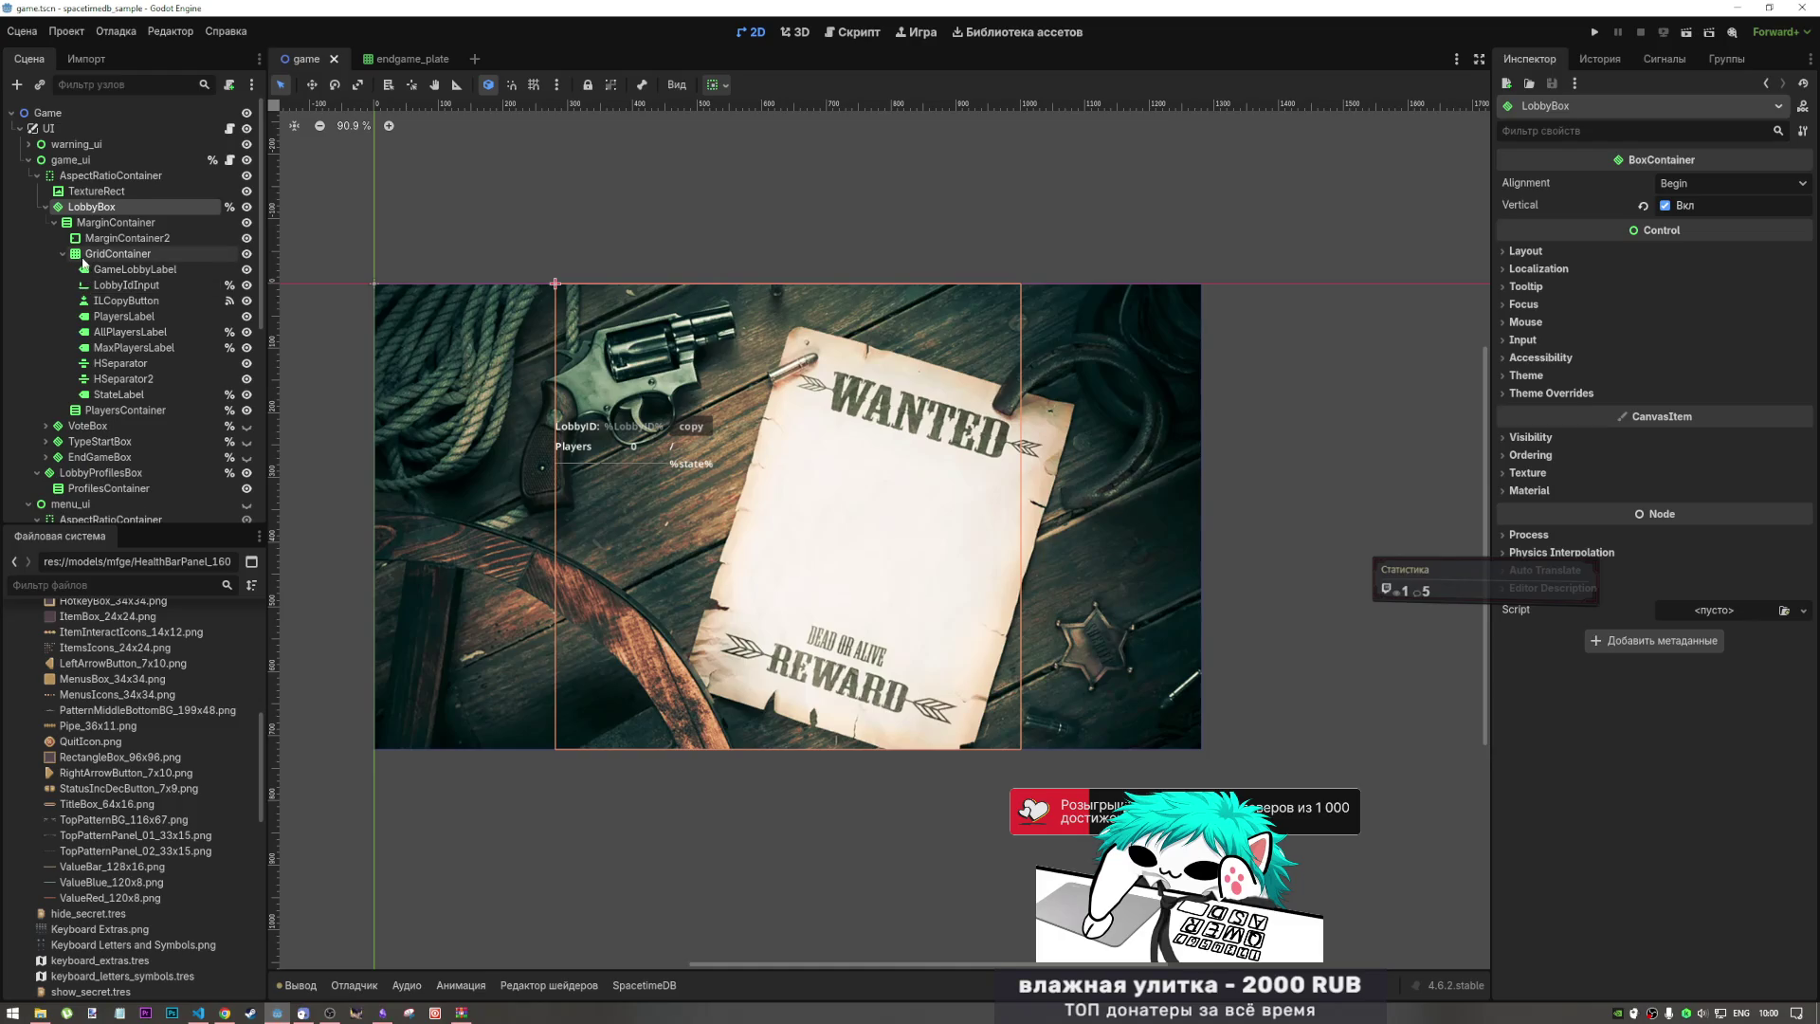
left_click(63, 254)
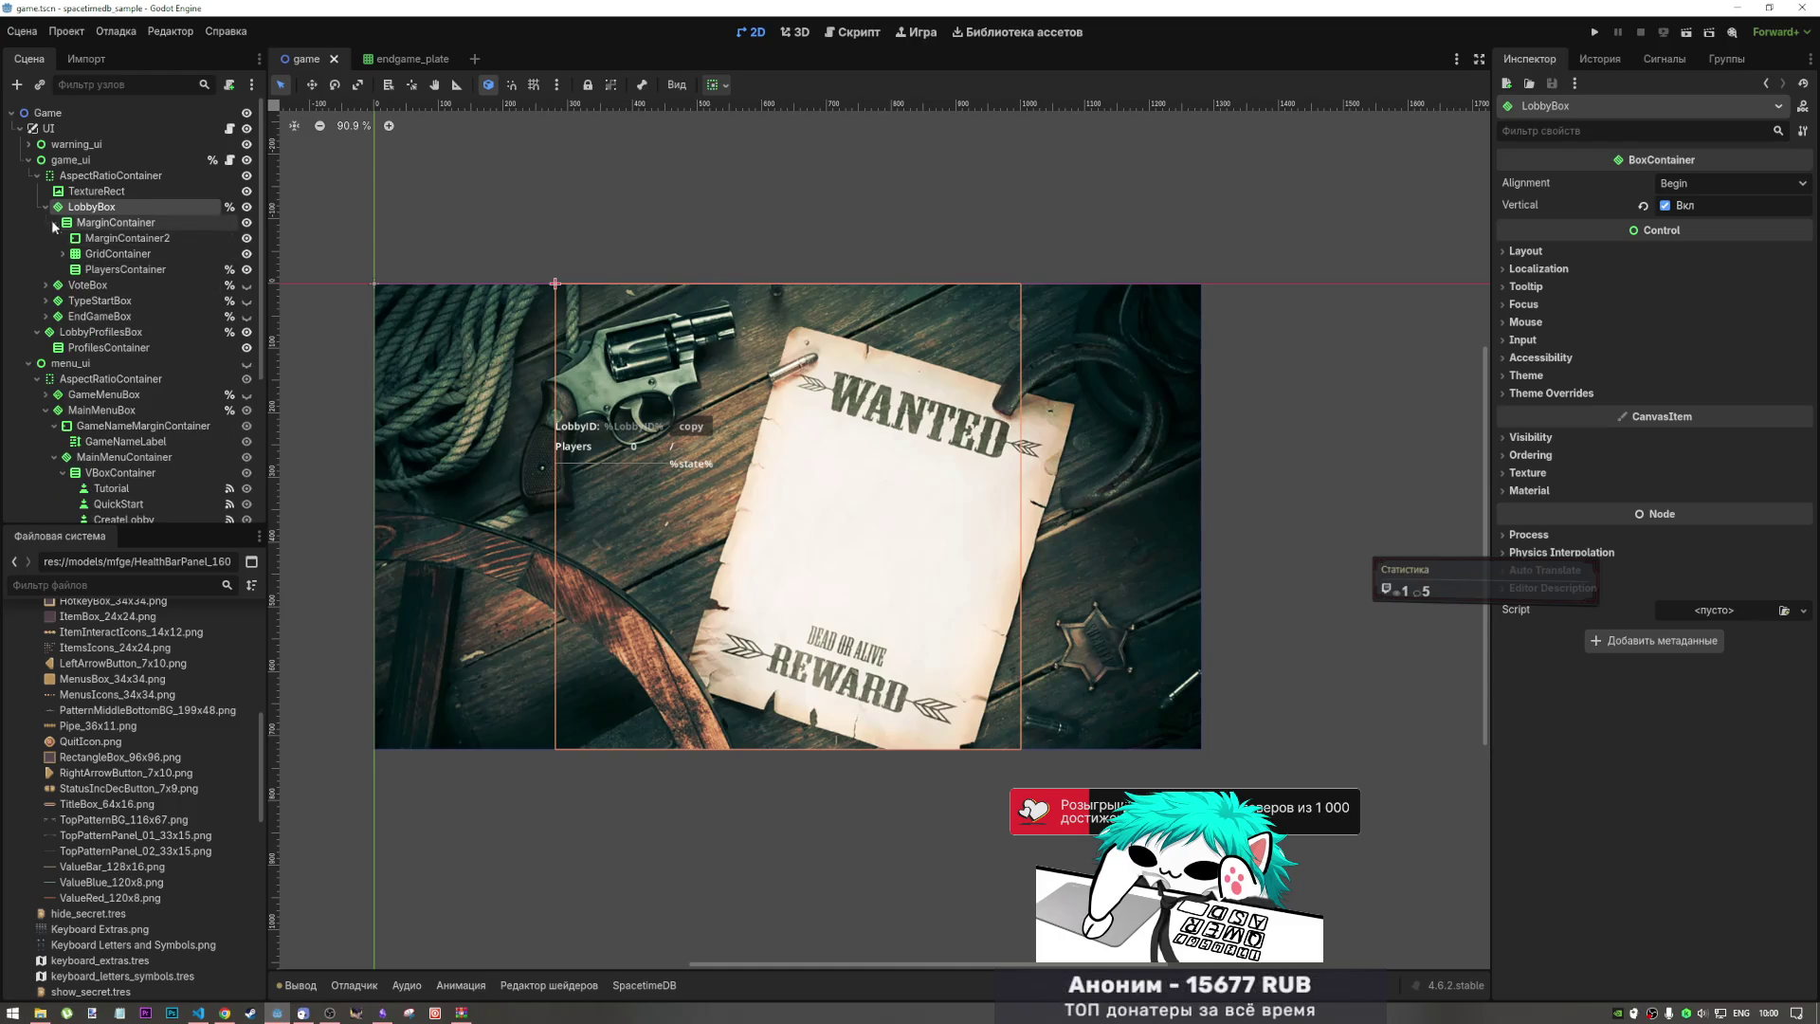
left_click(89, 271)
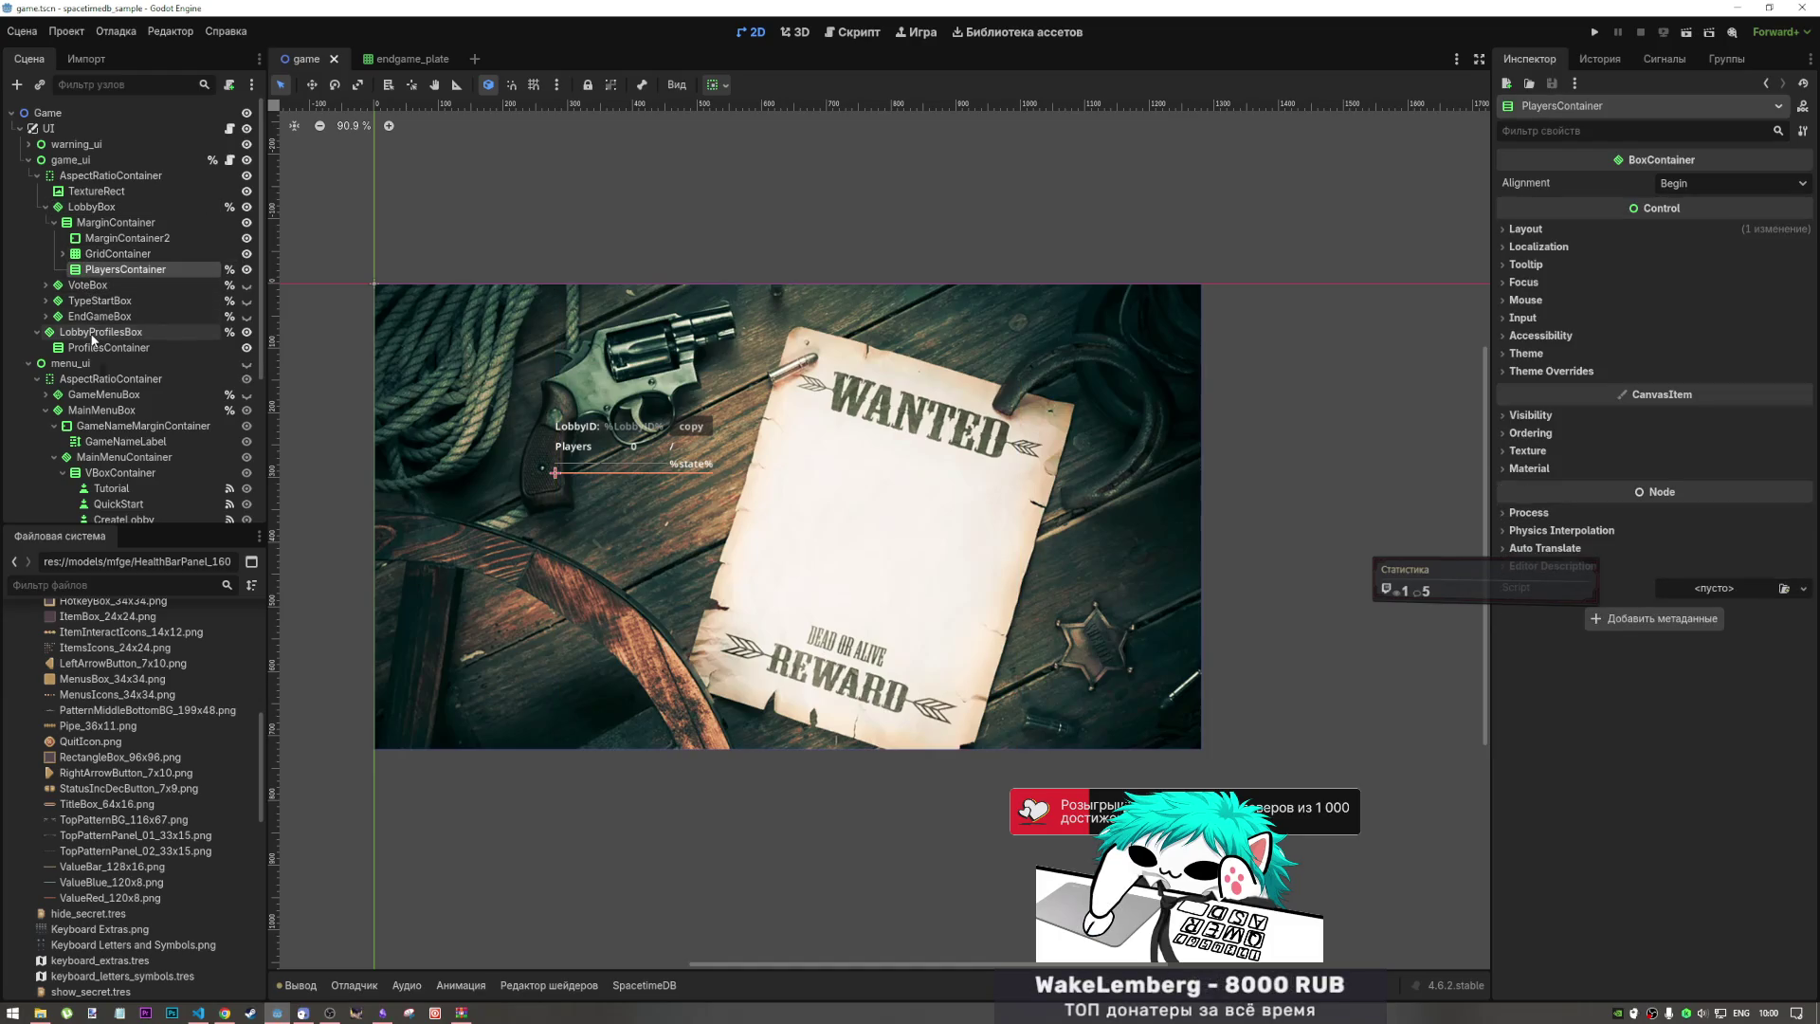
left_click(47, 209)
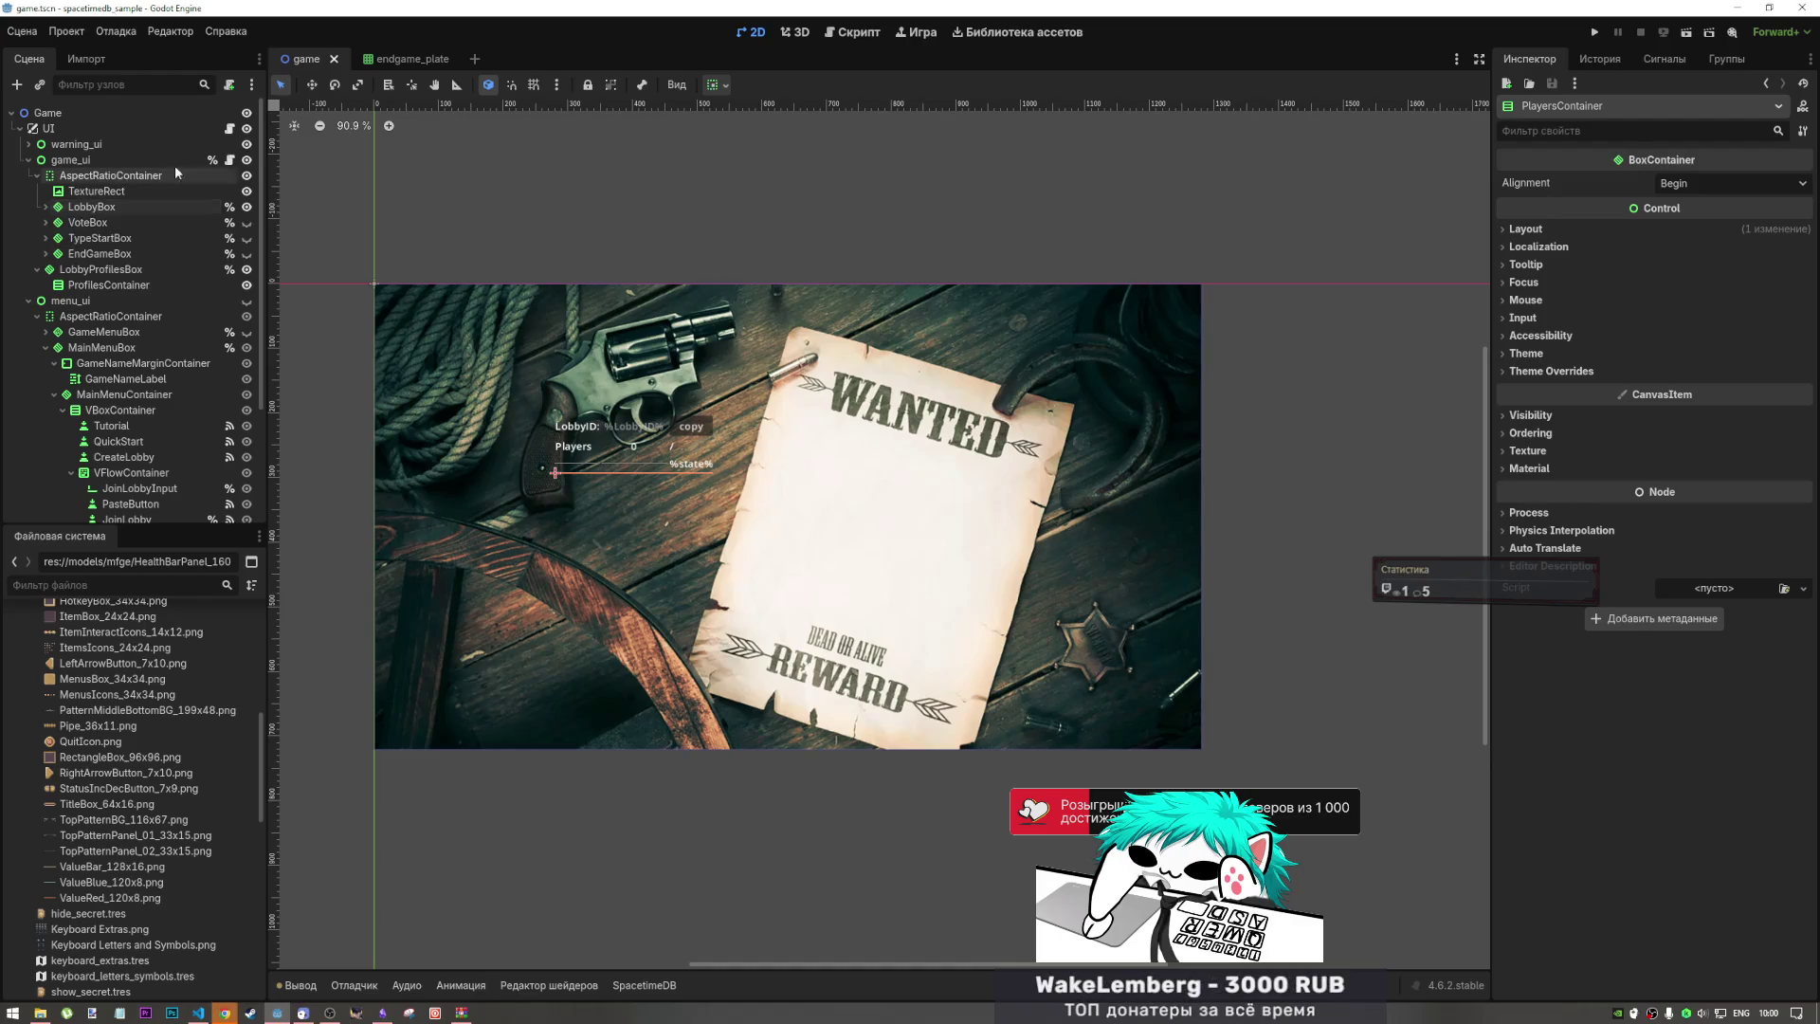
Step: Open the game_ui.gd script and search it for lobby_profiles
left_click(229, 159)
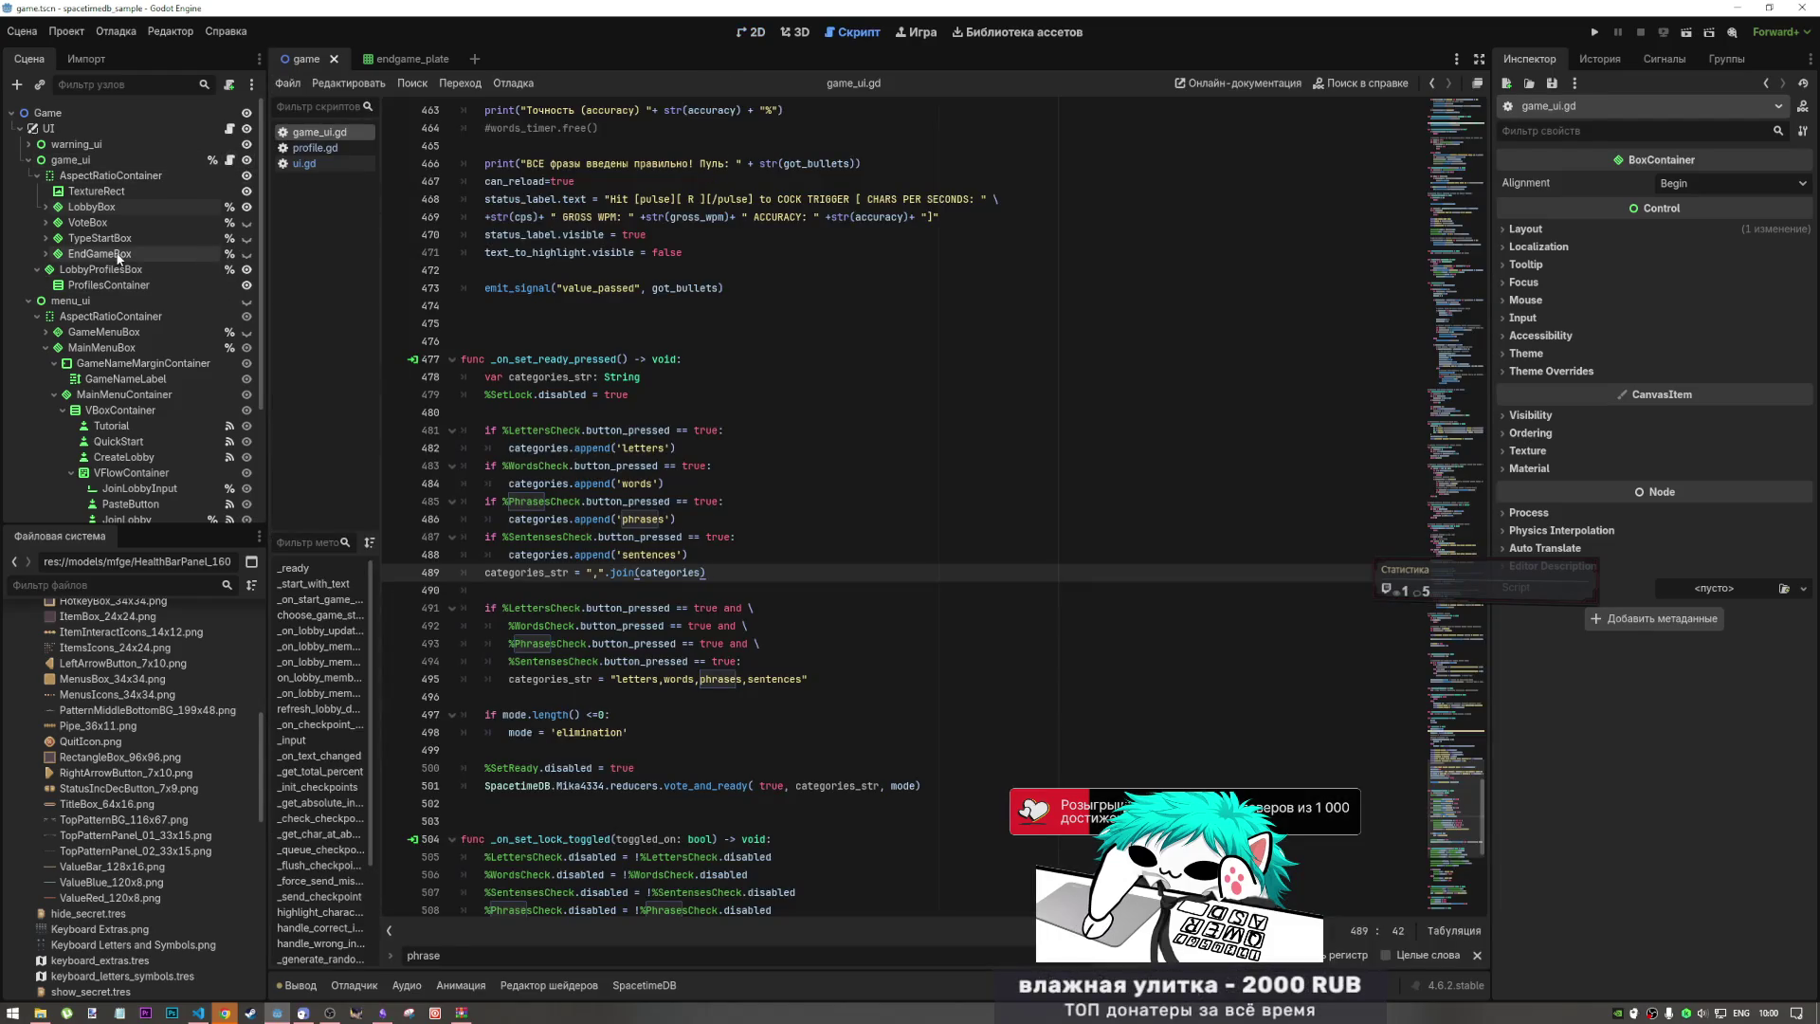
key("ctrl+f")
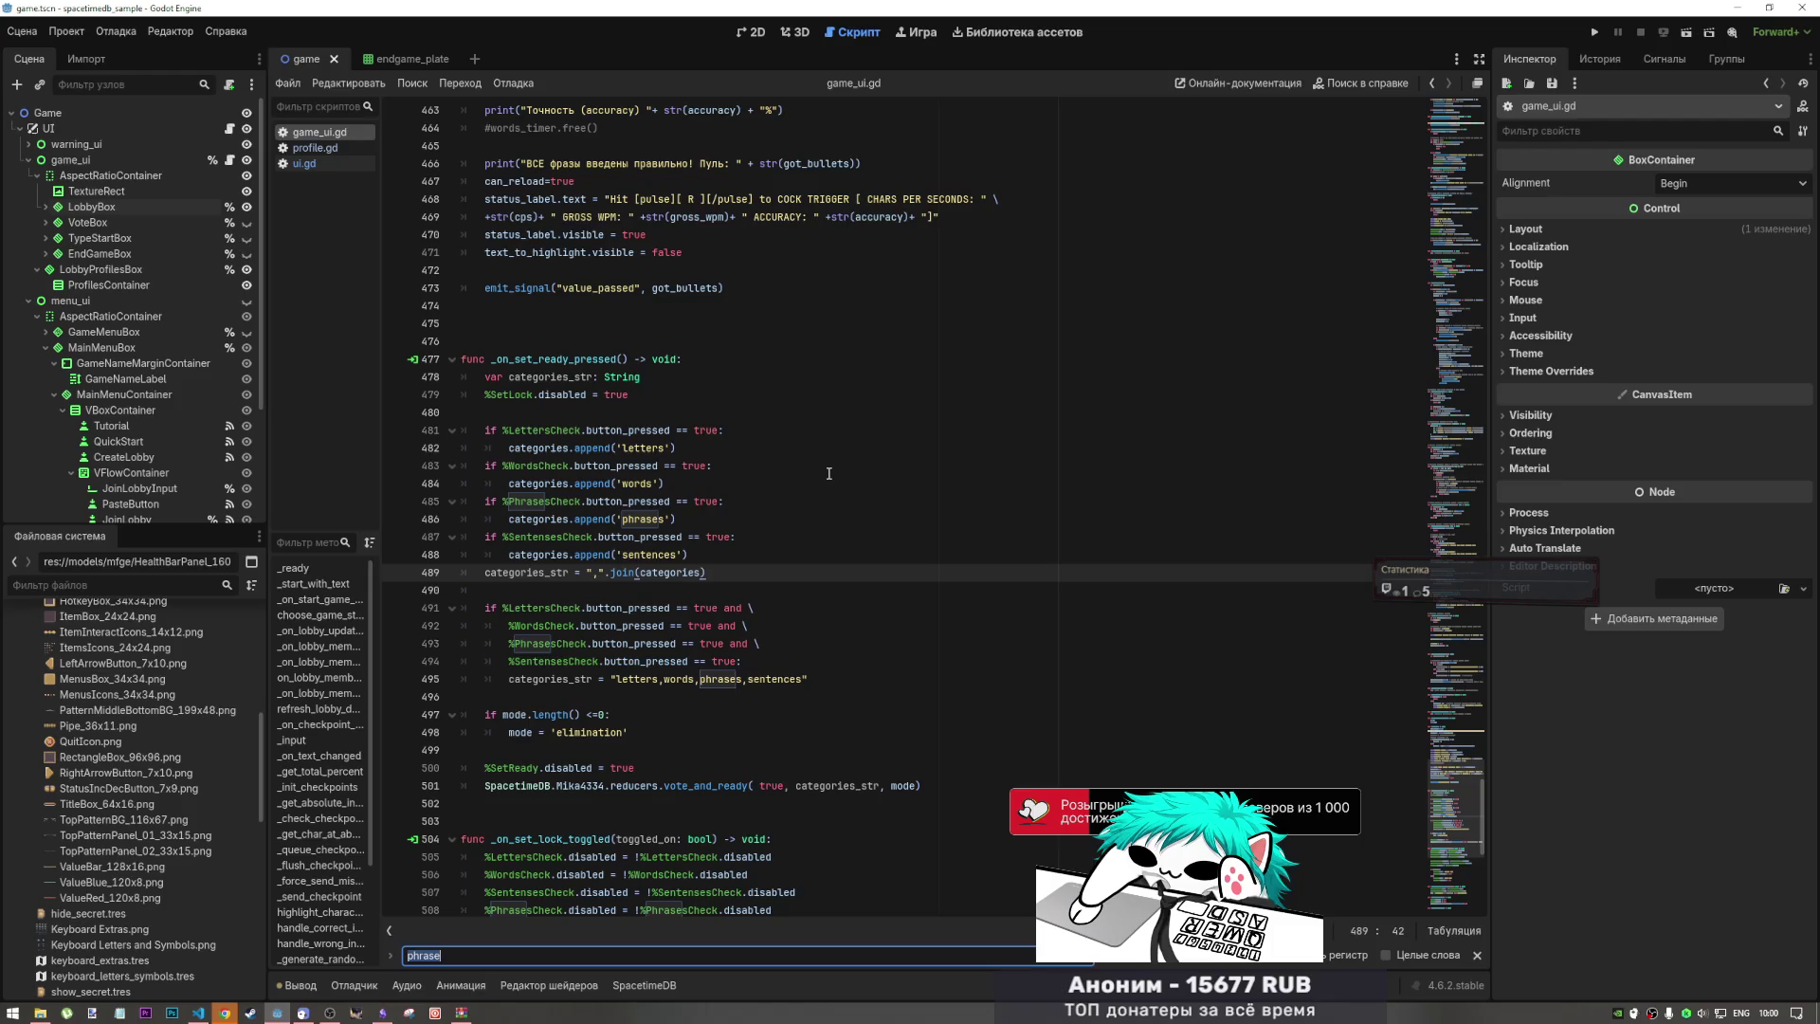
type("lobby")
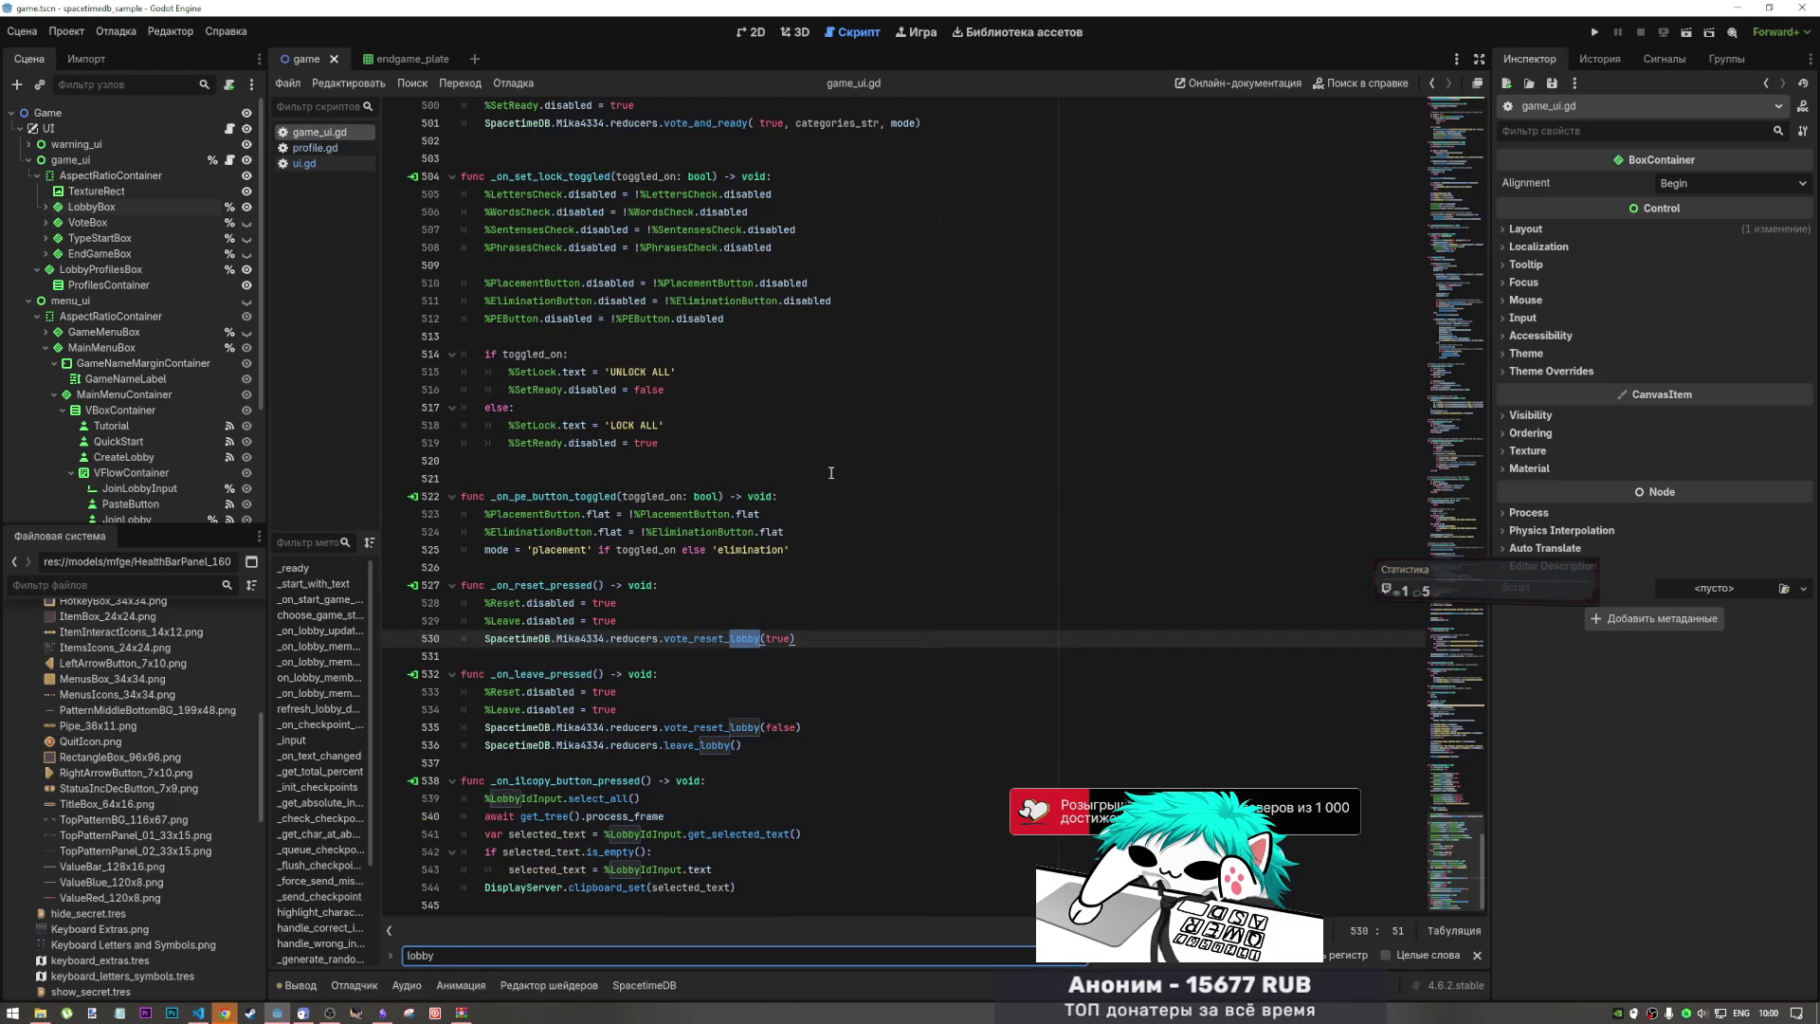
type(" profi")
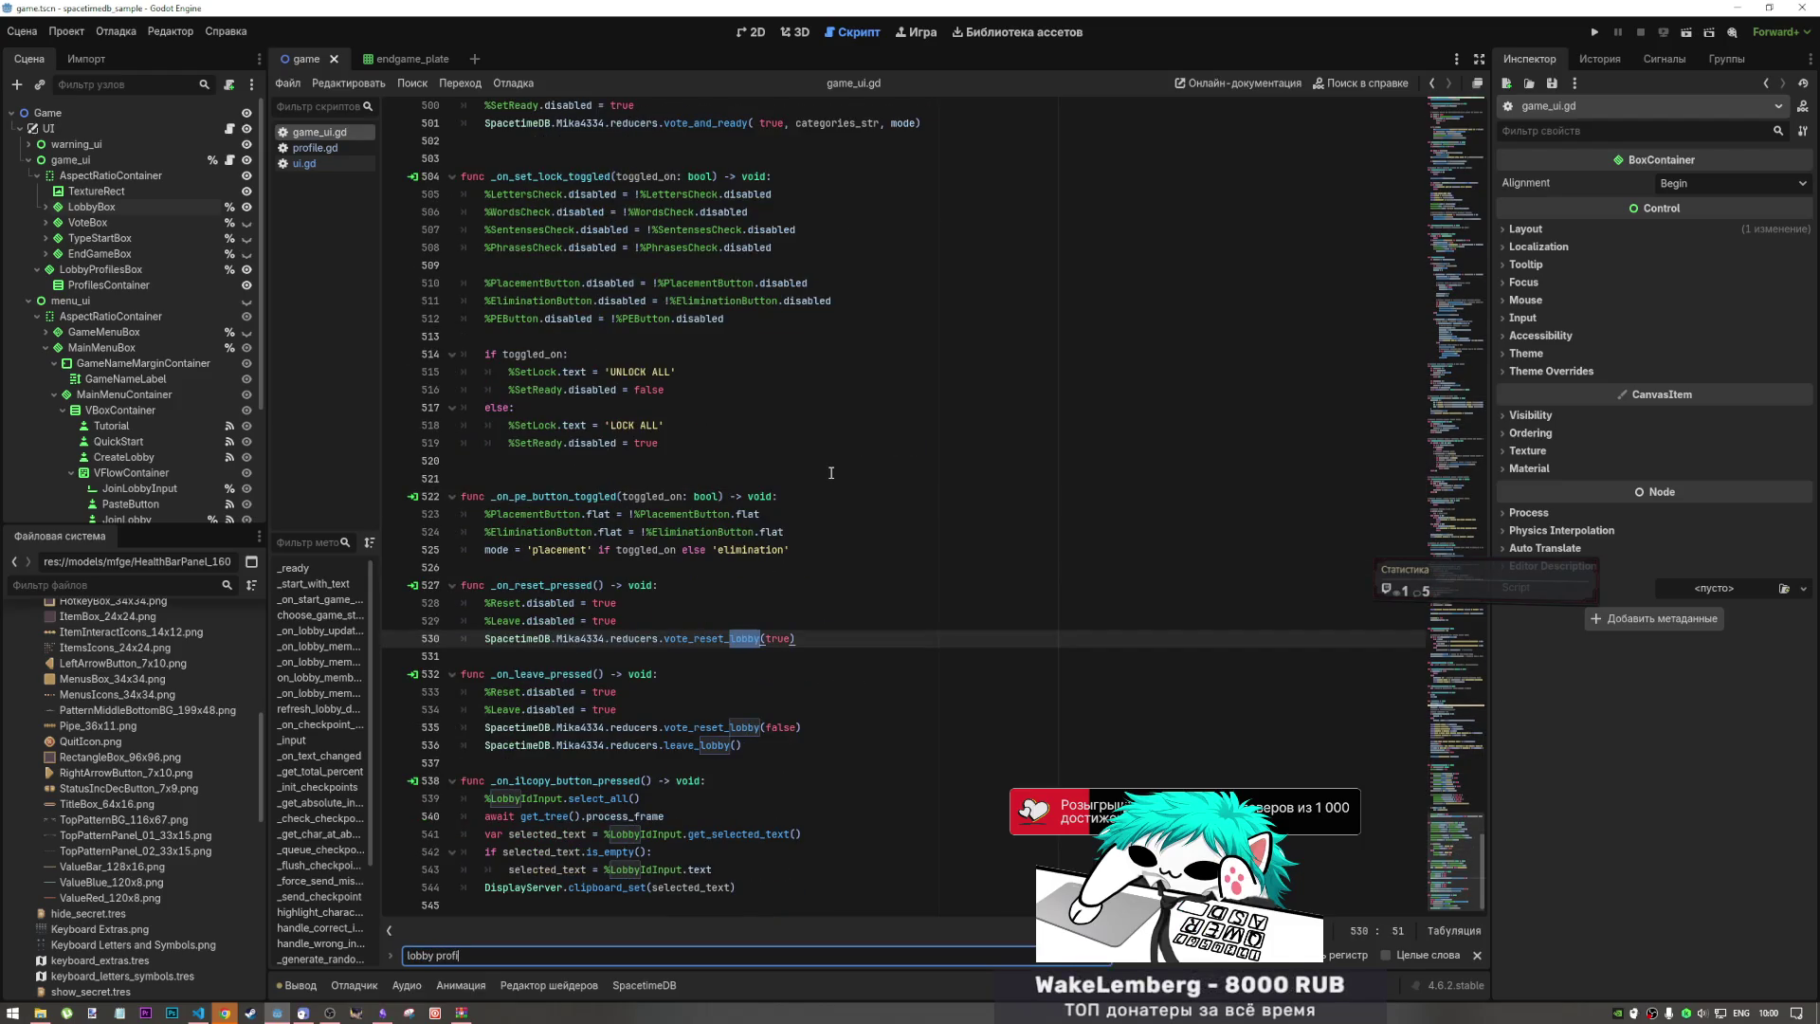
type("les")
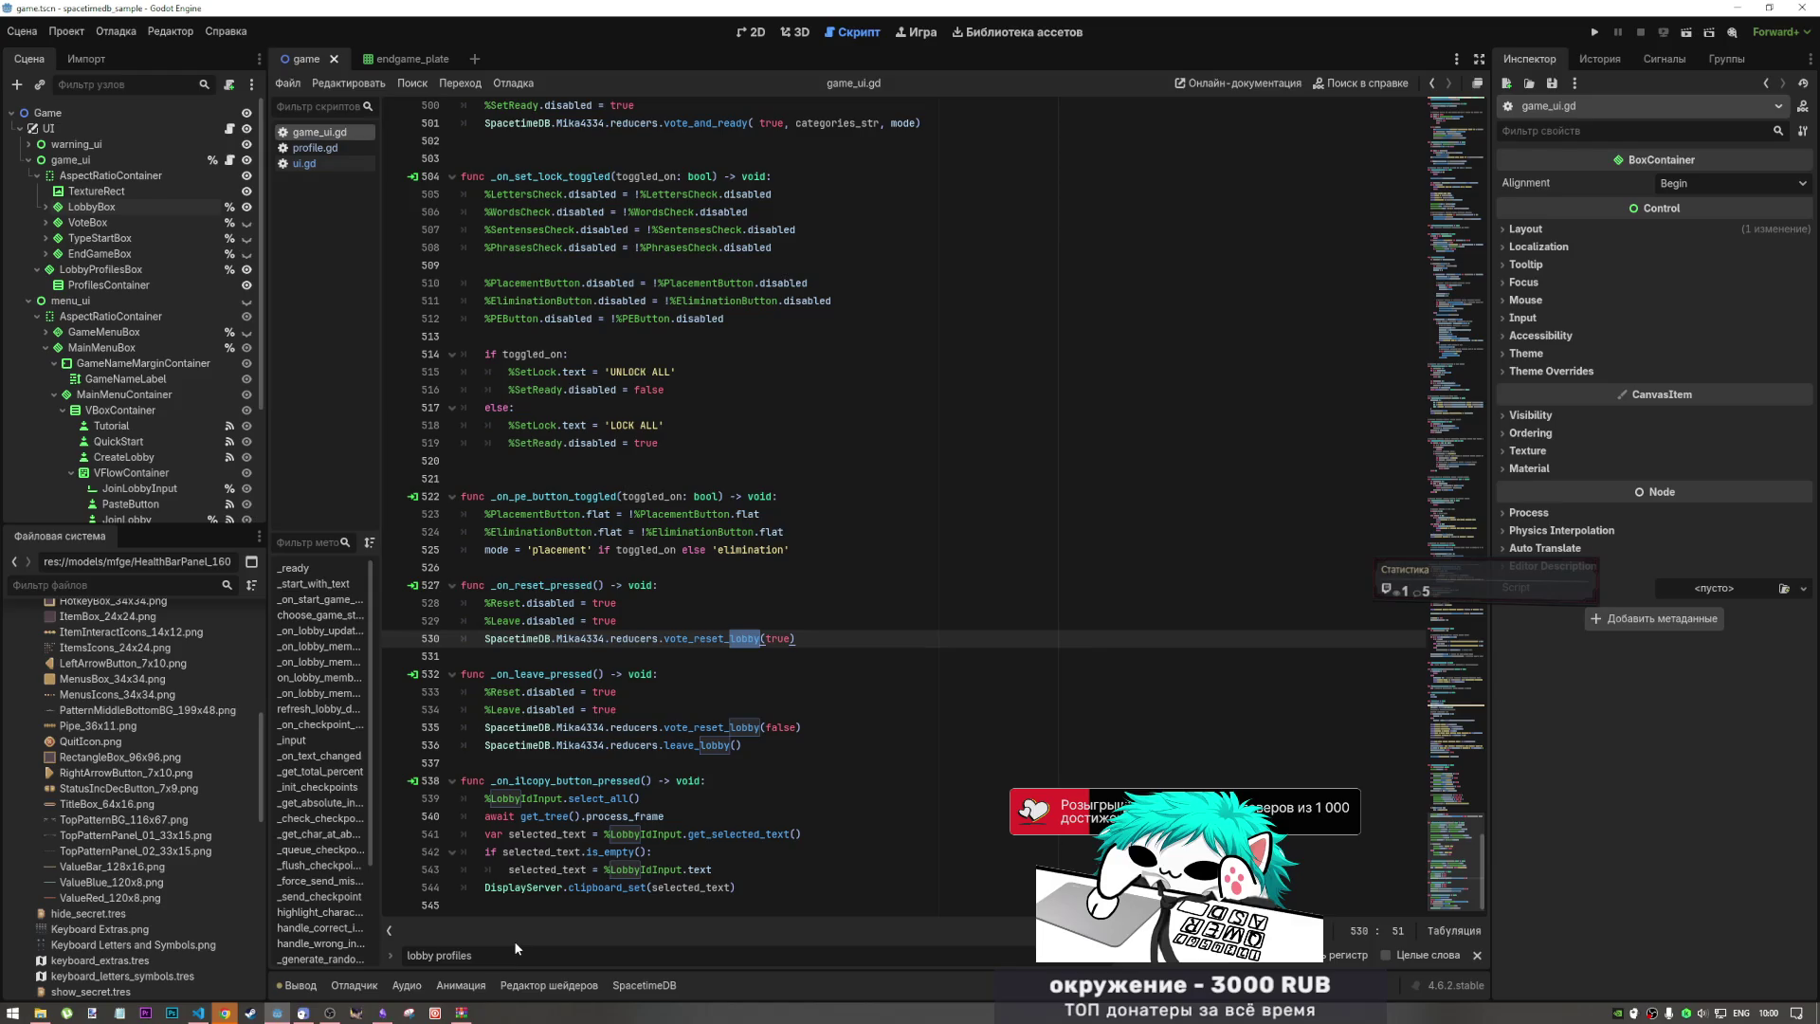
key("BackSpace")
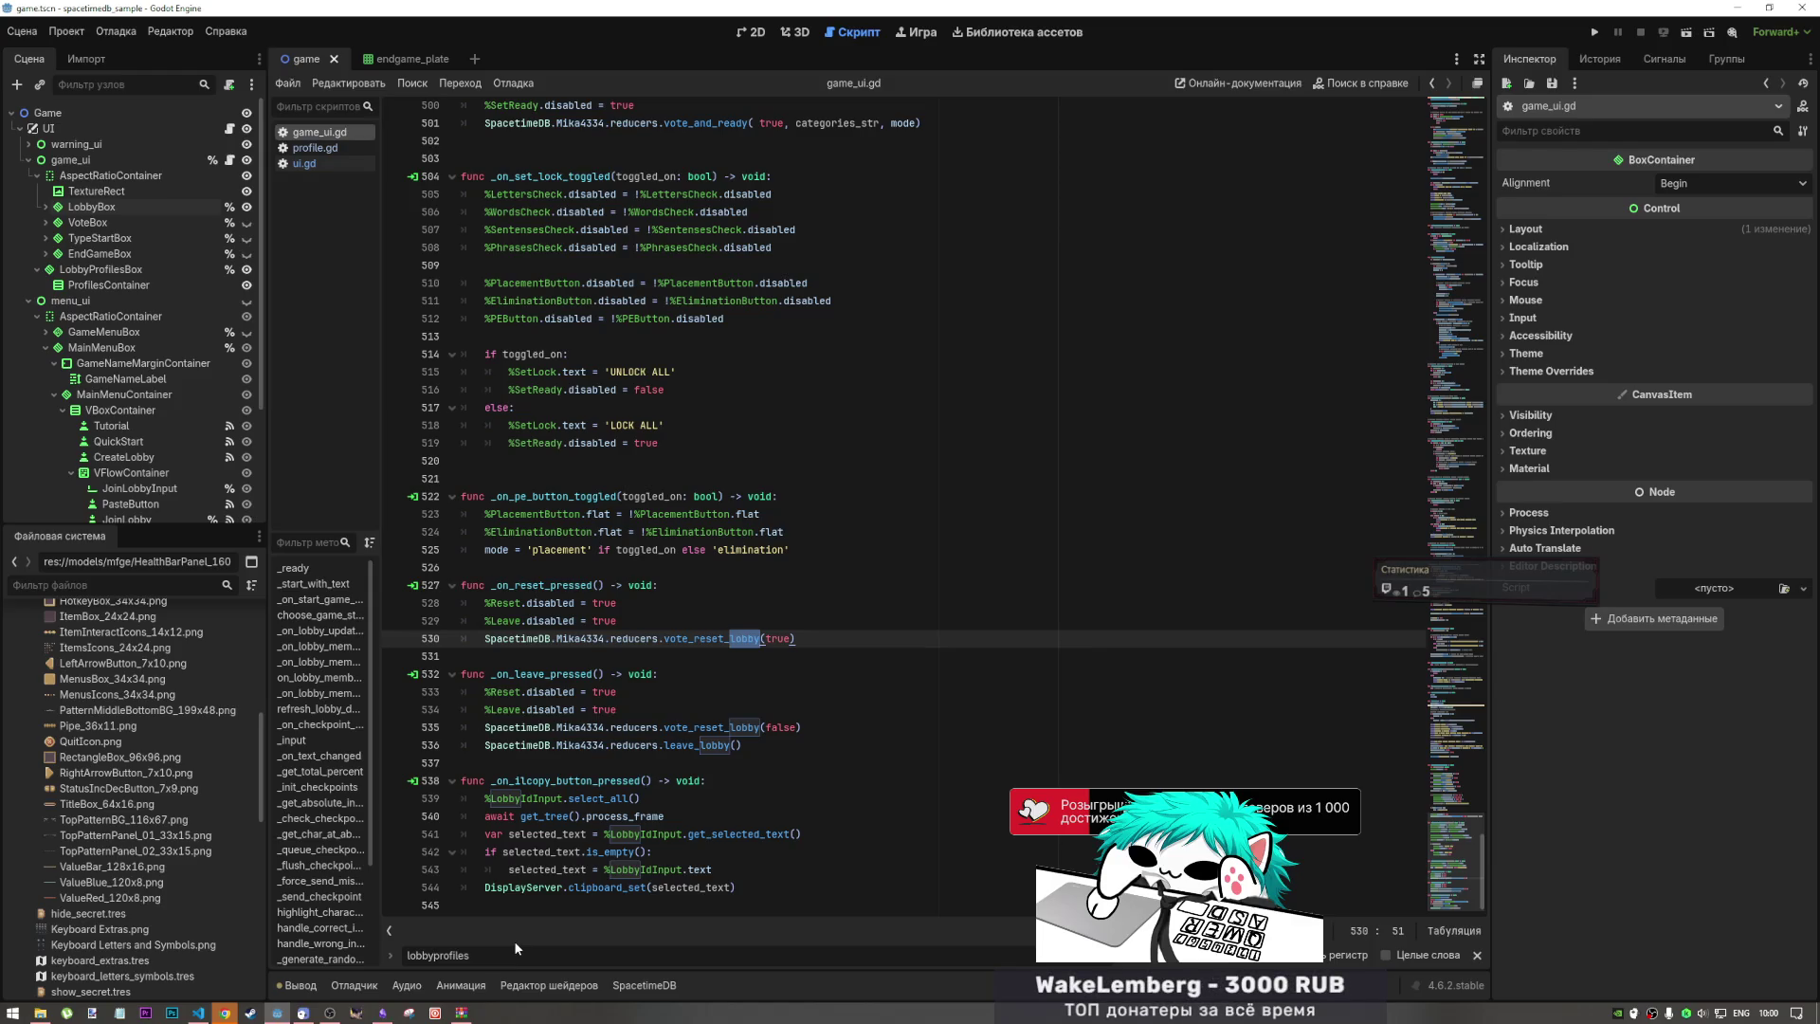
type("_")
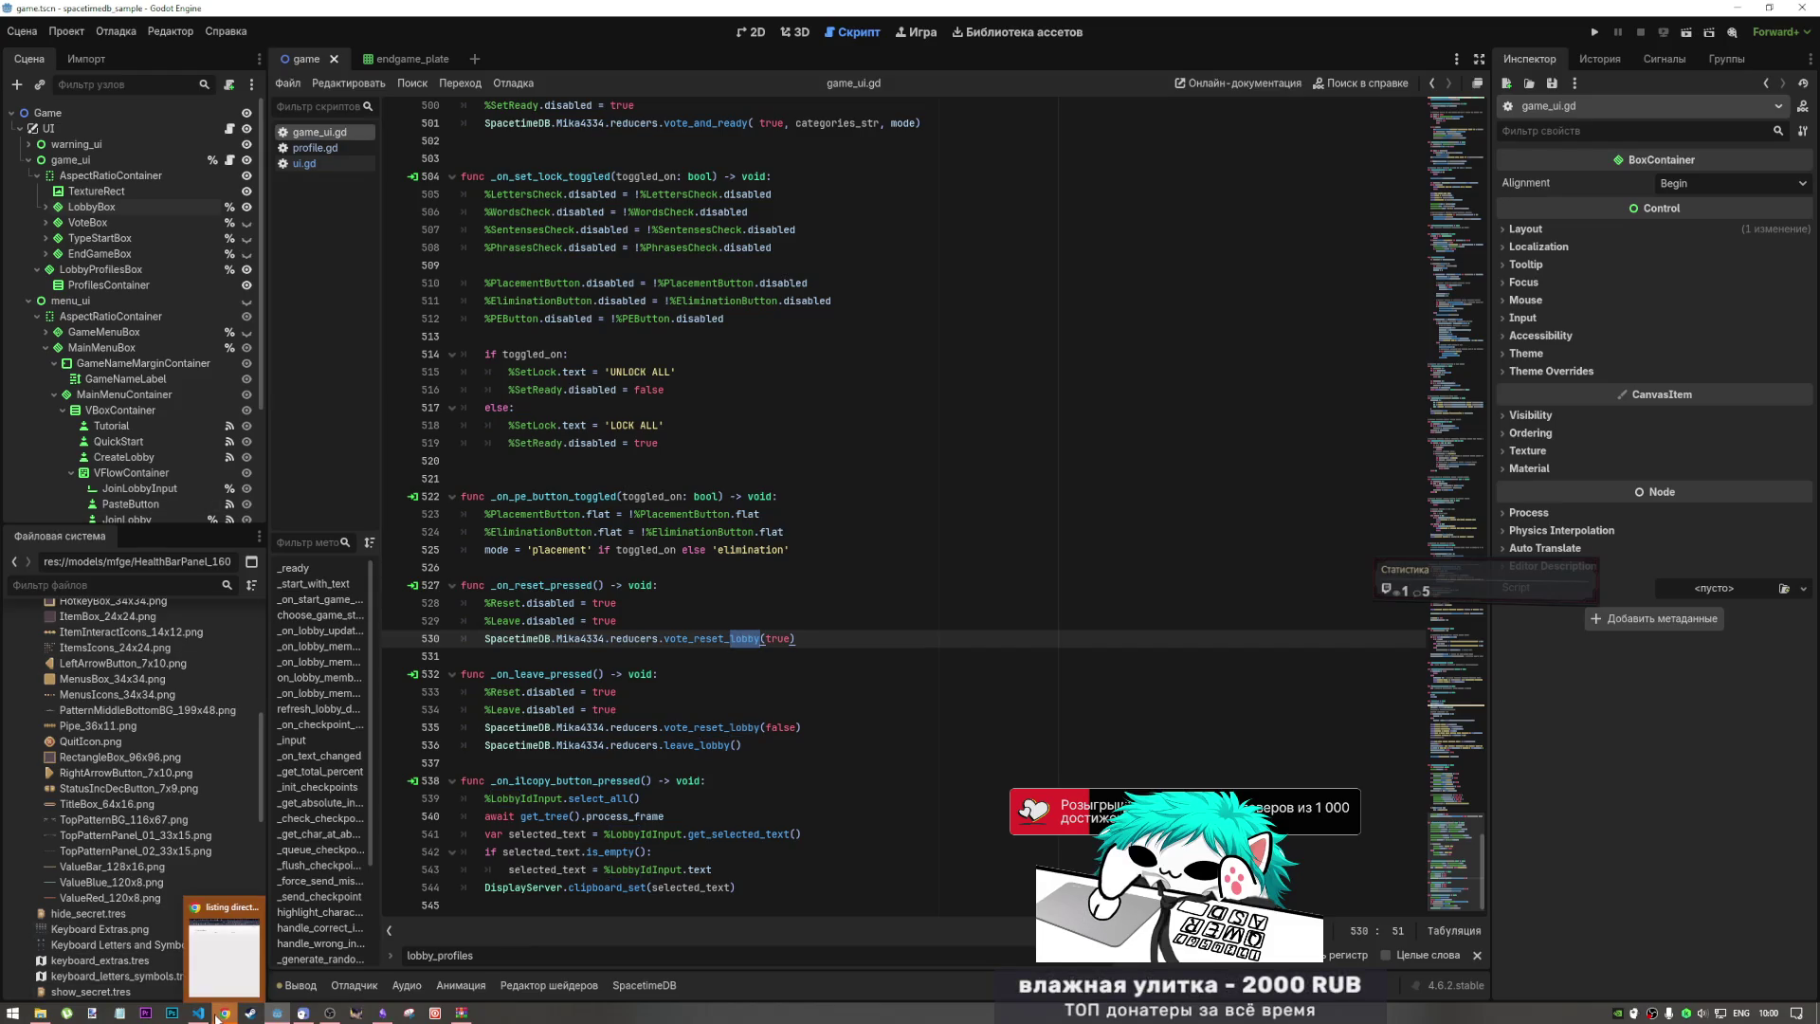
Step: Search the script for lobbybox and then playerscon, with LobbyBox expanded in the Scene dock
left_click(98, 209)
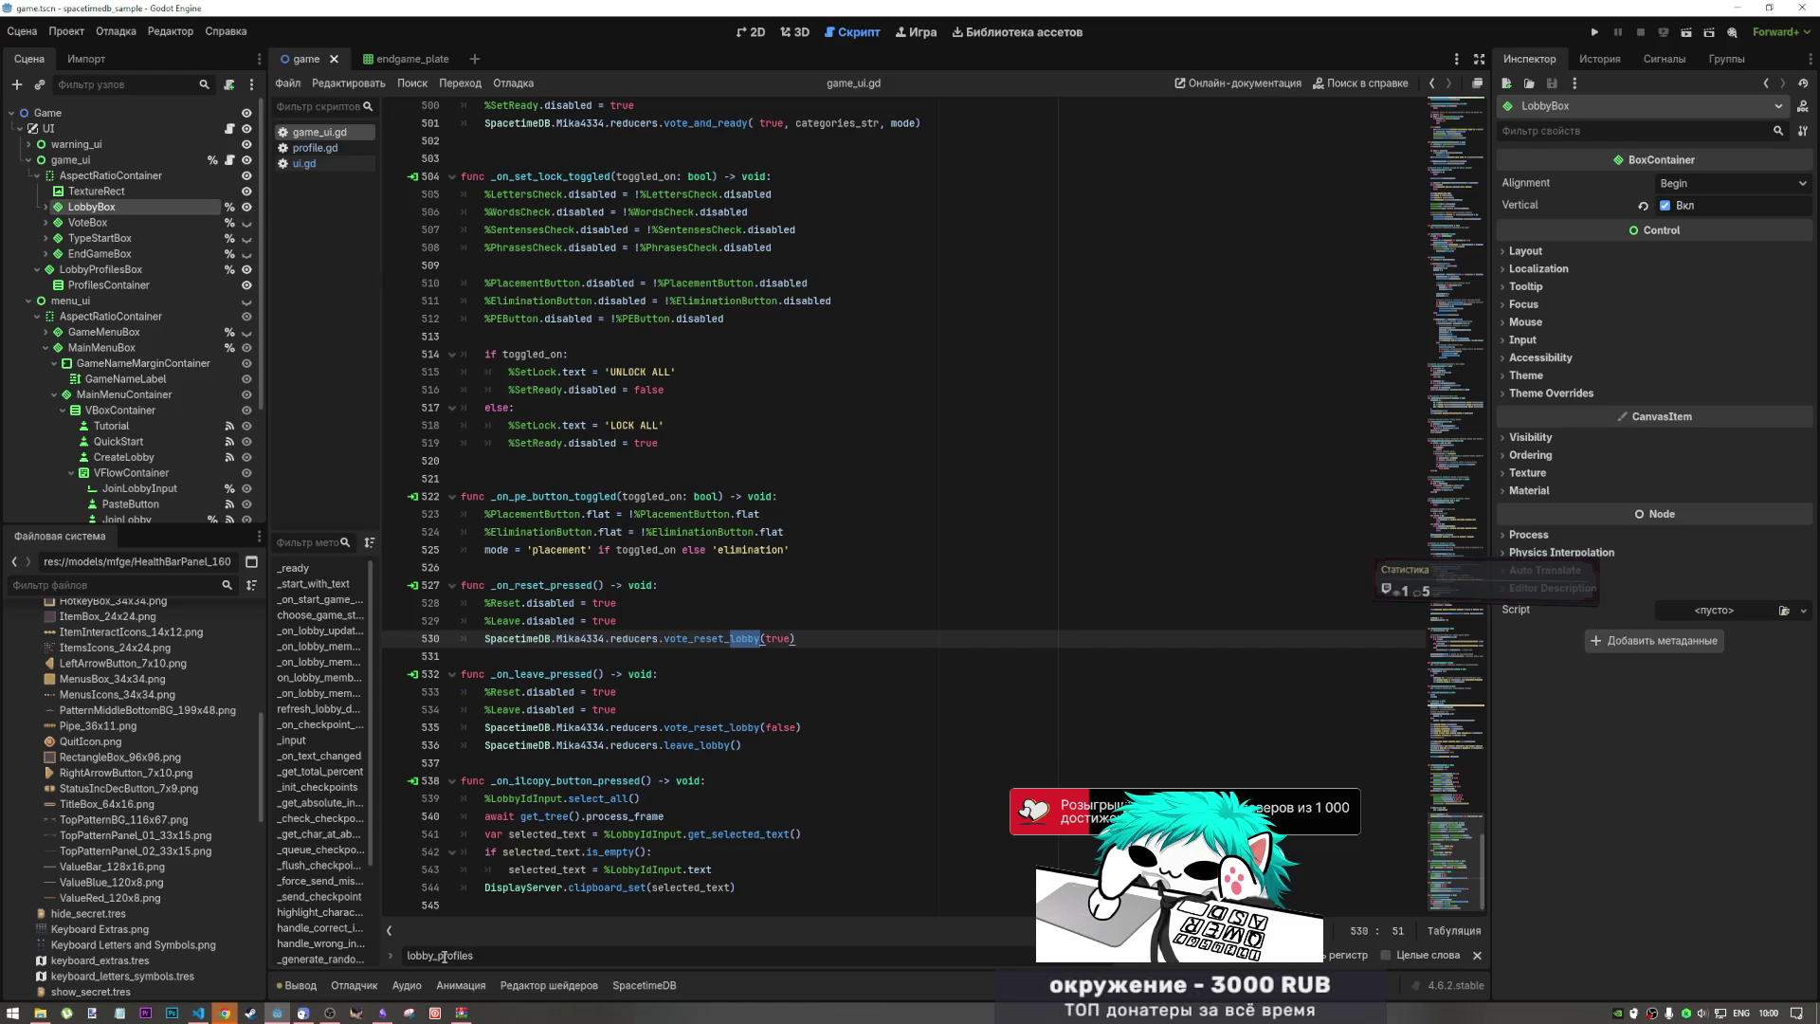
left_click_drag(436, 954, 475, 954)
type("box")
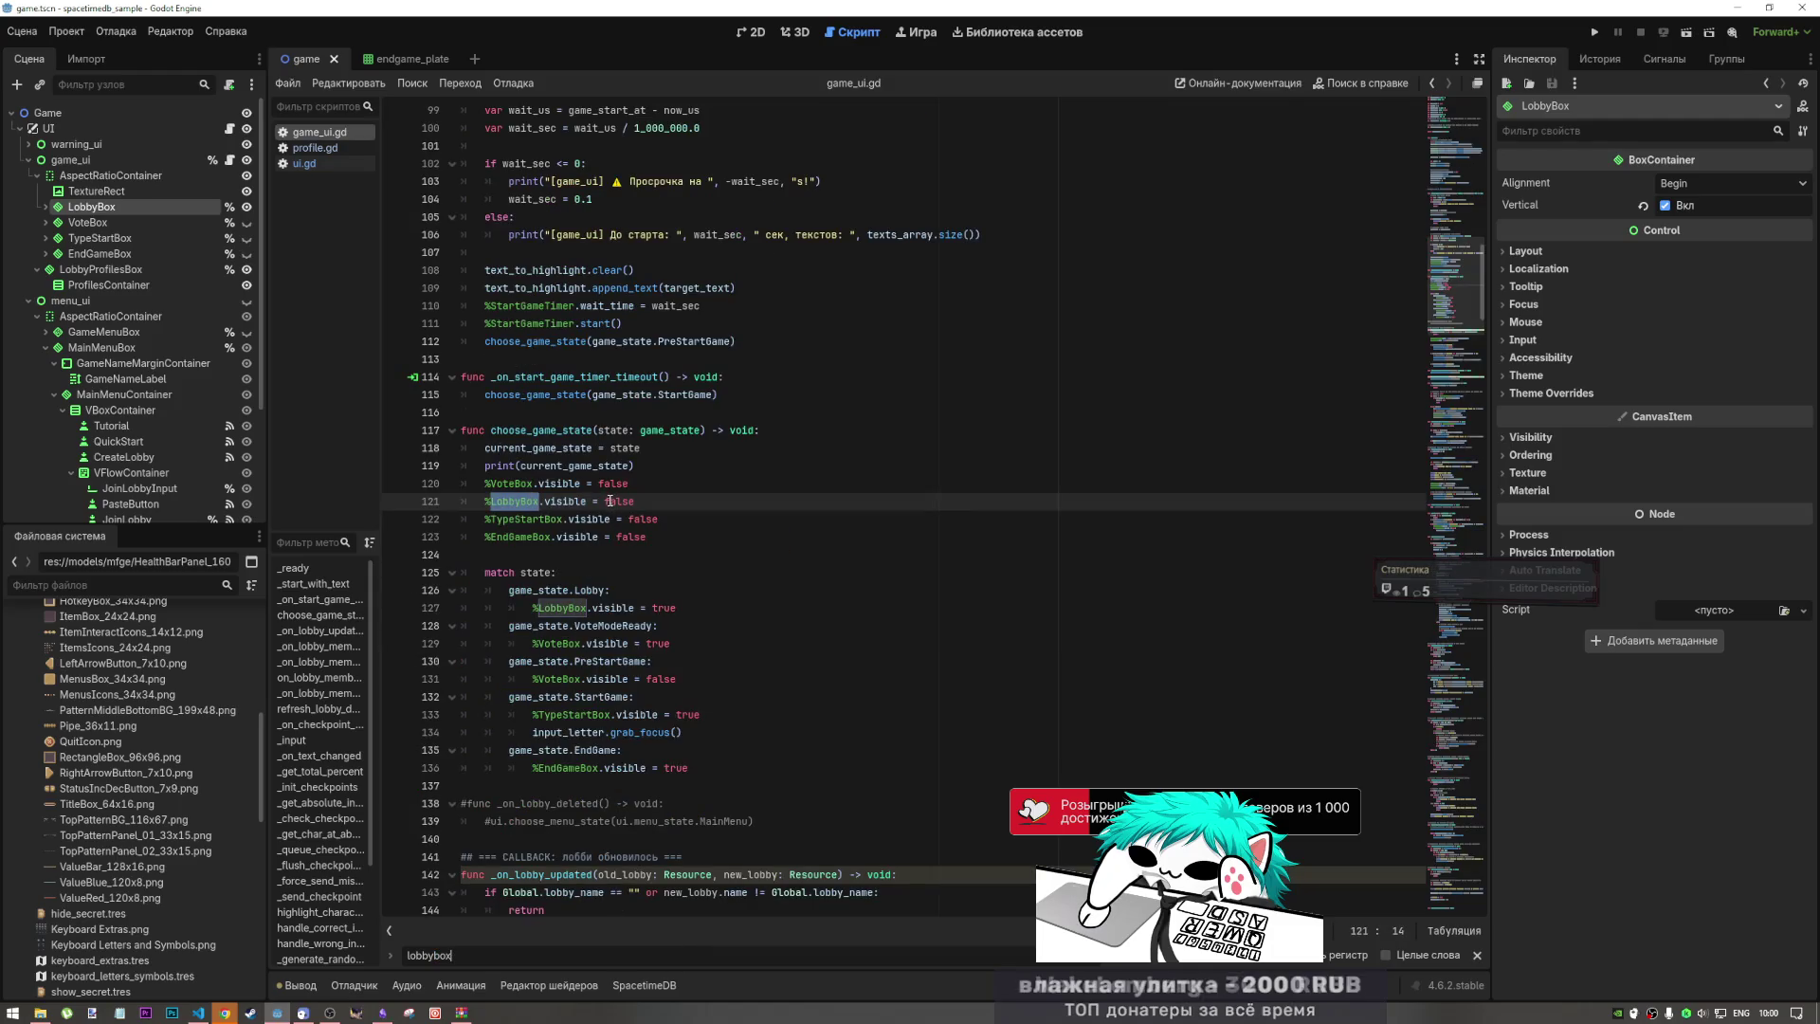
key("Return")
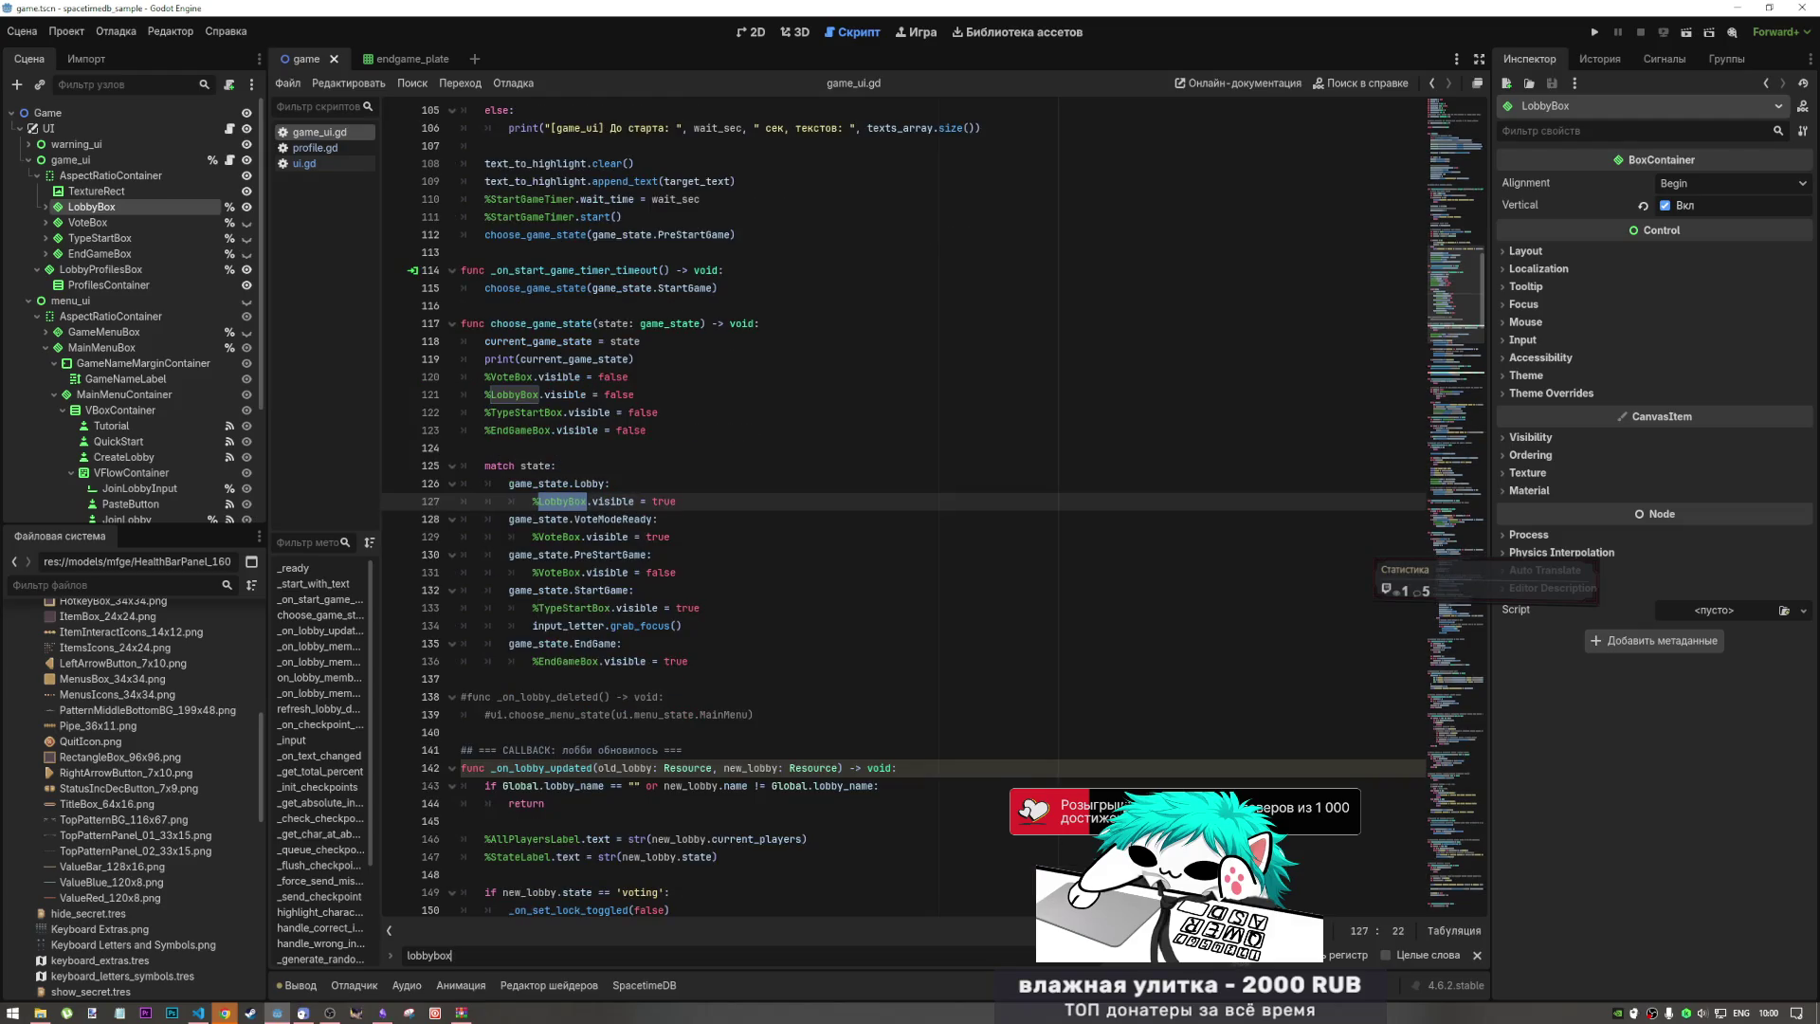
left_click(46, 207)
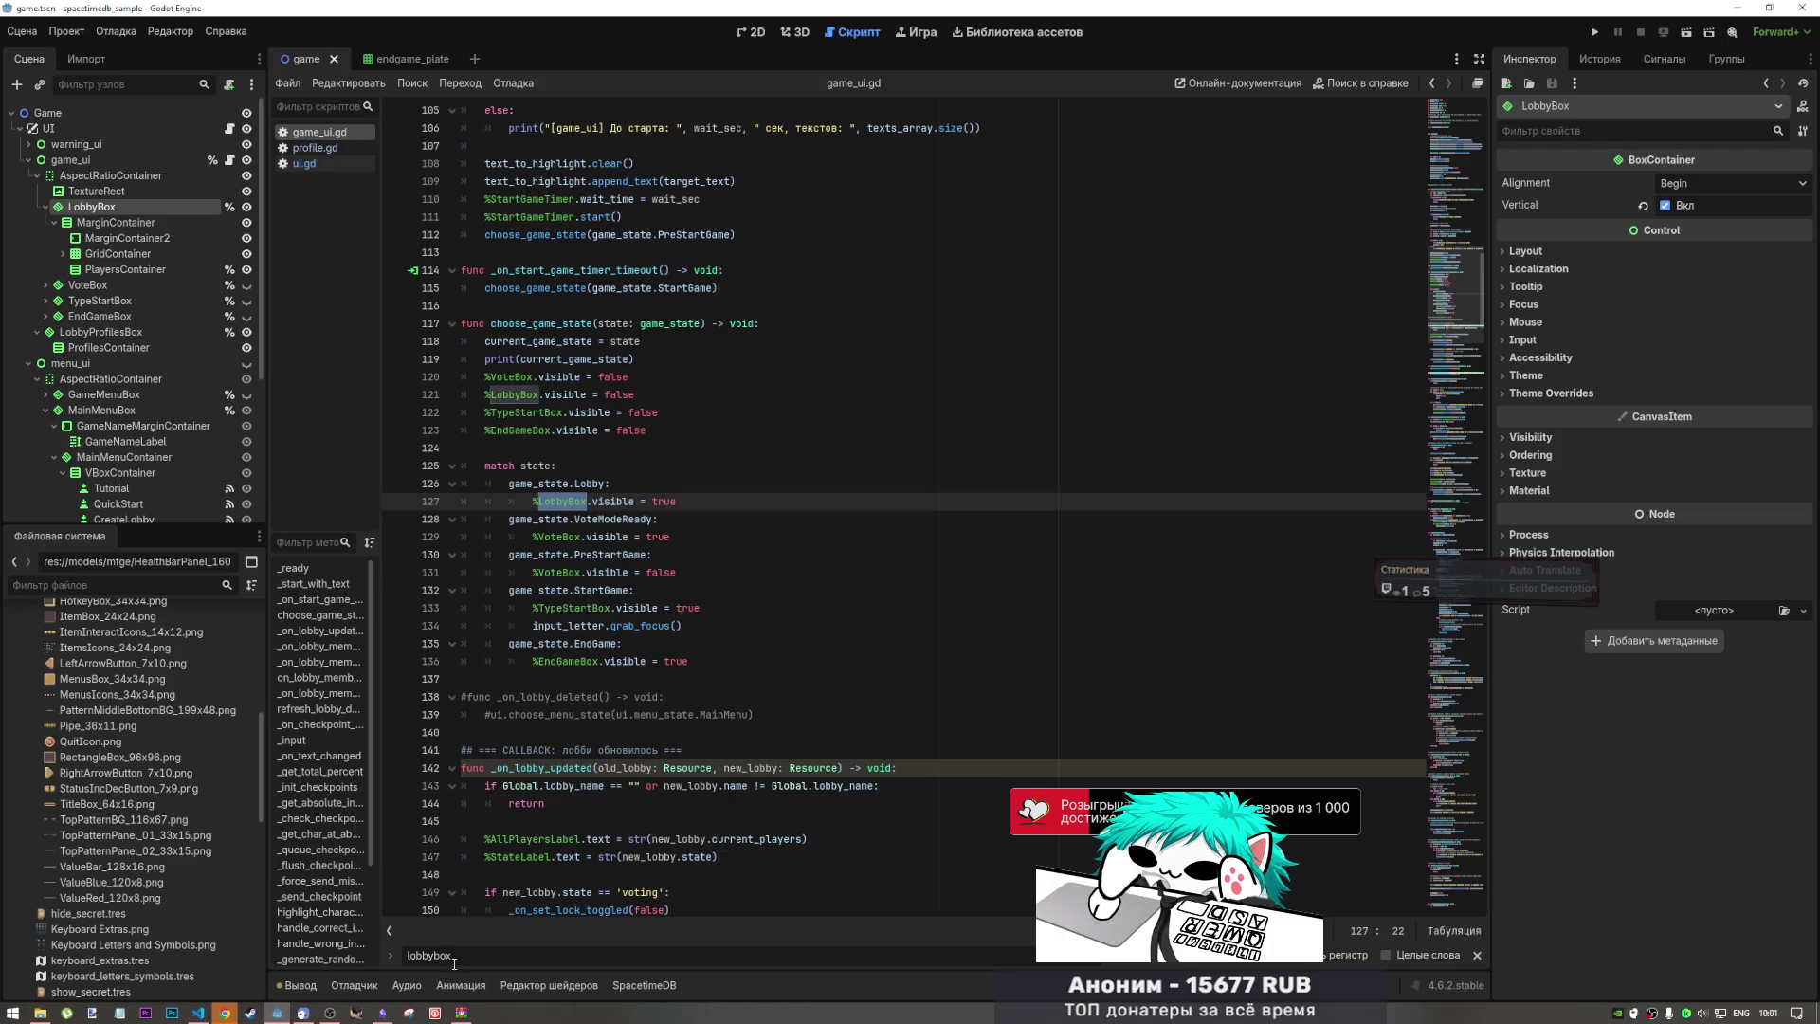
key("ctrl+a")
type("players")
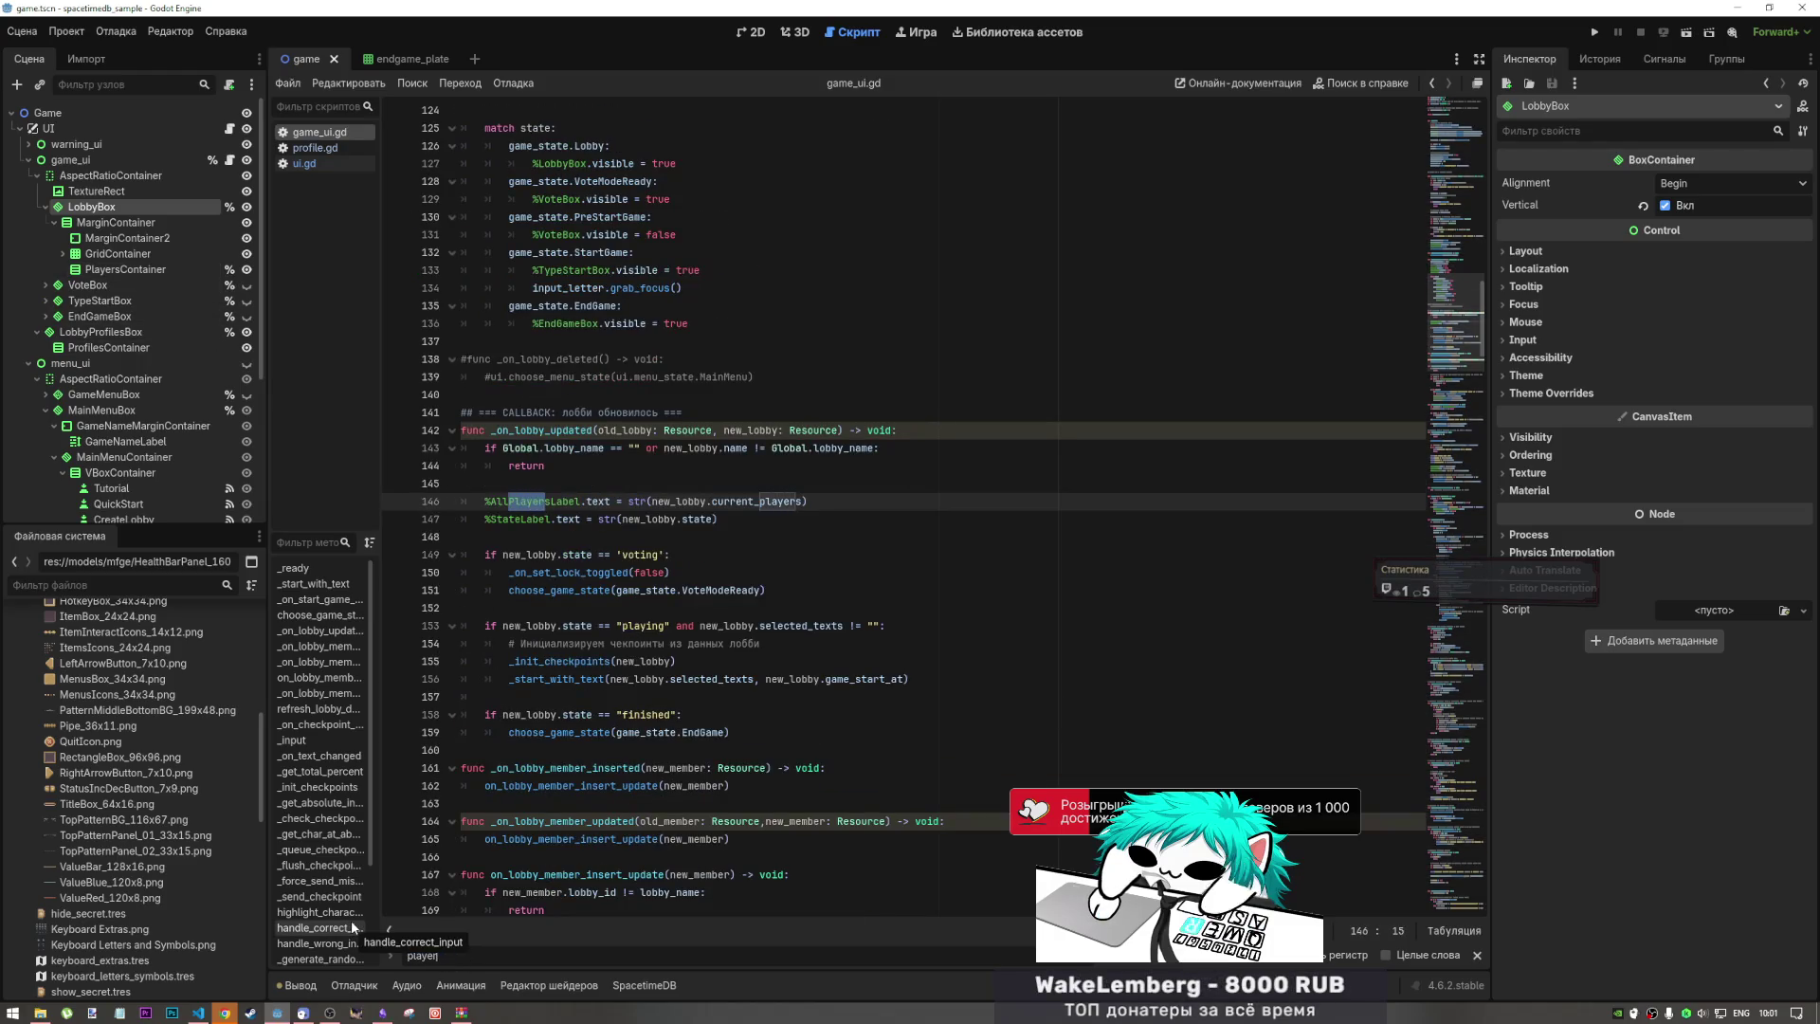
type("con")
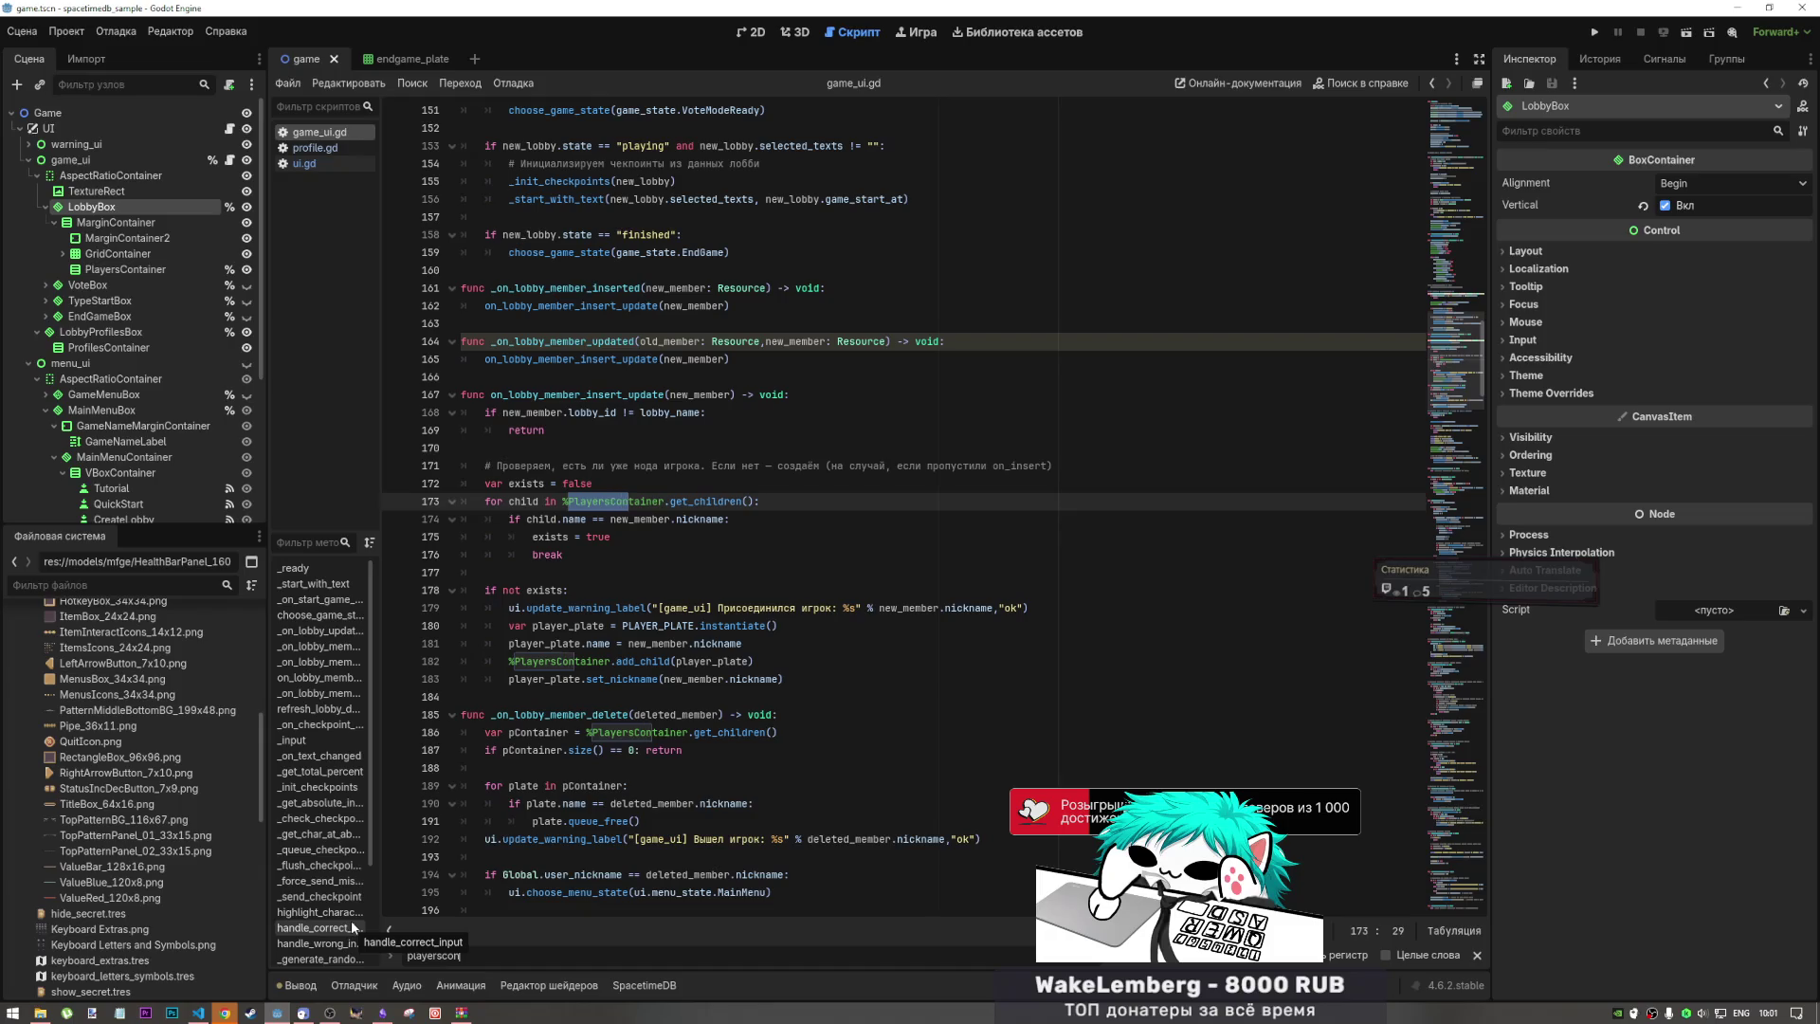
Step: Move PlayersContainer into LobbyProfilesBox and delete the old ProfilesContainer
left_click(763, 663)
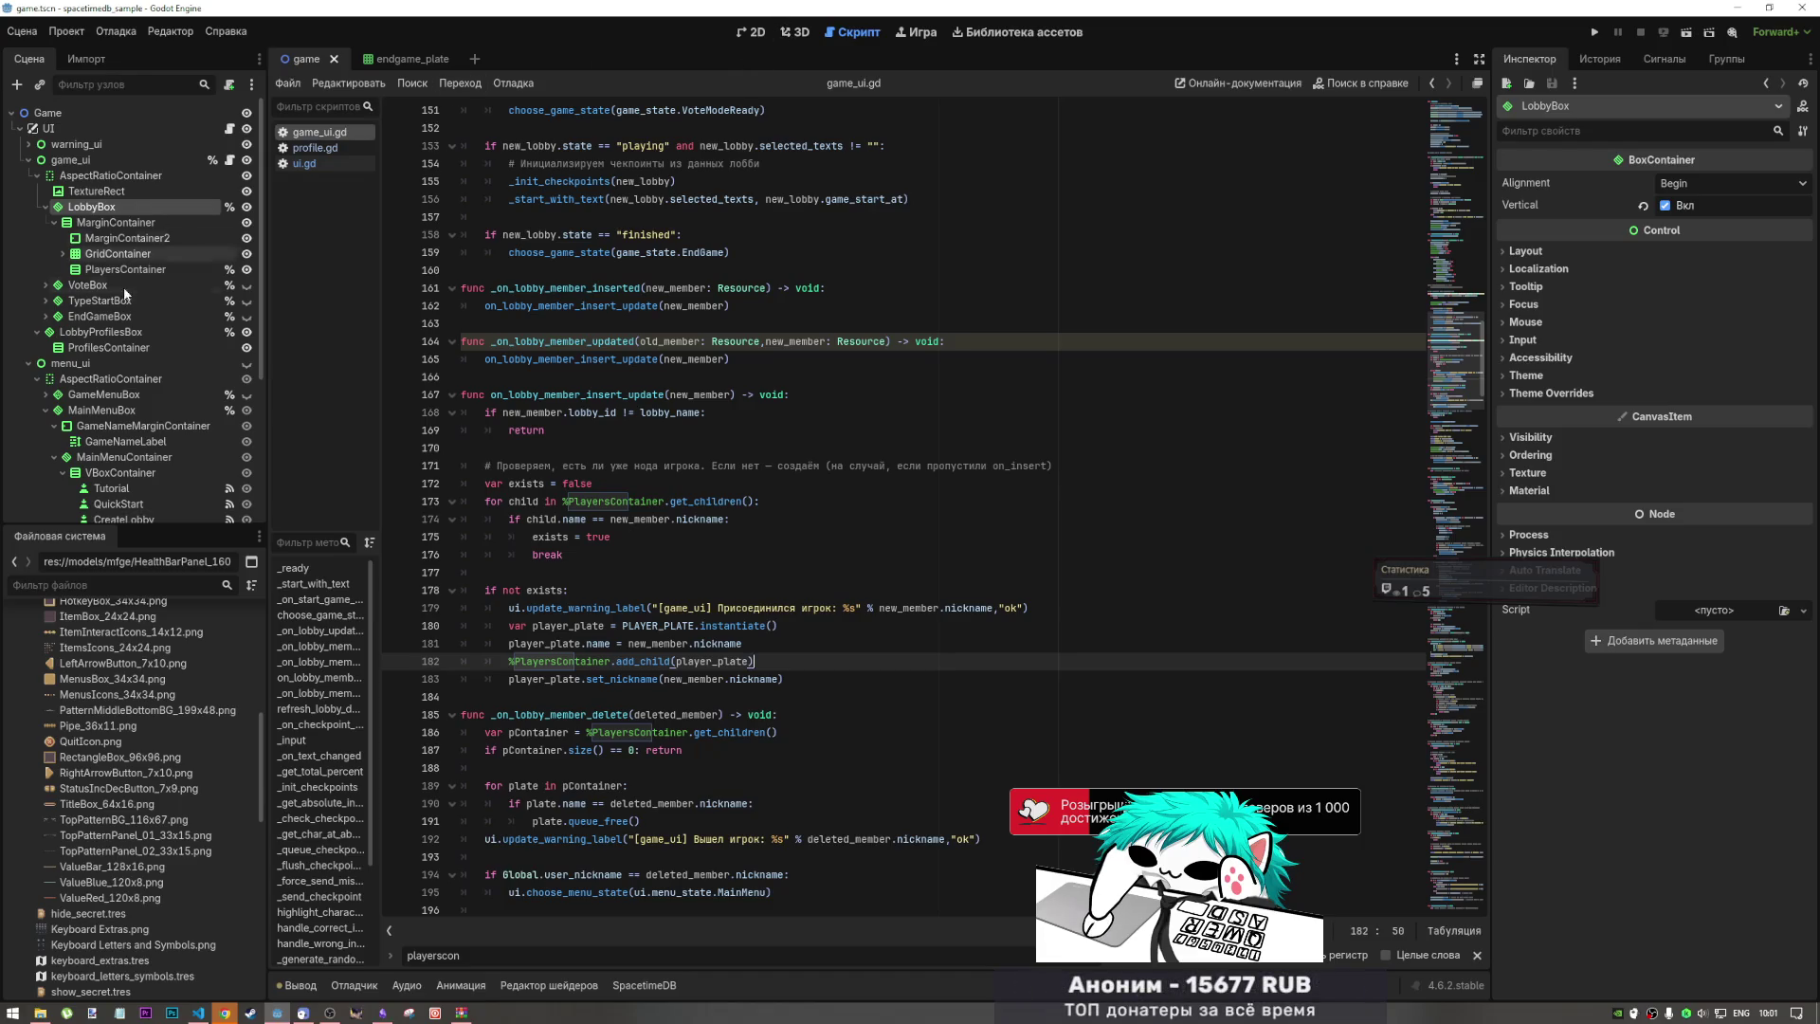
left_click_drag(119, 269, 120, 350)
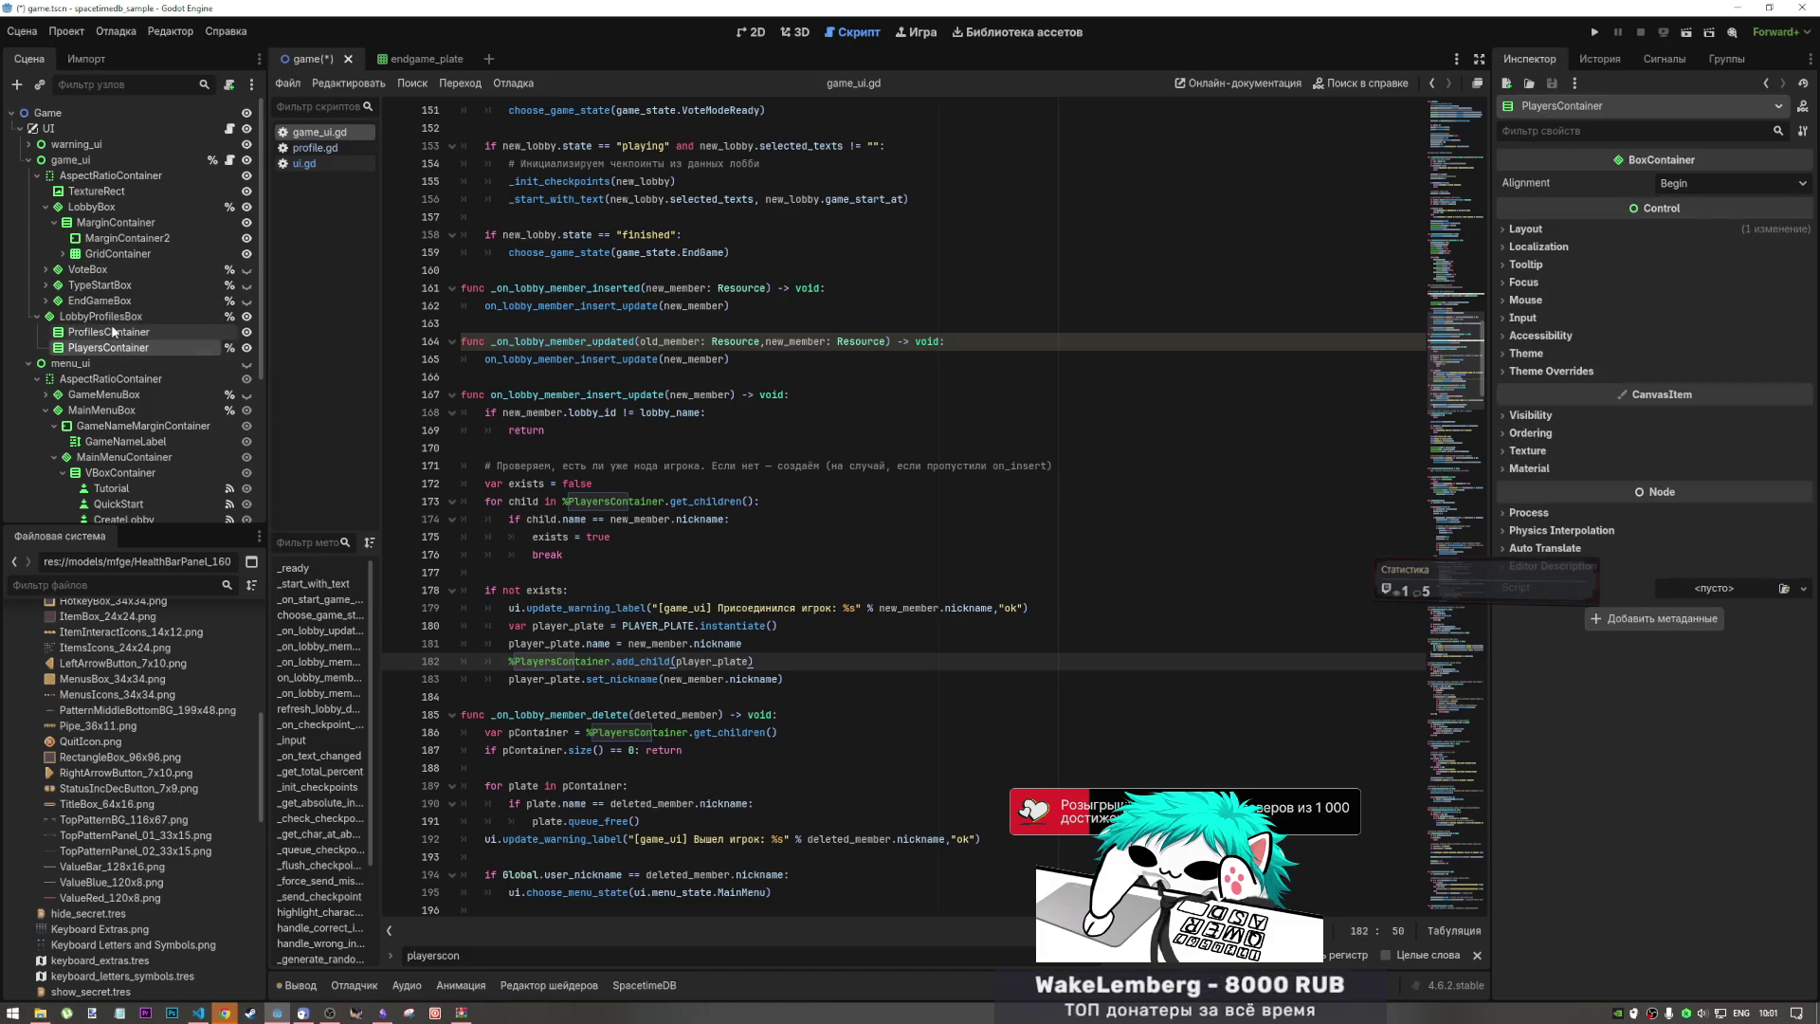
key("Delete")
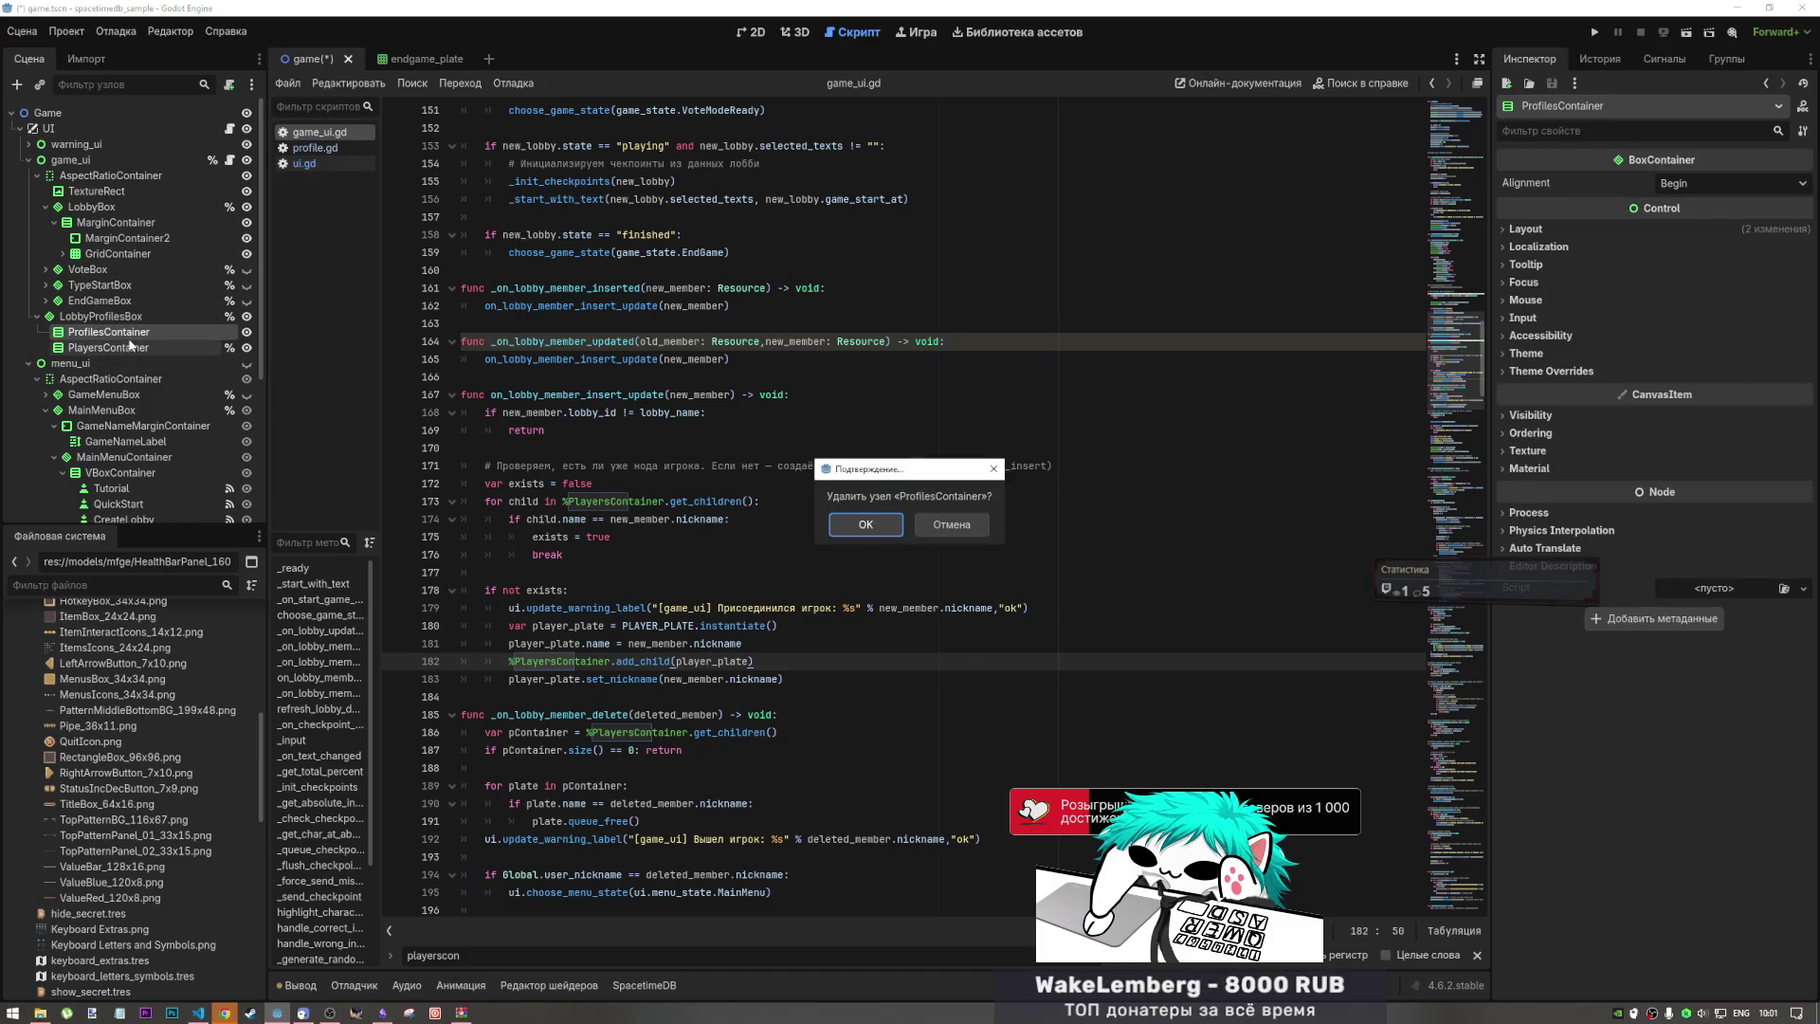
key("Return")
Step: Check LobbyProfilesBox and PlayersContainer, review the add_child line, and return to the 2D view
left_click(100, 315)
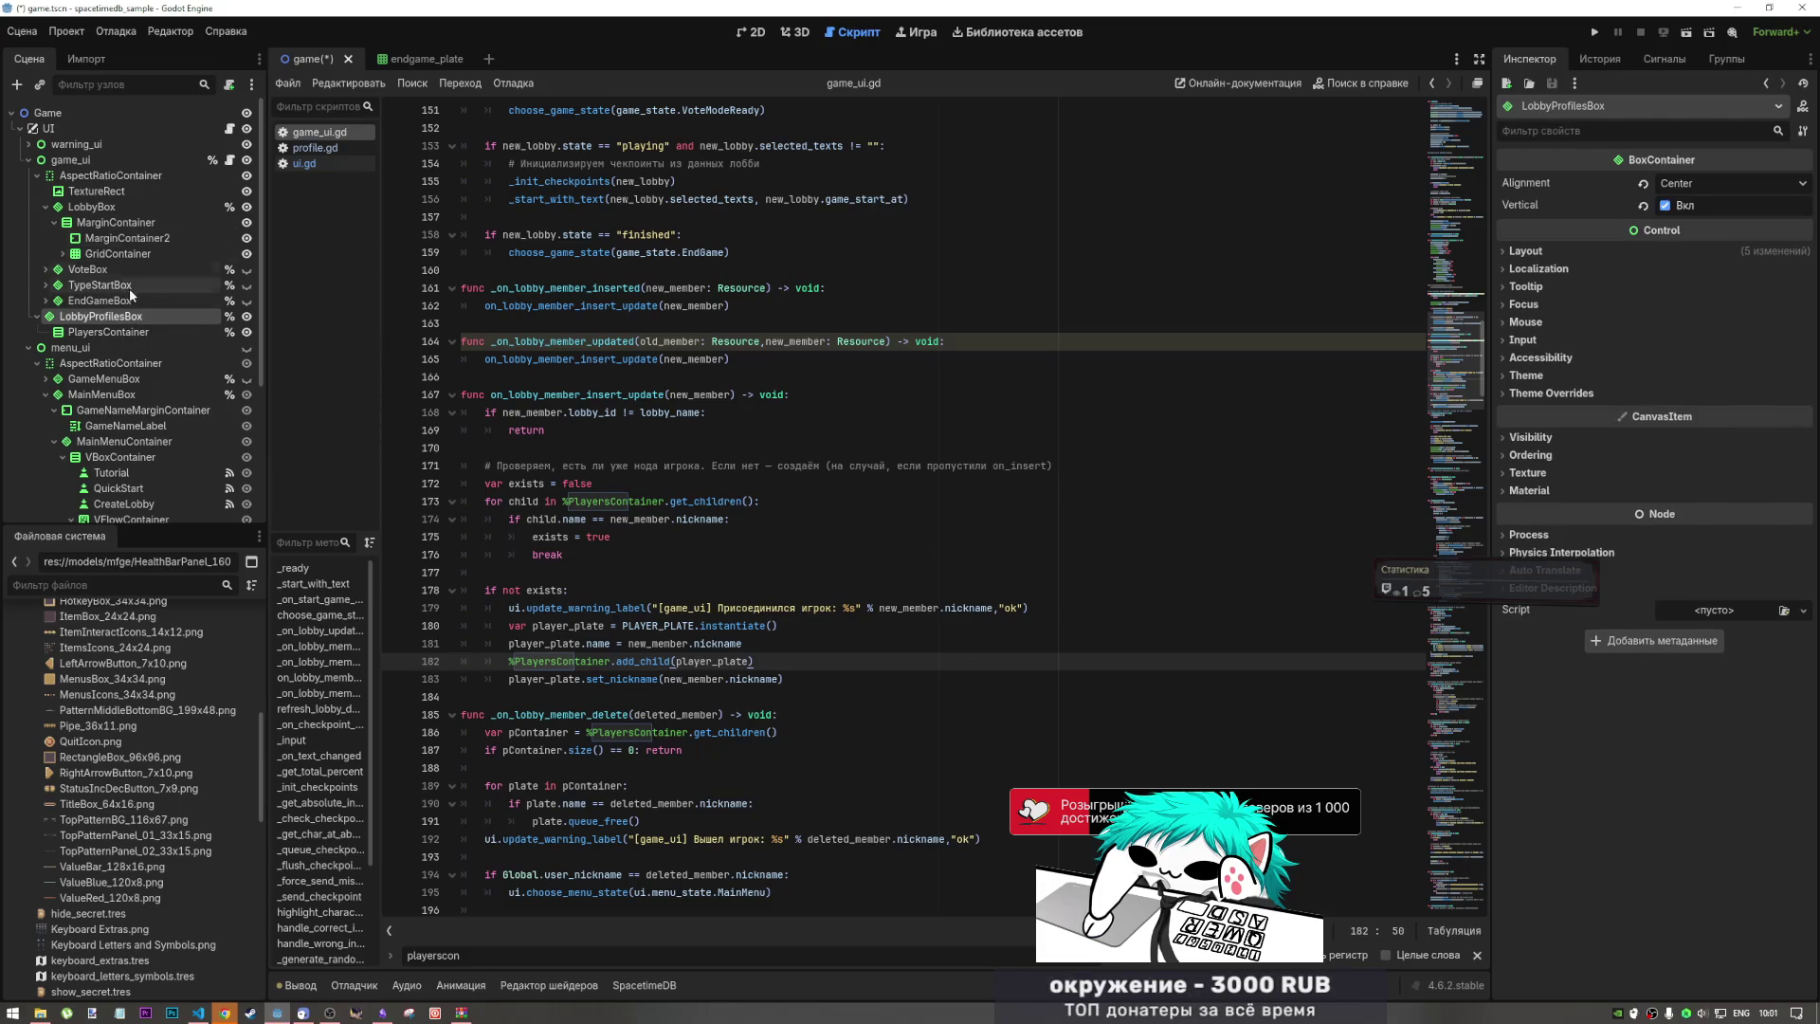
left_click(127, 331)
left_click(531, 555)
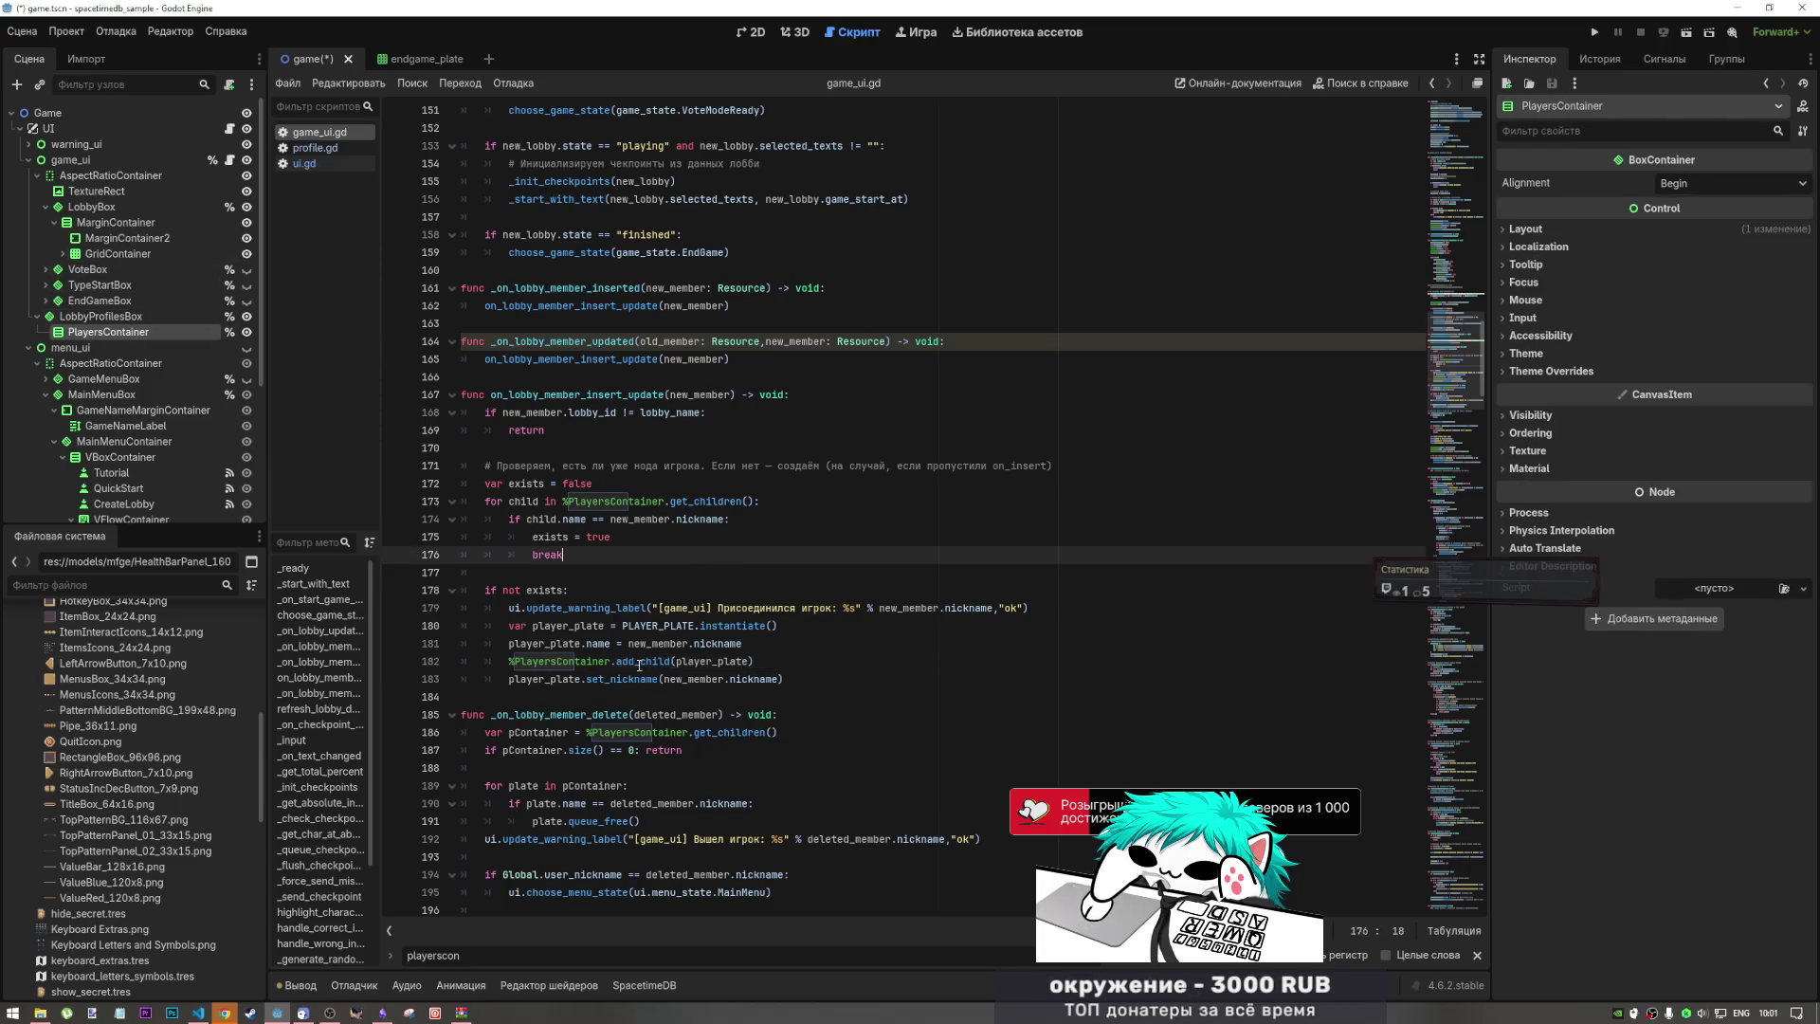
left_click(723, 663)
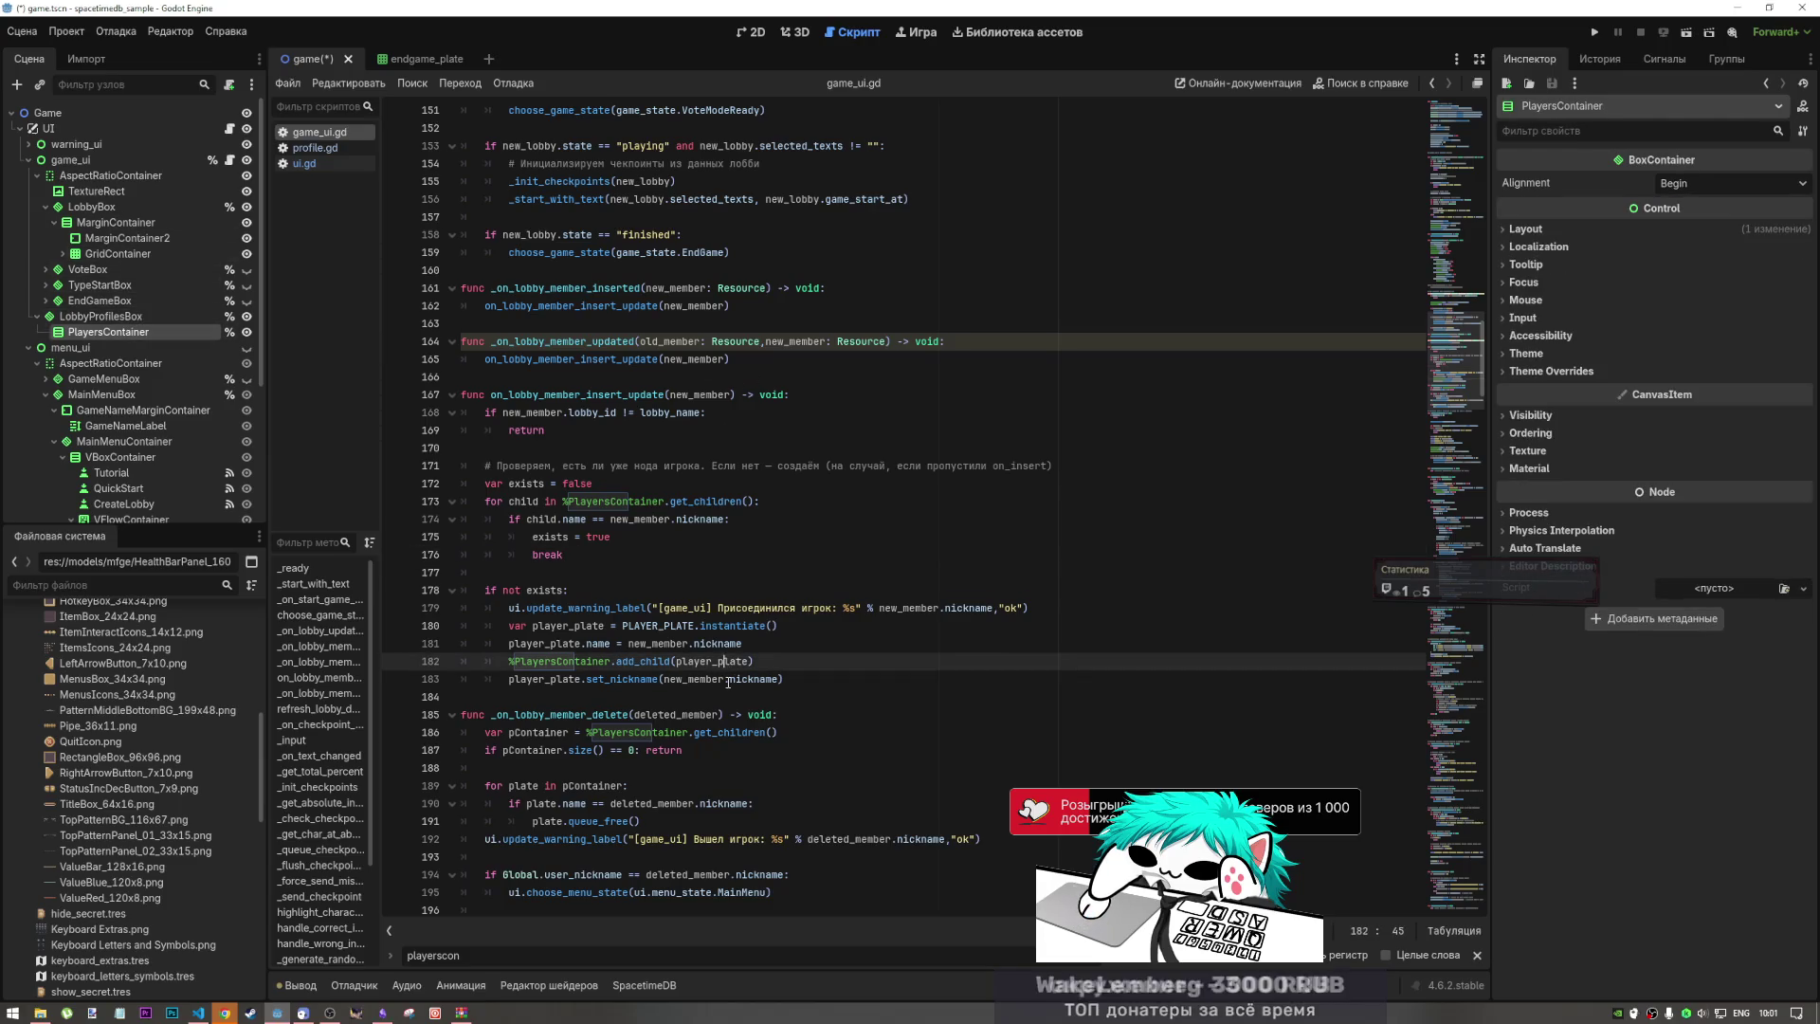
left_click(754, 33)
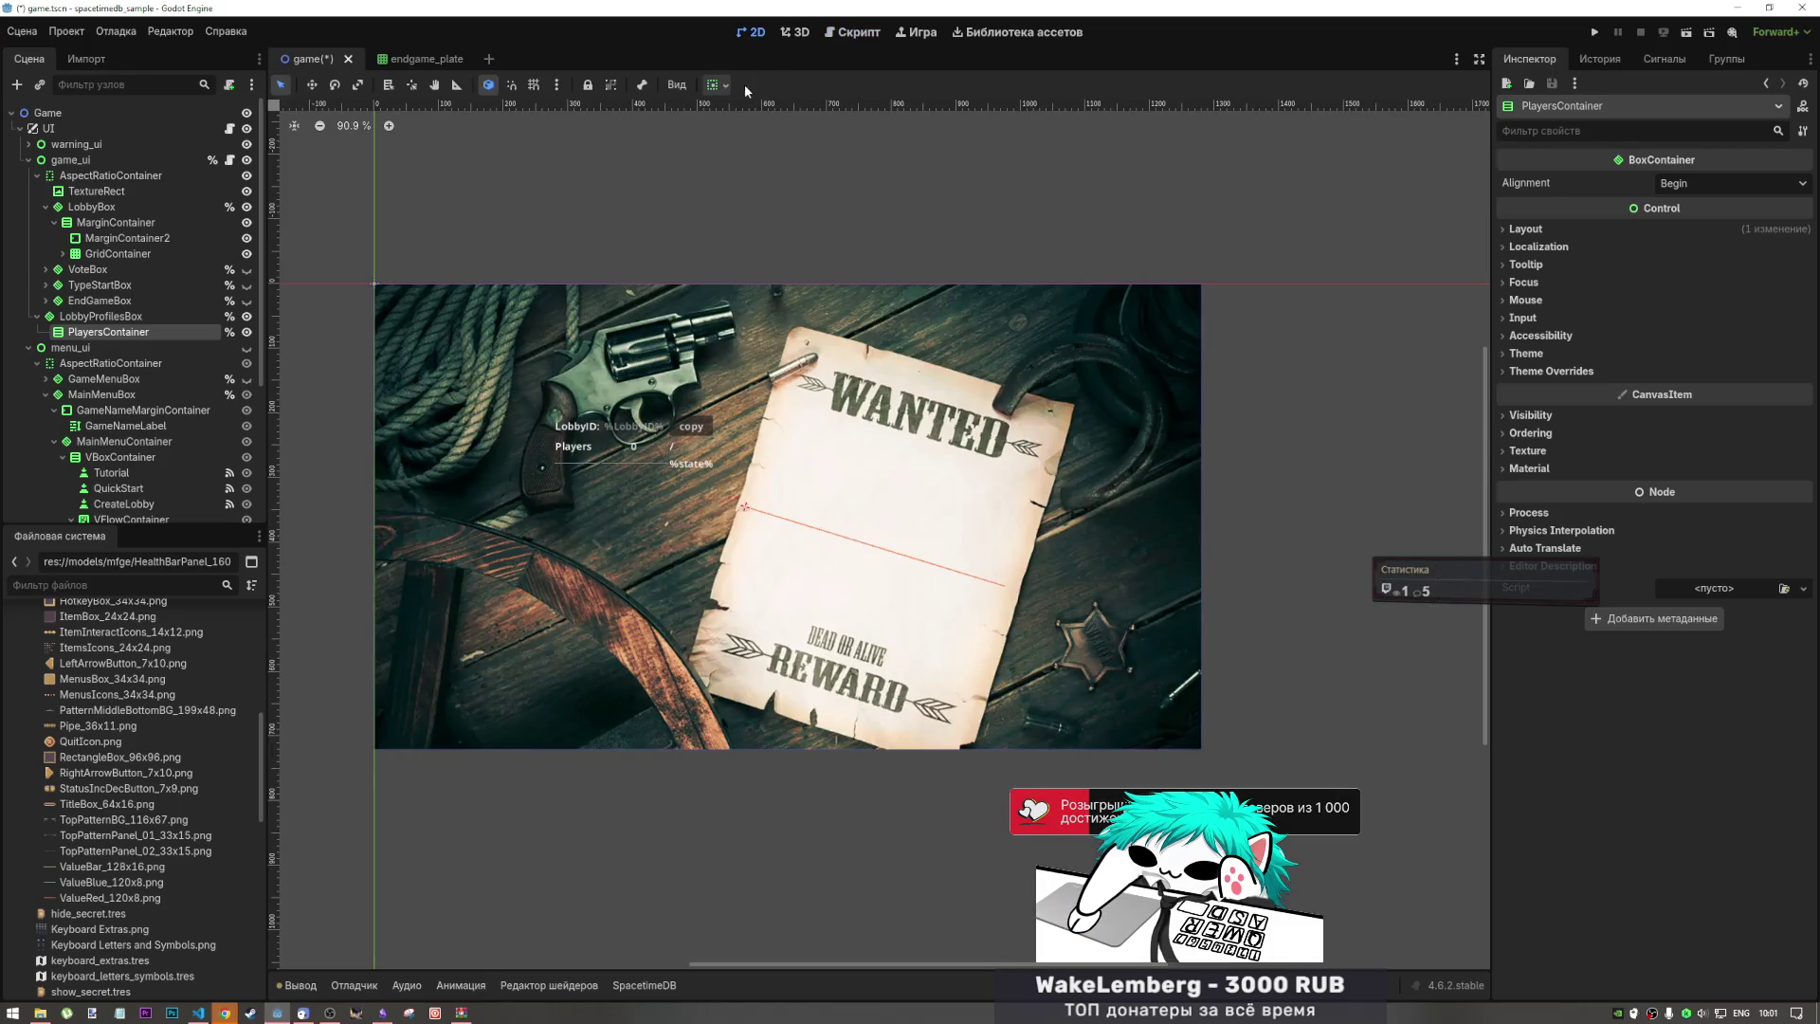
Step: Change PlayersContainer's node type to GridContainer
right_click(141, 328)
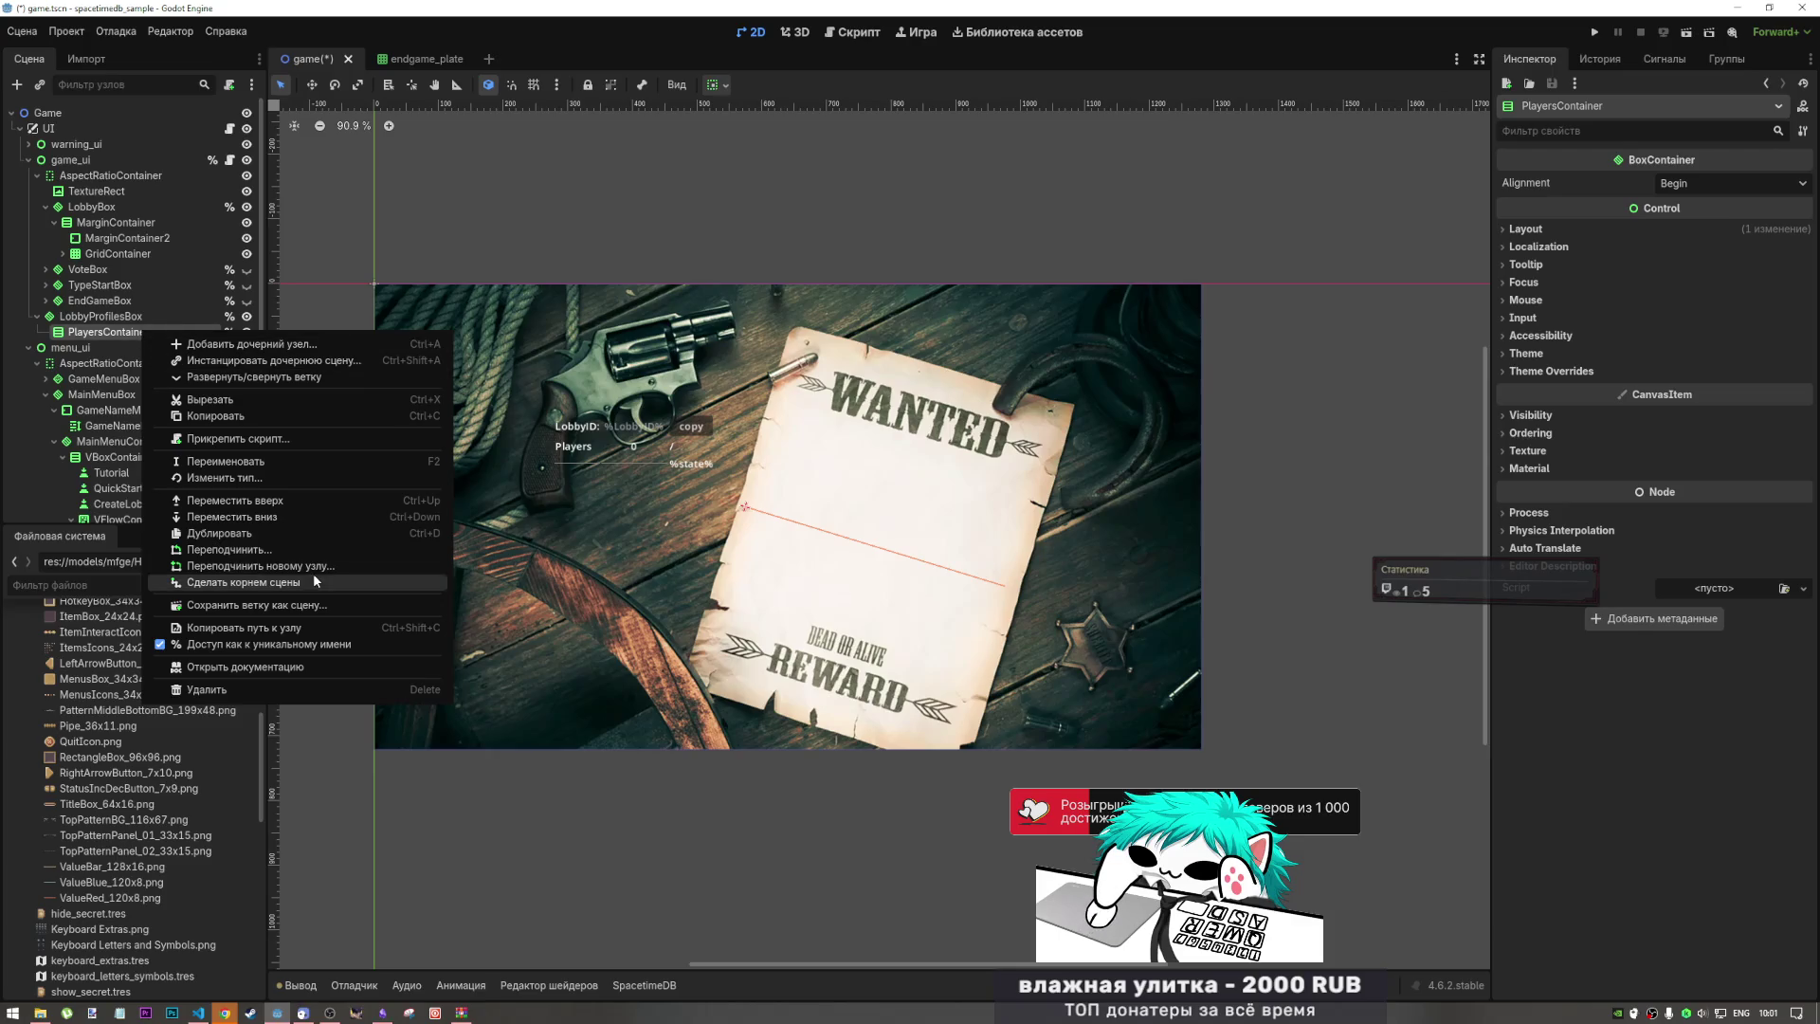
left_click(314, 479)
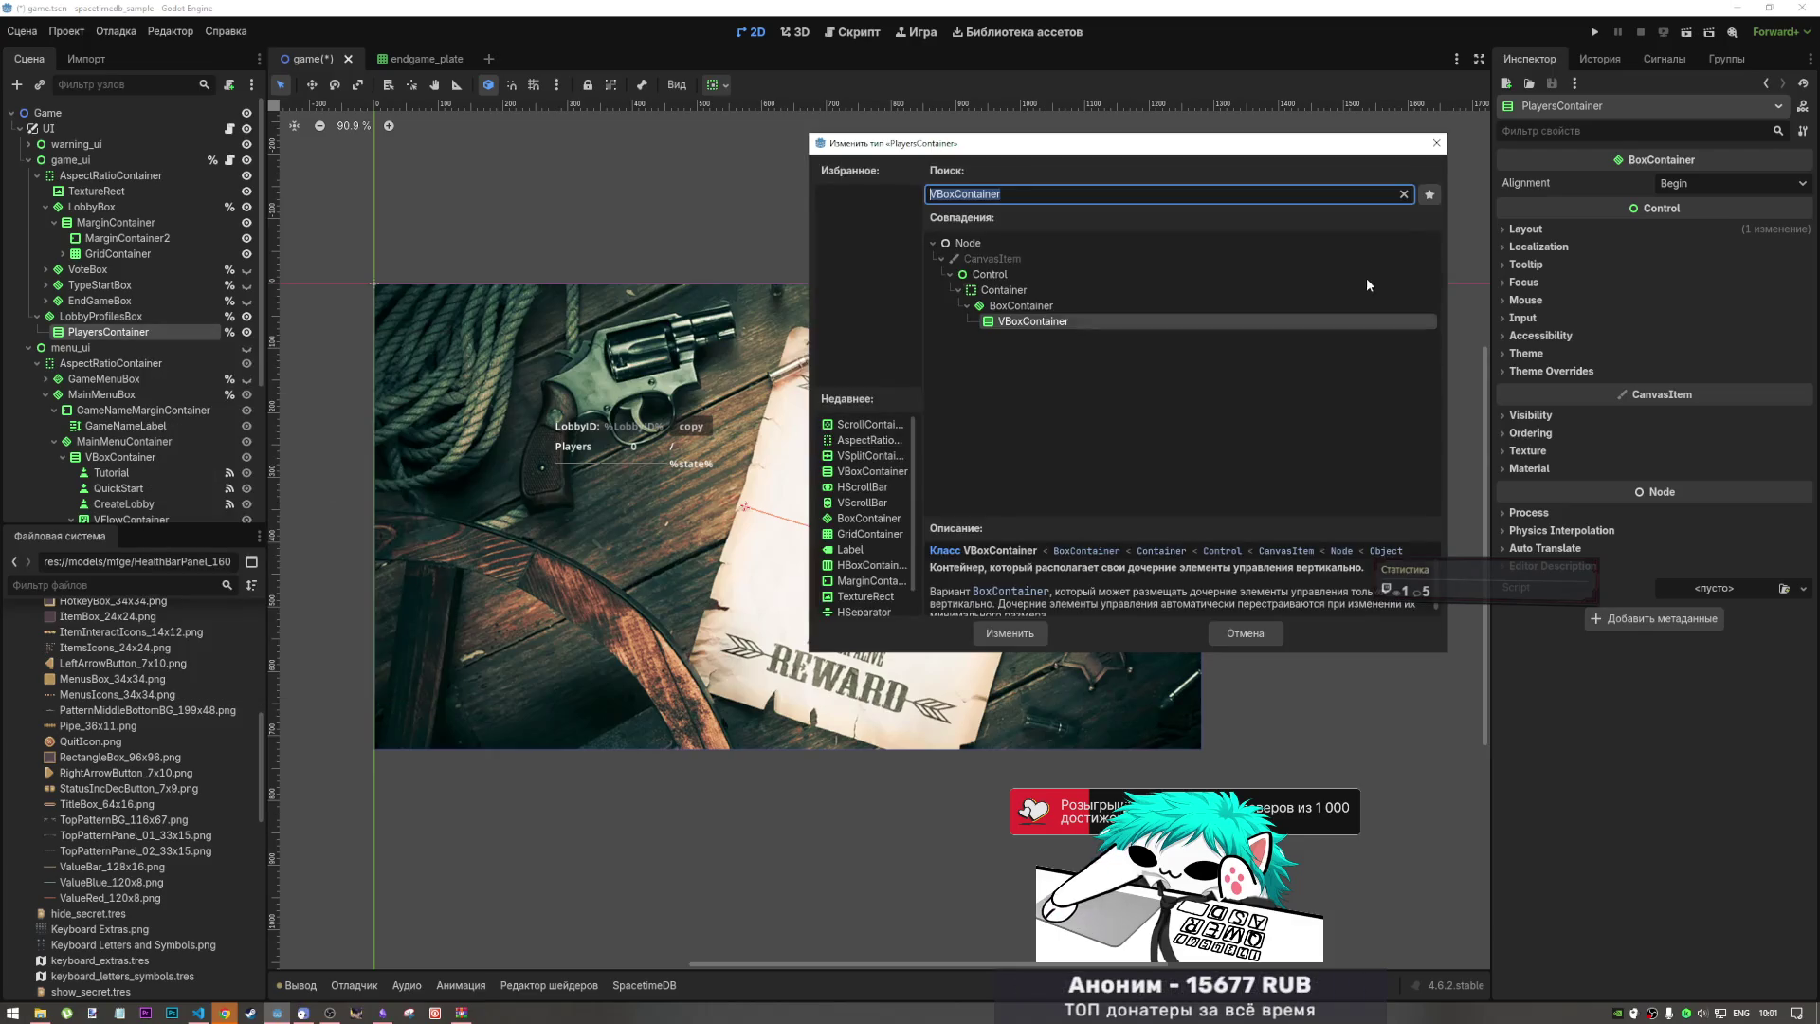
type("grid")
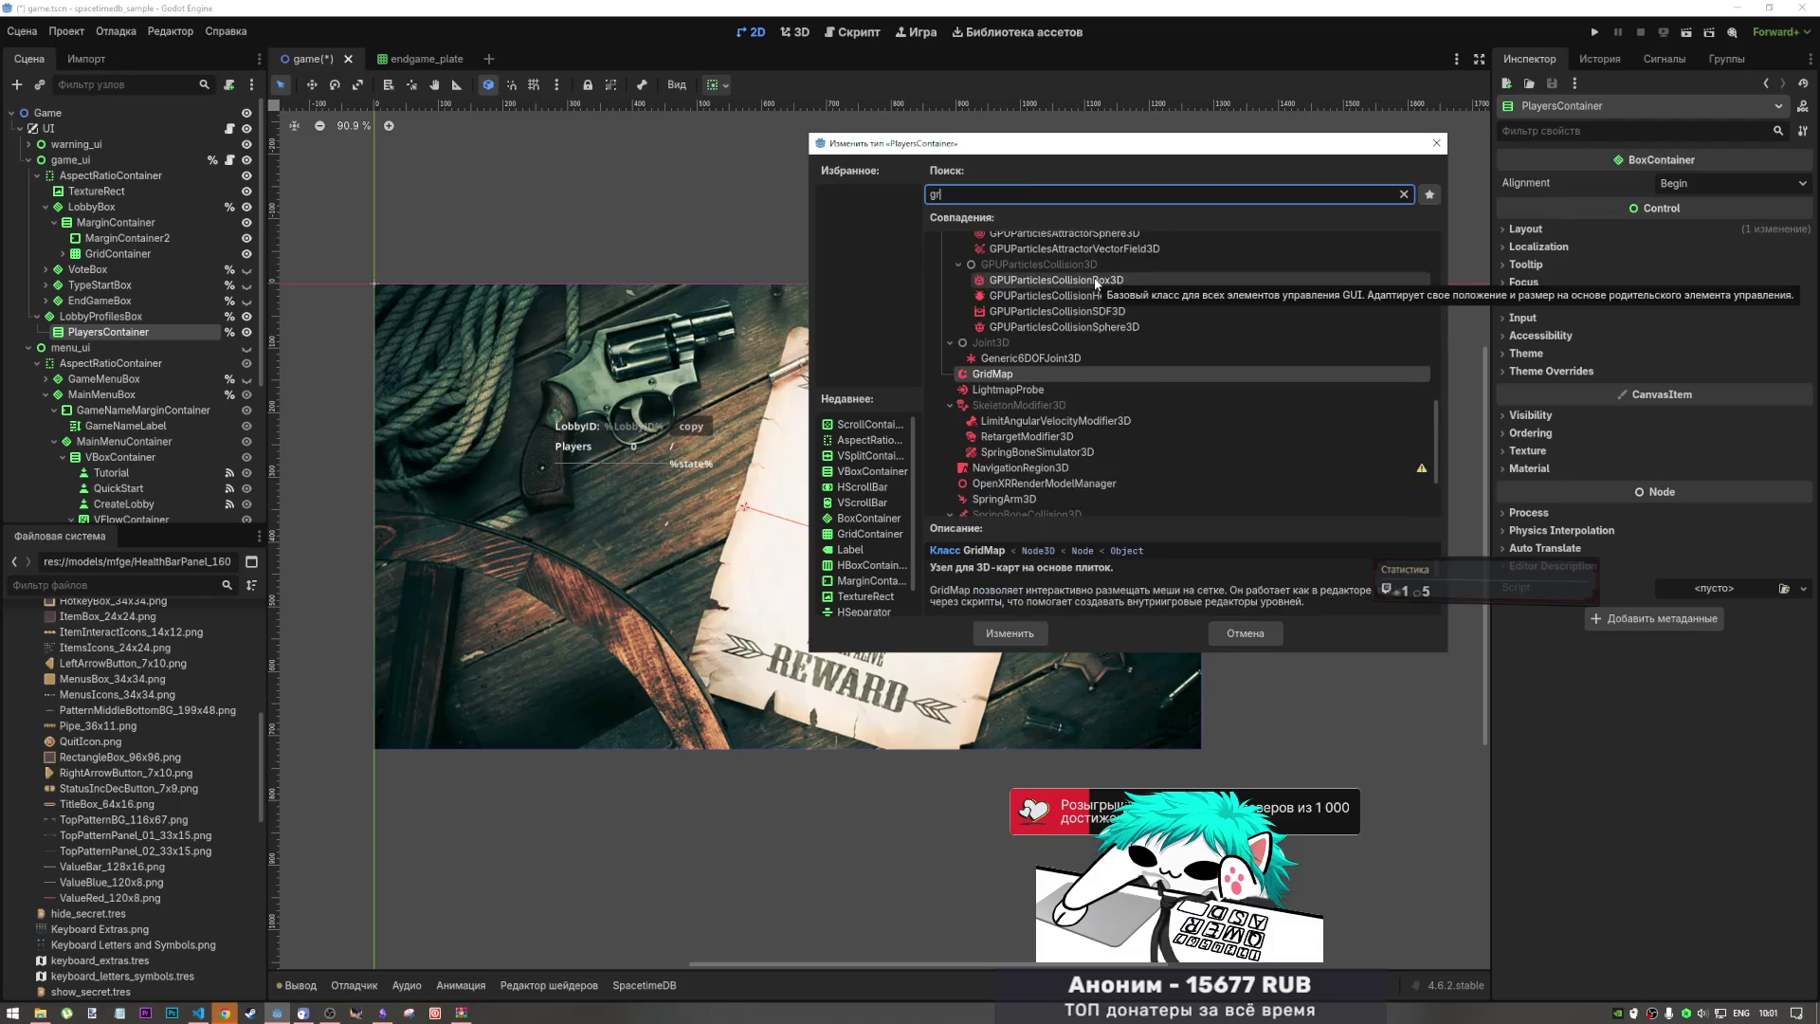
scroll(1029, 342, "up", 5)
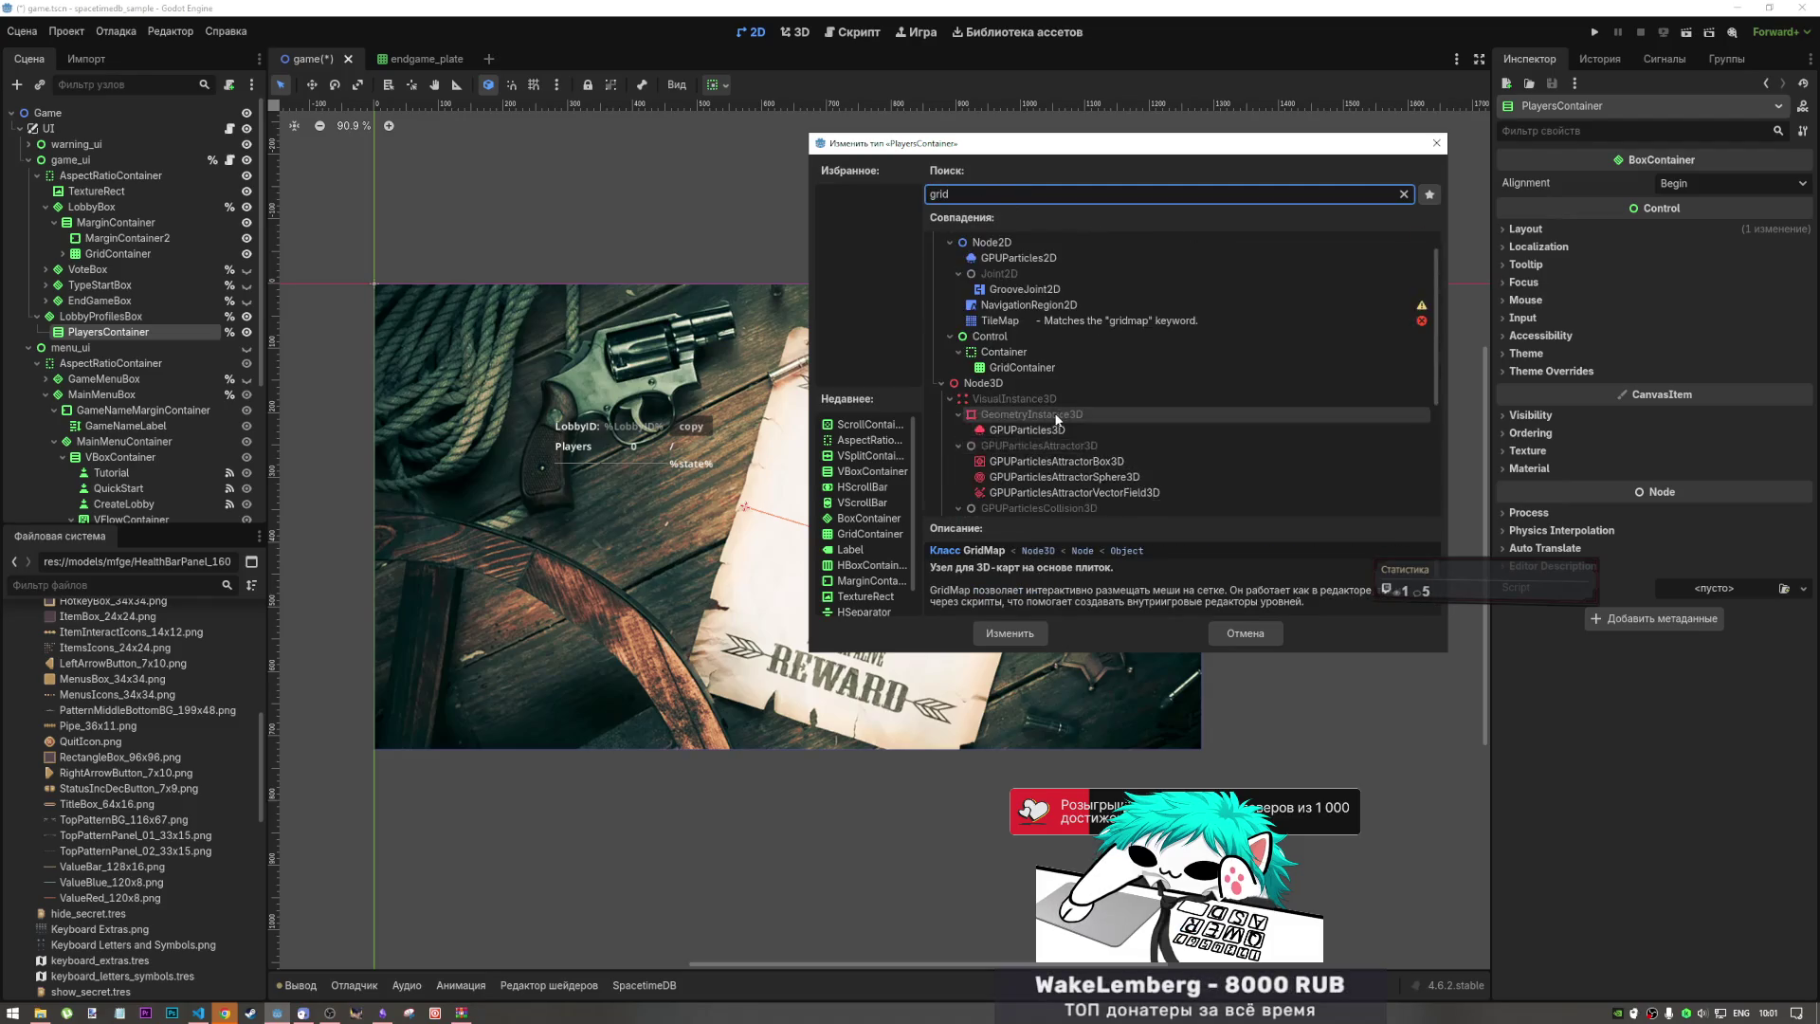
left_click(1025, 400)
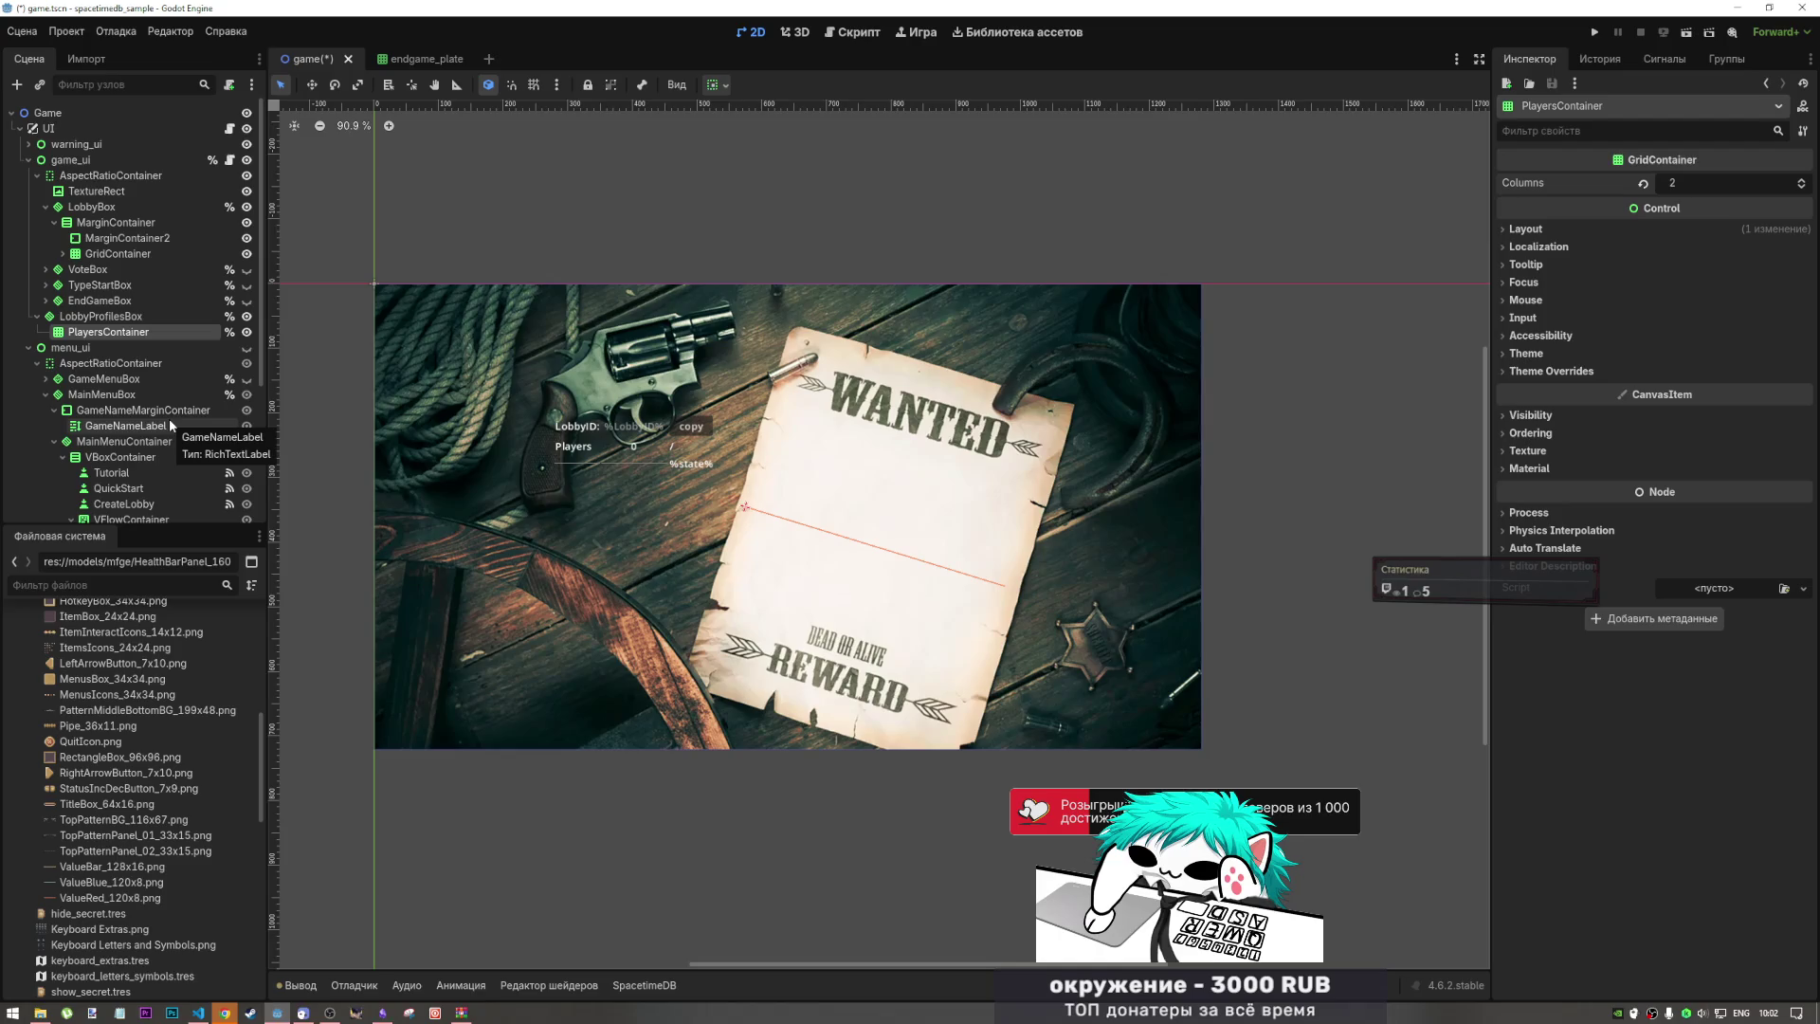
Step: Set MarginContainer2's top margin theme override to 300
left_click(101, 209)
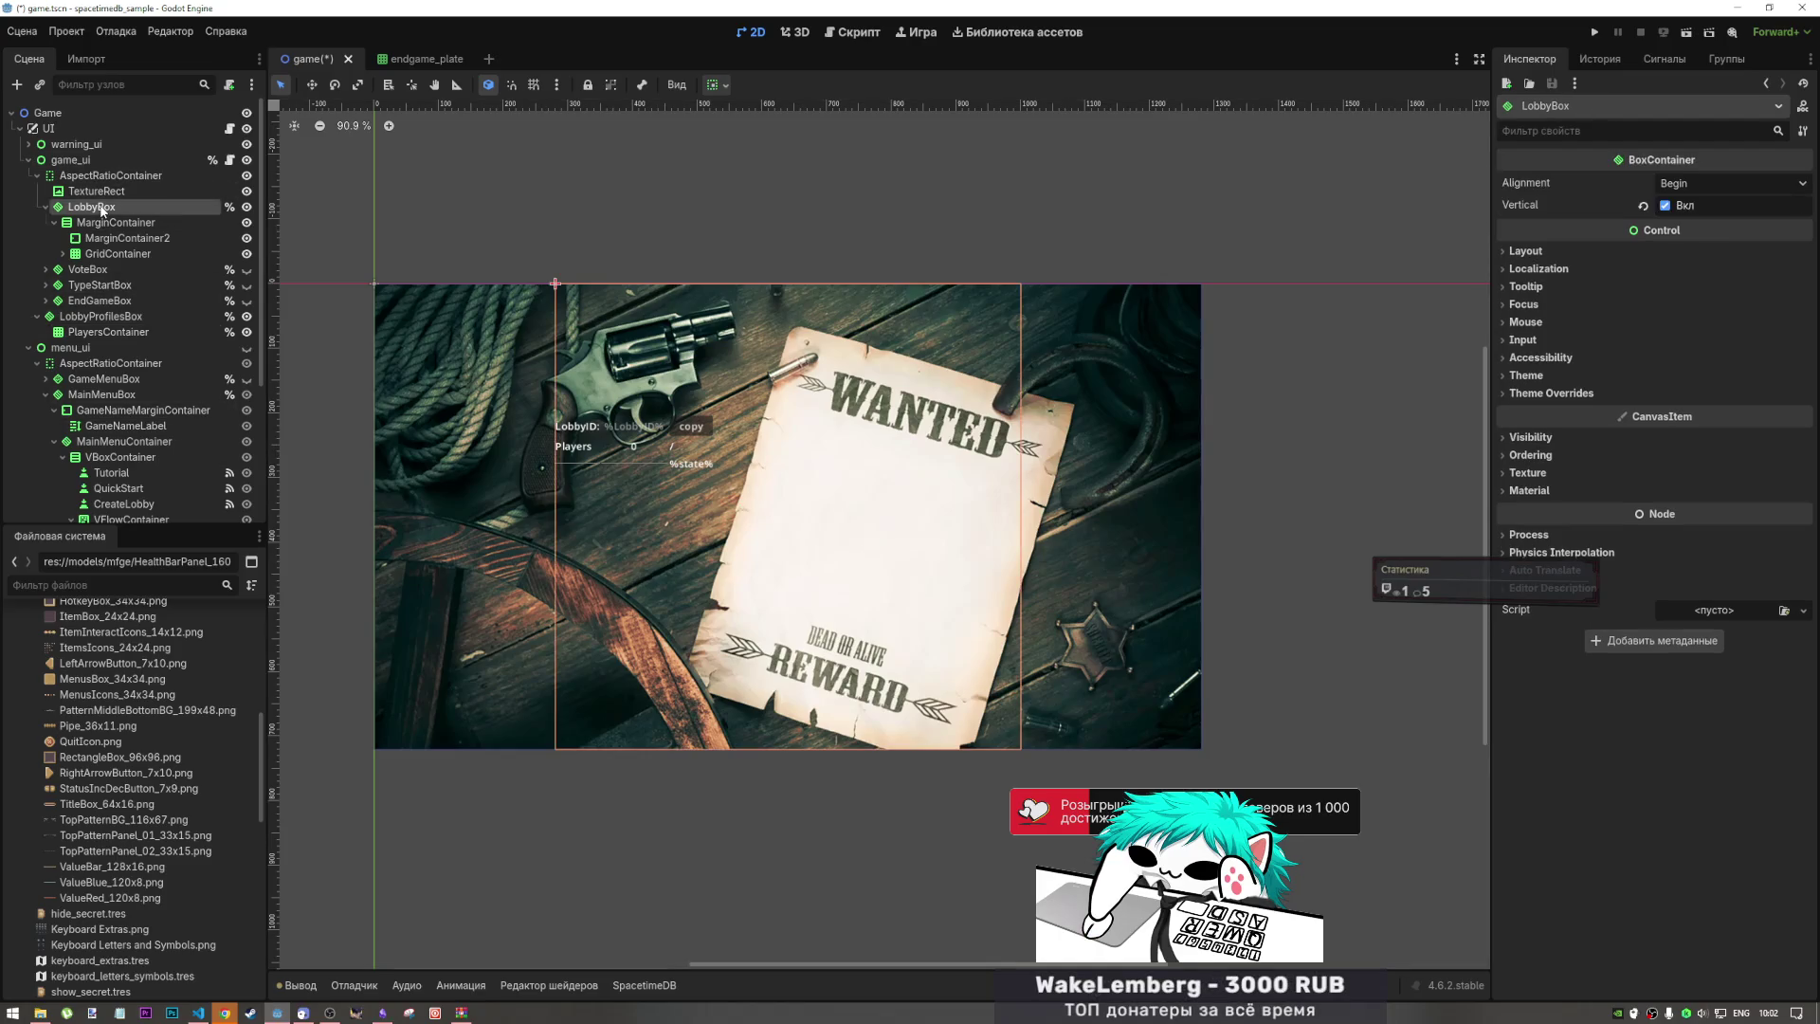
left_click(106, 223)
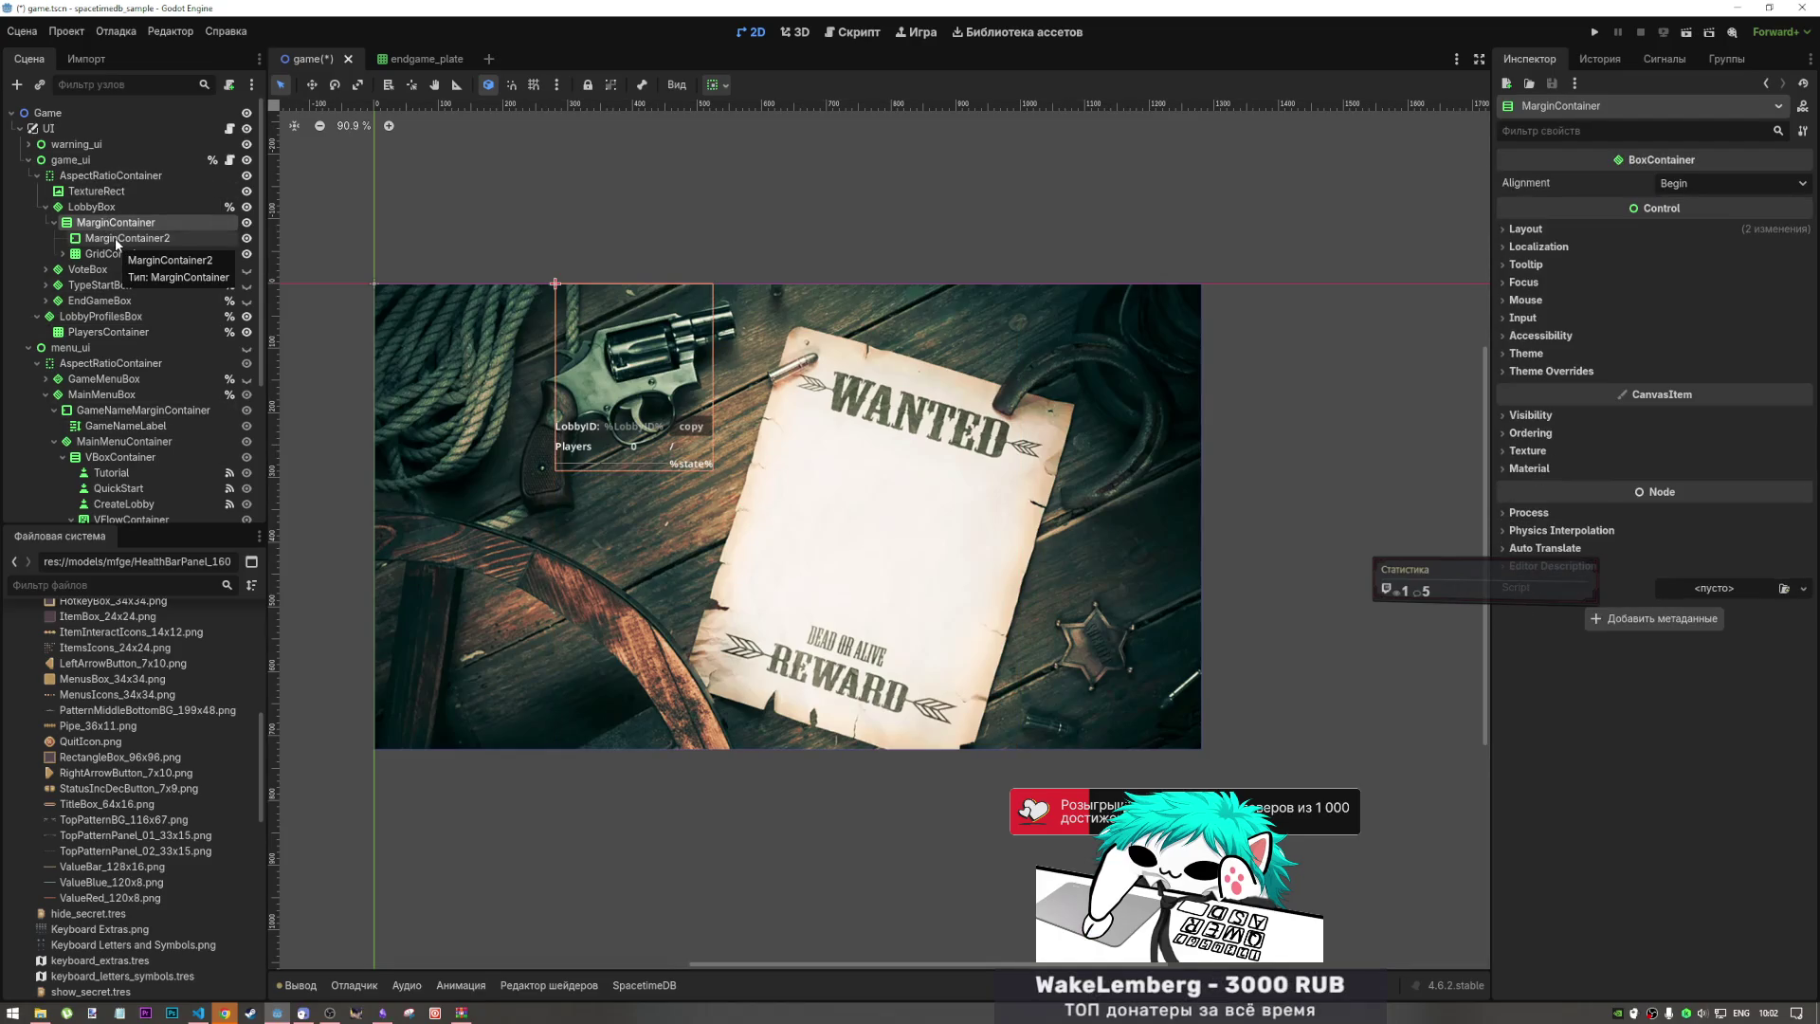
left_click(117, 239)
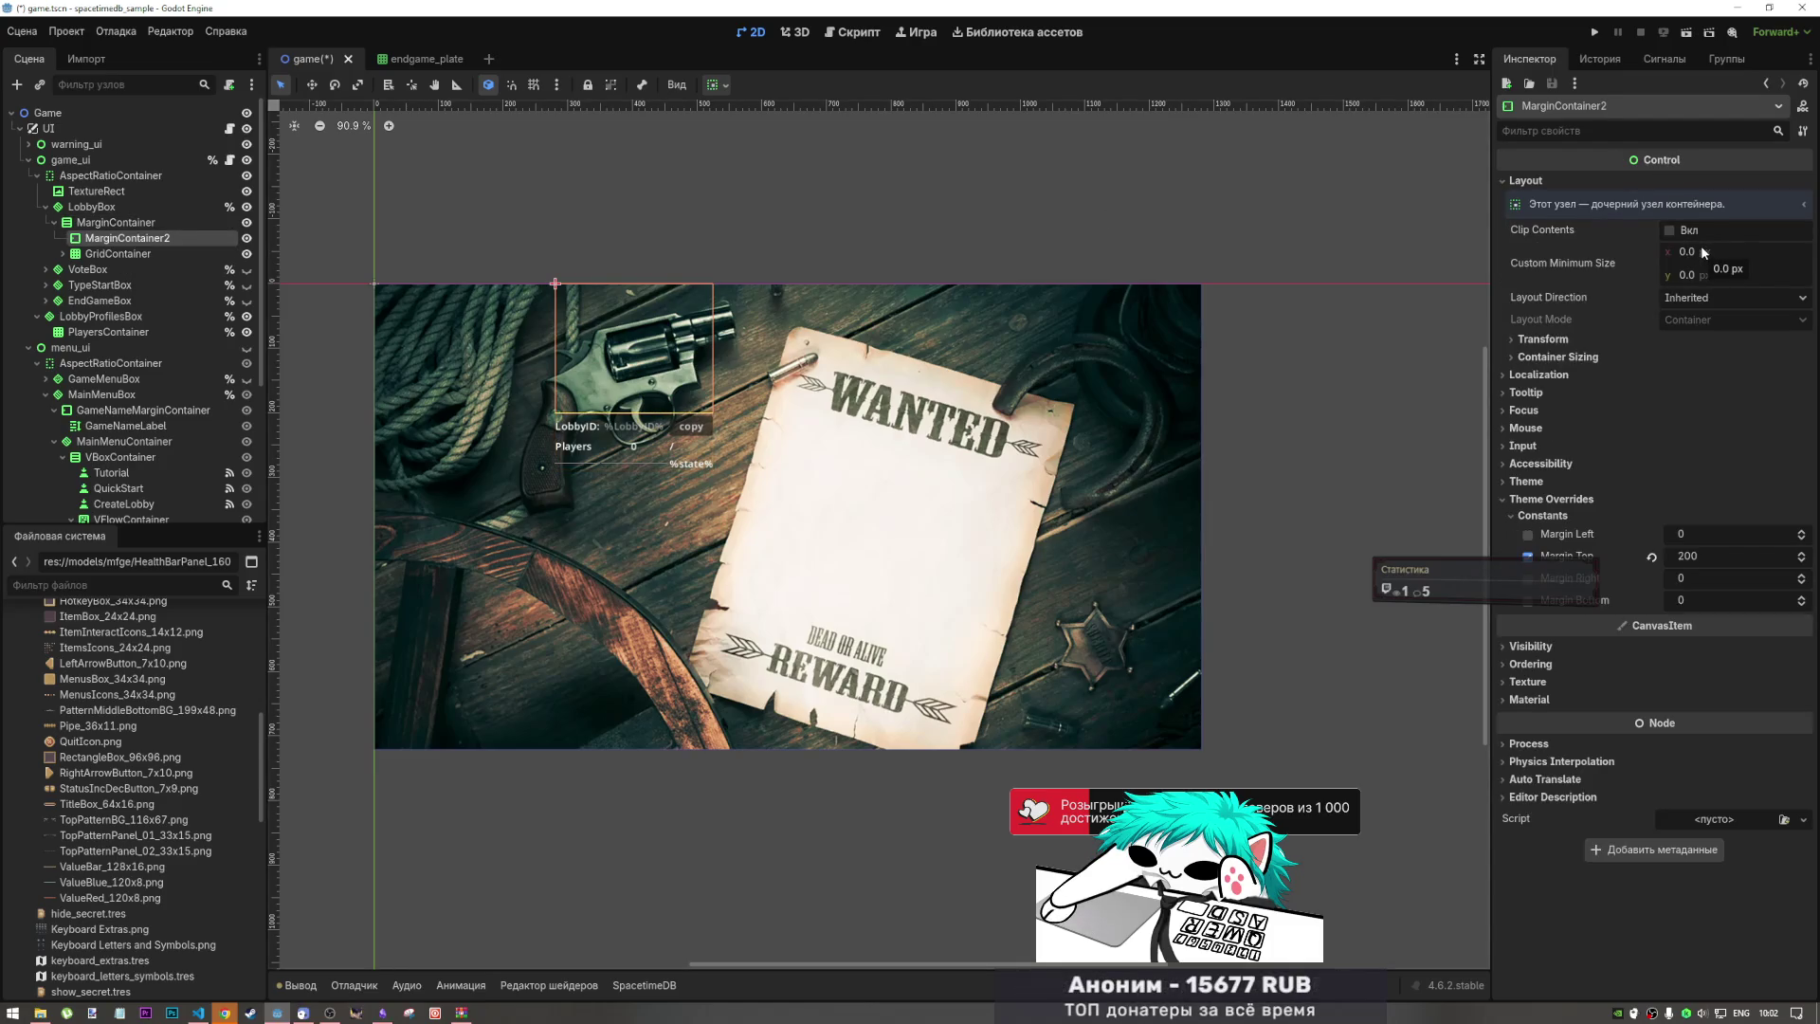
scroll(1708, 554, "down", 3)
left_click(1733, 554)
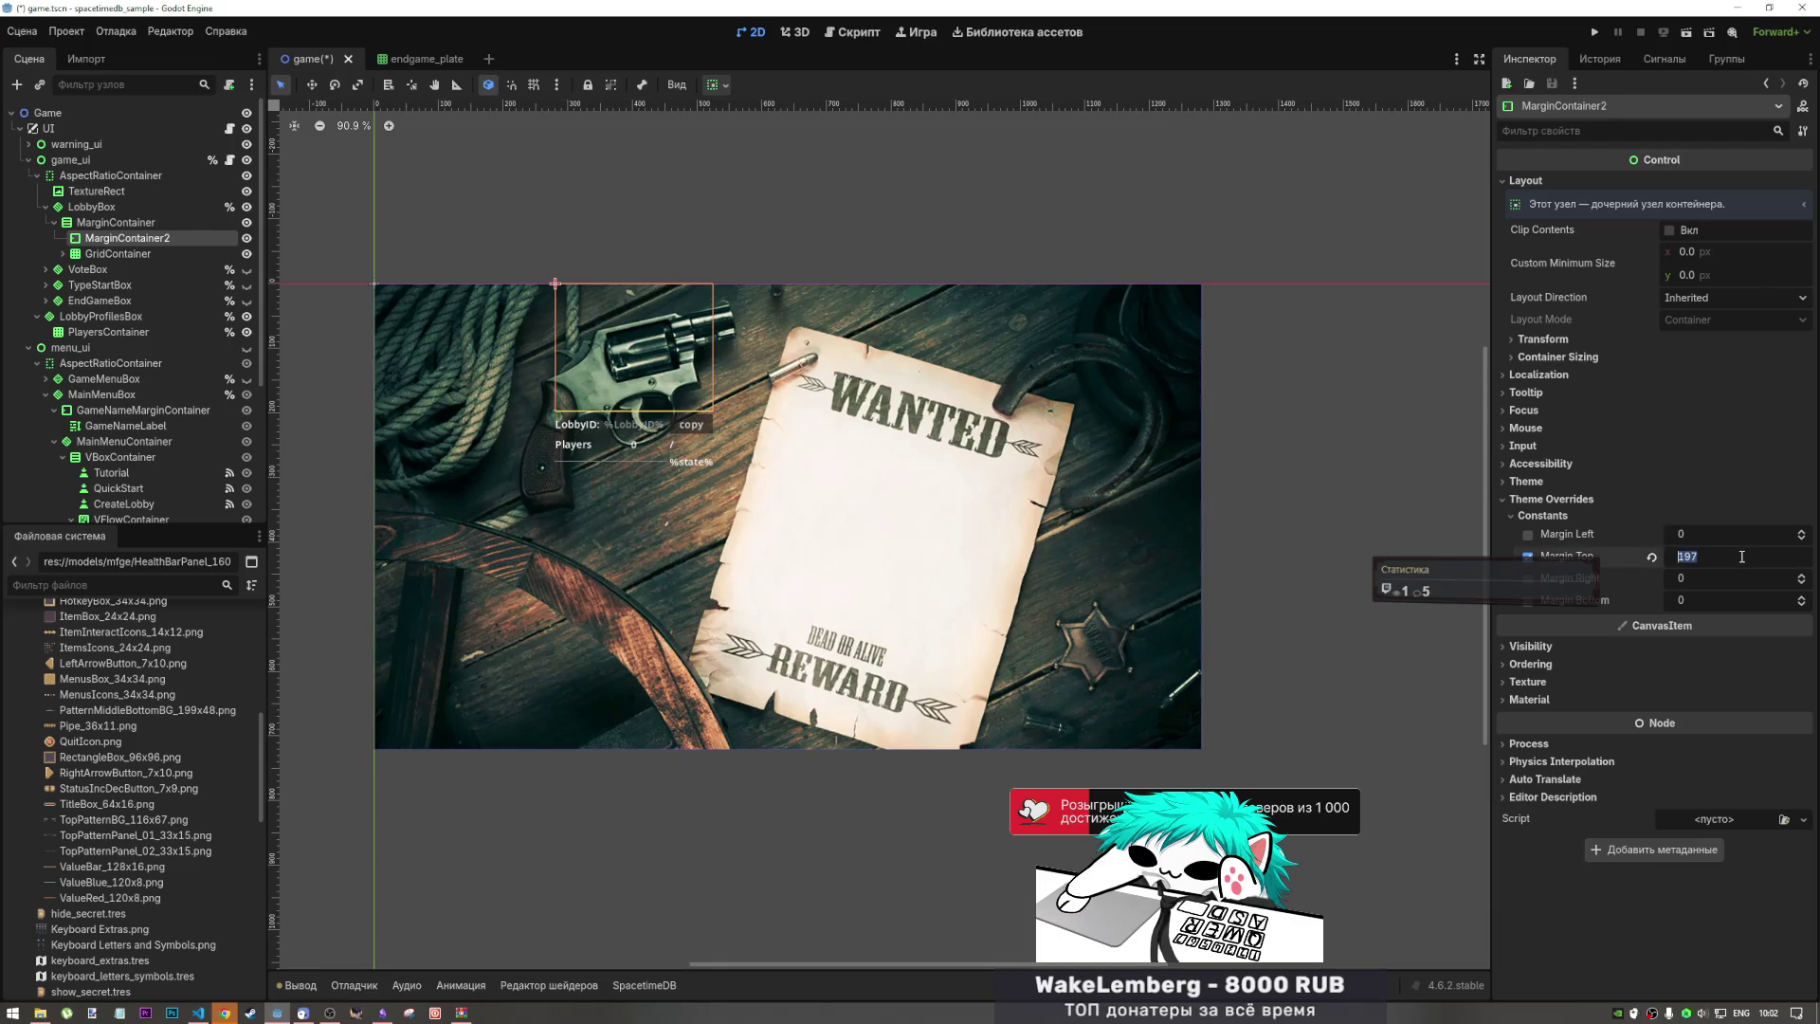
type("300")
key("Return")
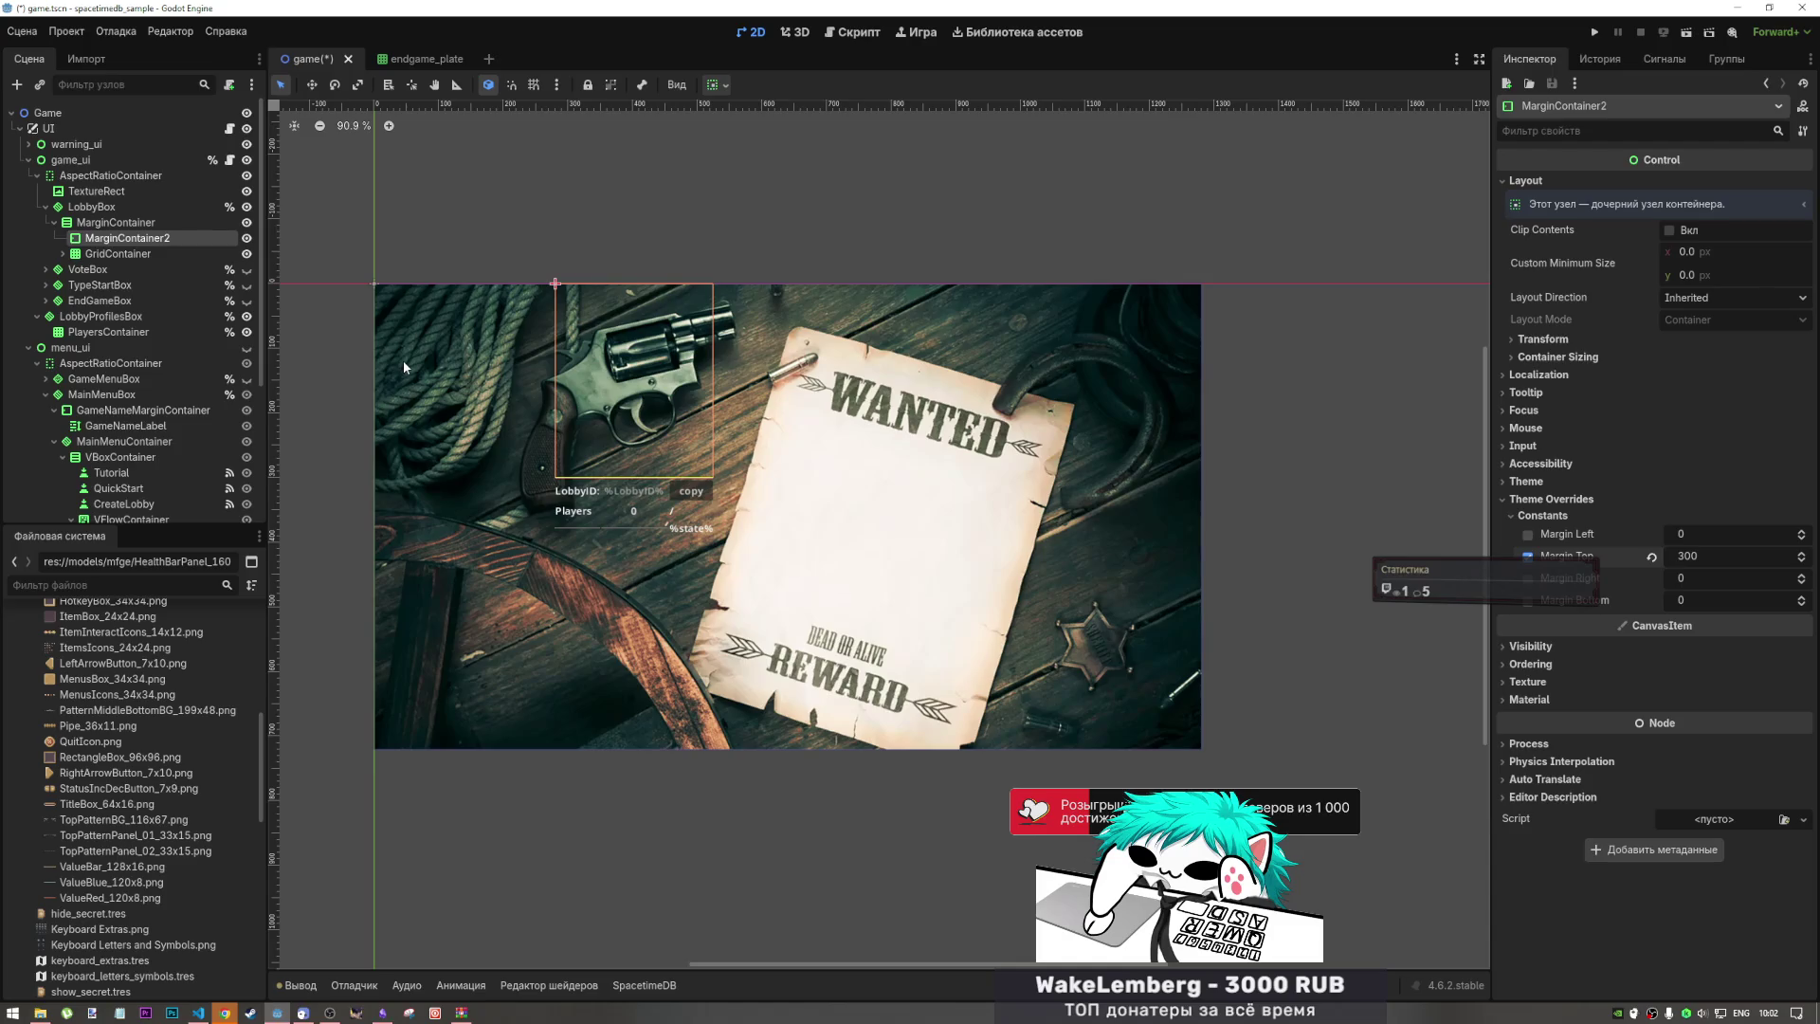
Step: Delete the MarginContainer2 node from LobbyBox
left_click(117, 253)
left_click(118, 241)
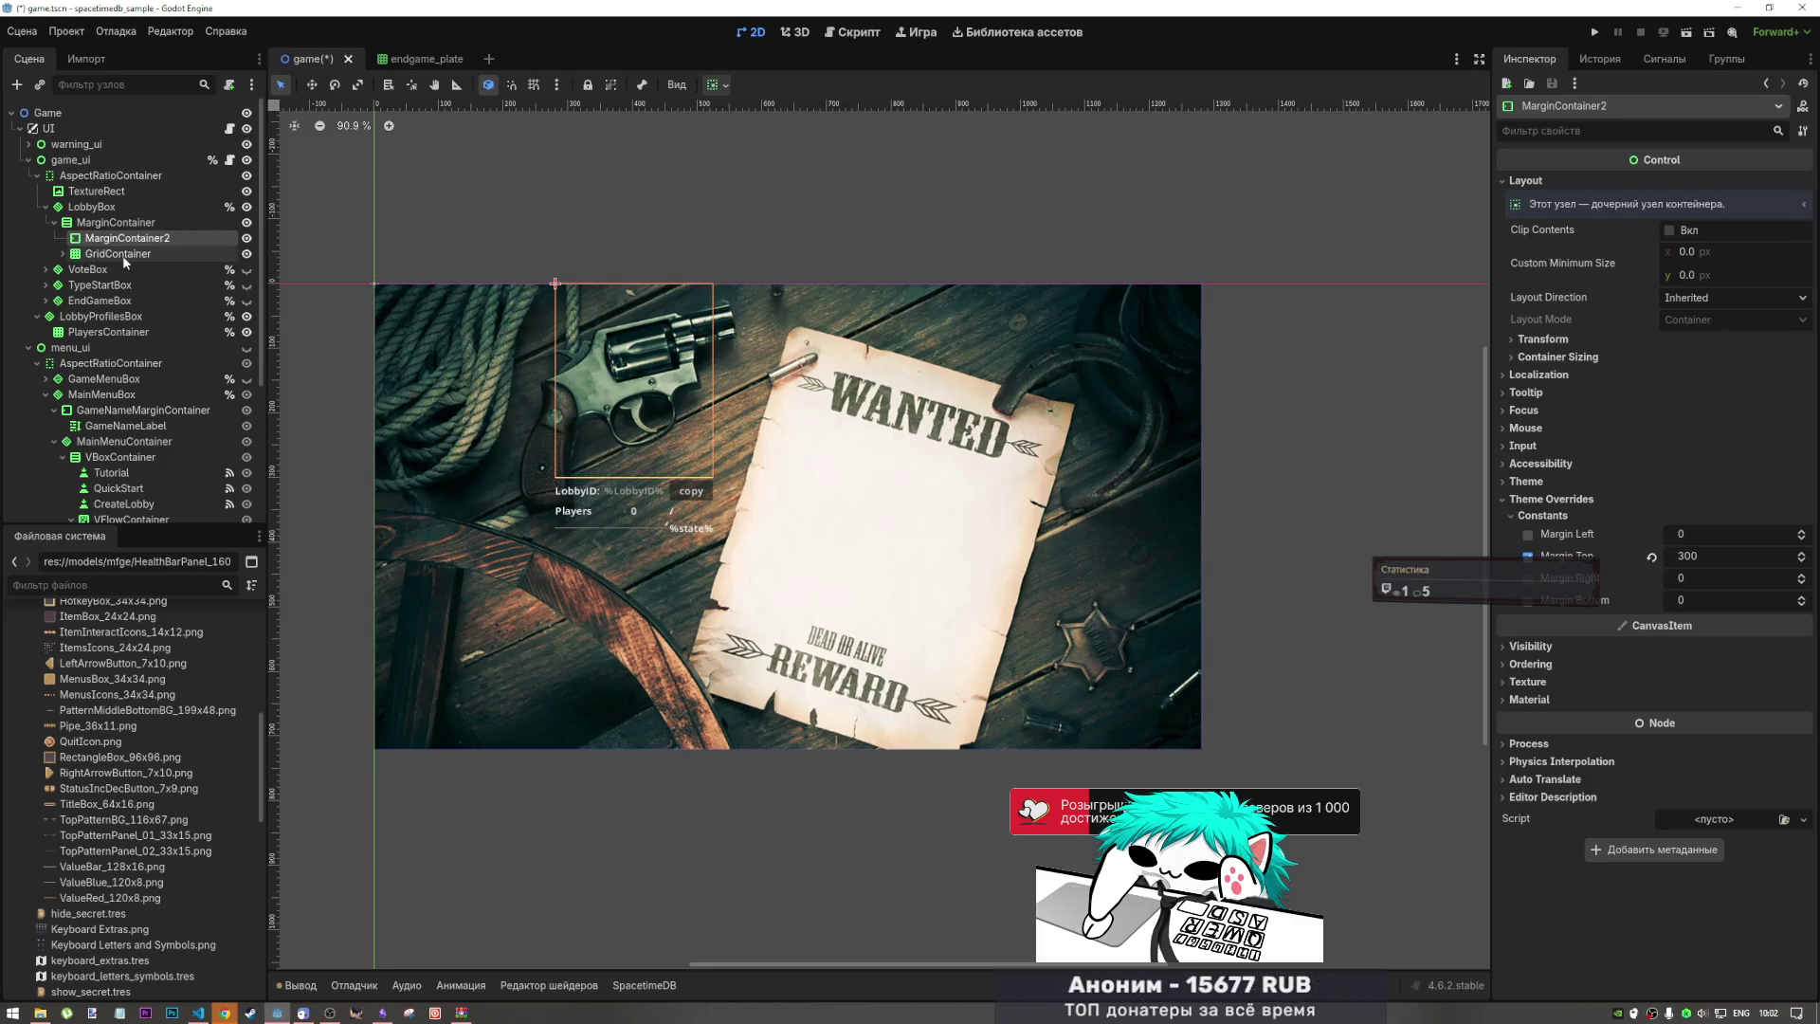
key("Delete")
key("Return")
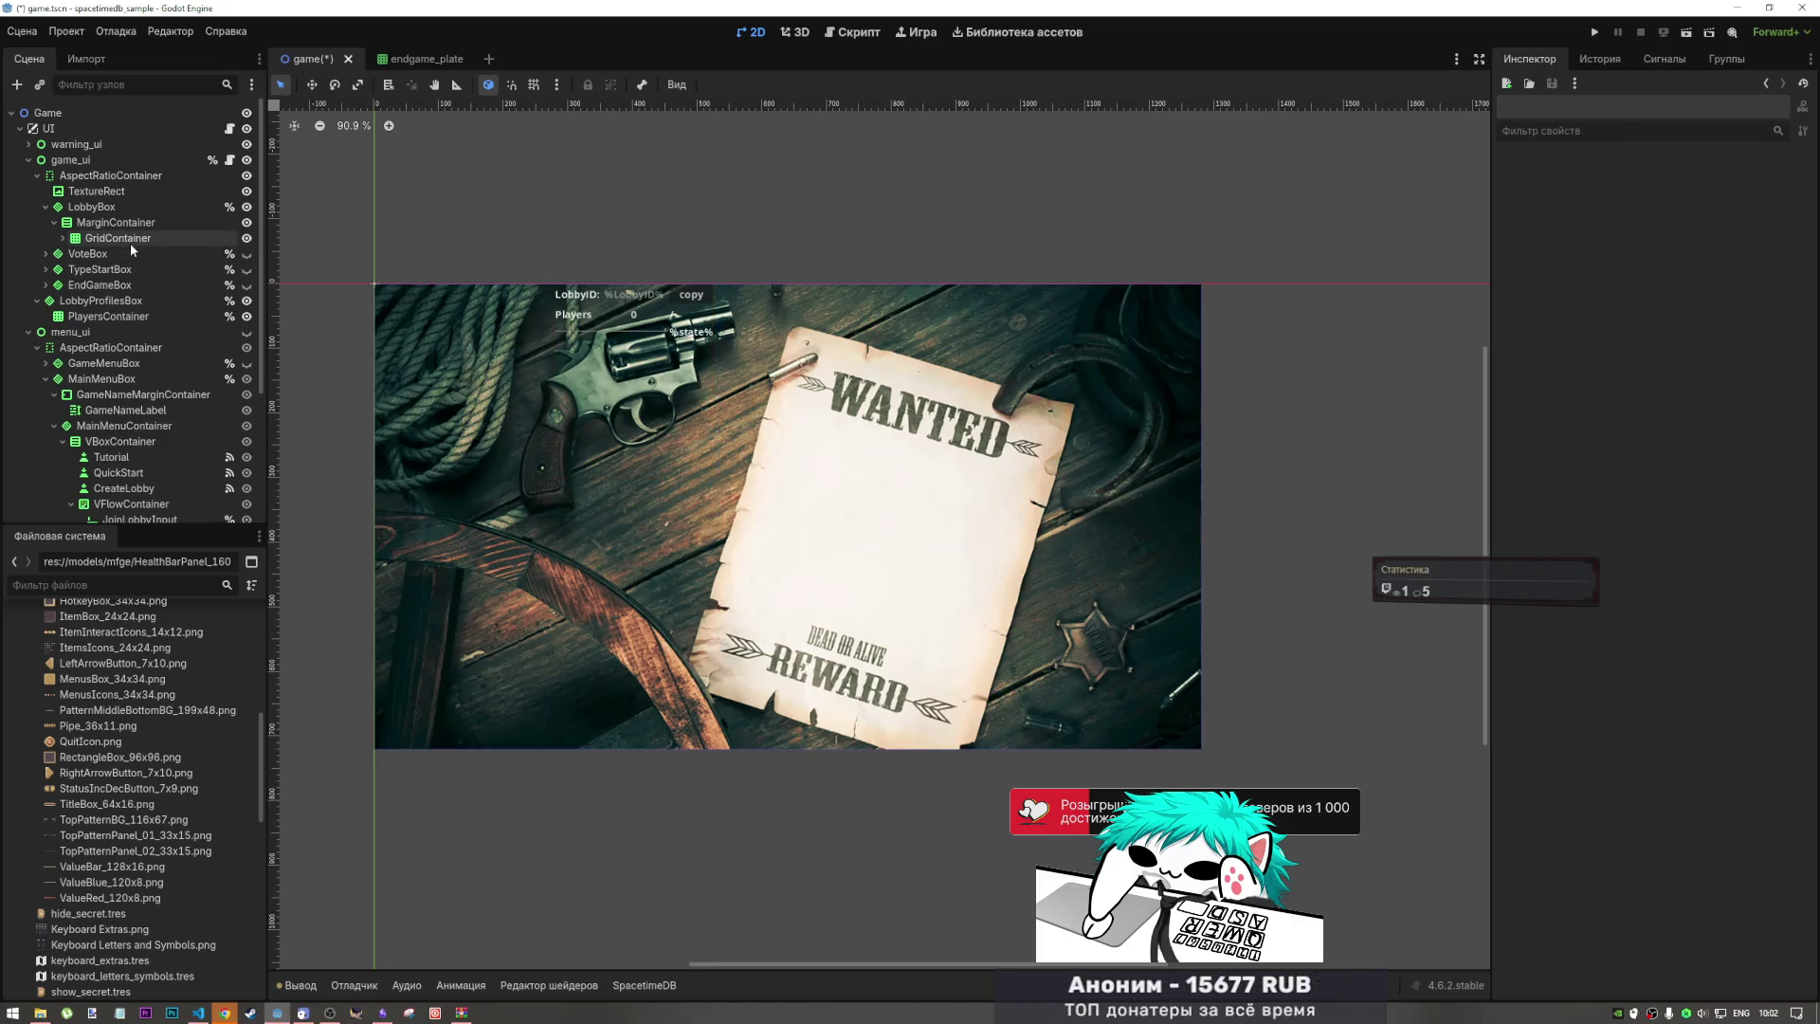
Step: Make MarginContainer expand vertically and center its contents
left_click(132, 223)
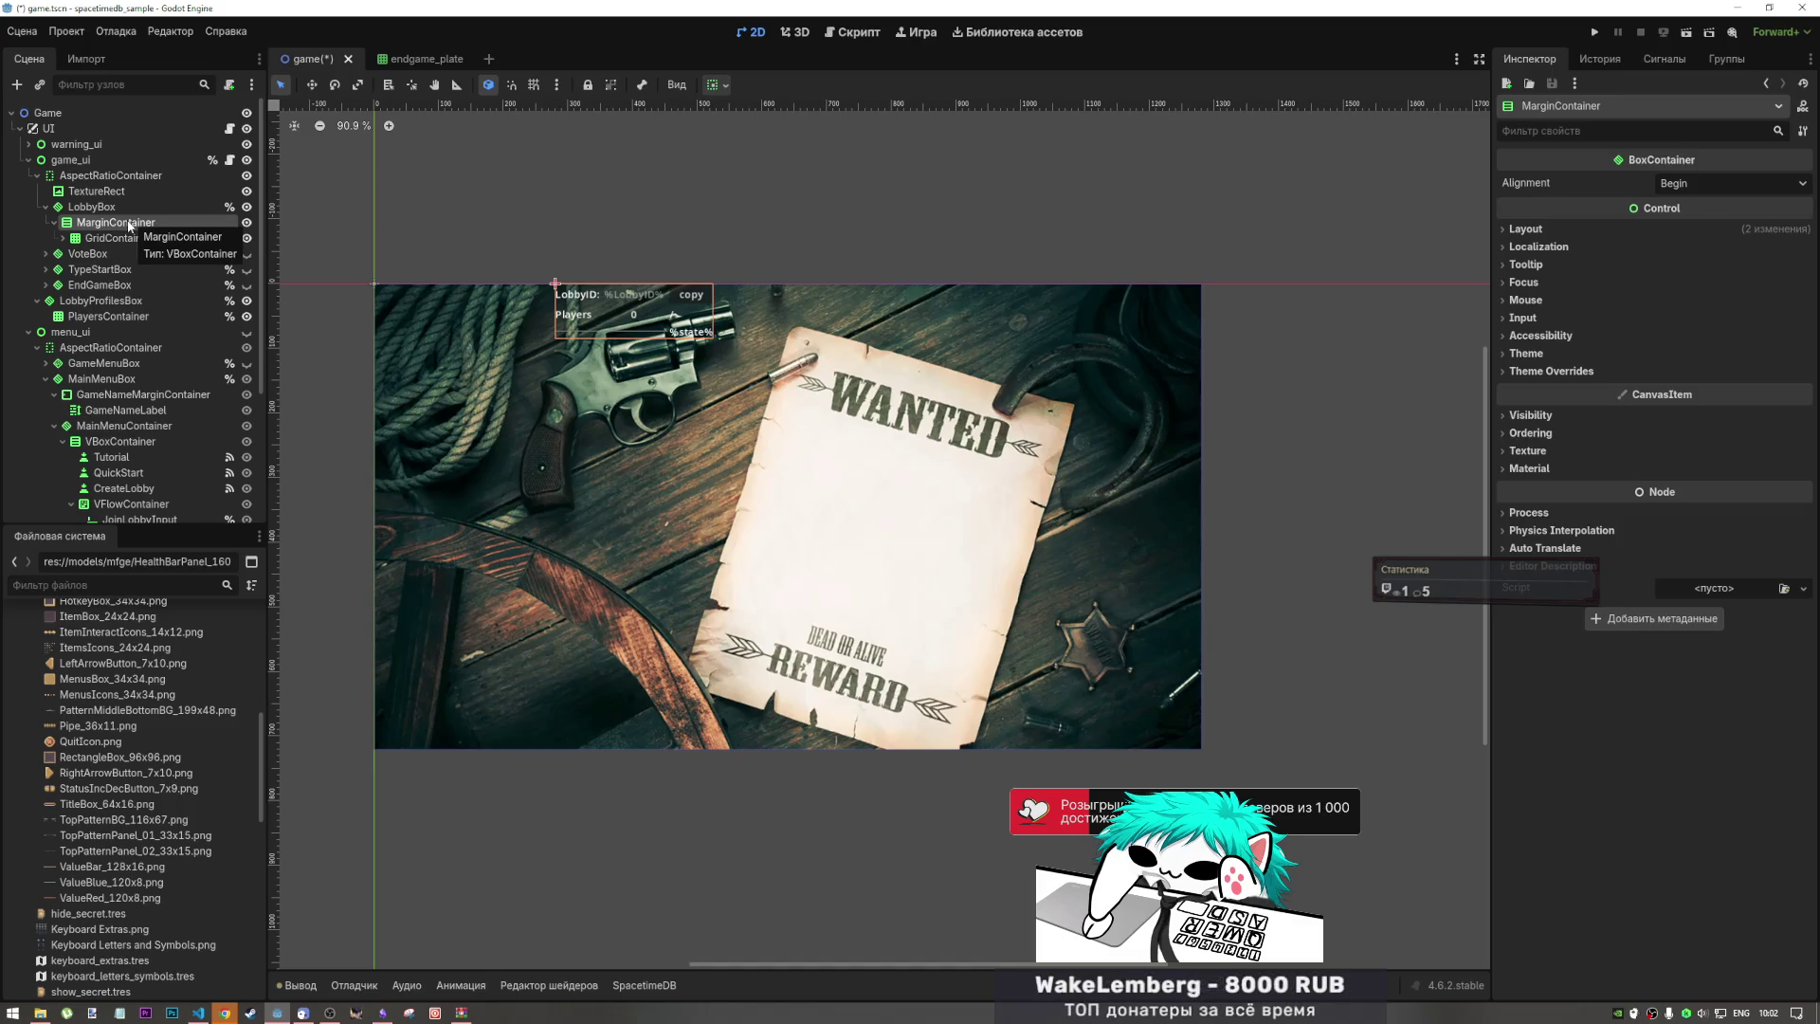
left_click(720, 85)
left_click(851, 254)
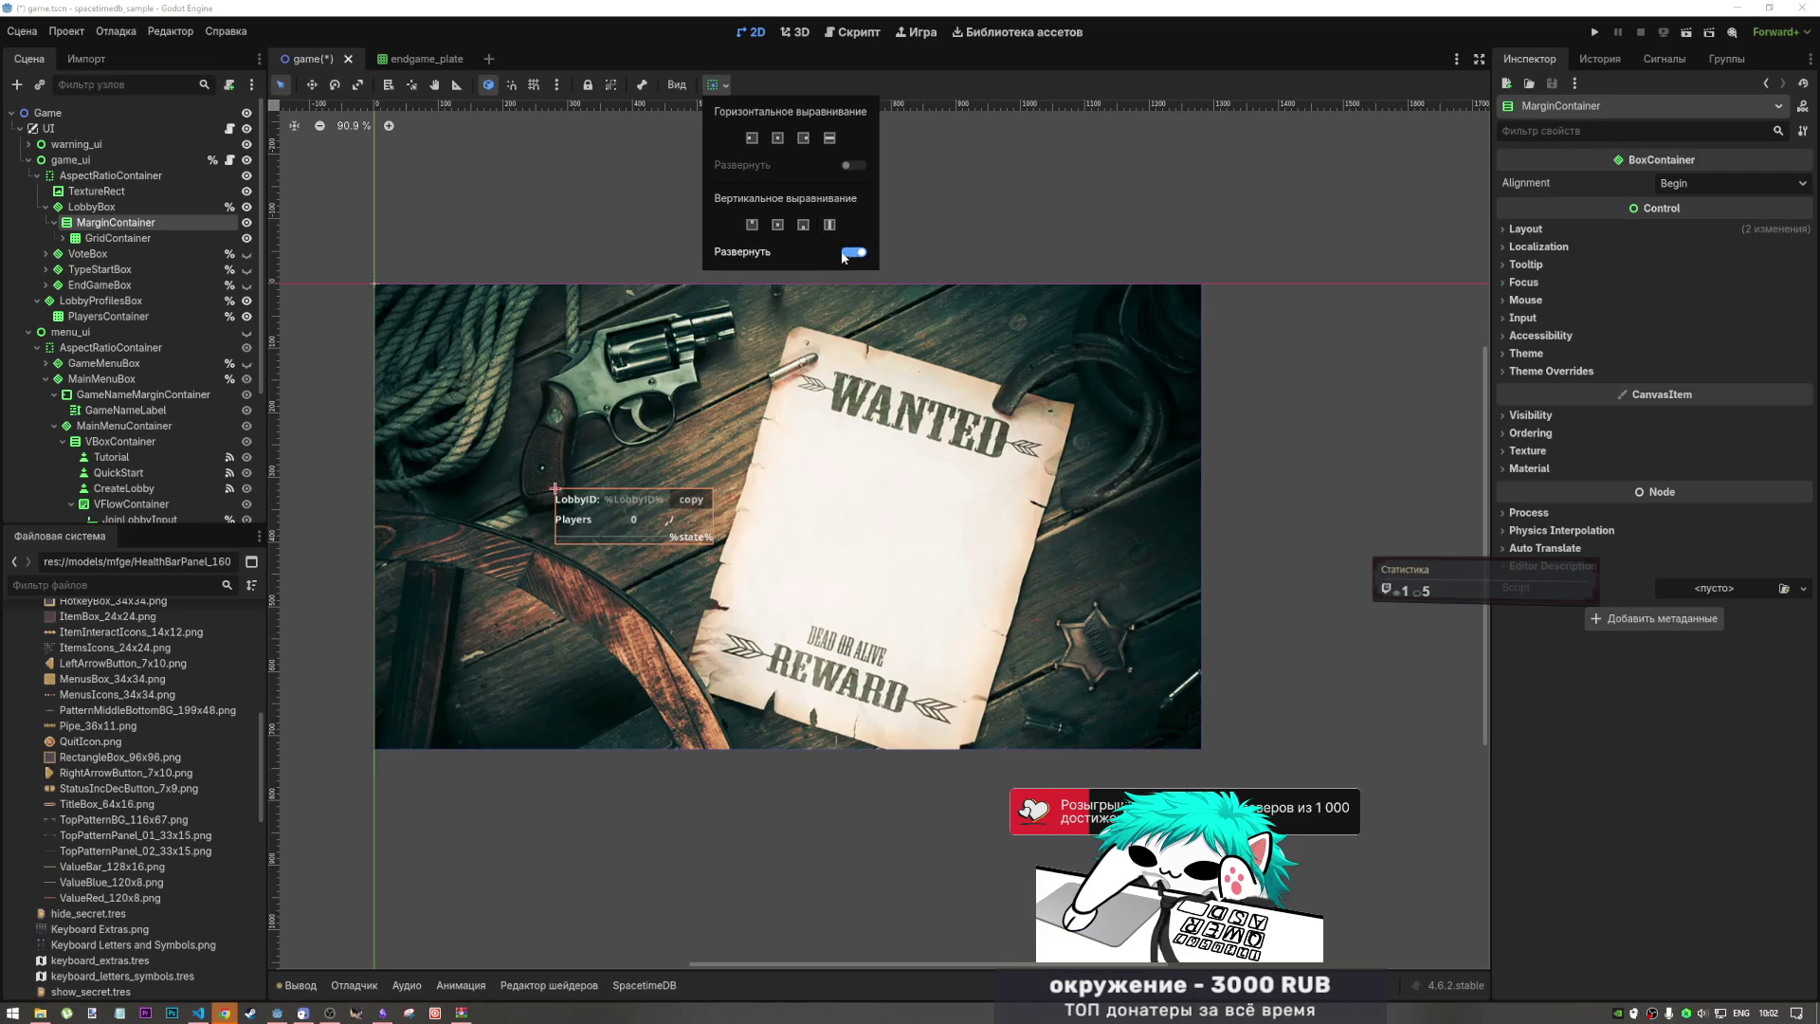
left_click(130, 239)
left_click(130, 239)
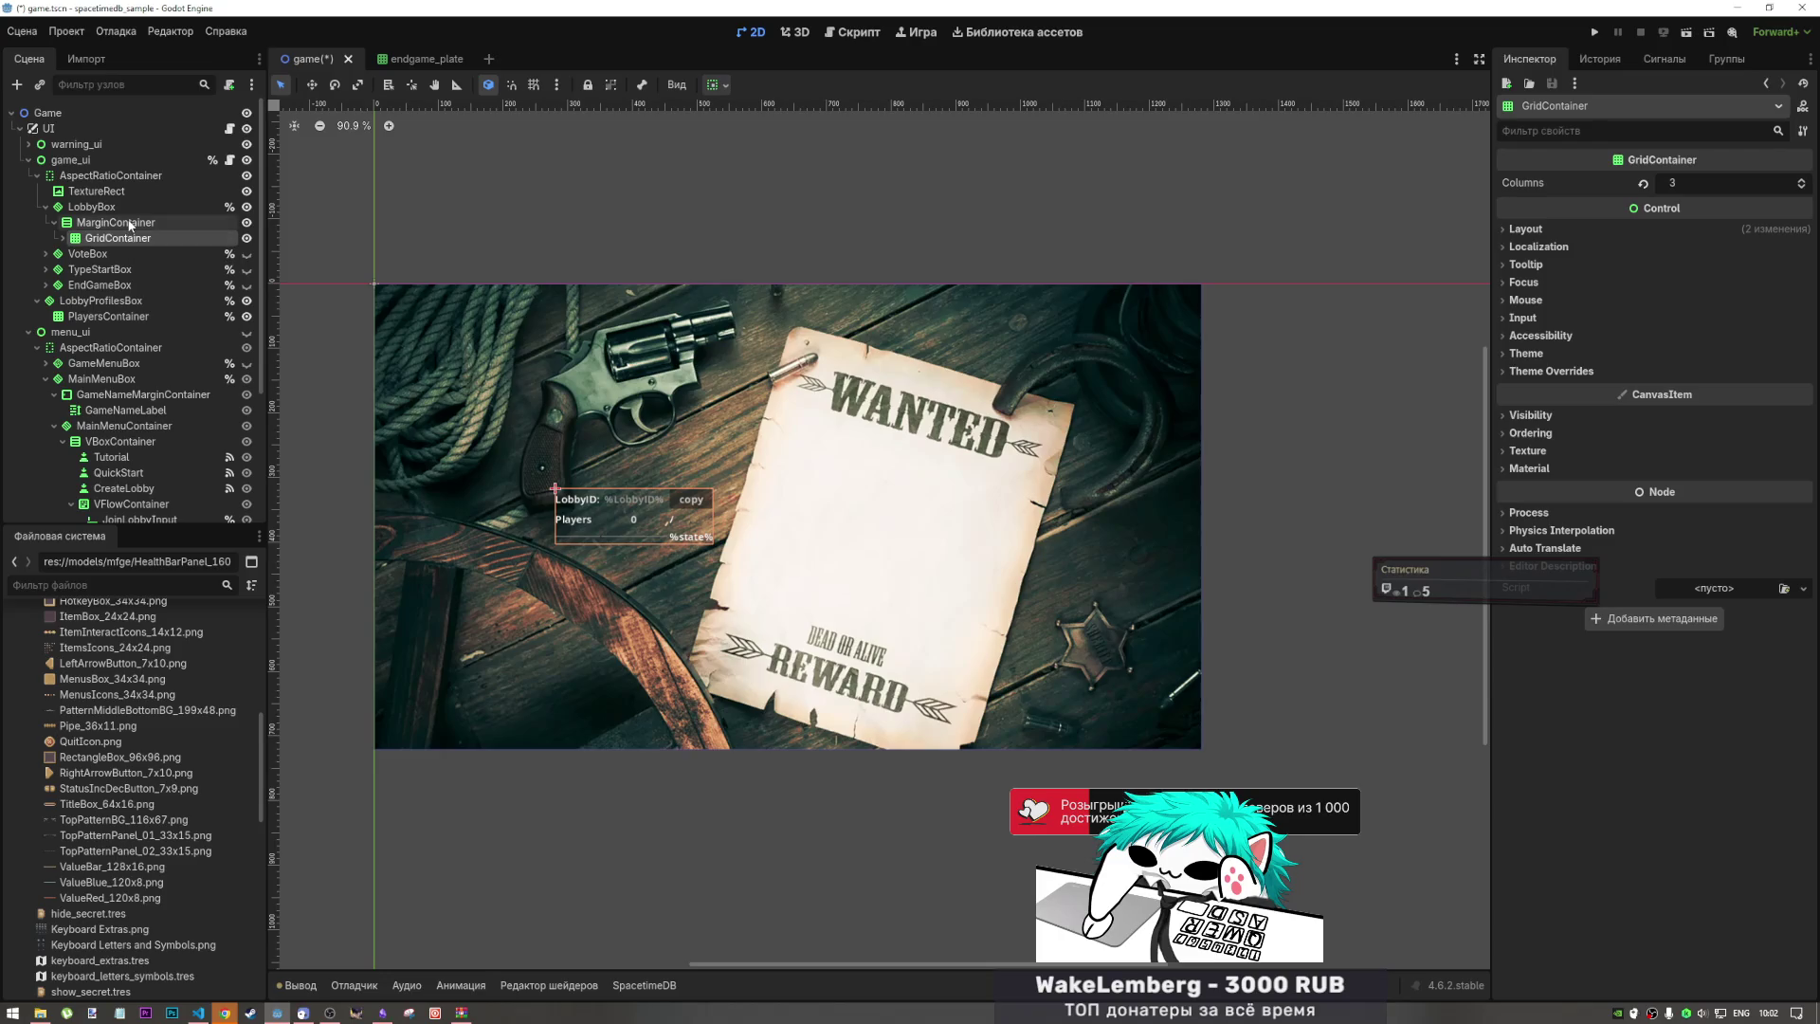
left_click(129, 224)
left_click(133, 238)
left_click(133, 223)
left_click(1731, 184)
left_click(1710, 228)
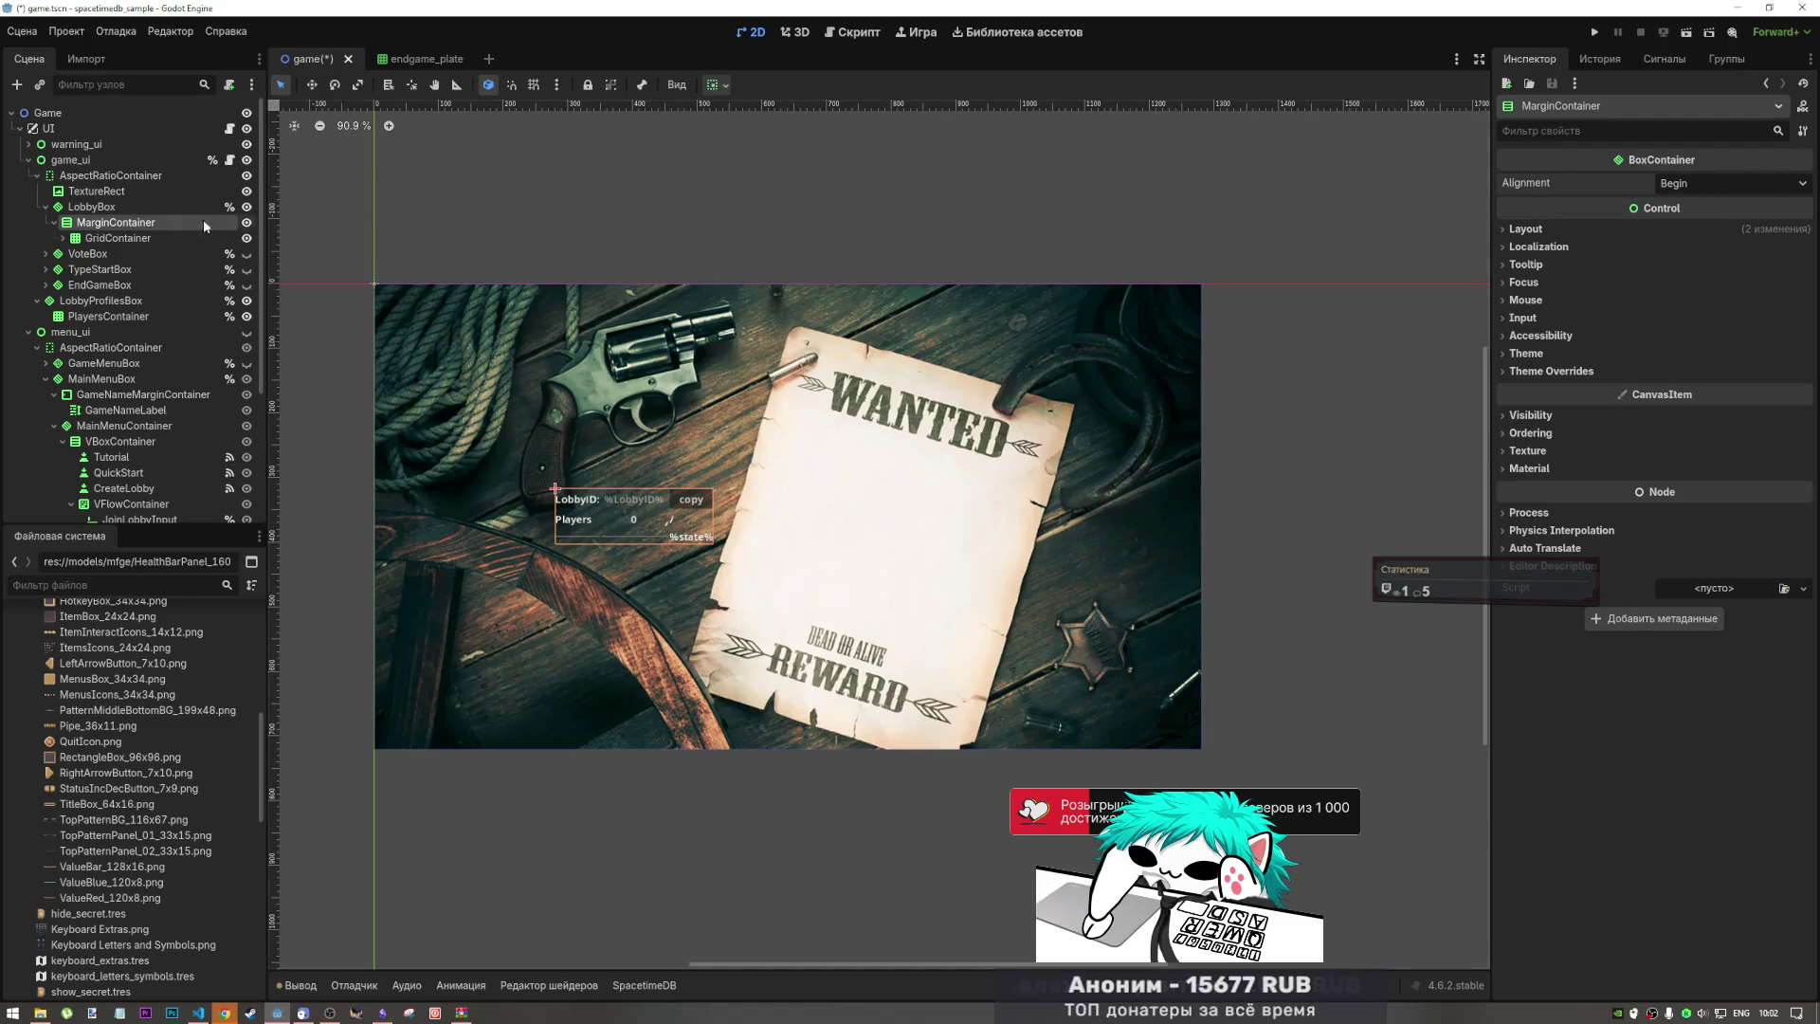
Step: Drag GridContainer up so it sits directly under LobbyBox
left_click(109, 208)
left_click(110, 223)
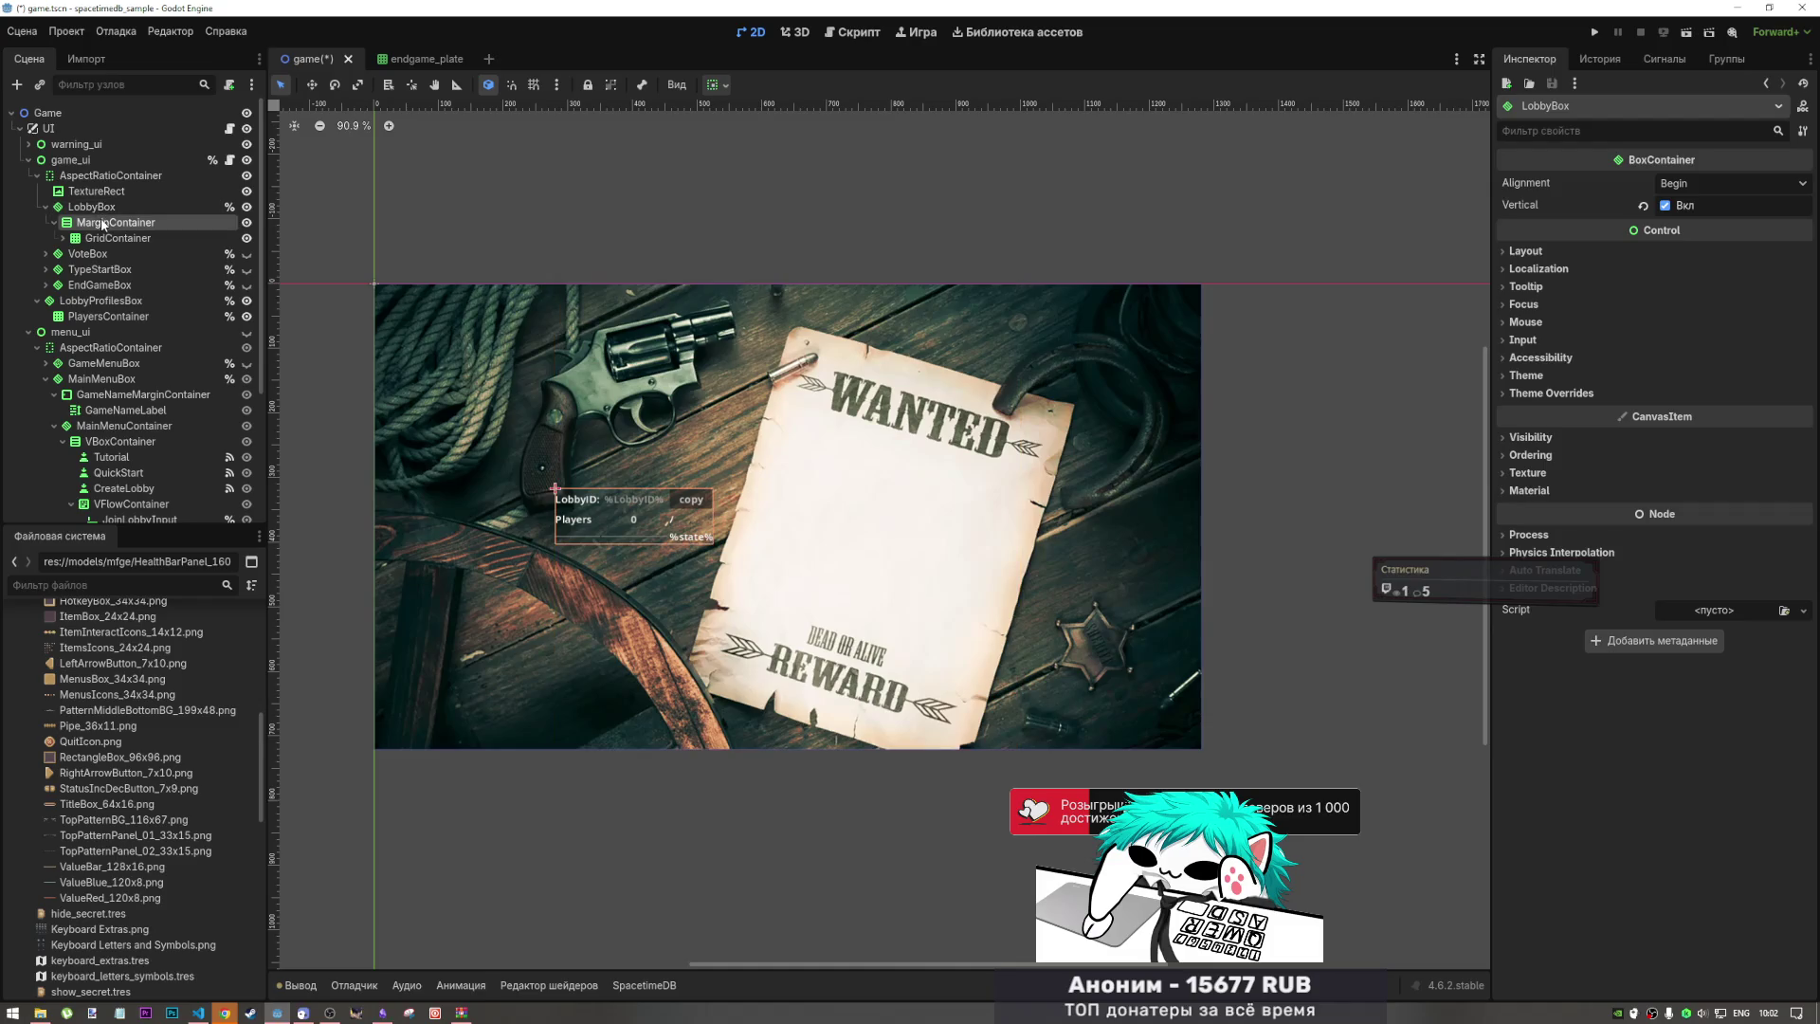
left_click_drag(113, 242, 114, 230)
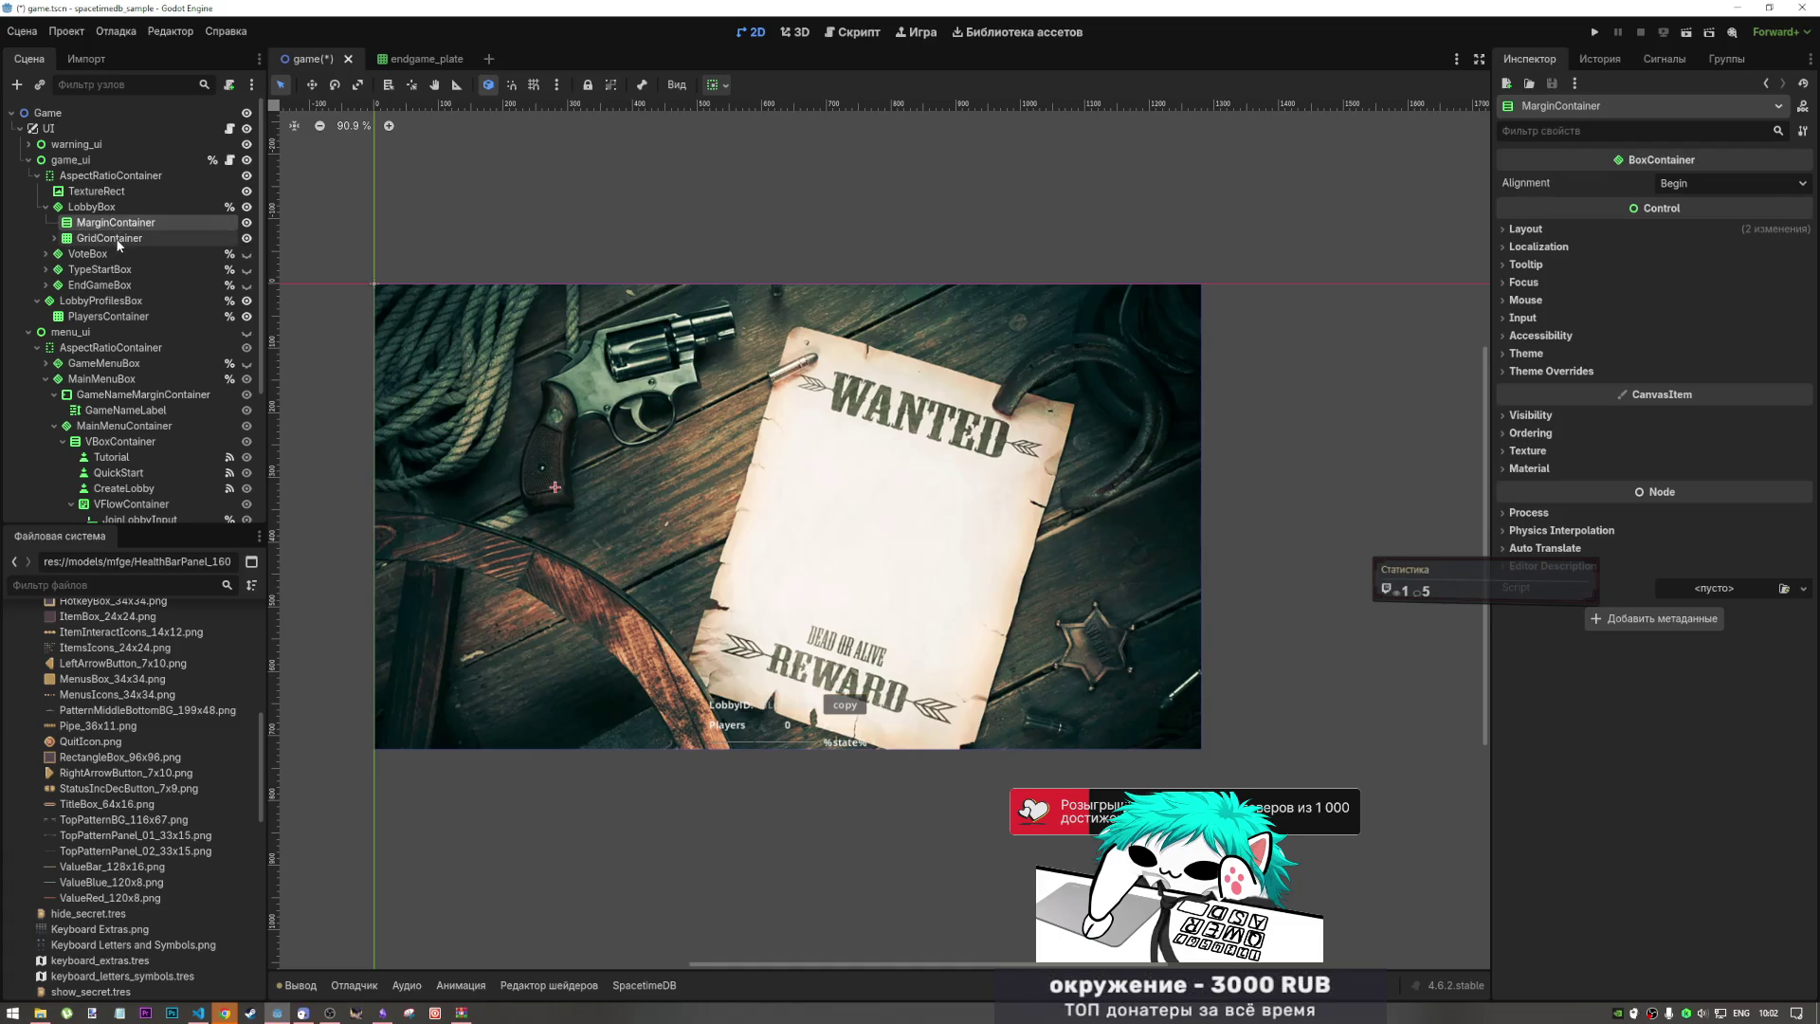
left_click(119, 238)
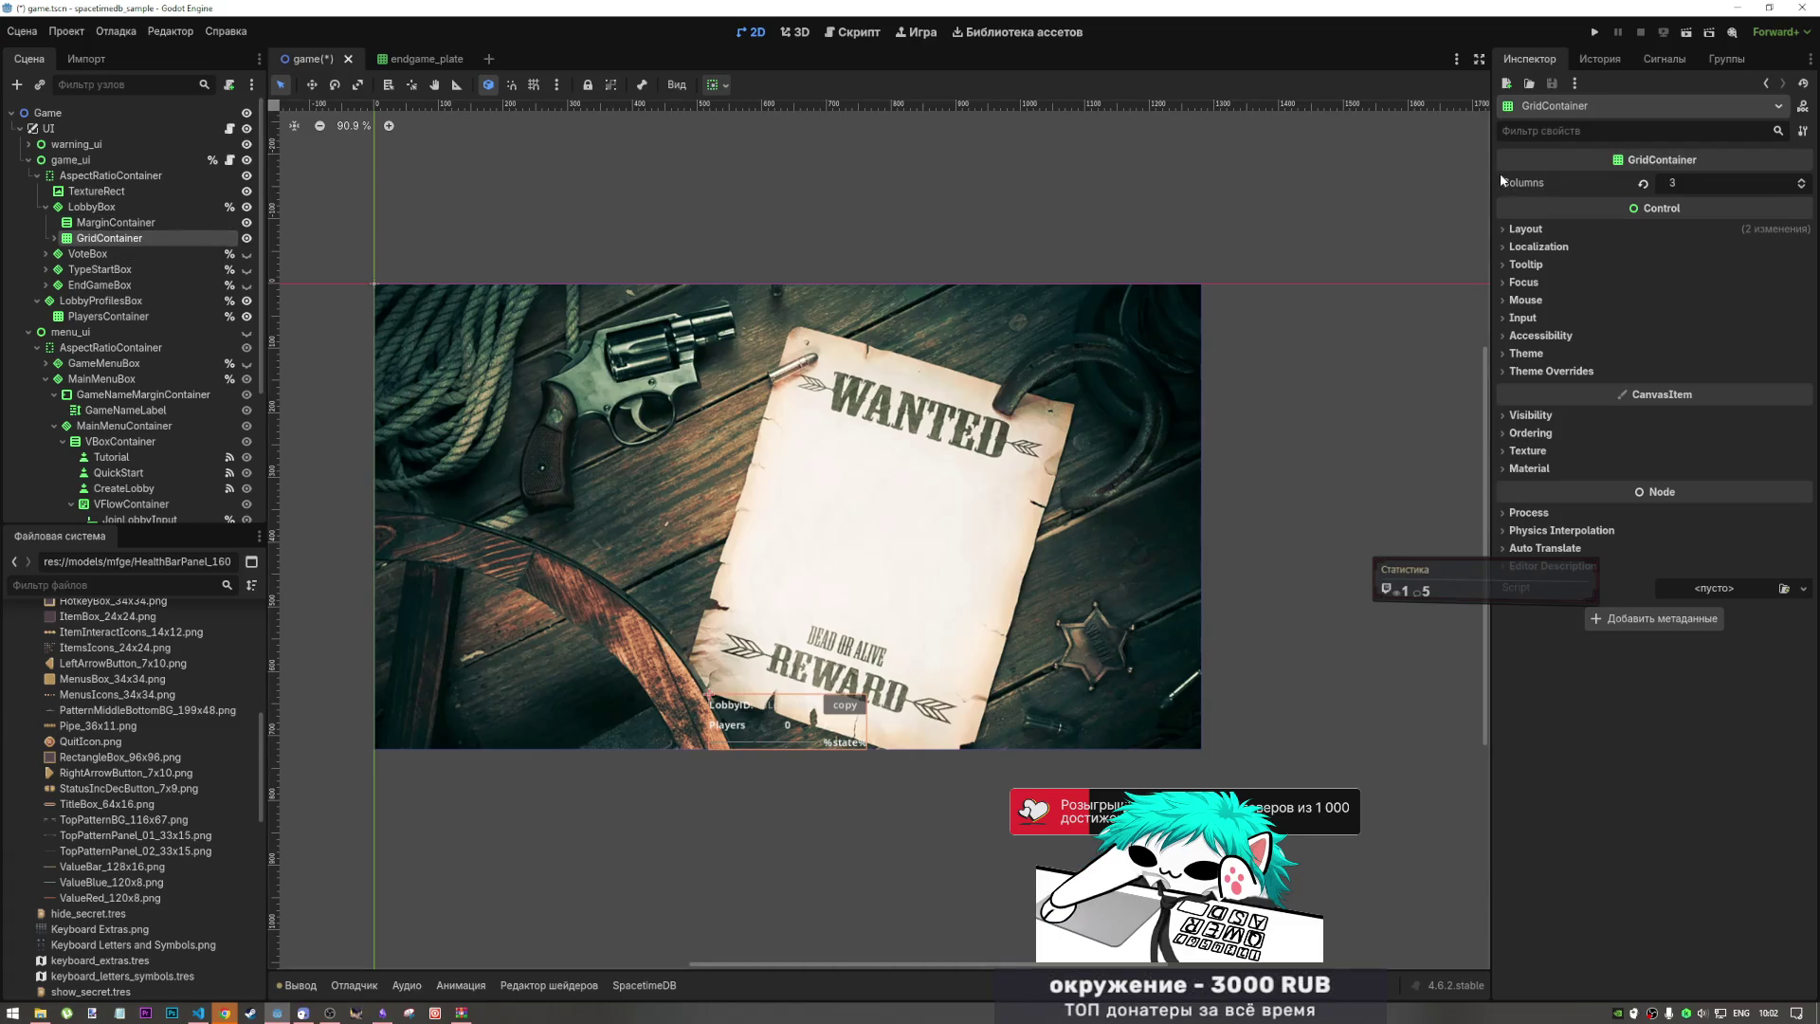
Step: Try LobbyBox's alignment options, leaving its alignment set to Begin
left_click(112, 209)
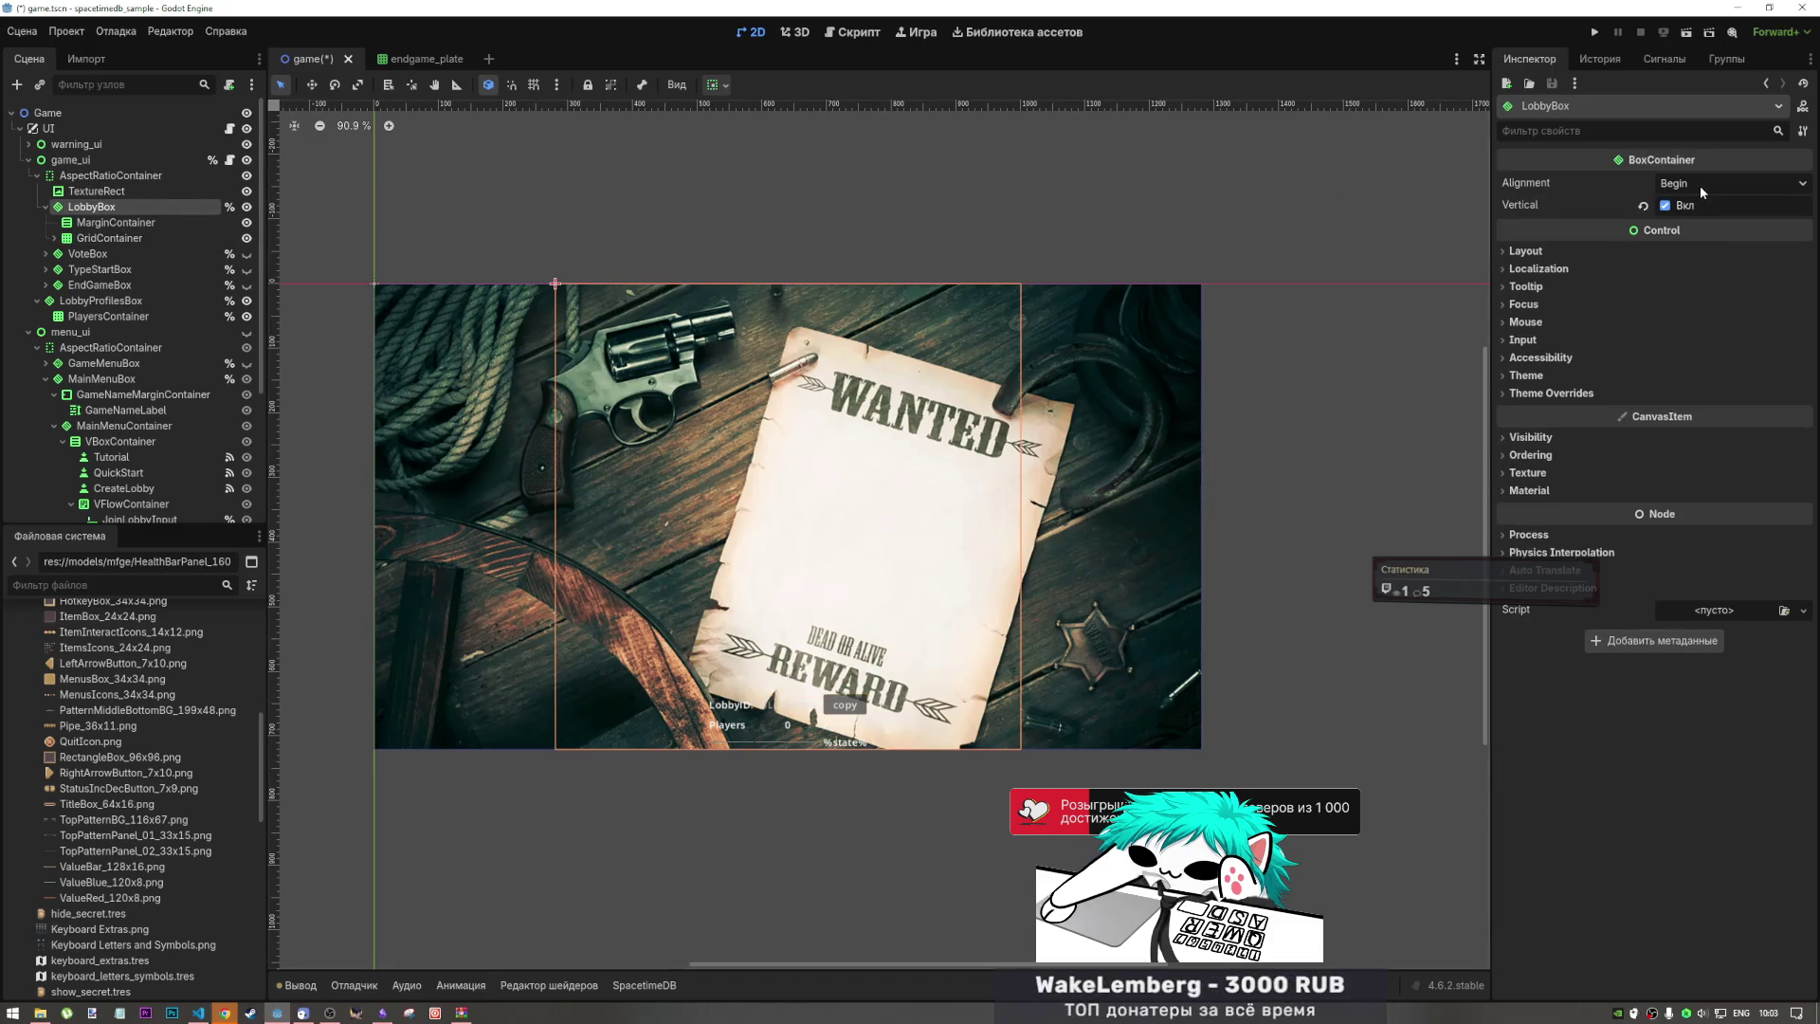
left_click(1698, 185)
left_click(1697, 224)
left_click(1670, 205)
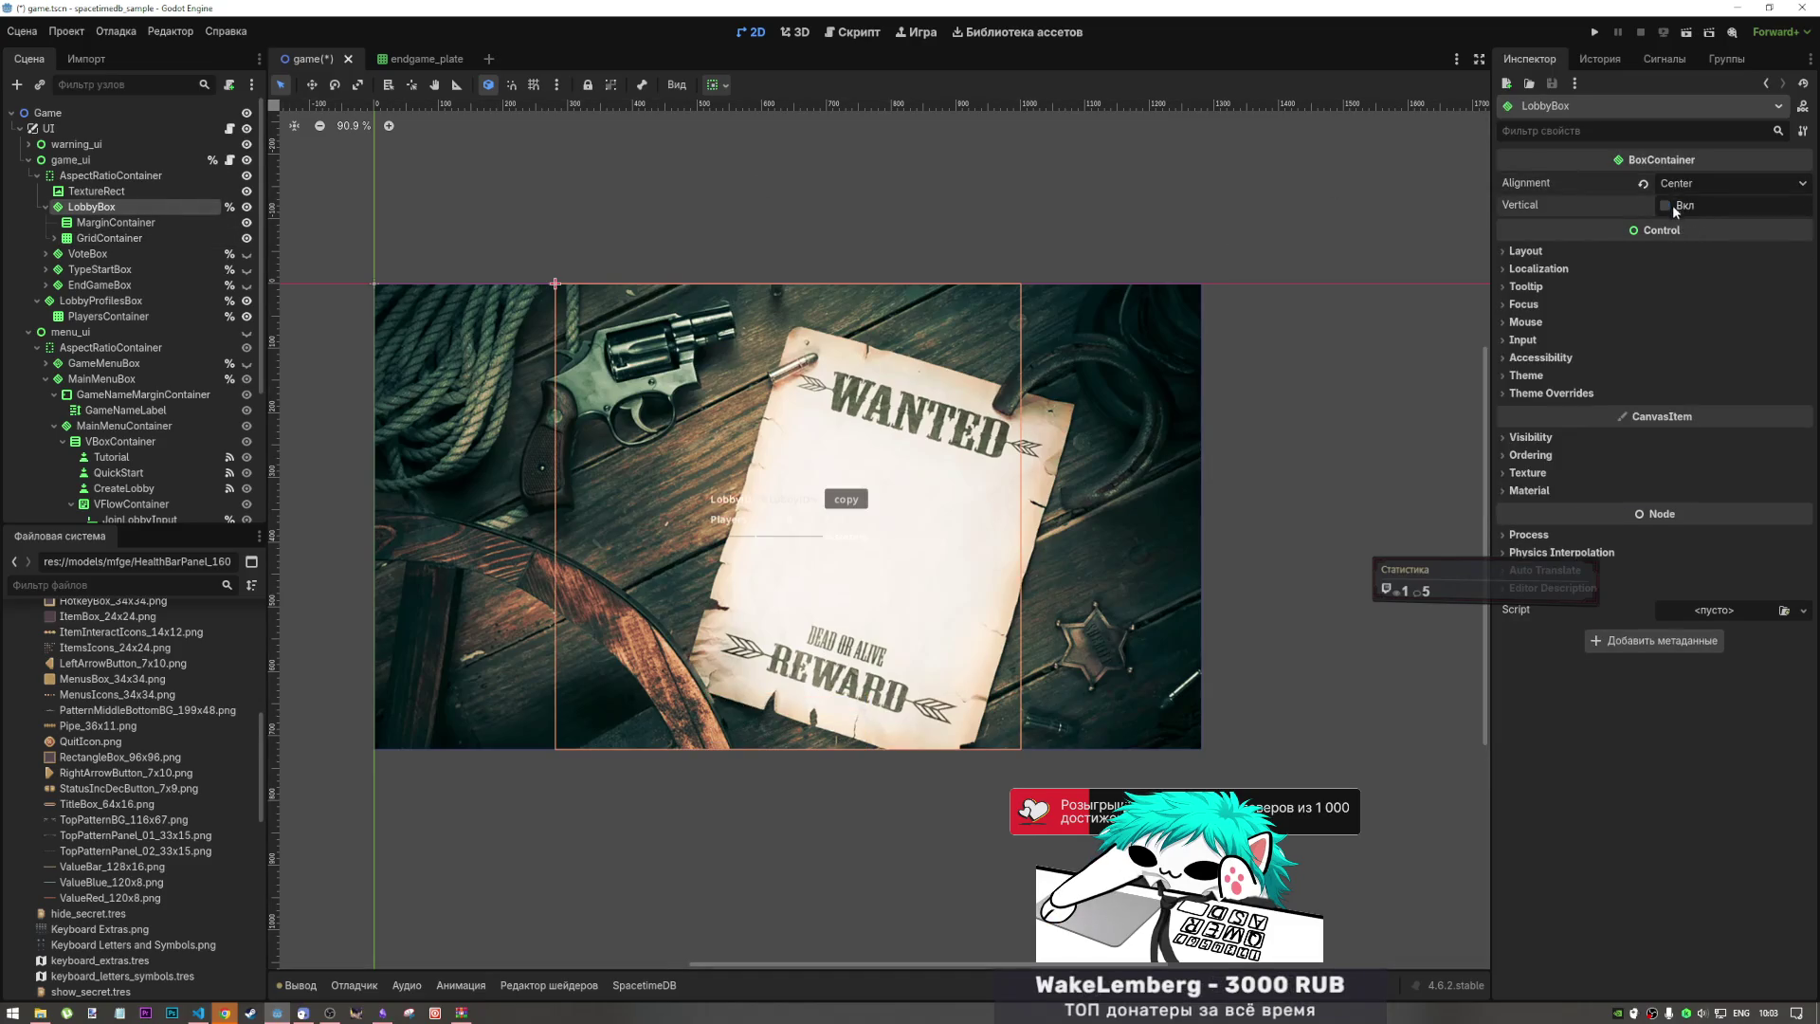
left_click(1695, 186)
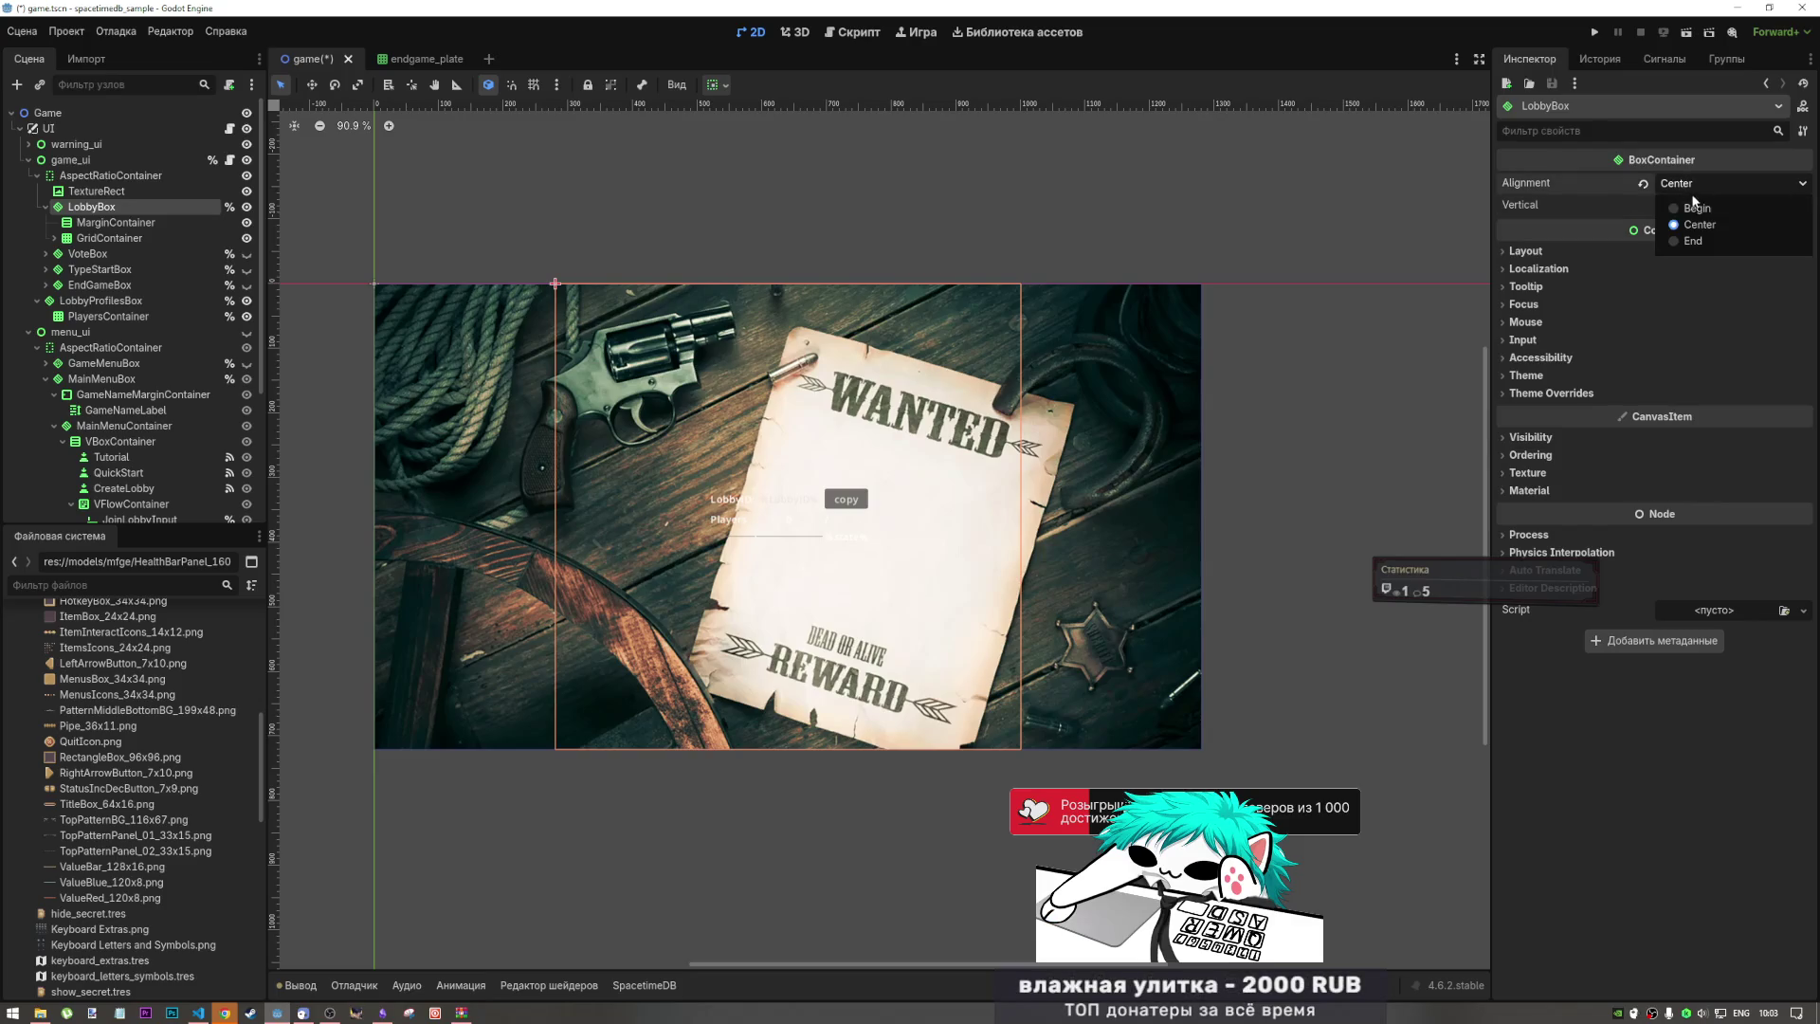
left_click(1691, 207)
Step: Delete the leftover MarginContainer node under LobbyBox
left_click(112, 238)
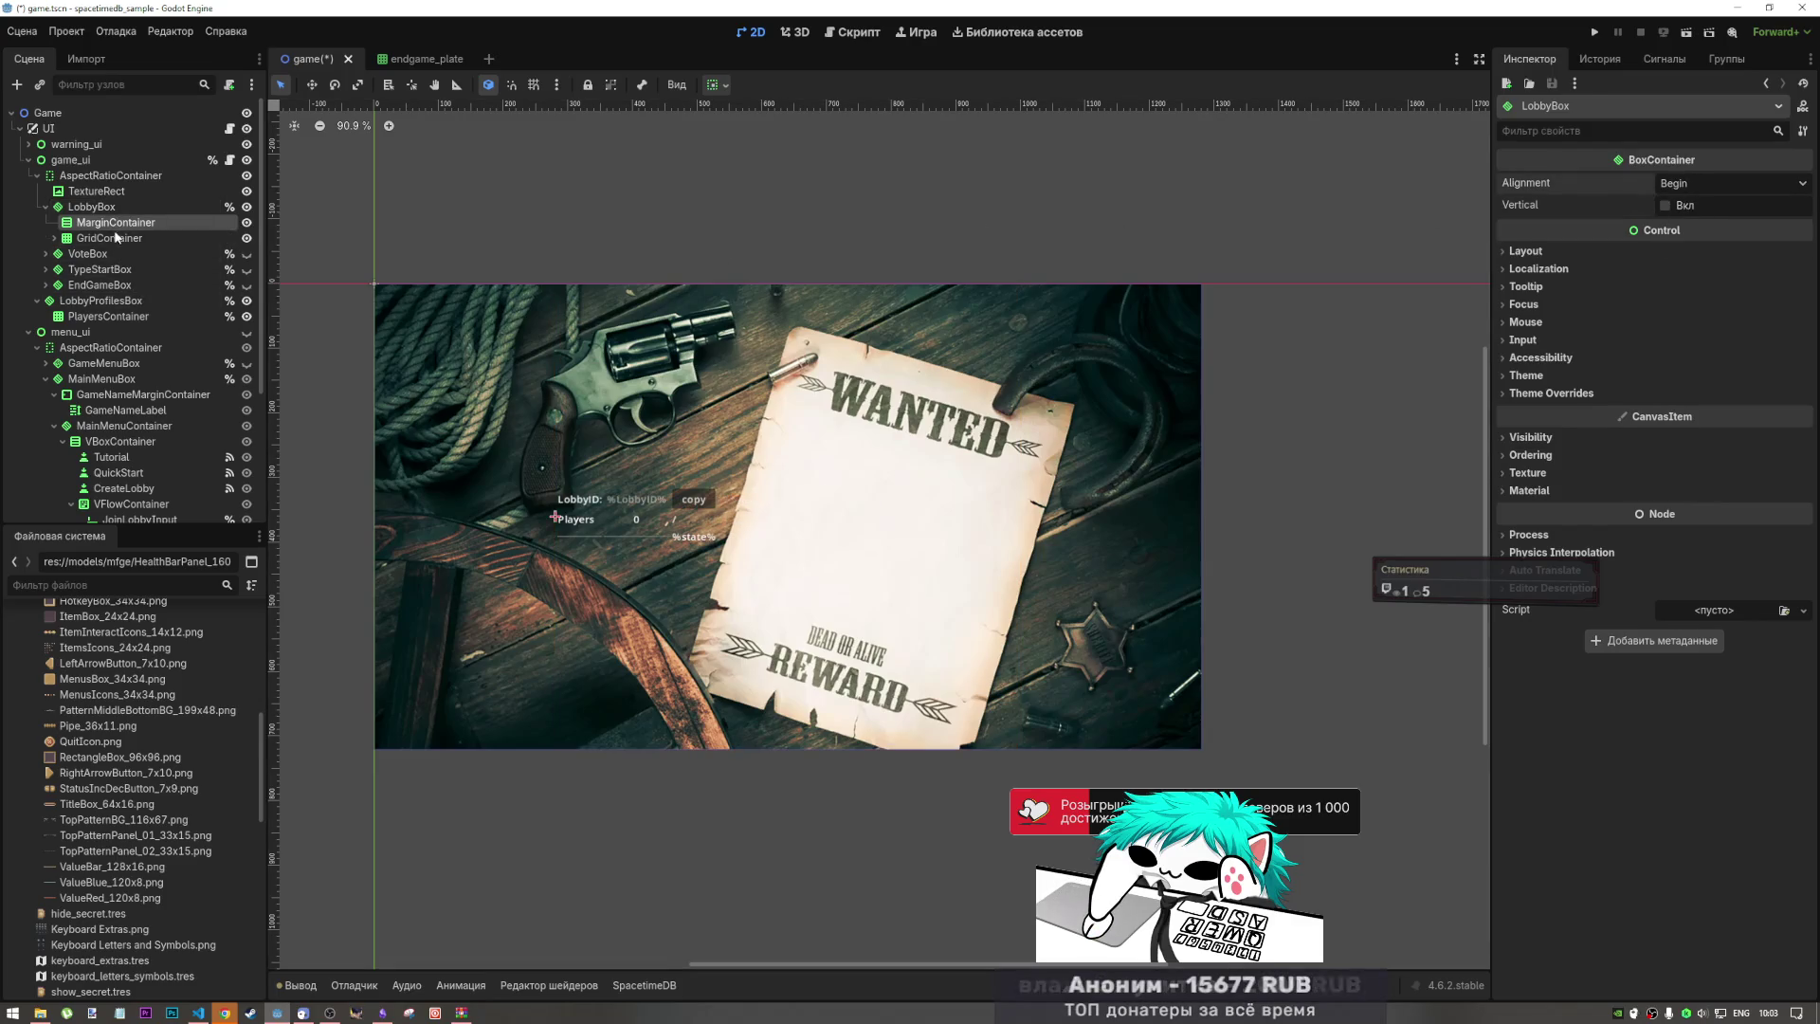
left_click(115, 223)
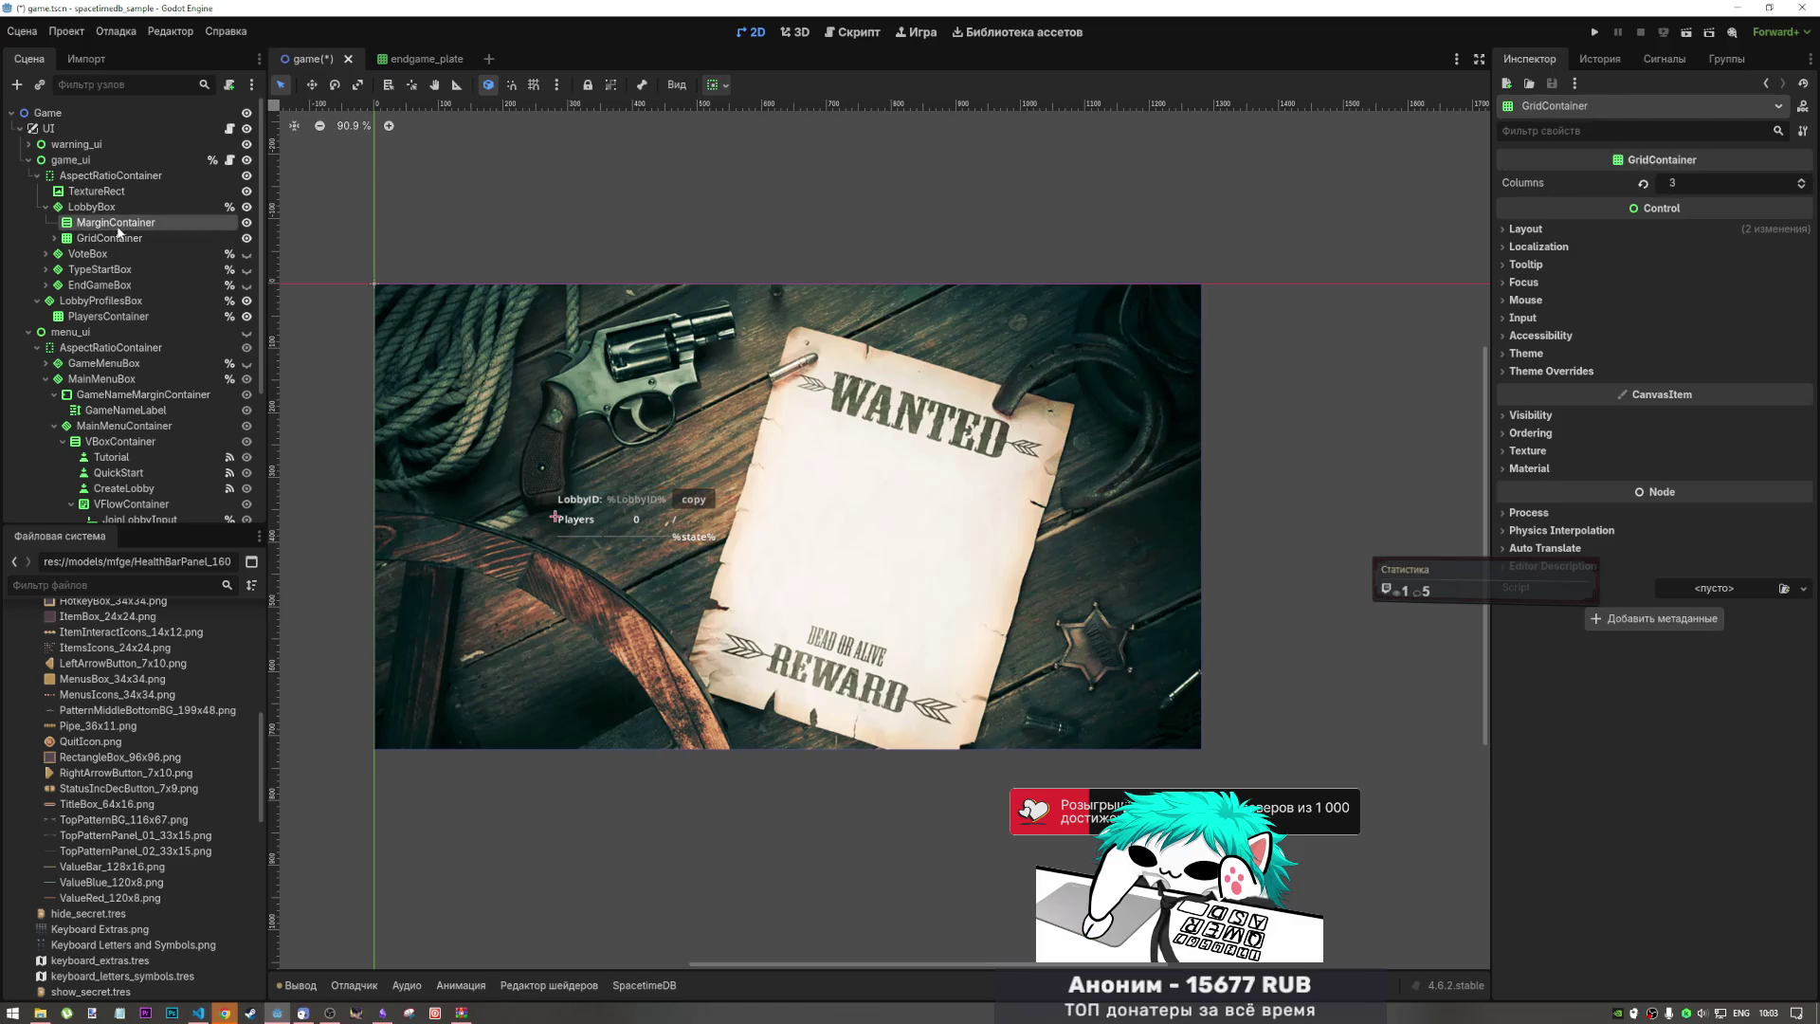
key("Delete")
key("Return")
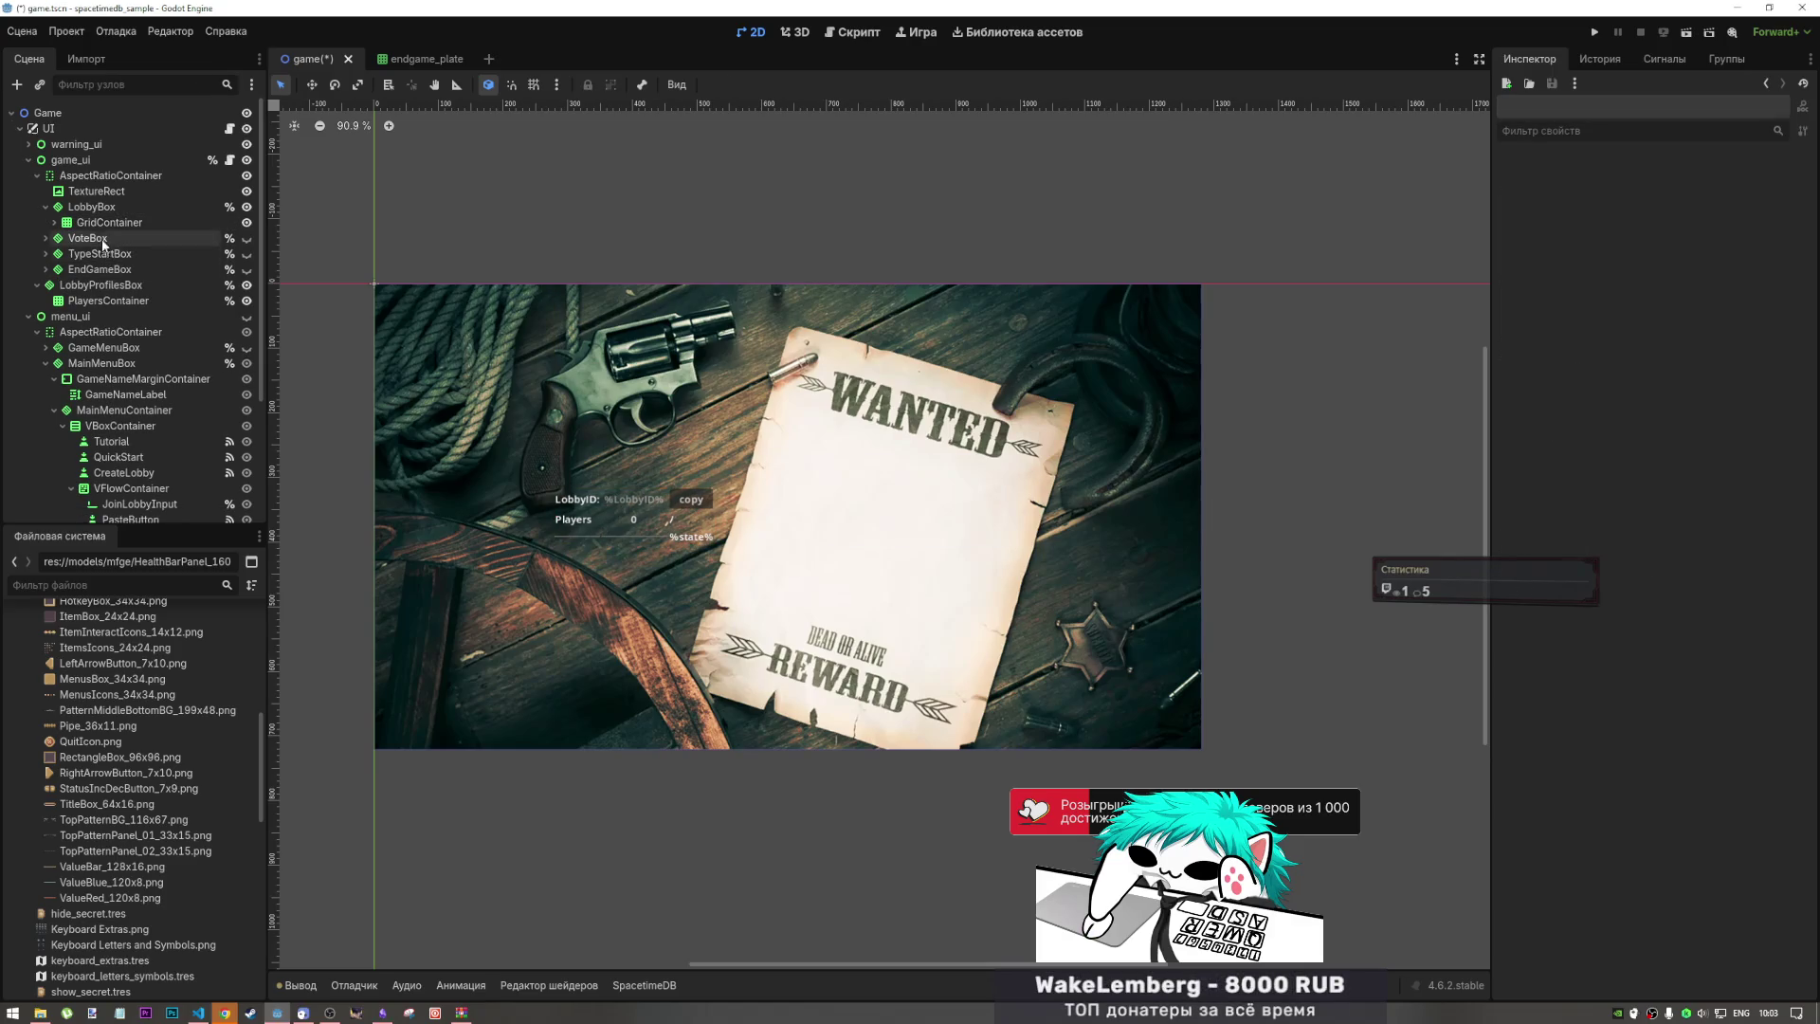
left_click(95, 192)
Step: Inspect LobbyProfilesBox and PlayersContainer, then drag LobbyProfilesBox into LobbyBox below GridContainer
left_click(109, 222)
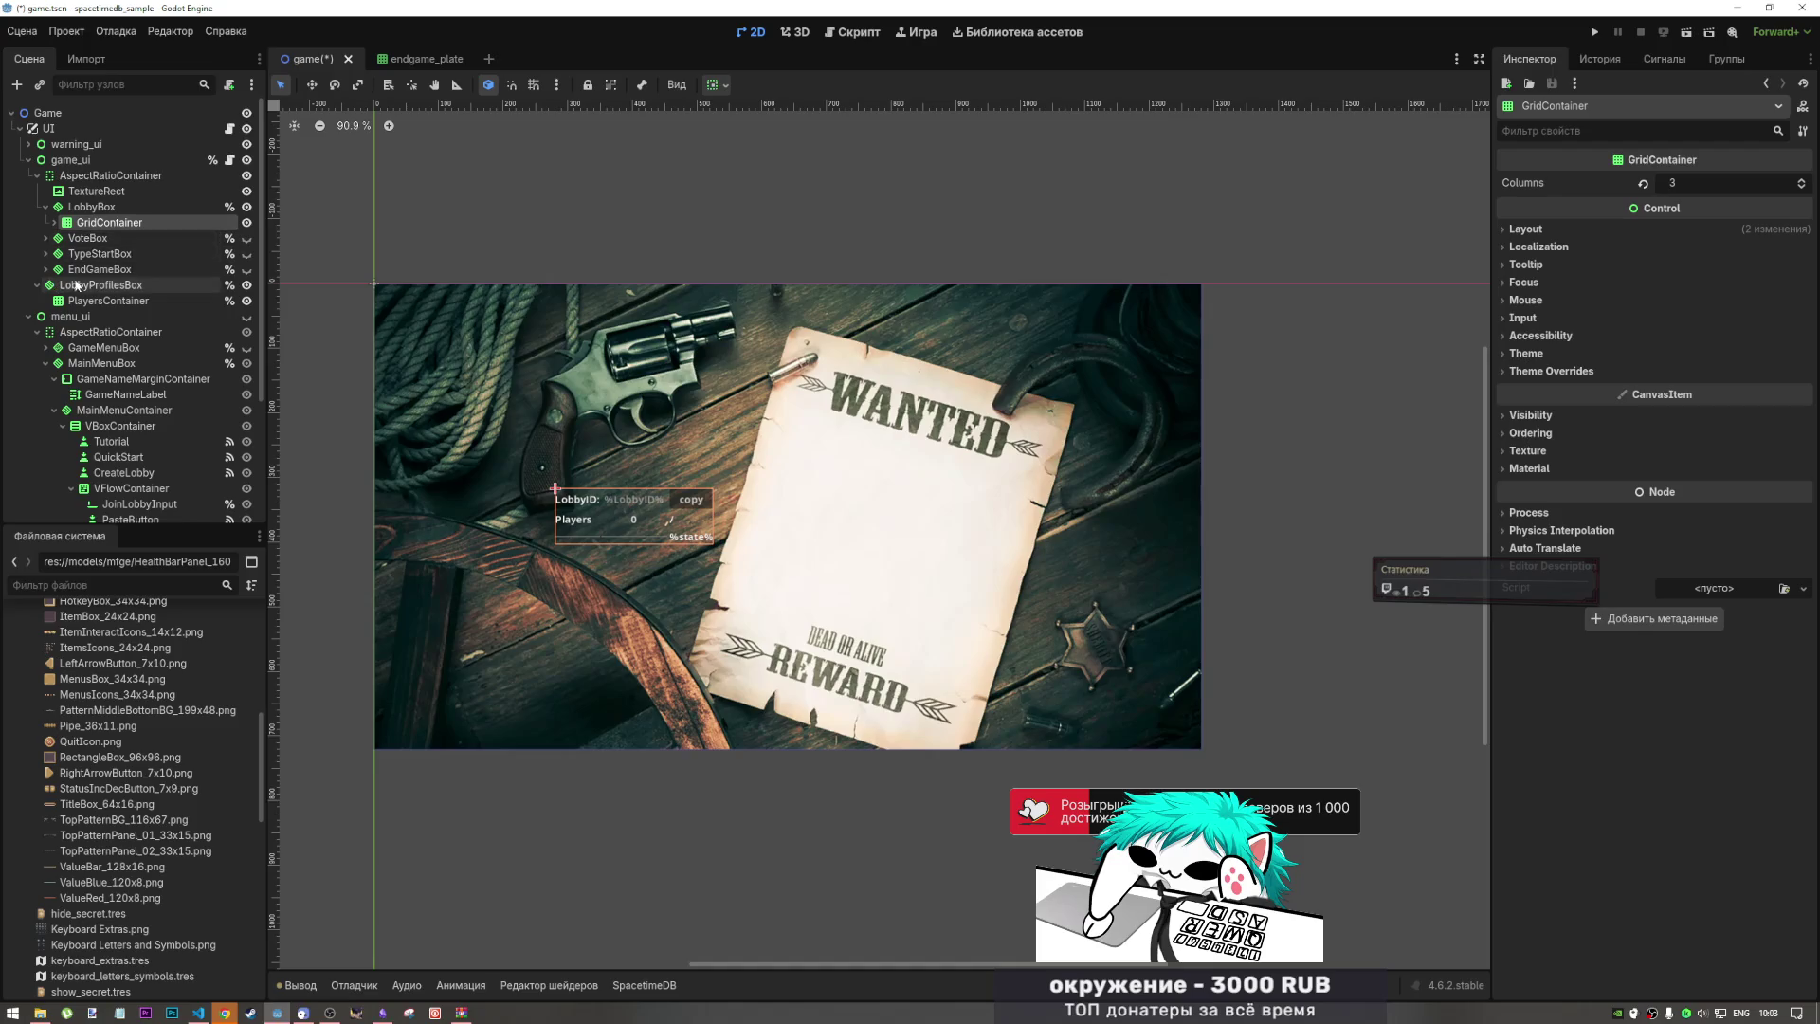
left_click(148, 283)
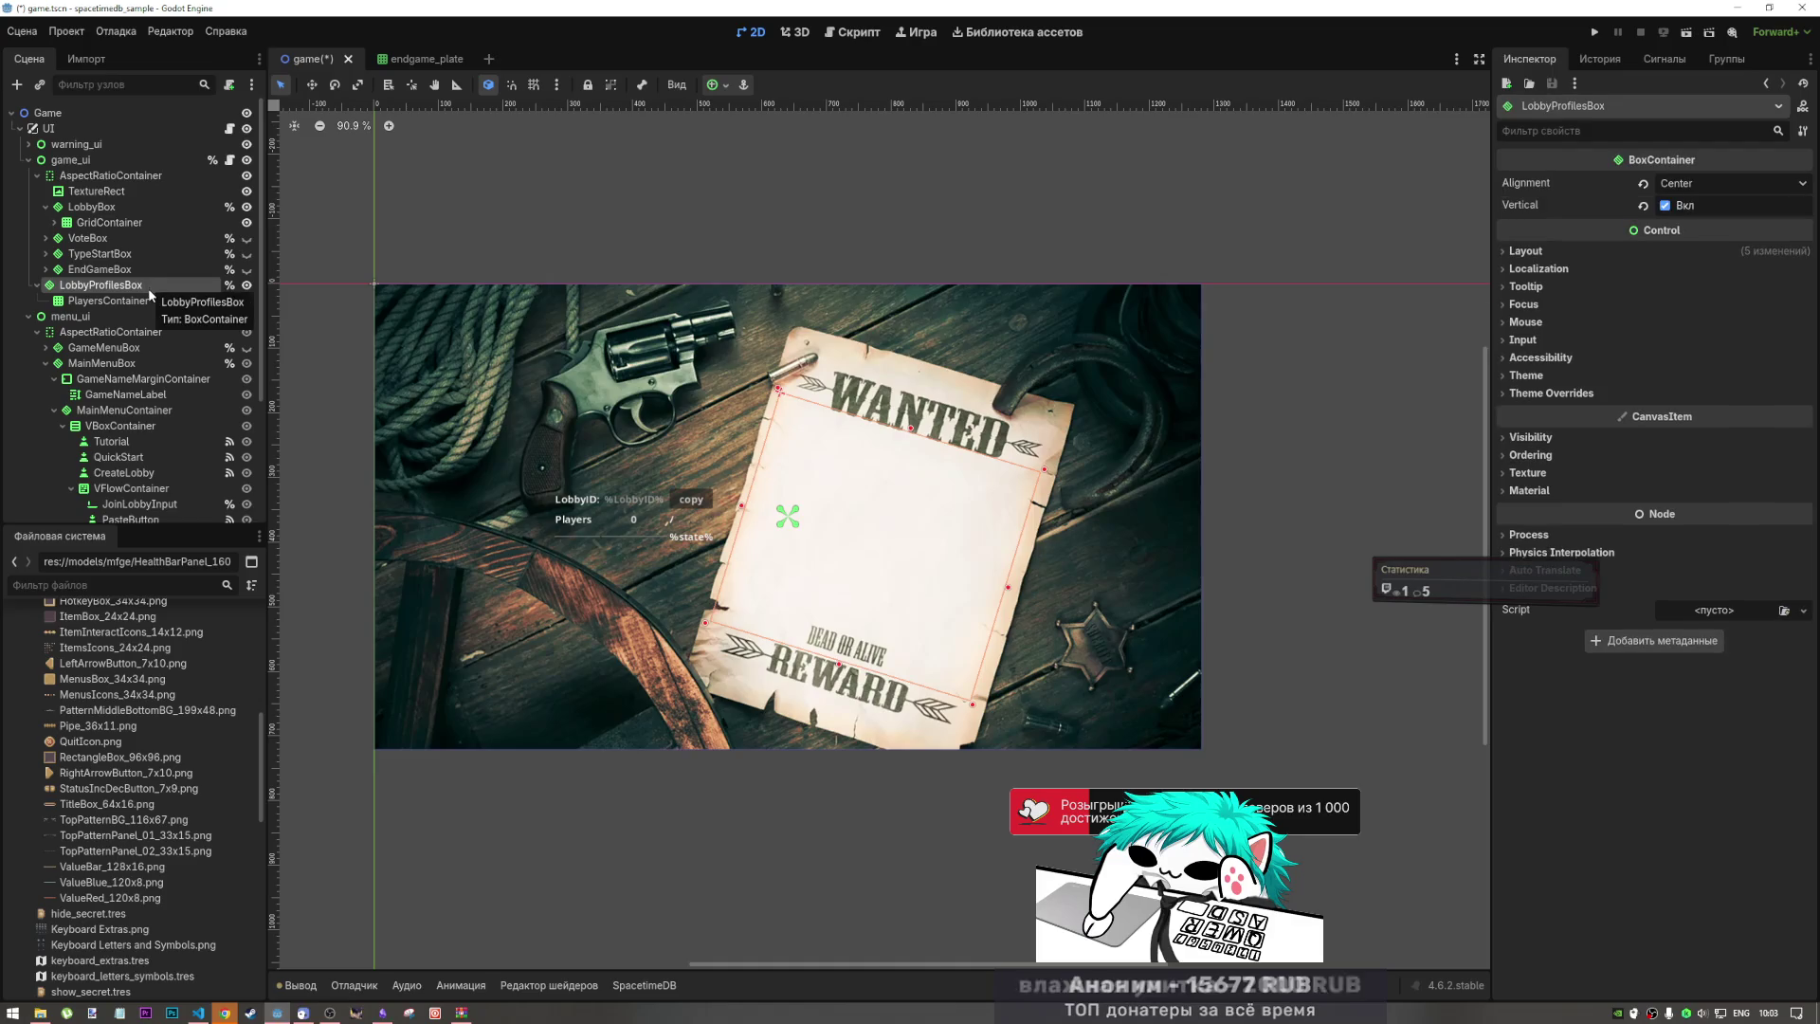
left_click(133, 302)
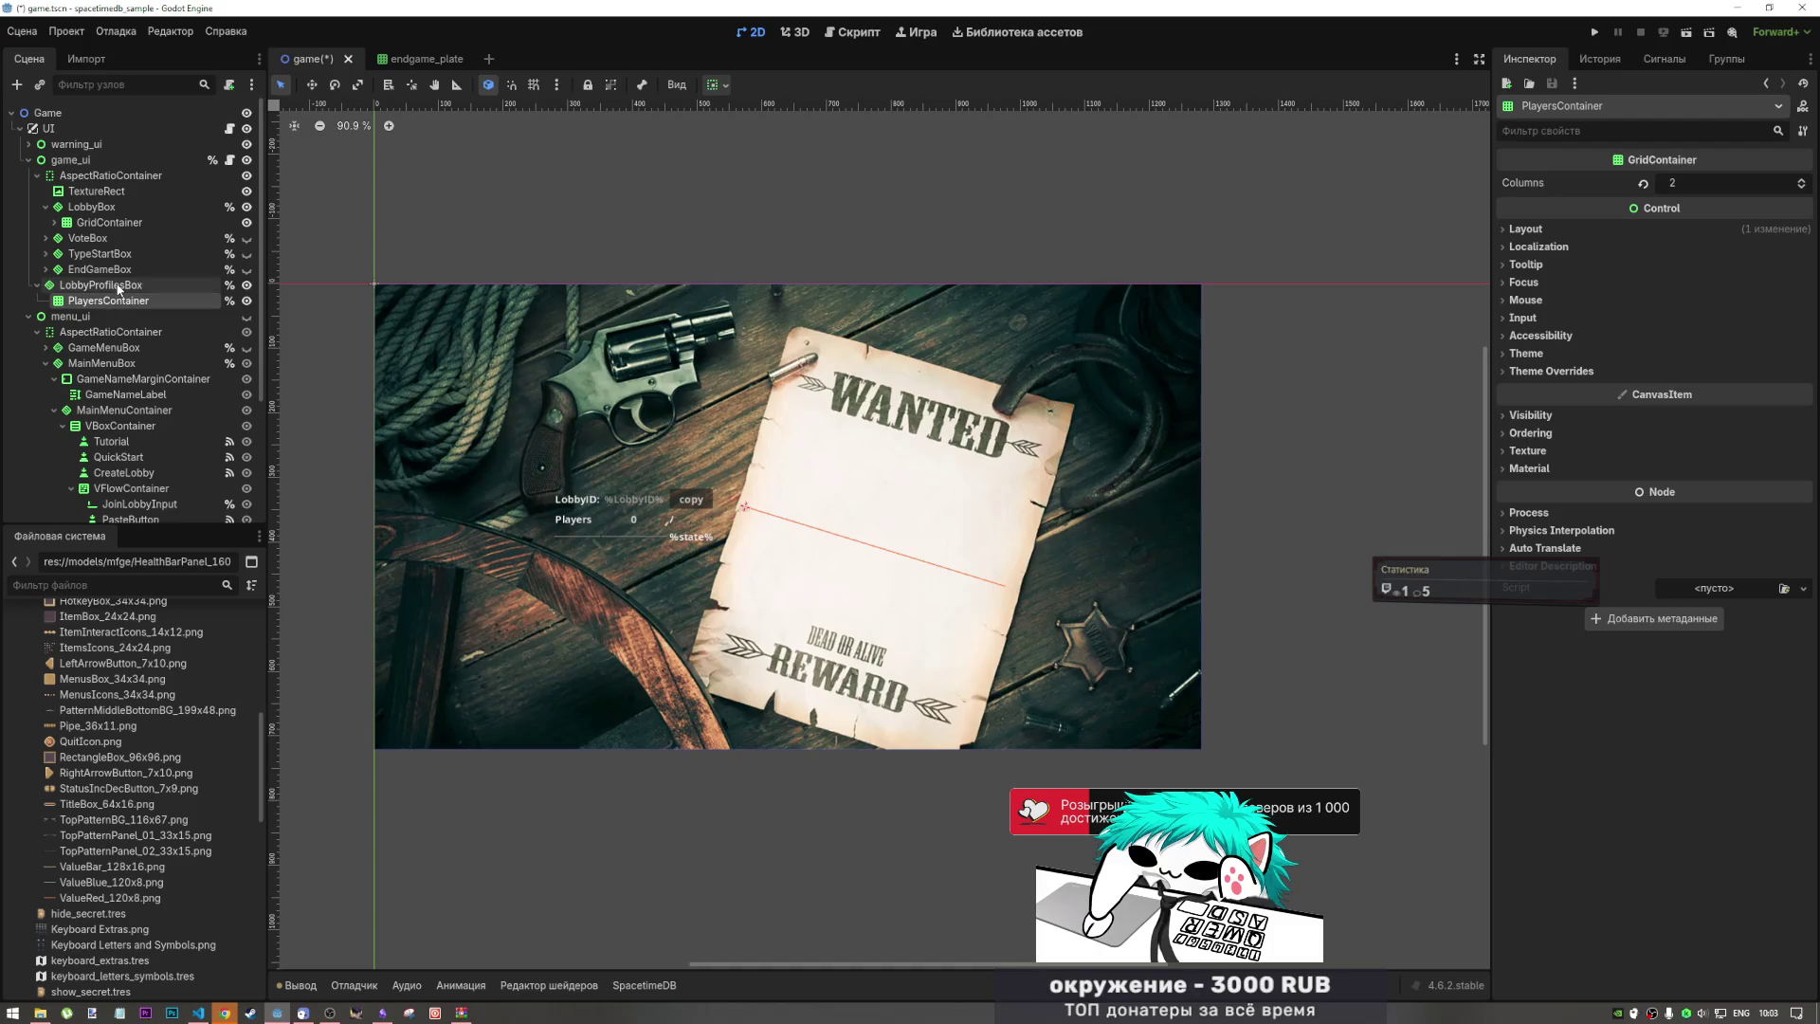
left_click(120, 289)
left_click(120, 301)
left_click(121, 285)
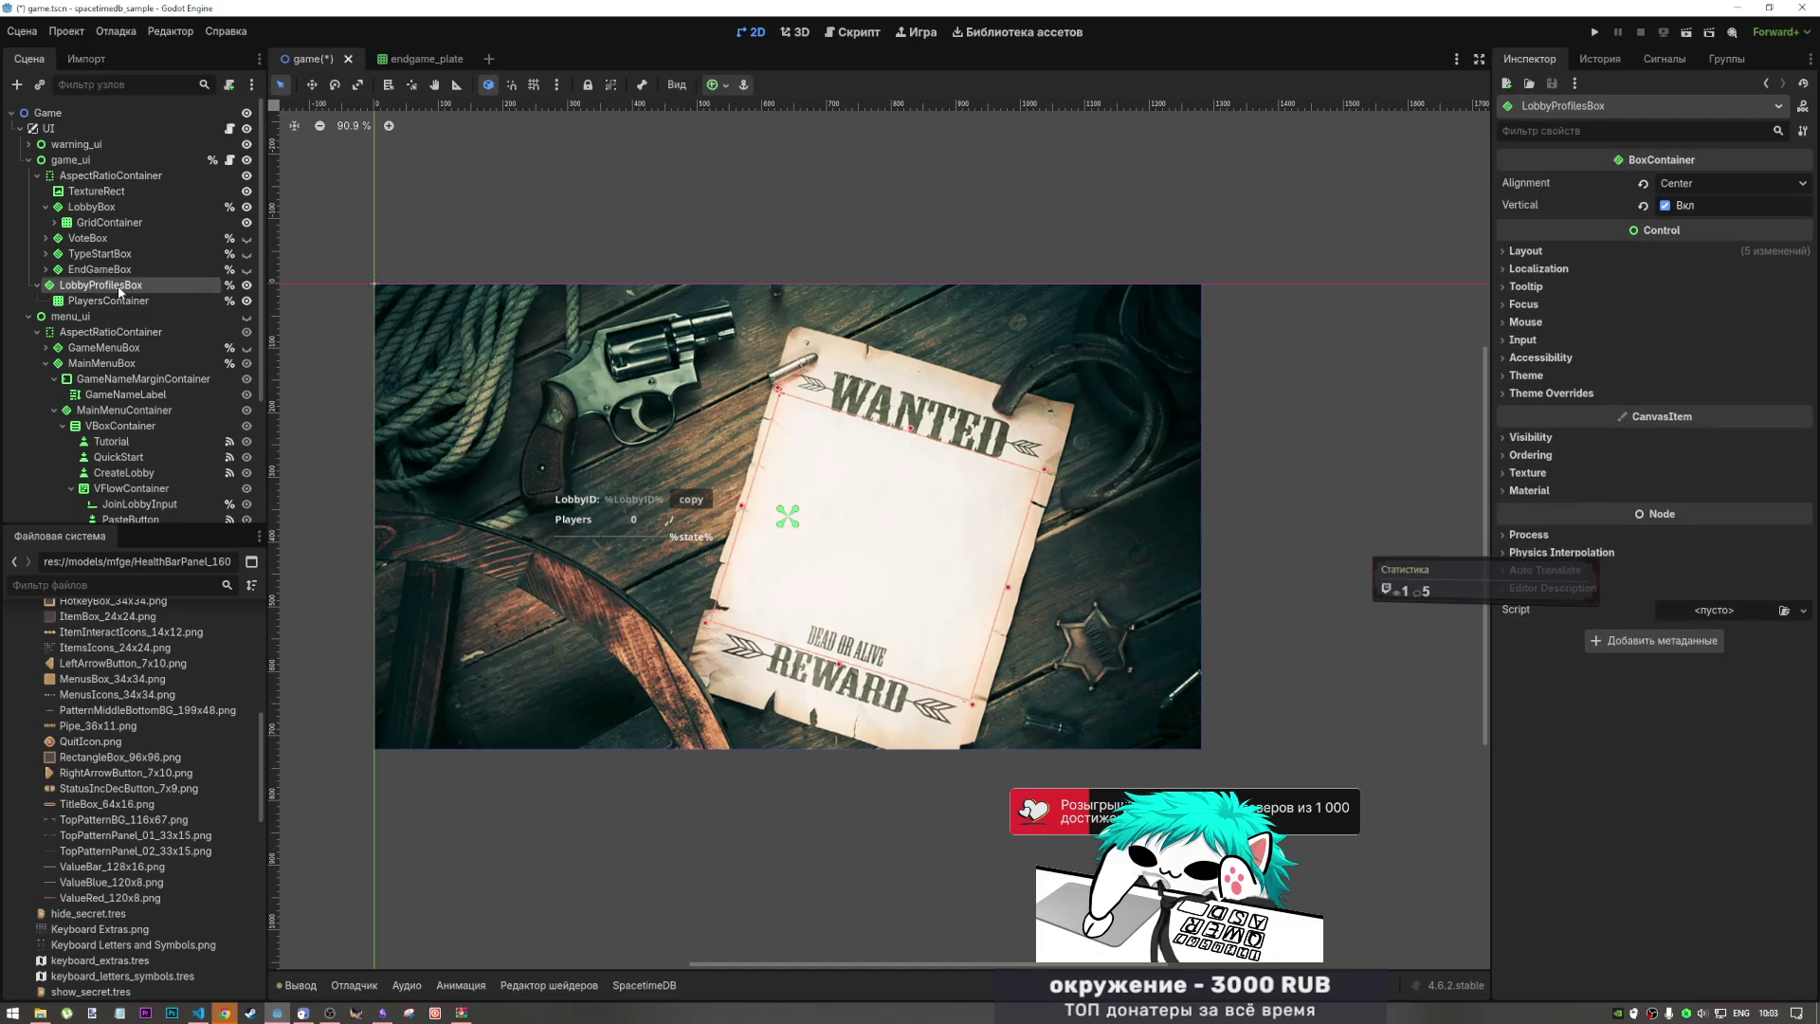
left_click_drag(134, 263, 119, 215)
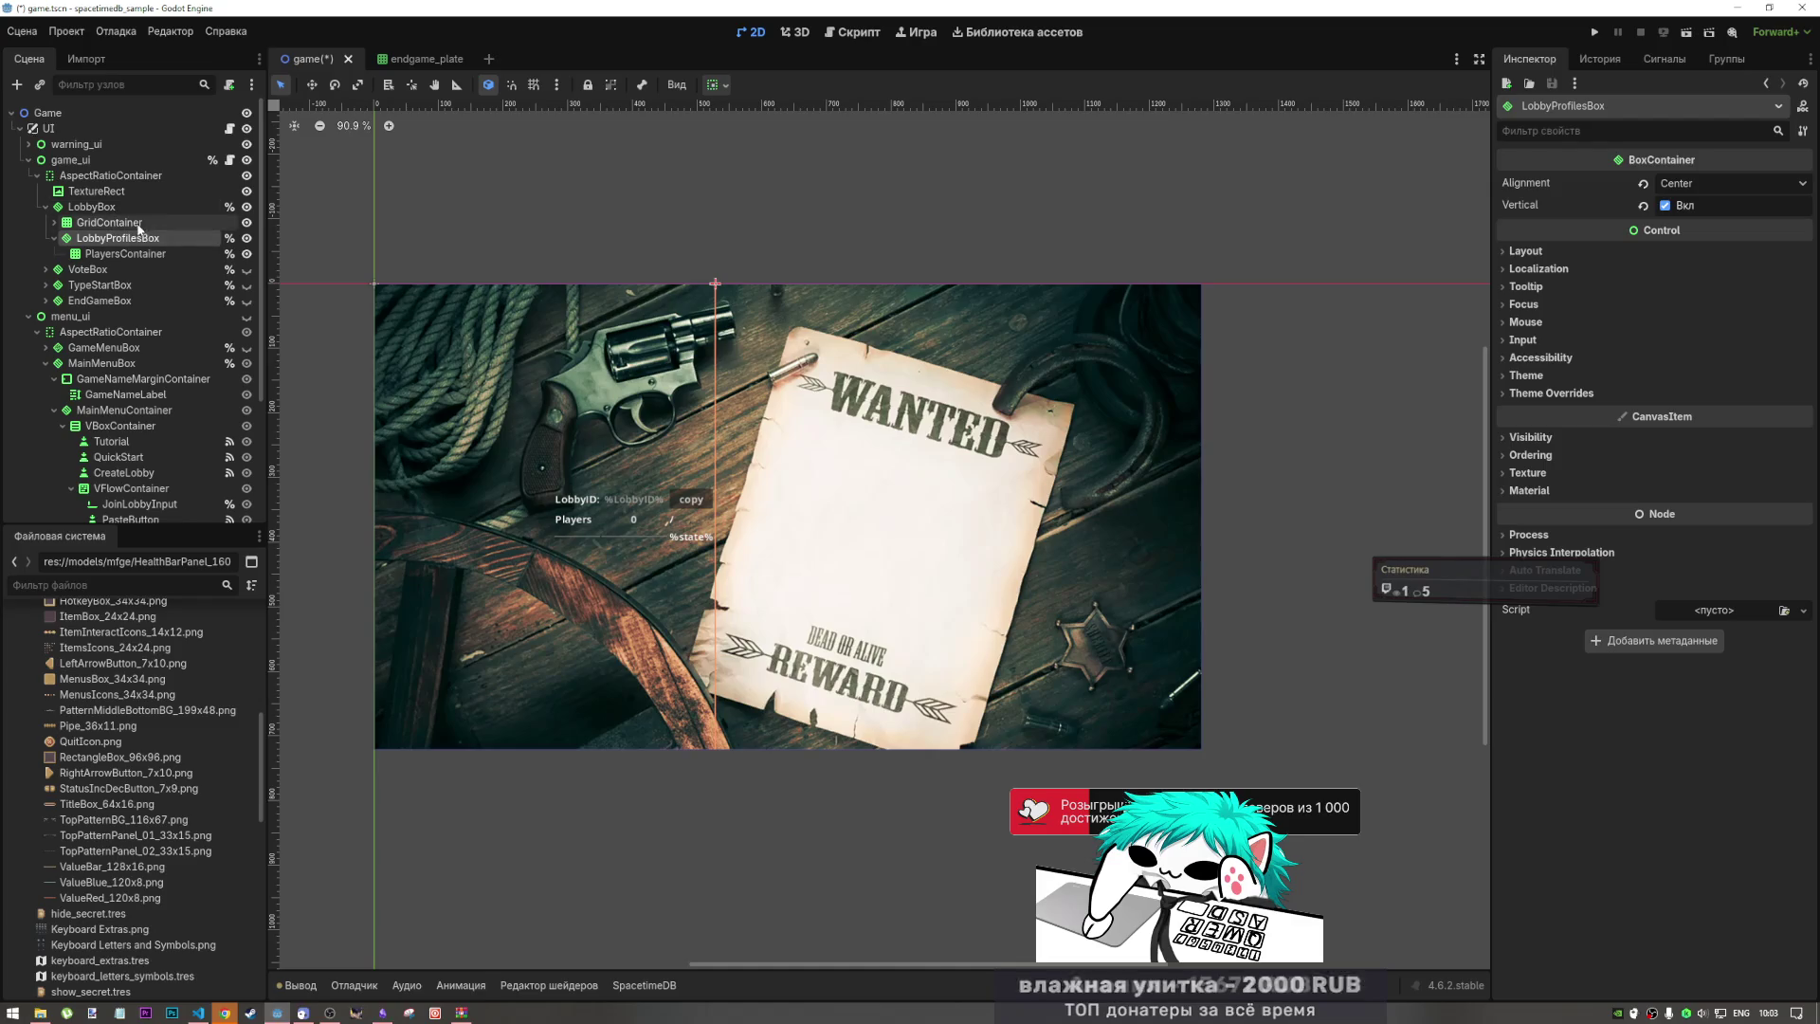
Step: Undo the LobbyProfilesBox move, save, and drag PlayersContainer into LobbyBox under GridContainer
key("ctrl+z")
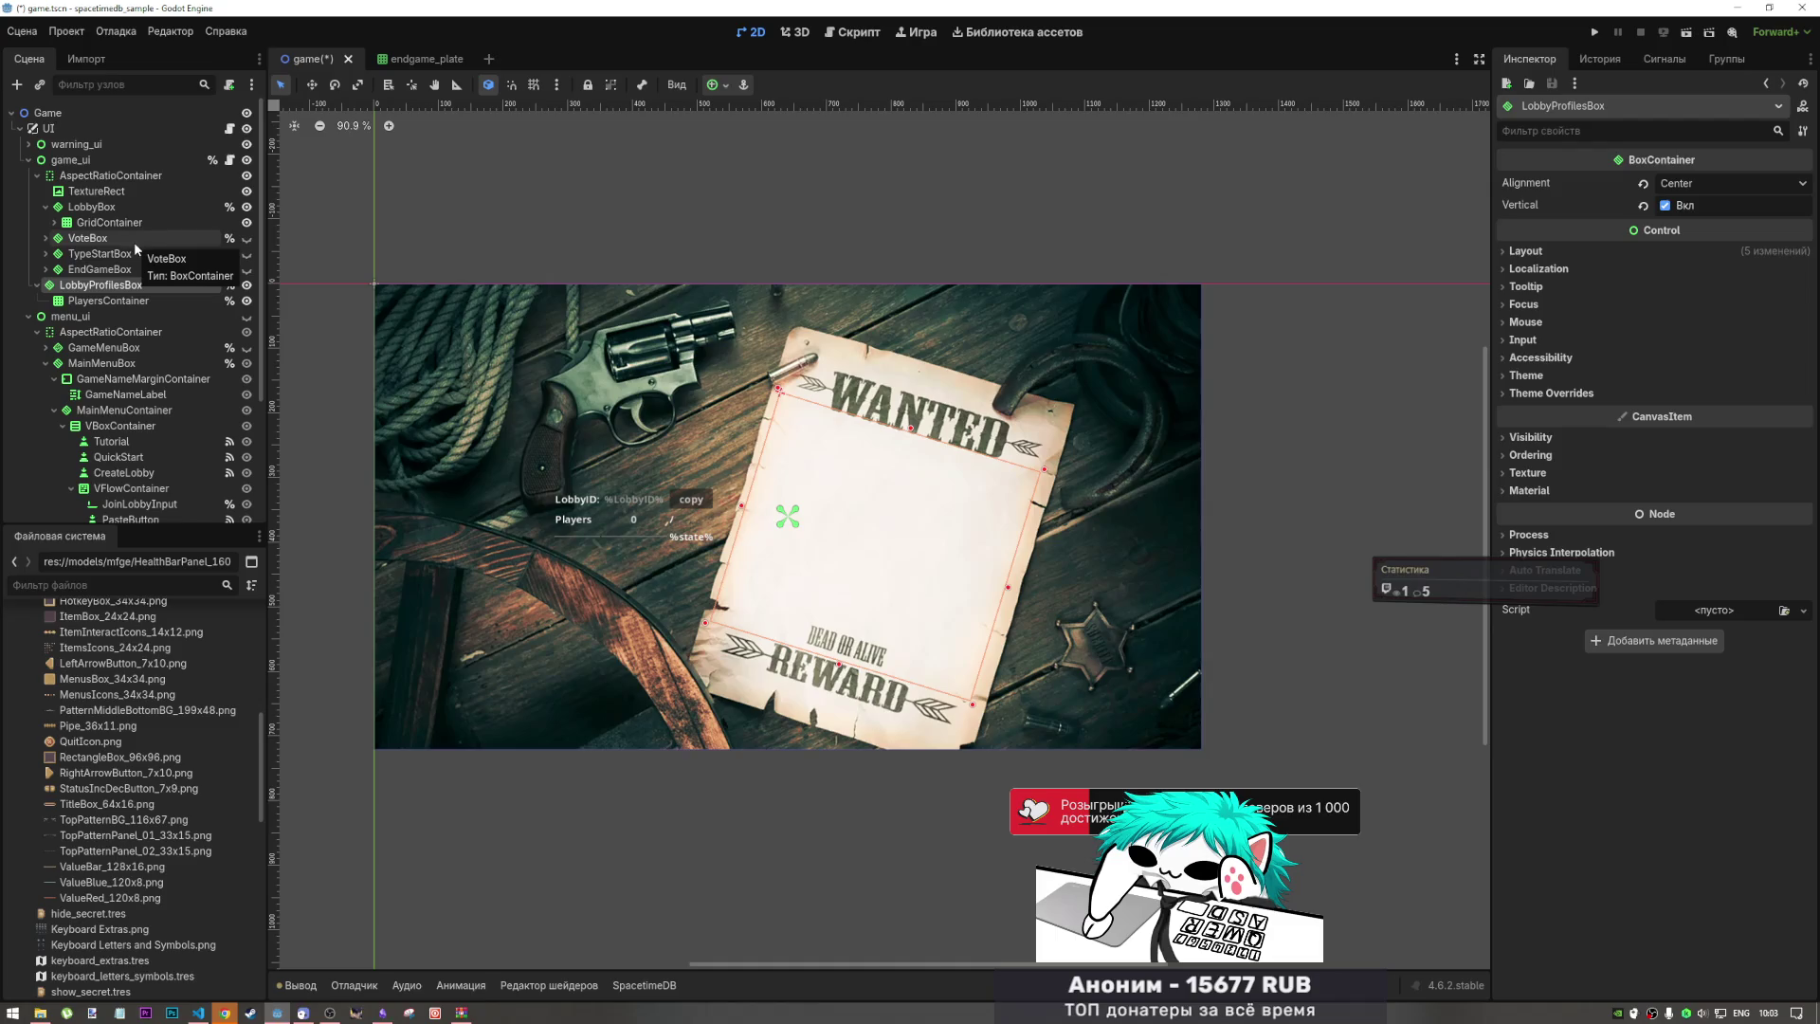
key("ctrl+s")
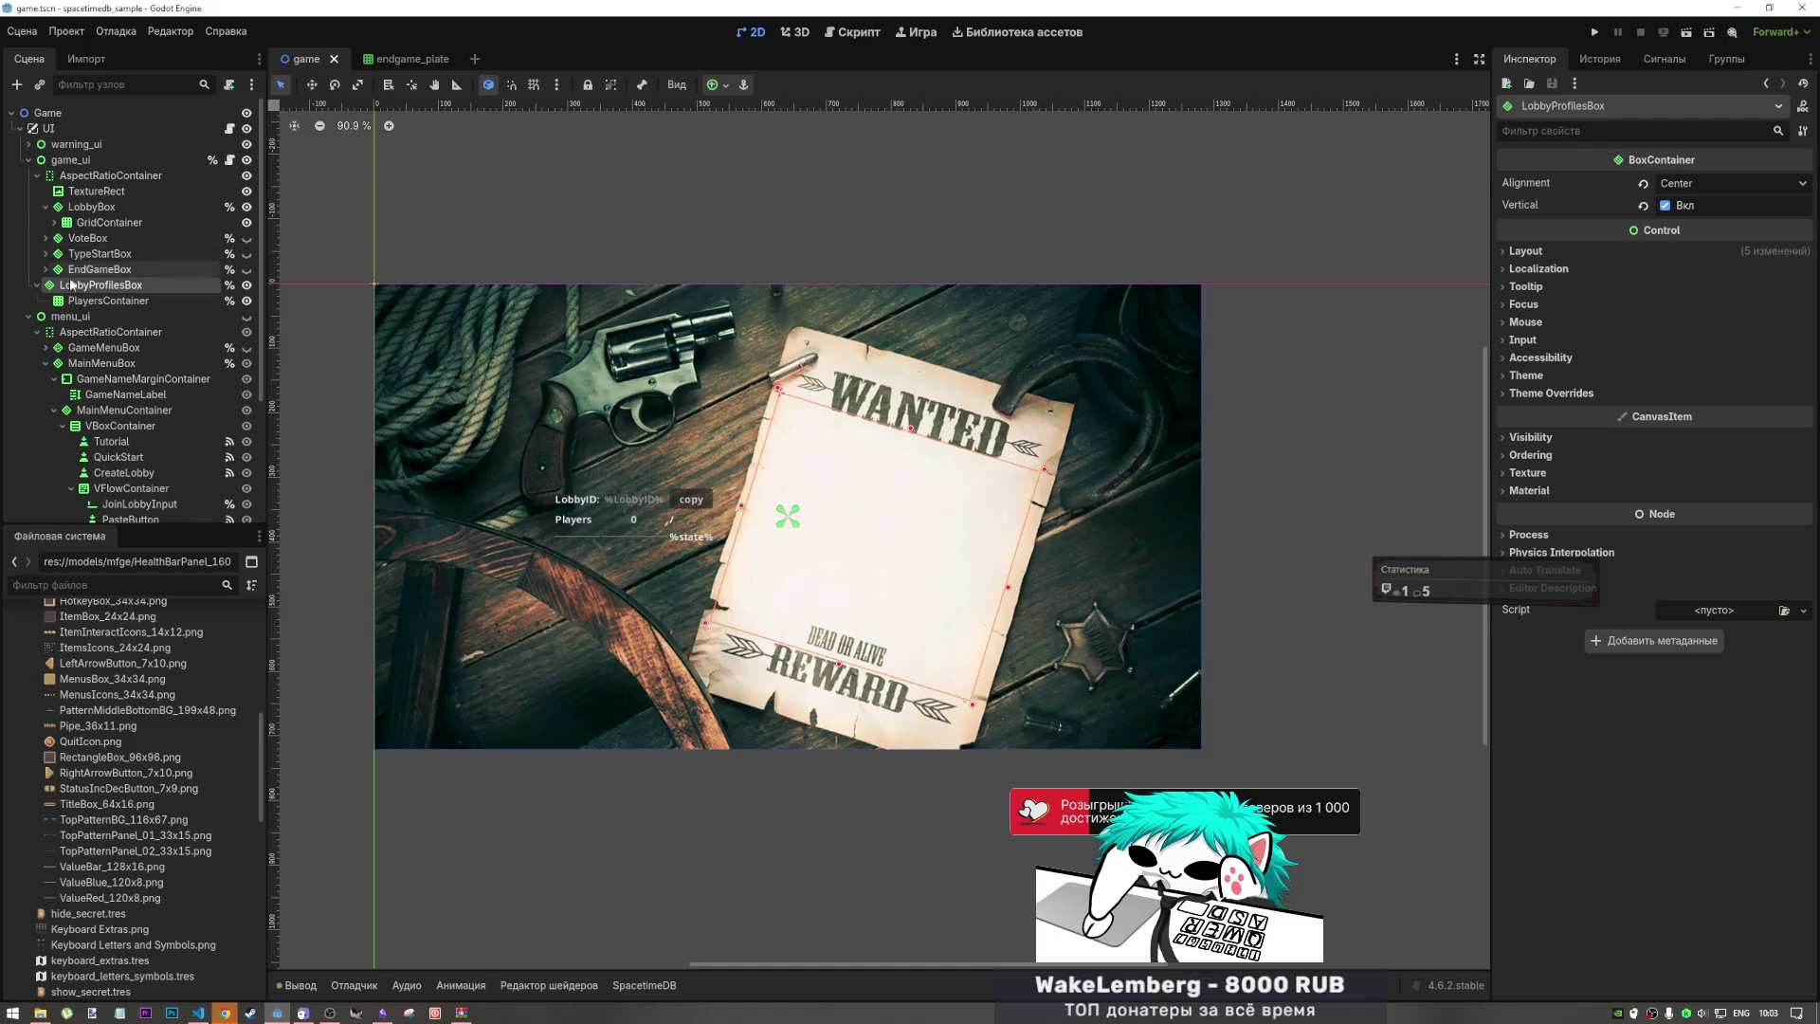
left_click(123, 303)
left_click_drag(123, 303, 124, 220)
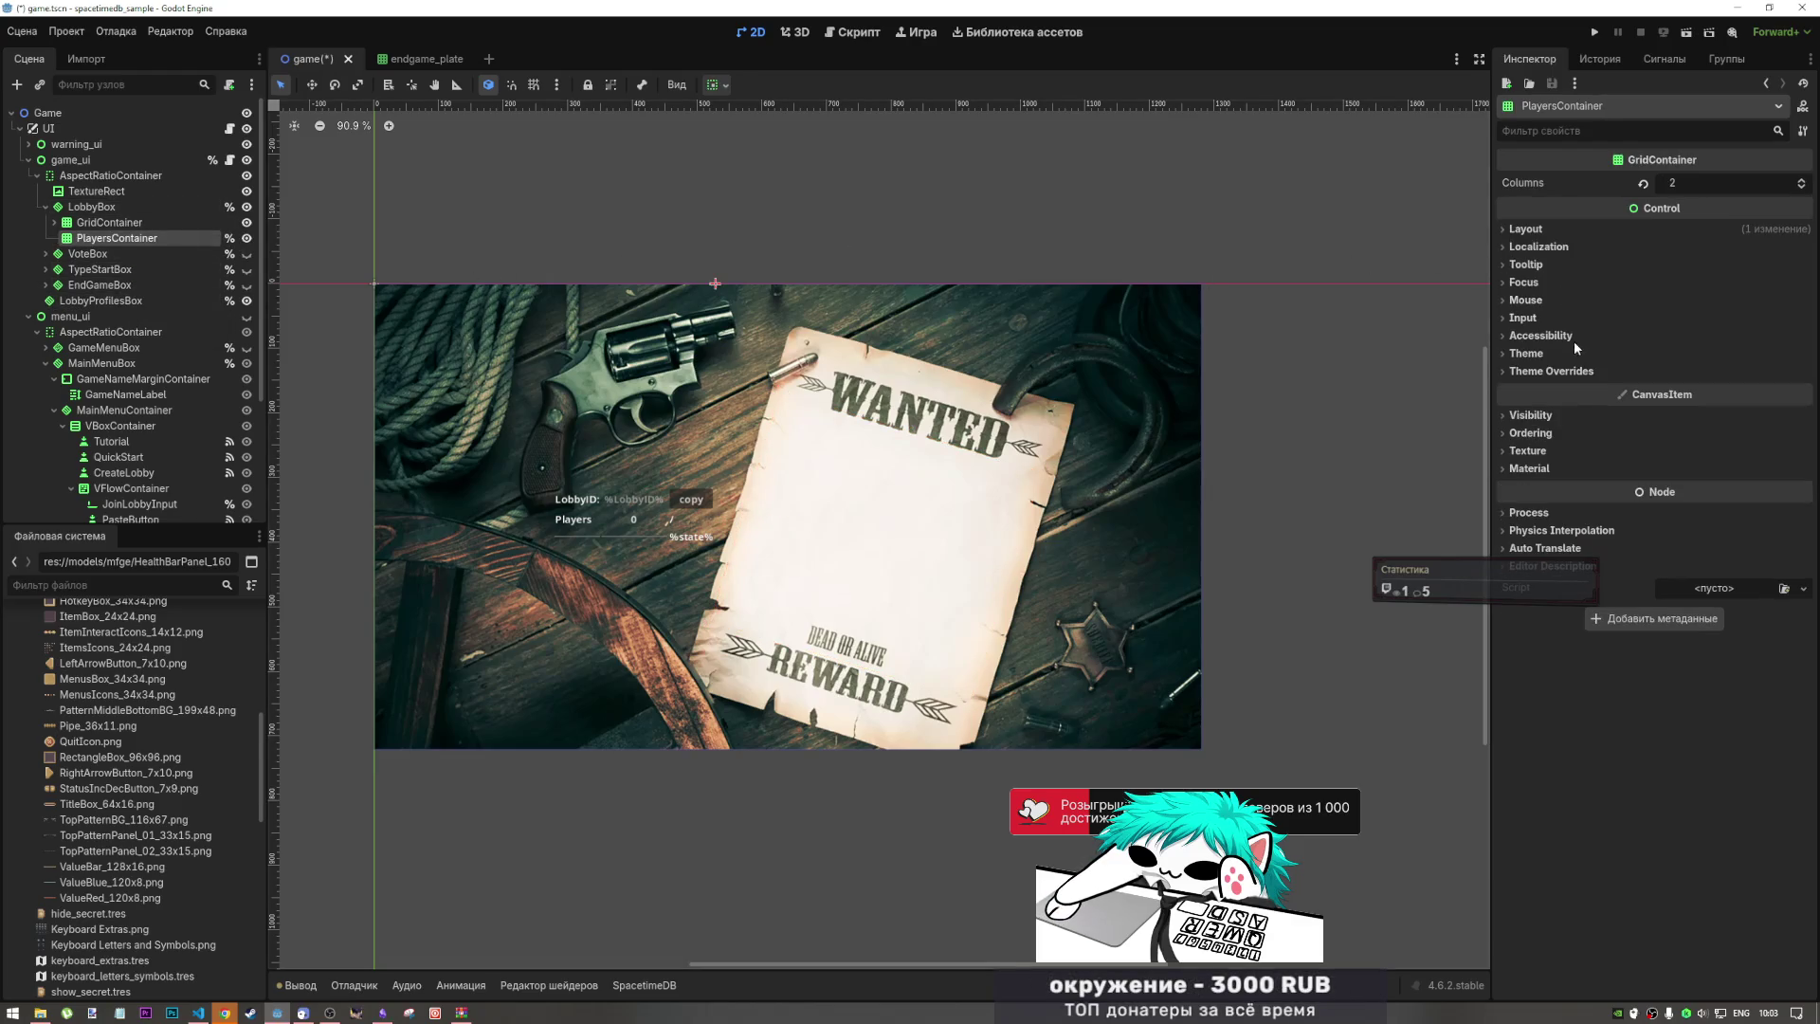
Step: Check PlayersContainer's Layout transform values, move it back into LobbyProfilesBox, and save
left_click(1535, 264)
left_click(1543, 265)
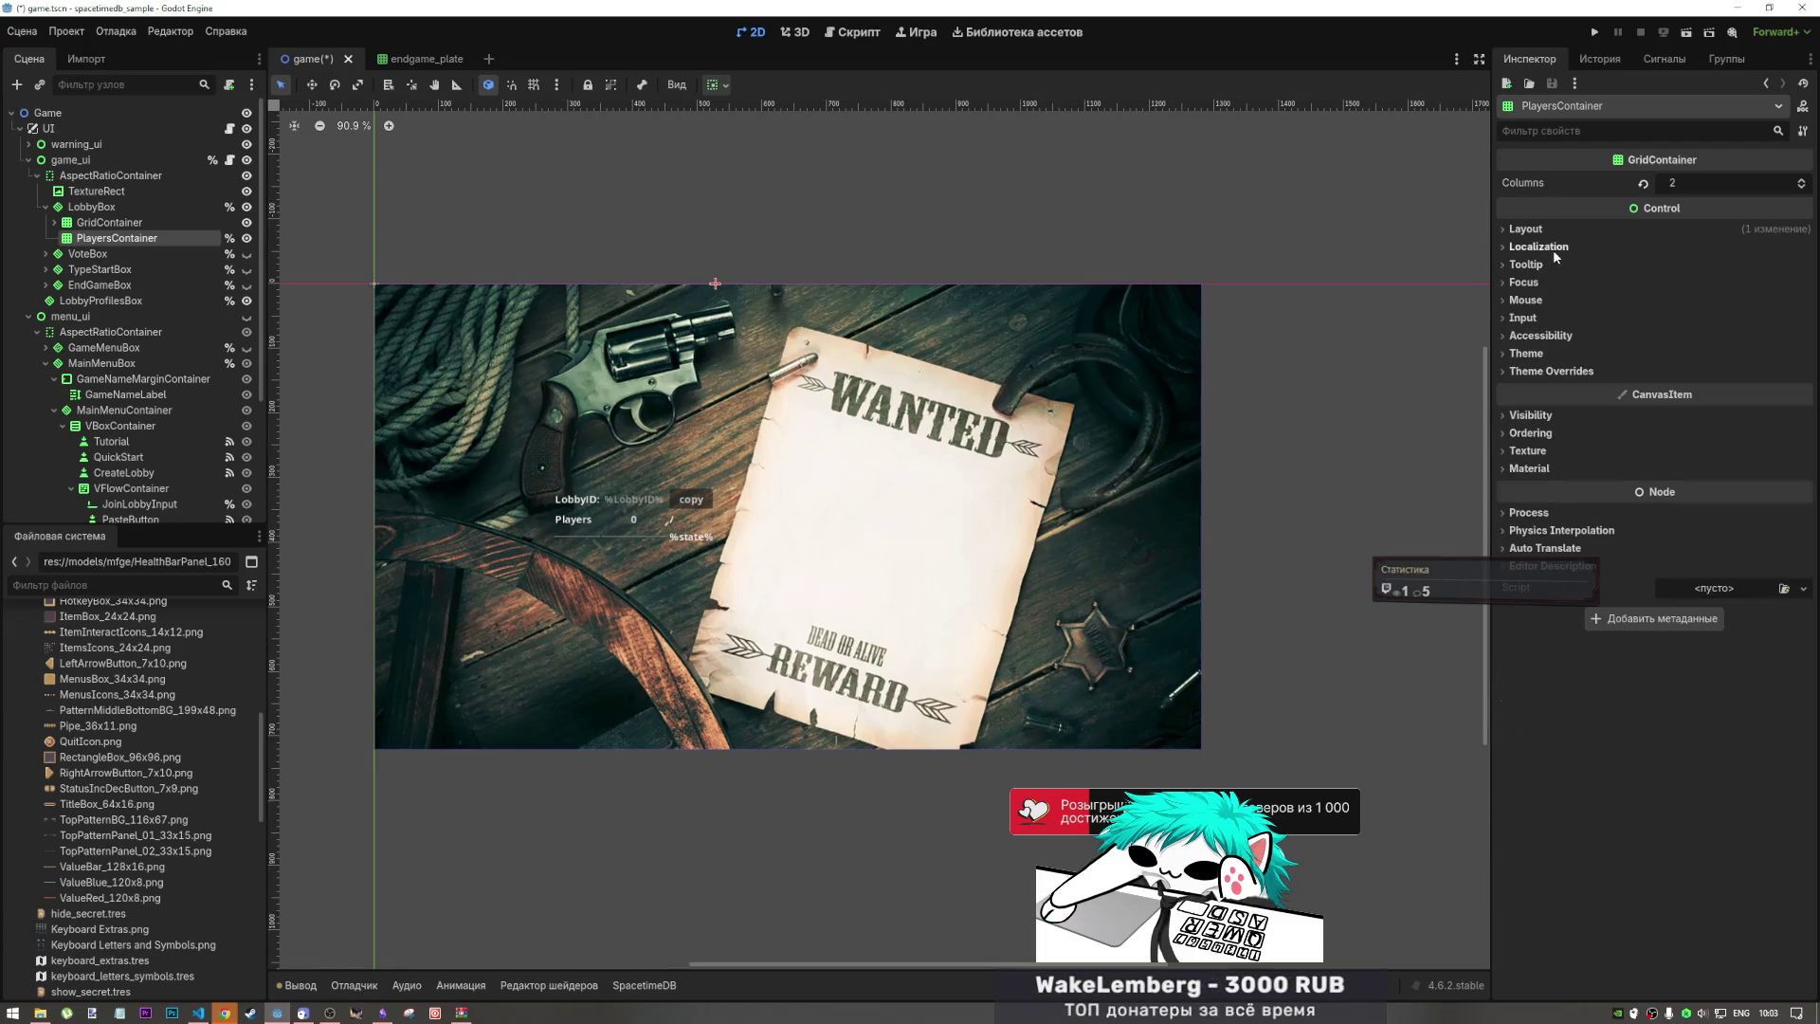
left_click(1547, 228)
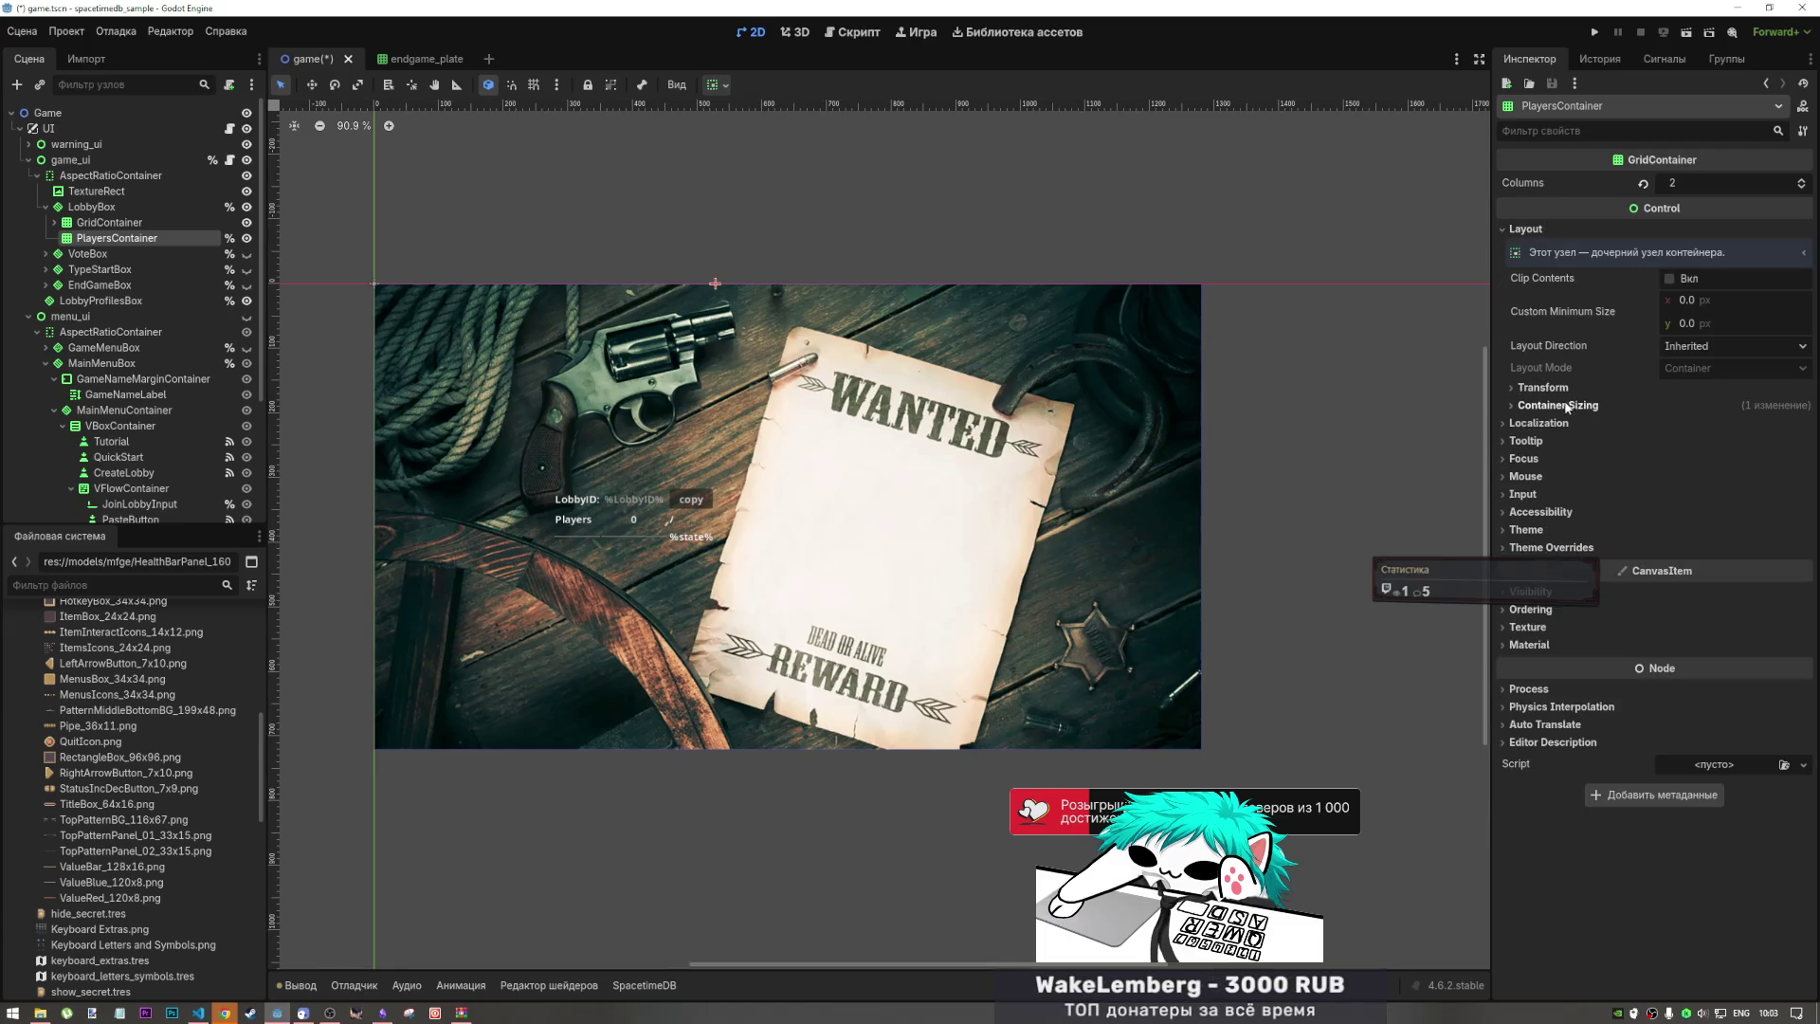
left_click(1545, 388)
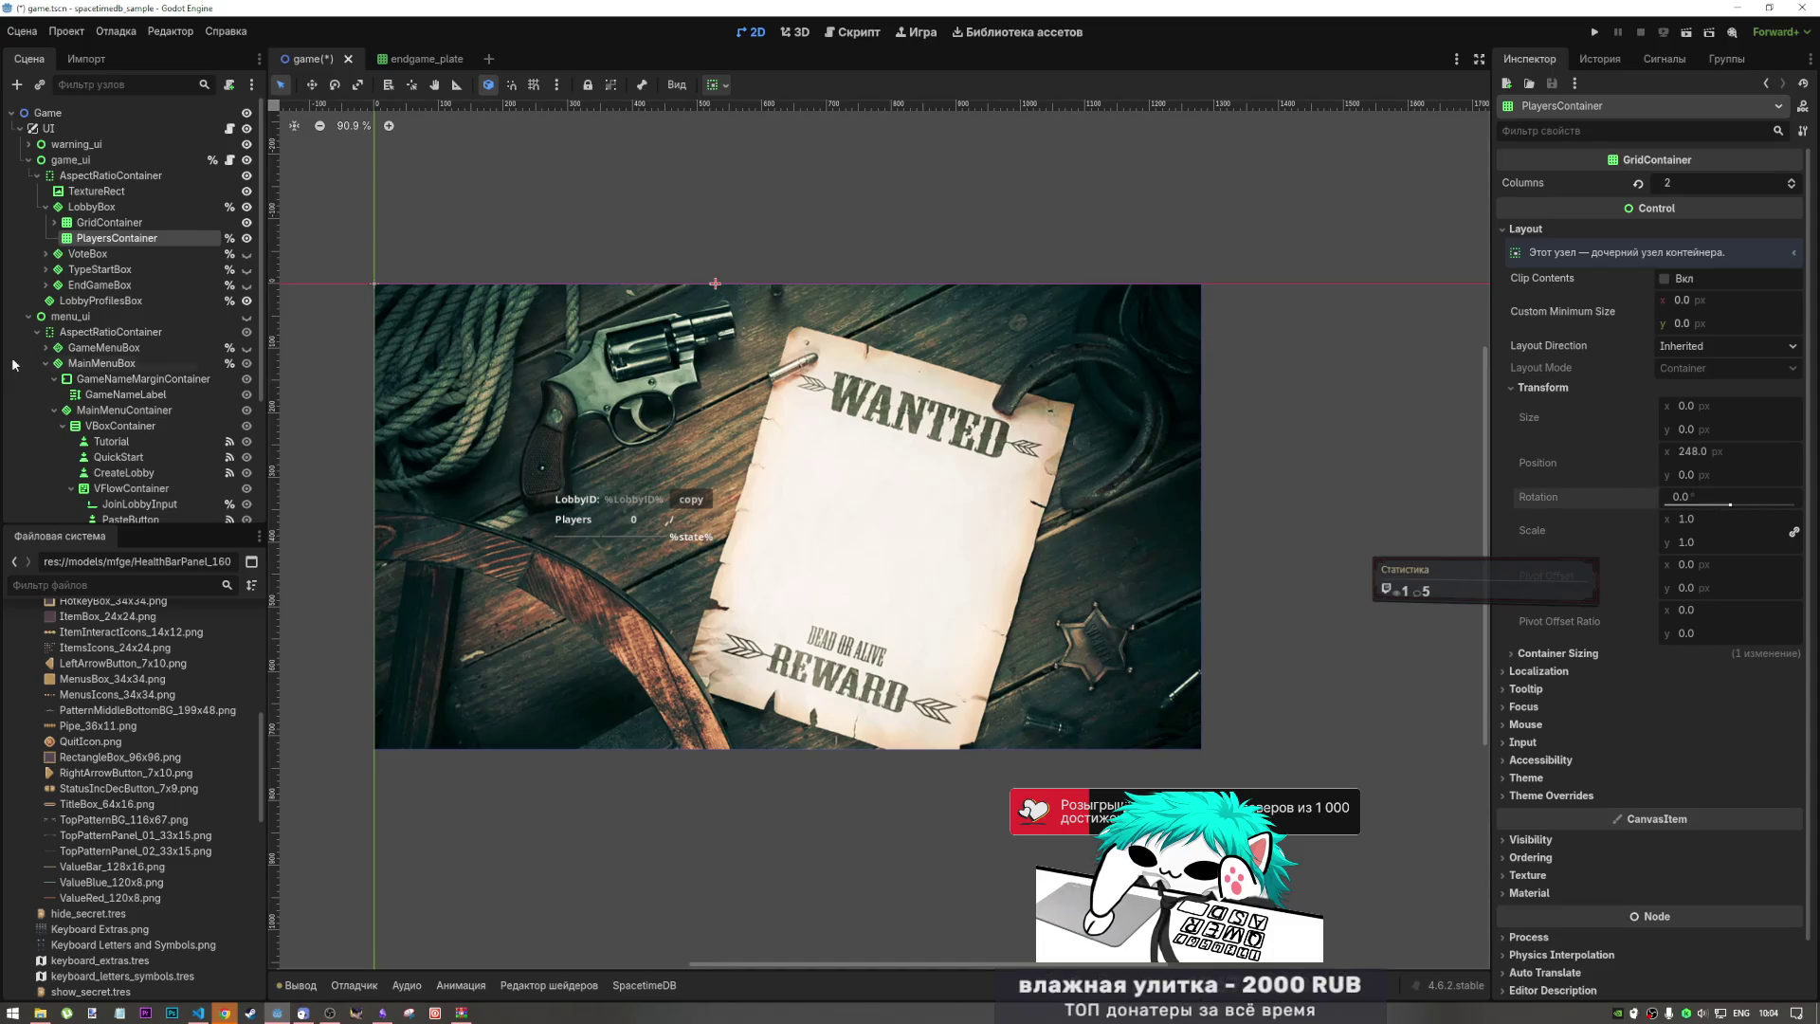
left_click_drag(117, 238, 102, 296)
key("ctrl+s")
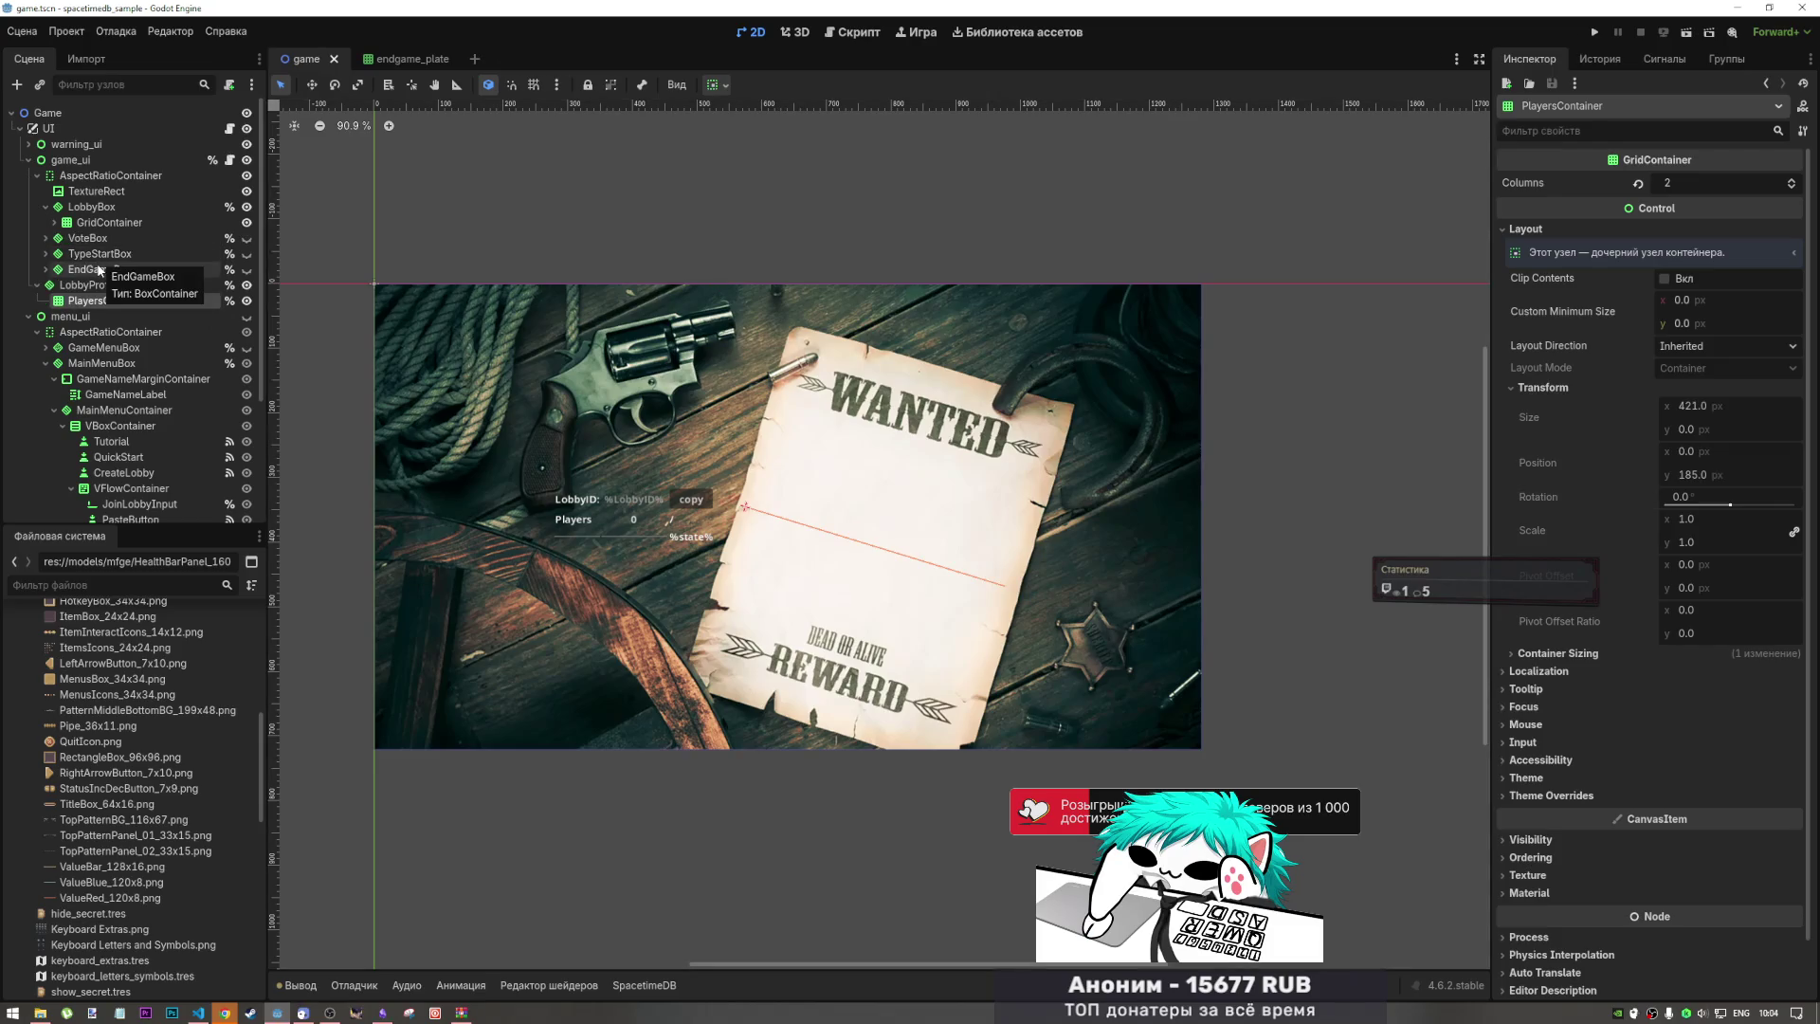
Step: Select the TextureRect backdrop node under game_ui/AspectRatioContainer so it shows in the Inspector
left_click(102, 285)
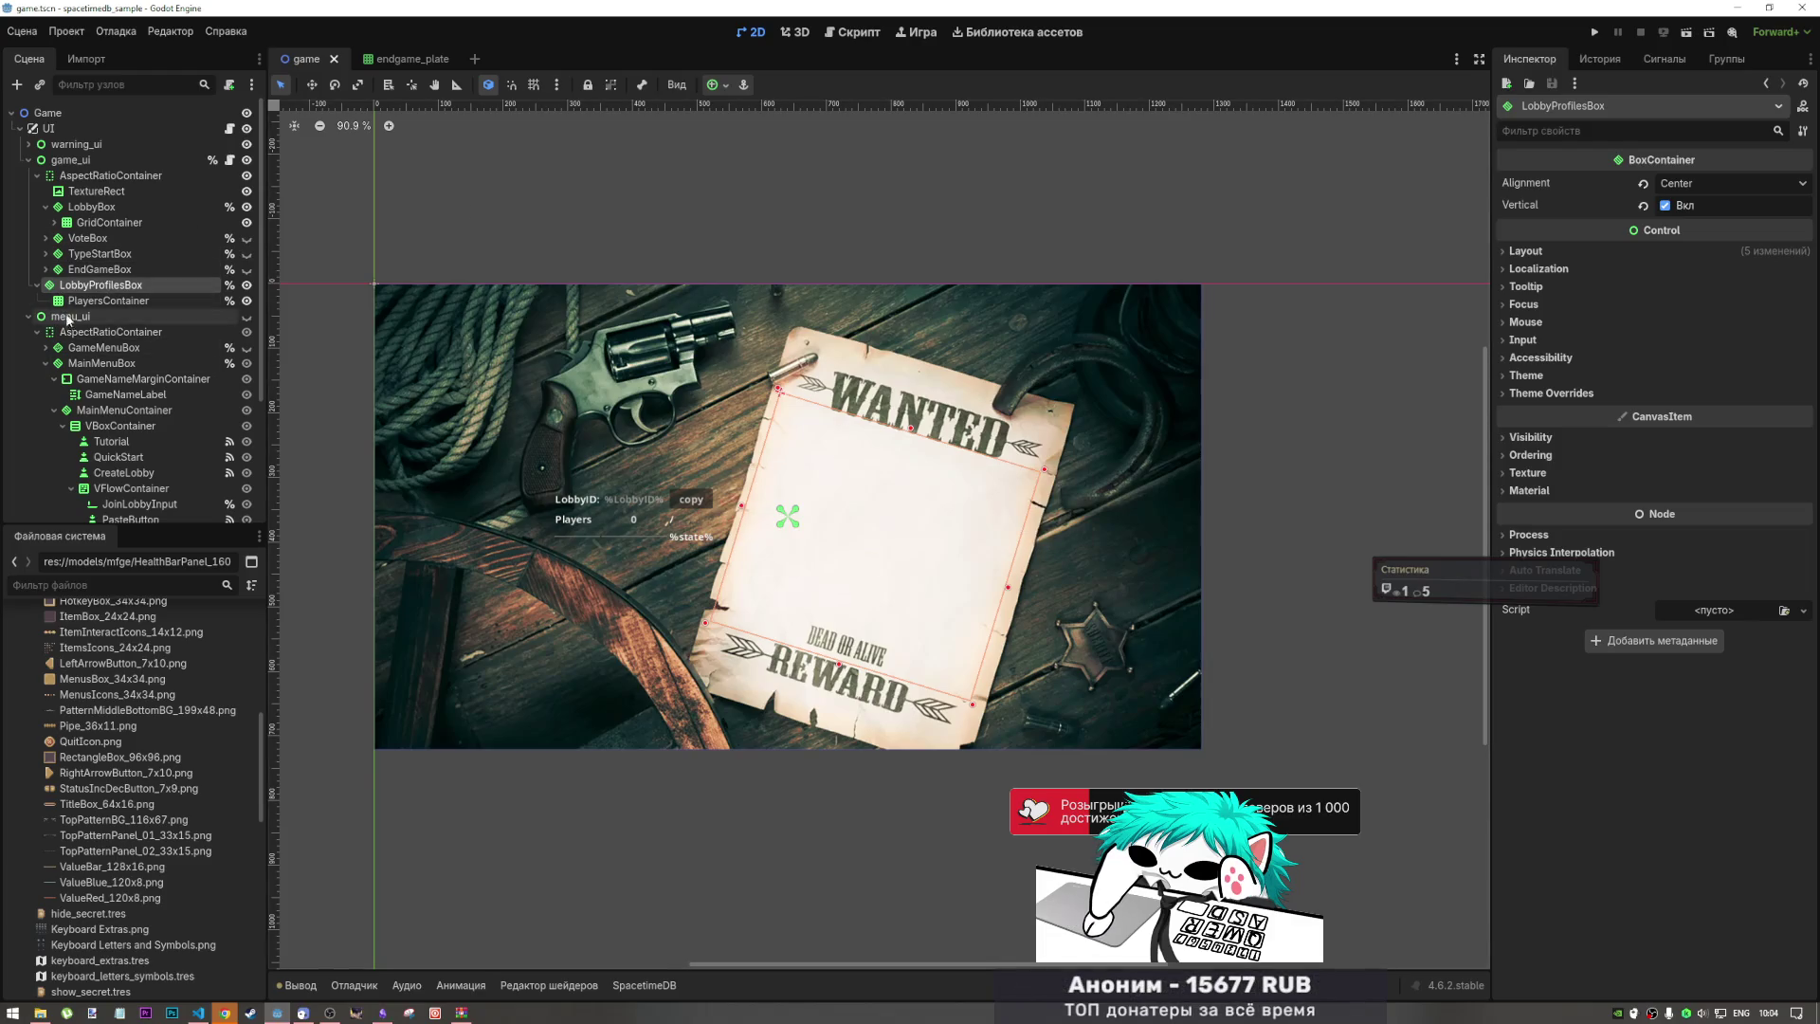
scroll(107, 375, "down", 3)
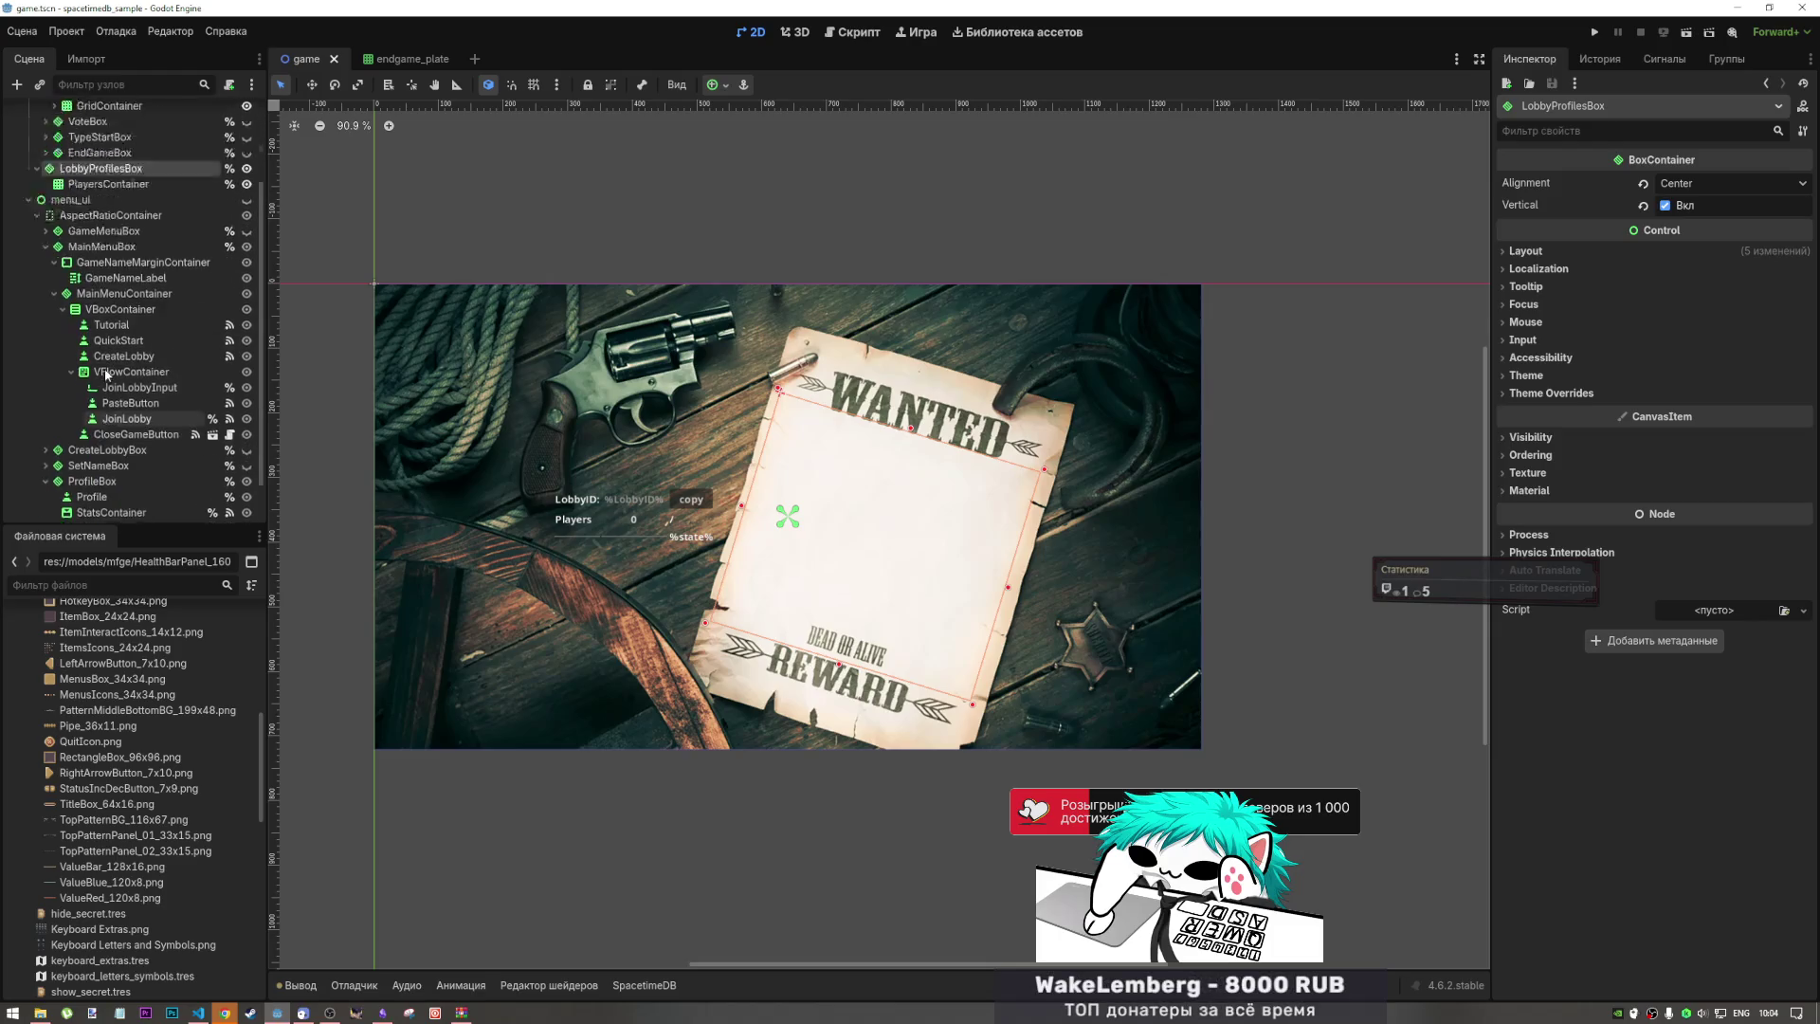
scroll(107, 375, "up", 3)
left_click(95, 191)
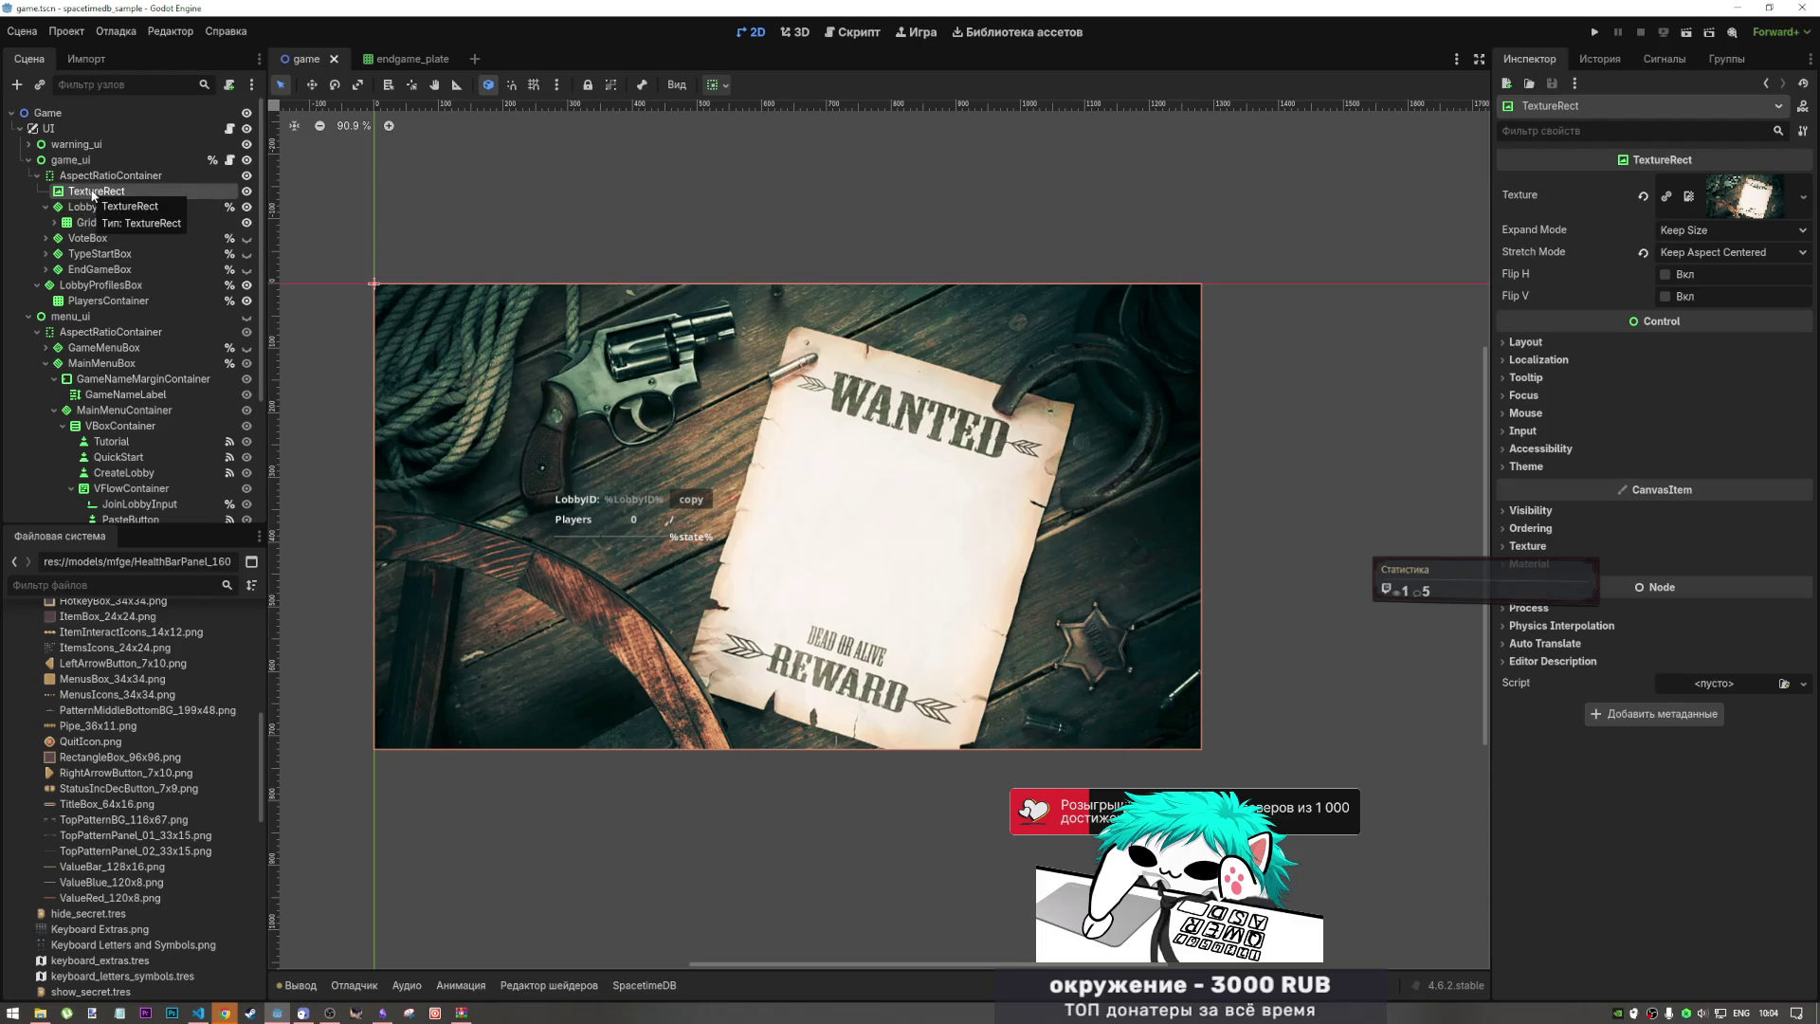
Step: Undo a trial move of TextureRect into LobbyBox, rename it LobbyRect, and select PlayersContainer
left_click_drag(98, 194, 97, 213)
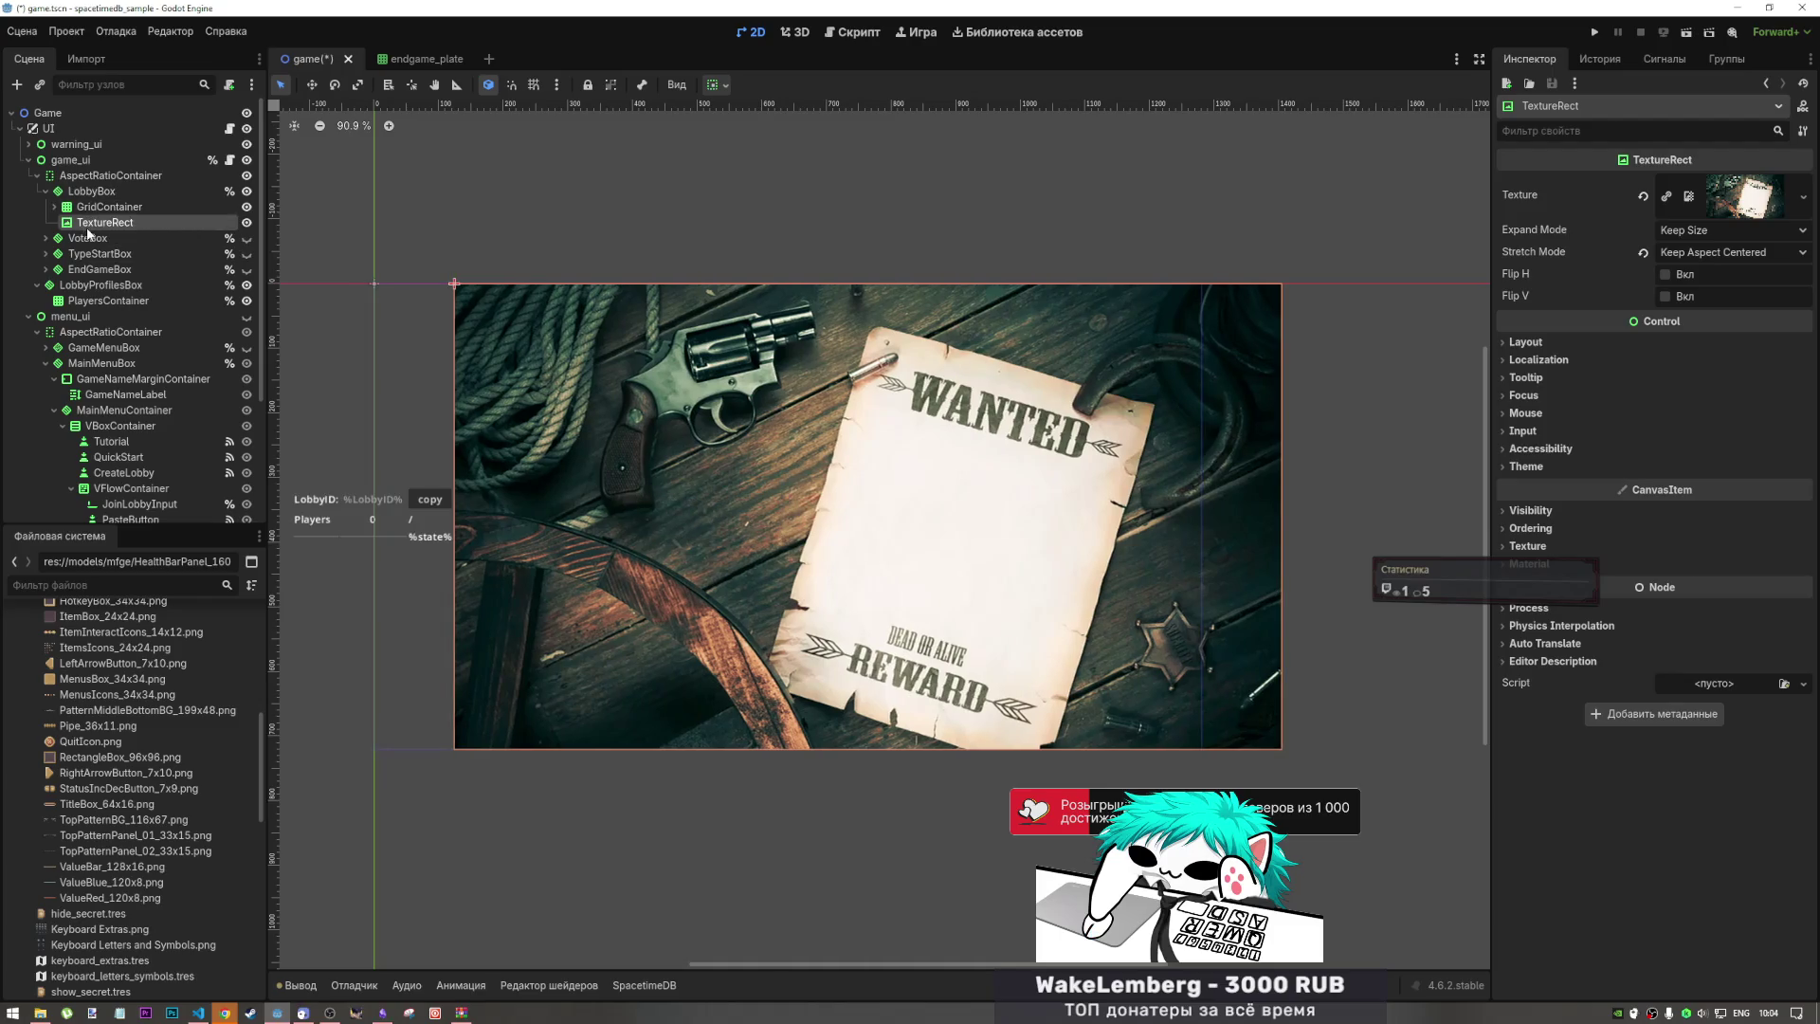
key("ctrl+z")
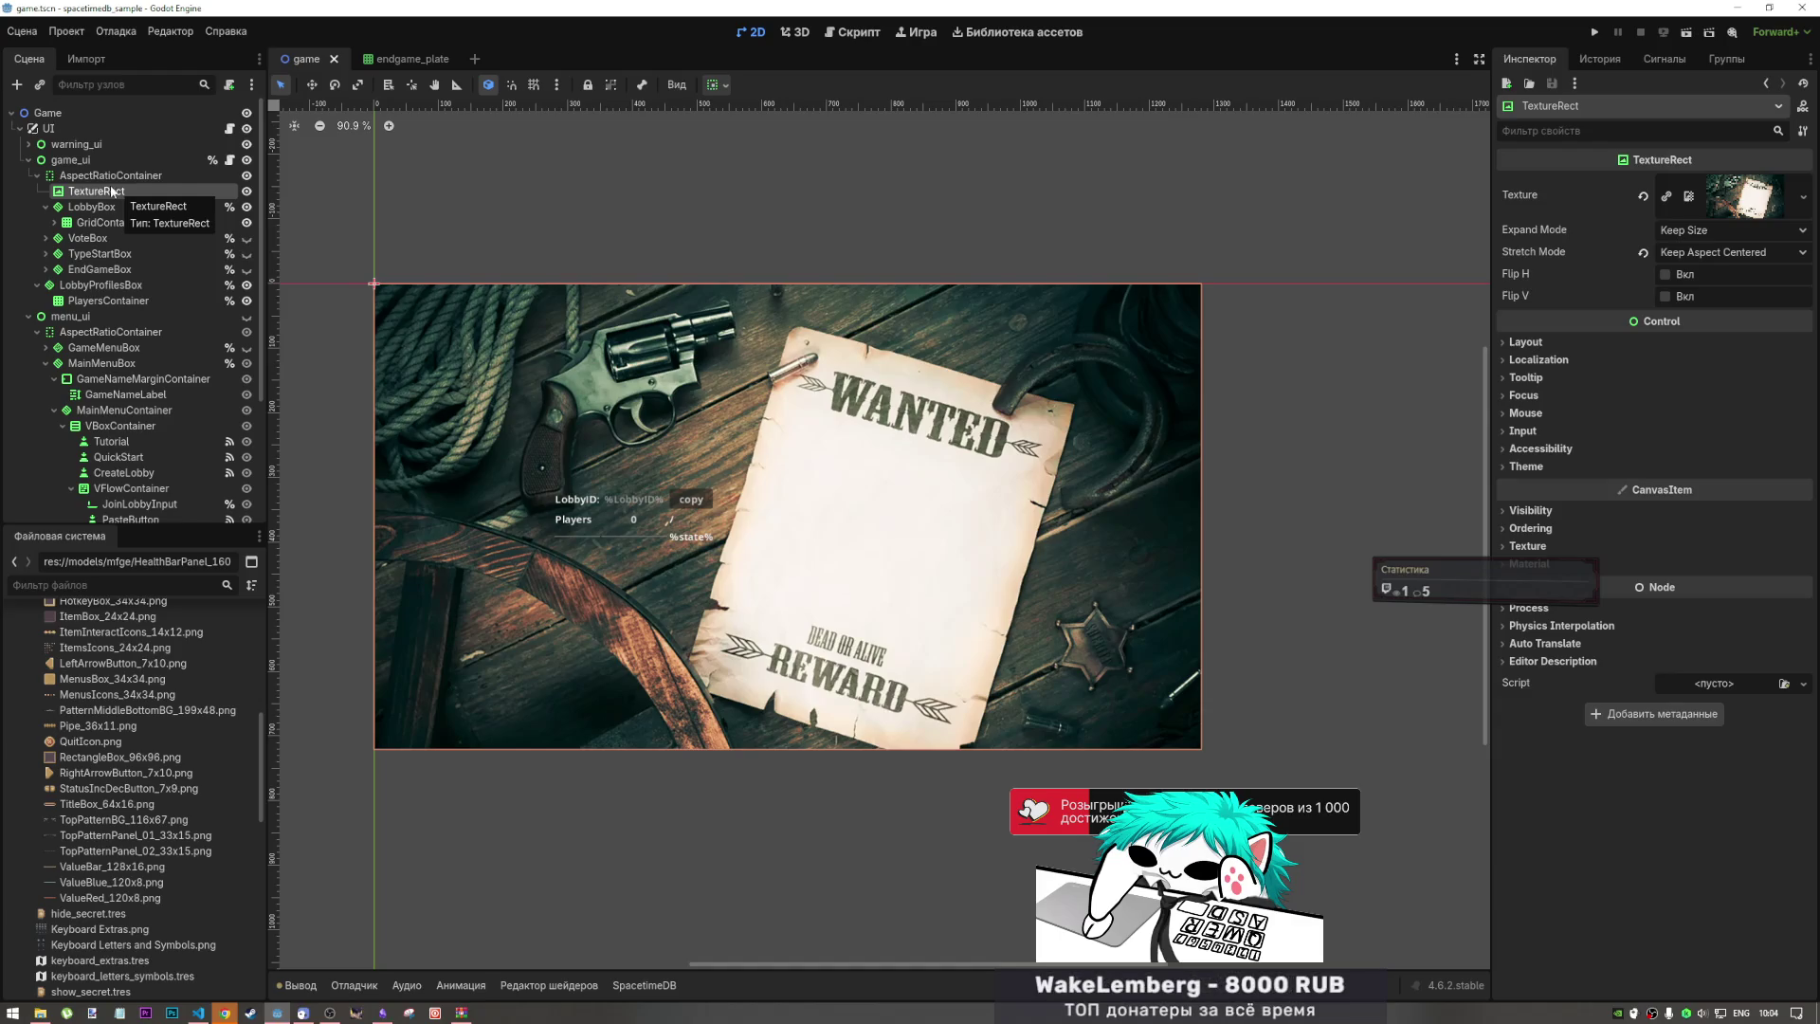
double_click(104, 191)
left_click_drag(104, 192, 3, 211)
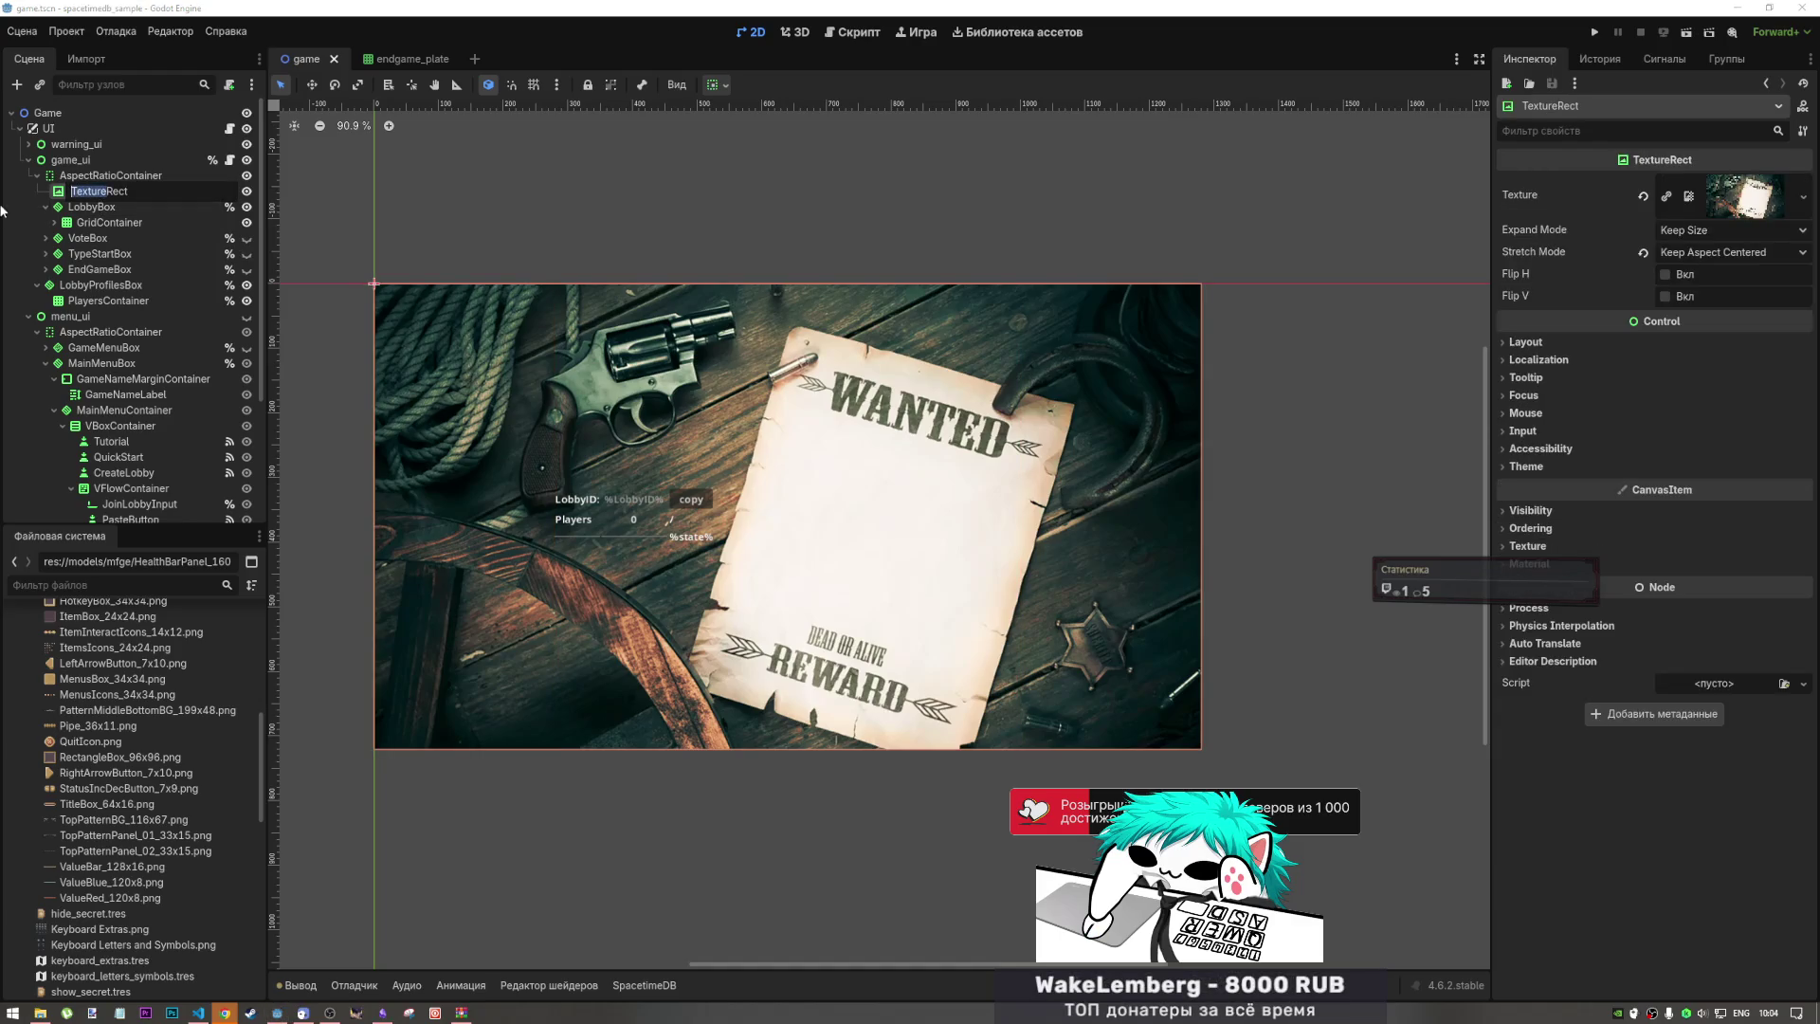
type("Lobb")
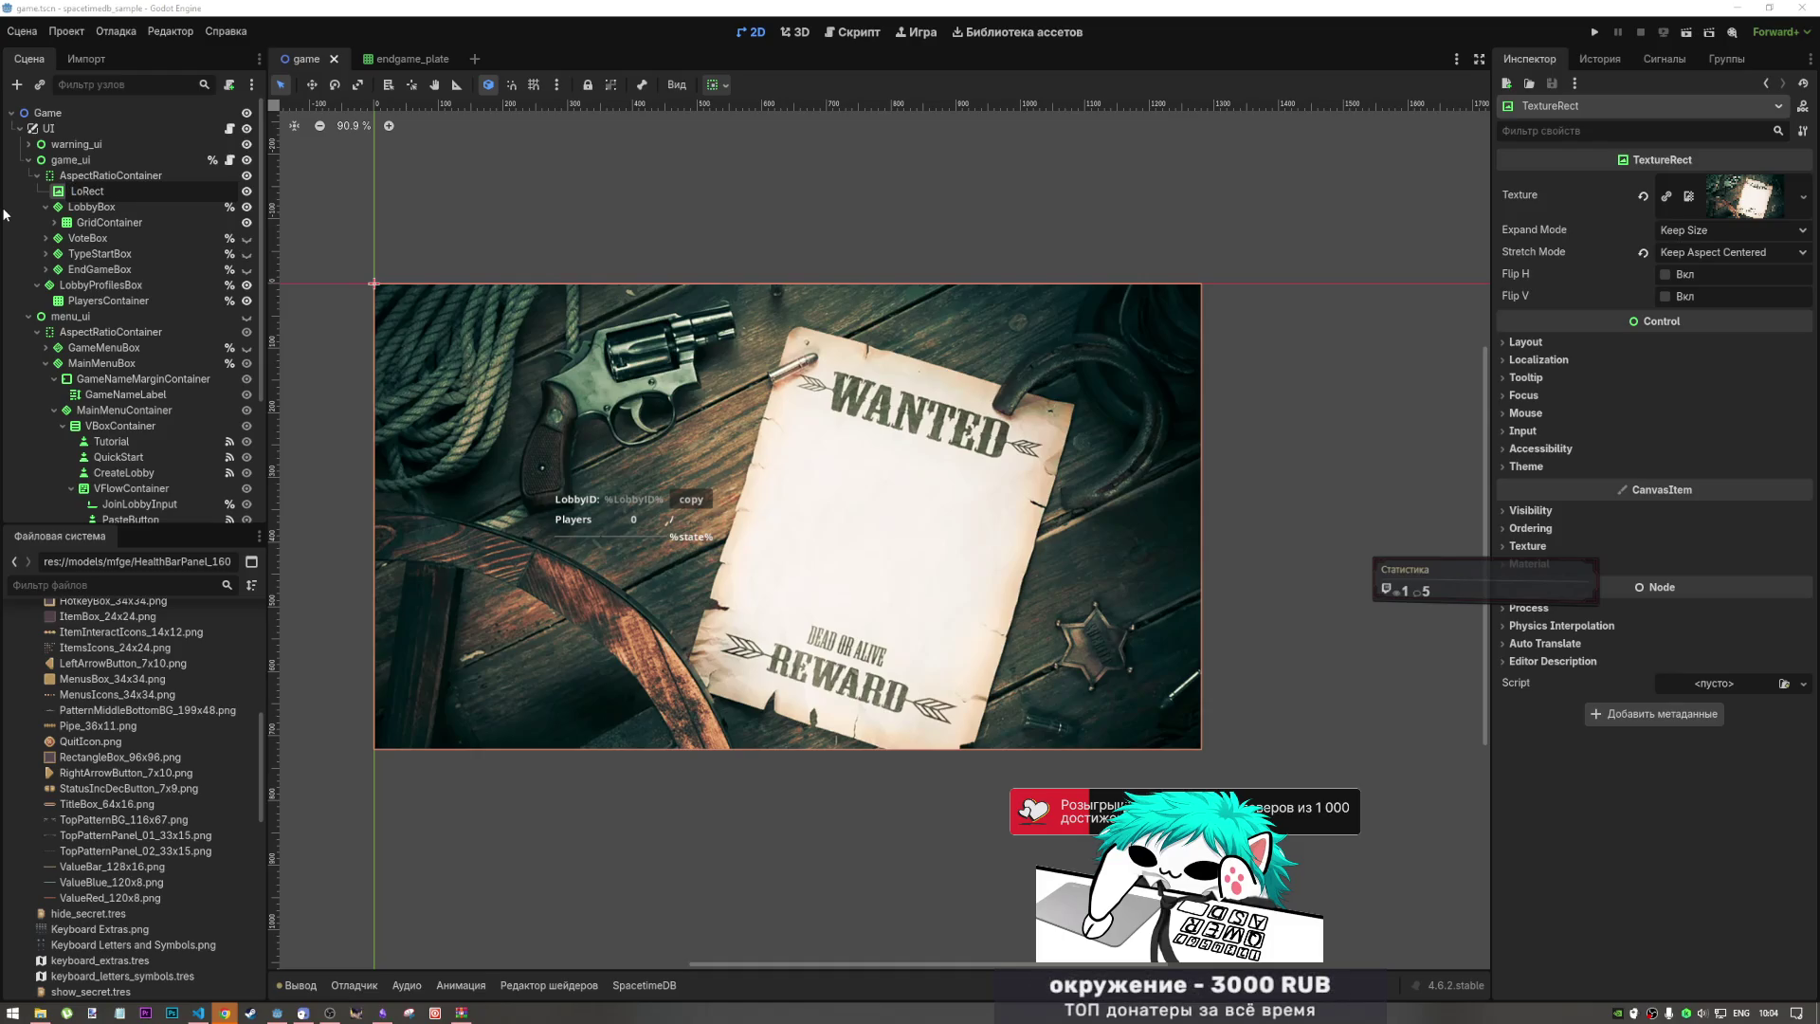
type("y")
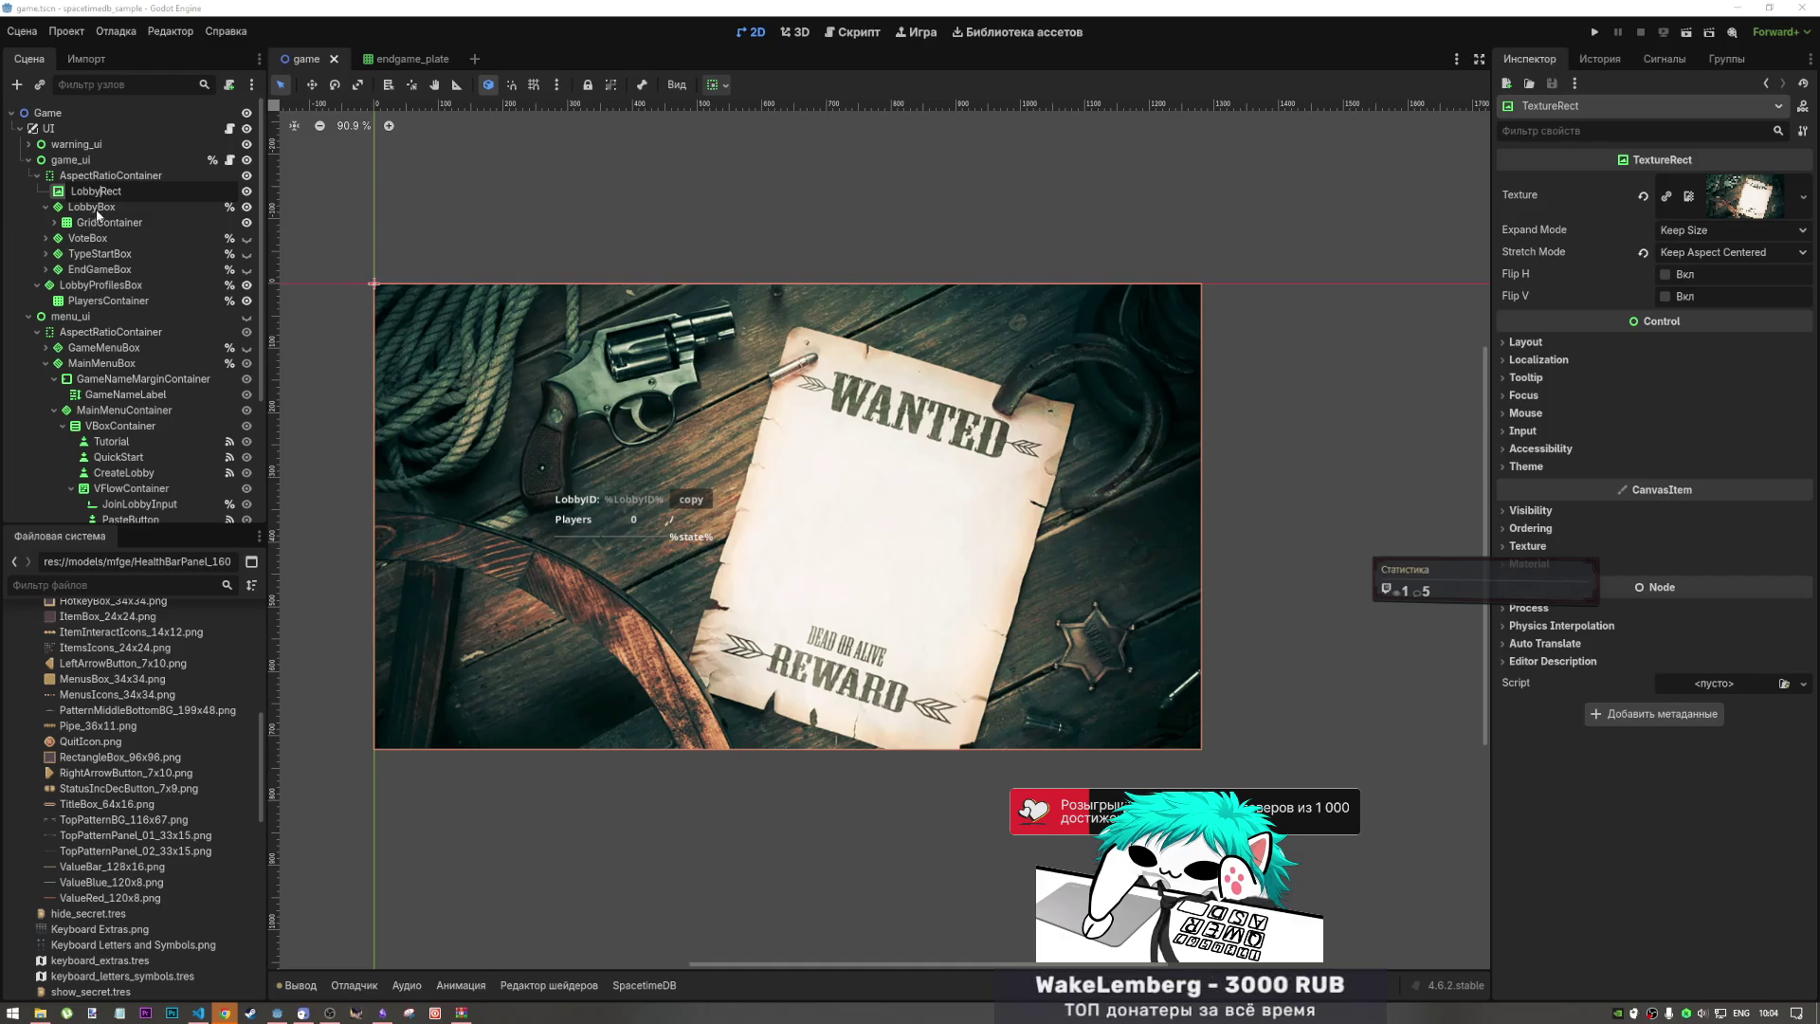
key("Return")
left_click(110, 300)
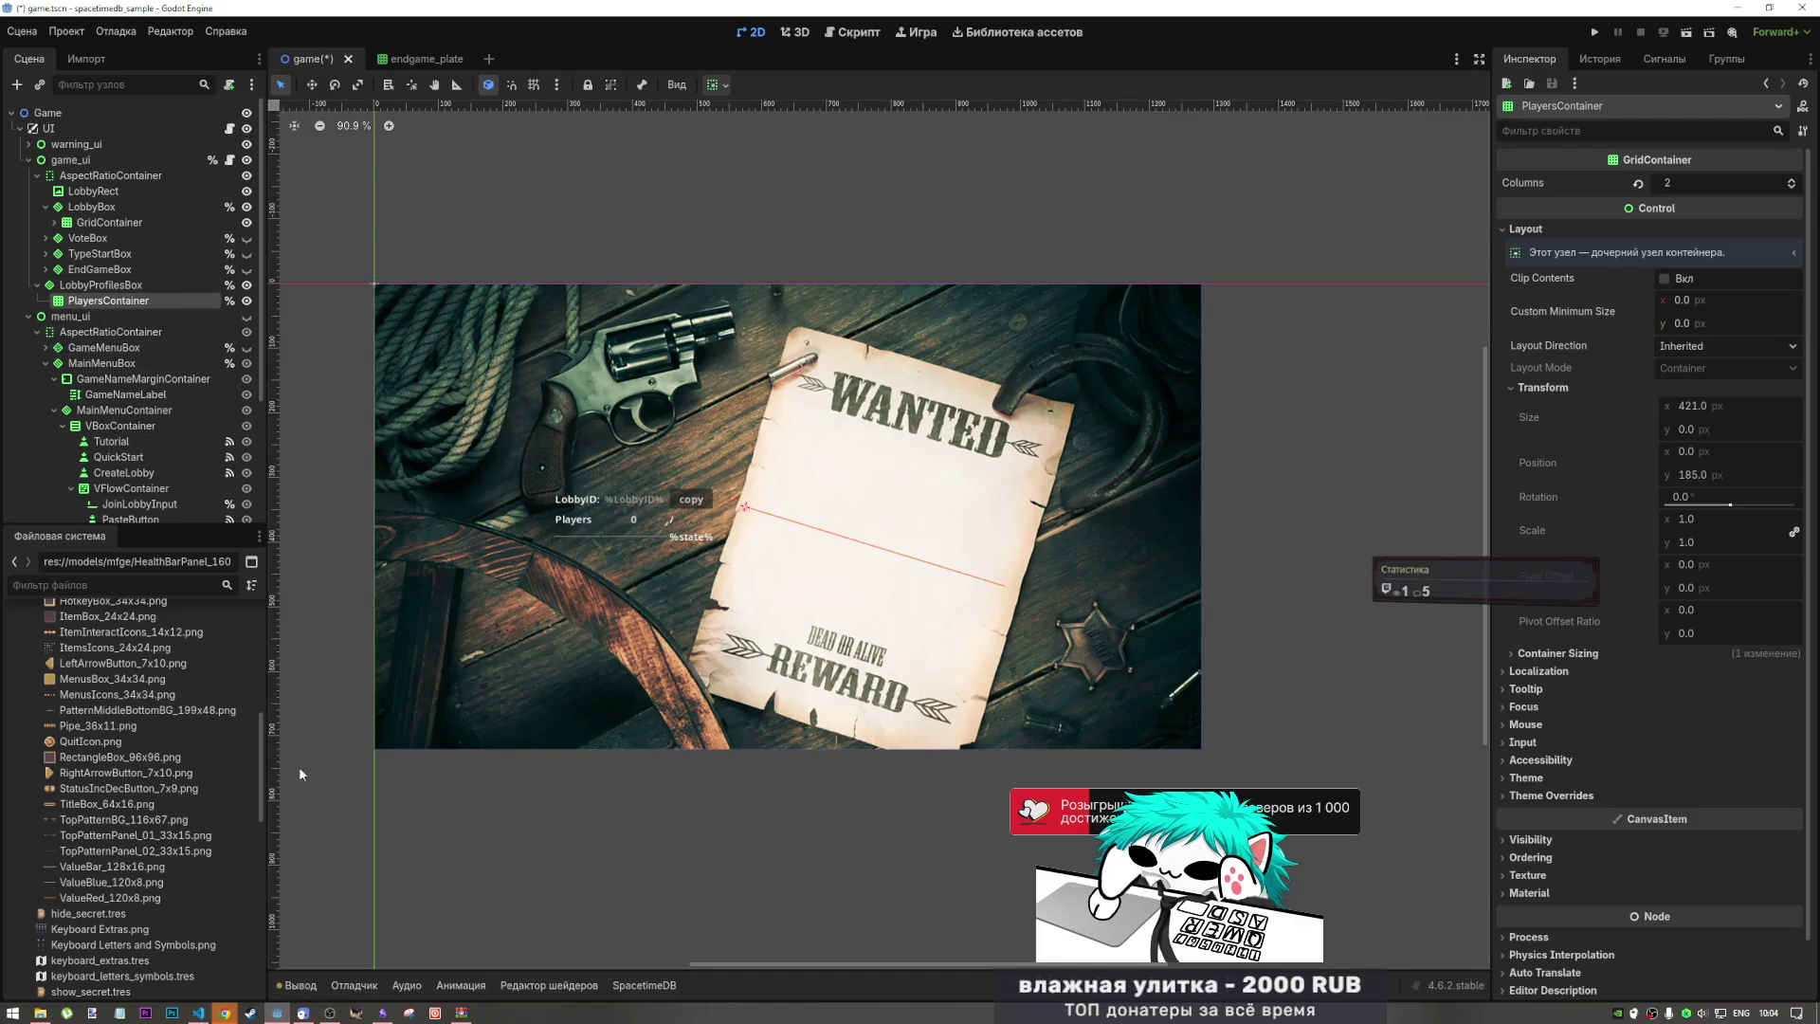
left_click(224, 1012)
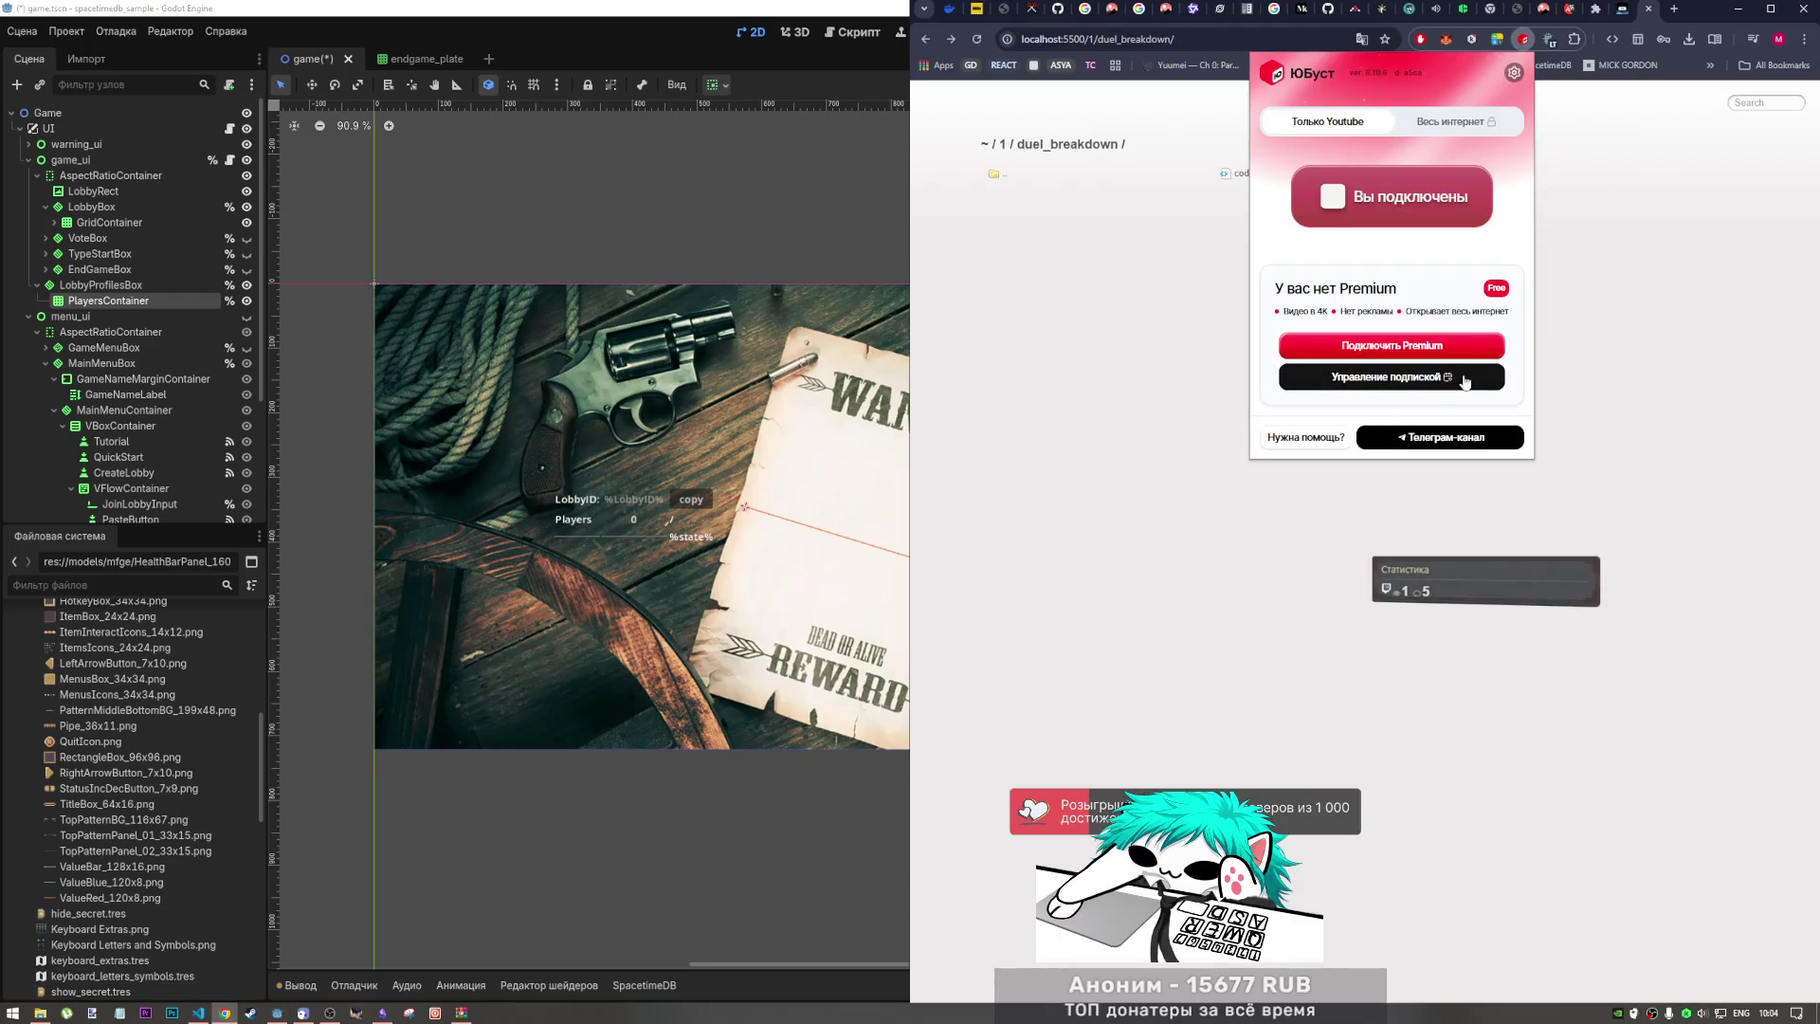
Step: Close the extension popup, preview the_arsenal/code.html, then return to the /1/ mockups listing
left_click(1640, 211)
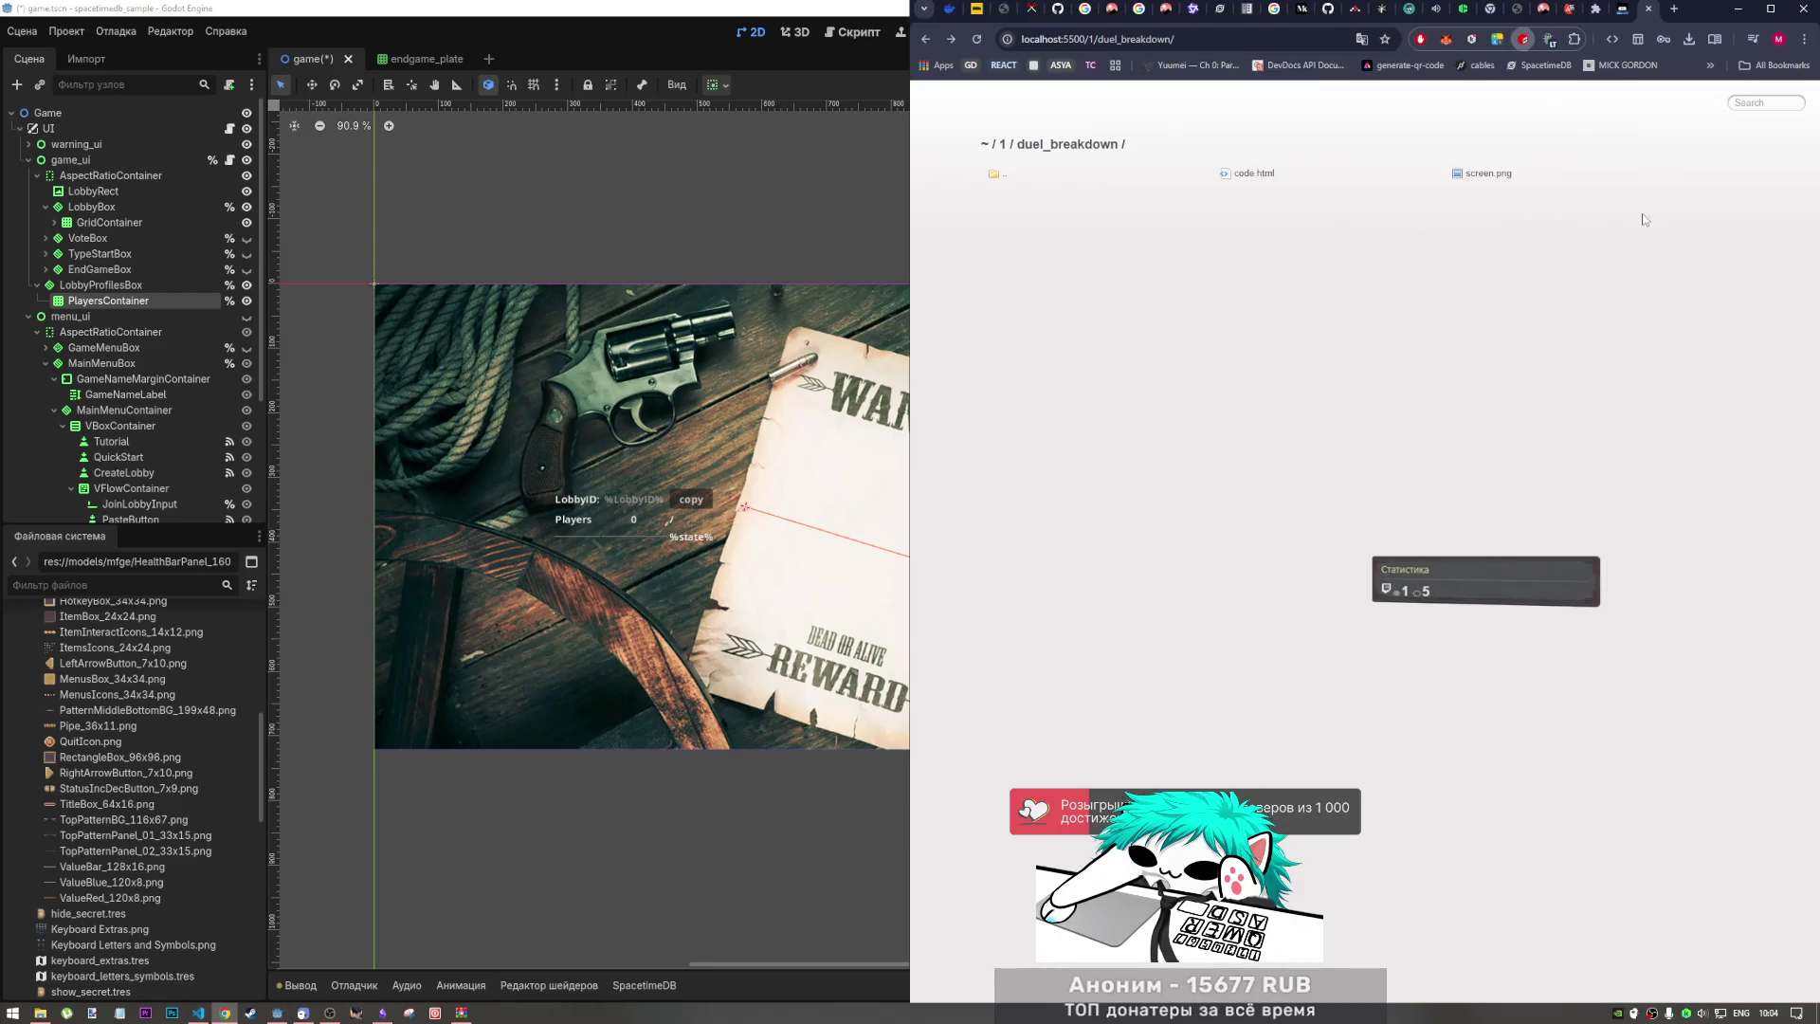
left_click(991, 179)
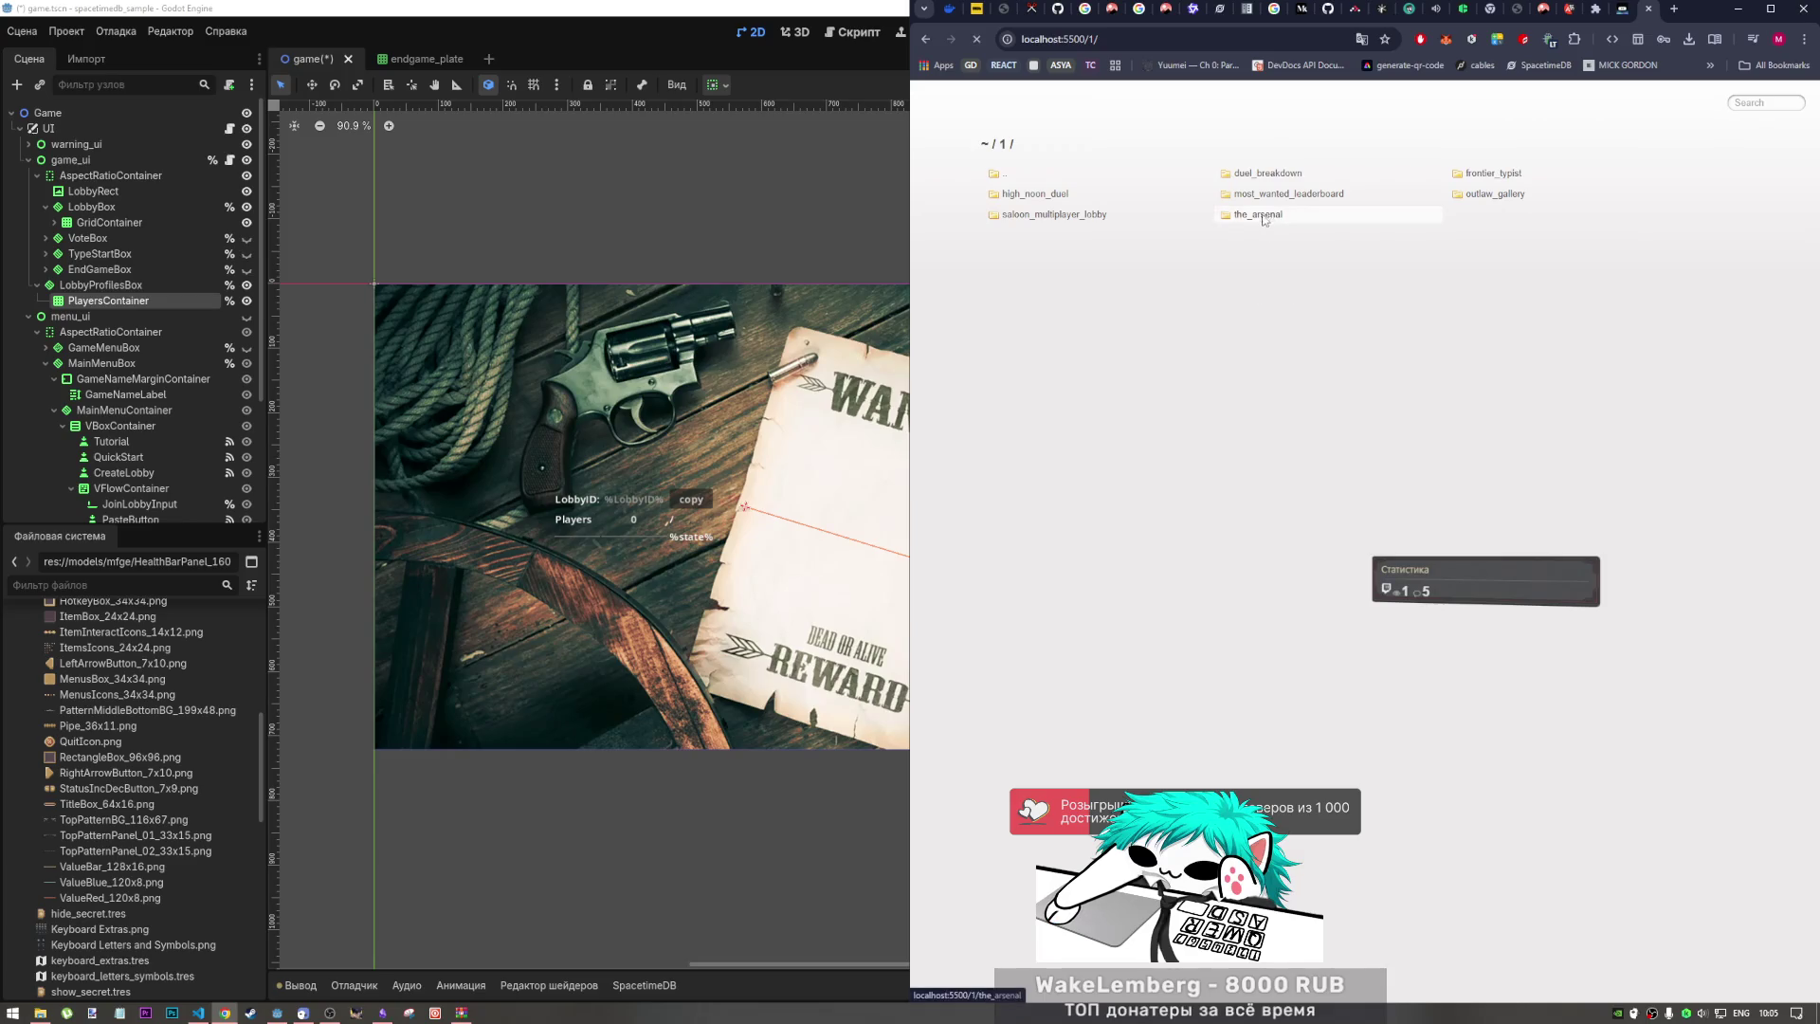
left_click(1262, 216)
left_click(1260, 174)
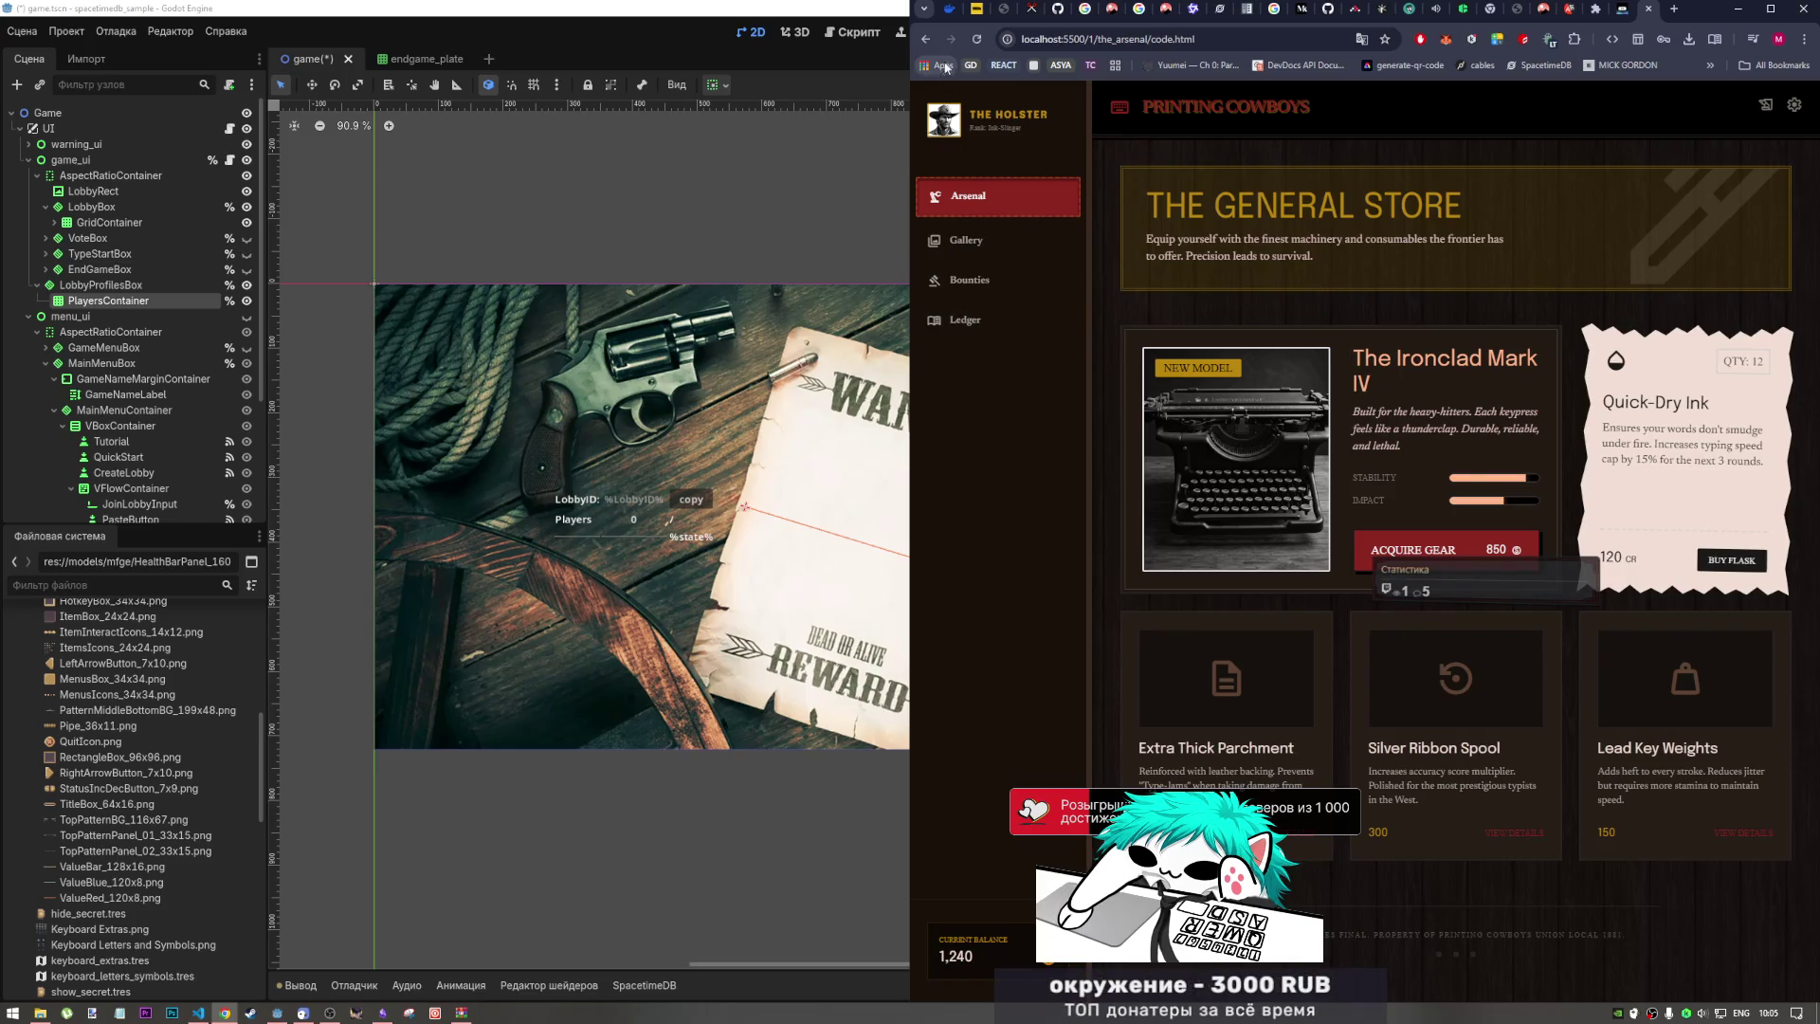
left_click(926, 39)
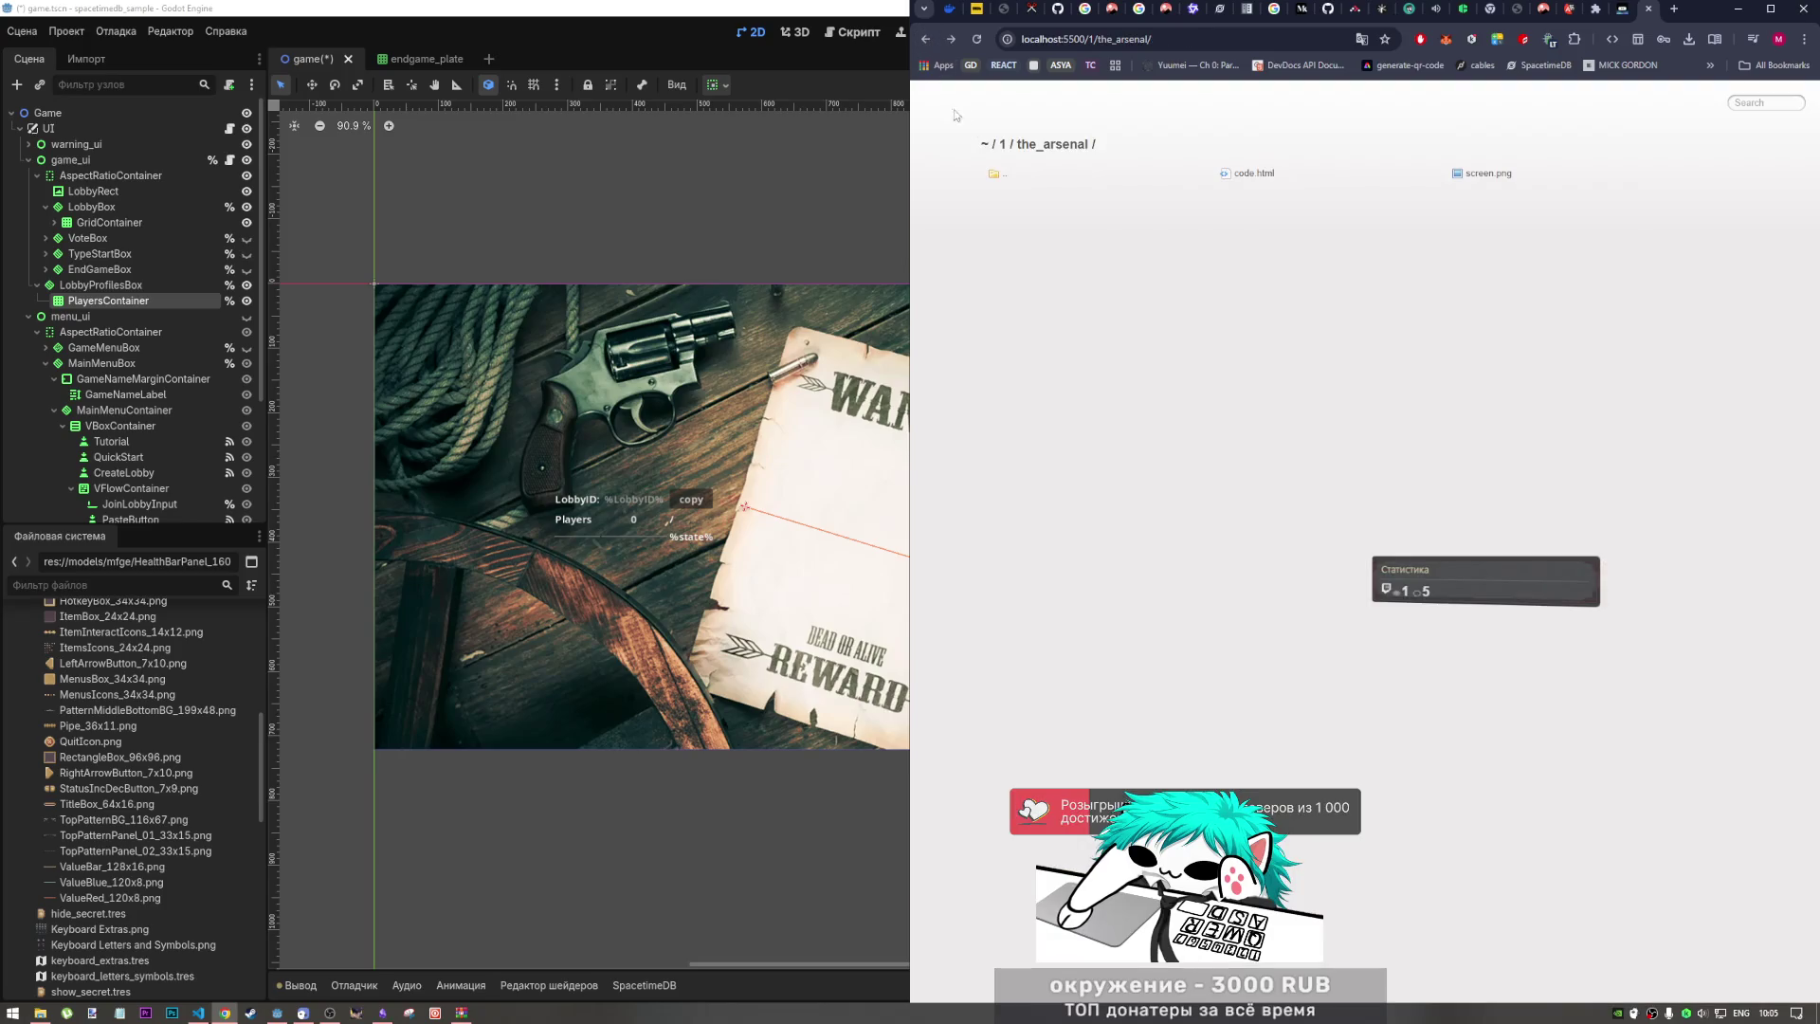
left_click(1031, 177)
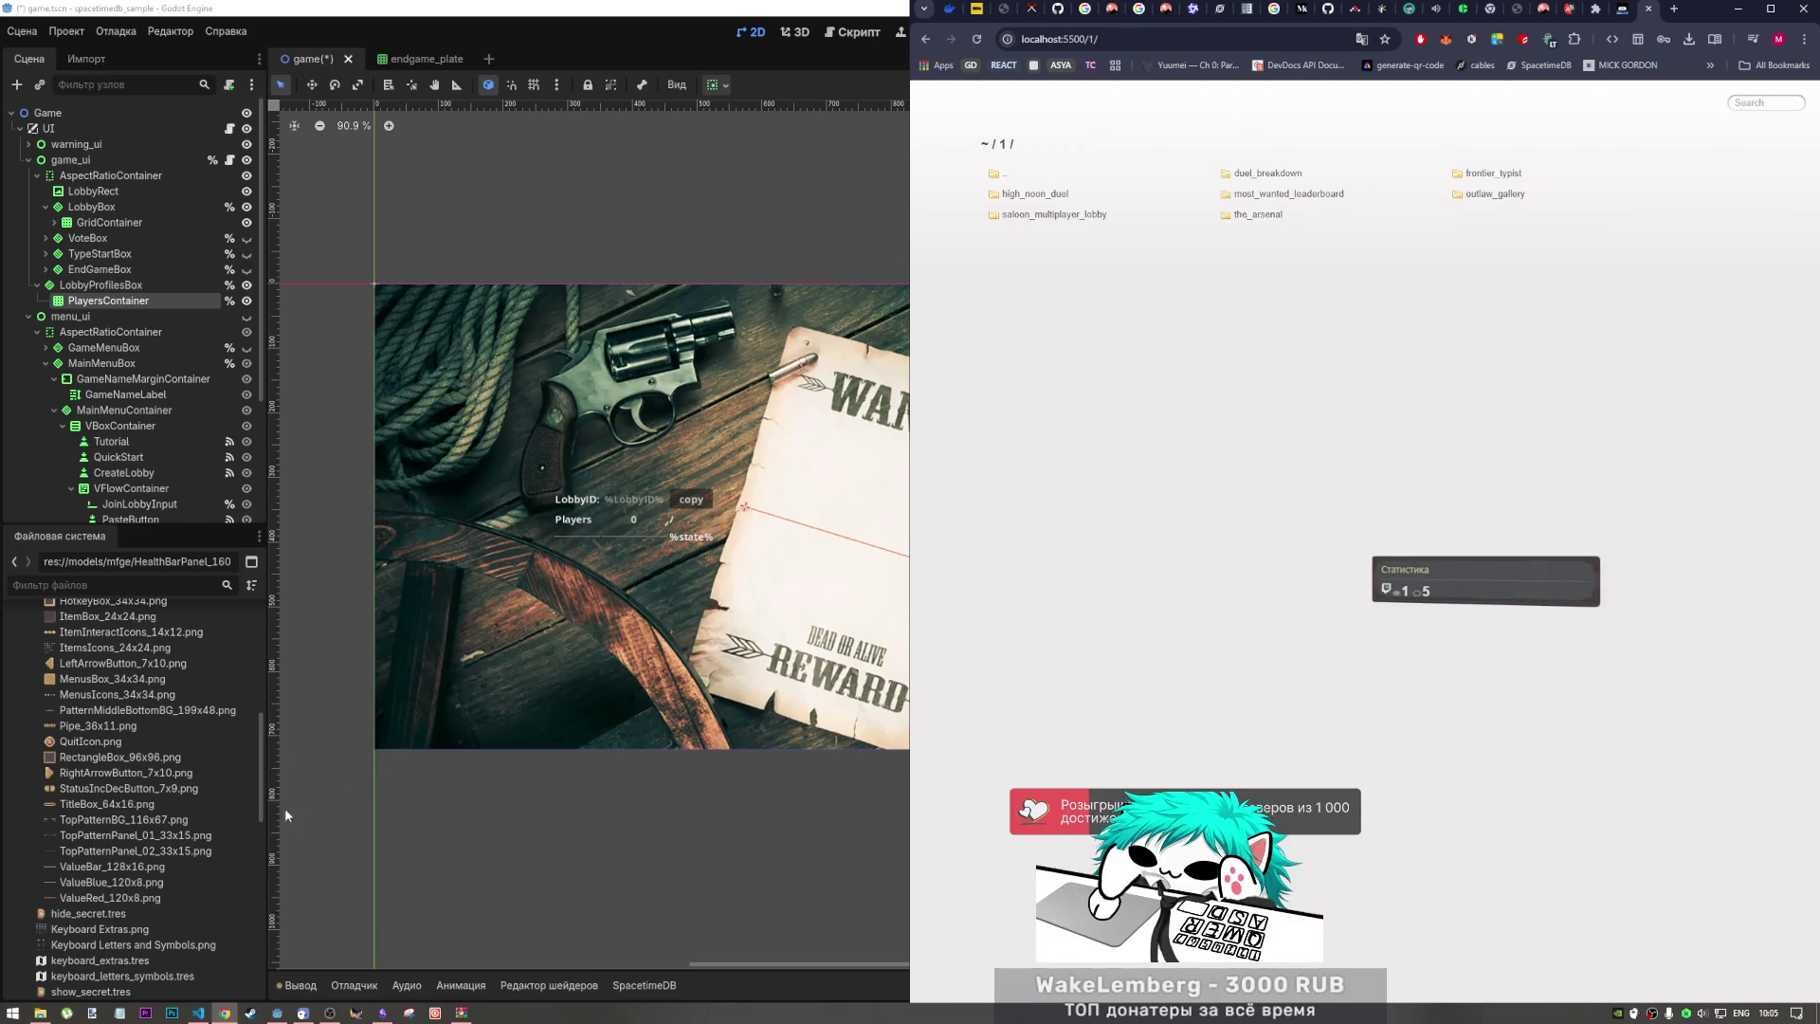
Step: Hide LobbyRect and LobbyBox and make EndGameBox visible in the Scene dock
left_click(112, 301)
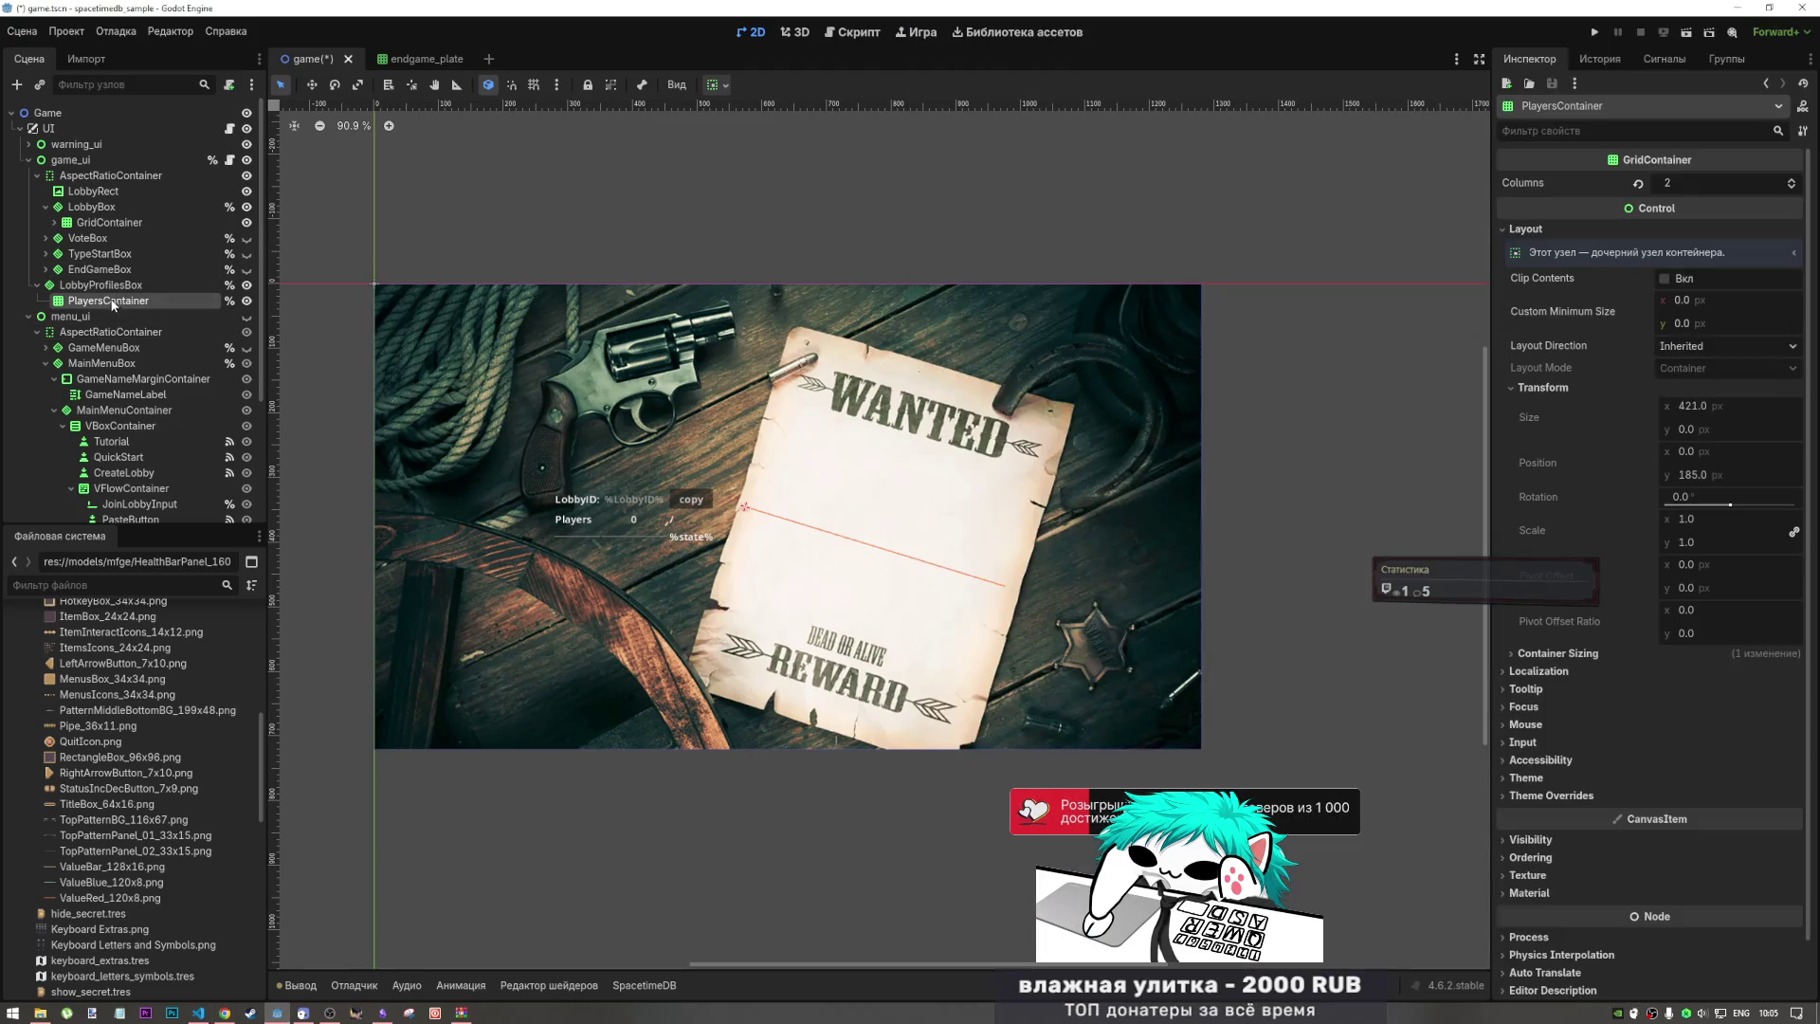
left_click(110, 287)
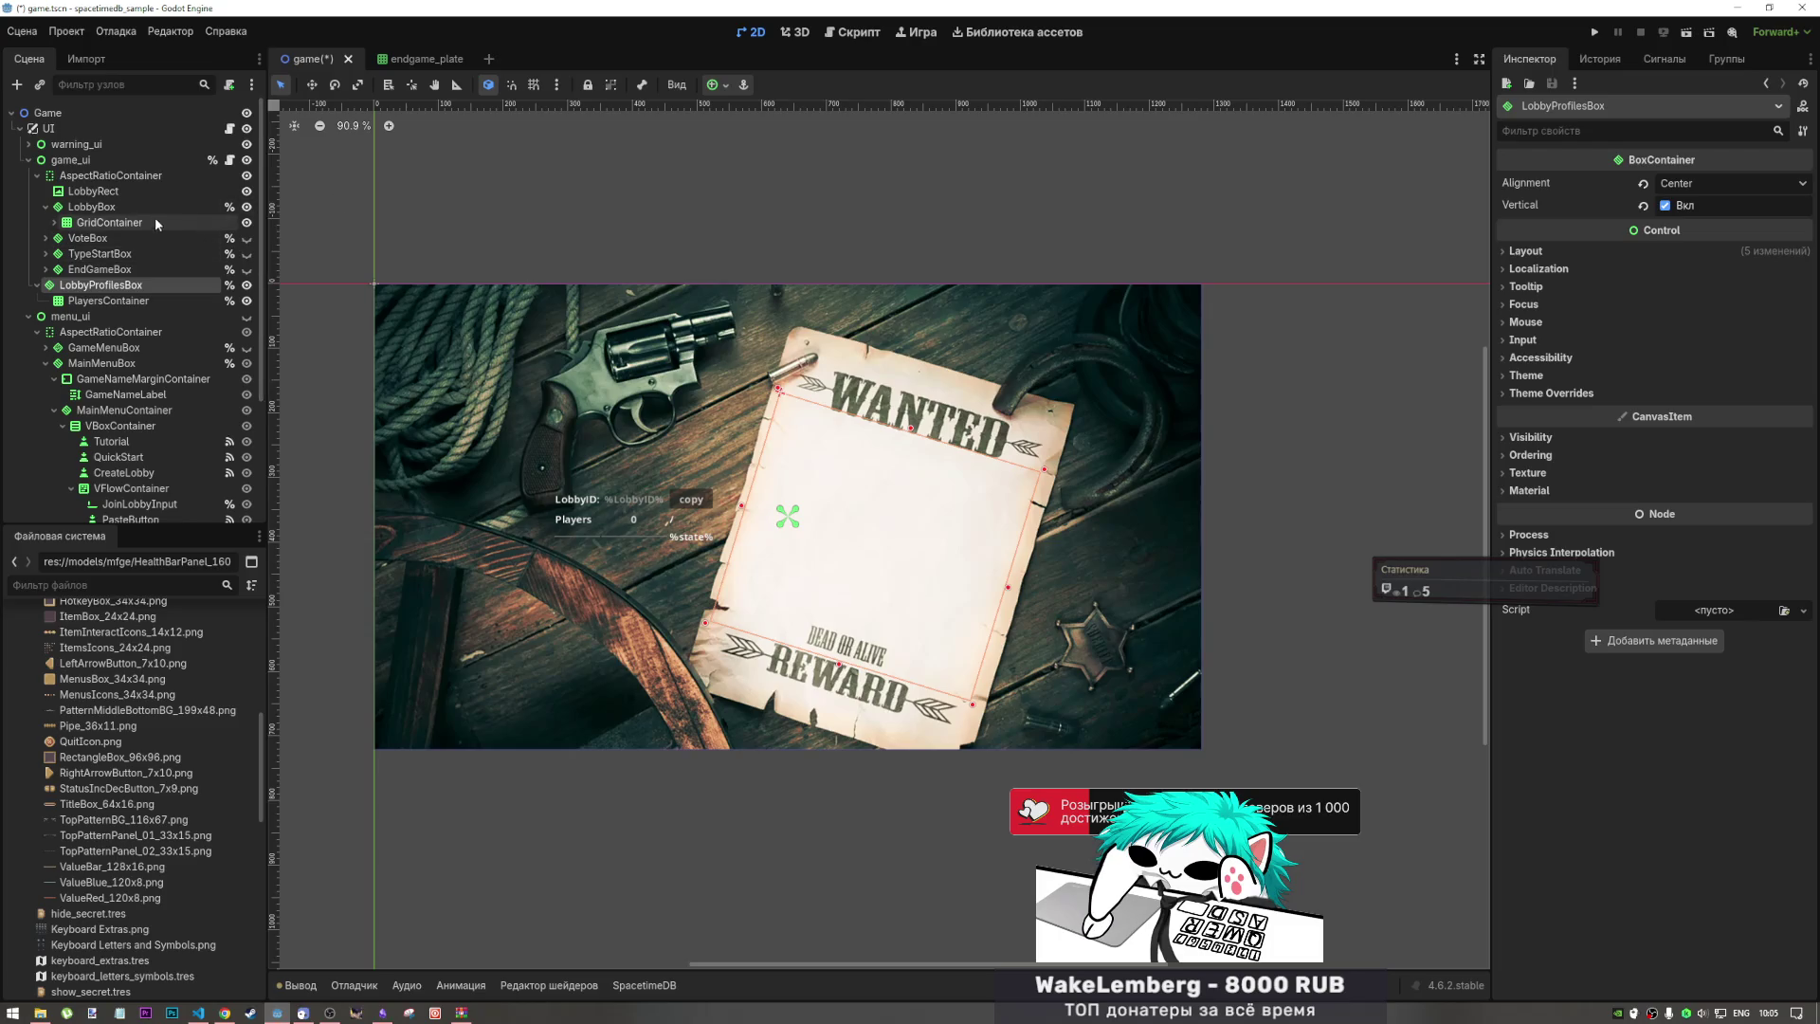
key("Up")
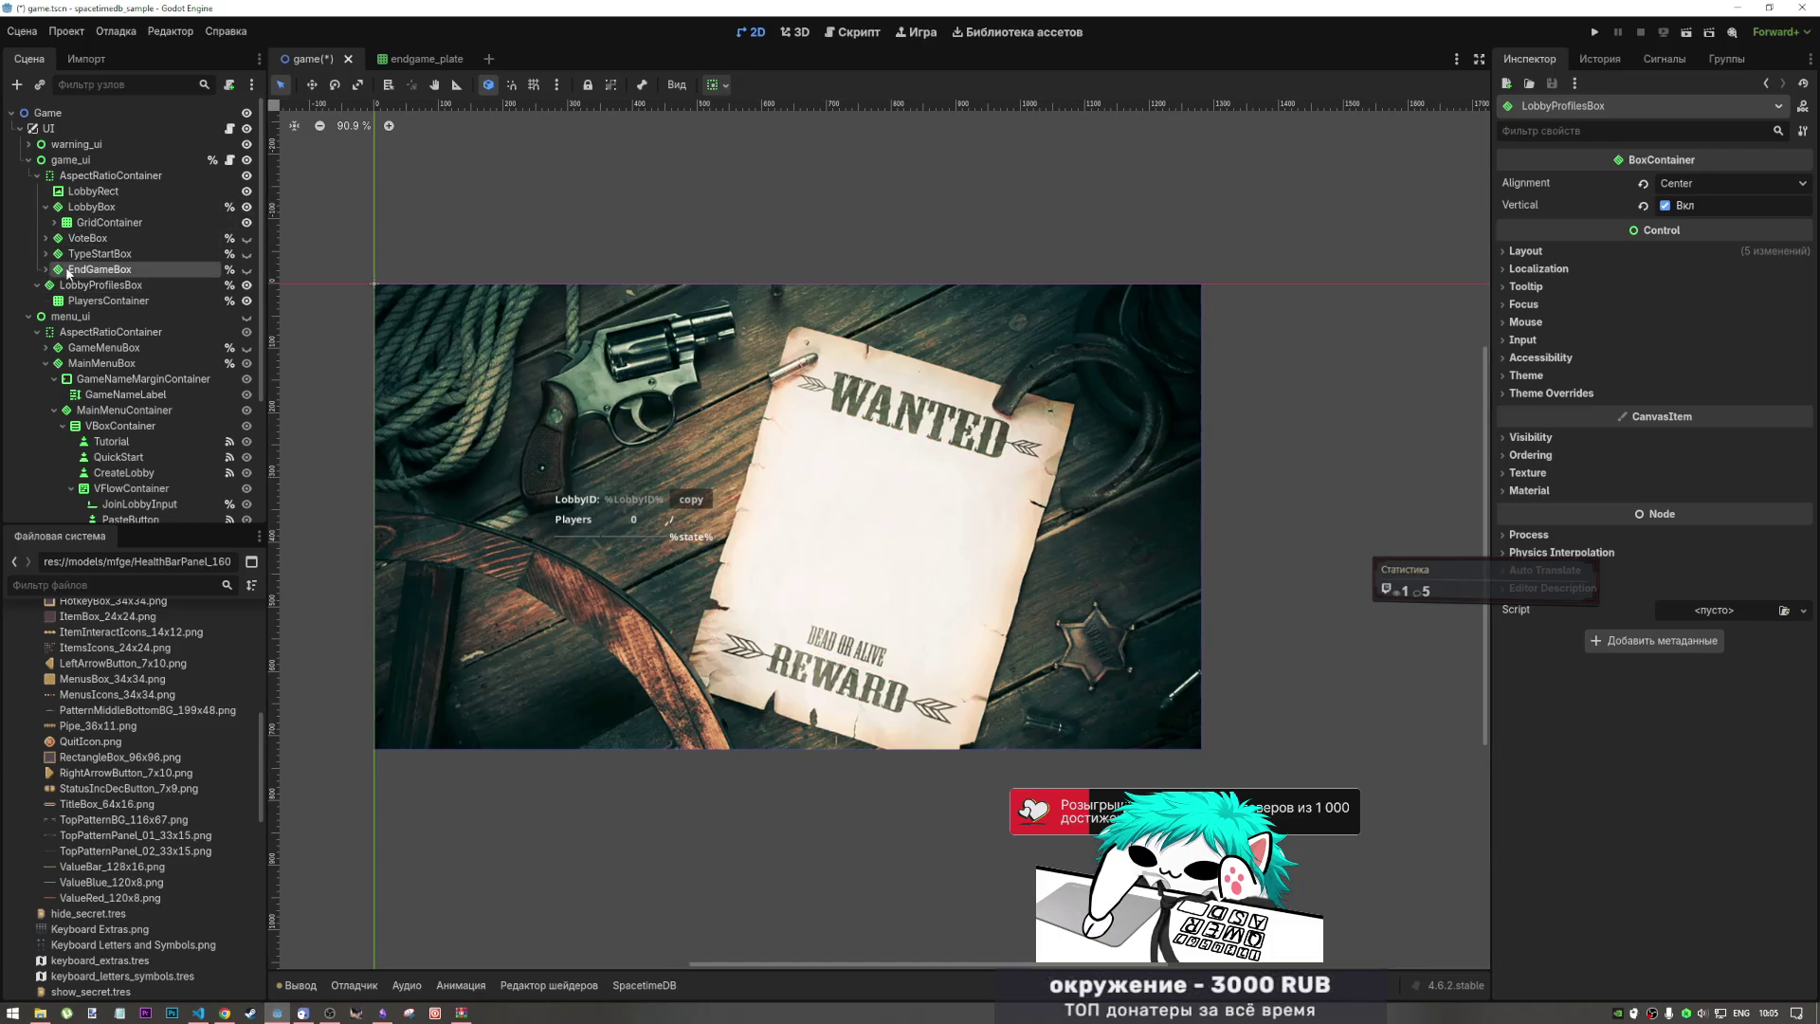
left_click(246, 190)
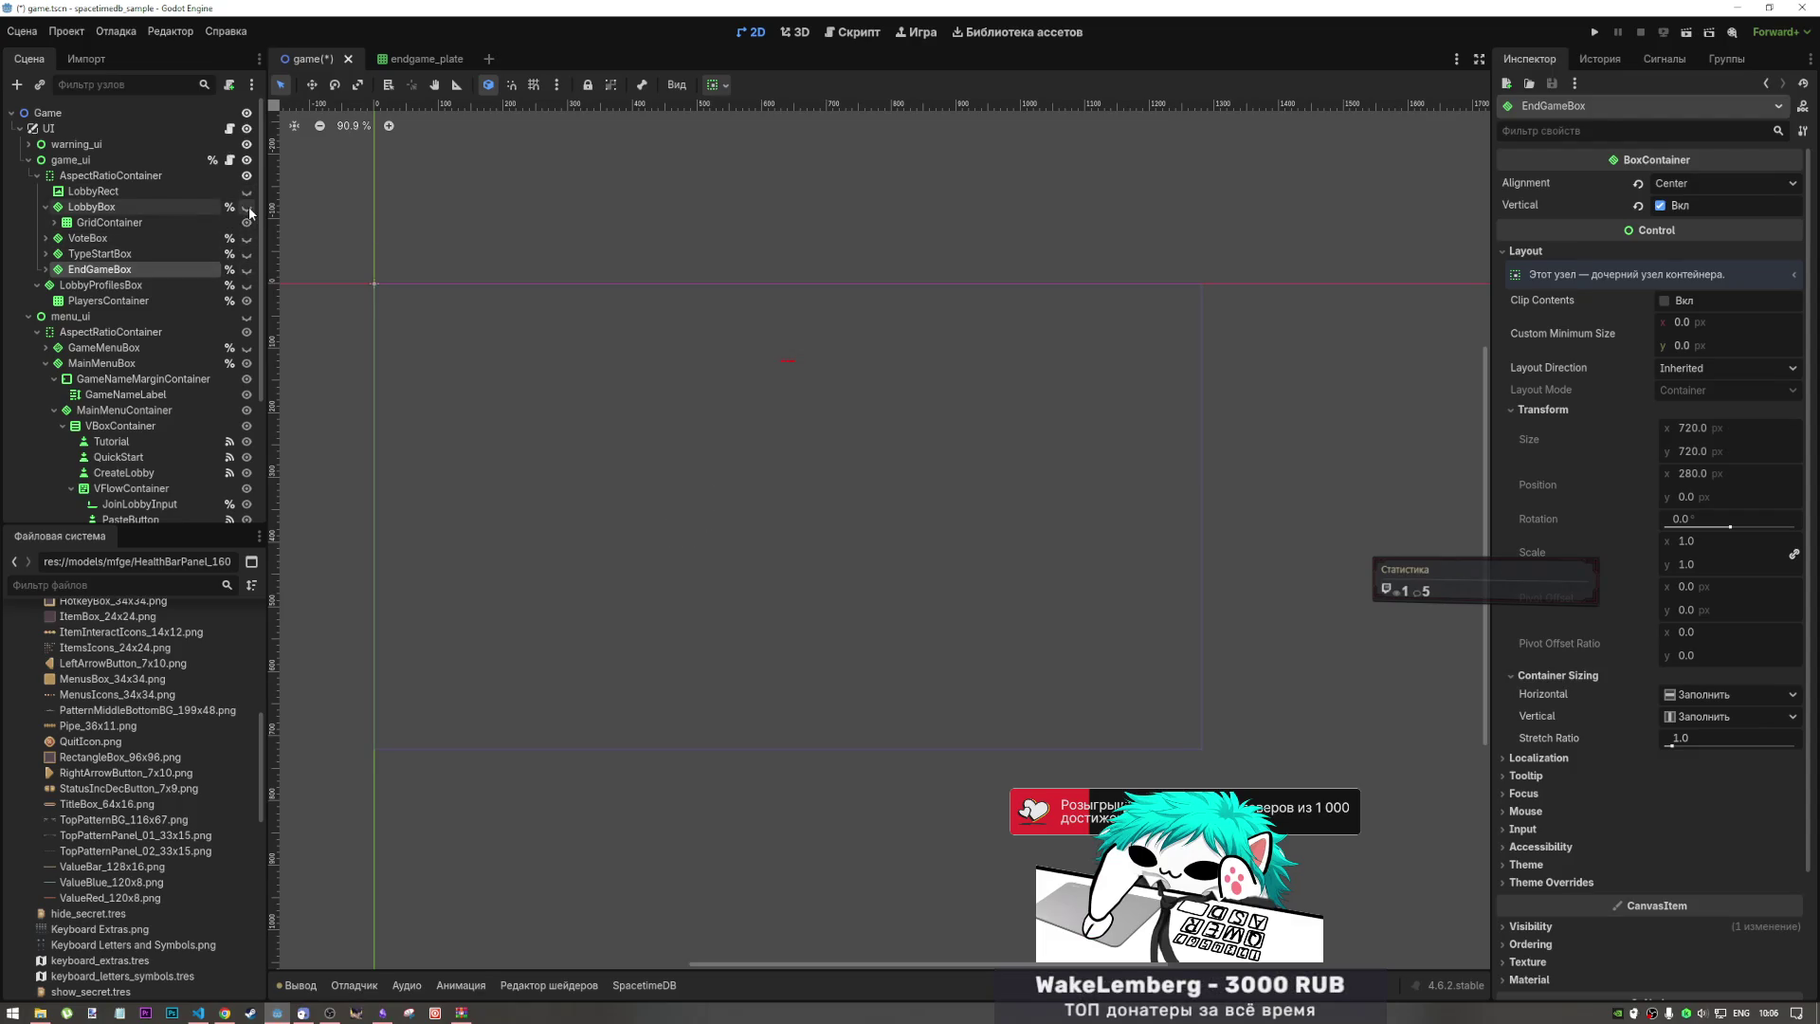
left_click(246, 206)
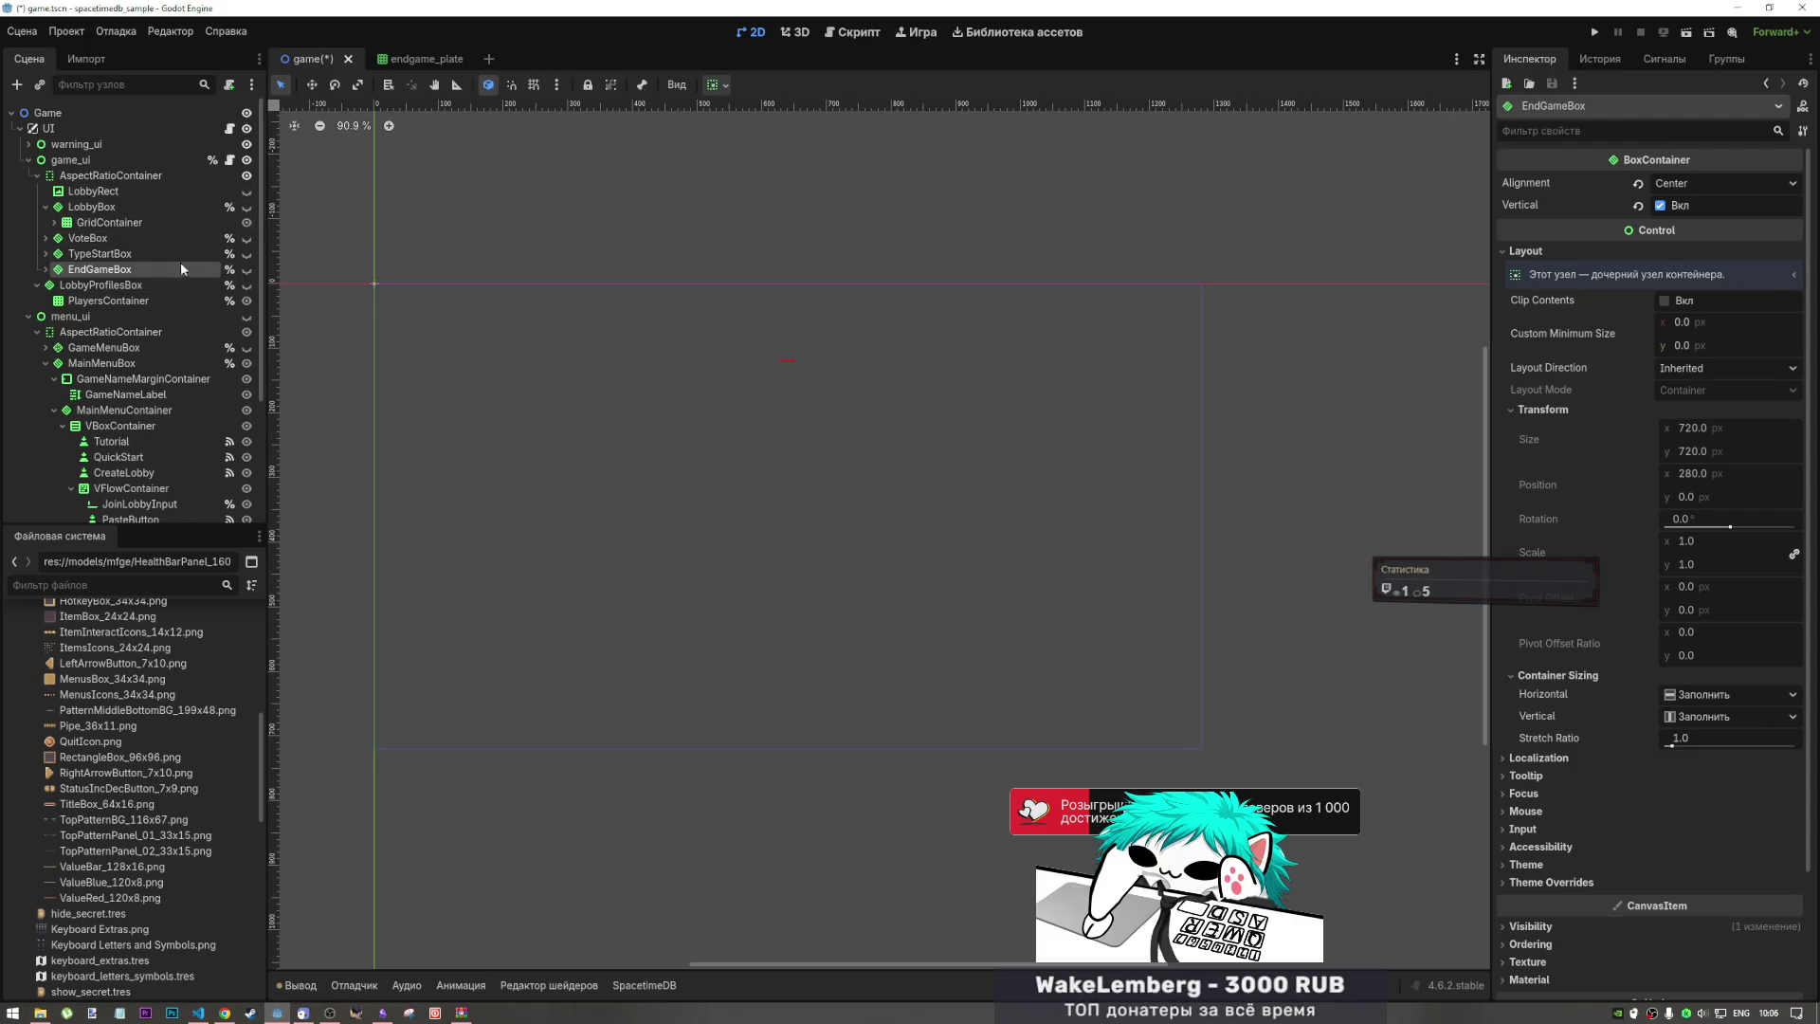
left_click(247, 269)
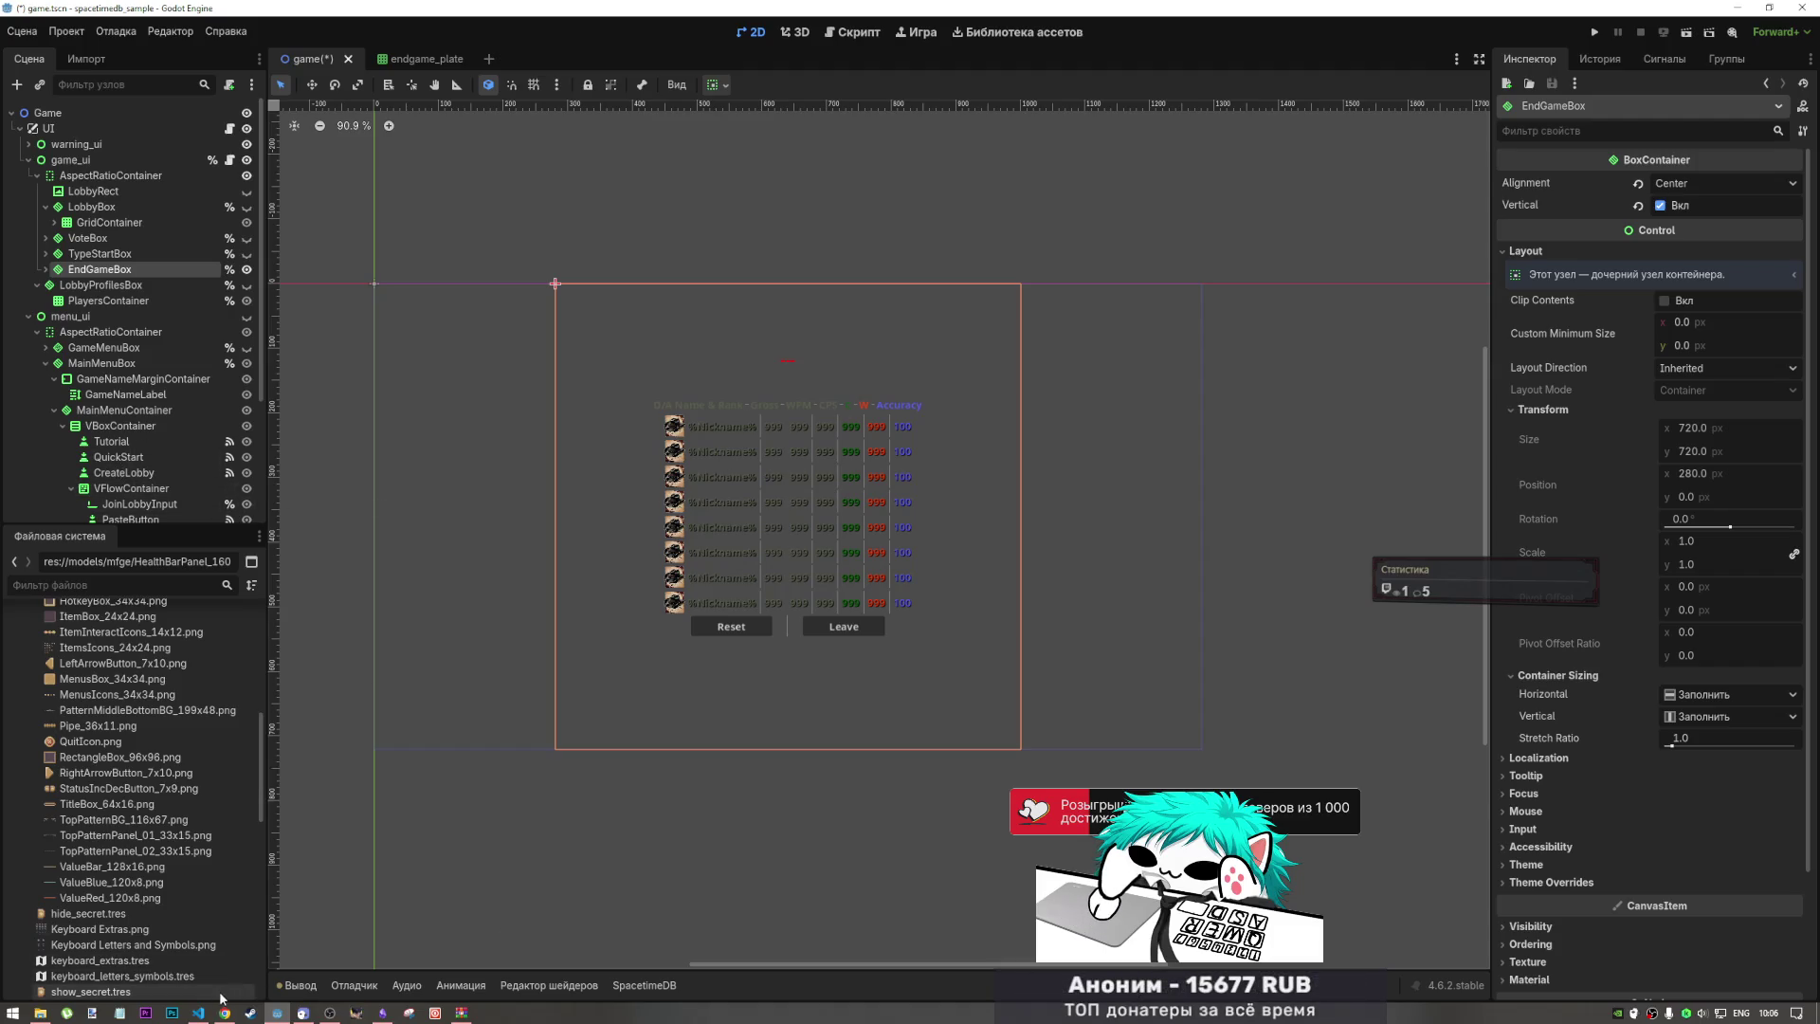
mouse_move(206, 1014)
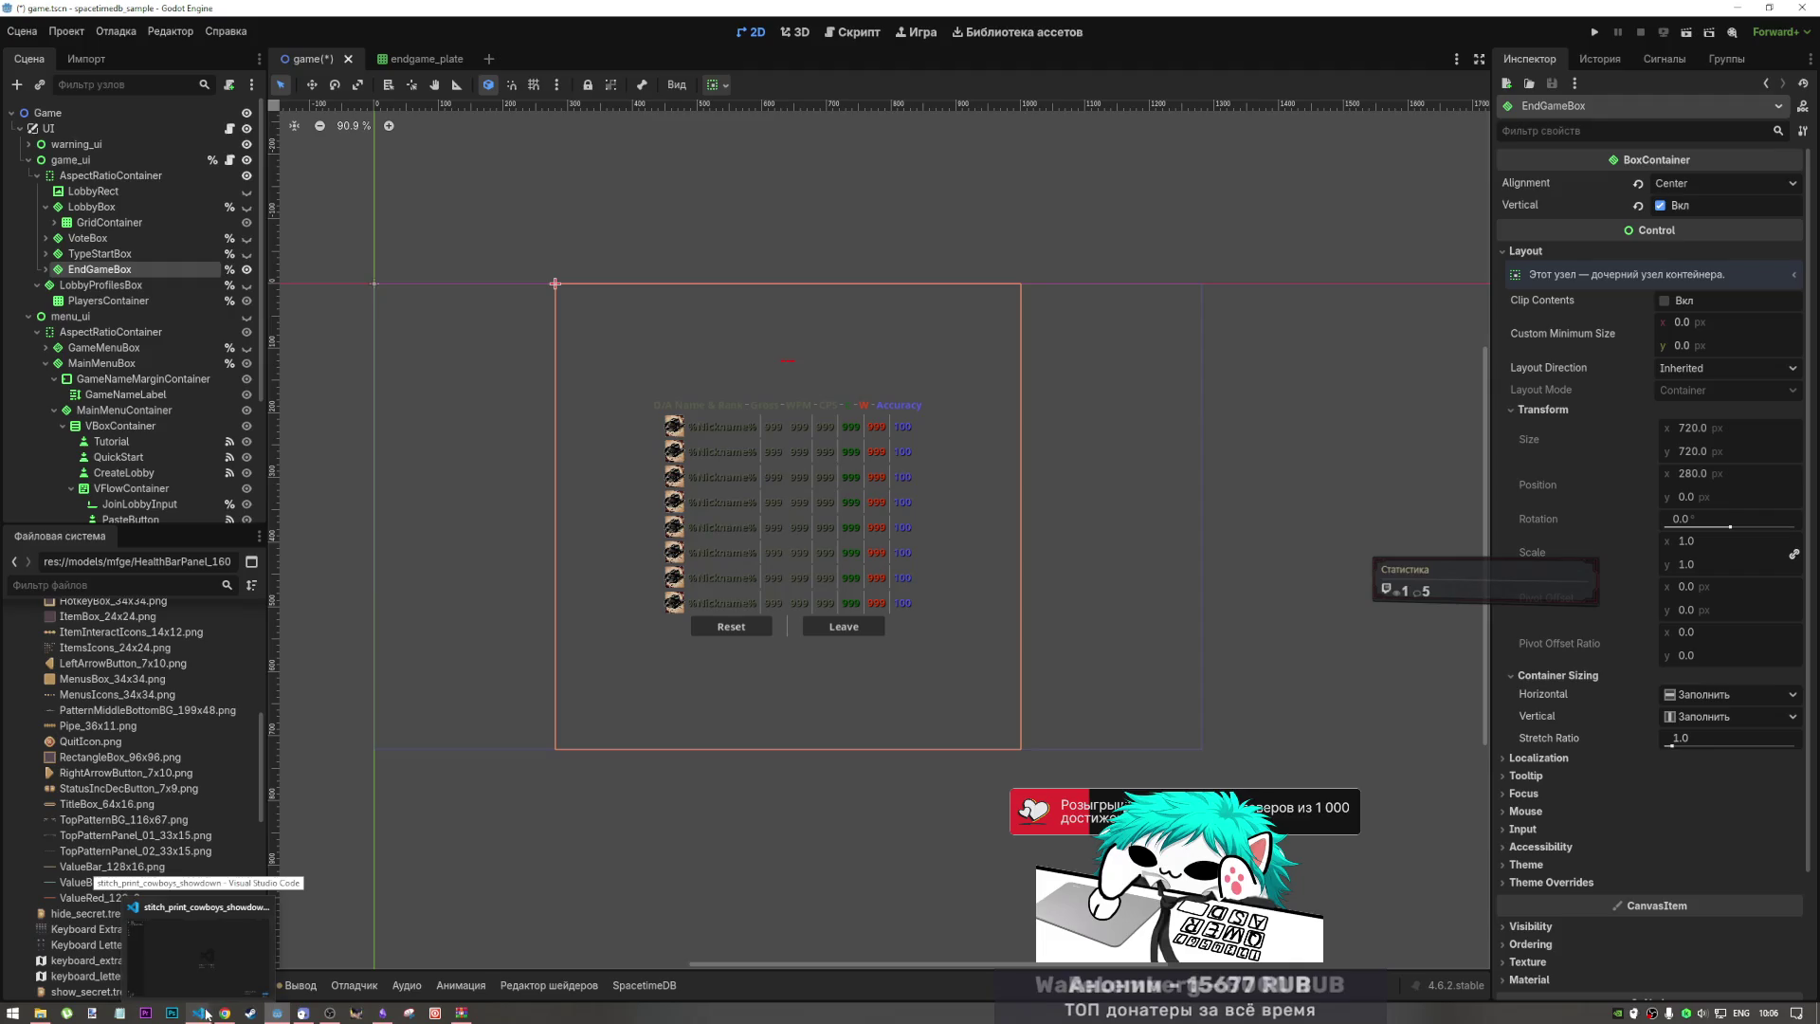
Step: Look through the outlaw_gallery mockup's code.html page, then return to the mockups listing
left_click(225, 1012)
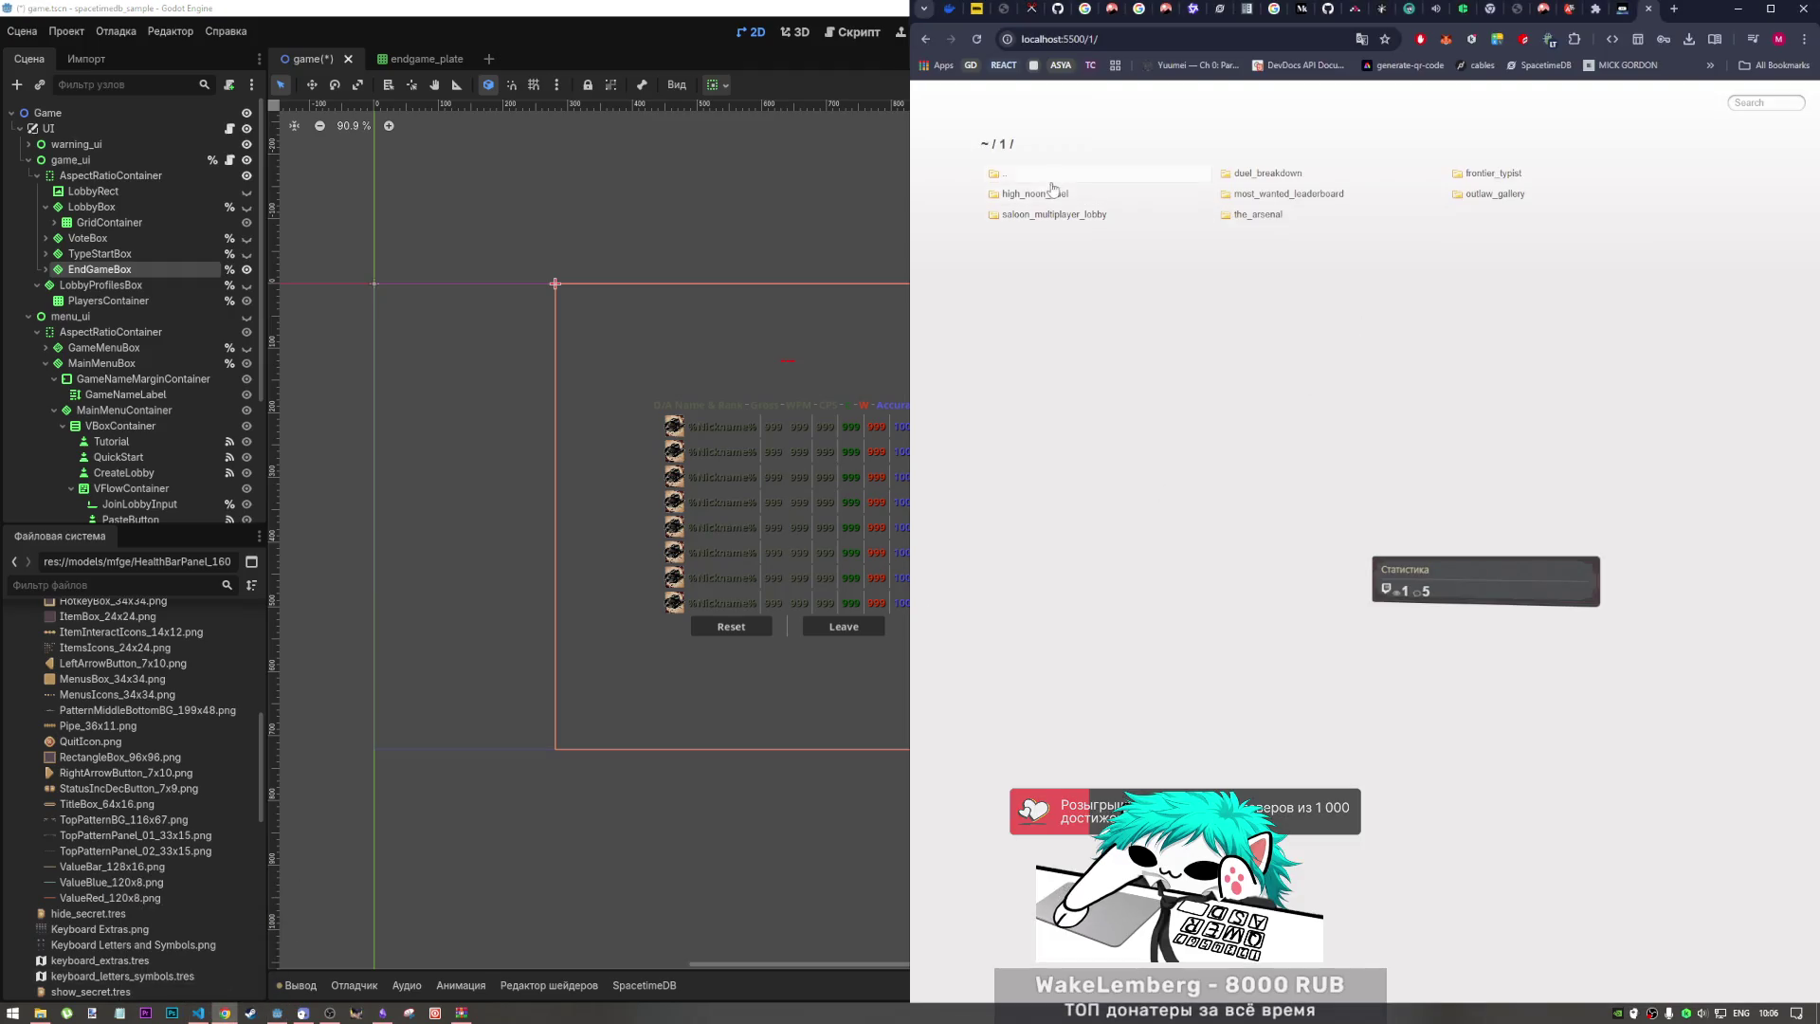
left_click(1484, 195)
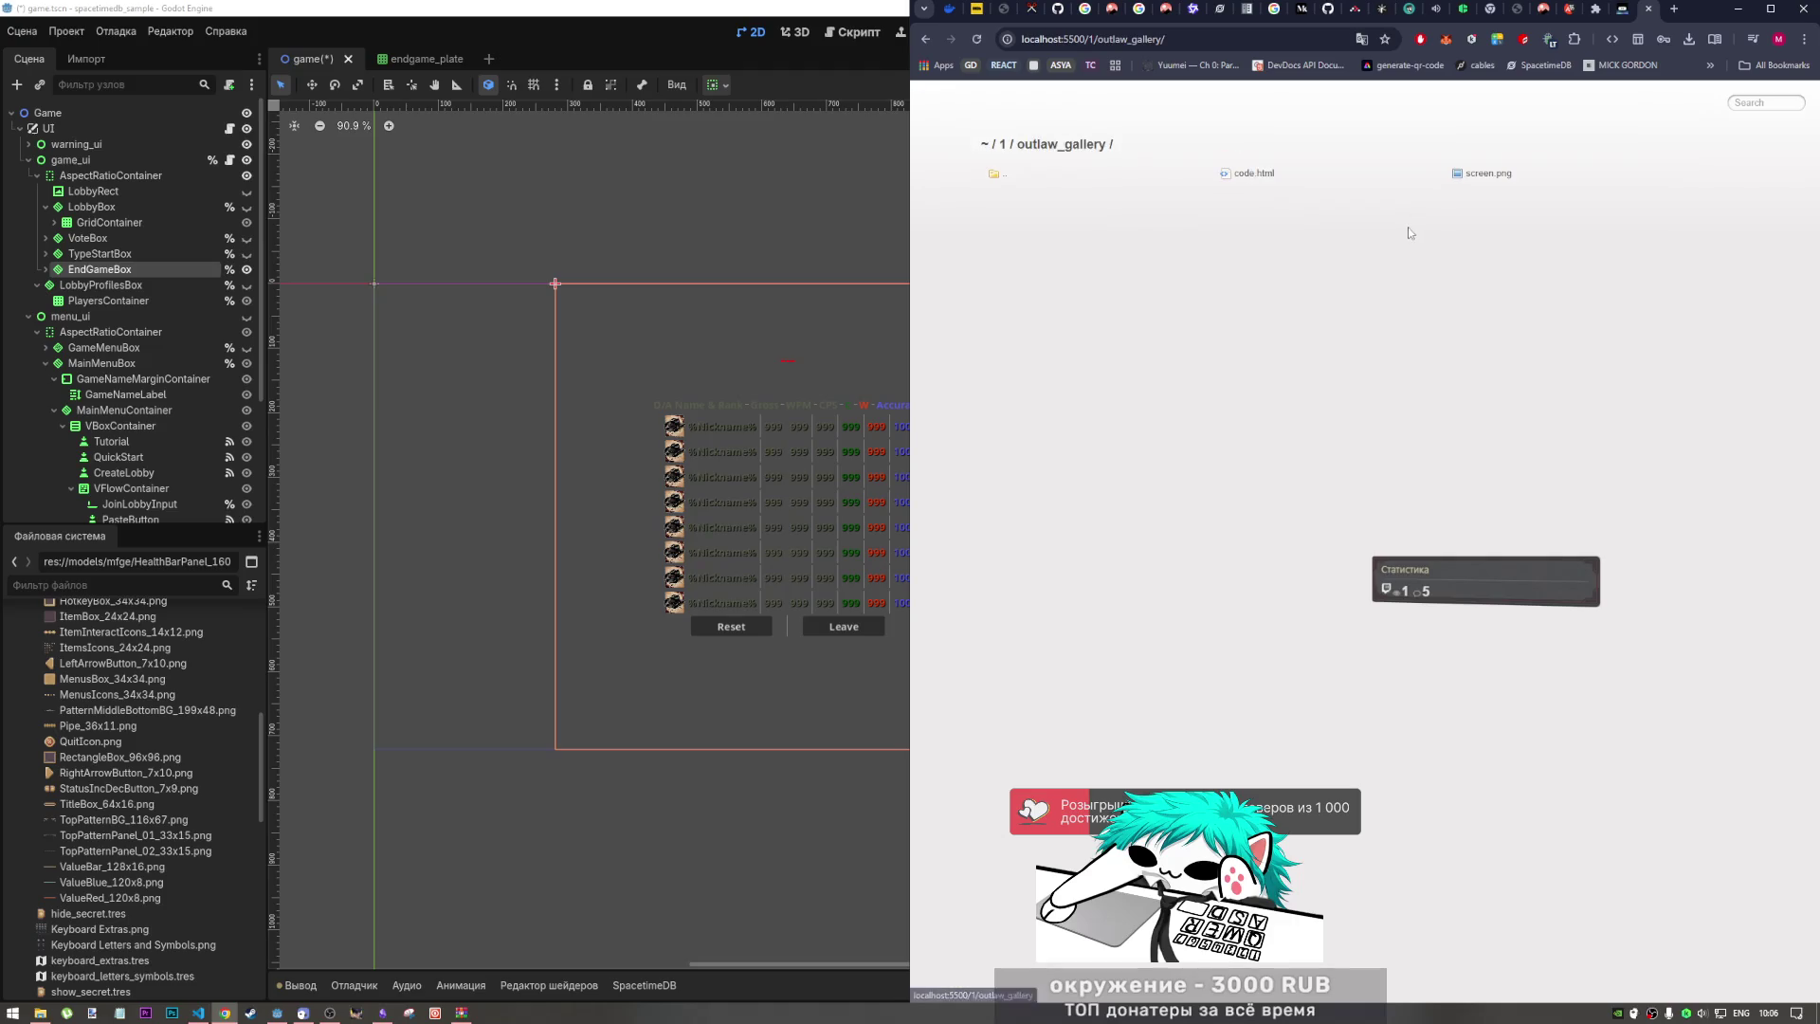
left_click(1249, 174)
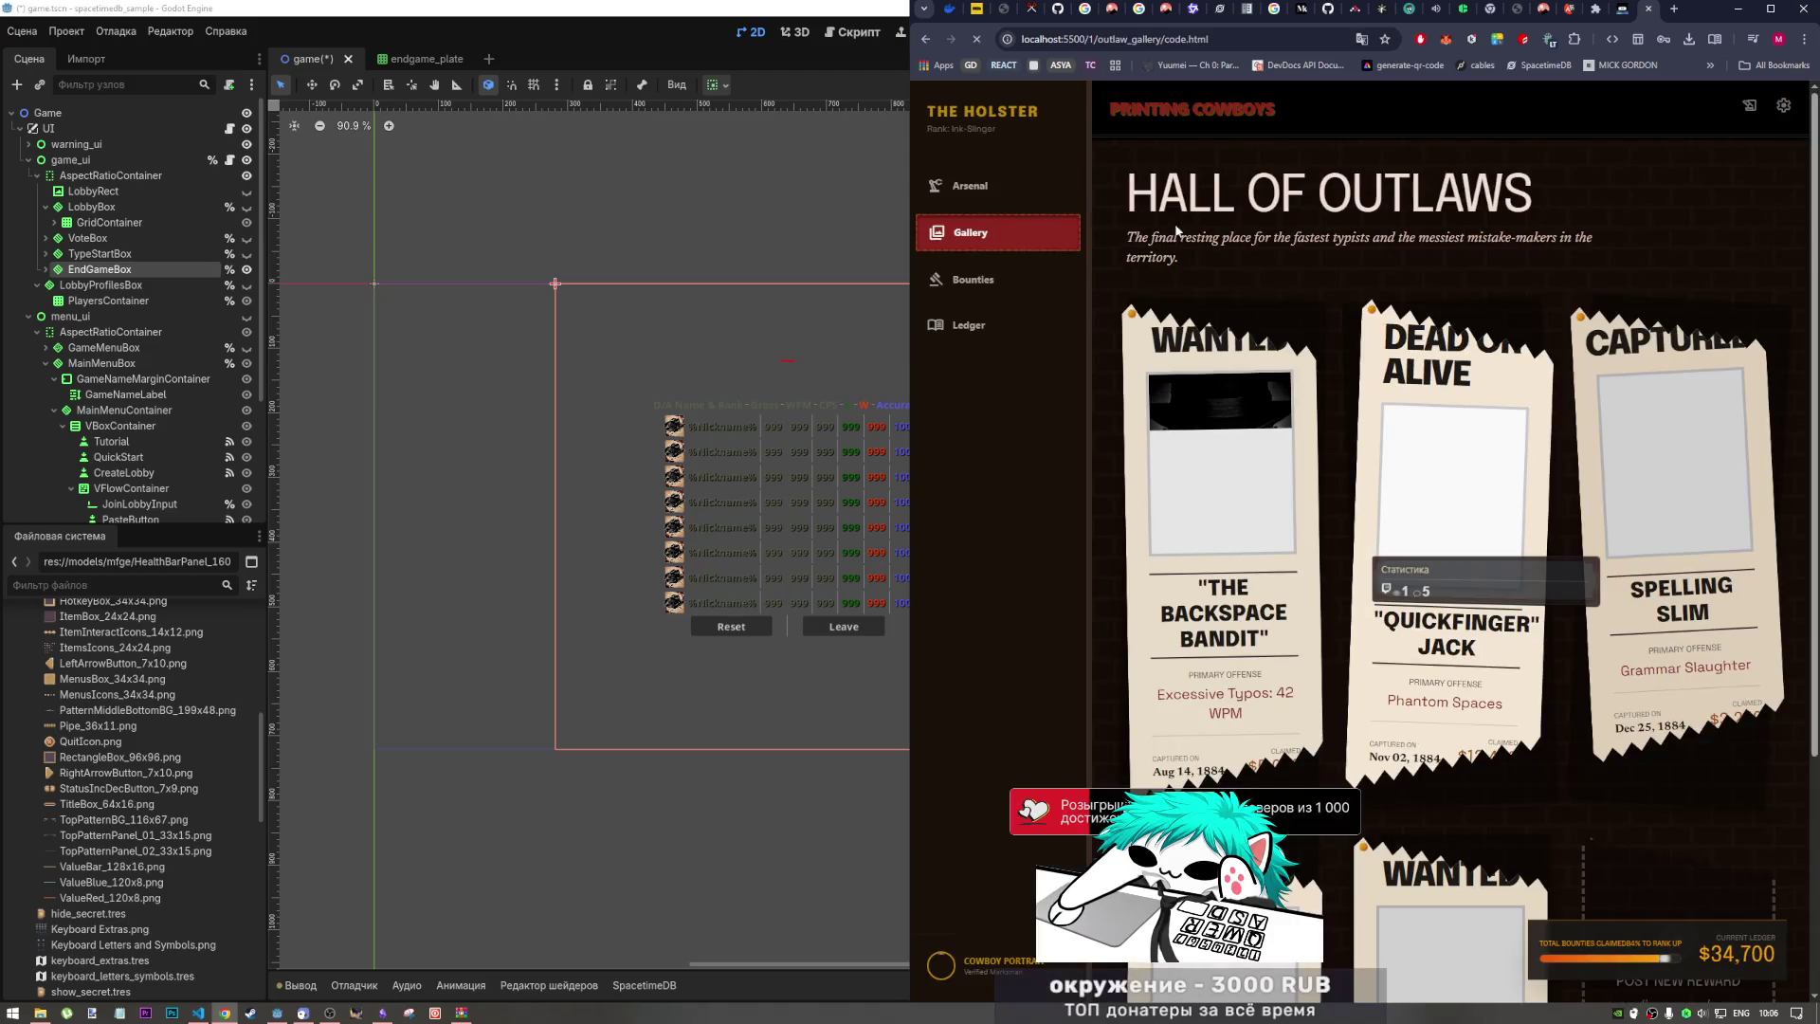
scroll(1327, 313, "down", 3)
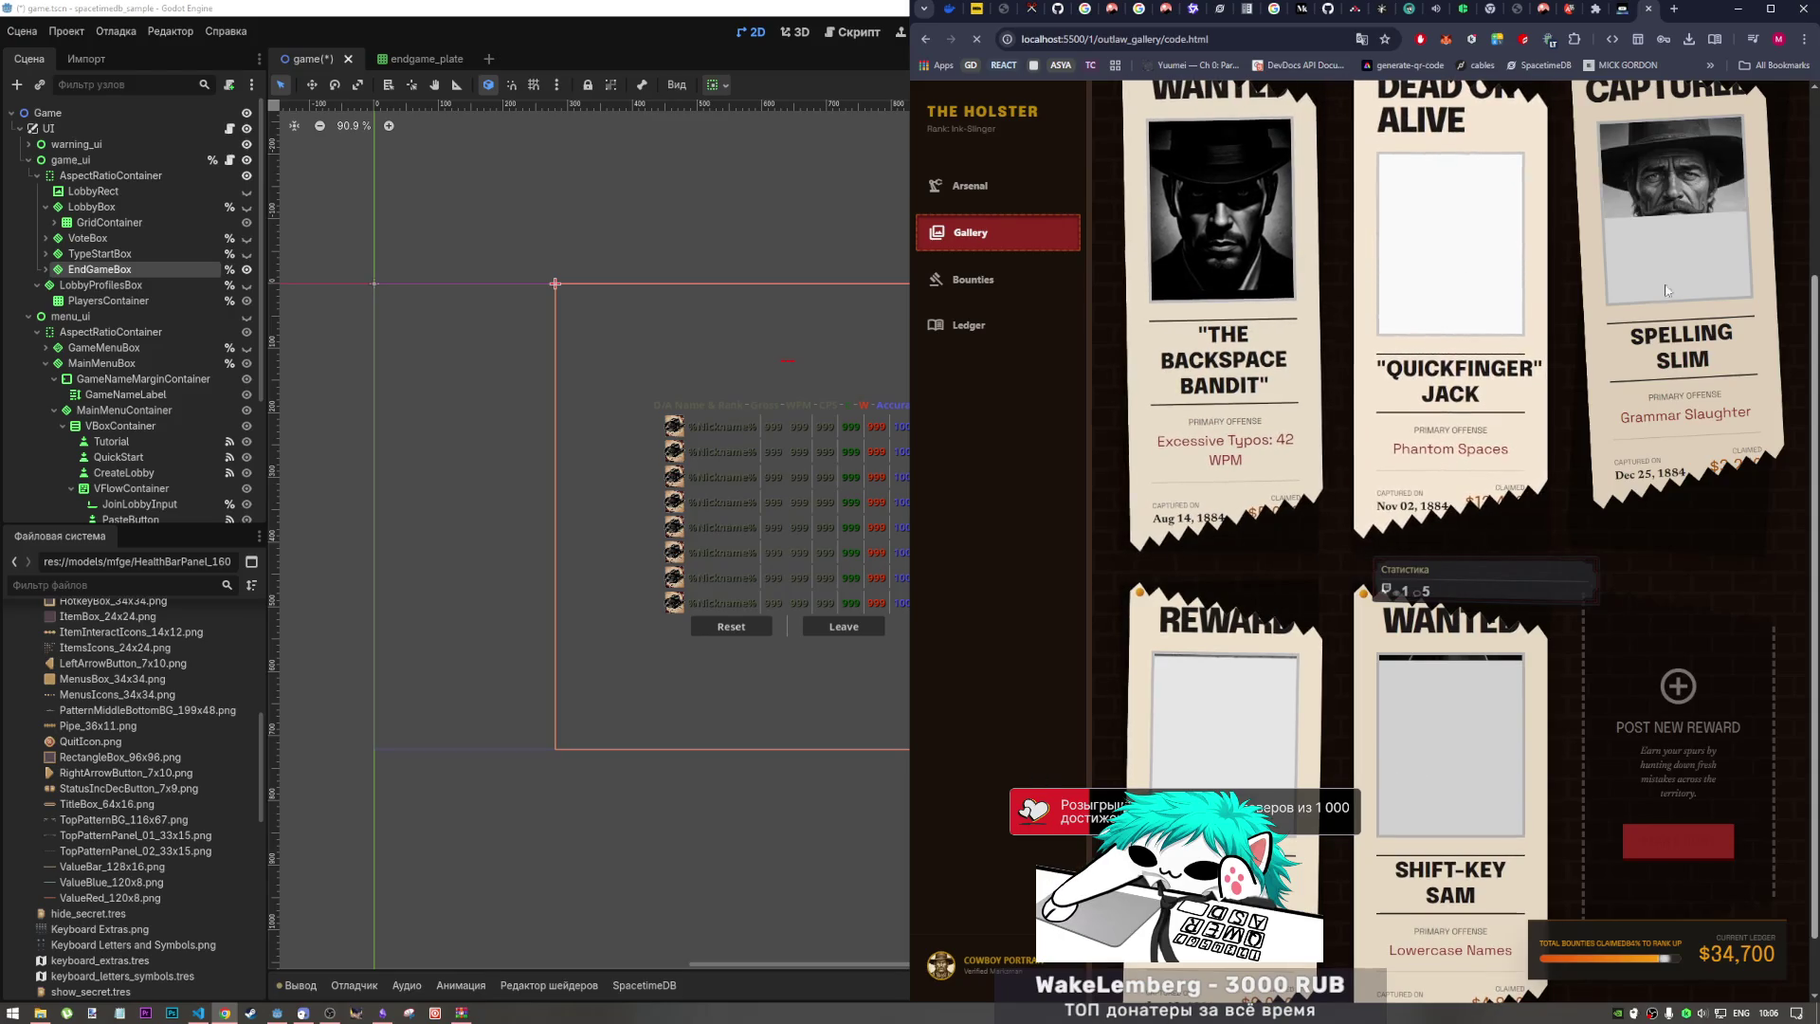
scroll(1128, 392, "down", 2)
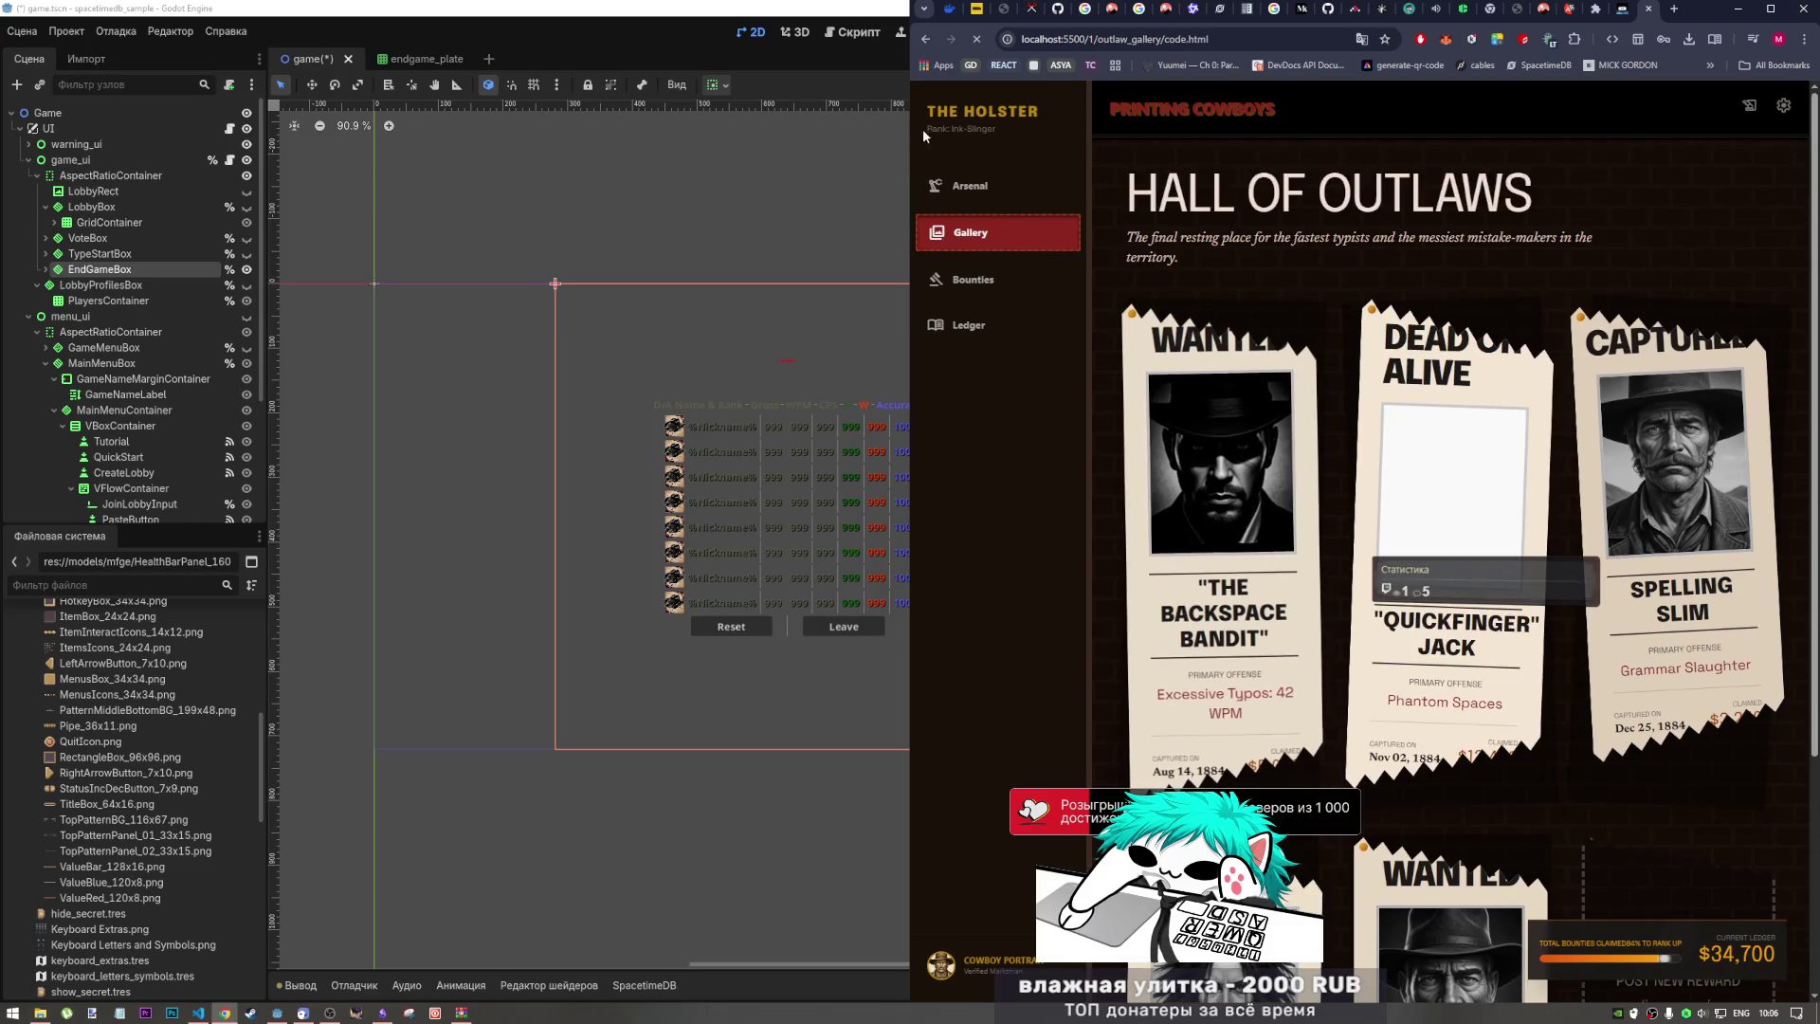
left_click(986, 130)
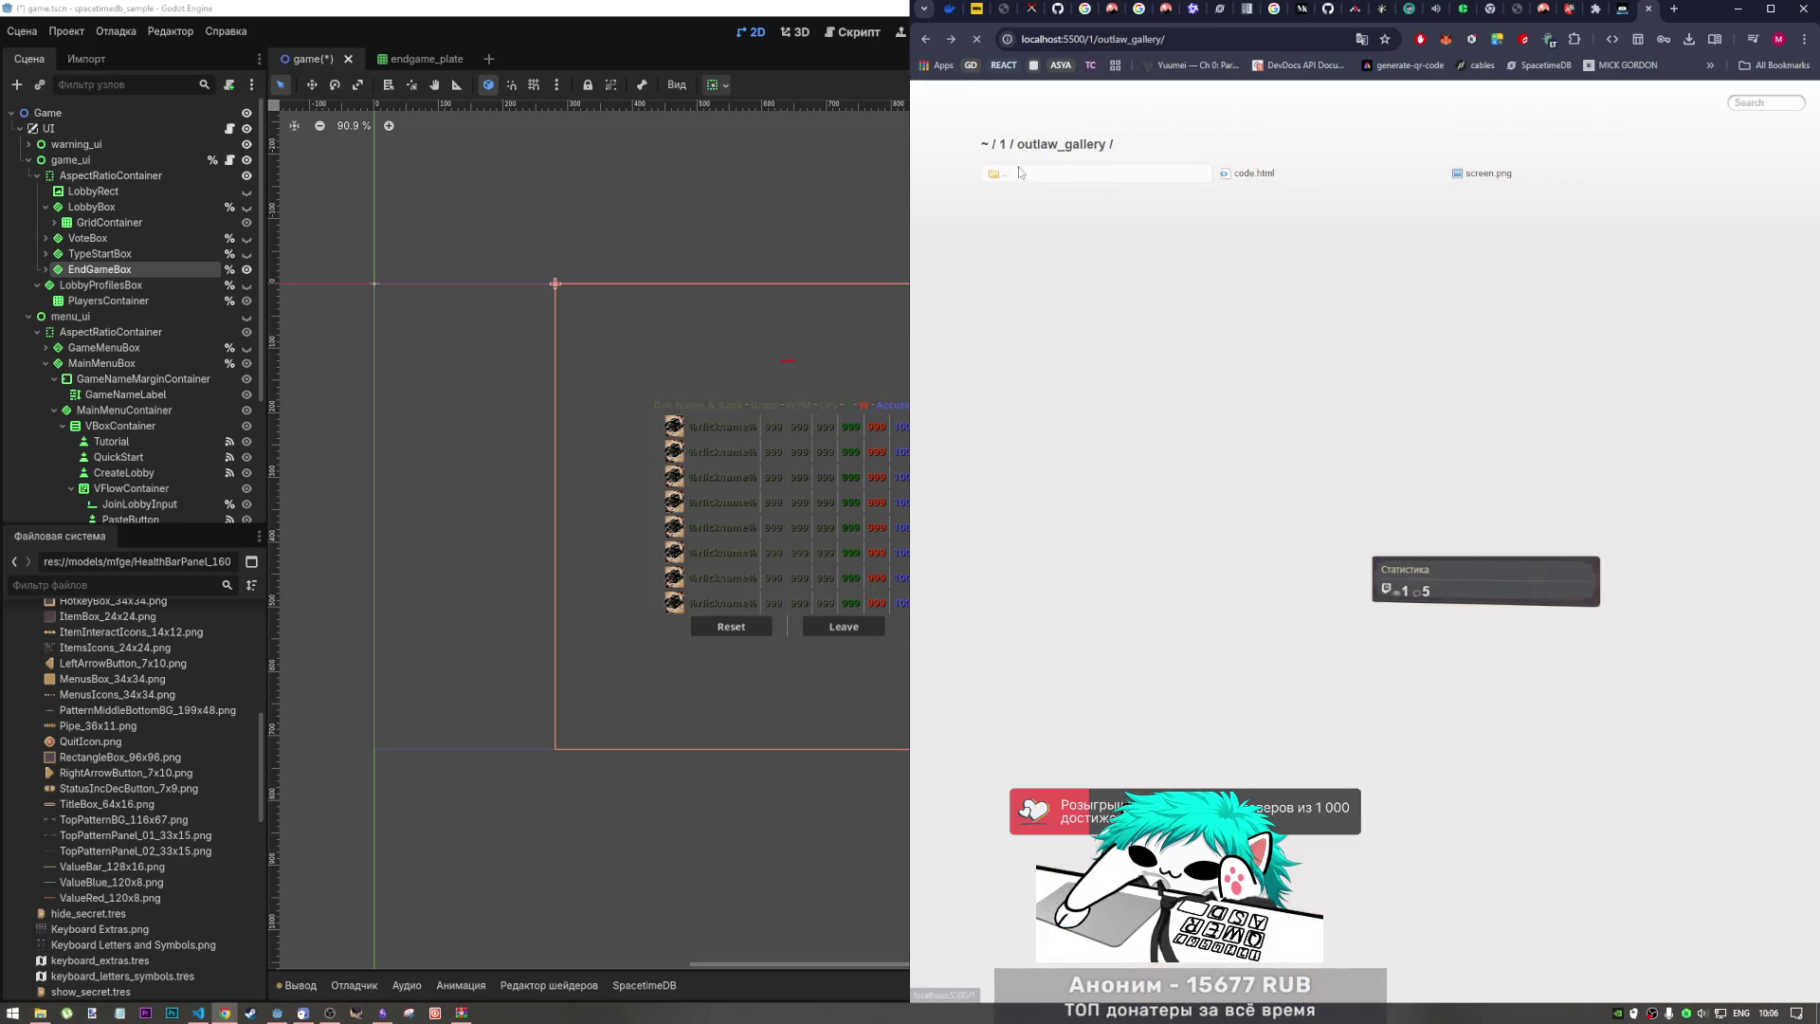
left_click(1005, 175)
Step: Open most_wanted_leaderboard/code.html and scroll through the Most Wanted leaderboard page
left_click(1492, 177)
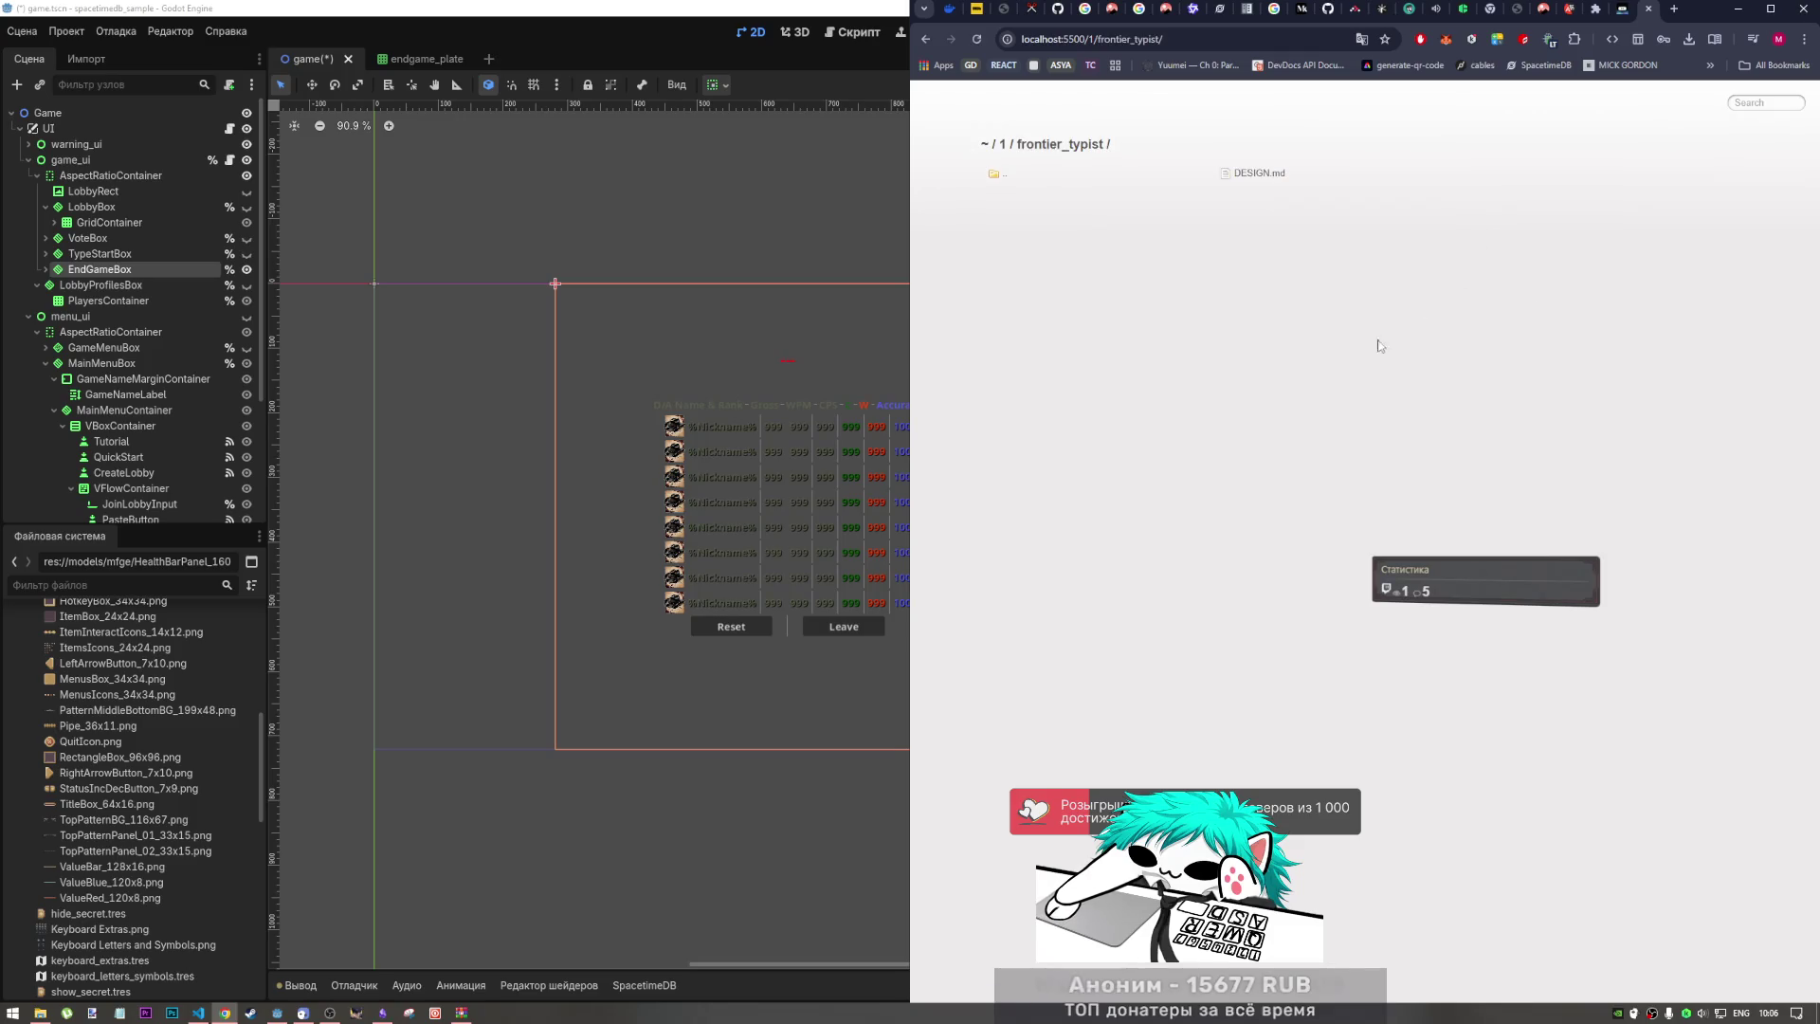
left_click(995, 174)
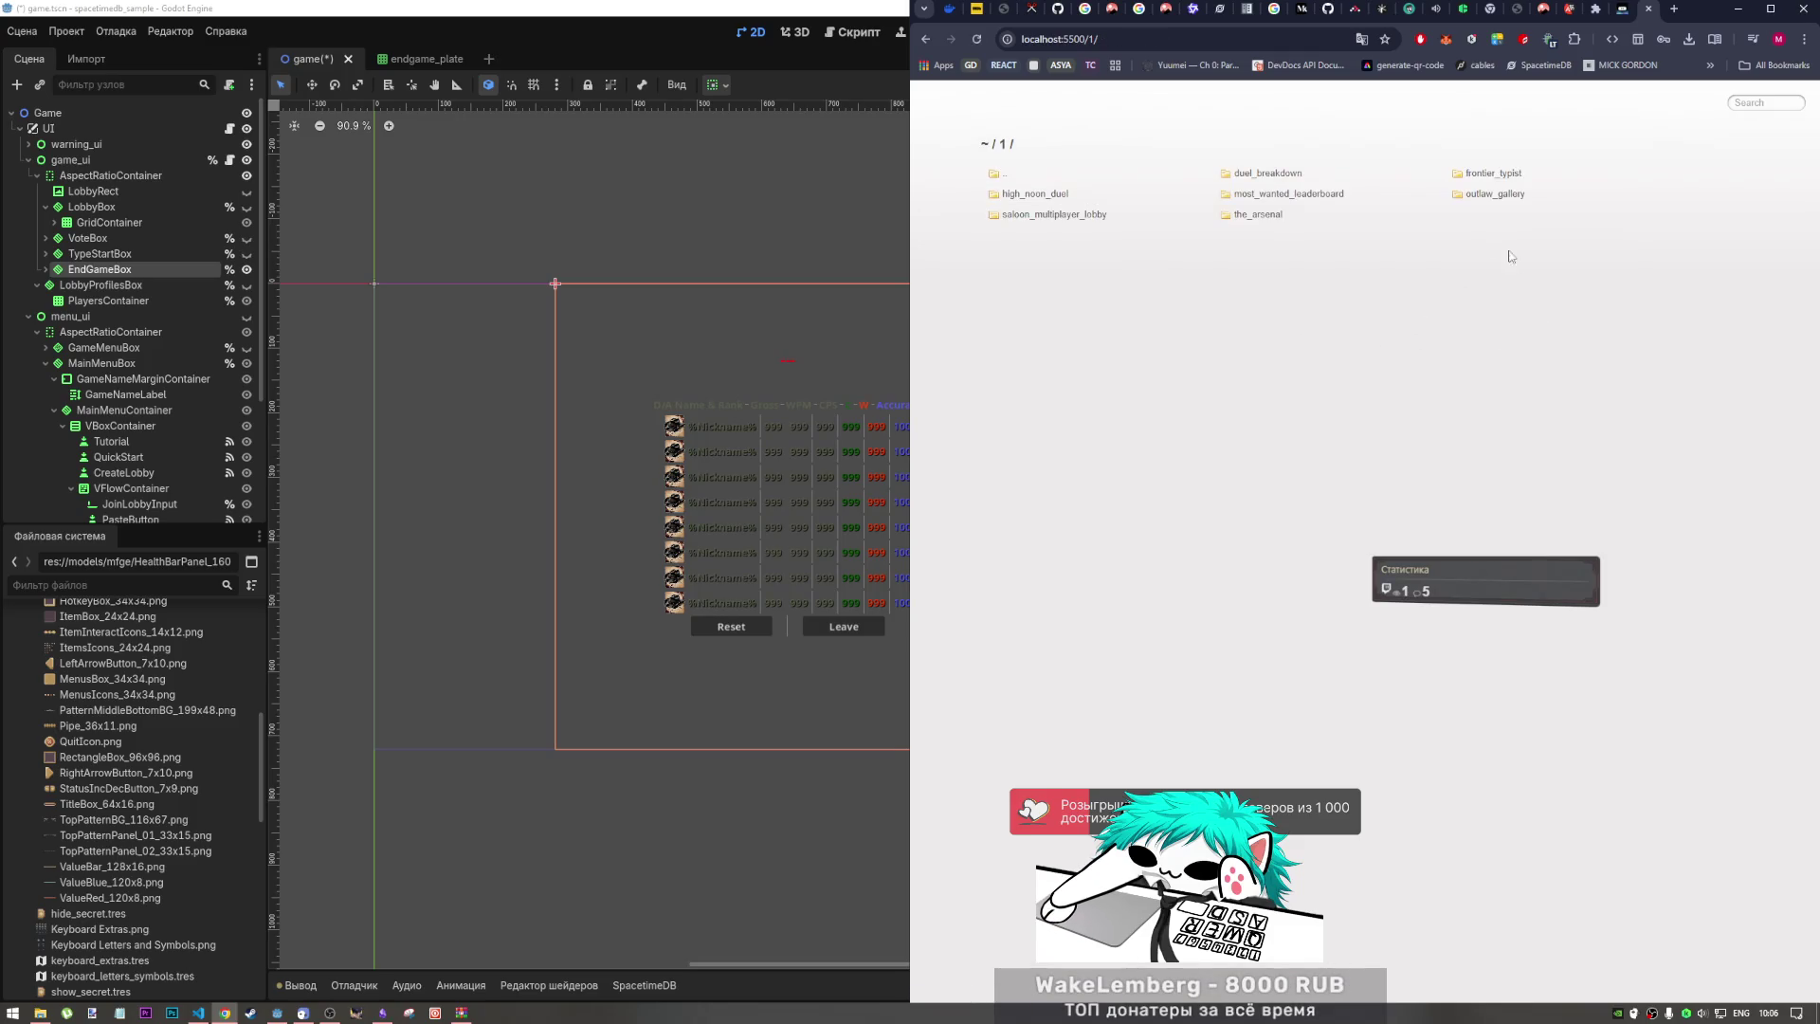
left_click(1474, 199)
left_click(1000, 173)
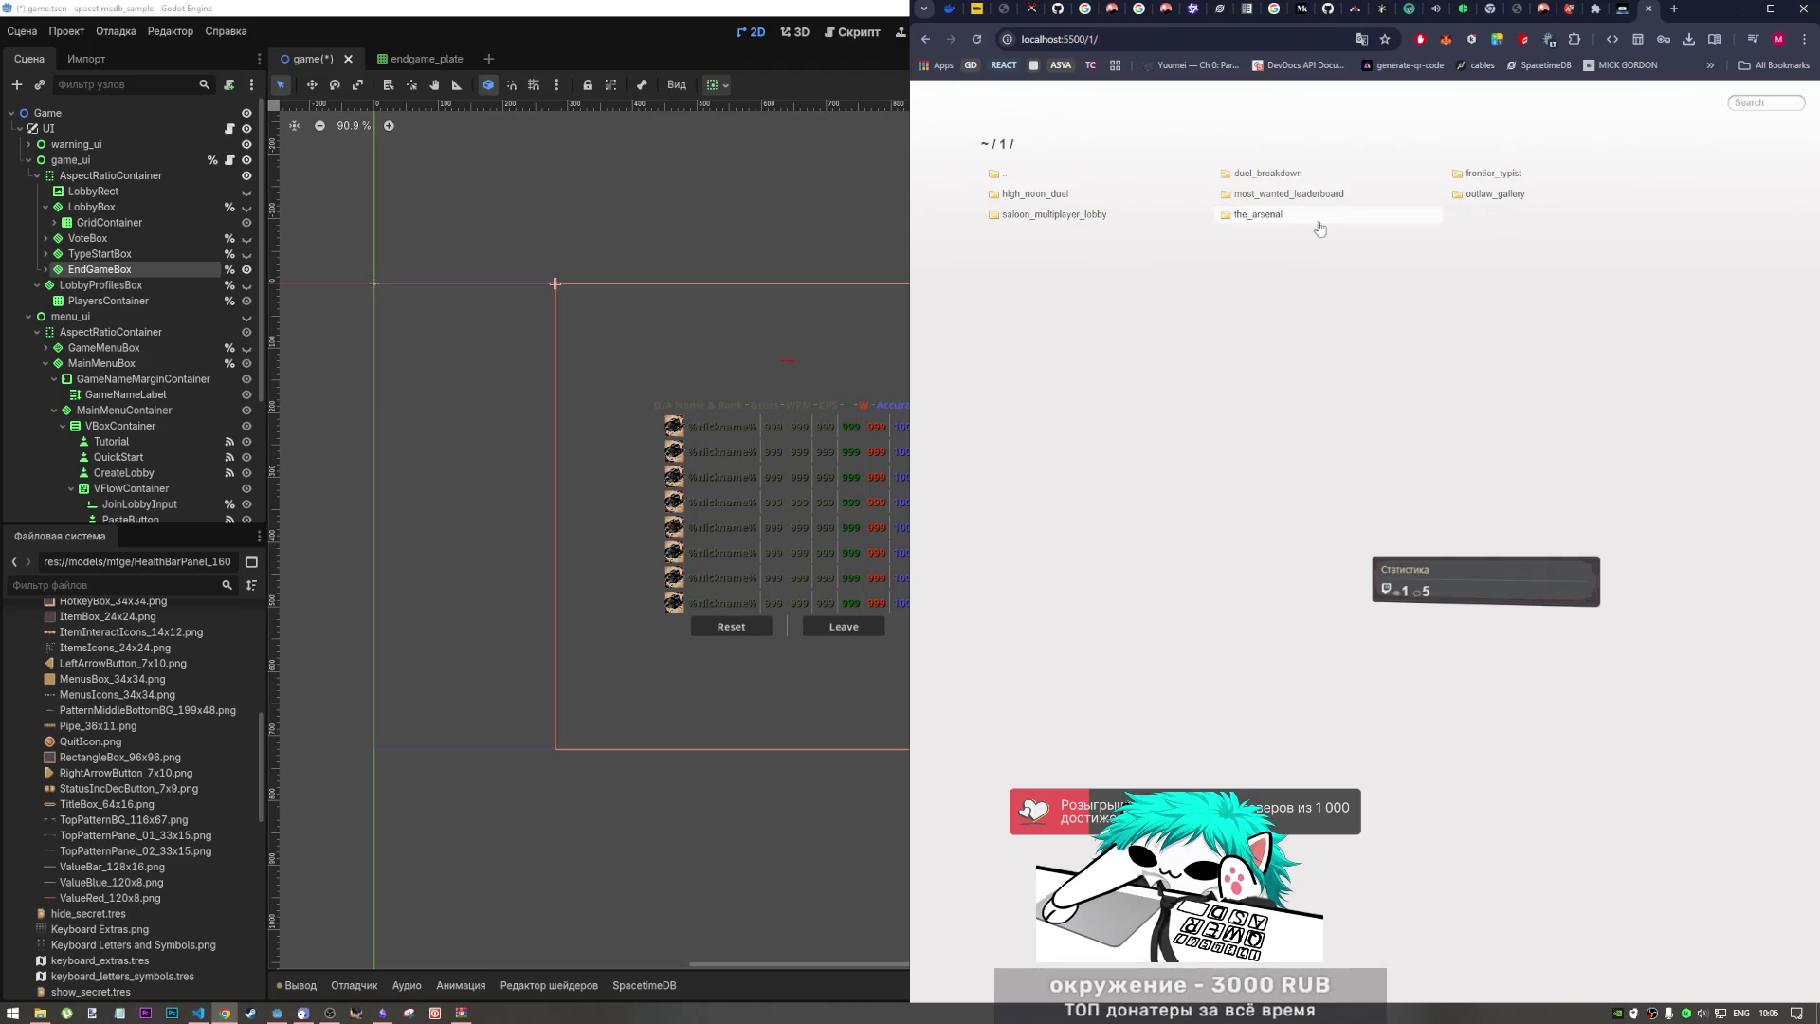
left_click(1315, 205)
left_click(1251, 174)
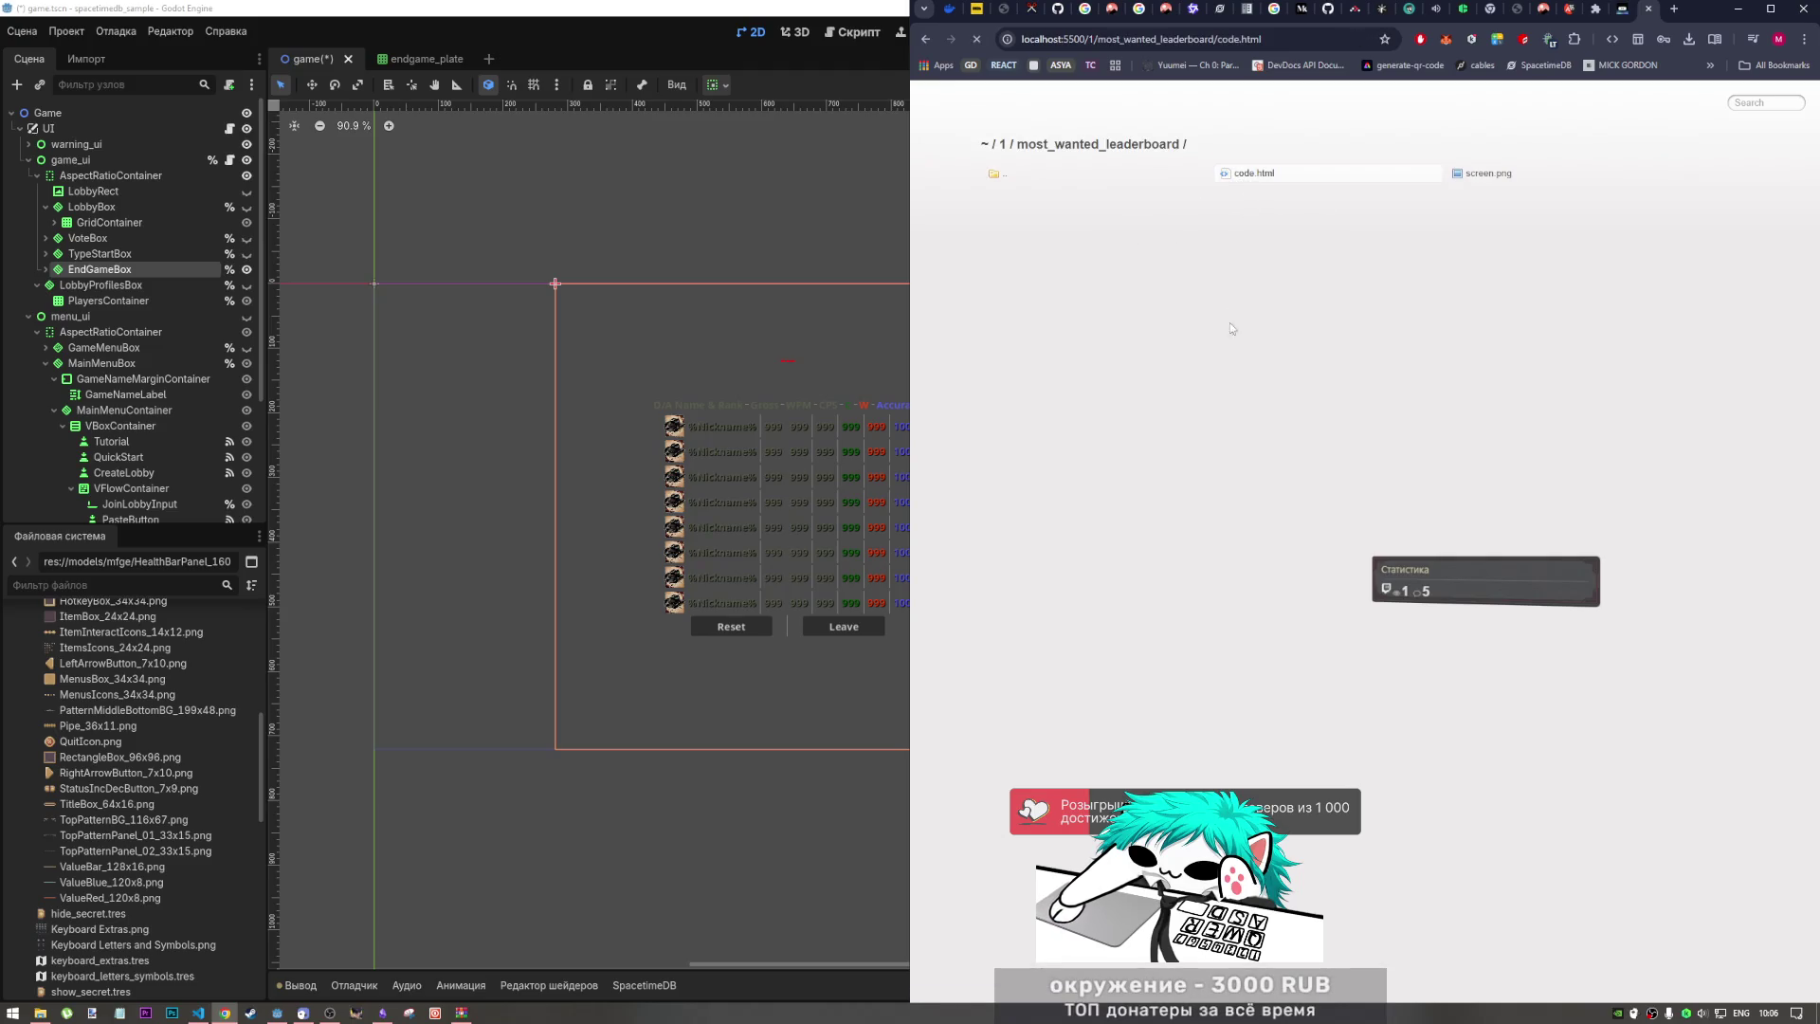
scroll(1234, 417, "down", 4)
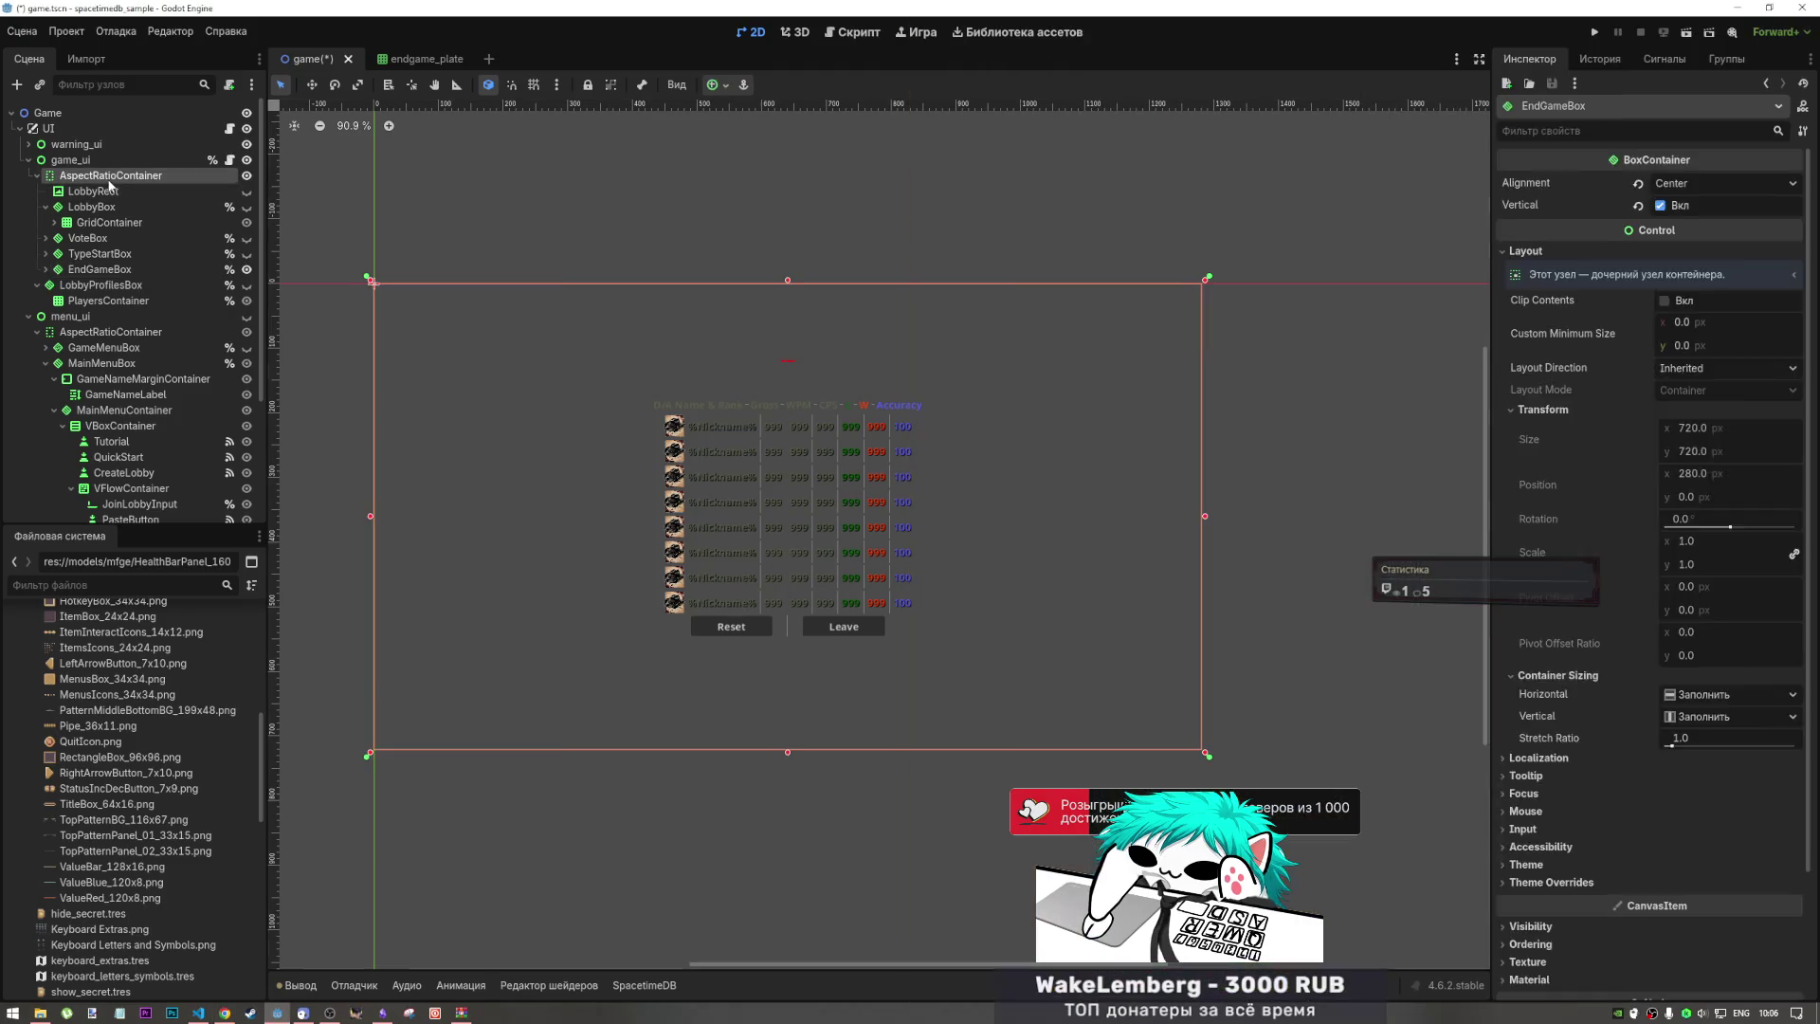
Step: Back in Godot, select the game_ui AspectRatioContainer to view its properties
left_click(106, 176)
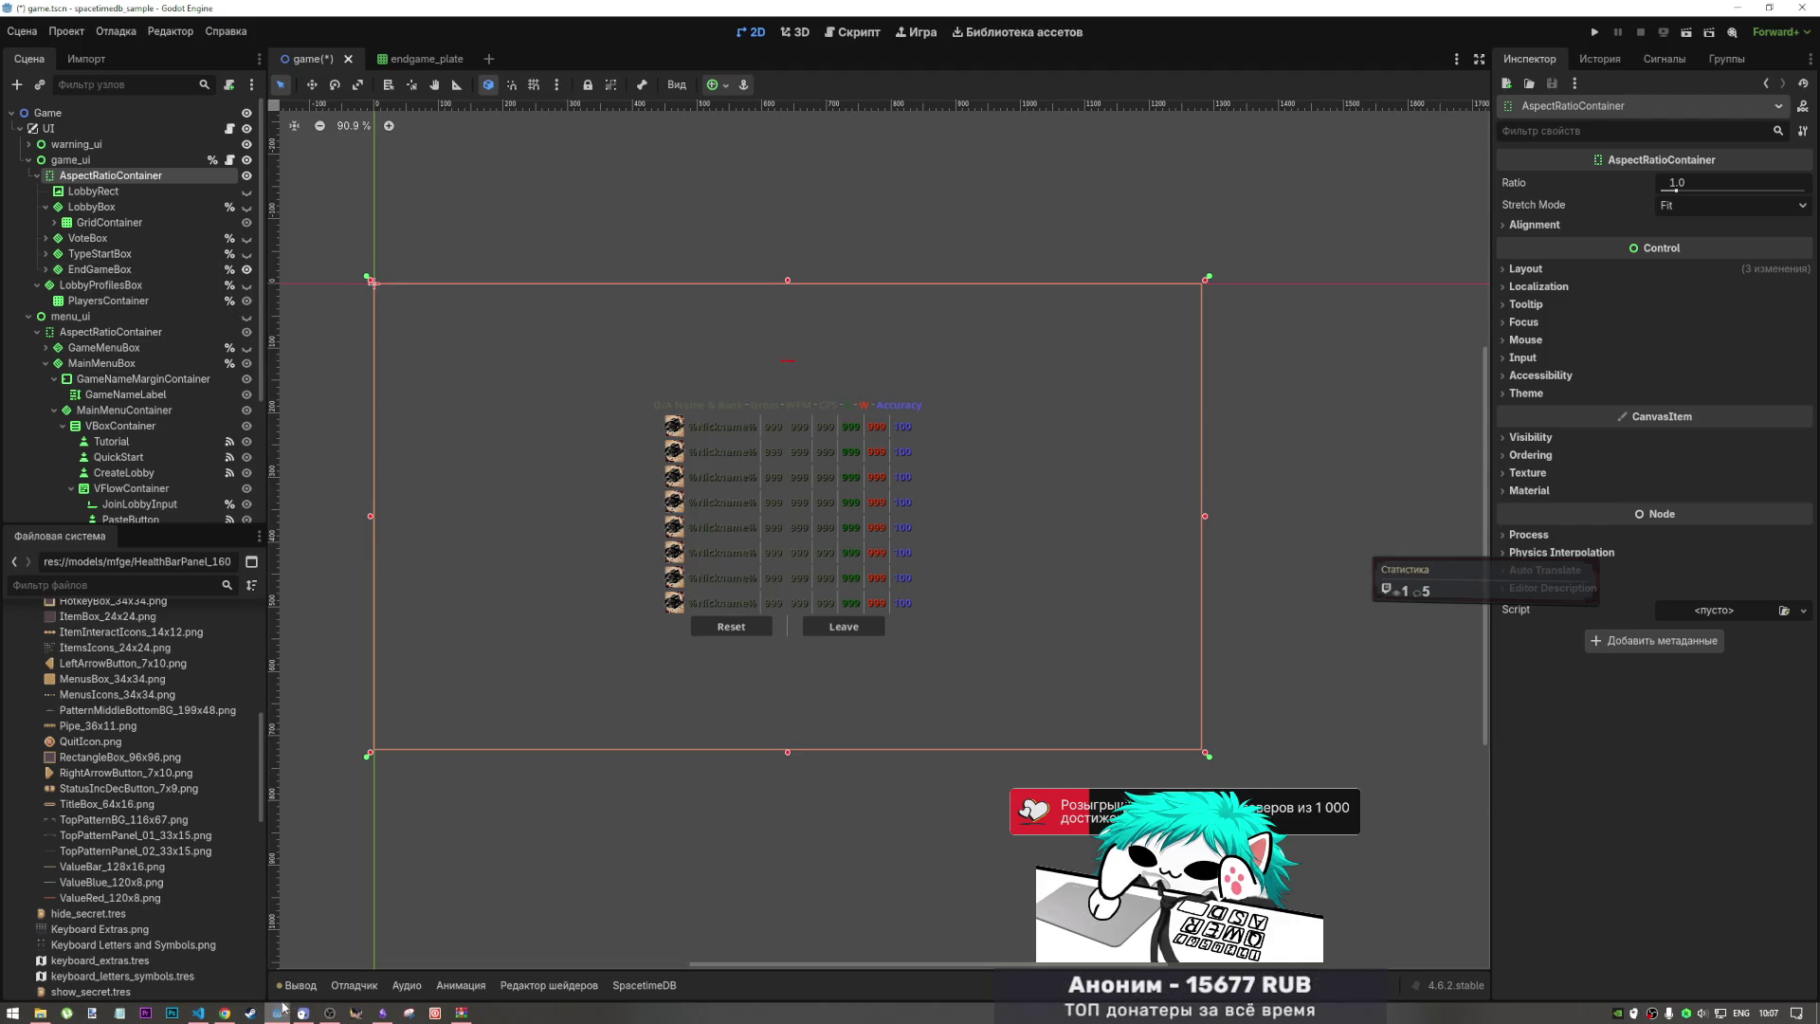
Step: Navigate from the leaderboard listing to high_noon_duel/code.html, then select the Reset button in Godot
left_click(224, 1012)
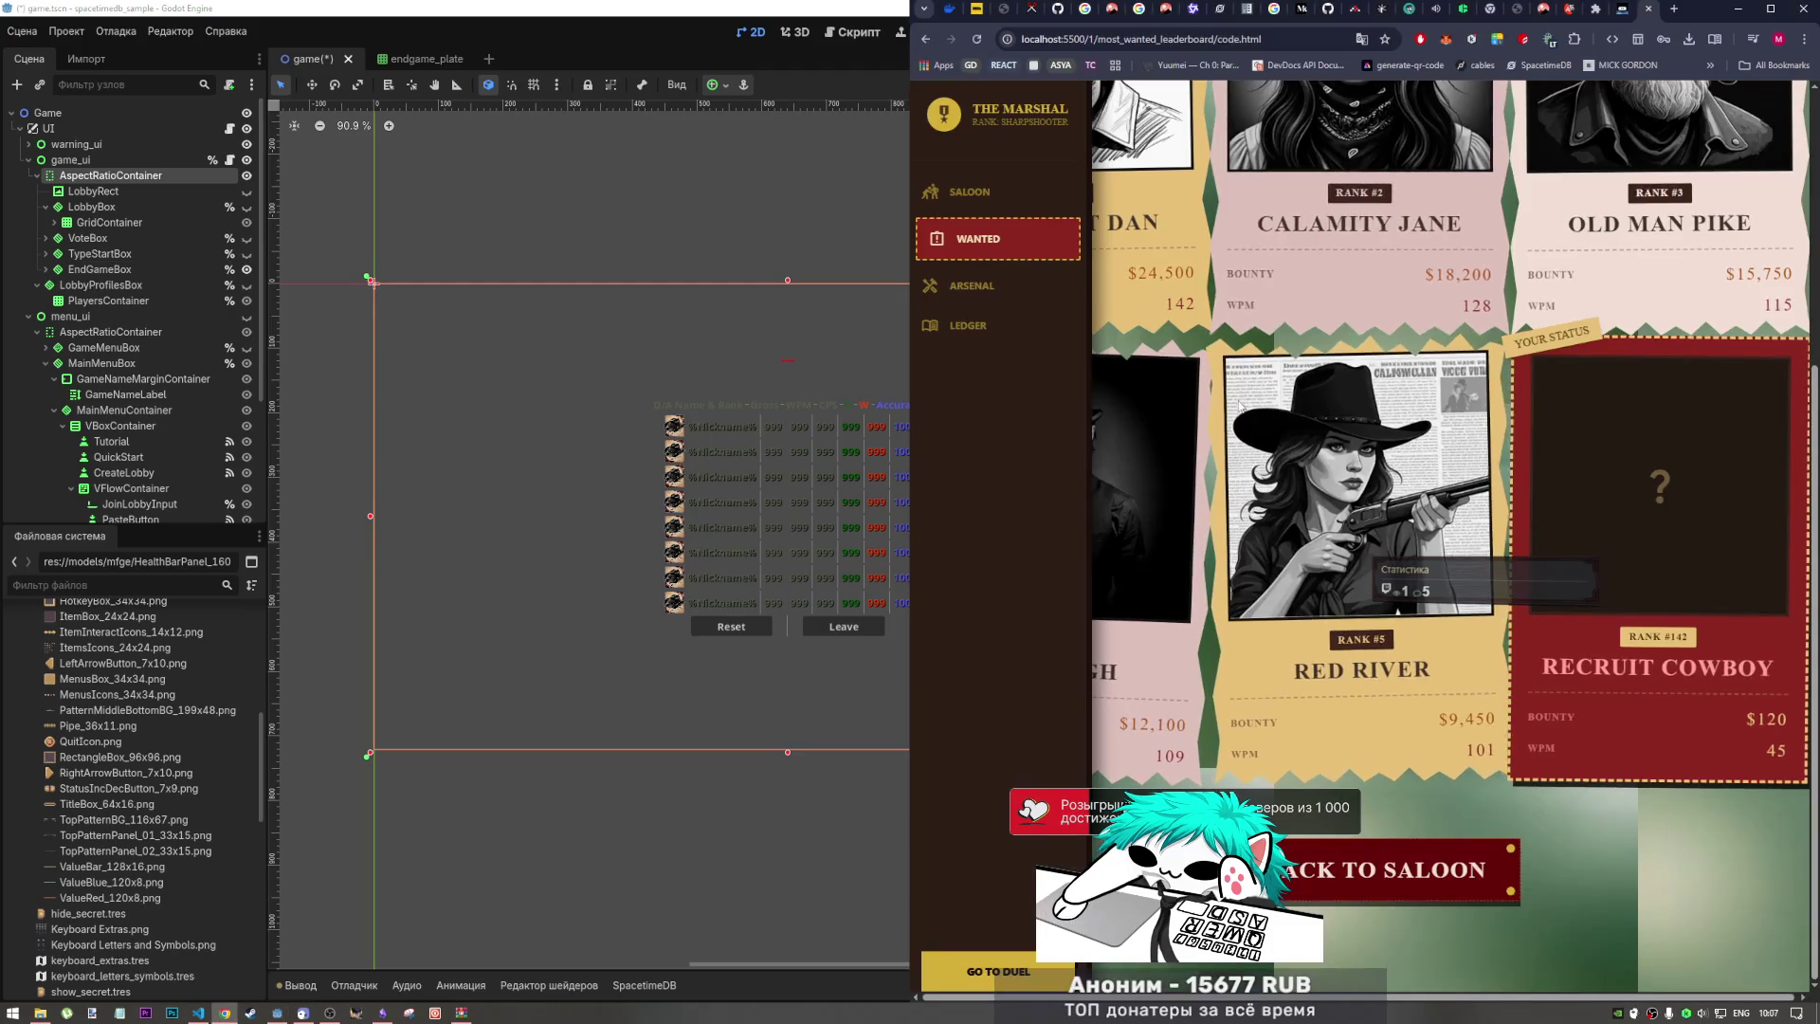
left_click(924, 42)
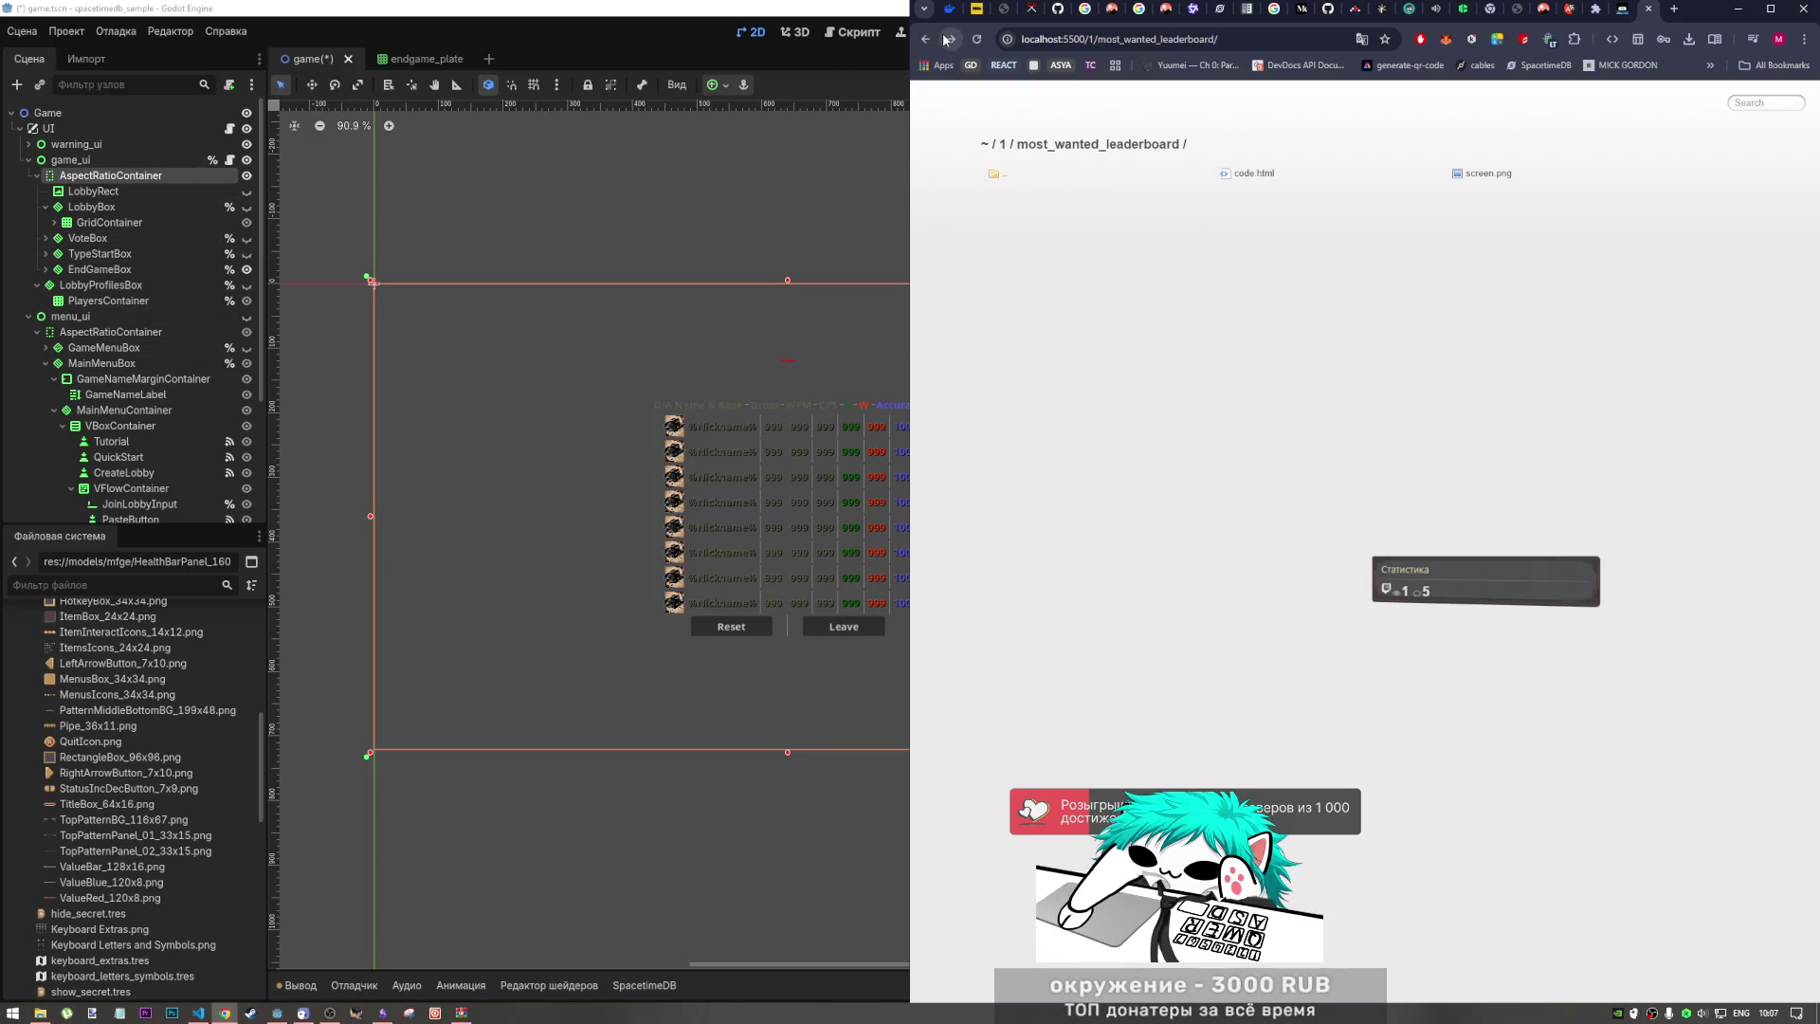
left_click(1000, 174)
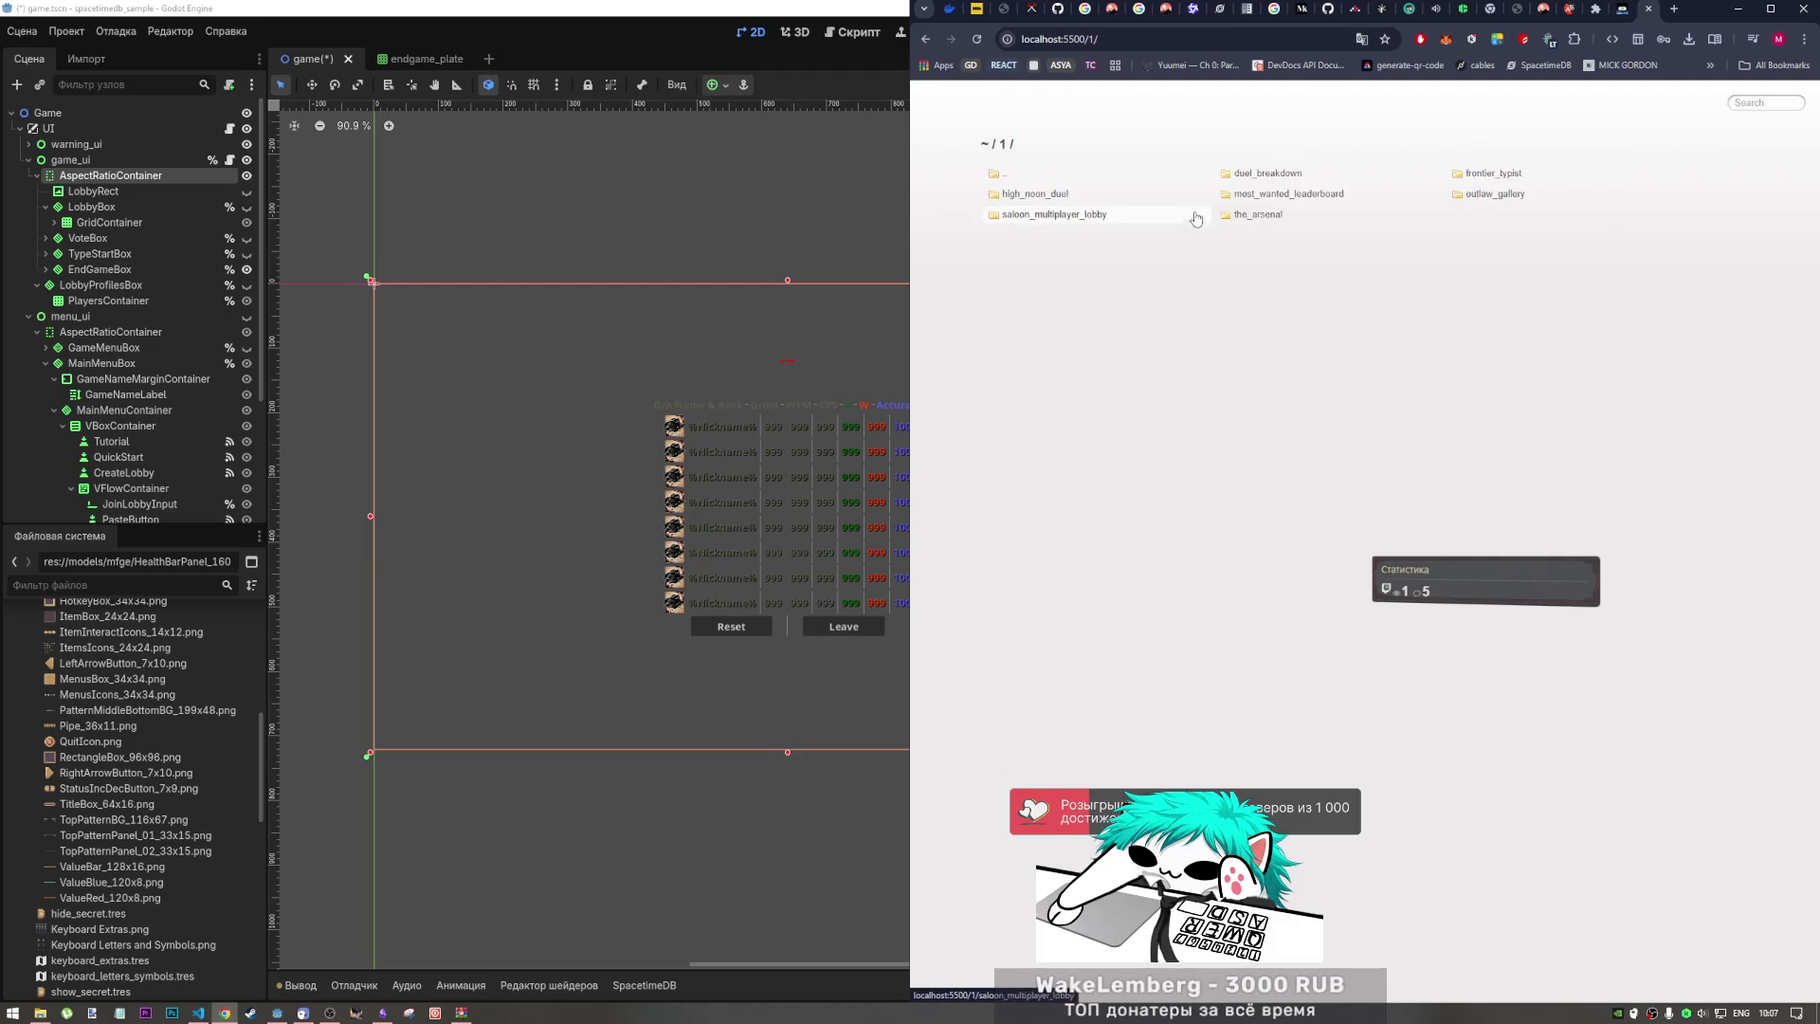
left_click(1072, 195)
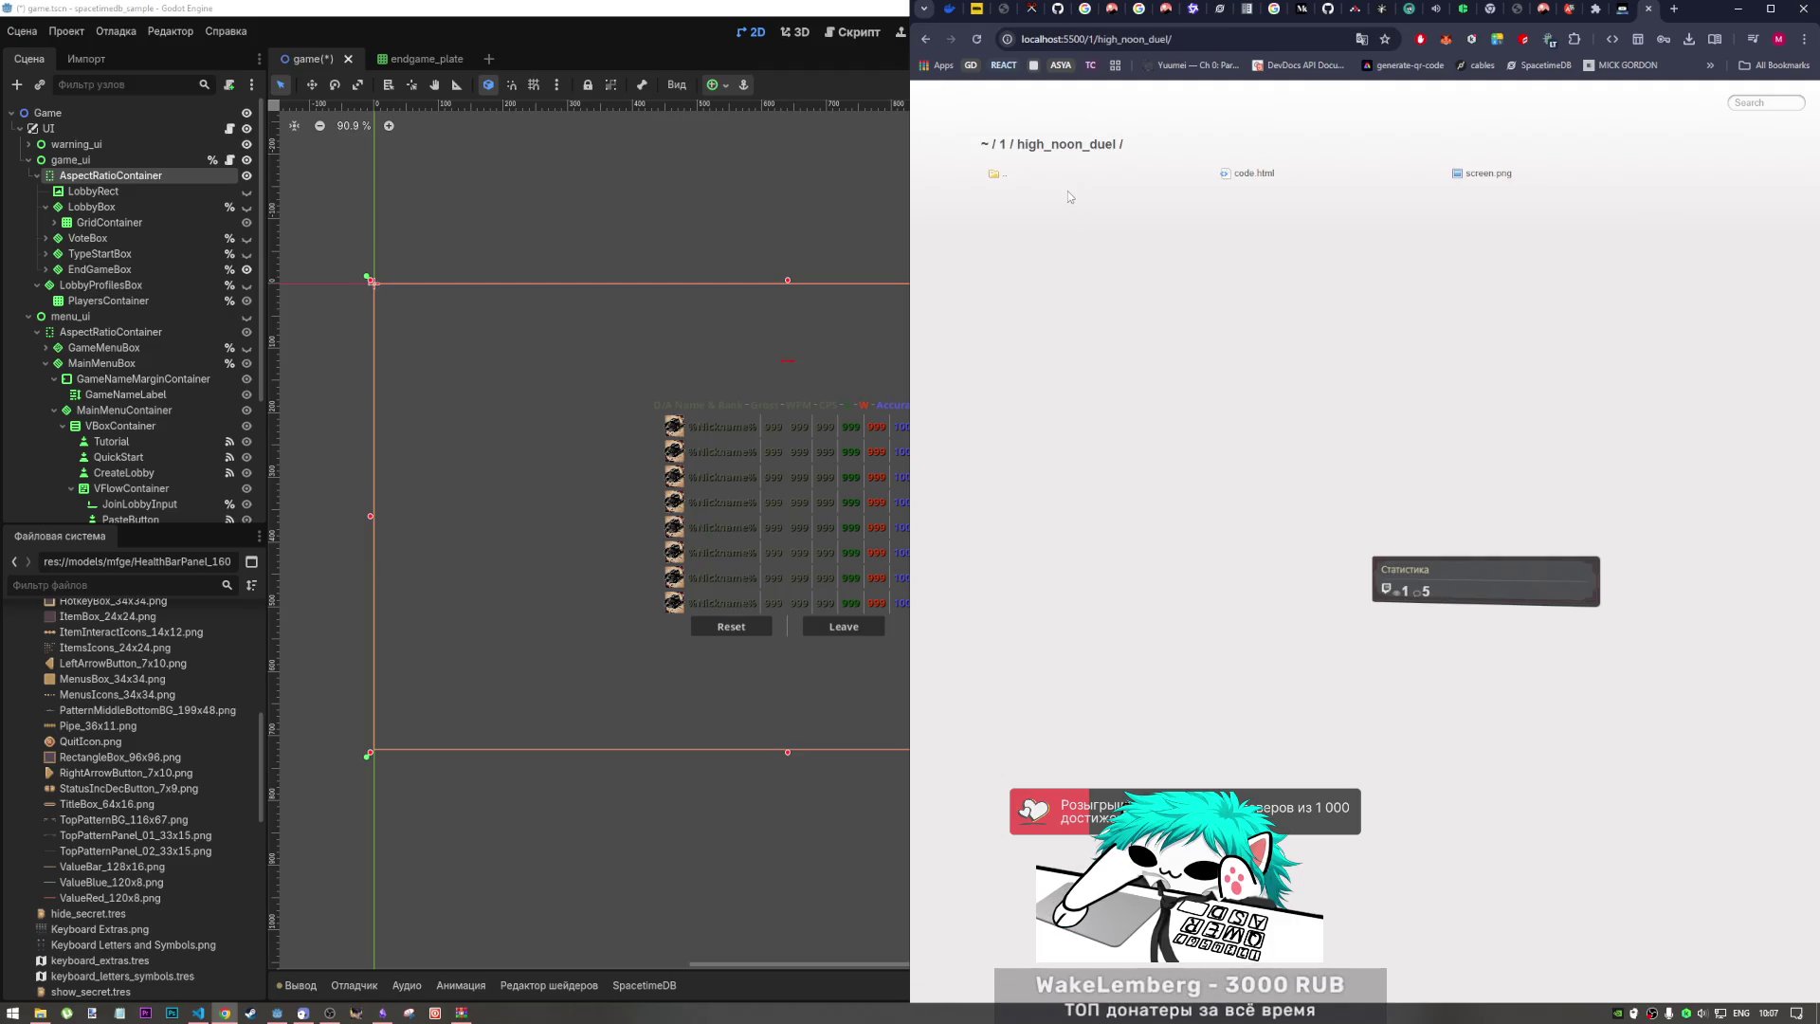
left_click(1254, 173)
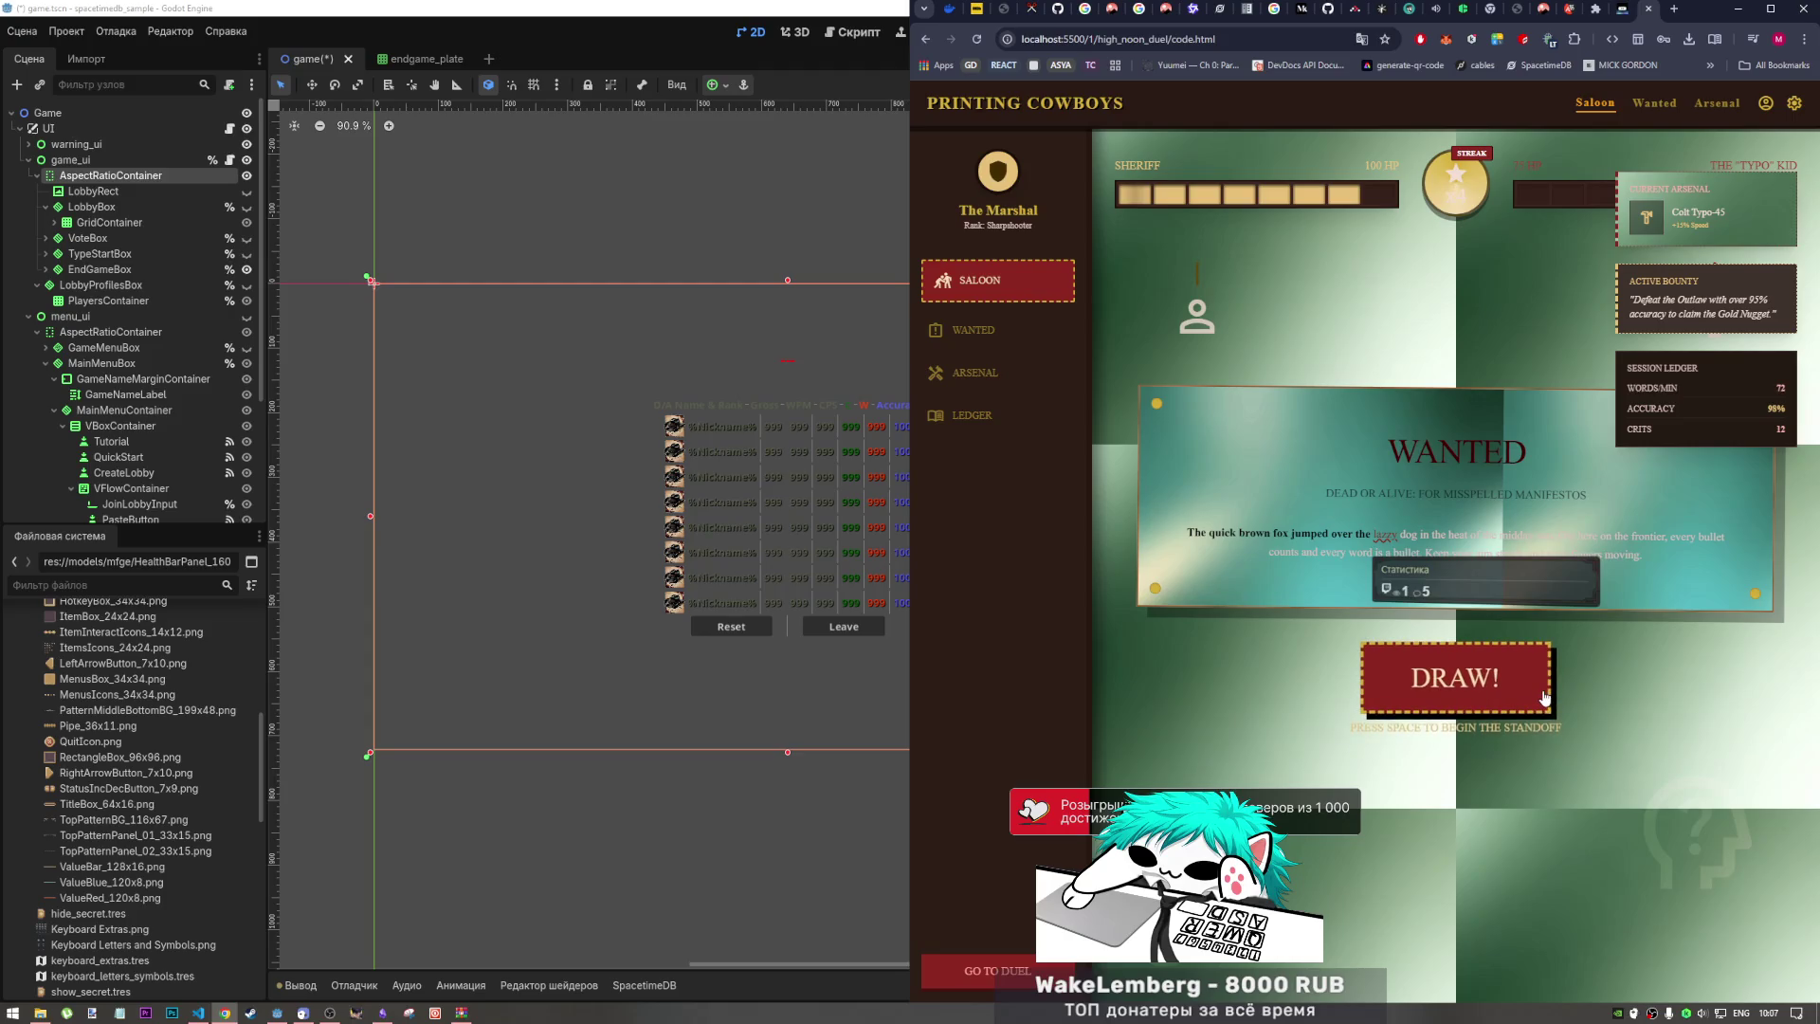
left_click(768, 632)
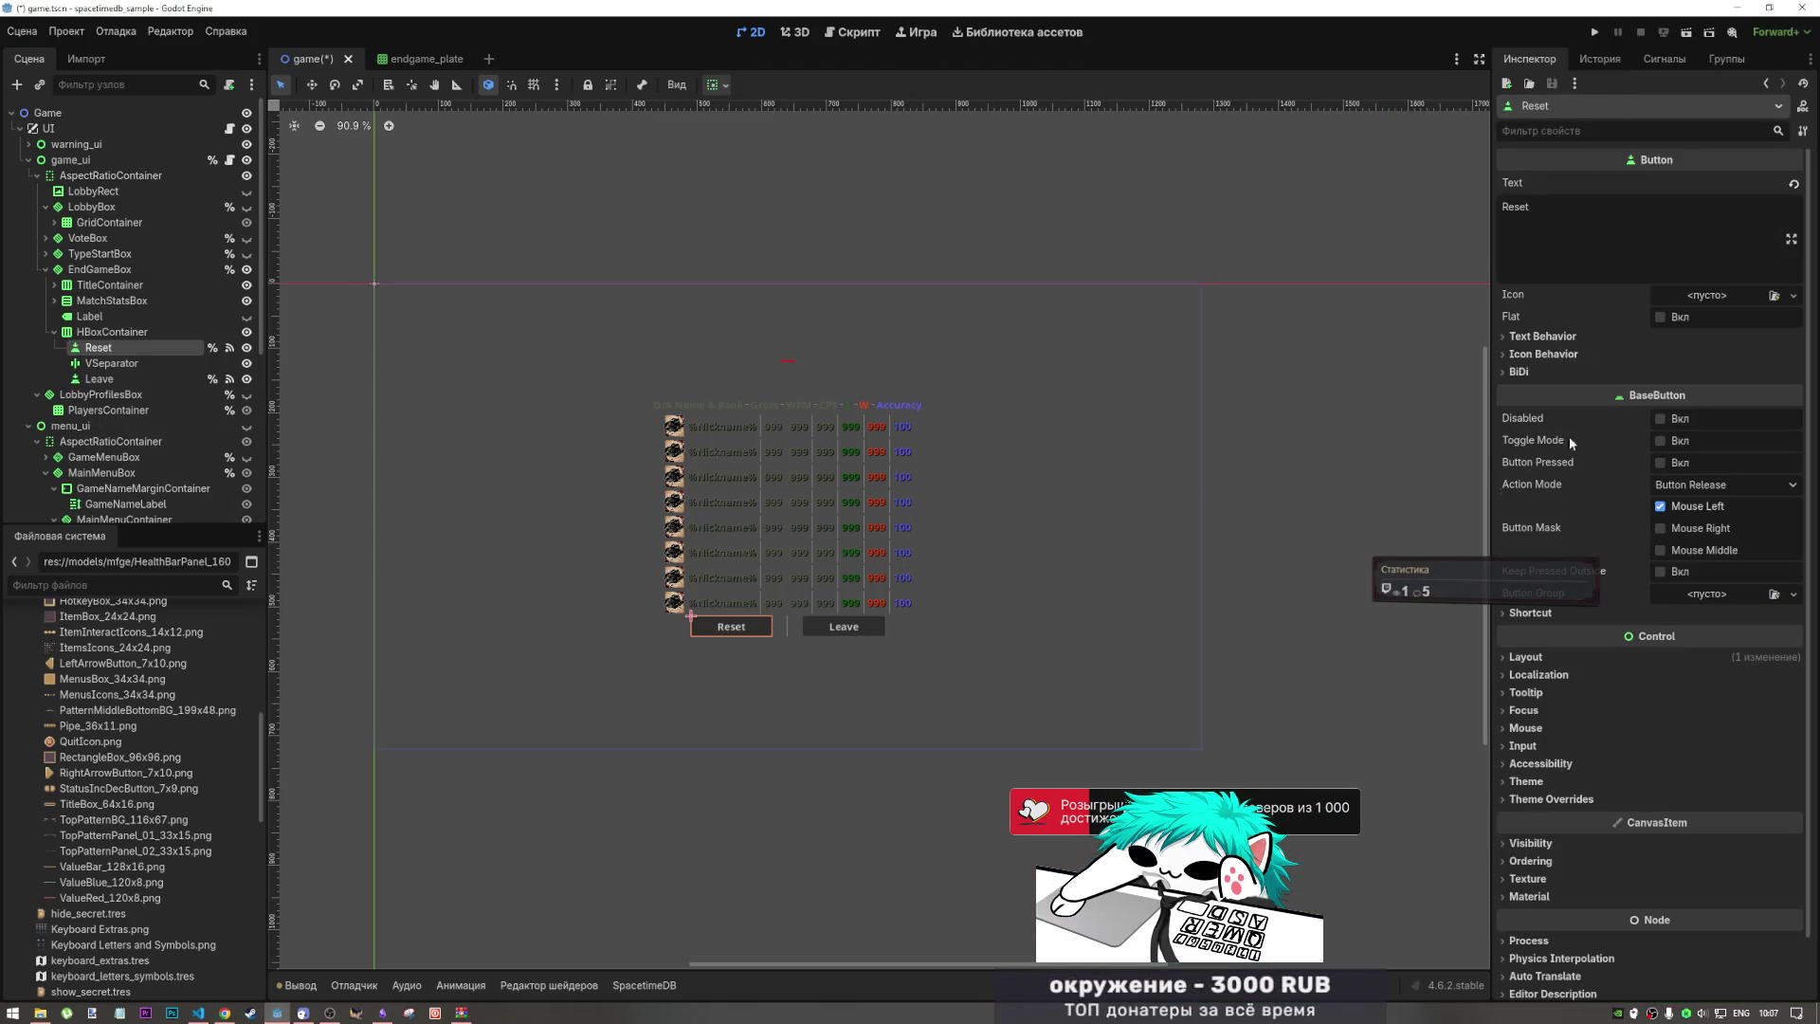
Step: Expand the Reset button's Theme Overrides and its Colors list in the Inspector
scroll(1502, 592, "down", 2)
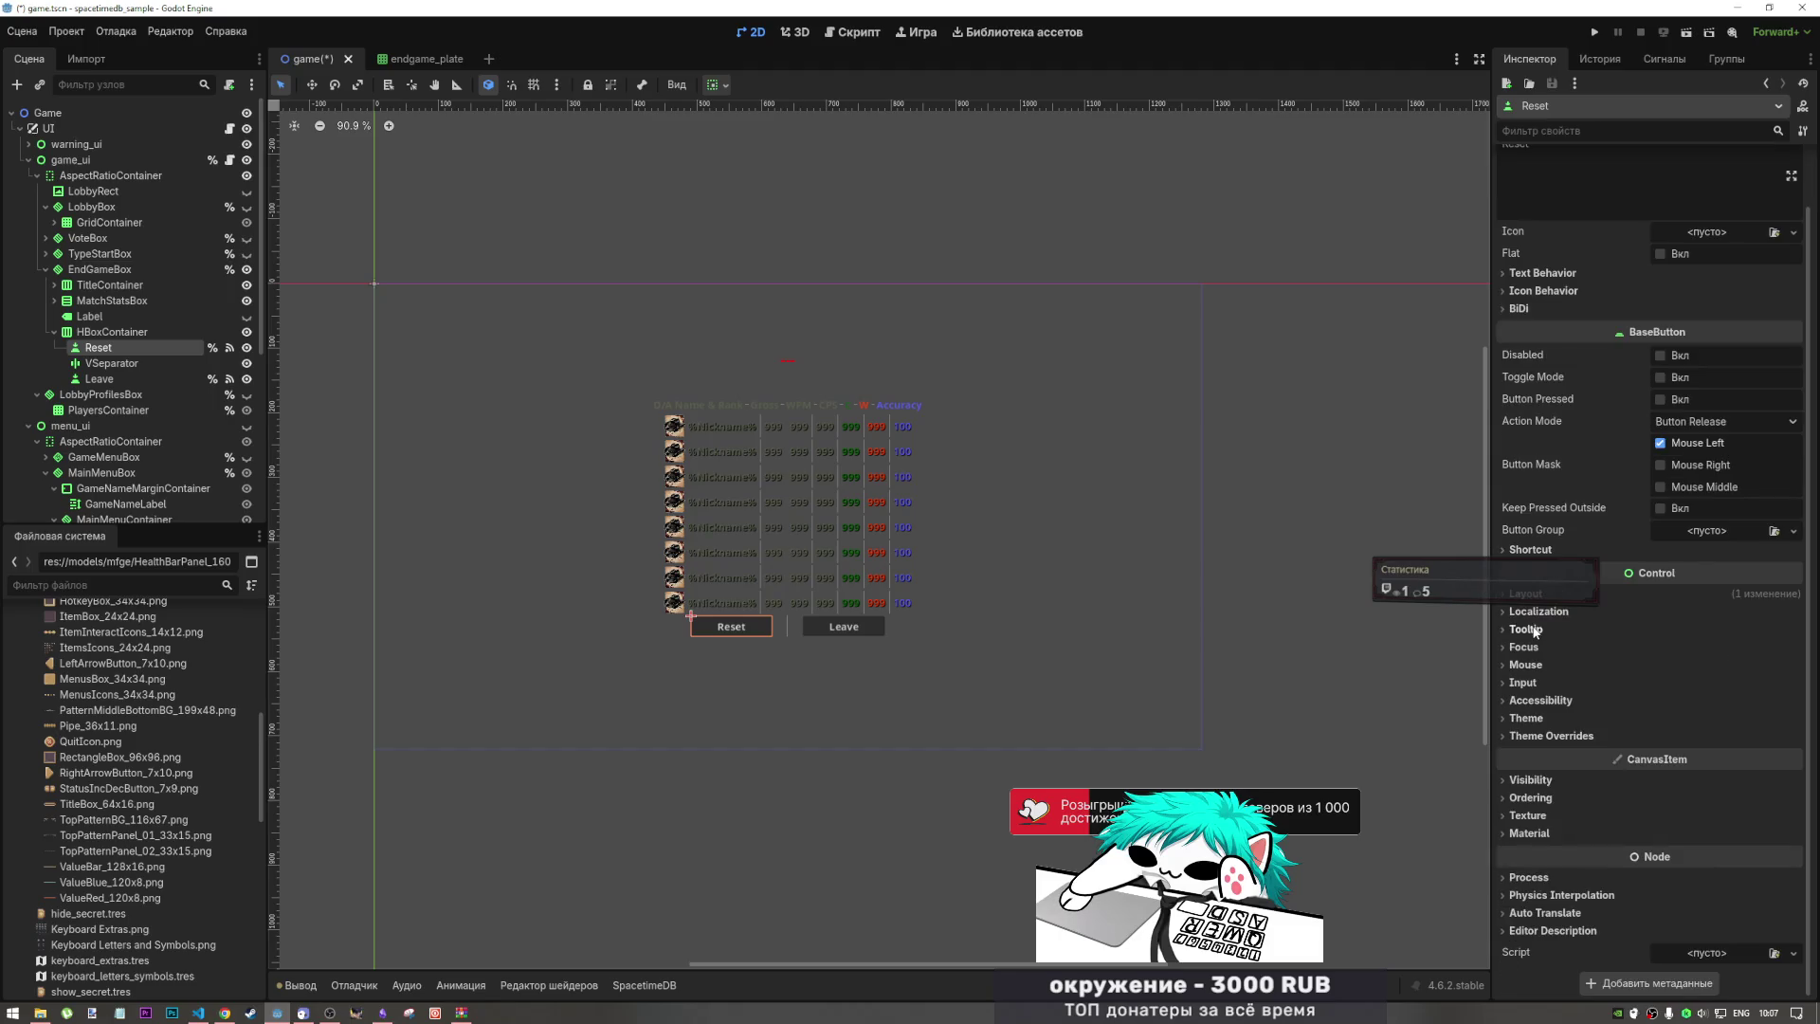
left_click(1540, 701)
left_click(1540, 700)
left_click(1545, 718)
left_click(1545, 718)
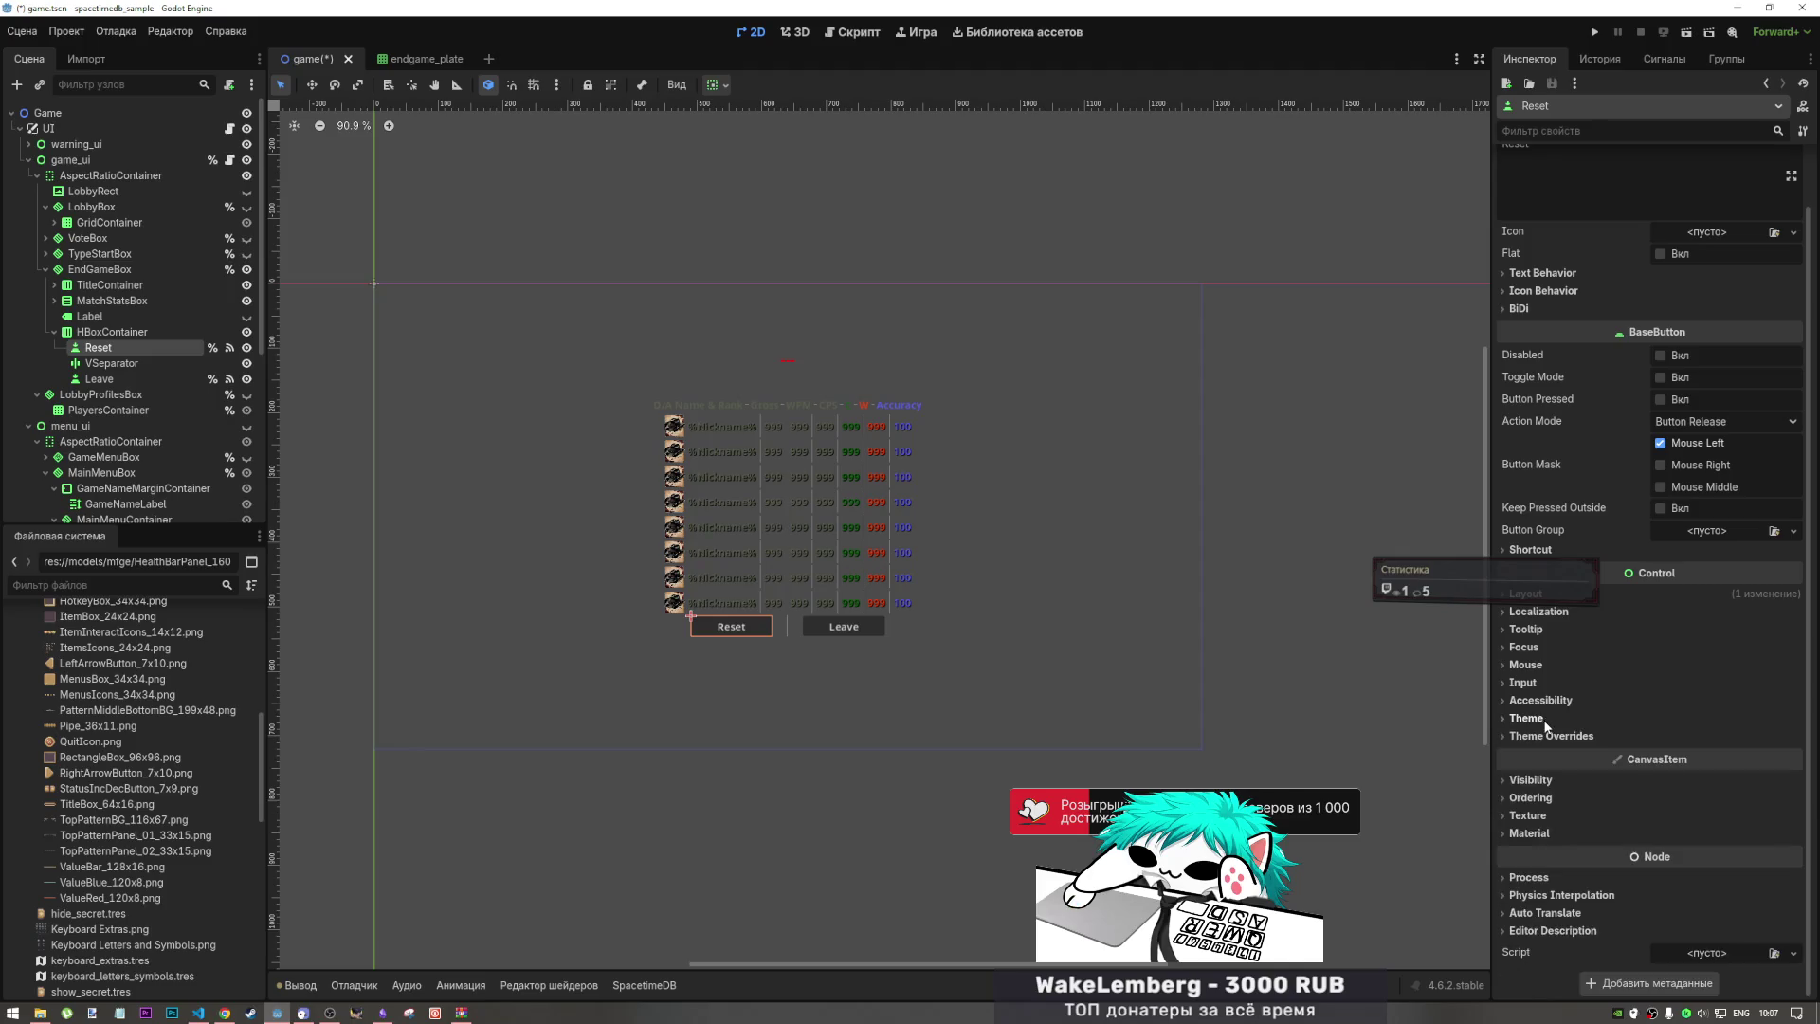
left_click(1545, 718)
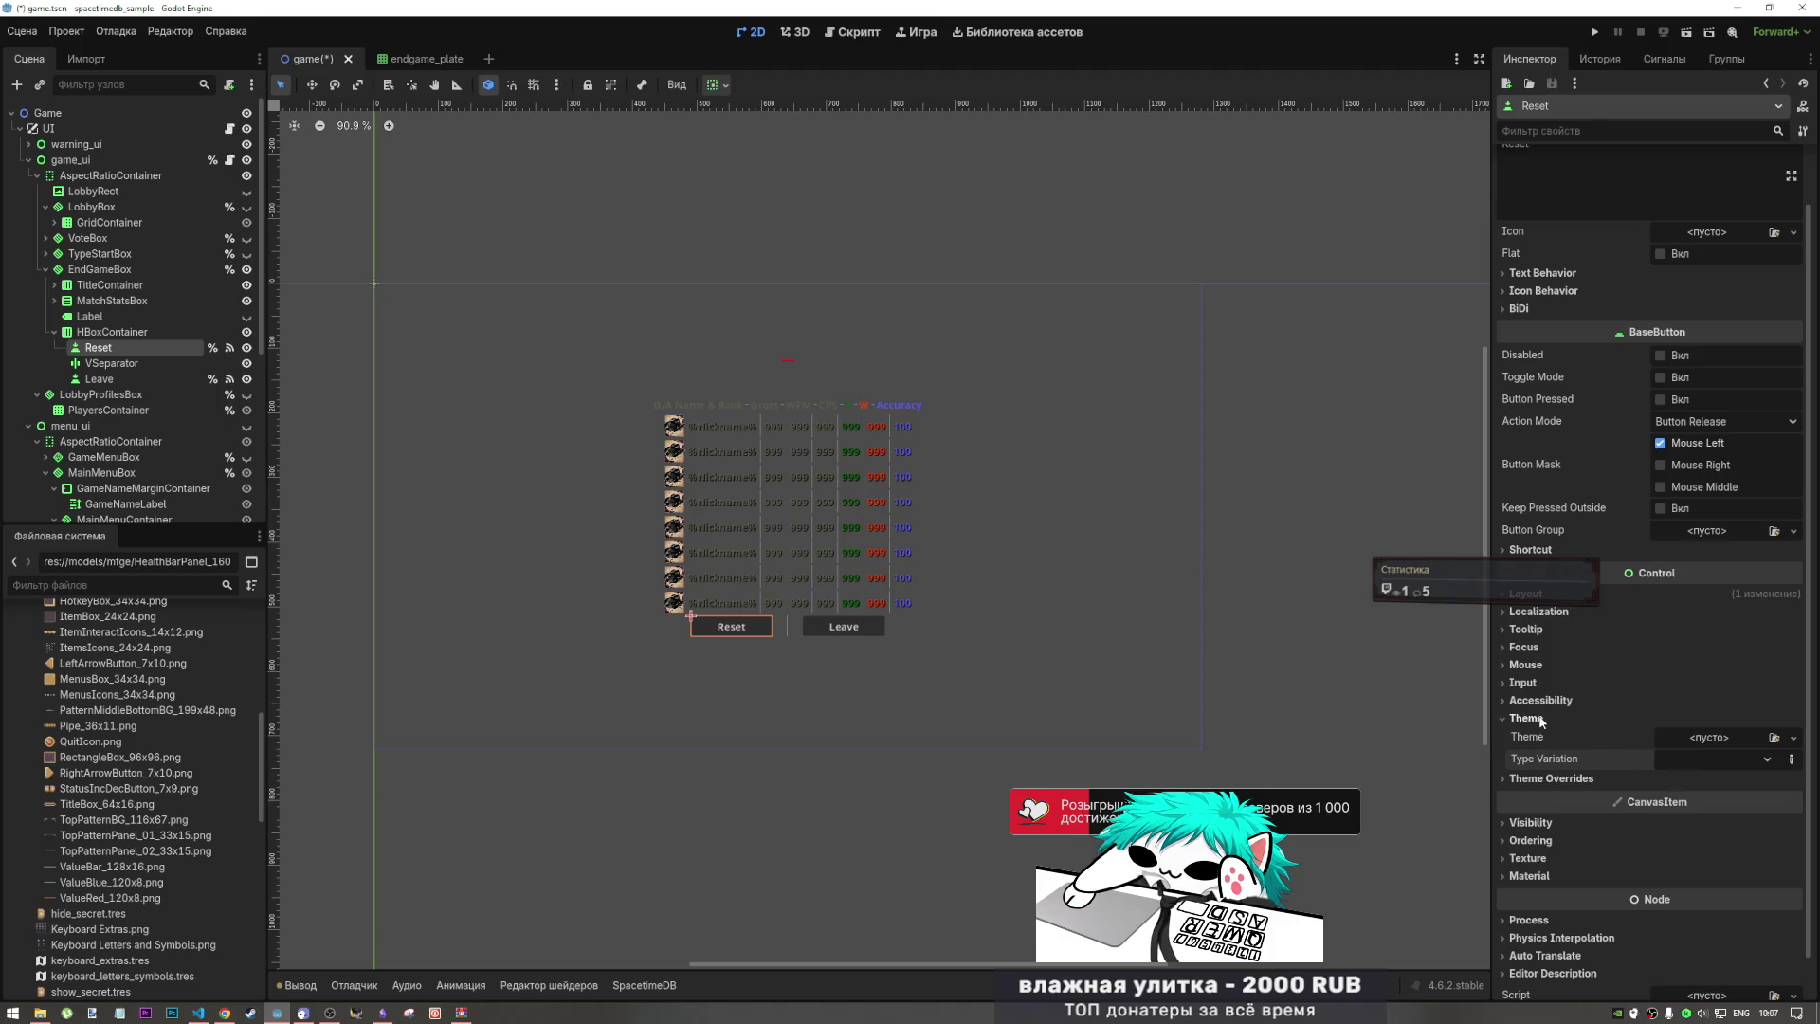
left_click(1545, 718)
left_click(1568, 738)
left_click(1560, 750)
left_click(1560, 750)
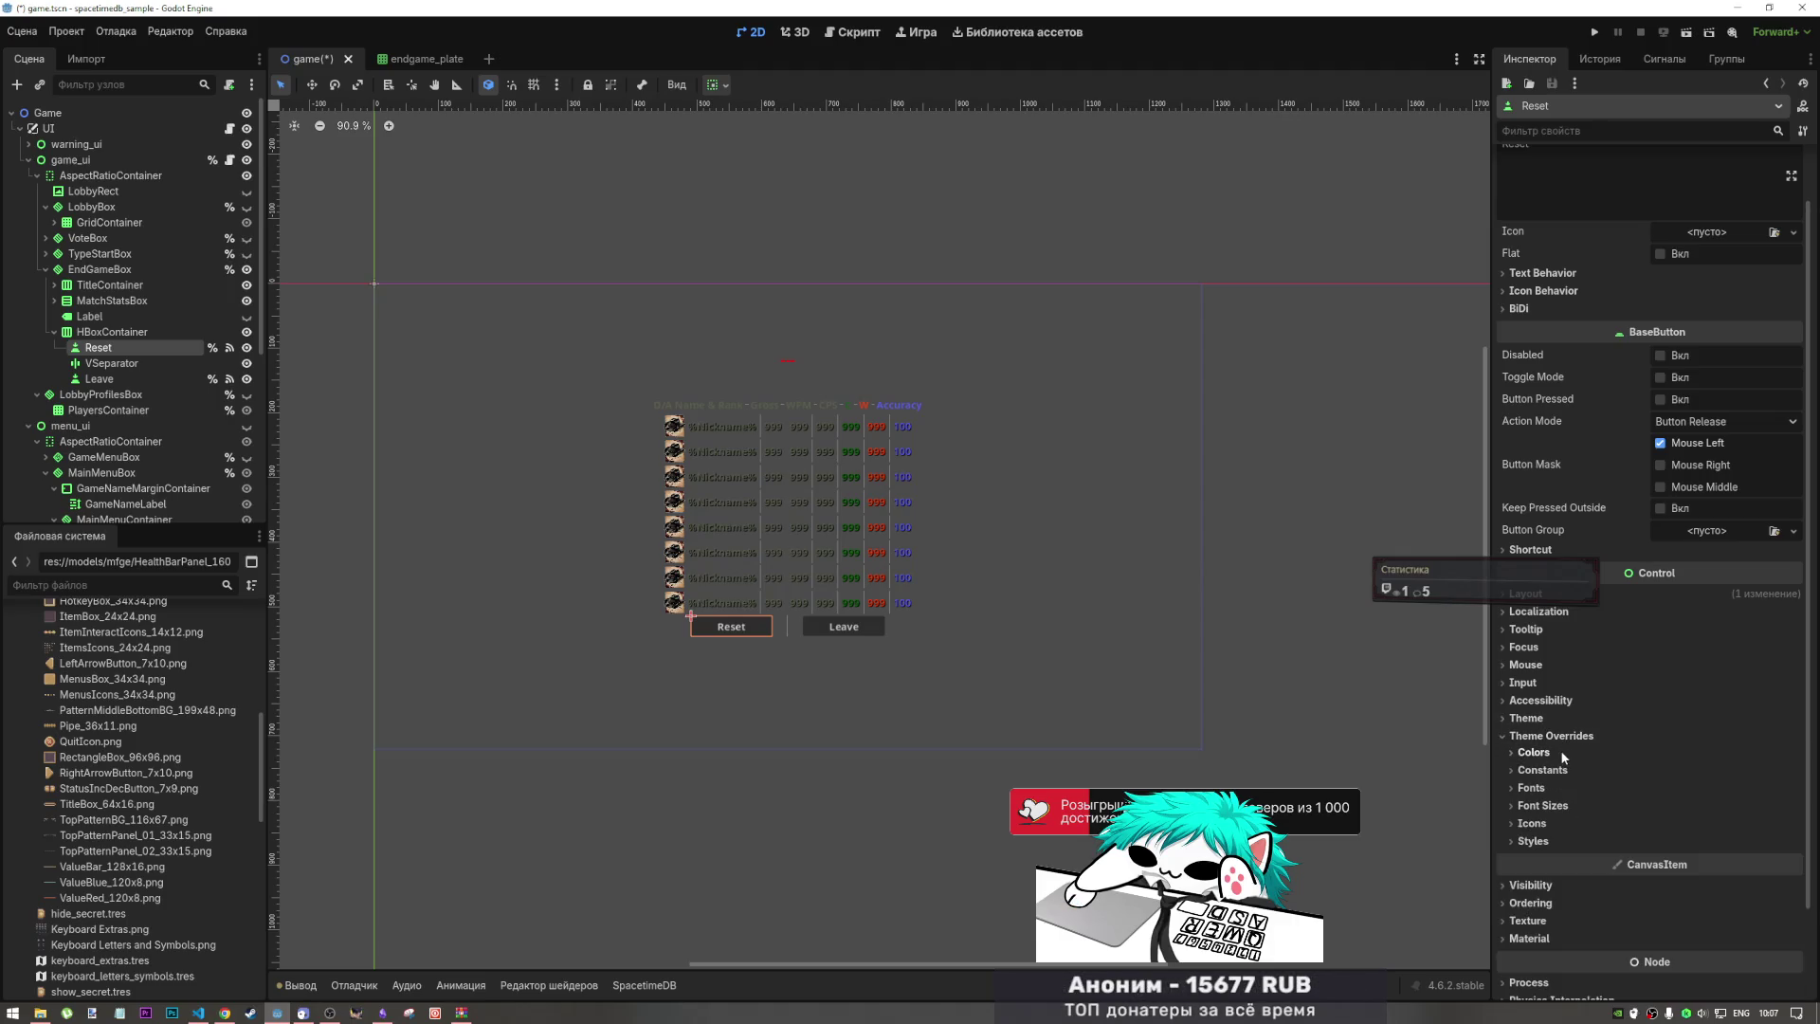
left_click(1560, 750)
scroll(1564, 753, "down", 2)
scroll(1566, 756, "up", 2)
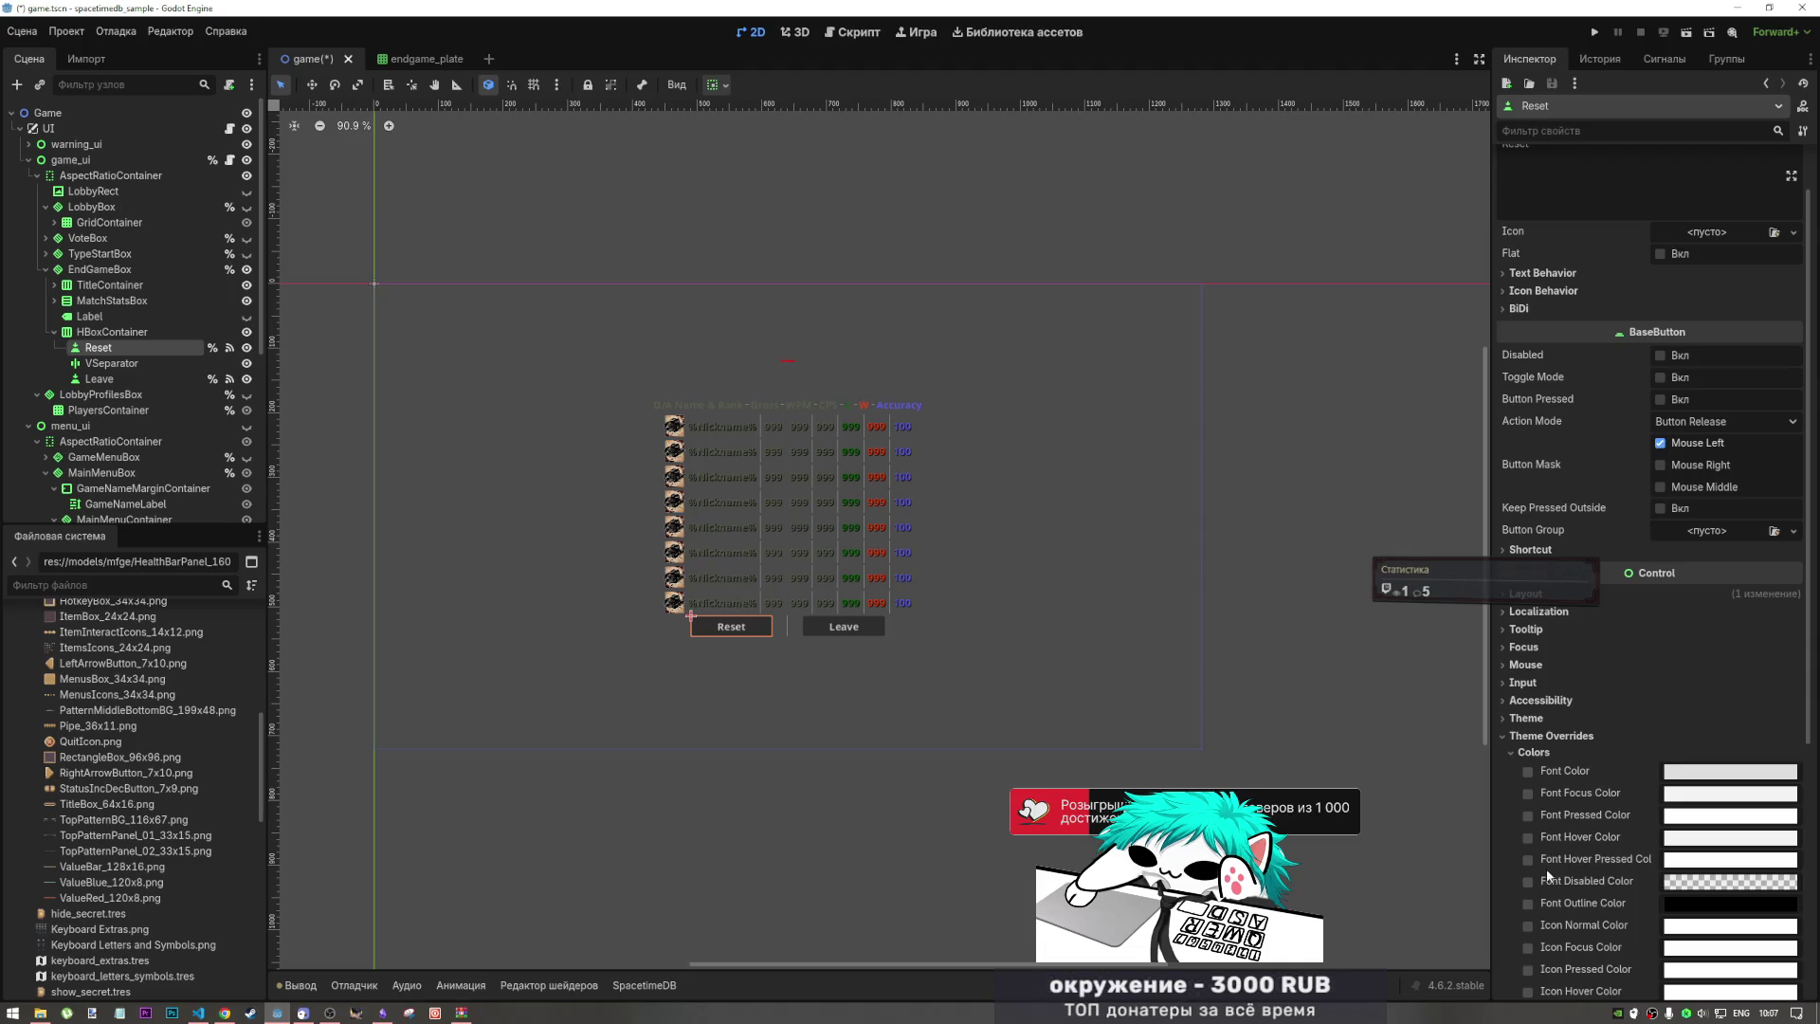
Step: Browse the font and colour overrides, then enable and raise the Outline Size constant
left_click(1532, 753)
left_click(1532, 788)
left_click(1532, 787)
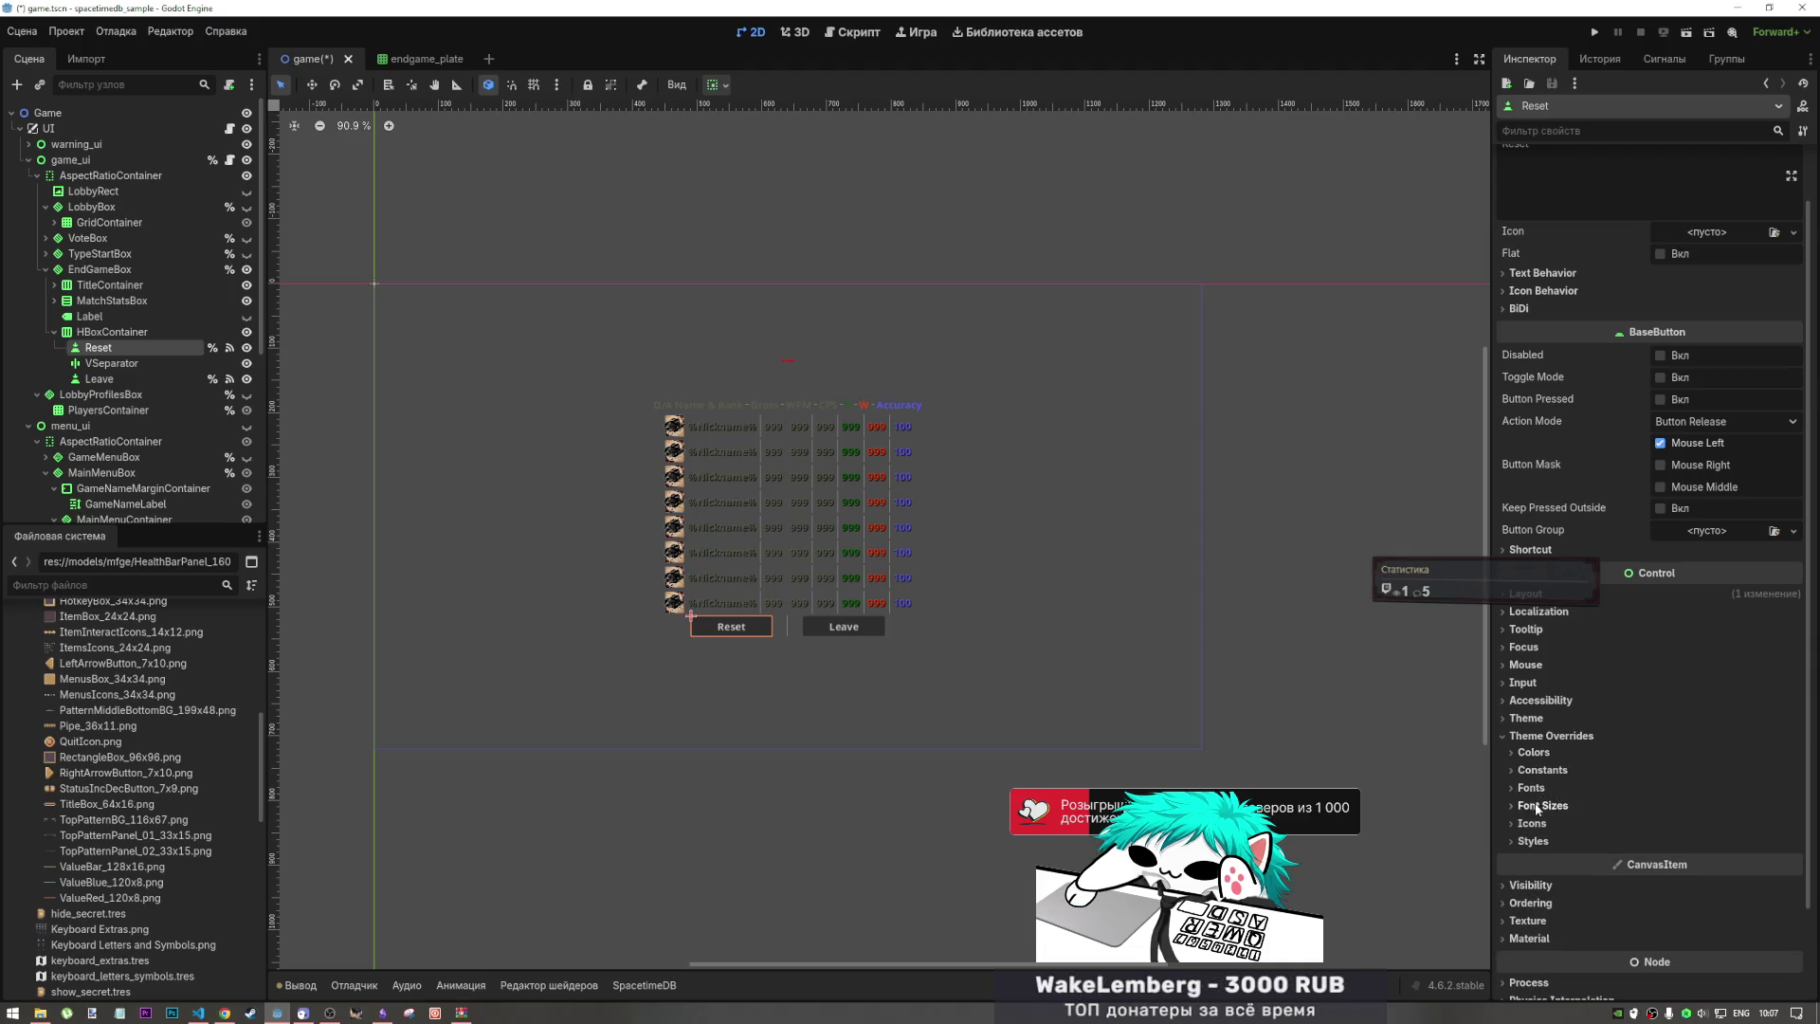
left_click(1542, 805)
left_click(1542, 806)
left_click(1533, 753)
left_click(1535, 753)
left_click(1542, 770)
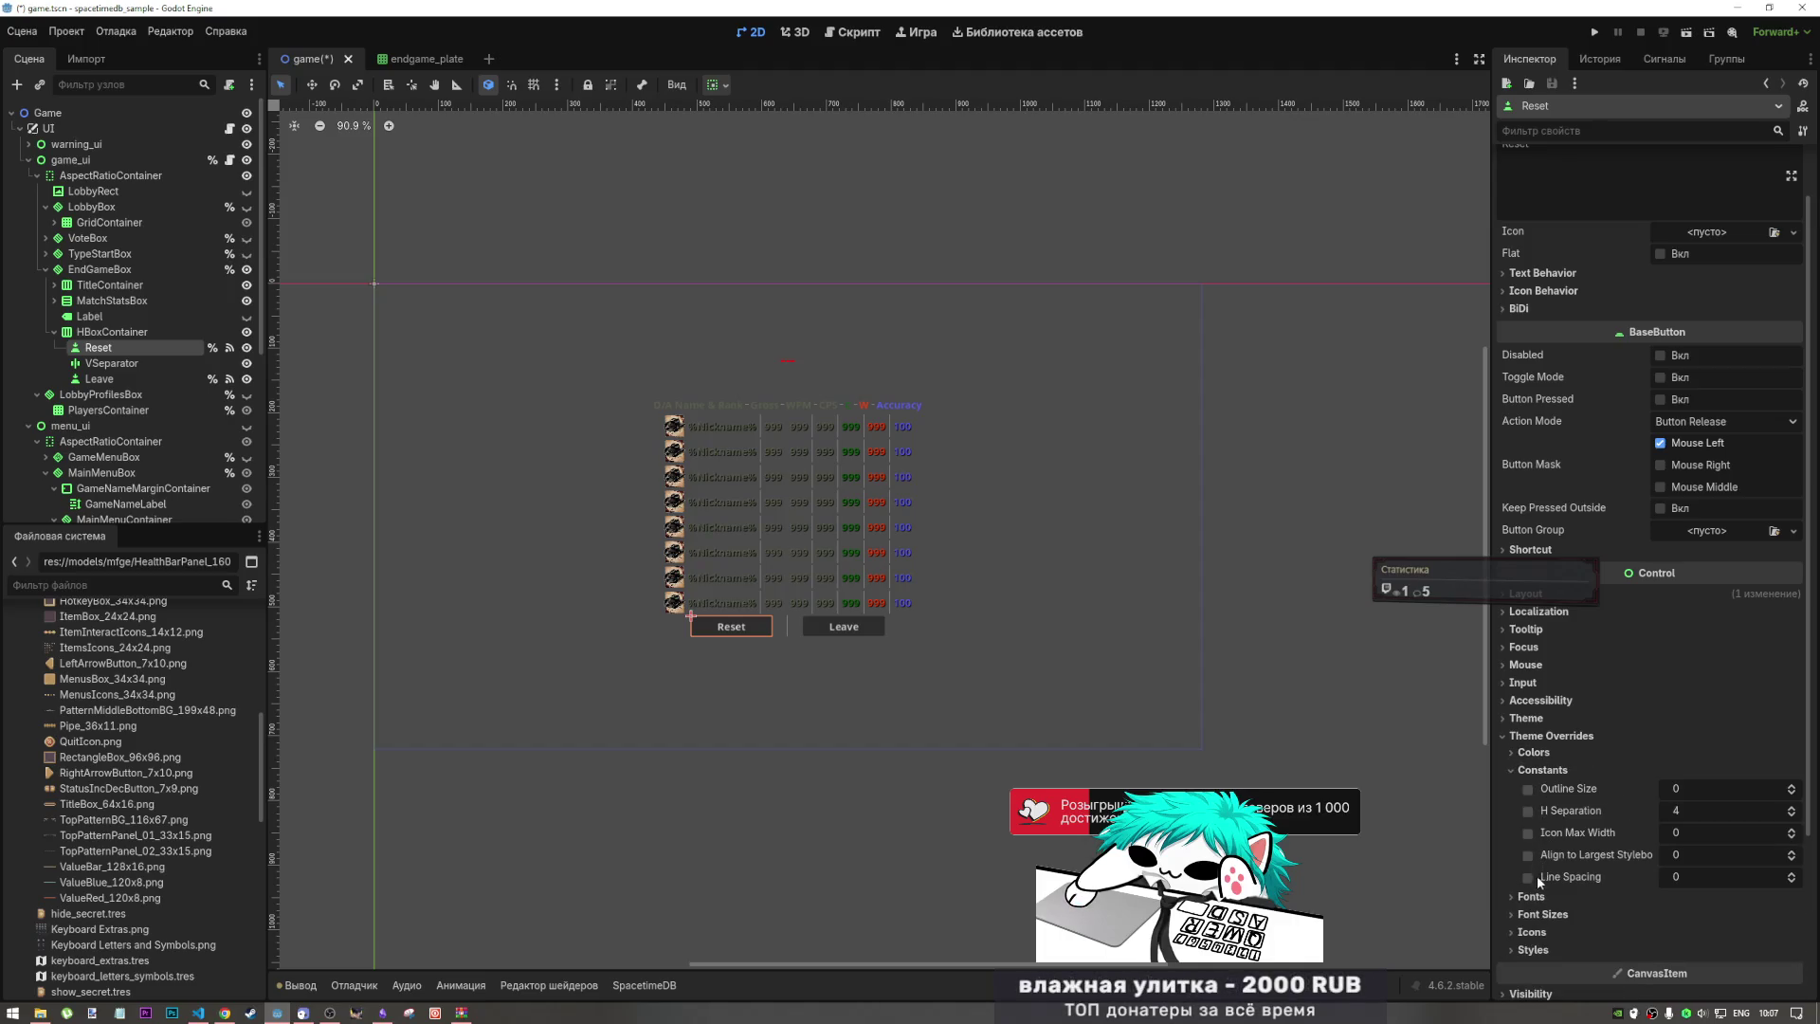
left_click(1528, 790)
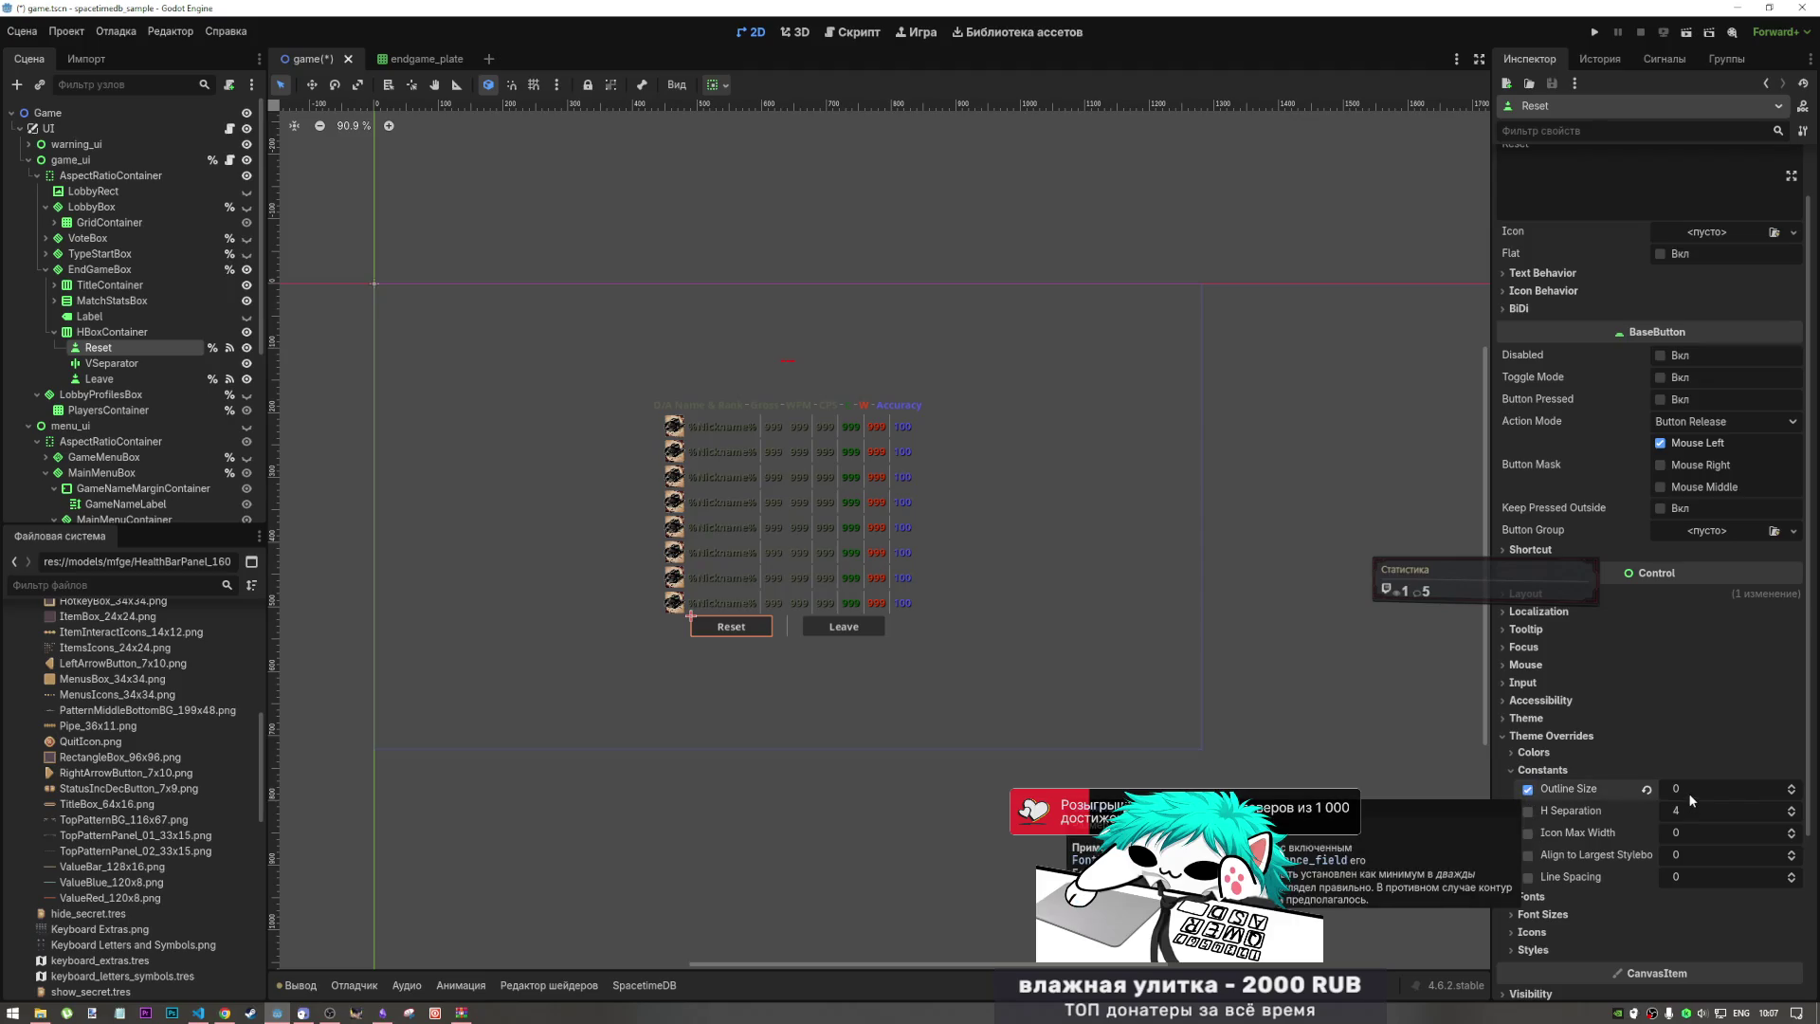
mouse_move(1688, 788)
left_mouse_down()
mouse_move(1728, 788)
mouse_move(1690, 788)
left_mouse_up()
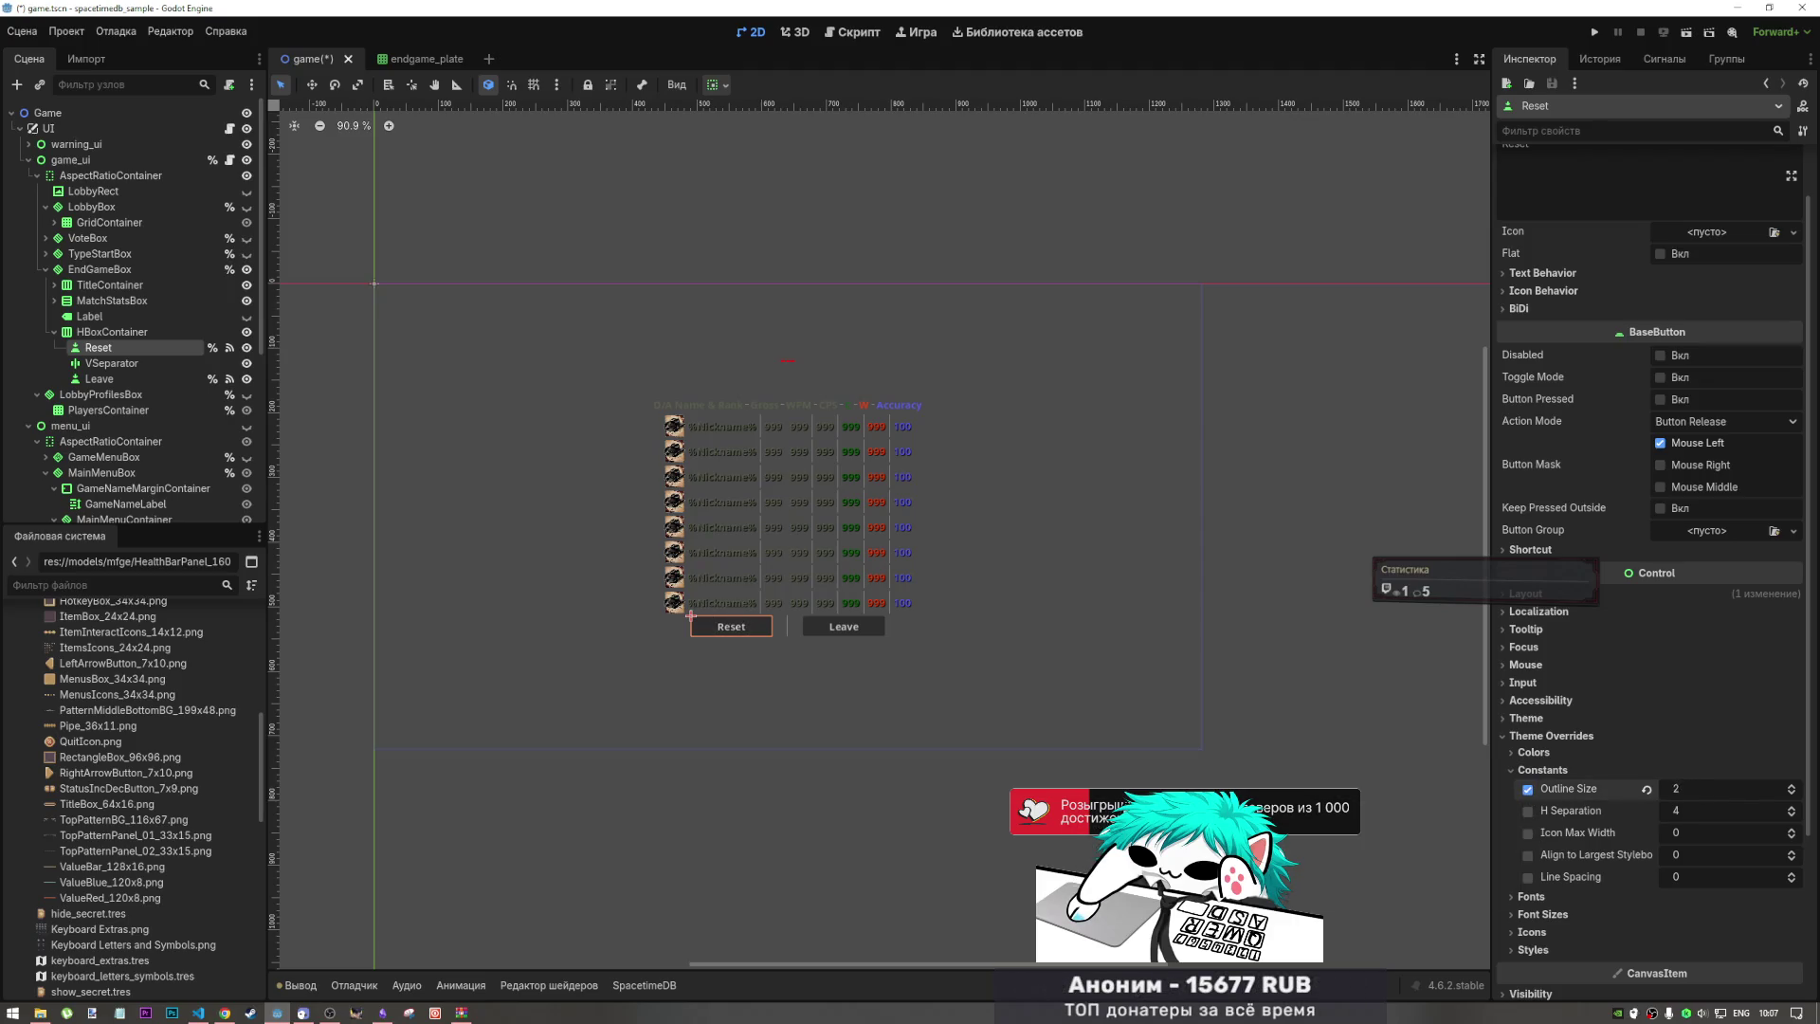
left_click(1535, 771)
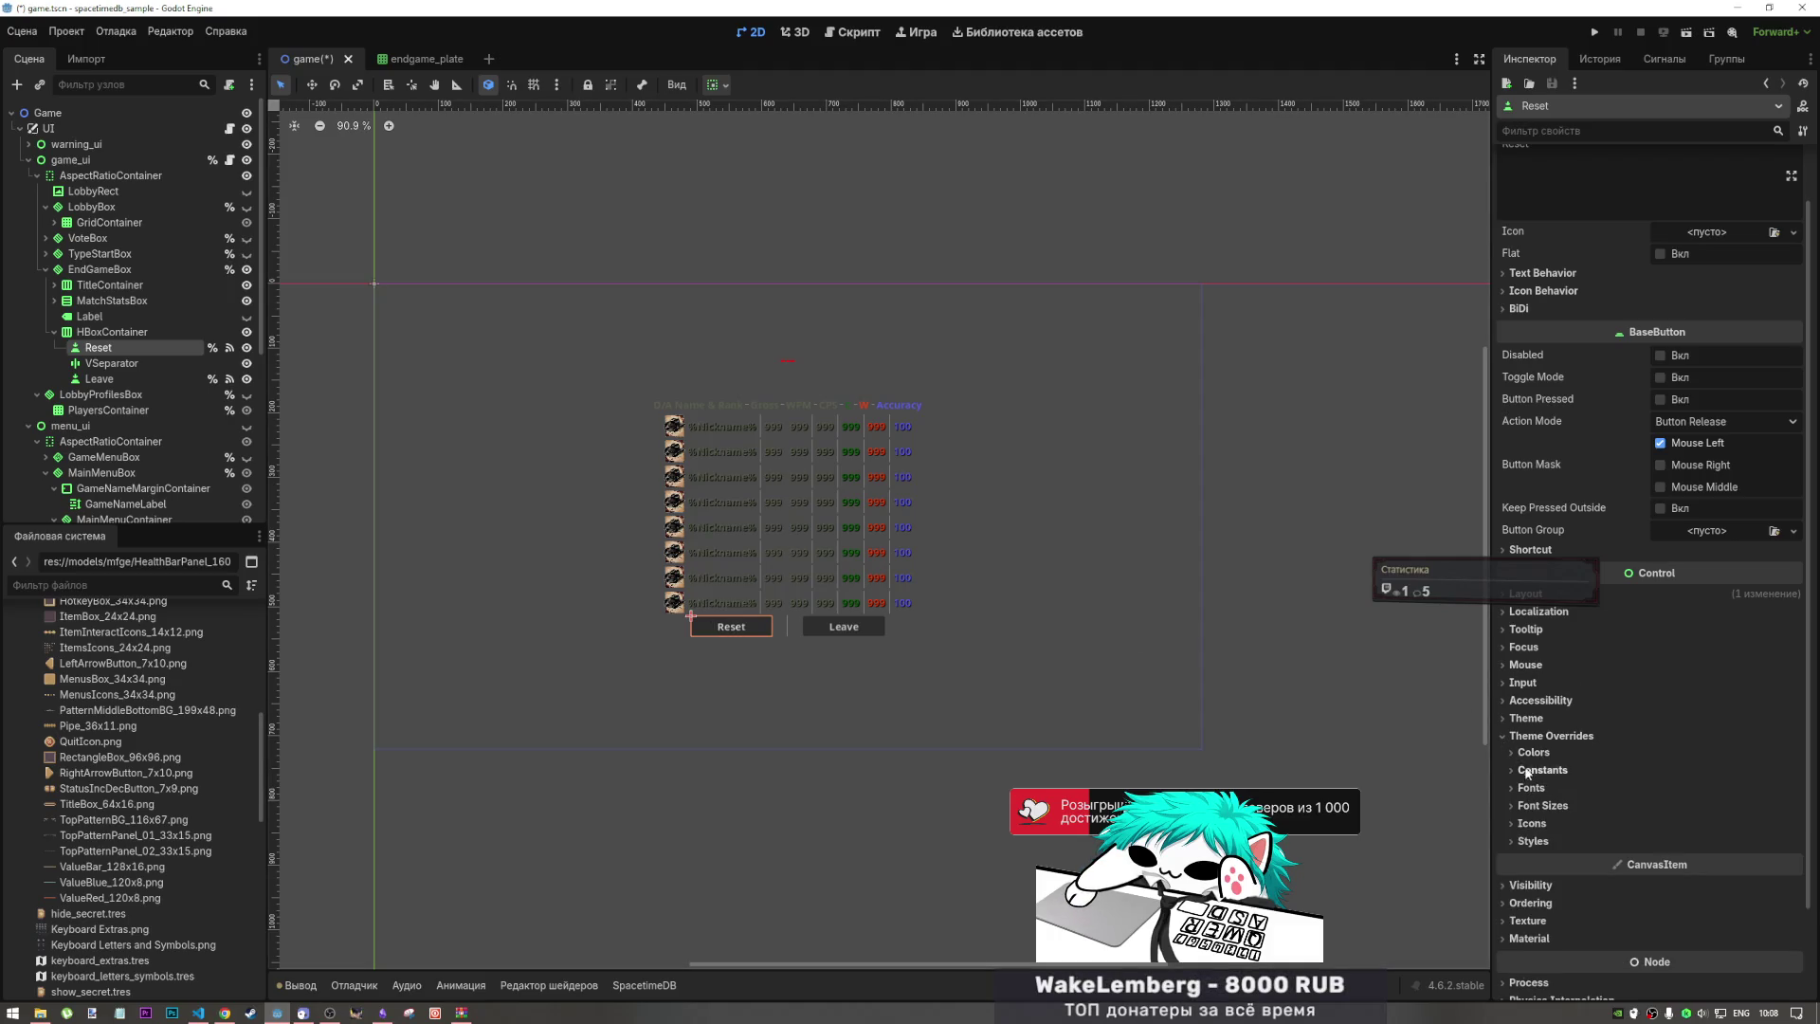
Step: Try RectangleBox_96x96.png as the Reset button's icon override, then remove it
left_click(1517, 752)
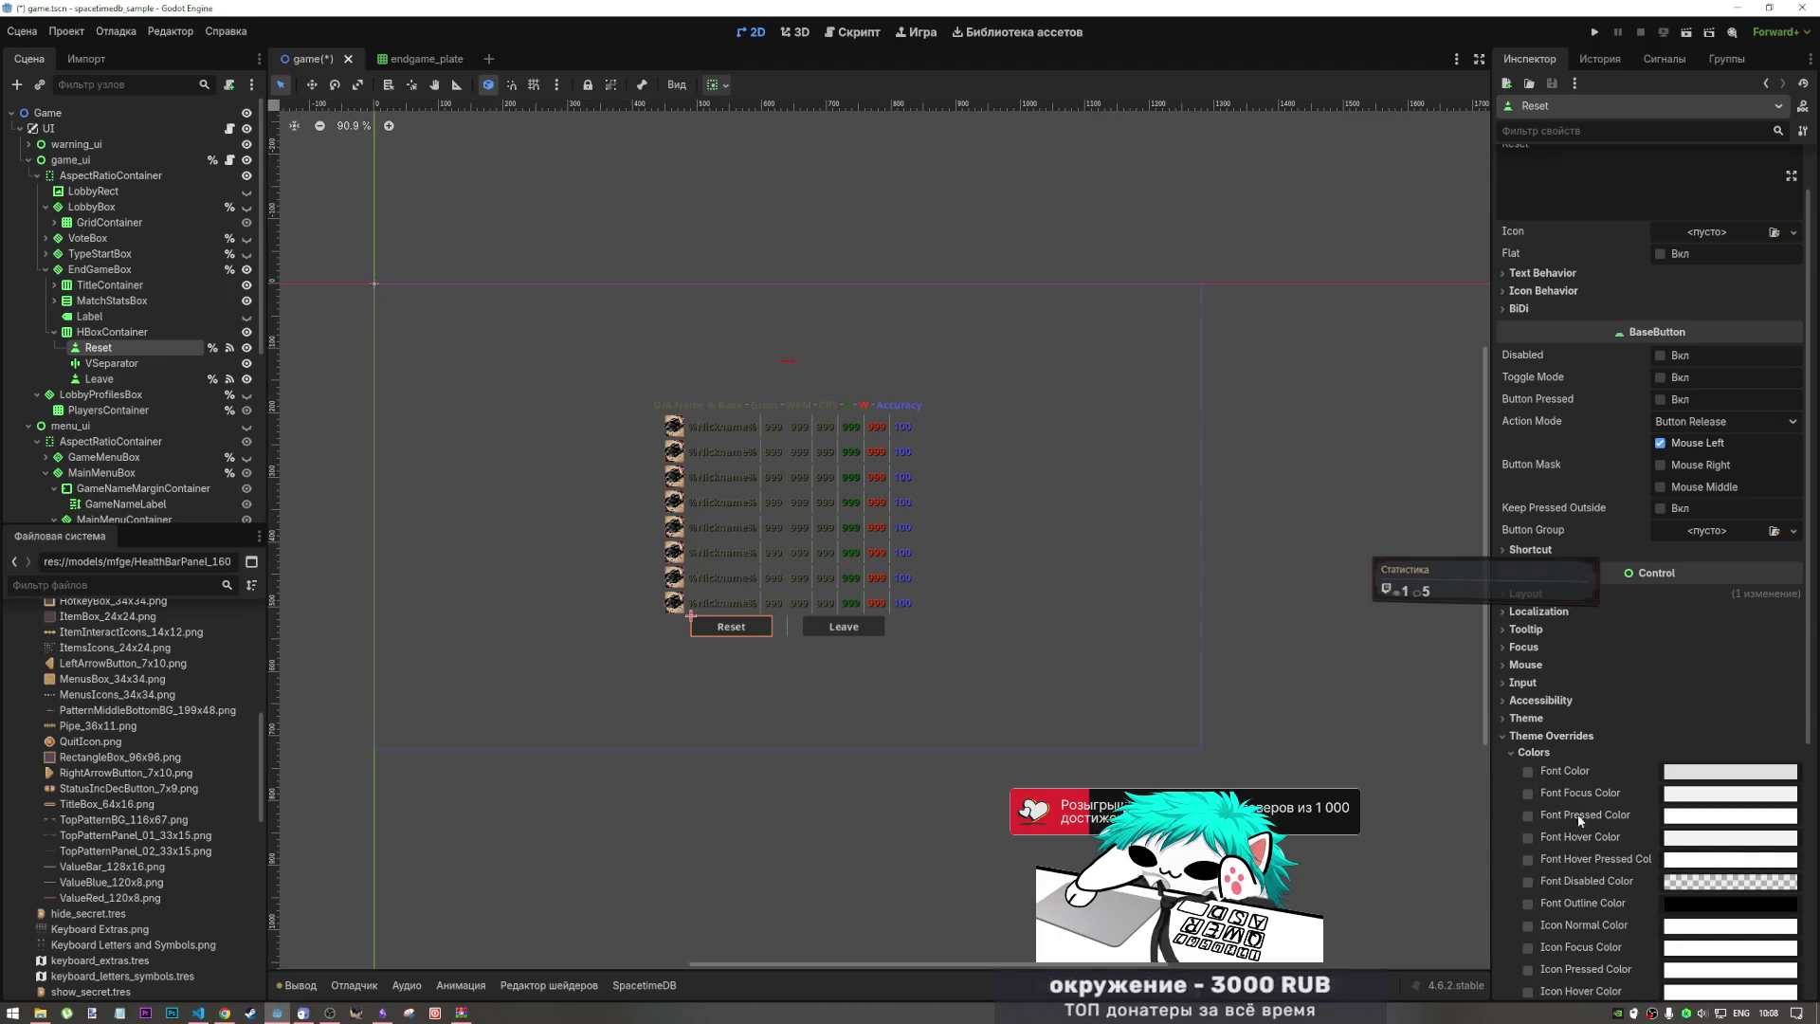
left_click(1518, 752)
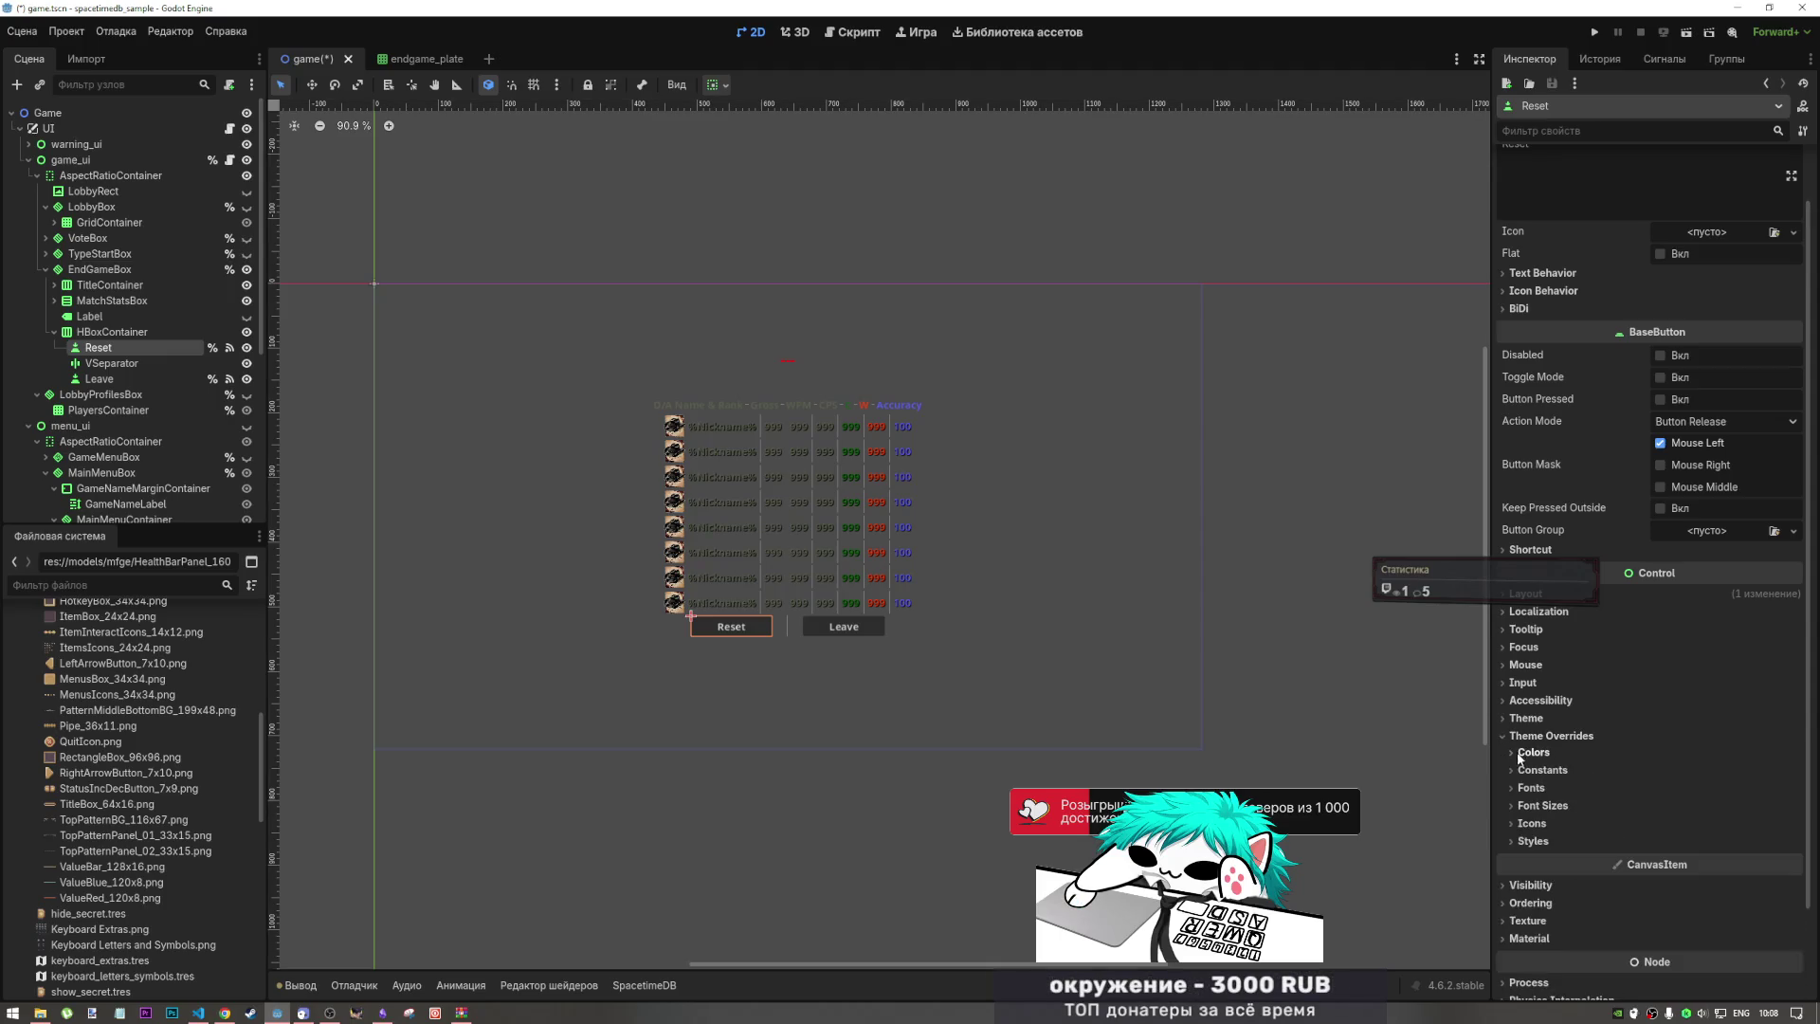
left_click(1511, 822)
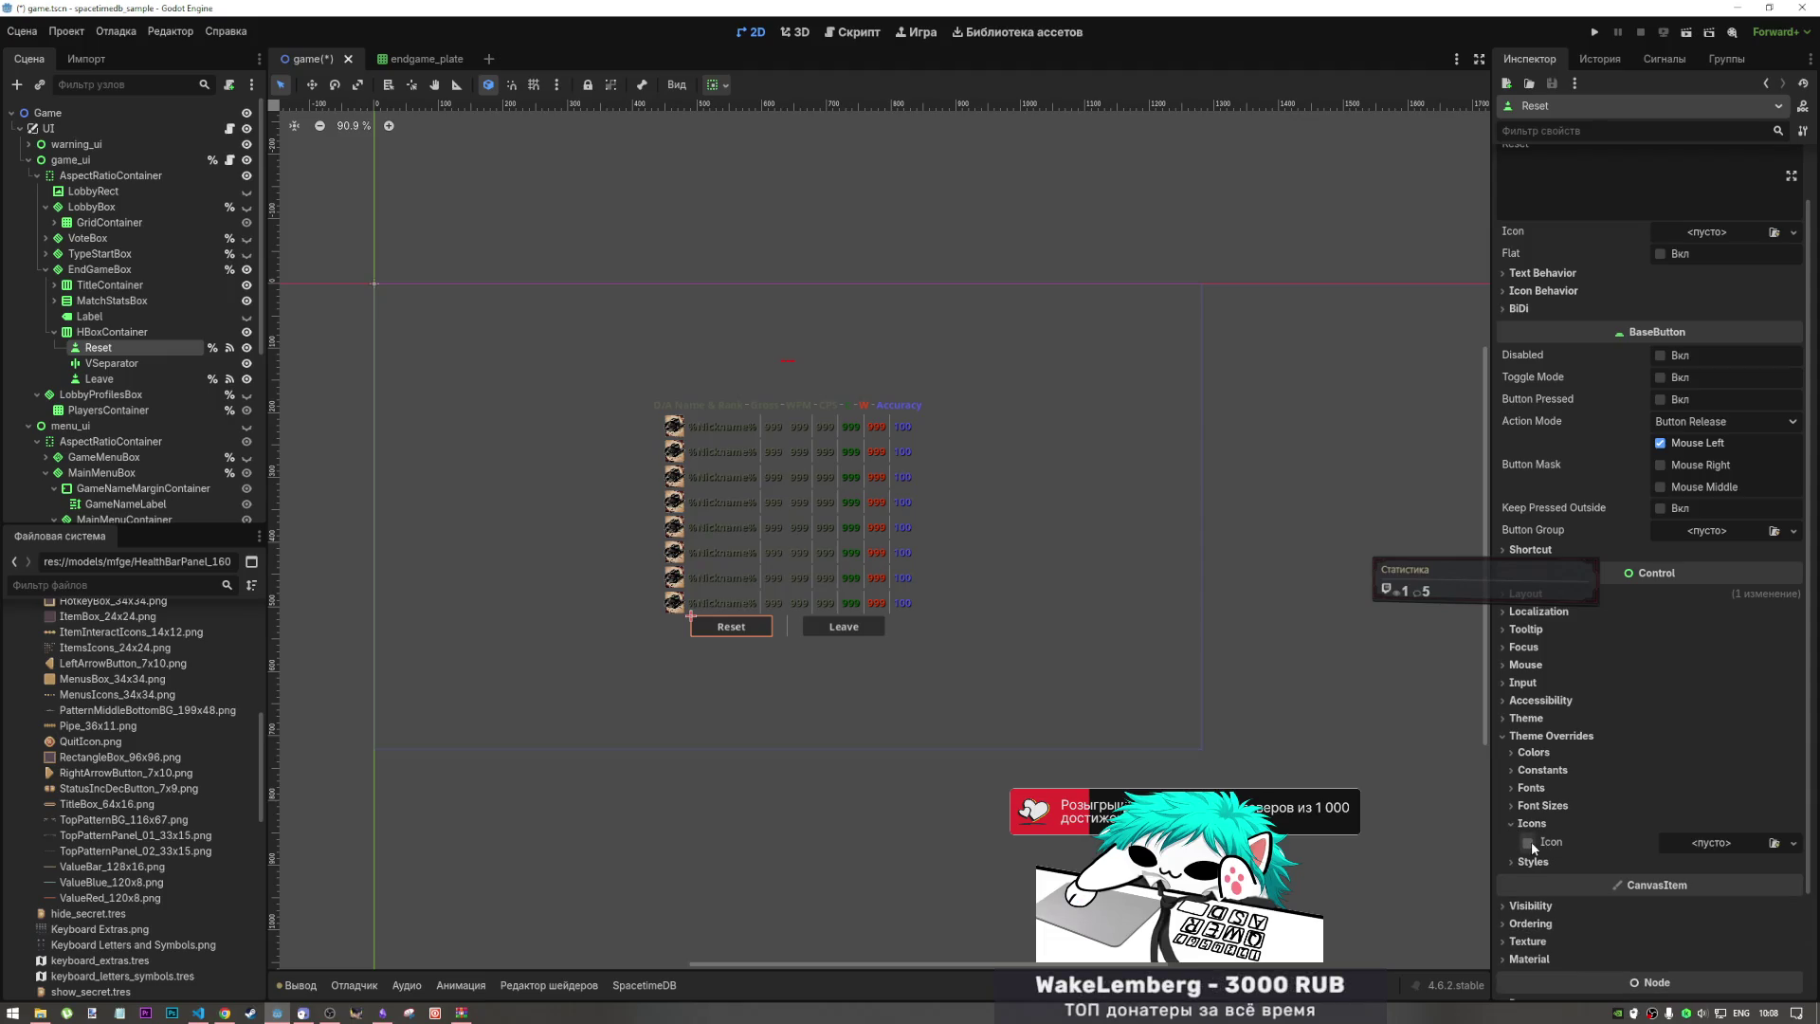
left_click(1532, 840)
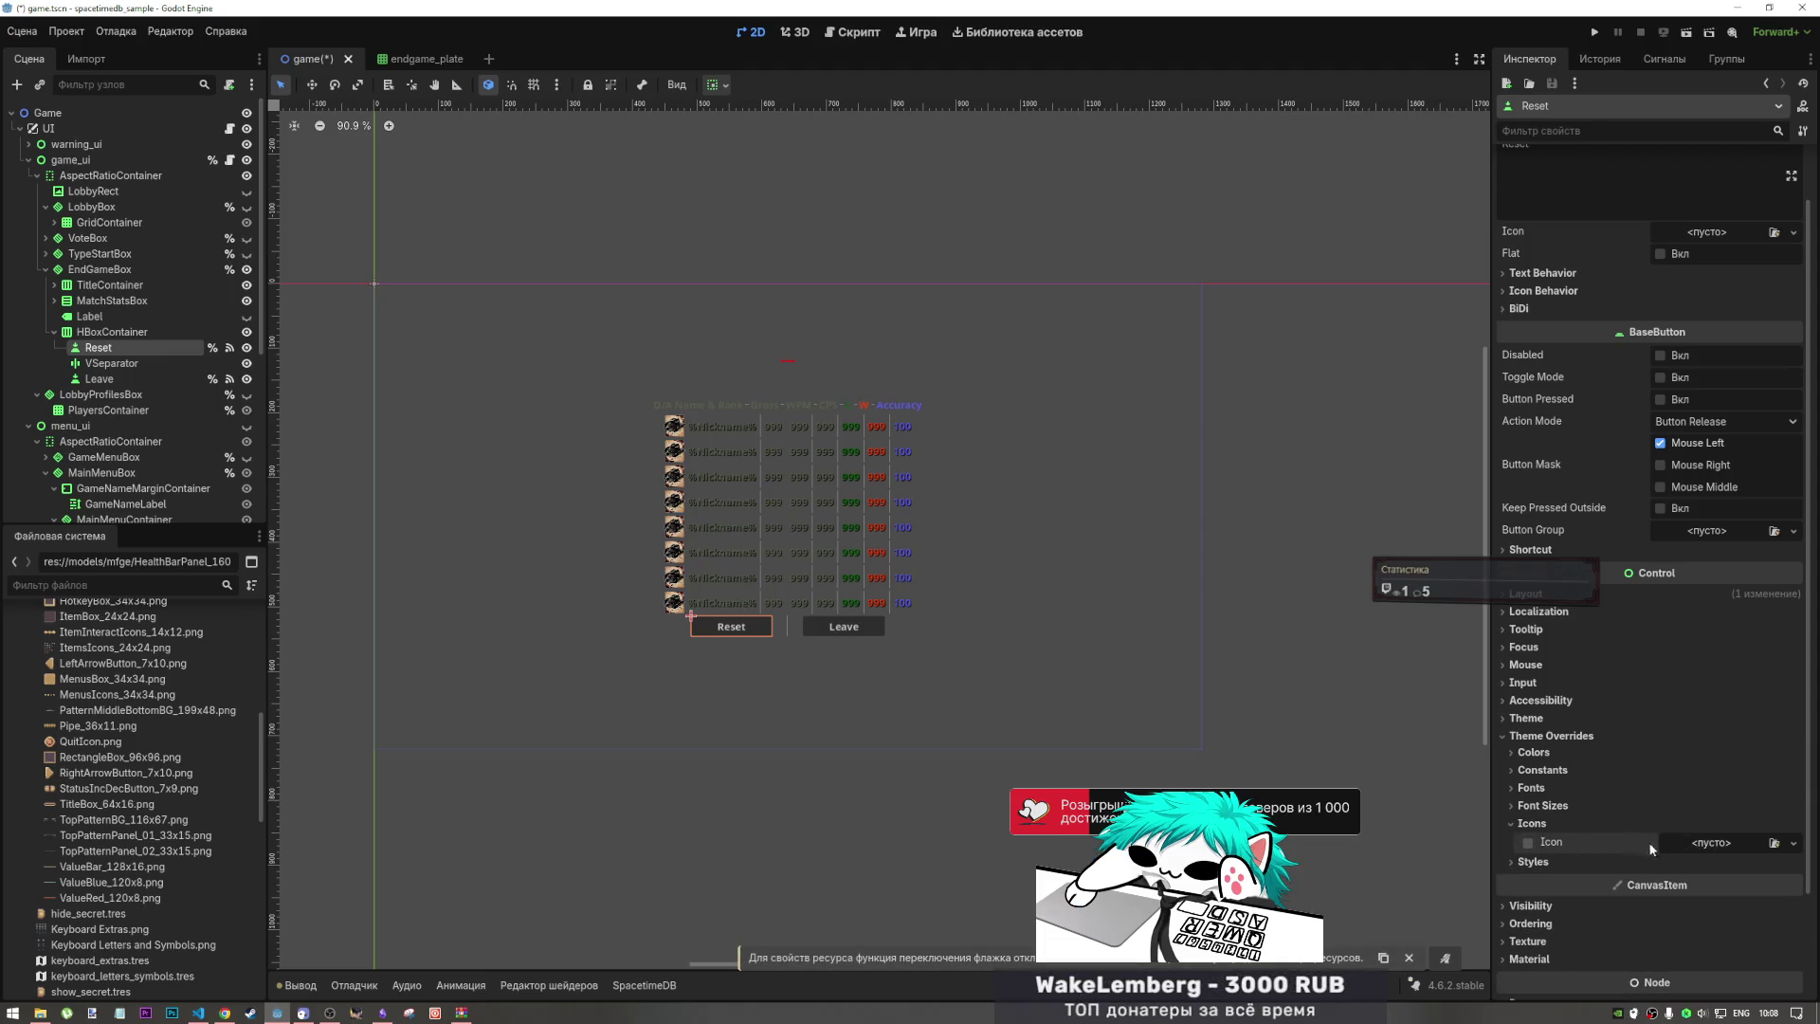
mouse_move(1540, 842)
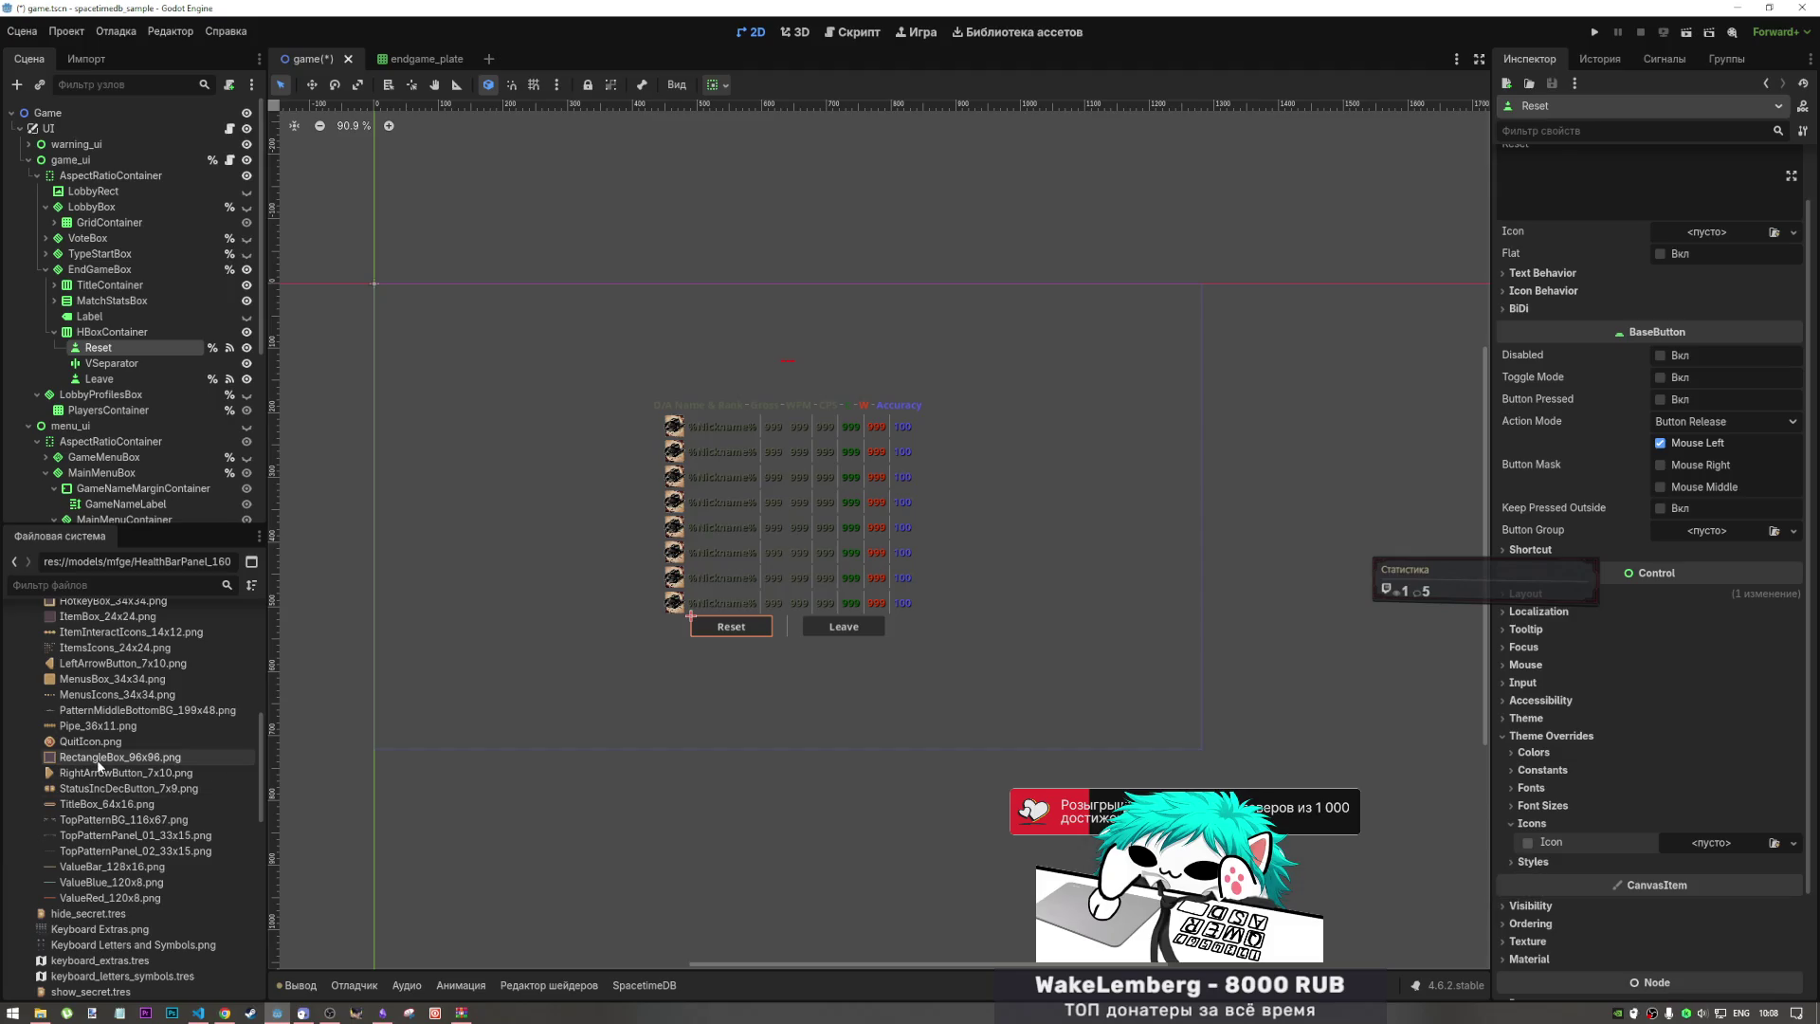
mouse_move(120, 756)
left_mouse_down()
mouse_move(417, 758)
mouse_move(1687, 853)
mouse_move(1674, 844)
left_mouse_up()
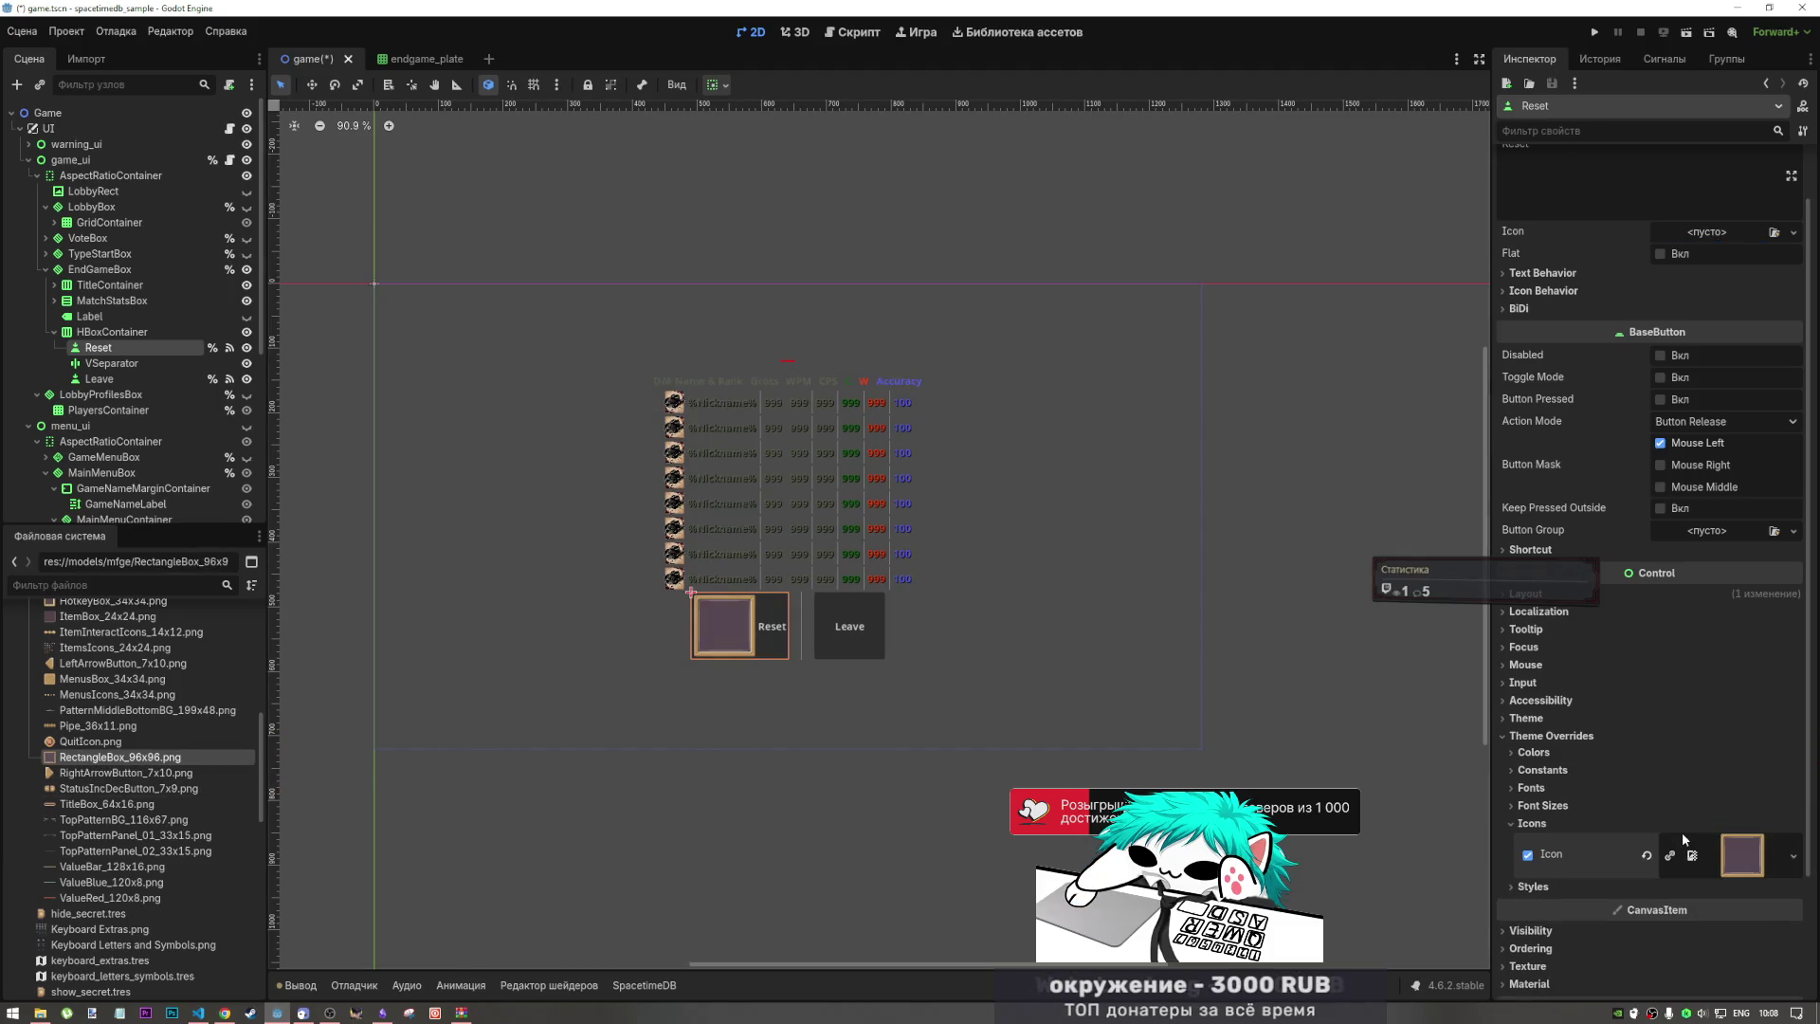
left_click(1526, 853)
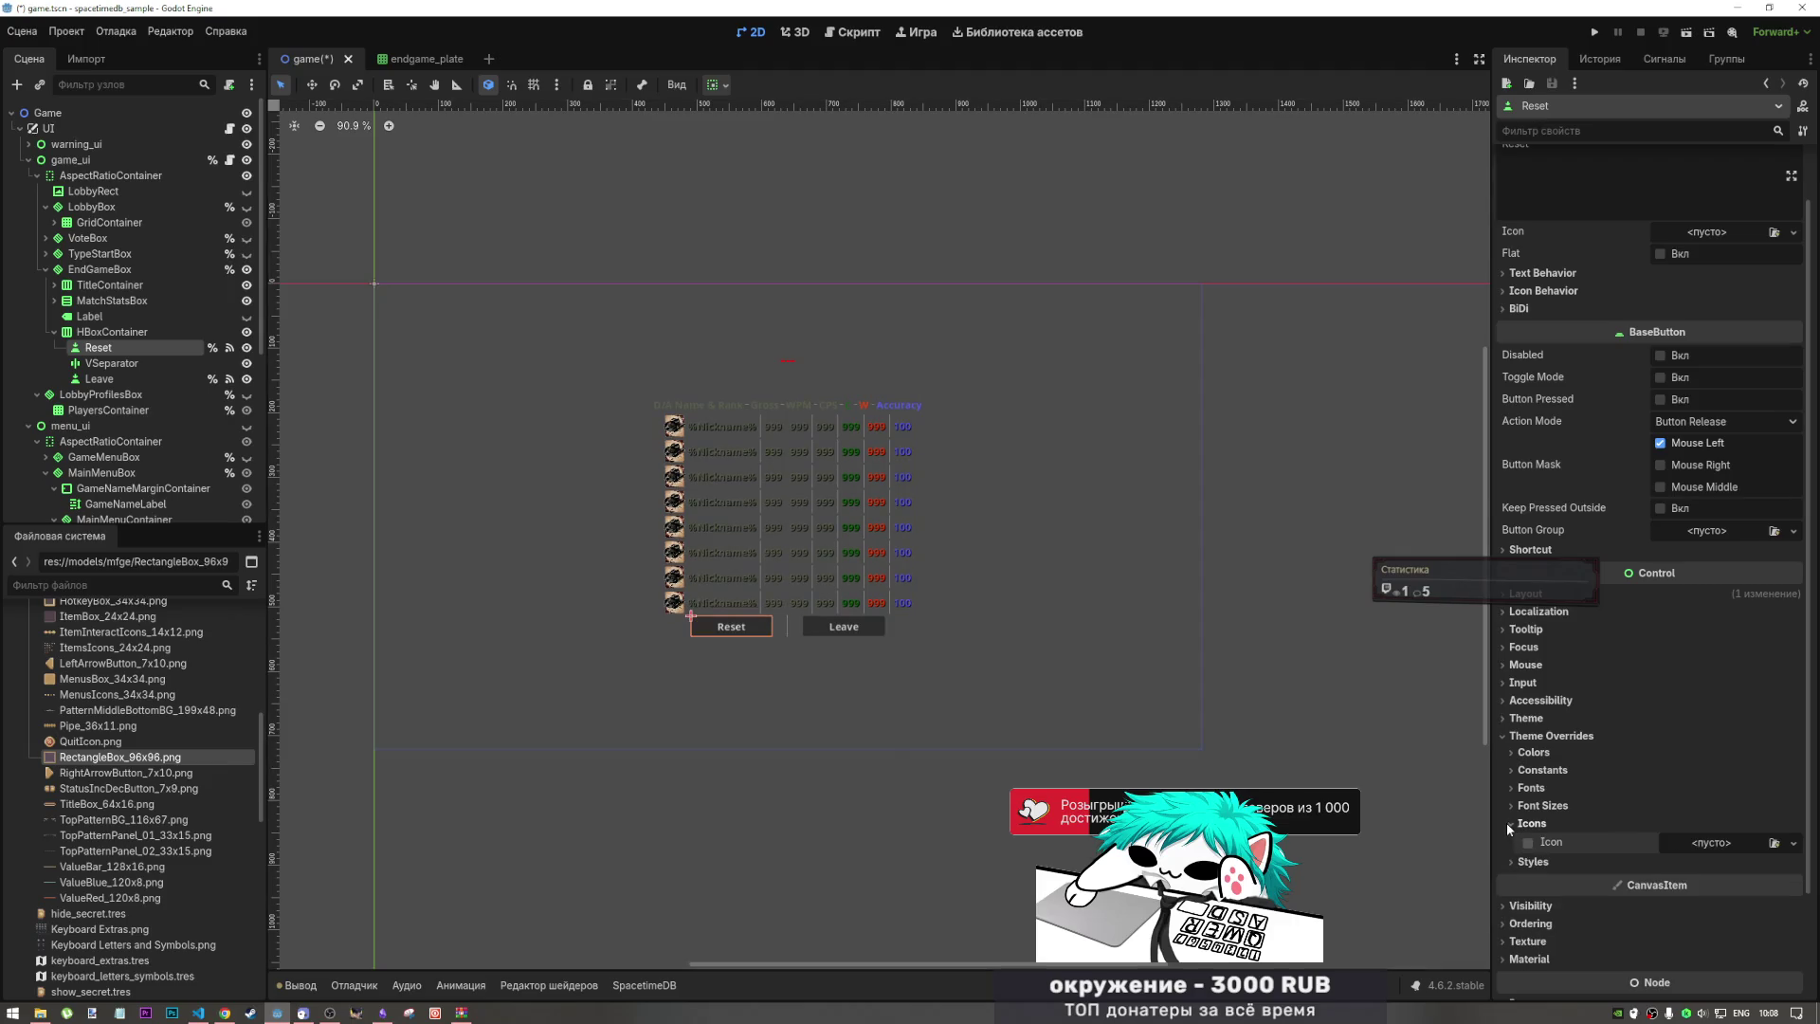
left_click(1509, 824)
left_click(1509, 823)
left_click(1509, 824)
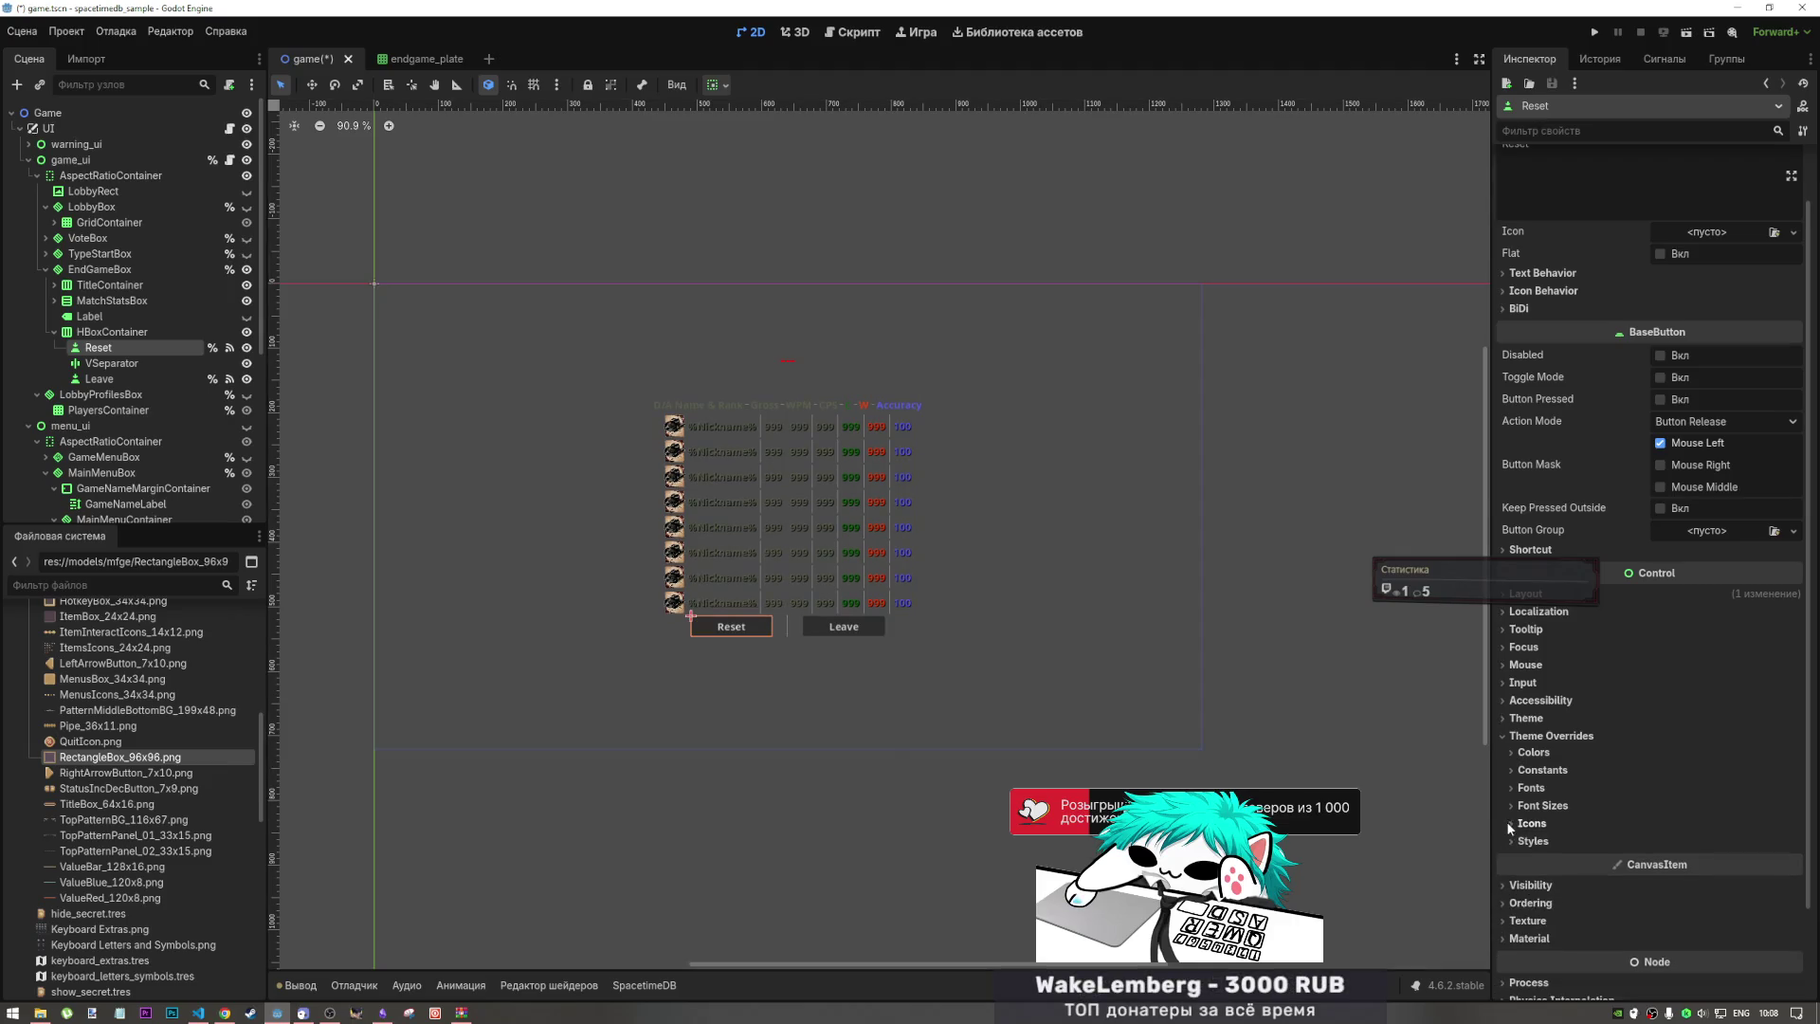
Step: Look at the style overrides, then collapse the Colors overrides list
left_click(1512, 841)
scroll(1562, 859, "down", 5)
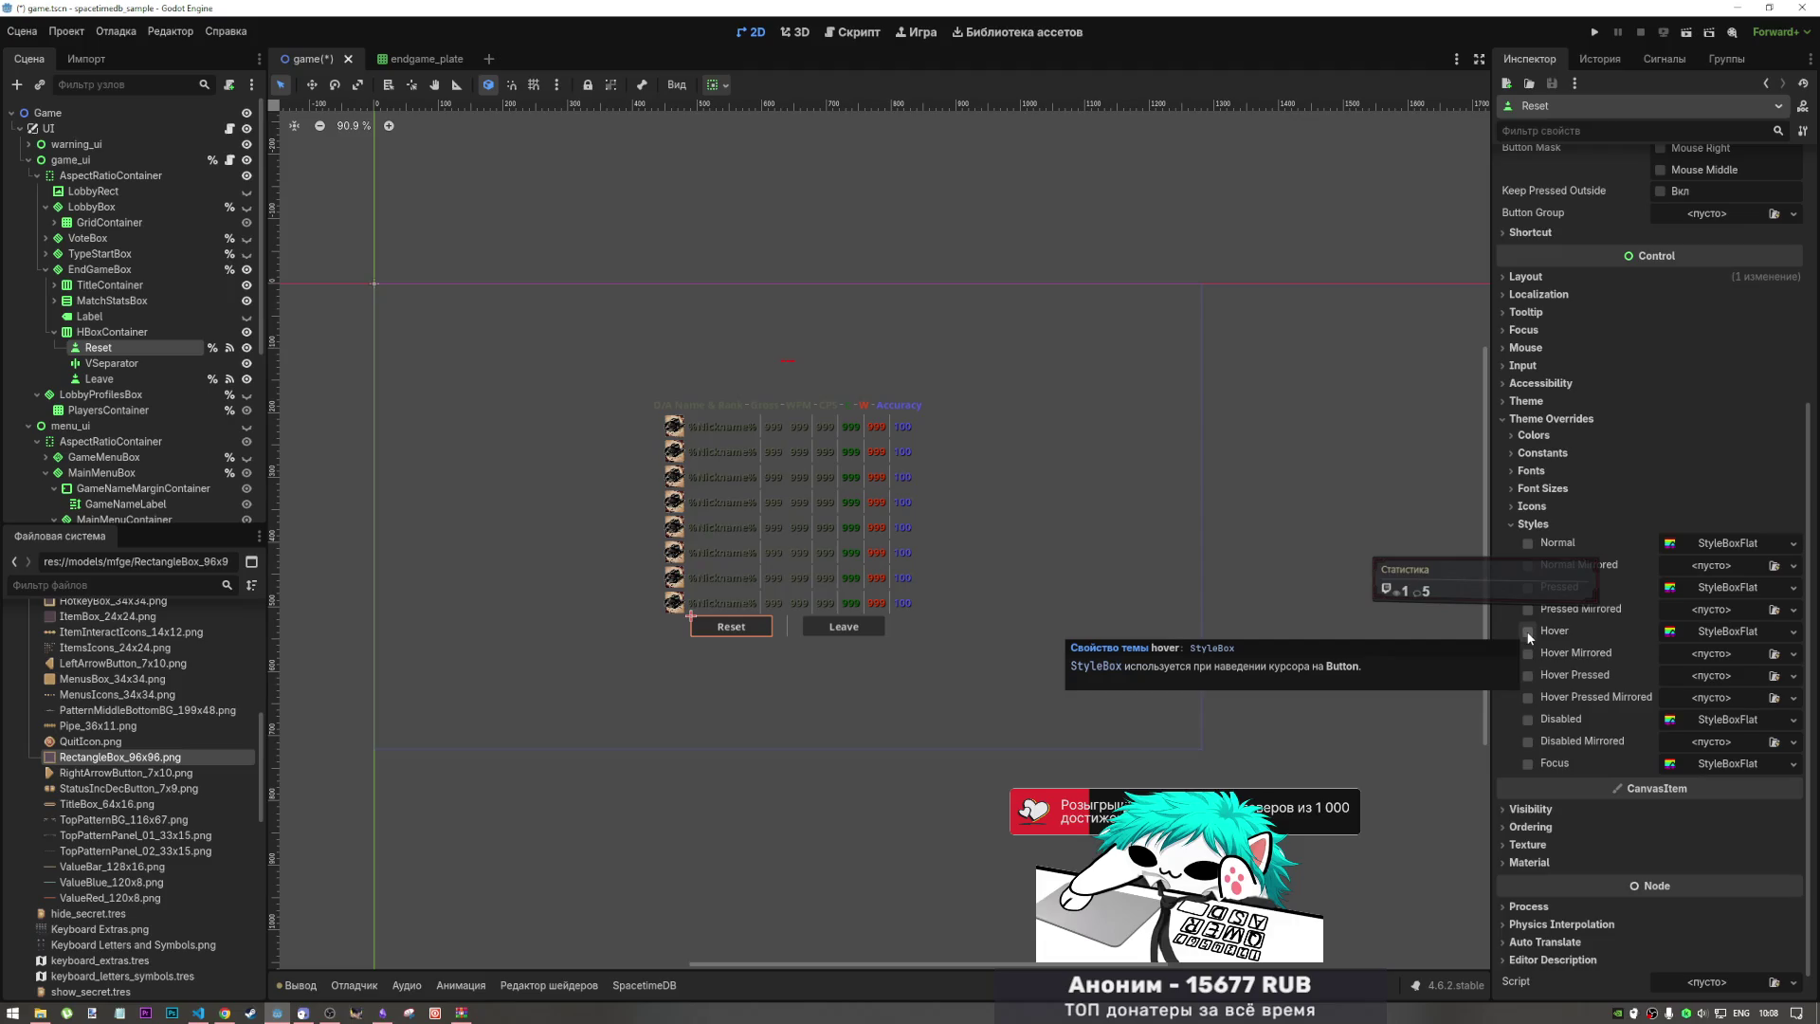
left_click(1511, 524)
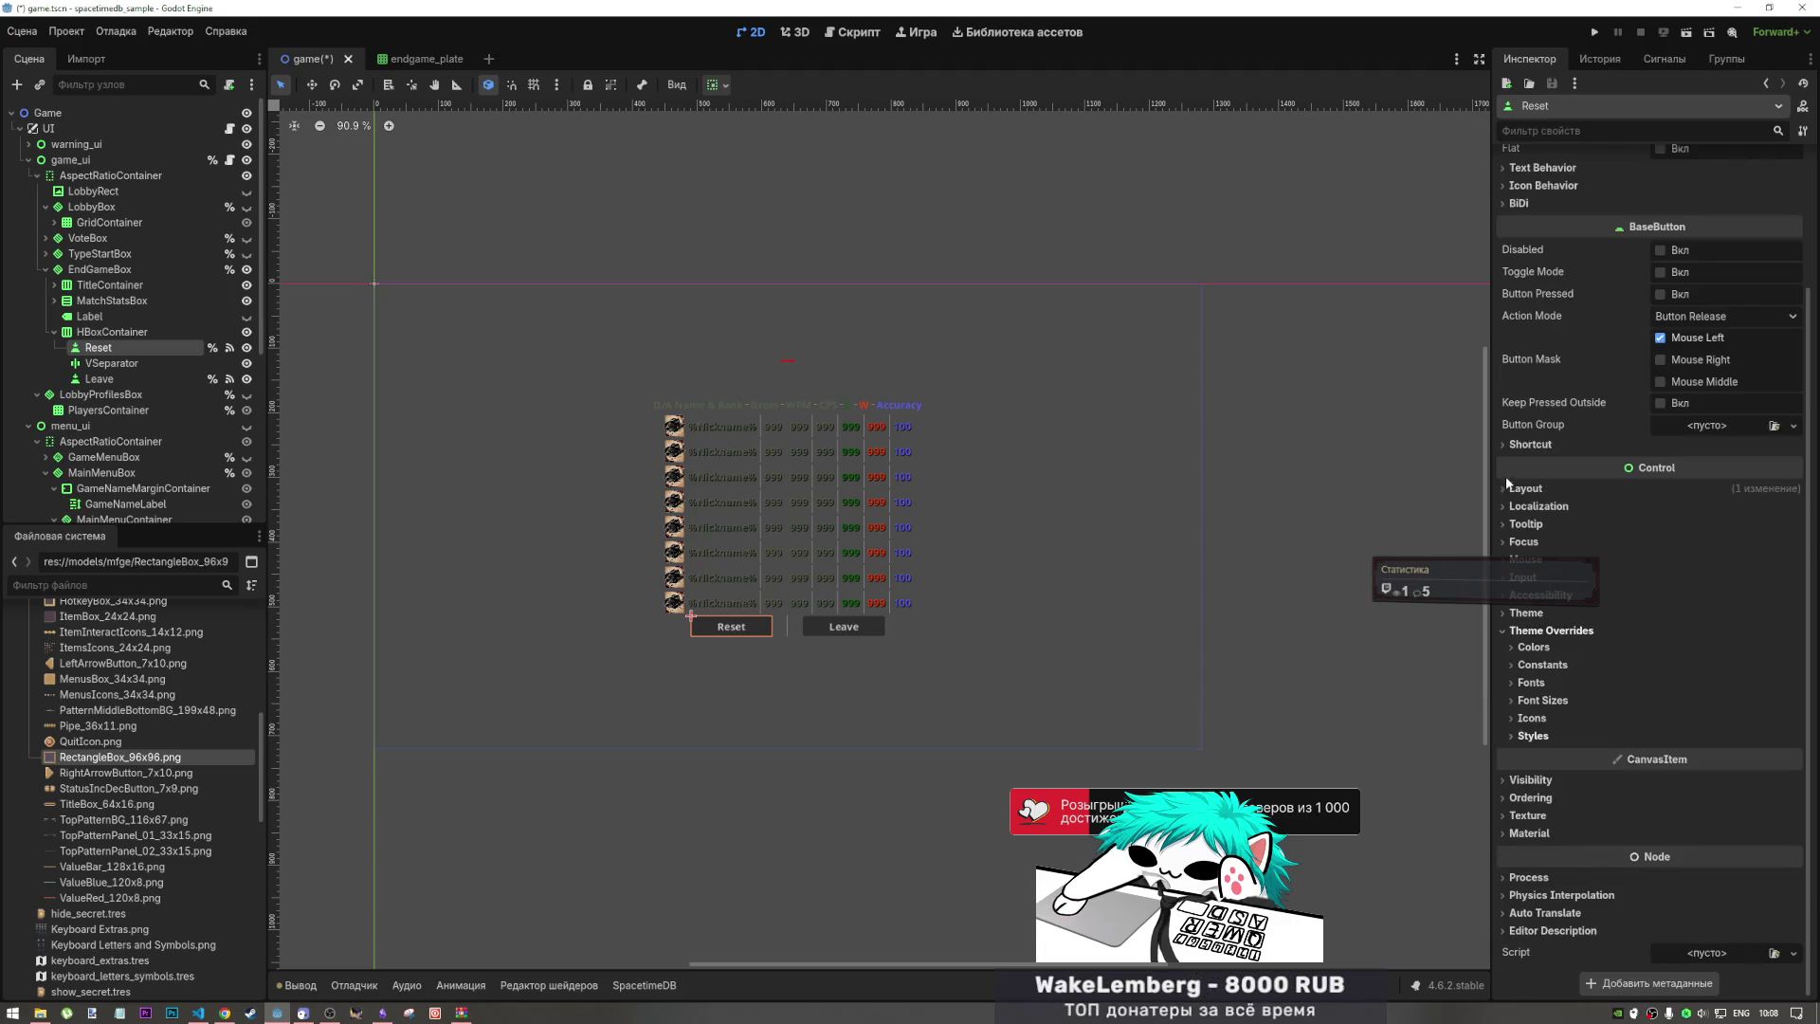
left_click(1509, 647)
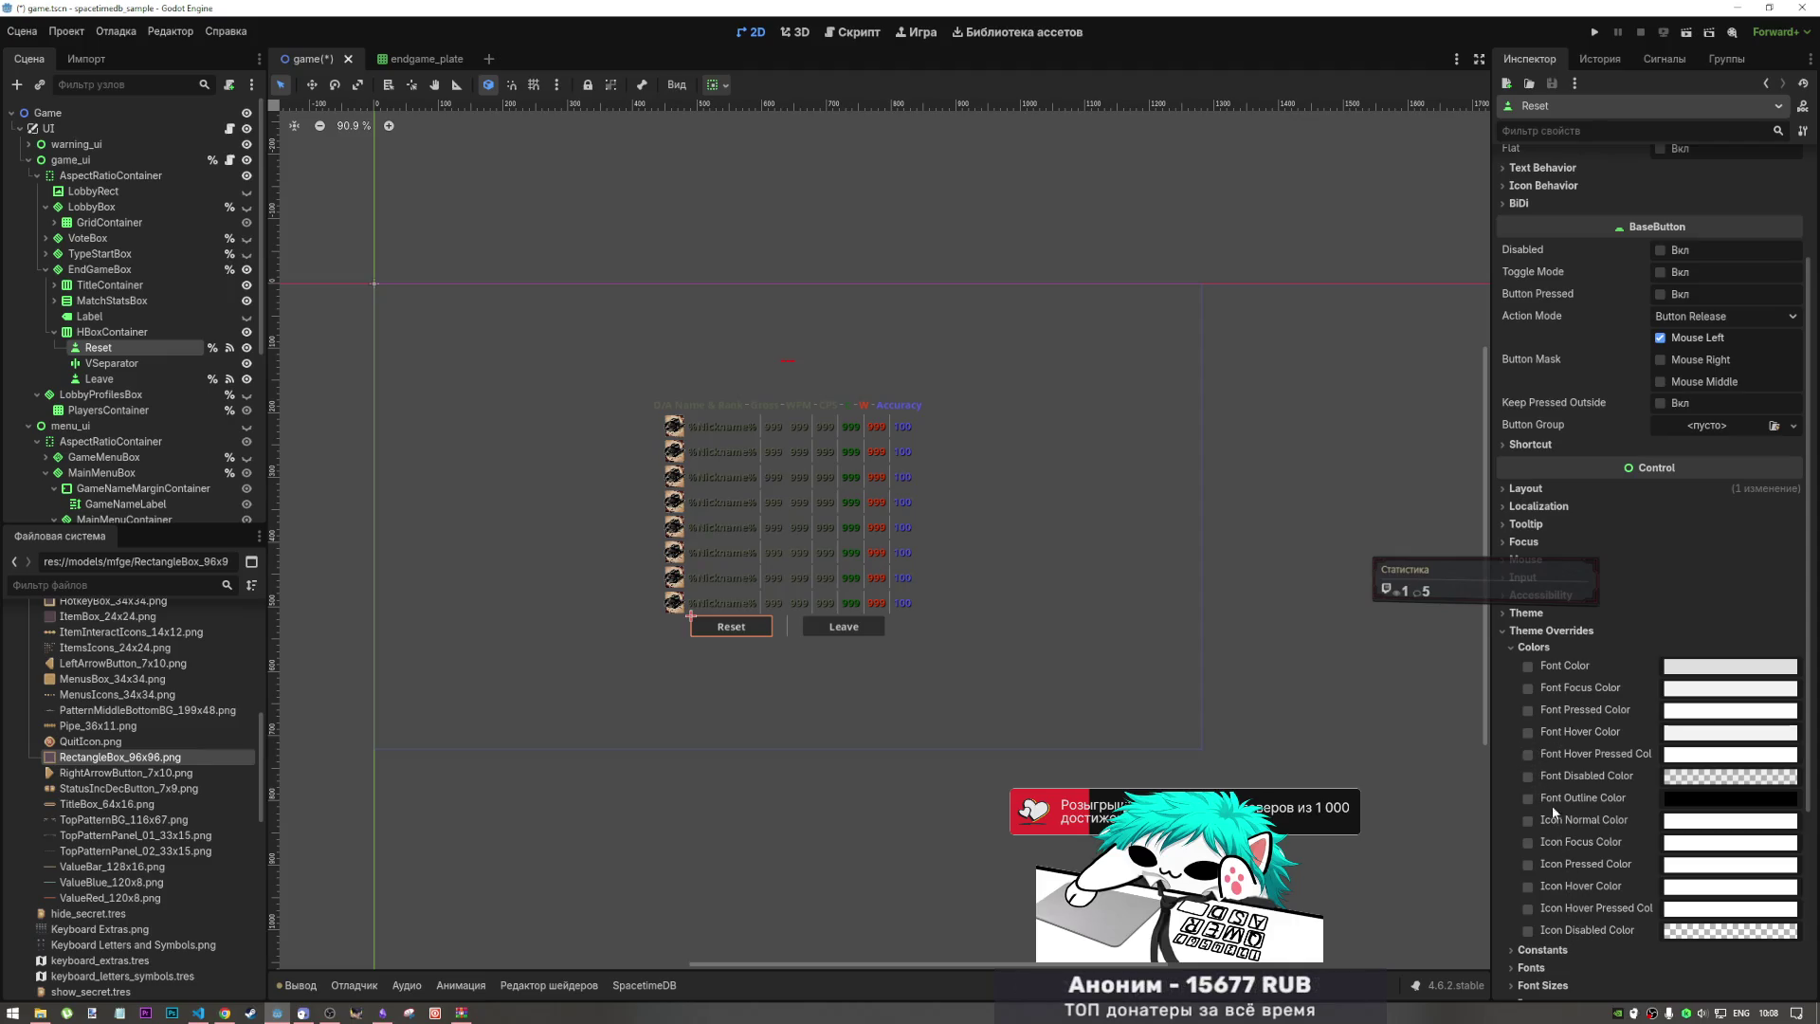
left_click(1528, 647)
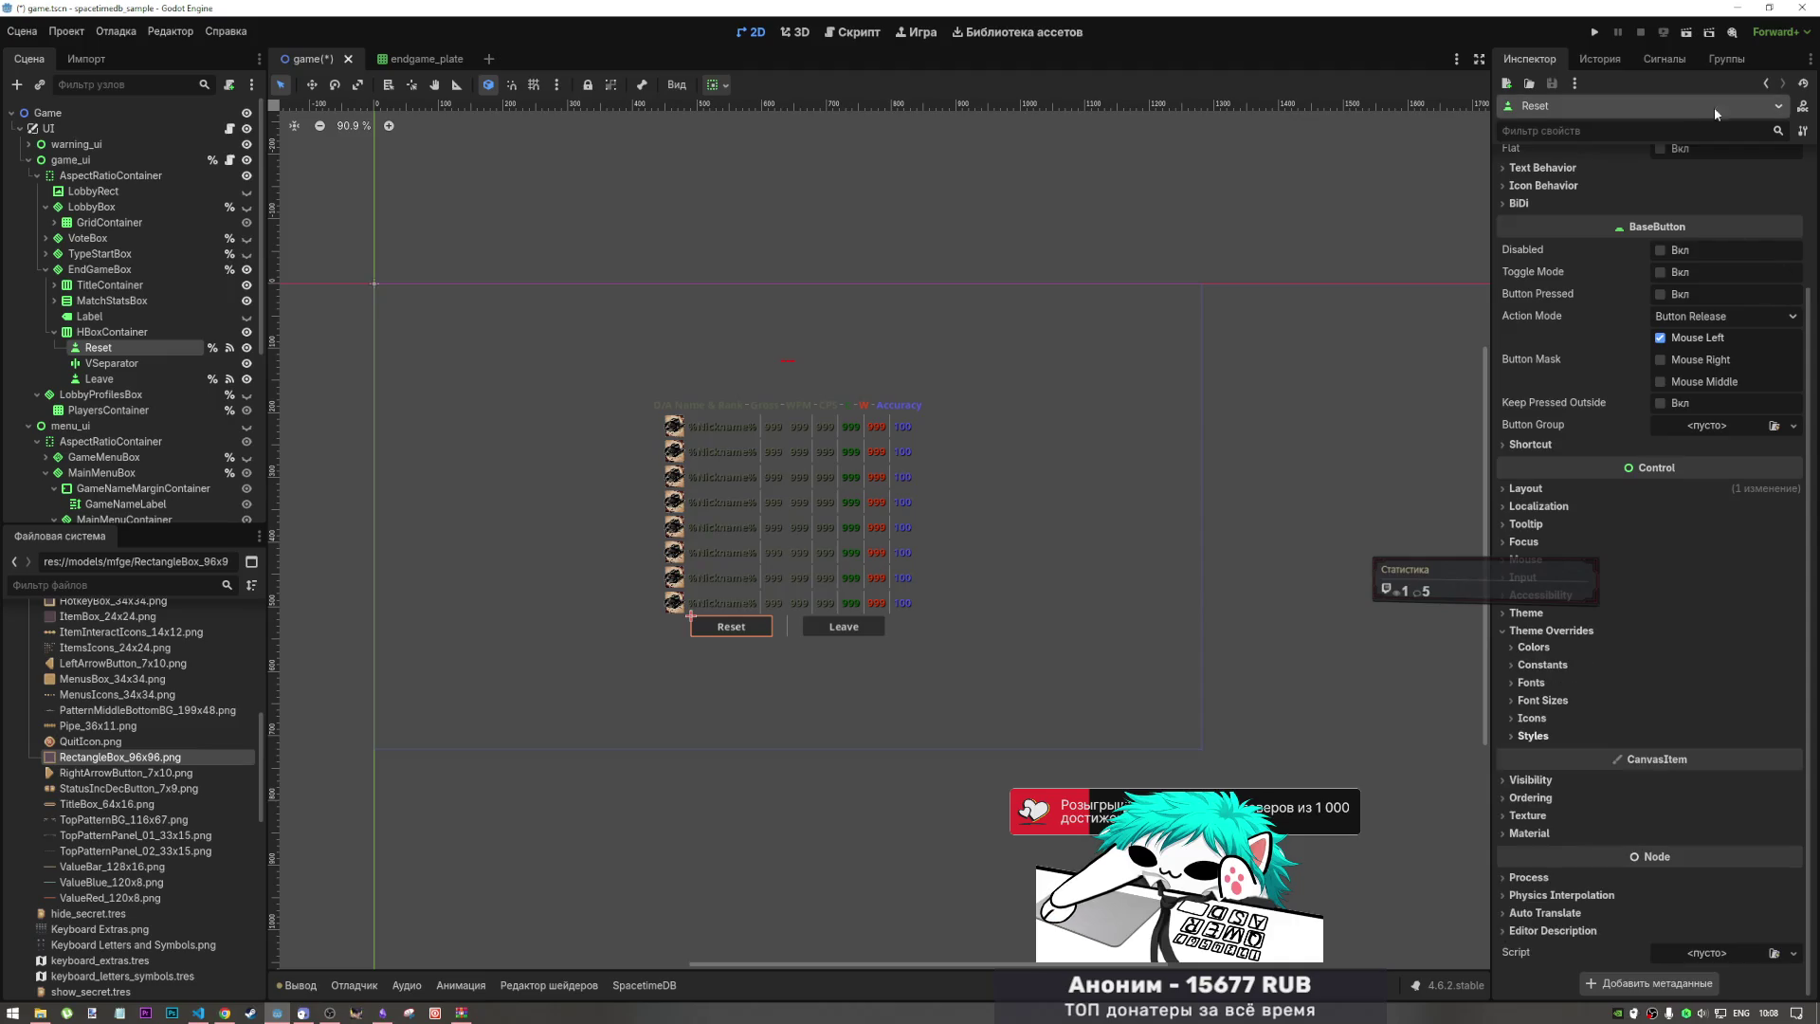
Step: Filter the Inspector properties for 'shadow', then clear the filter
left_click(1675, 133)
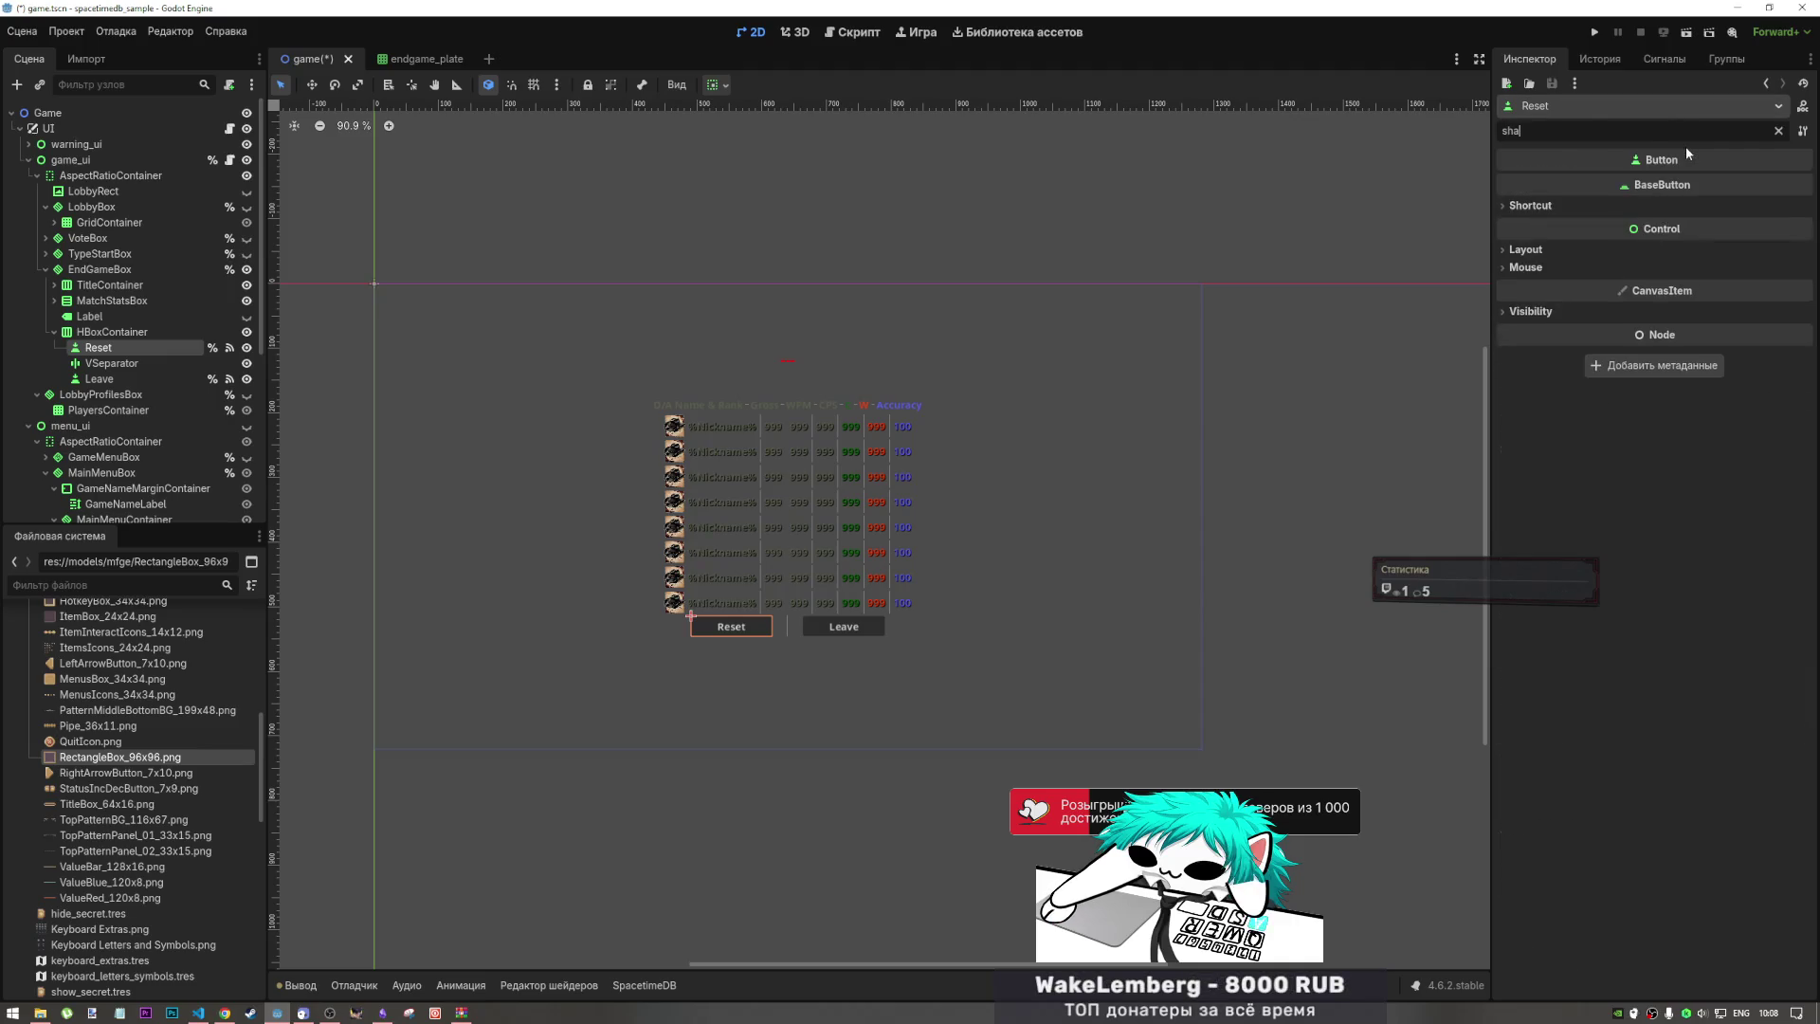
type("shadow")
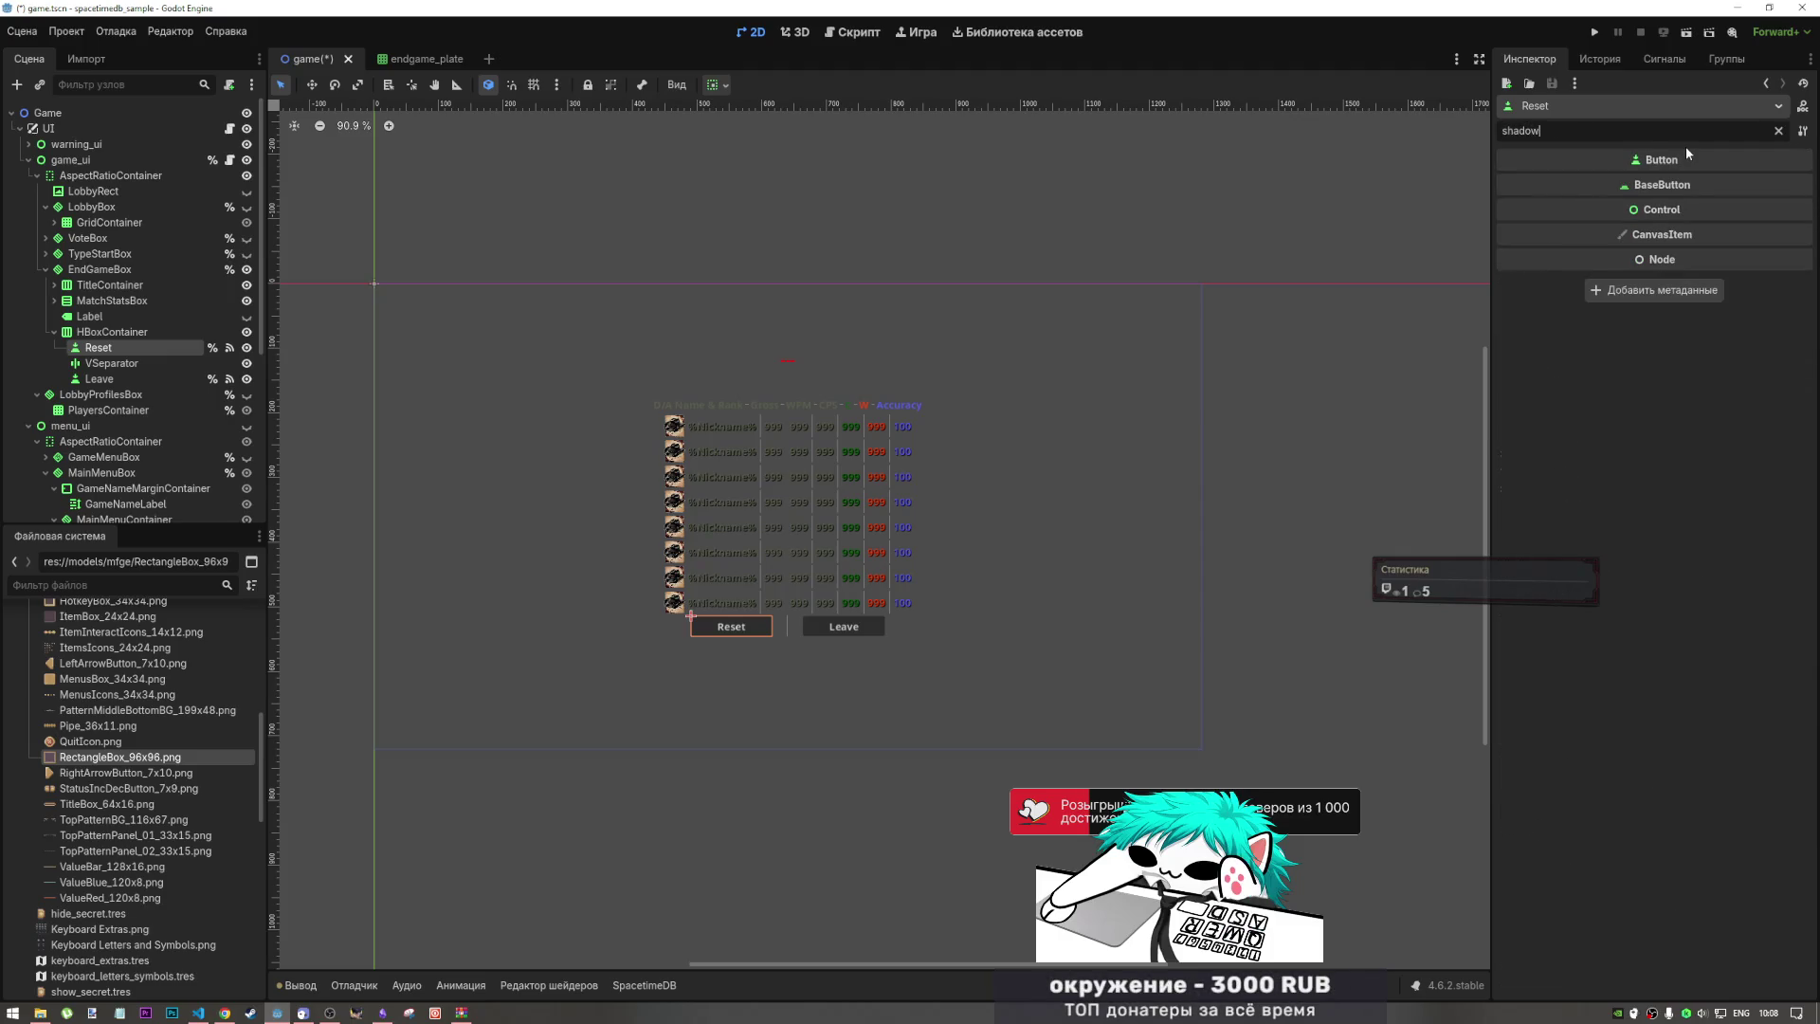
key("BackSpace")
key("BackSpace")
key("BackSpace")
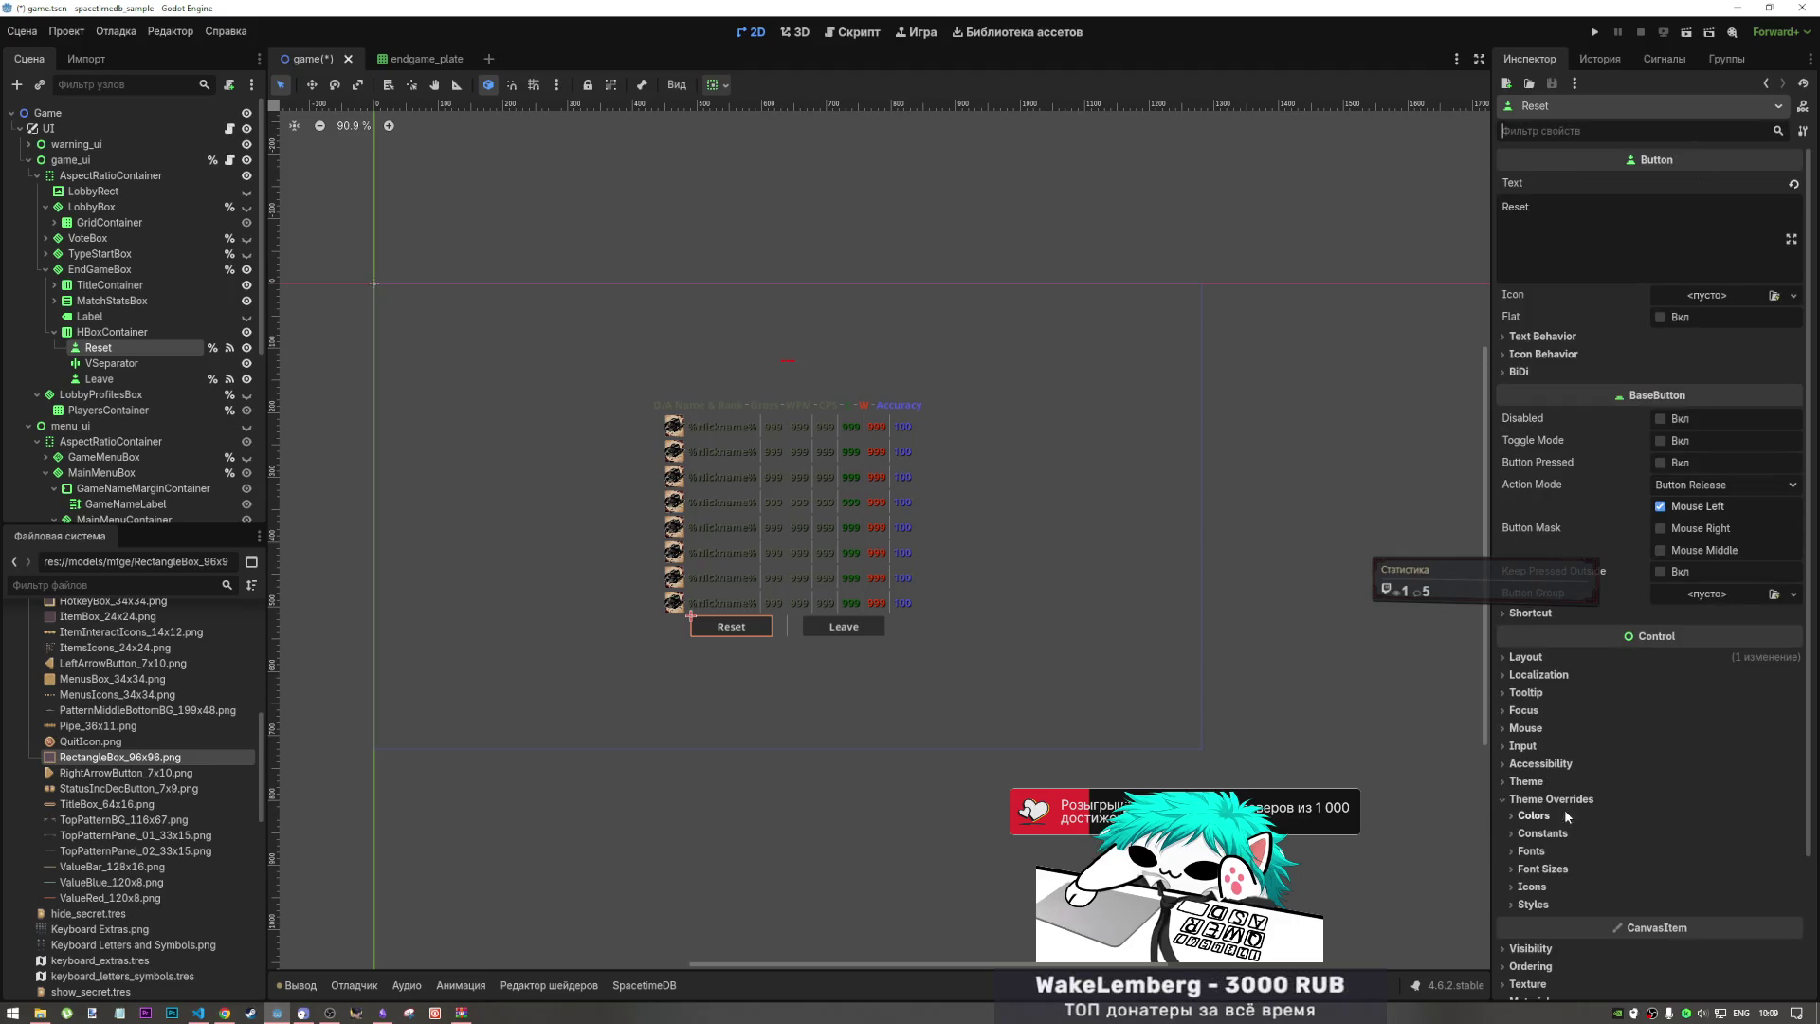
Step: Expand Theme, try FlatButton as the Type Variation, then clear it again
left_click(1504, 801)
left_click(1508, 783)
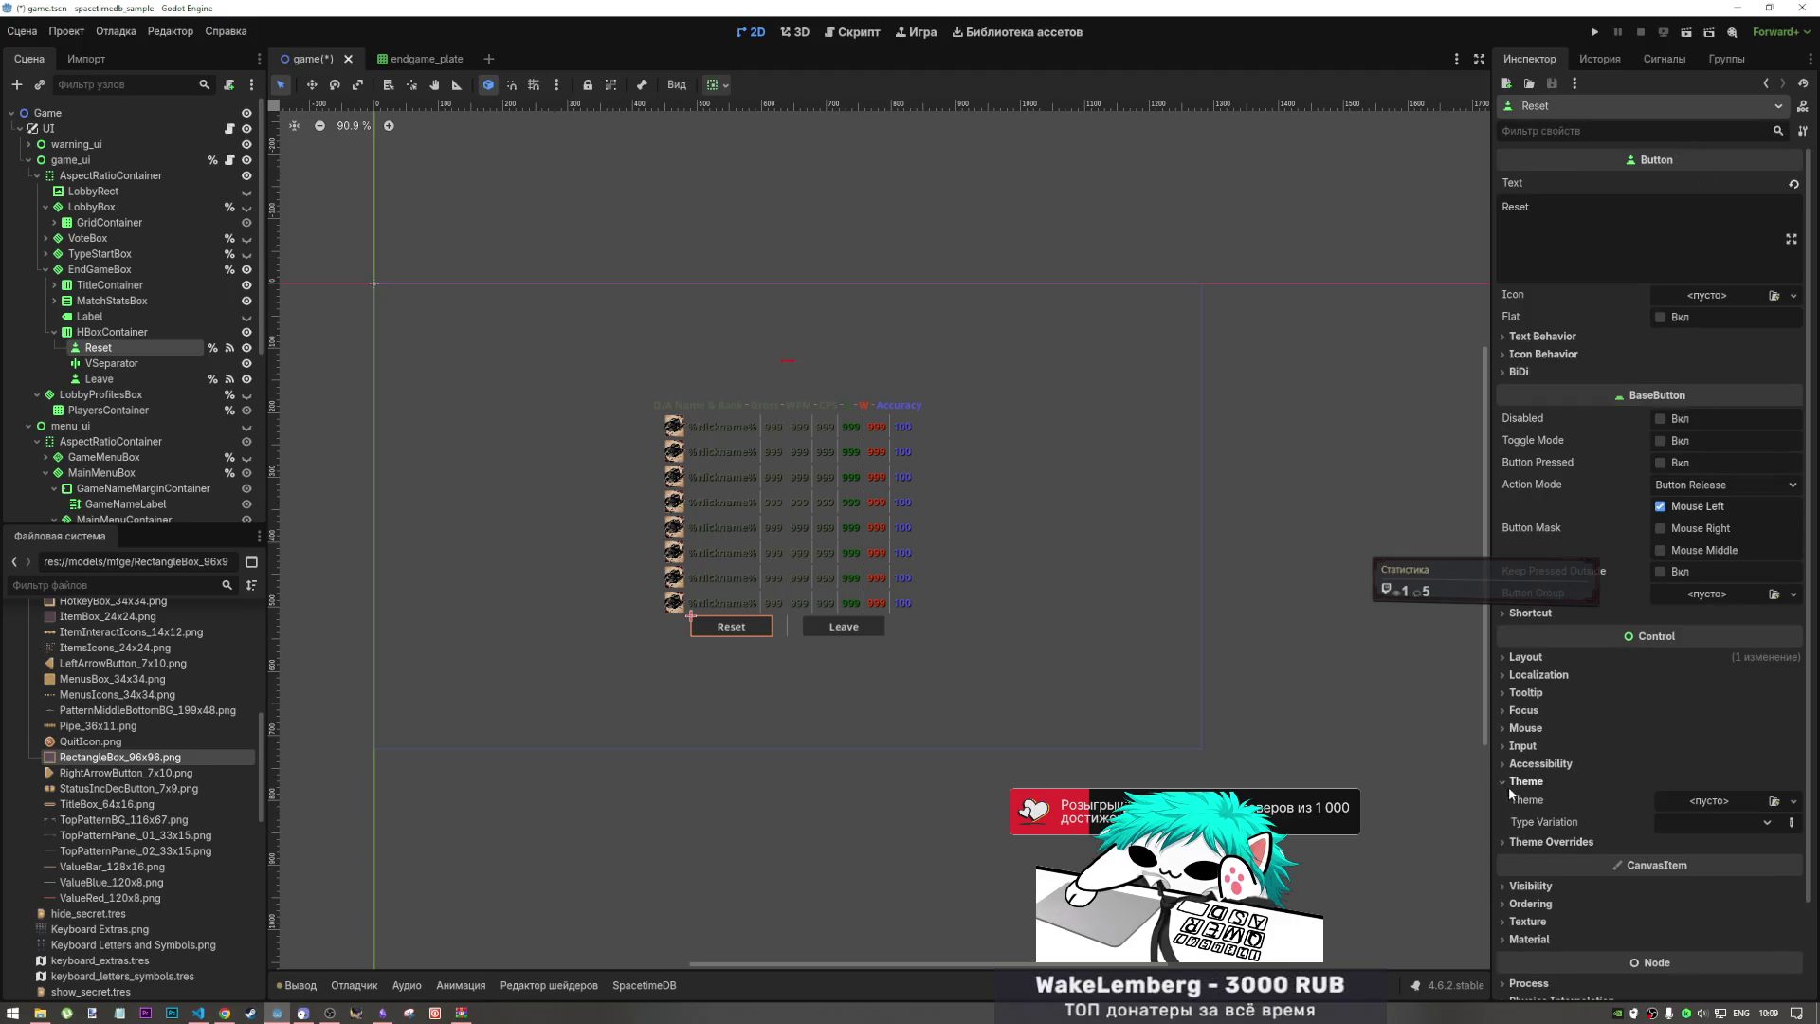
left_click(1712, 821)
left_click(1703, 867)
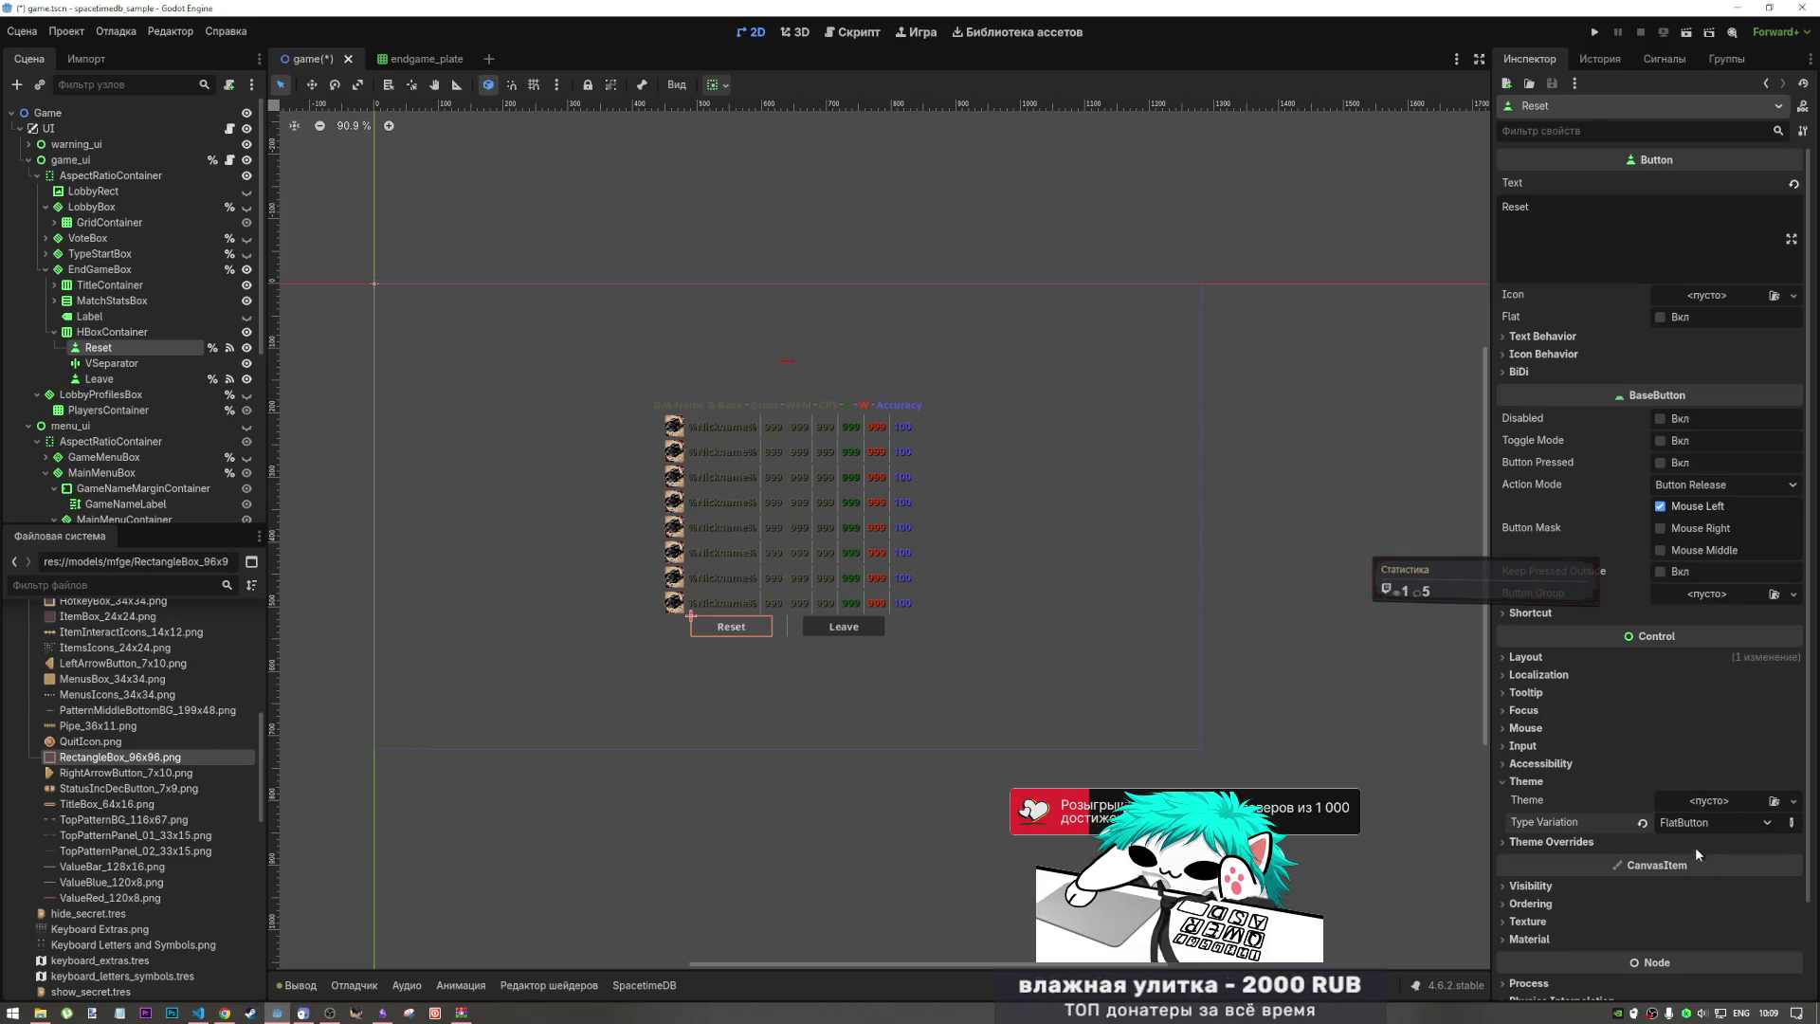
left_click(1687, 825)
left_click(1672, 848)
left_click(1692, 804)
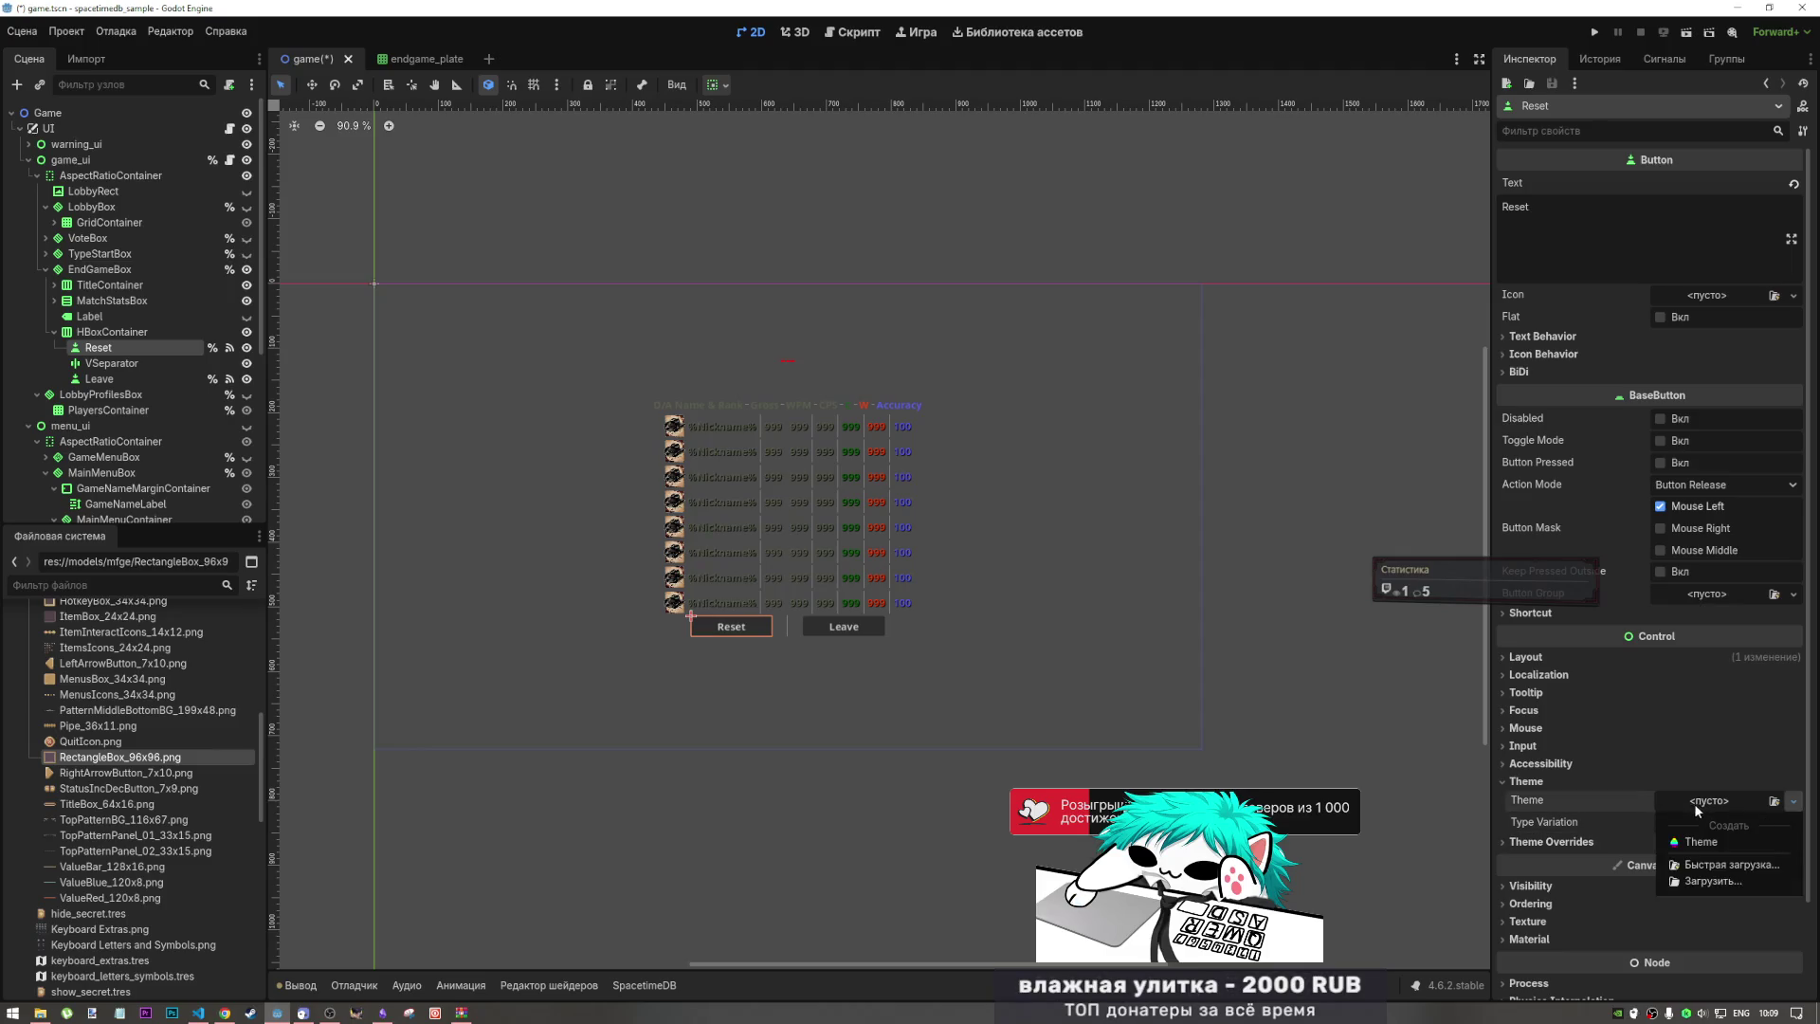
Step: Create a New Theme for the Reset button and drag the theme preview panel taller
left_click(1699, 842)
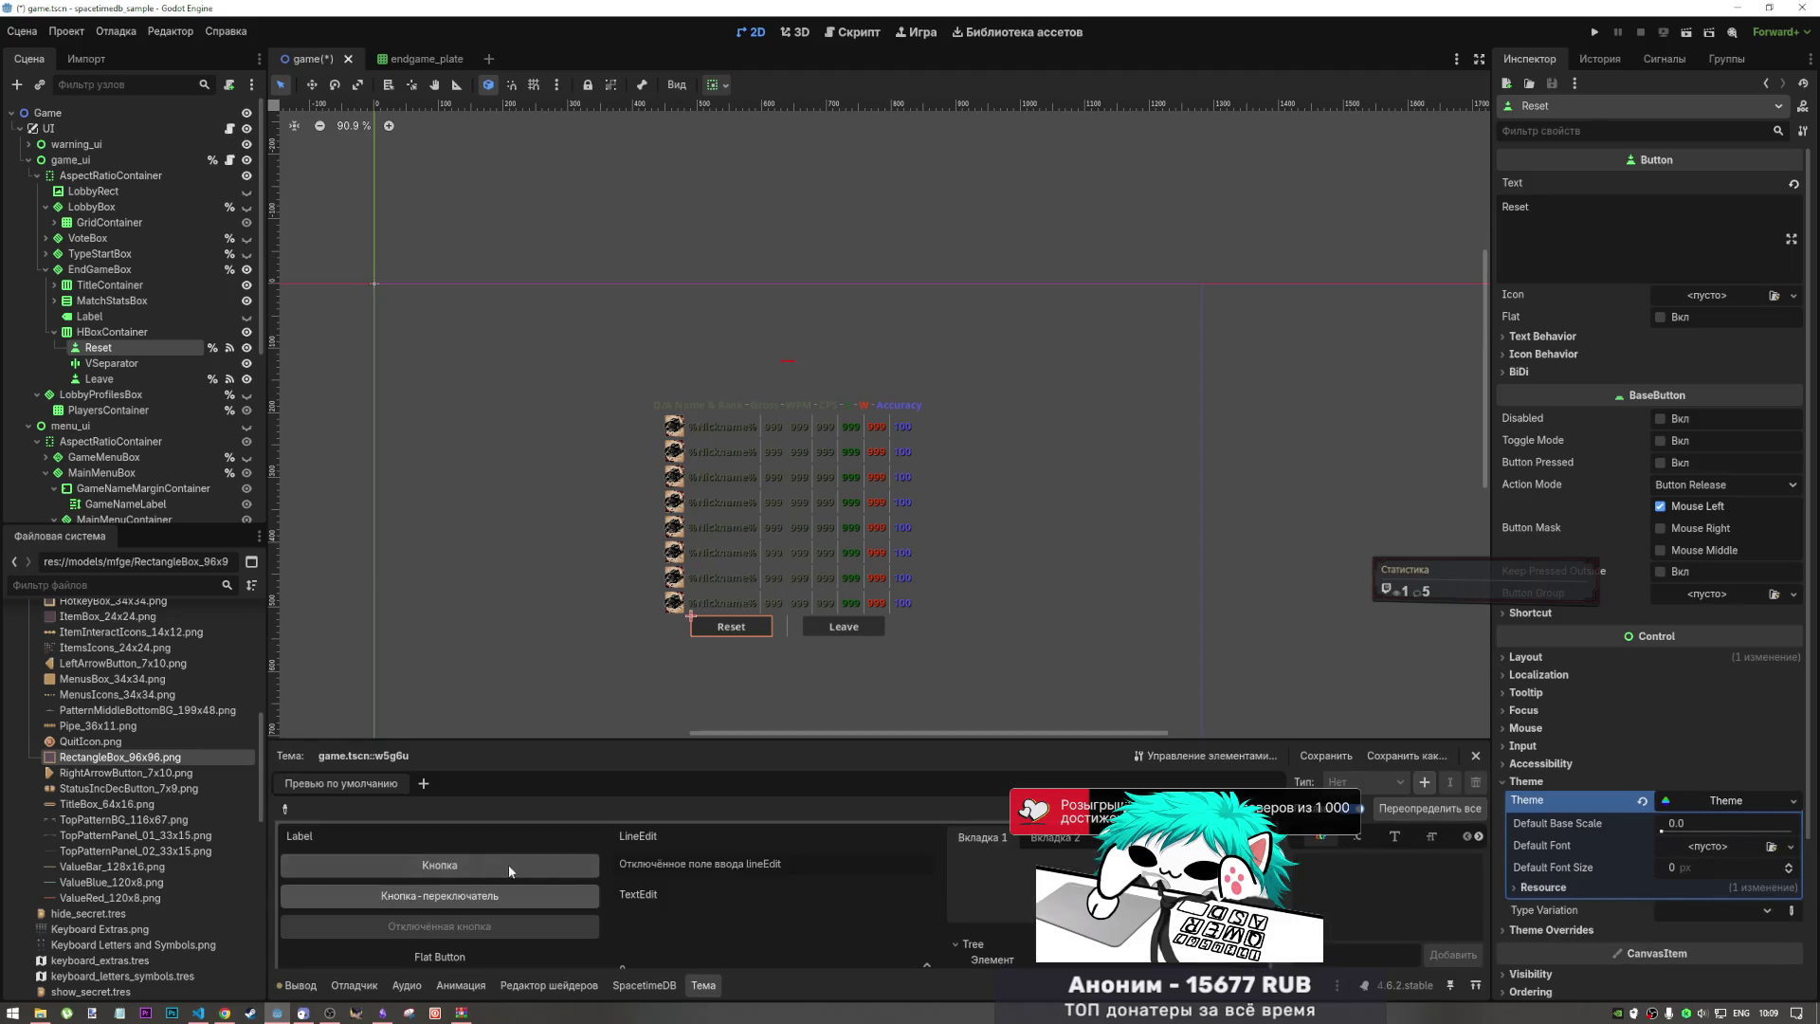
scroll(561, 882, "down", 2)
scroll(562, 883, "down", 3)
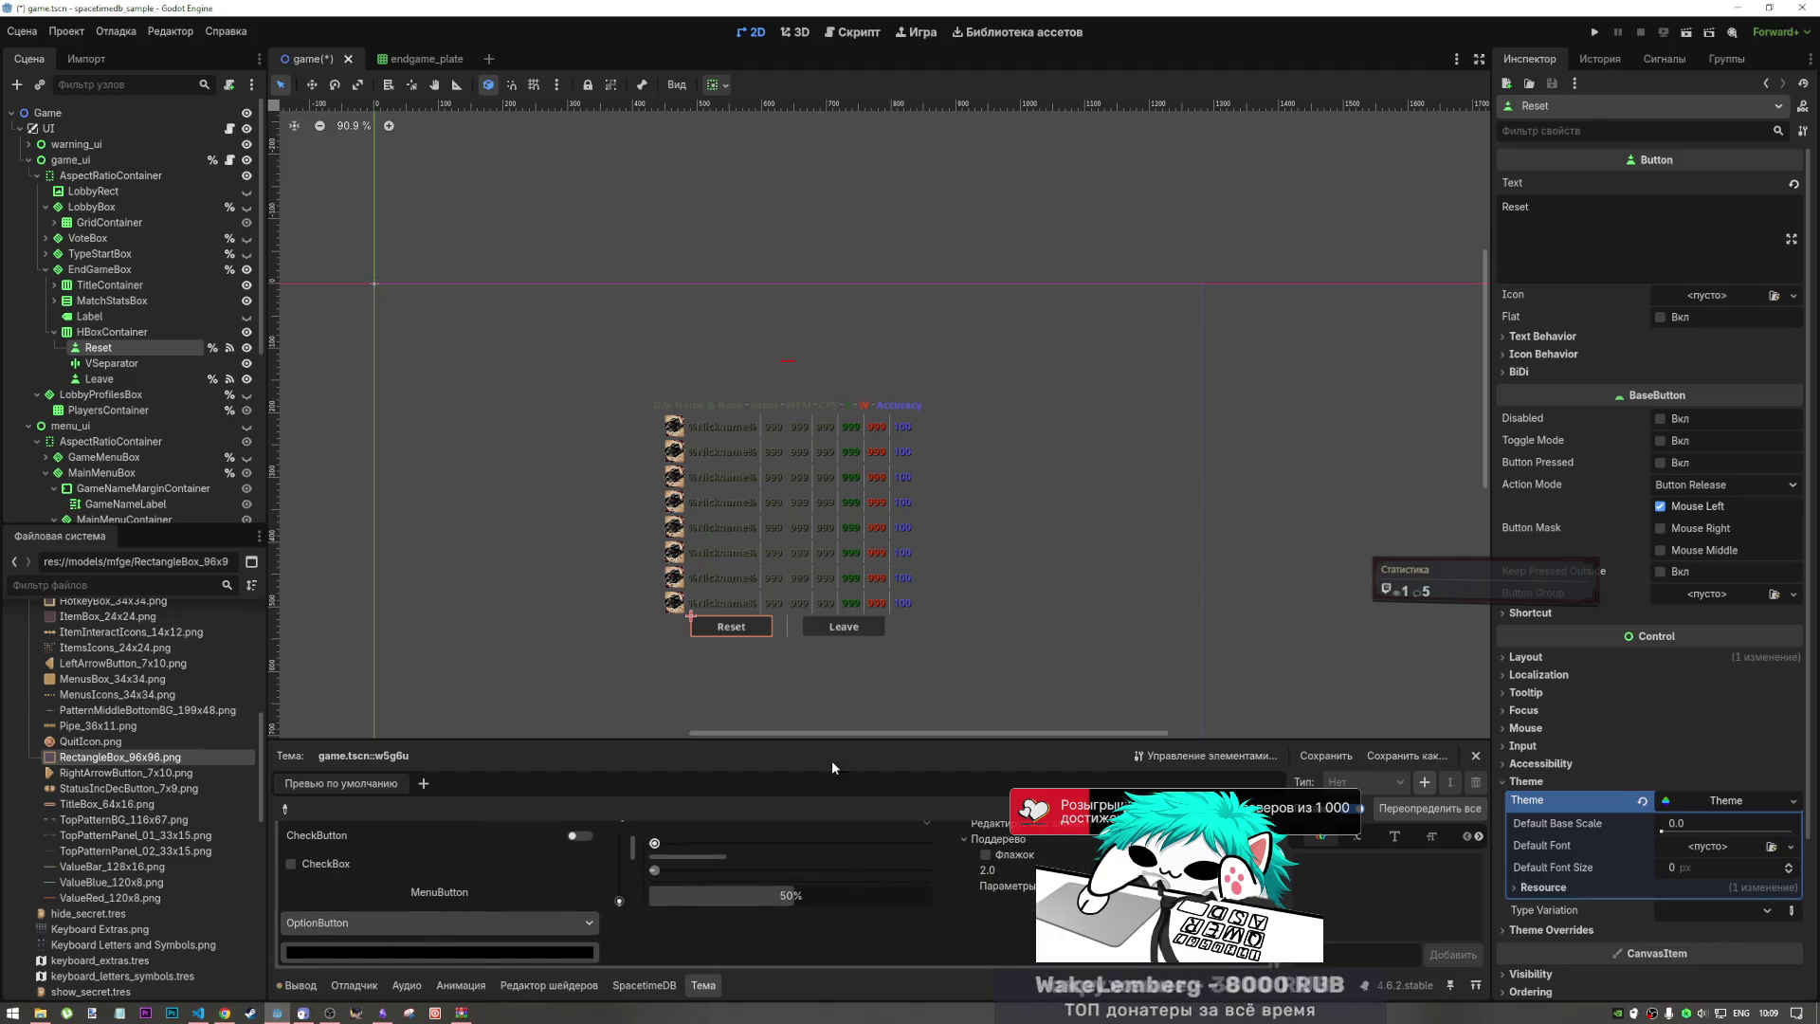
left_click_drag(850, 741, 850, 523)
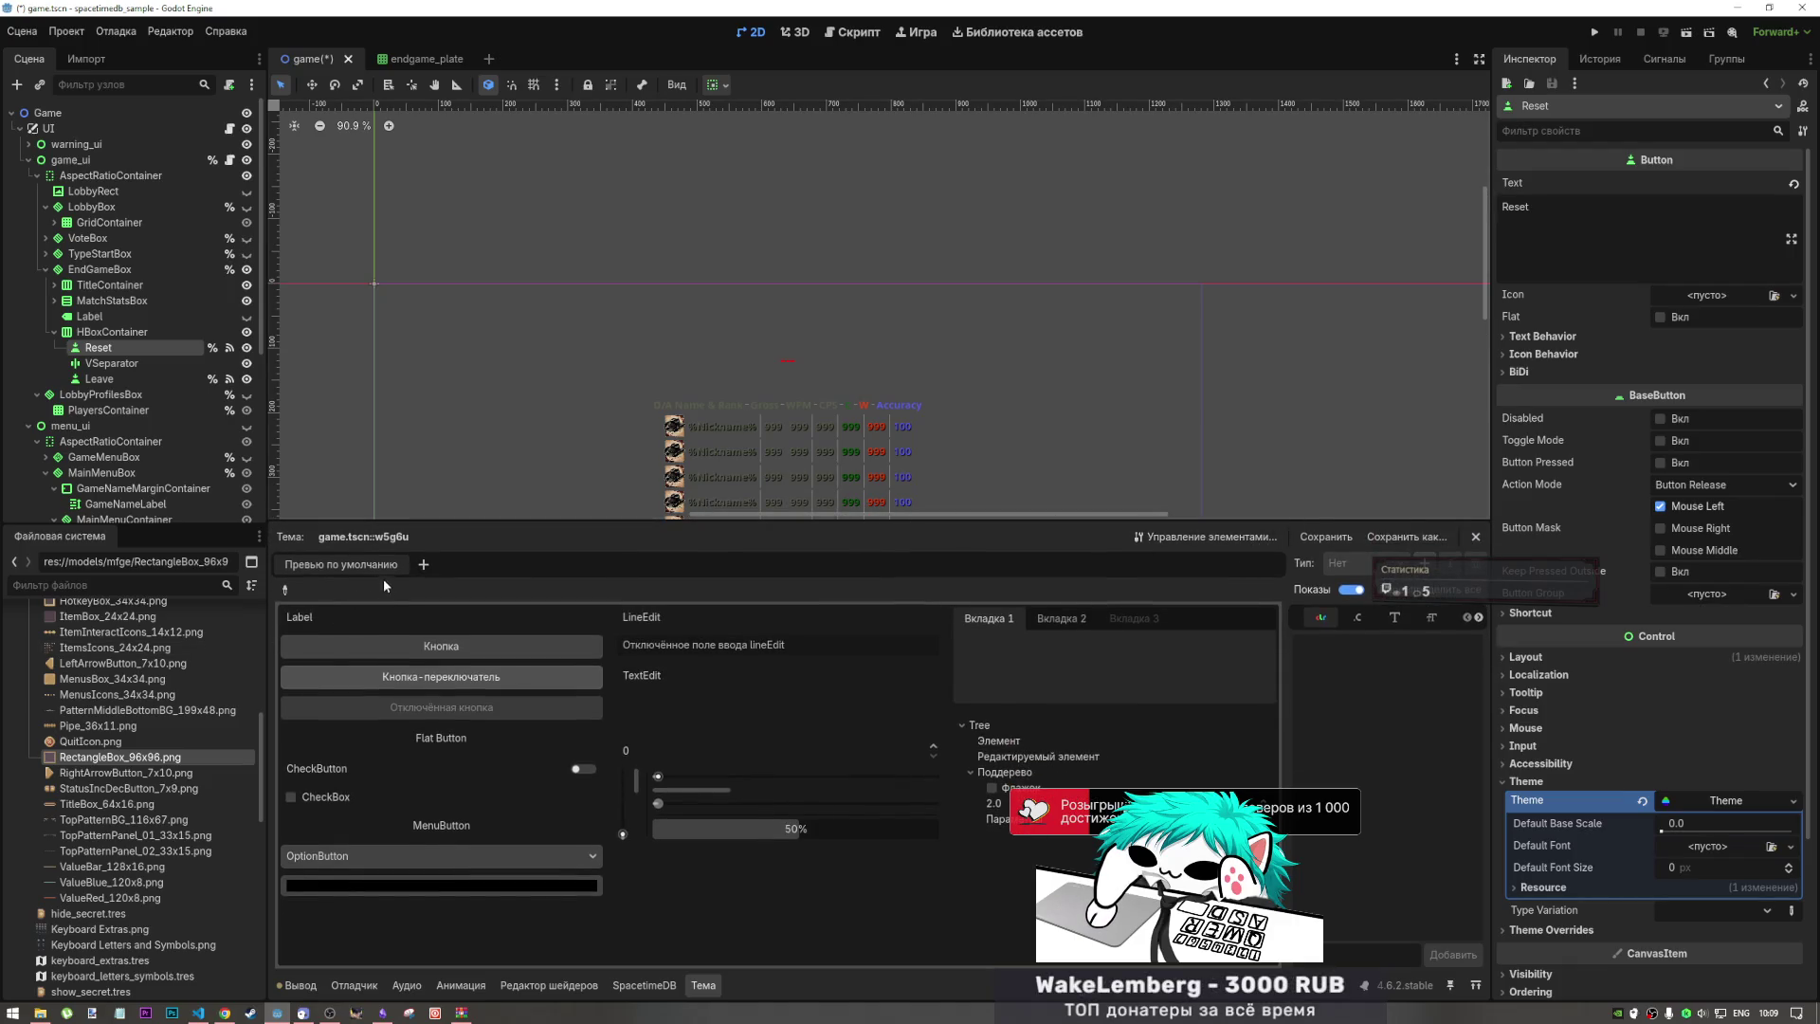
left_click(422, 565)
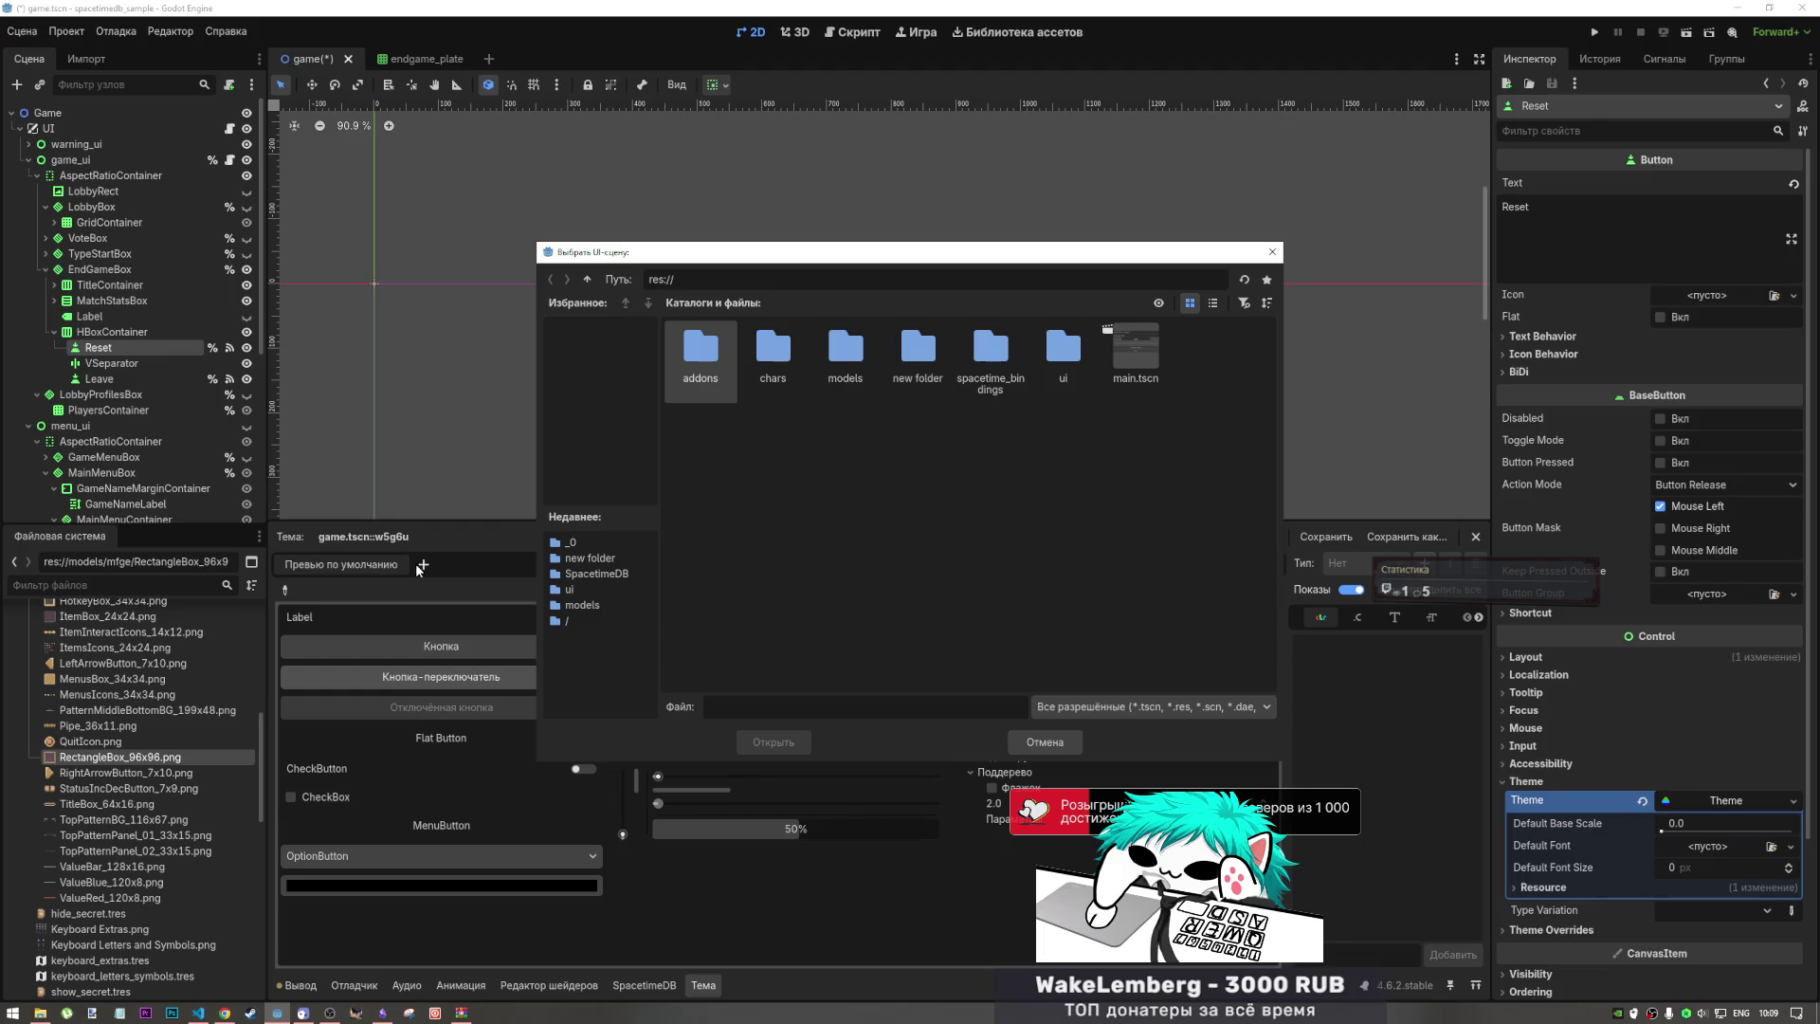
left_click(1046, 742)
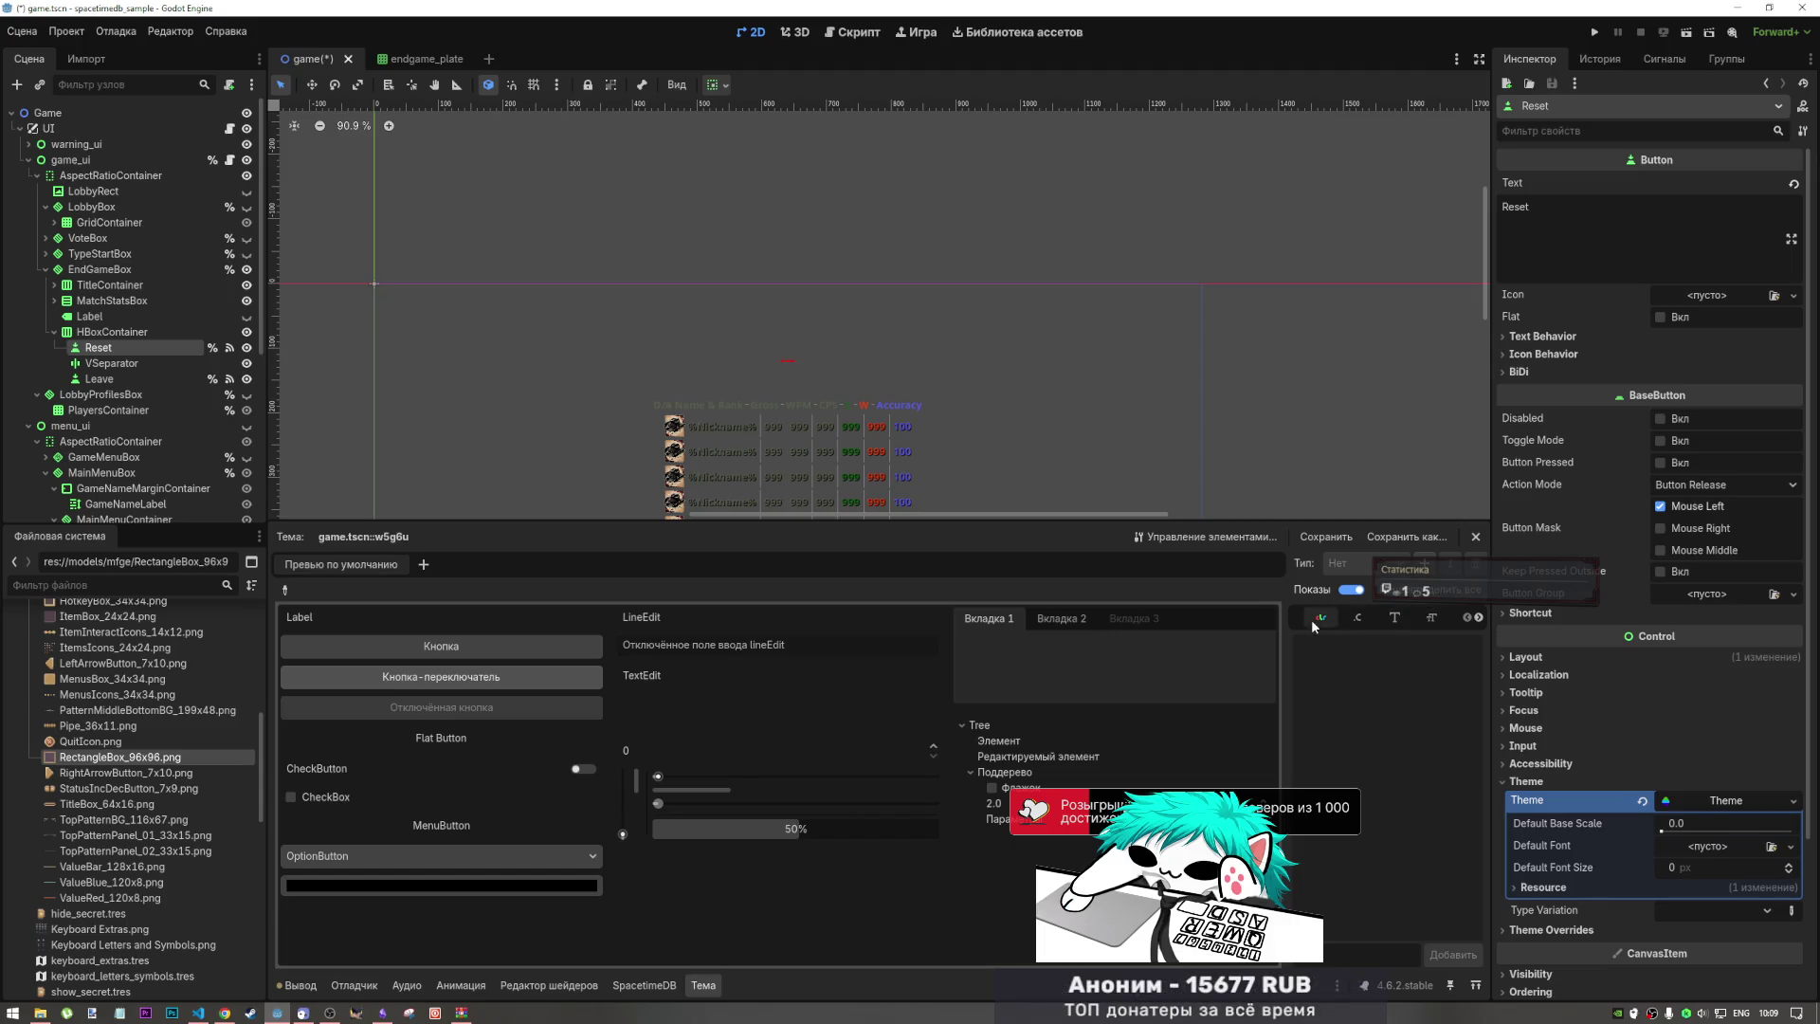
left_click(1236, 536)
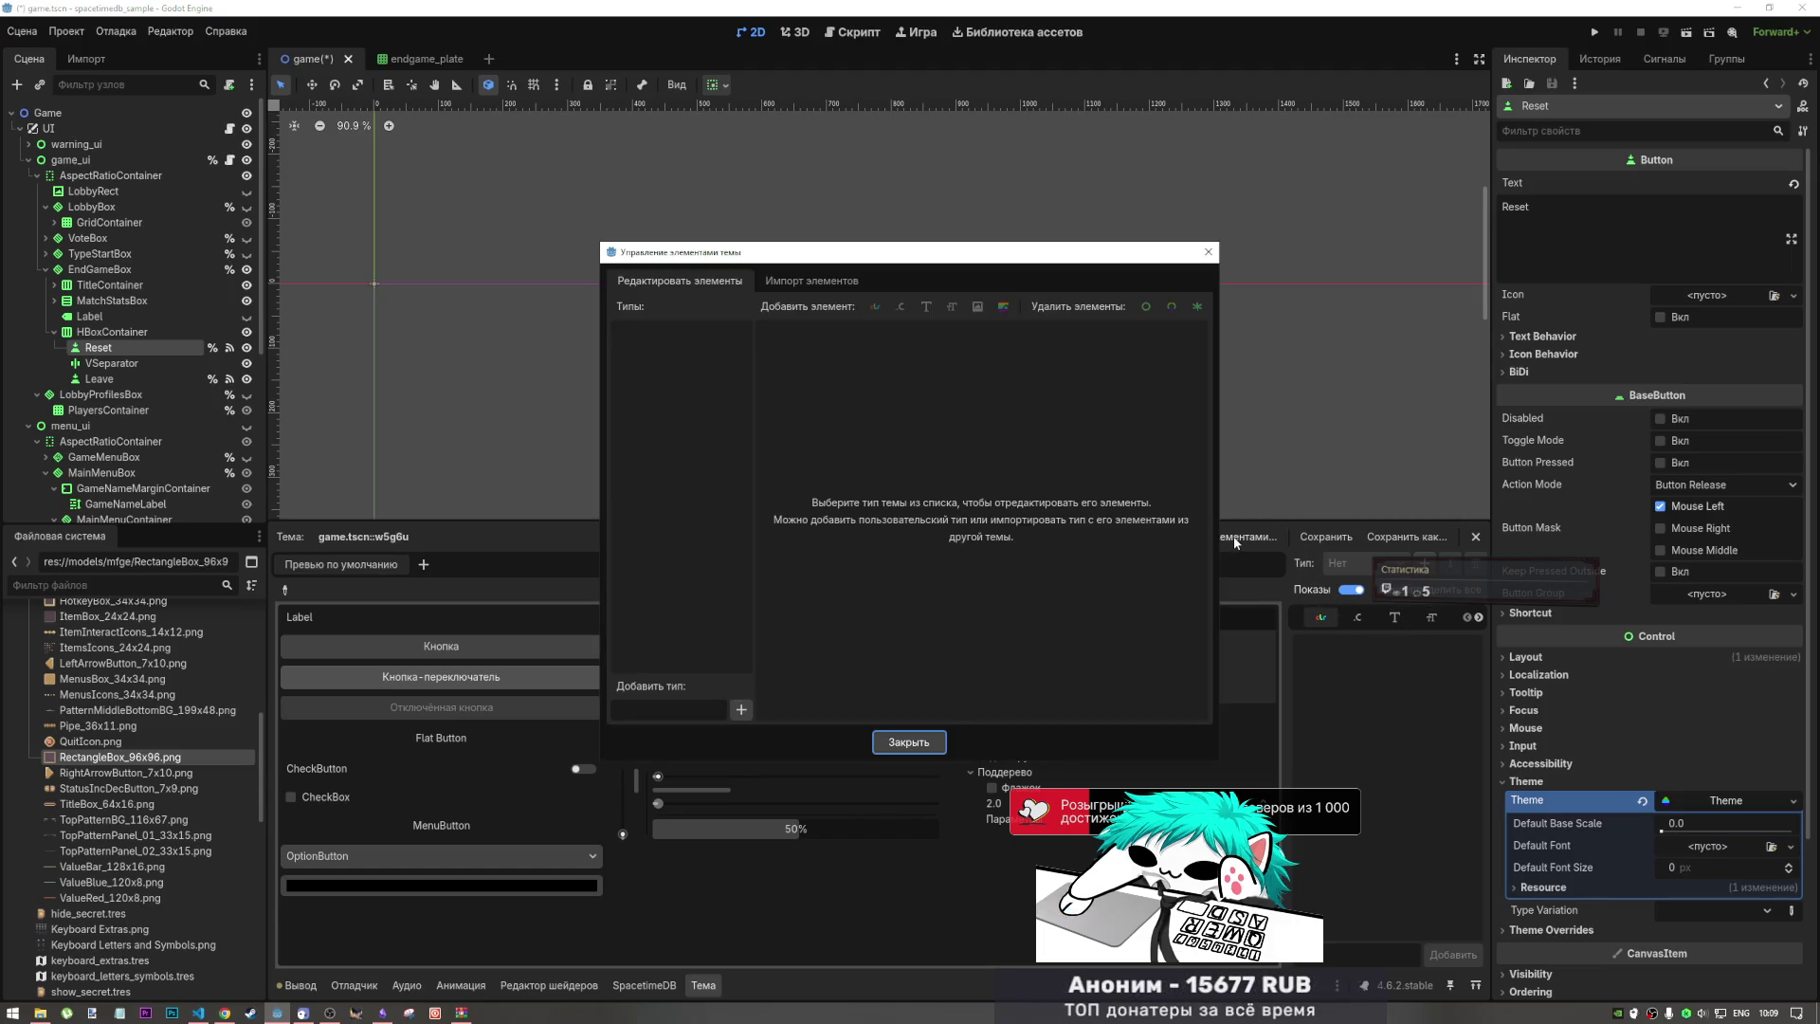
left_click(843, 281)
left_click(747, 273)
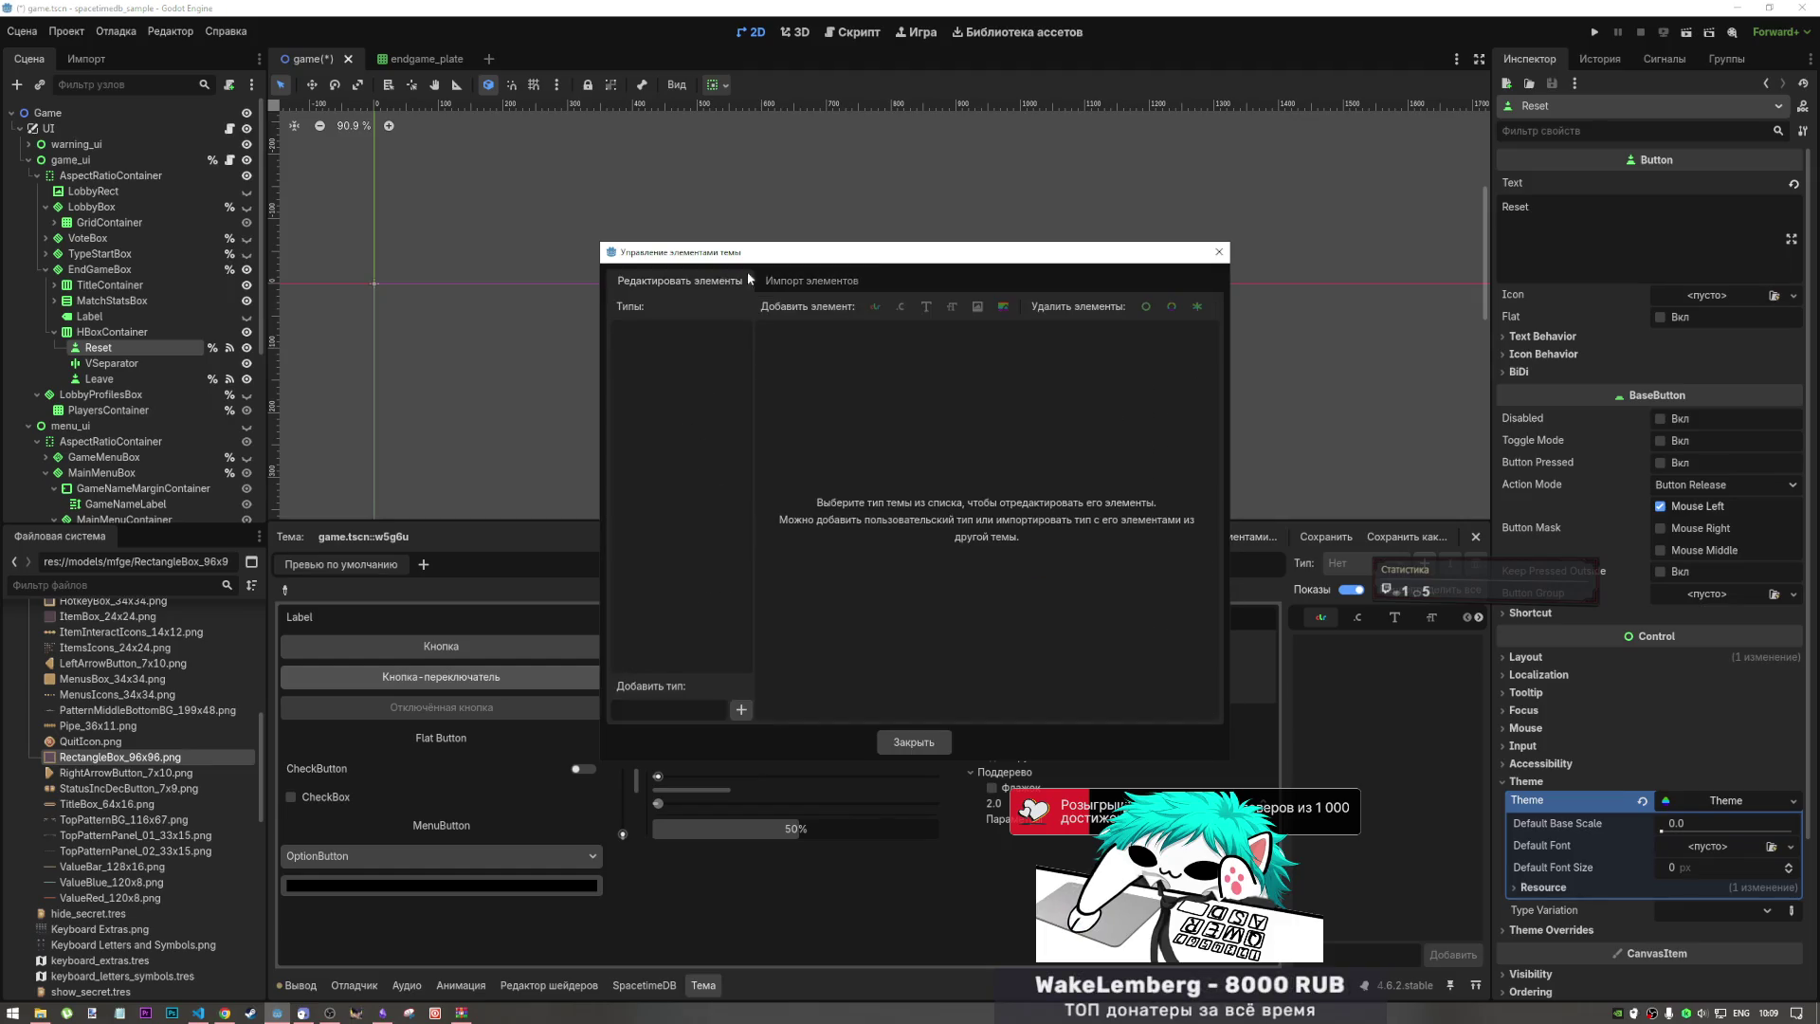
left_click(819, 279)
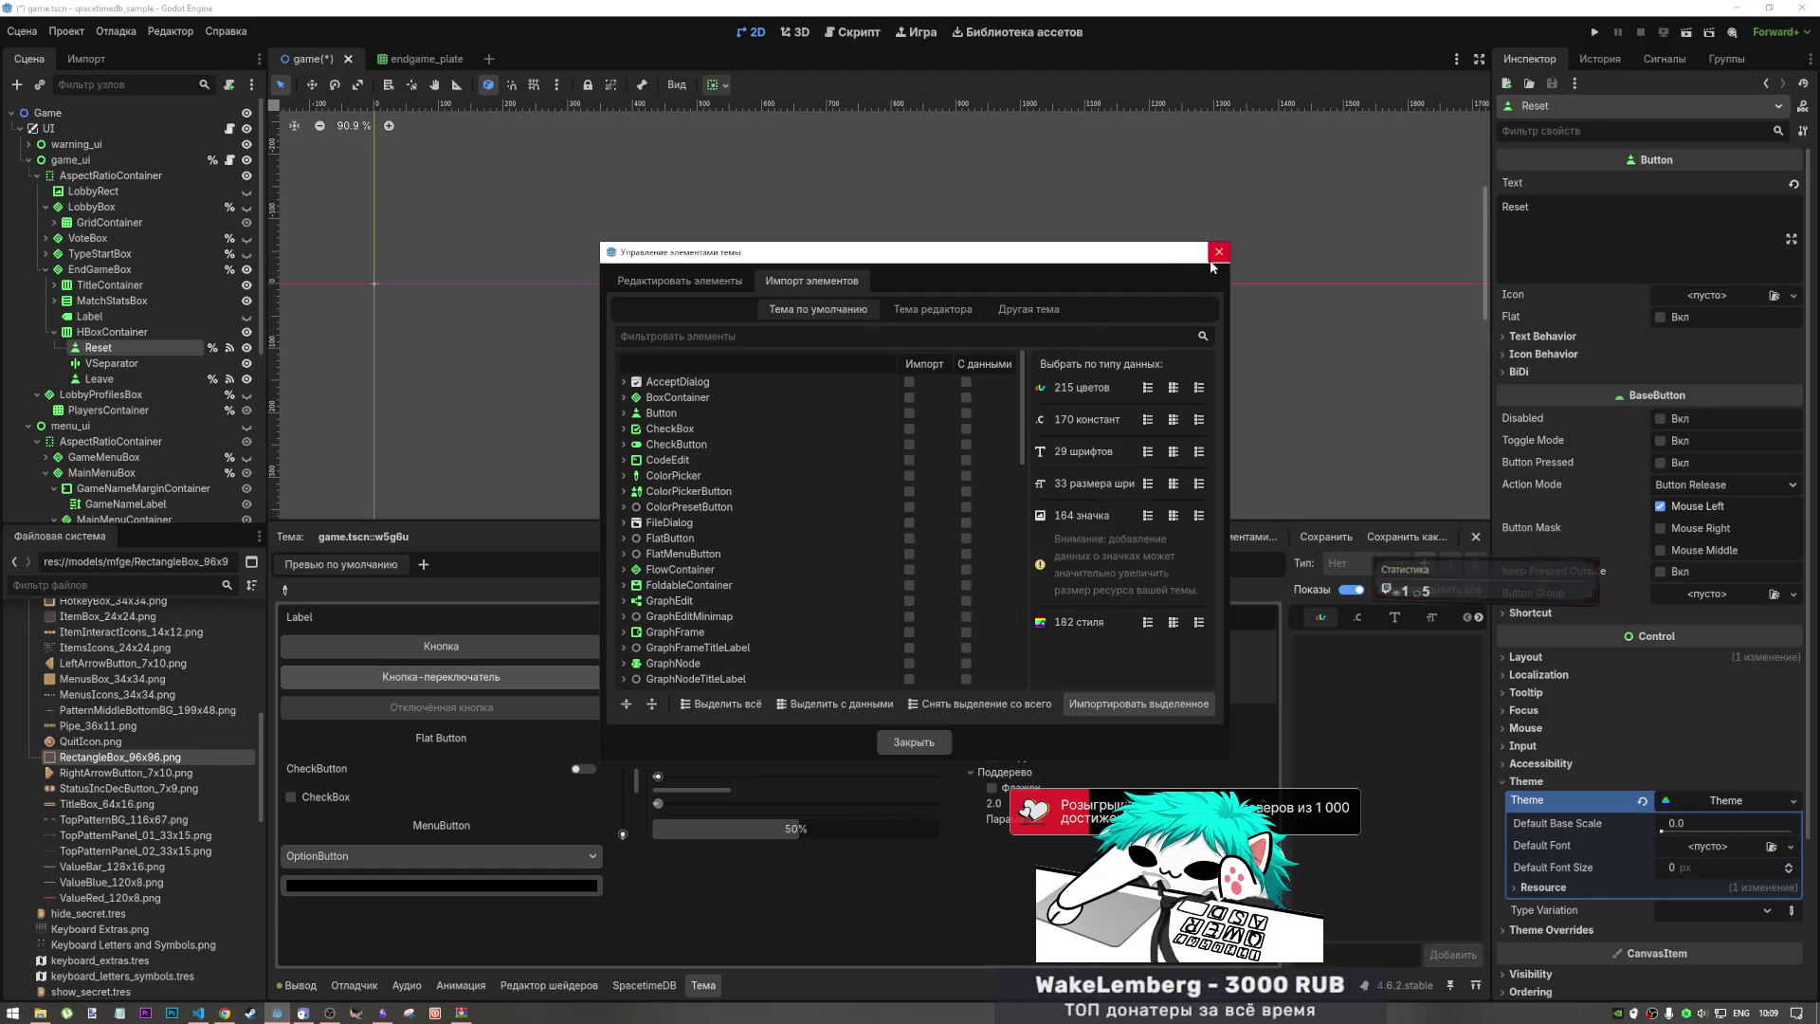
left_click(941, 305)
left_click(1038, 310)
left_click(929, 311)
left_click(818, 309)
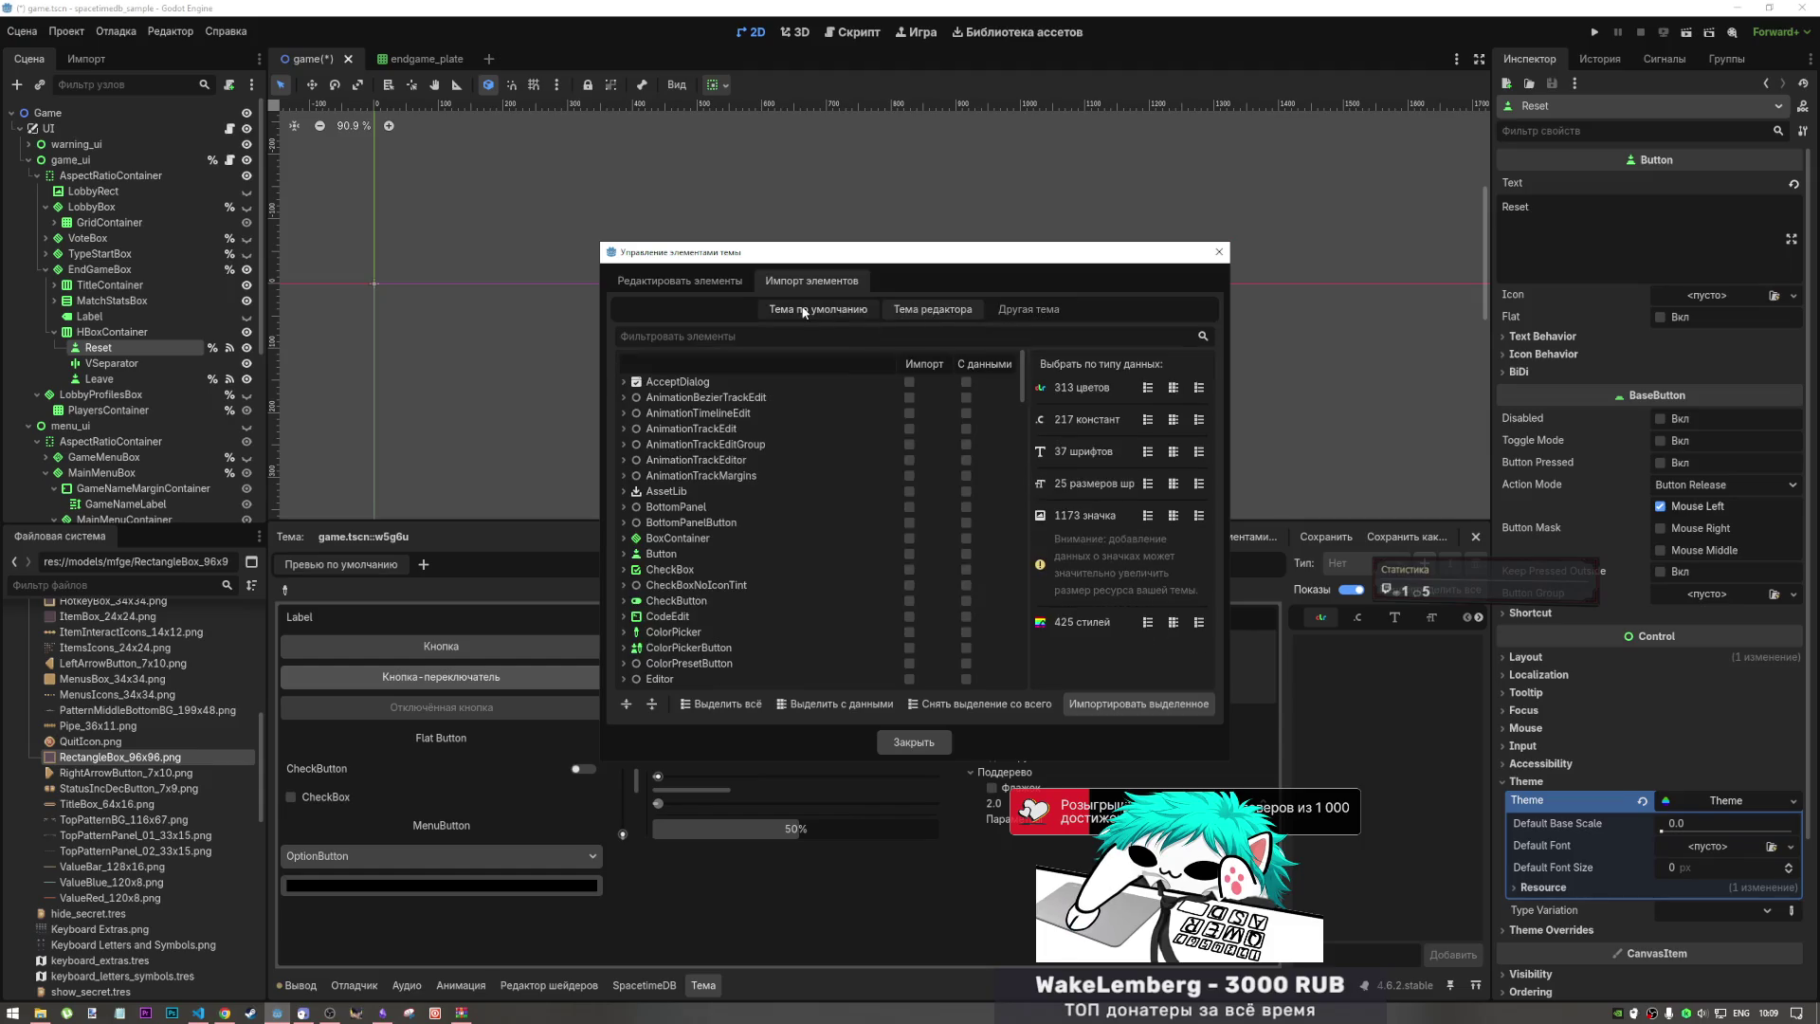
left_click(992, 308)
left_click(1218, 251)
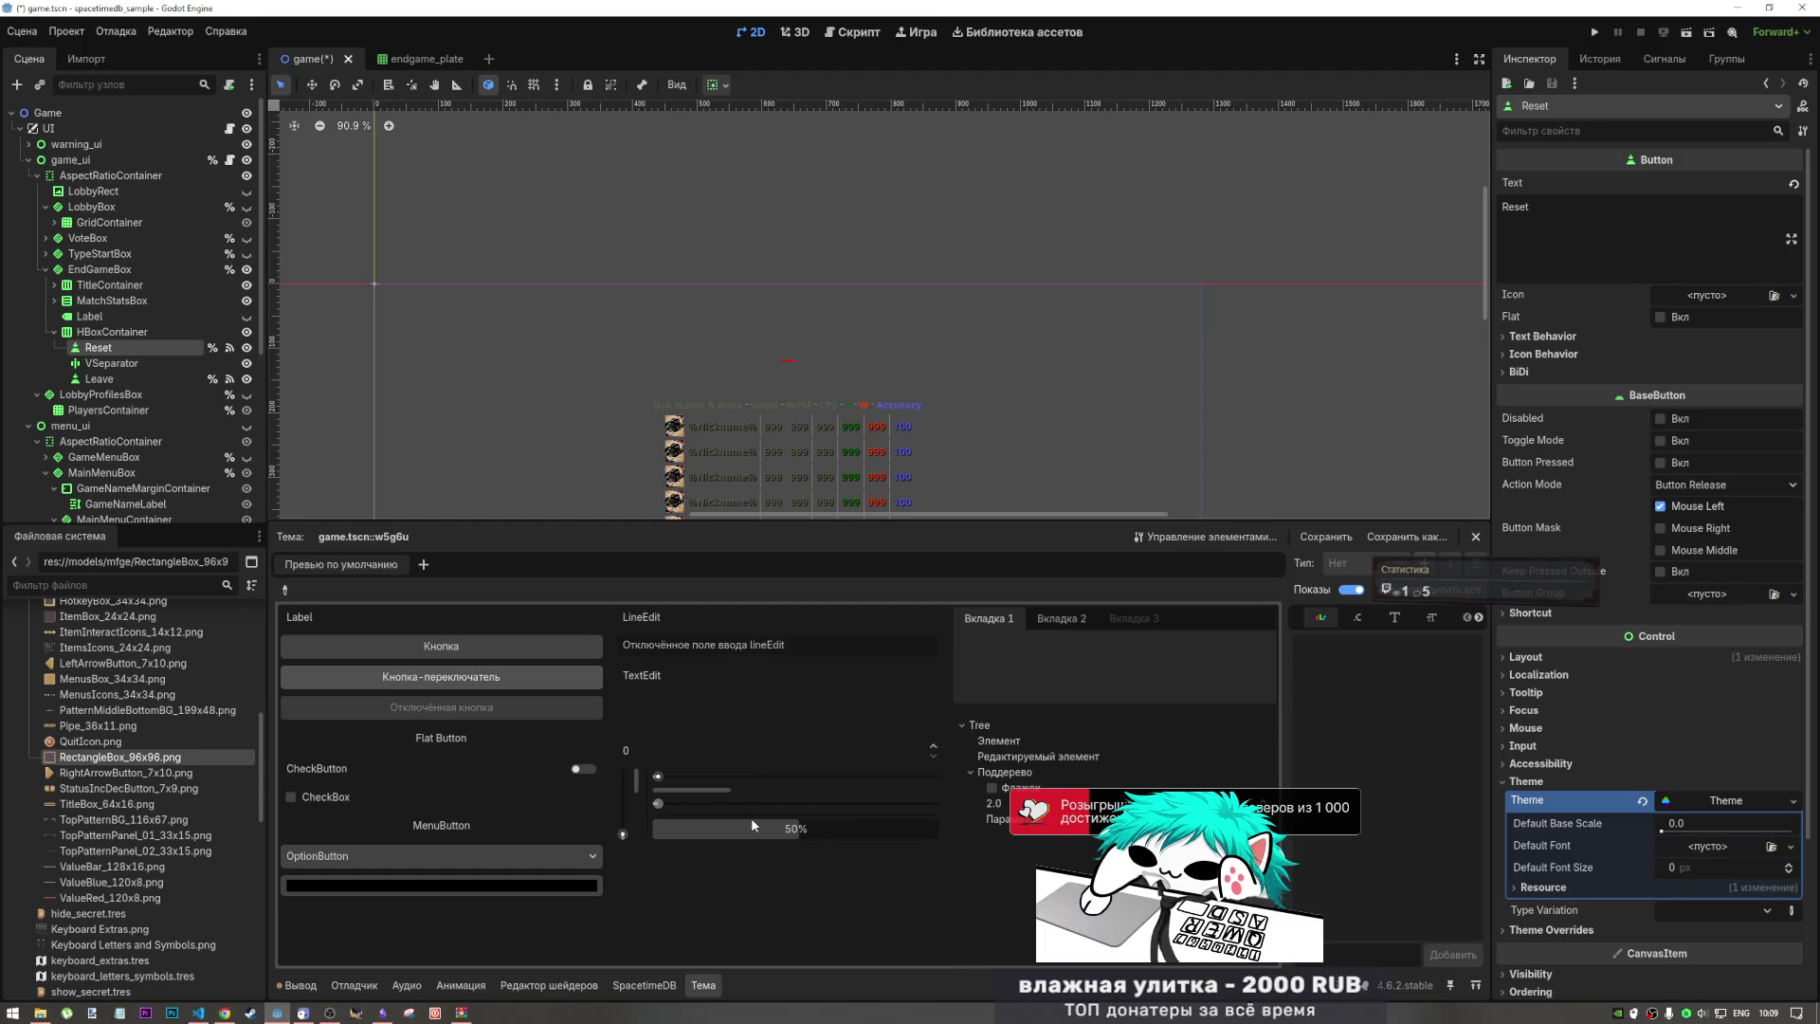
Step: Try out the theme preview's sample option list and its first and second tabs
left_click(561, 884)
left_click(640, 889)
left_click(560, 852)
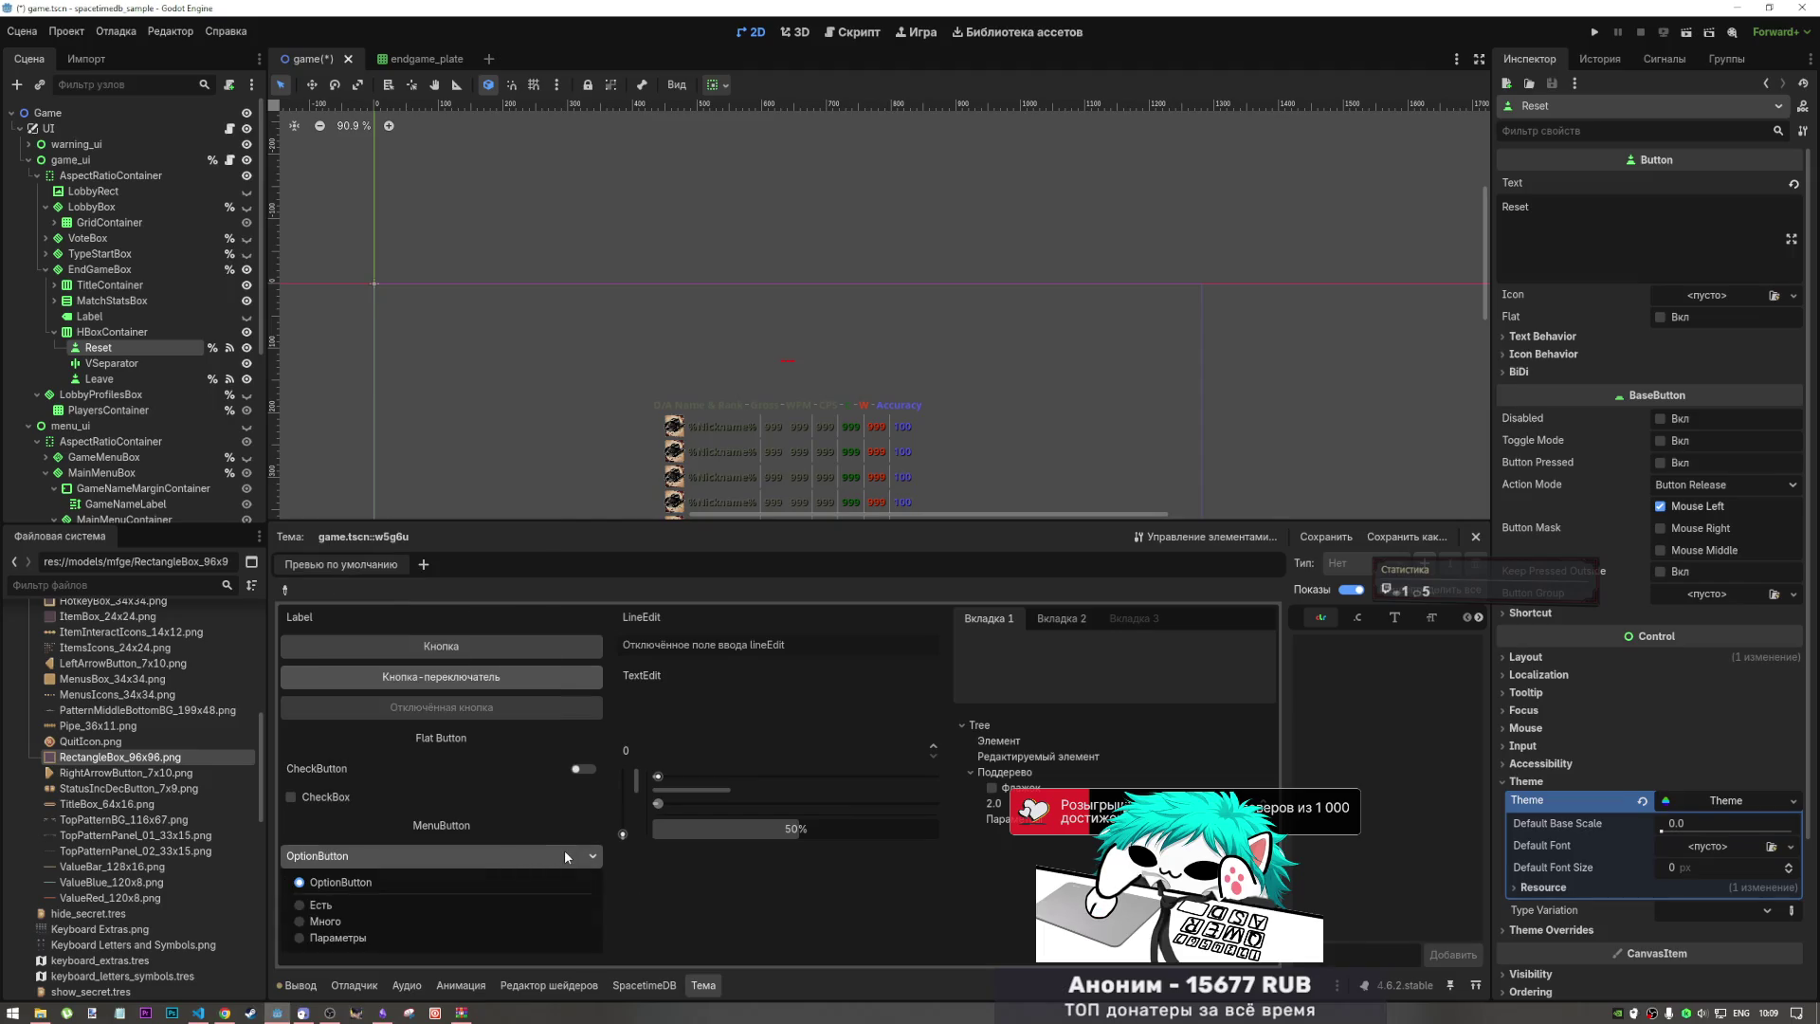
left_click(566, 855)
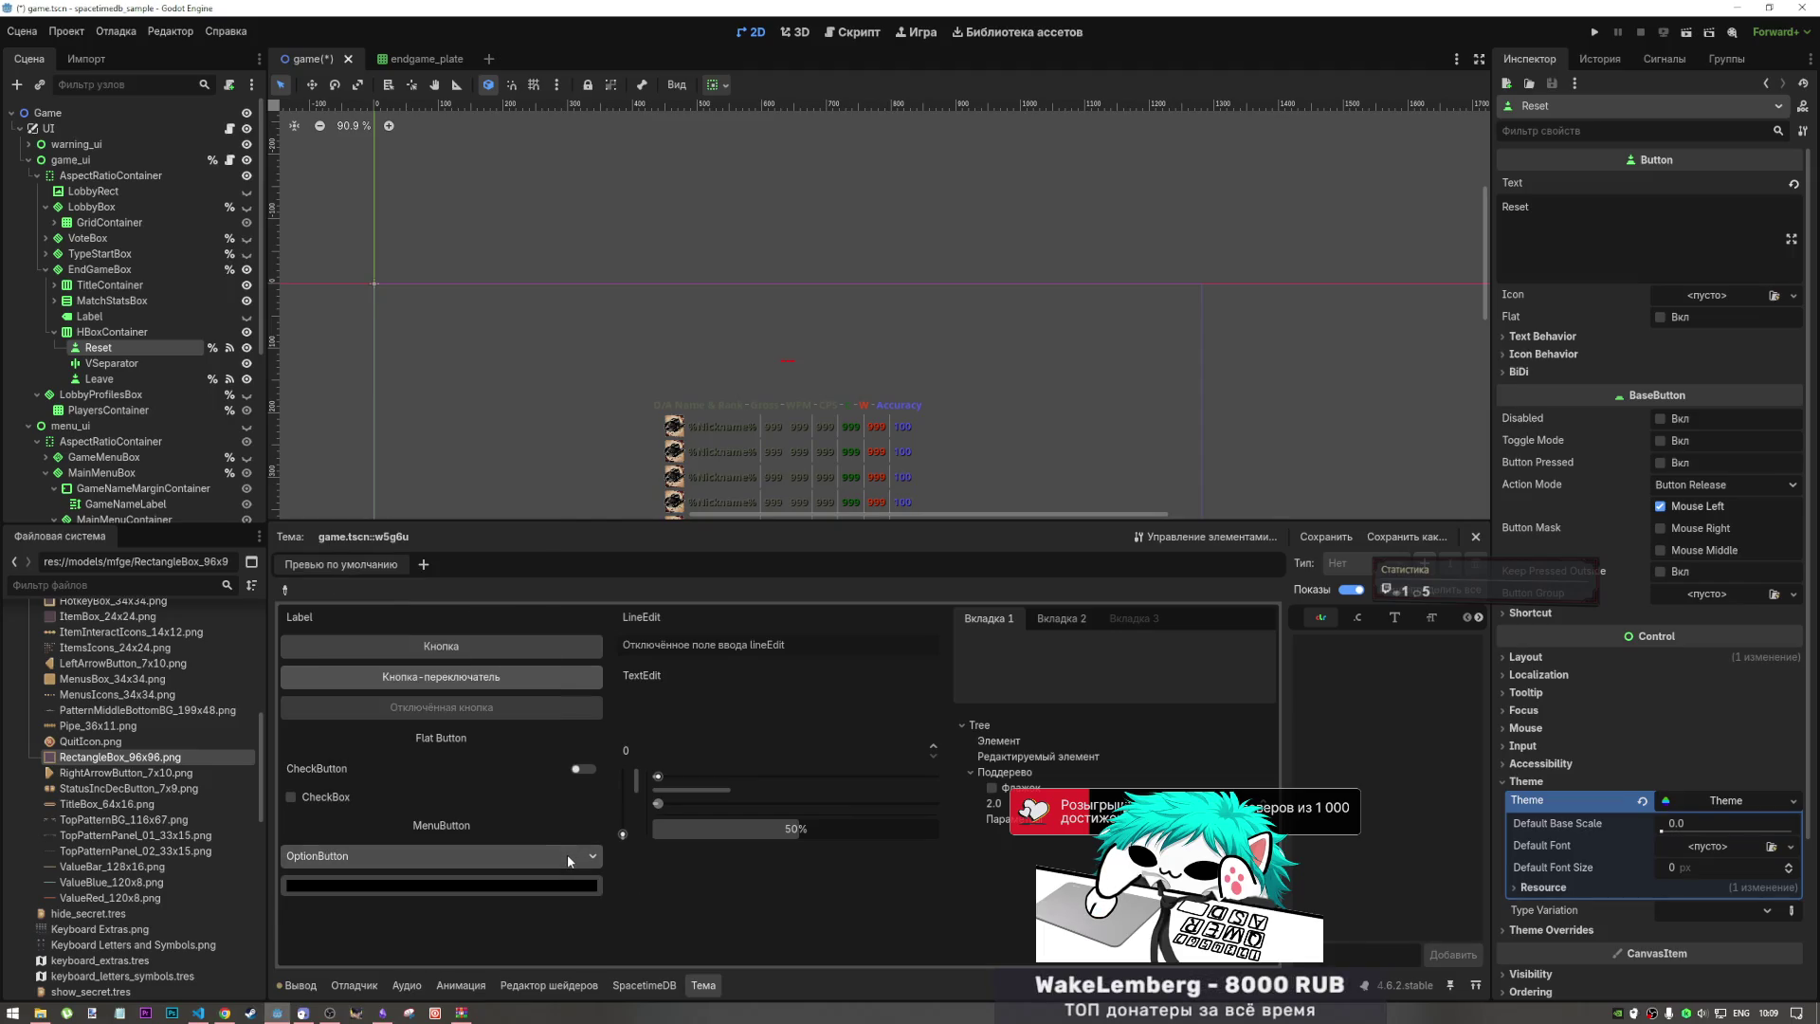
left_click(513, 853)
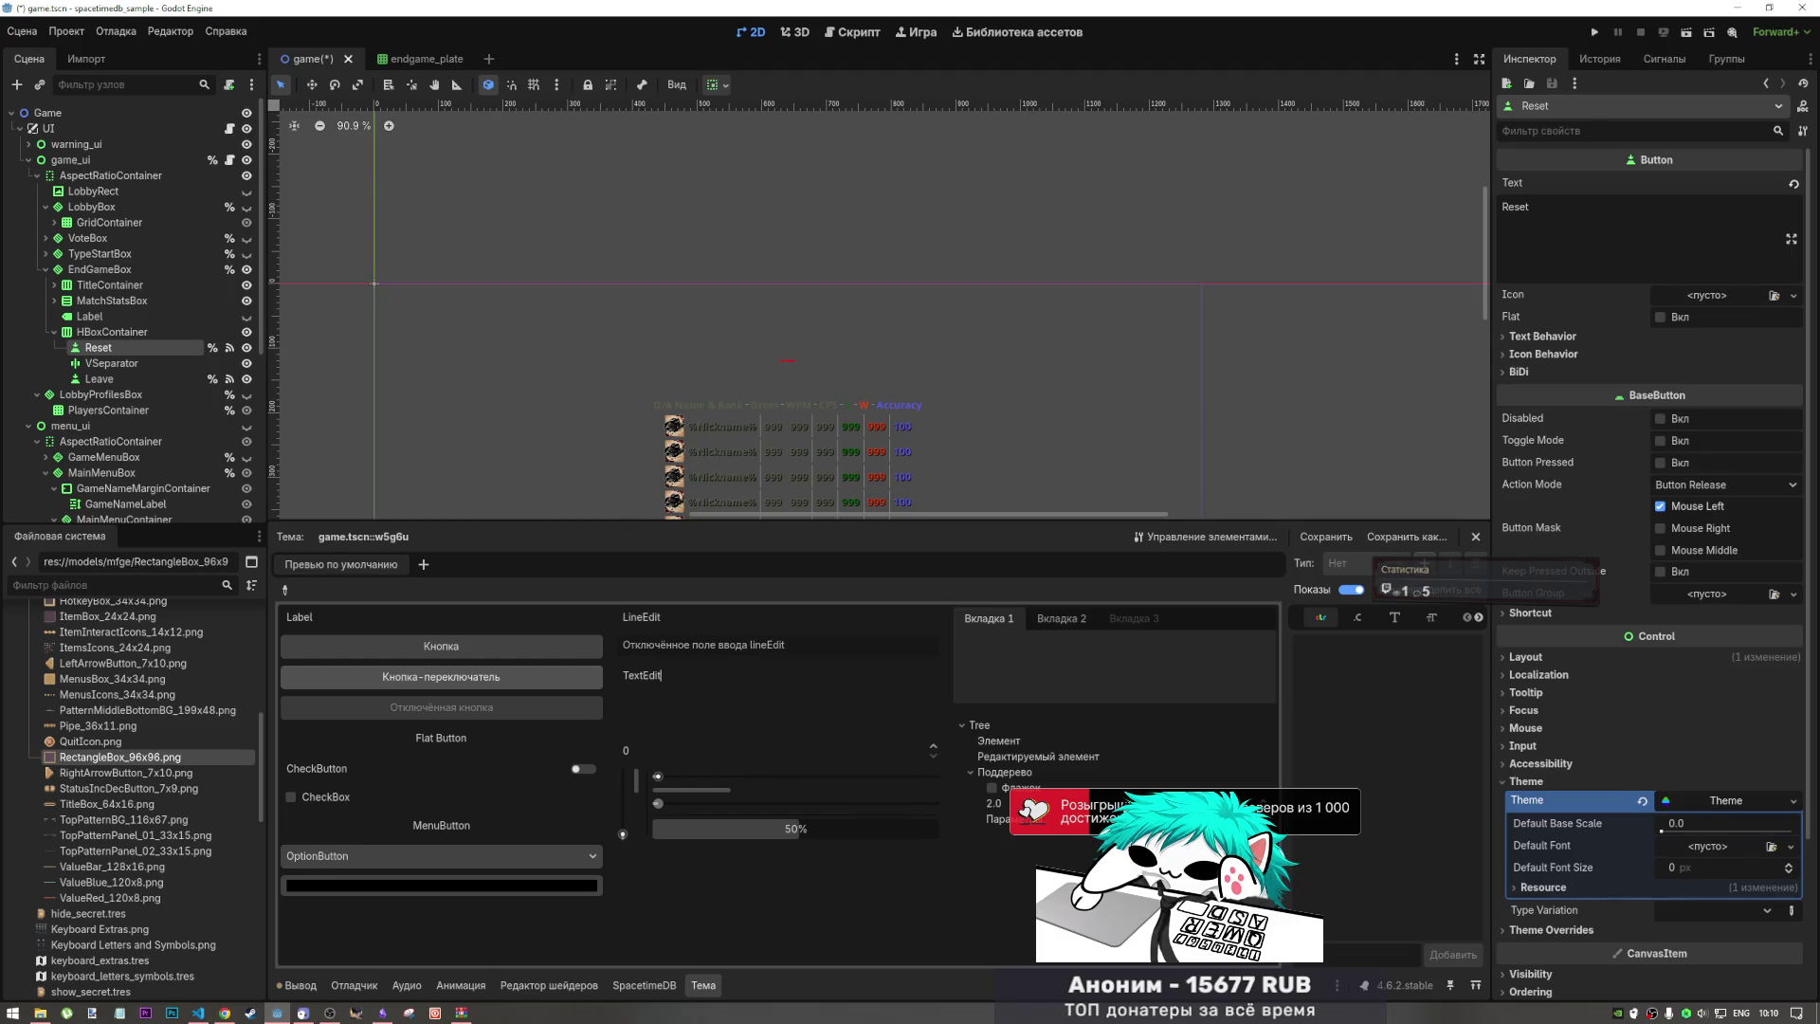
left_click(1060, 626)
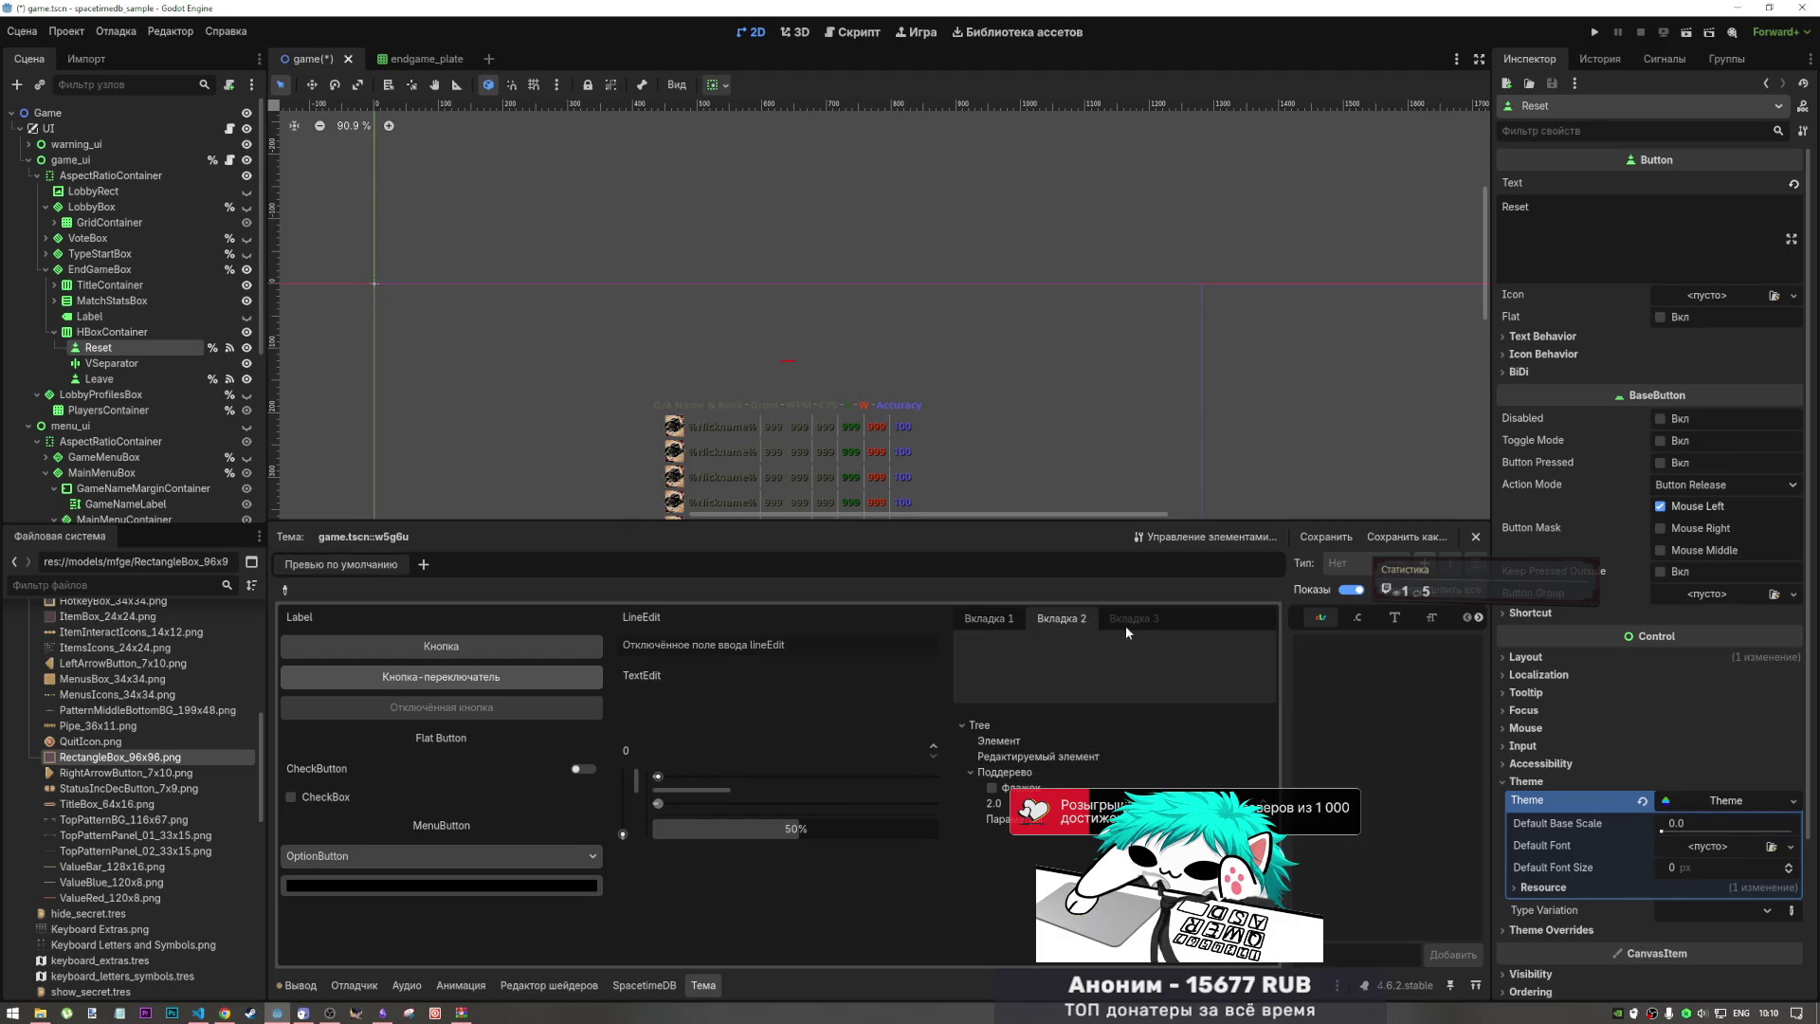
left_click(1003, 624)
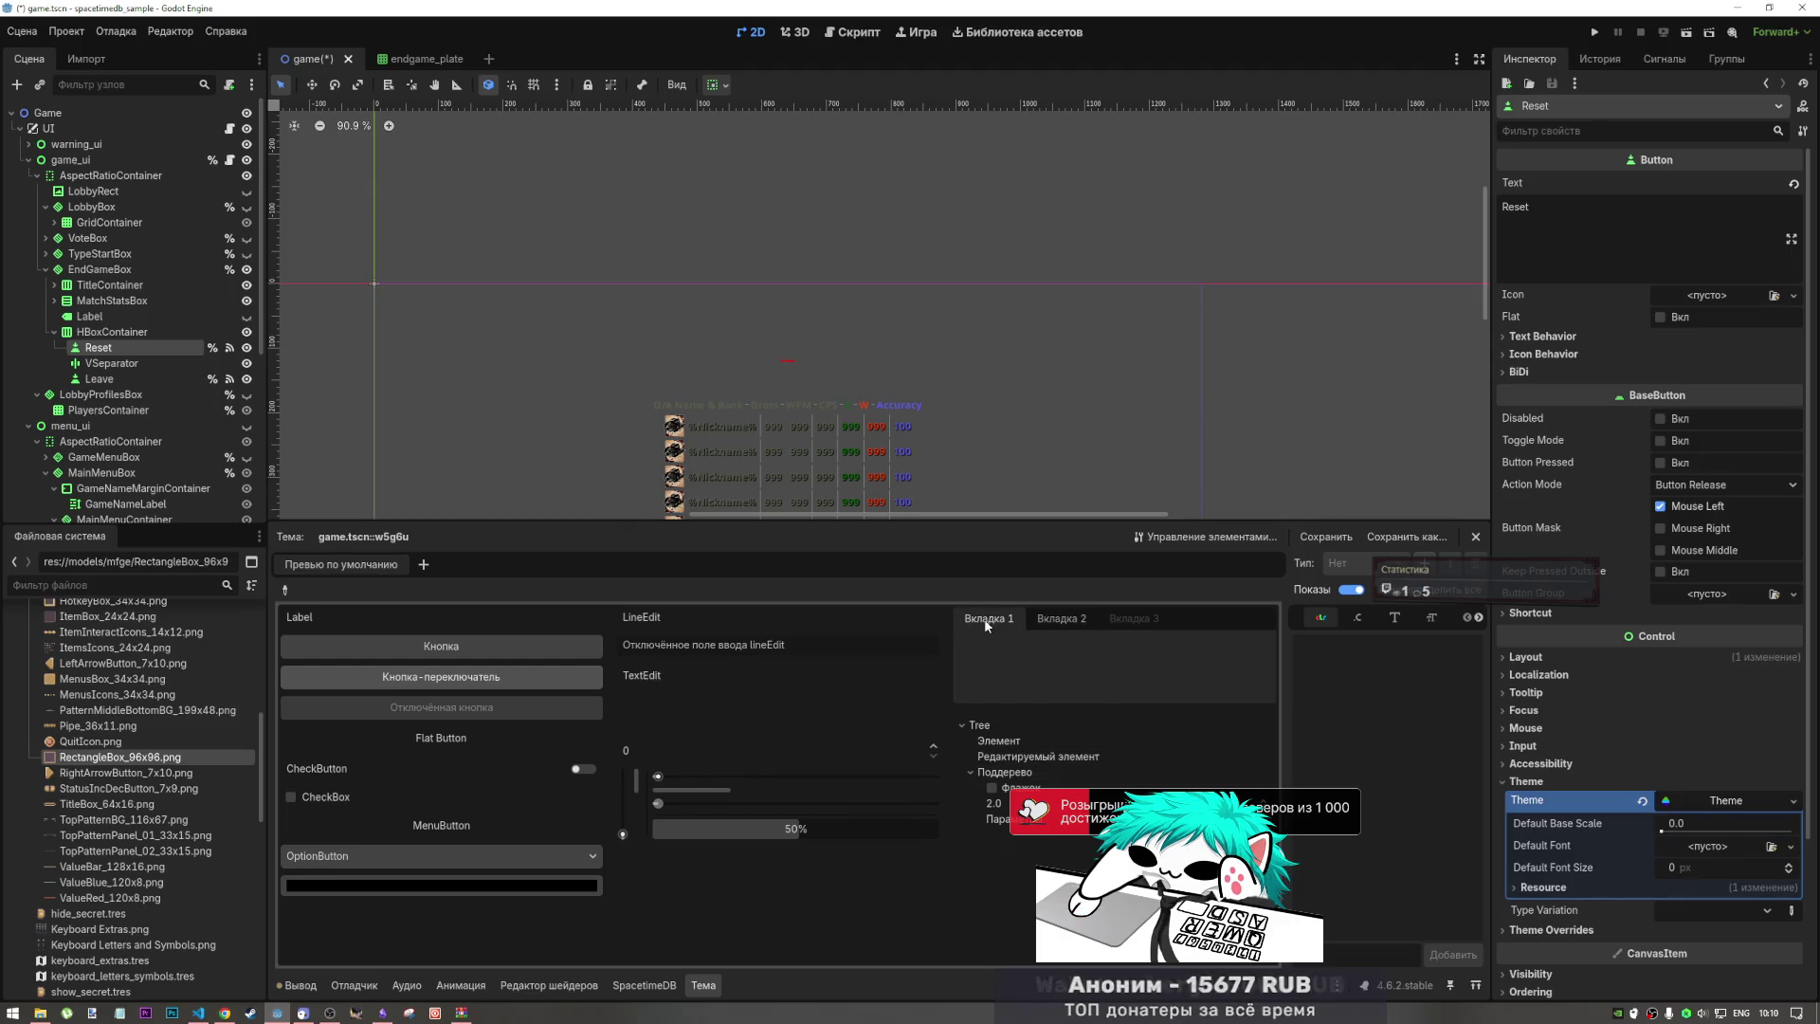
Step: Clear the Reset button's Theme, close the theme editor, and bring up Chrome
left_click(1642, 801)
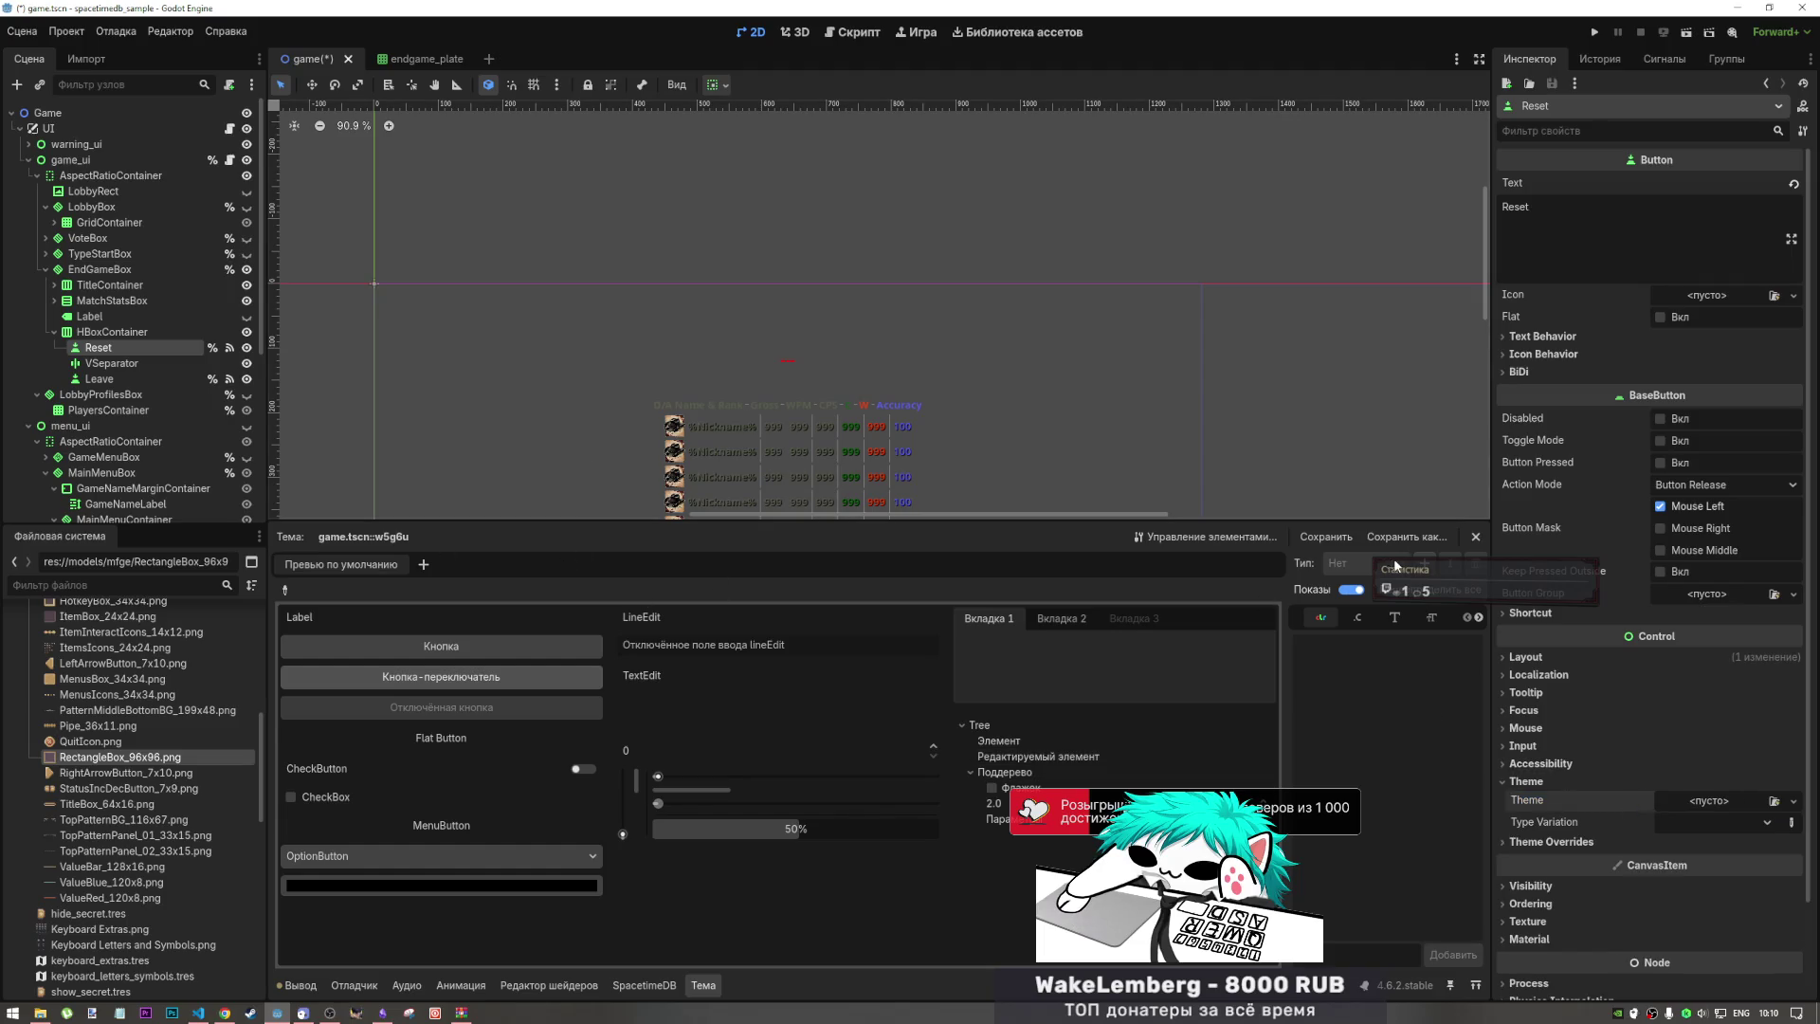
left_click(1475, 537)
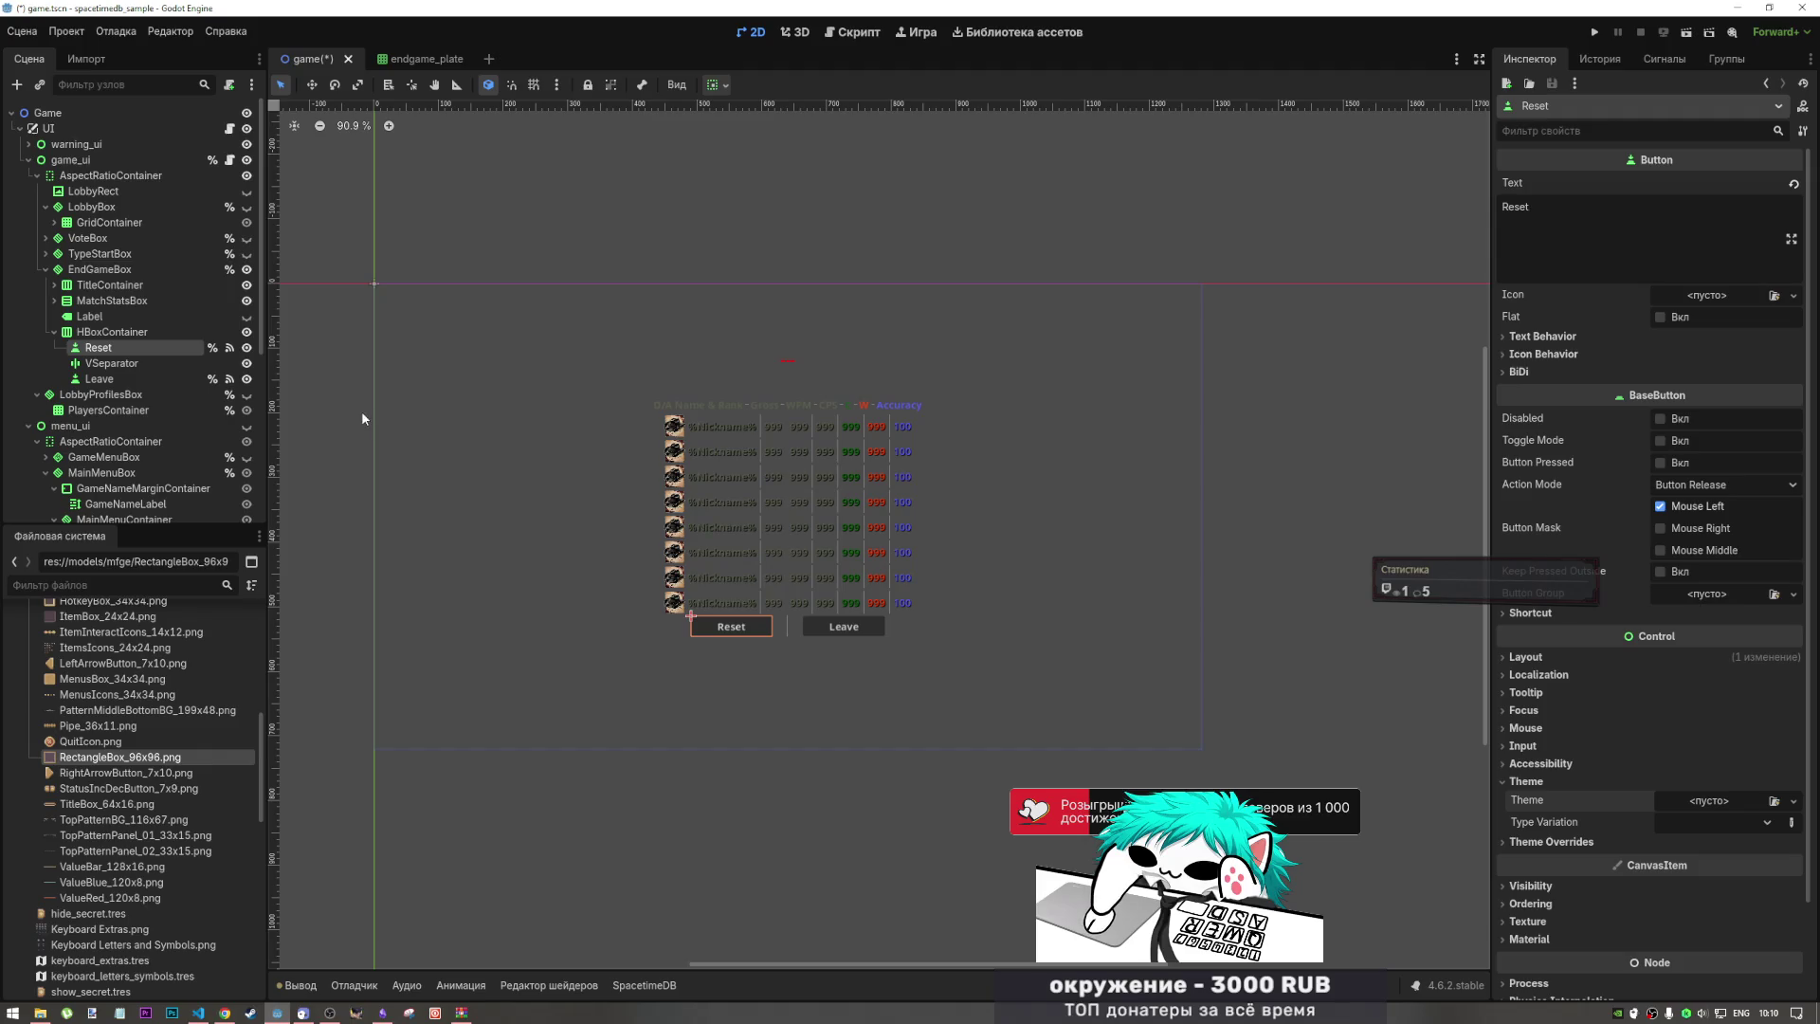
left_click(900, 708)
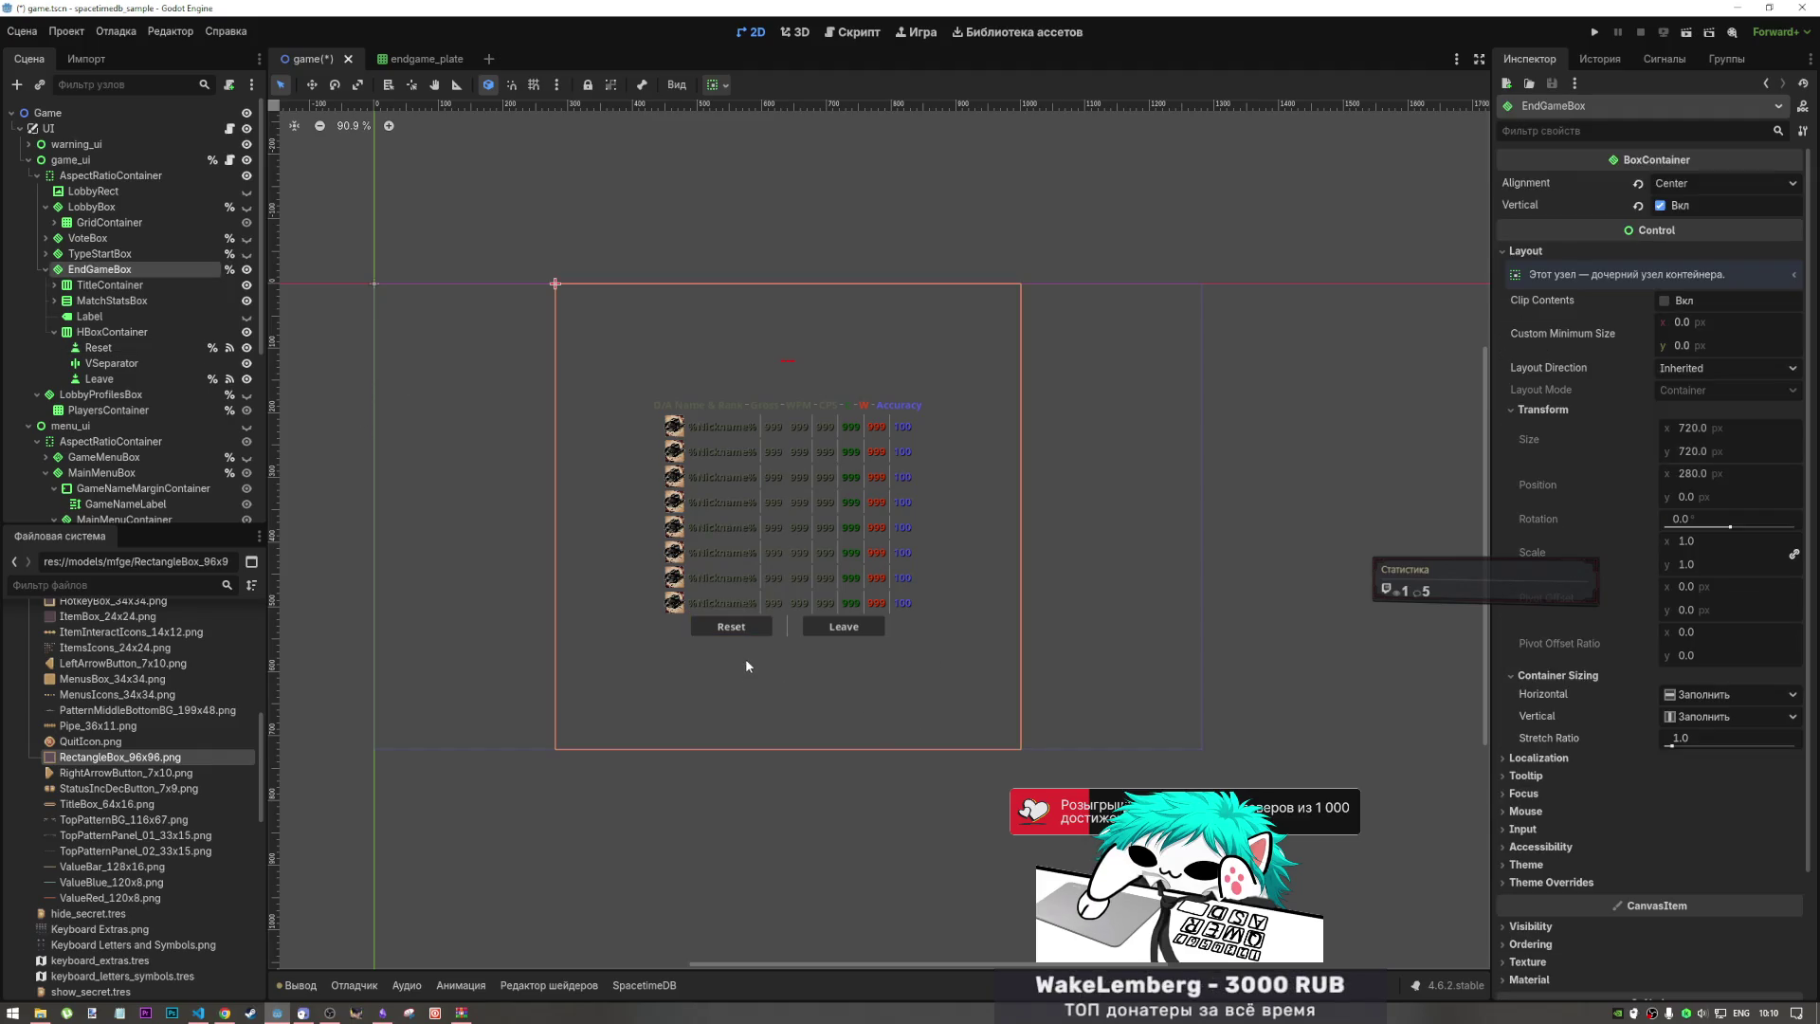
left_click(745, 633)
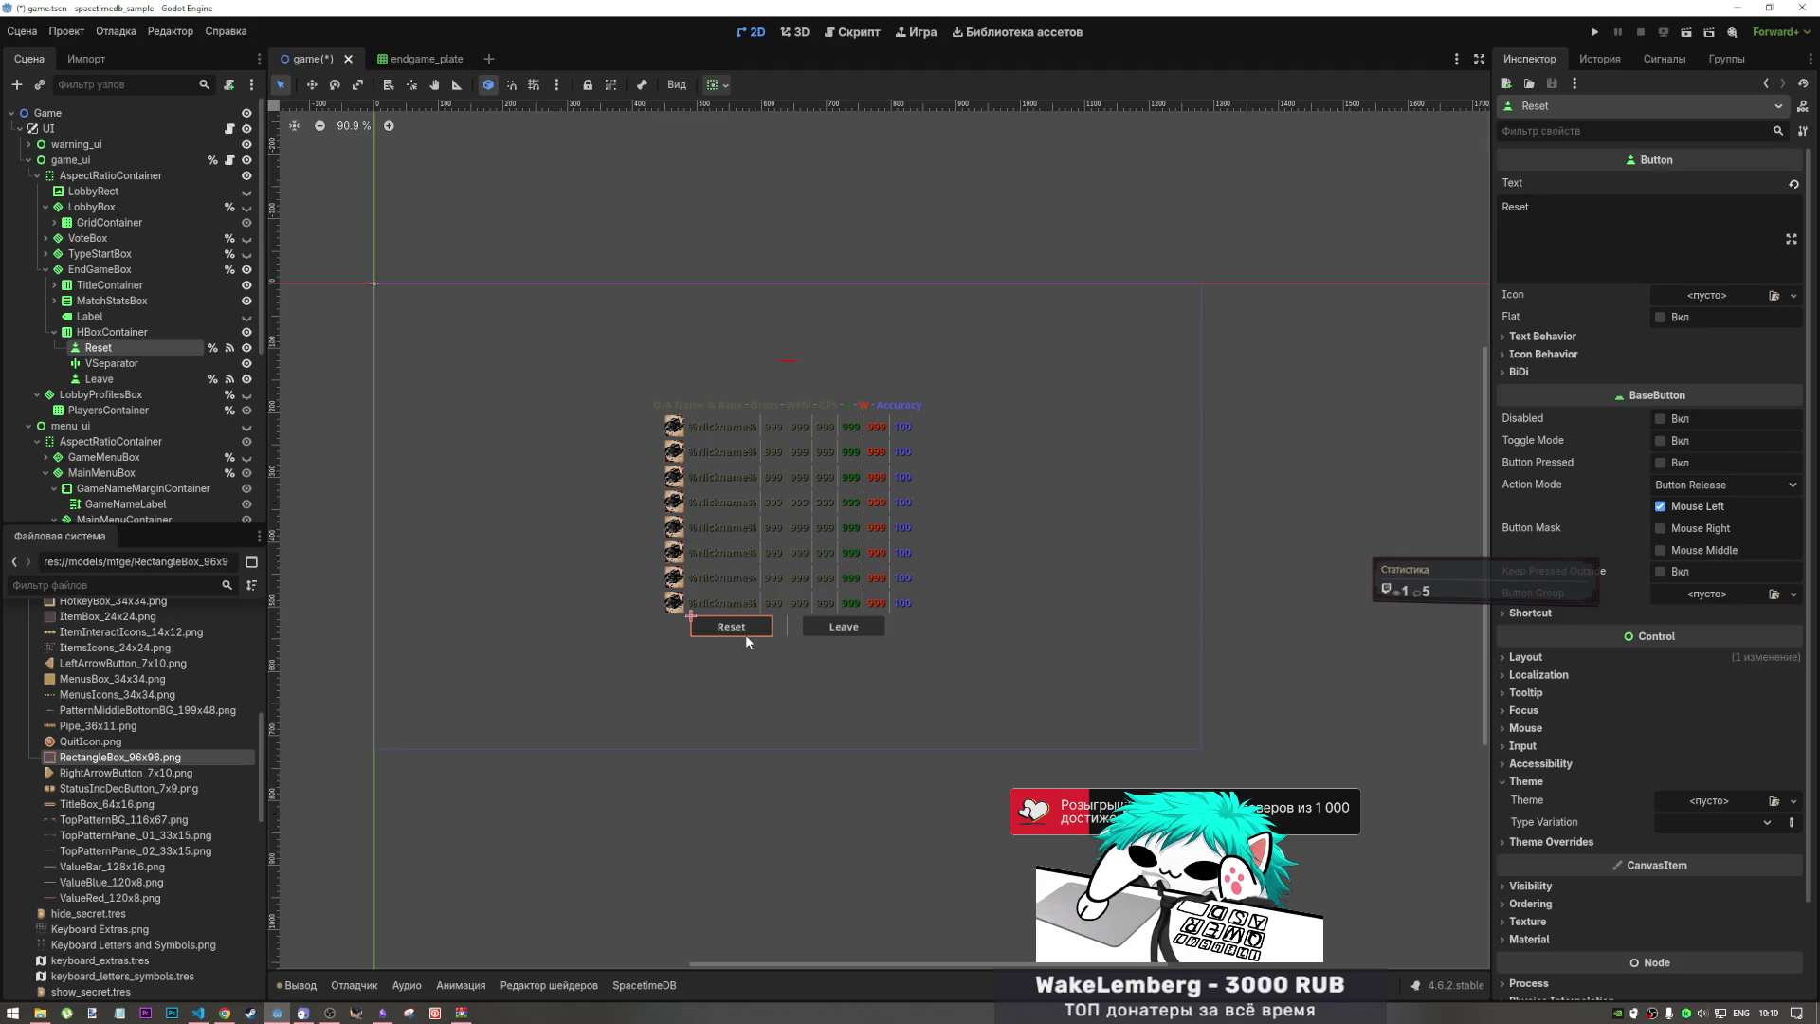
left_click(225, 1013)
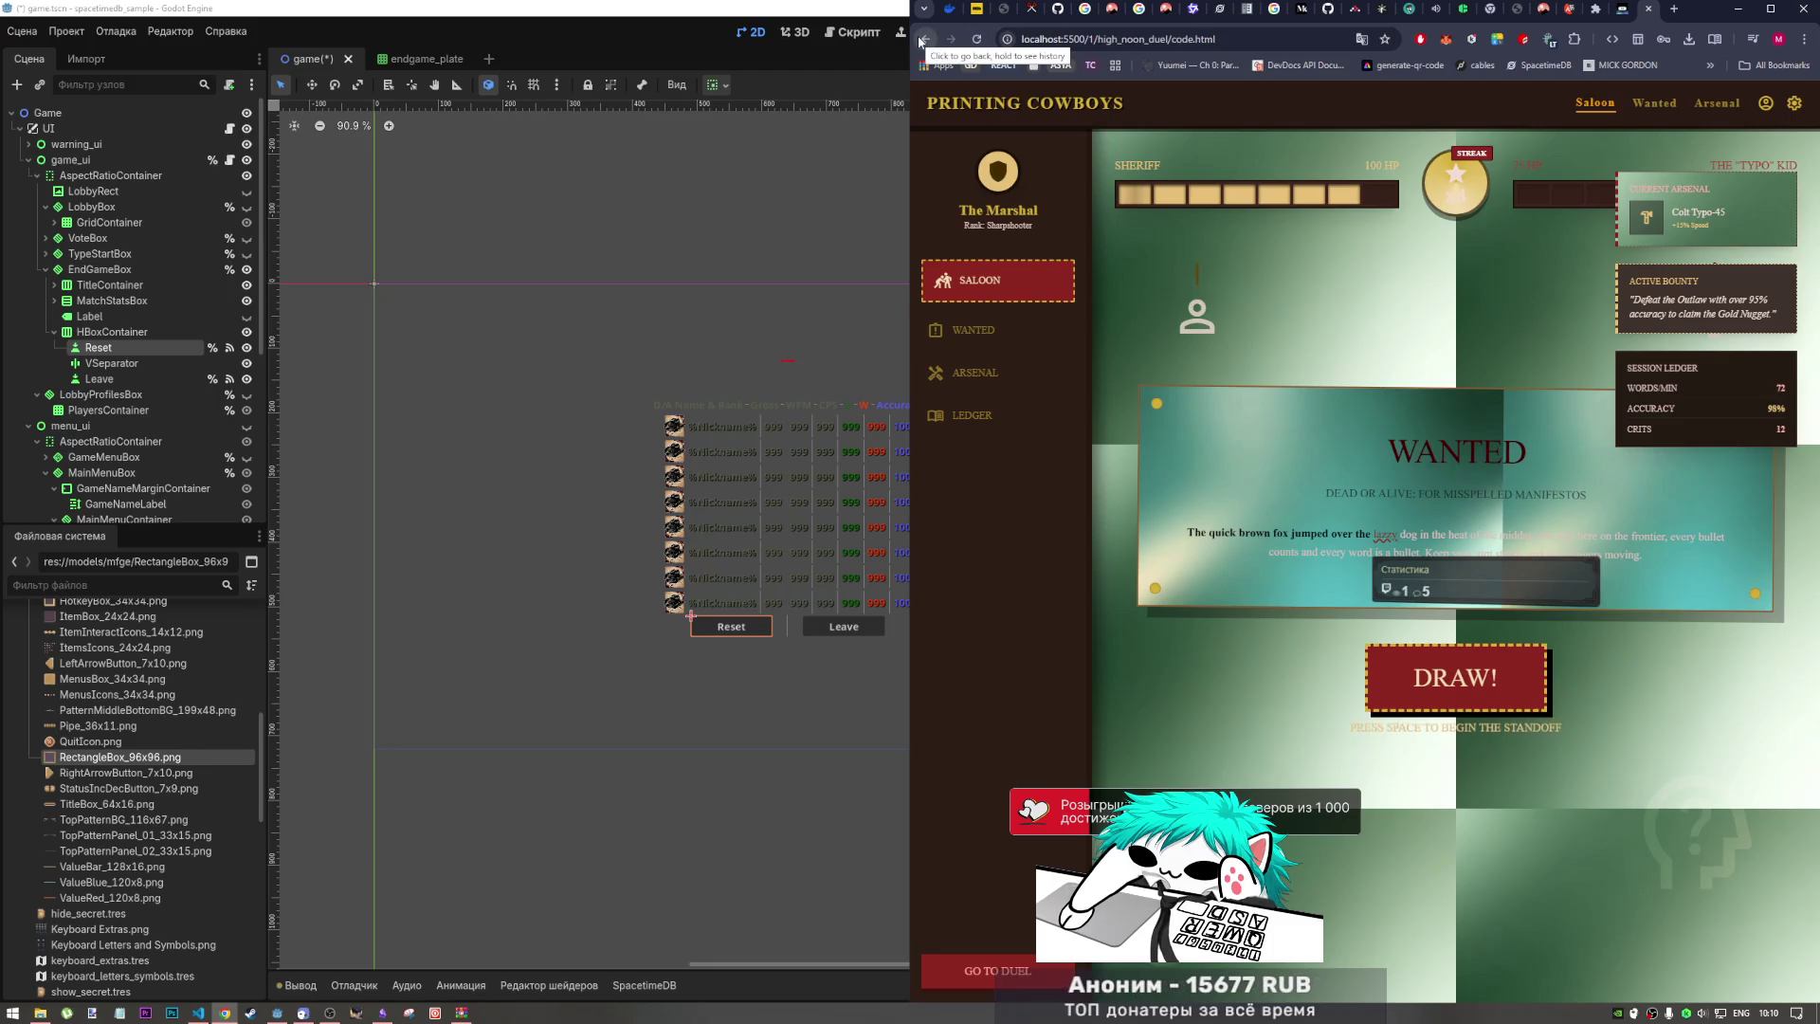
Step: Go back from the duel page to the listing of all mockup folders
left_click_drag(920, 41, 919, 41)
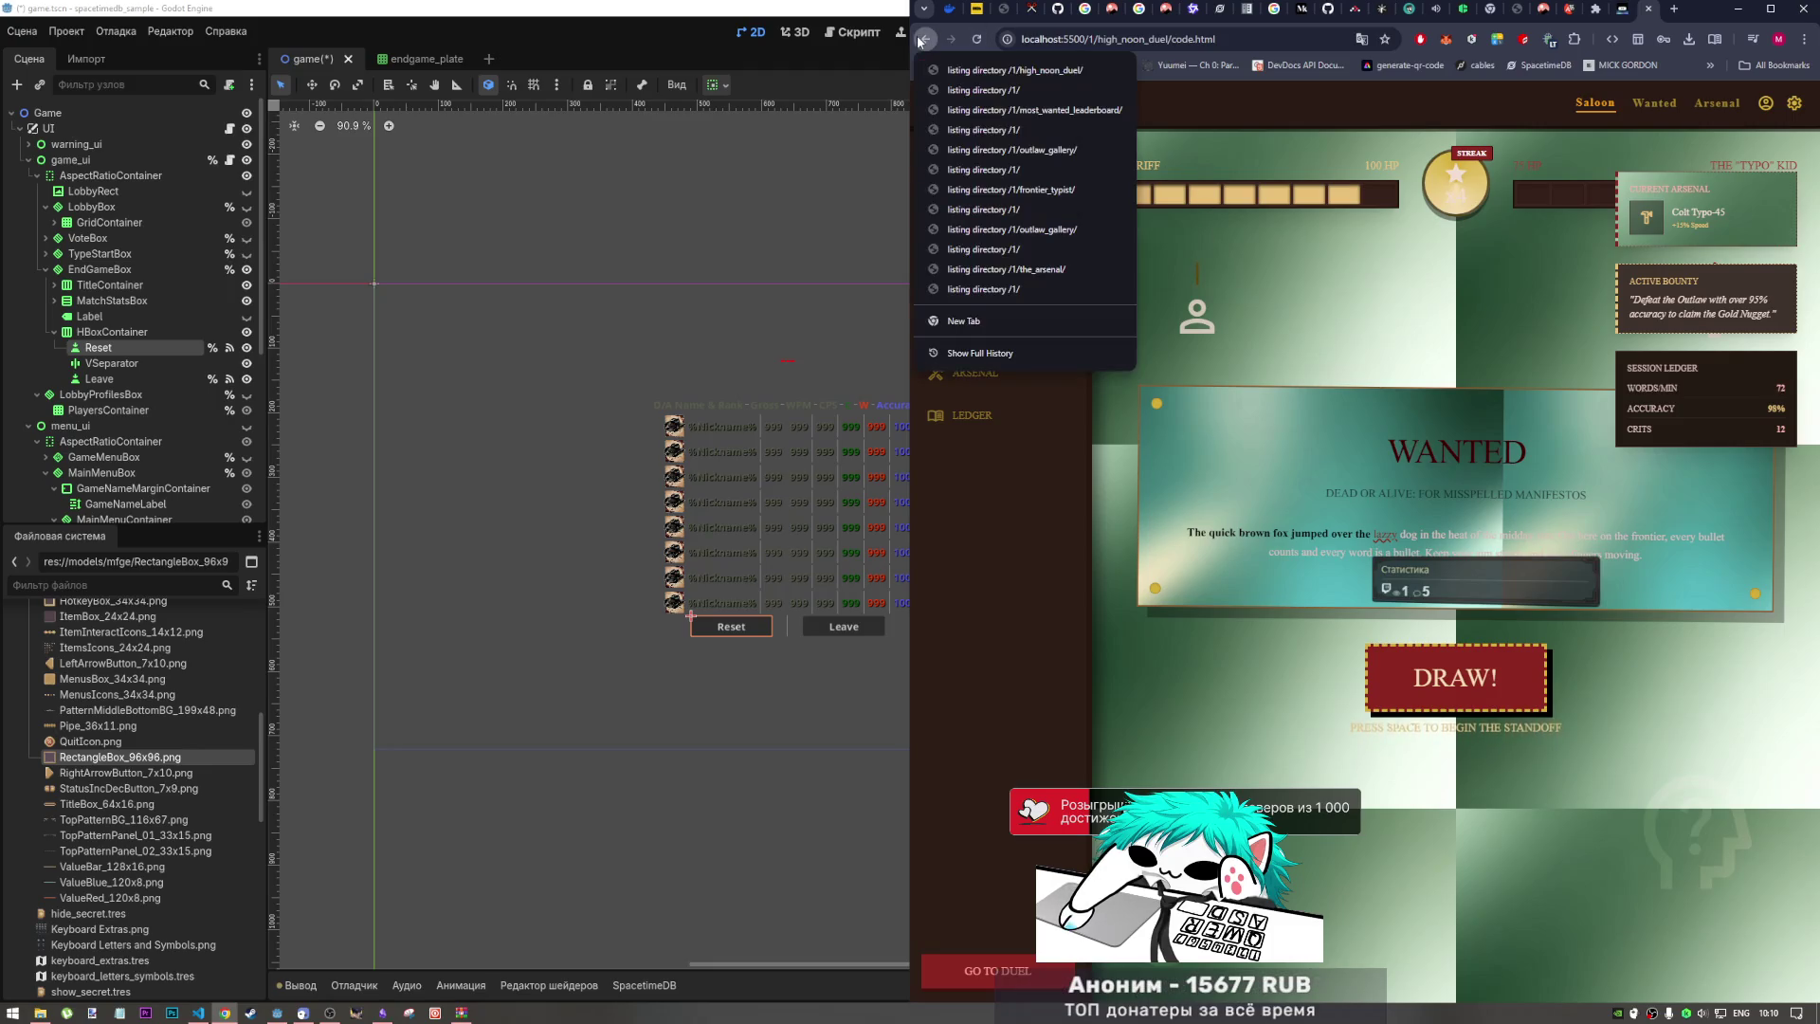
key("Escape")
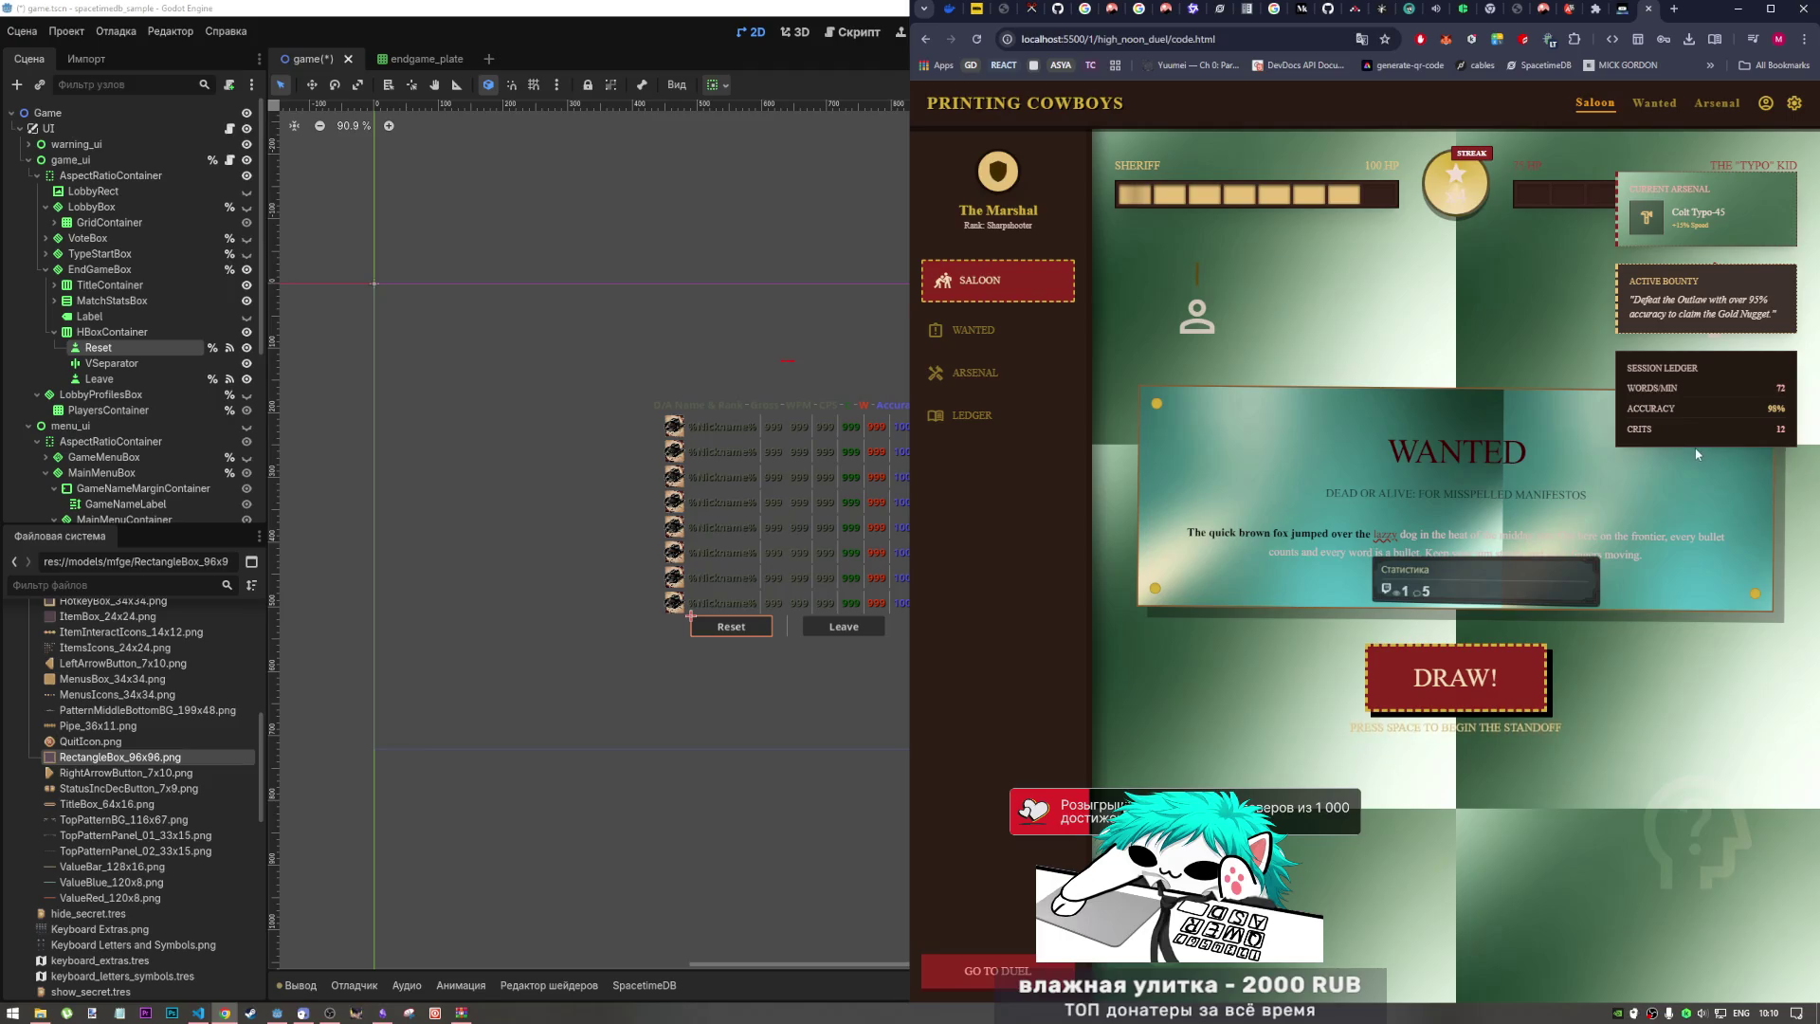
left_click(925, 39)
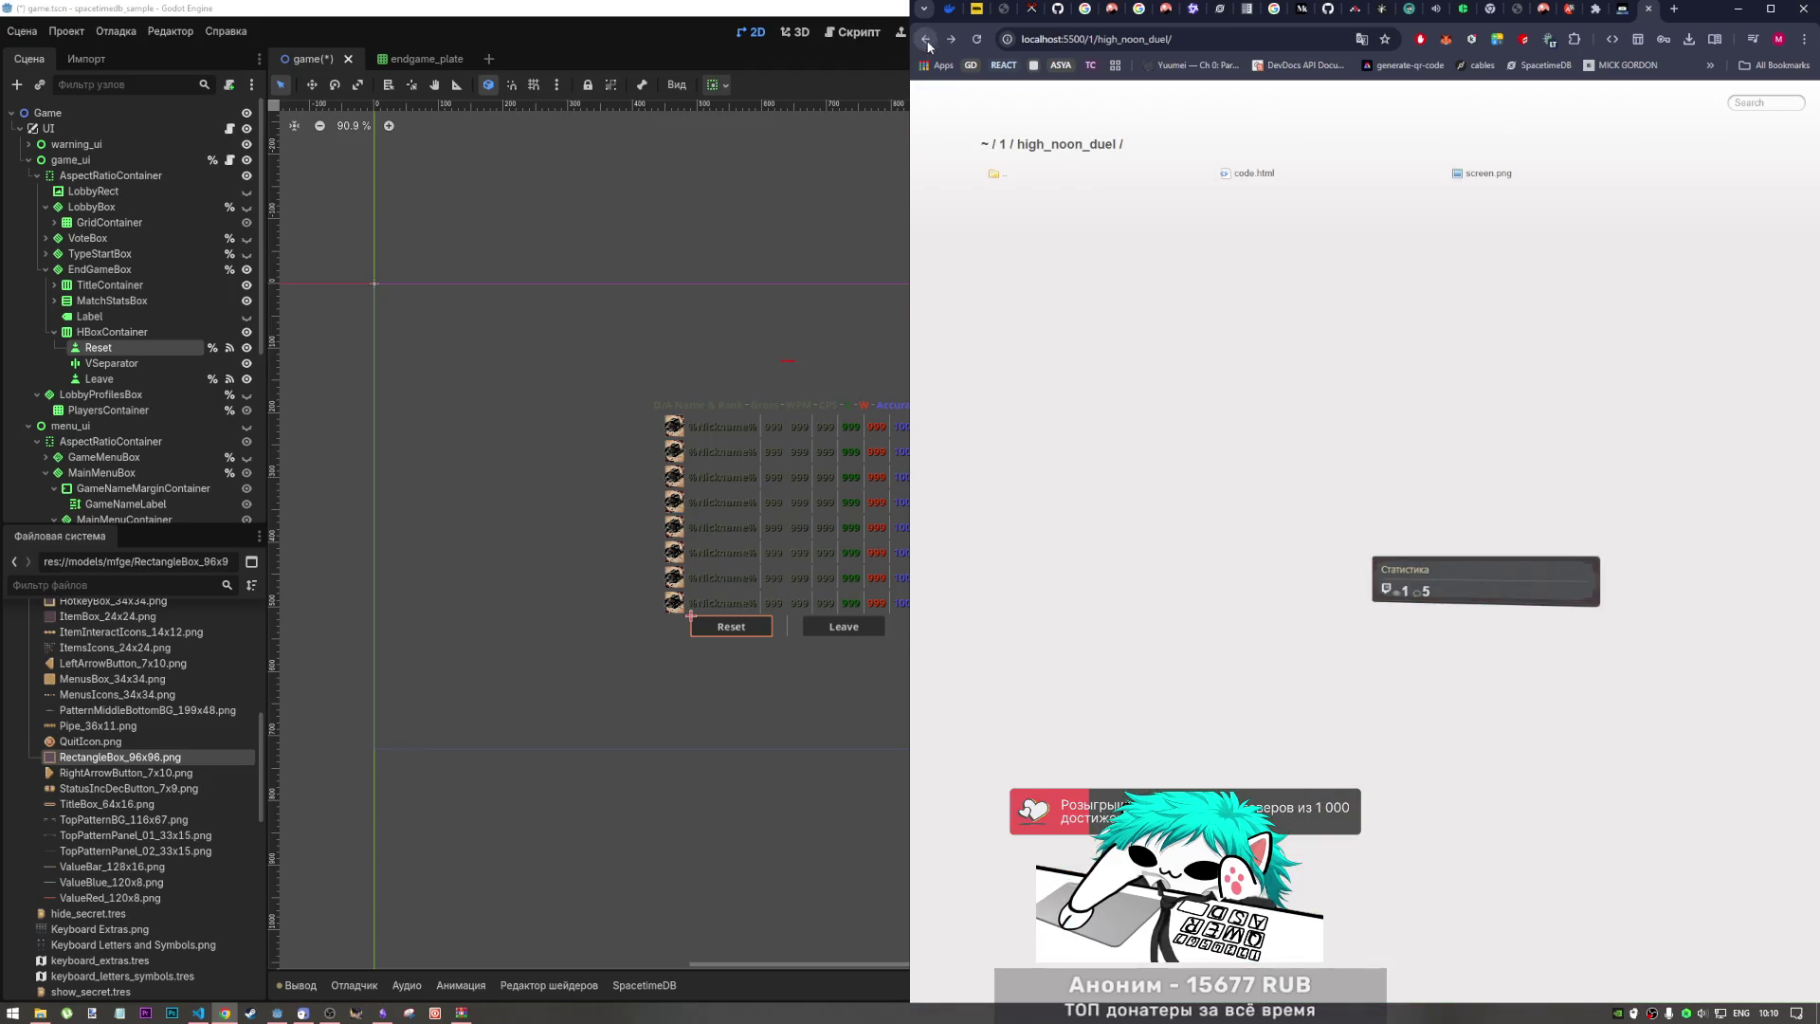
left_click(1032, 175)
Step: Review the saloon_multiplayer_lobby code.html page, selecting the Desert Duel stakes, then go back
left_click(1039, 218)
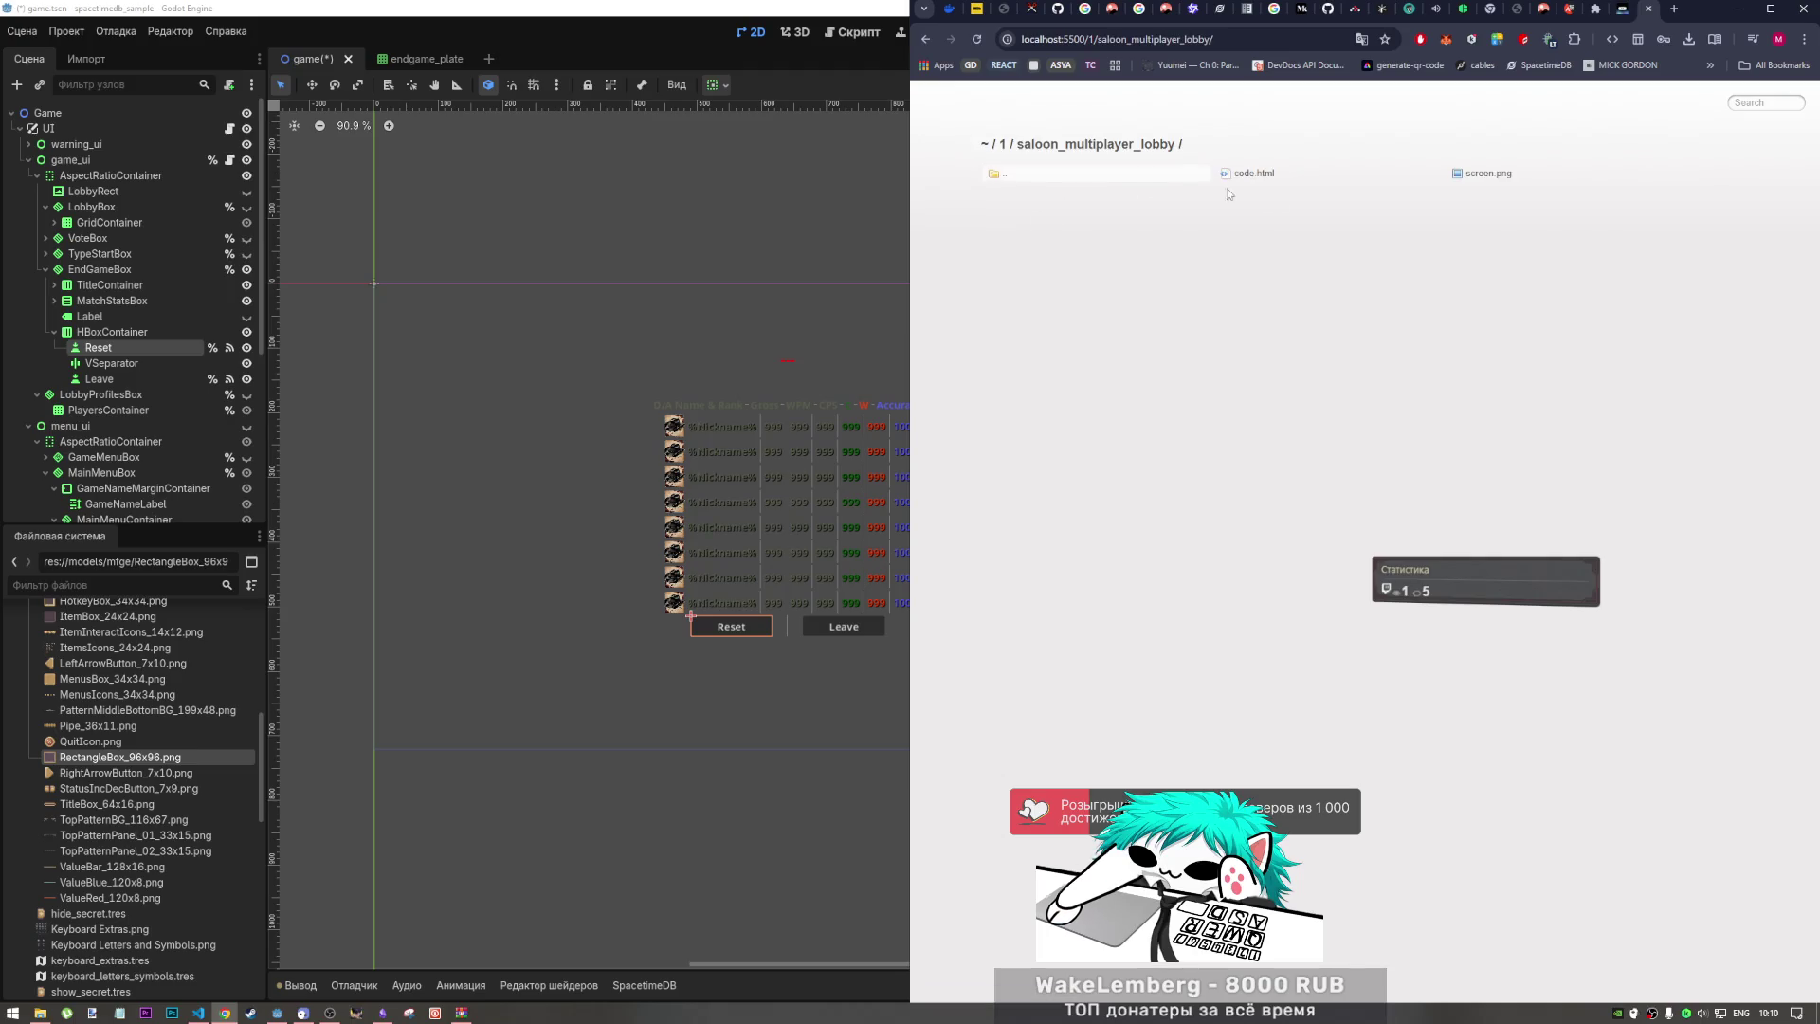
left_click(1251, 174)
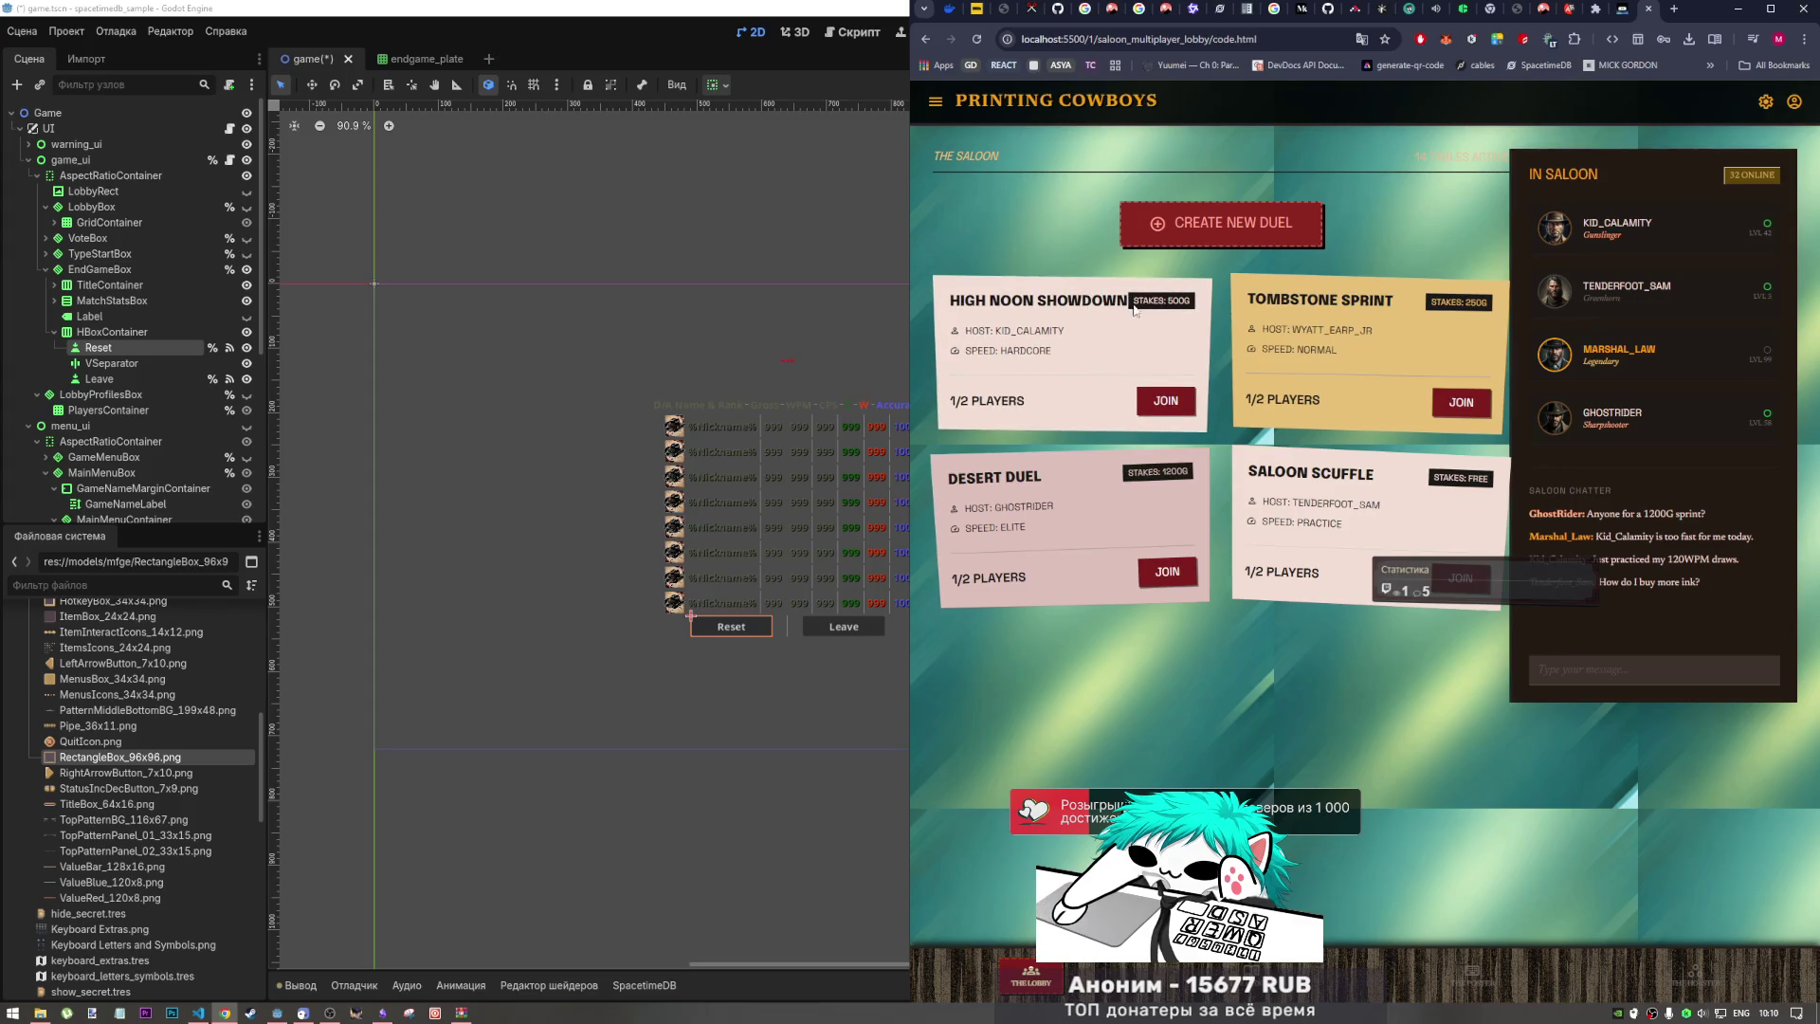
left_click_drag(1156, 473, 1189, 474)
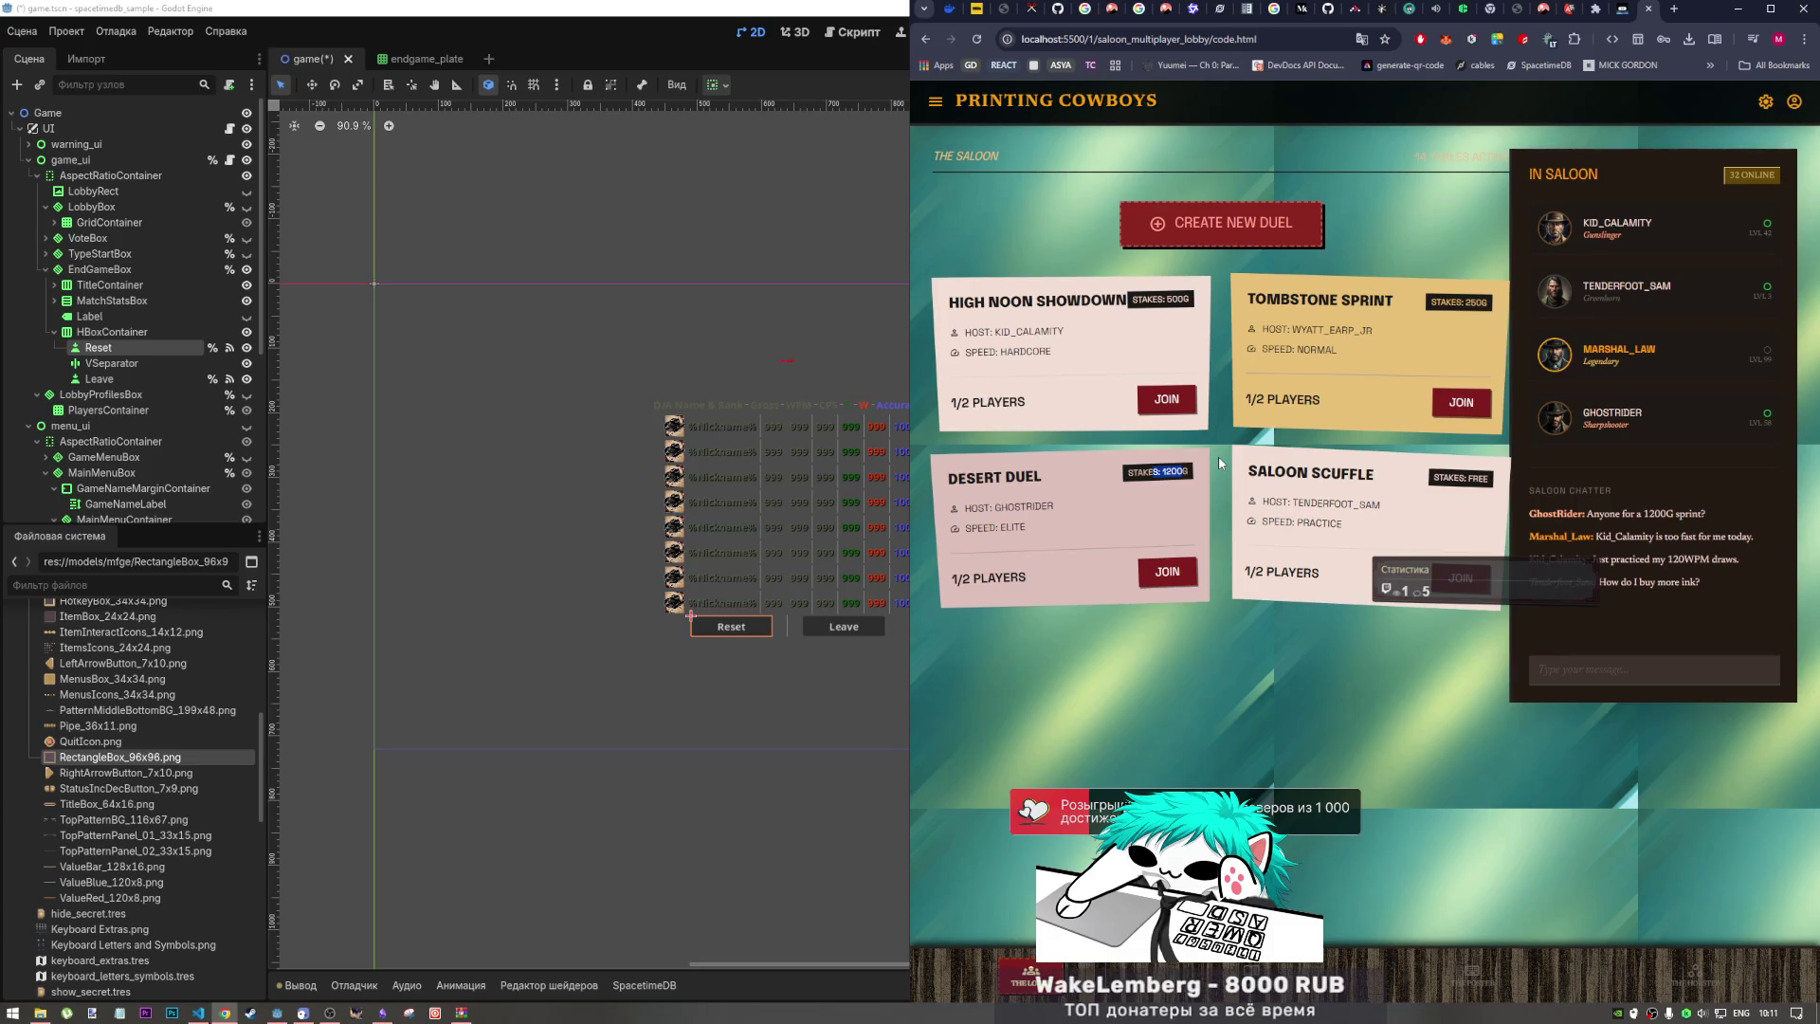
left_click(928, 39)
Step: Open duel_breakdown's Duel Report page and inspect the quote under the stats table
left_click(995, 174)
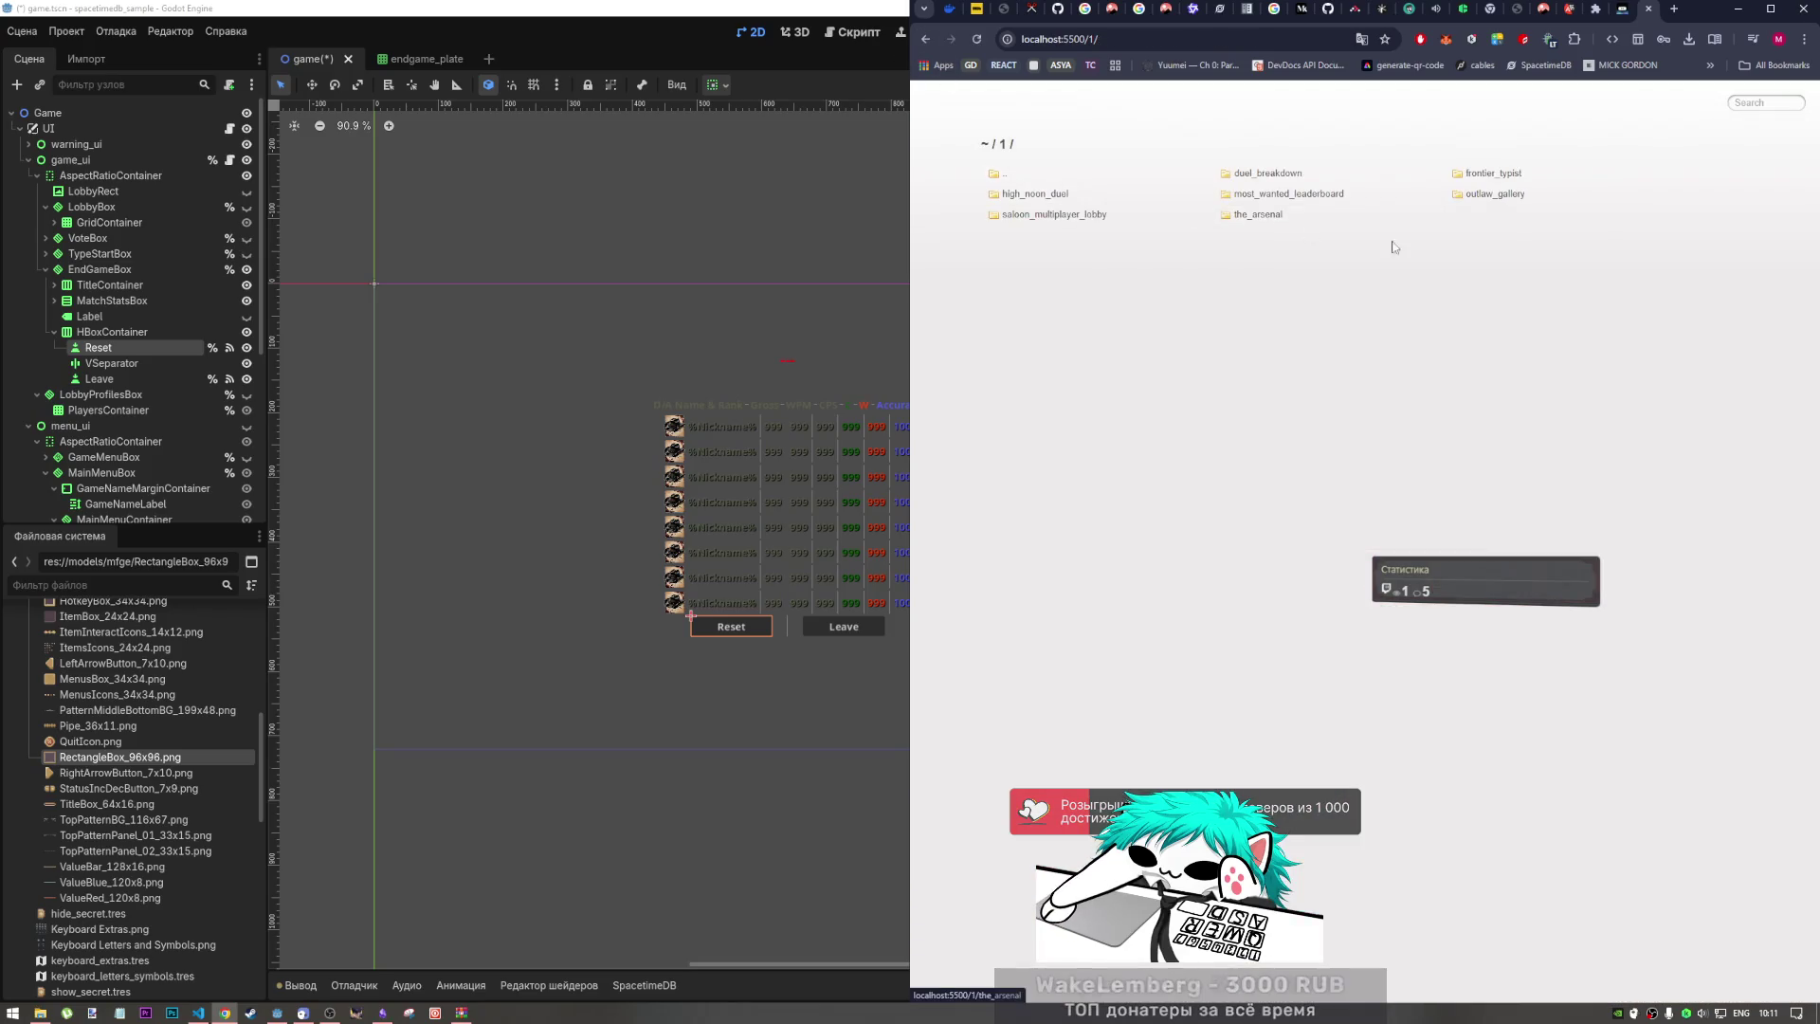
left_click(1276, 176)
left_click(1251, 173)
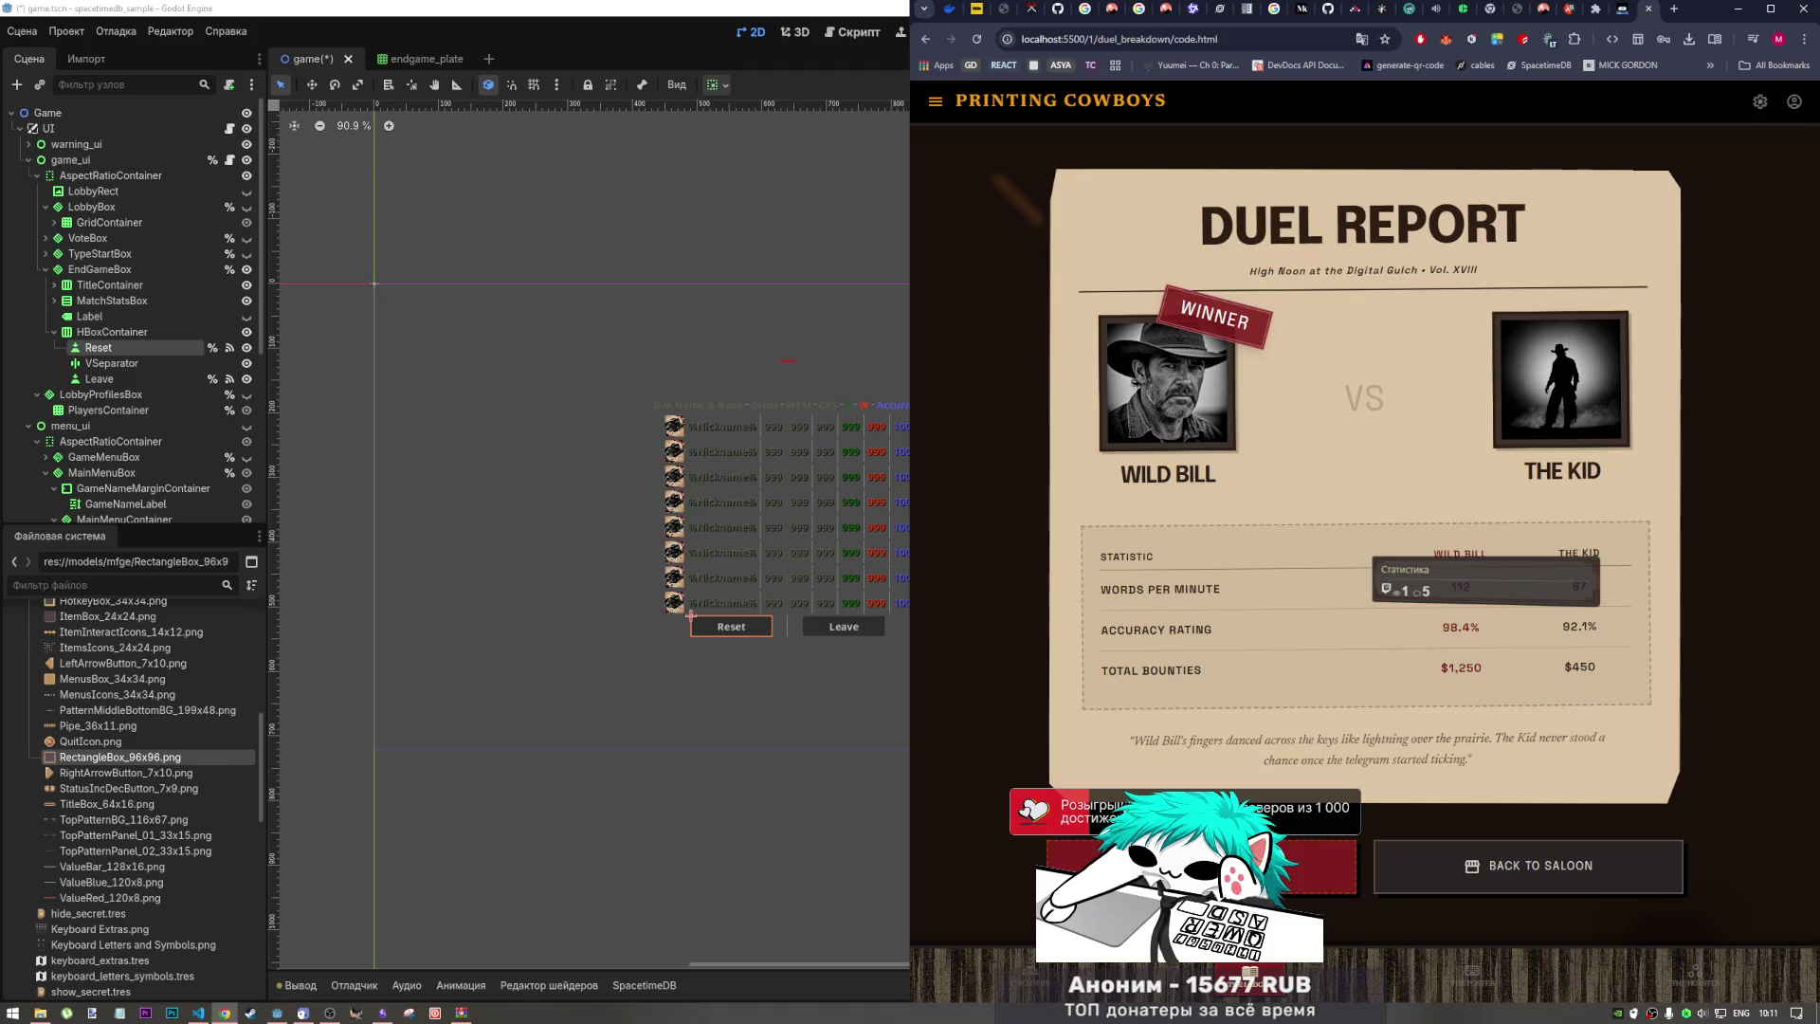
mouse_move(1471, 761)
left_mouse_down()
mouse_move(1537, 739)
mouse_move(1139, 737)
left_mouse_up()
left_click(1138, 737)
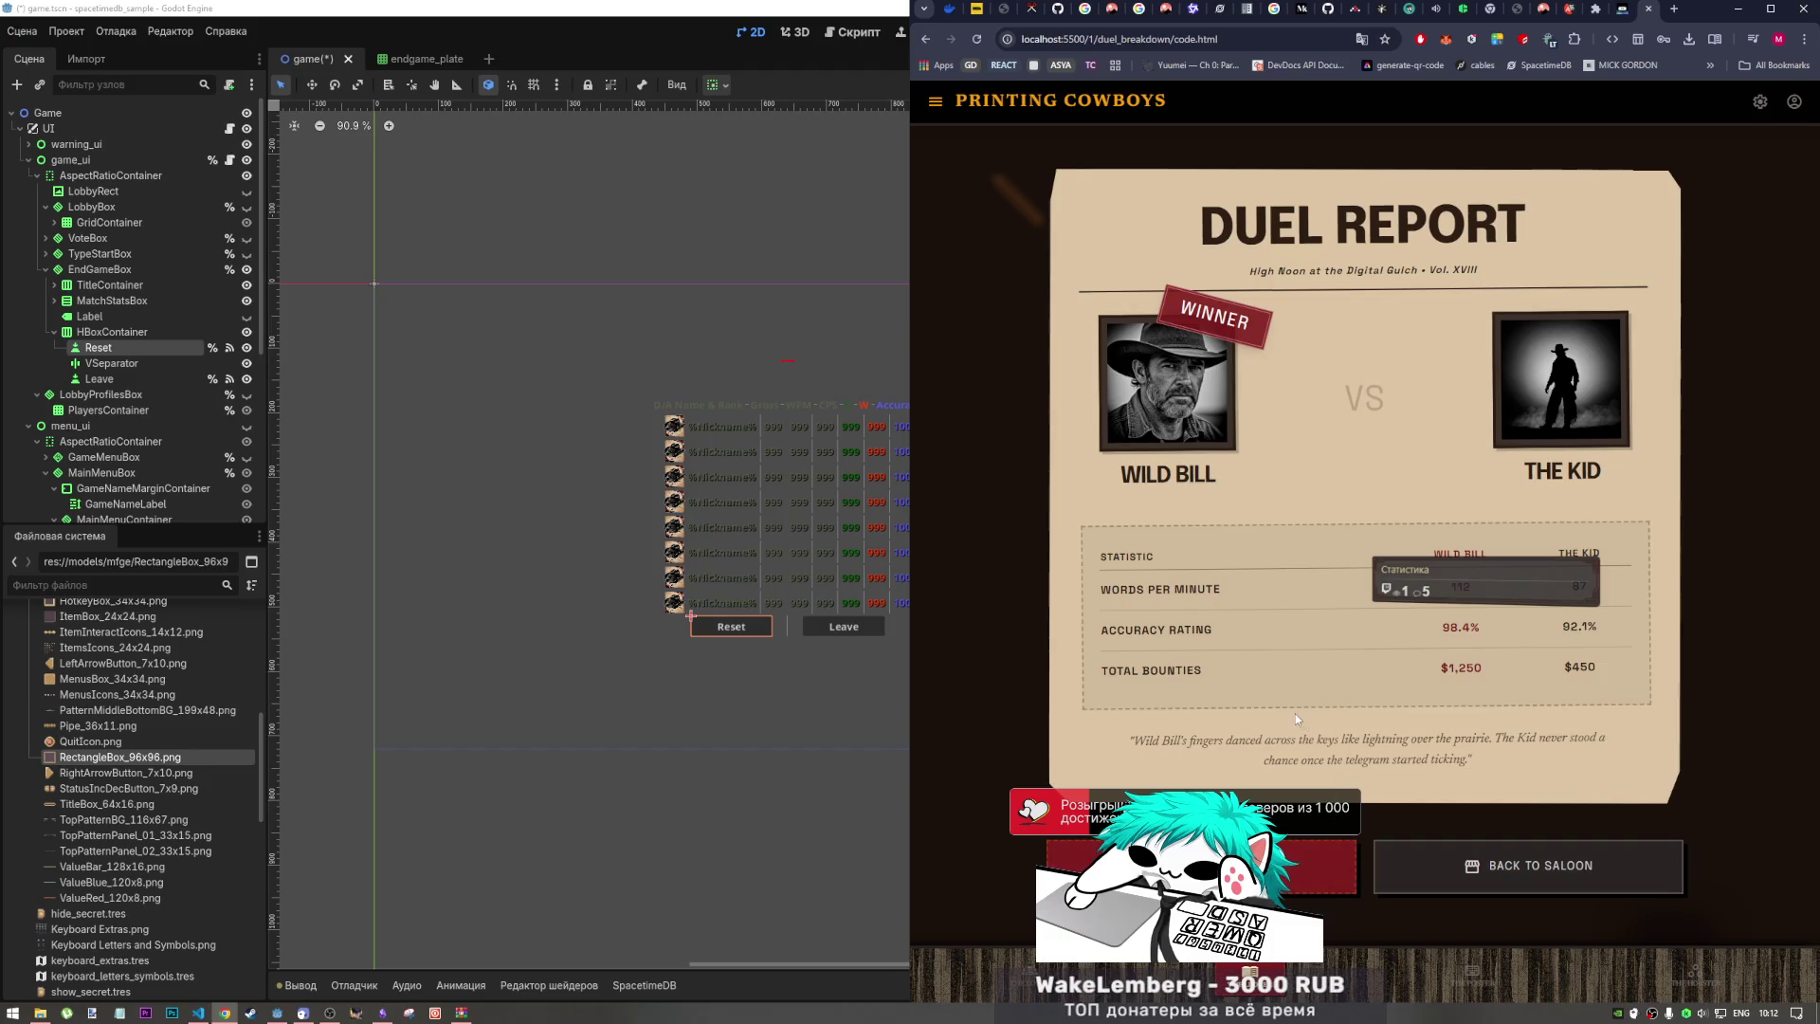
right_click(1207, 727)
left_click(1679, 339)
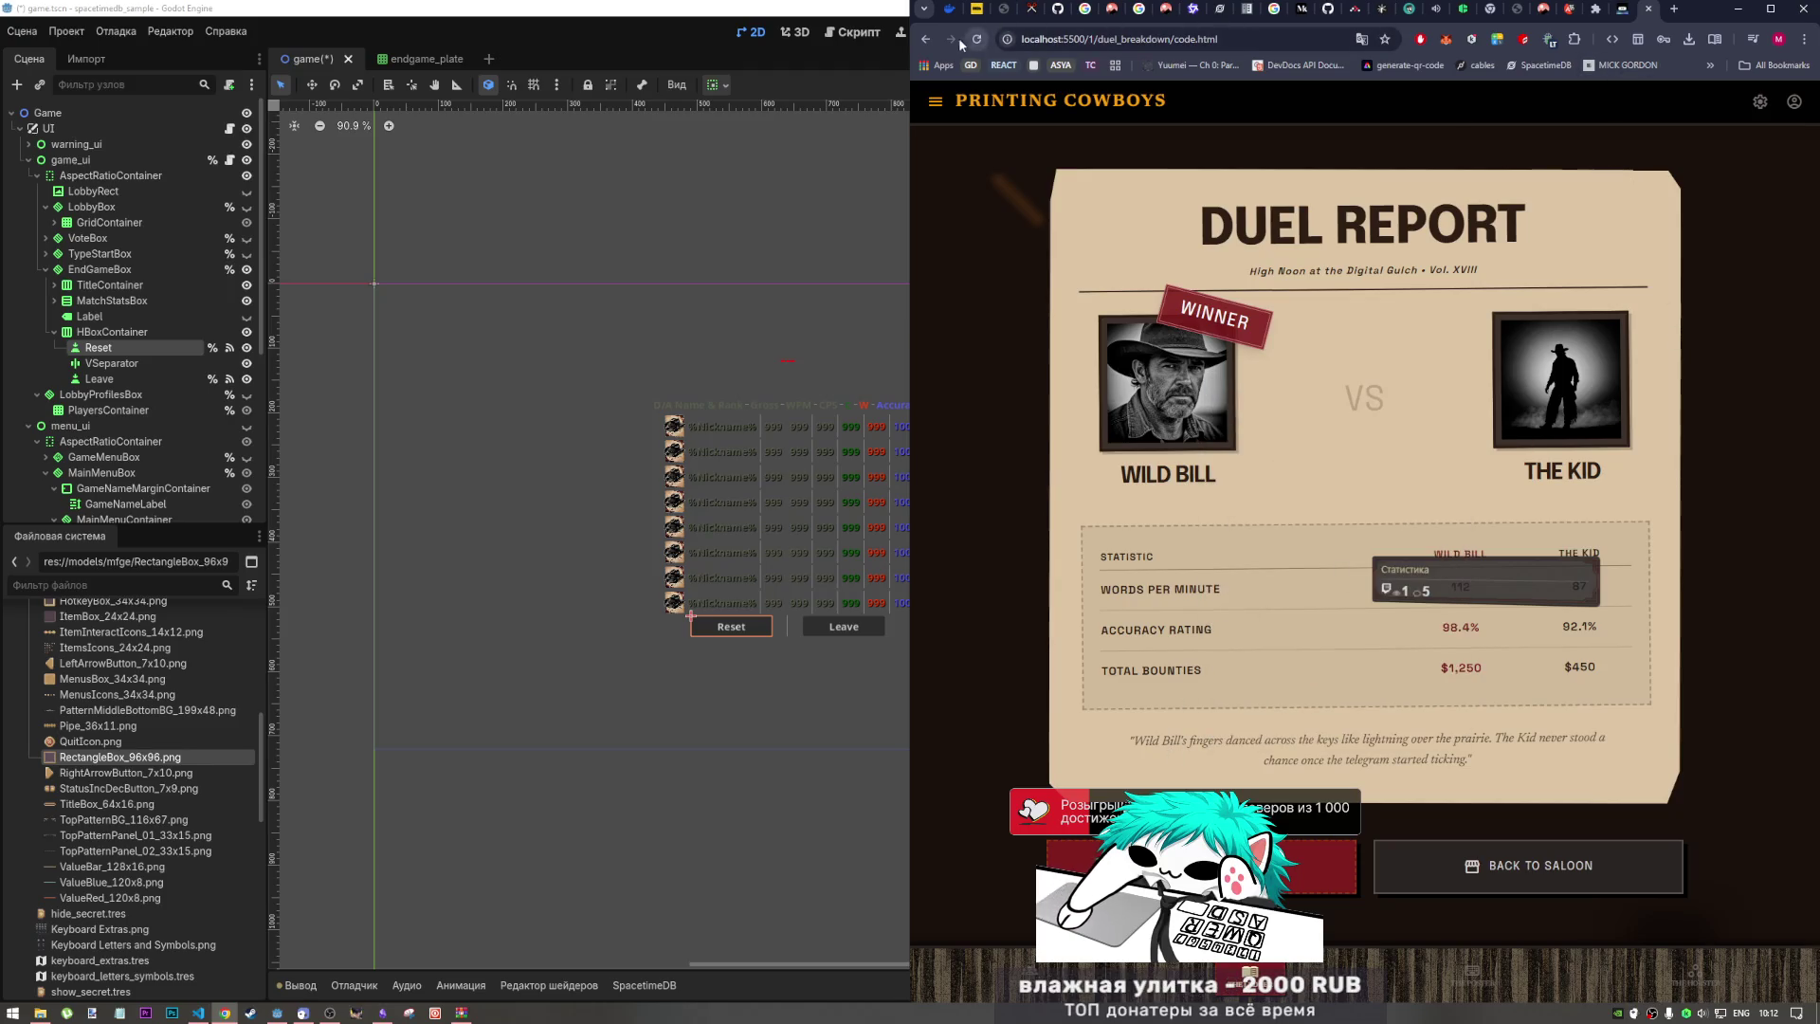
Step: Peek at most_wanted_leaderboard, revisit the Duel Report, return to /1/, and bring up Obsidian
left_click(925, 38)
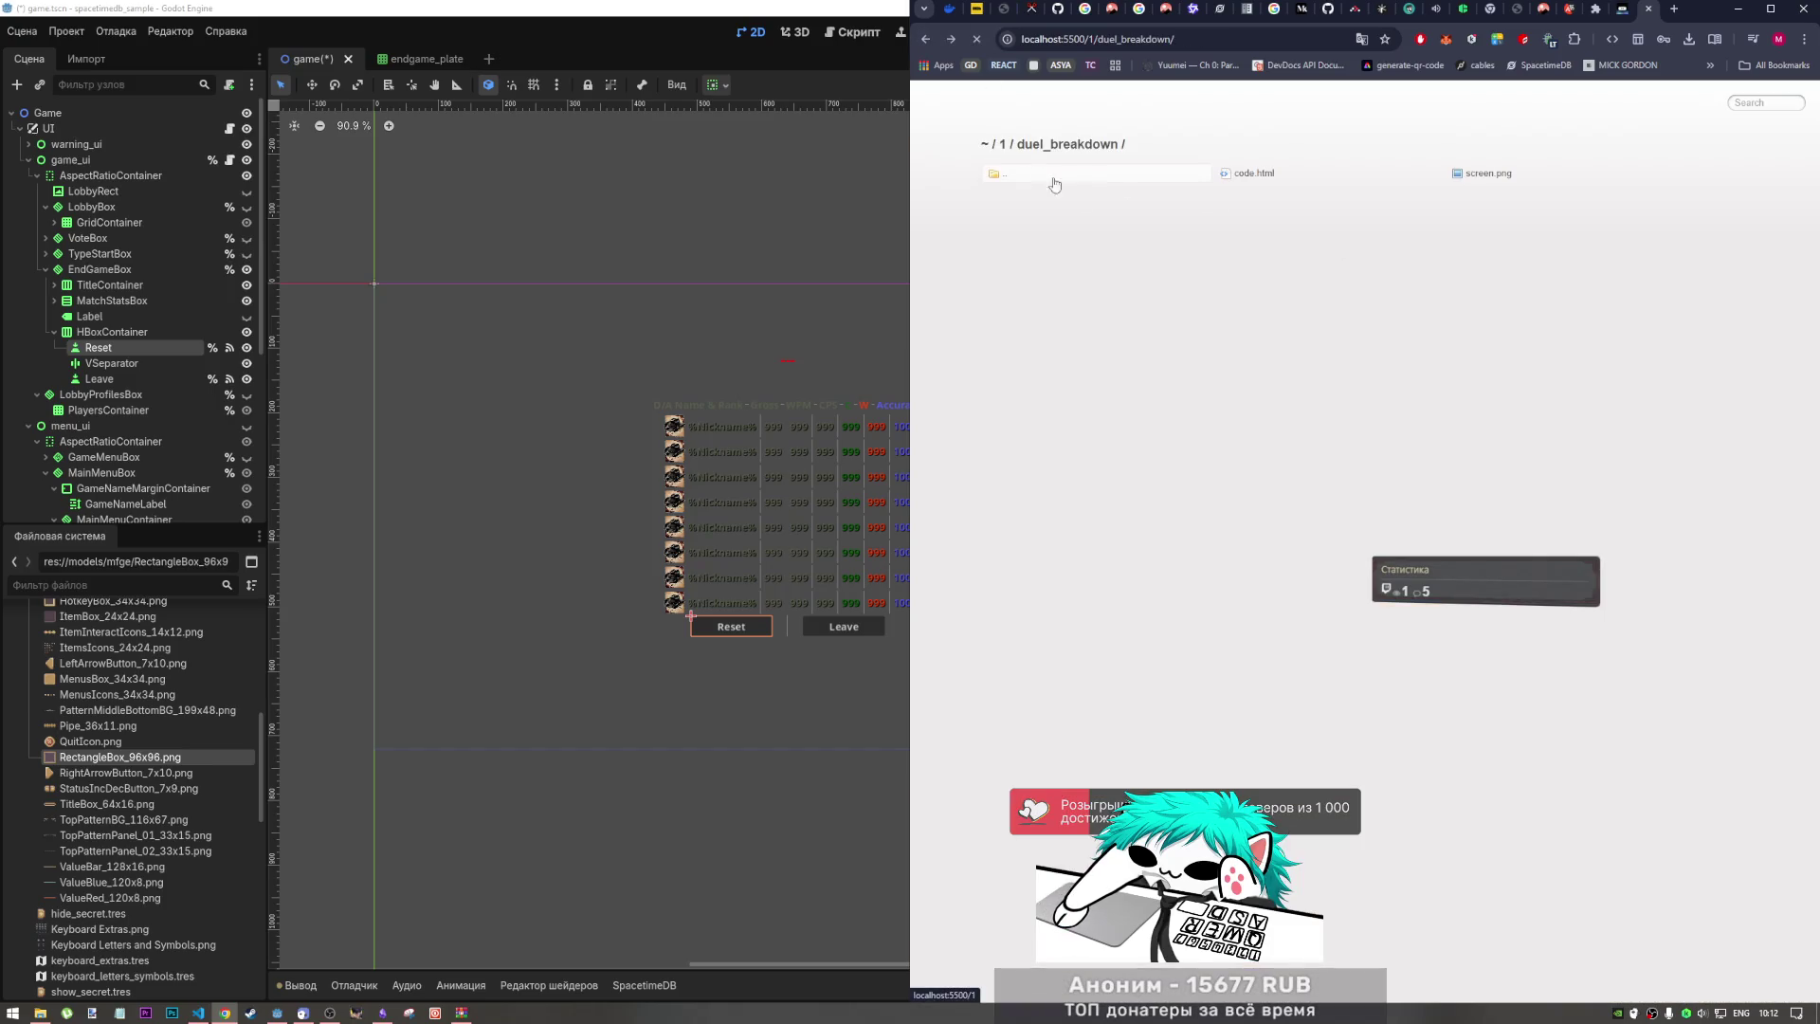
left_click(1291, 194)
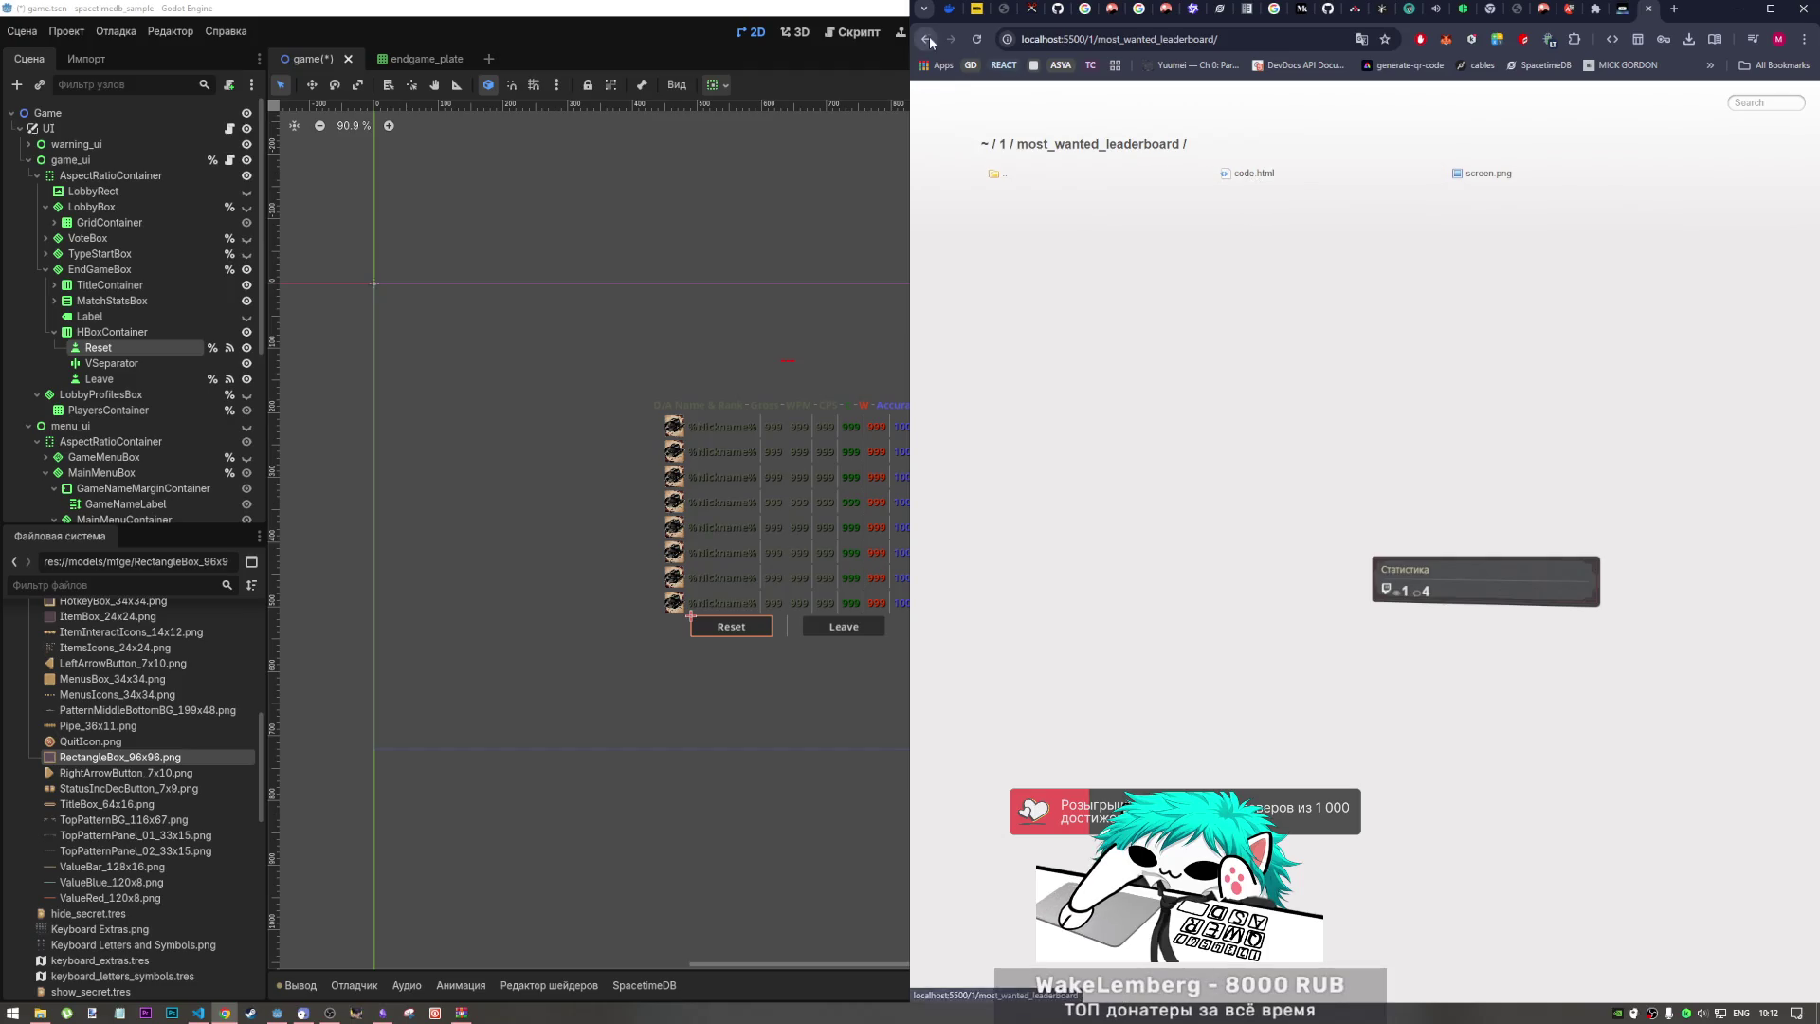
left_click(926, 40)
left_click(1265, 173)
left_click(1256, 174)
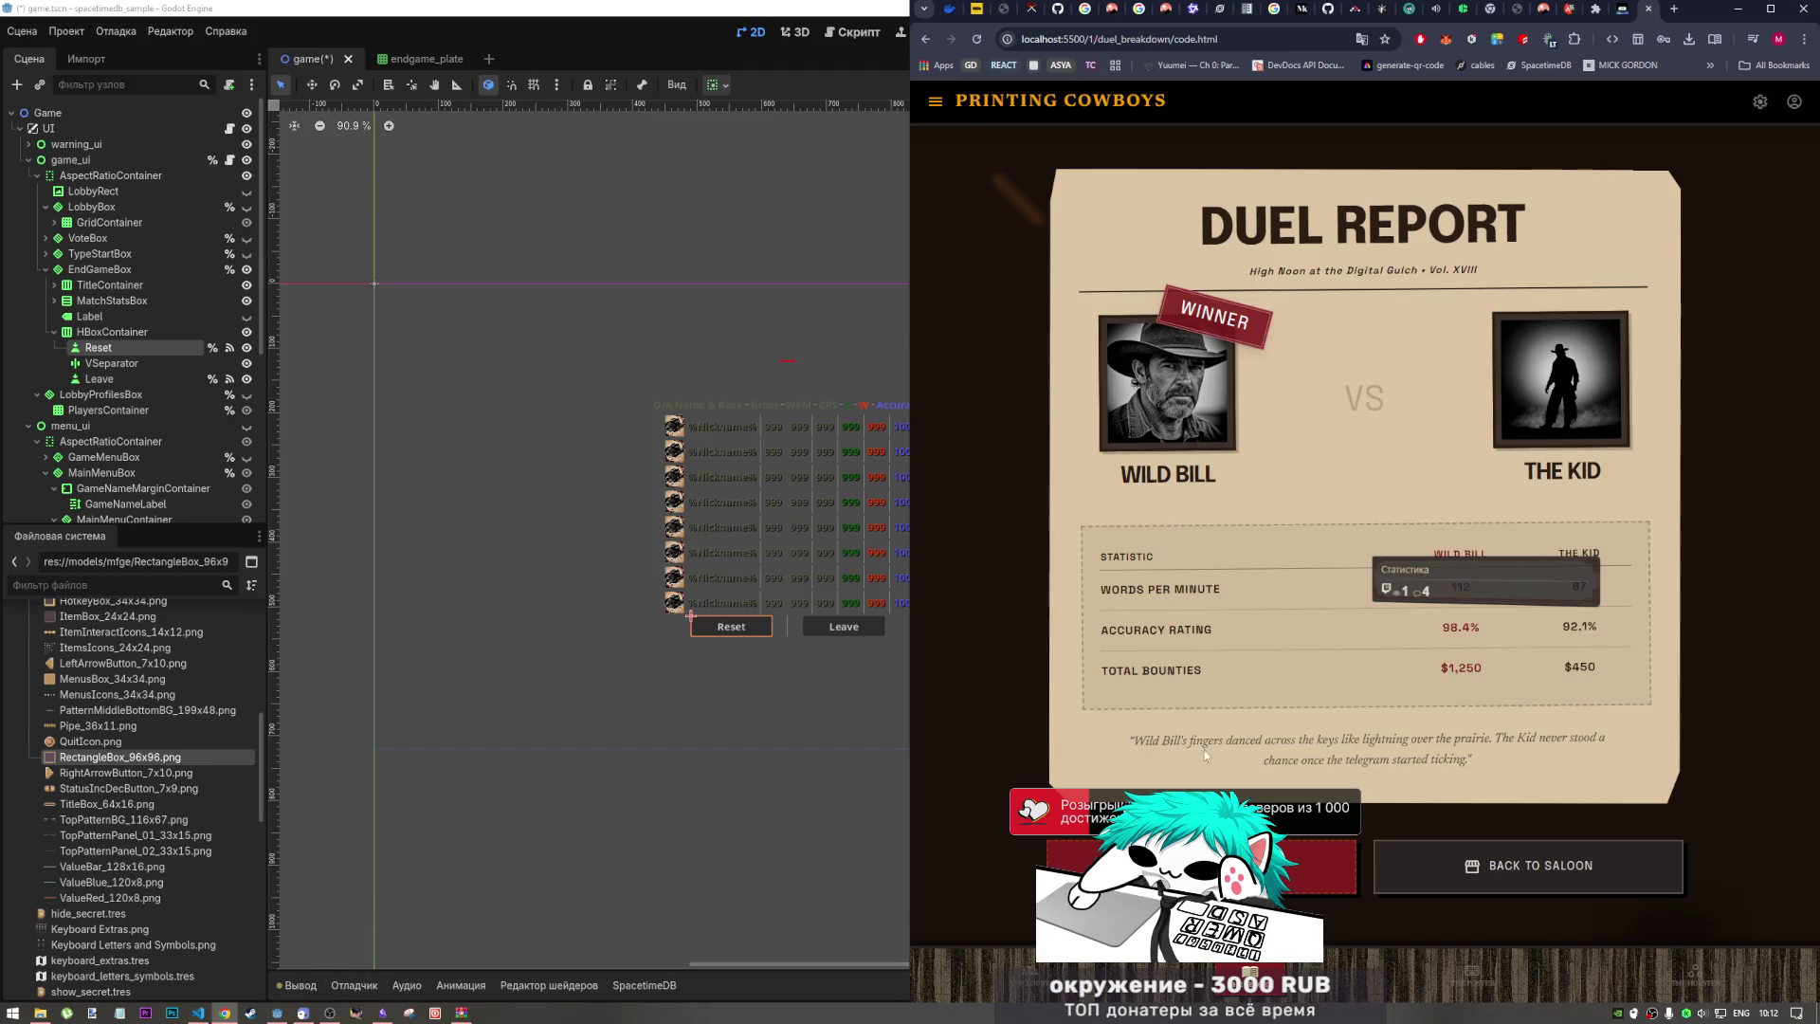
left_click(926, 40)
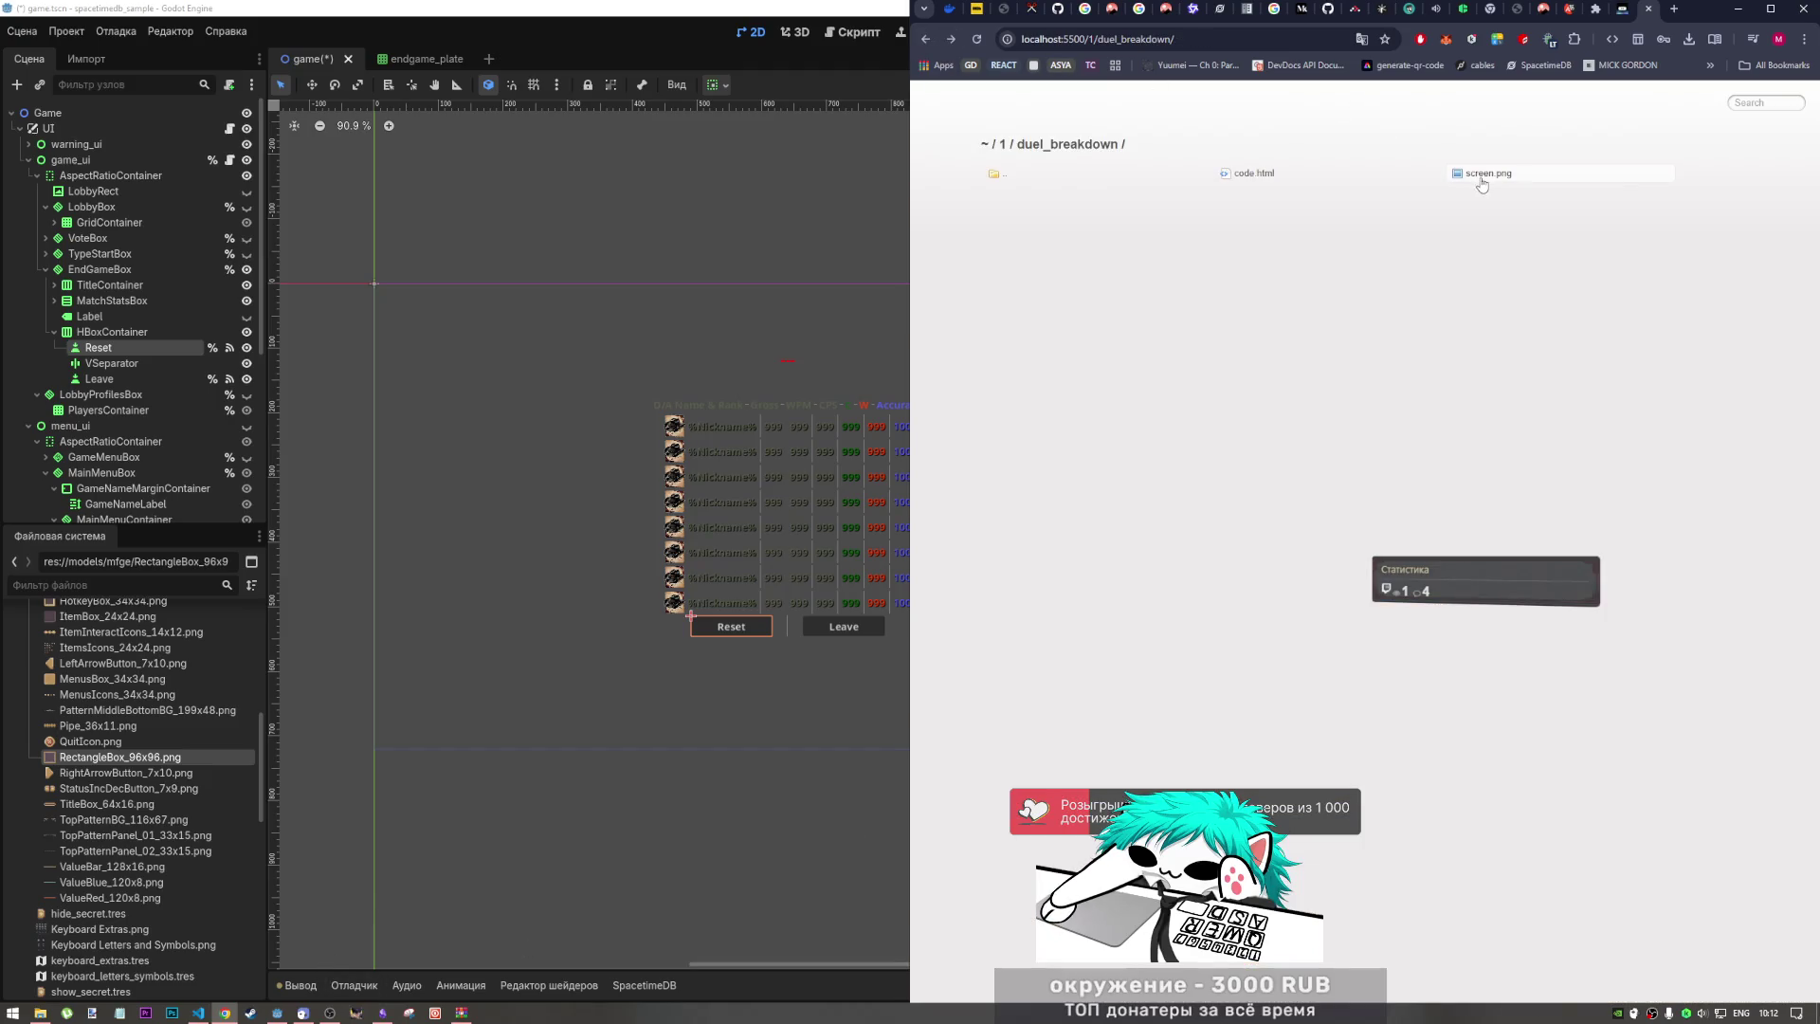
left_click(926, 40)
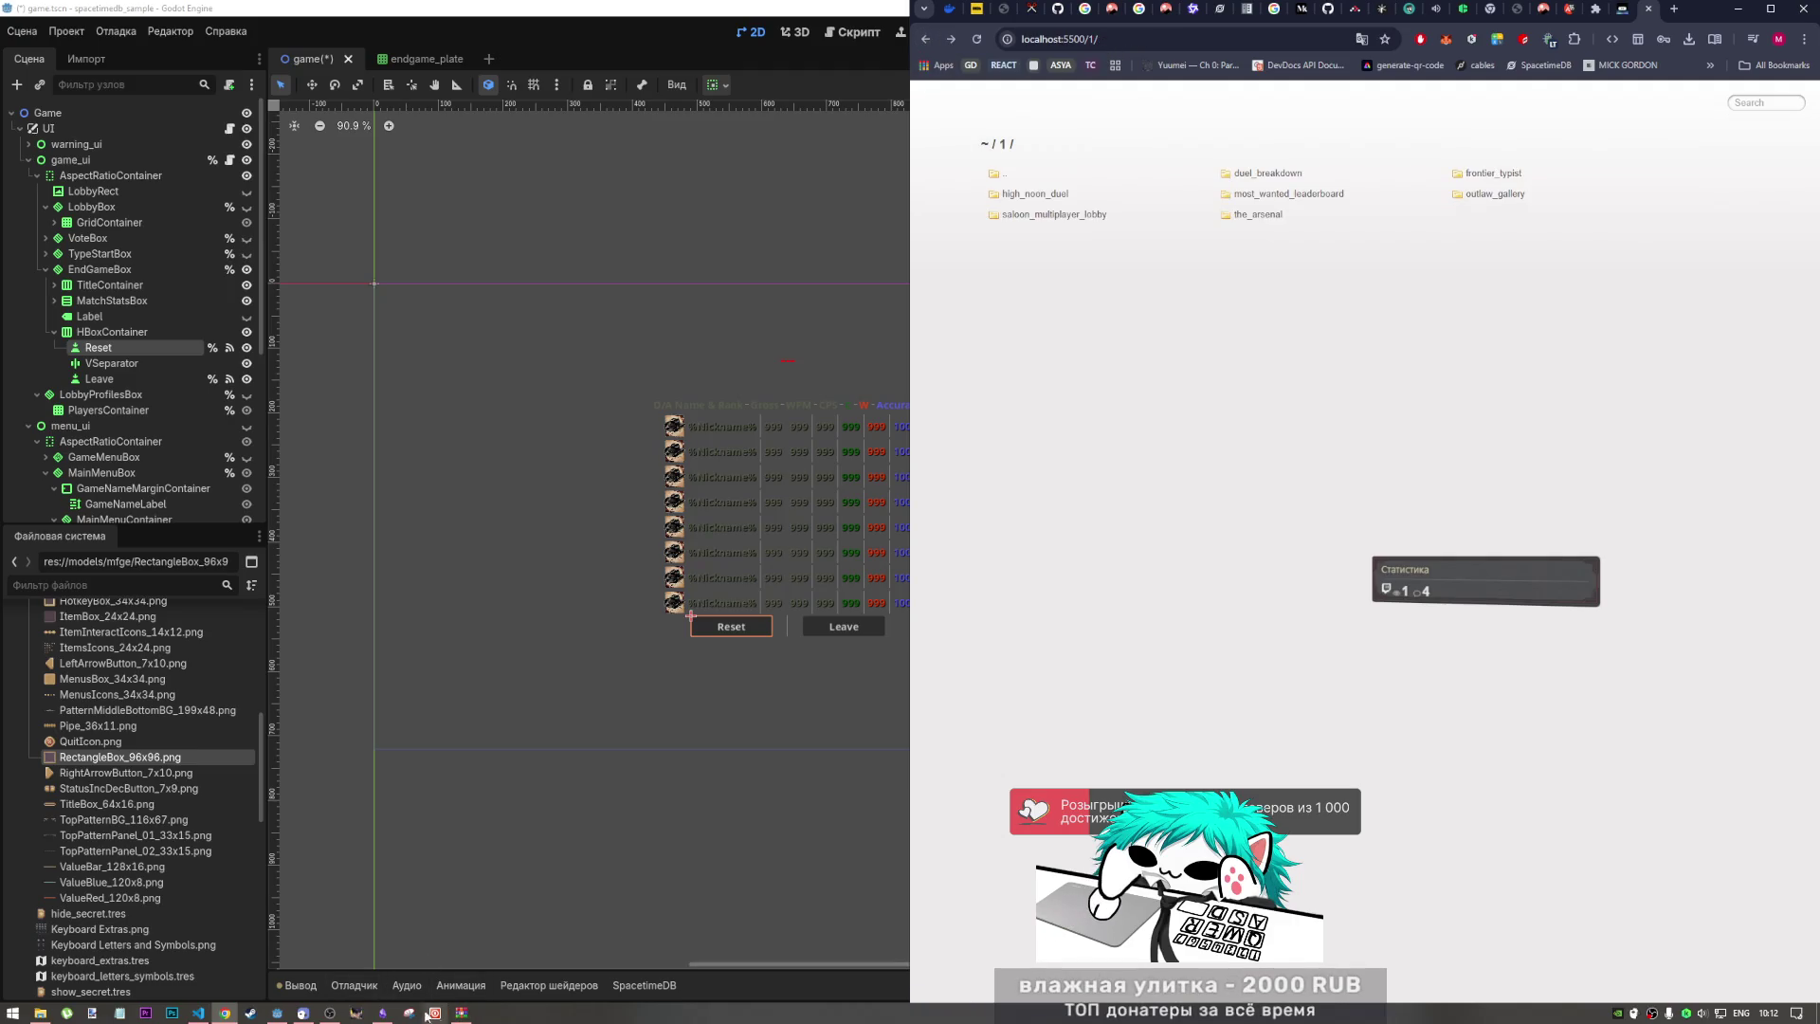
left_click(393, 1014)
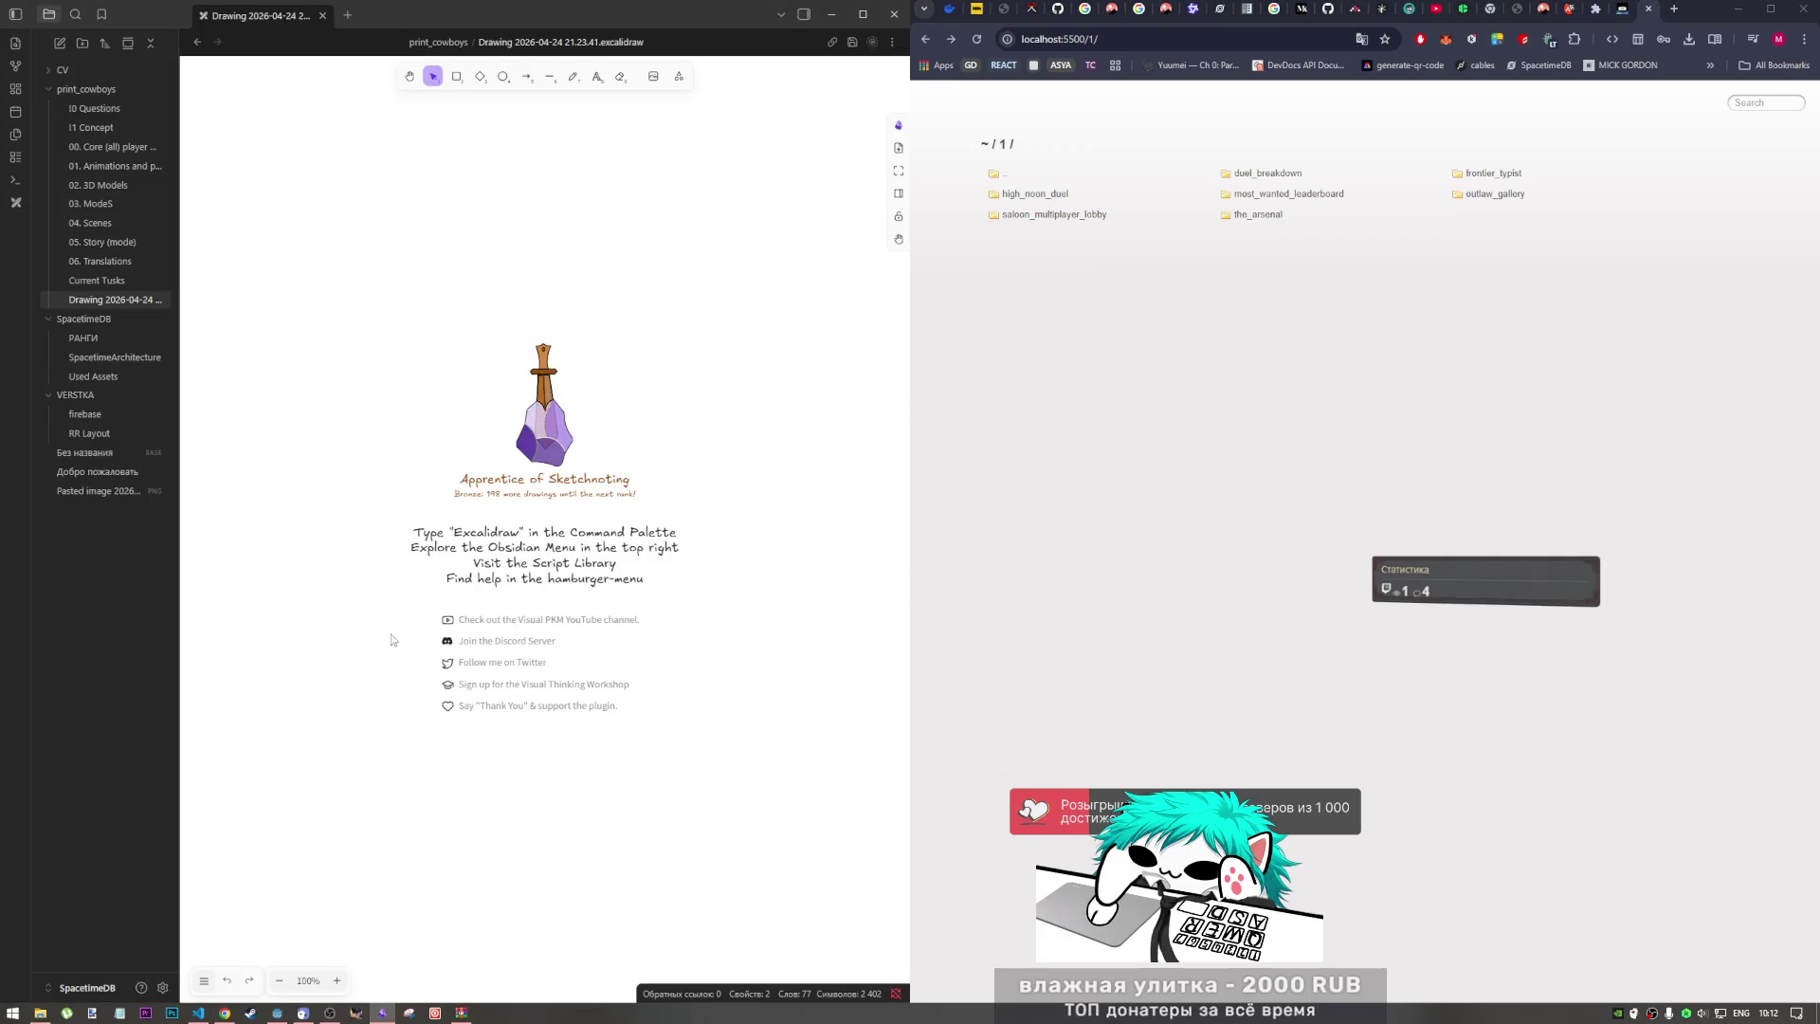
Step: Drag duel_breakdown's screen.png onto the Excalidraw canvas, undoing a test rectangle over its header
left_click(38, 1014)
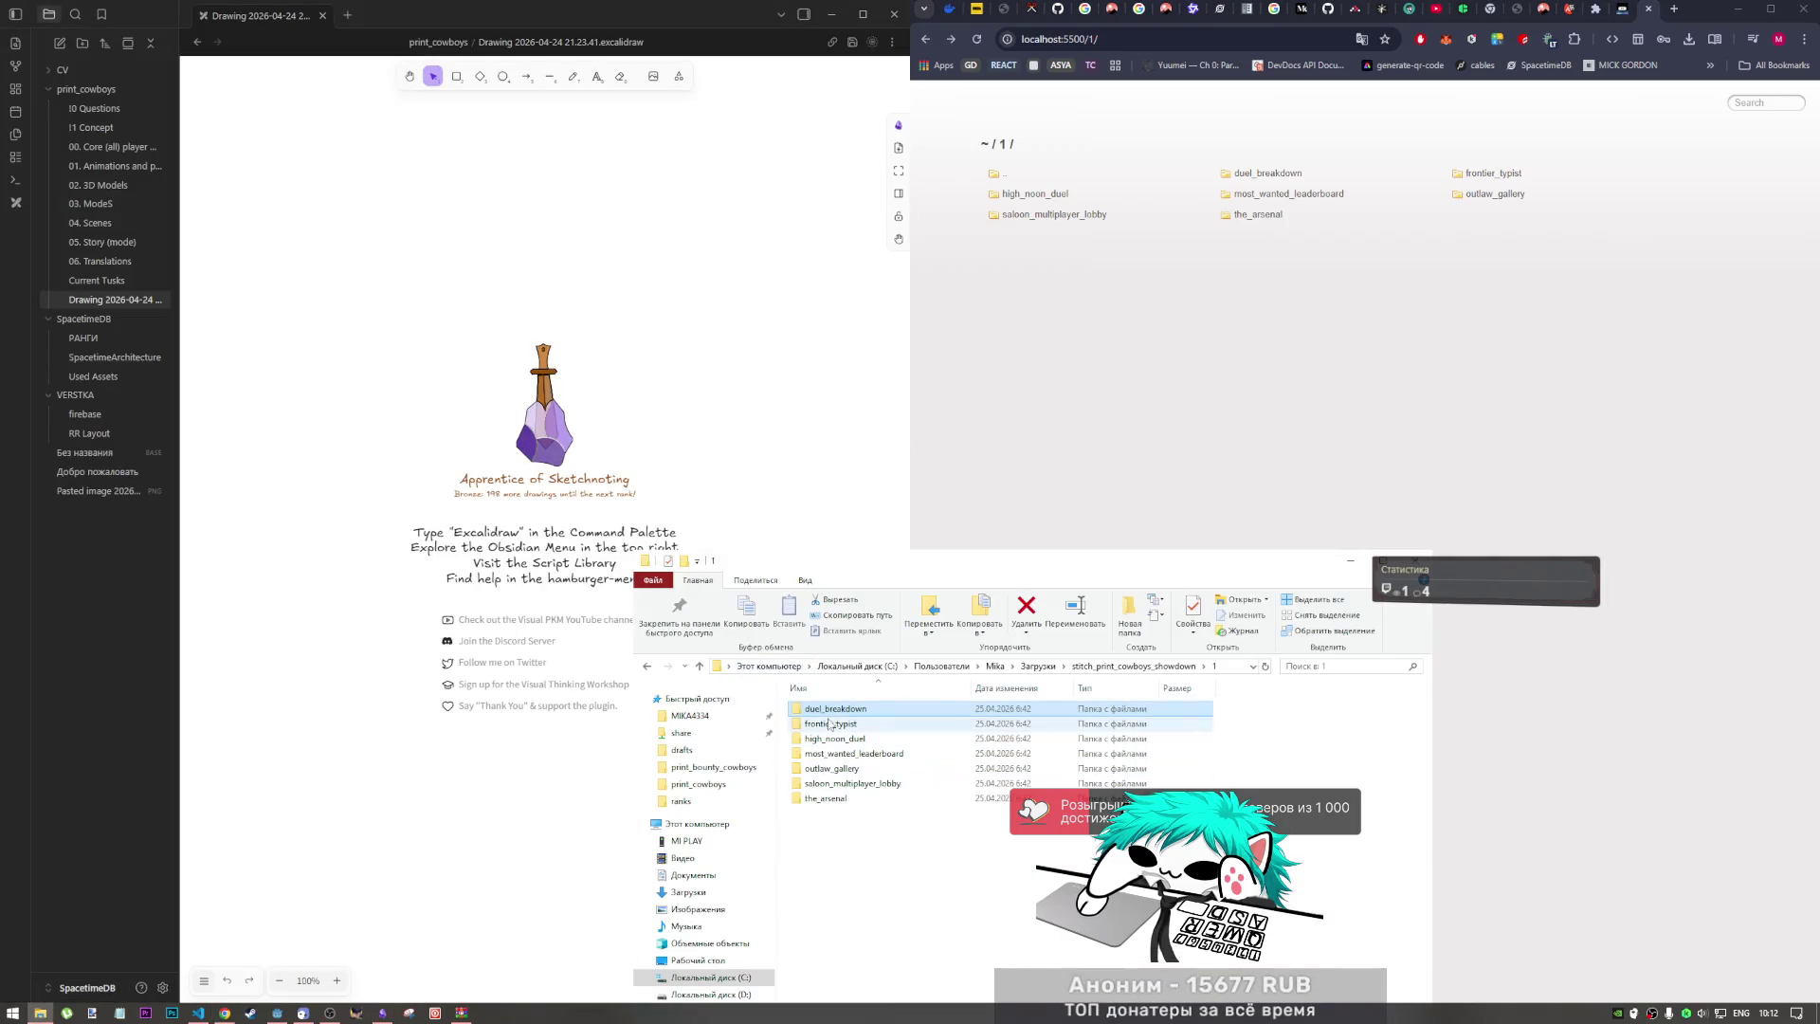
mouse_move(824, 724)
left_mouse_down()
mouse_move(758, 663)
mouse_move(569, 247)
mouse_move(588, 267)
mouse_move(374, 301)
mouse_move(400, 300)
left_mouse_up()
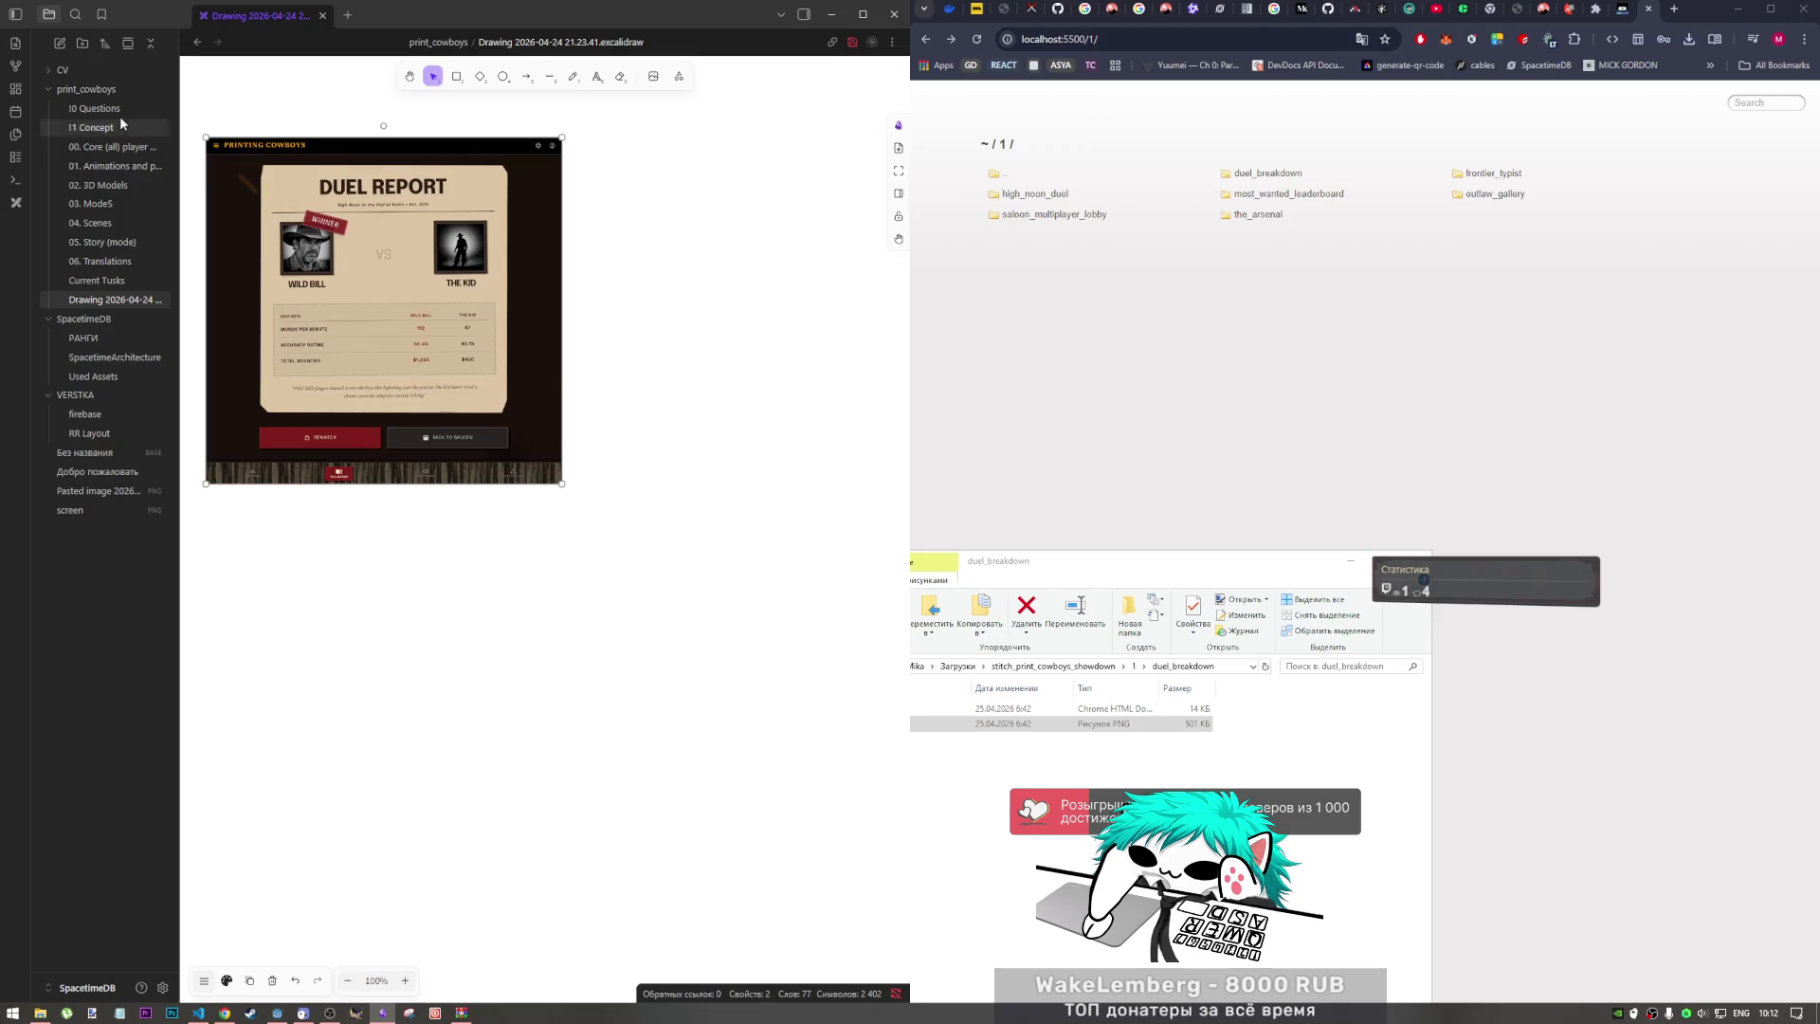
left_click(458, 79)
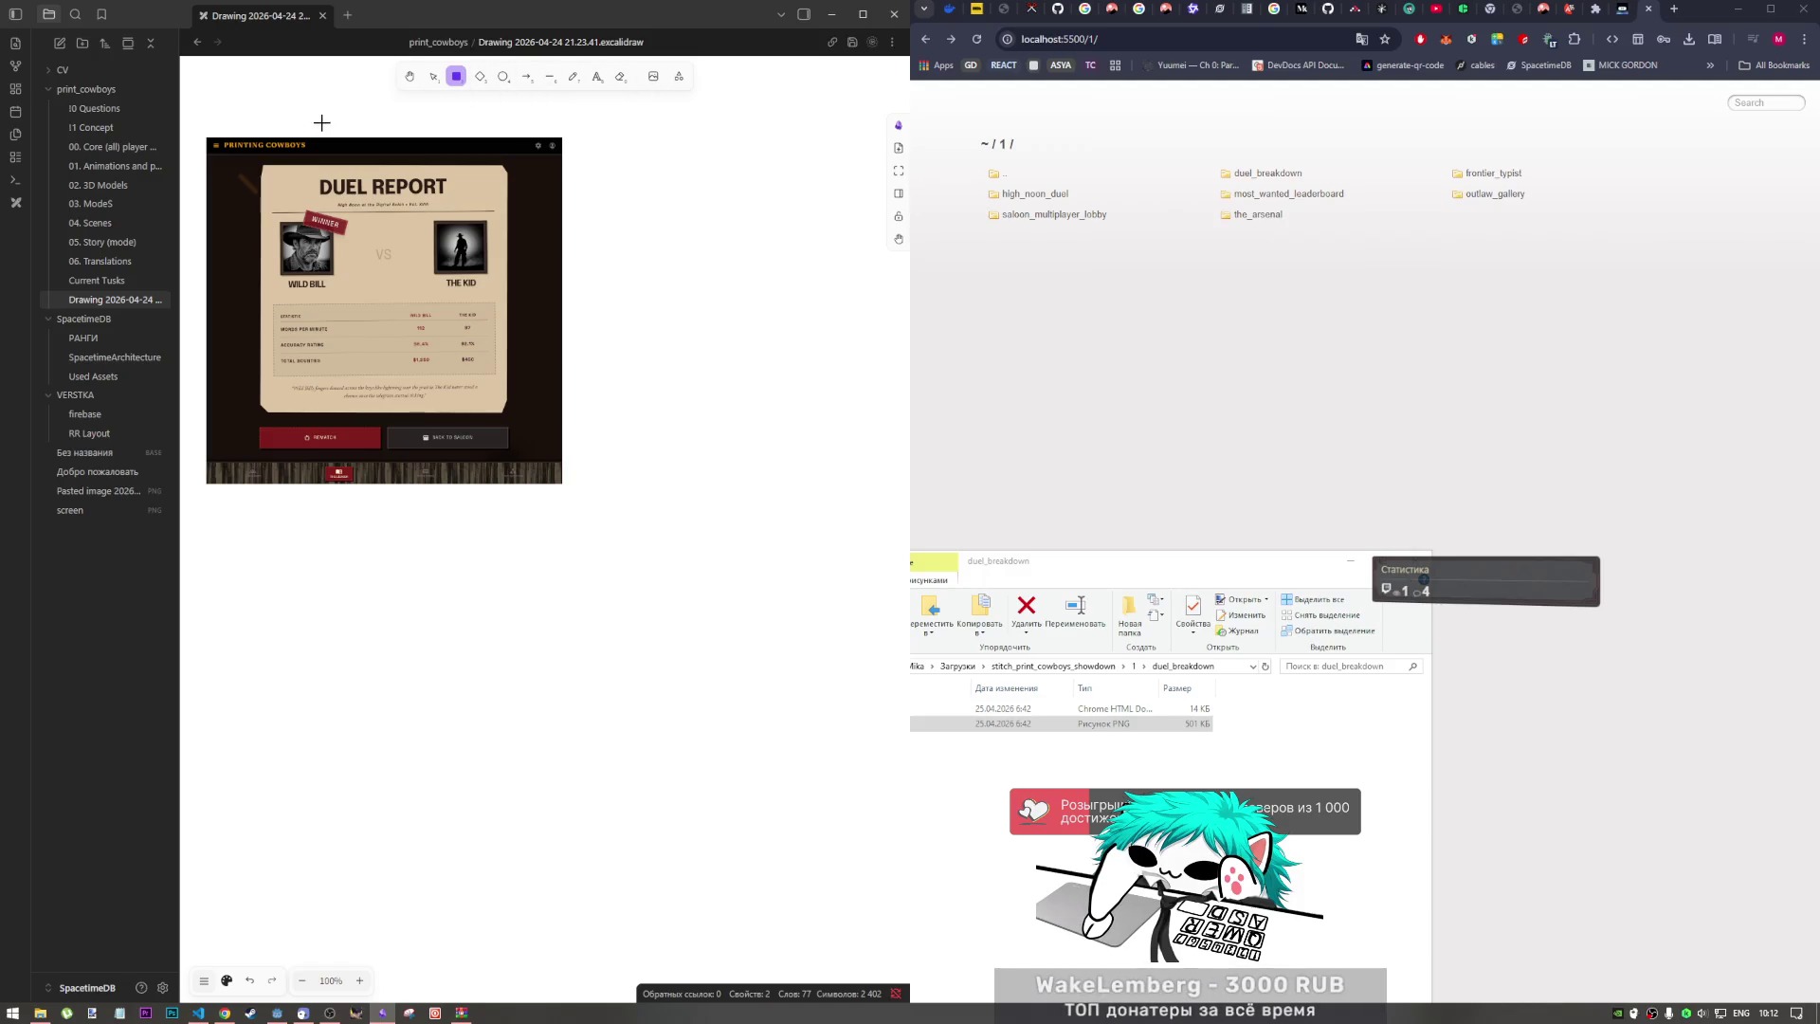
mouse_move(263, 130)
left_mouse_down()
mouse_move(484, 153)
mouse_move(515, 219)
left_mouse_up()
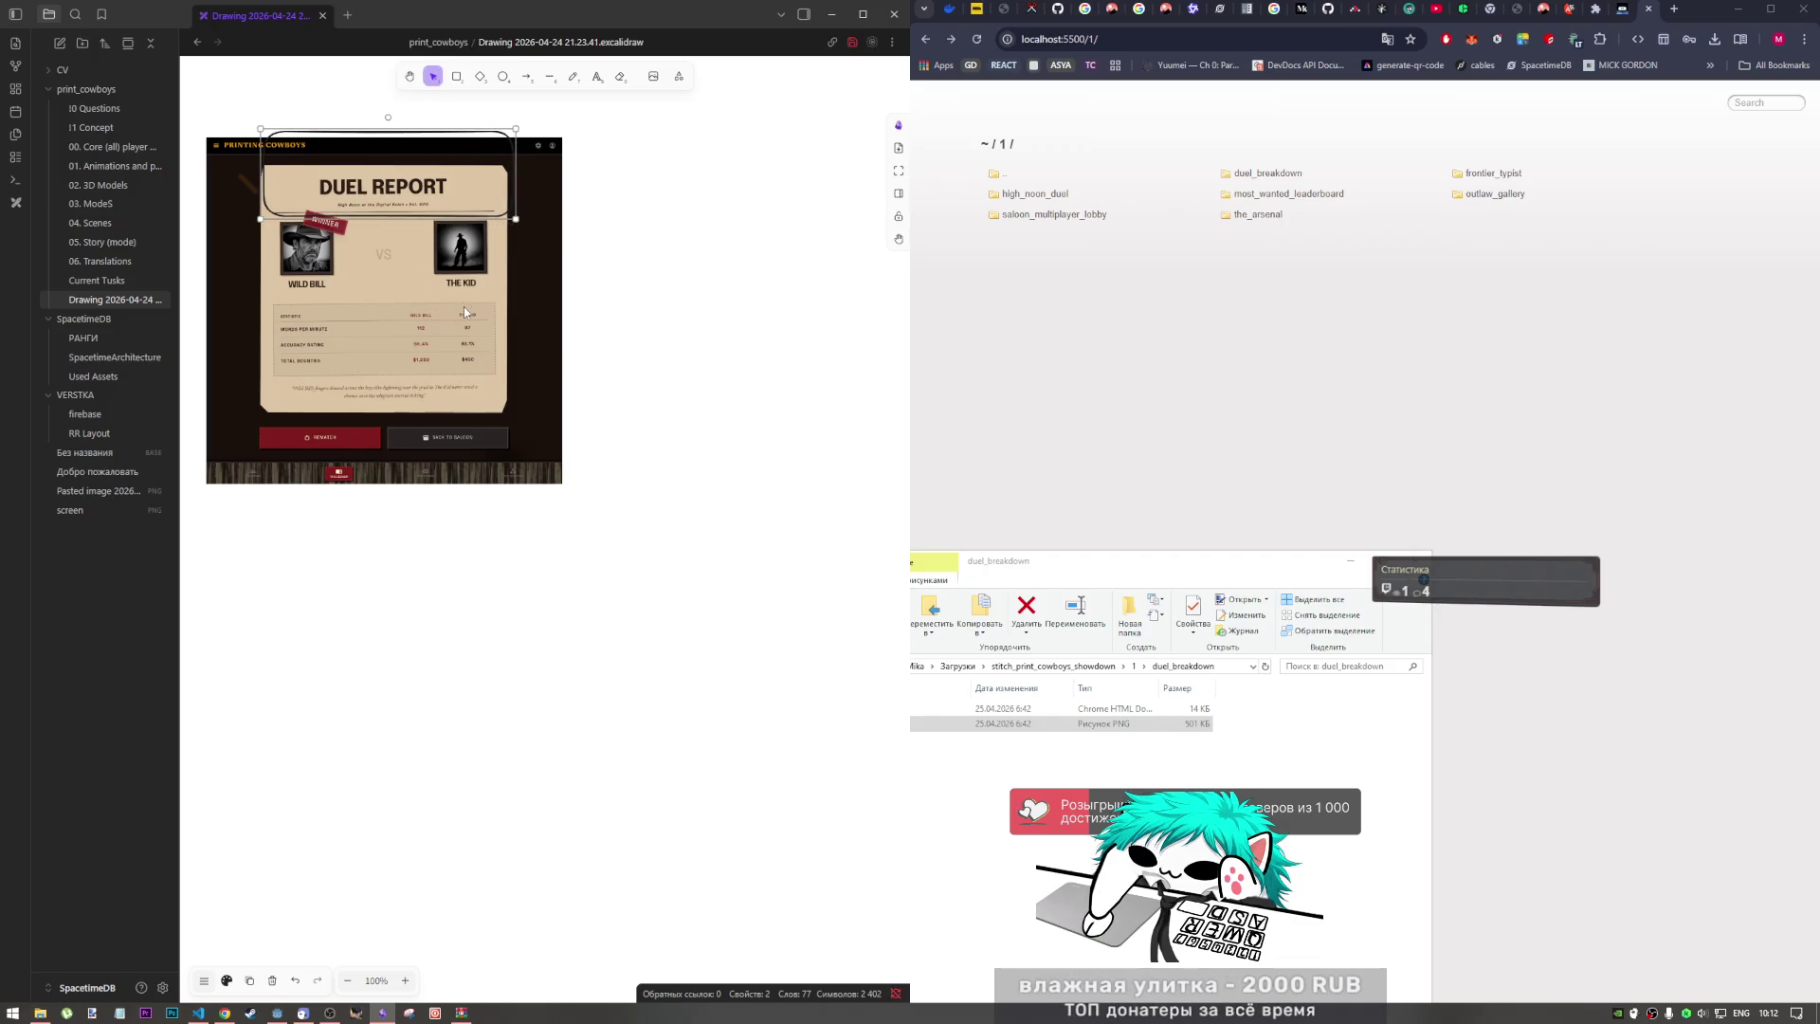
key("ctrl+z")
left_click(227, 982)
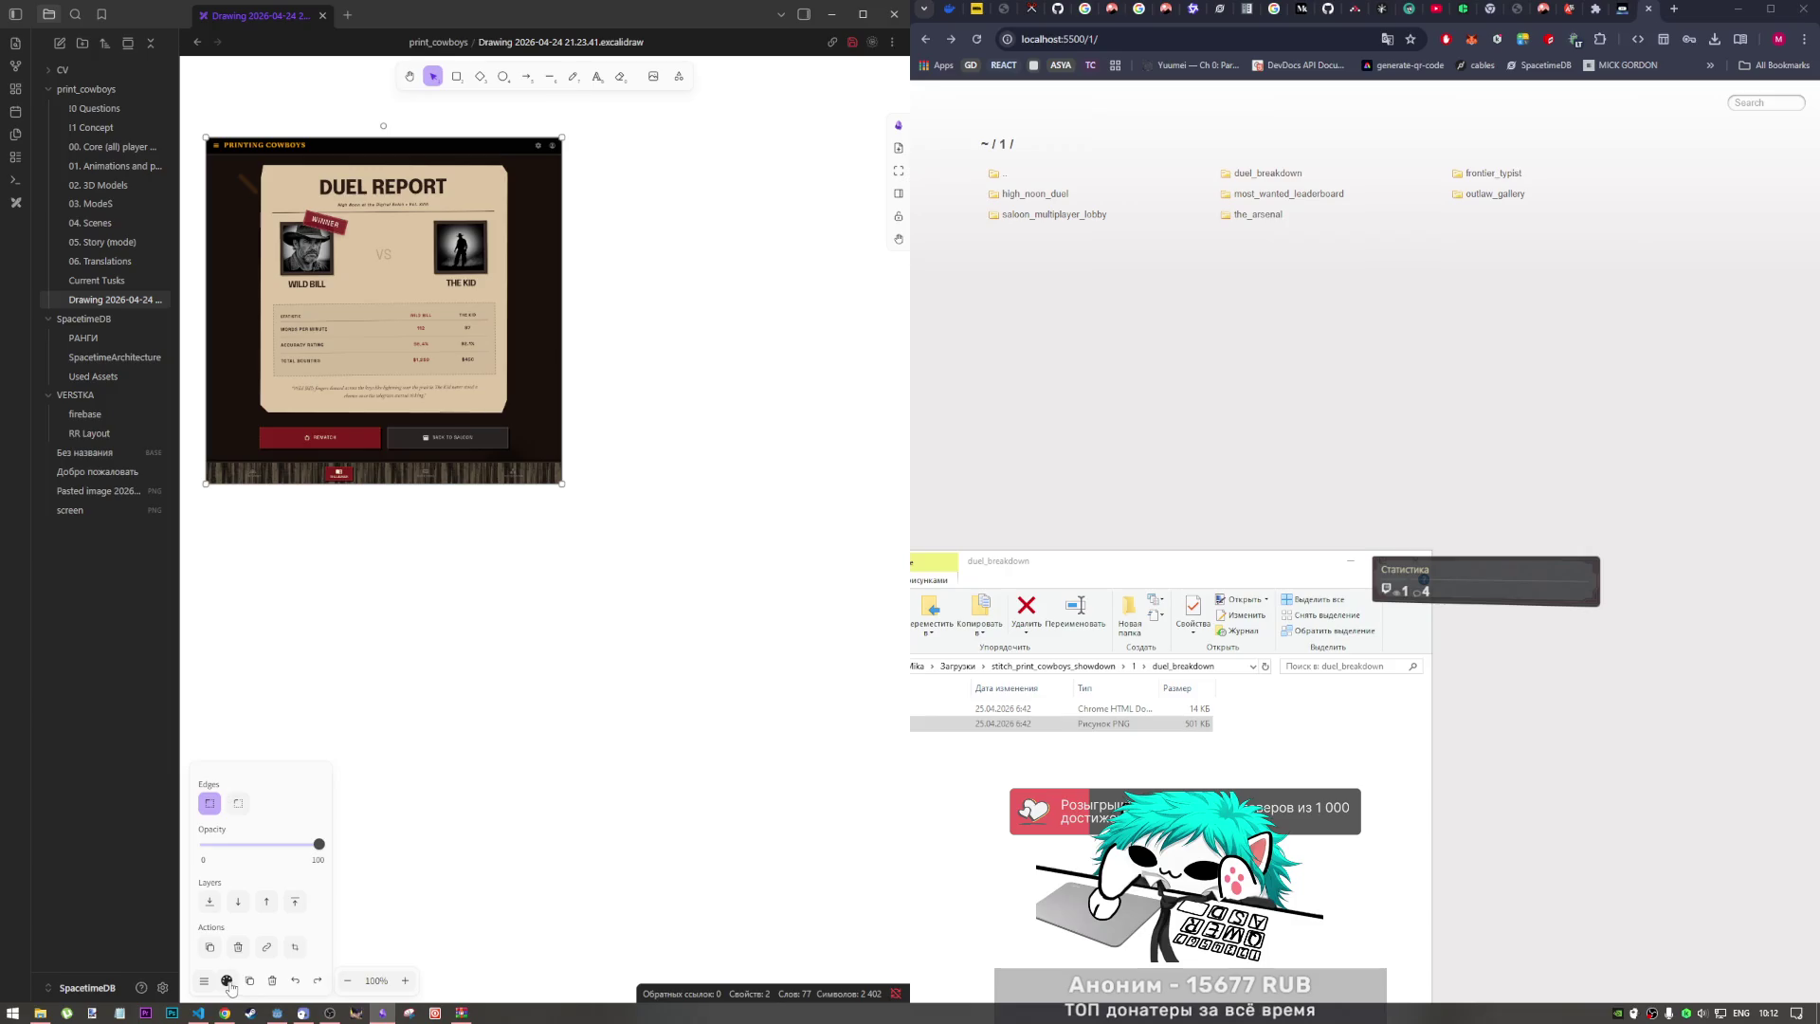
Step: Play TOKYO ECHO SOUNDS' Future Bass for a Post-Apocalyptic Lunch on YouTube, then return to localhost
left_click(1438, 13)
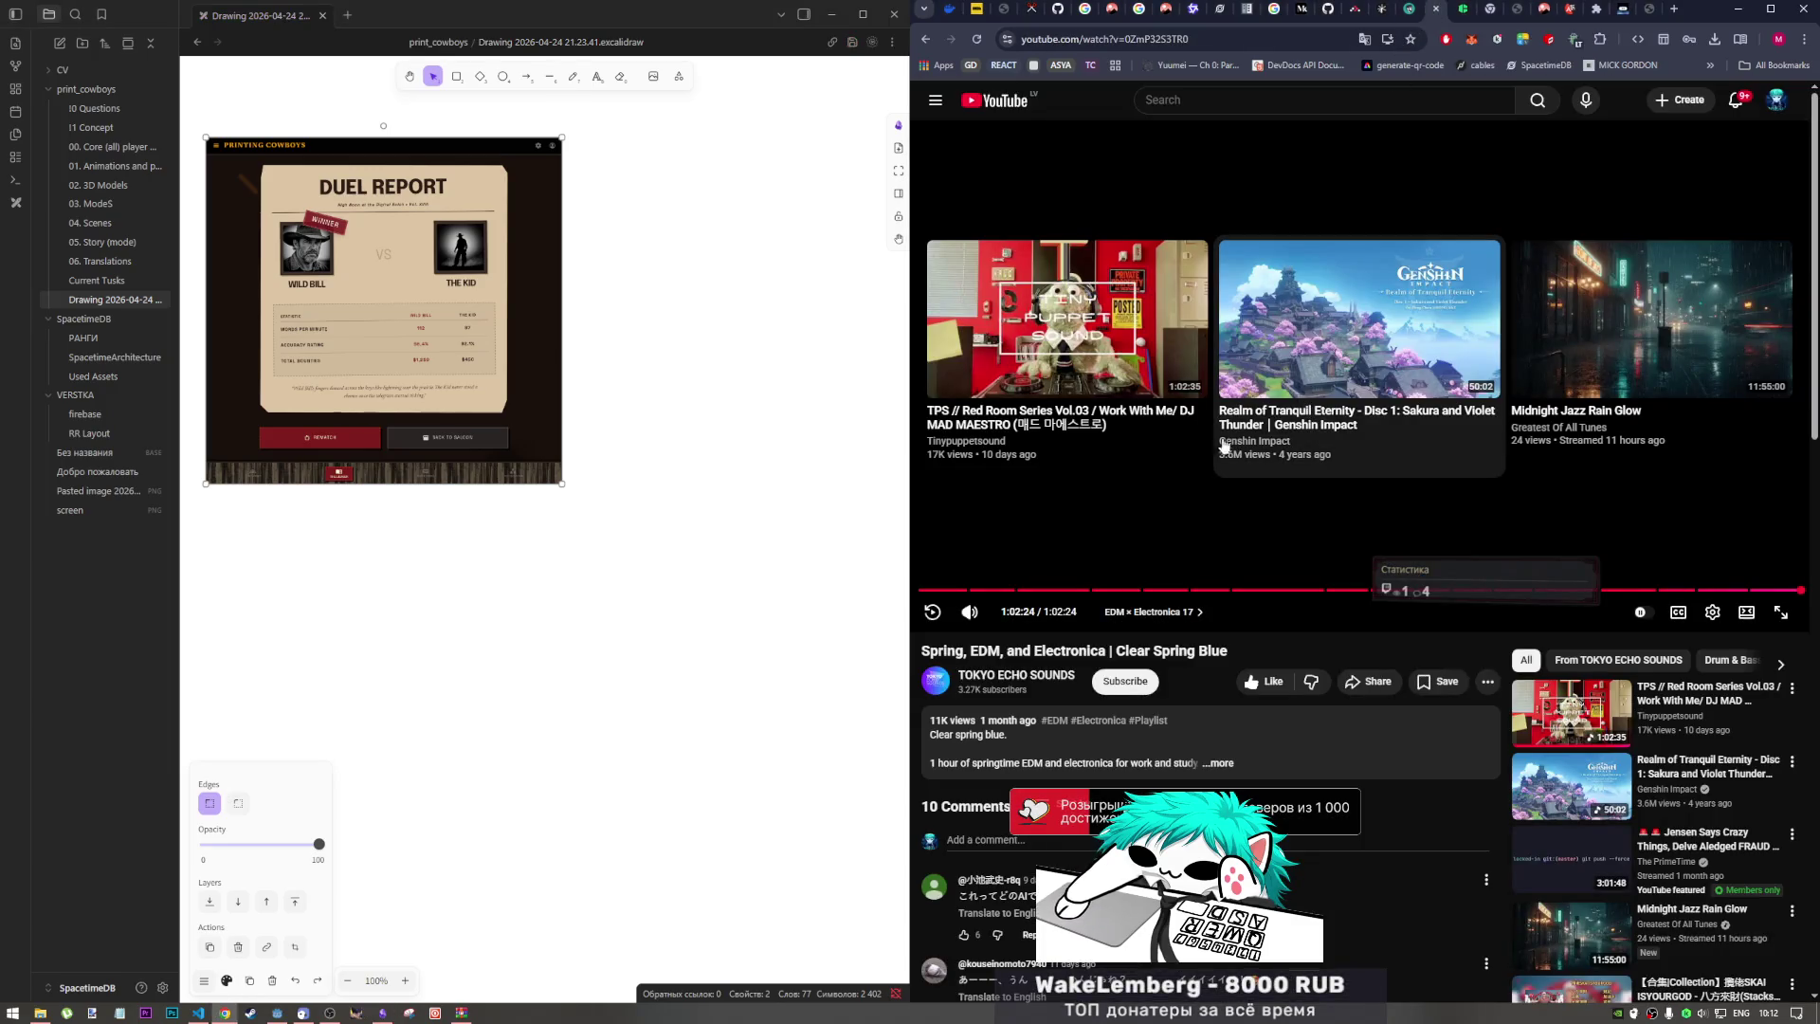
scroll(1267, 624, "down", 2)
scroll(1266, 616, "down", 5)
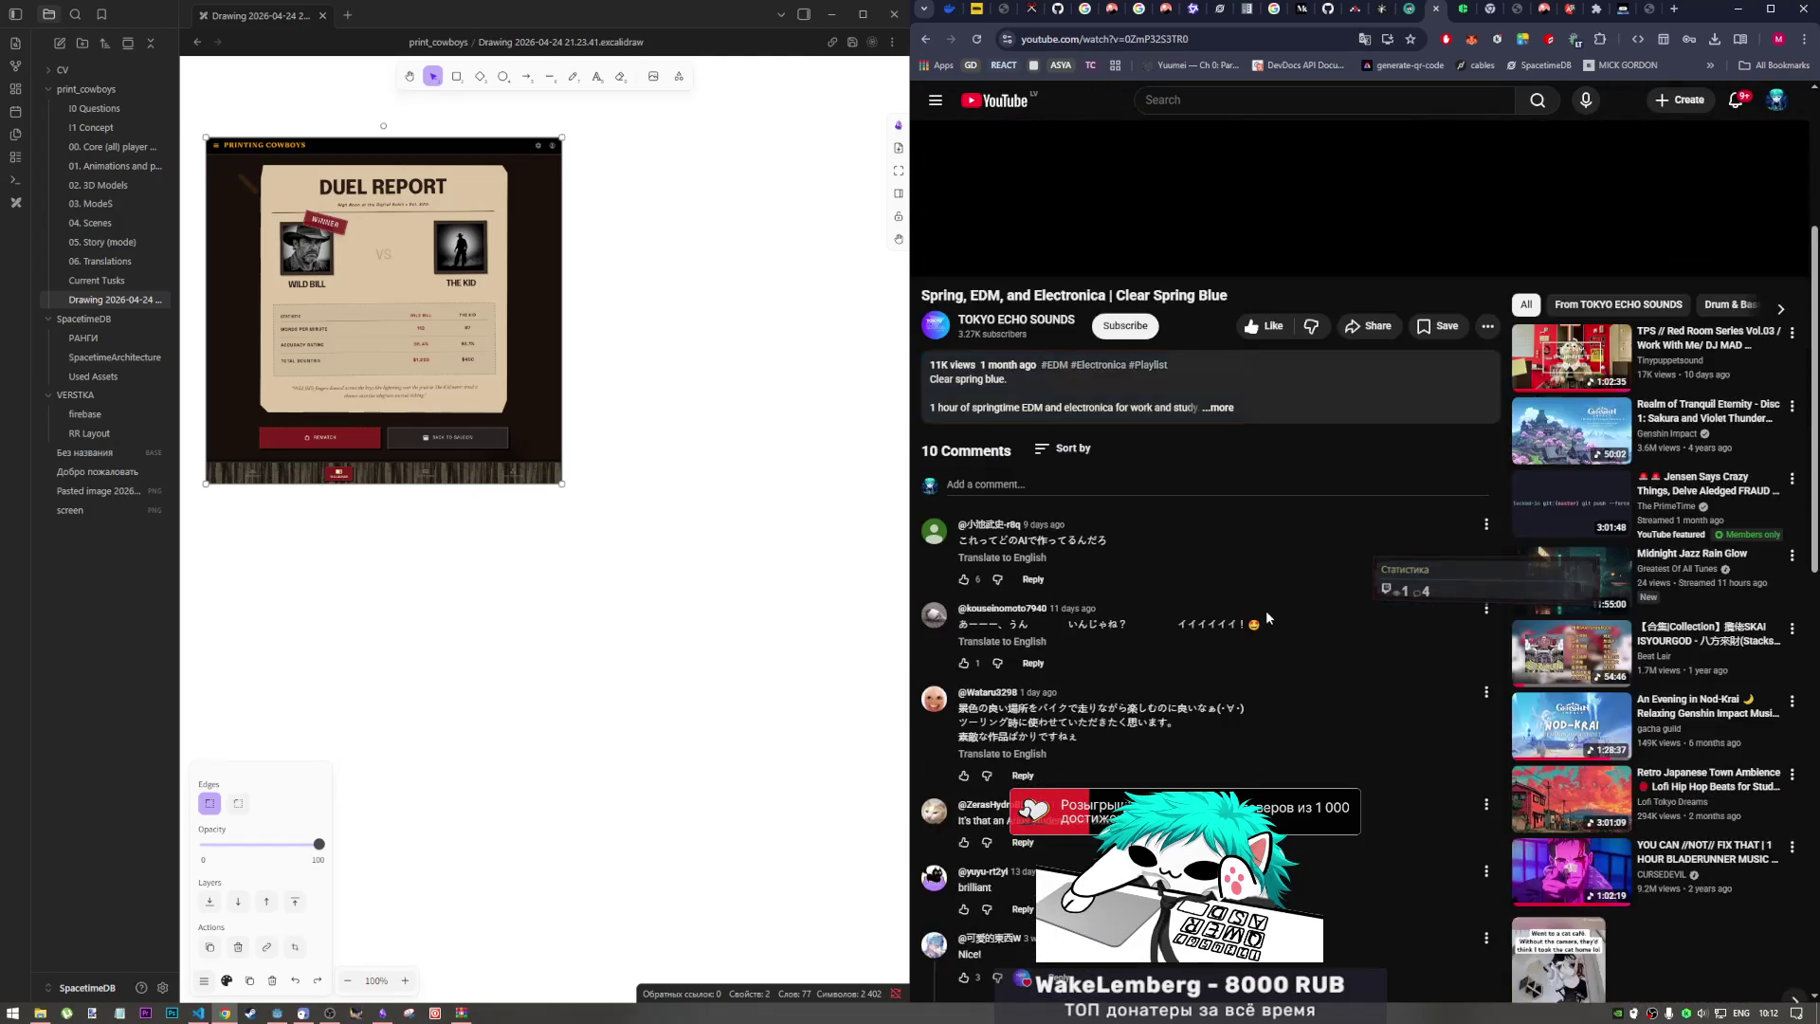
scroll(1265, 605, "up", 7)
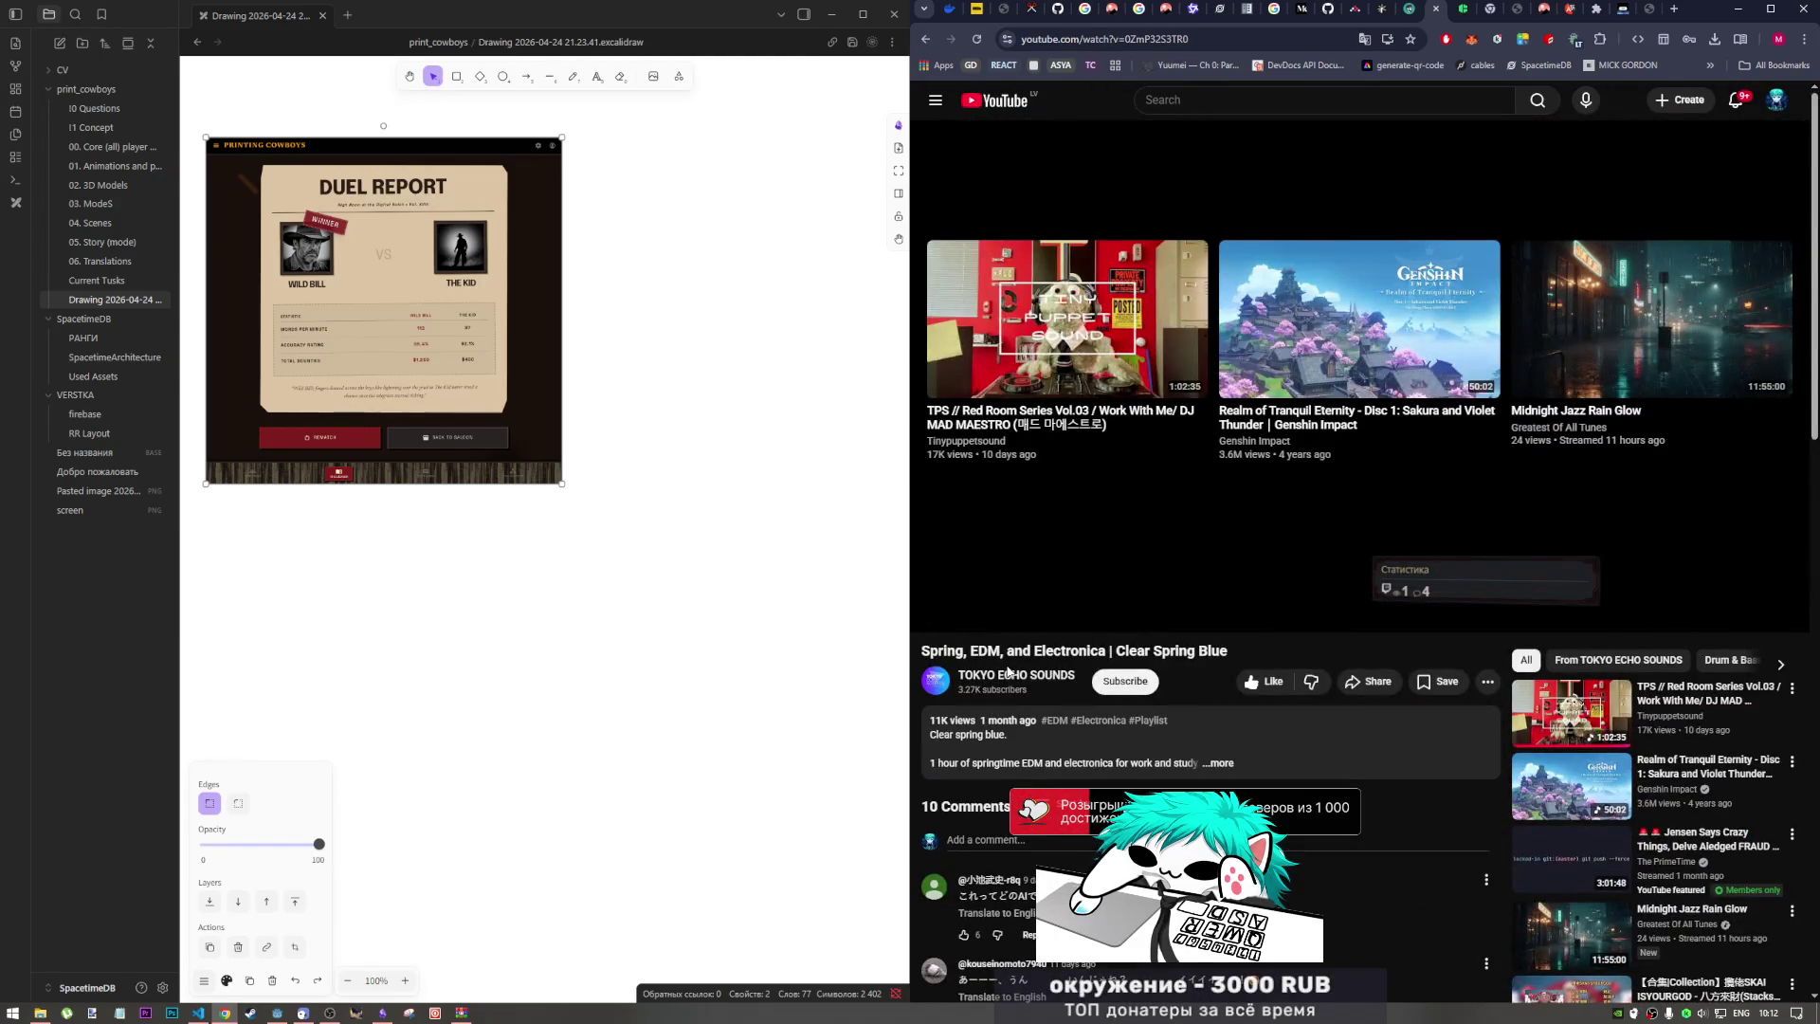
left_click(1013, 675)
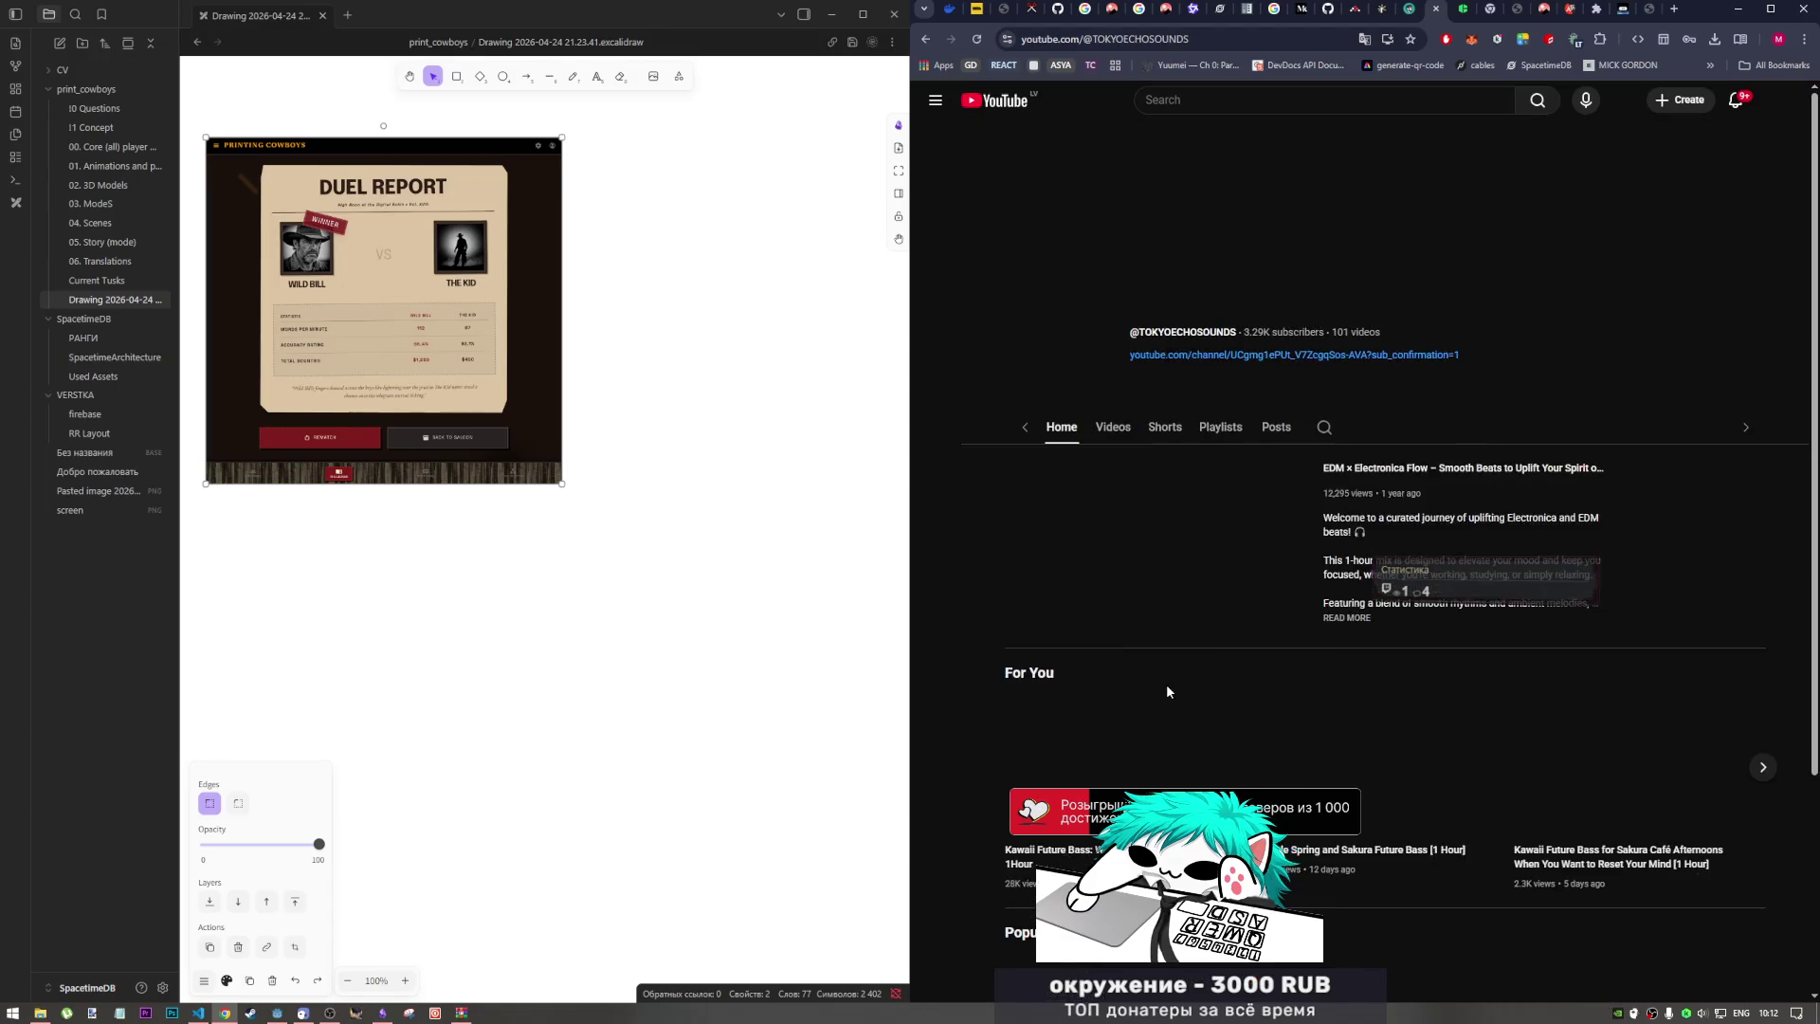
scroll(1167, 687, "down", 2)
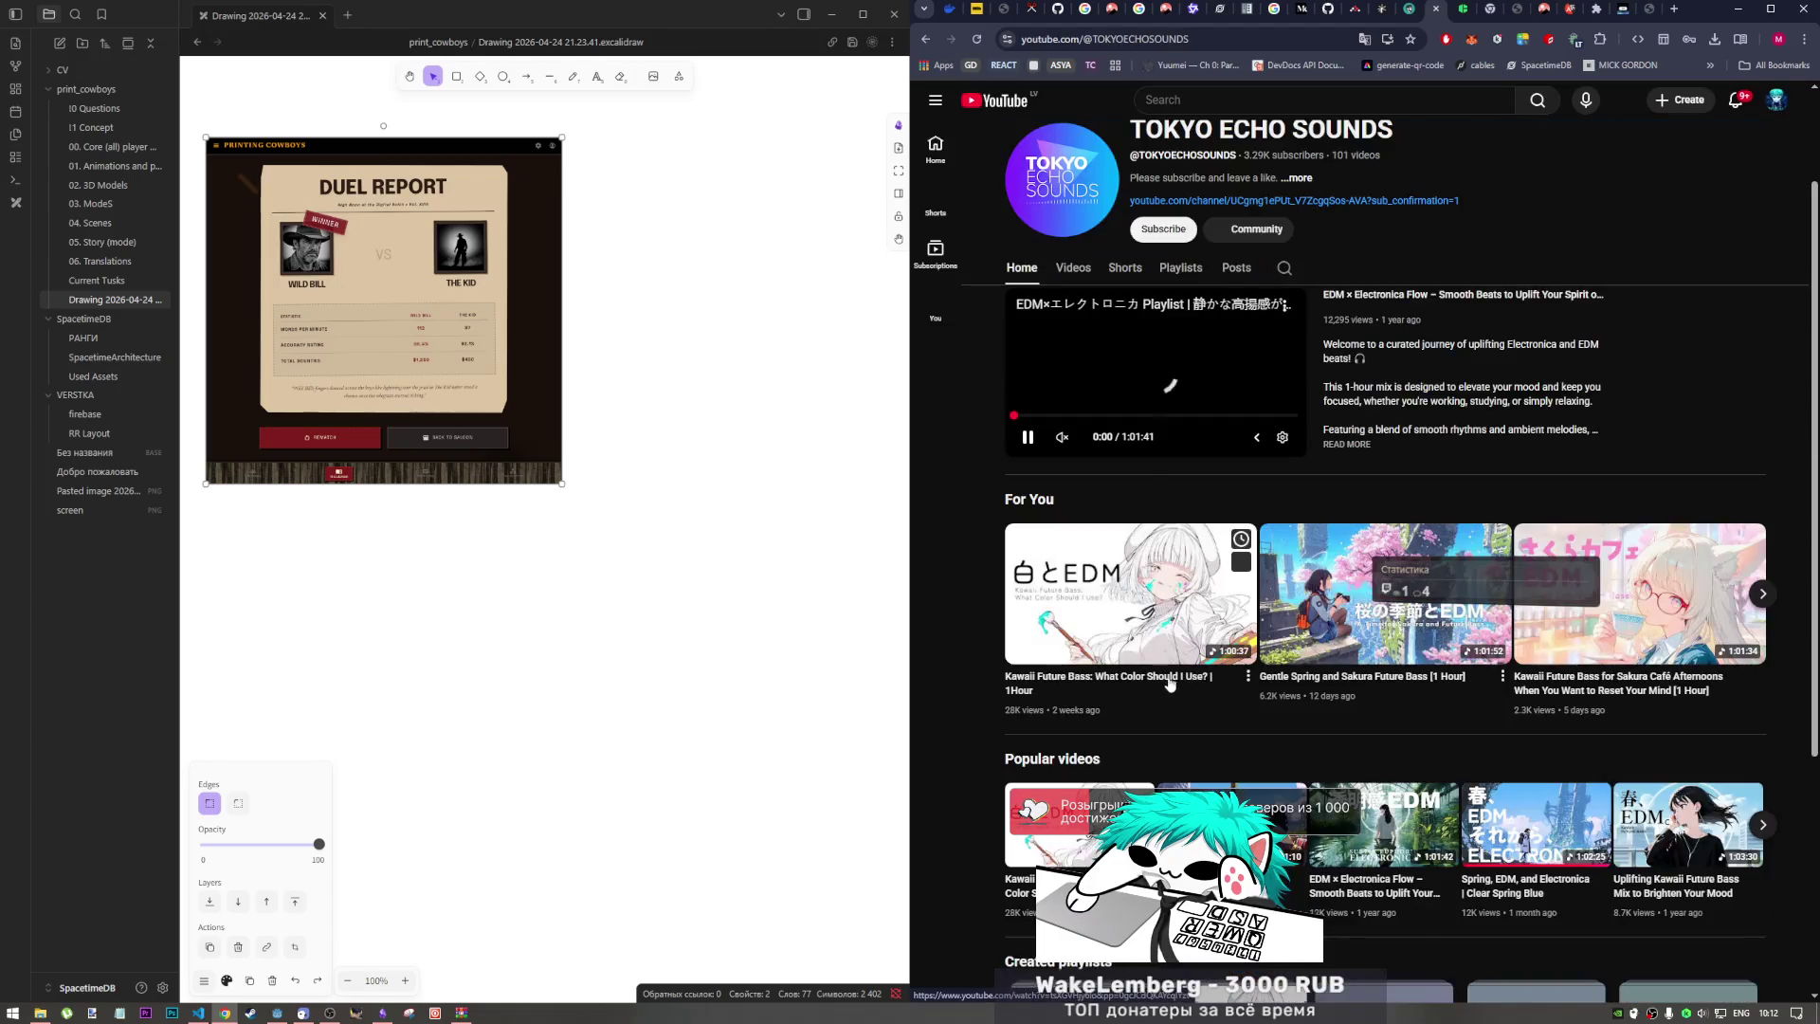
left_click(1061, 437)
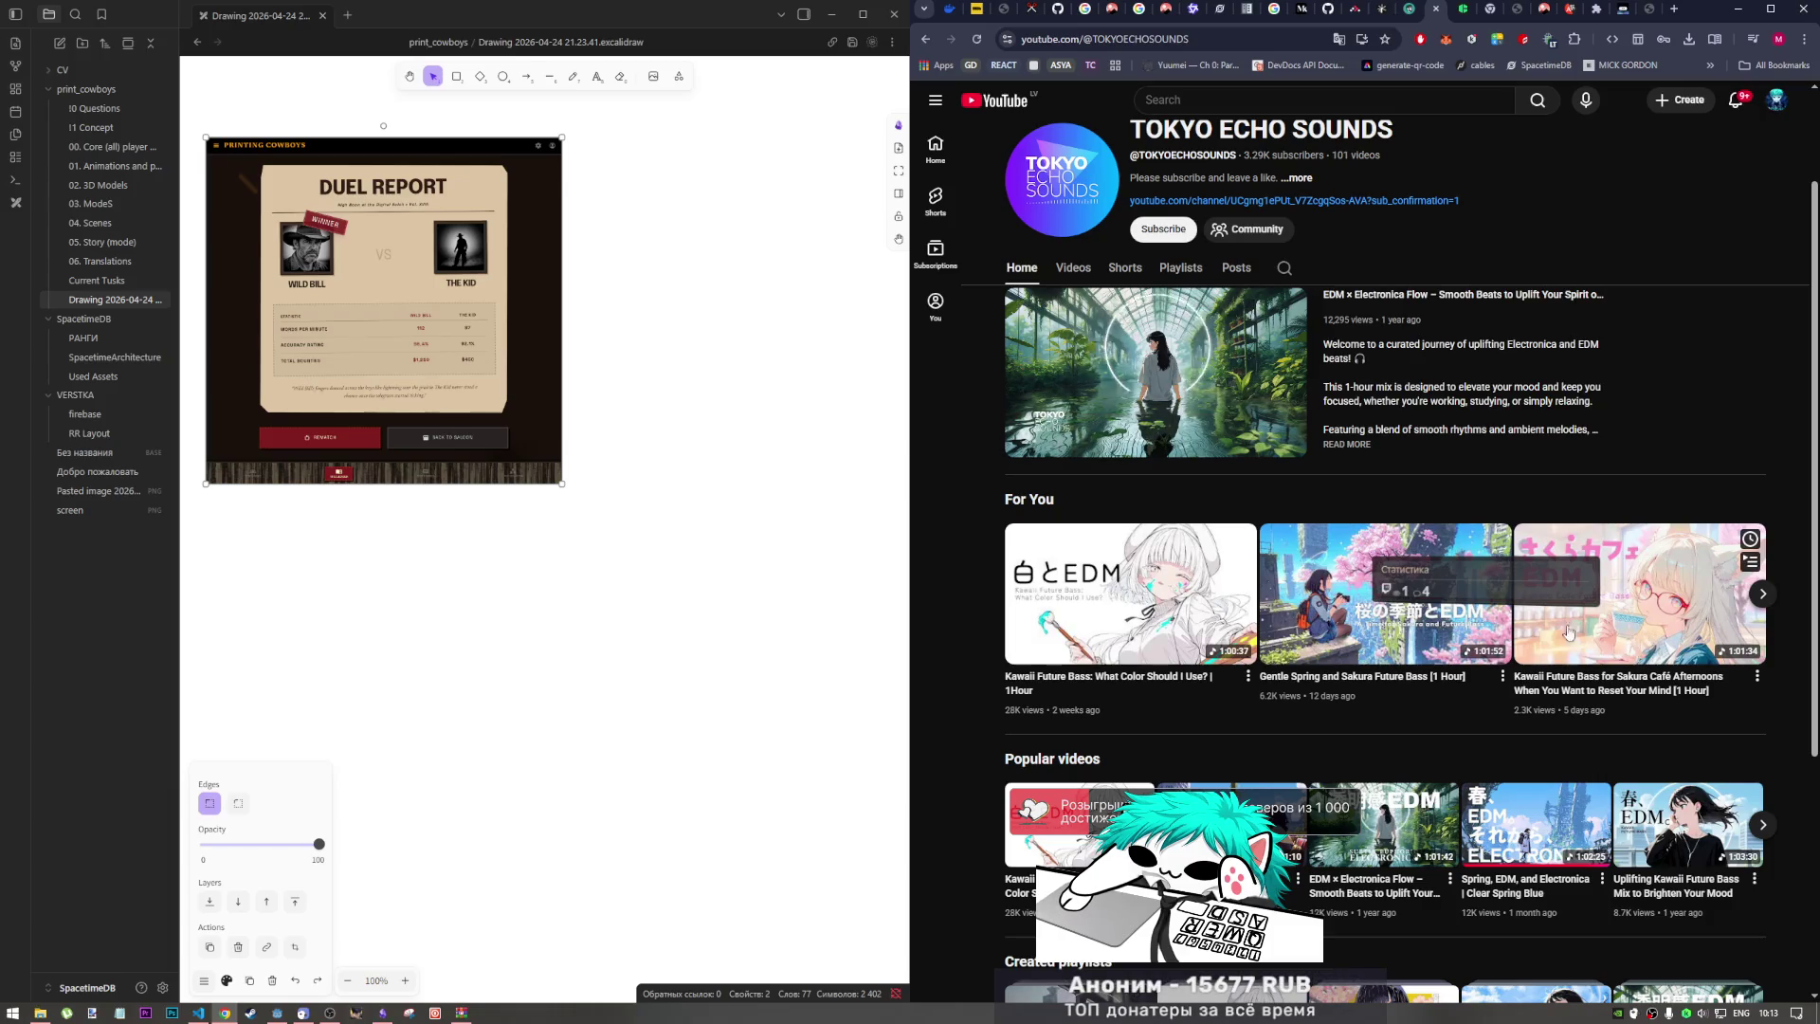
scroll(1363, 625, "down", 2)
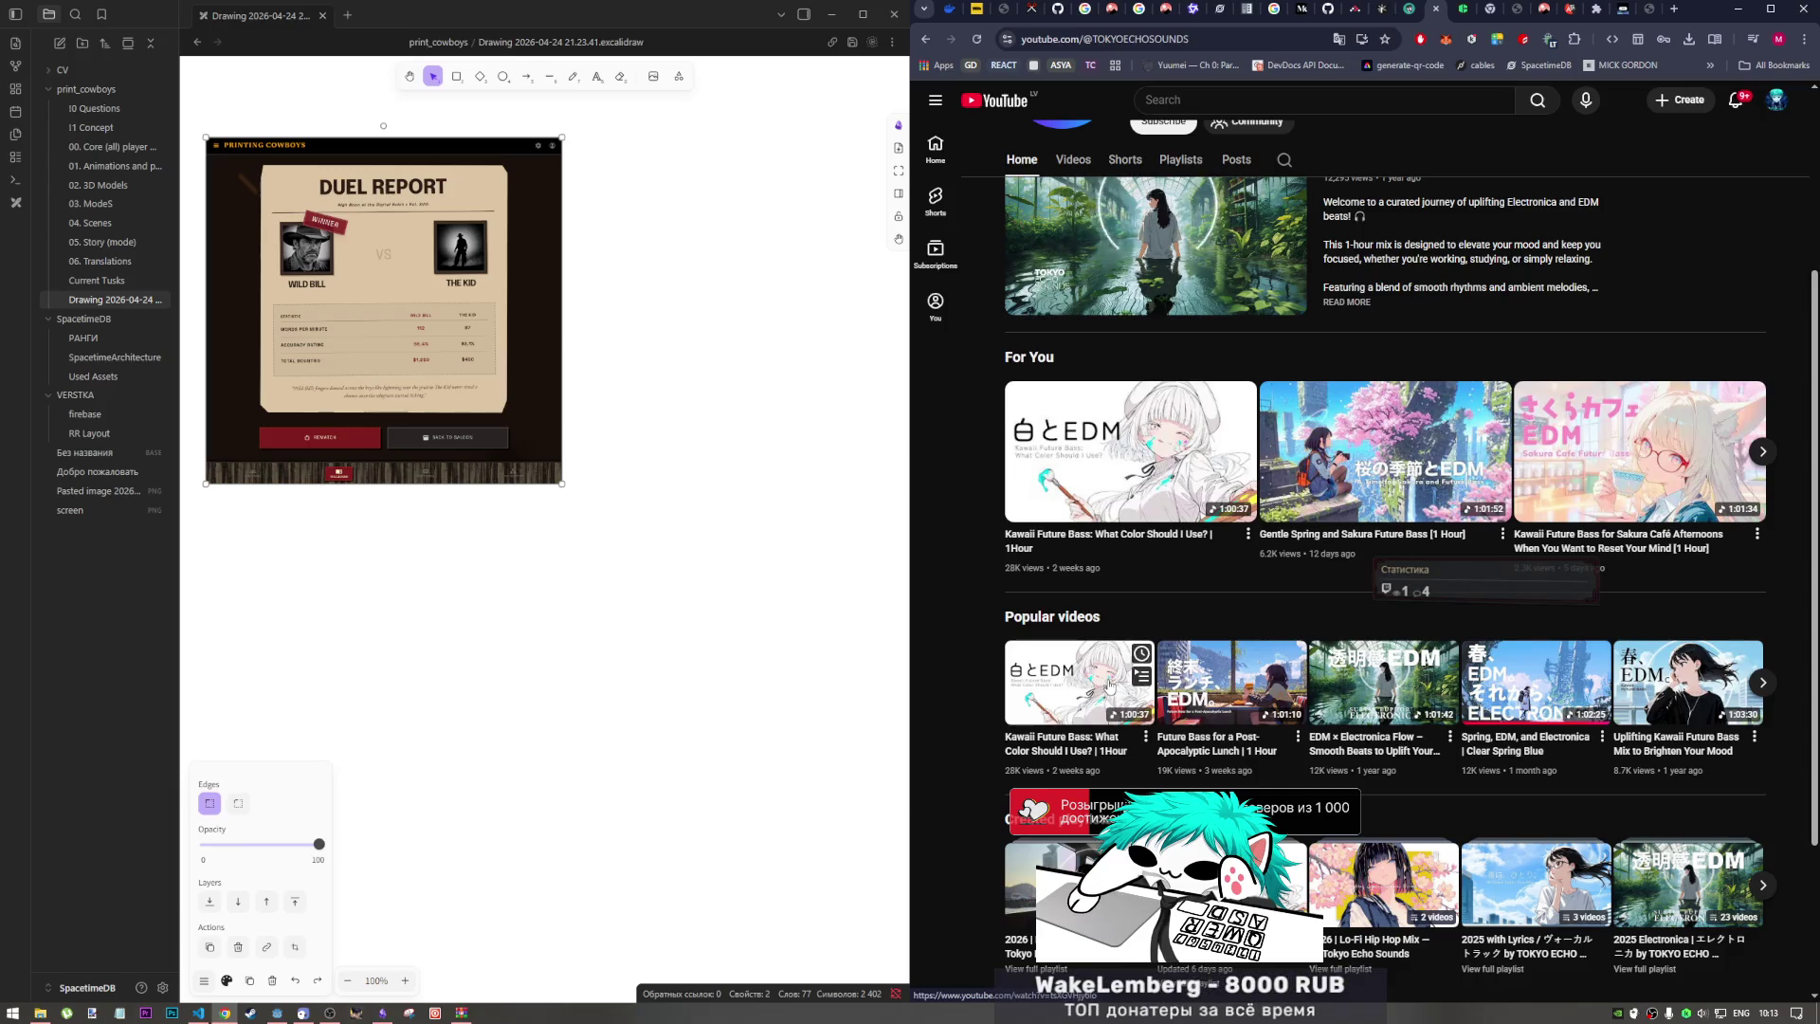
left_click(1199, 683)
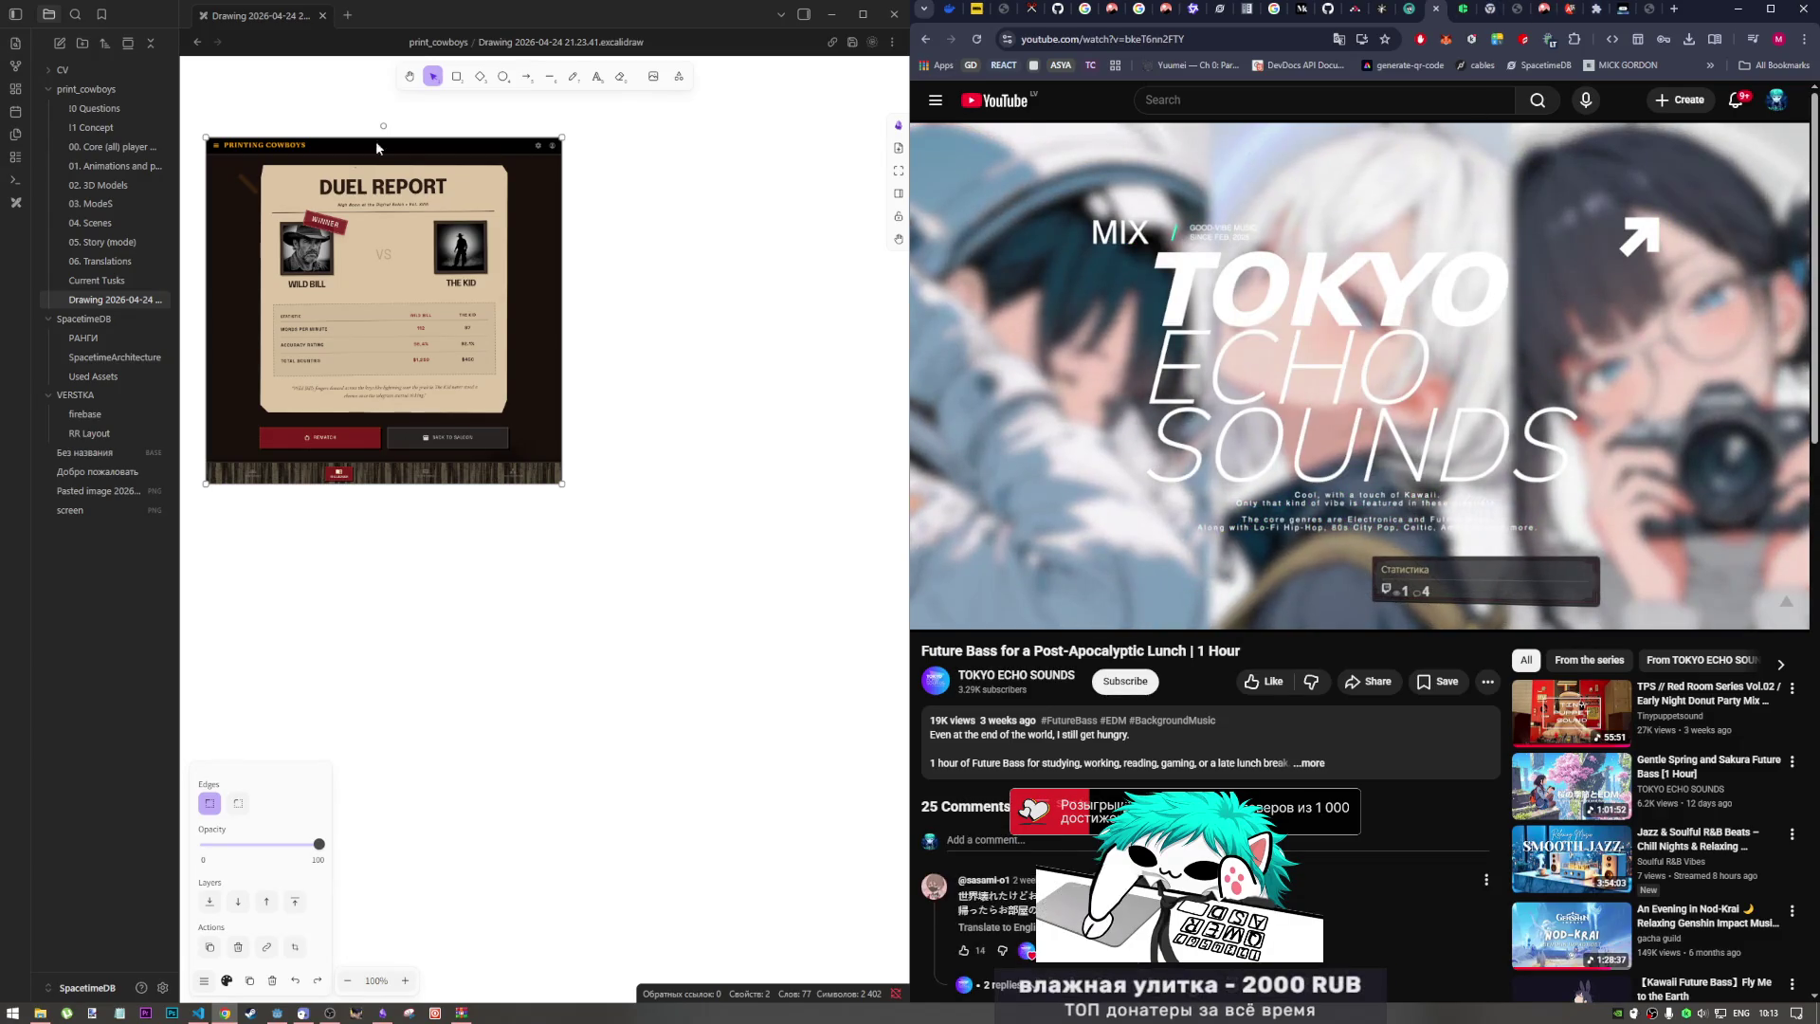
left_click(1621, 11)
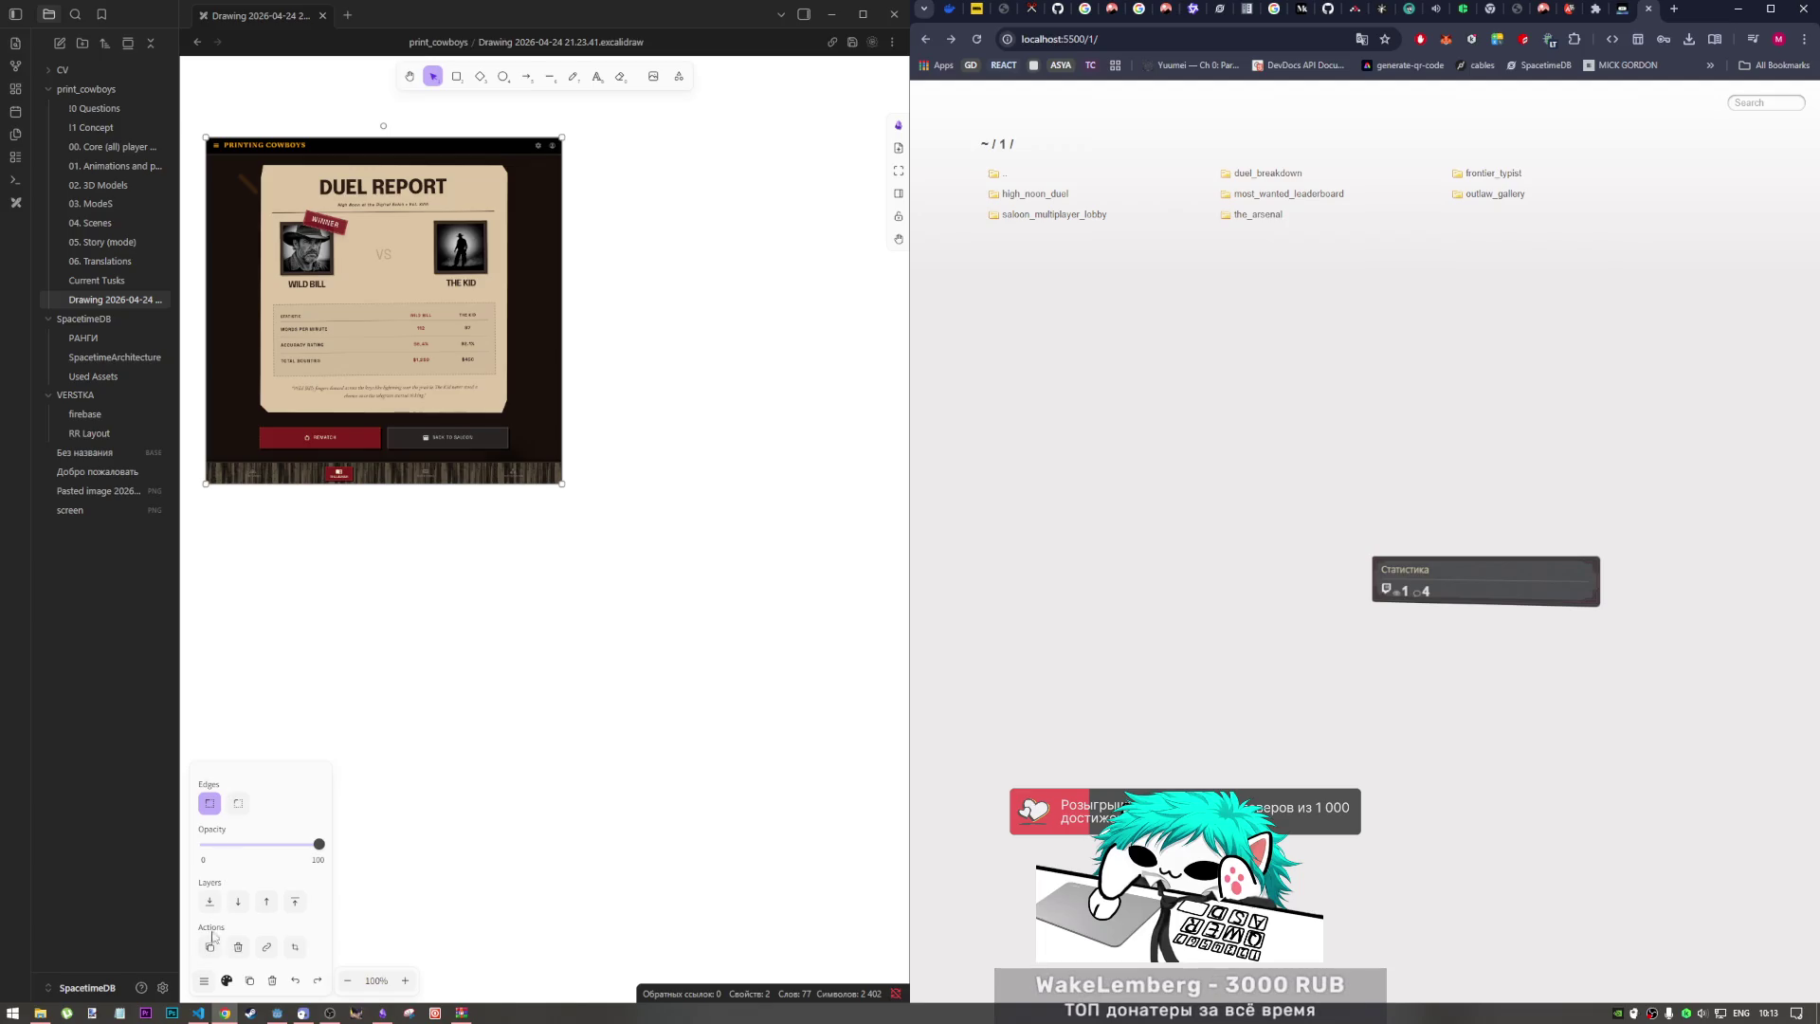
Step: Hide the style panel, toggle full view, and resize the Duel Report image near its original size
left_click(226, 981)
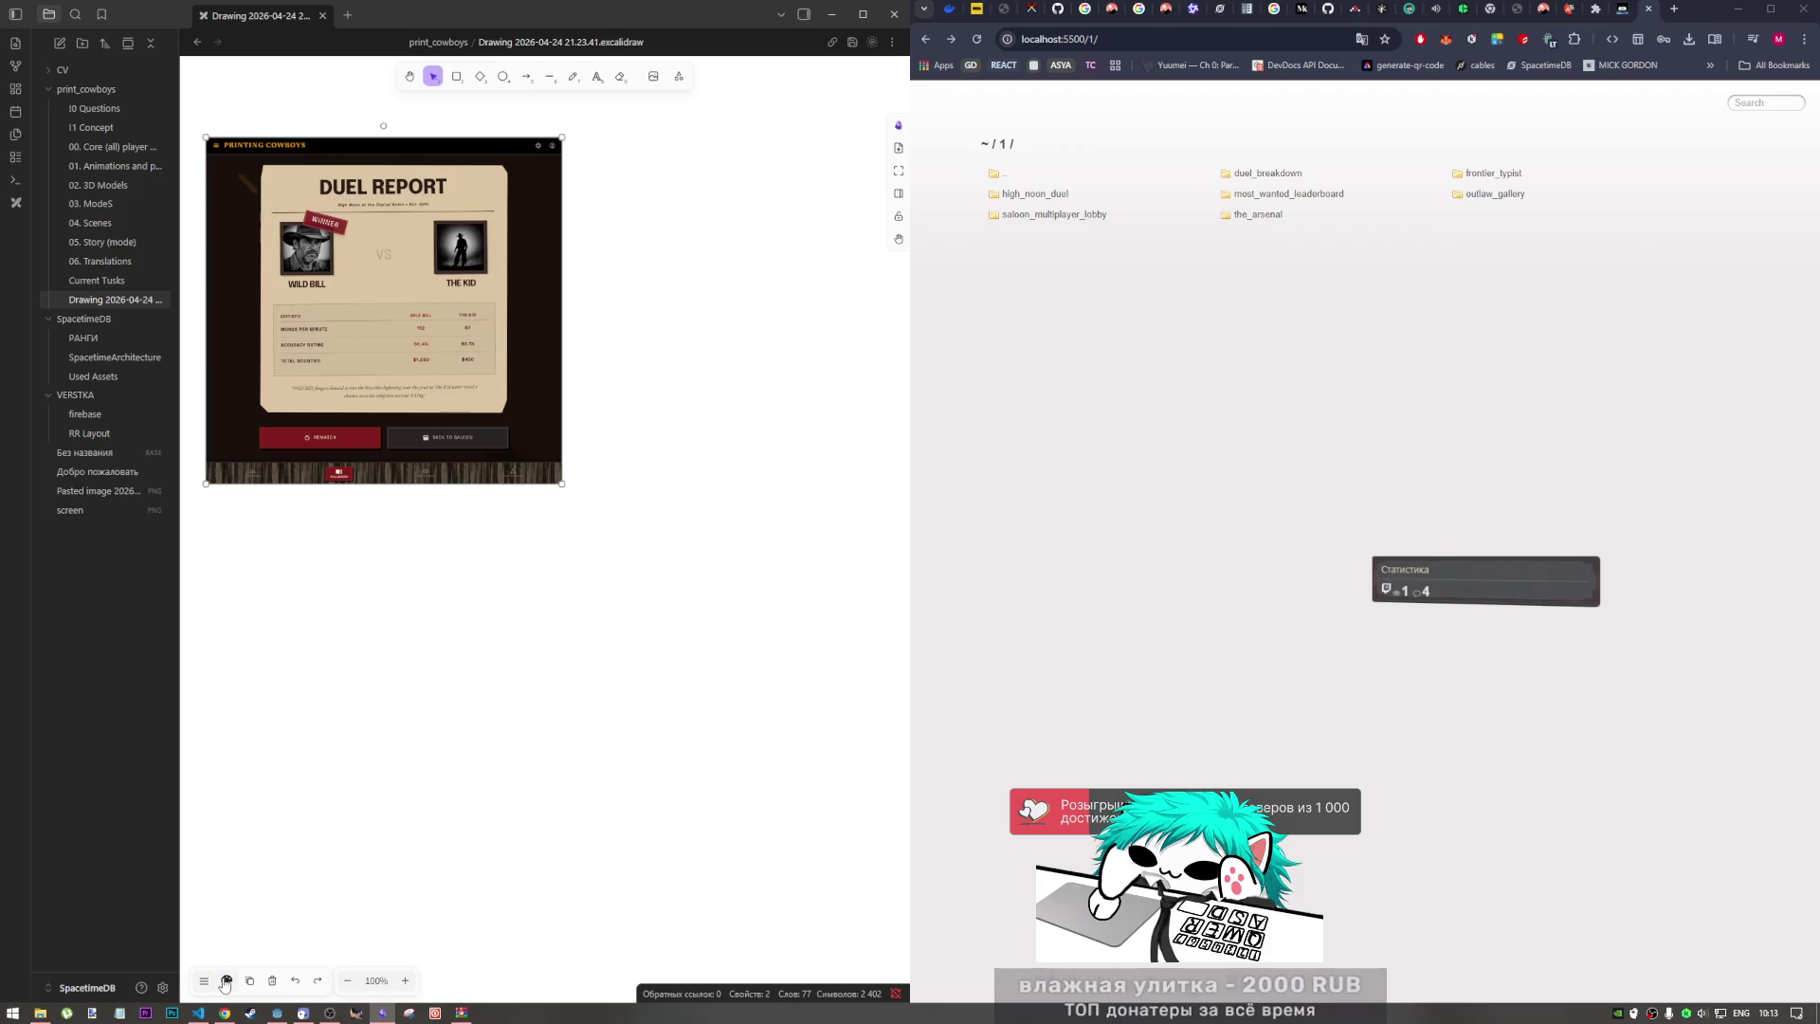
left_click(899, 171)
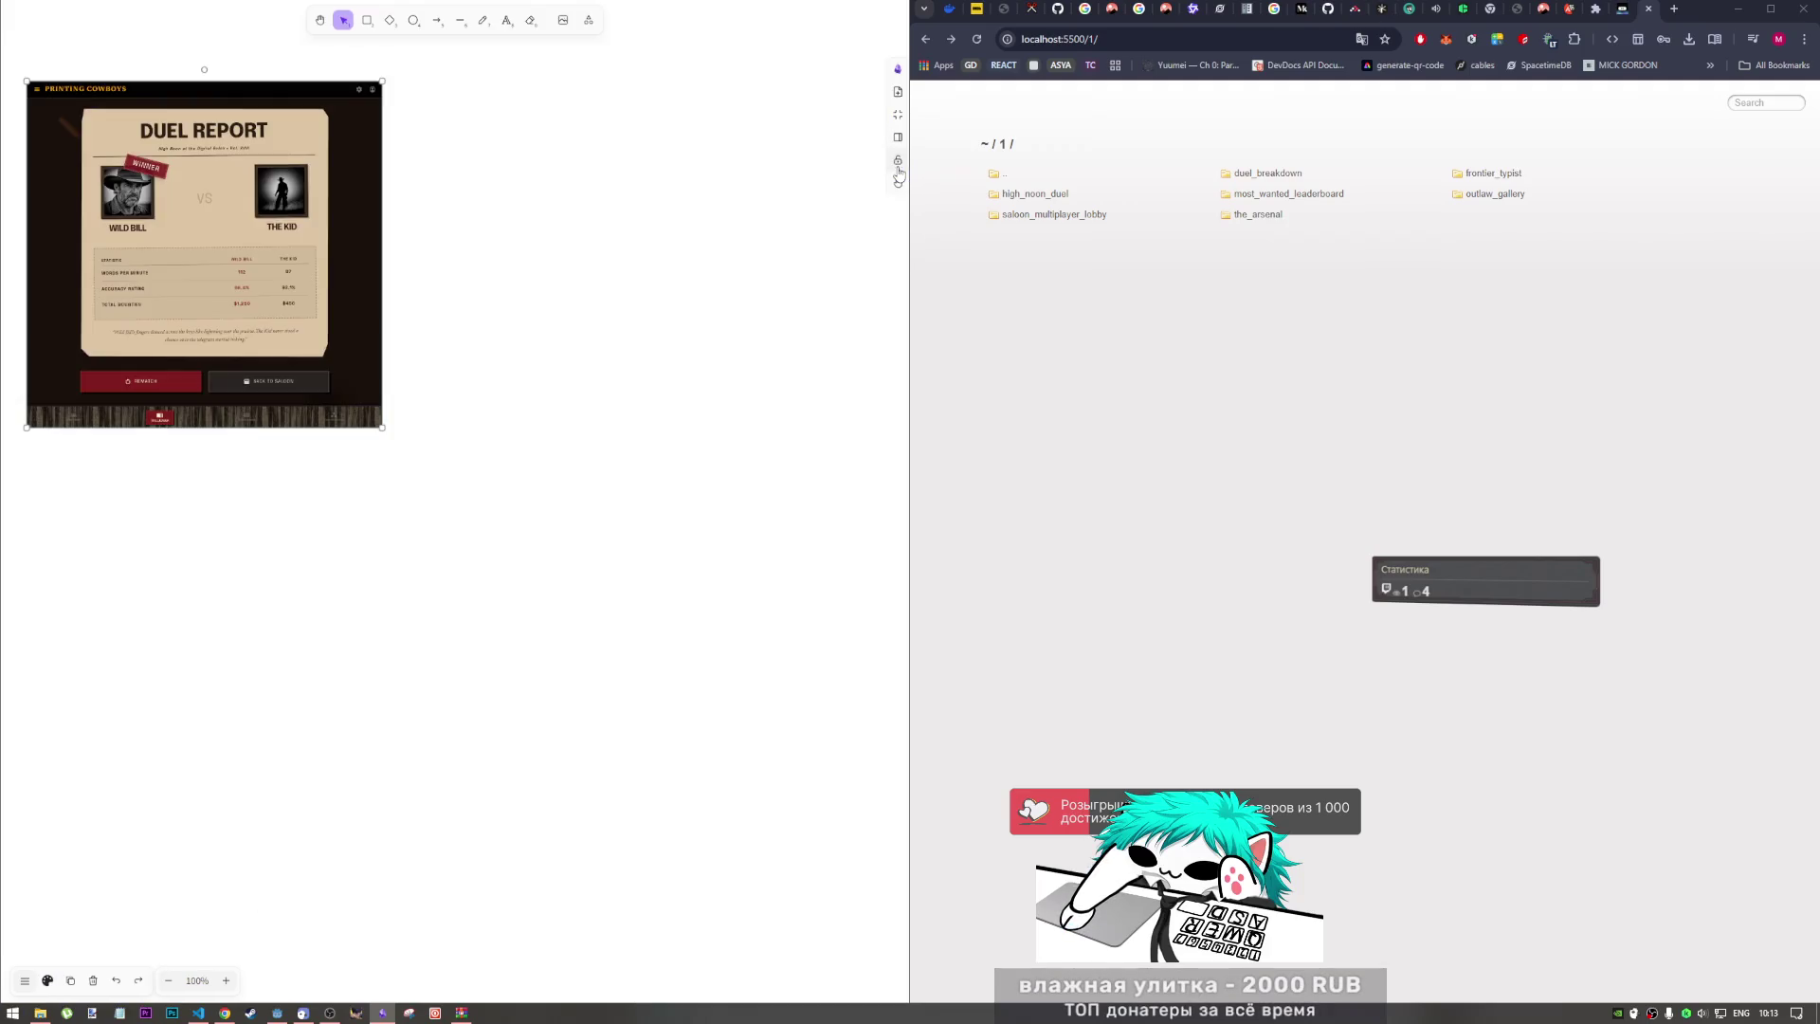
left_click(898, 115)
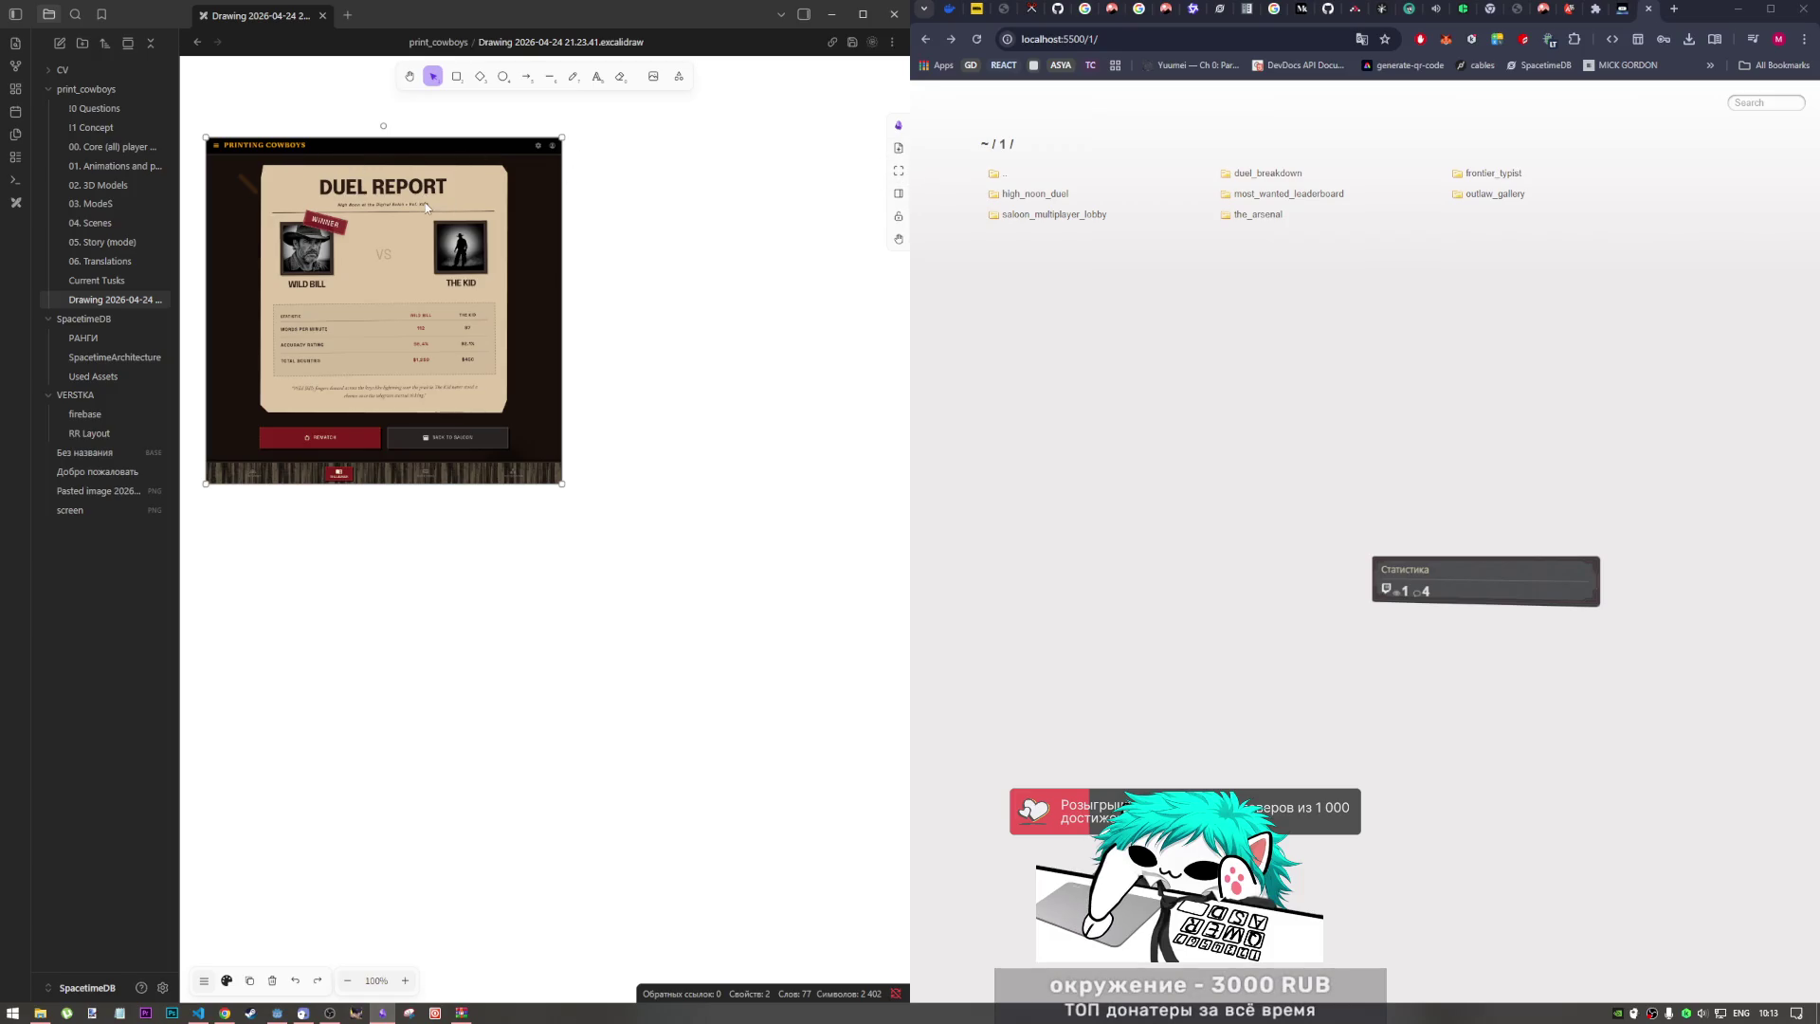
mouse_move(366, 486)
left_mouse_down()
mouse_move(384, 287)
mouse_move(385, 420)
mouse_move(385, 369)
mouse_move(423, 417)
left_mouse_up()
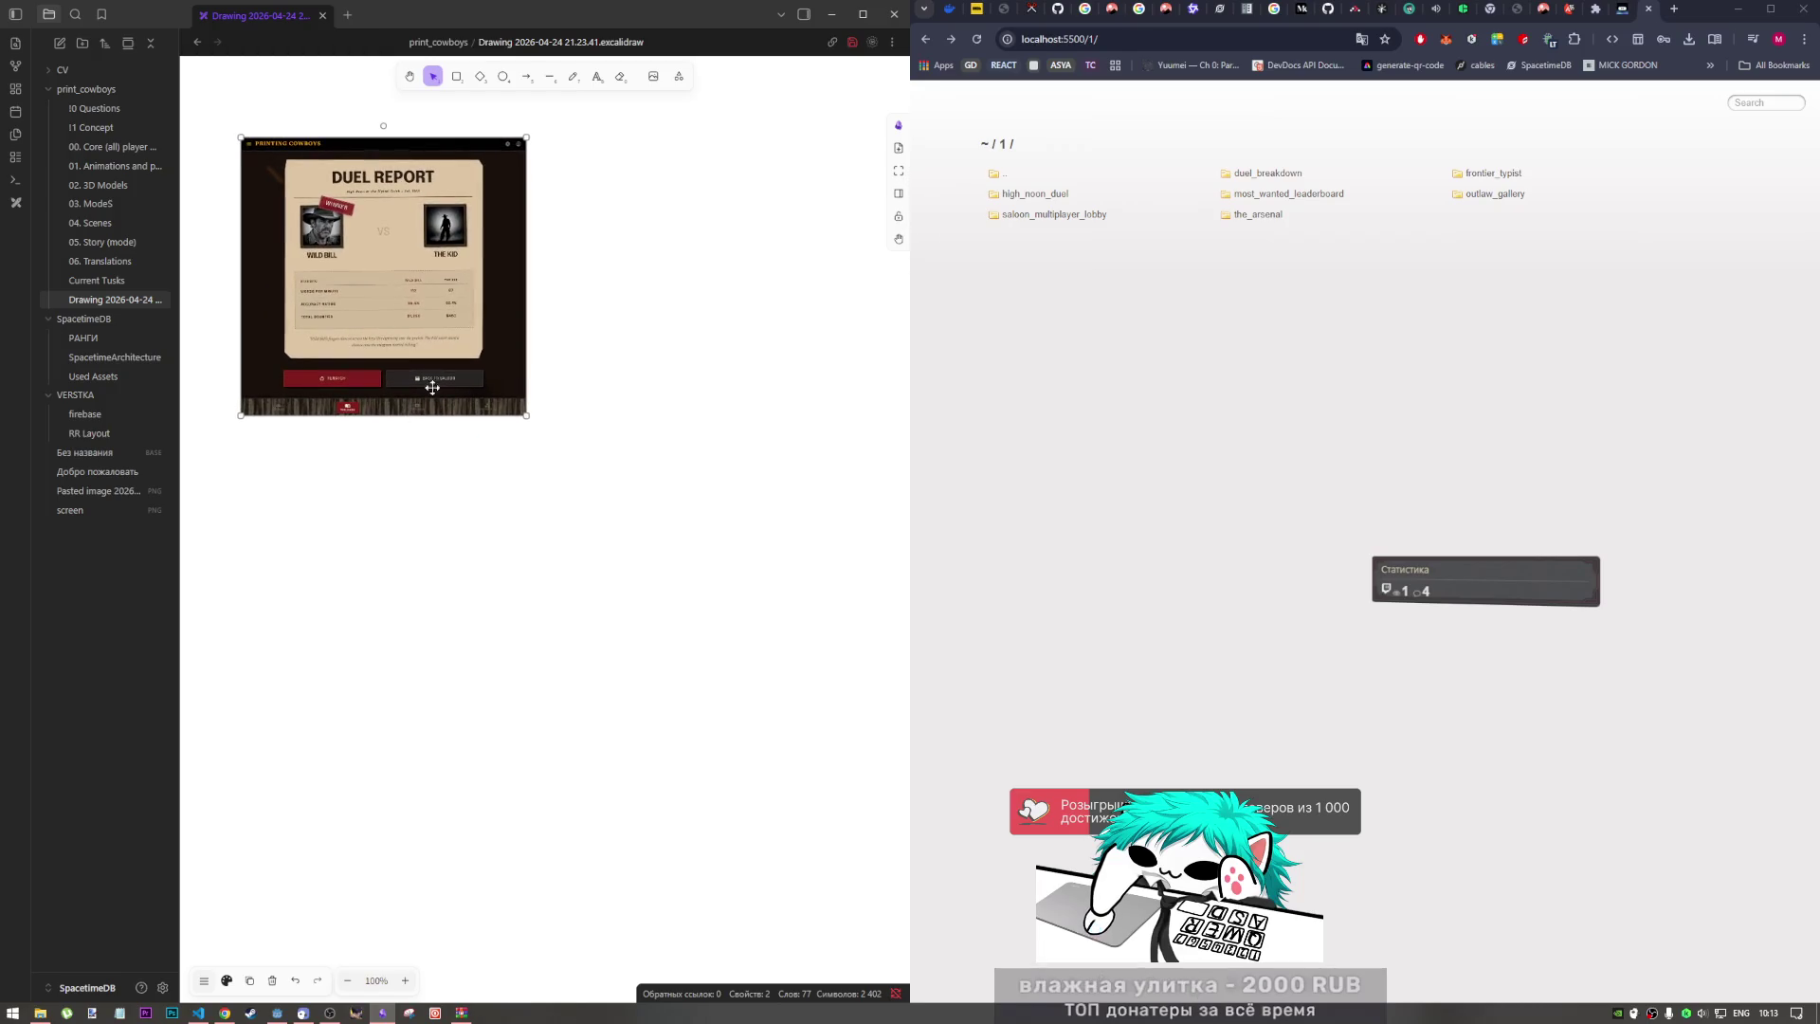
key("Escape")
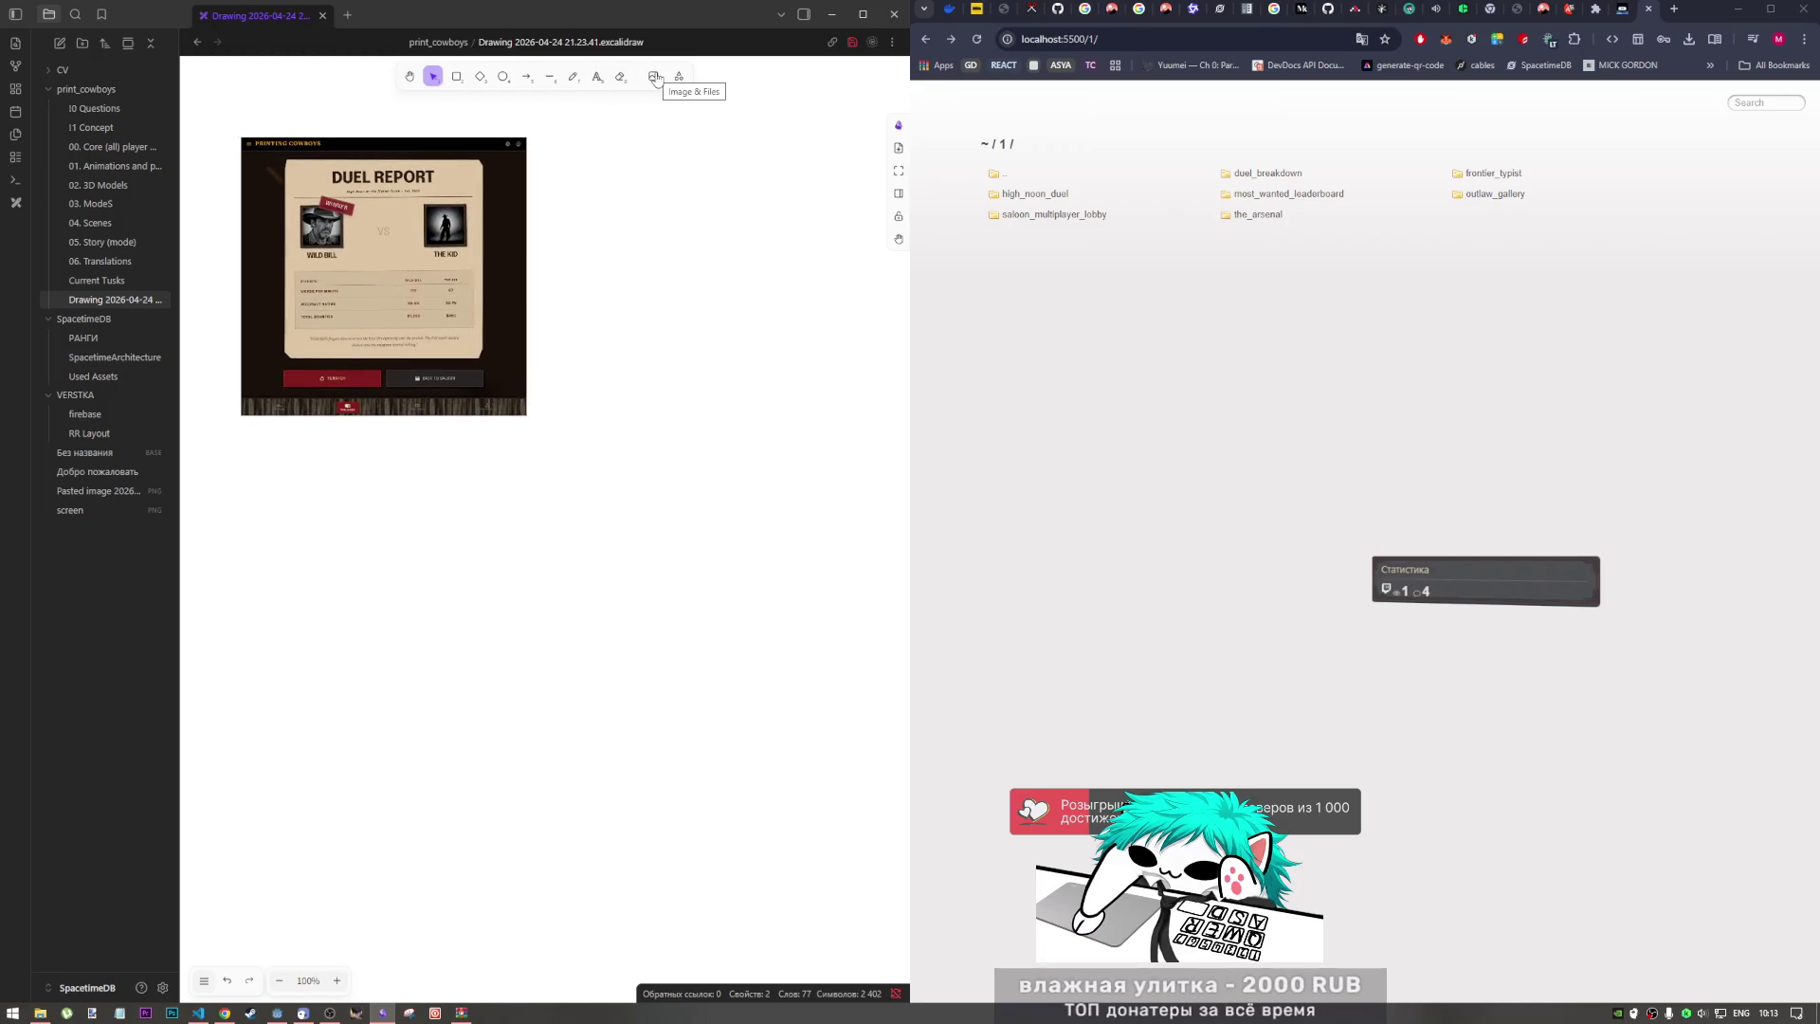
Step: Wrap the Duel Report image in a frame and crop it to the DUEL REPORT header
right_click(404, 308)
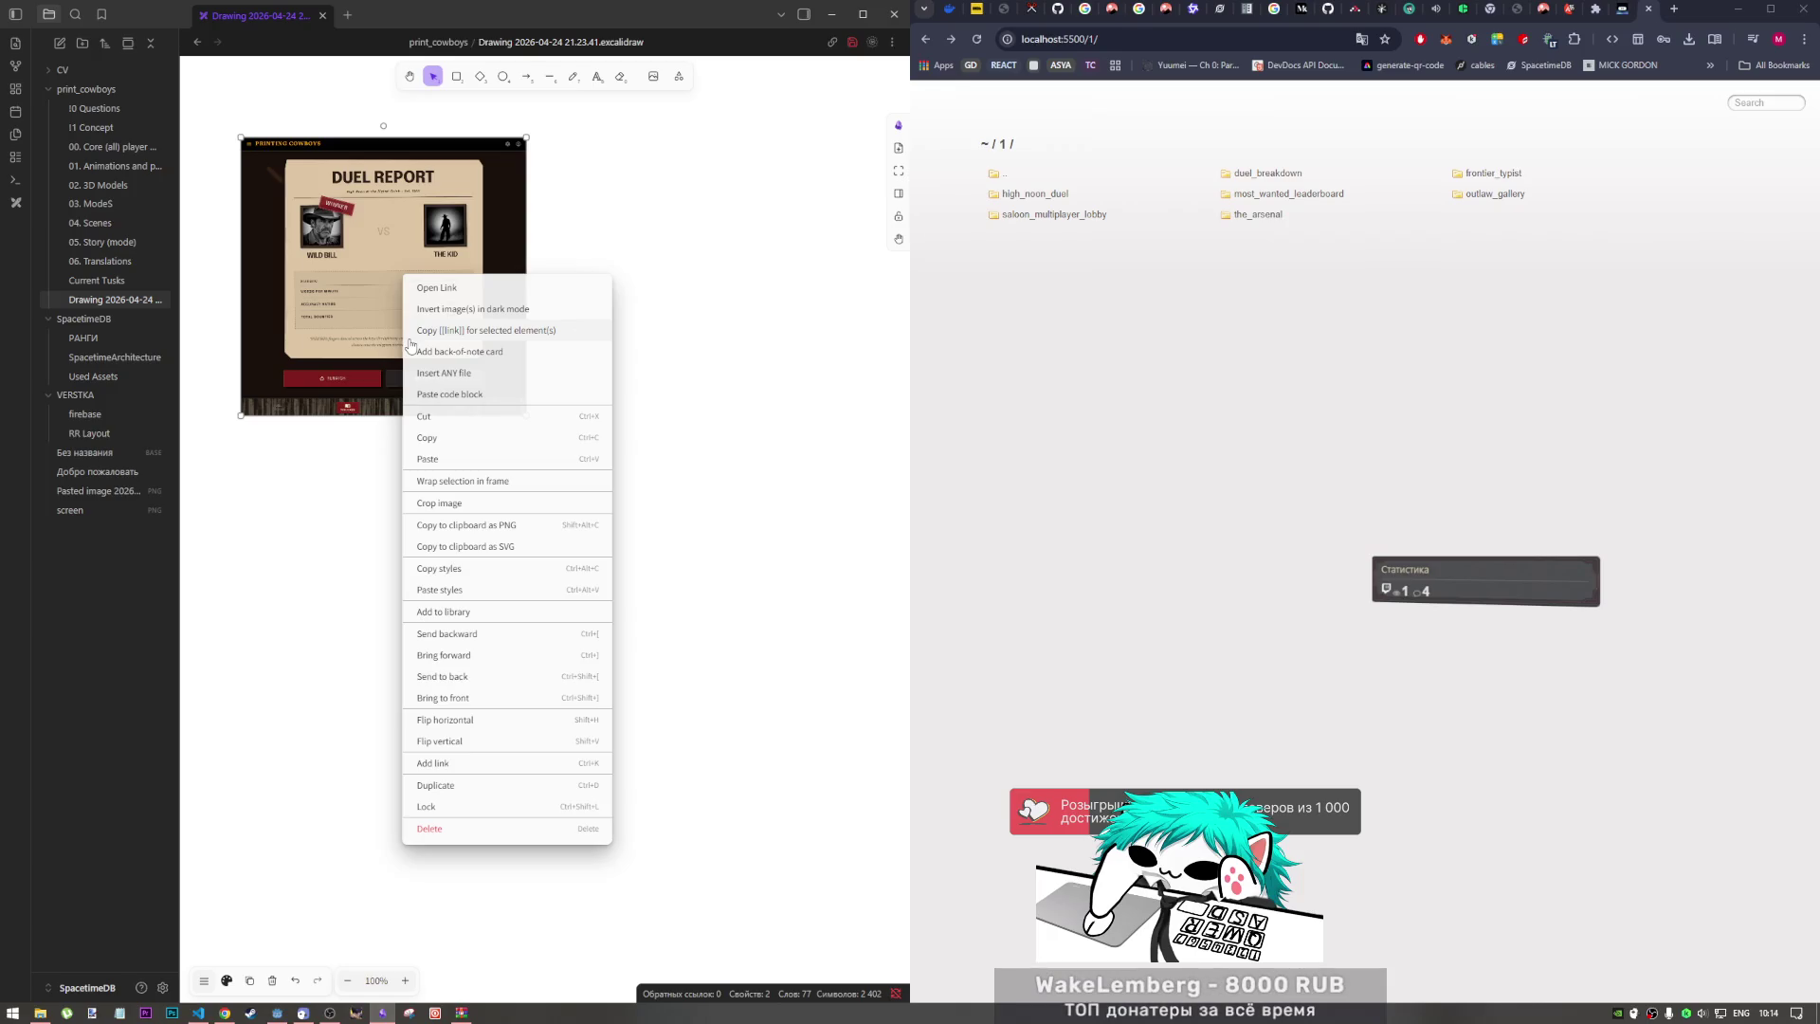
left_click(488, 481)
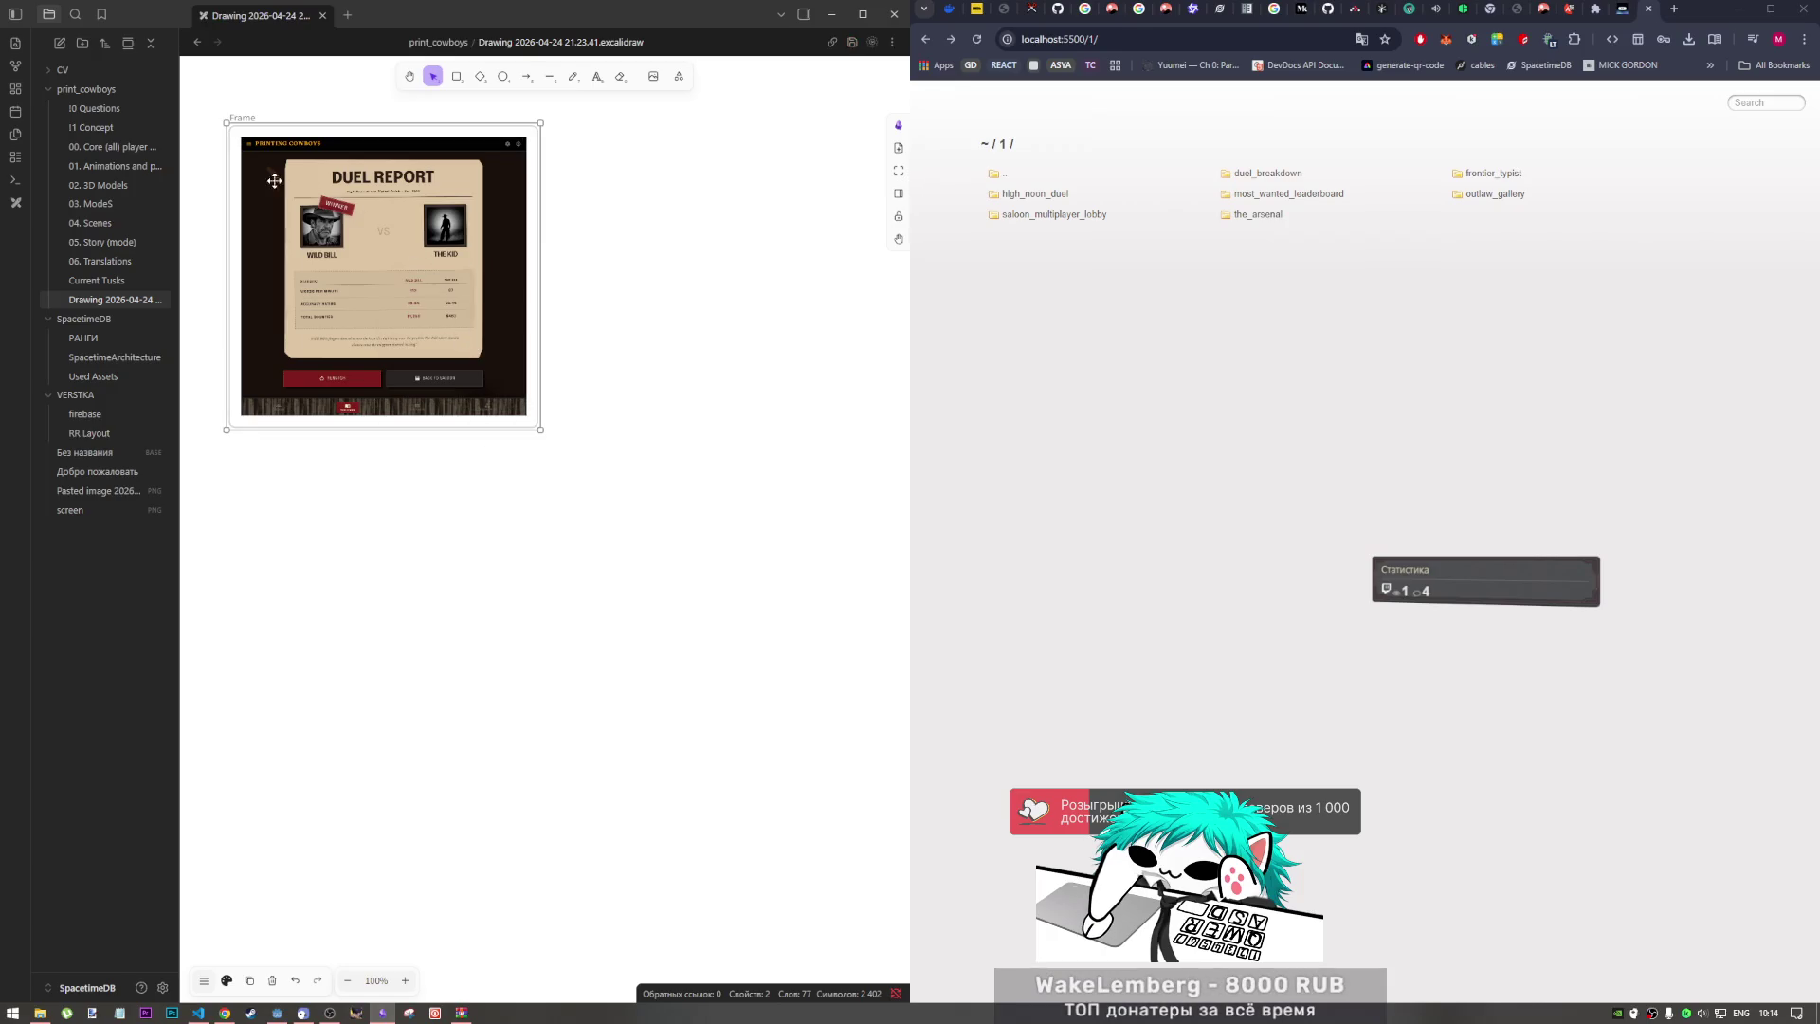
left_click_drag(228, 124, 294, 163)
mouse_move(538, 429)
left_mouse_down()
mouse_move(487, 206)
mouse_move(475, 252)
left_mouse_up()
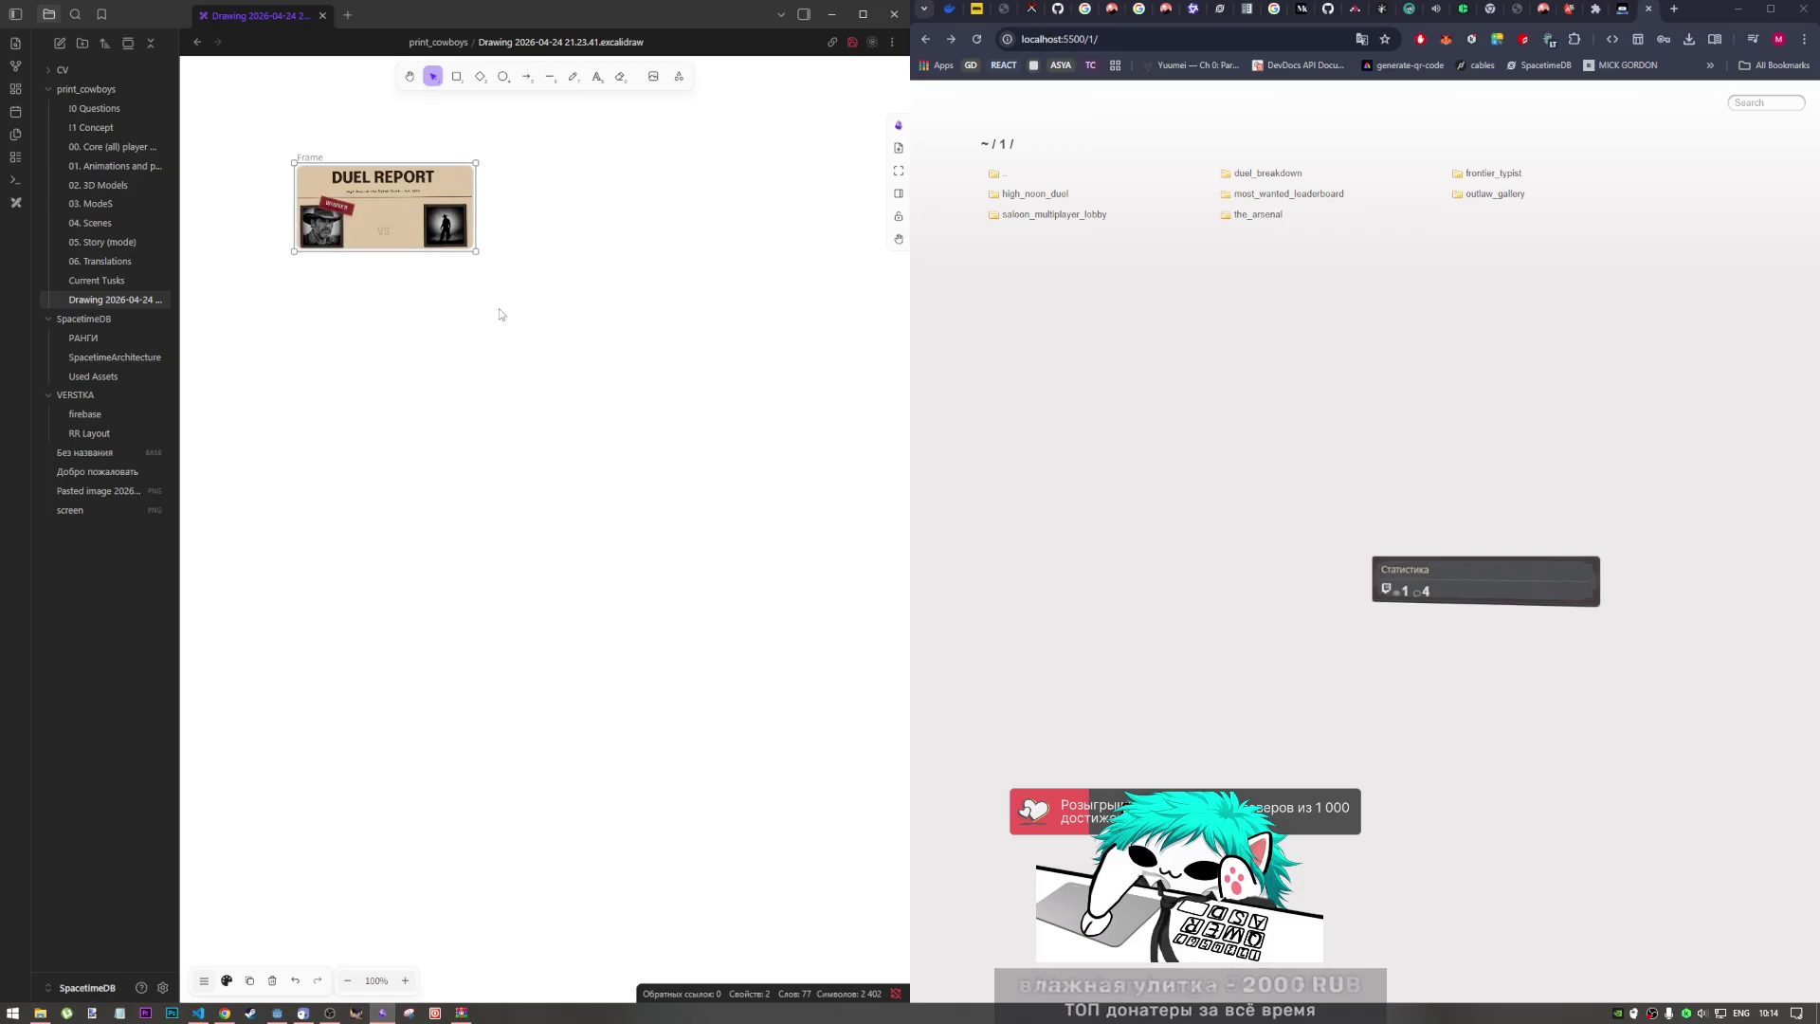
left_click(1125, 354)
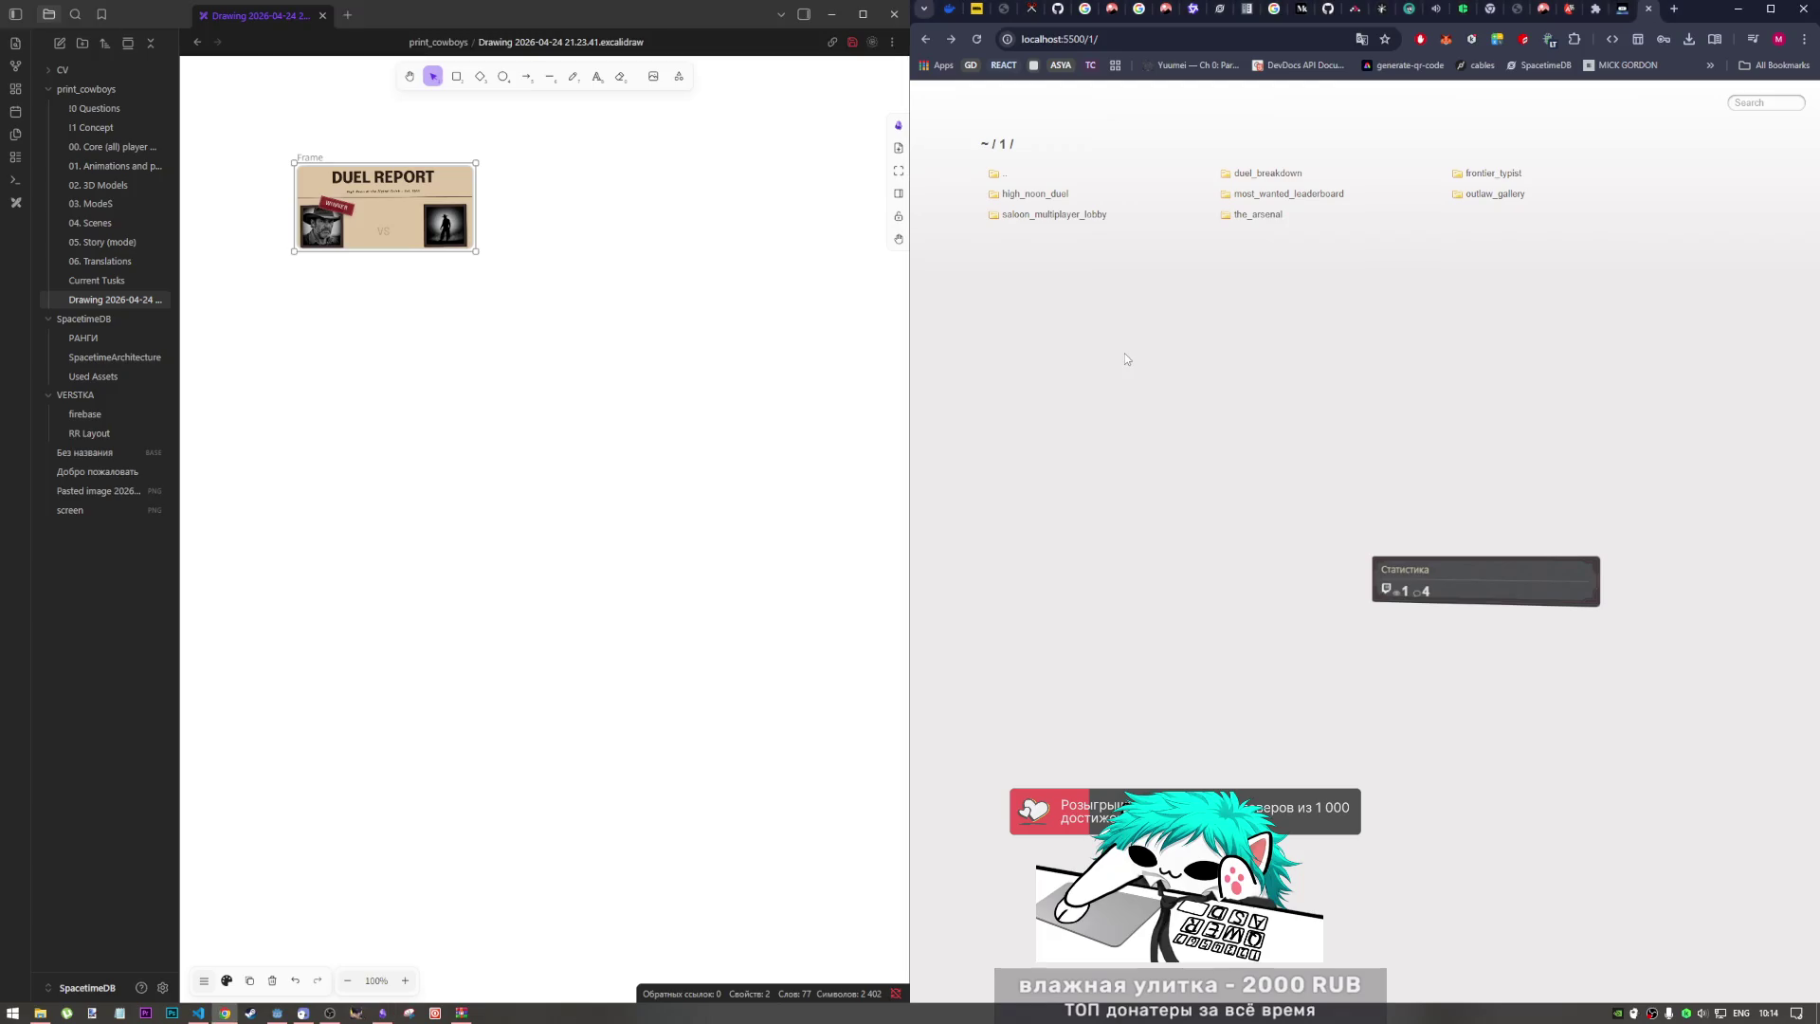
Step: Open saloon_multiplayer_lobby's code.html page and paste its screen capture into the Excalidraw drawing
left_click(1032, 195)
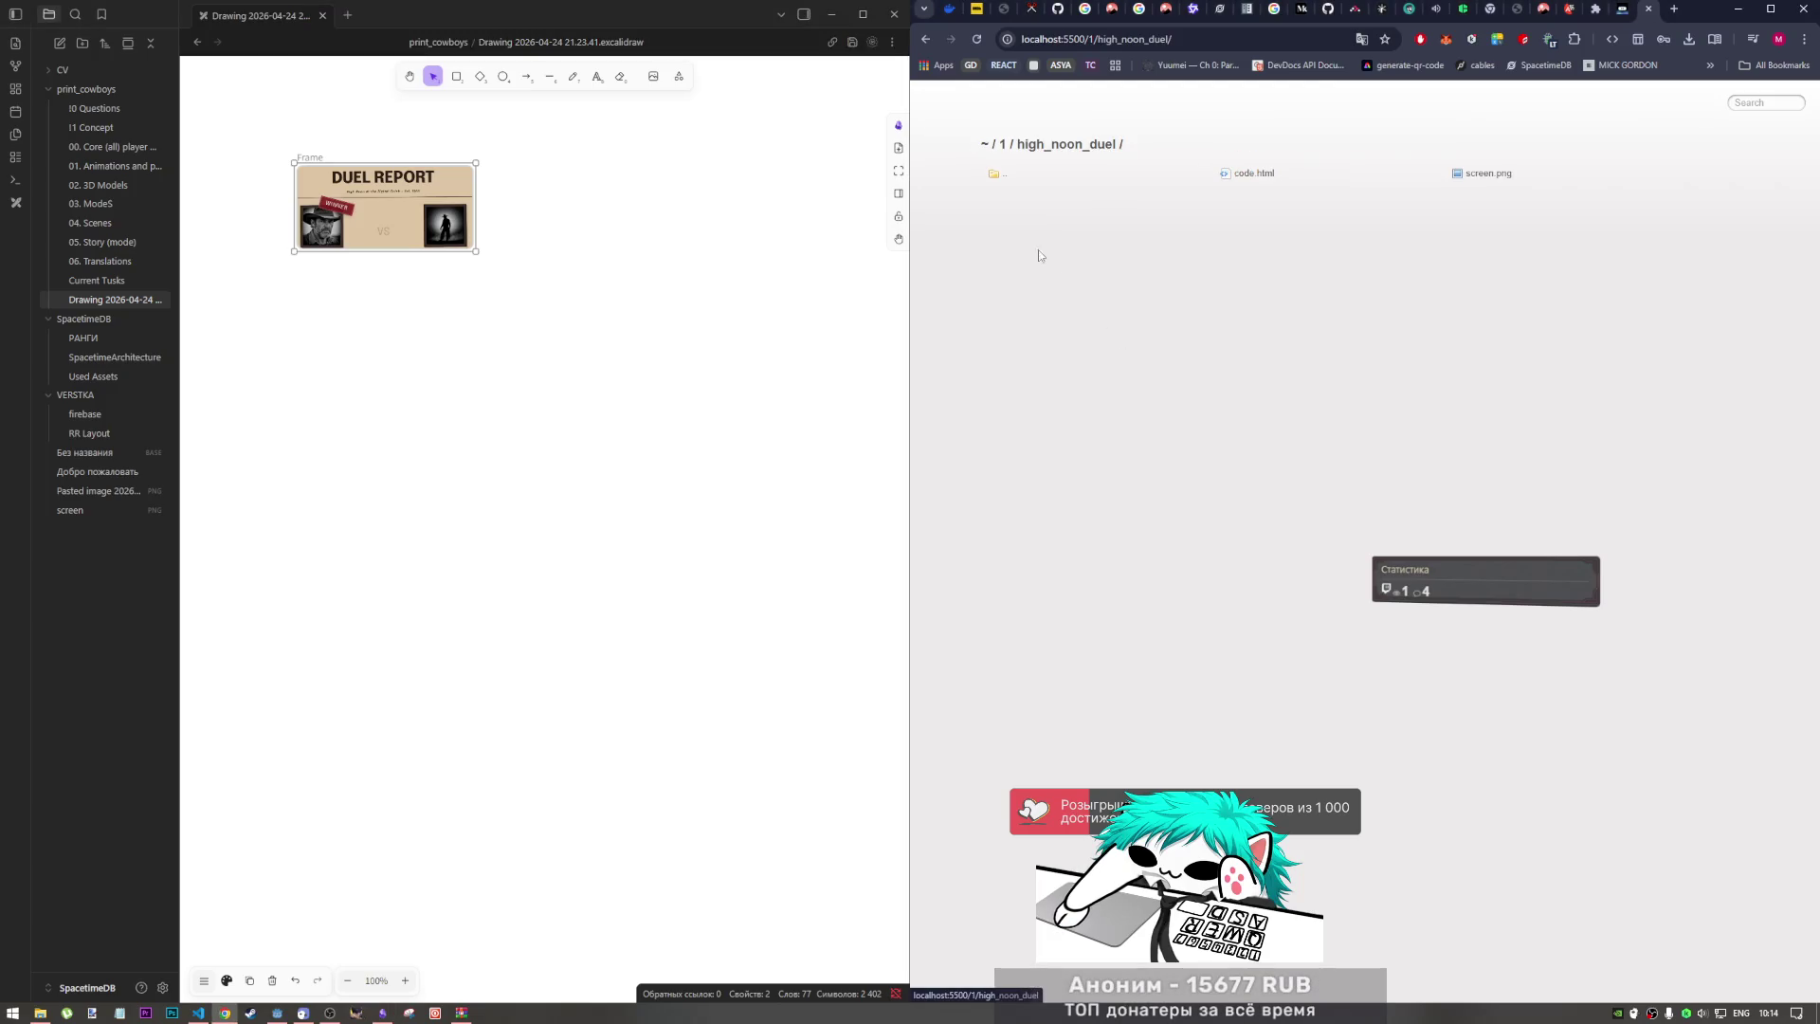
left_click(1241, 175)
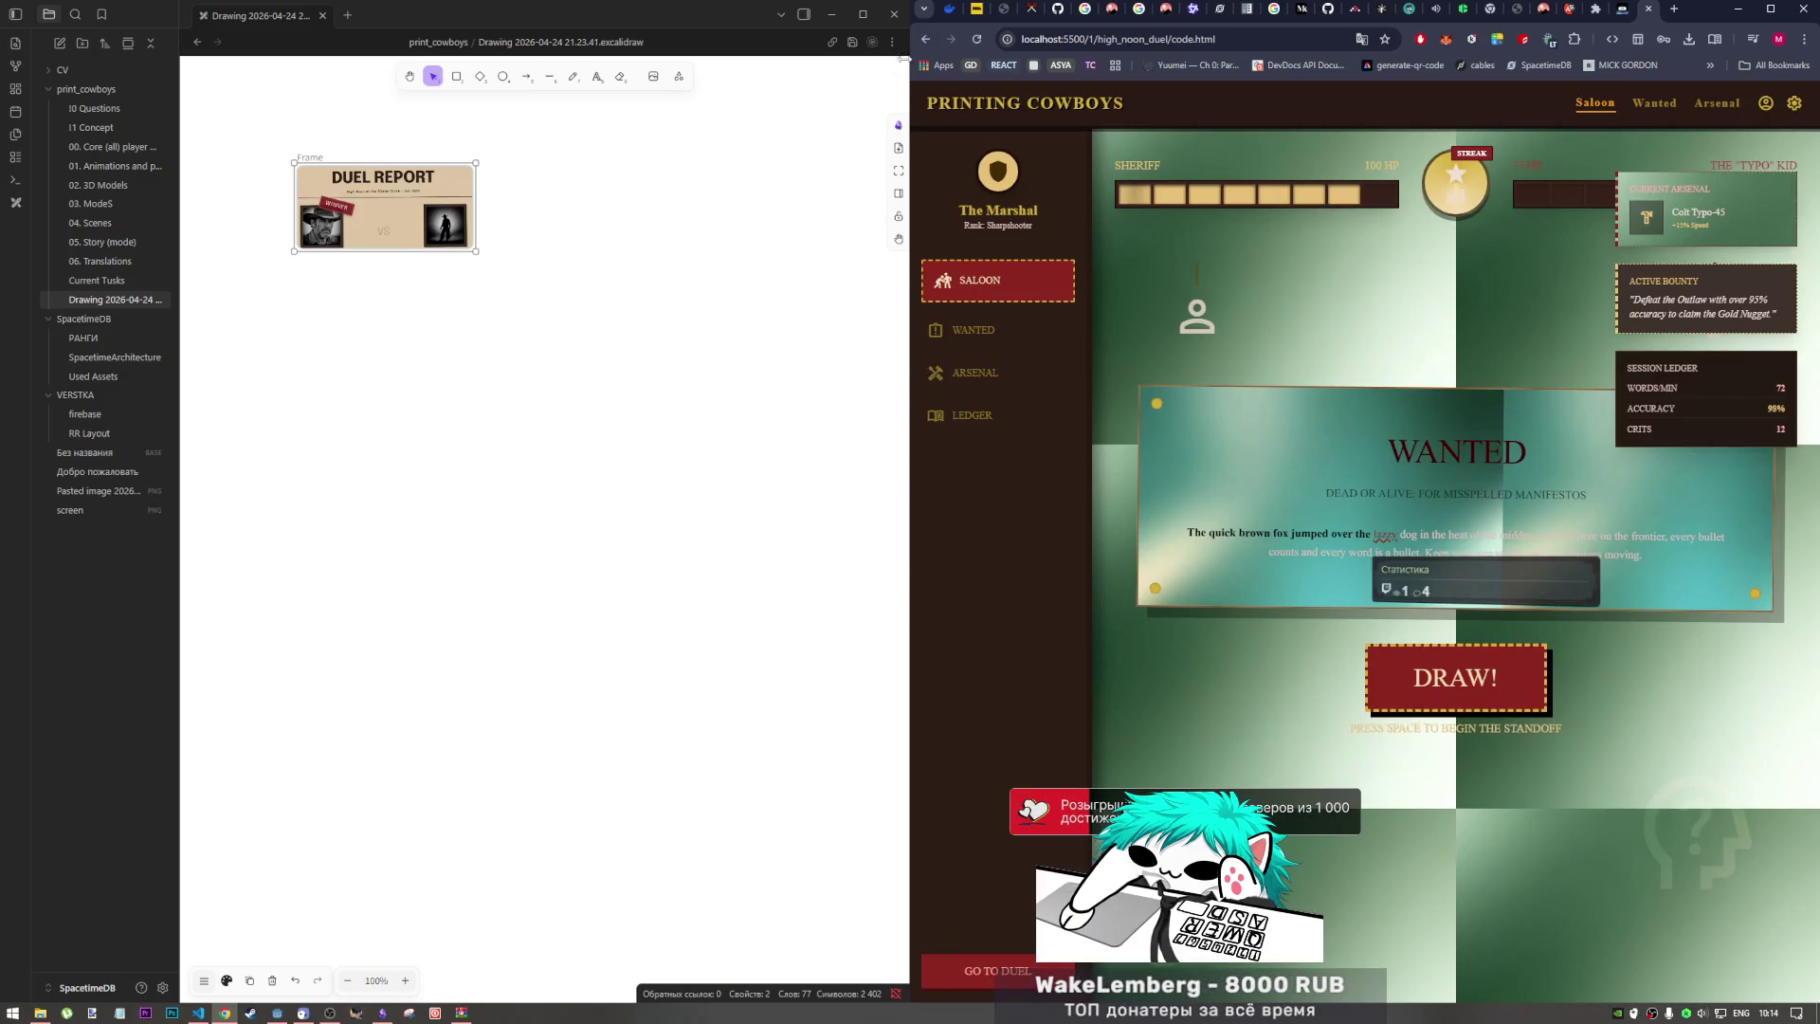
left_click(925, 40)
left_click(923, 41)
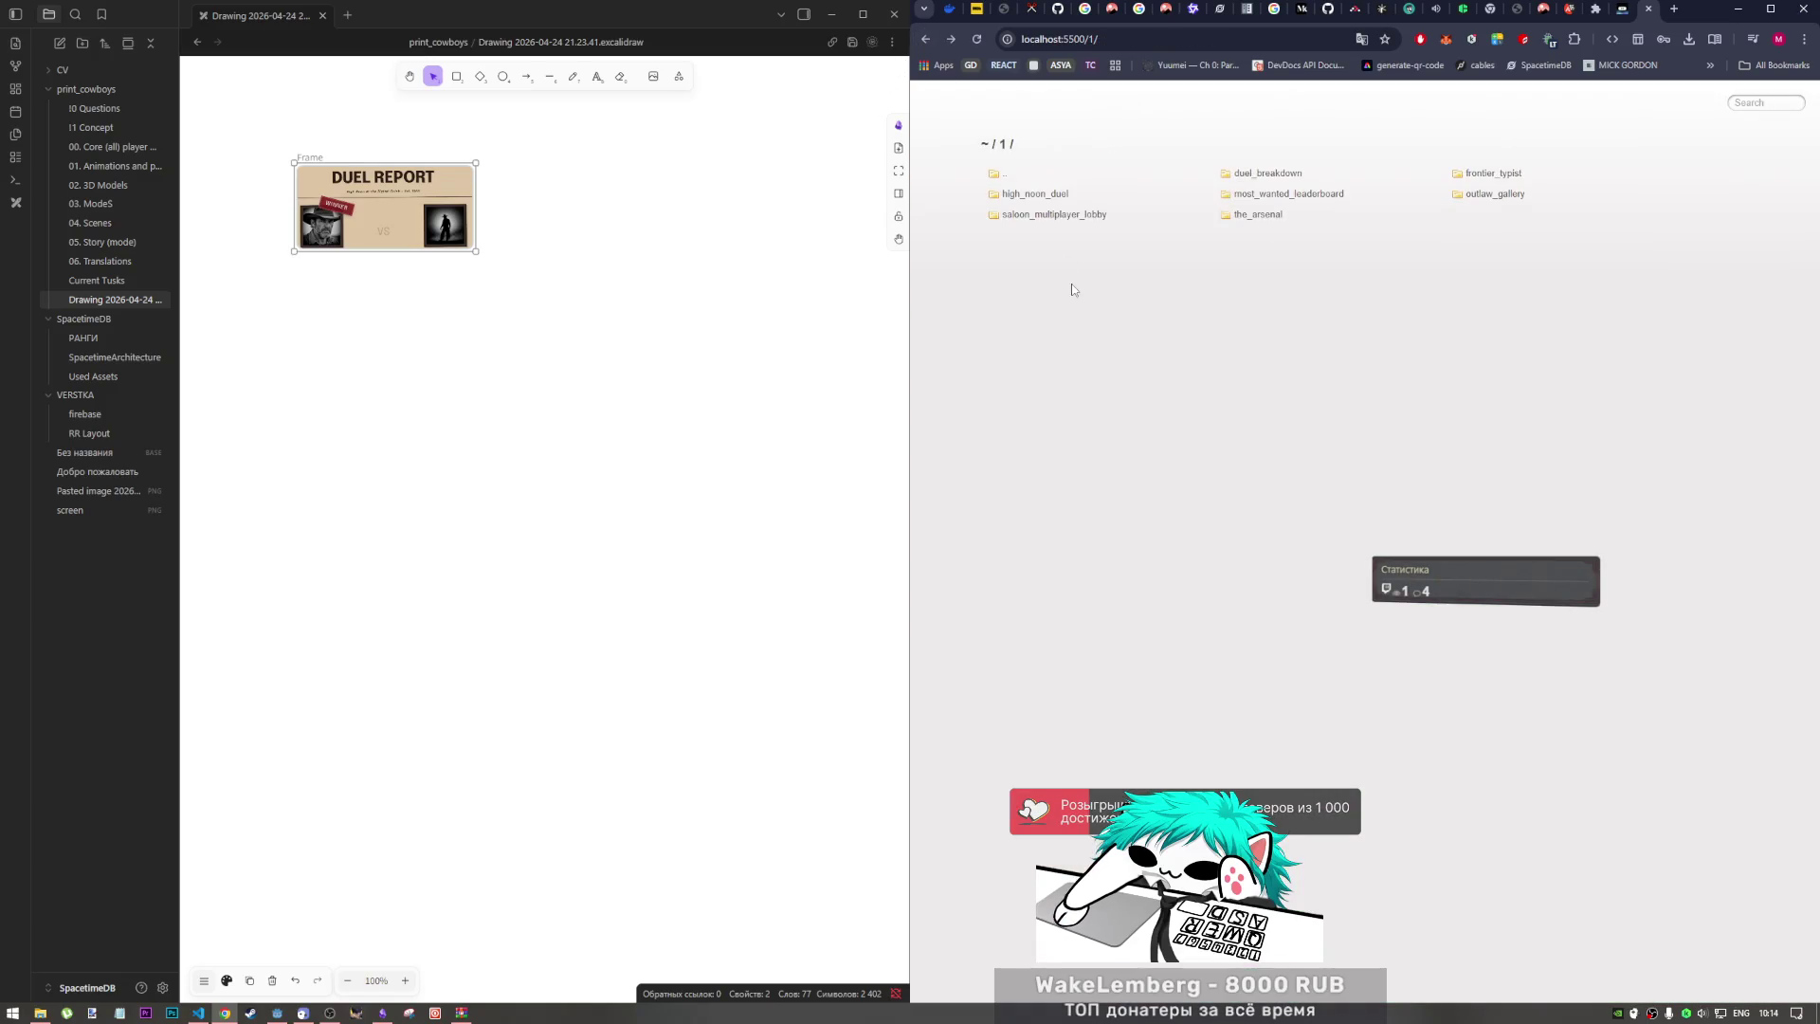
left_click(1063, 222)
left_click(1254, 175)
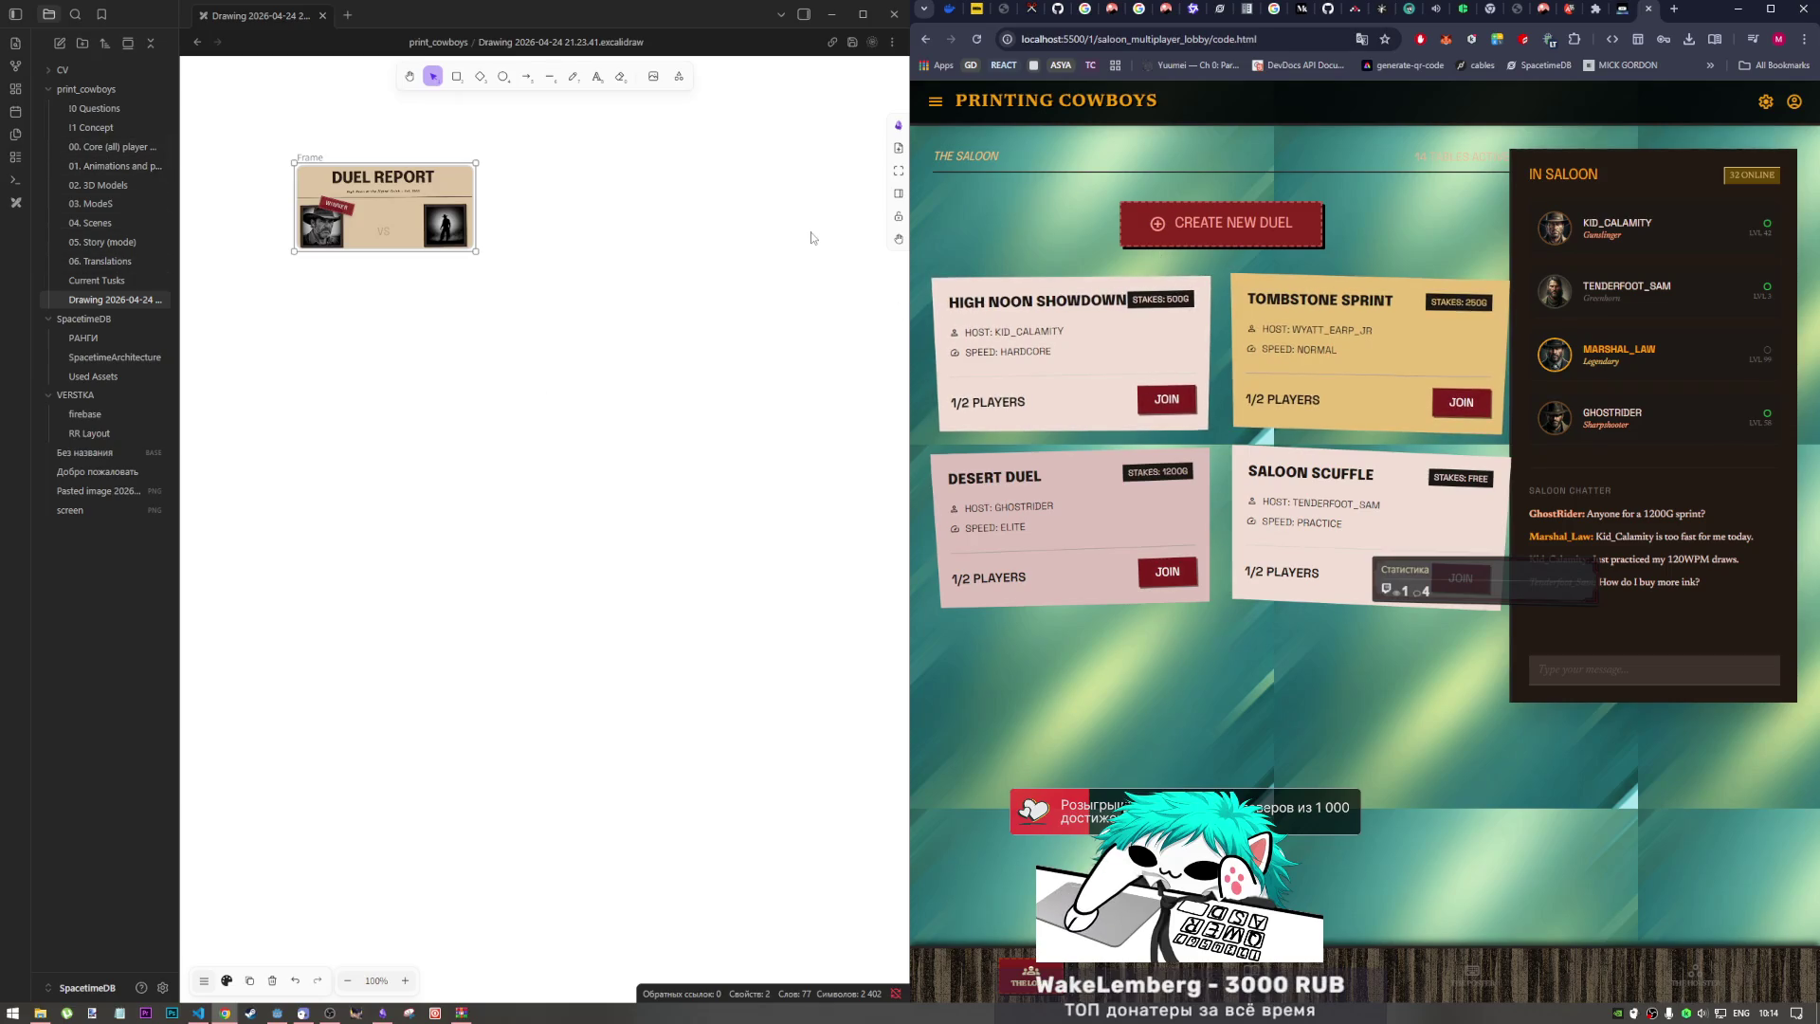
left_click(549, 345)
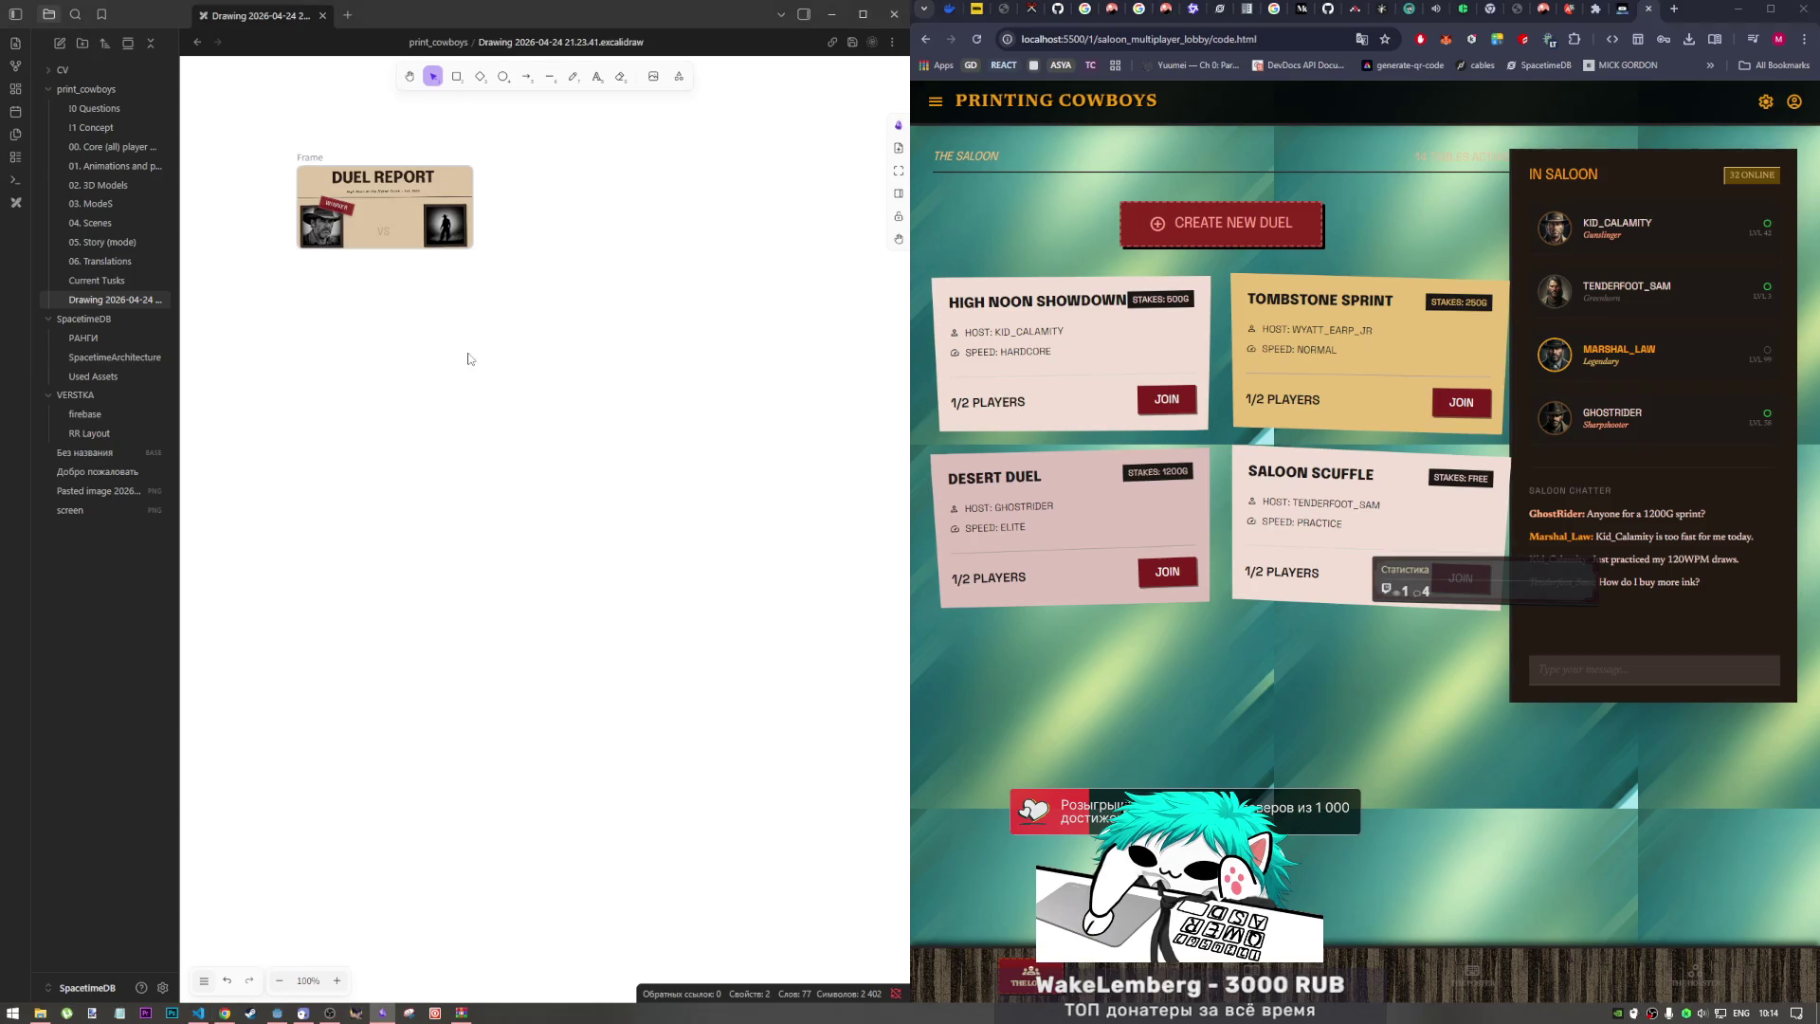
key("ctrl+v")
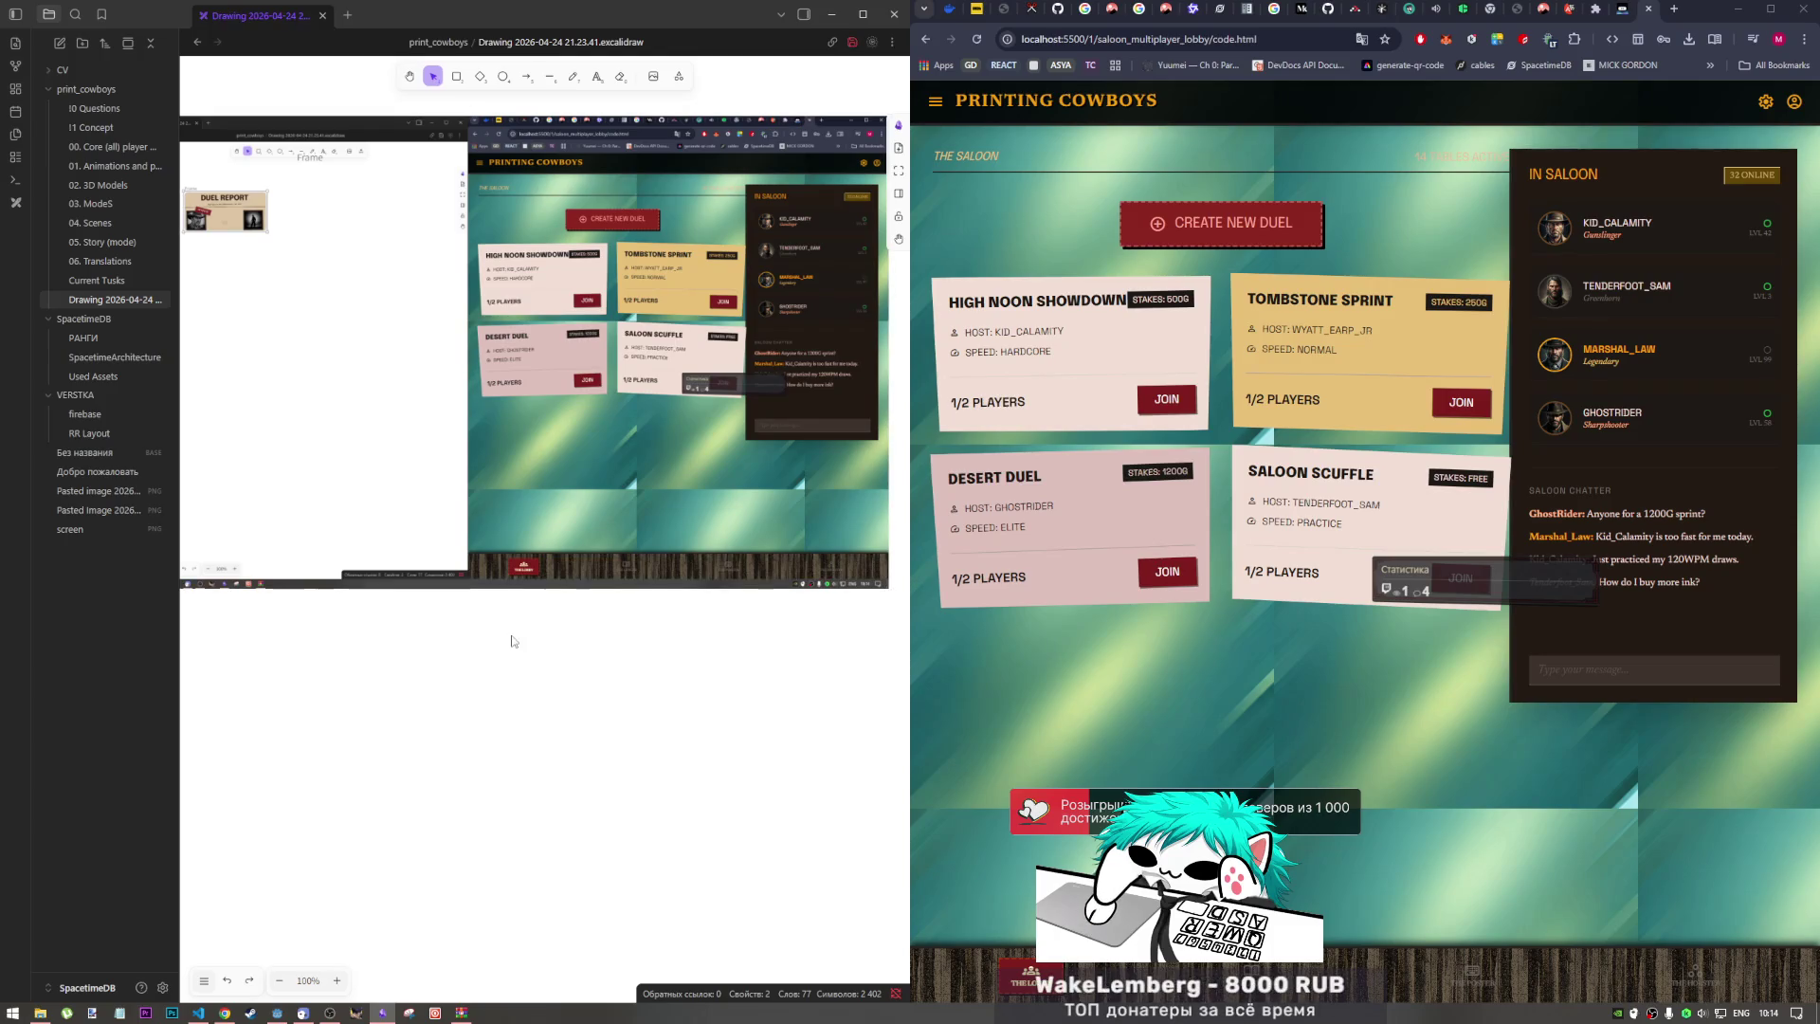
Step: Delete the pasted screen capture from the canvas and remove its Pasted Image file
left_click(542, 681)
left_click(587, 578)
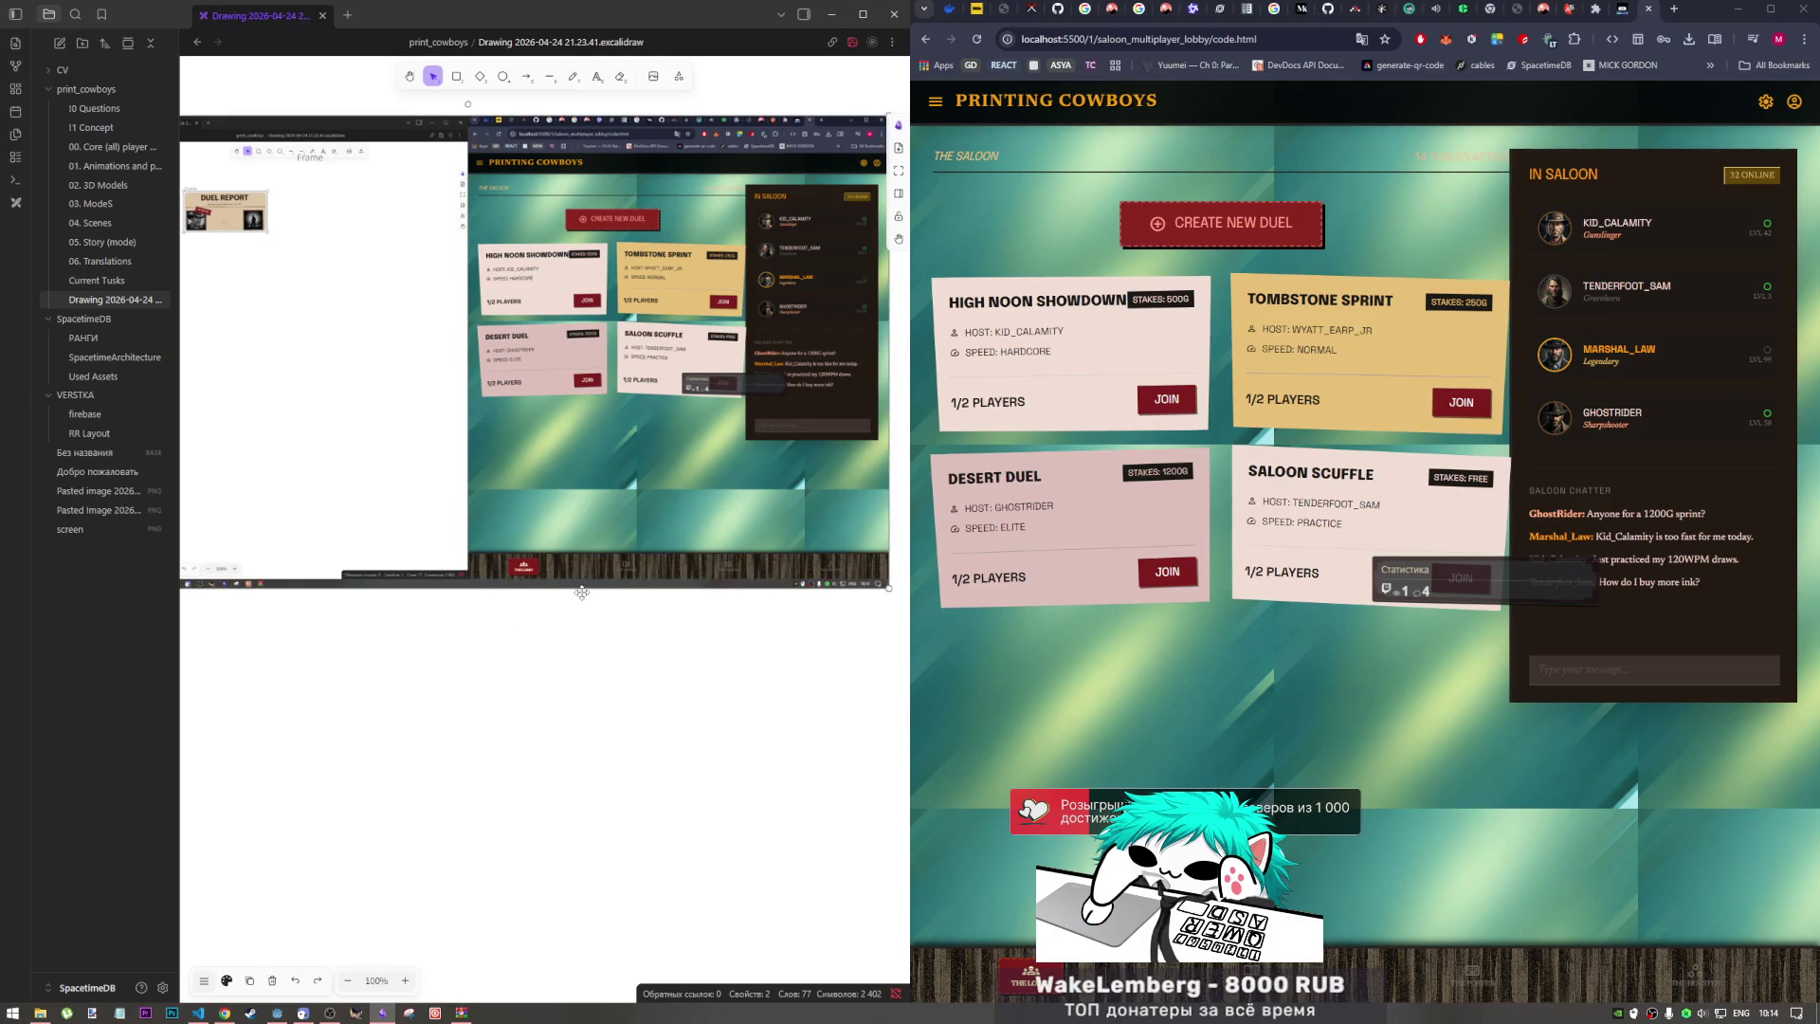
key("Delete")
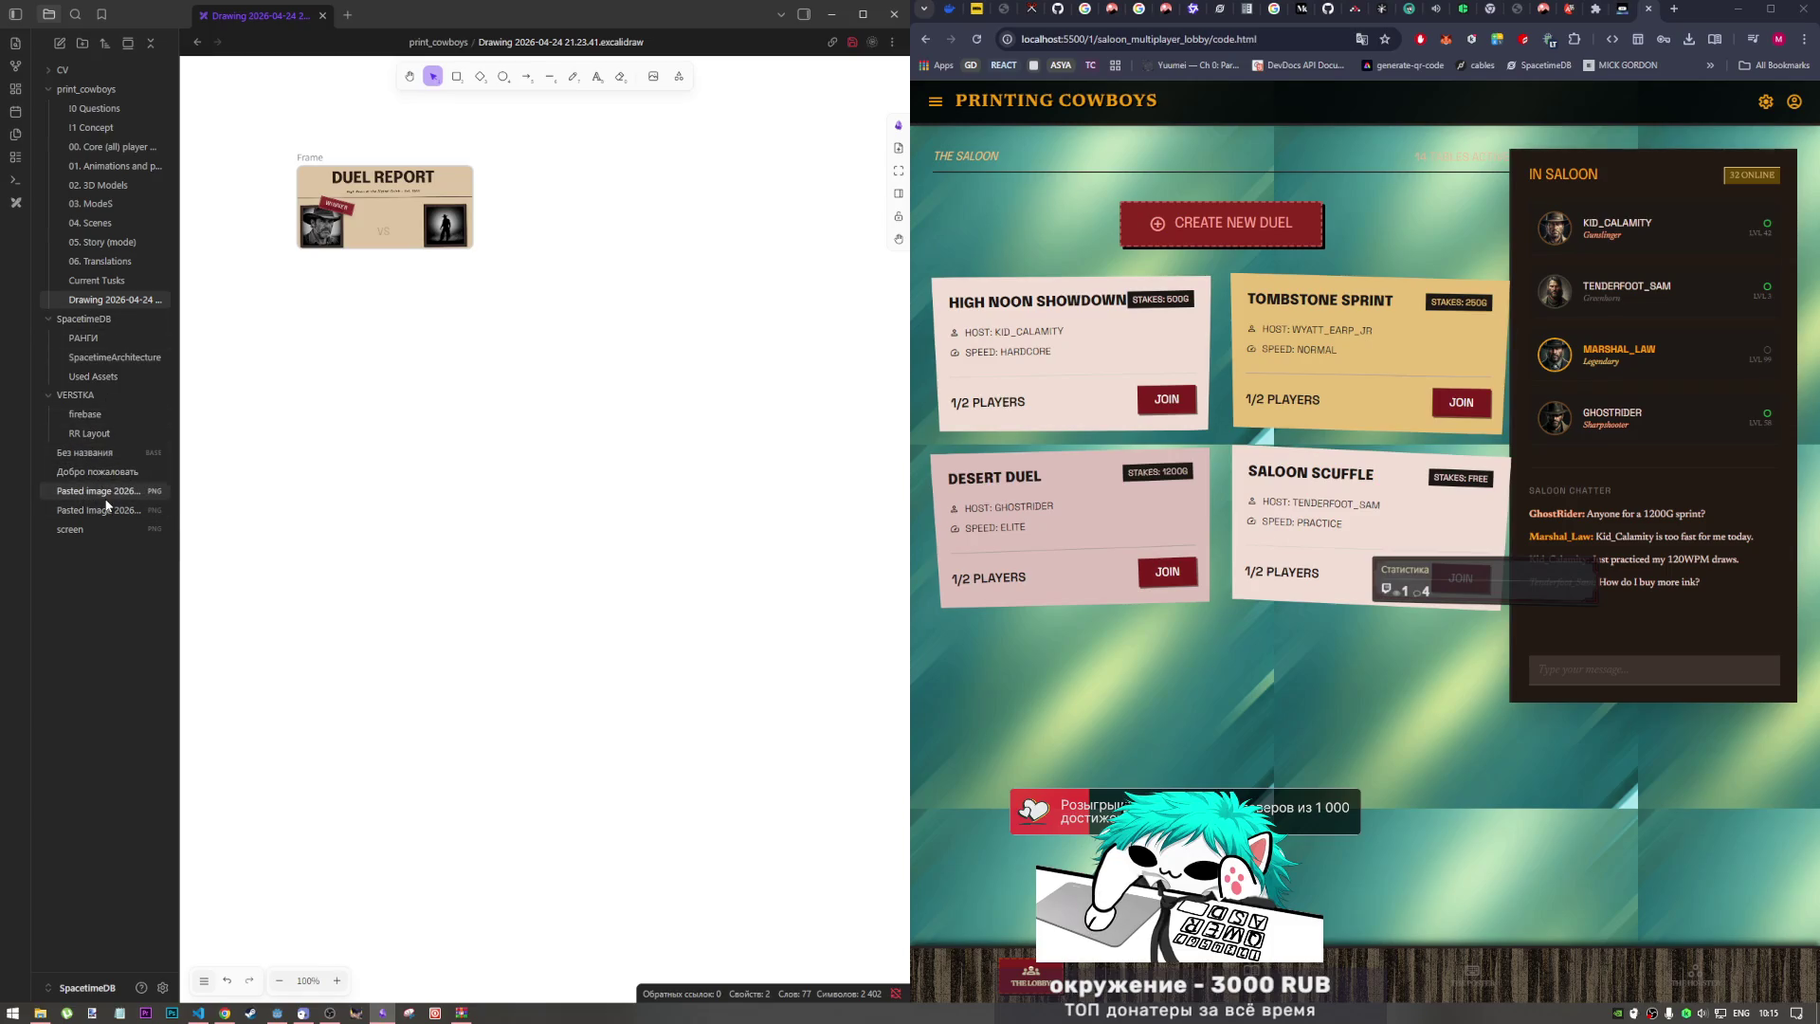
left_click(104, 509)
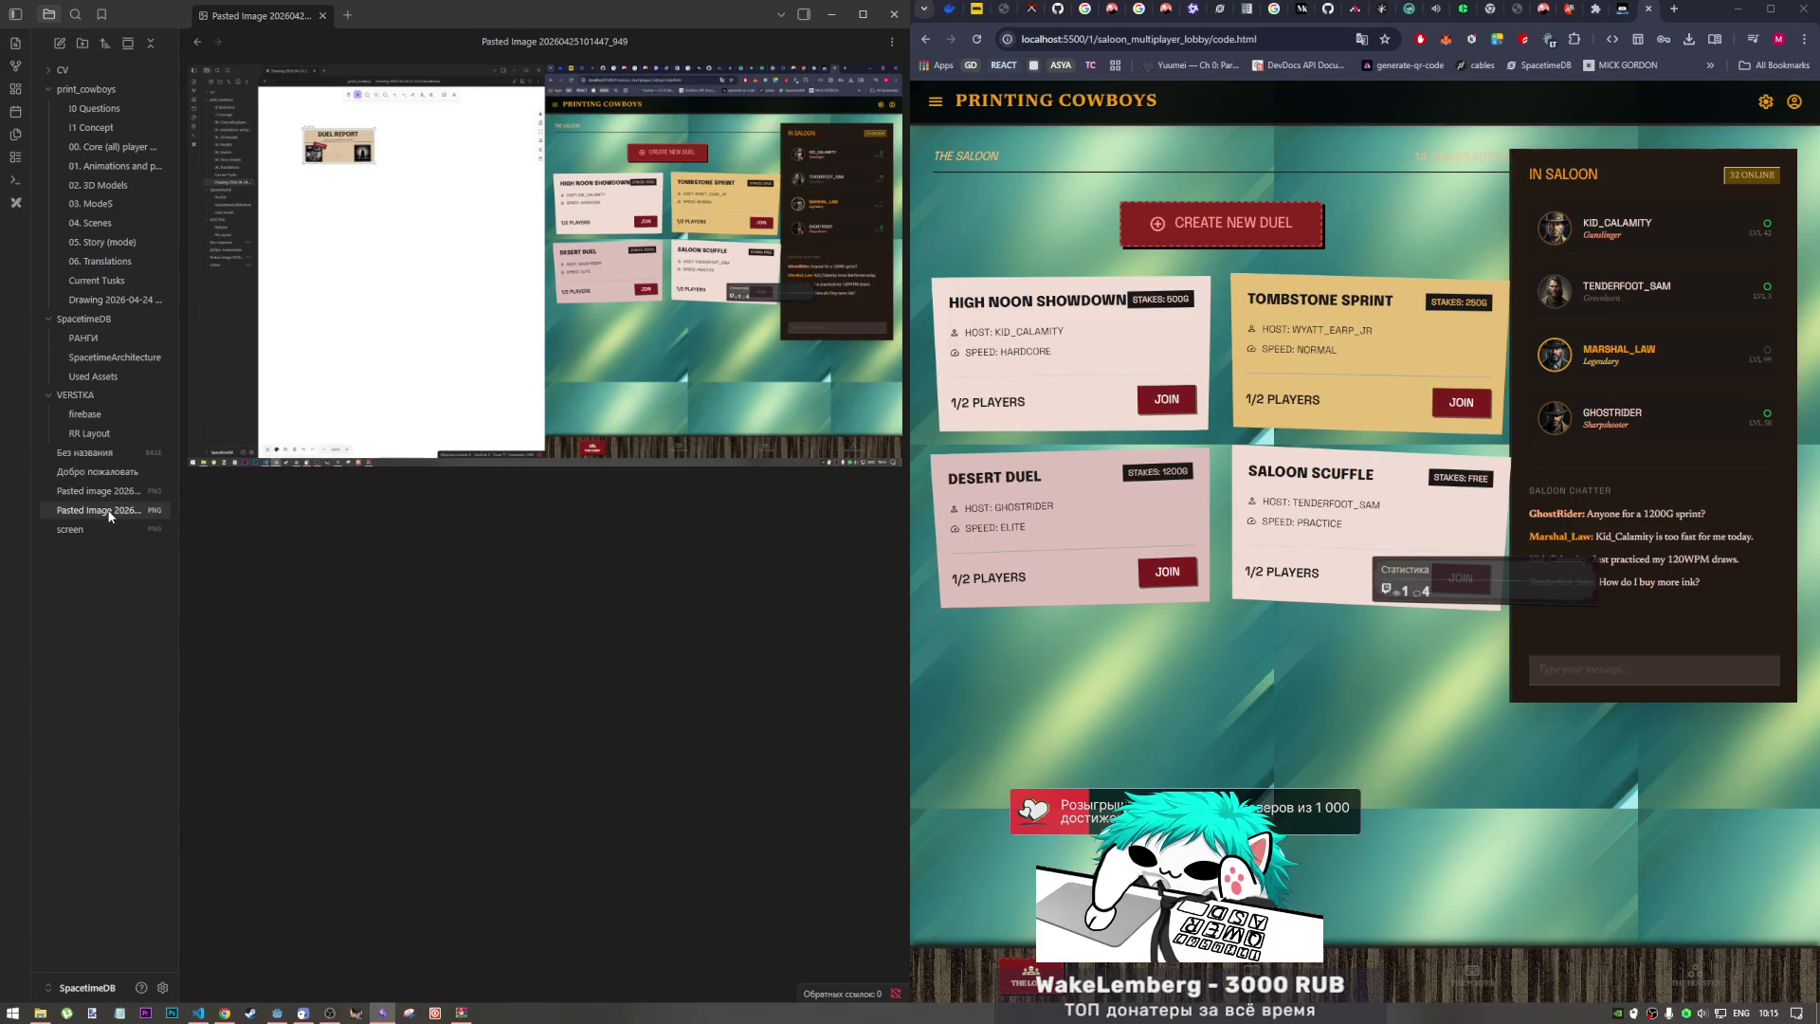
right_click(108, 513)
left_click(171, 798)
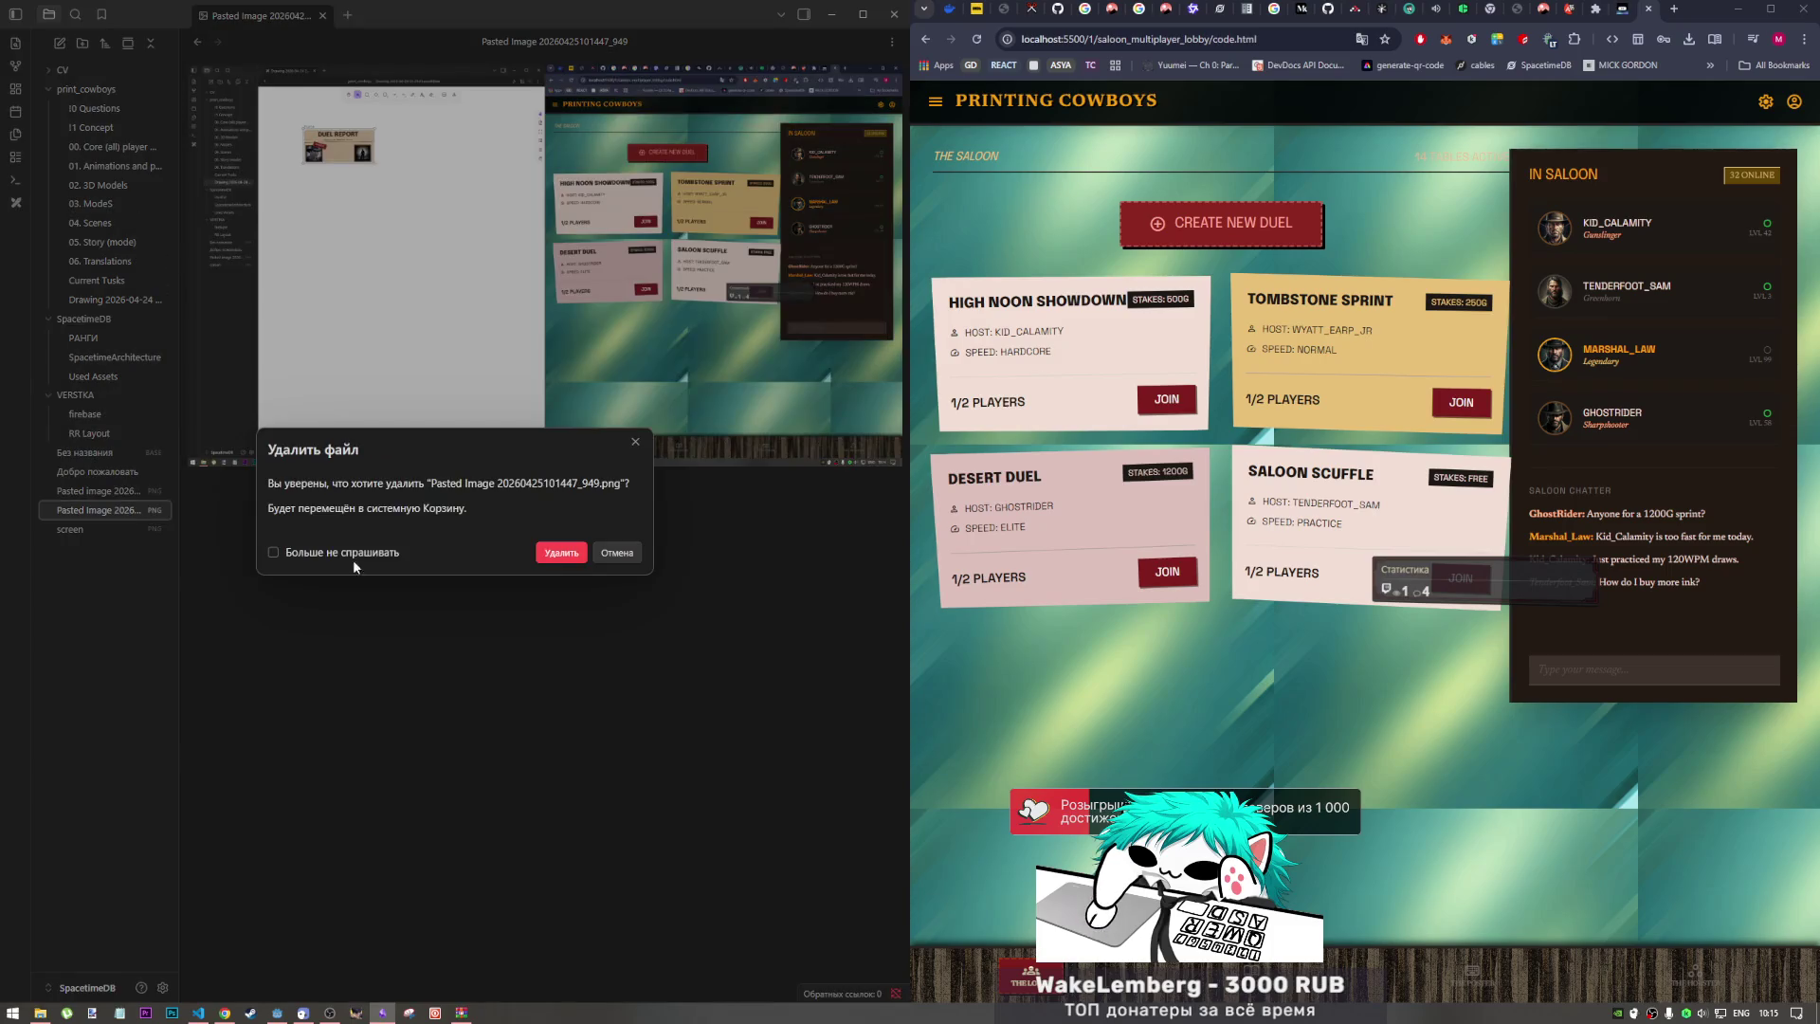
left_click(554, 559)
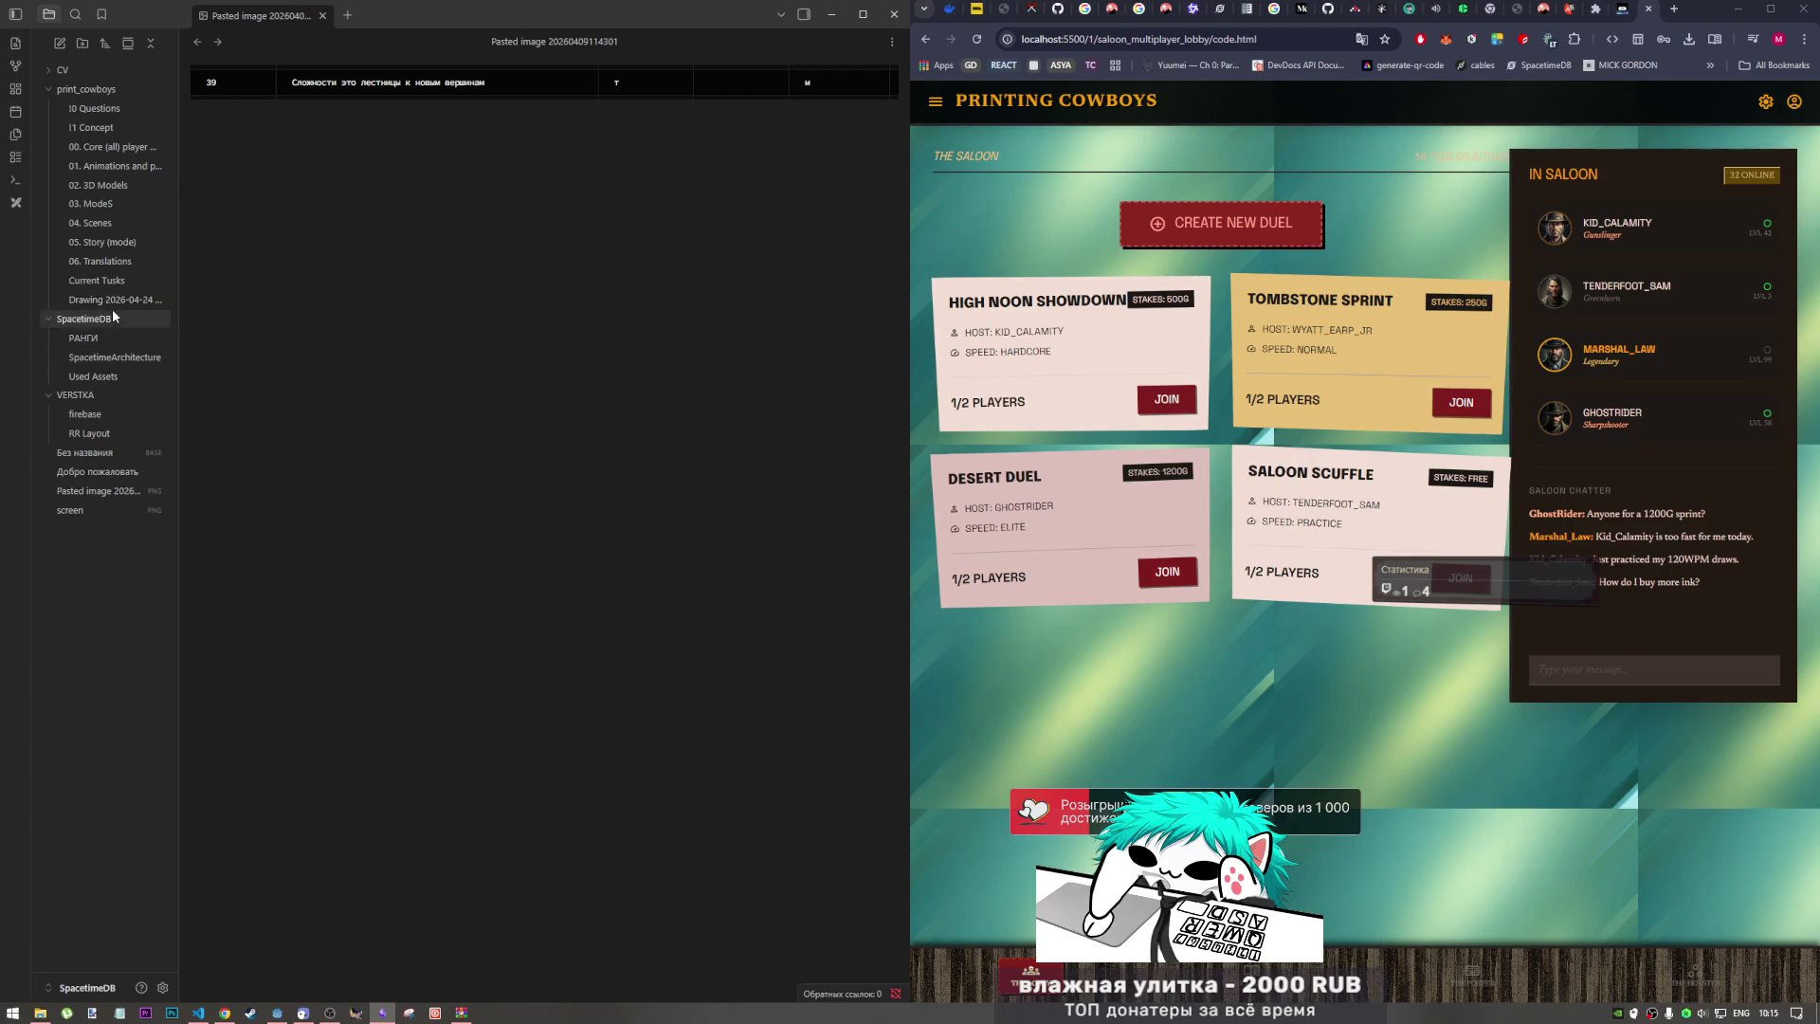
Step: Rename the duel report drawing file to MOODBOARD
left_click(111, 339)
left_click(110, 360)
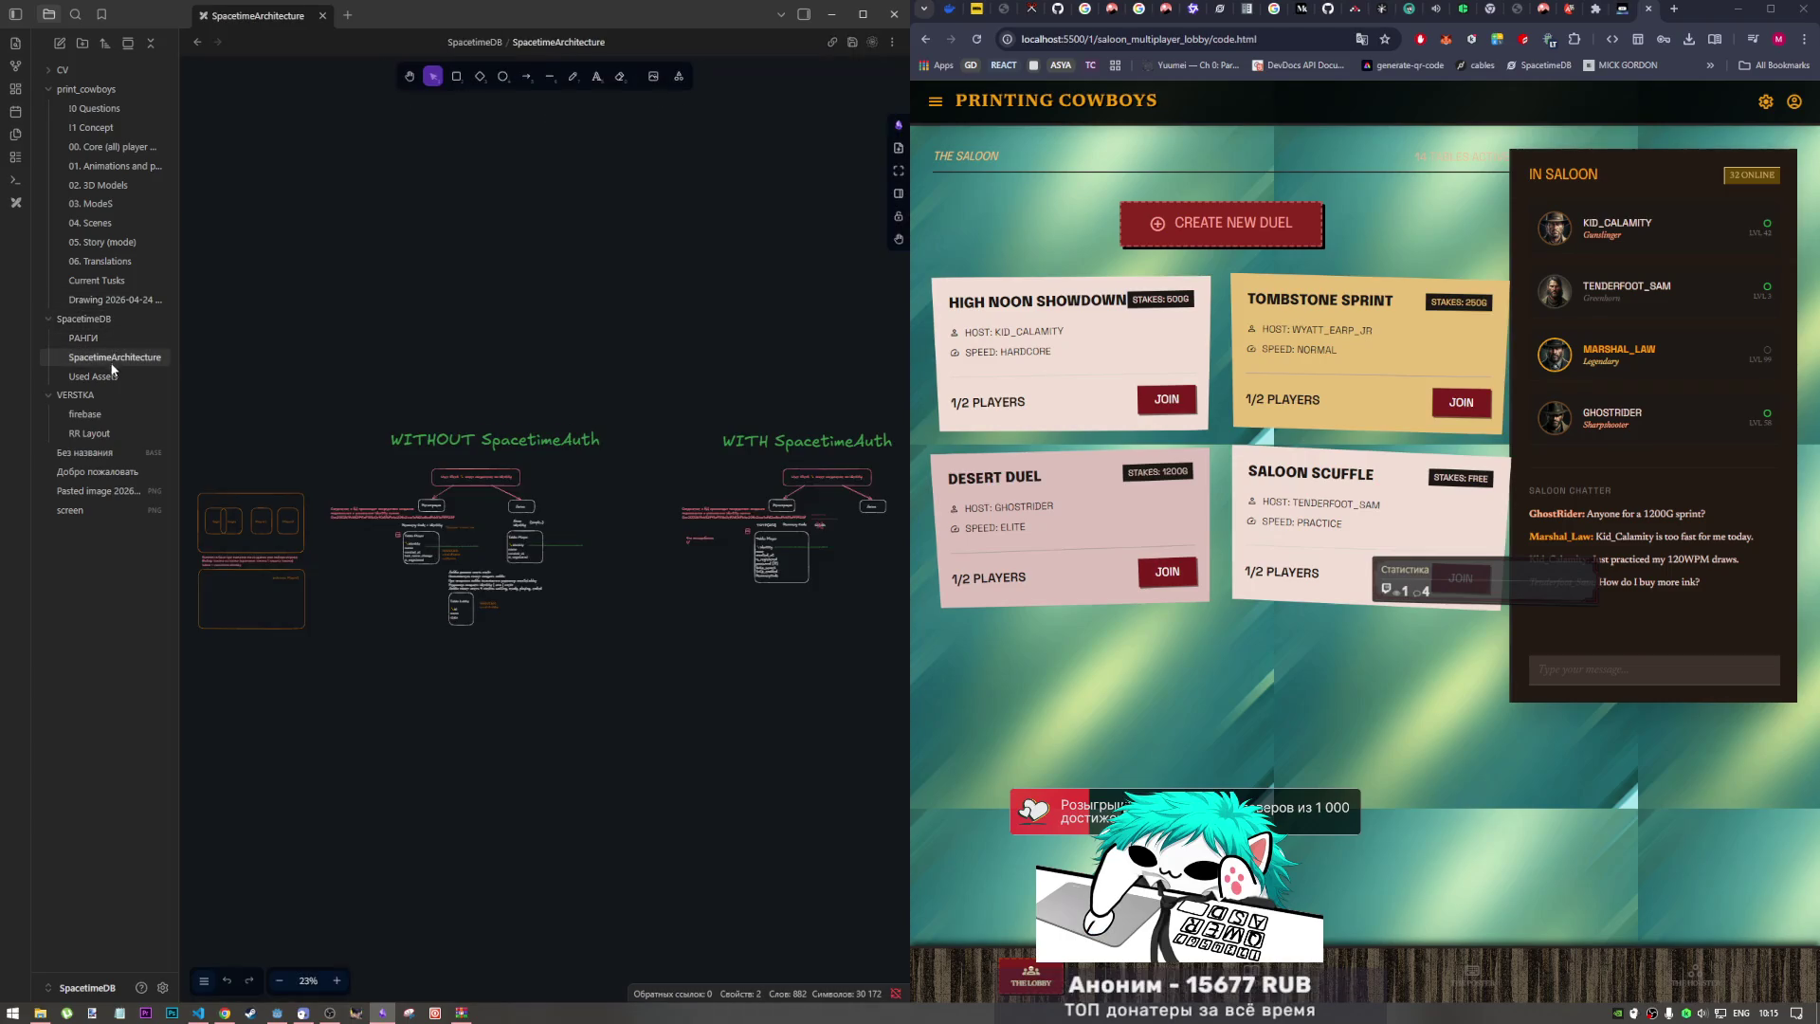
left_click(107, 301)
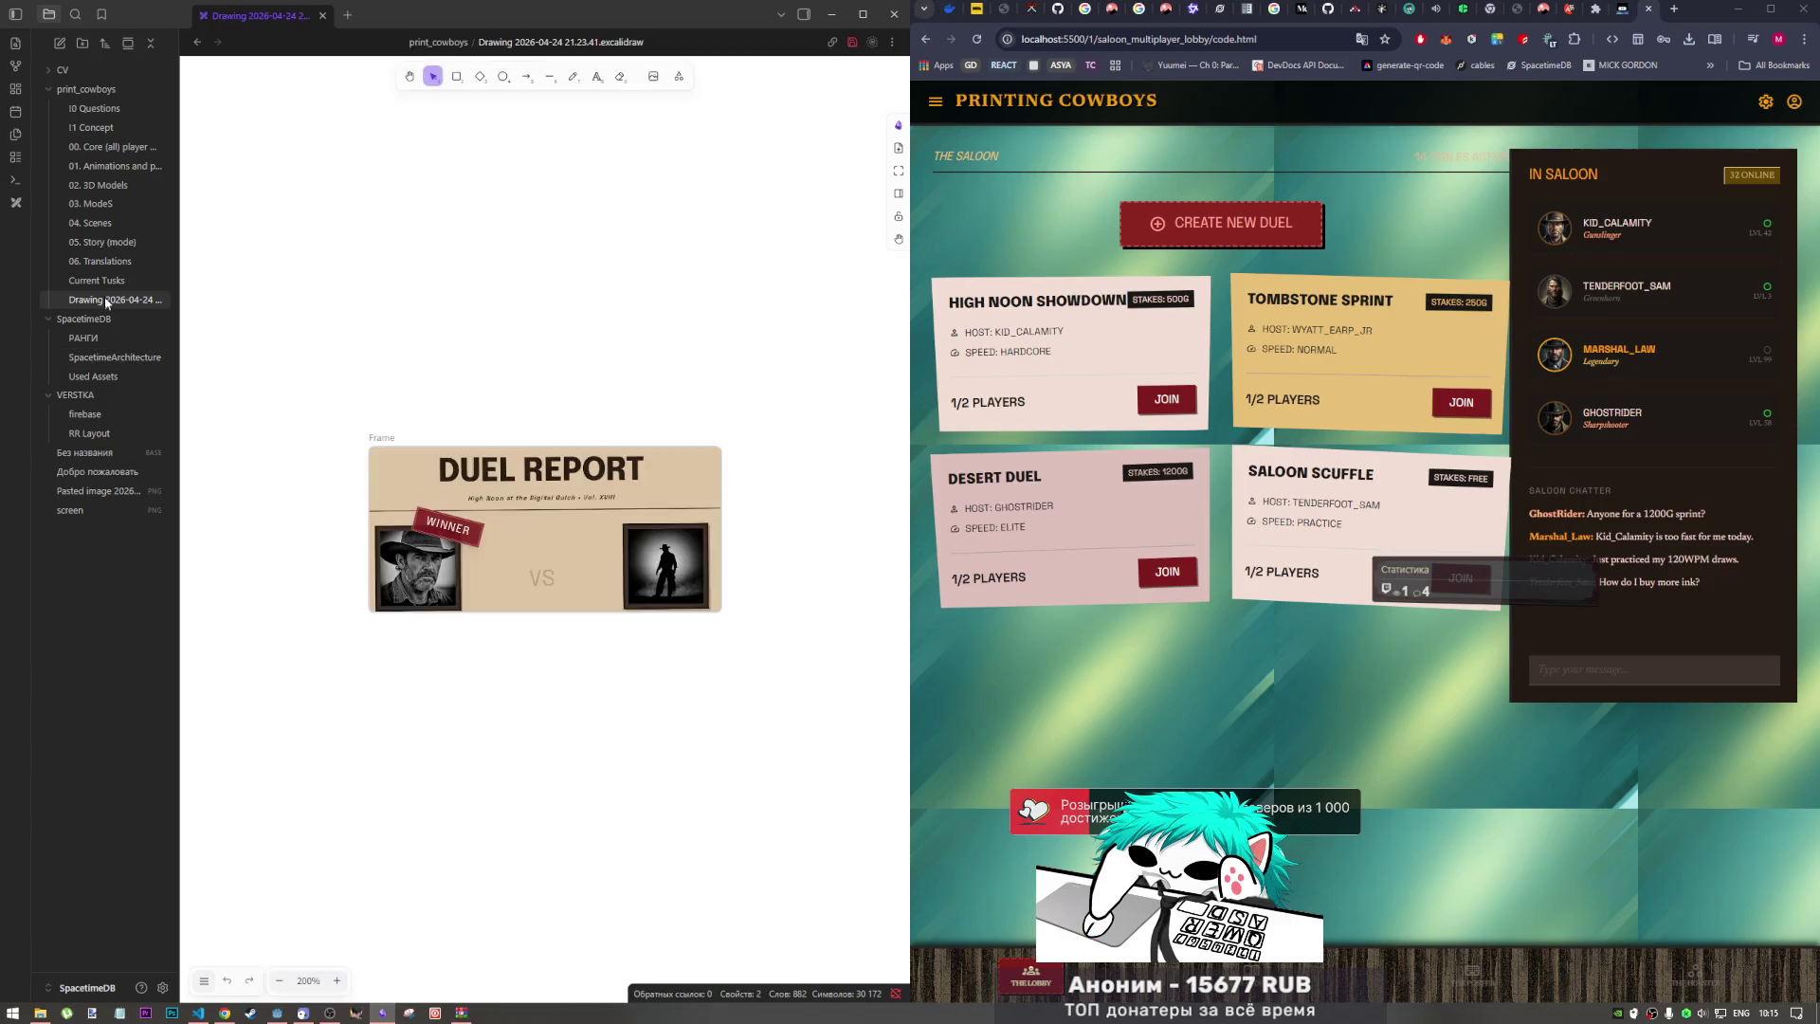
left_click(106, 279)
left_click(114, 299)
left_click(120, 304)
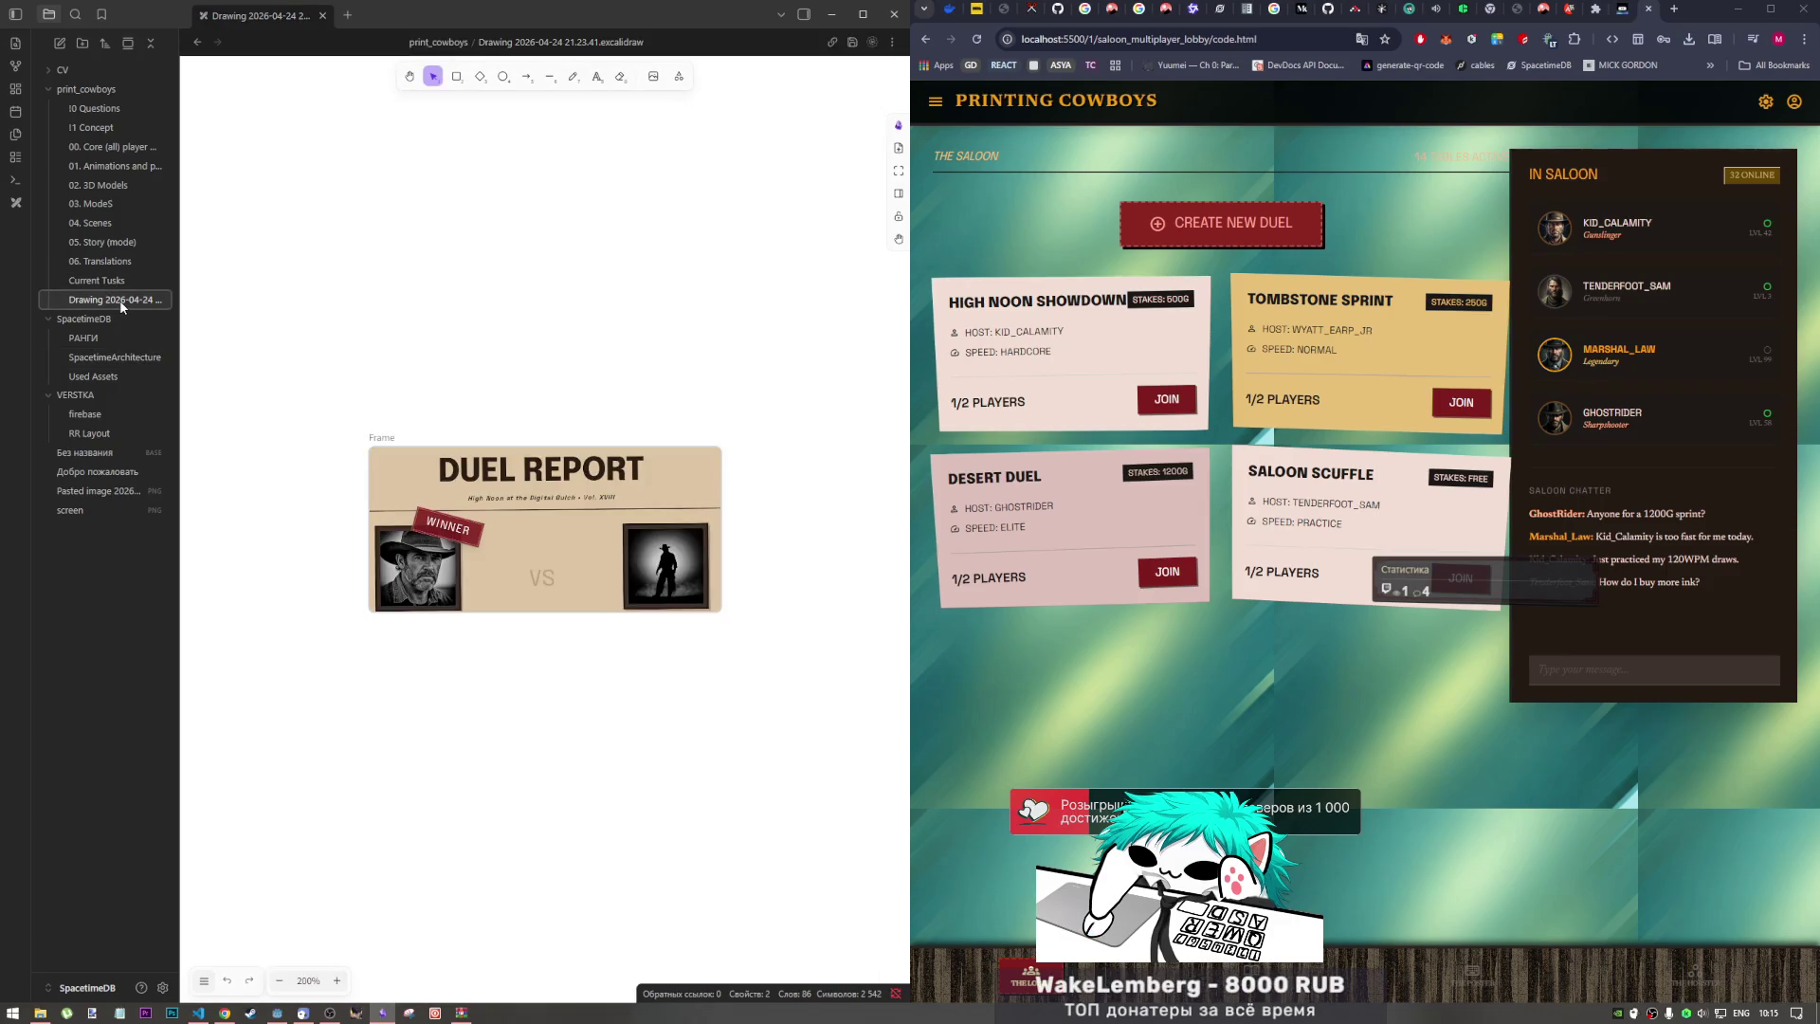
right_click(121, 306)
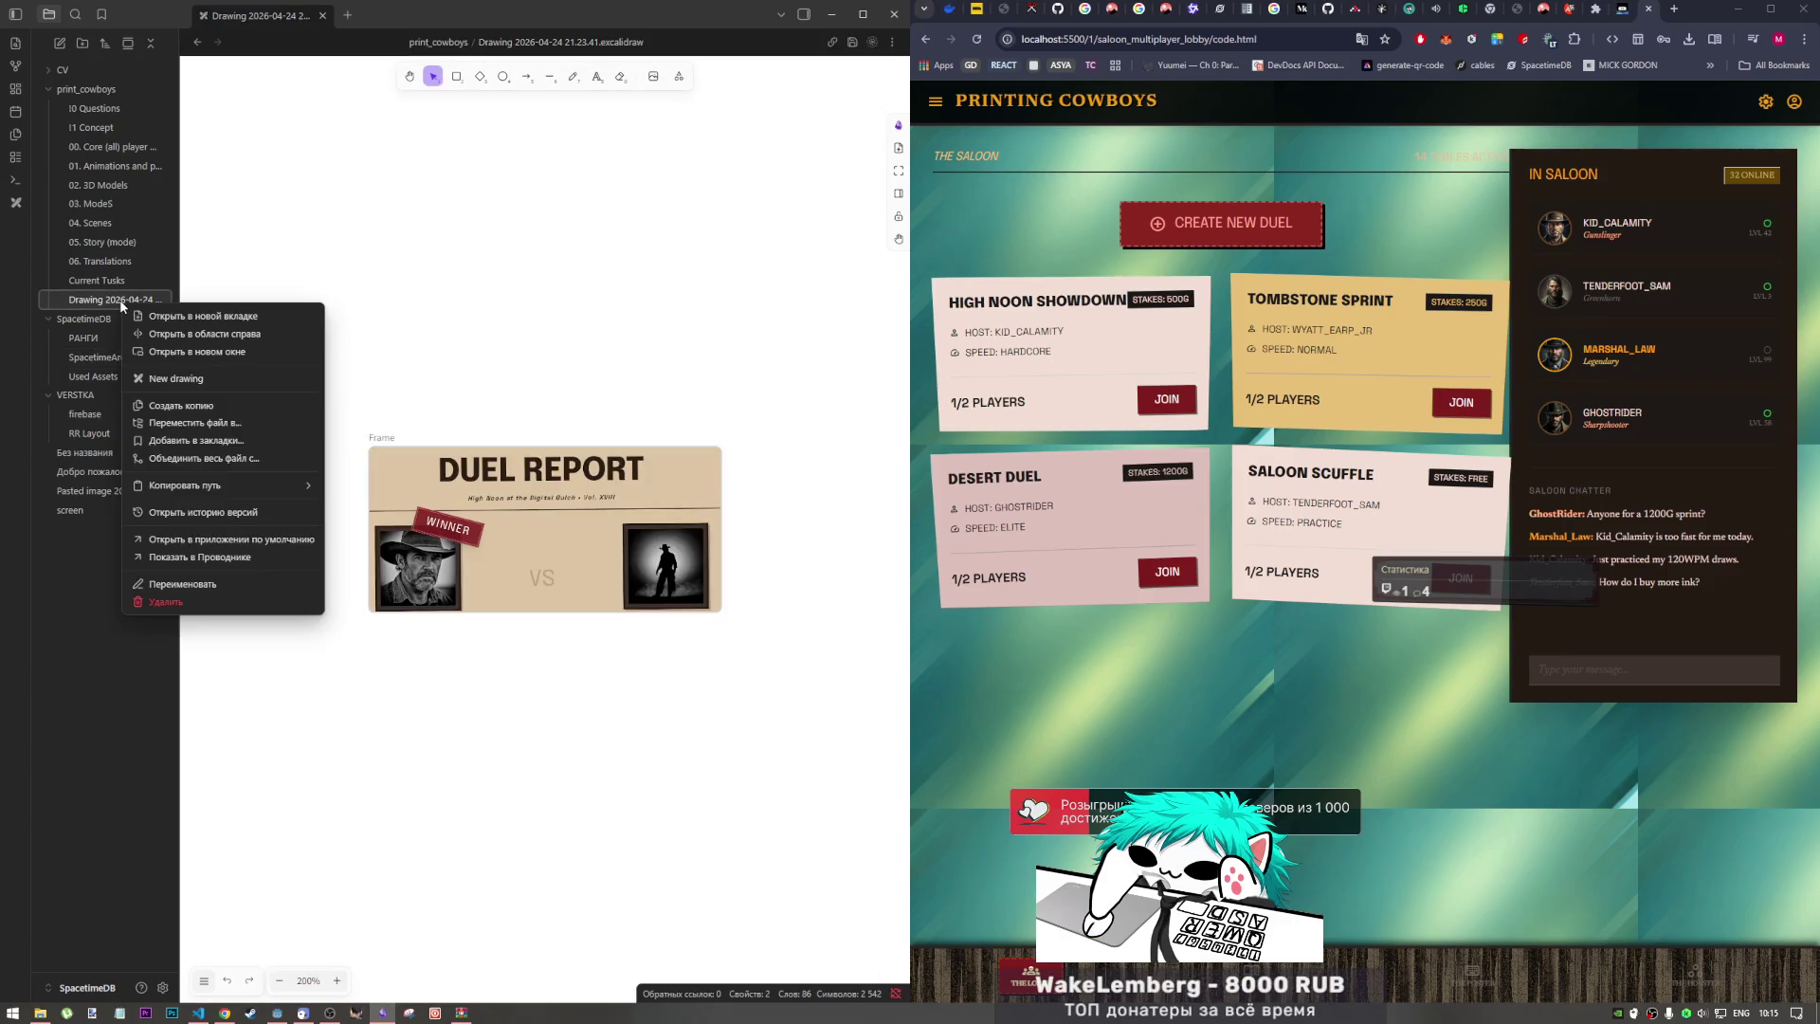
left_click(180, 581)
type("MOODBO")
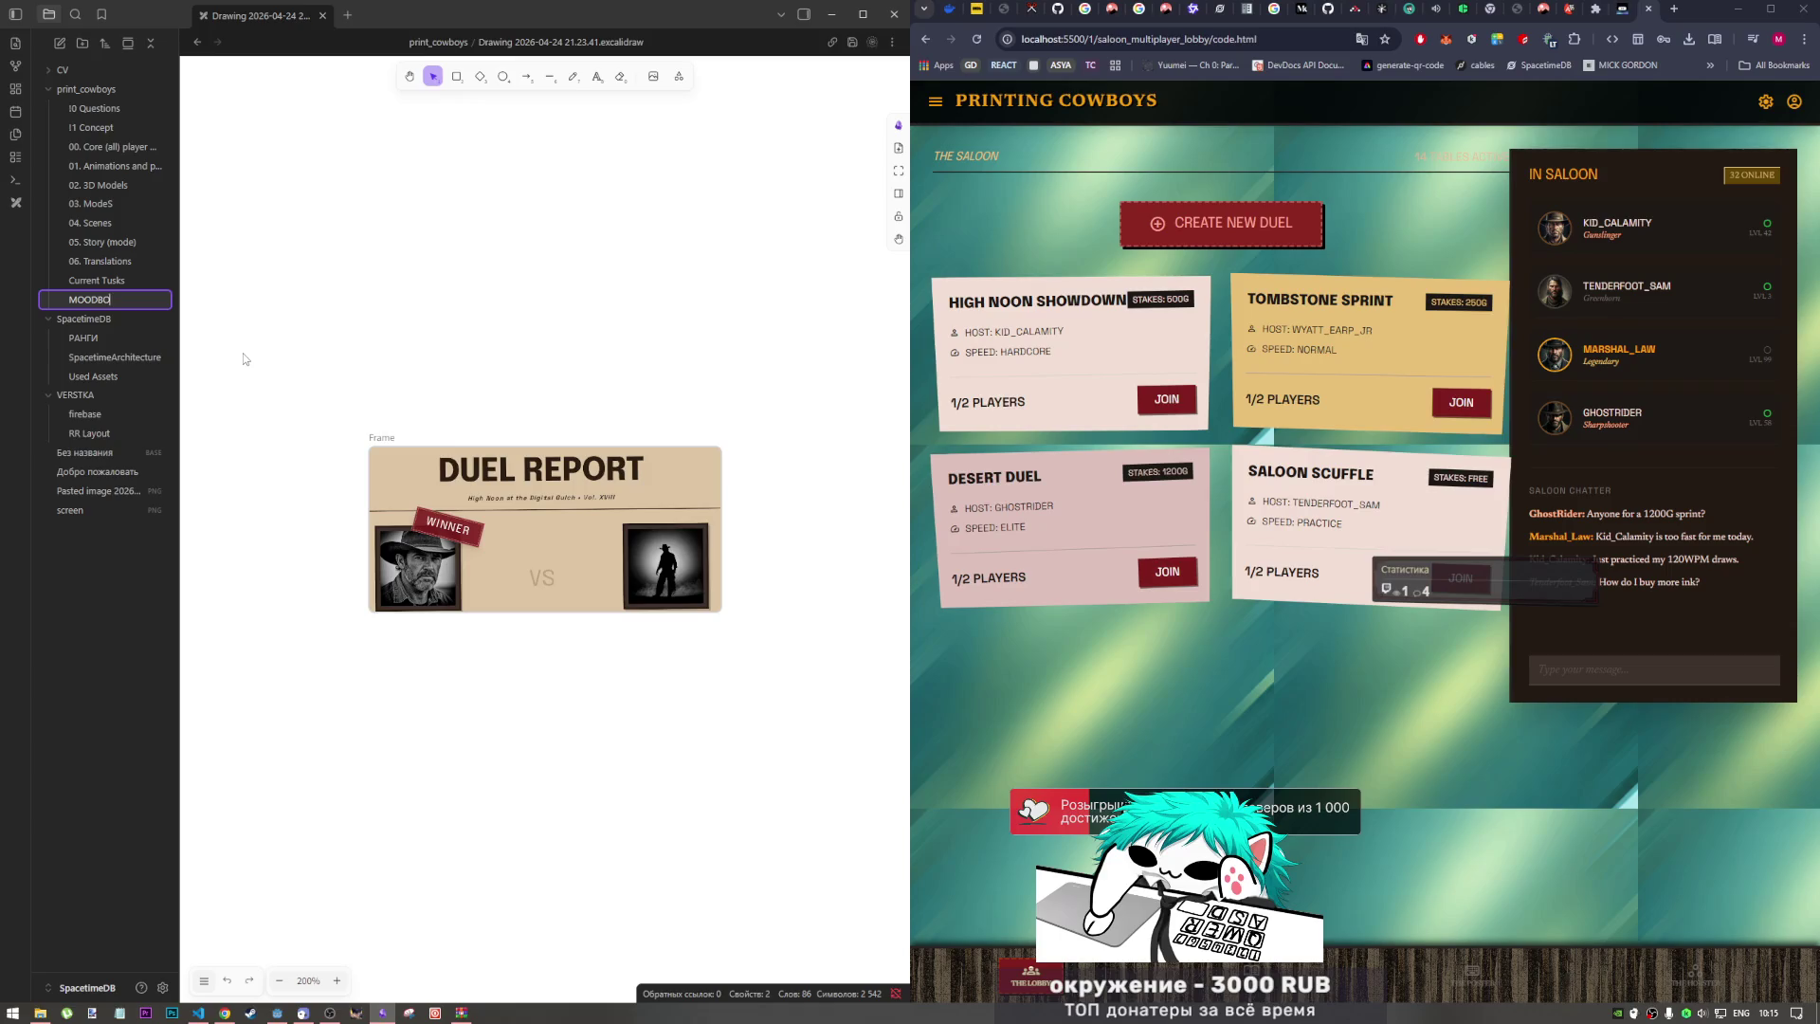
type("ARD")
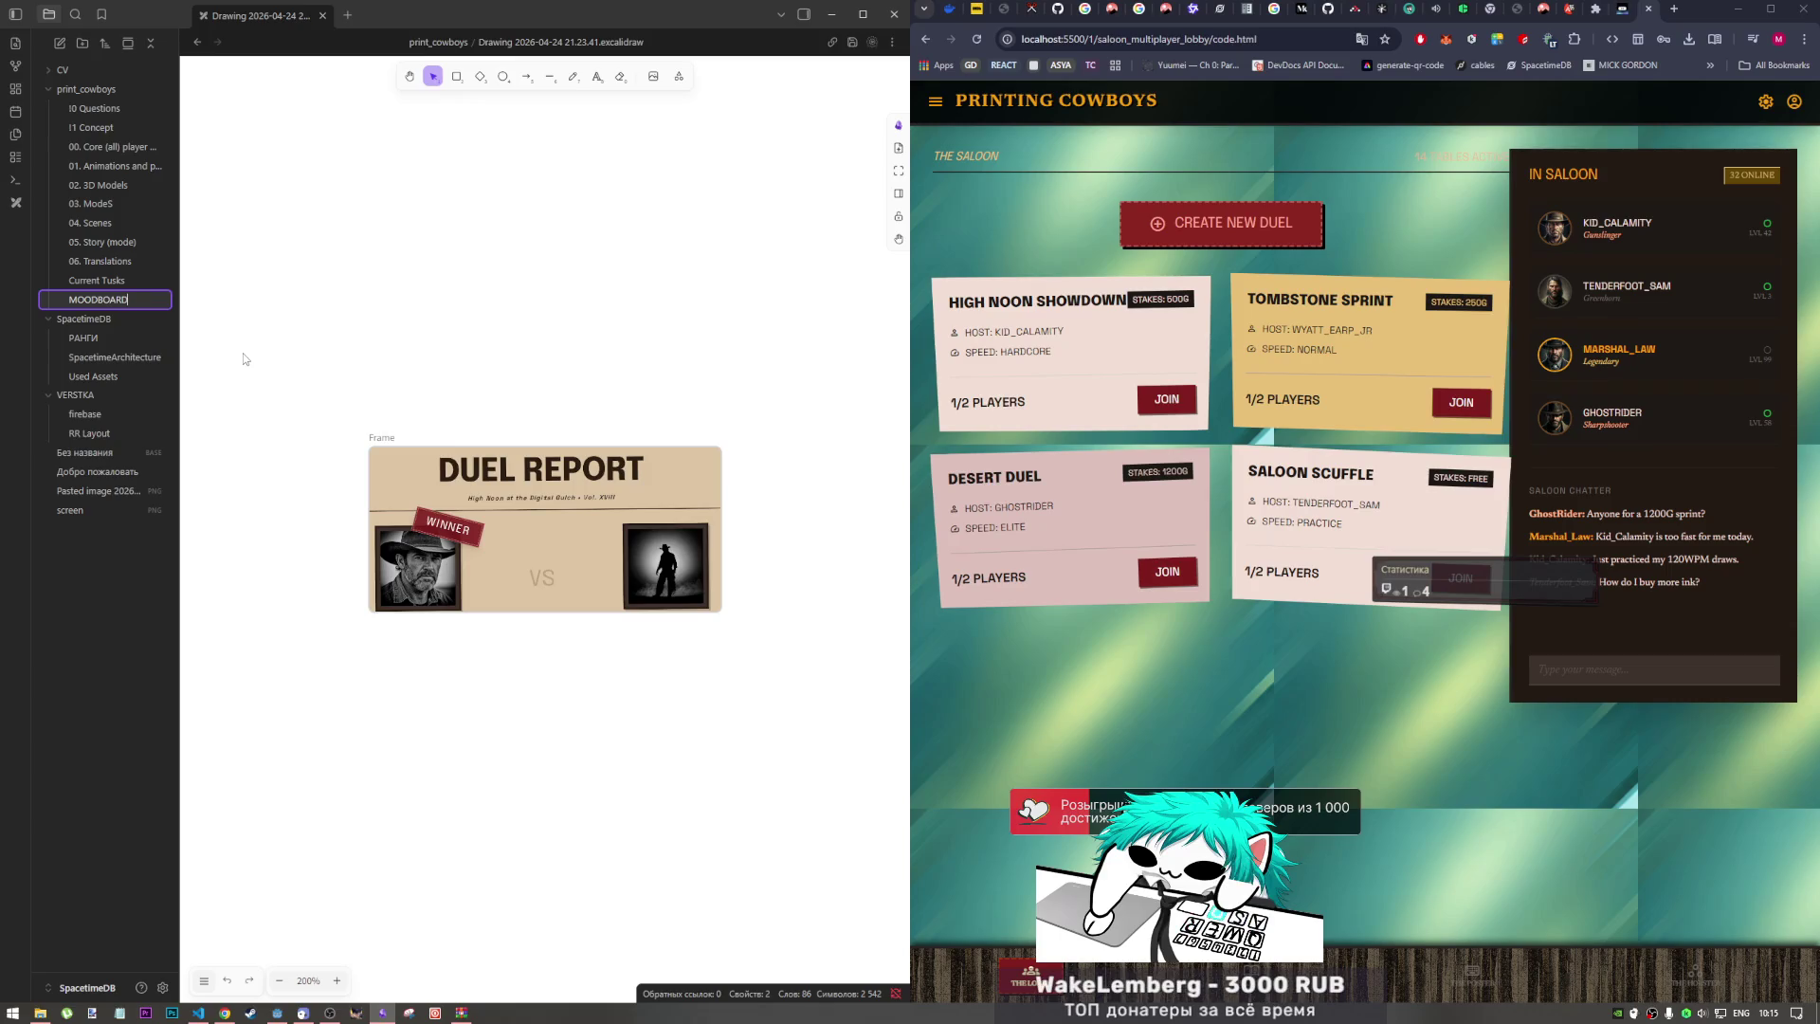
key("Return")
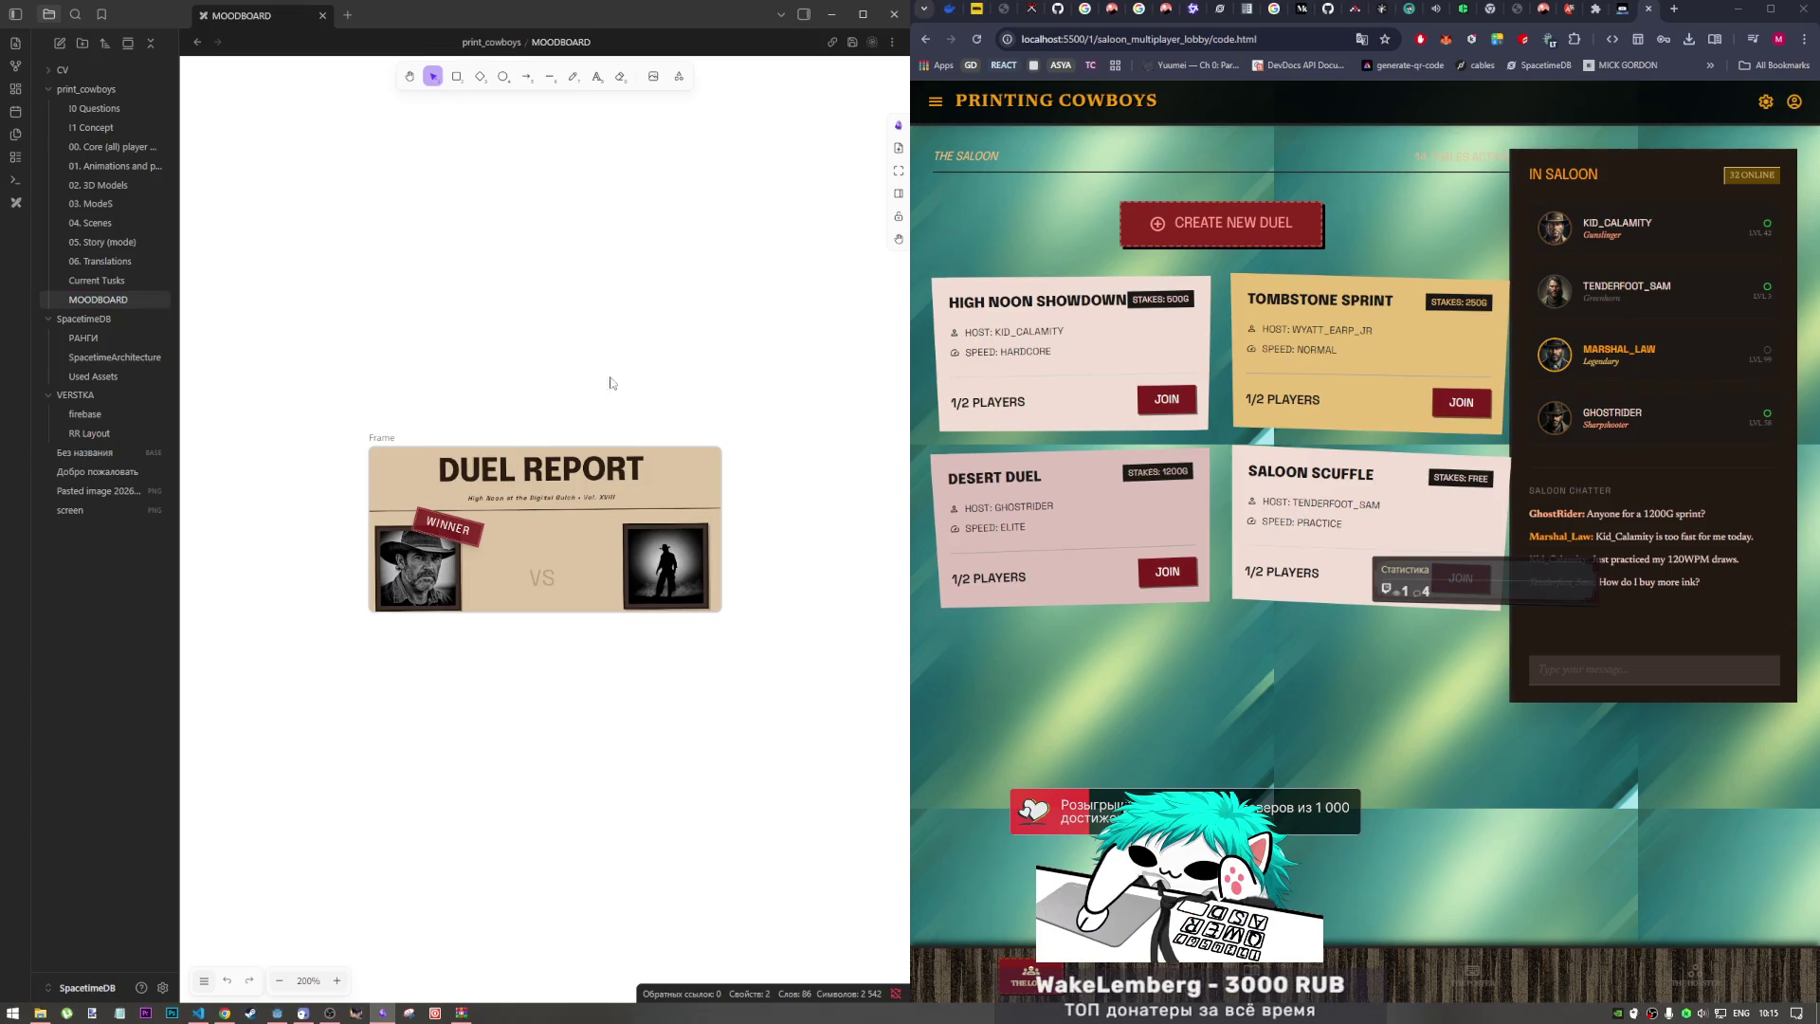
left_click_drag(609, 386, 479, 162)
scroll(479, 162, "down", 1)
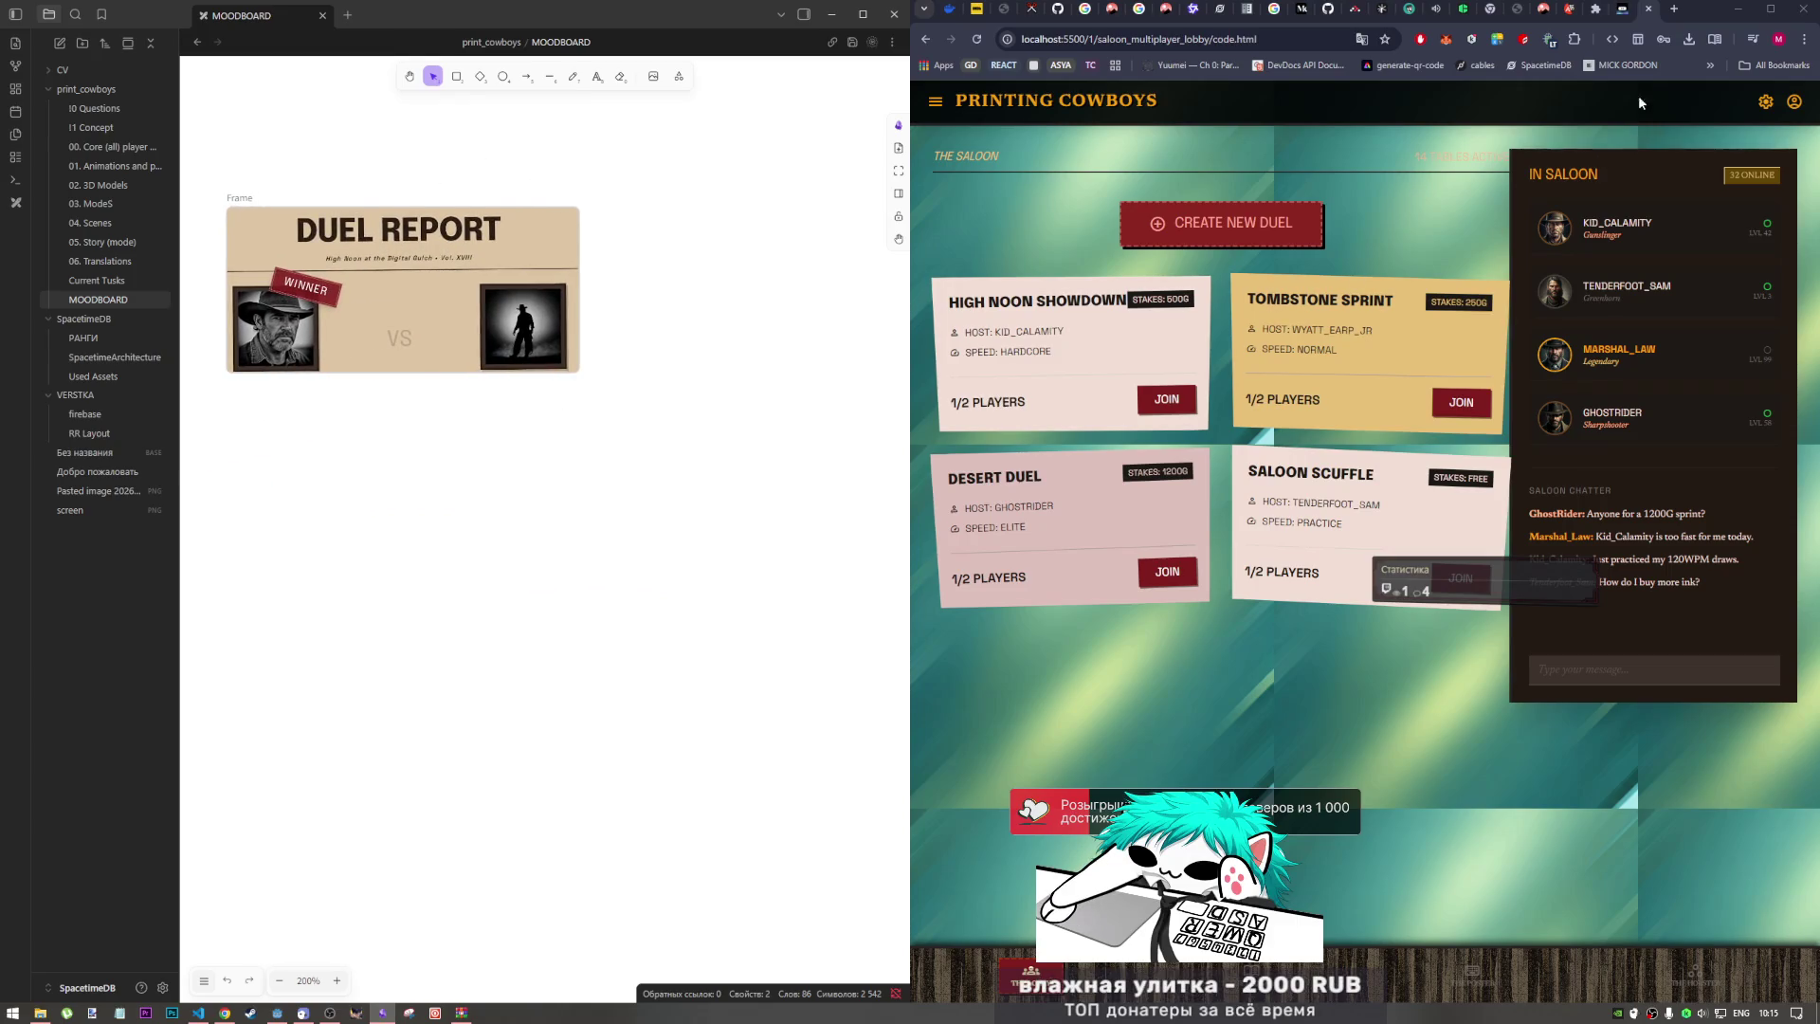
Step: Drag the saloon lobby screen.png onto the MOODBOARD and move it below the Duel Report frame
left_click(926, 40)
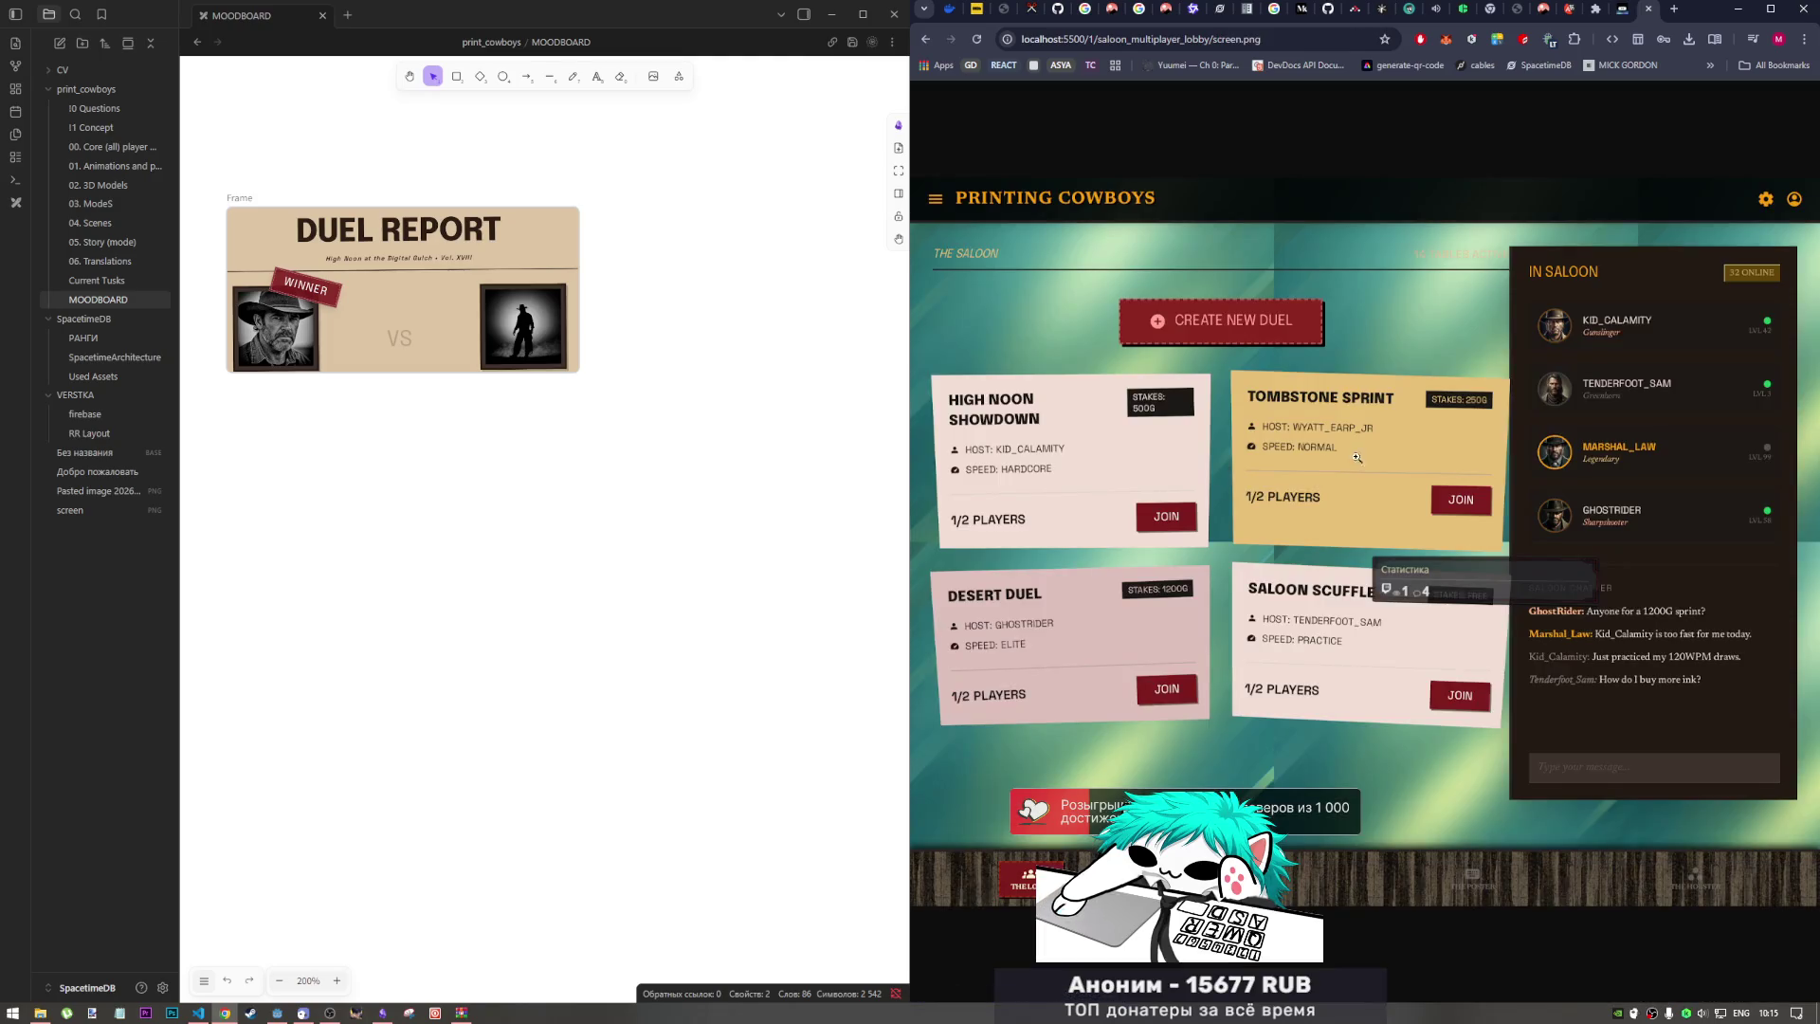
mouse_move(1358, 458)
left_mouse_down()
mouse_move(654, 455)
mouse_move(636, 494)
left_mouse_up()
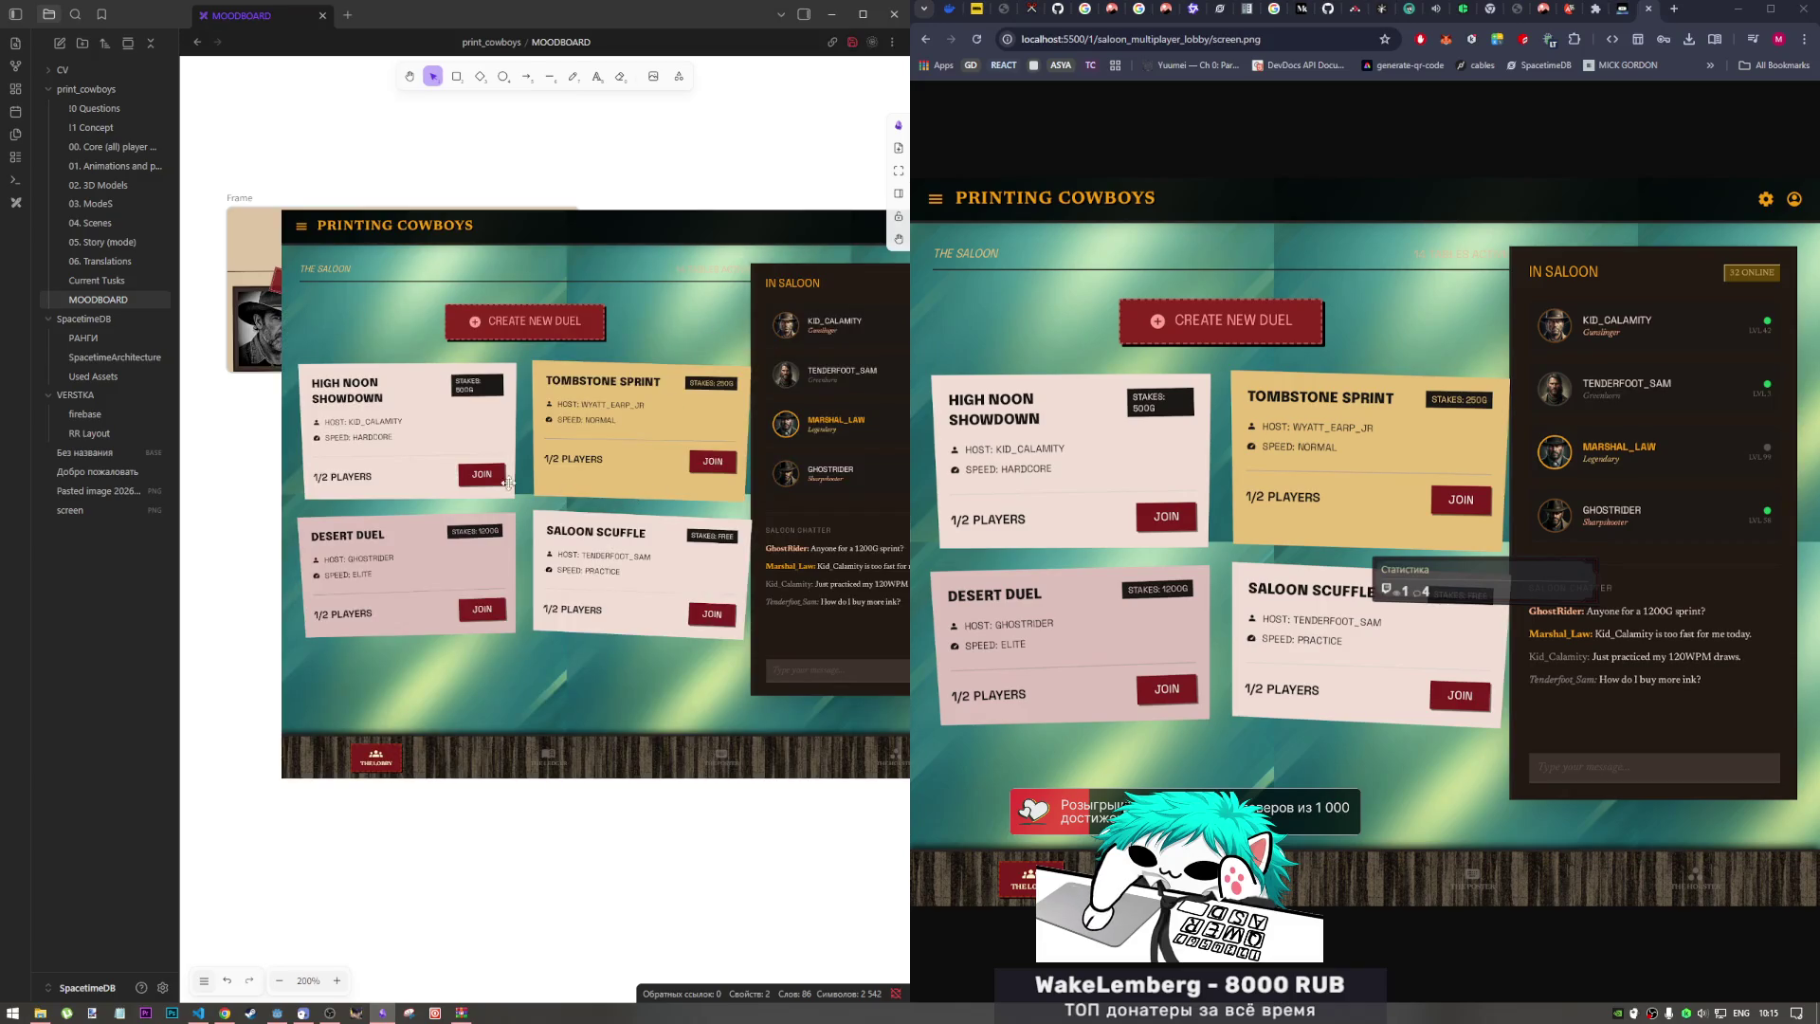
mouse_move(666, 407)
left_mouse_down()
mouse_move(602, 520)
mouse_move(546, 363)
mouse_move(587, 387)
mouse_move(625, 541)
mouse_move(593, 508)
left_mouse_up()
right_click(595, 508)
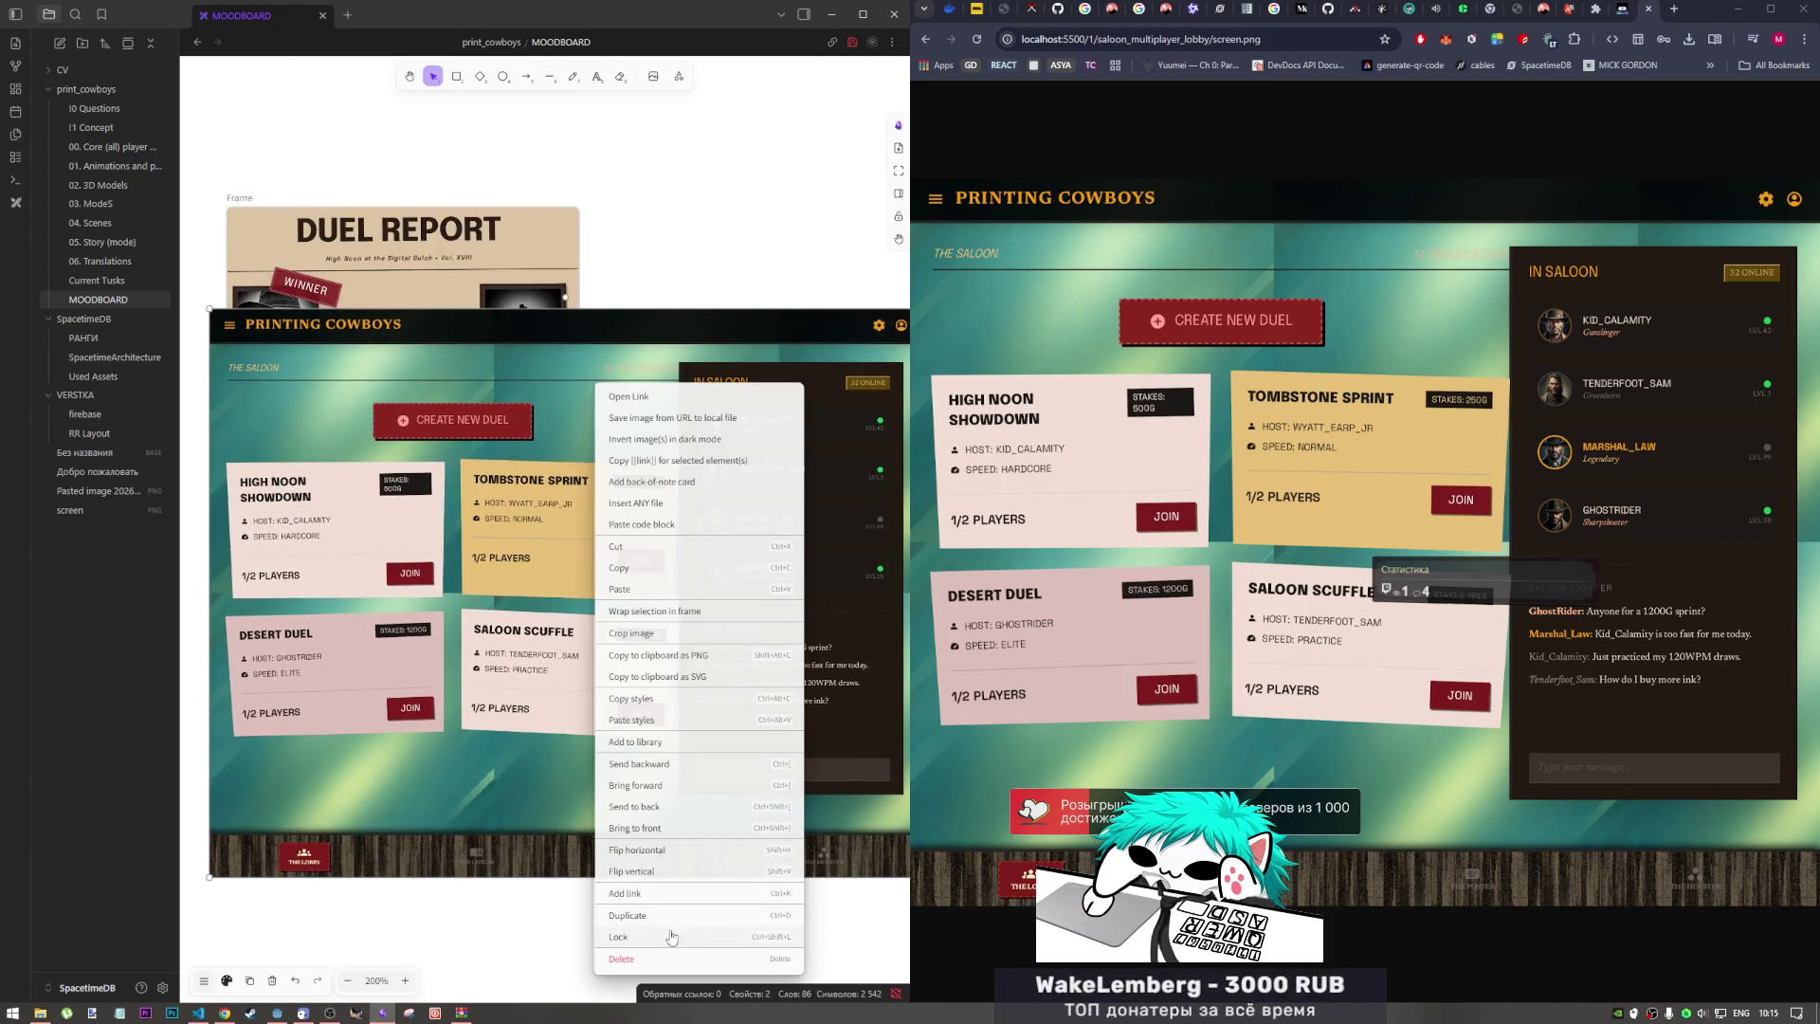
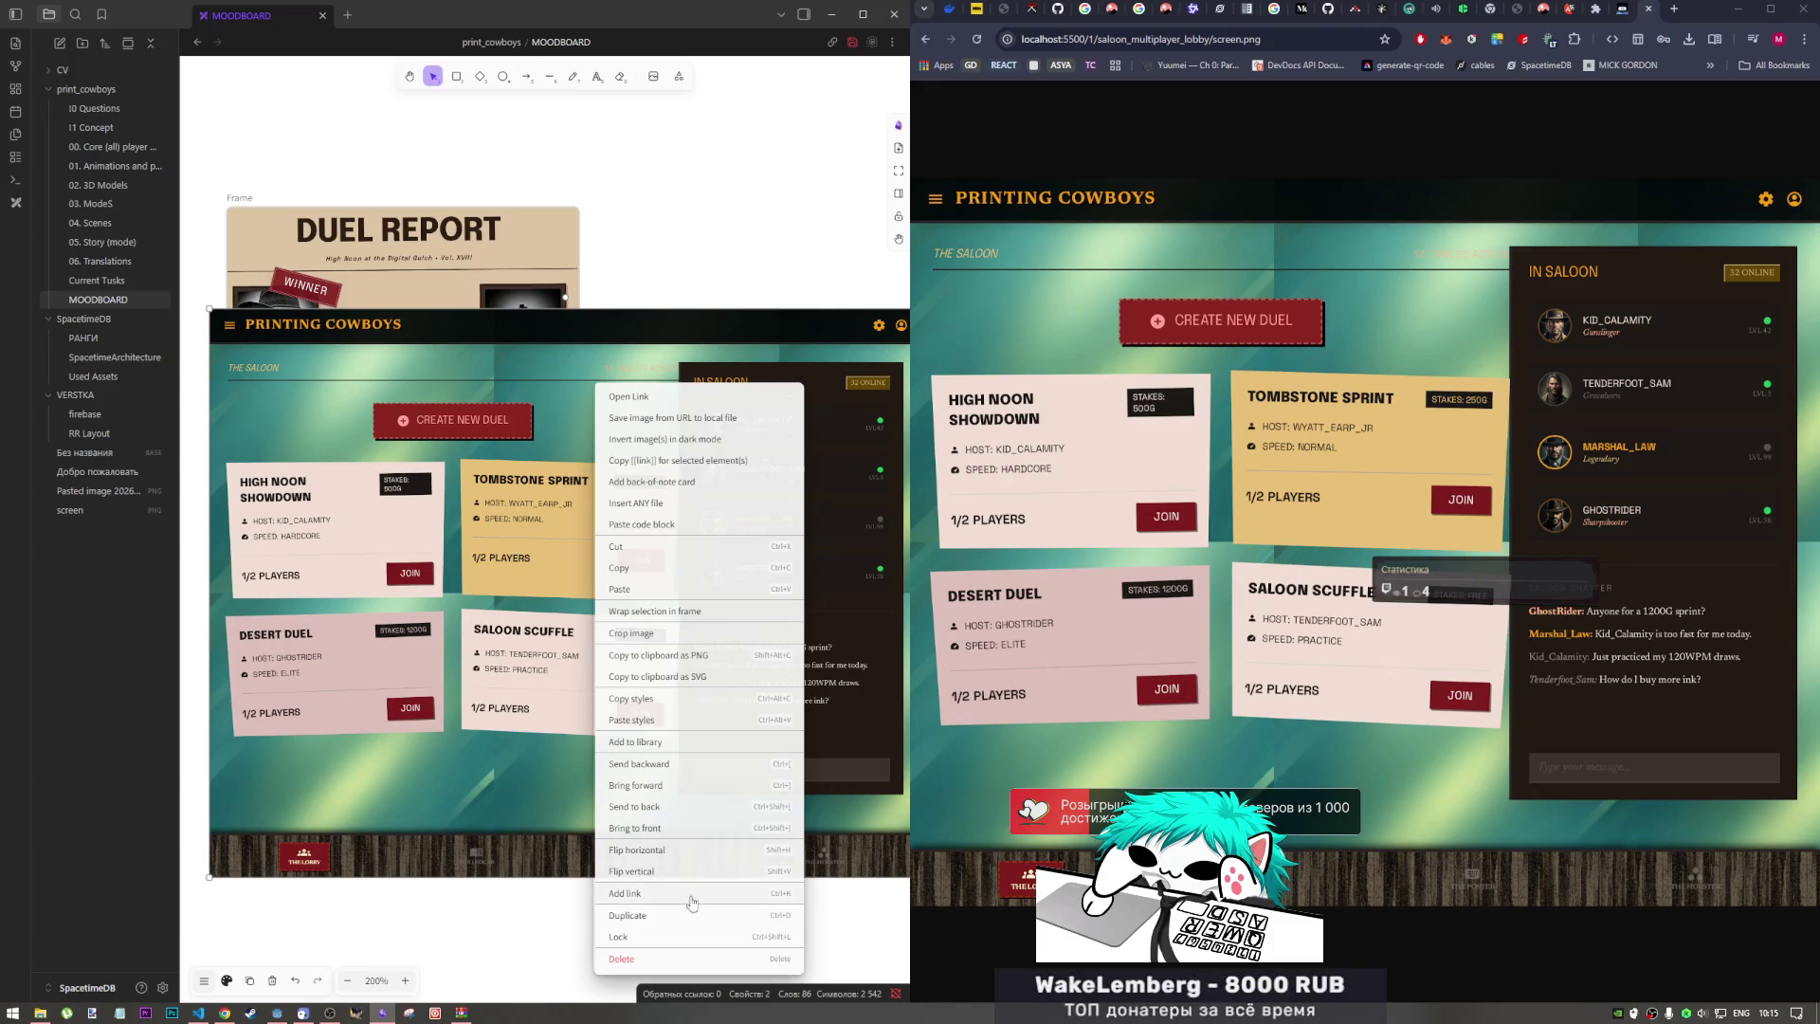
Step: Wrap the lobby screenshot in a frame below Duel Report and crop off the chat panel
right_click(533, 575)
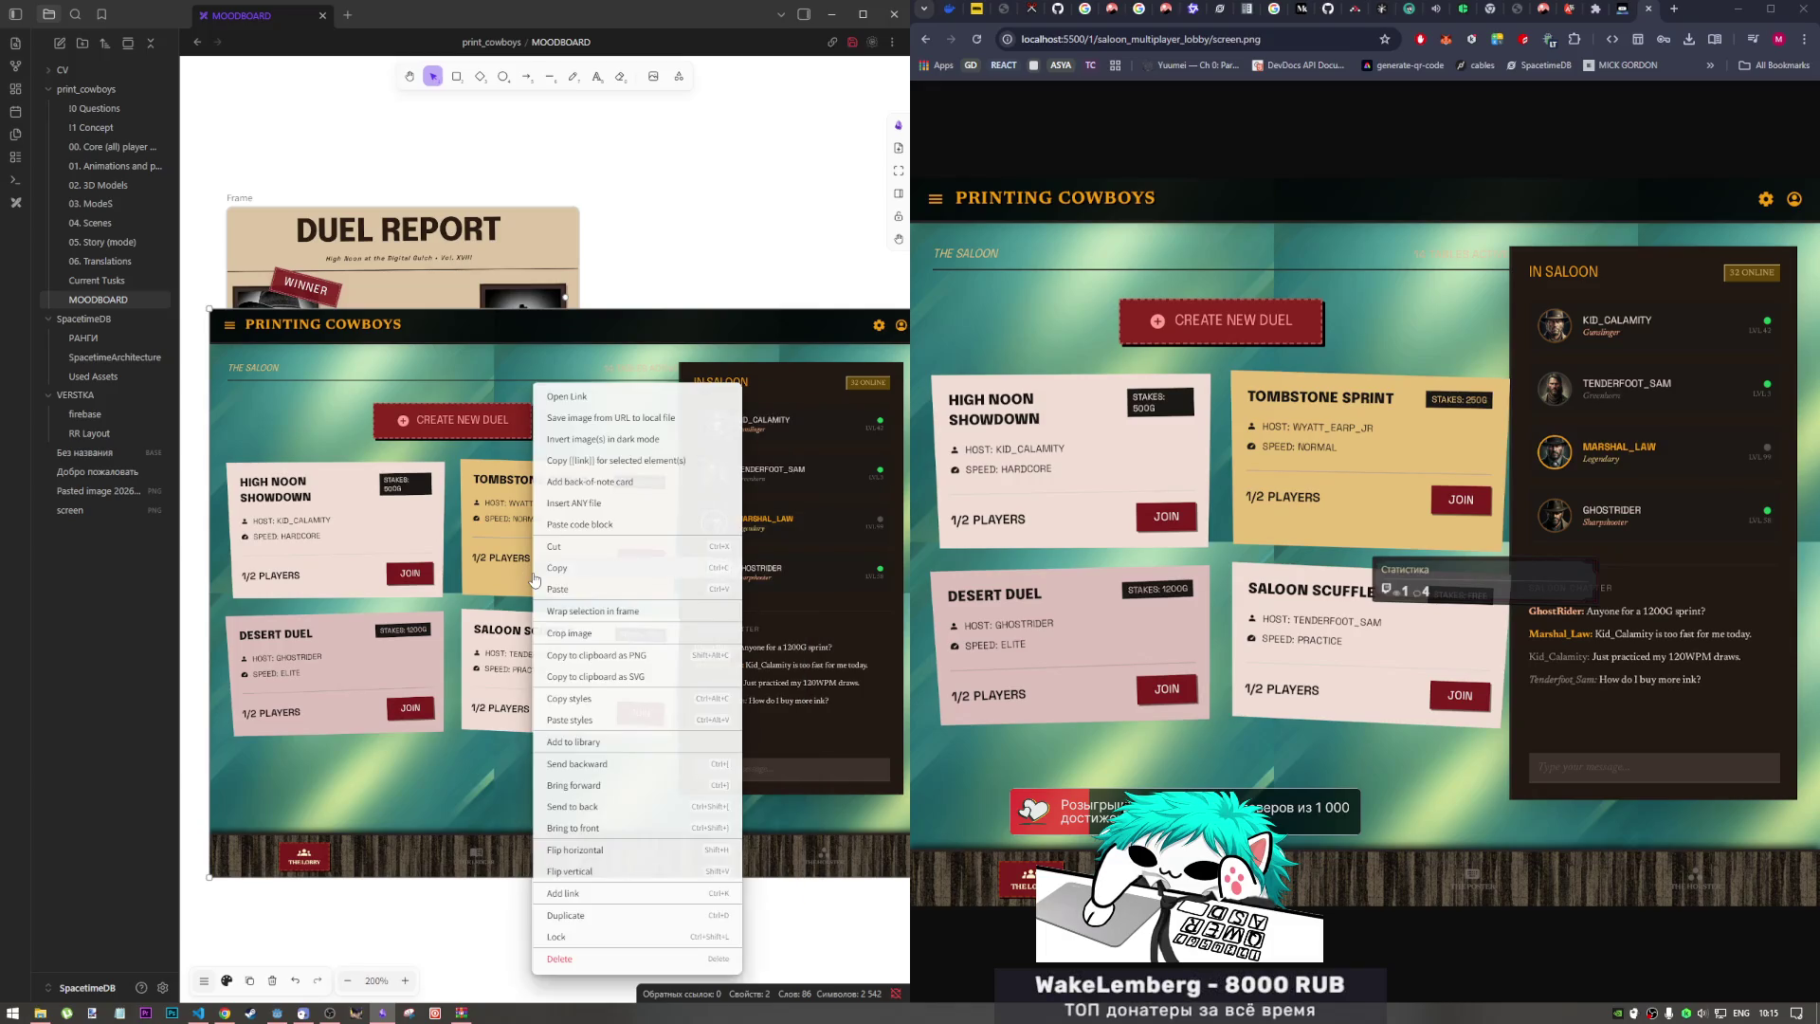
left_click(588, 613)
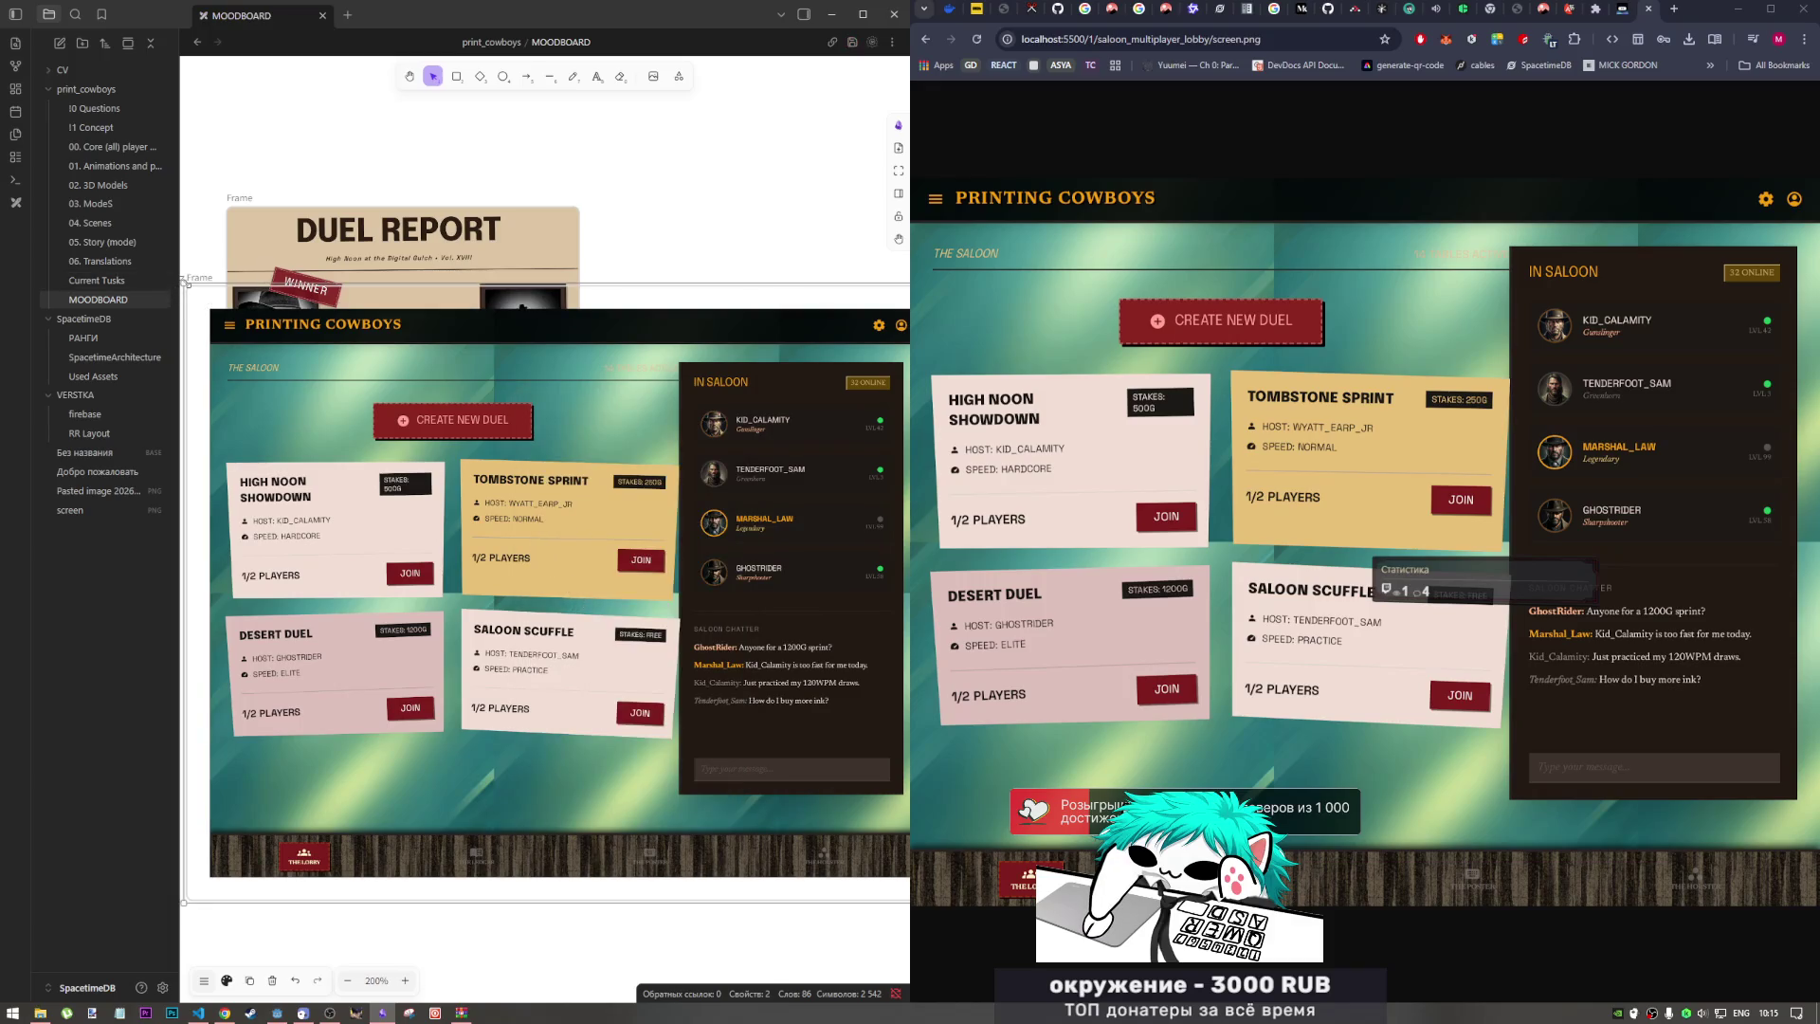
mouse_move(185, 283)
left_mouse_down()
mouse_move(224, 357)
mouse_move(216, 306)
mouse_move(242, 388)
mouse_move(218, 387)
left_mouse_up()
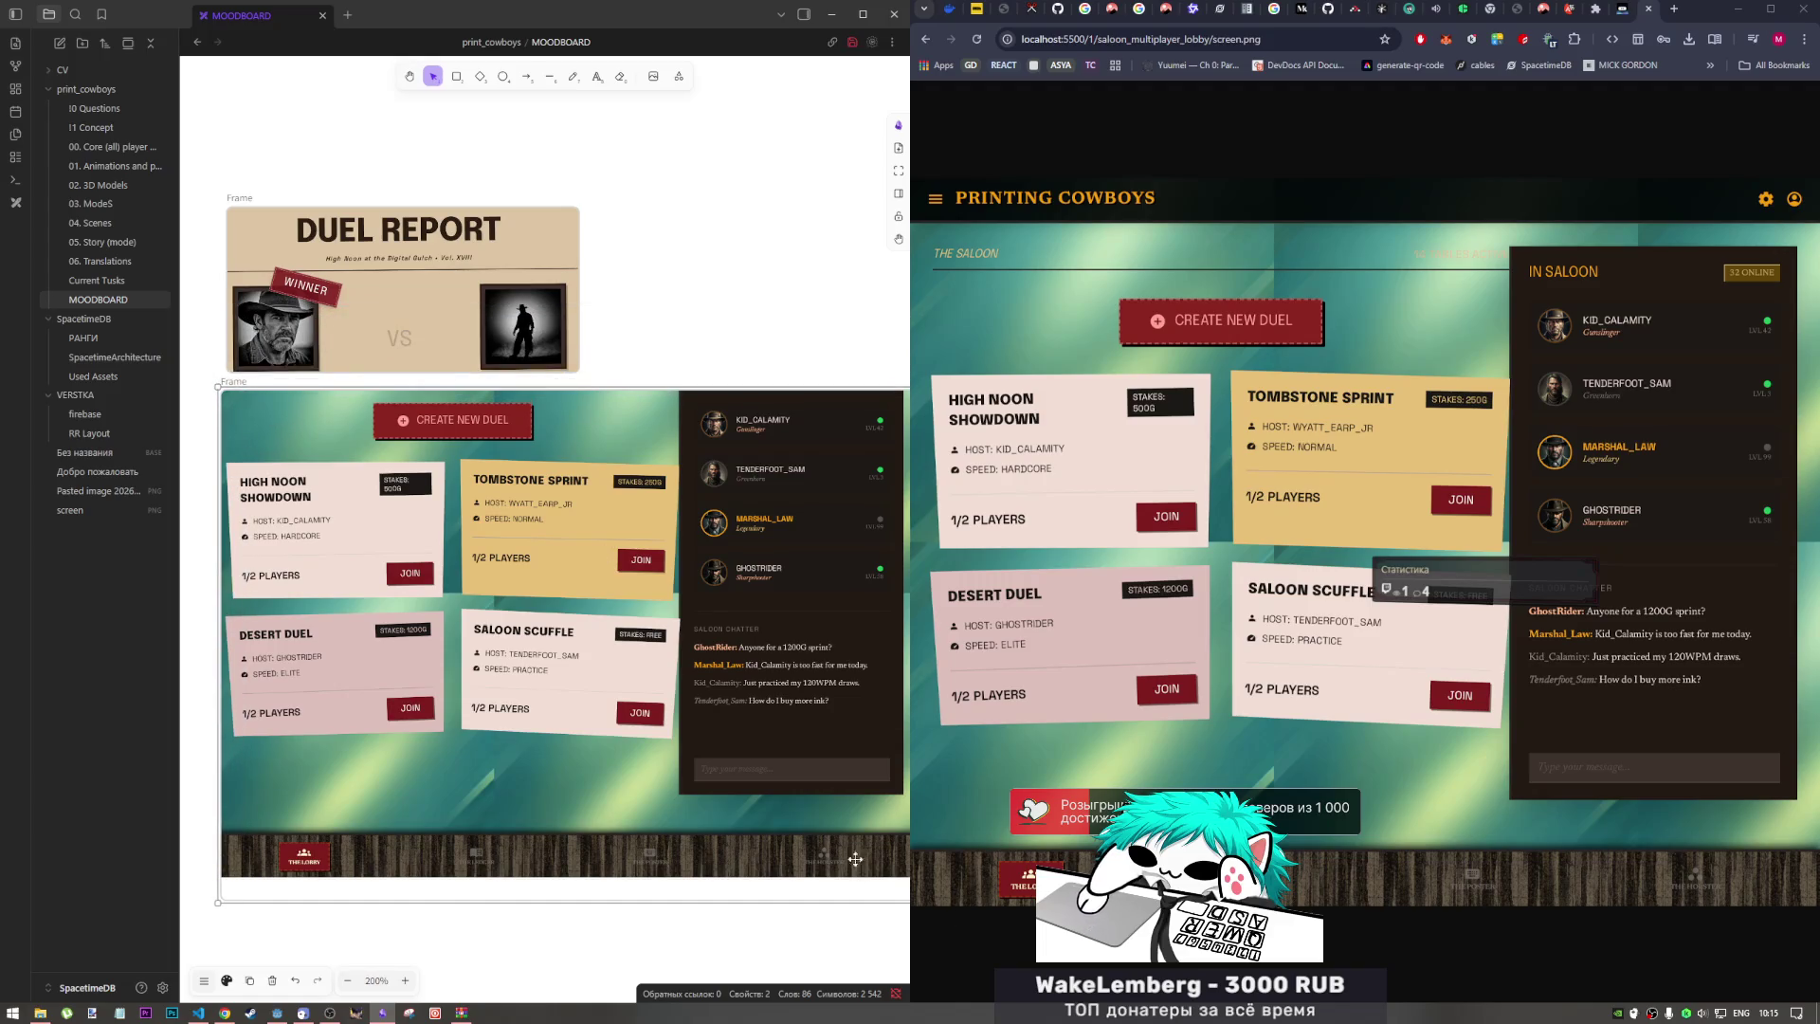
scroll(682, 730, "down", 5)
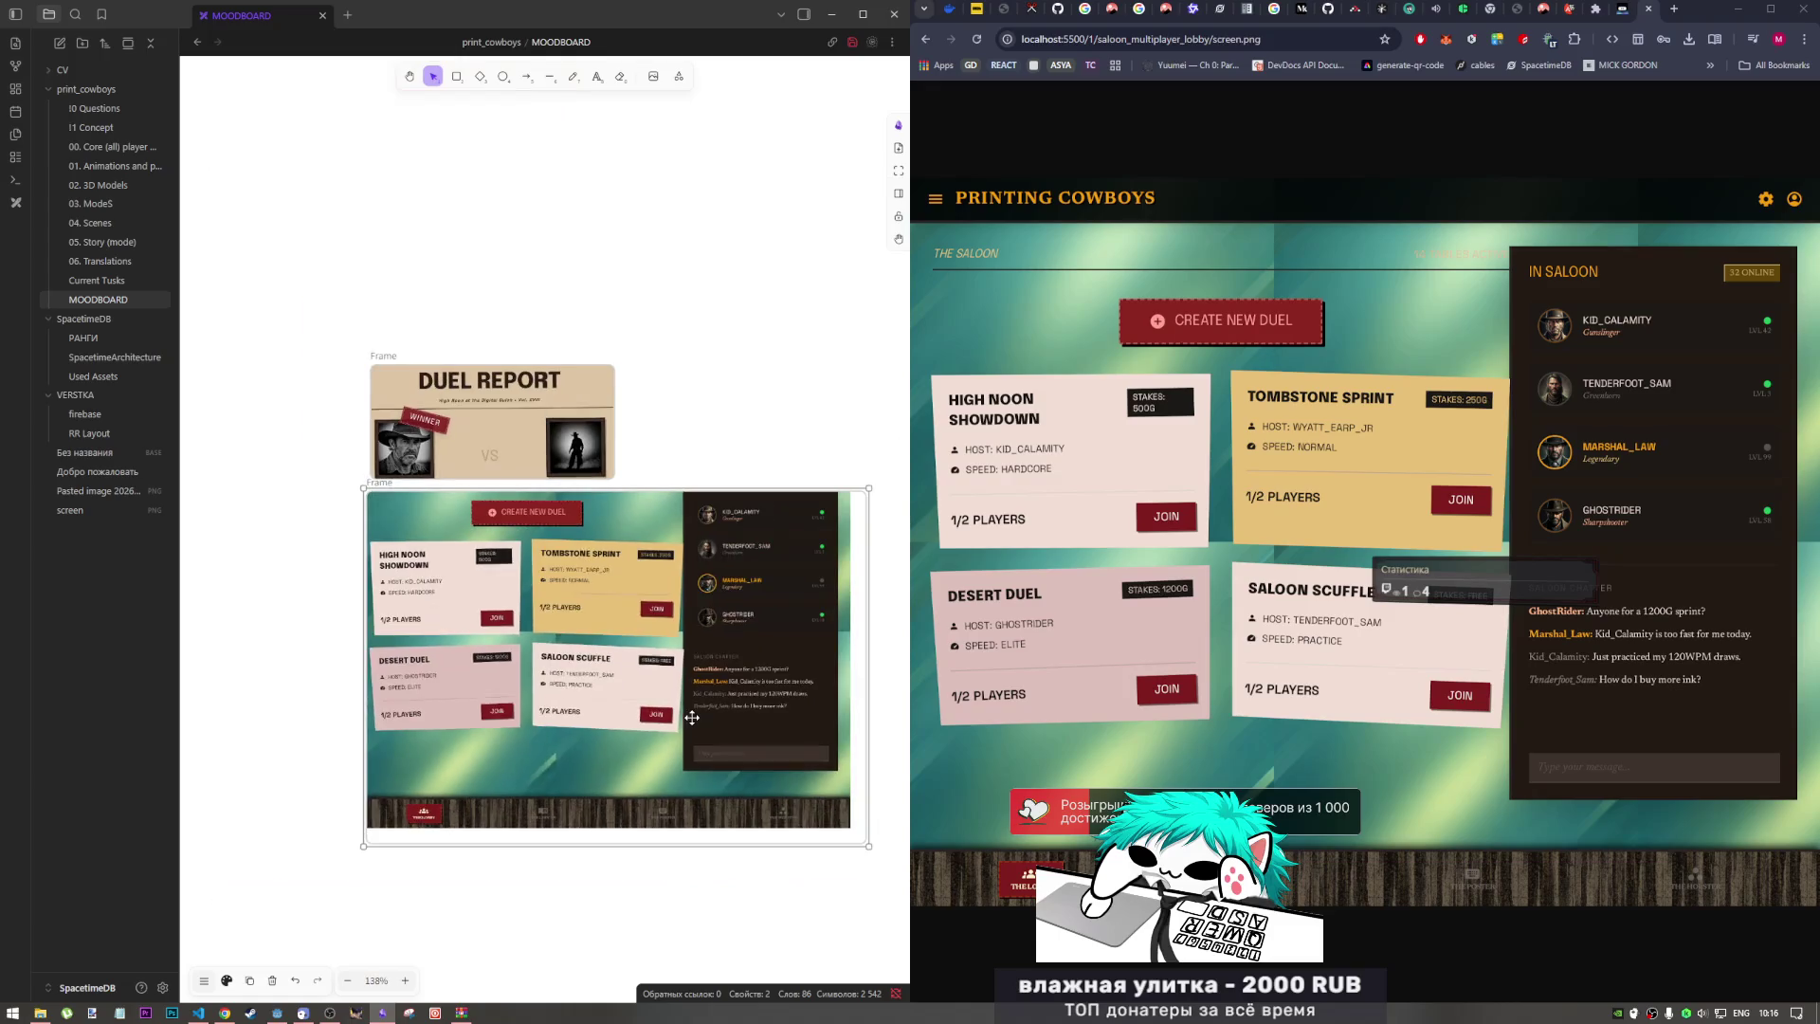
mouse_move(868, 844)
left_mouse_down()
mouse_move(663, 751)
mouse_move(688, 739)
left_mouse_up()
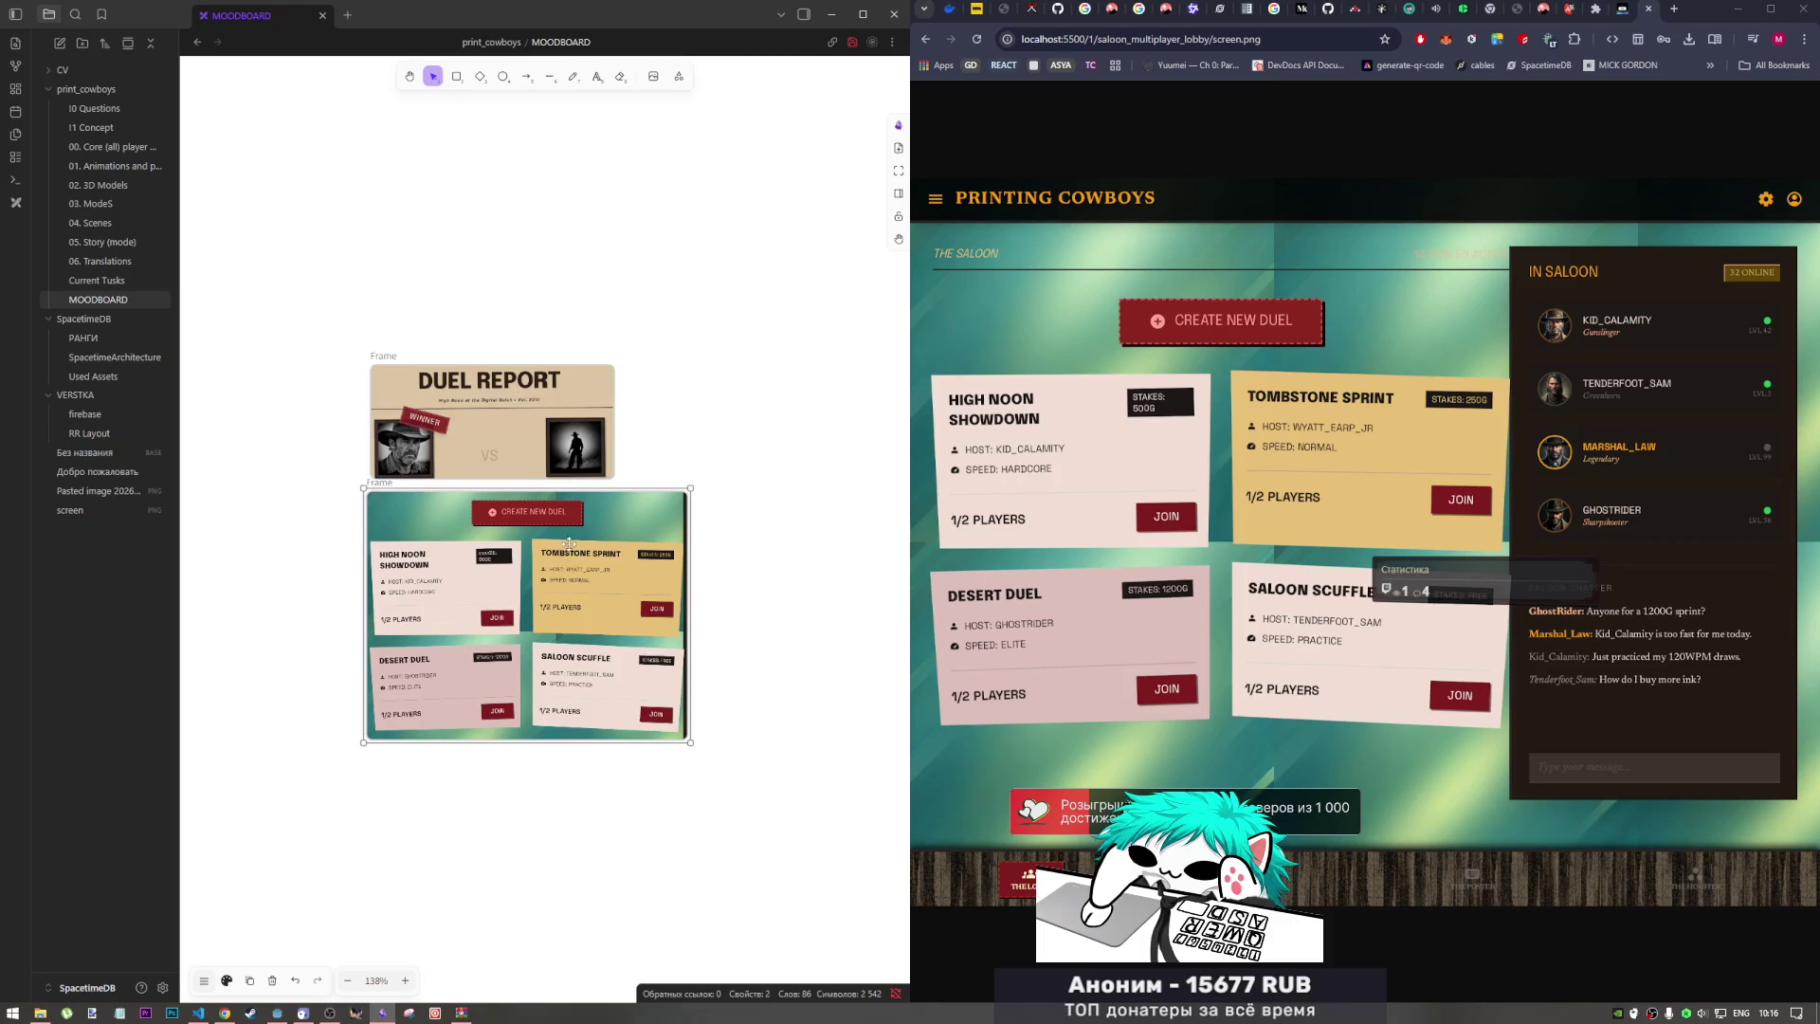
Step: Move the lobby frame to the board's top-left and the Duel Report frame up beside it
left_click(746, 419)
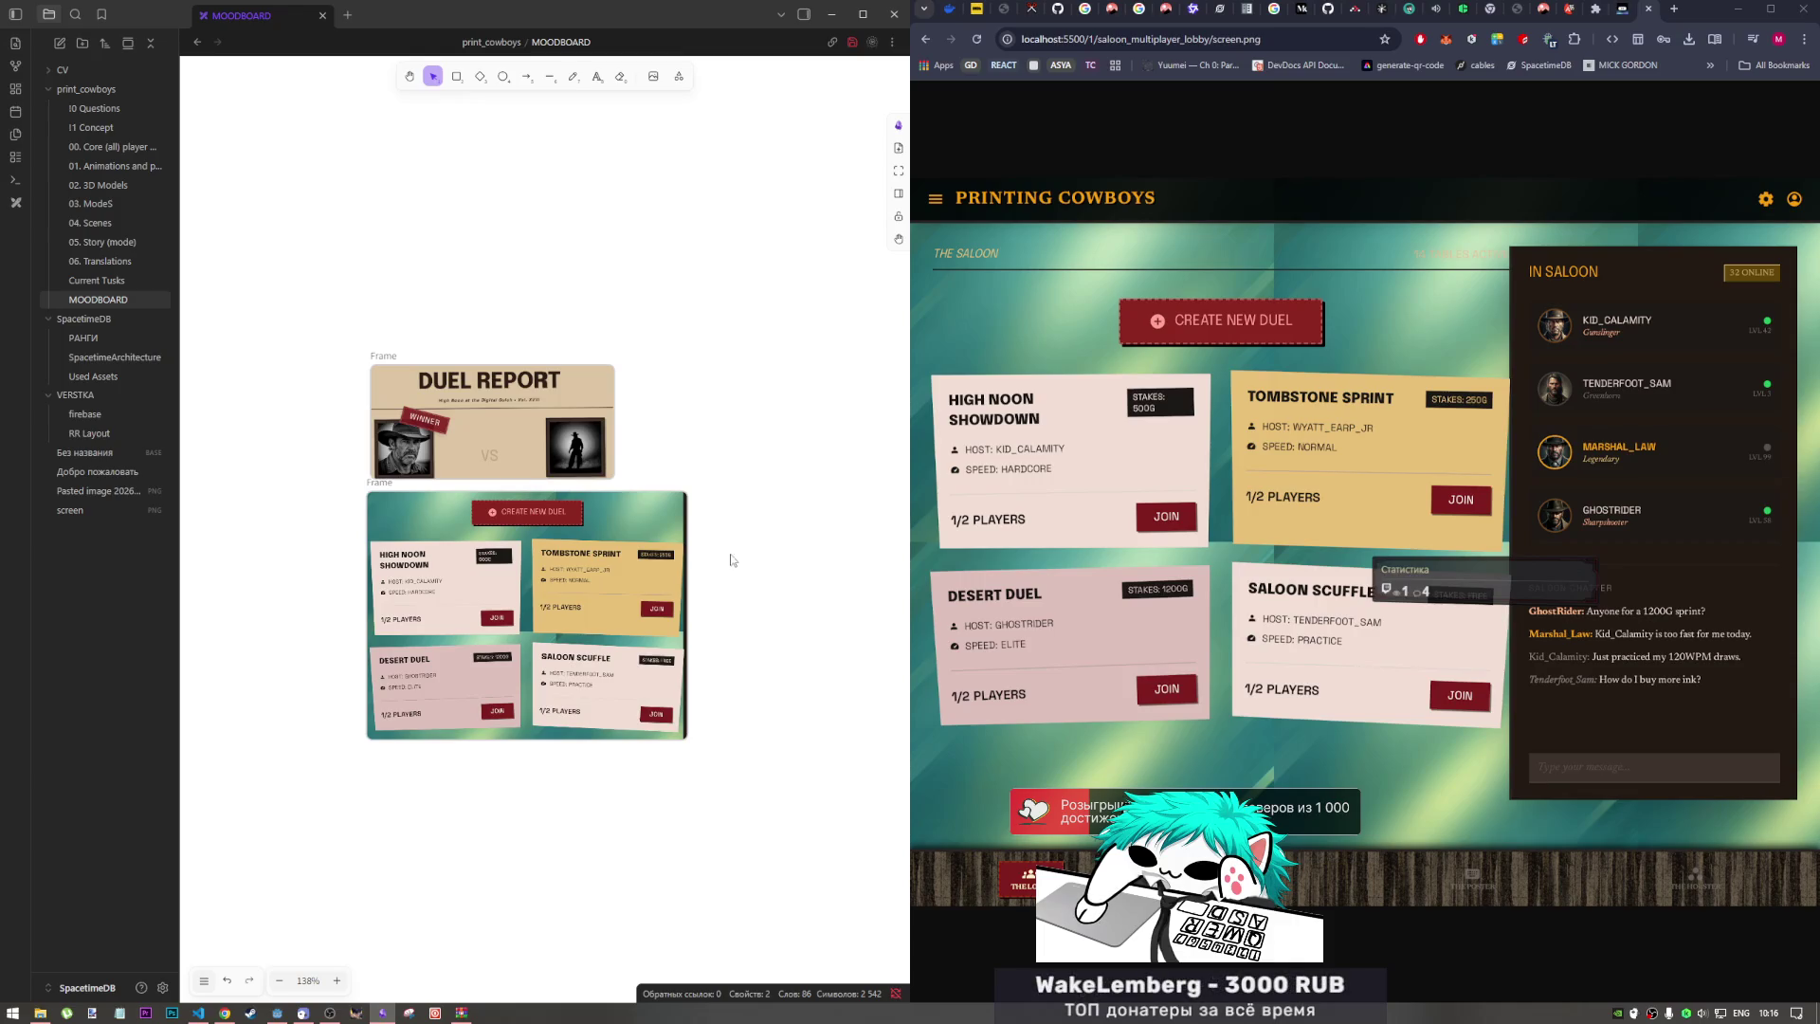
left_click(537, 494)
scroll(538, 494, "down", 3)
scroll(538, 495, "up", 3)
scroll(545, 531, "down", 5)
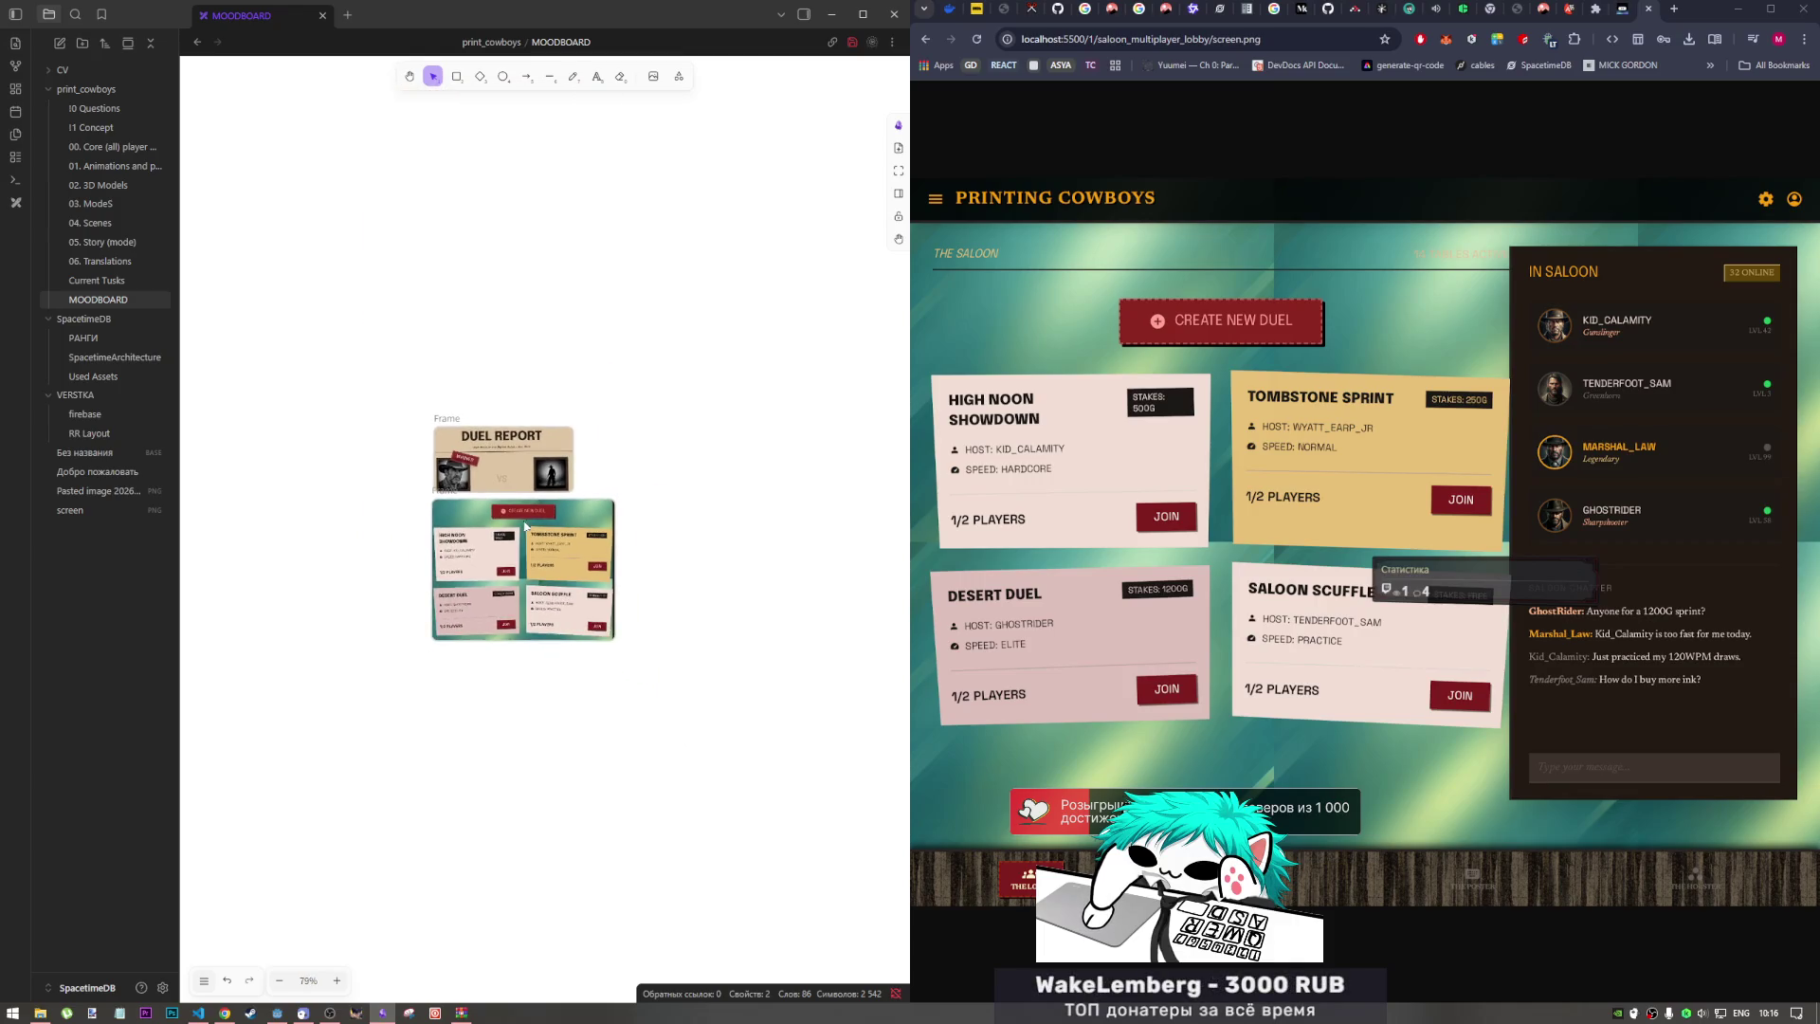
mouse_move(550, 551)
left_mouse_down()
mouse_move(672, 442)
mouse_move(552, 552)
mouse_move(555, 527)
mouse_move(298, 374)
mouse_move(739, 313)
mouse_move(370, 338)
mouse_move(406, 381)
mouse_move(413, 215)
mouse_move(406, 235)
left_mouse_up()
left_click(681, 567)
left_click(625, 445)
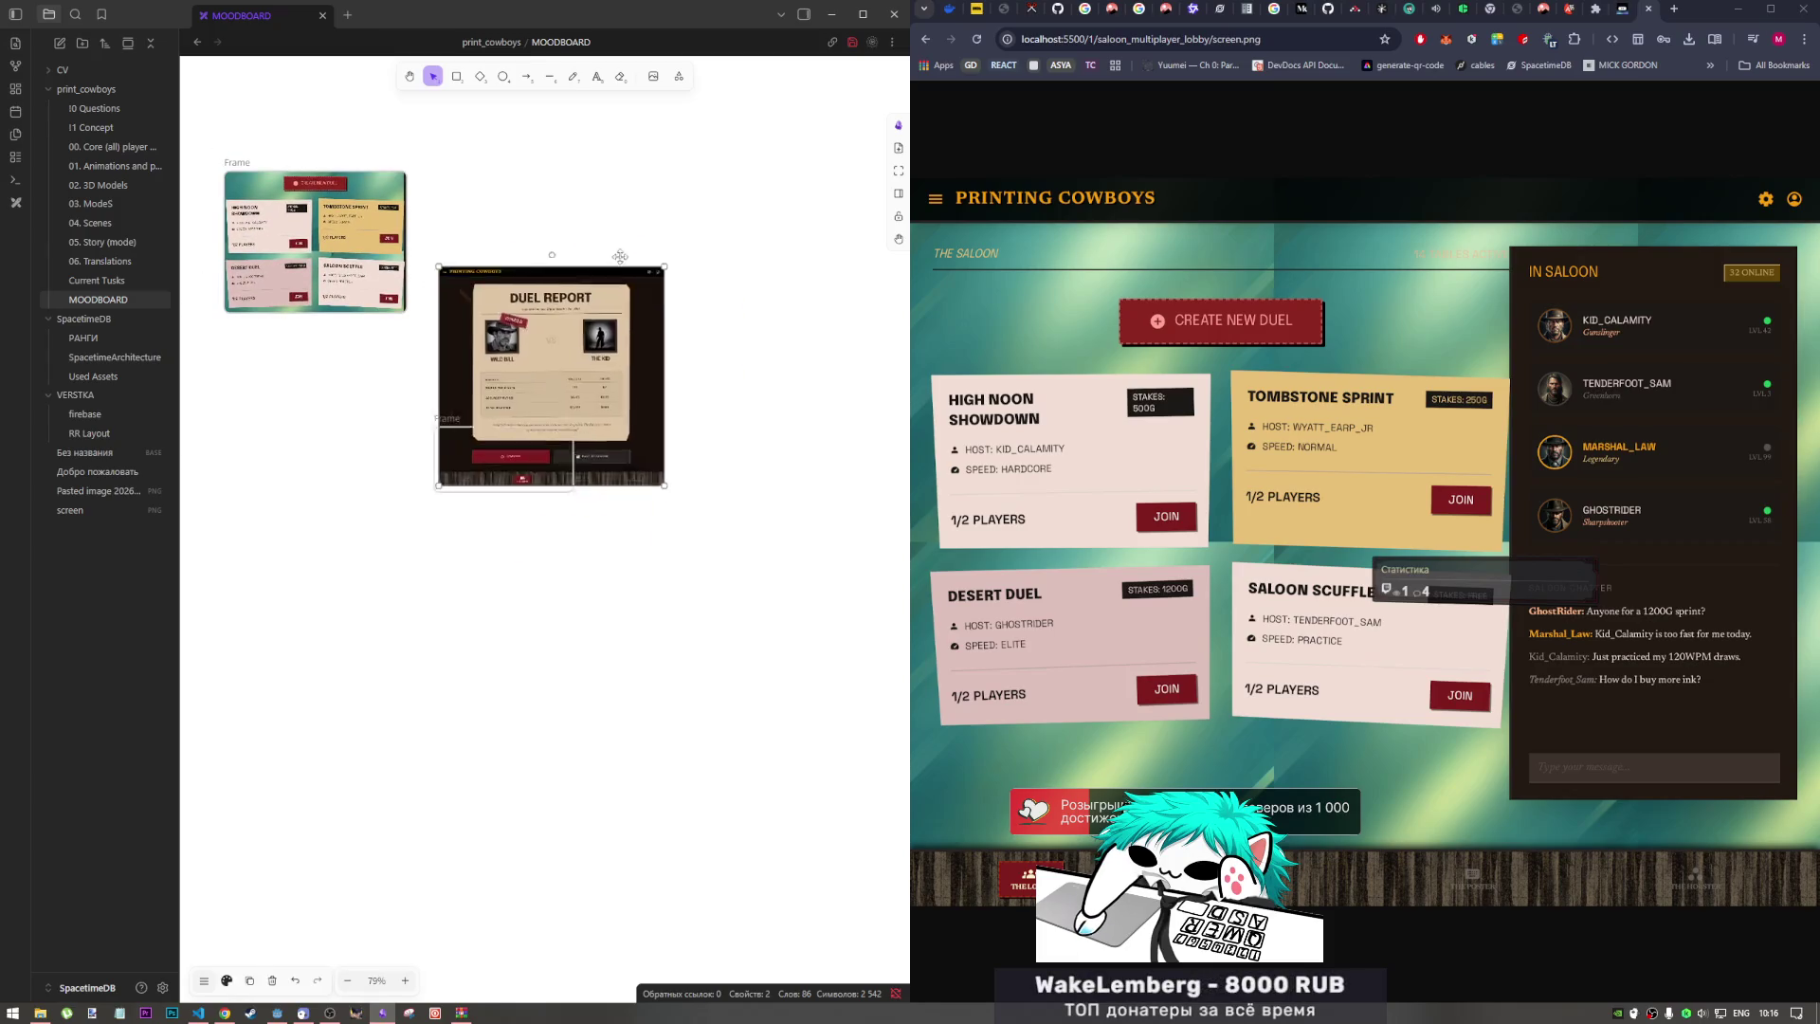
mouse_move(572, 445)
left_mouse_down()
mouse_move(546, 299)
mouse_move(601, 205)
left_mouse_up()
Step: View the Duel Report image in its own tab, then remove the stray pasted screenshot from the moodboard
left_click(580, 240, "ctrl")
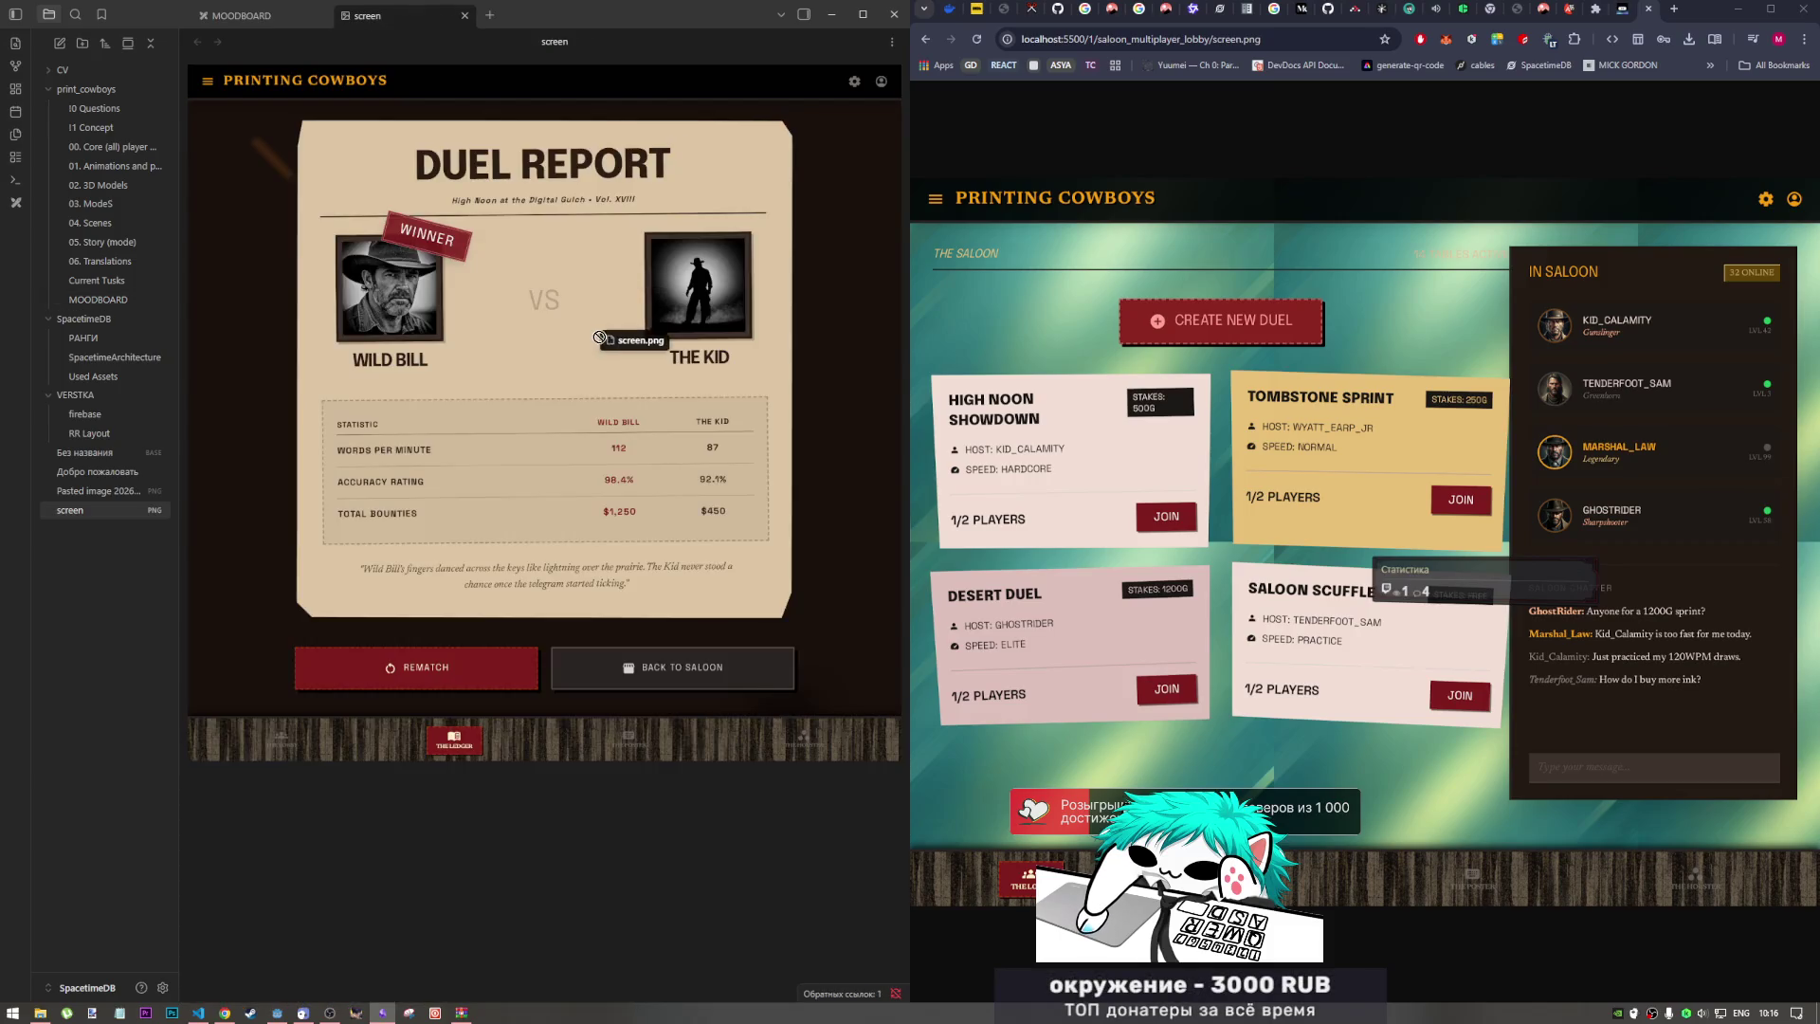
left_click(464, 15)
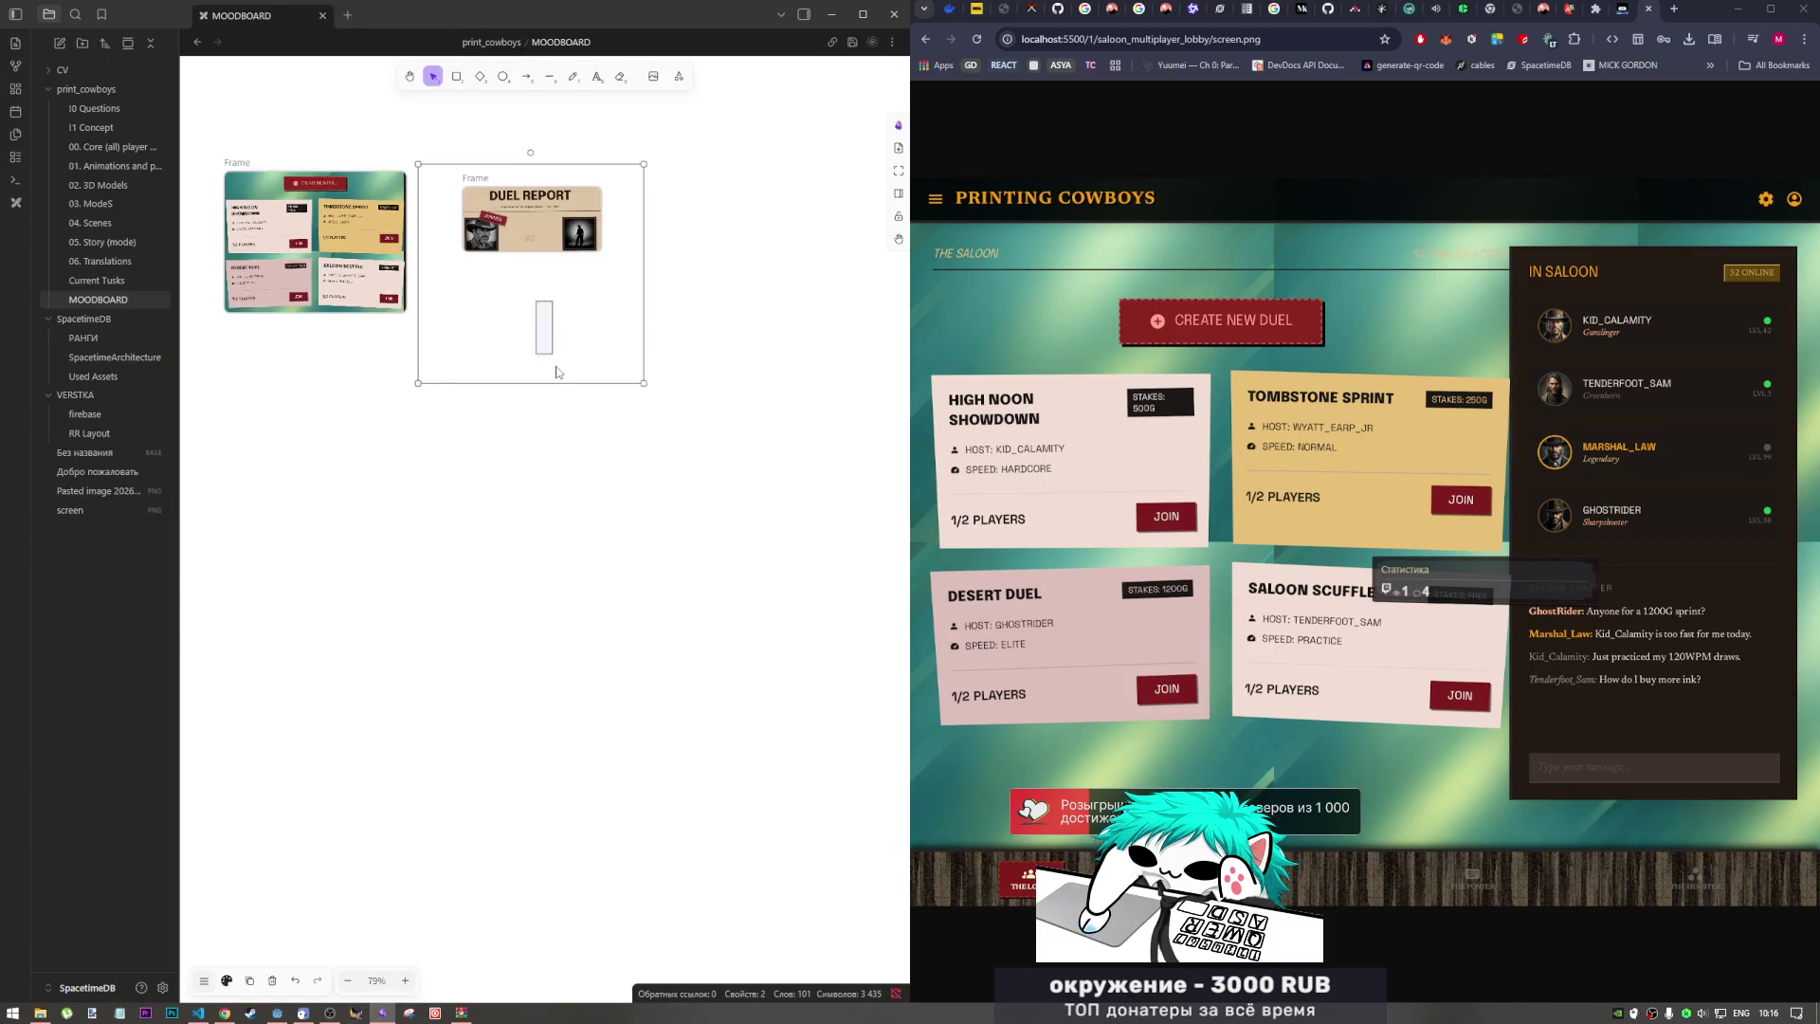
left_click(604, 295)
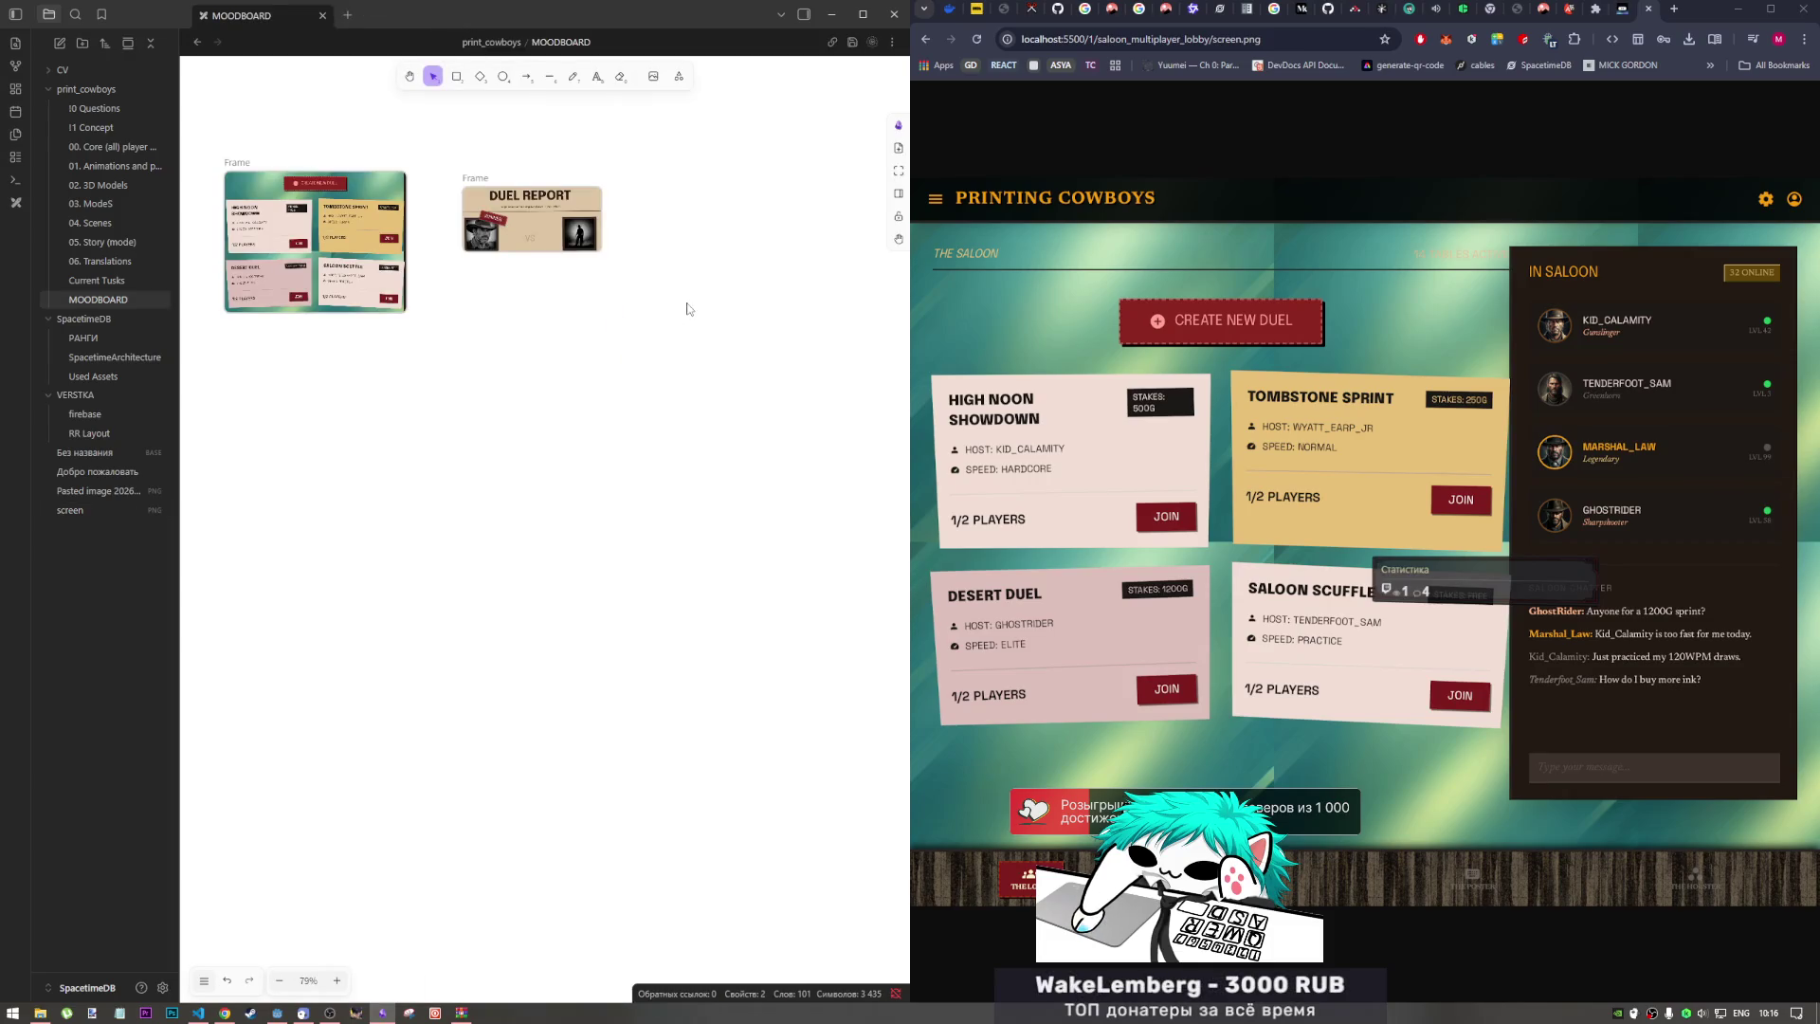
key("ctrl+v")
left_click_drag(589, 268, 609, 340)
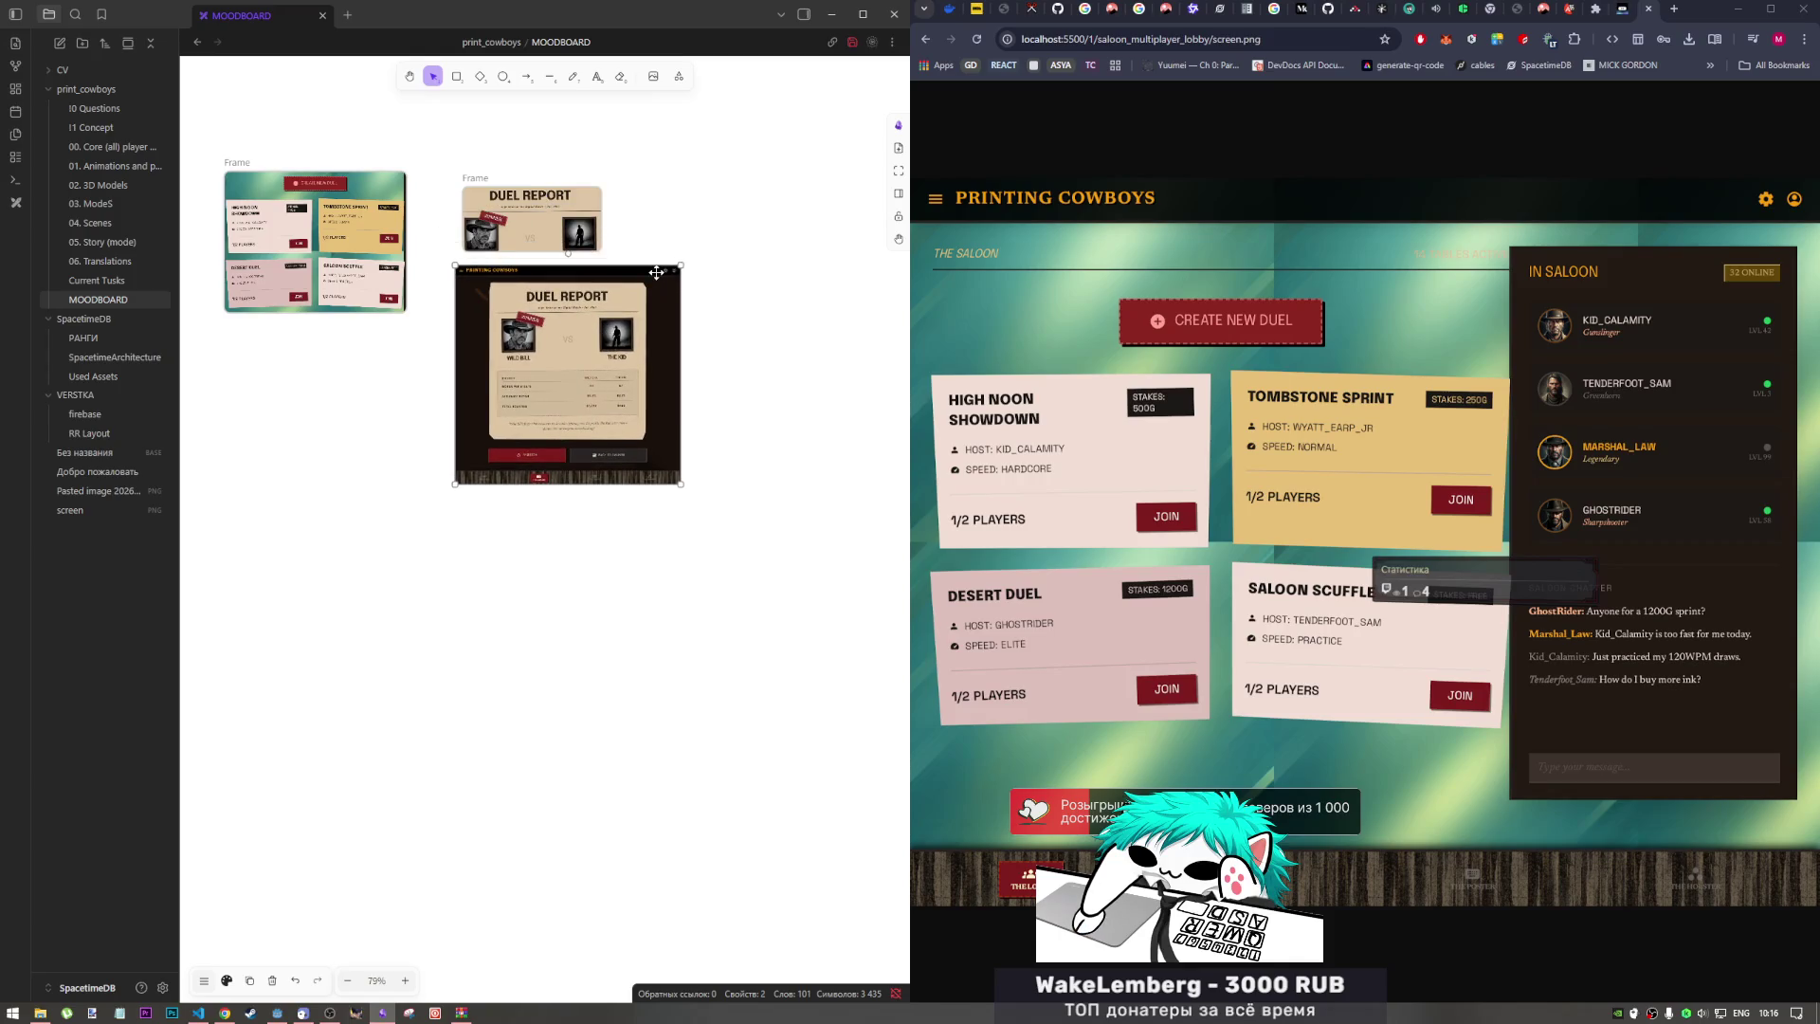
key("Delete")
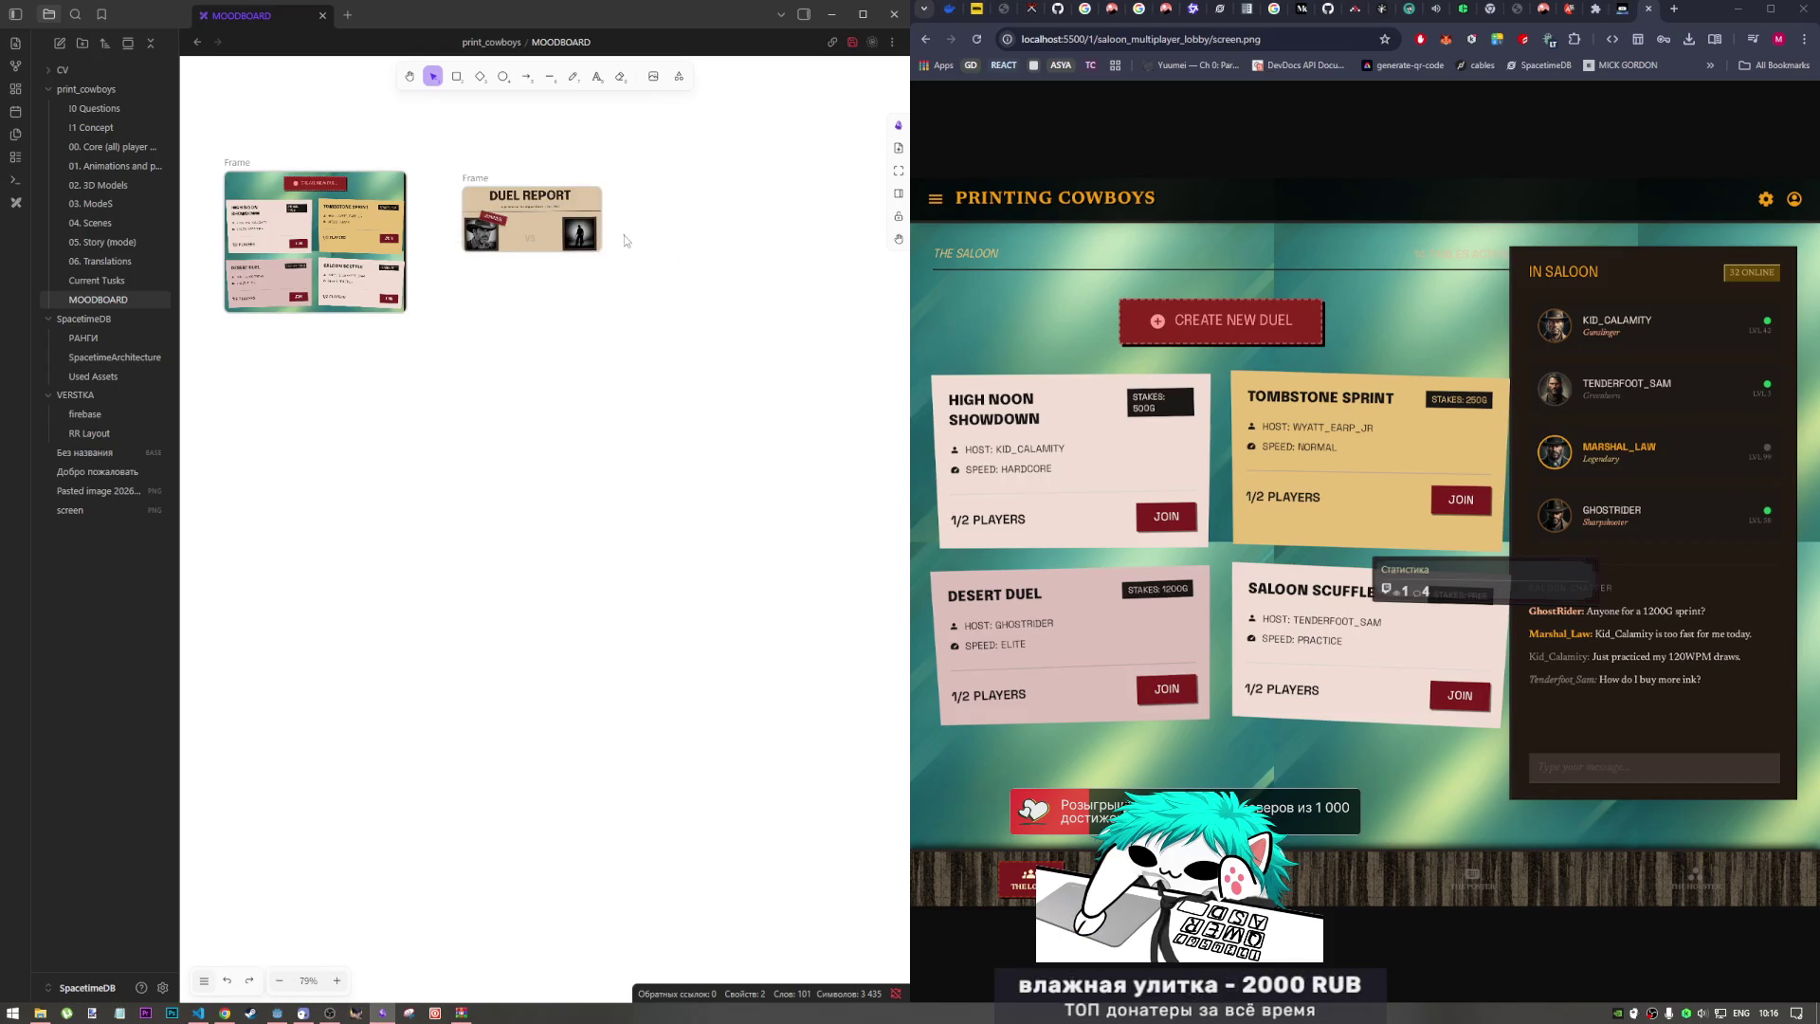
Step: Reposition the lobby frame and set the Duel Report frame level beside it with a gap
left_click_drag(604, 221, 607, 374)
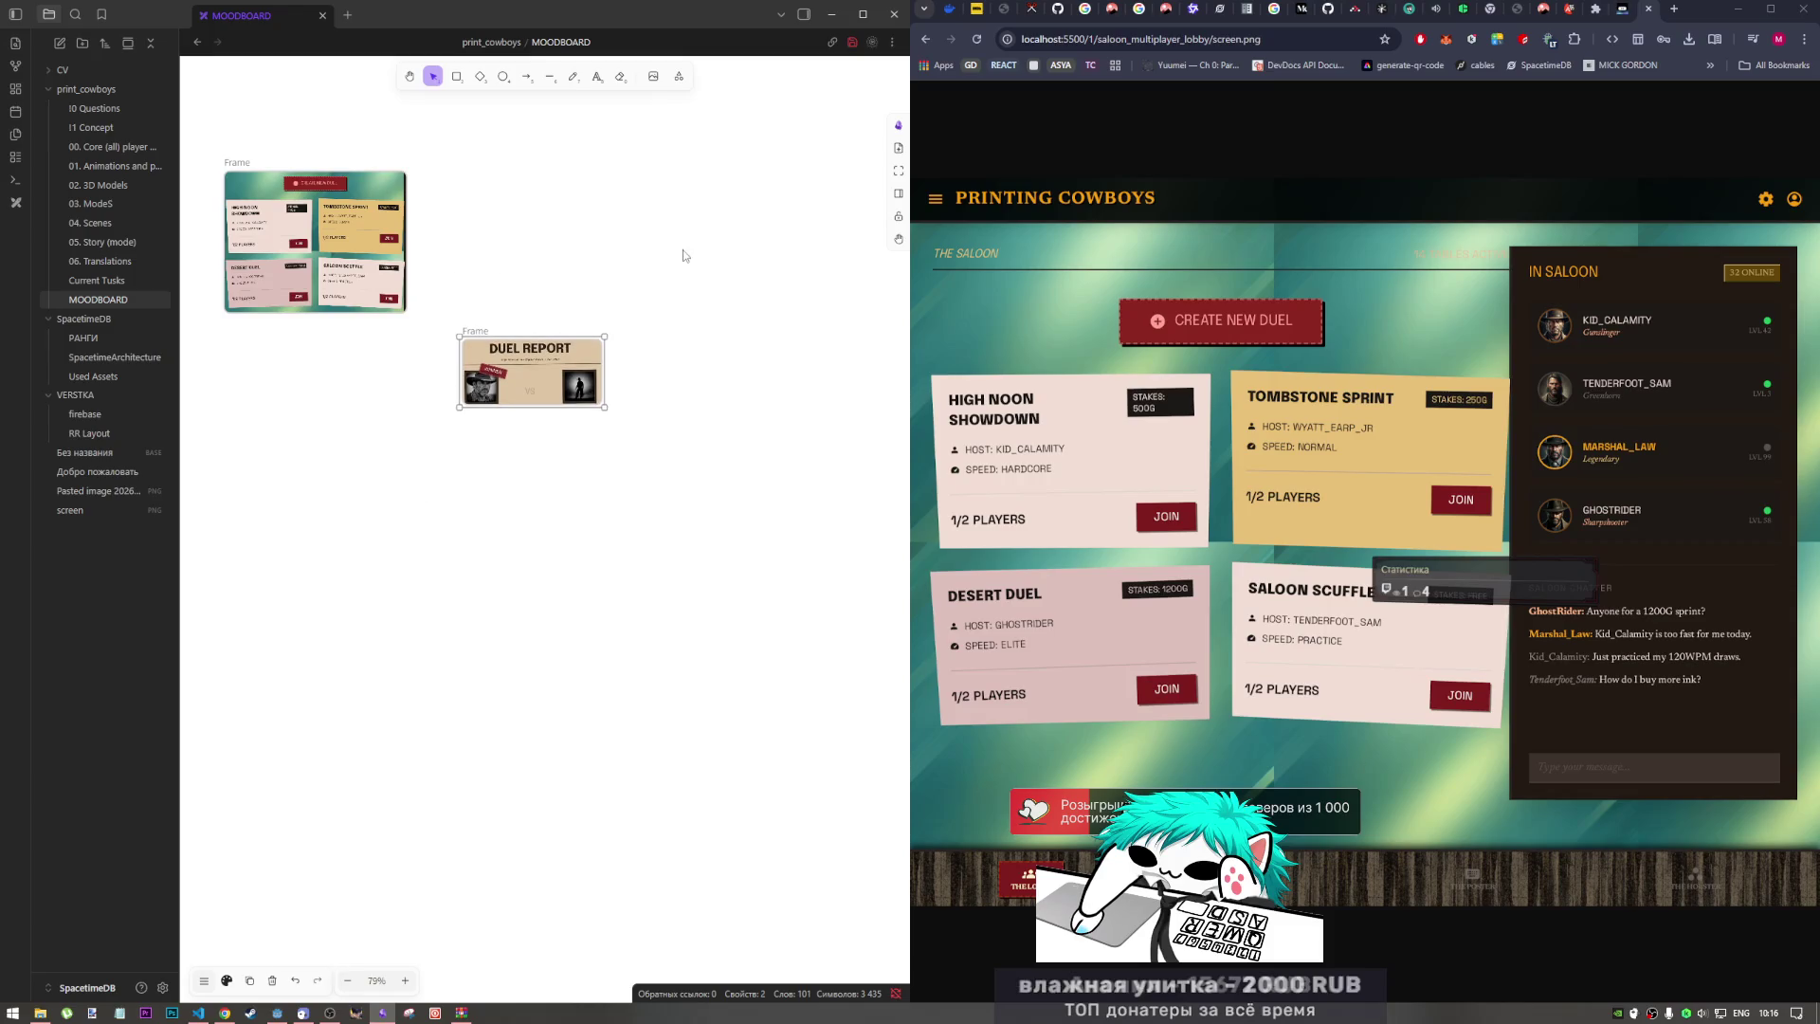
key("ctrl+z")
key("ctrl+z")
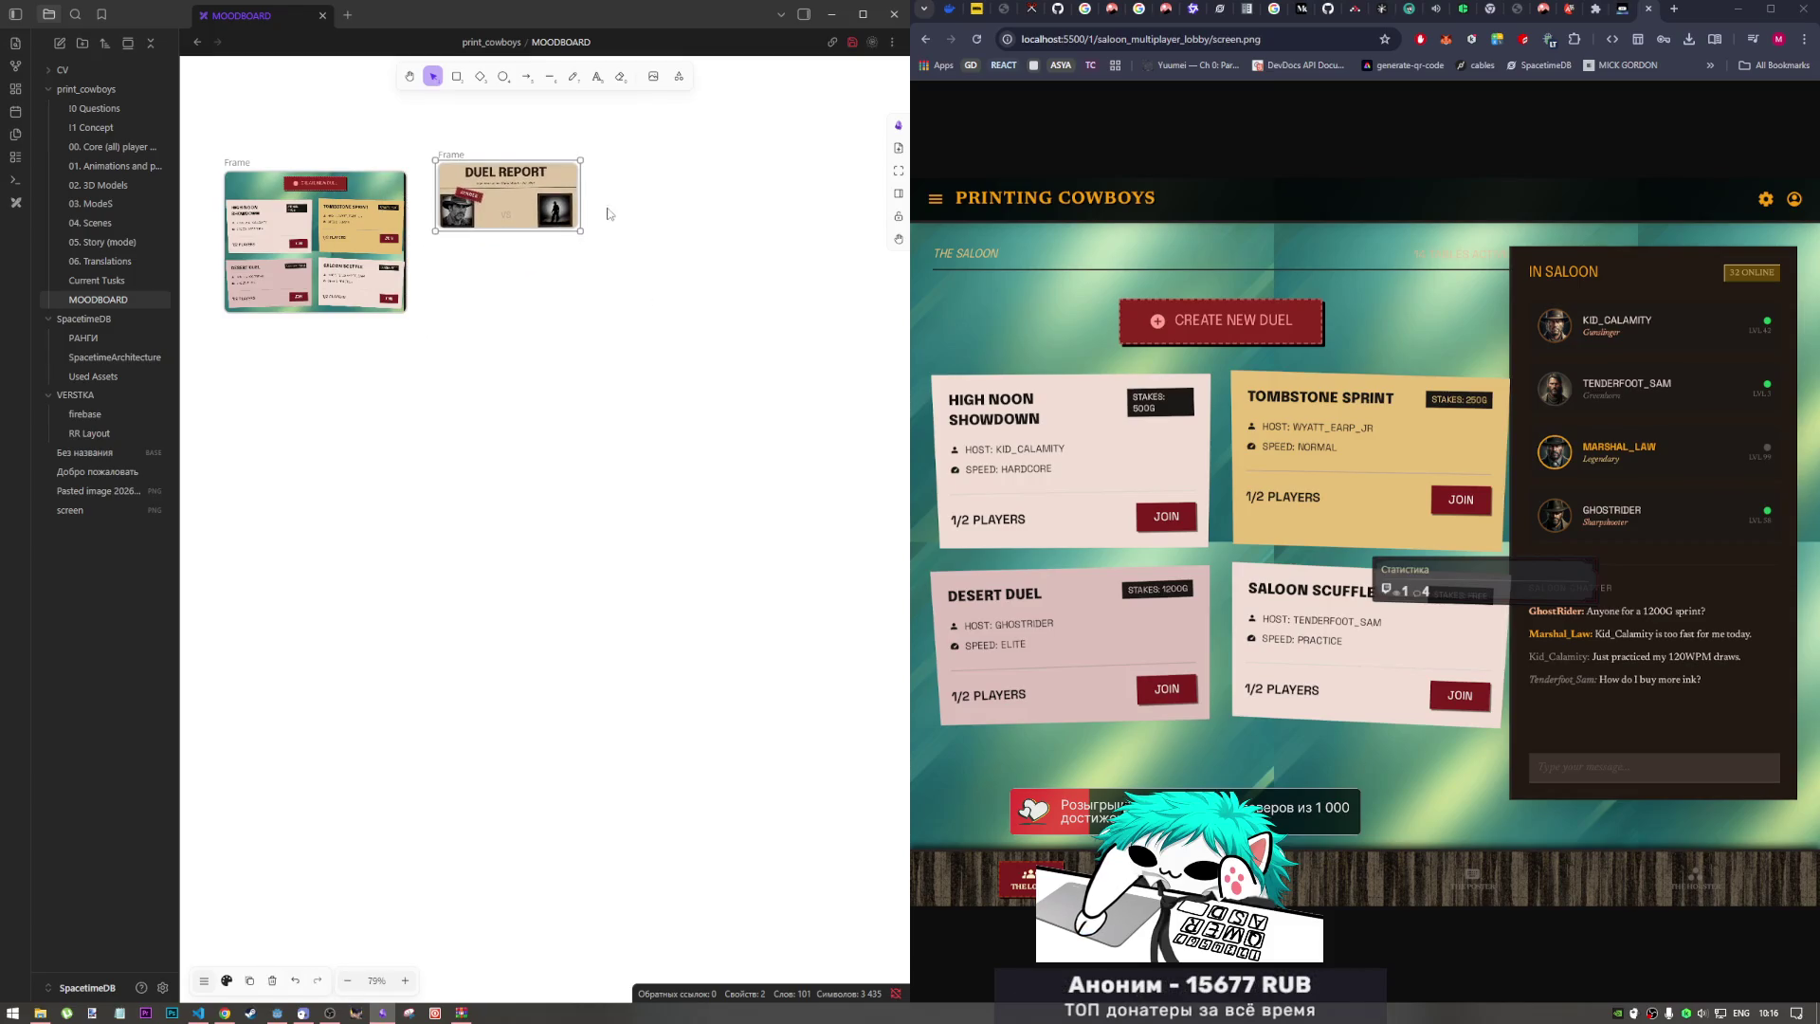
left_click(448, 348)
mouse_move(403, 223)
left_mouse_down()
mouse_move(429, 290)
mouse_move(489, 281)
mouse_move(347, 282)
mouse_move(421, 214)
mouse_move(445, 476)
mouse_move(444, 303)
left_mouse_up()
left_click(537, 210, "shift")
mouse_move(537, 210)
left_mouse_down()
mouse_move(531, 398)
mouse_move(569, 247)
mouse_move(573, 322)
left_mouse_up()
left_click(598, 230)
mouse_move(580, 201)
left_mouse_down()
mouse_move(621, 273)
mouse_move(662, 254)
left_mouse_up()
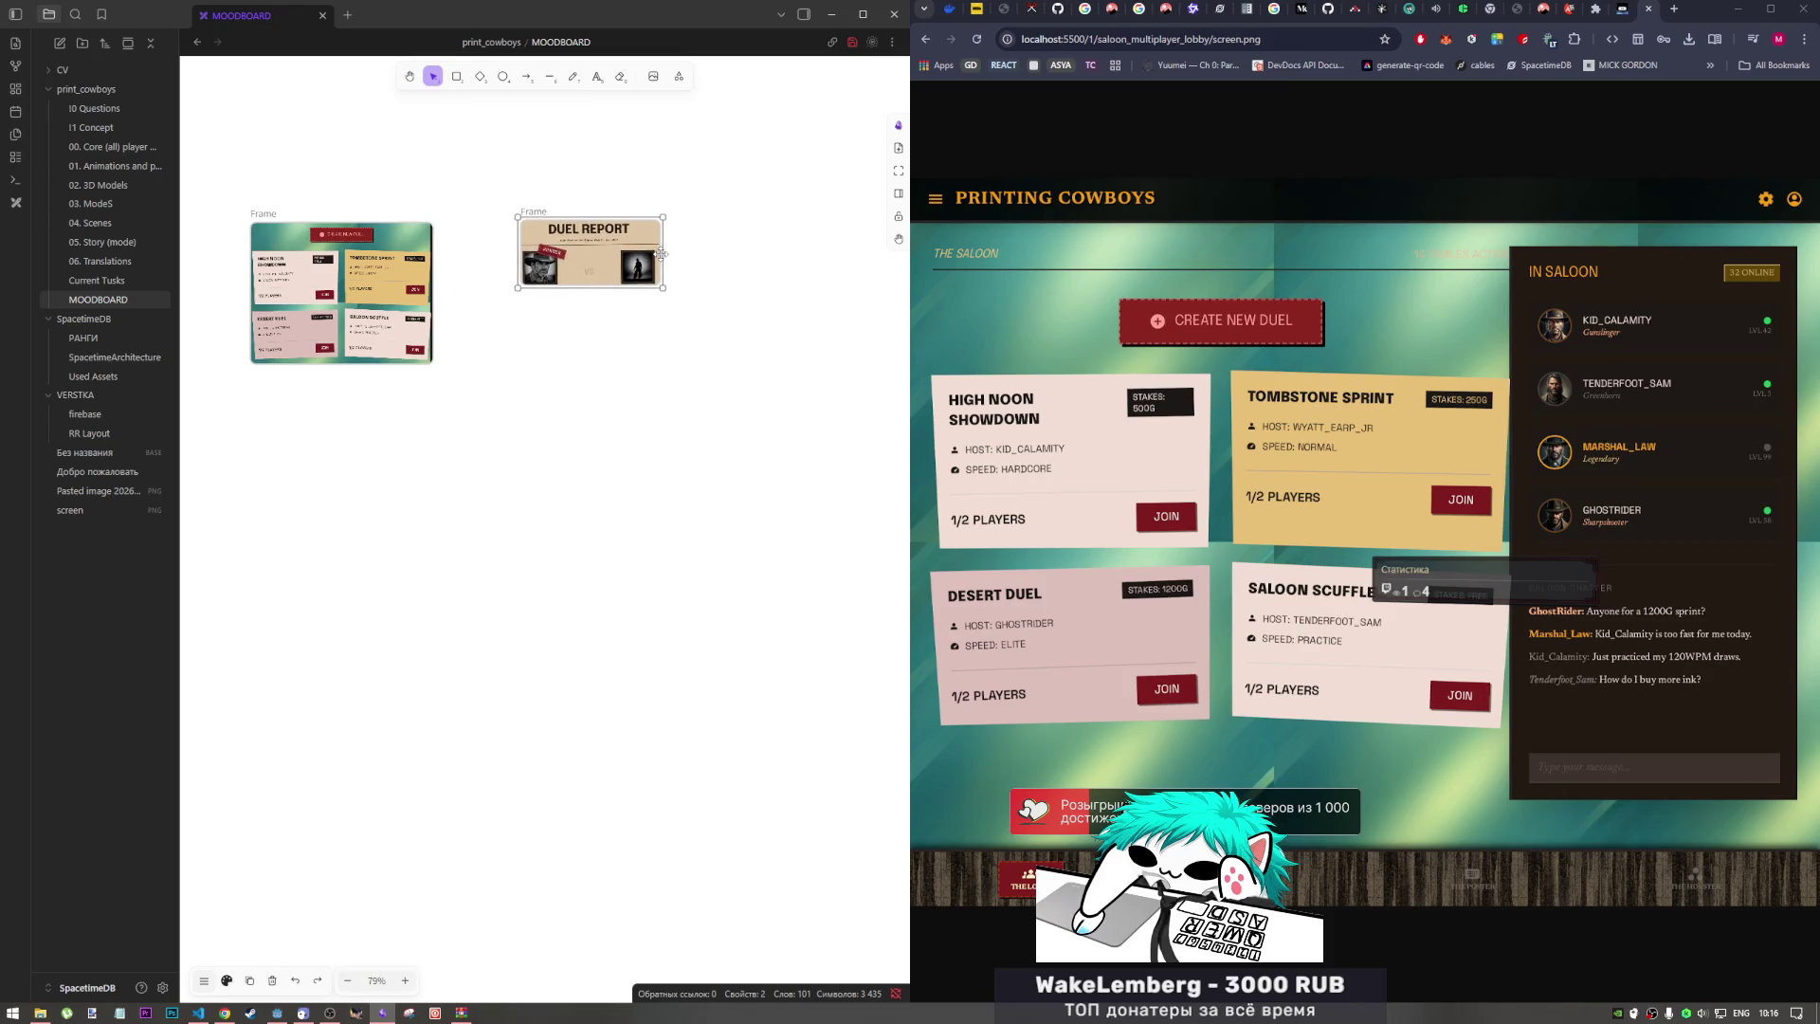
left_click(372, 163)
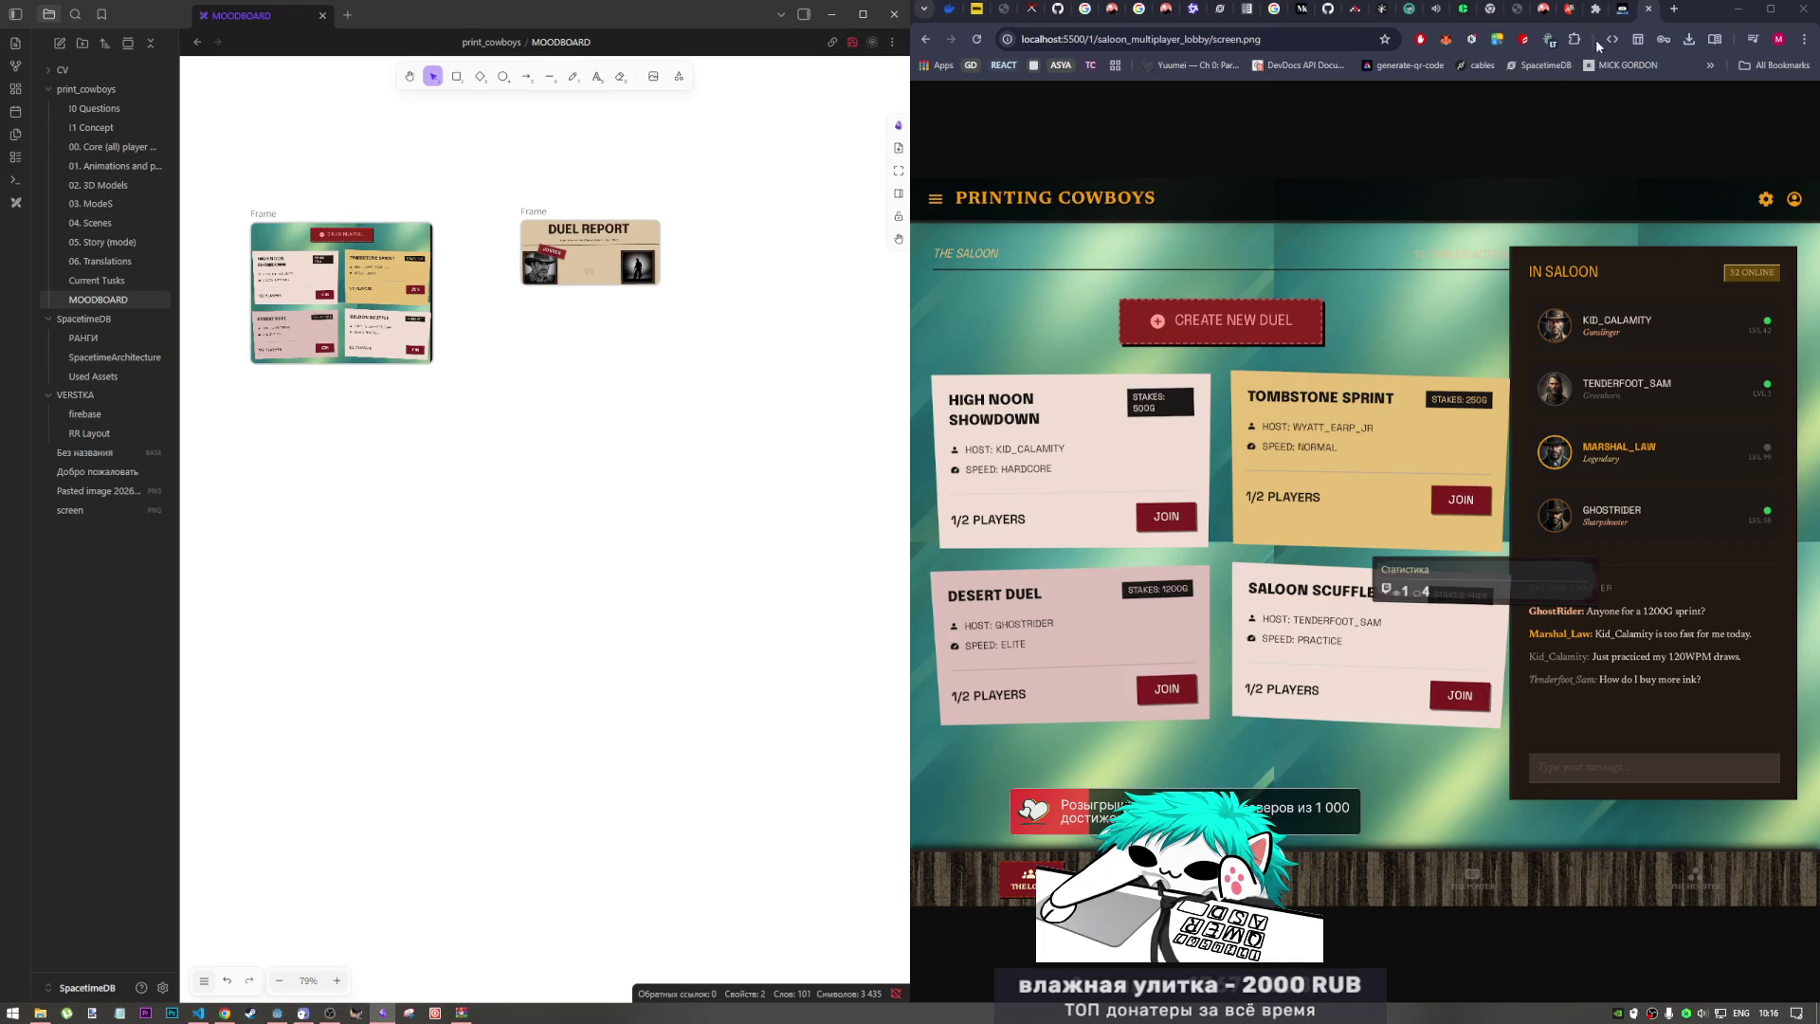
Step: Preview the duel_breakdown code.html page, then return to the list of screen folders
left_click(926, 40)
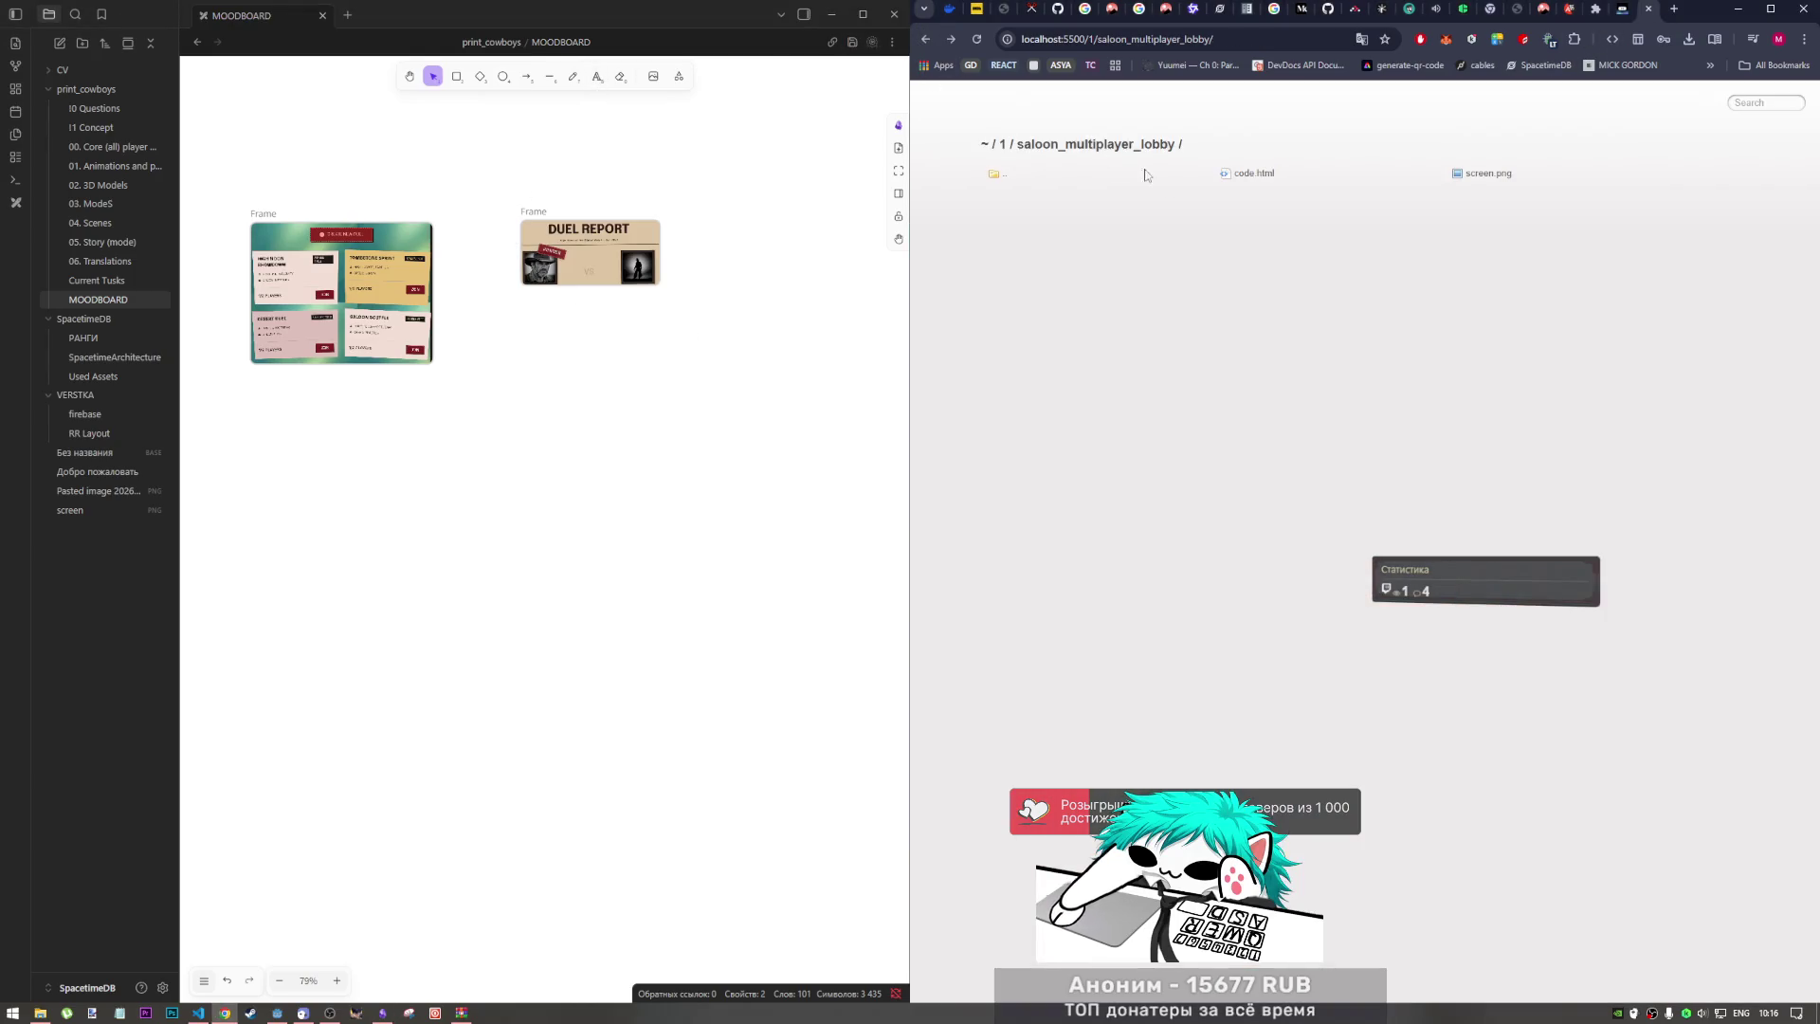
left_click(1051, 173)
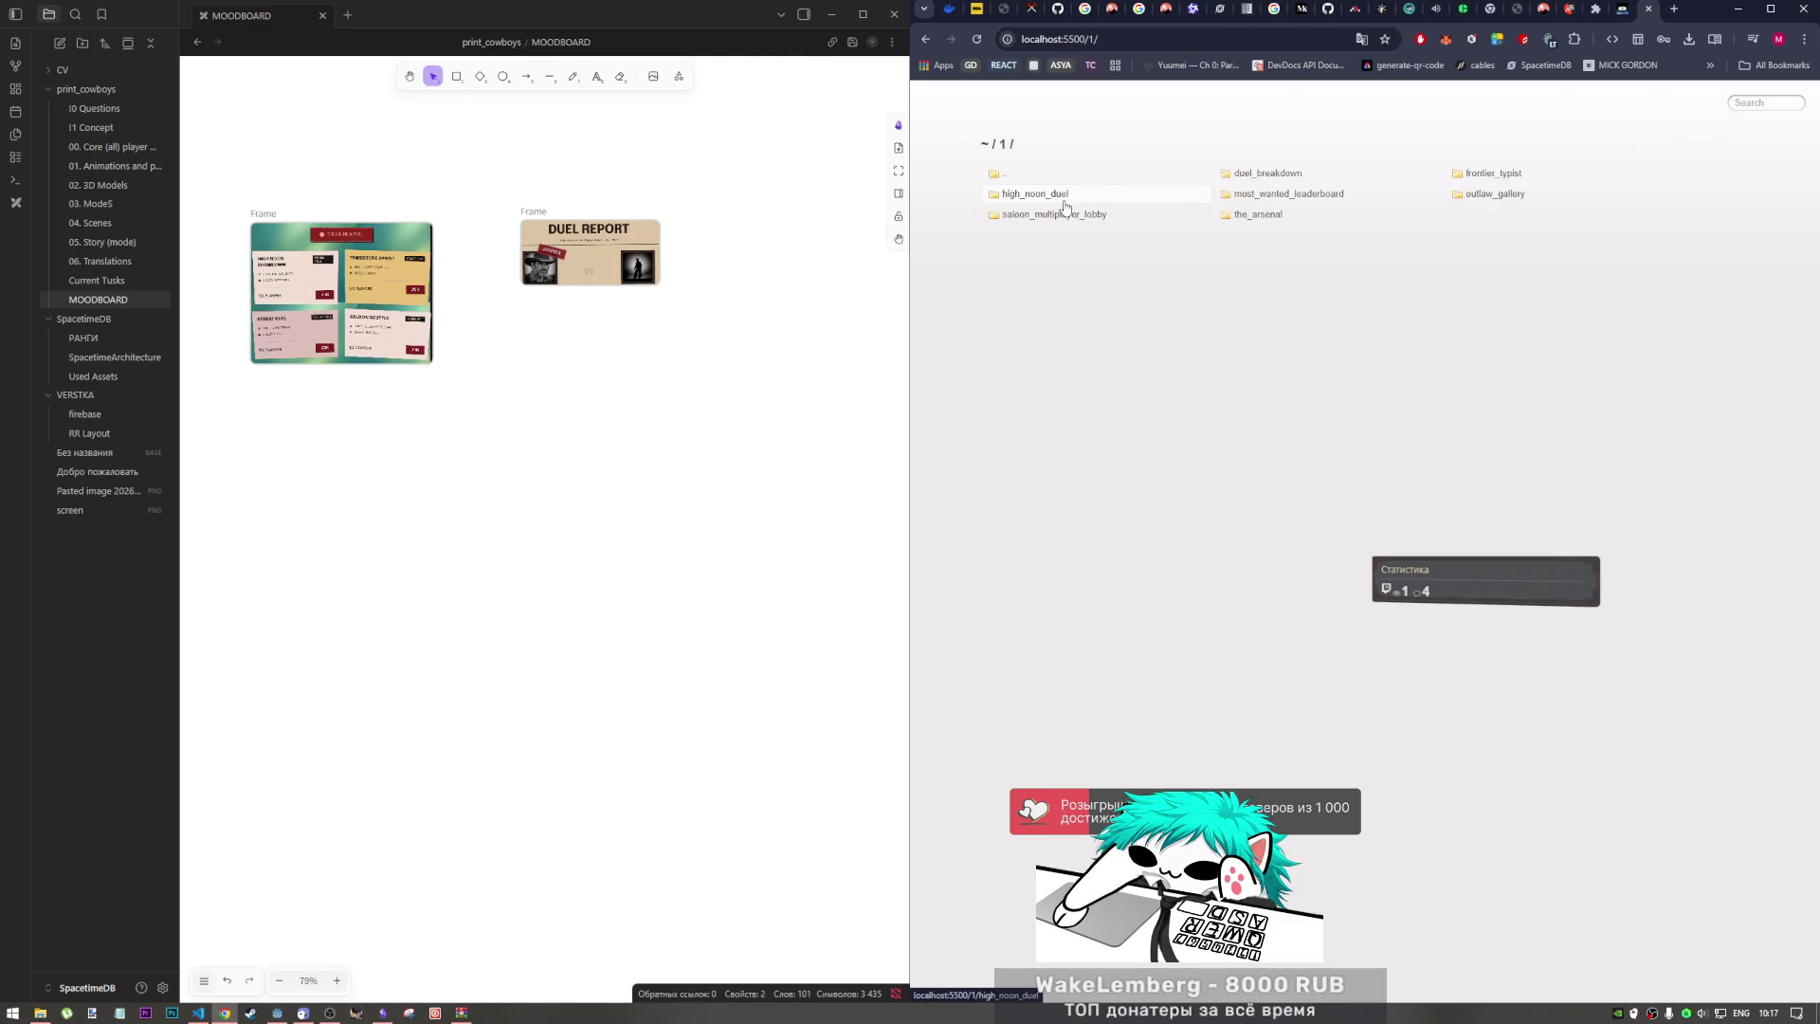
left_click(1265, 173)
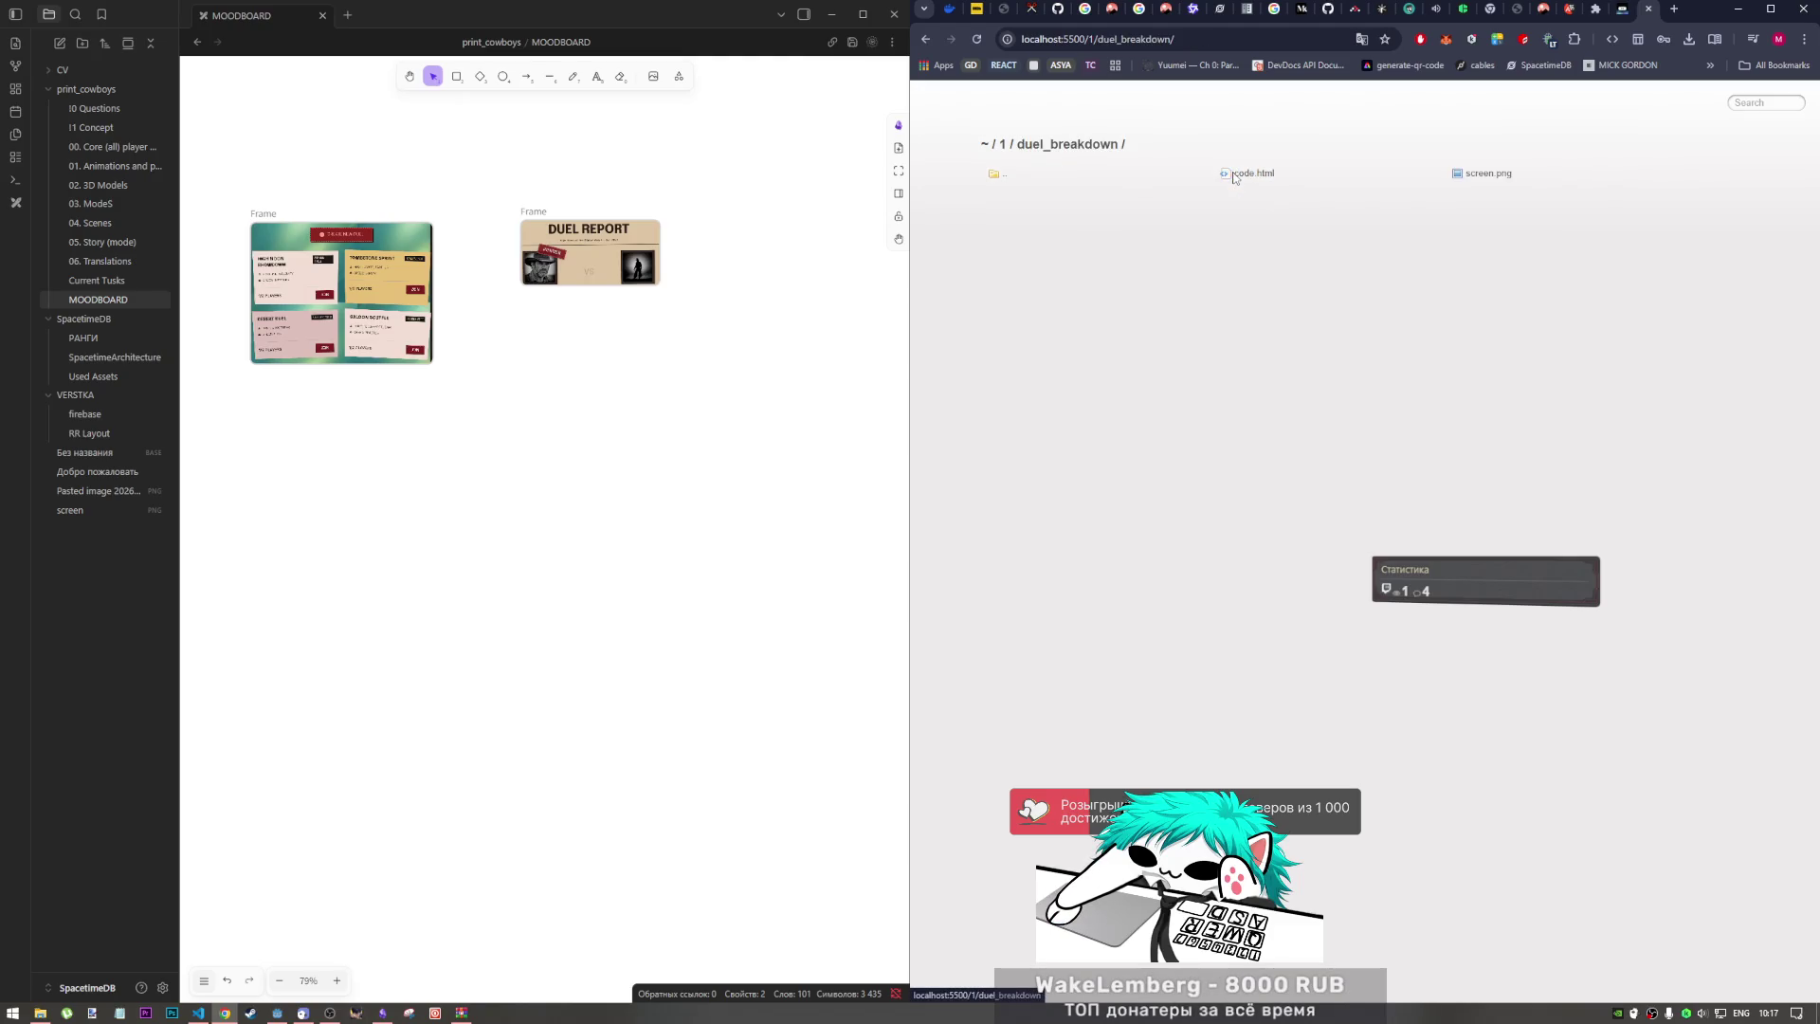
left_click(1260, 174)
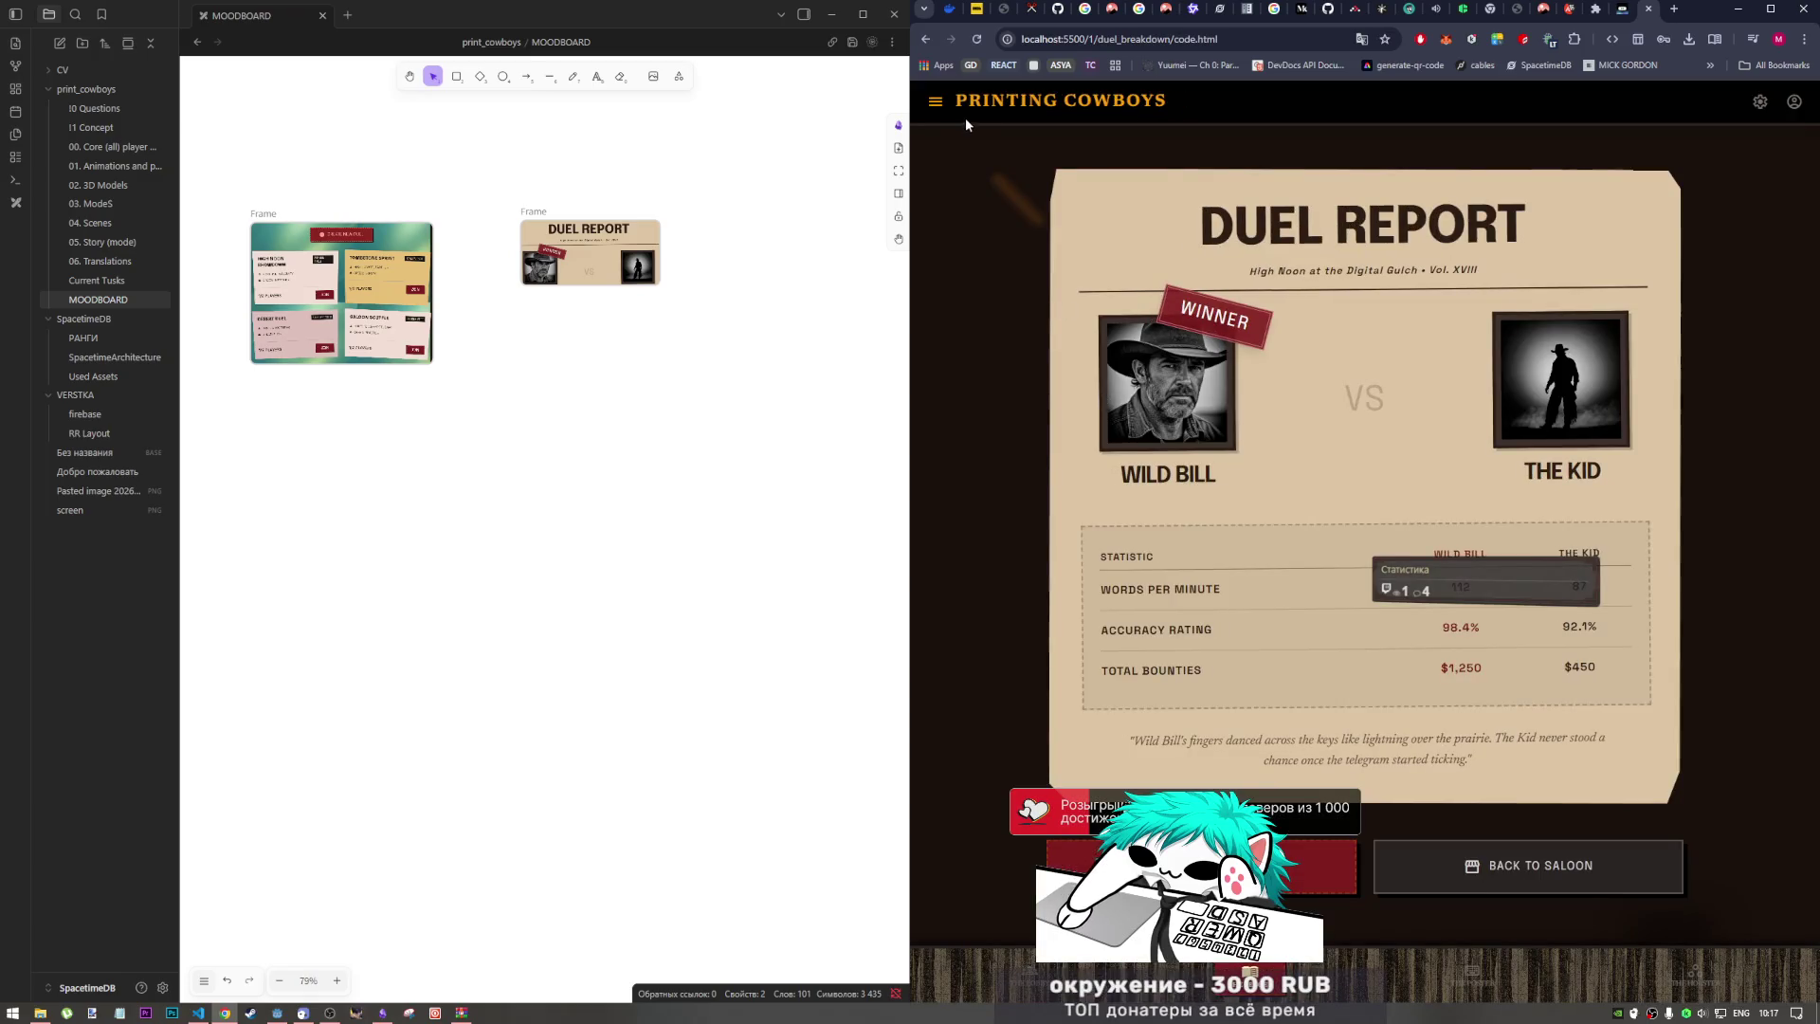
left_click(925, 38)
left_click(925, 39)
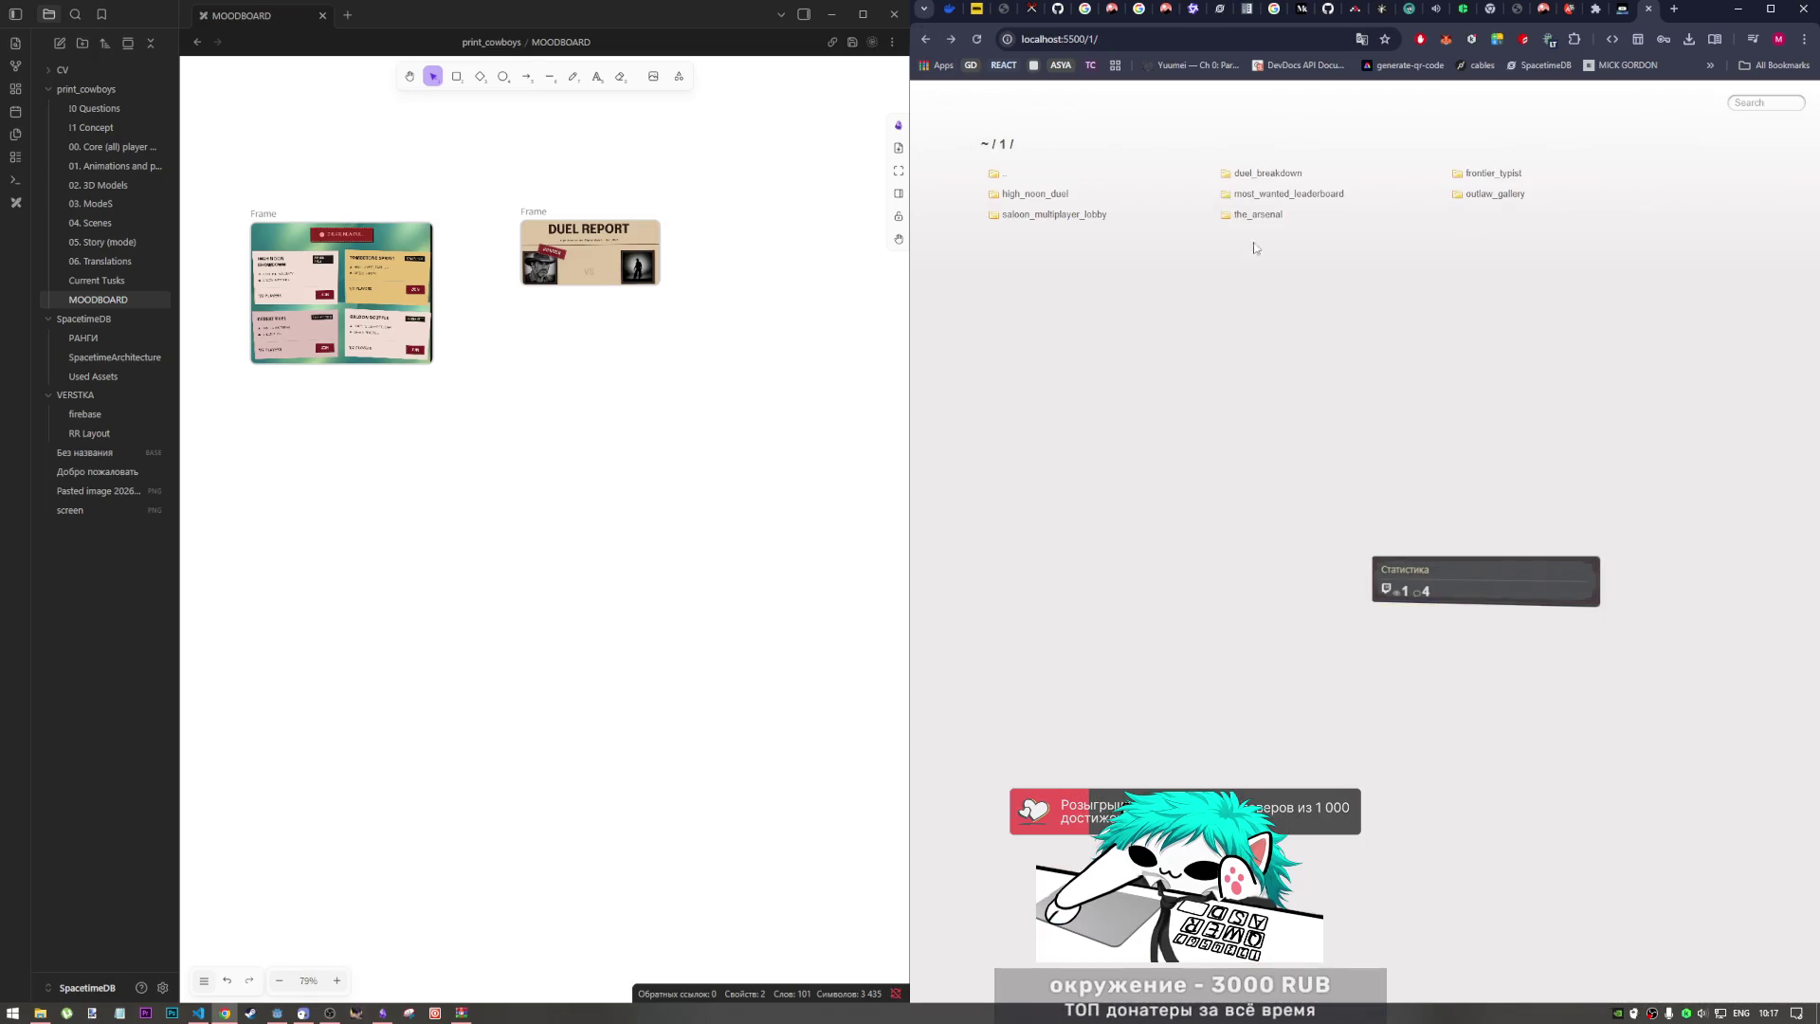
Step: Check the most_wanted_leaderboard code.html page at reduced and 100% zoom, then return to its folder
left_click(1291, 201)
left_click(1233, 176)
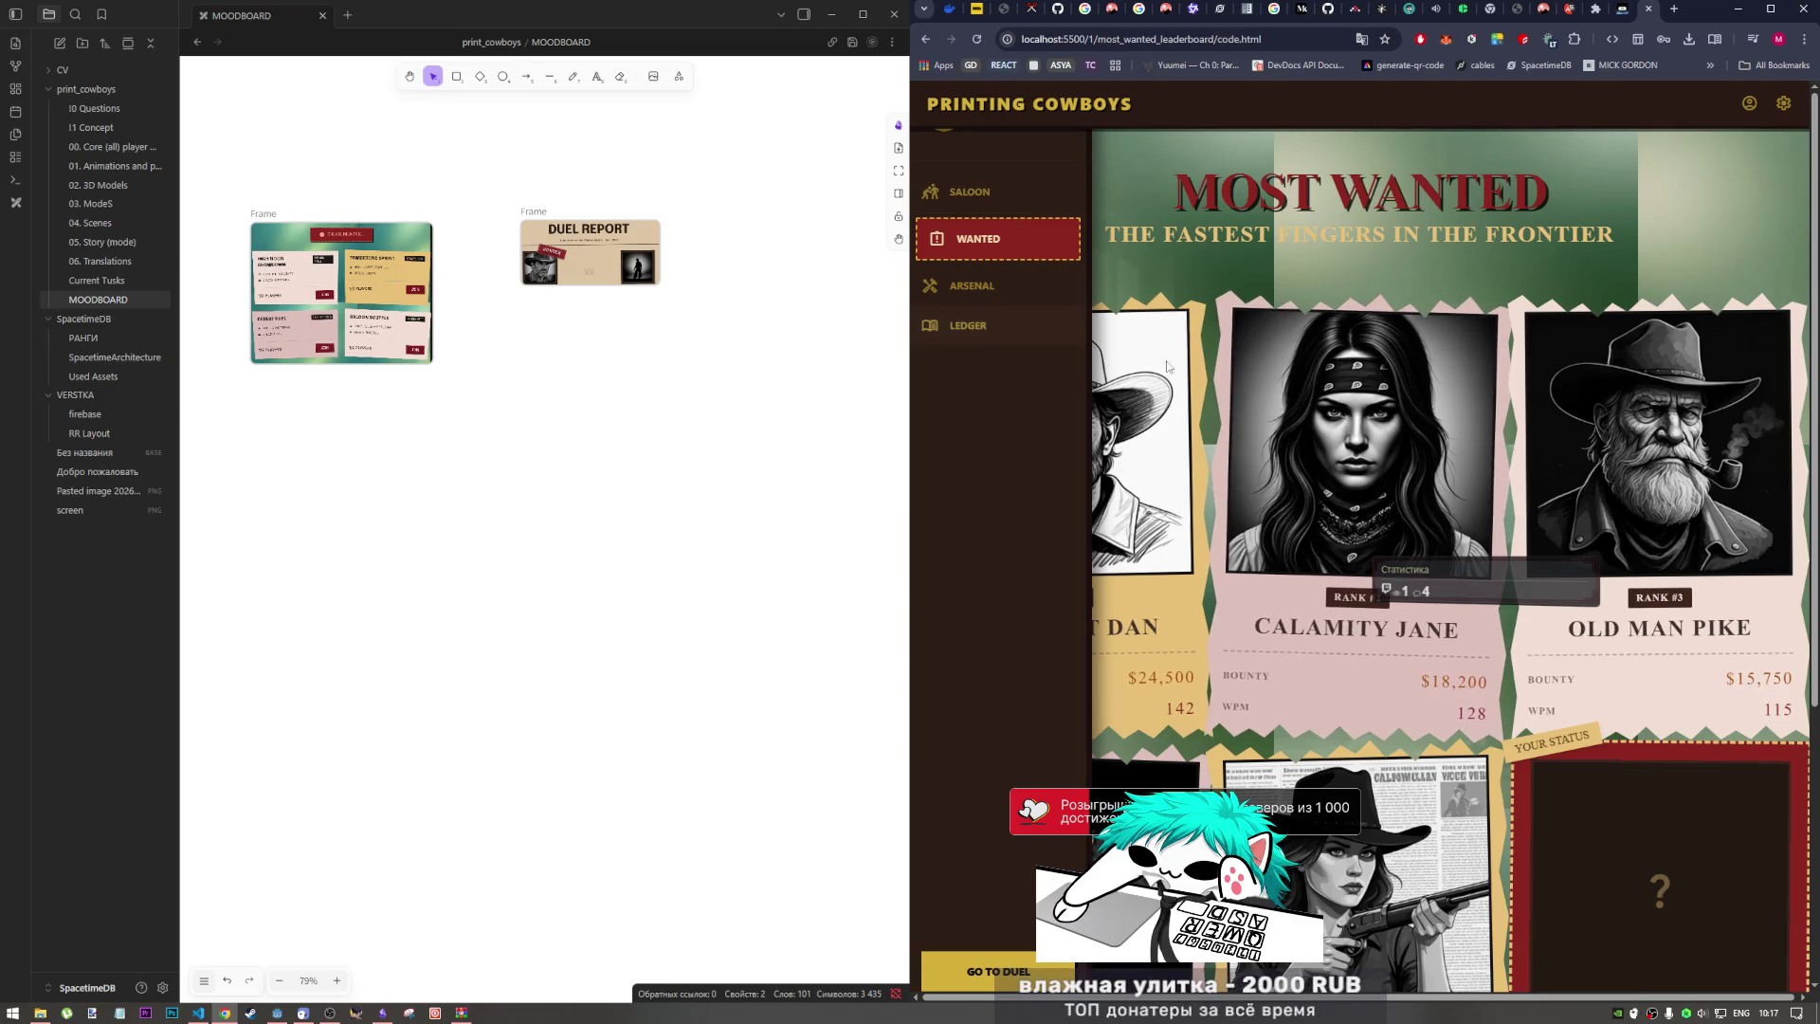
key("ctrl+minus")
key("ctrl+minus")
key("ctrl+minus")
key("ctrl+plus")
key("ctrl+plus")
key("ctrl+plus")
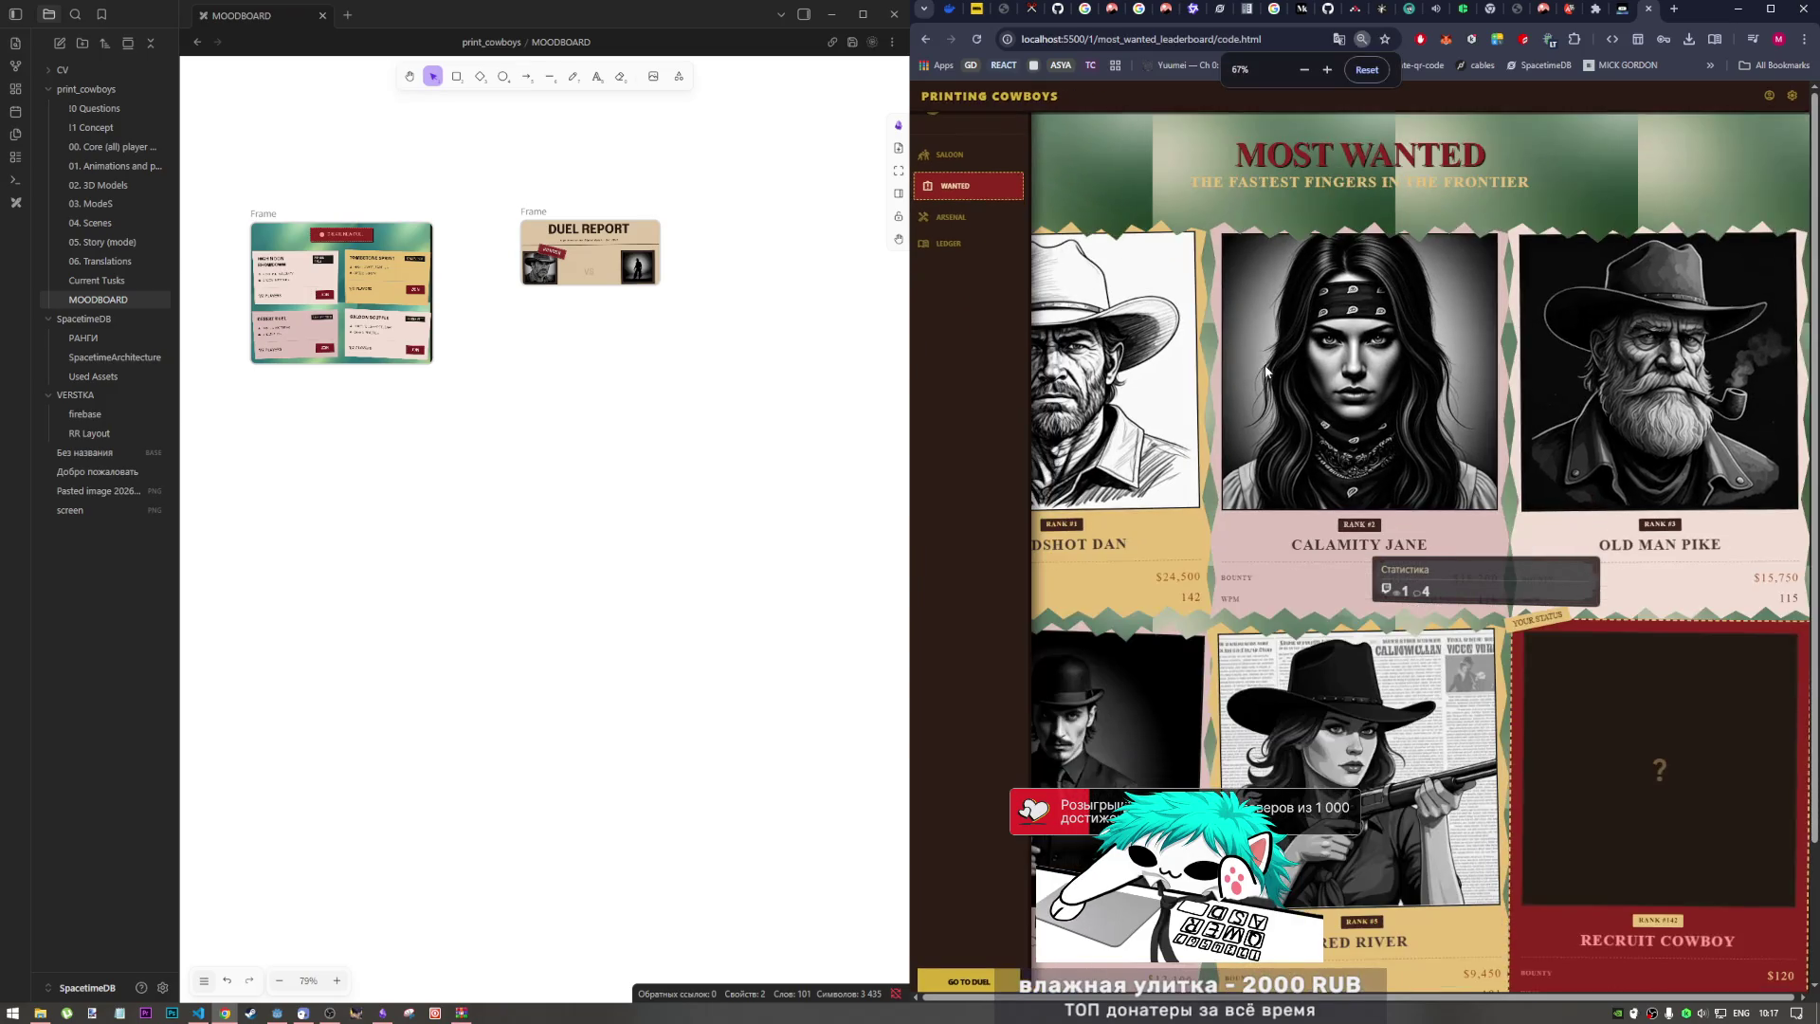
left_click(925, 39)
Step: Bring the leaderboard screen.png onto the moodboard and duplicate it beside the original
left_click(1503, 180)
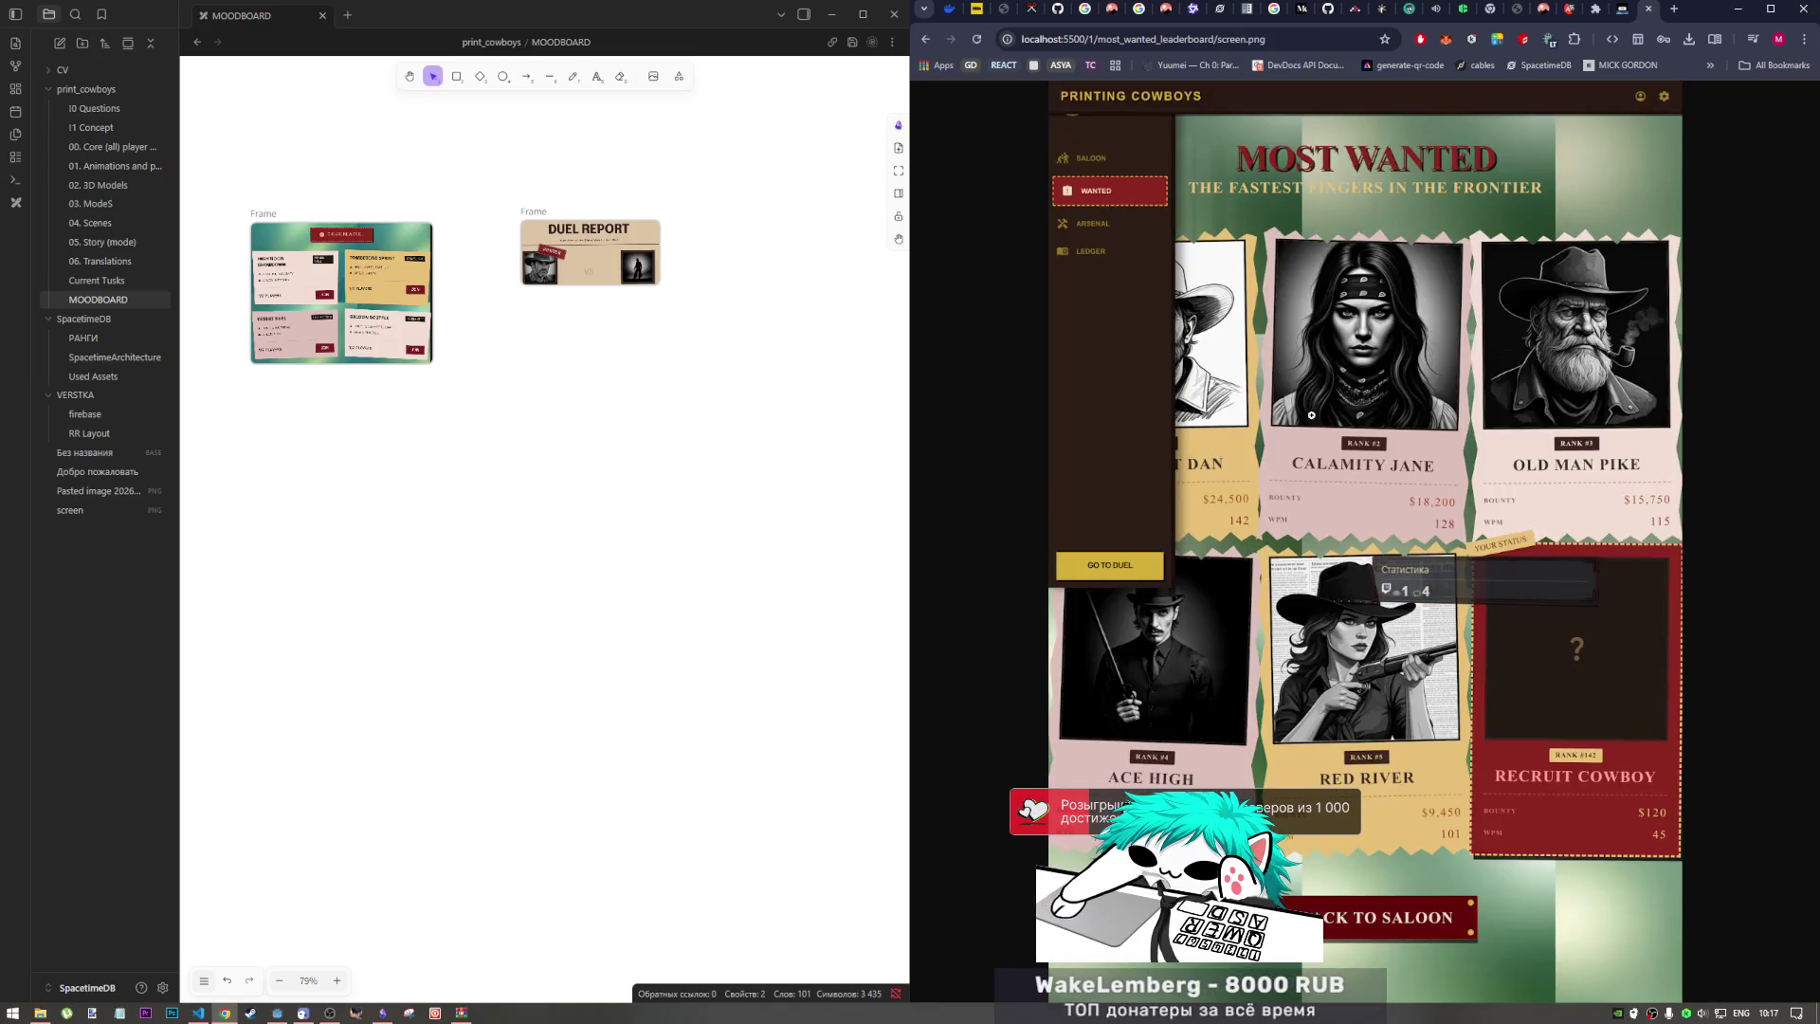
mouse_move(1326, 493)
left_mouse_down()
mouse_move(948, 488)
mouse_move(558, 518)
left_mouse_up()
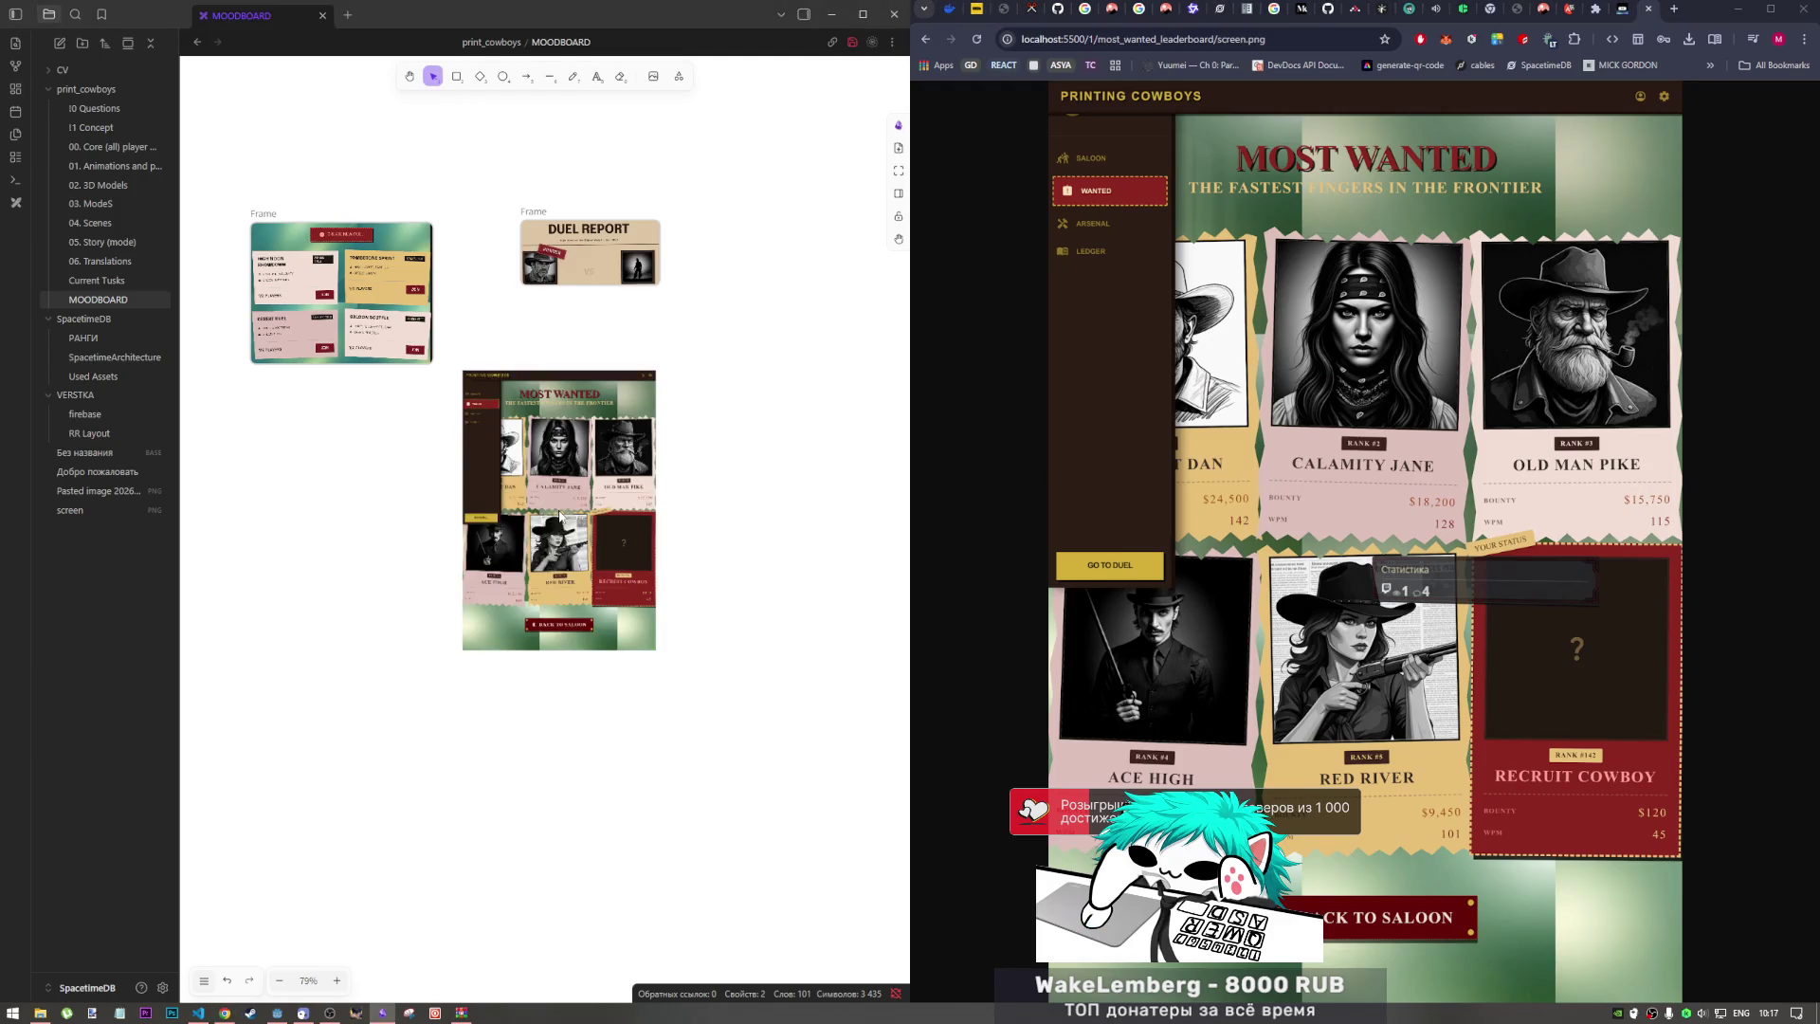
left_click_drag(593, 411, 612, 390)
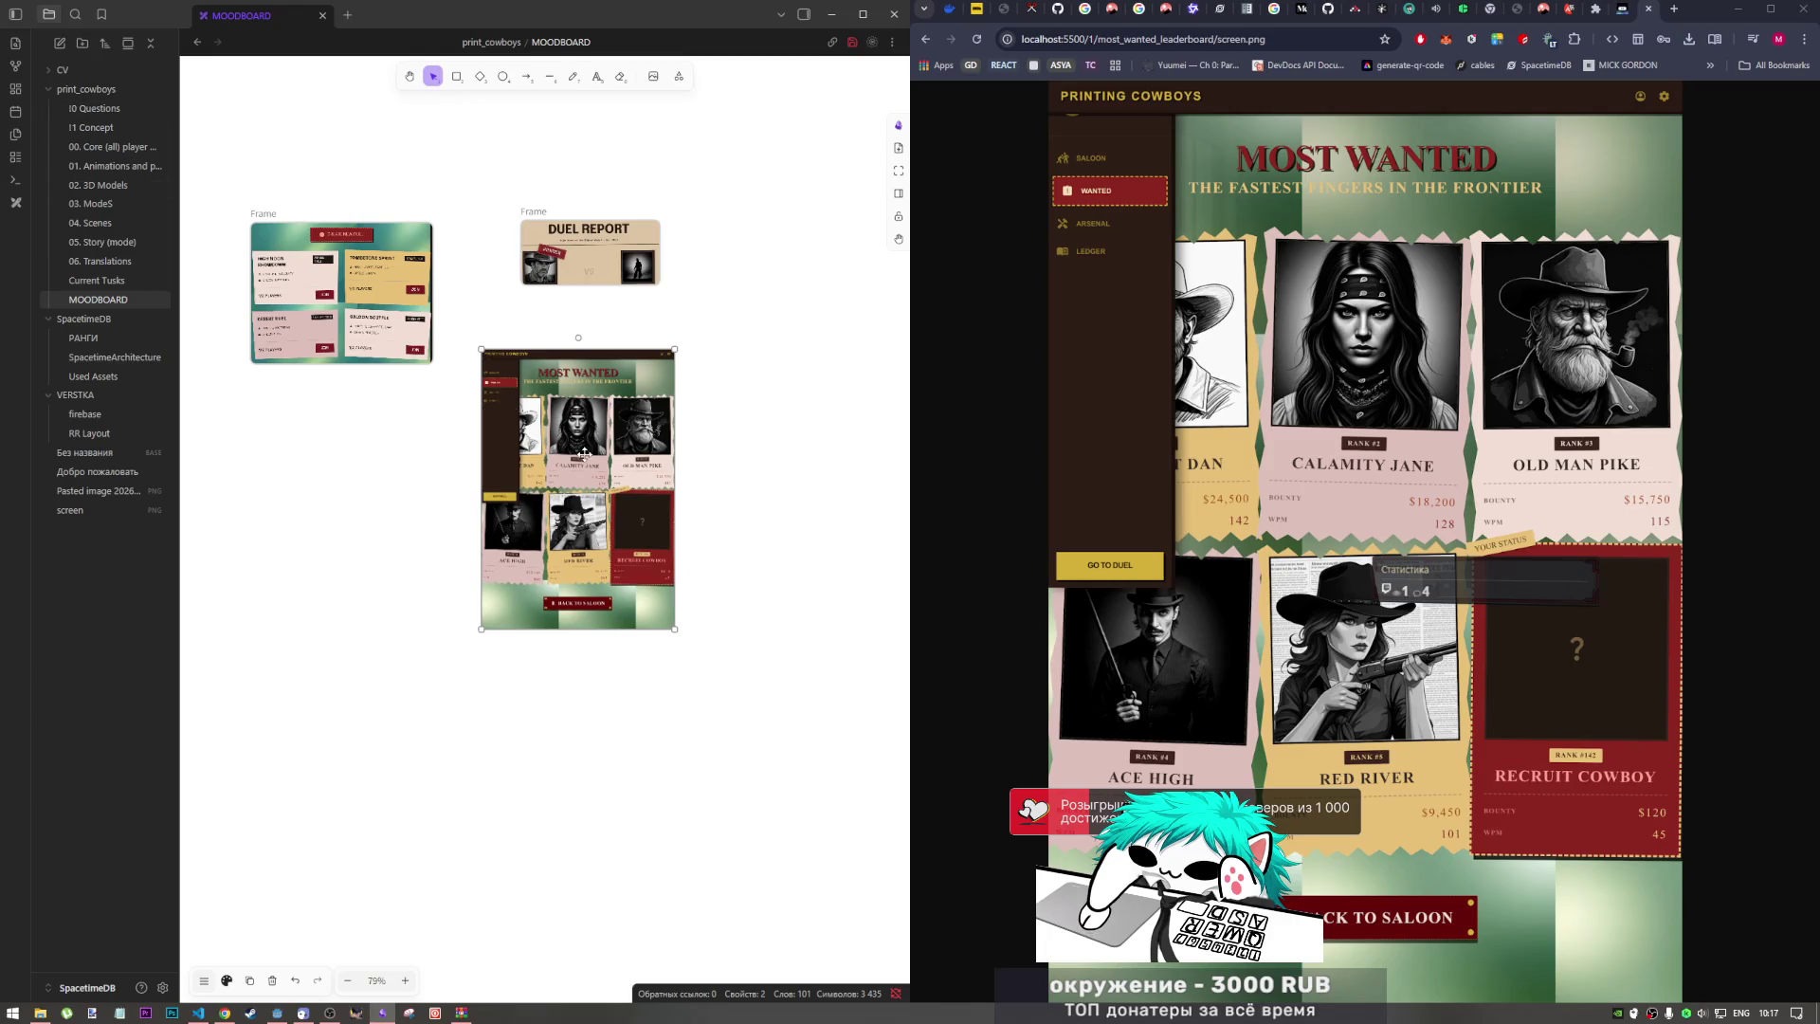
mouse_move(583, 455)
left_mouse_down("alt")
mouse_move(802, 471)
mouse_move(808, 450)
left_mouse_up("alt")
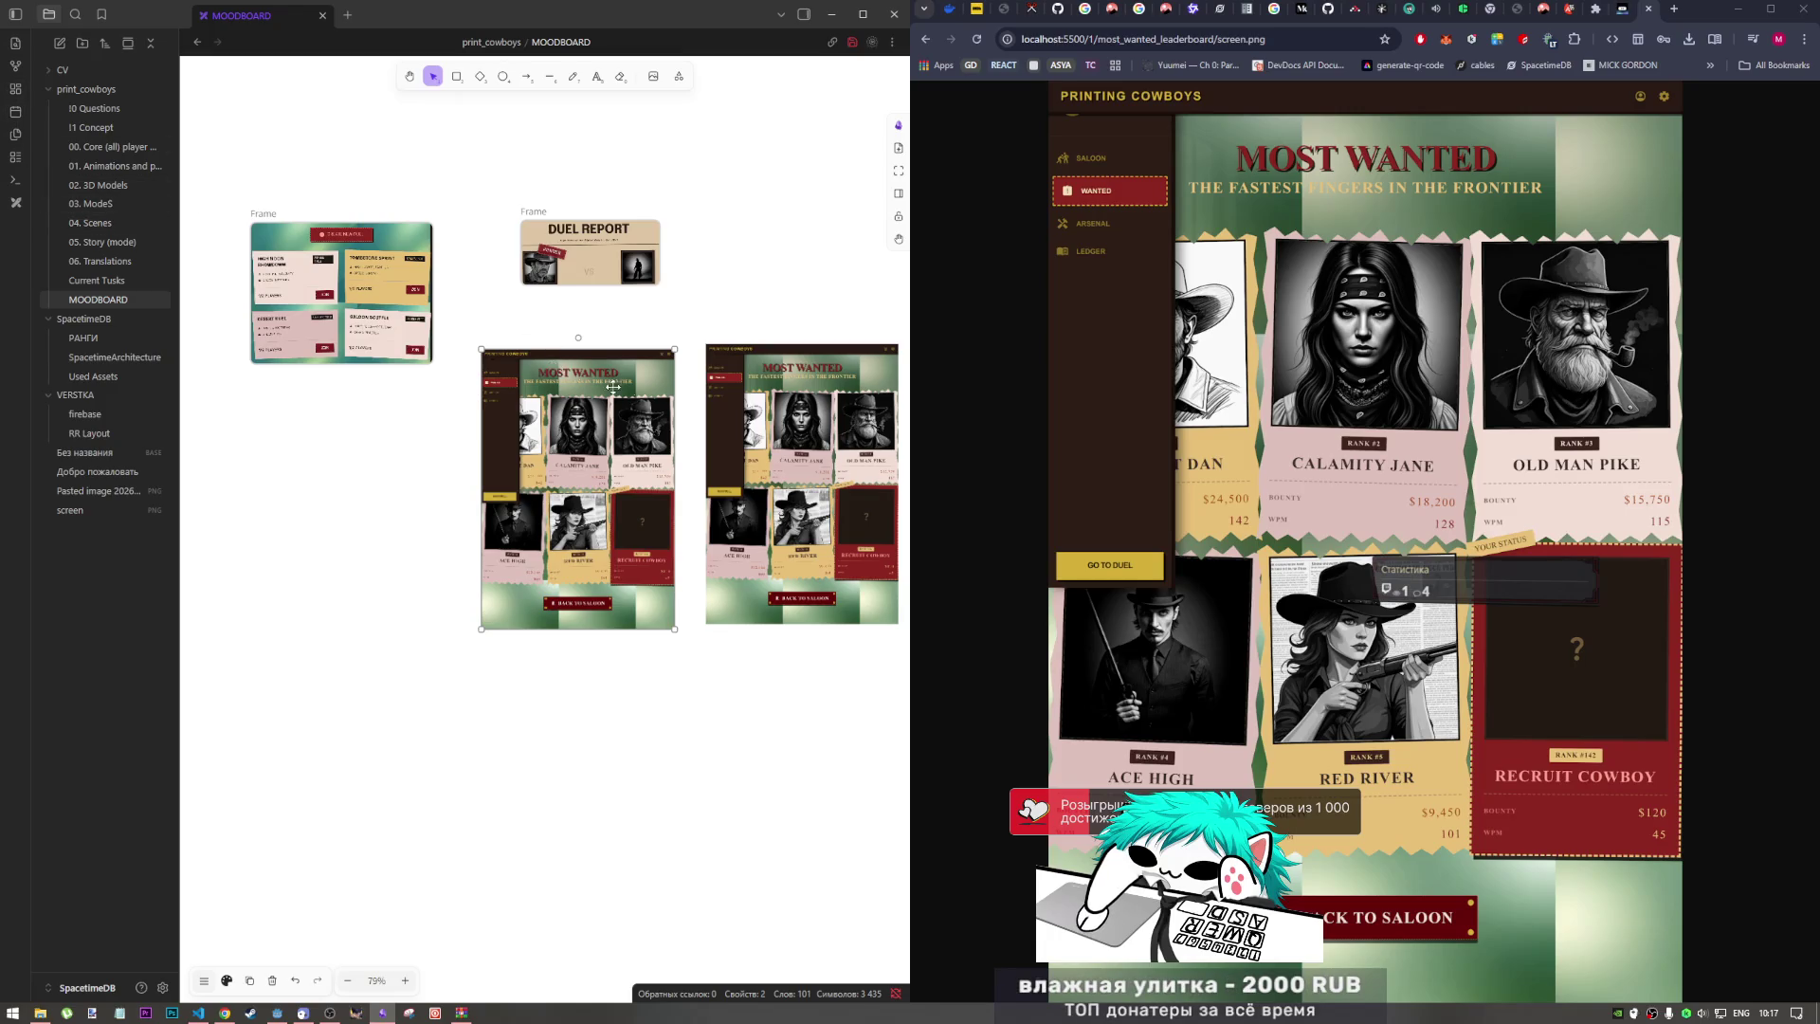
Step: Frame the leaderboard image, crop it to the MOST WANTED header, and place it top right
right_click(673, 404)
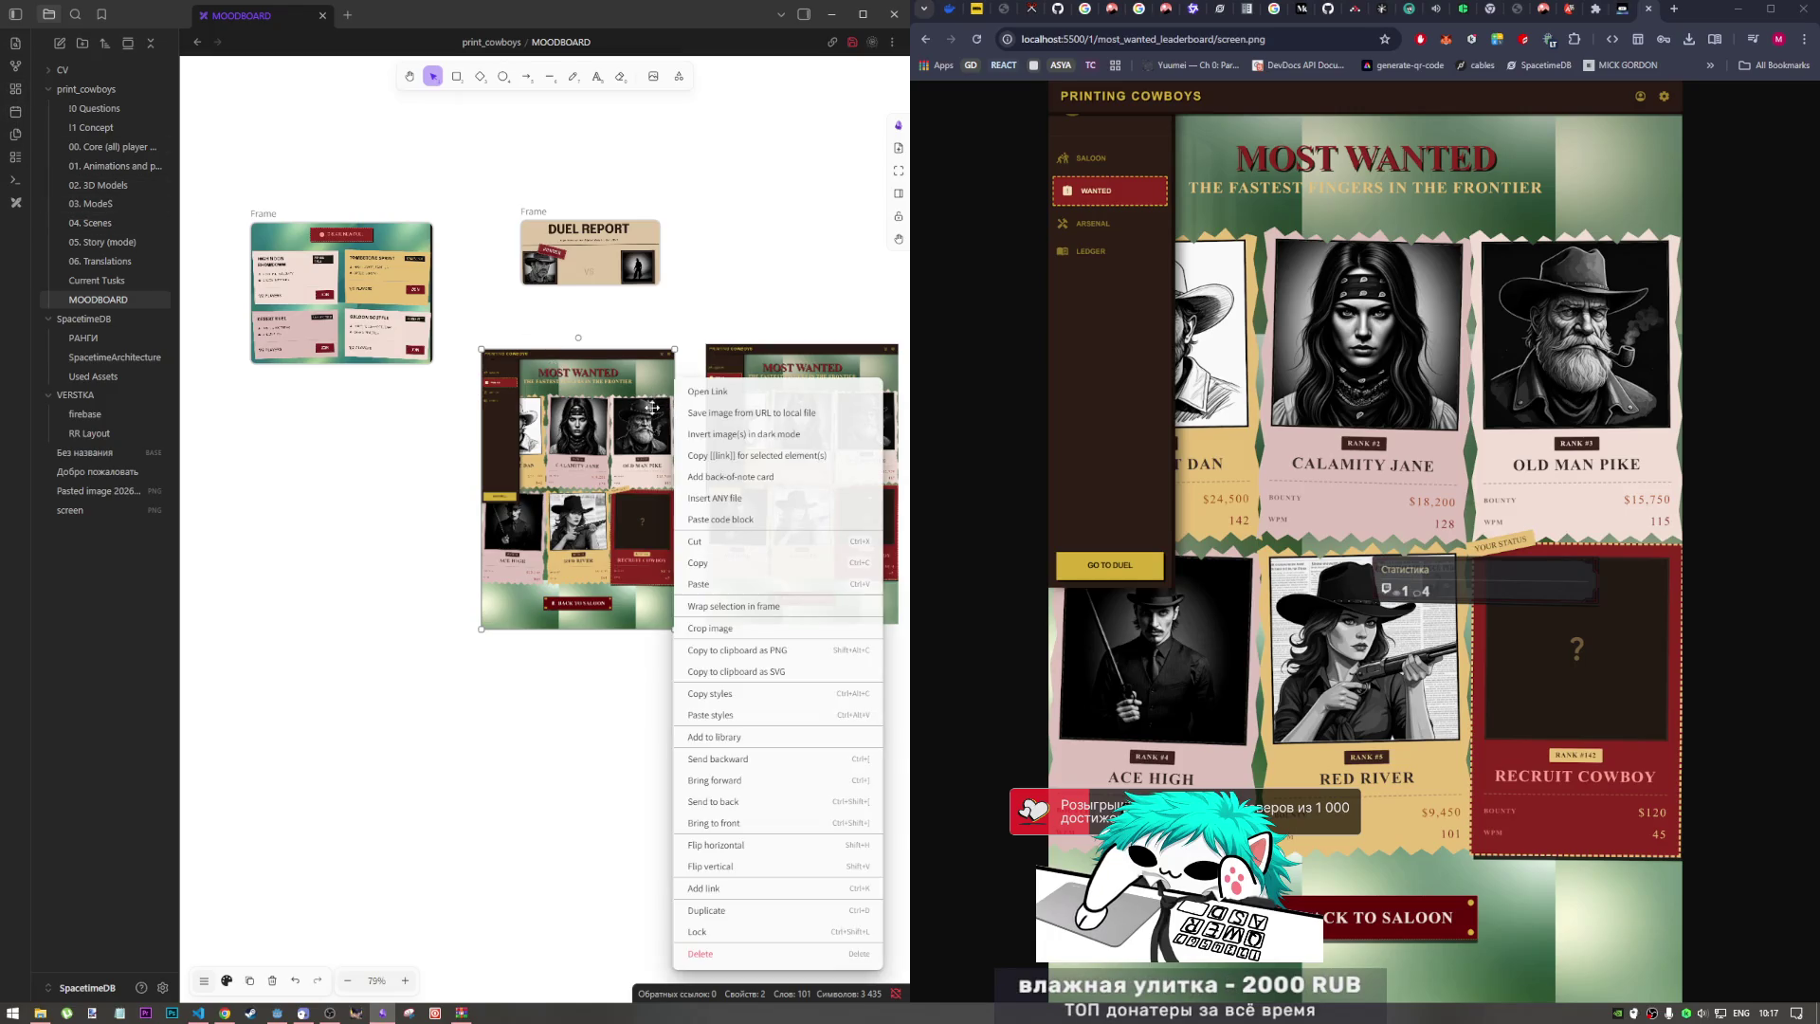
left_click(785, 612)
mouse_move(609, 640)
left_mouse_down()
mouse_move(618, 371)
mouse_move(624, 389)
left_mouse_up()
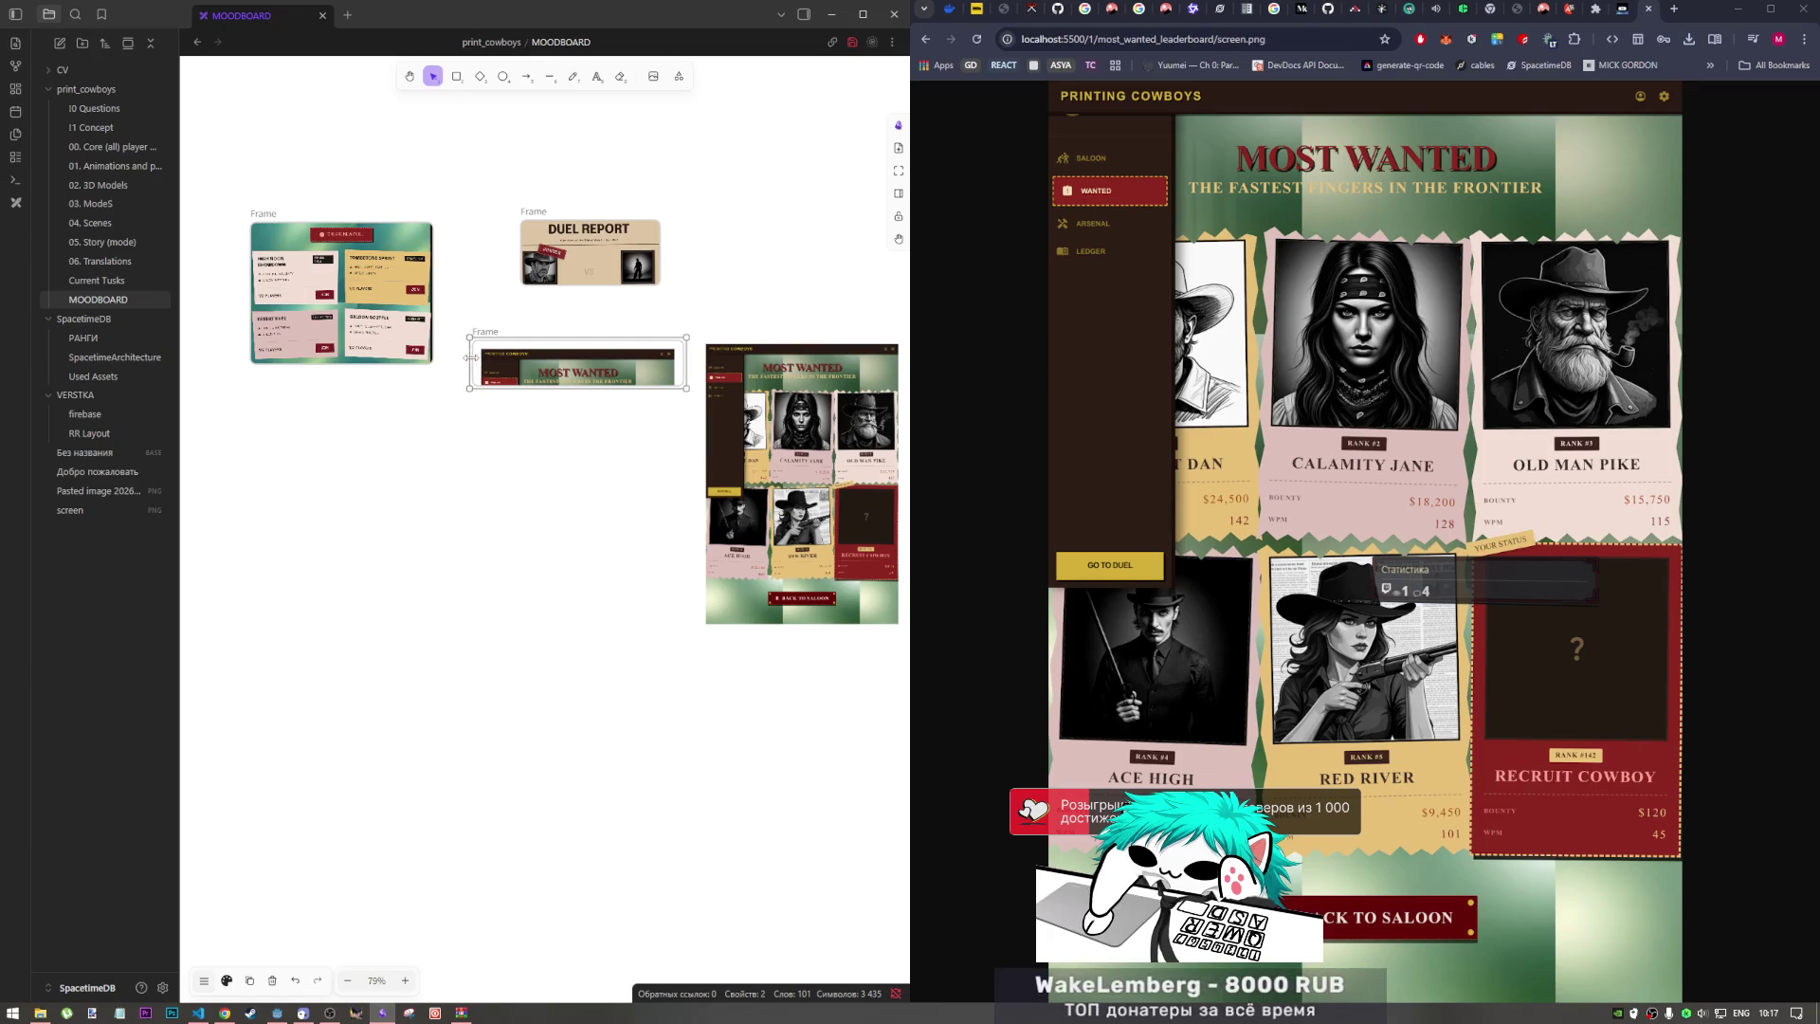
left_click_drag(471, 370, 519, 370)
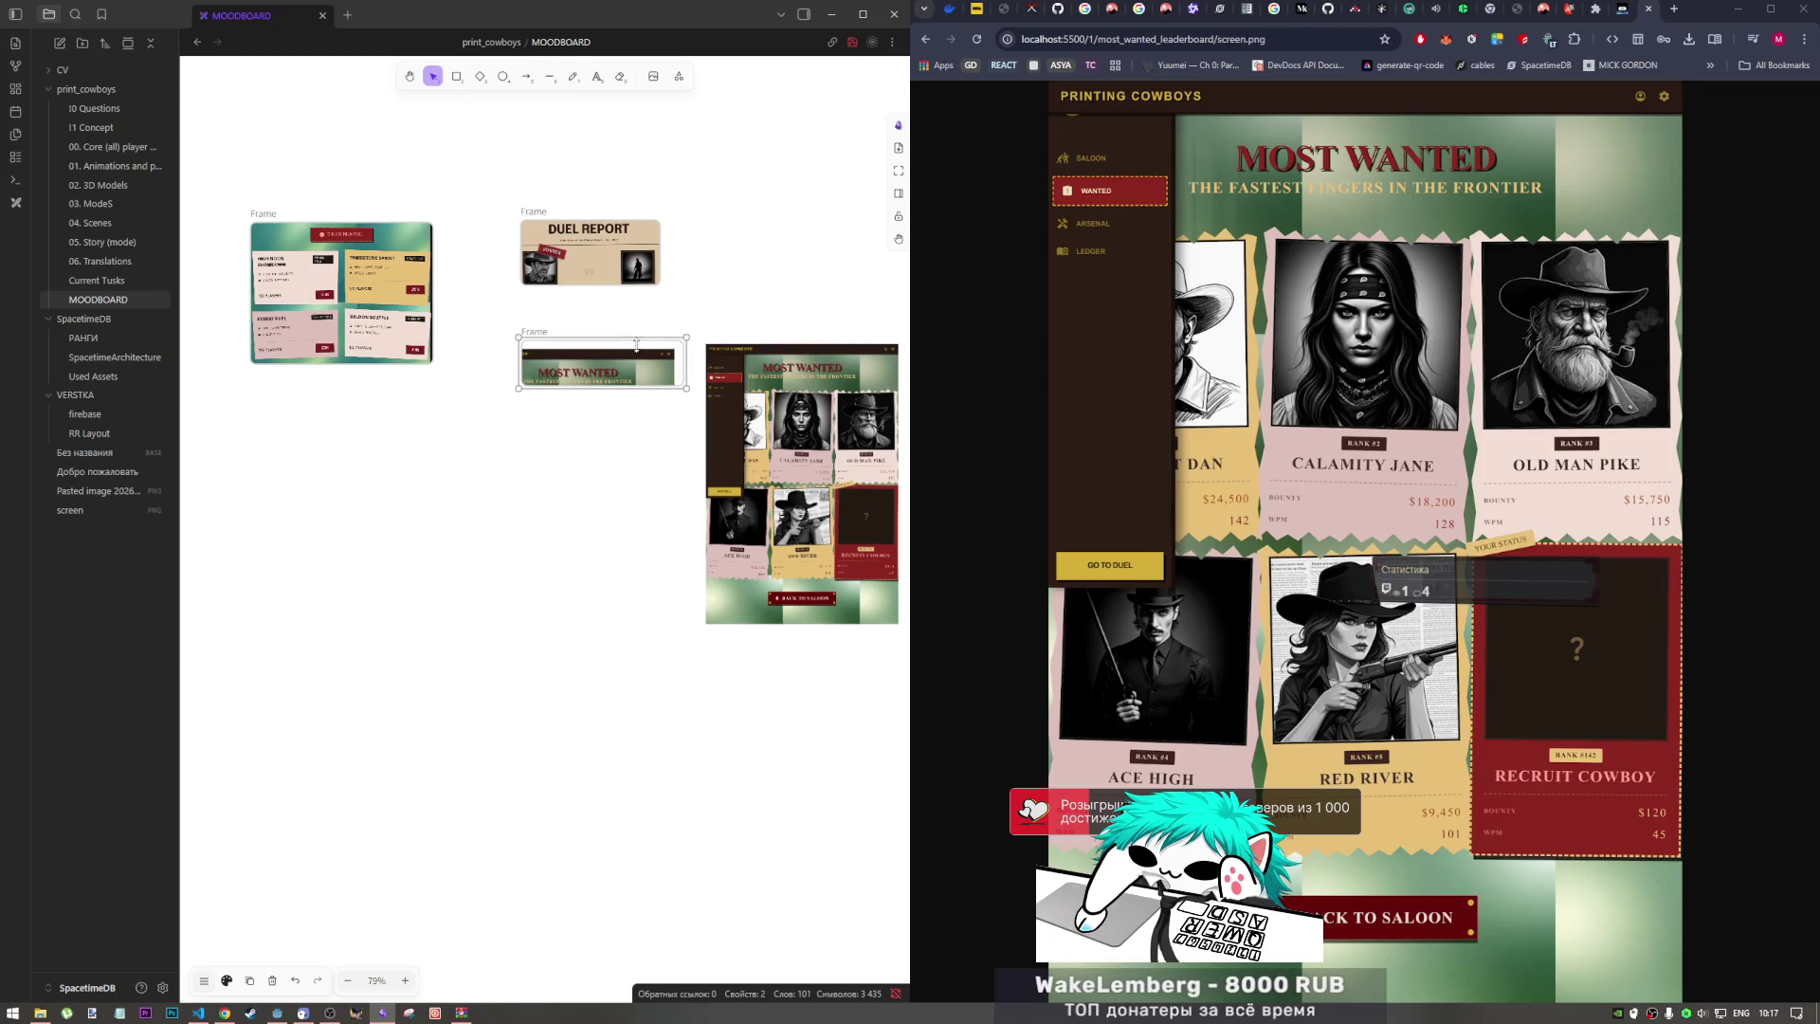
mouse_move(636, 346)
left_mouse_down()
mouse_move(641, 377)
mouse_move(414, 422)
left_mouse_up()
key("ctrl+z")
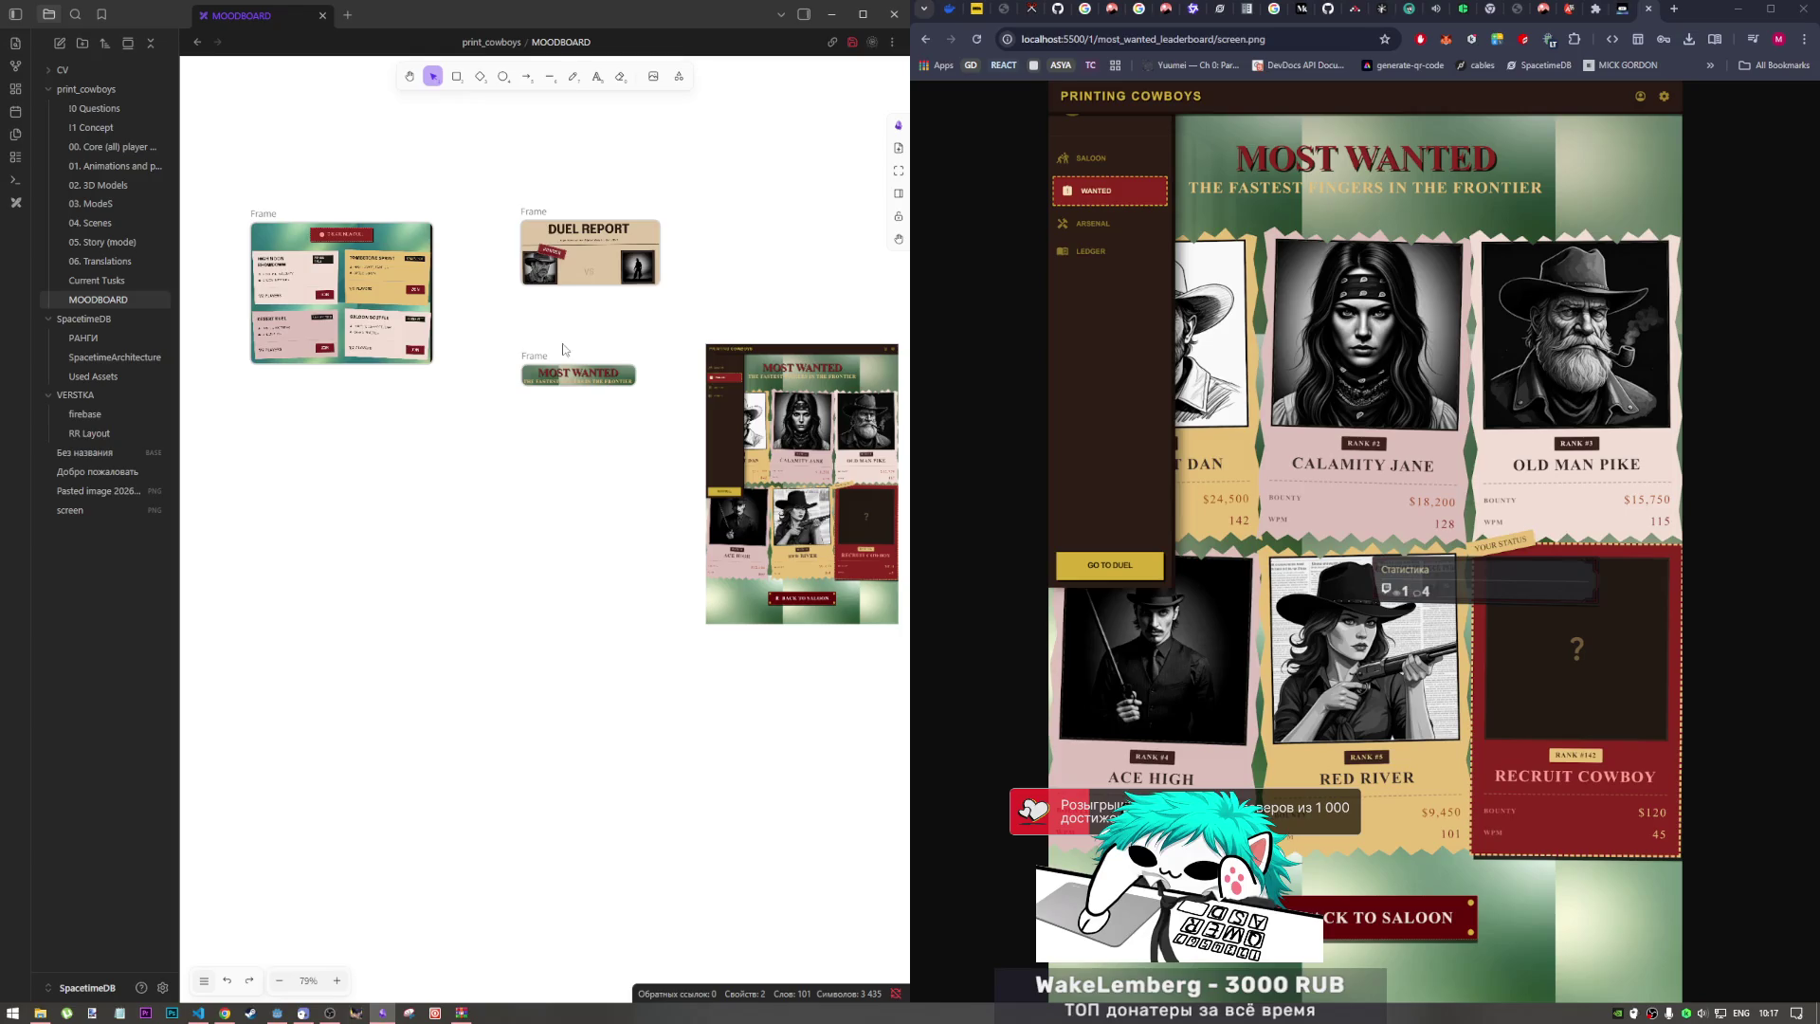
mouse_move(573, 362)
left_mouse_down()
mouse_move(365, 360)
mouse_move(455, 146)
mouse_move(485, 413)
mouse_move(742, 208)
mouse_move(758, 218)
left_mouse_up()
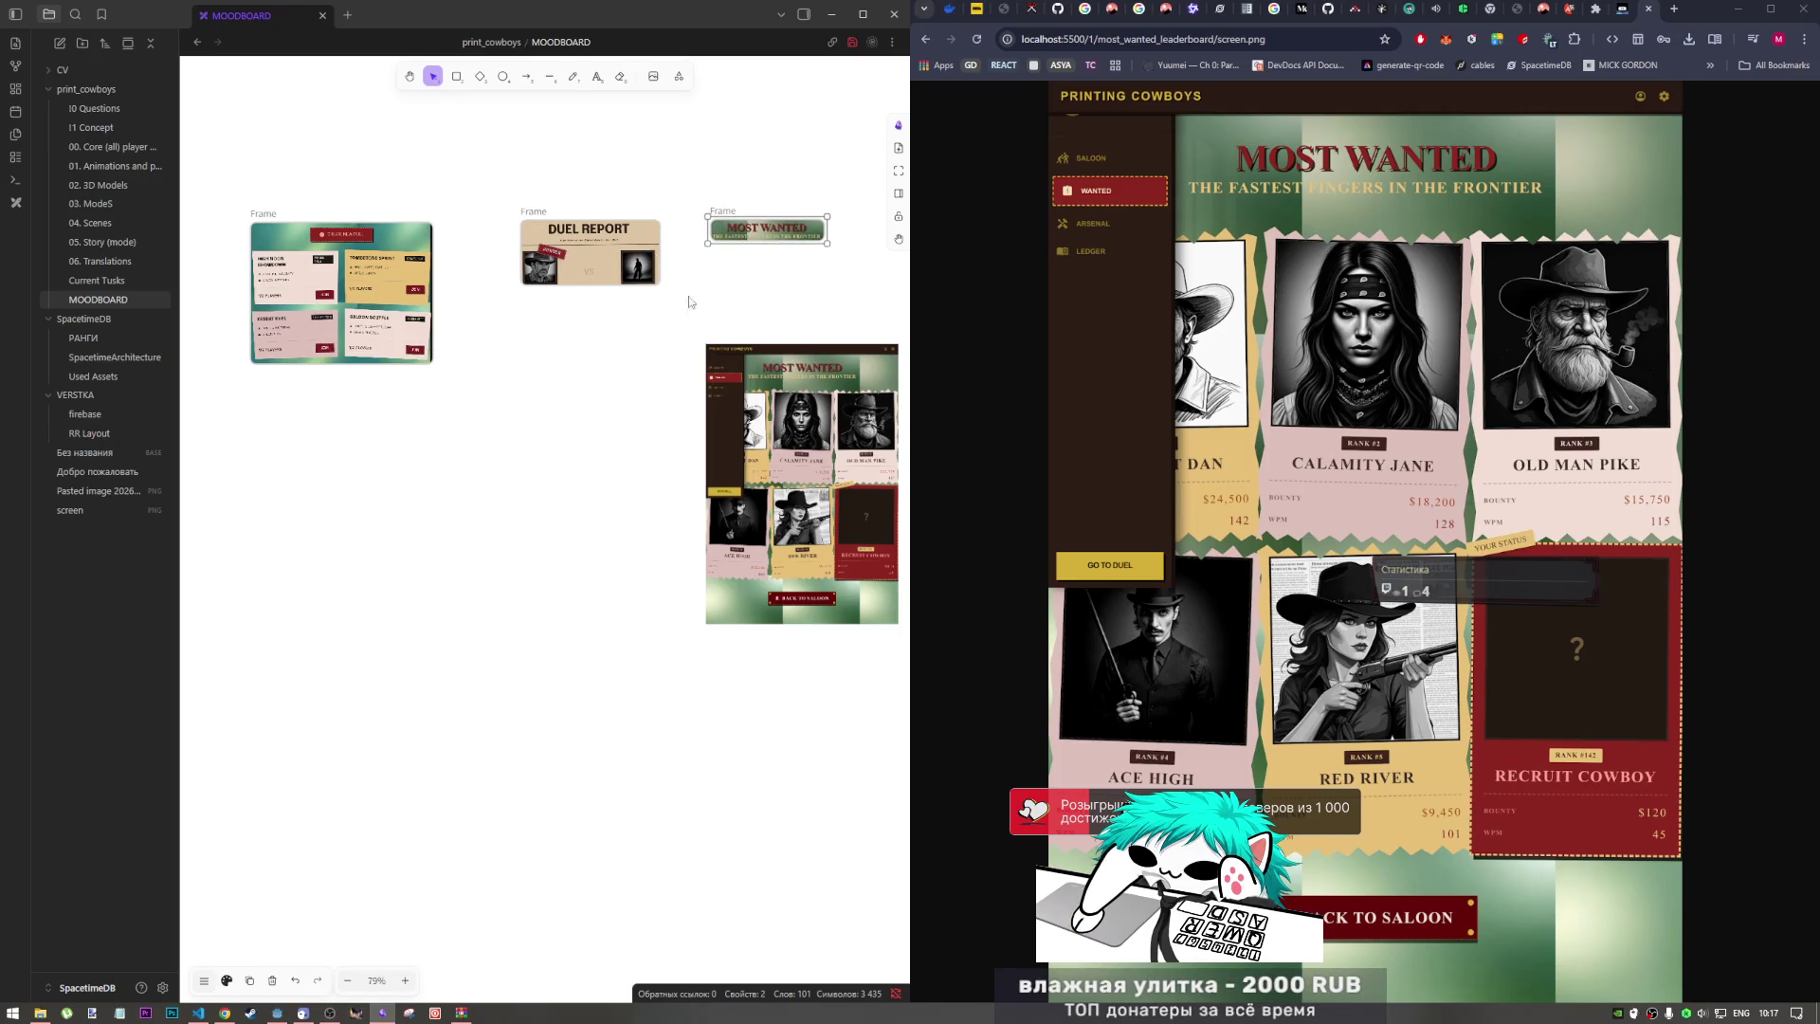
left_click(749, 179)
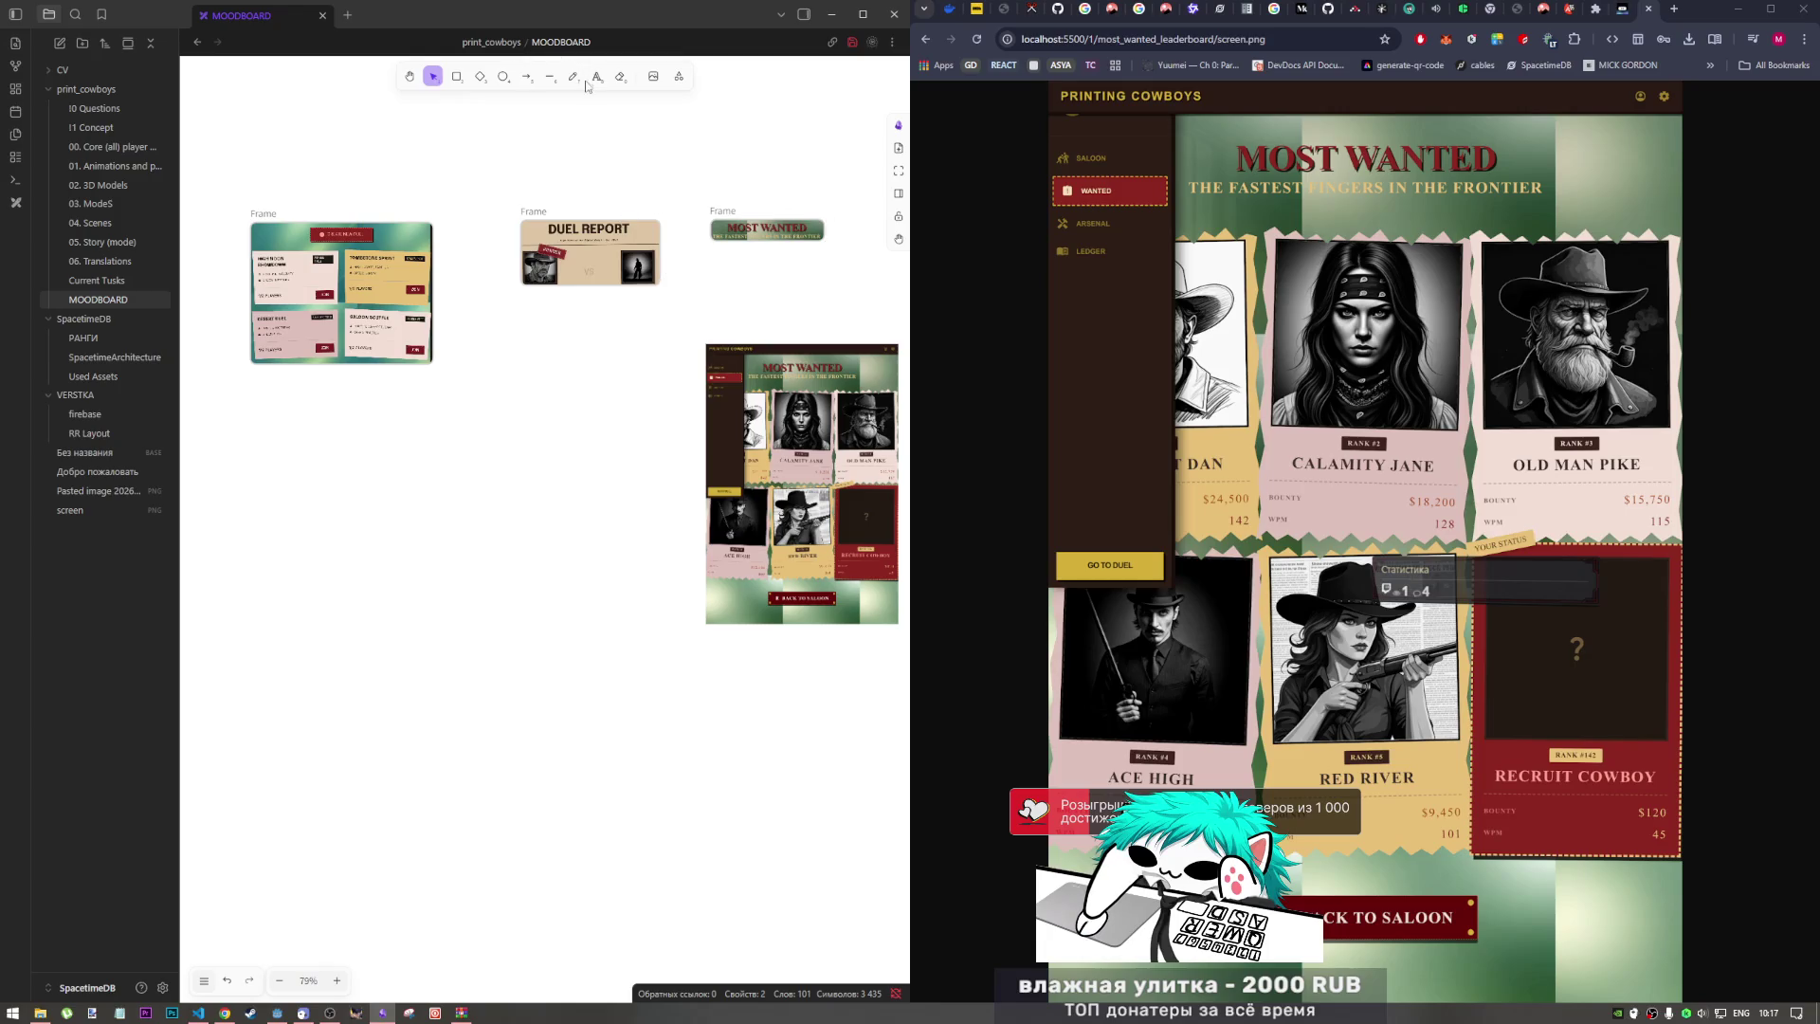
Step: Add a 'TOP' text label positioned just above the MOST WANTED frame
left_click(596, 77)
left_click(713, 147)
type("TOP")
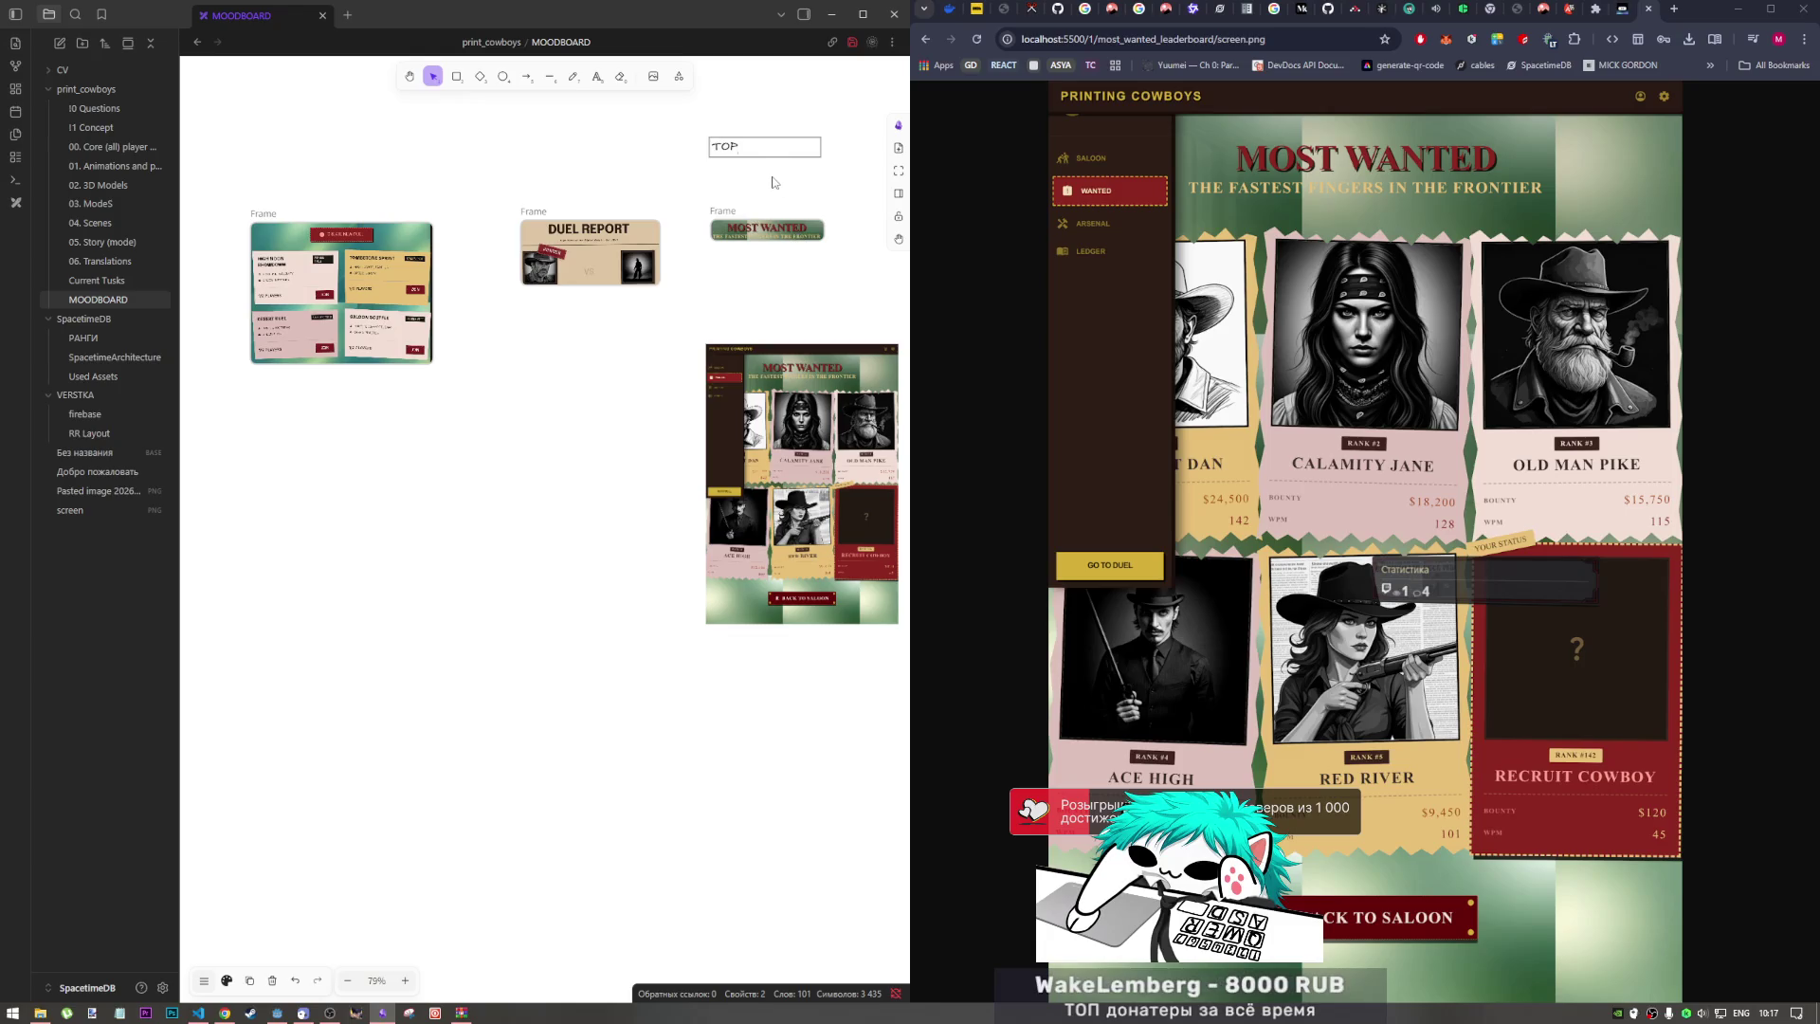
left_click_drag(758, 151, 613, 157)
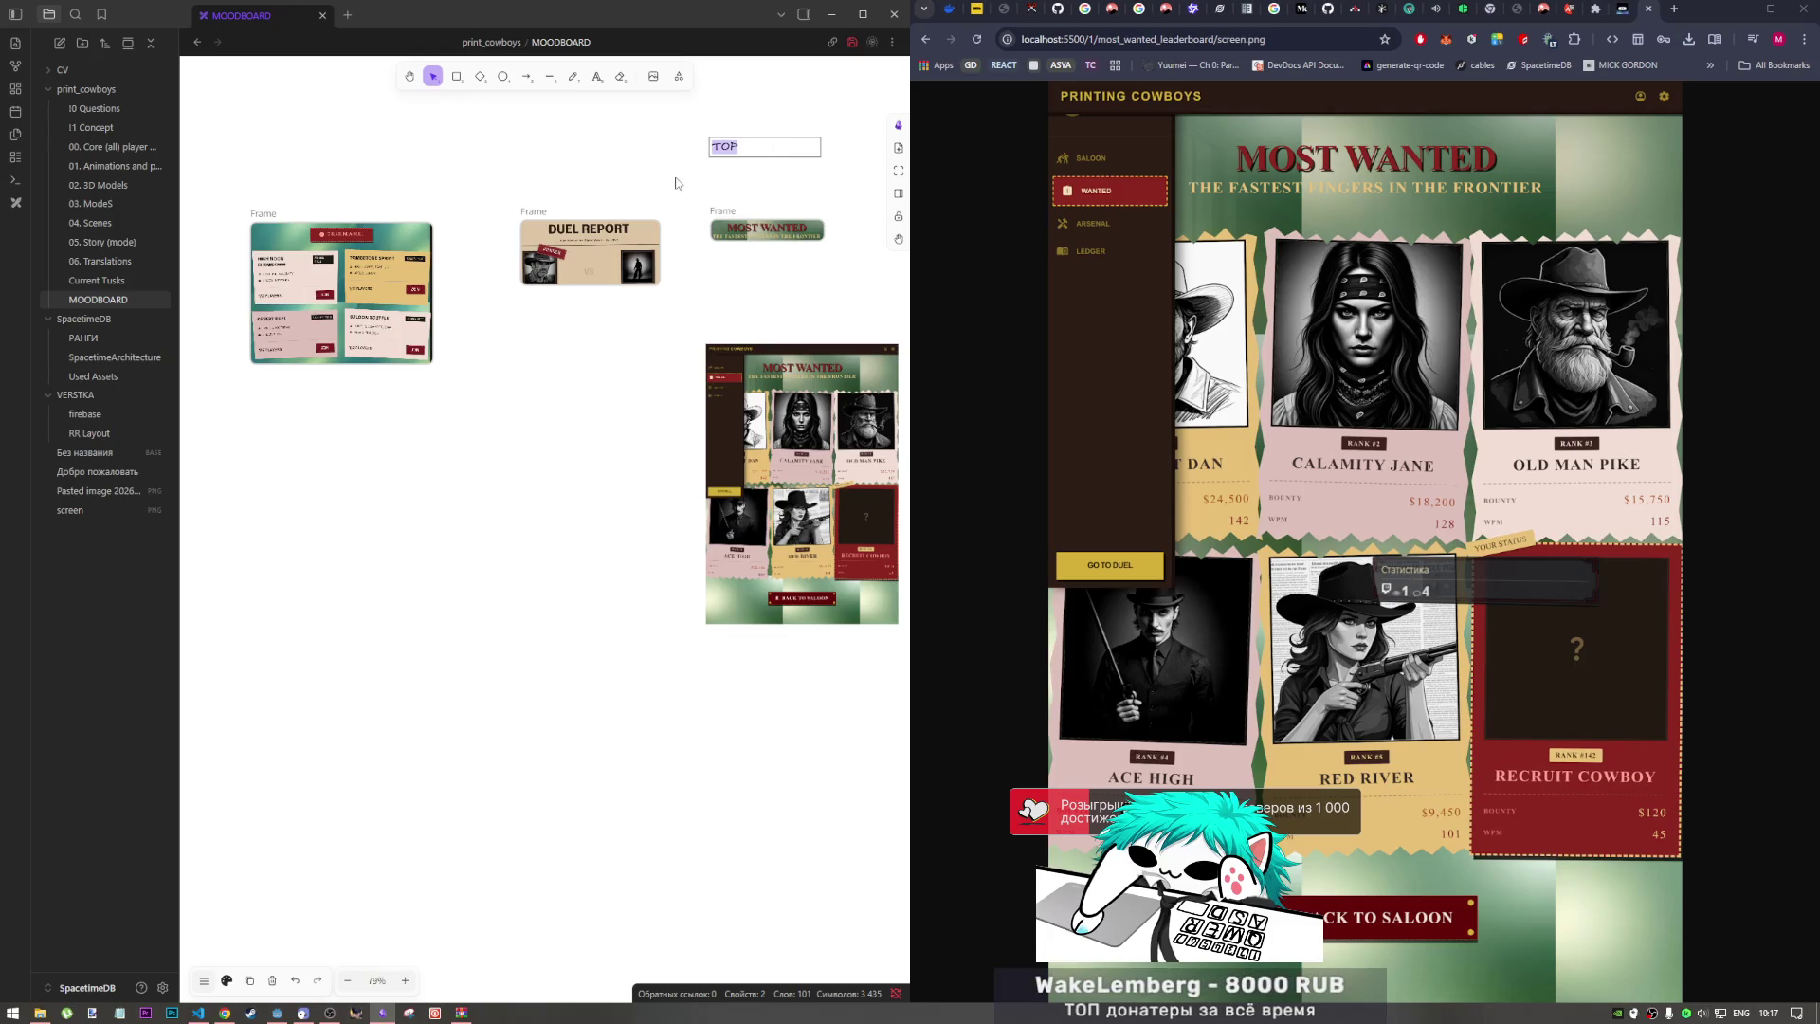
key("Escape")
left_click_drag(739, 167, 751, 199)
left_click(513, 166)
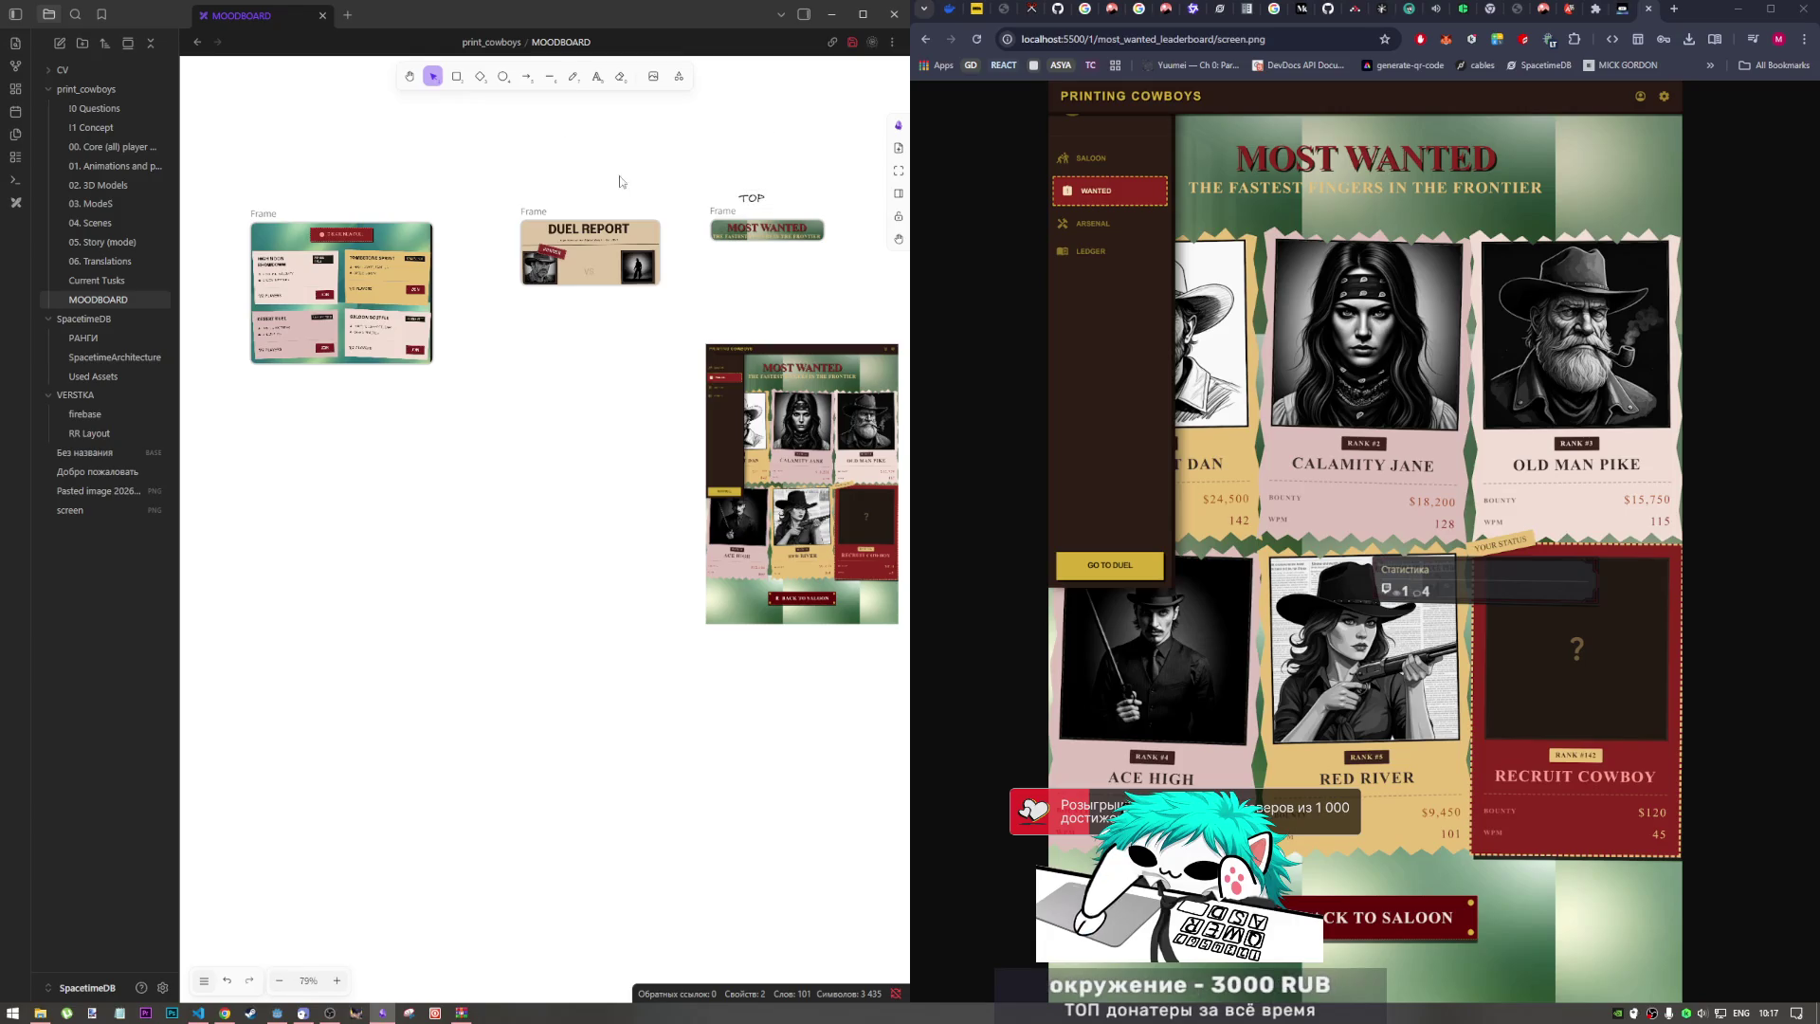
left_click(760, 199)
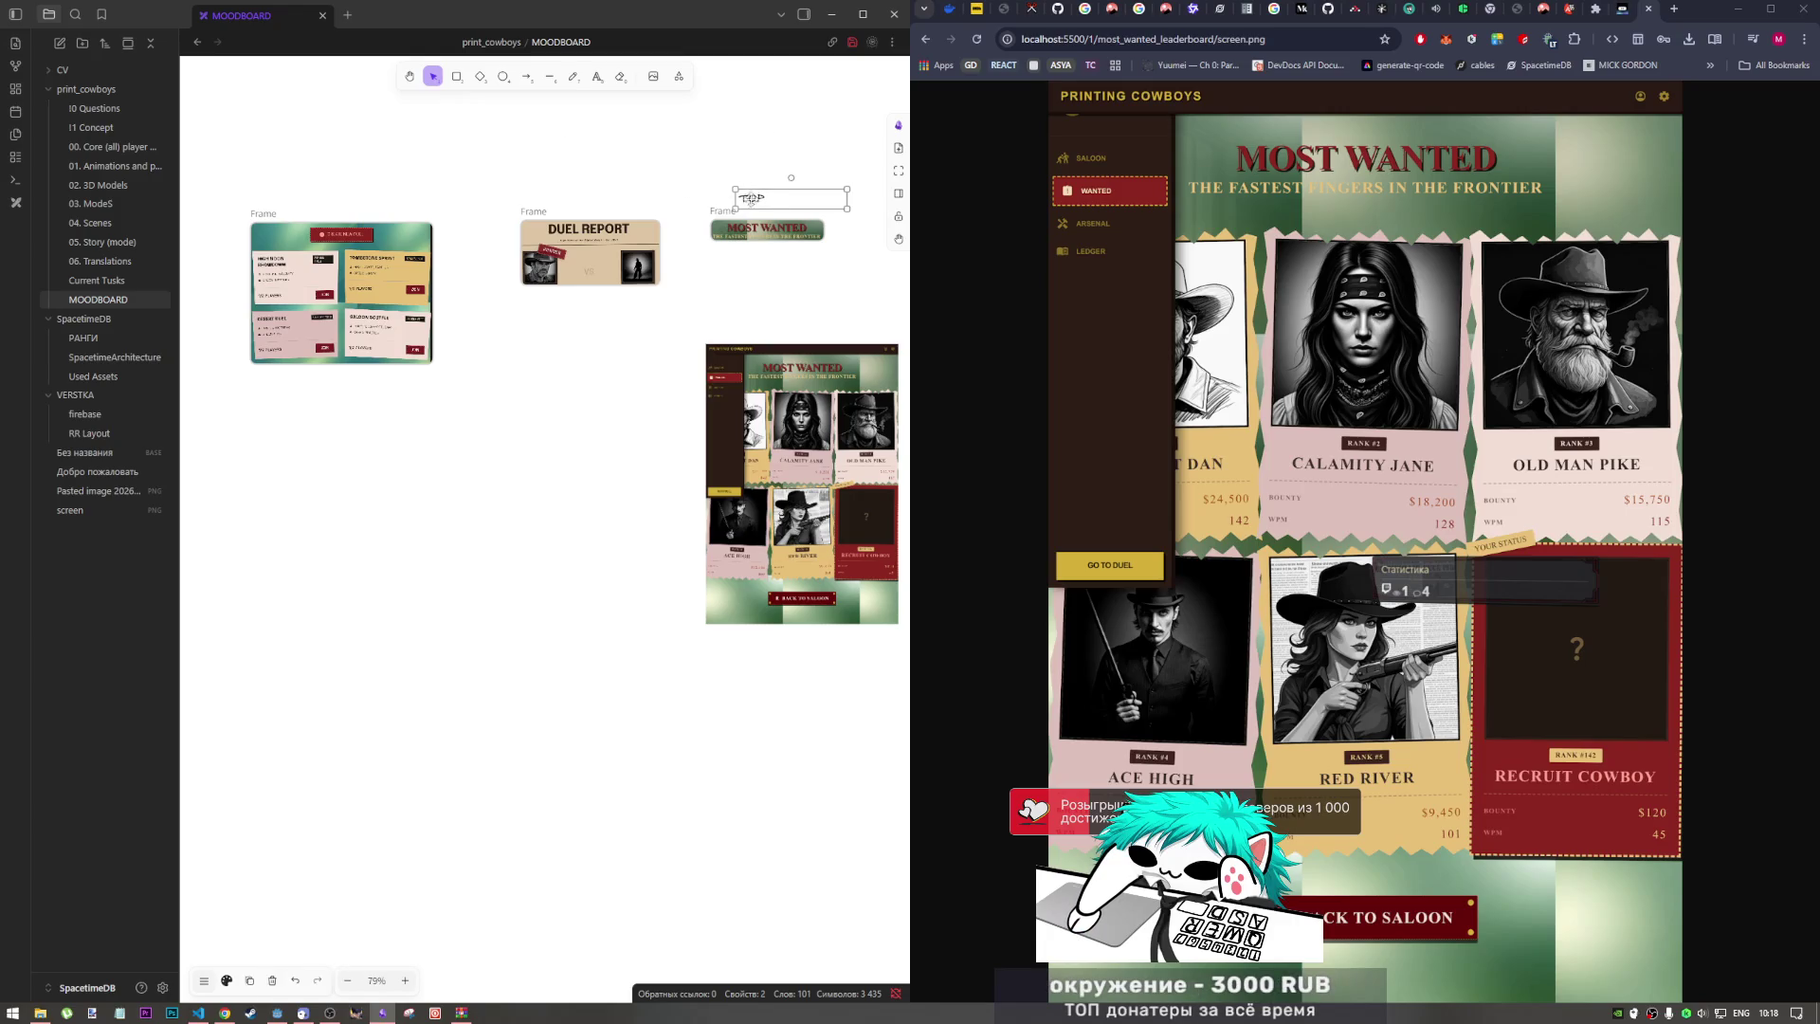
left_click_drag(757, 200, 560, 191)
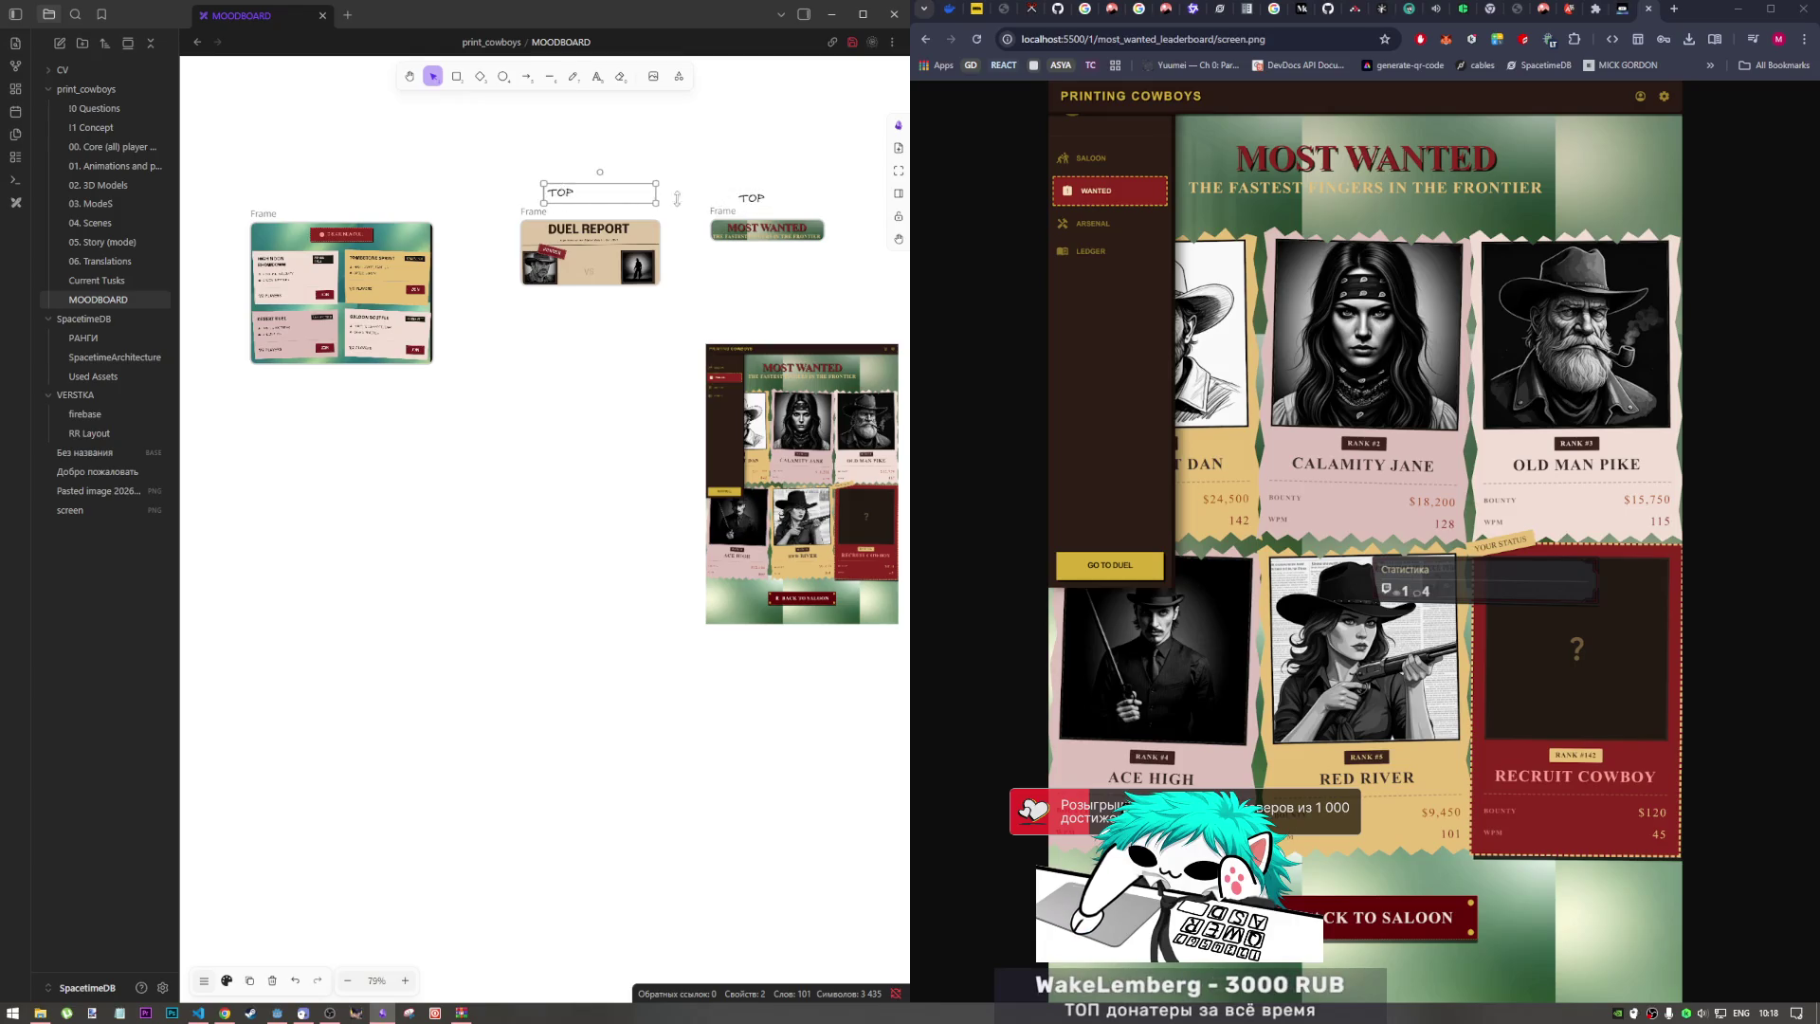
key("ctrl+z")
double_click(774, 198)
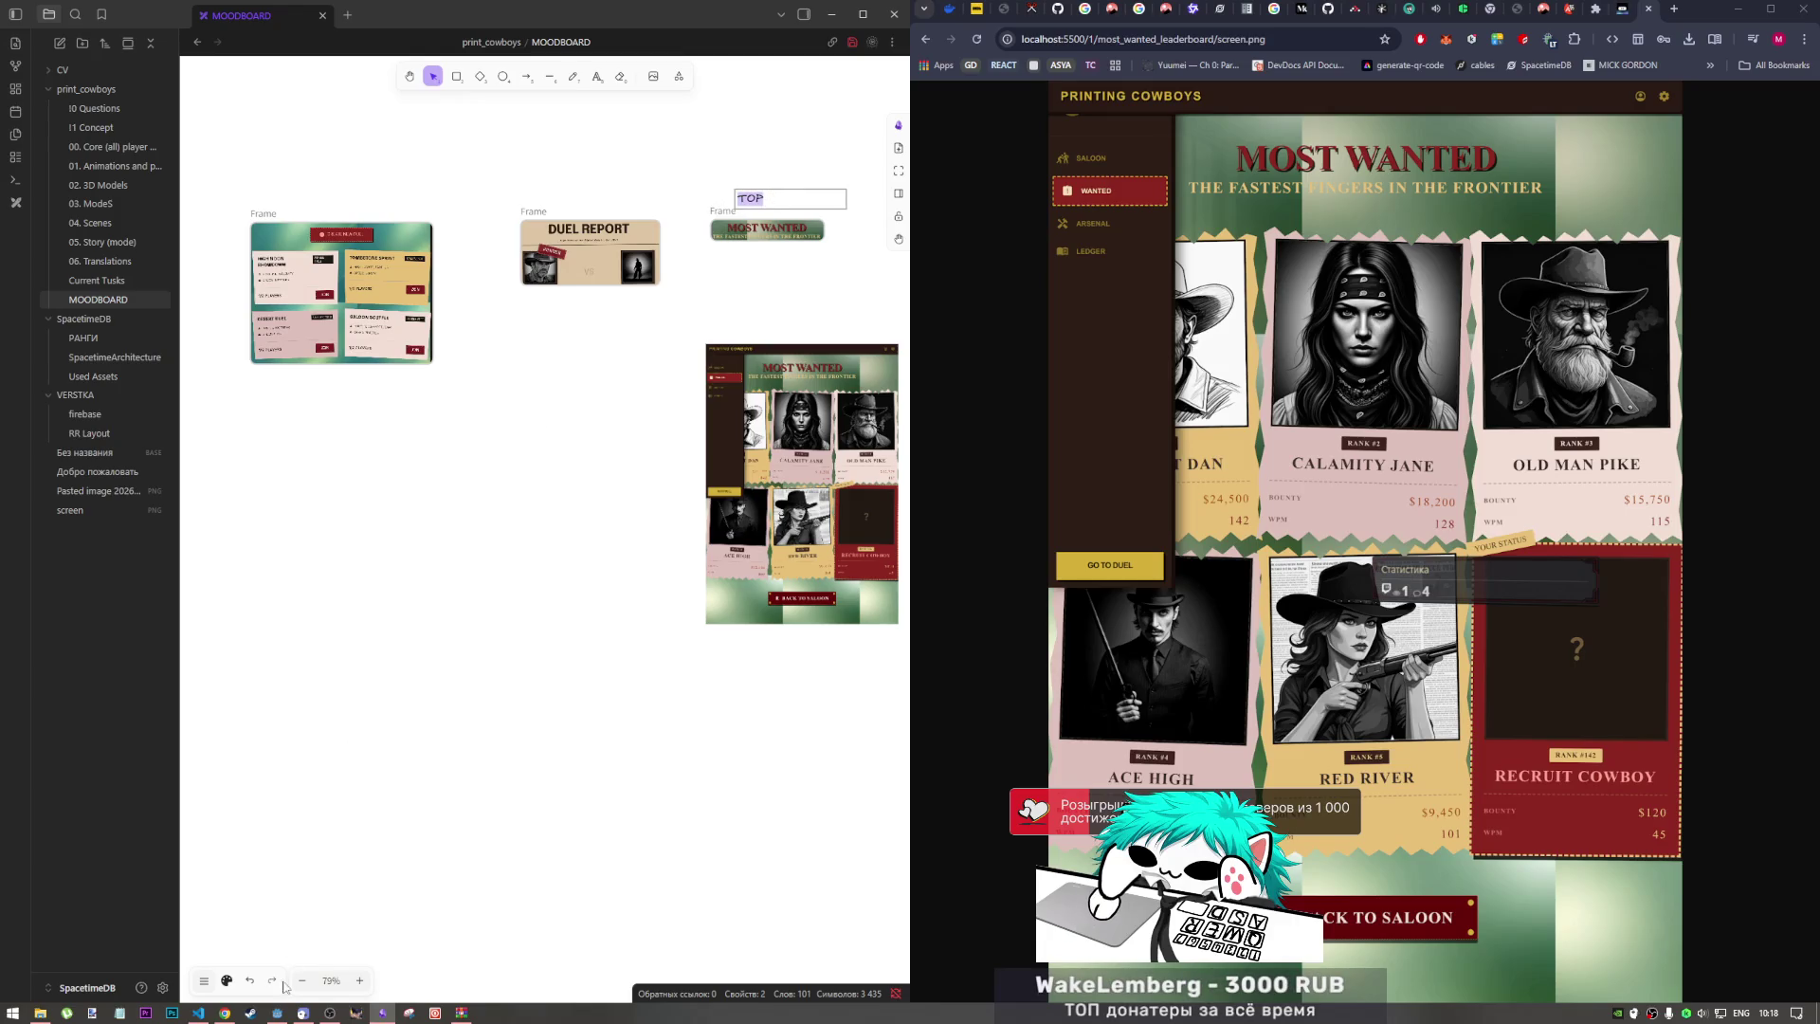
left_click(208, 983)
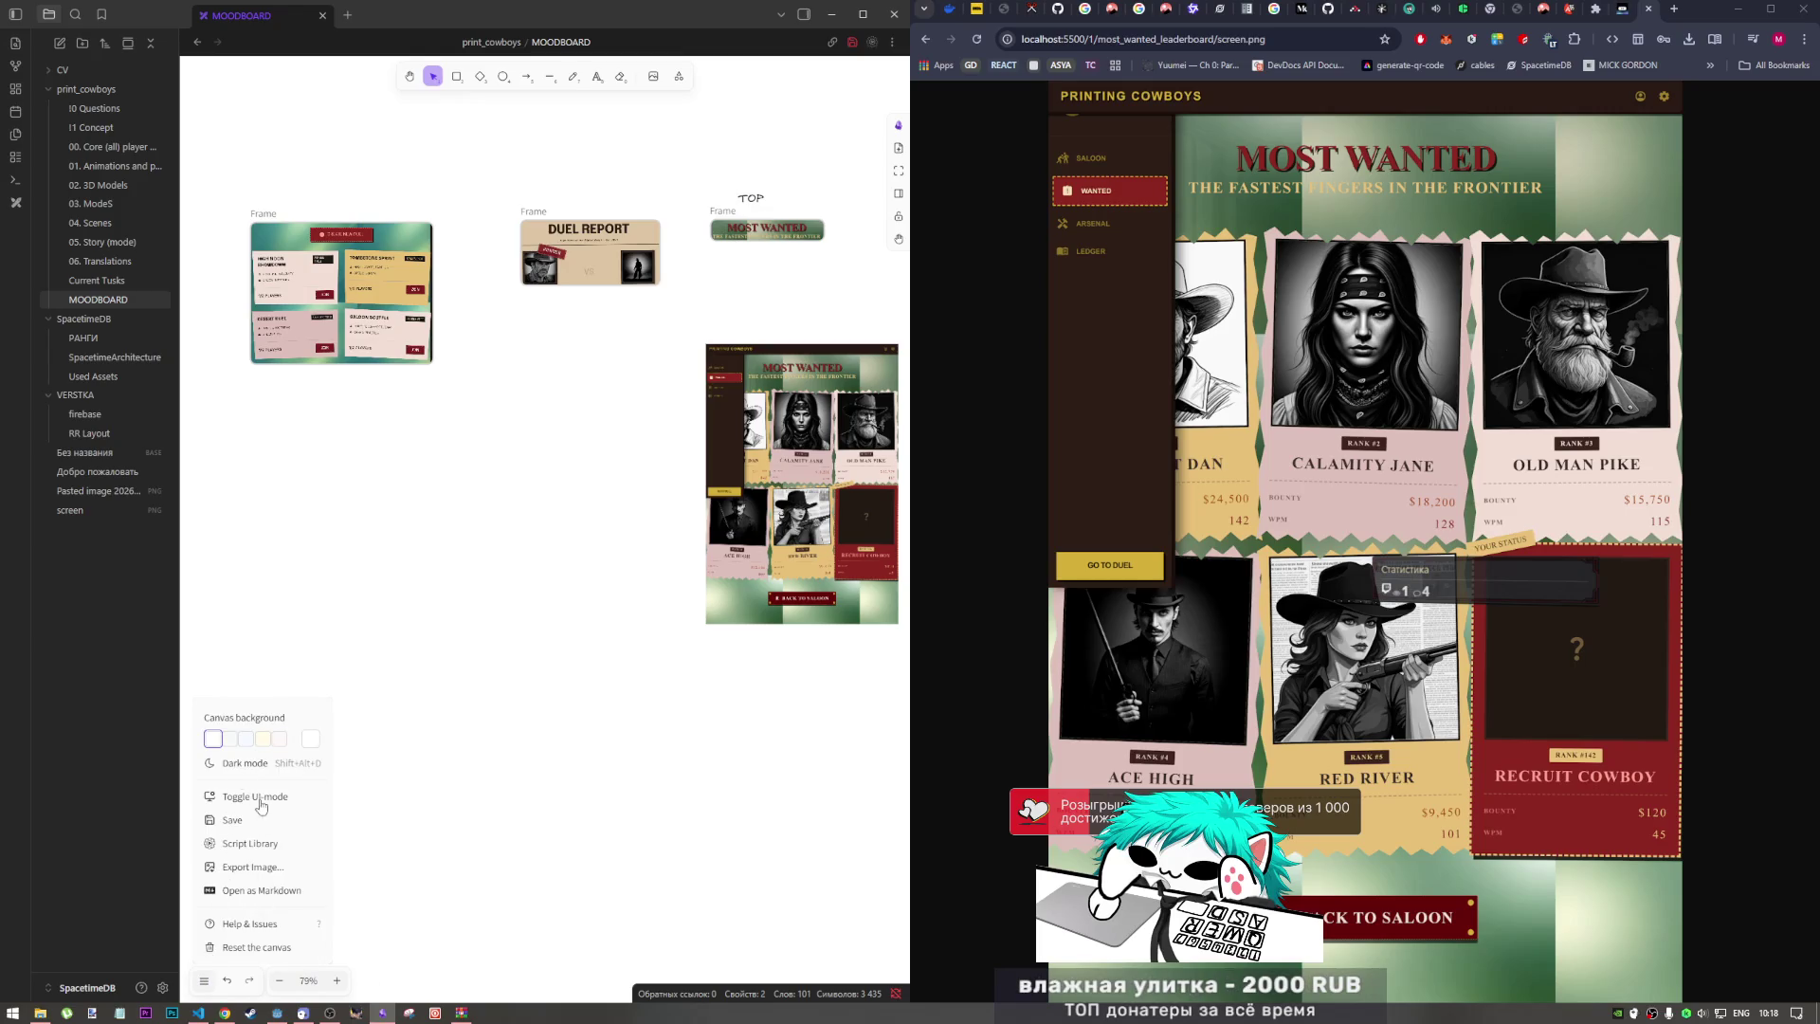
Step: Turn on dark mode and style the TOP label centred, extra large, in the hand-drawn font
left_click(246, 764)
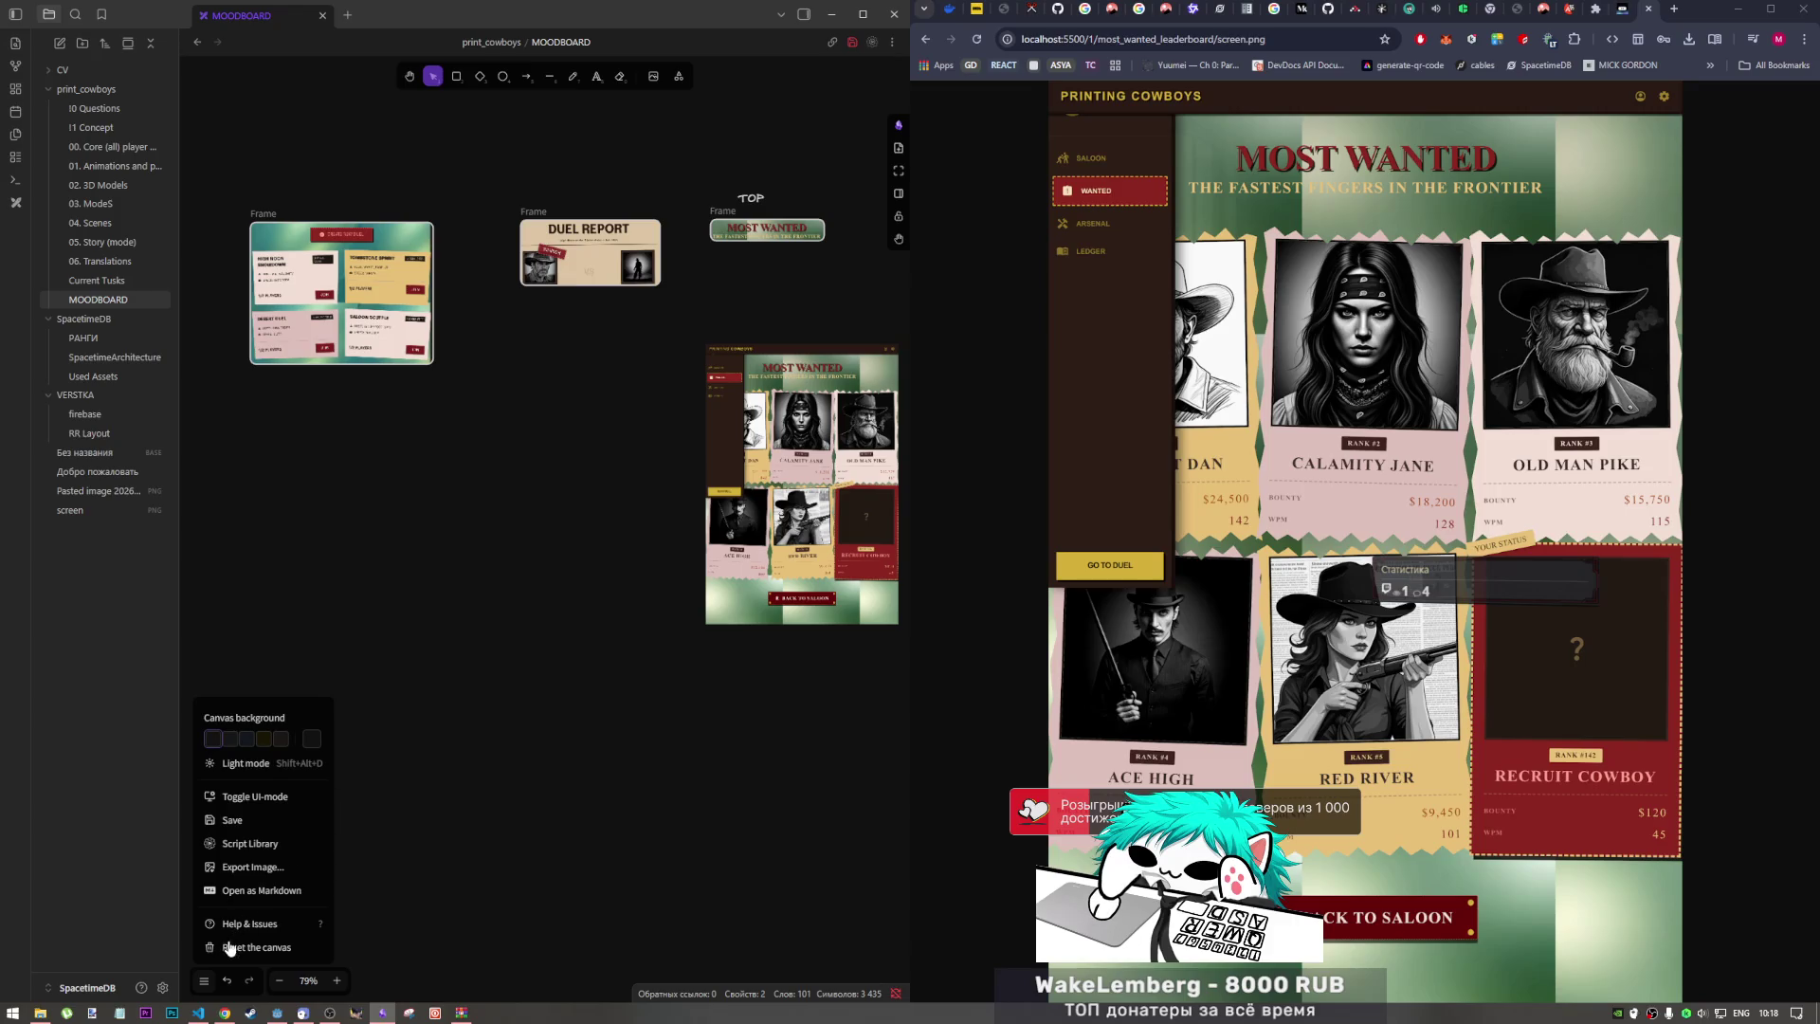
left_click(550, 505)
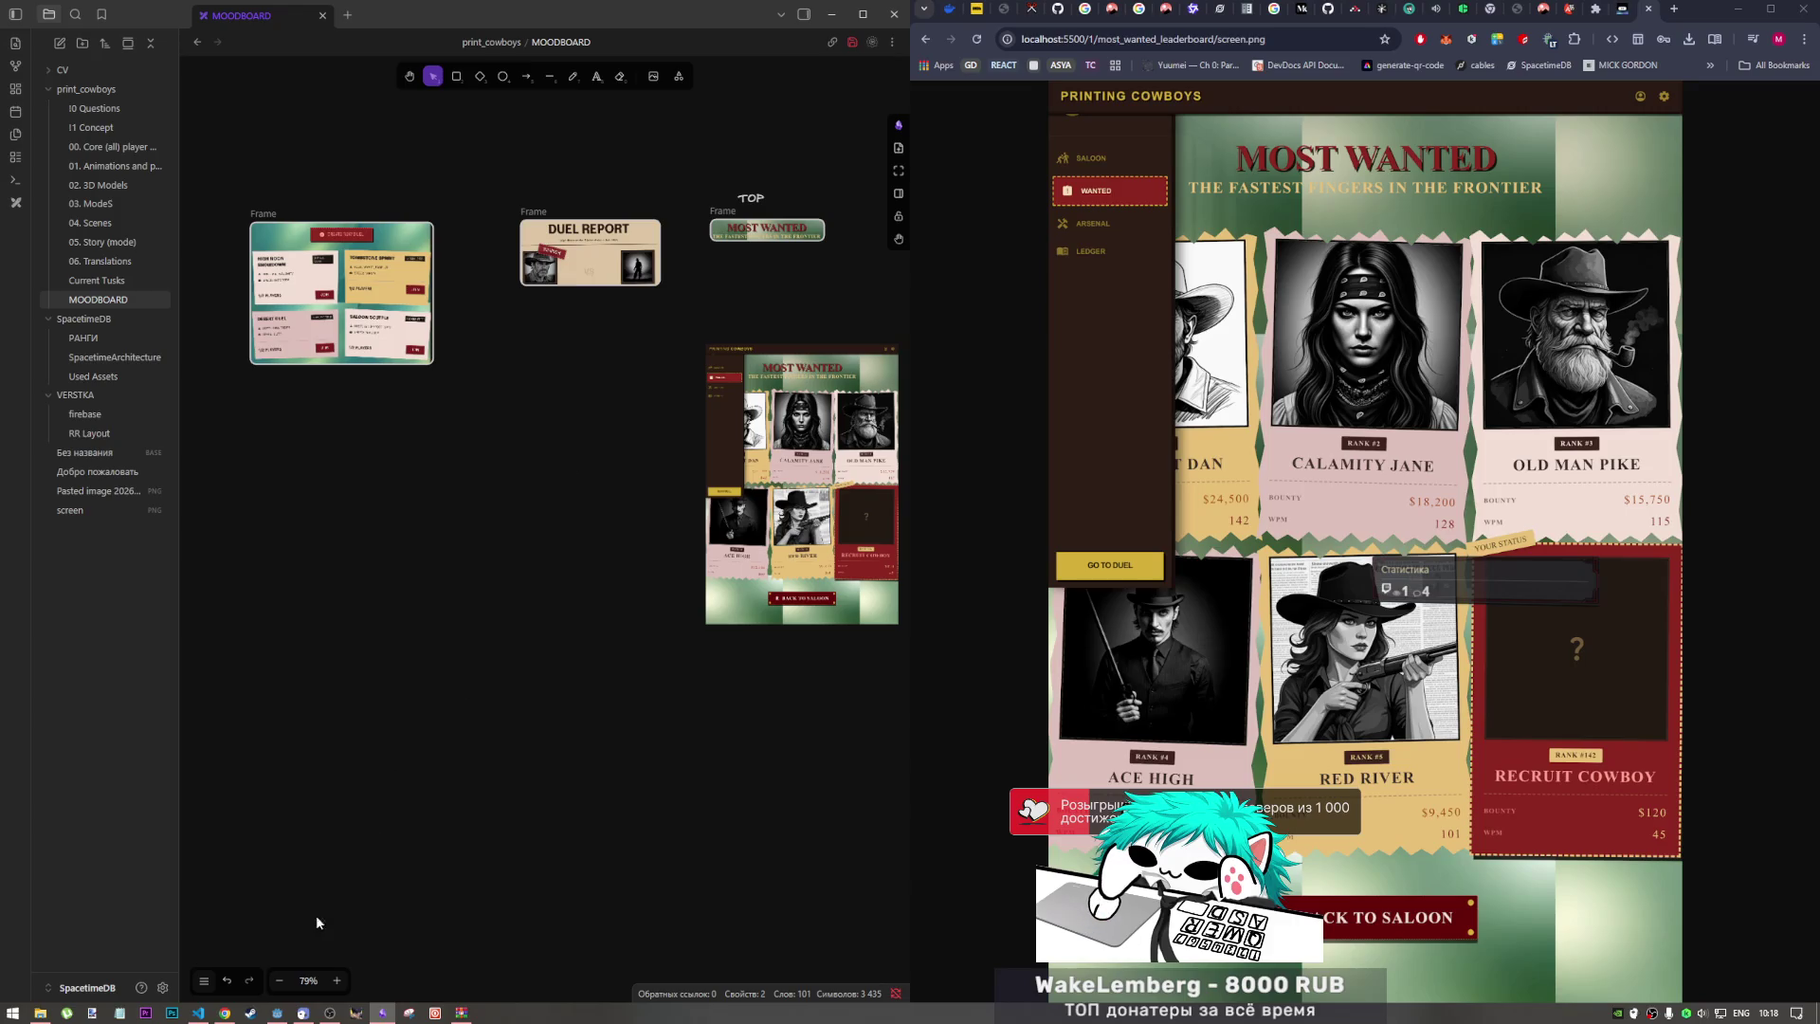
left_click(750, 198)
left_click(227, 982)
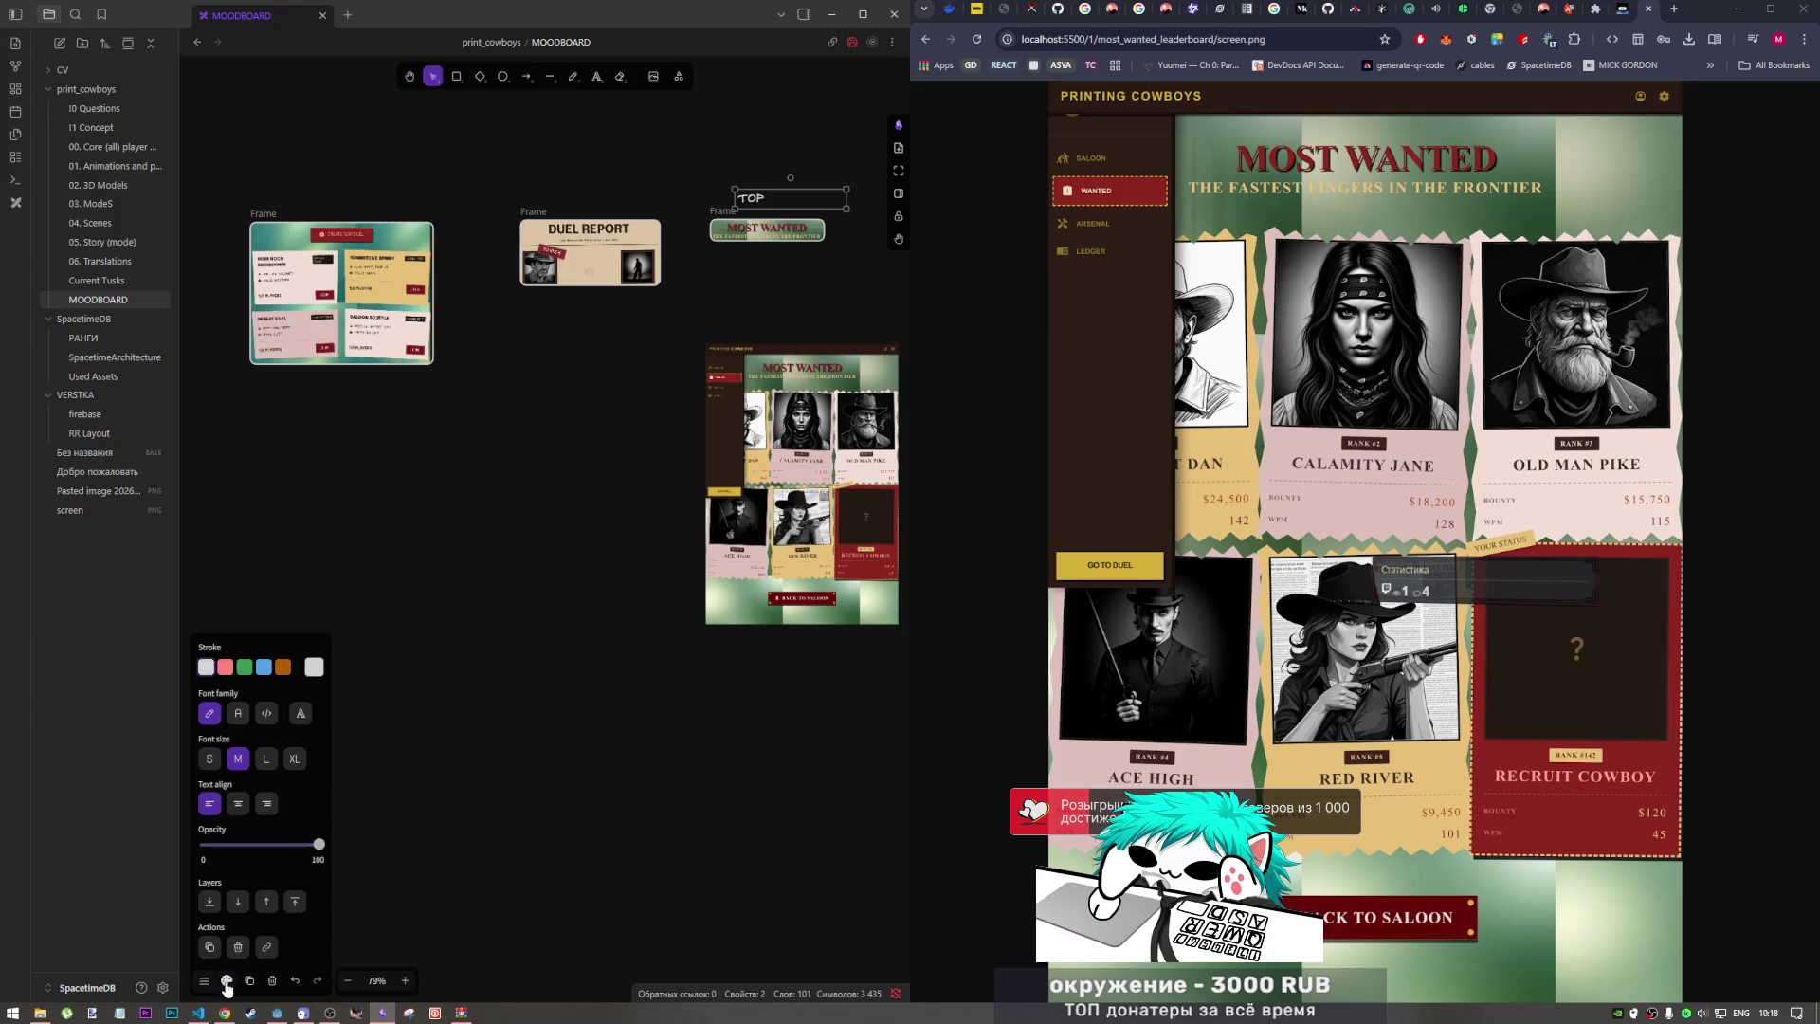
left_click(237, 802)
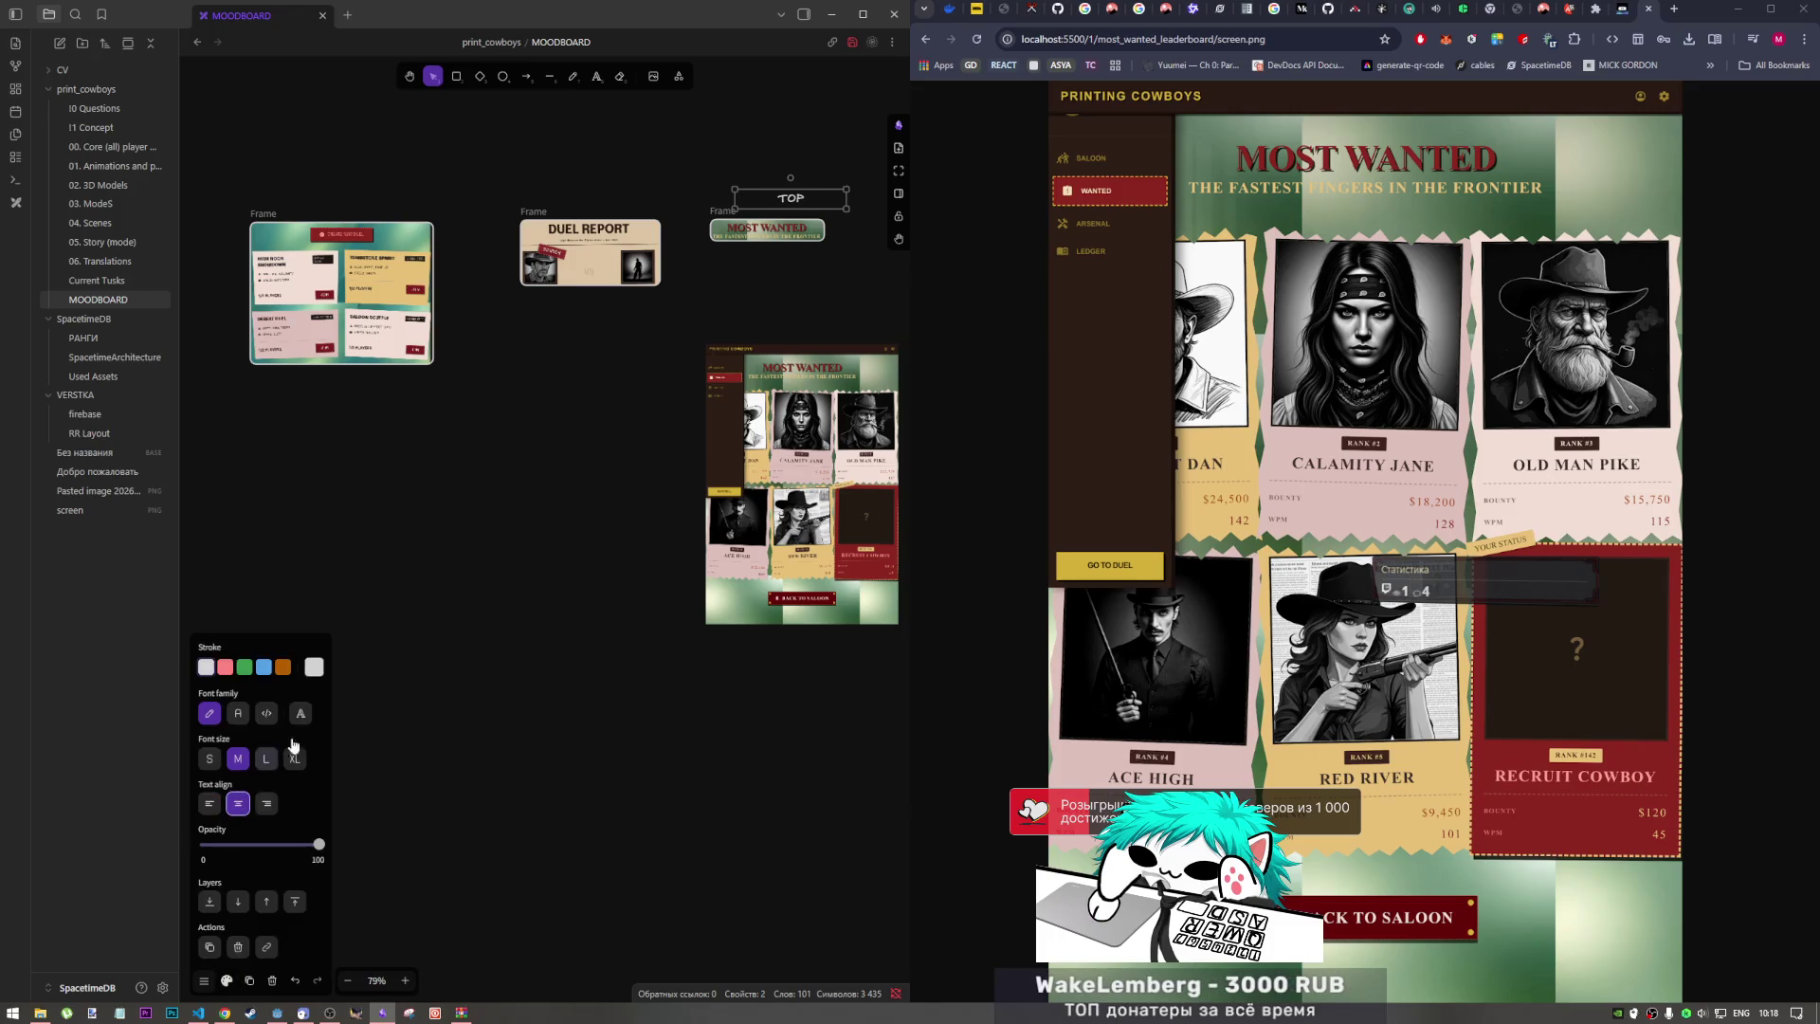
left_click(214, 763)
left_click(303, 761)
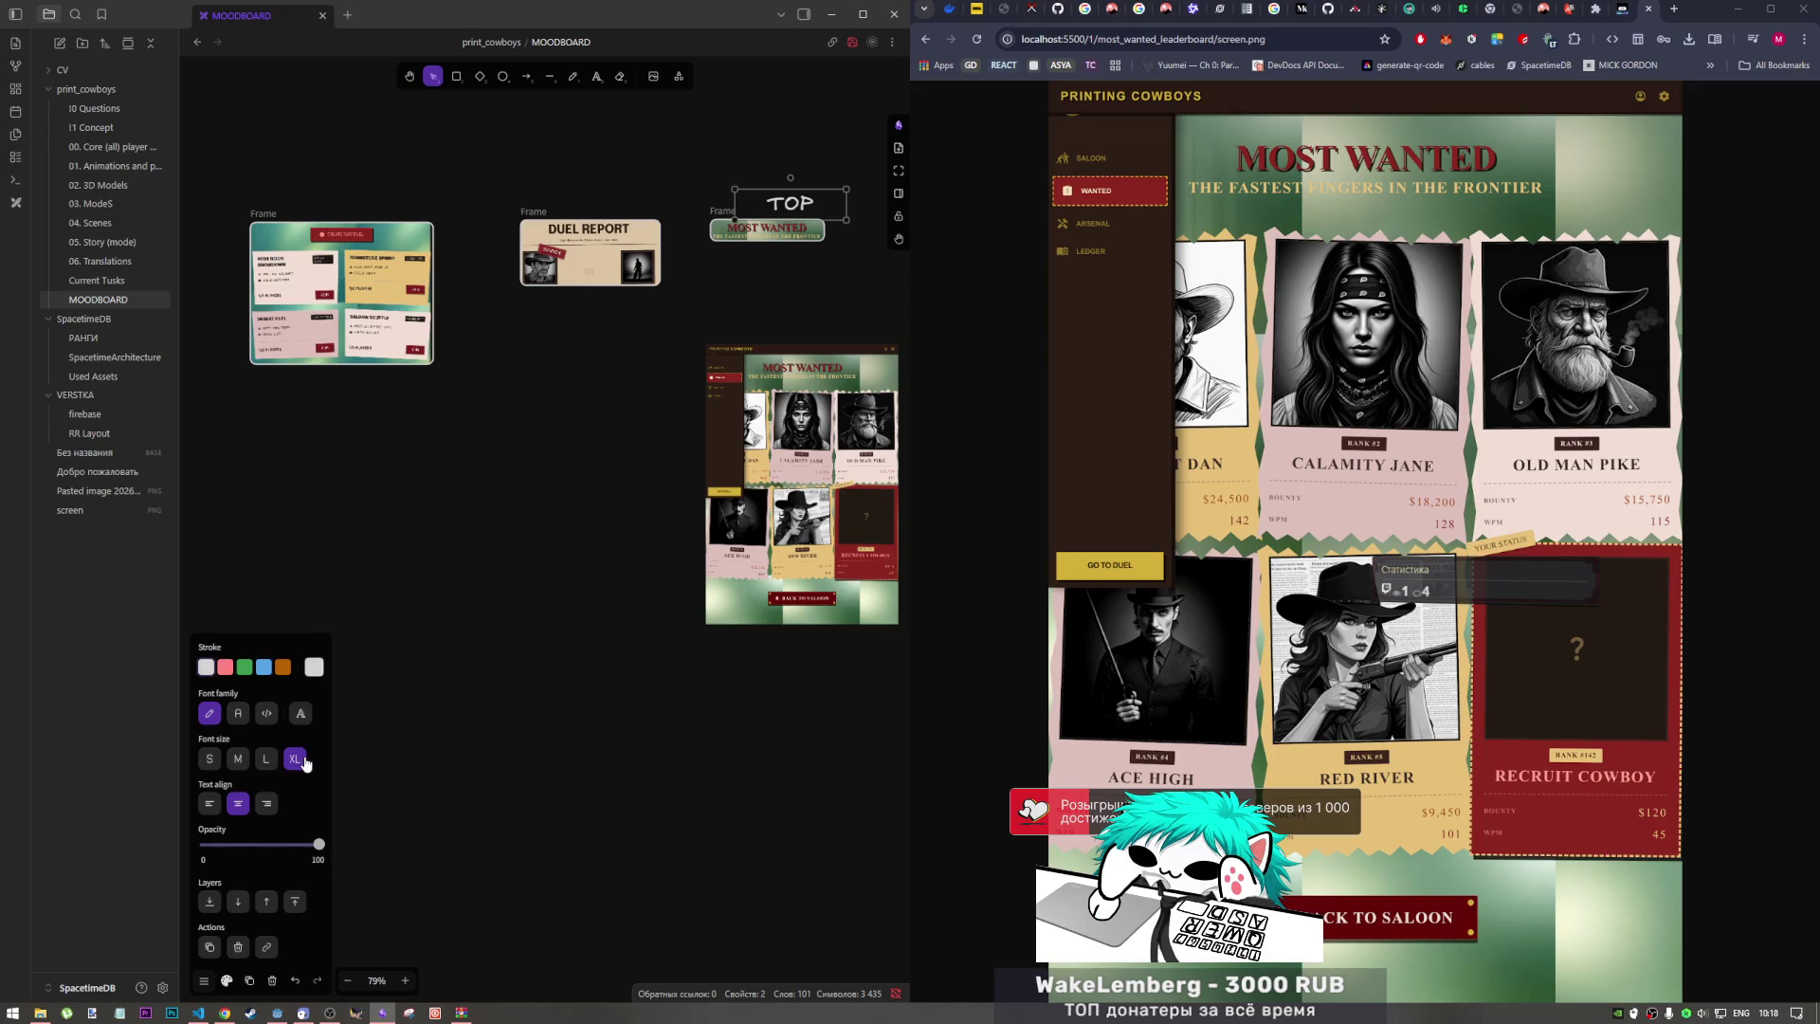
left_click(239, 715)
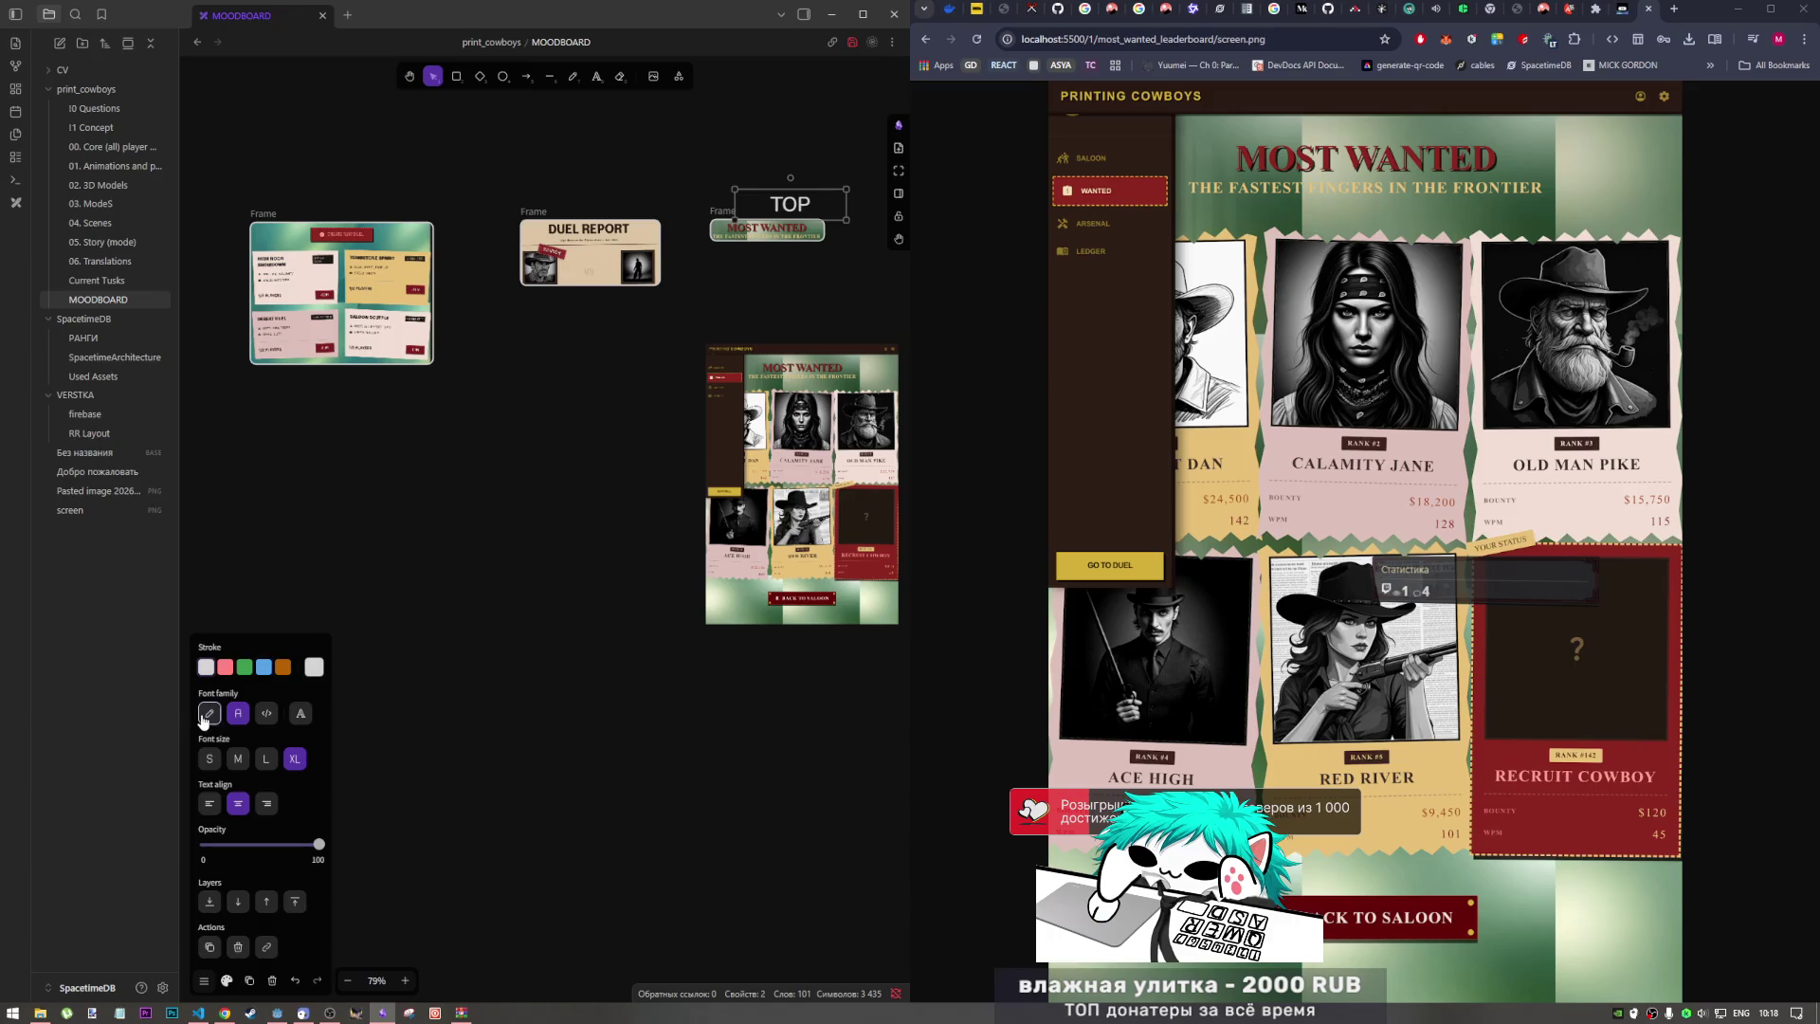
left_click(204, 717)
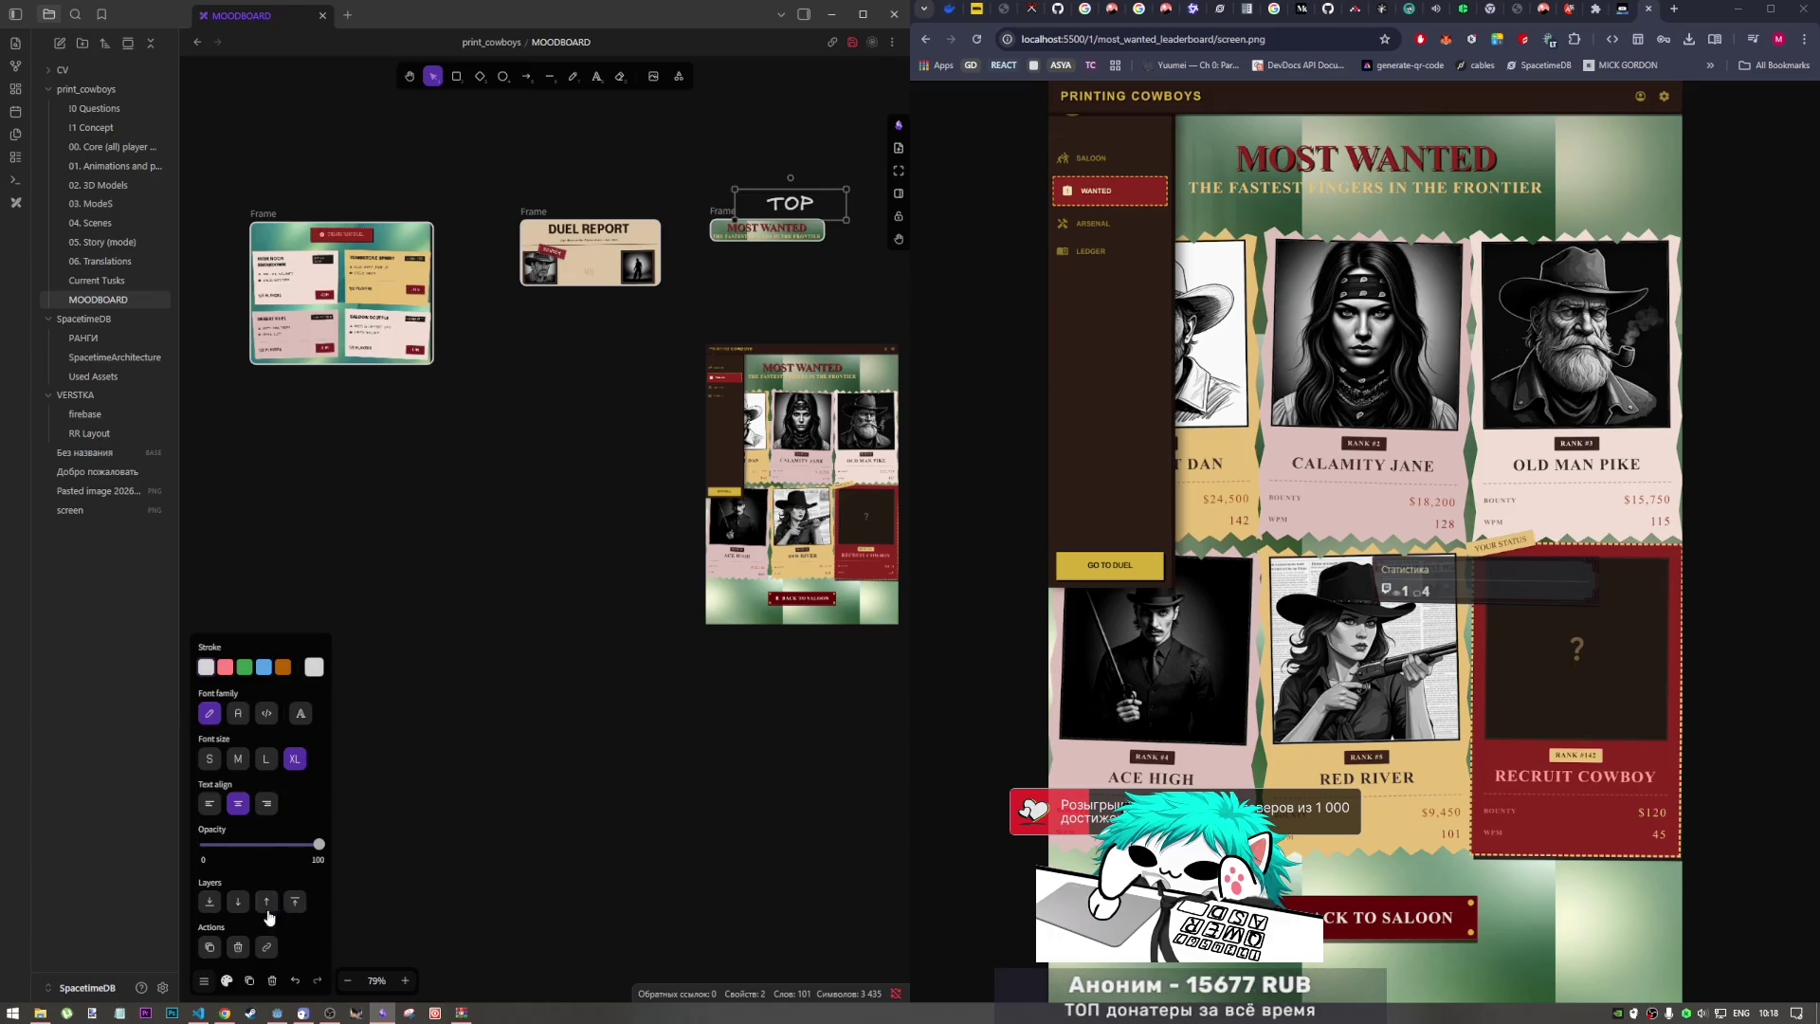
double_click(788, 201)
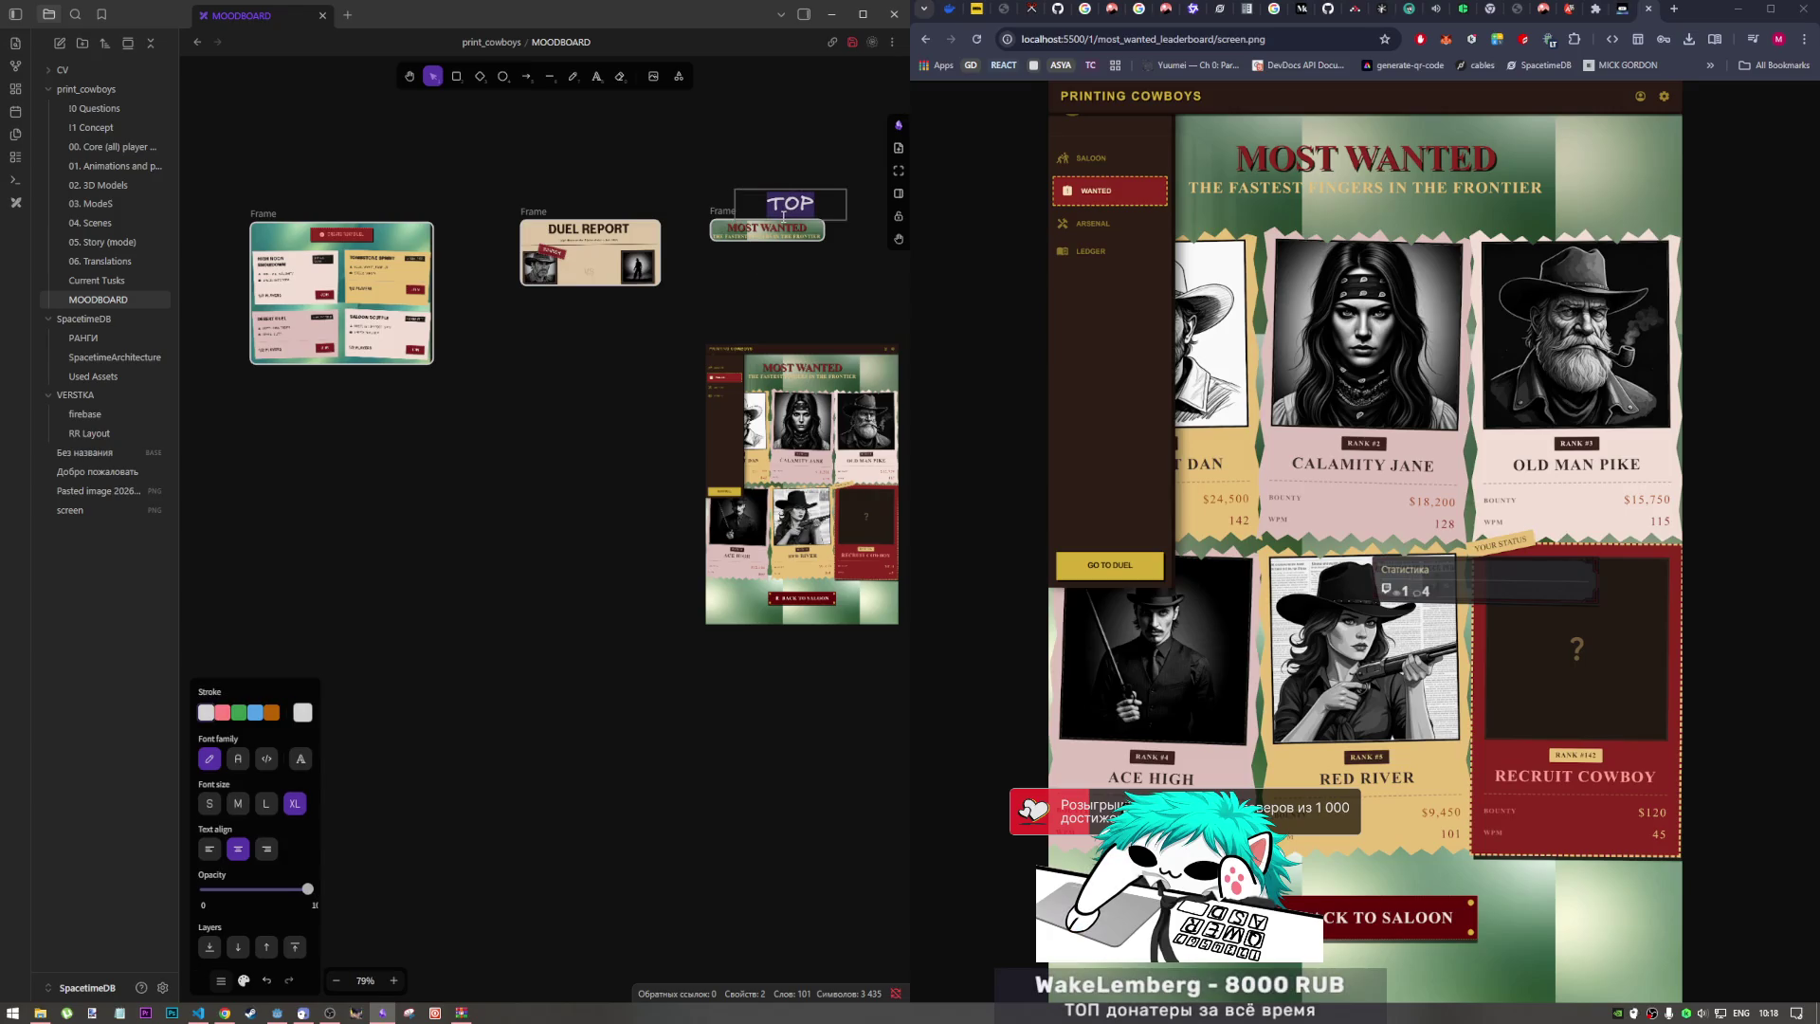
Step: Copy the TOP label to the left and retype the middle copy as 'END GAME'
left_click(701, 304)
mouse_move(794, 200)
left_mouse_down()
mouse_move(770, 173)
mouse_move(318, 170)
left_mouse_up()
double_click(628, 172)
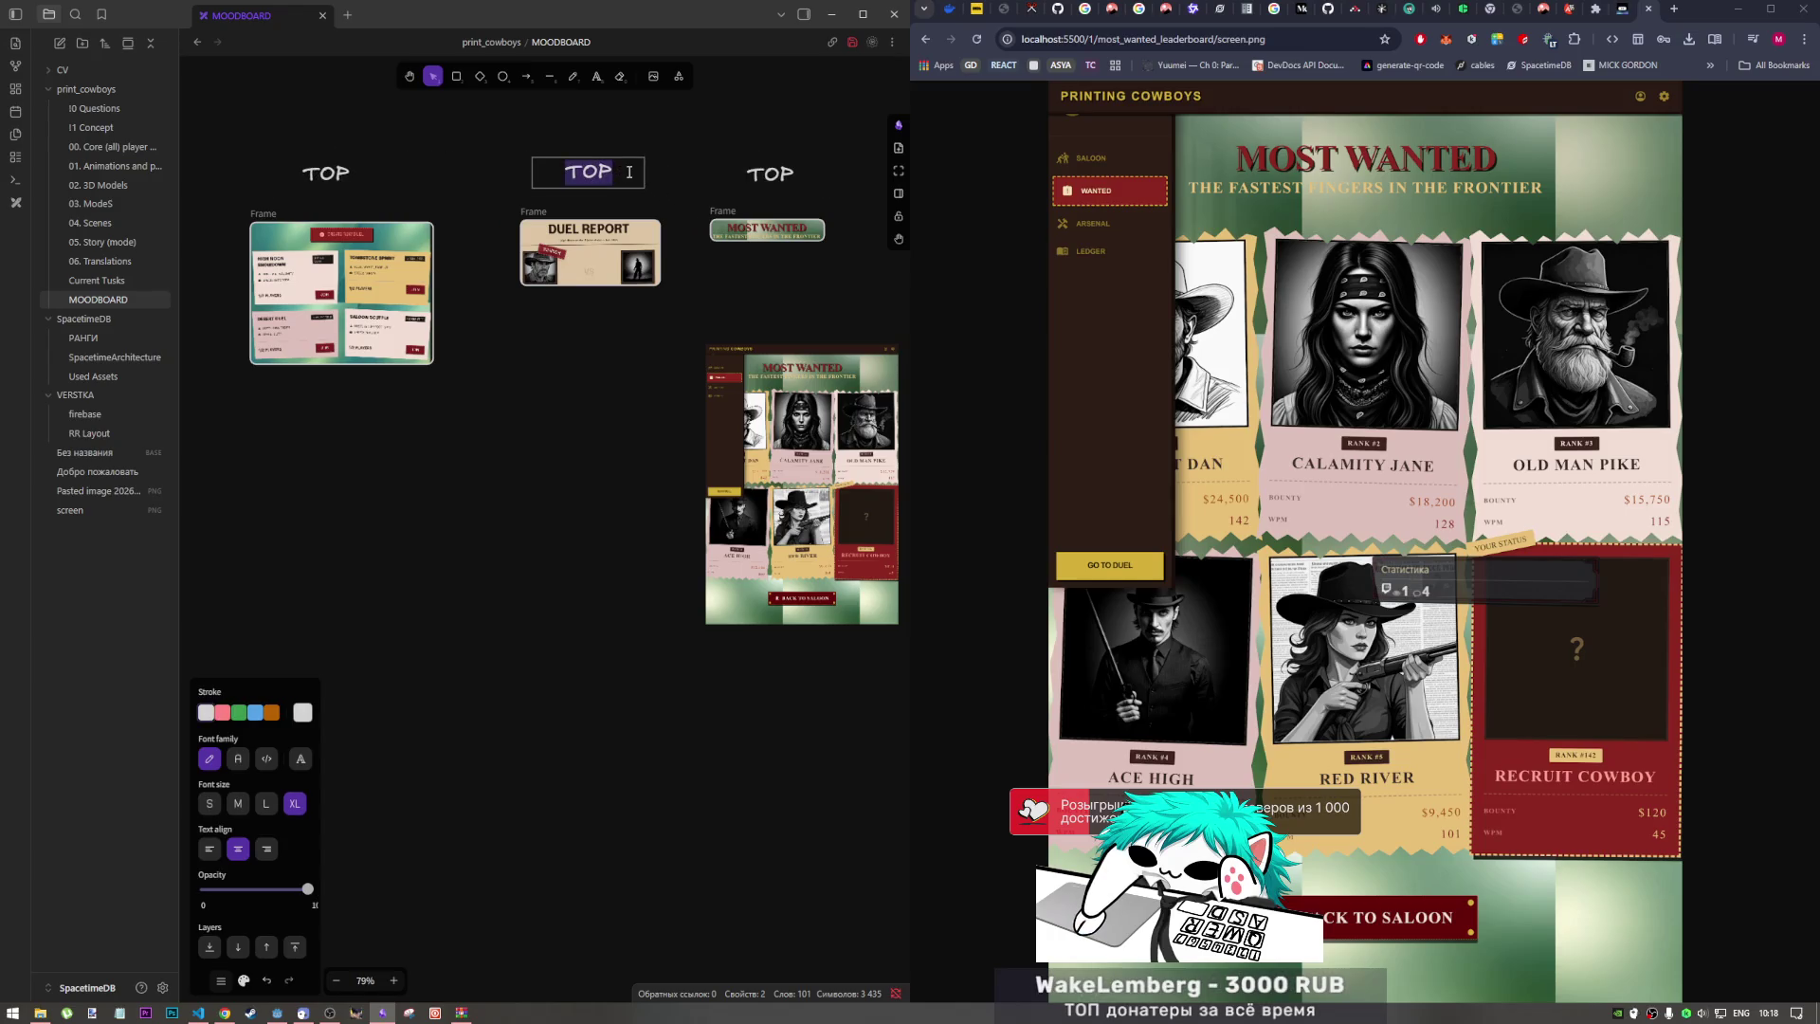
type("ENDGAME")
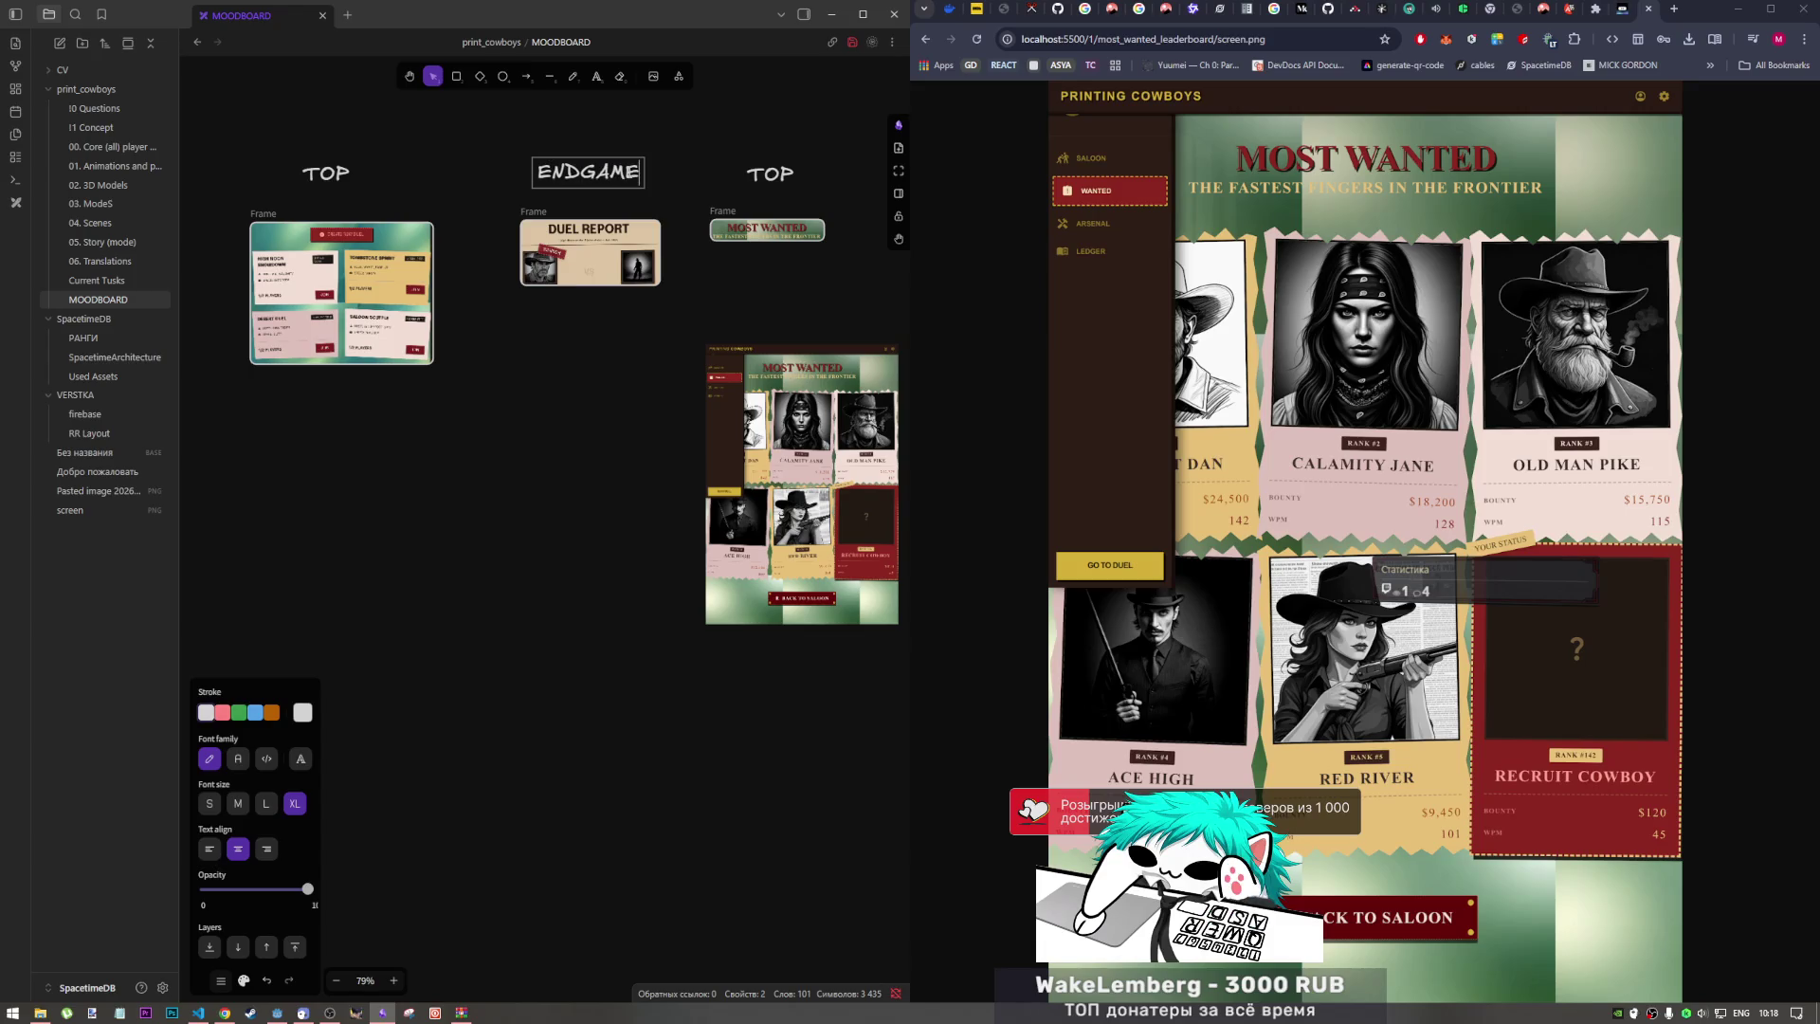
left_click(582, 172)
type("_")
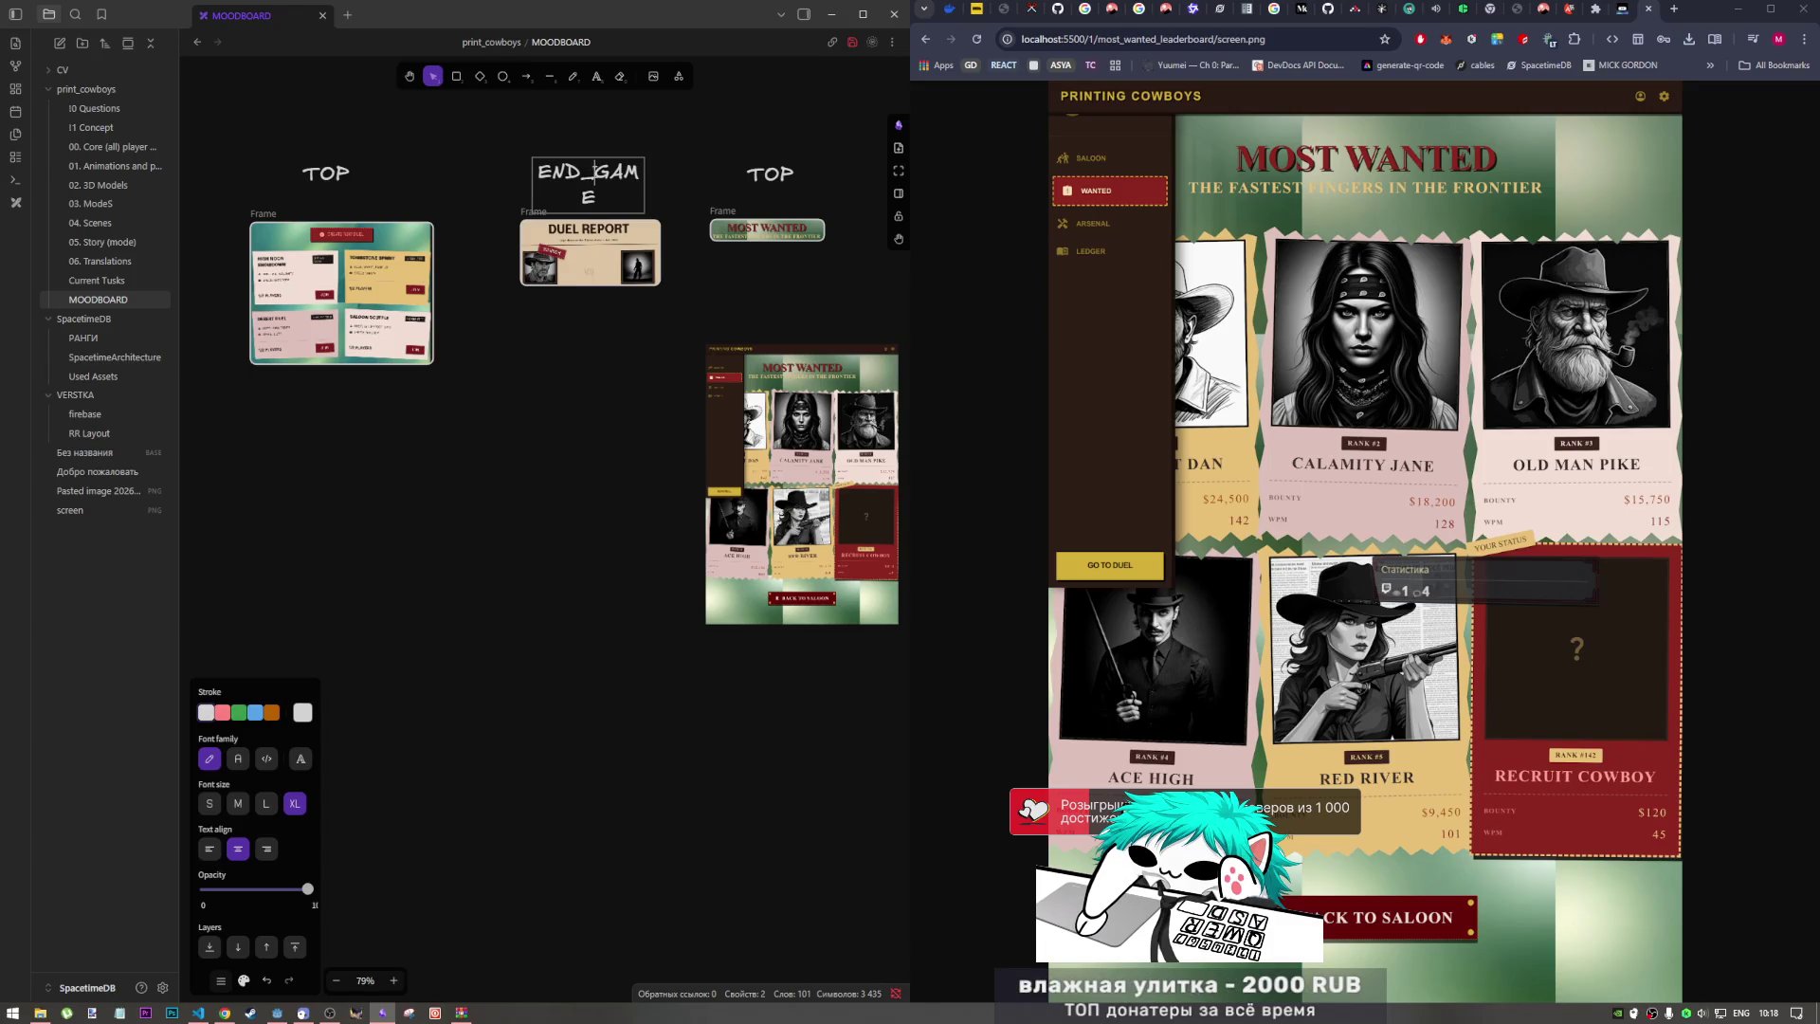
key("BackSpace")
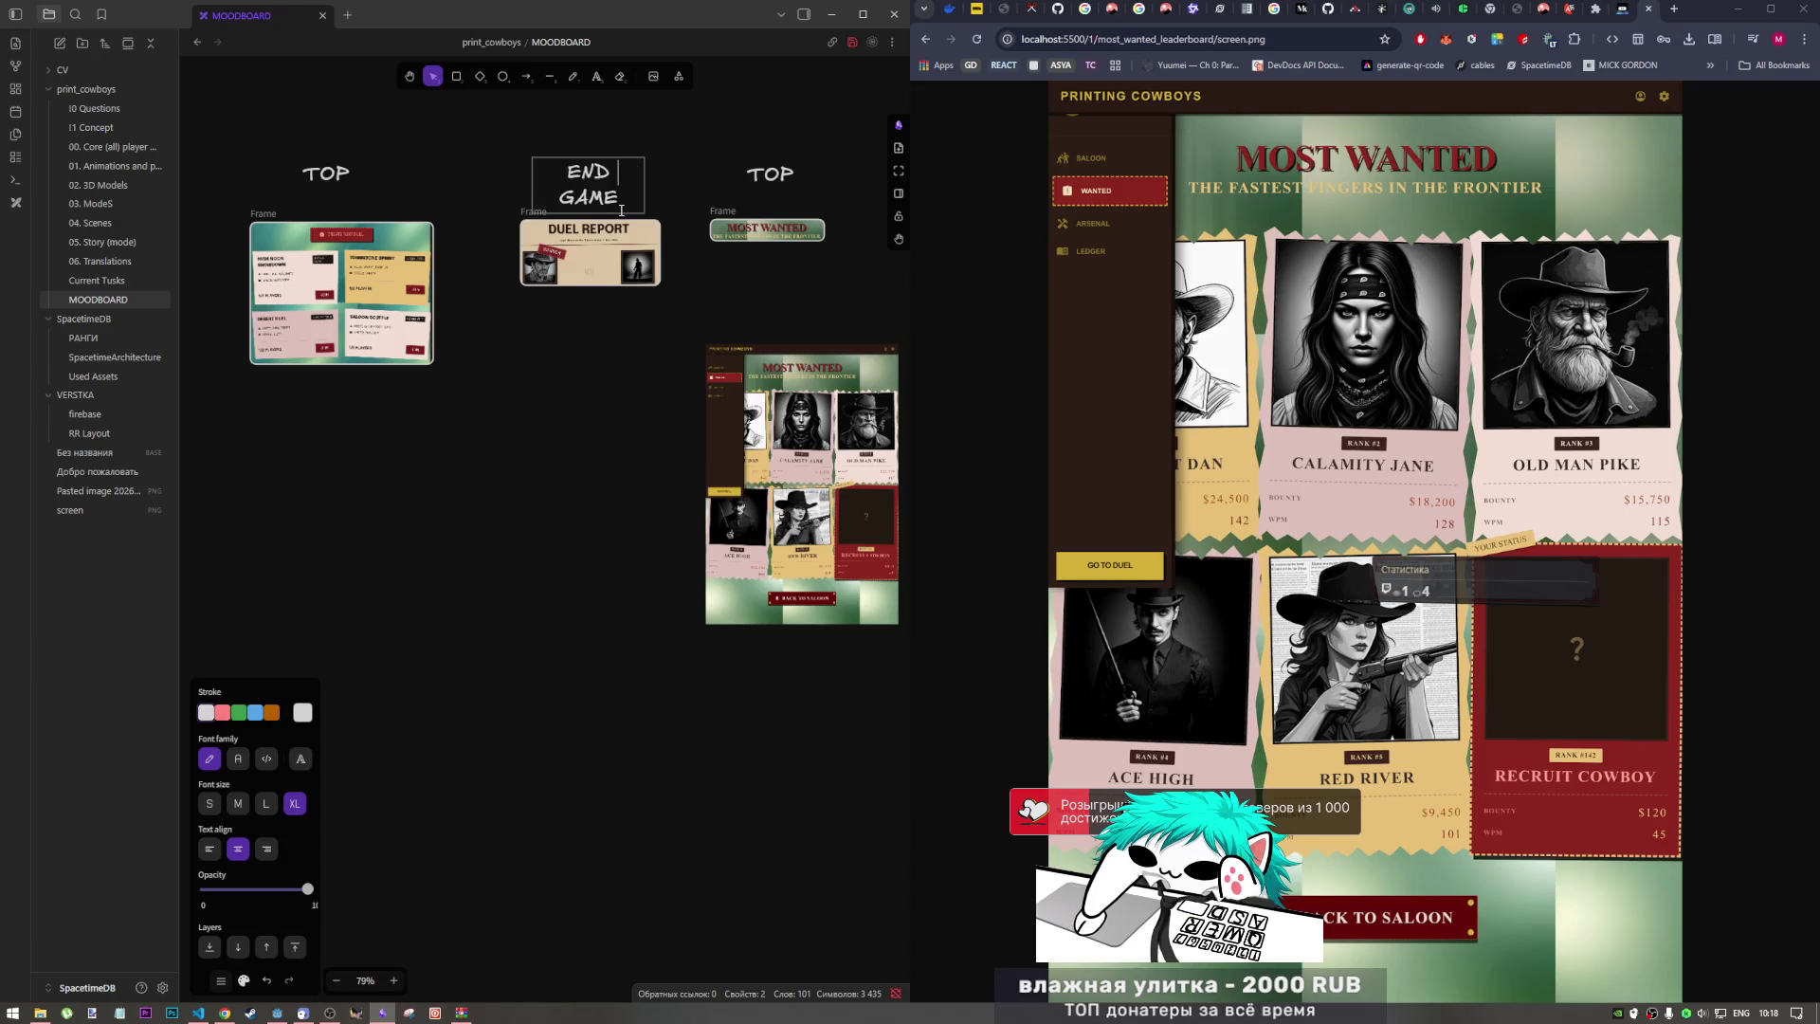
left_click(249, 191)
Step: Retype the left label as 'ALL LOBBIES'
double_click(311, 180)
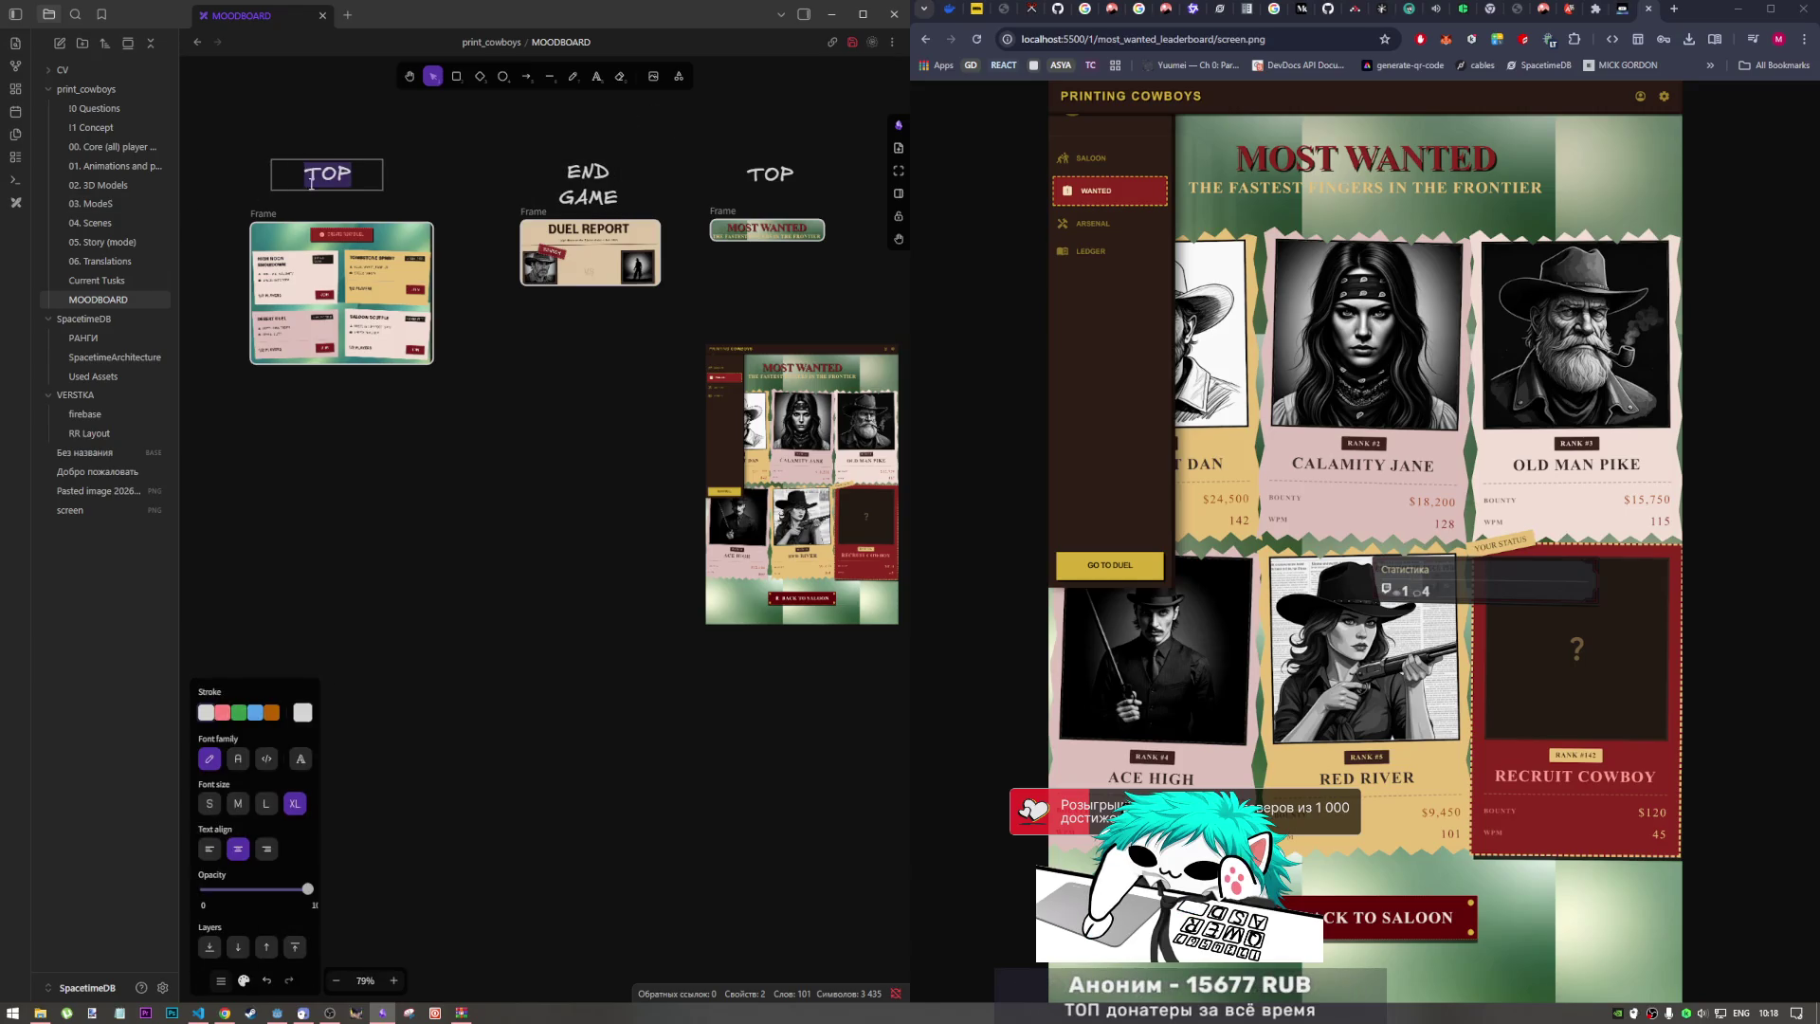
type("LOBBY")
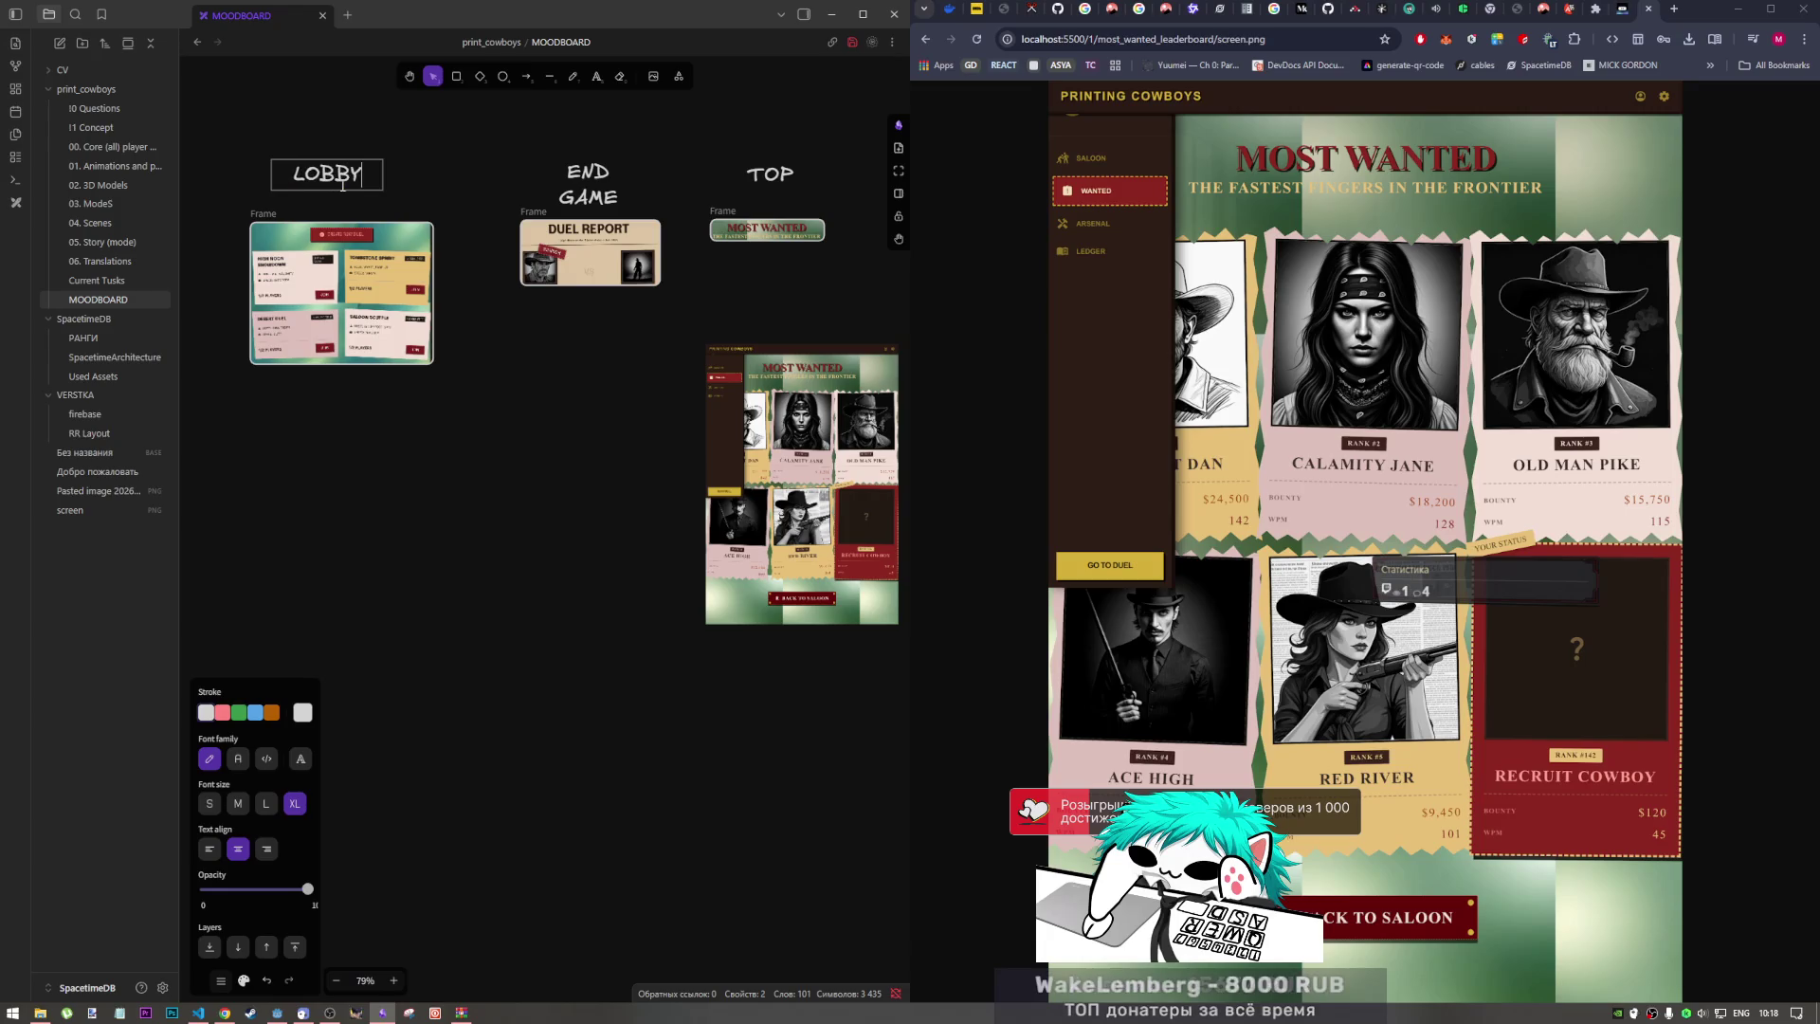
key("Home")
type("ALL")
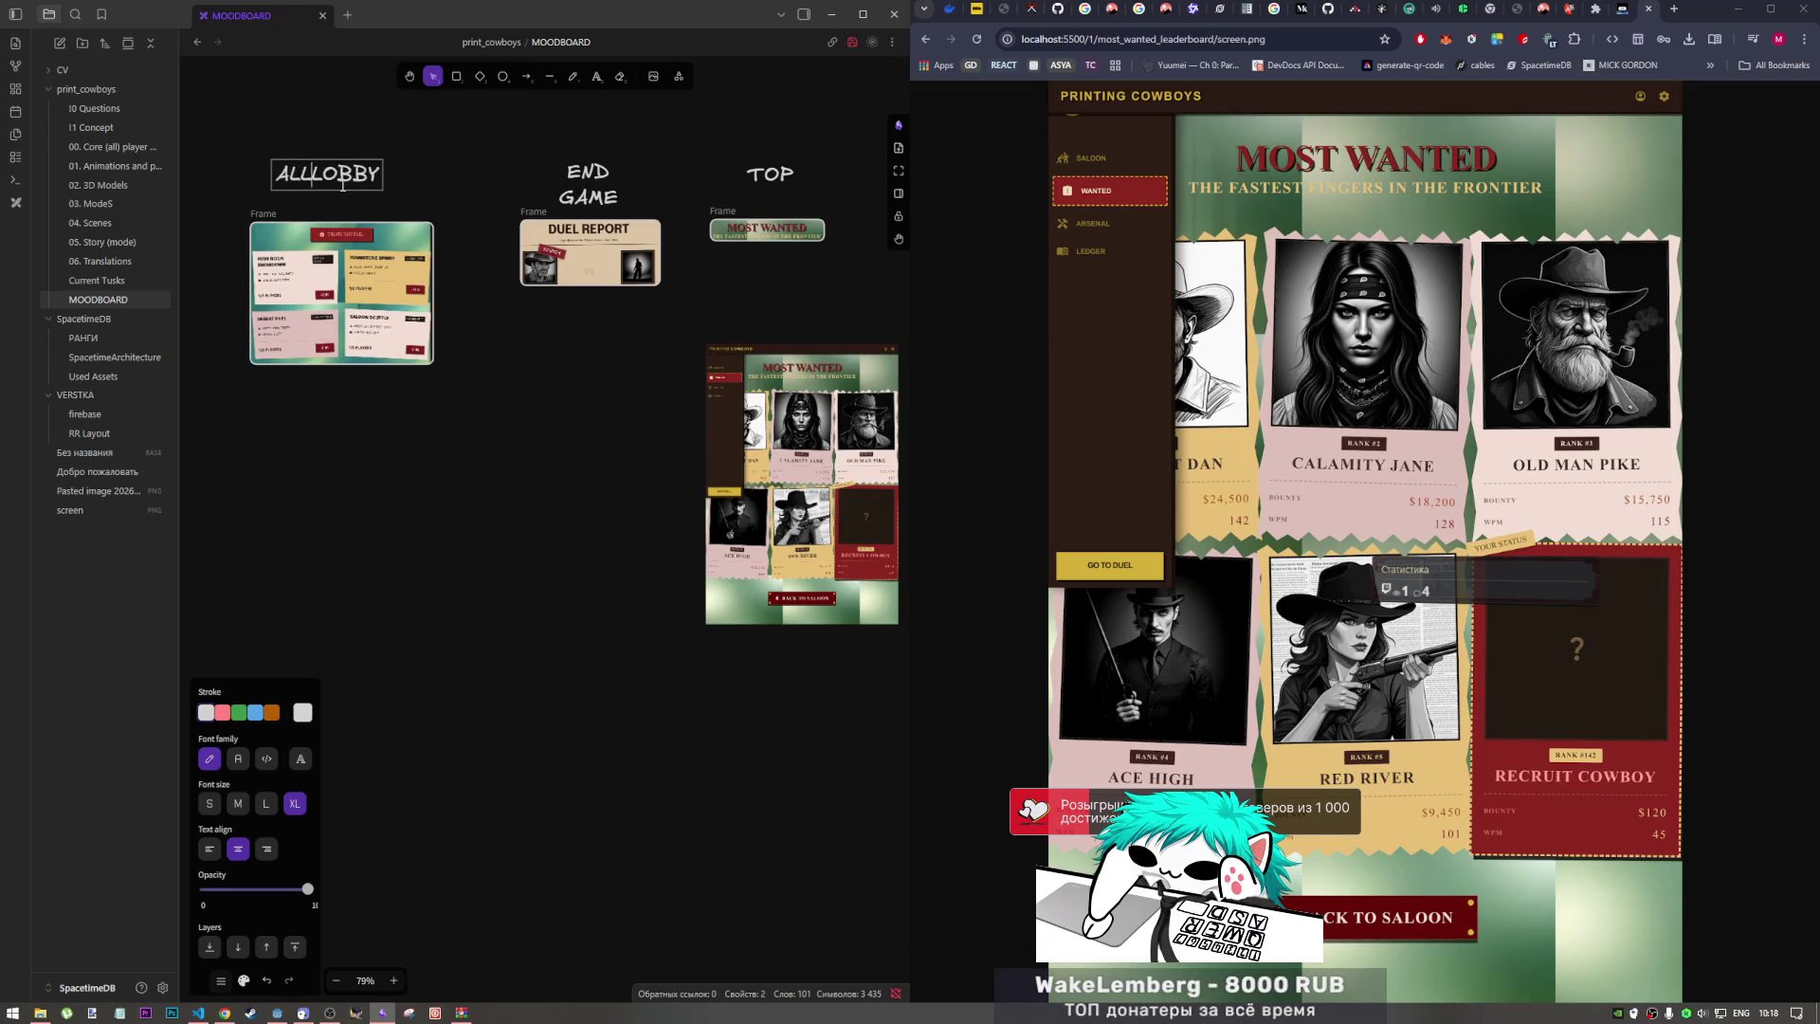
key("End")
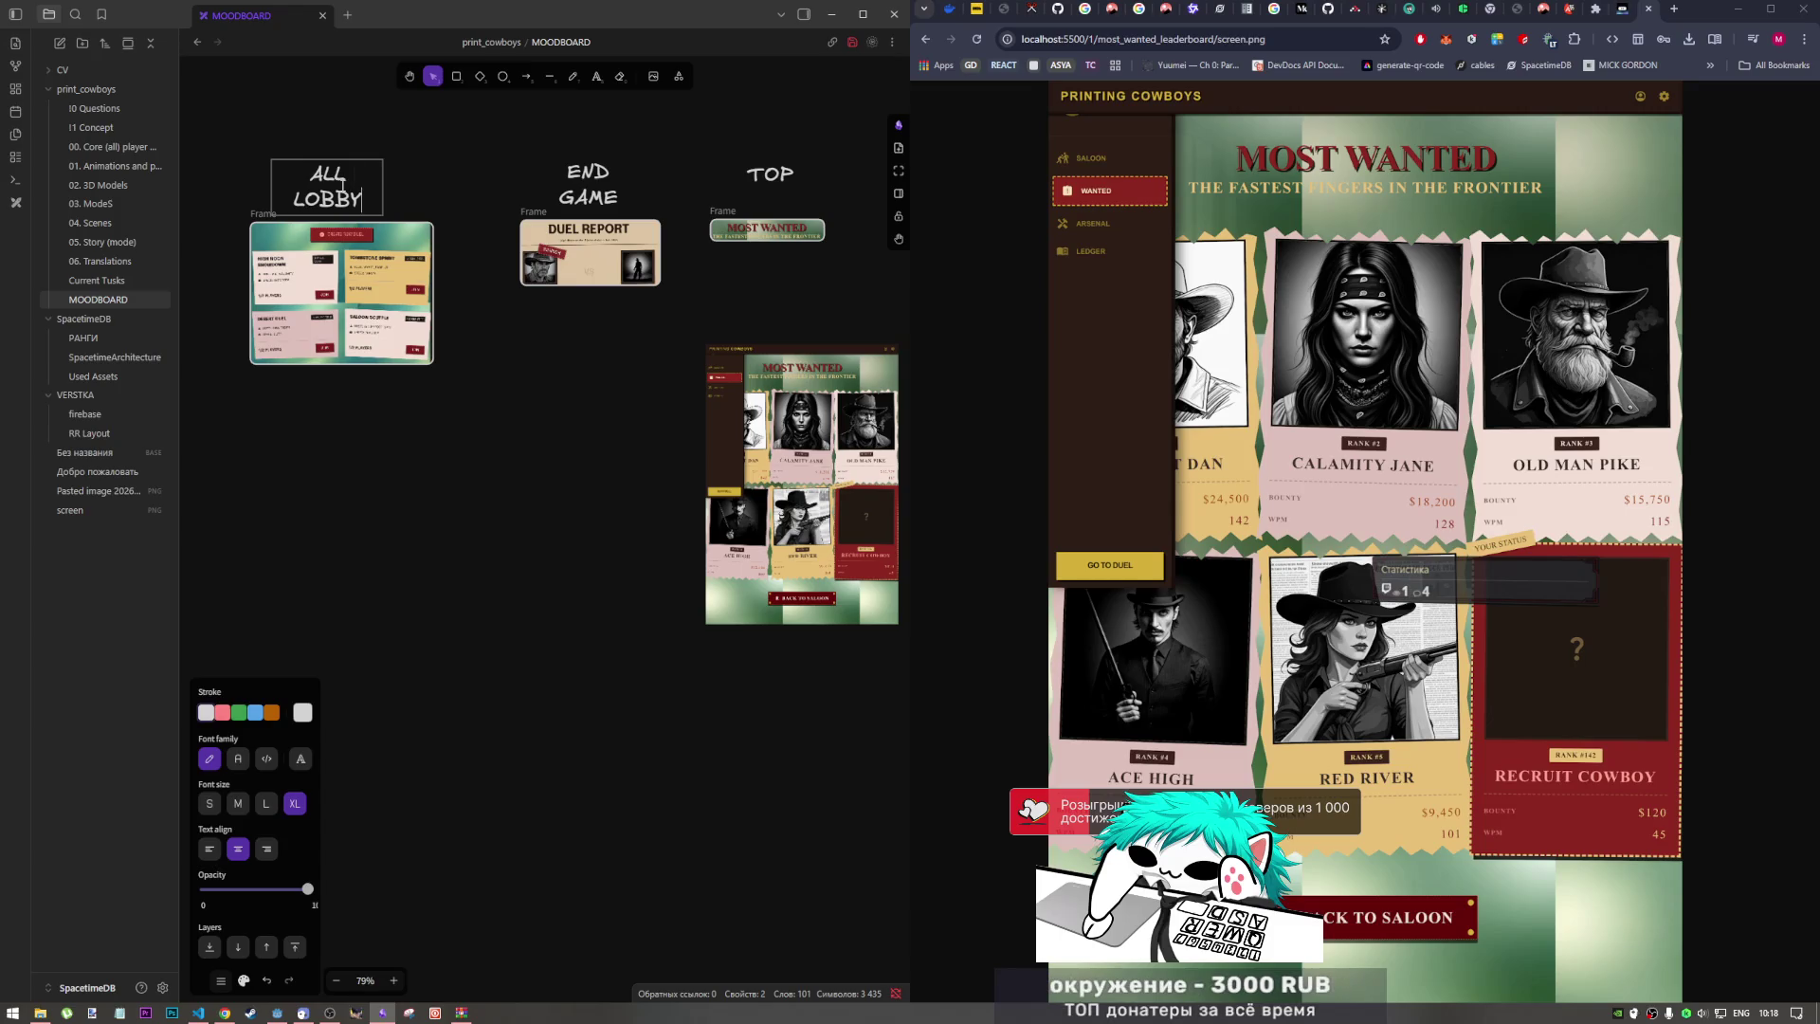
key("BackSpace")
type("IES")
key("Escape")
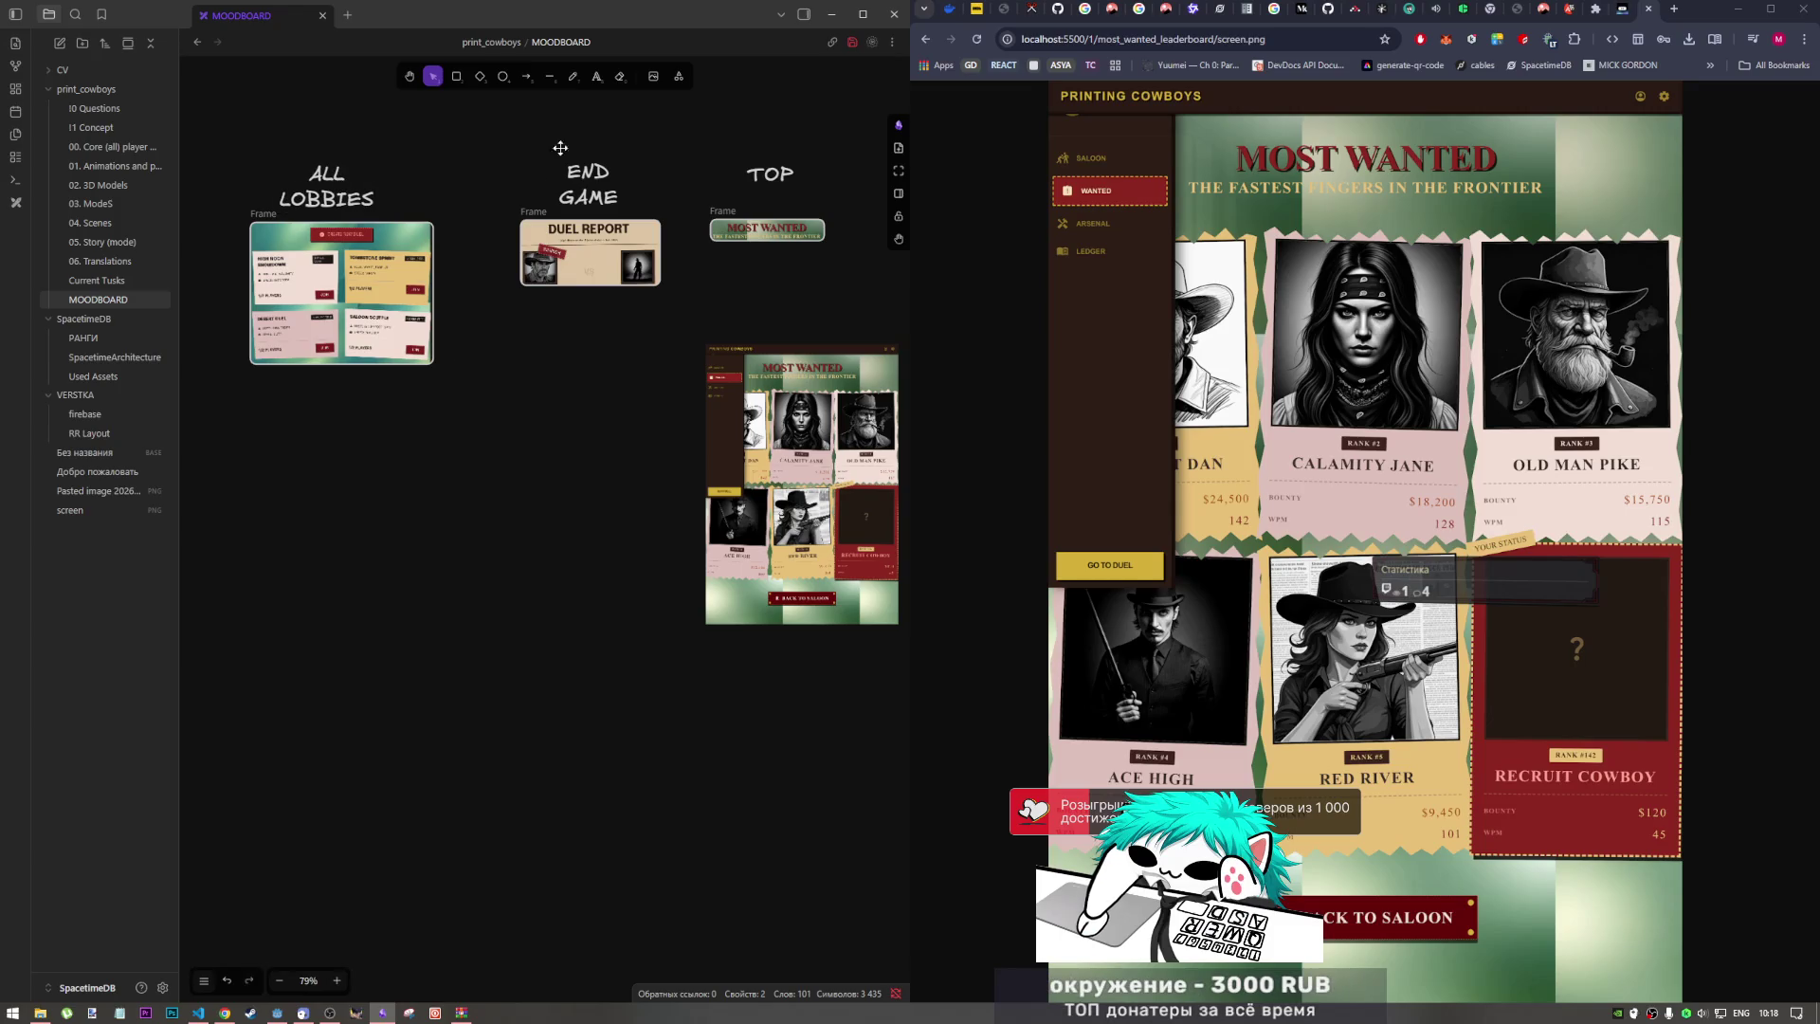
Step: Set ALL LOBBIES over the left frame and shift END GAME with the Duel Report frame left
left_click_drag(312, 194, 331, 185)
left_click(583, 183)
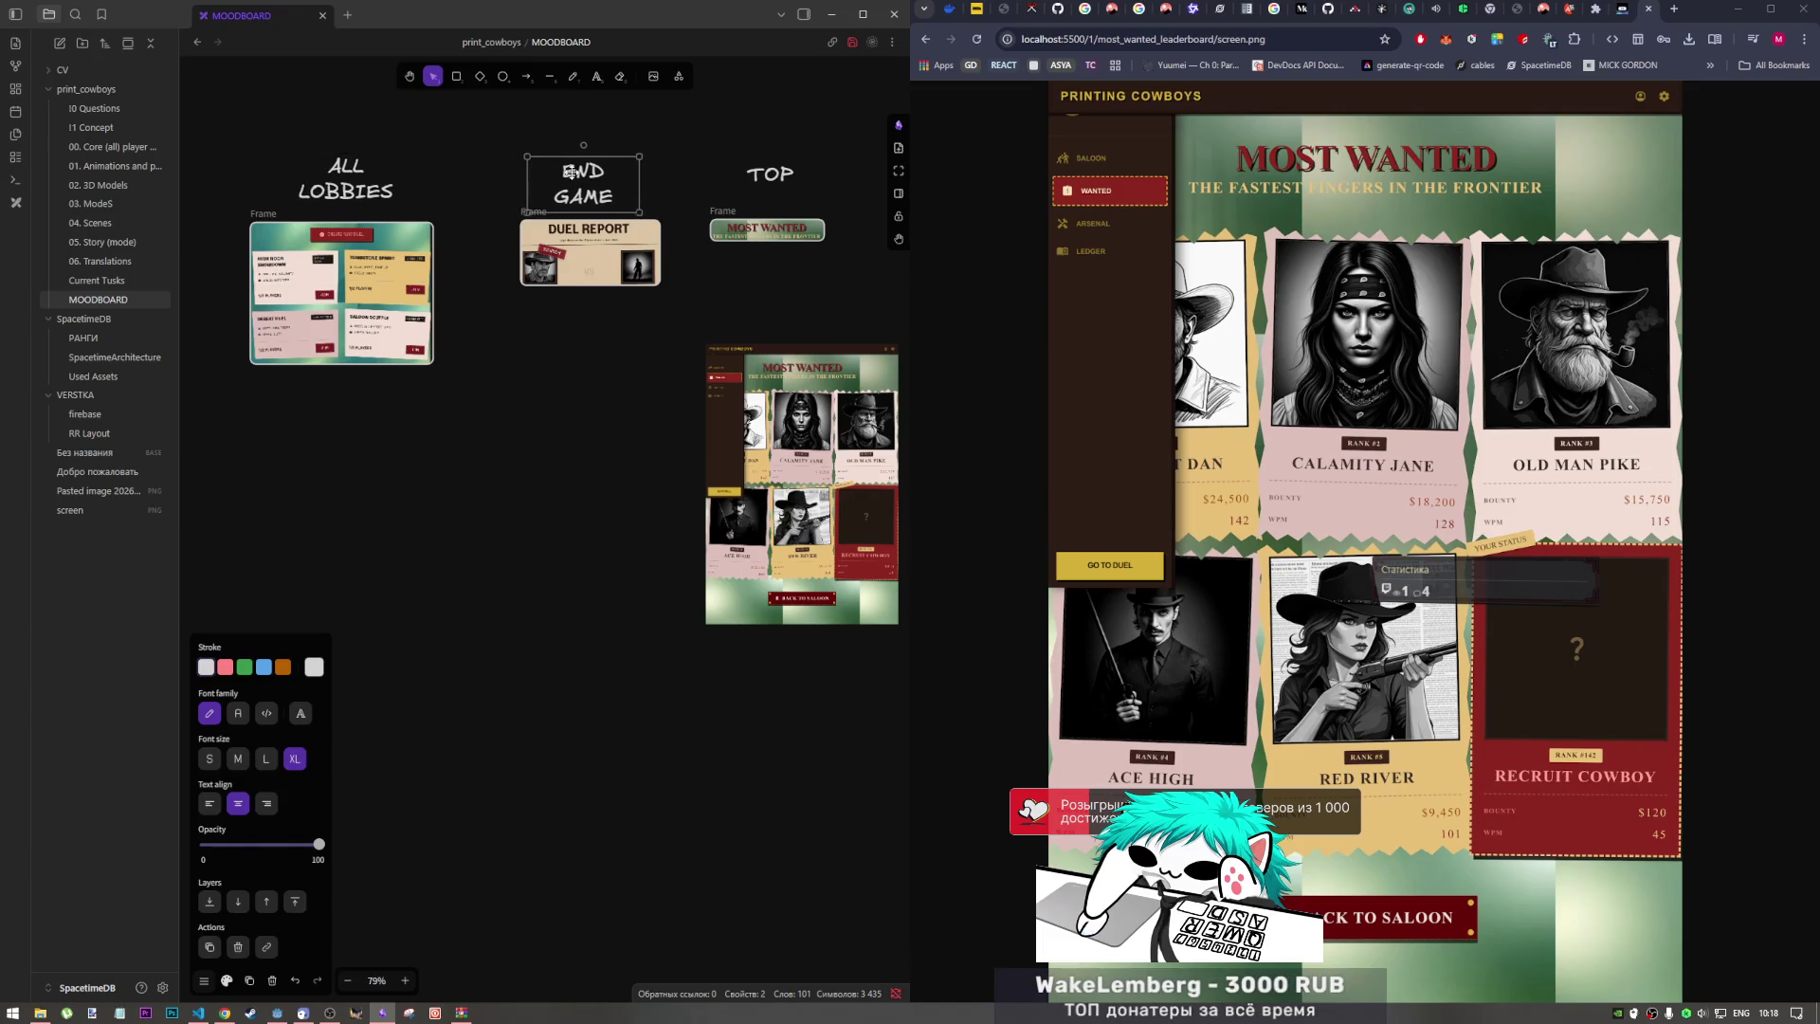
mouse_move(474, 102)
left_mouse_down()
mouse_move(508, 190)
mouse_move(652, 339)
mouse_move(615, 338)
left_mouse_up()
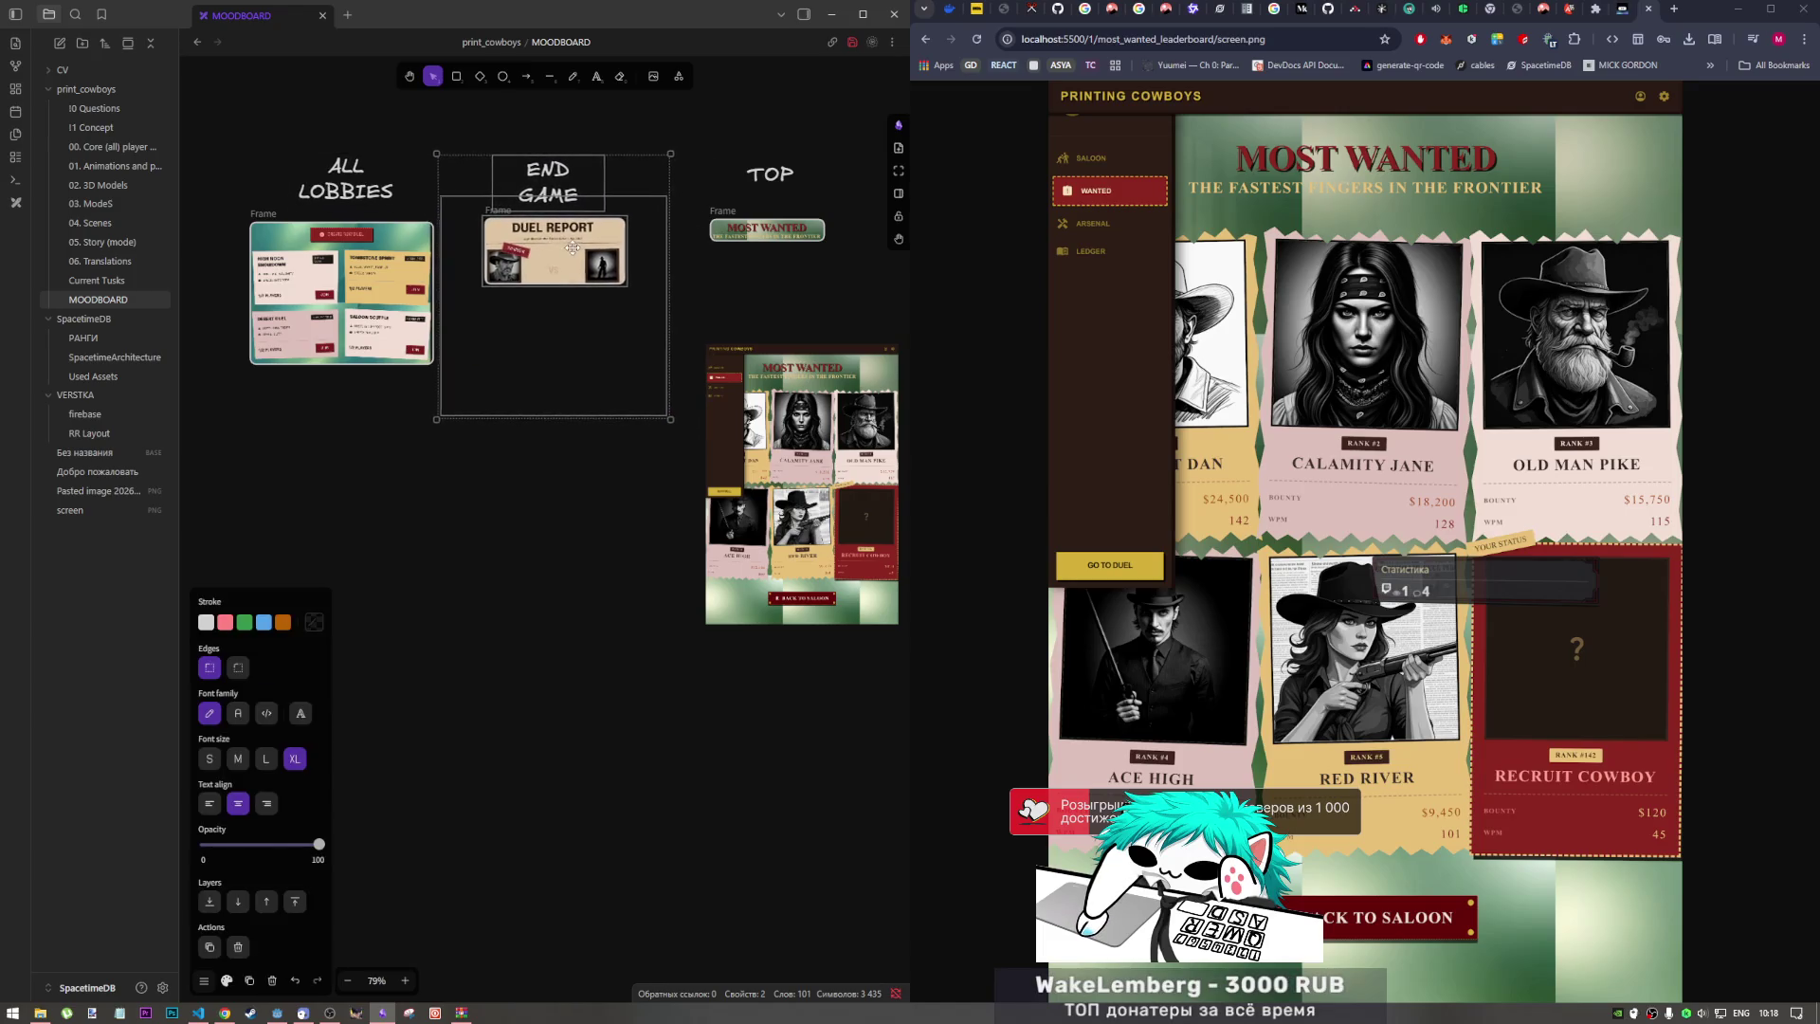
left_click(617, 337)
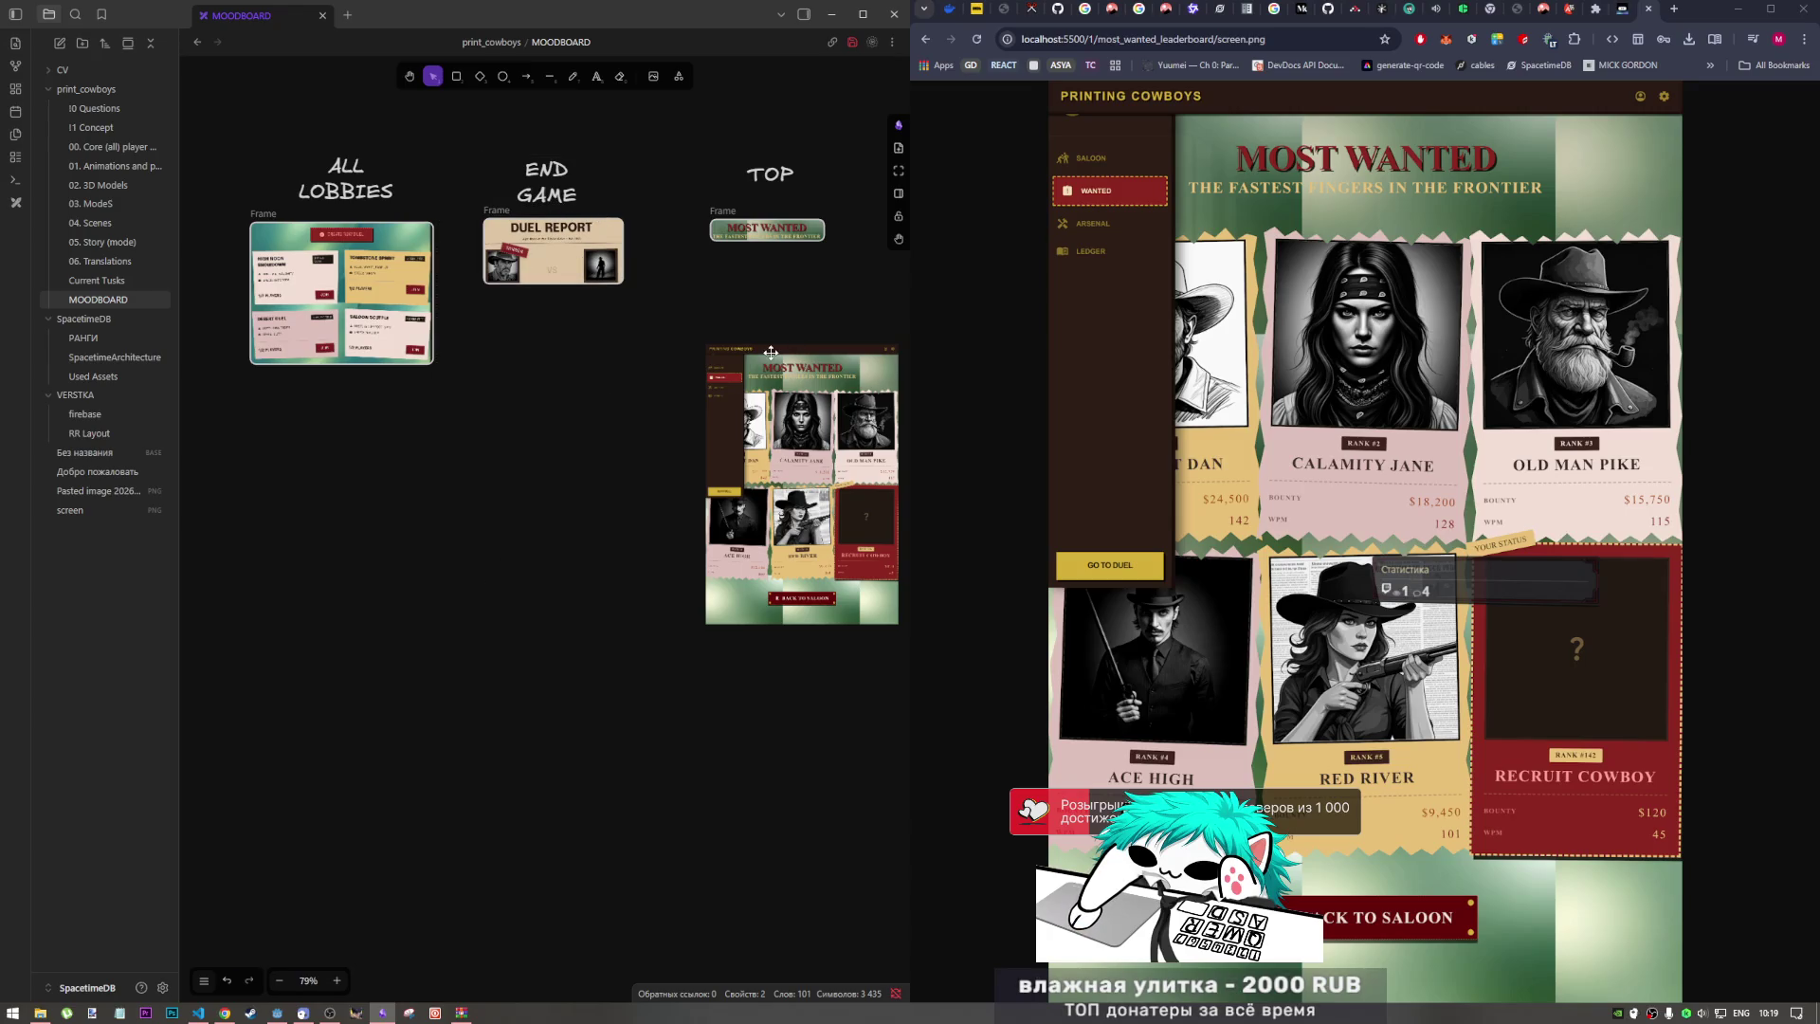
Step: Frame the leaderboard screenshot under MOST WANTED, cropped to the bottom-row cards without the Back to Saloon strip
left_click_drag(775, 352, 712, 325)
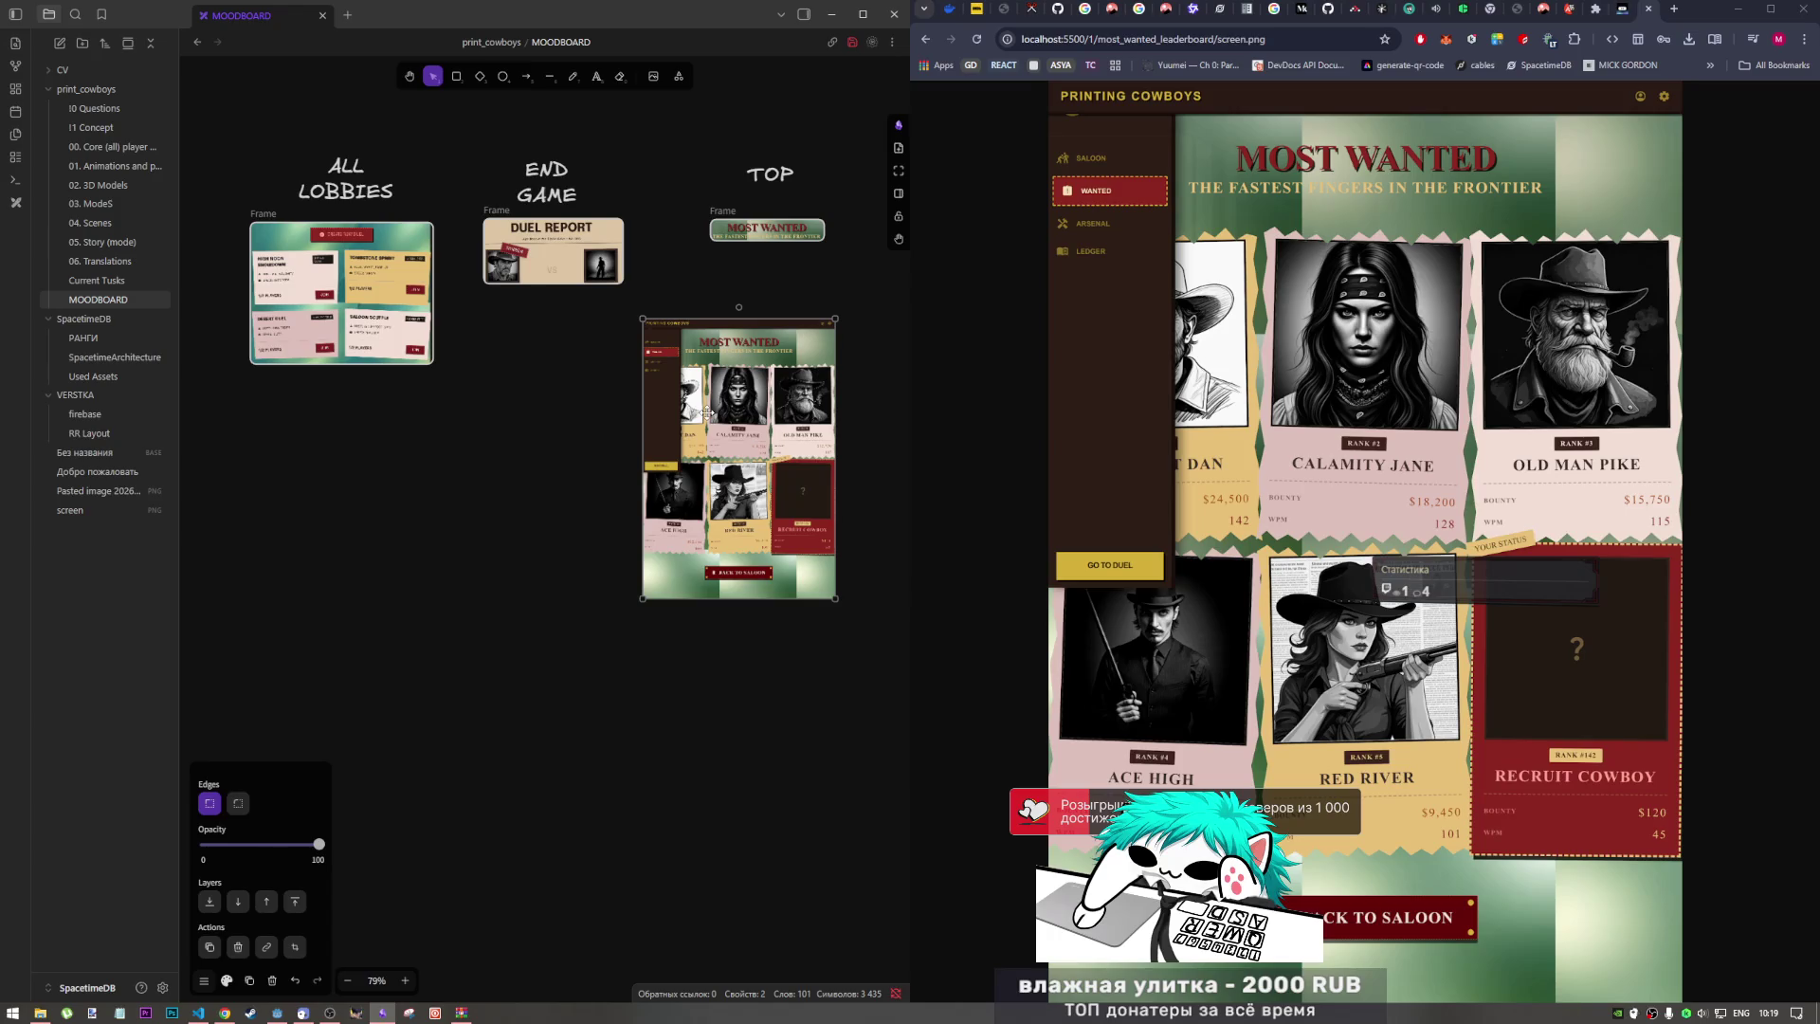
right_click(741, 377)
left_click(821, 633)
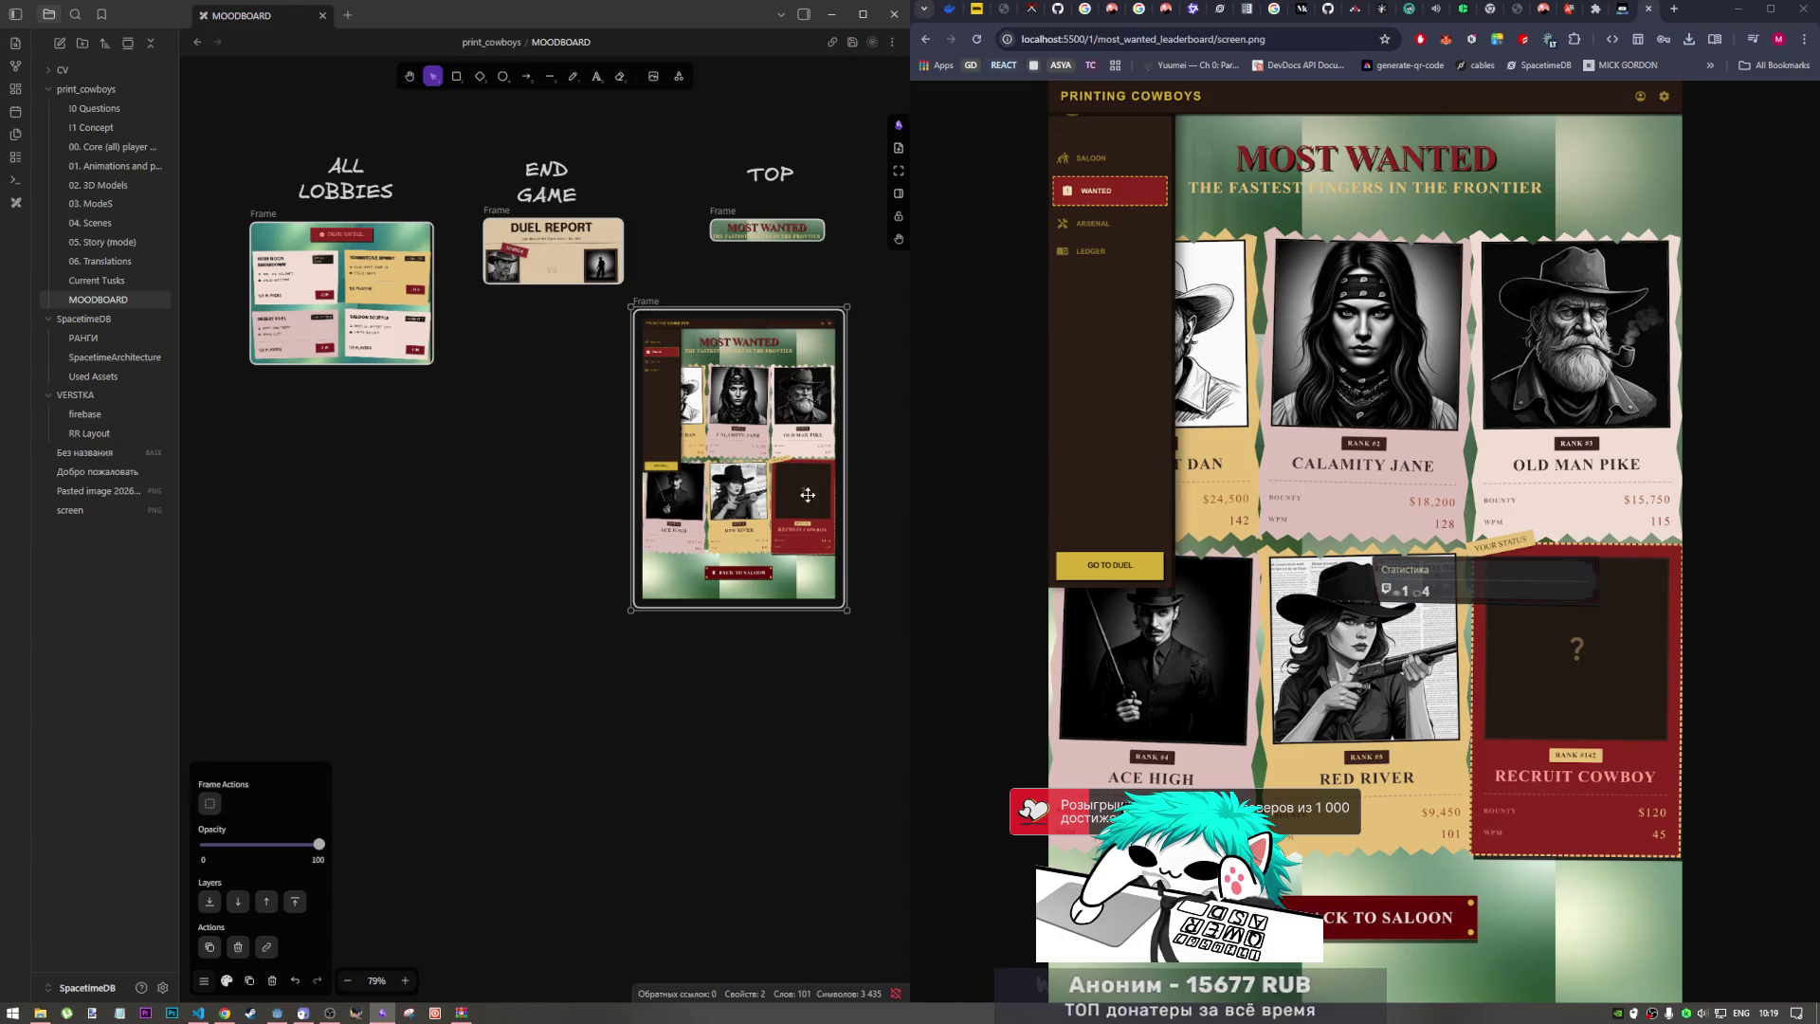
left_click_drag(743, 316, 739, 461)
left_click_drag(627, 519, 700, 522)
left_click_drag(794, 612, 795, 559)
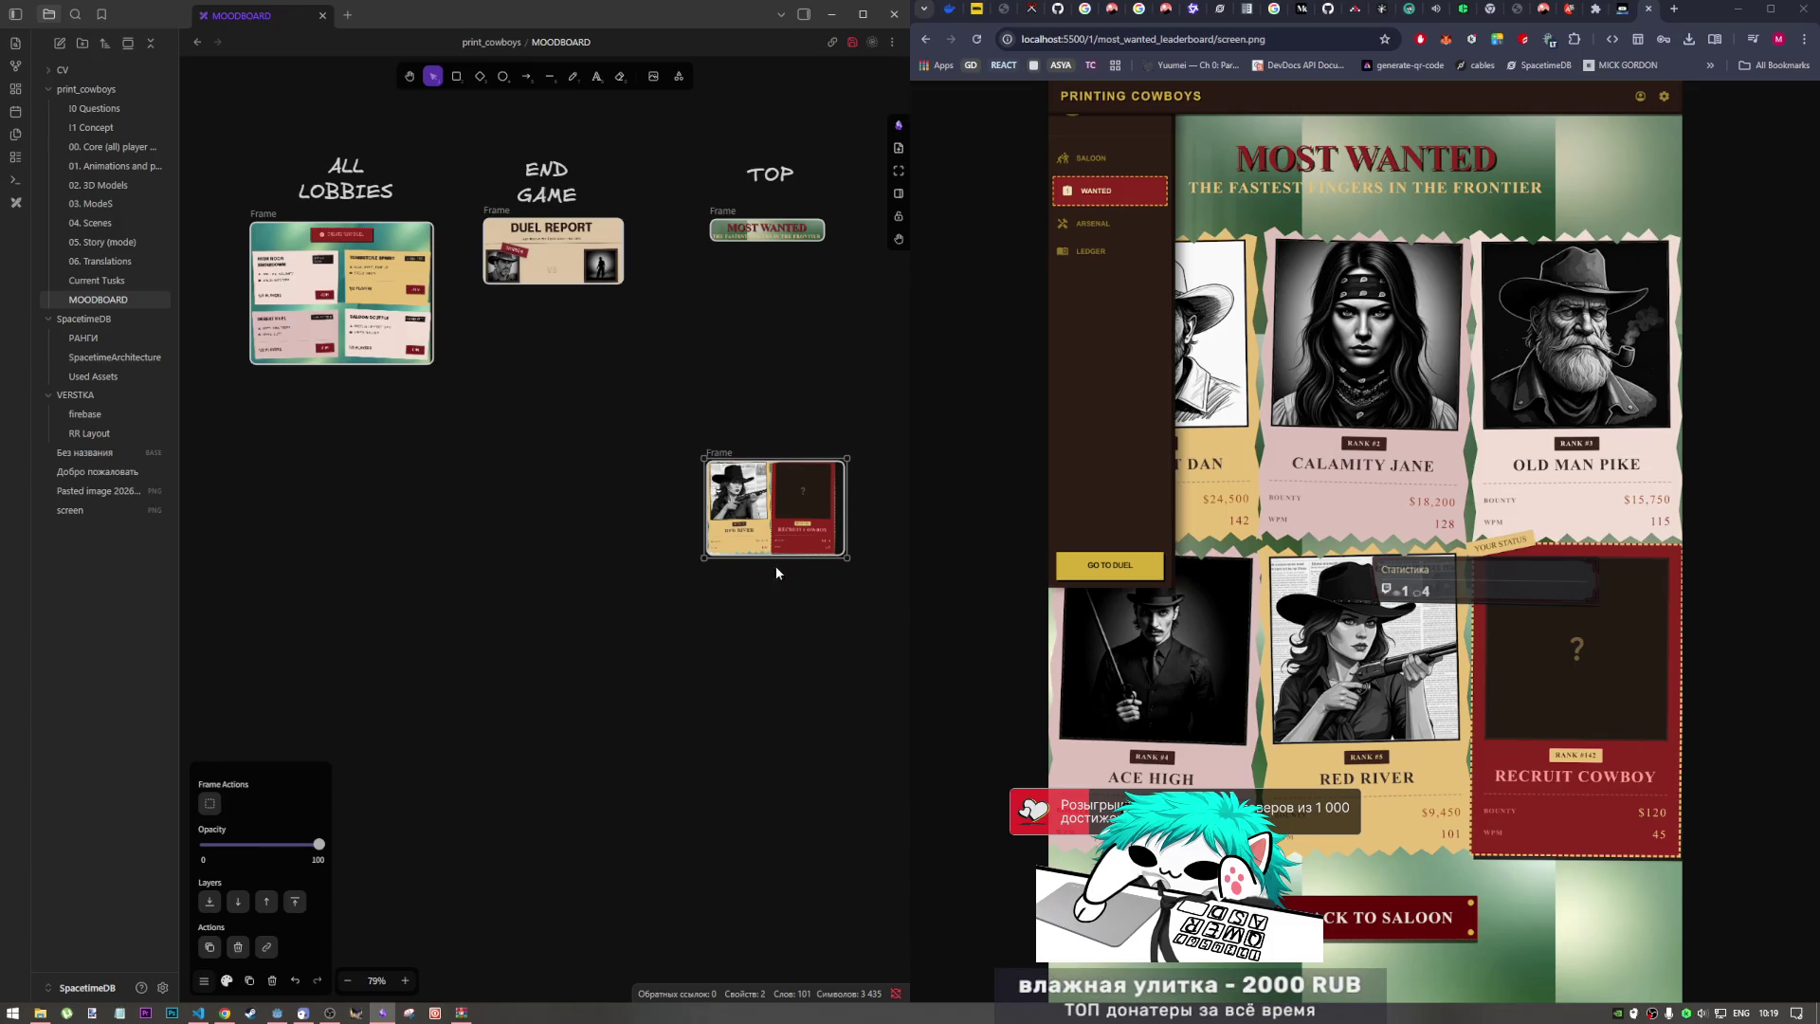
mouse_move(847, 505)
left_mouse_down()
mouse_move(792, 385)
mouse_move(791, 329)
mouse_move(791, 491)
mouse_move(821, 251)
left_mouse_up()
left_click(863, 172)
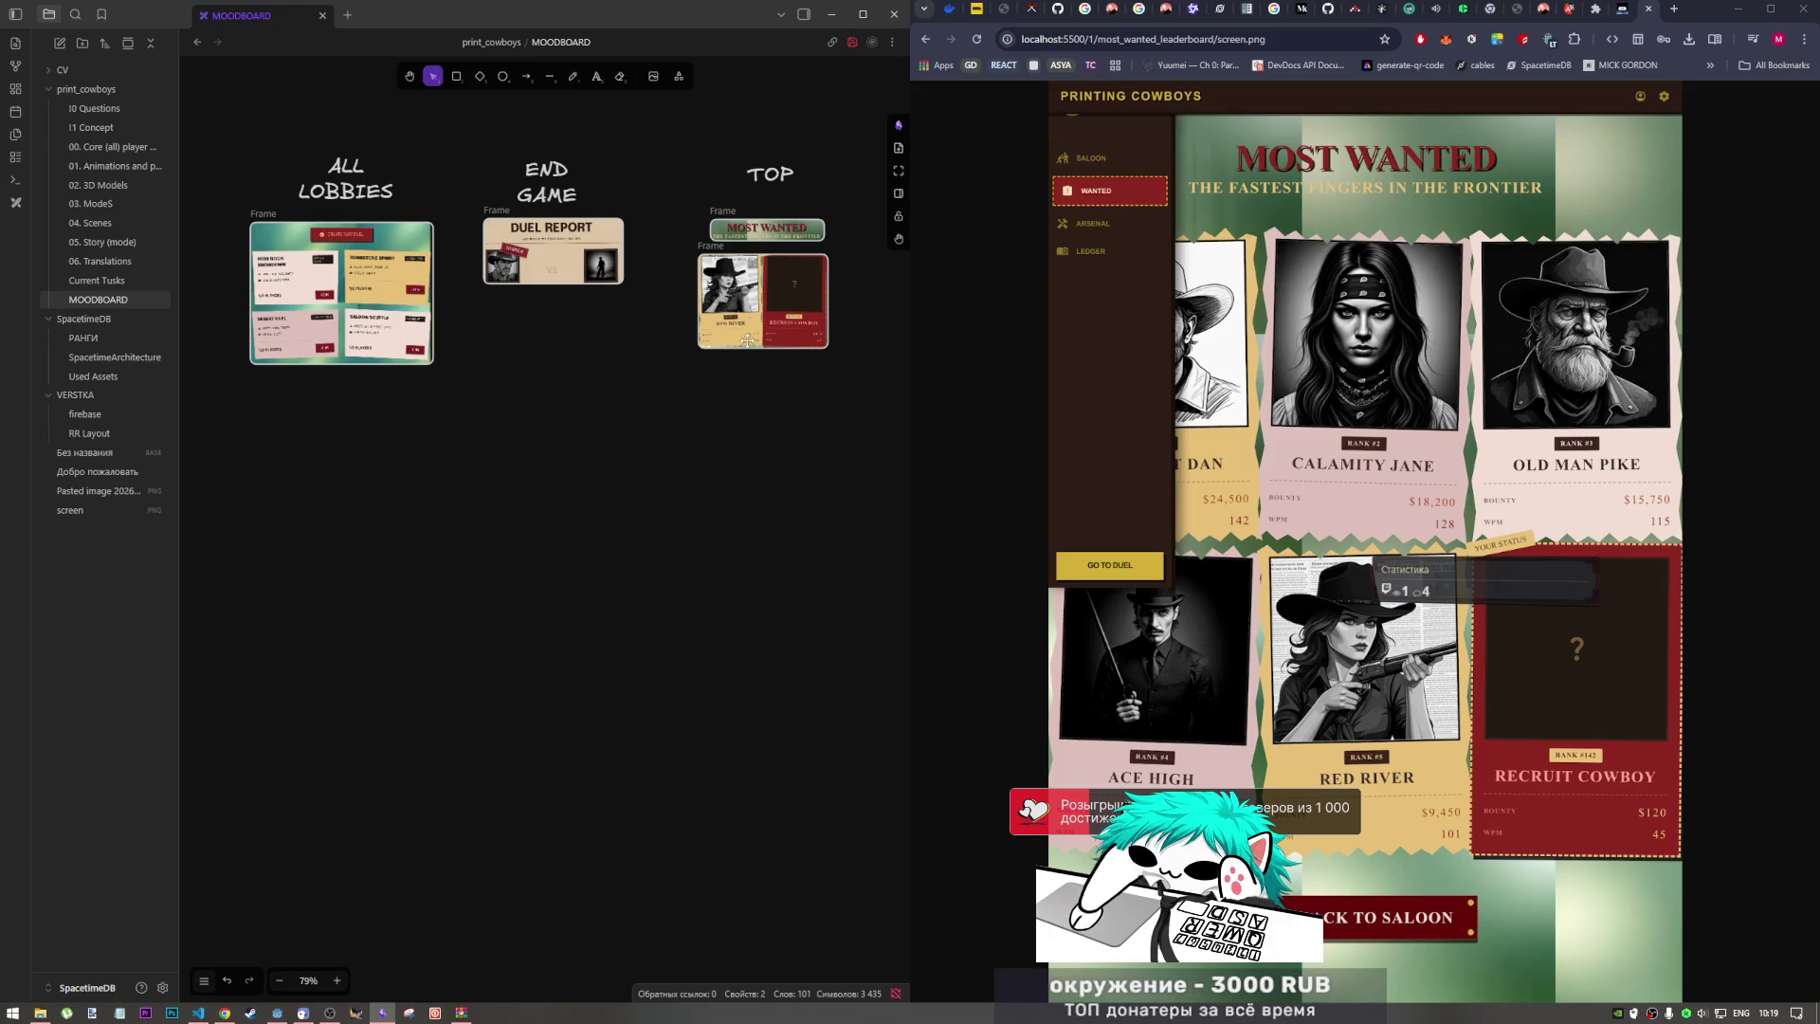
Step: Revisit the leaderboard screenshot, then go back up to the folder 1 listing
left_click(927, 38)
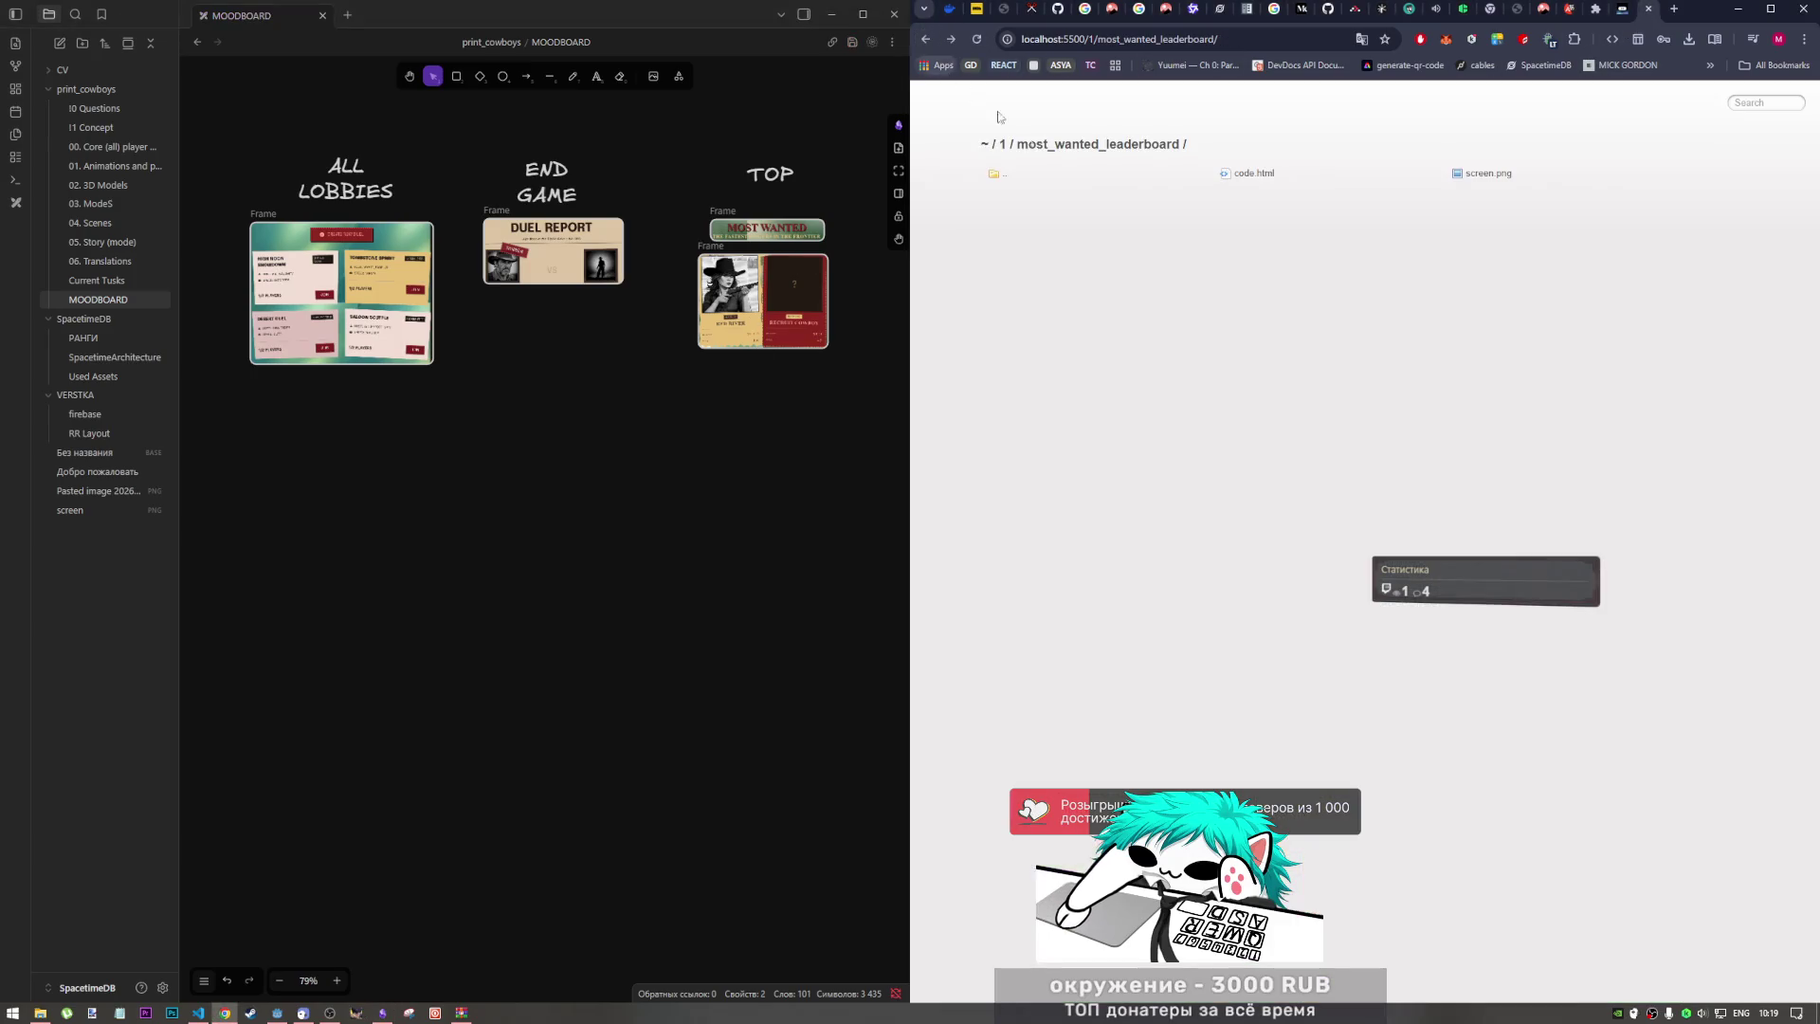
left_click(951, 39)
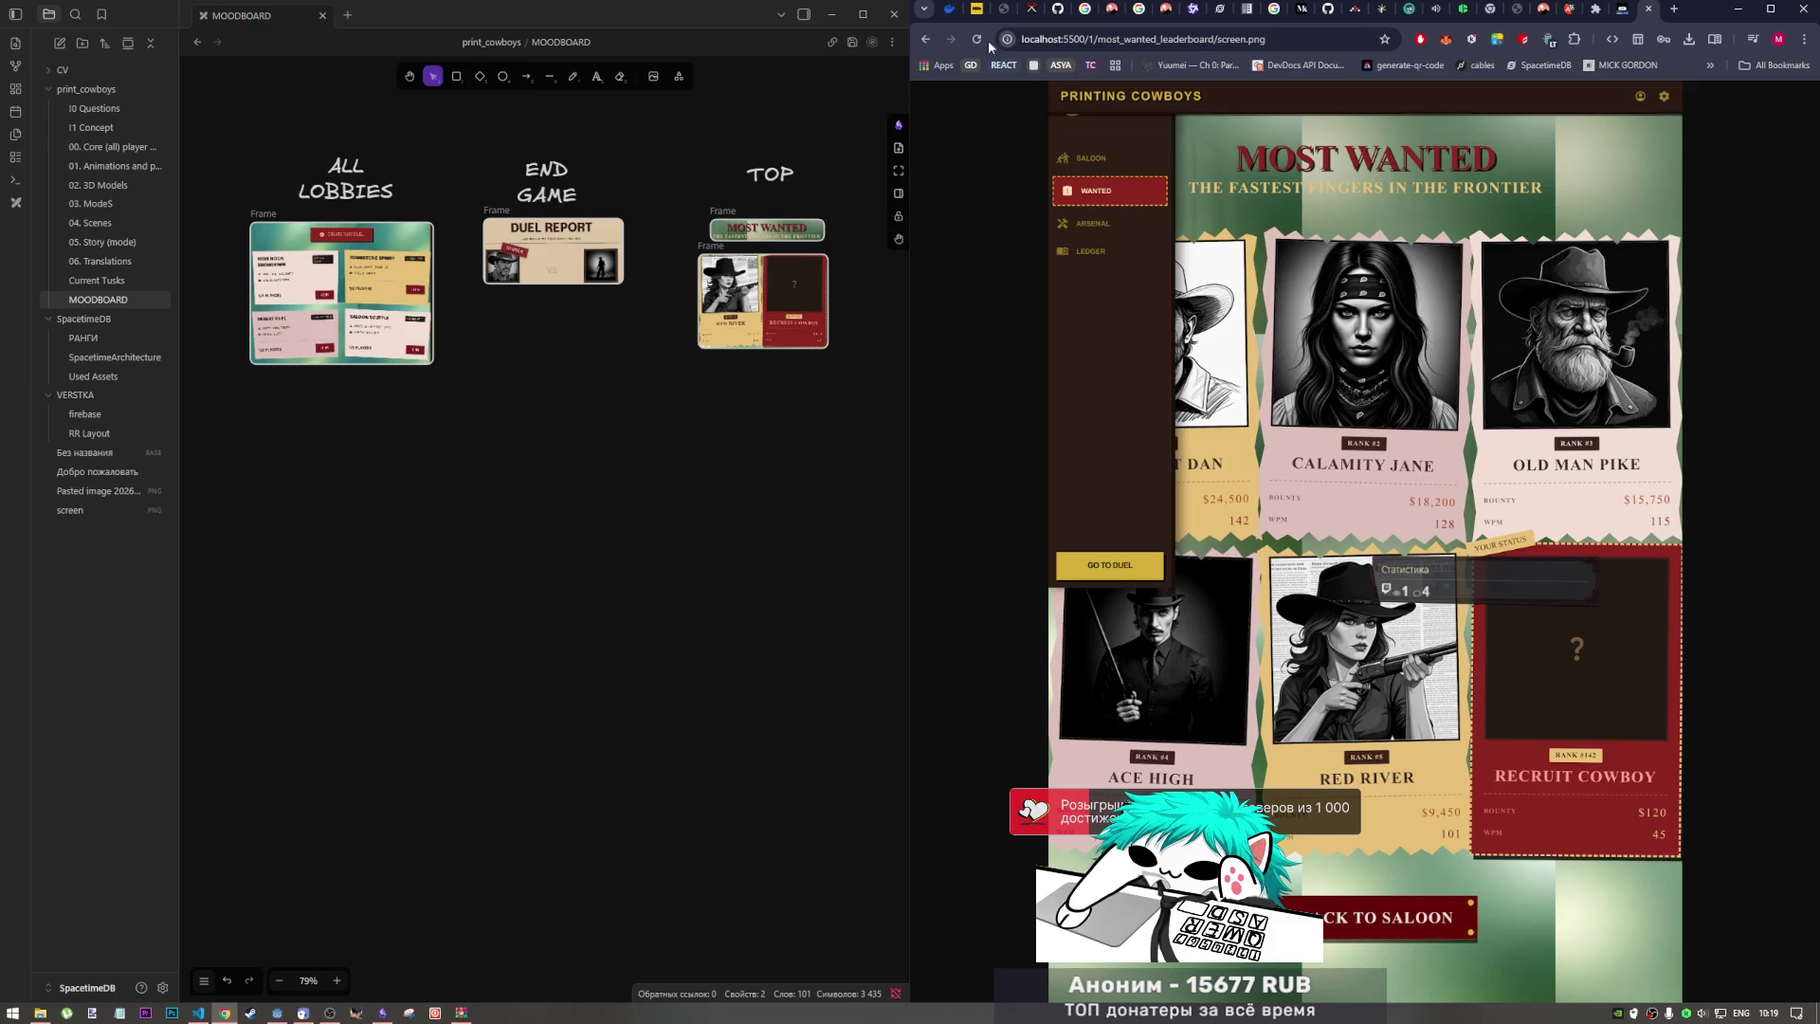
left_click(925, 39)
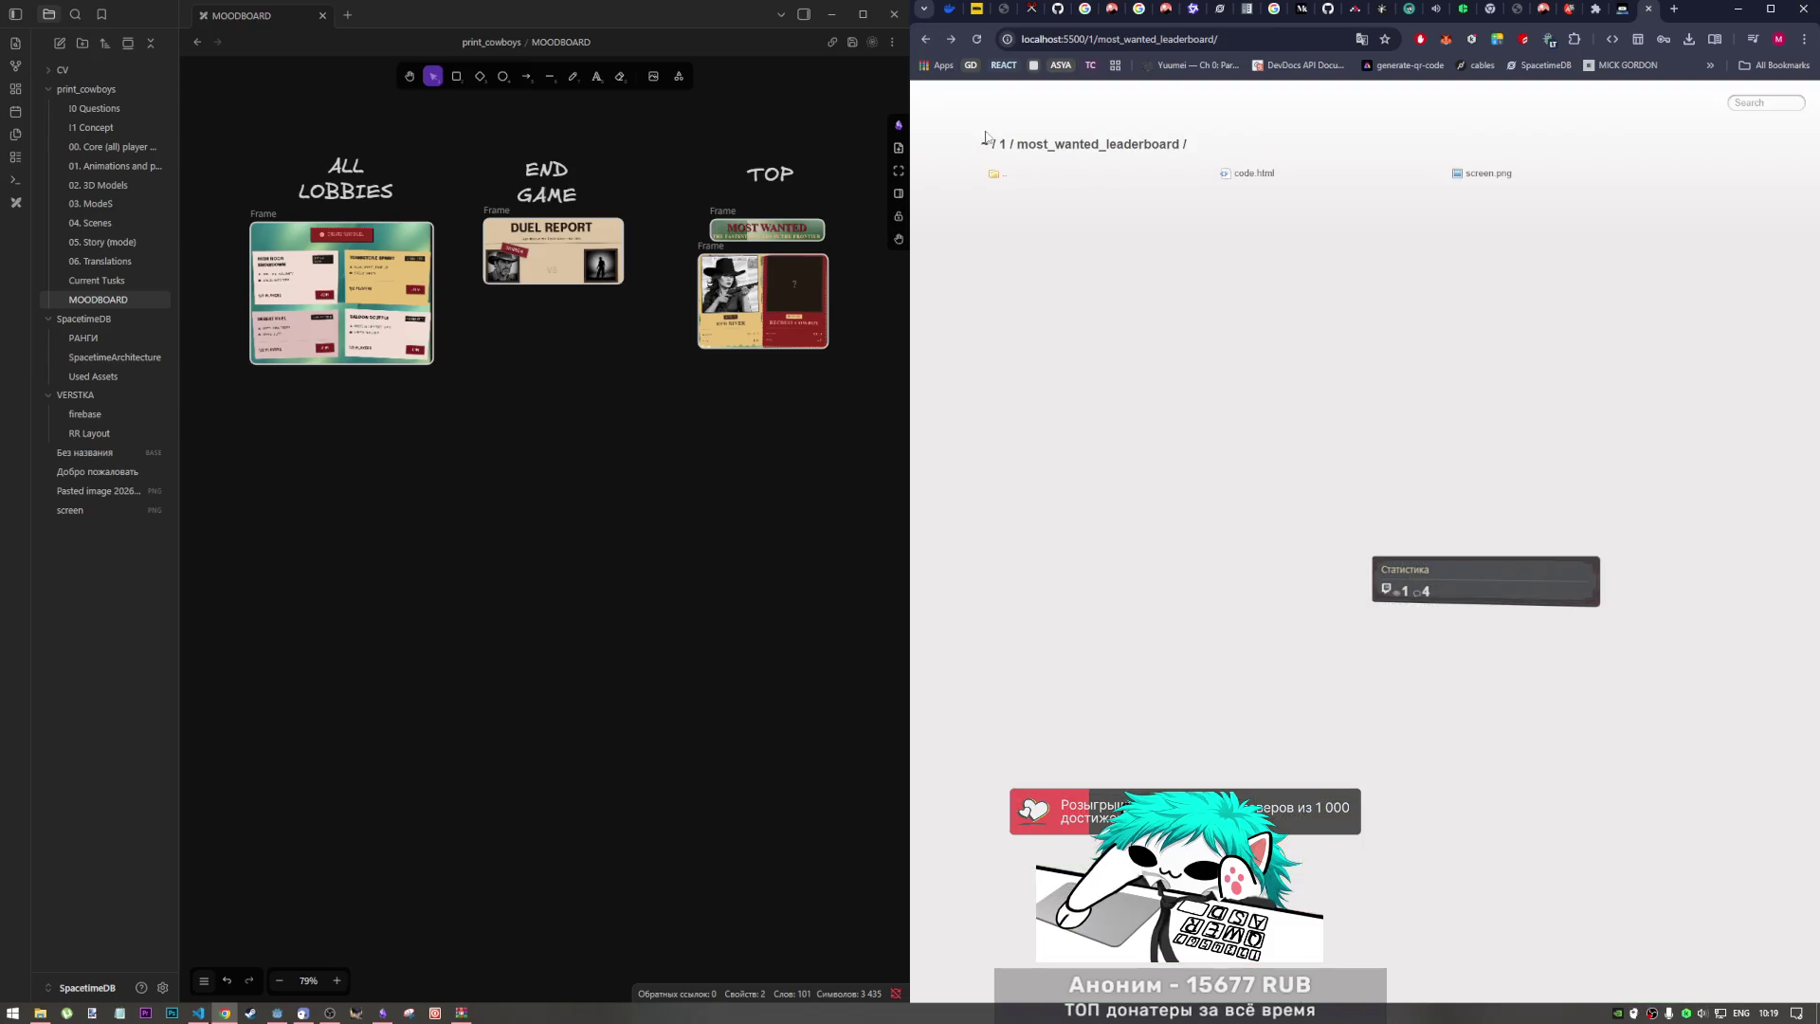
left_click(1067, 207)
Step: Preview the_arsenal's code.html, then drag its screen.png onto the moodboard canvas
left_click(1305, 217)
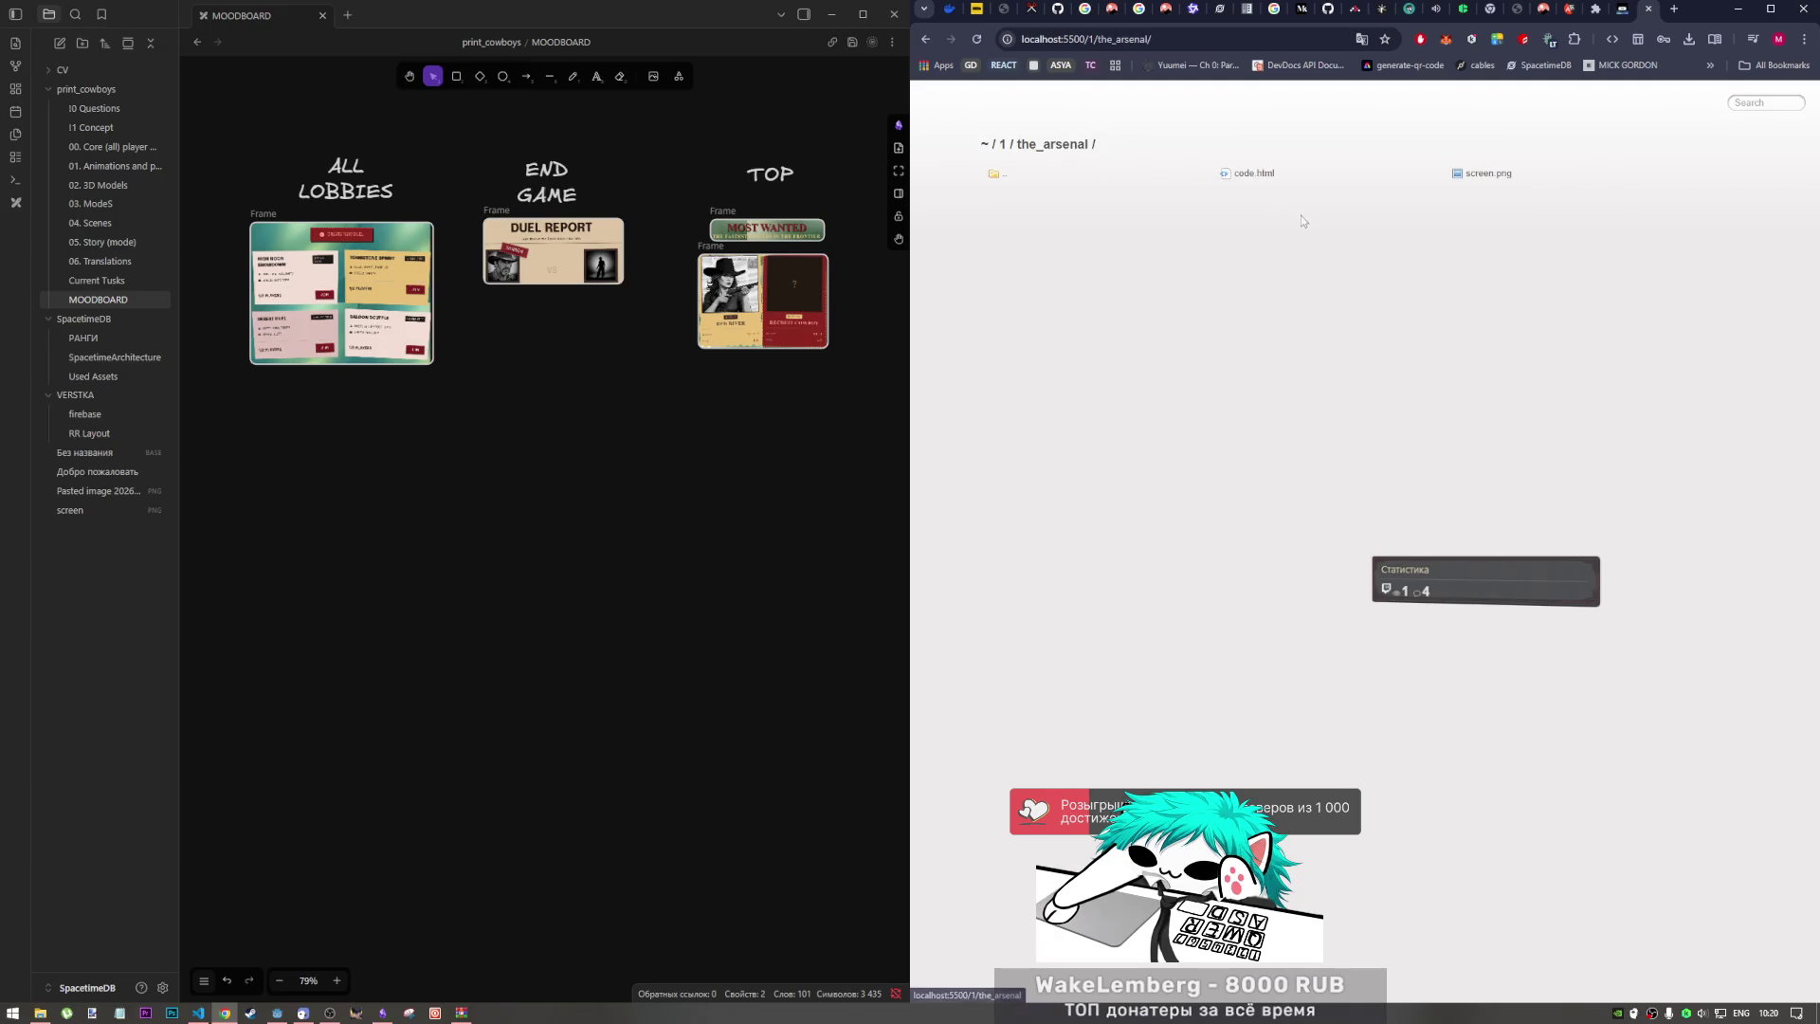
left_click(1254, 173)
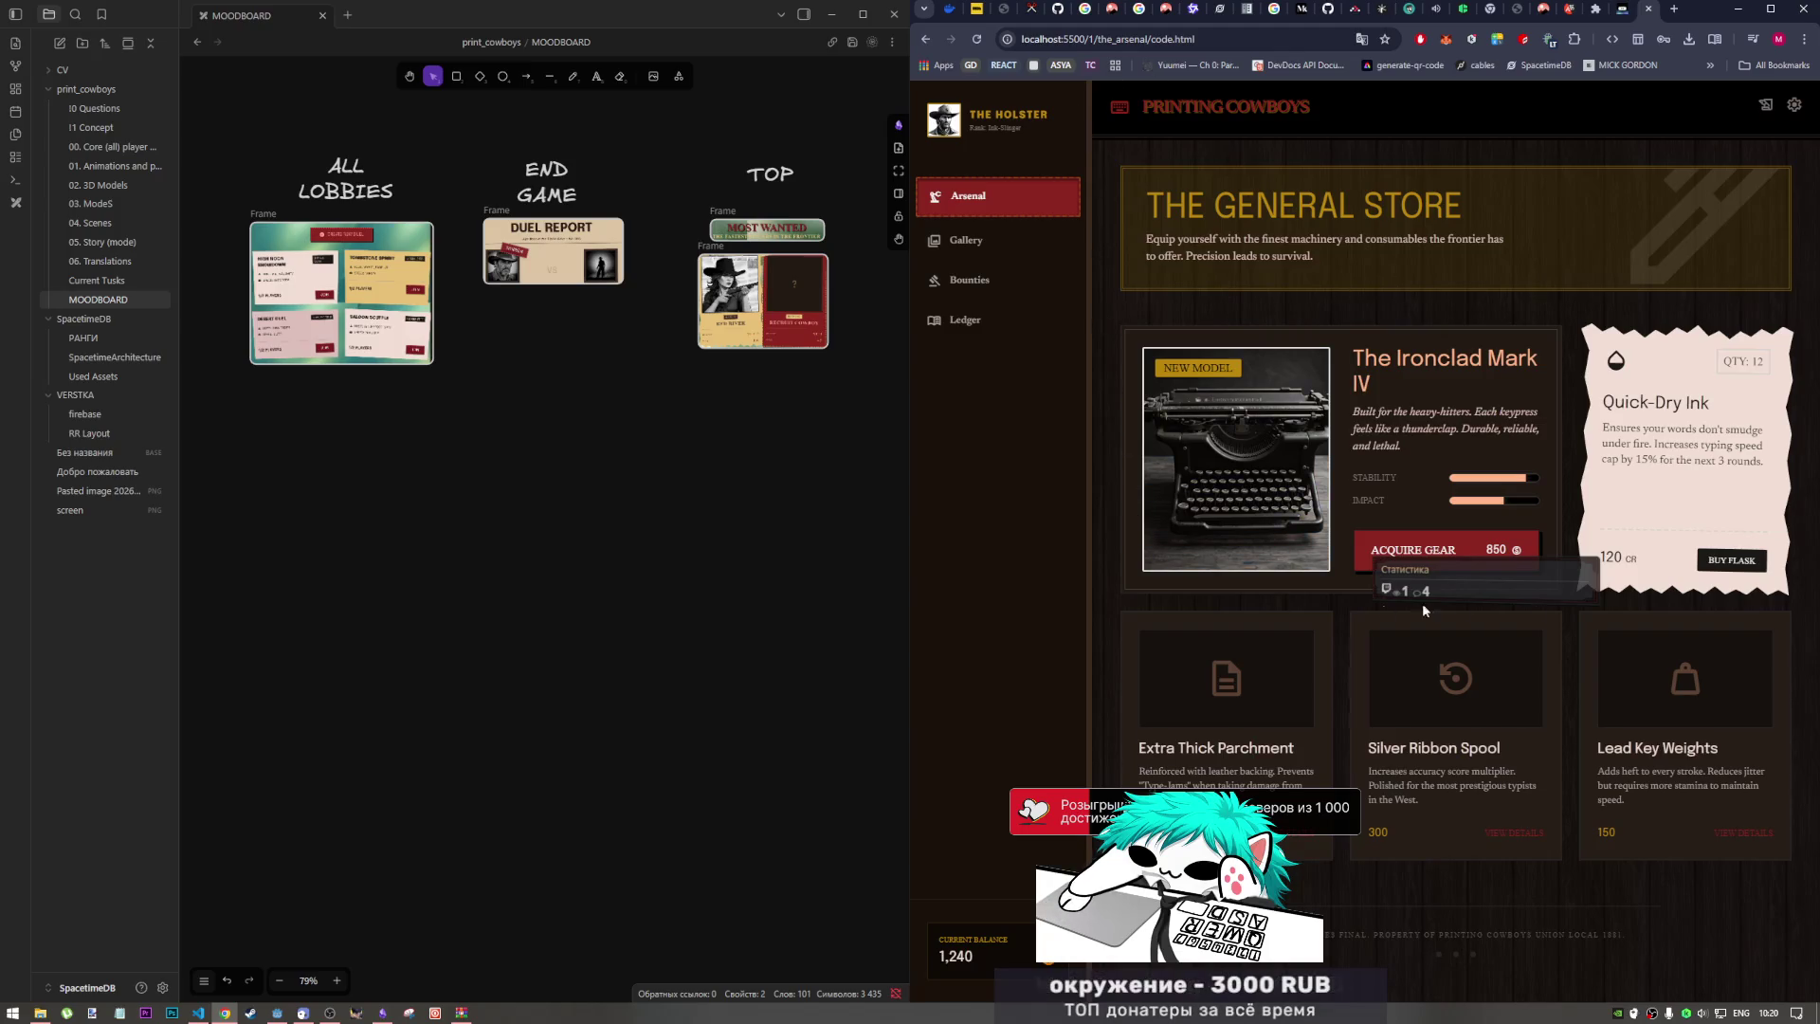
left_click(925, 39)
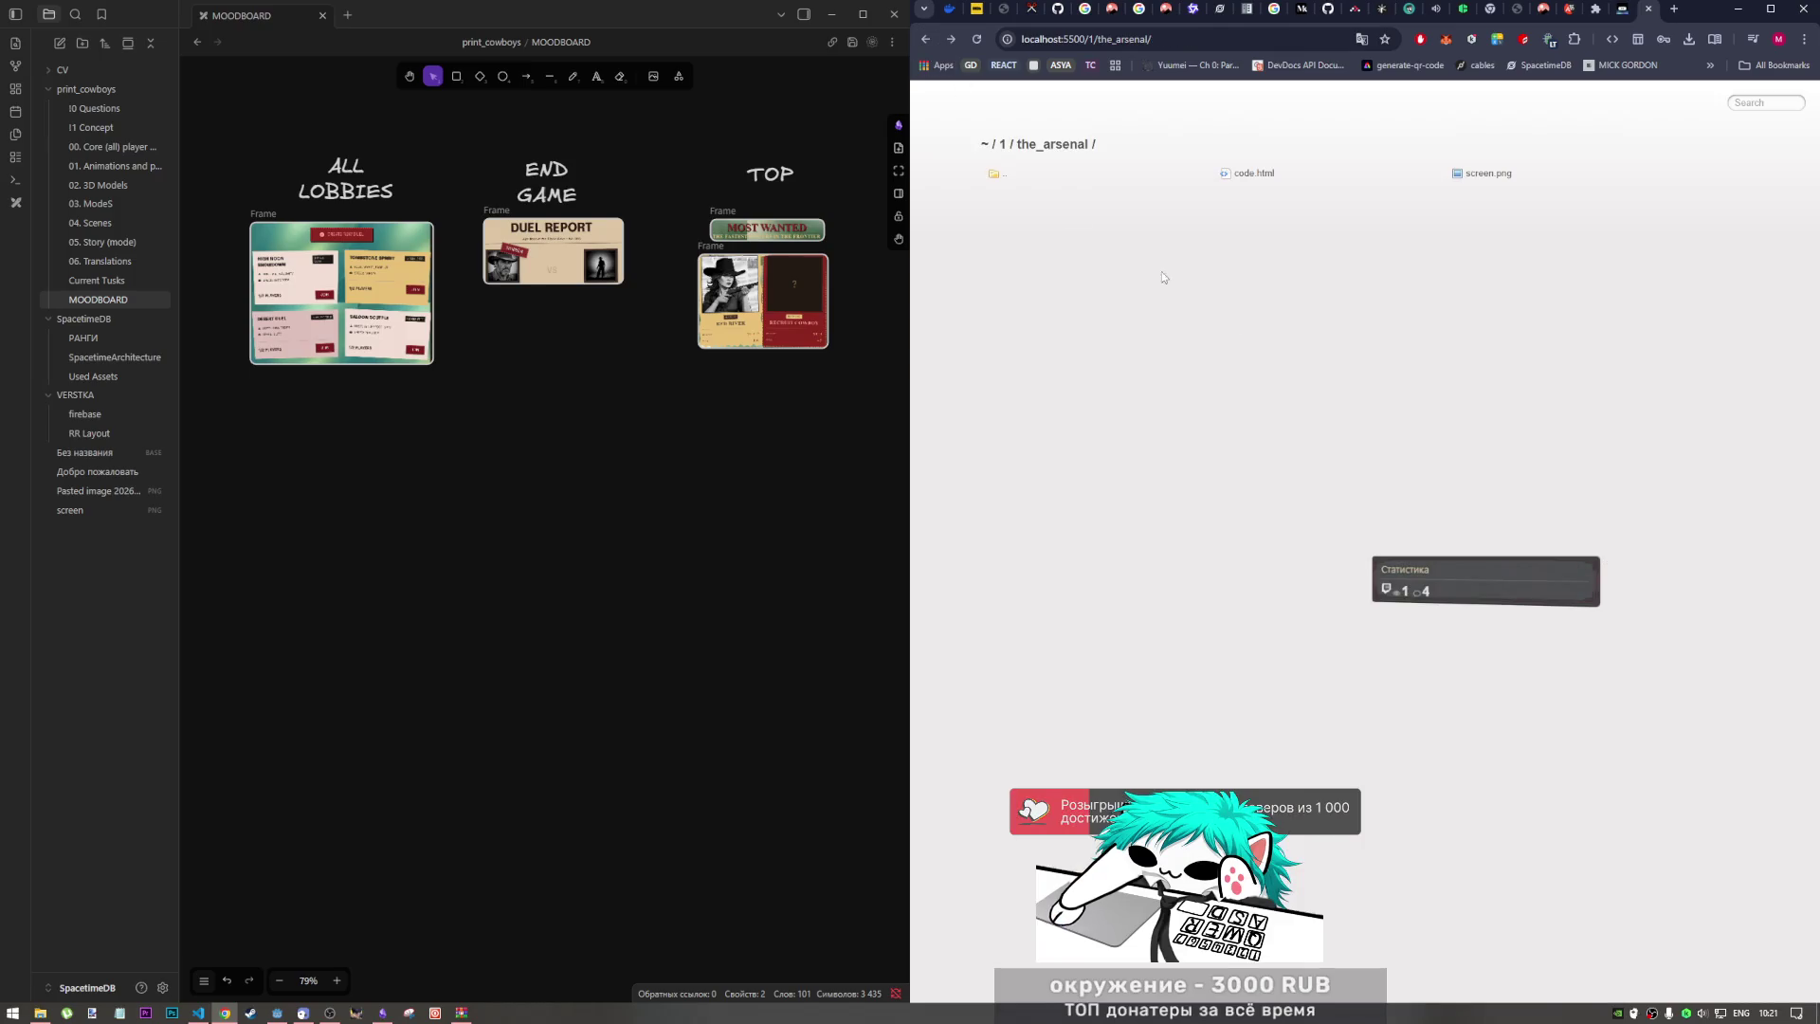
mouse_move(1391, 185)
left_mouse_down()
mouse_move(1455, 182)
mouse_move(561, 504)
mouse_move(641, 512)
mouse_move(1434, 171)
mouse_move(1491, 183)
left_mouse_up()
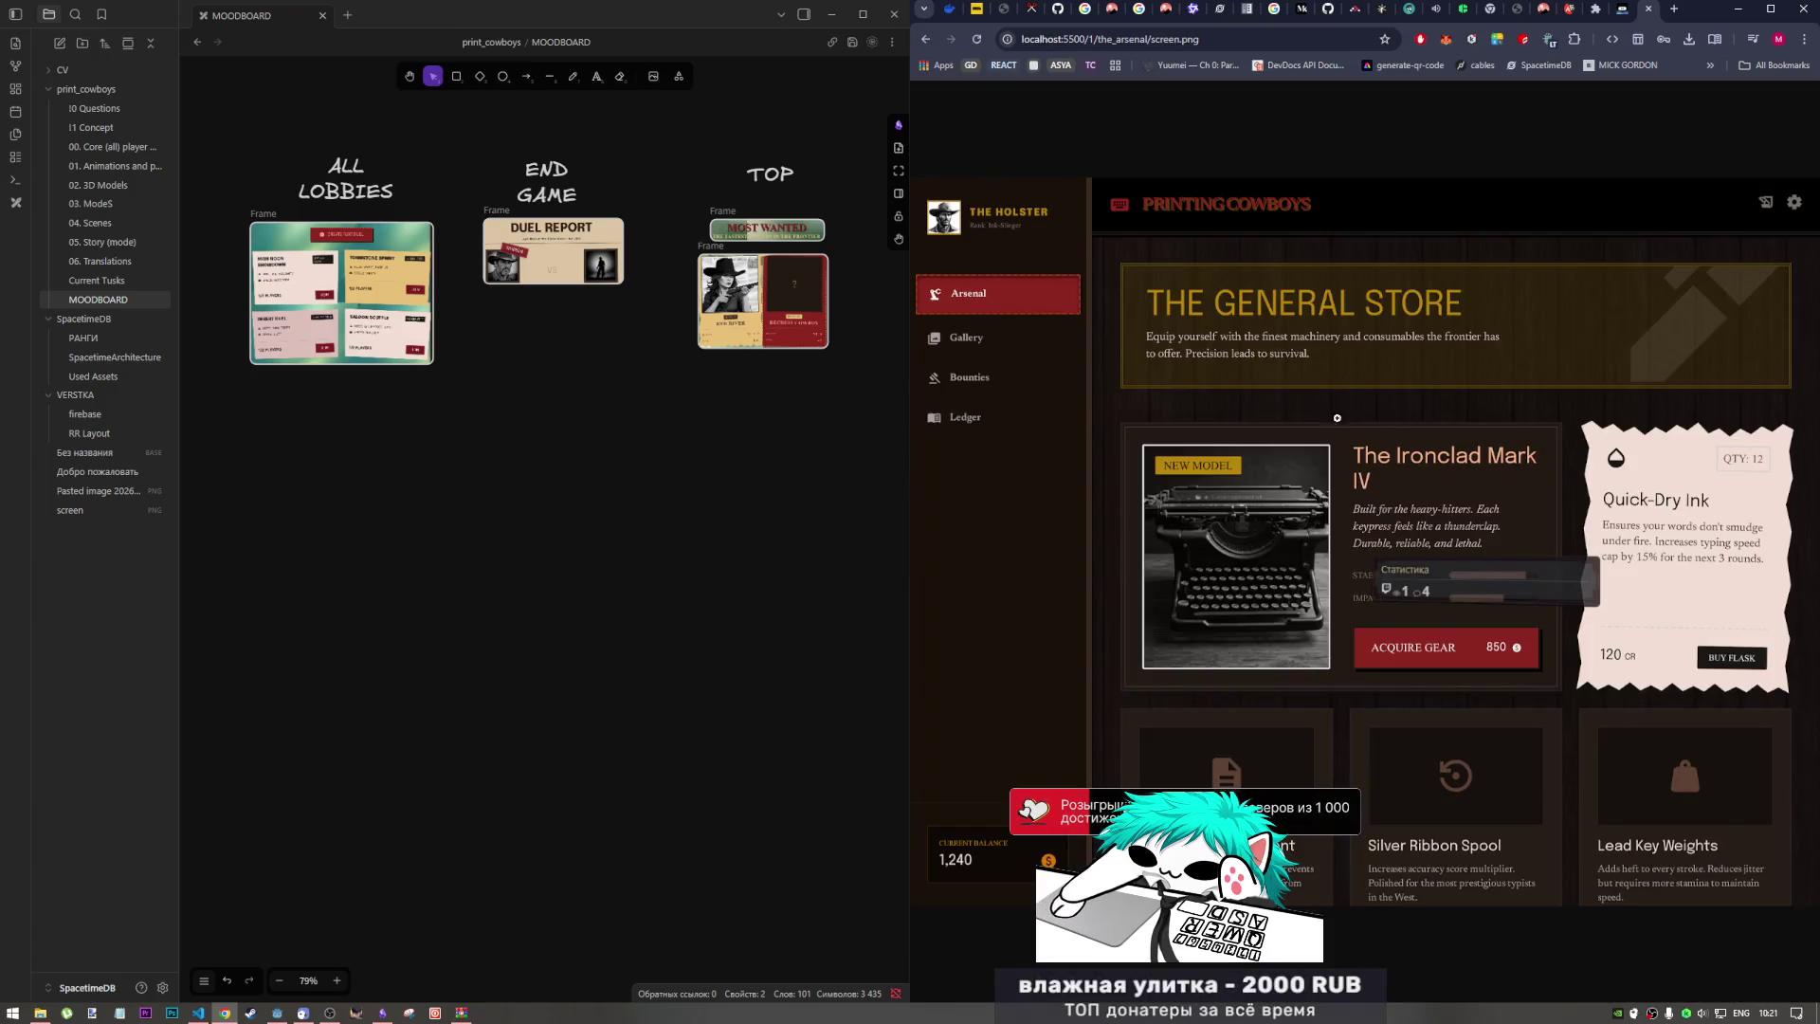
Step: Drop the General Store screenshot onto the moodboard, wrap it in a frame and crop its edges
mouse_move(1337, 418)
left_mouse_down()
mouse_move(834, 455)
mouse_move(727, 490)
left_mouse_up()
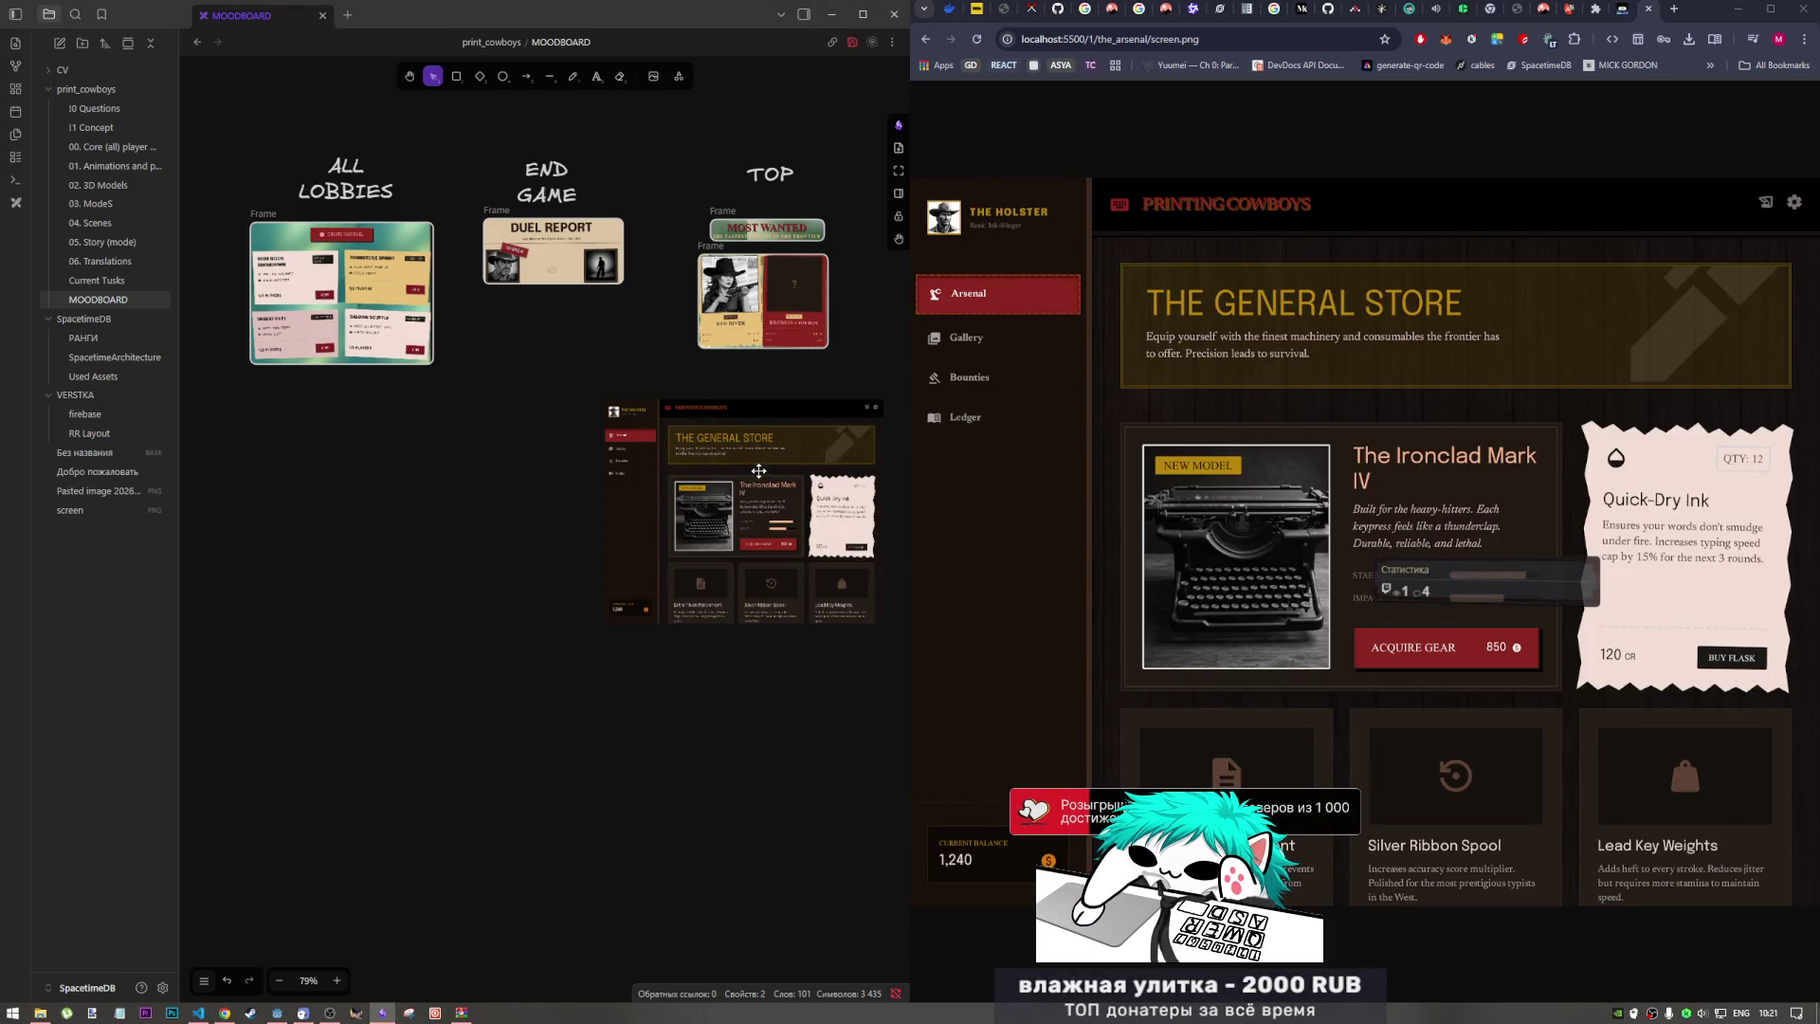
right_click(763, 566)
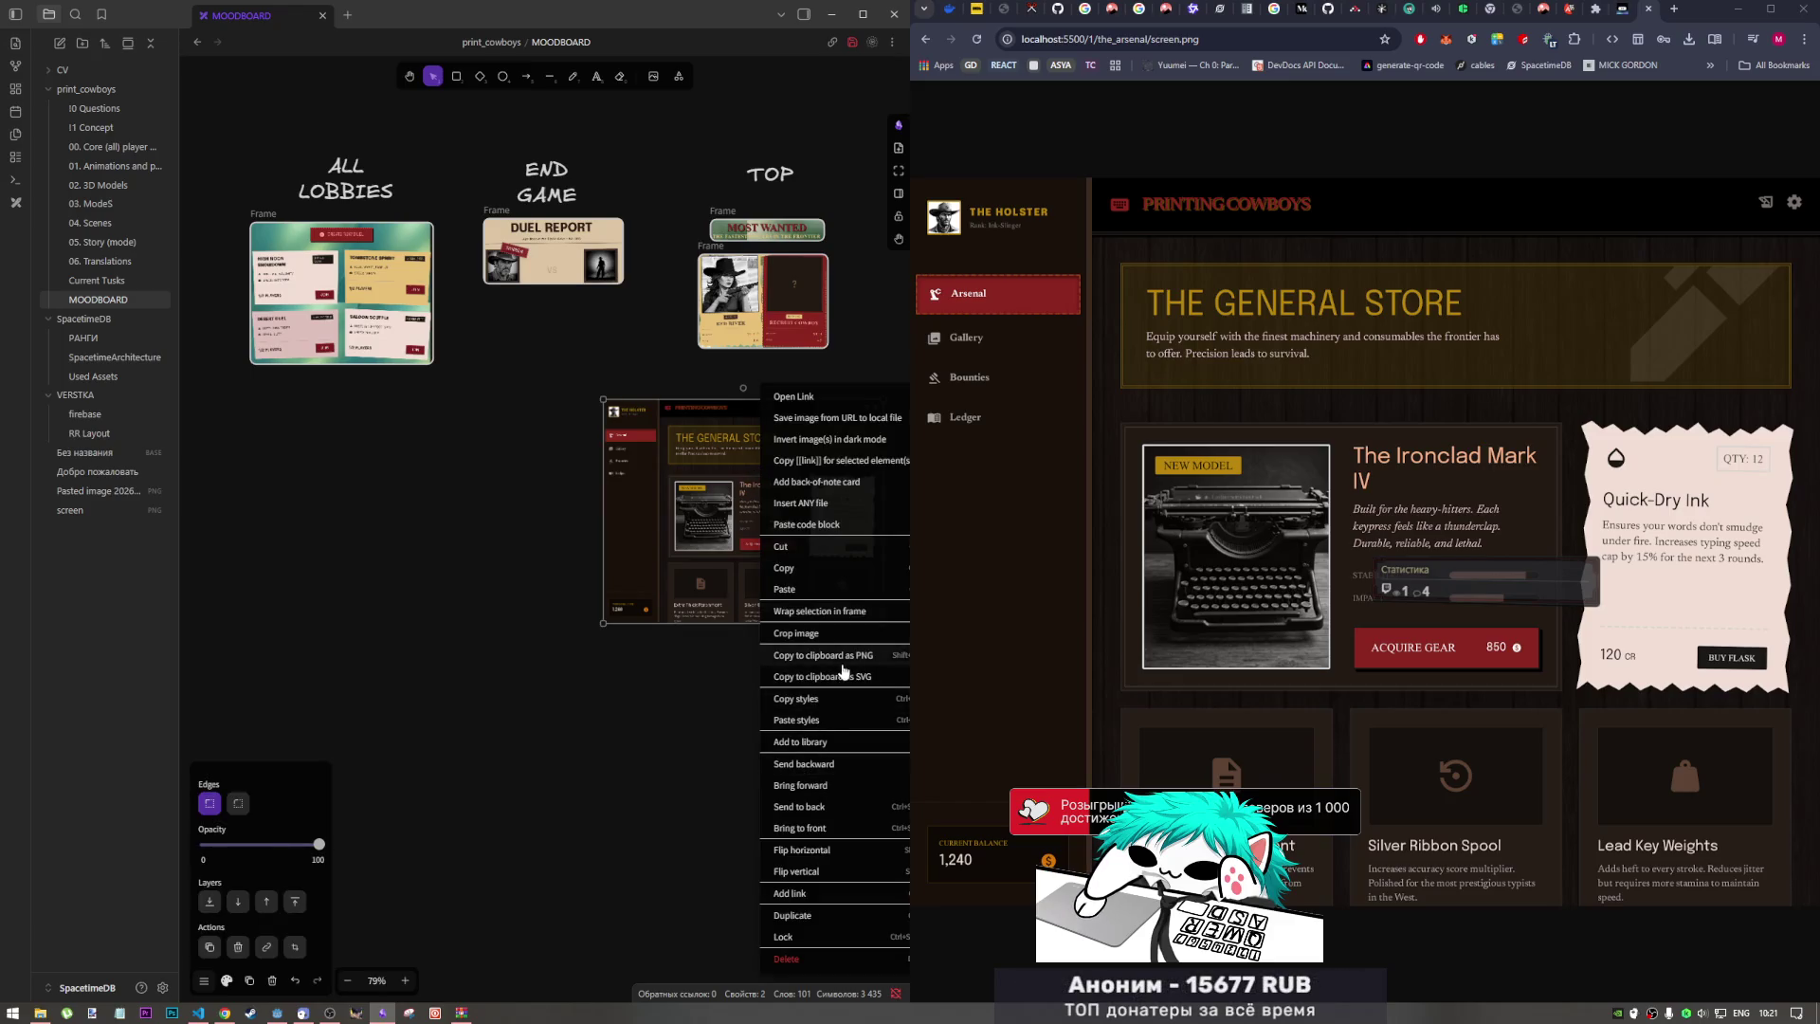
left_click(812, 611)
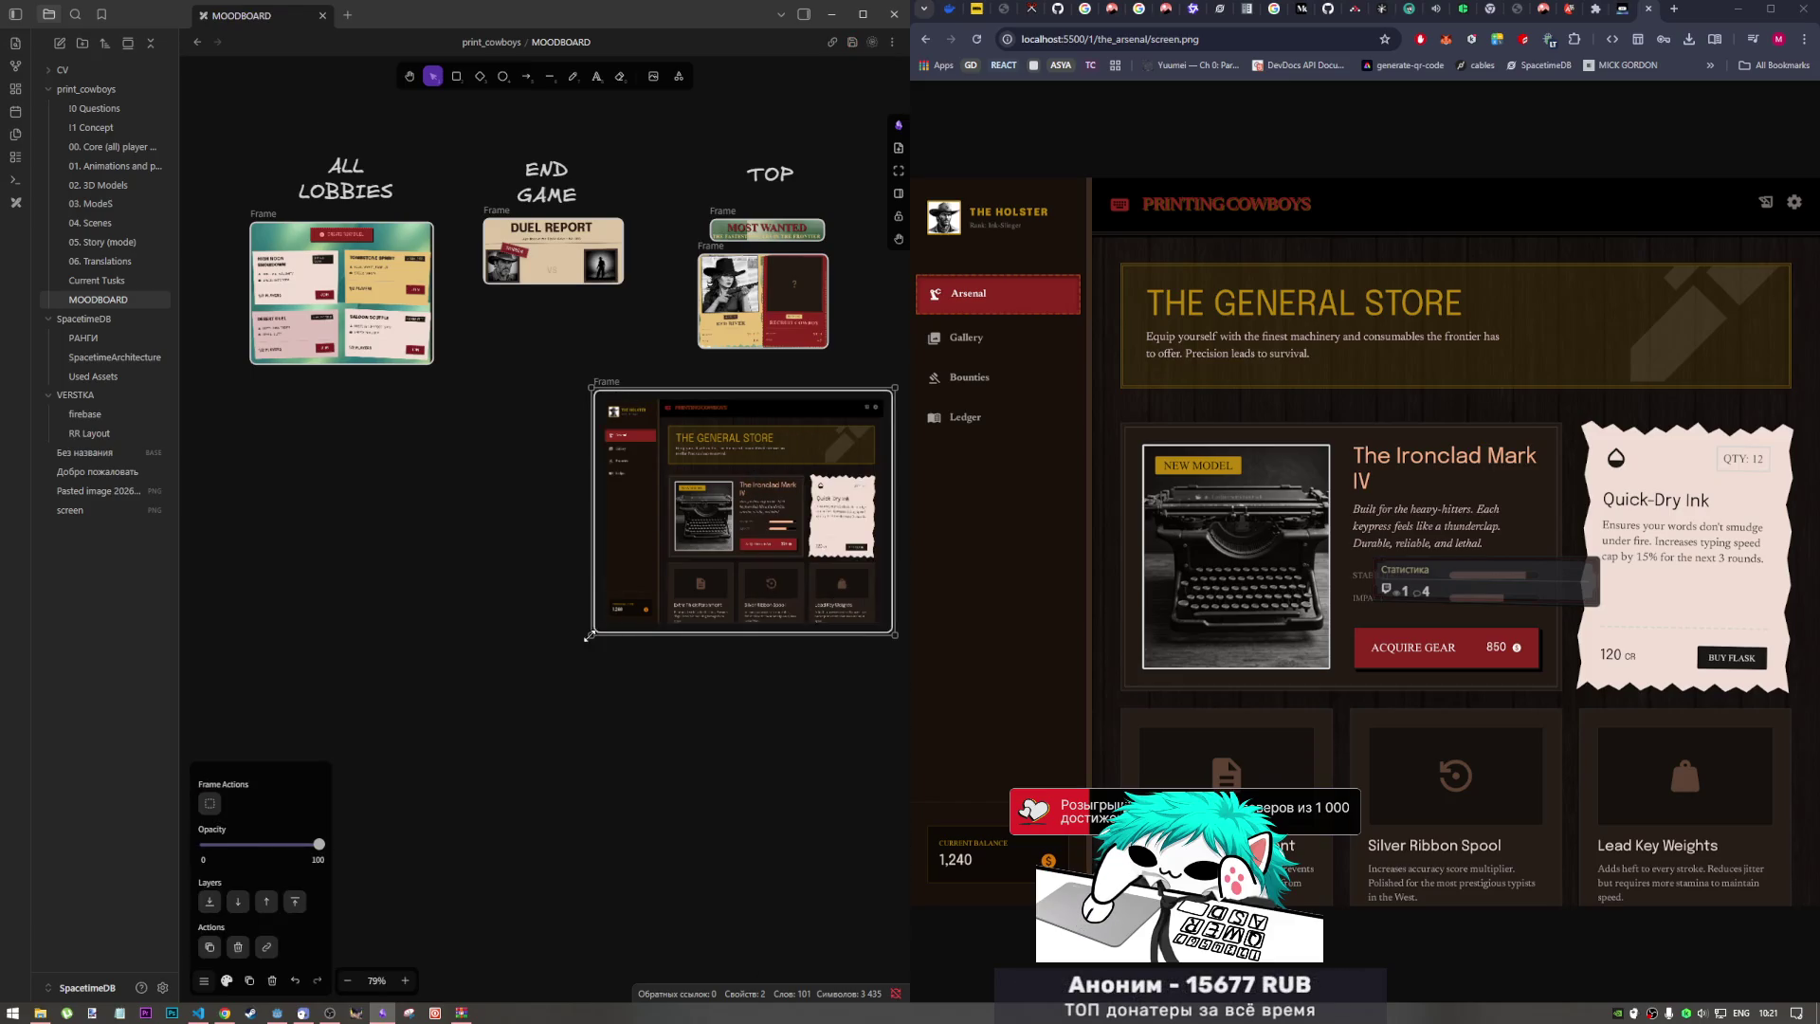
mouse_move(590, 636)
left_mouse_down()
mouse_move(669, 540)
mouse_move(663, 561)
left_mouse_up()
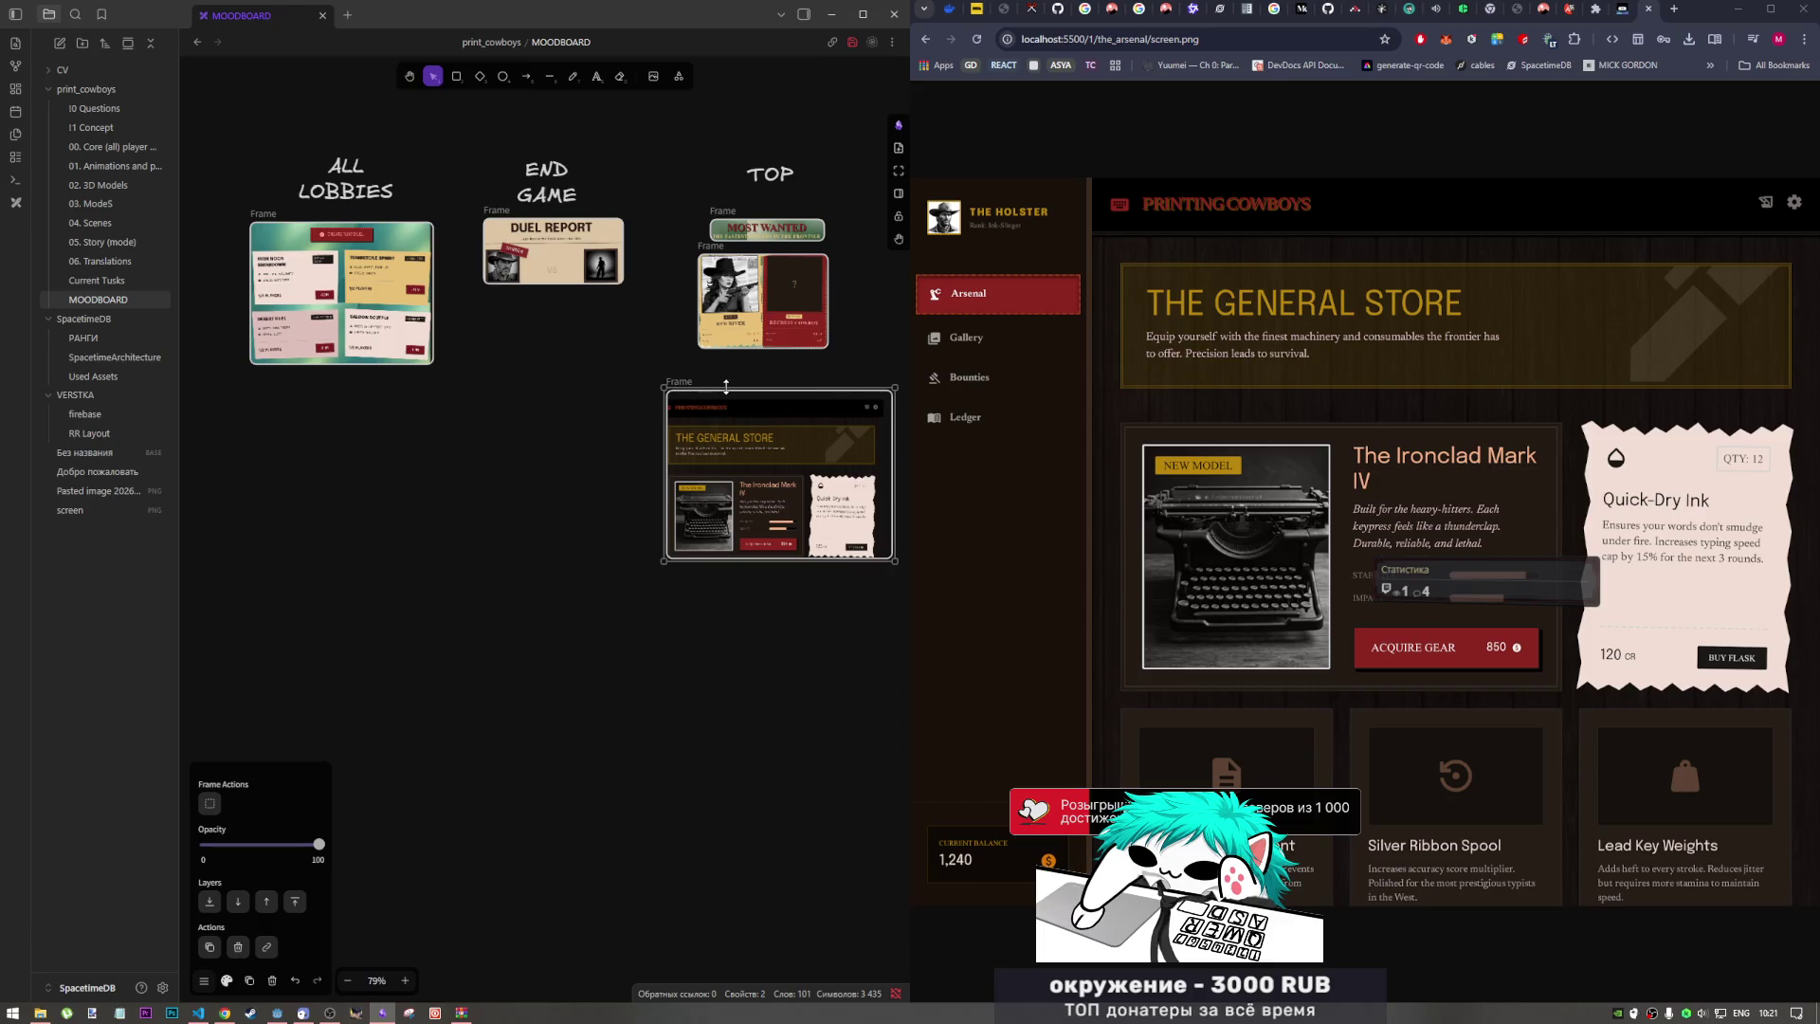
left_click_drag(726, 386, 725, 418)
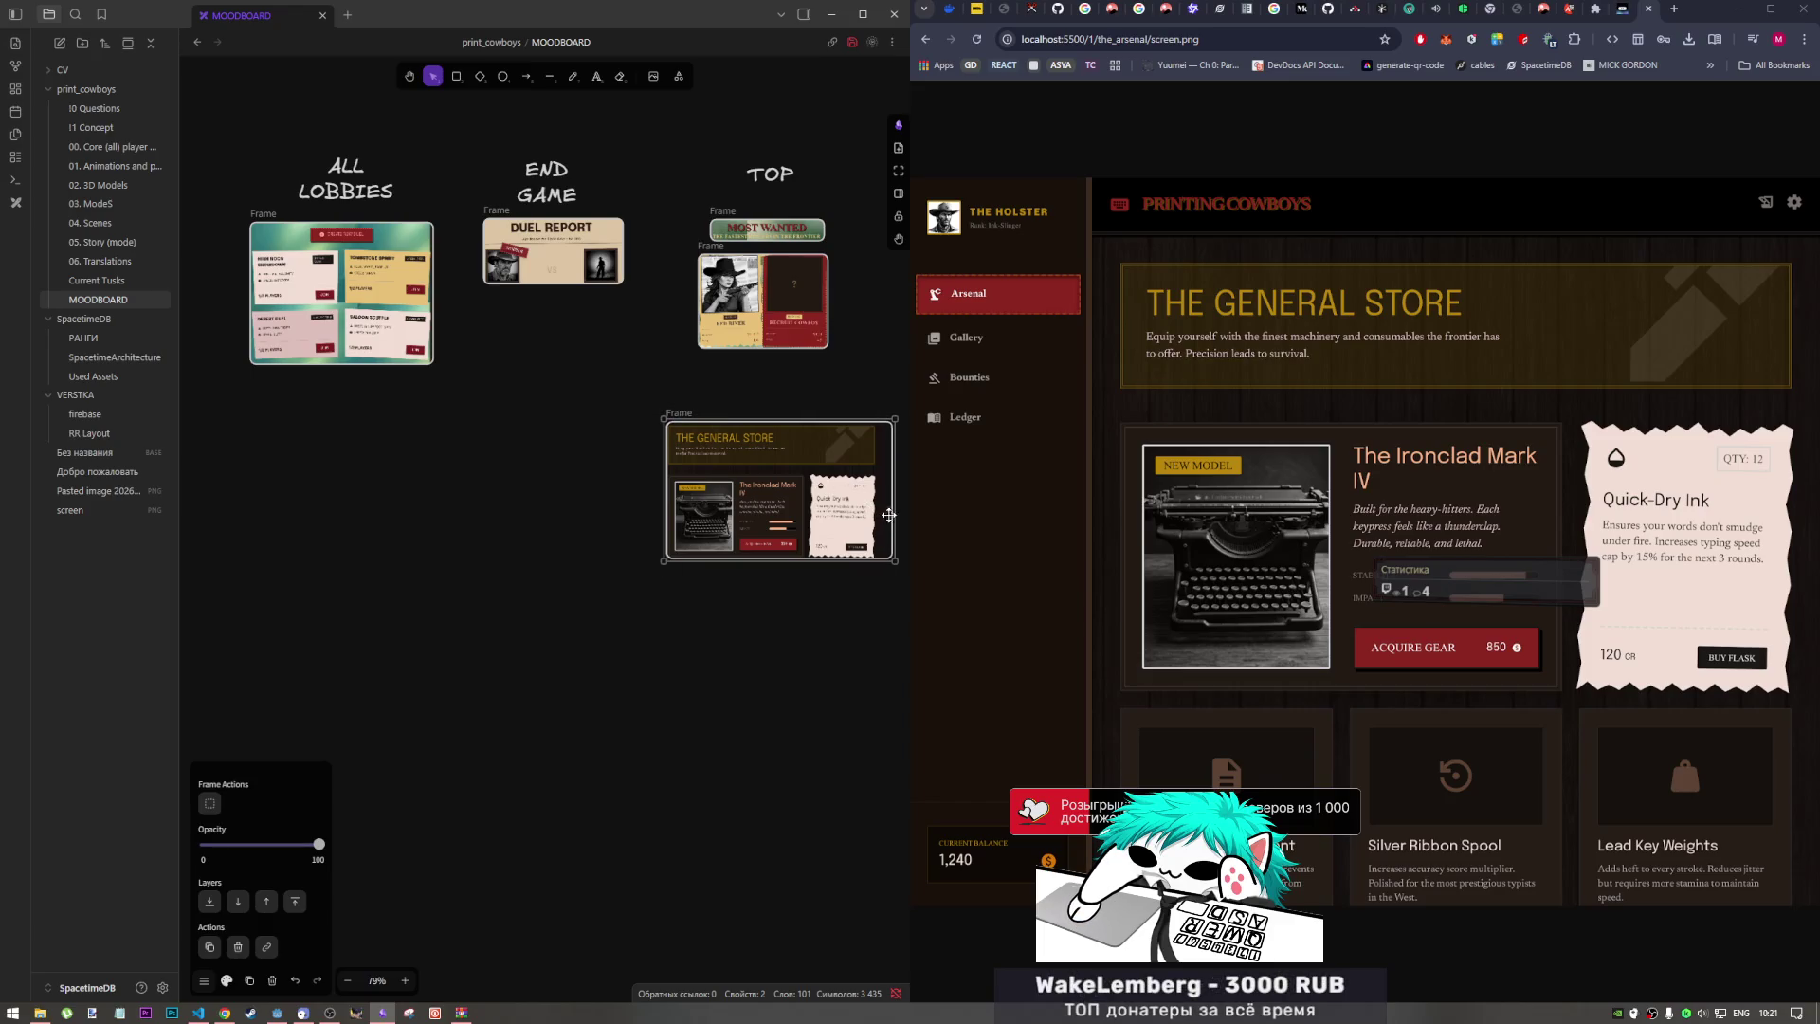
left_click_drag(888, 514, 878, 515)
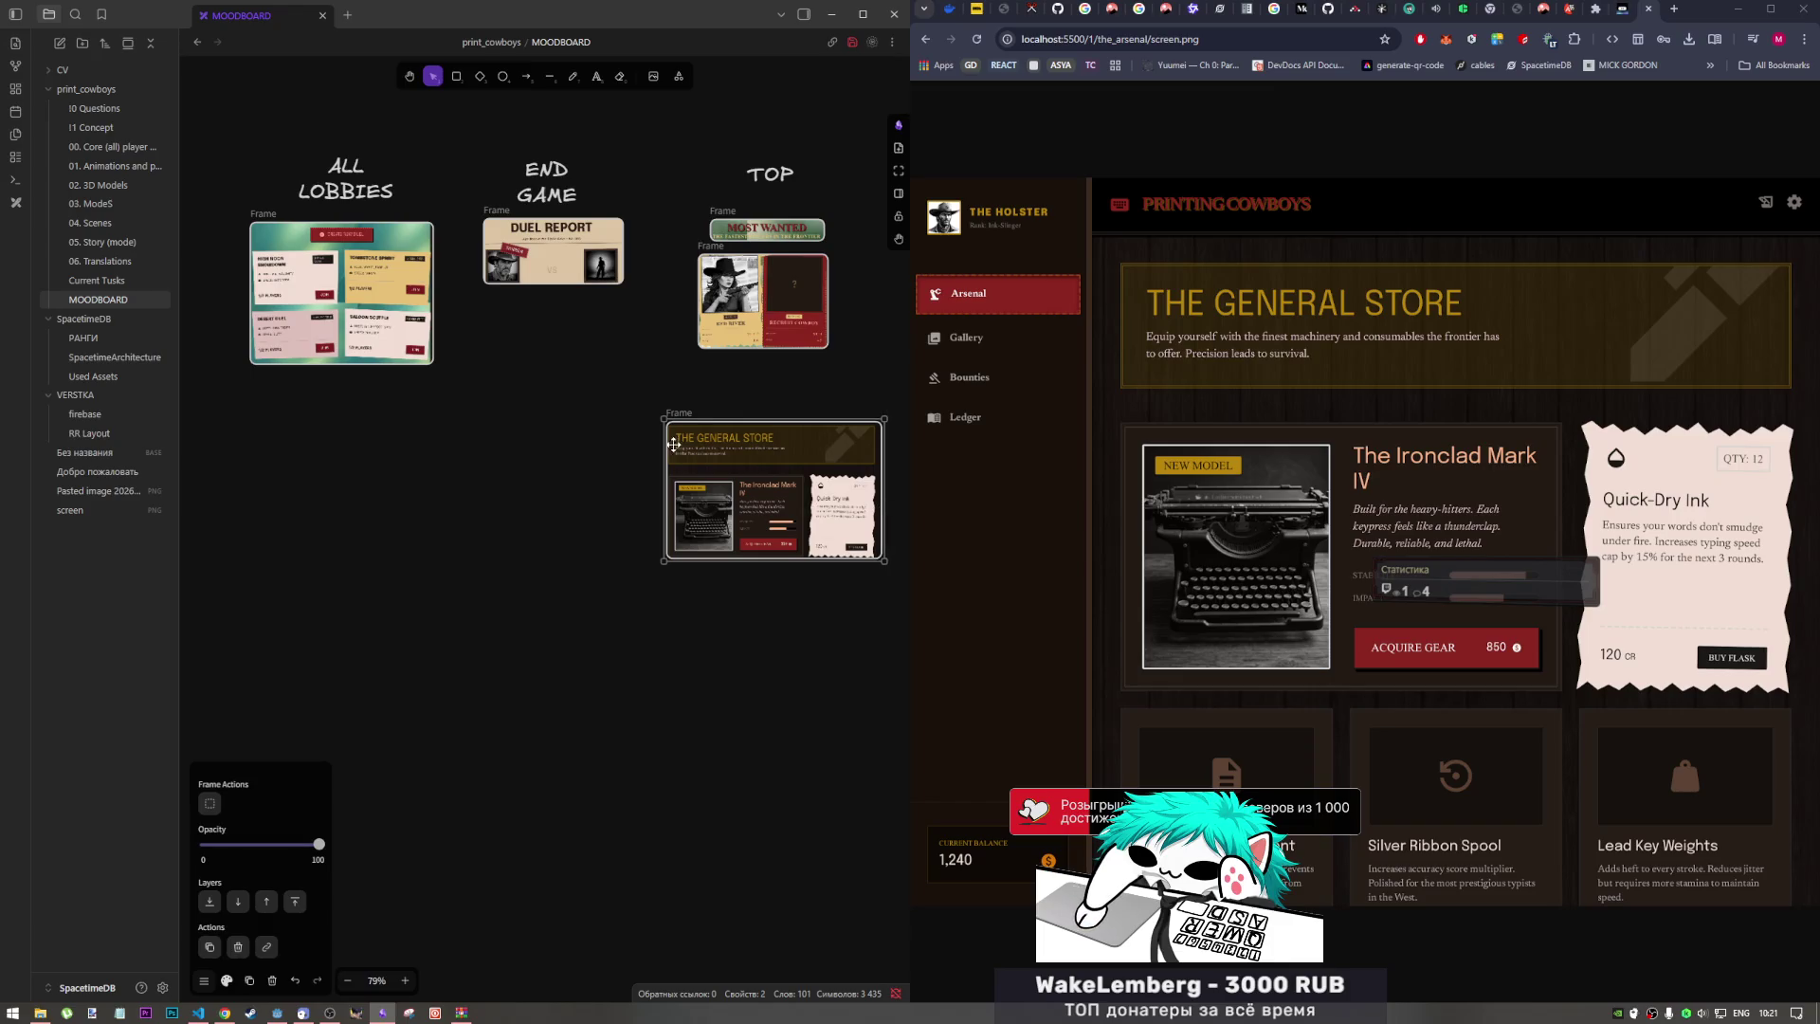
left_click(779, 400)
Step: Move the General Store frame up to sit beside the TOP heading
left_click_drag(763, 418, 747, 359)
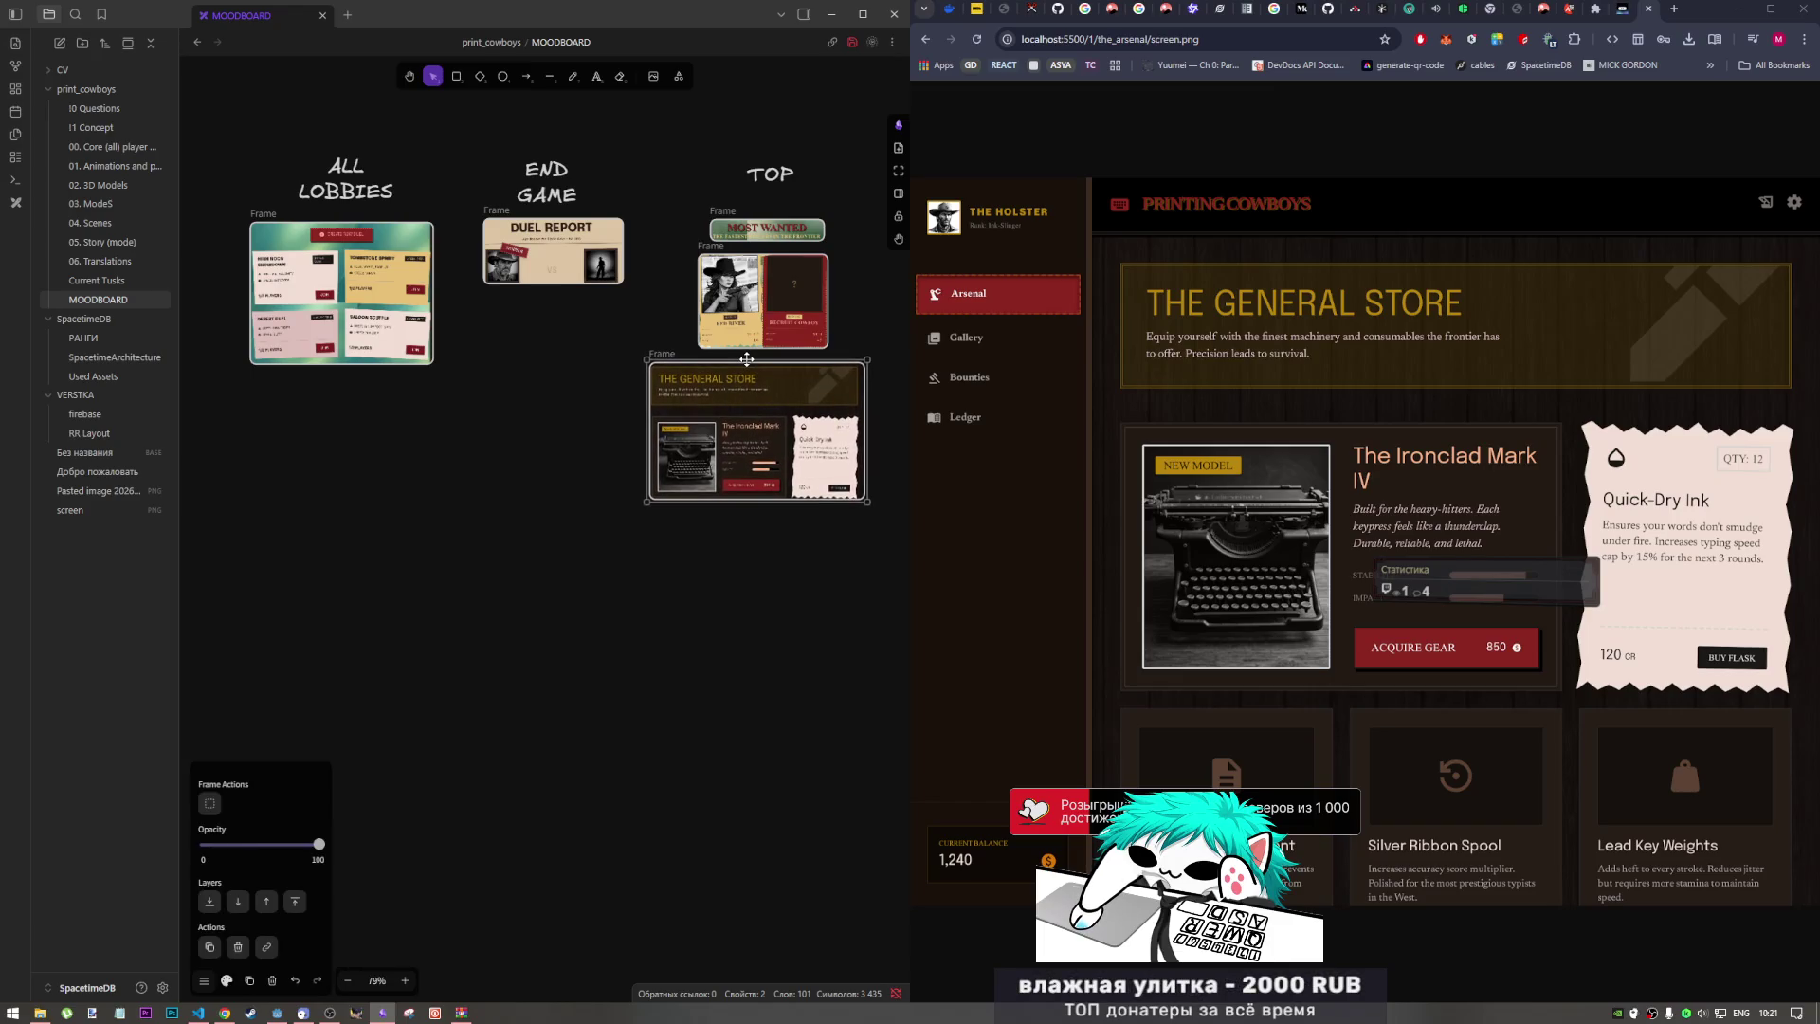
scroll(549, 395, "down", 2)
scroll(566, 402, "down", 2)
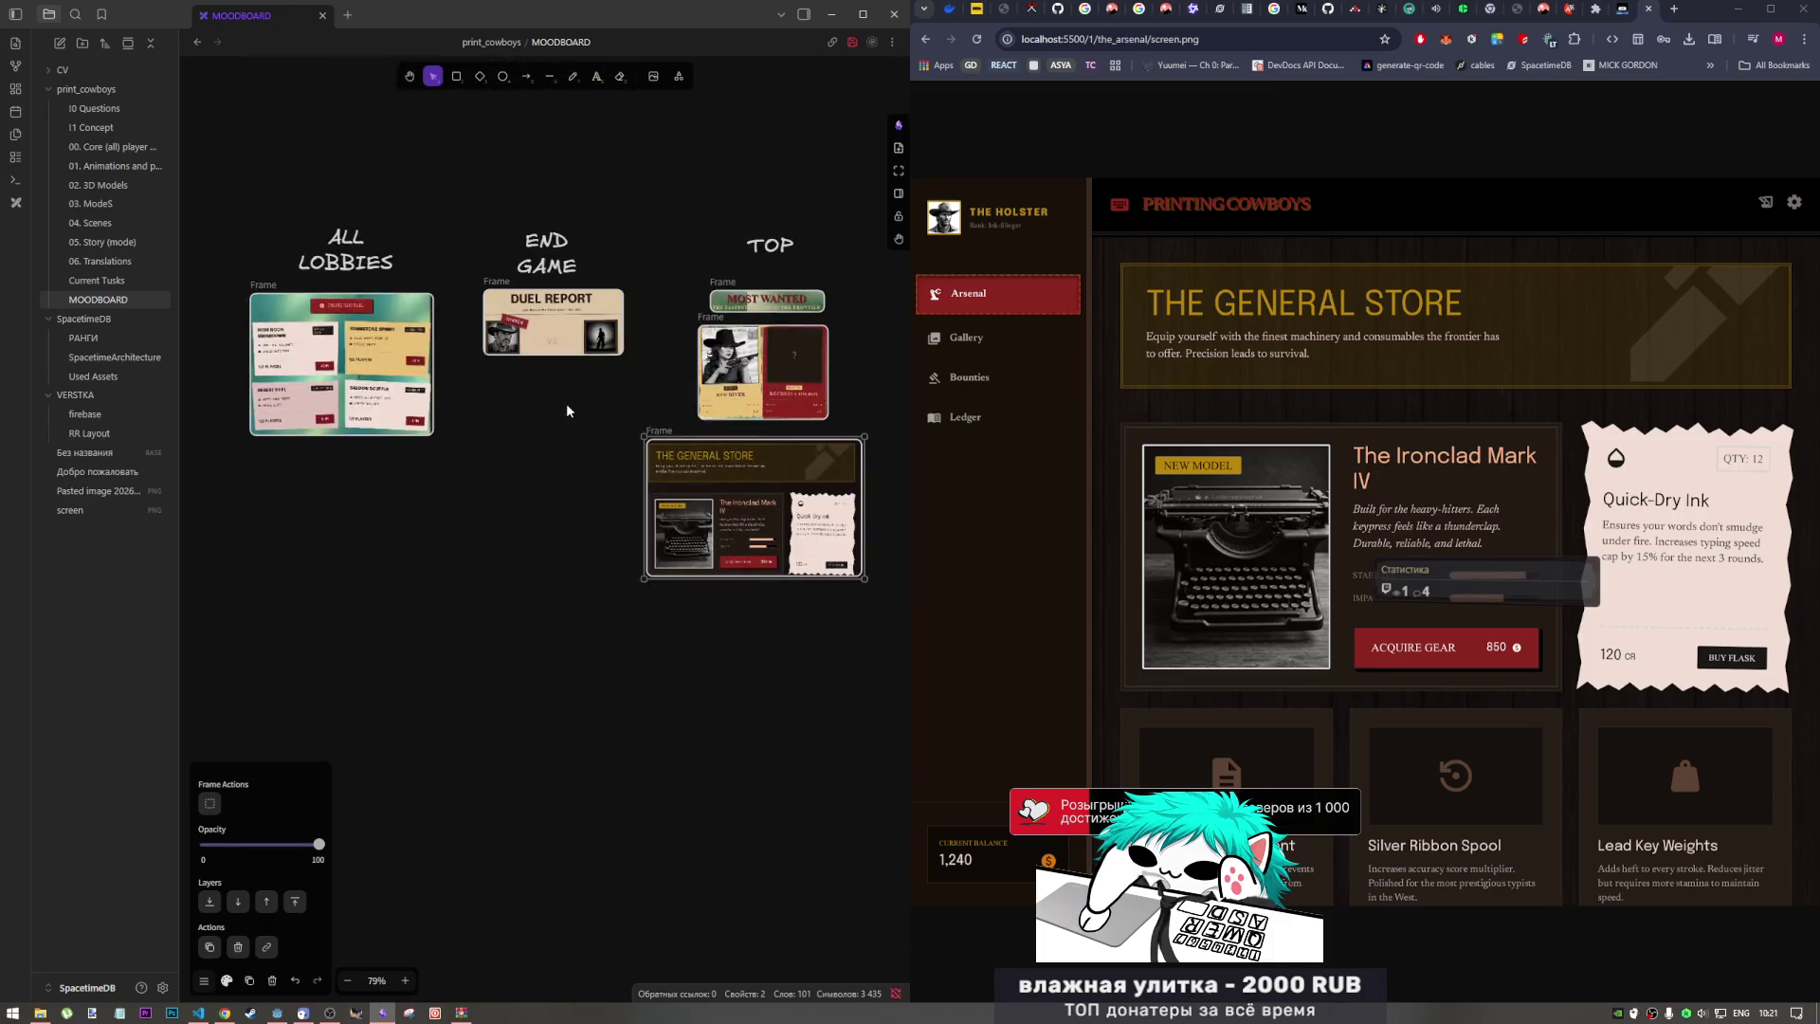
scroll(798, 388, "down", 2)
scroll(774, 362, "up", 3)
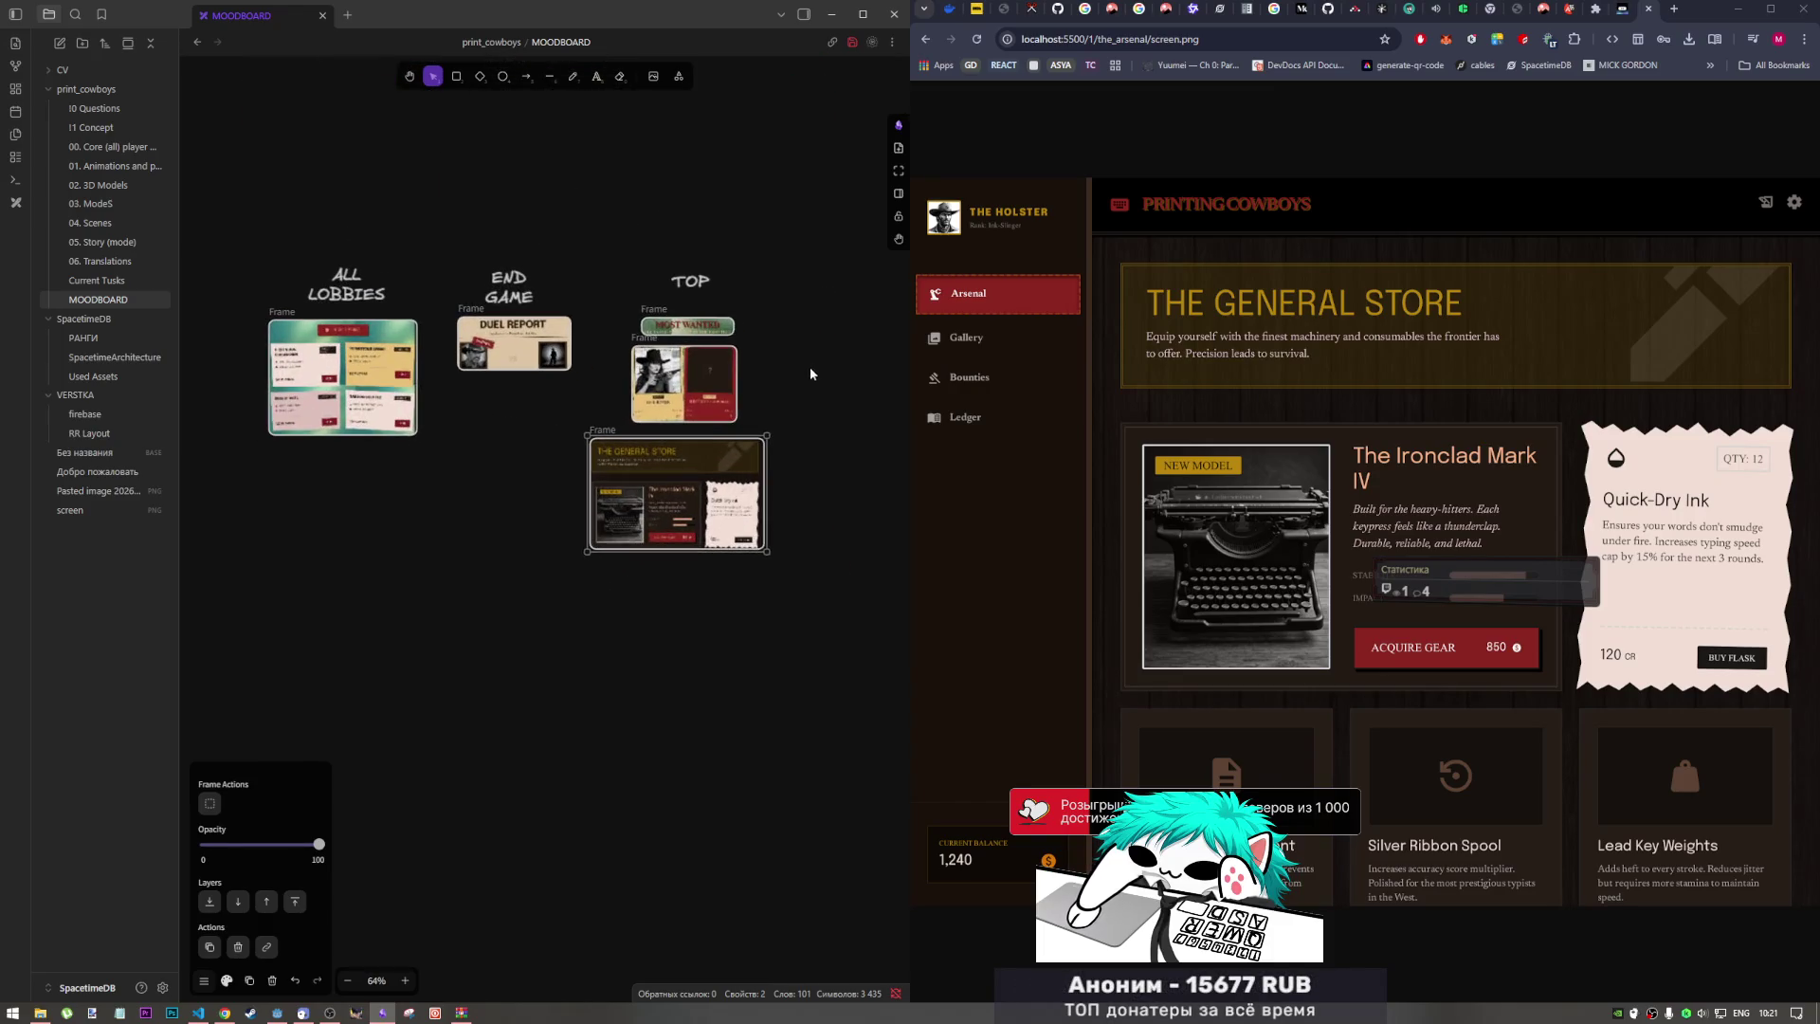
mouse_move(696, 443)
left_mouse_down()
mouse_move(901, 291)
mouse_move(888, 316)
left_mouse_up()
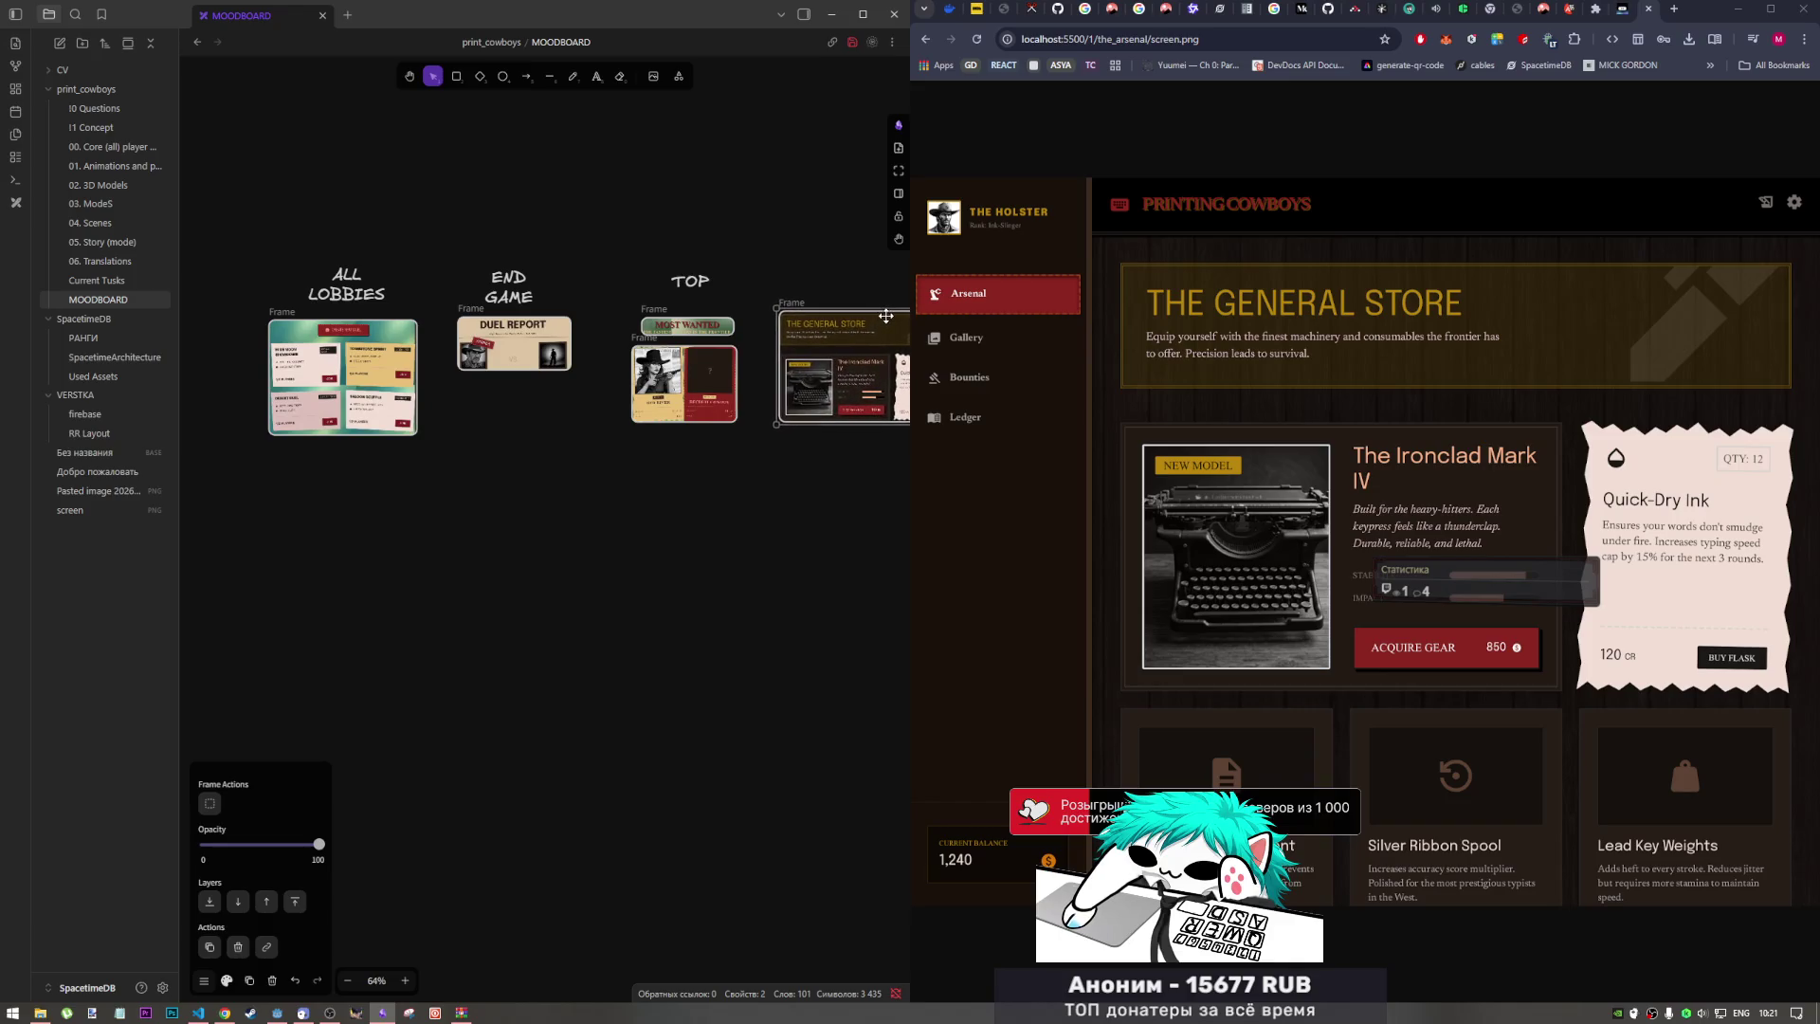
left_click(754, 285)
Step: Copy the TOP heading above the new frame and rename it STORE
left_click(690, 281)
left_click_drag(690, 280, 882, 284, "alt")
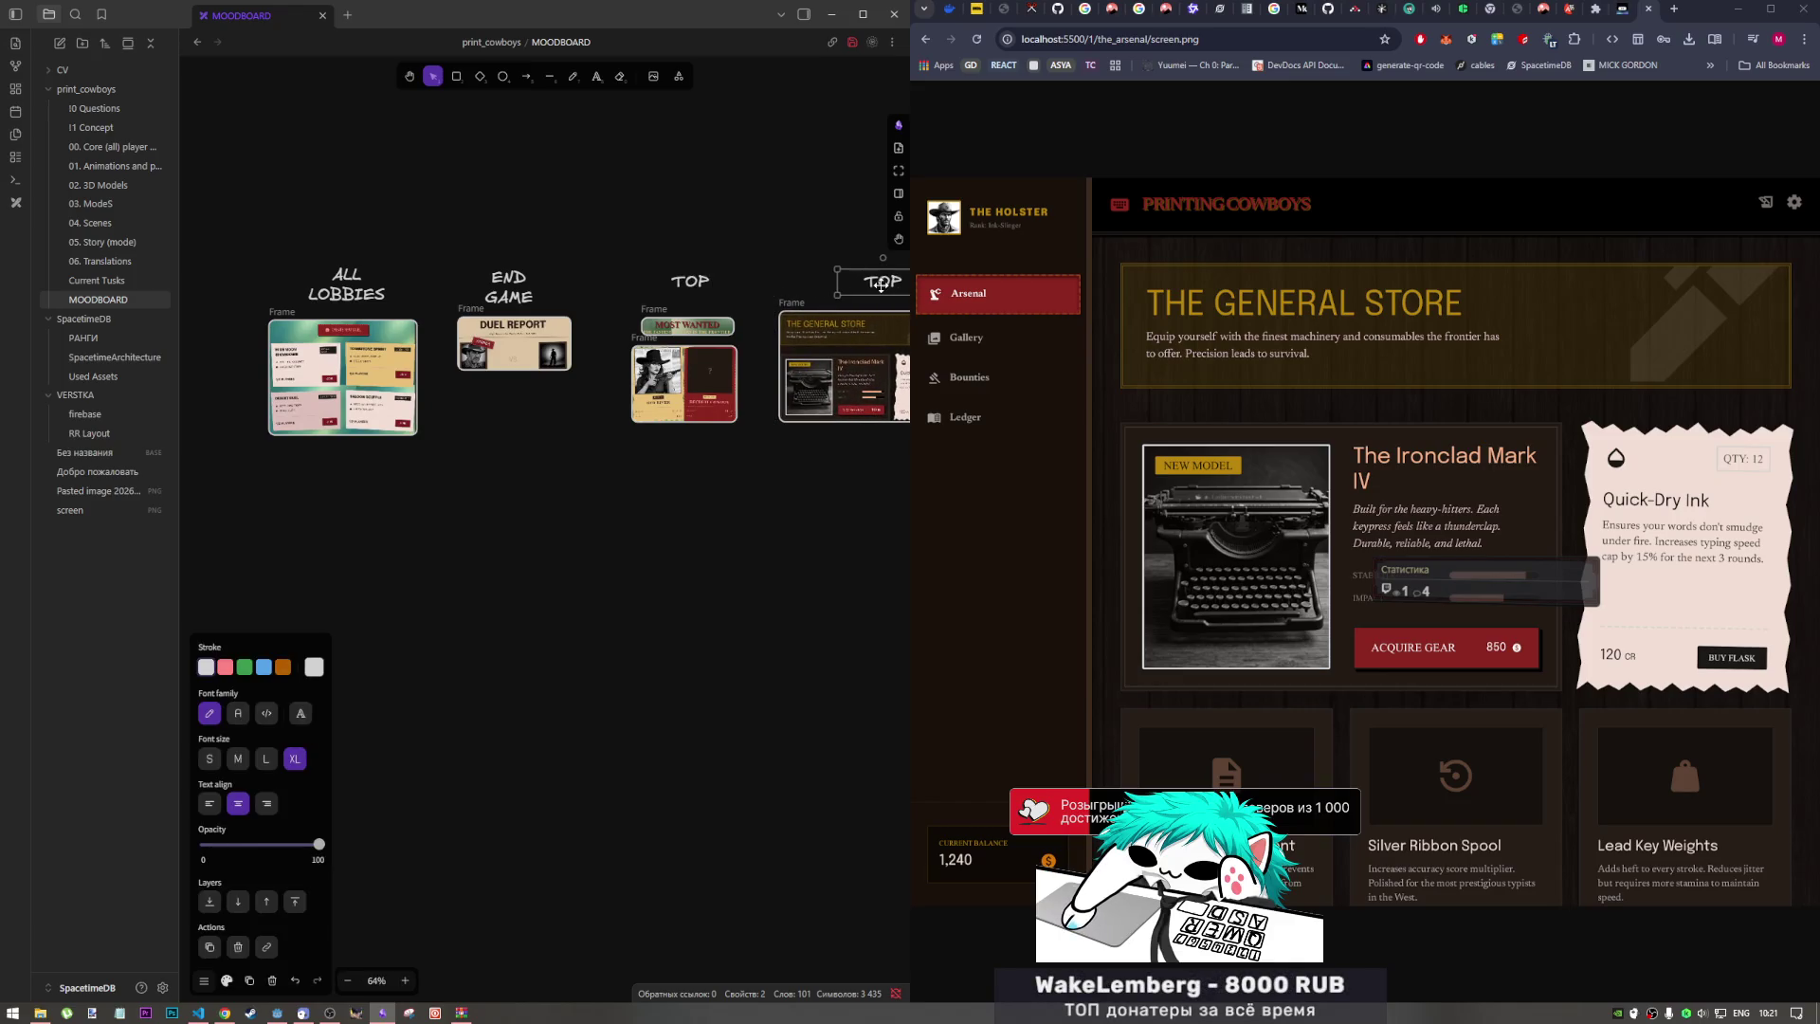
double_click(880, 285)
type("STORE")
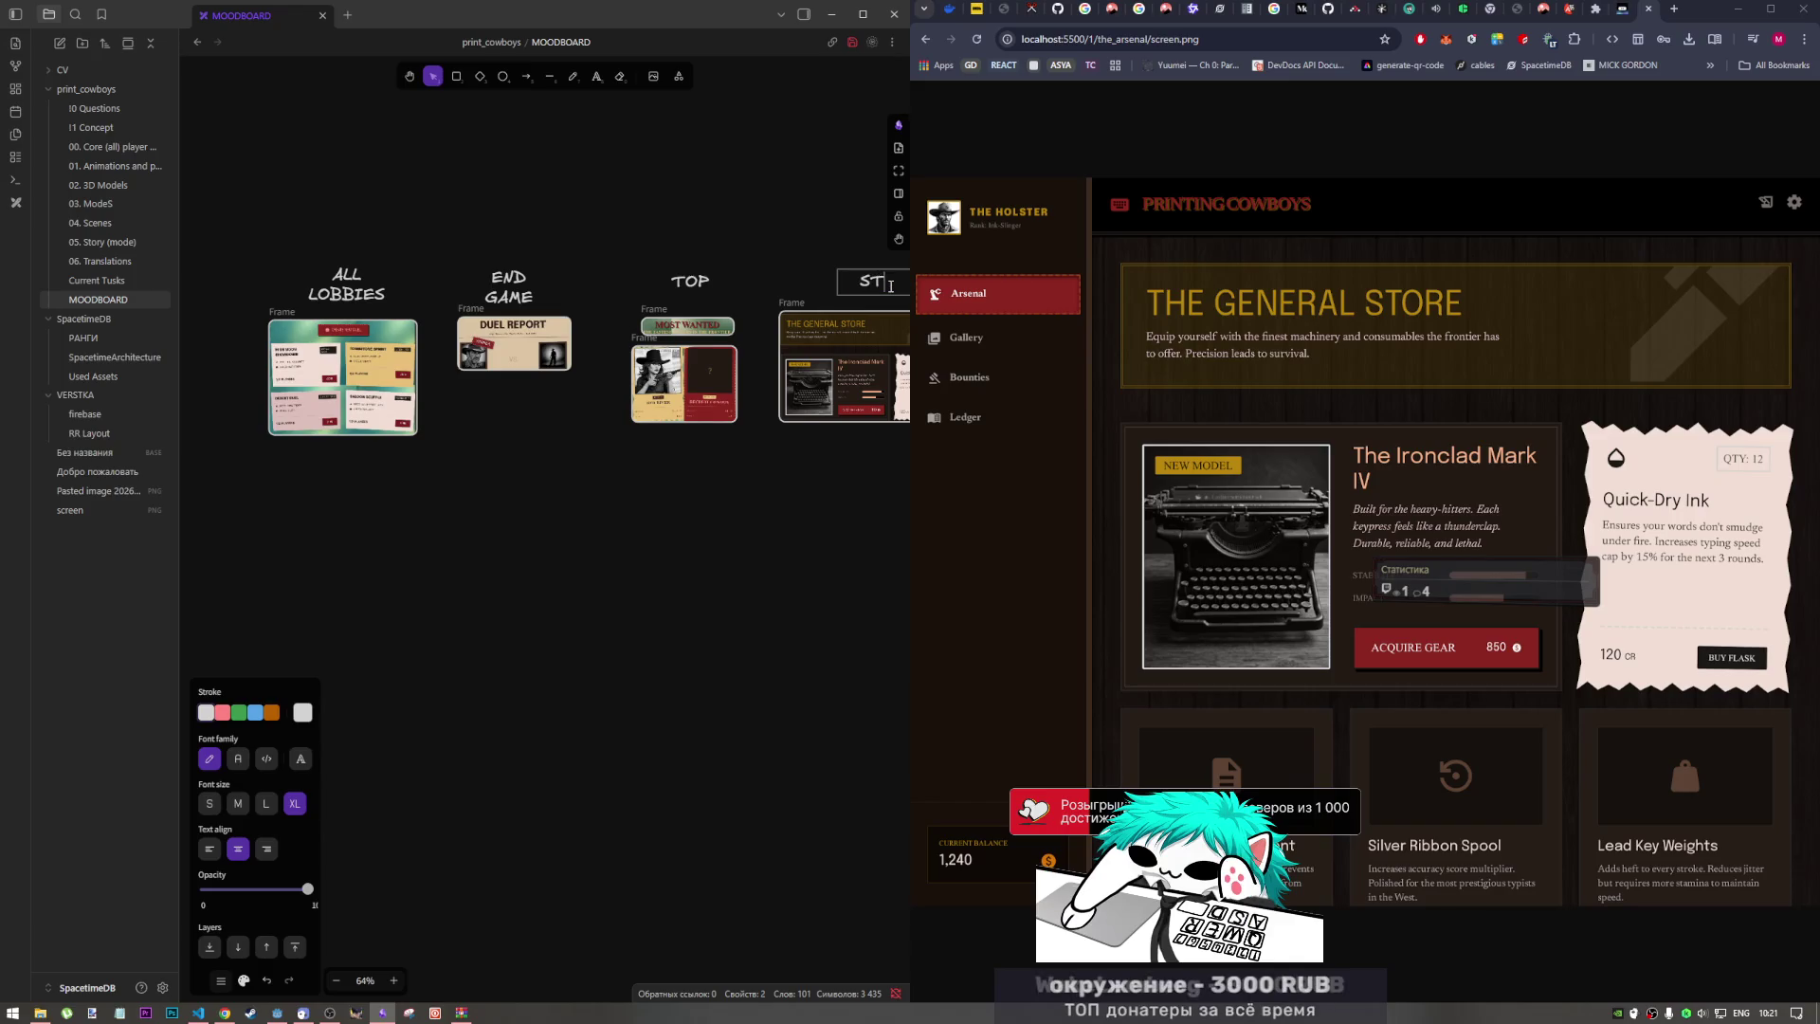
left_click(816, 246)
Step: Shift the STORE frame and its heading further right, then recenter the board
scroll(699, 276, "down", 3)
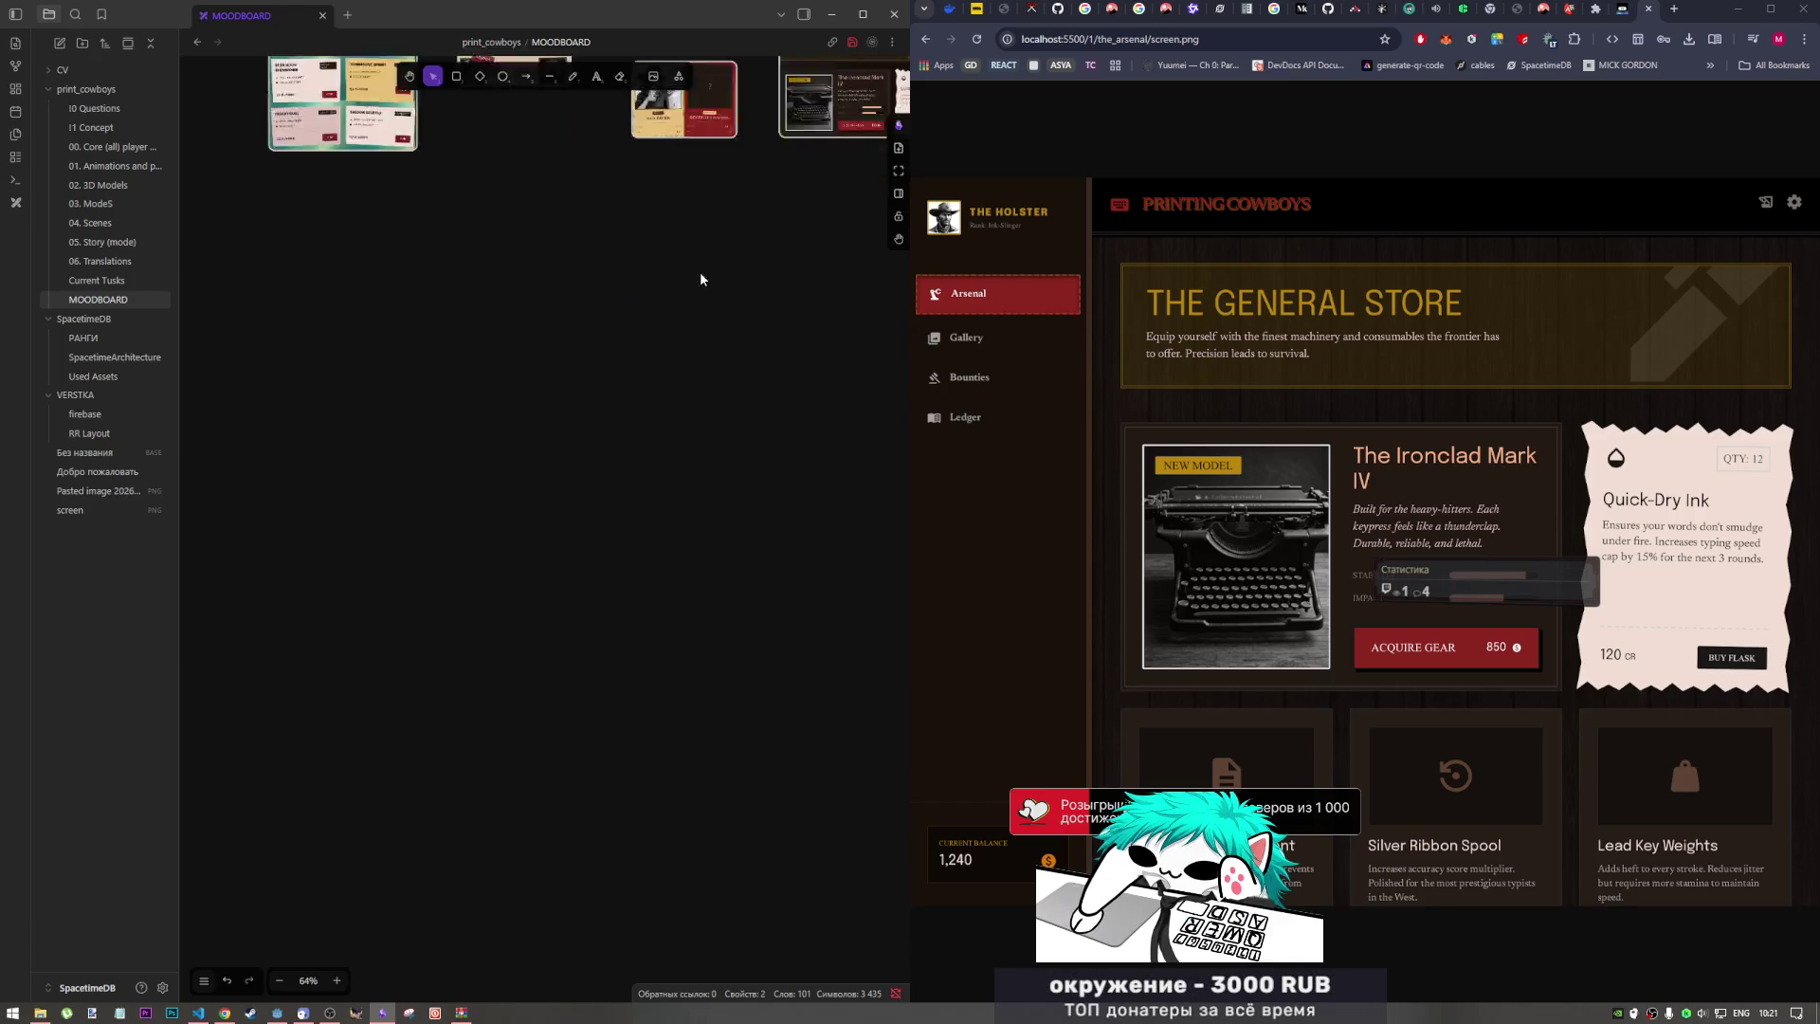
scroll(699, 275, "up", 3)
scroll(643, 353, "down", 3, "ctrl")
scroll(616, 313, "right", 3)
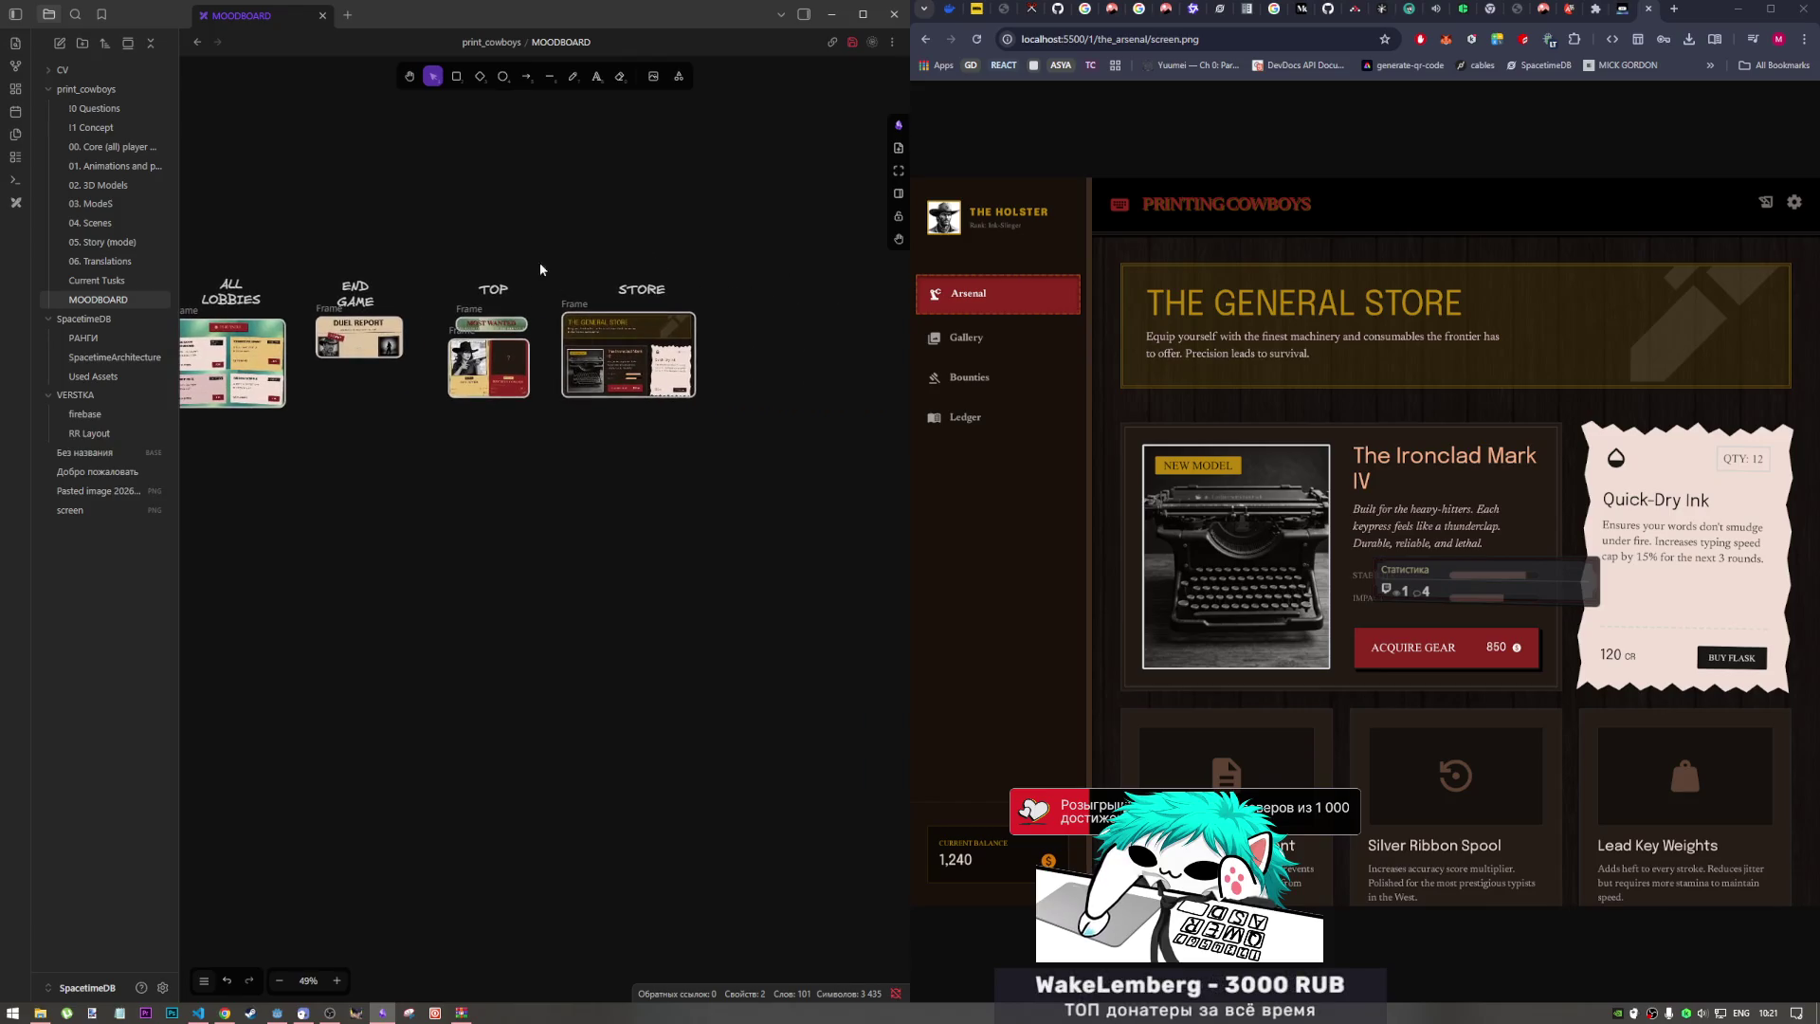
left_click_drag(526, 251, 763, 471)
mouse_move(636, 305)
left_mouse_down()
mouse_move(883, 291)
mouse_move(812, 311)
left_mouse_up()
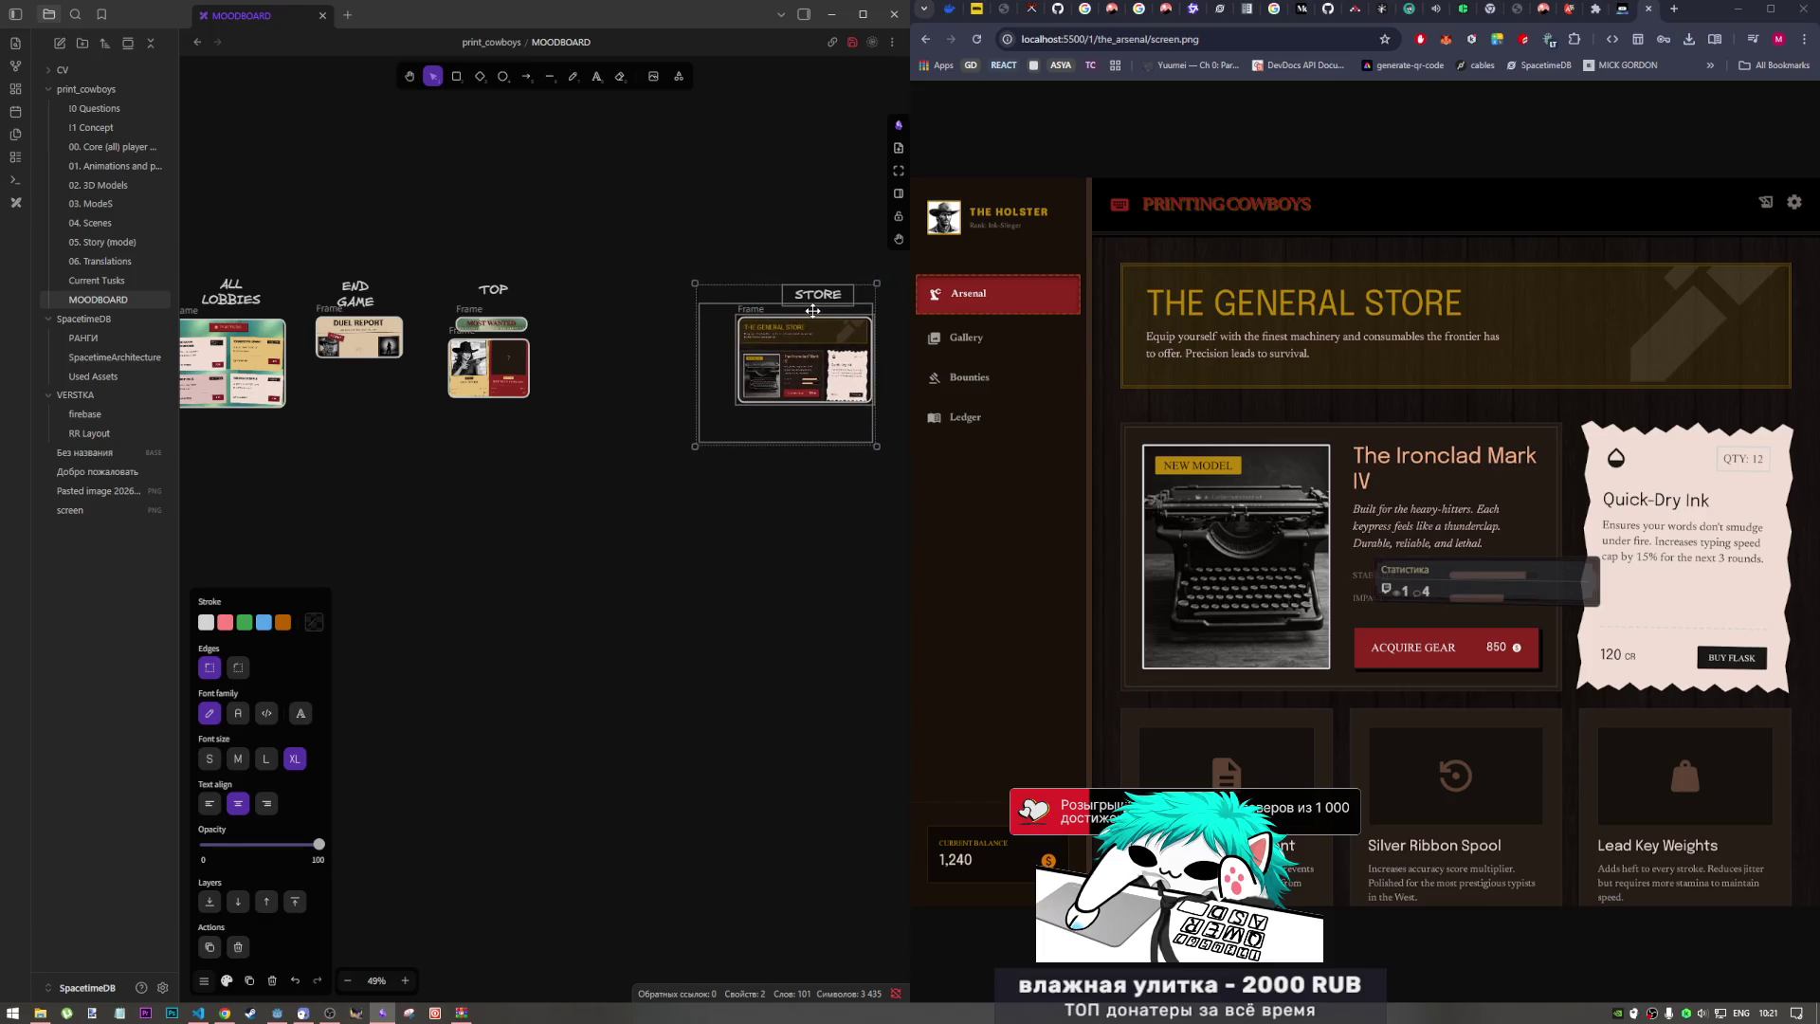
left_click(575, 359)
mouse_move(575, 358)
left_mouse_down()
mouse_move(885, 359)
mouse_move(819, 328)
mouse_move(682, 346)
left_mouse_up()
Step: Navigate from the_arsenal back to folder 1 and open outlaw_gallery's code.html page
left_click(944, 178)
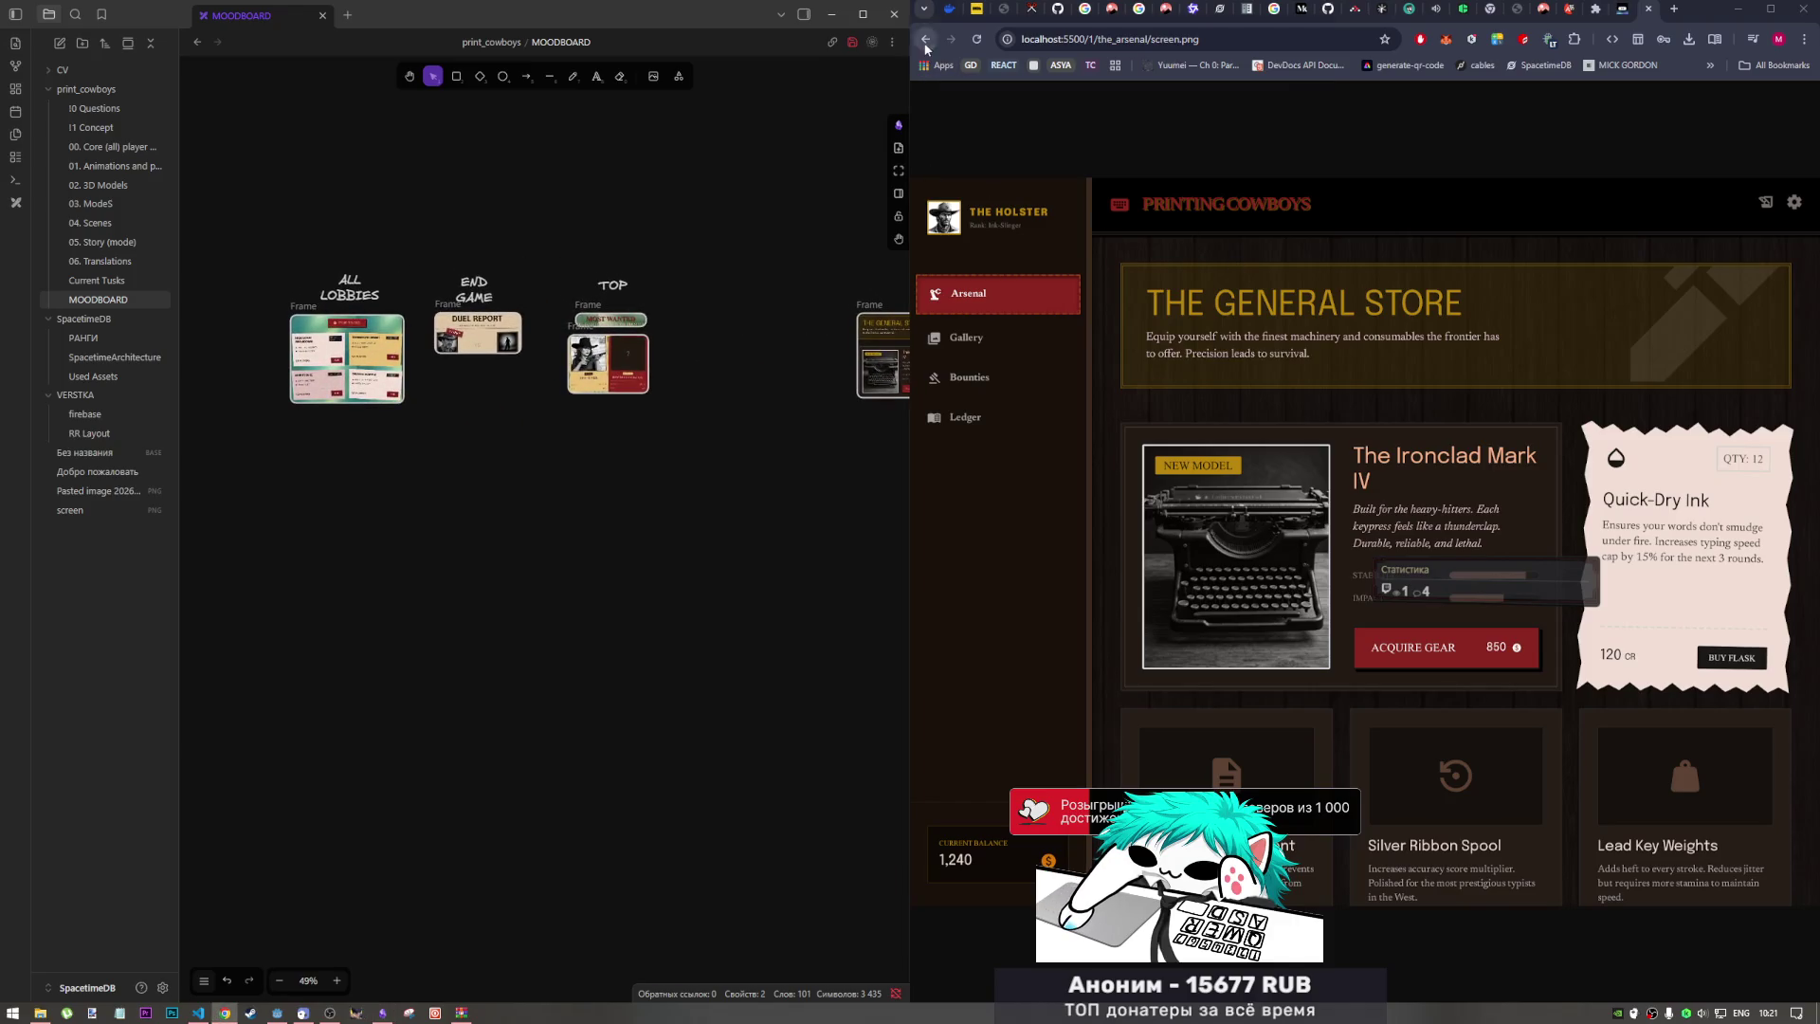
key("alt+Left")
left_click(1006, 175)
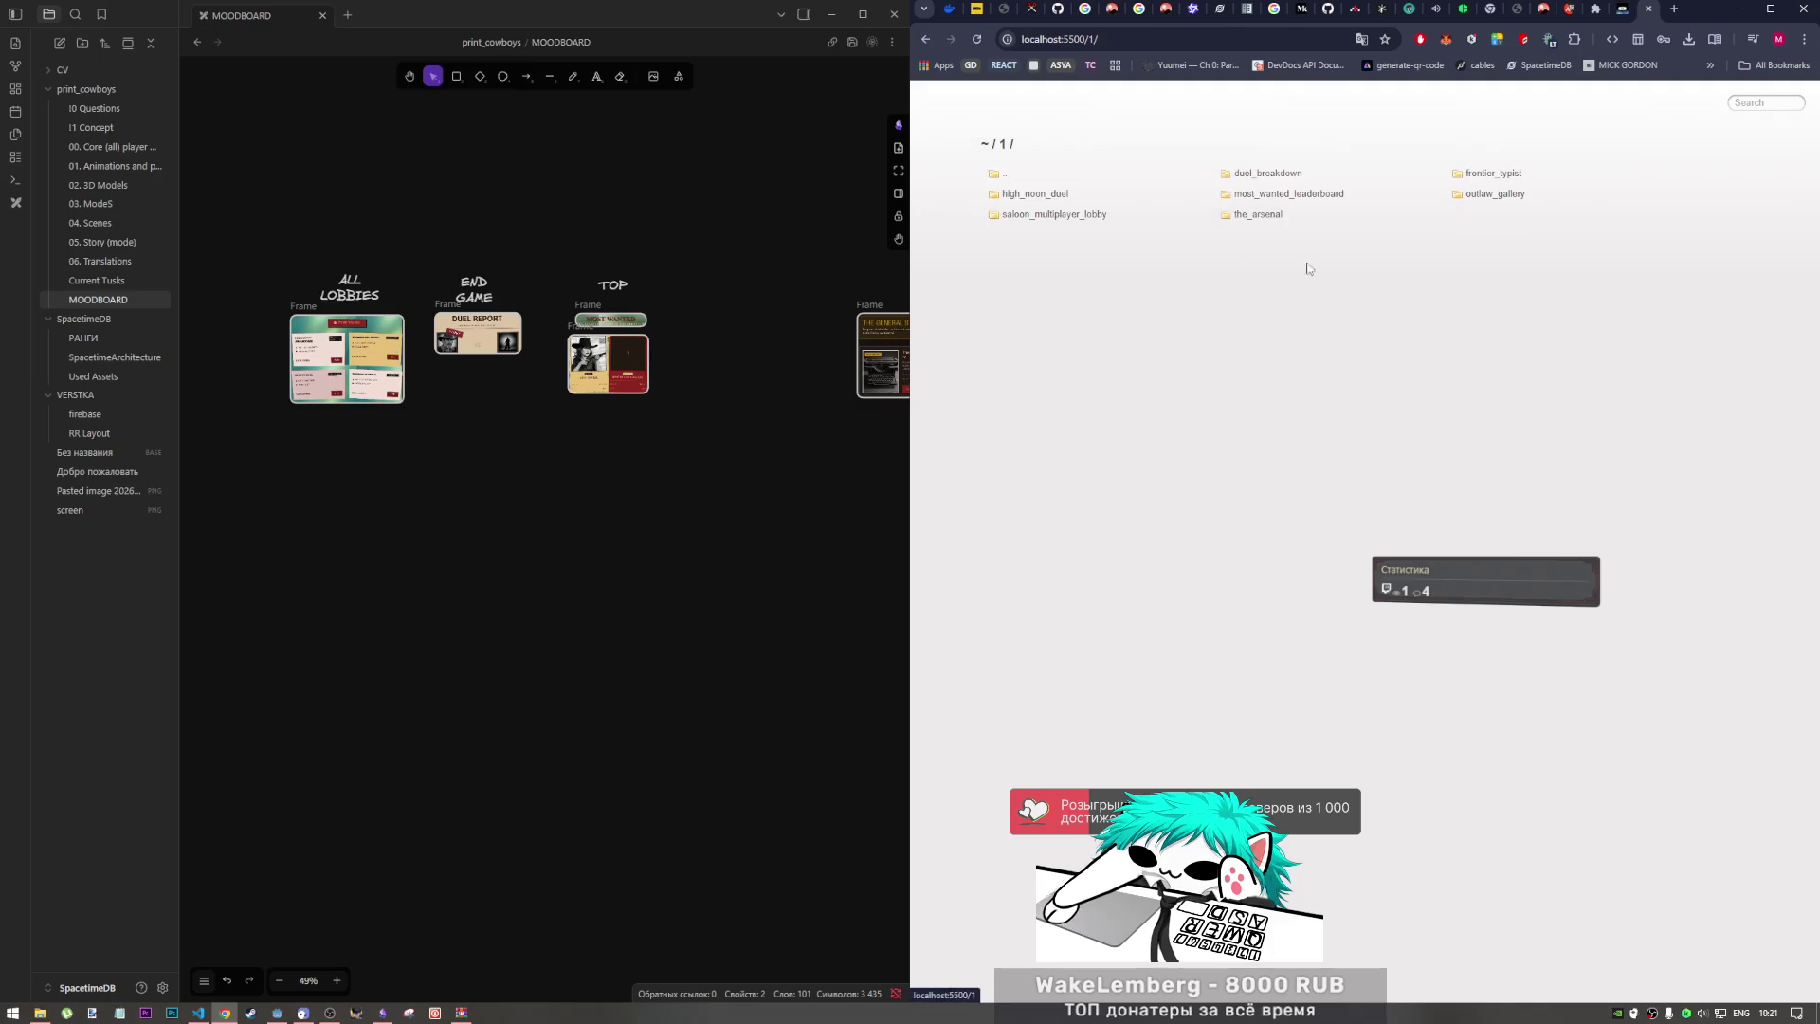
left_click(1488, 173)
key("alt+Left")
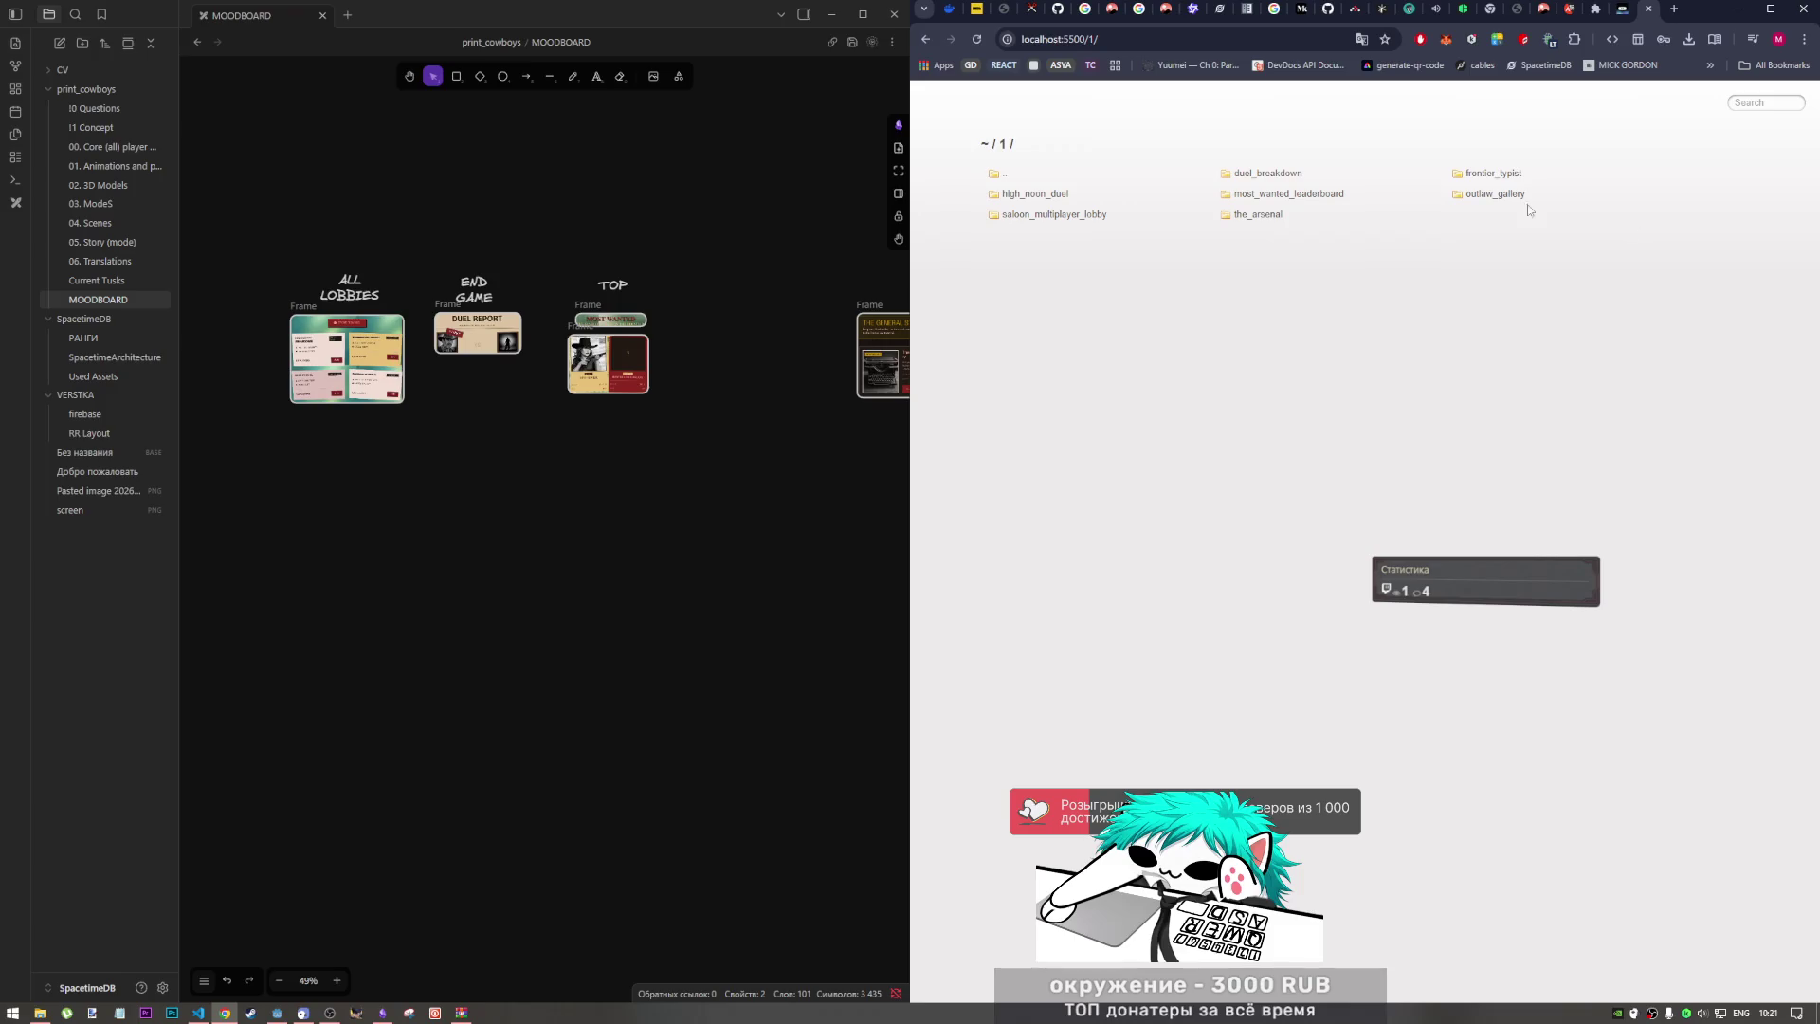
left_click(1495, 195)
left_click(1244, 177)
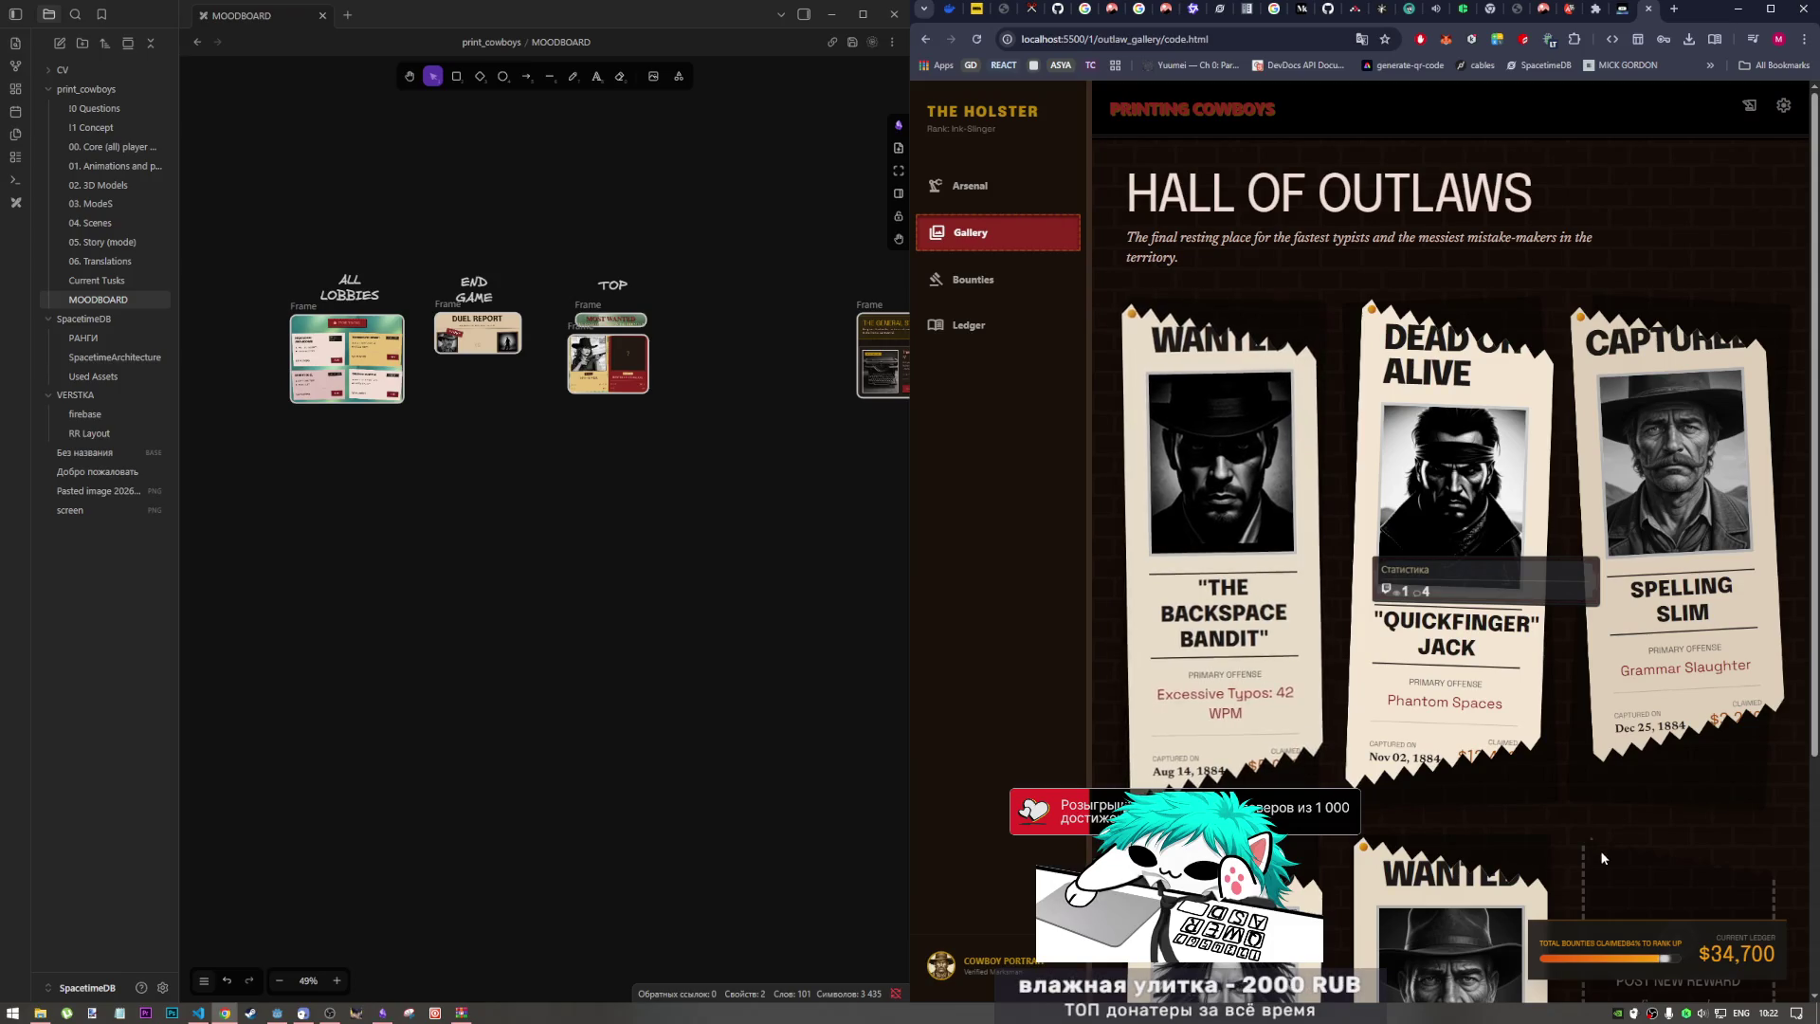
scroll(1301, 739, "down", 2)
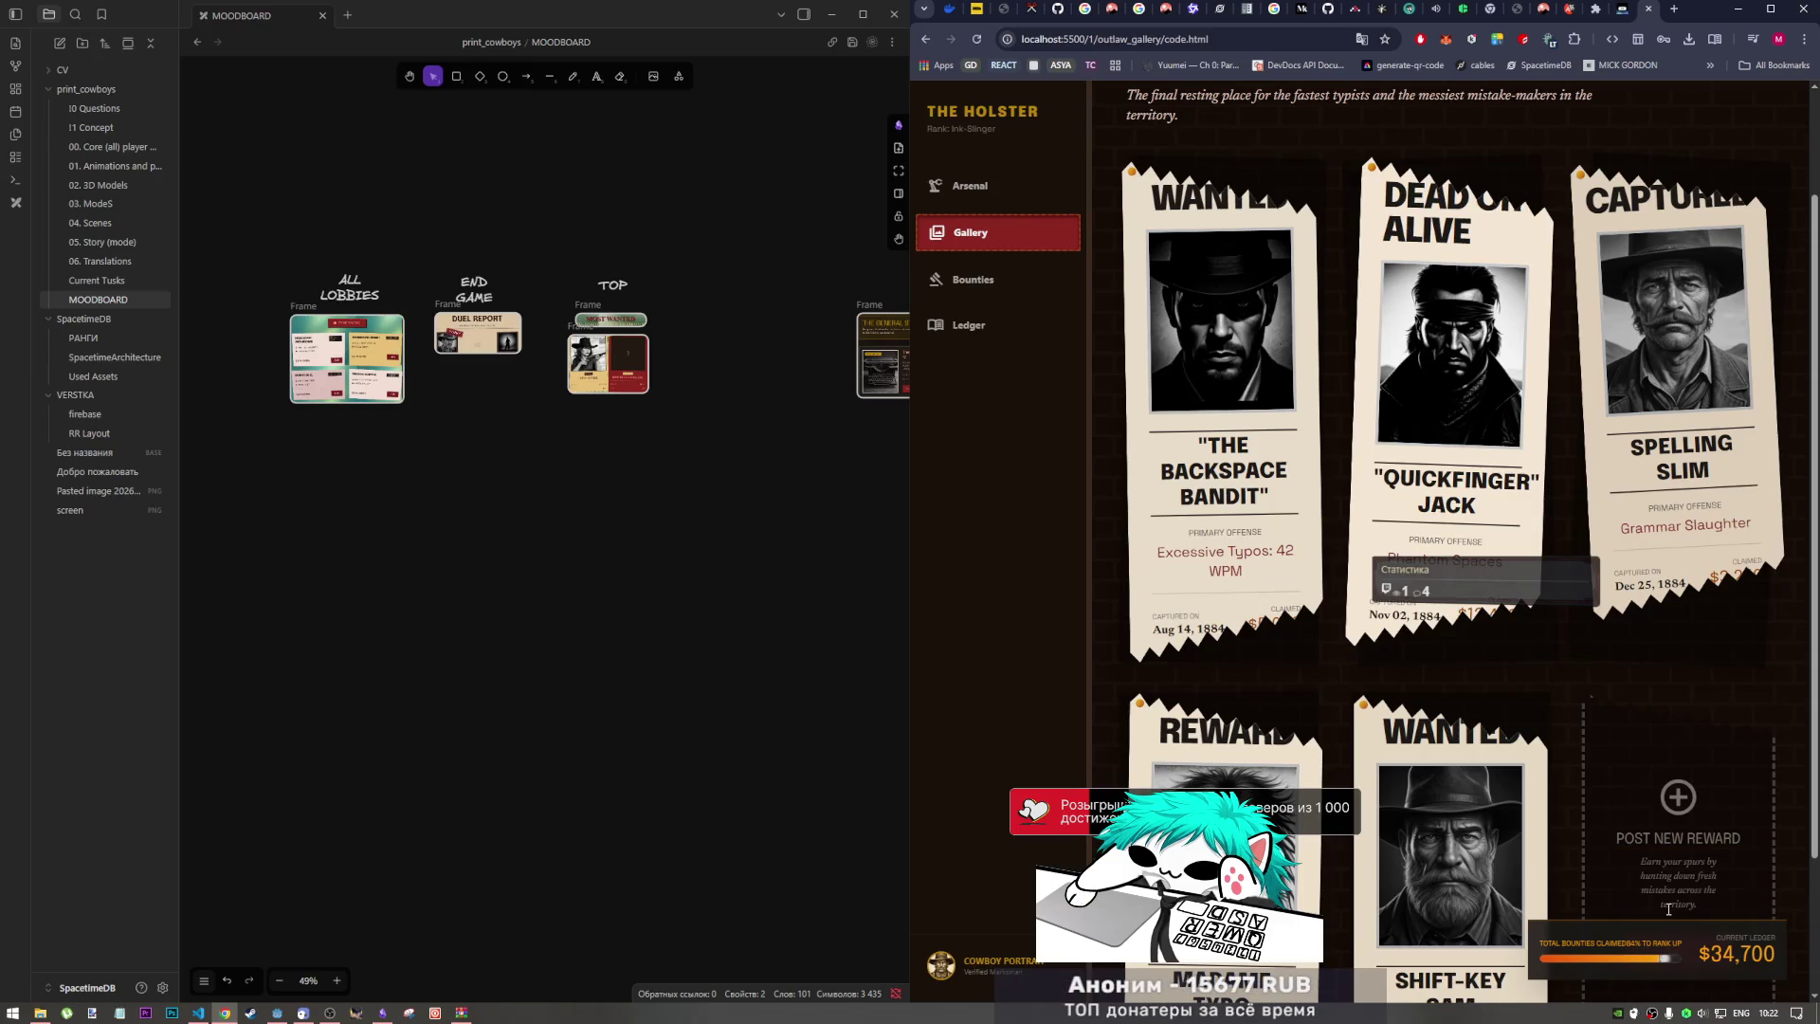
scroll(1605, 799, "up", 2)
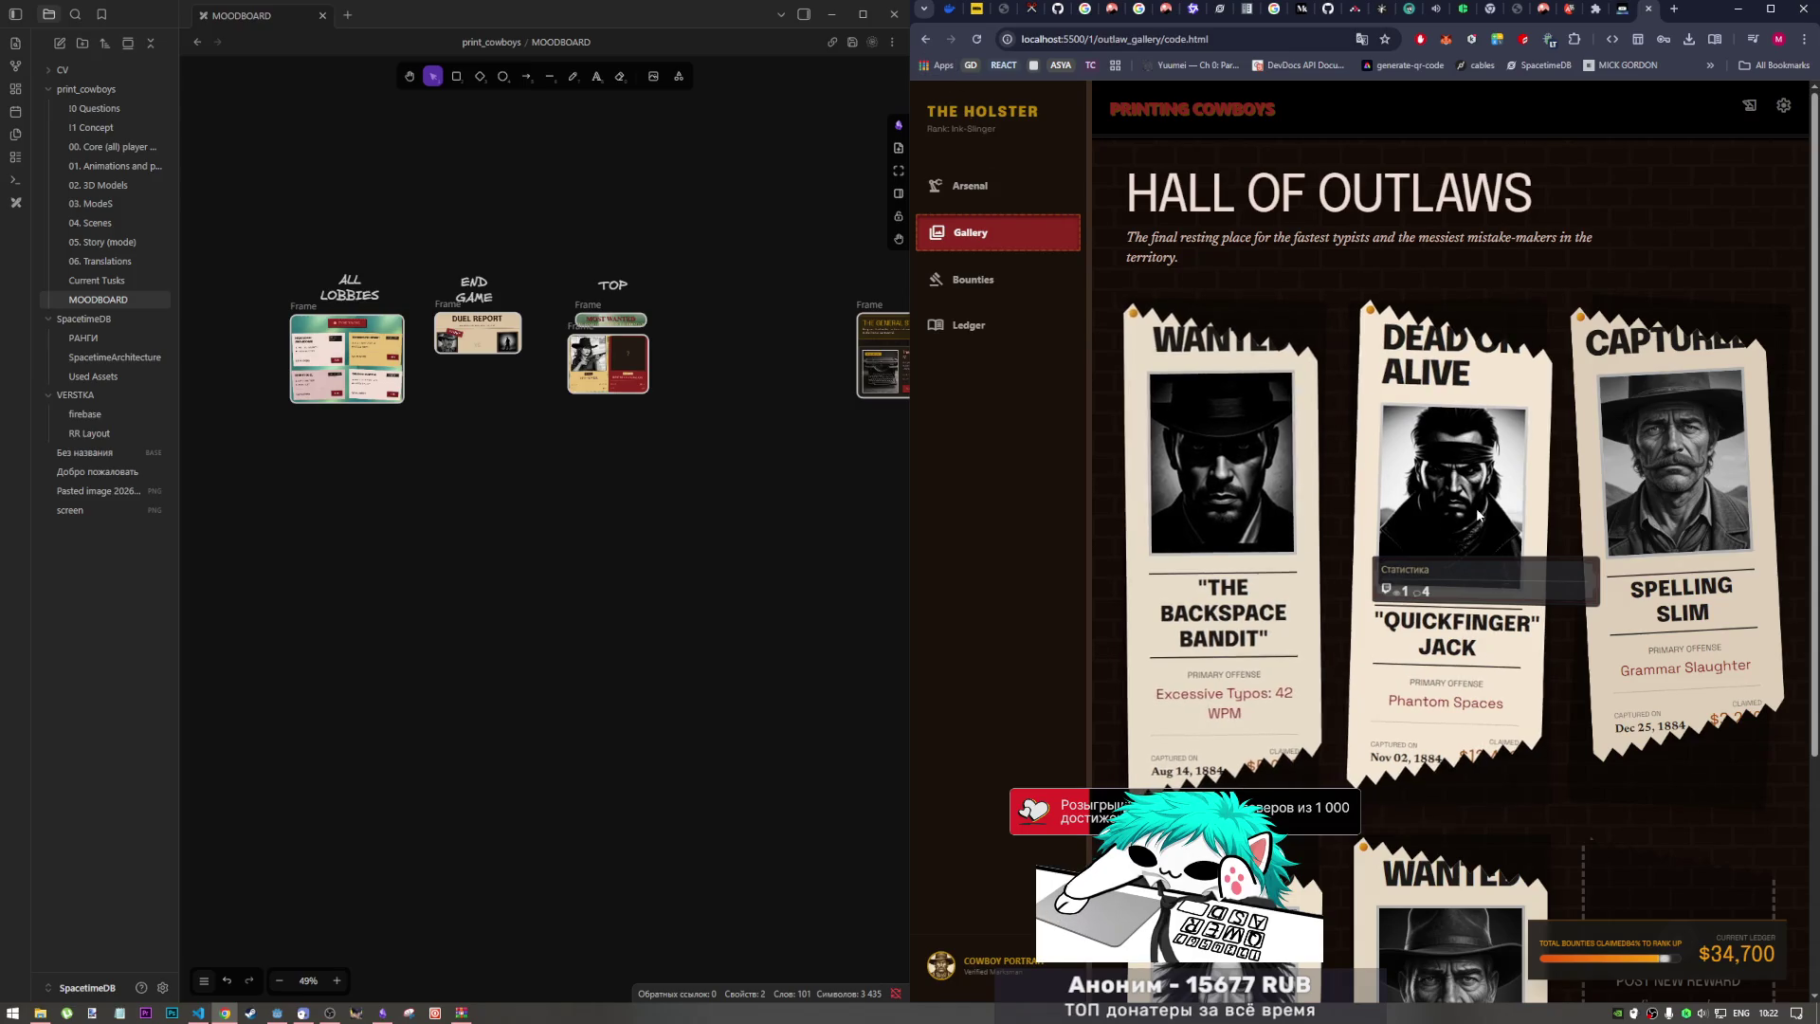
scroll(1417, 474, "down", 2)
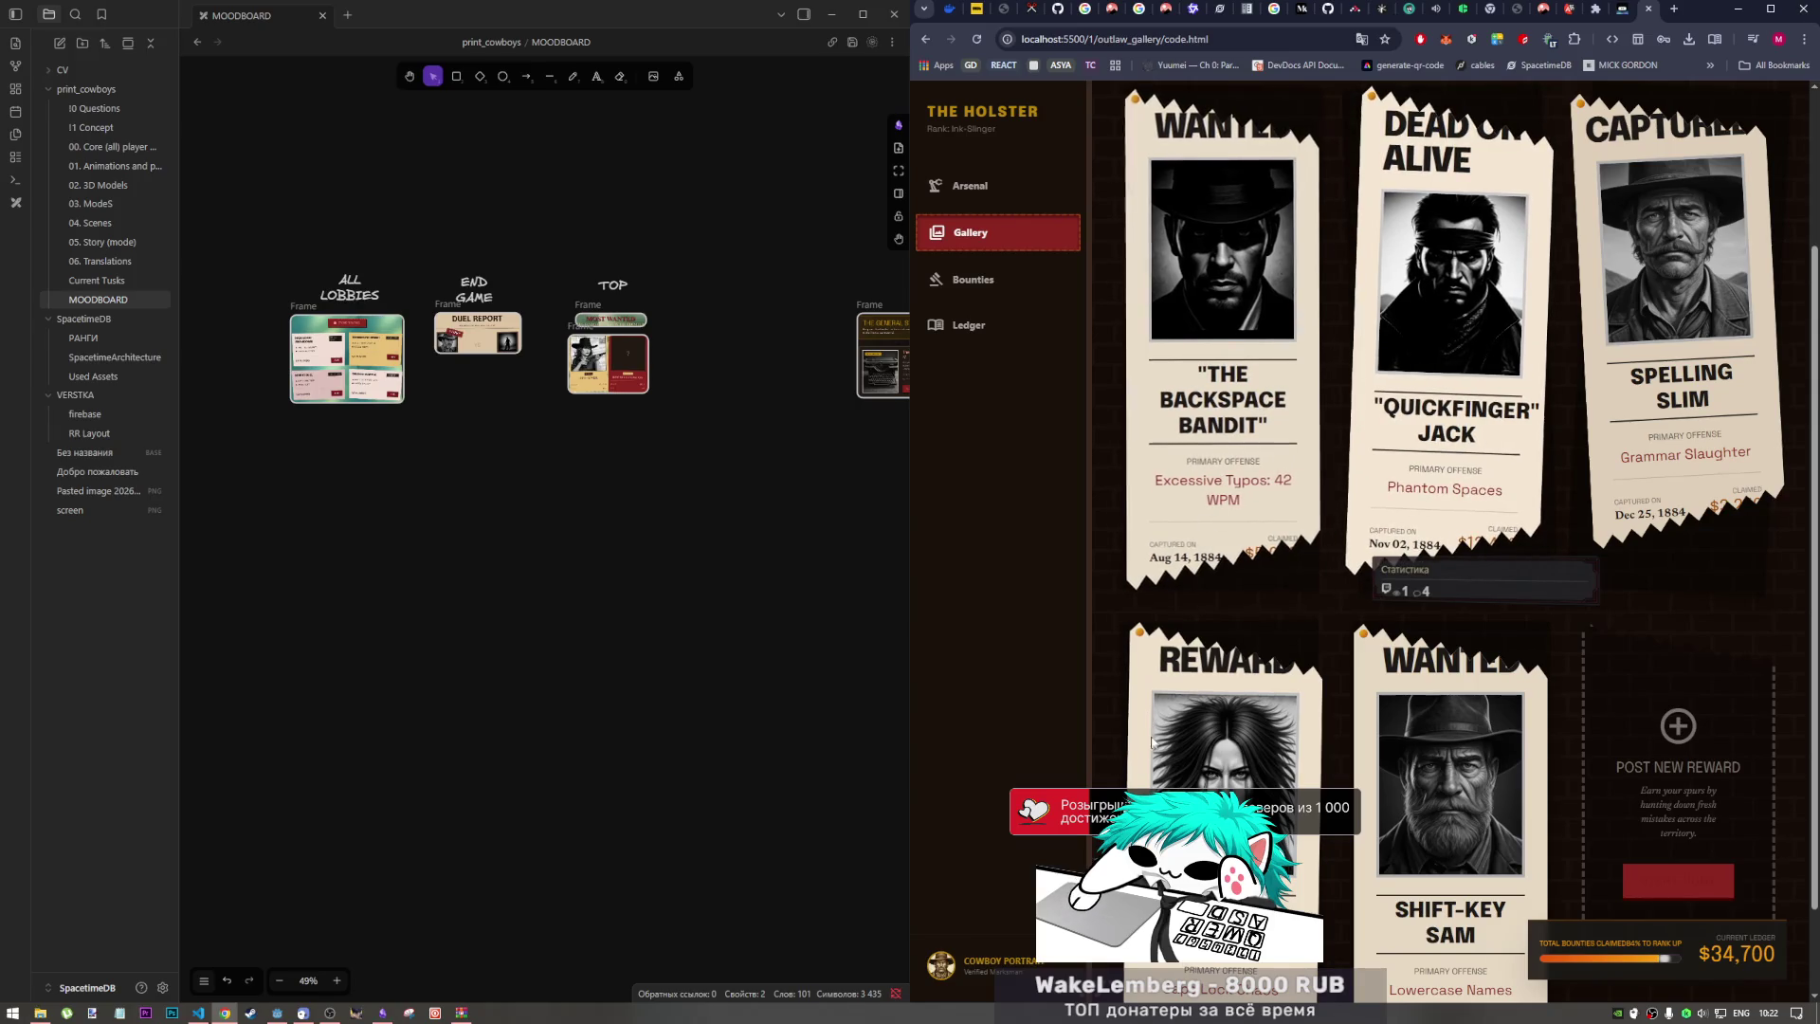
scroll(1169, 725, "down", 1)
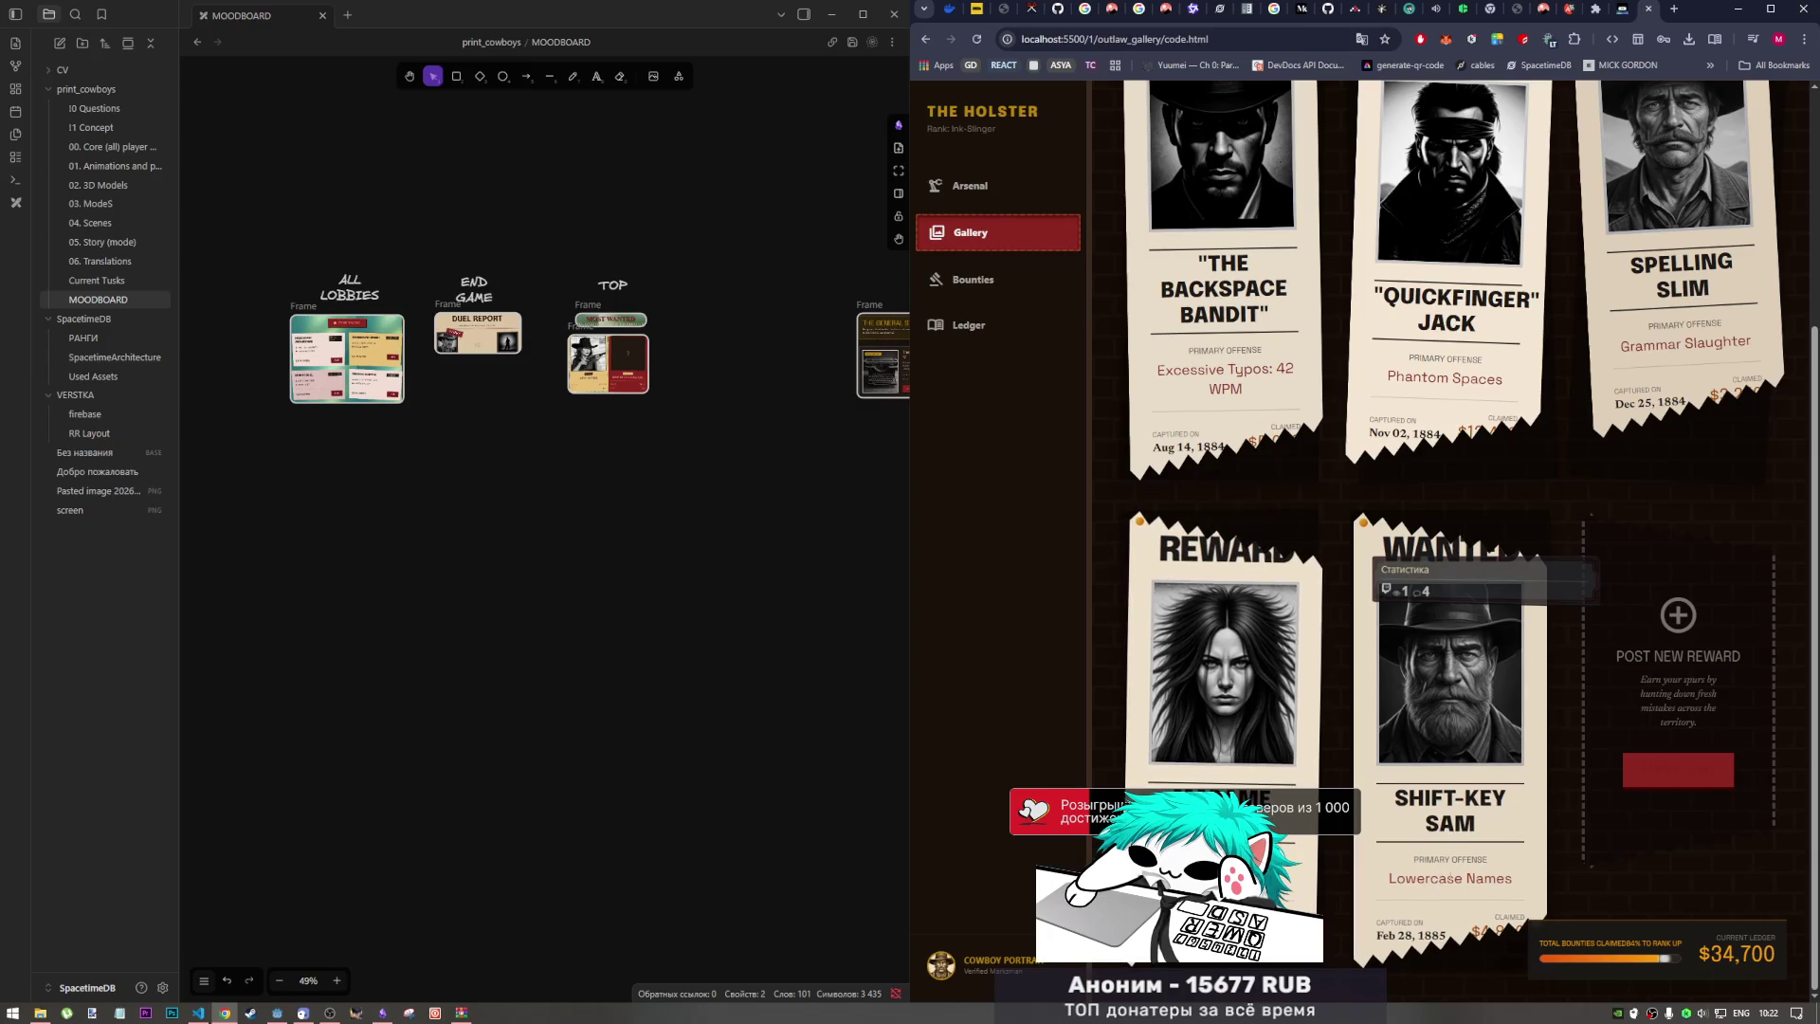
scroll(1447, 874, "up", 2)
scroll(1447, 874, "up", 3)
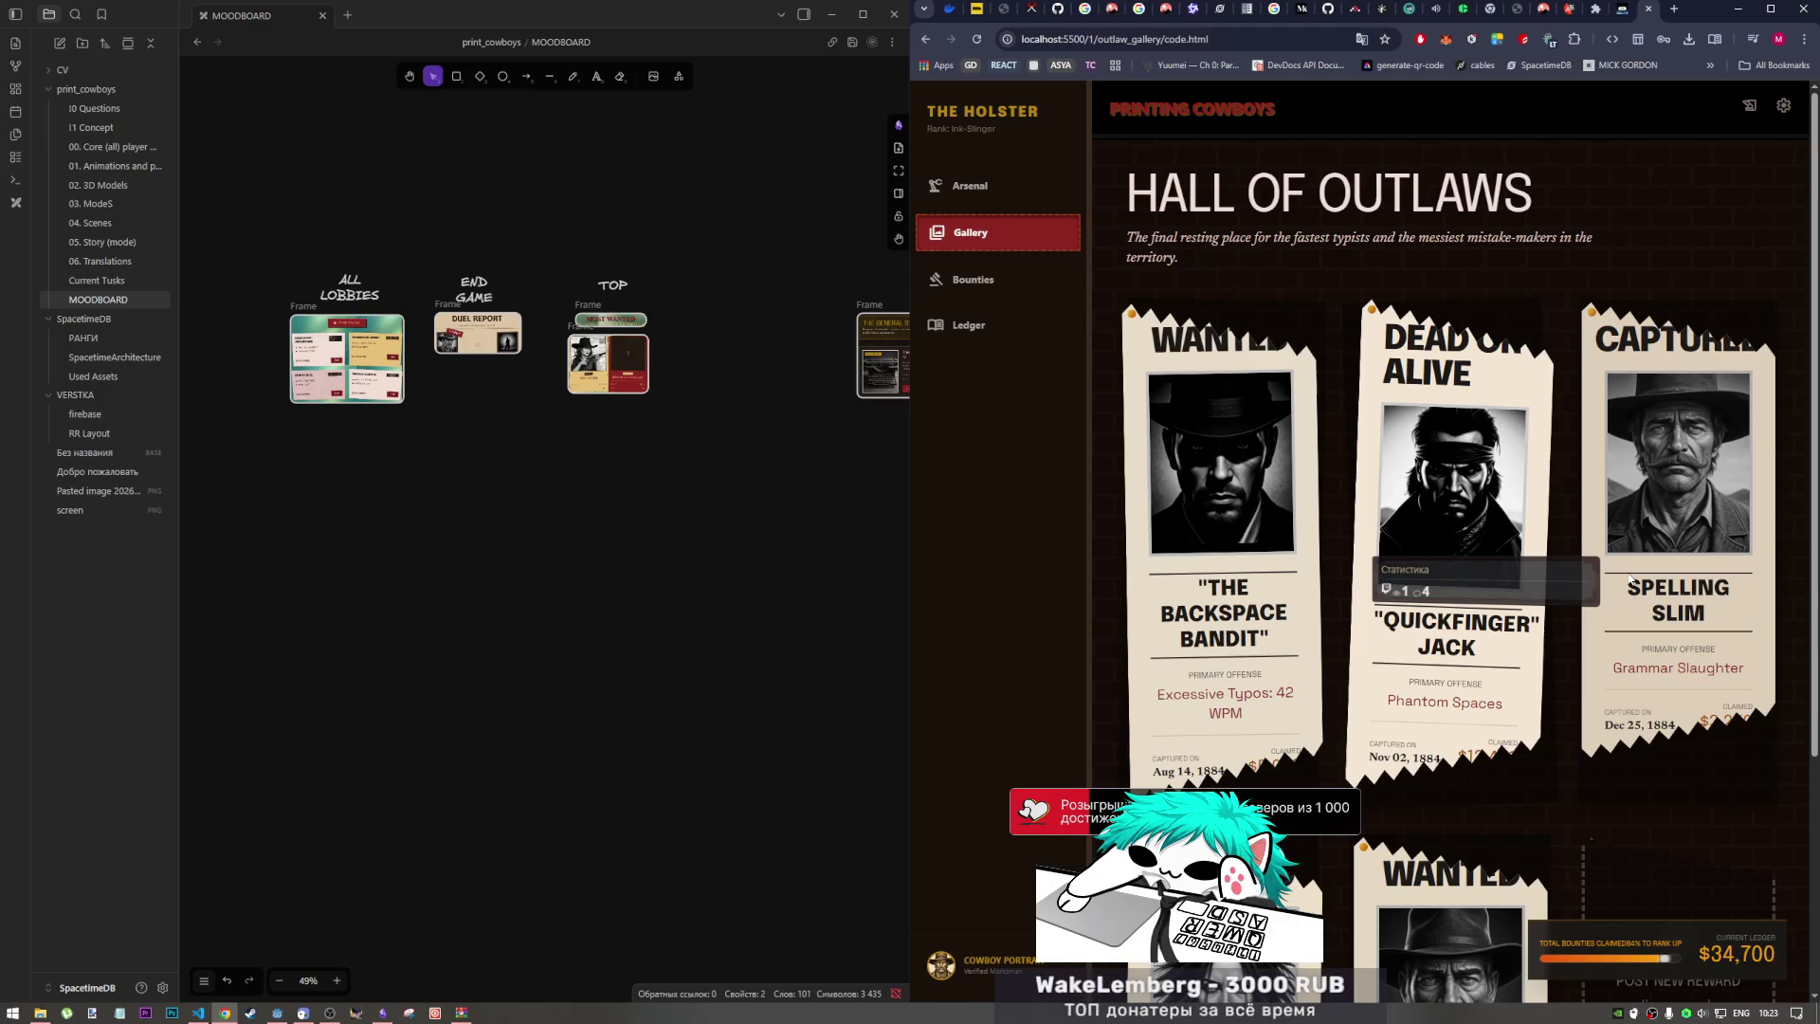
scroll(1574, 720, "down", 4)
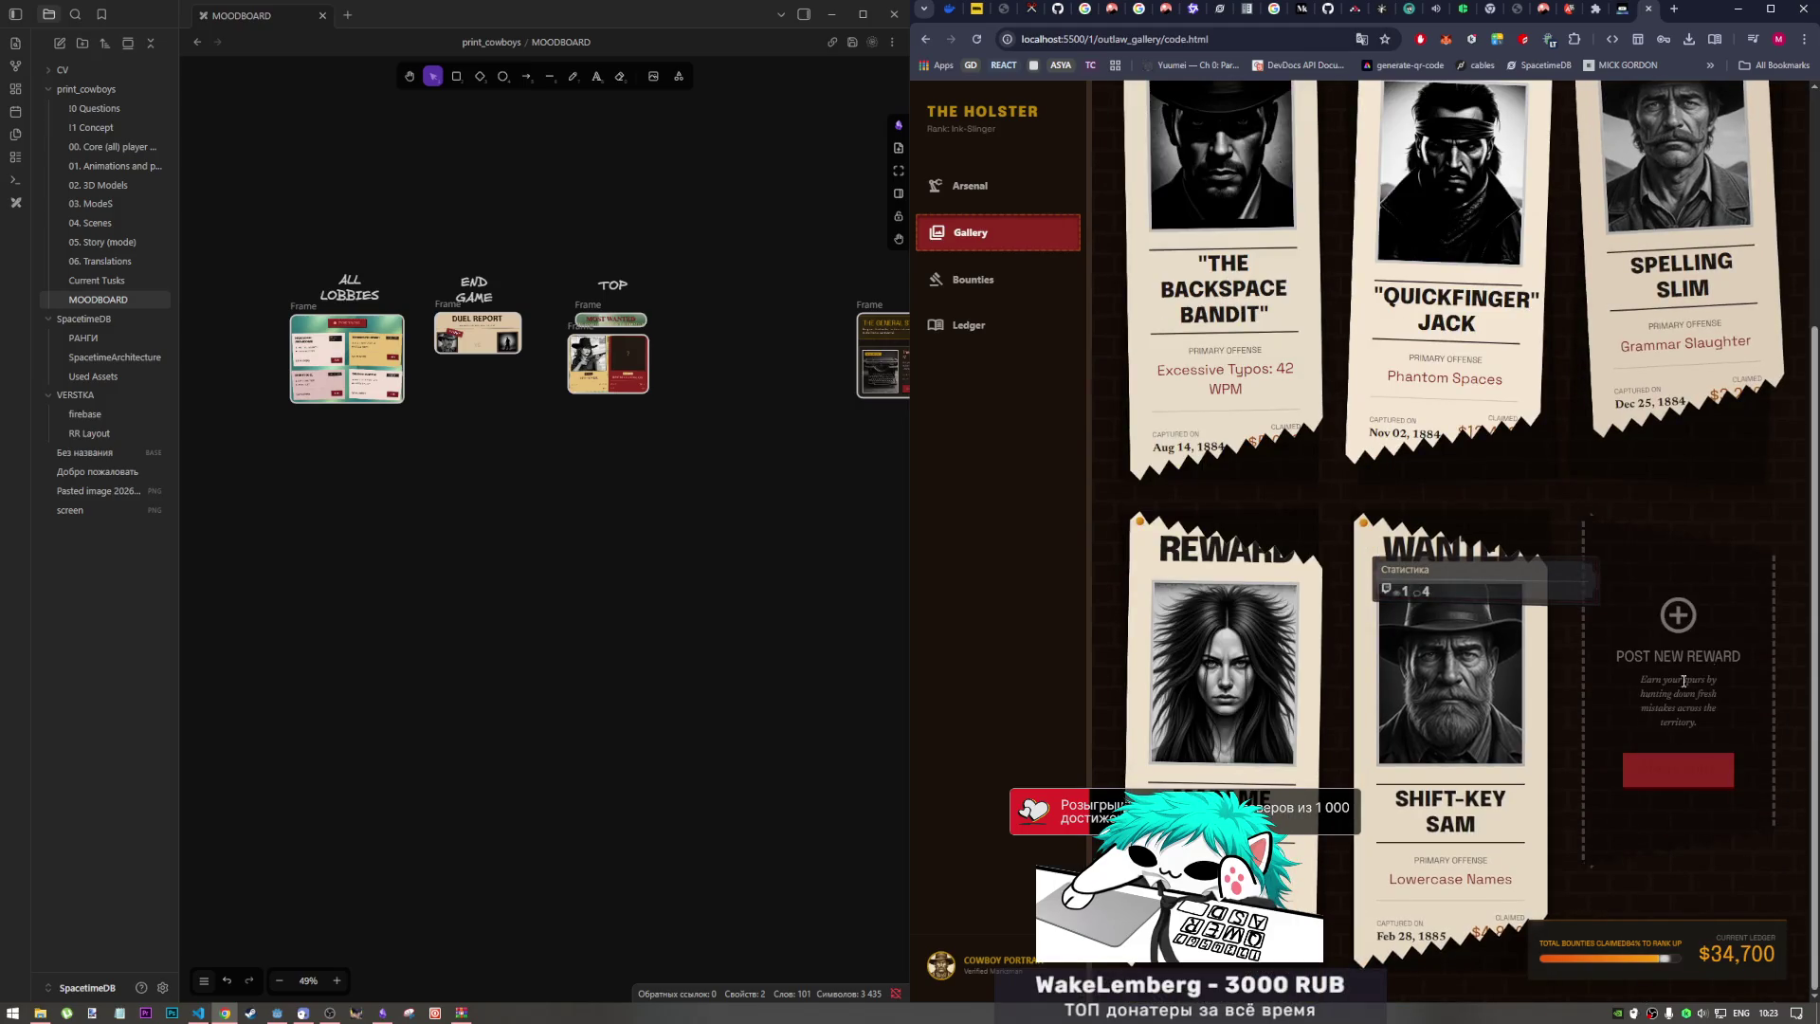
scroll(1516, 616, "up", 4)
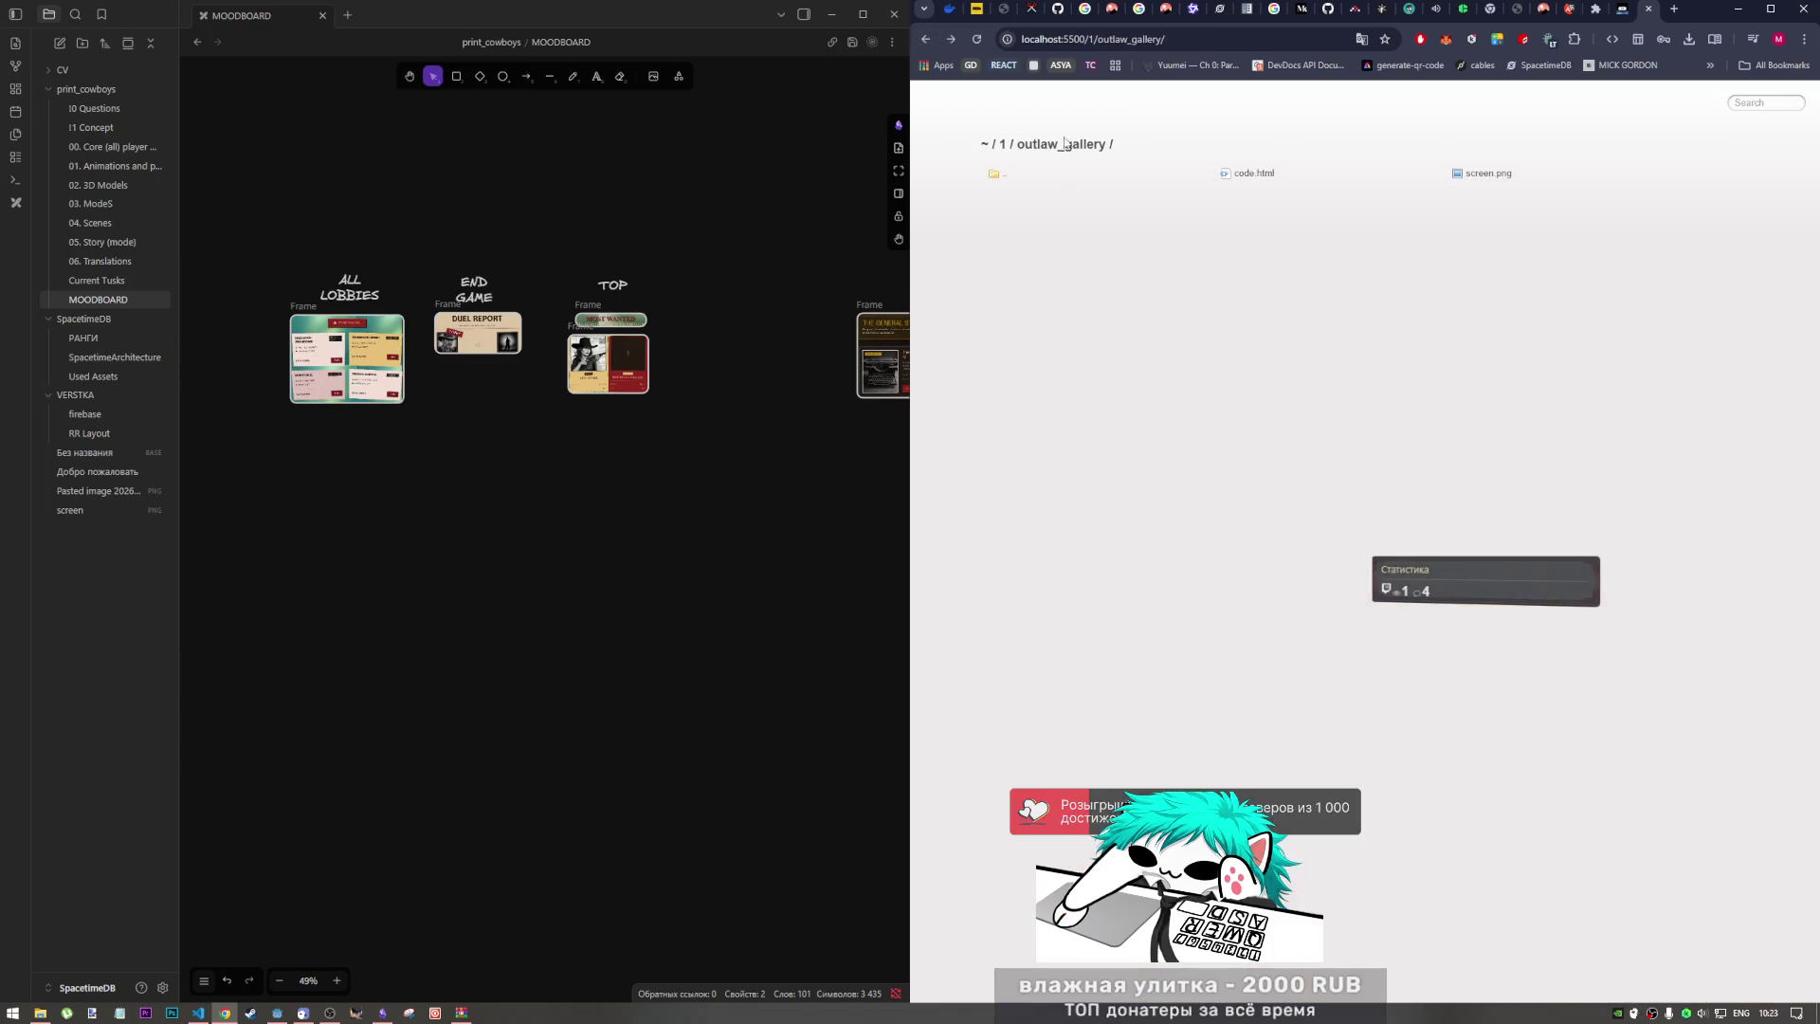
Step: Open the gallery's screen.png and drop the Hall of Outlaws screenshot onto the moodboard
left_click(925, 38)
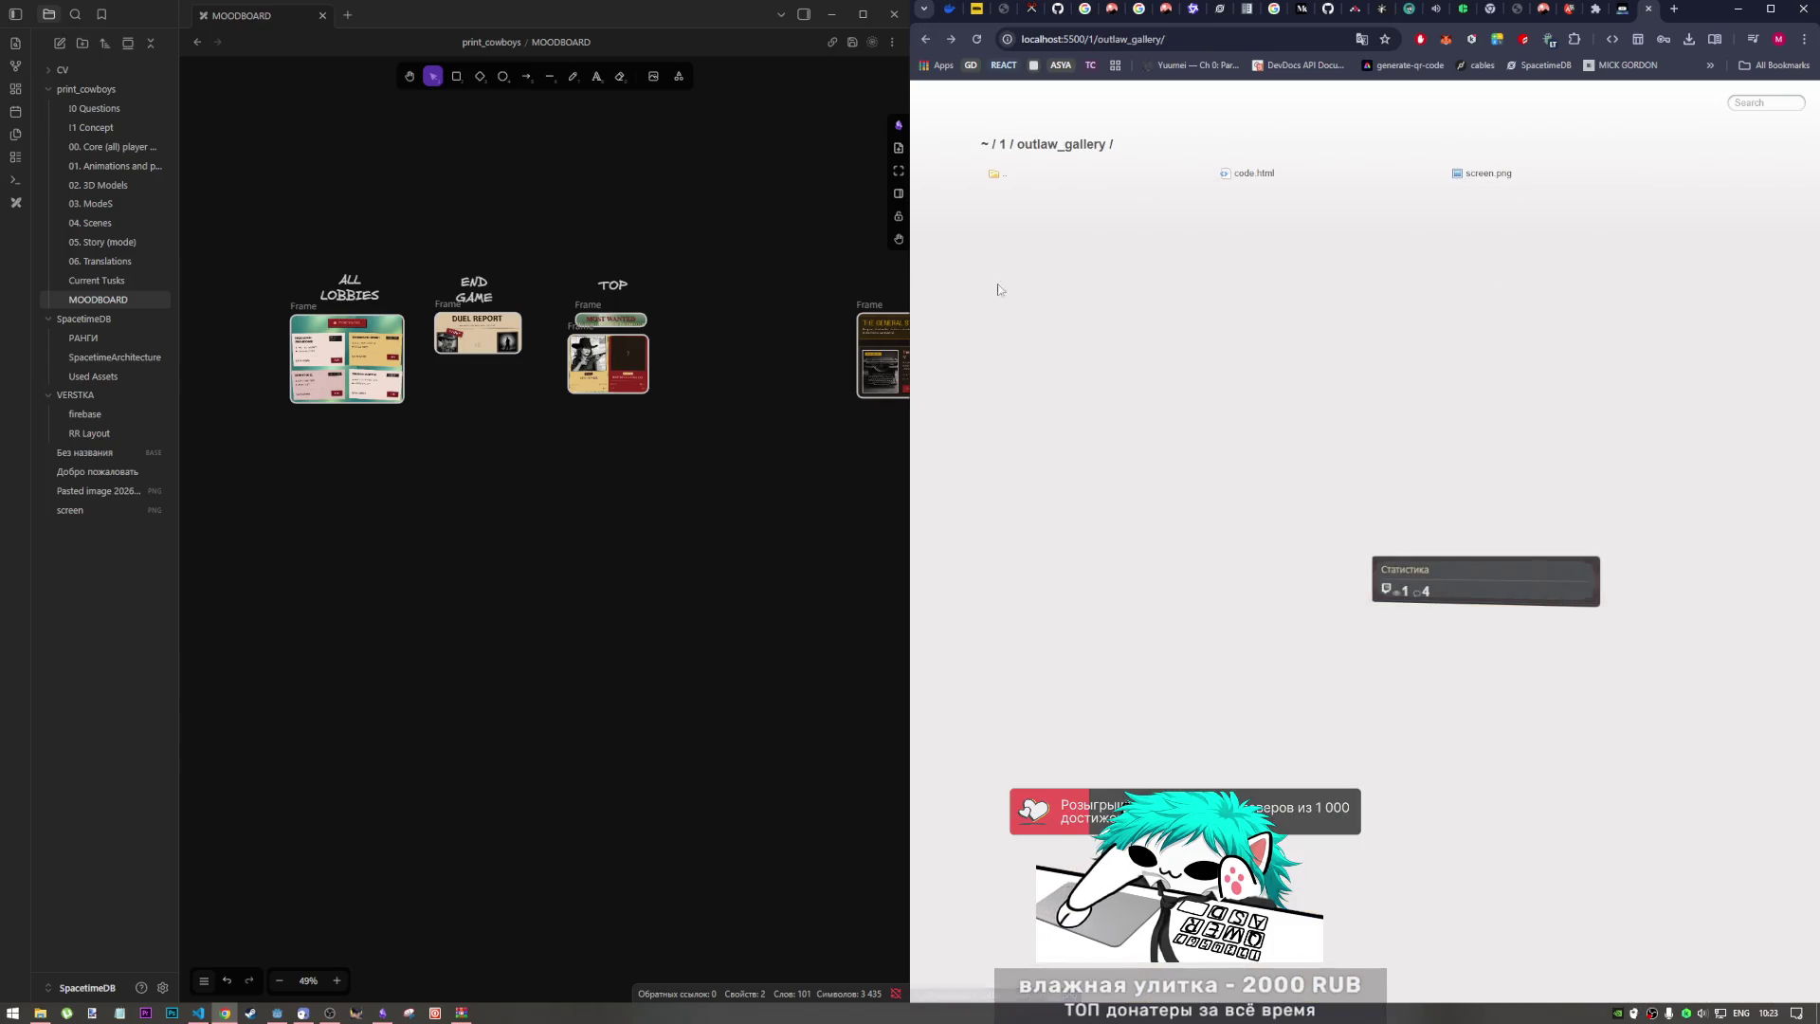
mouse_move(1479, 175)
left_mouse_down()
mouse_move(730, 313)
mouse_move(766, 367)
mouse_move(1607, 275)
mouse_move(1550, 184)
left_mouse_up()
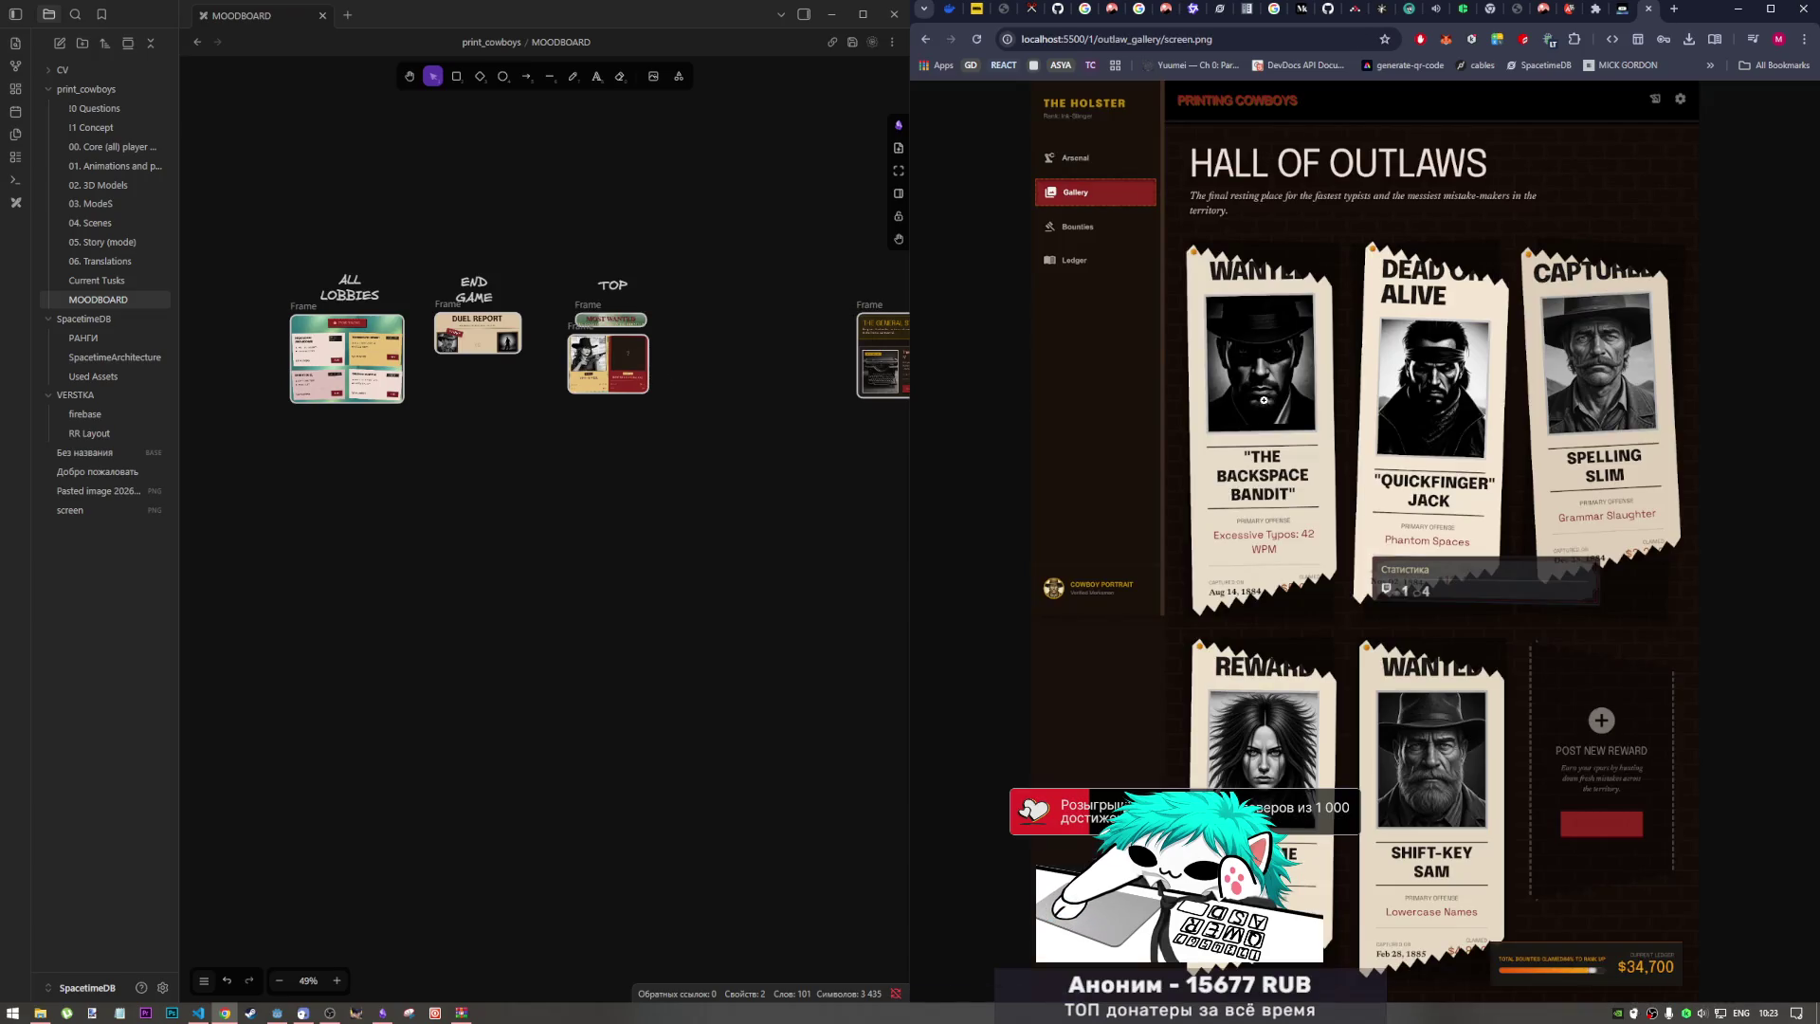
mouse_move(1327, 440)
left_mouse_down()
mouse_move(749, 450)
mouse_move(727, 490)
left_mouse_up()
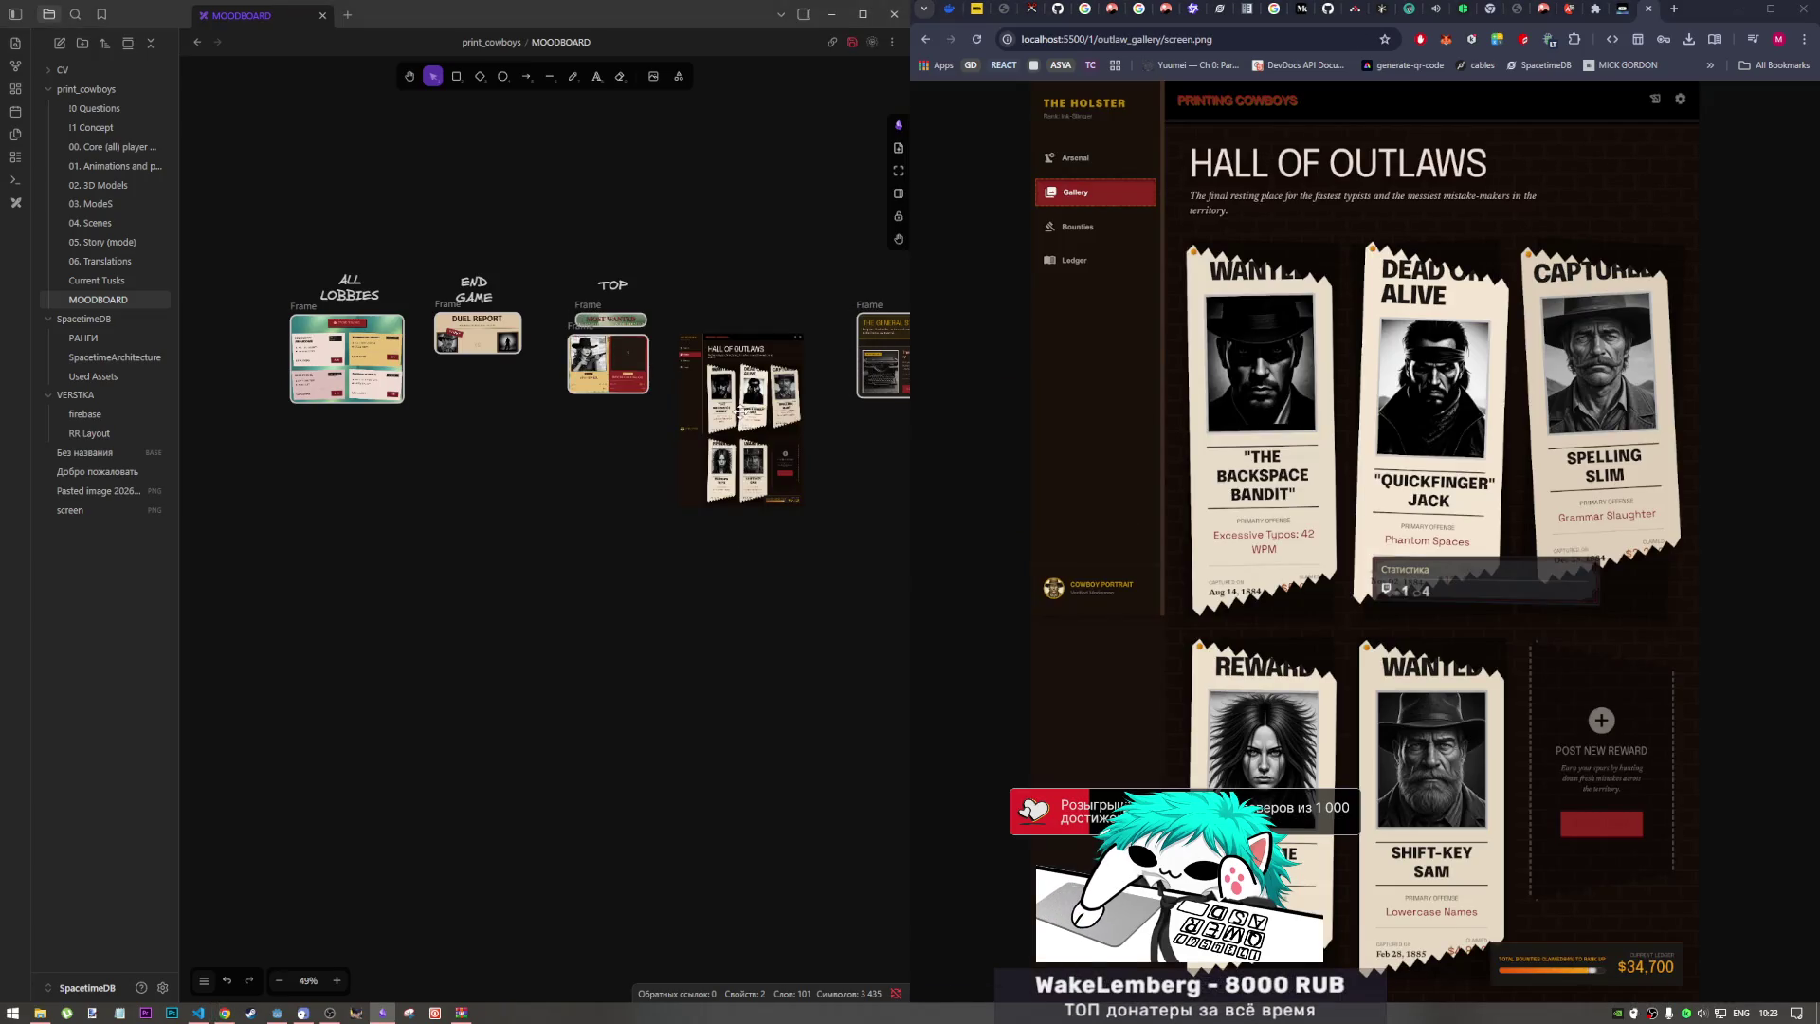
Step: Duplicate the screenshot, frame the copy, and crop it to the bounty progress bar
left_click(767, 432)
mouse_move(768, 431)
left_mouse_down()
mouse_move(782, 664)
mouse_move(782, 396)
left_mouse_up()
right_click(768, 444)
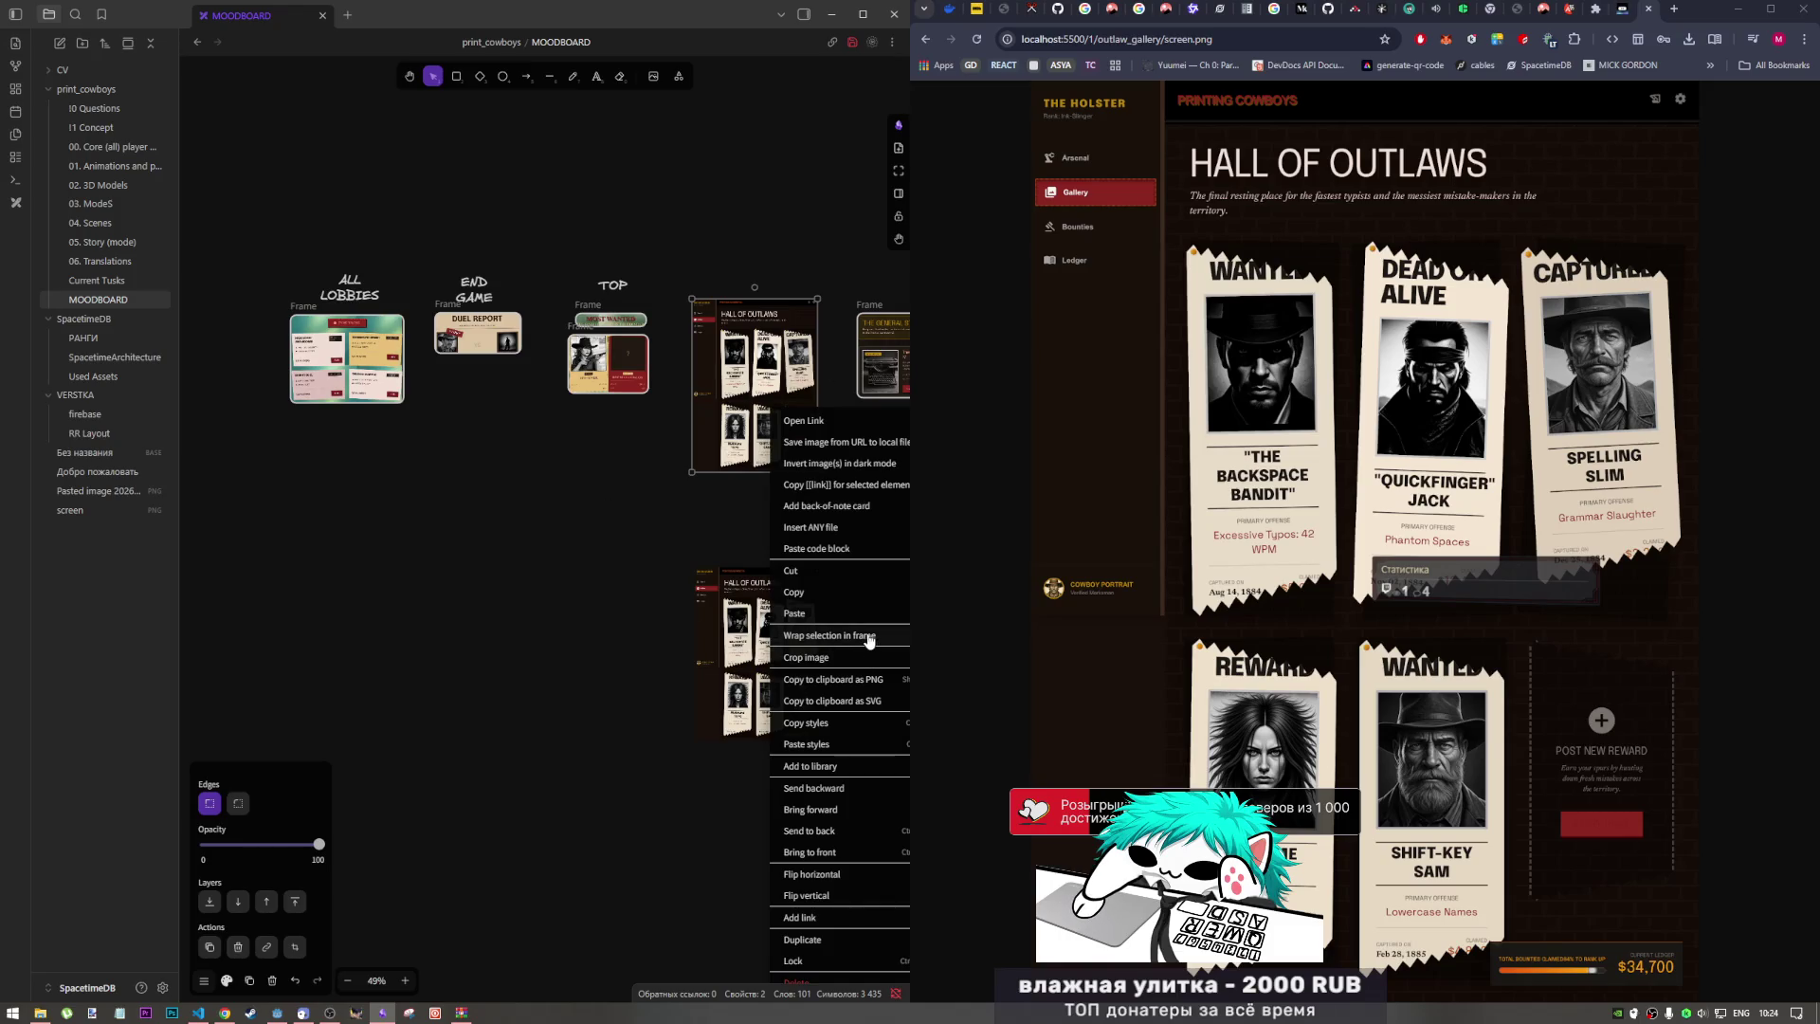
left_click(815, 636)
left_click_drag(685, 289, 770, 456)
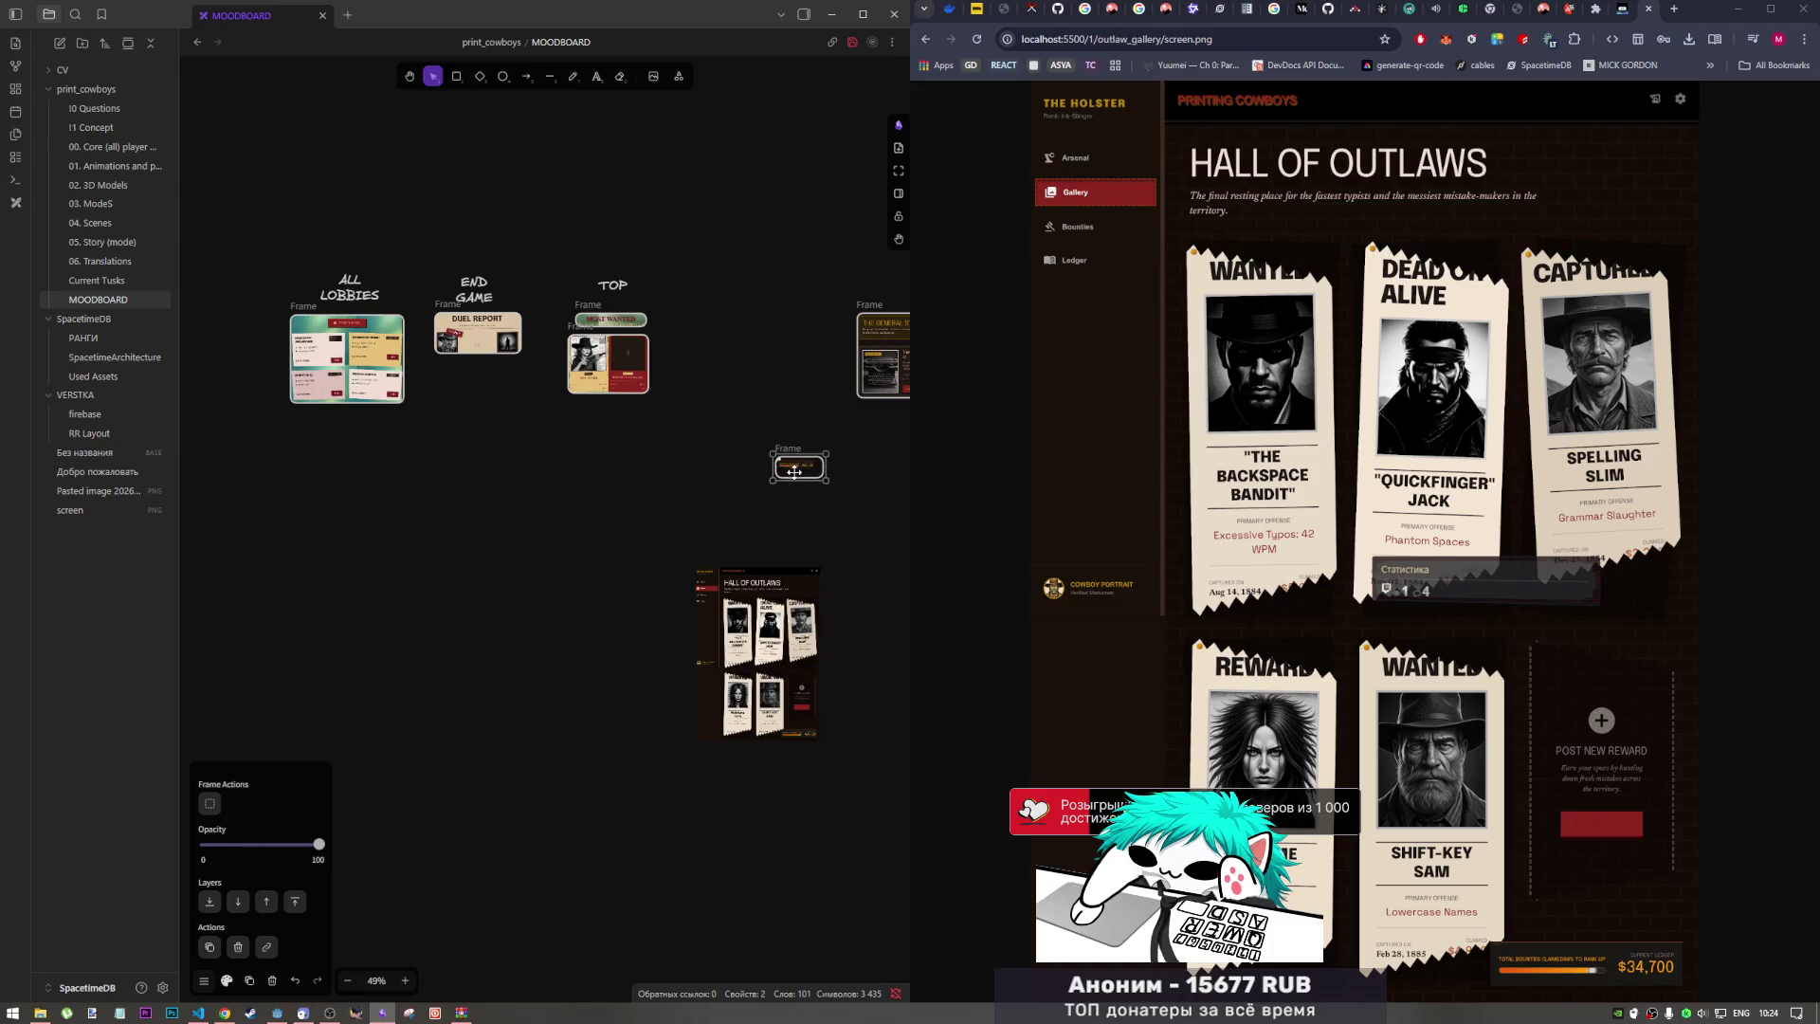
Step: Move the small bounty-bar frame up near the row of labelled frames
scroll(786, 482, "up", 3)
scroll(787, 531, "up", 10)
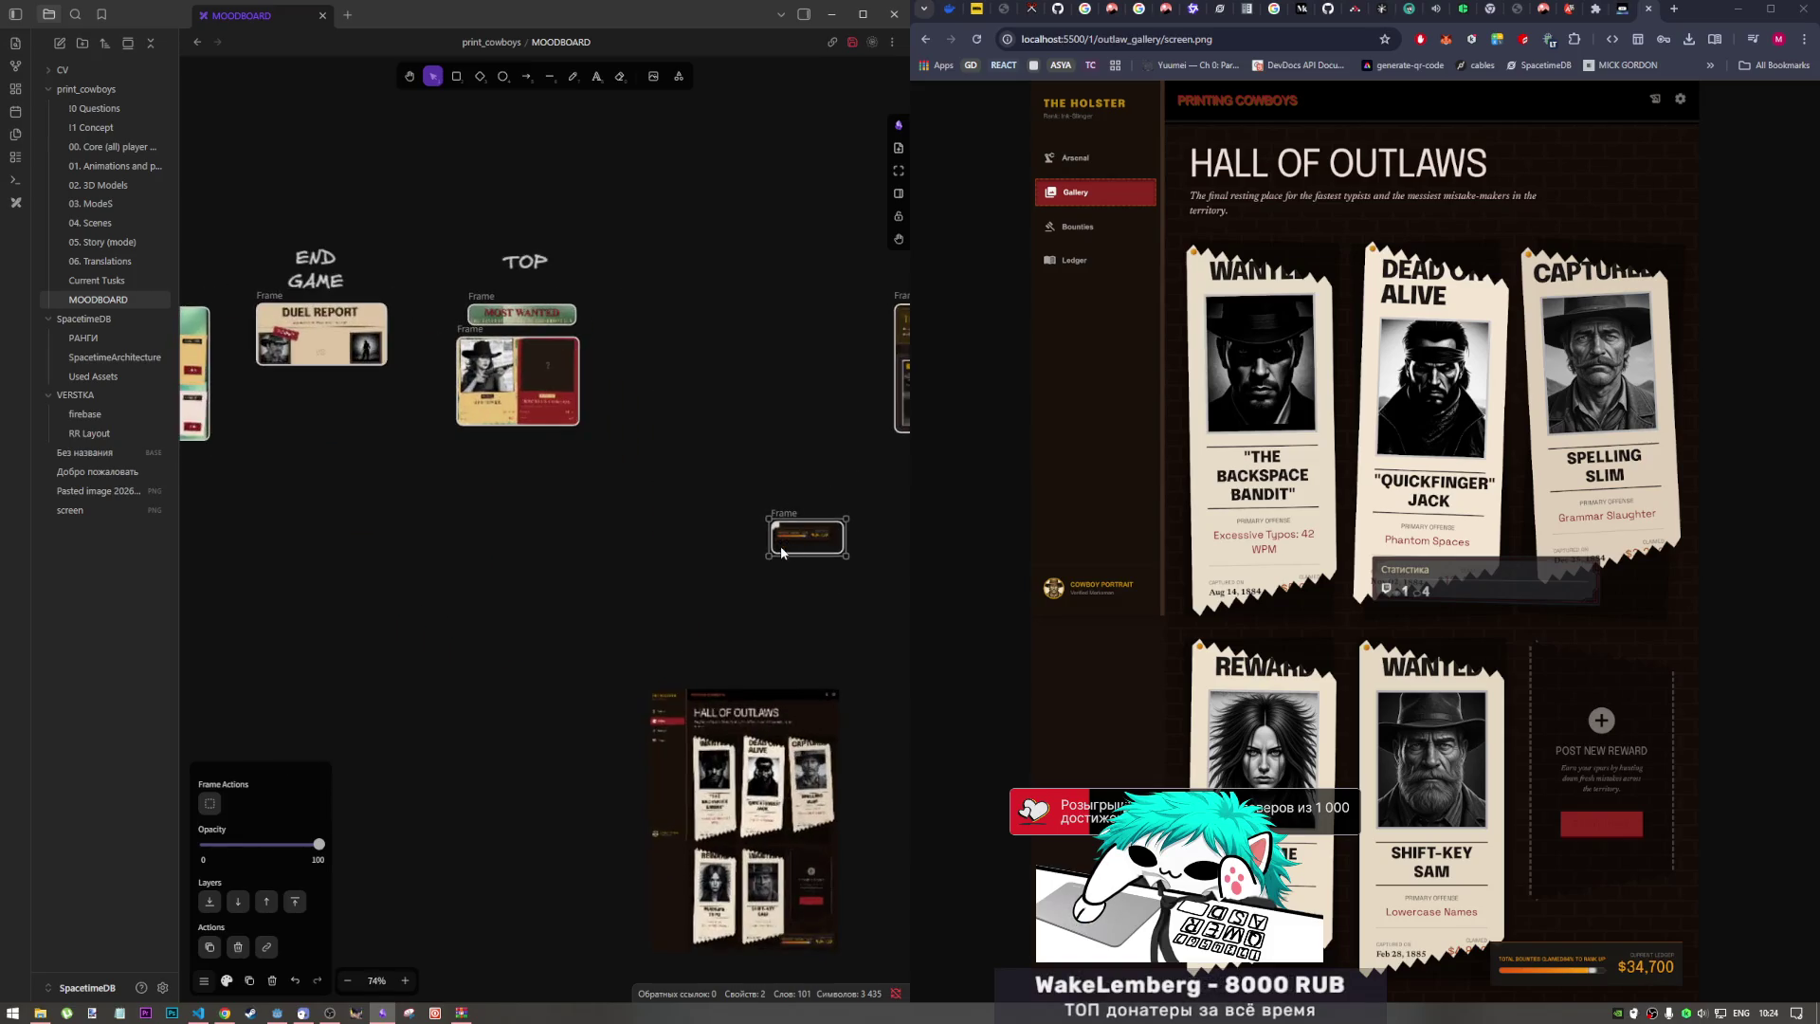
mouse_move(805, 547)
left_mouse_down()
mouse_move(670, 426)
mouse_move(485, 183)
mouse_move(474, 250)
left_mouse_up()
scroll(618, 432, "down", 6)
scroll(626, 464, "down", 8)
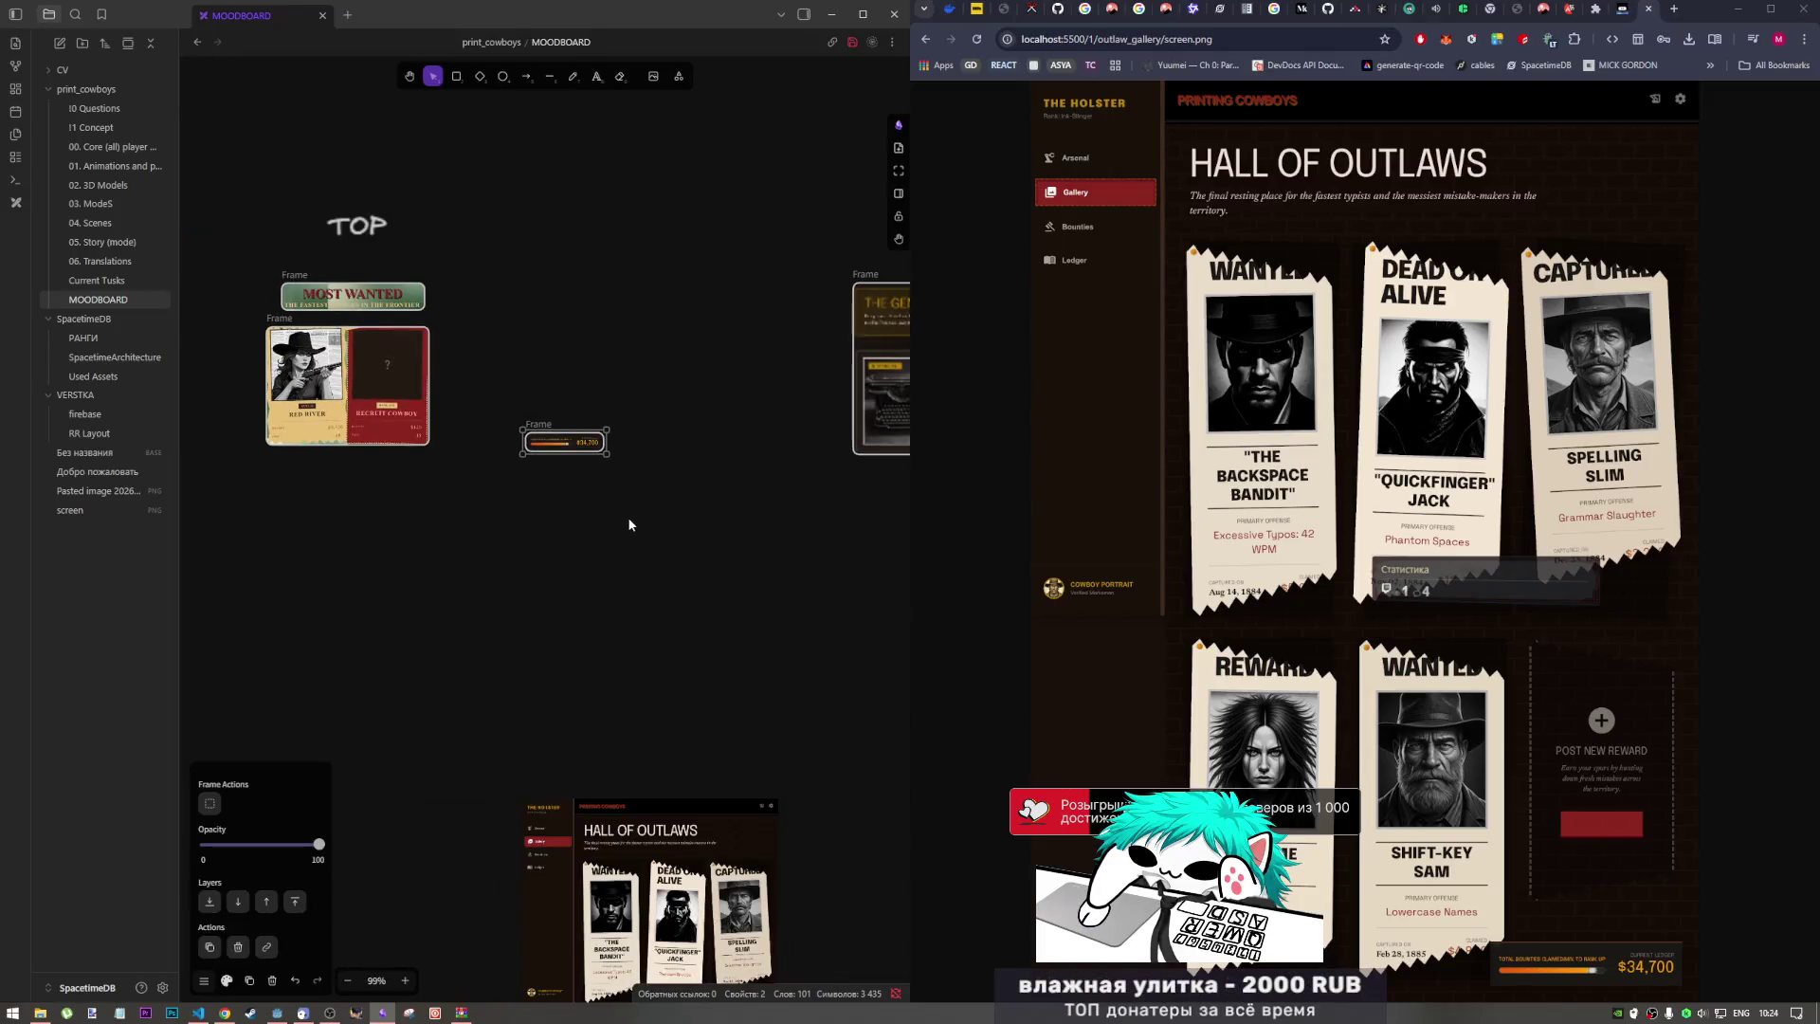
scroll(501, 453, "up", 1)
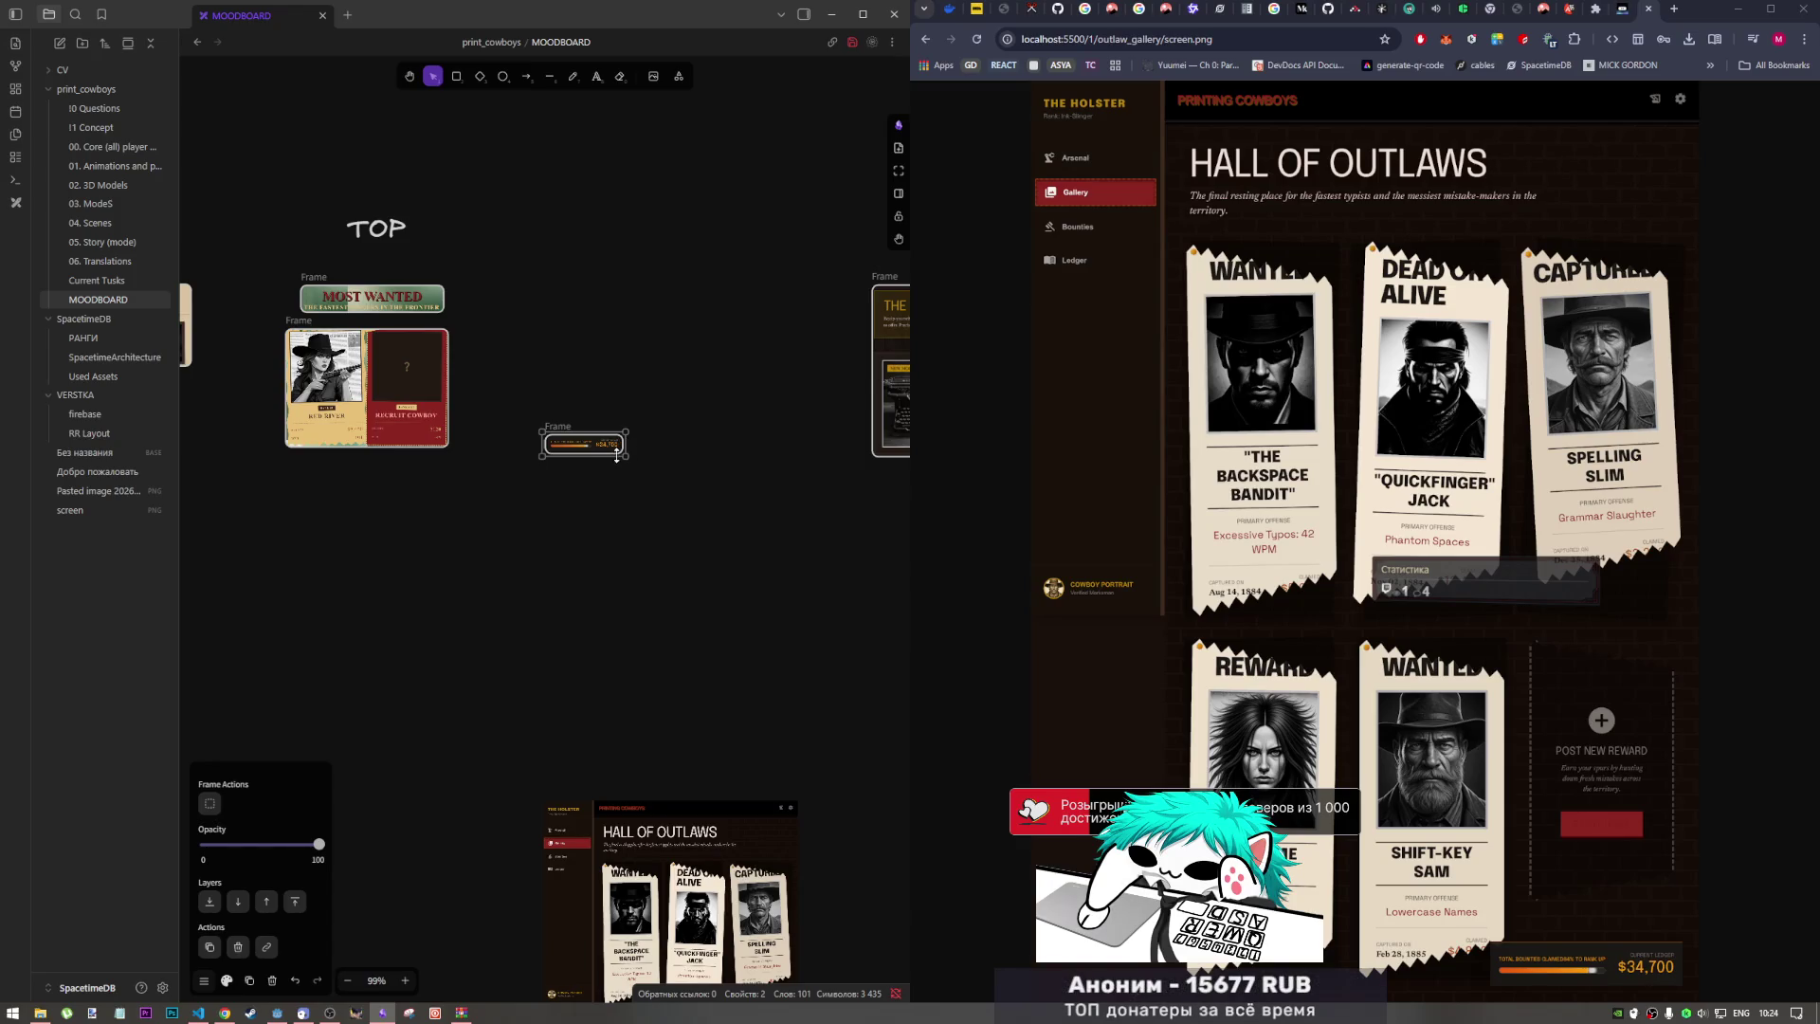
scroll(681, 515, "down", 5)
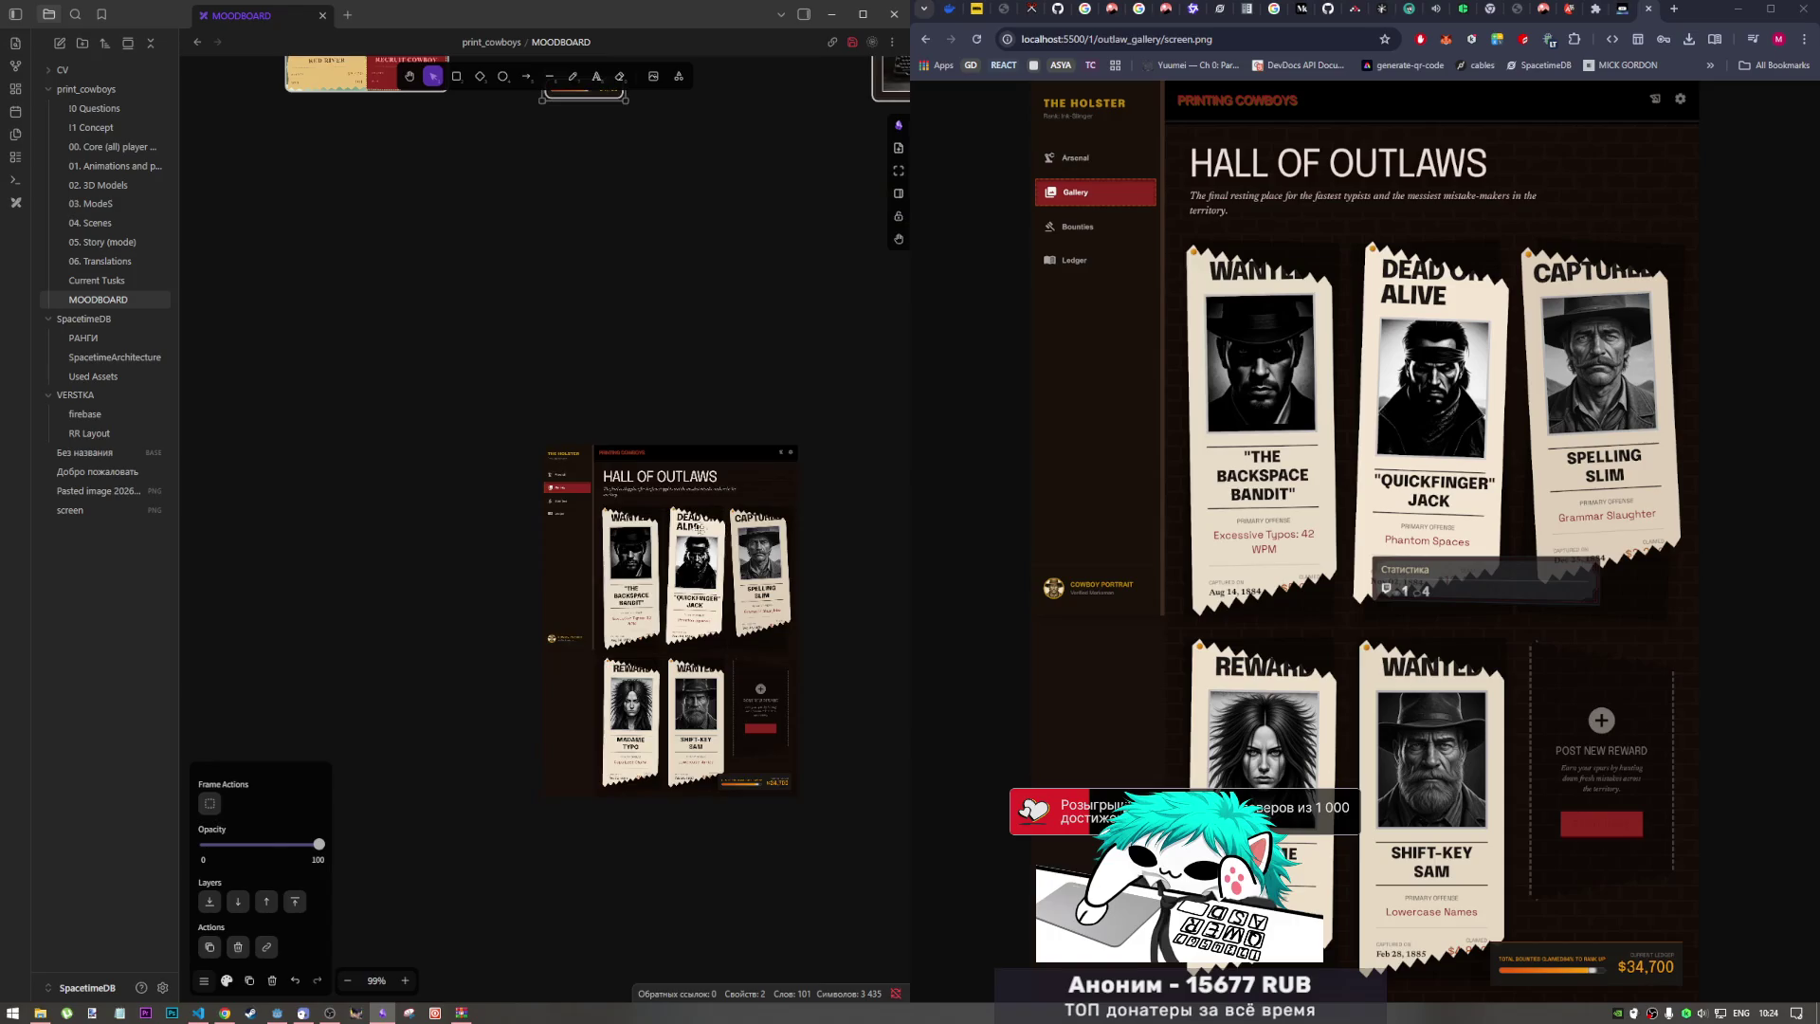
mouse_move(581, 547)
left_mouse_down()
mouse_move(763, 489)
mouse_move(680, 493)
mouse_move(679, 382)
mouse_move(481, 279)
mouse_move(523, 309)
mouse_move(523, 293)
left_mouse_up()
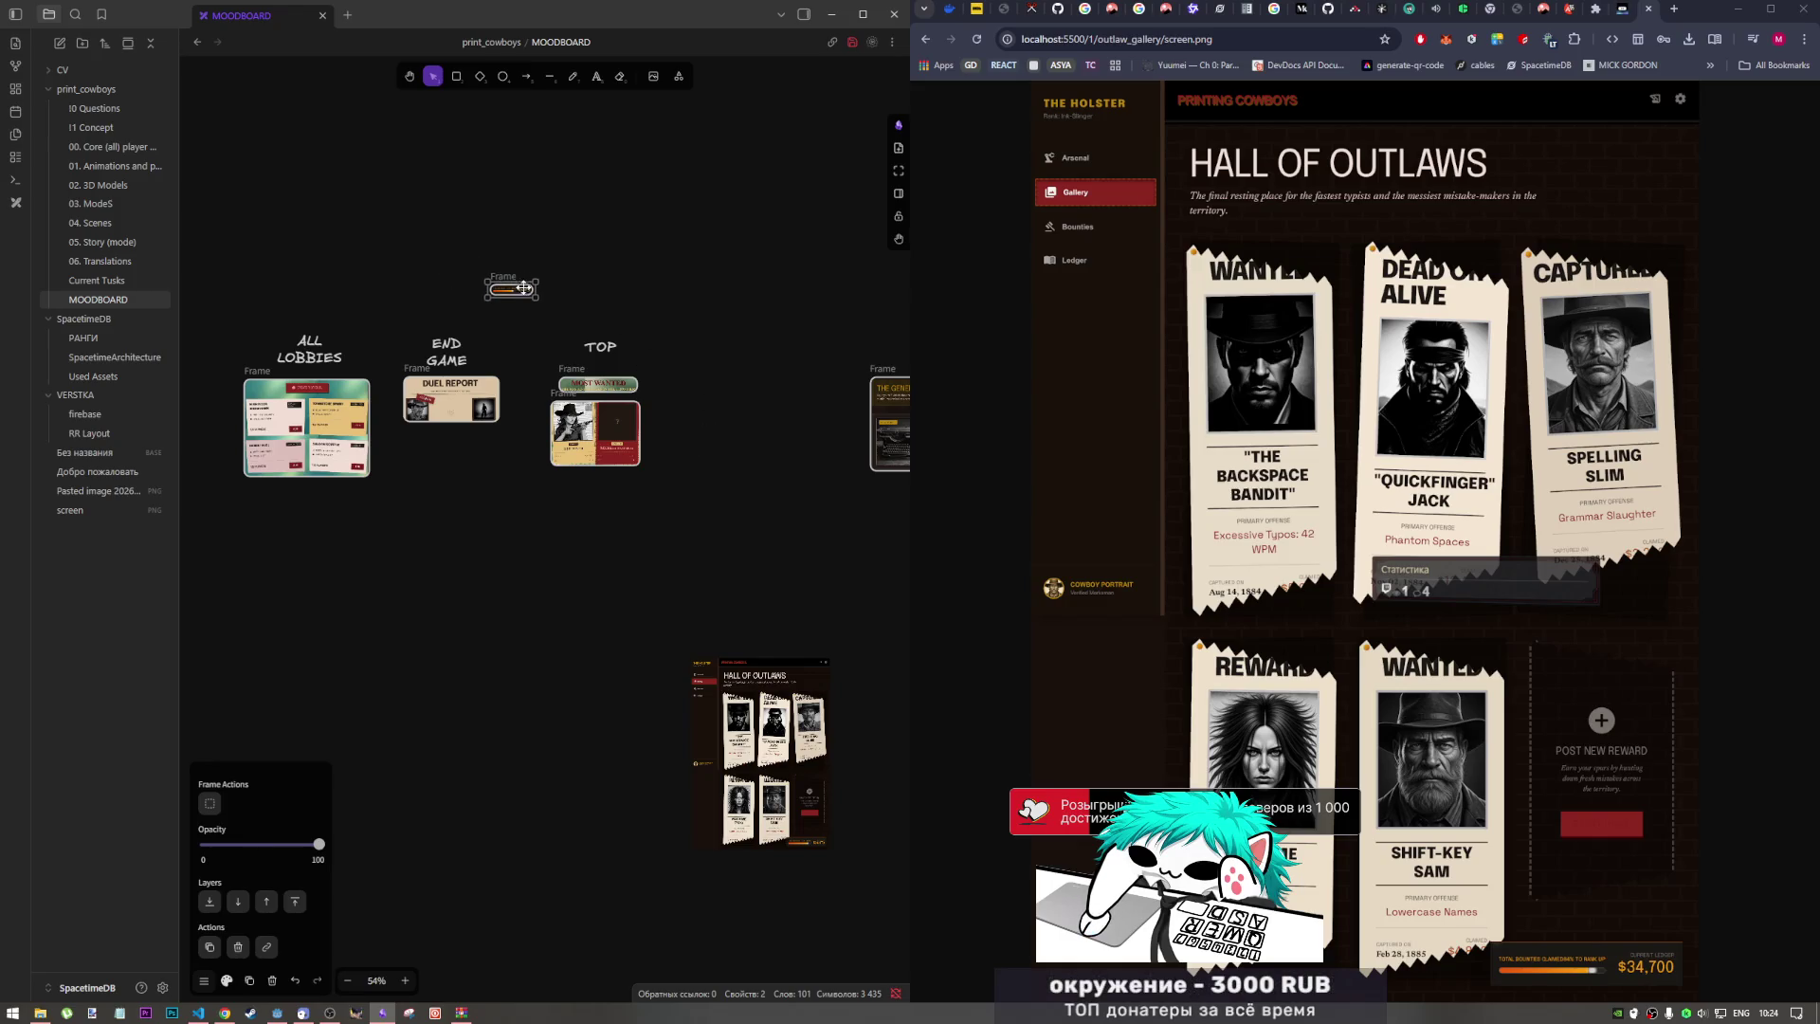
Step: Copy the TOP label above the small frame and retype it 'Progress bar (all) scene'
left_click(599, 347)
left_click_drag(599, 347, 510, 254)
double_click(510, 254)
key("BackSpace")
type("Progr")
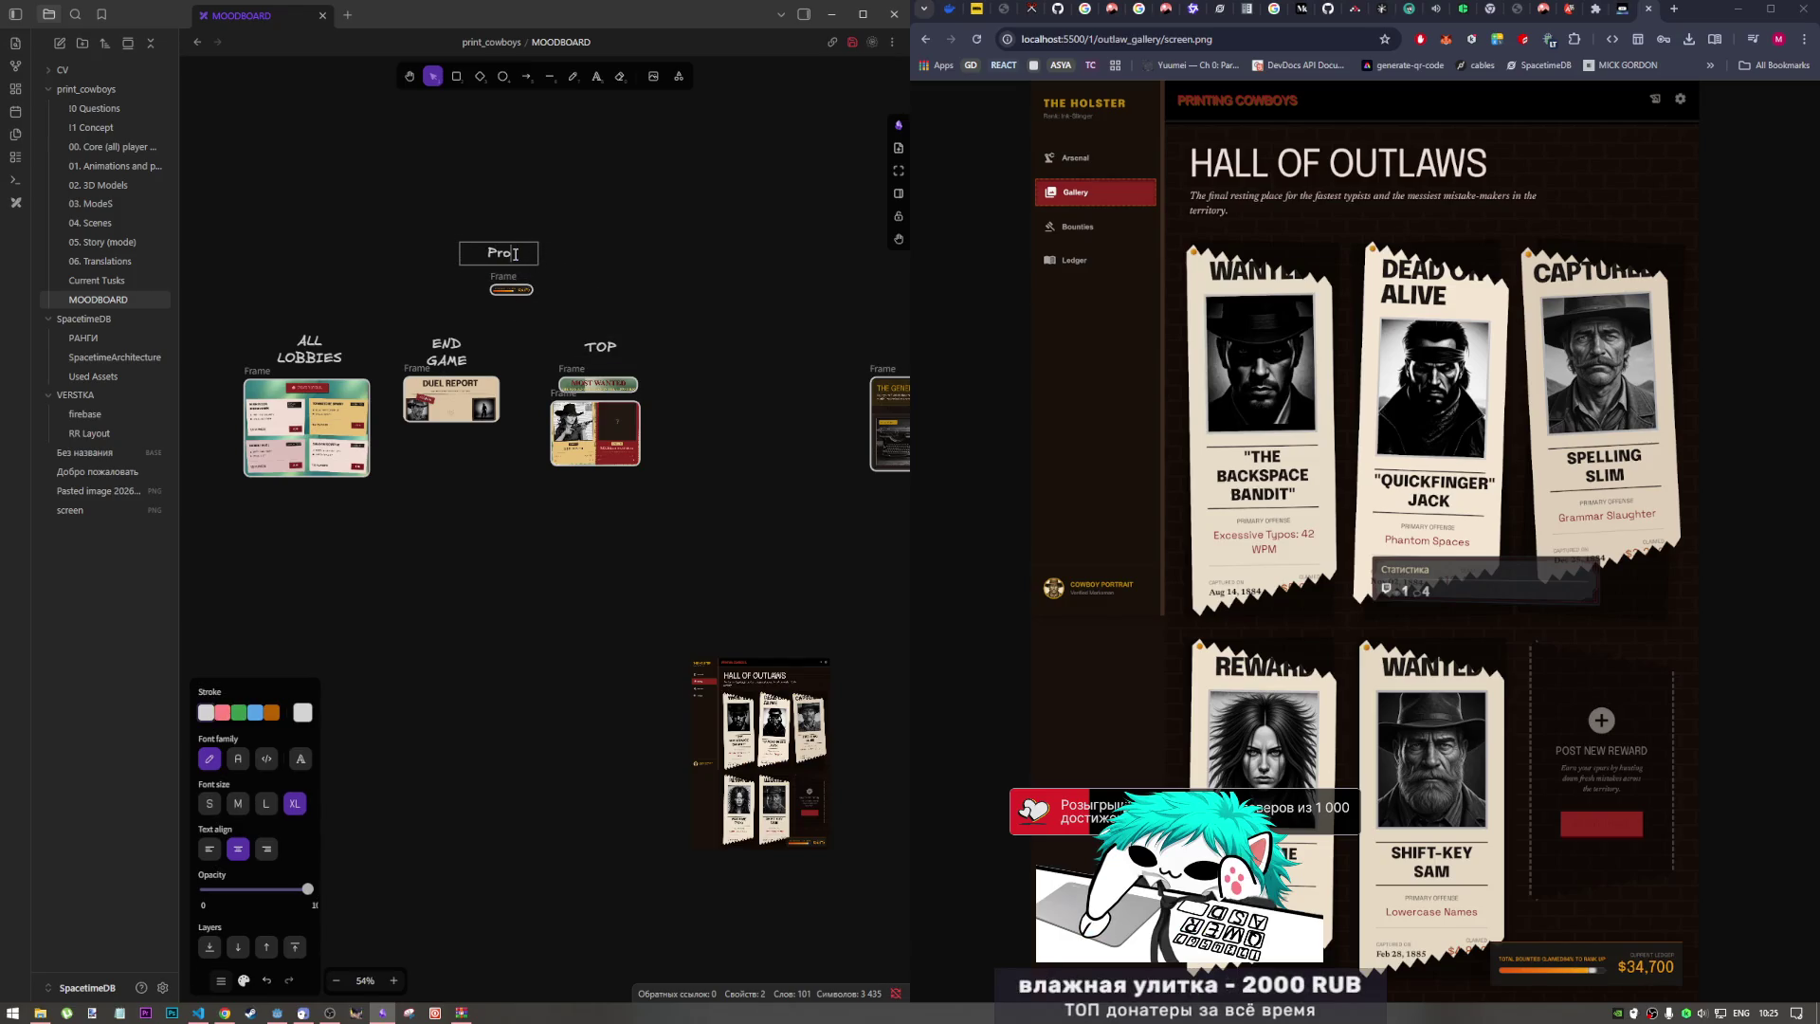
type("ess bar")
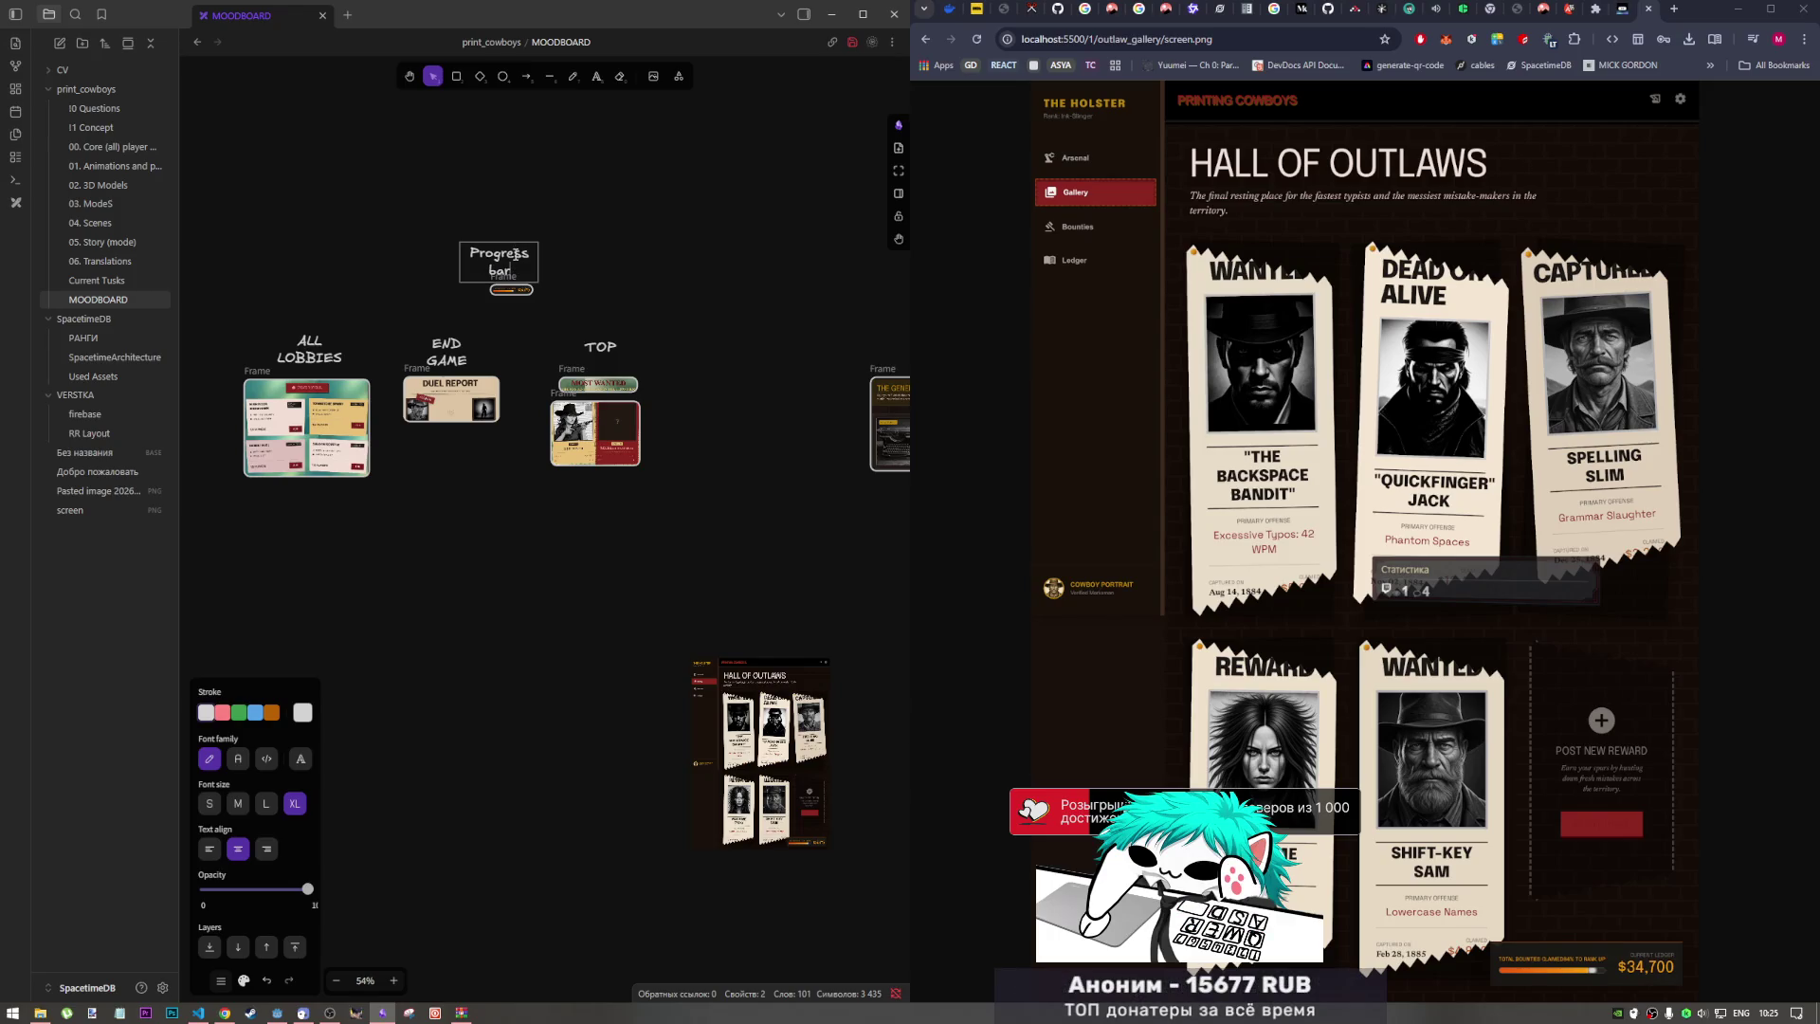
type(" (all)")
type(" scene")
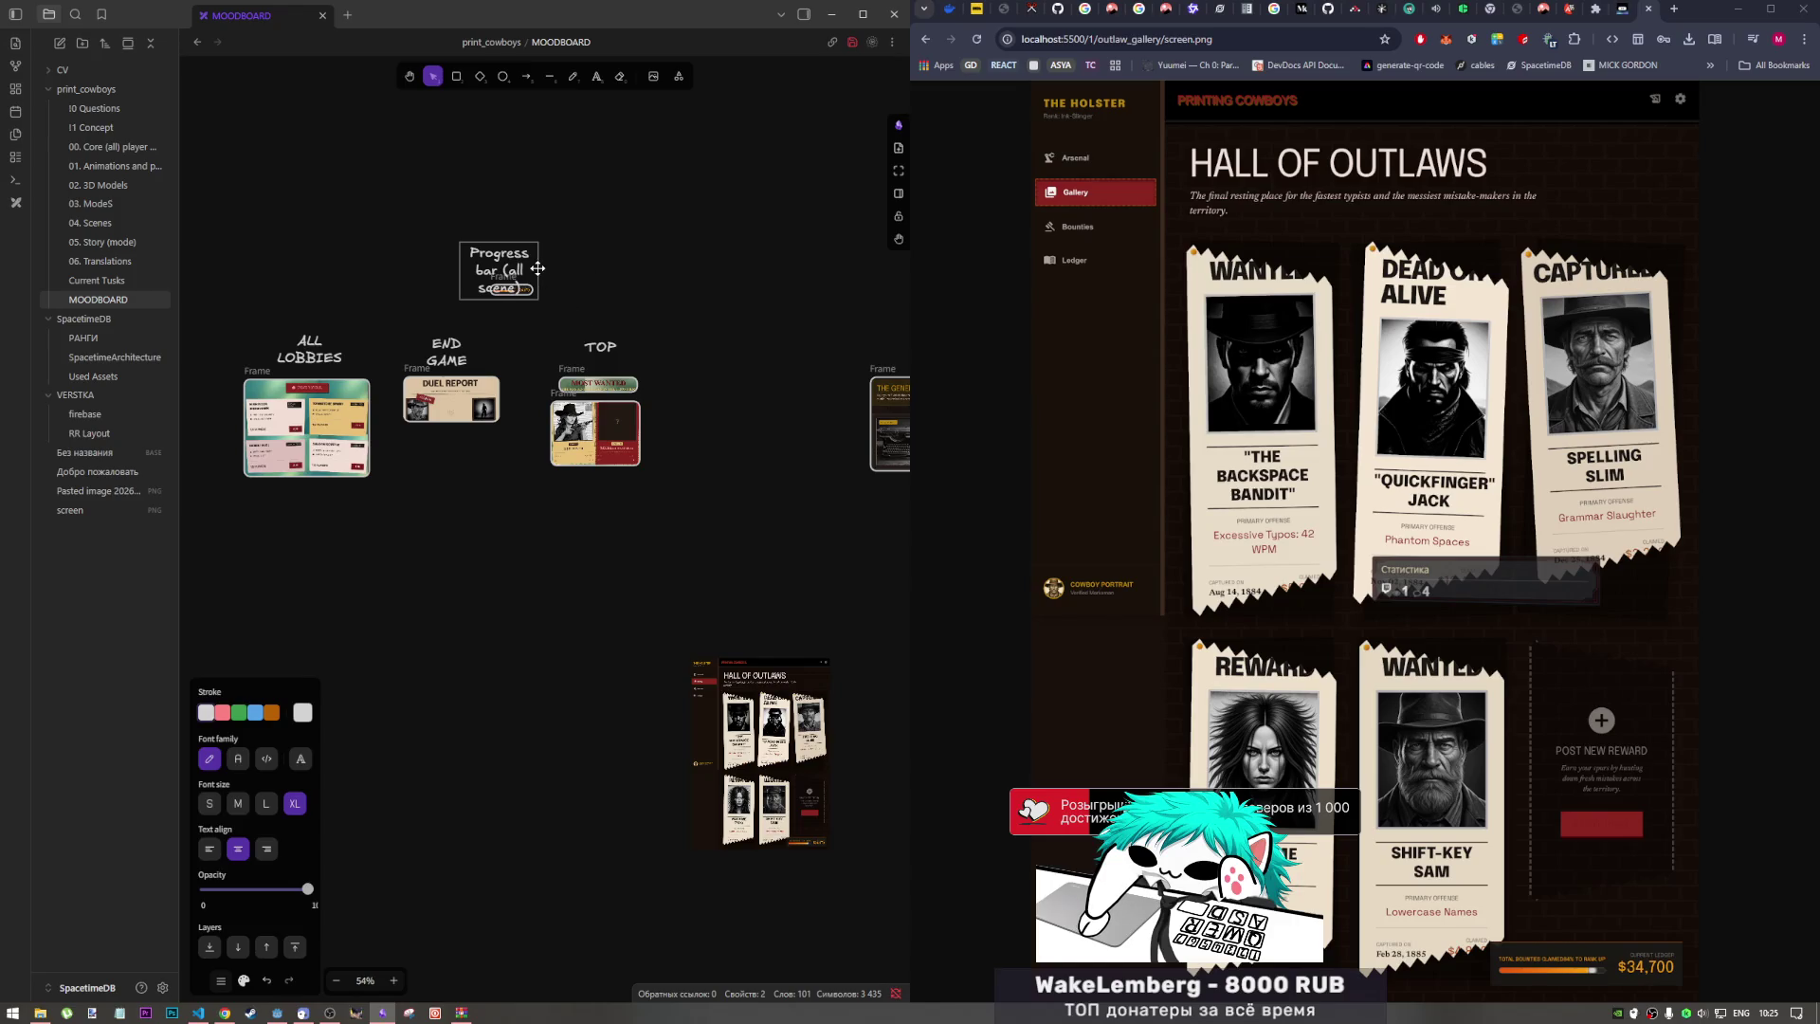
key("Escape")
mouse_move(536, 270)
left_mouse_down()
mouse_move(642, 268)
mouse_move(538, 267)
left_mouse_up()
left_click(663, 297)
Step: Zoom out and move the Hall of Outlaws screenshot next to STORE
left_click(593, 348)
left_click(755, 348)
left_click_drag(761, 708, 749, 619)
mouse_move(733, 468)
left_mouse_down()
mouse_move(769, 524)
mouse_move(763, 551)
left_mouse_up()
left_click(683, 363)
scroll(584, 410, "down", 3)
scroll(584, 409, "up", 3)
key("ctrl+minus")
key("ctrl+minus")
mouse_move(544, 448)
left_mouse_down()
mouse_move(819, 444)
mouse_move(786, 422)
mouse_move(780, 437)
left_mouse_up()
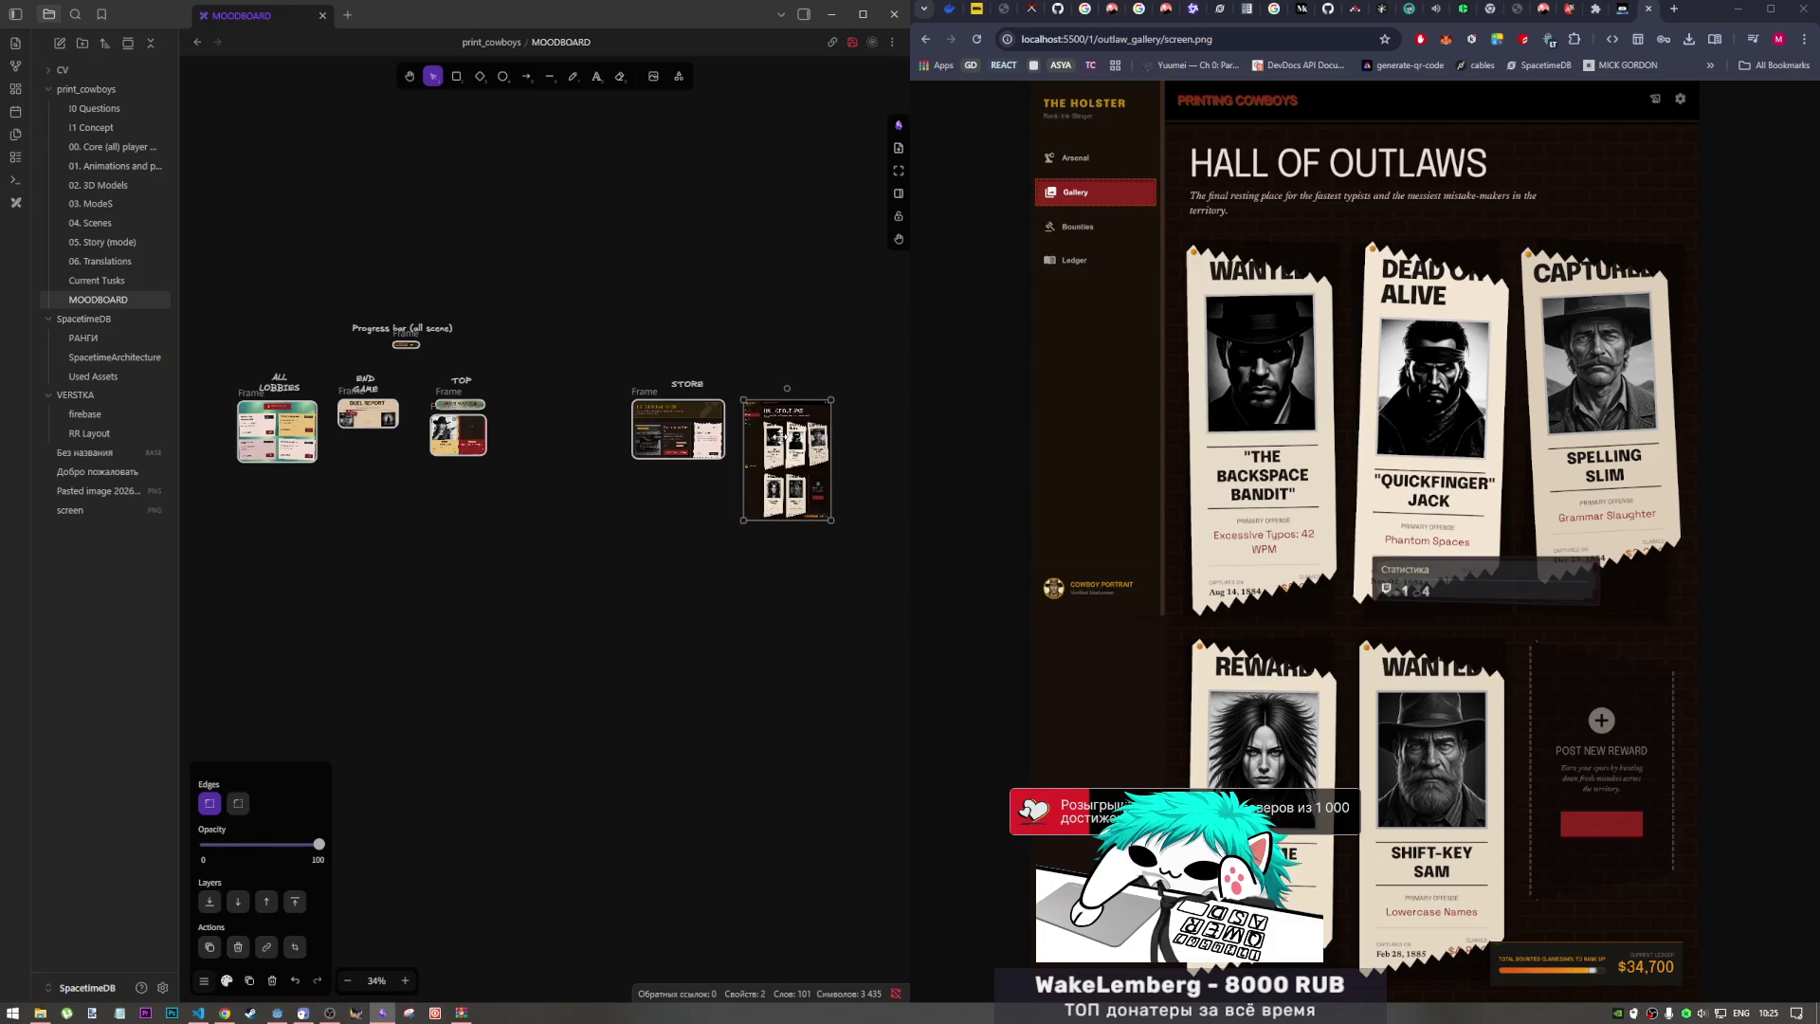
Step: Enlarge the STORE heading by dragging its corner handle
scroll(730, 397, "up", 2)
scroll(739, 436, "up", 3)
scroll(748, 468, "up", 2)
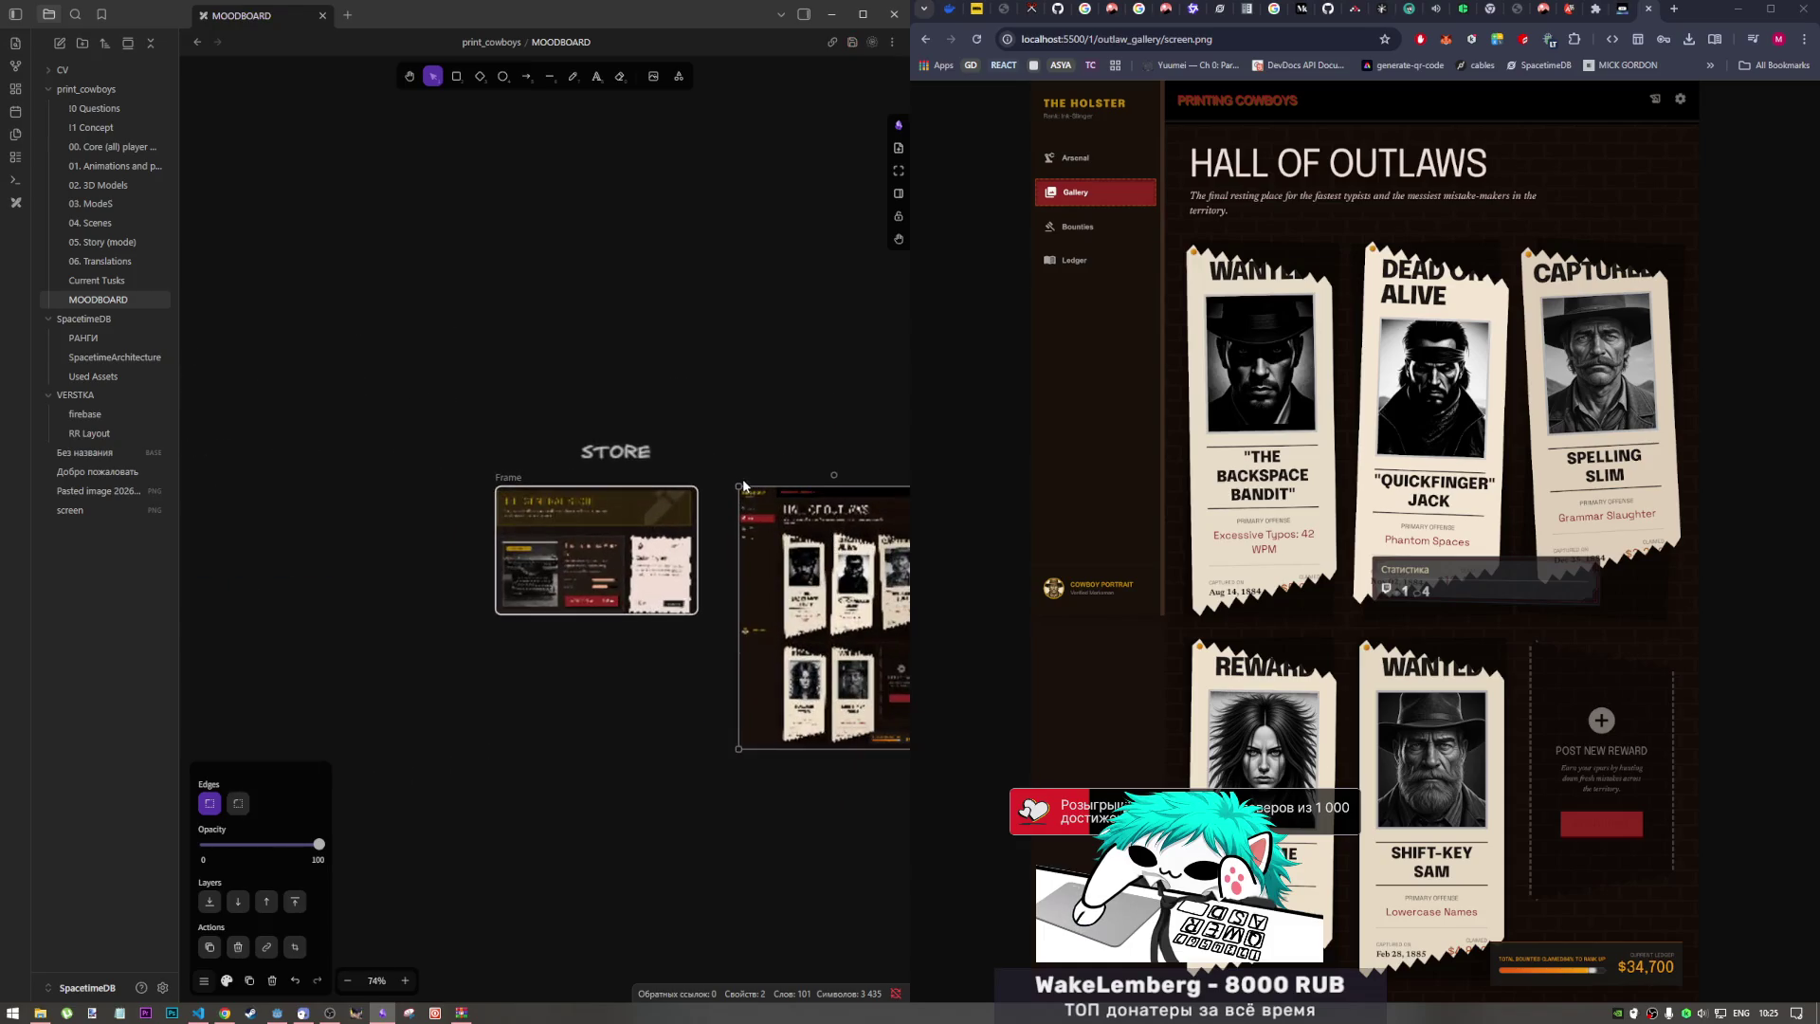
double_click(628, 454)
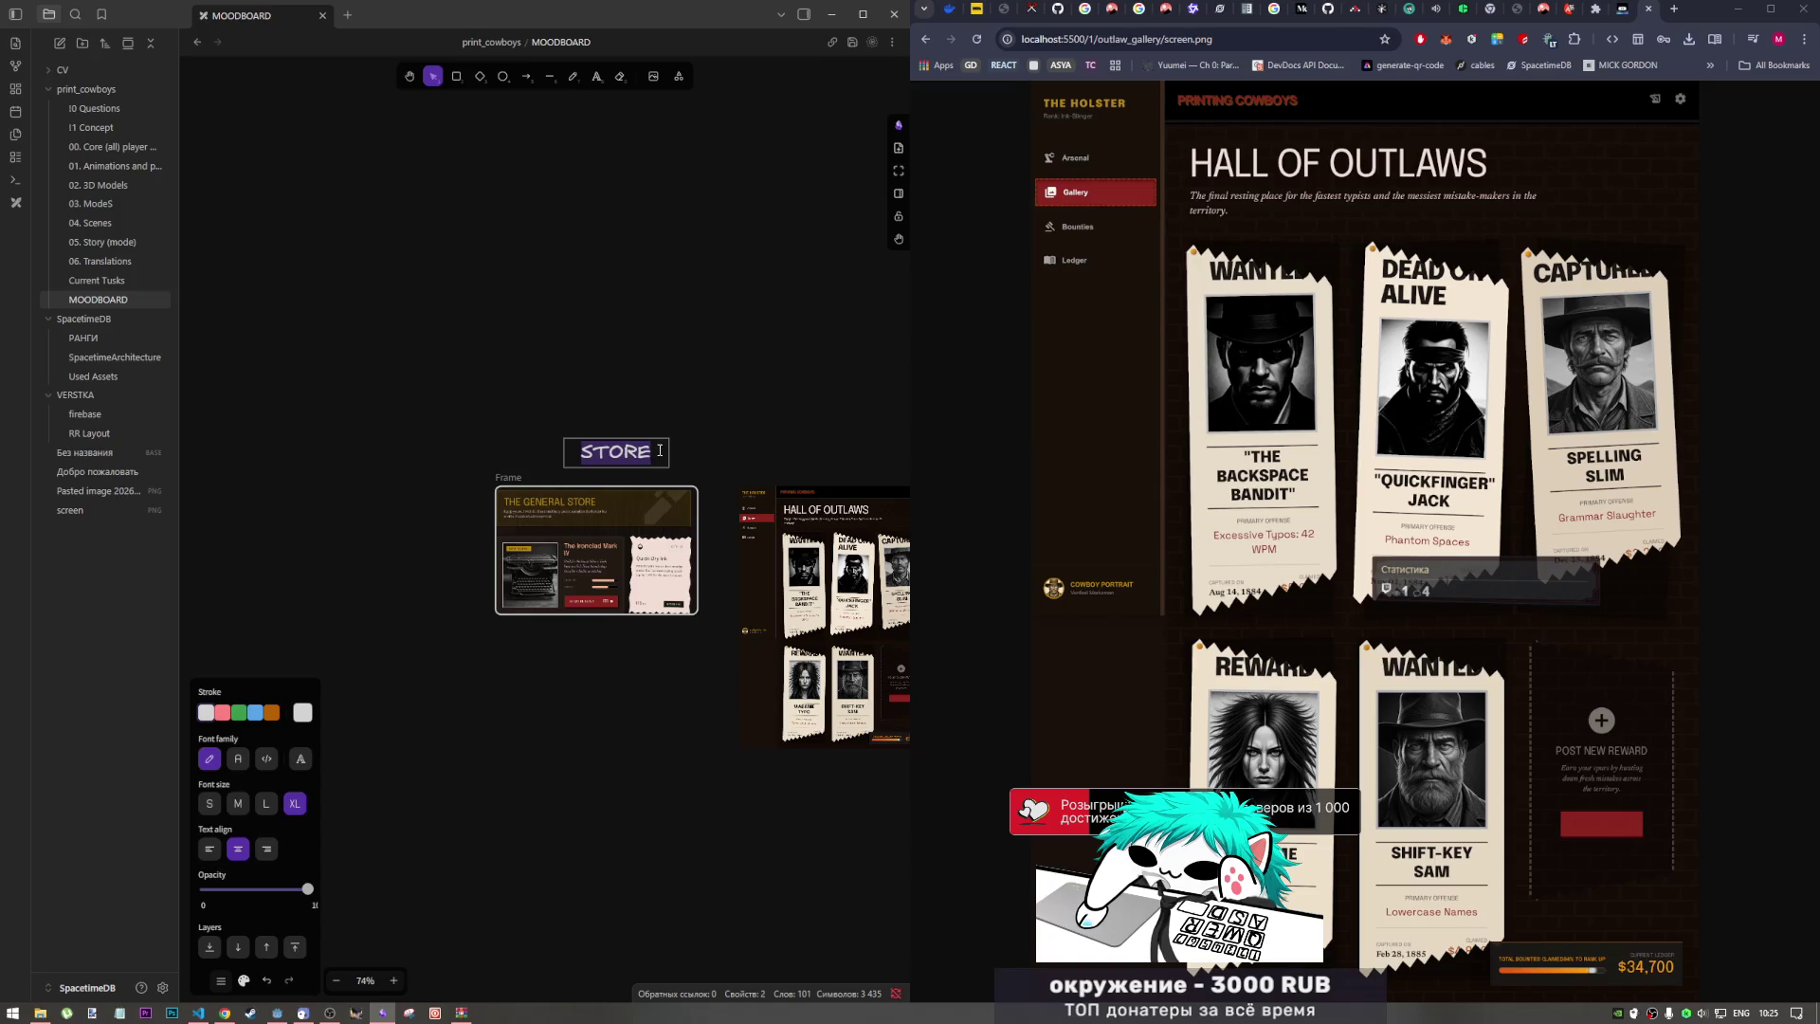
left_click(702, 467)
left_click(642, 462)
left_click_drag(638, 466, 628, 459)
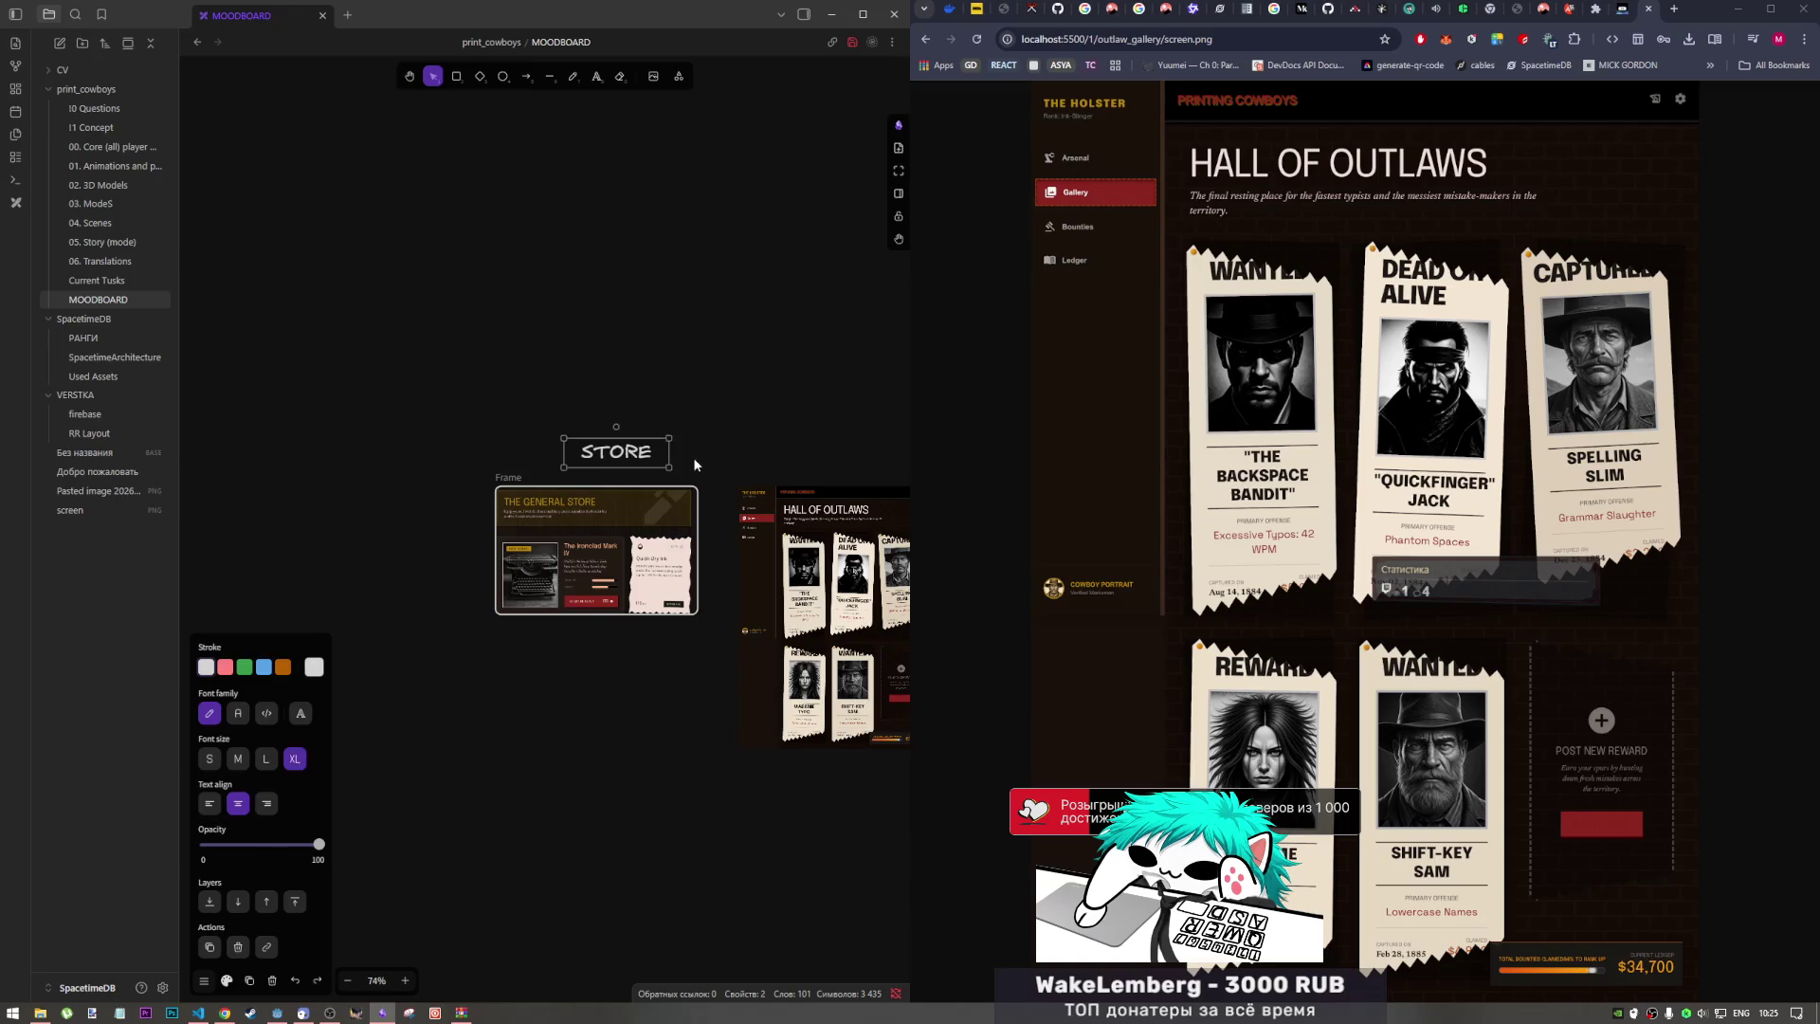
left_click(678, 436)
Step: Copy the STORE heading to the right and retype it 'HALL OF OUTLAWS'
left_click(647, 449)
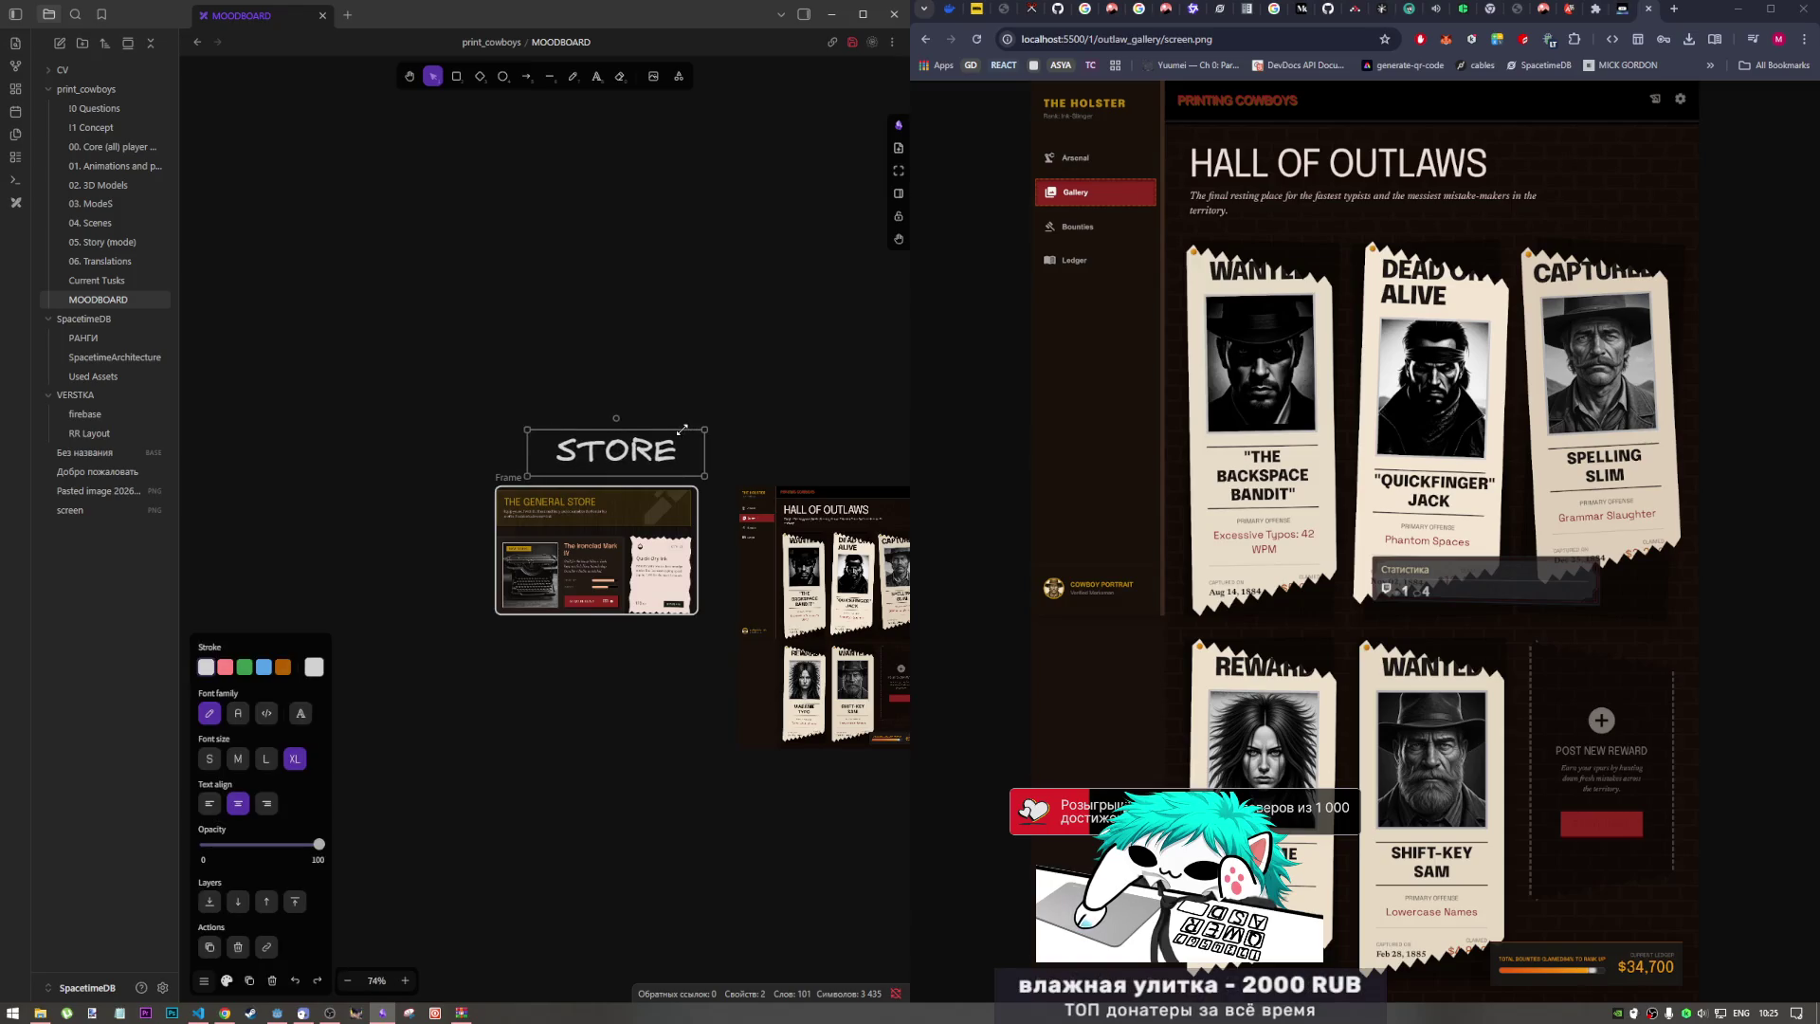
left_click_drag(630, 452, 899, 452, "alt")
double_click(860, 452)
type("HALL")
type(" OF")
type(" OU")
type("TLAWS")
key("ctrl+a")
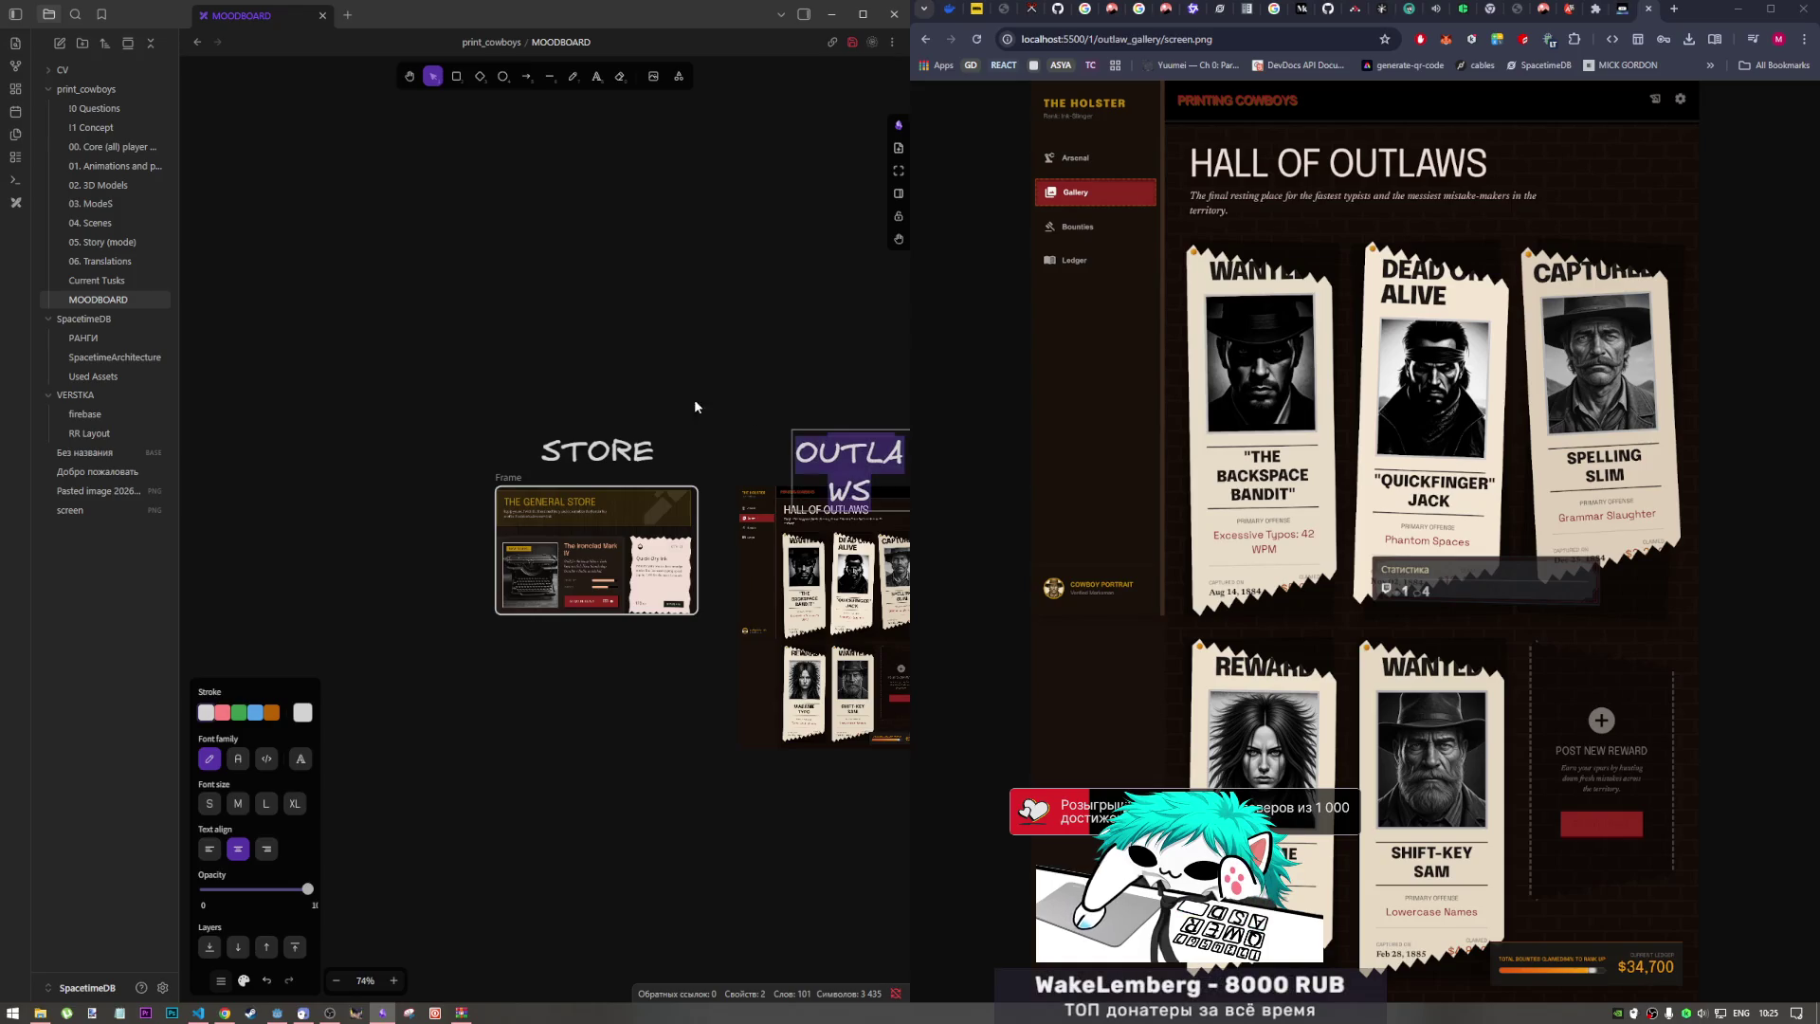
left_click(1553, 9)
type("OF OUTLAWS")
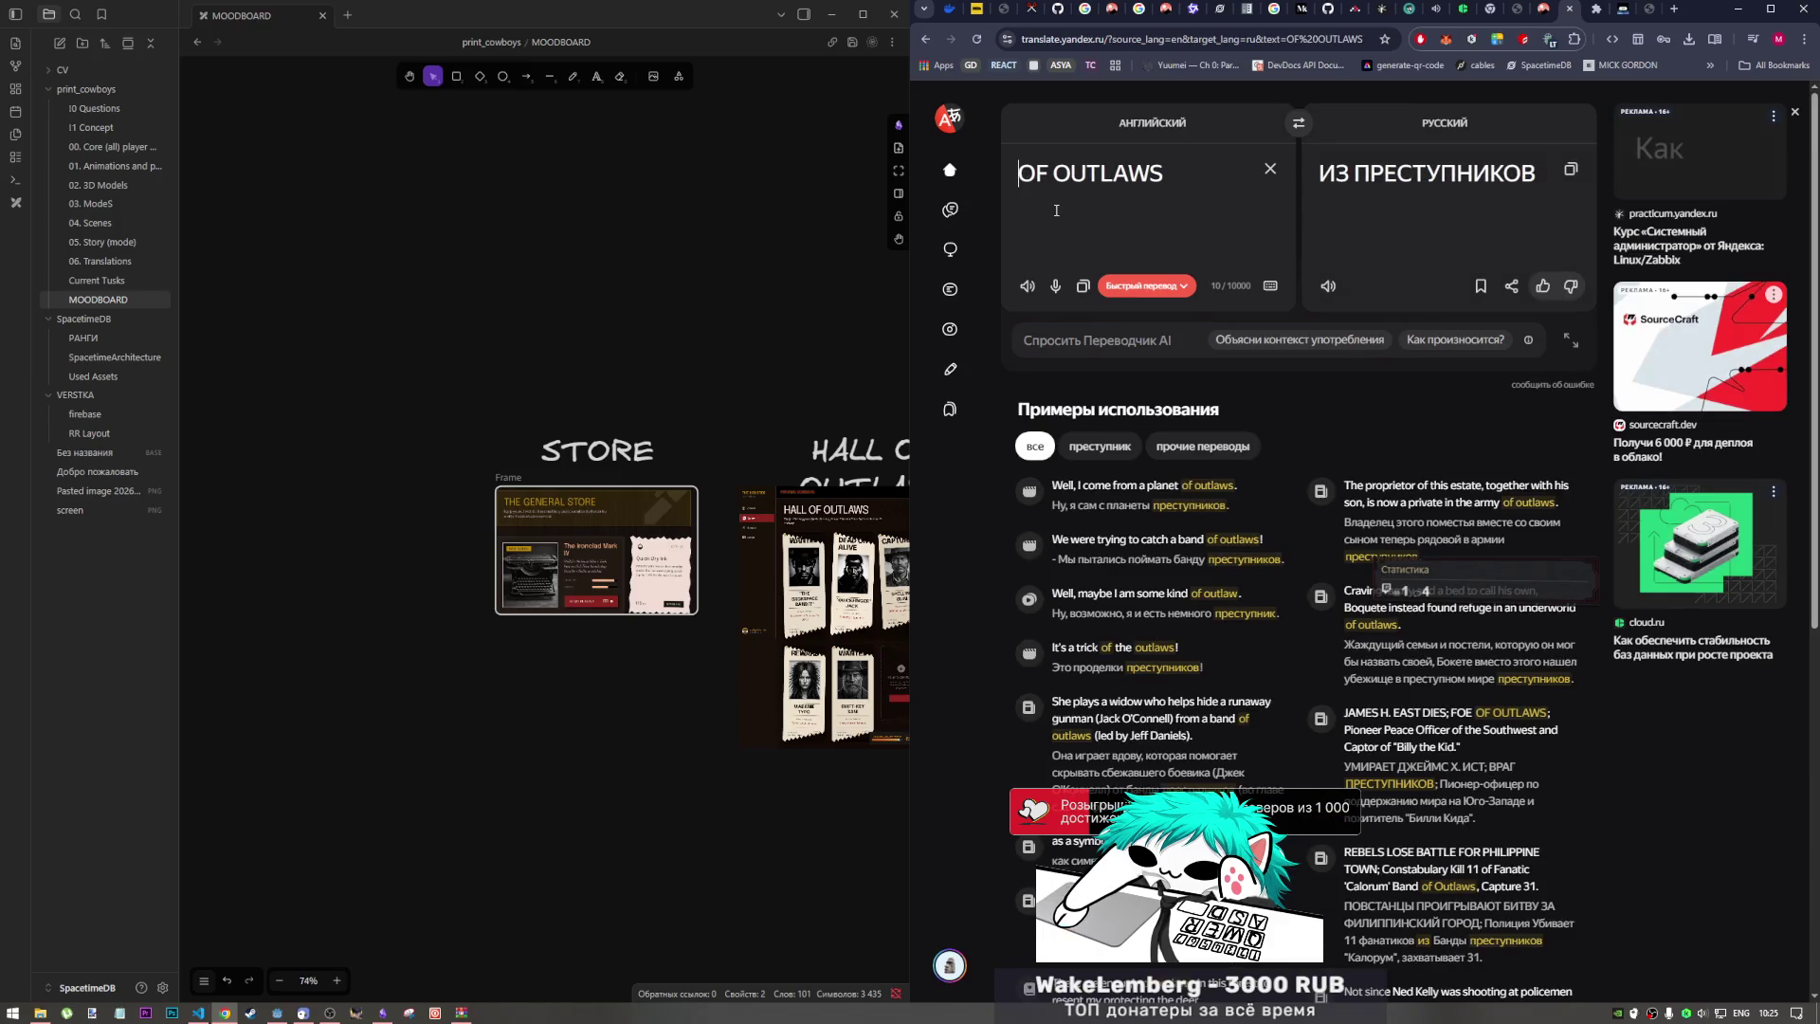
type("HALL")
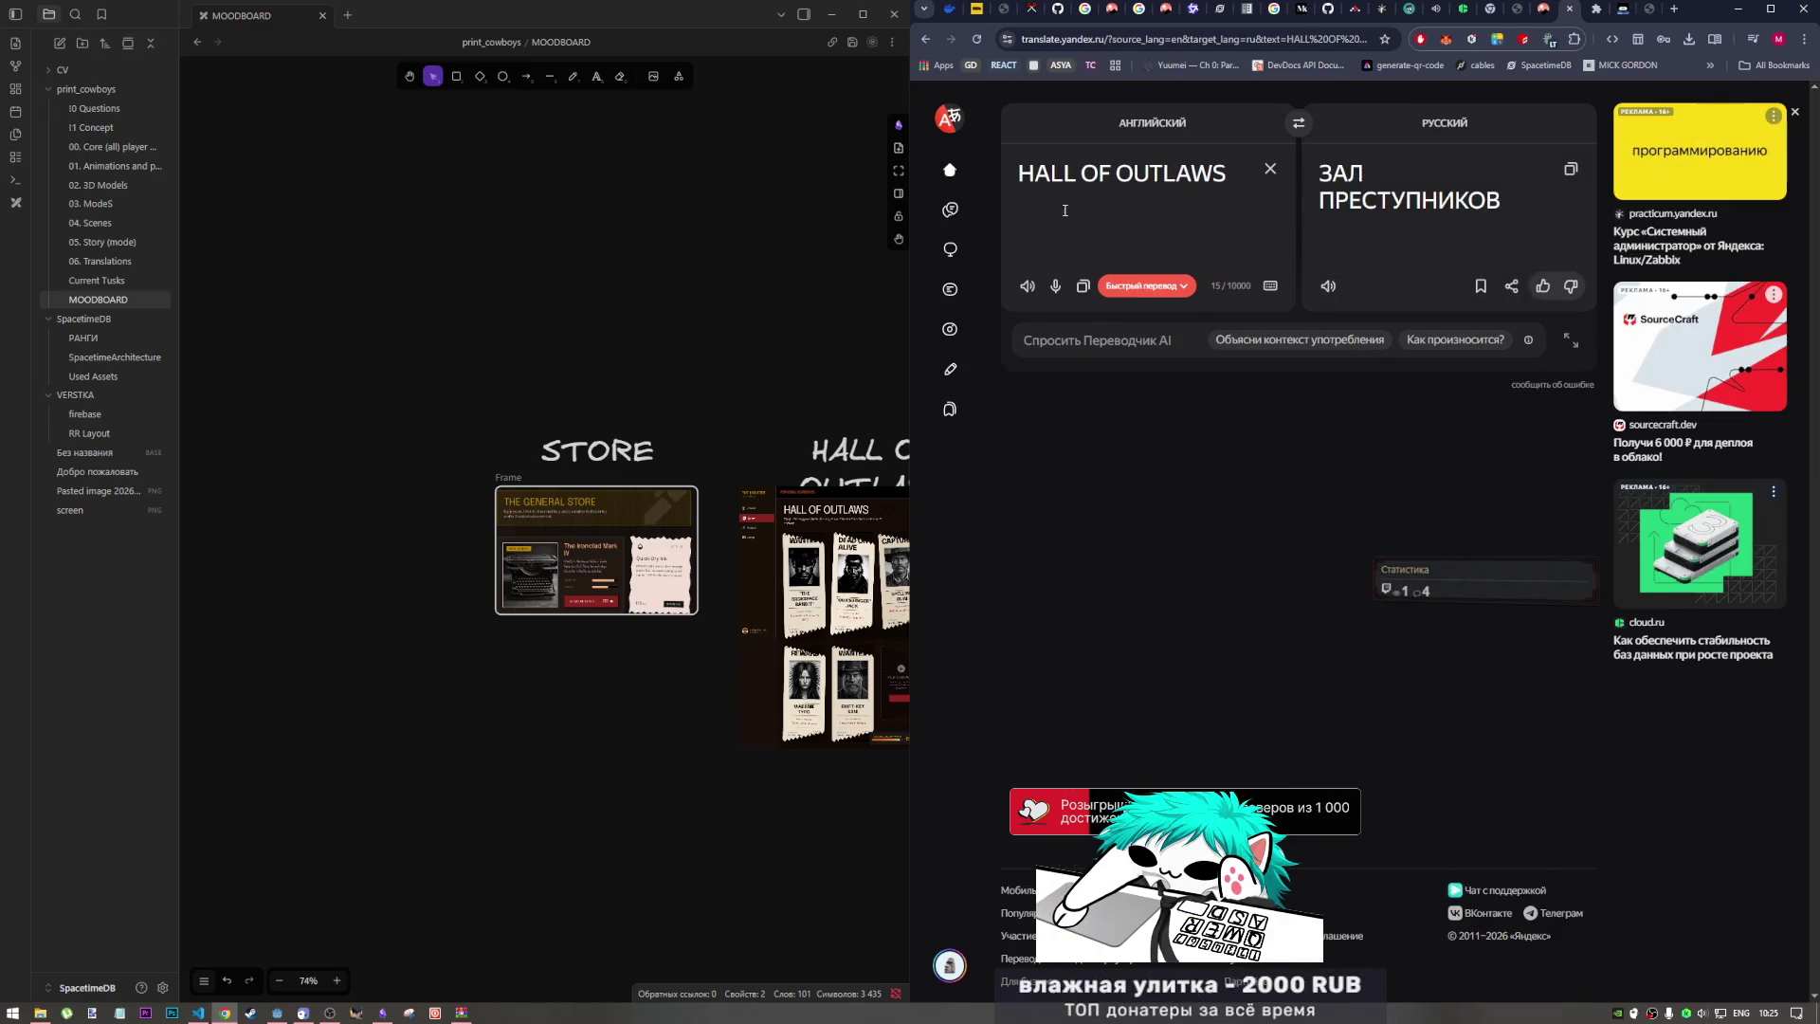
left_click(1271, 169)
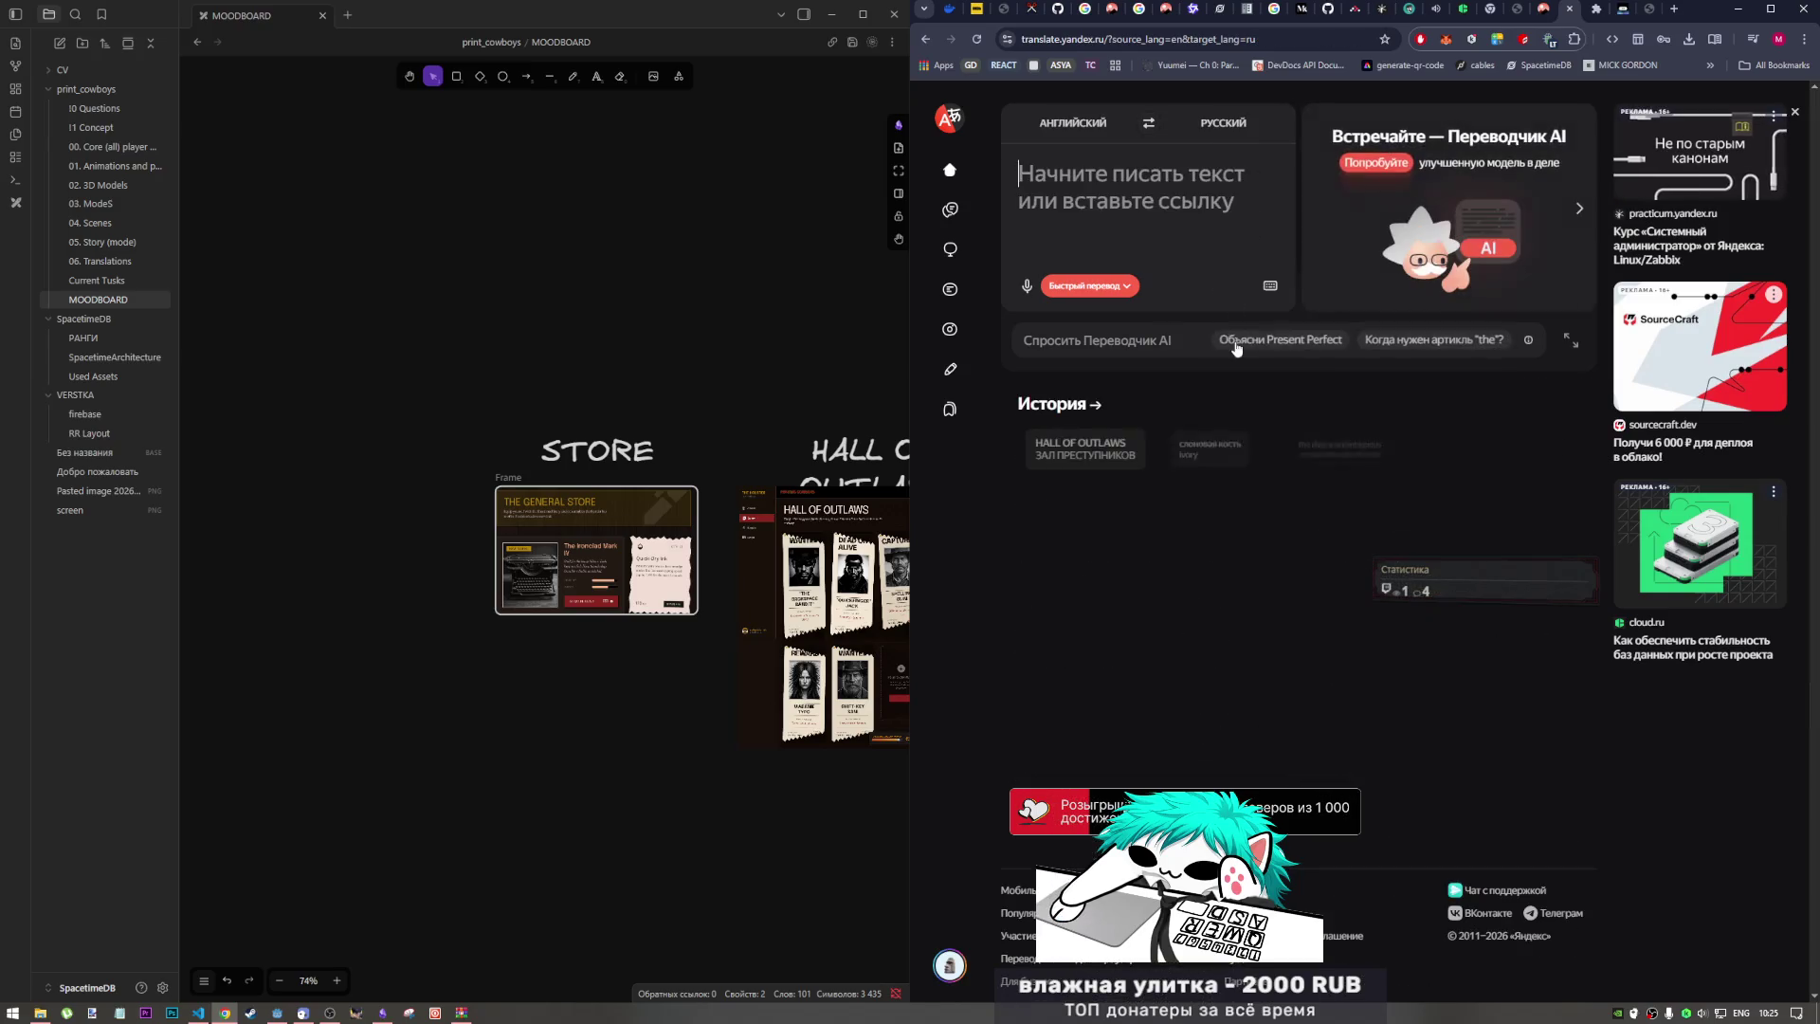
left_click(1620, 10)
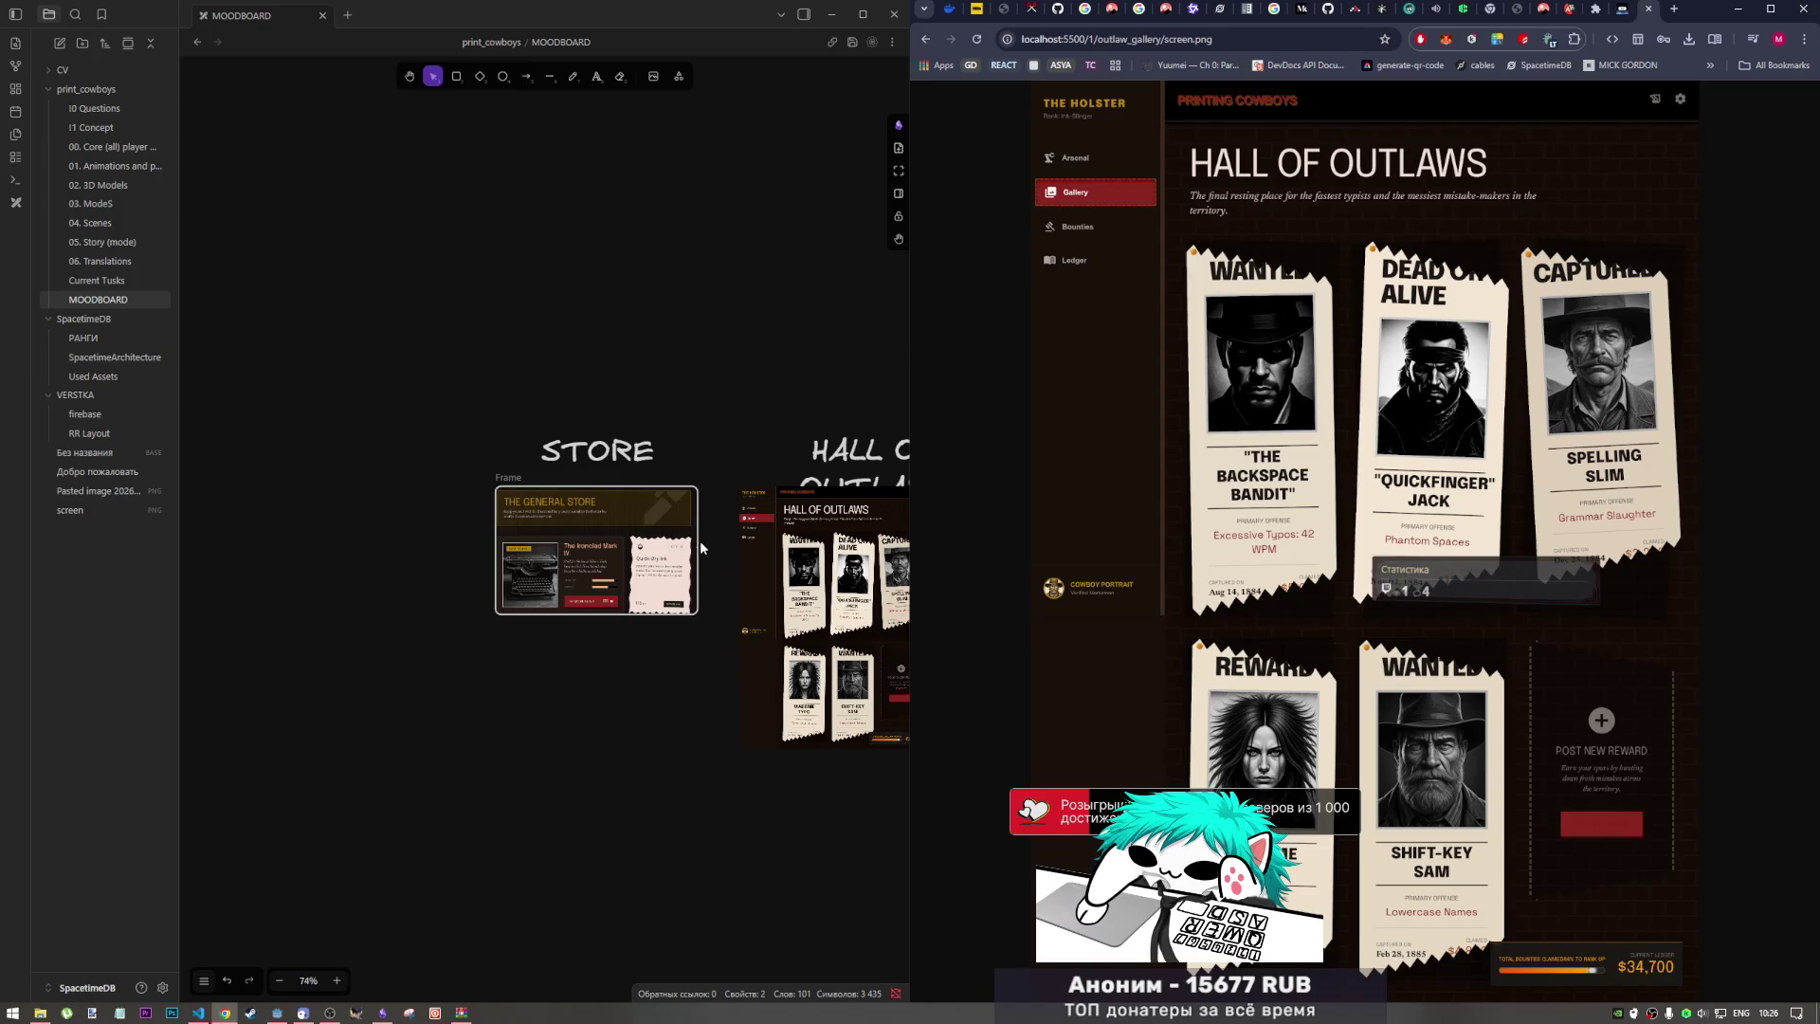
Step: Pan the canvas to bring the STORE and HALL OF OUTLAWS area into view
scroll(702, 540, "down", 3)
scroll(713, 548, "down", 2, "ctrl")
left_click_drag(699, 555, 598, 488)
key("Escape")
scroll(680, 522, "left", 5)
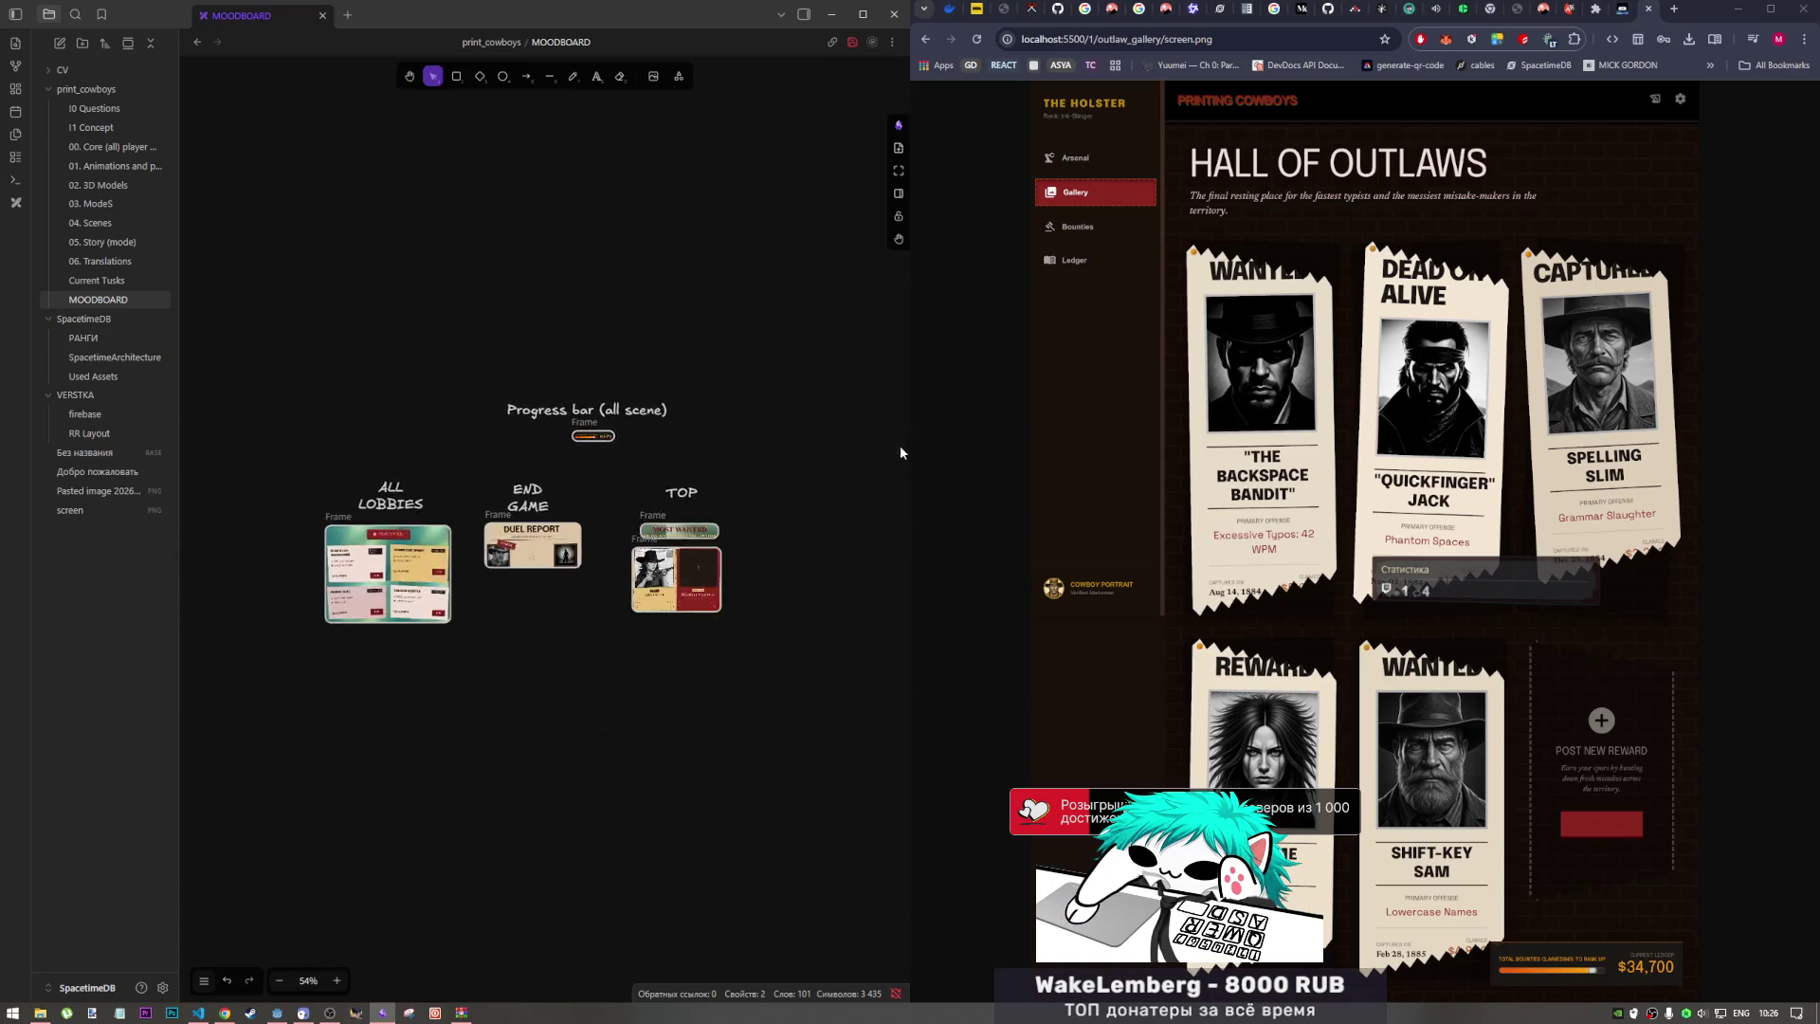
scroll(904, 446, "right", 3)
scroll(623, 493, "right", 1)
scroll(783, 548, "up", 3)
scroll(782, 548, "down", 3)
scroll(800, 663, "up", 5, "ctrl")
scroll(800, 663, "right", 2)
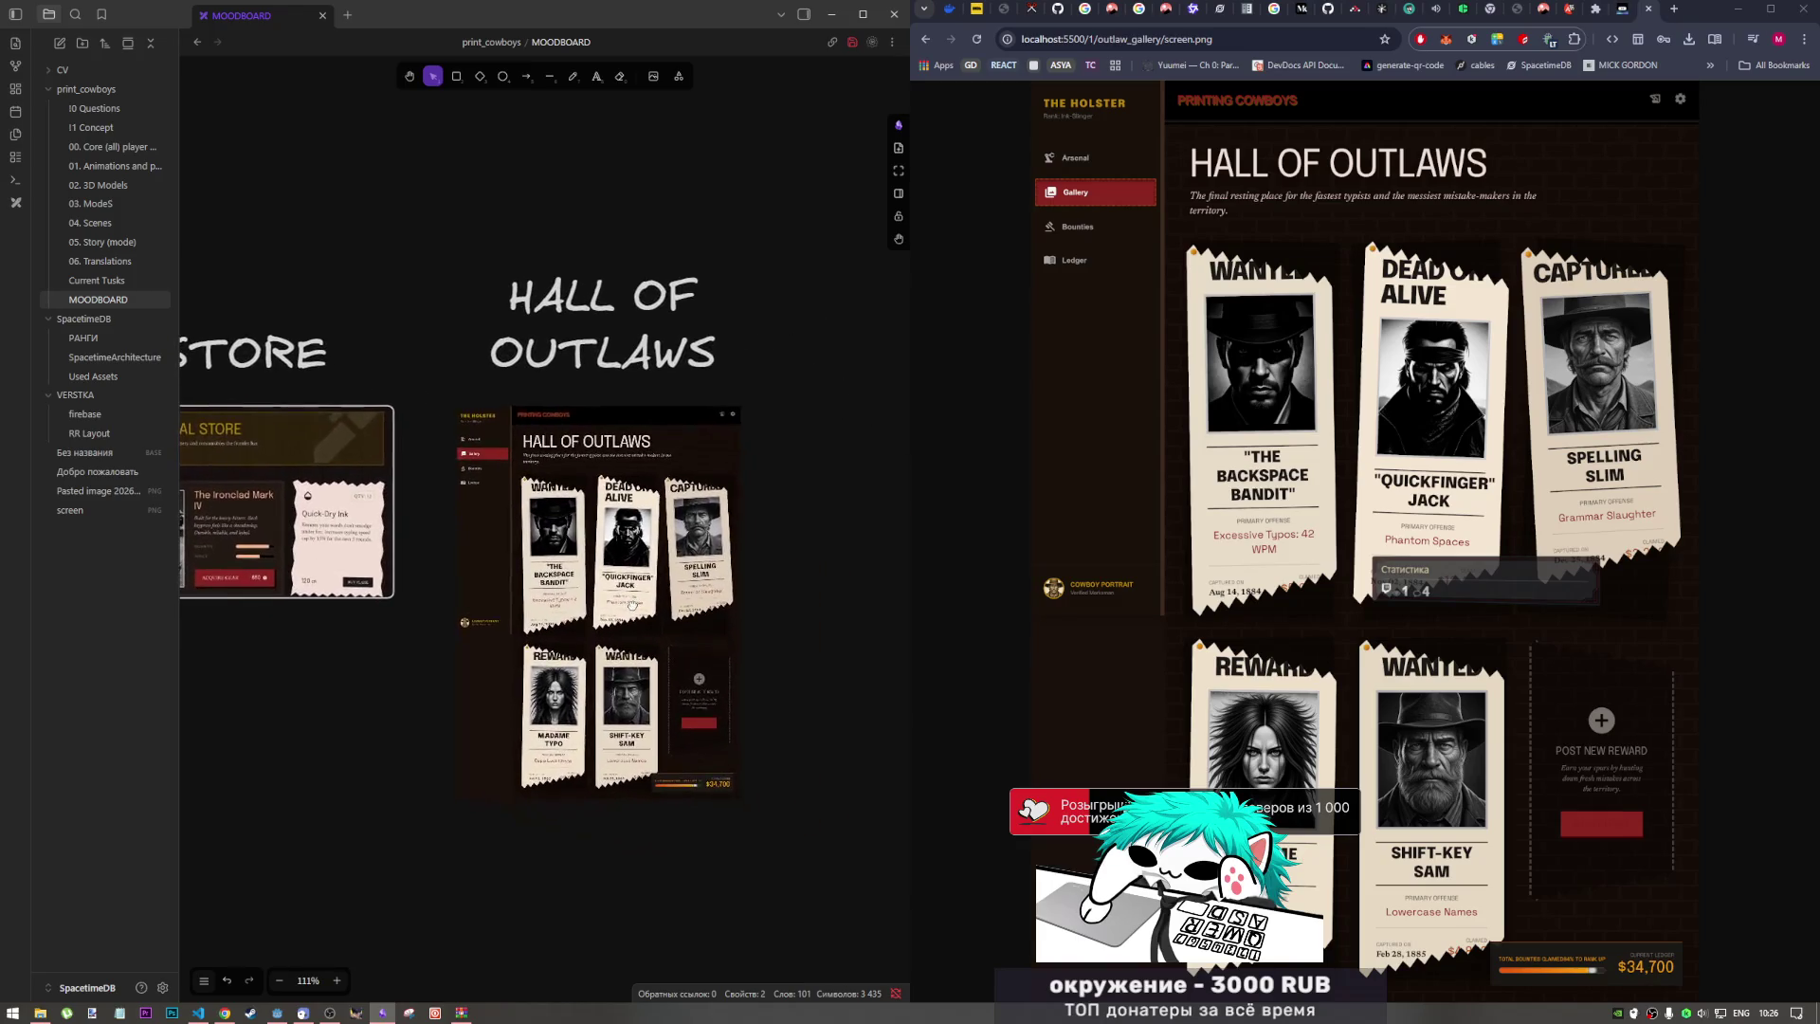
scroll(715, 781, "up", 6, "ctrl")
scroll(699, 698, "up", 1, "ctrl")
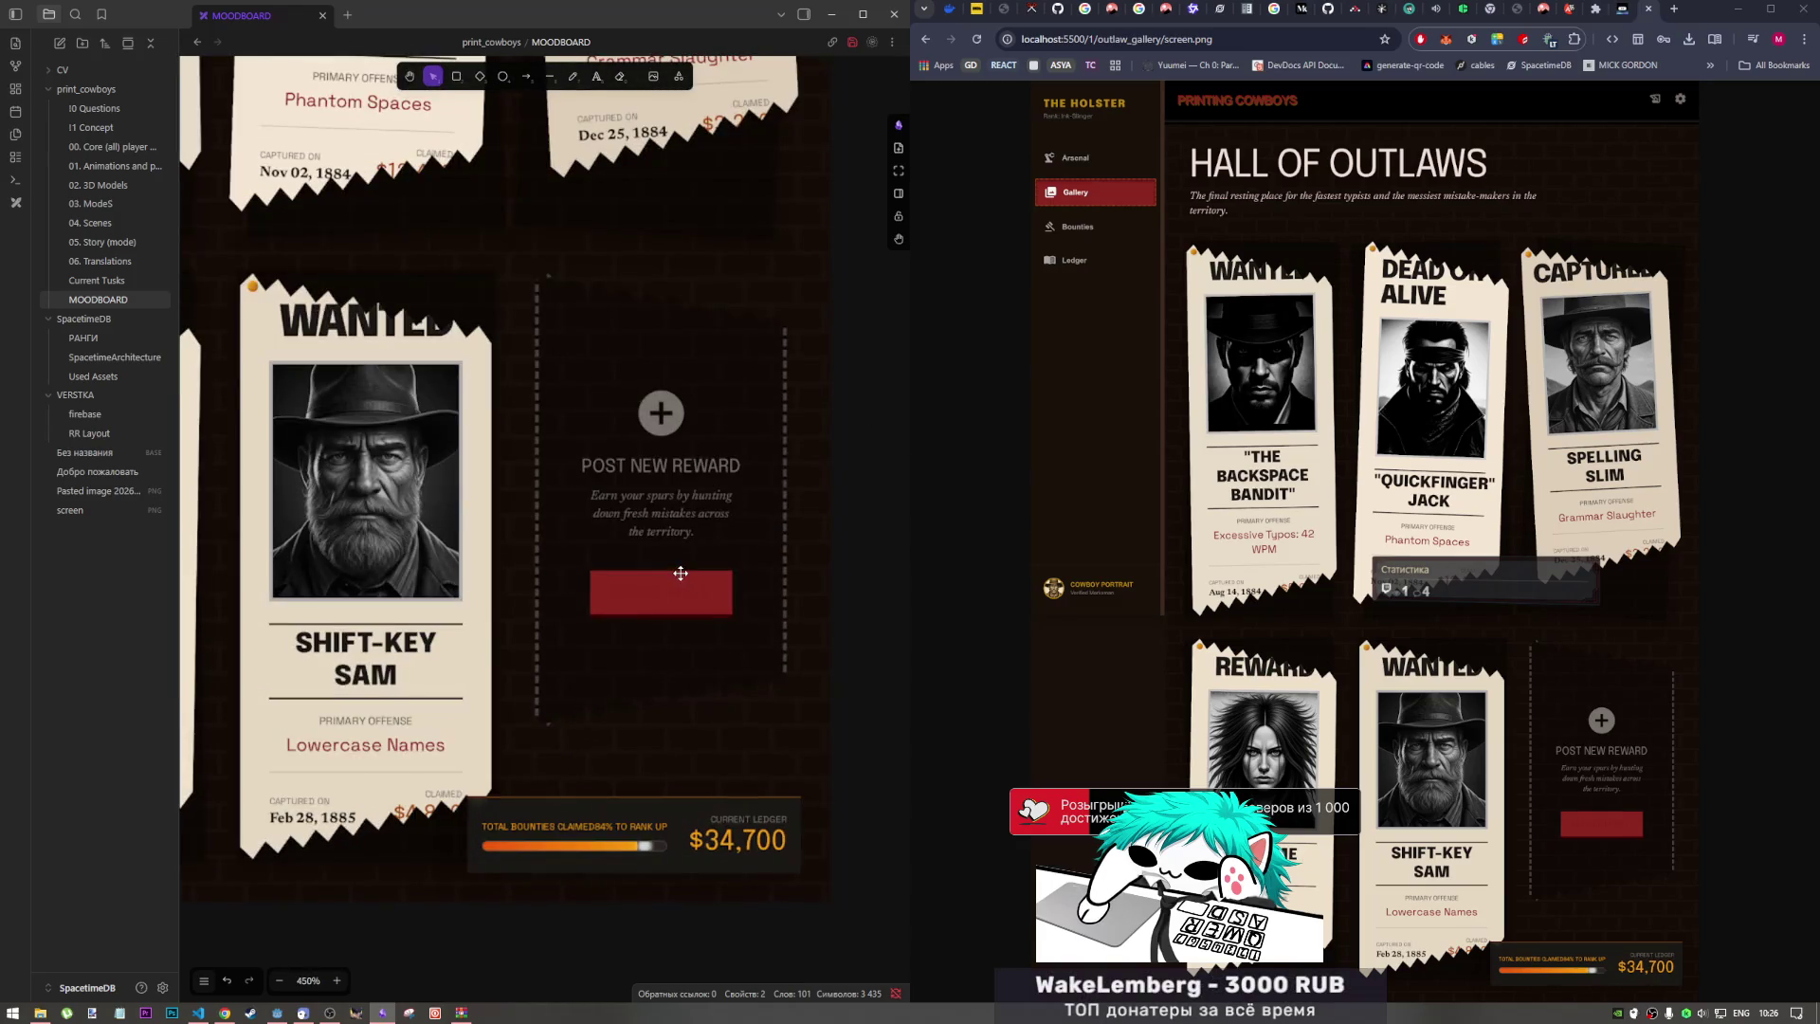
scroll(724, 644, "down", 8, "ctrl")
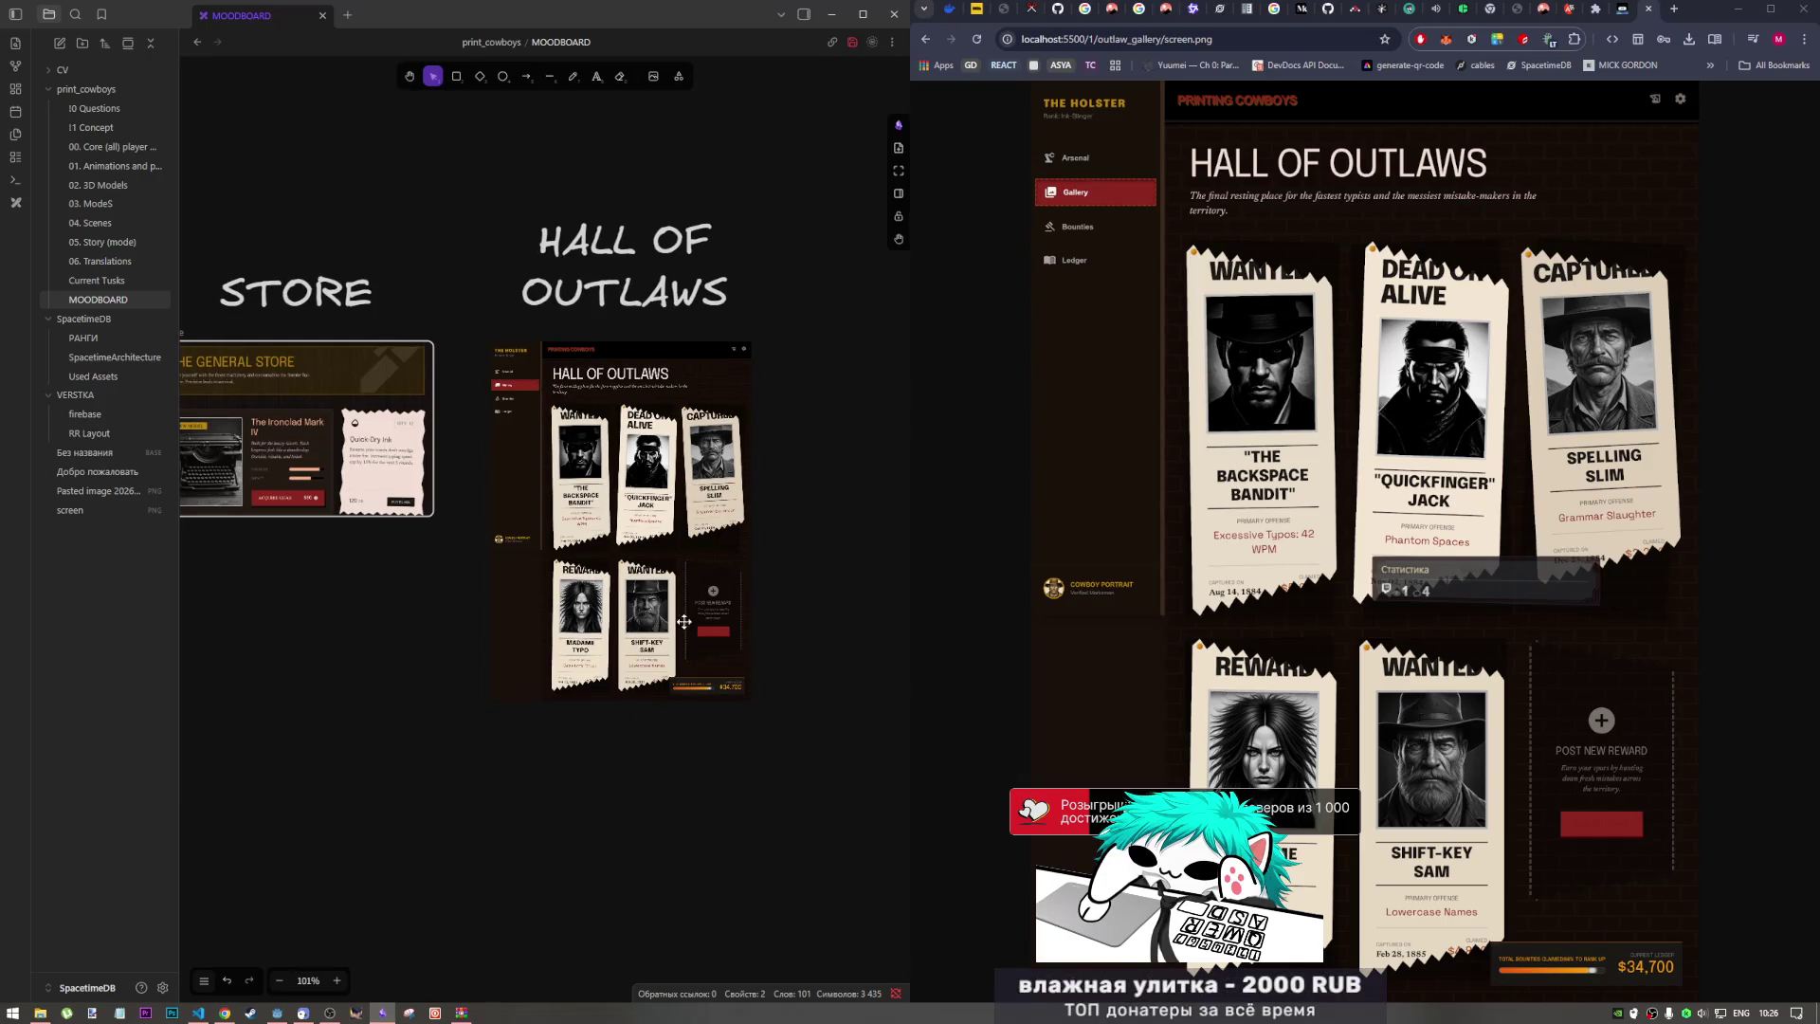
scroll(692, 531, "left", 1)
Step: Frame the Hall of Outlaws screenshot and crop off its sidebar, top bar, bottom and right edge
left_click(652, 449)
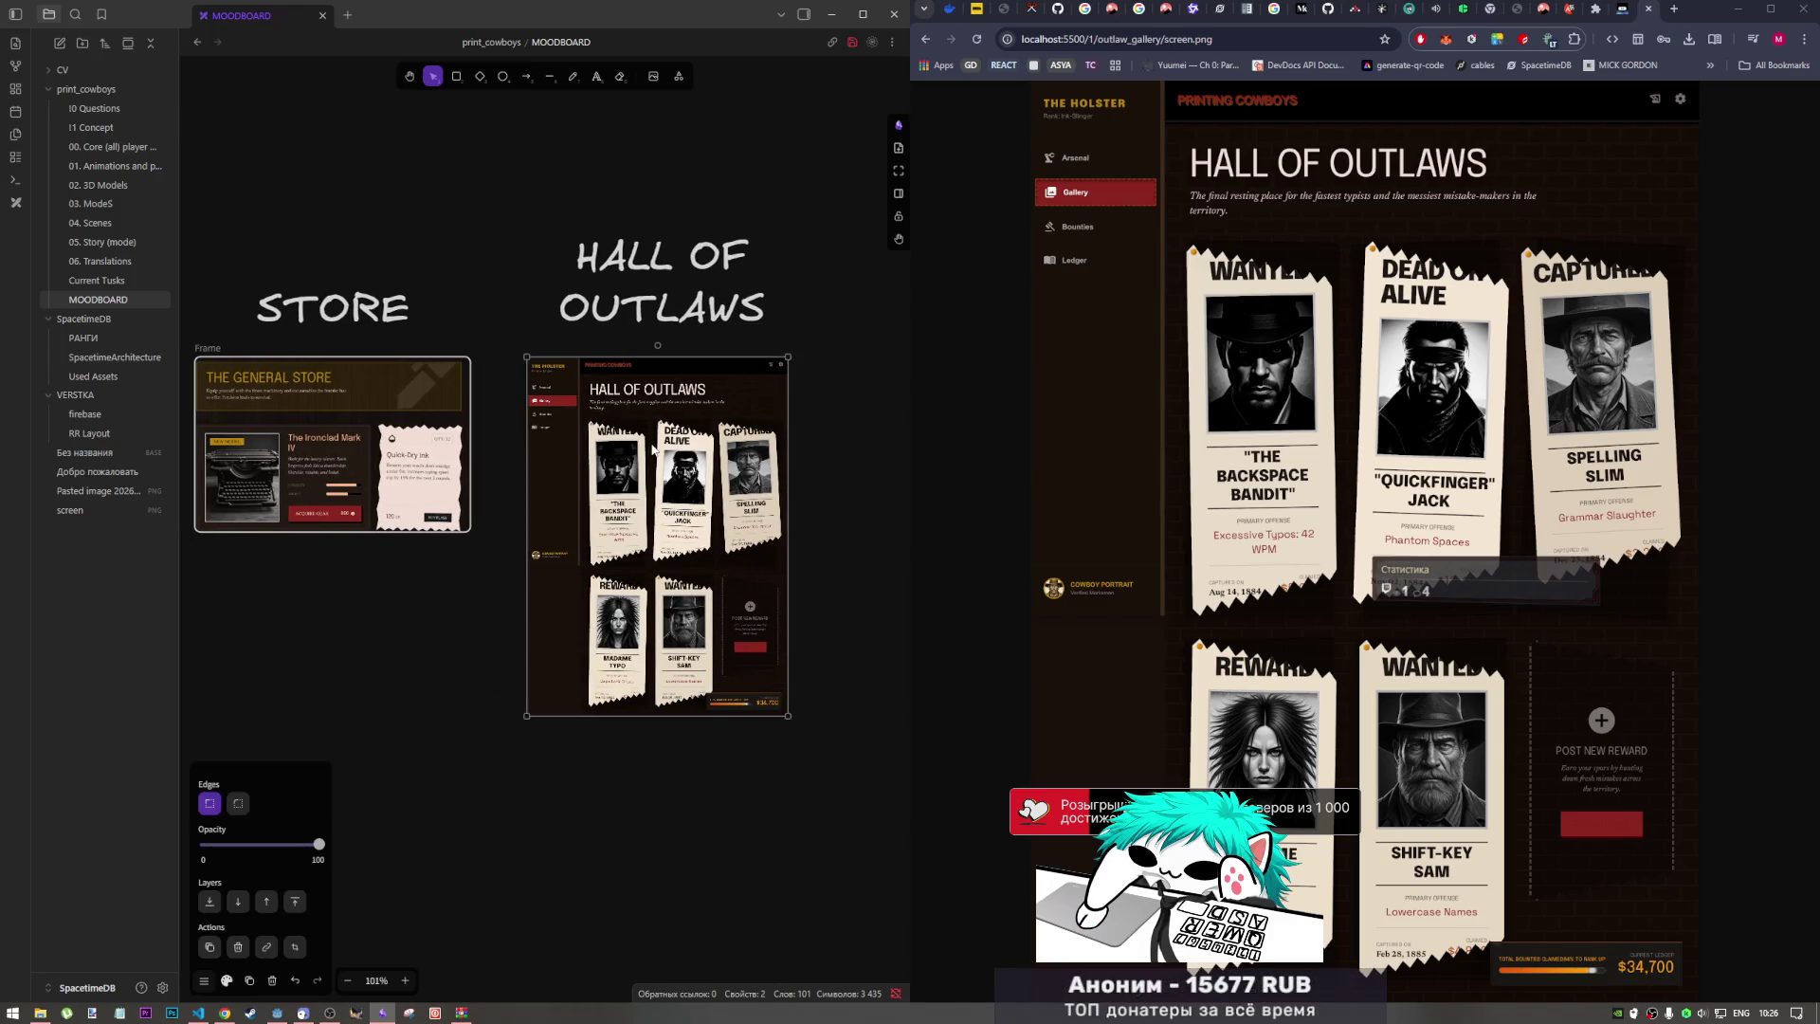
right_click(624, 592)
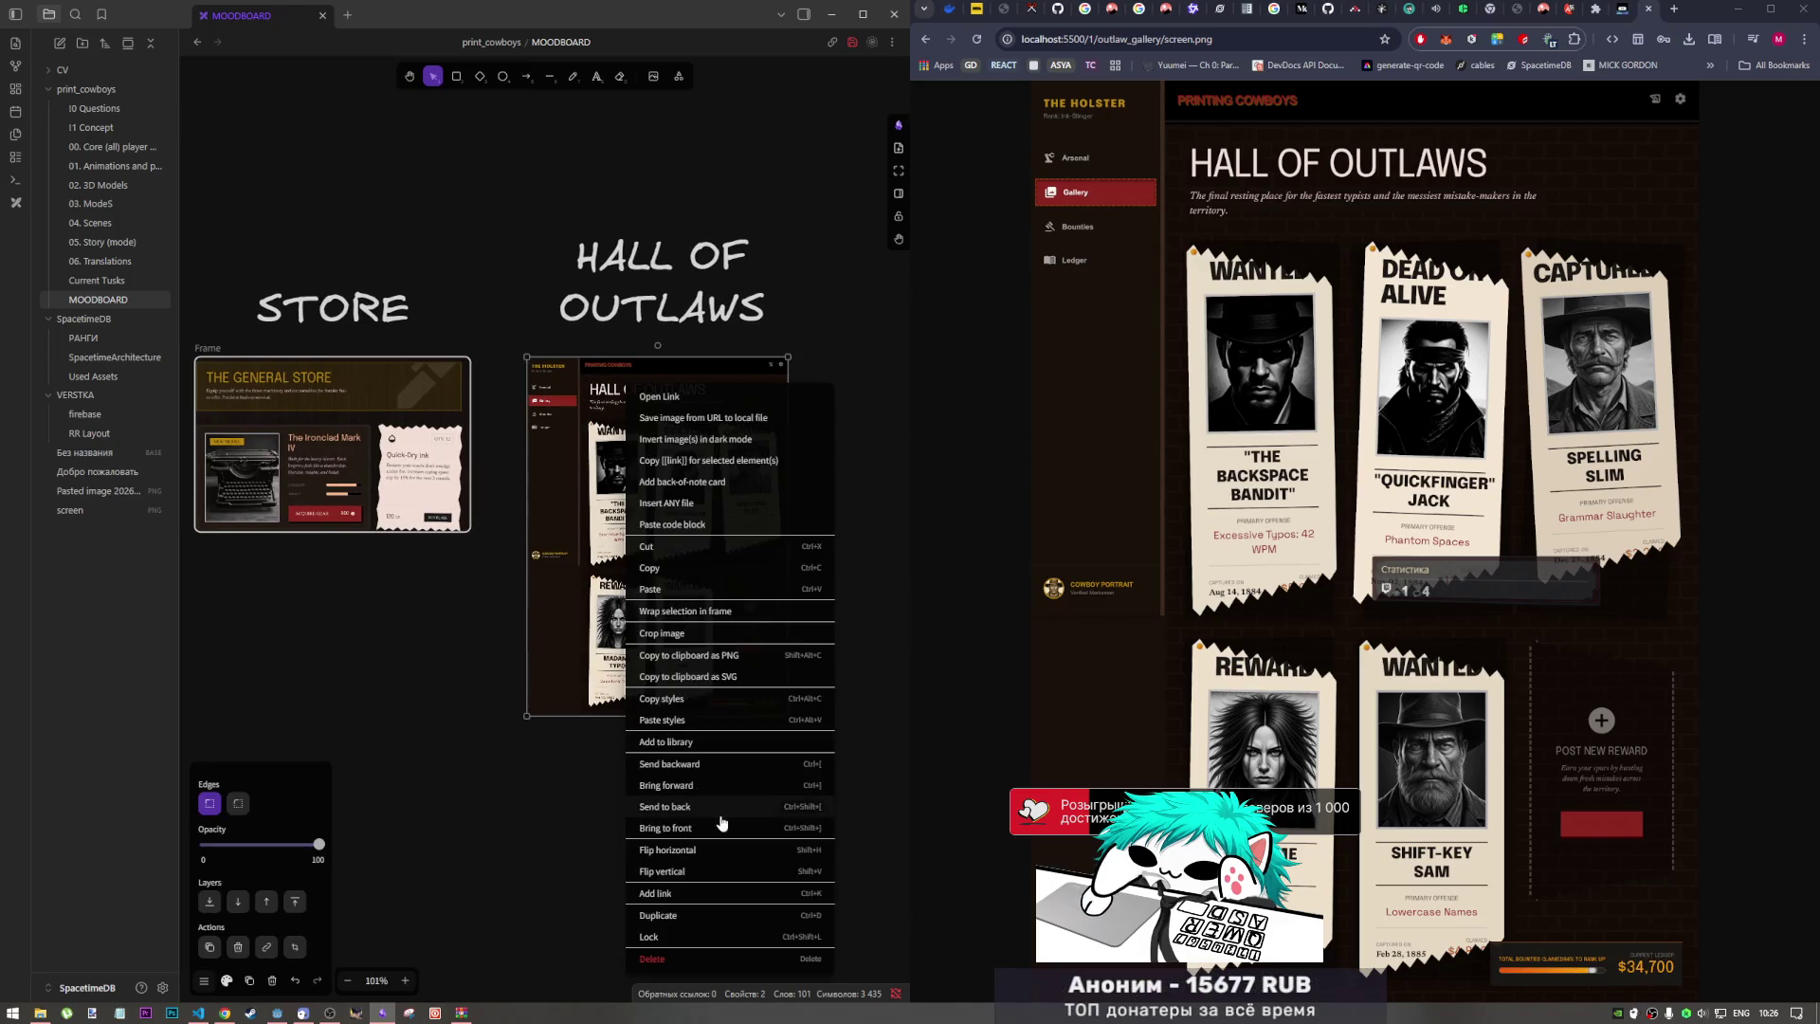
left_click(702, 615)
left_click_drag(513, 541, 585, 542)
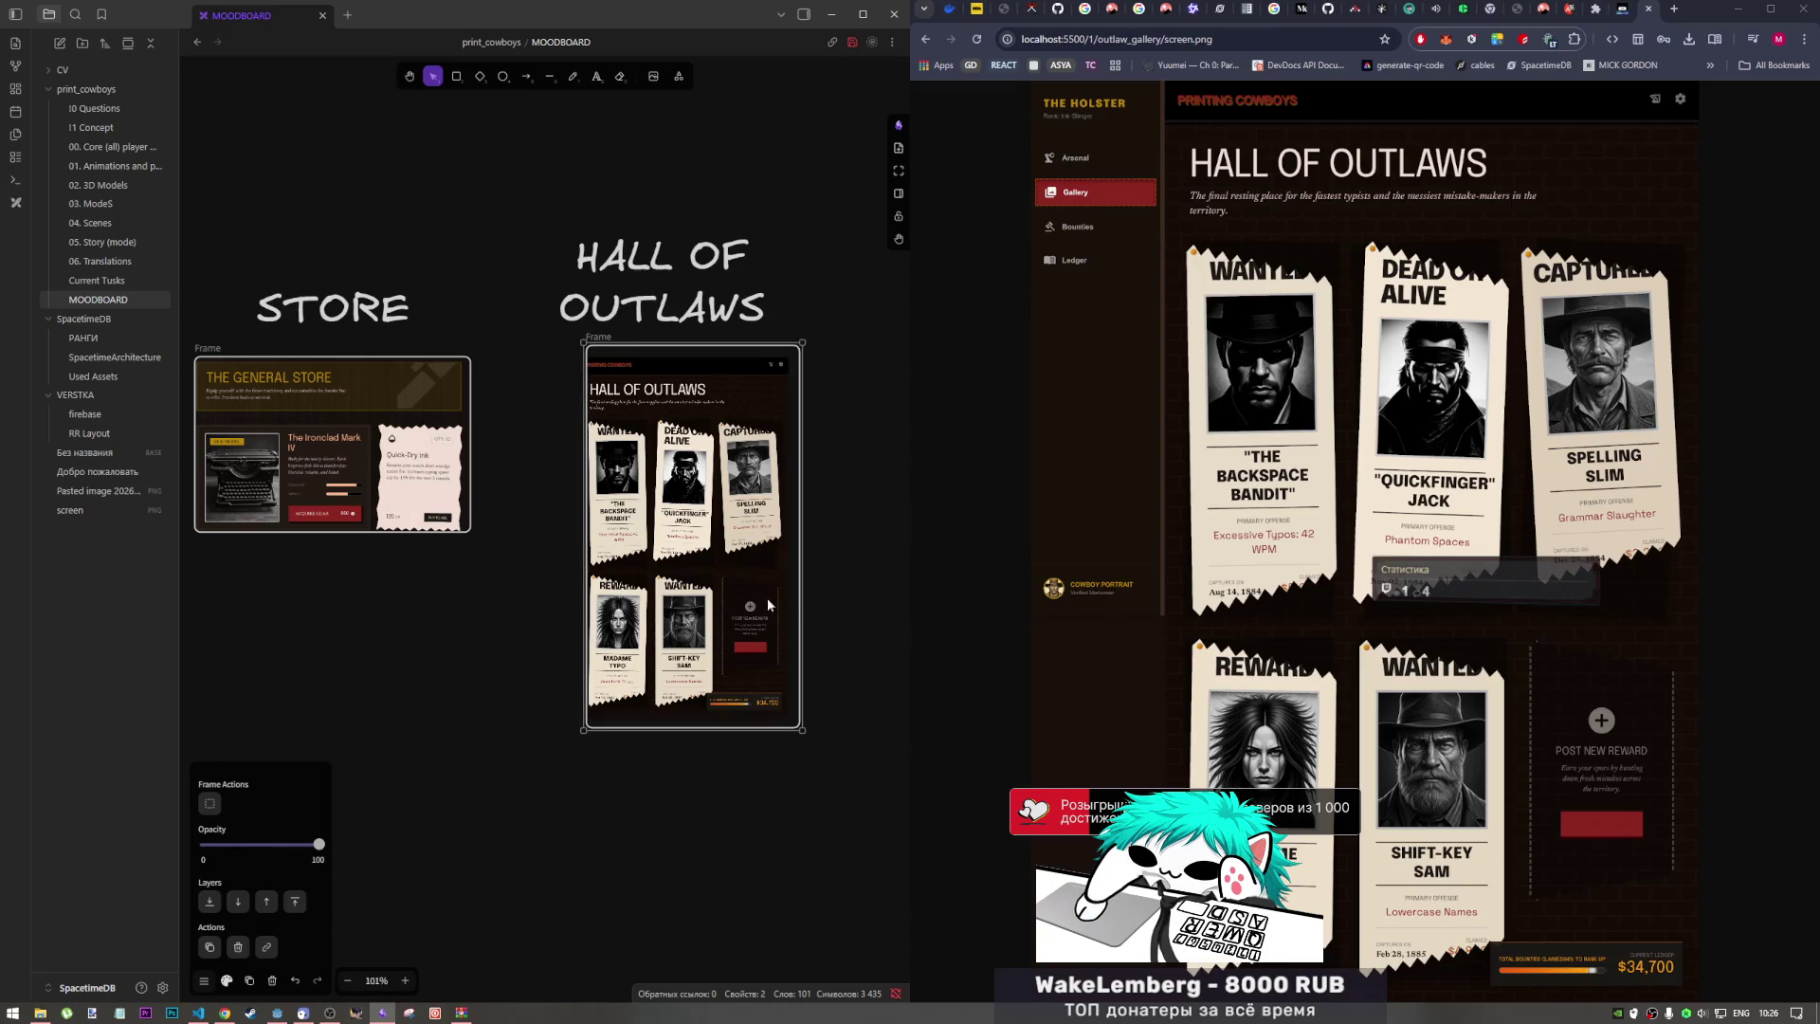
left_click_drag(655, 336, 659, 376)
left_click_drag(765, 727, 765, 713)
left_click_drag(800, 603, 785, 603)
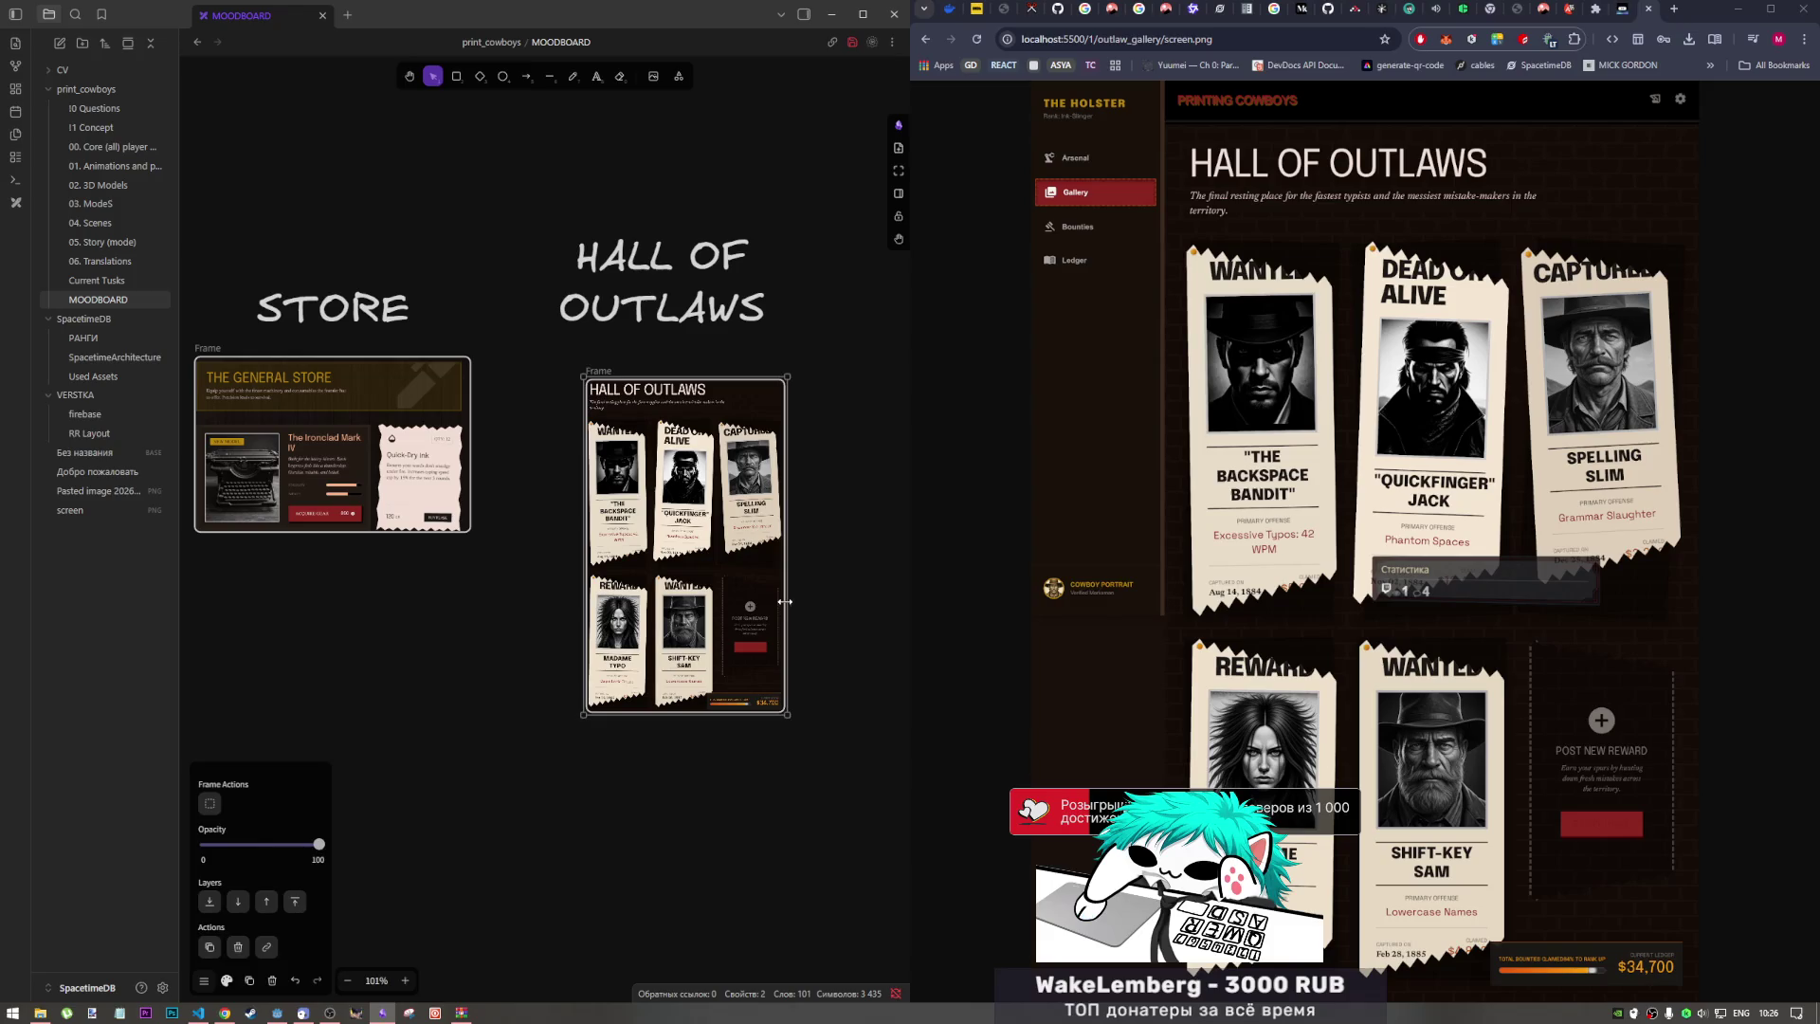
key("Escape")
Step: Nudge the framed Hall of Outlaws screen beside STORE and review the other frames
mouse_move(788, 486)
left_mouse_down()
mouse_move(726, 456)
mouse_move(743, 456)
left_mouse_up()
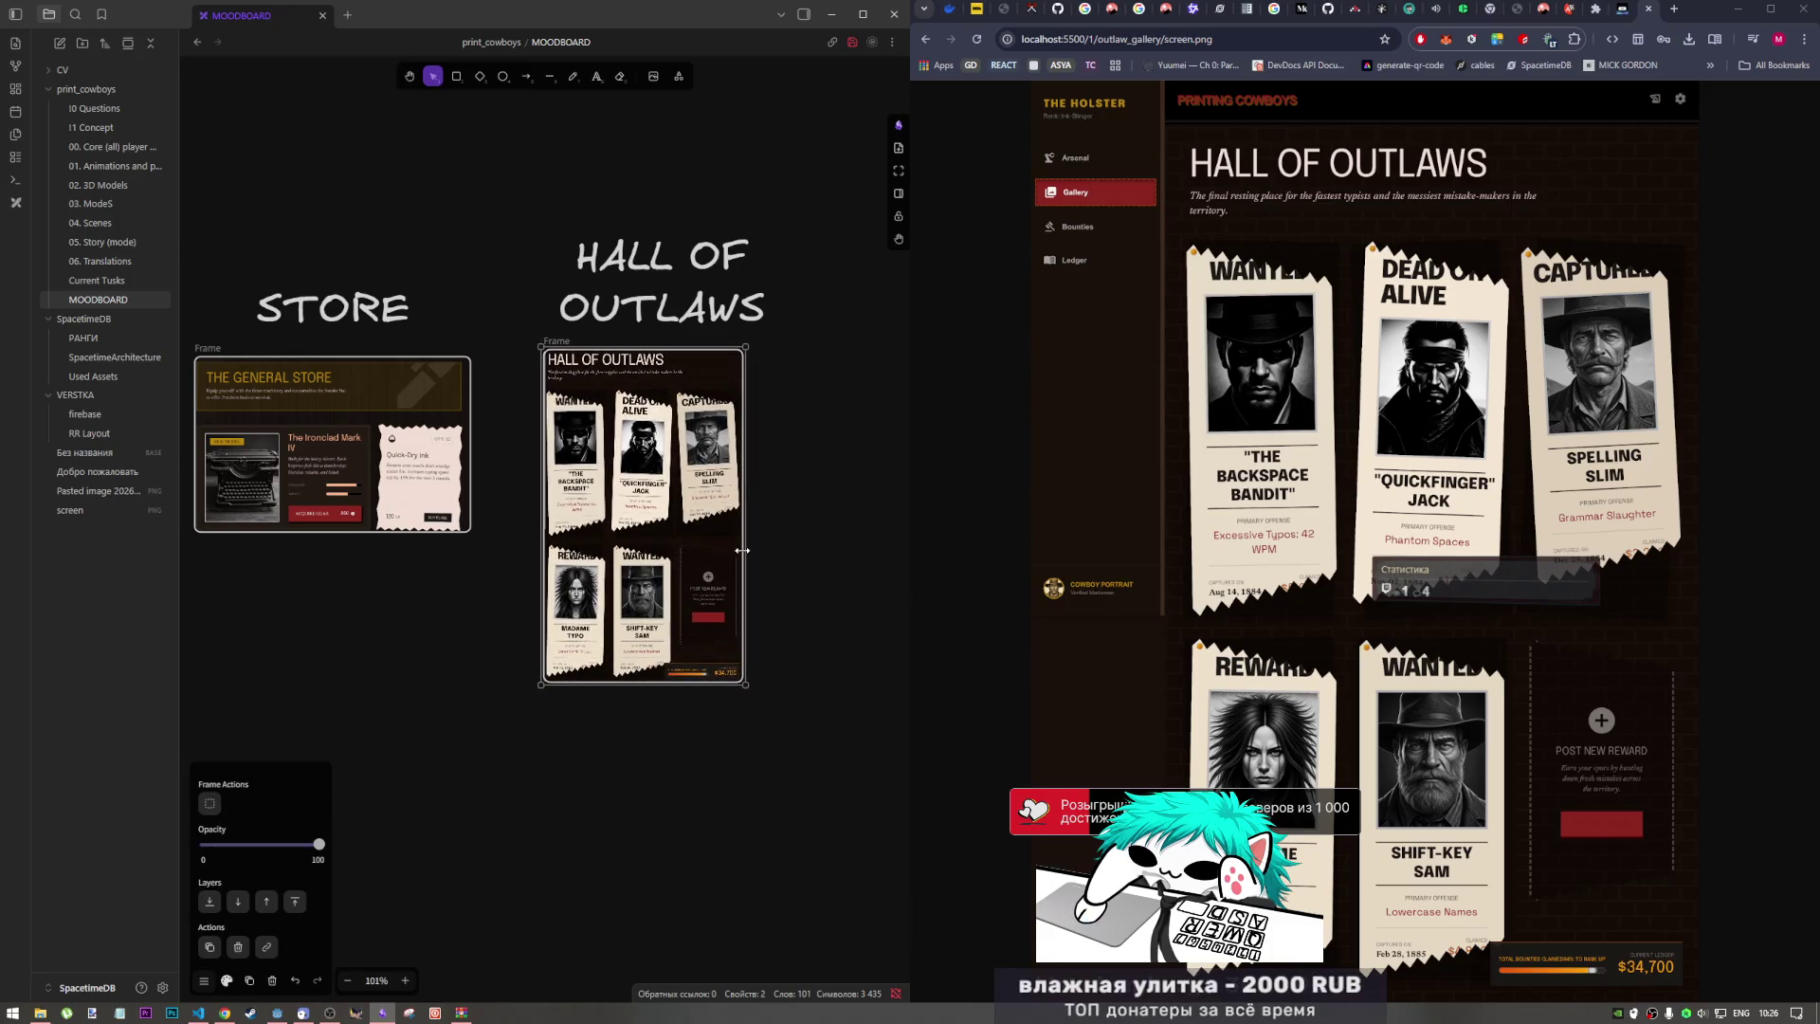
scroll(743, 560, "down", 3)
scroll(746, 619, "down", 6)
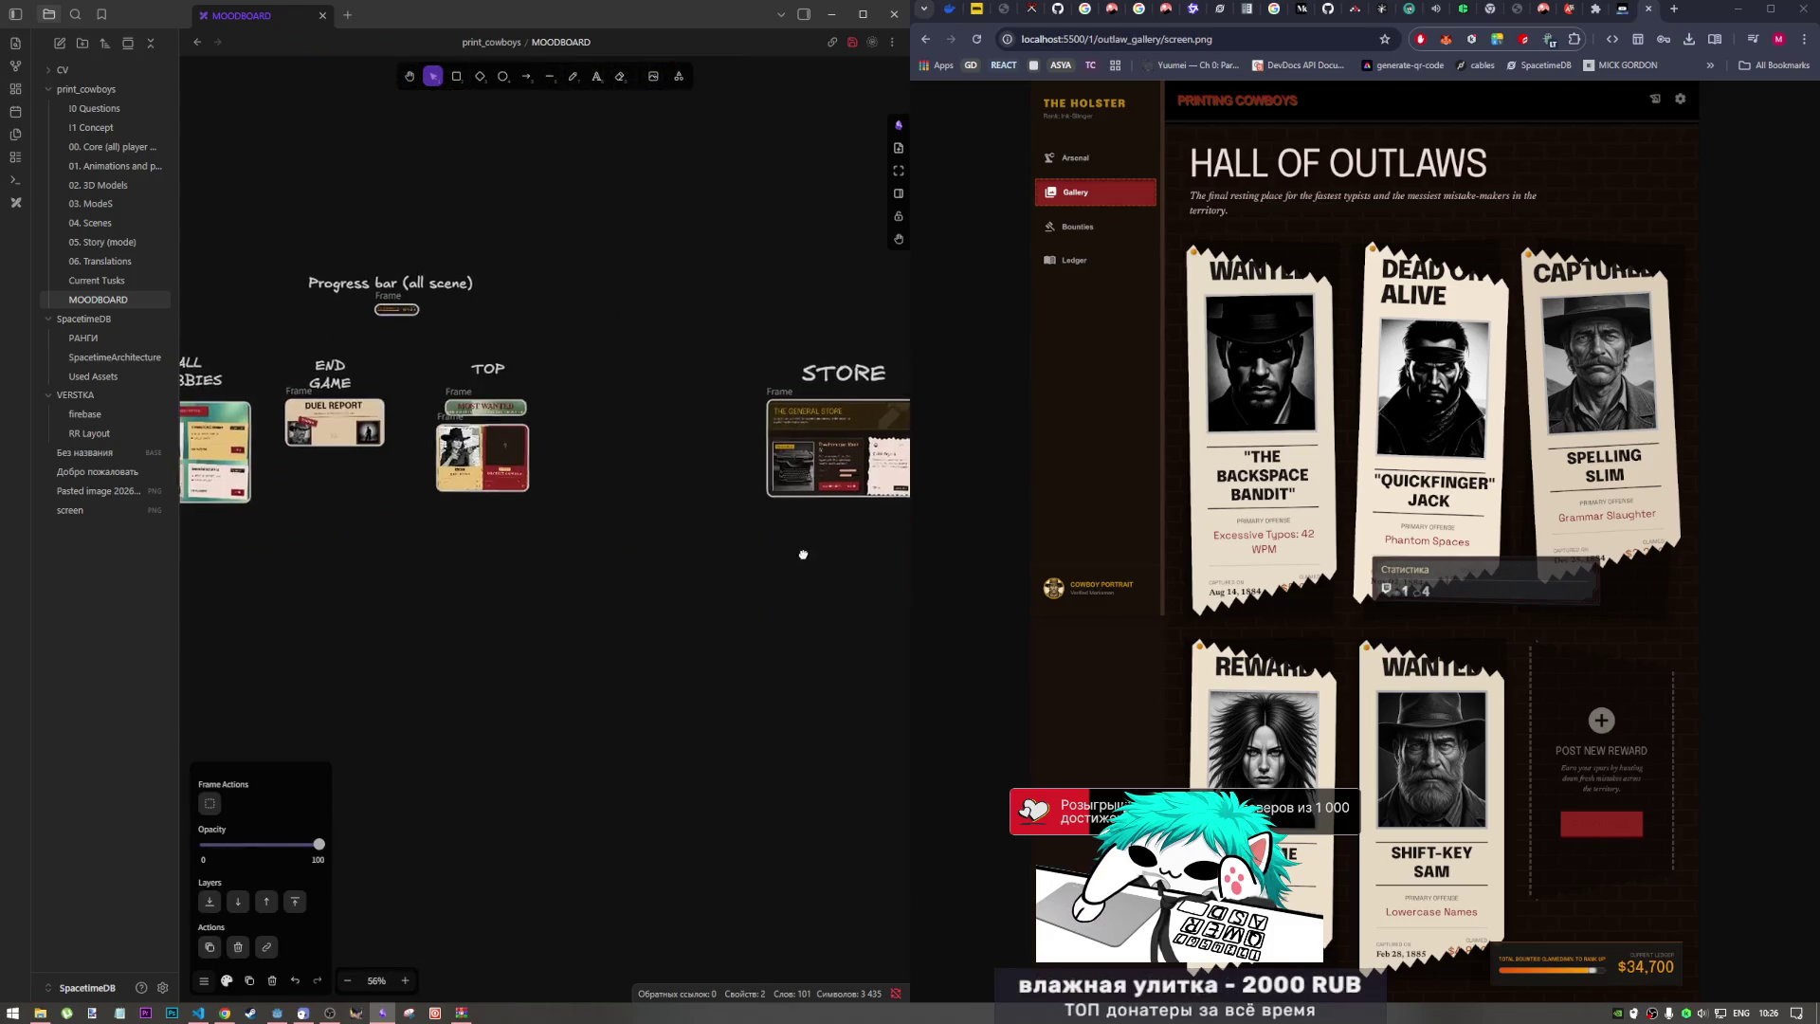
scroll(587, 557, "up", 6)
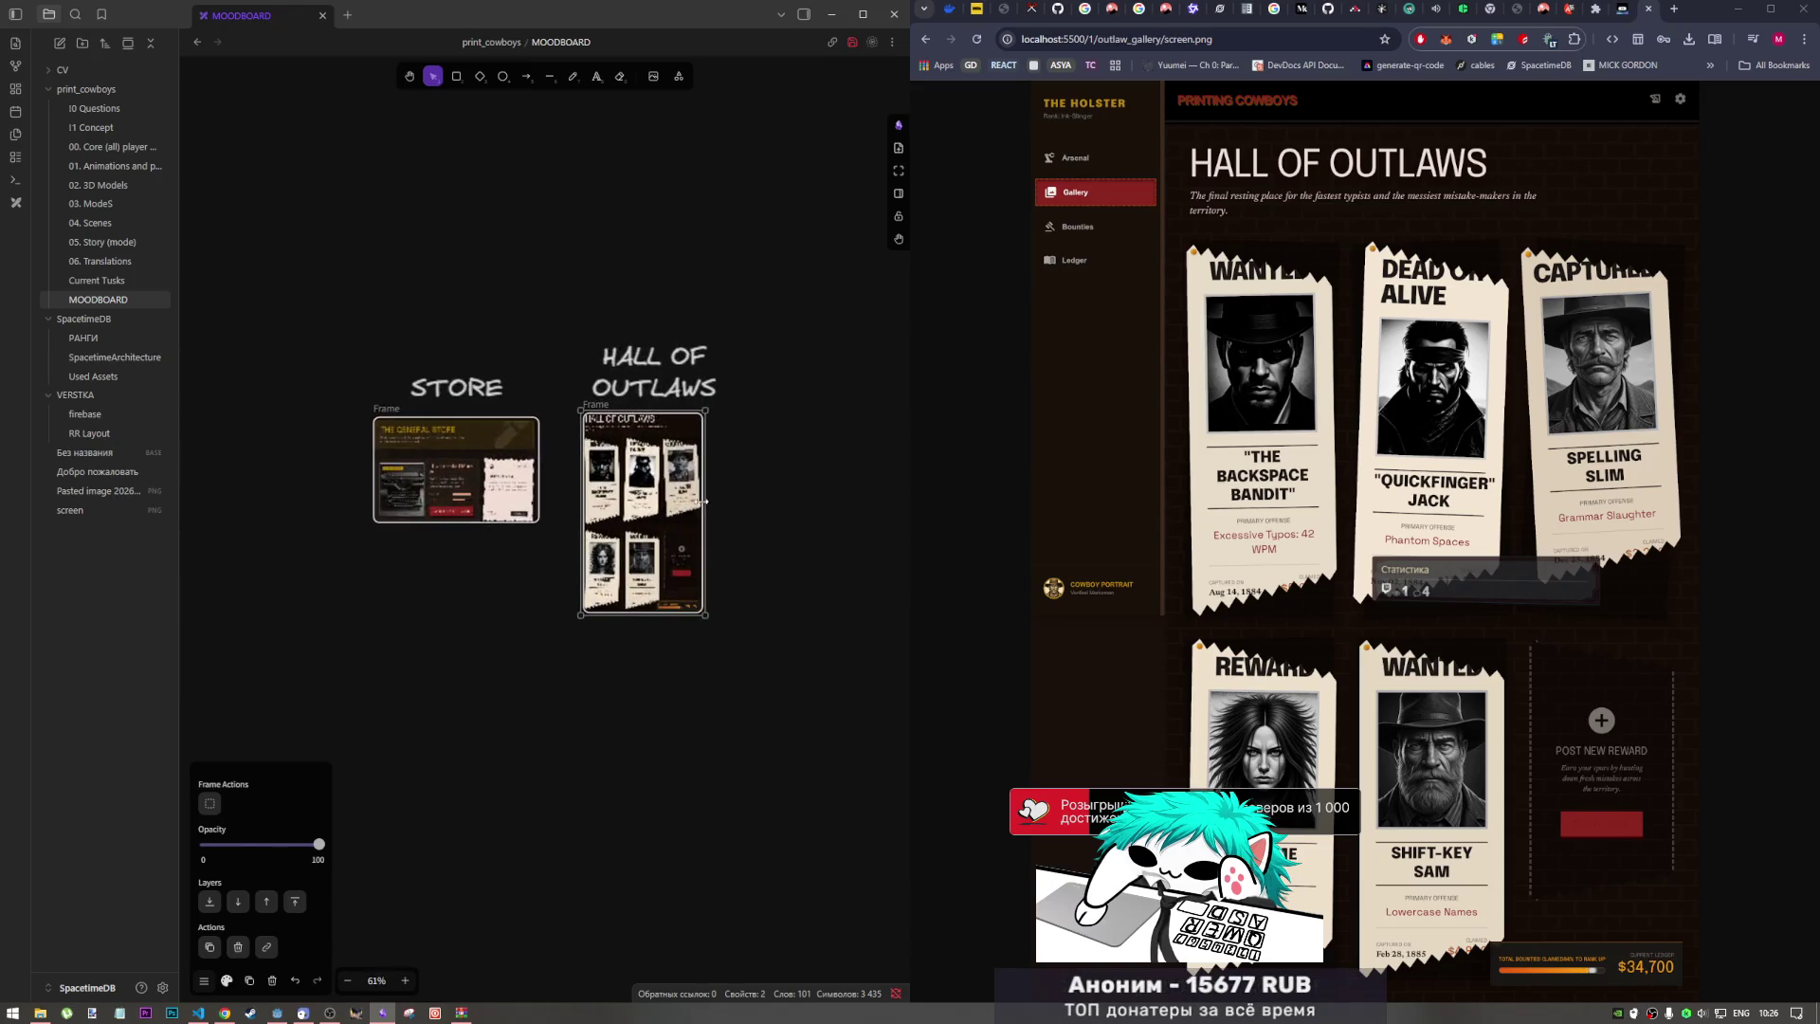
scroll(516, 621, "left", 5)
scroll(824, 627, "left", 5)
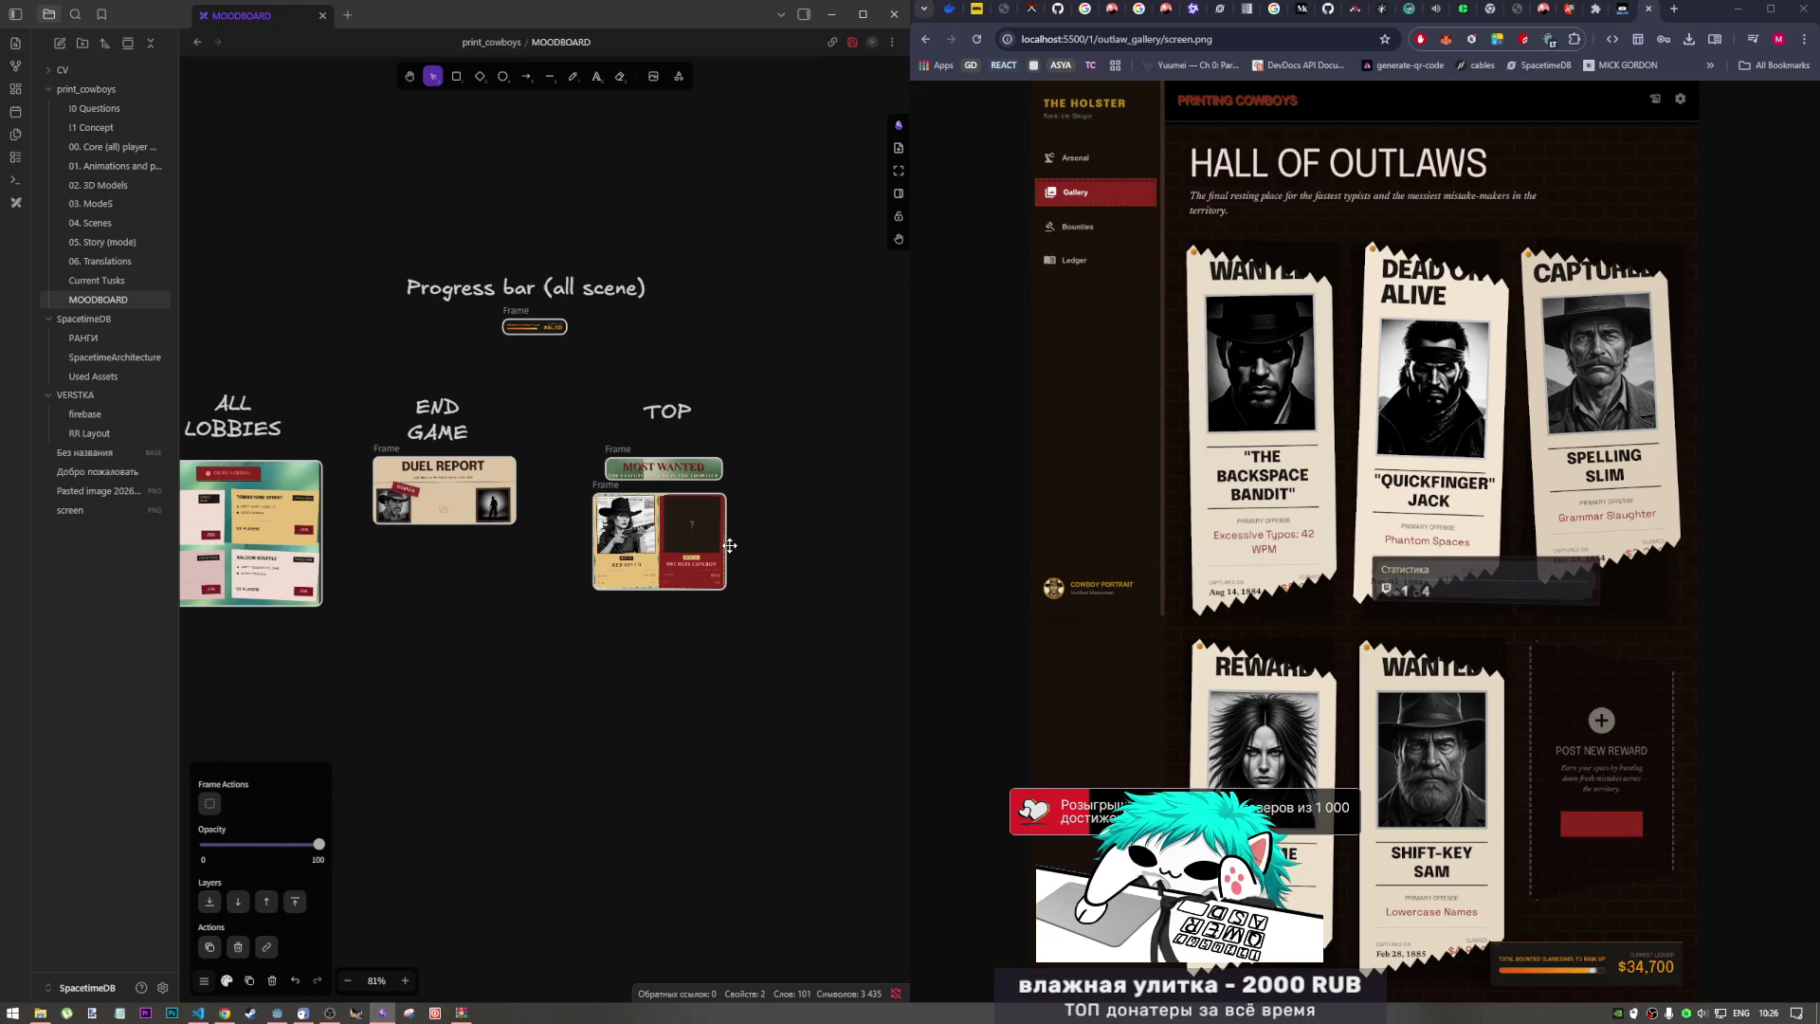
scroll(729, 545, "down", 2)
scroll(729, 545, "up", 3)
Step: Return Chrome to the outlaw_gallery folder listing by trimming screen.png from the address
left_click(1050, 39)
key("End")
key("BackSpace")
key("BackSpace")
key("BackSpace")
key("Return")
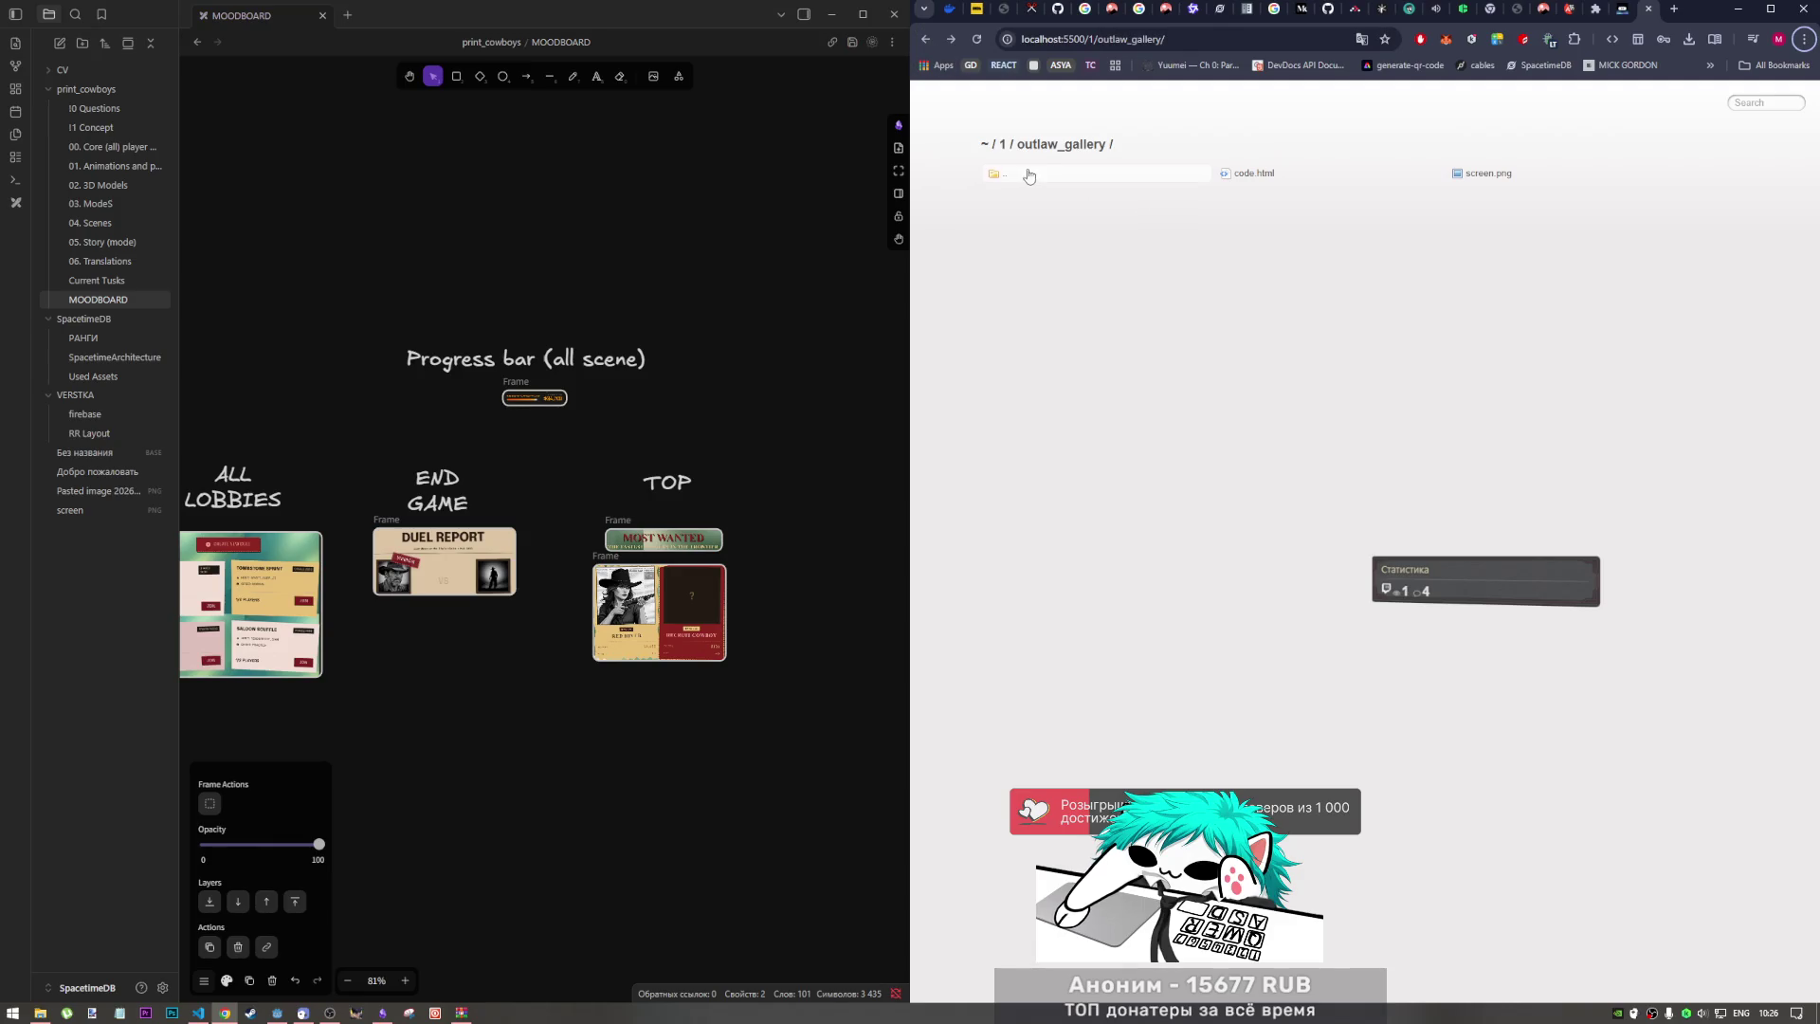
Step: Navigate the localhost listing to folder 3's pause_menu and open its code.html
left_click(1029, 175)
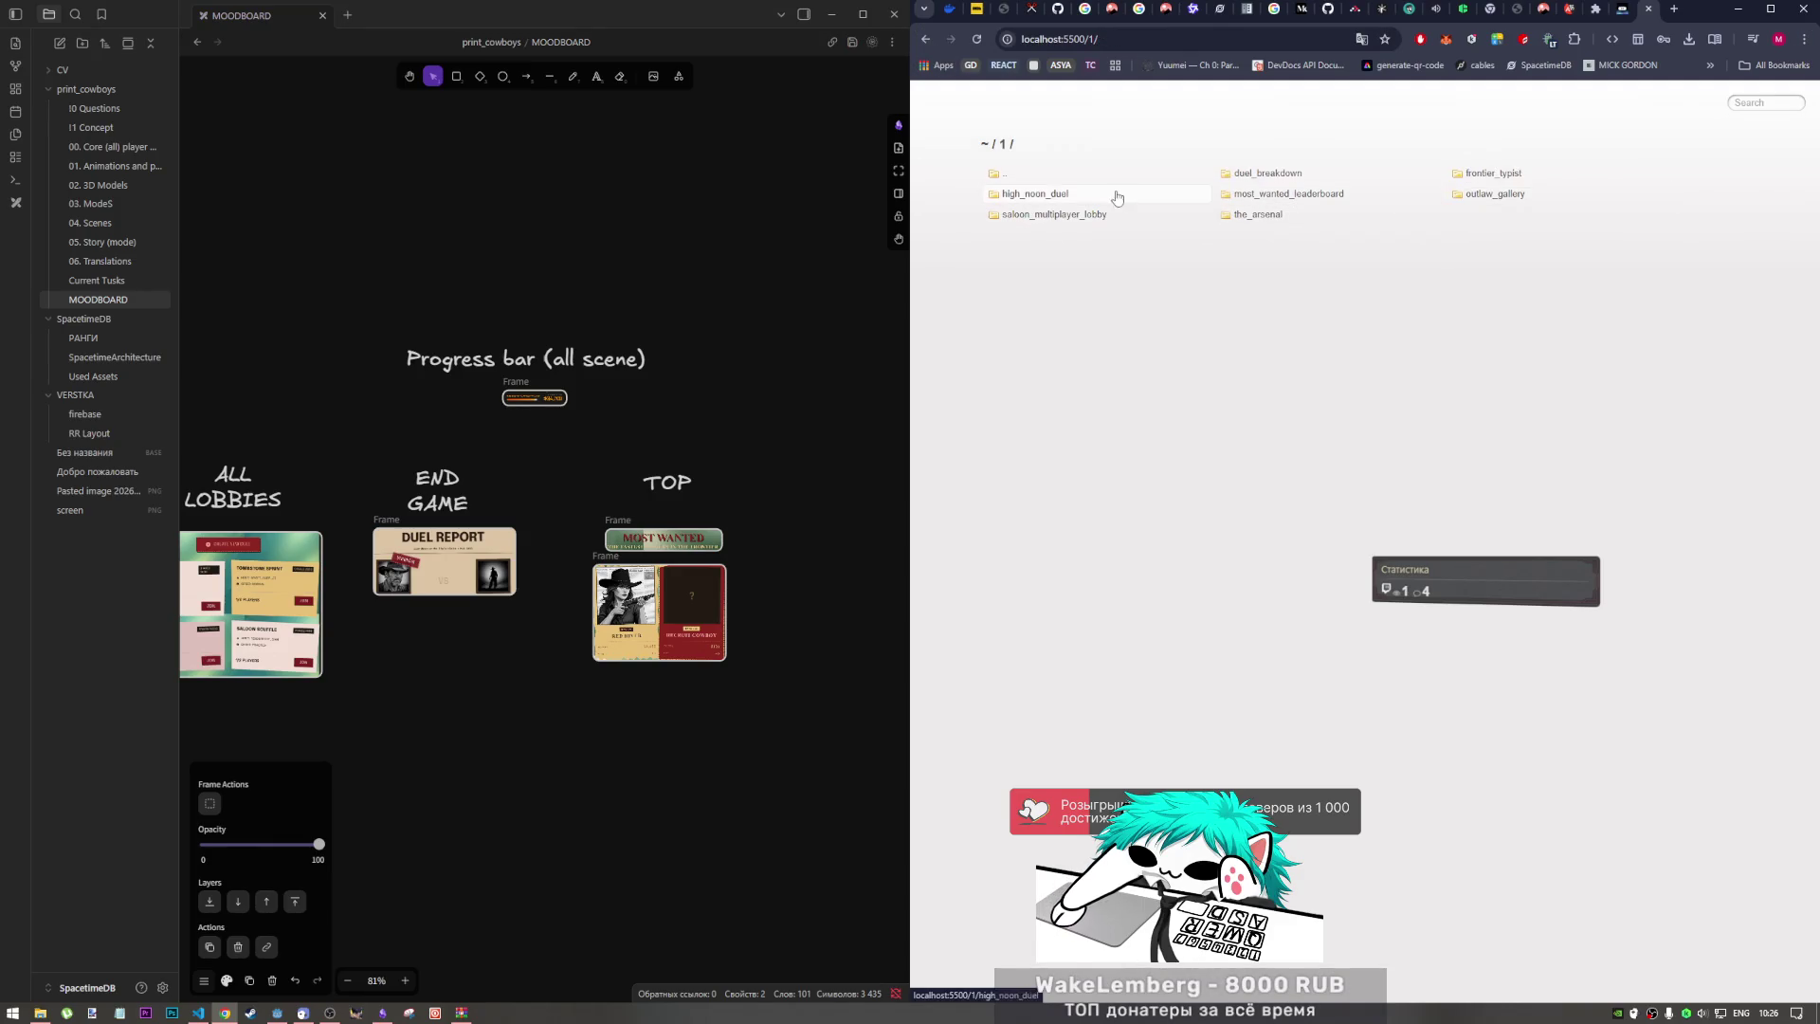
left_click(1010, 173)
left_click(1206, 176)
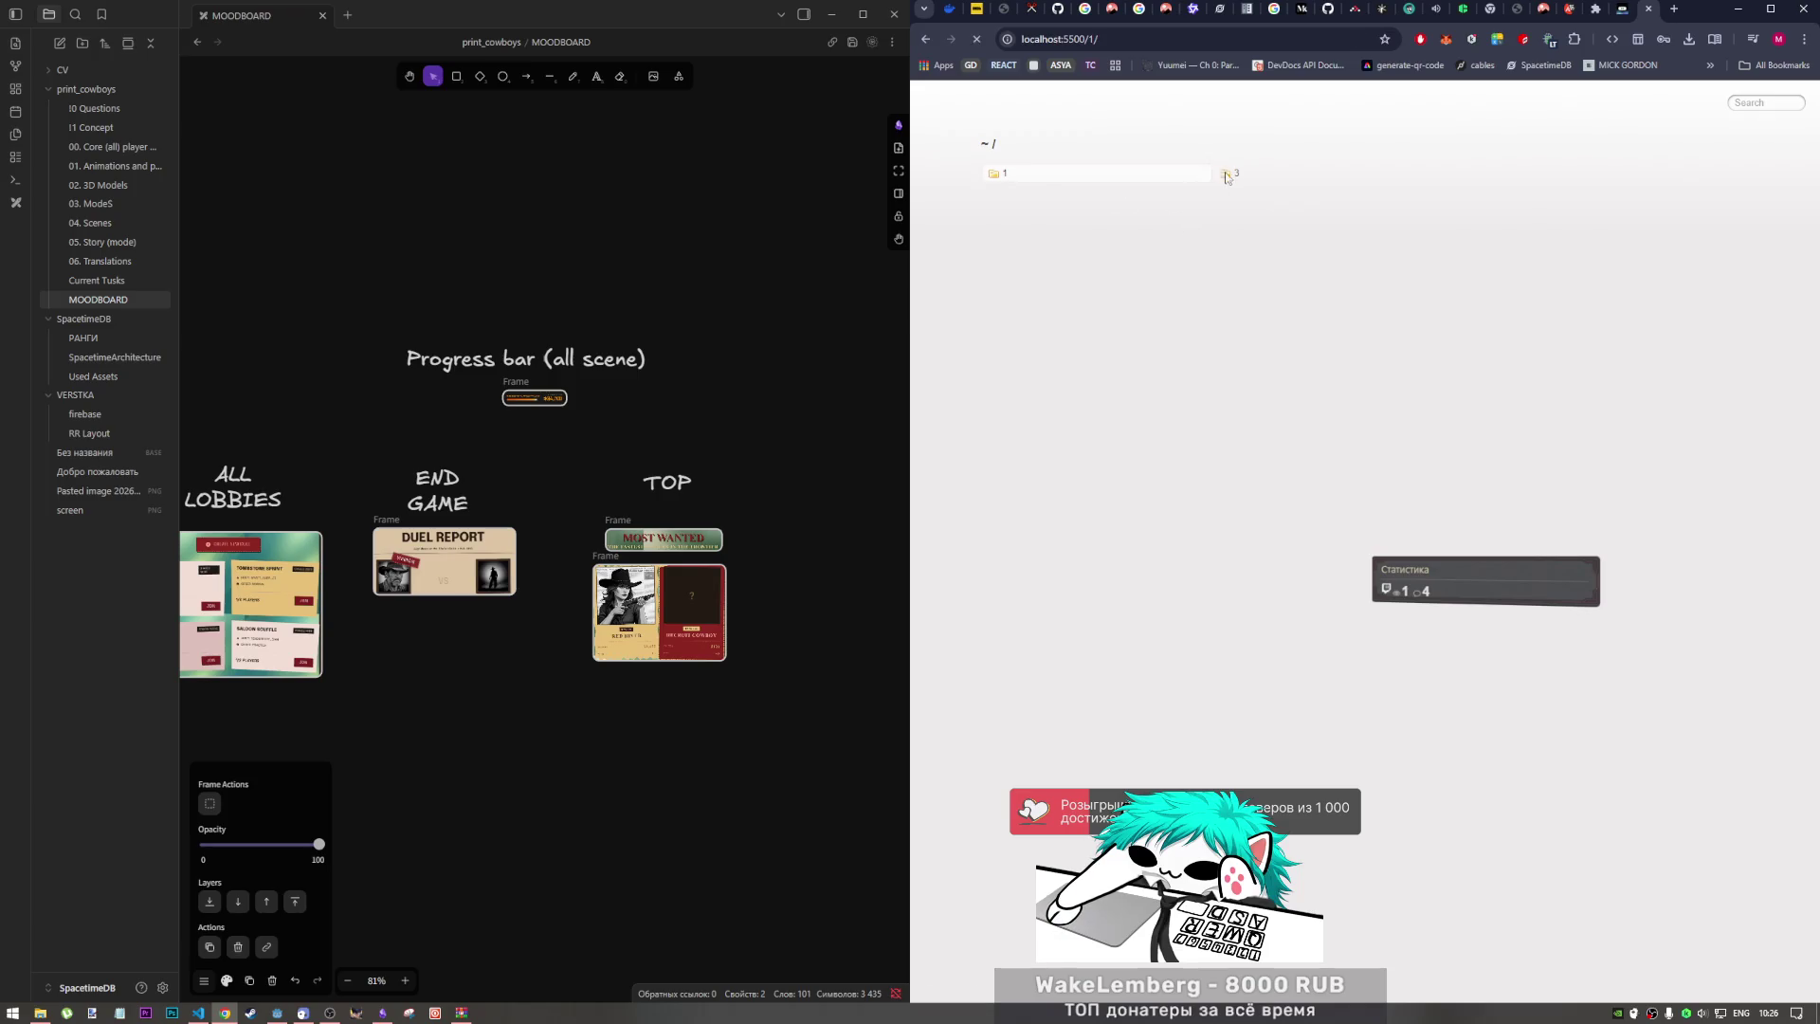
left_click(1224, 176)
left_click(1118, 175)
left_click(1118, 176)
left_click(1465, 175)
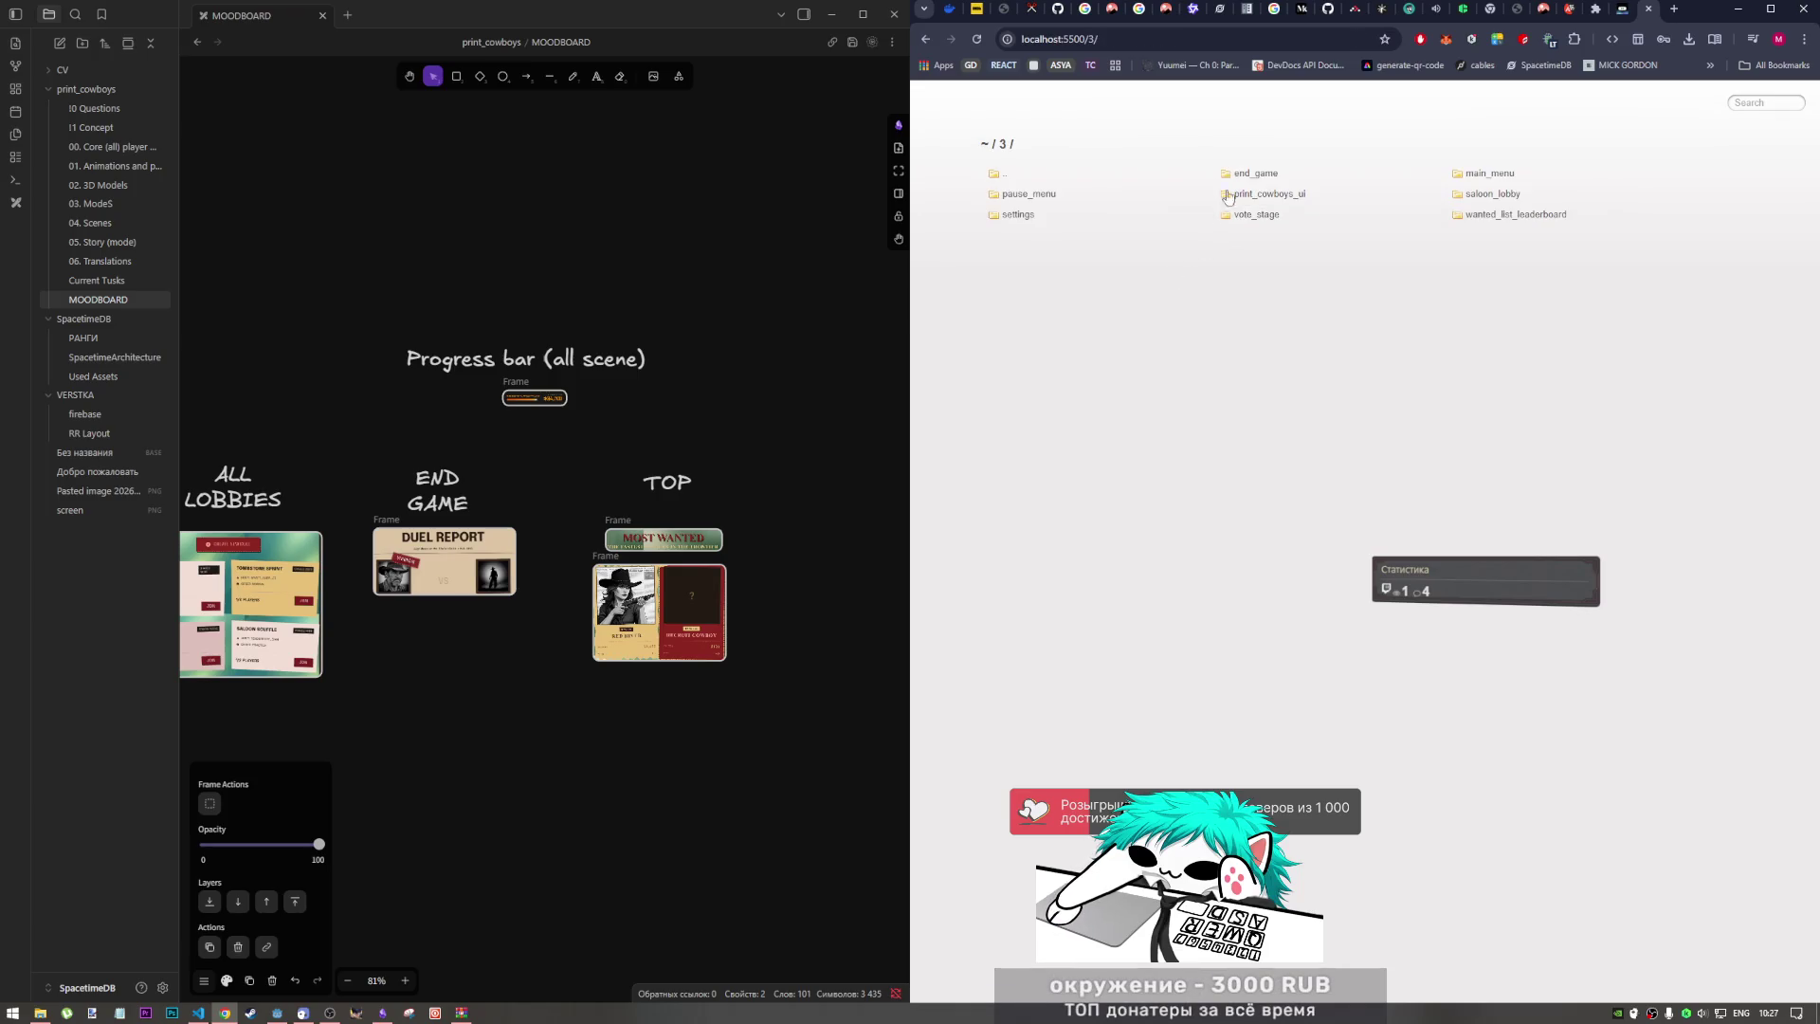
left_click(1059, 197)
left_click(1254, 173)
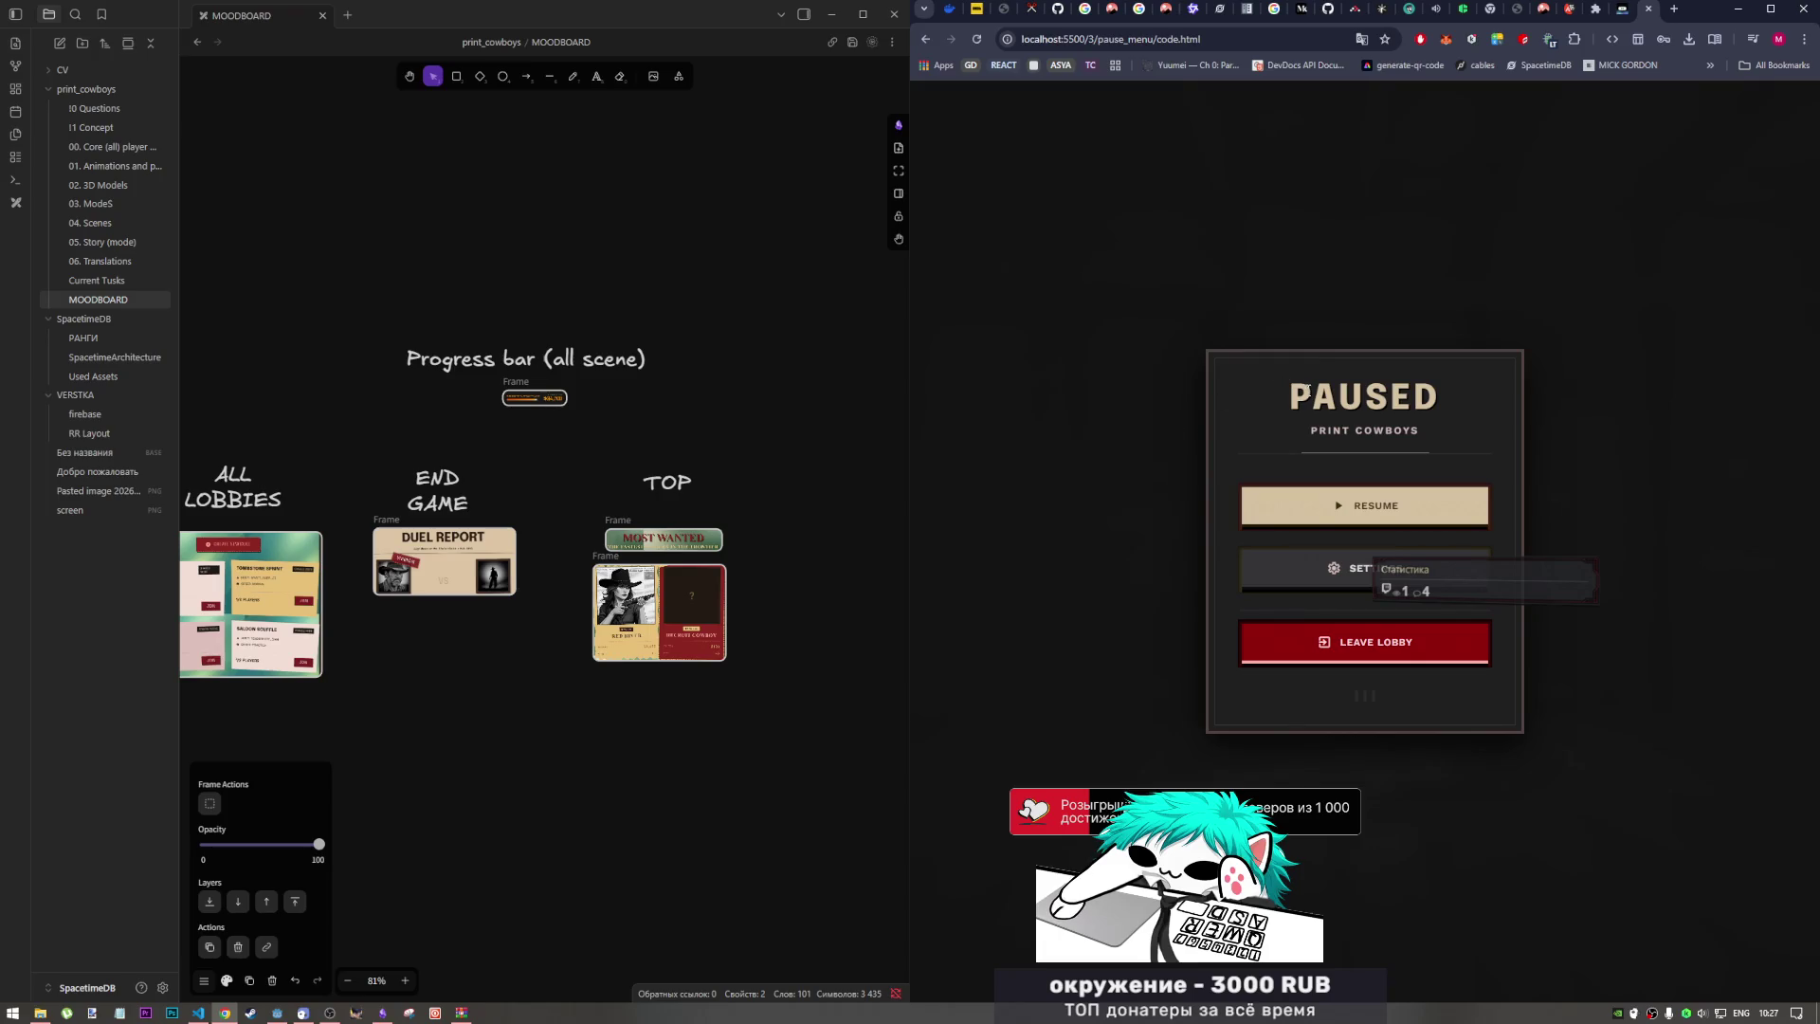
Step: Inspect the PAUSED heading in DevTools and select its Epilogue font-family value
right_click(1298, 394)
double_click(1327, 398)
right_click(1299, 398)
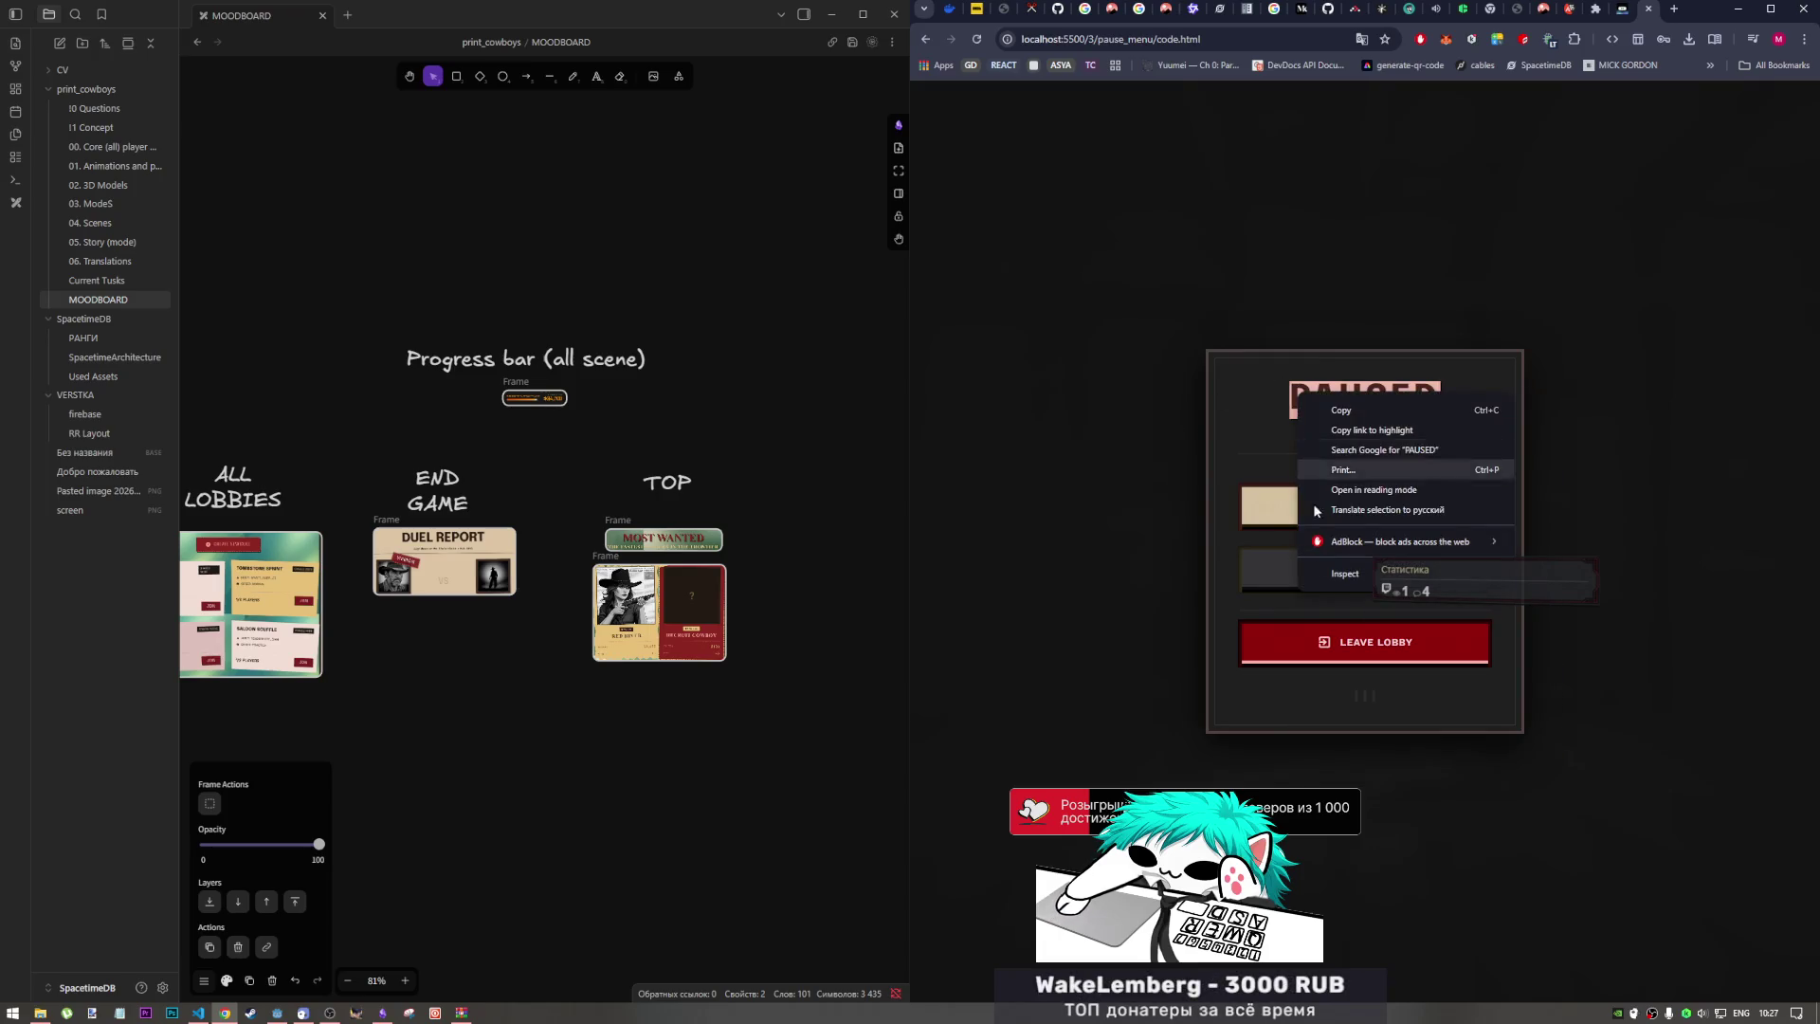
left_click(1379, 414)
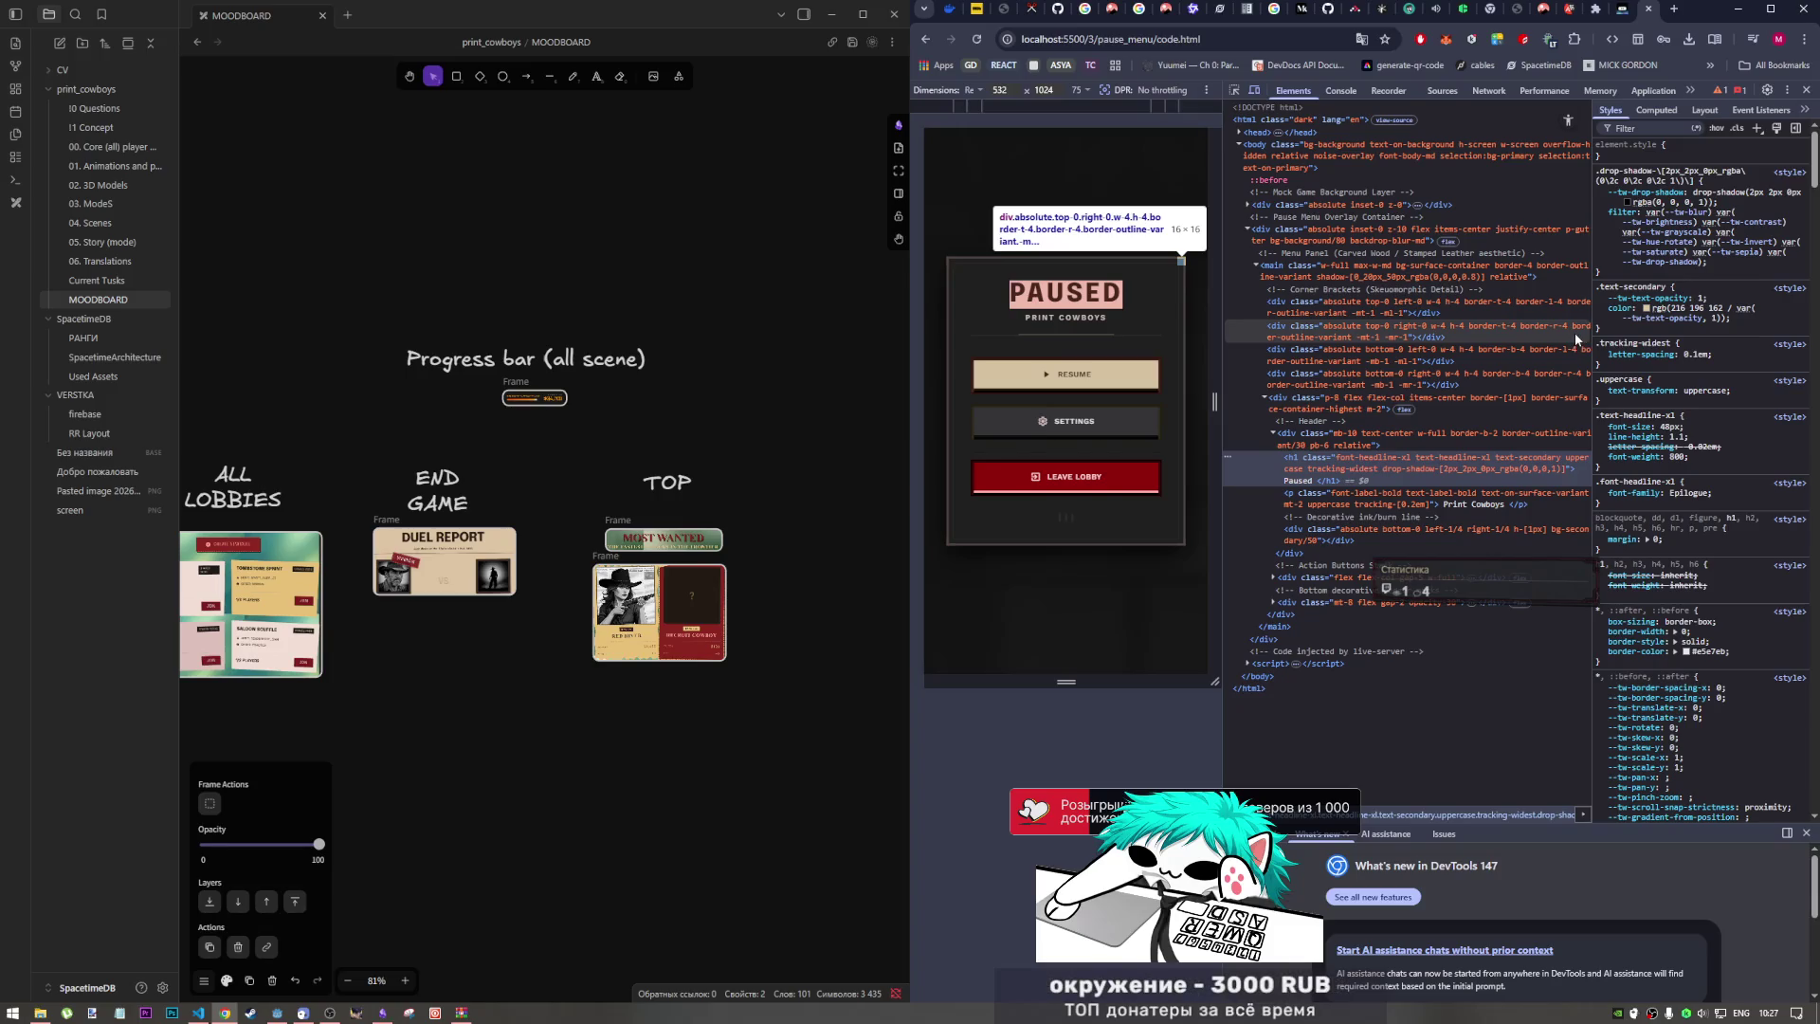
left_click(1688, 493)
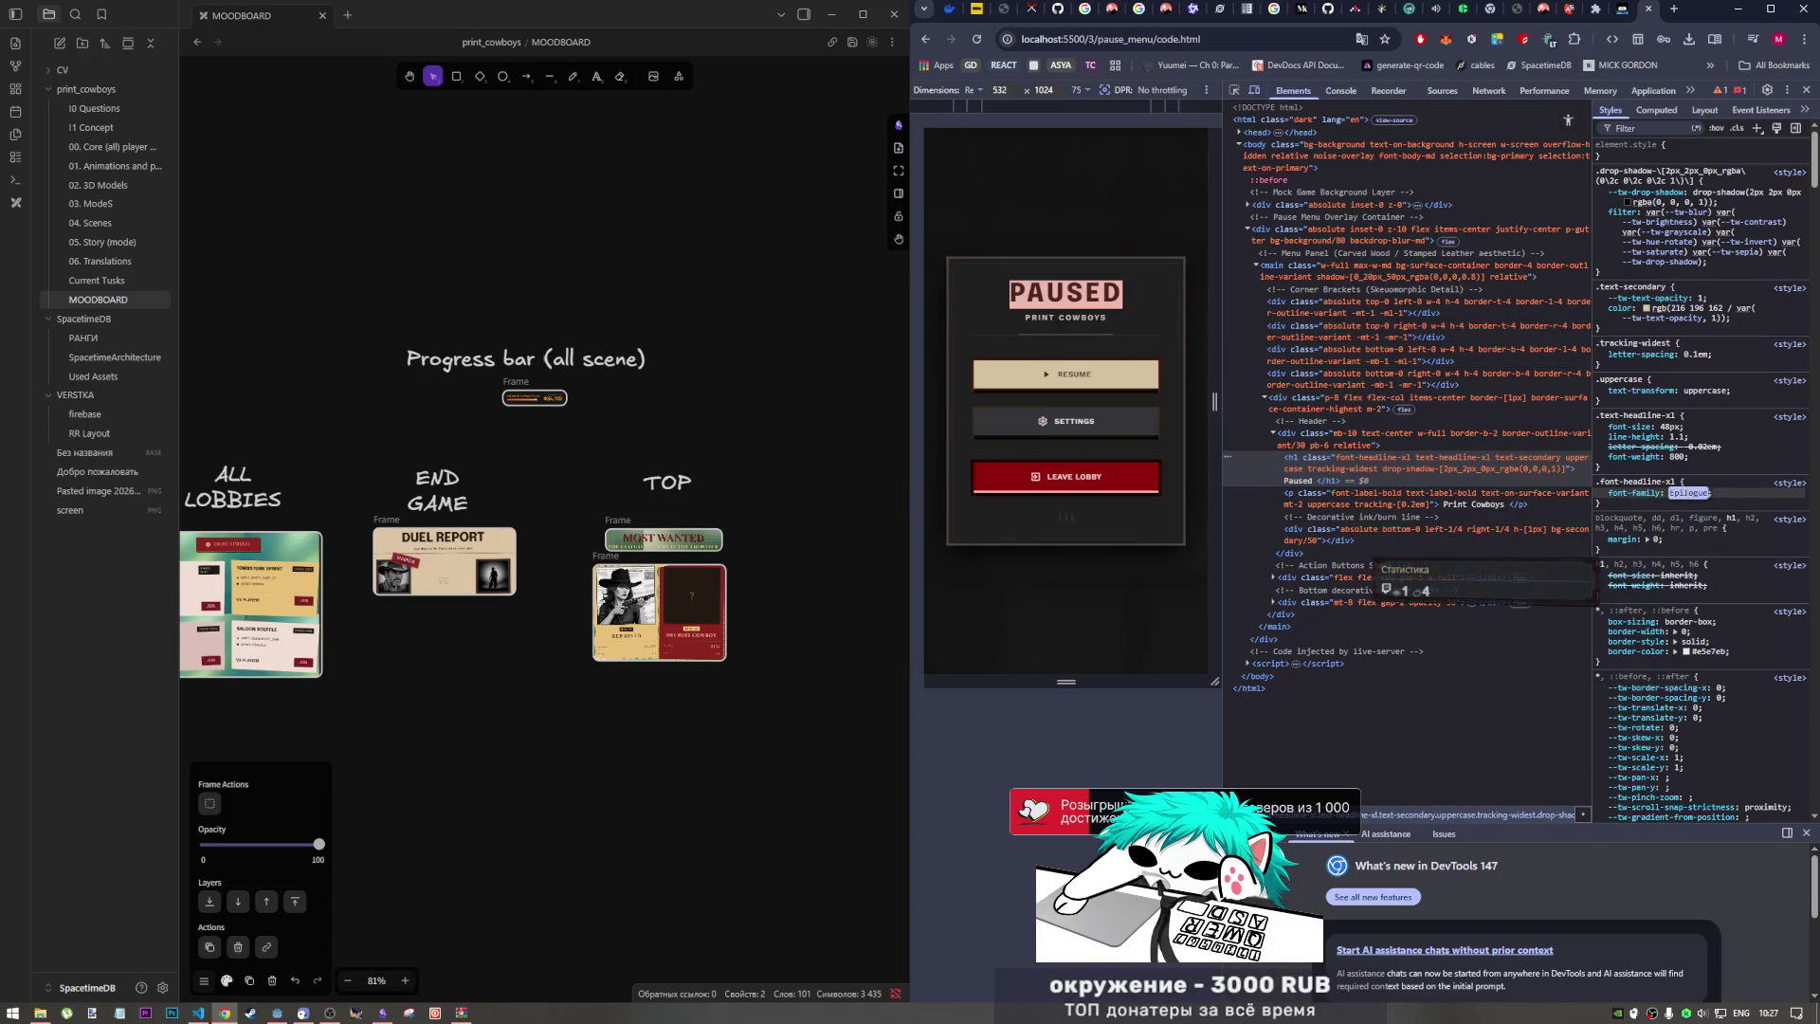
Step: Search Google in a new tab for 'Epilogue font free?'
key("ctrl+c")
key("ctrl+t")
key("ctrl+v")
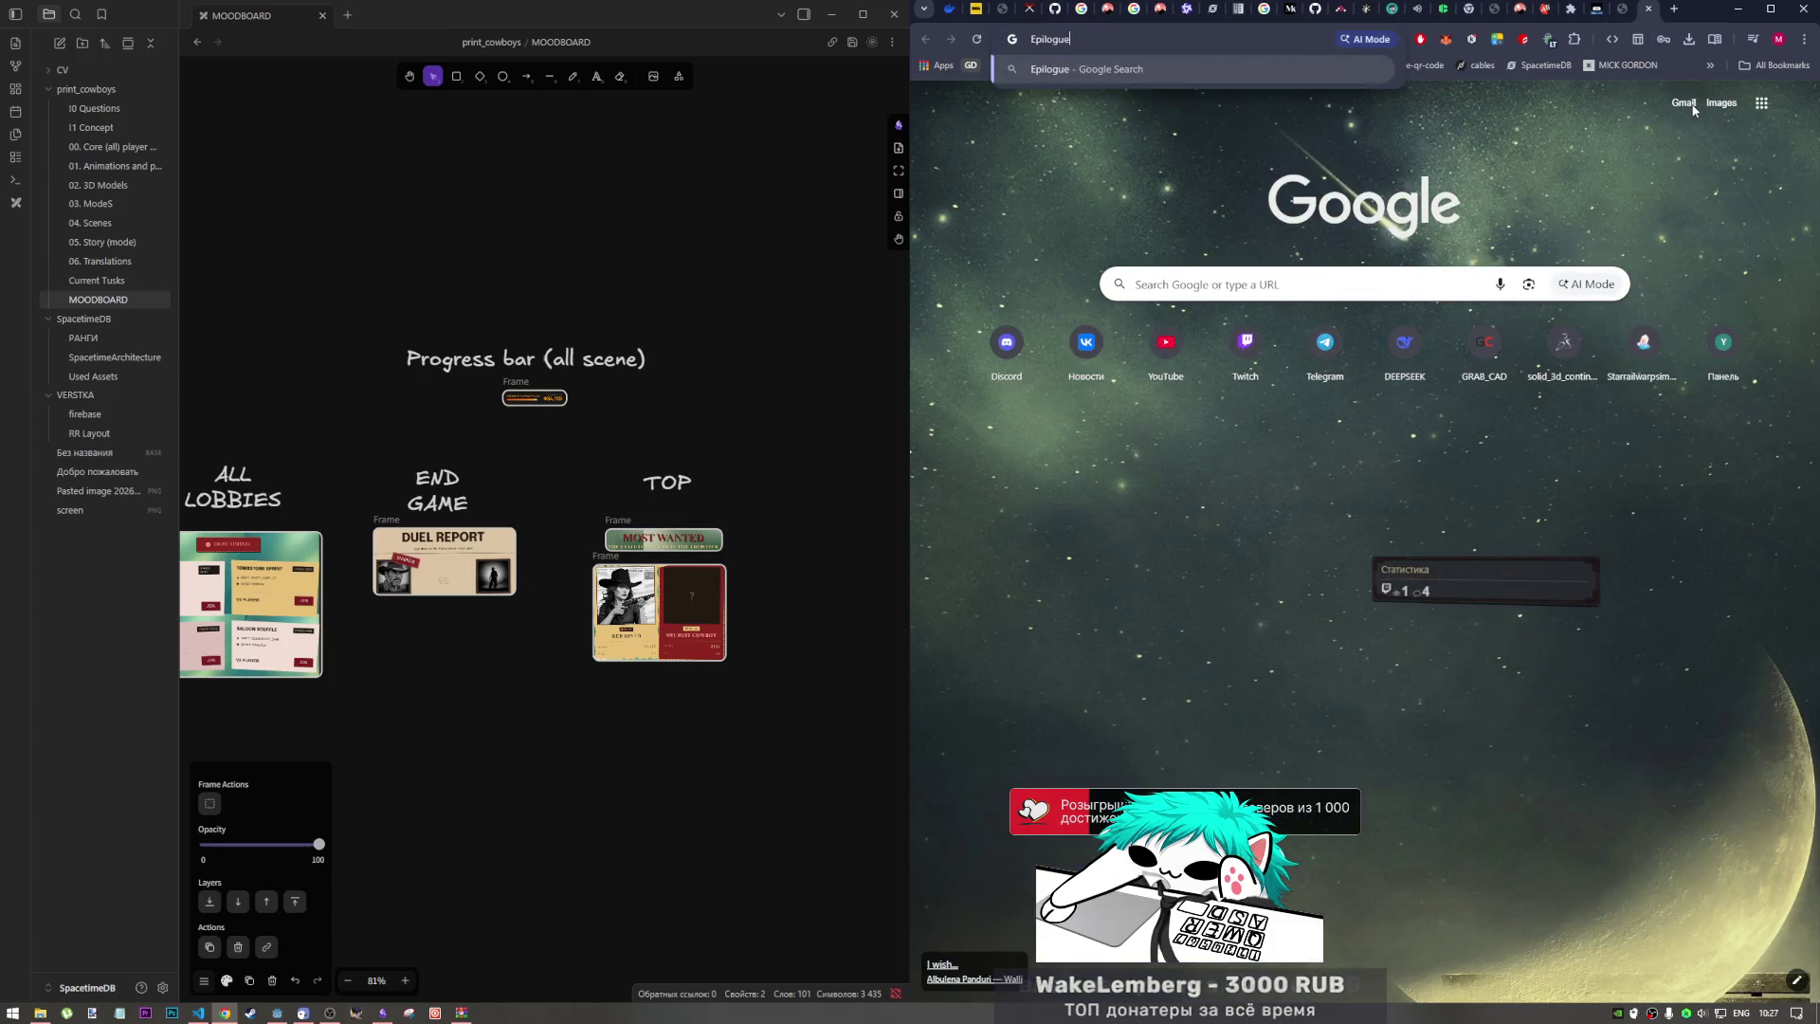
key("Down")
key("Down")
type("free?")
key("Return")
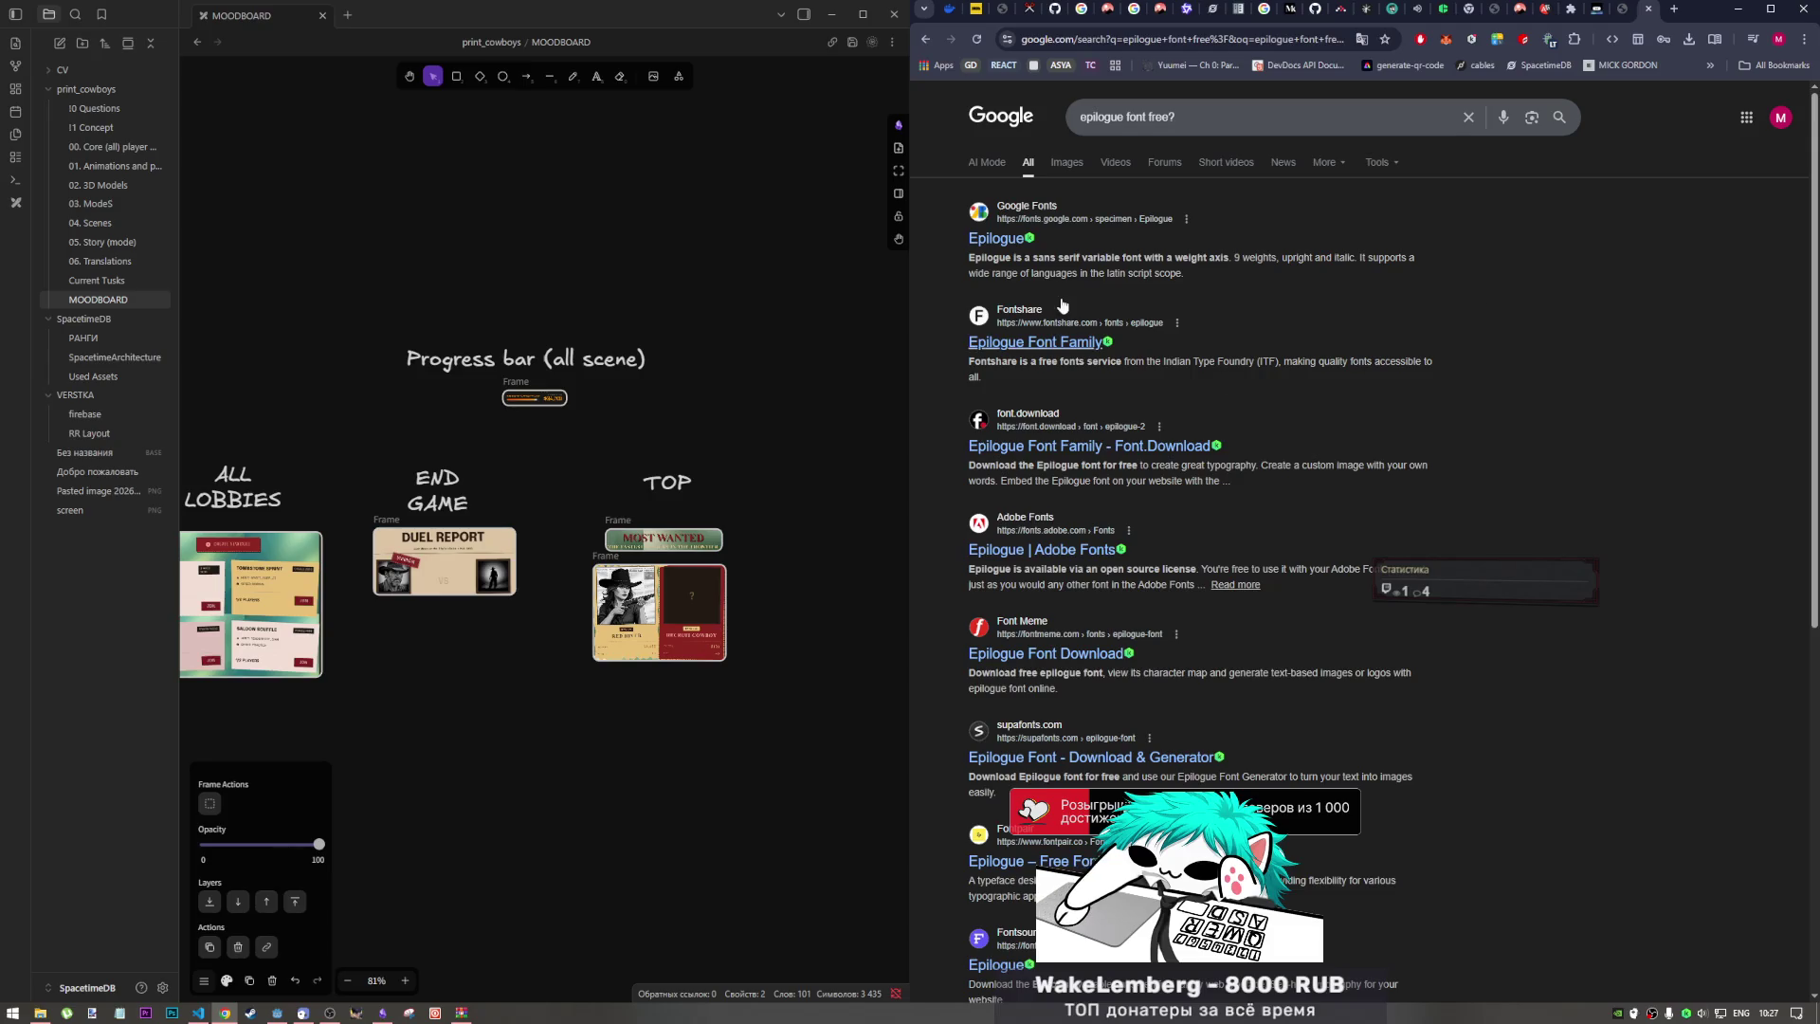
Step: Open Epilogue's Google Fonts page and preview its sample text in Belarusian (Latin)
left_click(995, 238)
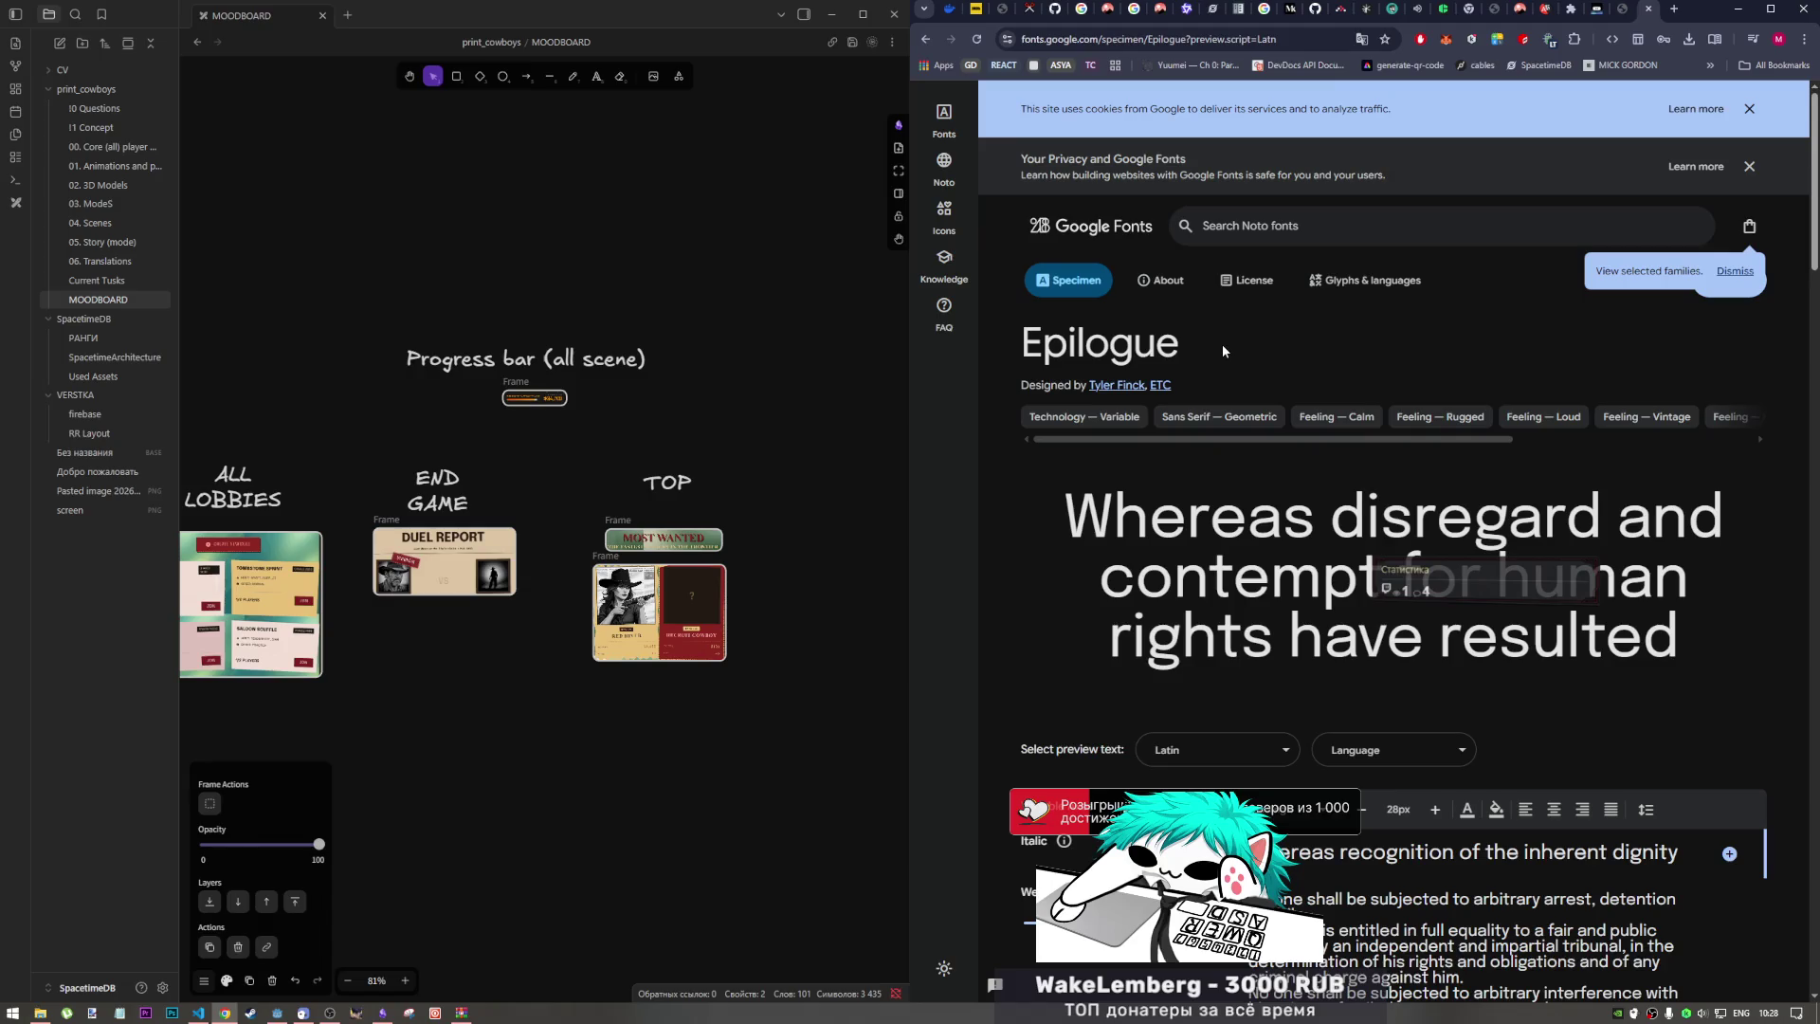
scroll(1221, 343, "down", 3)
scroll(1327, 606, "up", 2)
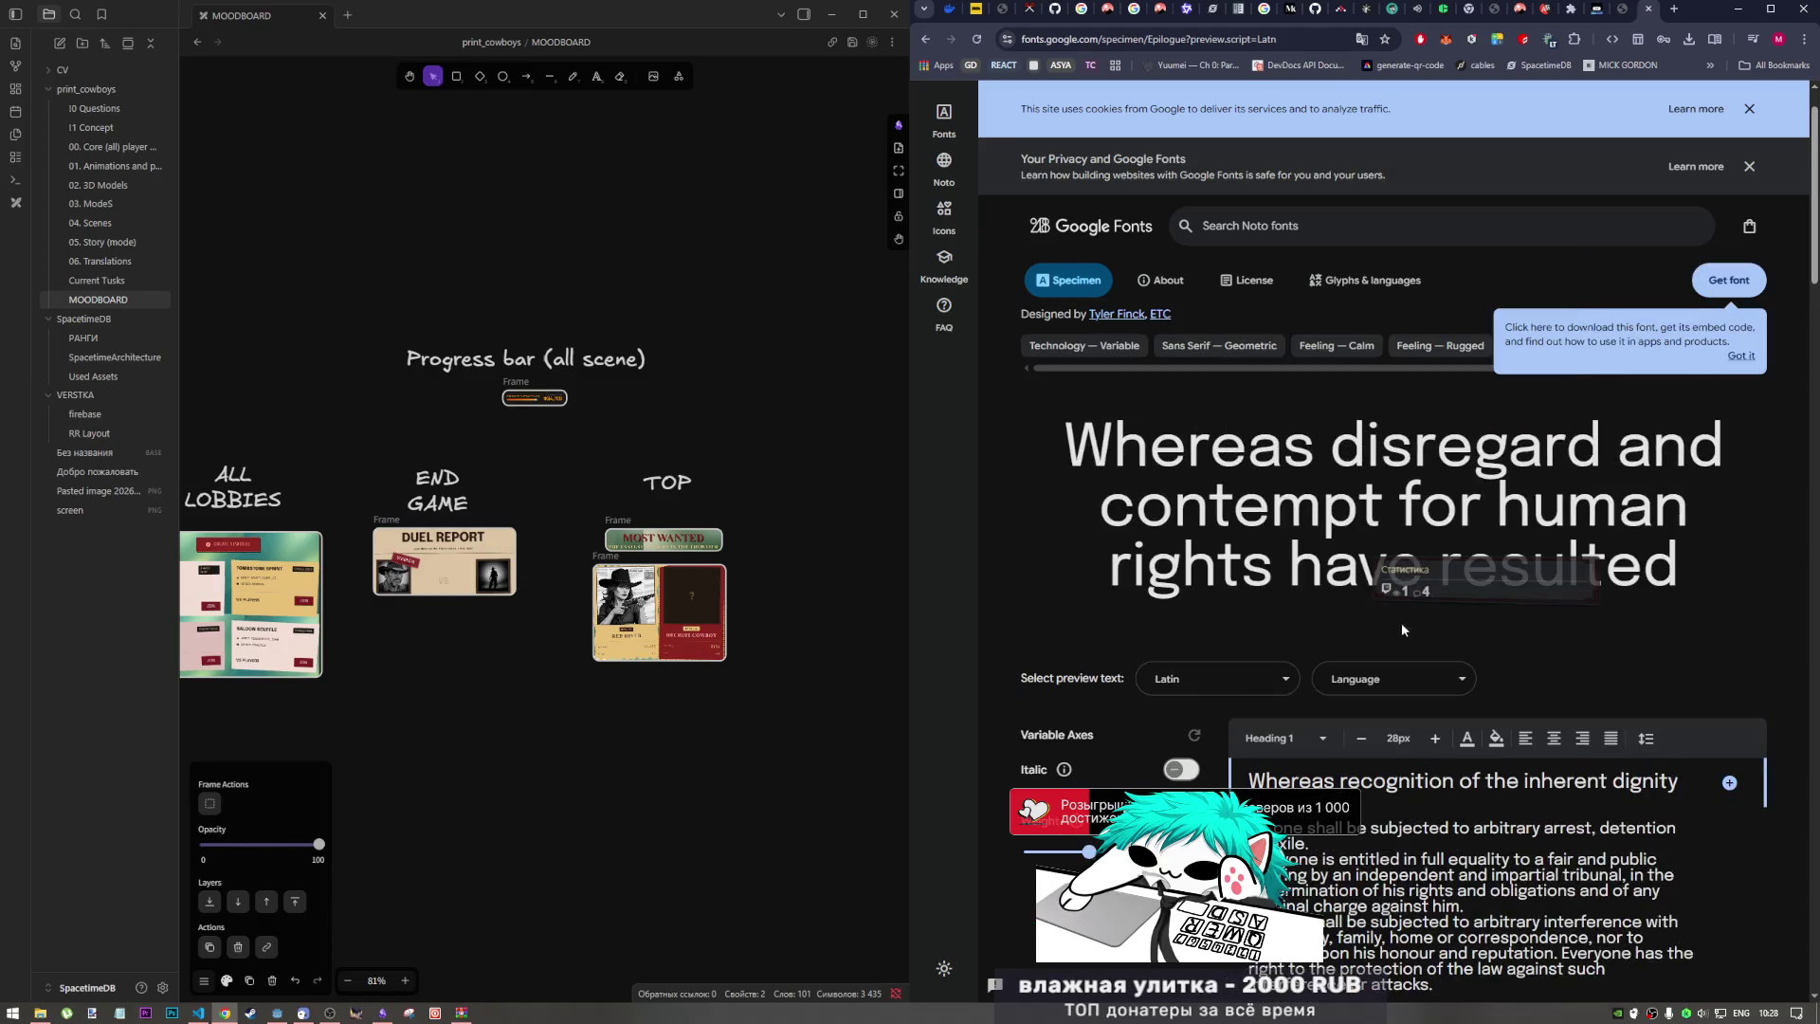
left_click(1393, 678)
scroll(1384, 813, "down", 5)
type("rus")
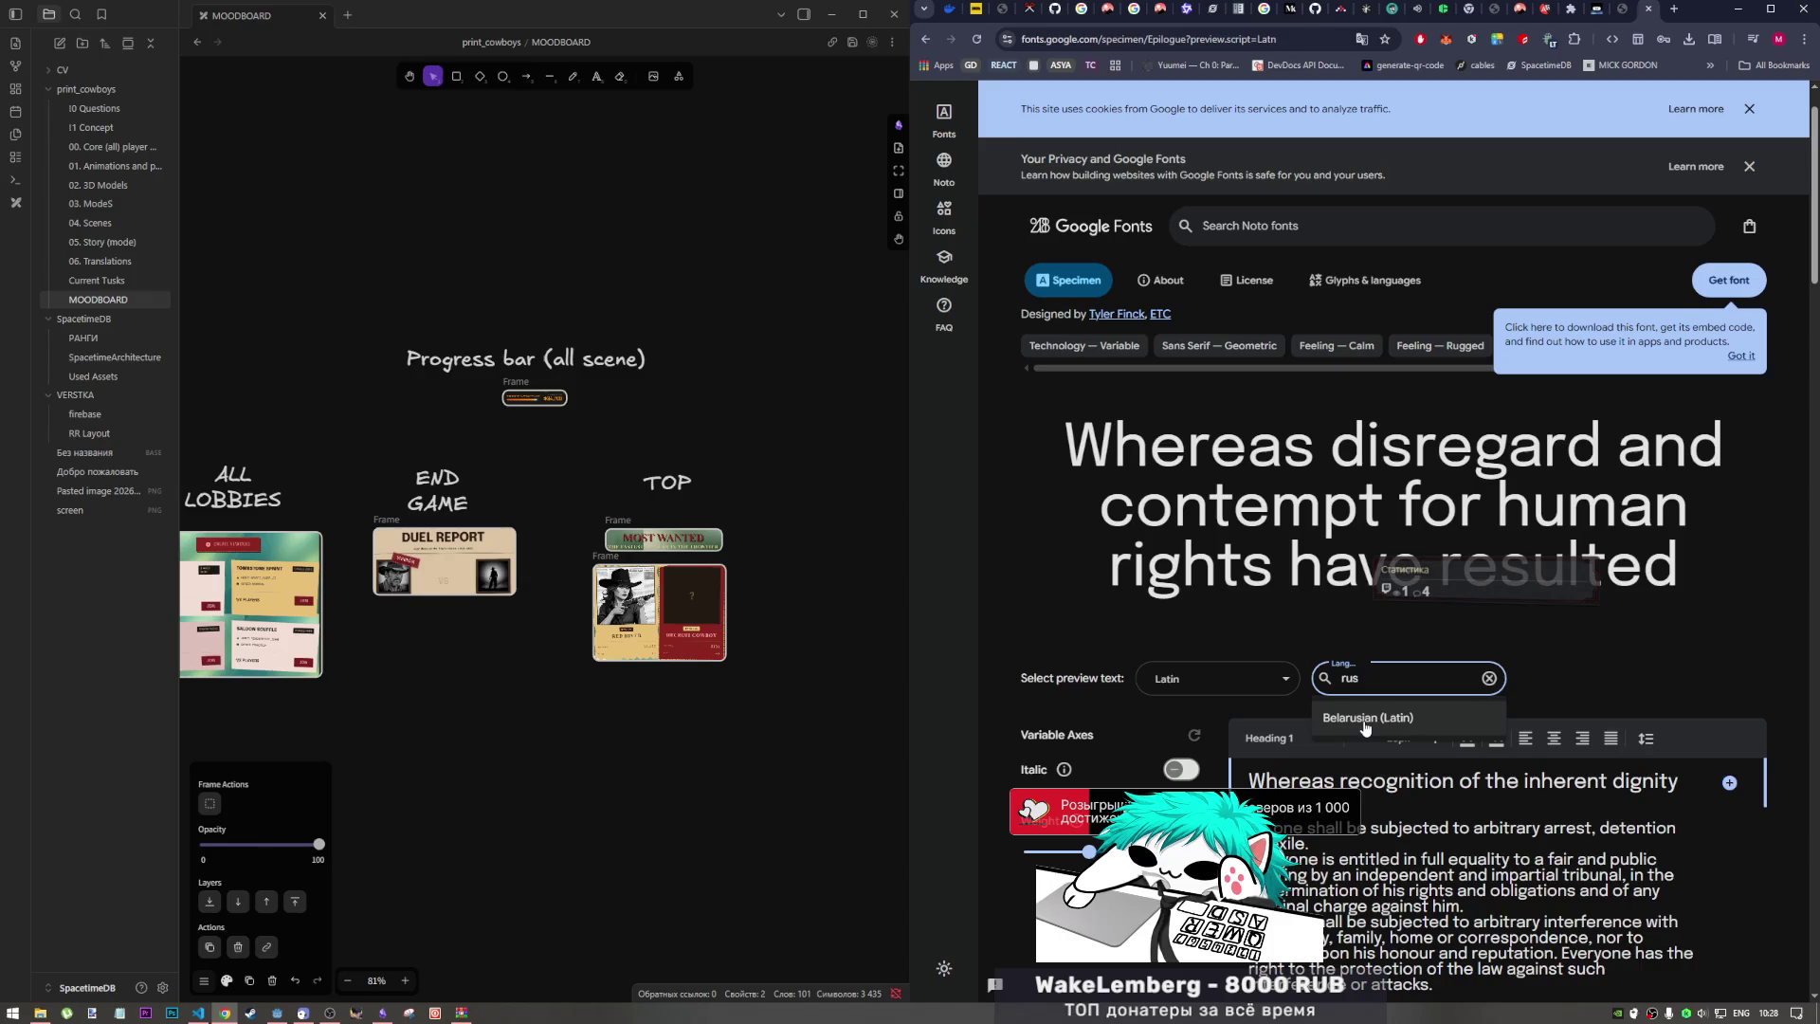
left_click(1367, 722)
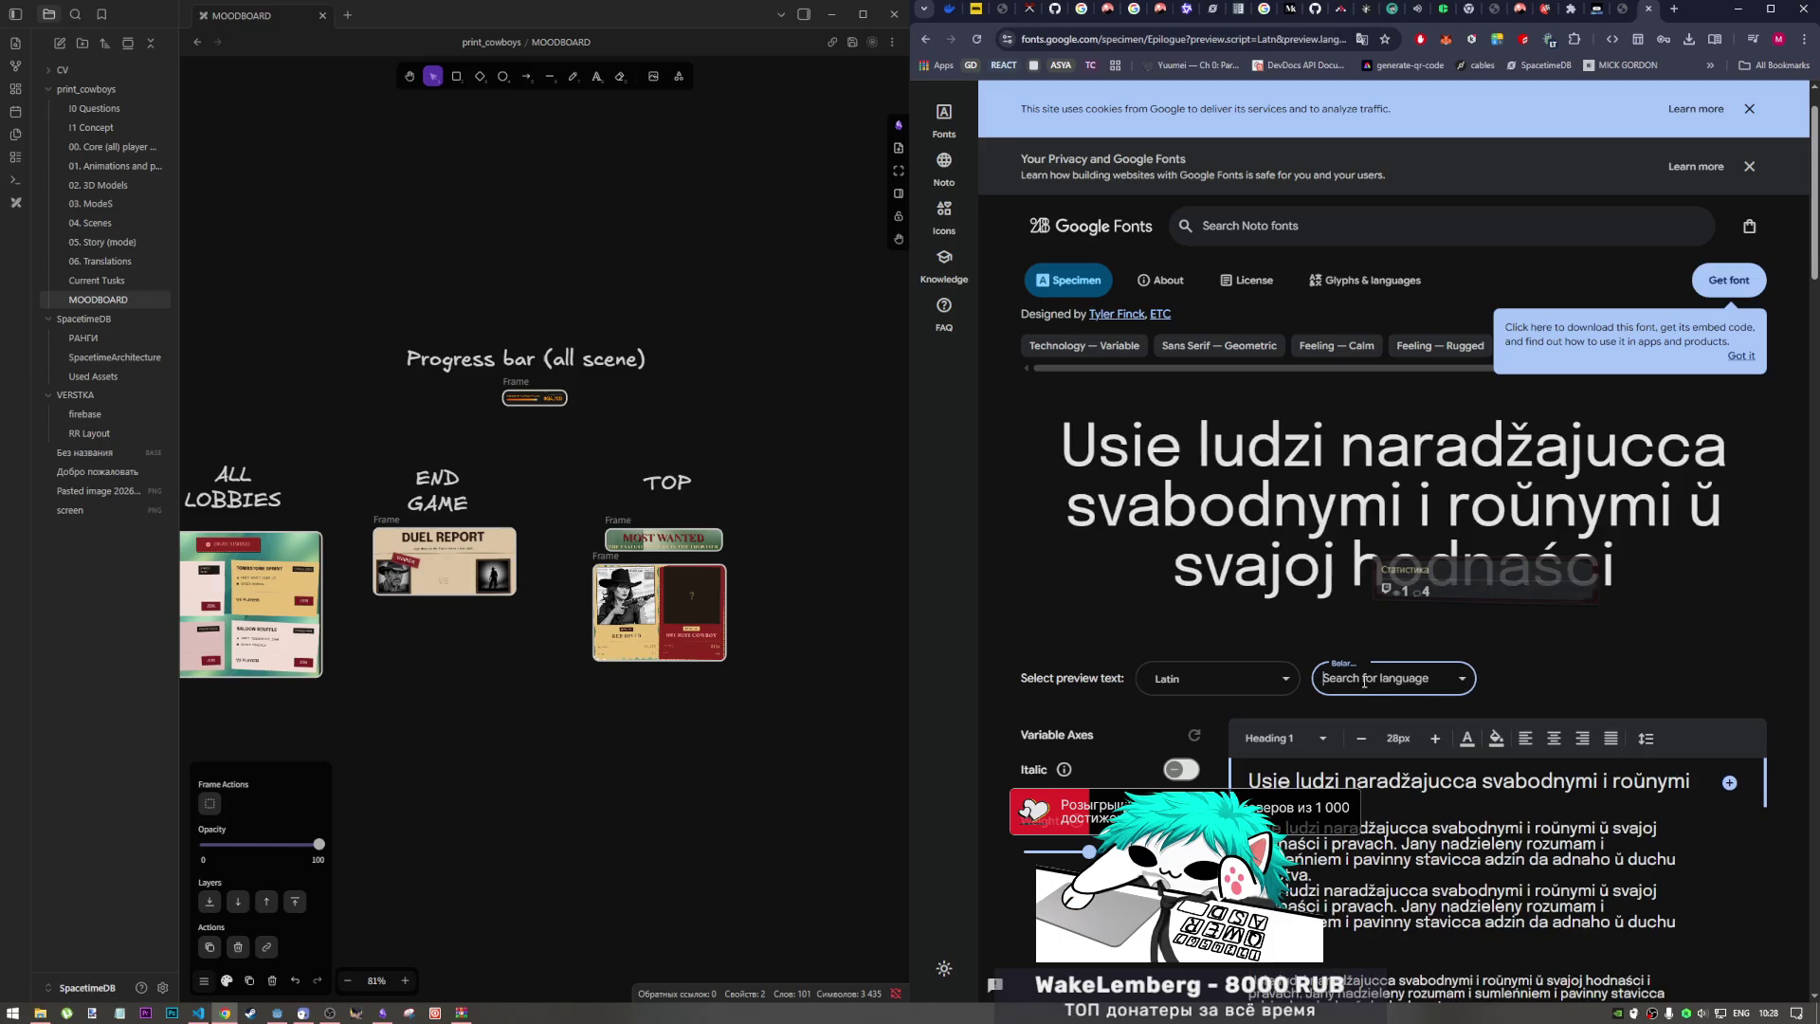
Step: Browse the preview language list again, then return to the Epilogue search results
left_click(1355, 679)
type("ru")
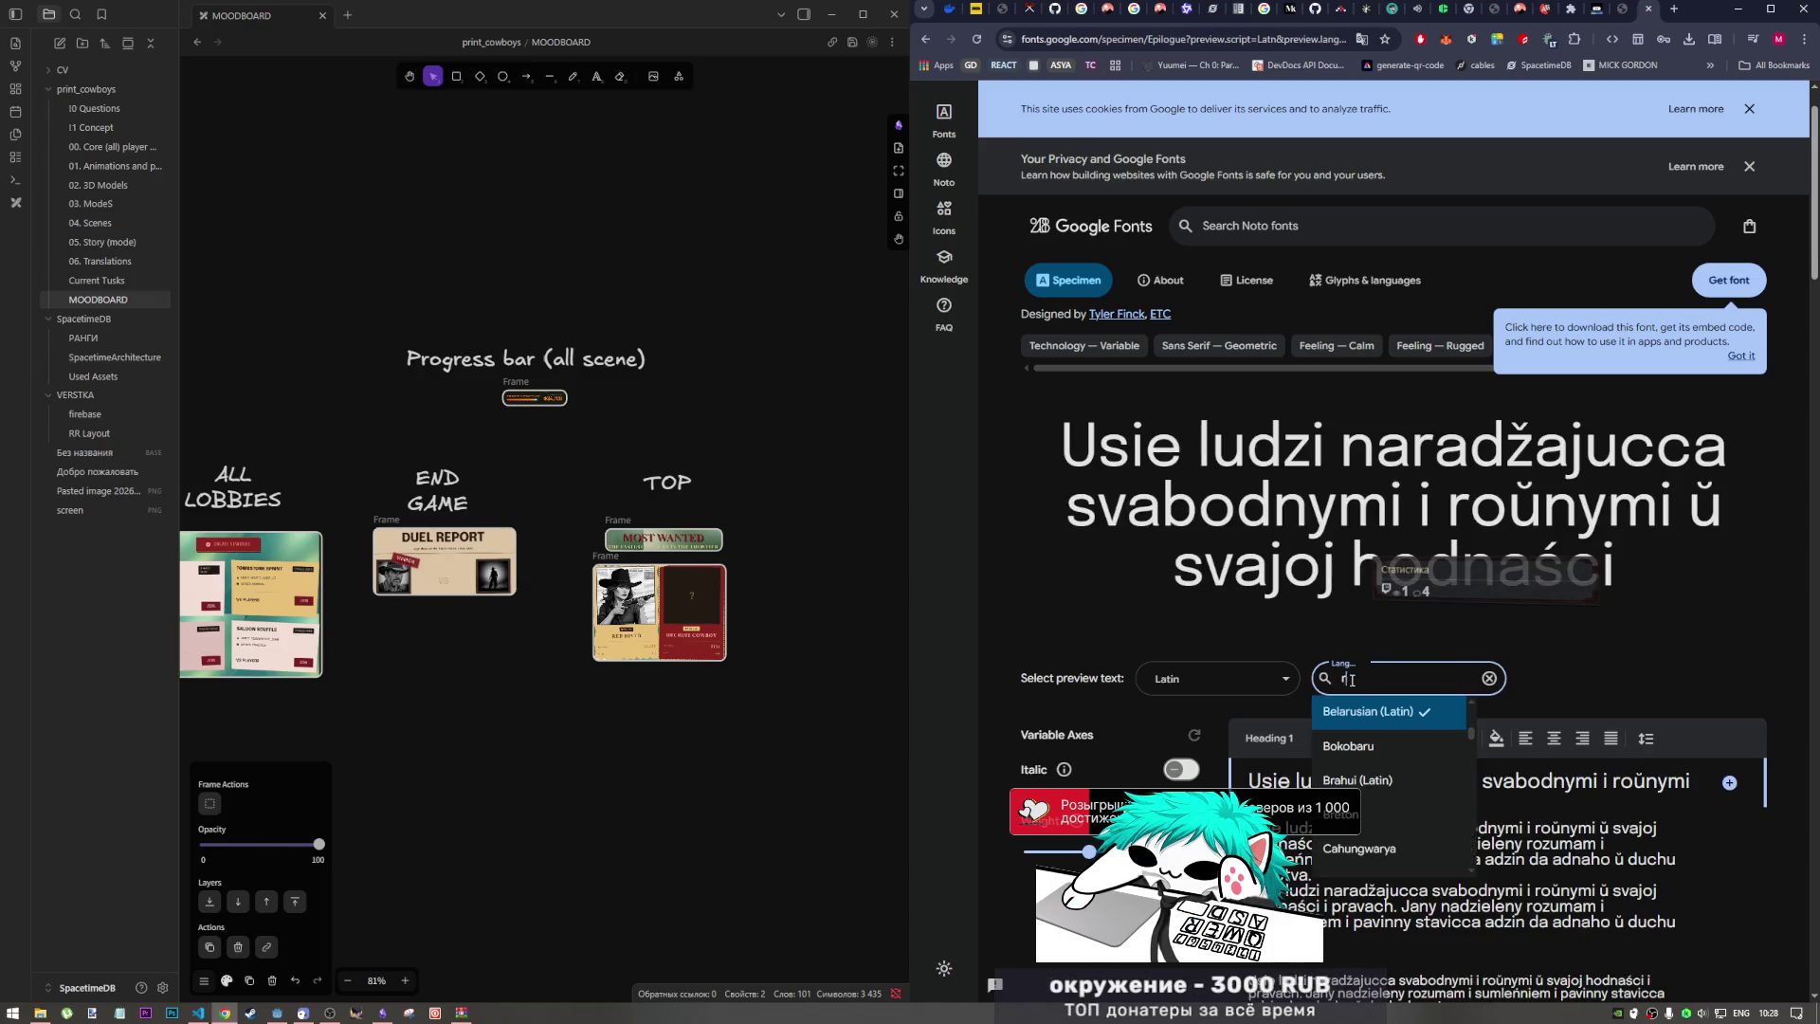
key("Escape")
left_click(1376, 679)
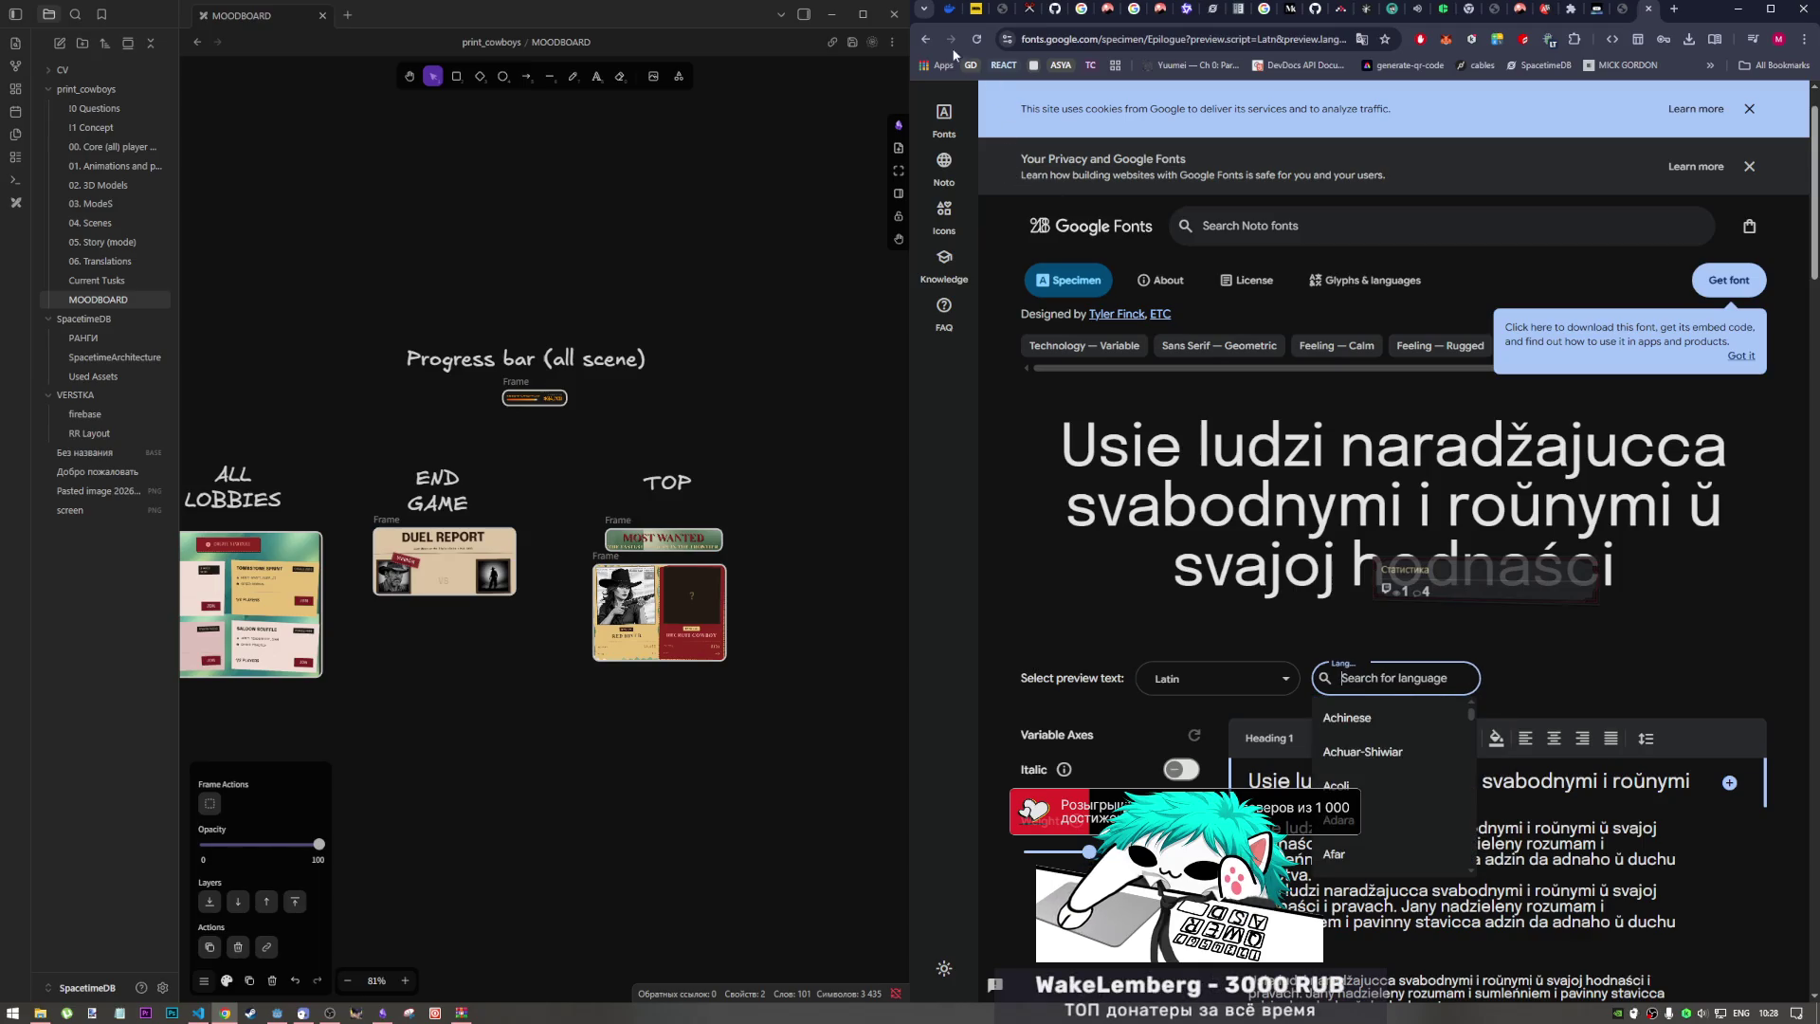
left_click(925, 39)
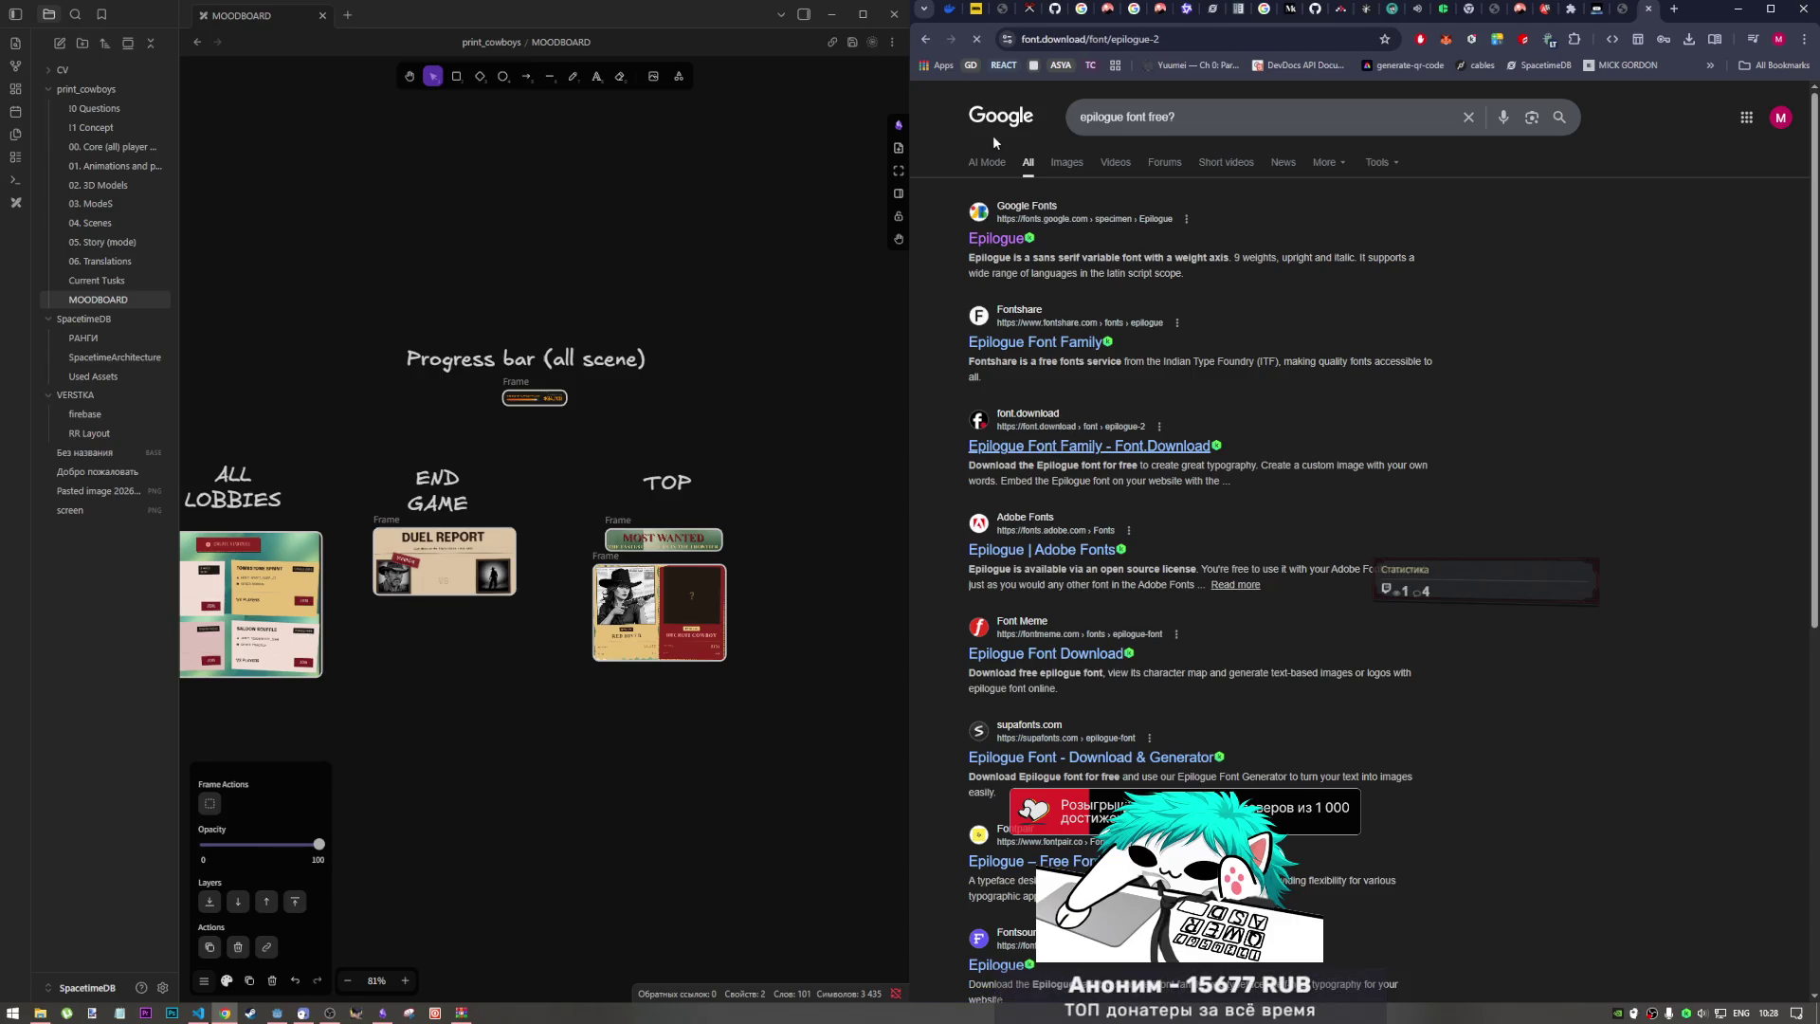
Step: Scroll the font.download Epilogue variants and compare with the pause menu heading's letter-spacing and weight
scroll(1213, 344, "down", 3)
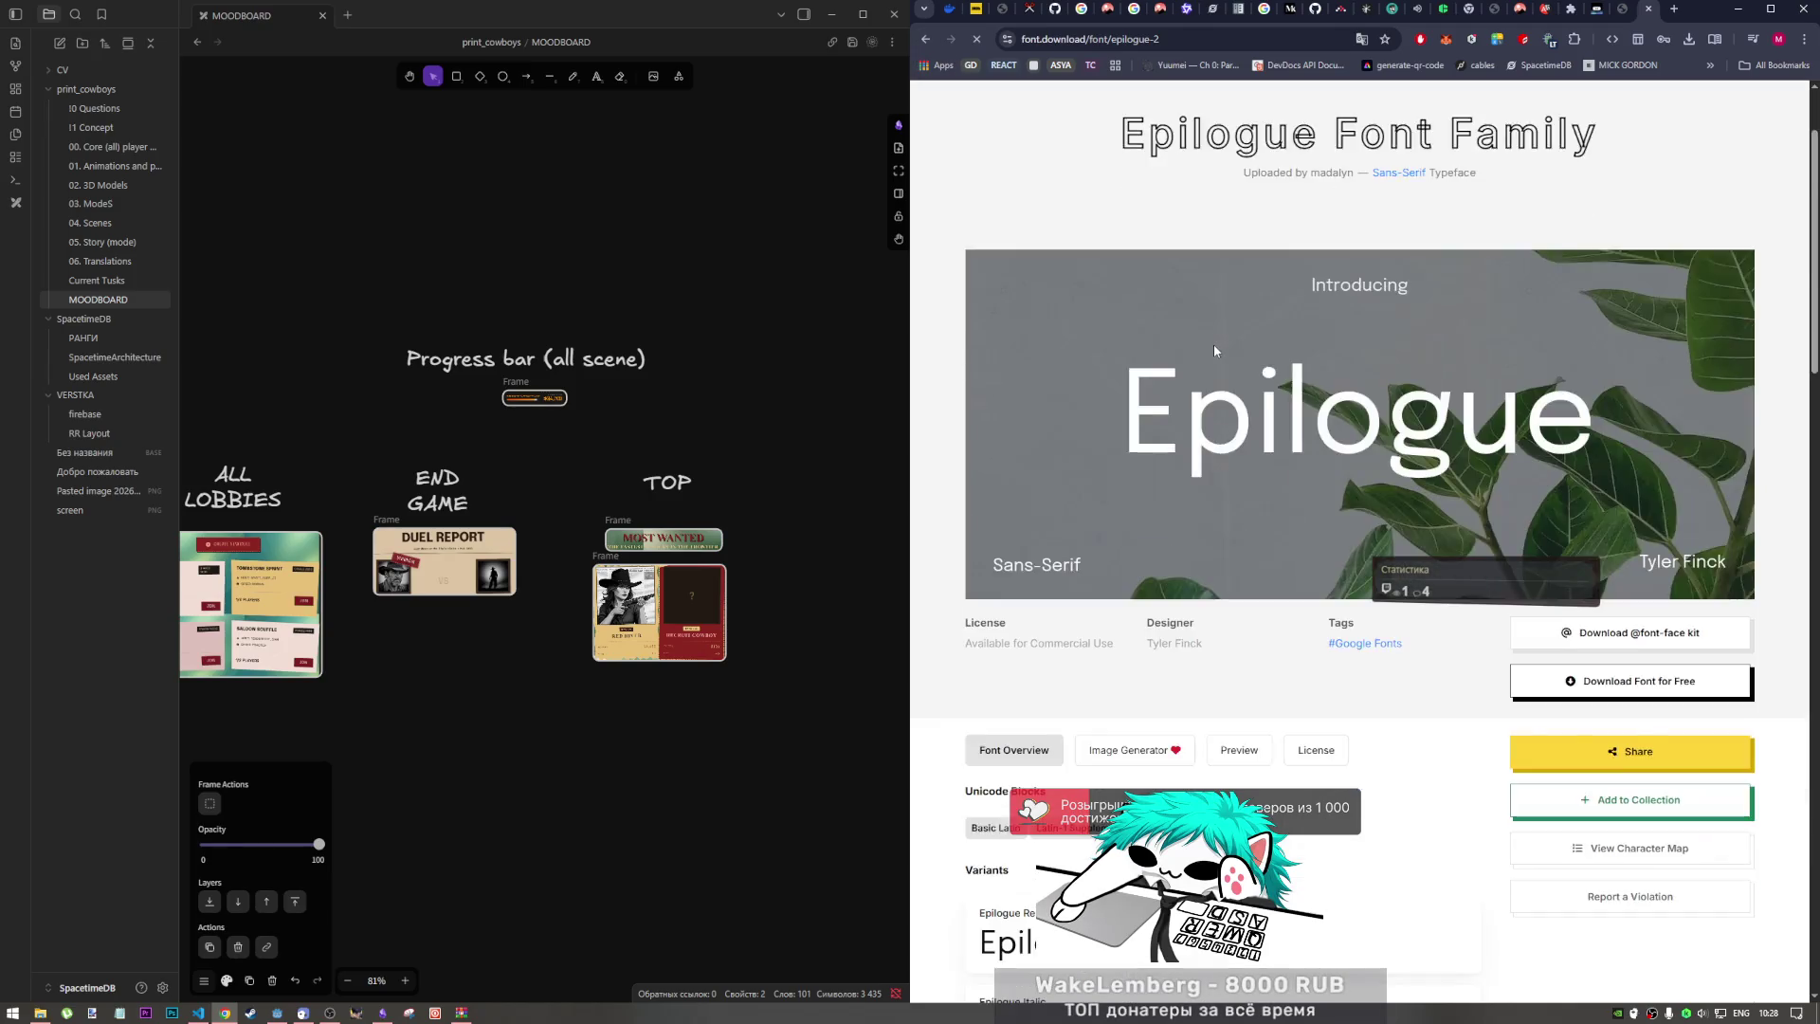
scroll(1212, 351, "down", 3)
scroll(1115, 392, "down", 9)
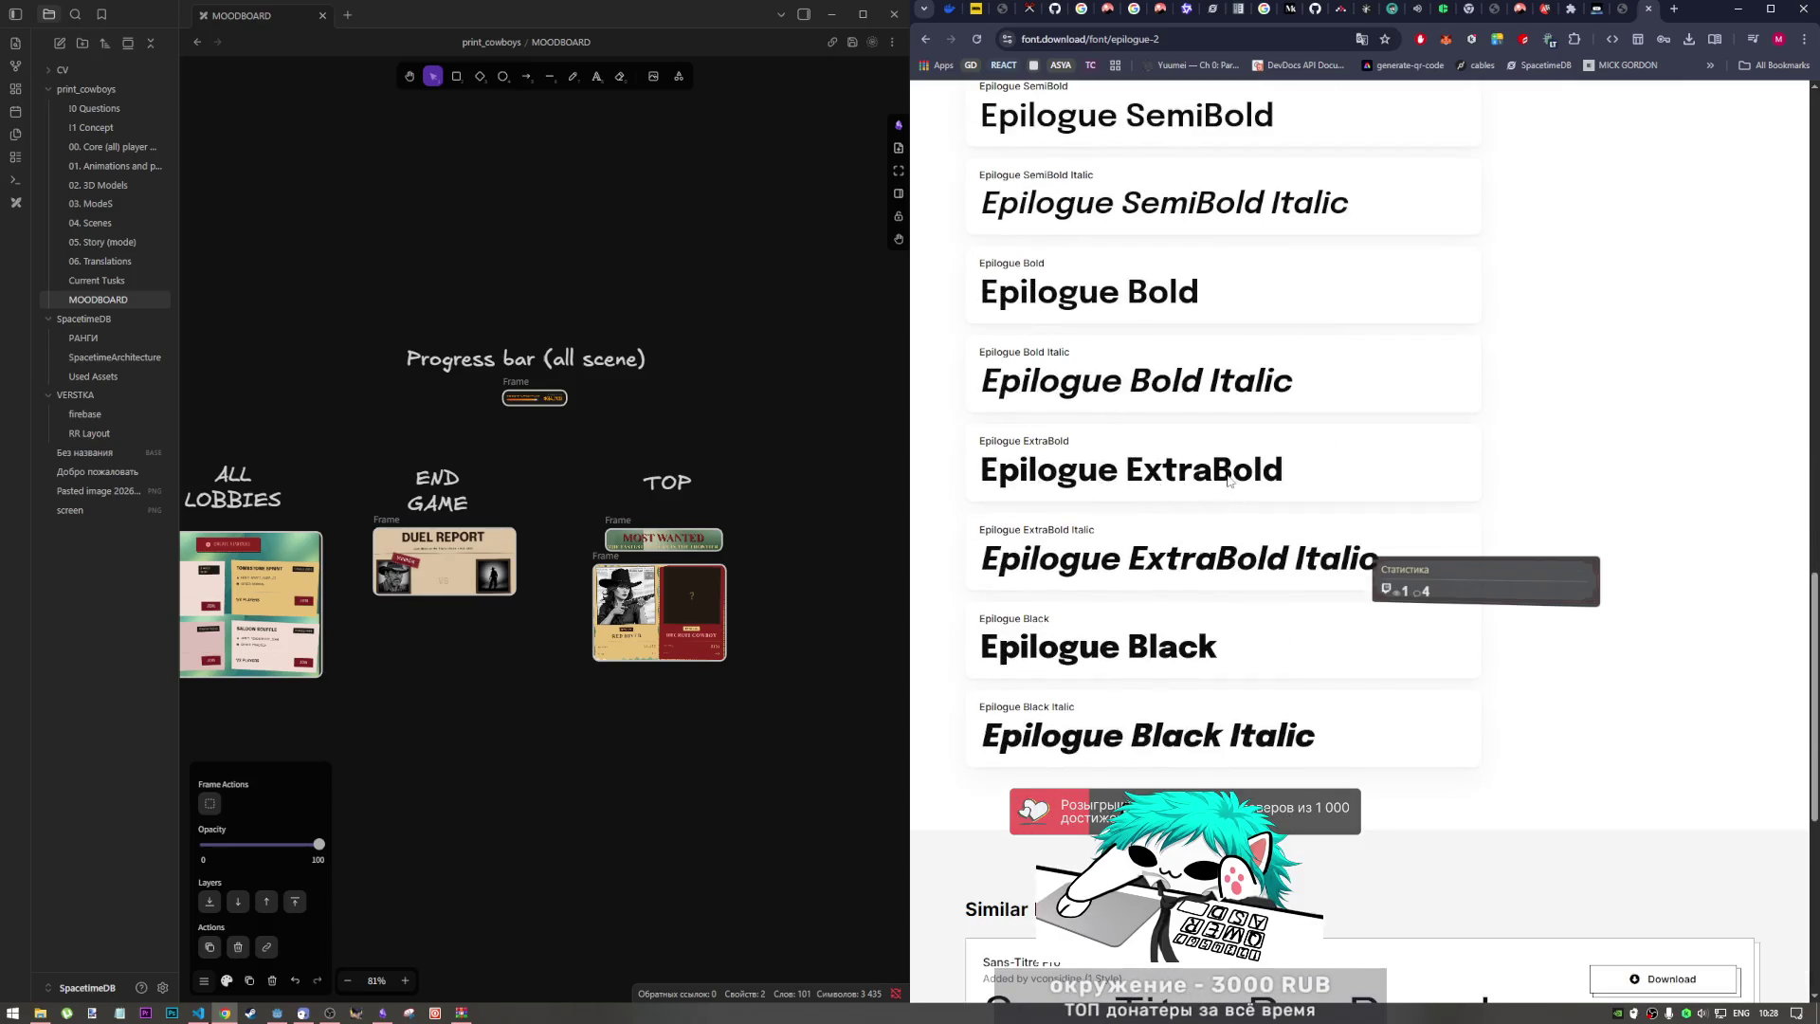
scroll(1229, 480, "up", 6)
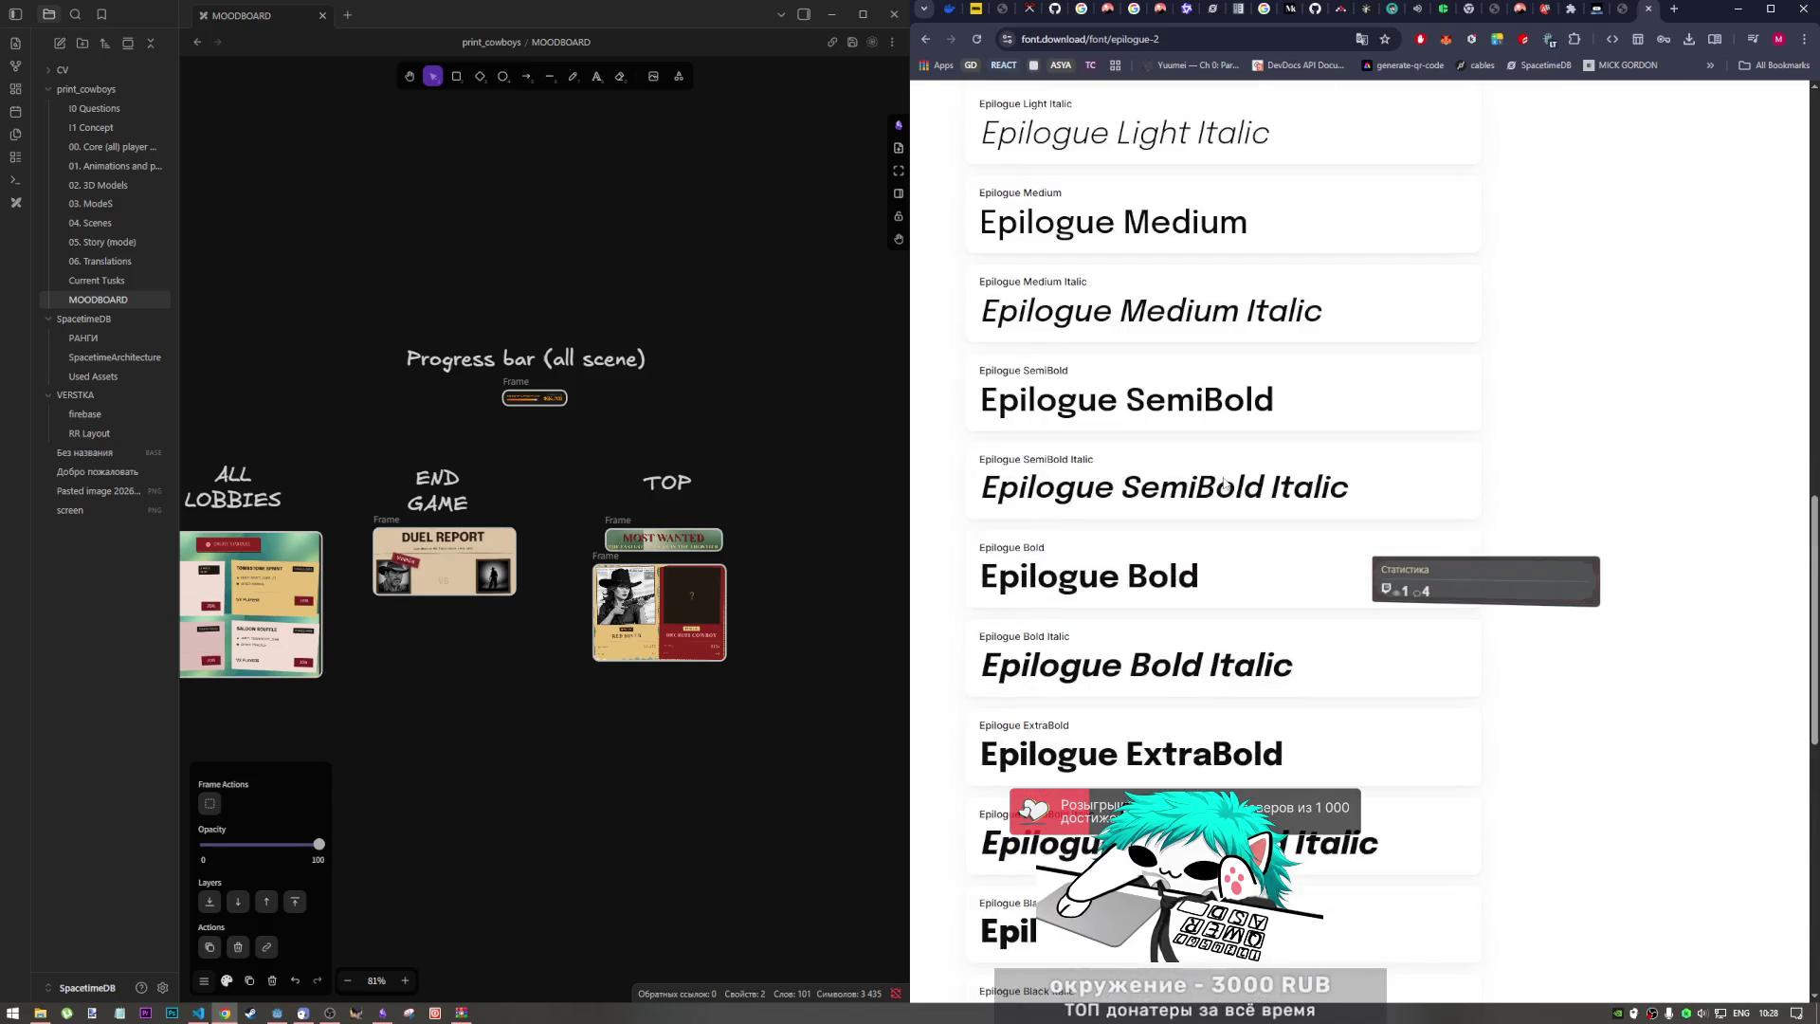
left_click(1627, 15)
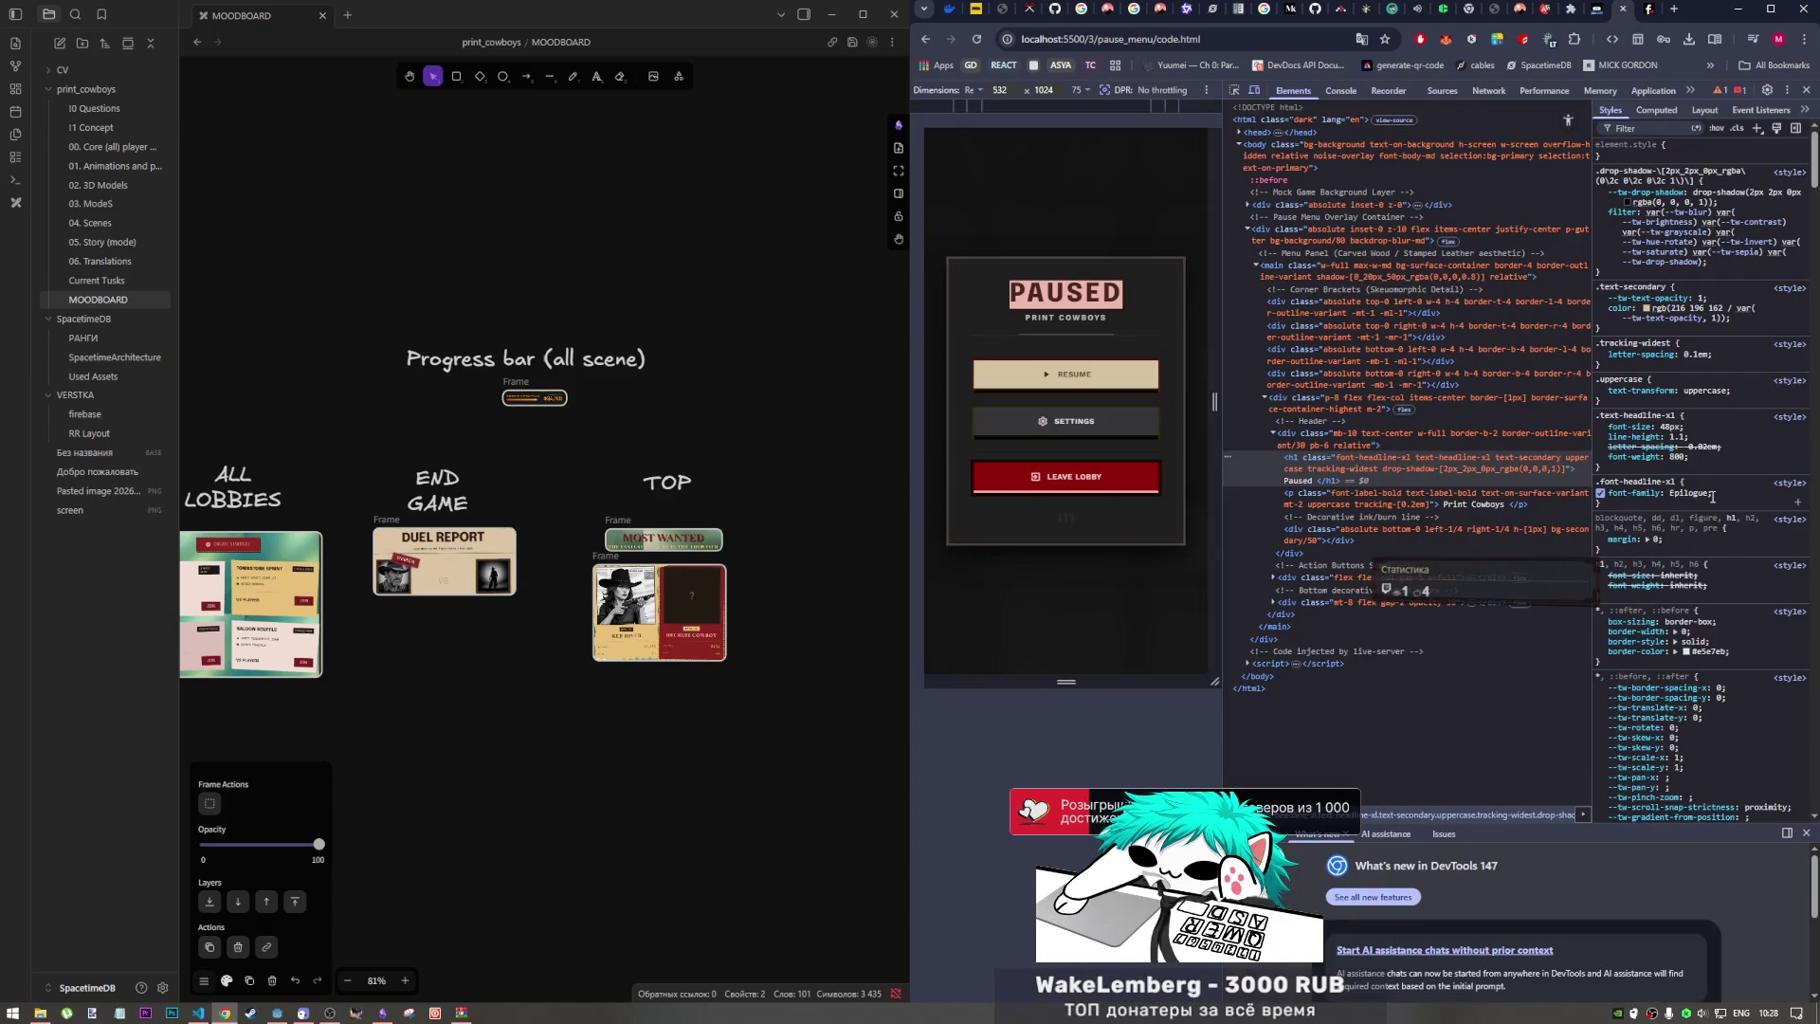
left_click_drag(1689, 459, 1642, 445)
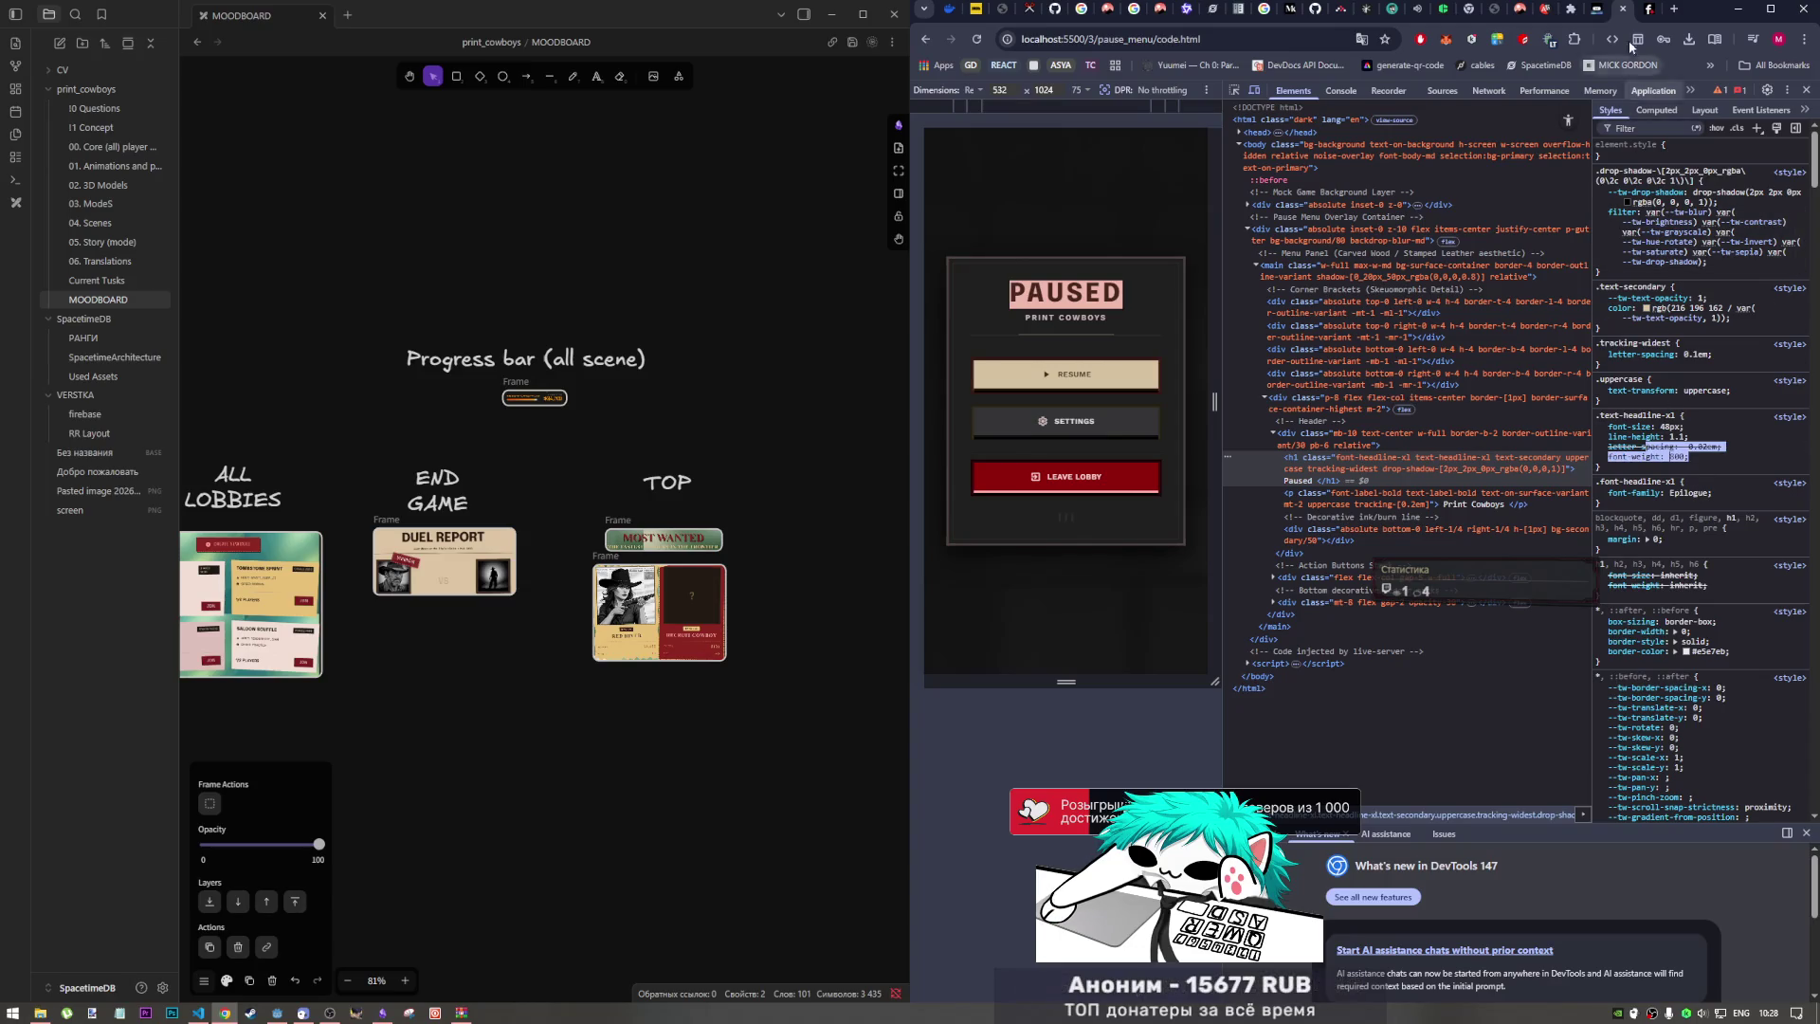
key("ctrl+Tab")
left_click(1596, 8)
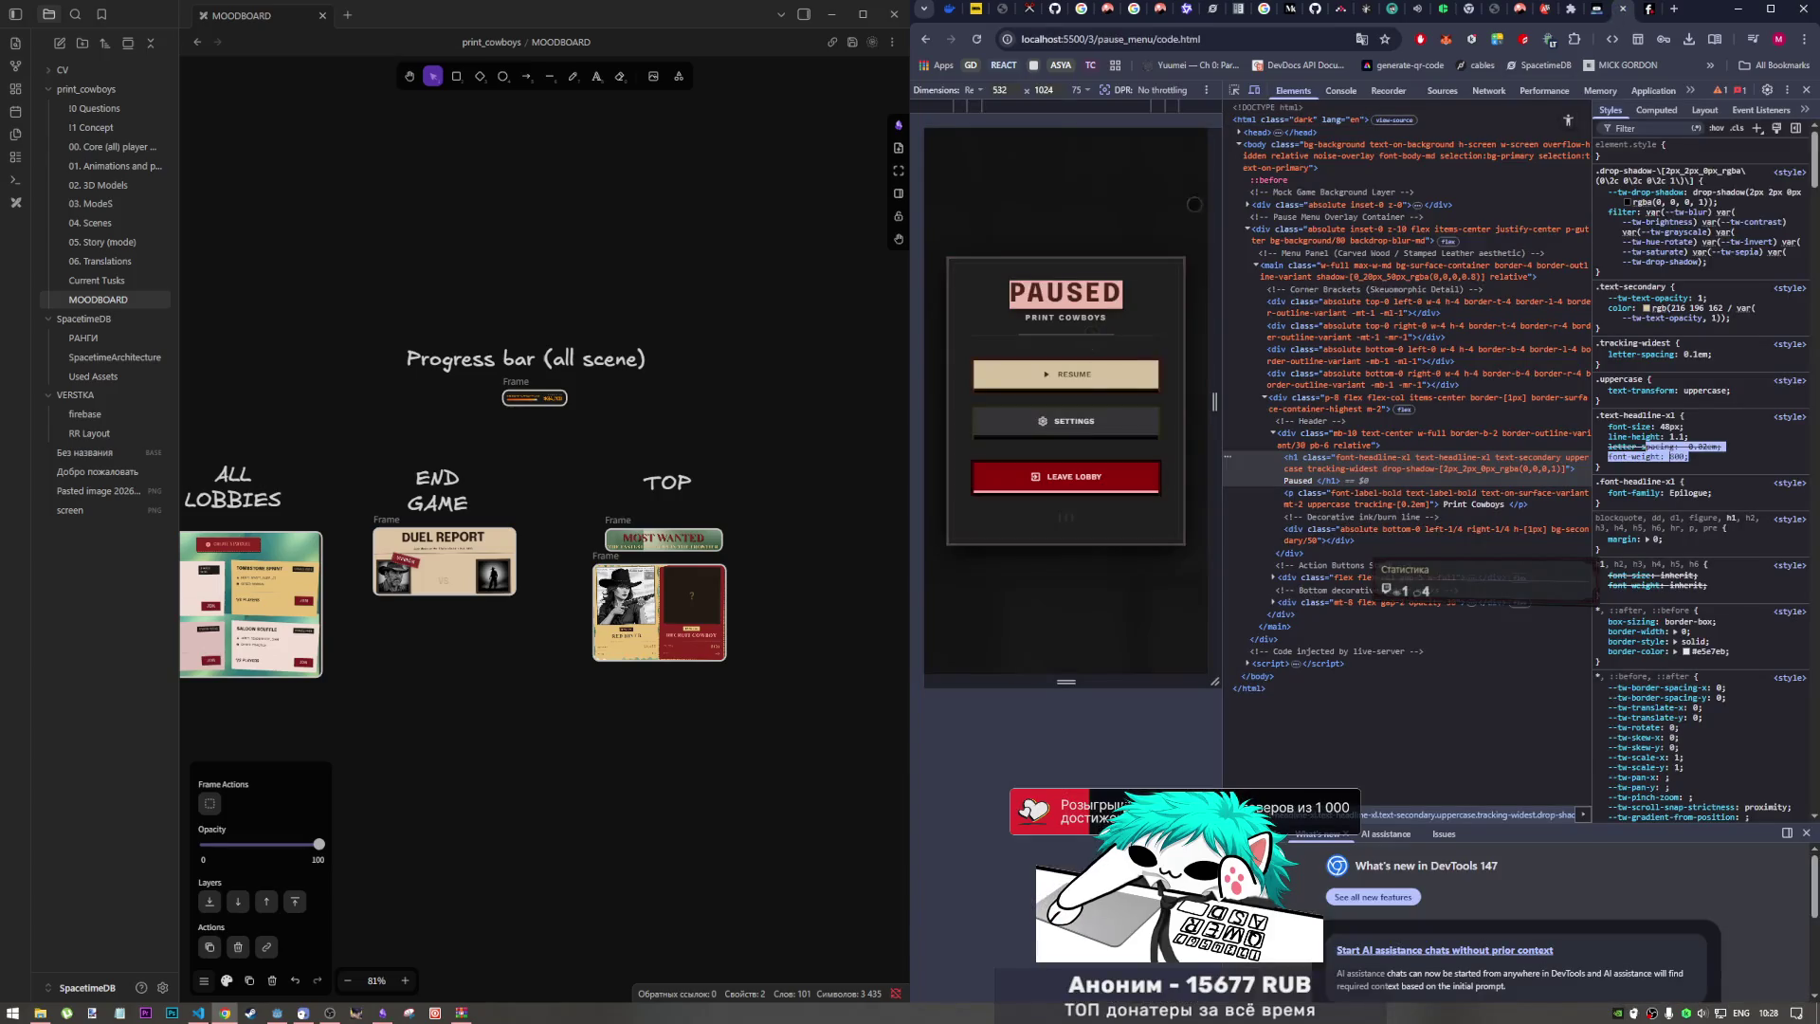
left_click(1623, 8)
Step: Confirm Epilogue is Available for Commercial Use and download it as epilogue-2.zip
scroll(1107, 611, "down", 5)
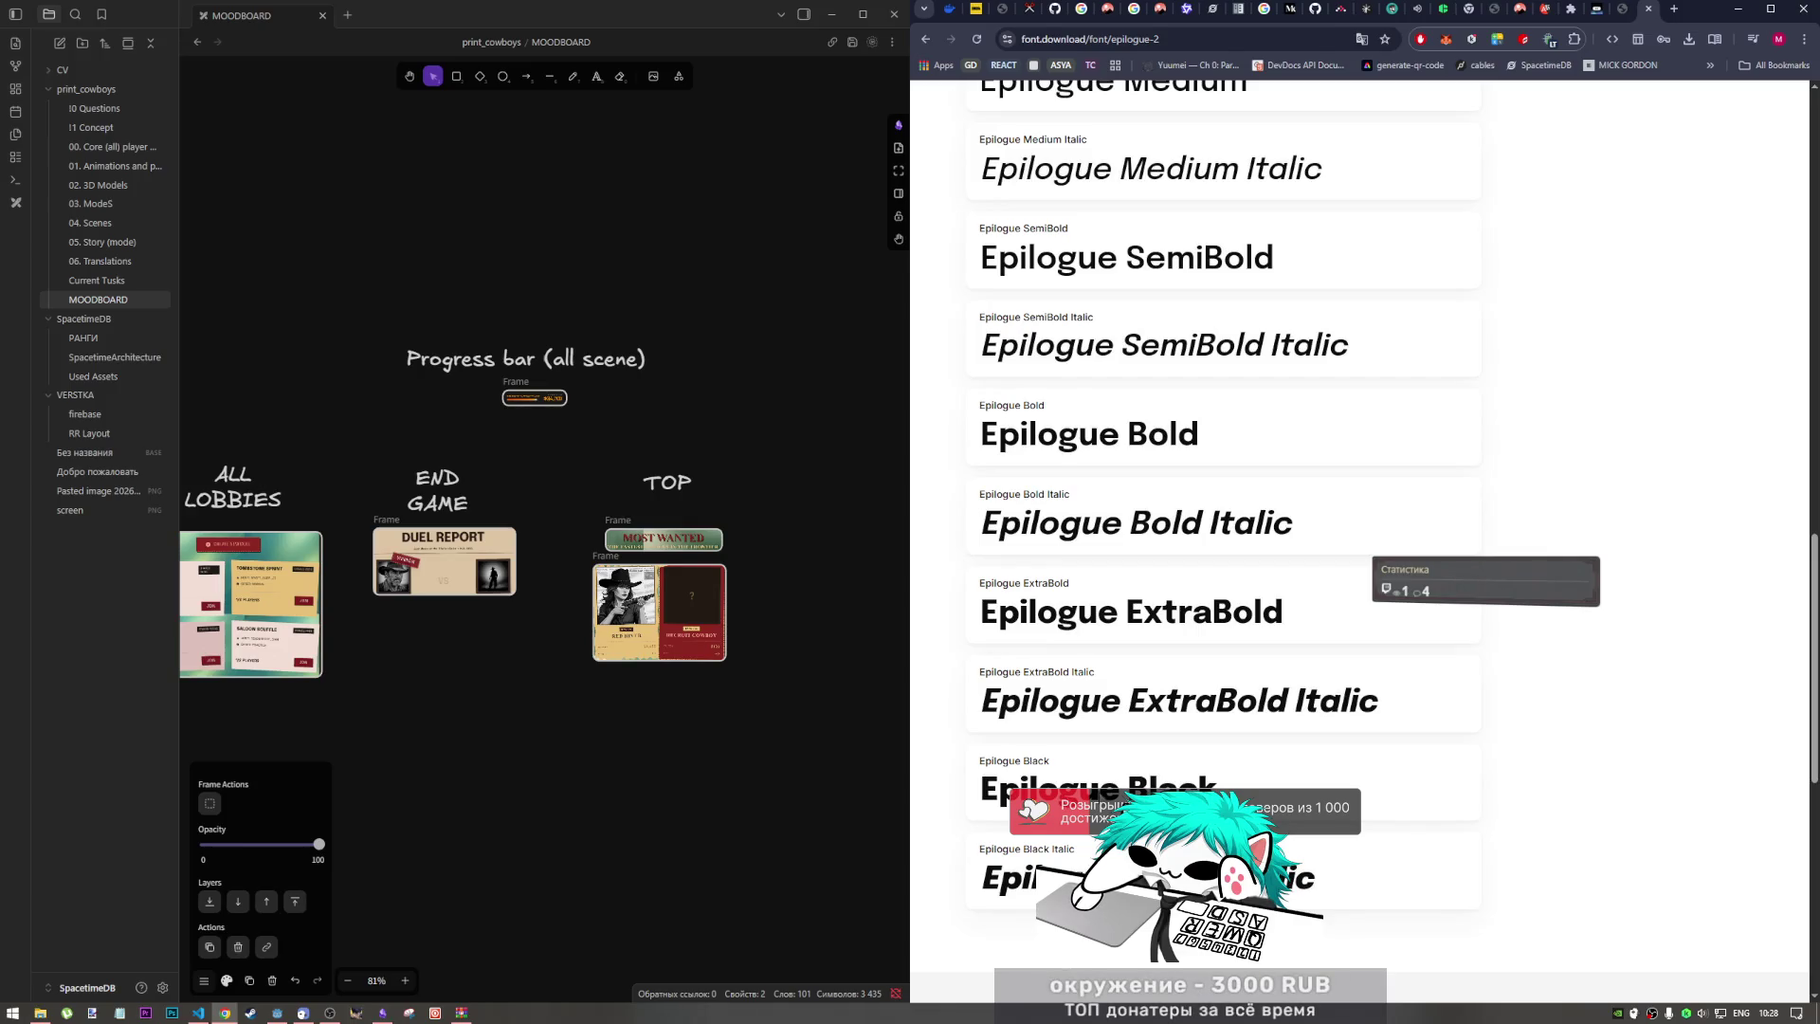
scroll(1109, 834, "up", 10)
scroll(1116, 775, "down", 3)
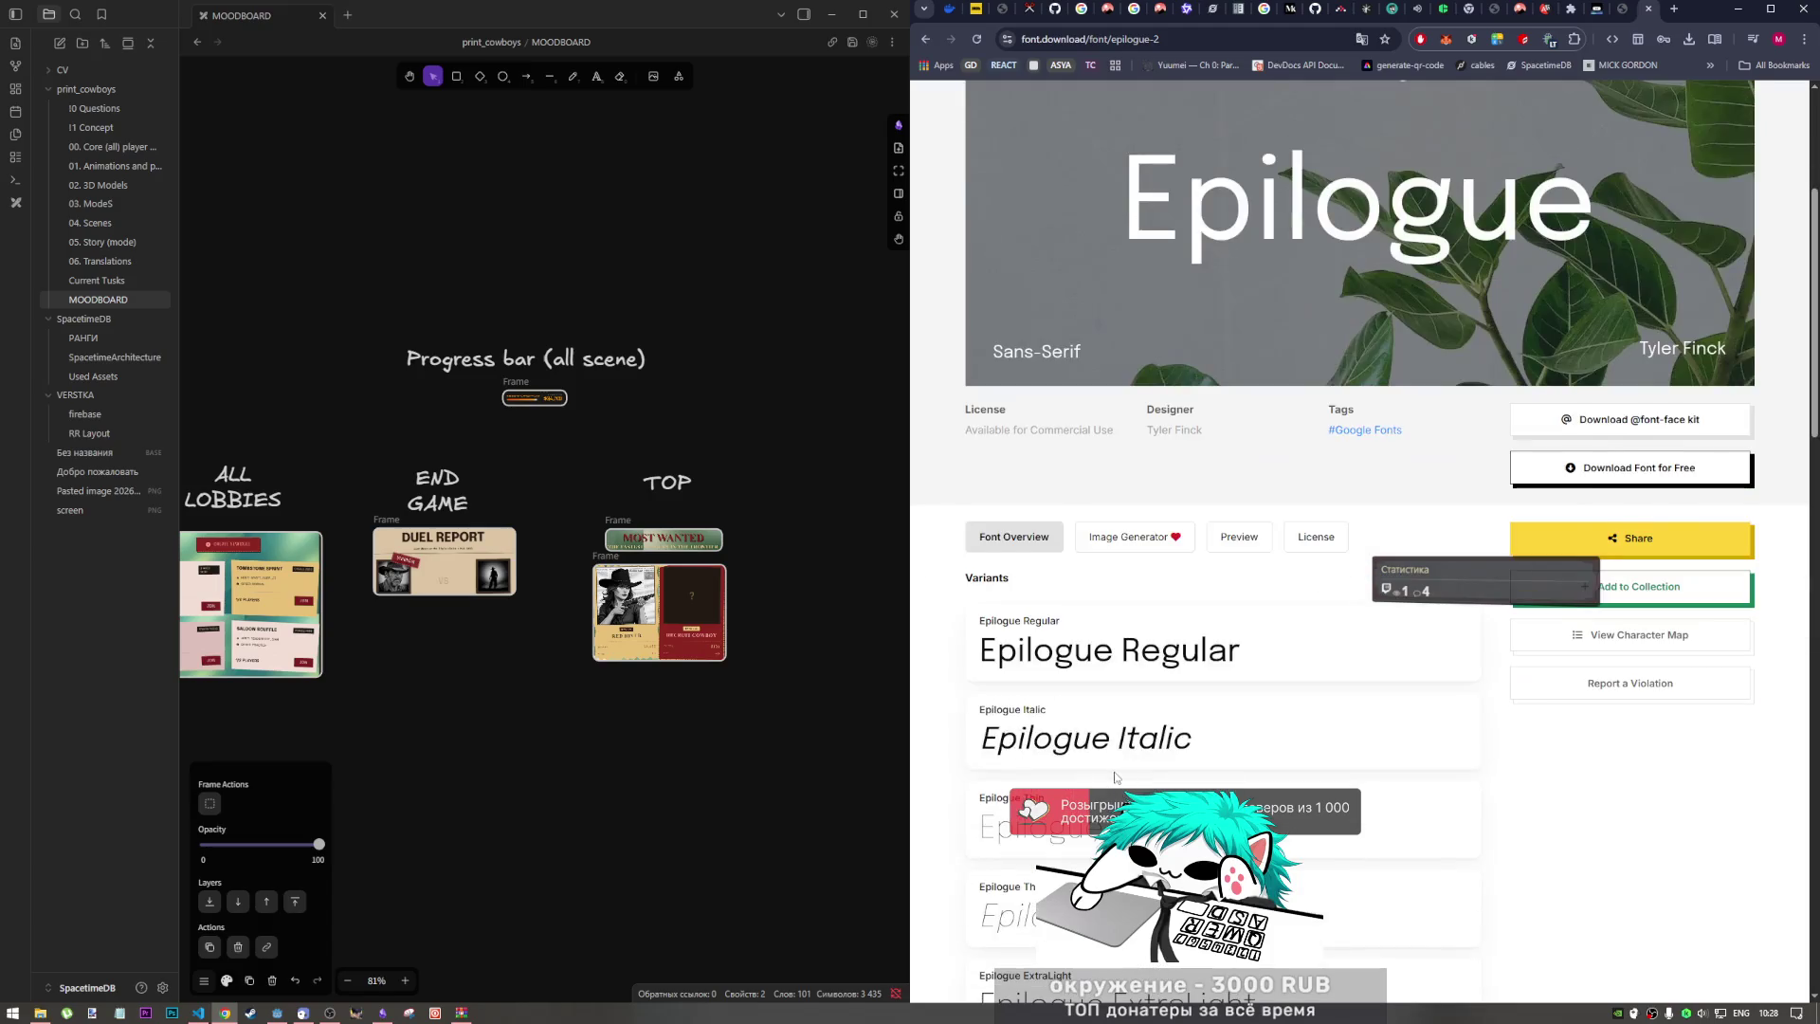
scroll(1112, 775, "down", 1)
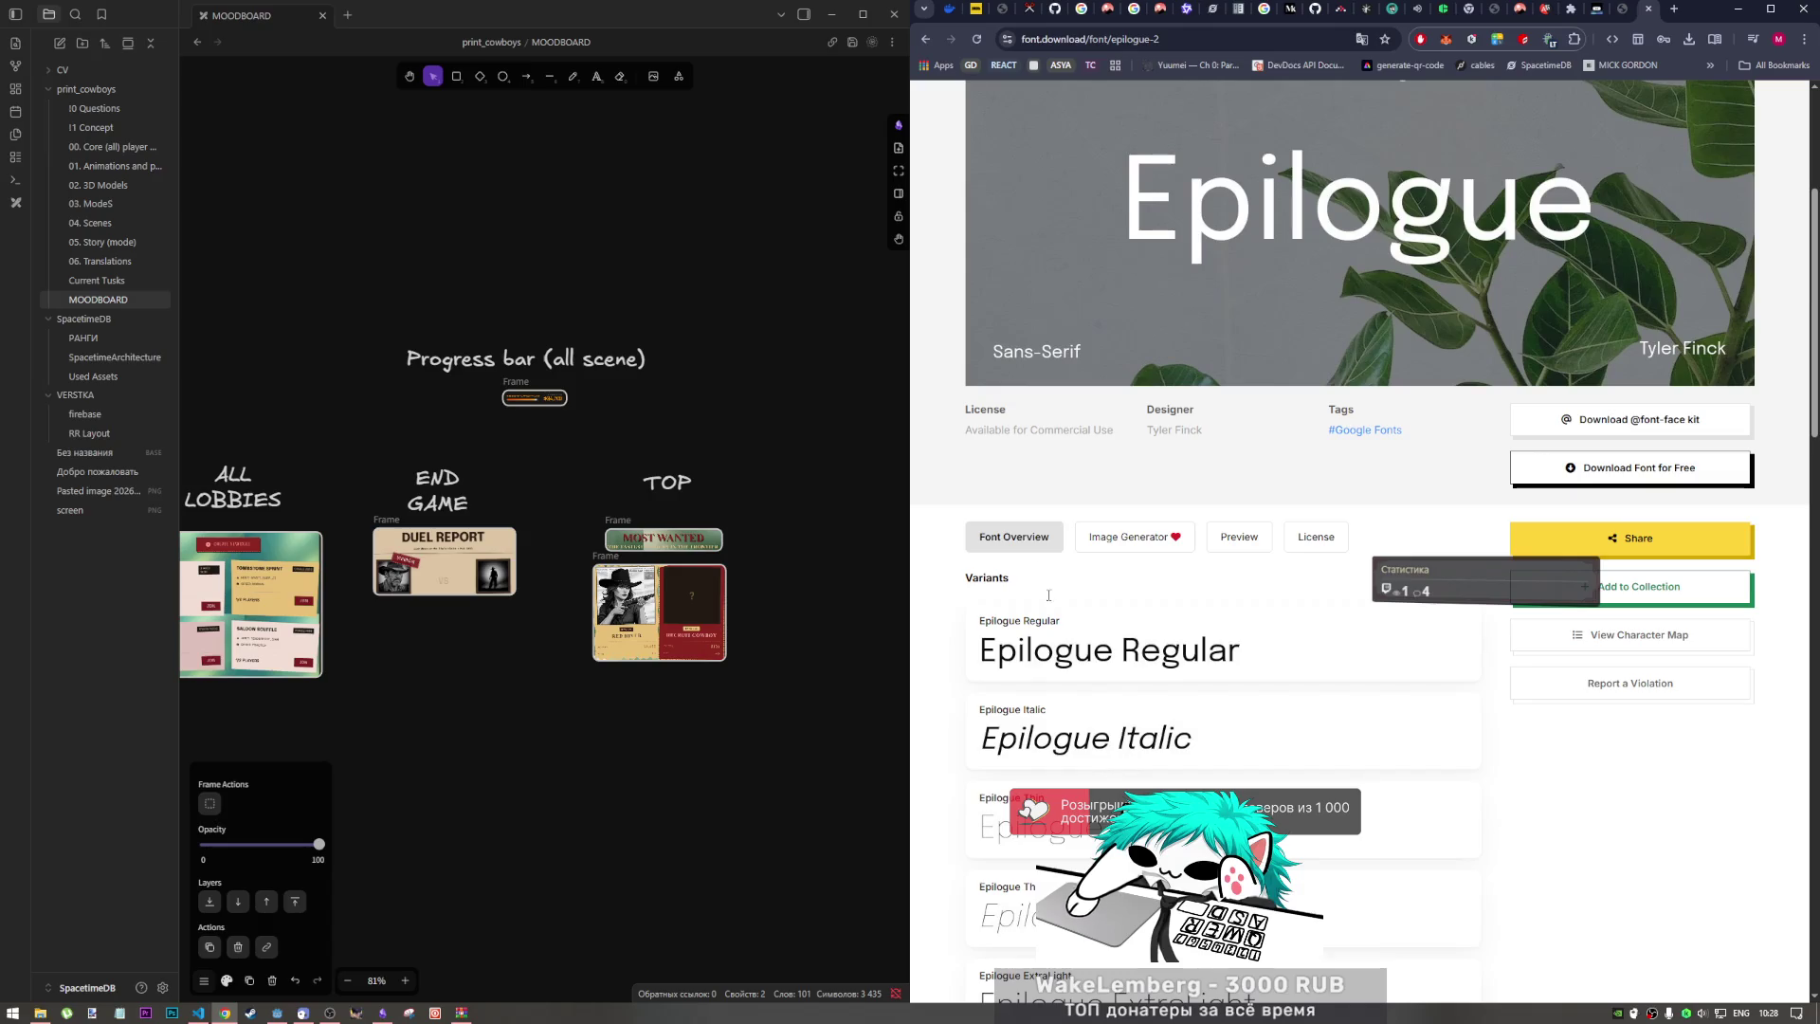
mouse_move(1113, 431)
left_mouse_down()
mouse_move(960, 438)
mouse_move(984, 451)
left_mouse_up()
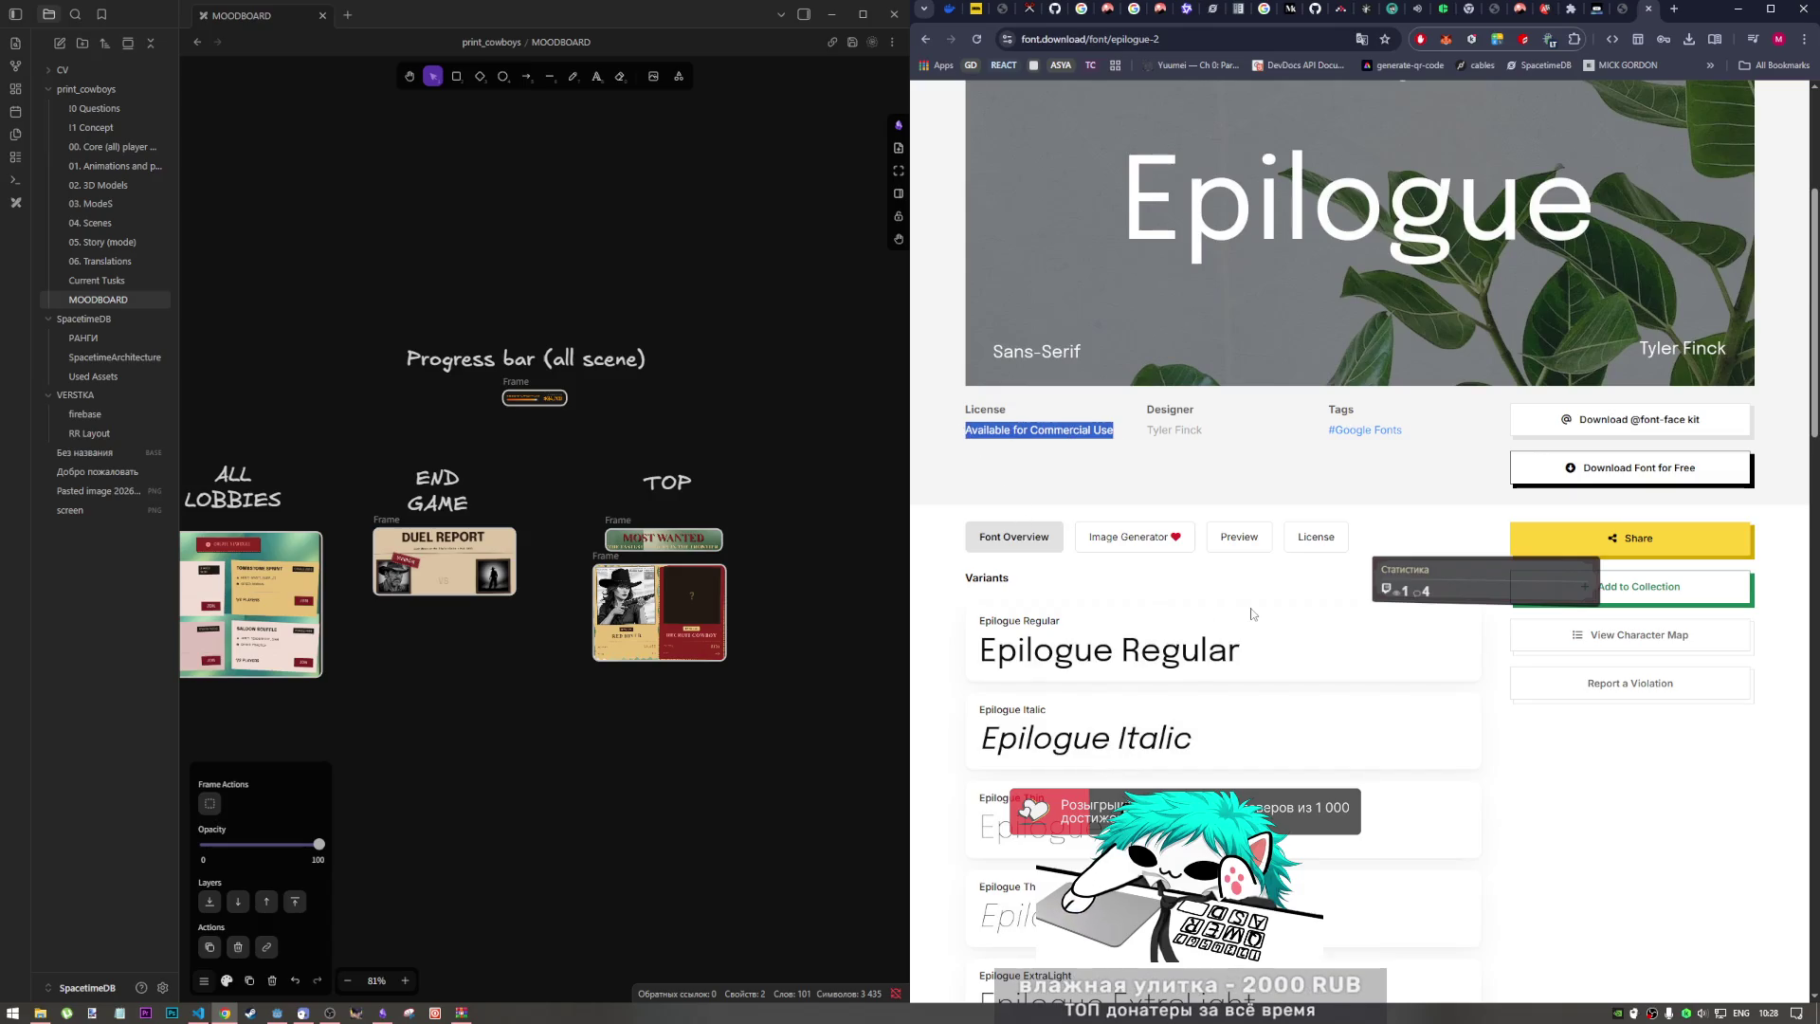
left_click(1782, 484)
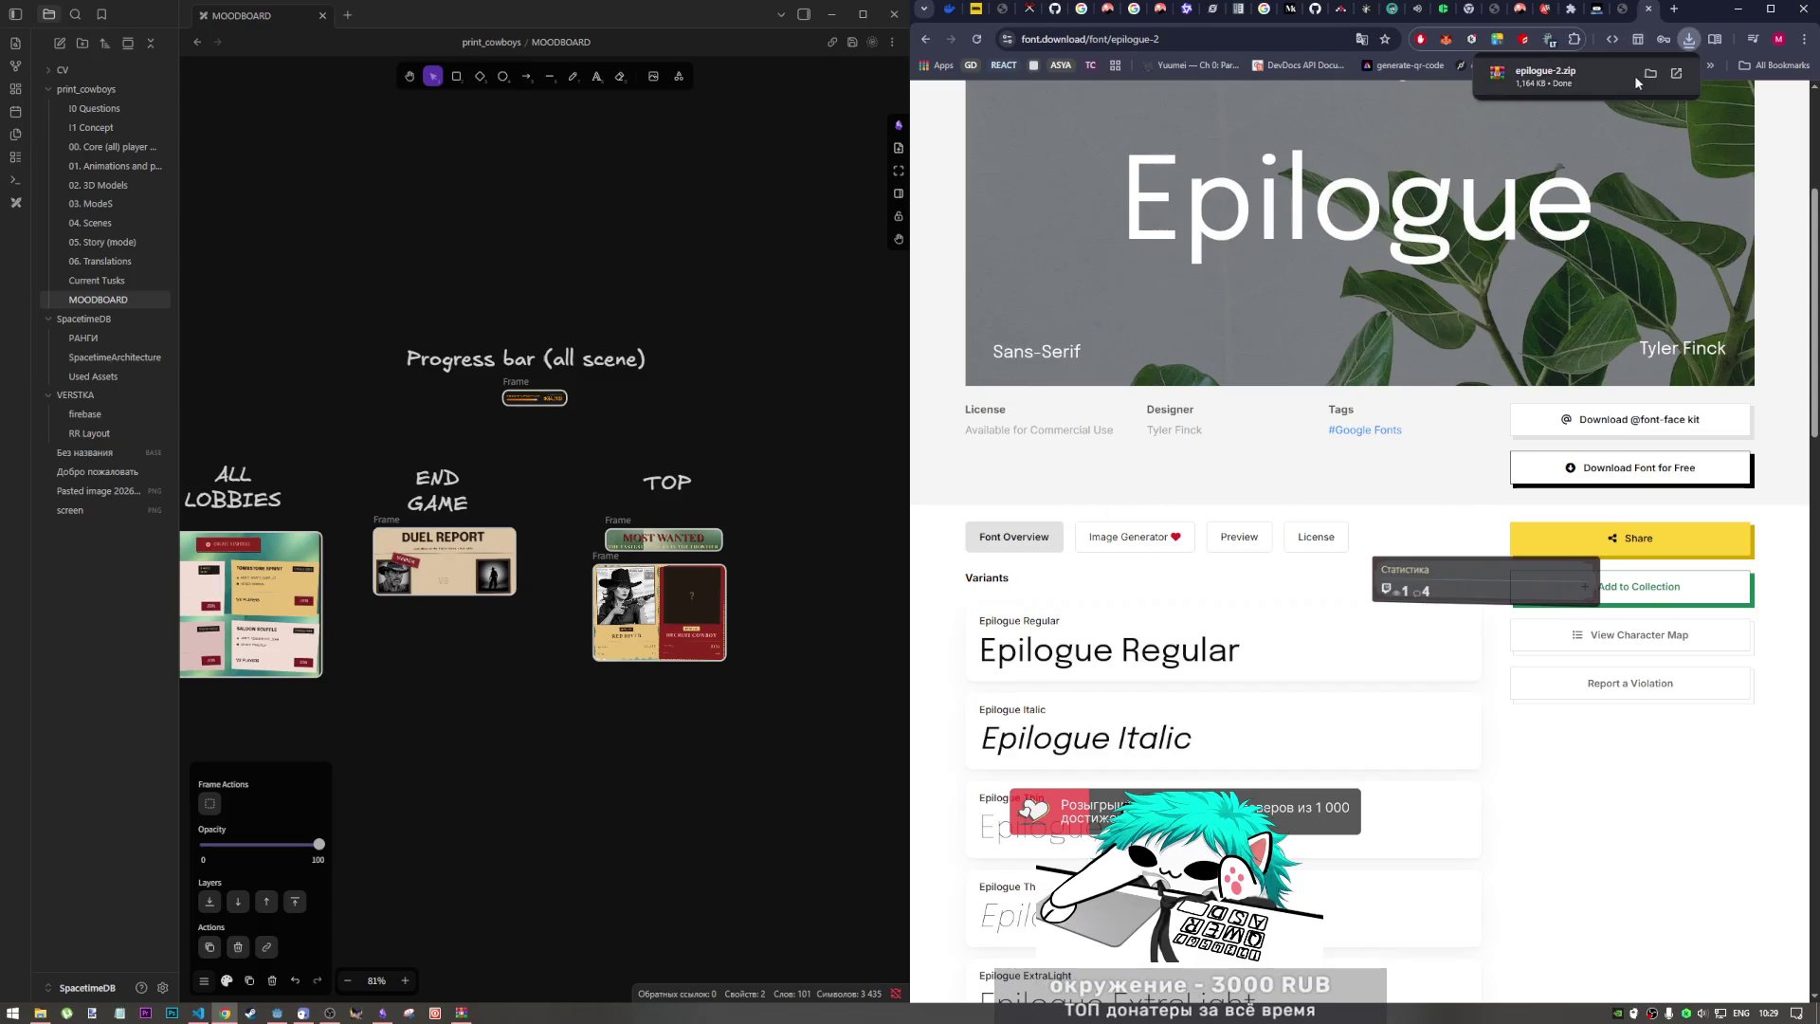
left_click(1651, 75)
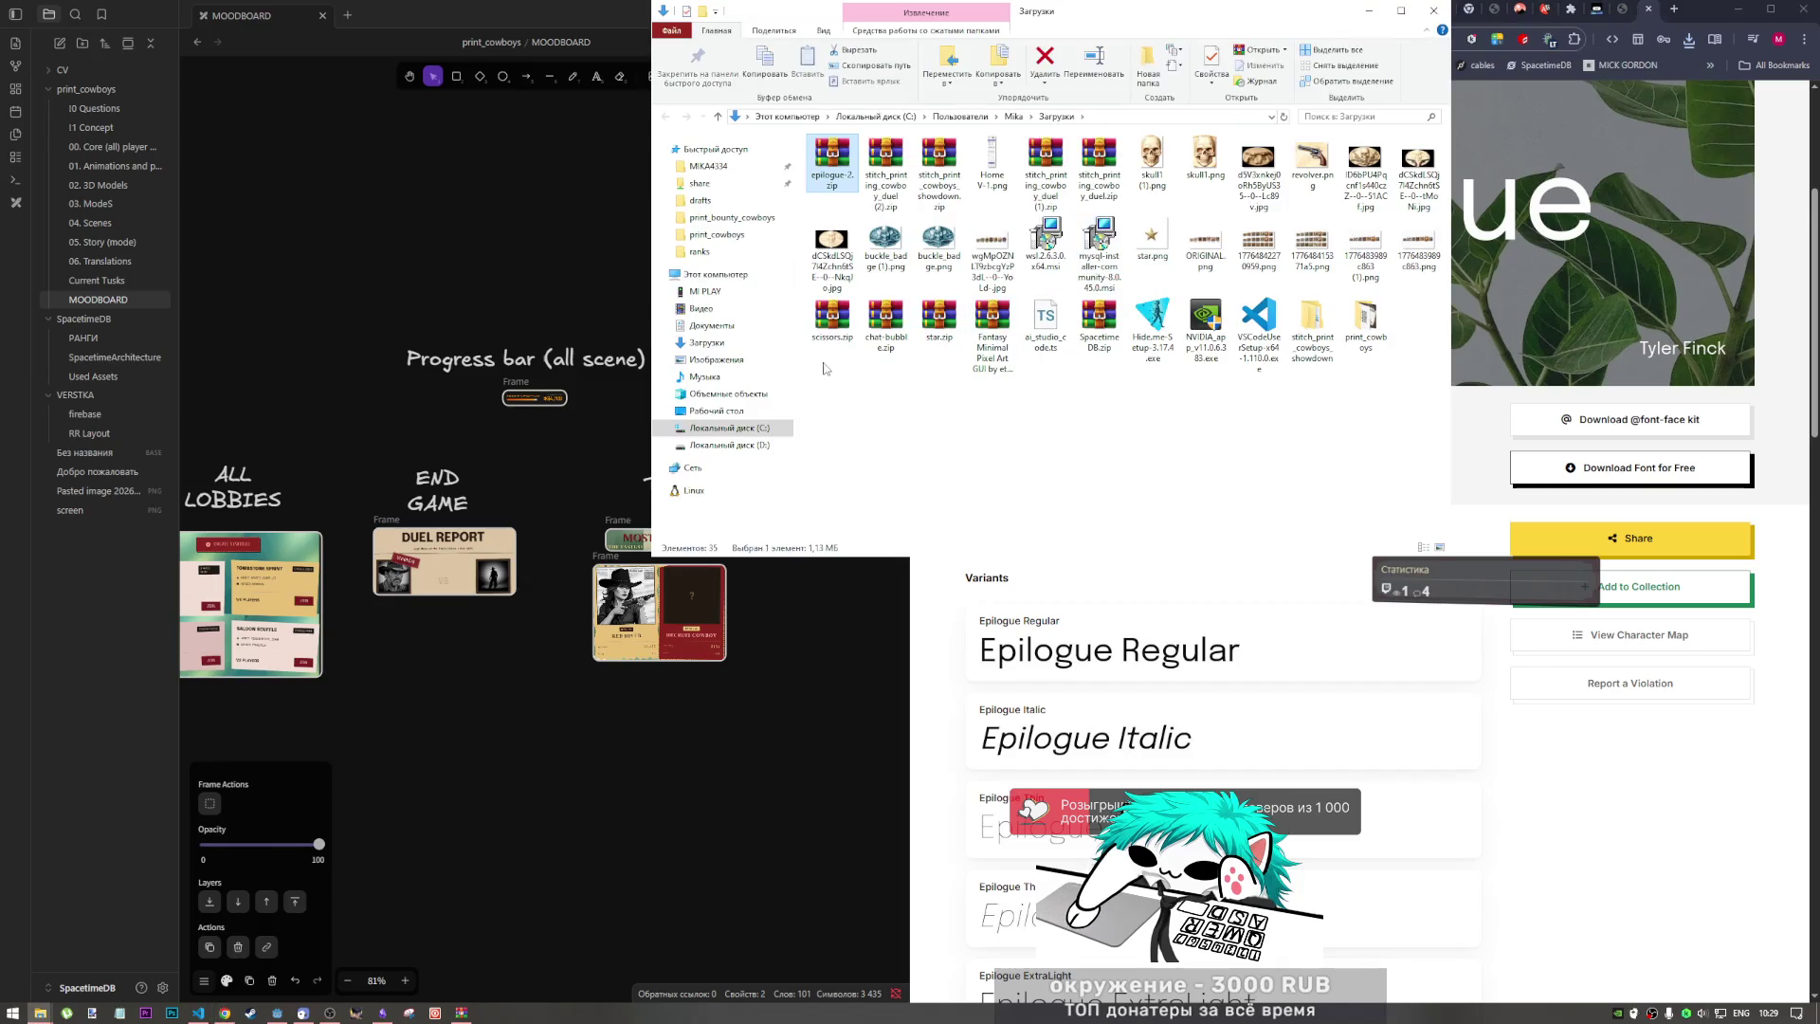
Step: Move epilogue-2.zip from Downloads into the print_cowboys folder
mouse_move(832, 169)
left_mouse_down()
mouse_move(1270, 369)
mouse_move(1365, 323)
left_mouse_up()
double_click(1312, 322)
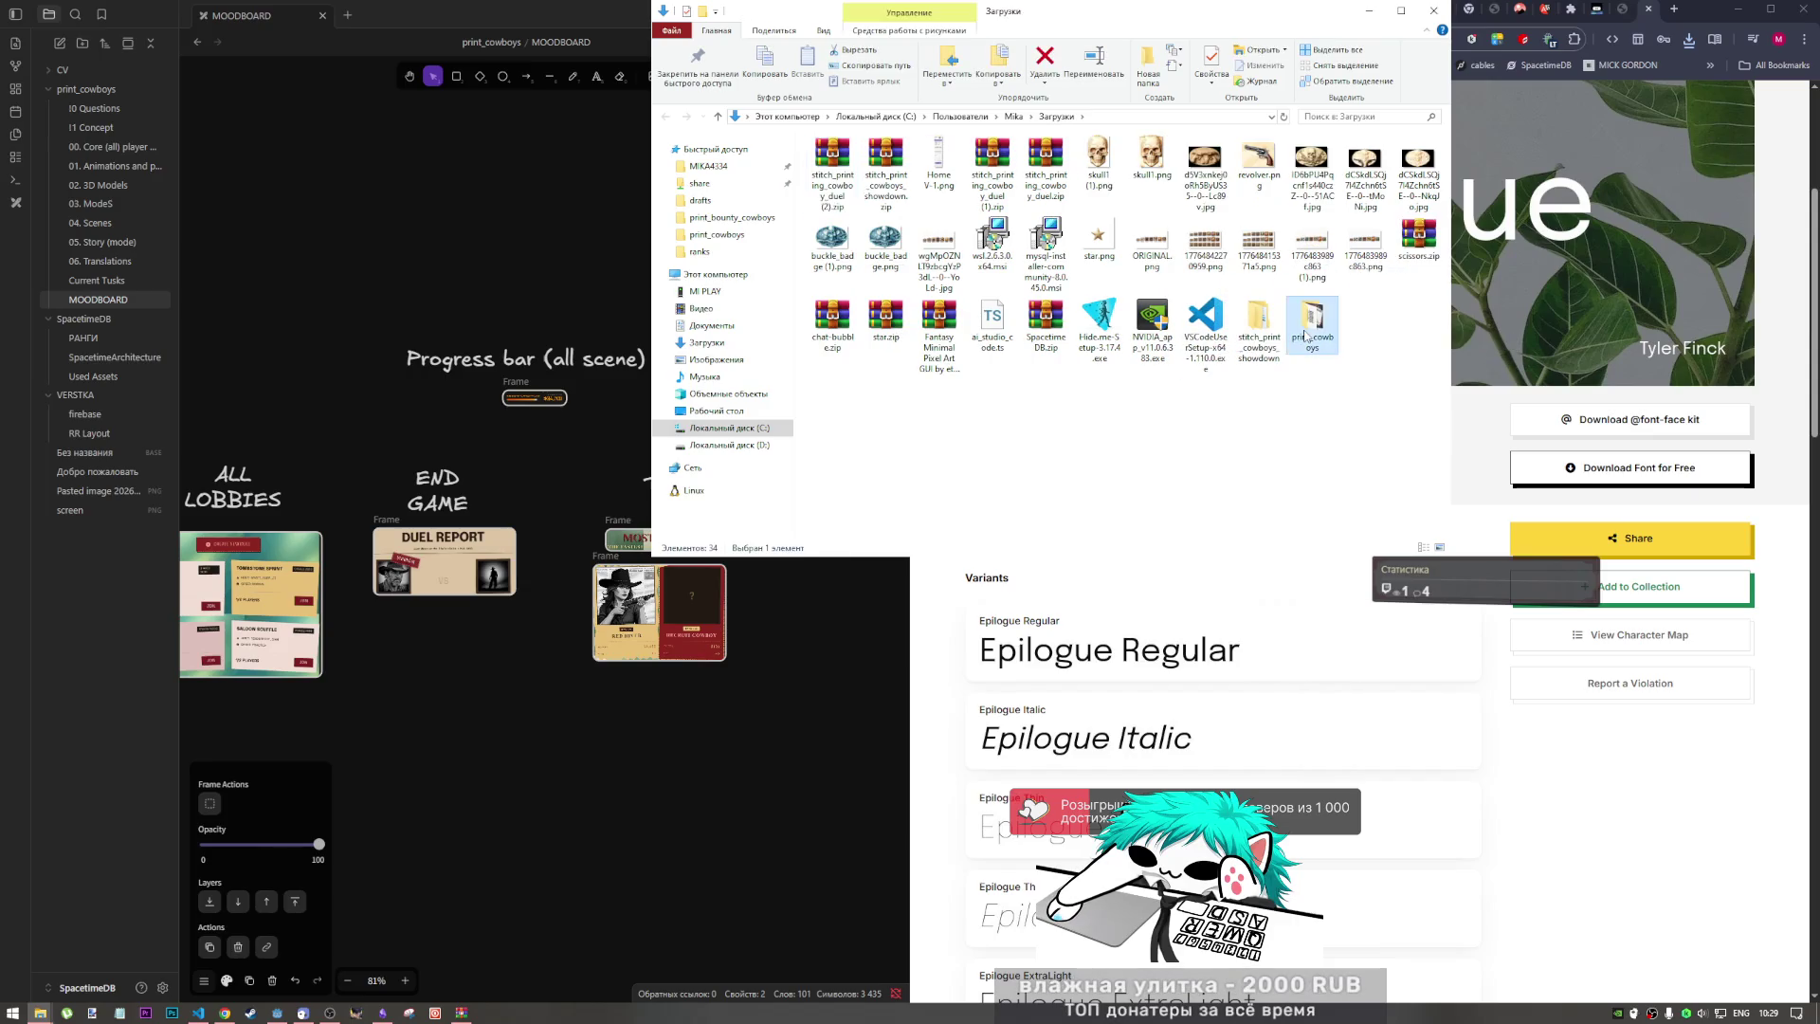
left_click(666, 116)
double_click(811, 227)
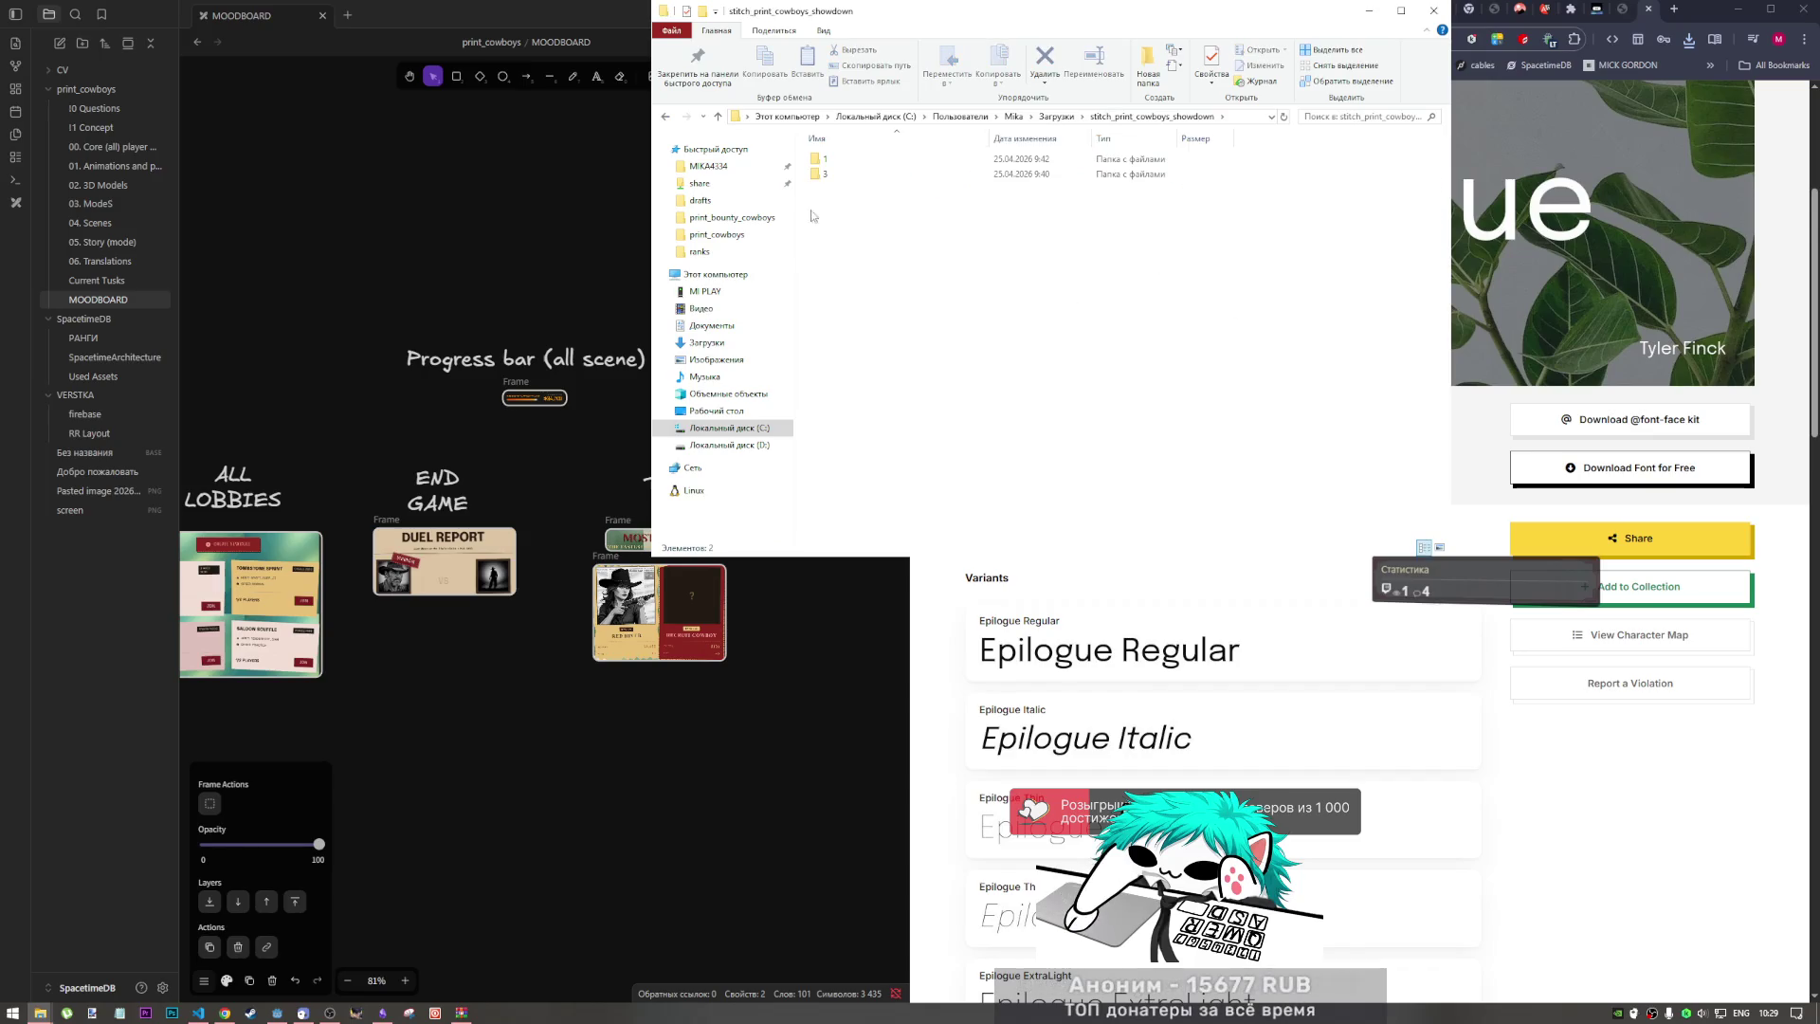
left_click(667, 116)
key("Return")
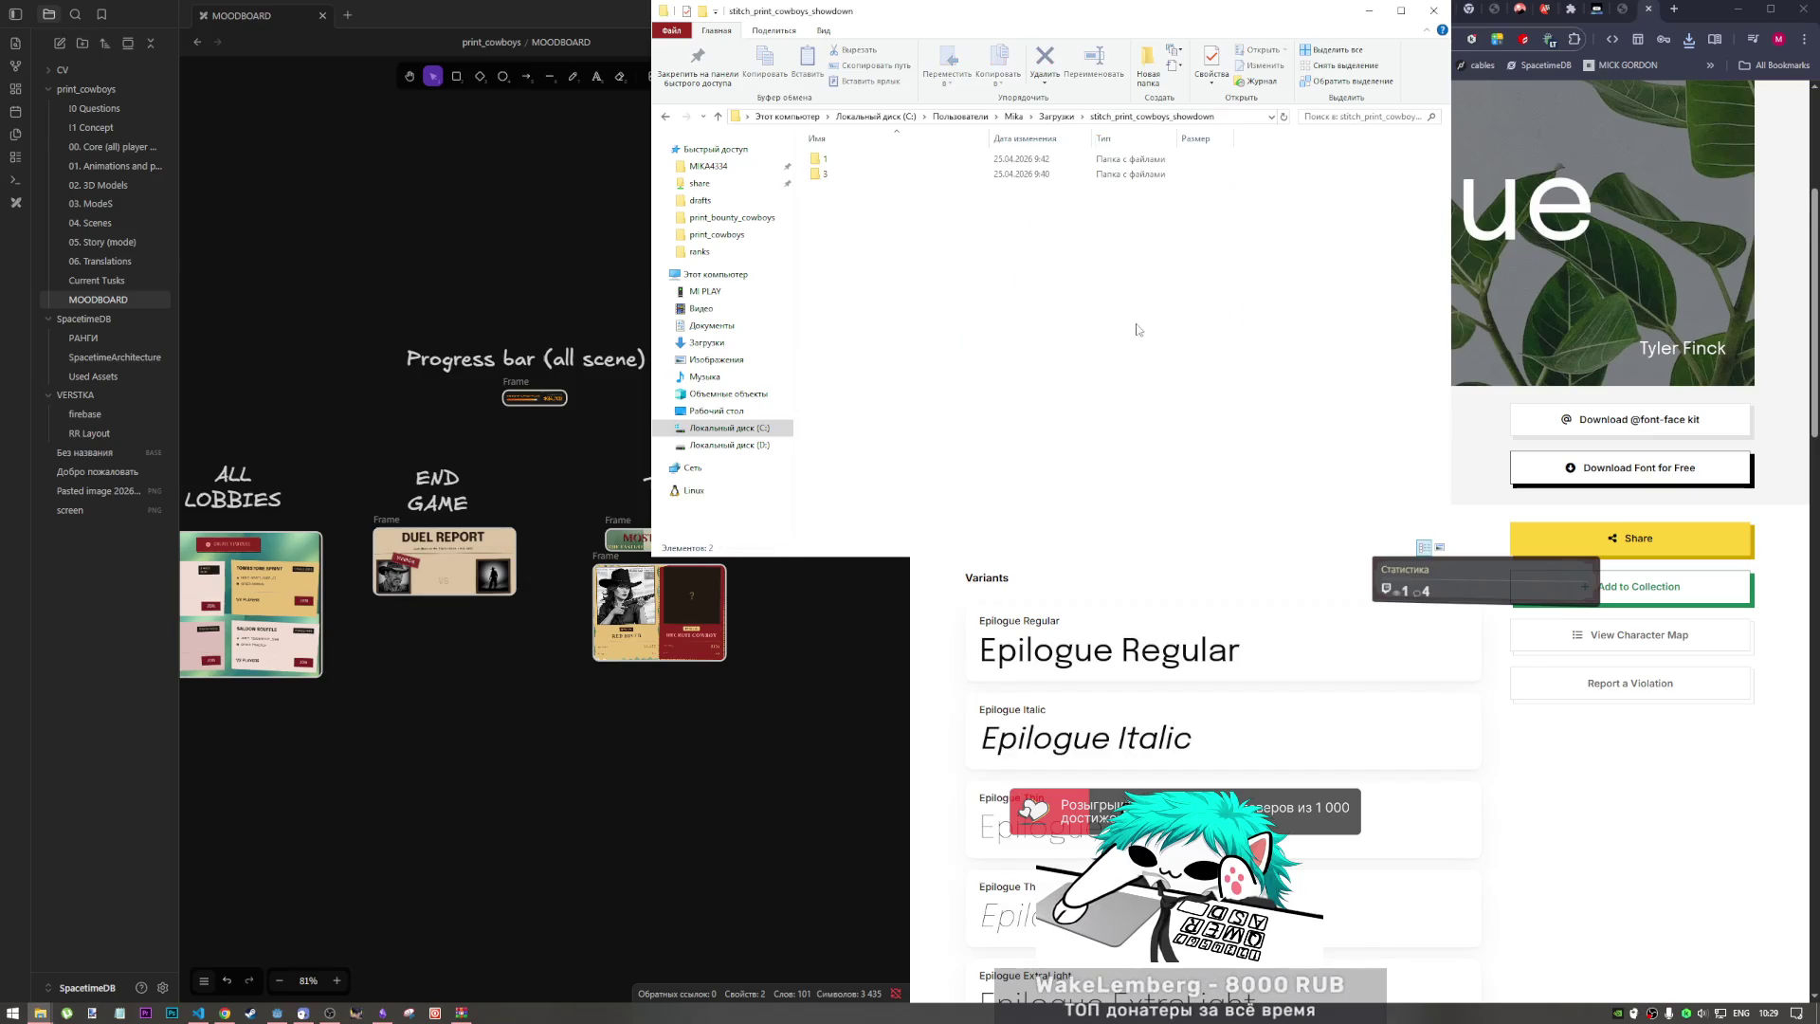
left_click(665, 118)
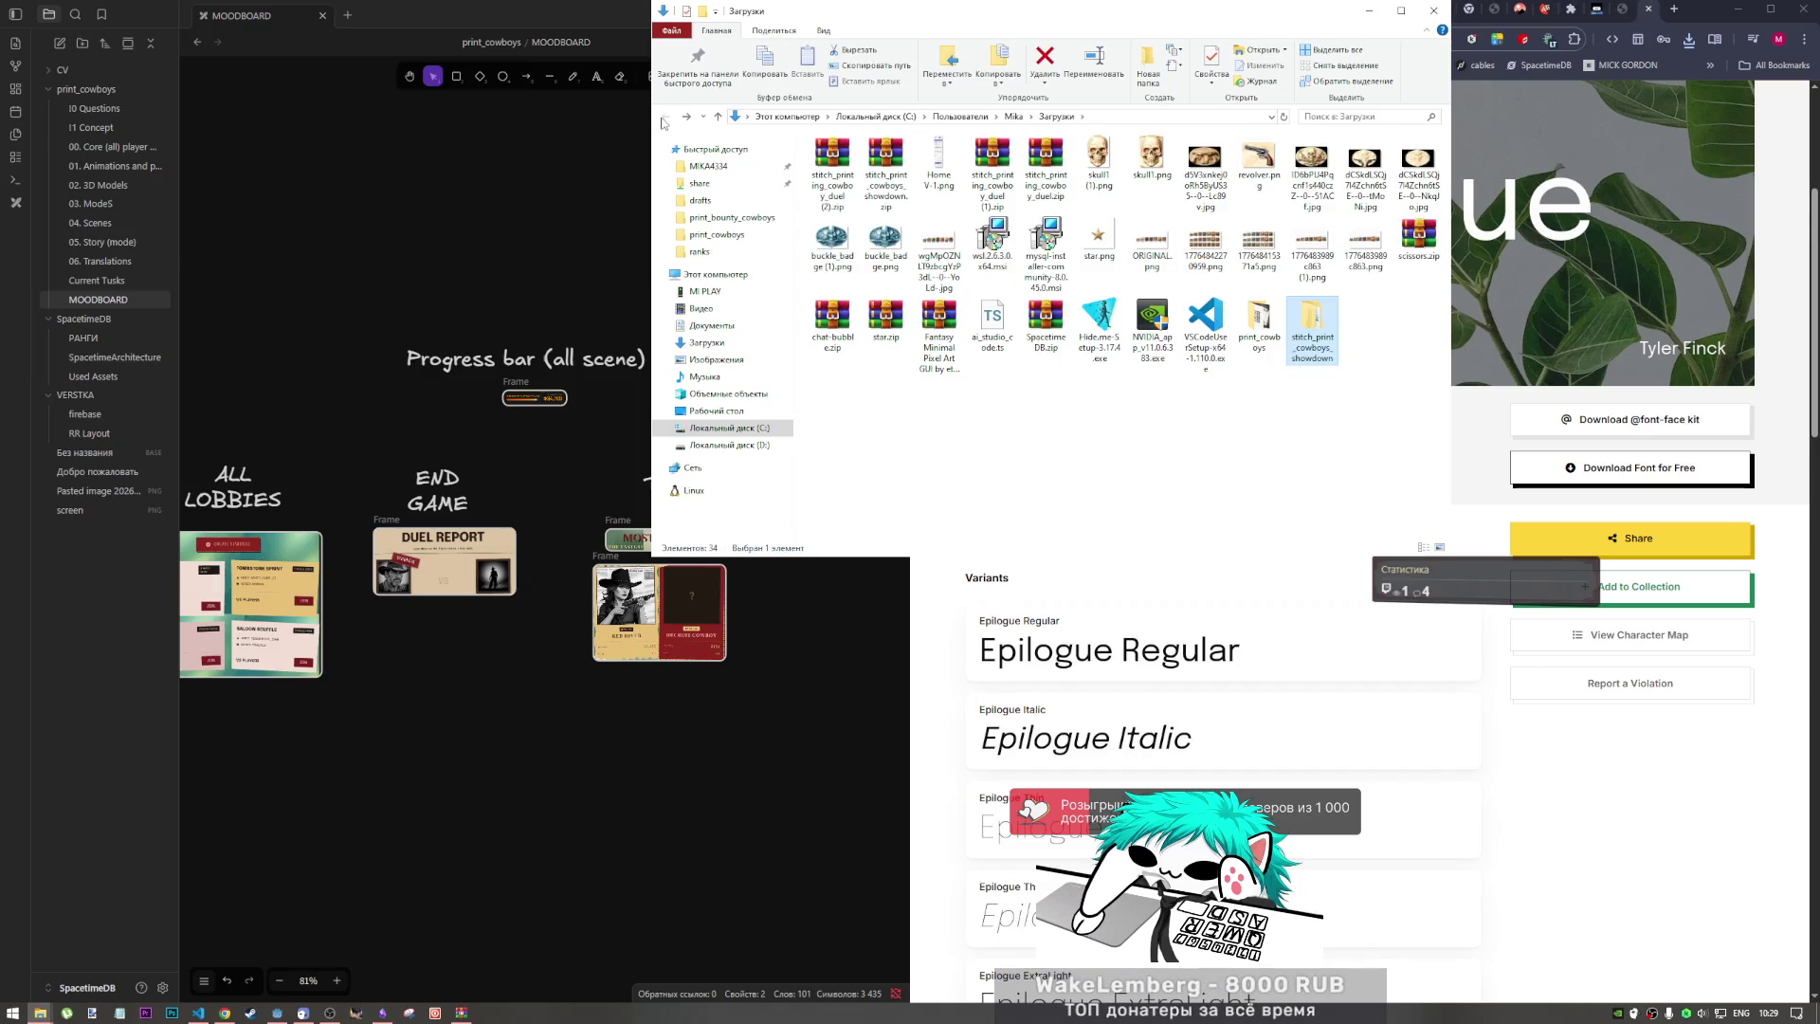
double_click(1258, 325)
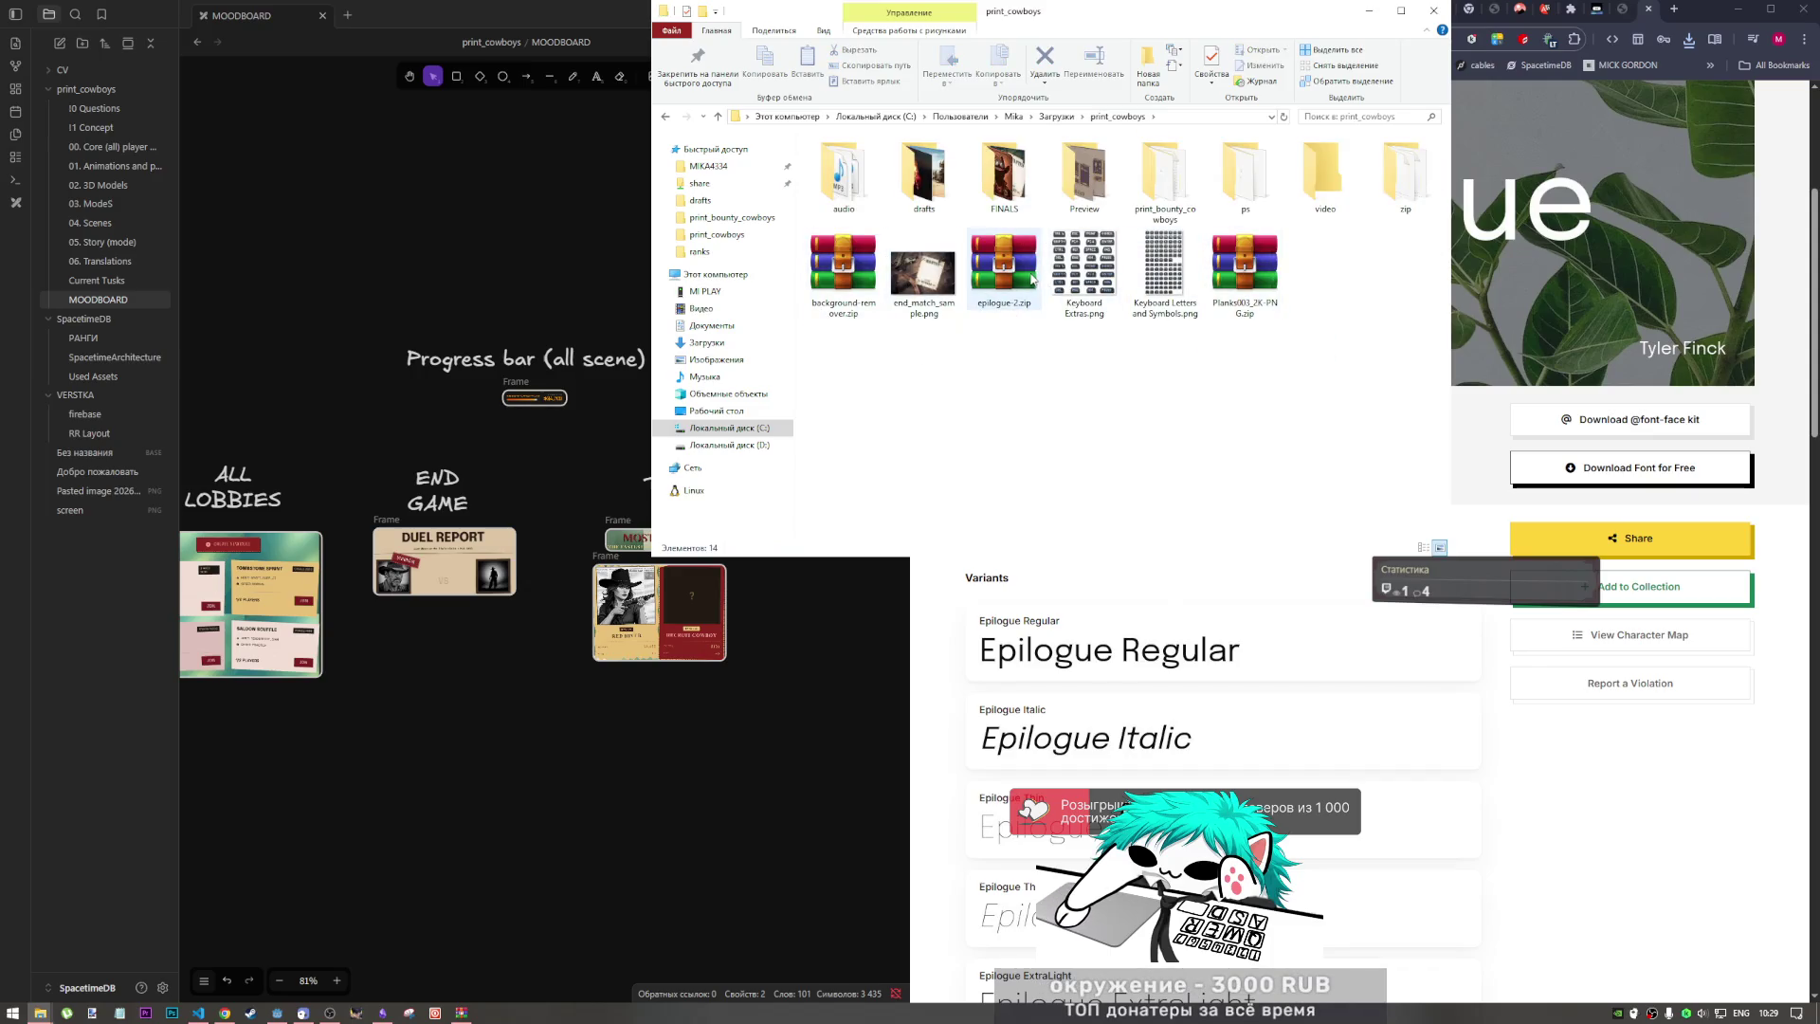
Step: Create a 'fonts' folder in print_cowboys and move epilogue-2.zip into it
right_click(1058, 373)
mouse_move(1115, 594)
left_click(1297, 594)
type("fonts")
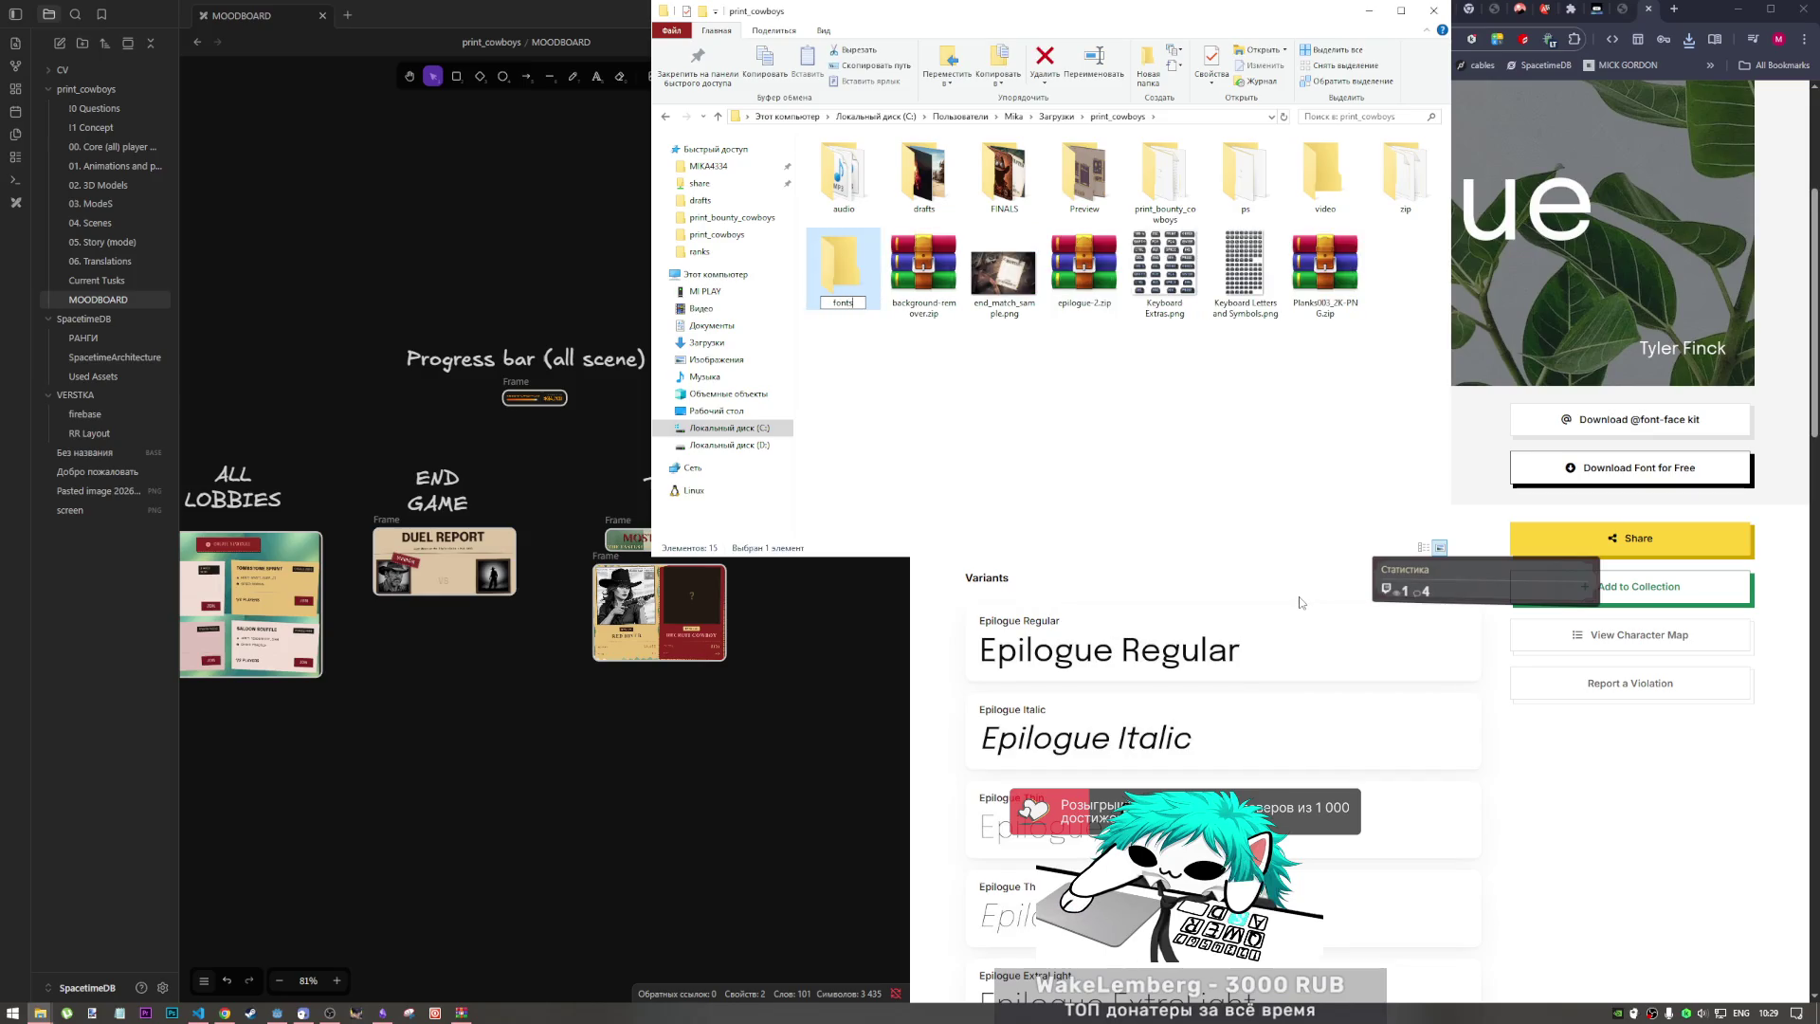
key("Return")
left_click_drag(1084, 270, 1086, 184)
double_click(1086, 187)
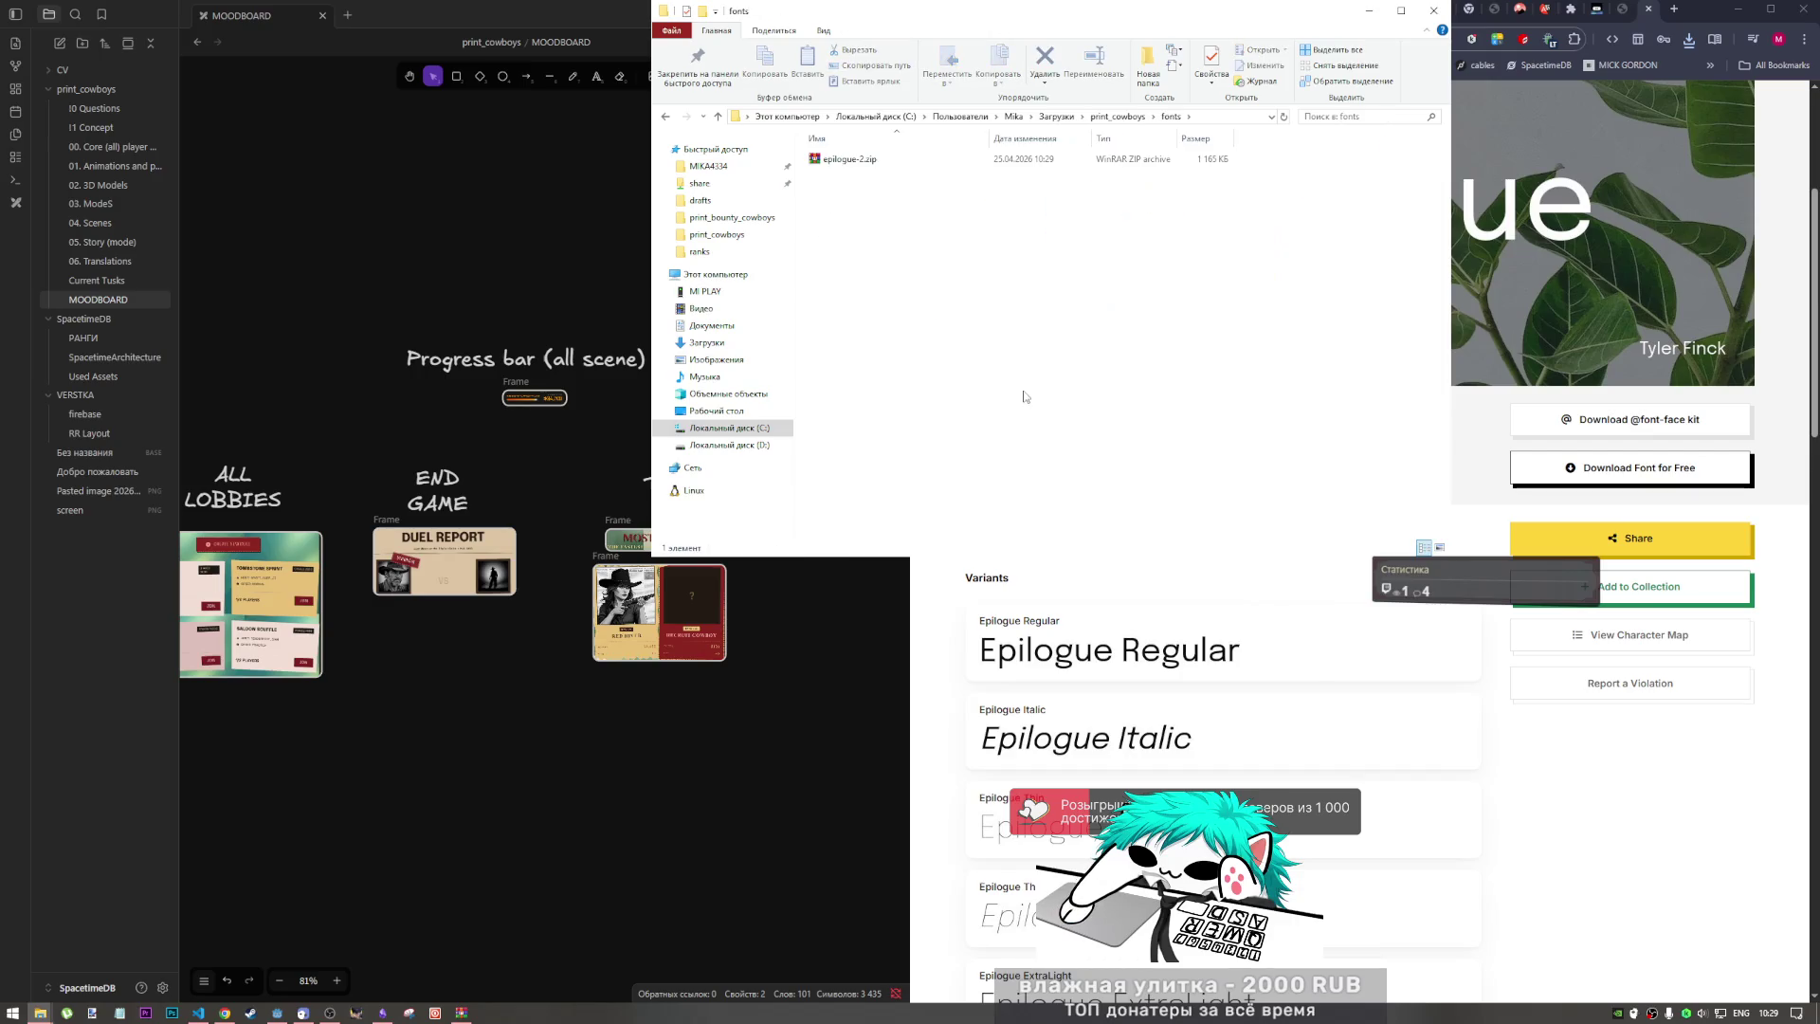
Step: Open epilogue-2.zip in WinRAR to view its font files
left_click(868, 161)
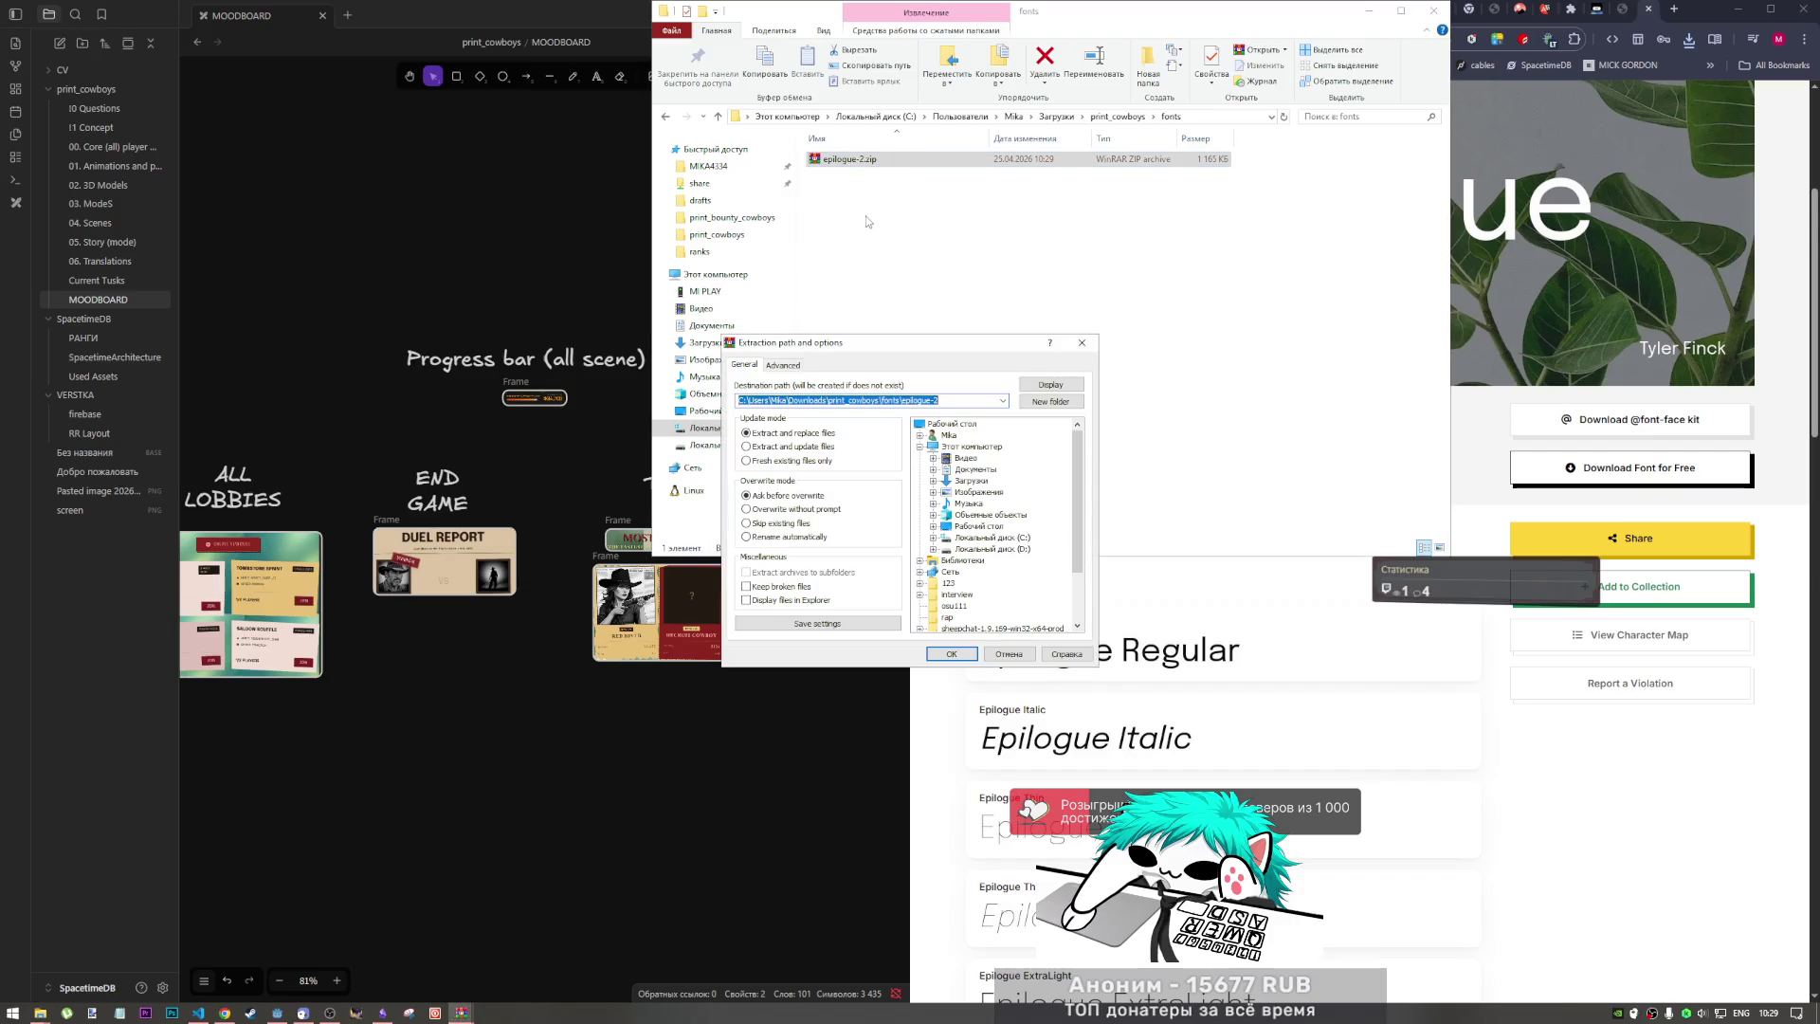
left_click(1081, 342)
left_click(846, 159)
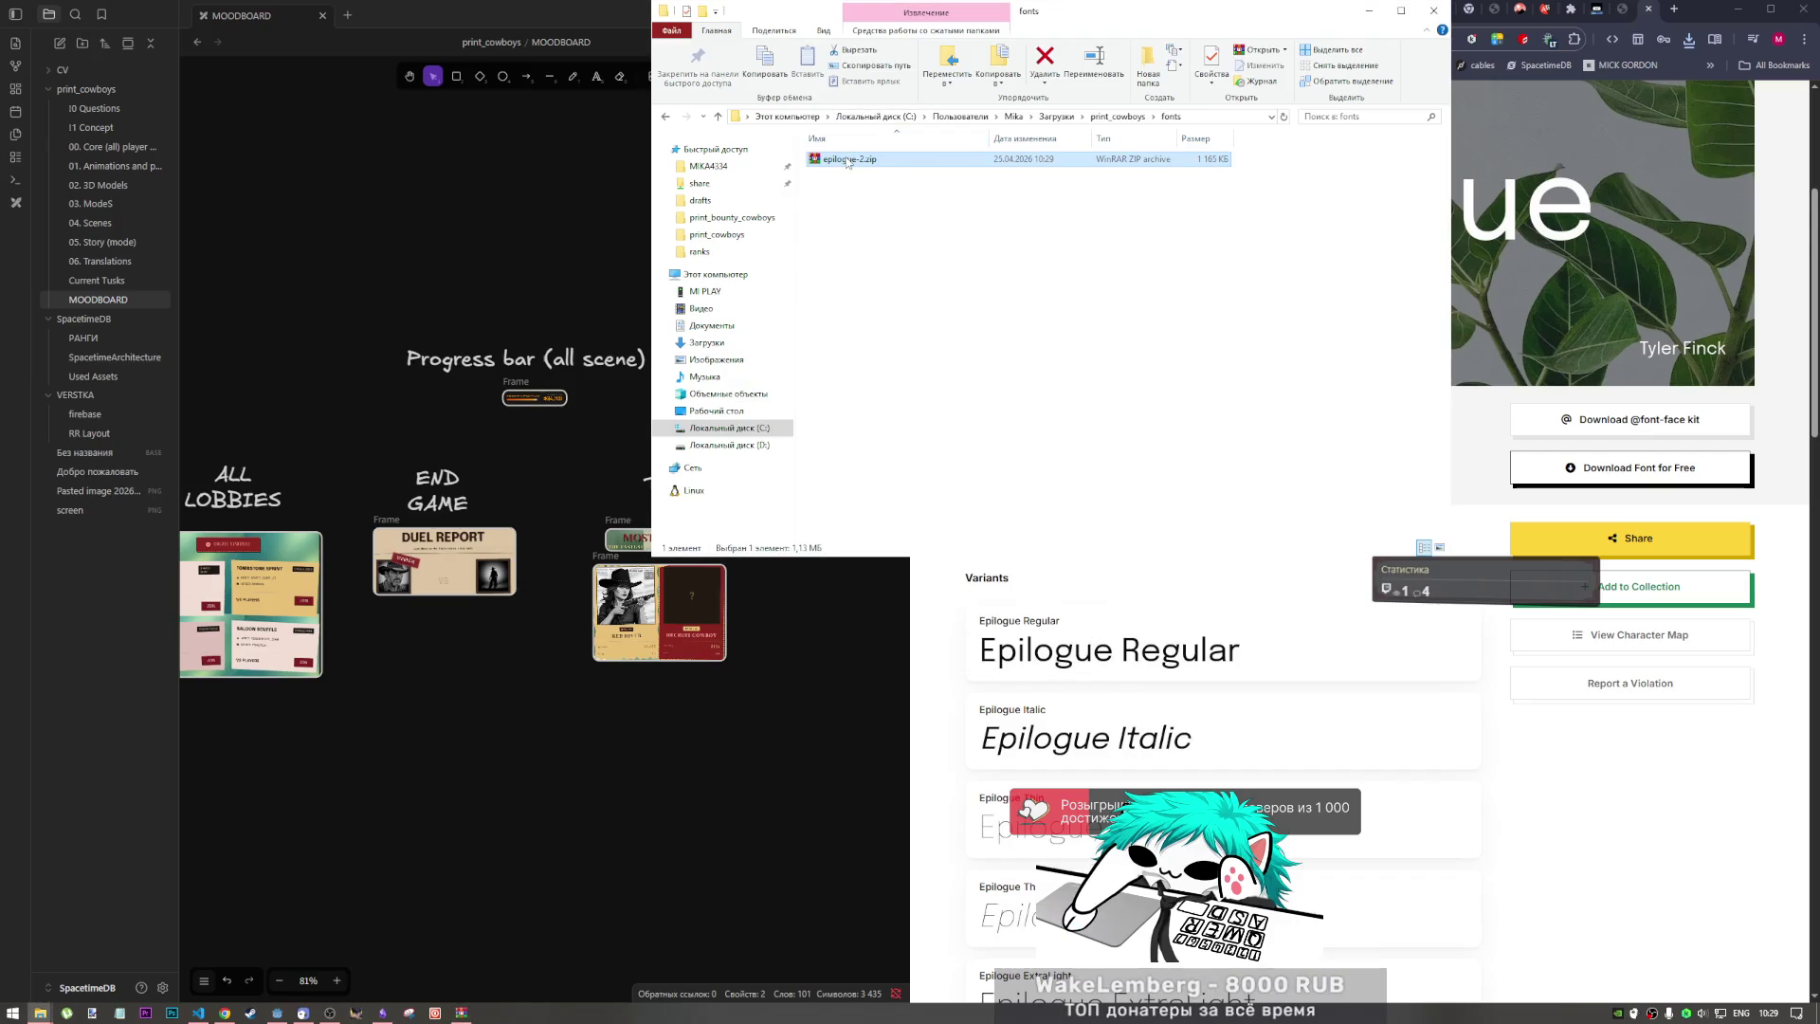
double_click(840, 159)
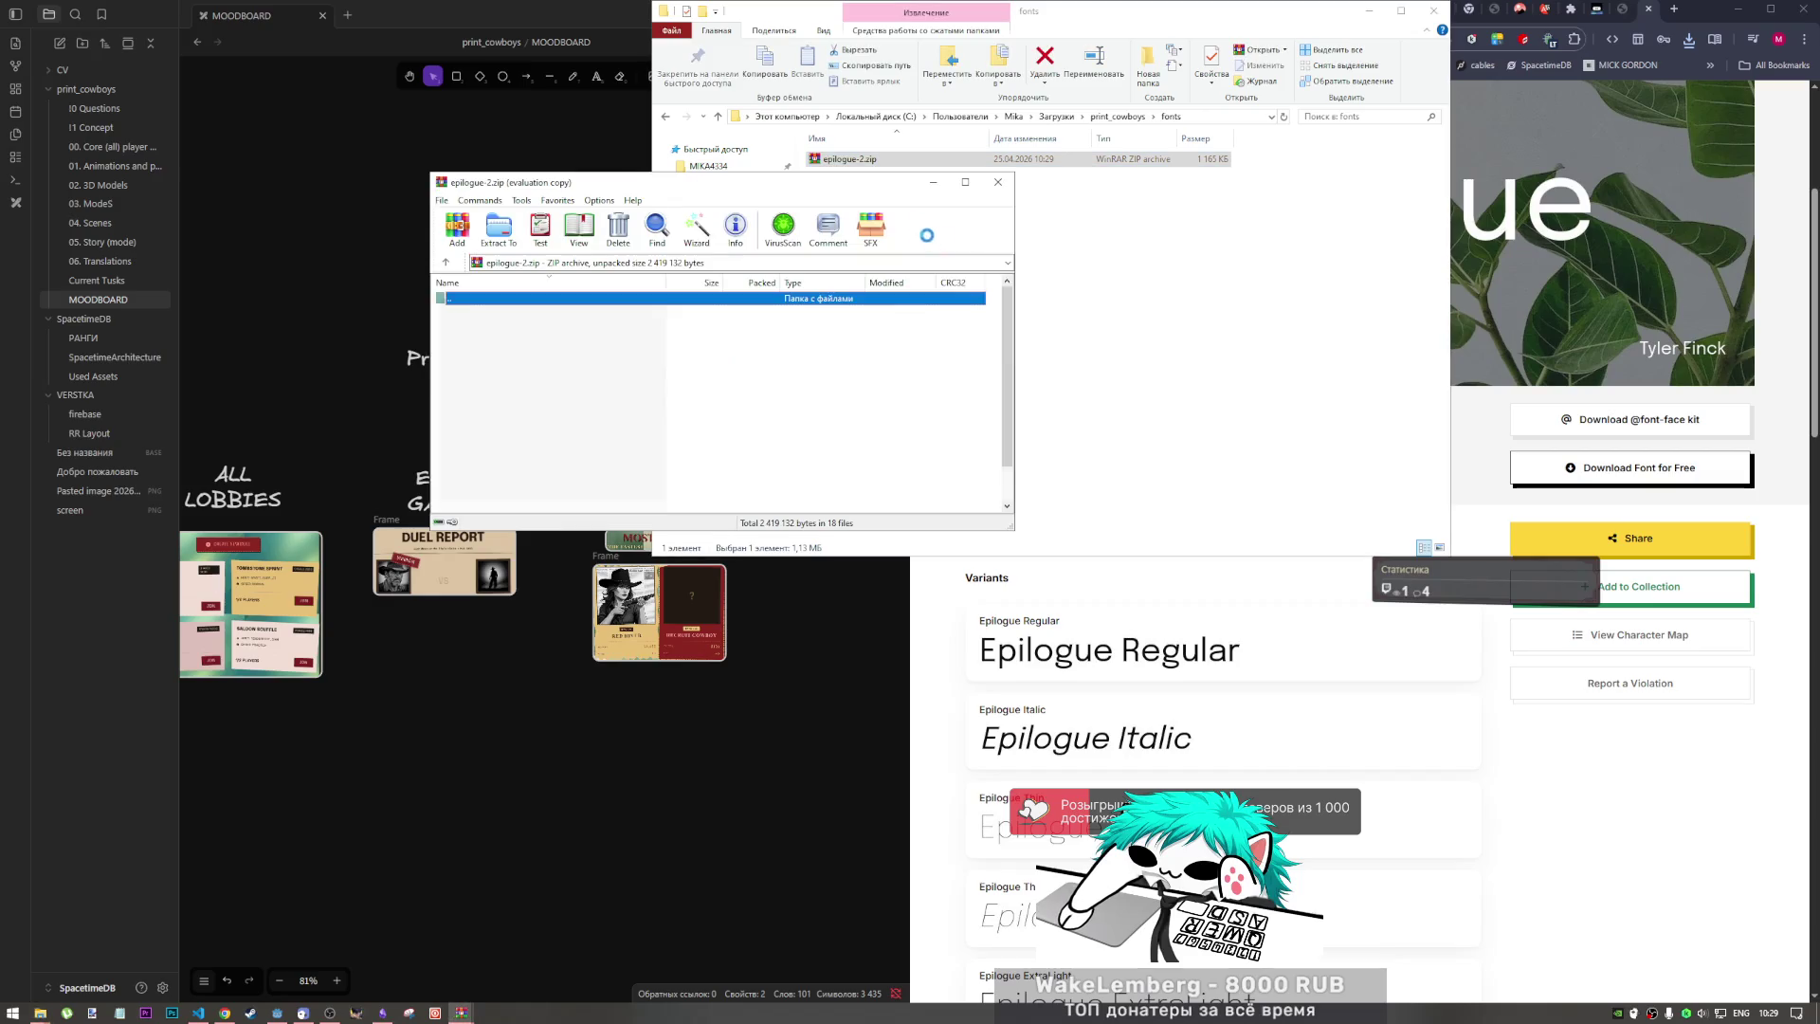
Step: Extract all 18 Epilogue font files into a new 'epilogue' folder inside fonts
left_click(484, 311)
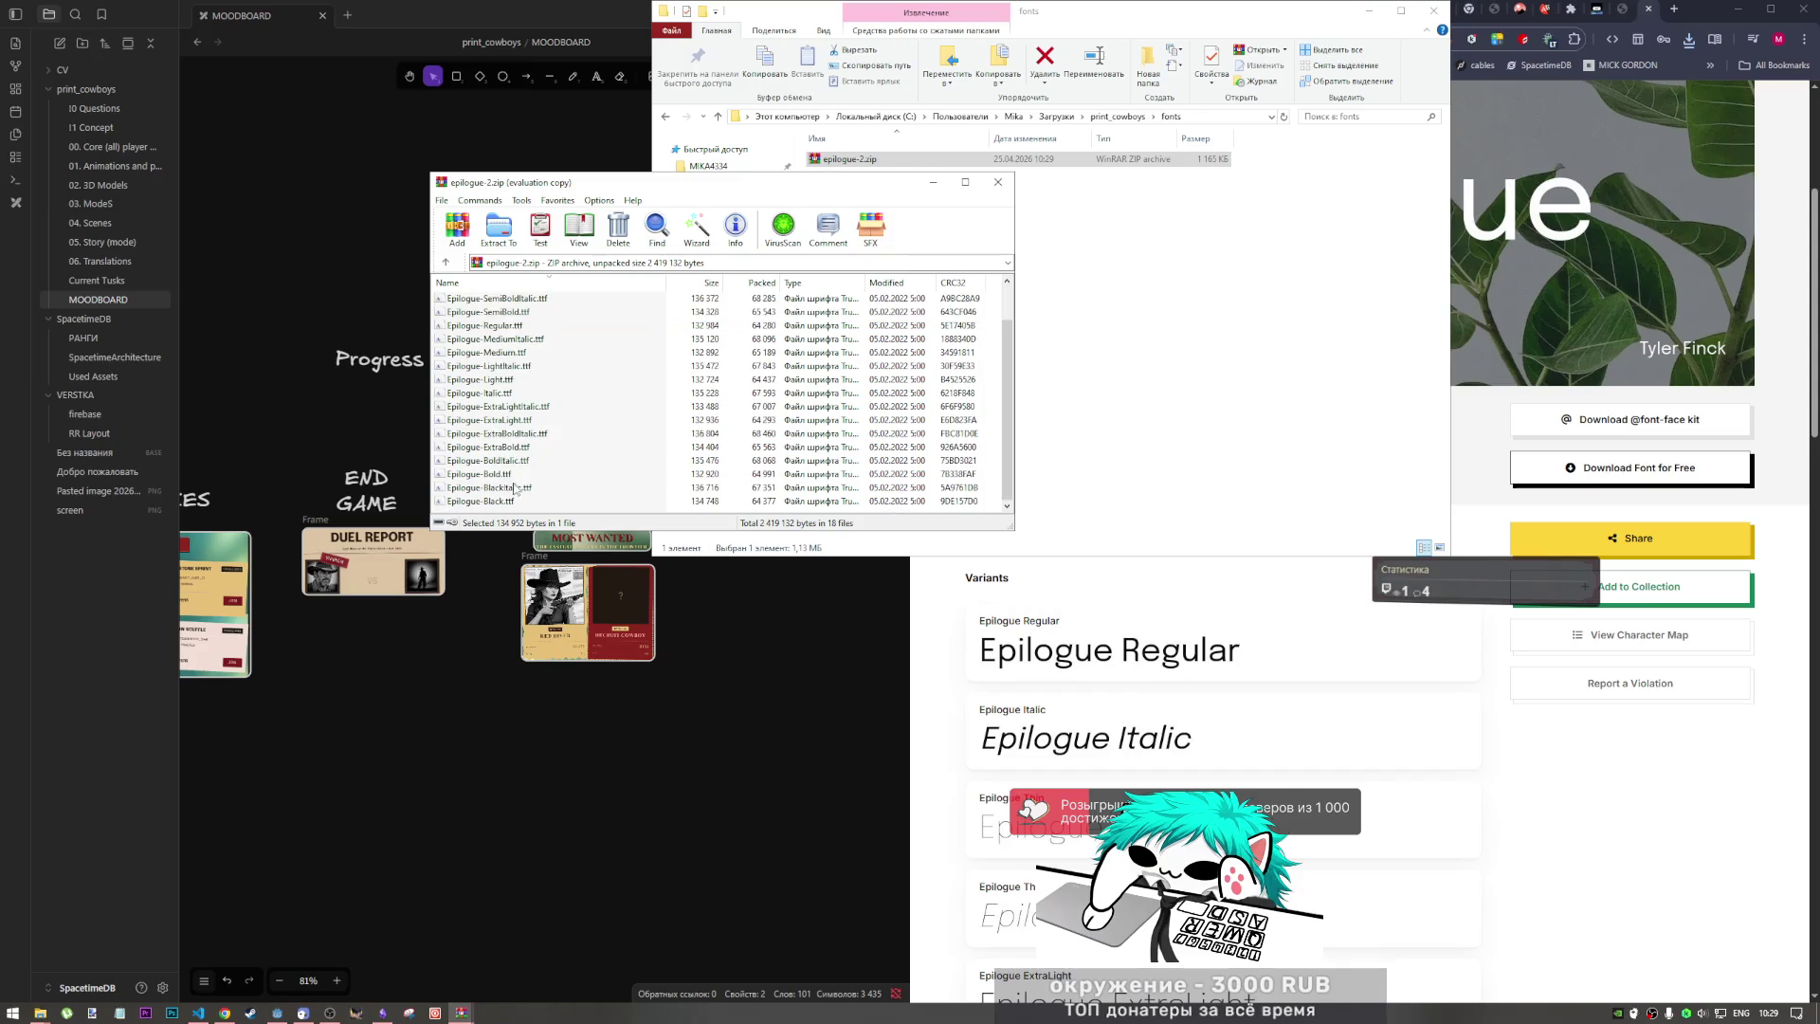
key("ctrl+a")
left_click_drag(494, 486, 1227, 302)
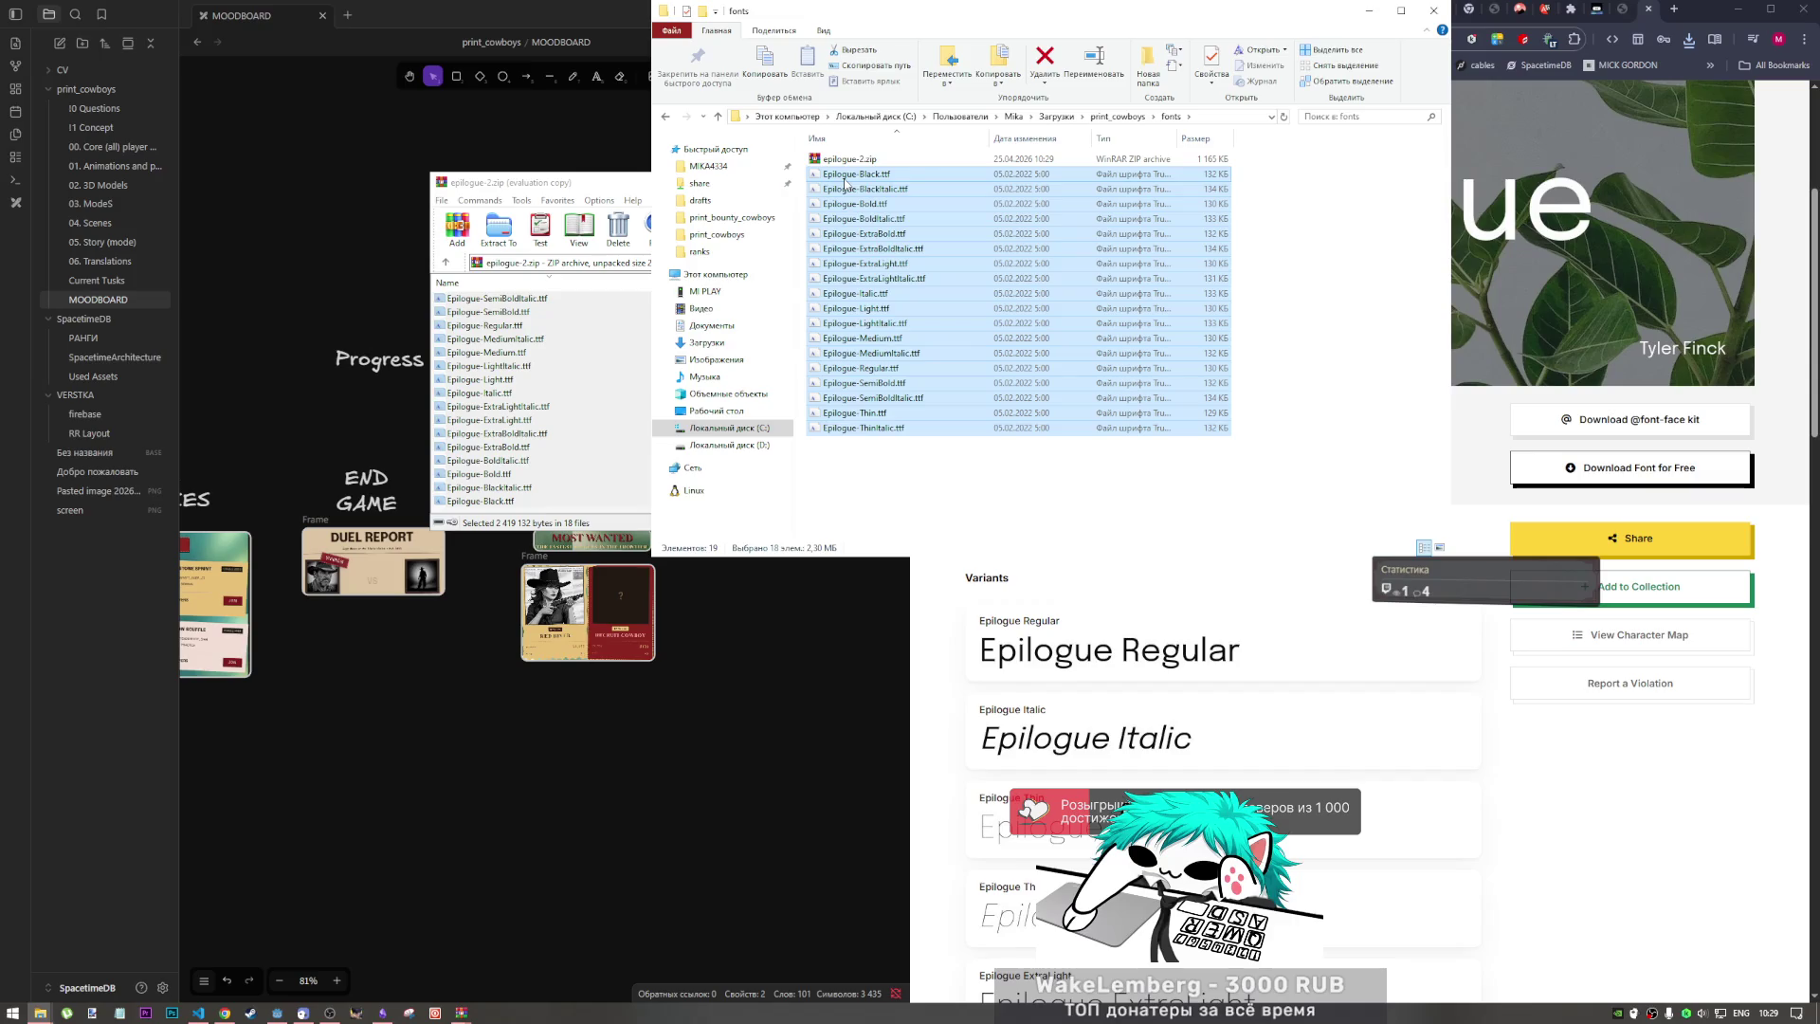
right_click(1275, 268)
mouse_move(1339, 493)
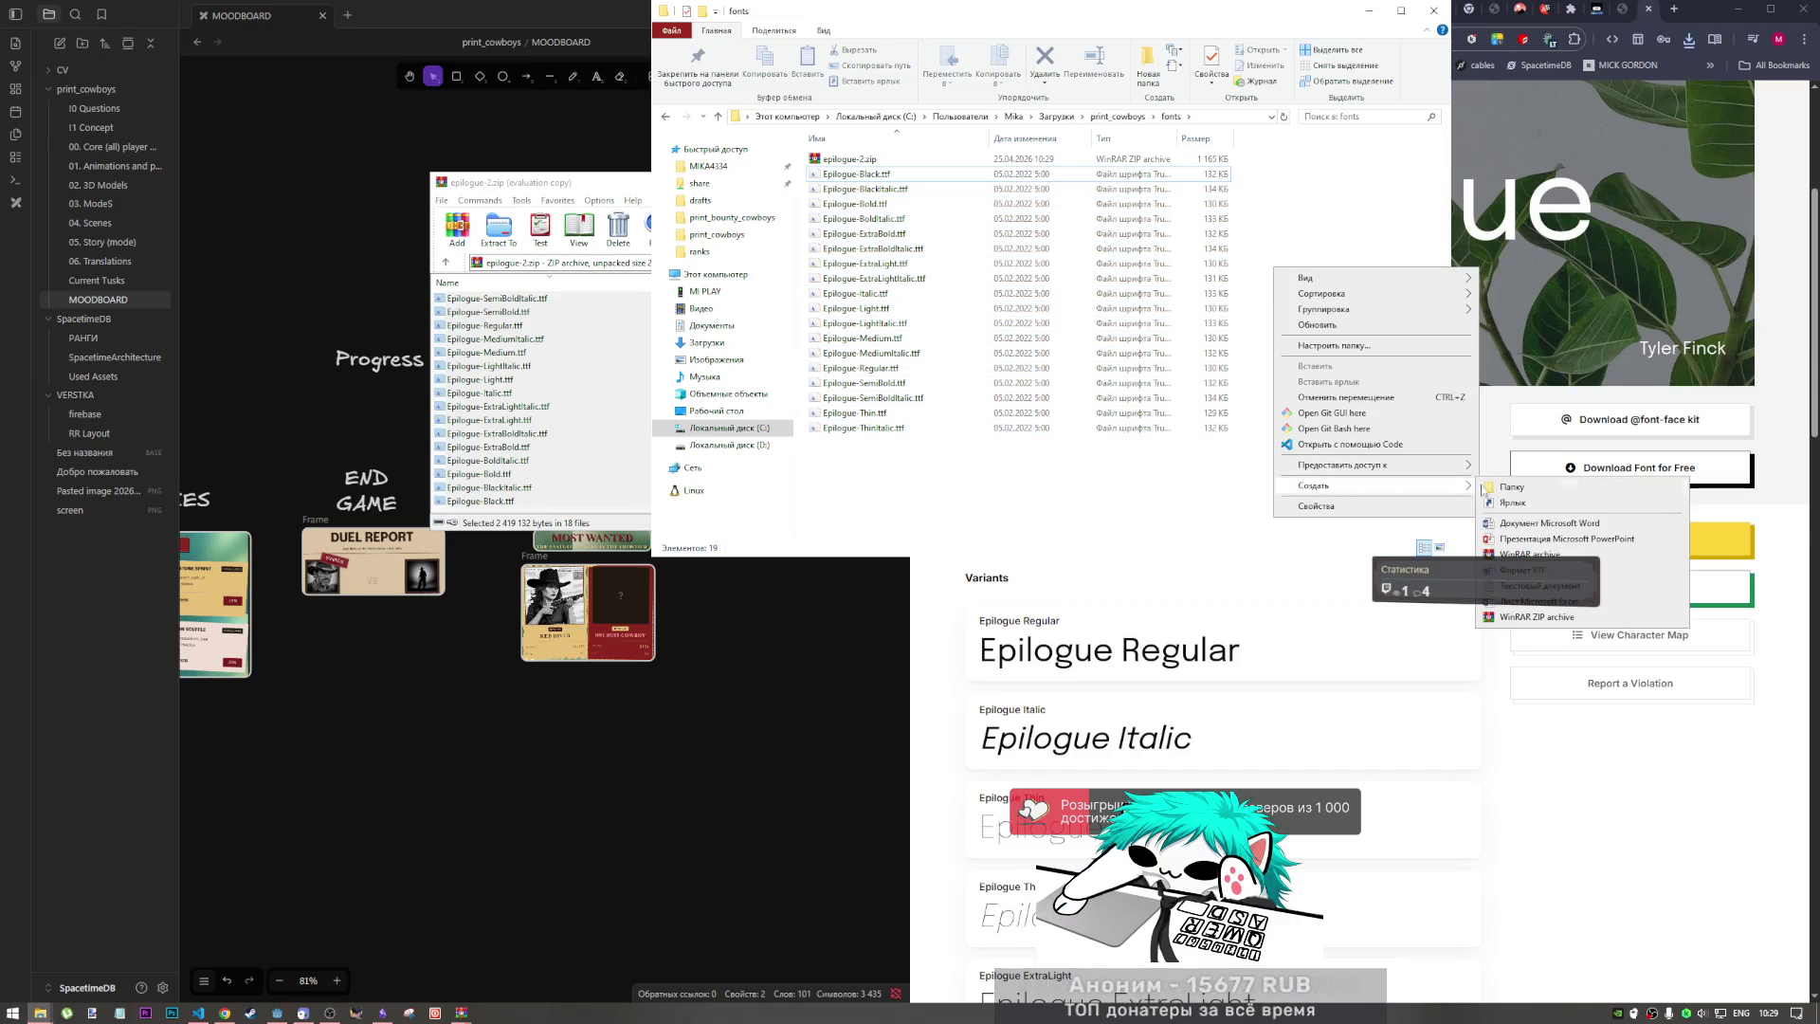
left_click(1495, 488)
type("epil")
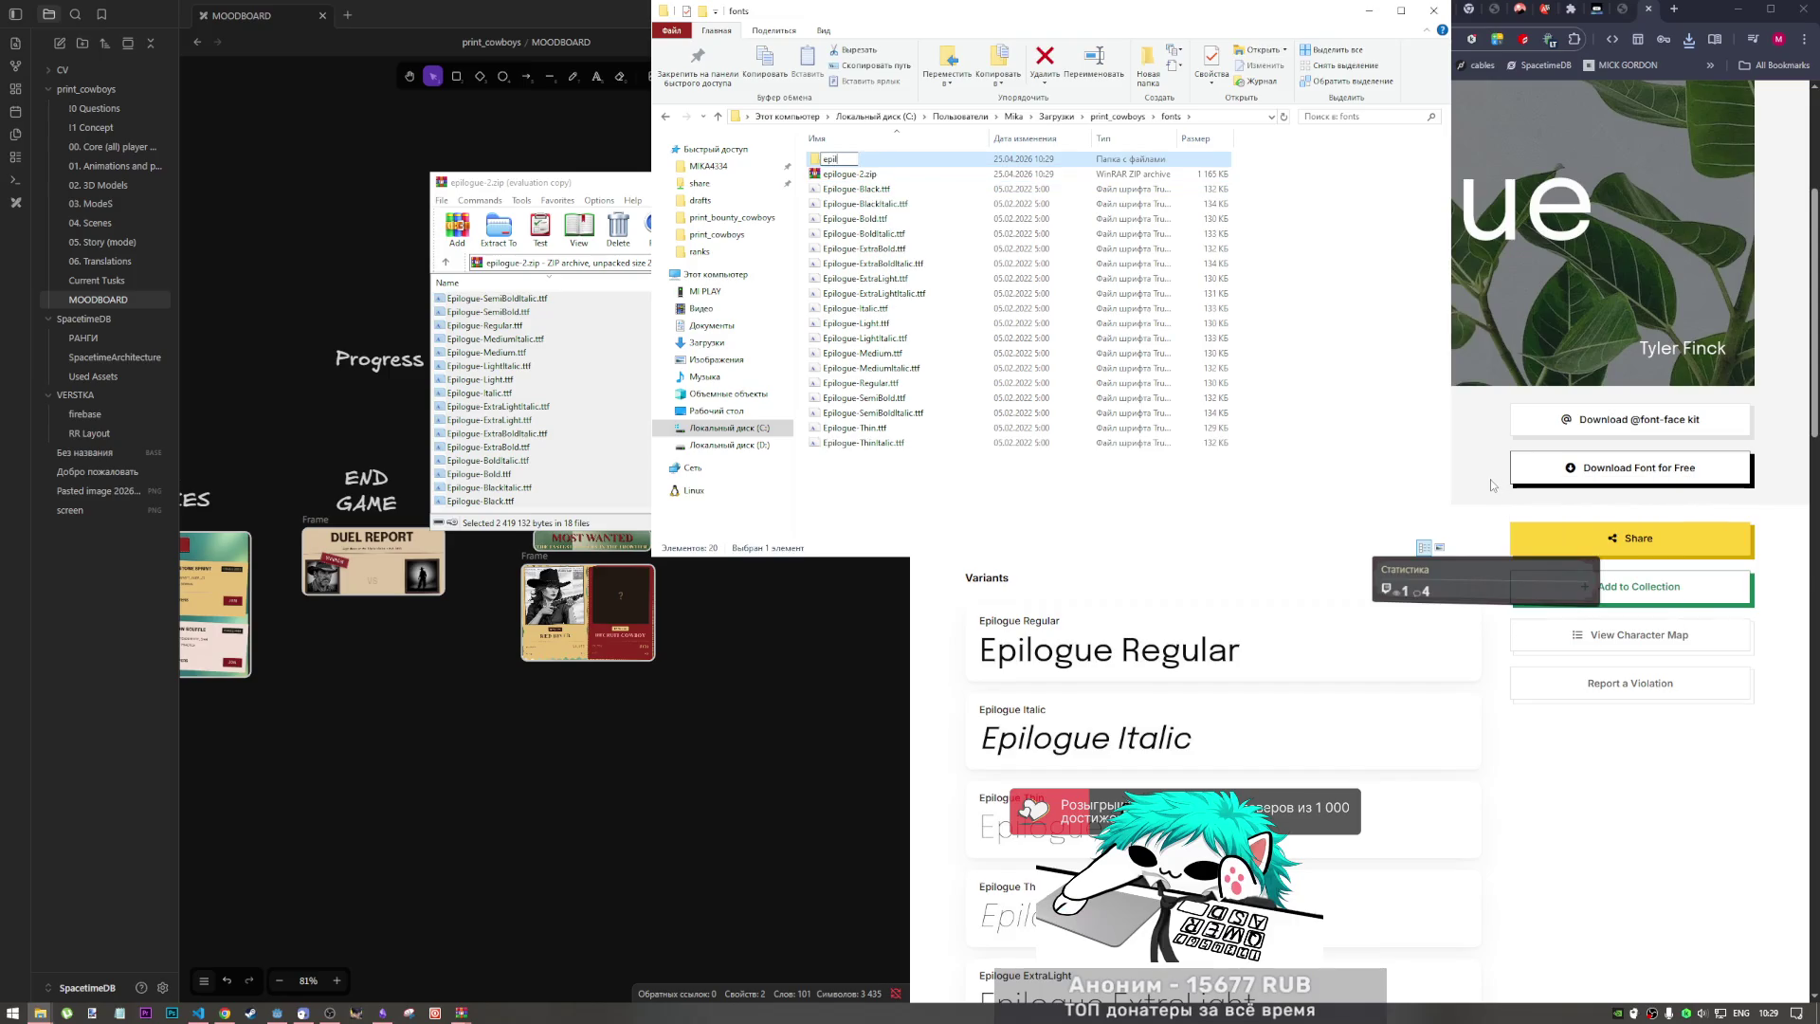
type("ogu")
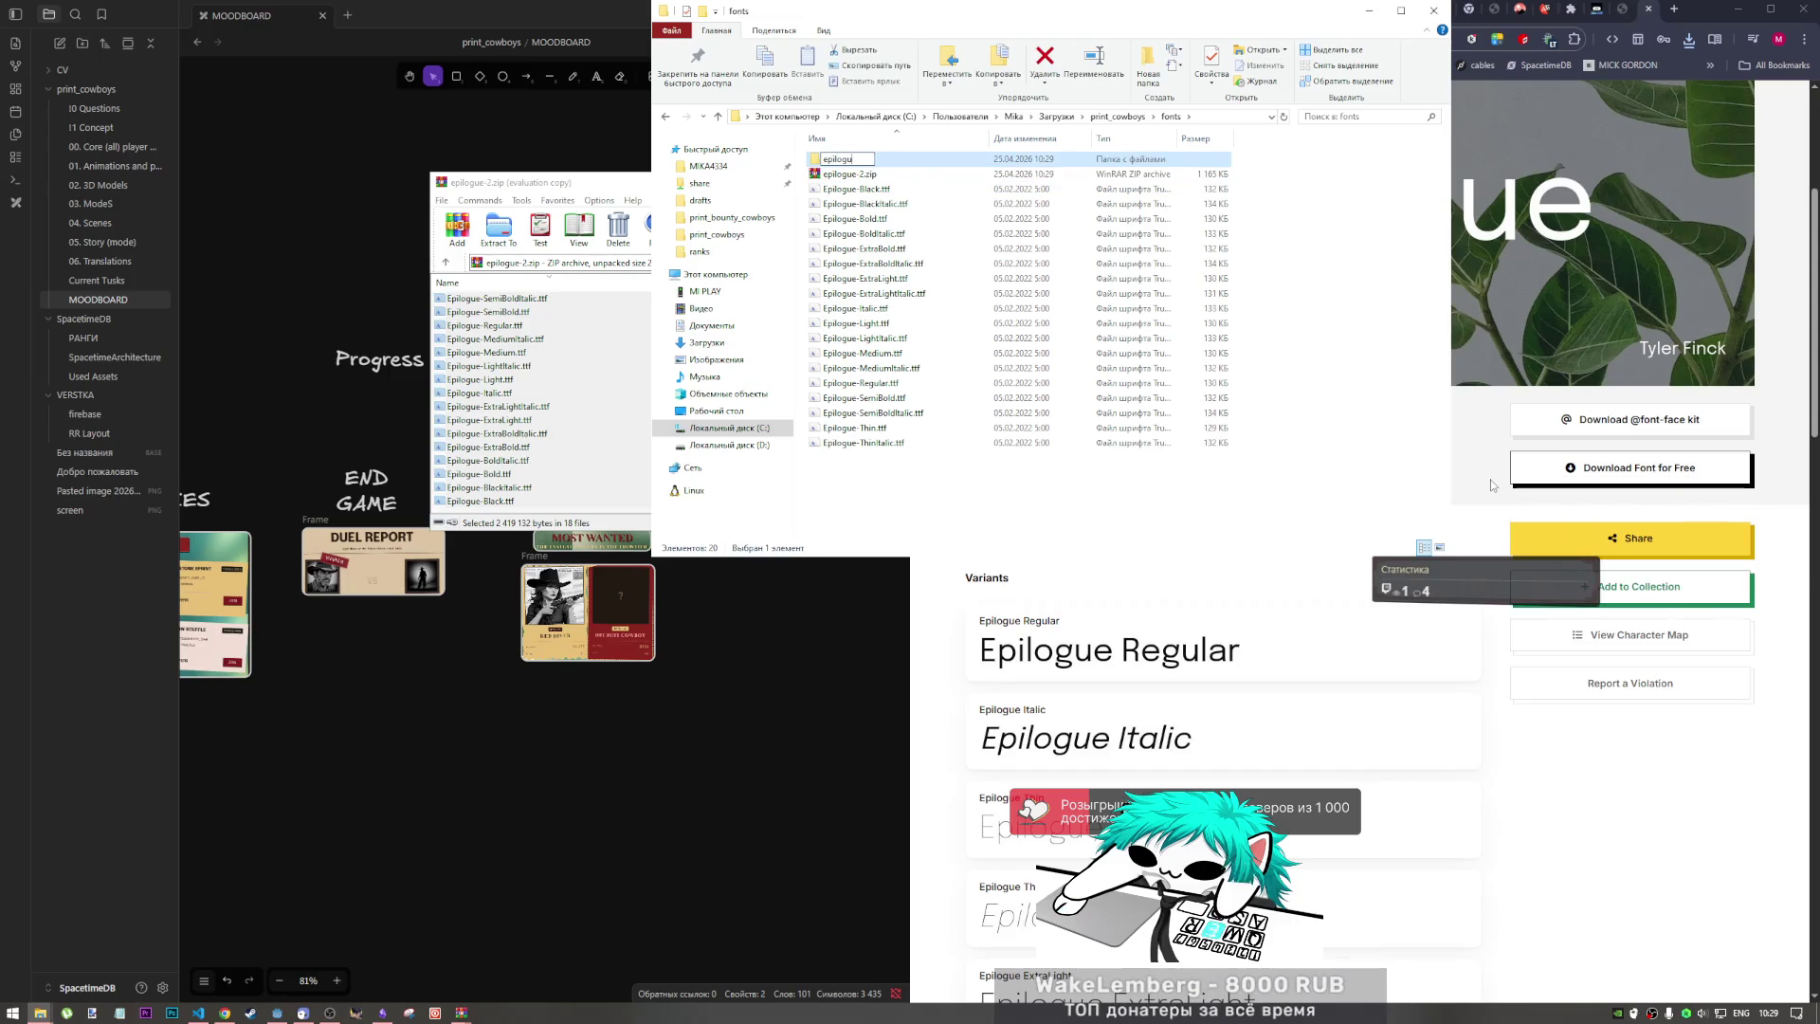
left_click_drag(872, 481, 842, 162)
Step: Permanently delete epilogue-2.zip, go up to print_cowboys, and close the WinRAR window
left_click(850, 174)
key("shift+Delete")
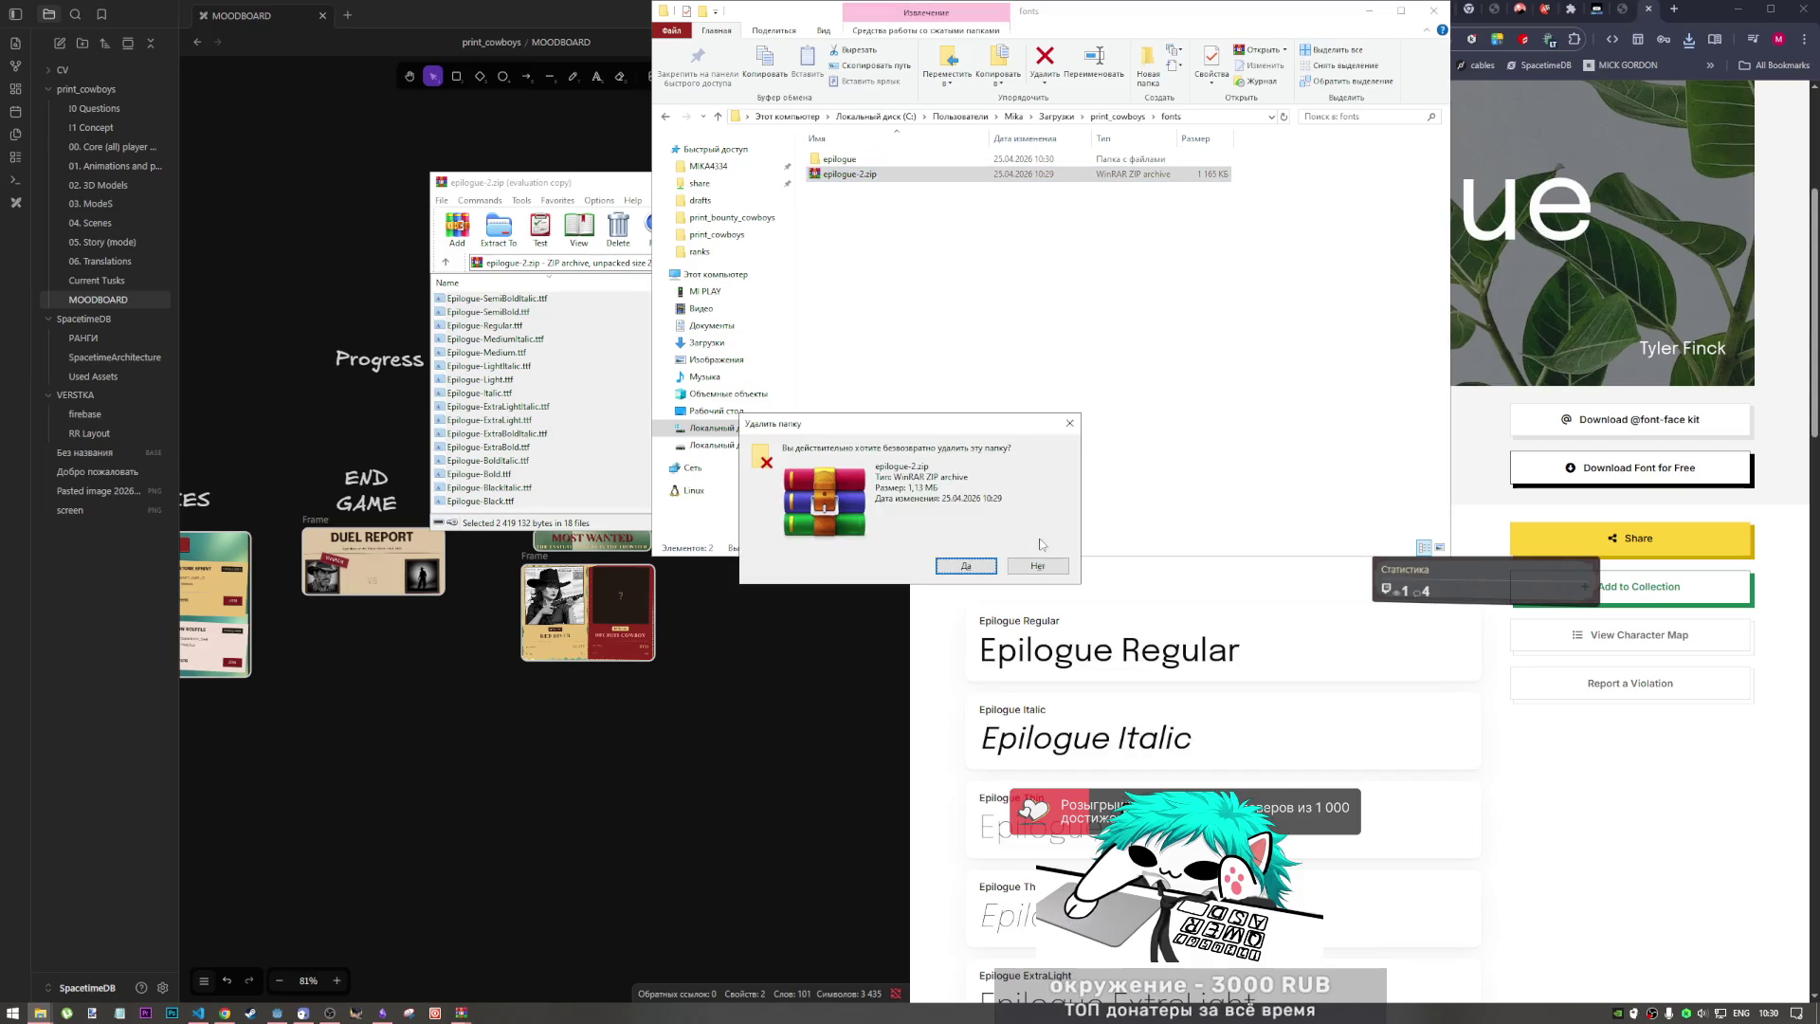
key("Return")
key("Return")
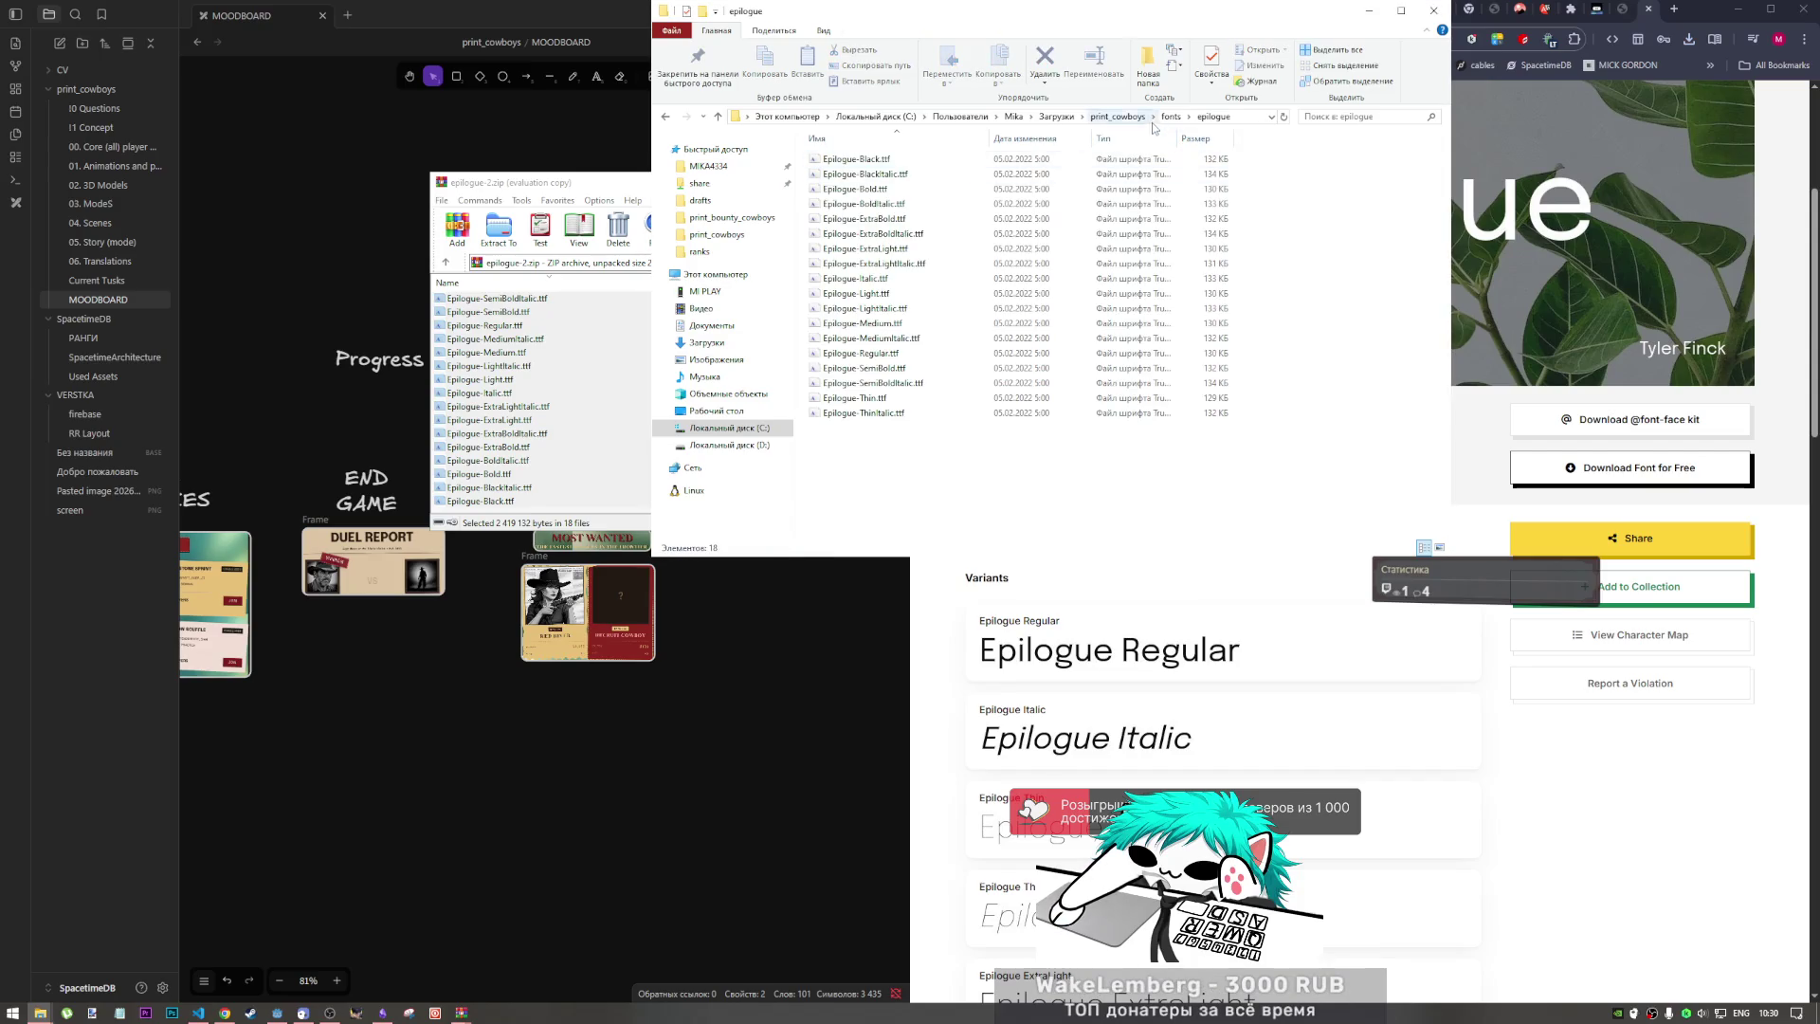
left_click(1170, 116)
left_click(1117, 116)
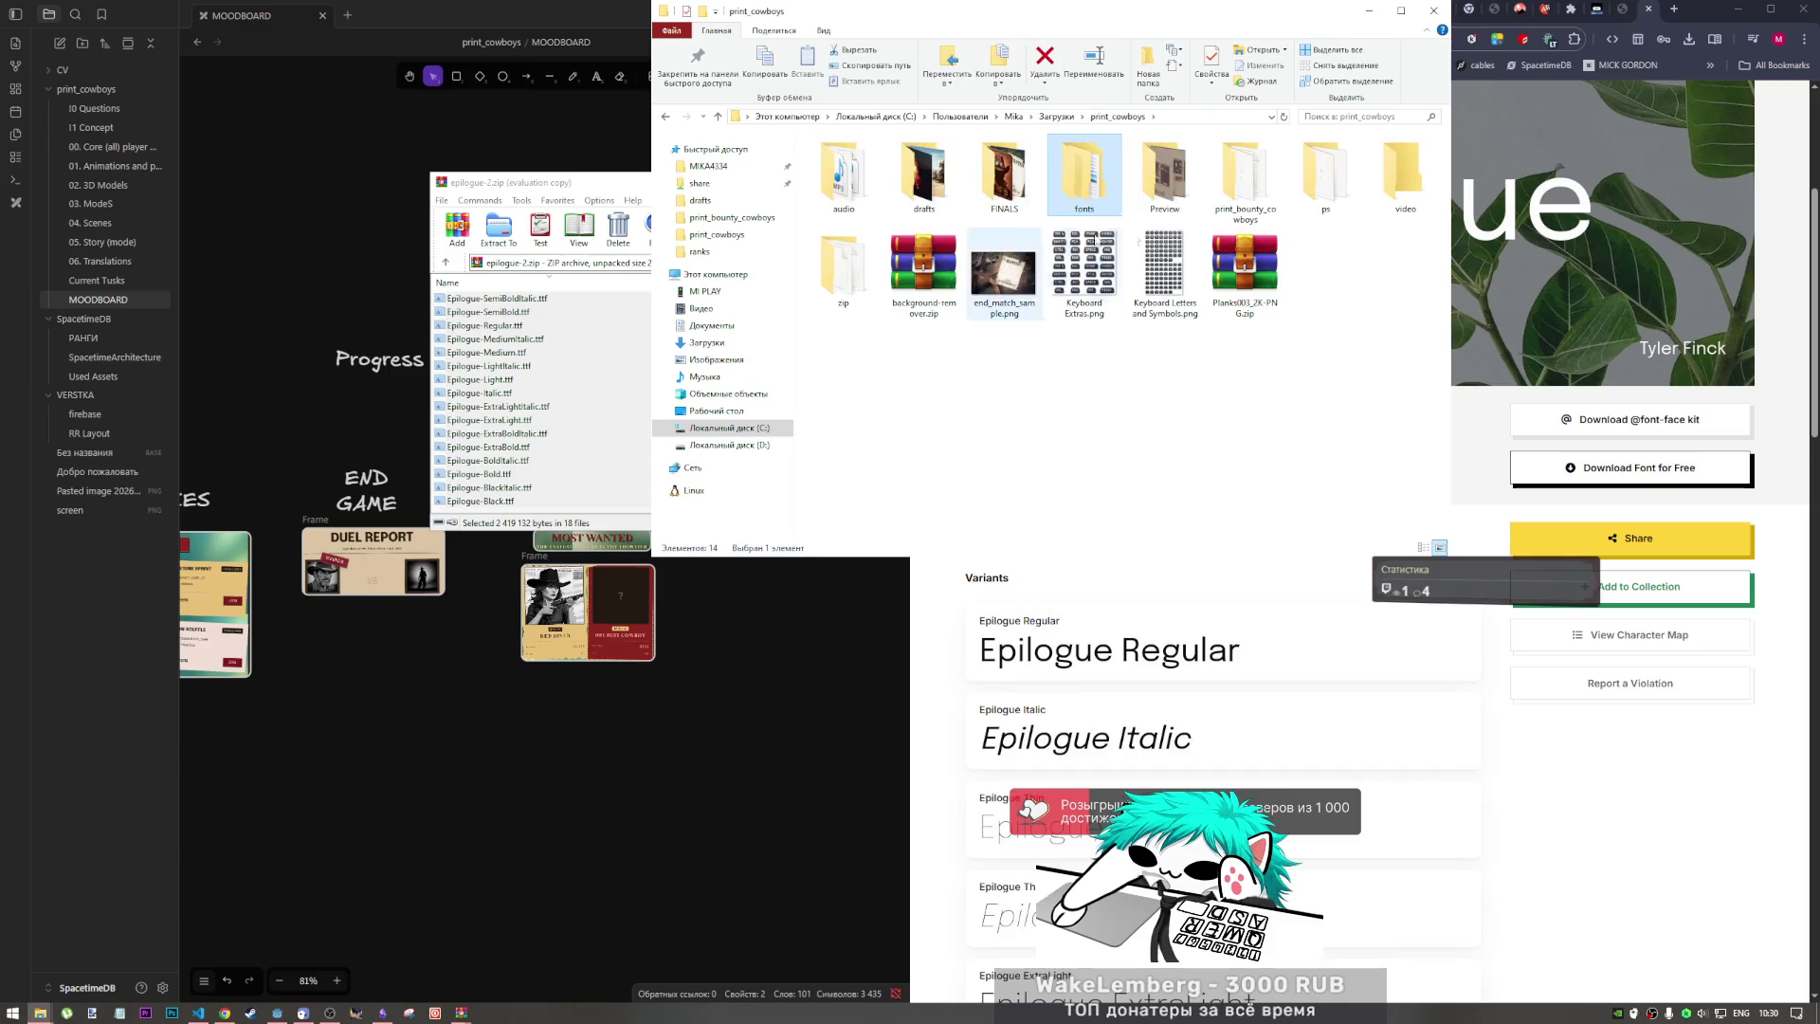
left_click(617, 187)
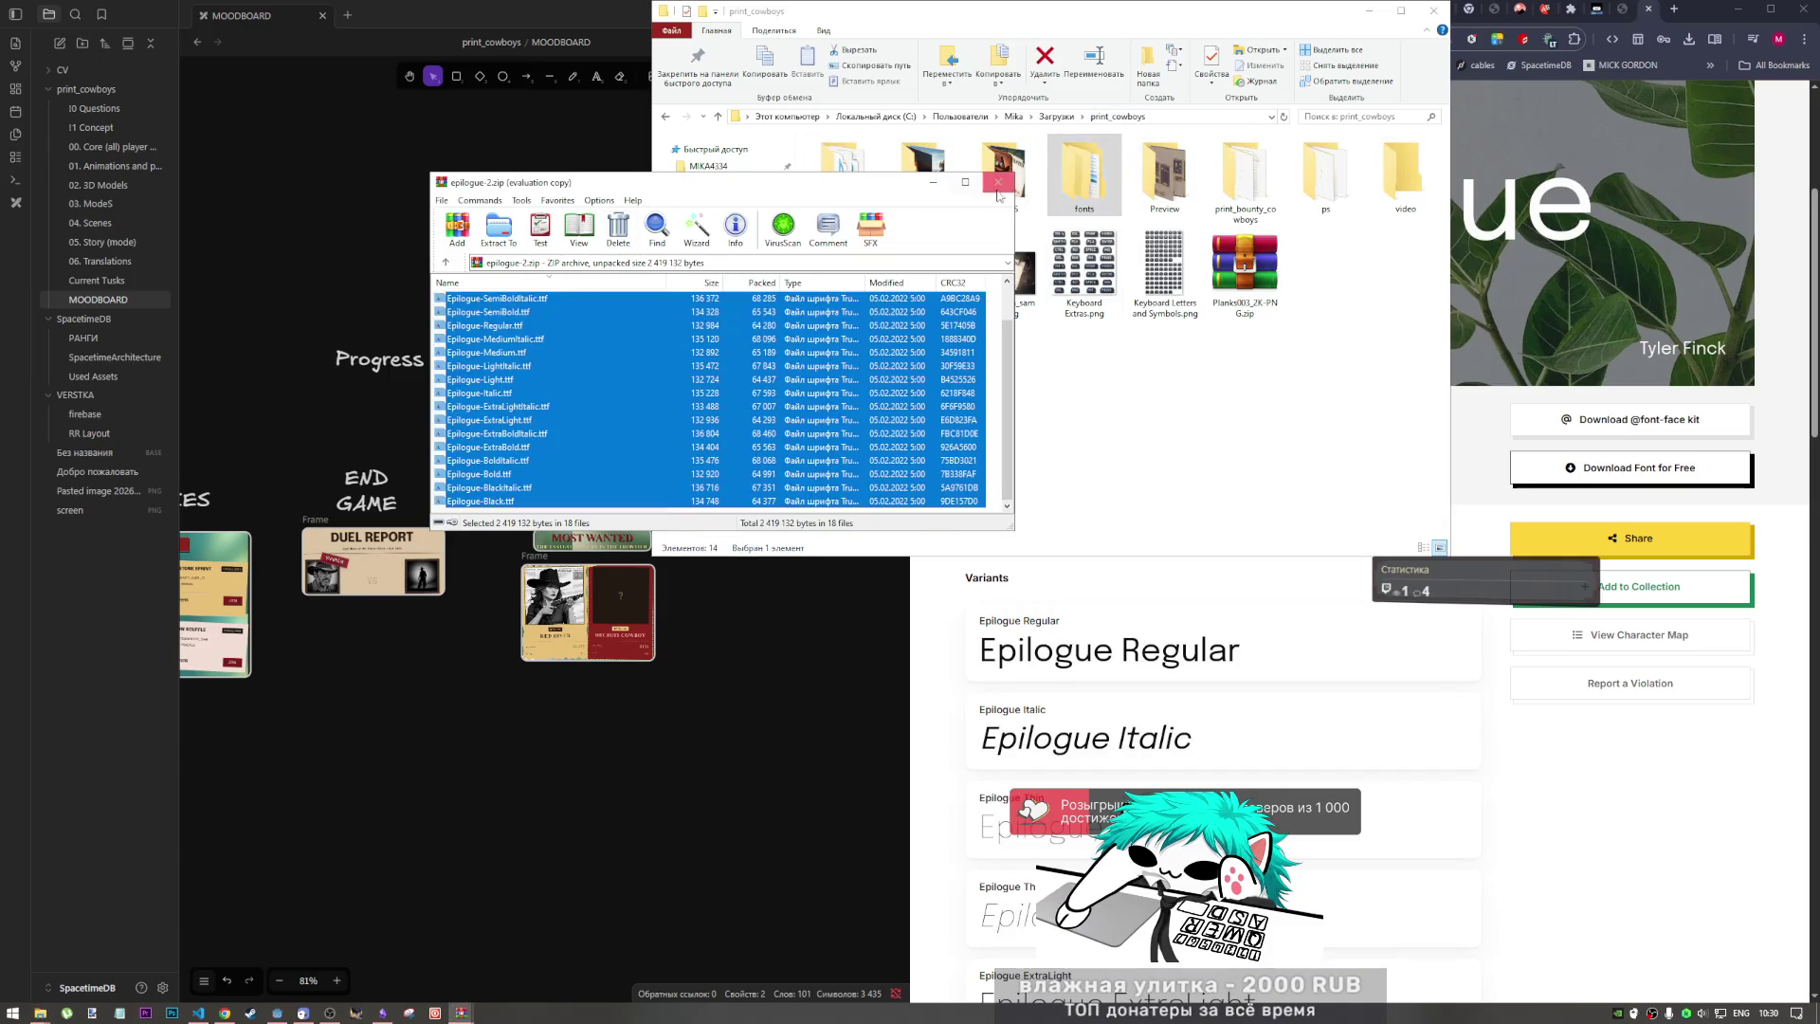
key("Escape")
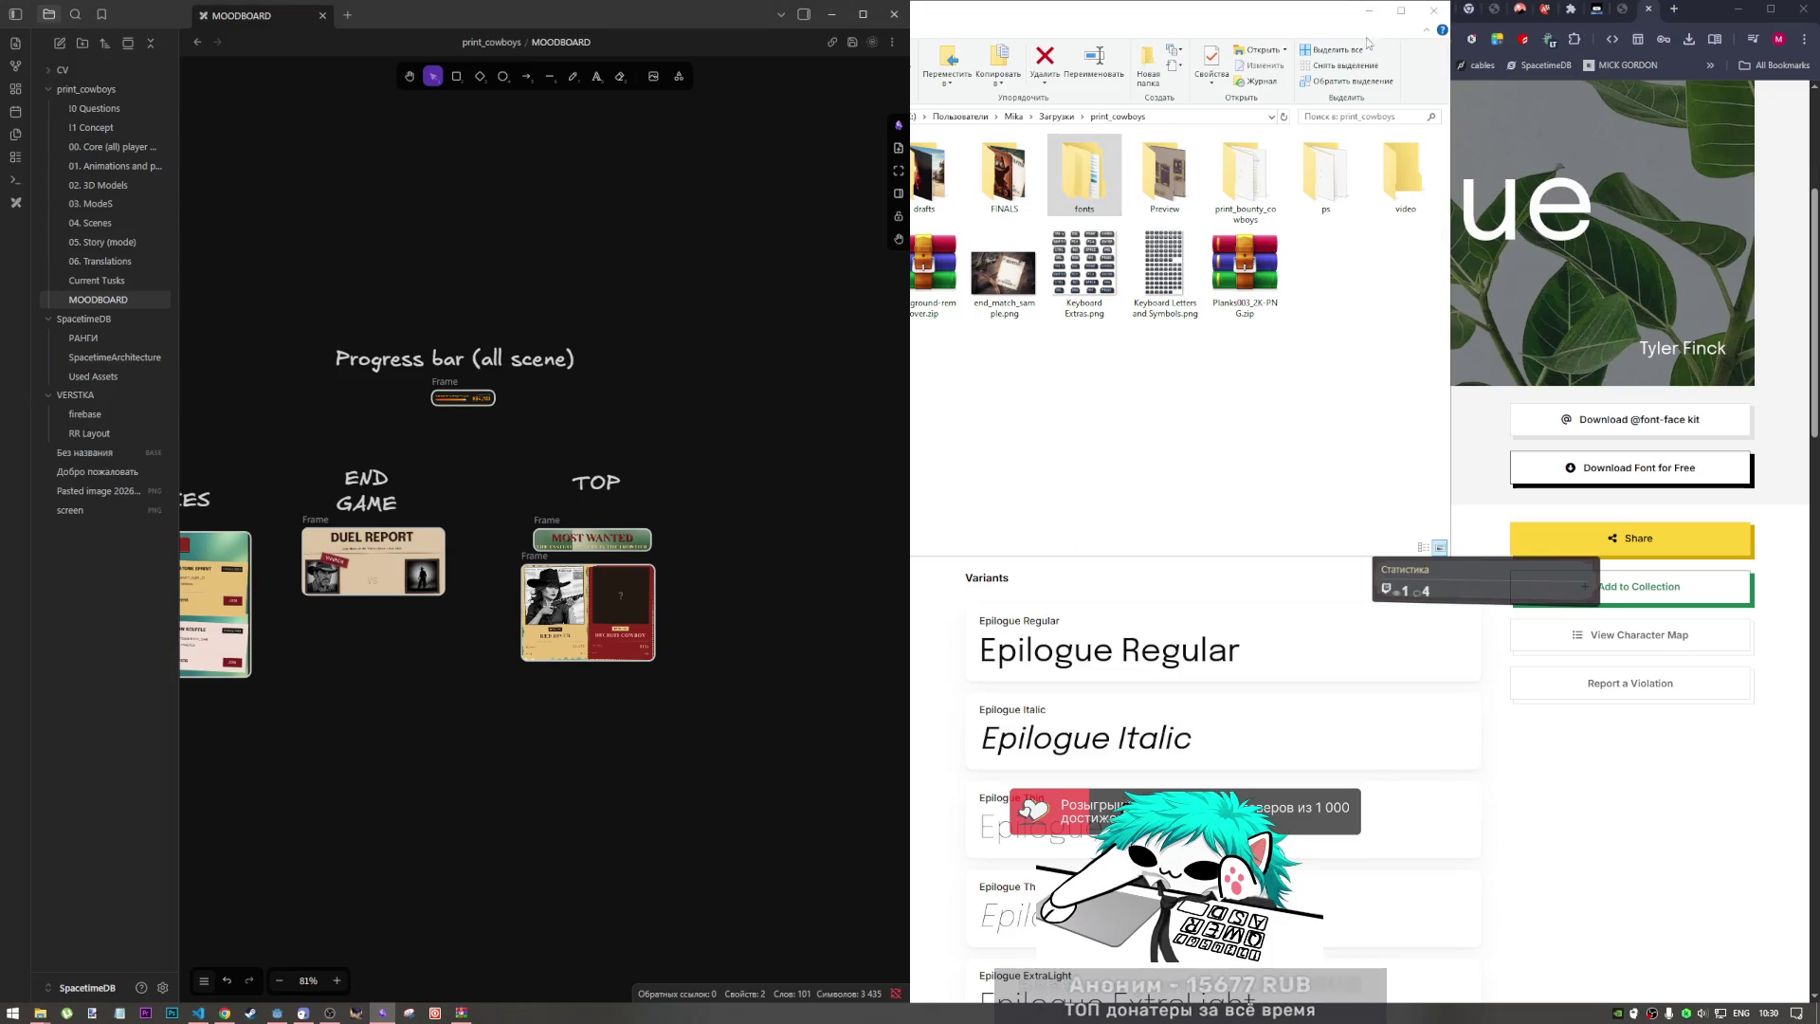
Step: Inspect the pause menu's Resume button in DevTools and copy its Work Sans font-family
left_click(1671, 8)
left_click(1614, 12)
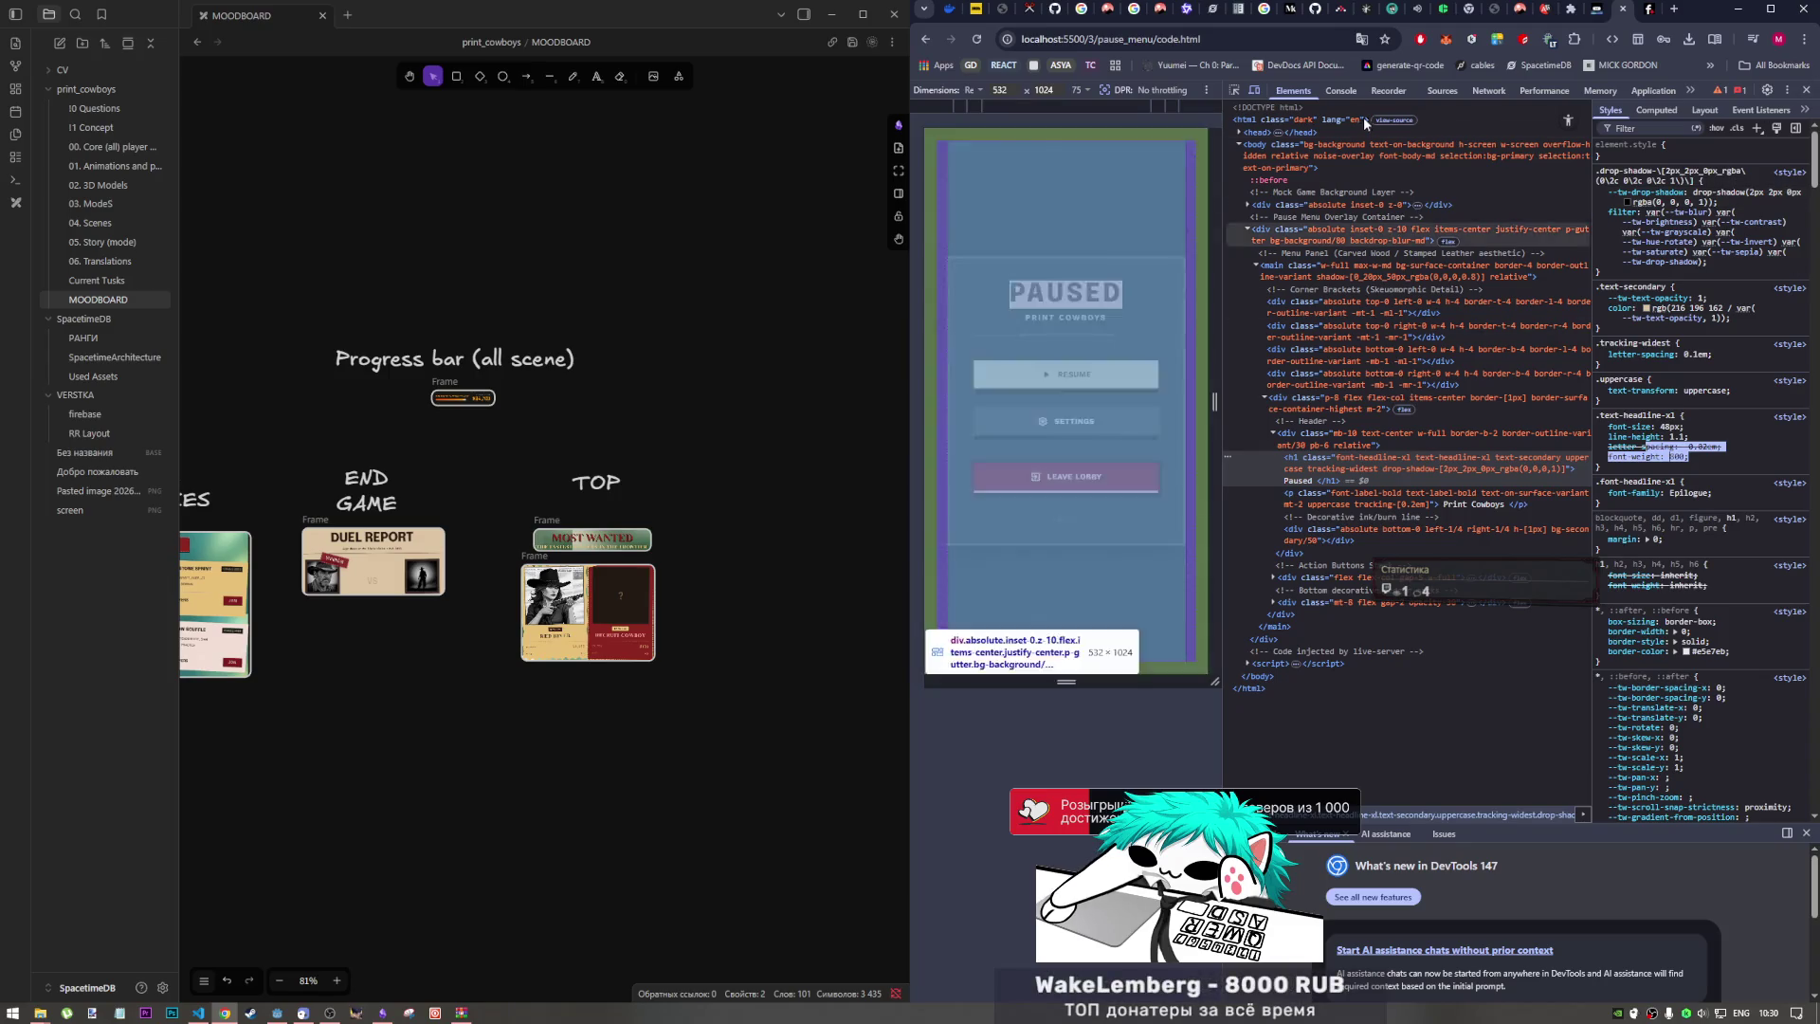
left_click(1233, 90)
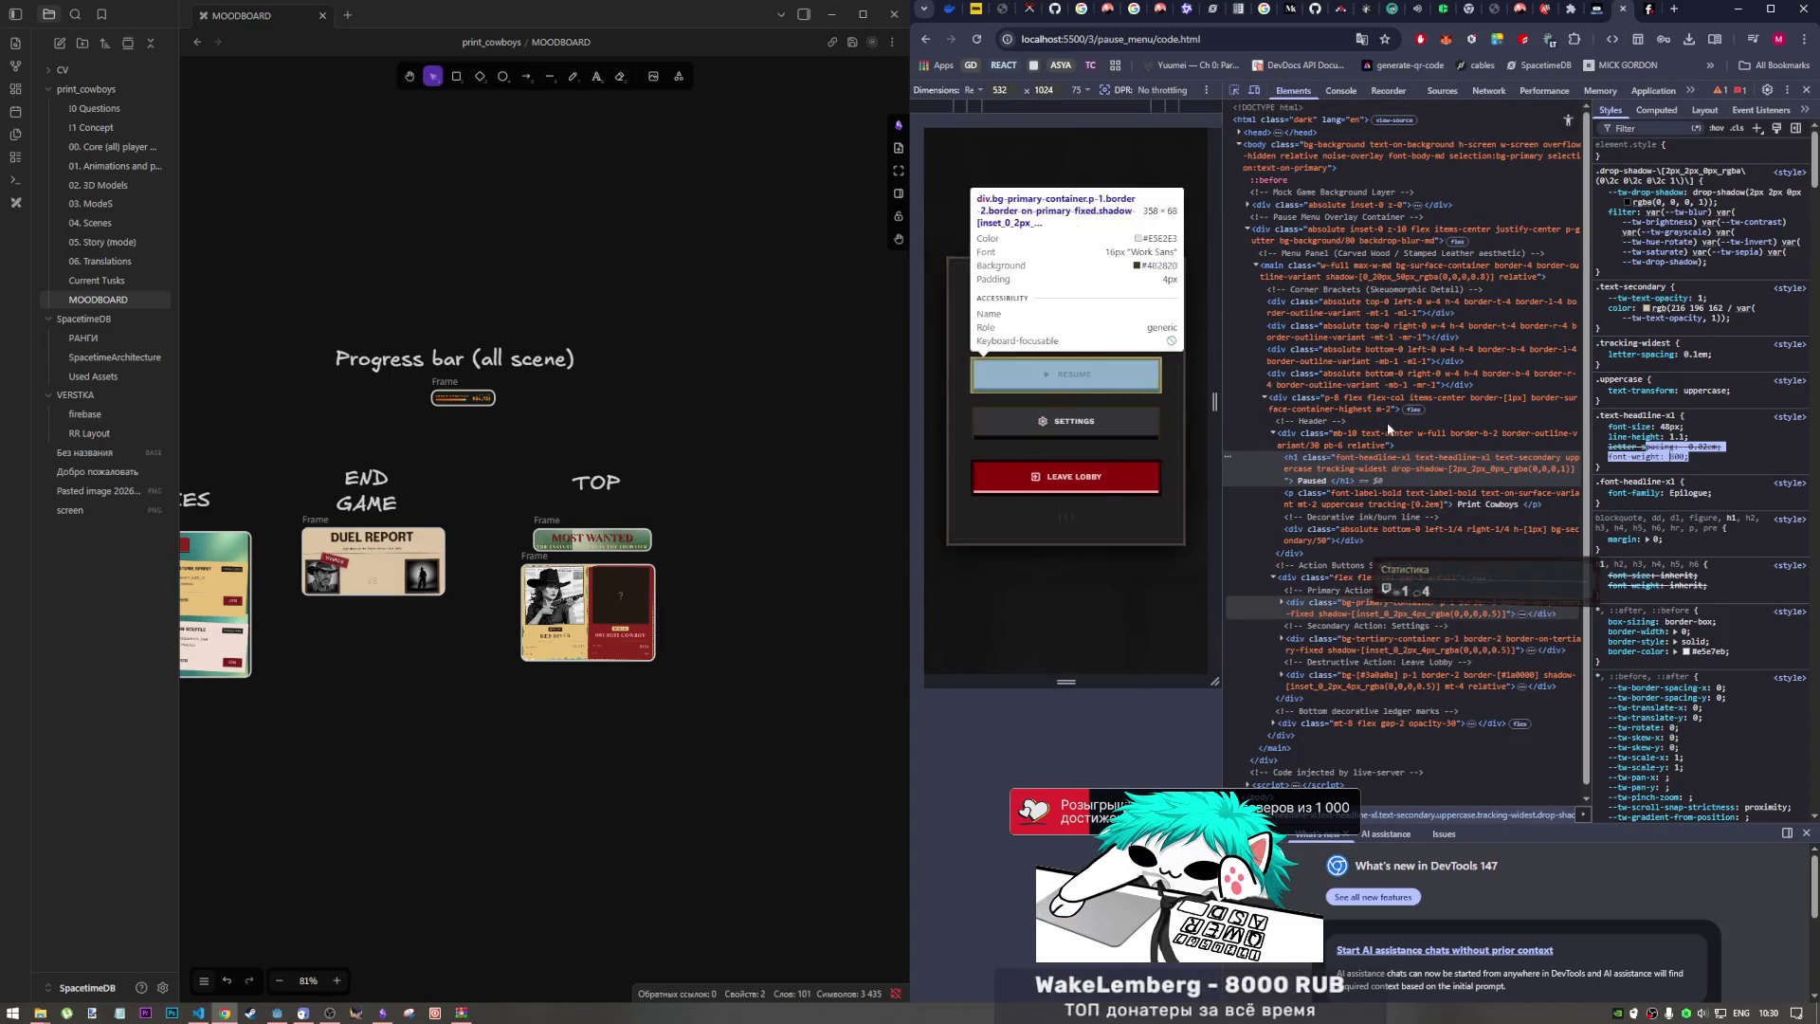
left_click(1080, 372)
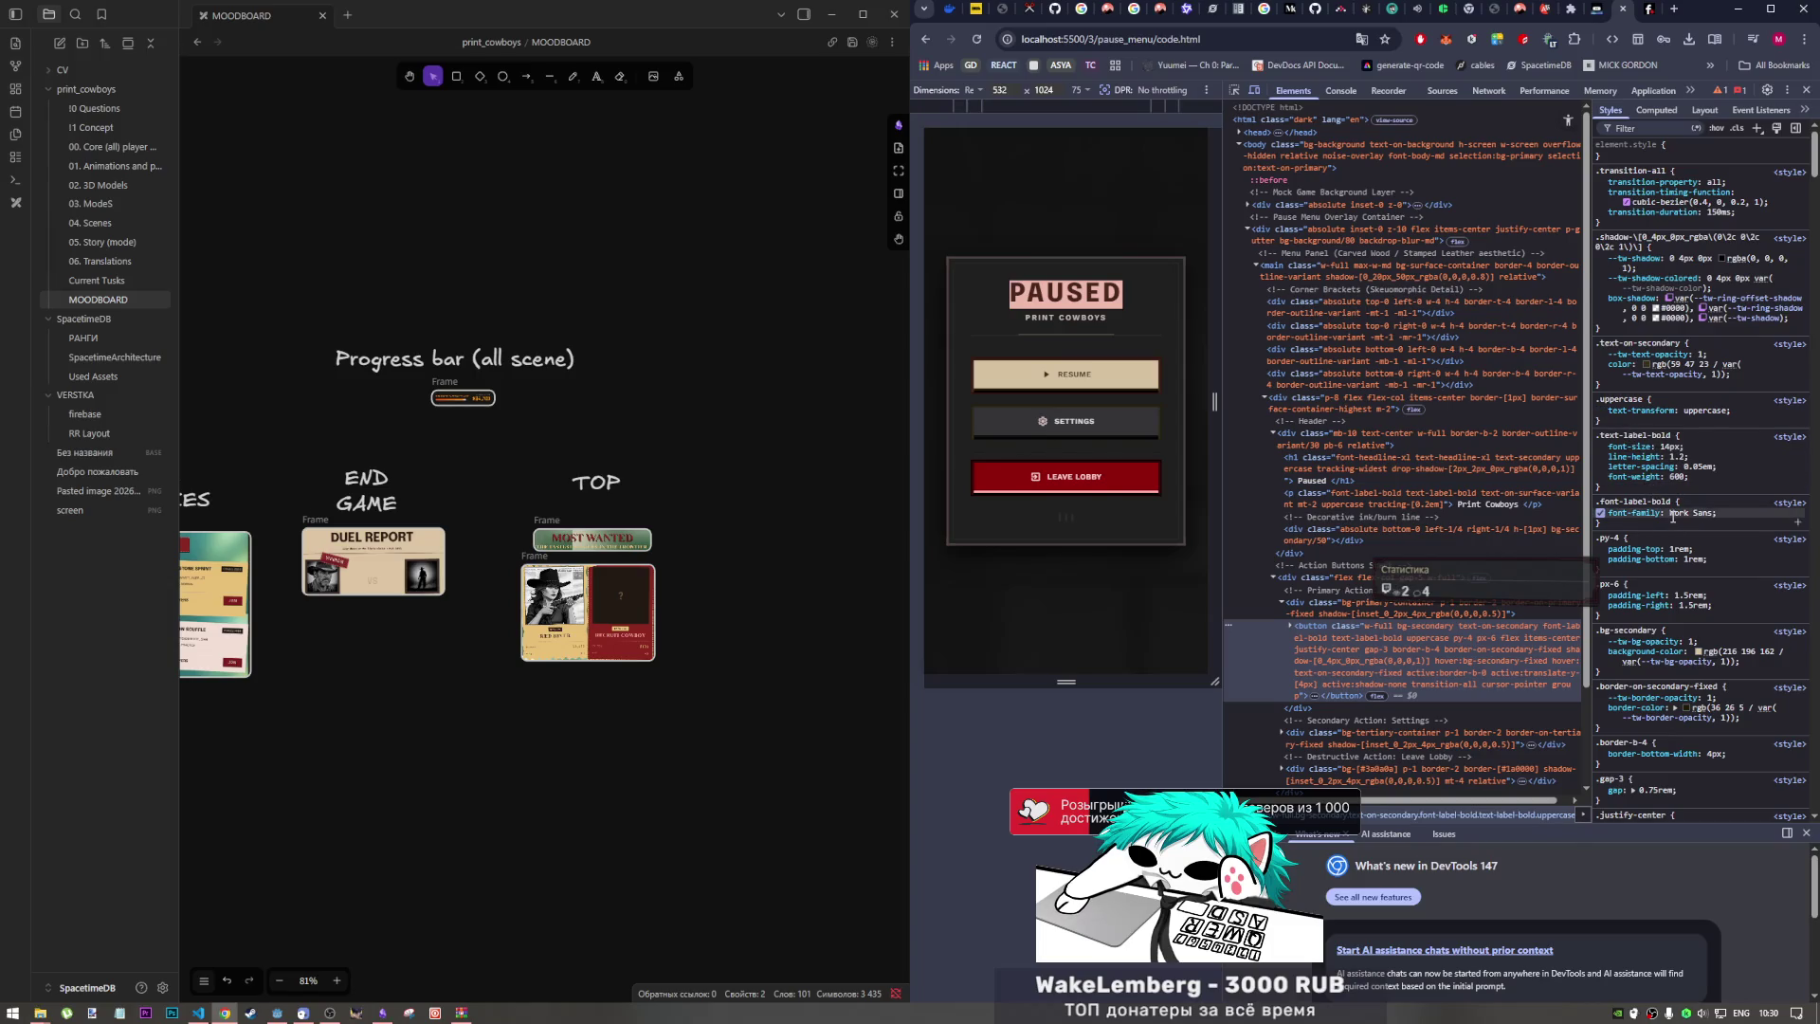
left_click(1709, 515)
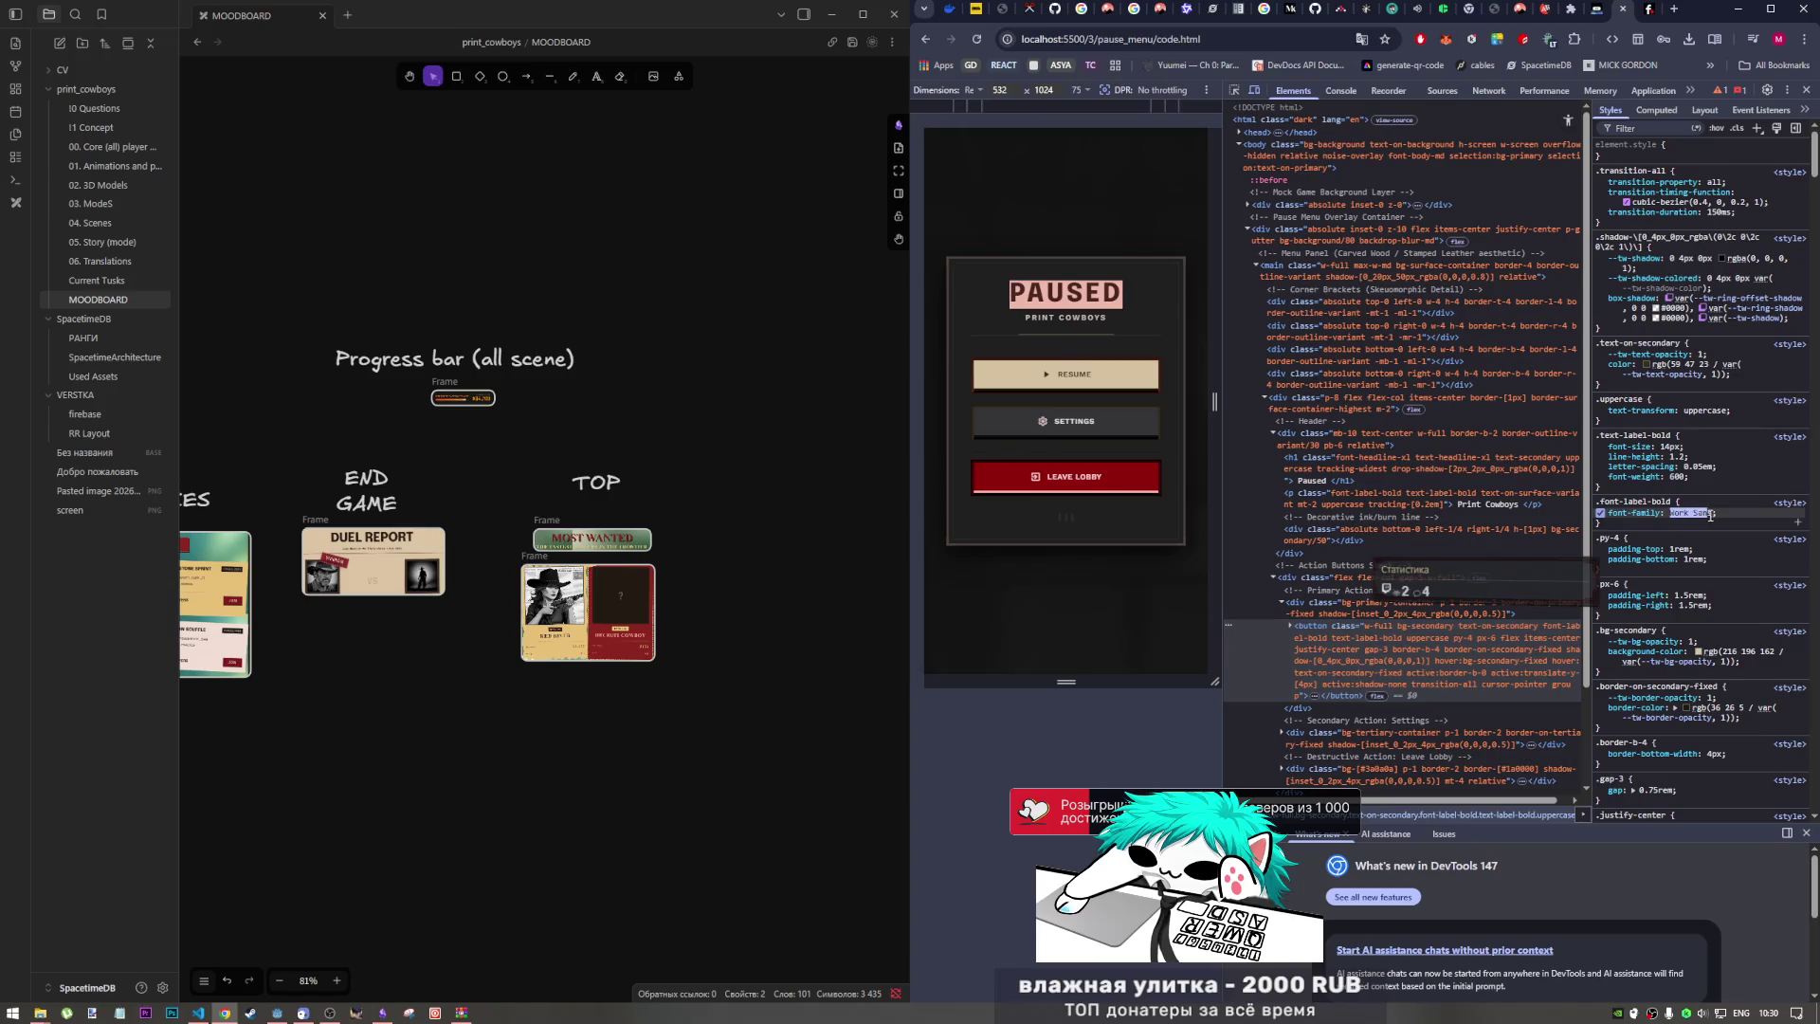
Step: Google 'Work Sans' in a new tab, close it, and return to the pause_menu listing
left_click(1675, 12)
type("Work Sans")
key("Return")
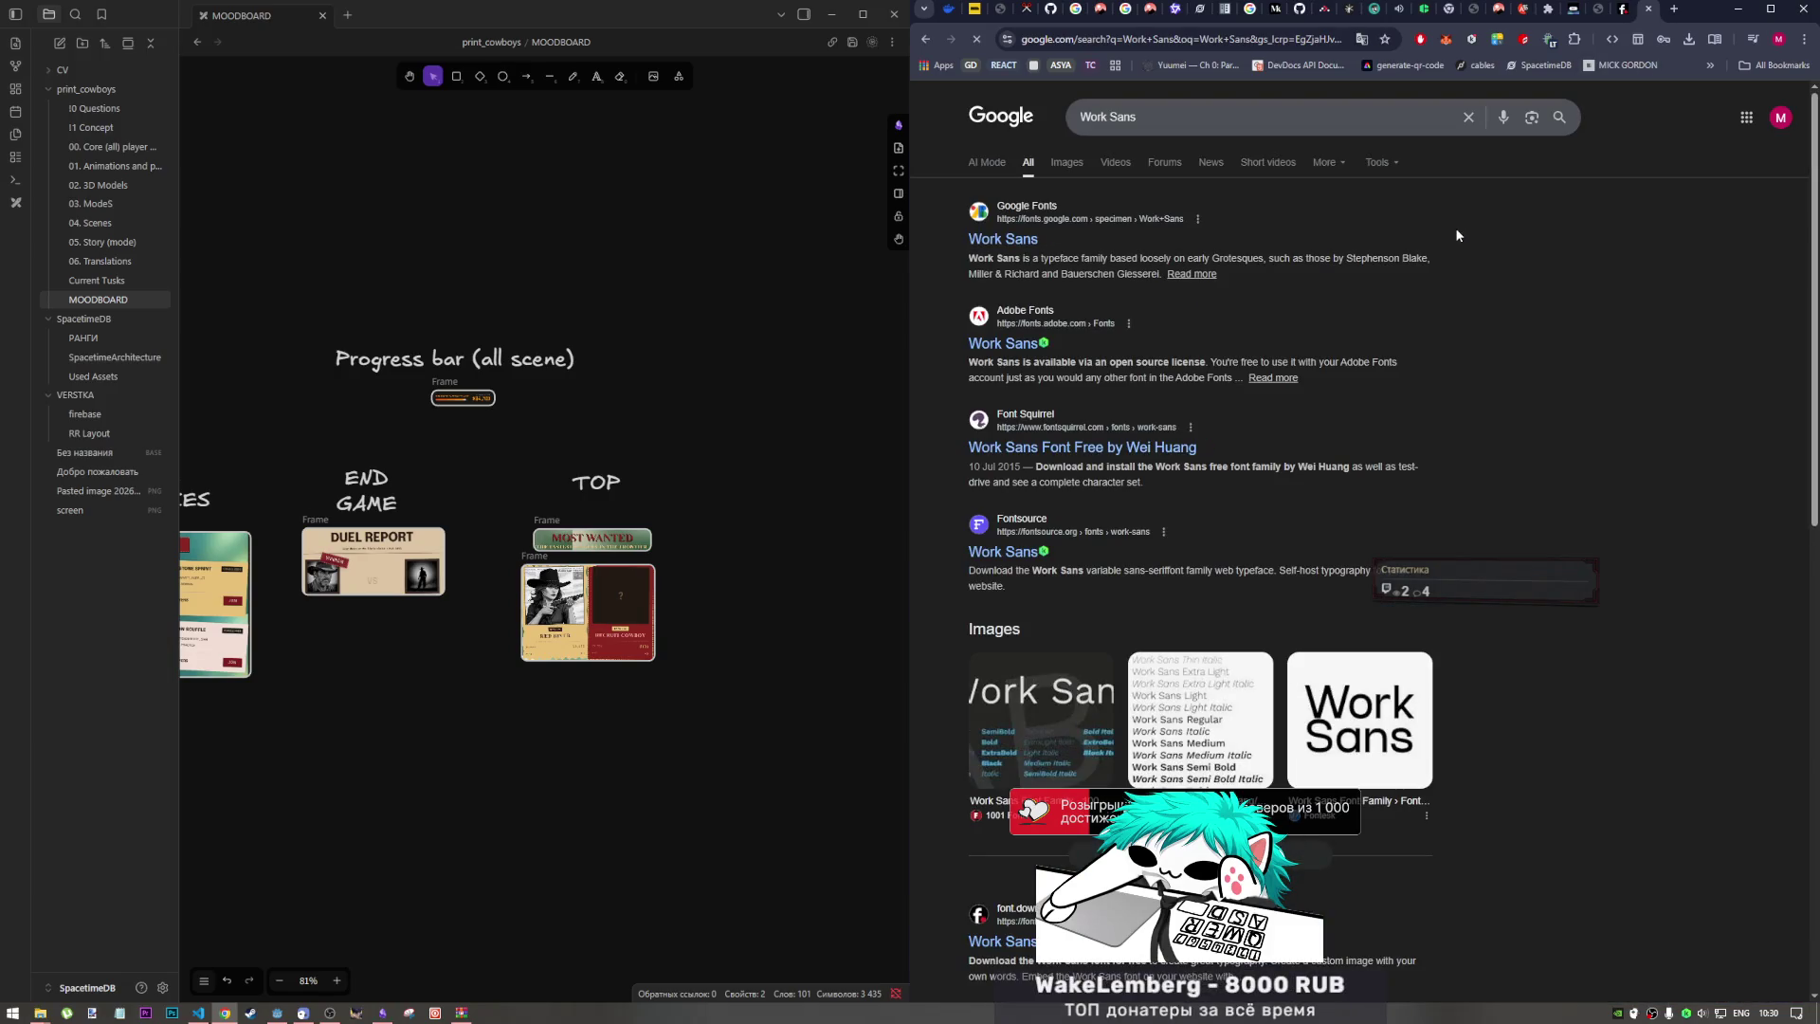
left_click(1650, 9)
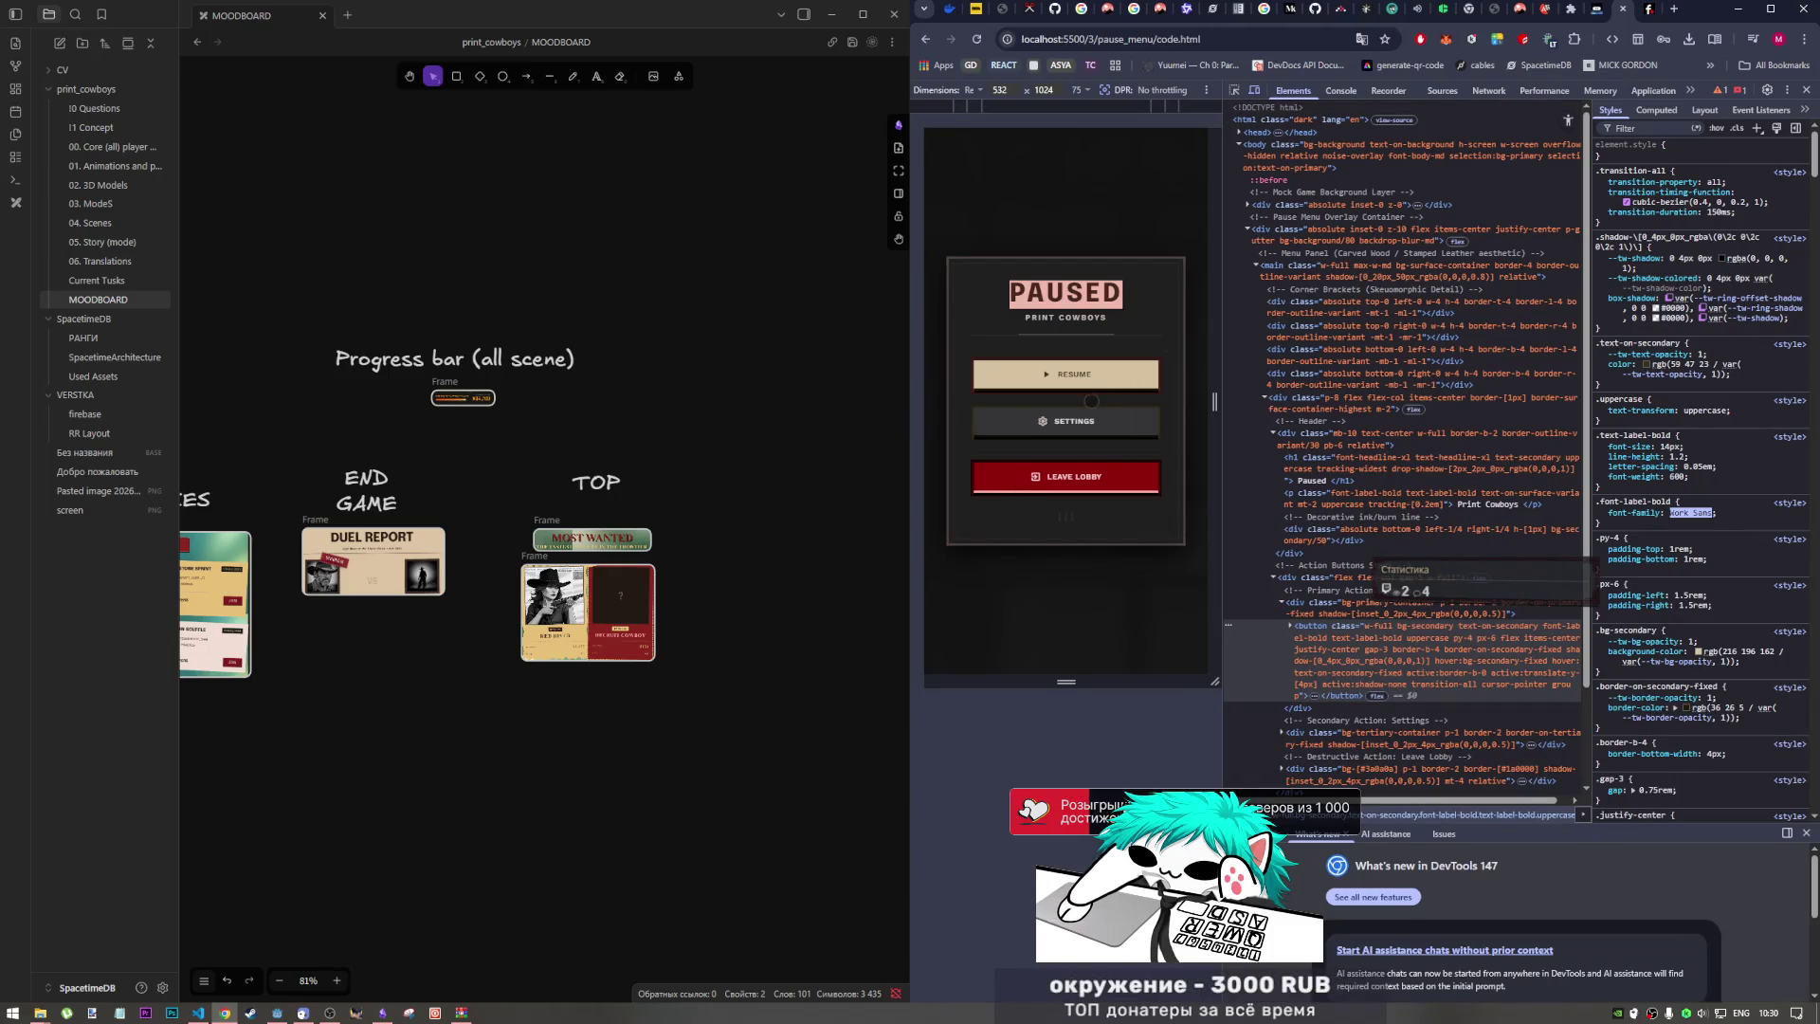
left_click(920, 40)
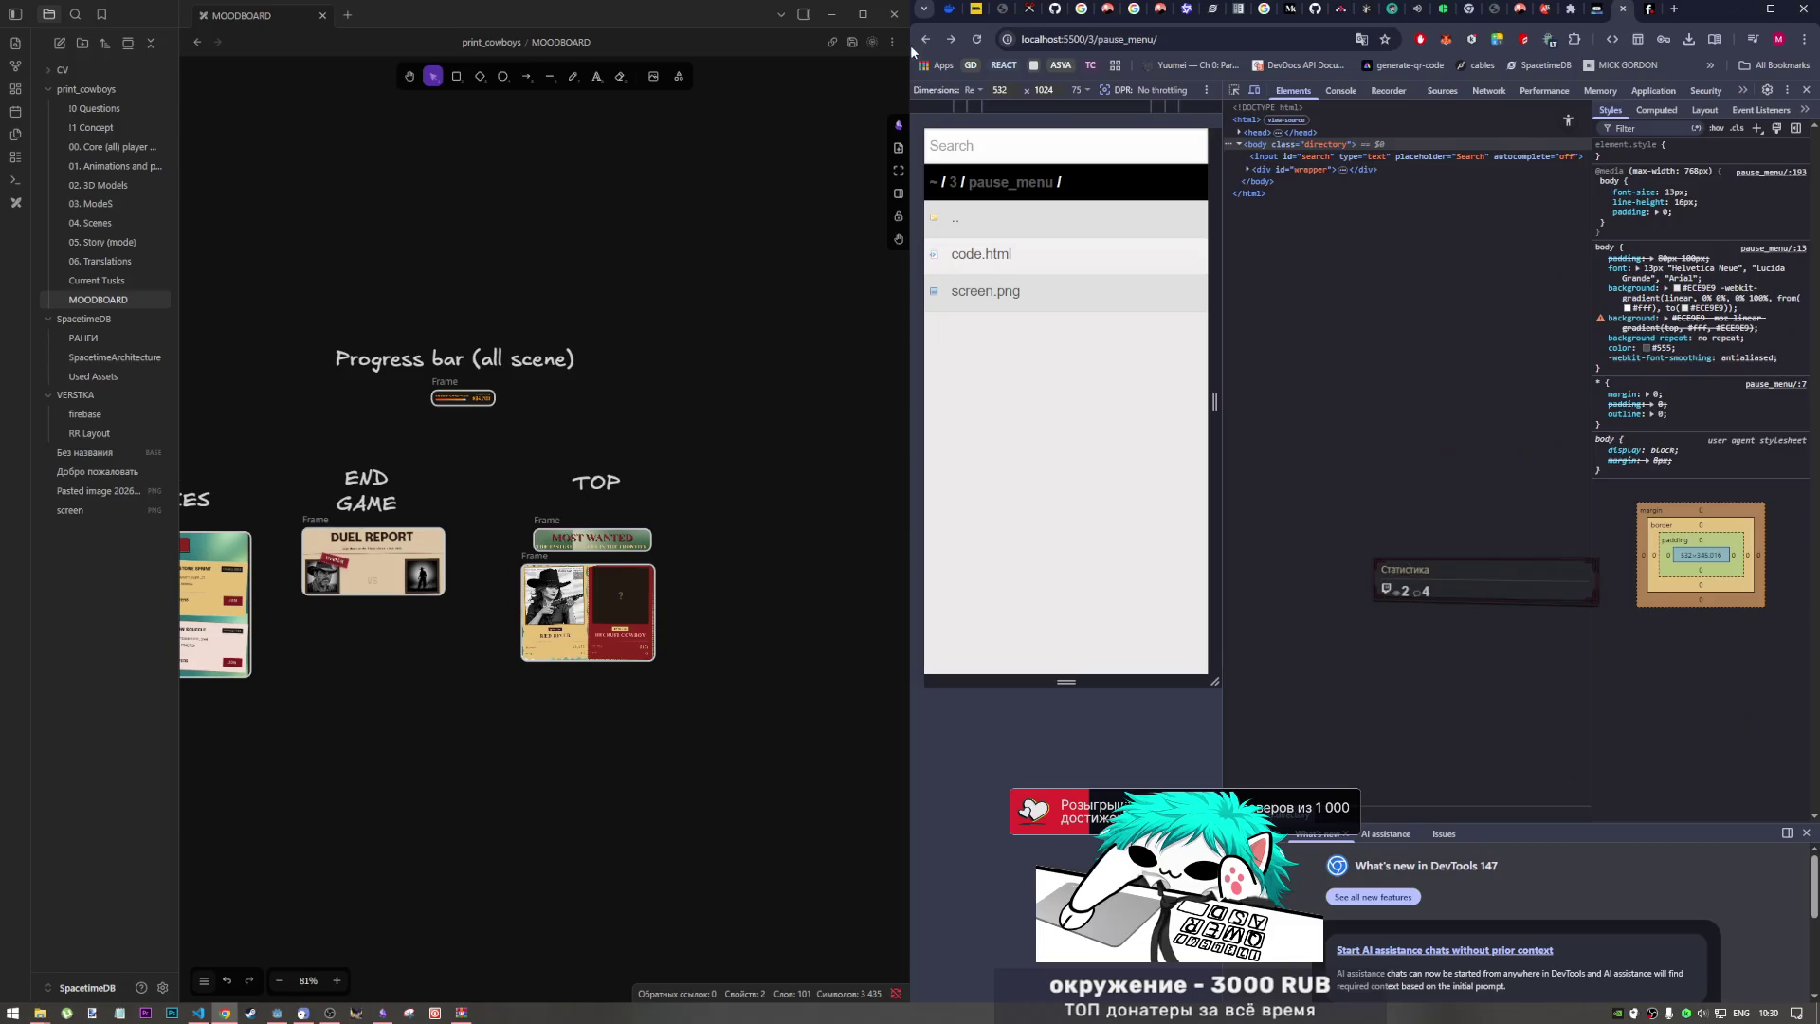
Step: Close DevTools, revisit the pause menu's code.html, then switch to the Printing Cowboy Duel Stitch project
left_click(1805, 90)
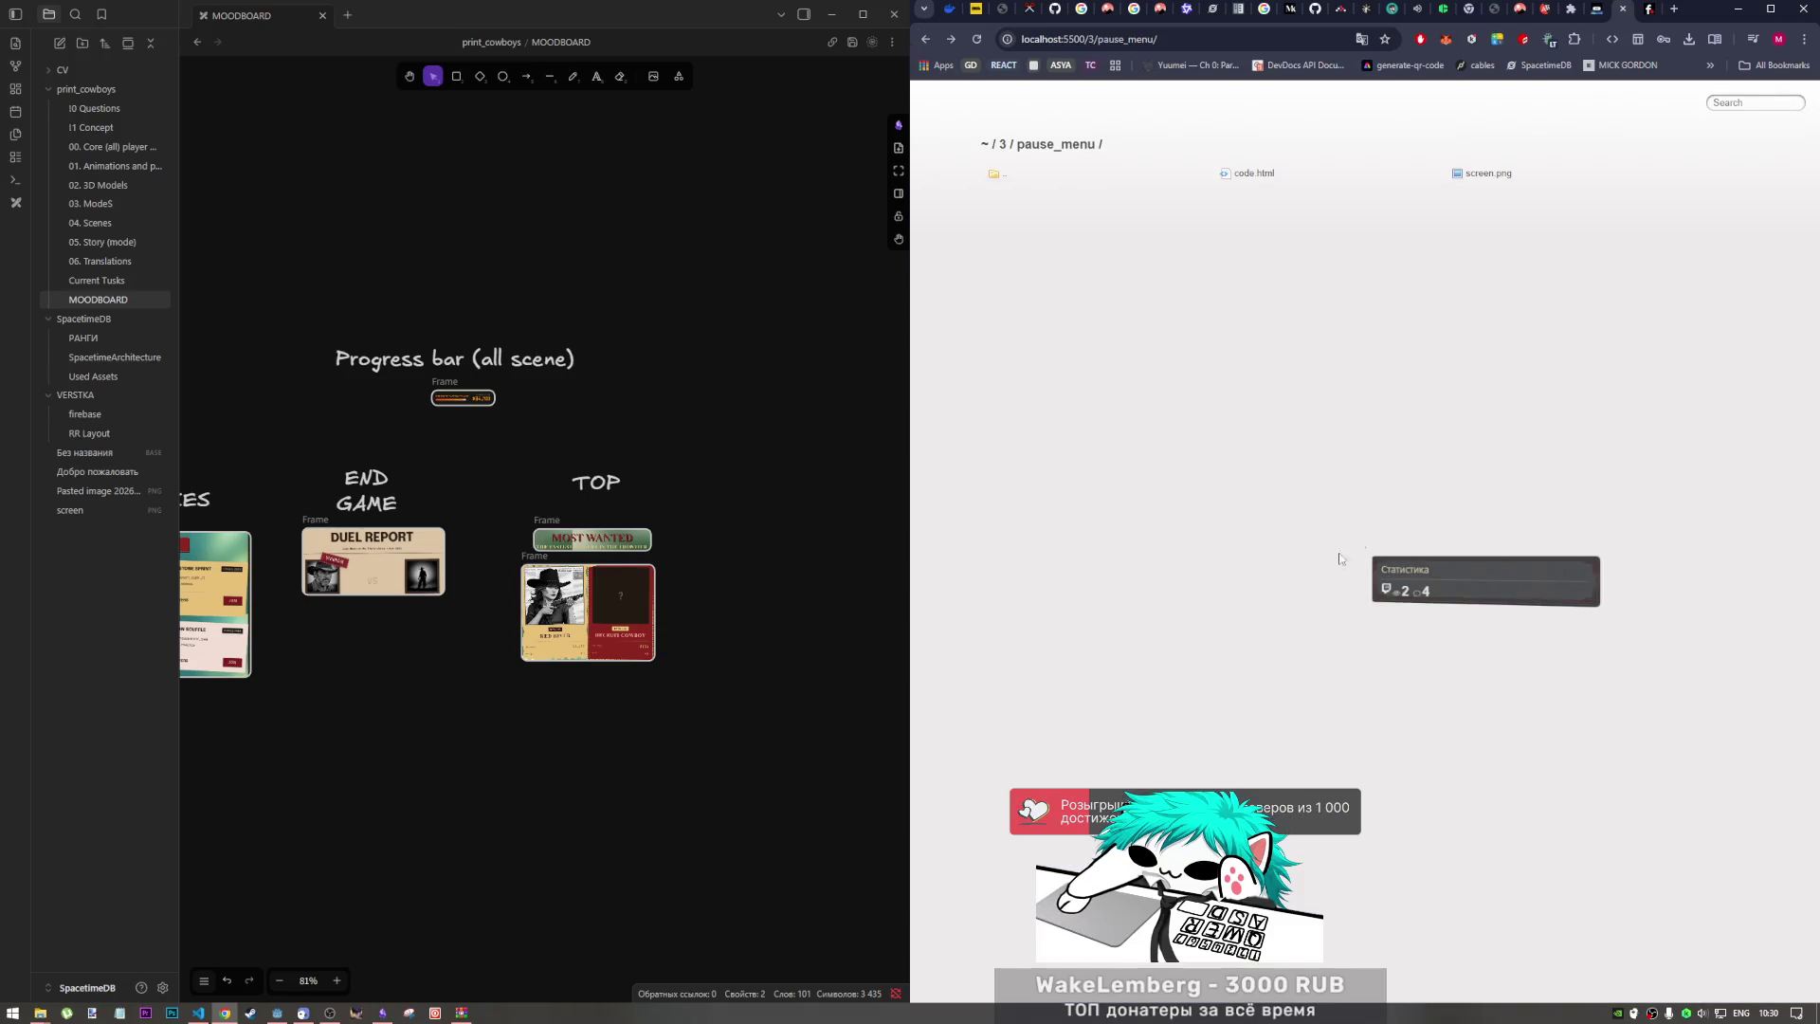
key("alt+Left")
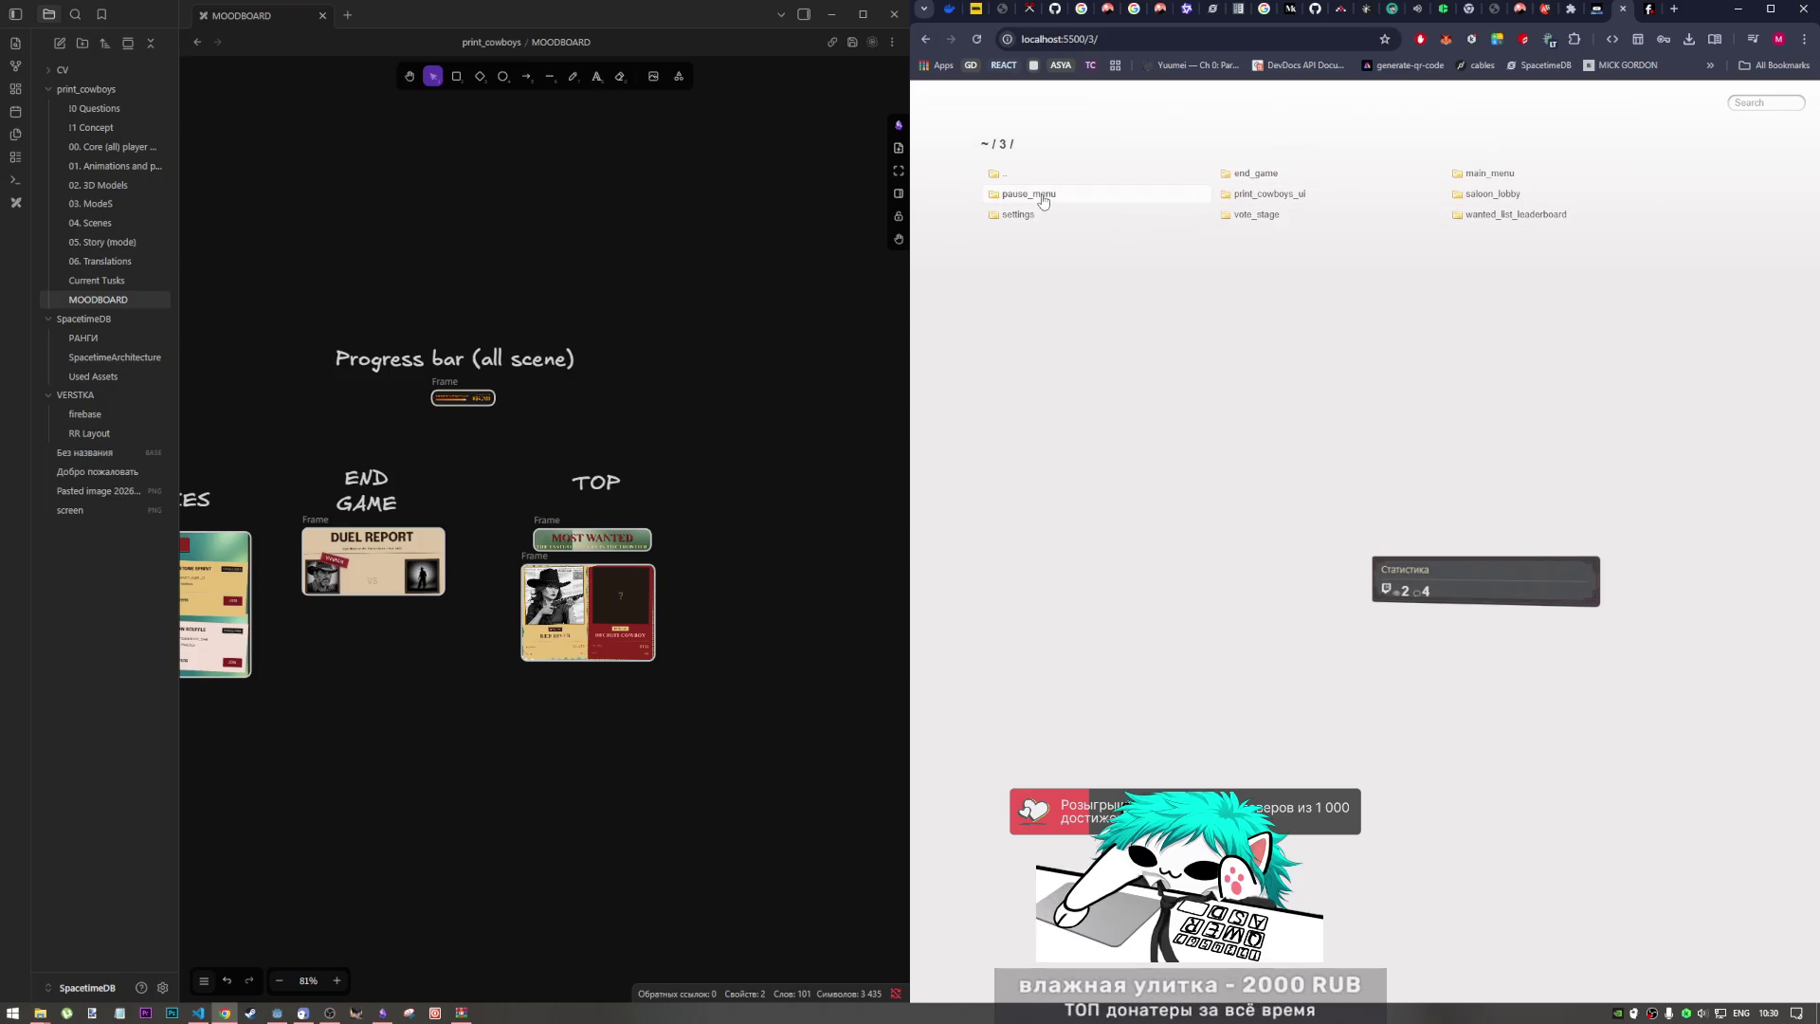
left_click(1039, 216)
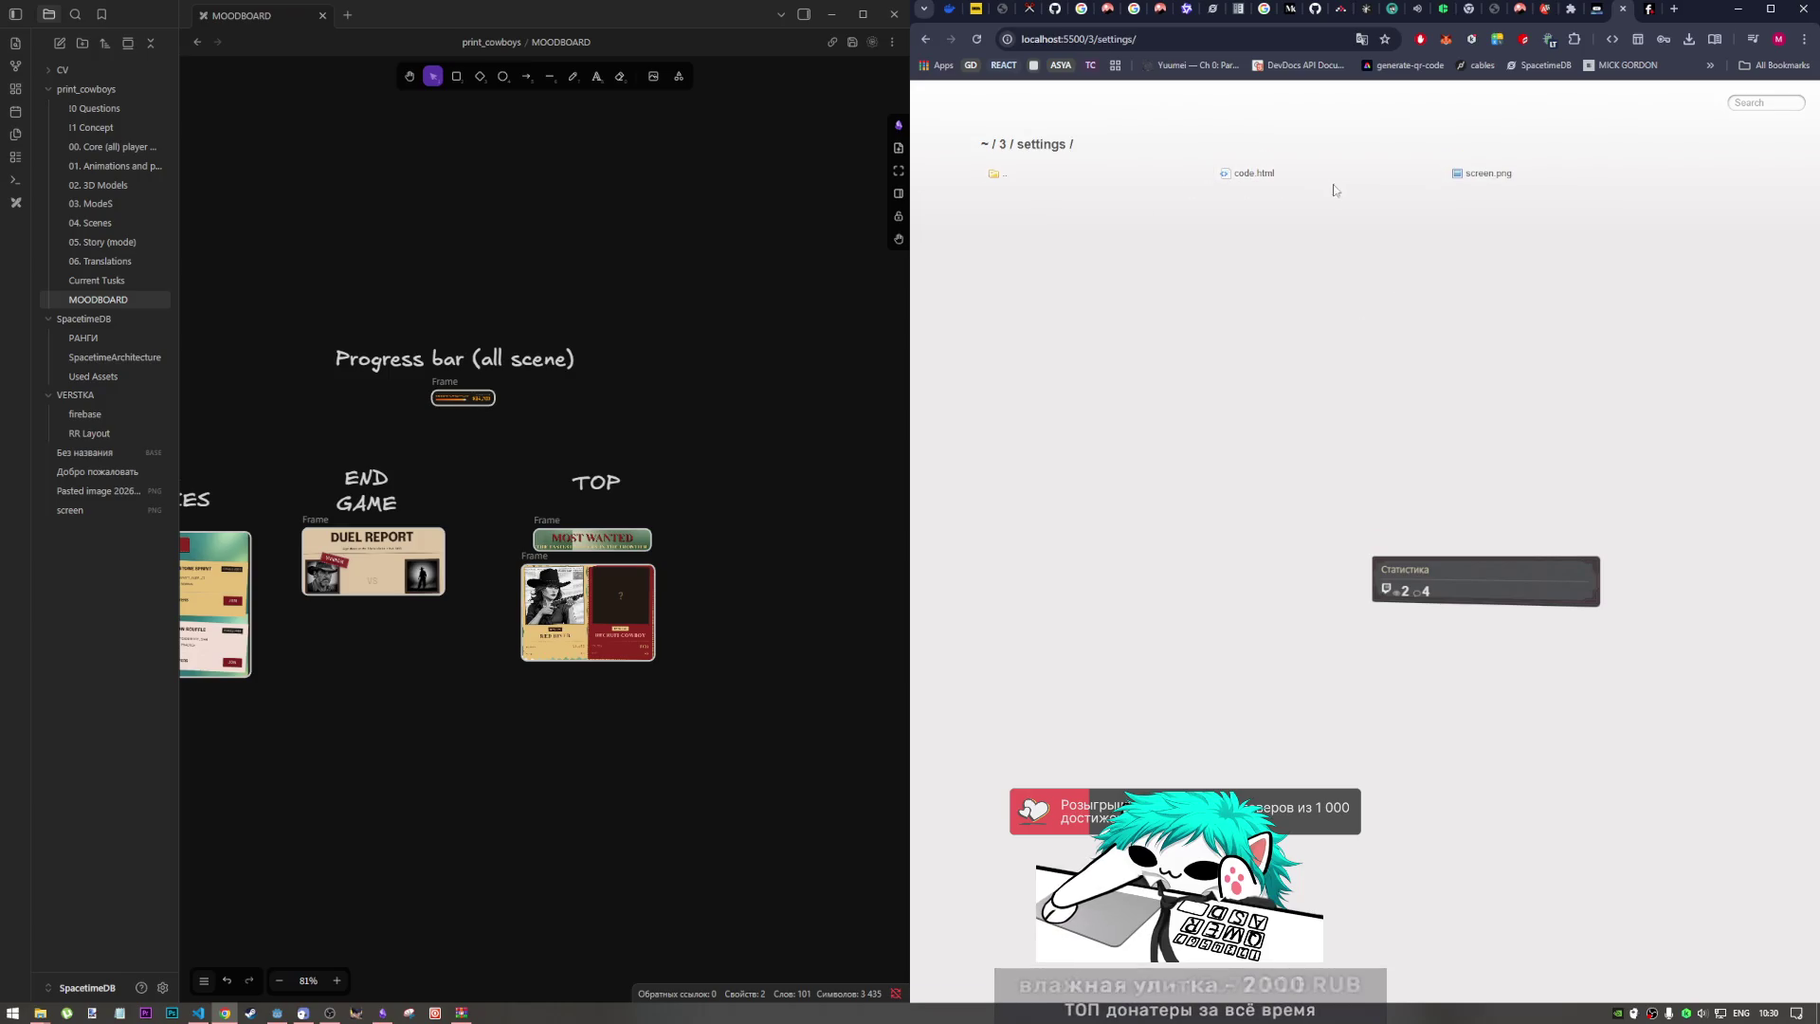
left_click(995, 173)
left_click(1041, 194)
left_click(1254, 175)
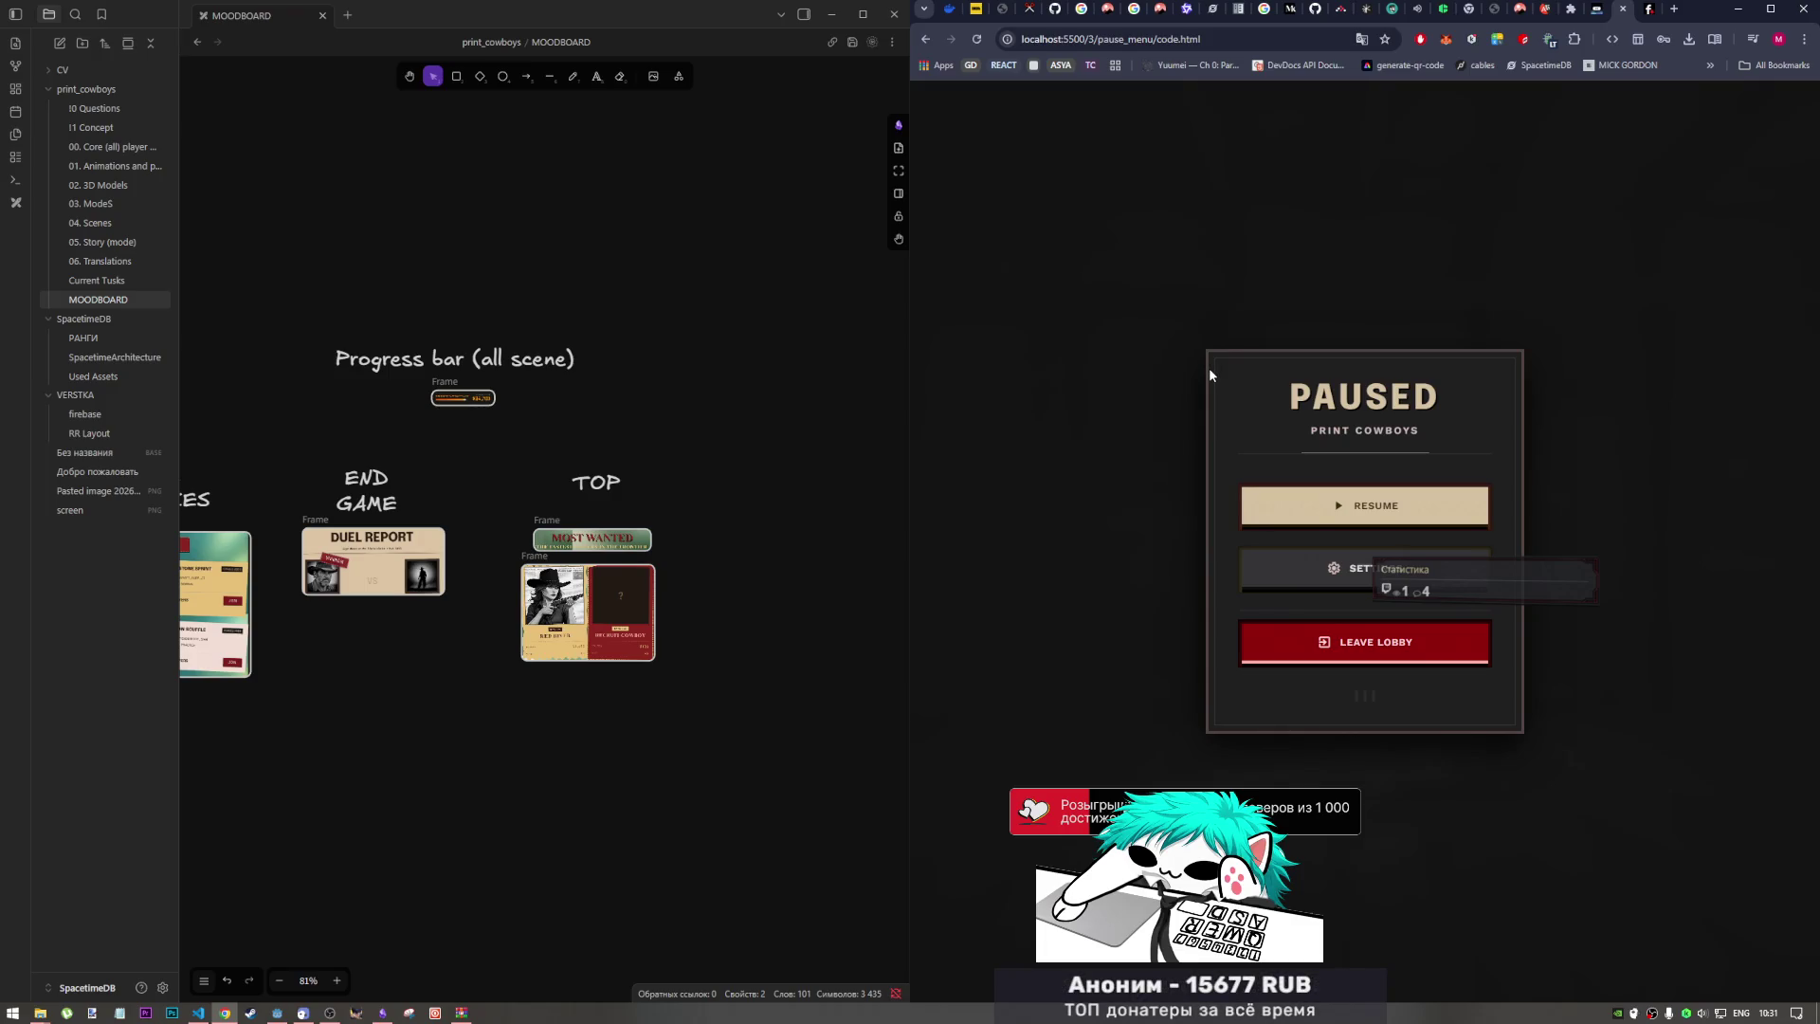
left_click(924, 42)
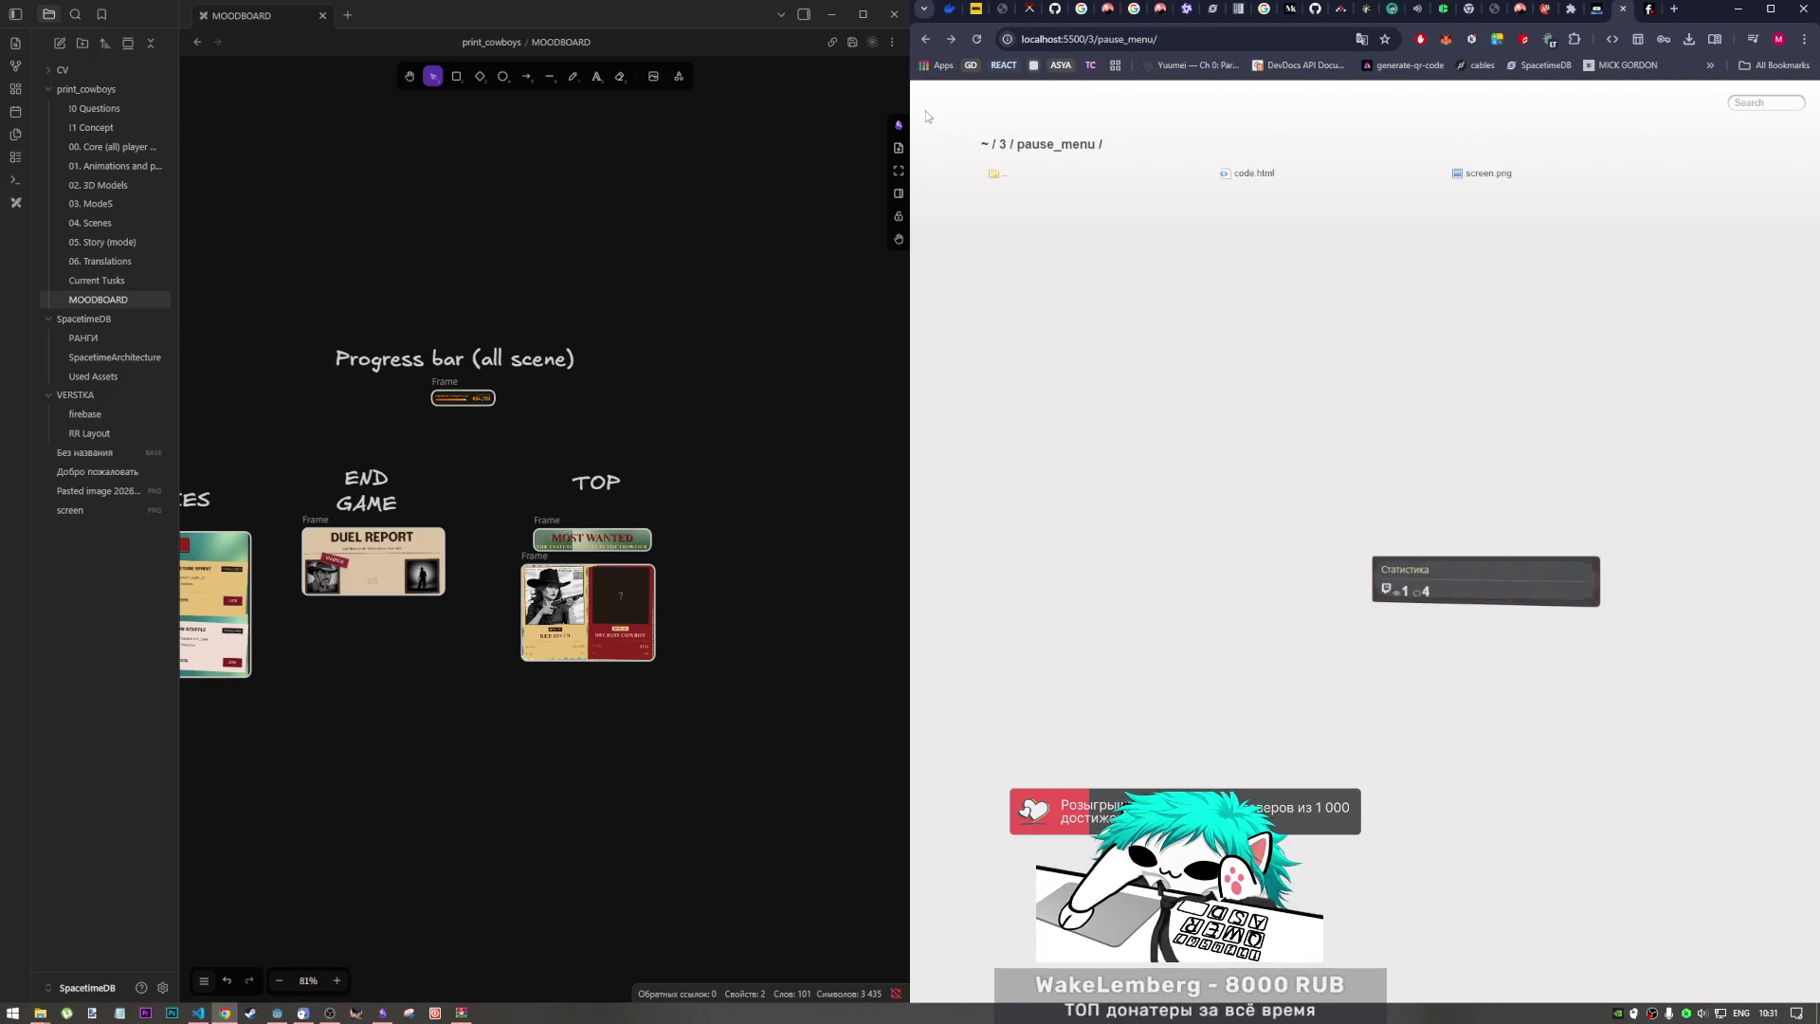
left_click(1575, 9)
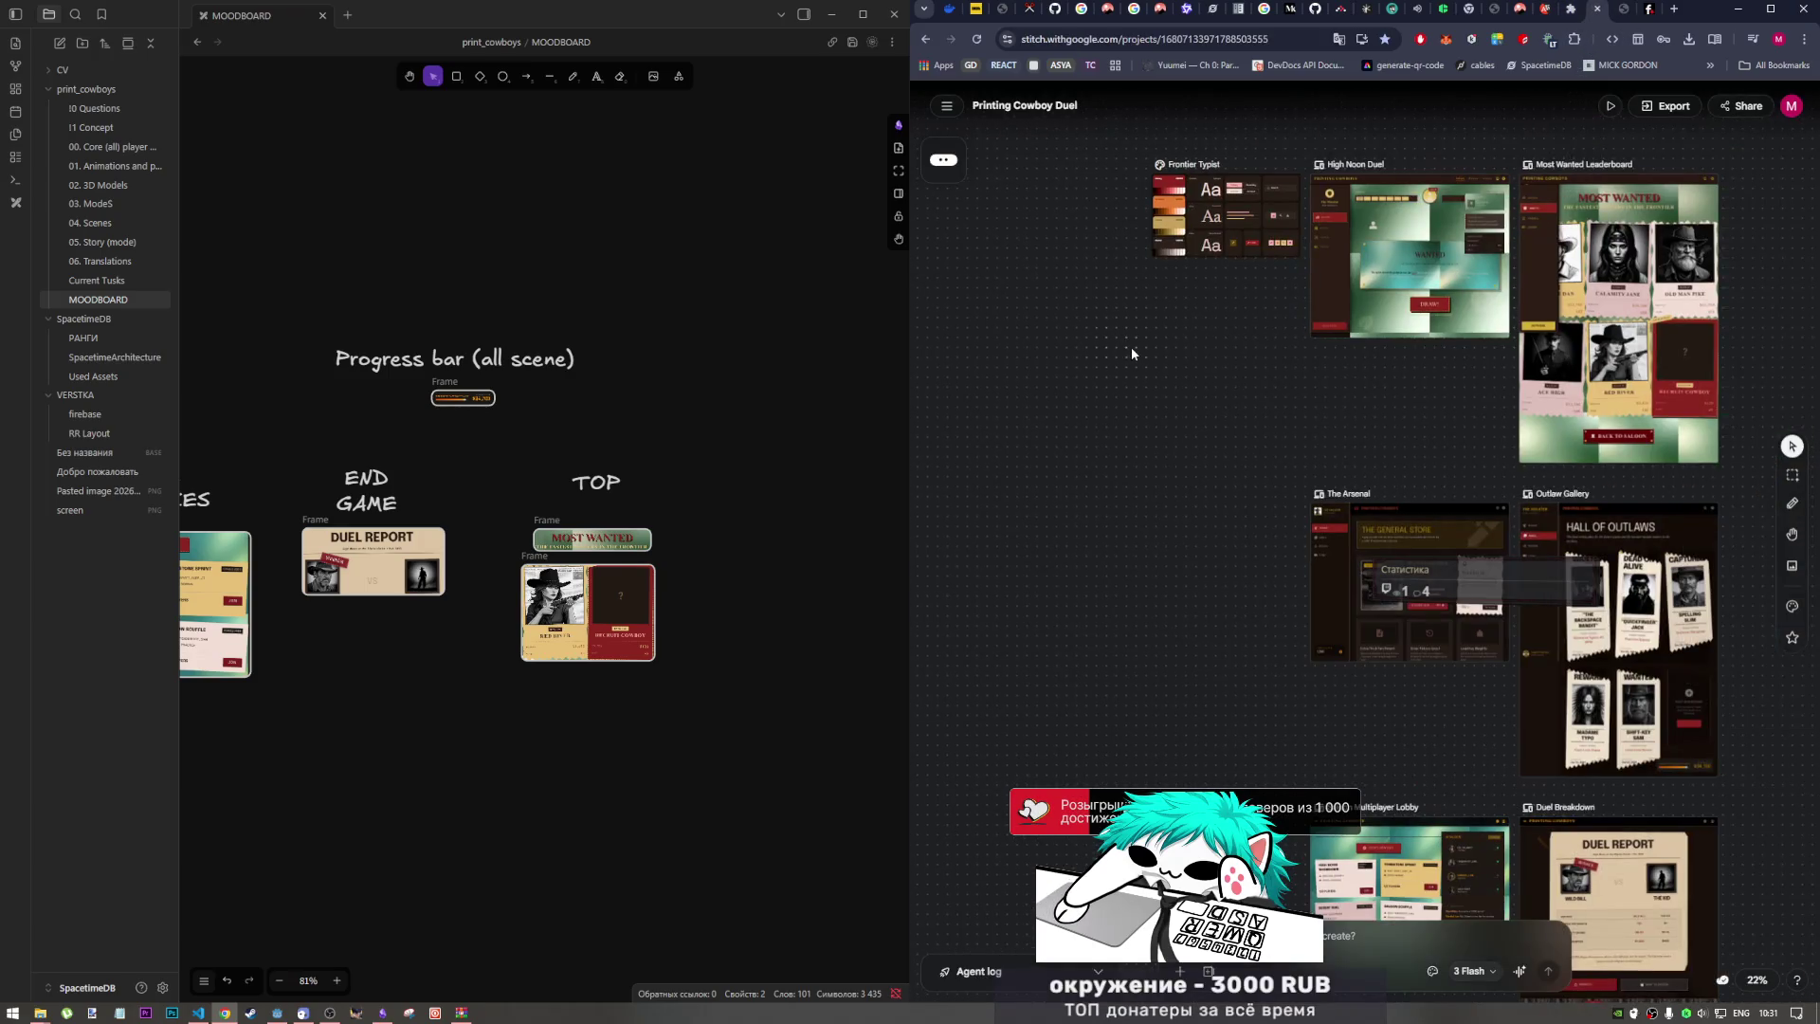
Step: Go to all Stitch projects and start a new prompt reading 'make UI kit'
left_click(952, 113)
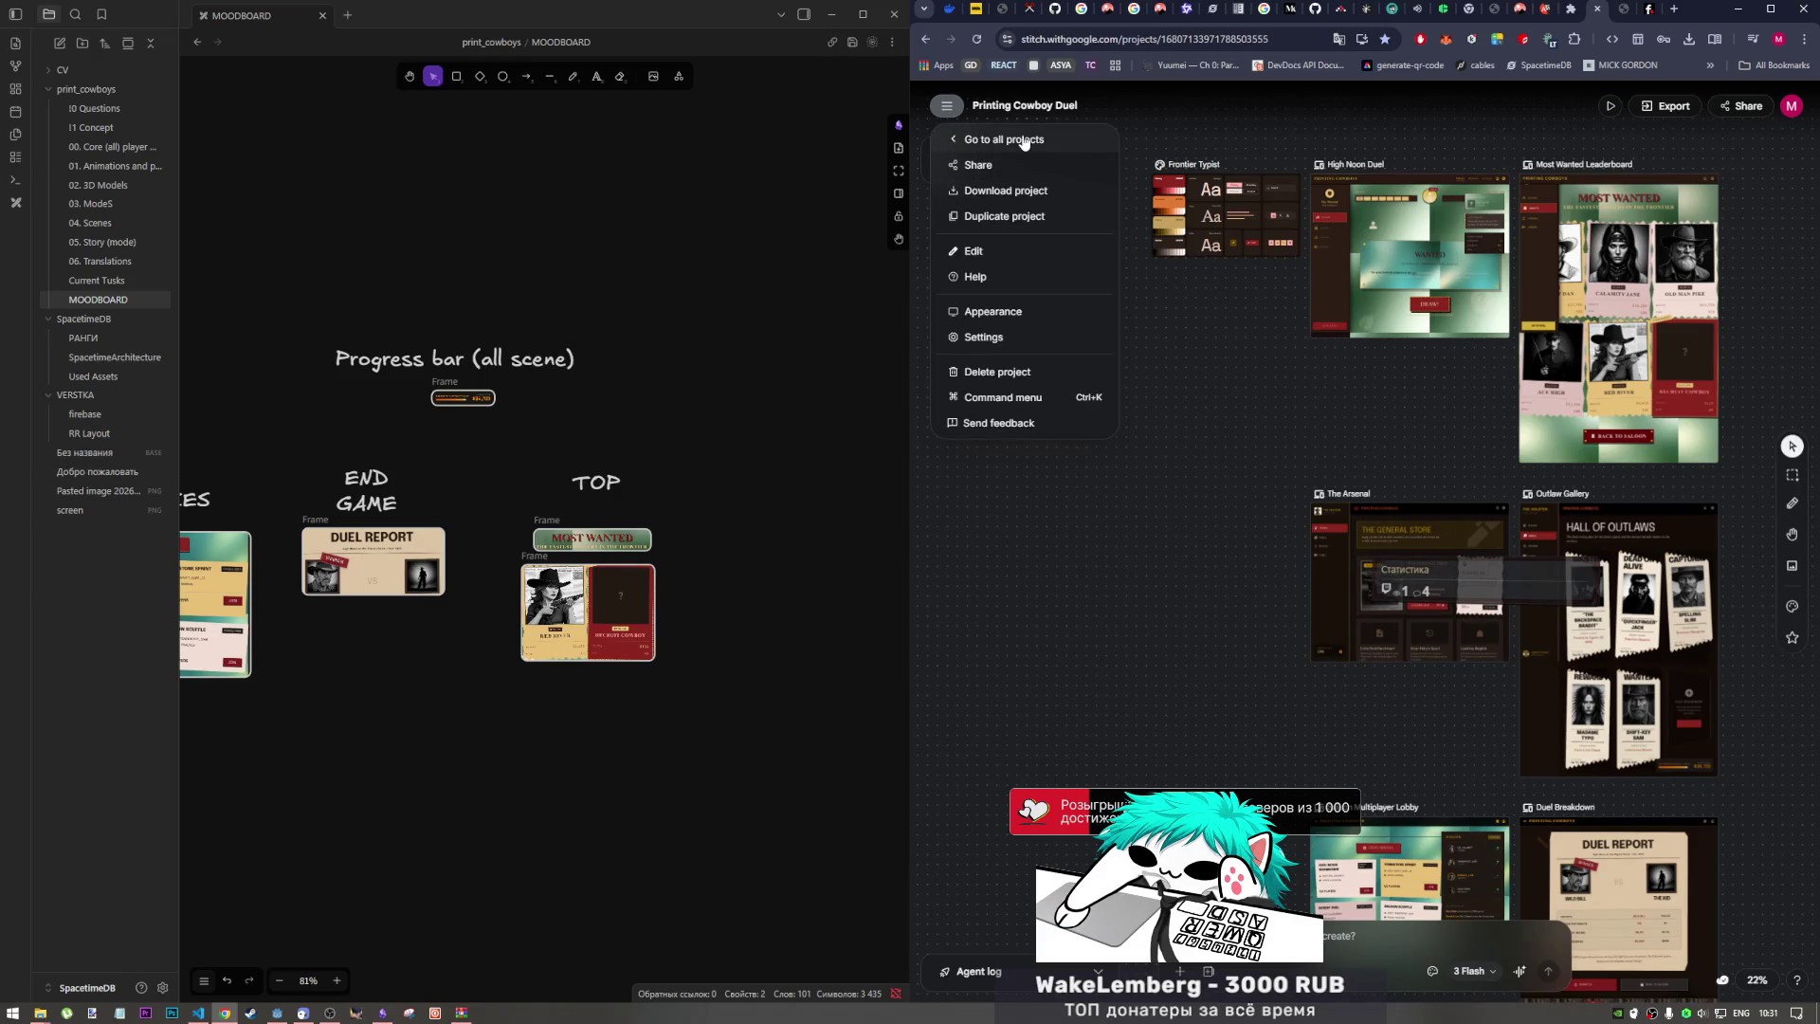
left_click(1024, 140)
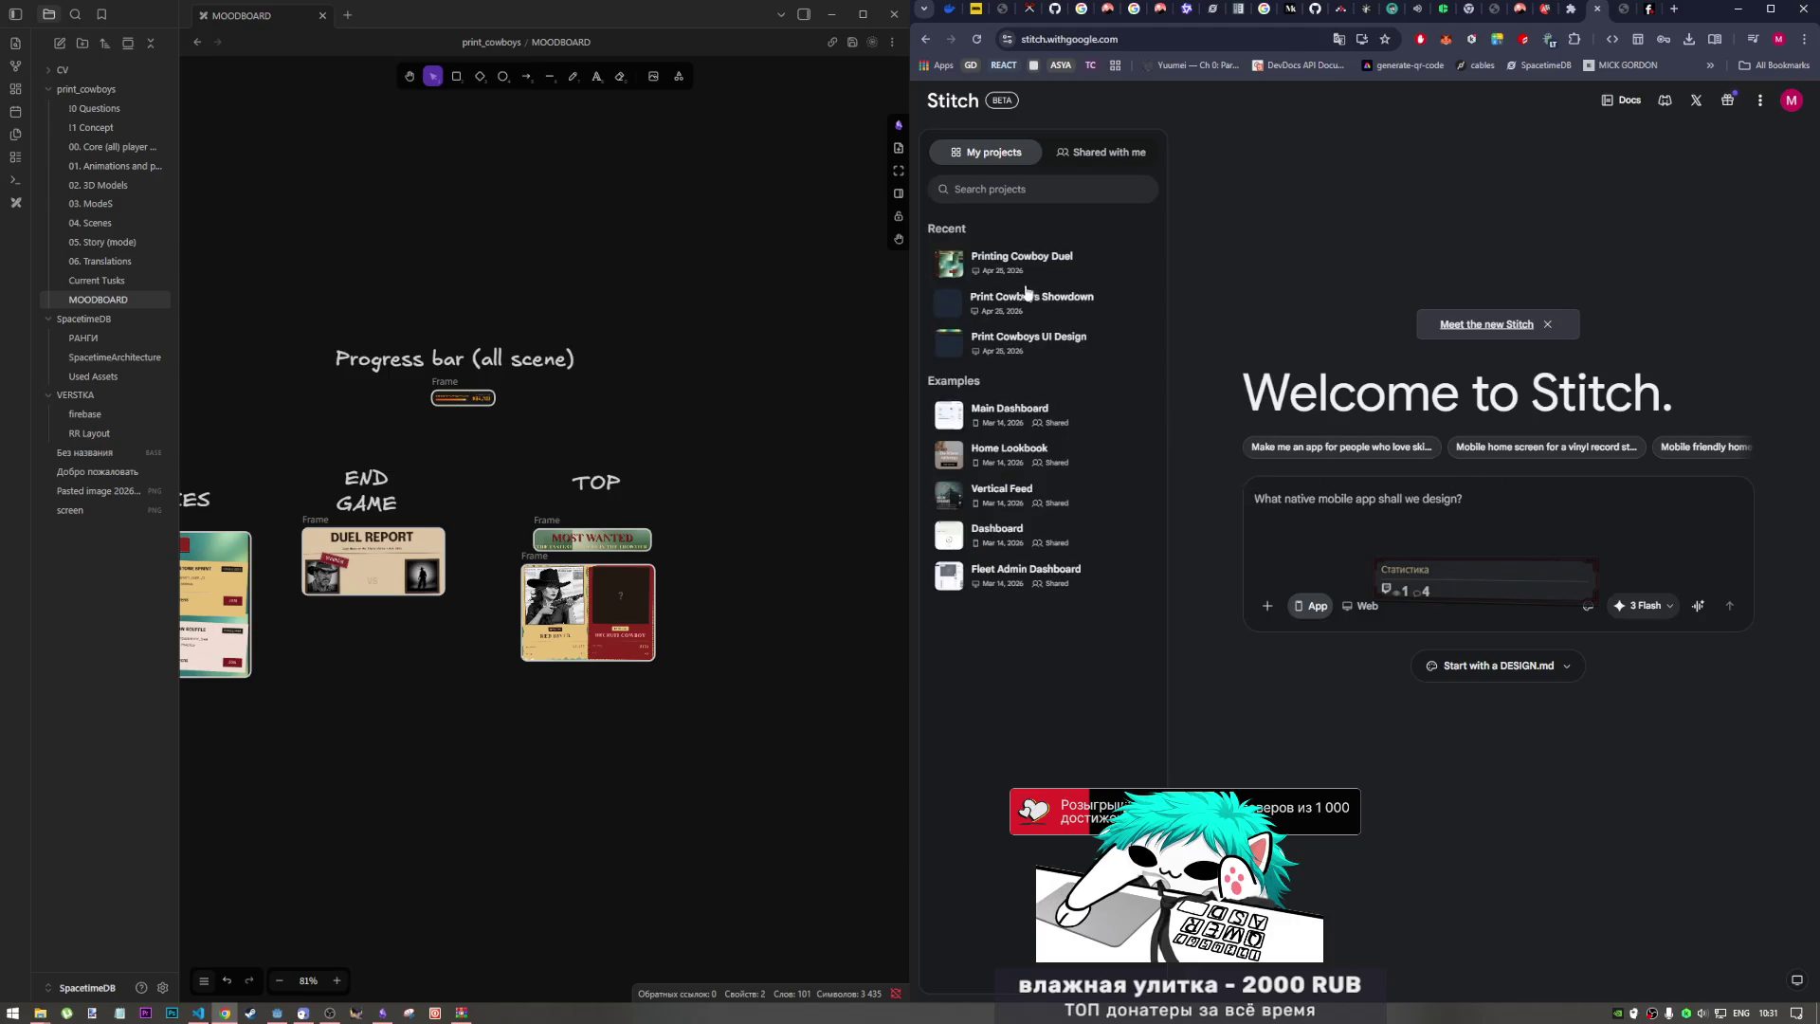
left_click(1342, 504)
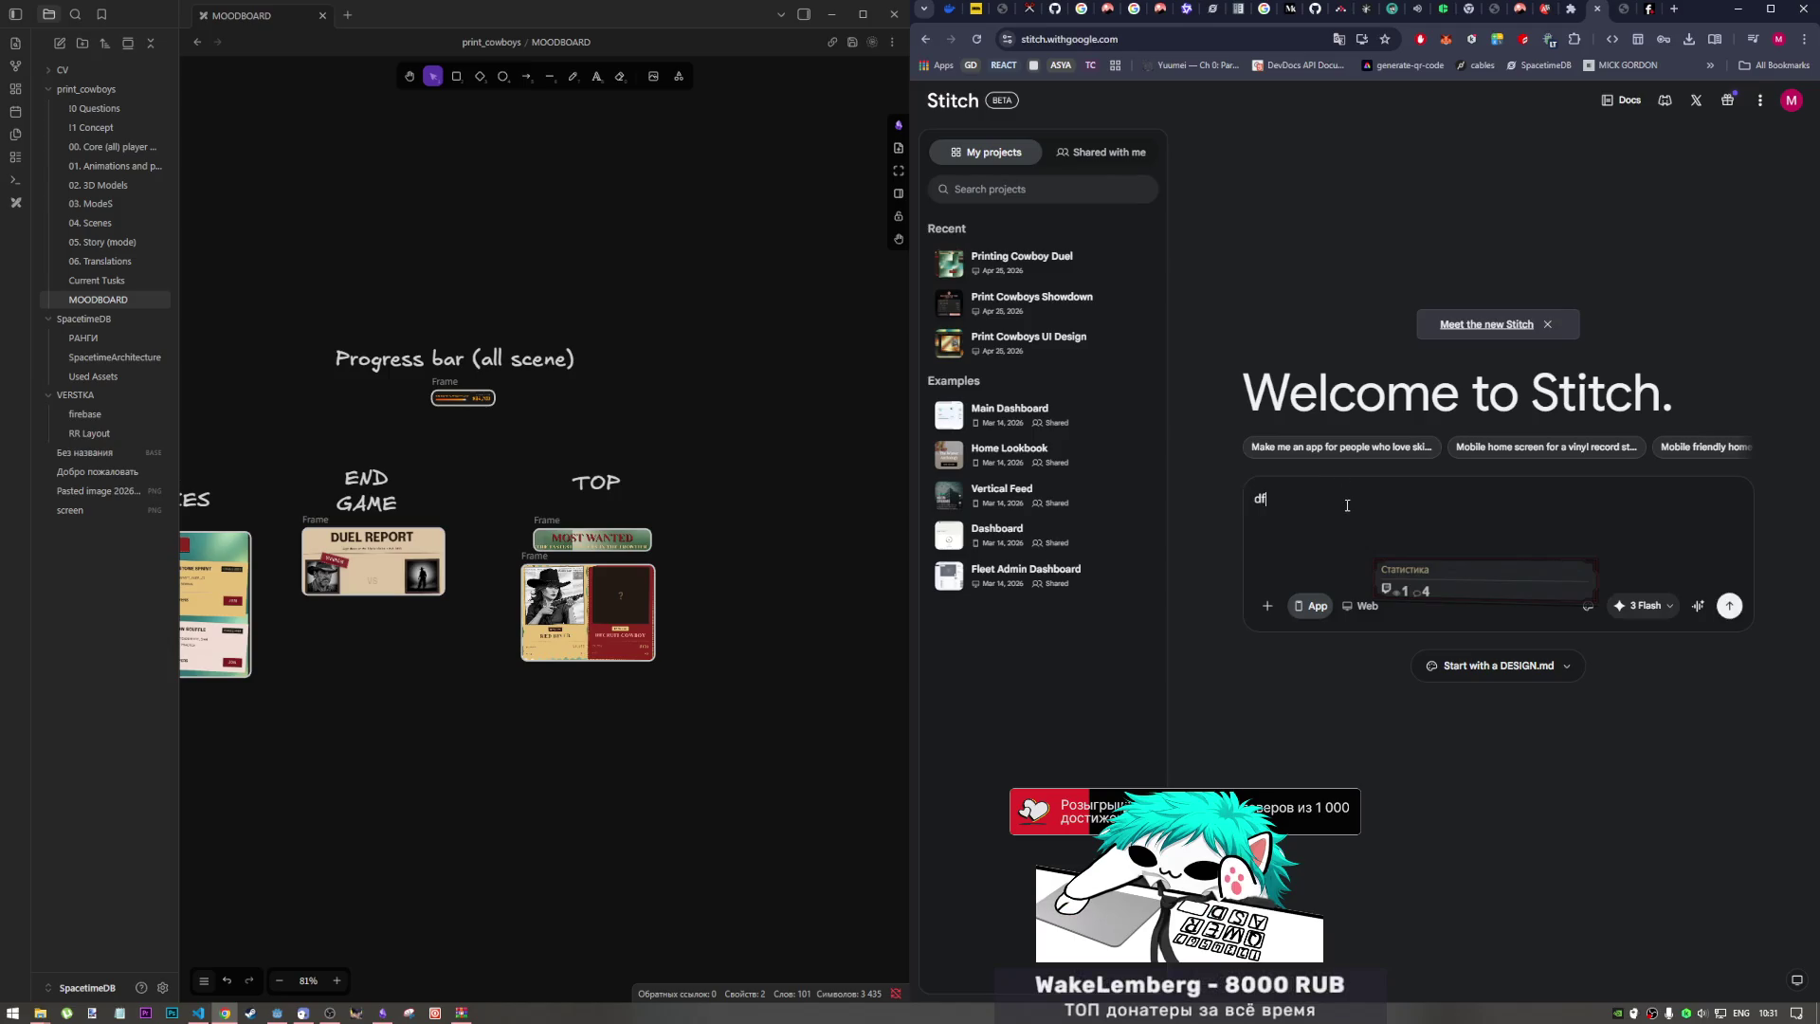
type("make u")
type("I kit o")
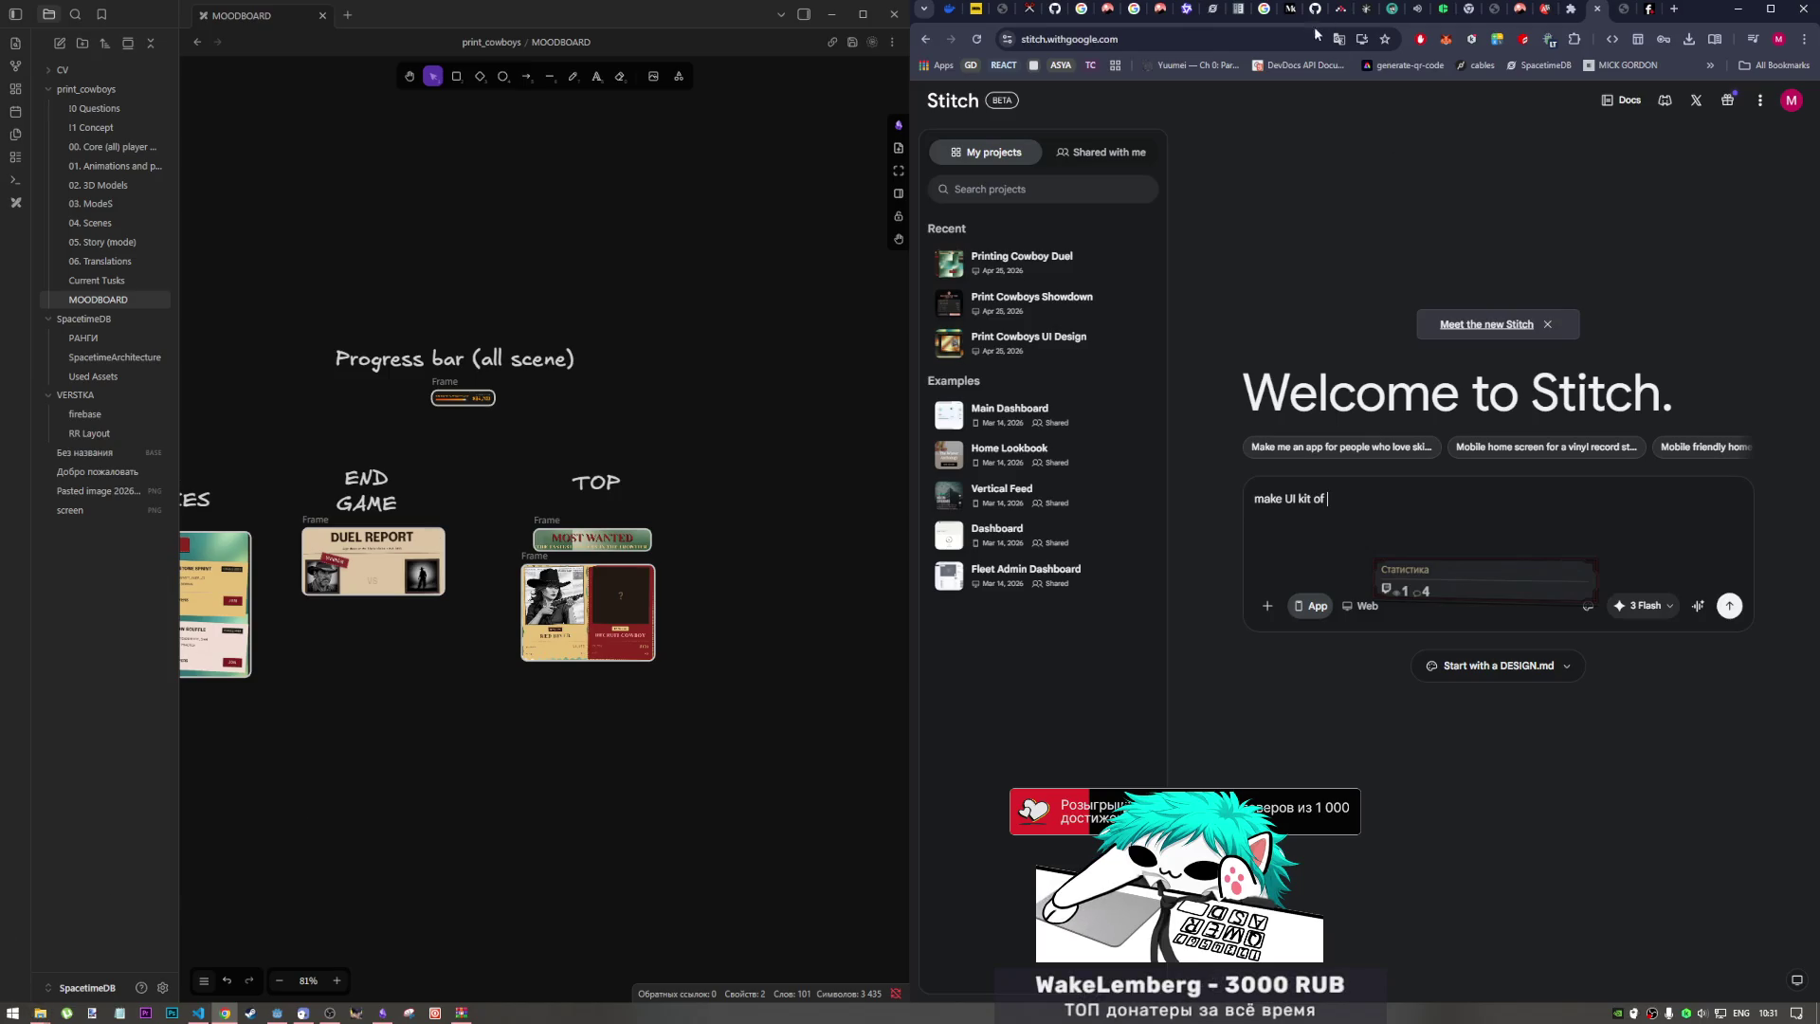
left_click(1674, 8)
Step: Open the DeepSeek Print Cowboys logo chat and copy the phrase naming the game 'print cowboys'
type("chat")
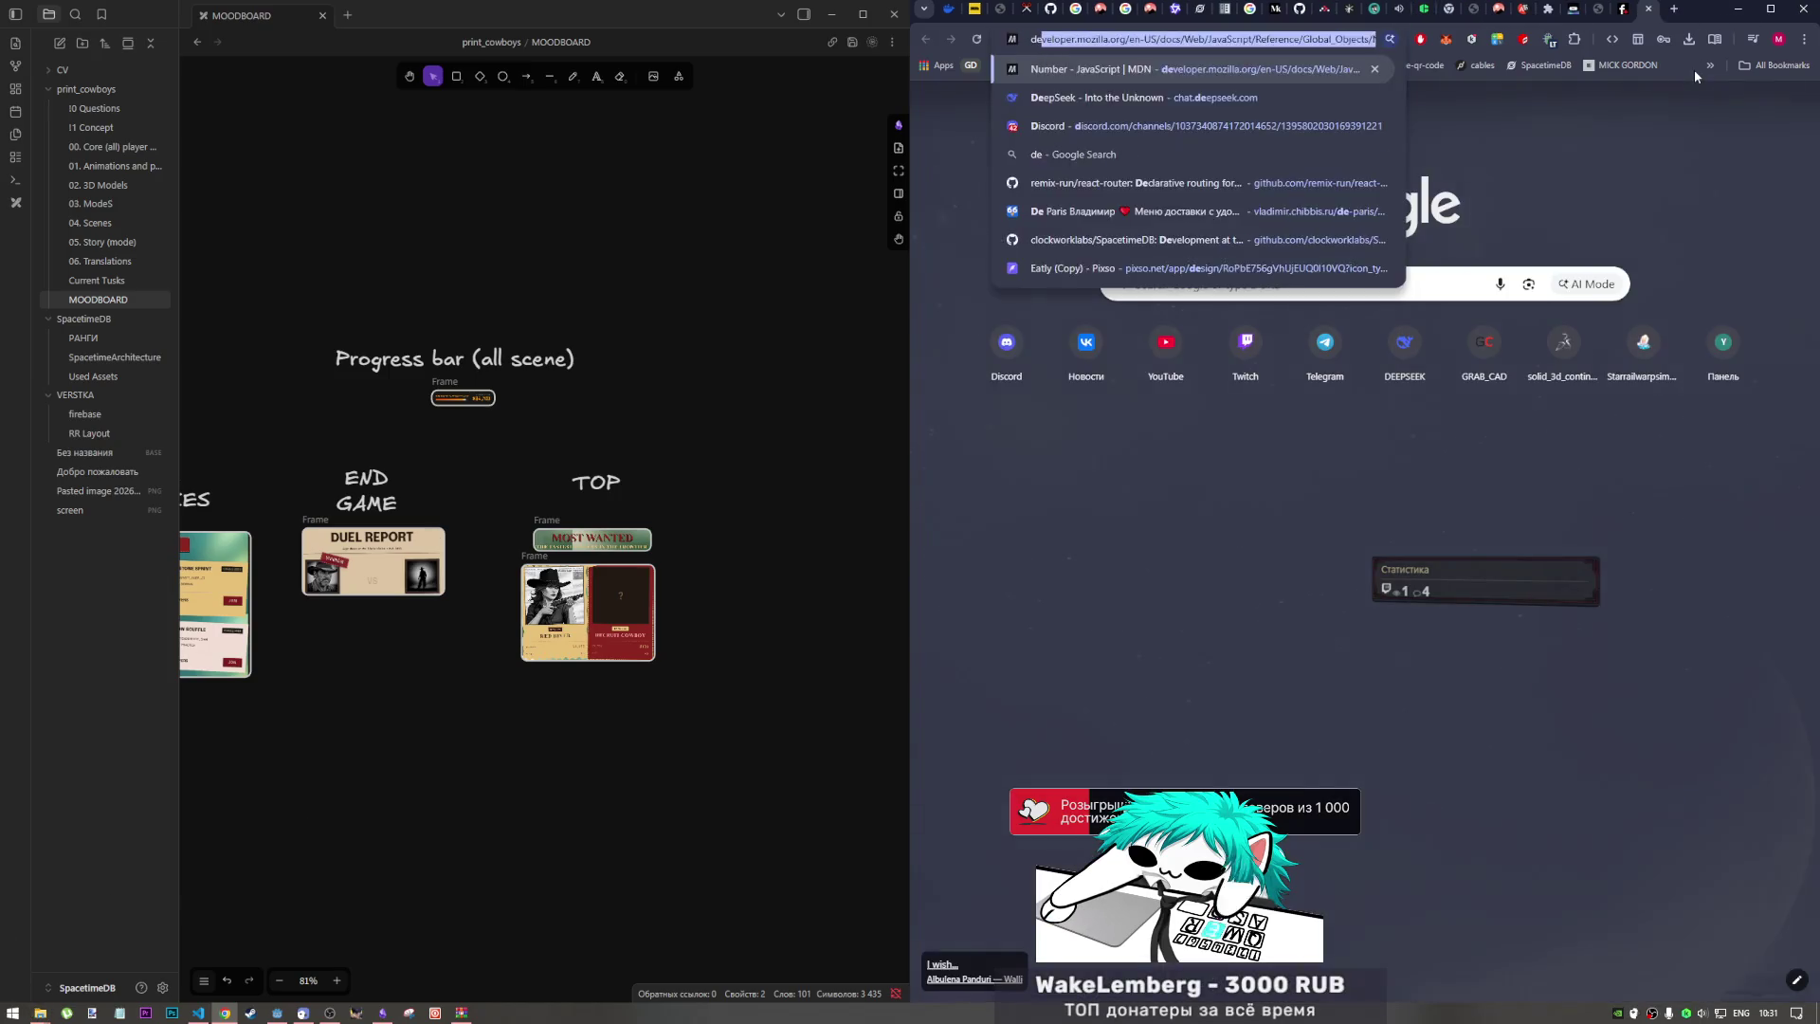
key("Return")
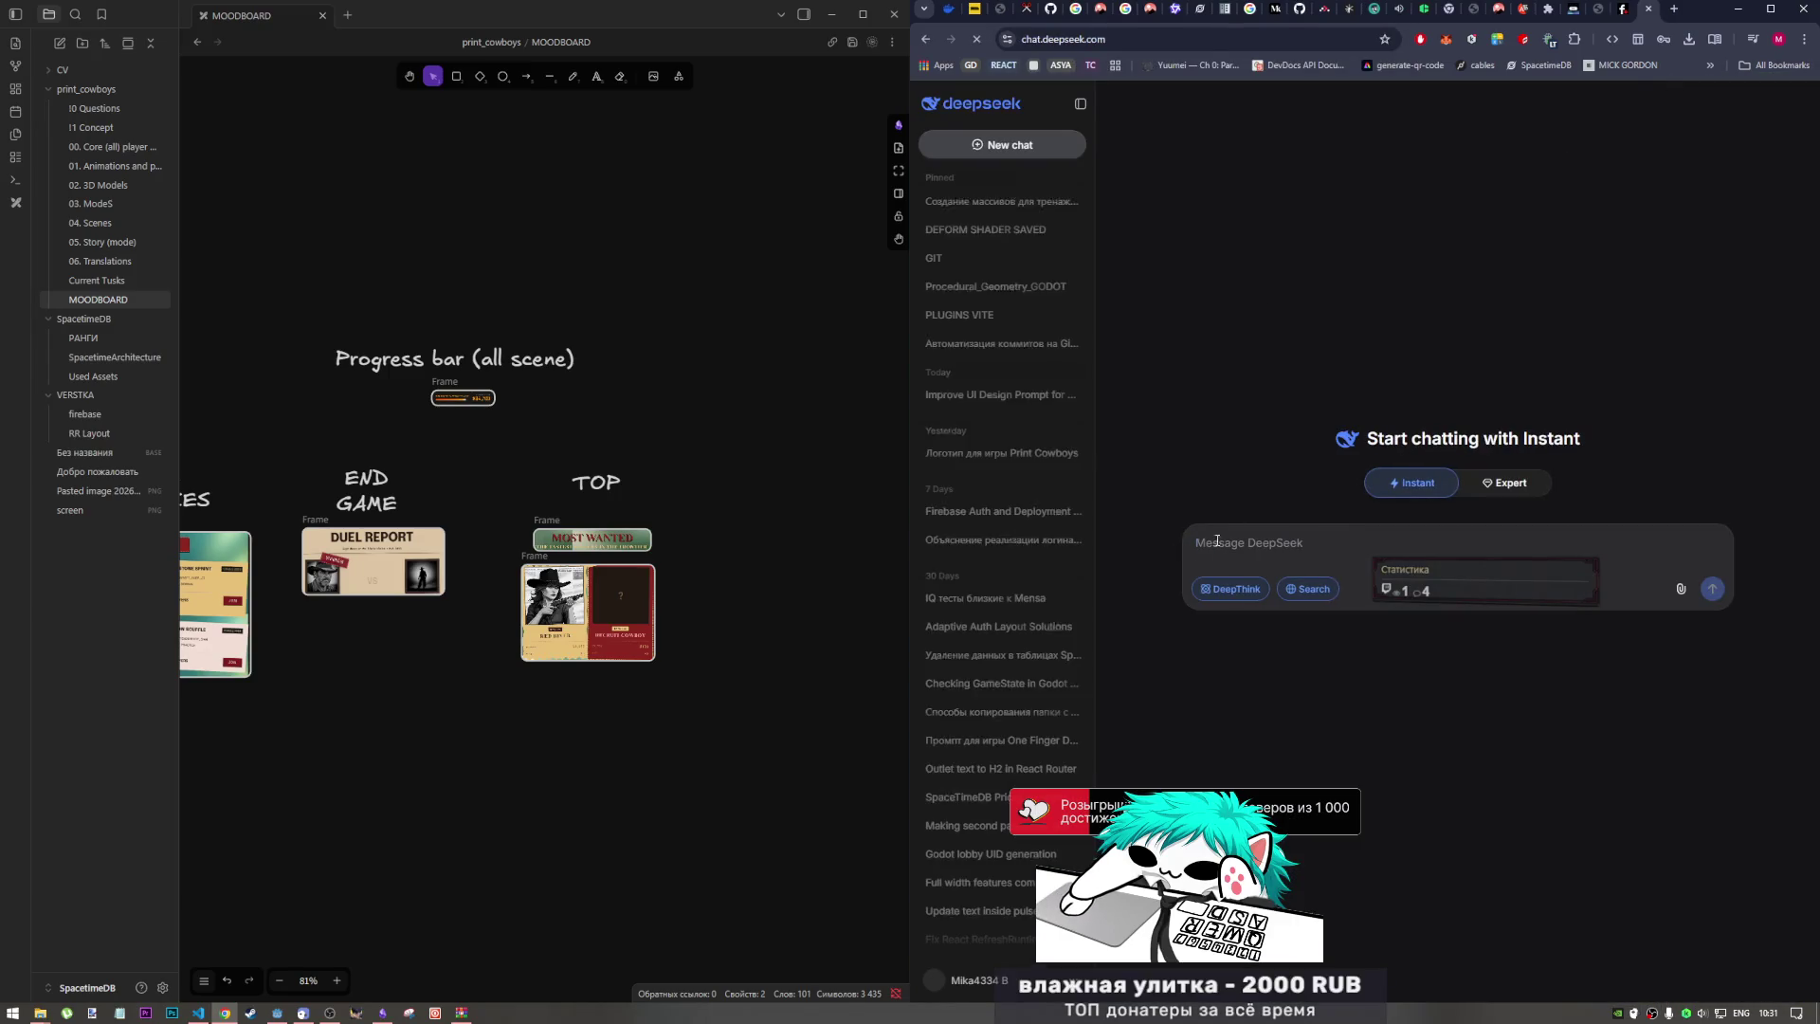
left_click(986, 453)
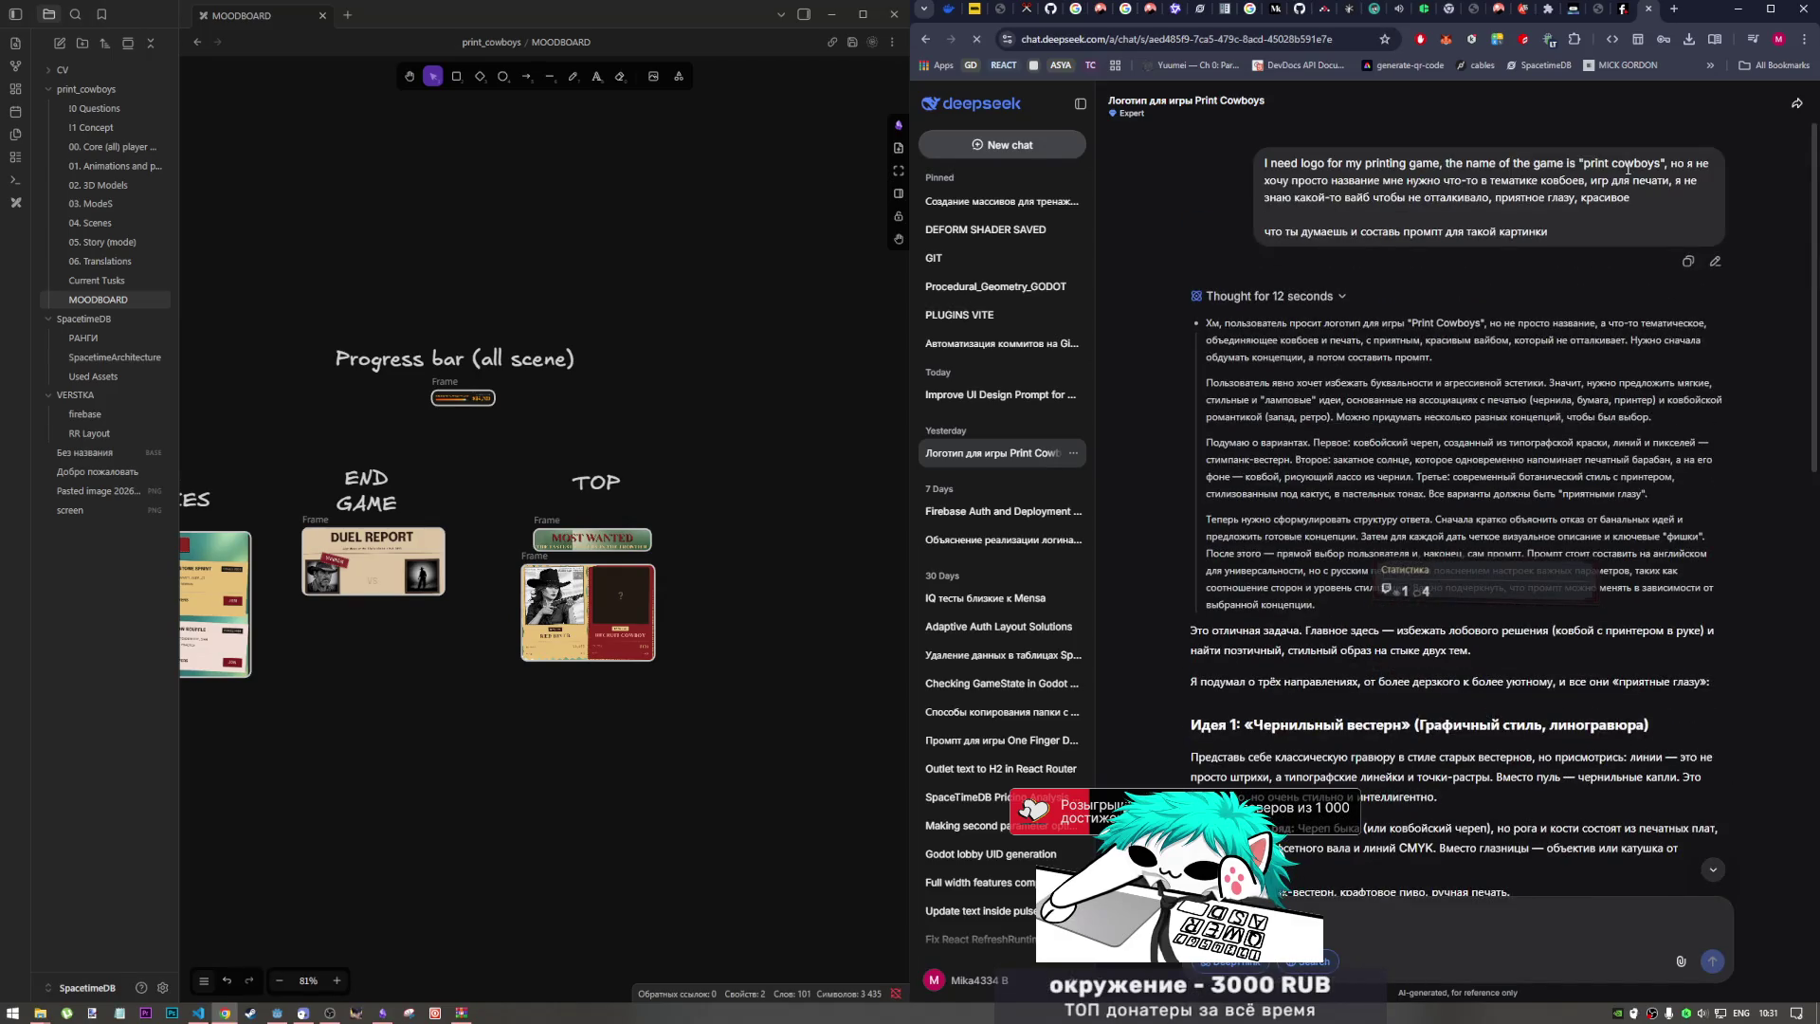
left_click_drag(1664, 162, 1536, 167)
key("ctrl+c")
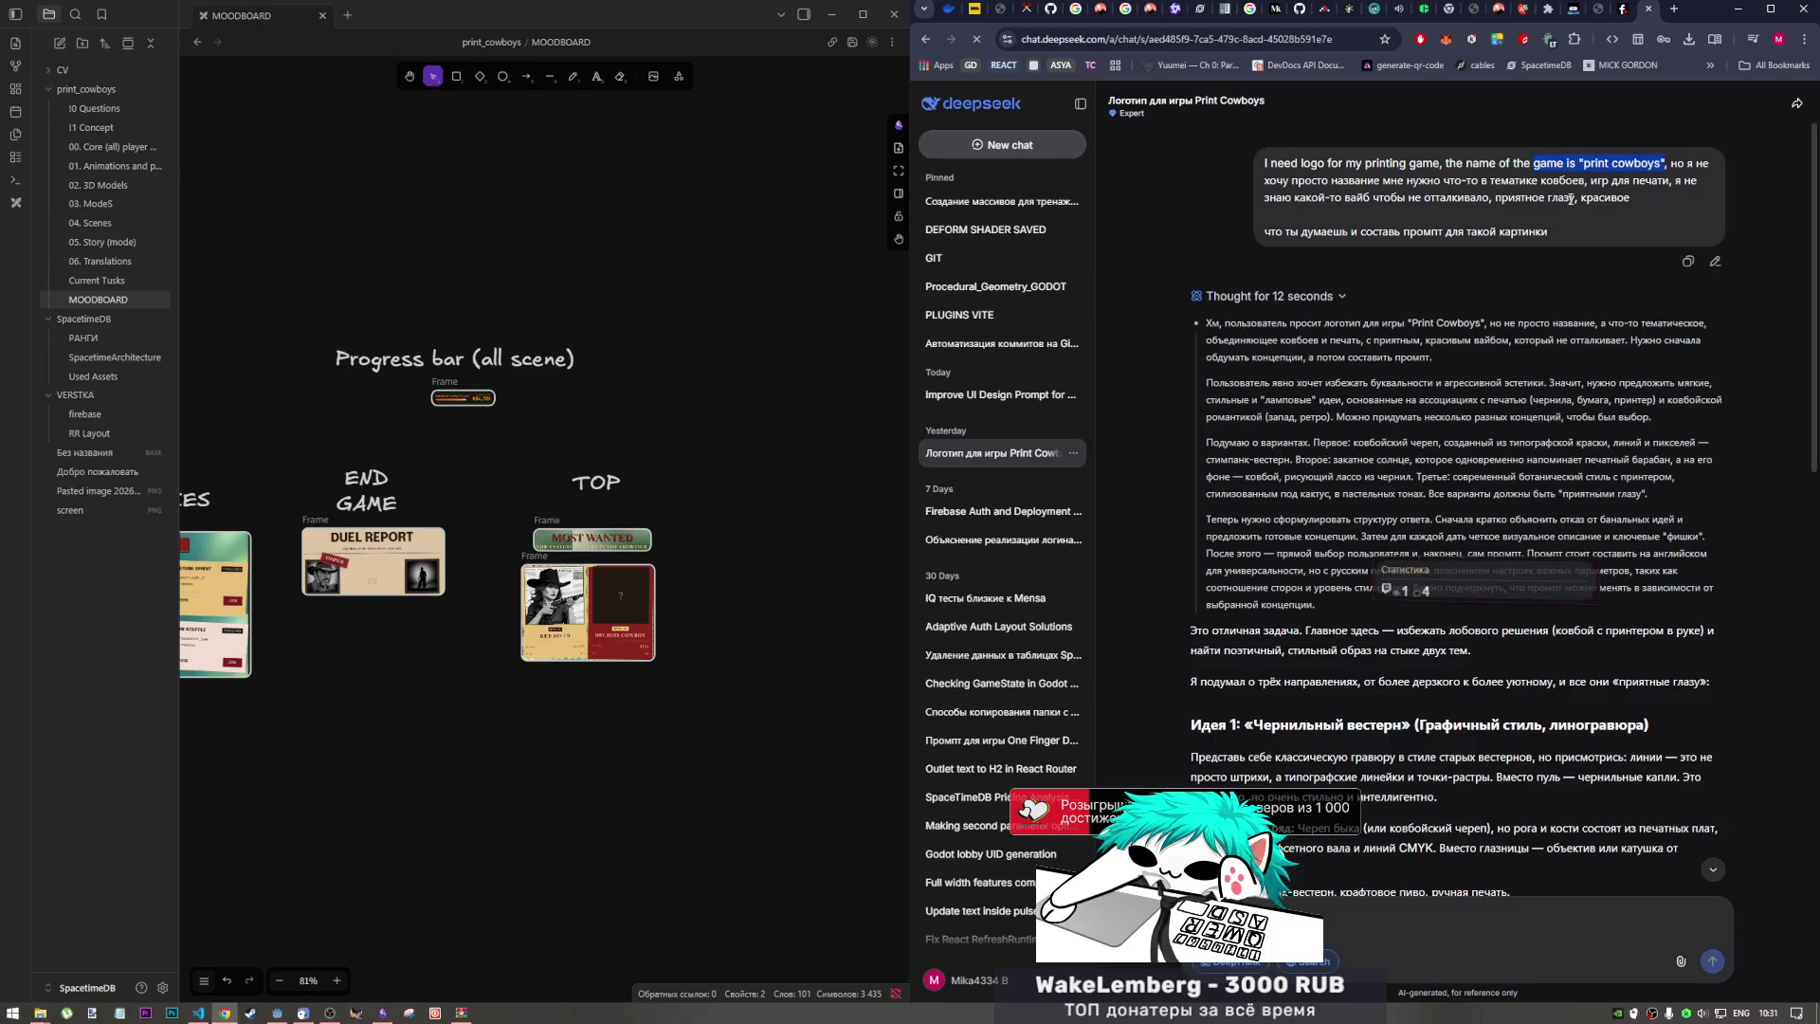
left_click(1571, 9)
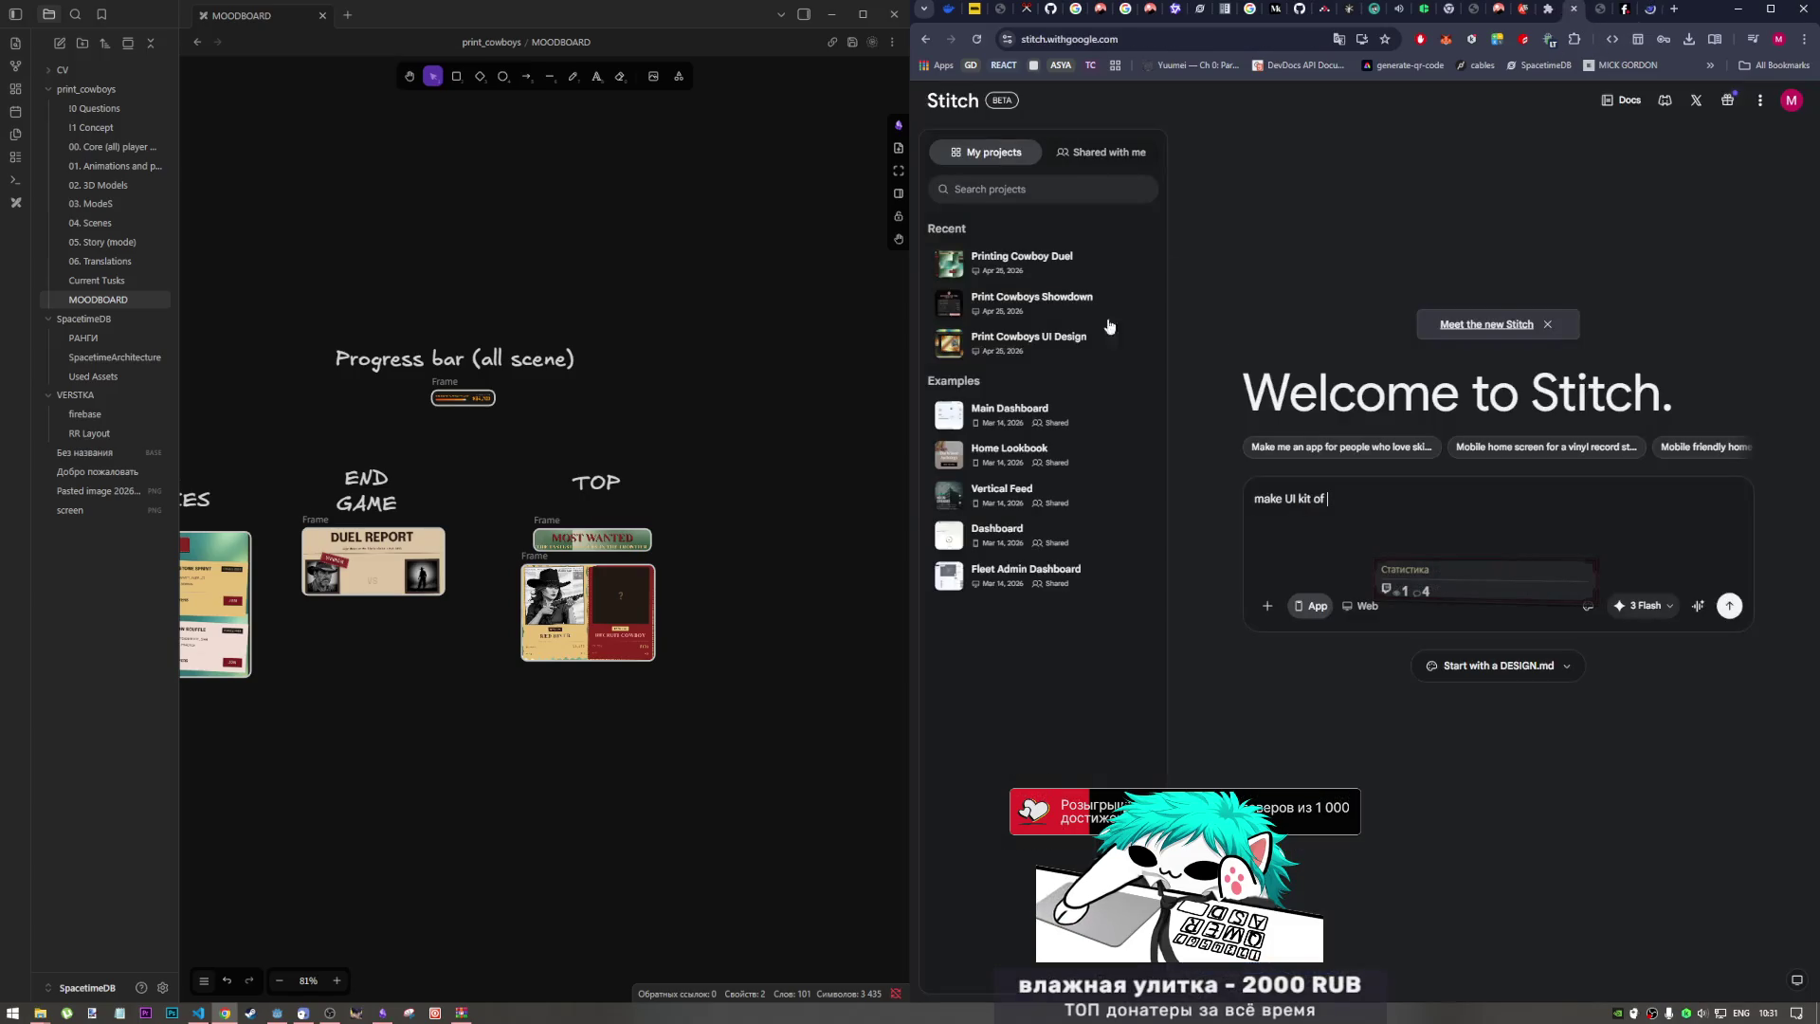
Step: Edit the prompt to 'make UI kit for game "print cowboys"', choose Thinking with 3.1 Pro and Web, and send
key("ctrl+v")
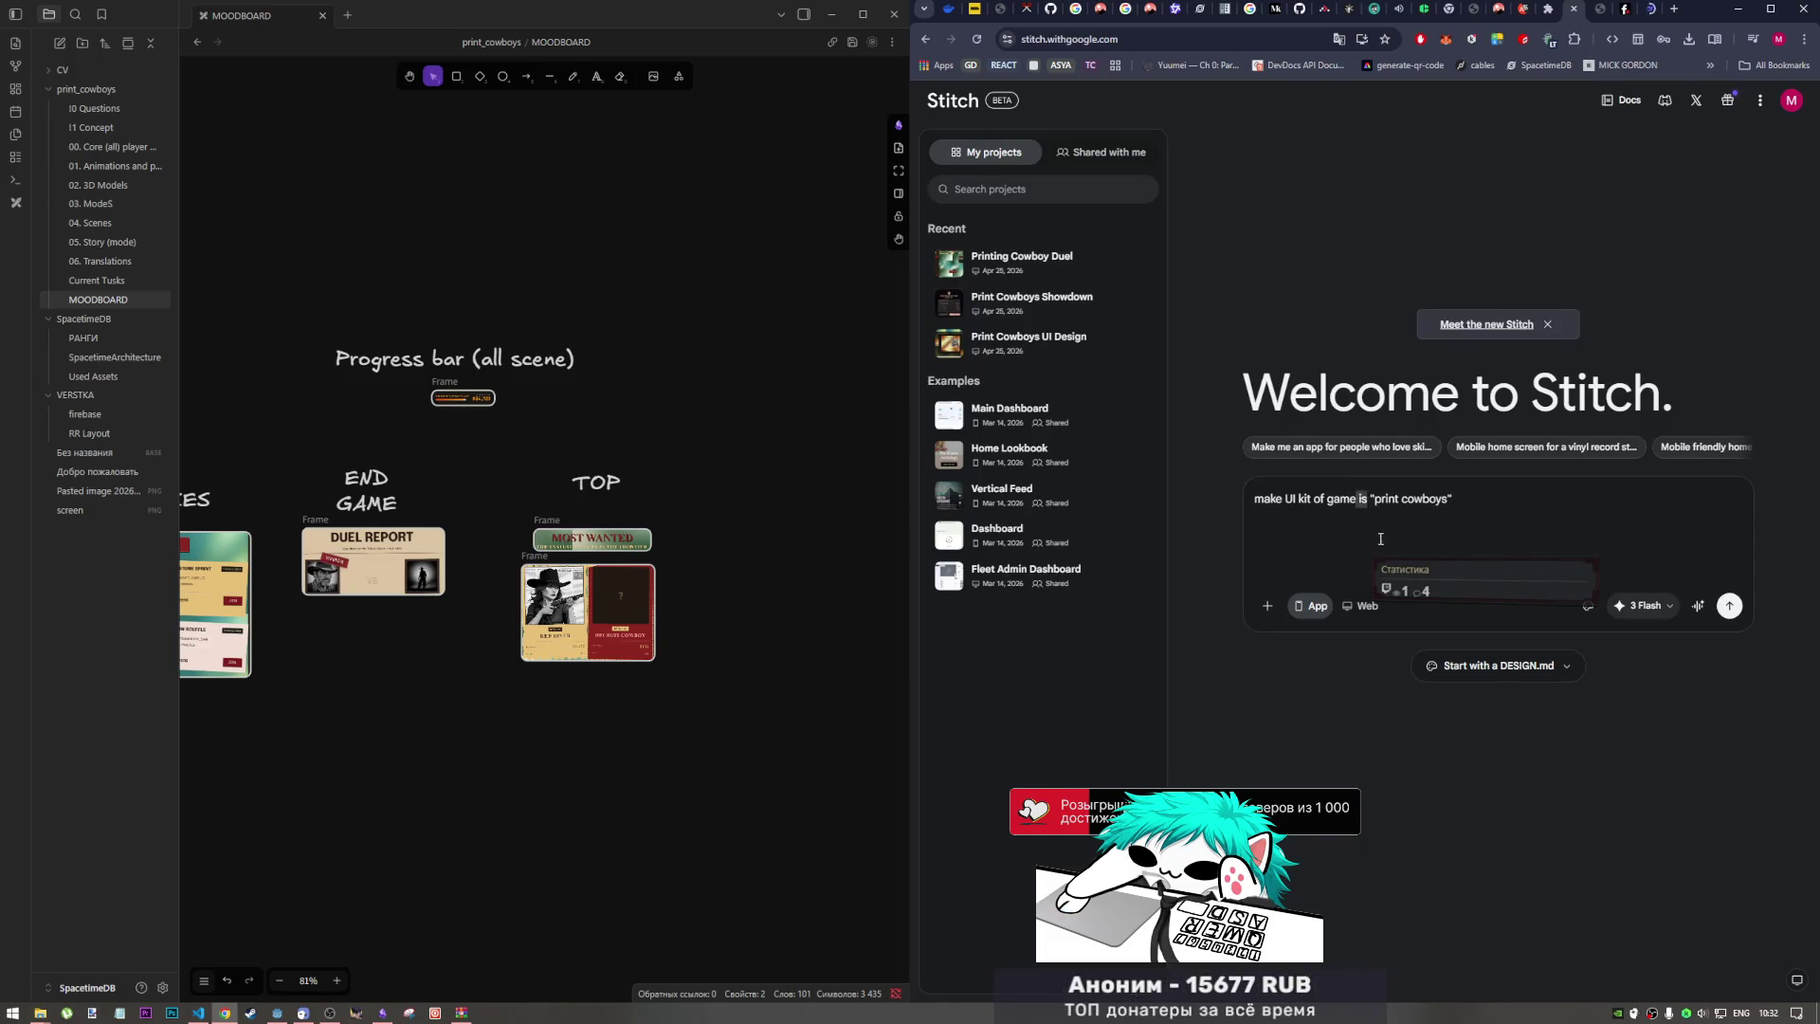
key("BackSpace")
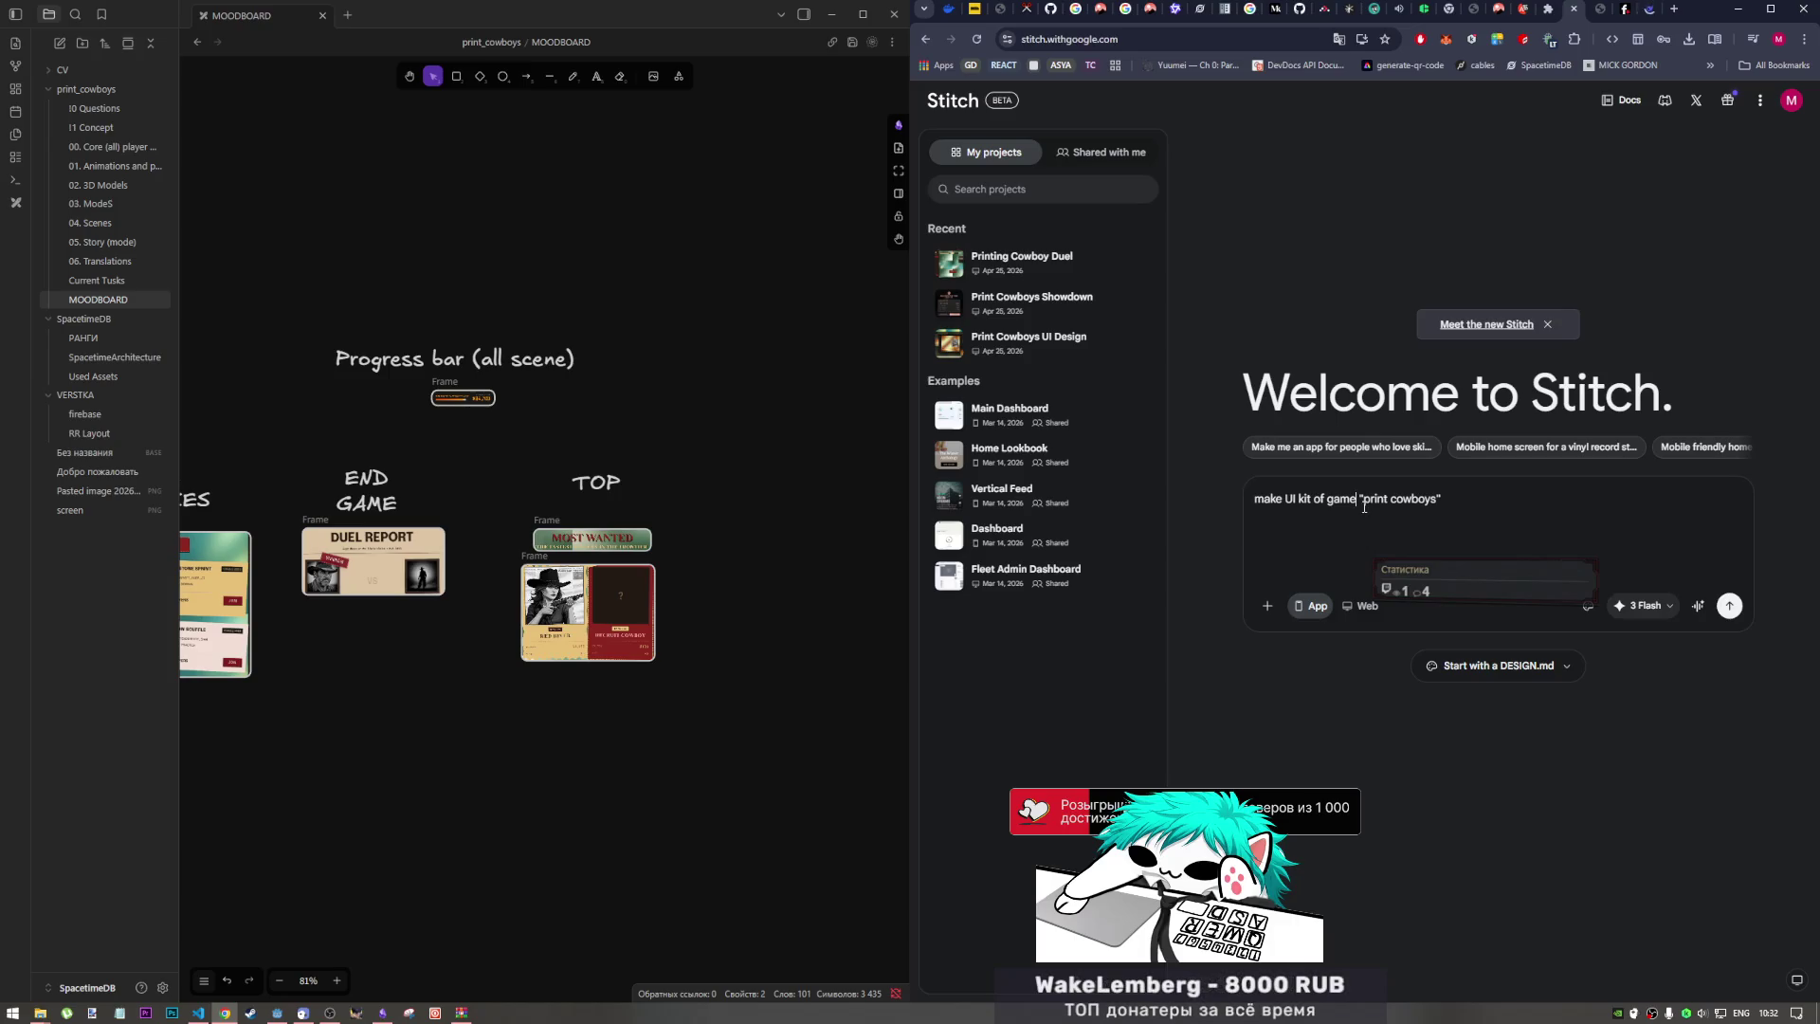
double_click(1318, 497)
type("for")
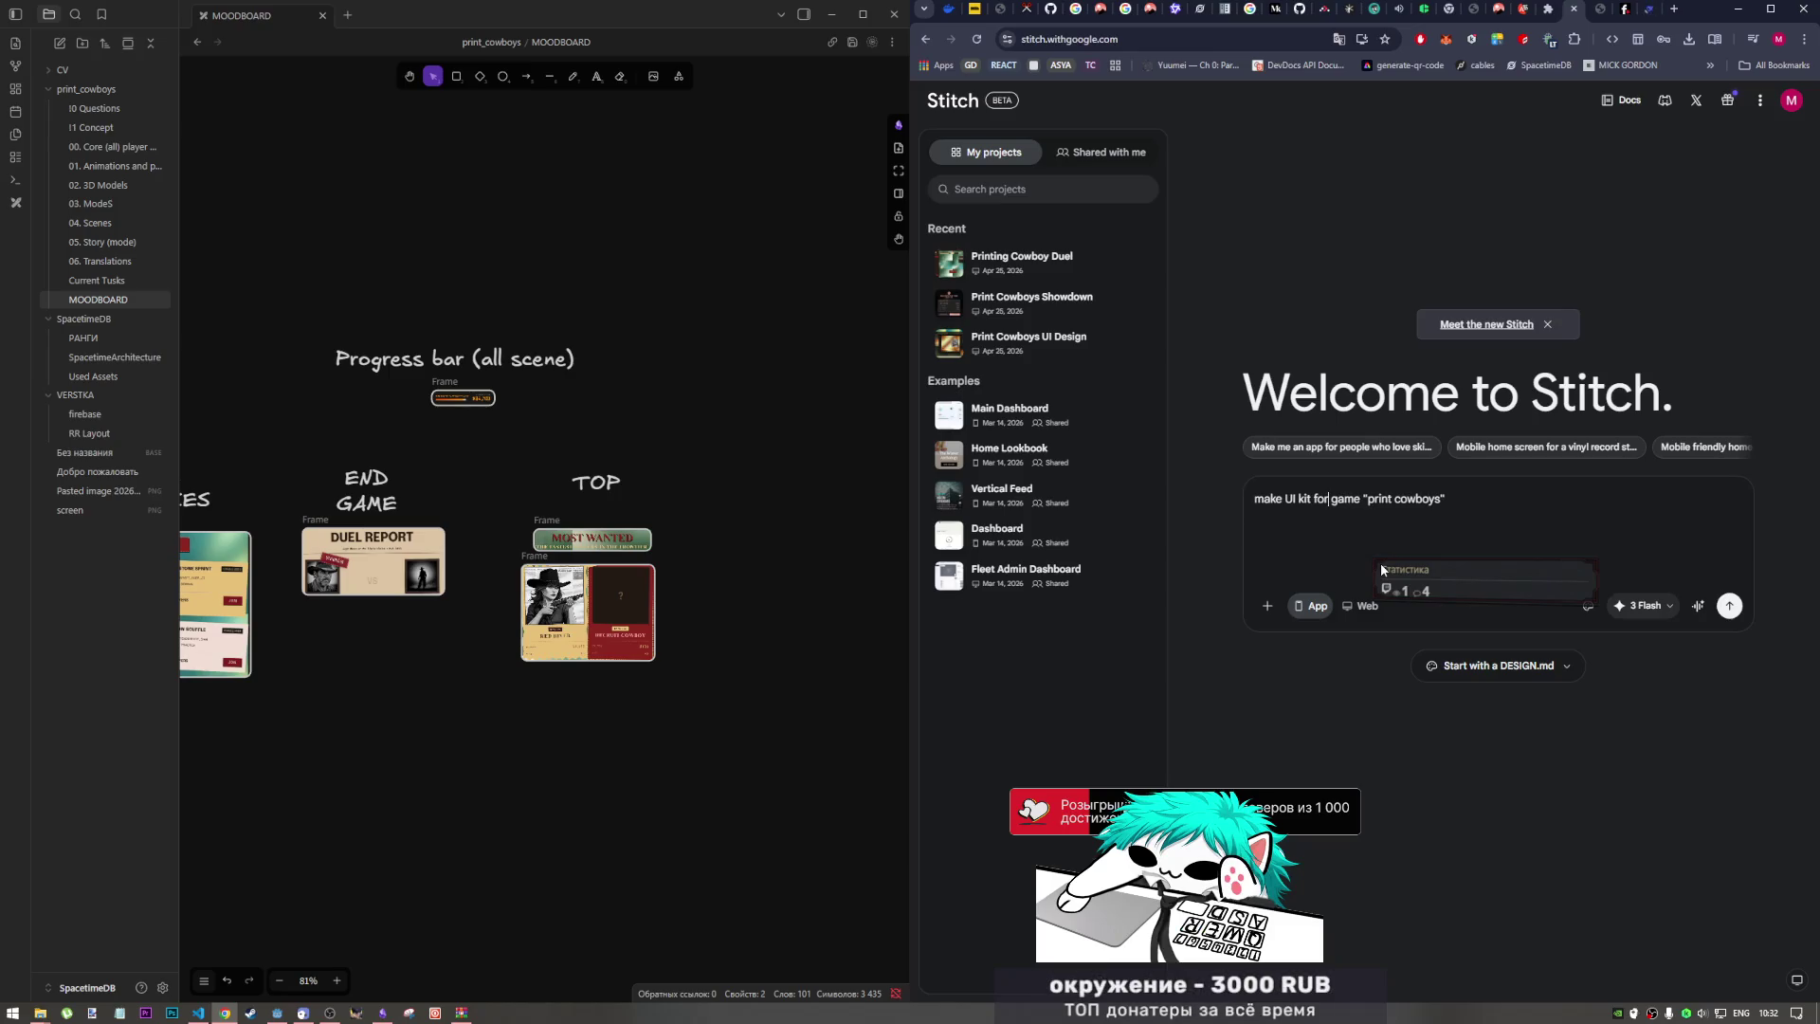
left_click(1452, 511)
type(",")
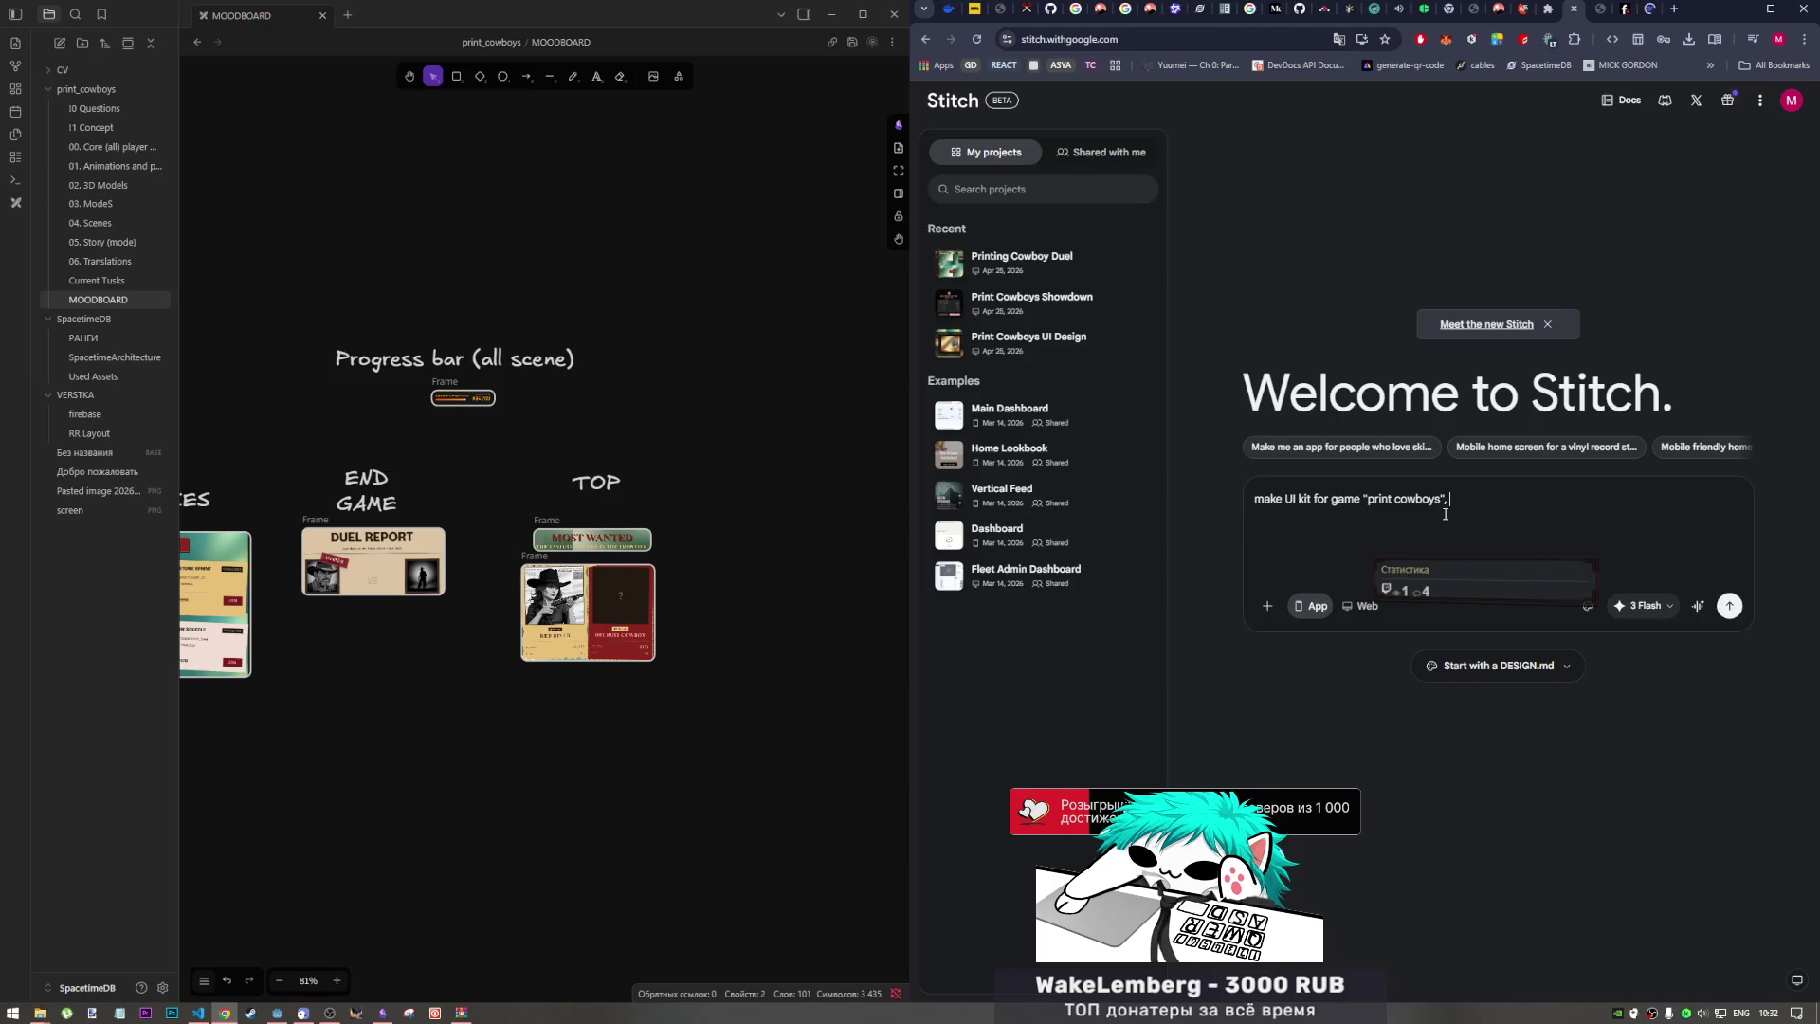
key("BackSpace")
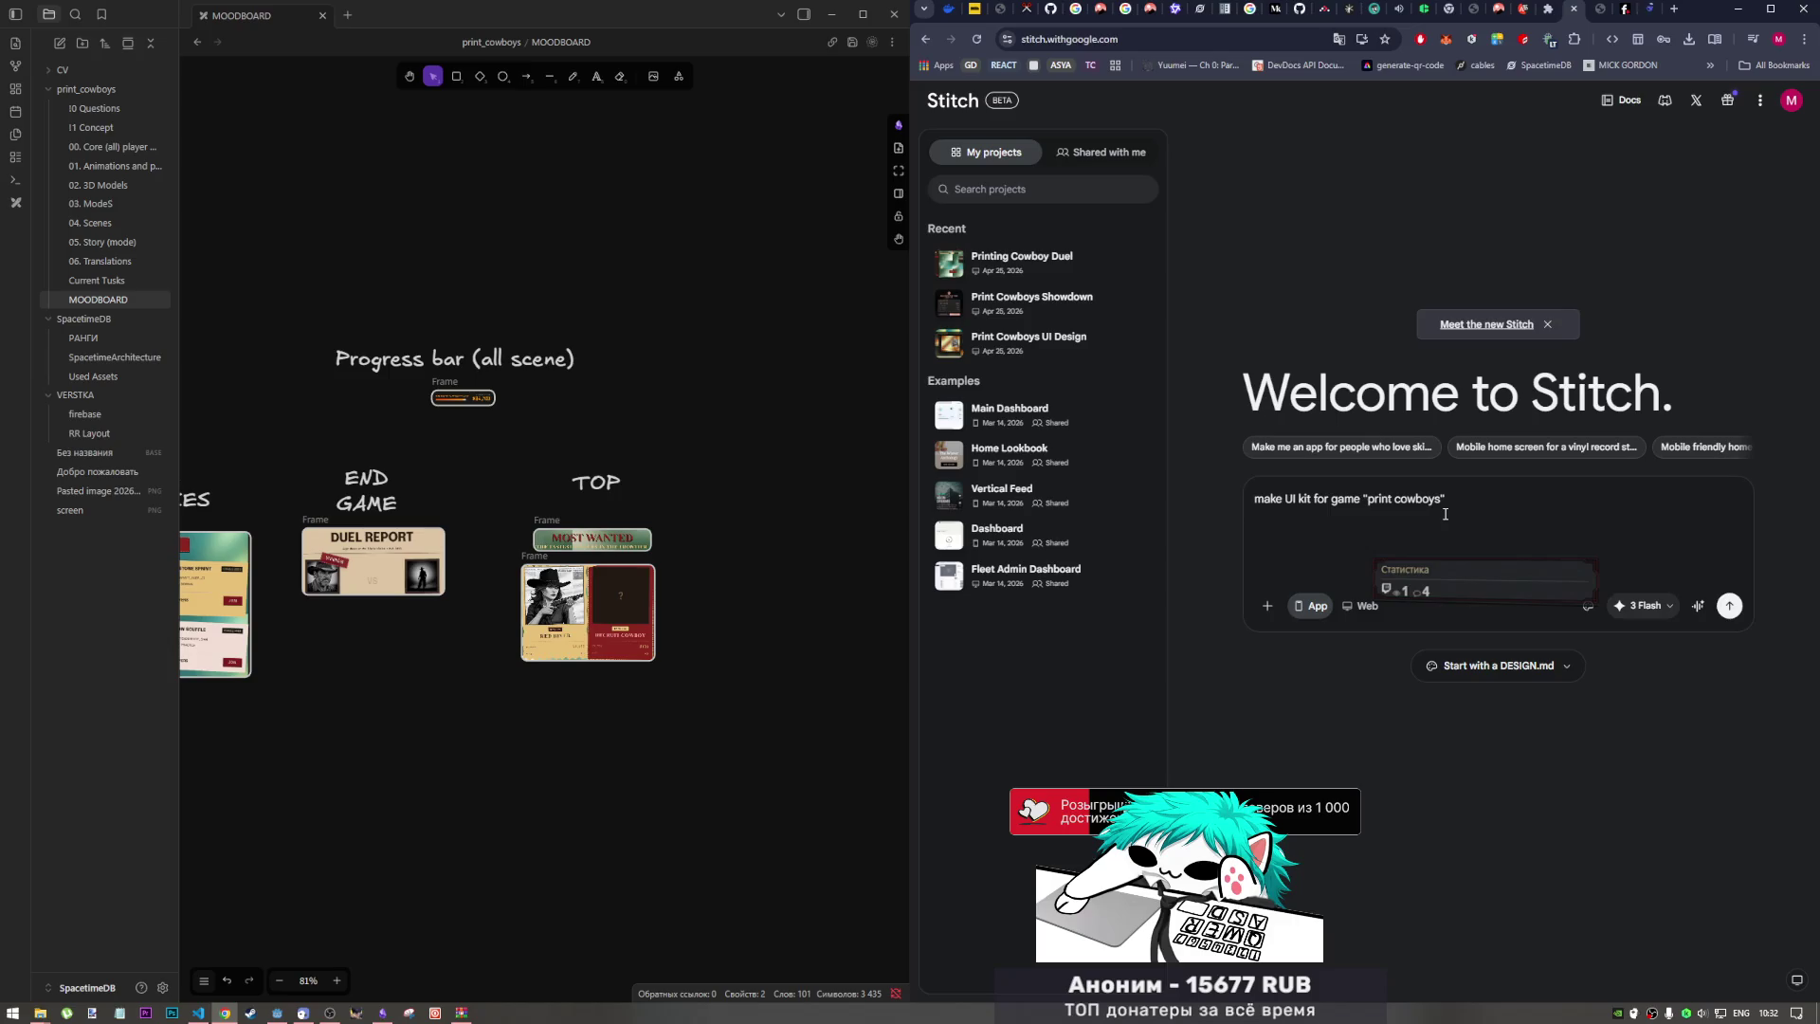
left_click(1647, 606)
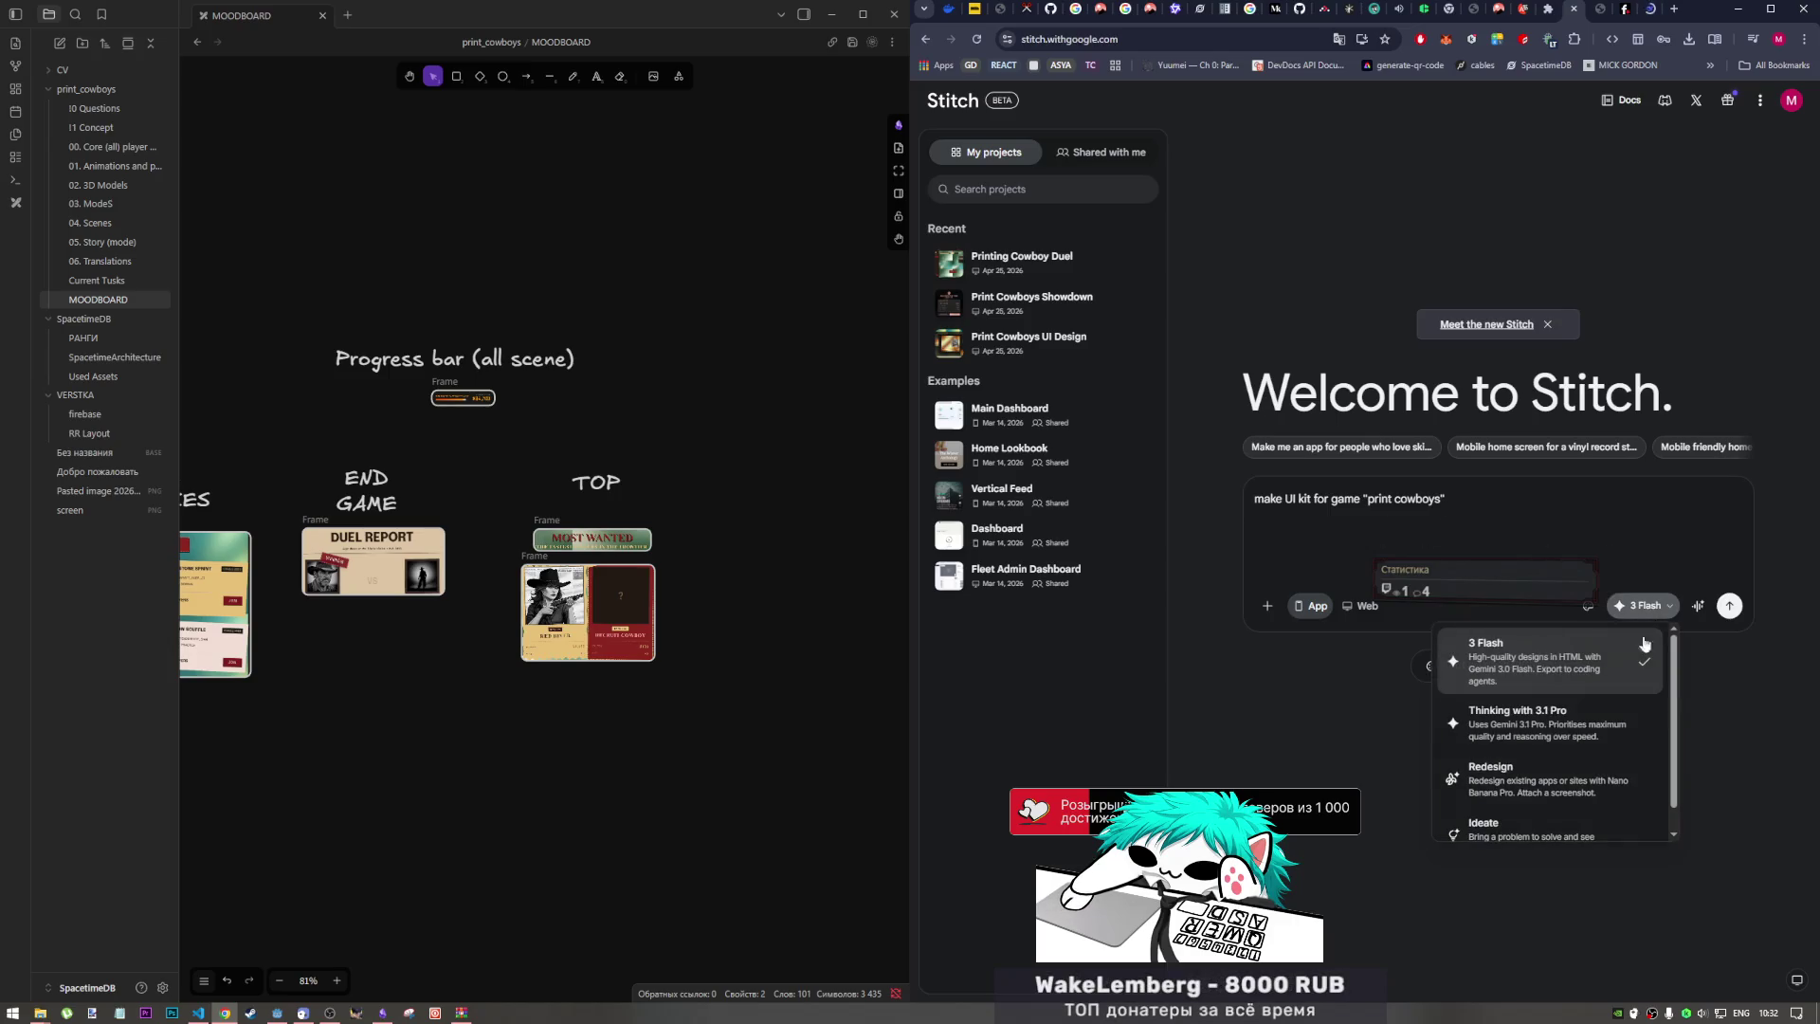
left_click(1554, 719)
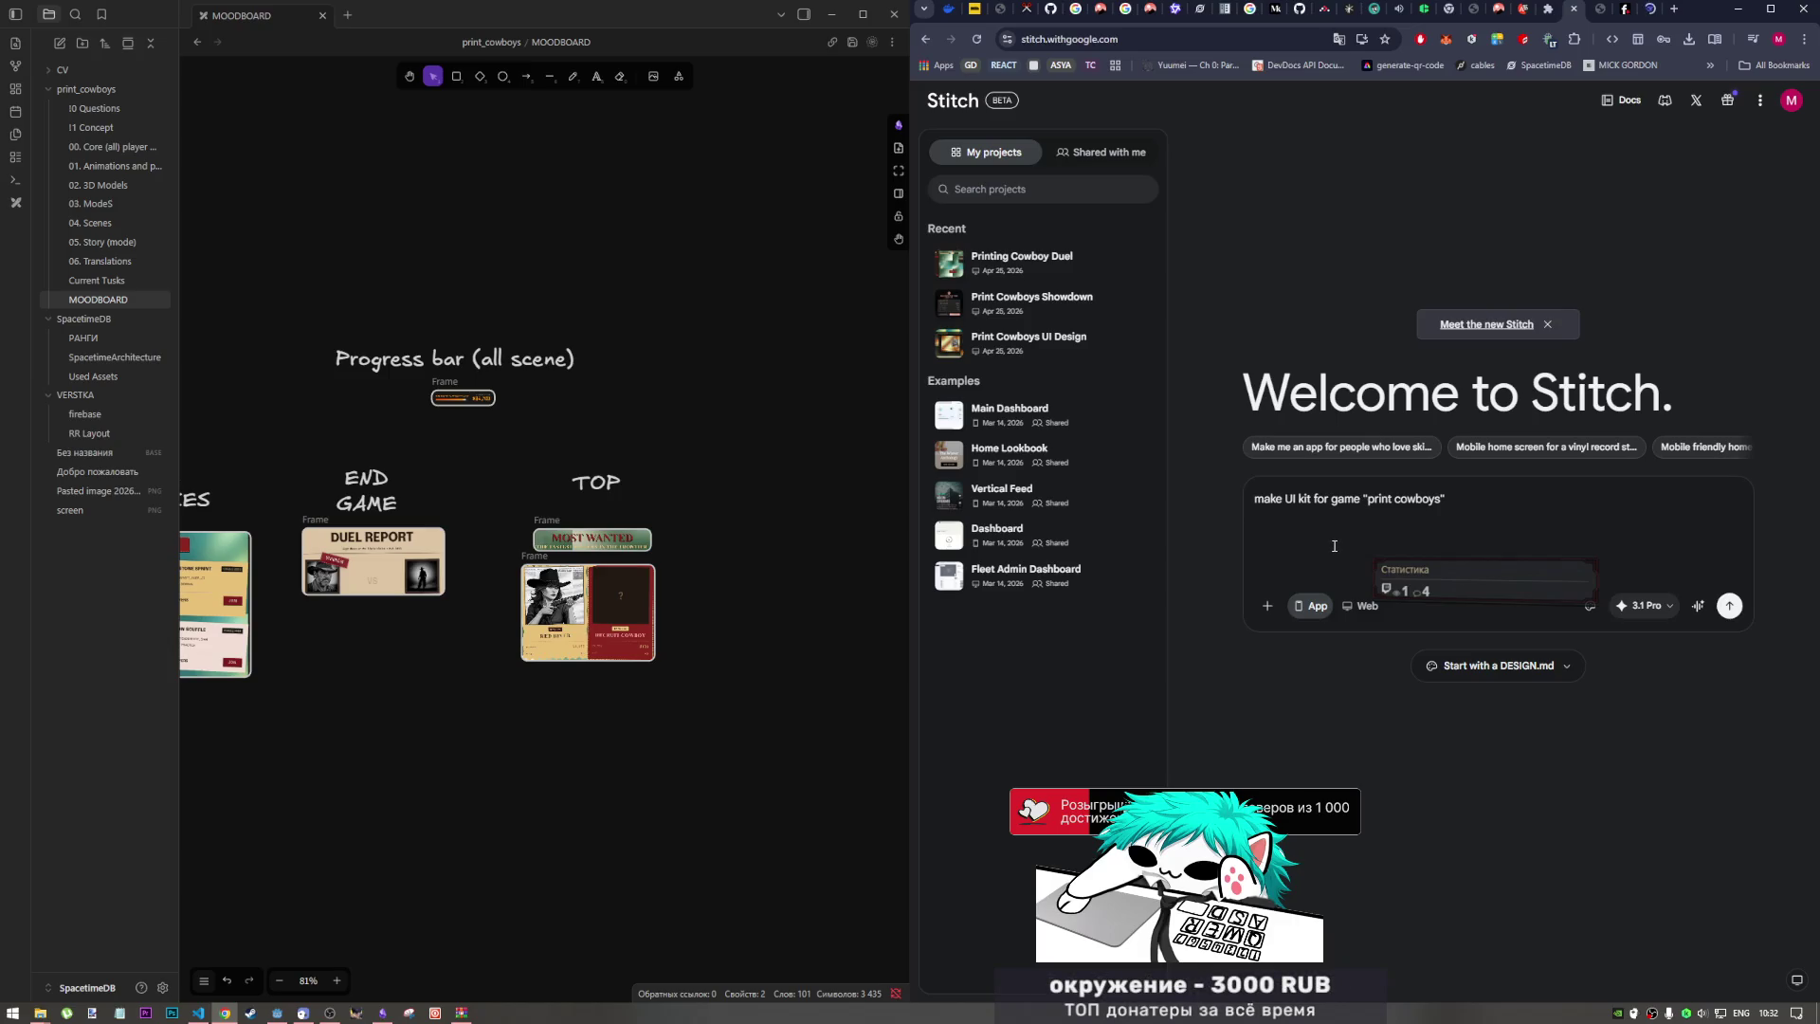
left_click(1355, 611)
left_click(1729, 606)
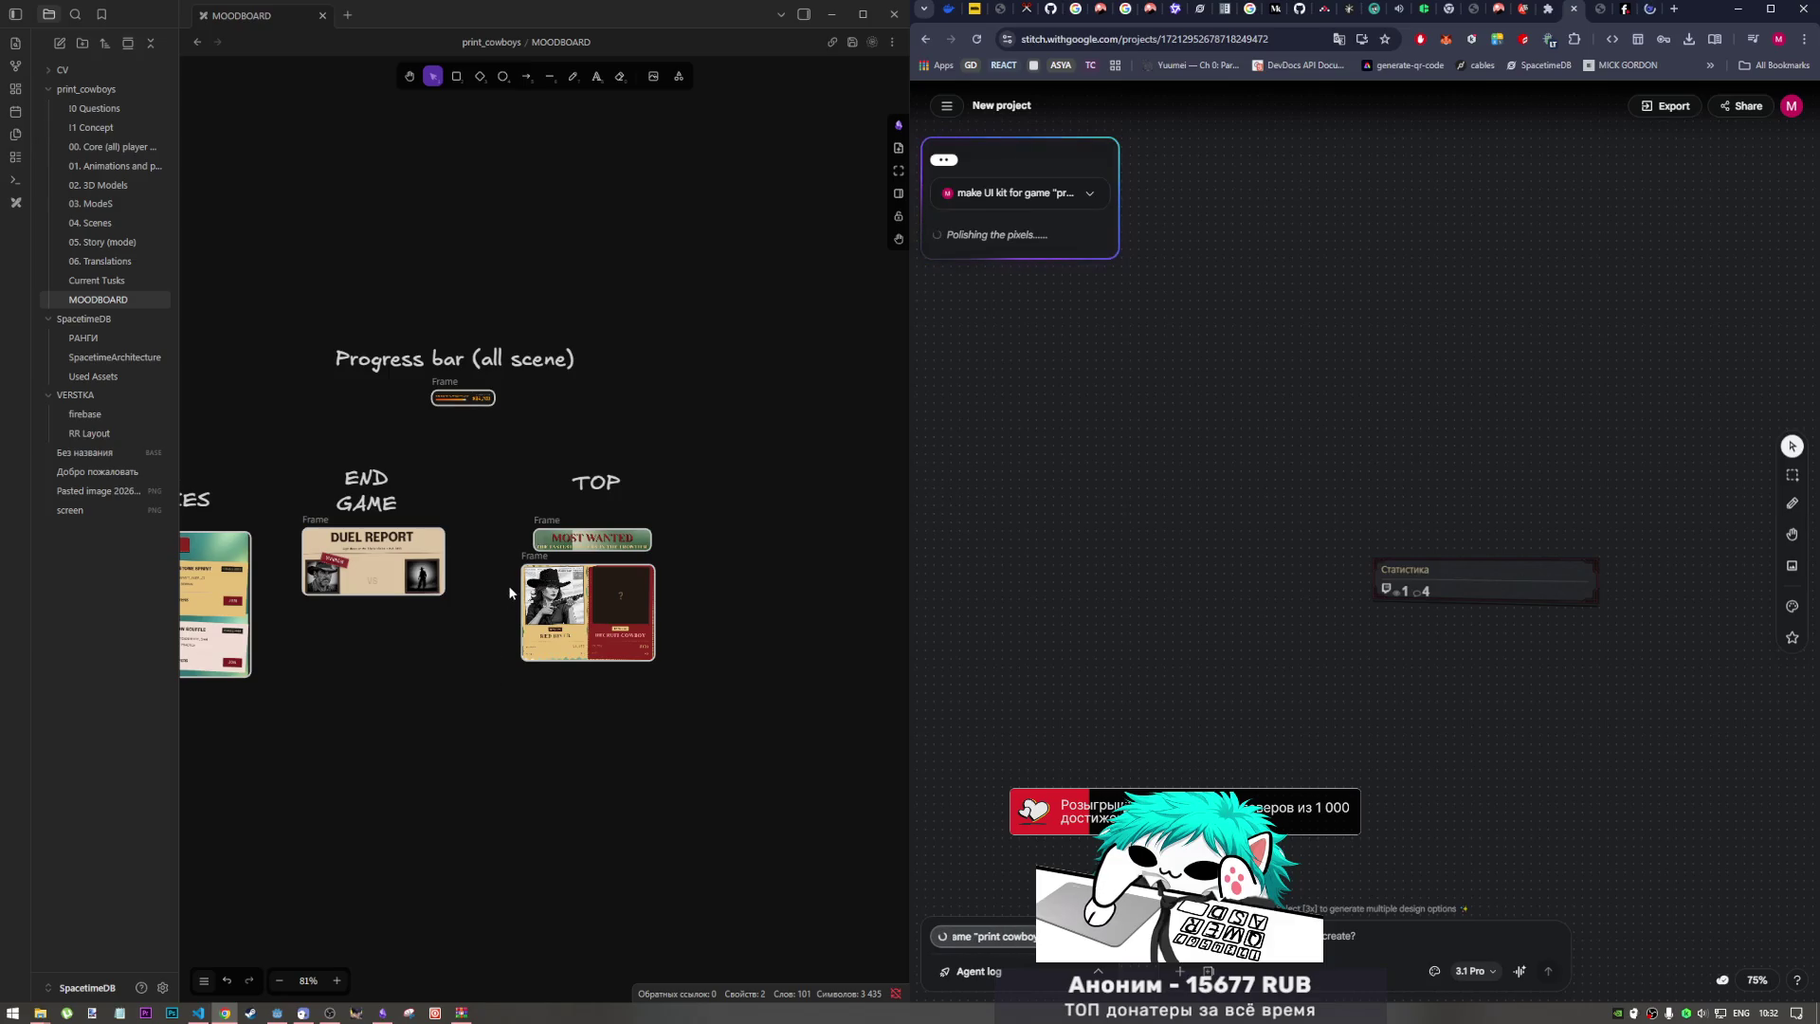
Step: Close the Epilogue font tab and preview the pause menu's code.html page
left_click(1634, 19)
left_click(1648, 13)
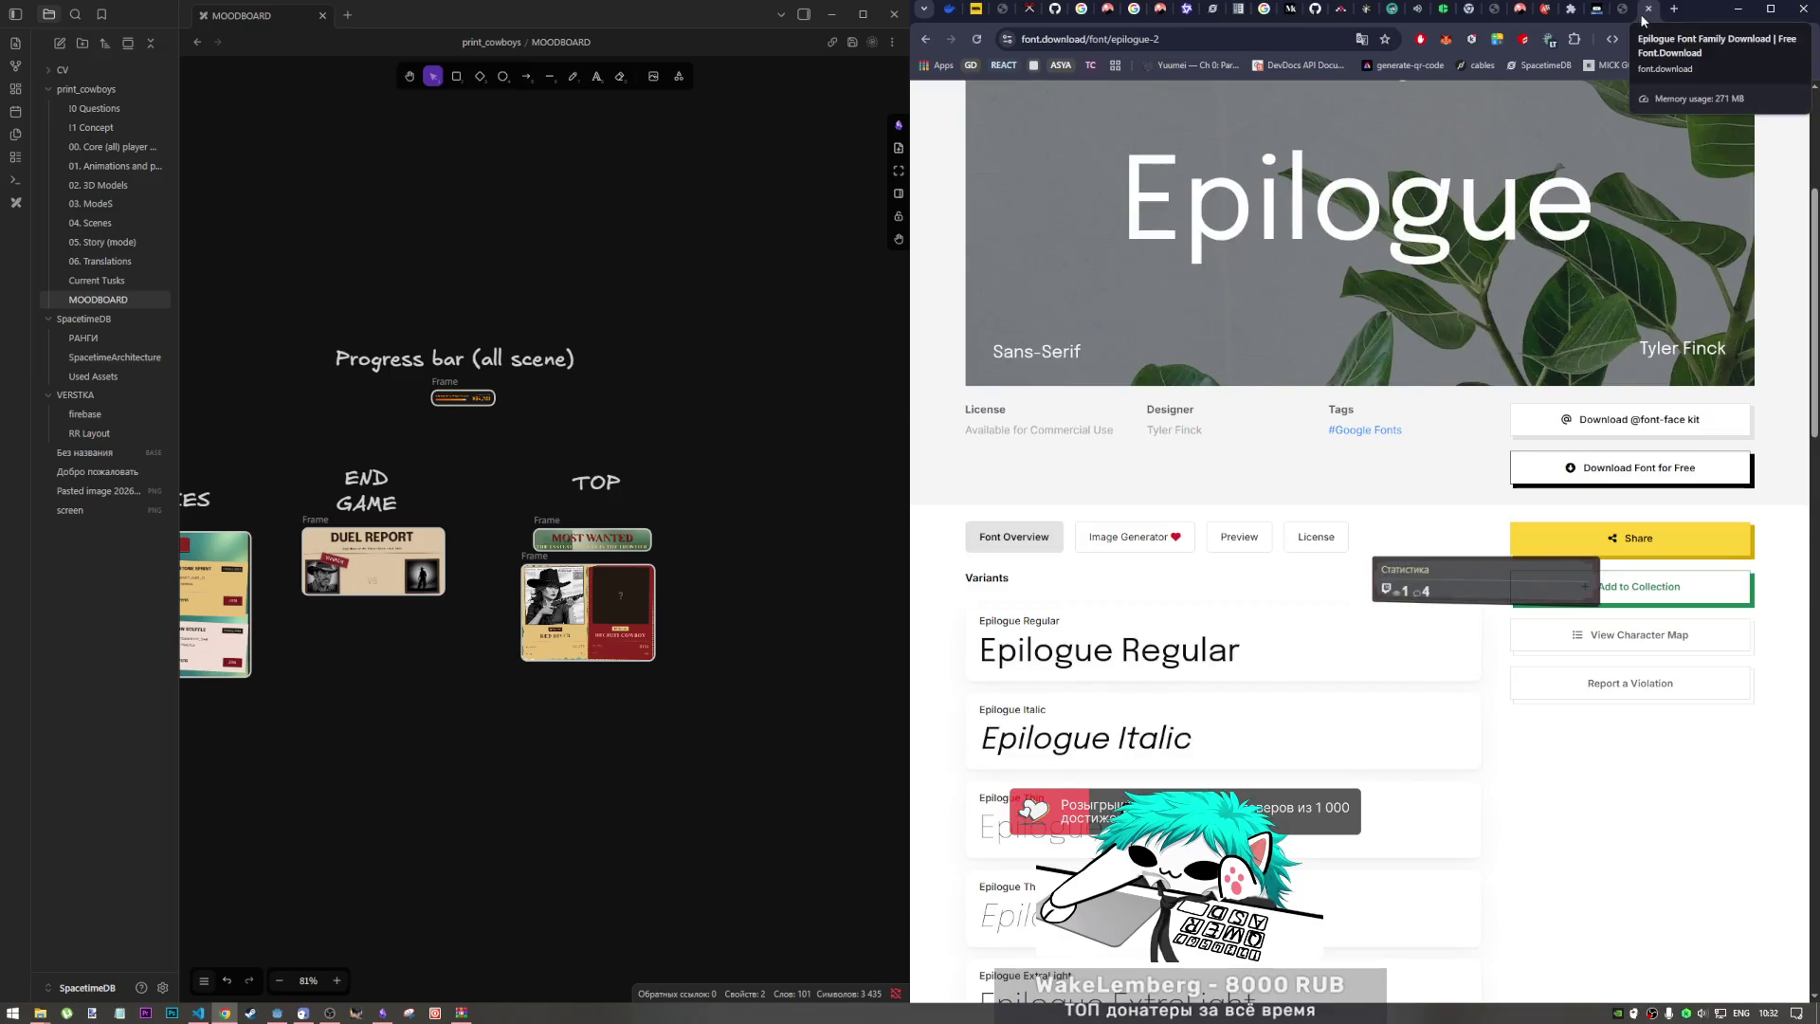
left_click(1645, 11)
left_click(1262, 176)
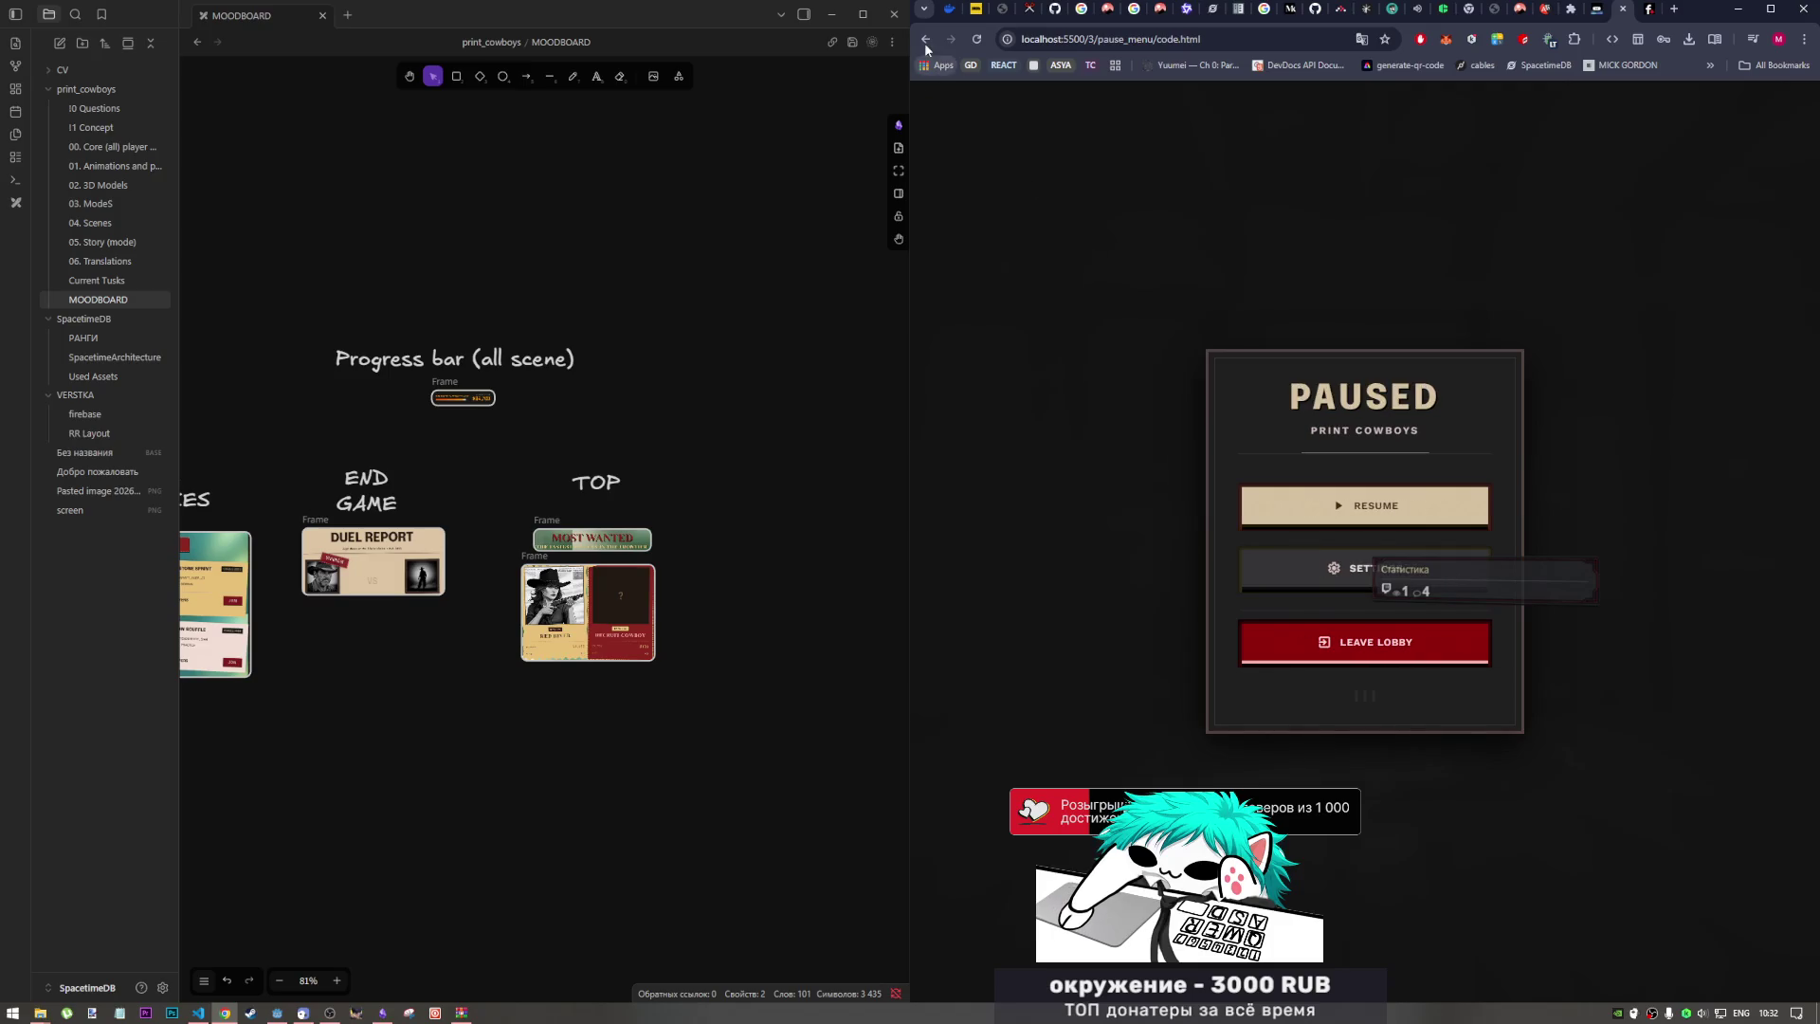
left_click(925, 39)
Step: Preview end_game's code.html from the ~/3 listing, then bring the Godot editor forward
left_click(1109, 175)
left_click(1239, 175)
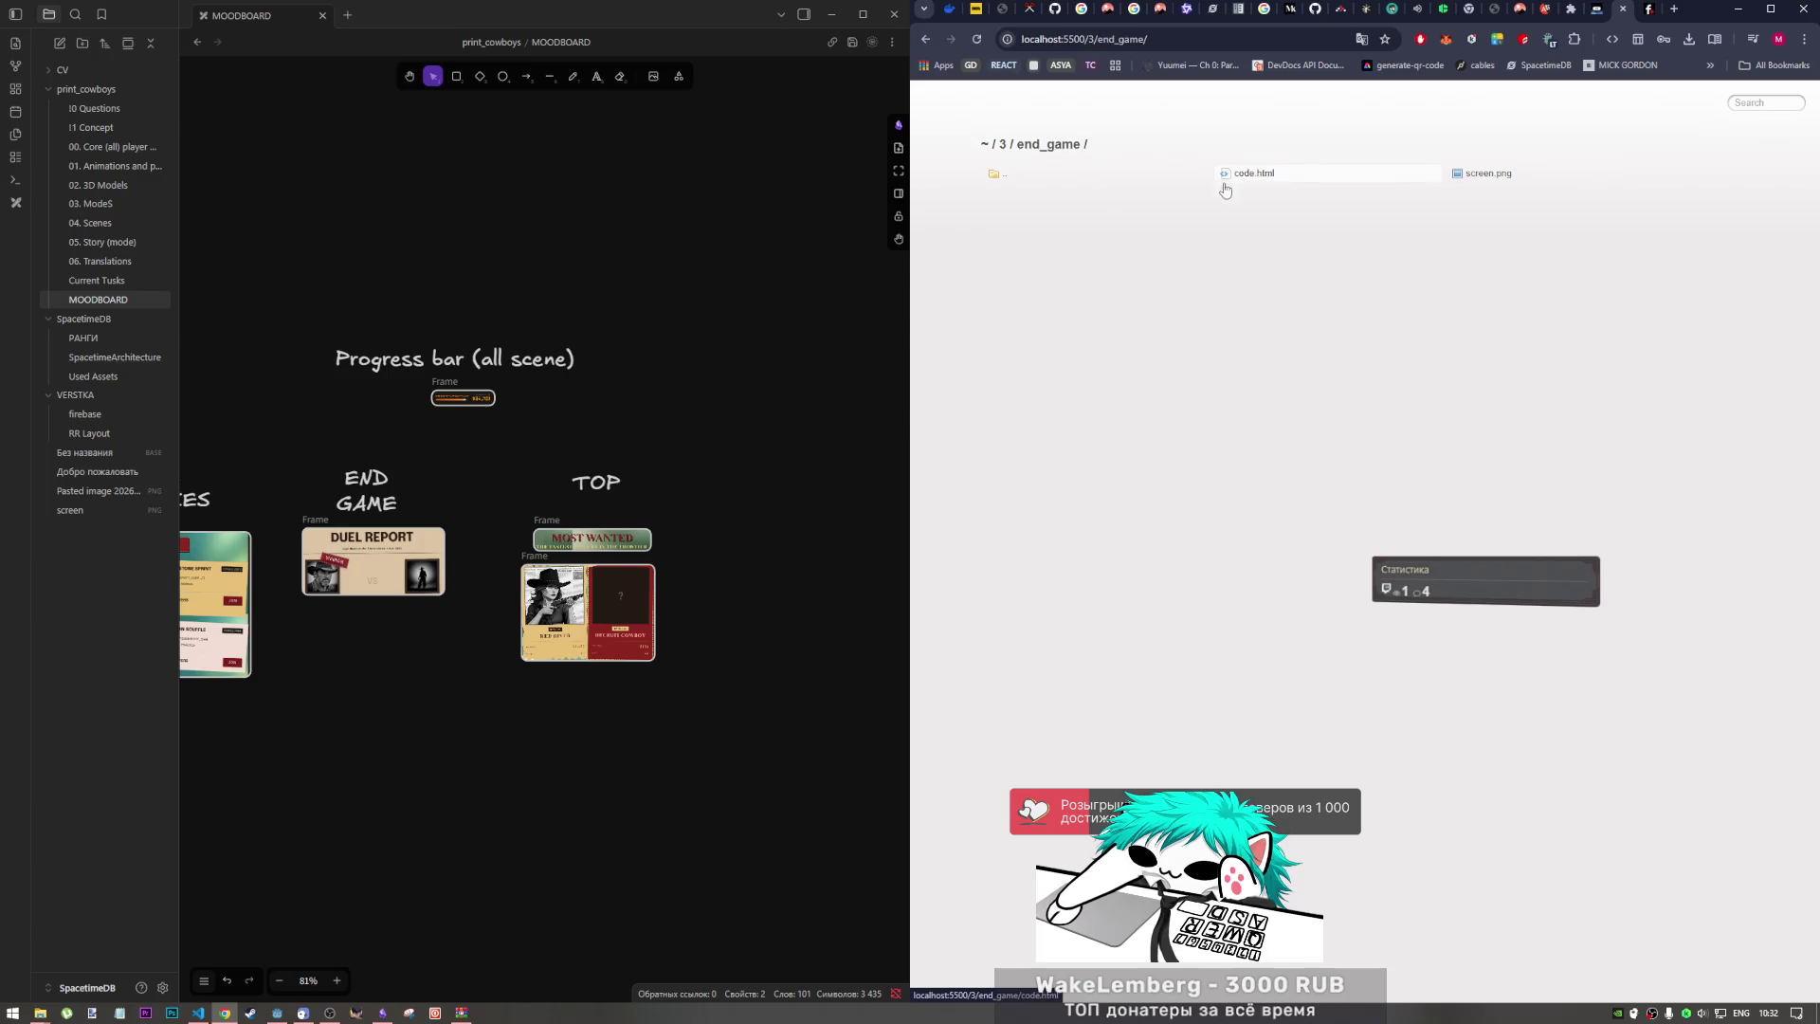
left_click(1239, 175)
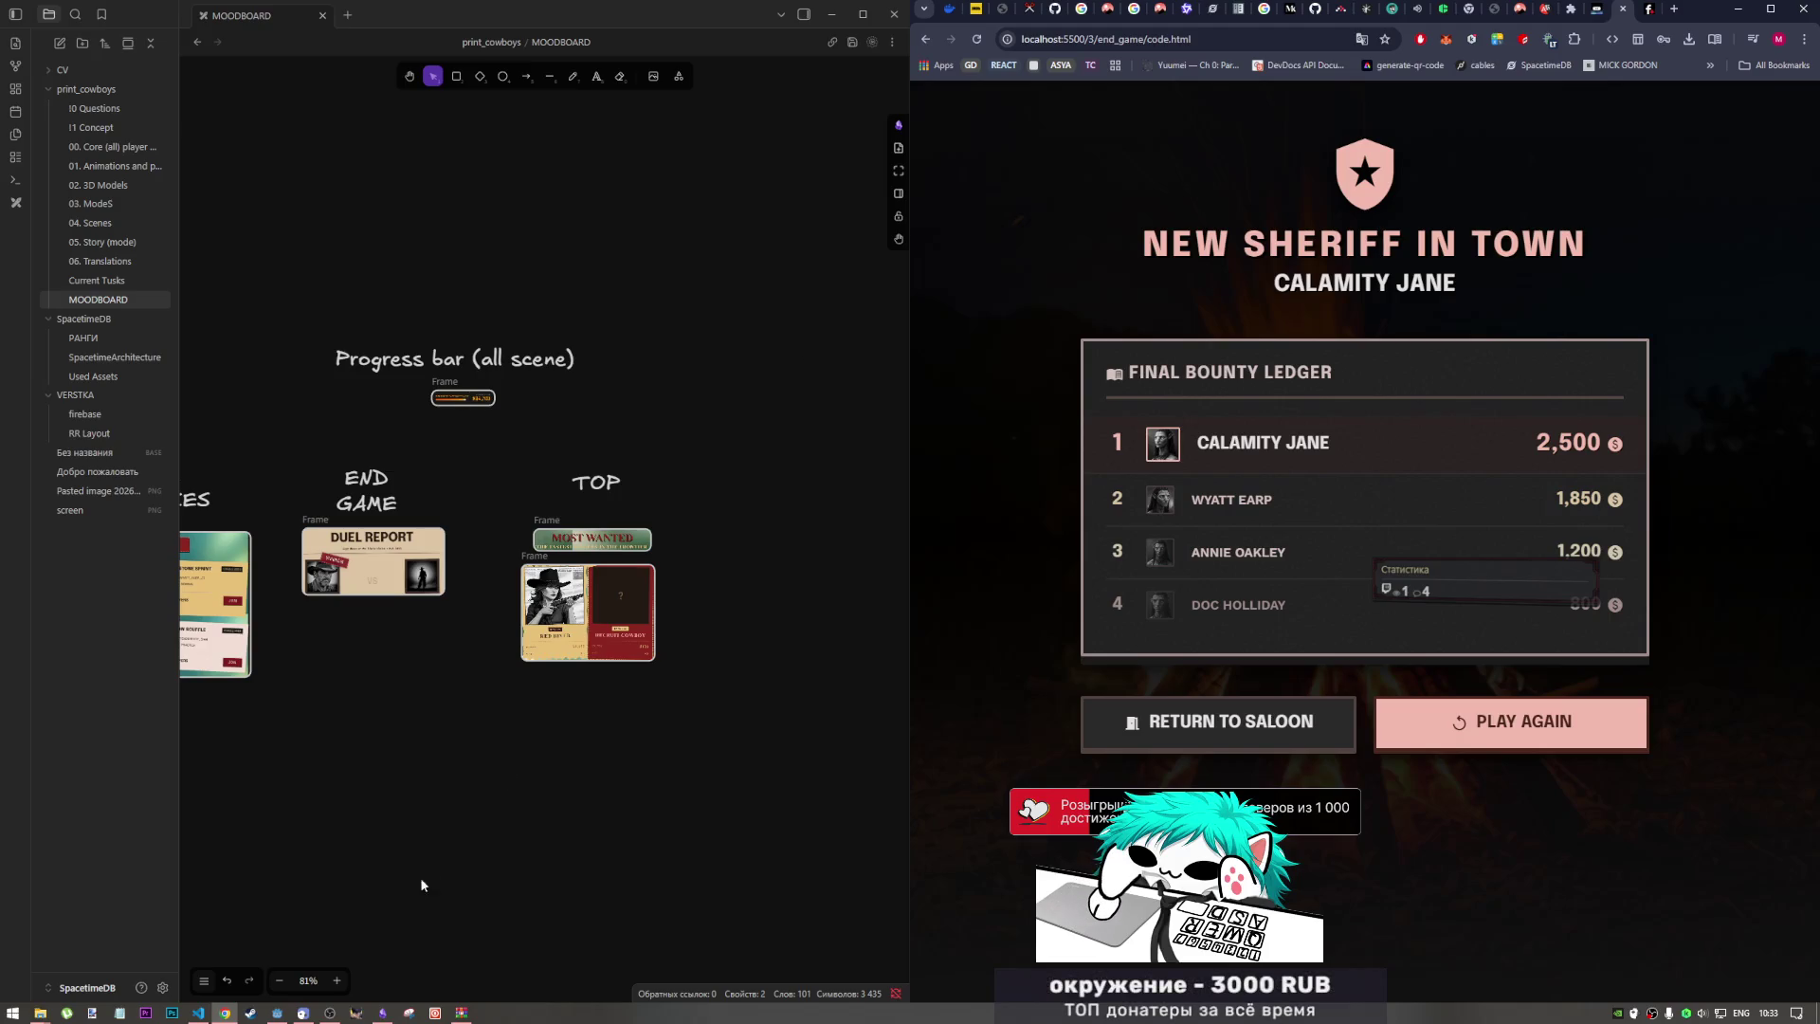
left_click(334, 1016)
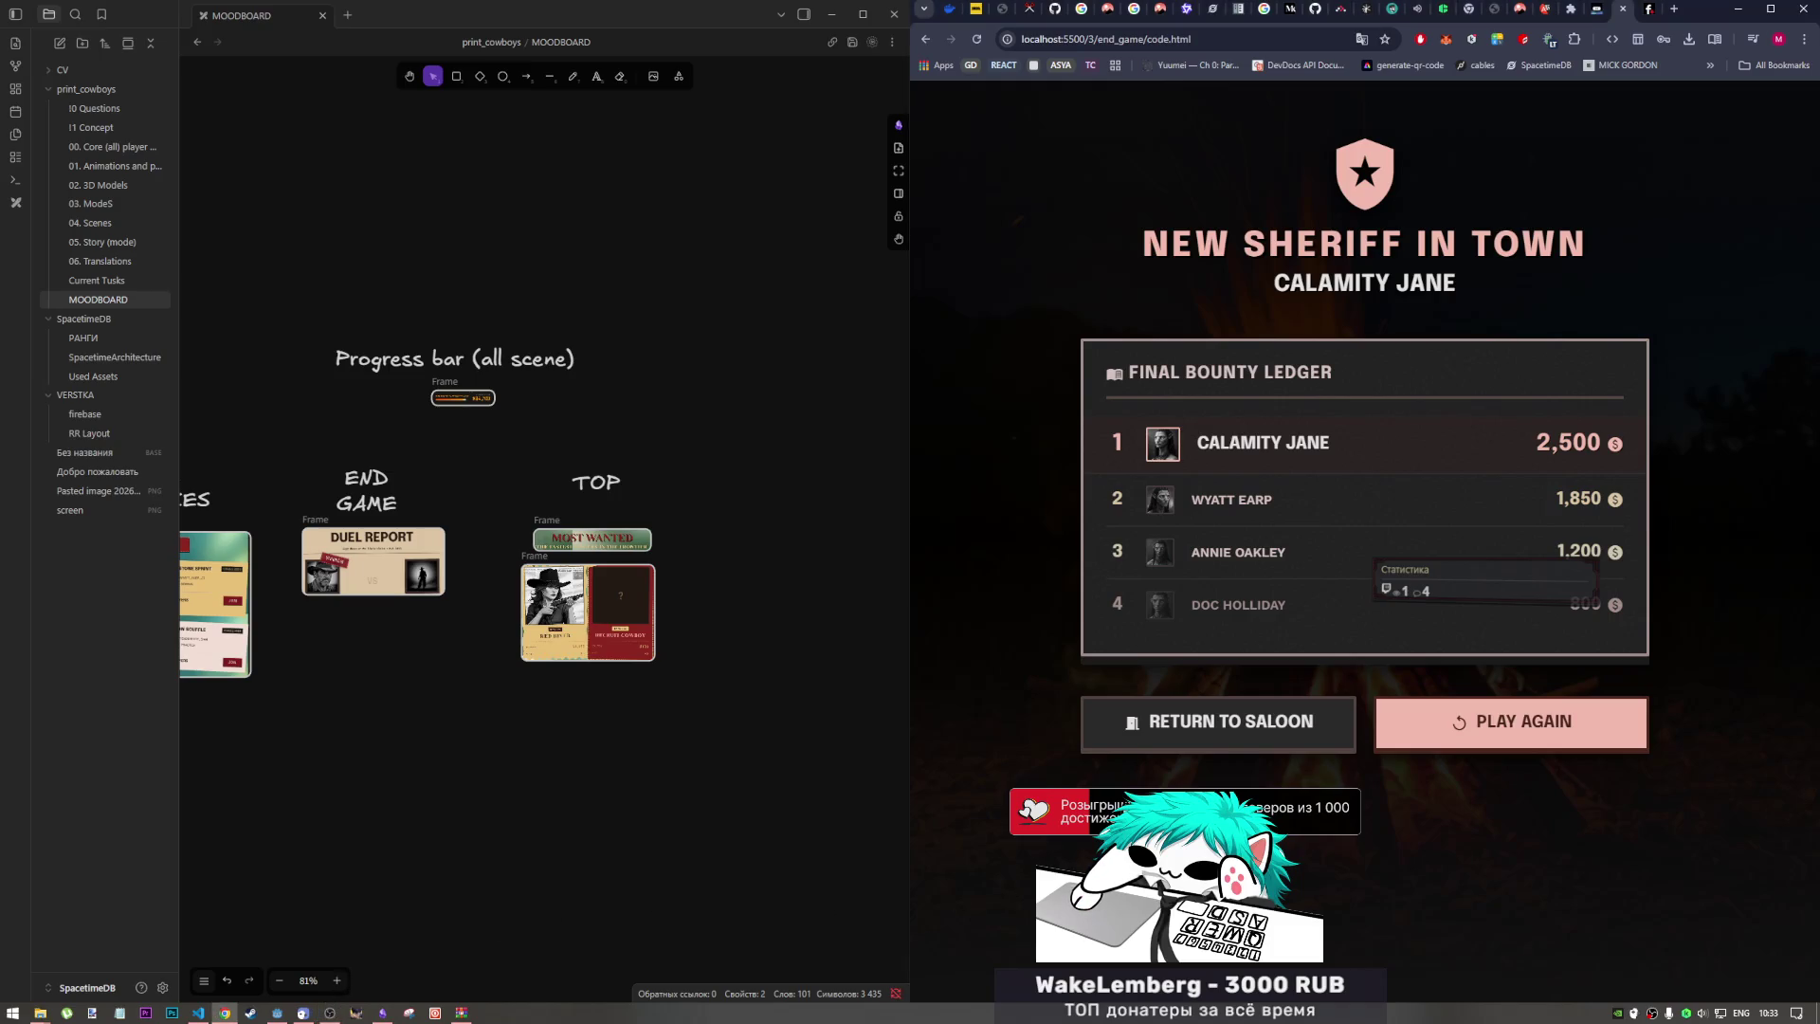
left_click(276, 1013)
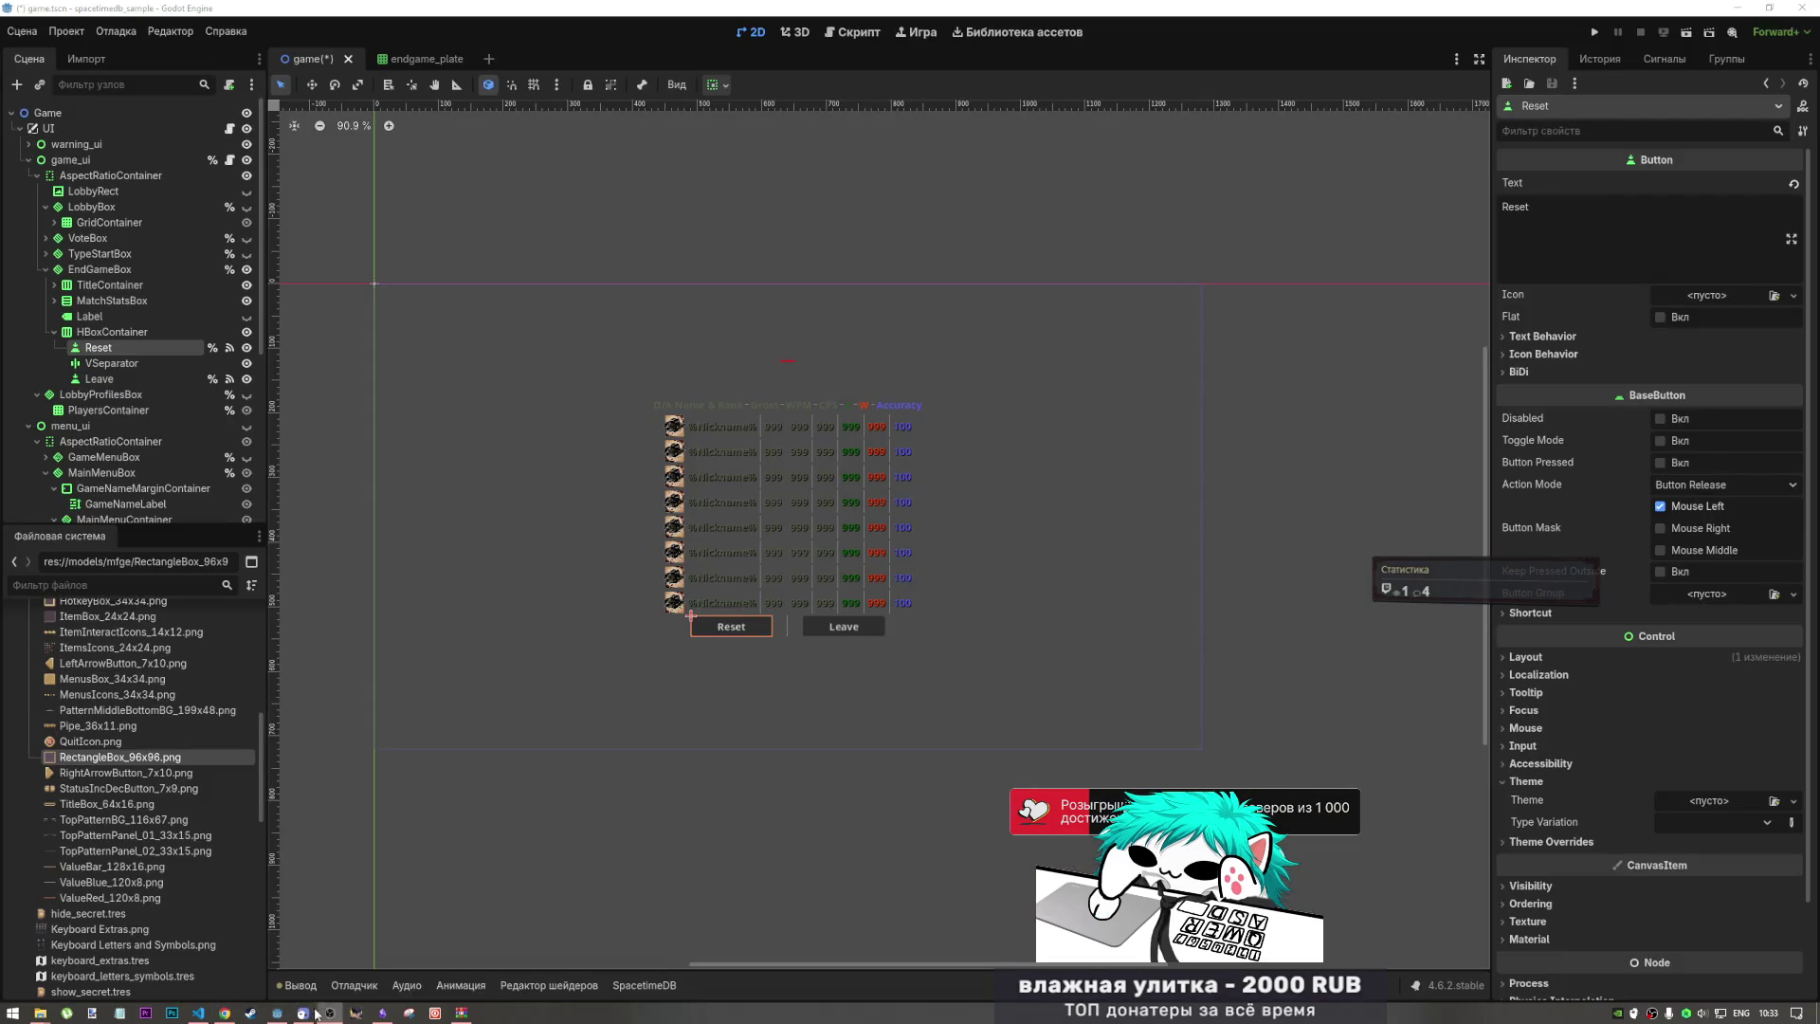
Step: Arrange Godot's game.tscn editor on the left and Chrome's NEW SHERIFF IN TOWN end_game mockup on the right
left_click(198, 1013)
left_click(216, 1014)
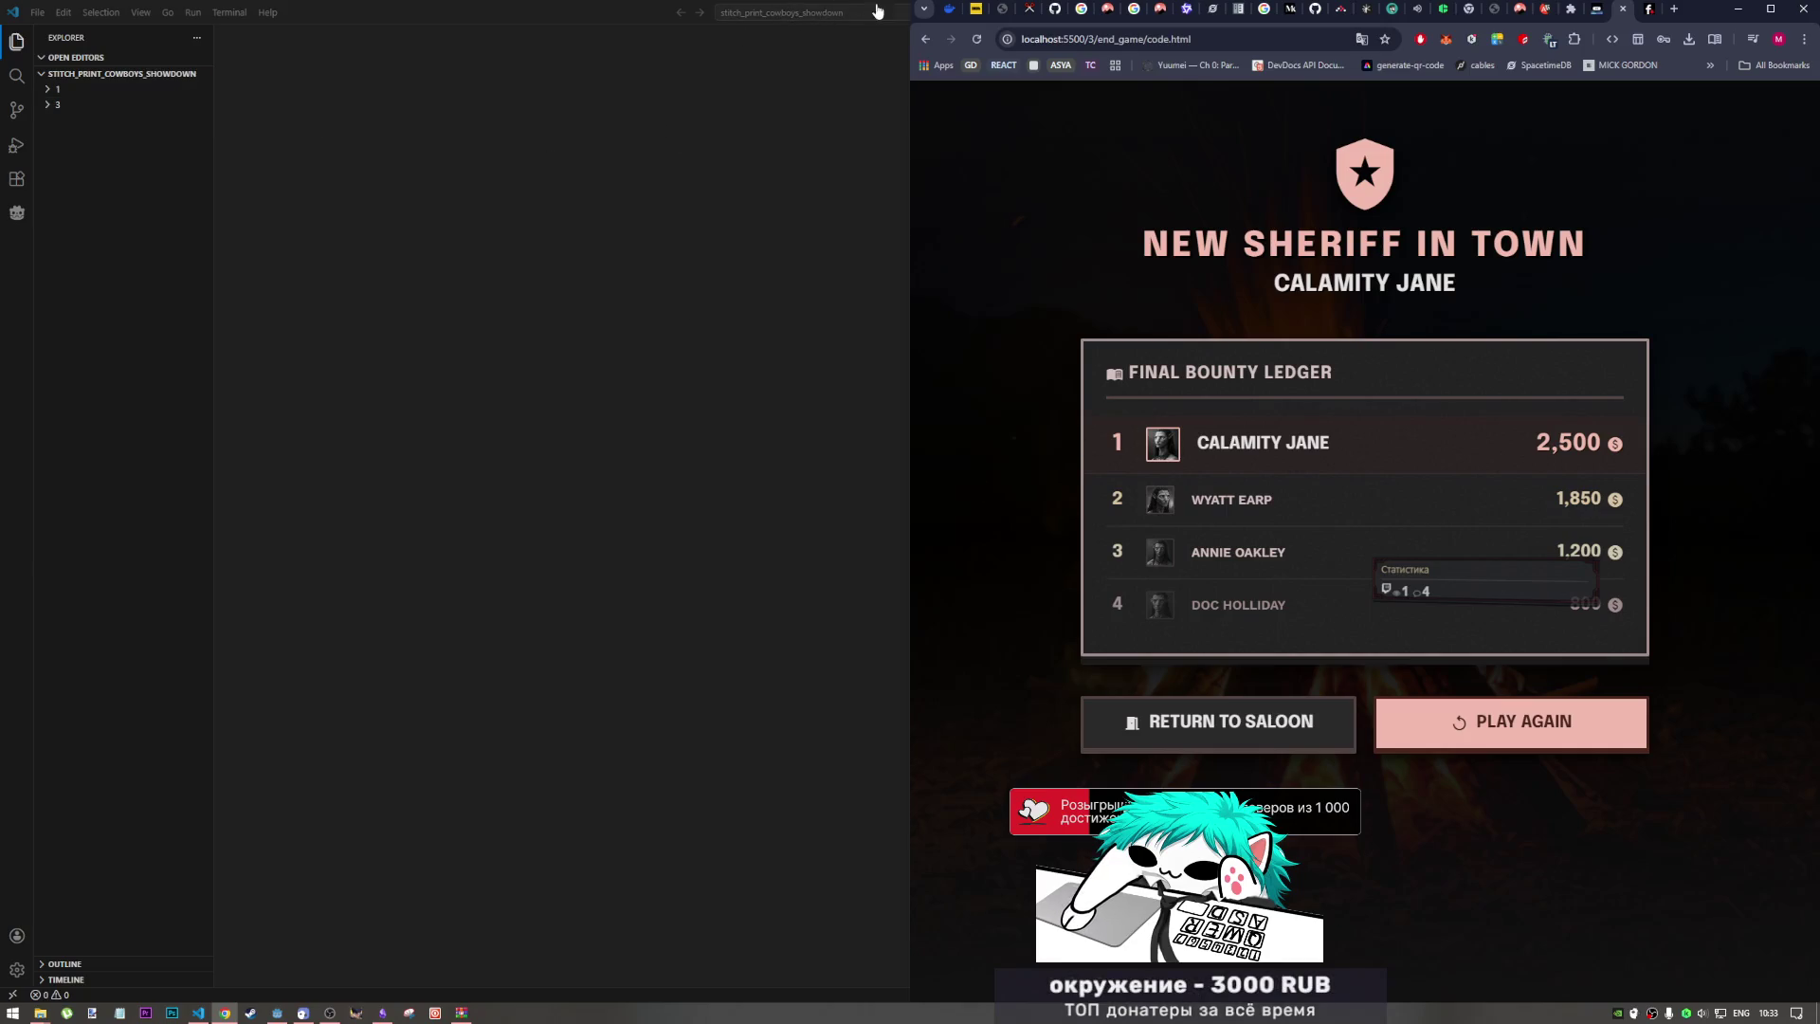
double_click(442, 8)
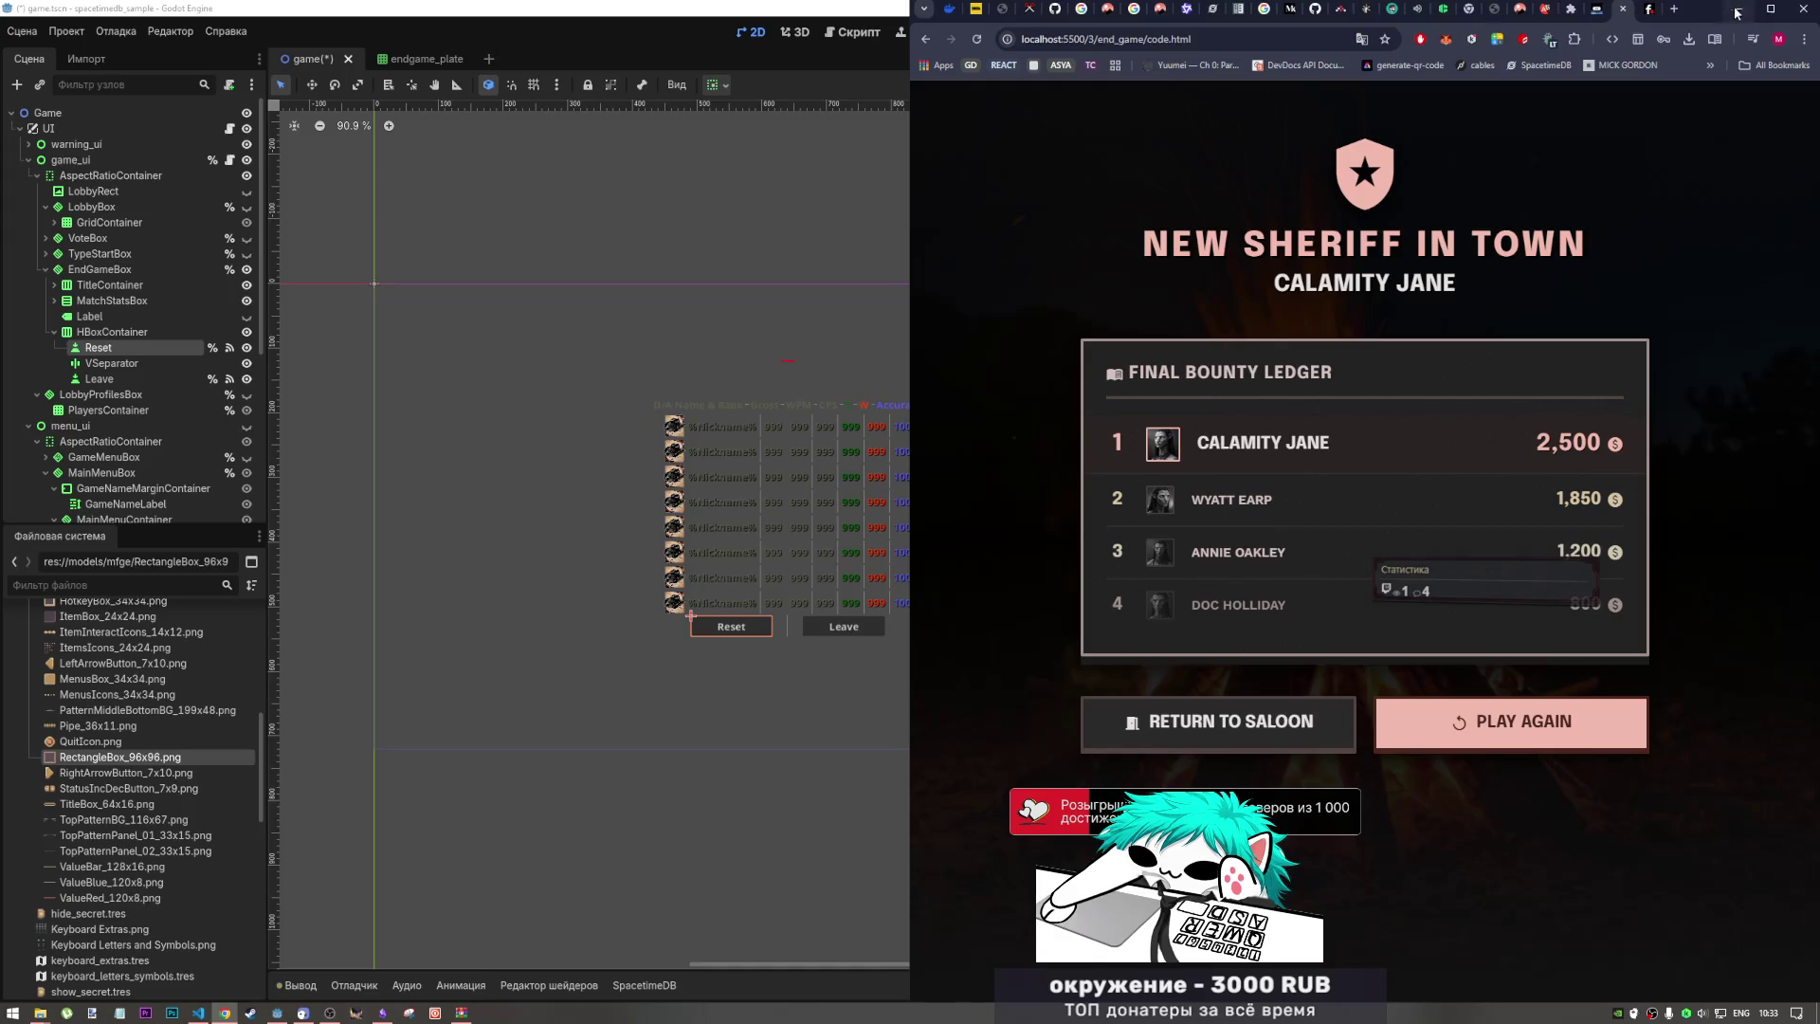
left_click(1737, 11)
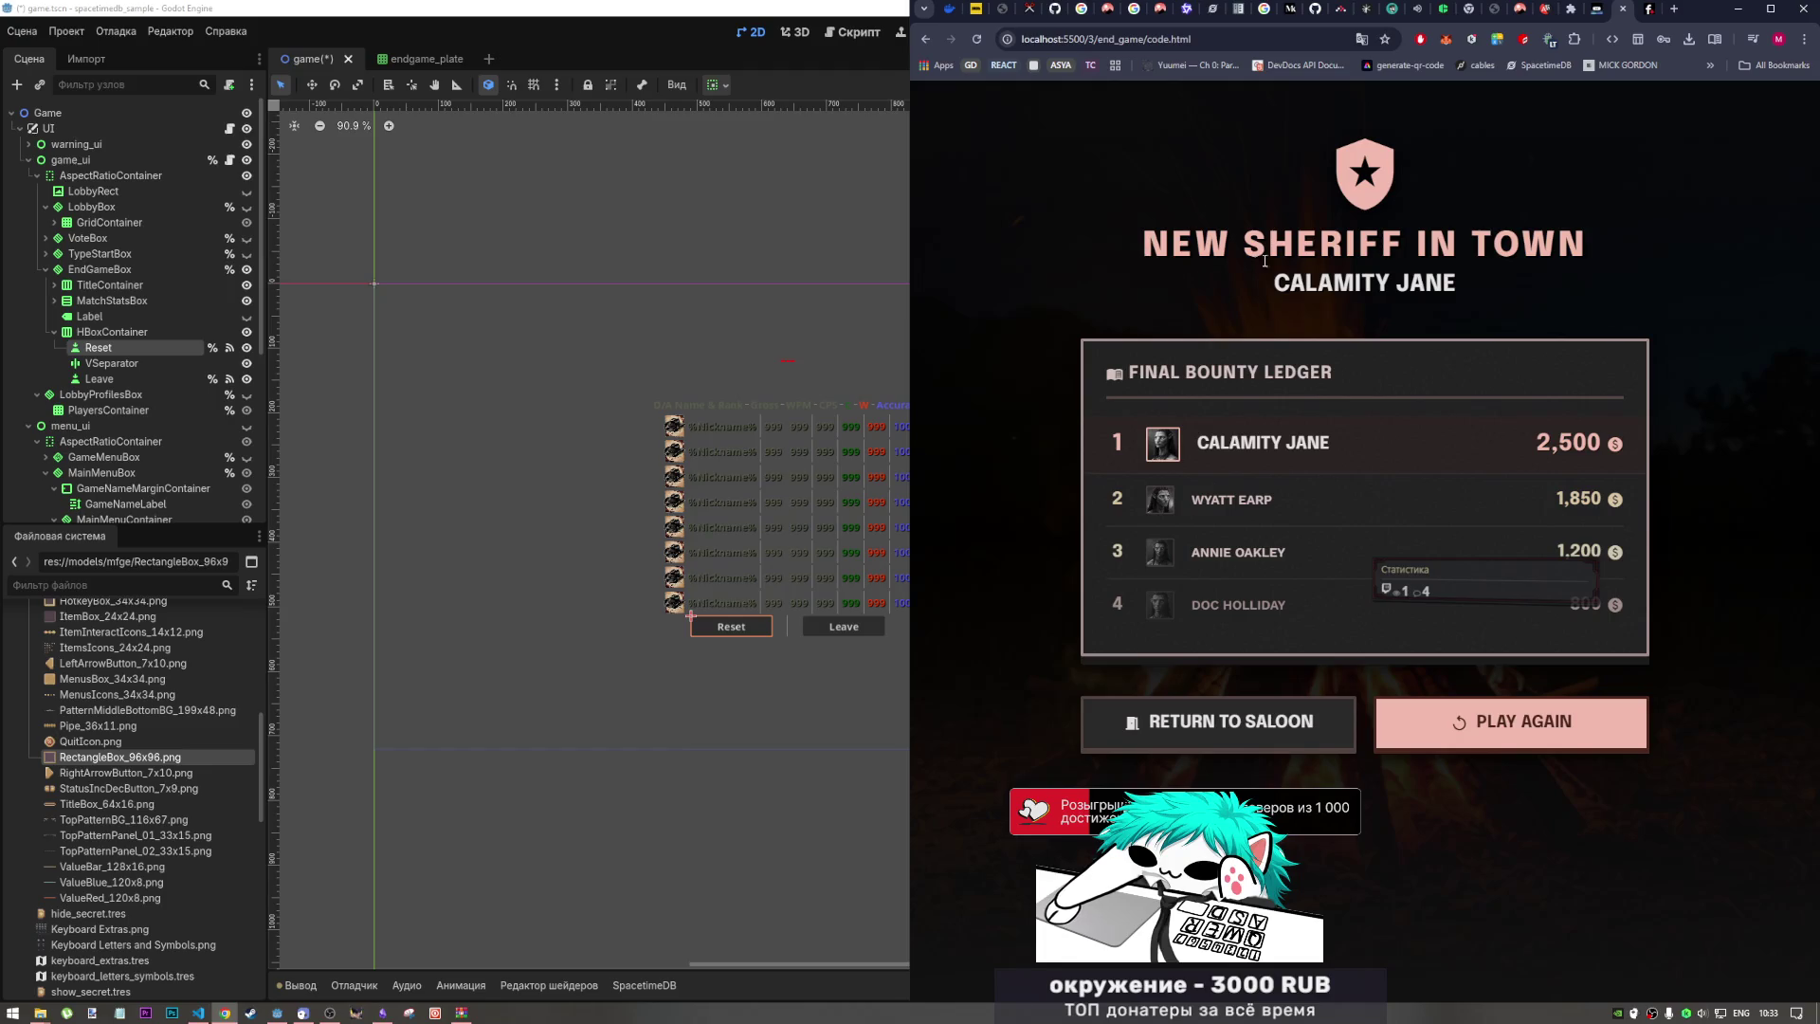
mouse_move(1332, 218)
left_mouse_down()
mouse_move(1361, 166)
mouse_move(1320, 171)
mouse_move(1347, 183)
left_mouse_up()
Step: Clear the heading selection and bring Obsidian's MOODBOARD up beside Chrome's end_game page
left_click(1347, 183)
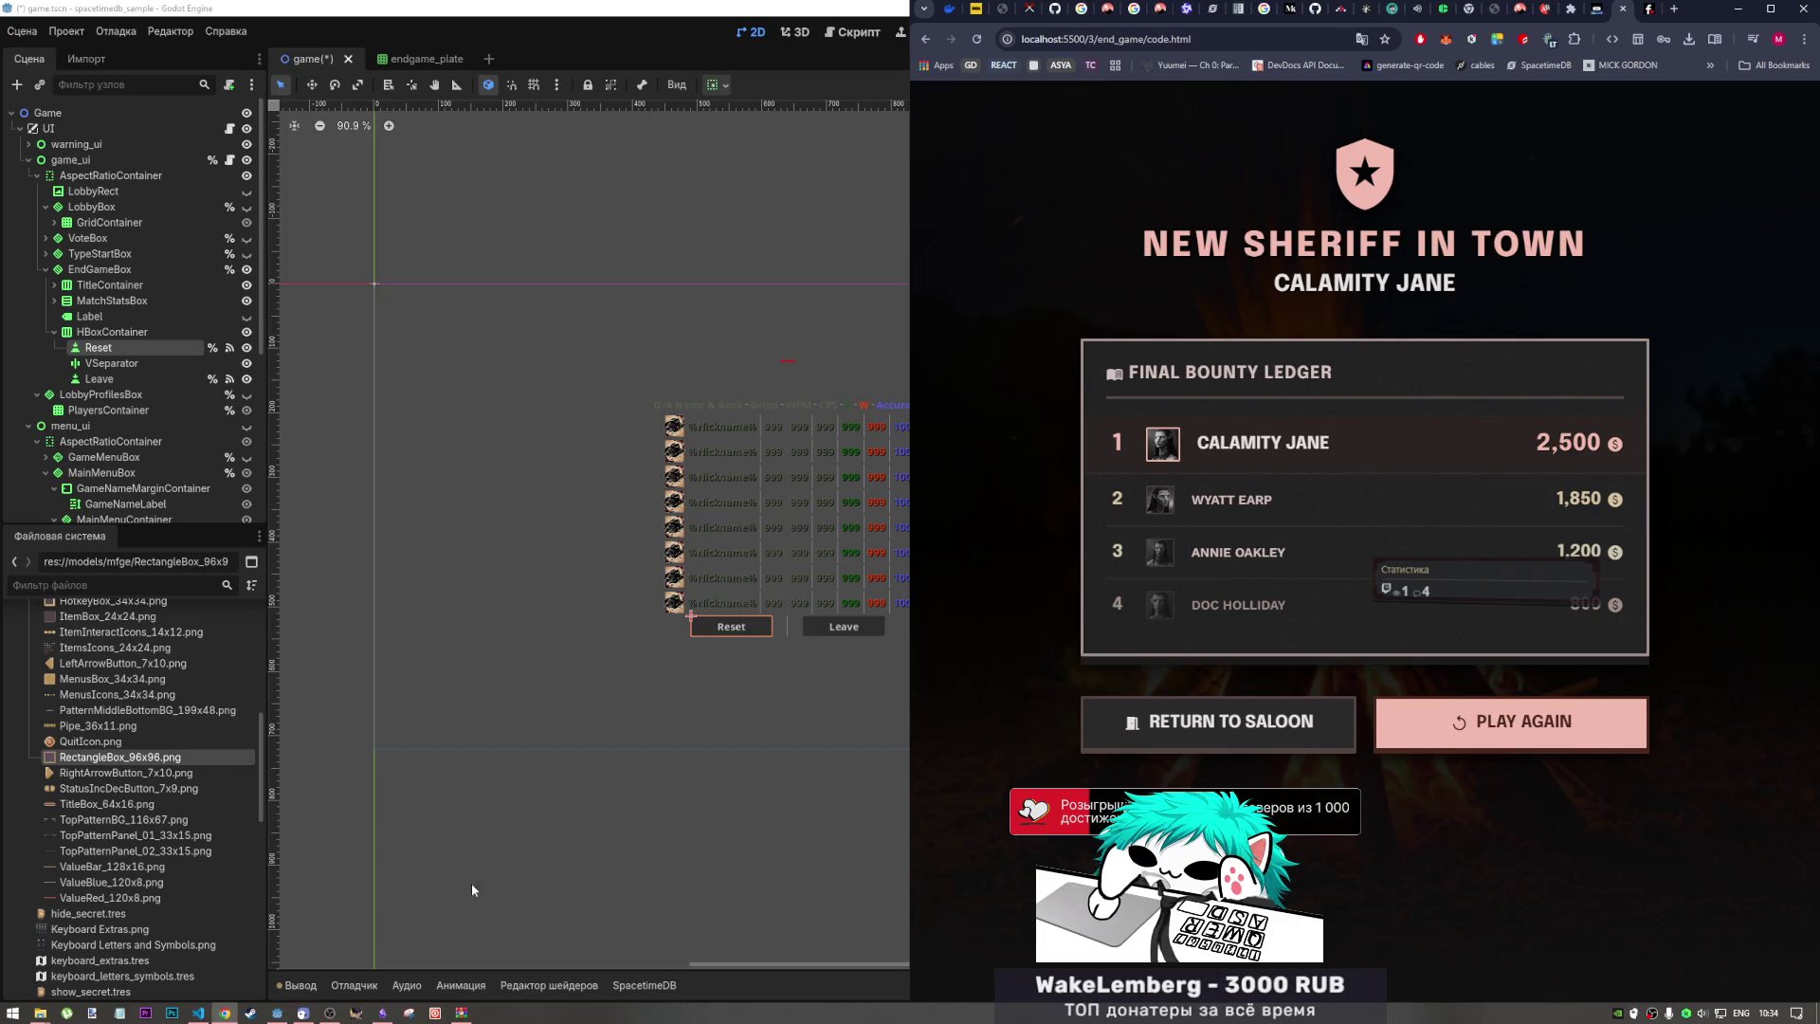
left_click(382, 1013)
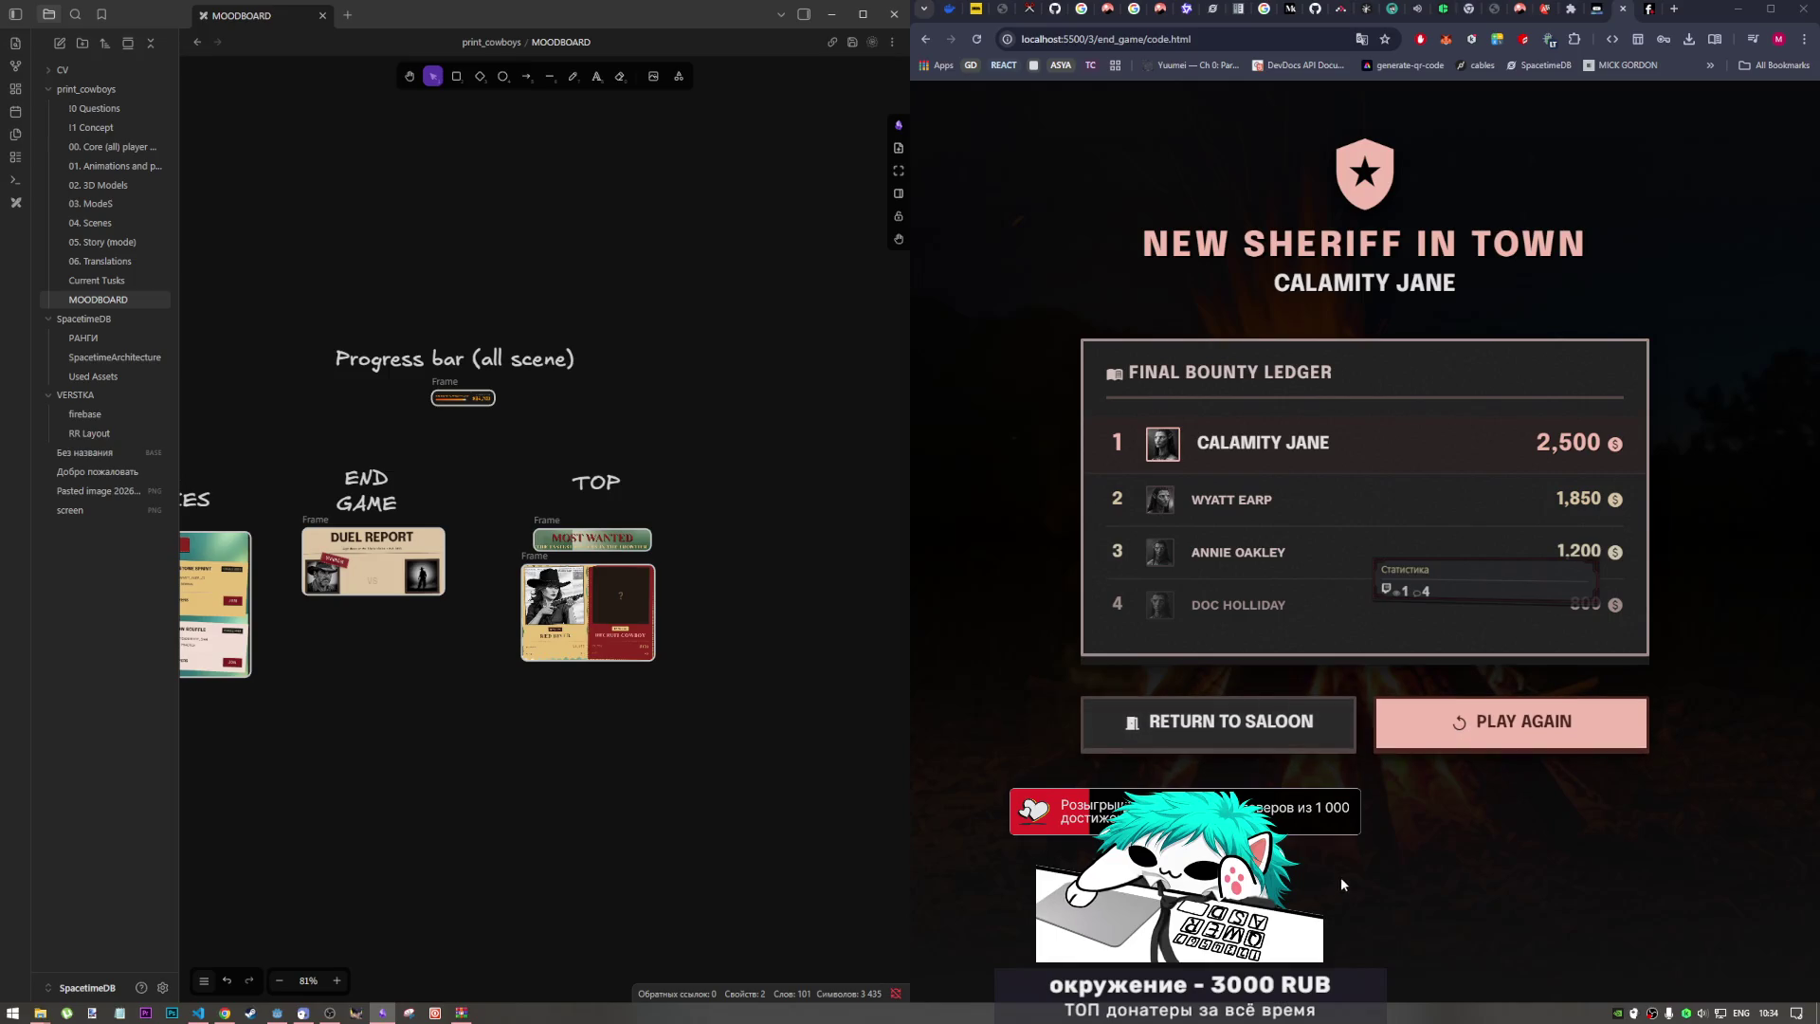
Step: Bring Godot's end-game results panel with its Reset and Leave buttons back to the front
left_click(1404, 738)
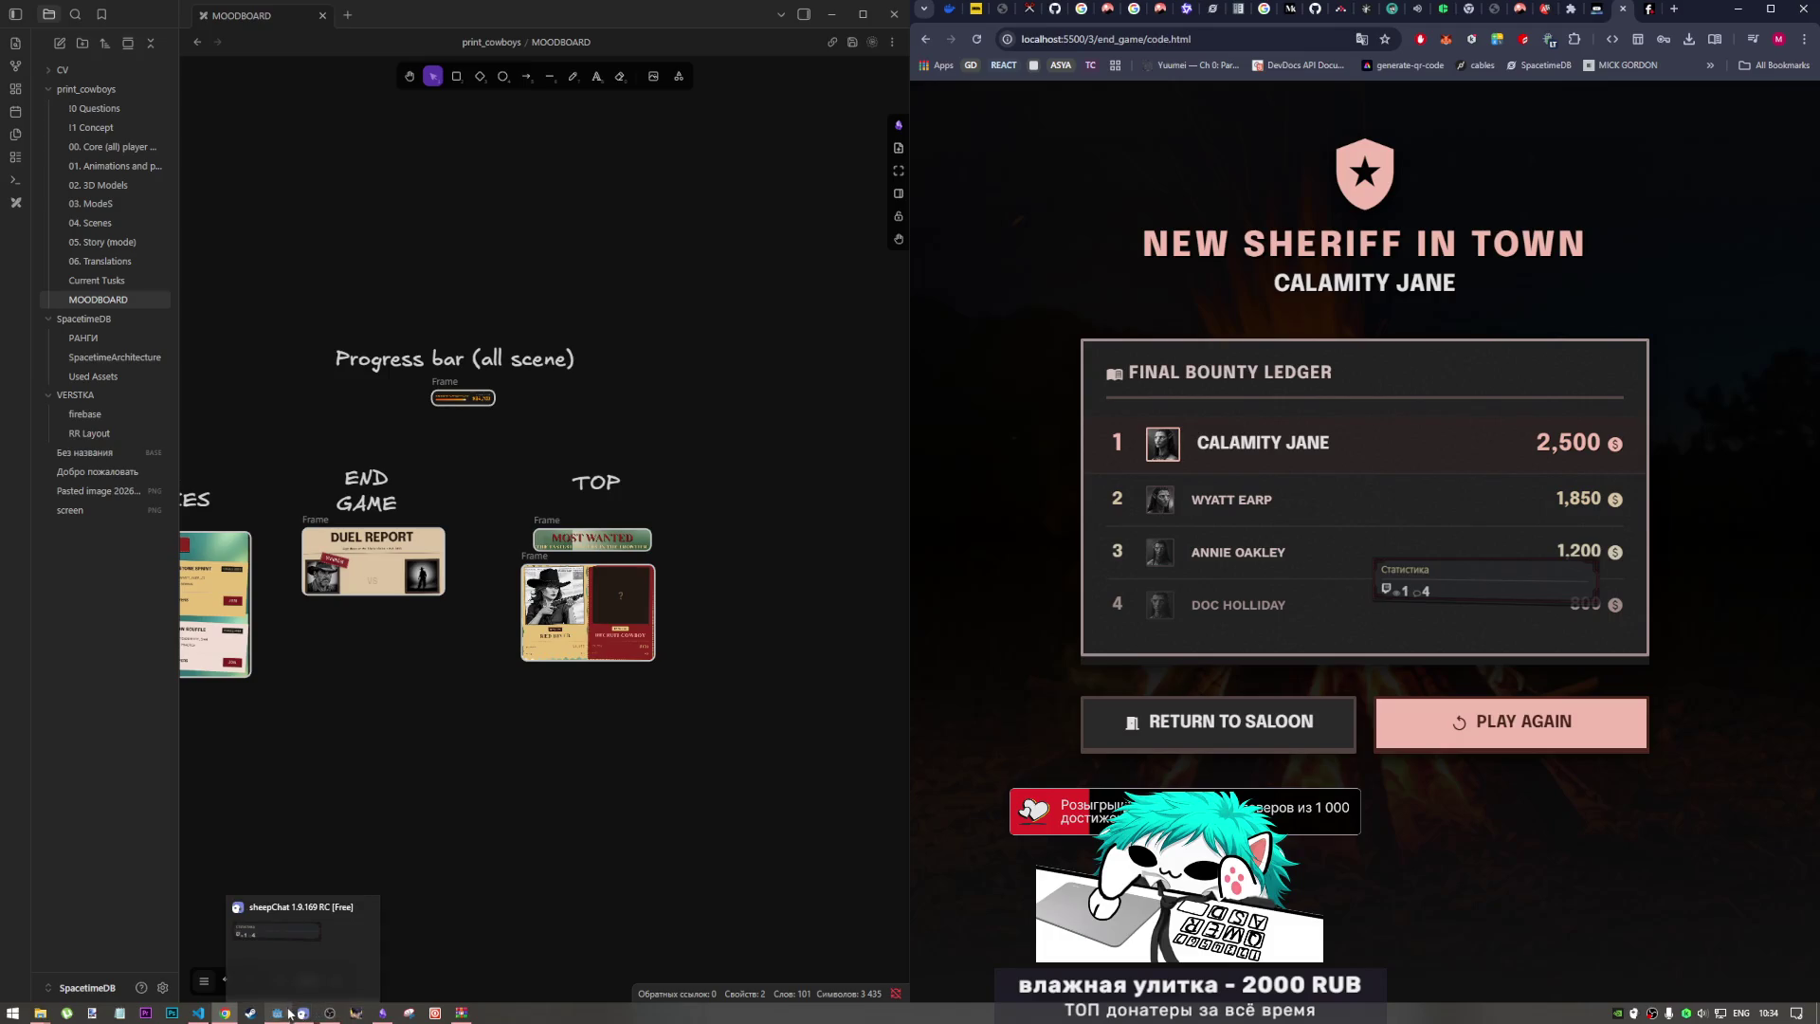
left_click(282, 1014)
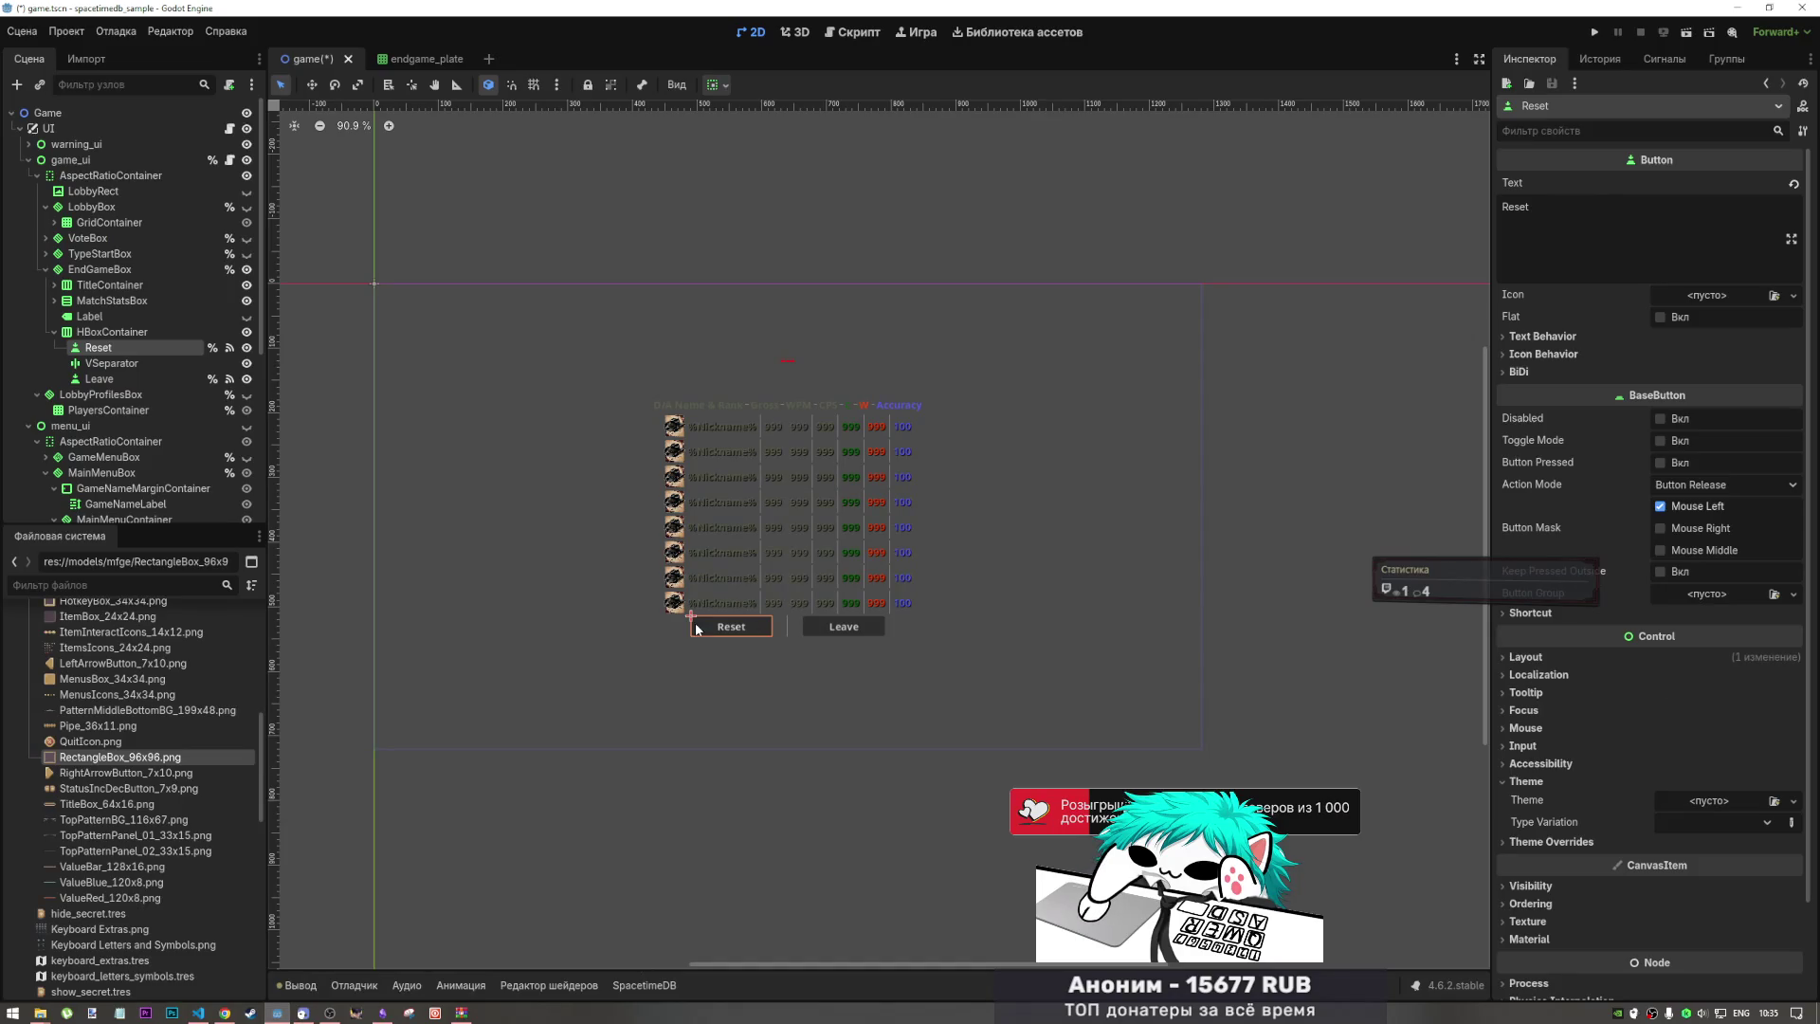
left_click(1551, 841)
scroll(1552, 815, "down", 3)
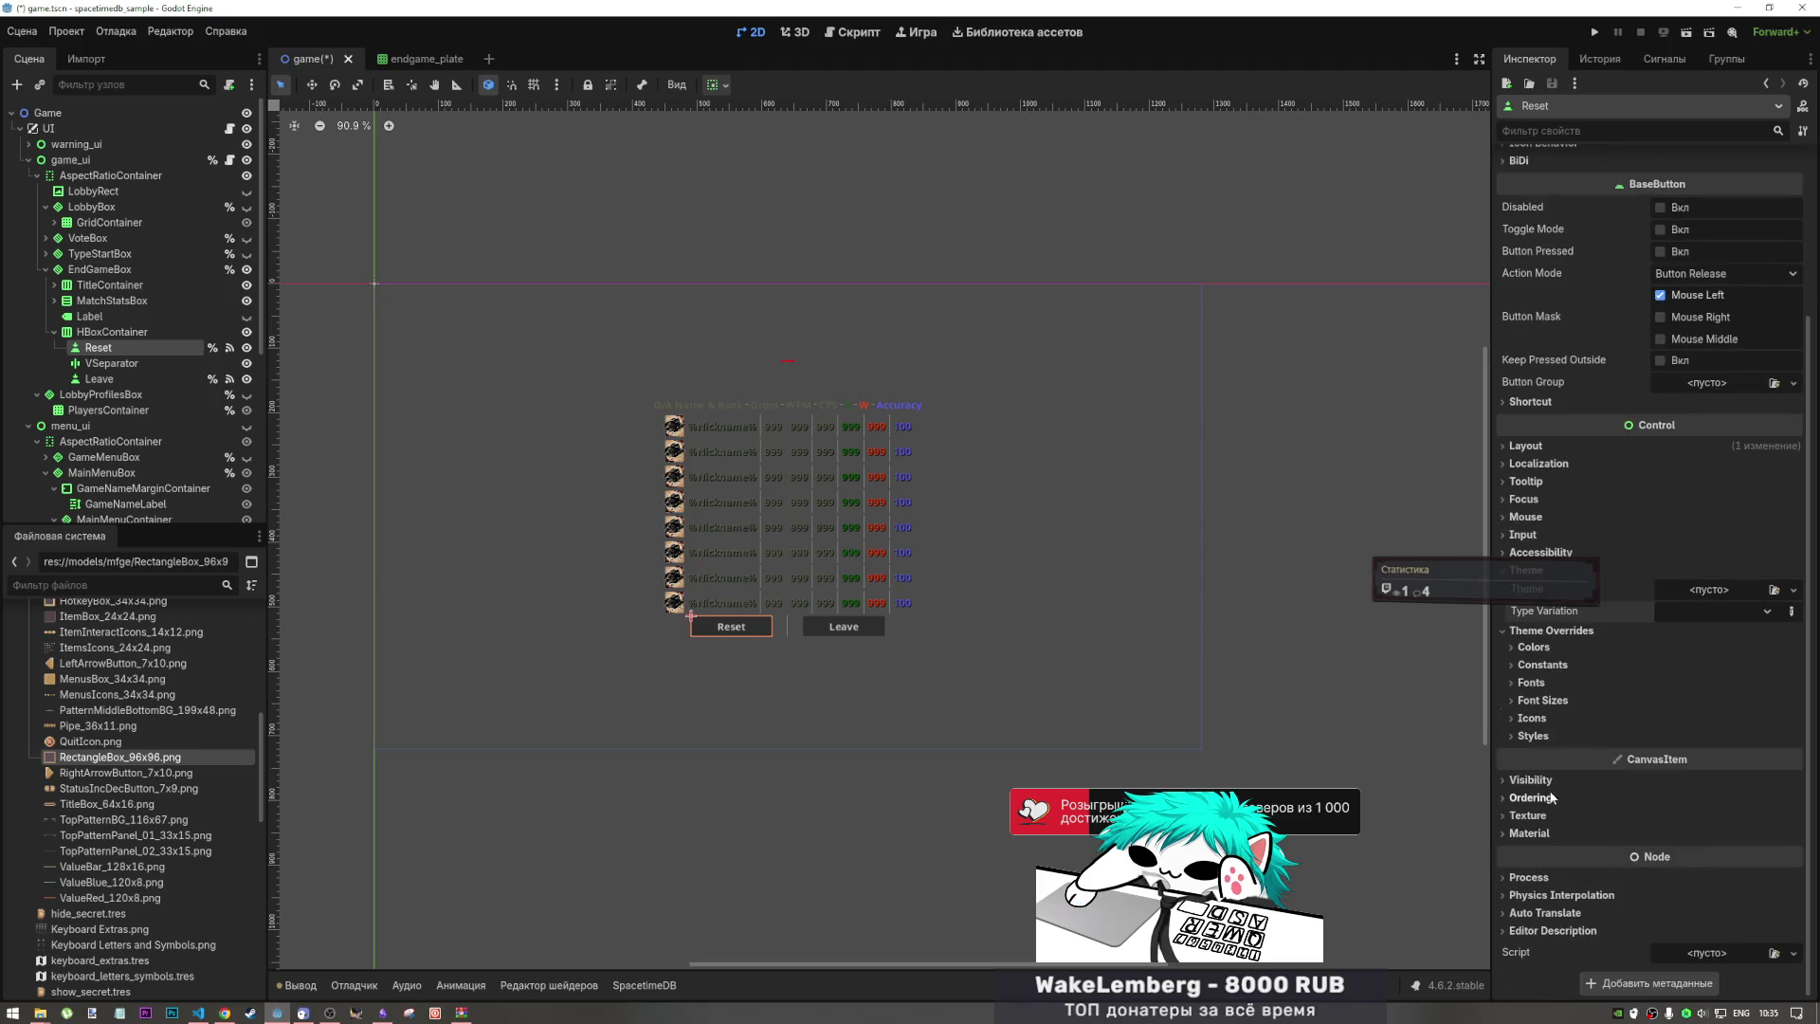
left_click(1532, 663)
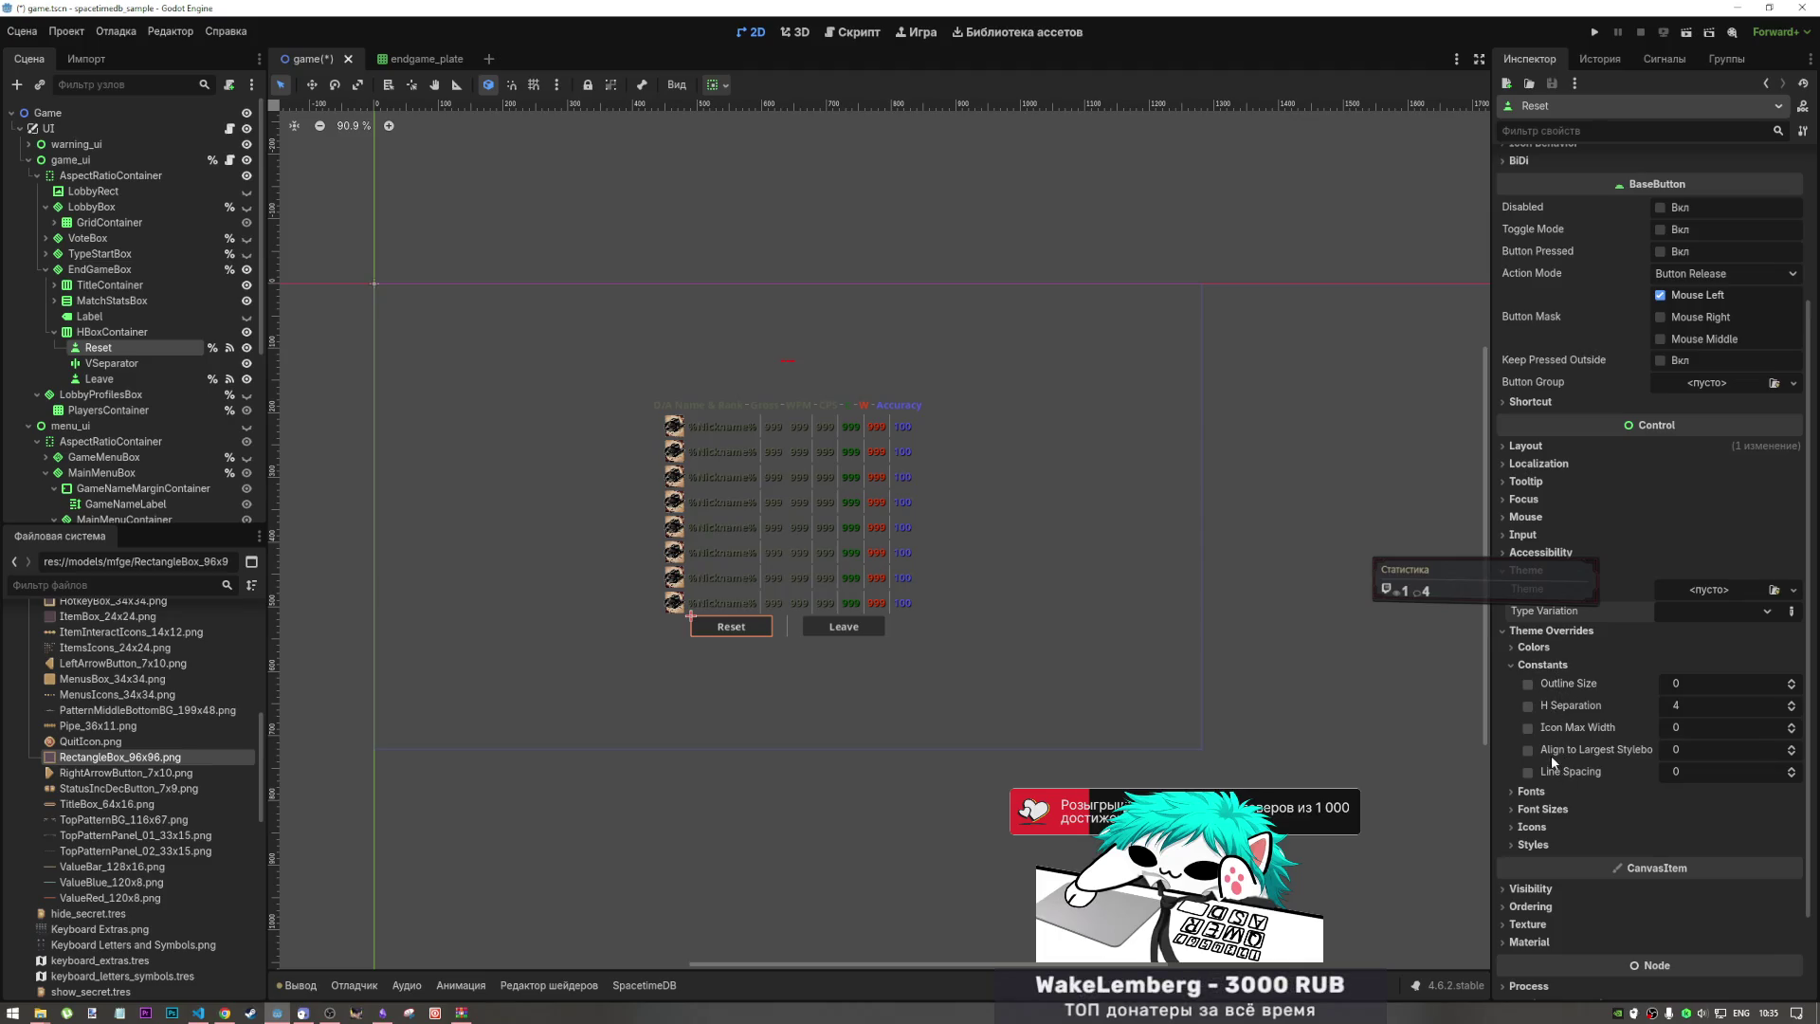
left_click(1542, 665)
left_click(1535, 647)
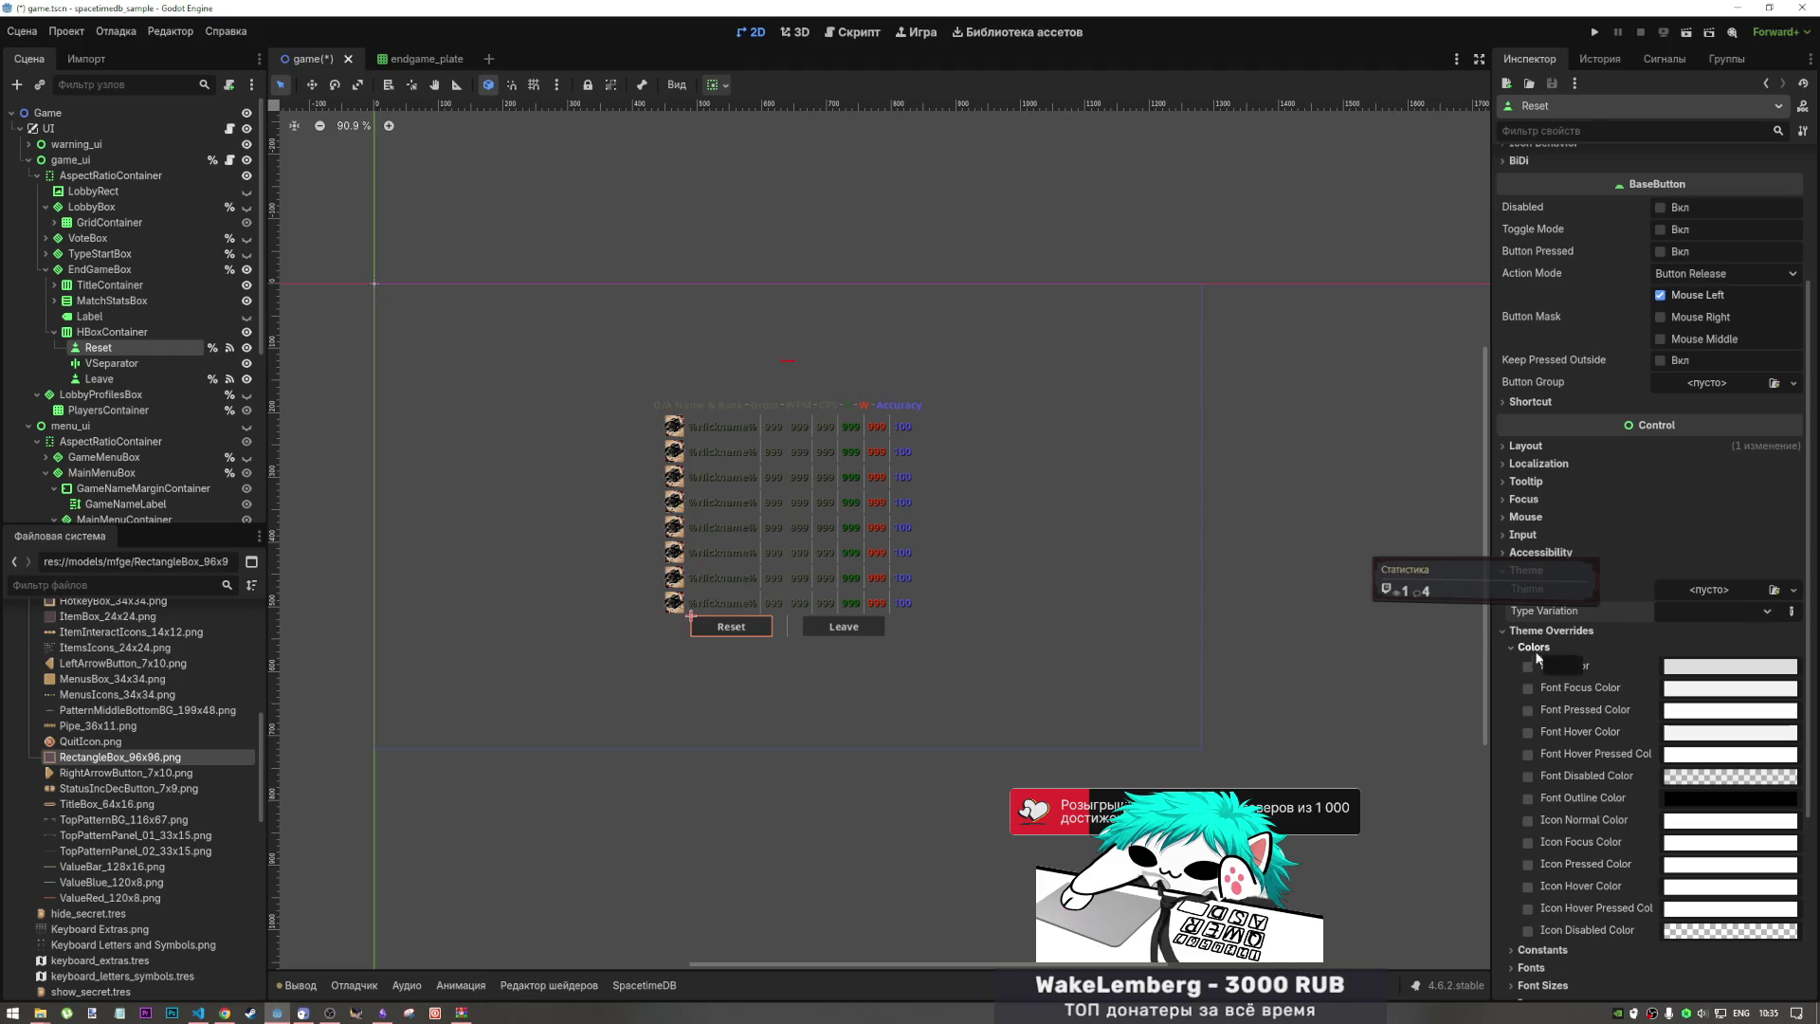
left_click(1527, 799)
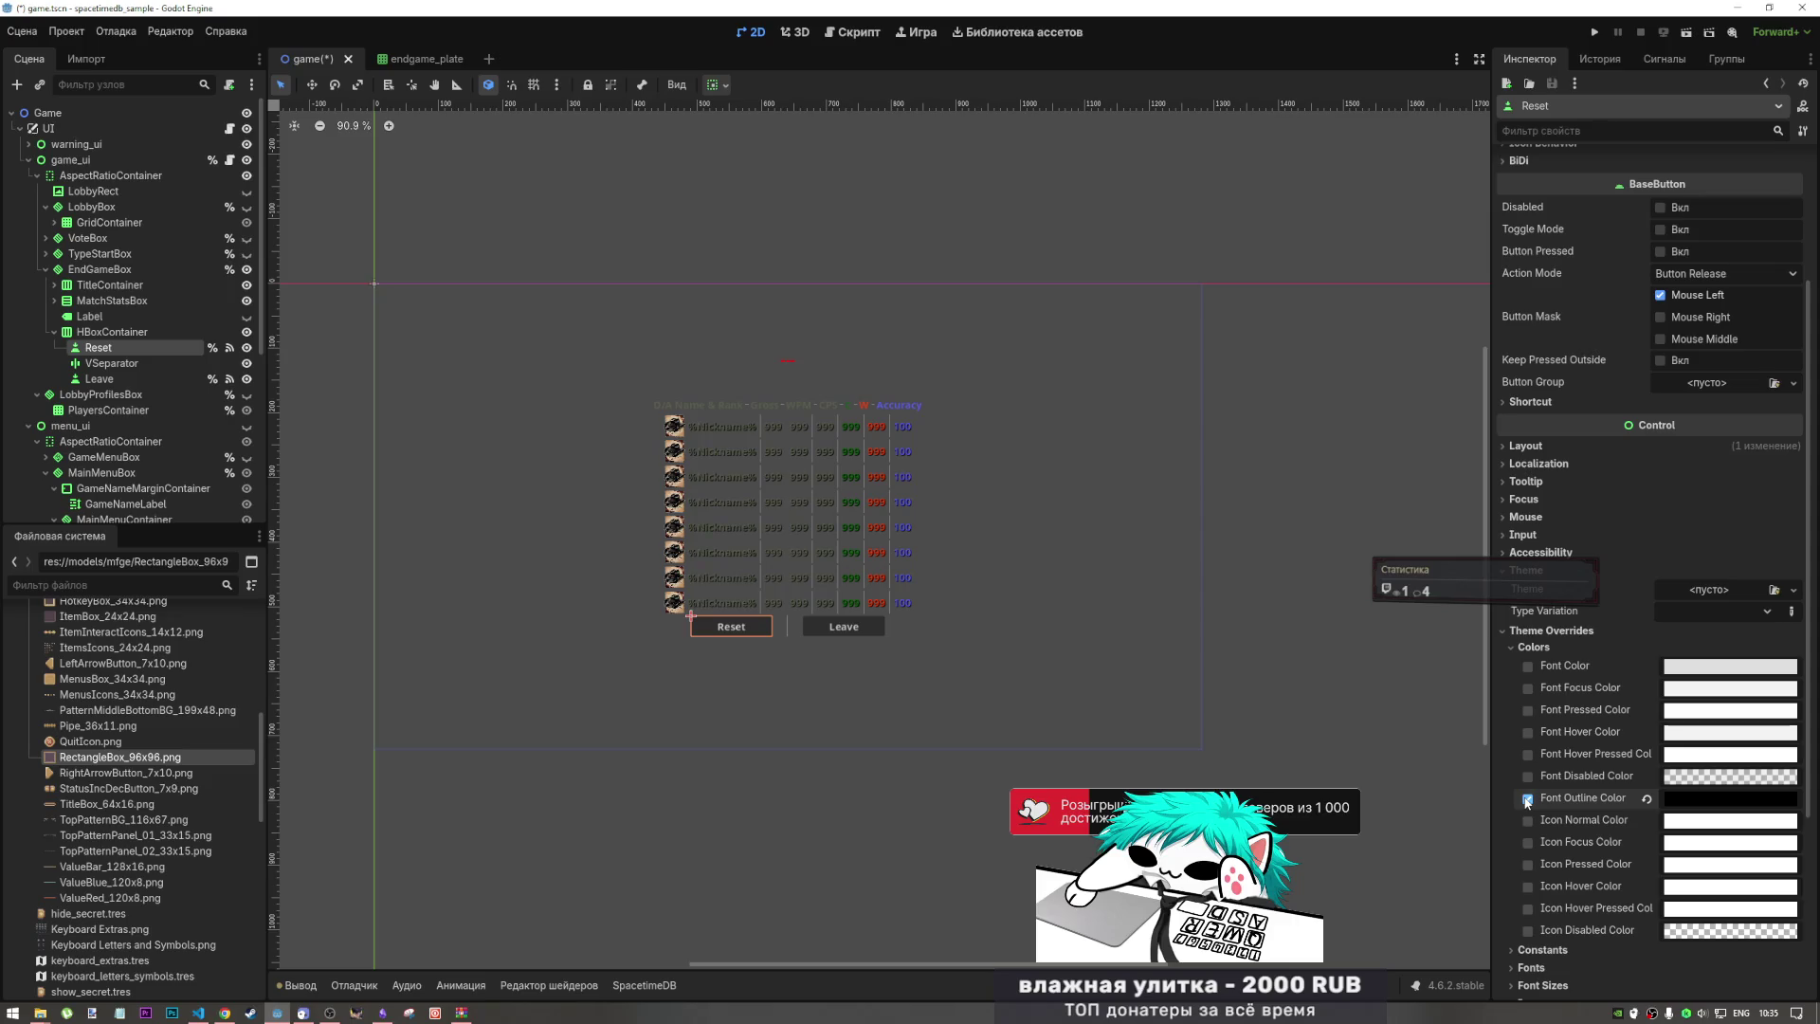
left_click(1703, 804)
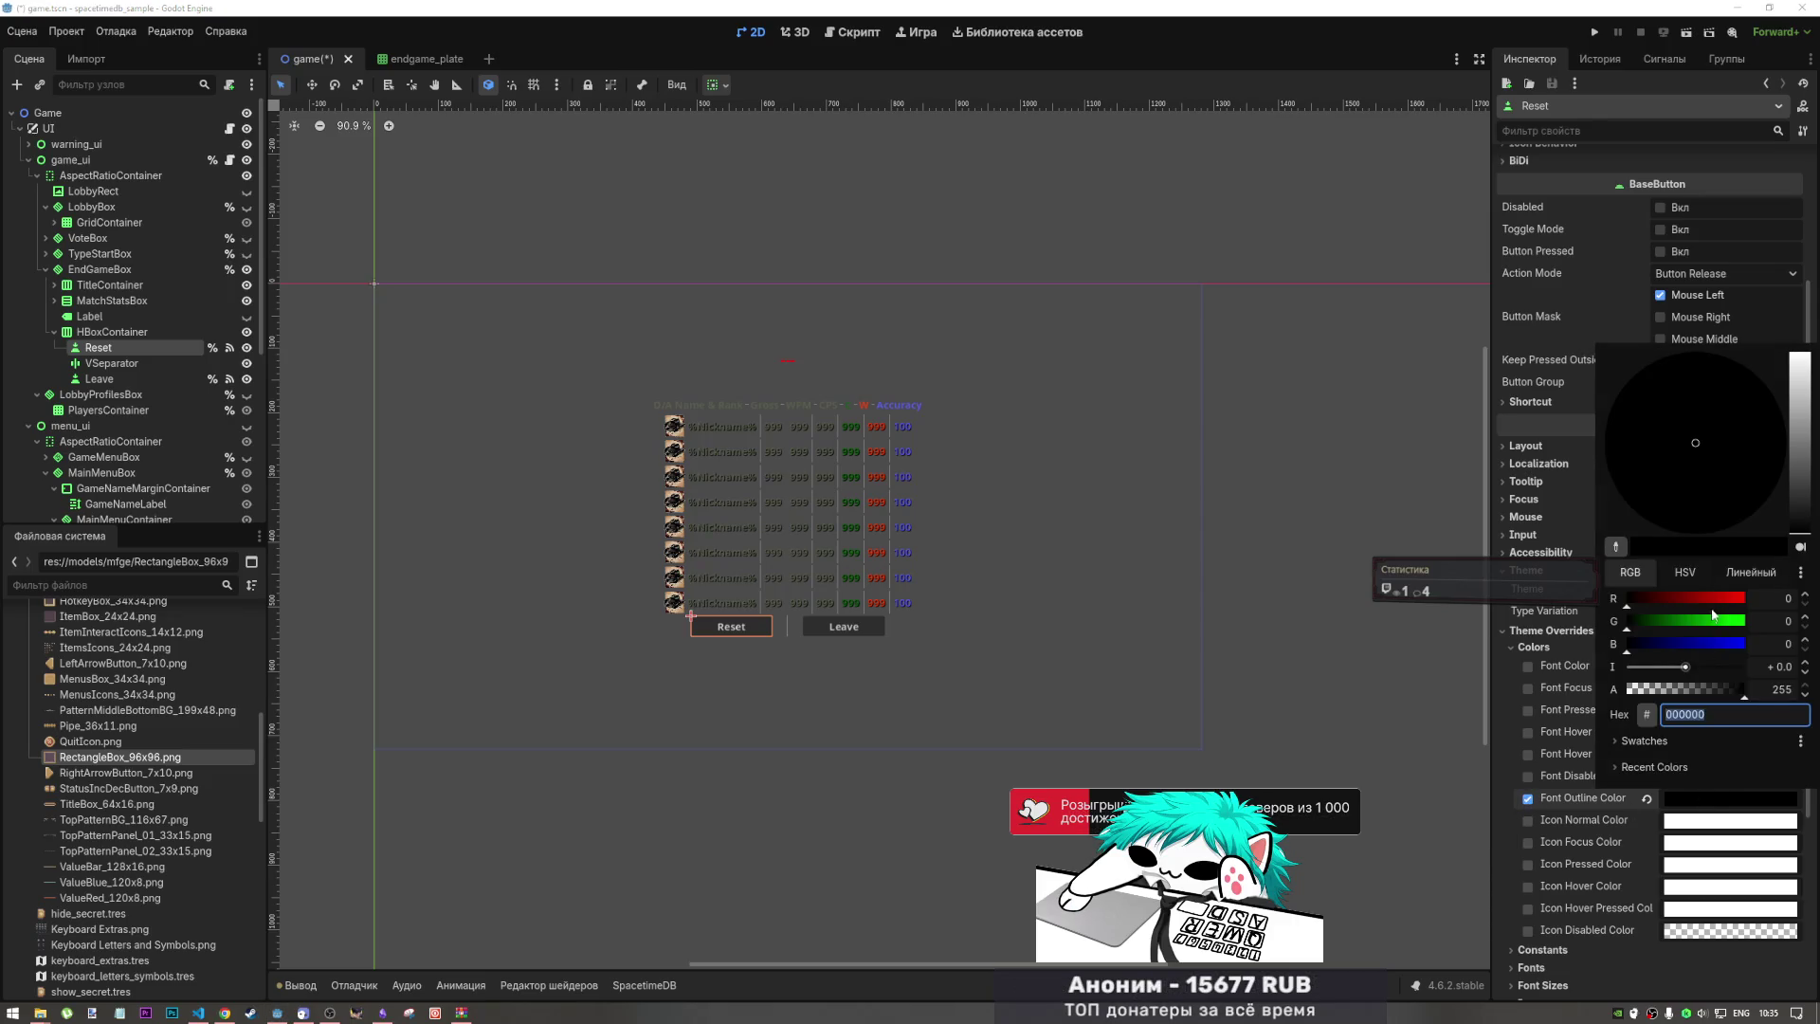
left_click_drag(1725, 599, 1749, 599)
left_click(1552, 833)
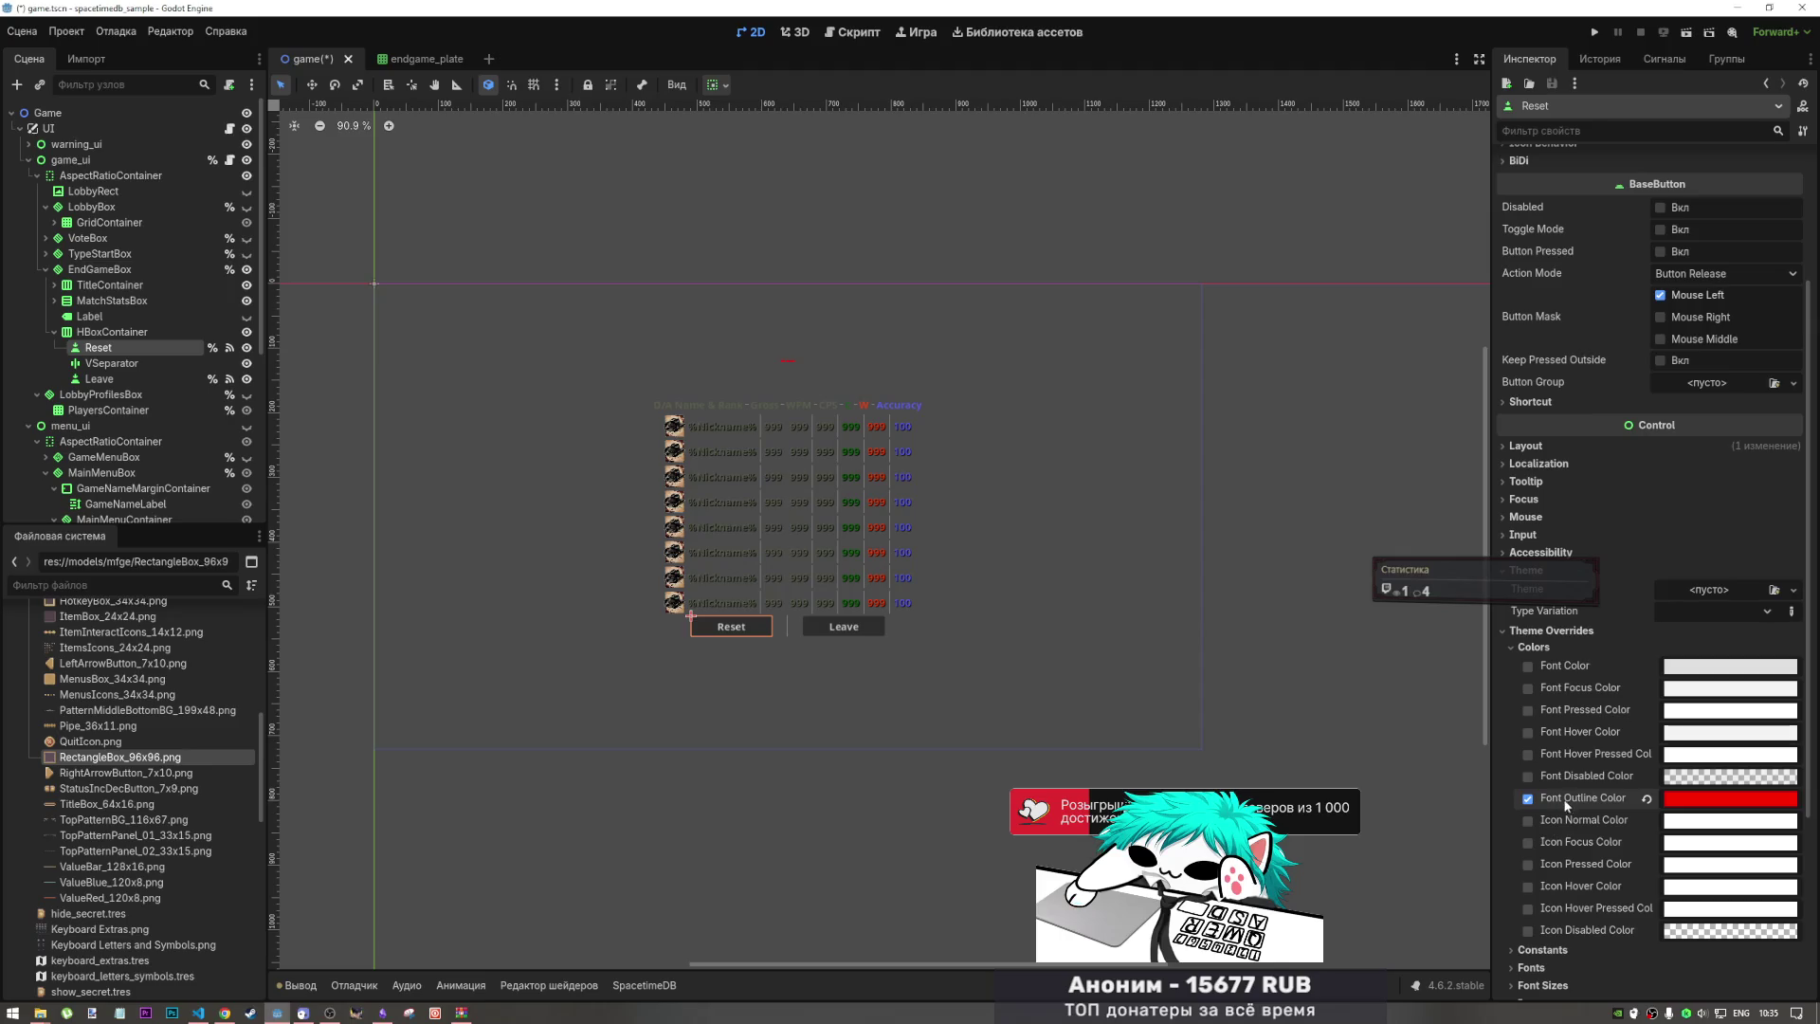
scroll(1552, 834, "down", 5)
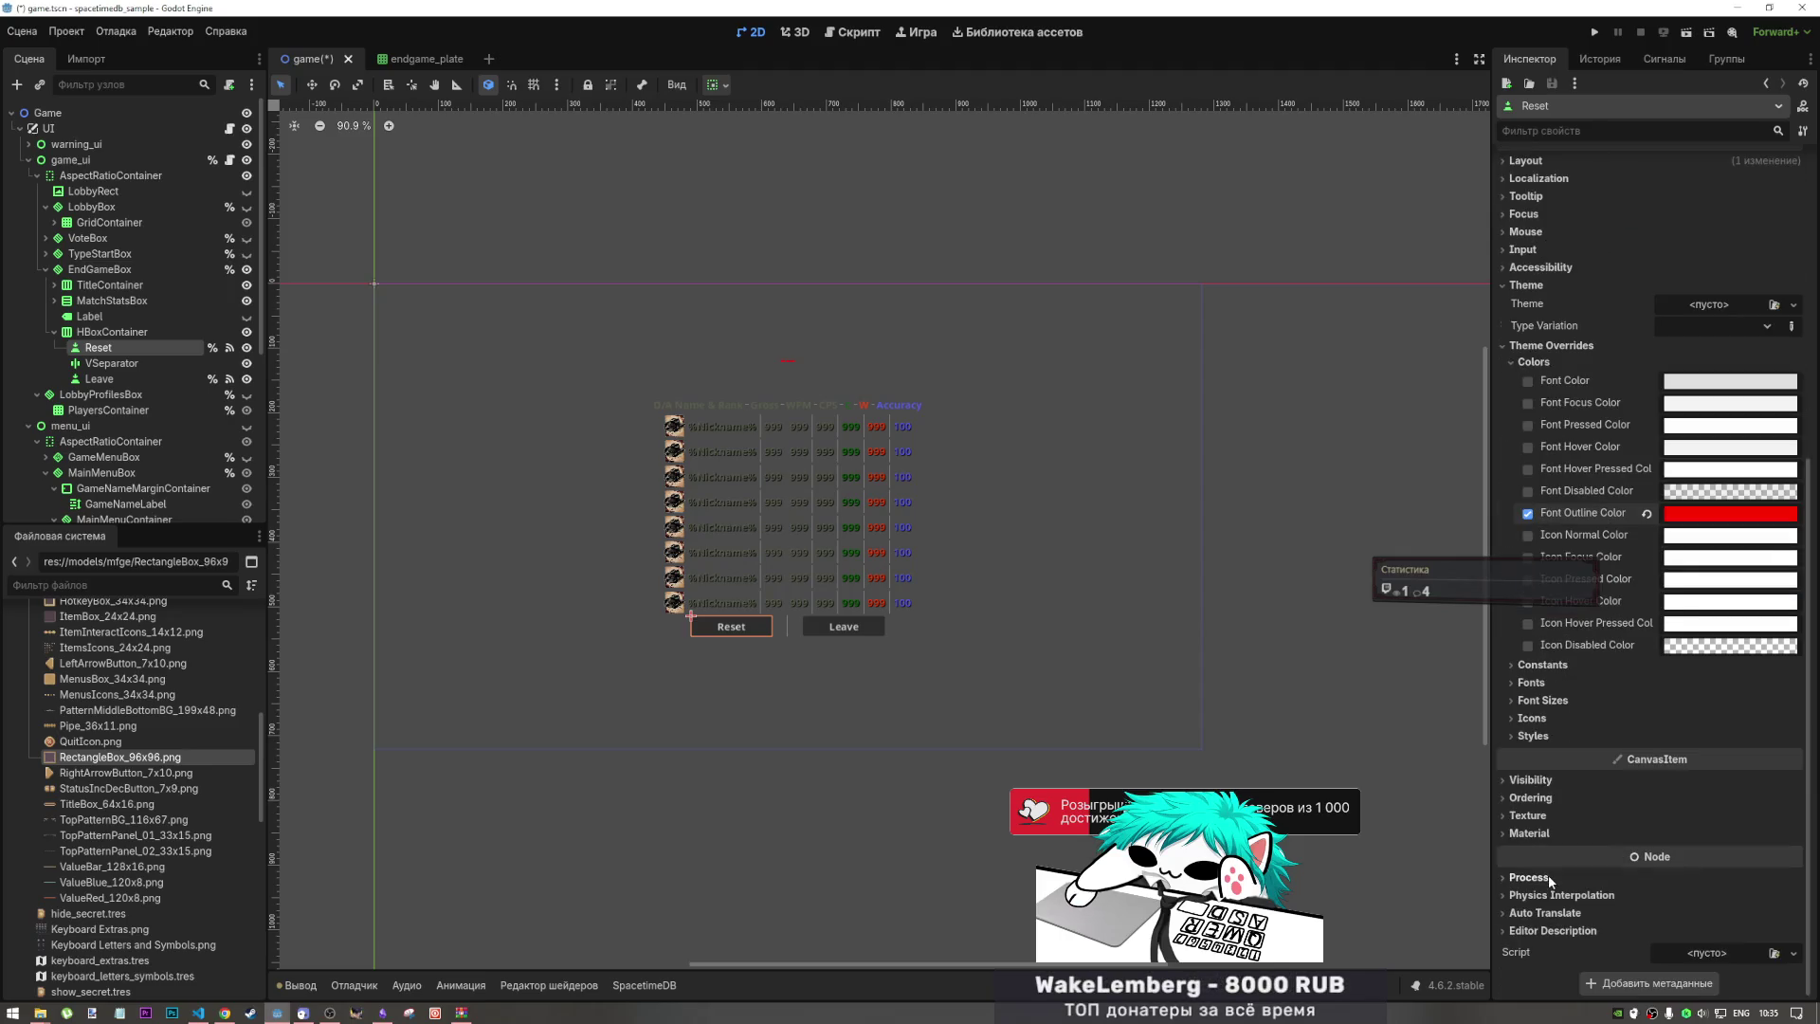
left_click(1542, 665)
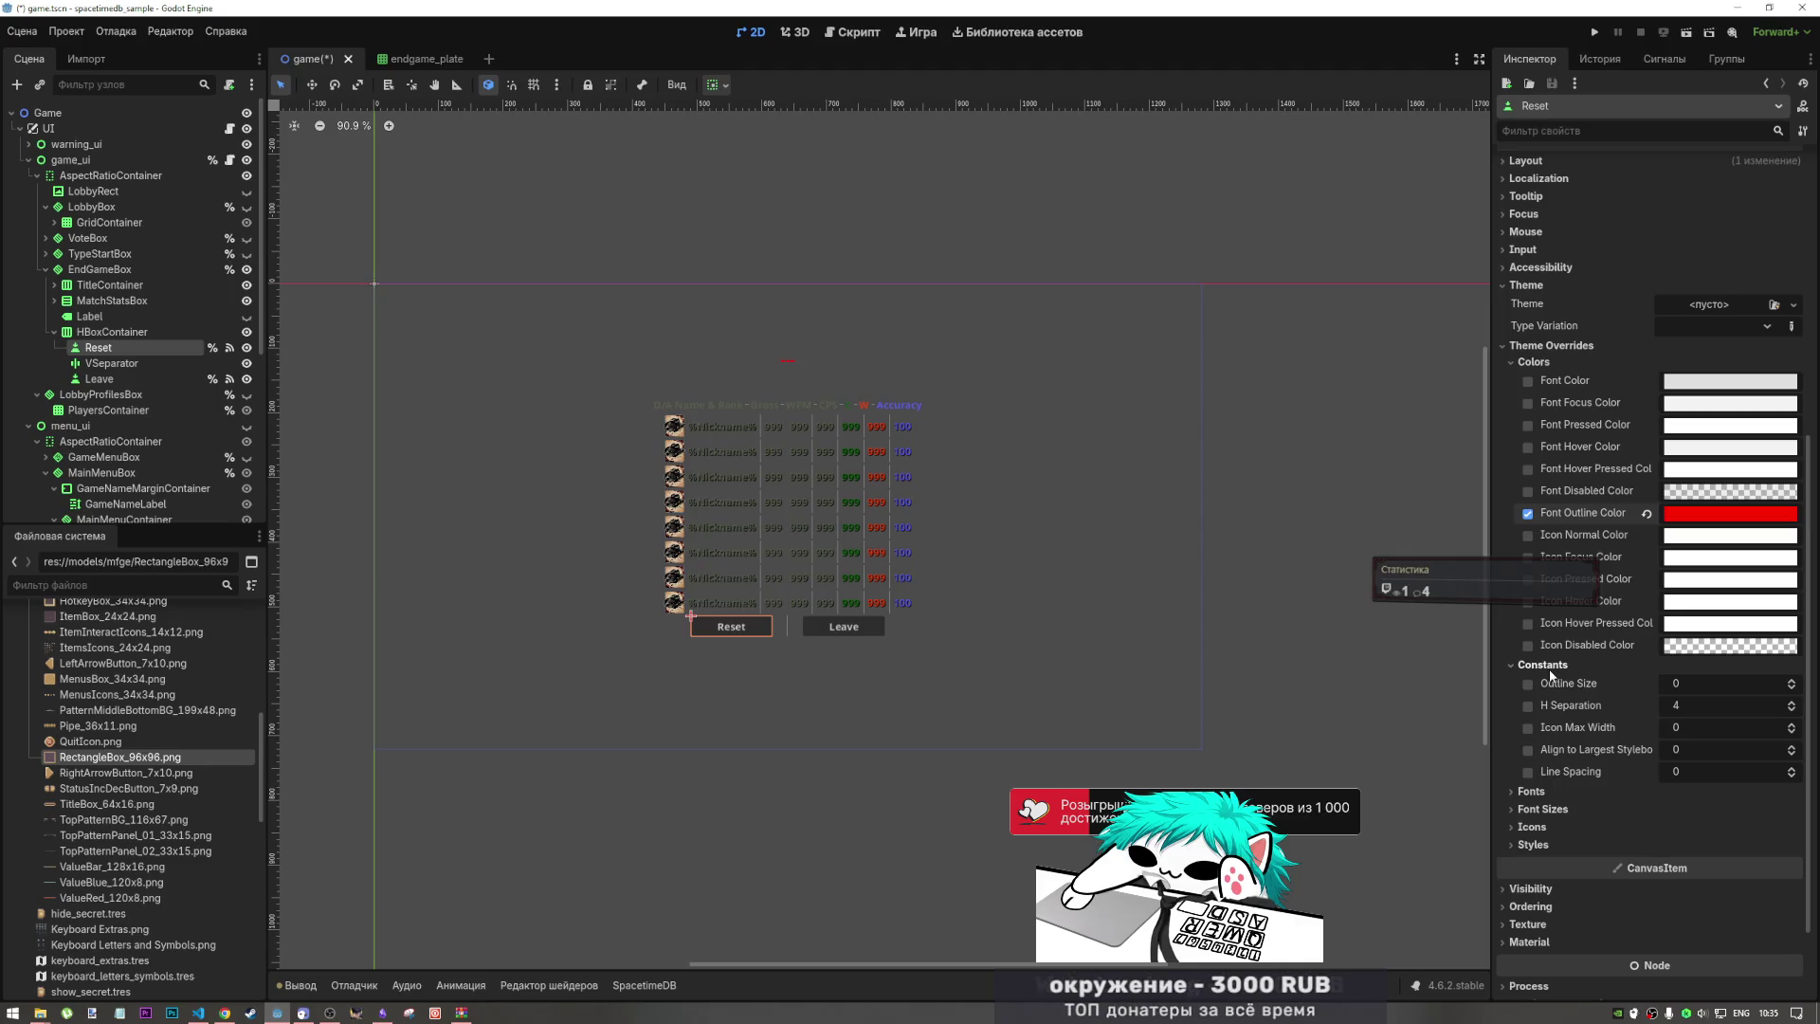
mouse_move(1710, 690)
left_mouse_down()
mouse_move(1744, 684)
mouse_move(1712, 683)
left_mouse_up()
scroll(1632, 686, "up", 6)
scroll(1630, 726, "down", 4)
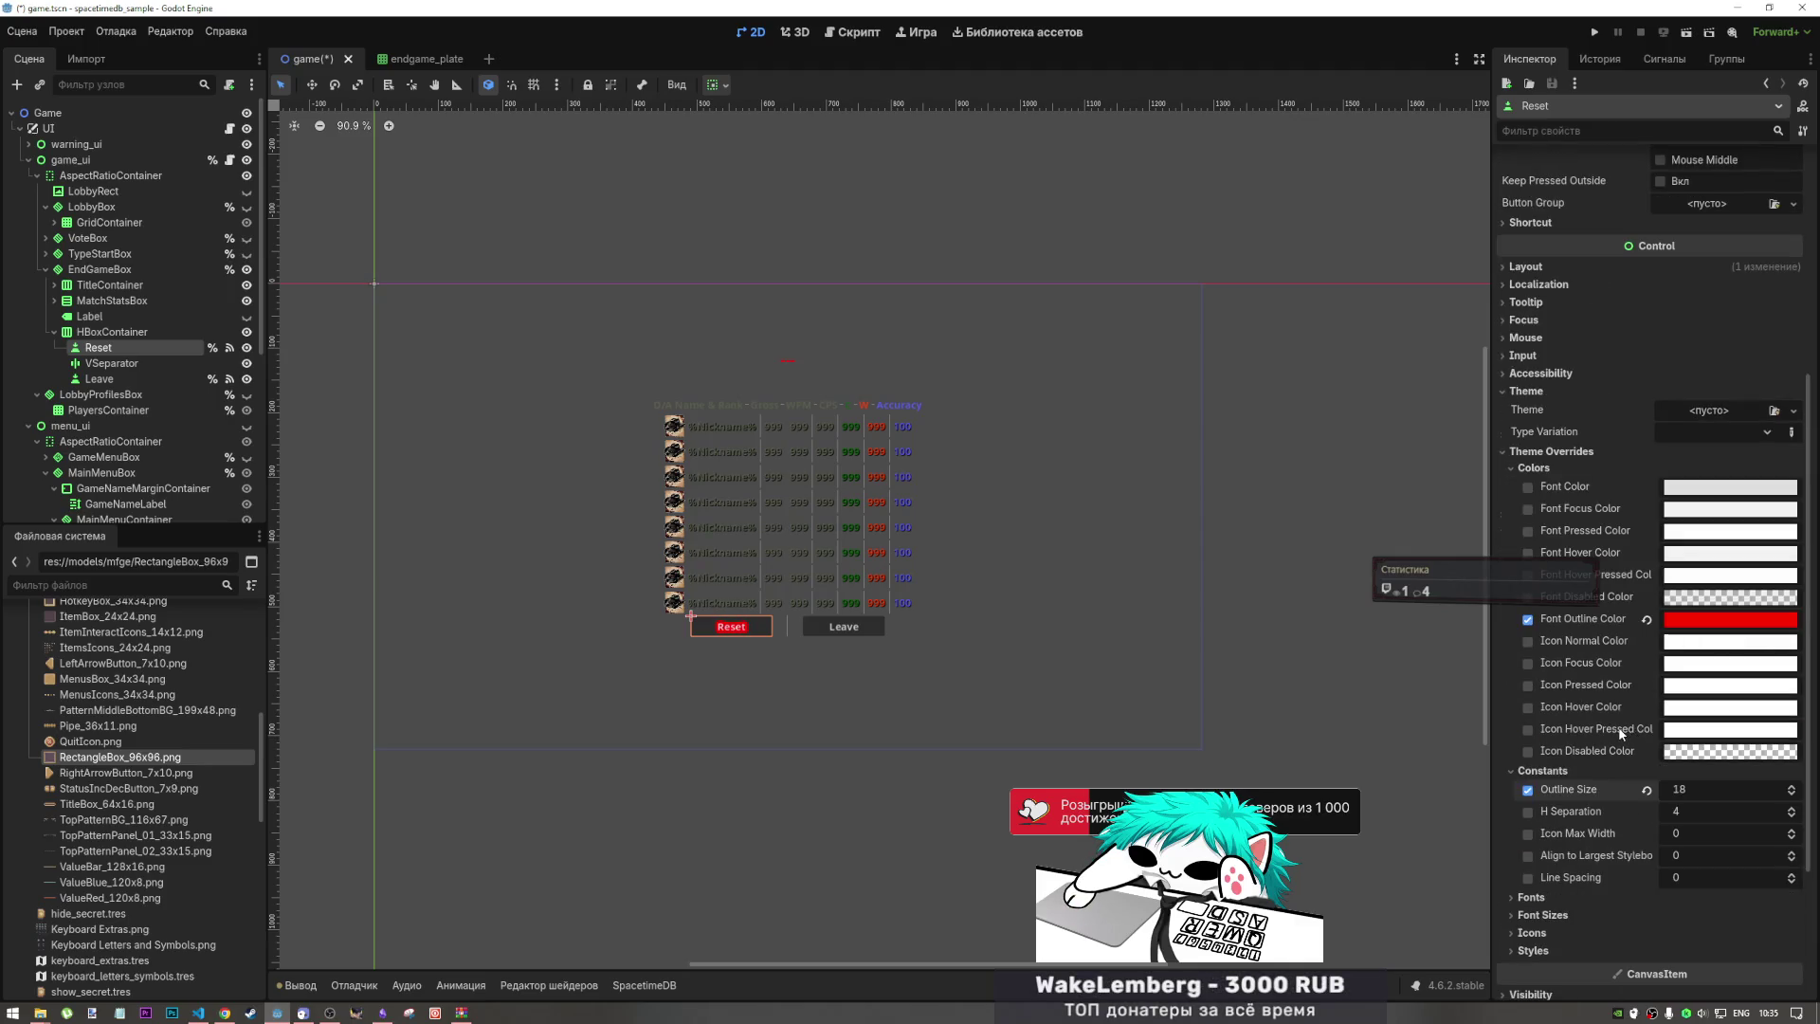
left_click(1646, 620)
left_click(1646, 790)
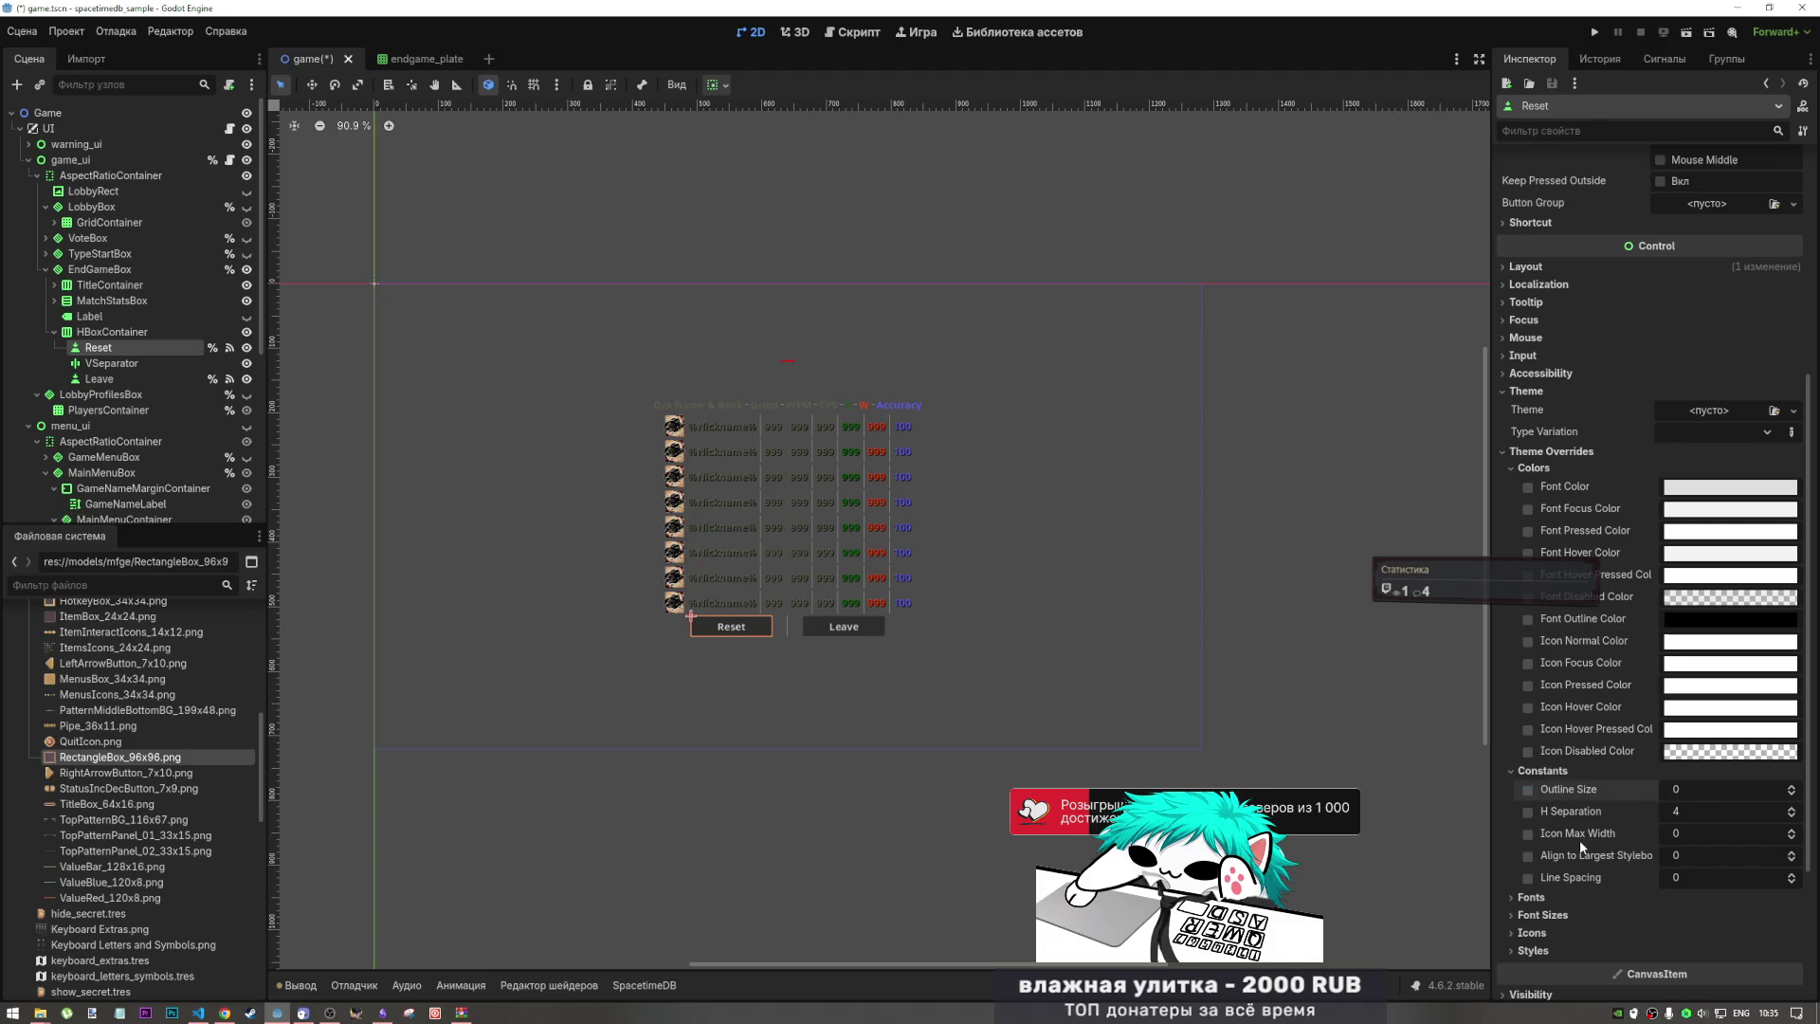
mouse_move(1667, 813)
left_mouse_down()
mouse_move(1725, 813)
mouse_move(1666, 815)
left_mouse_up()
left_click(1645, 813)
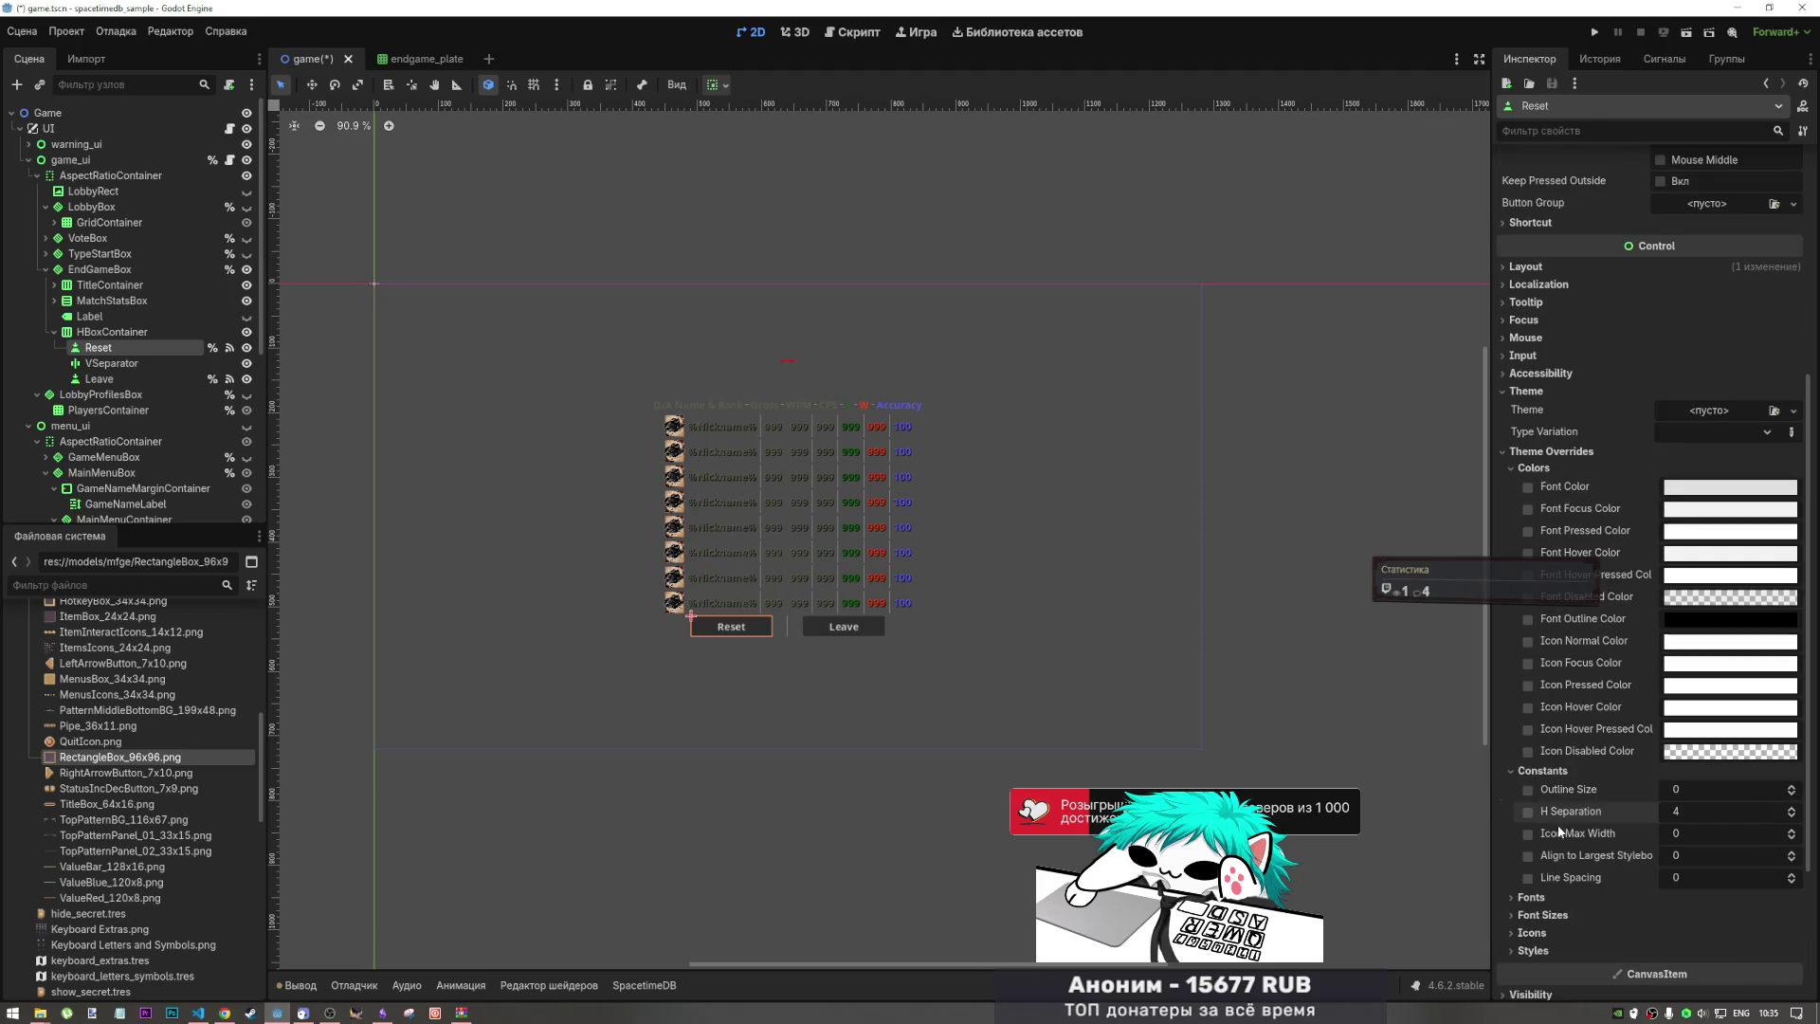
left_click(1513, 787)
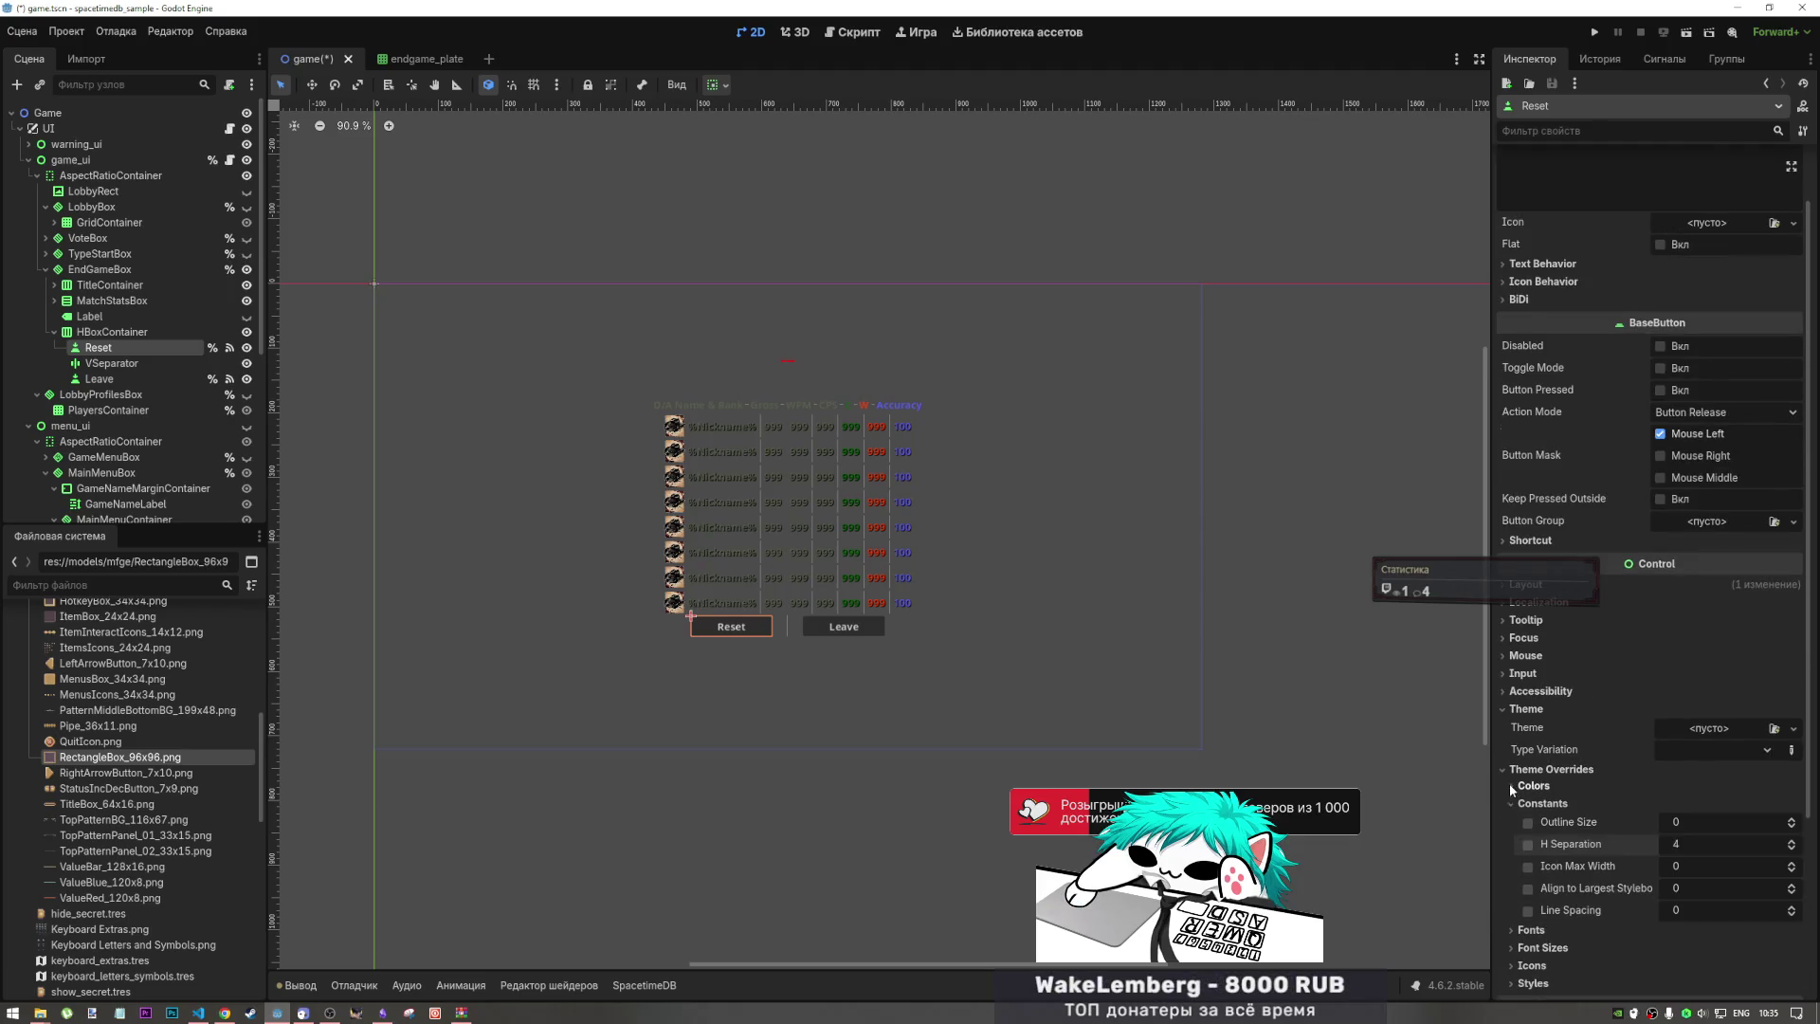
left_click(1509, 768)
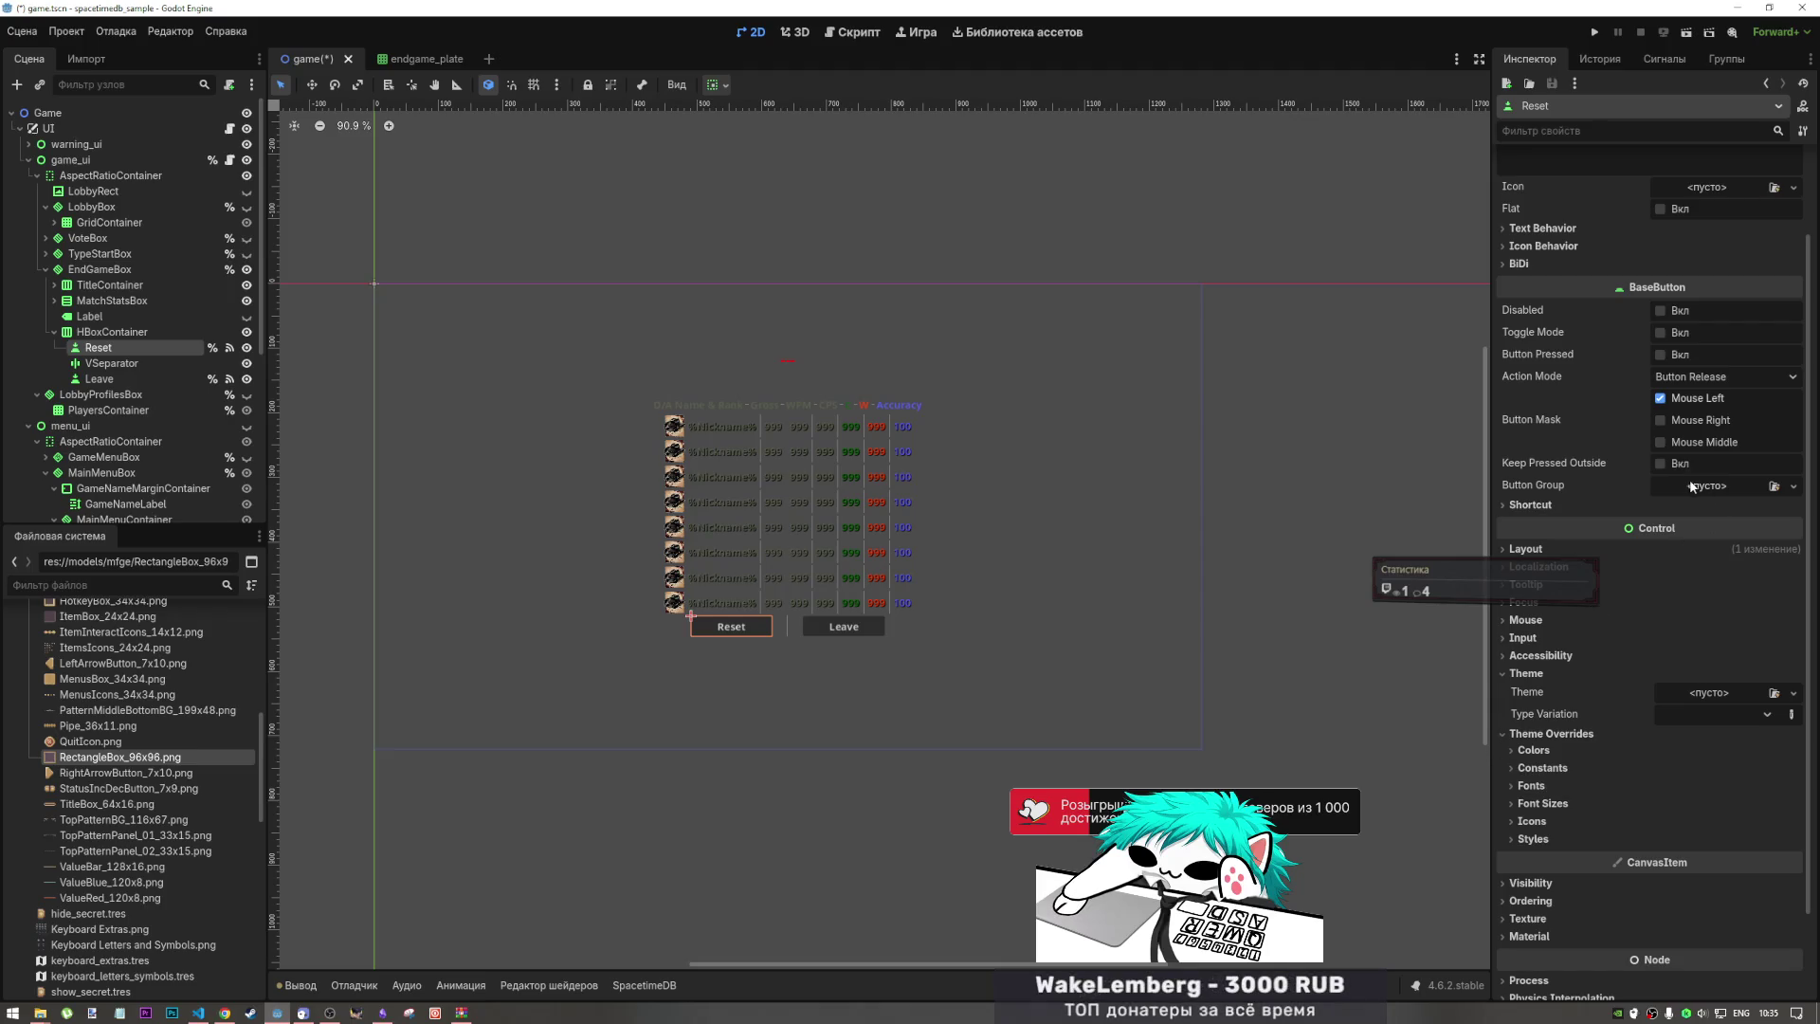
left_click(1618, 504)
left_click(1618, 504)
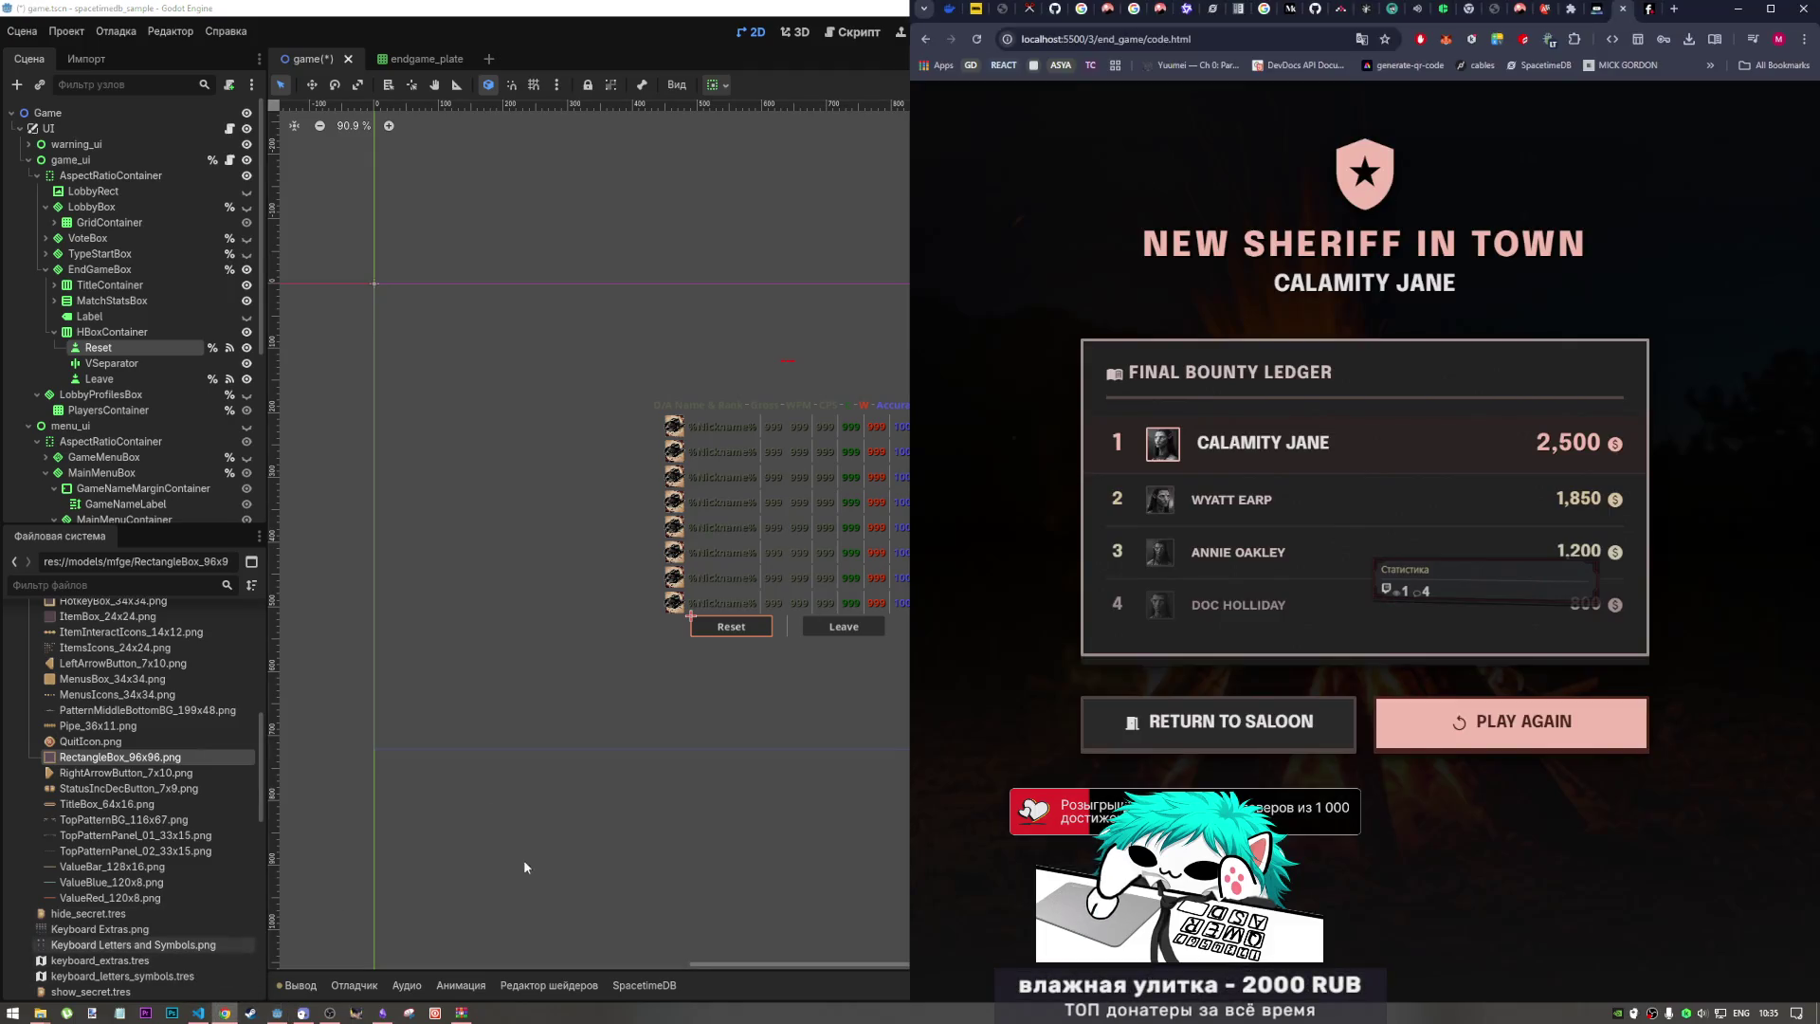
Step: Show Chrome's localhost end_game page beside Godot, then close it to reveal the Stitch project
left_click(224, 1013)
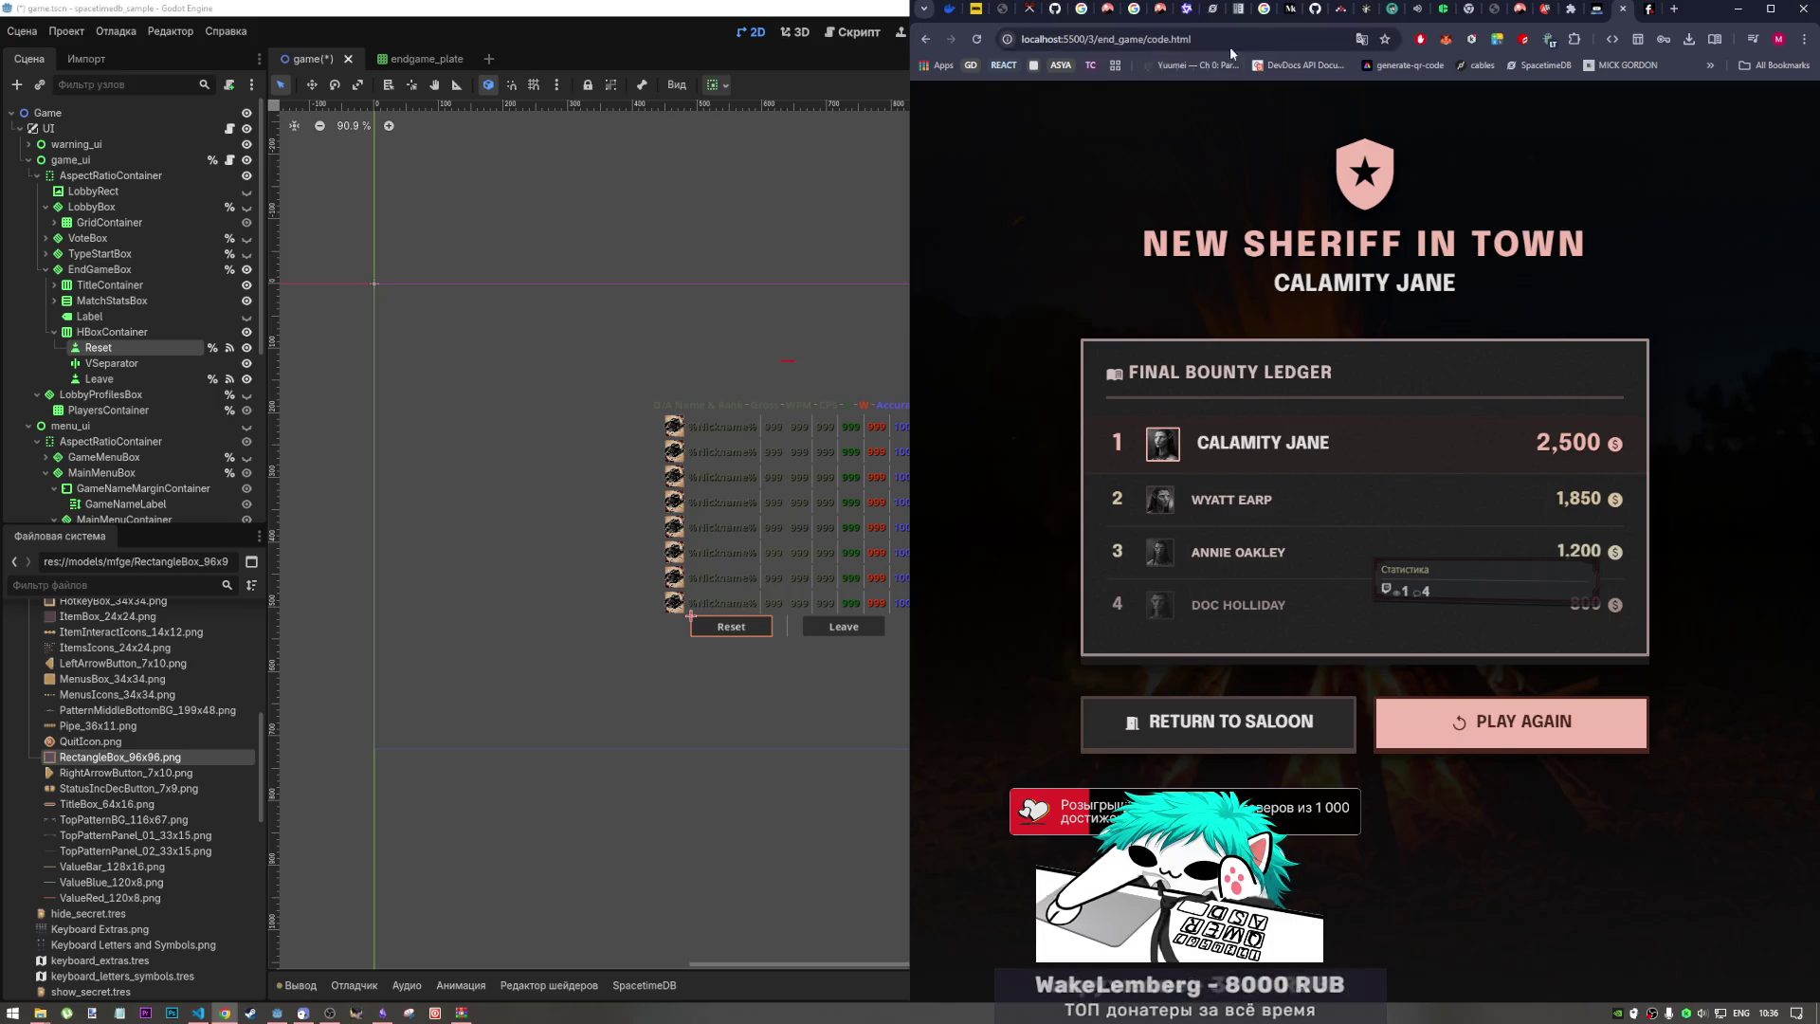
left_click(1600, 13)
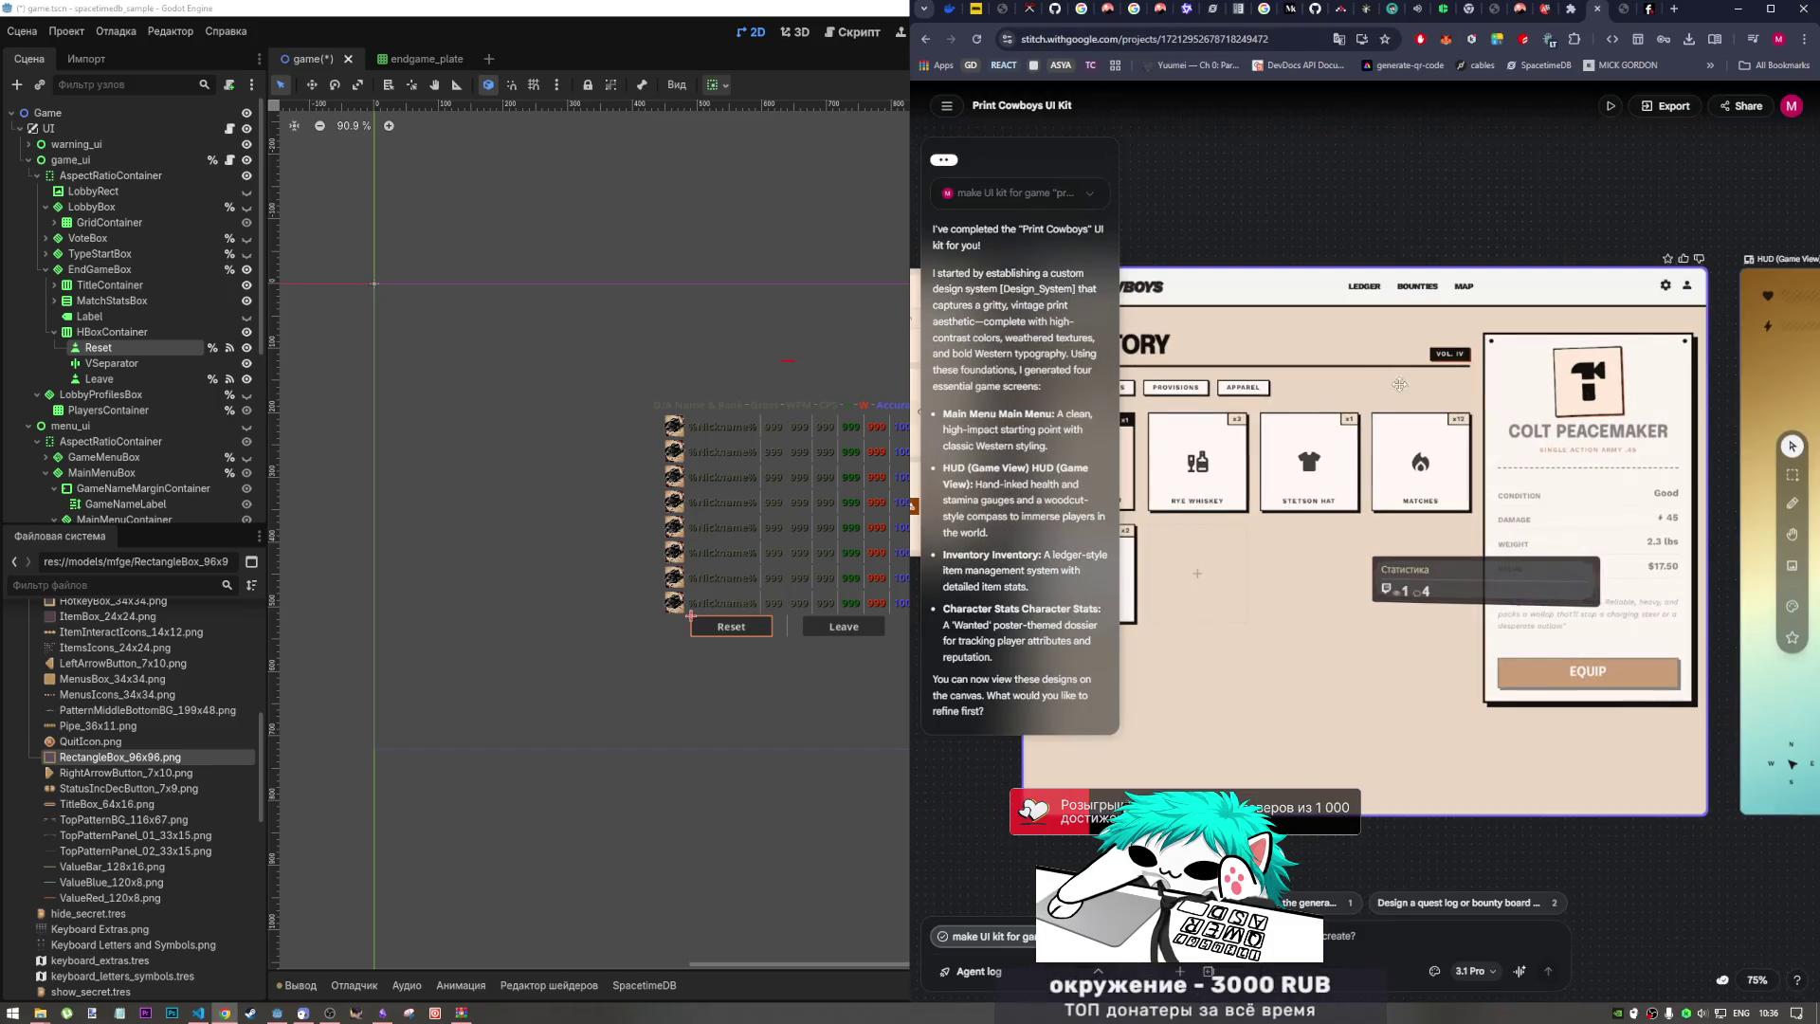
Step: Pan across the Print Cowboys UI Kit screens and collapse the Stitch chat panel
left_click_drag(1411, 355, 1566, 366)
scroll(1565, 366, "right", 7)
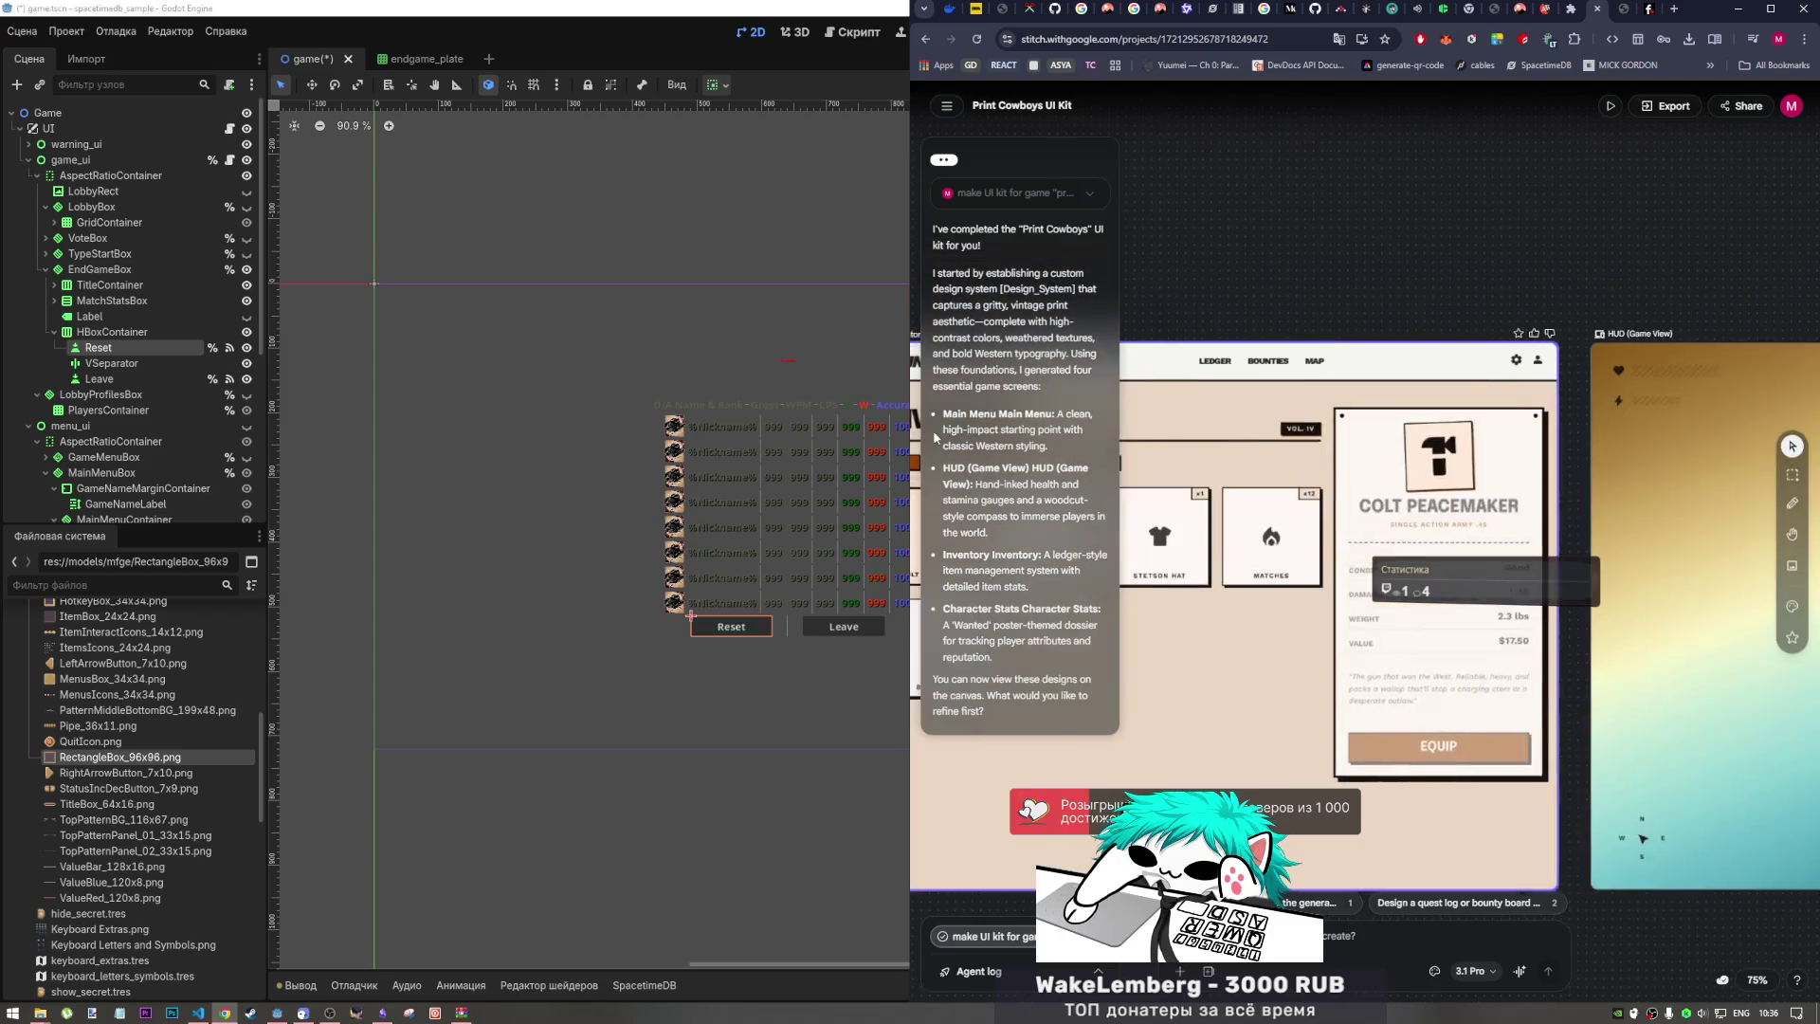
scroll(1442, 474, "right", 10)
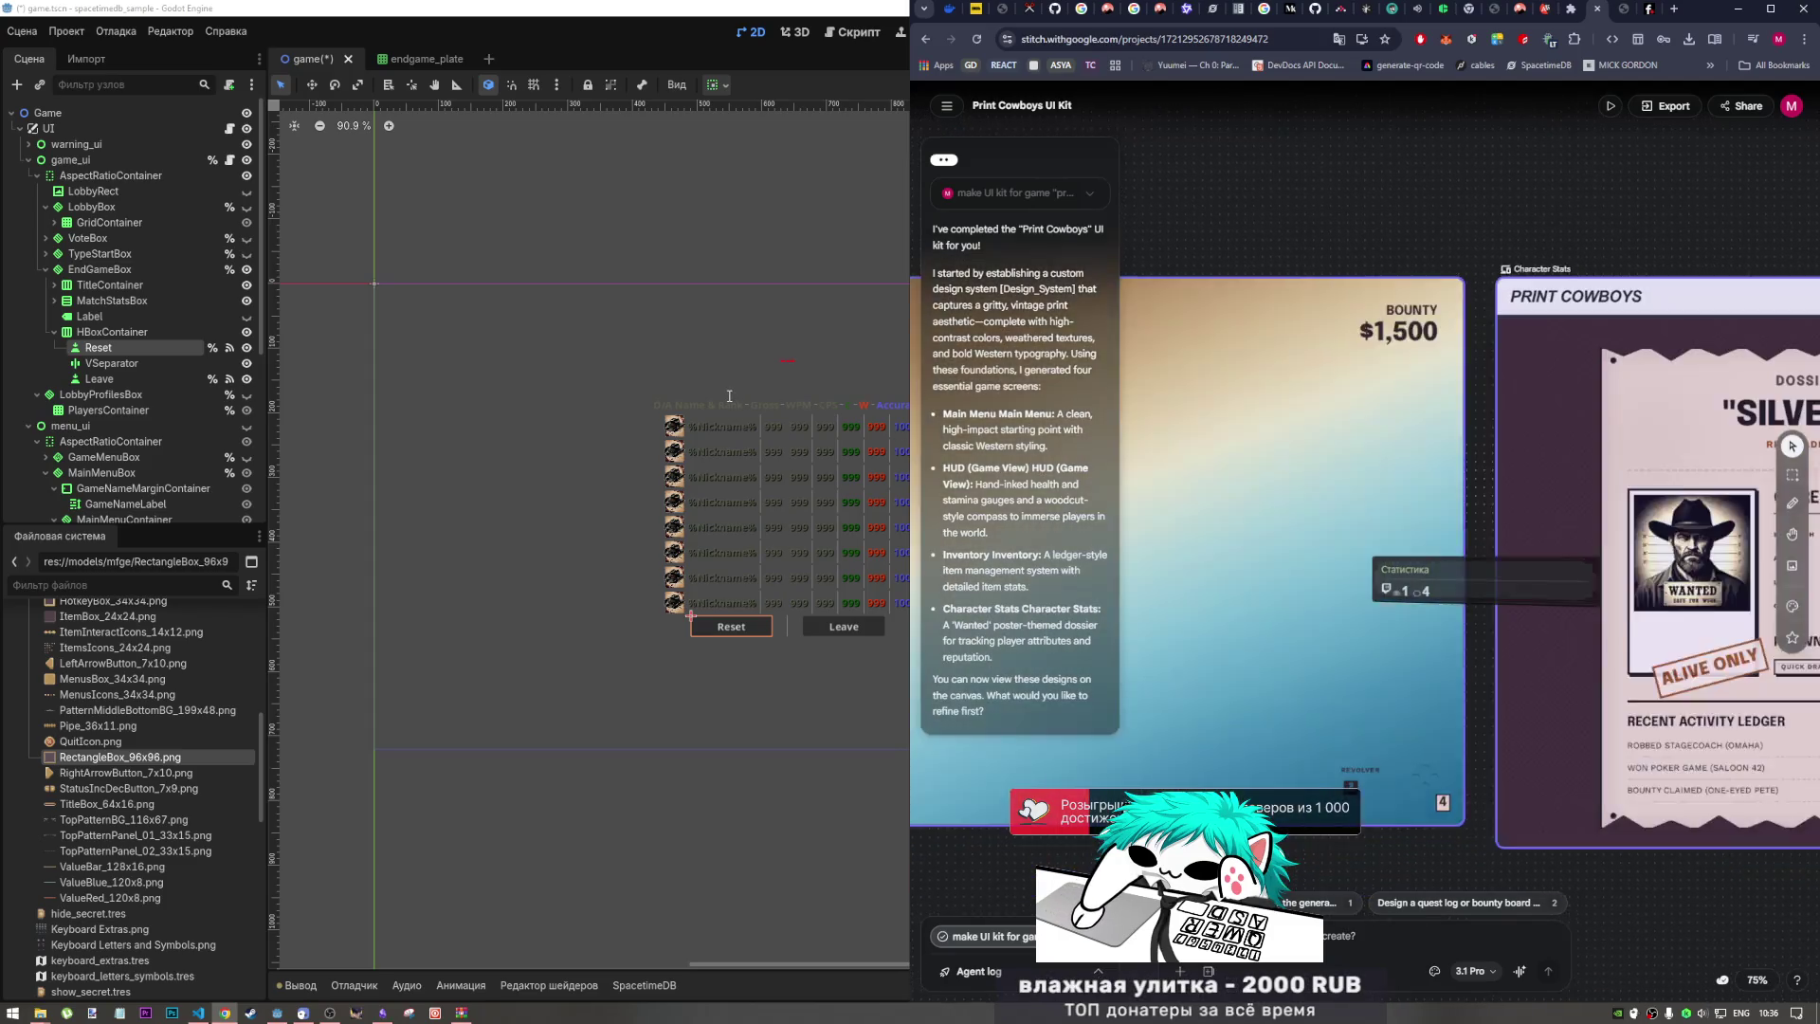
scroll(1450, 521, "left", 9)
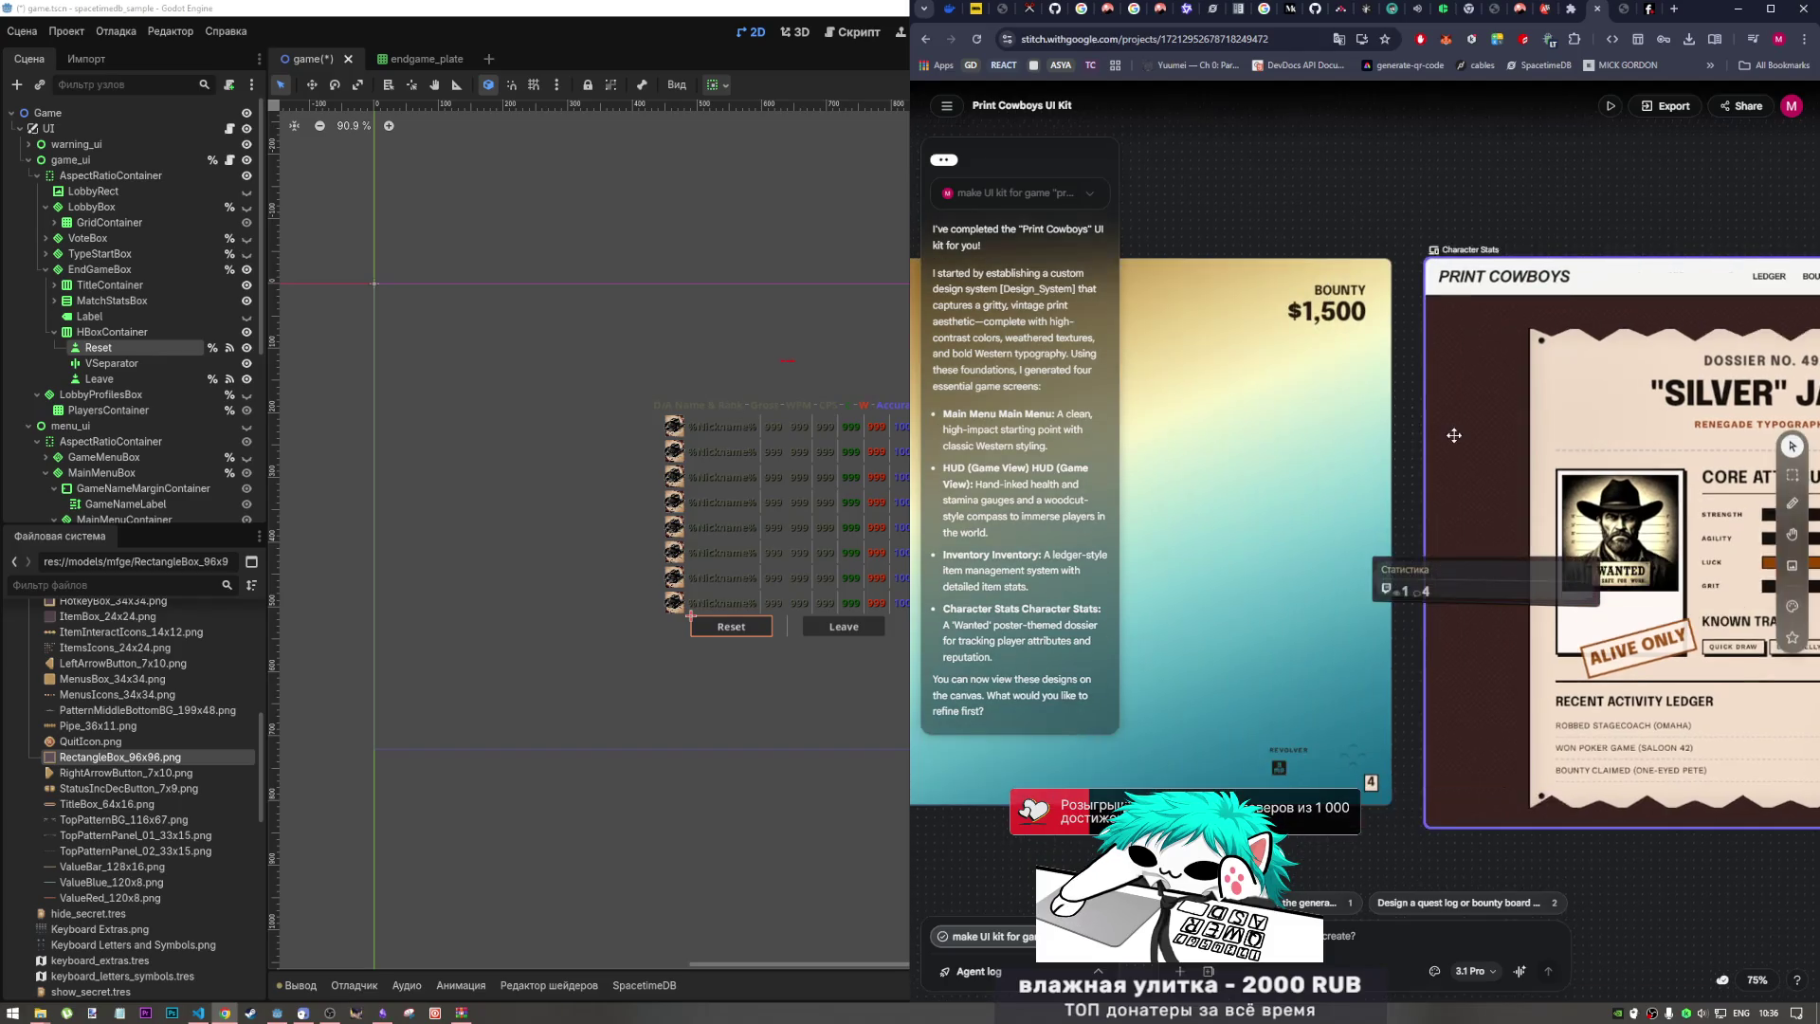
scroll(1791, 445, "left", 3)
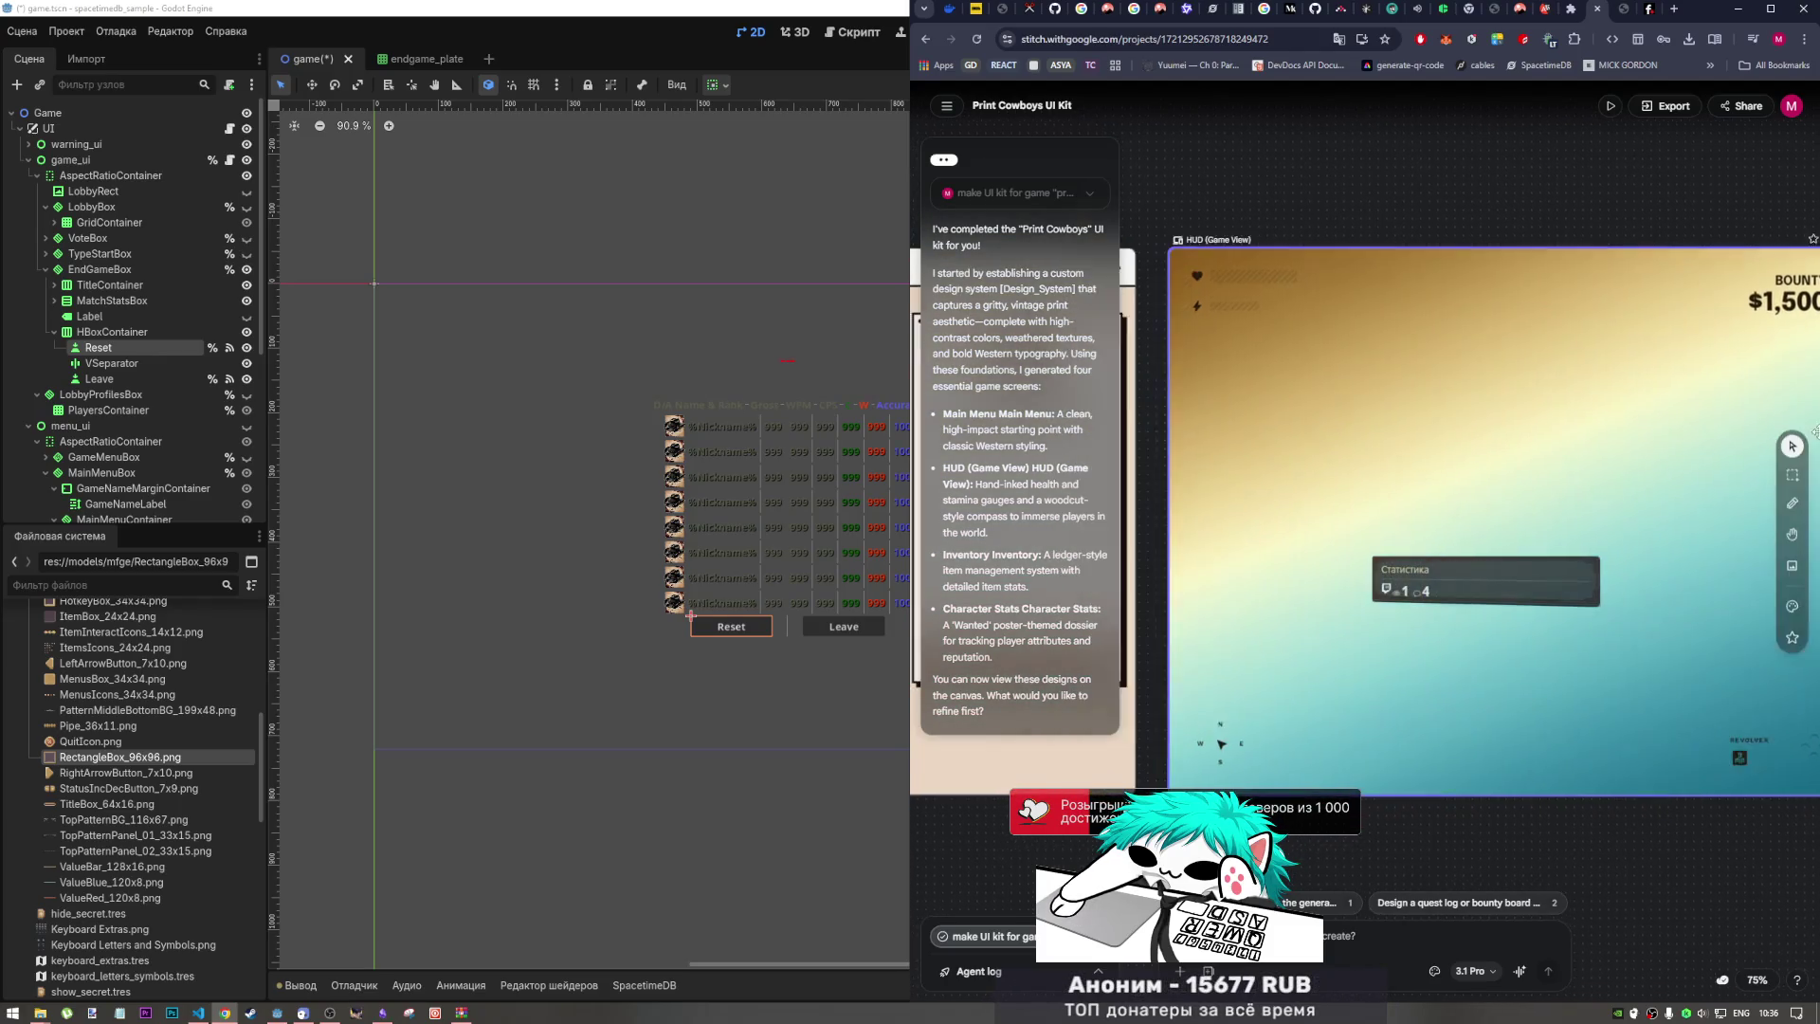
scroll(1421, 474, "right", 10)
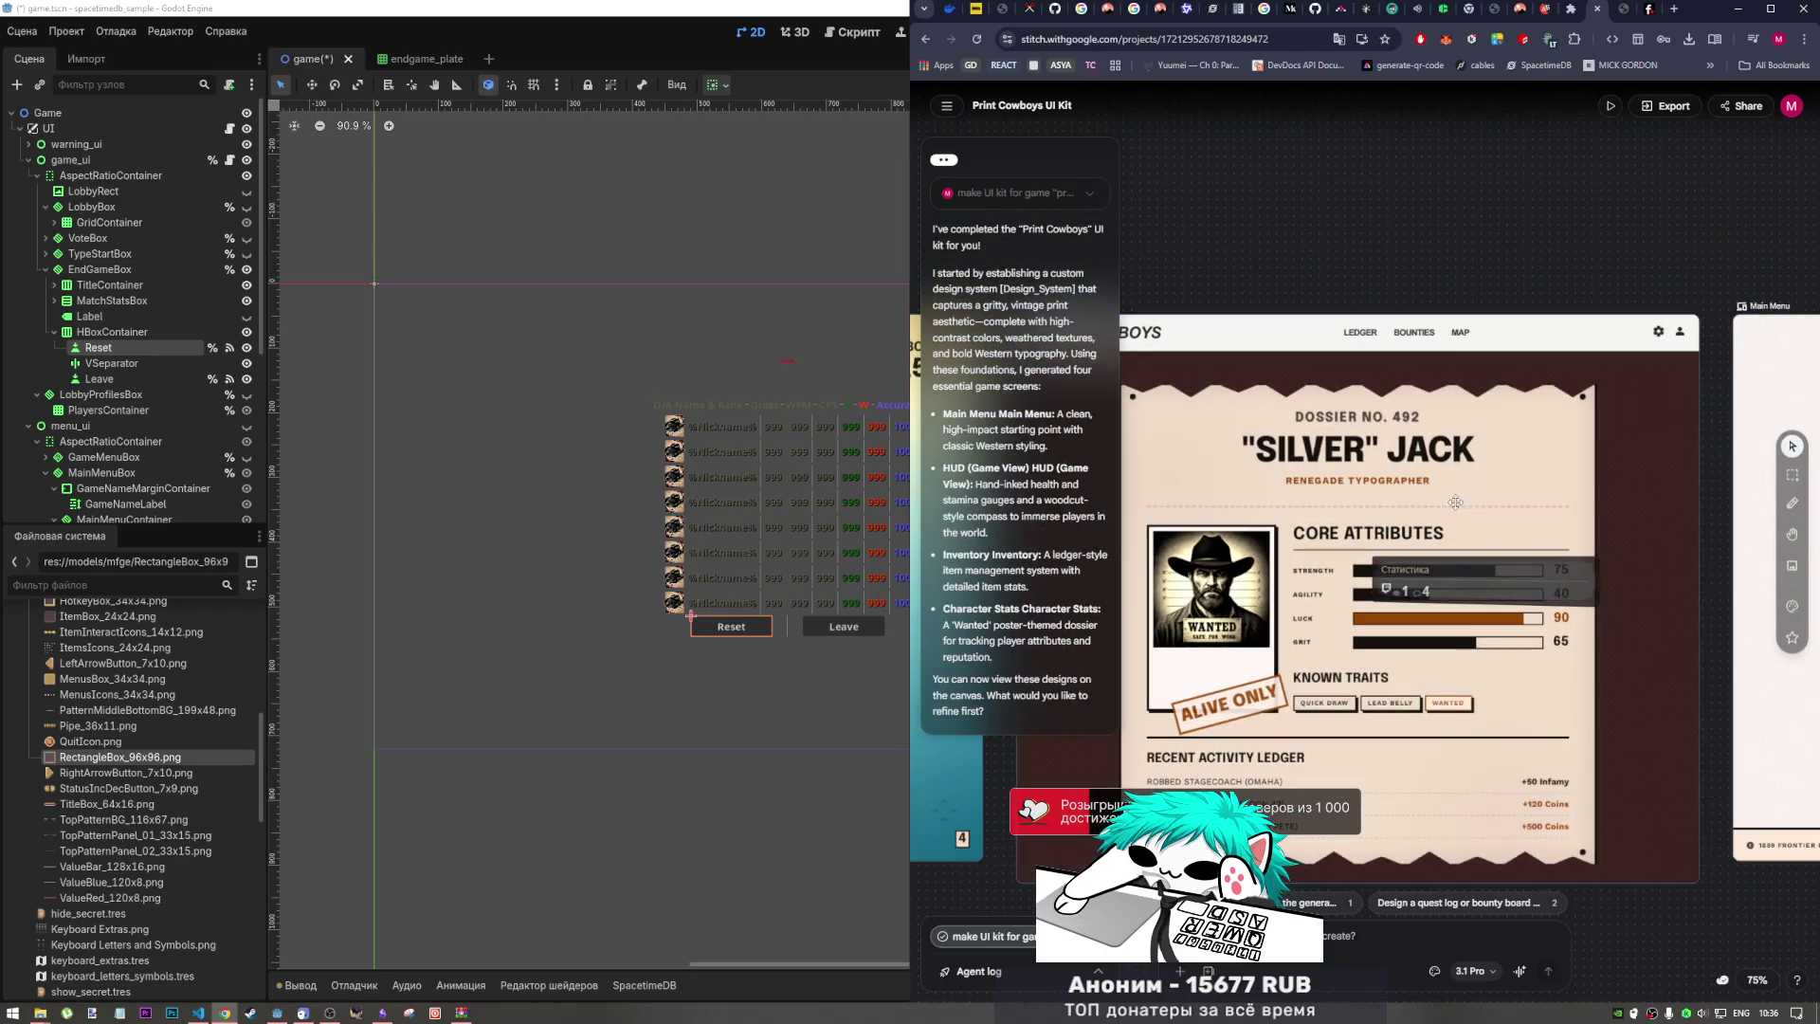
left_click(956, 166)
Step: Shift the Main Menu screen up-left and bring Obsidian's MOODBOARD up beside it
scroll(1487, 410, "right", 3)
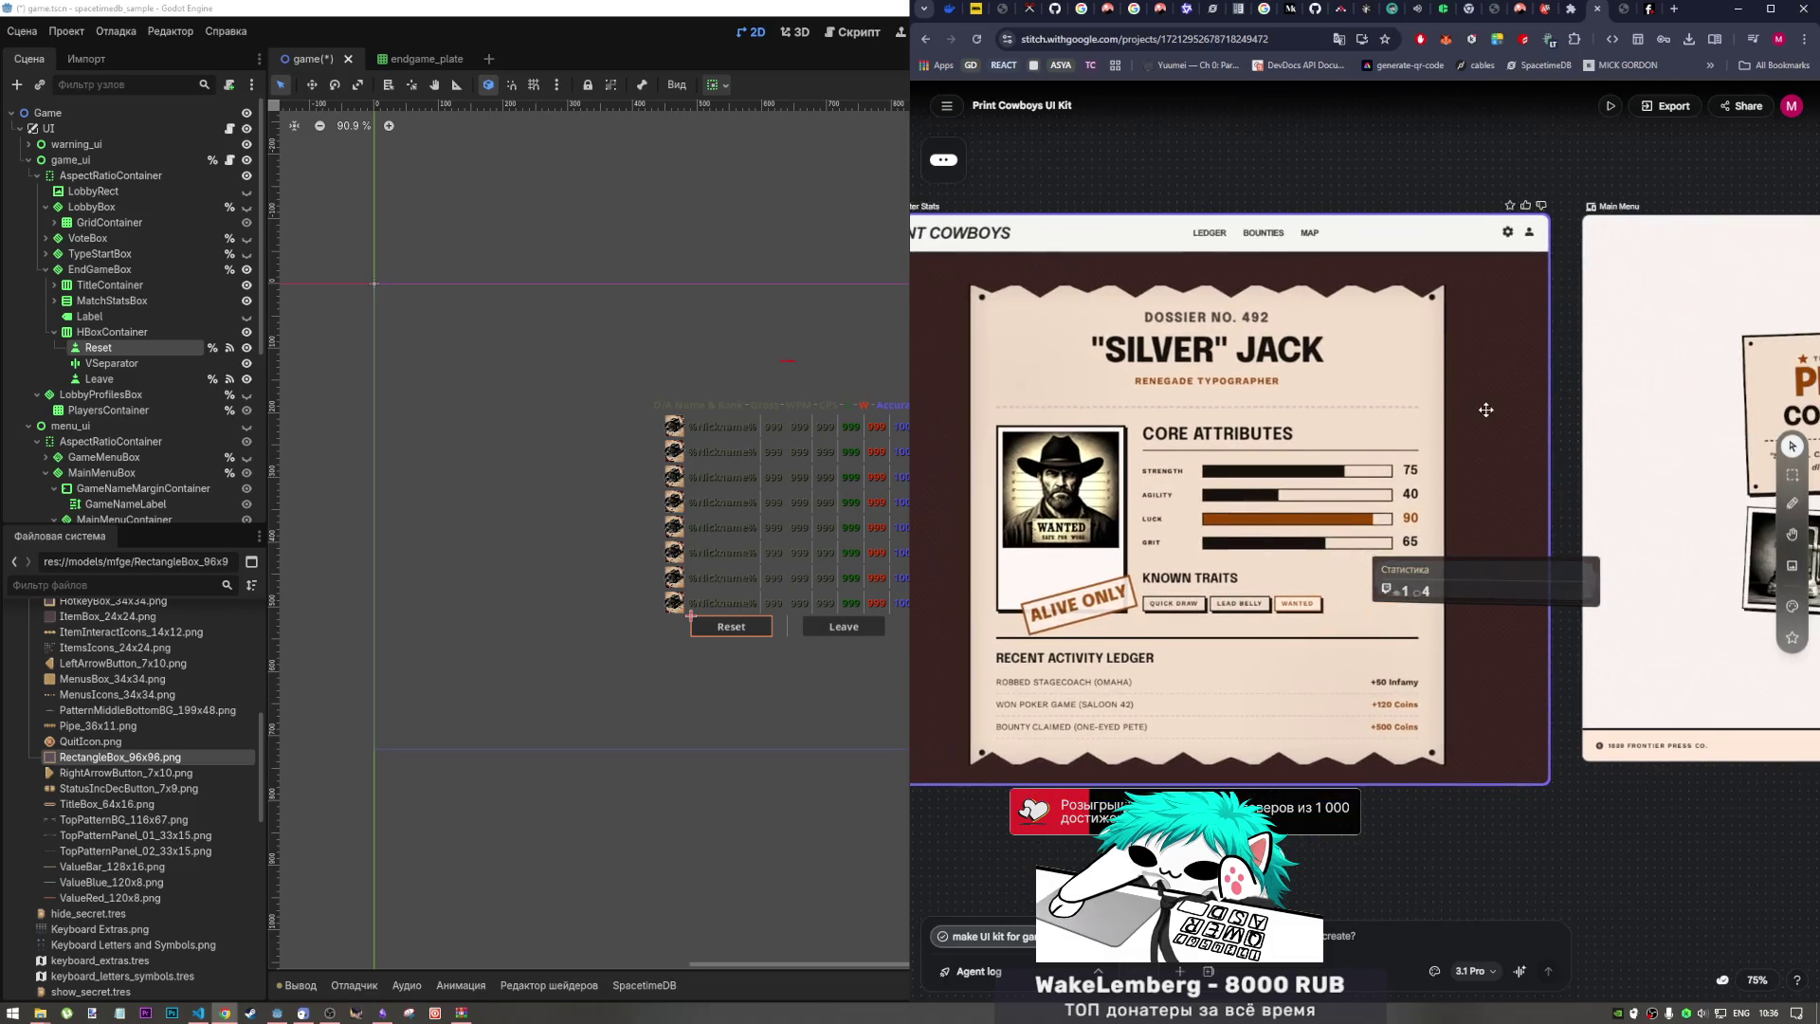
scroll(1441, 398, "right", 3)
scroll(1421, 389, "down", 2)
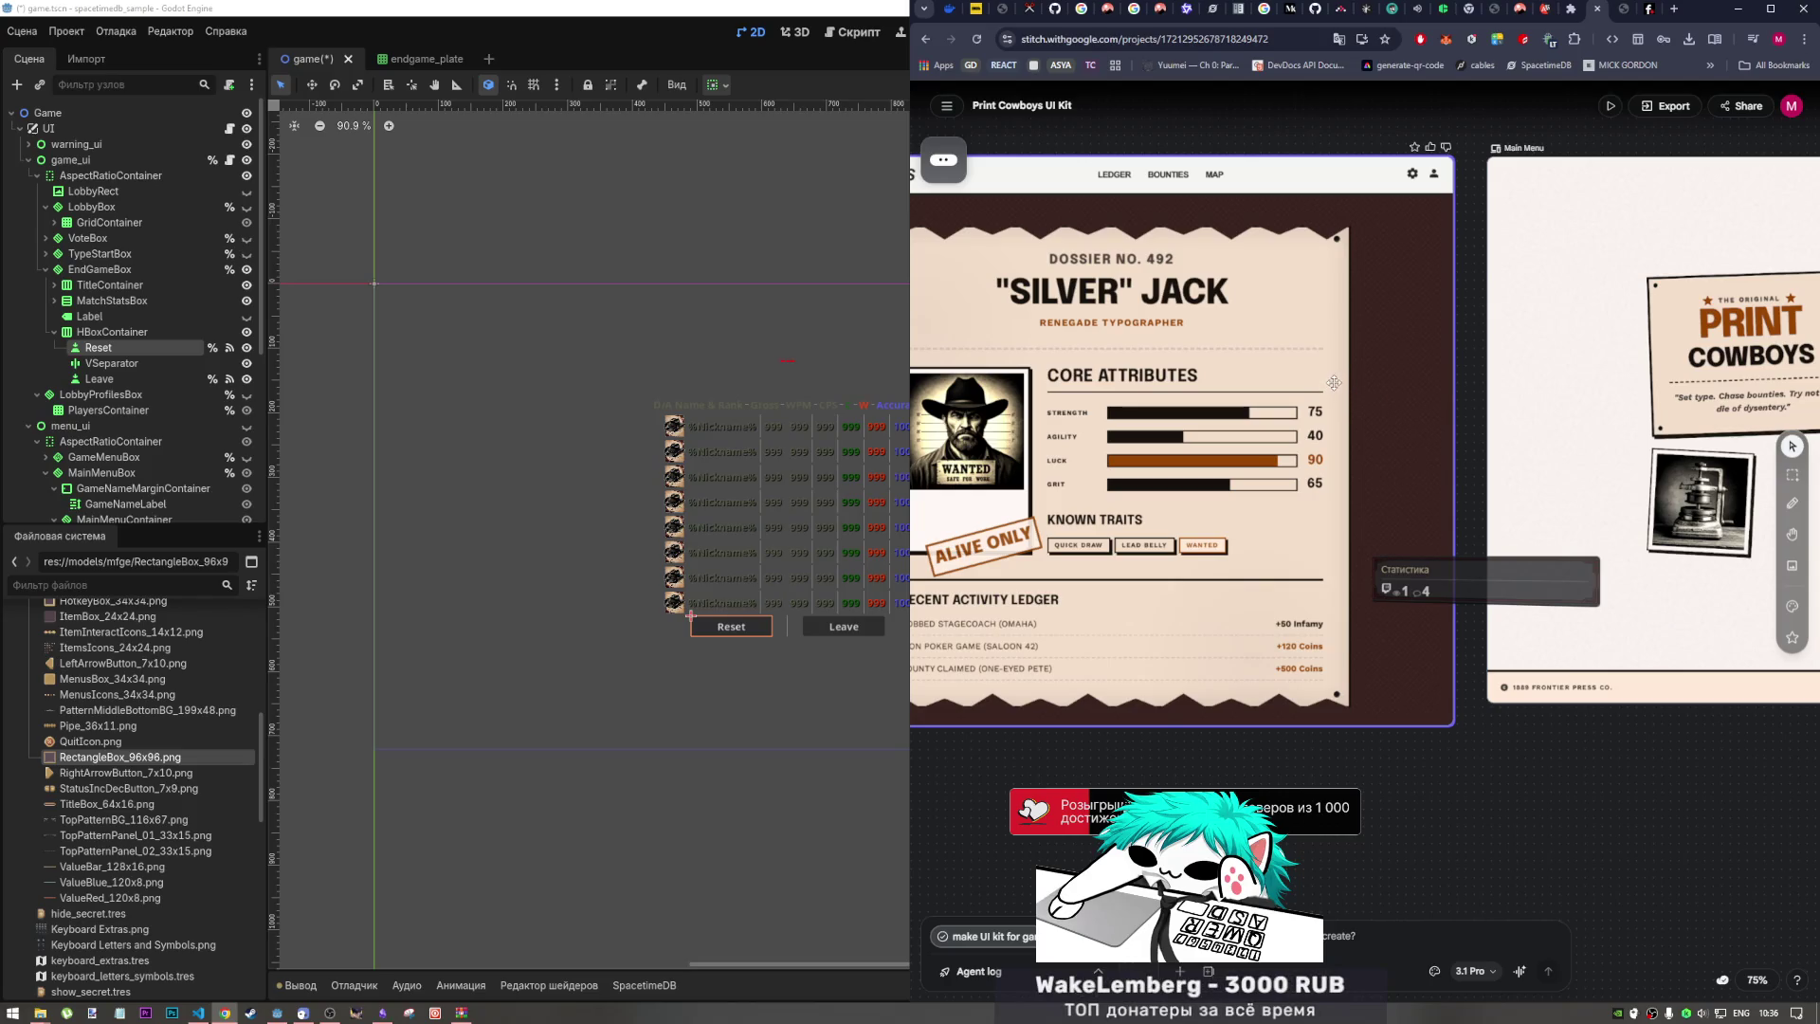
scroll(1394, 360, "down", 2)
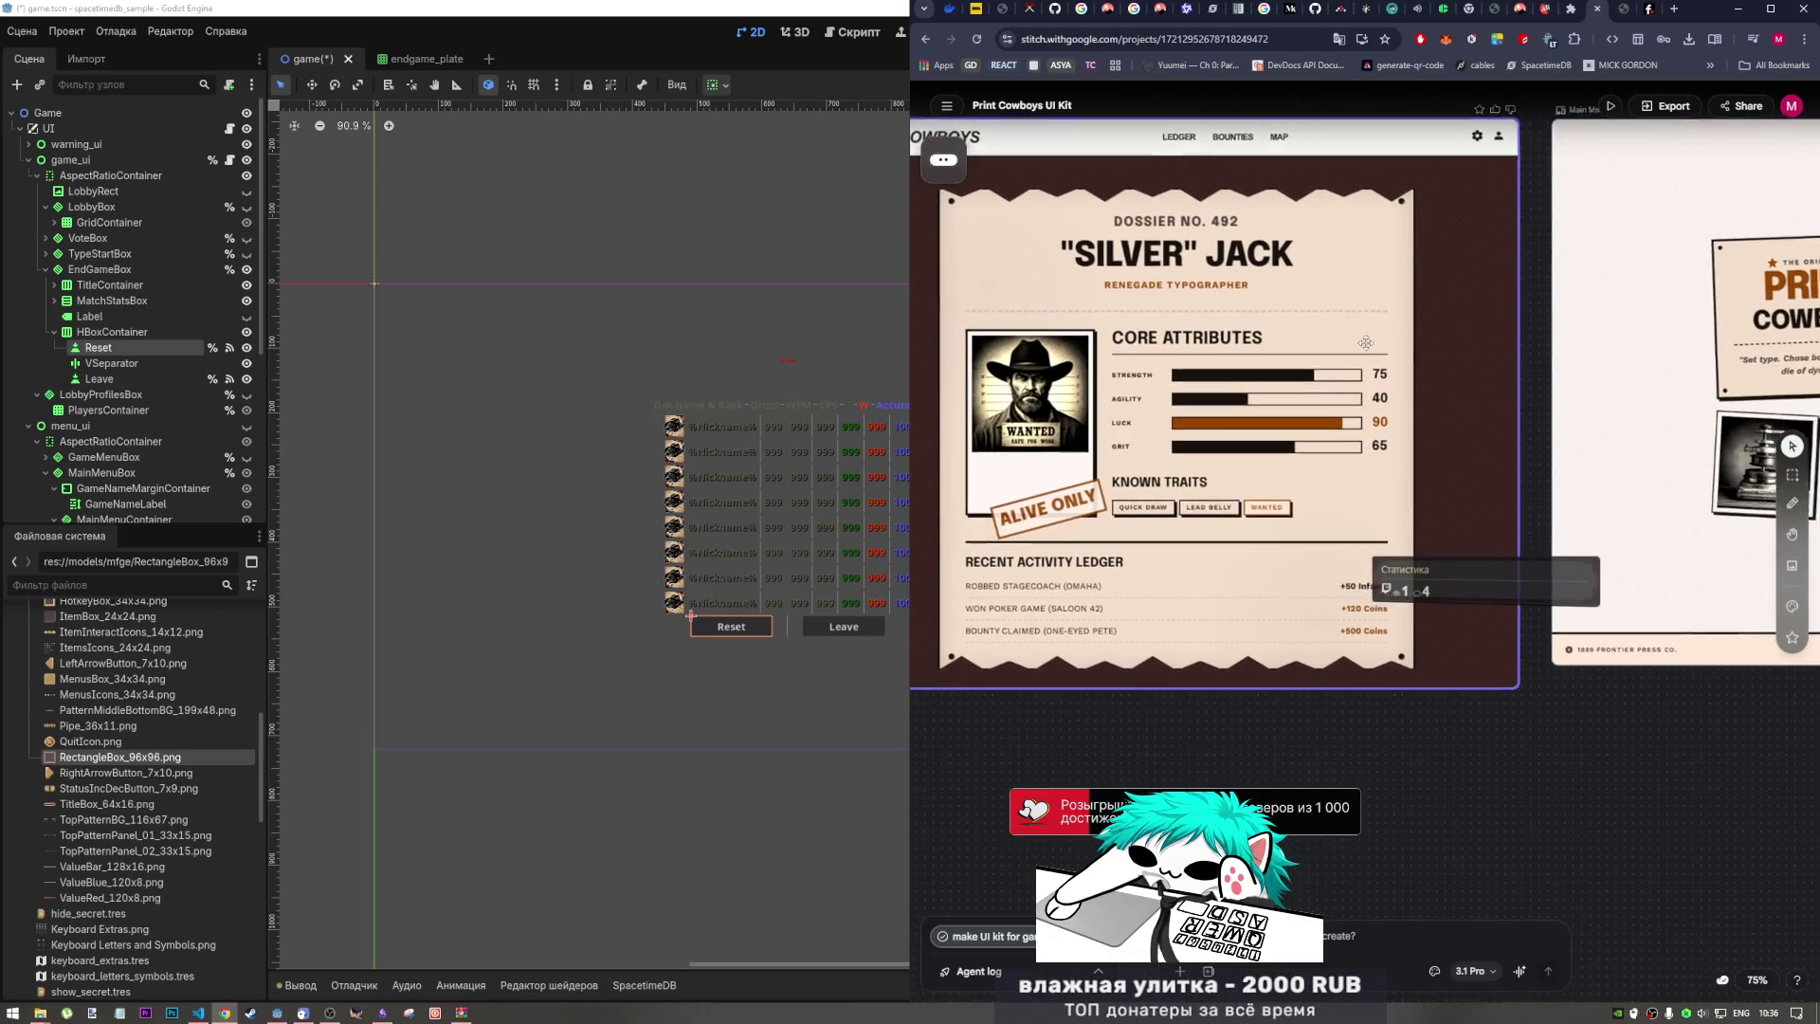
scroll(1370, 343, "left", 1)
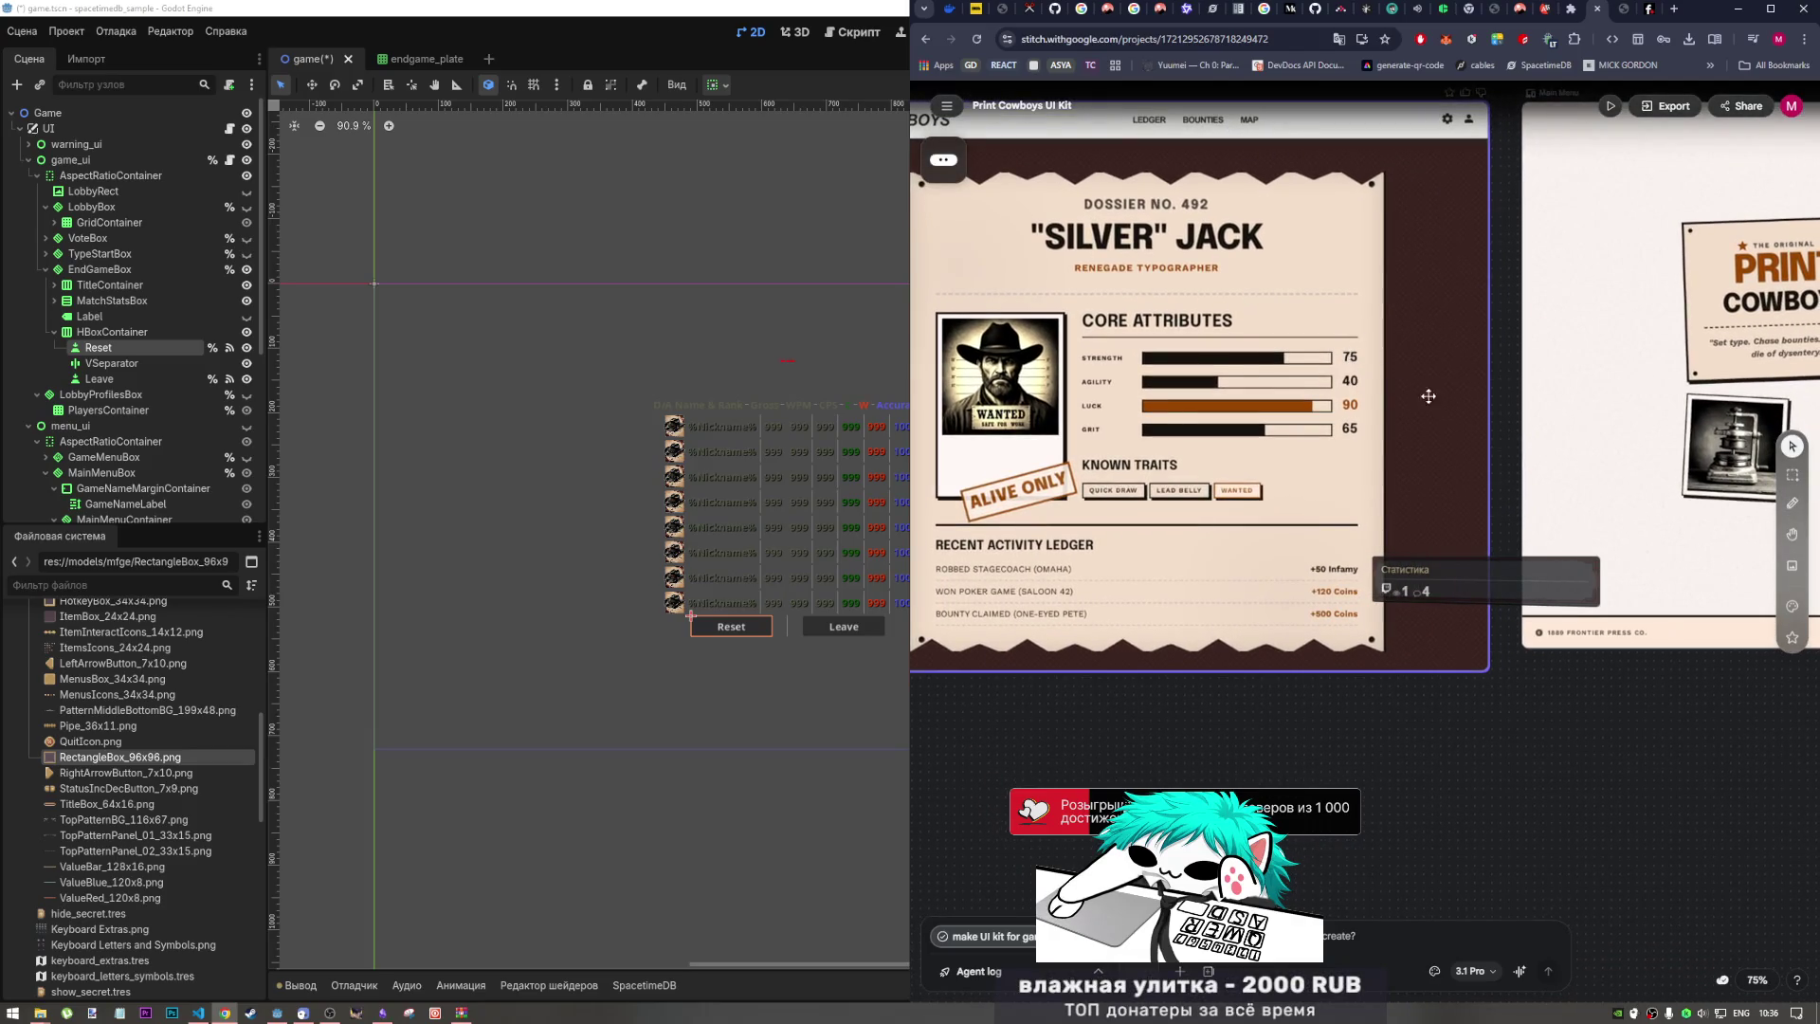
scroll(1397, 402, "right", 5)
scroll(957, 549, "up", 2)
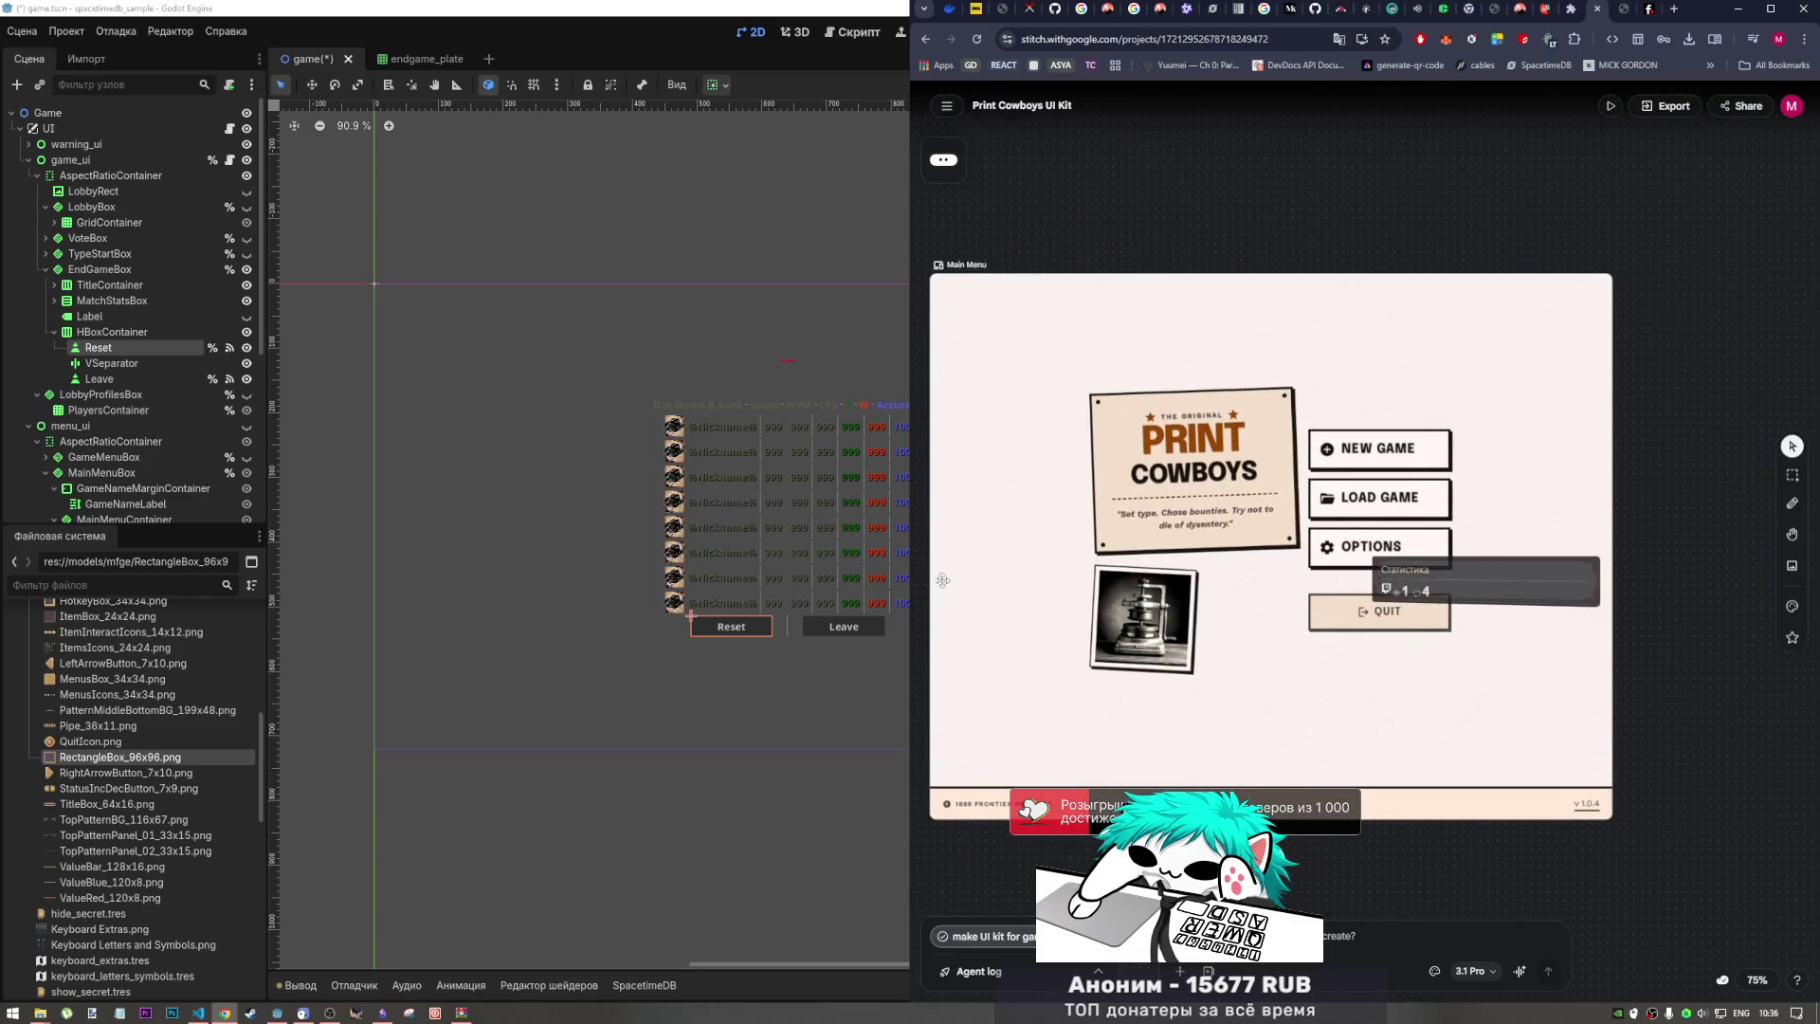
mouse_move(1138, 575)
left_mouse_down()
mouse_move(1099, 531)
mouse_move(1048, 517)
left_mouse_up()
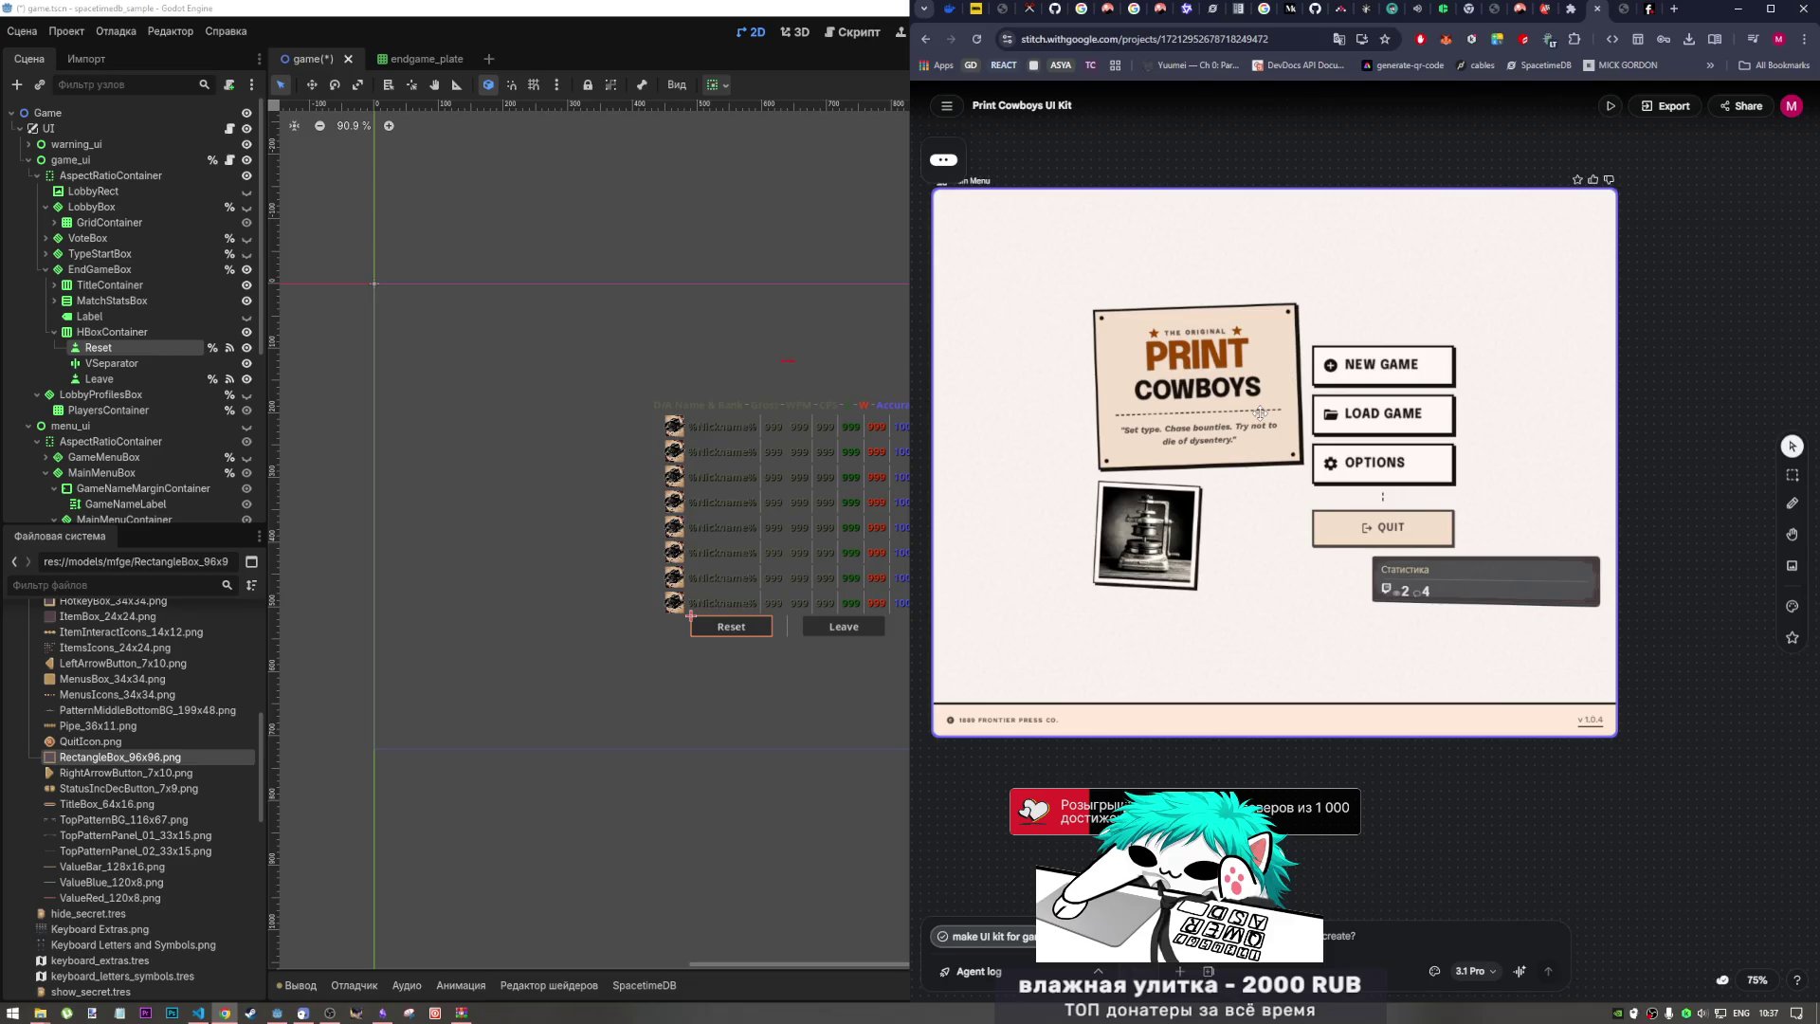
left_click(385, 1012)
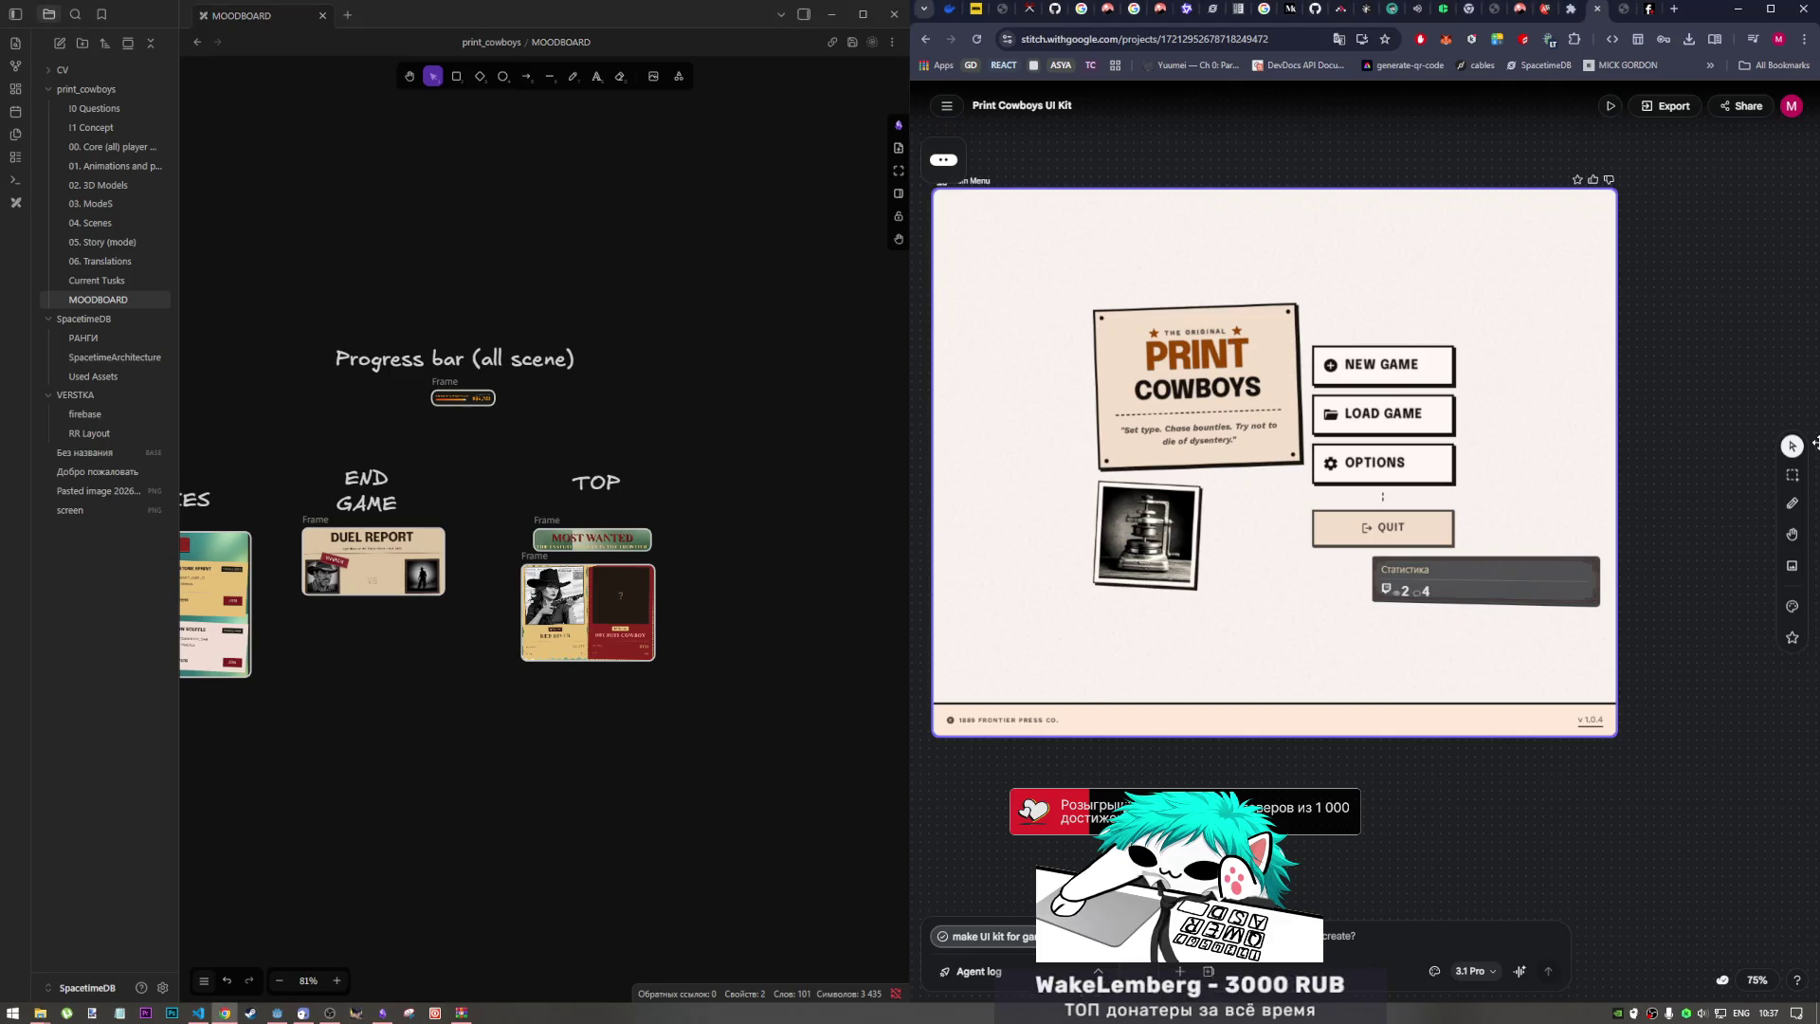
Step: Paste and send the multiplayer clarification prompt to the Stitch agent
scroll(1585, 484, "left", 8)
scroll(1584, 484, "left", 10)
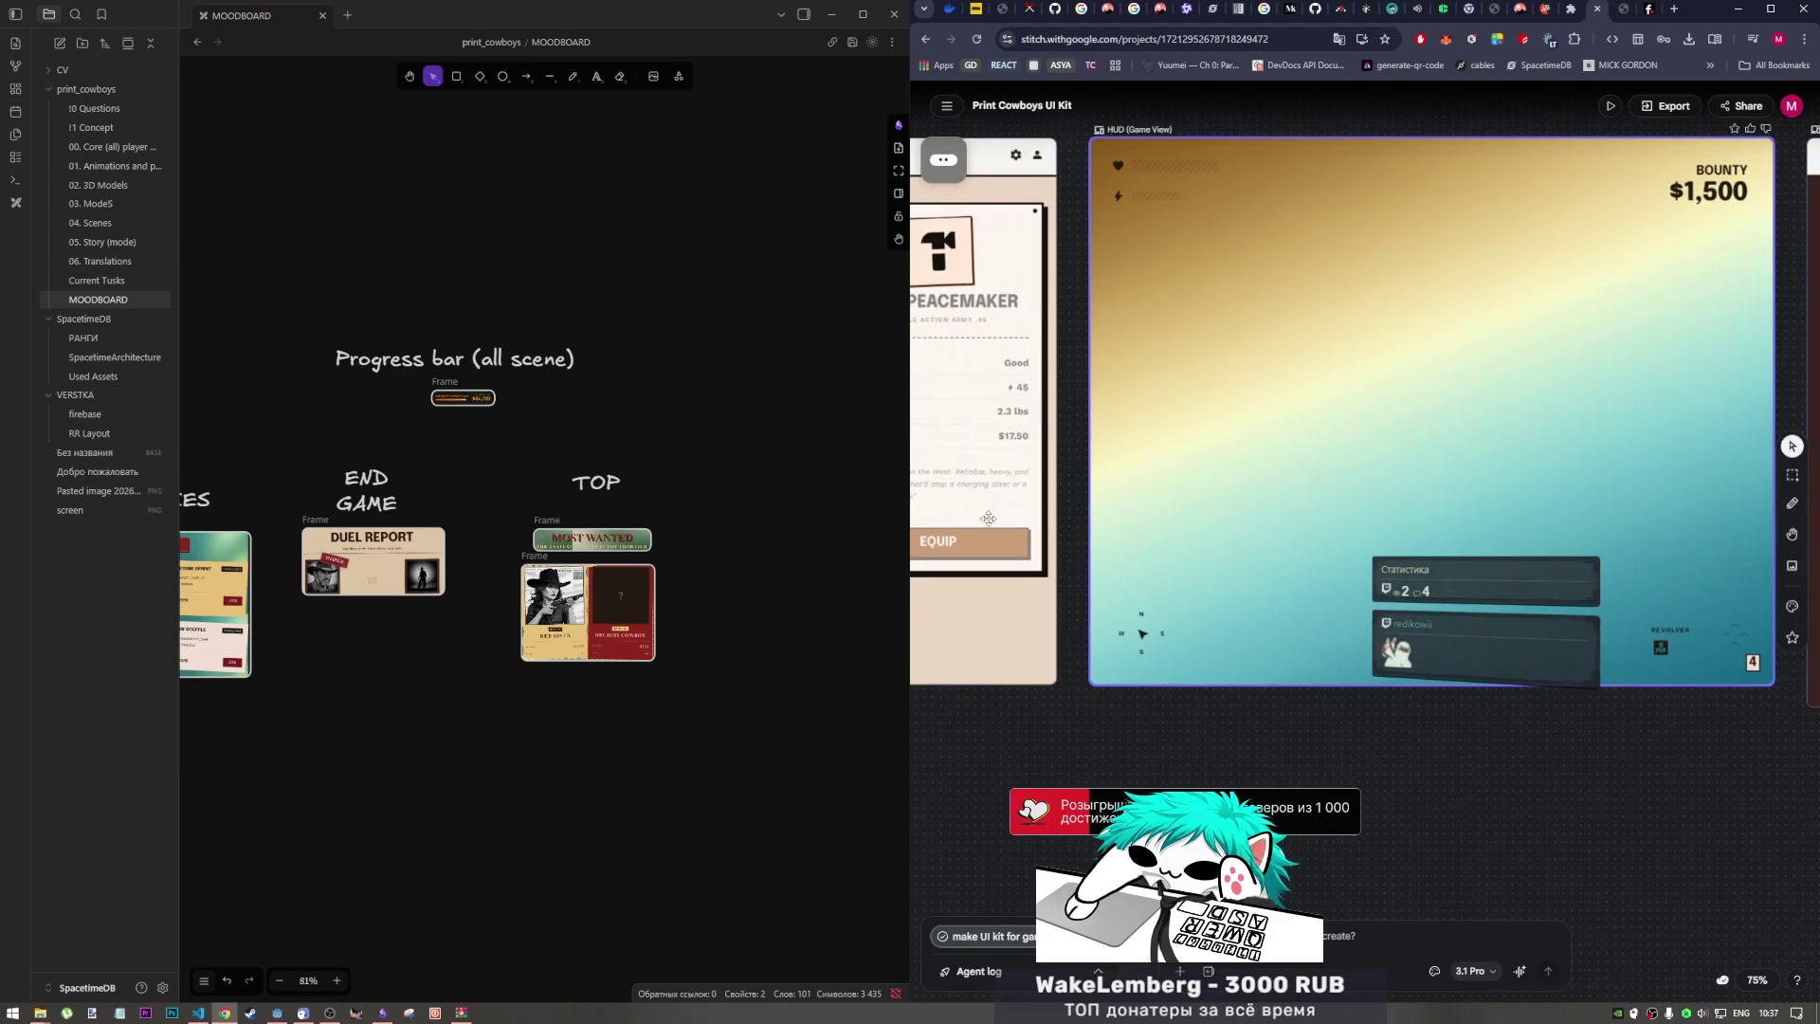
scroll(1229, 497, "left", 4)
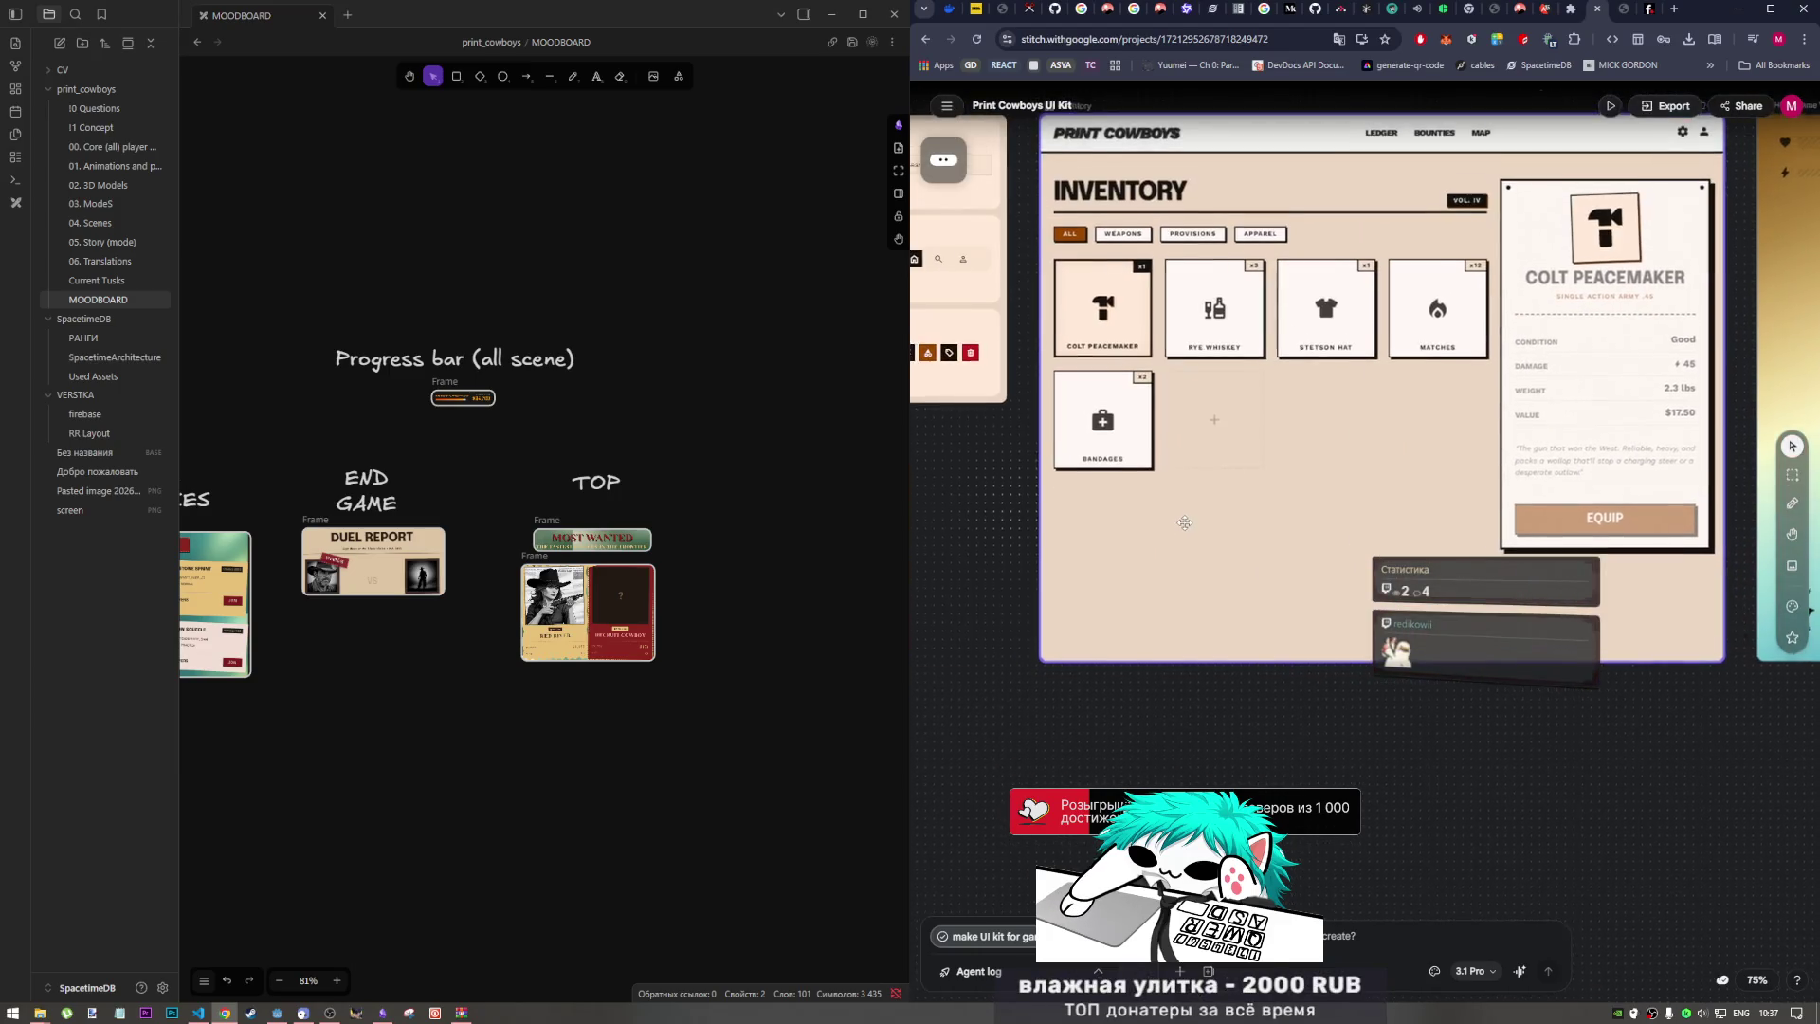
scroll(1193, 420, "left", 8)
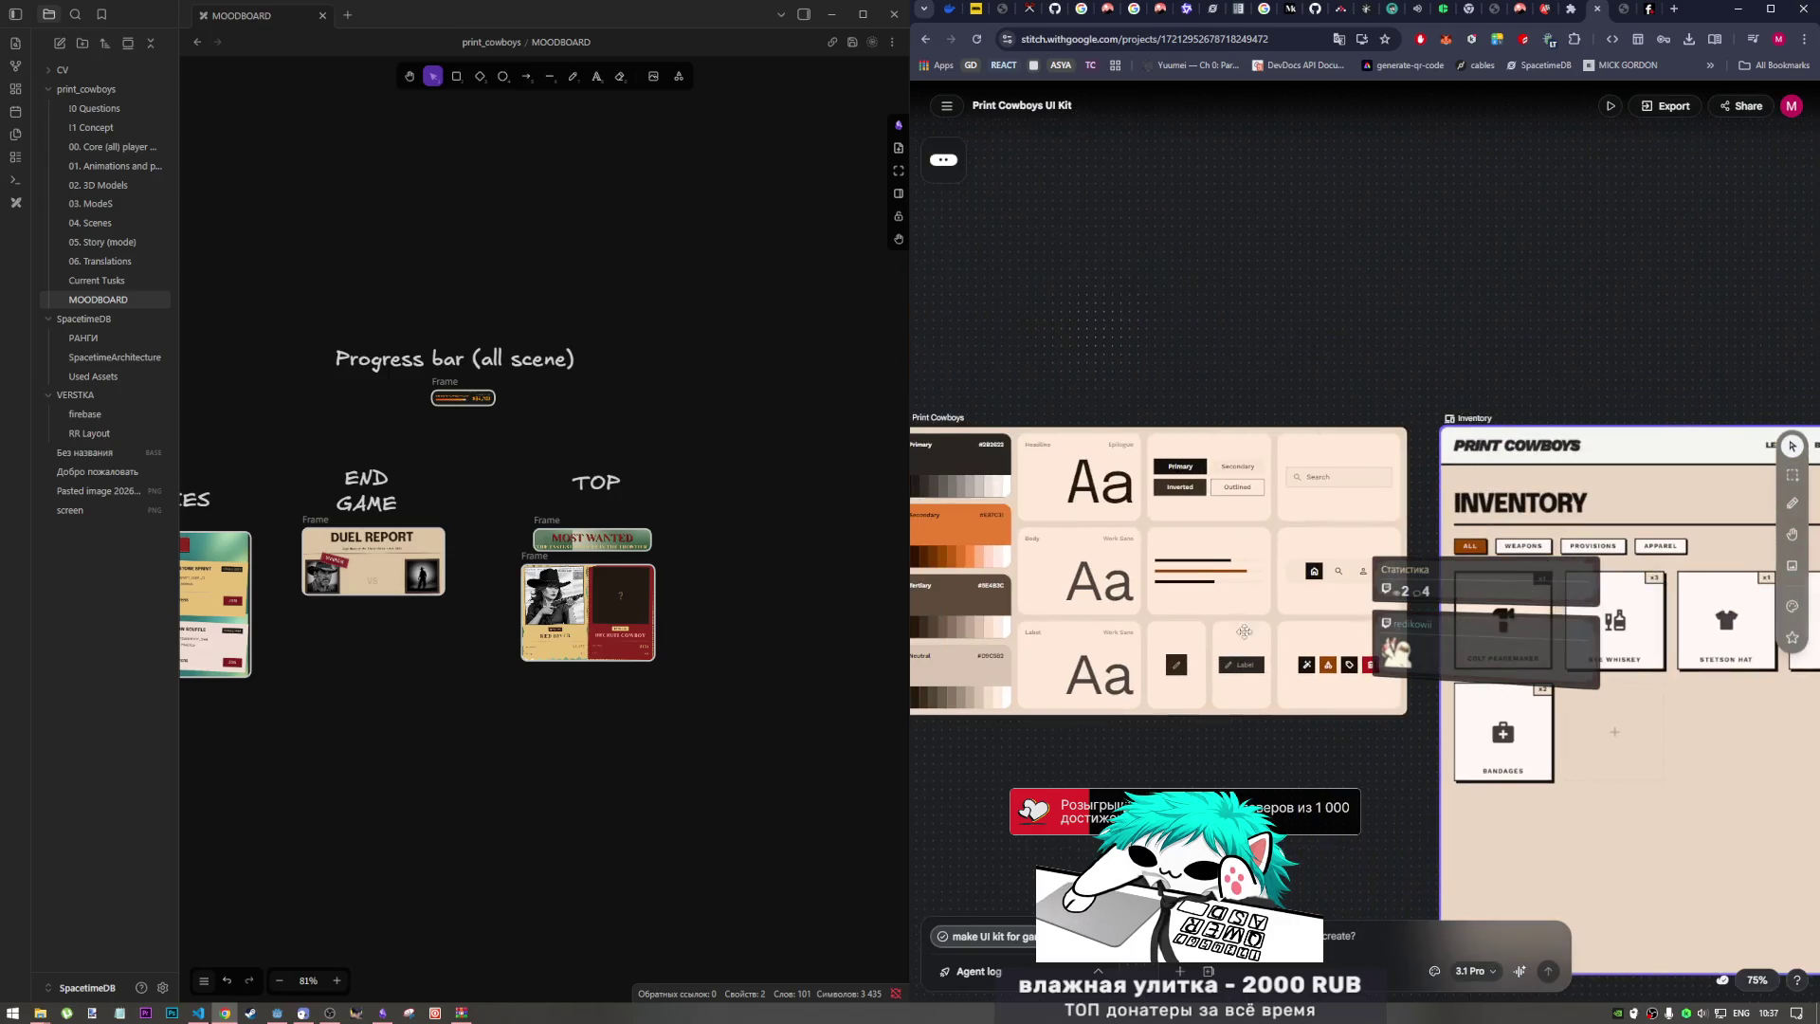
scroll(1253, 337, "left", 4)
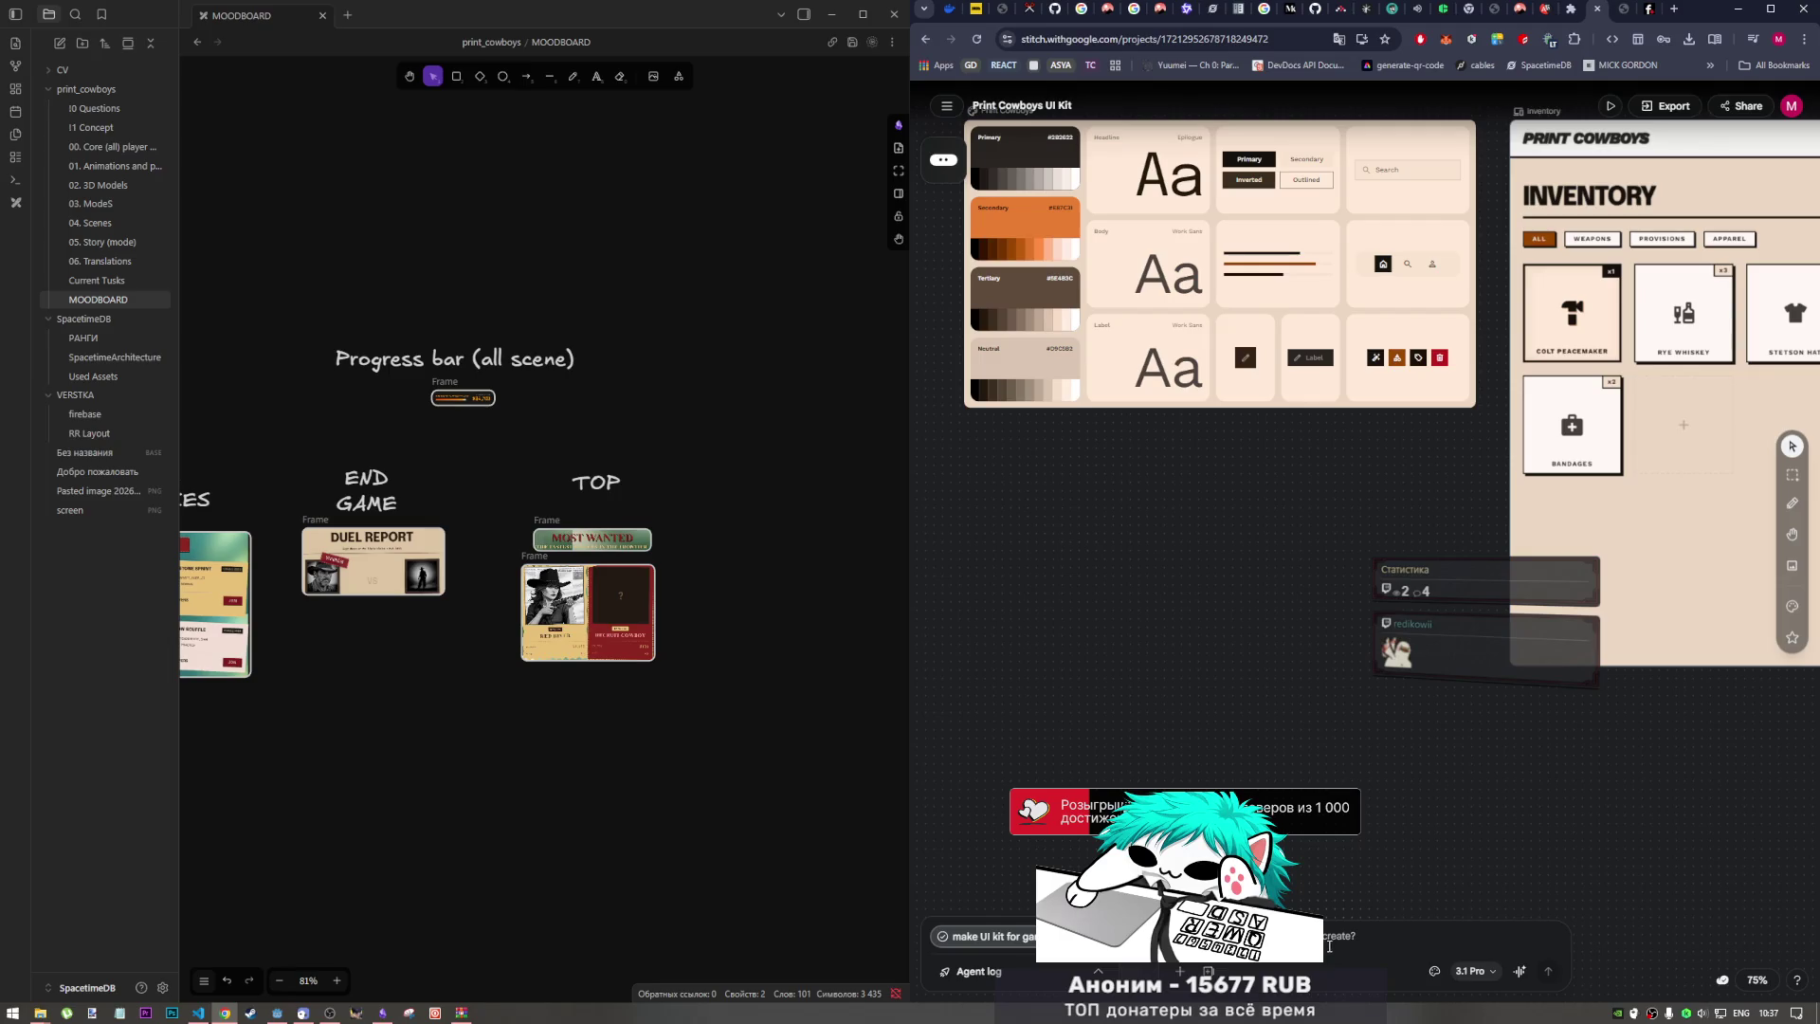
key("ctrl+v")
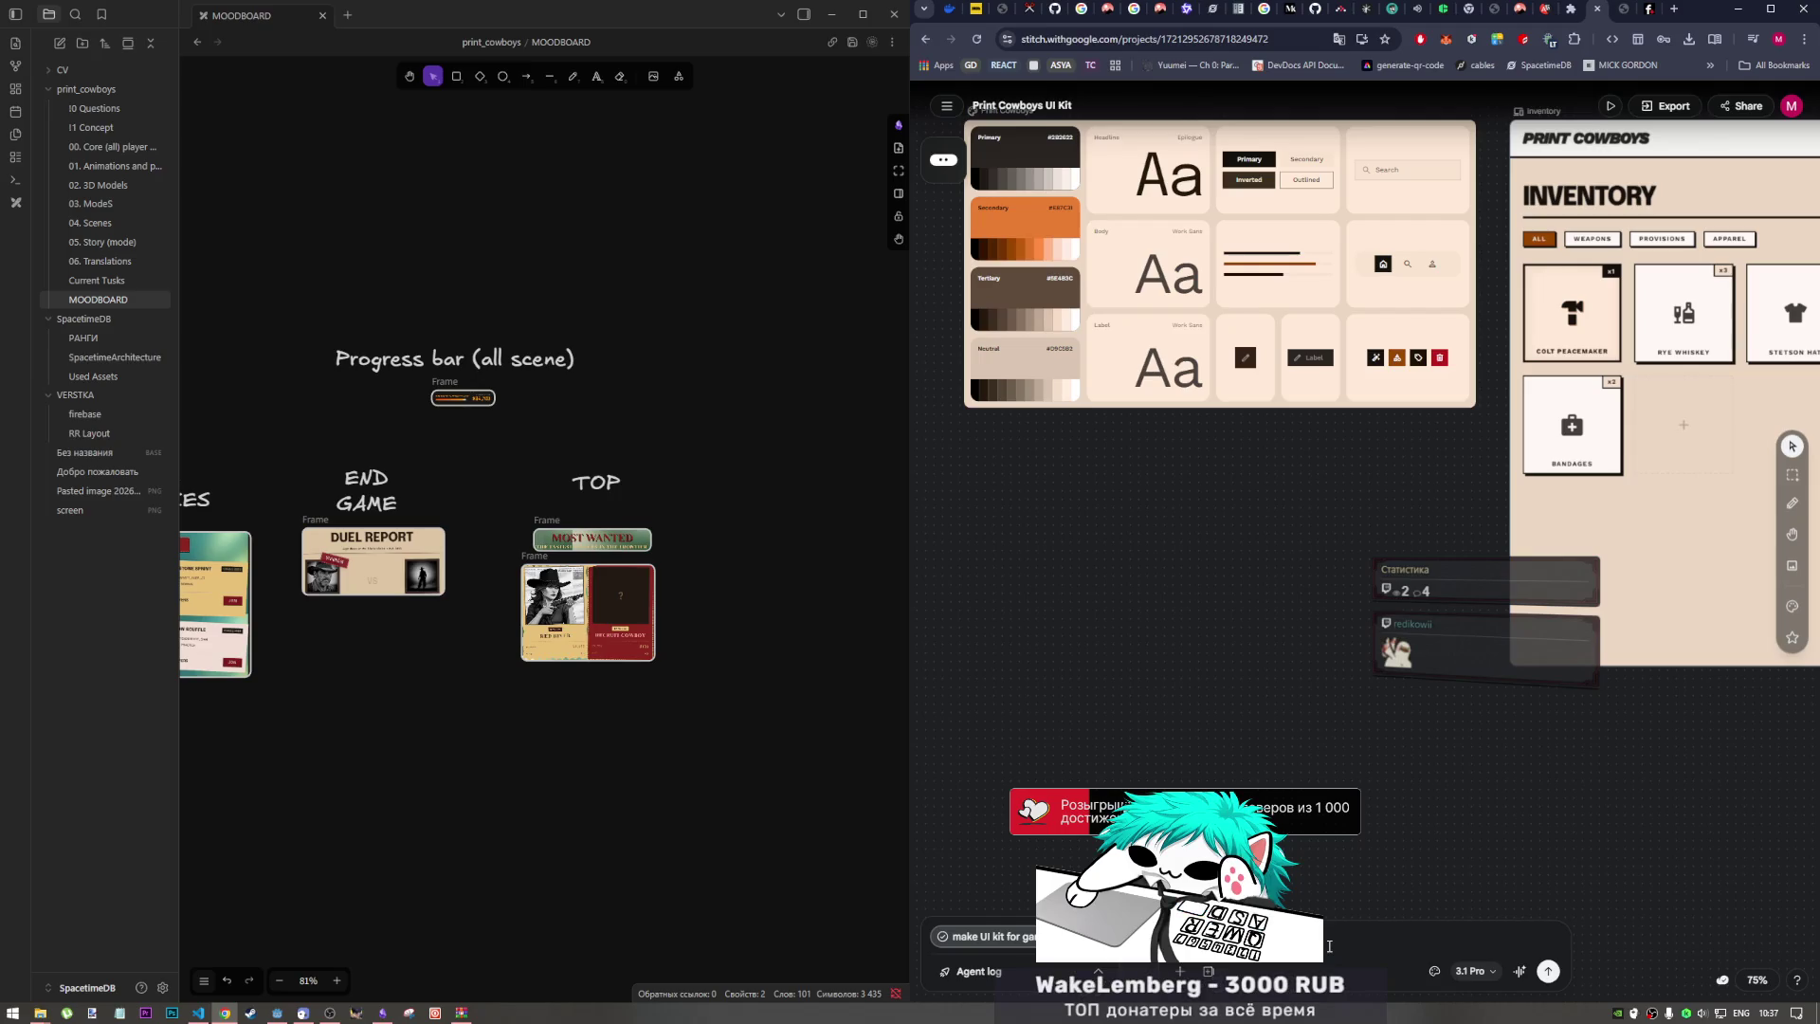
key("Return")
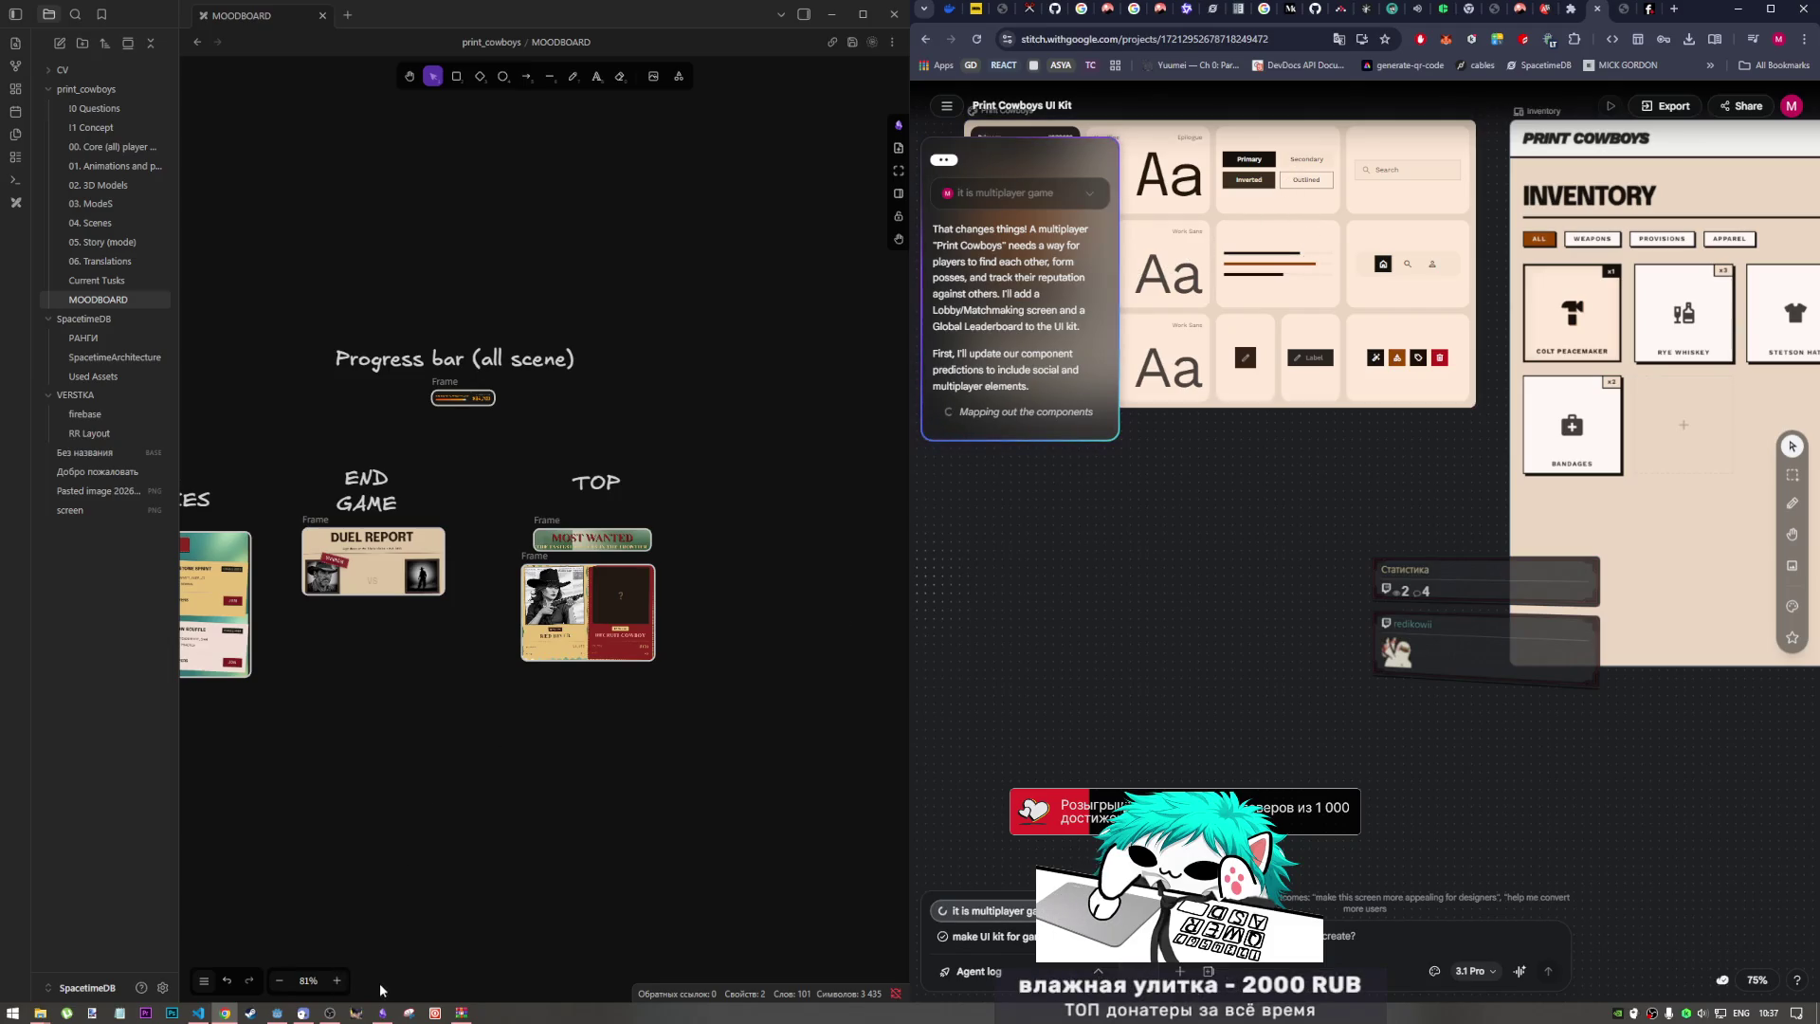
Step: Bring Chrome back to the front on its localhost end_game page
left_click(327, 1014)
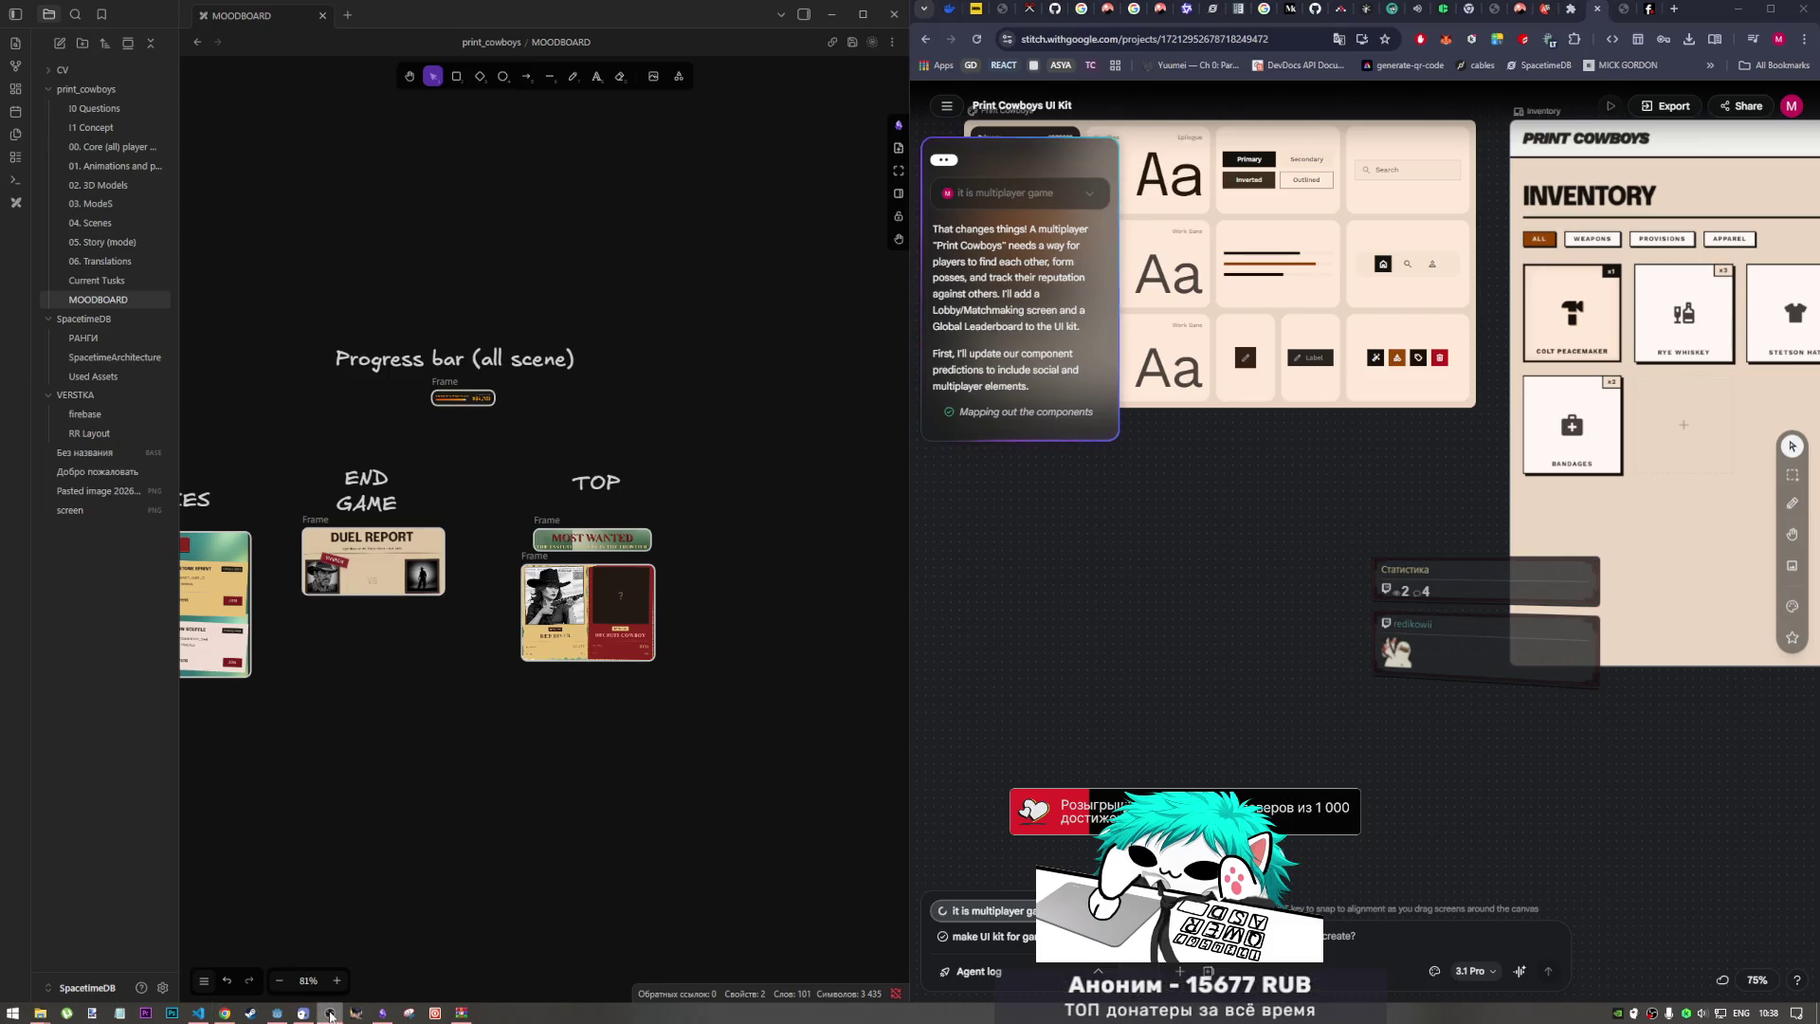
left_click(1117, 624)
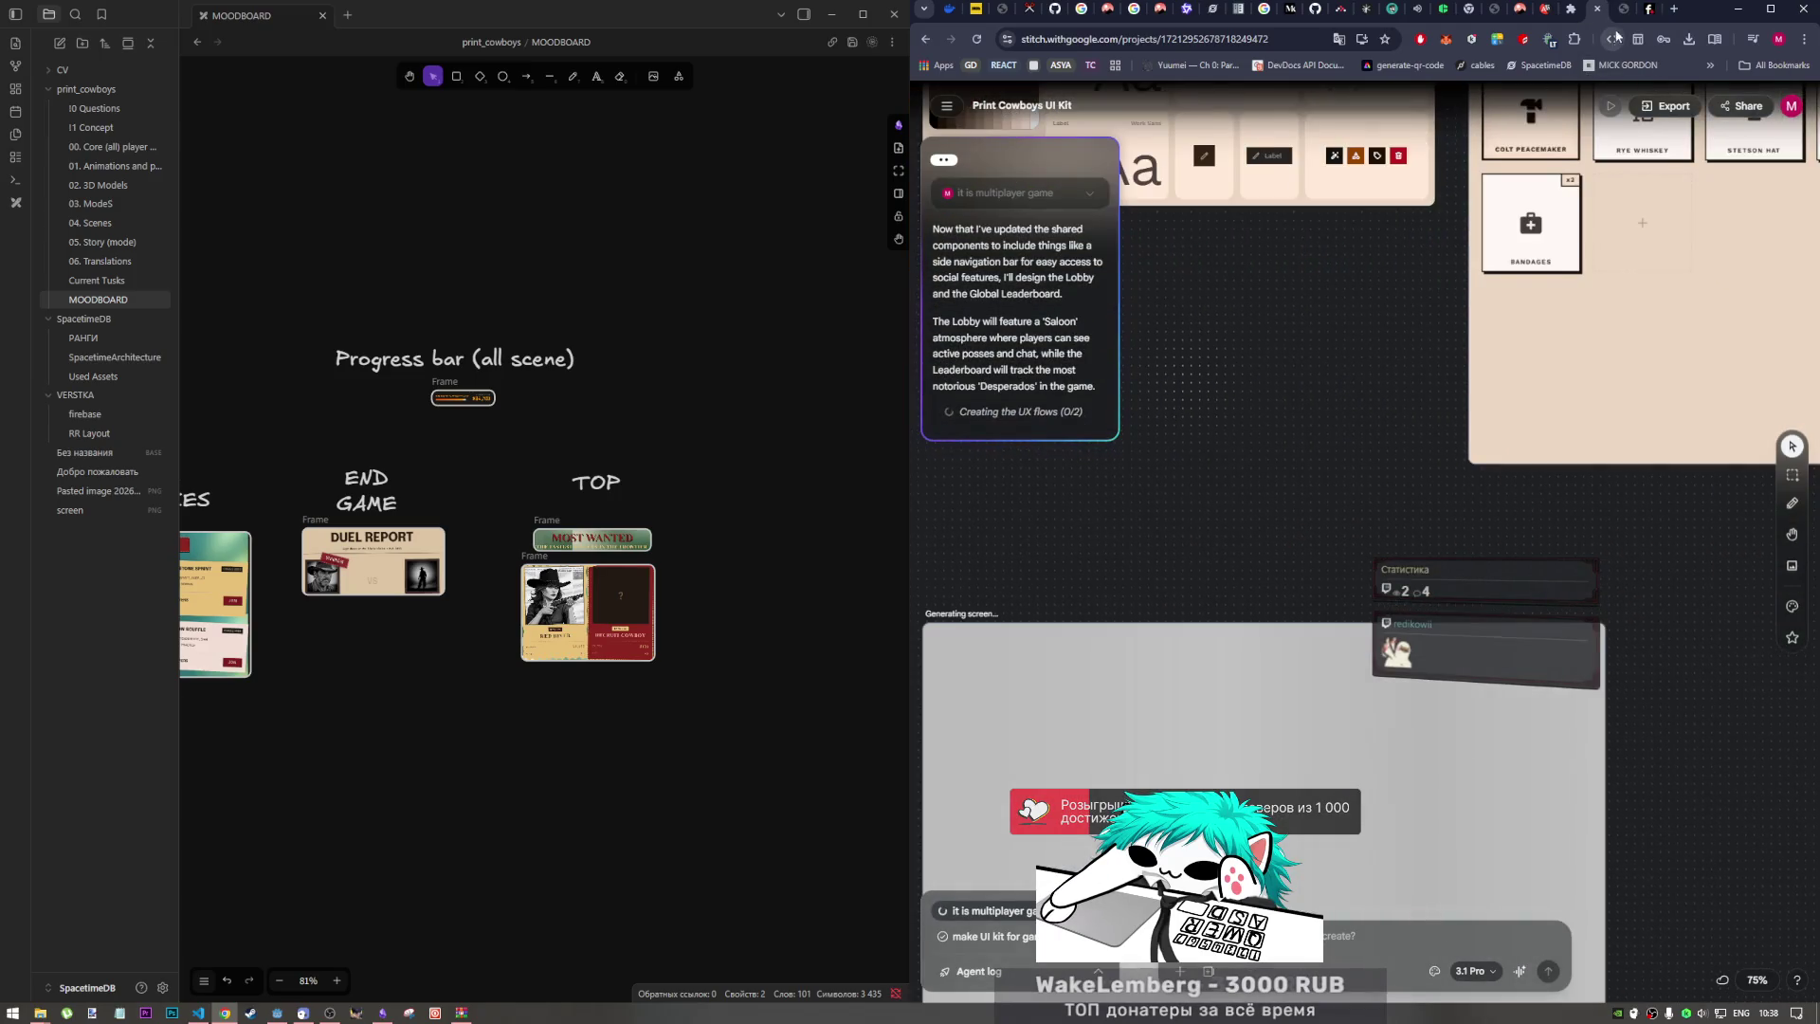
left_click(1622, 9)
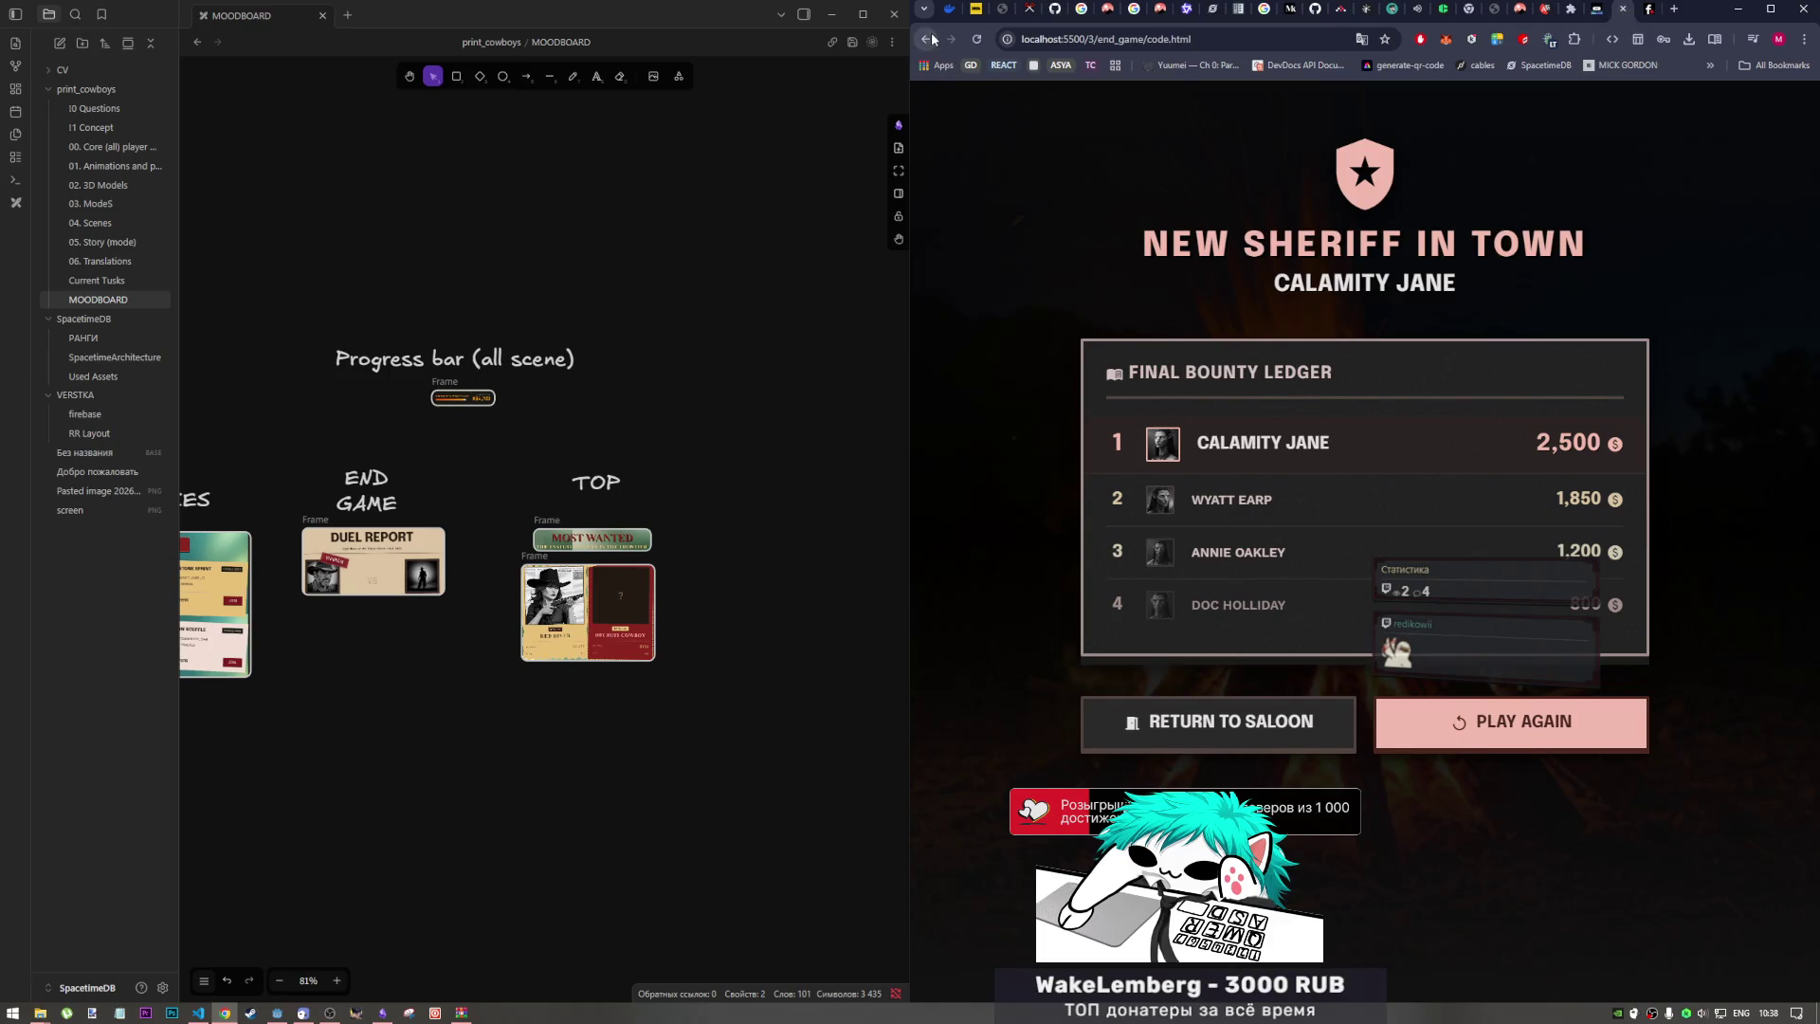
Step: Browse the print_cowboys_ui folder listings and open vote_stage/code.html
left_click(930, 39)
left_click(930, 38)
left_click(1253, 211)
key("alt+Left")
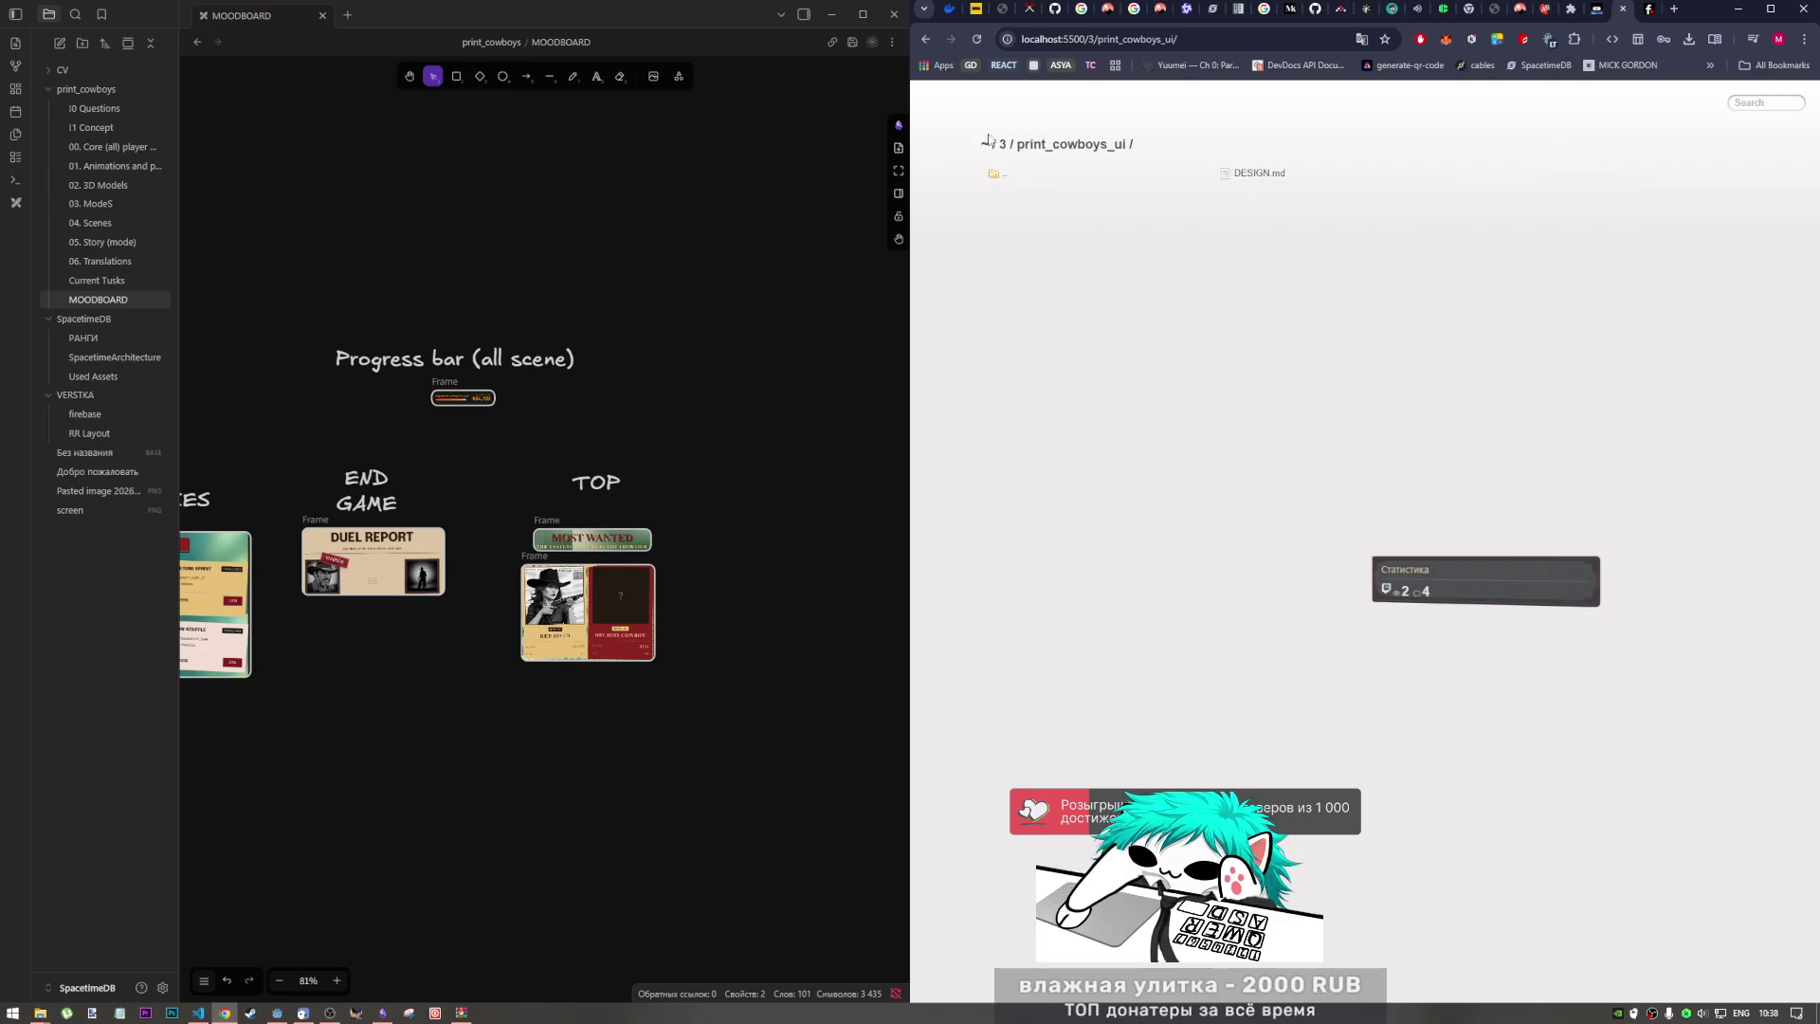
left_click(1256, 217)
left_click(1251, 176)
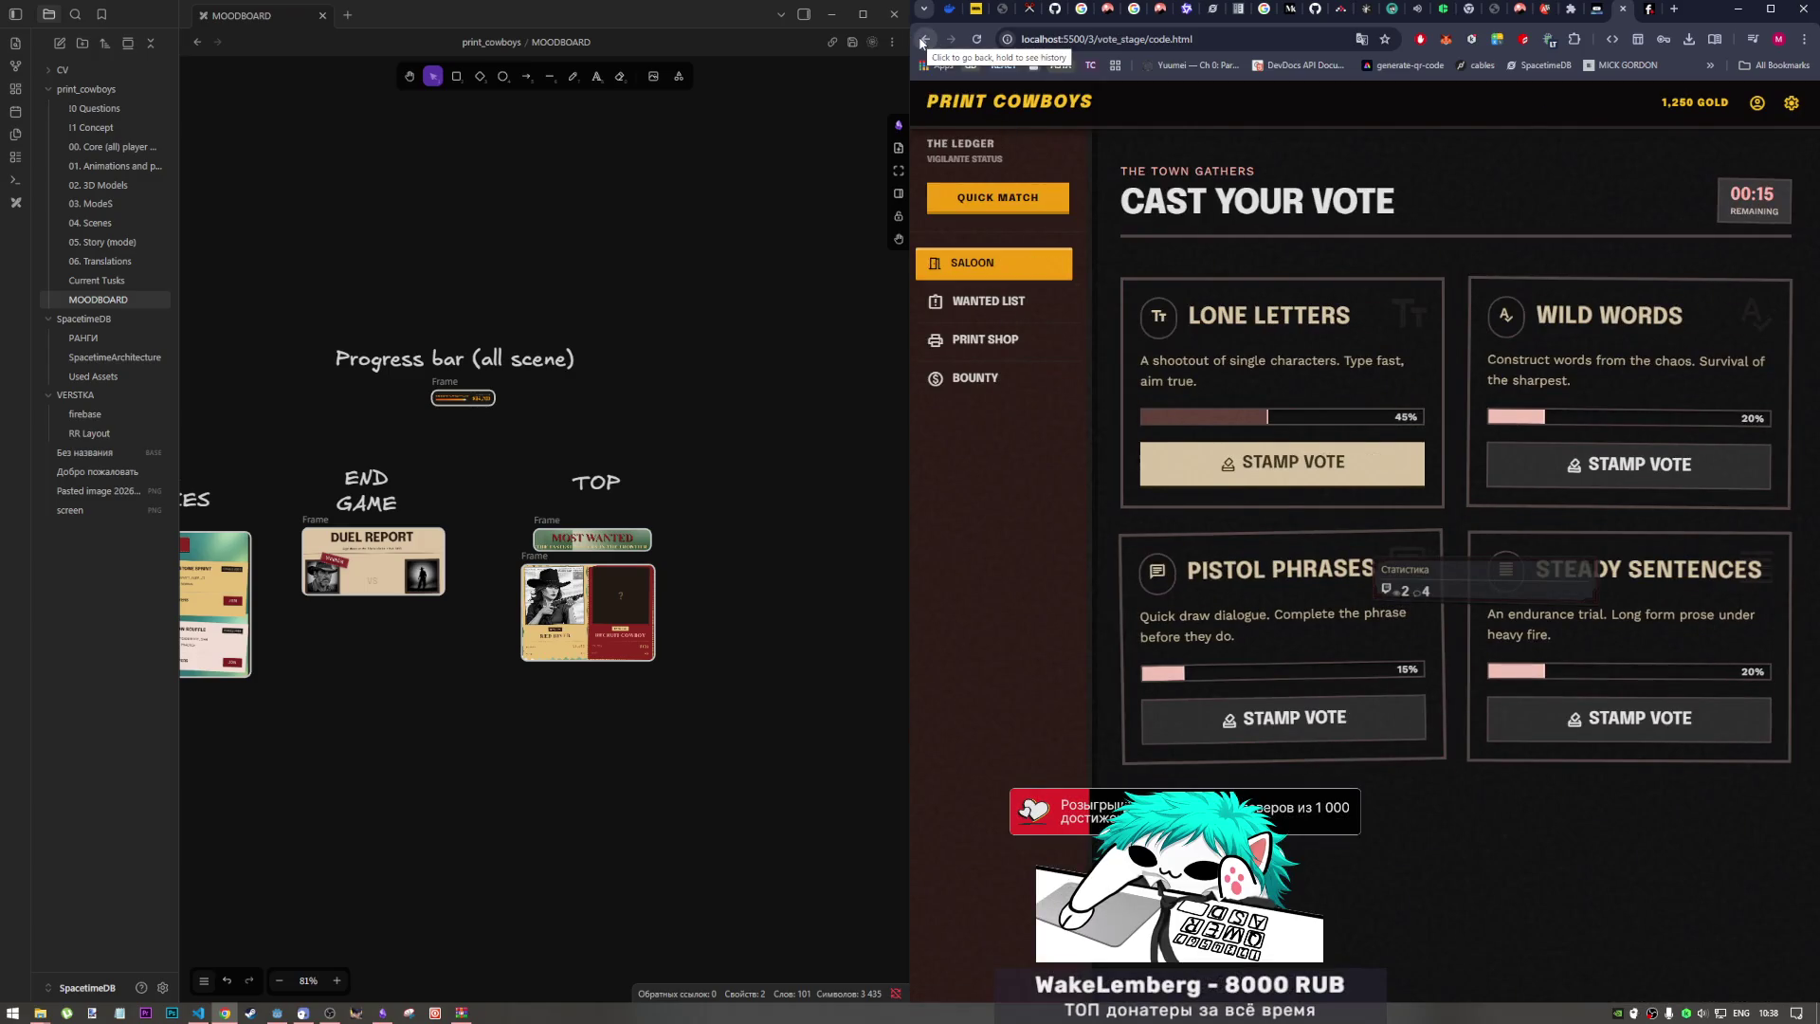
left_click(922, 42)
left_click(921, 42)
left_click(1270, 195)
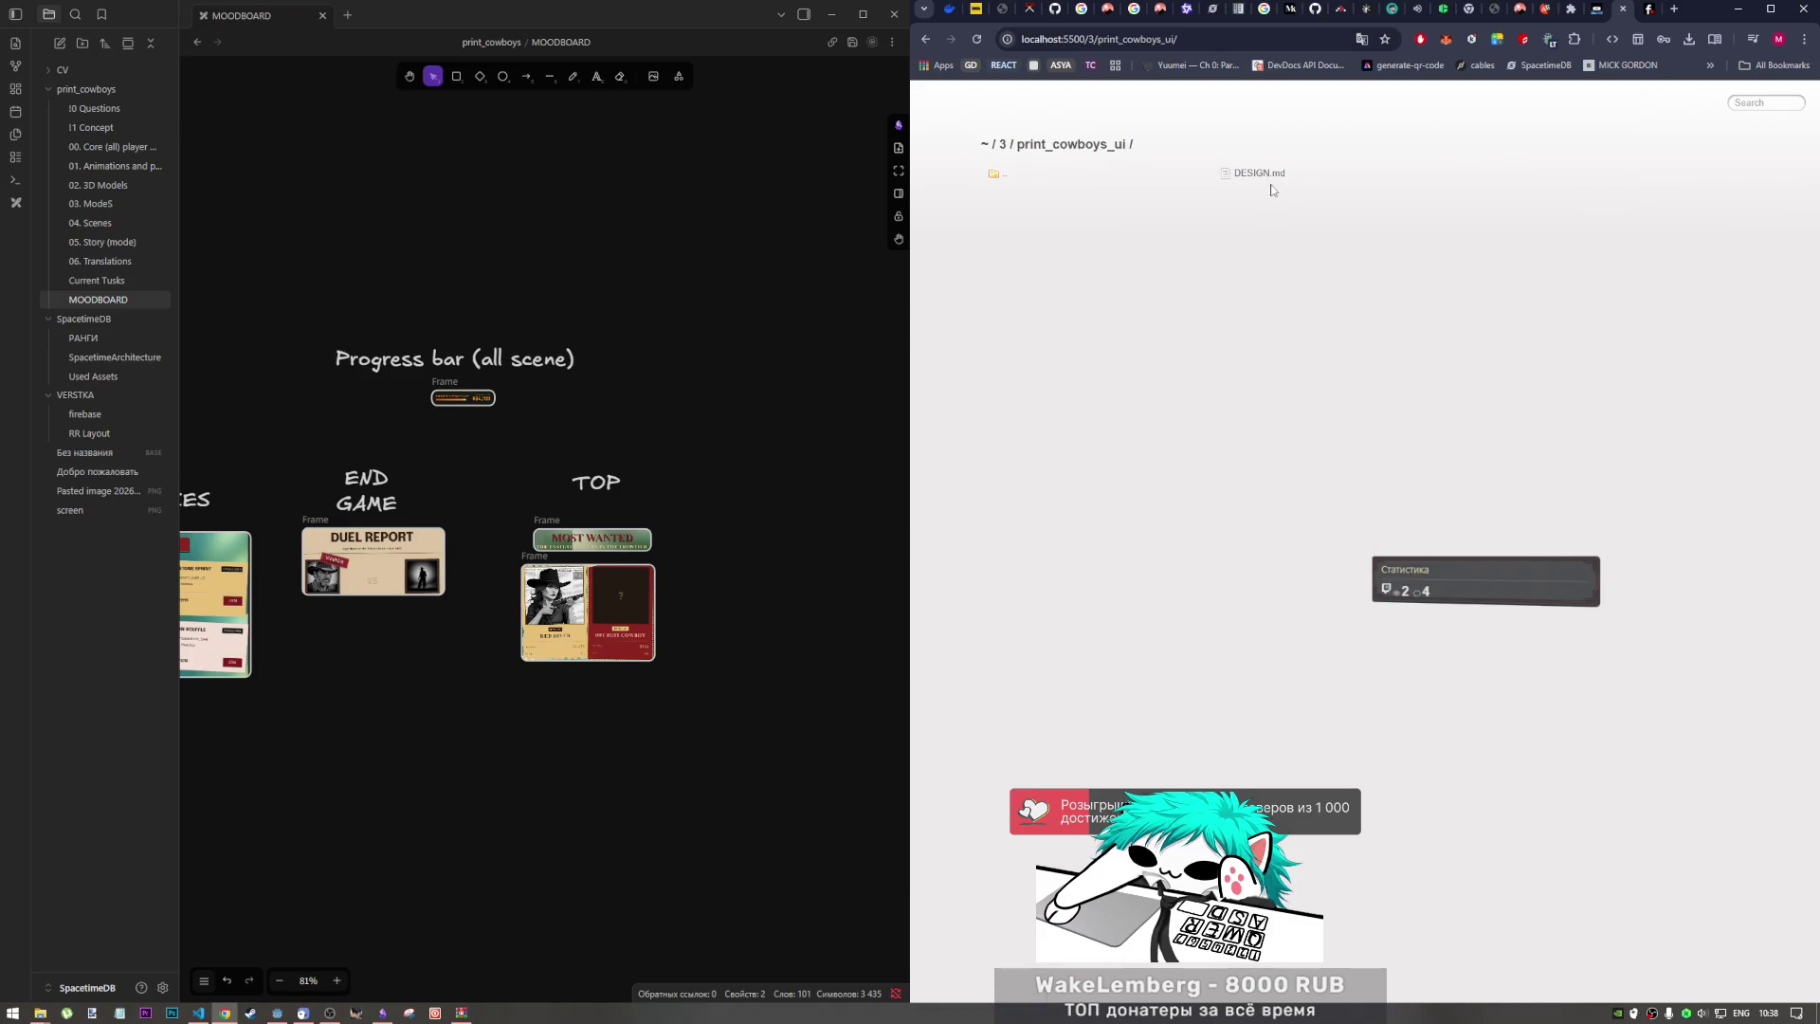
Step: Read print_cowboys_ui/DESIGN.md, then reopen the vote_stage code.html page
left_click(1261, 171)
scroll(1166, 199, "down", 10)
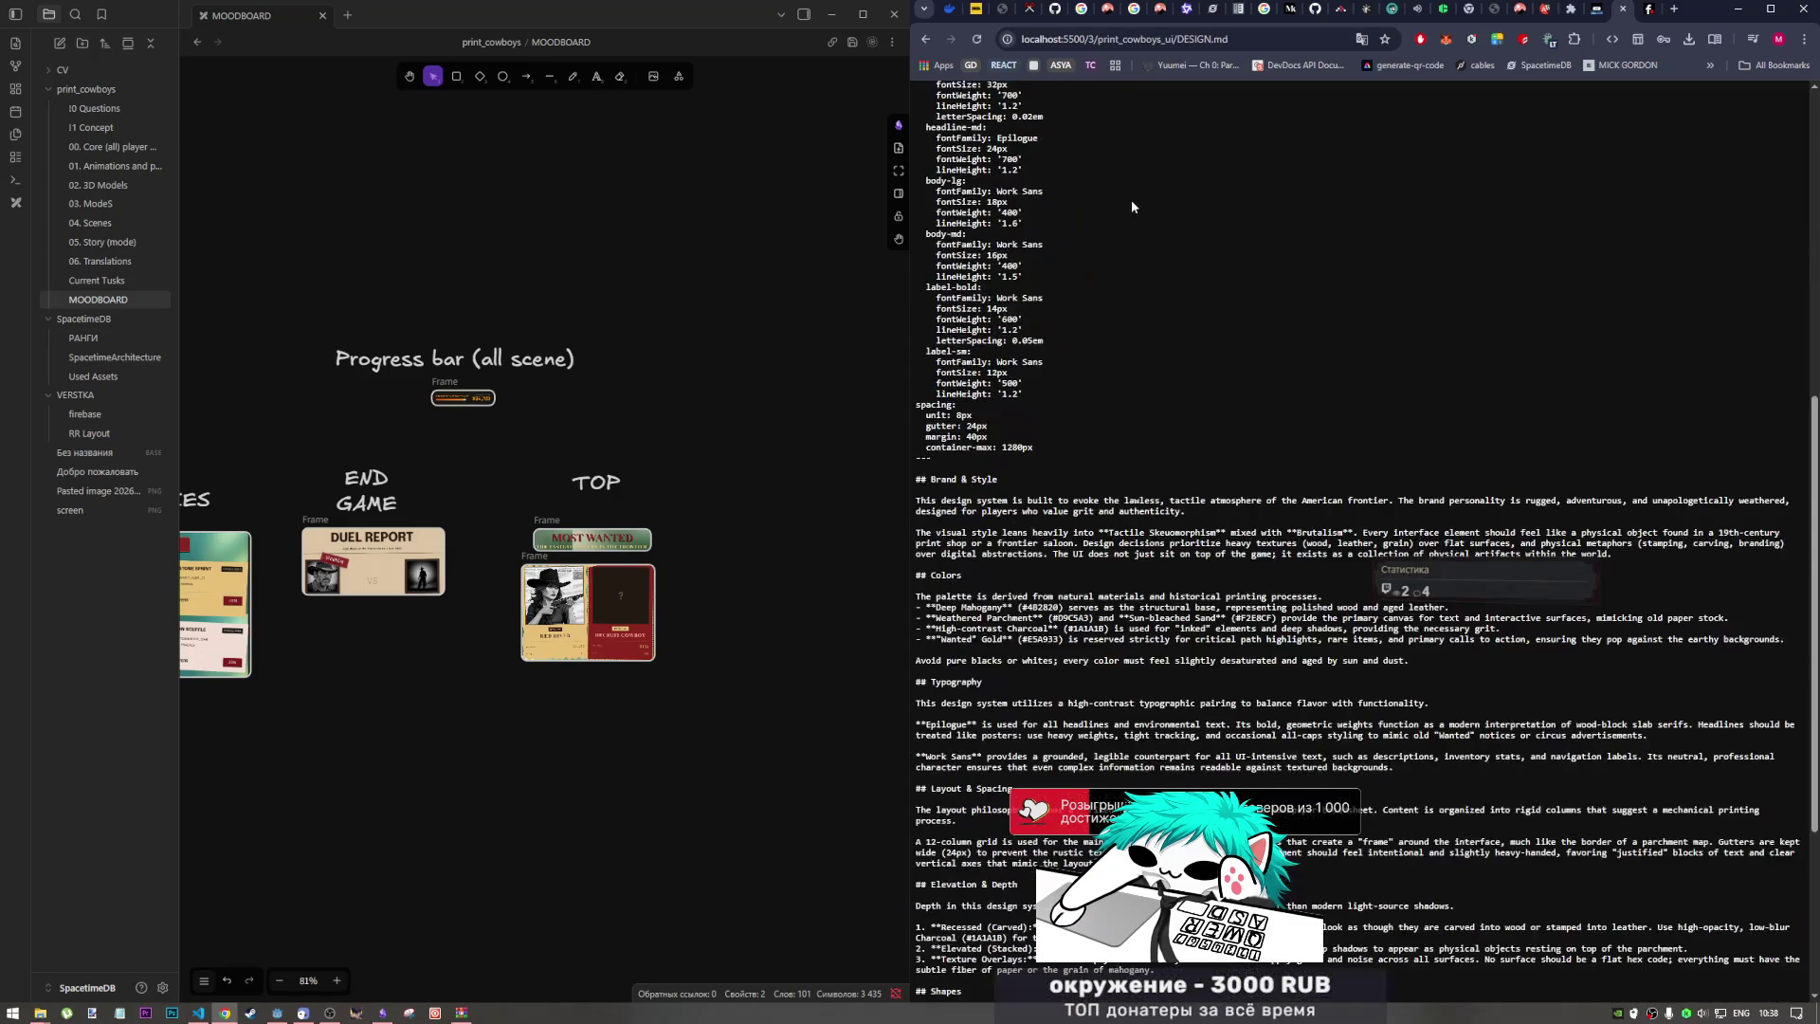
scroll(1131, 204, "down", 4)
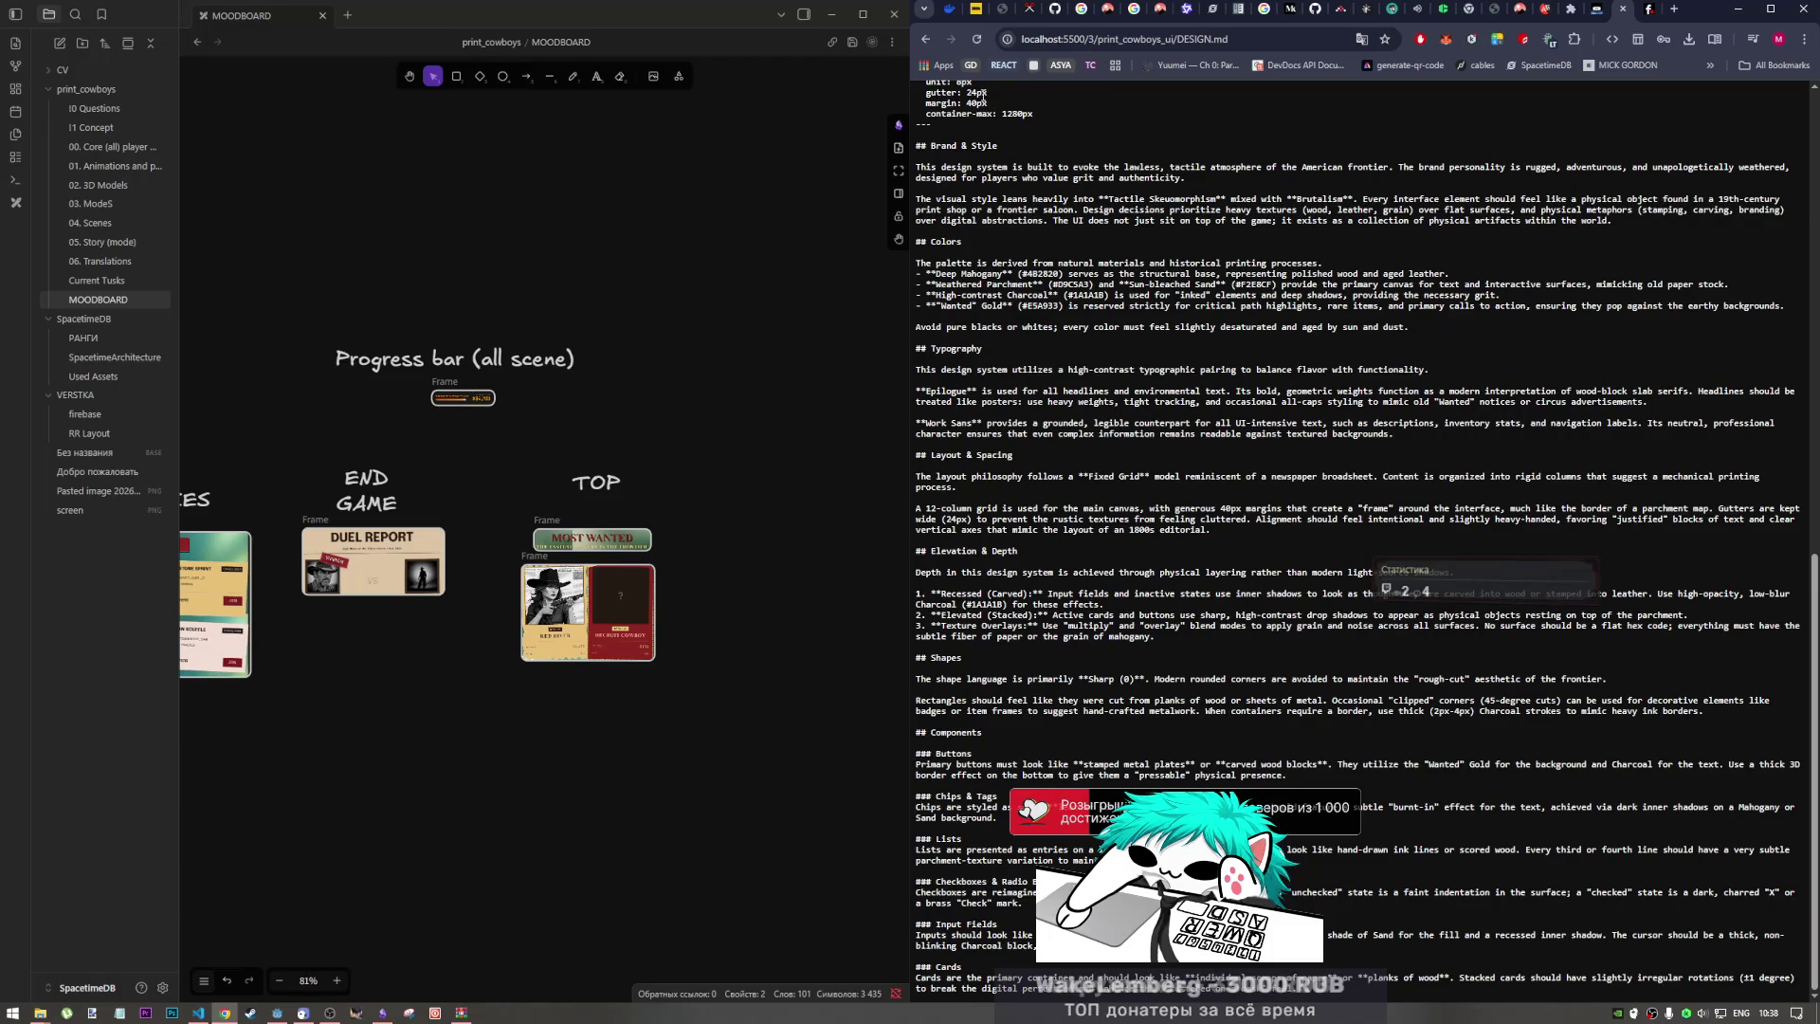
scroll(957, 105, "up", 4)
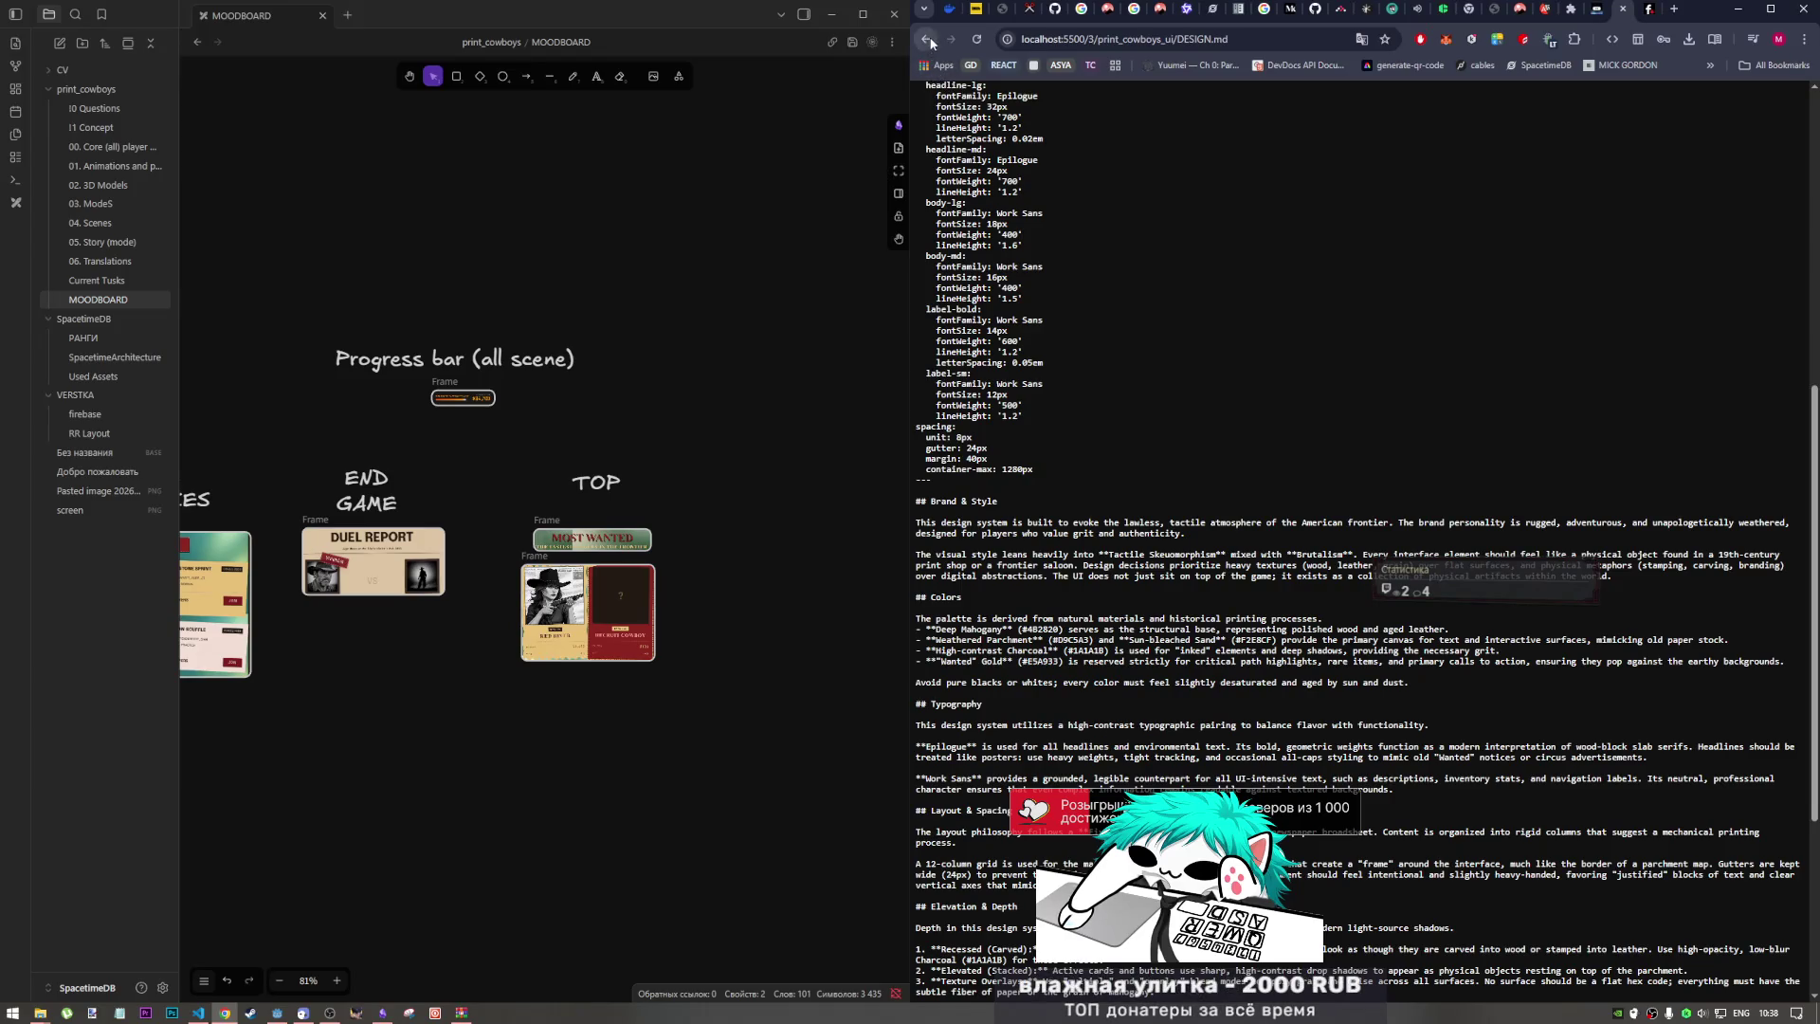
left_click(925, 39)
left_click(1023, 179)
left_click(1281, 214)
left_click(1265, 175)
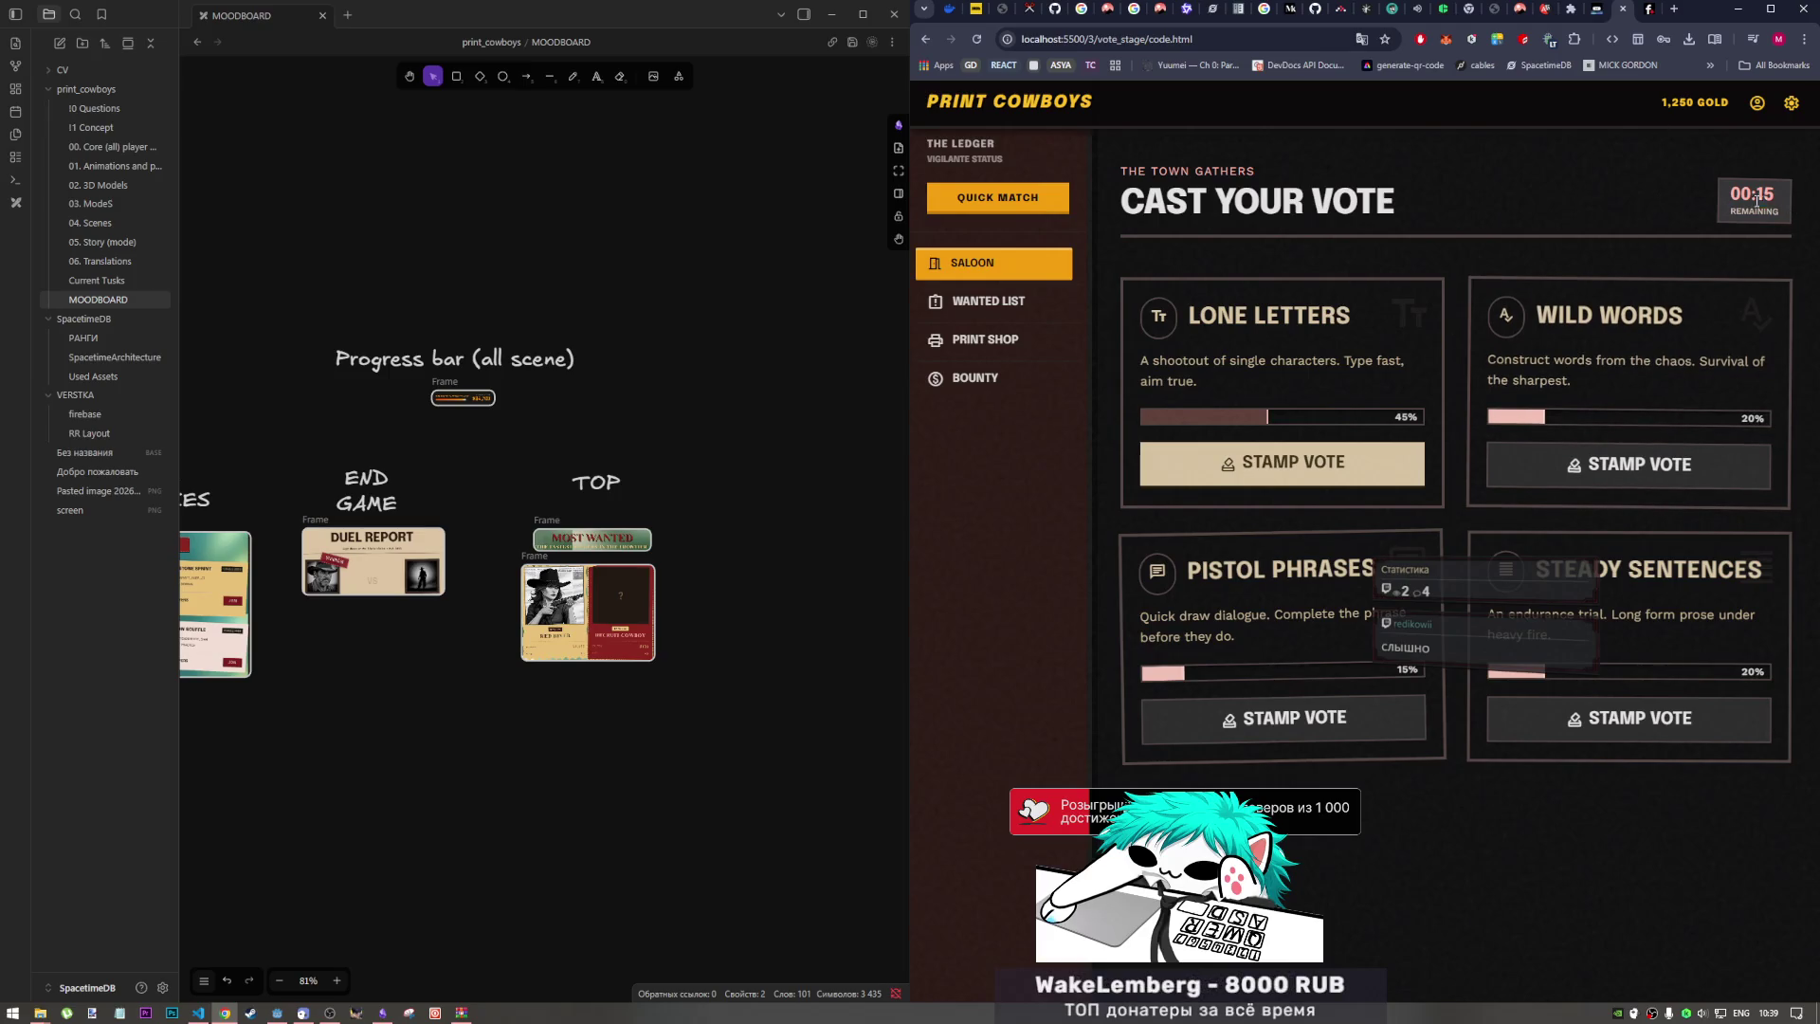
Step: Open vote_stage/screen.png and drag the CAST YOUR VOTE image onto the Obsidian MOODBOARD
left_click_drag(1723, 211, 1788, 223)
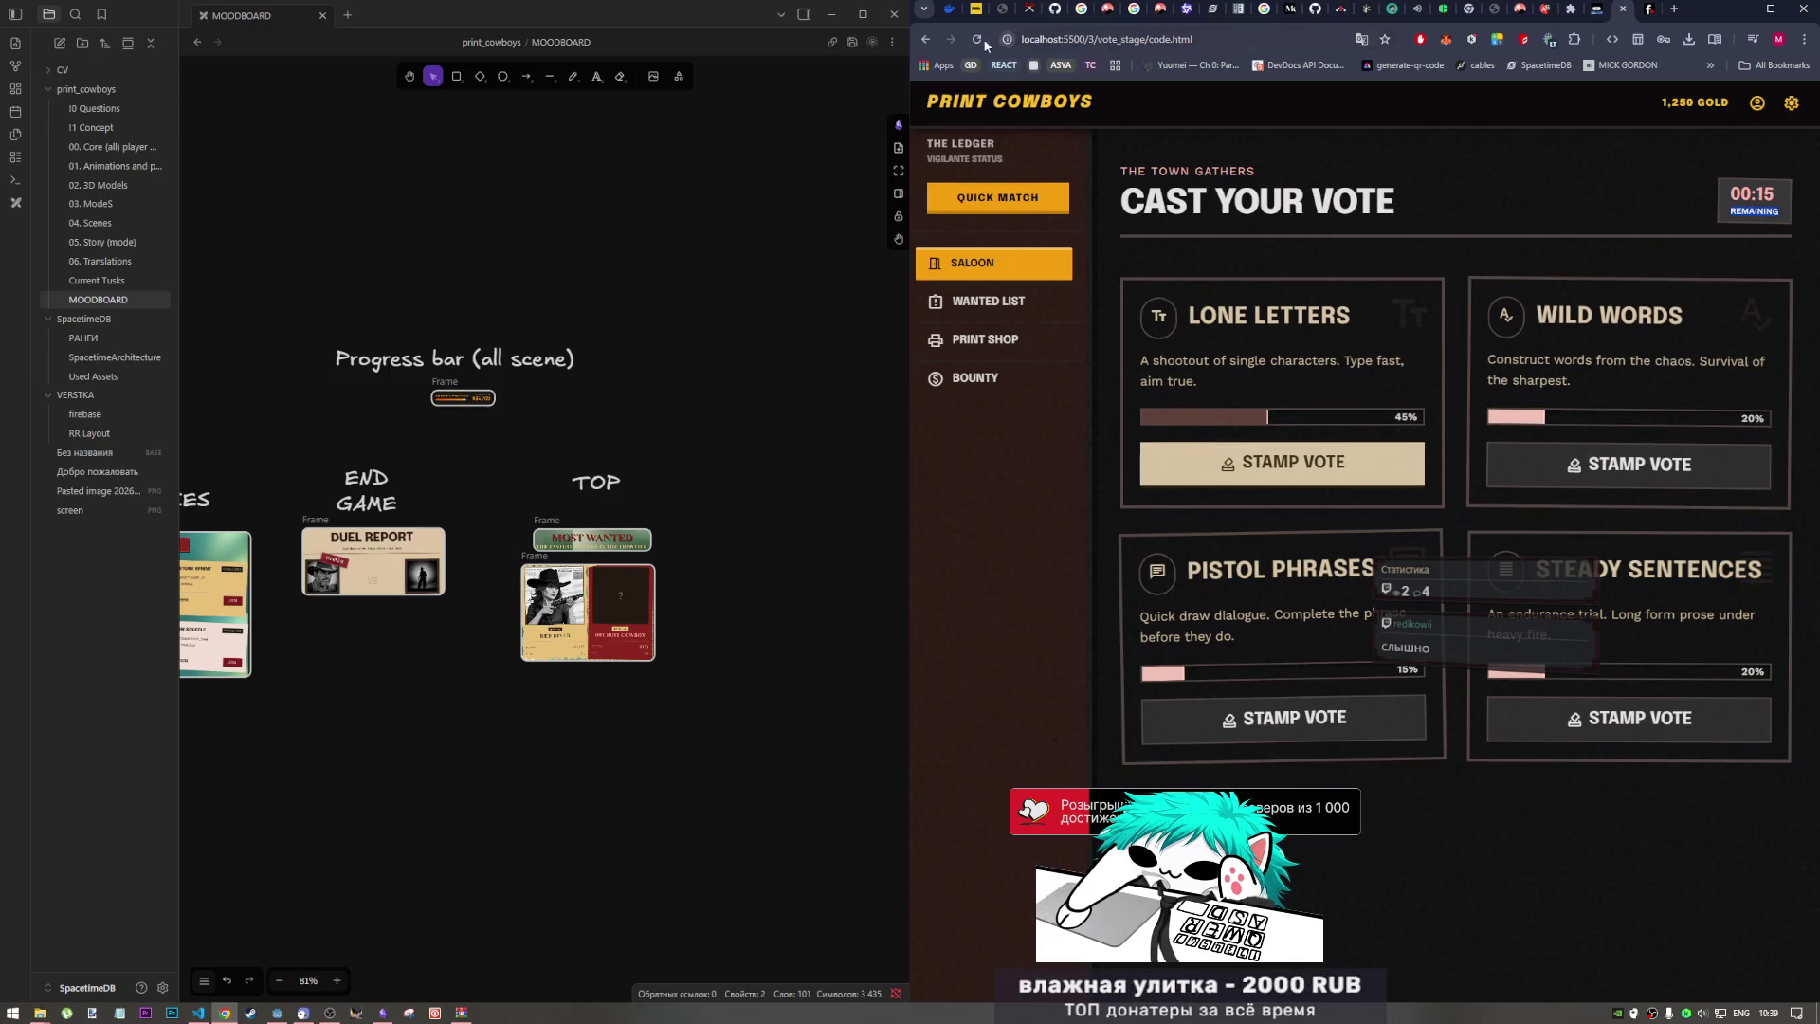
left_click(925, 39)
left_click(1493, 176)
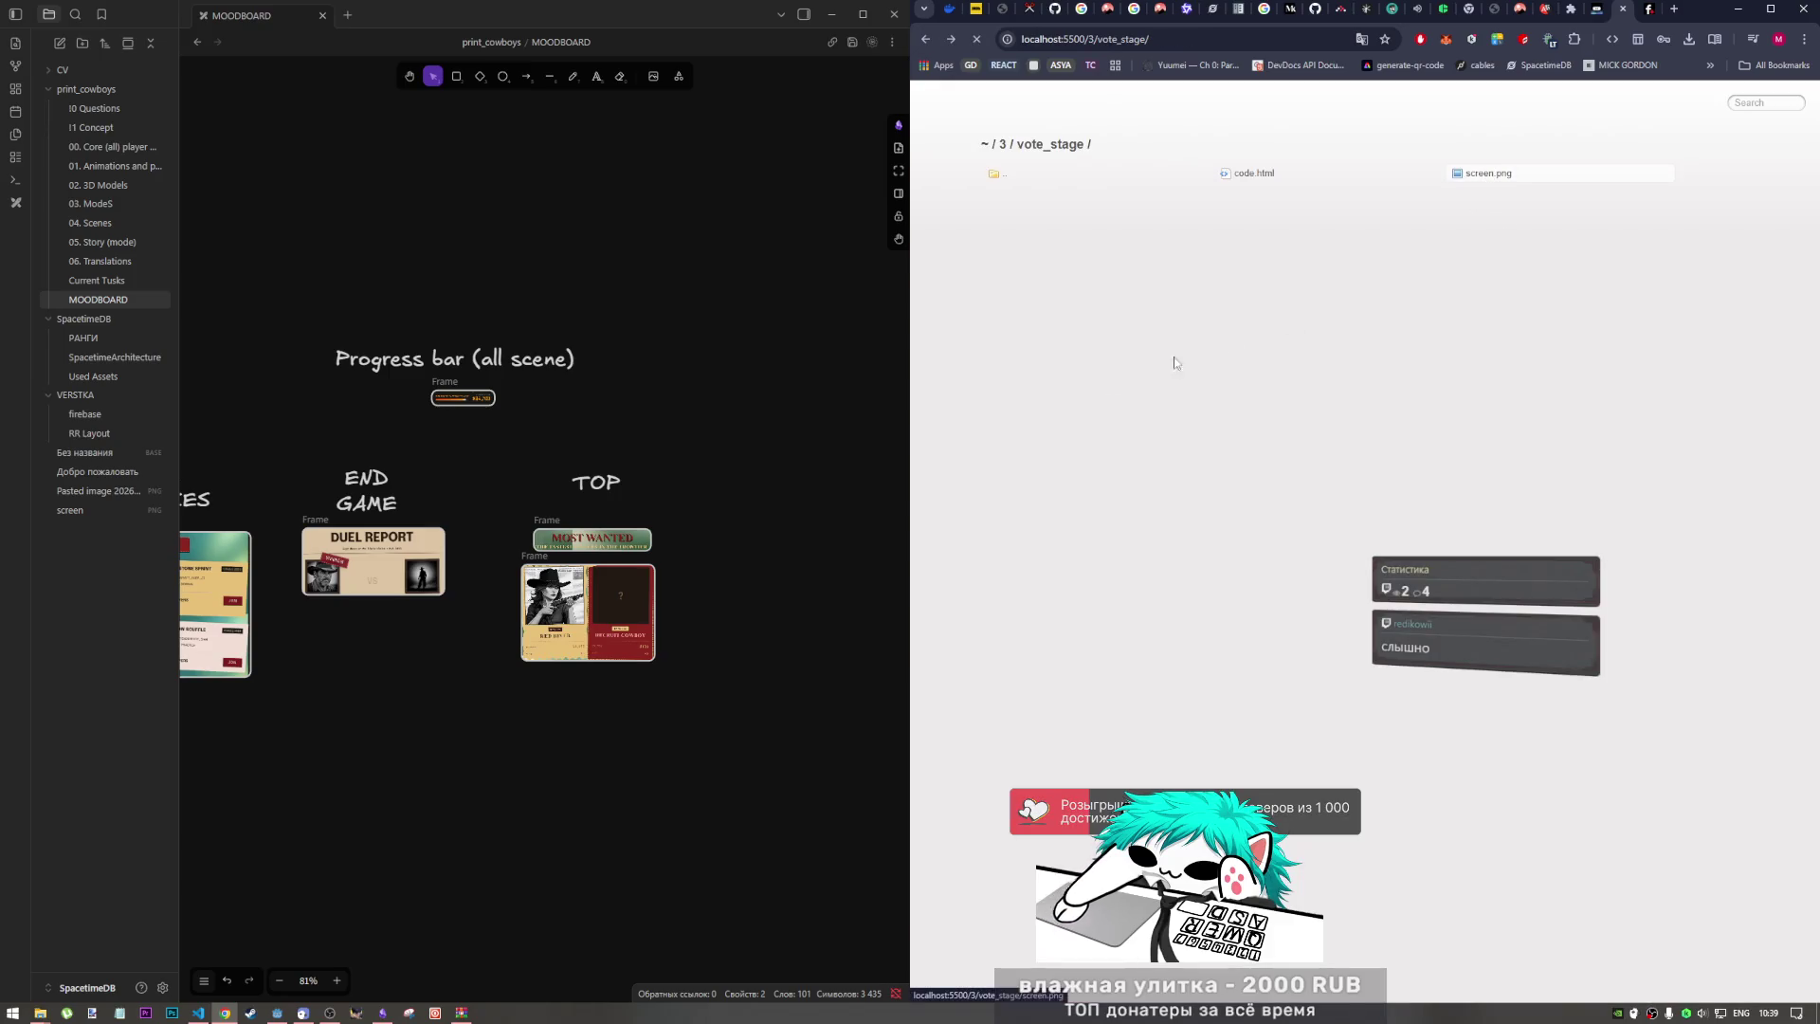
left_click(382, 1011)
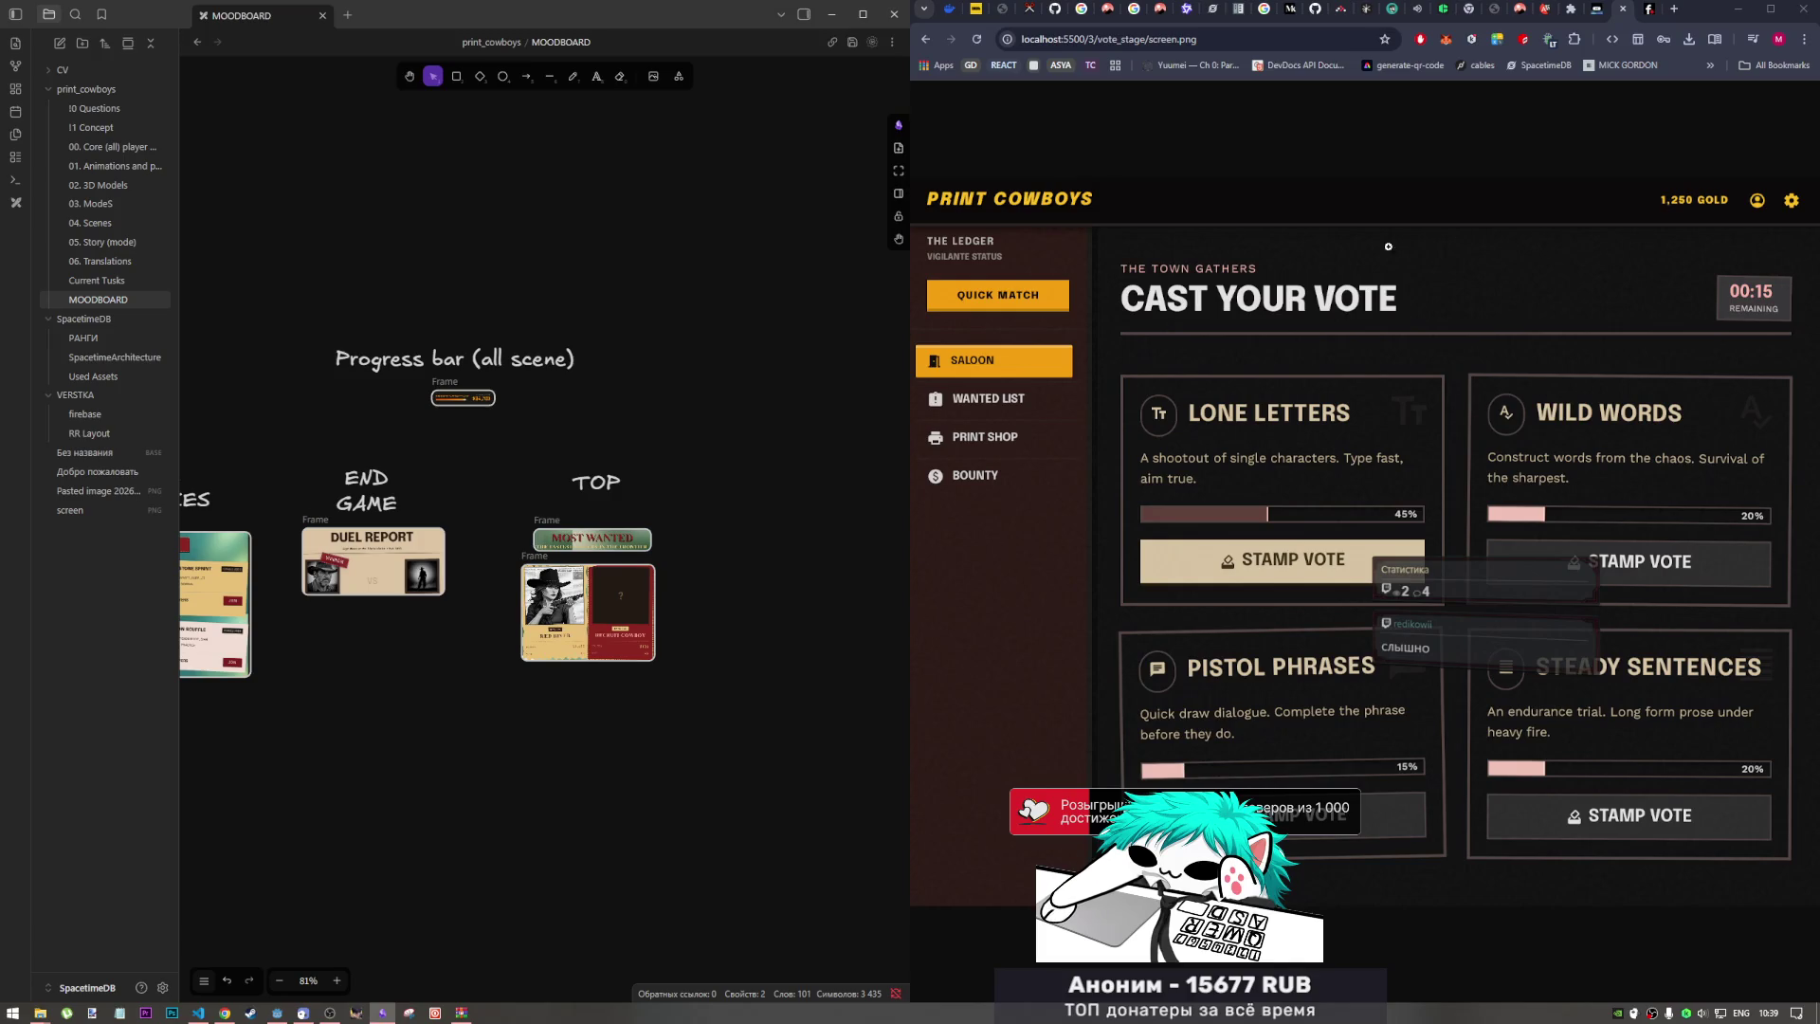
left_click(1277, 354)
mouse_move(1276, 354)
left_mouse_down()
mouse_move(493, 759)
mouse_move(520, 806)
mouse_move(609, 708)
left_mouse_up()
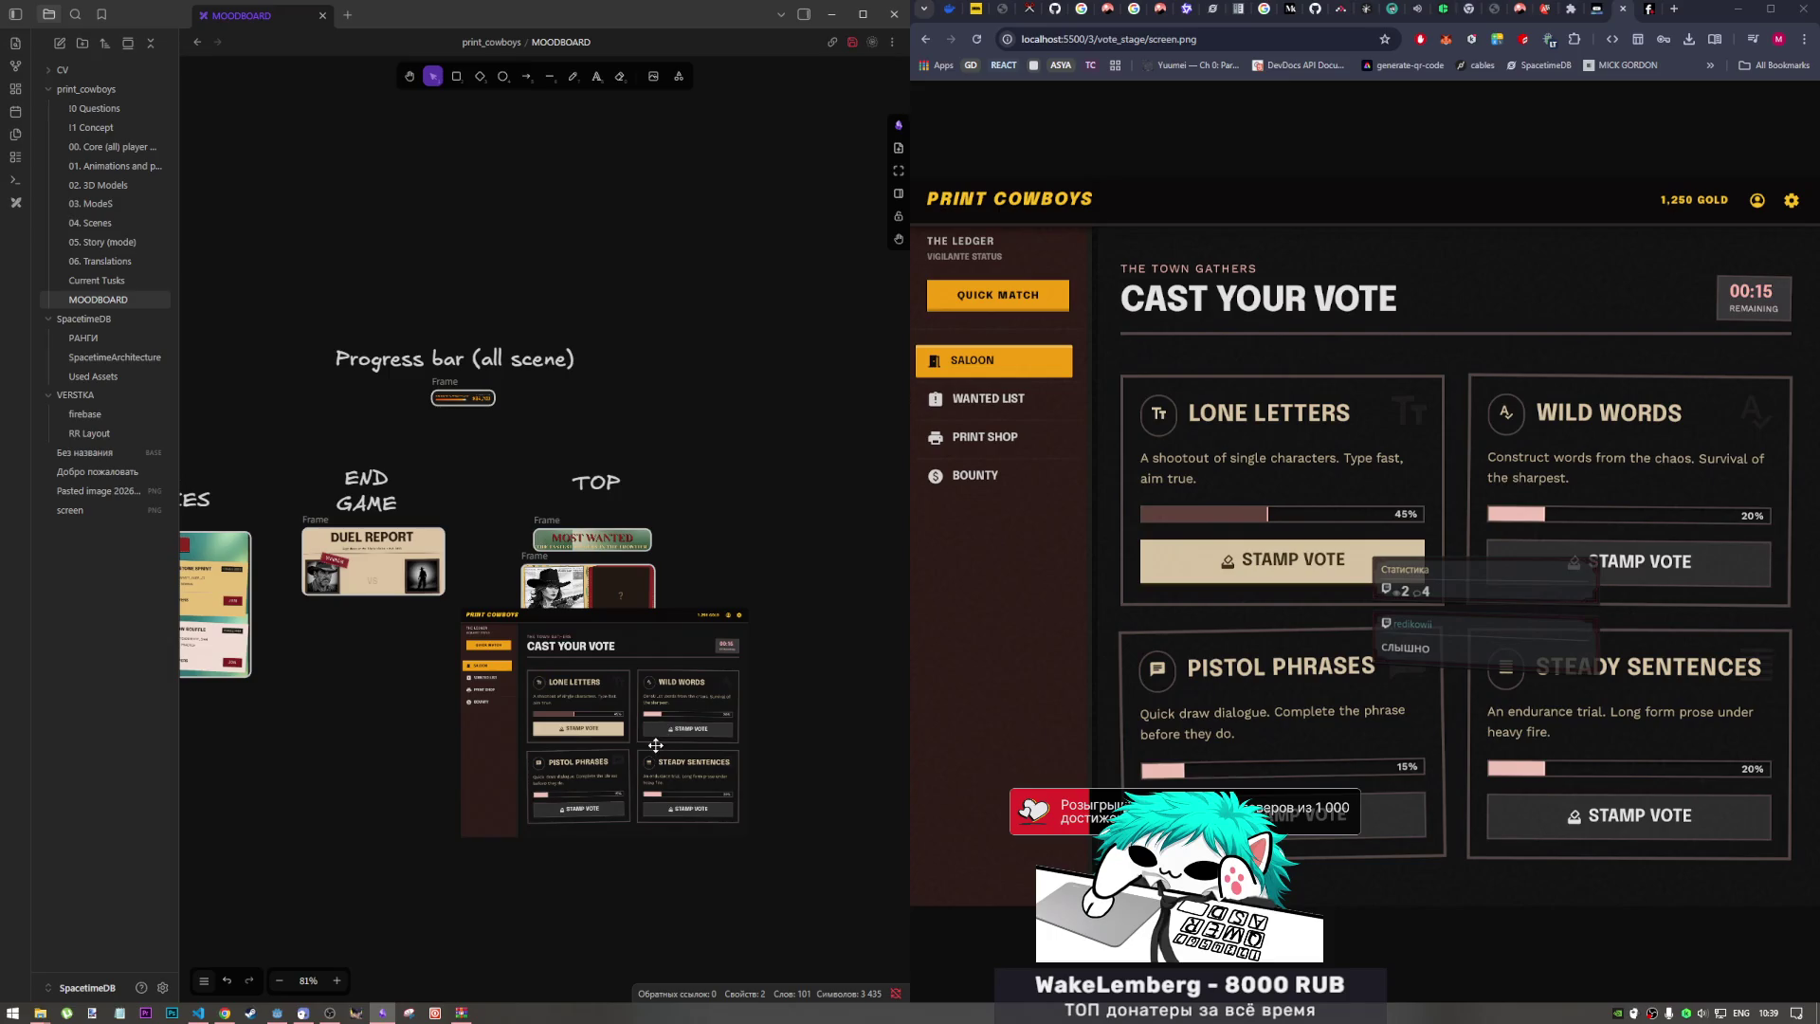
Step: Position the CAST YOUR VOTE image directly under the ALL LOBBIES frame
left_click_drag(653, 740, 642, 802)
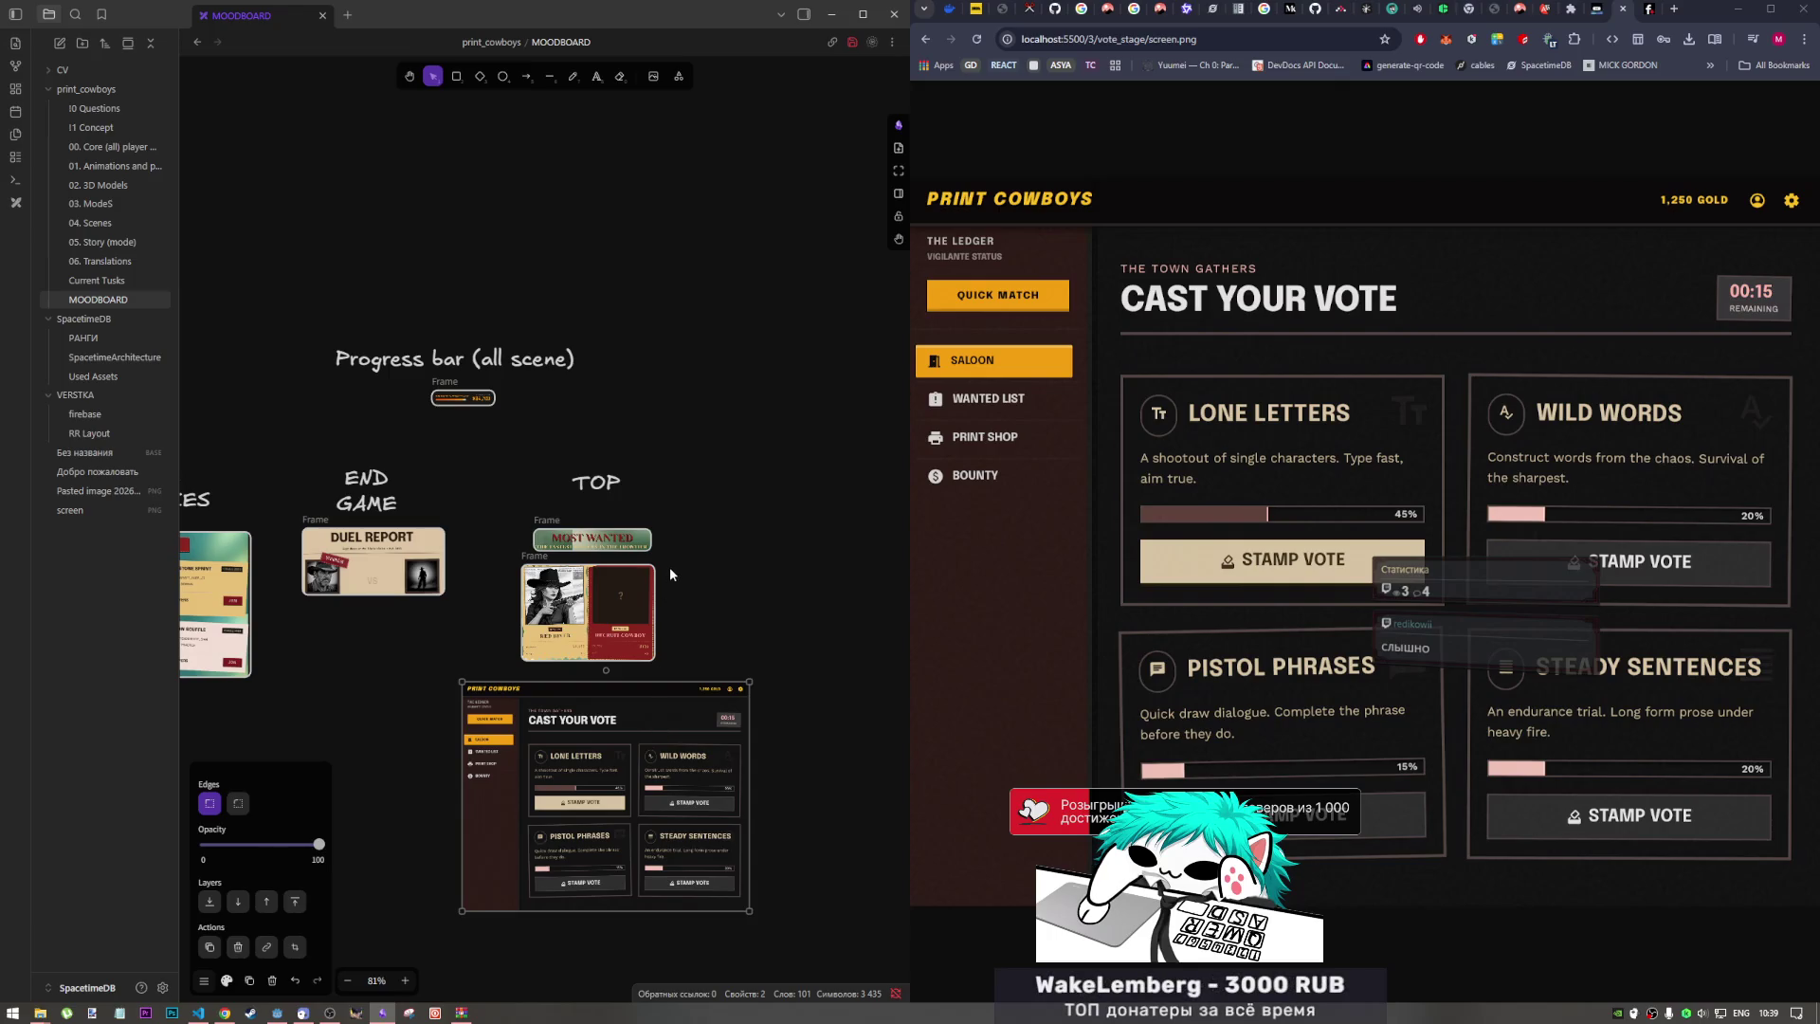
scroll(670, 574, "down", 2)
scroll(616, 579, "left", 3)
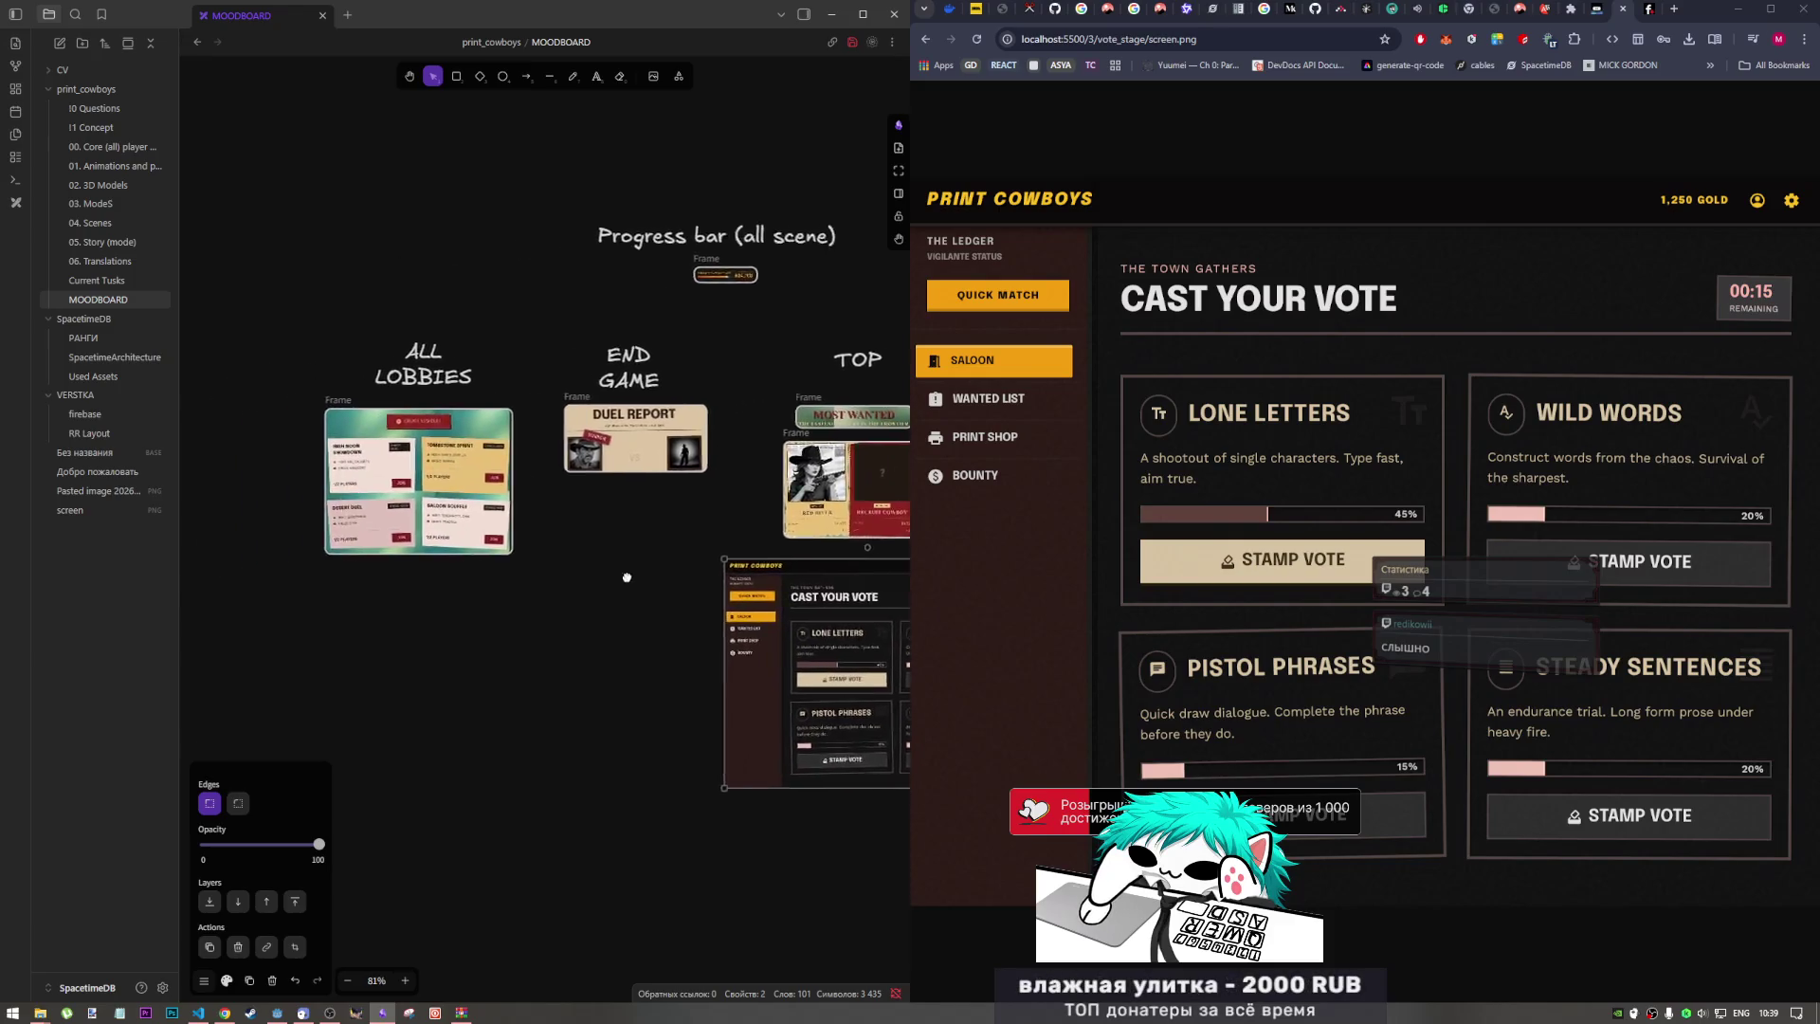
scroll(616, 578, "down", 1)
scroll(616, 578, "right", 1)
mouse_move(763, 654)
left_mouse_down()
mouse_move(318, 718)
mouse_move(376, 721)
left_mouse_up()
mouse_move(464, 566)
left_mouse_down()
mouse_move(659, 468)
mouse_move(634, 426)
mouse_move(574, 475)
left_mouse_up()
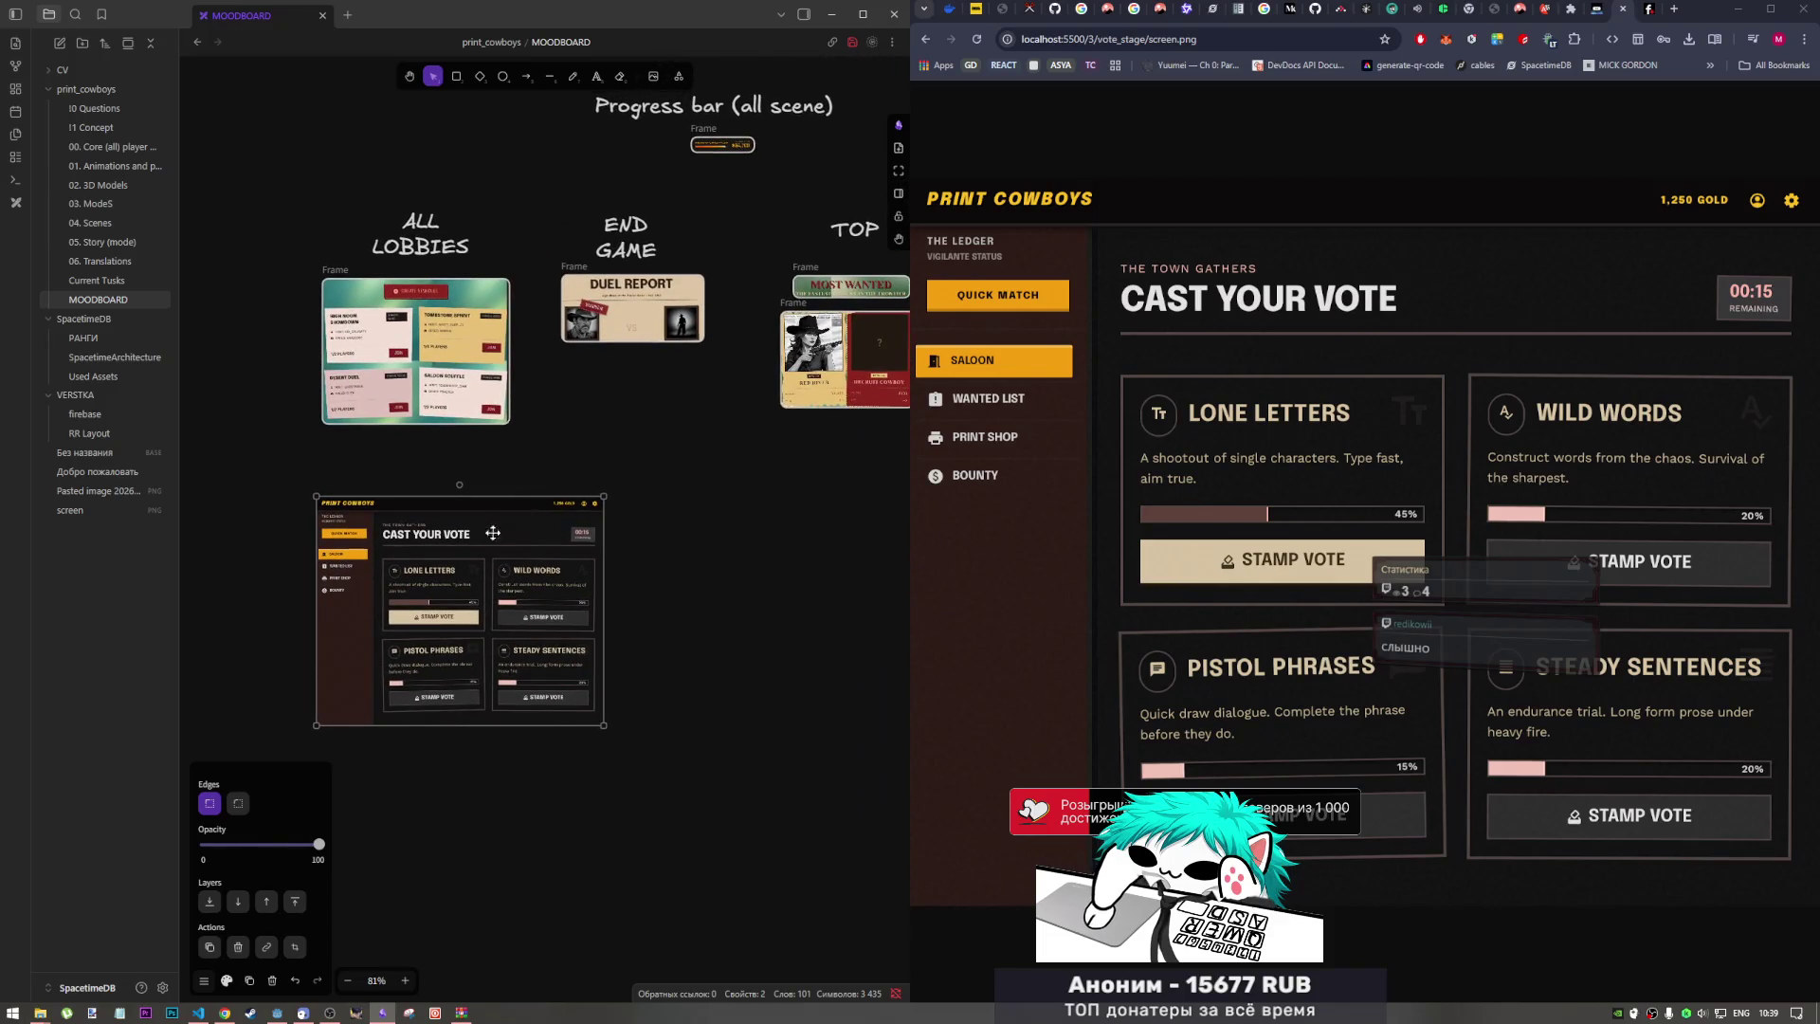
Step: Duplicate the vote image beneath the original, delete and restore the copy, then select the upper one
left_click_drag(408, 580, 420, 837, "alt")
left_click_drag(450, 646, 447, 612)
left_click_drag(461, 830, 449, 773)
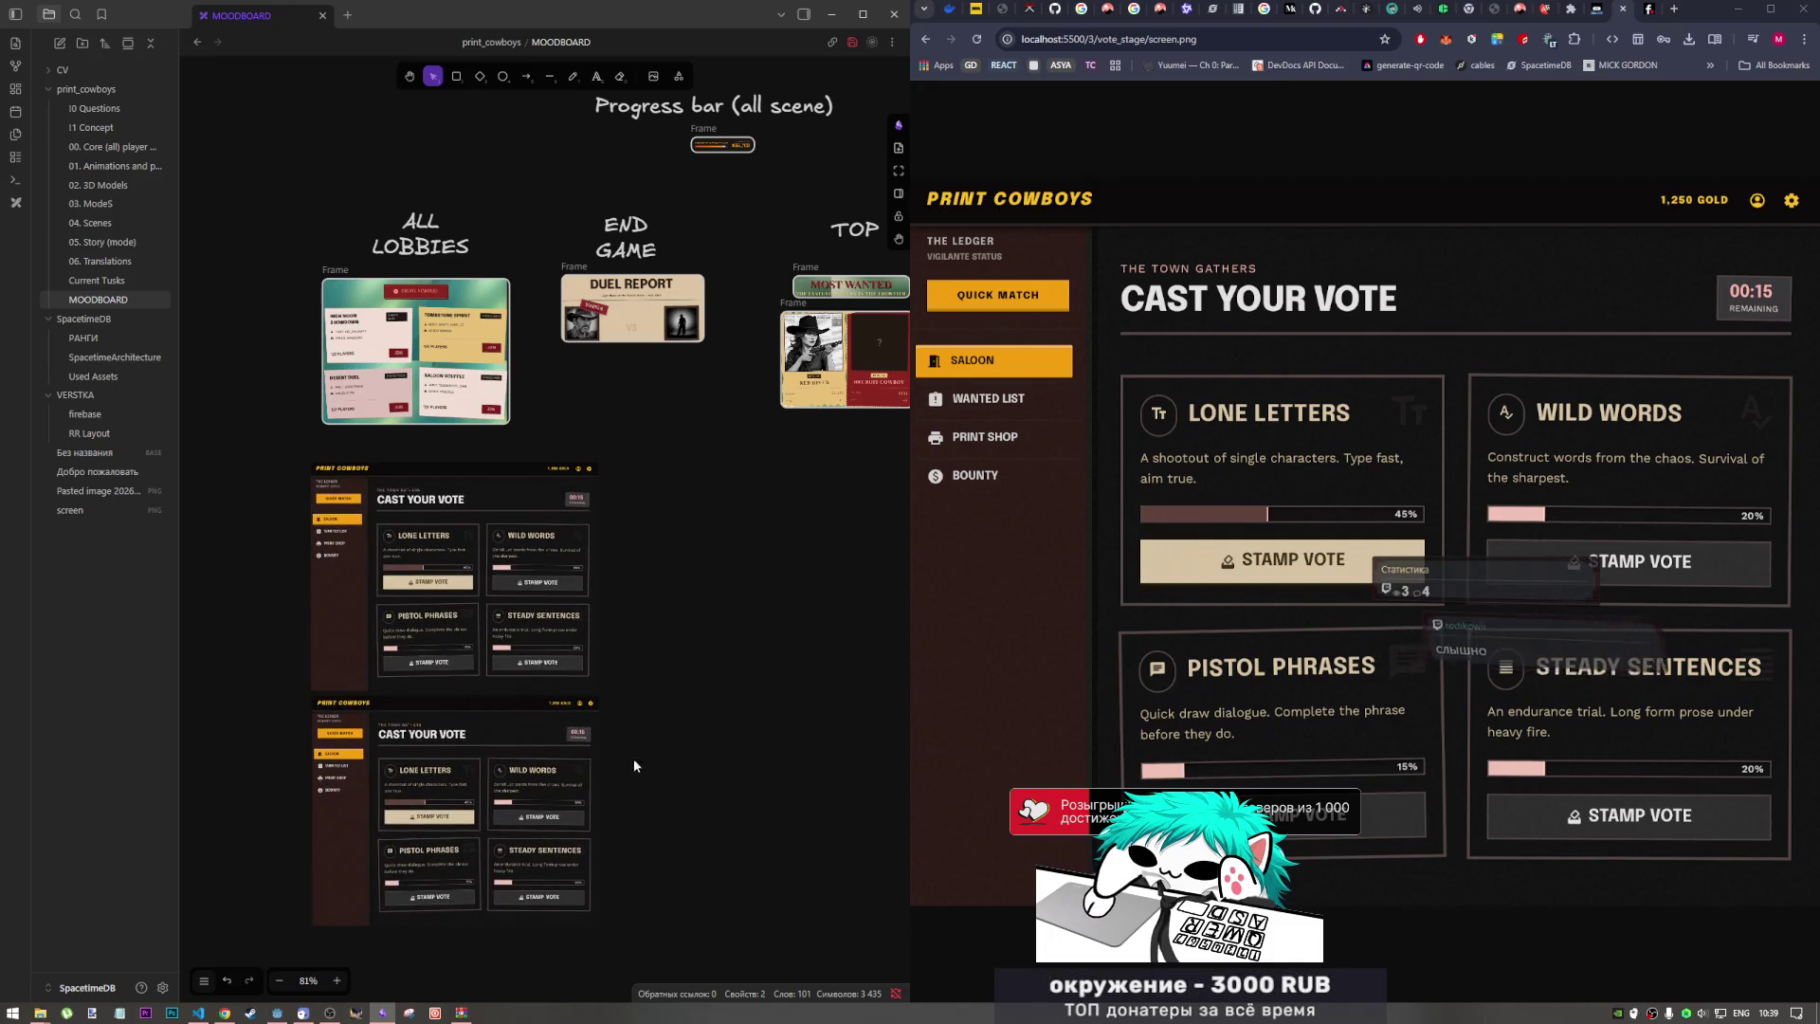
key("Delete")
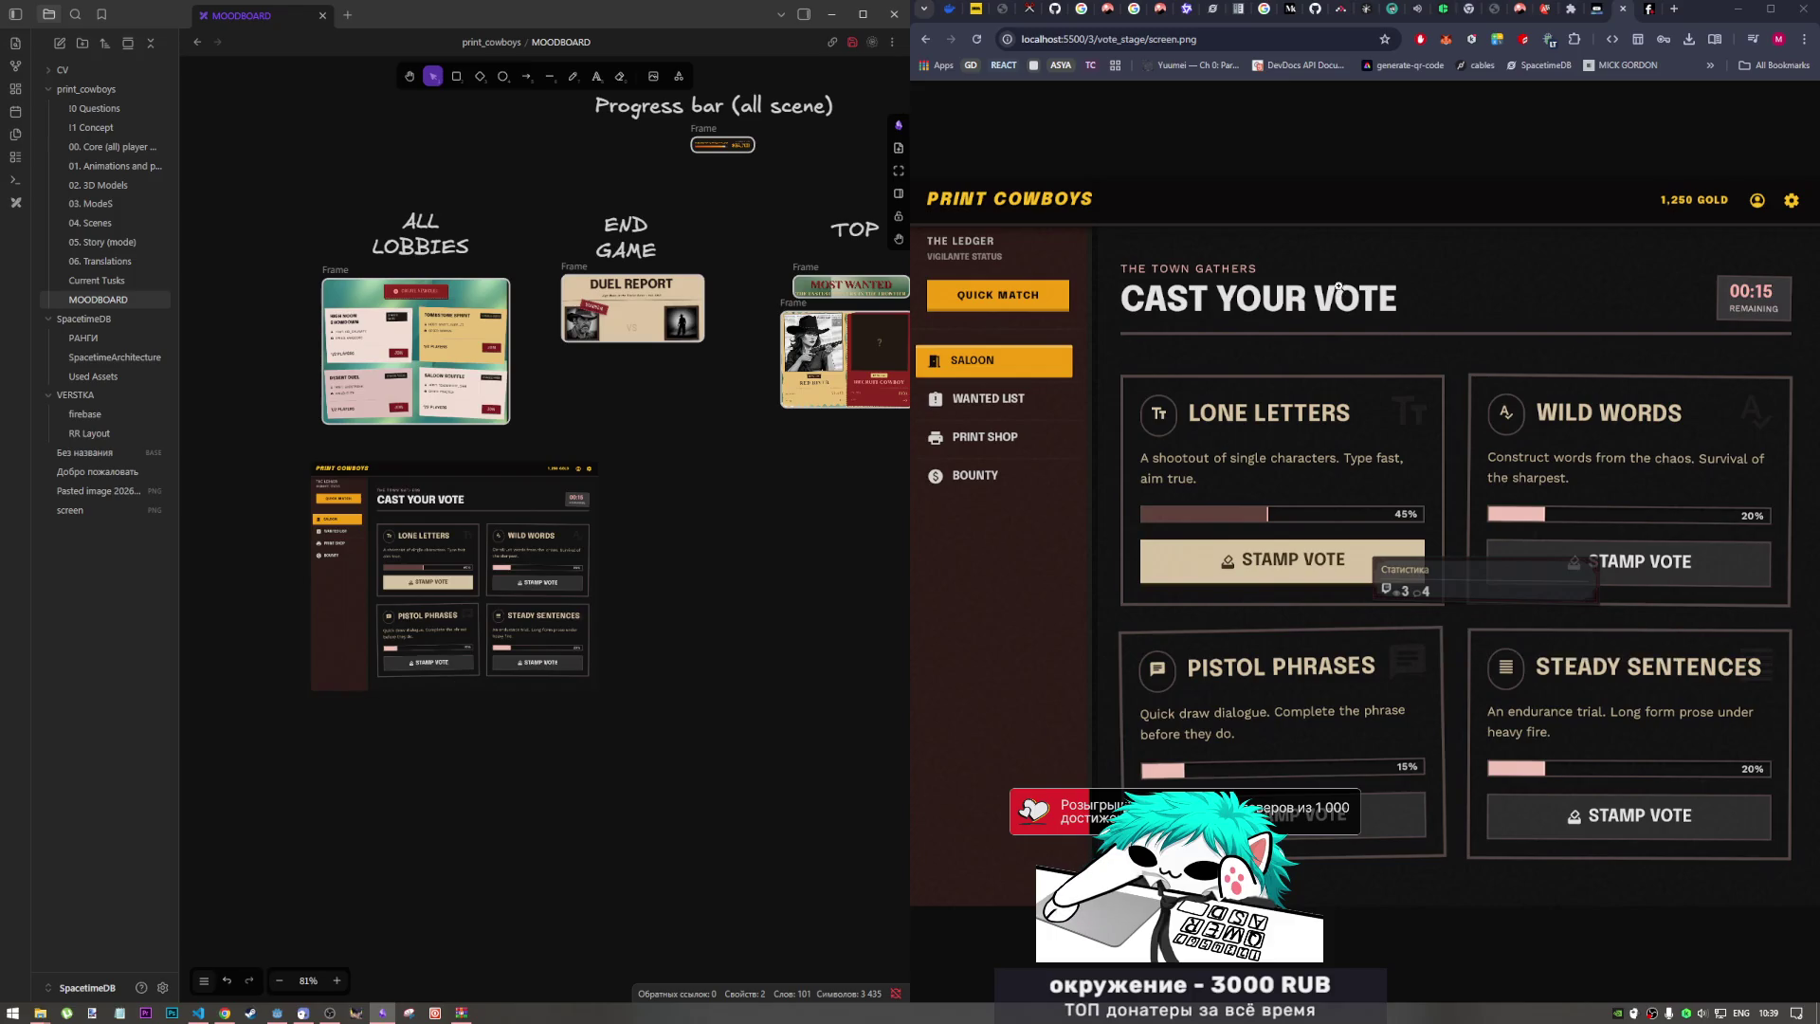
key("ctrl+z")
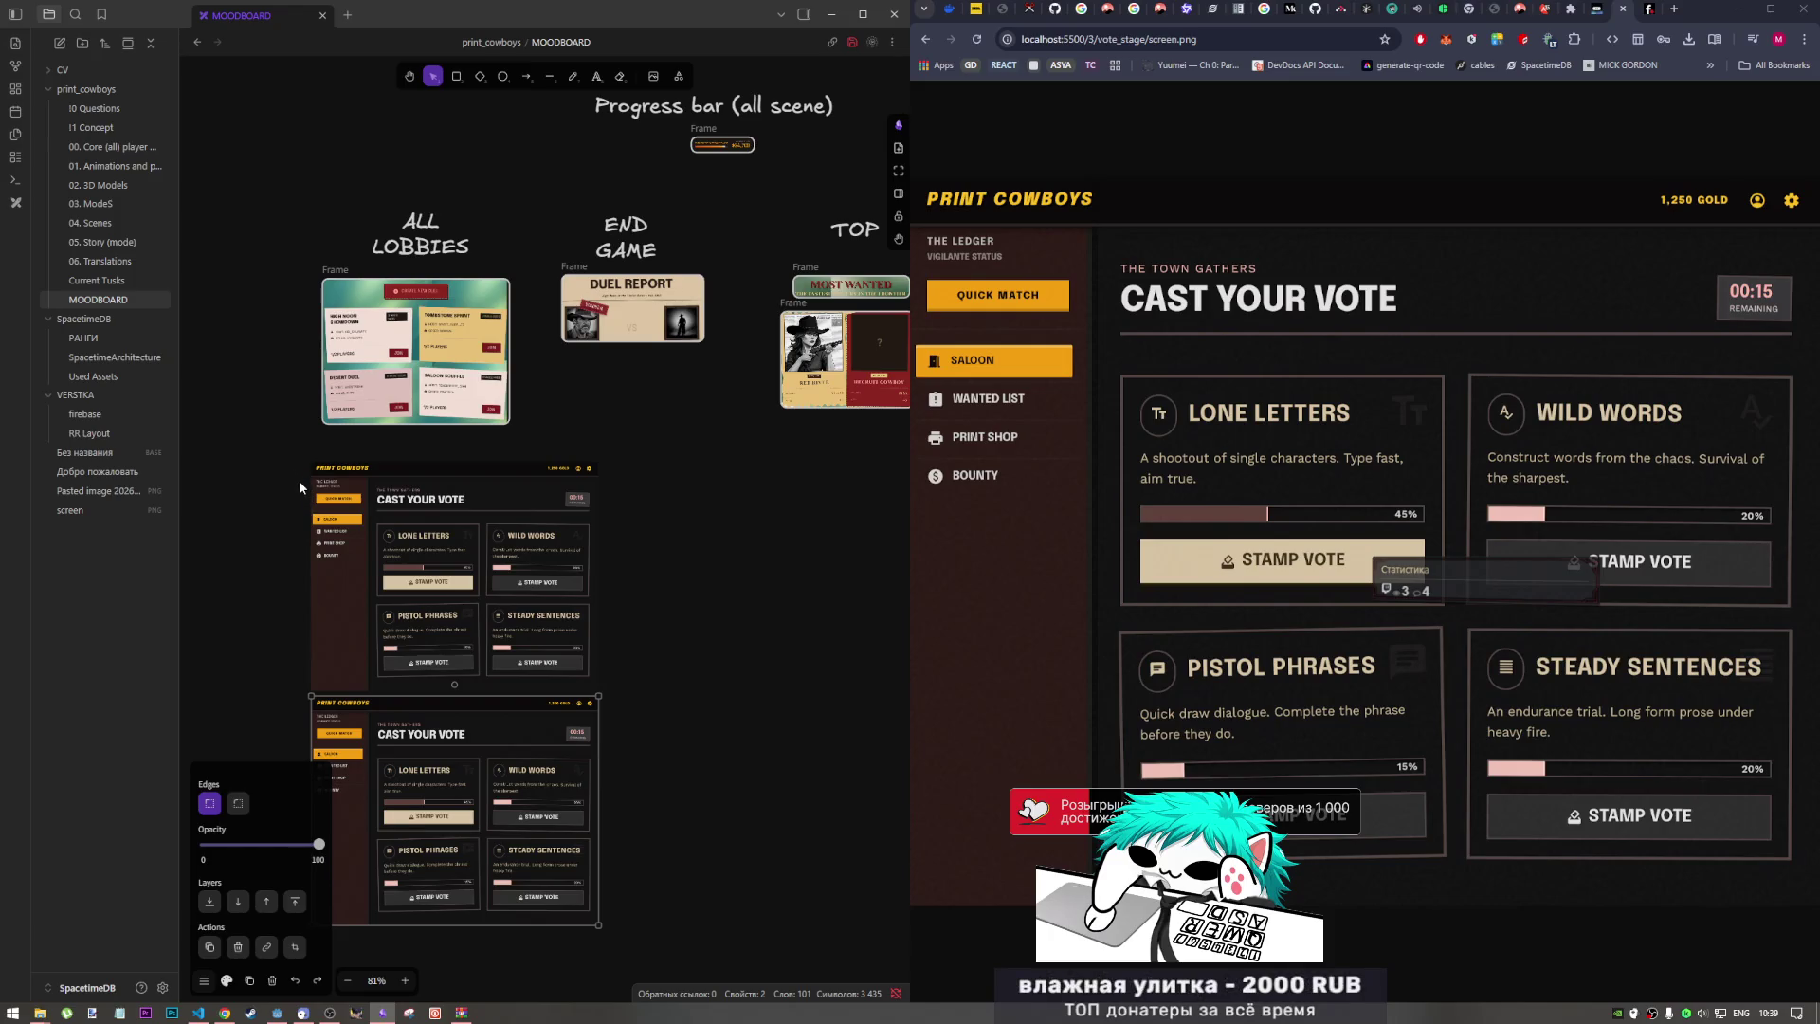
left_click(417, 528)
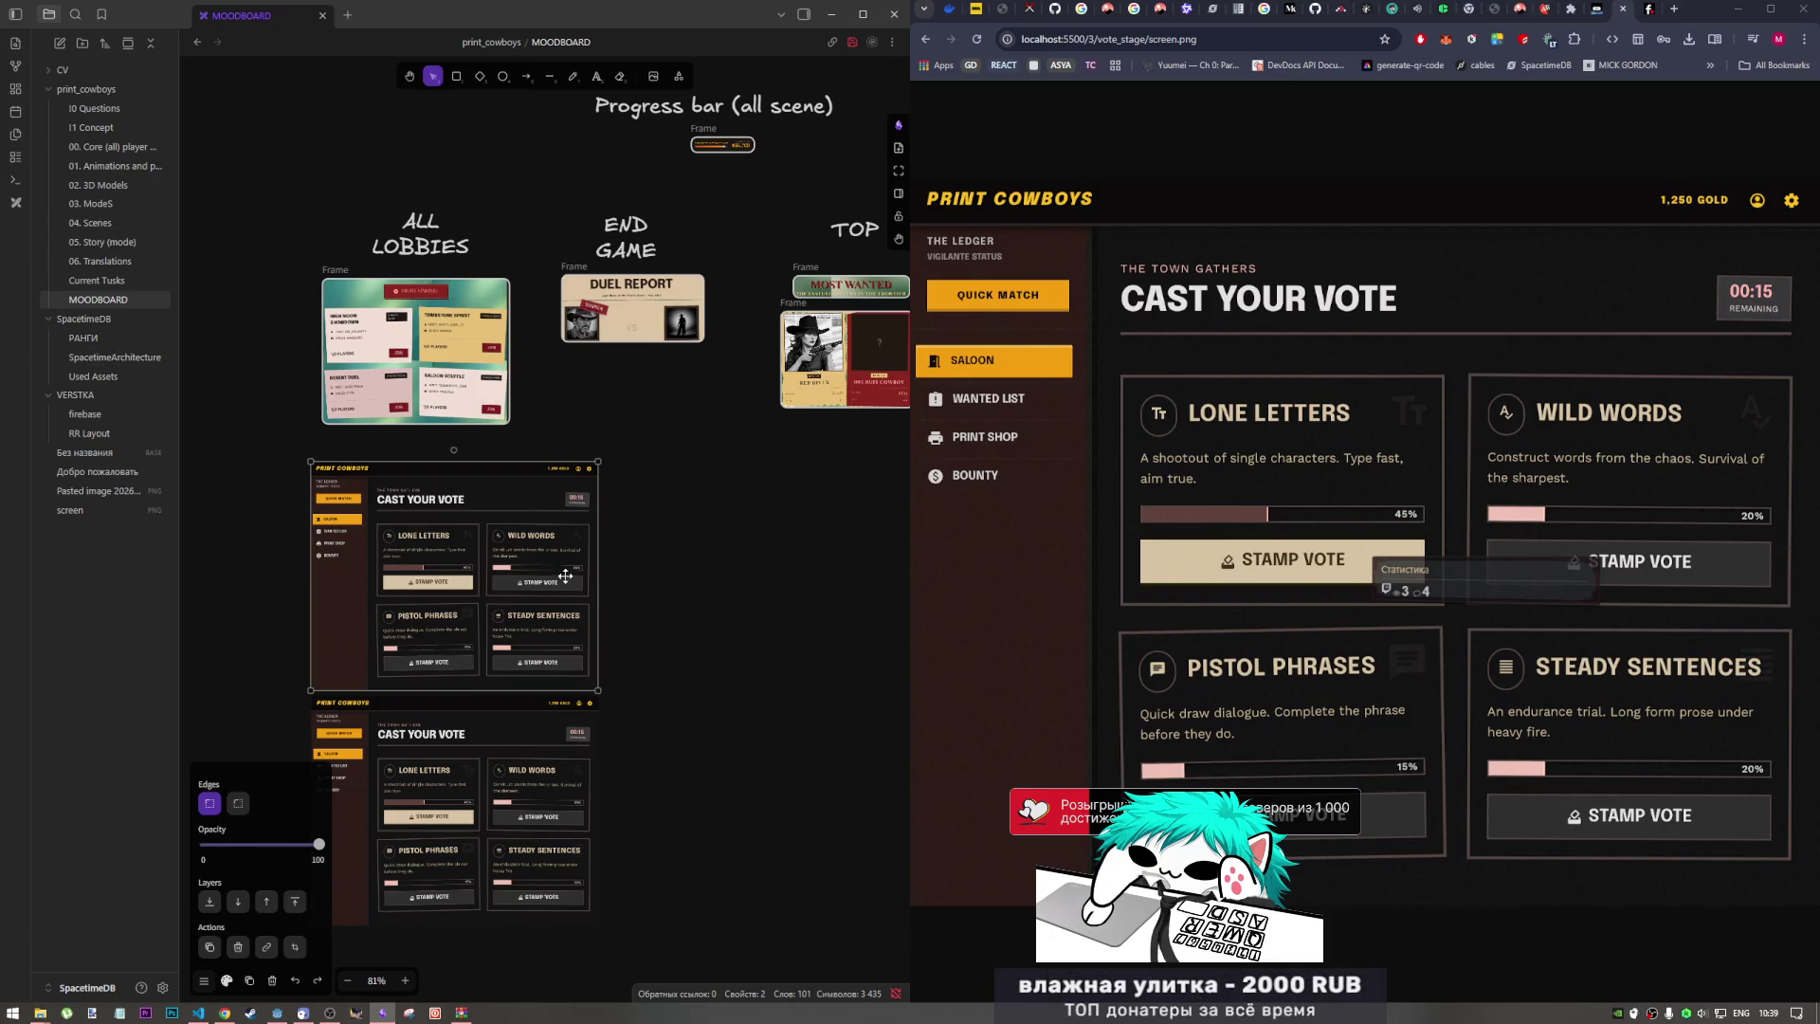
right_click(597, 568)
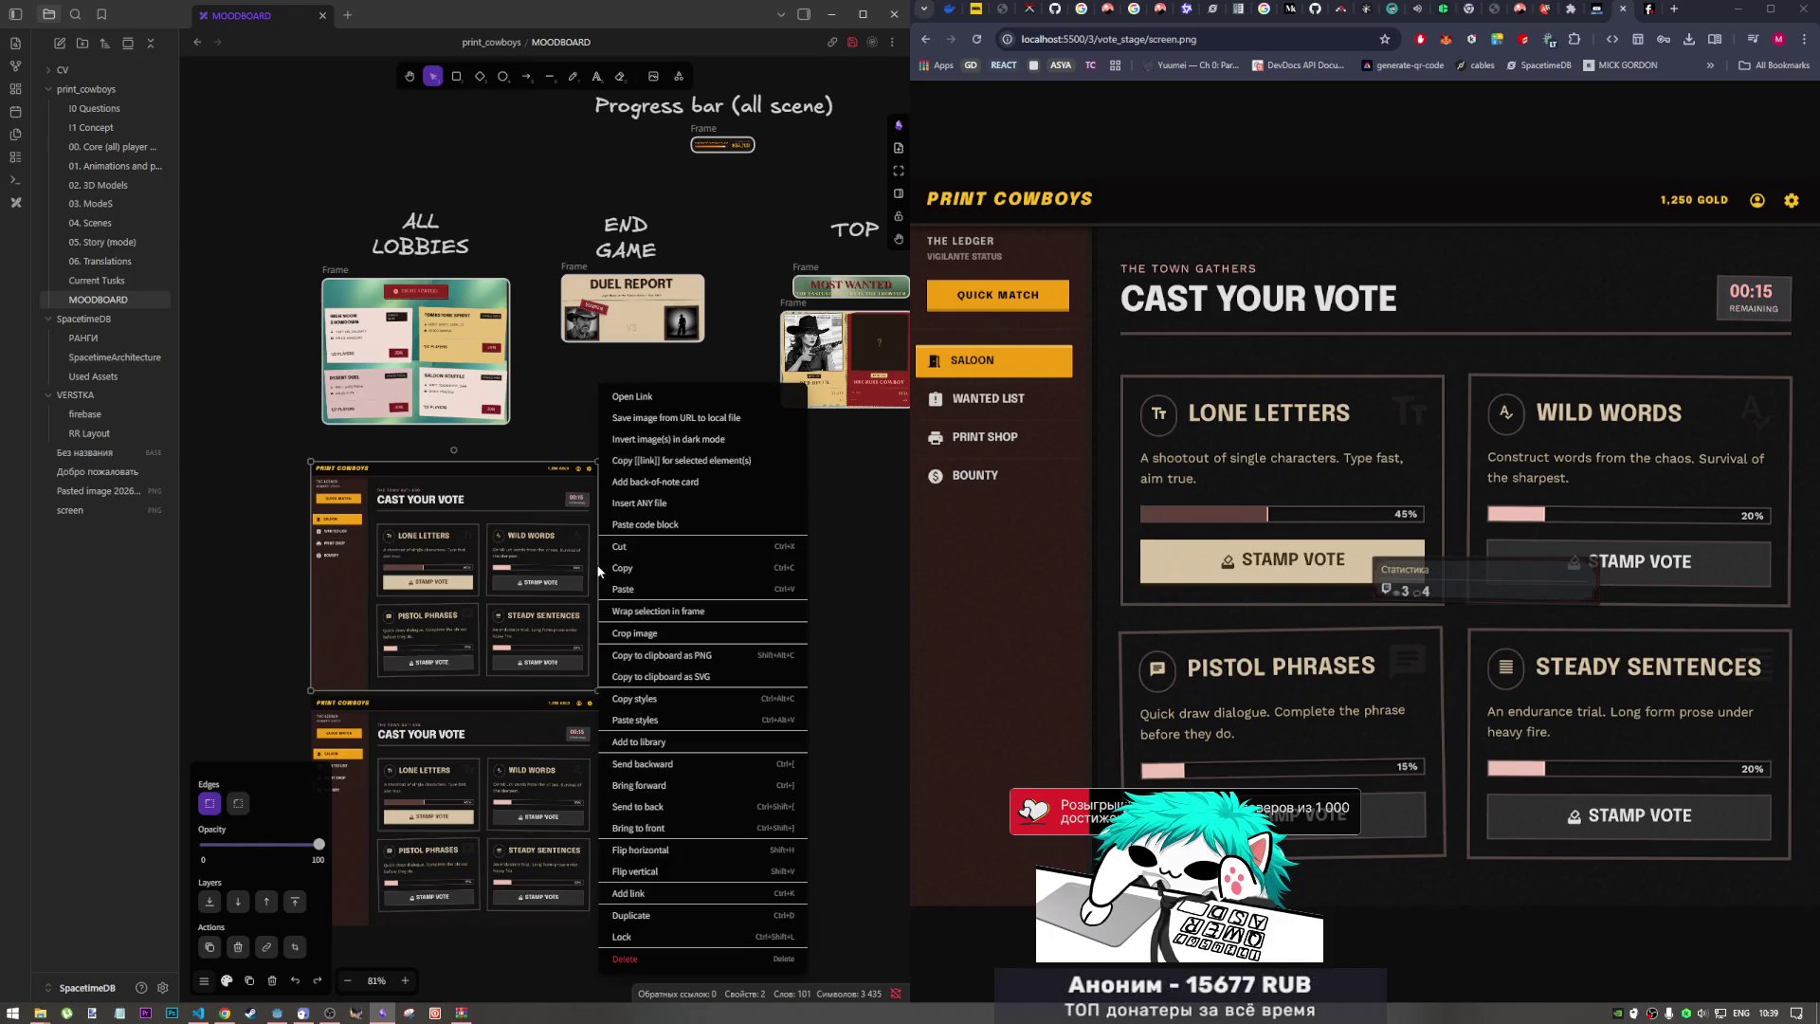
Step: Wrap the upper vote image in a frame cropped to its CAST YOUR VOTE title strip
left_click(646, 631)
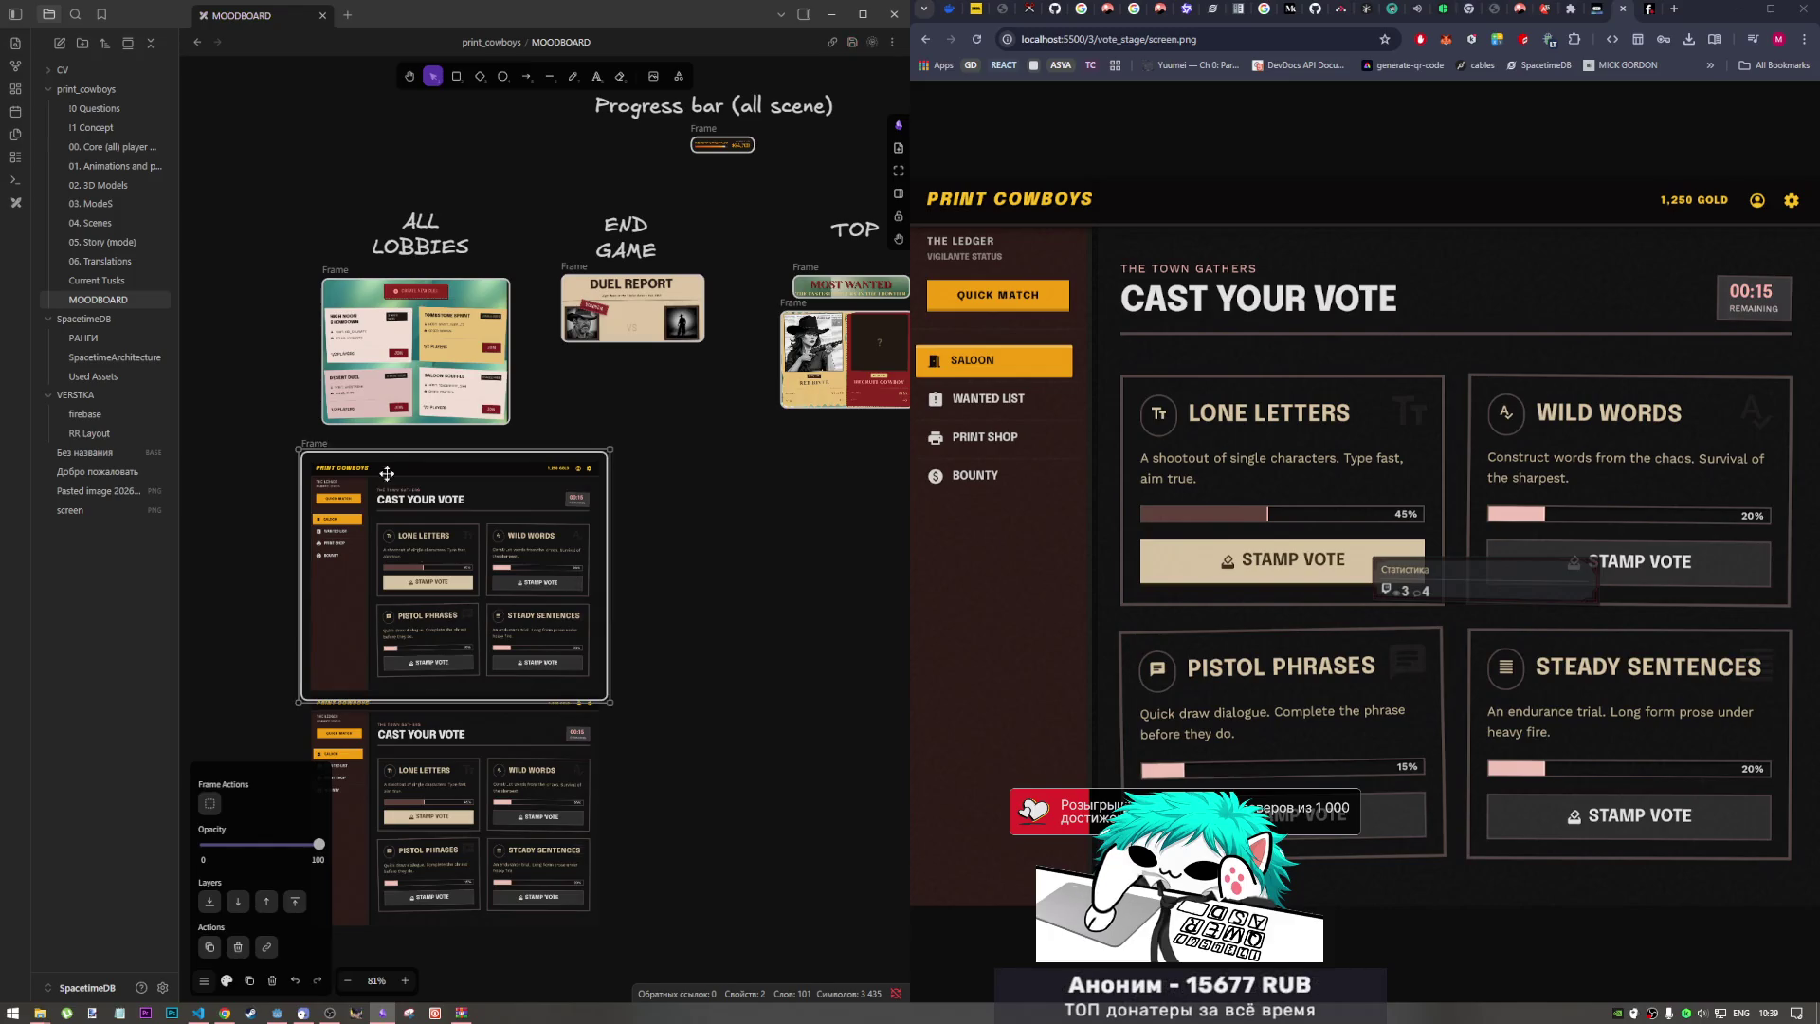
left_click_drag(505, 702, 501, 519)
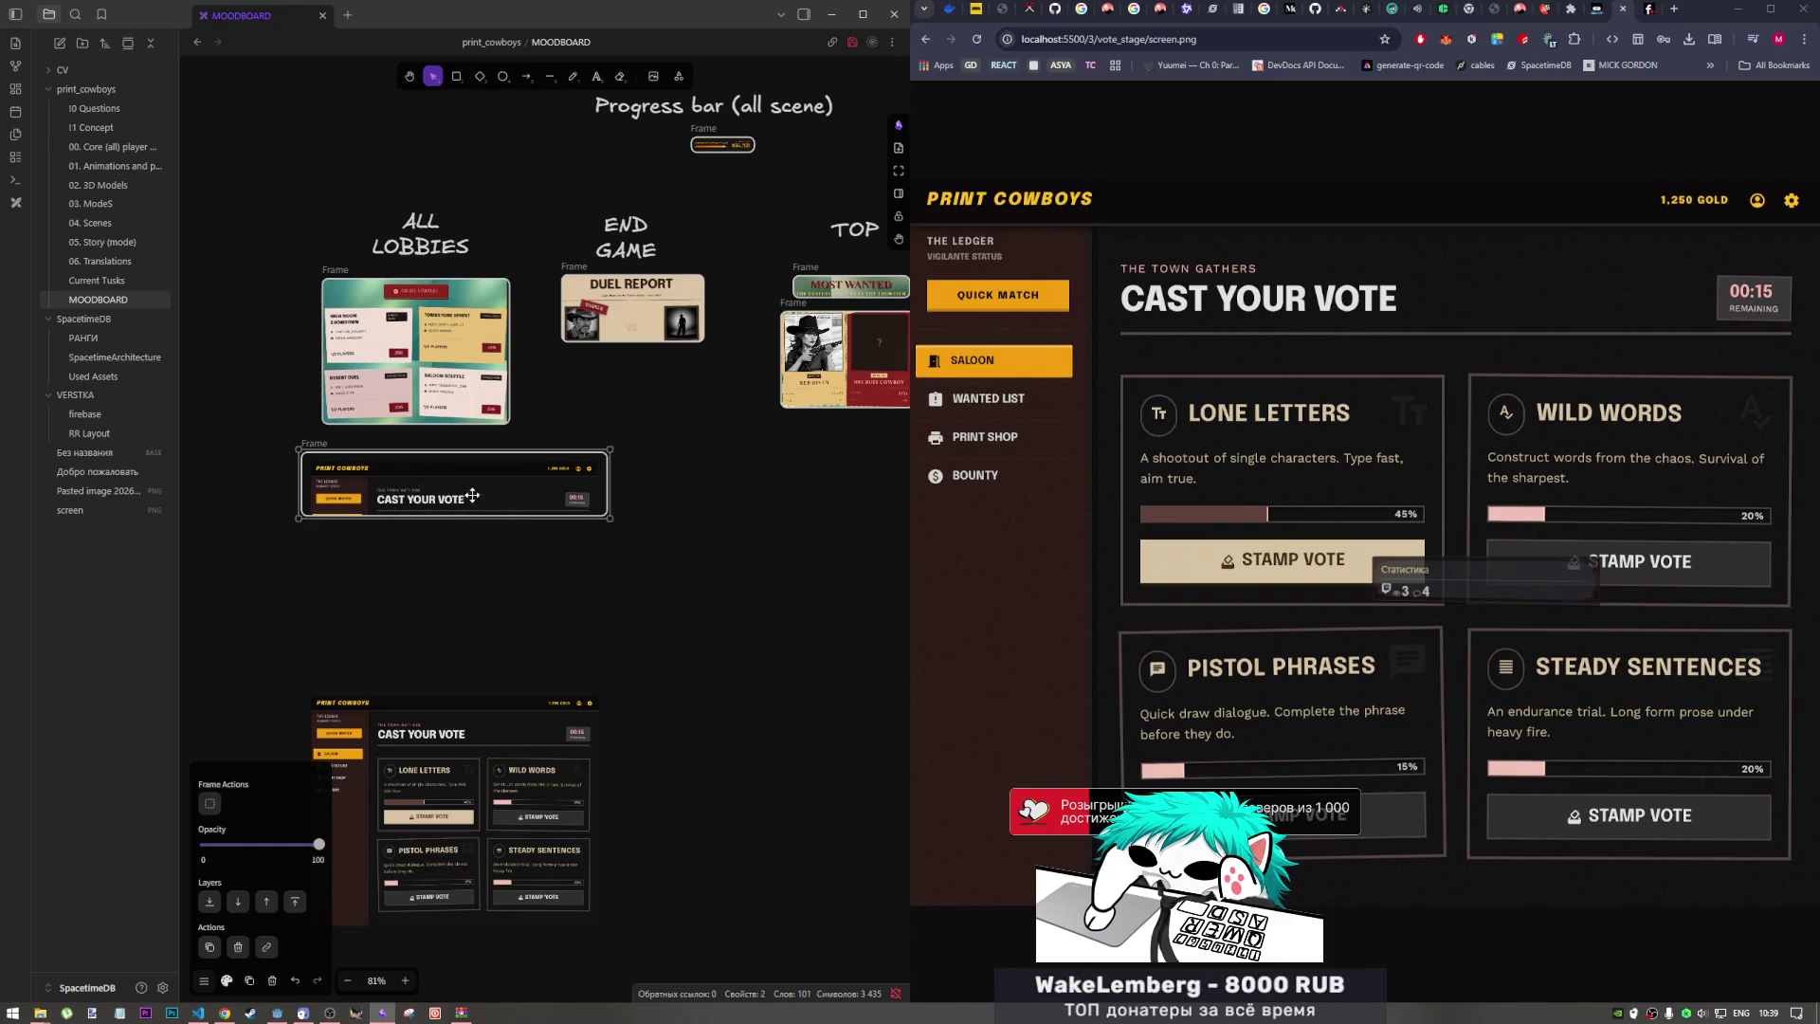
left_click_drag(301, 483, 372, 482)
left_click_drag(483, 451, 483, 487)
mouse_move(609, 503)
left_mouse_down()
mouse_move(546, 468)
mouse_move(535, 500)
left_mouse_up()
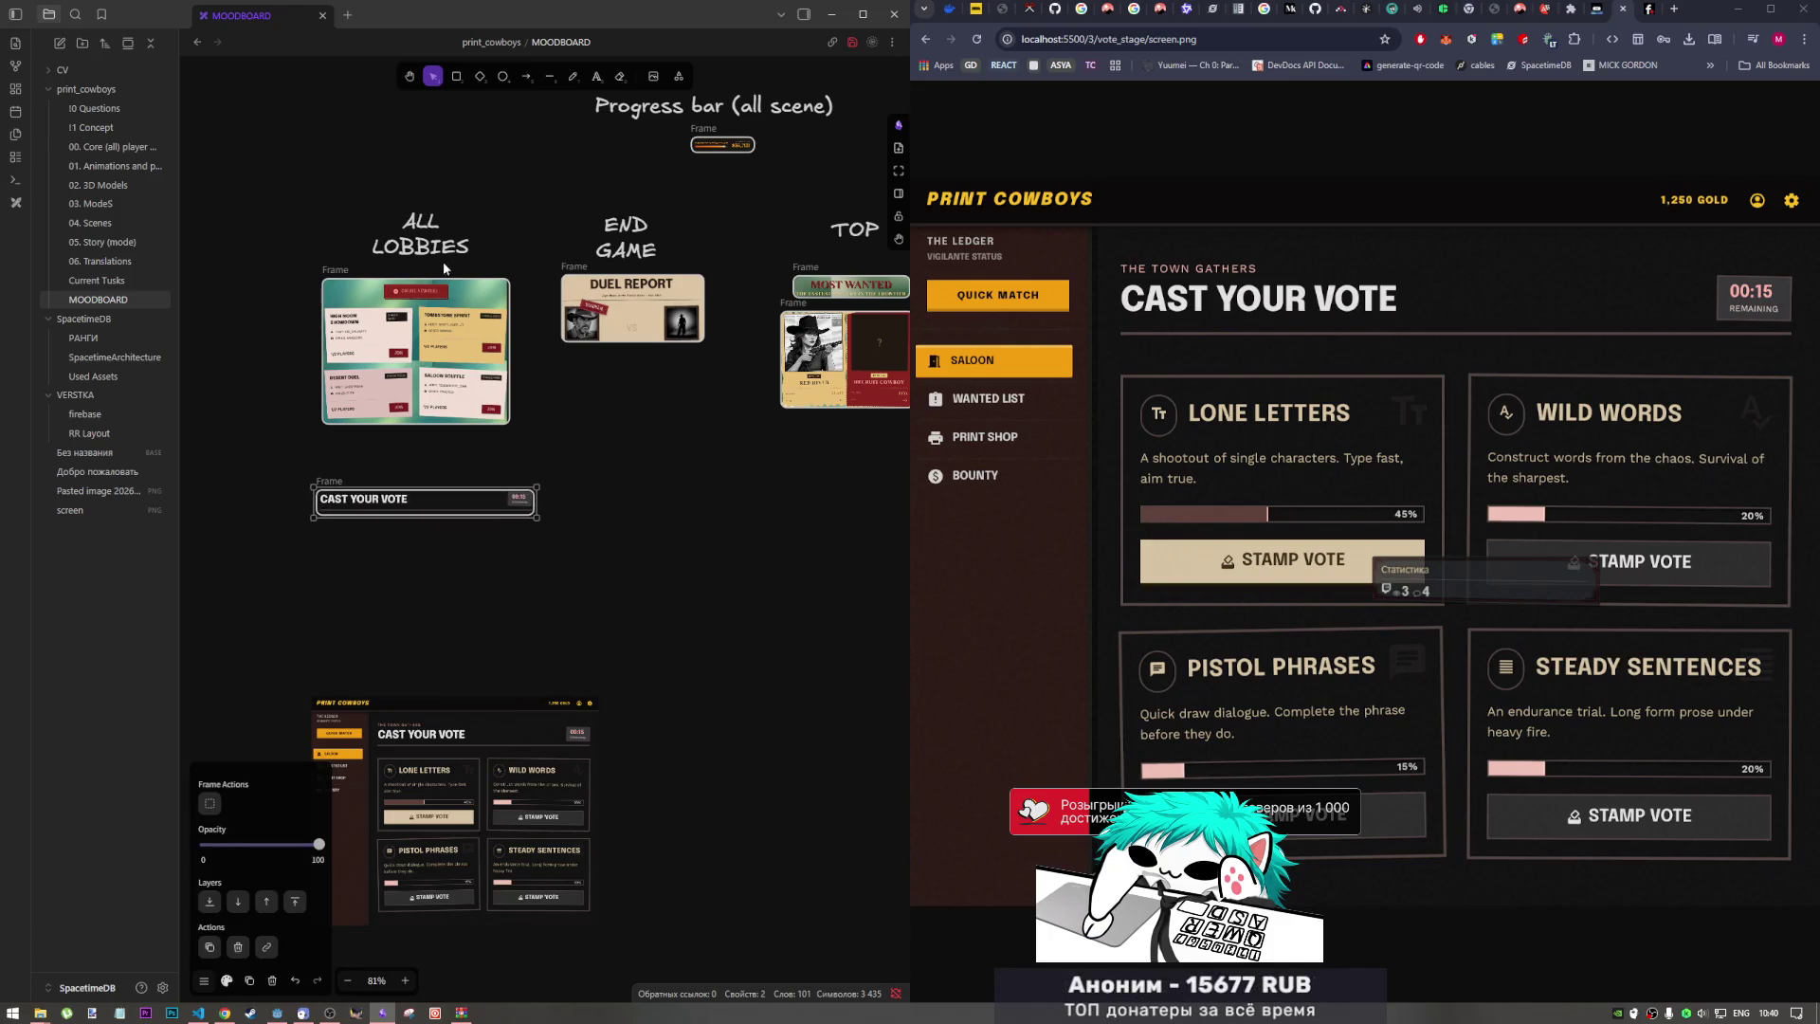
Step: Copy the ALL LOBBIES heading above the new frame and retype it as VOTE
left_click(423, 252)
left_click_drag(423, 252, 420, 480, "alt")
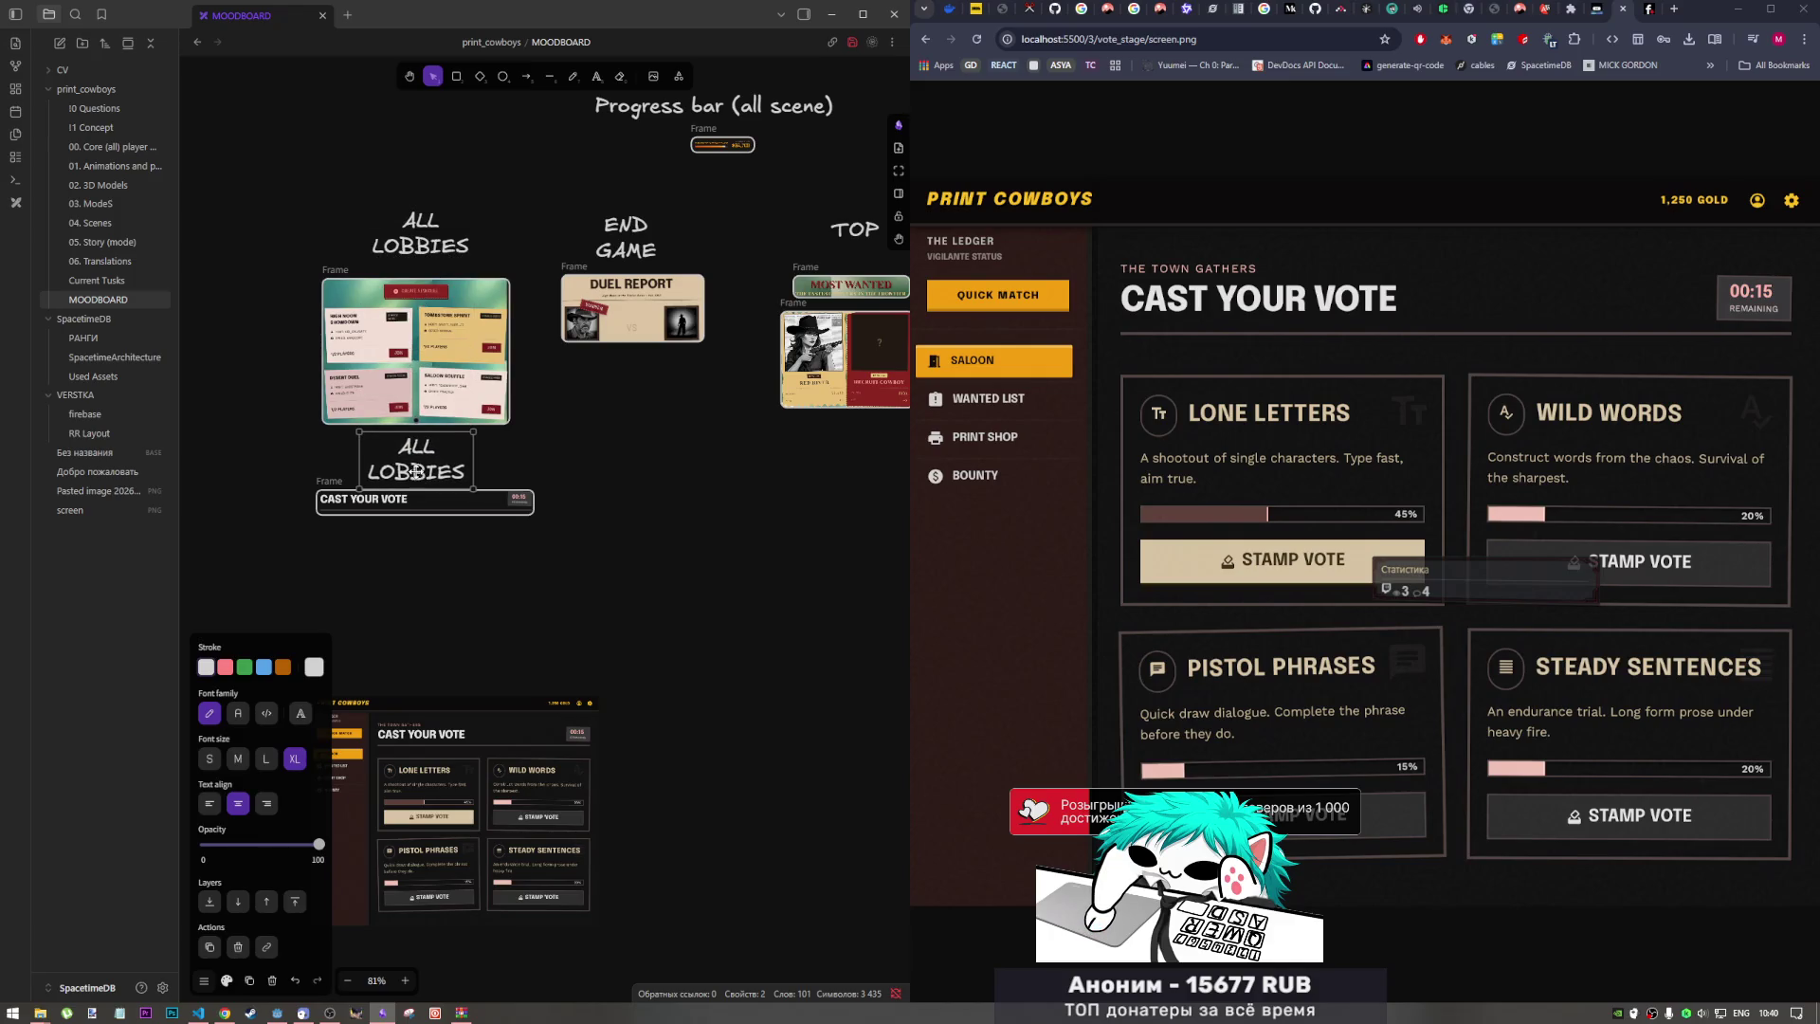
key("Return")
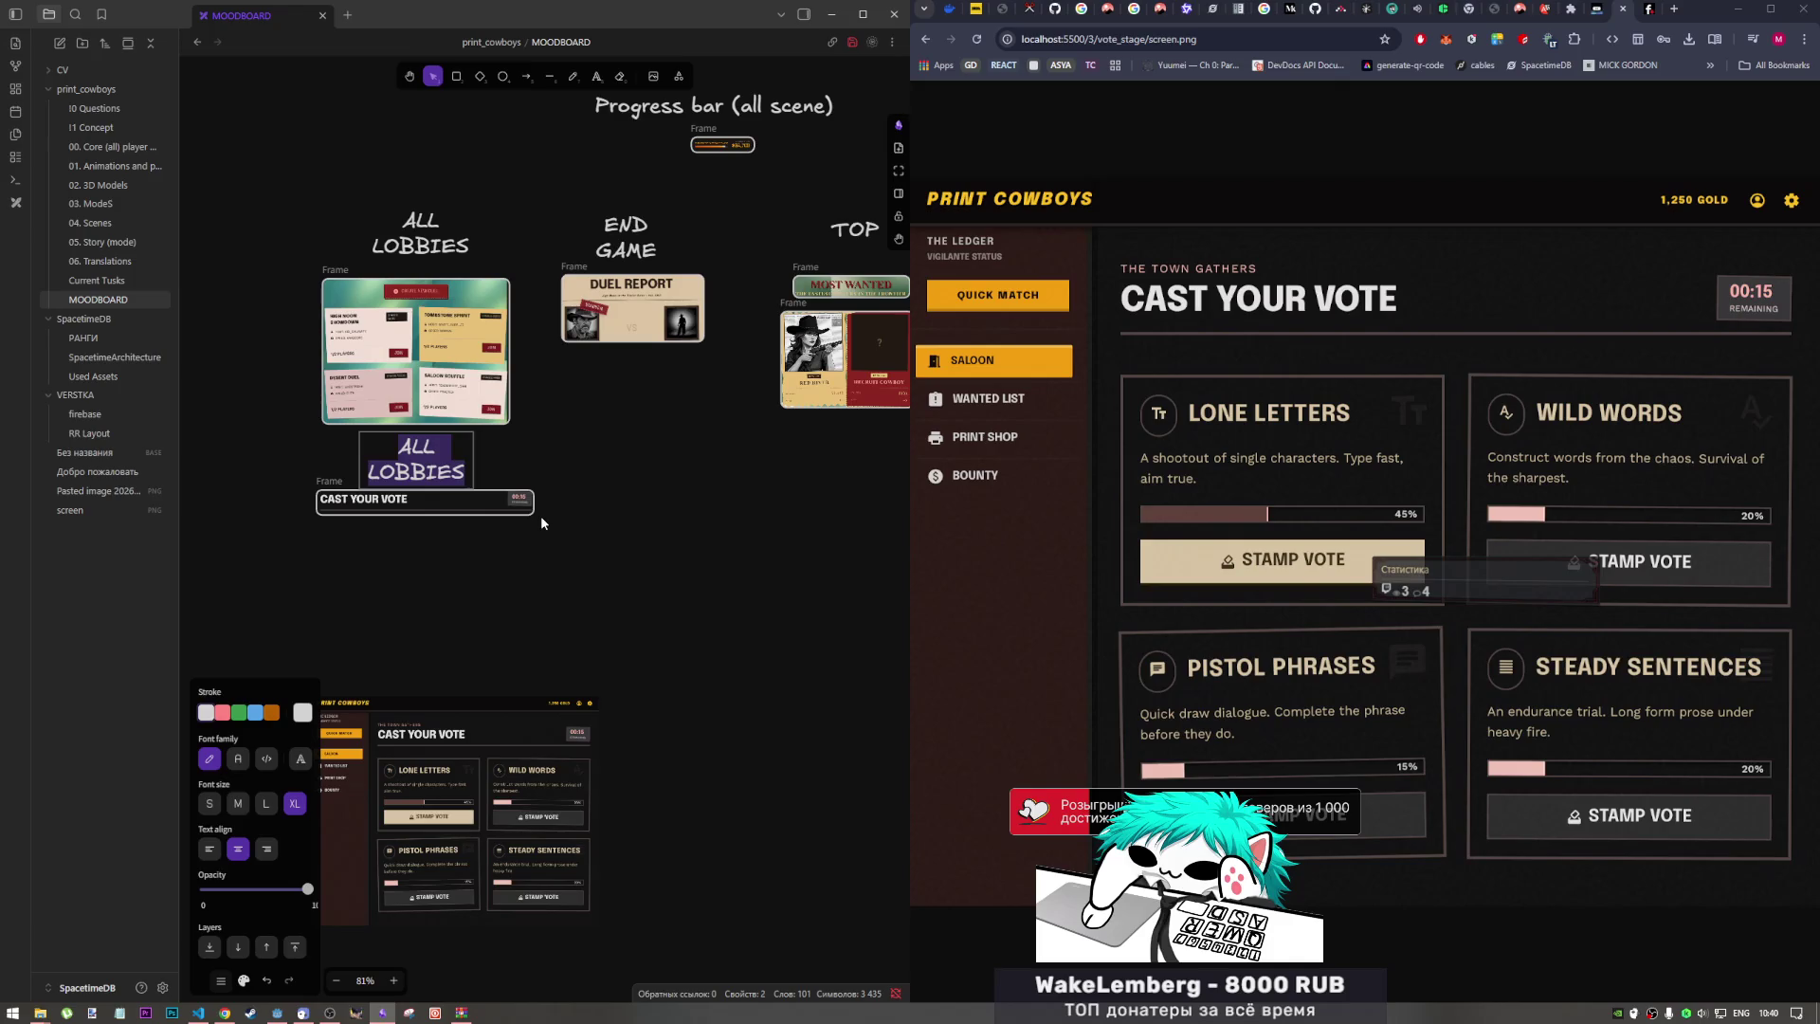
type("VOTE")
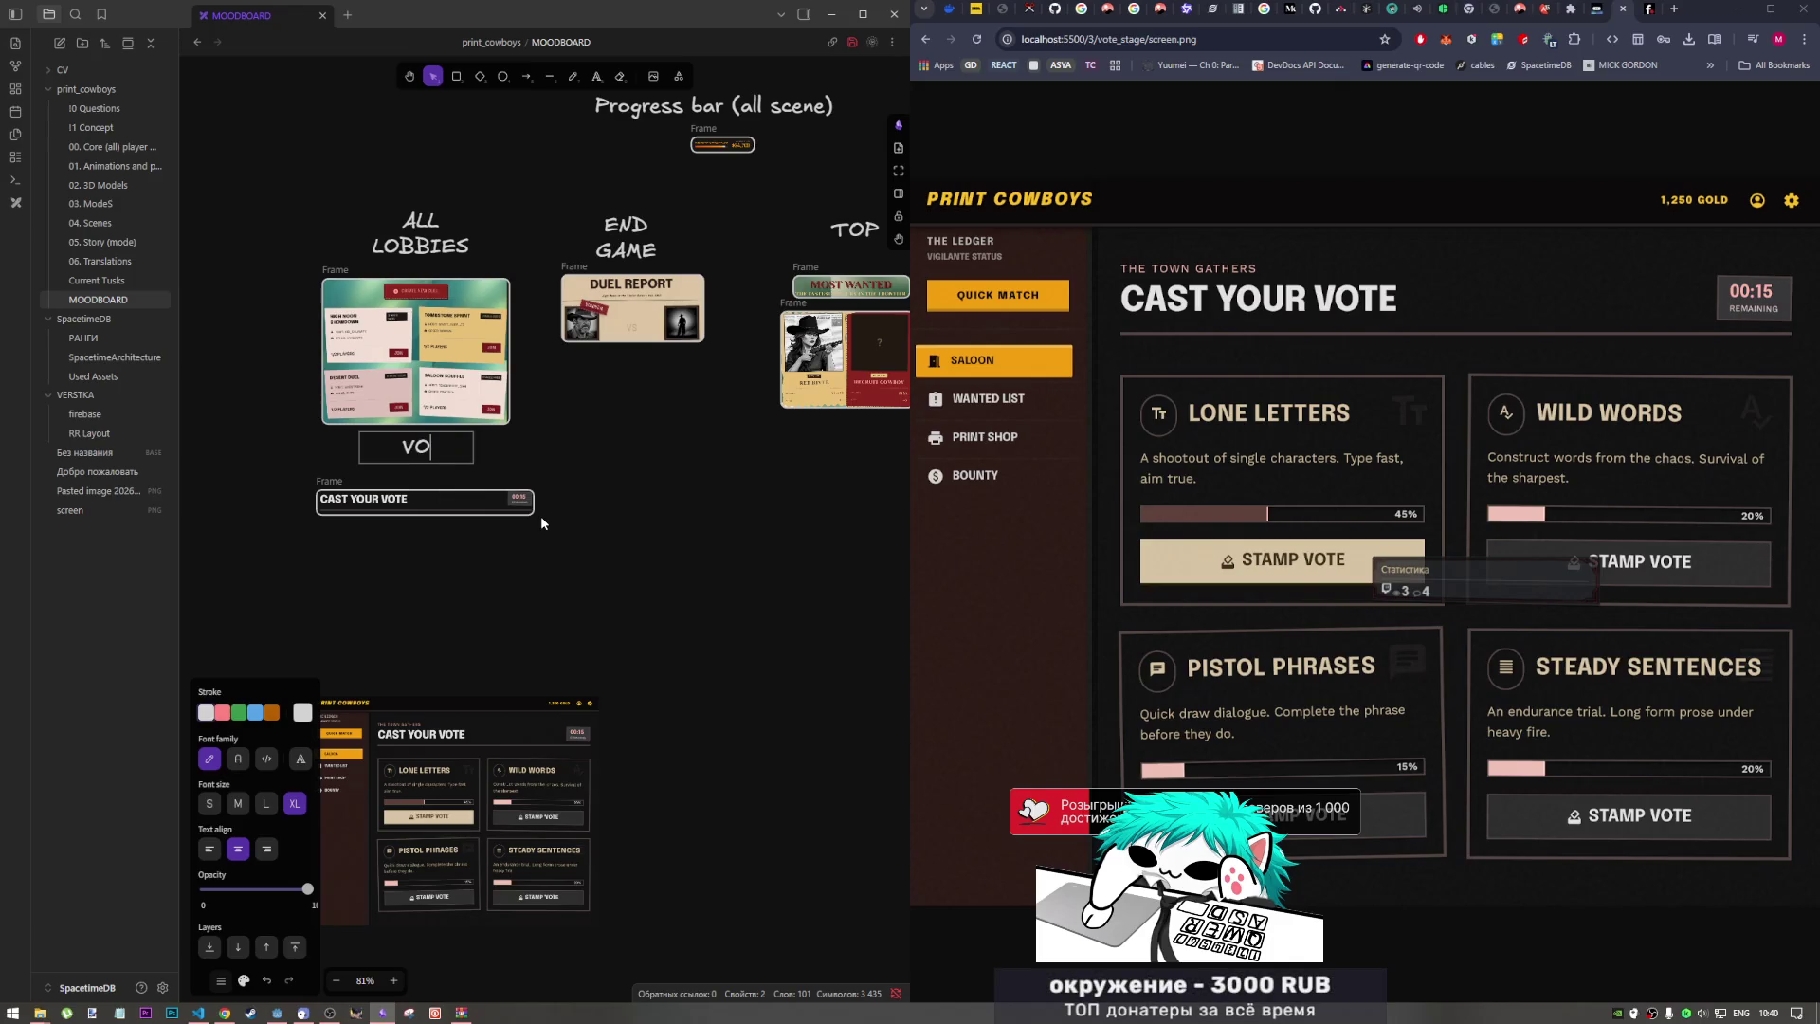